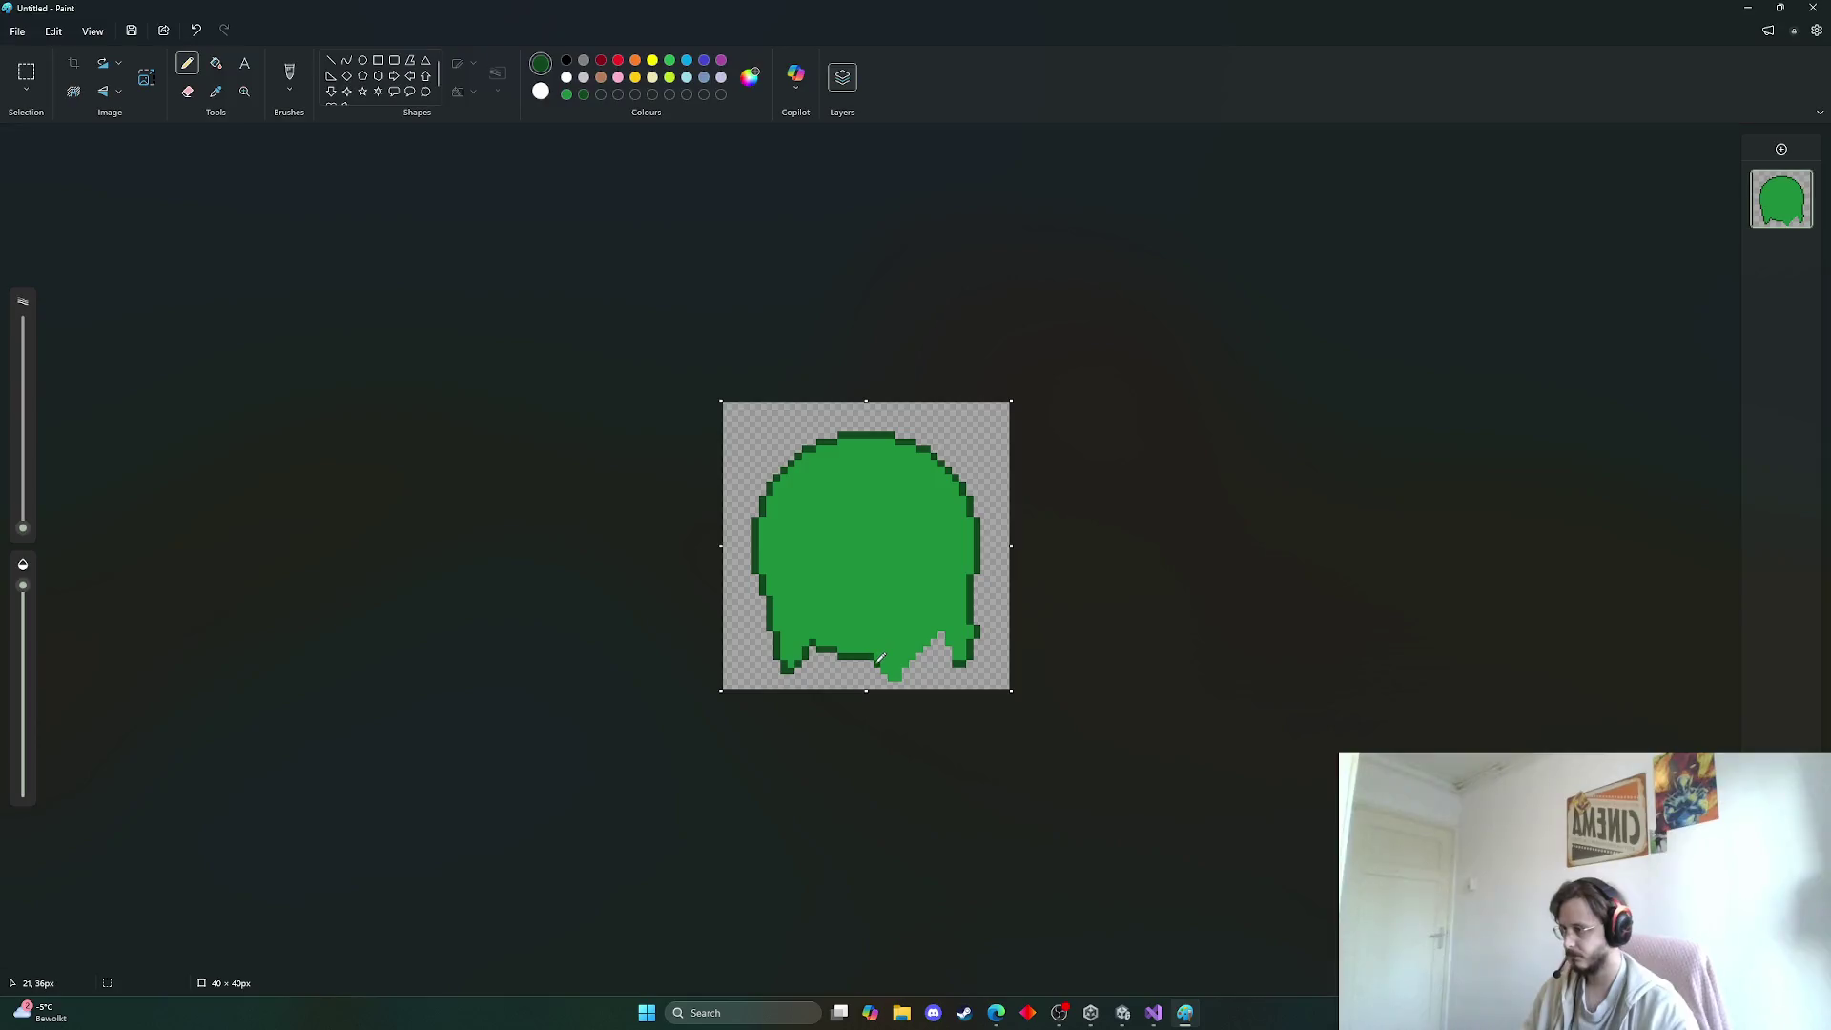
# Add dark green outline pixels to the bottom drip and white shine highlights at the top-left
pyautogui.moveTo(880, 658)
pyautogui.mouseDown()
pyautogui.moveTo(898, 674)
pyautogui.moveTo(936, 631)
pyautogui.moveTo(954, 657)
pyautogui.mouseUp()
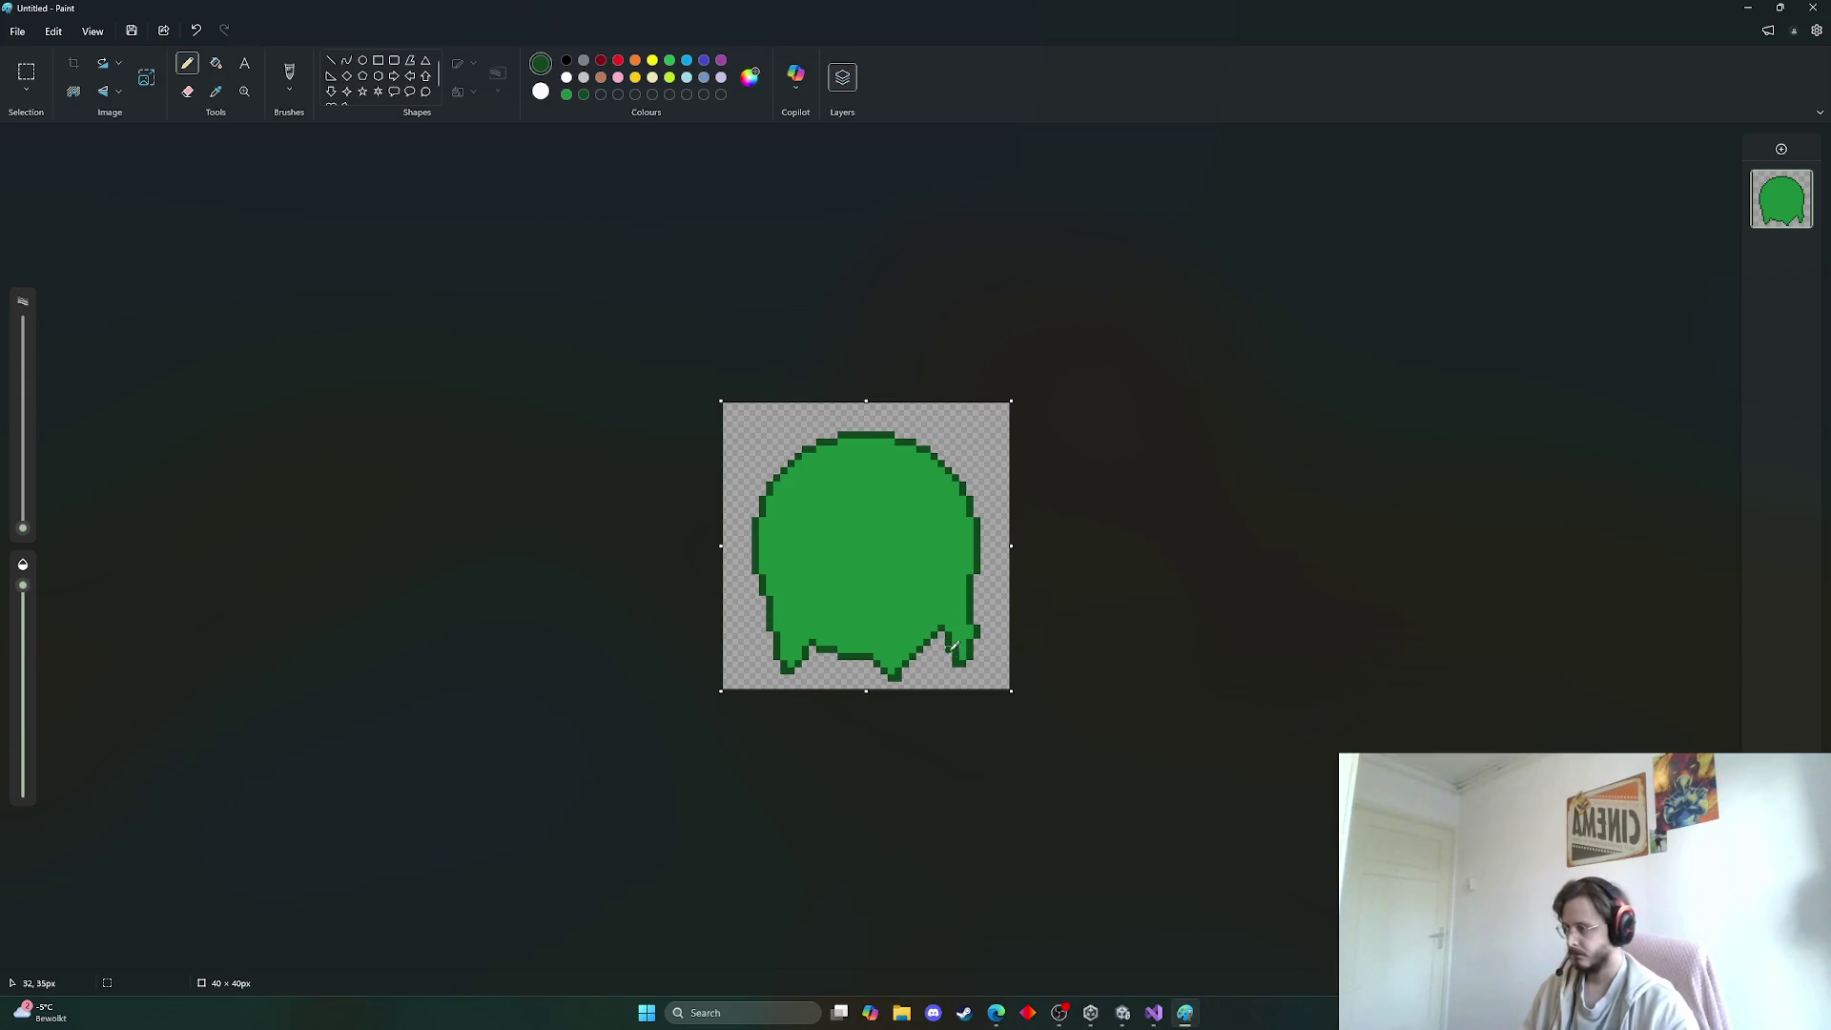
pyautogui.click(566, 78)
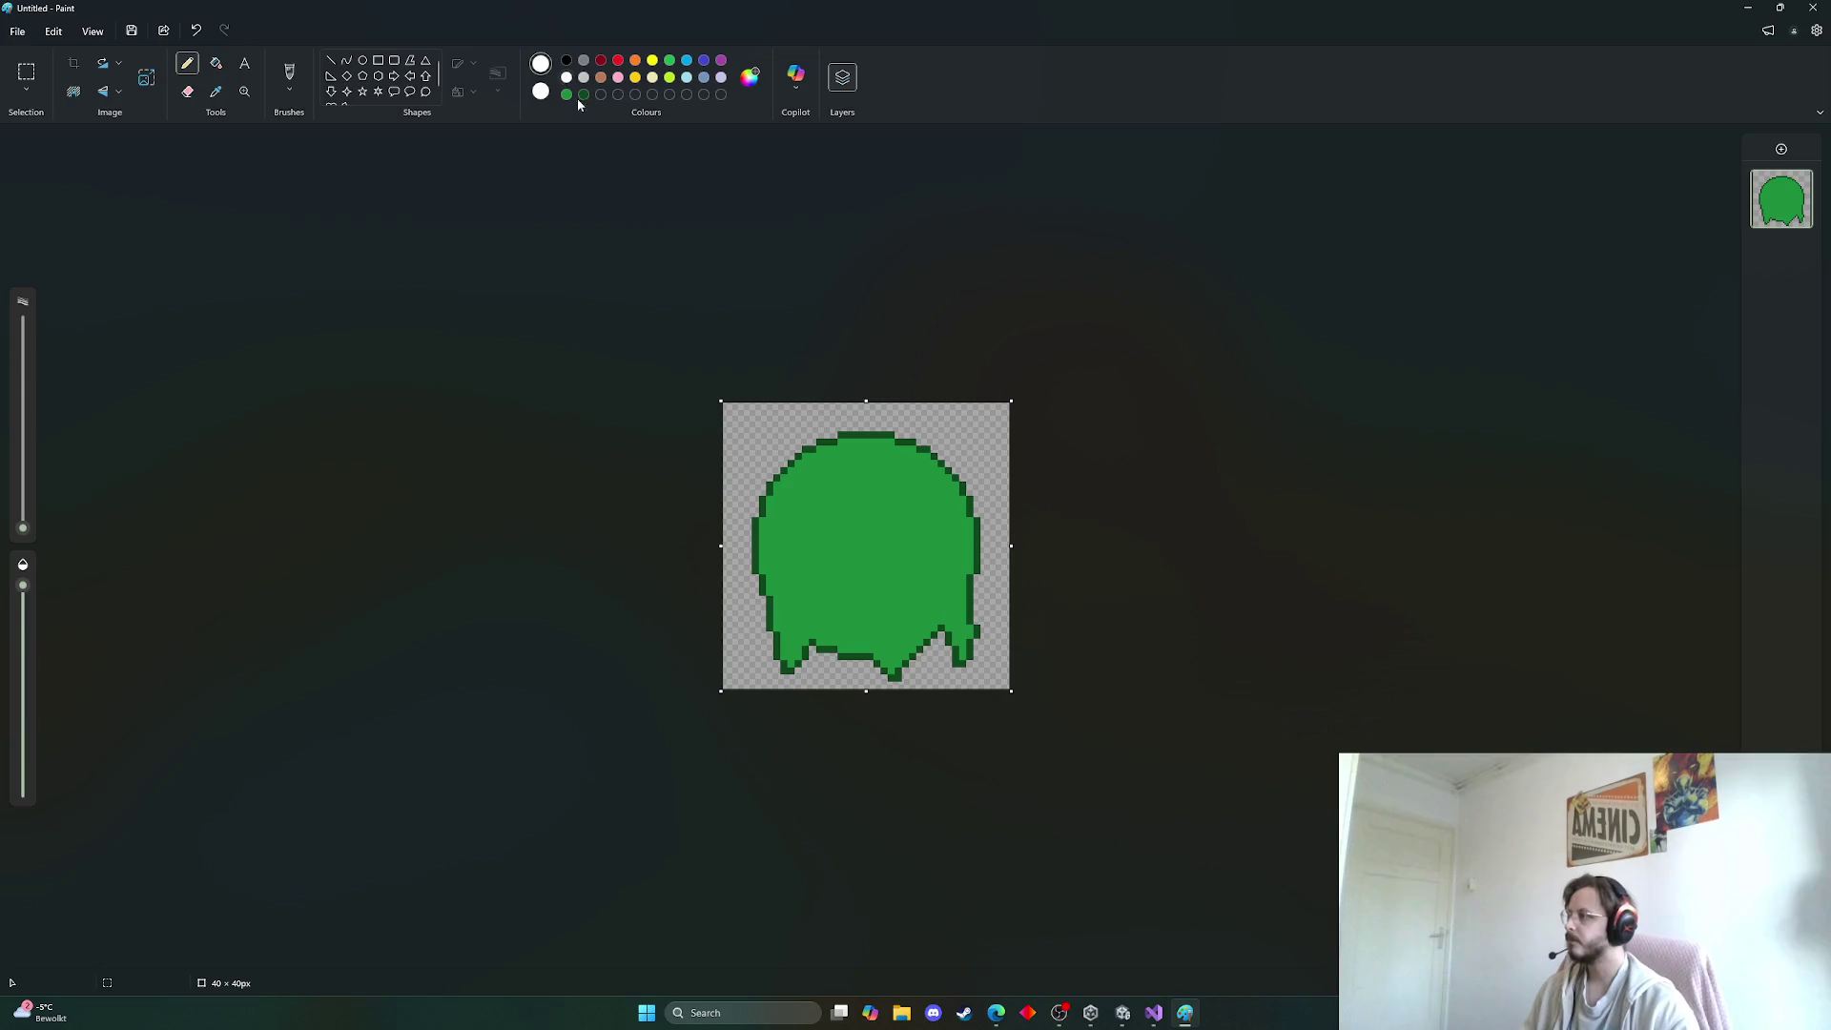
pyautogui.moveTo(806, 472)
pyautogui.mouseDown()
pyautogui.moveTo(798, 485)
pyautogui.moveTo(811, 464)
pyautogui.mouseUp()
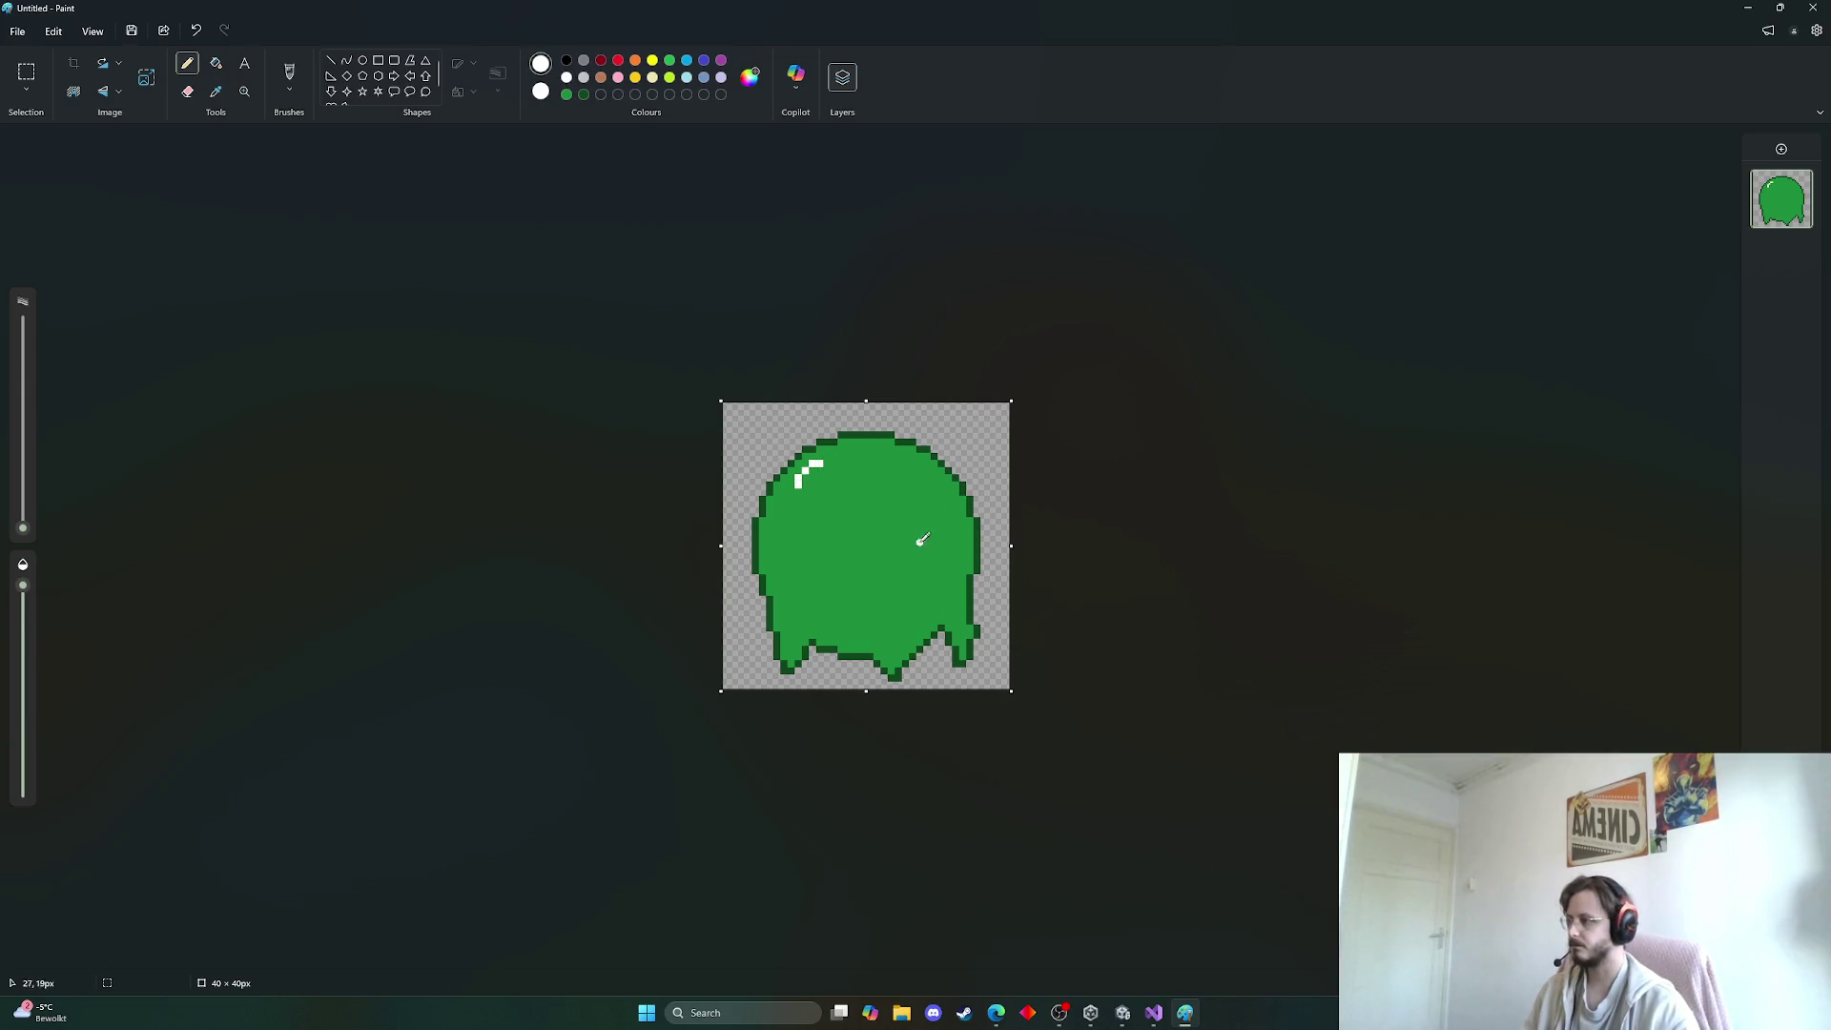
pyautogui.moveTo(840, 456); pyautogui.dragTo(848, 457)
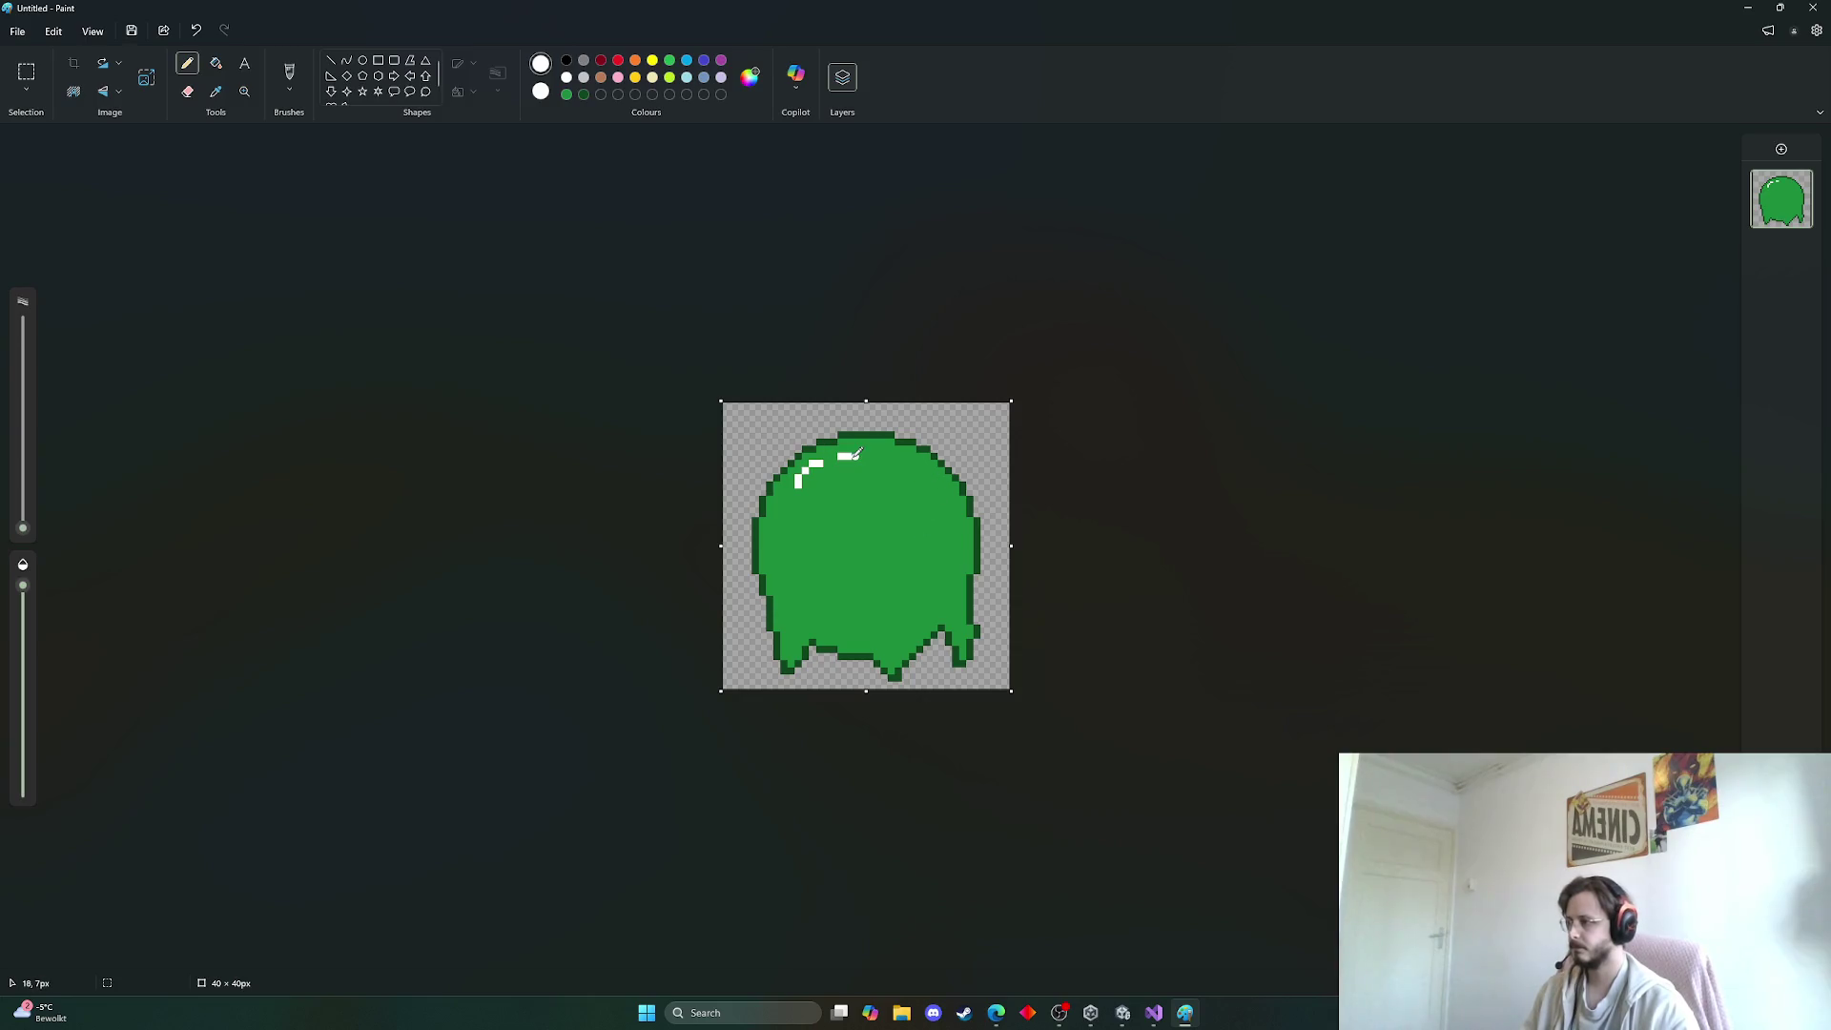
pyautogui.keyDown('ctrl'); pyautogui.scroll(-3, 1059, 553); pyautogui.keyUp('ctrl')
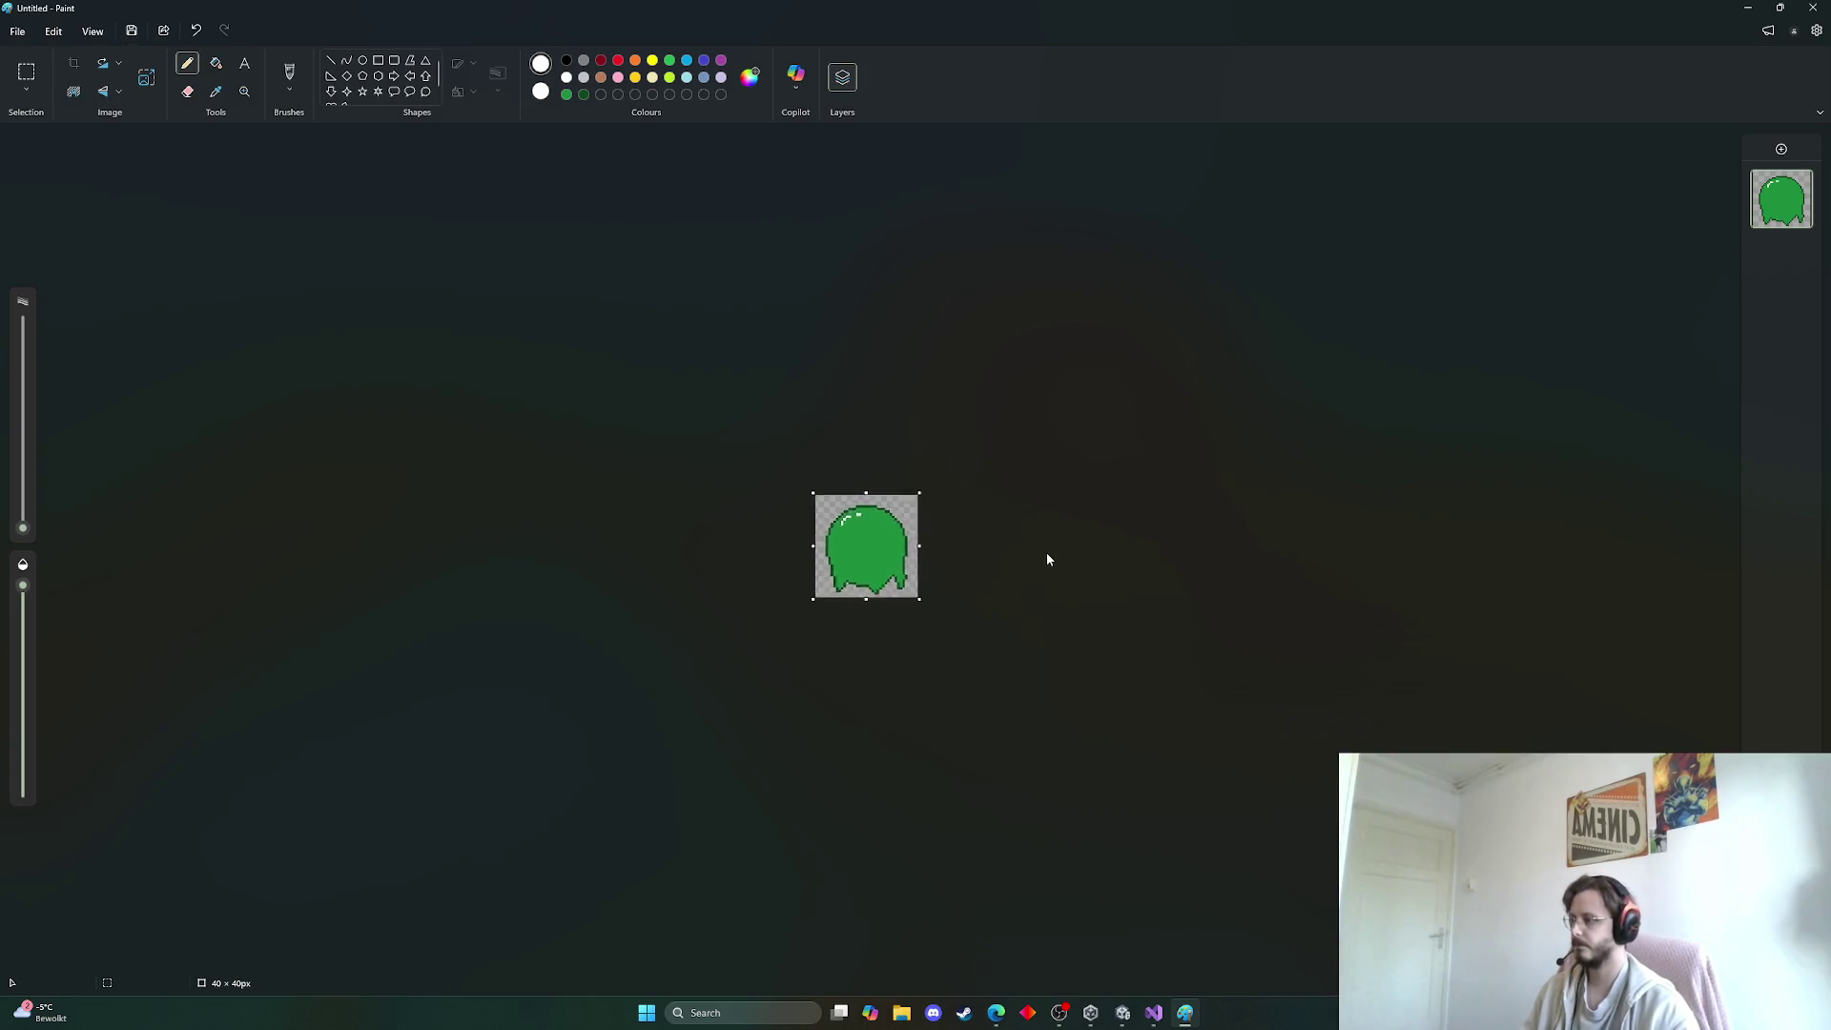
pyautogui.keyDown('ctrl'); pyautogui.scroll(3, 1045, 553); pyautogui.keyUp('ctrl')
pyautogui.keyDown('ctrl'); pyautogui.scroll(1, 1035, 566); pyautogui.keyUp('ctrl')
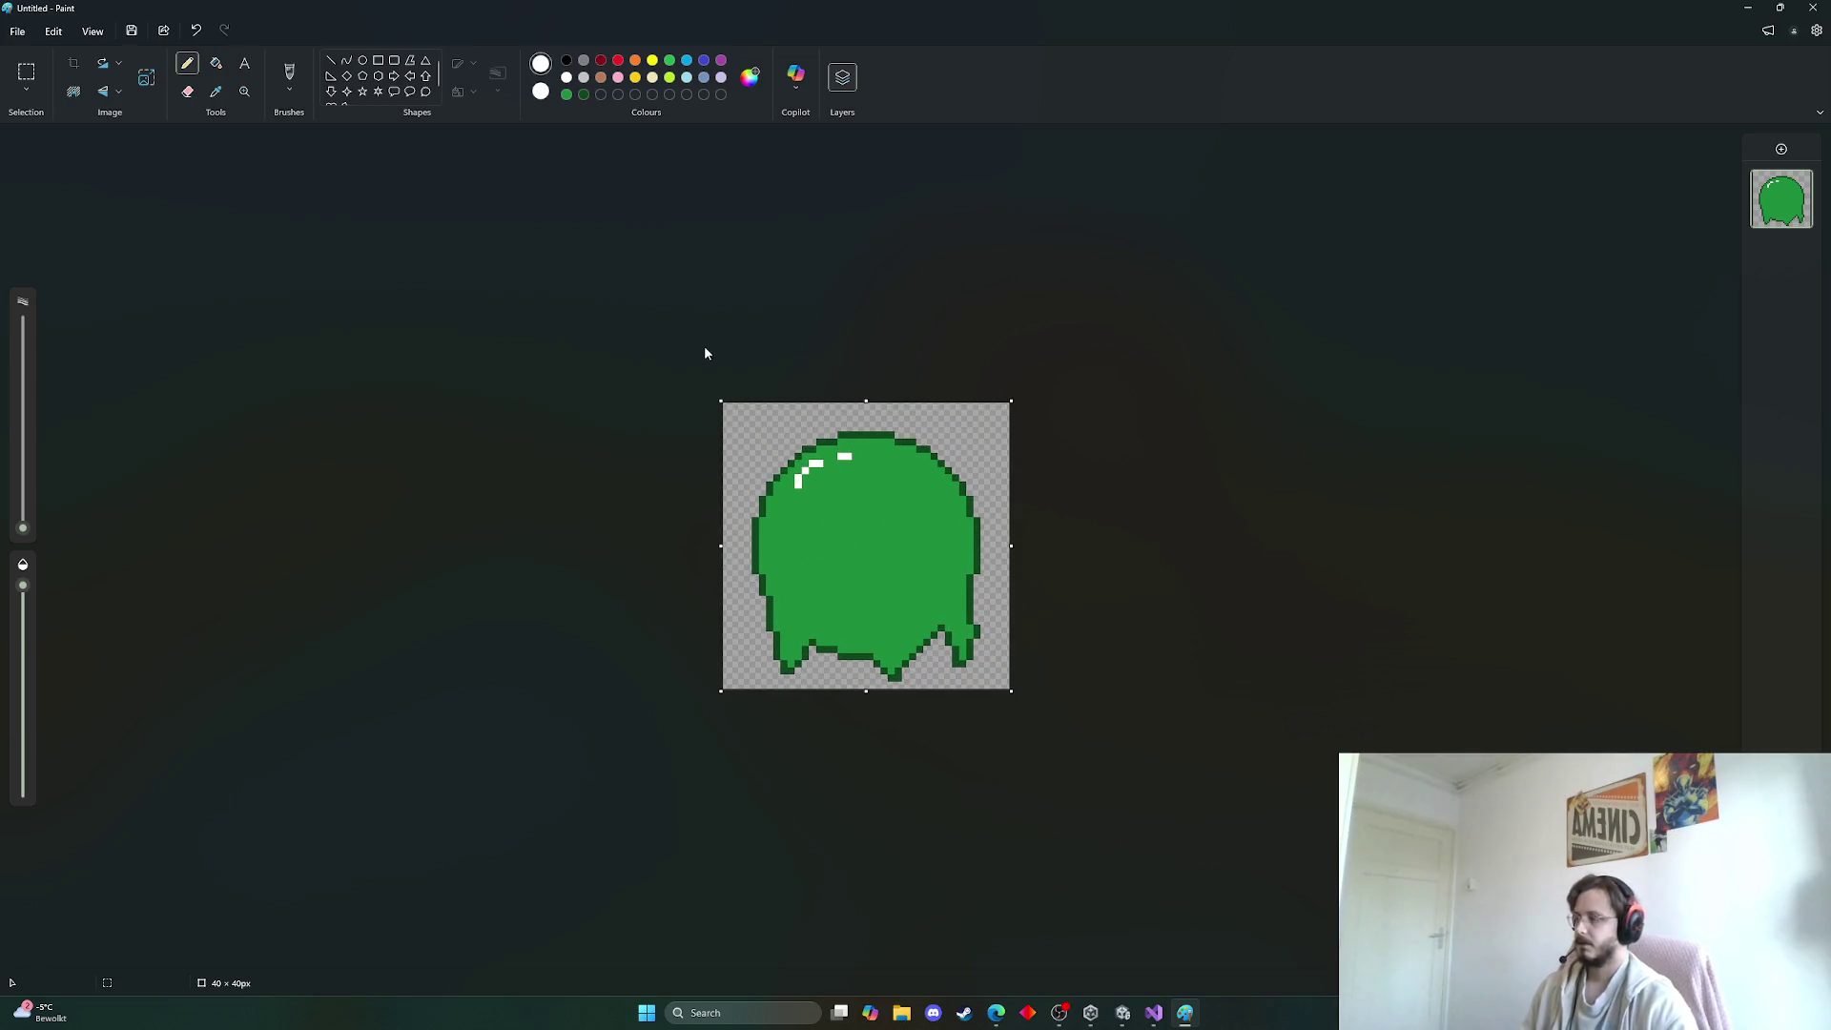
pyautogui.click(18, 32)
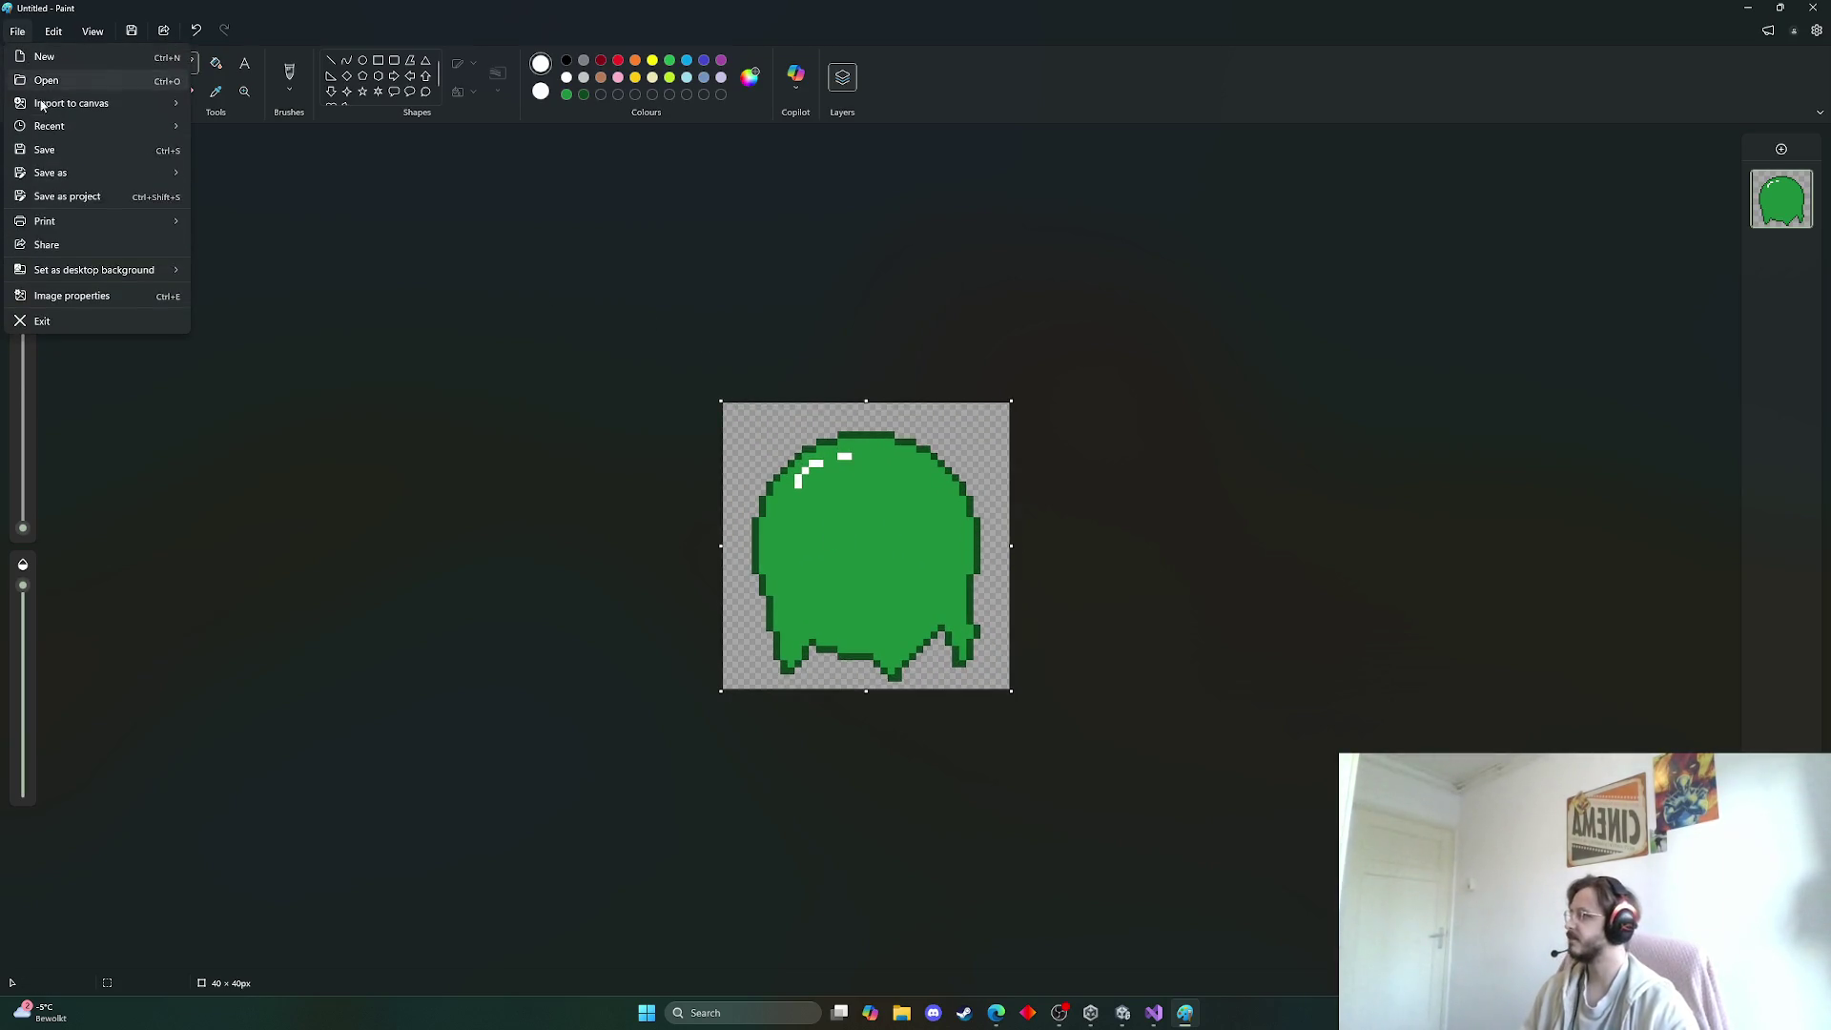
# Save the drawing as a PNG, moving up to the Art folder and entering a file name
pyautogui.moveTo(76, 174)
pyautogui.click(238, 175)
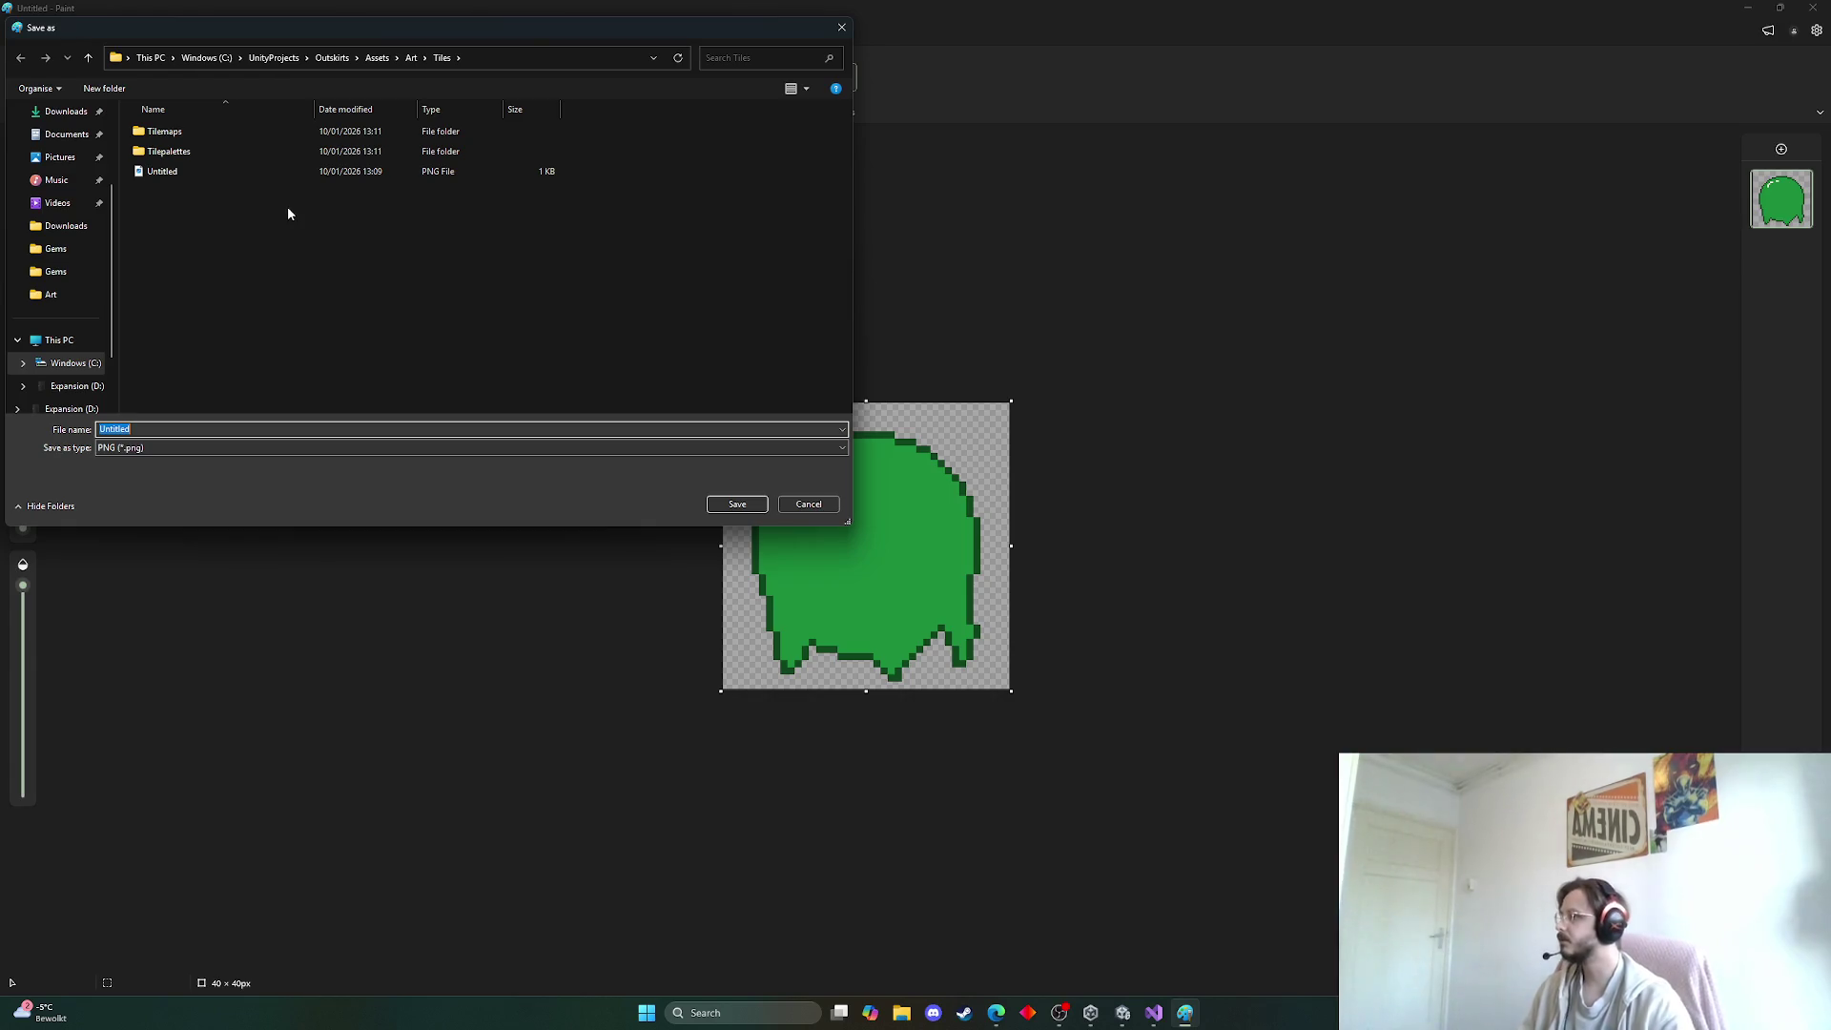
pyautogui.click(416, 57)
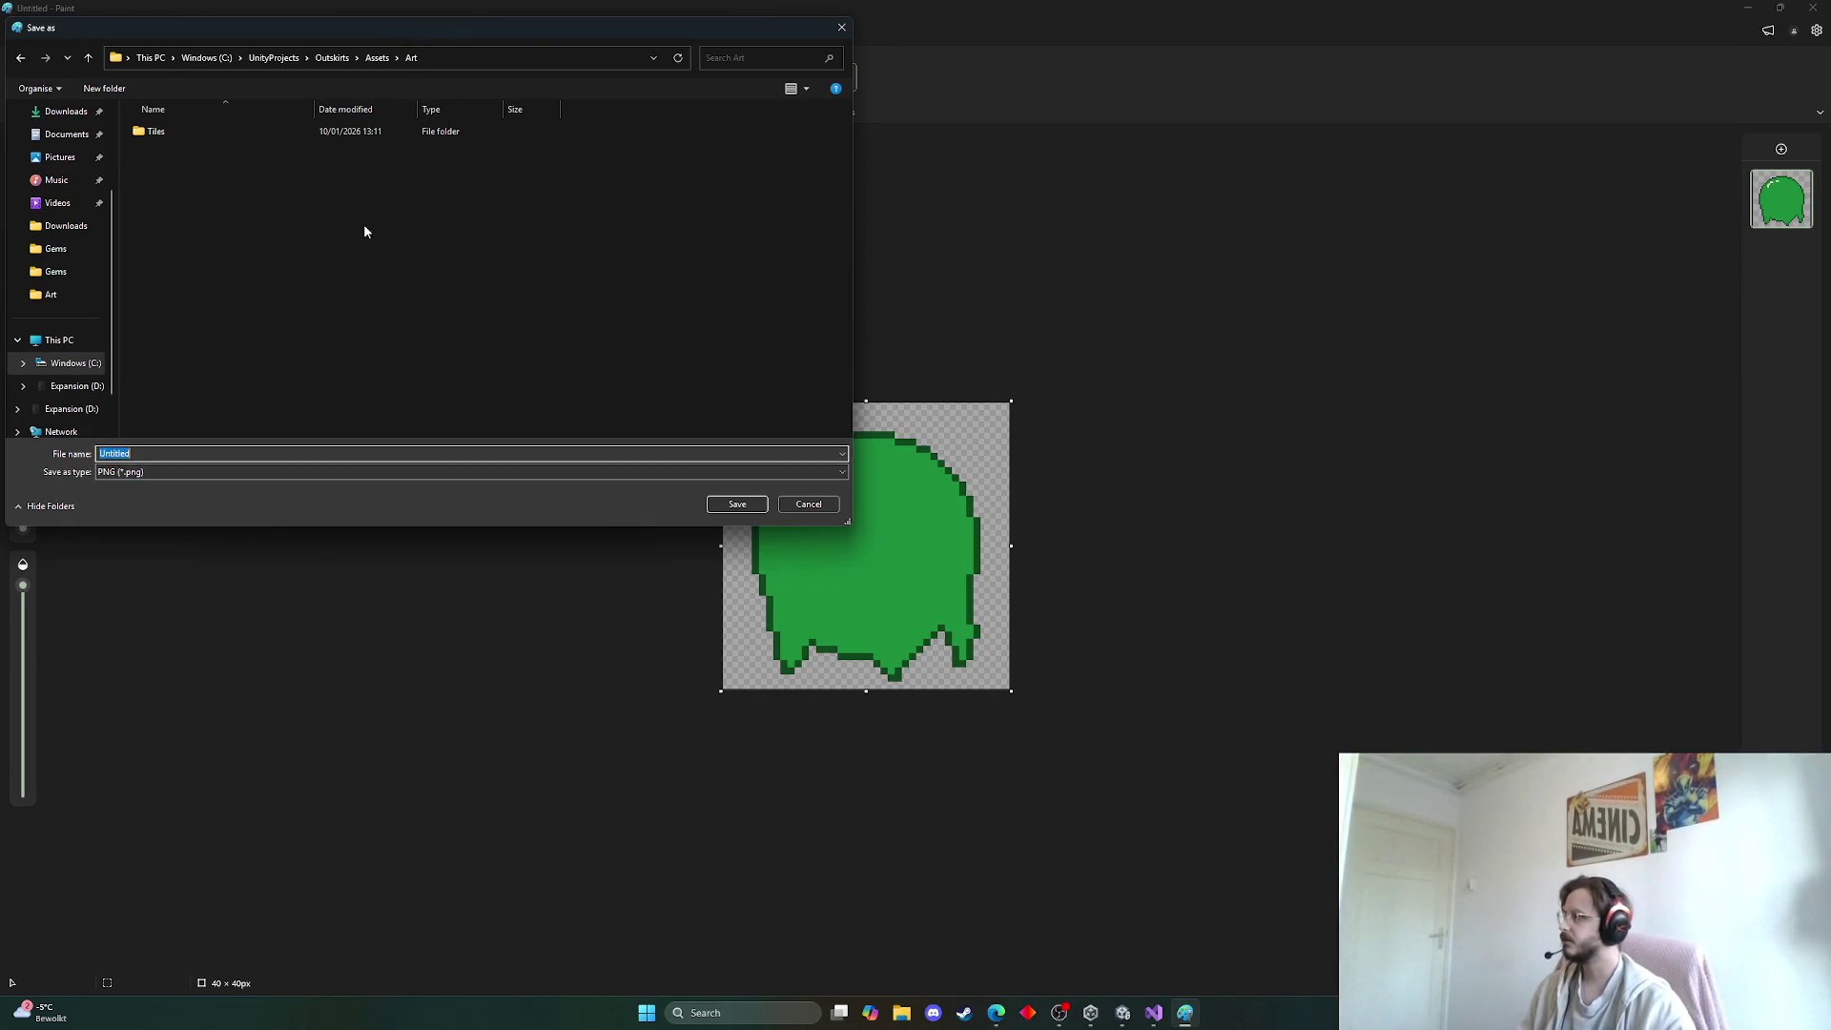
pyautogui.write('Slimeb')
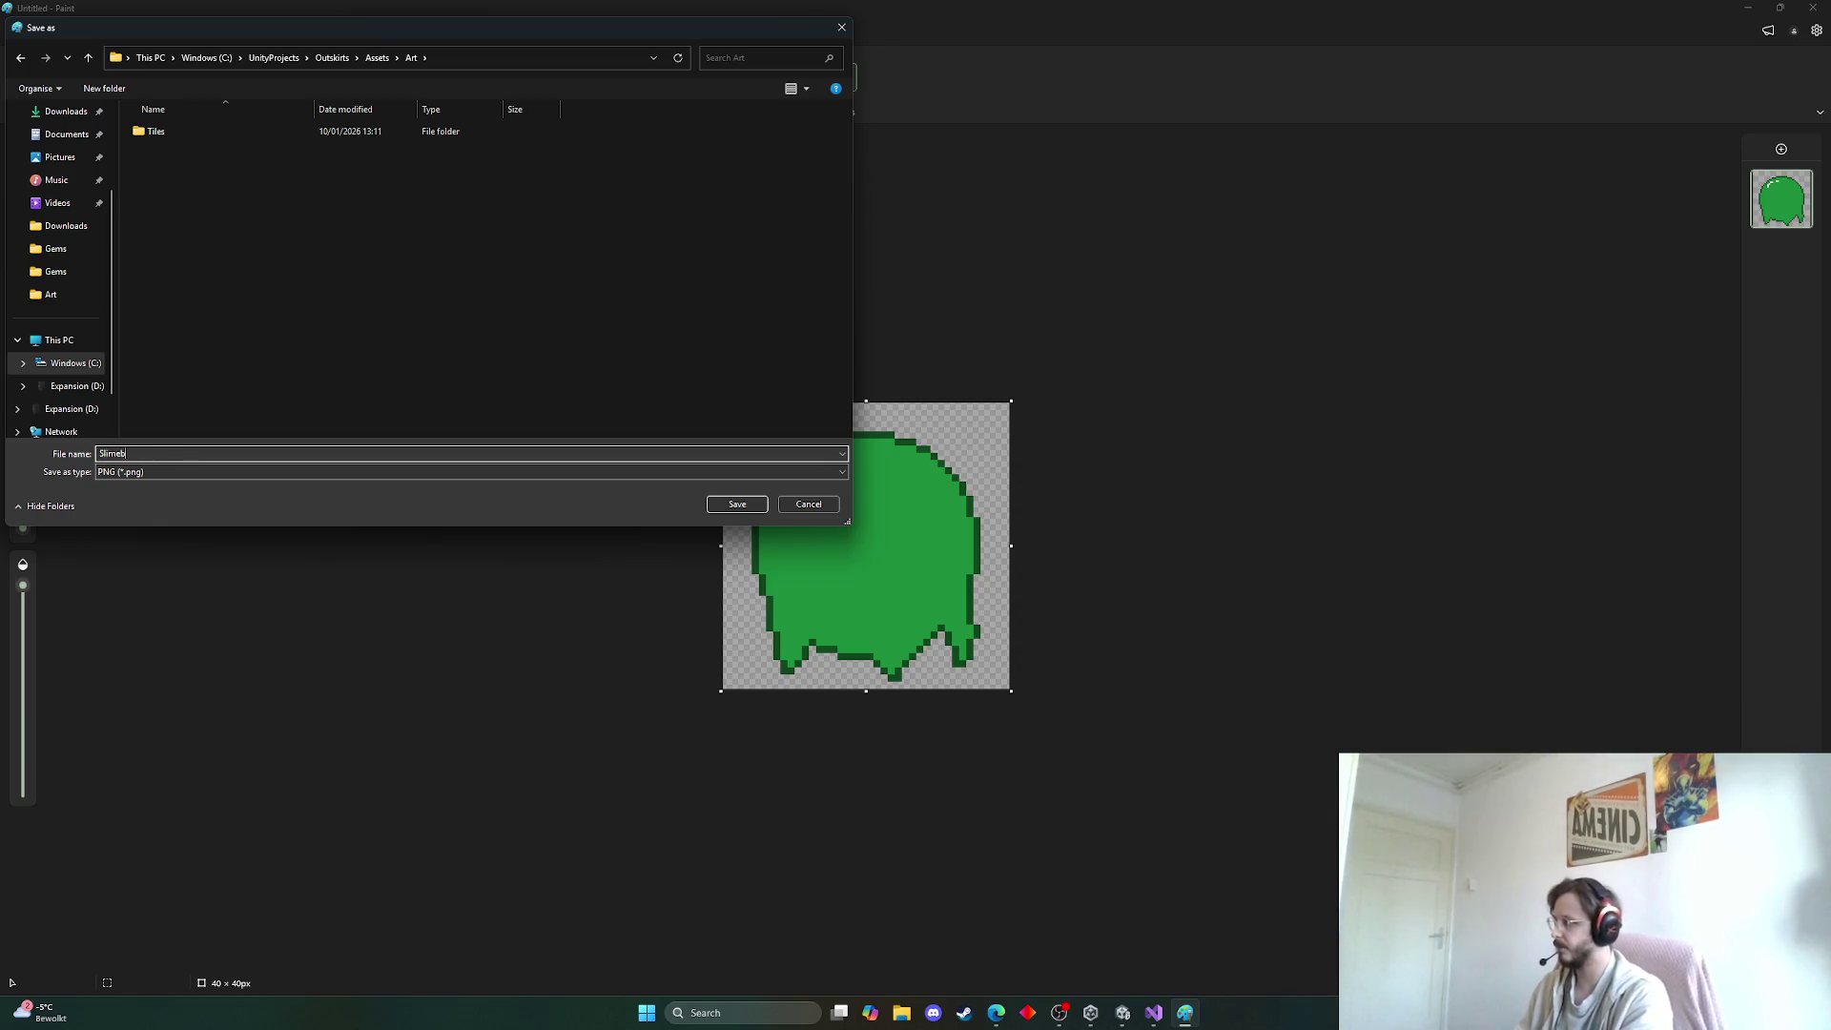
# Create a new folder named Items inside Art and open it
pyautogui.rightClick(148, 192)
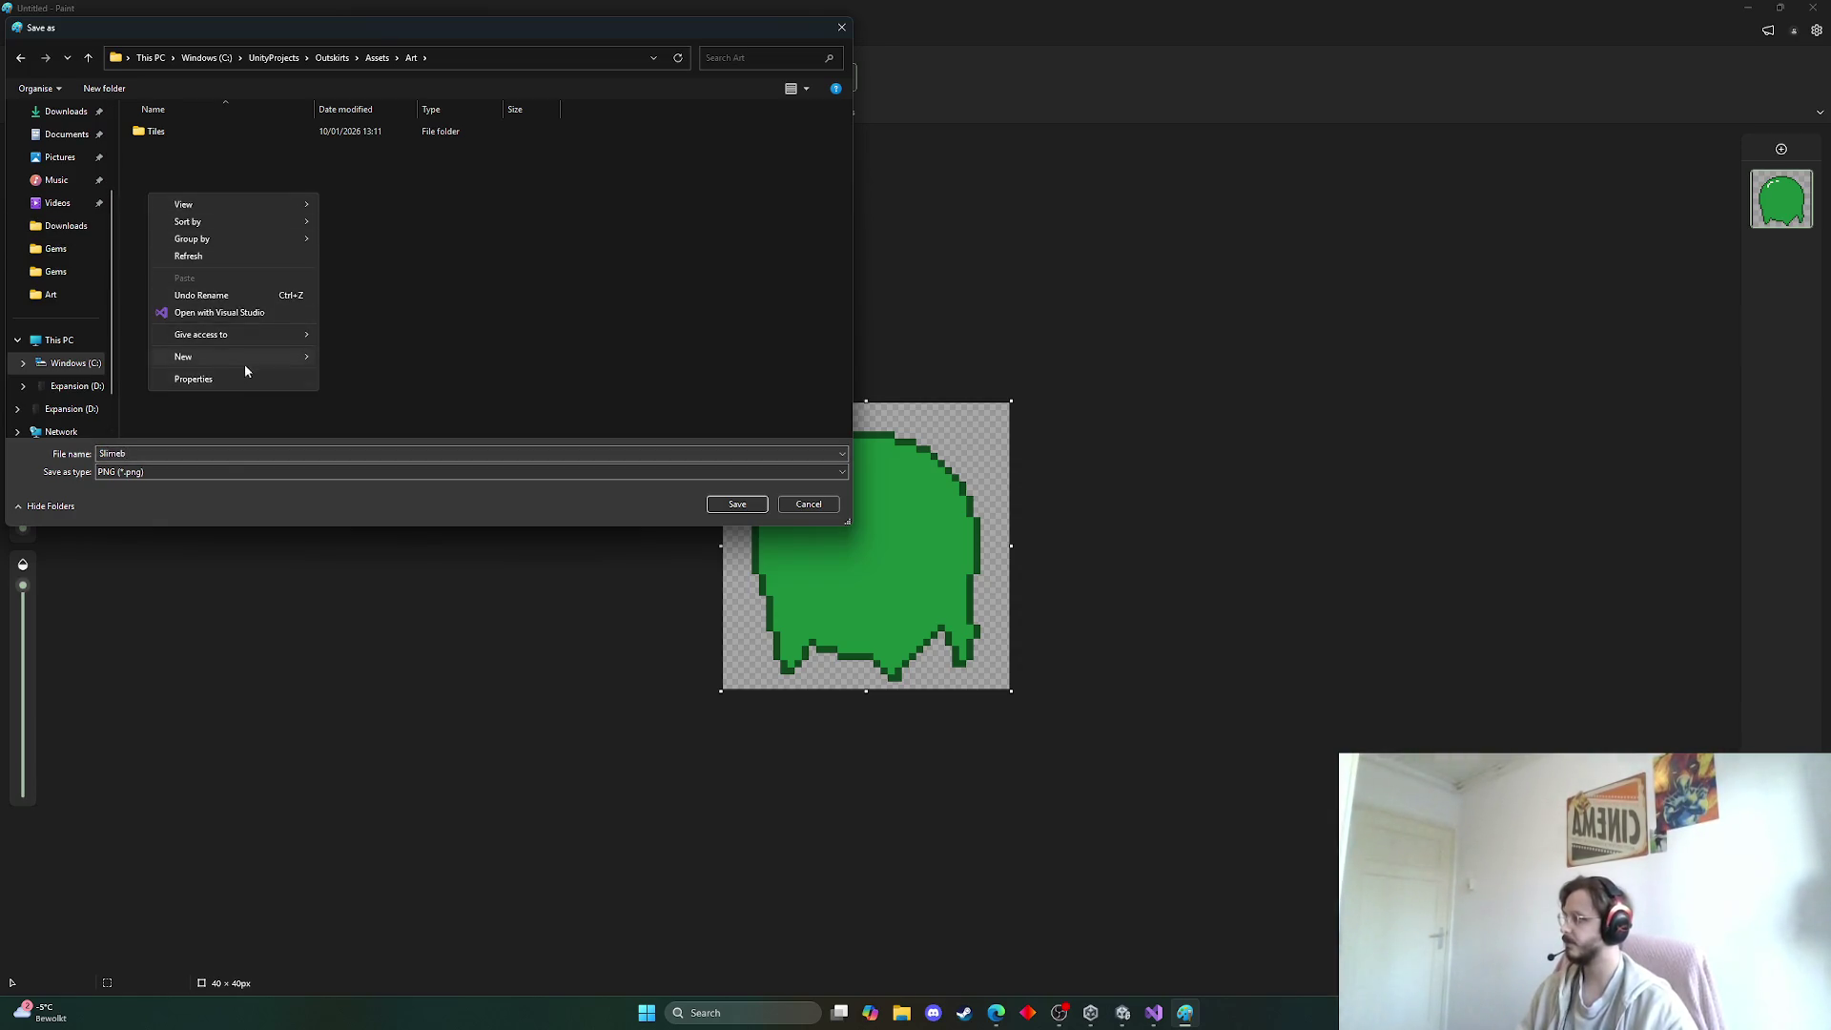
pyautogui.moveTo(287, 357)
pyautogui.click(355, 363)
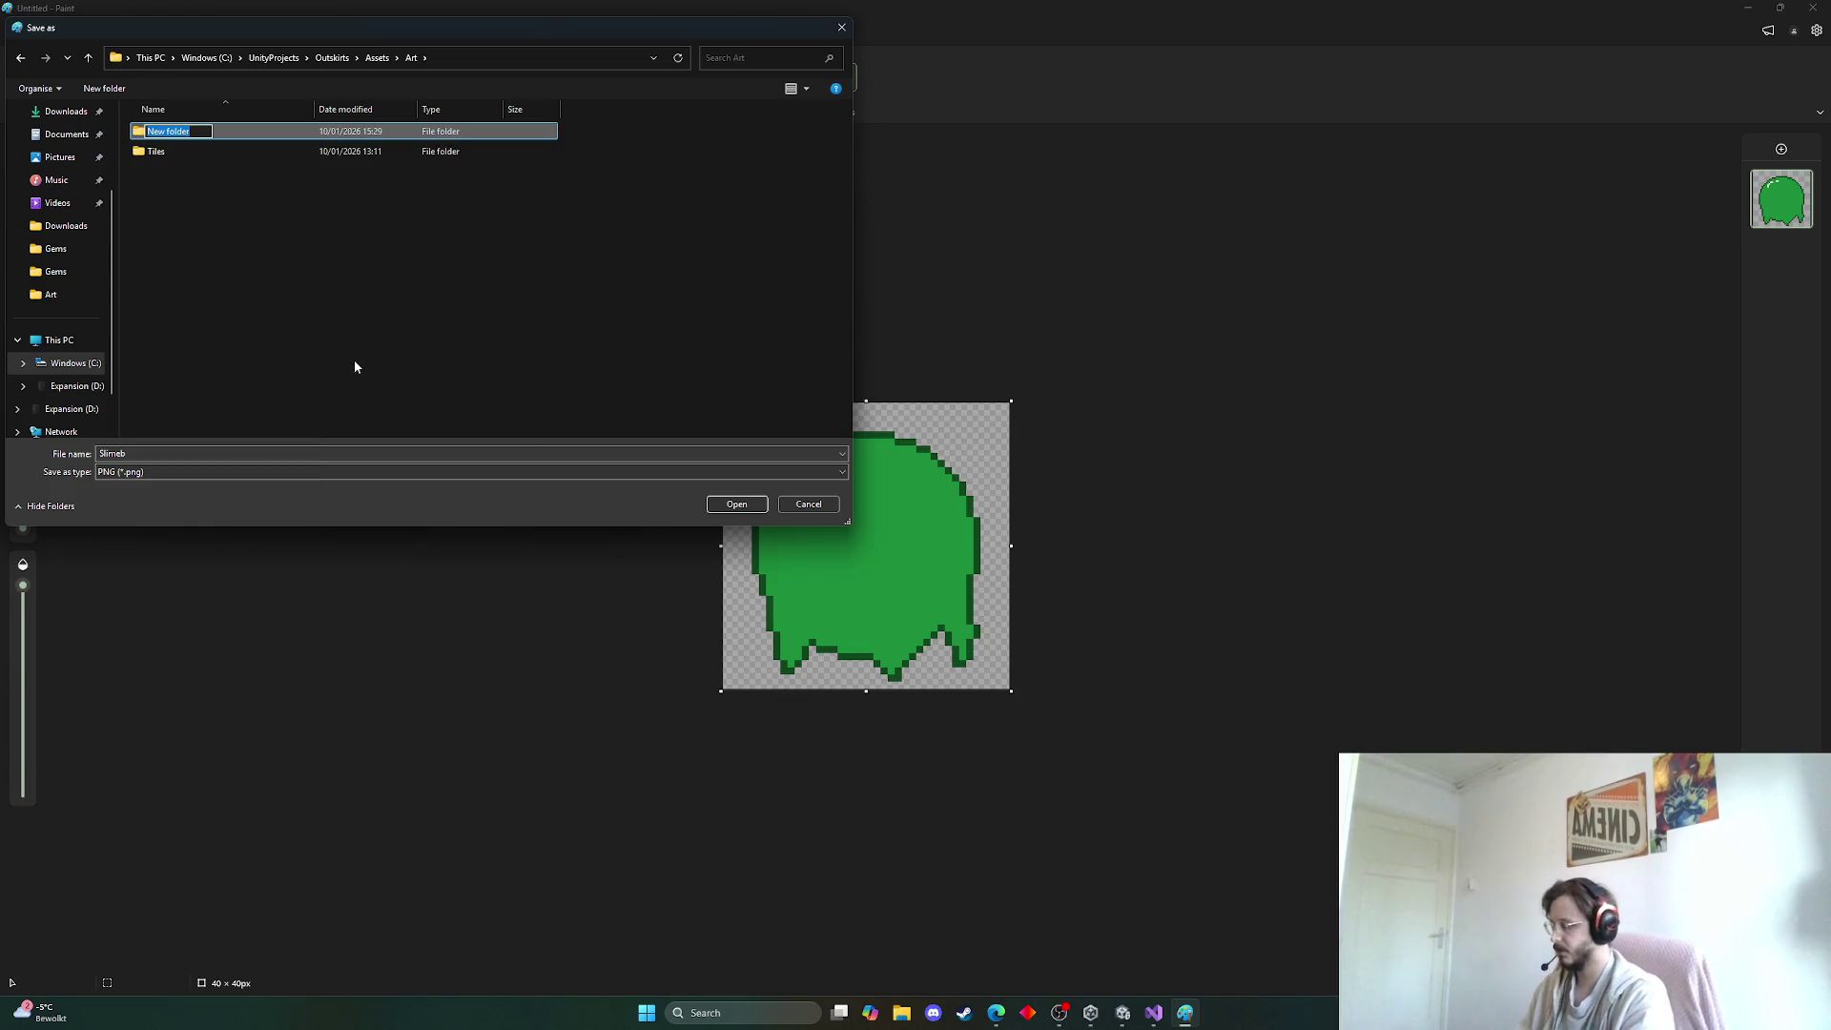
pyautogui.write('Items')
pyautogui.press('Return')
pyautogui.doubleClick(252, 131)
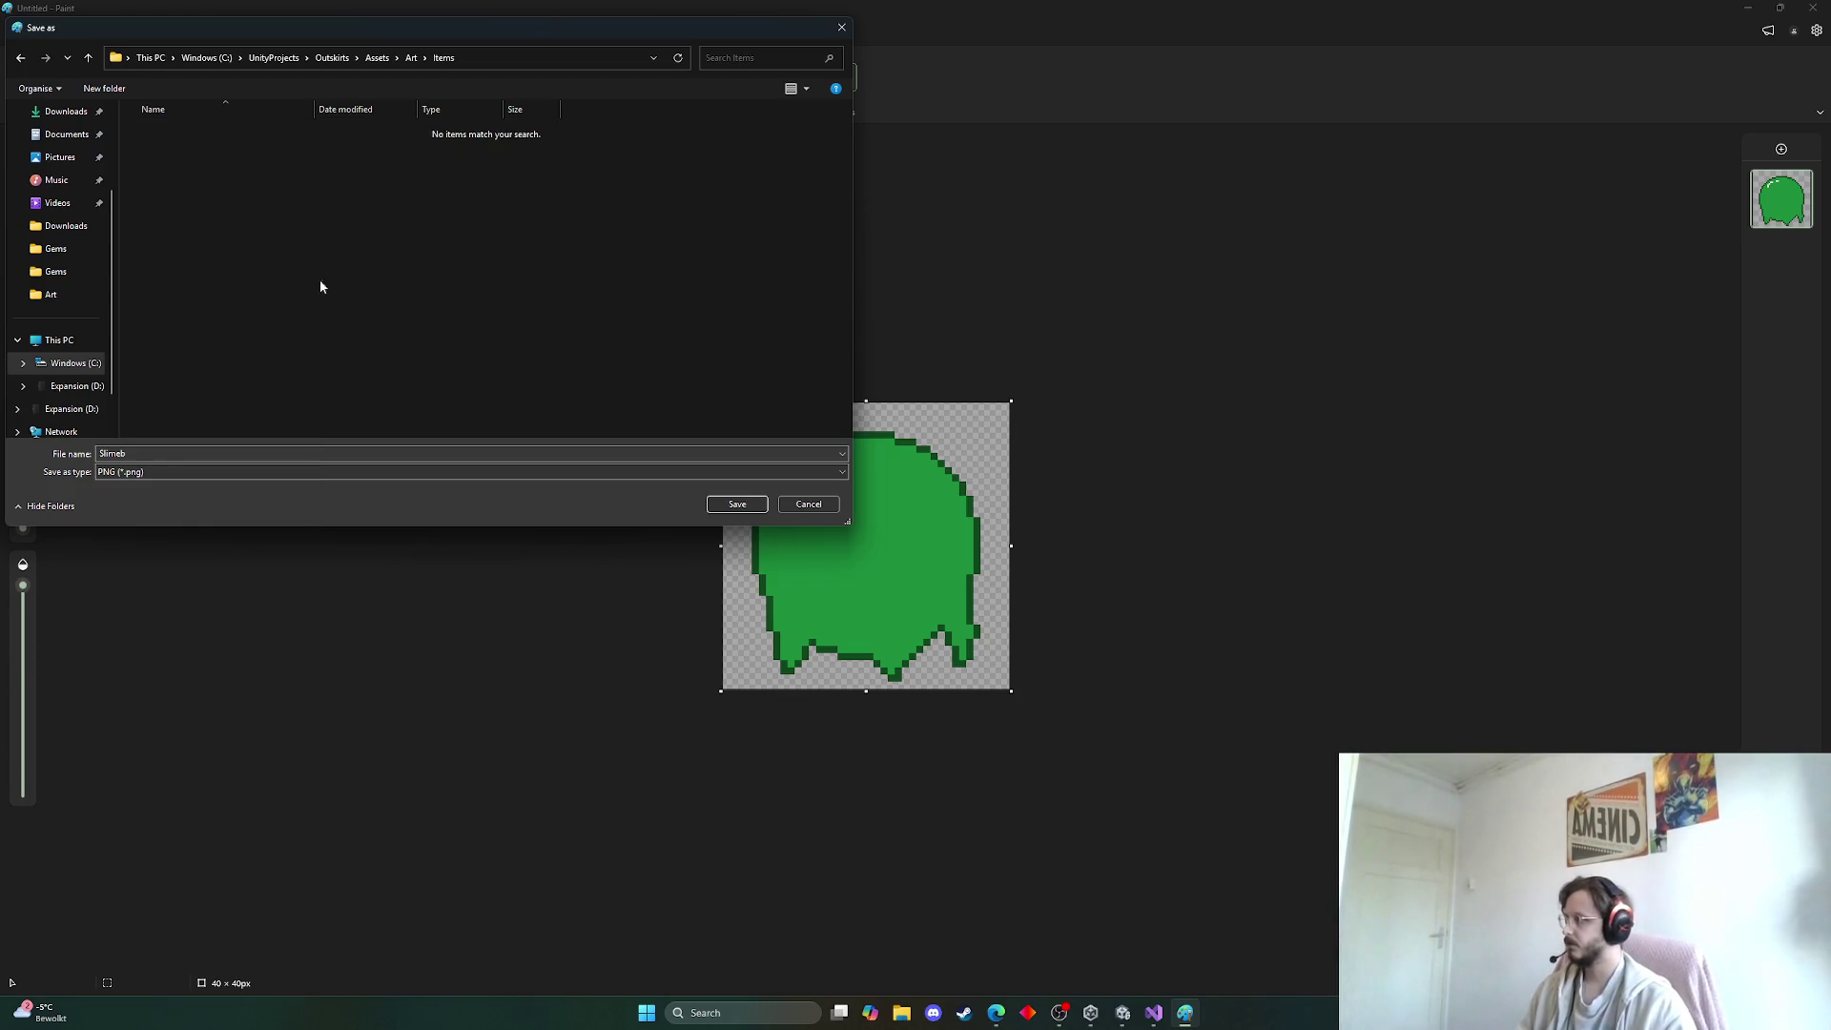
# Save the image as Slimeball.png in the Items folder
pyautogui.click(152, 452)
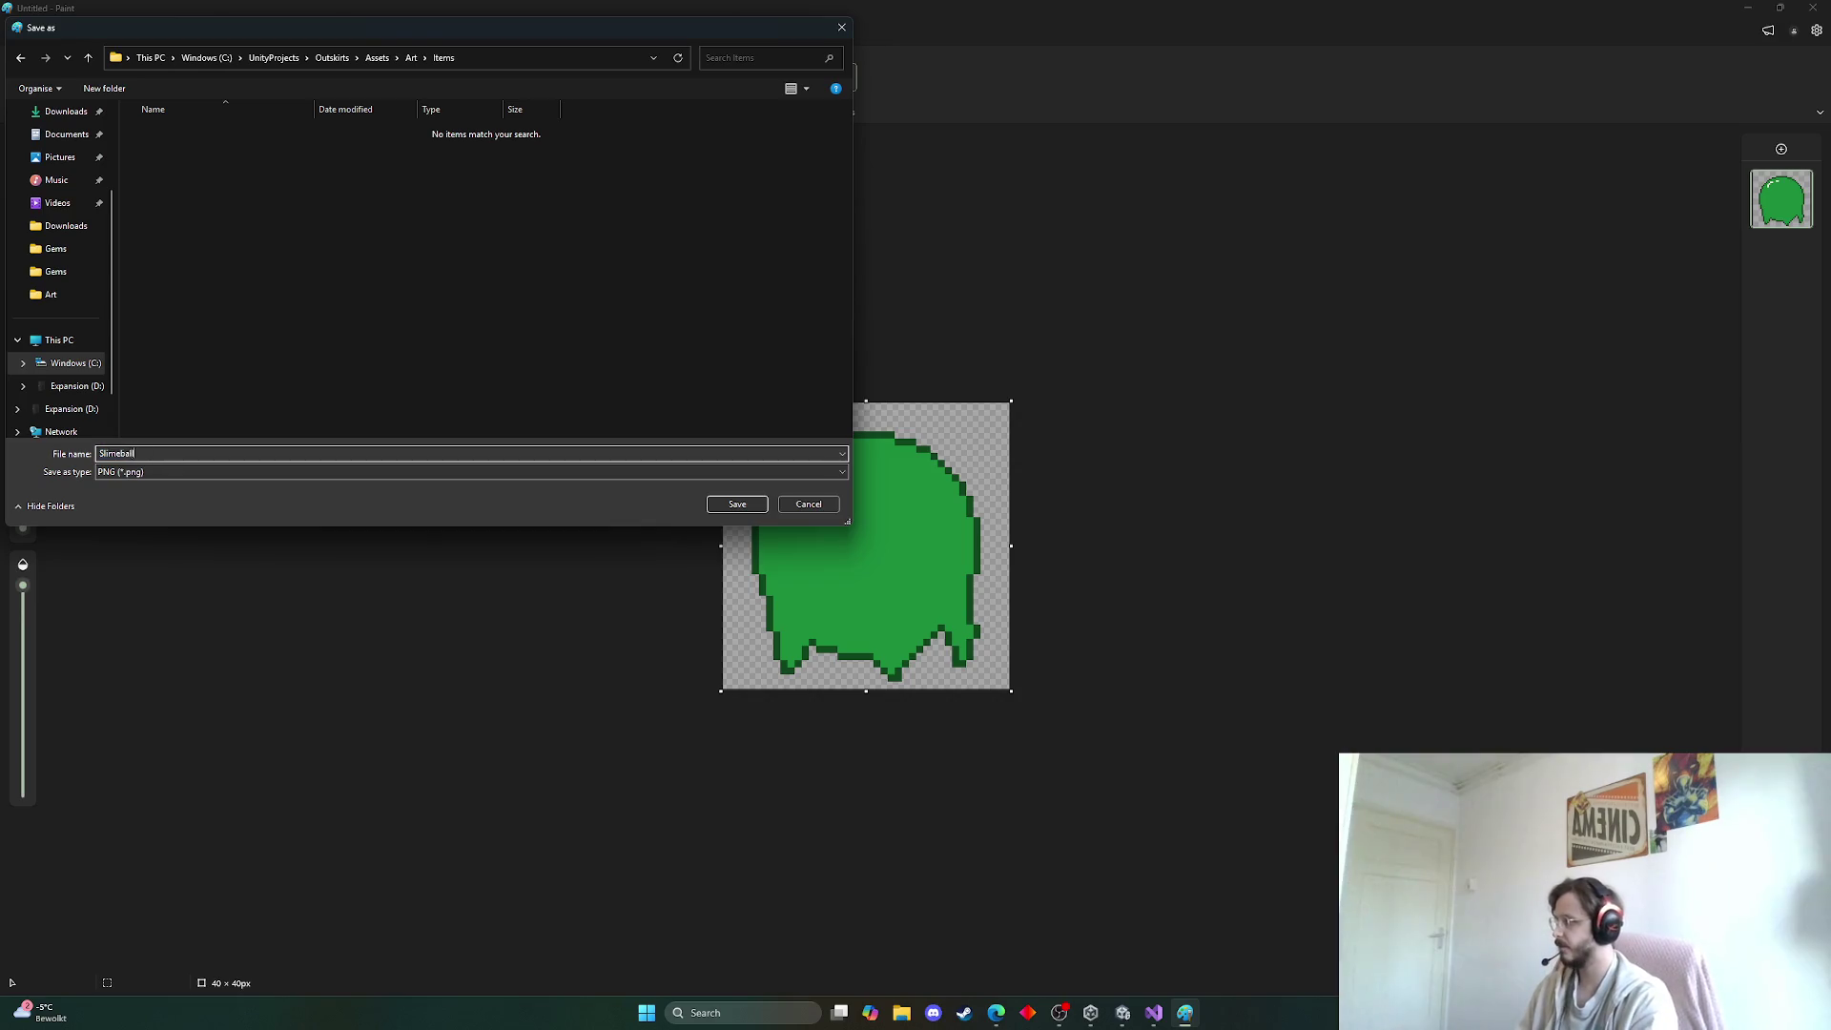
pyautogui.press('Return')
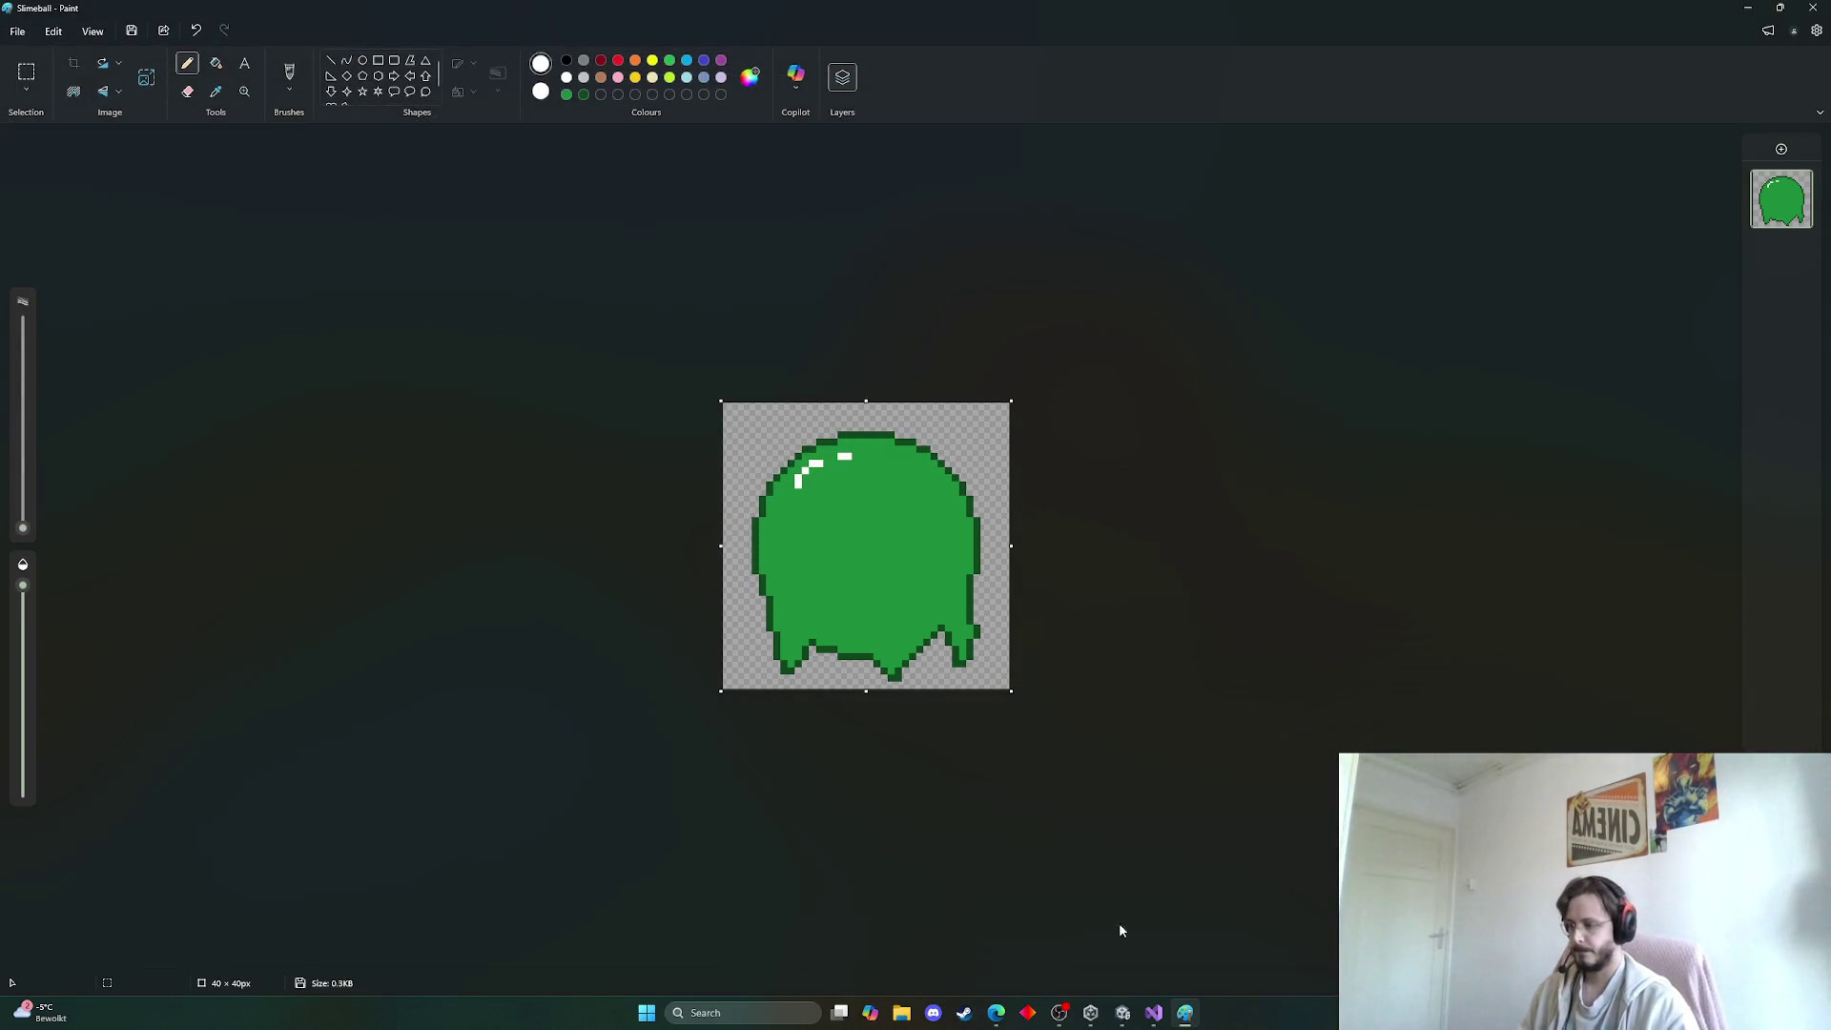
pyautogui.click(1123, 1013)
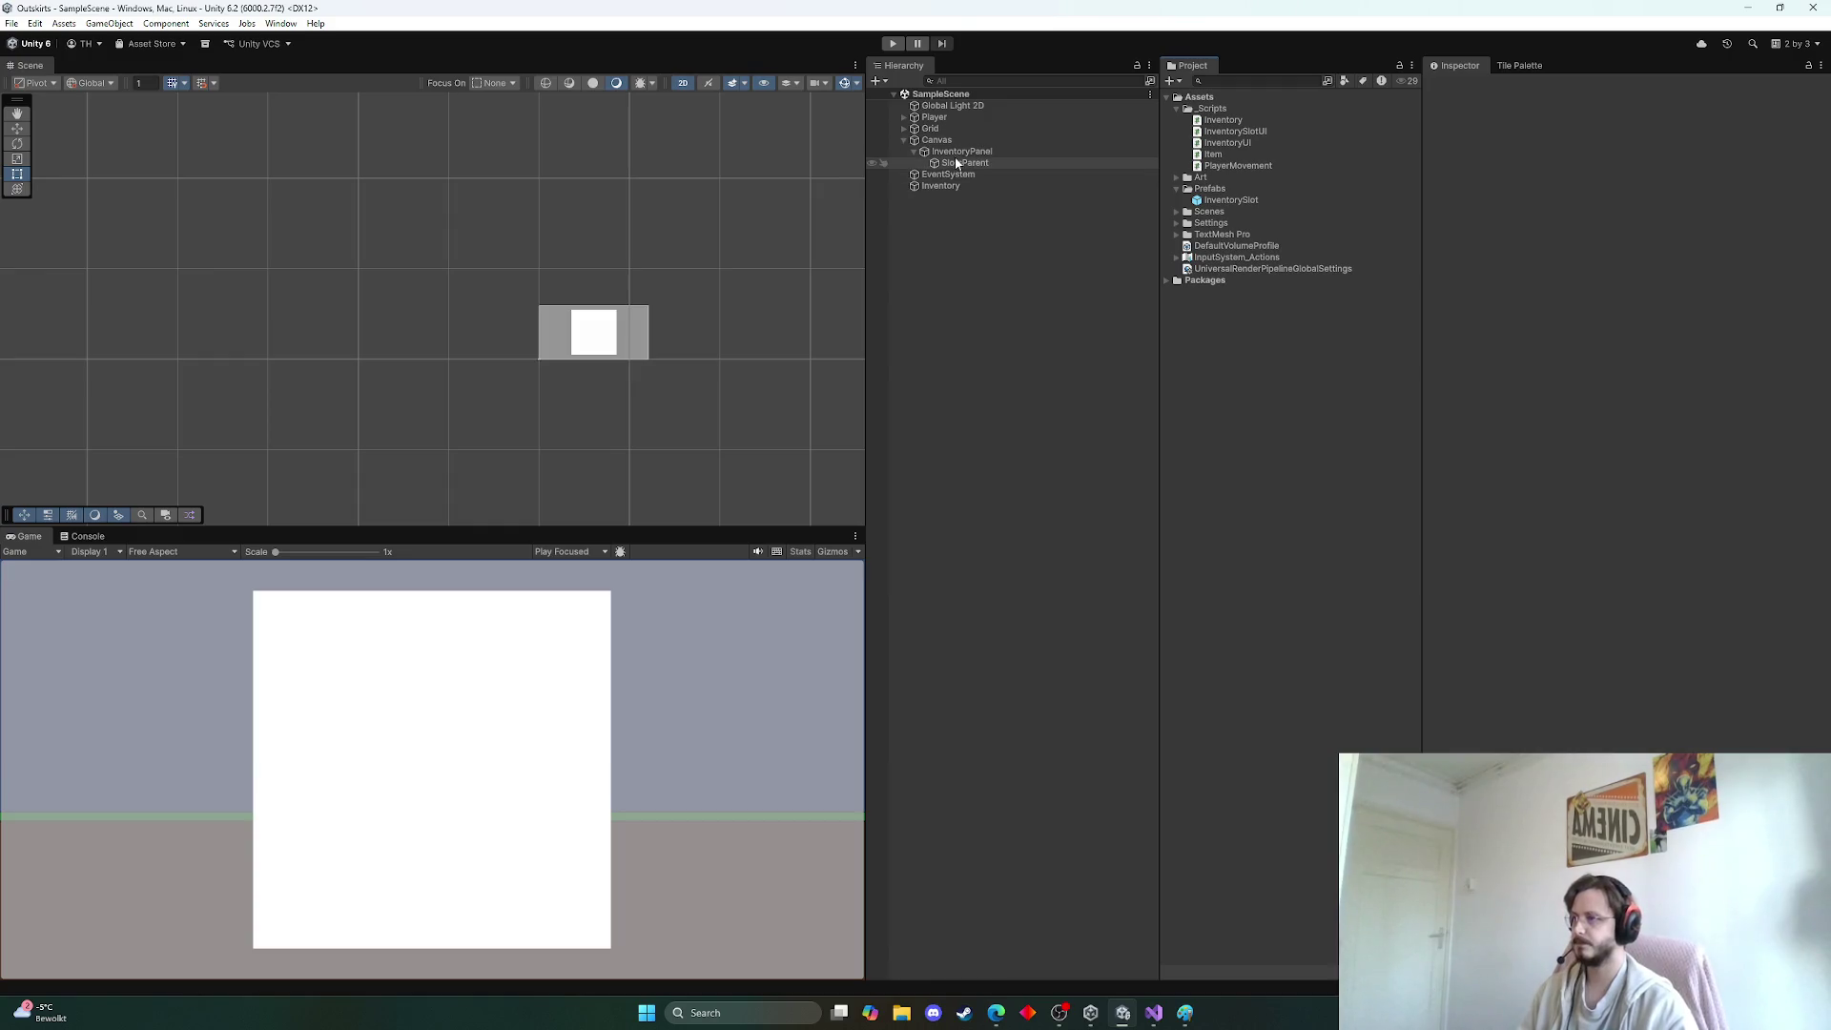
# Select the Slimeball sprite in Assets/Art/Items
pyautogui.click(1201, 179)
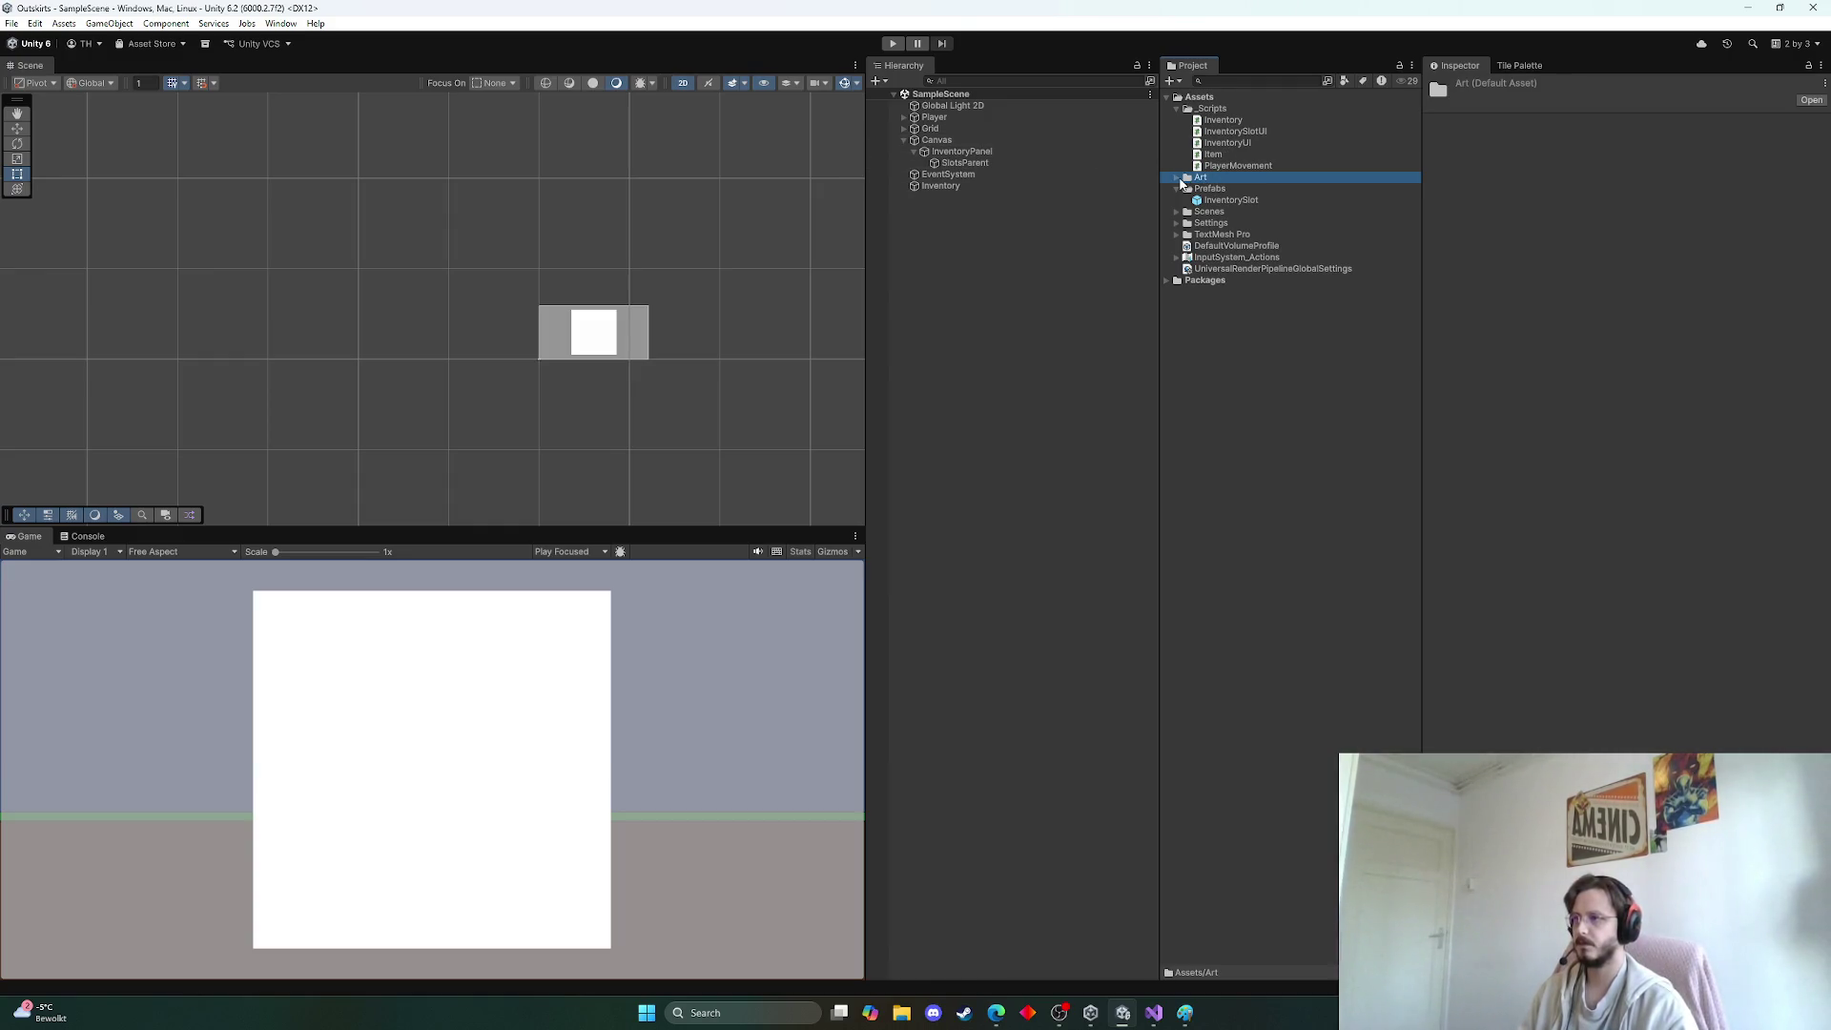
pyautogui.click(1179, 180)
pyautogui.click(1215, 189)
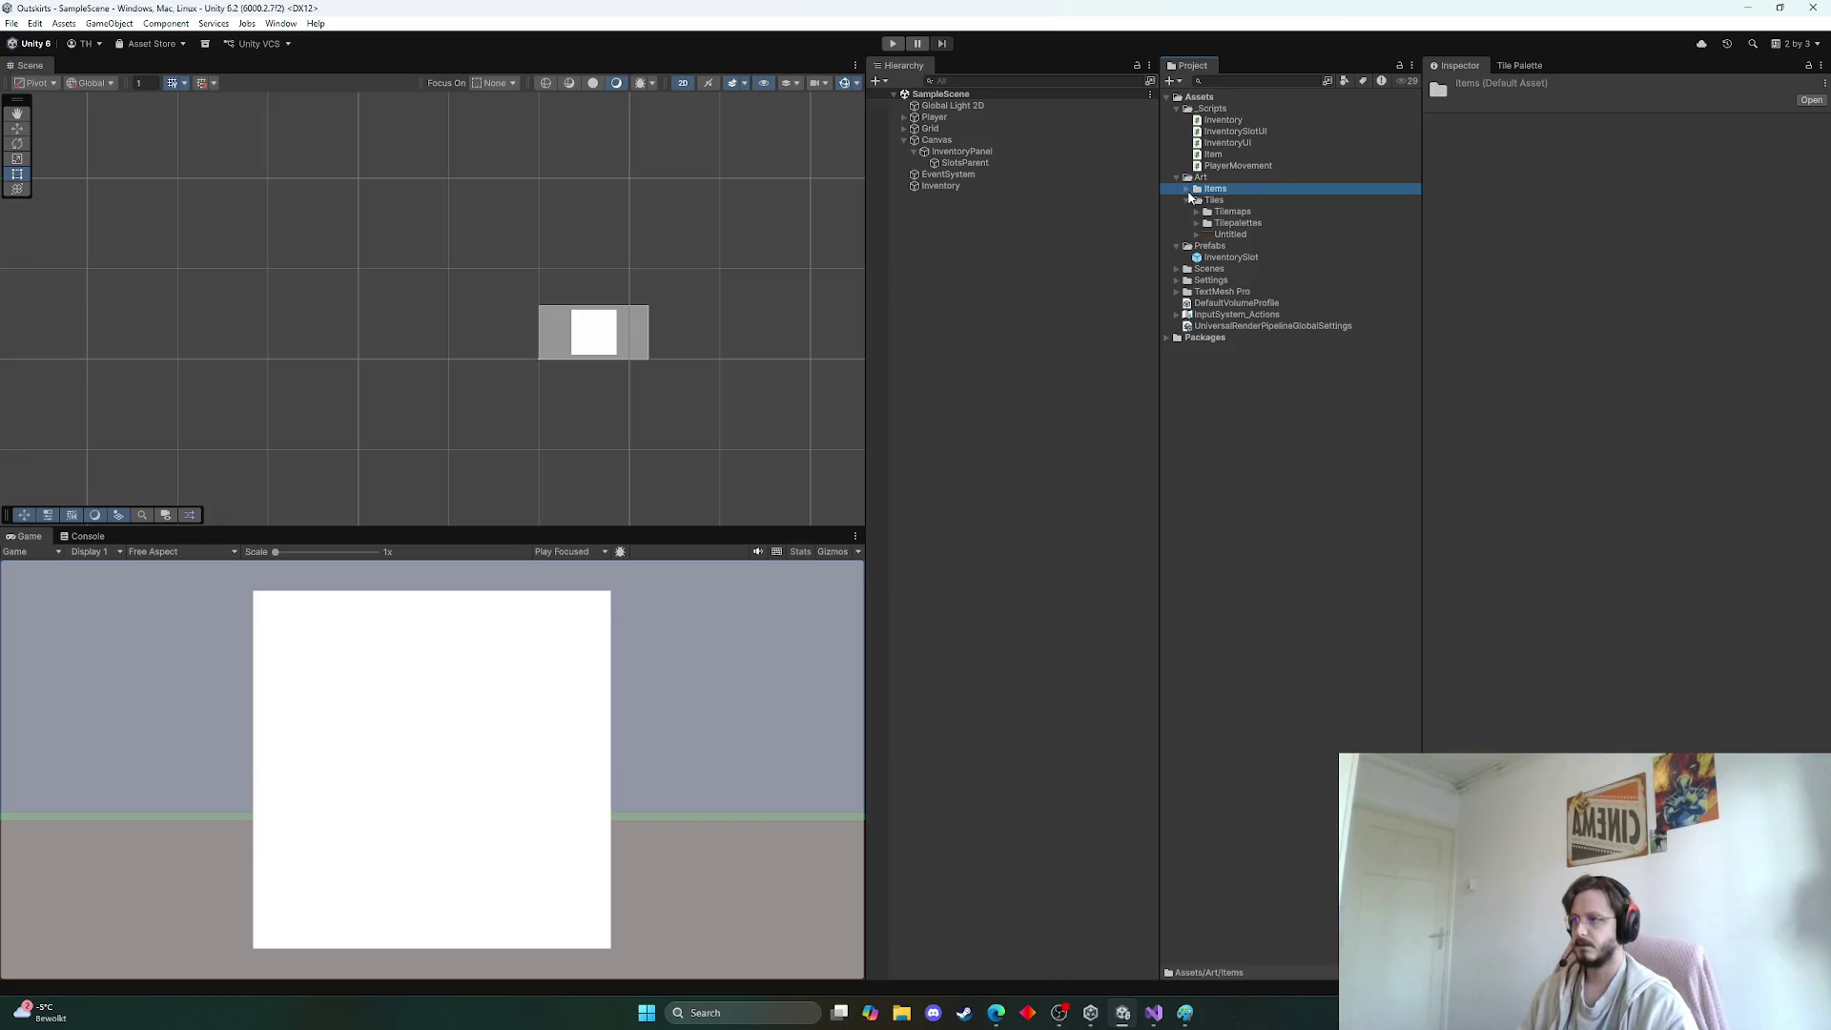
pyautogui.click(1187, 189)
pyautogui.click(1231, 200)
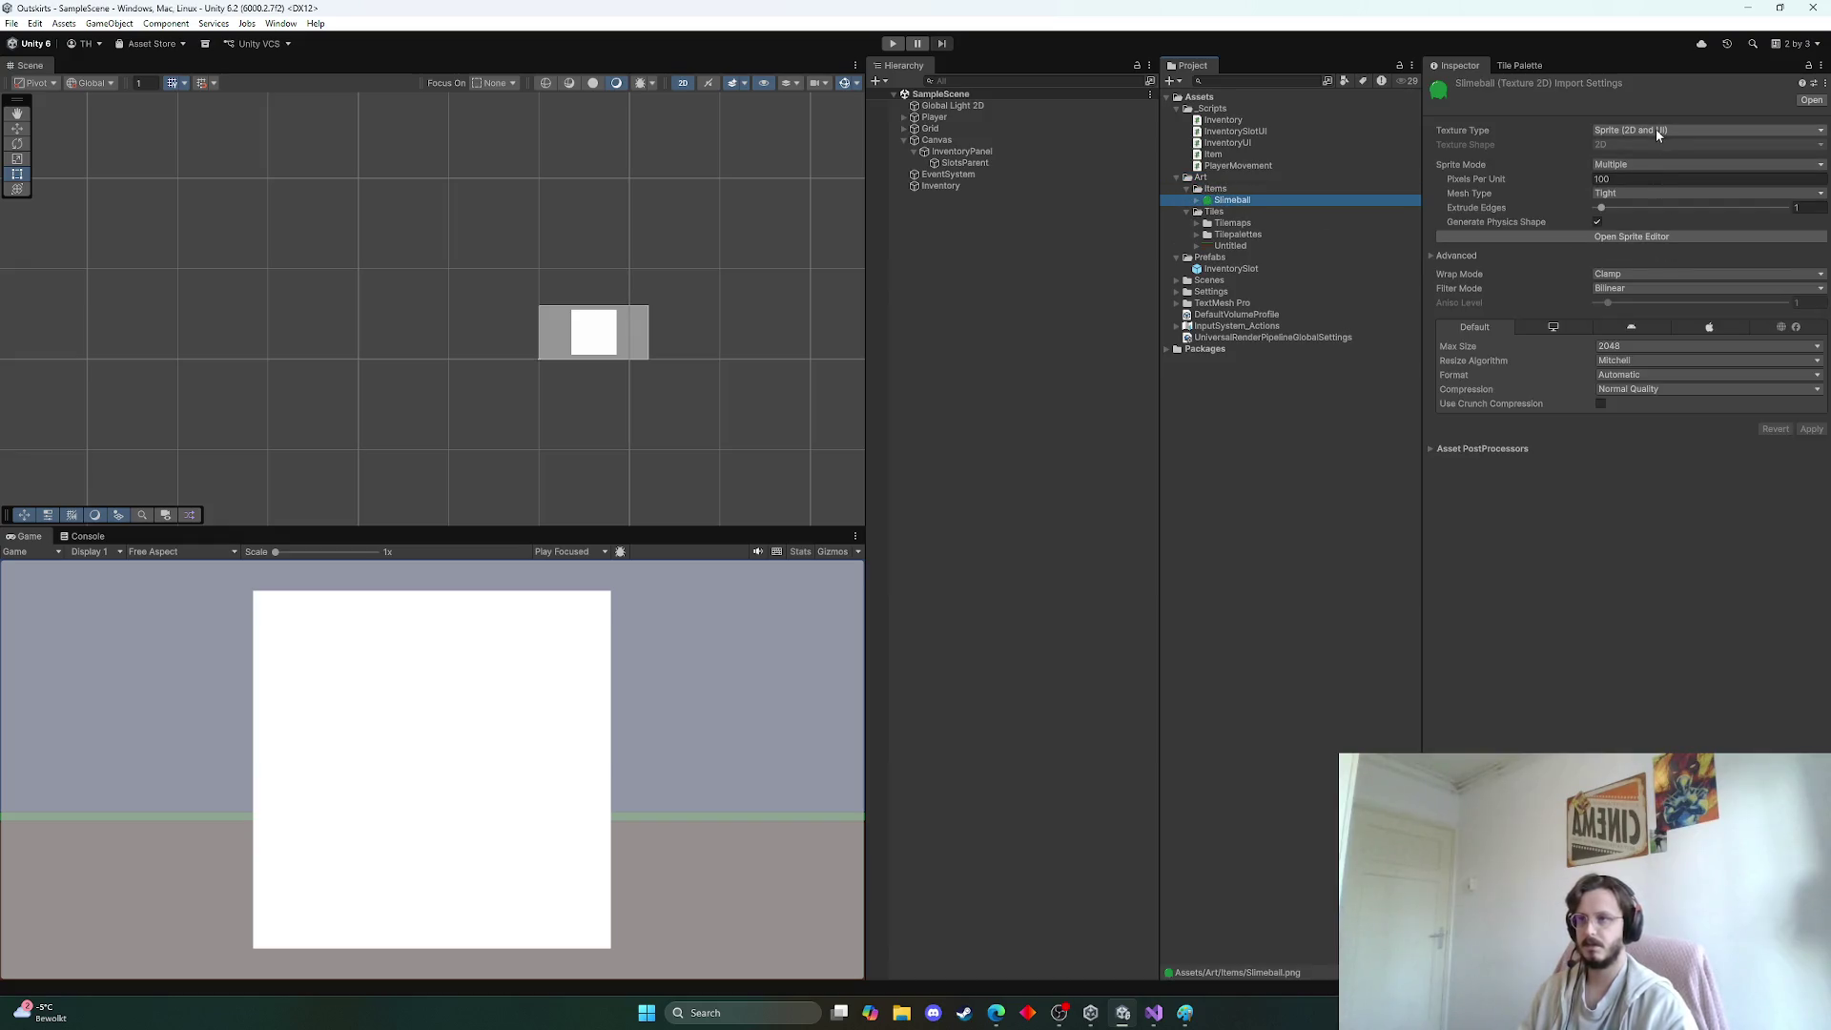
# Keep Sprite Mode Multiple, set Pixels Per Unit to 40 and Mesh Type to Full Rect
pyautogui.click(1650, 164)
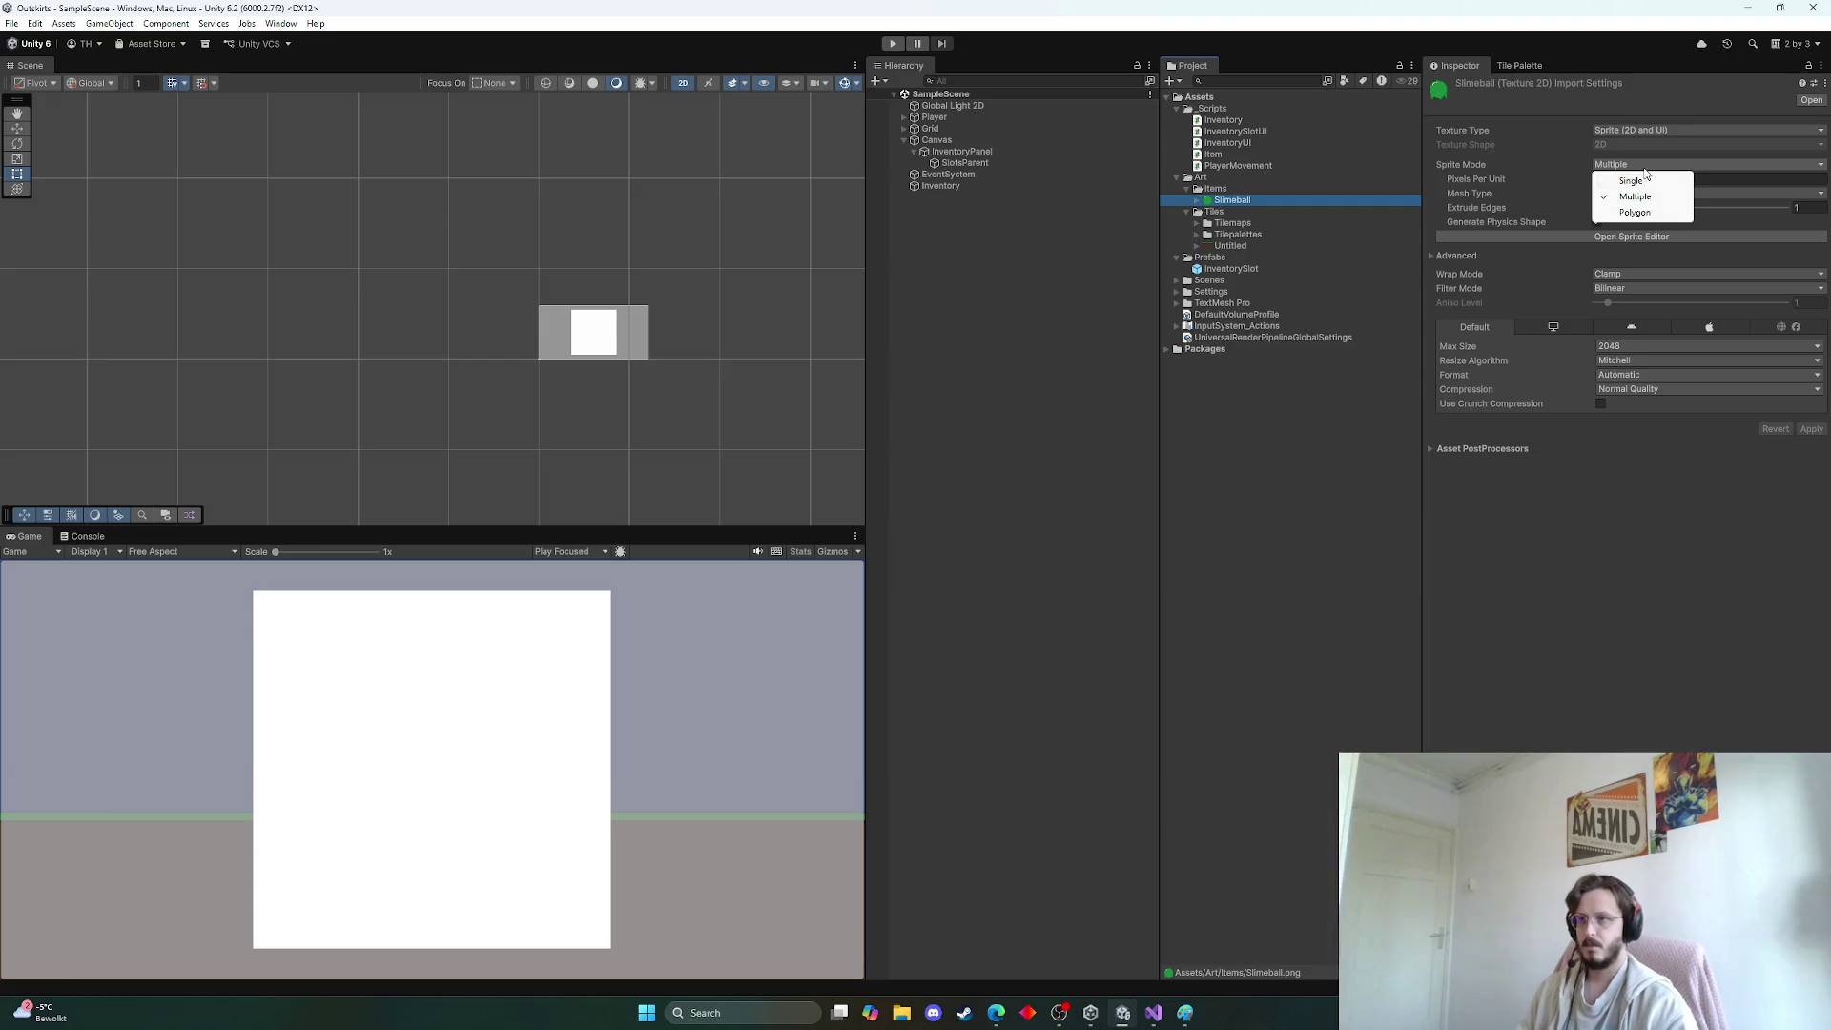
pyautogui.click(1634, 196)
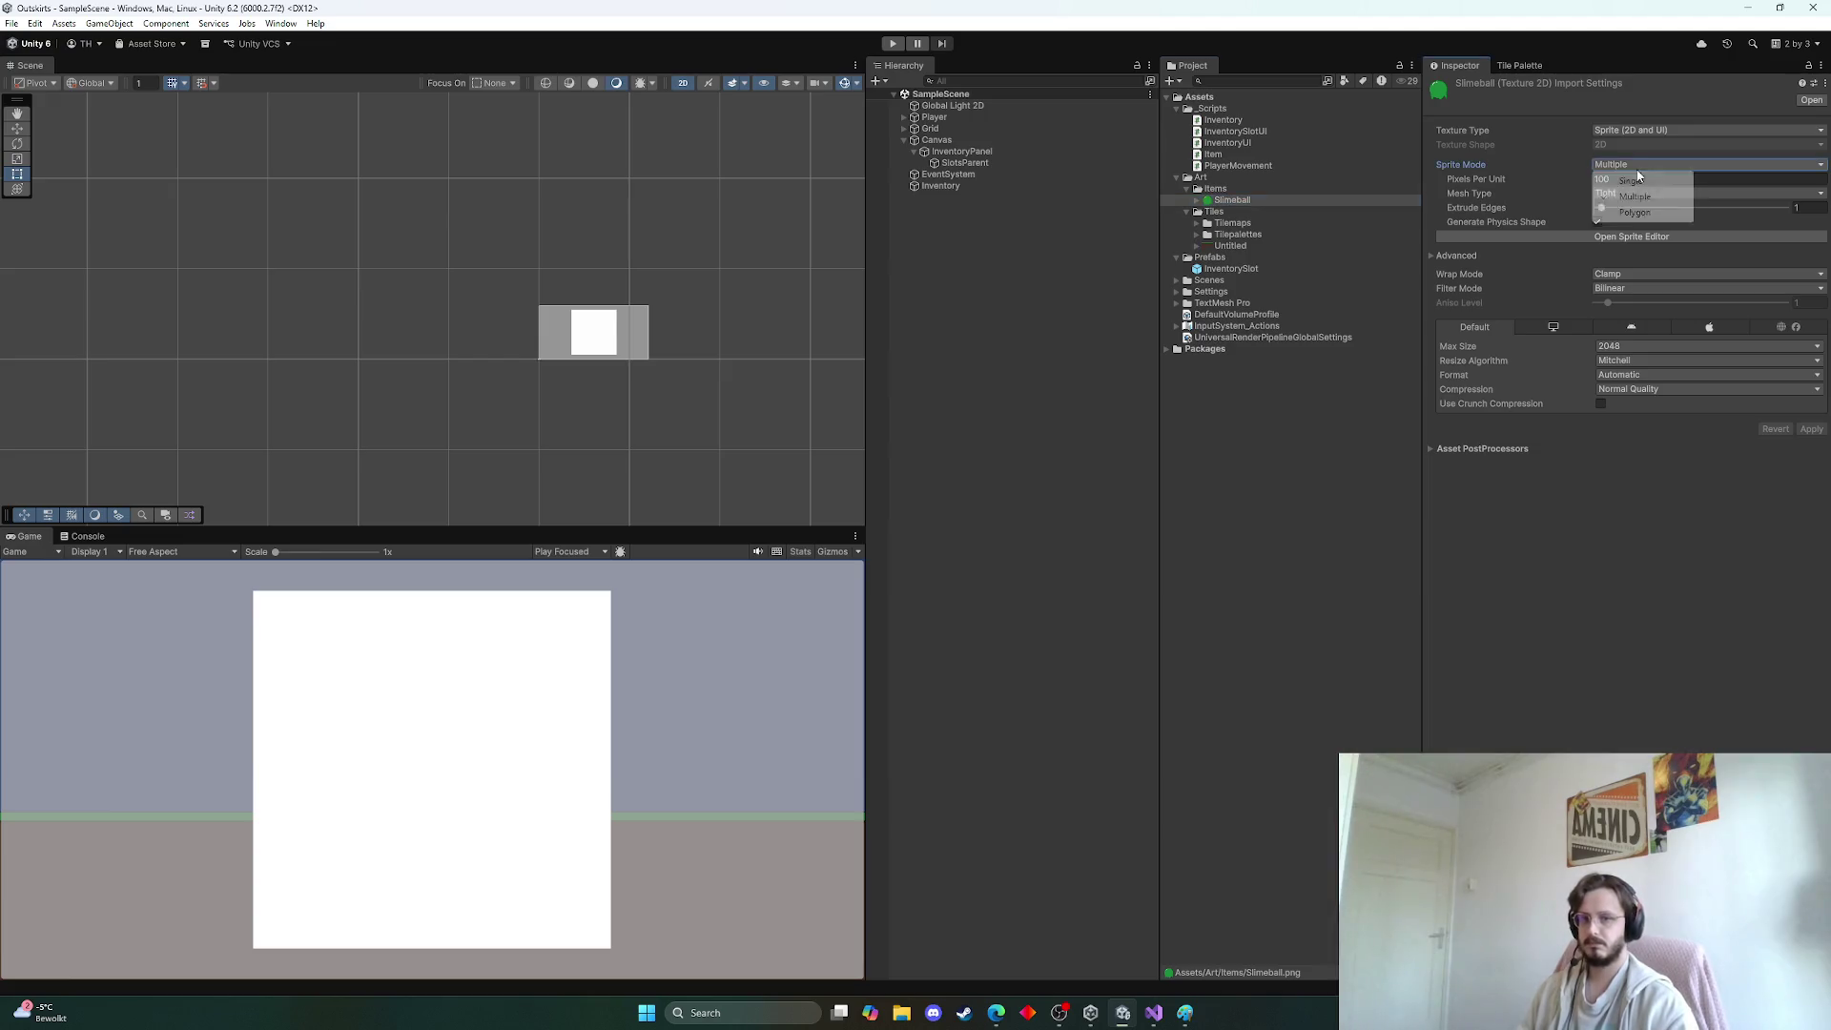
pyautogui.click(1637, 164)
pyautogui.click(1627, 502)
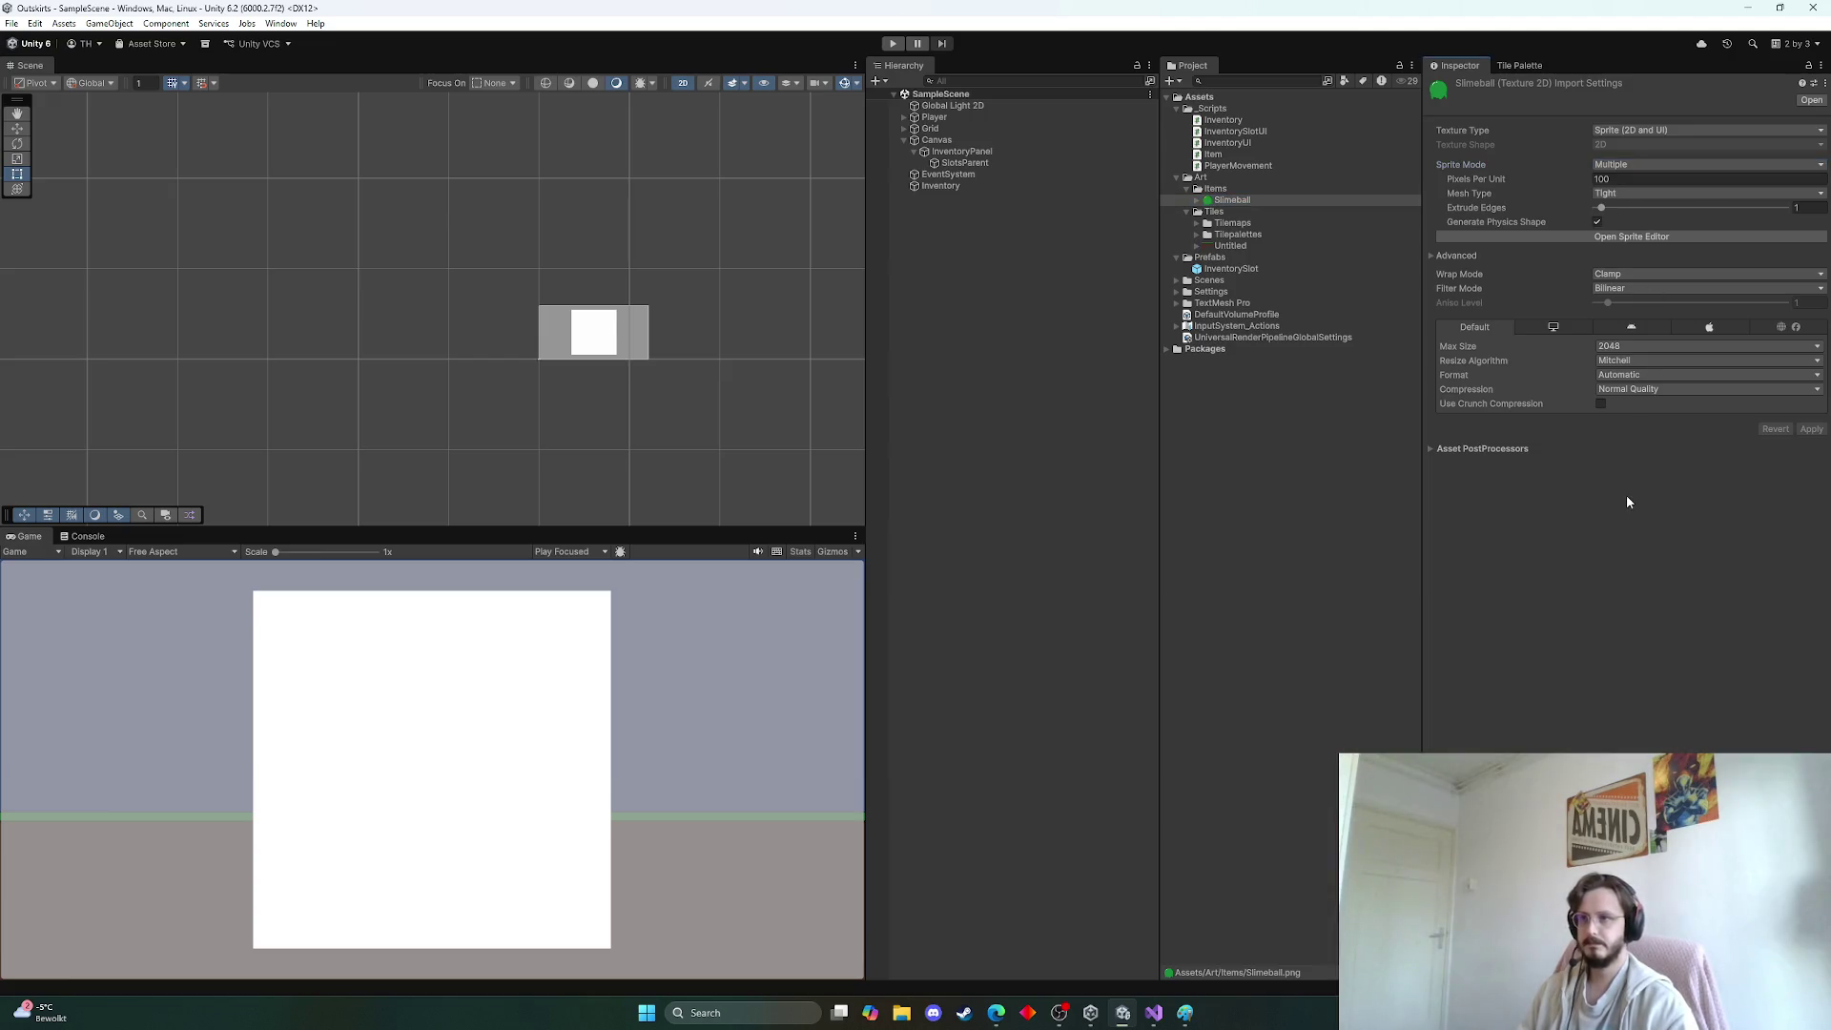
pyautogui.doubleClick(1621, 180)
pyautogui.write('40')
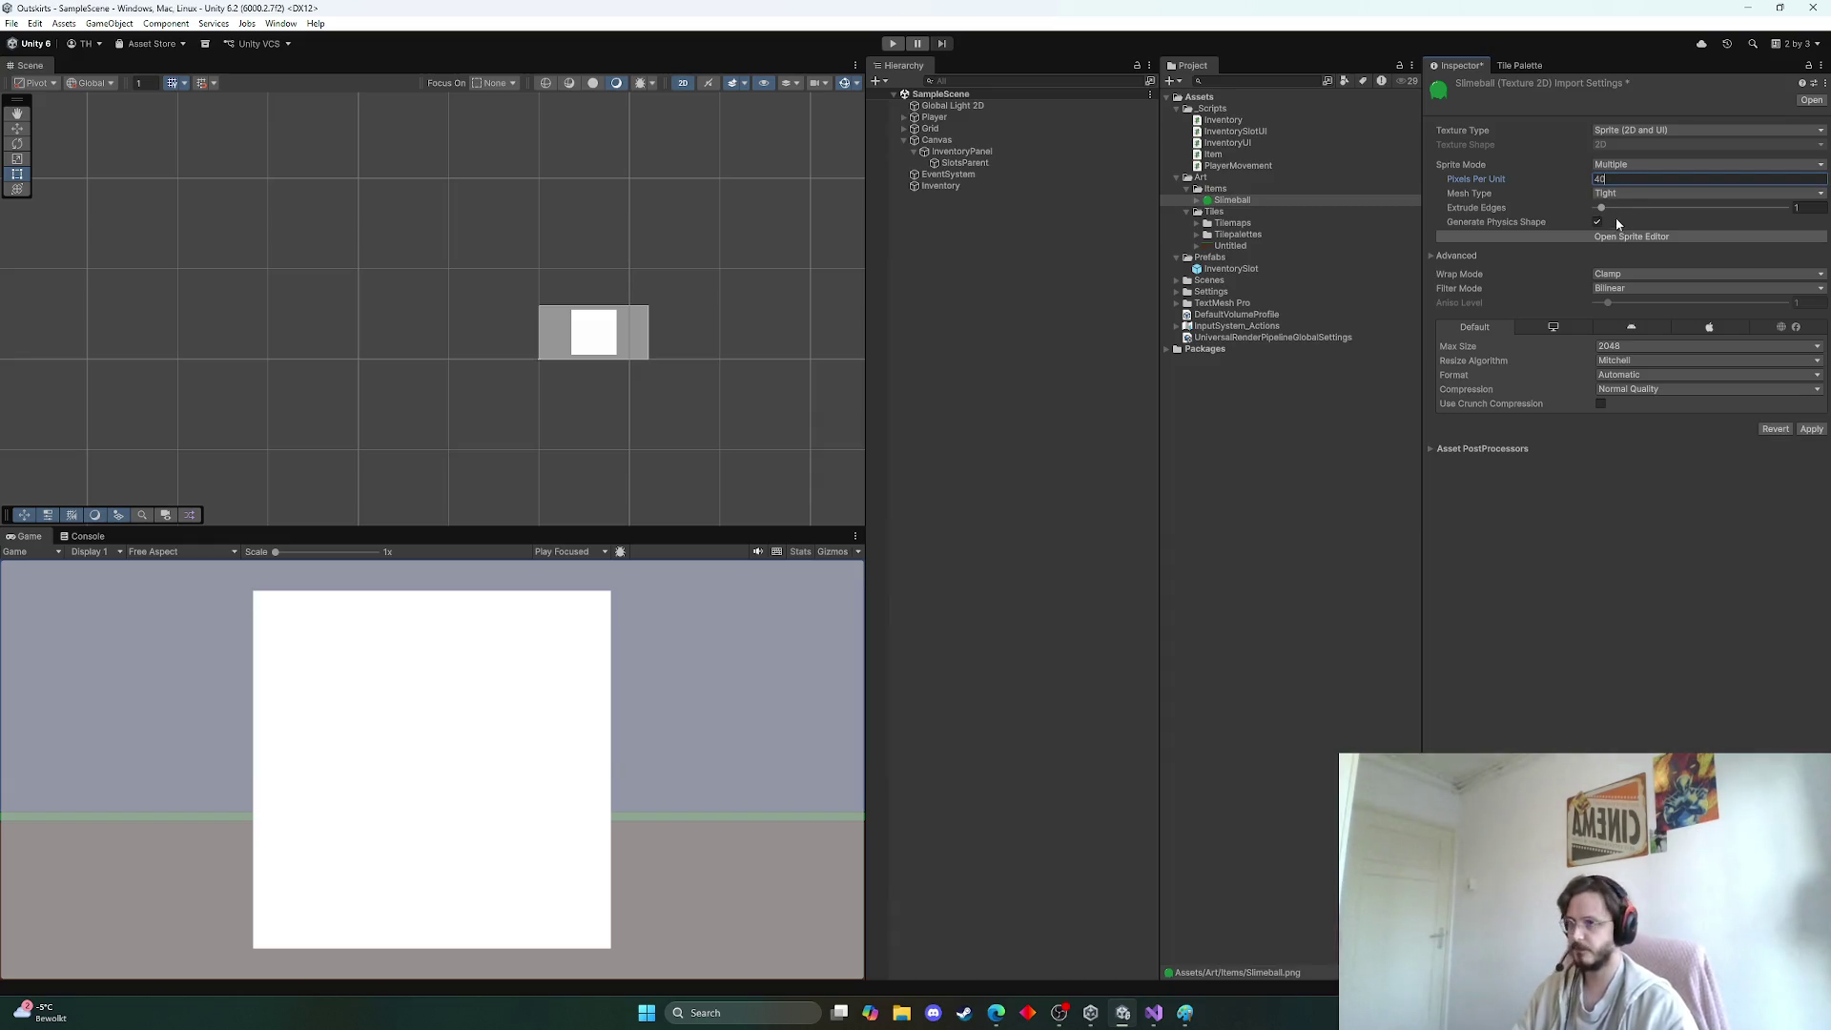
pyautogui.click(1630, 194)
pyautogui.click(1631, 205)
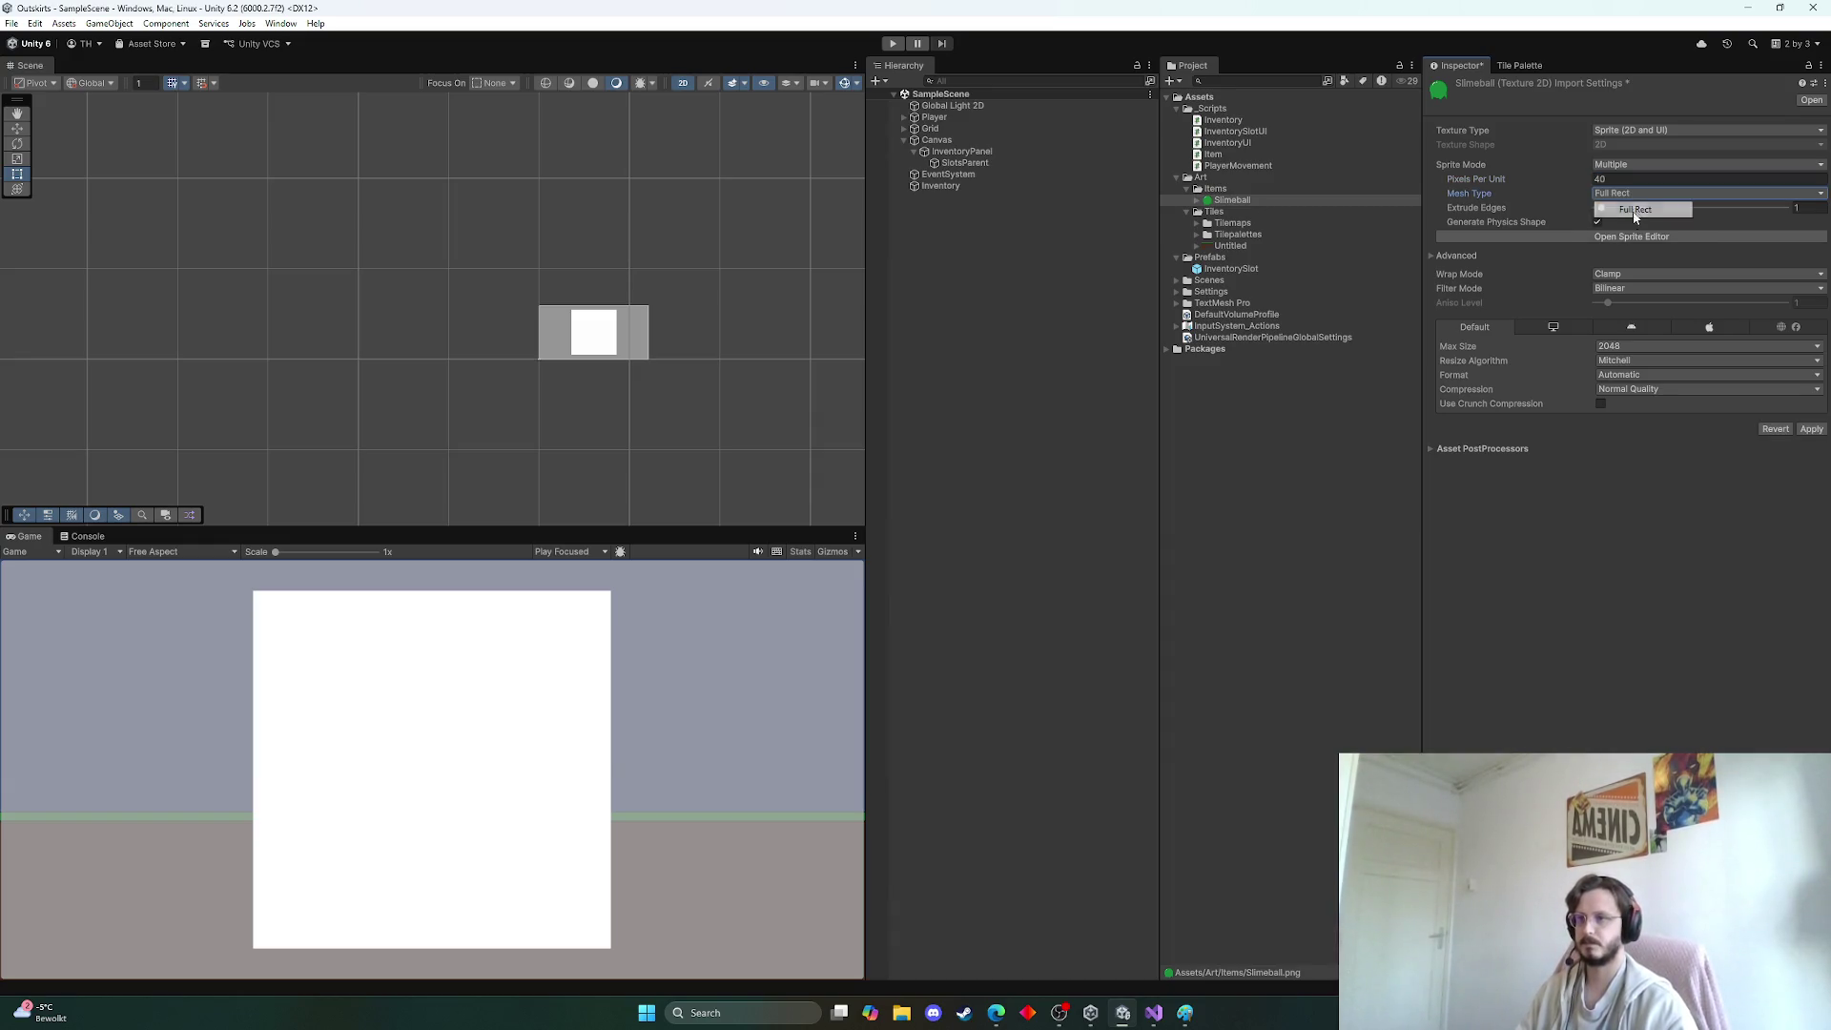
# Set Point filtering, no compression and 256 max size, then apply the import settings
pyautogui.click(1633, 288)
pyautogui.click(1640, 304)
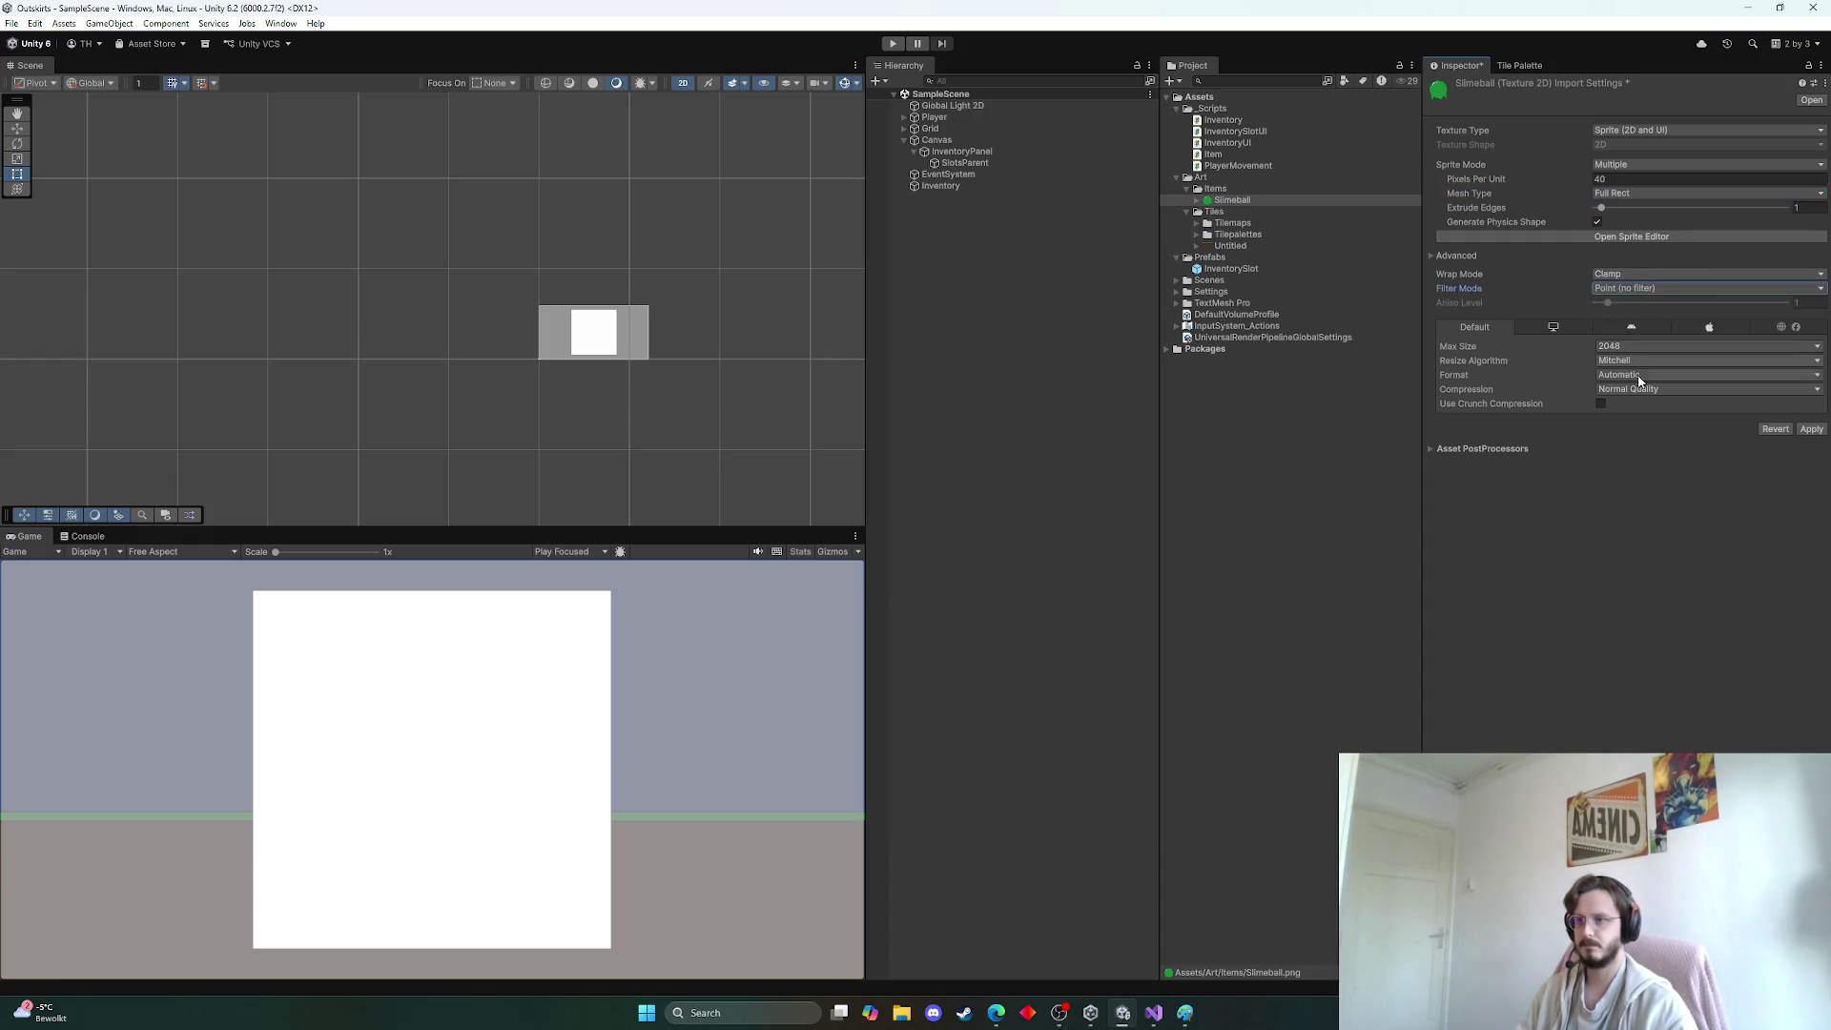
pyautogui.click(1638, 389)
pyautogui.click(1633, 406)
pyautogui.click(1631, 346)
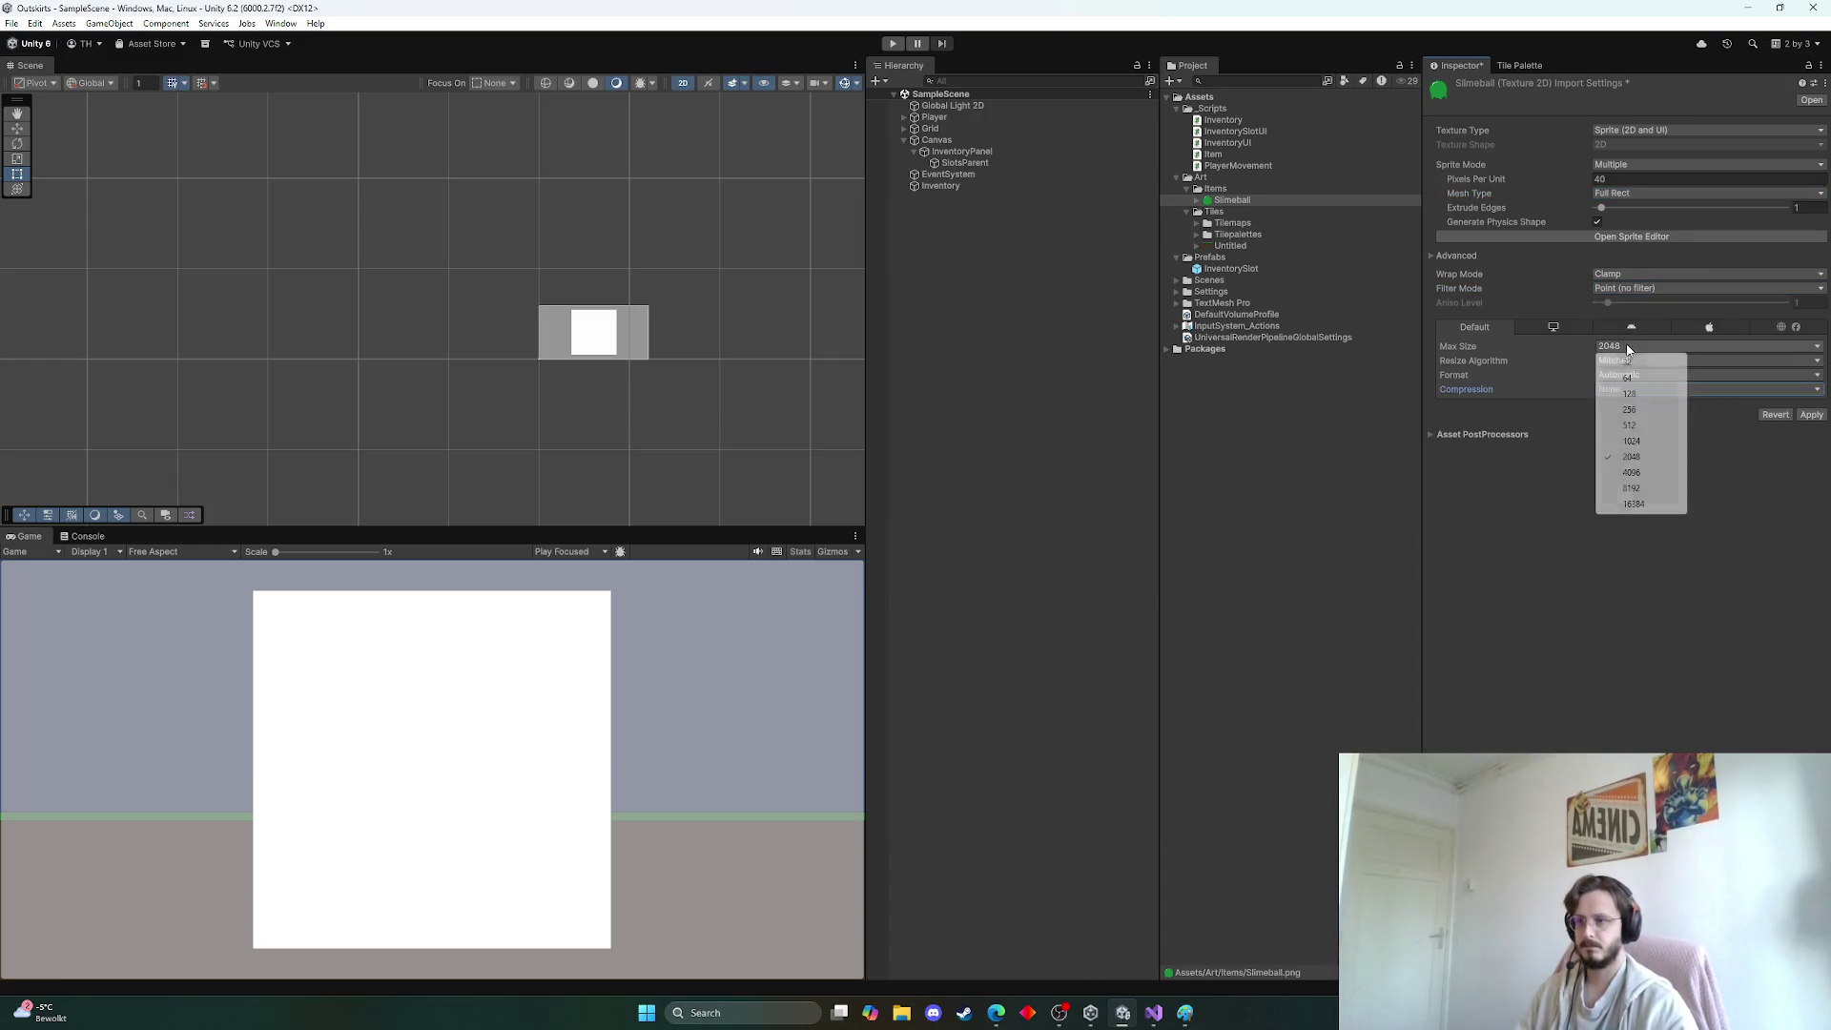
pyautogui.click(1633, 409)
pyautogui.click(1812, 415)
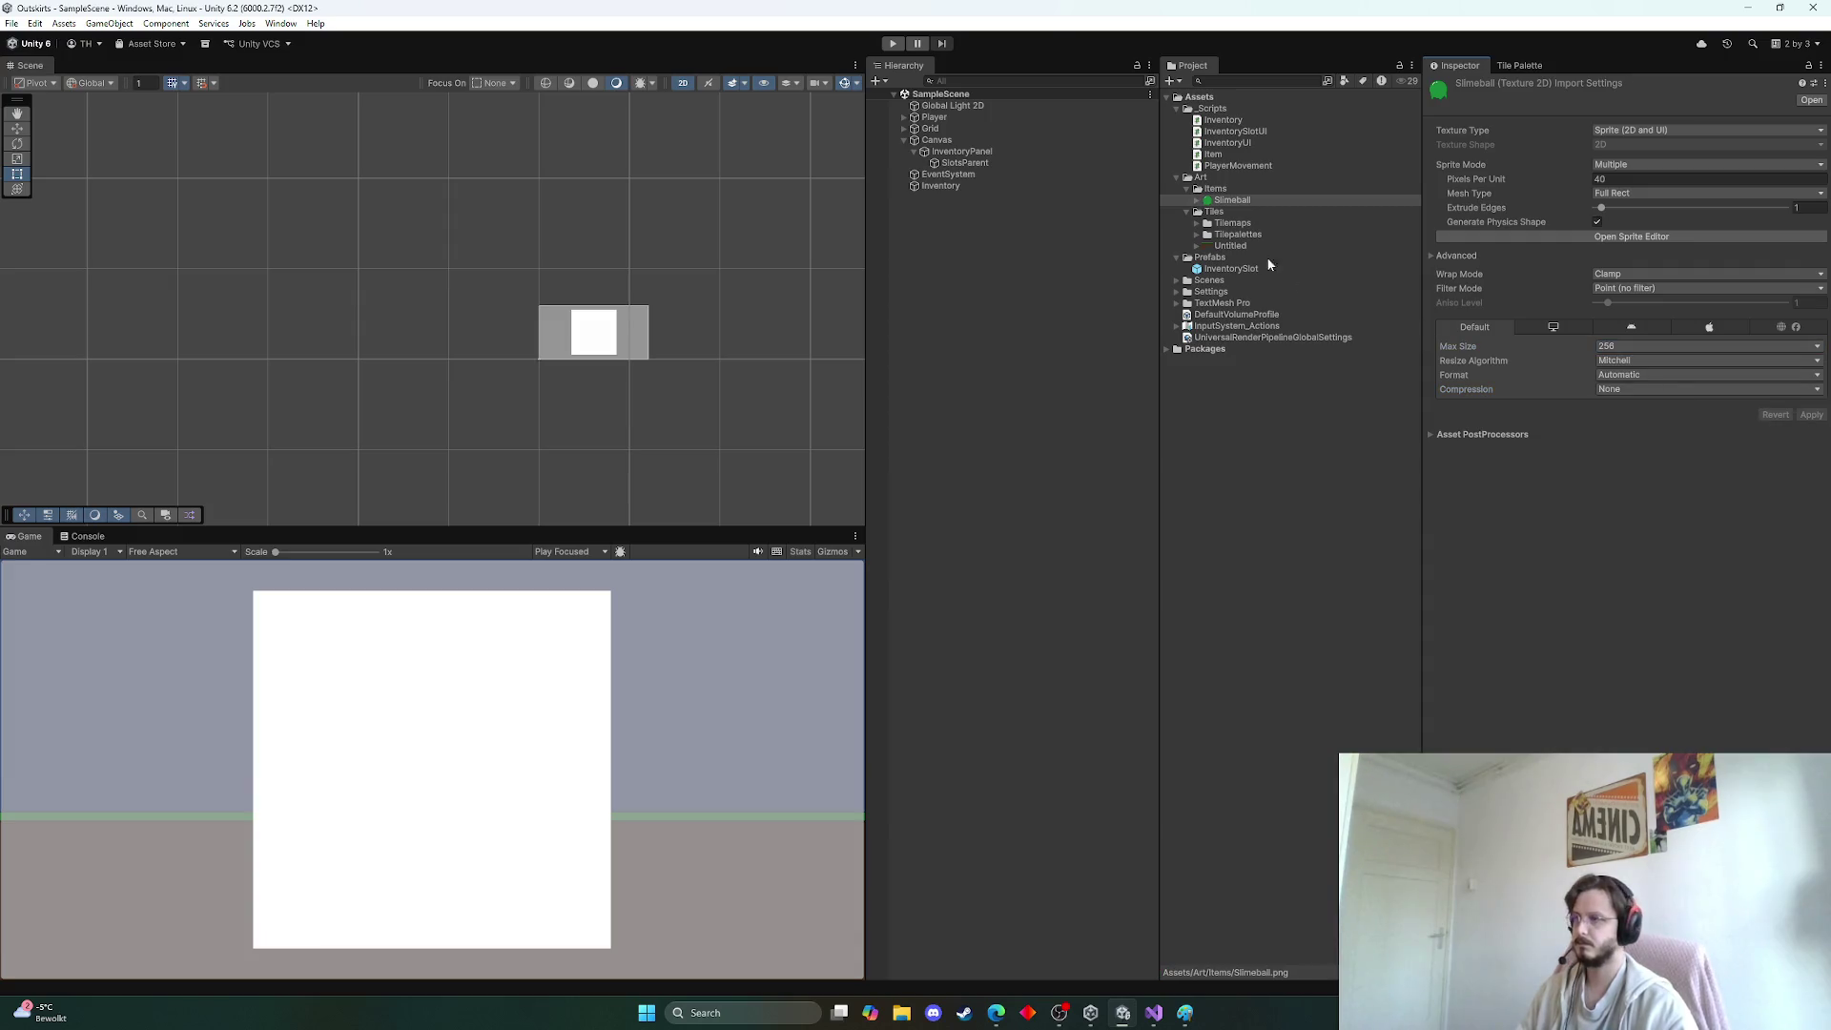
pyautogui.click(1219, 418)
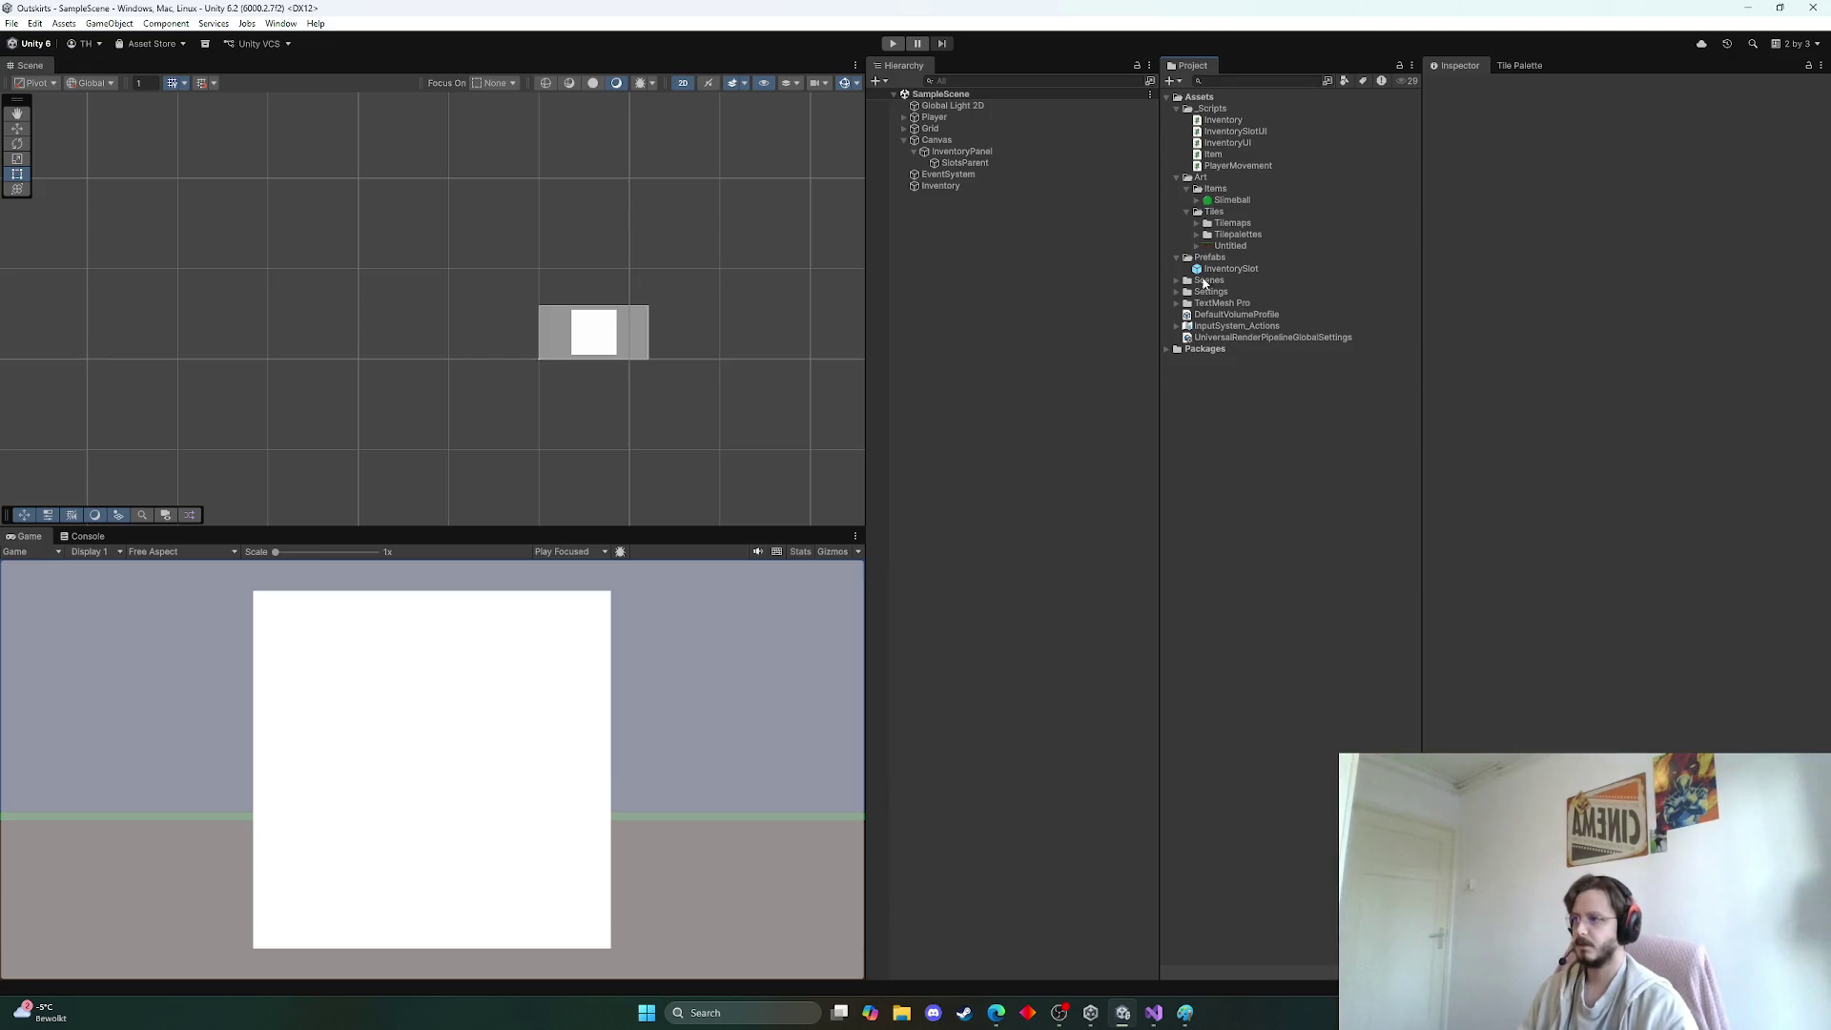
# Create a ScriptableObjects folder in Assets
pyautogui.rightClick(1206, 344)
pyautogui.click(1187, 426)
pyautogui.rightClick(1199, 416)
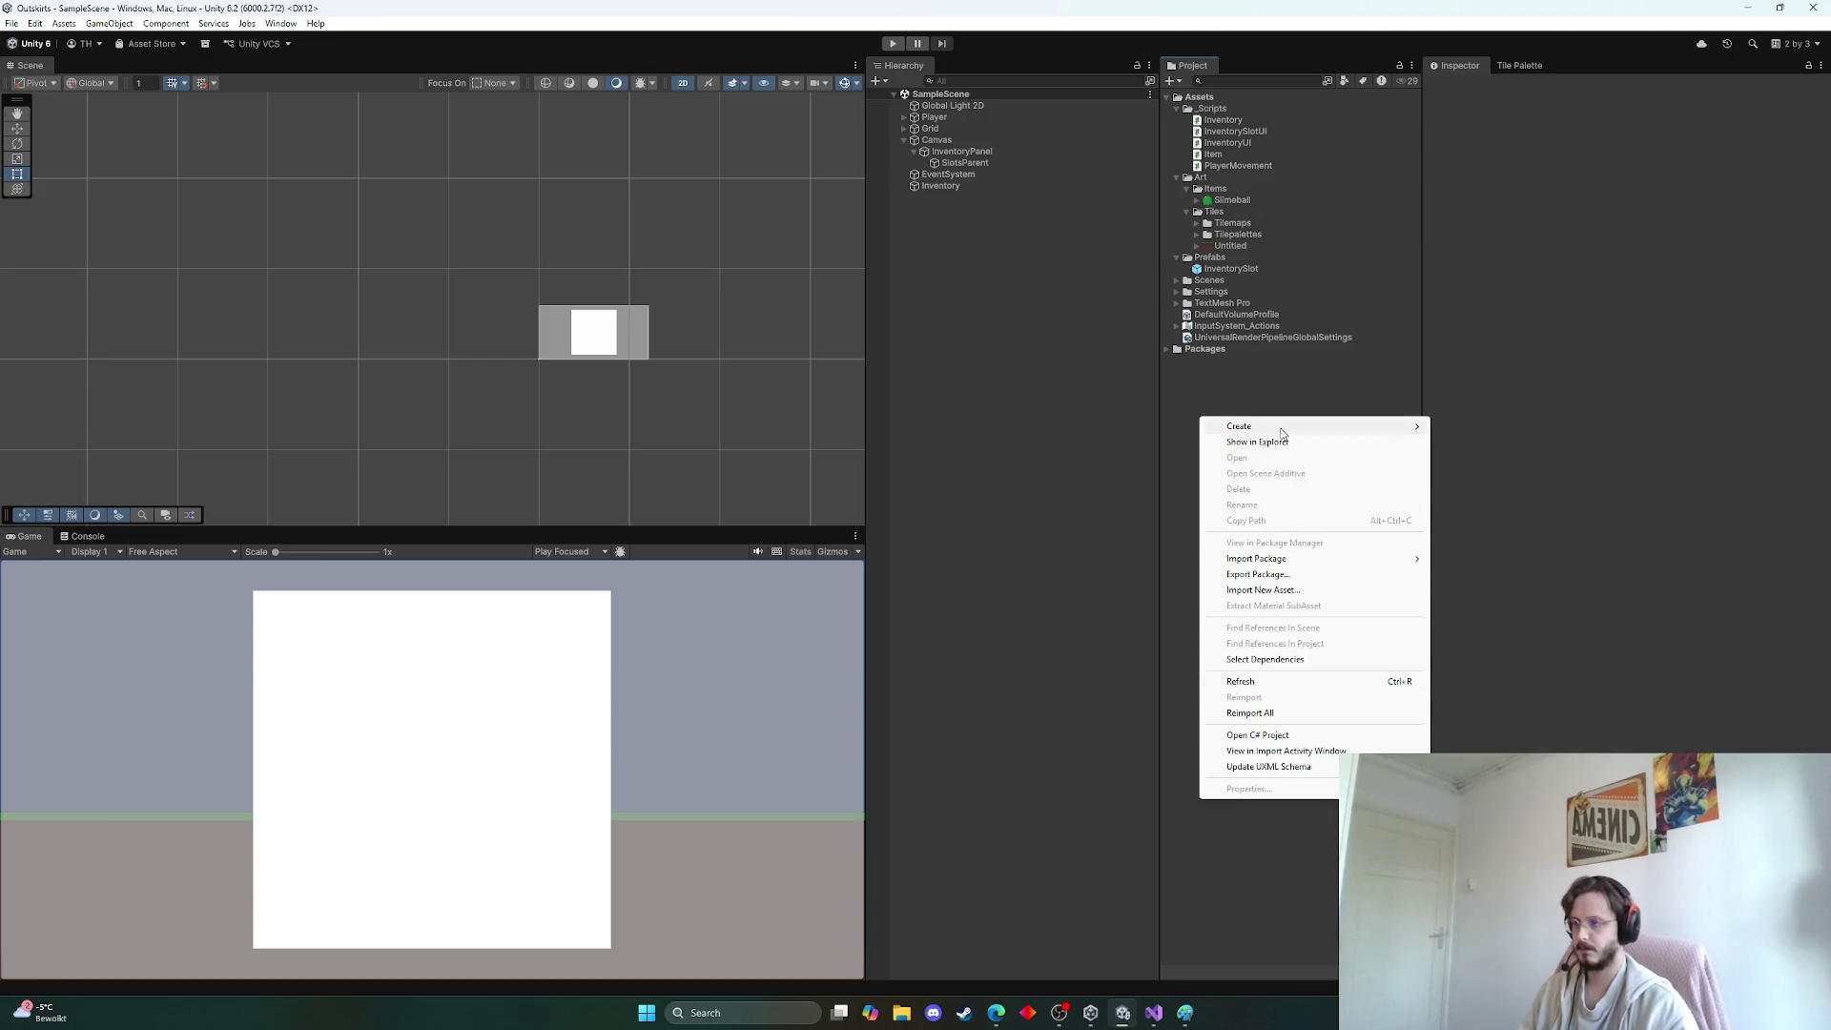
pyautogui.moveTo(1296, 429)
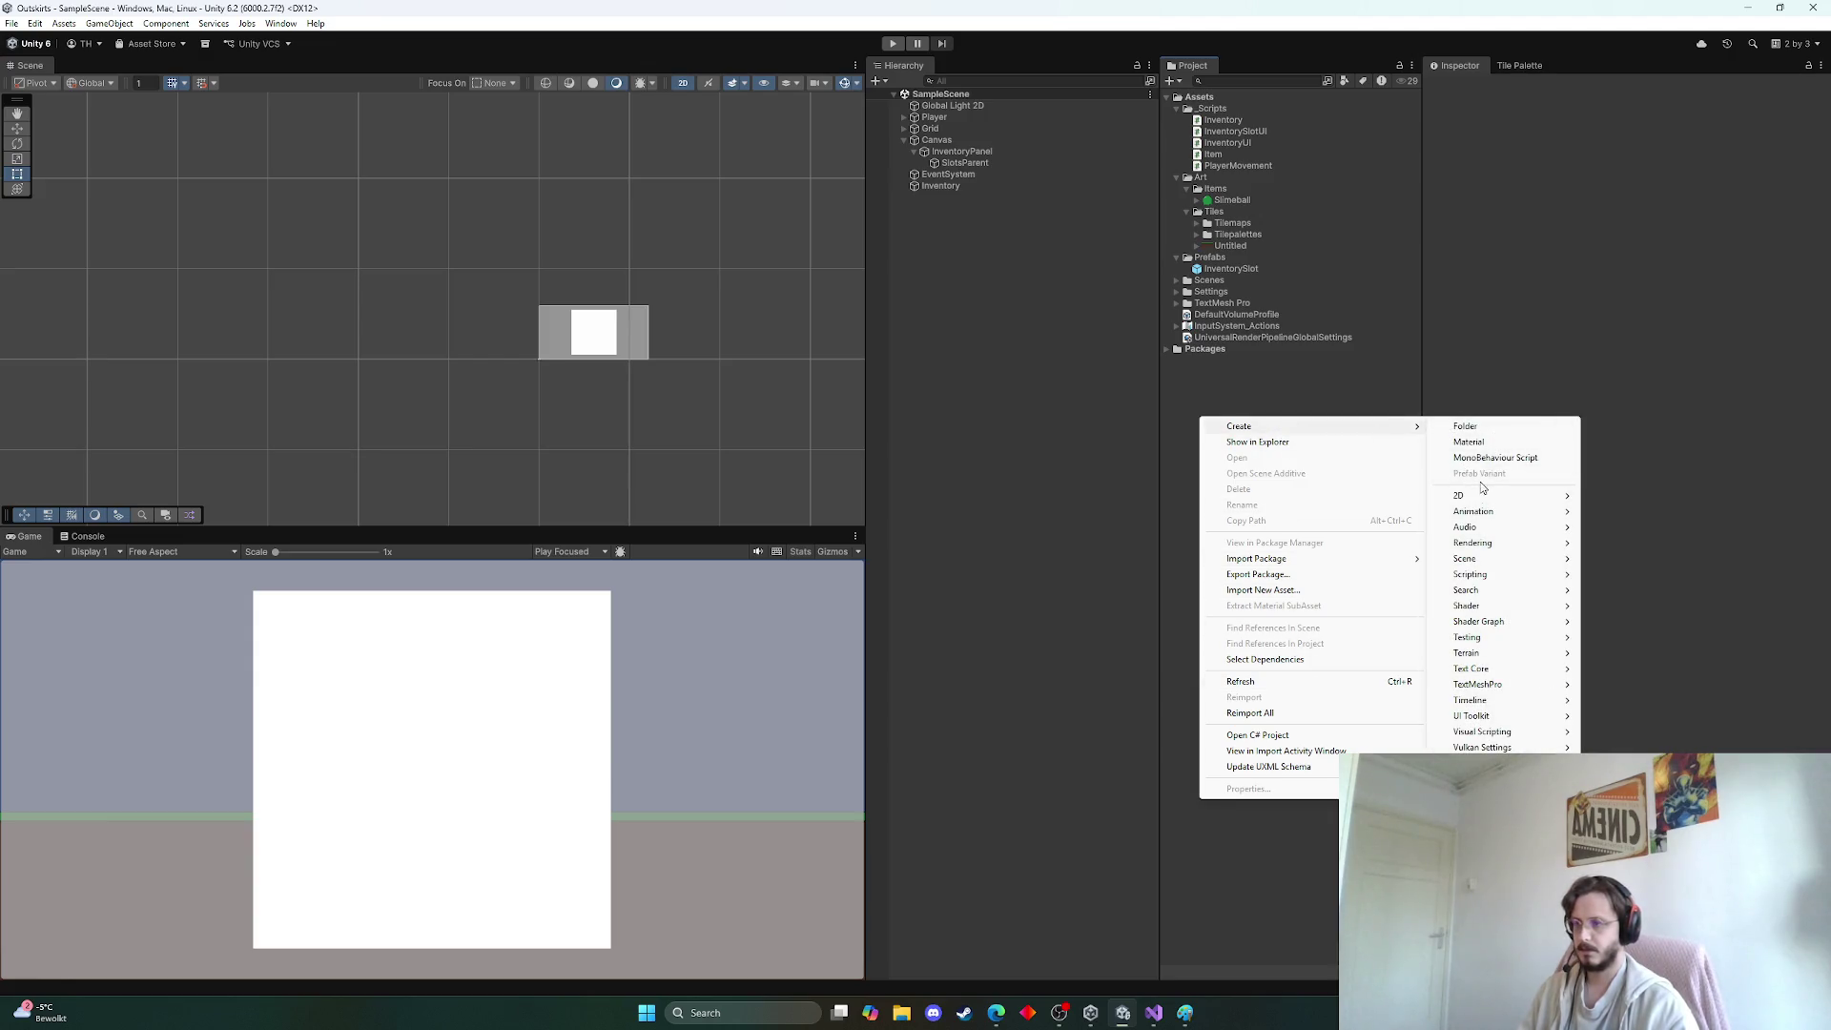
pyautogui.click(1484, 426)
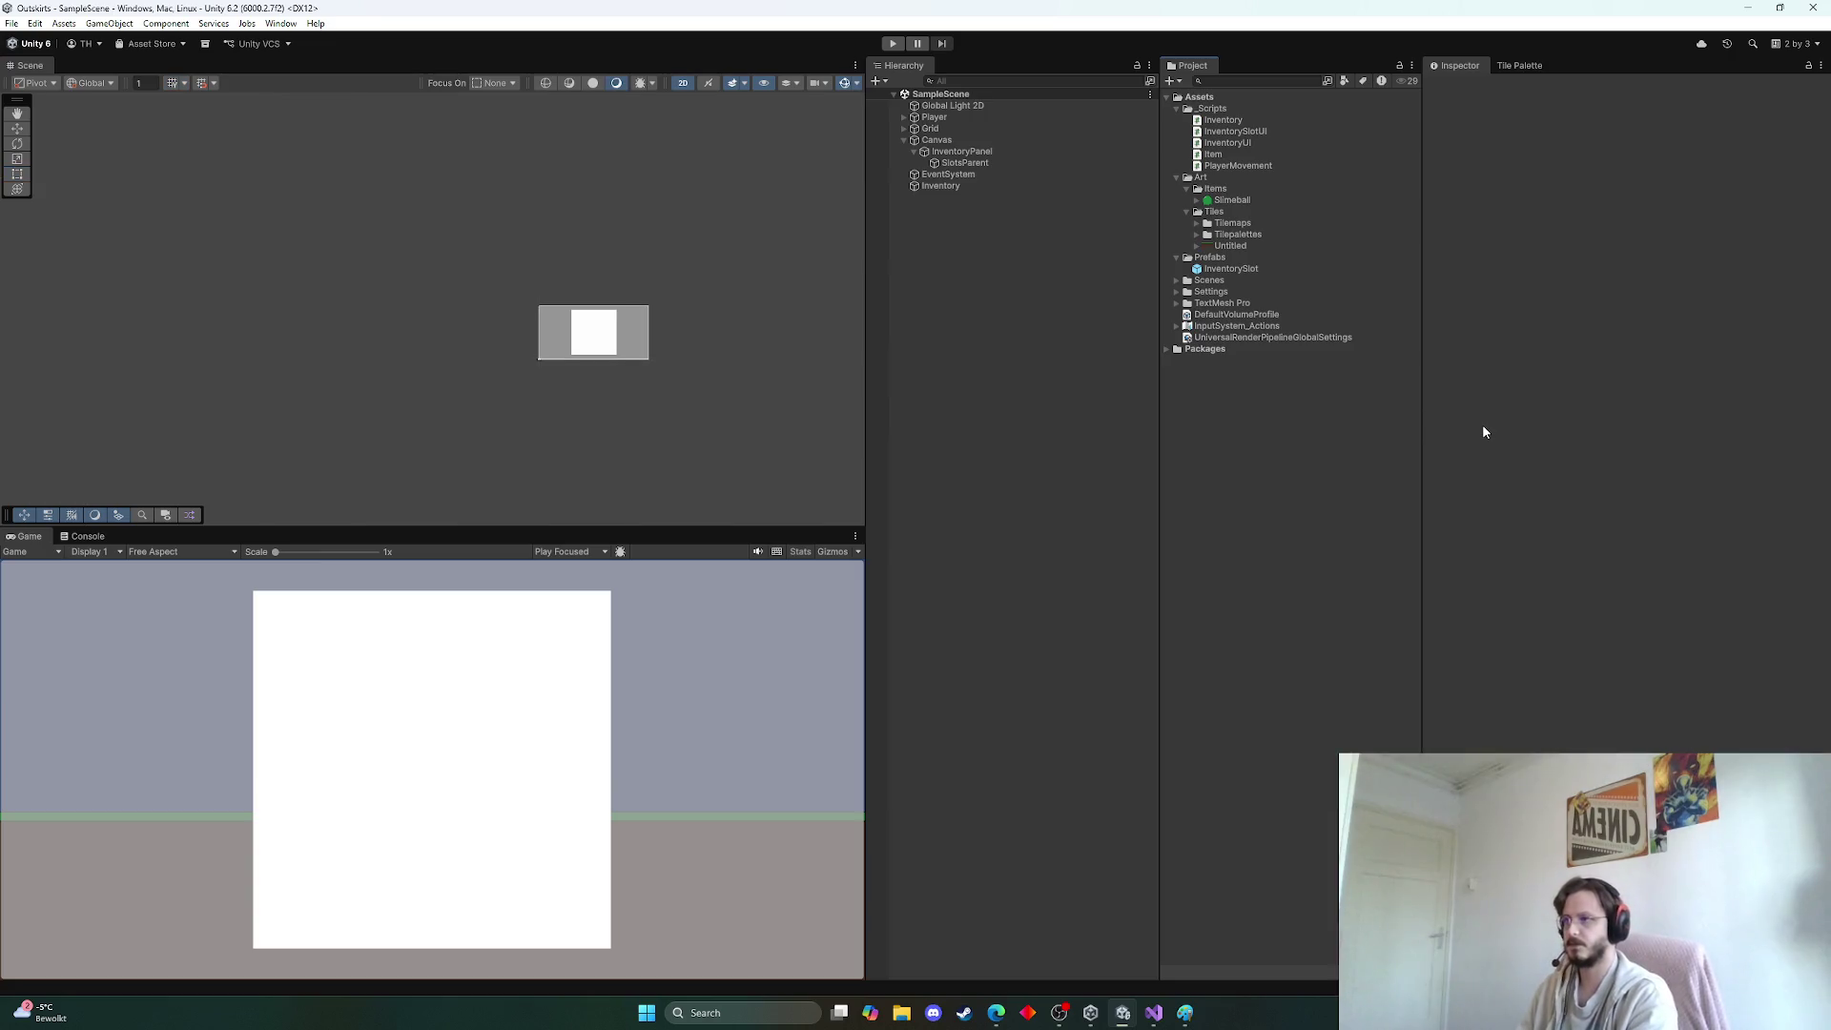
pyautogui.rightClick(1324, 406)
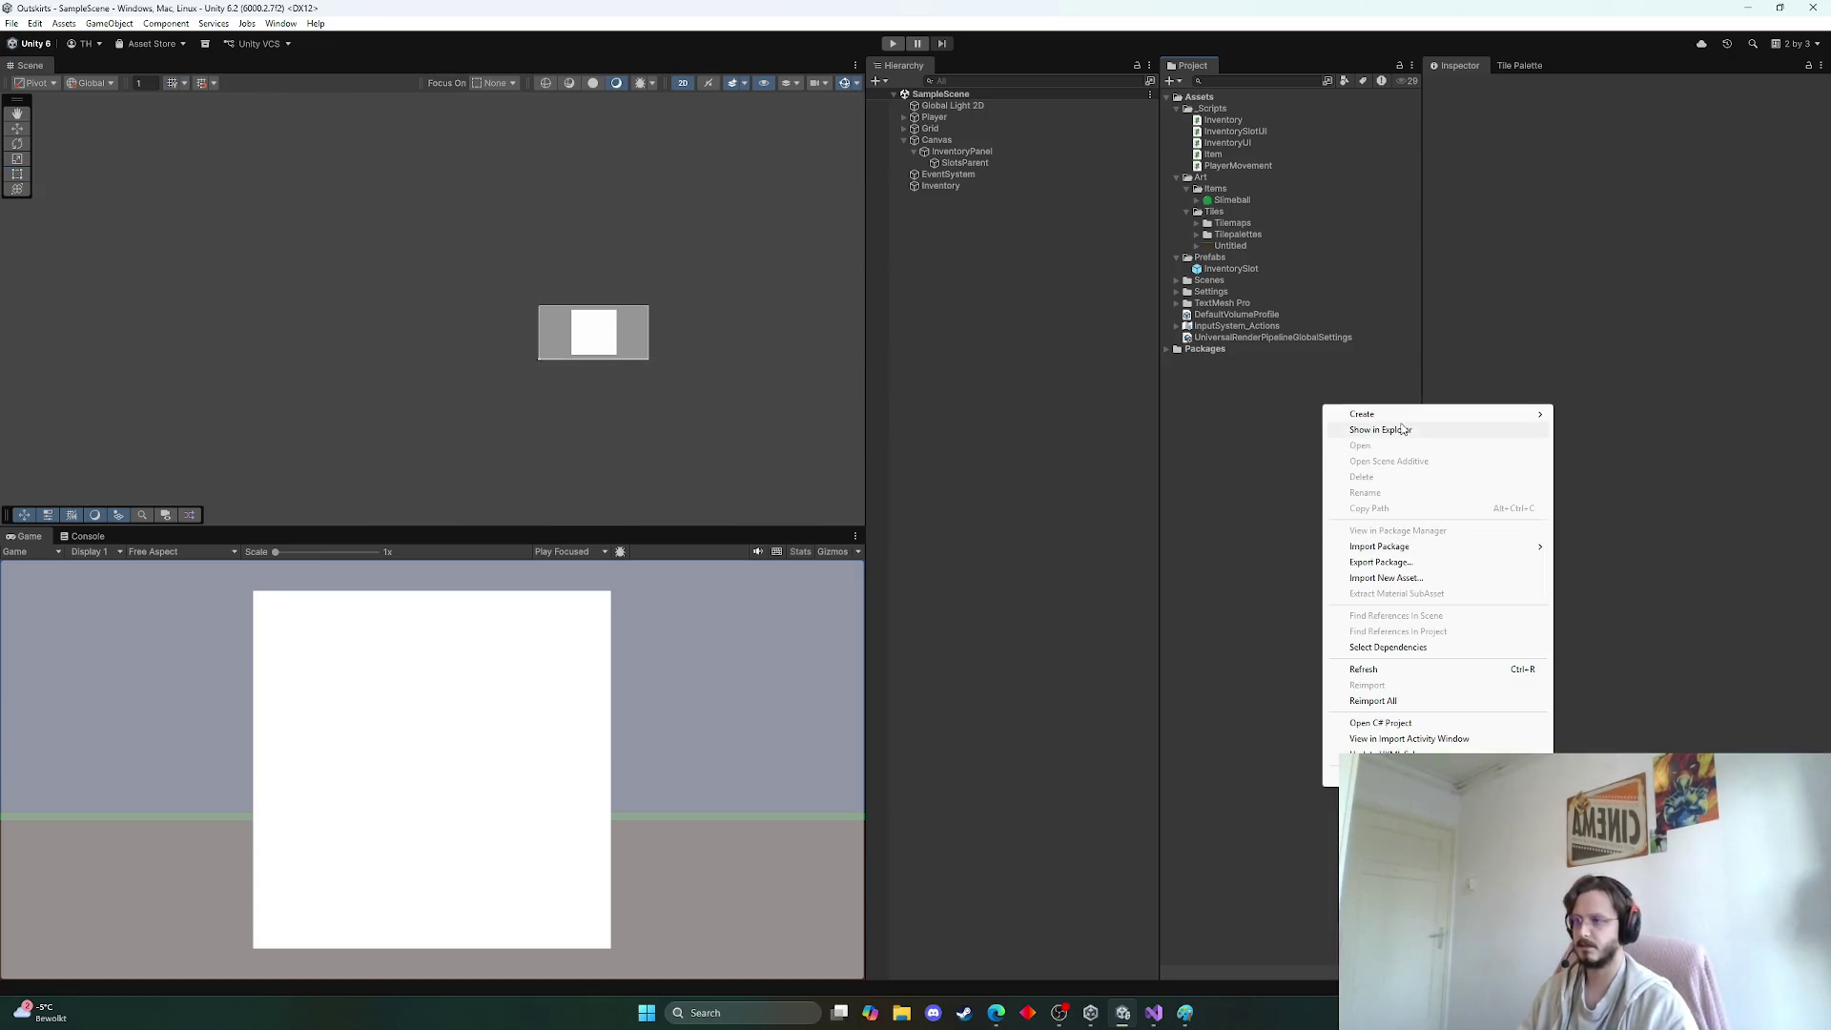
pyautogui.moveTo(1416, 417)
pyautogui.click(1588, 417)
pyautogui.write('sCRI')
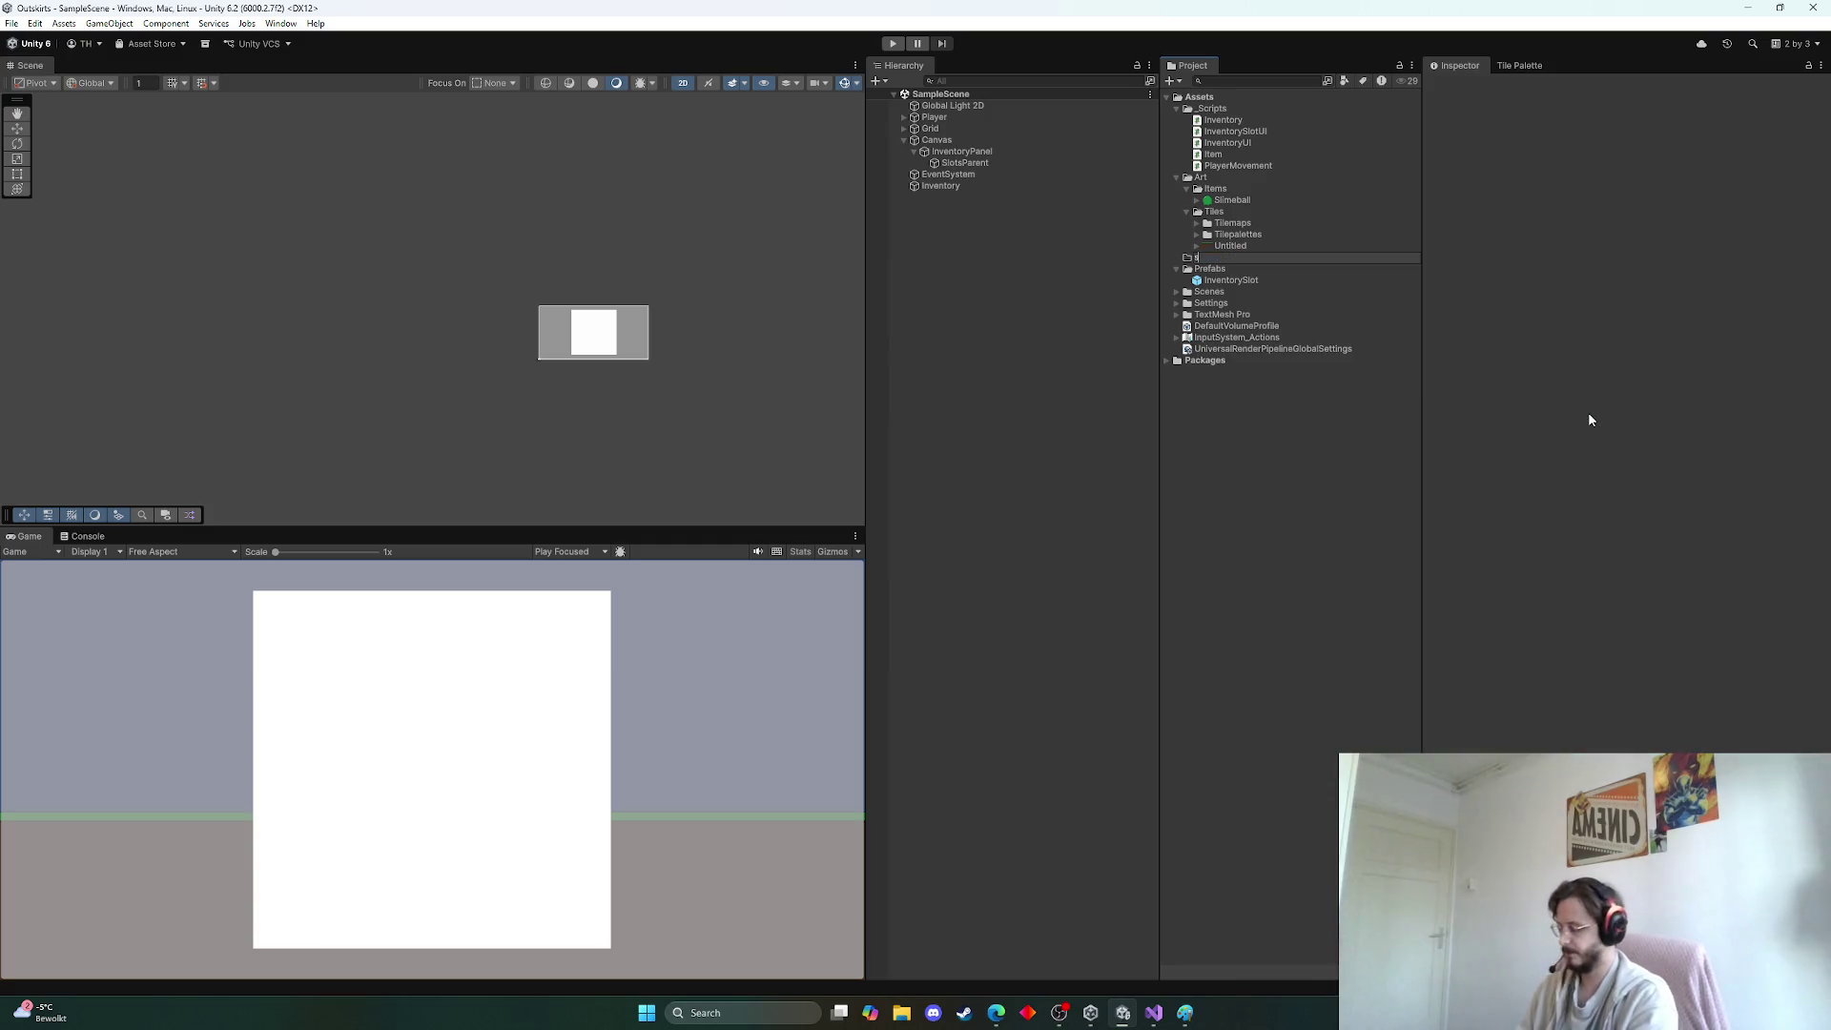
pyautogui.press('BackSpace')
pyautogui.press('BackSpace')
pyautogui.press('BackSpace')
pyautogui.write('Sc')
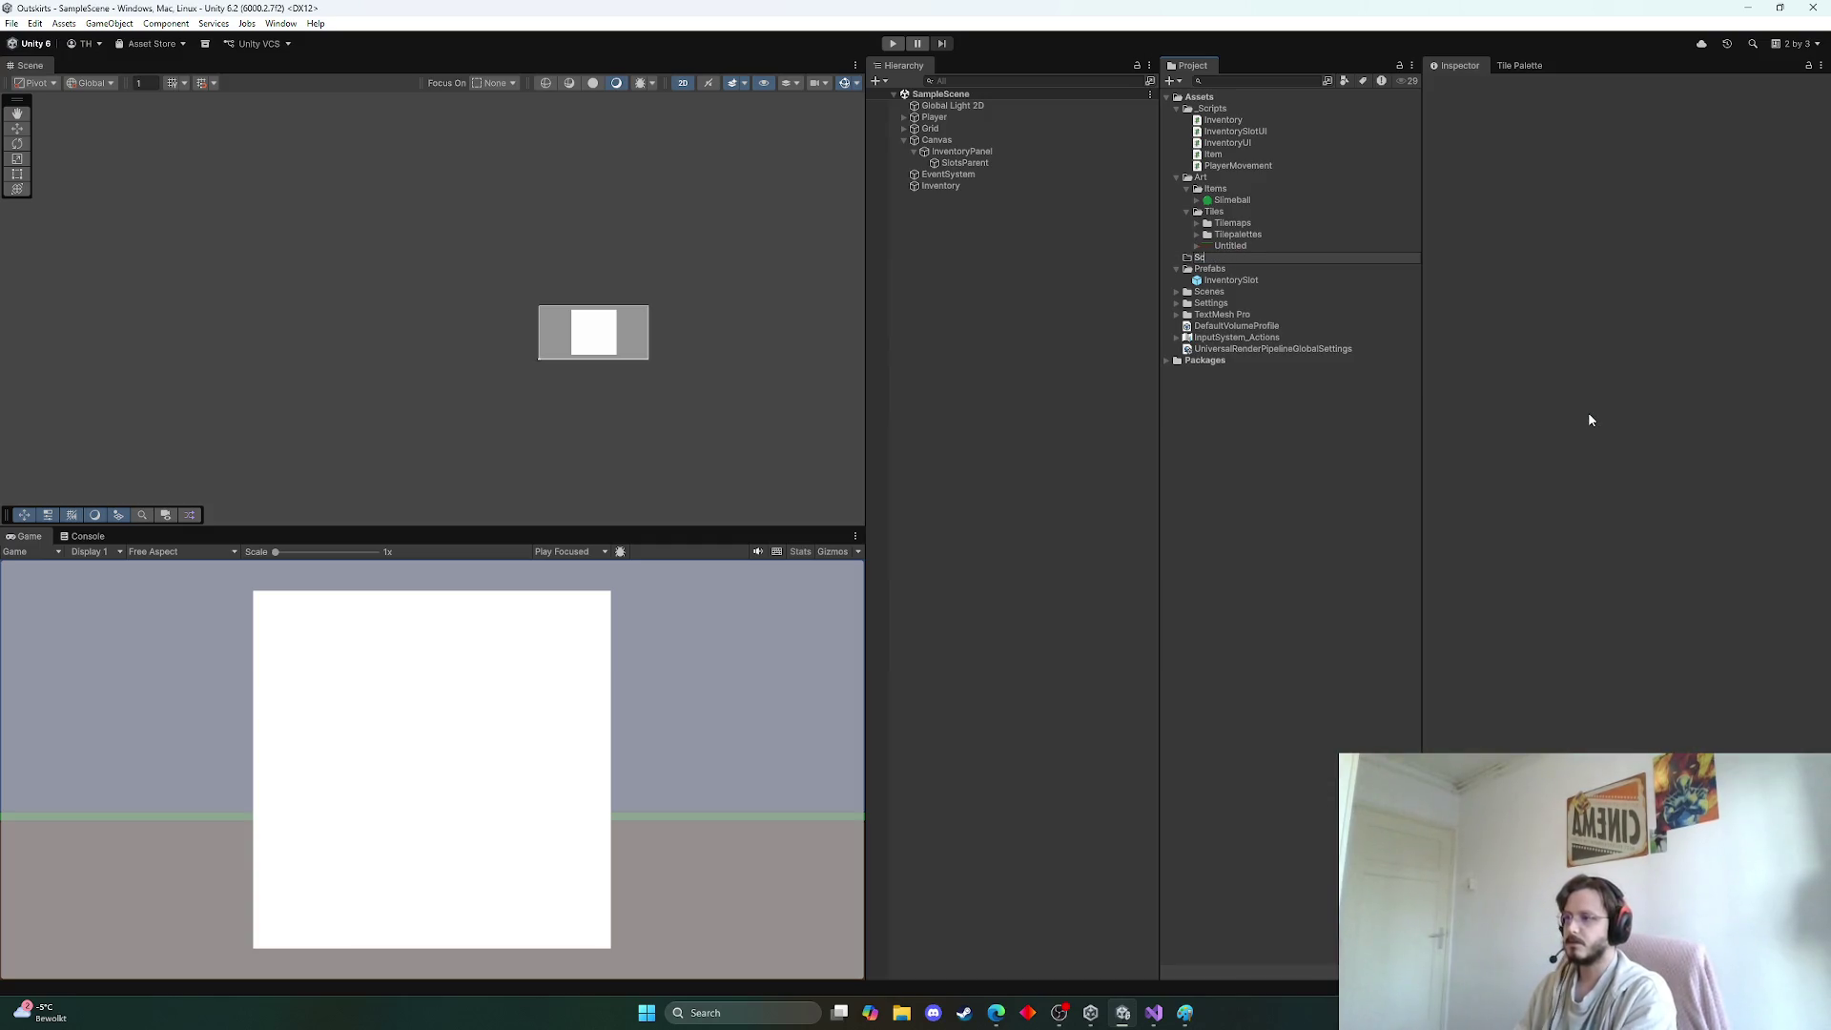
pyautogui.write('riptableObje')
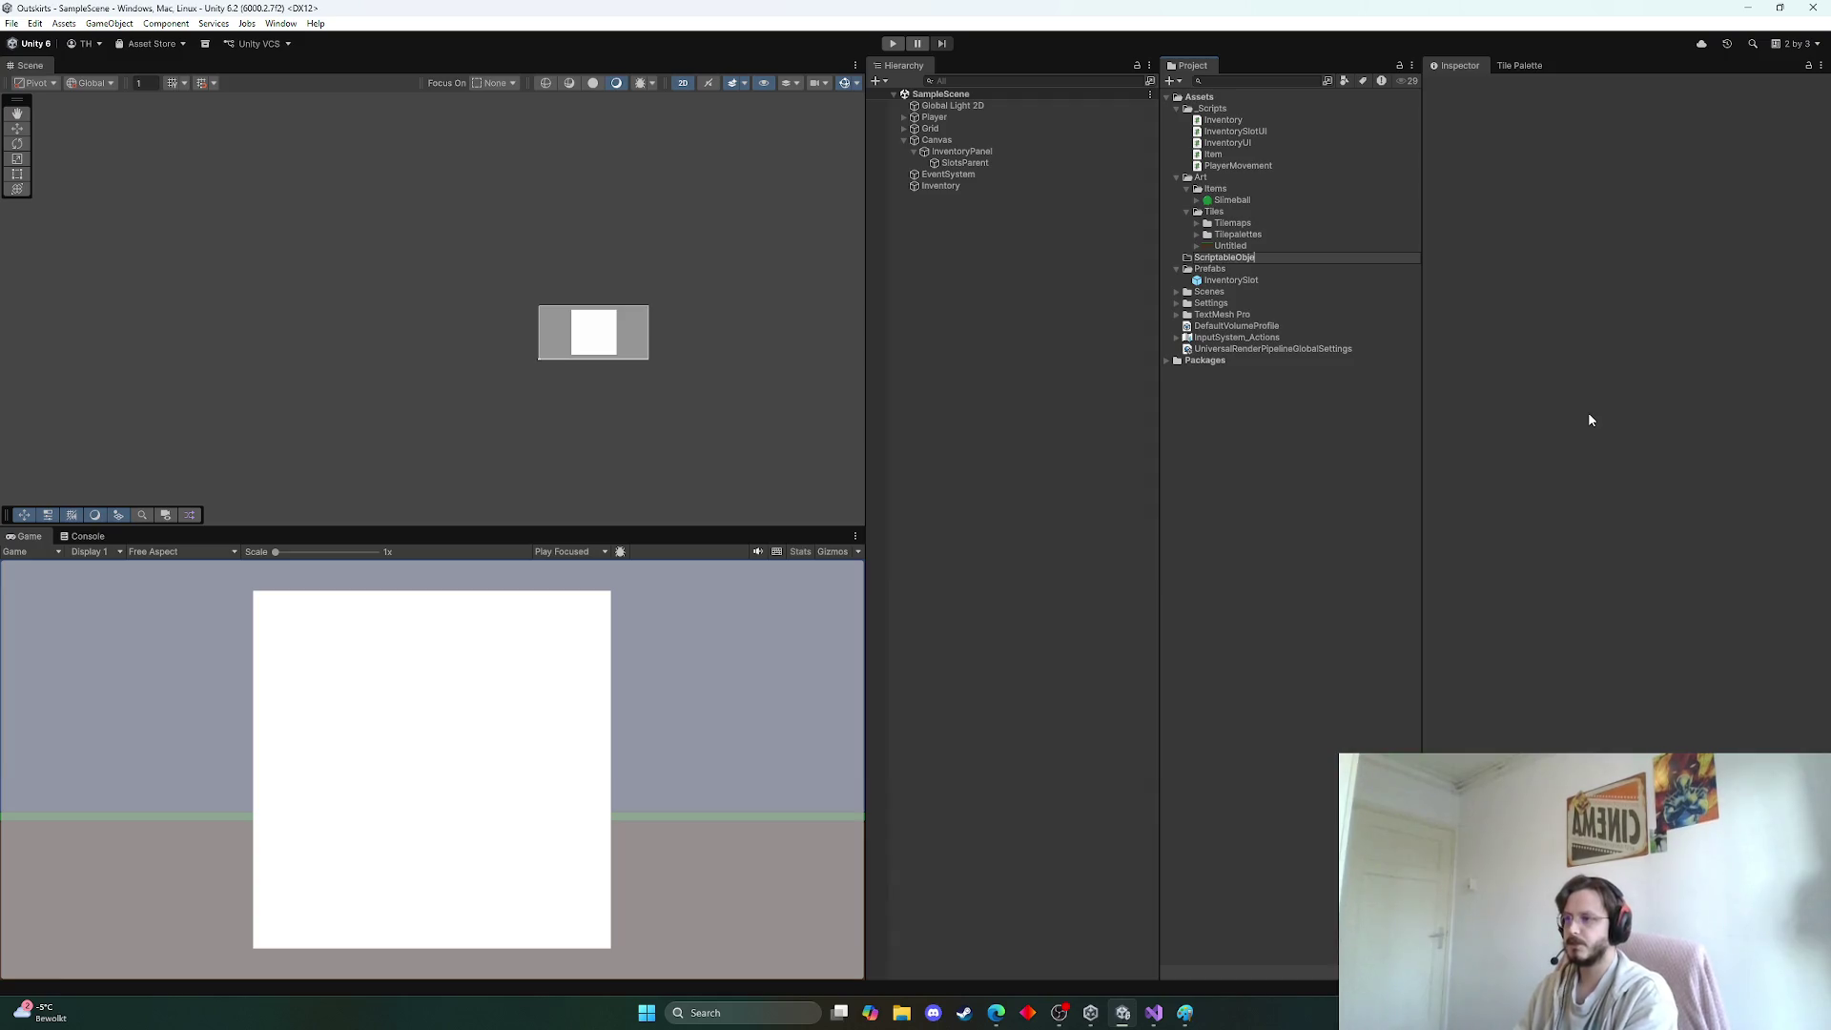
pyautogui.write('cts')
pyautogui.press('Return')
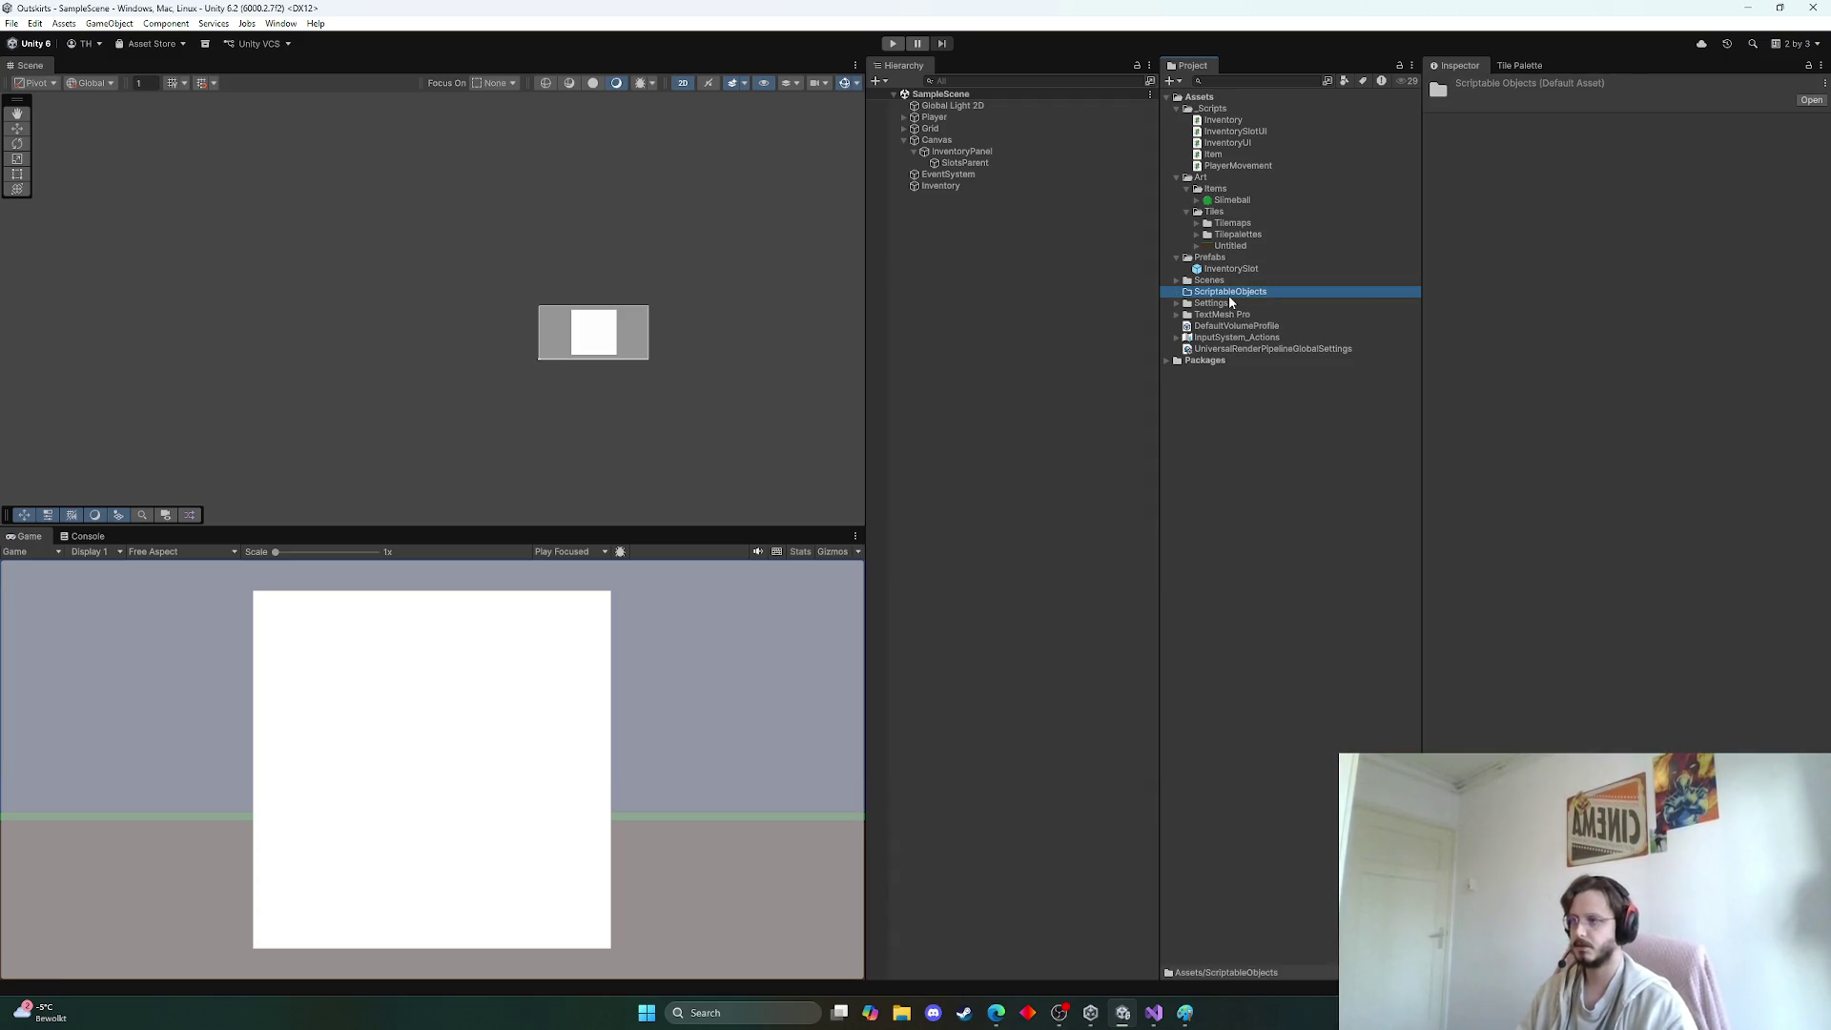
# Add an Items subfolder inside ScriptableObjects
pyautogui.click(1234, 433)
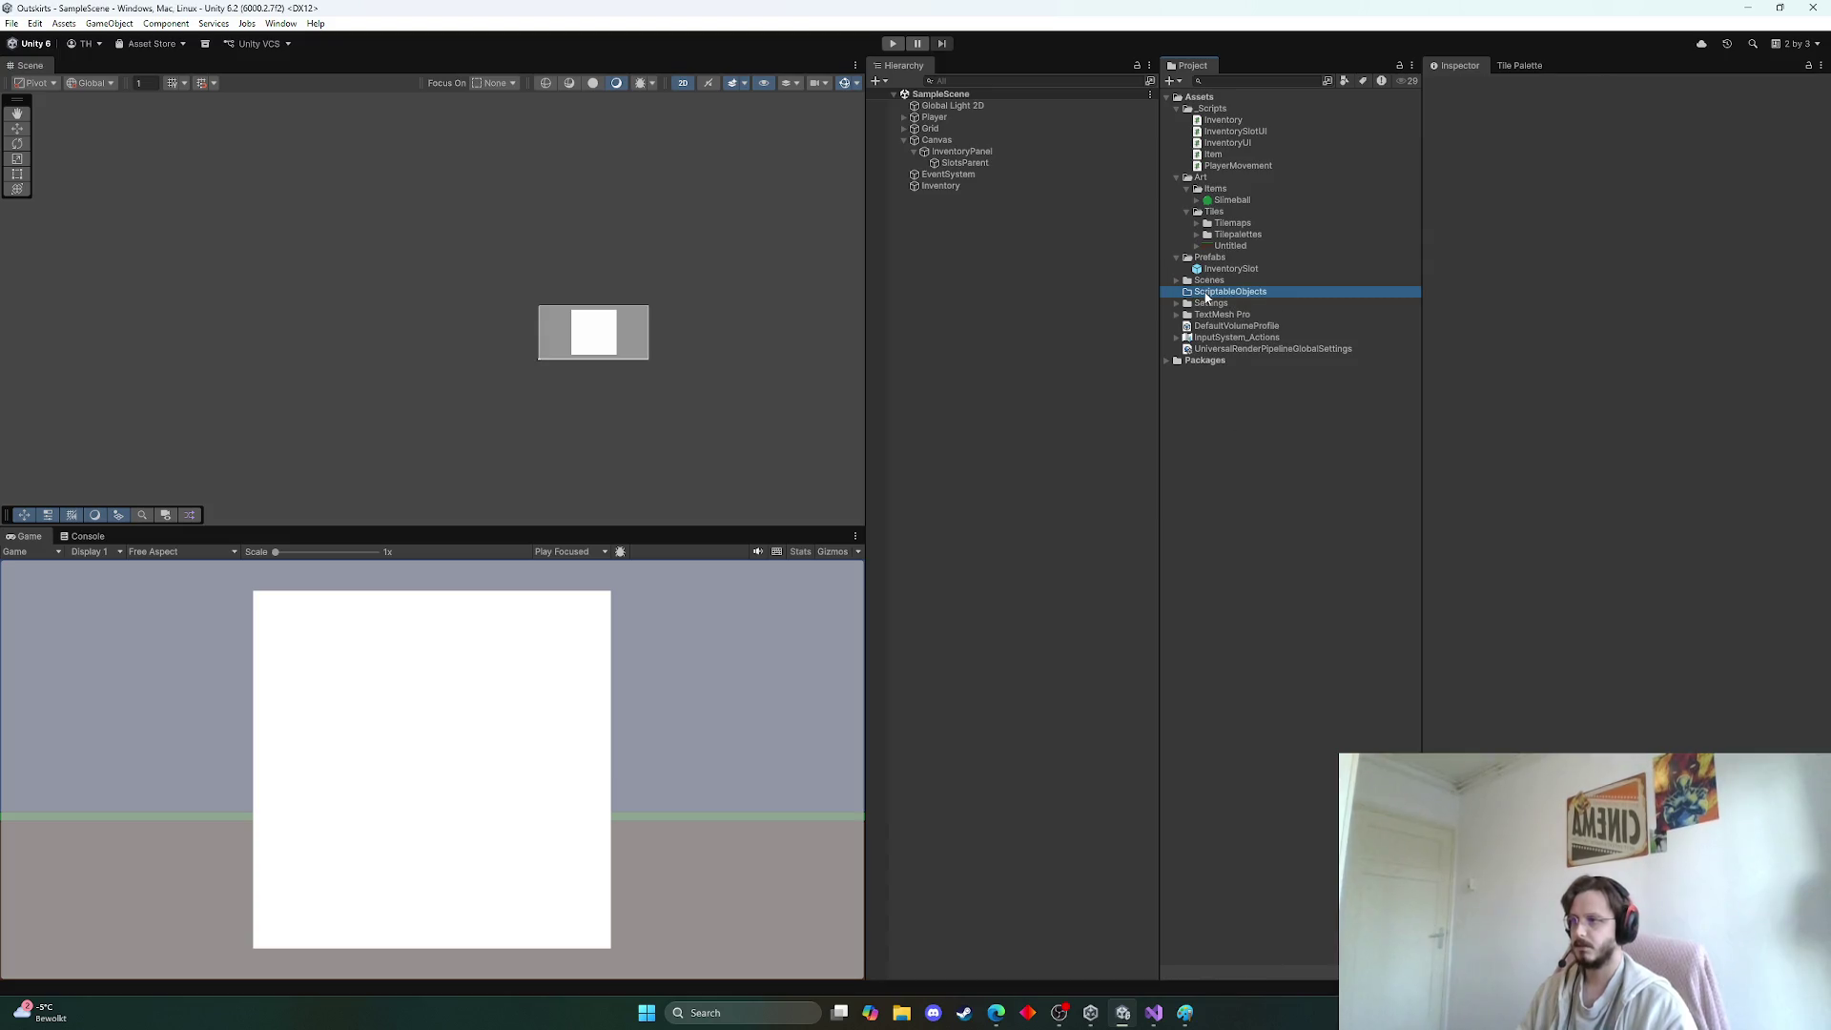
pyautogui.click(1207, 292)
pyautogui.rightClick(1206, 293)
pyautogui.moveTo(1269, 302)
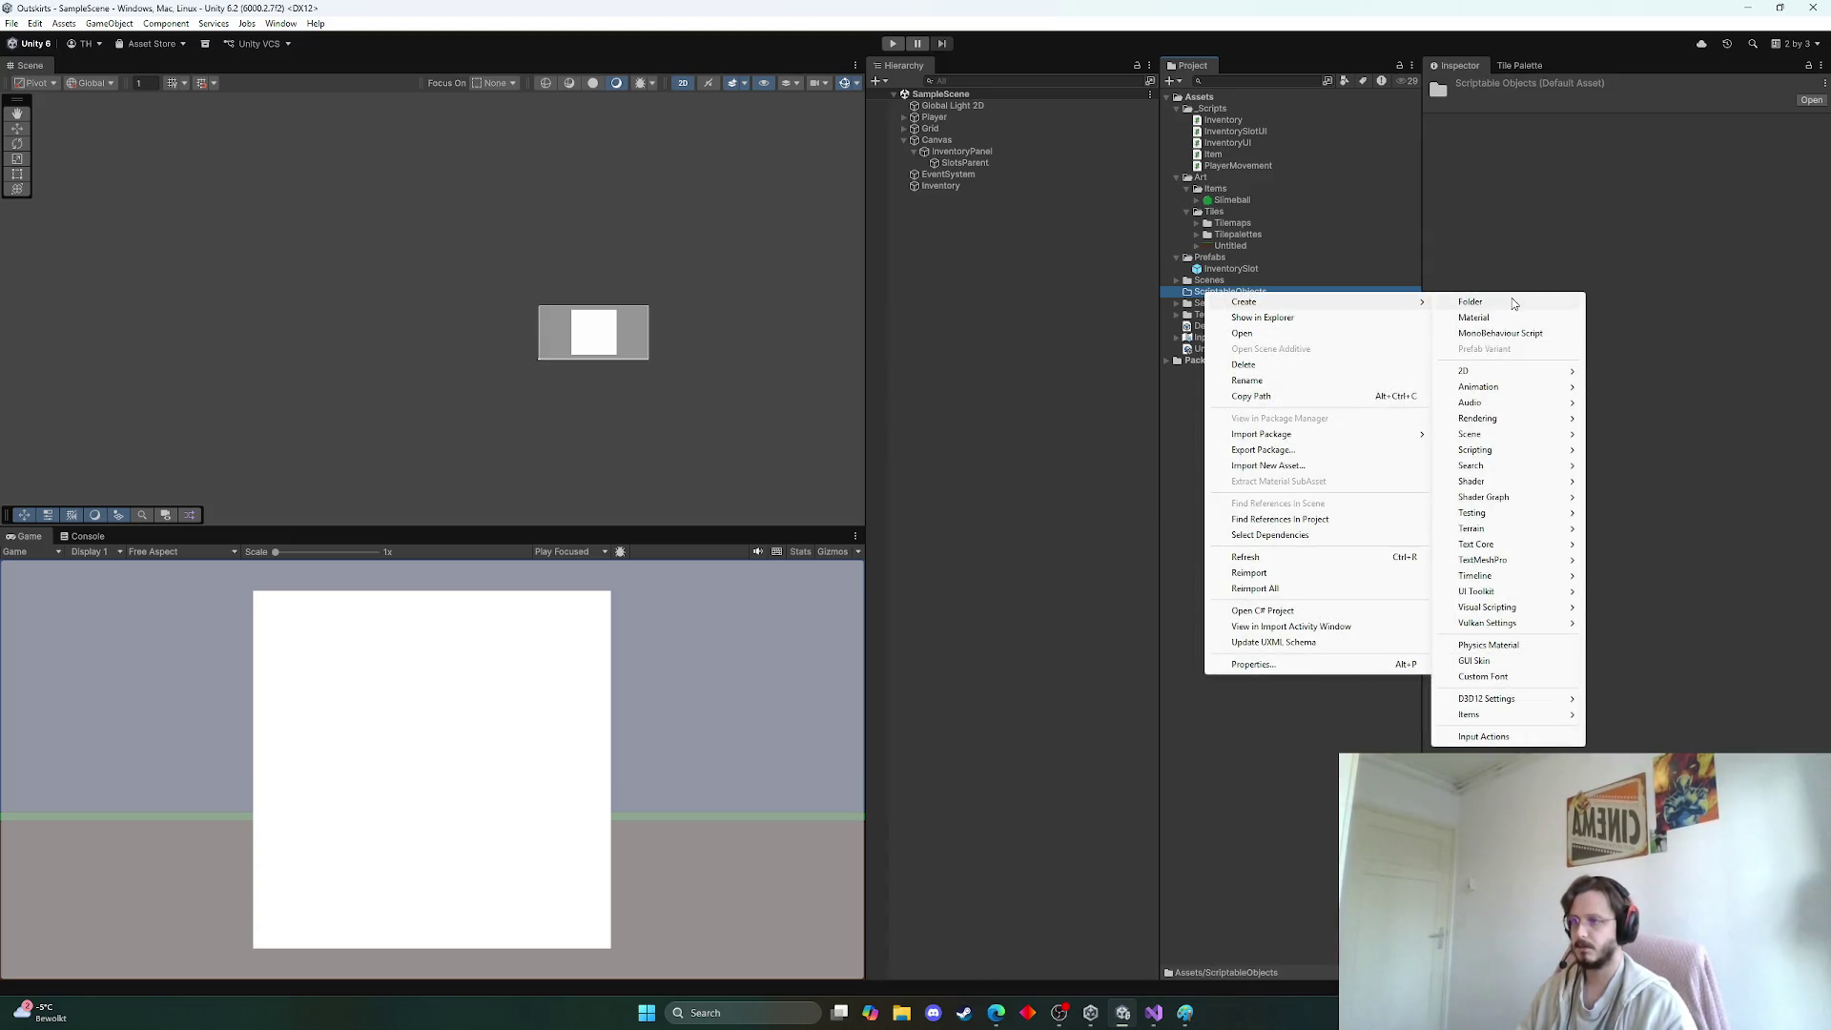
pyautogui.click(1513, 302)
pyautogui.write('Items')
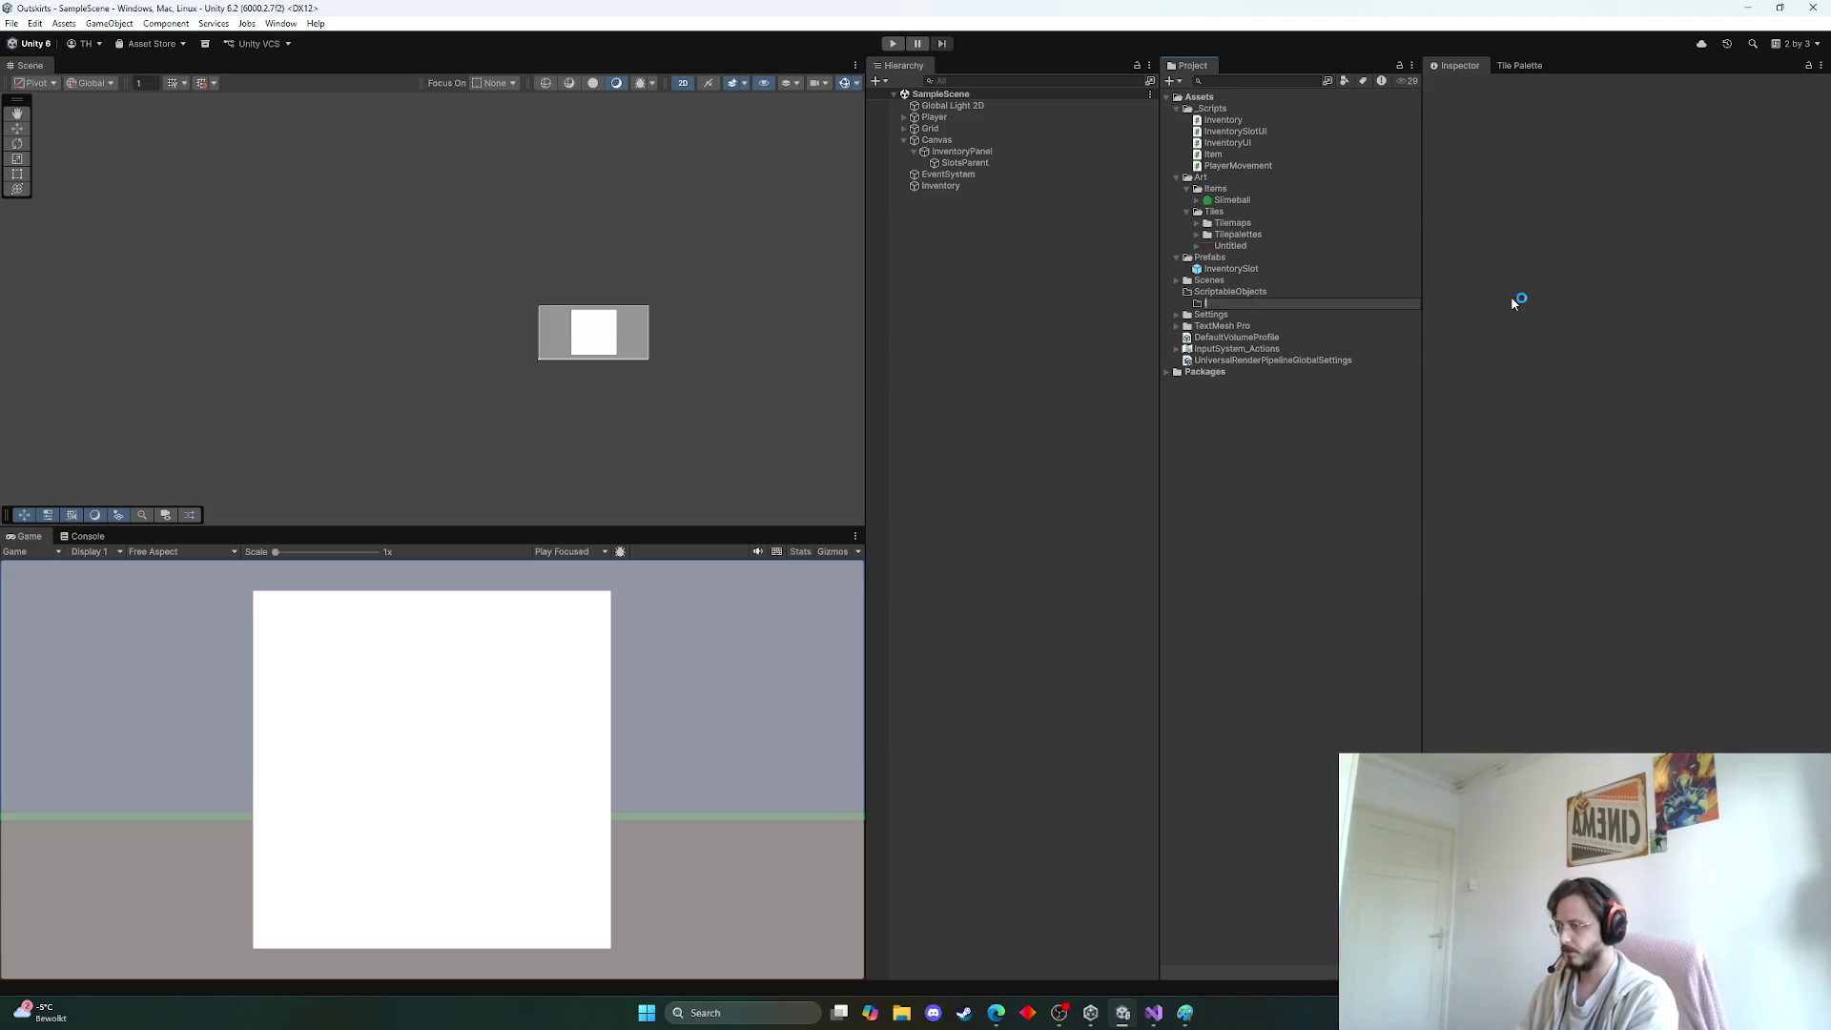
pyautogui.press('Return')
# Create a new Item asset in the Items folder via Create > Items > Item
pyautogui.rightClick(1244, 302)
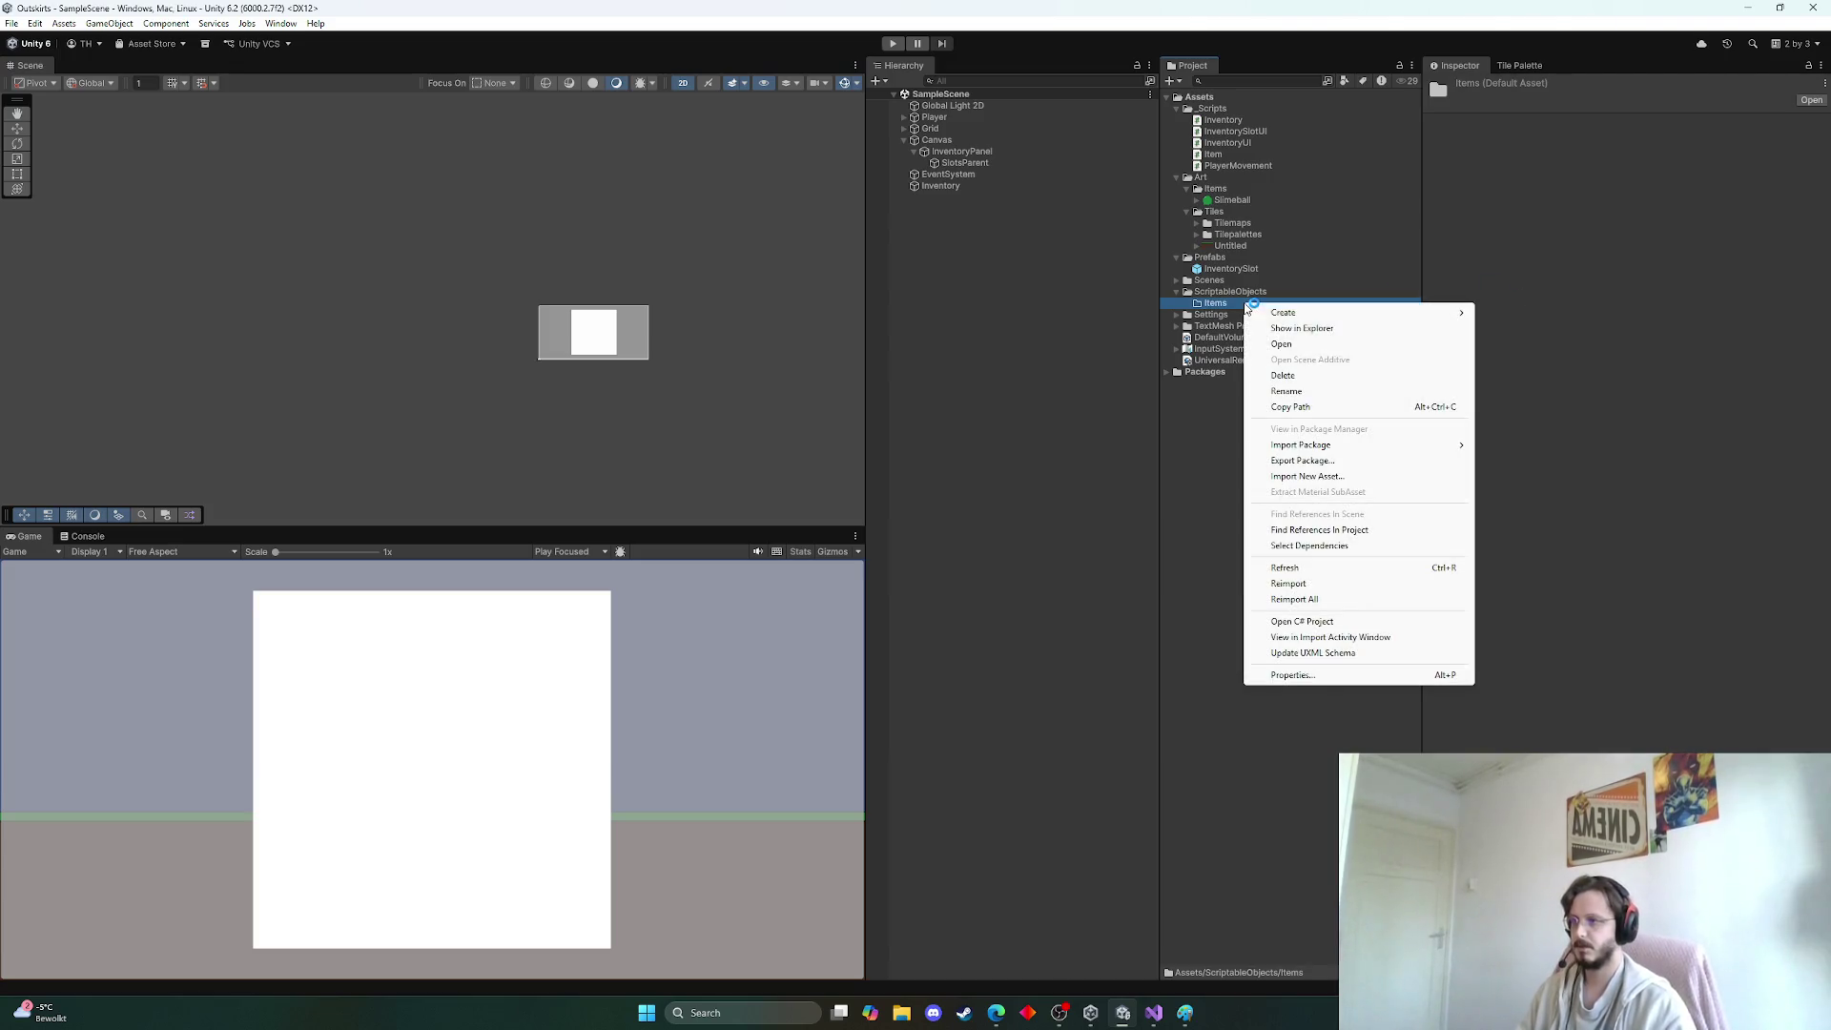
pyautogui.moveTo(1316, 315)
pyautogui.moveTo(1508, 725)
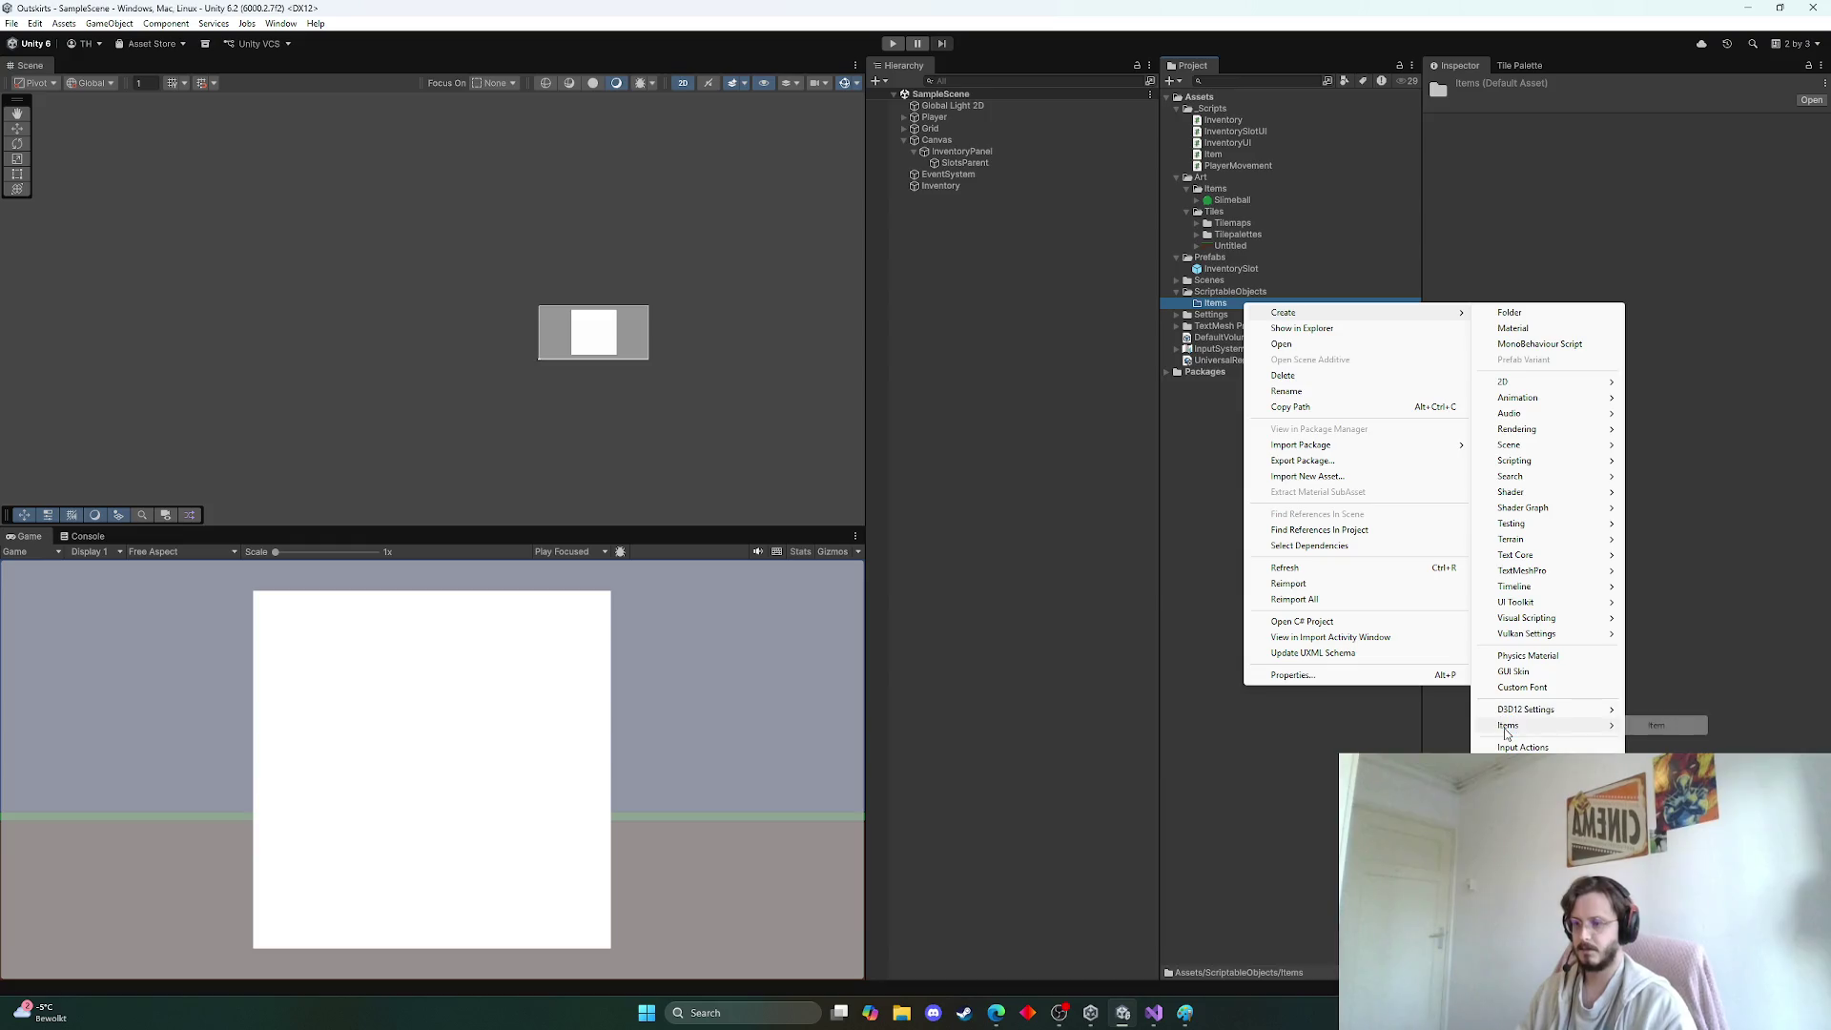
pyautogui.click(1650, 727)
# Name the new asset Slimeball and fetch the description text from the web browser
pyautogui.write('Slimeball')
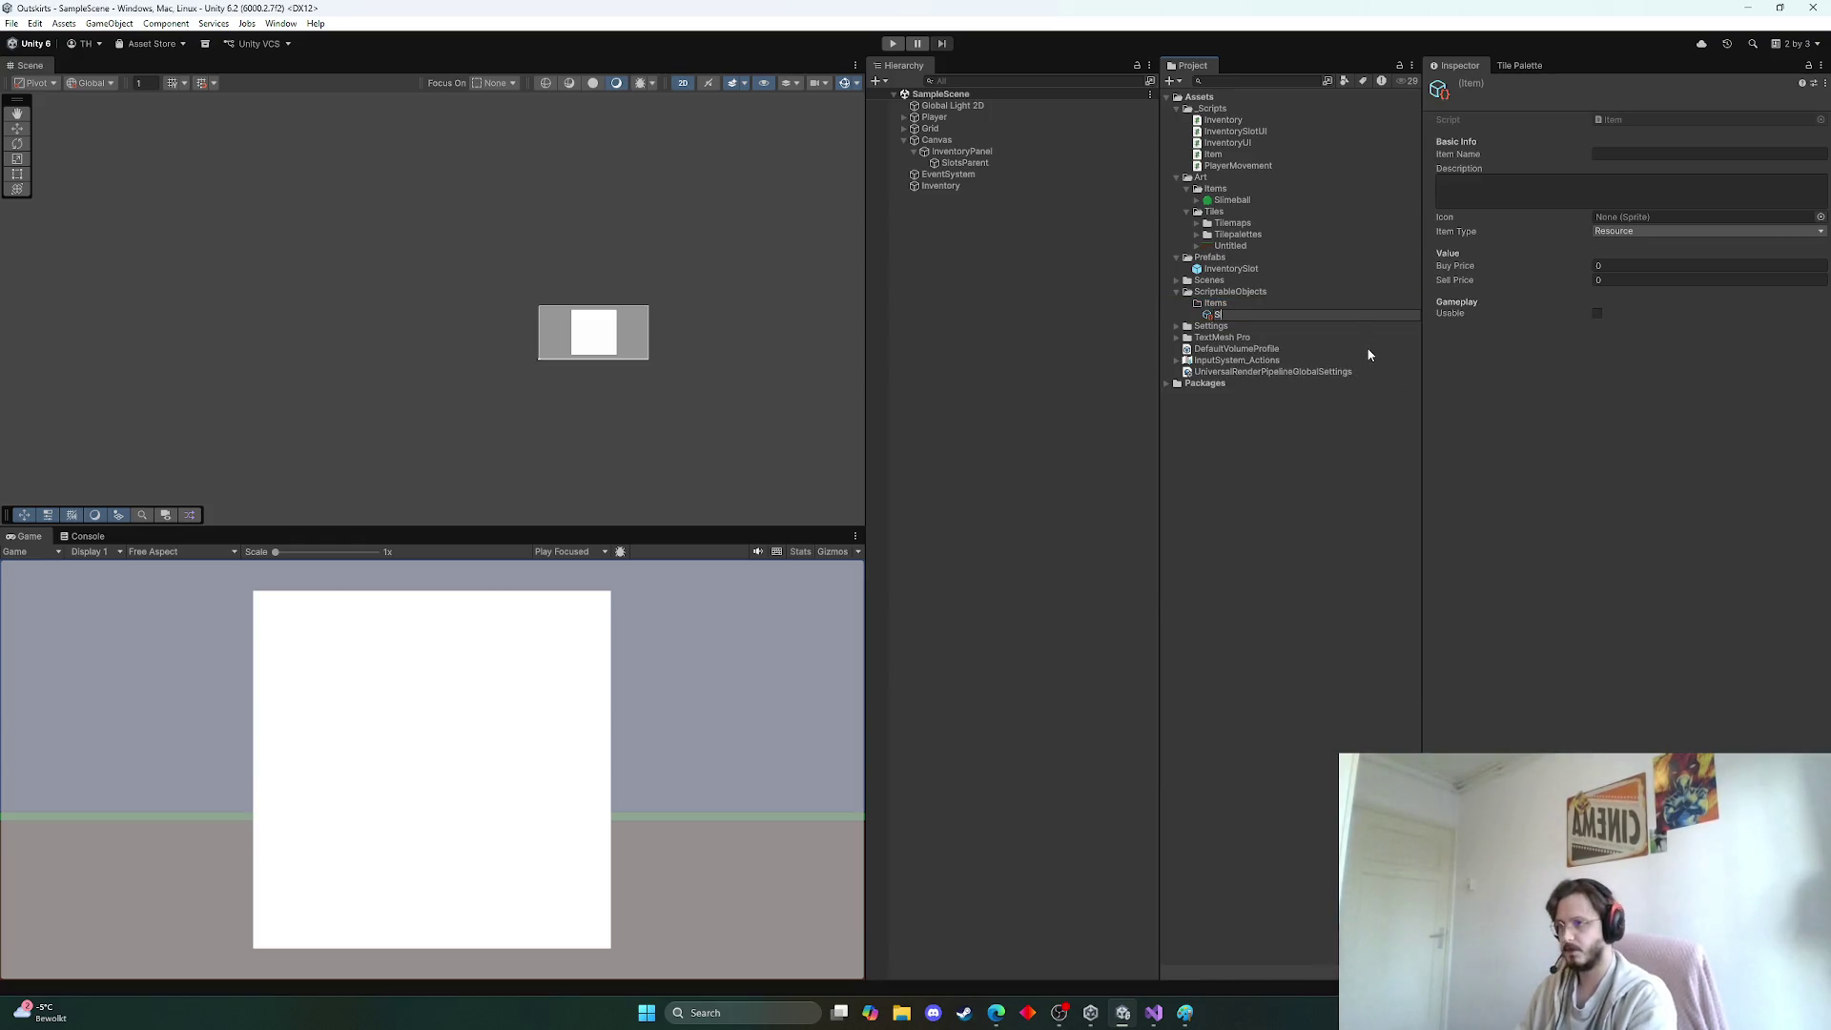
pyautogui.press('Return')
pyautogui.click(1628, 154)
pyautogui.write('Slimeball')
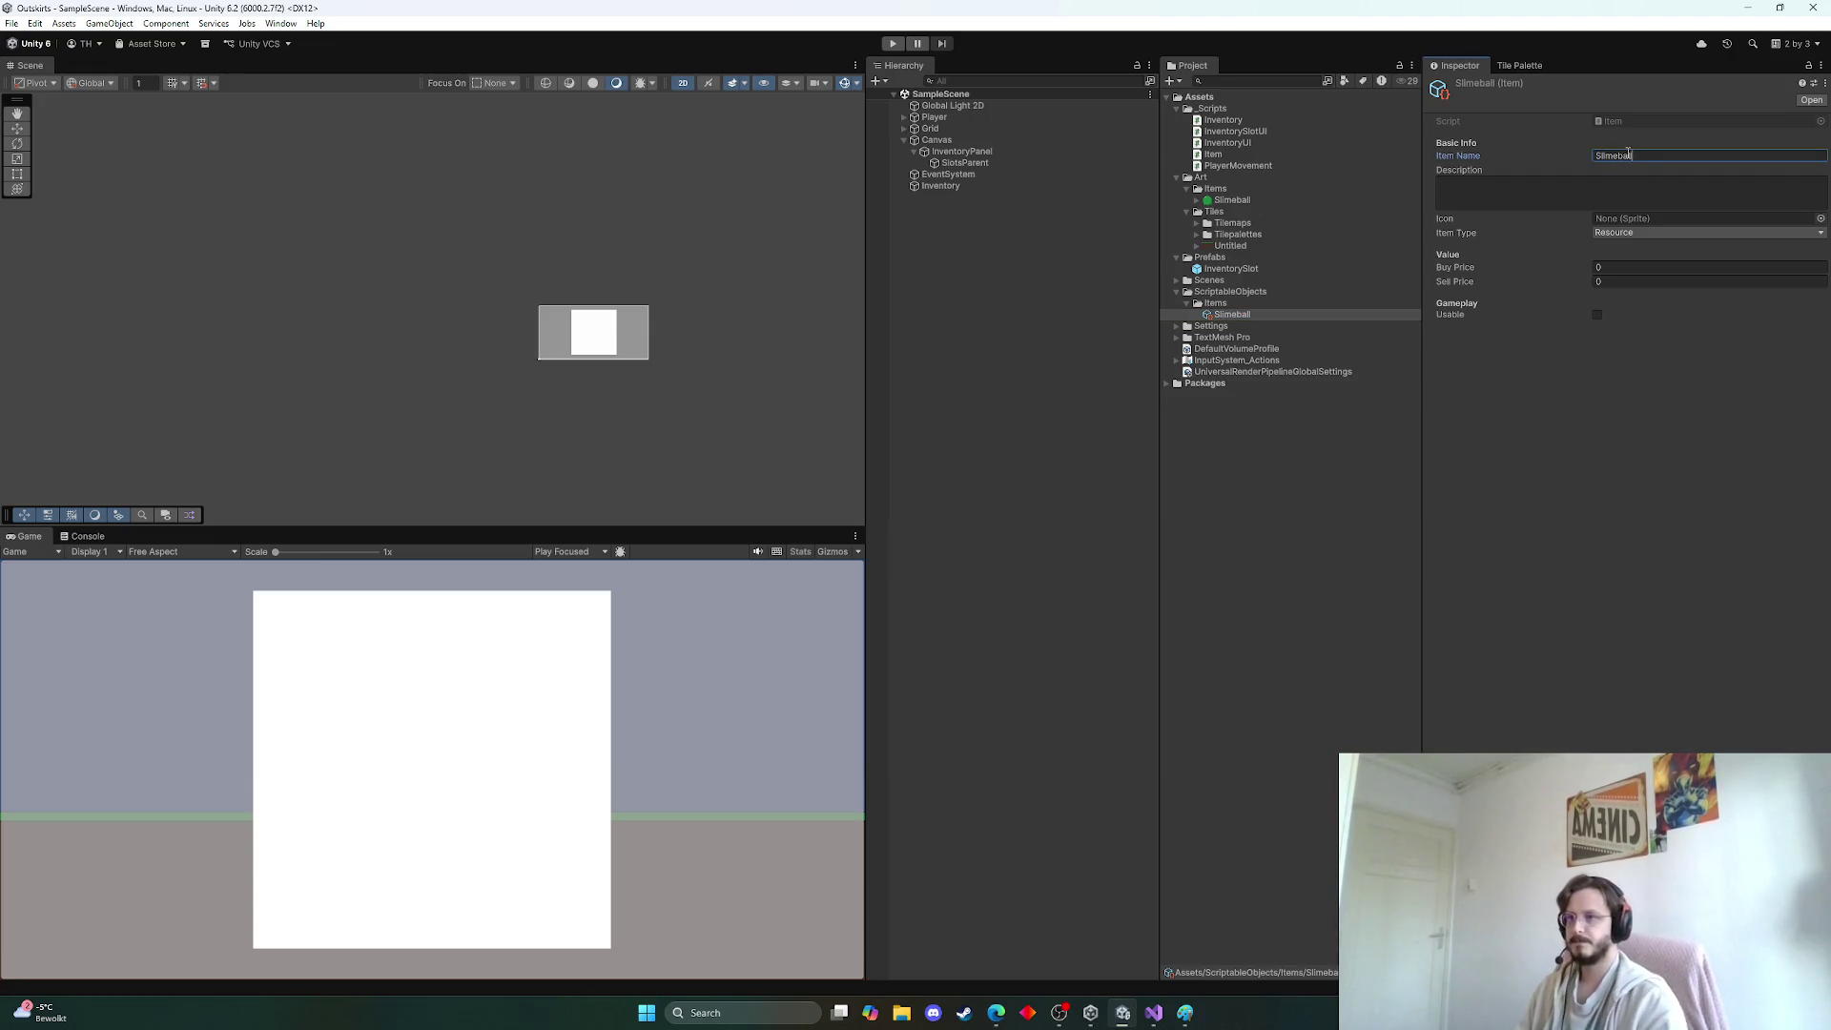
pyautogui.click(1627, 189)
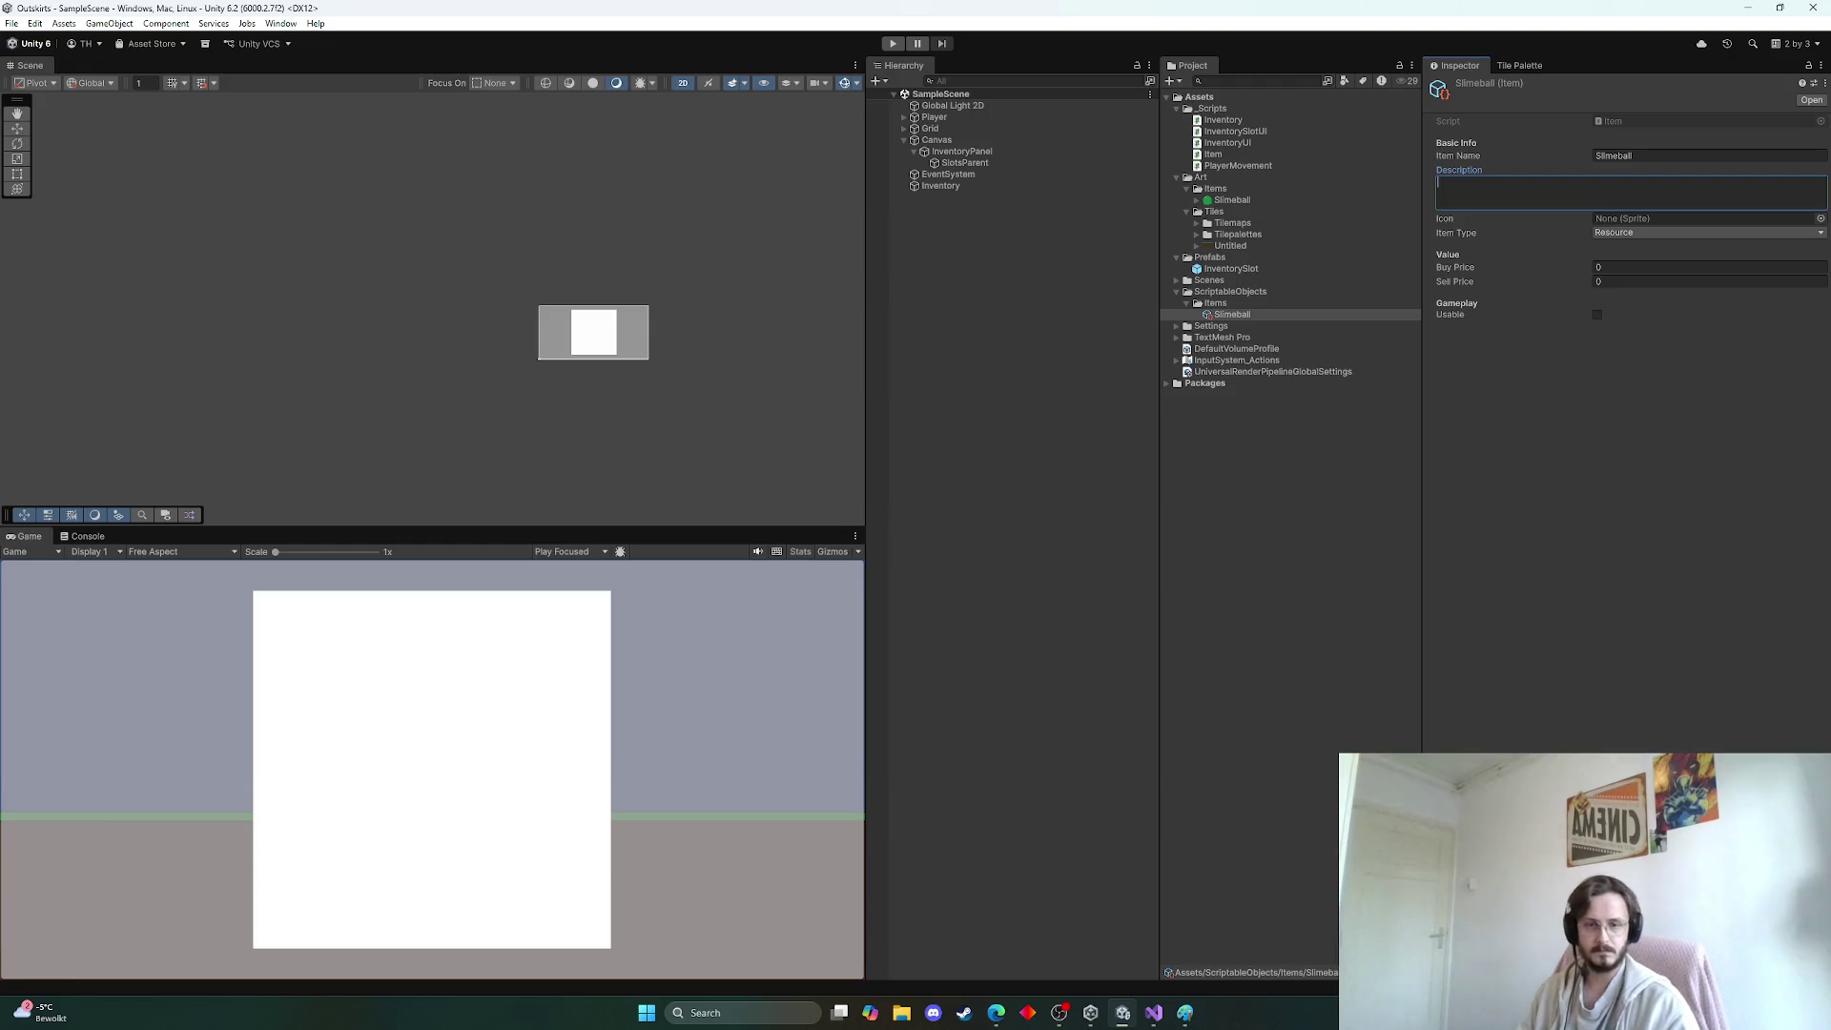
pyautogui.click(996, 1013)
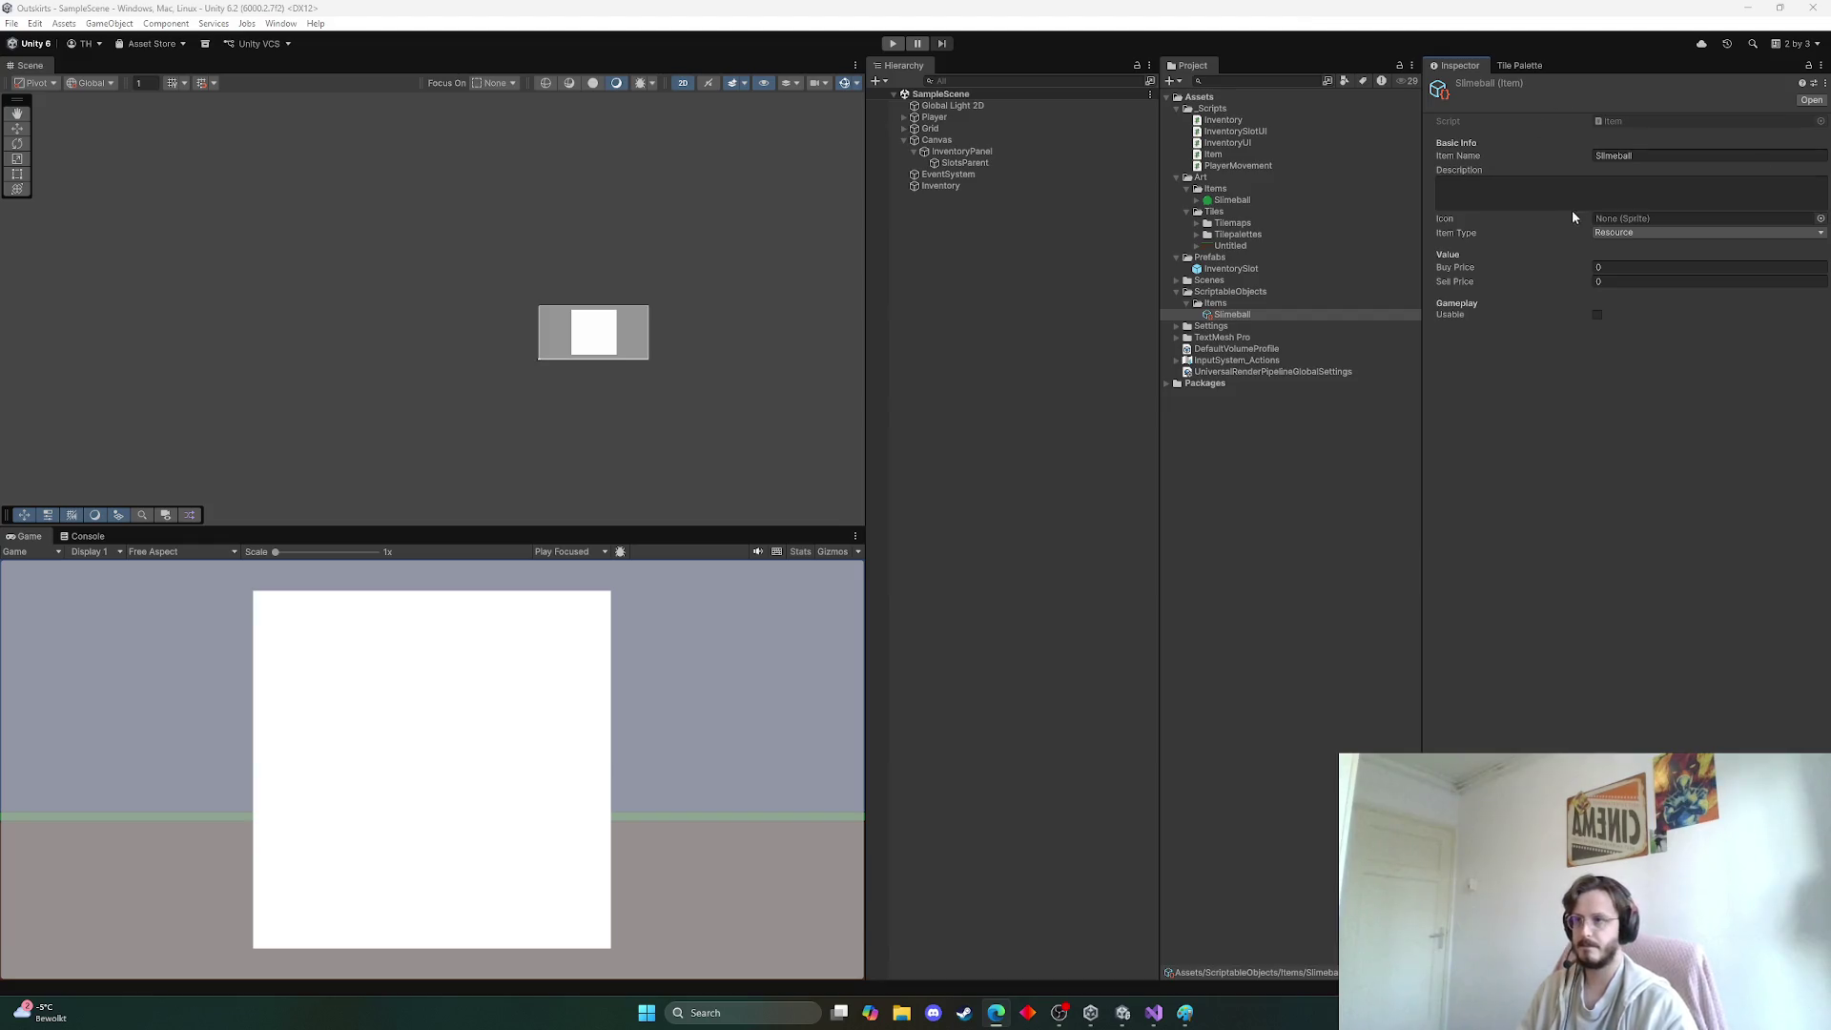
# Paste the slime description, set the icon to Slimeball_0, and keep Item Type as Resource
pyautogui.click(1646, 202)
pyautogui.write('A sticky, wobbling blob of condensed slime')
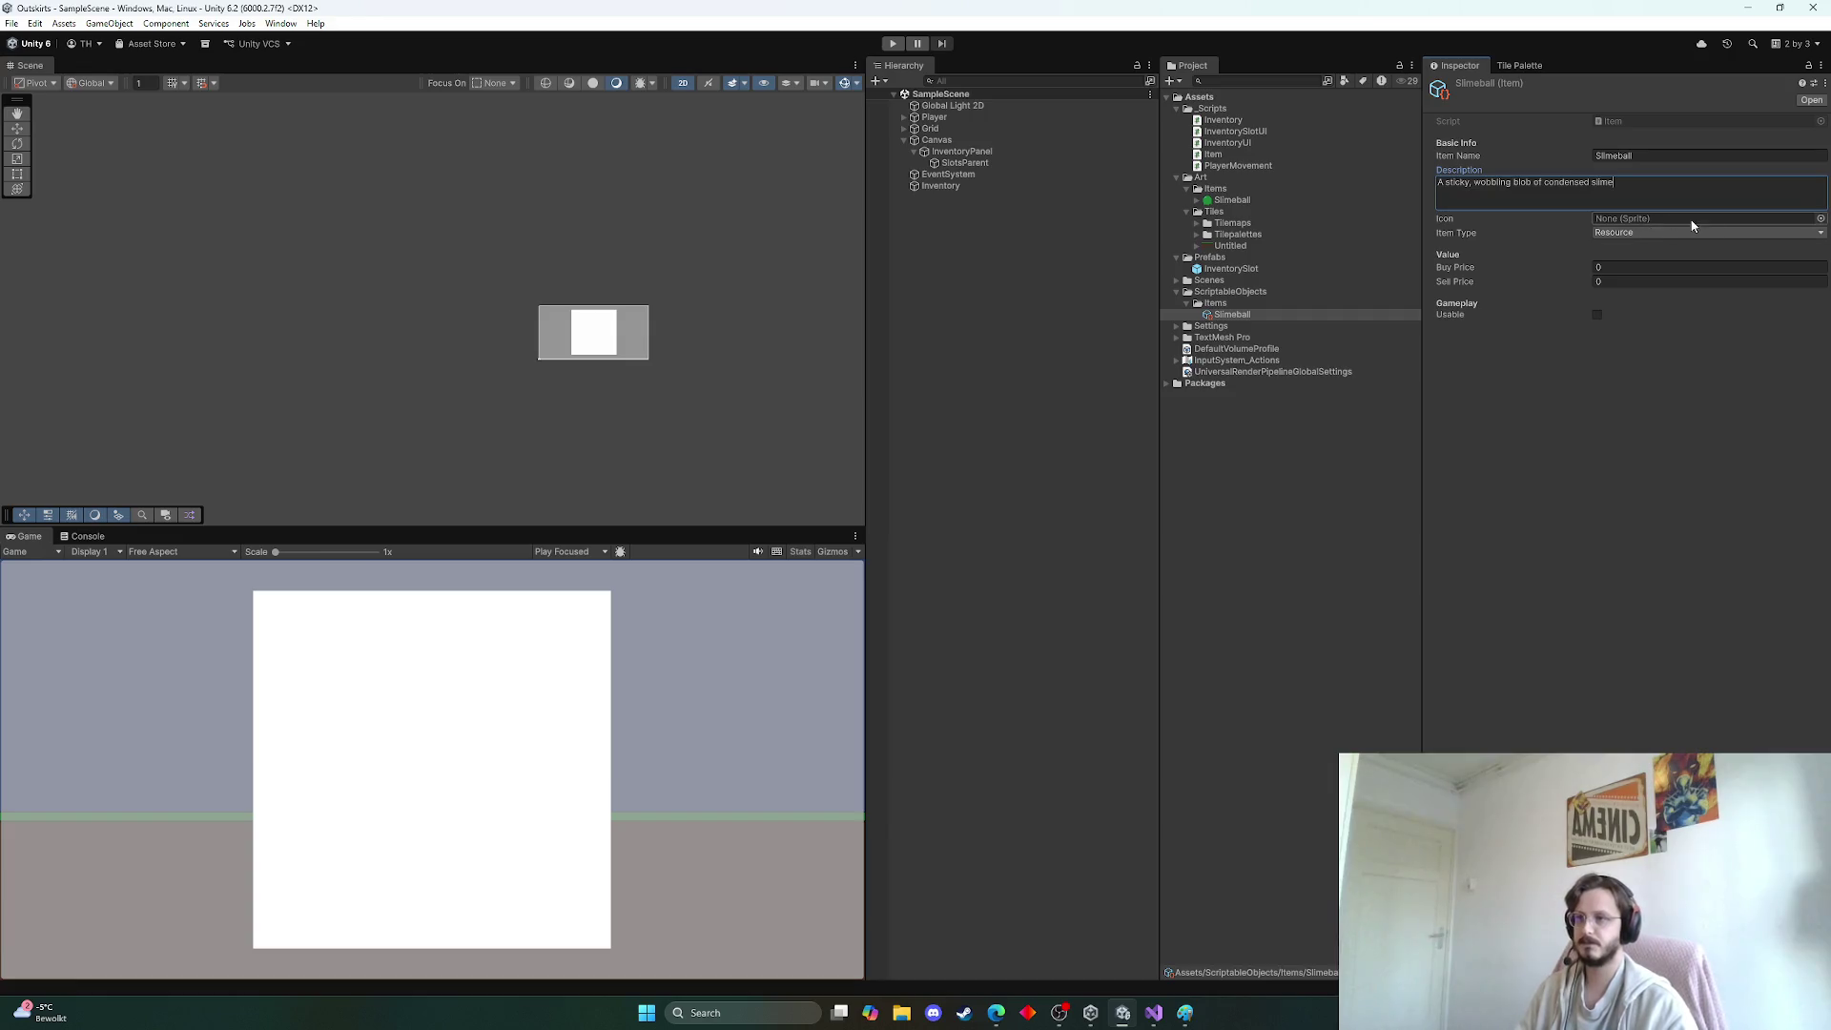
pyautogui.click(1821, 218)
pyautogui.doubleClick(1777, 277)
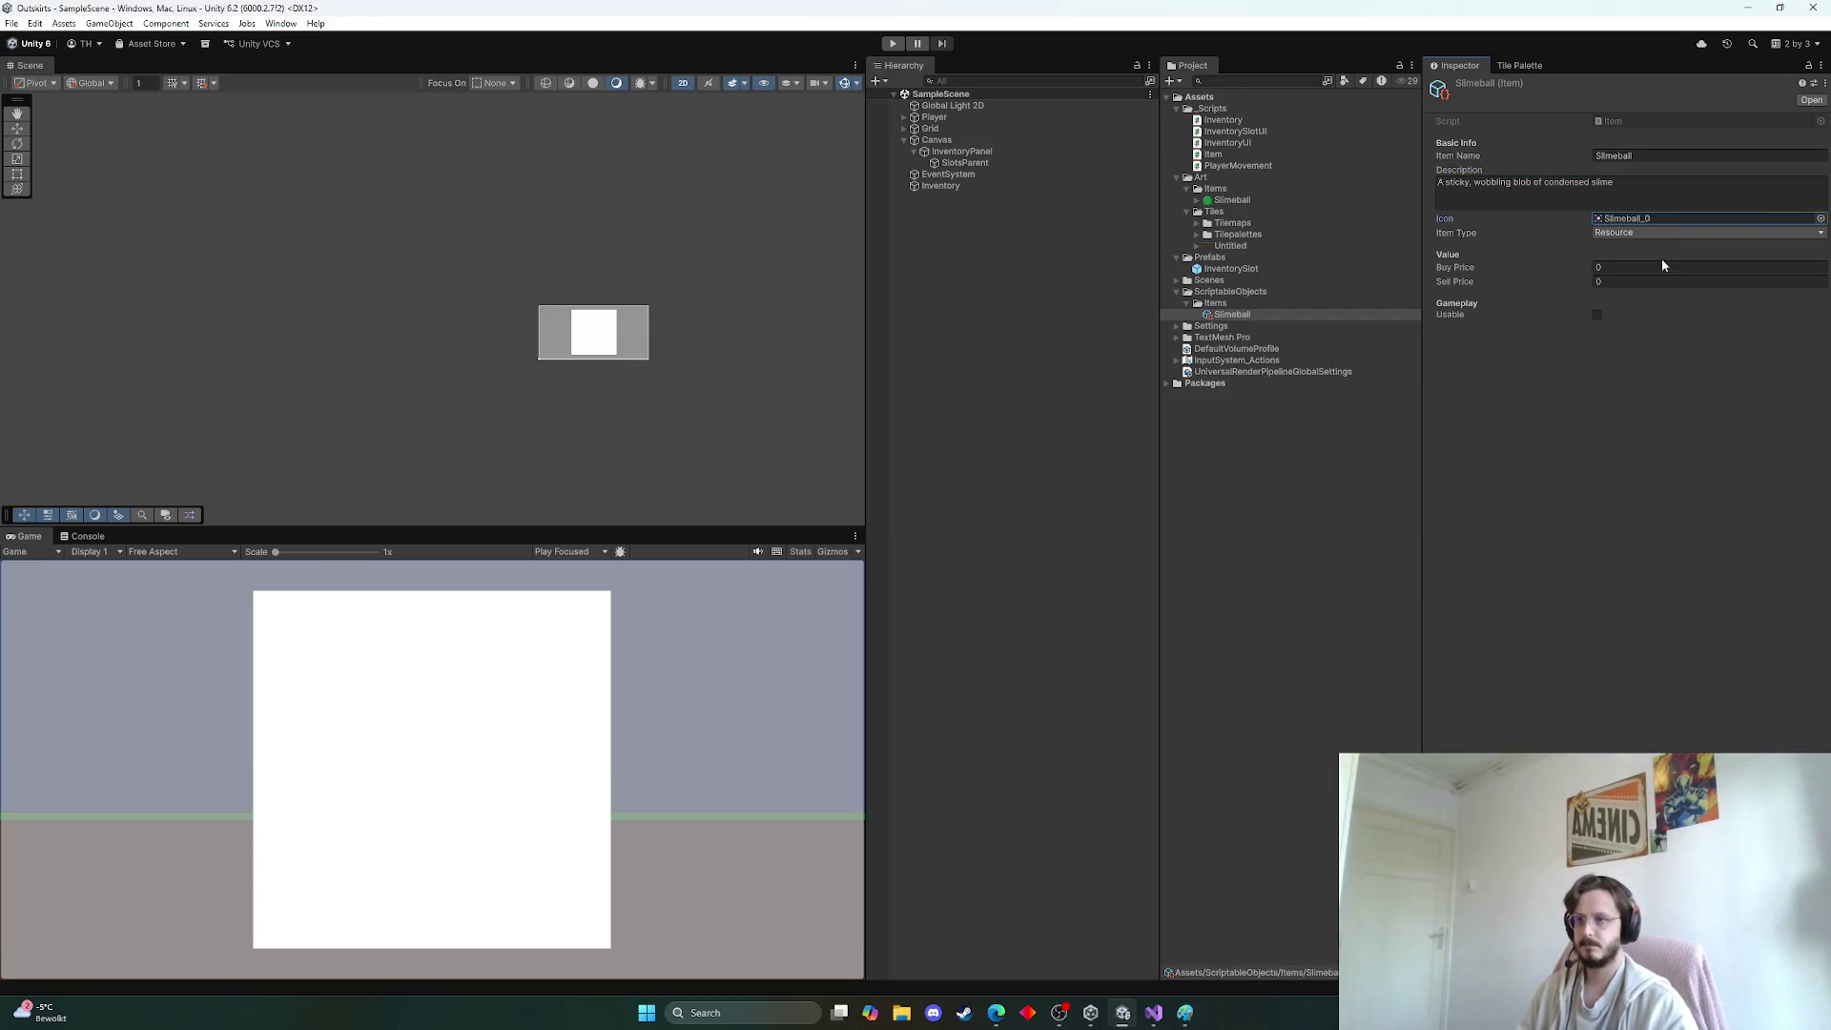
pyautogui.click(1624, 233)
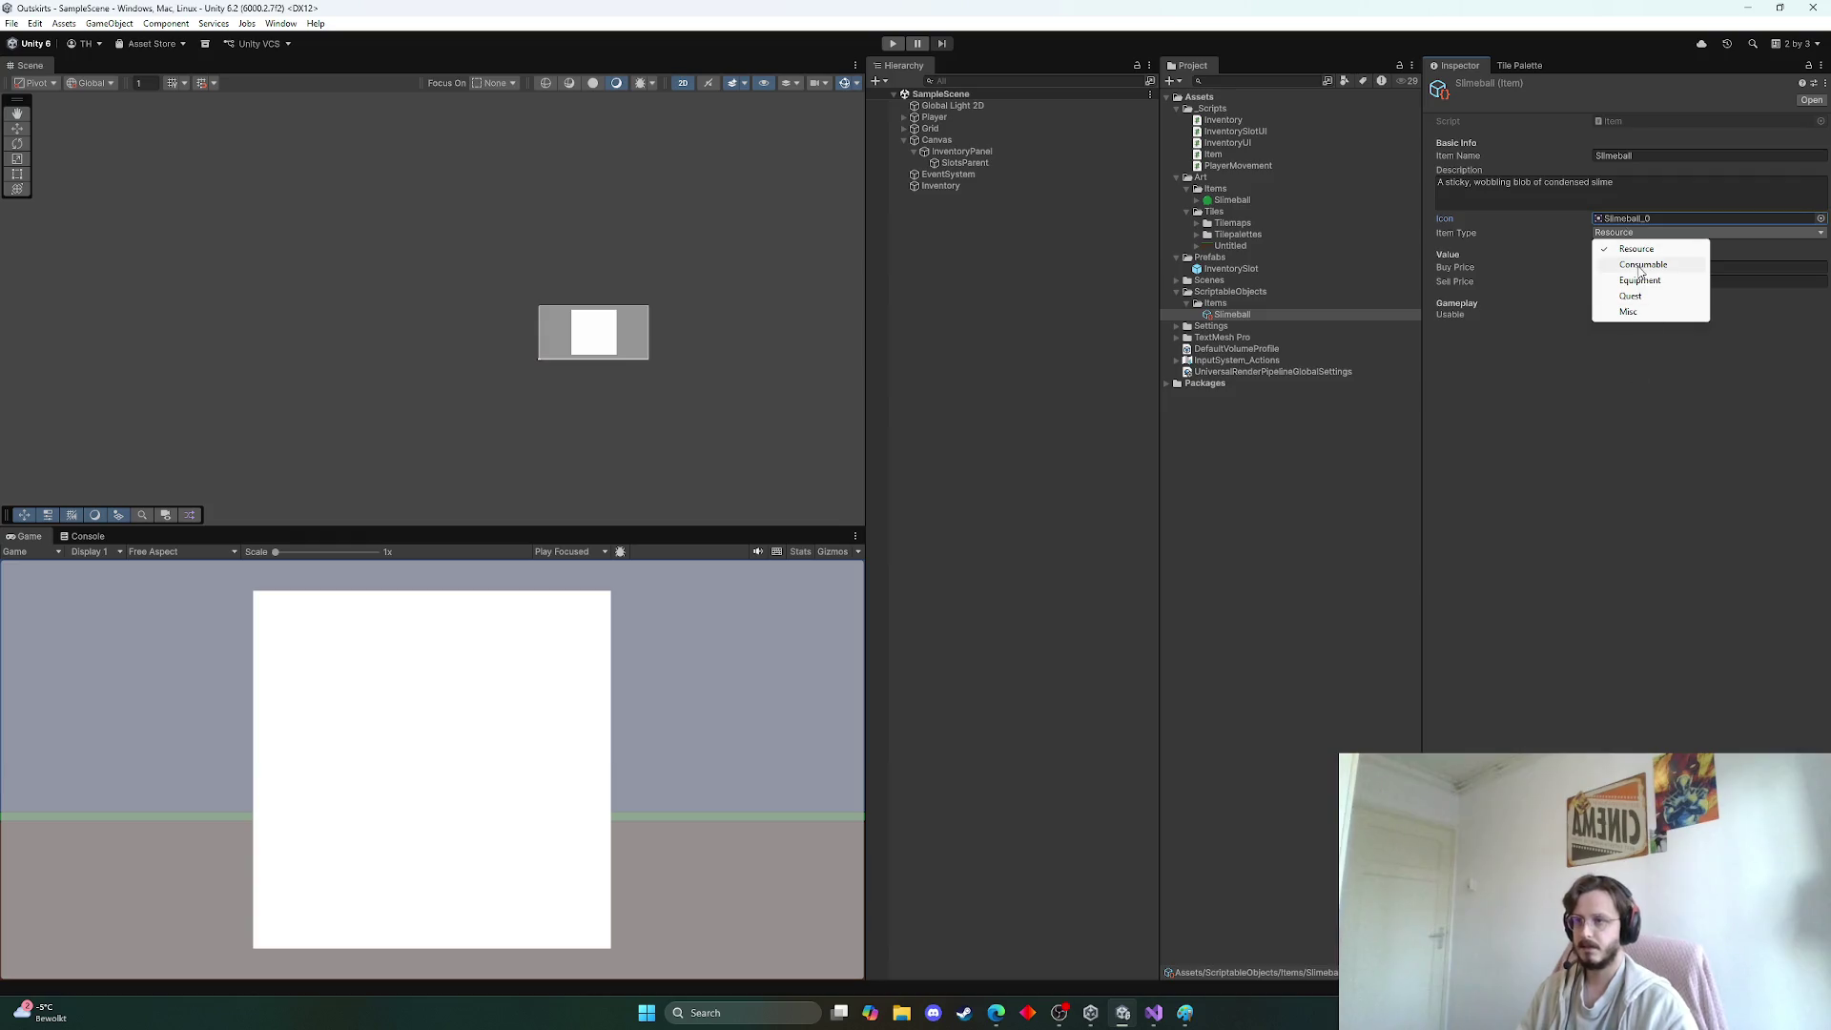
pyautogui.click(1636, 425)
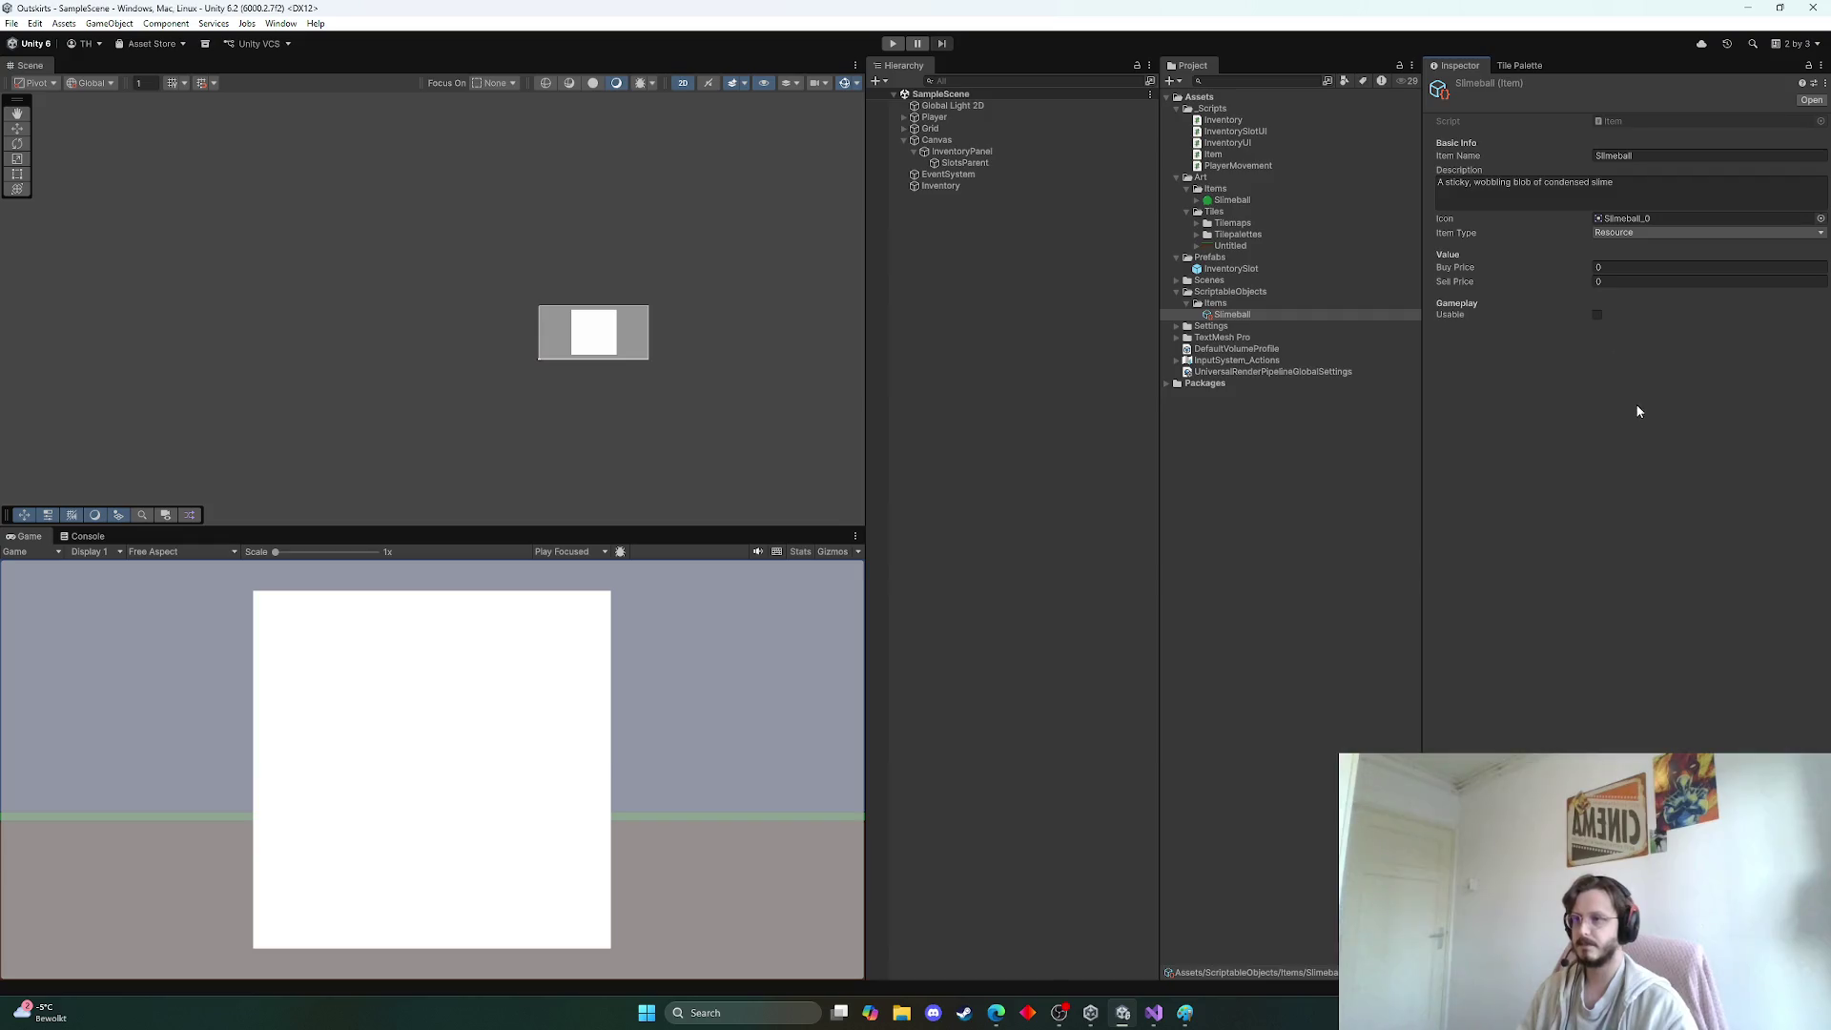
pyautogui.click(1280, 521)
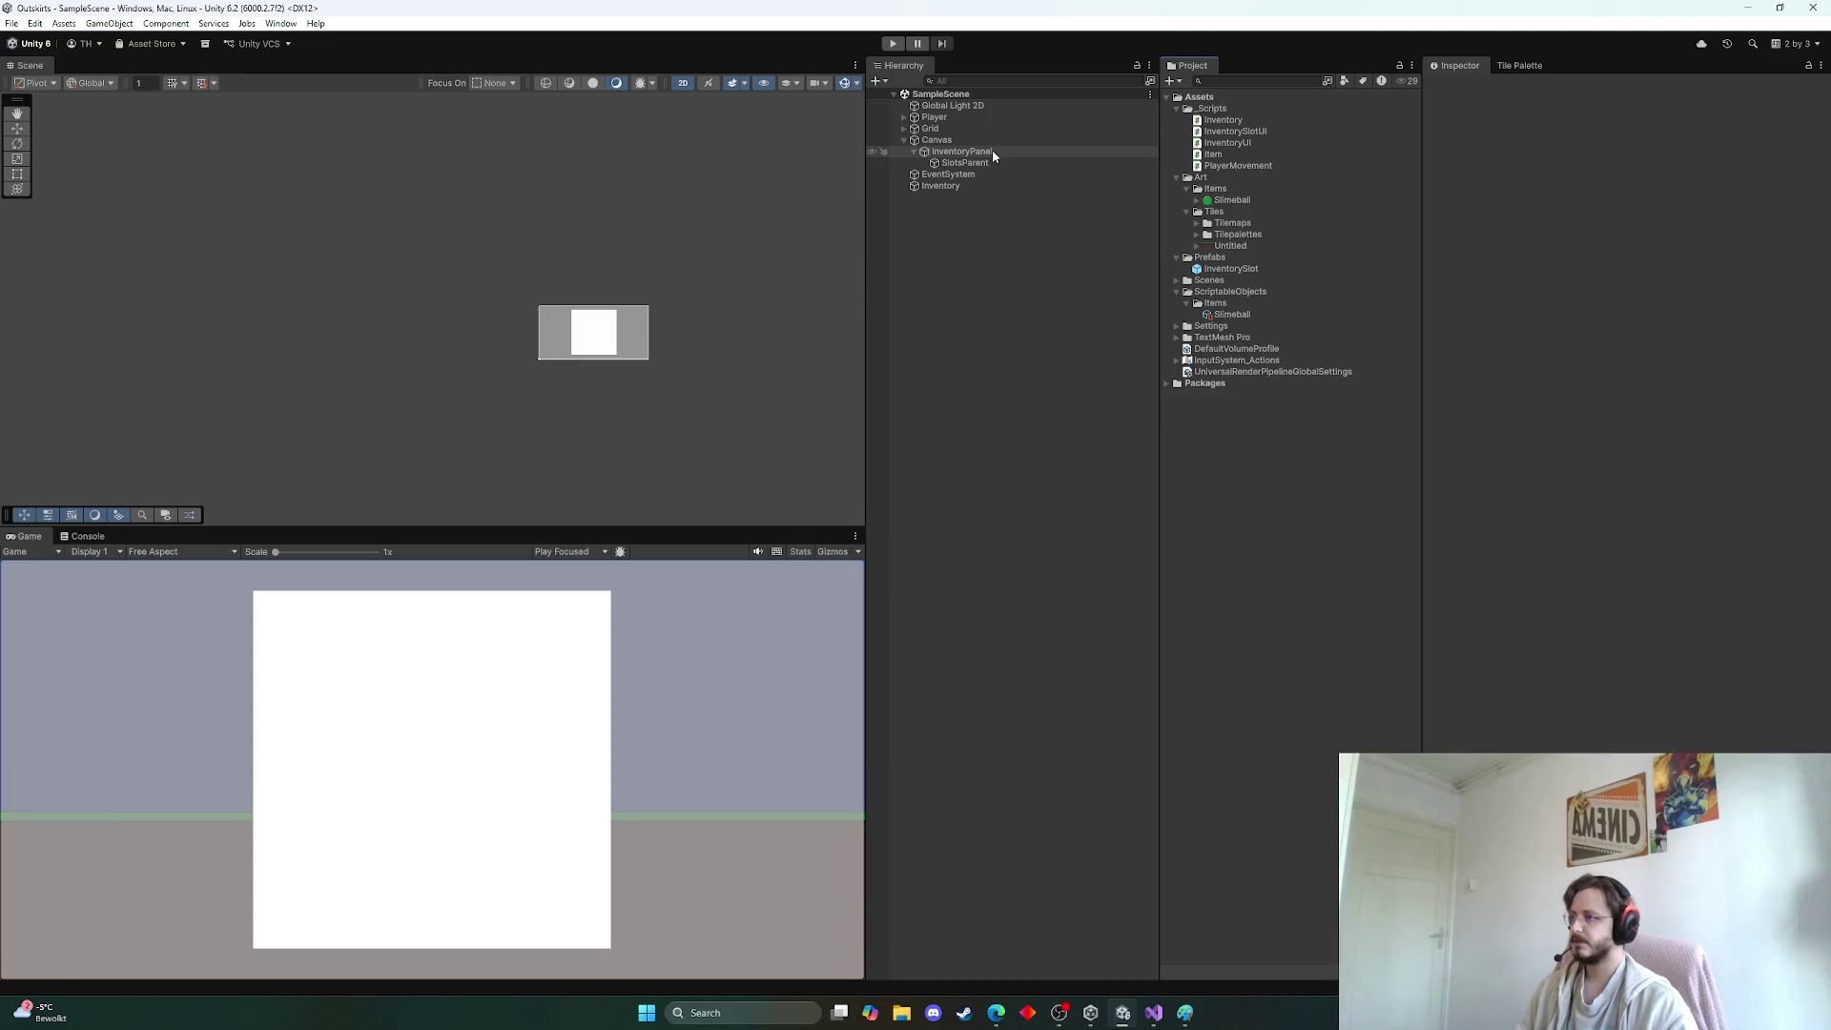
# Select Inventory in the Hierarchy and open its Inventory.cs script in Visual Studio
pyautogui.click(964, 185)
pyautogui.doubleClick(1606, 204)
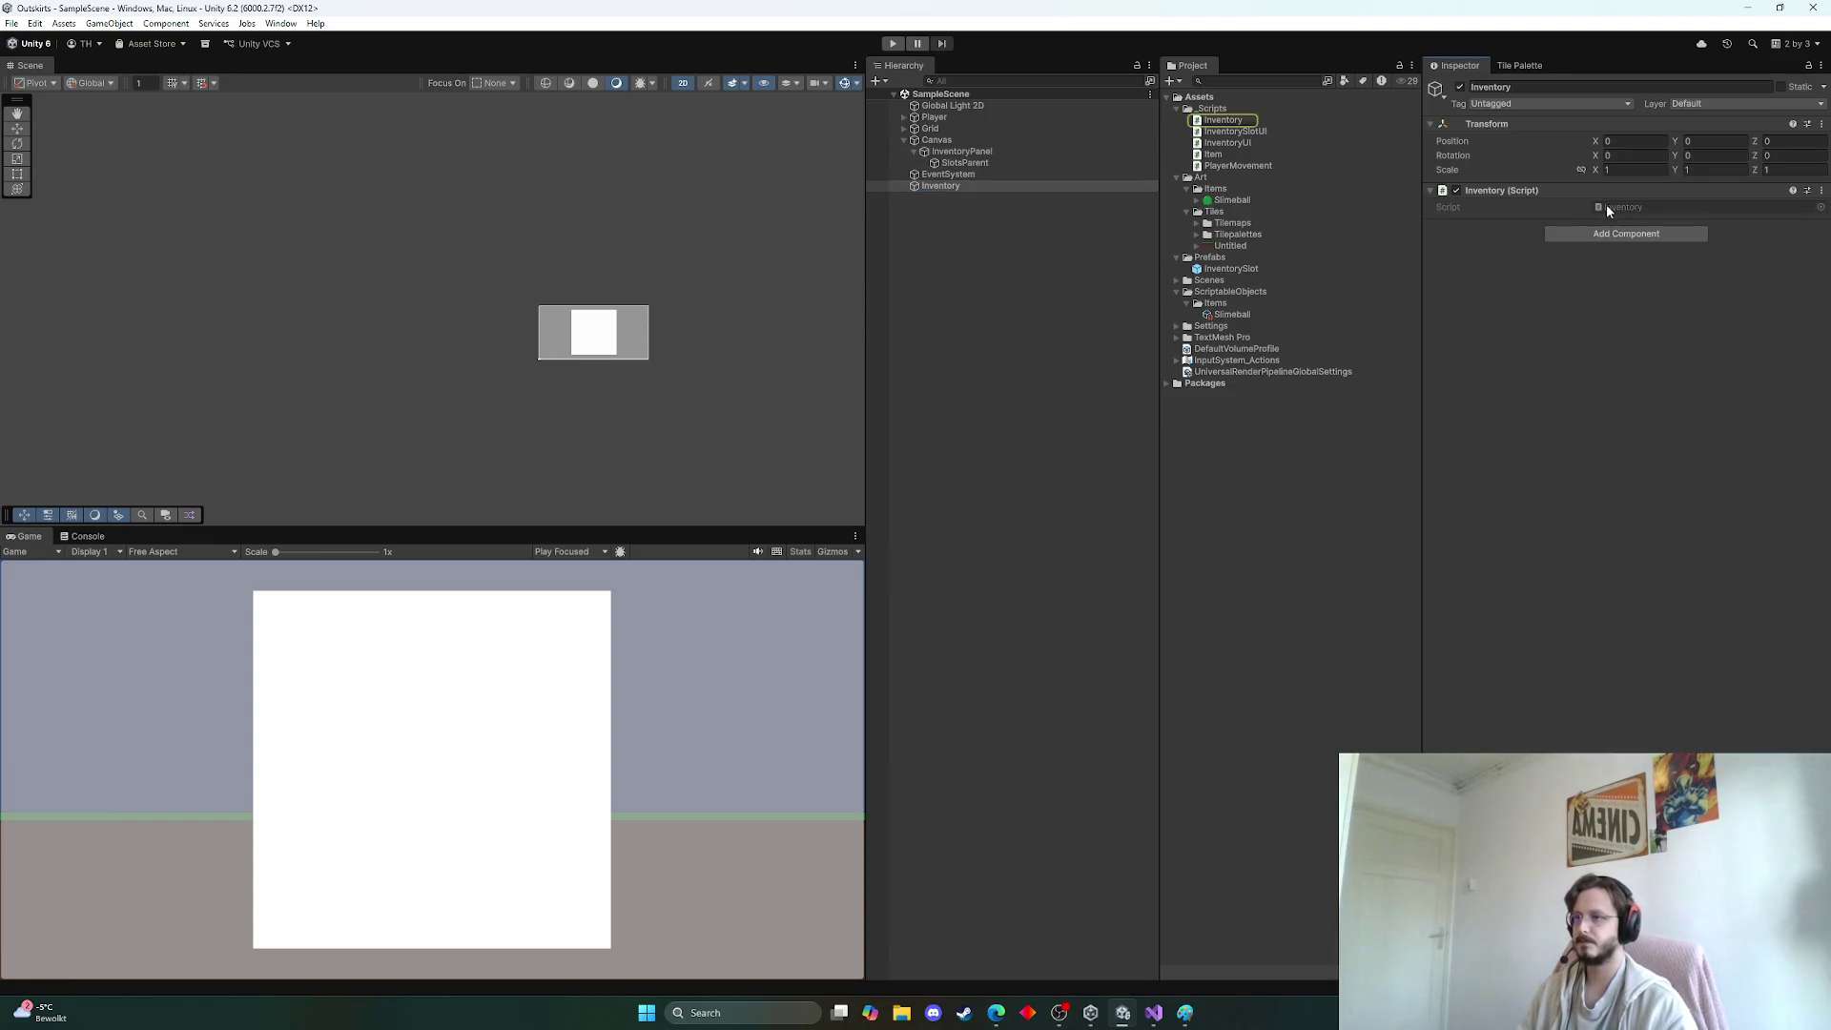
pyautogui.scroll(7, 650, 346)
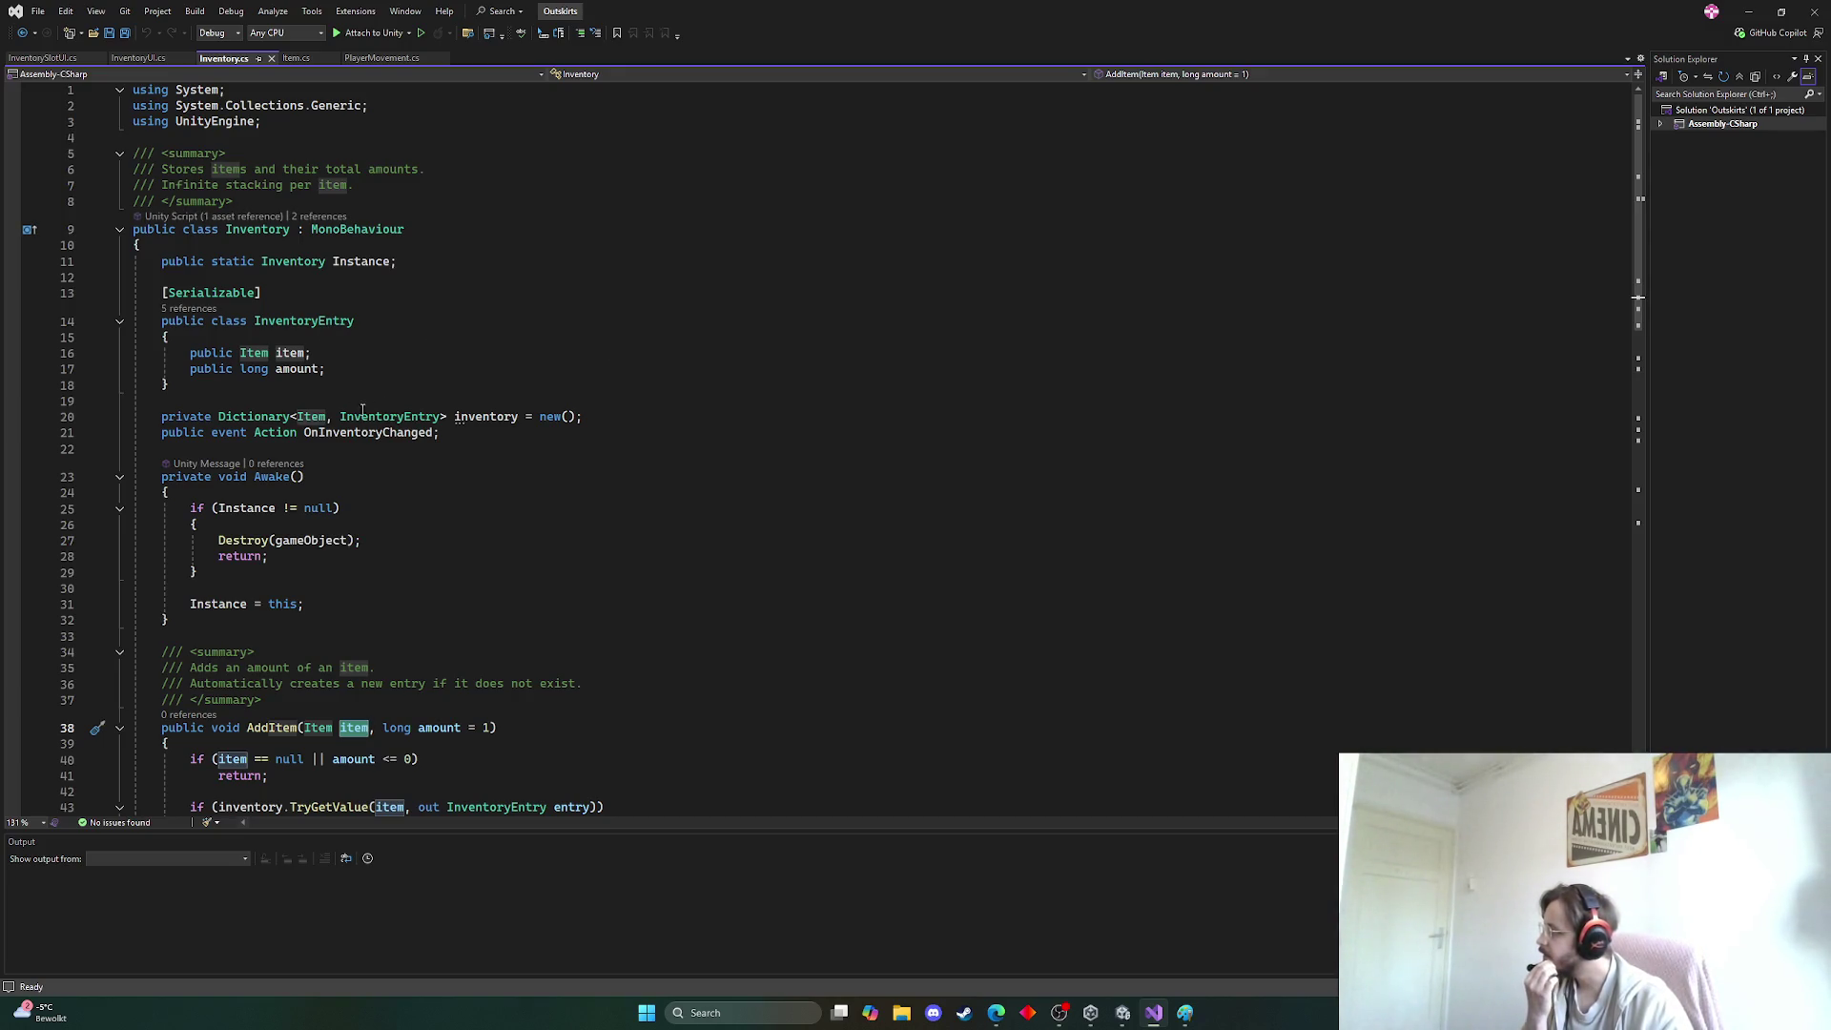
# Change the dictionary field on line 20 from private to public and save
pyautogui.doubleClick(202, 417)
pyautogui.write('publ')
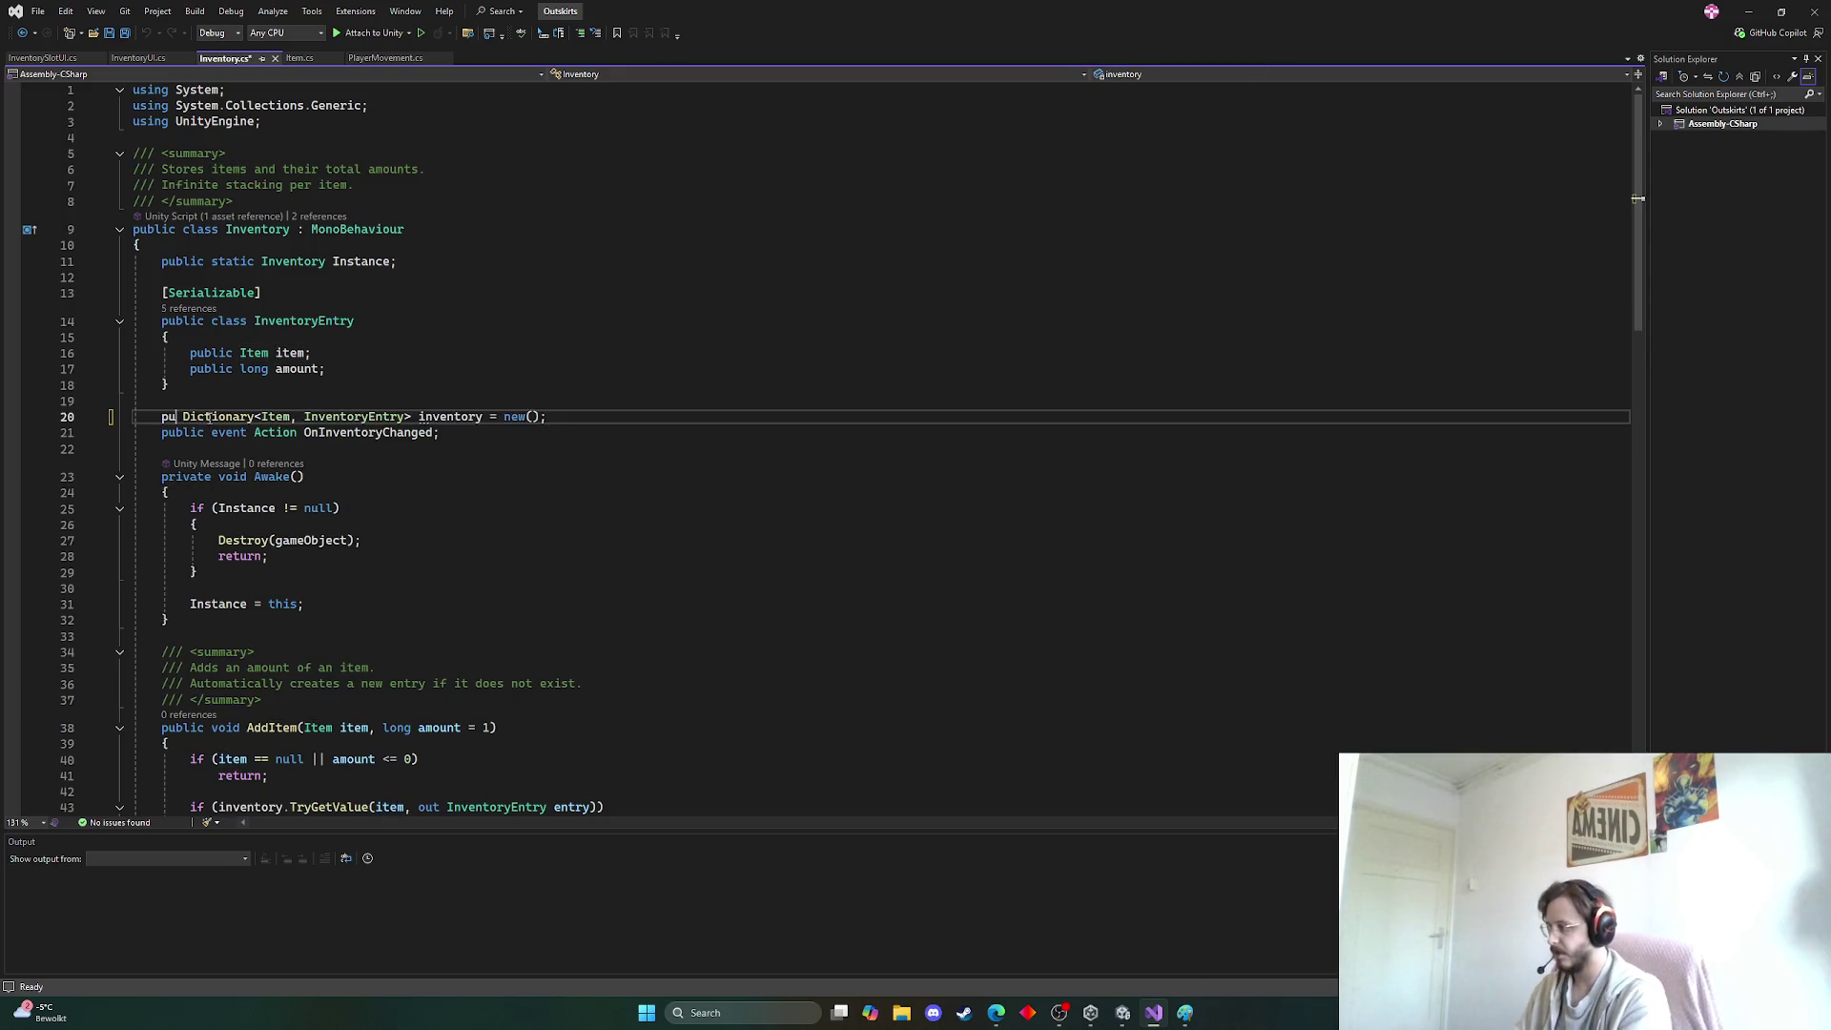
pyautogui.write('ic')
pyautogui.click(509, 373)
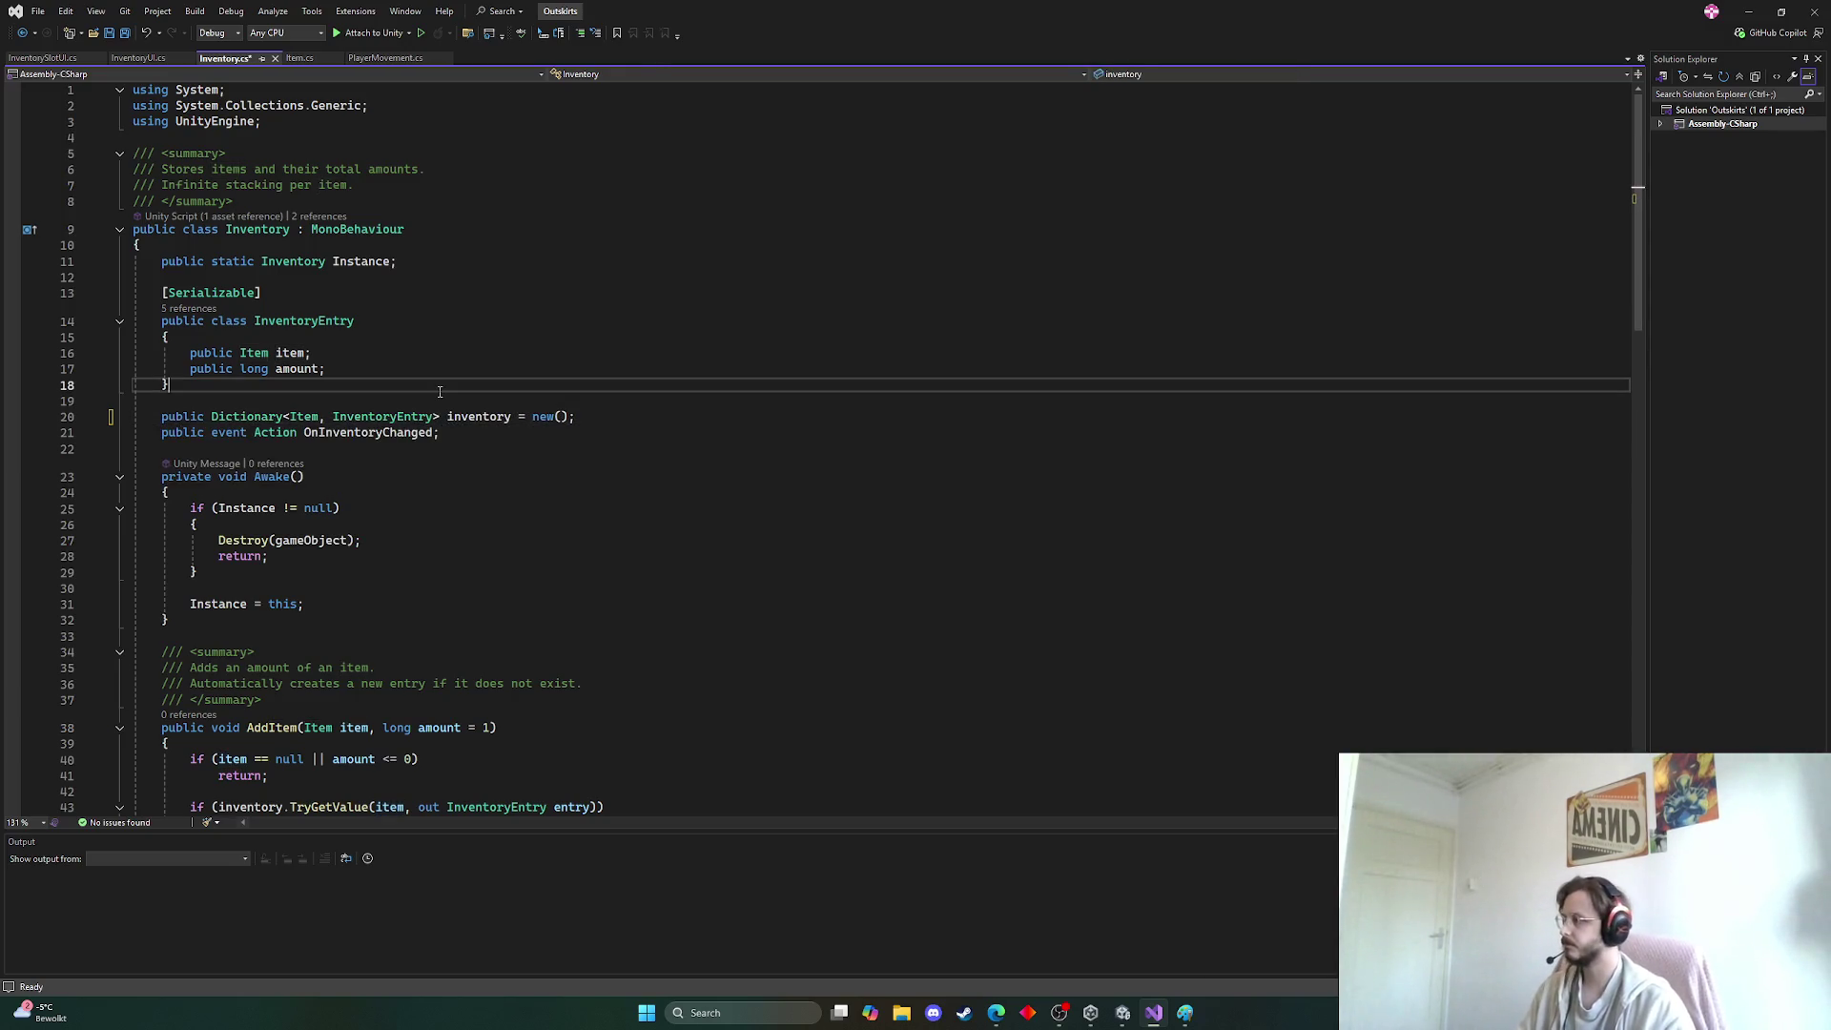
pyautogui.hotkey('ctrl', 's')
pyautogui.click(1748, 11)
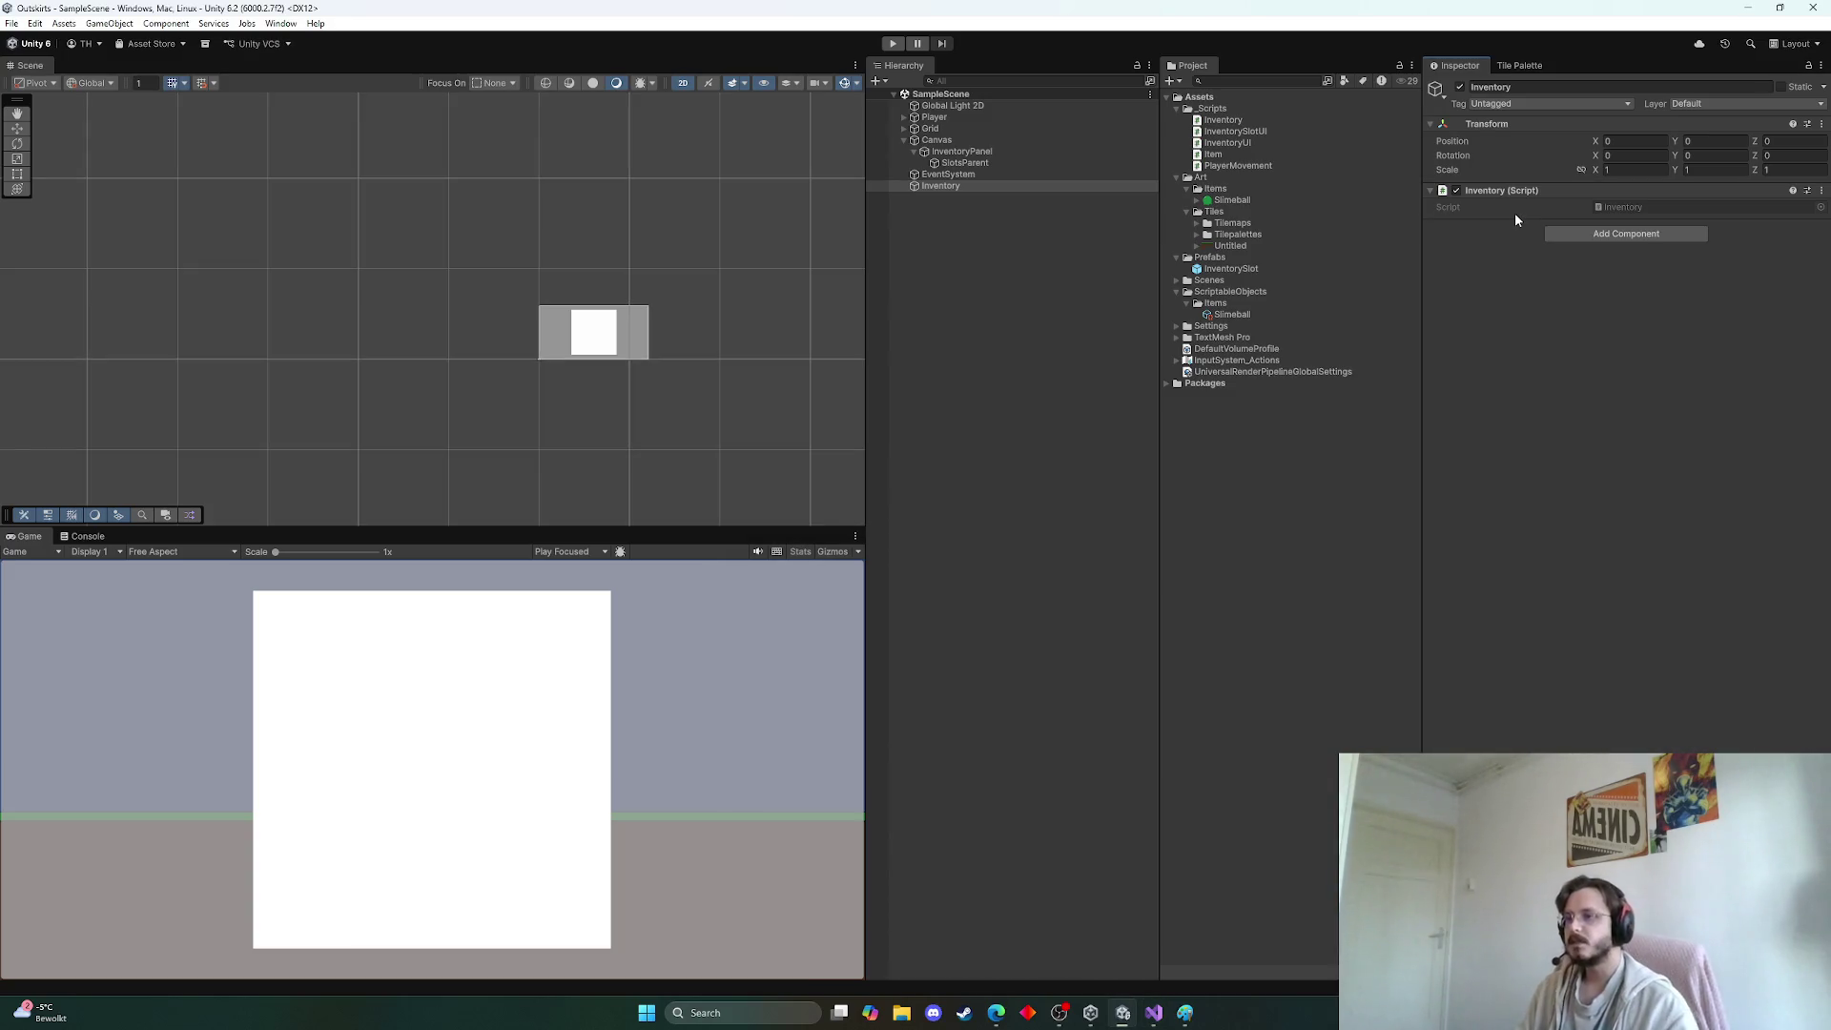
# Reopen Inventory.cs and add a [Serializable] attribute above the dictionary field, then save
pyautogui.doubleClick(1627, 206)
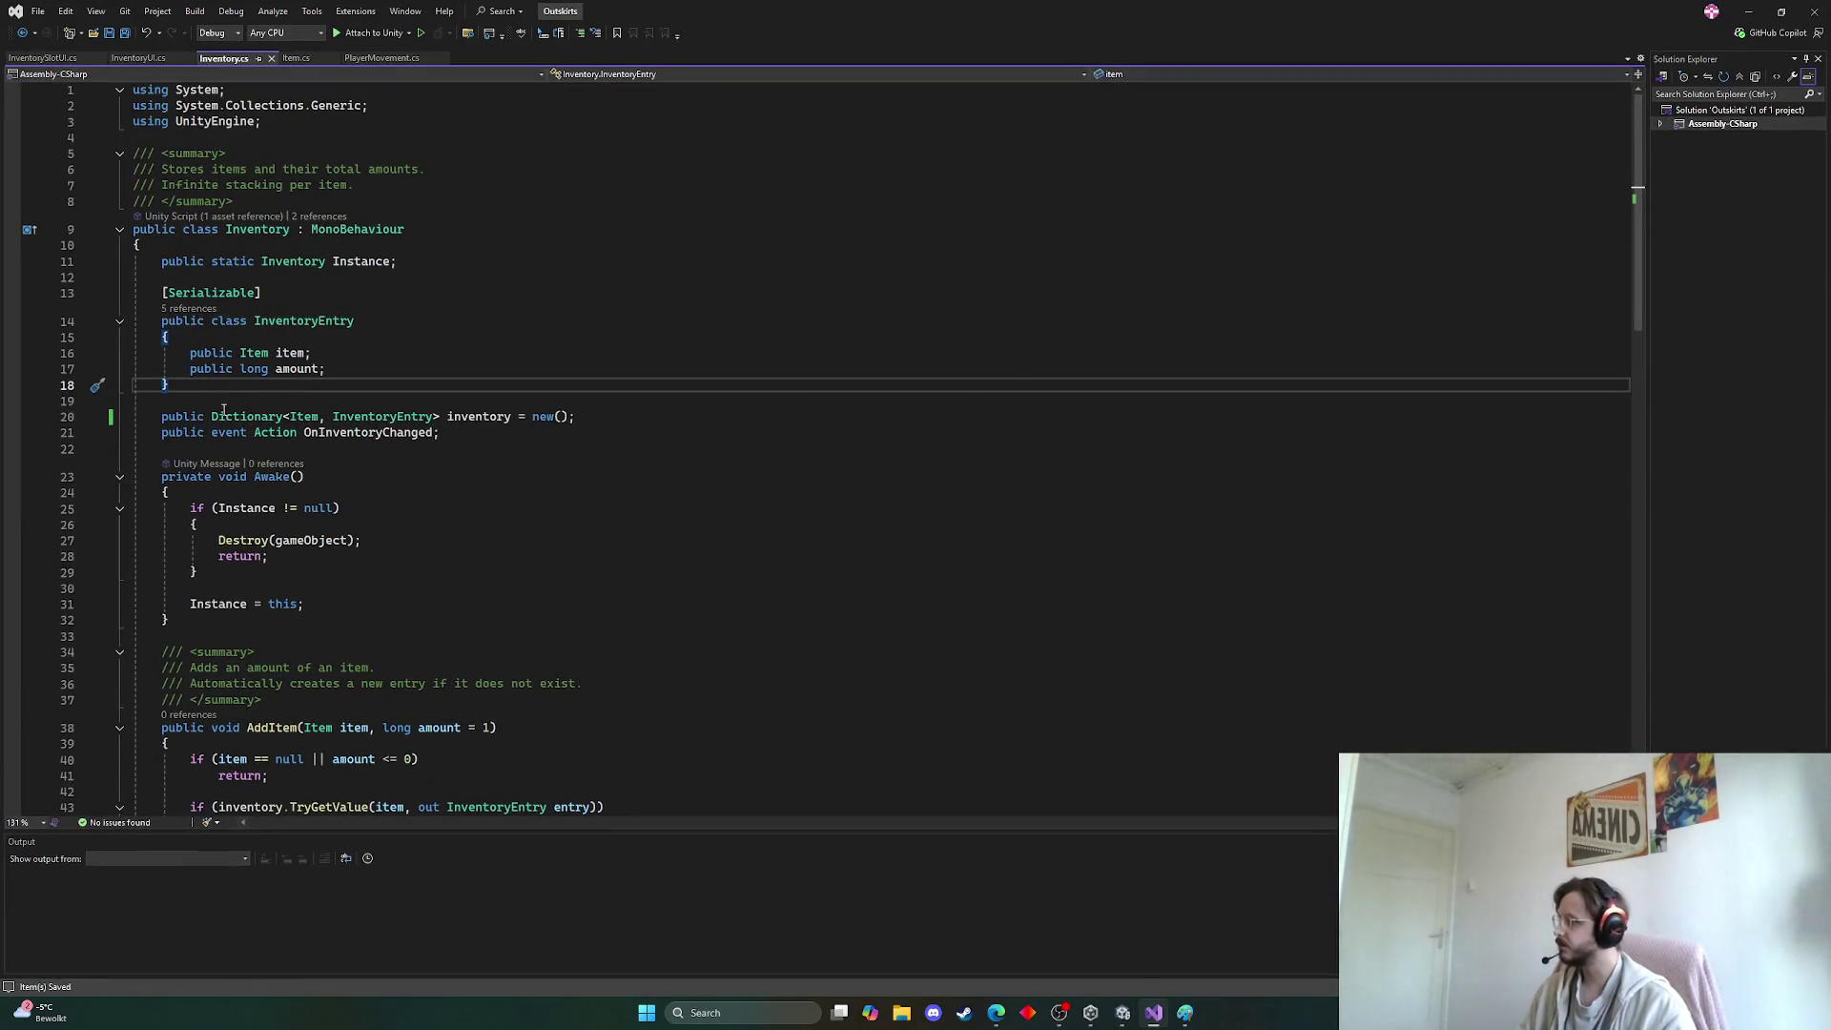
pyautogui.click(173, 419)
pyautogui.click(168, 418)
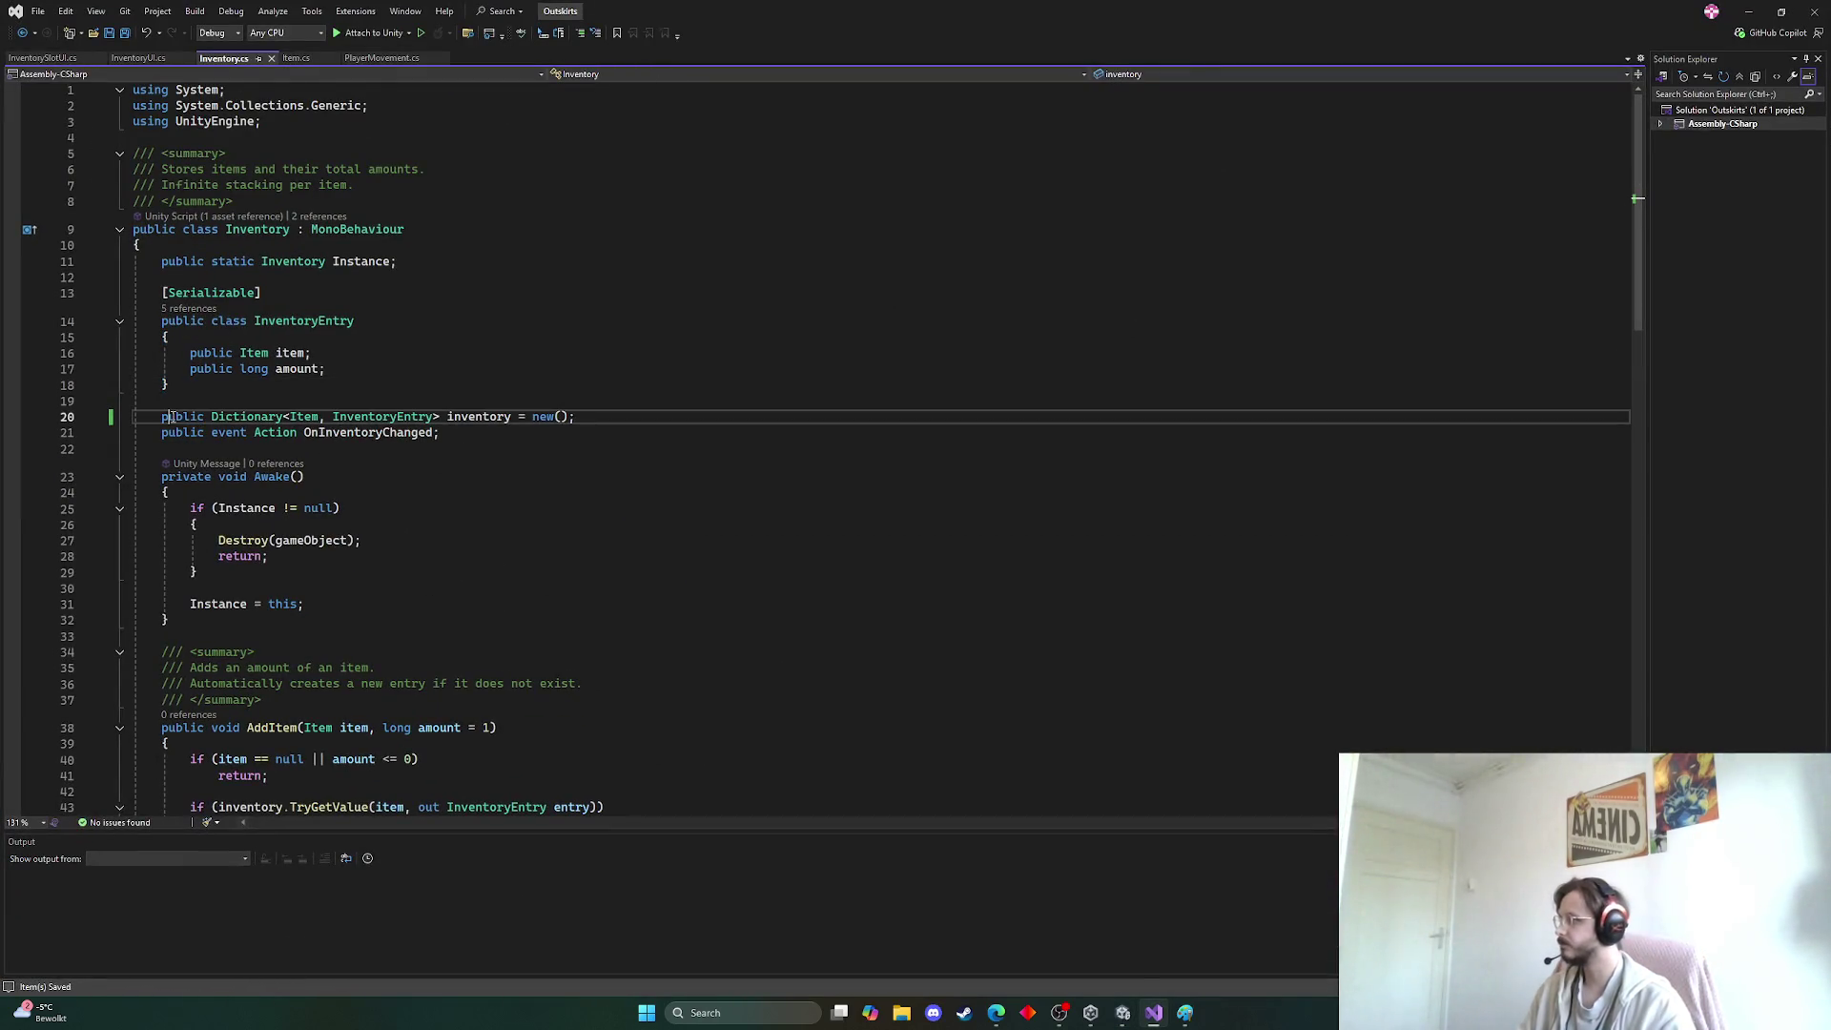
pyautogui.hotkey('ctrl', 'Return')
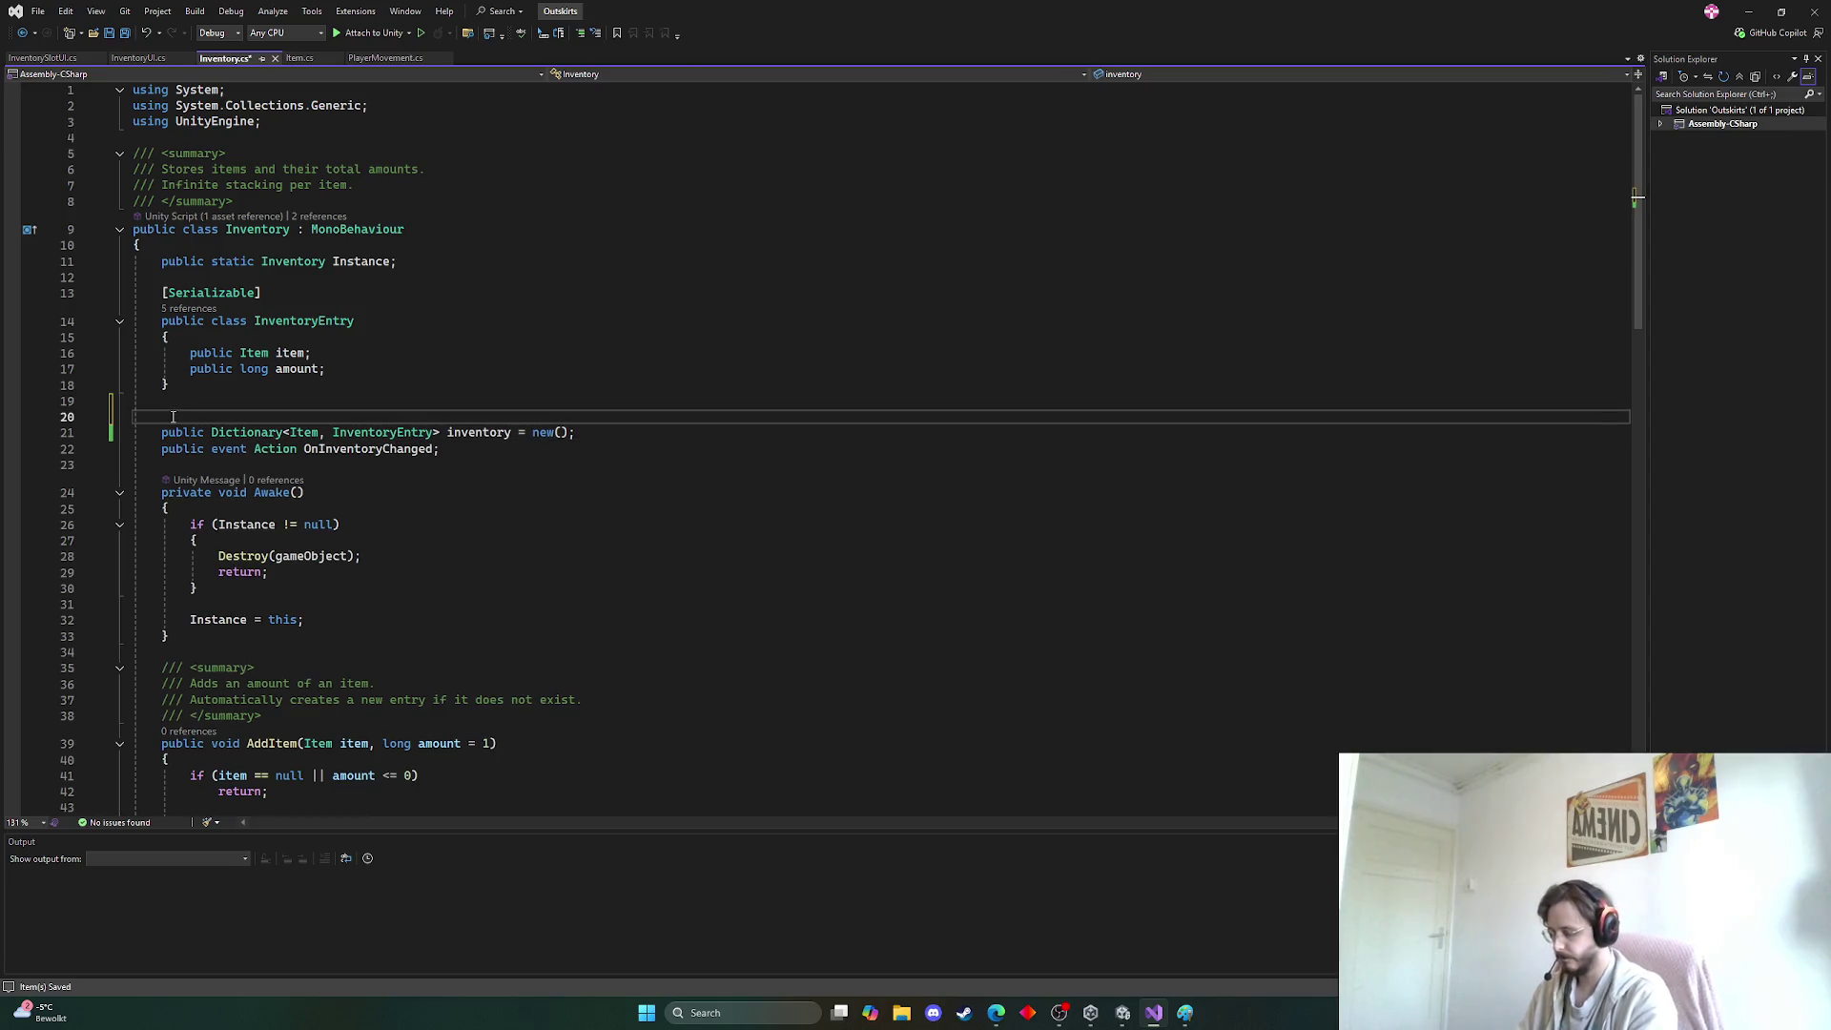
pyautogui.write('[Seria')
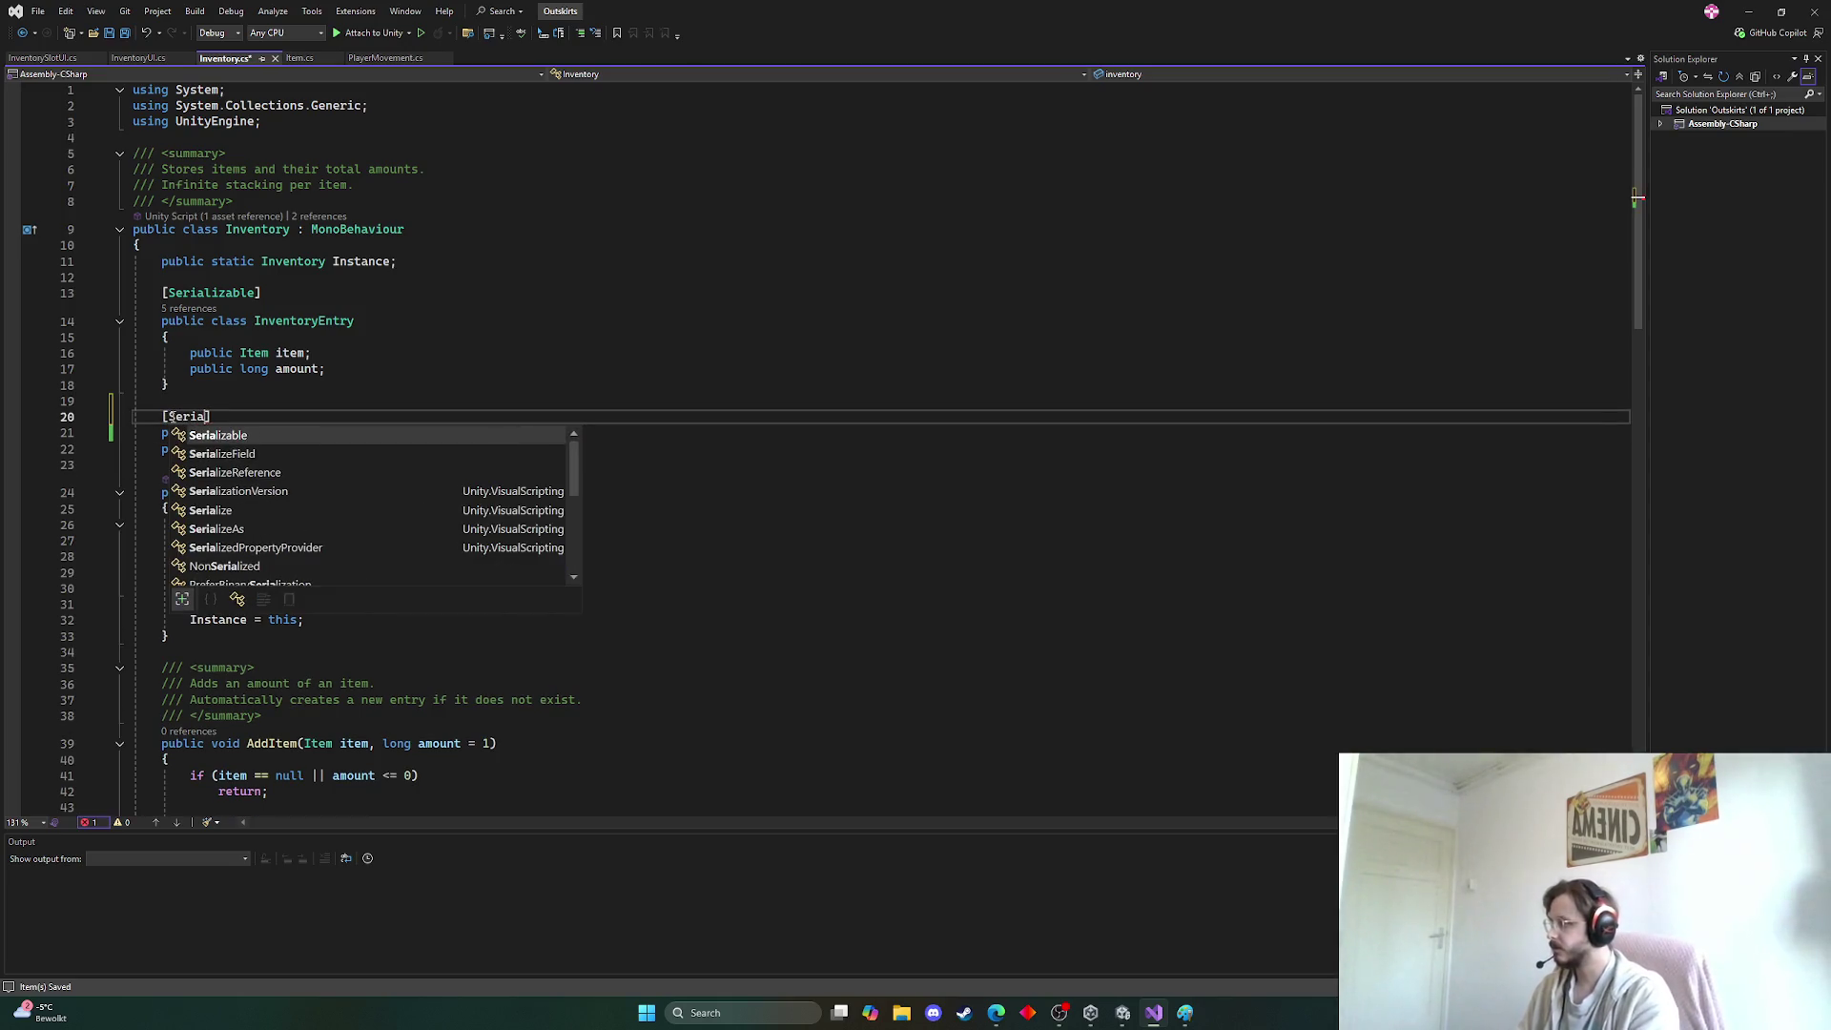
pyautogui.press('Tab')
pyautogui.hotkey('ctrl', 's')
# Change the attribute to [SerializeField], save, and let Unity recompile
pyautogui.moveTo(253, 420)
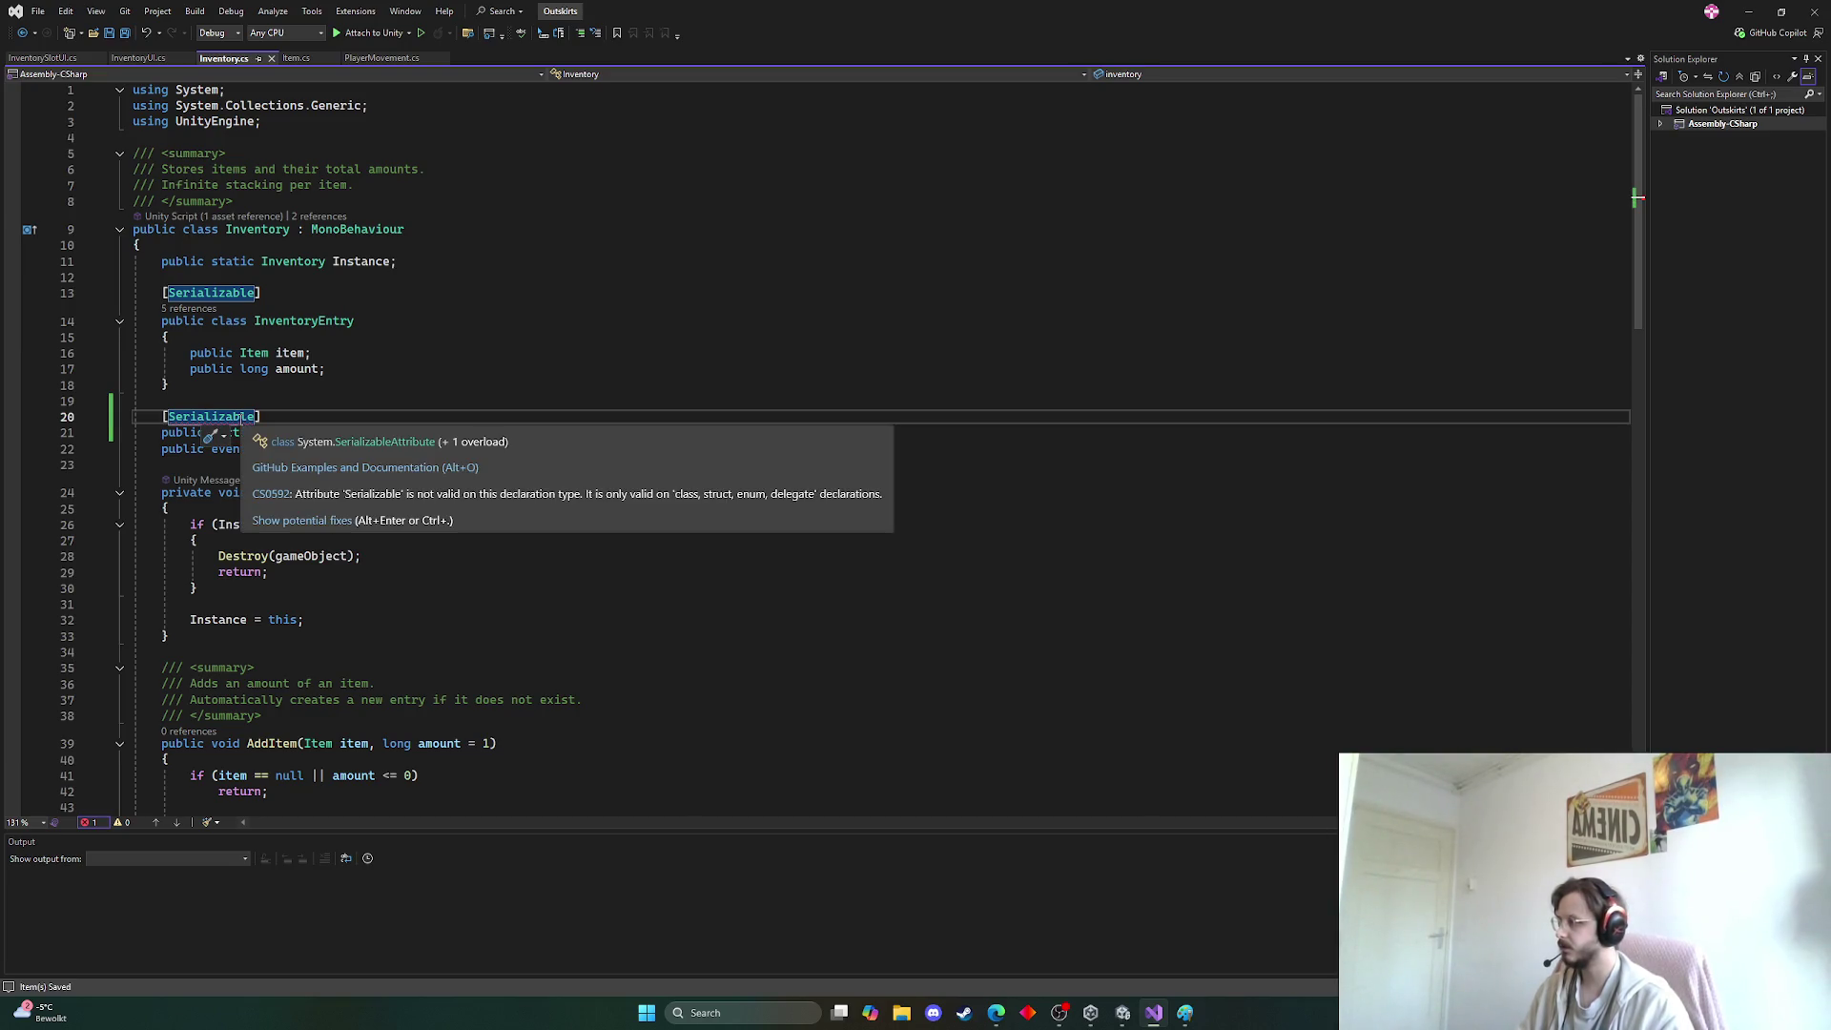
pyautogui.write('Seri')
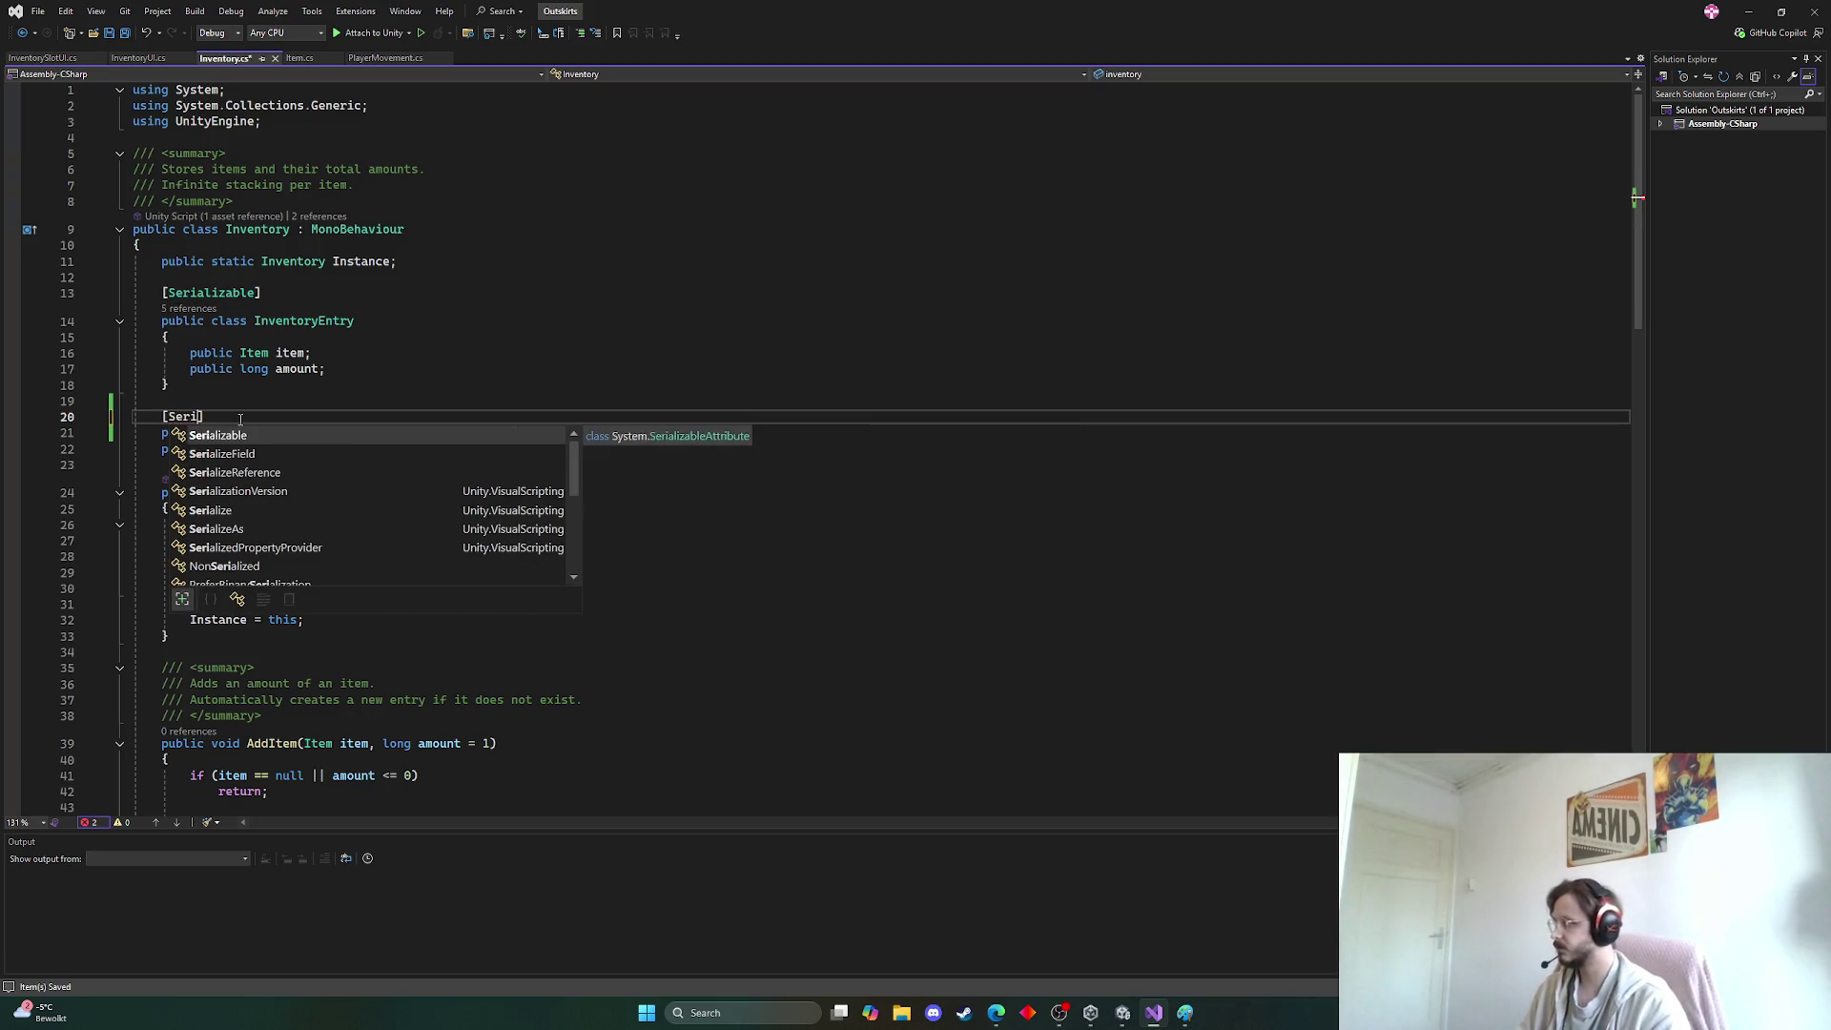
pyautogui.press('Down')
pyautogui.press('Tab')
pyautogui.hotkey('ctrl', 's')
pyautogui.hotkey('alt', 'Tab')
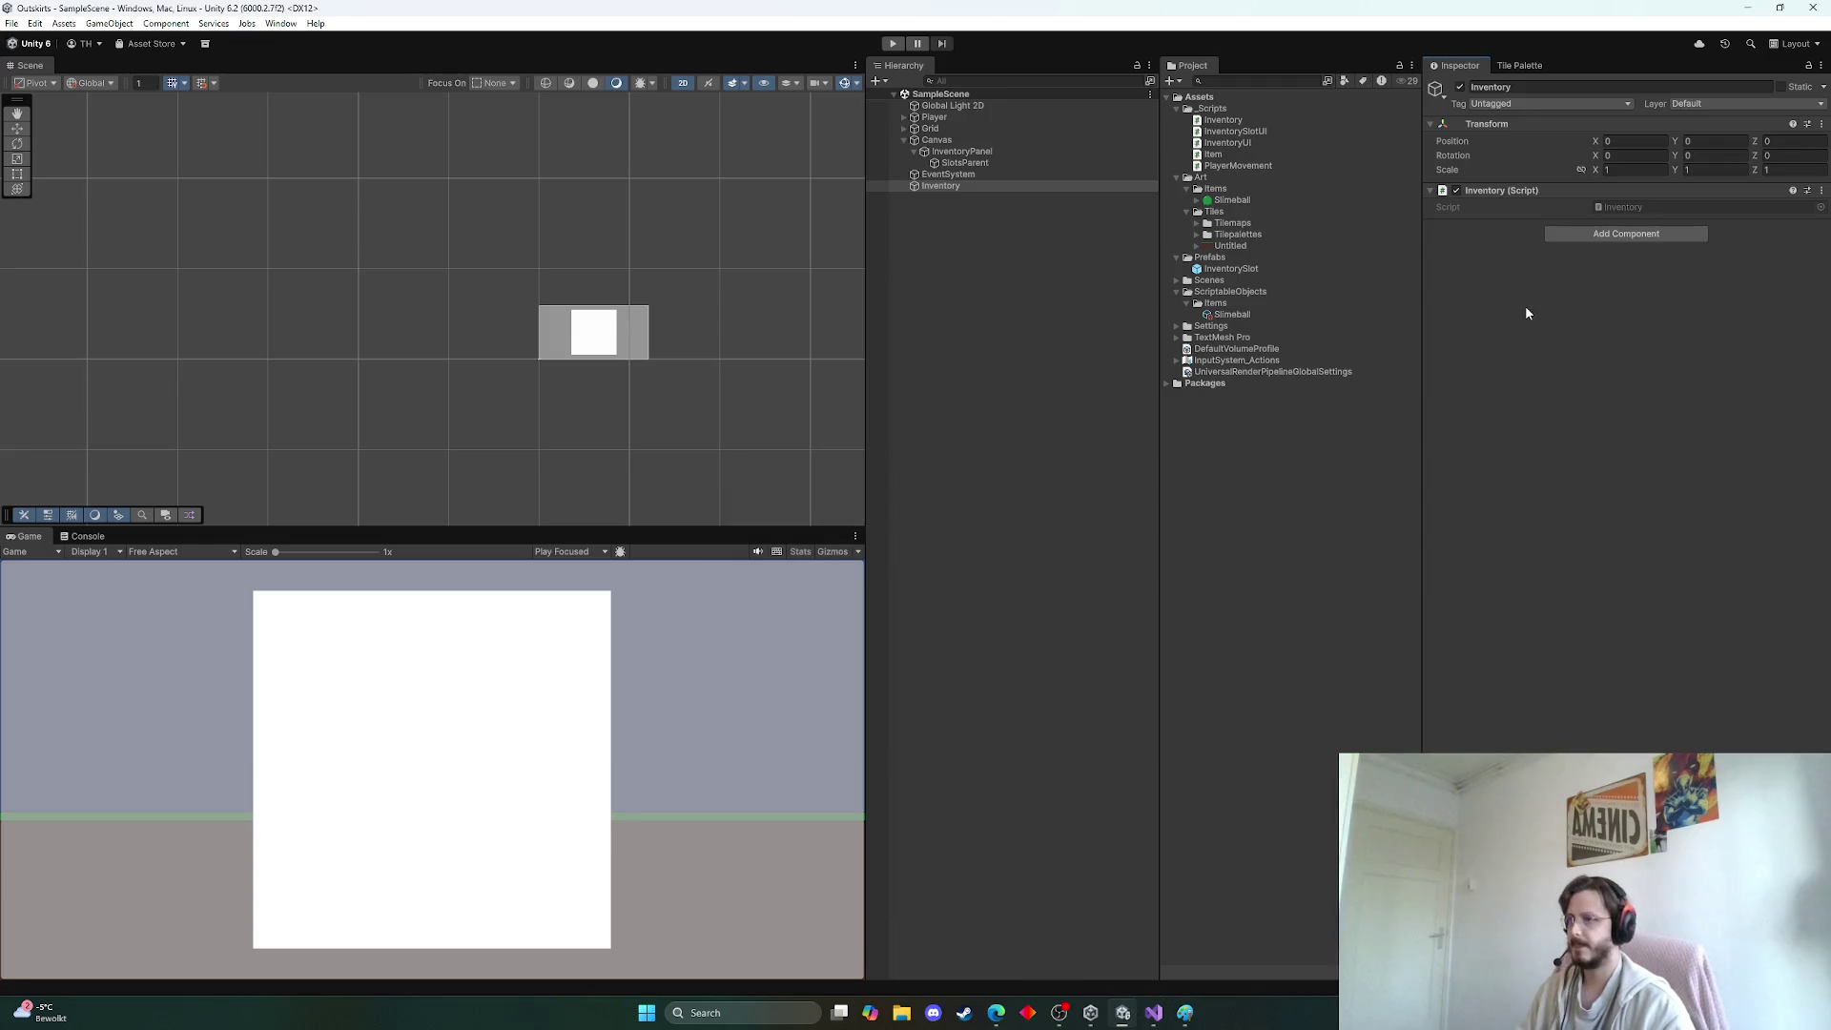
pyautogui.hotkey('alt', 'Tab')
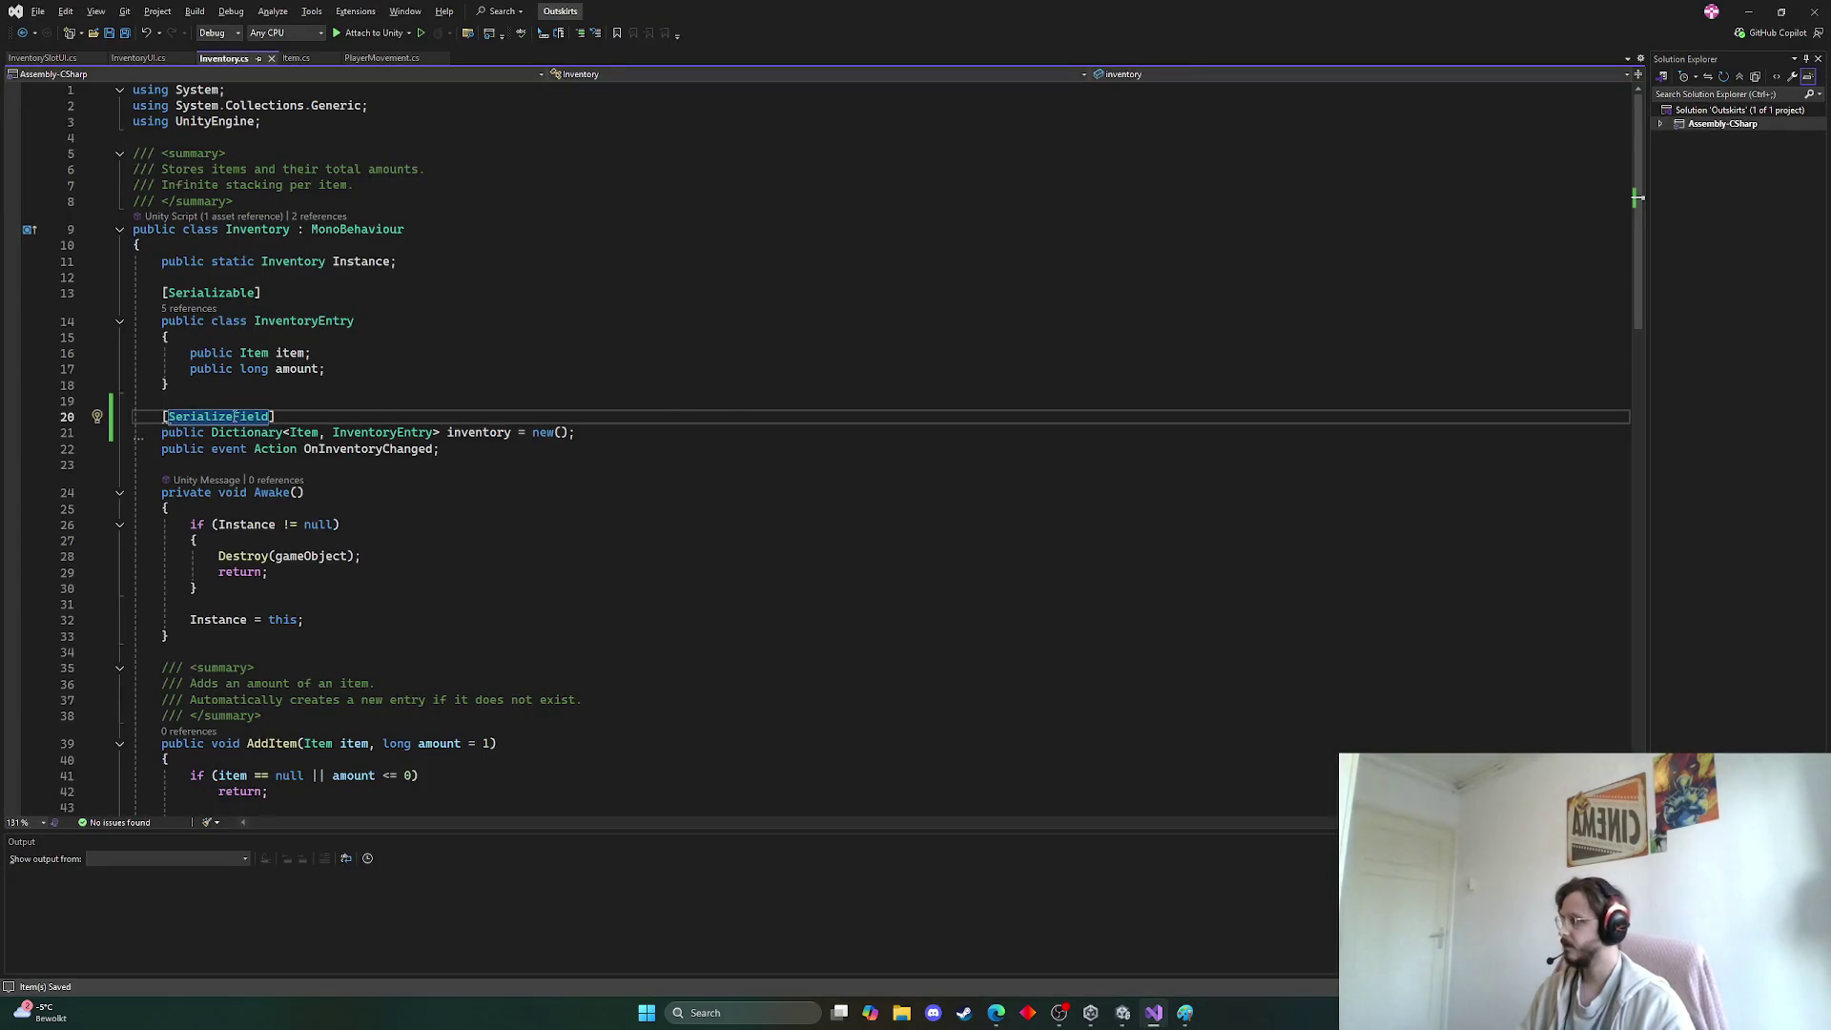
# Delete the SerializeField line, make the dictionary private again, and save
pyautogui.click(84, 417)
pyautogui.press('Delete')
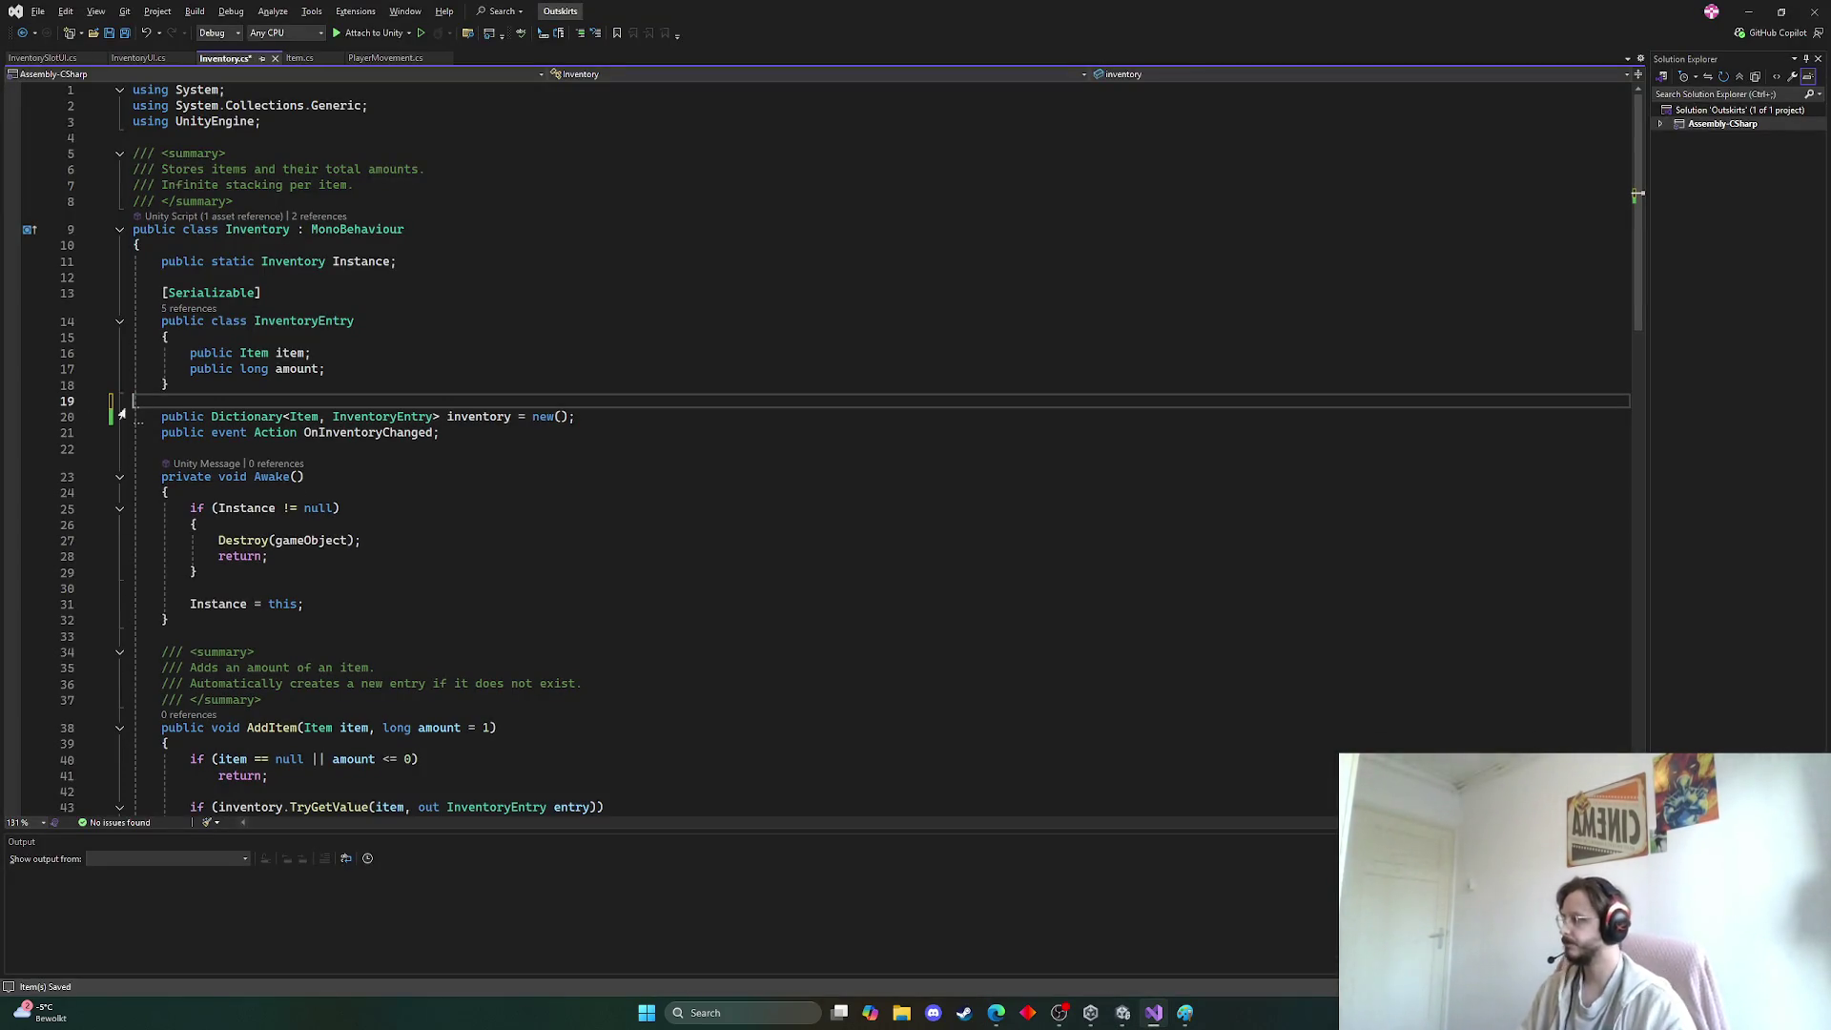
pyautogui.hotkey('ctrl', 'a')
pyautogui.scroll(10, 363, 417)
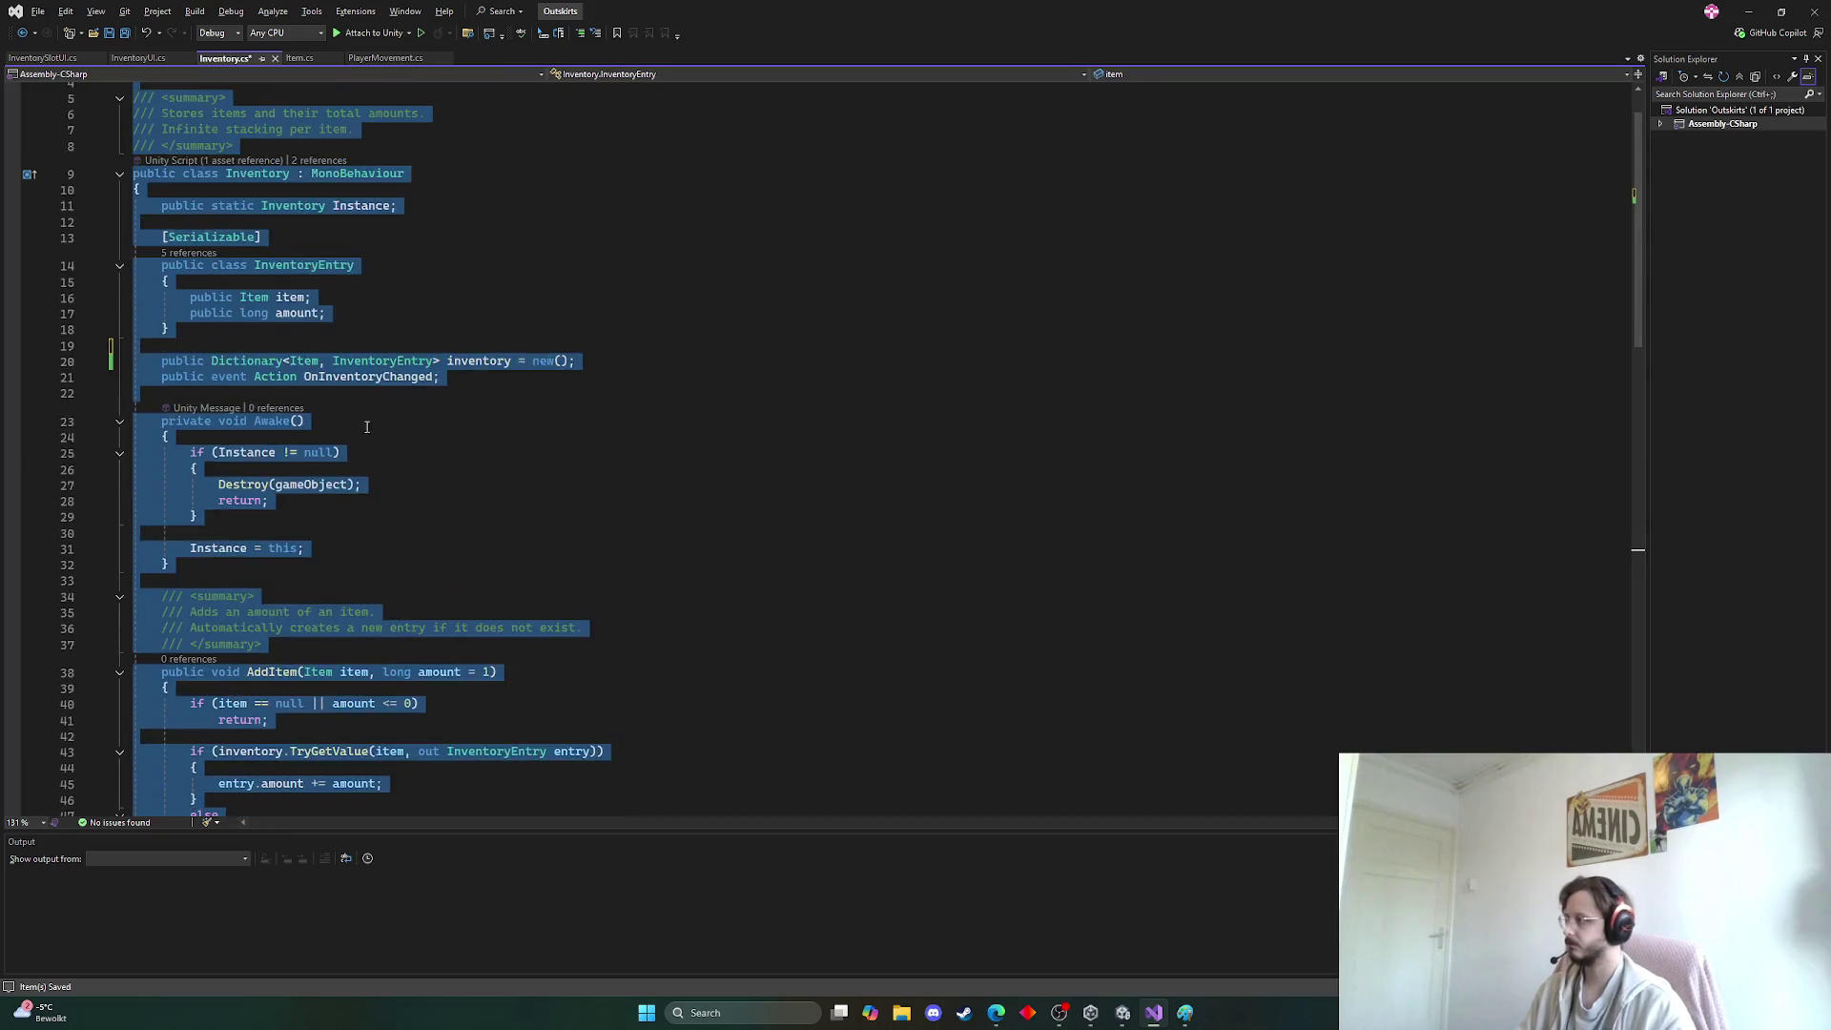
pyautogui.click(335, 416)
pyautogui.doubleClick(196, 418)
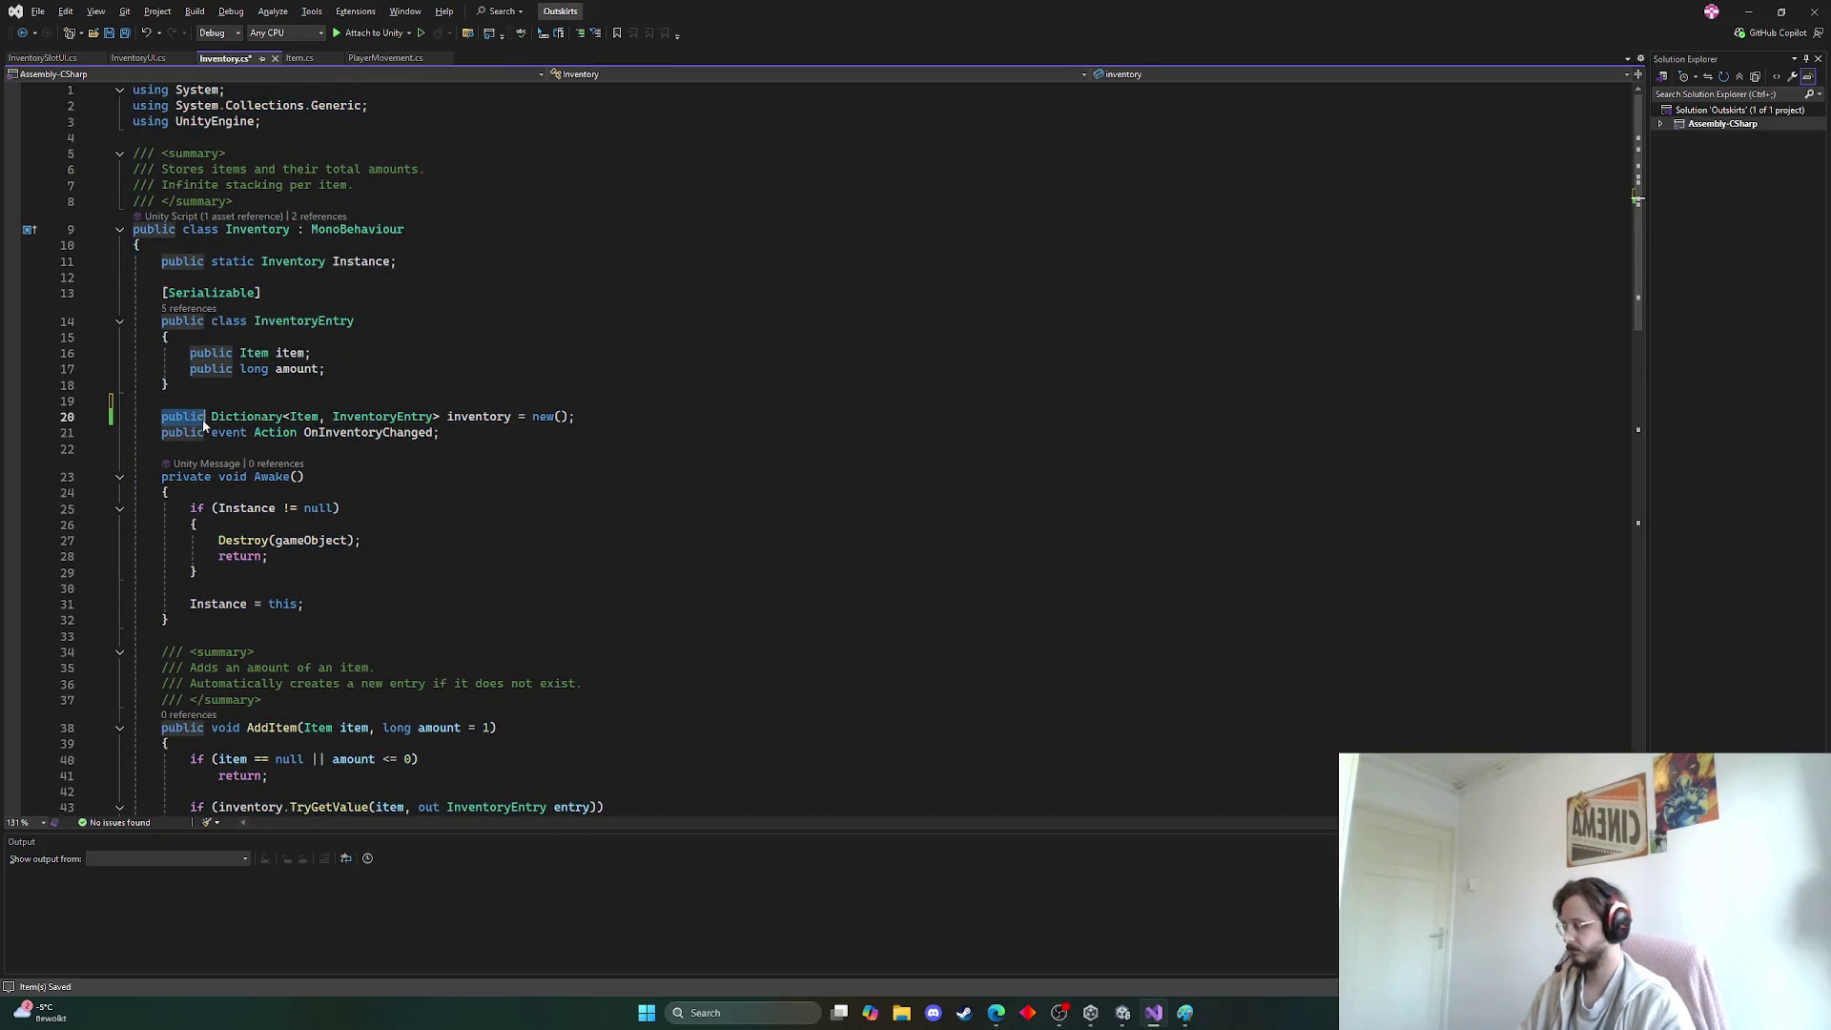
pyautogui.write('private')
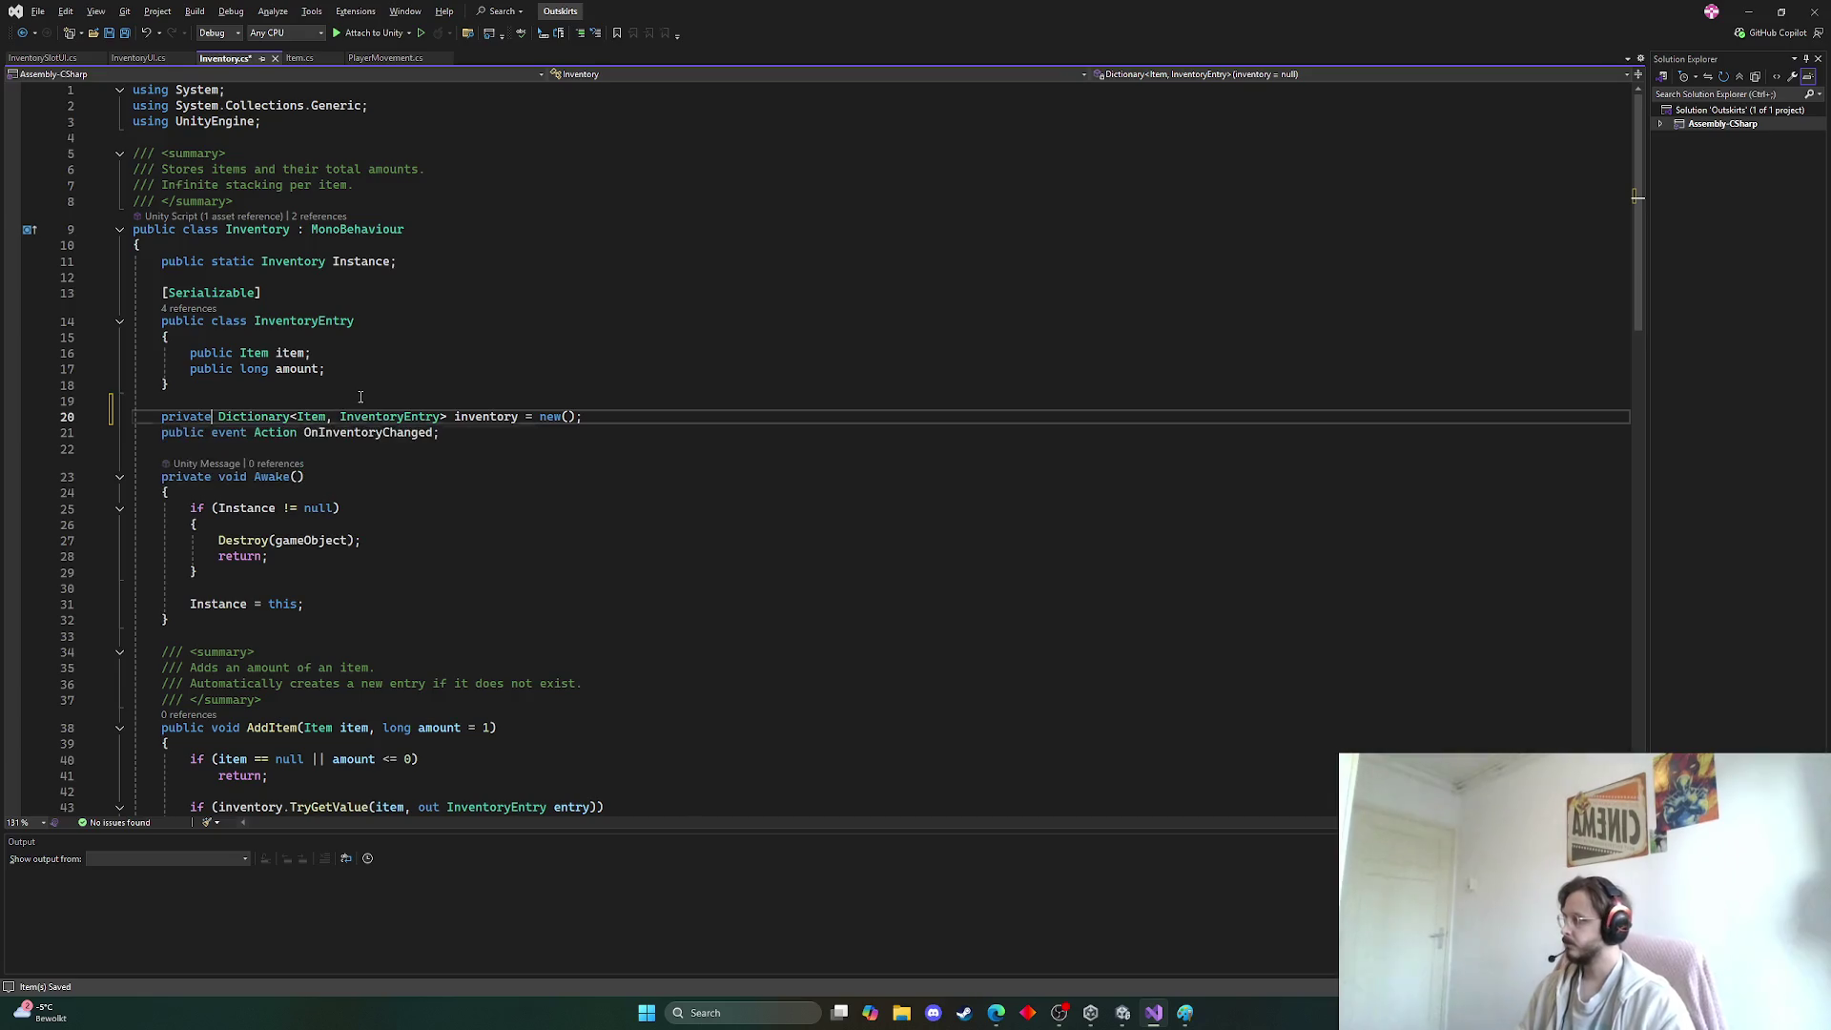
pyautogui.click(360, 398)
pyautogui.hotkey('ctrl', 's')
pyautogui.hotkey('ctrl', 'a')
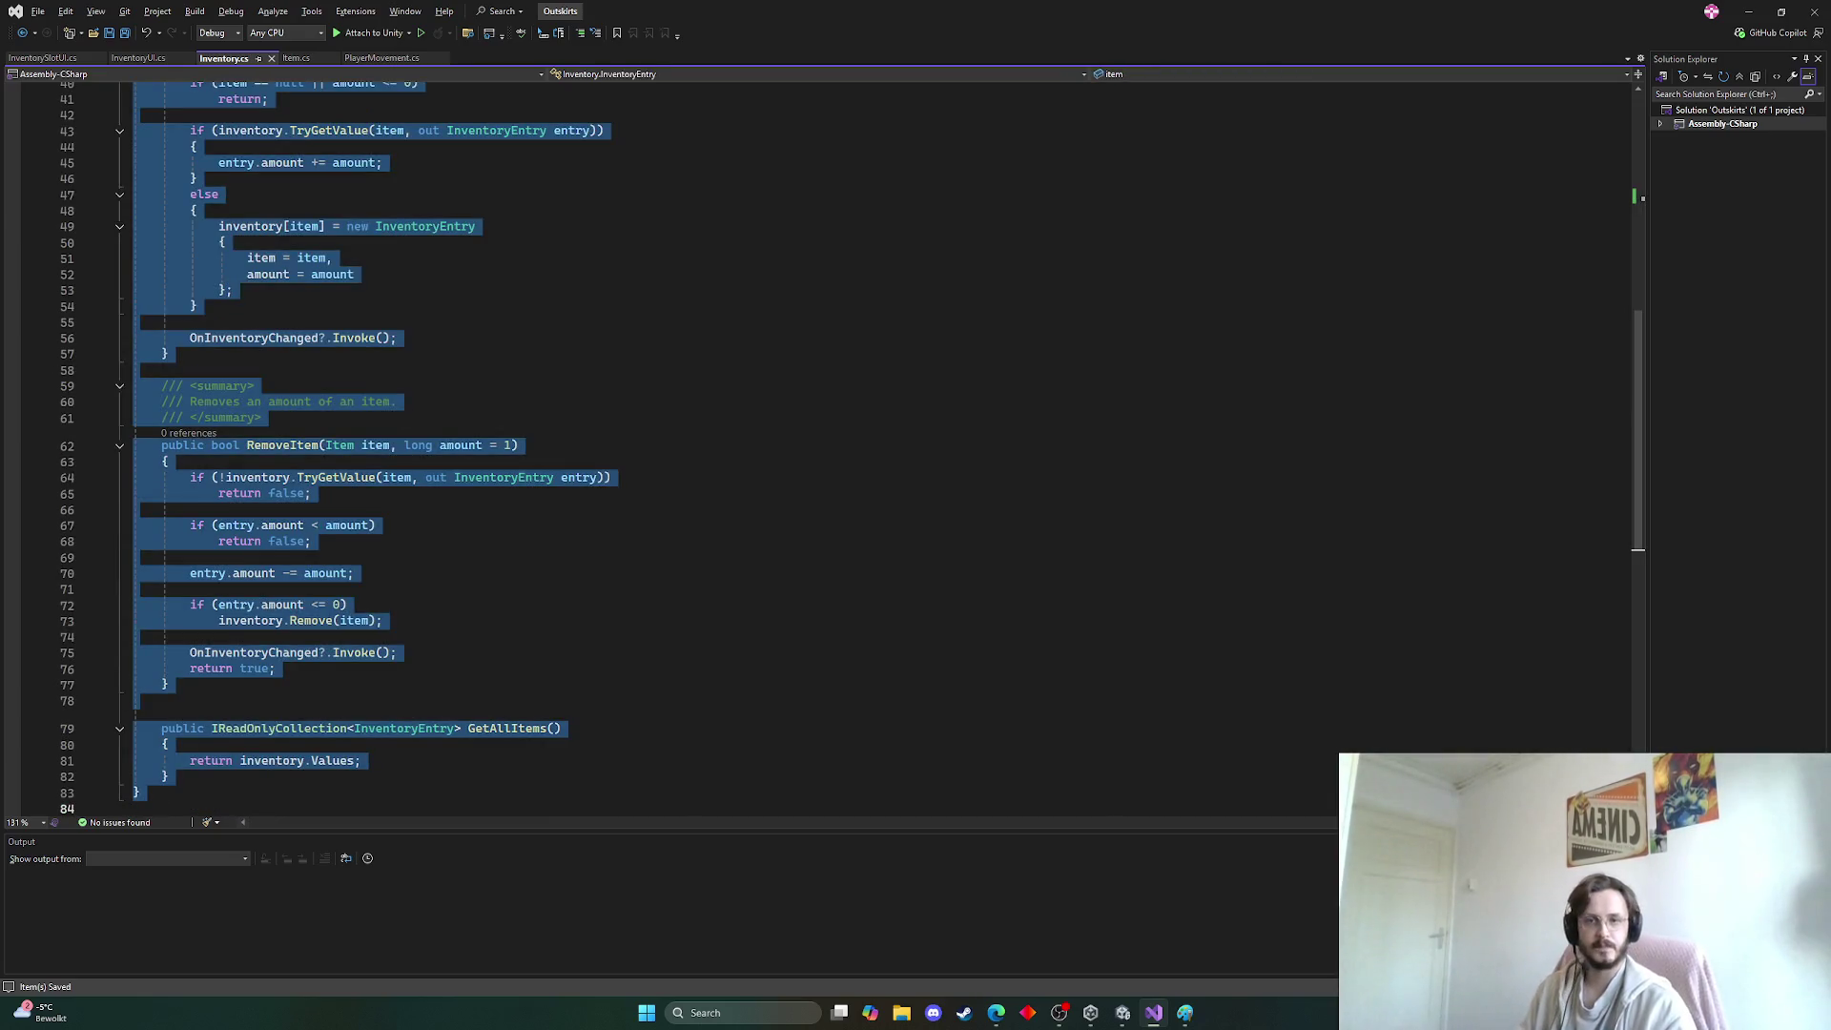
pyautogui.hotkey('alt', 'Tab')
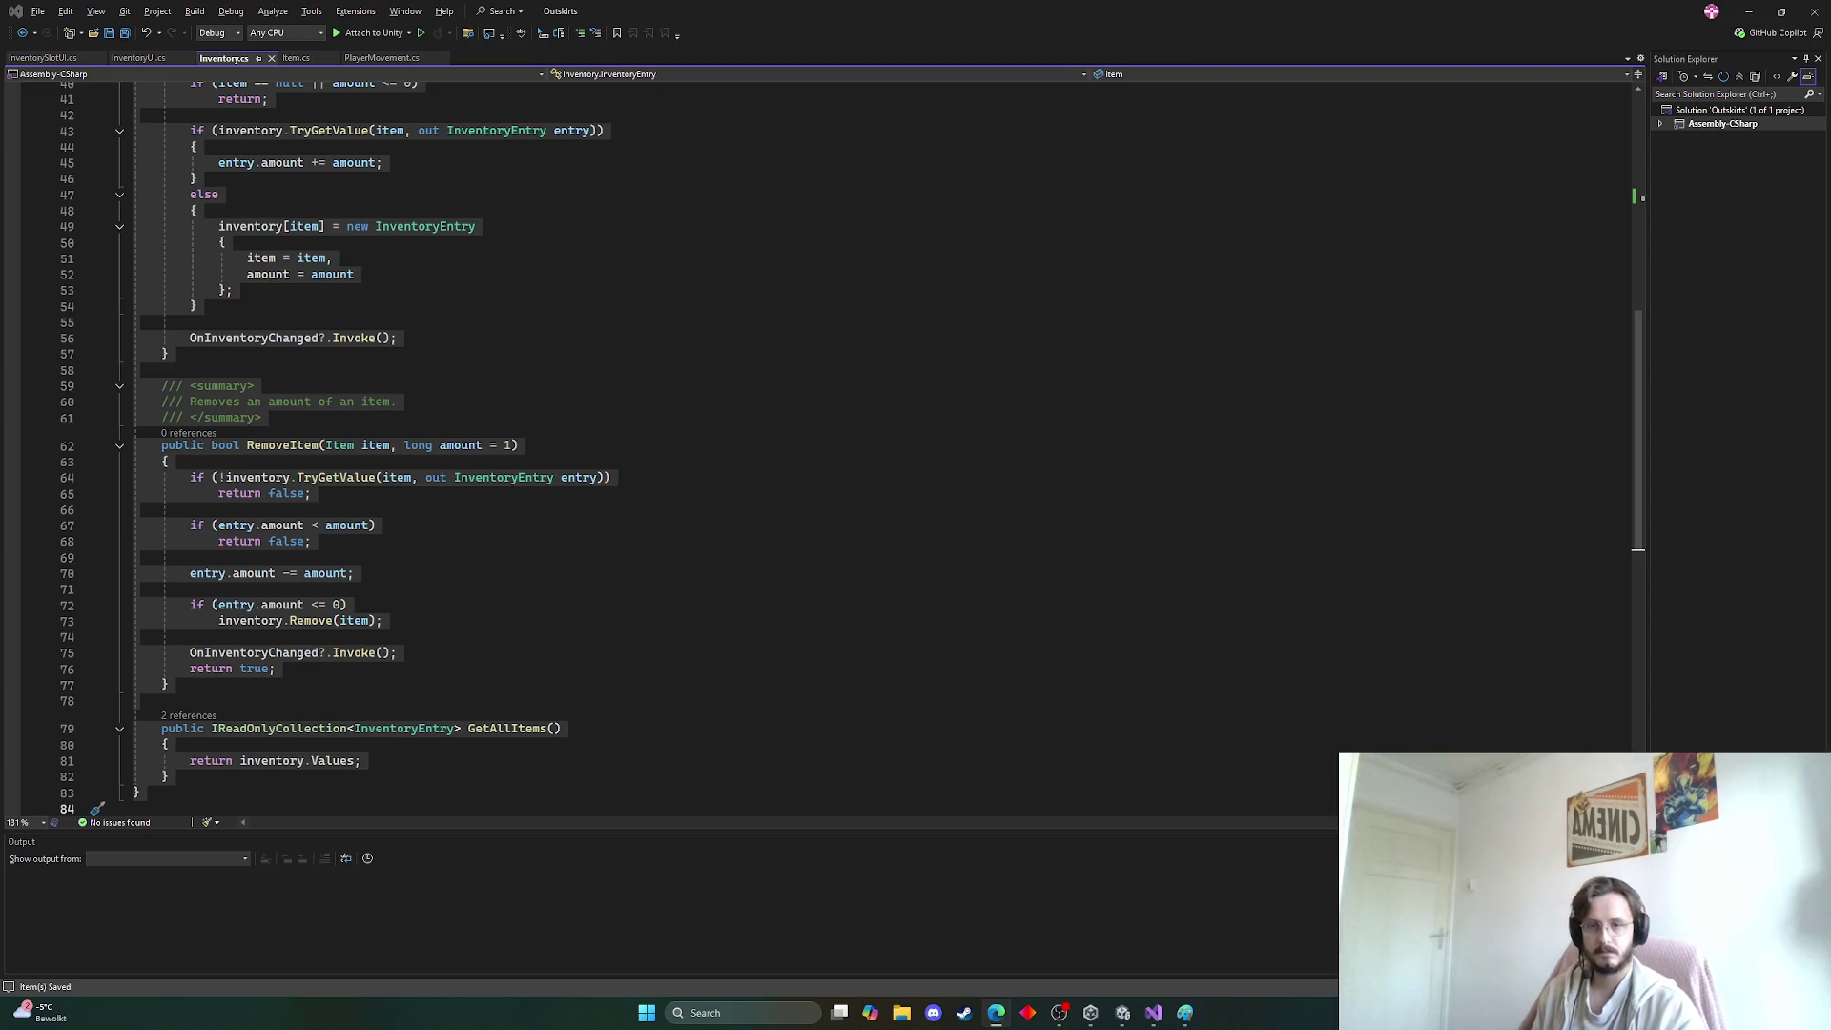
pyautogui.click(1055, 493)
pyautogui.scroll(3, 1057, 496)
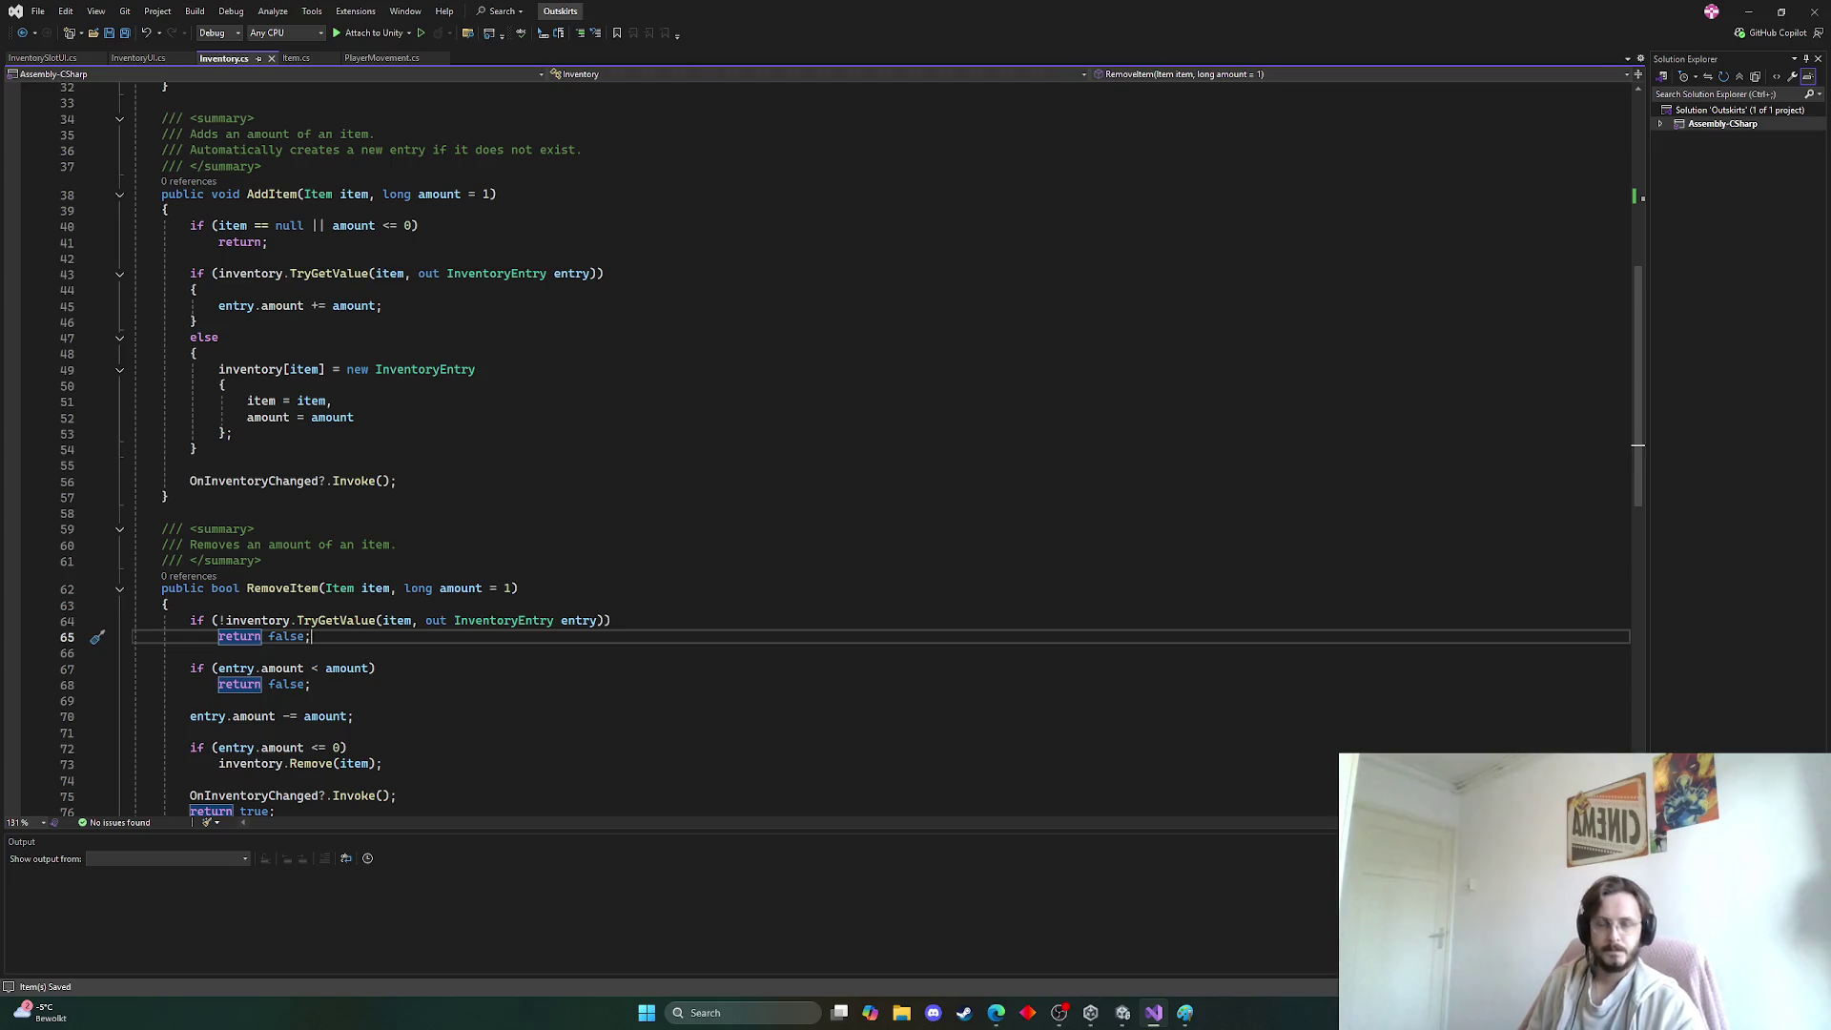
pyautogui.scroll(10, 960, 494)
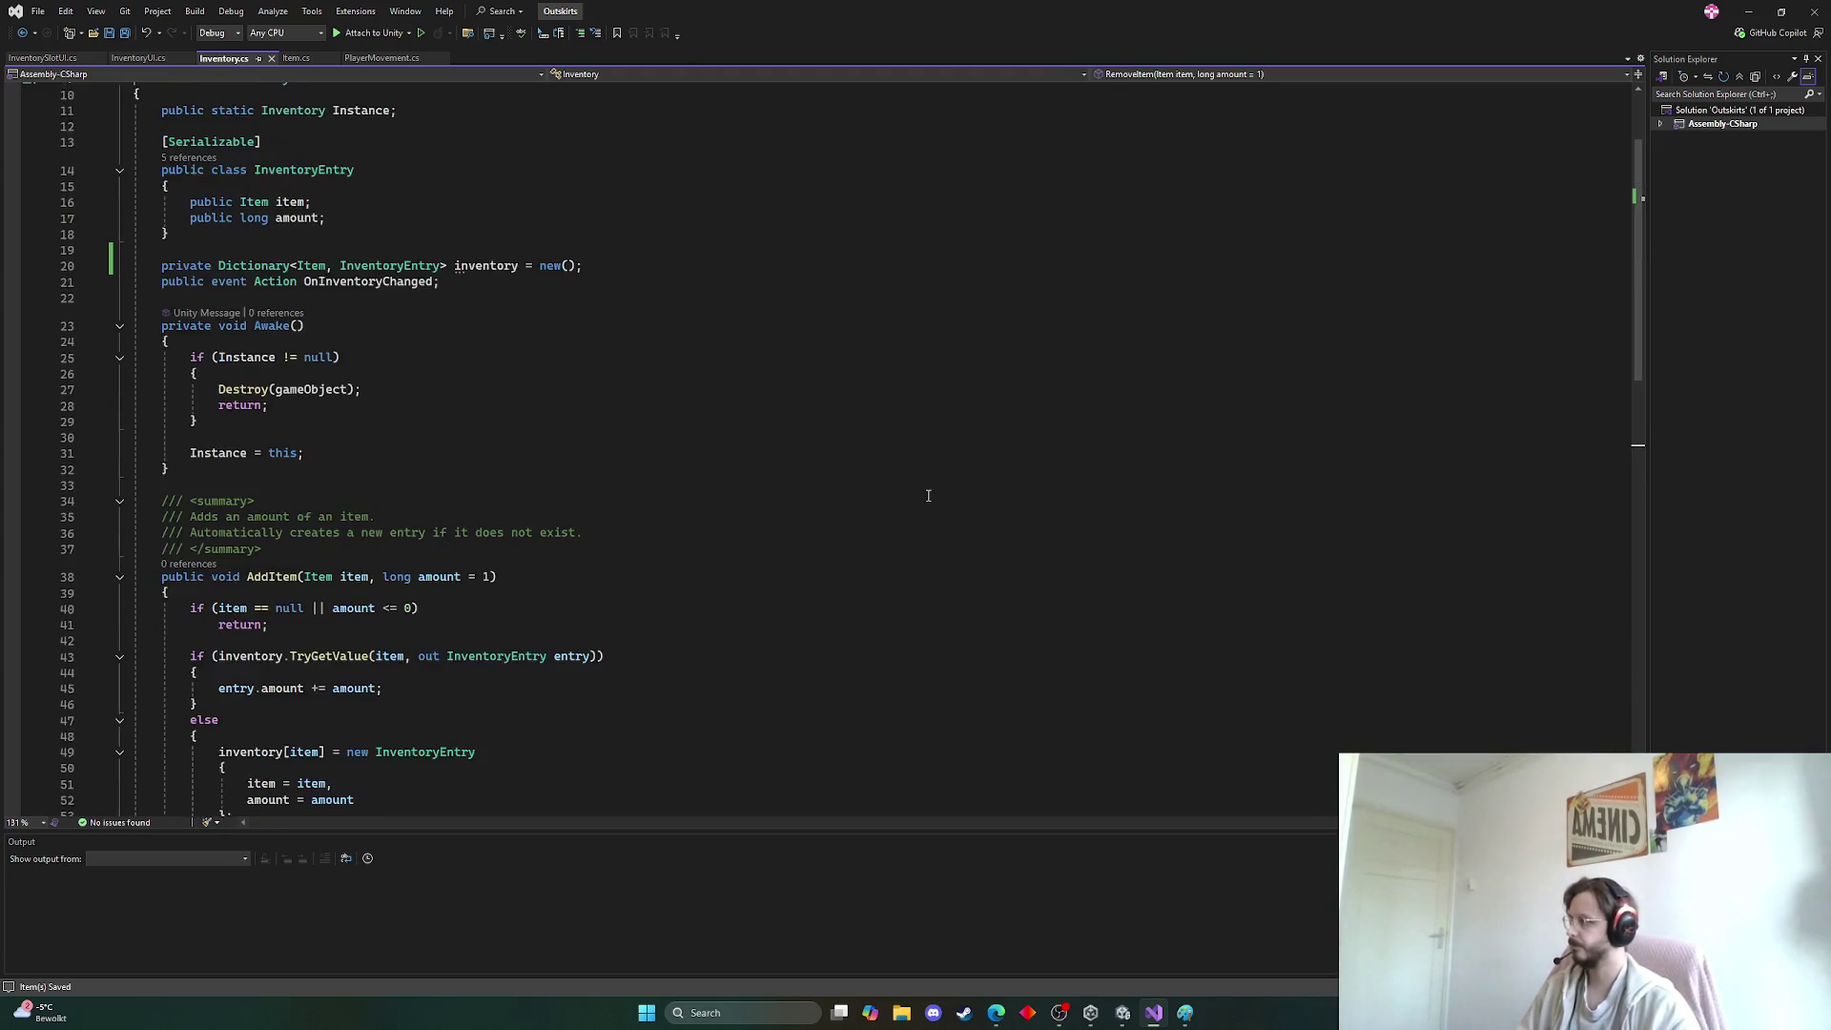
pyautogui.scroll(-14, 659, 503)
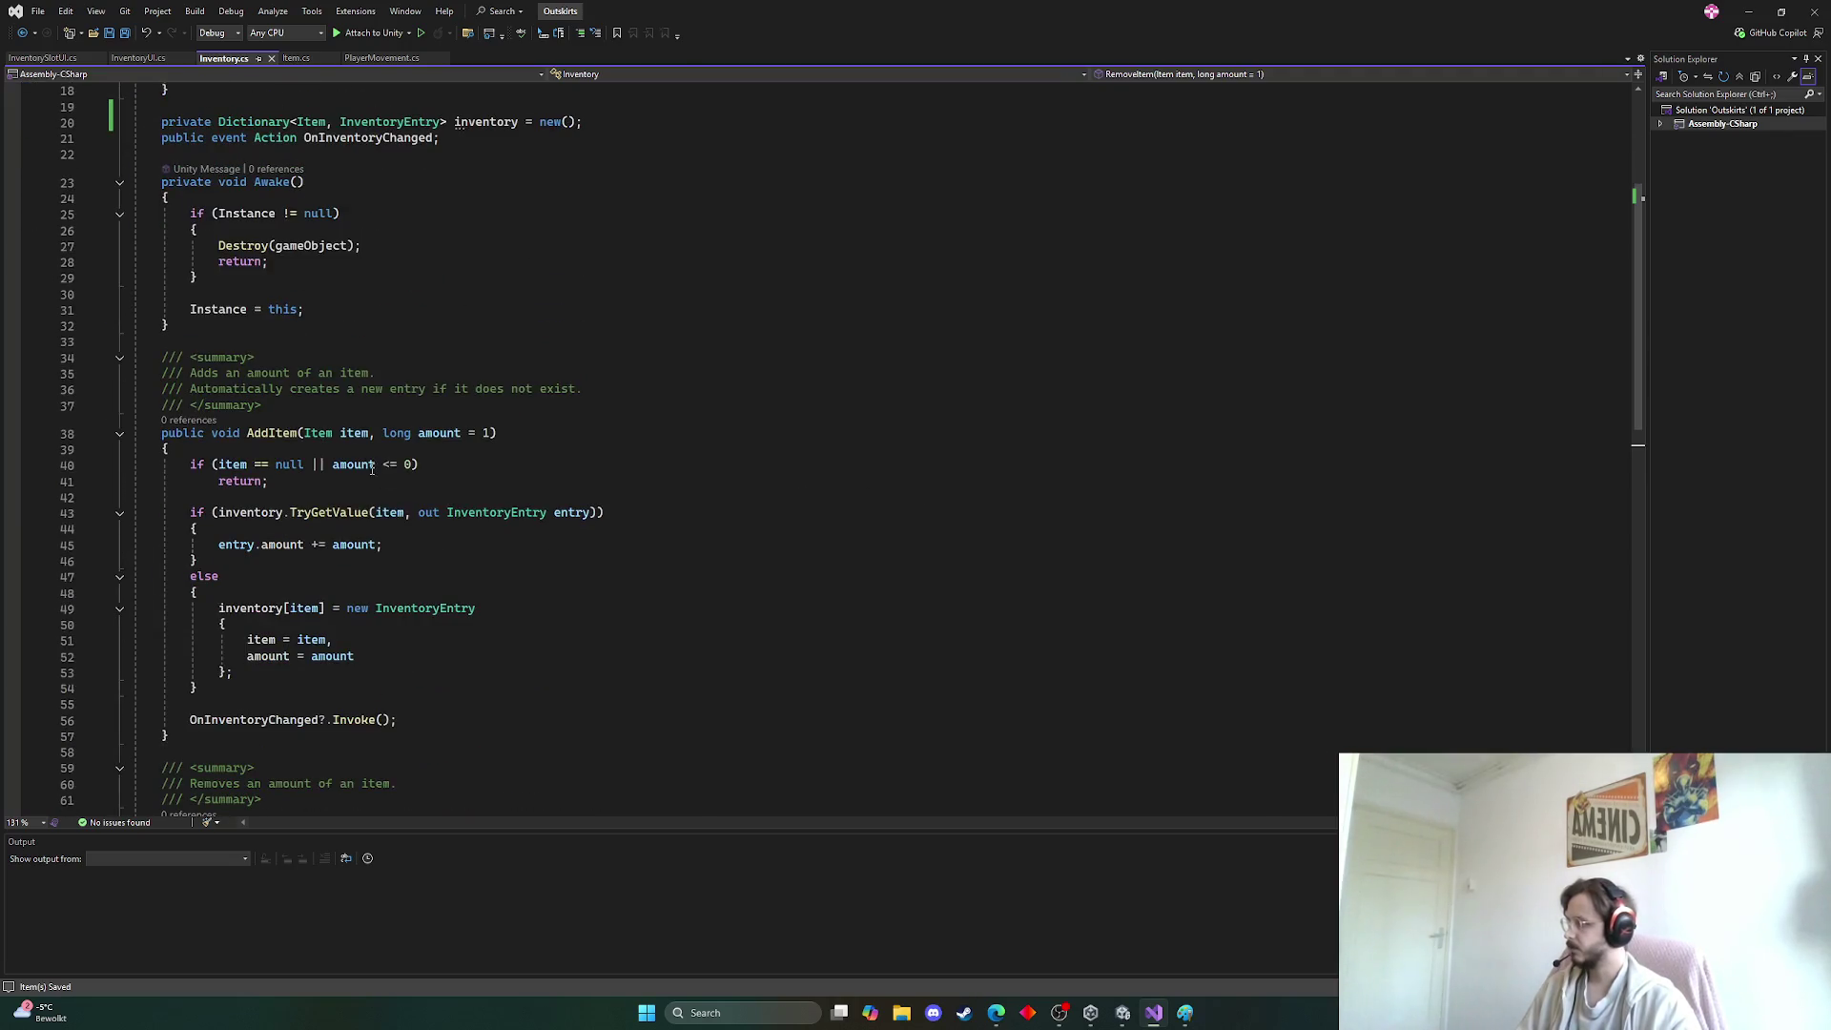
pyautogui.scroll(11, 344, 430)
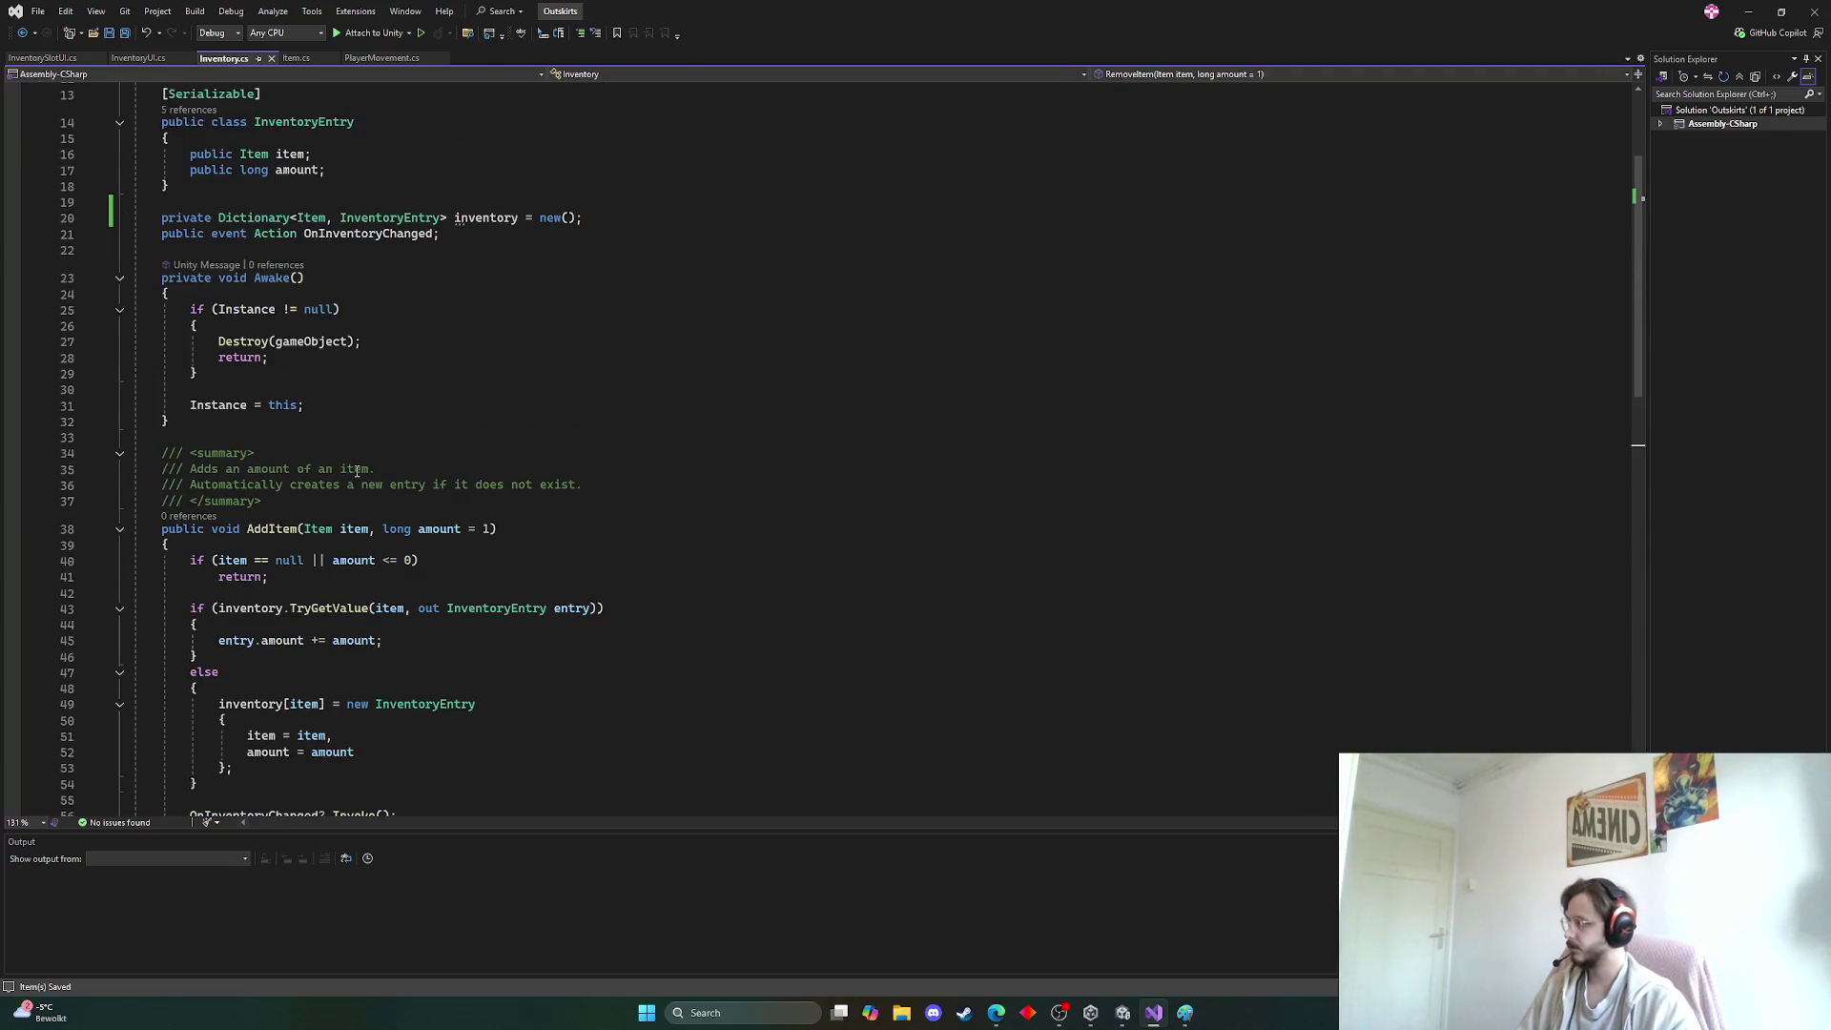
pyautogui.click(231, 475)
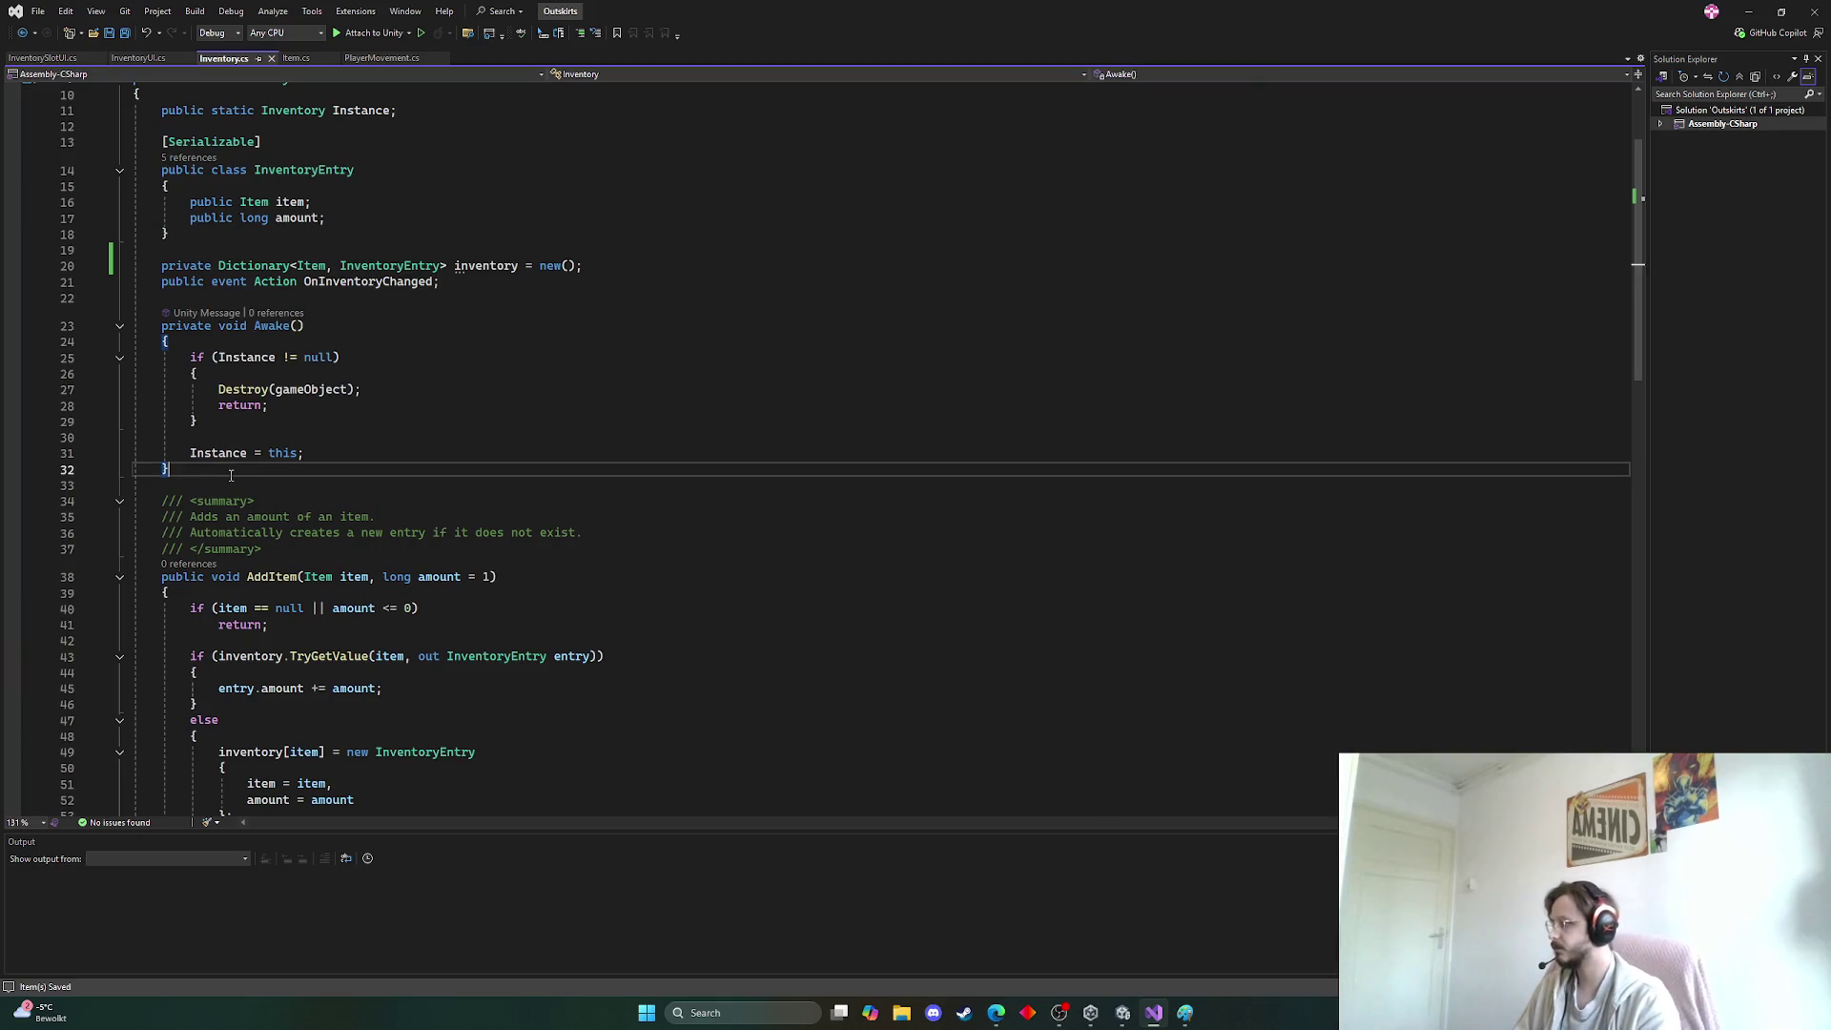
pyautogui.press('Return')
pyautogui.press('Return')
pyautogui.write('Star')
pyautogui.press('Tab')
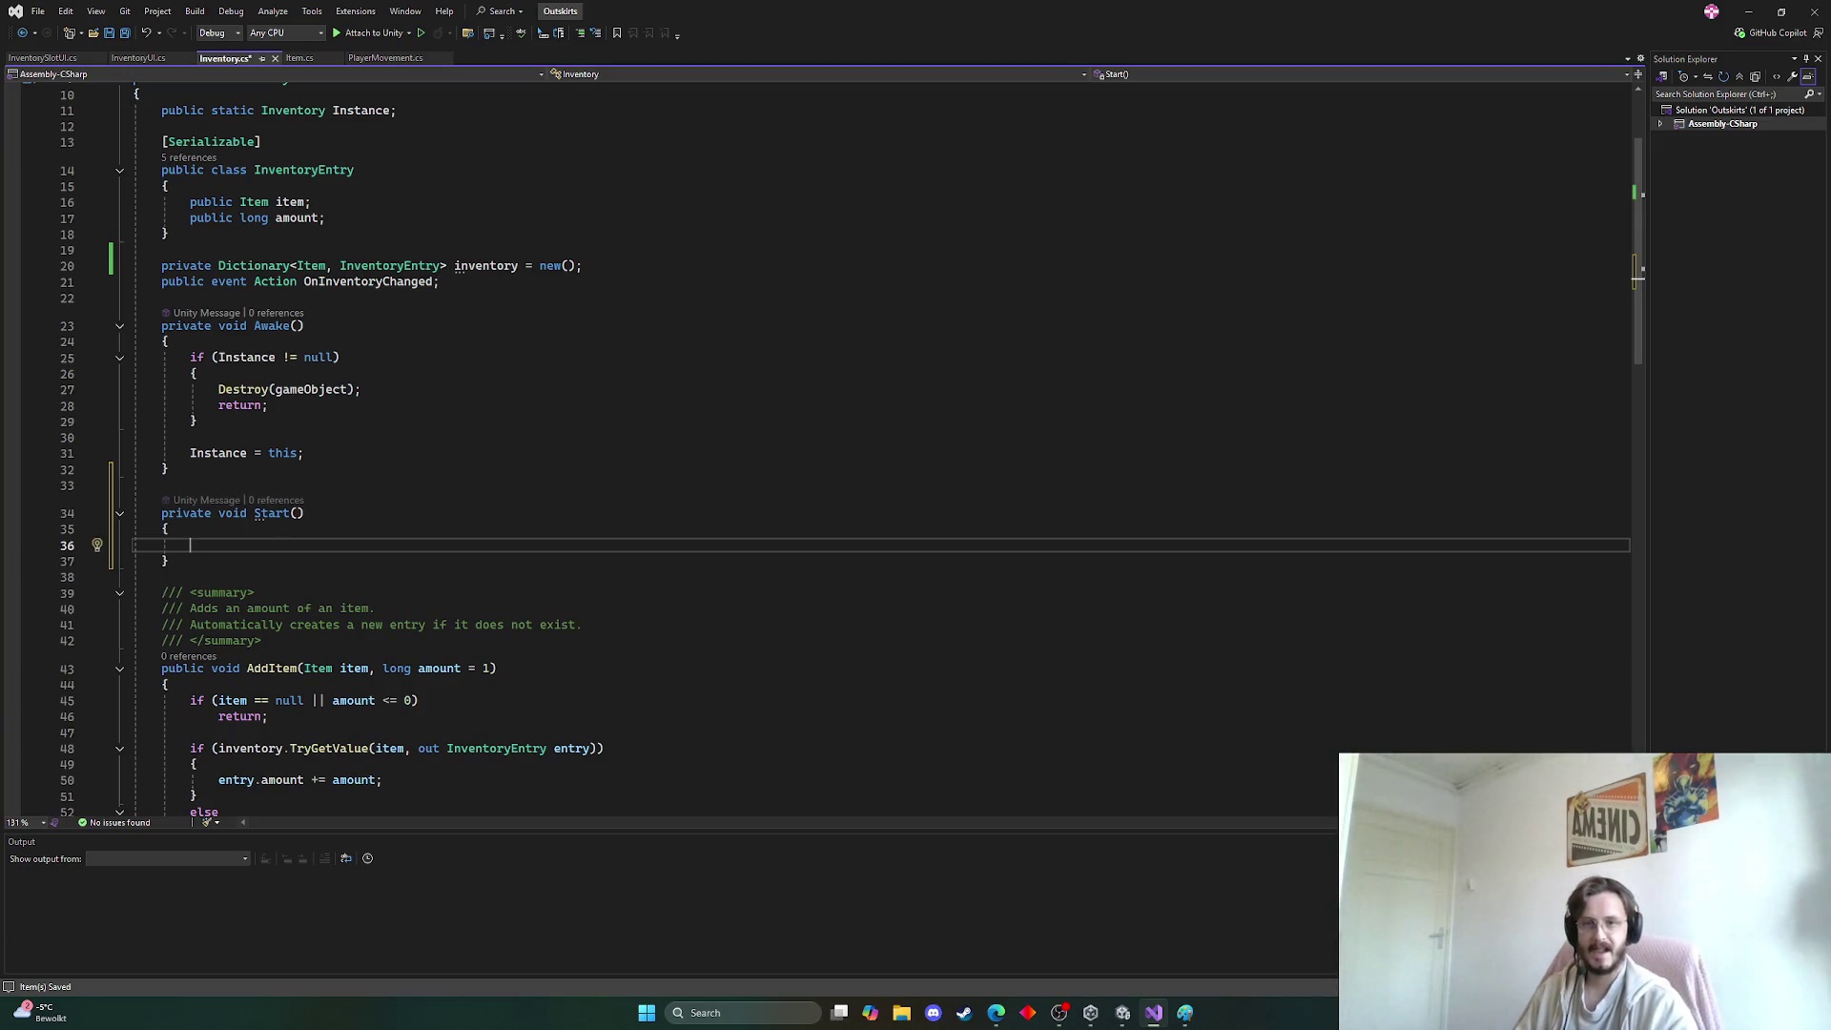
pyautogui.hotkey('alt', 'Tab')
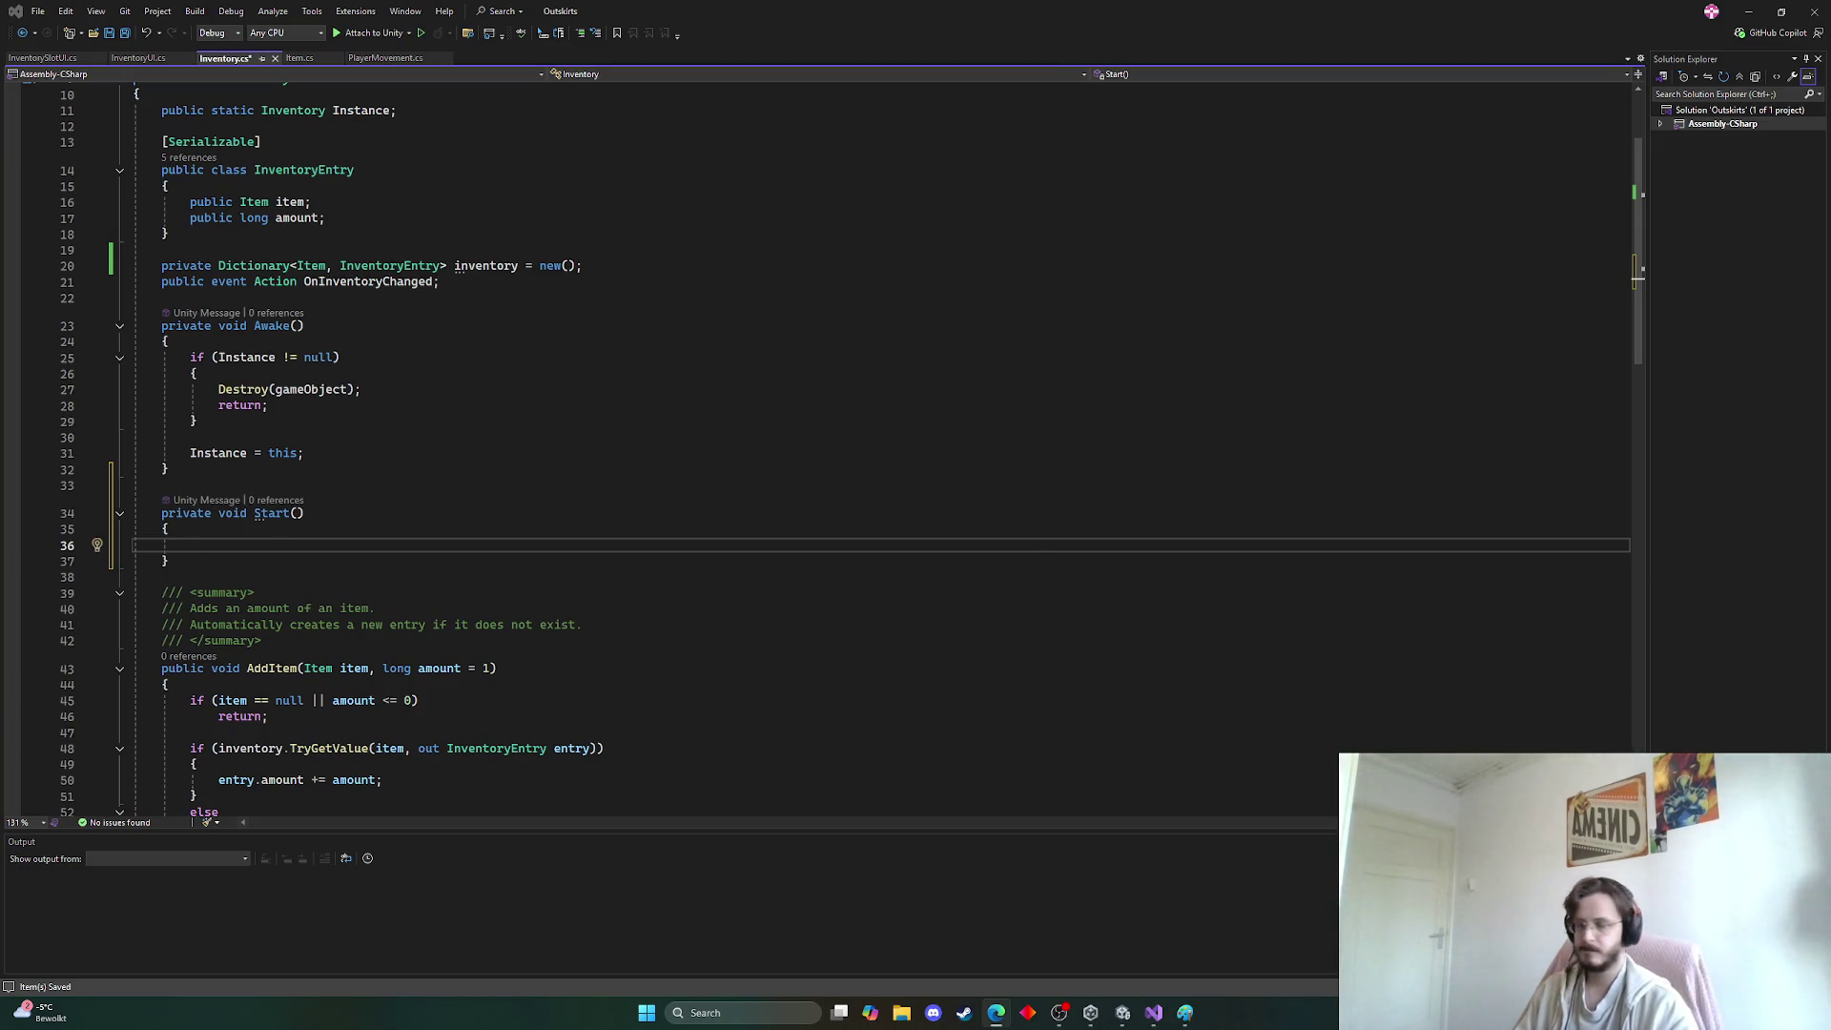
pyautogui.click(266, 549)
pyautogui.write('A')
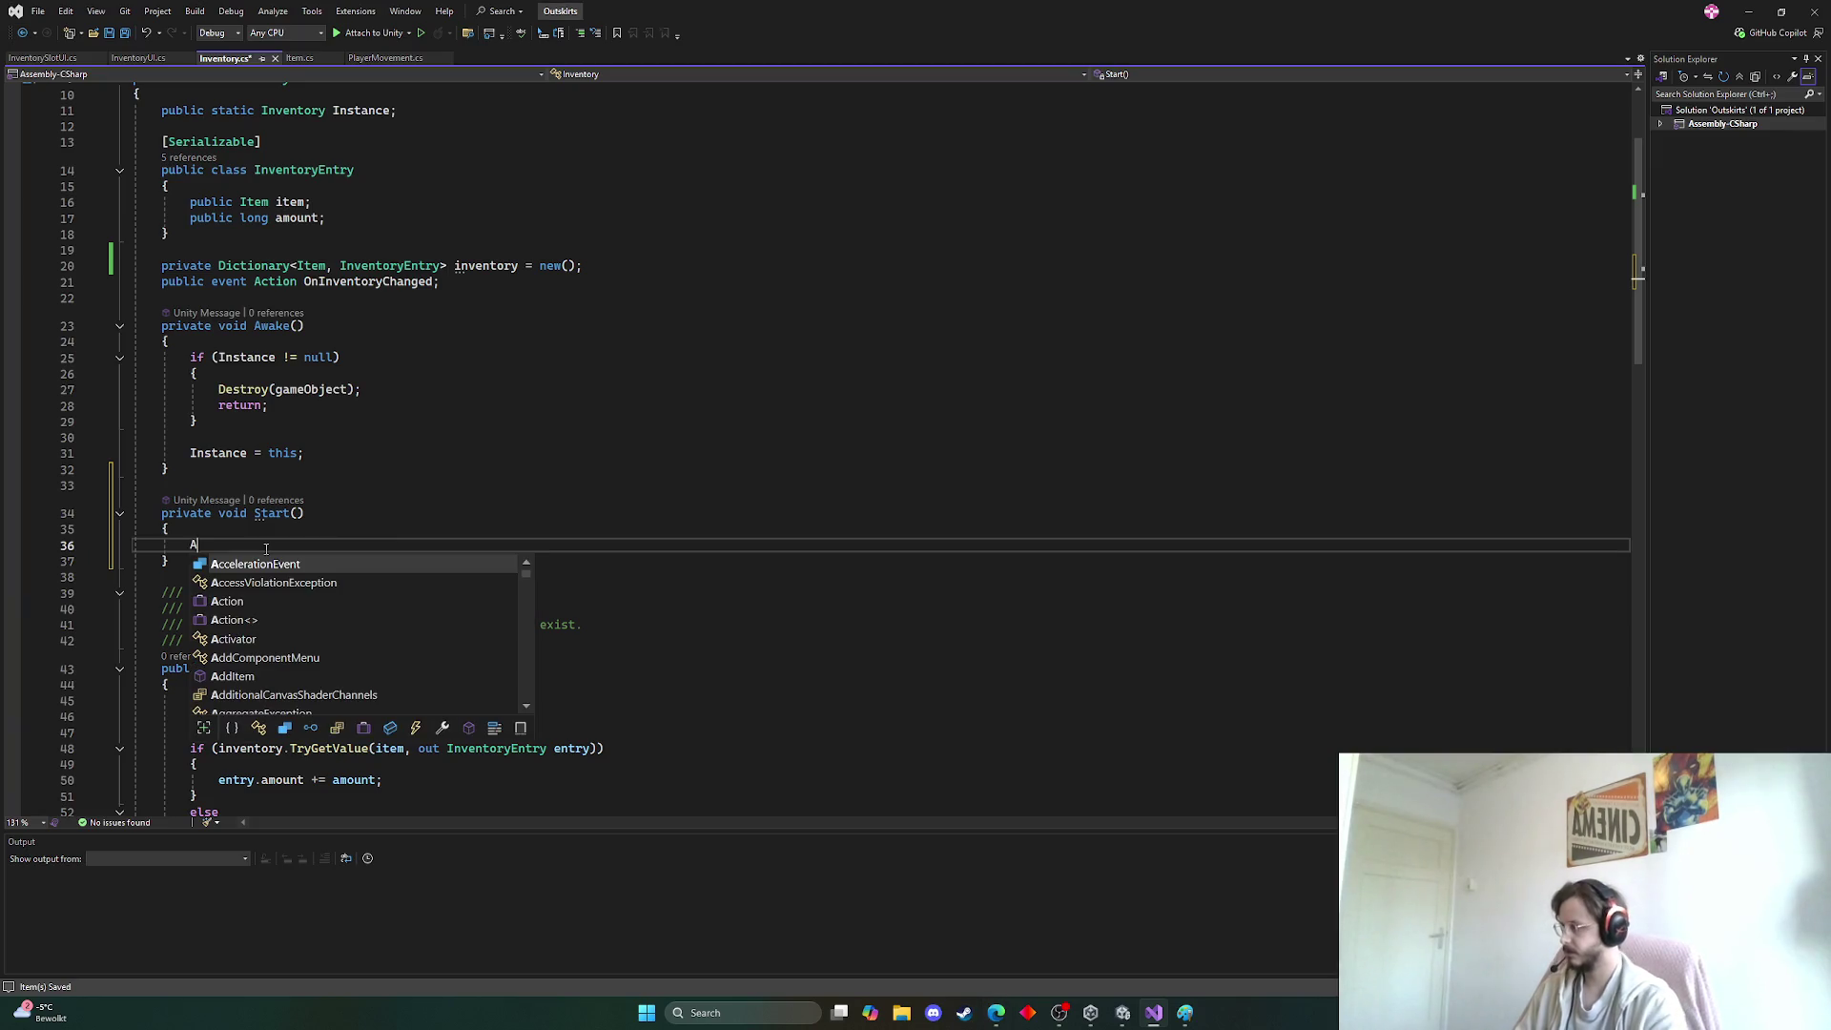
pyautogui.hotkey('ctrl', 'space')
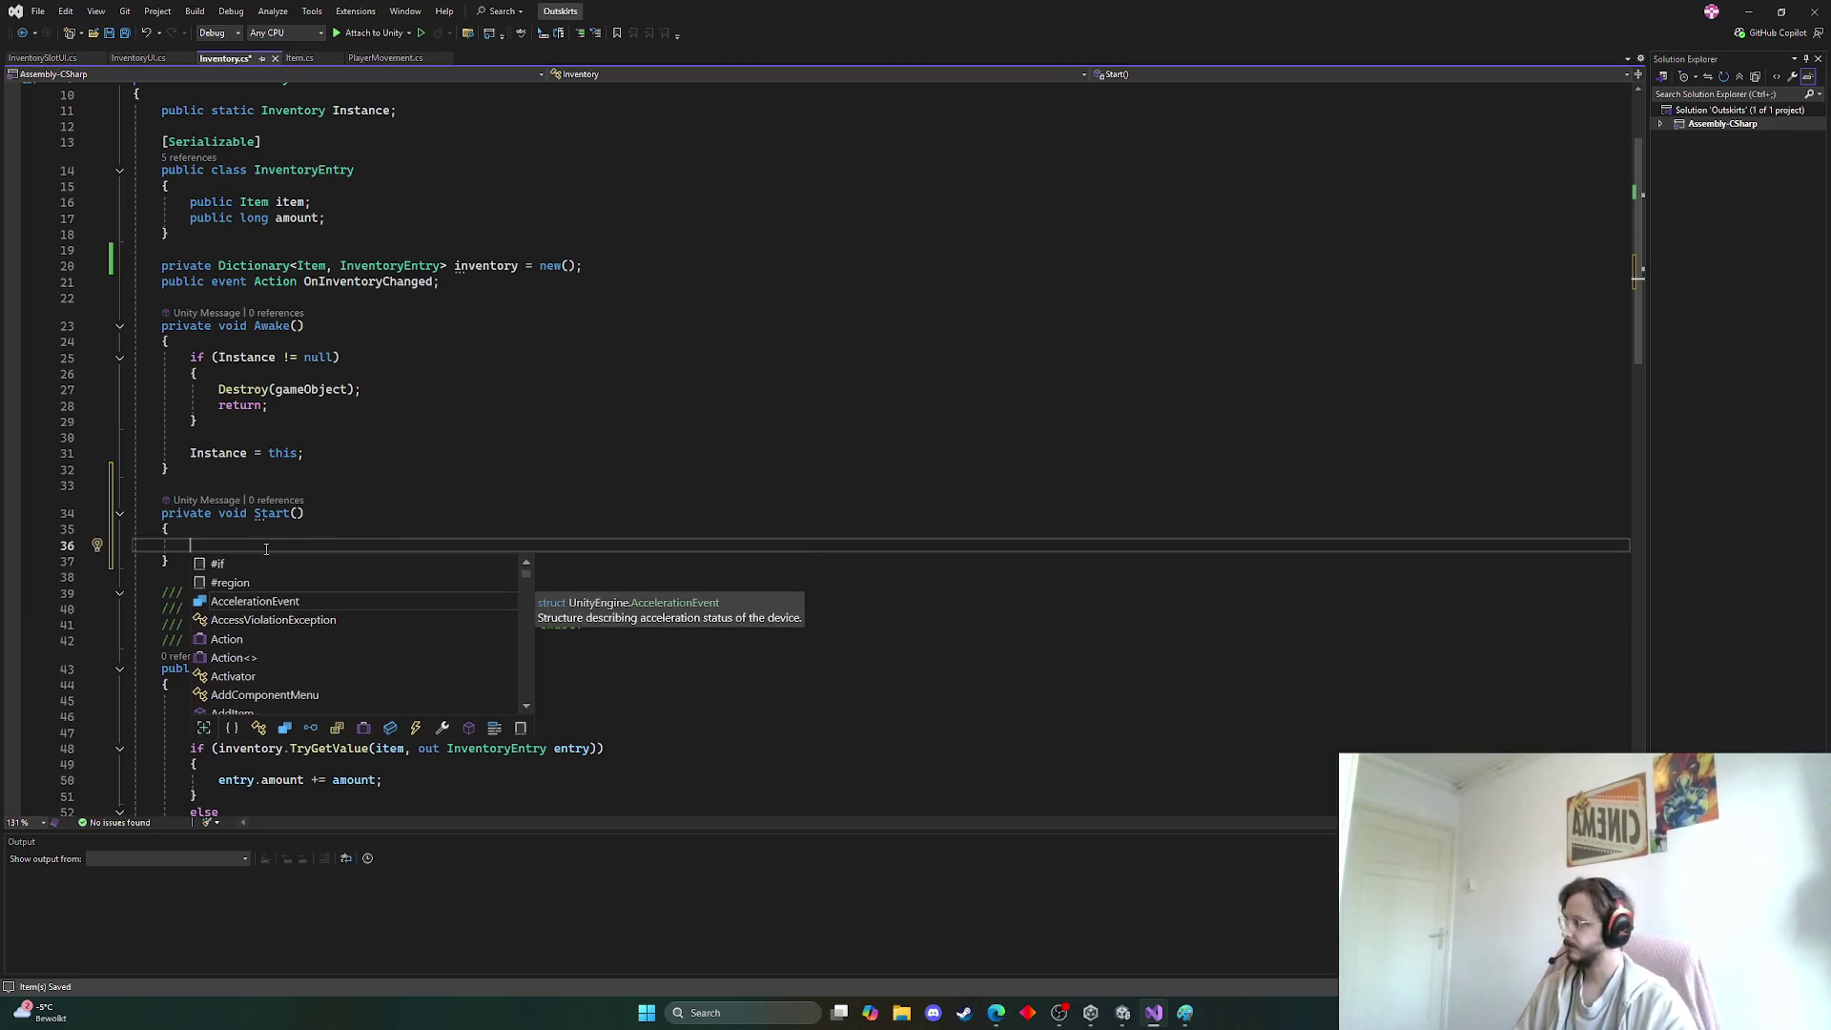
pyautogui.moveTo(169, 562); pyautogui.dragTo(107, 494)
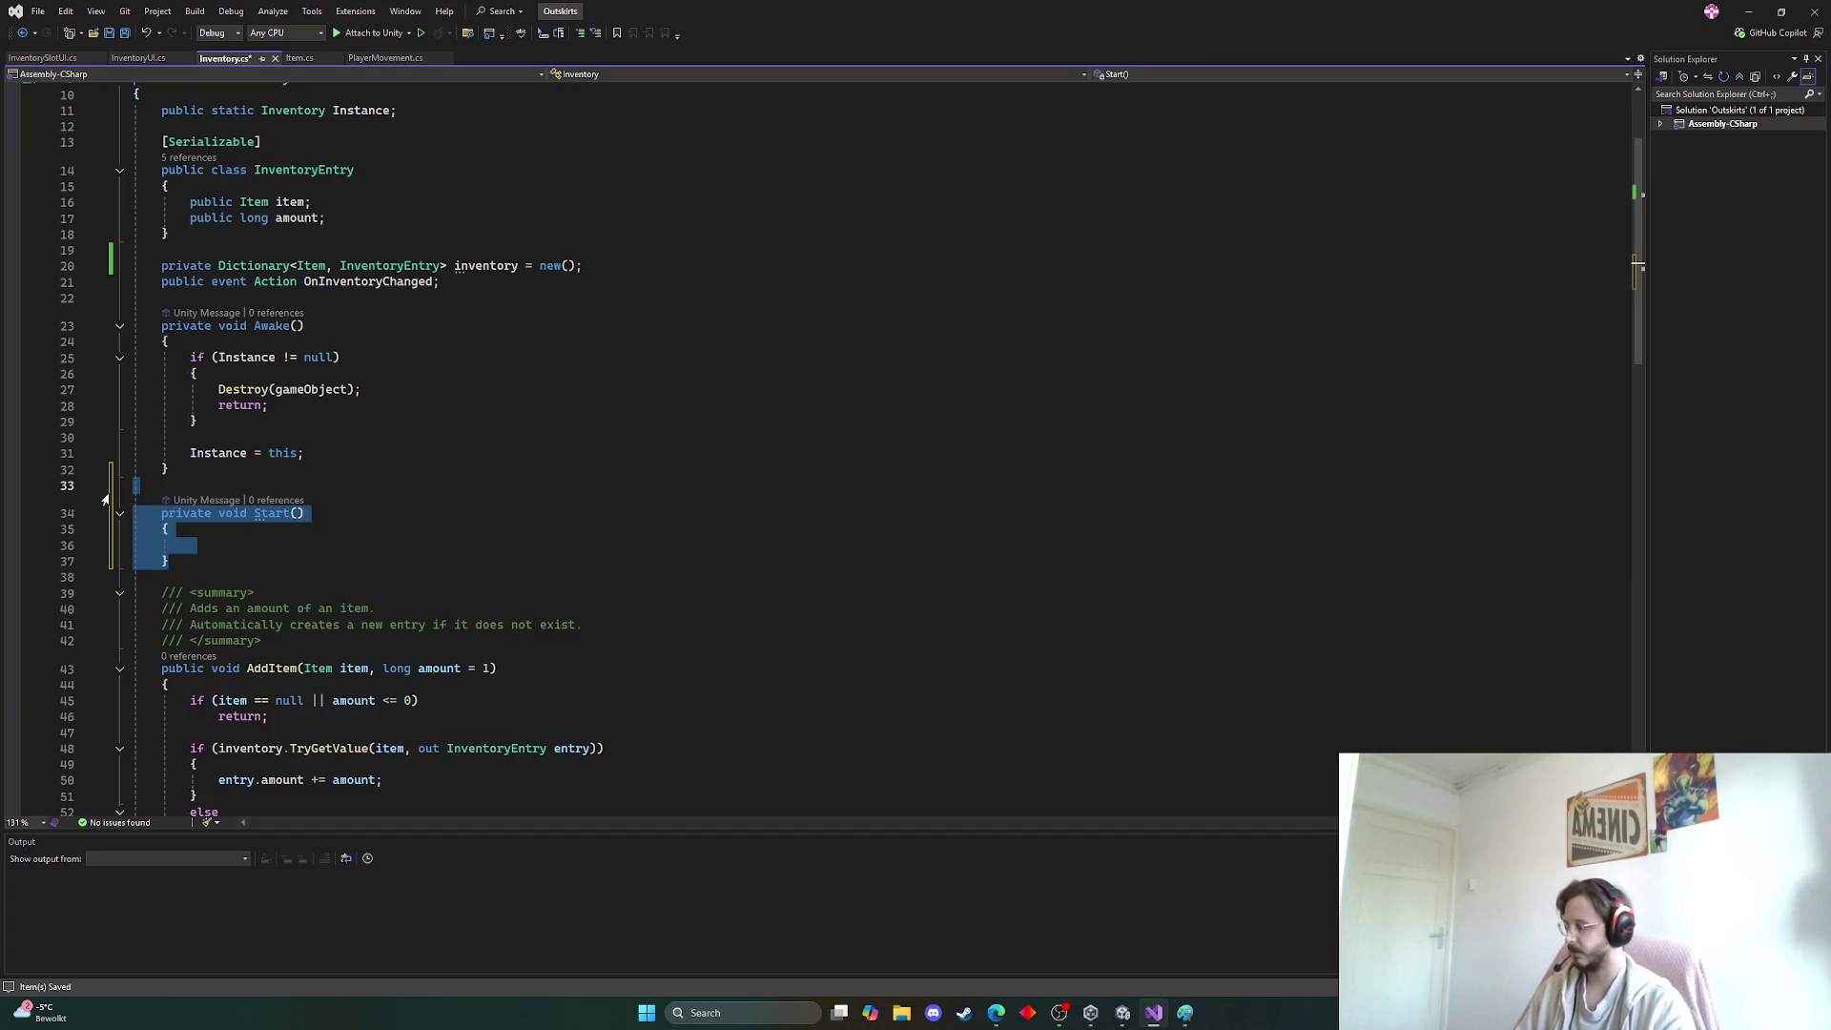
pyautogui.press('BackSpace')
pyautogui.hotkey('ctrl', 's')
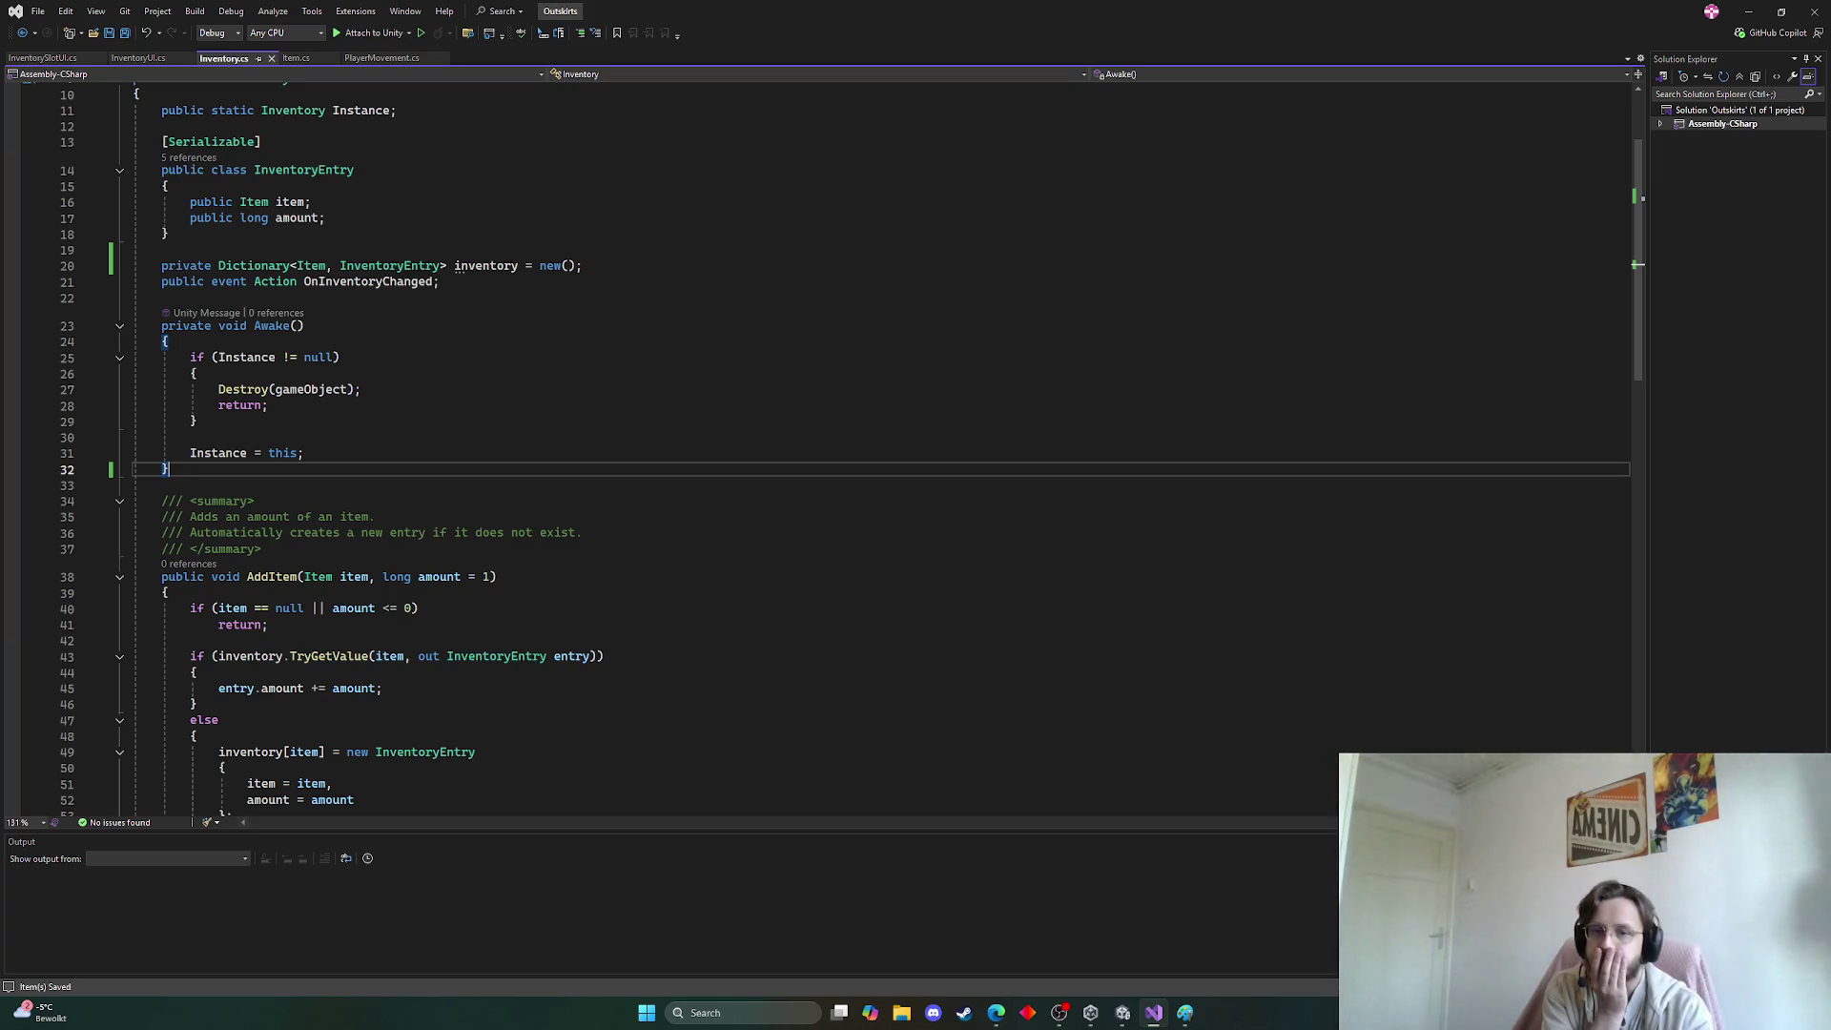
pyautogui.hotkey('alt', 'Tab')
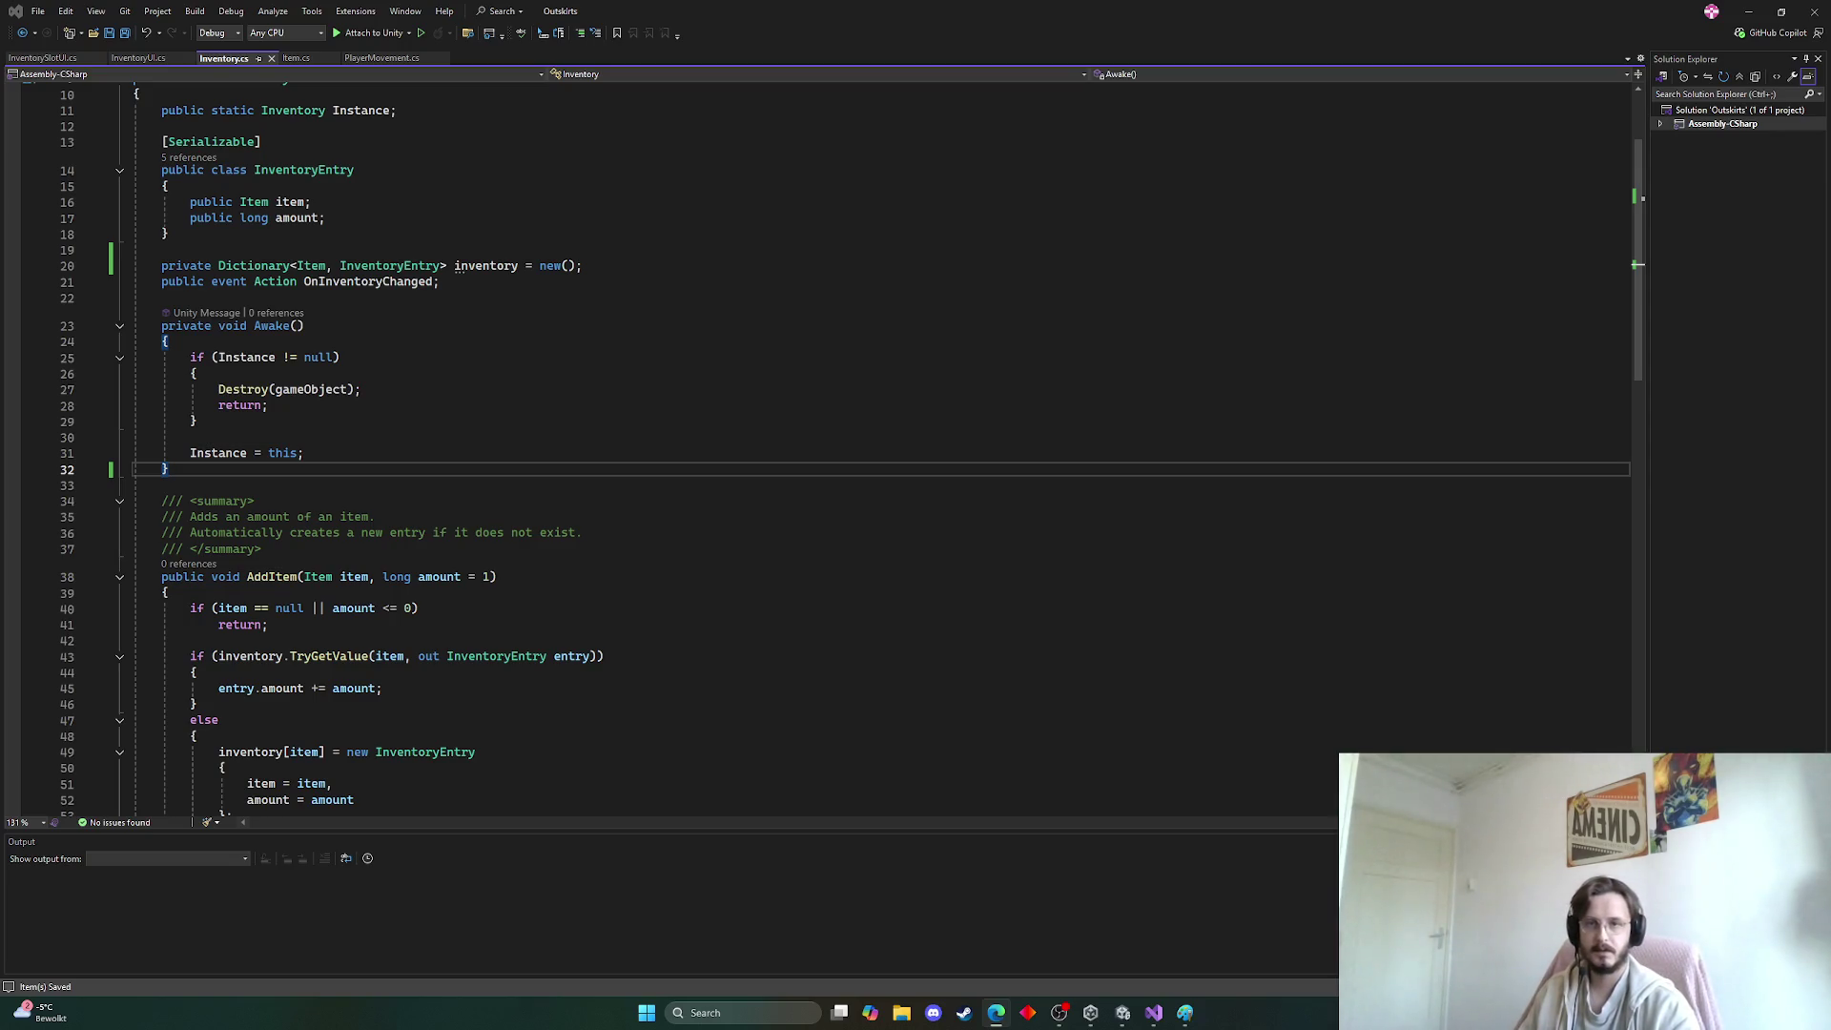
# Insert an empty line after the static Instance declaration on line 11
pyautogui.scroll(3, 343, 386)
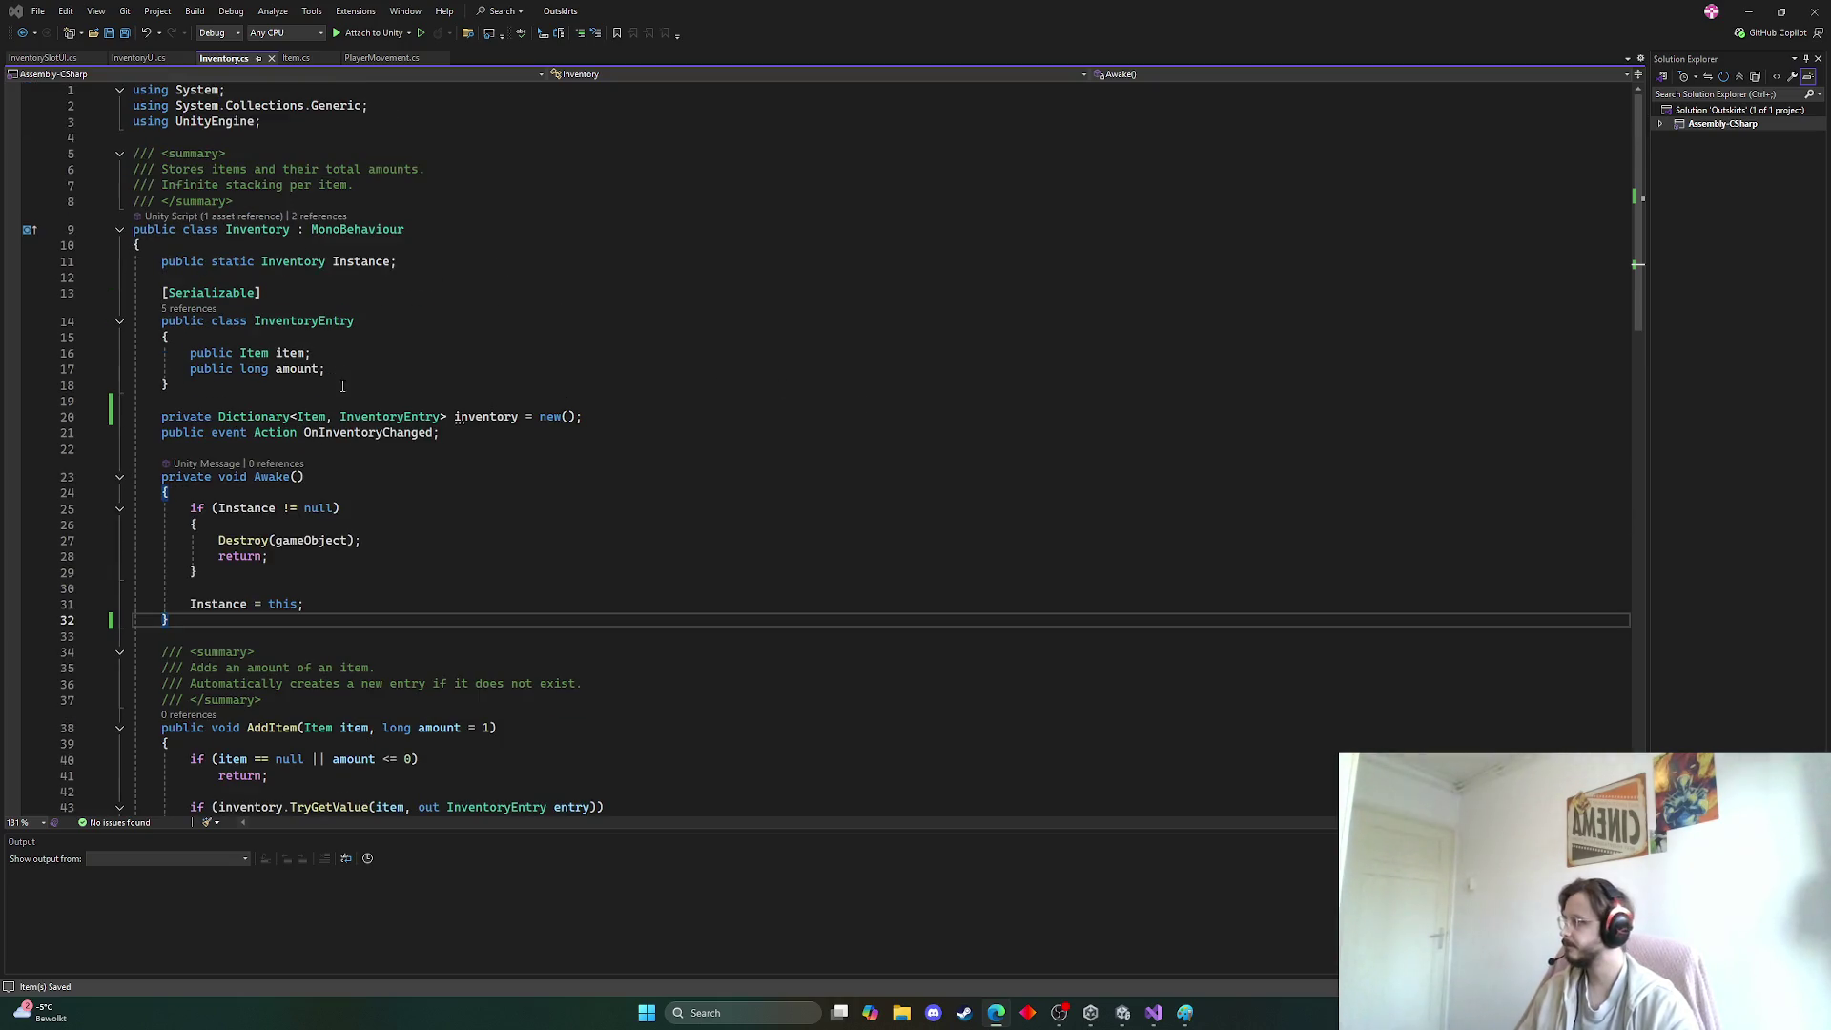
pyautogui.click(408, 260)
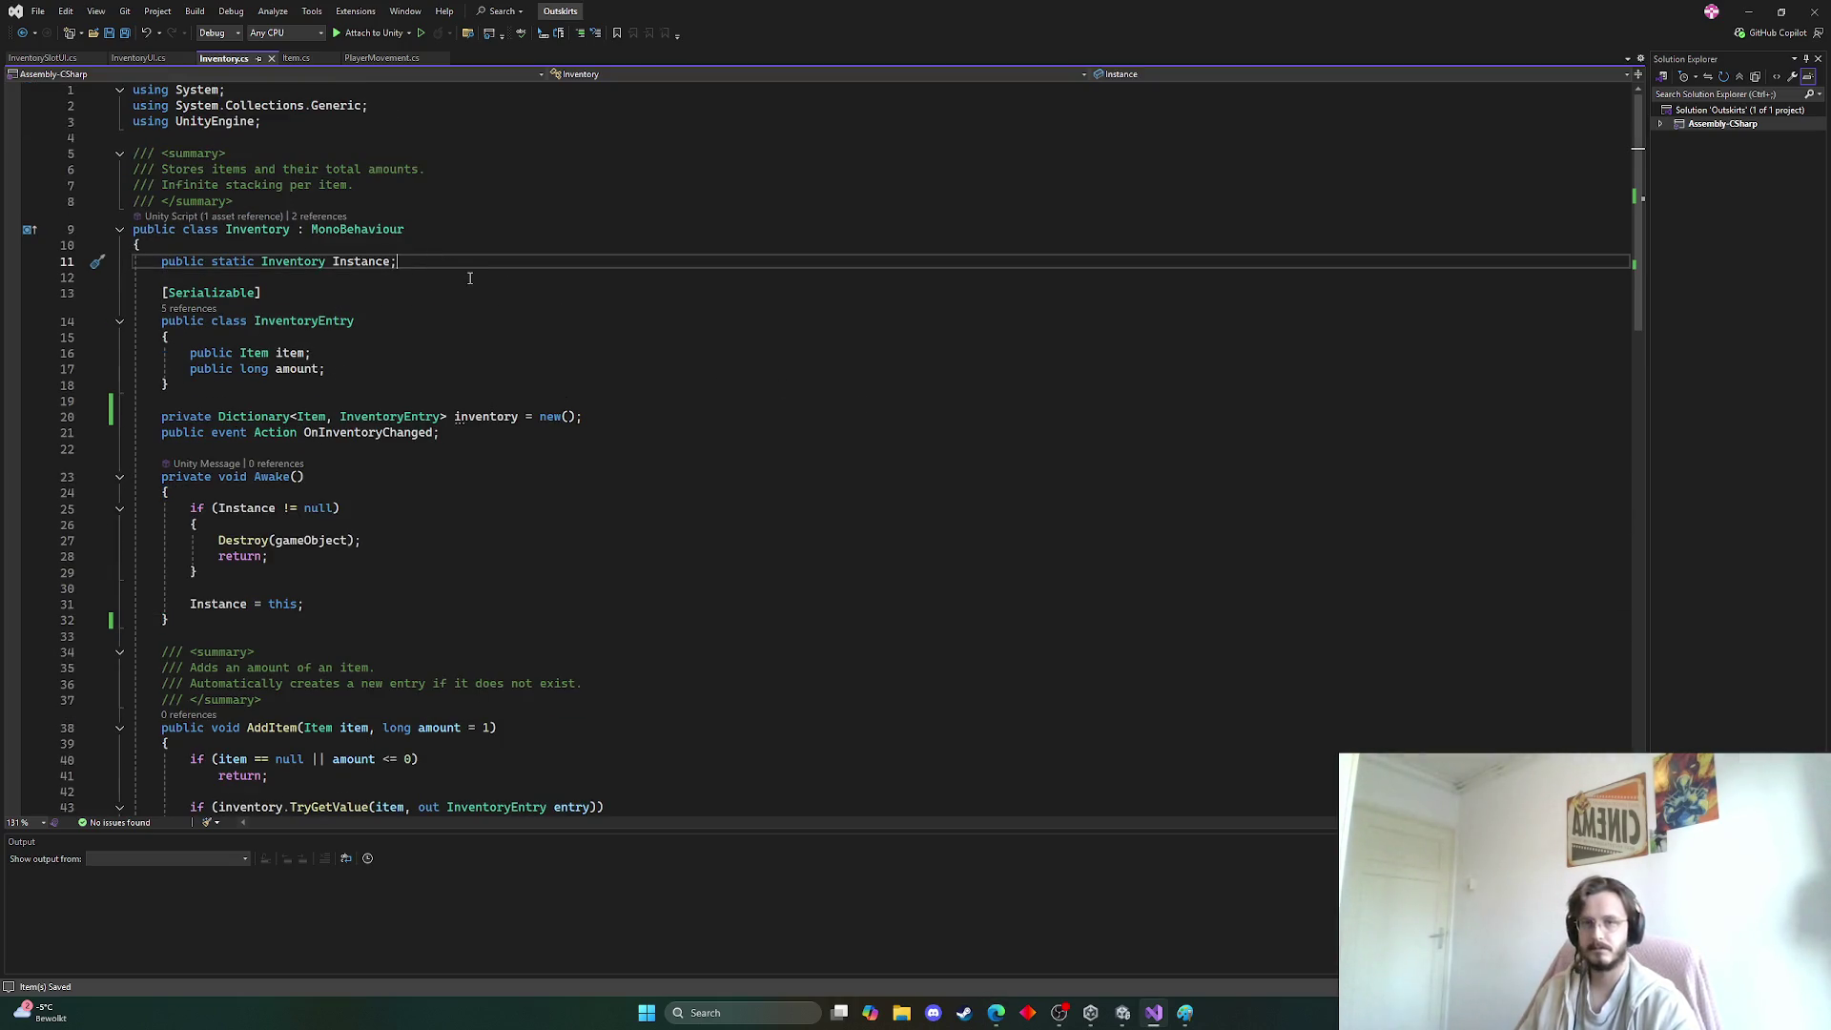
pyautogui.press('Return')
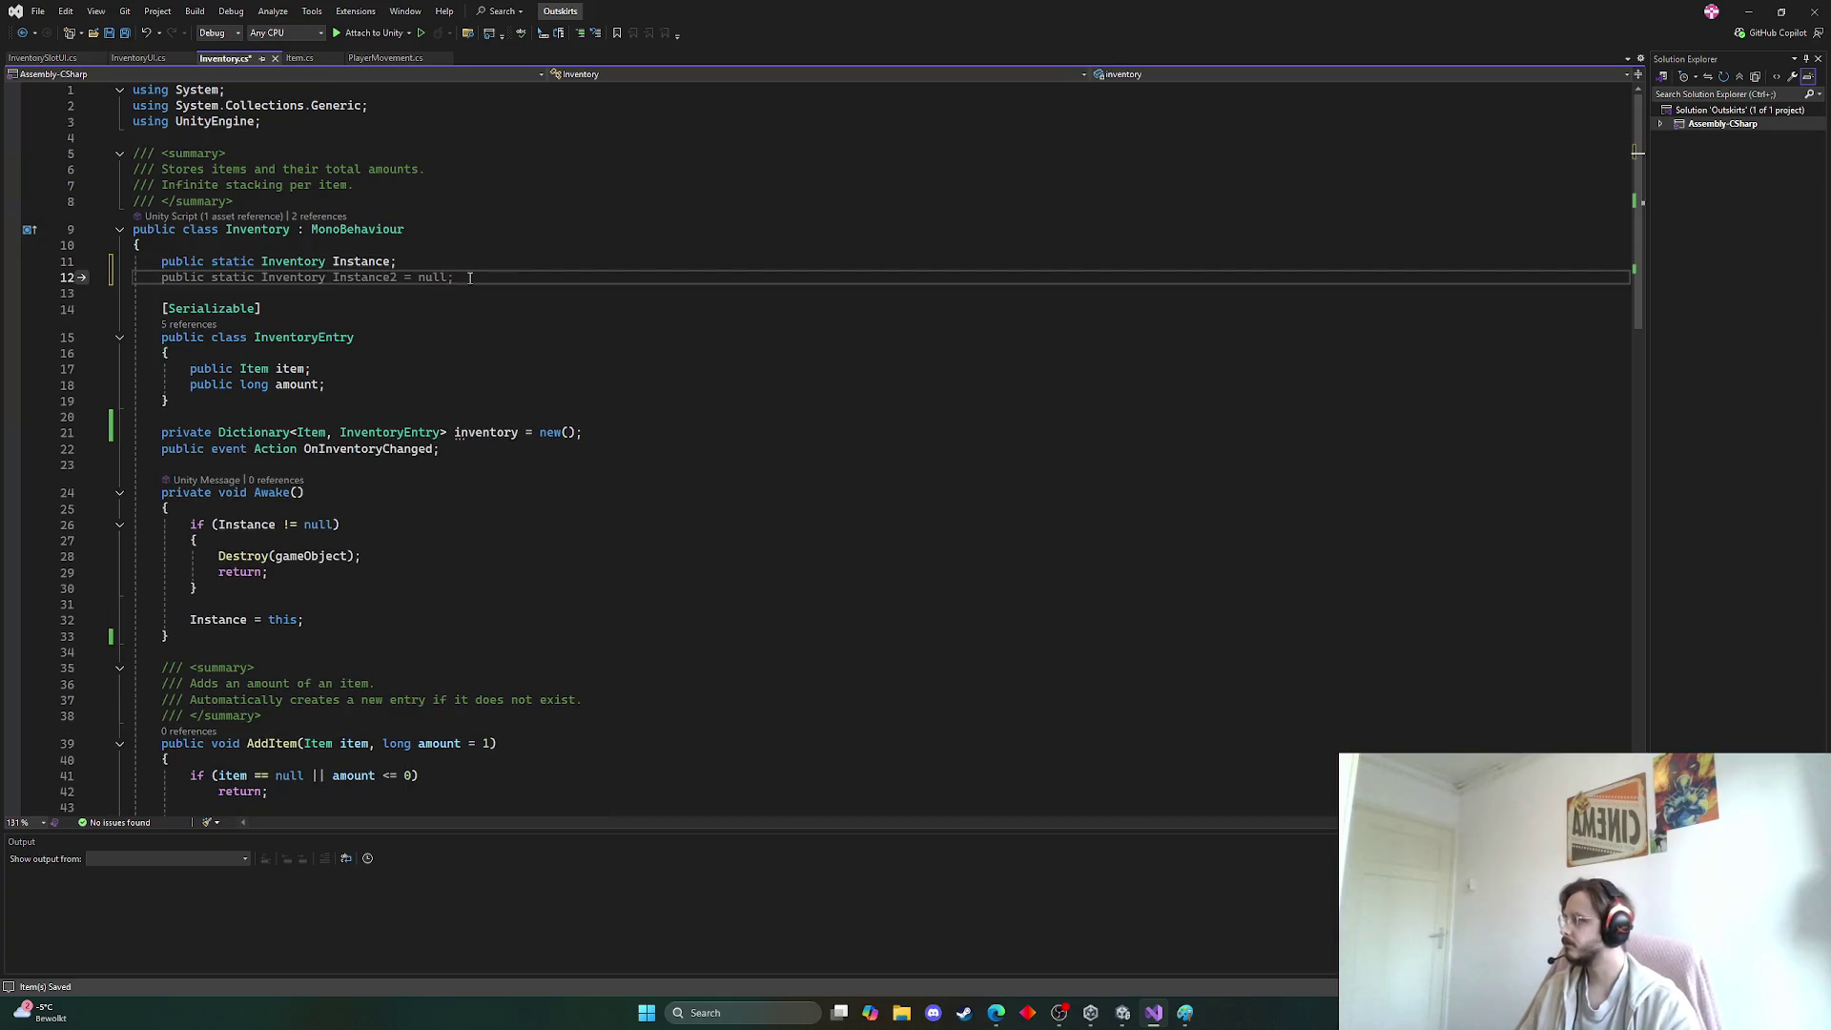
# Undo the blank line and insert a serialized startingItems list field above the dictionary
pyautogui.hotkey('ctrl', 'z')
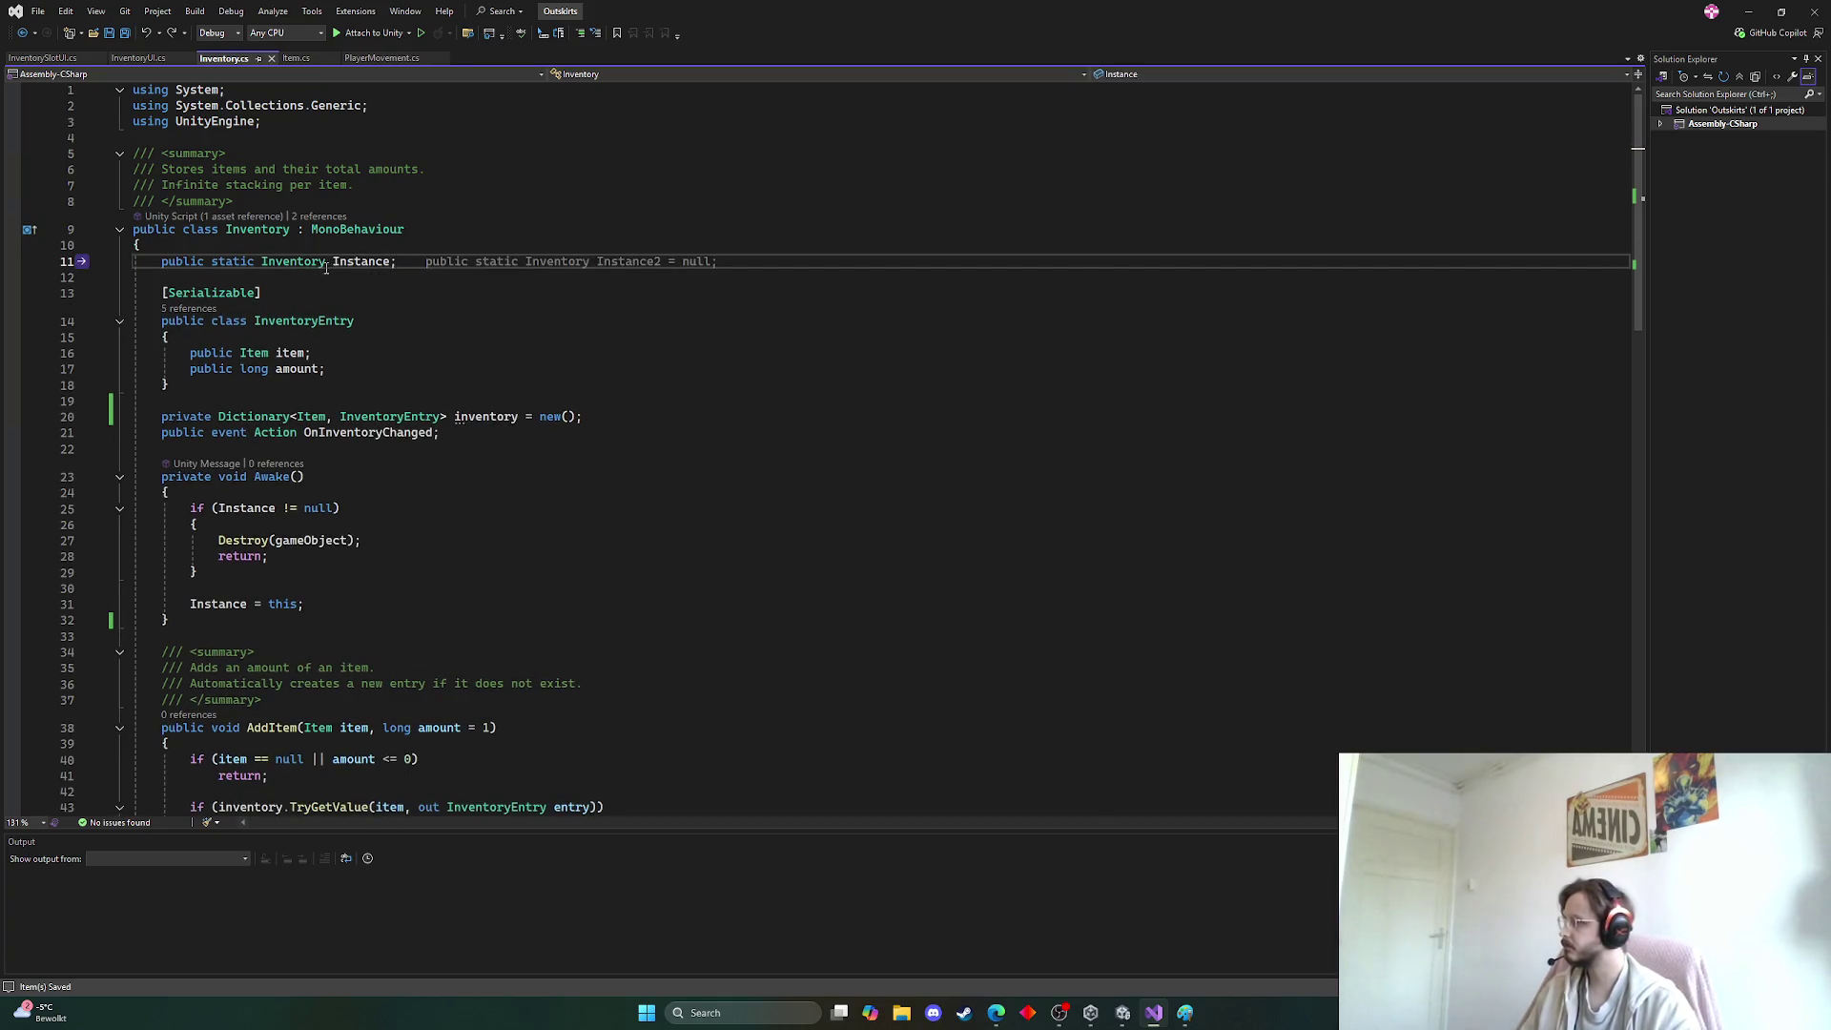
pyautogui.click(225, 401)
pyautogui.press('Return')
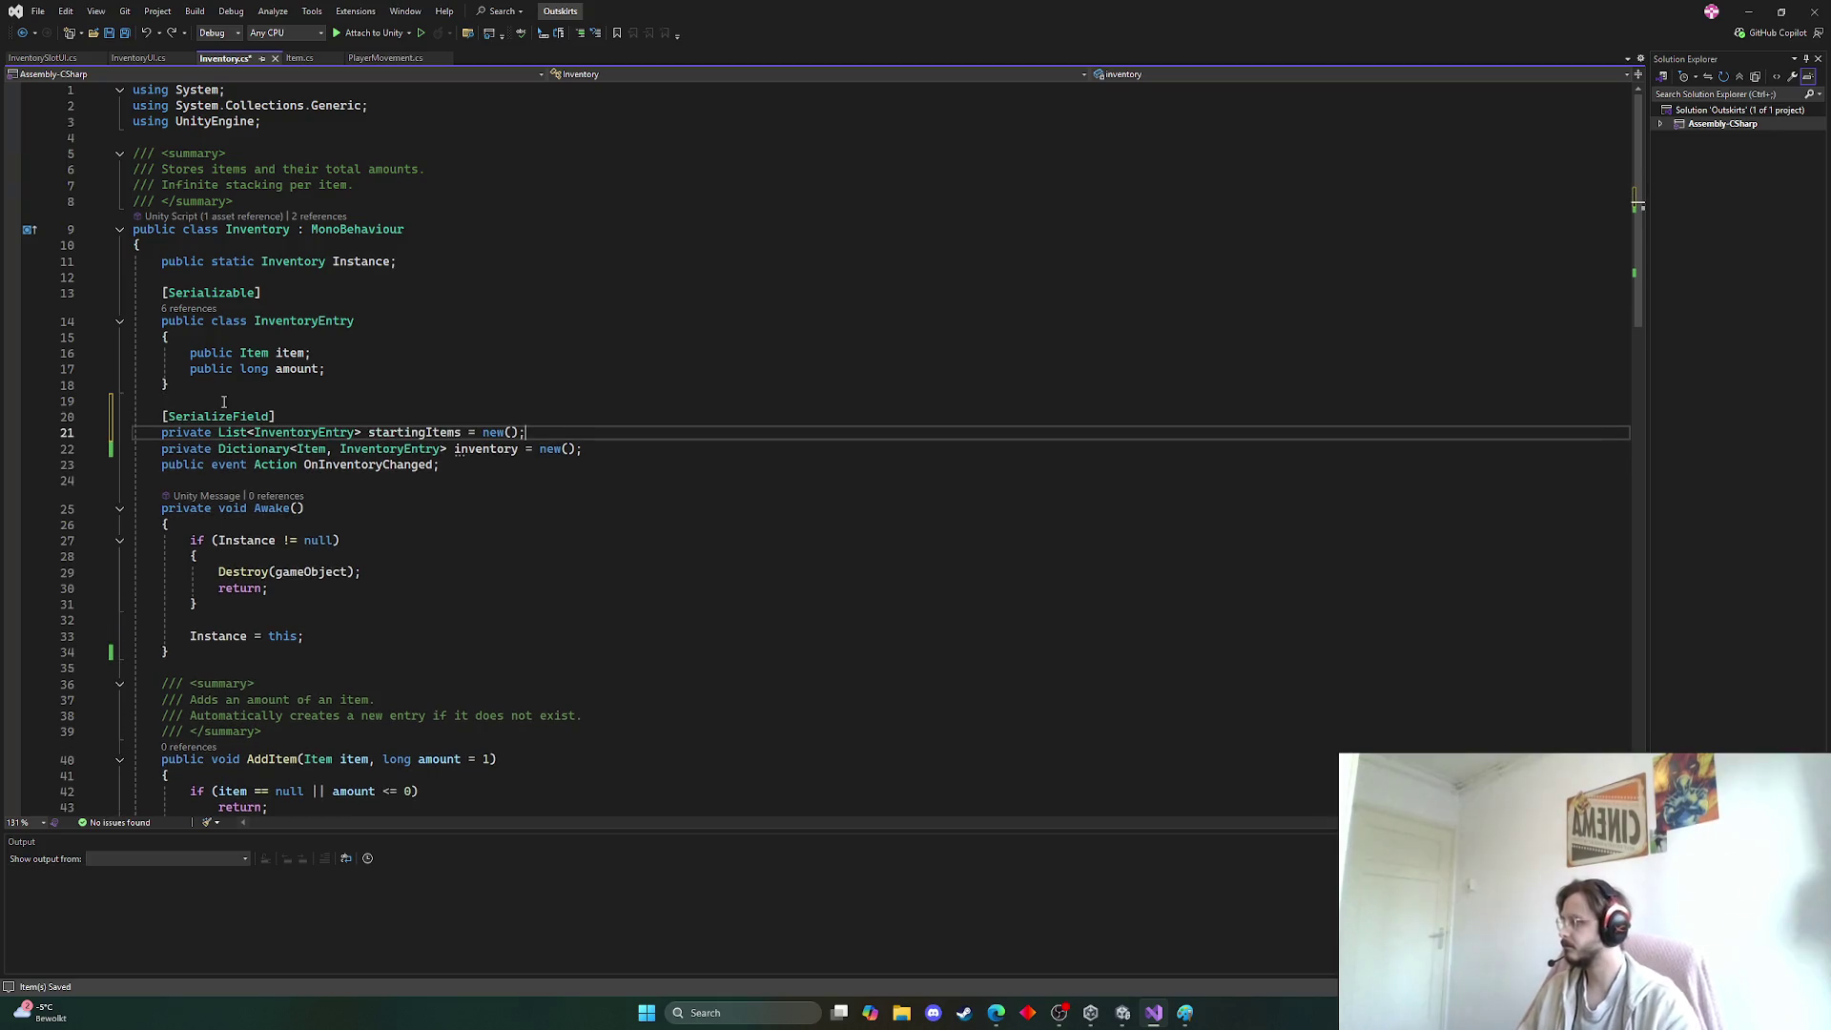
pyautogui.press('Tab')
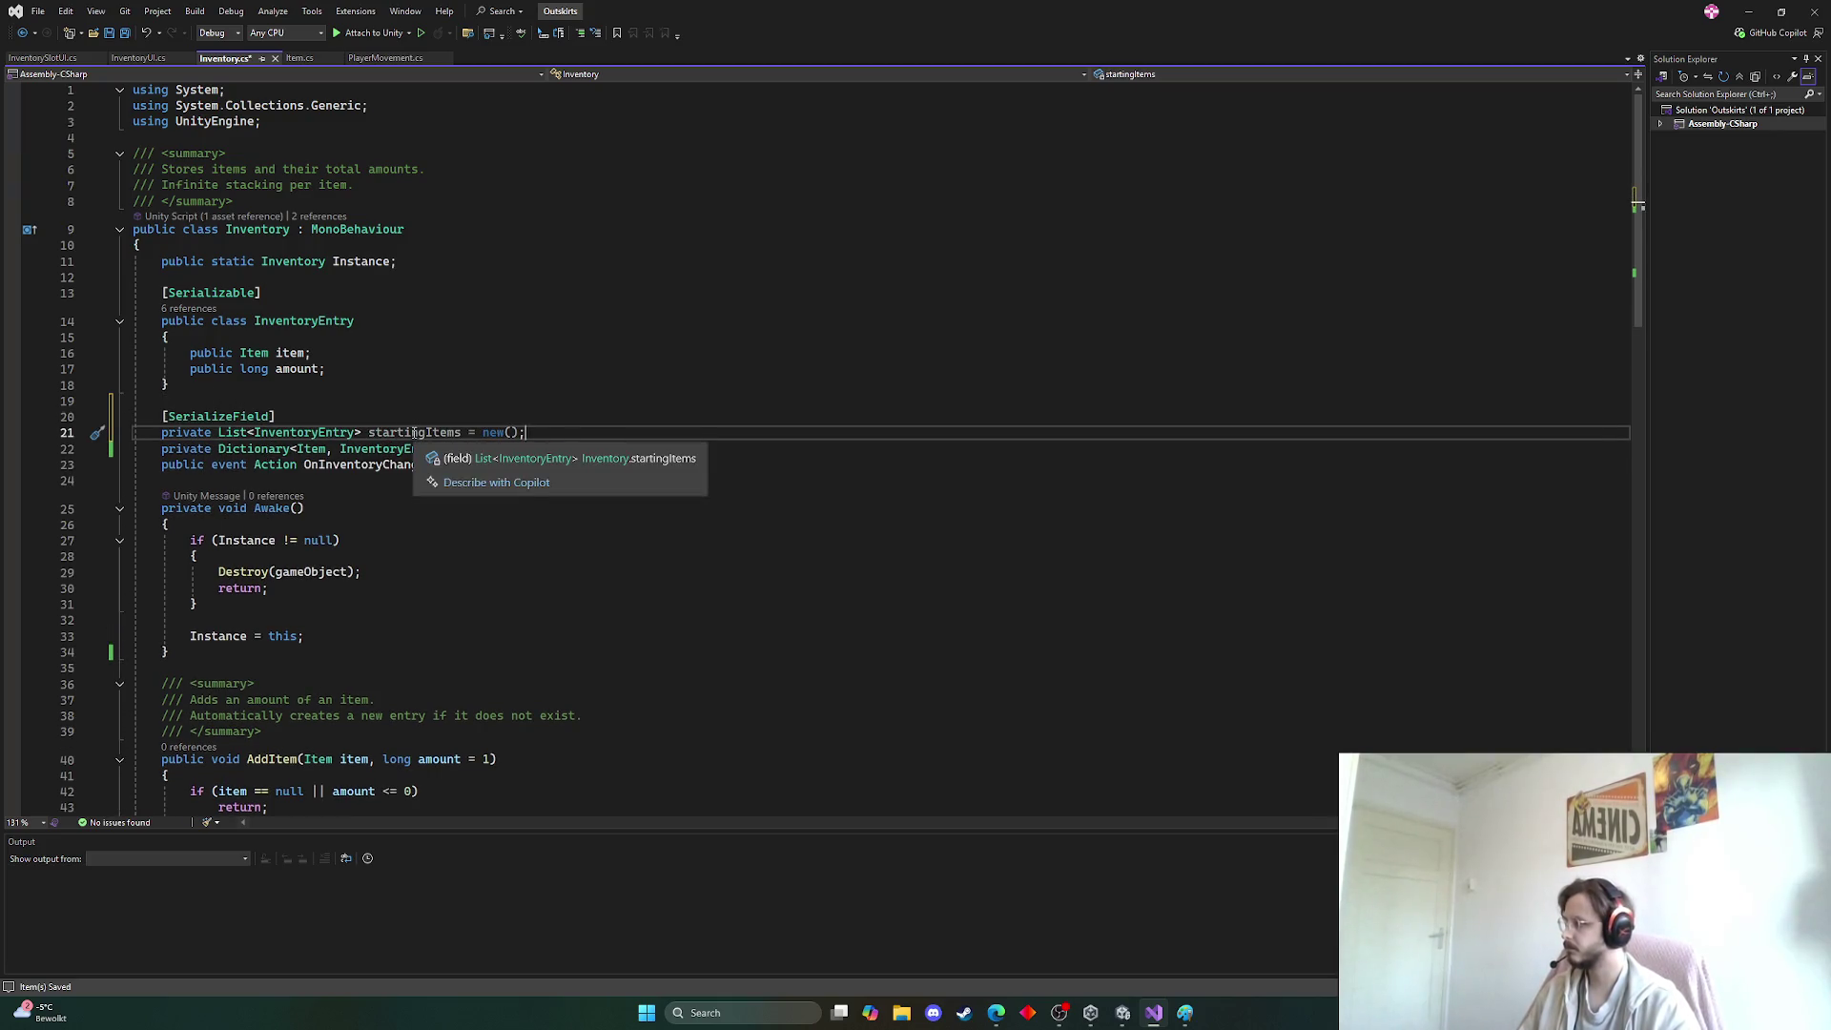
pyautogui.doubleClick(414, 432)
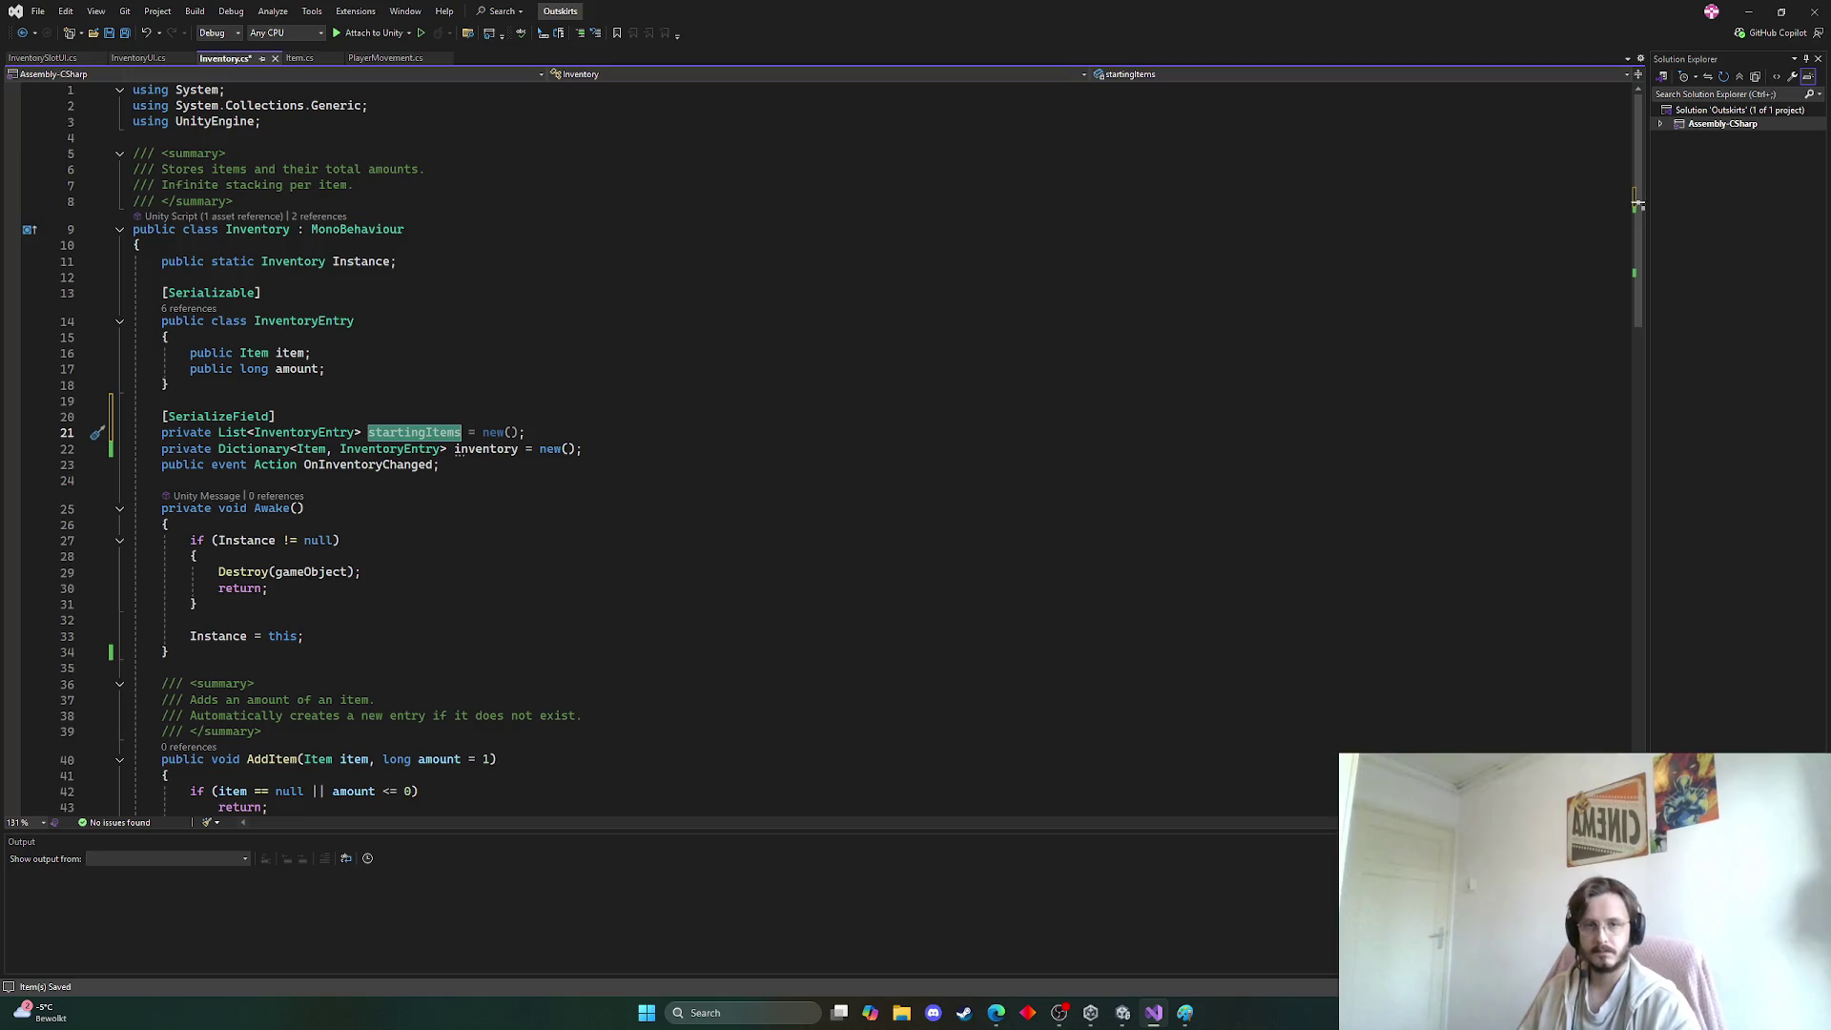
pyautogui.hotkey('alt', 'Tab')
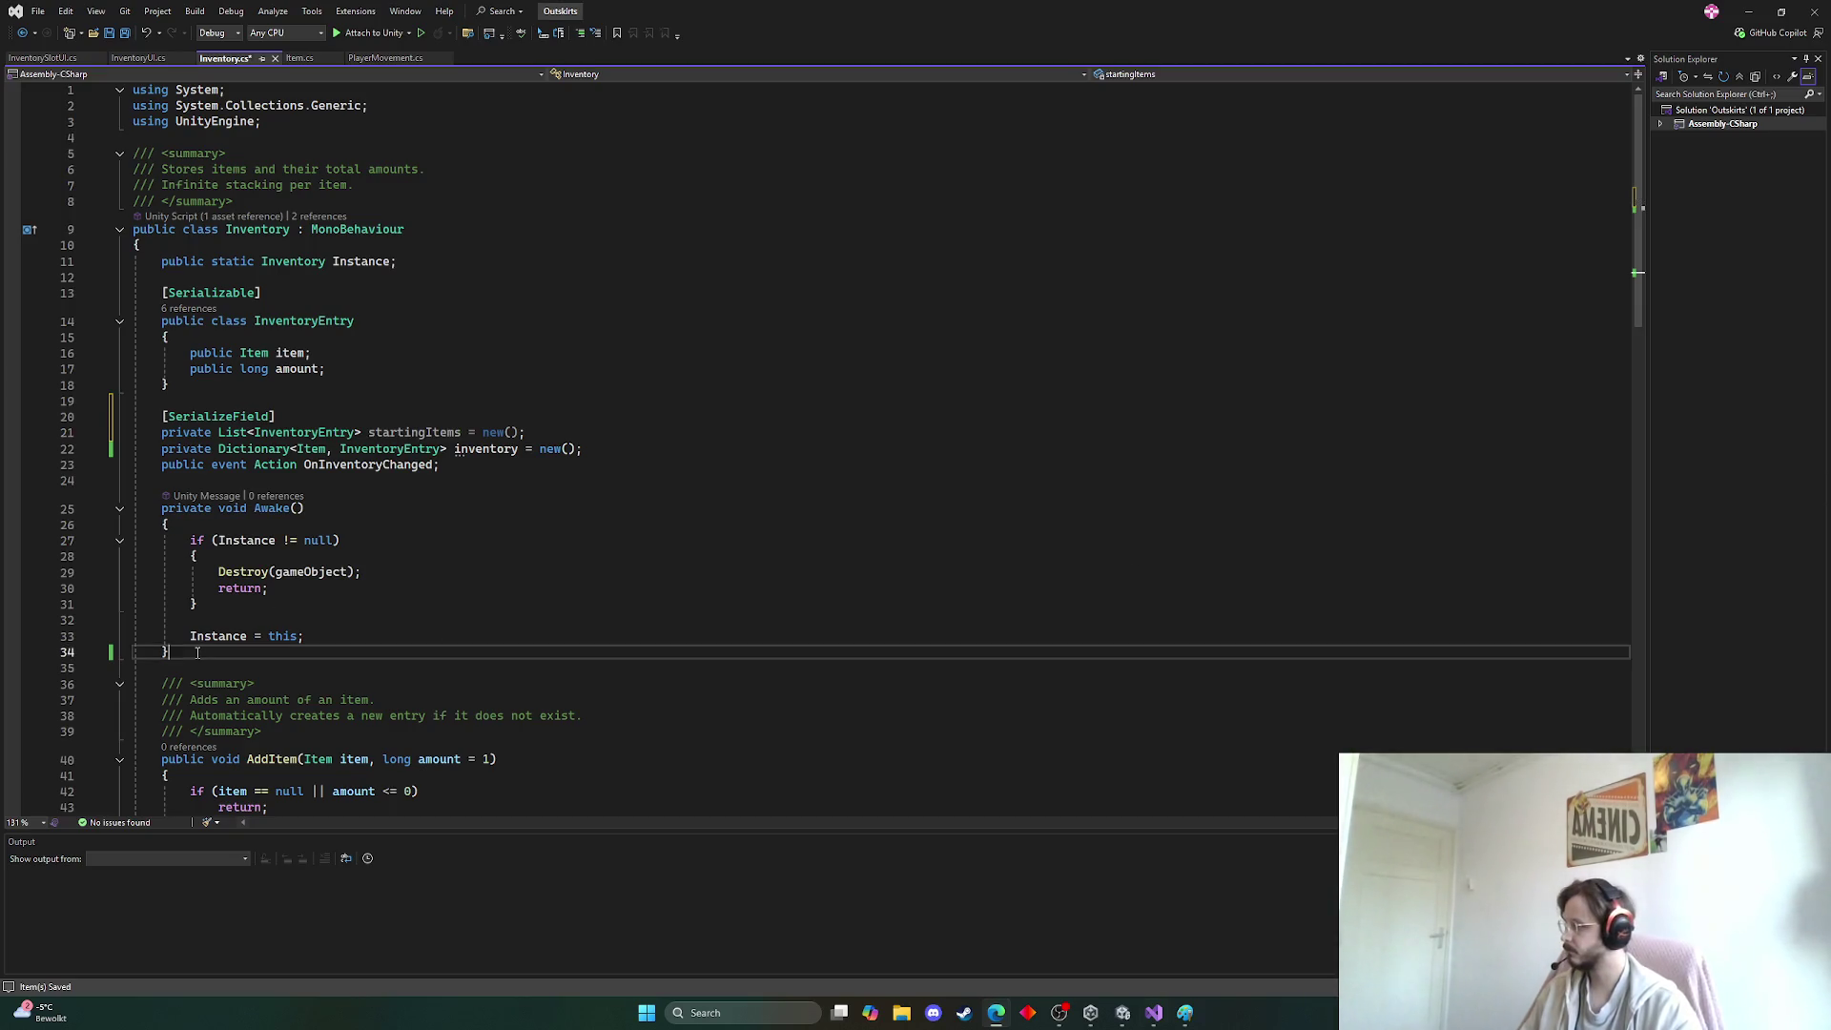
# Replace Awake with code that fills the dictionary from startingItems, and save
pyautogui.moveTo(171, 658)
pyautogui.mouseDown()
pyautogui.moveTo(286, 620)
pyautogui.moveTo(133, 503)
pyautogui.mouseUp()
pyautogui.write('private void Awake()     {         if (Instance != null)         {             Destroy(gameObject);             return;         }          Instance = this;          // Build dictionary from inspector list         inventory.Clear();         foreach (var entry in startingItems)         {             if (entry.item == null || entry.amount <= 0)                 continue;              inventory[entry.item] = new InventoryEntry             {                 item = entry.item,                 amount = entry.amount             };         }     }')
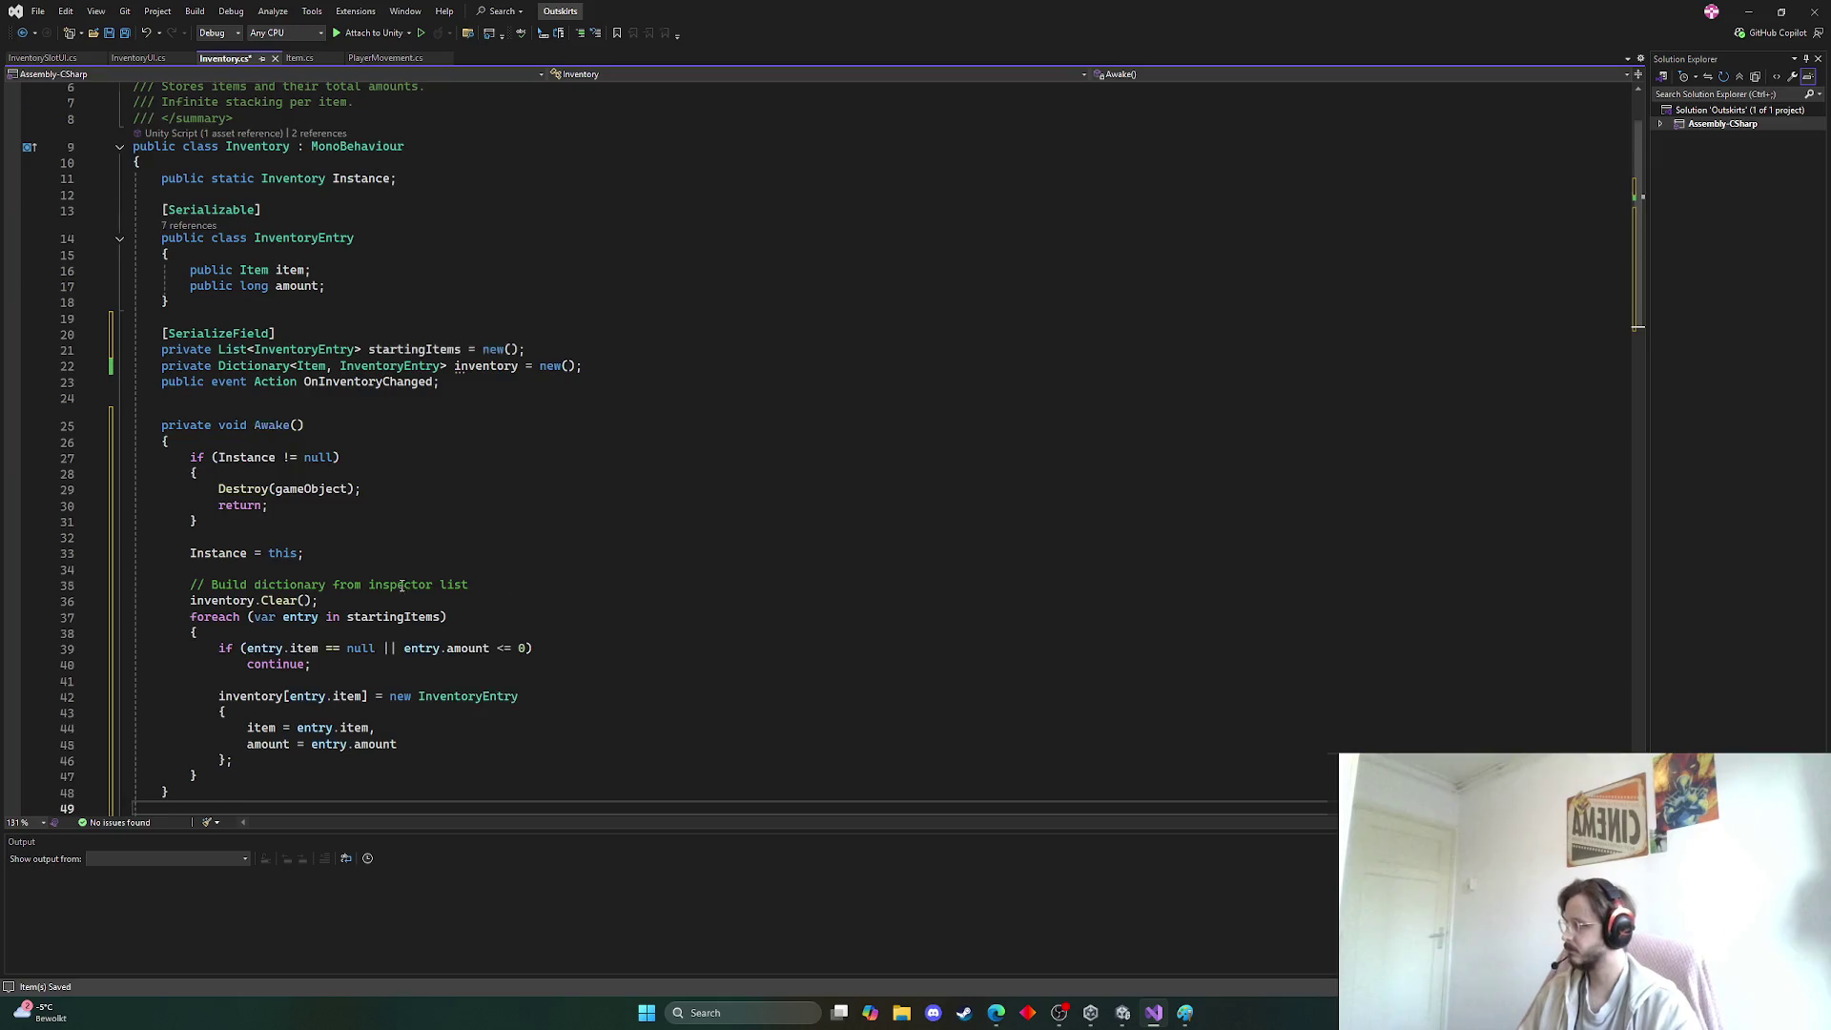
pyautogui.scroll(-3, 343, 584)
pyautogui.hotkey('ctrl', 's')
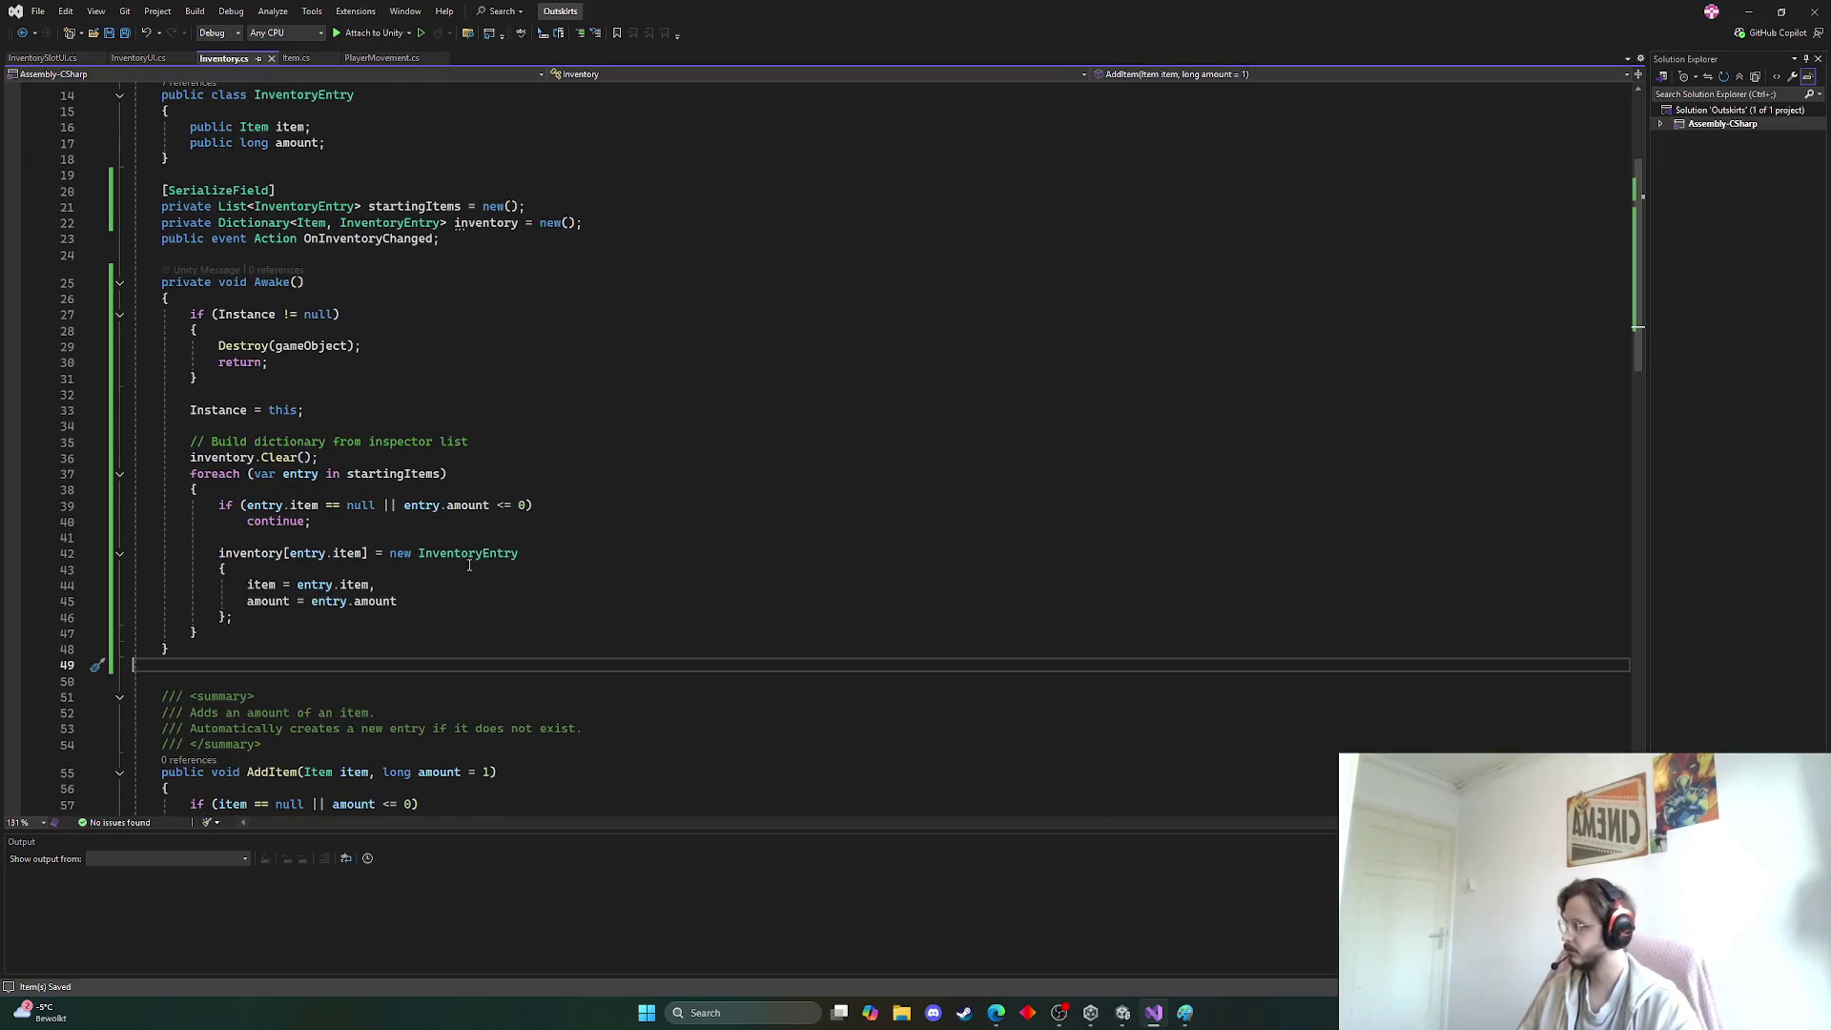
pyautogui.scroll(-2, 502, 562)
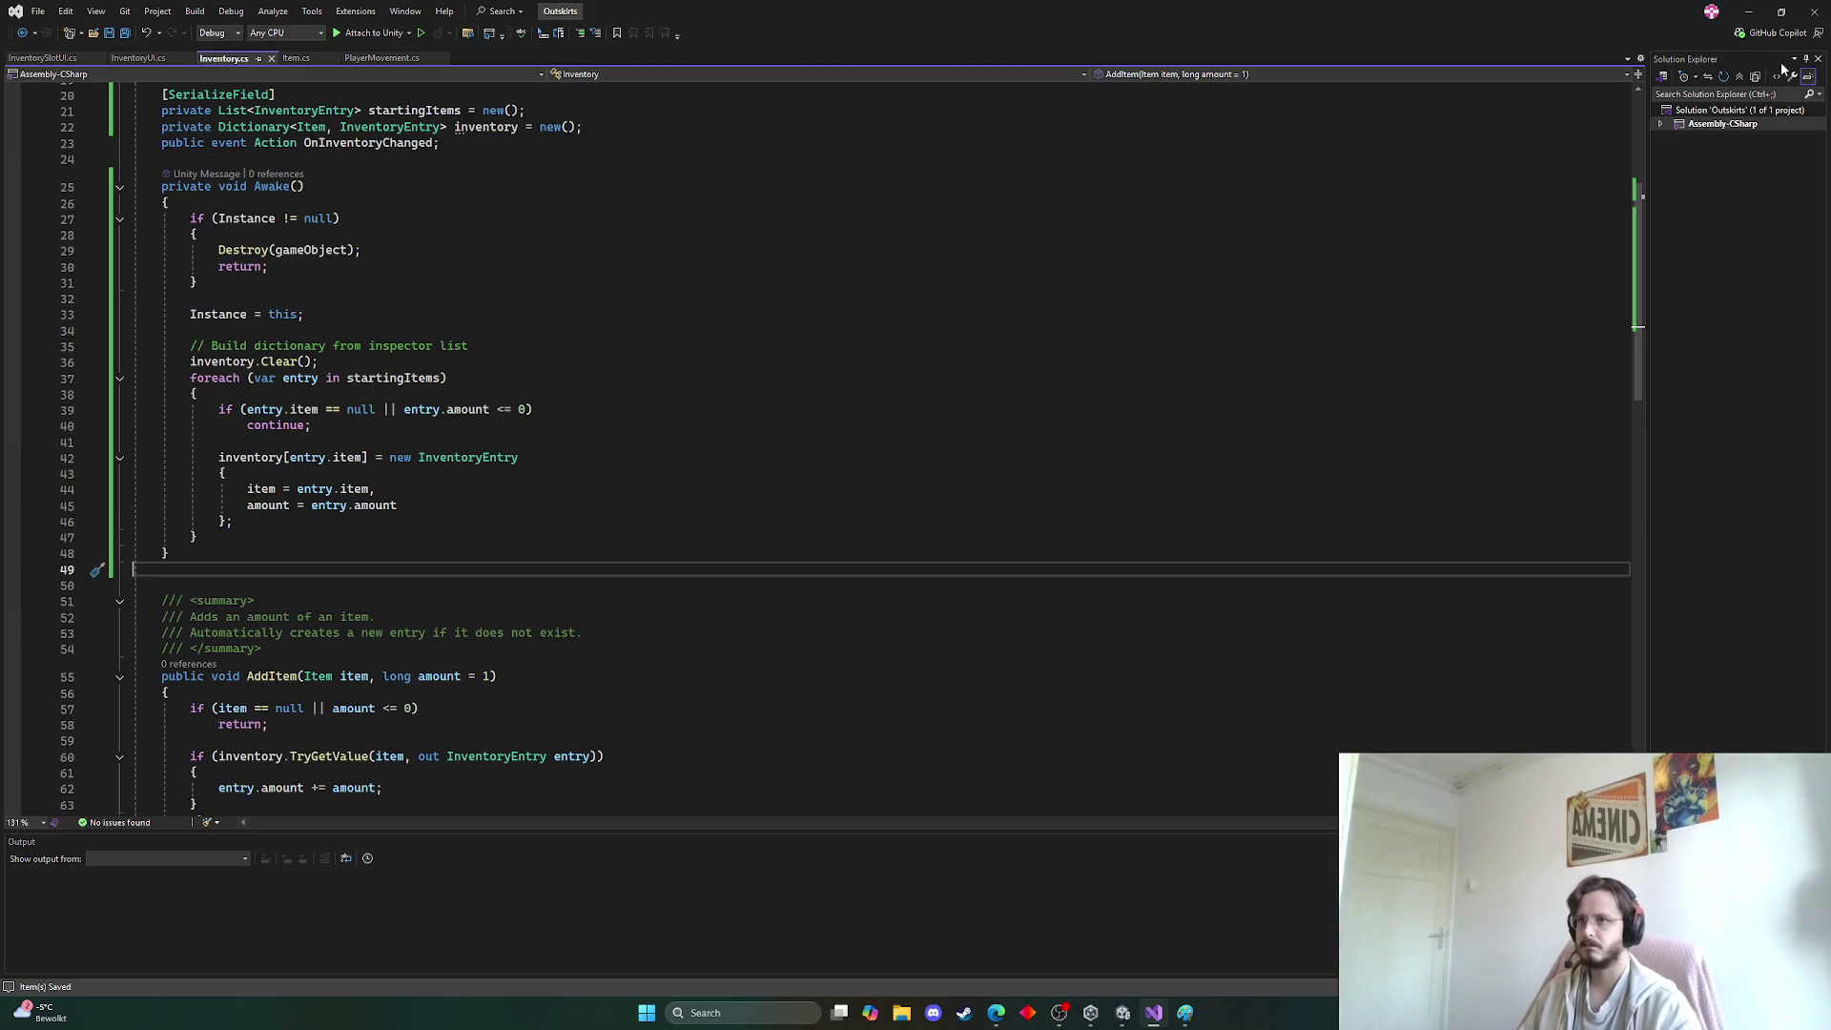
pyautogui.click(1749, 12)
# Add a Starting Items entry of Slimeball with amount 5 and enter Play mode
pyautogui.click(1433, 221)
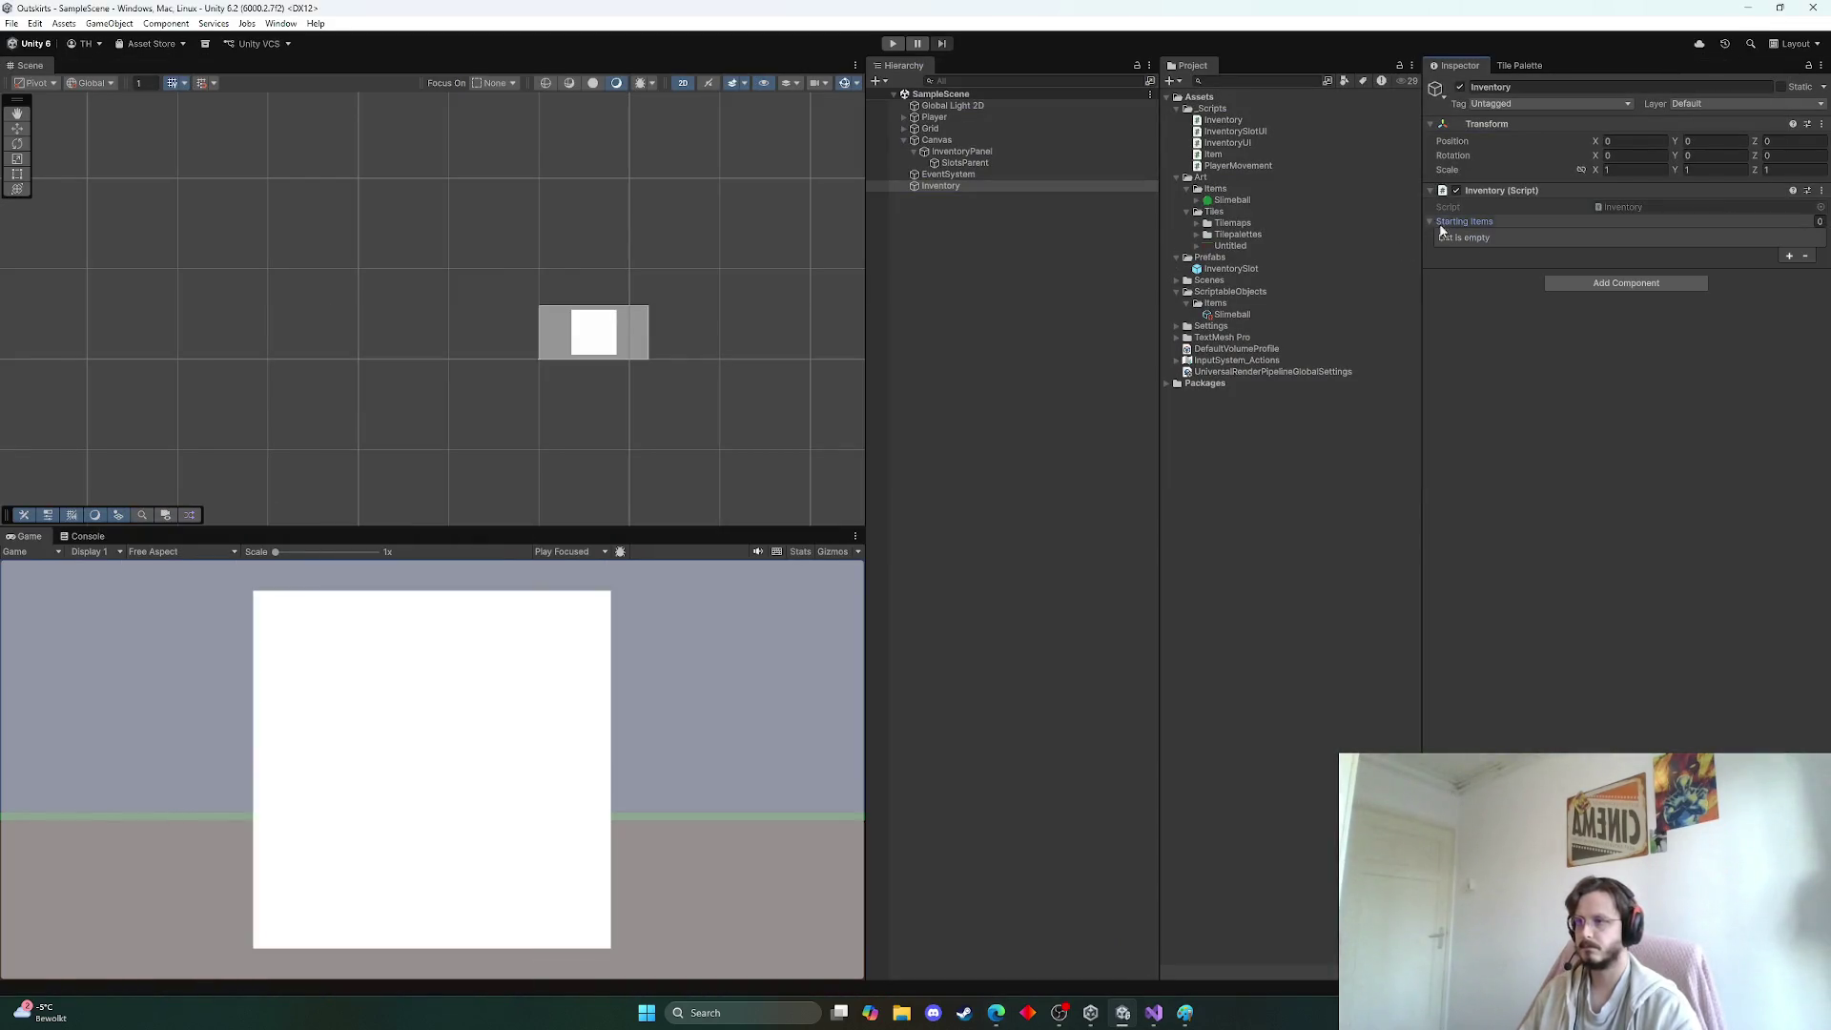
pyautogui.click(1789, 255)
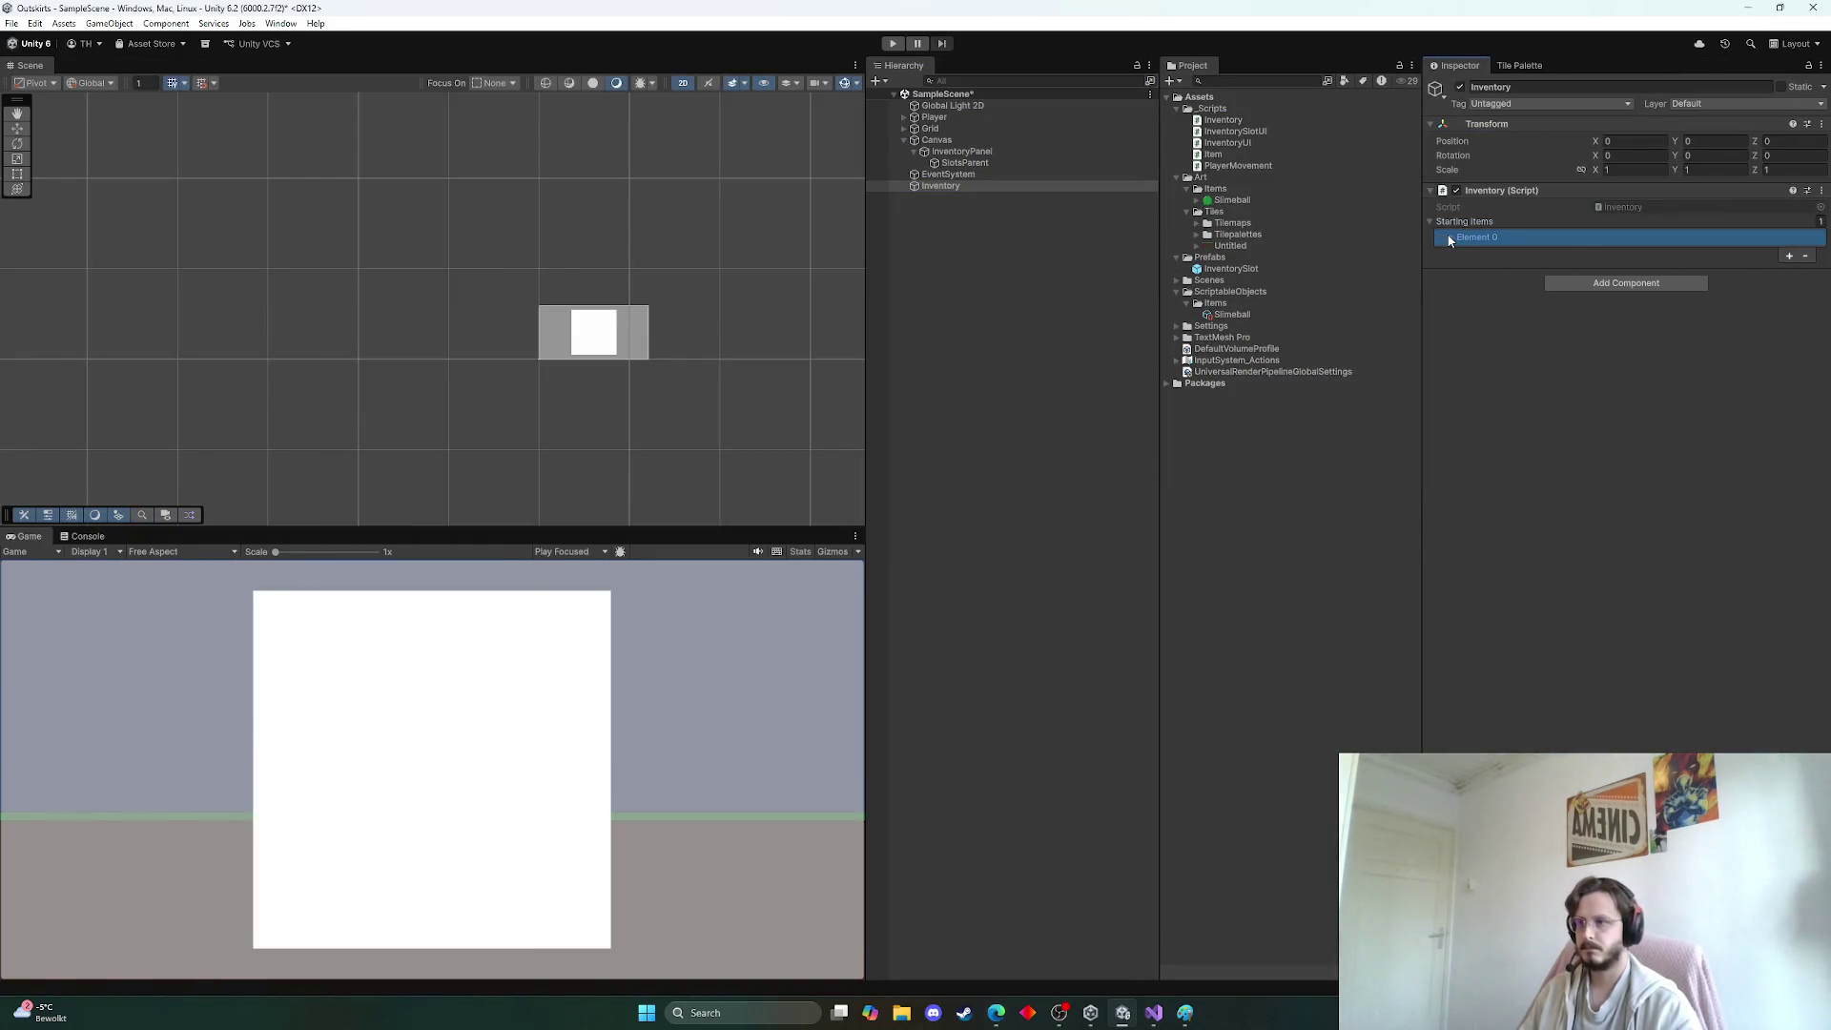
pyautogui.click(1446, 238)
pyautogui.click(1817, 253)
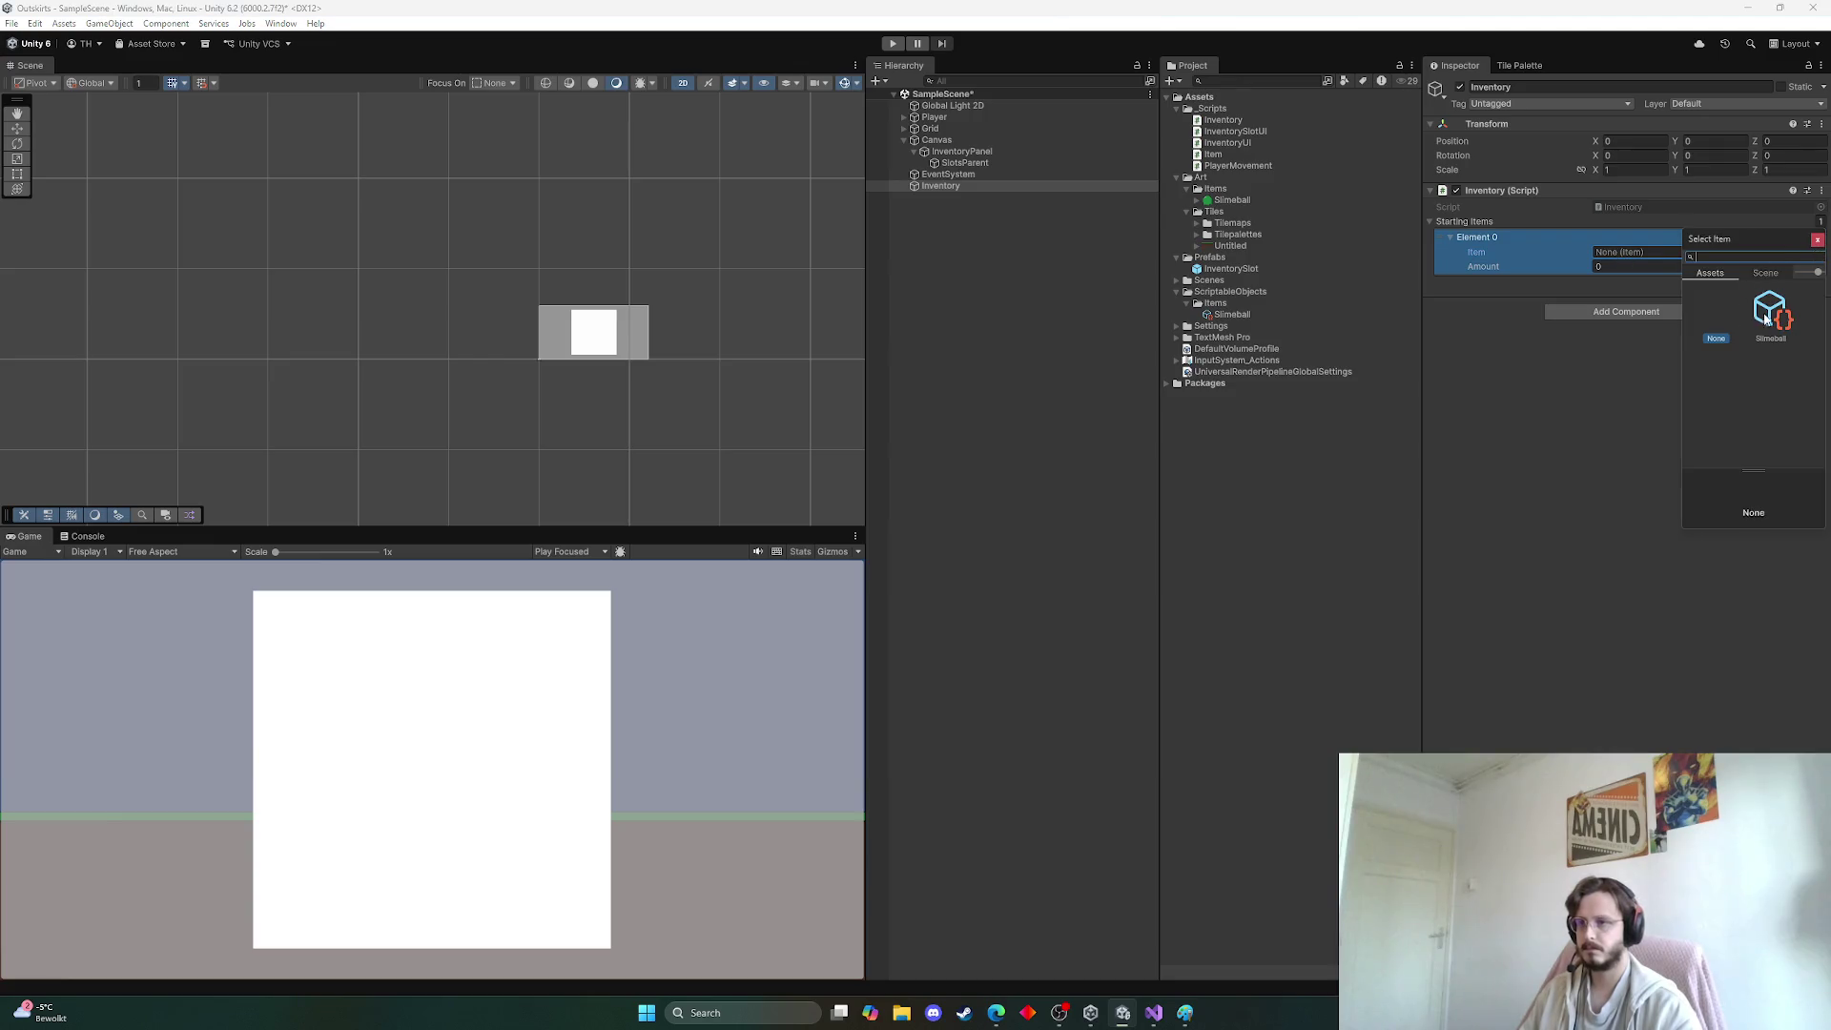
pyautogui.doubleClick(1771, 312)
pyautogui.click(1640, 266)
pyautogui.write('5')
pyautogui.press('Return')
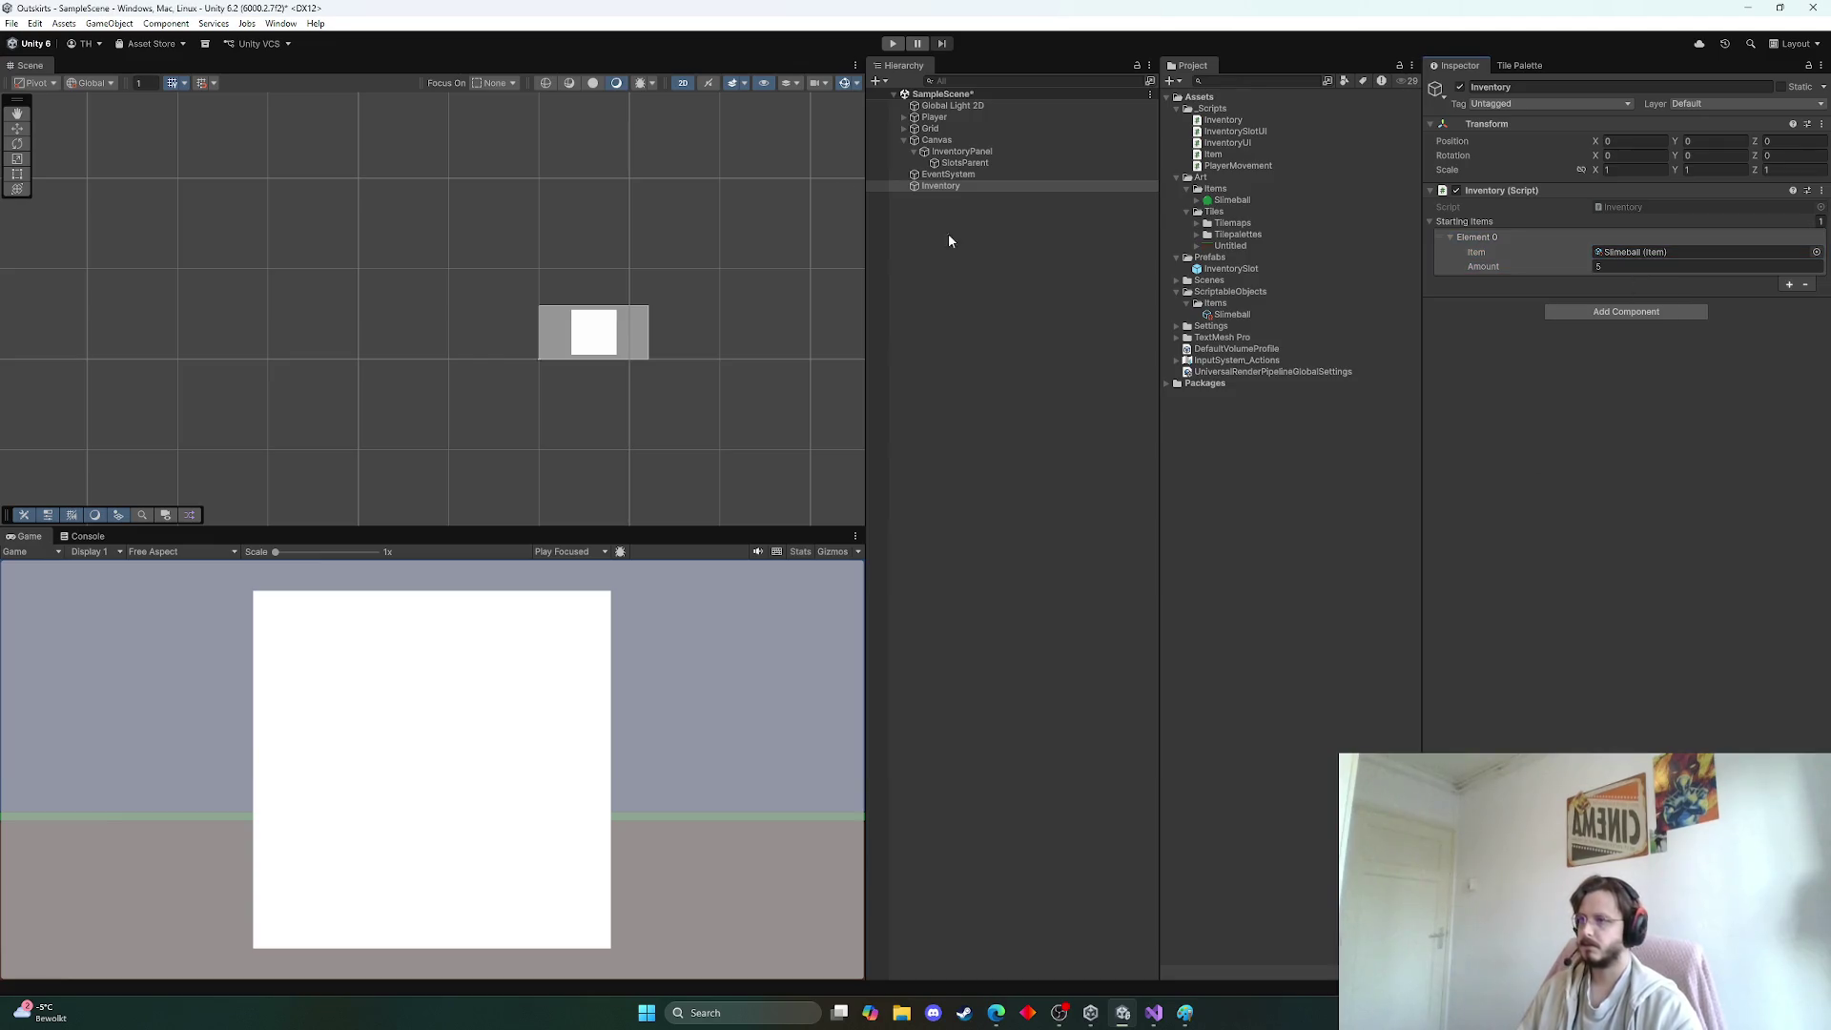
pyautogui.click(891, 43)
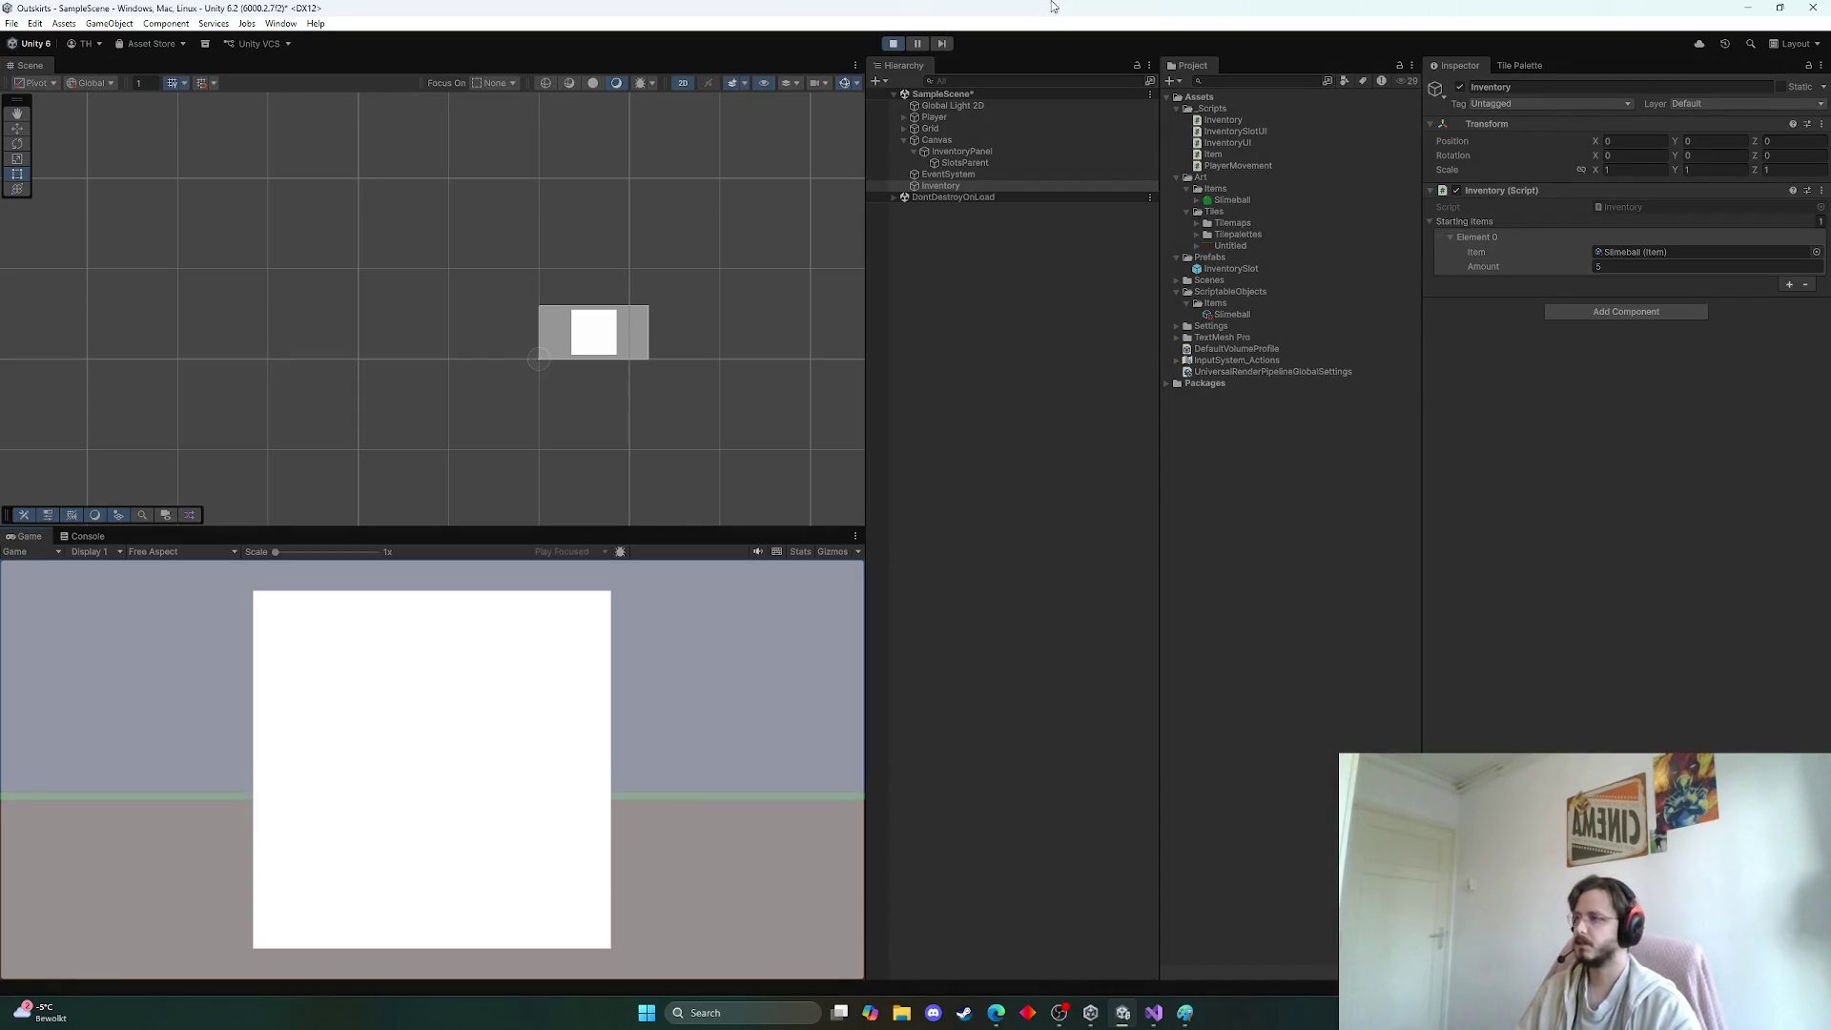
# While the game runs, inspect Inventory's starting items and the SlotsParent and InventoryPanel objects
pyautogui.click(947, 187)
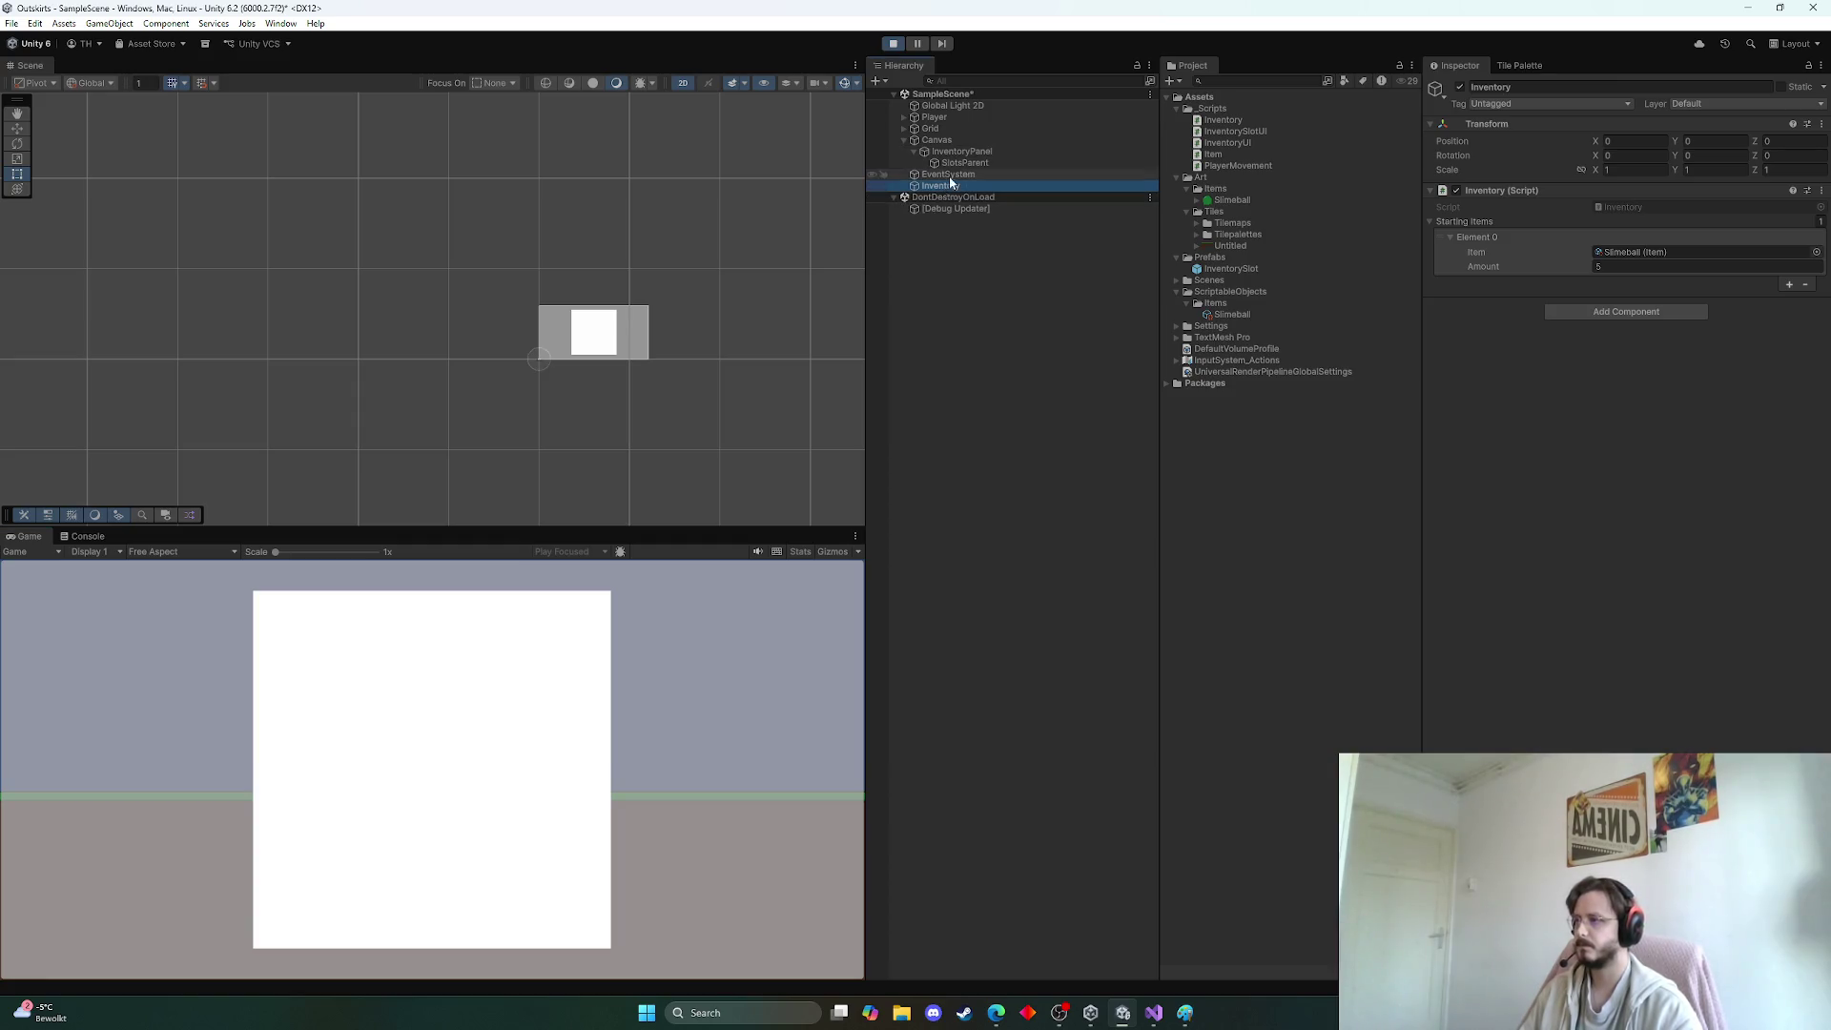
pyautogui.click(1158, 1016)
pyautogui.scroll(3, 734, 521)
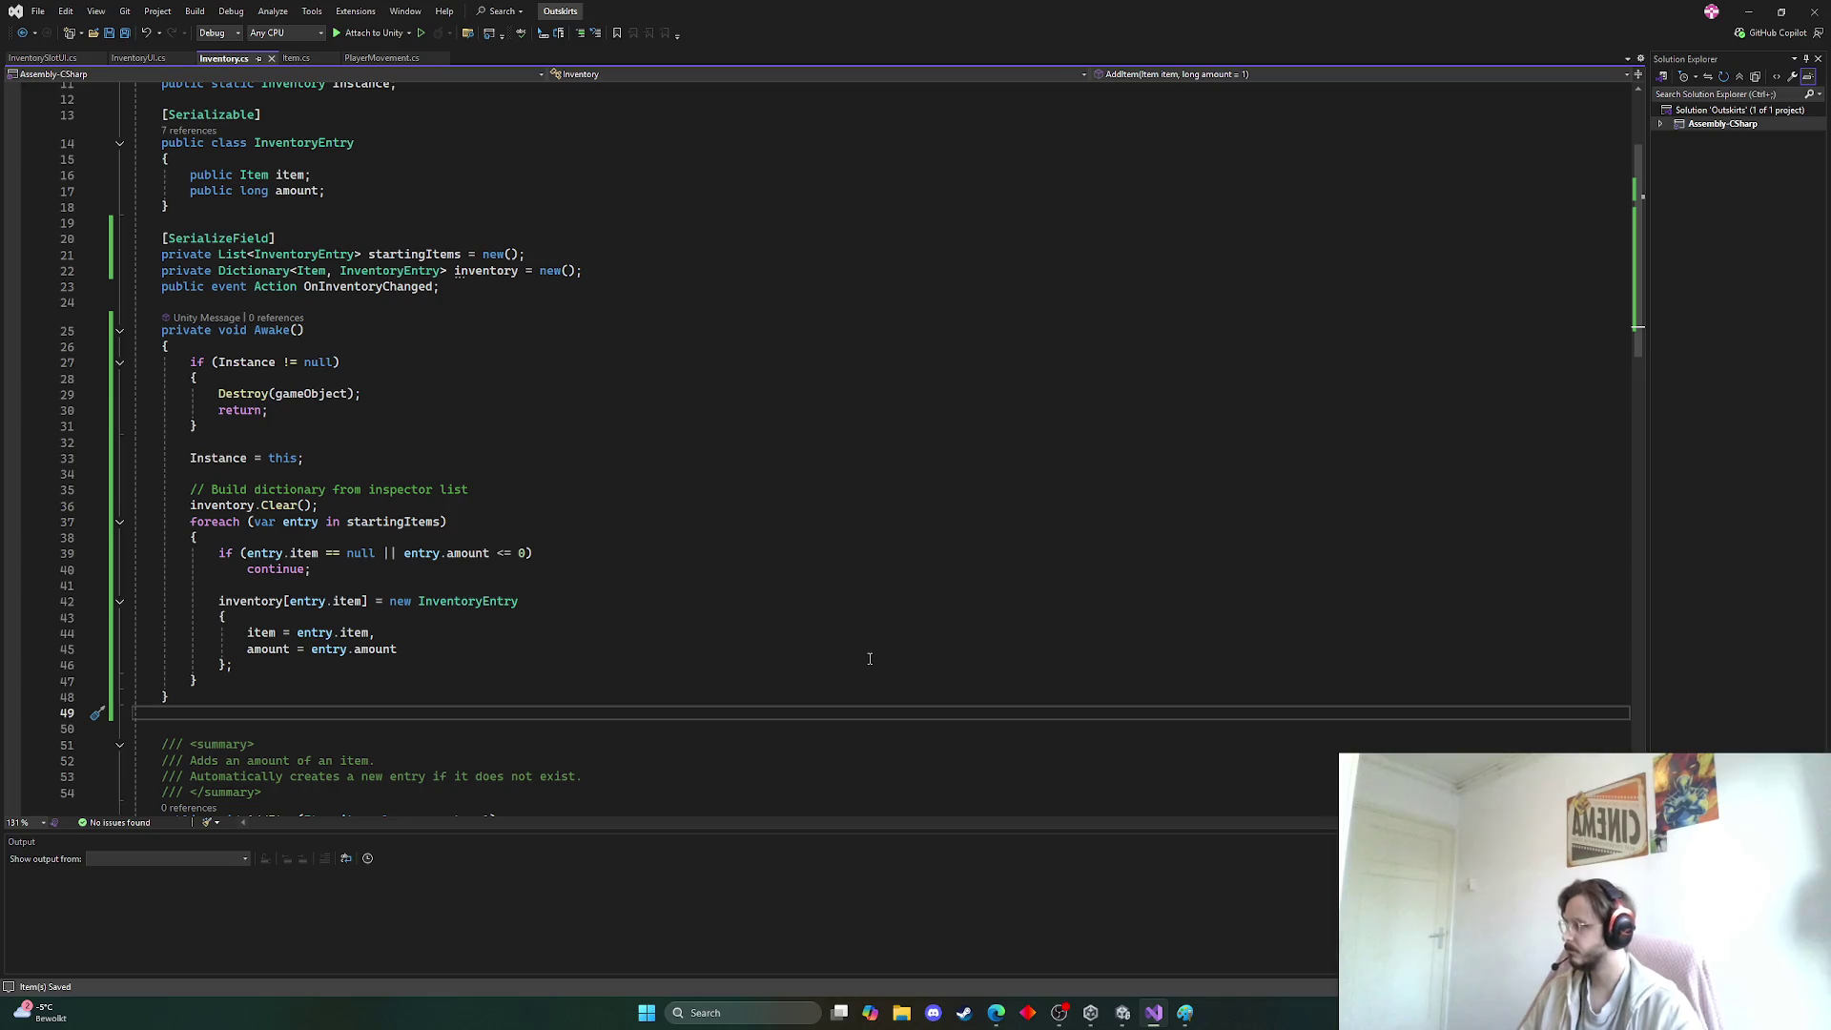
pyautogui.click(1123, 1013)
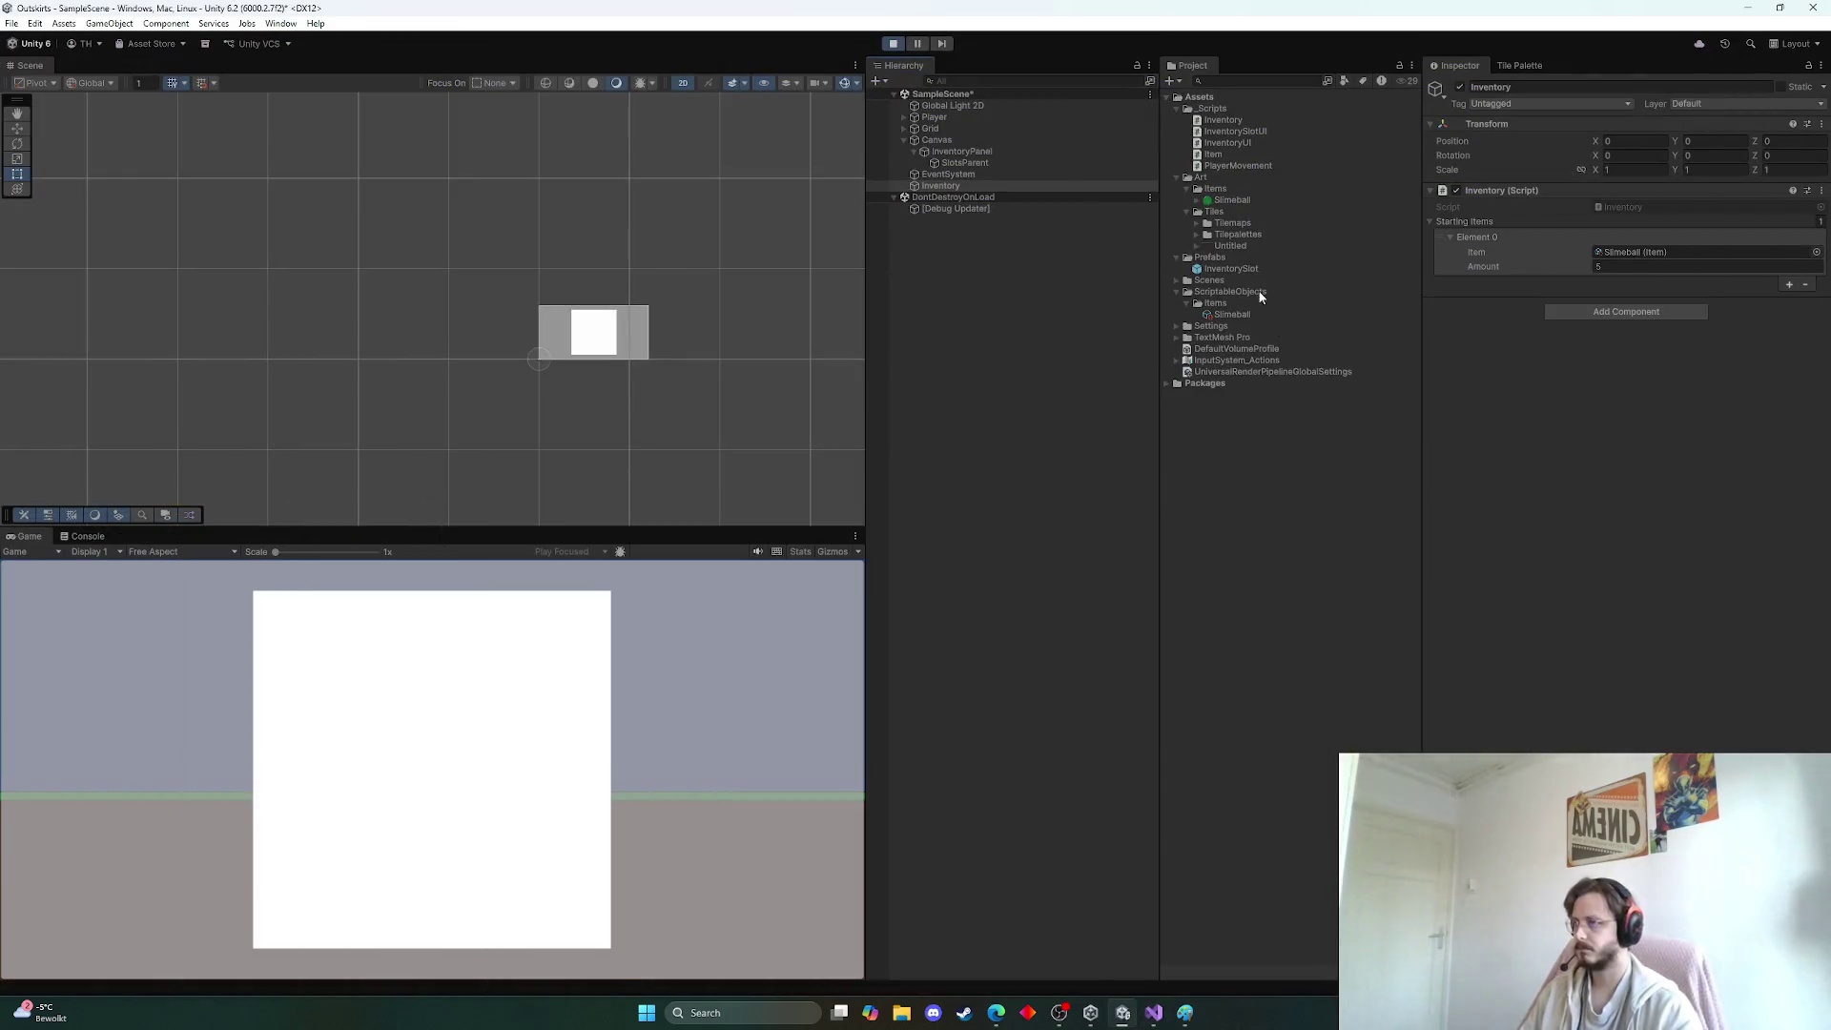
pyautogui.click(963, 161)
pyautogui.click(963, 152)
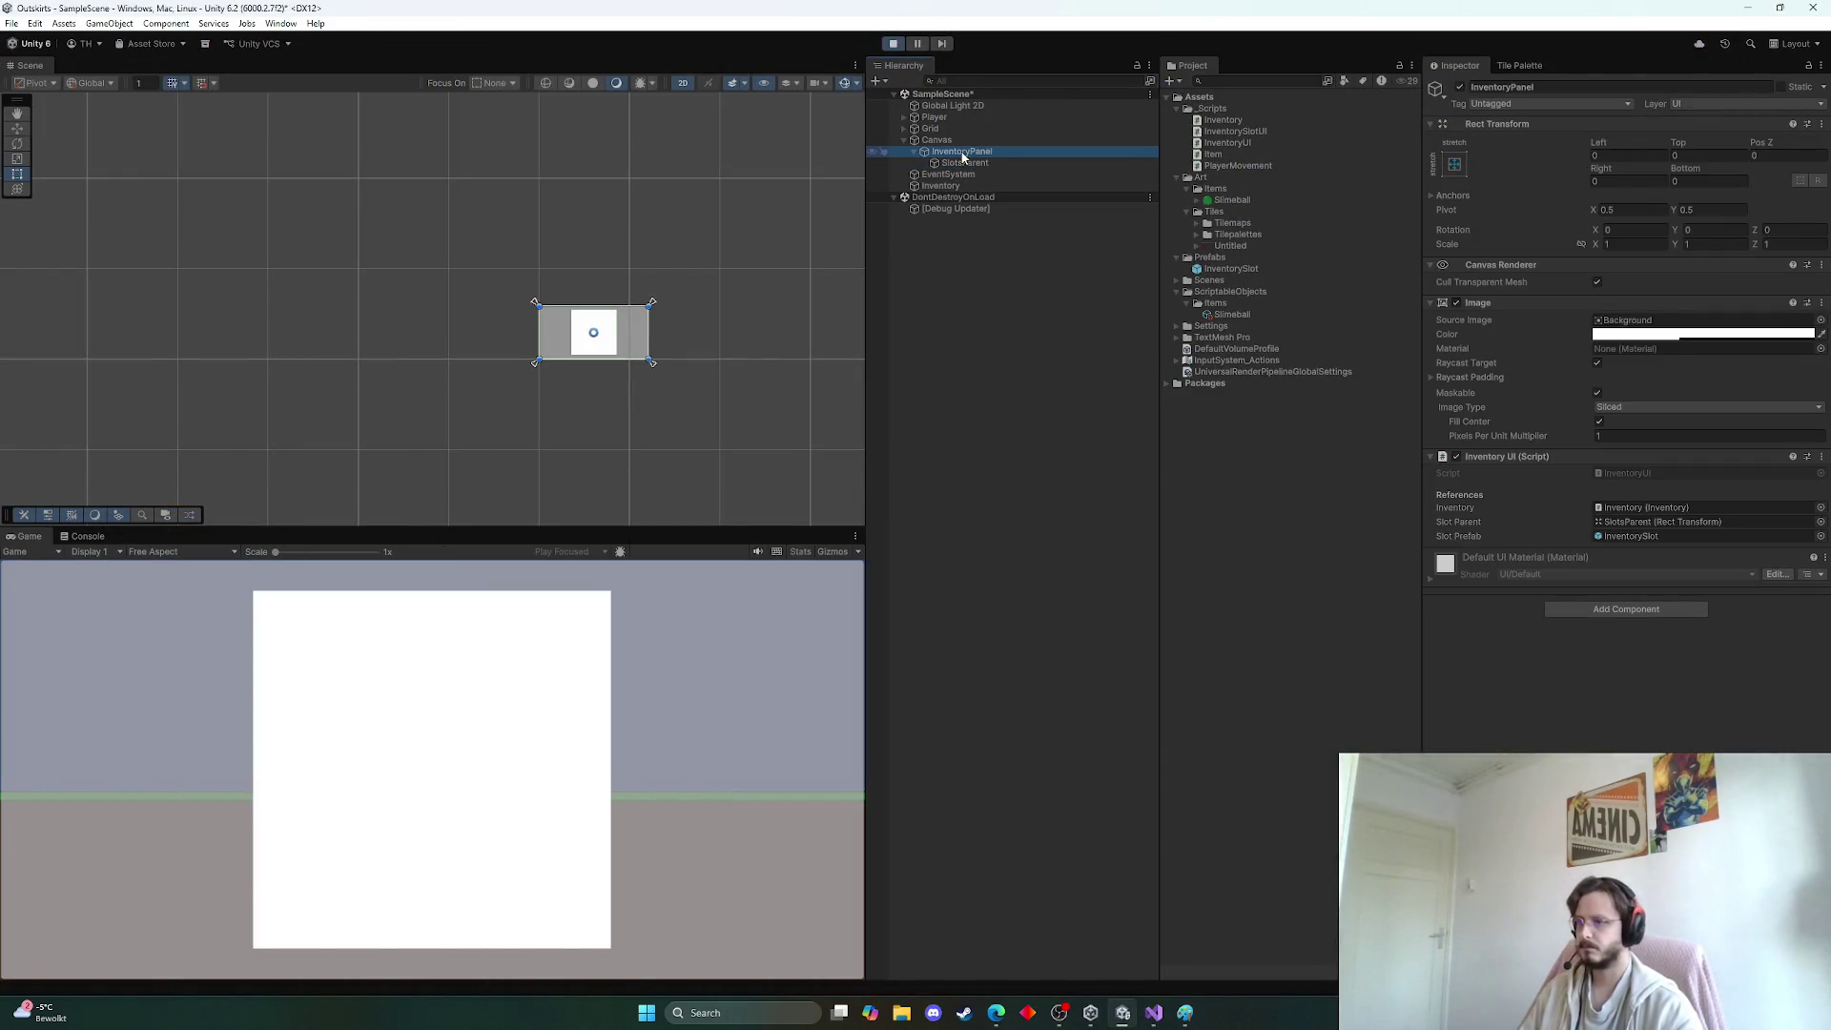
pyautogui.moveTo(967, 164); pyautogui.dragTo(982, 153)
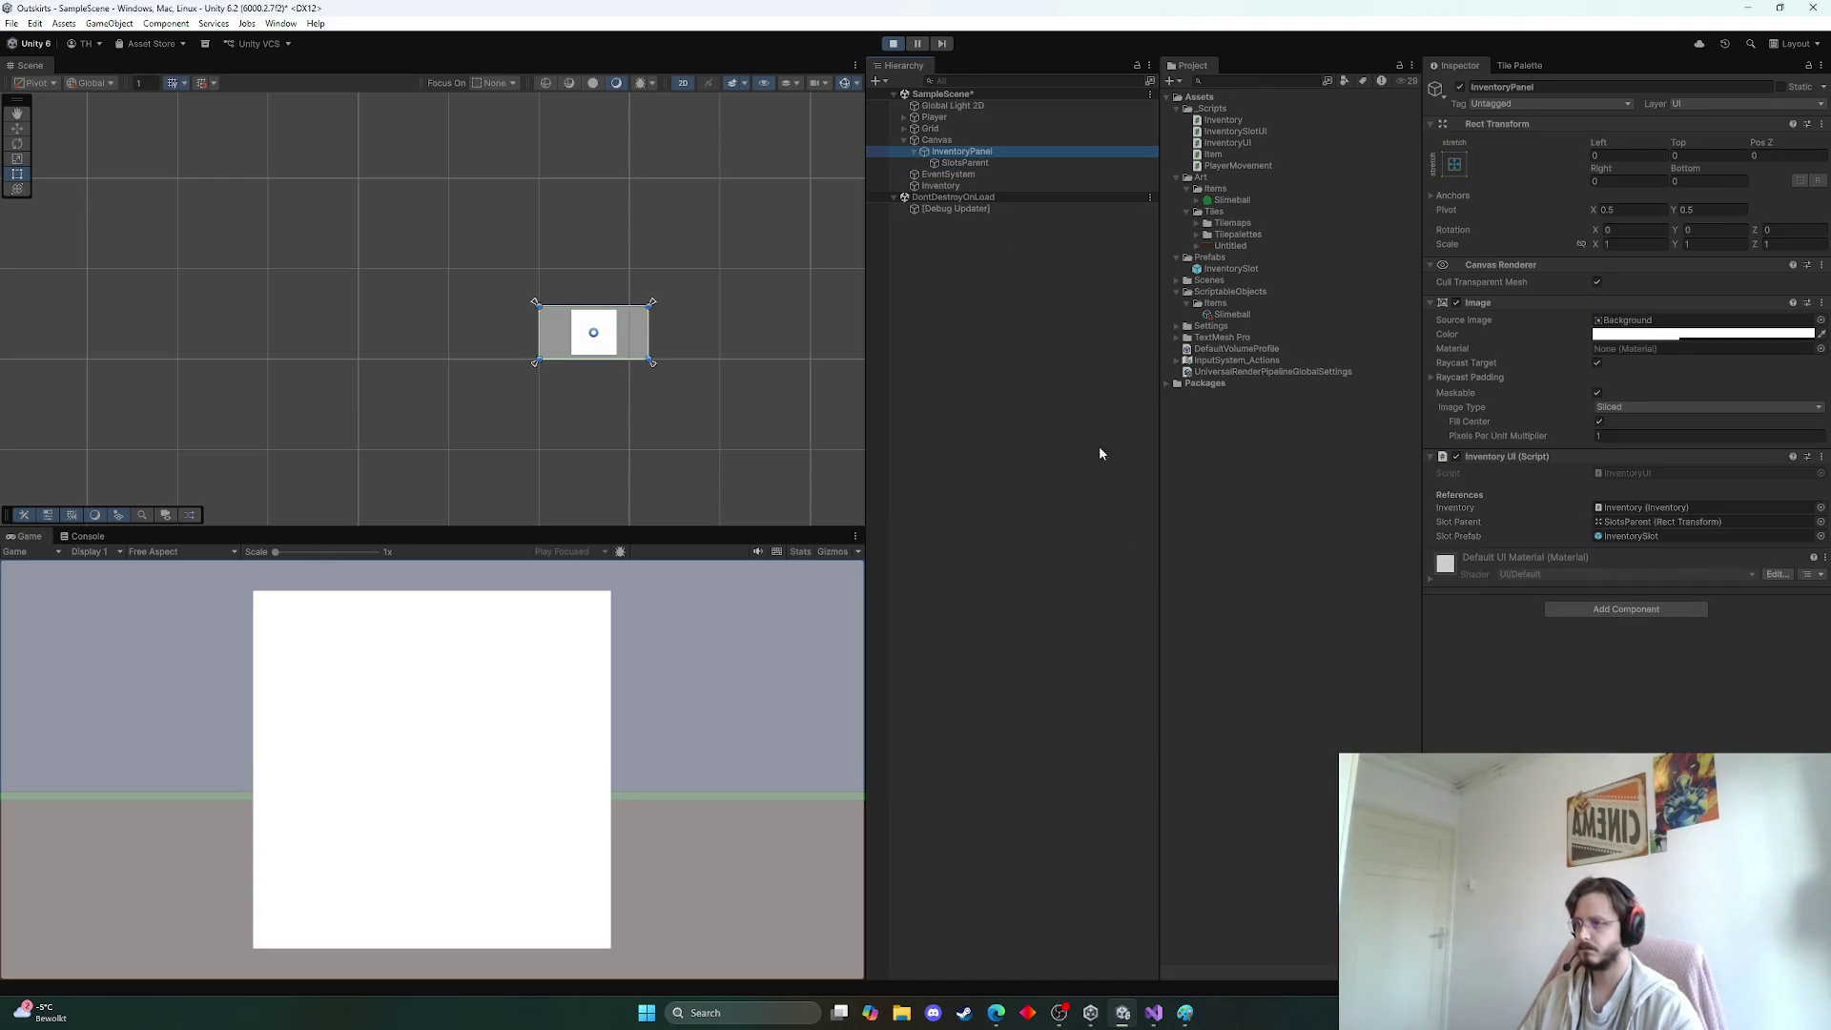
pyautogui.click(963, 186)
pyautogui.click(974, 153)
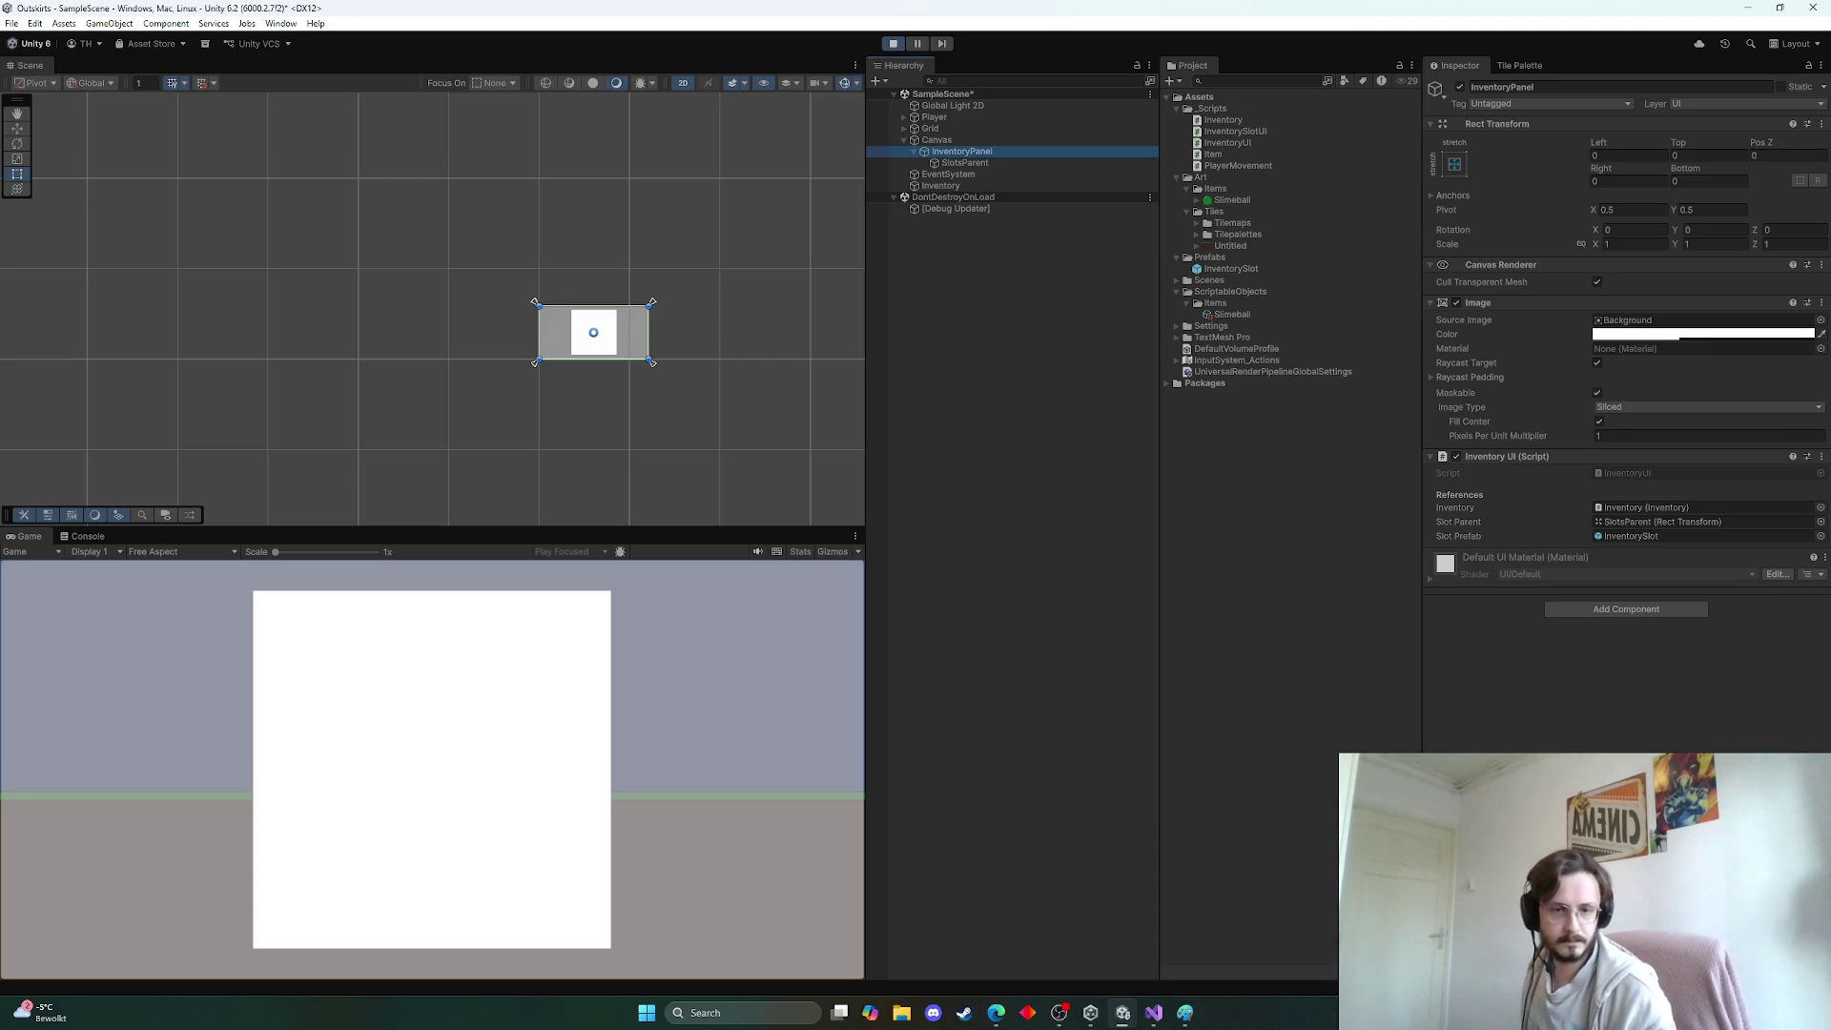
# Stop play mode and check that Inventory still keeps its 5 Slimeball entry
pyautogui.hotkey('alt', 'Tab')
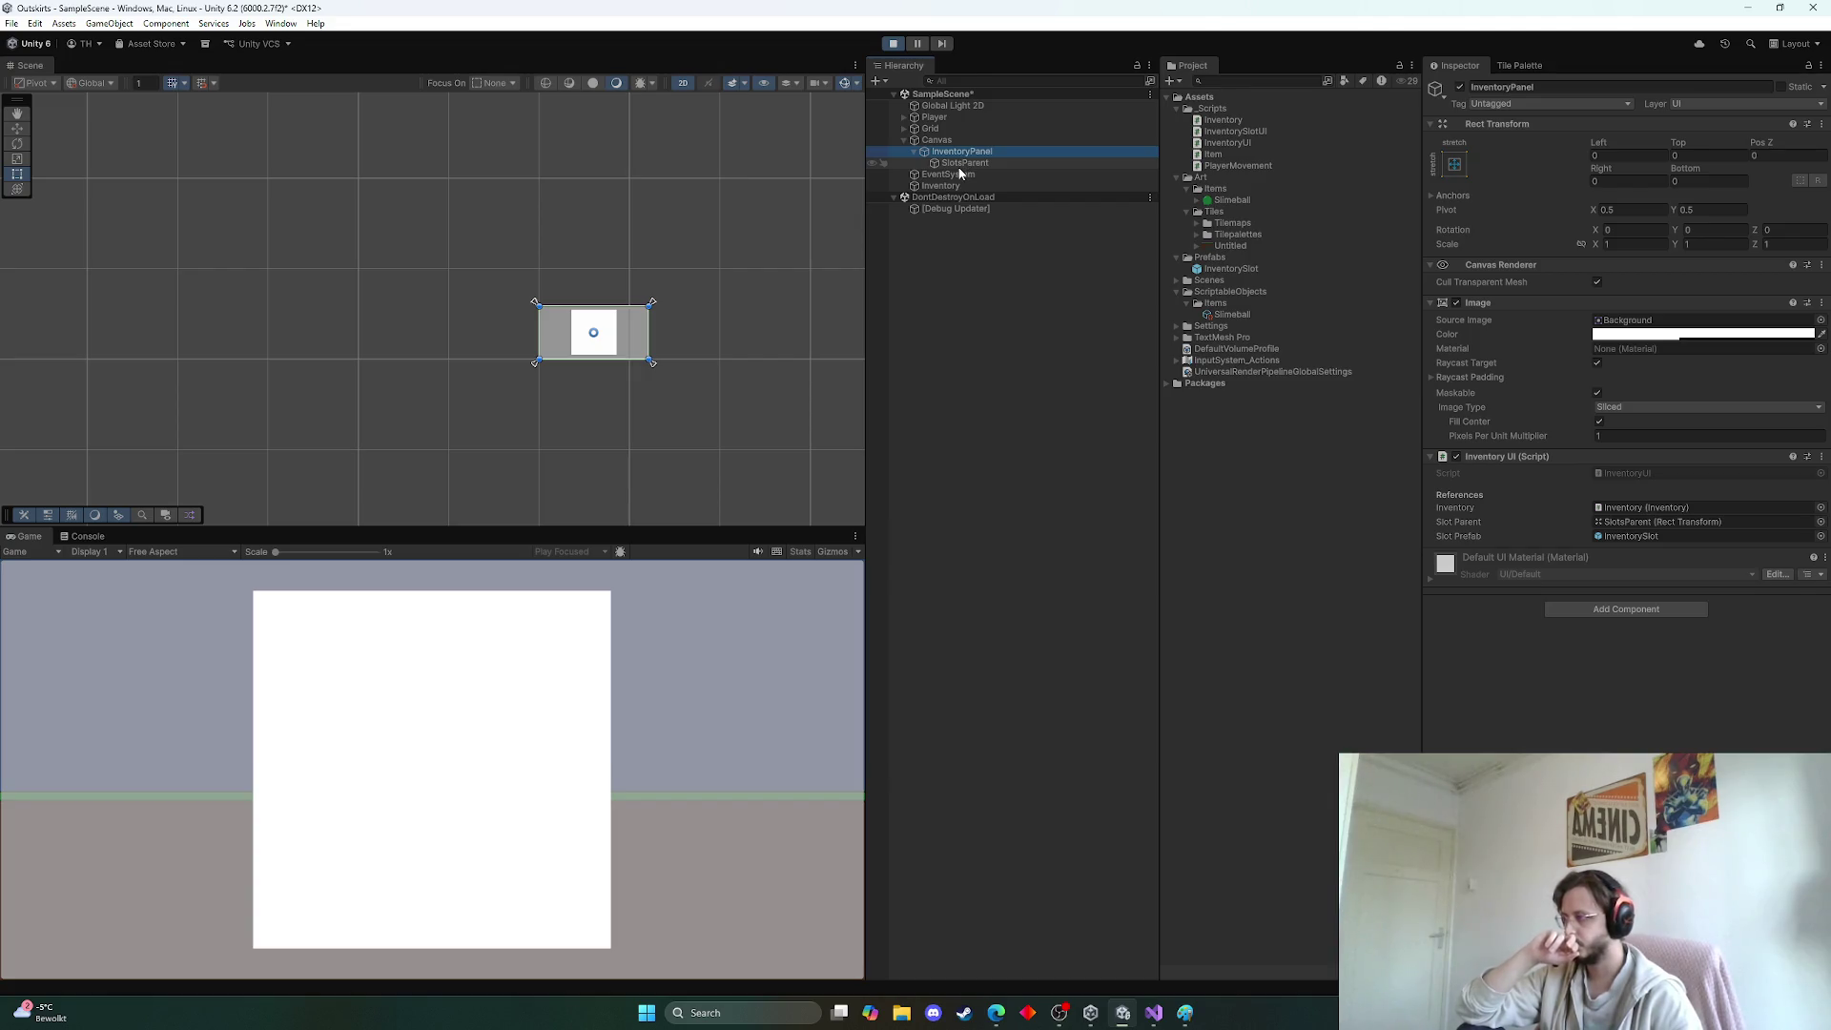
pyautogui.click(700, 725)
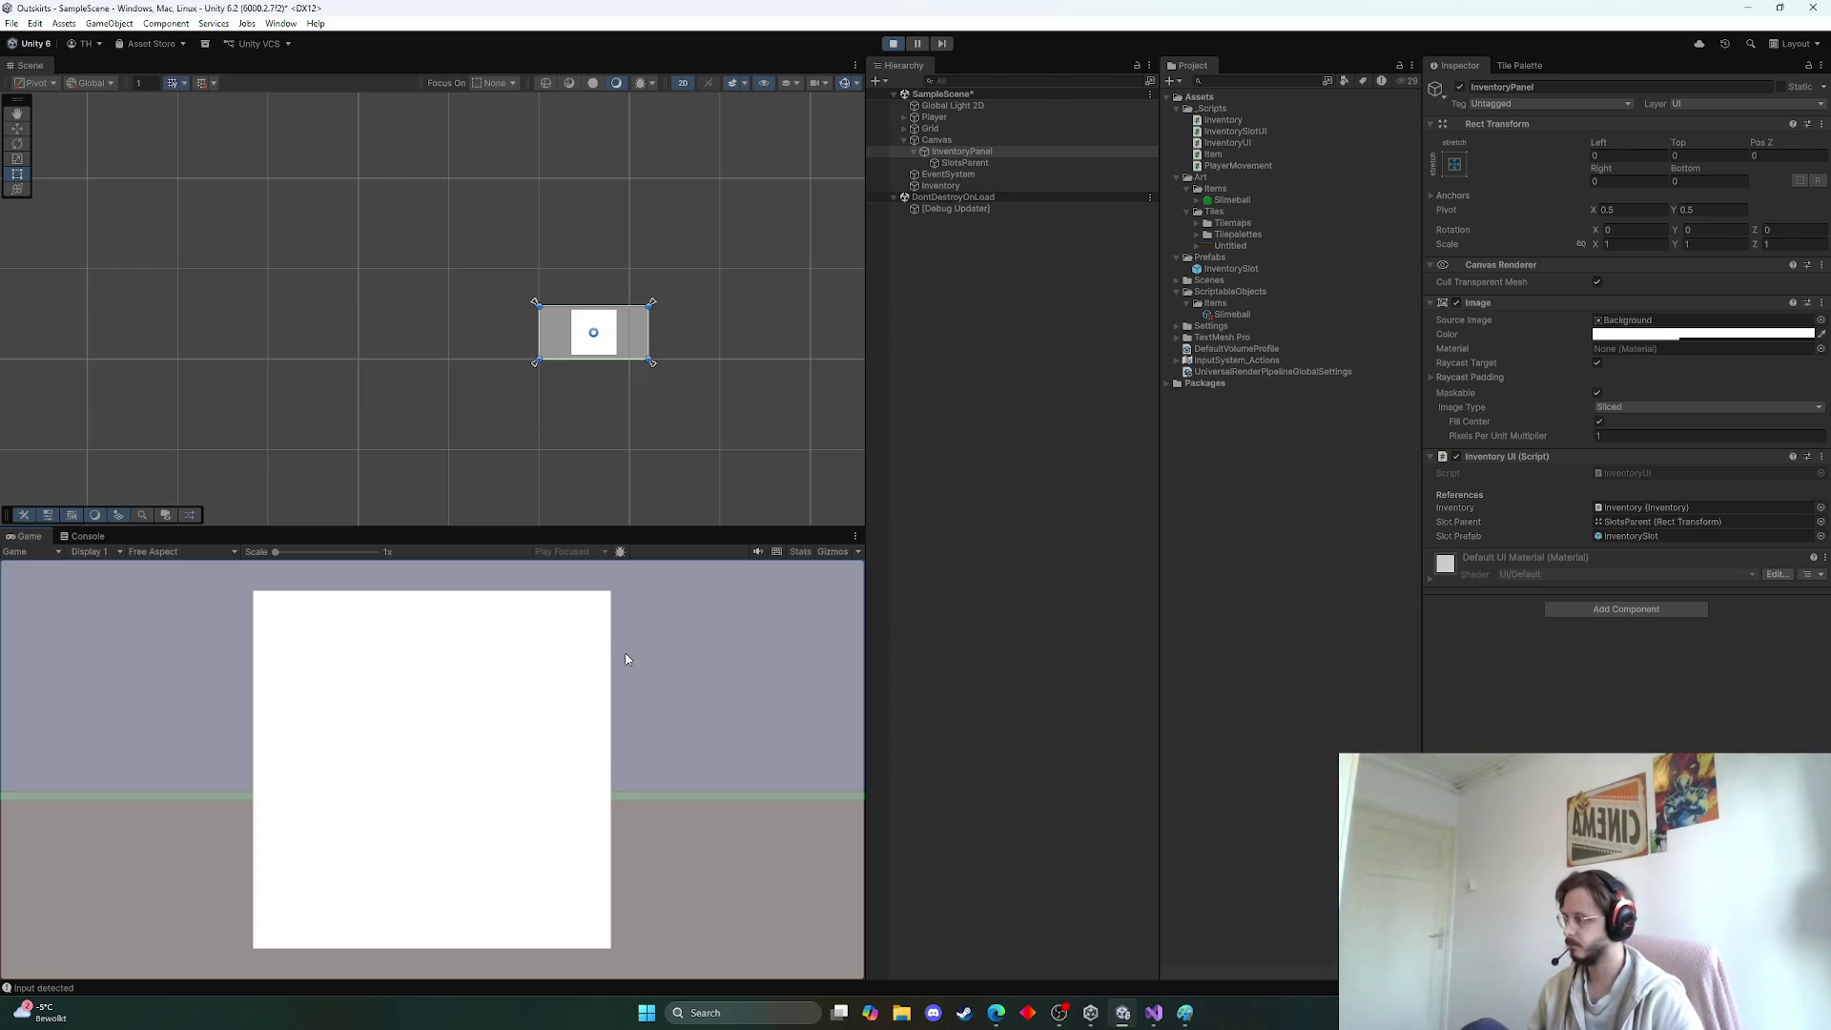
pyautogui.click(892, 43)
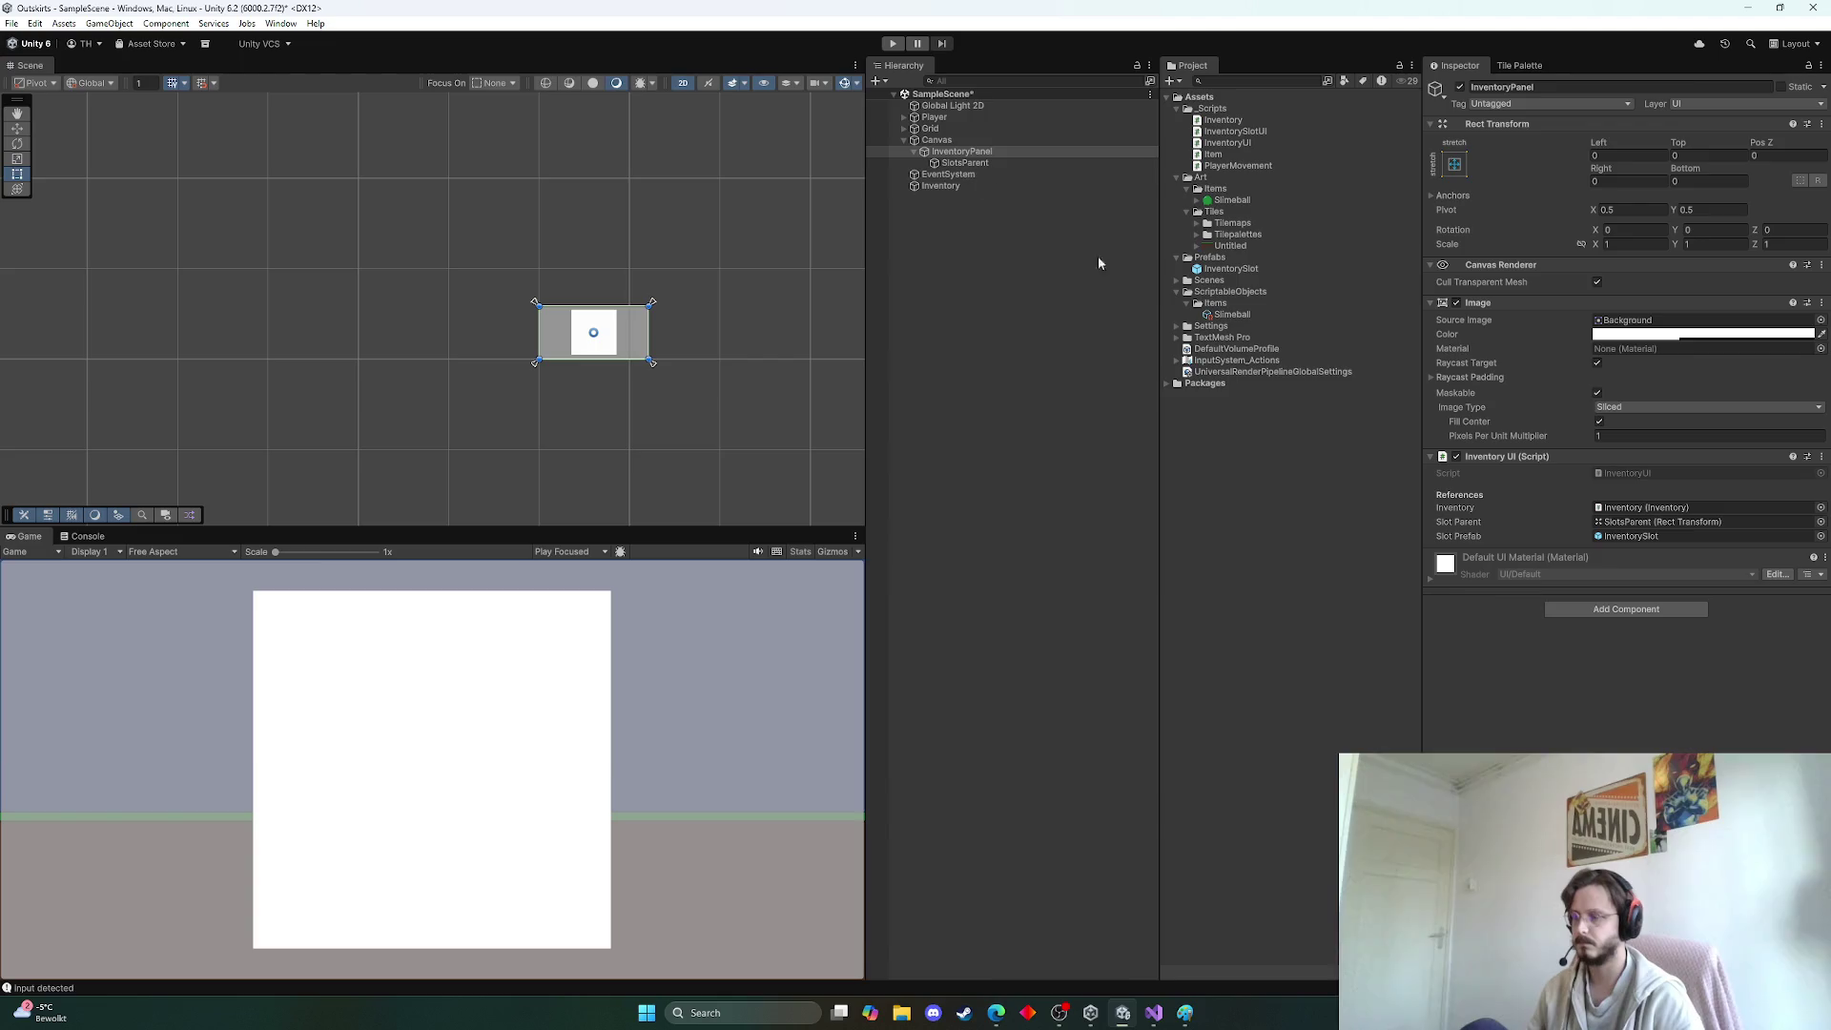
pyautogui.click(940, 185)
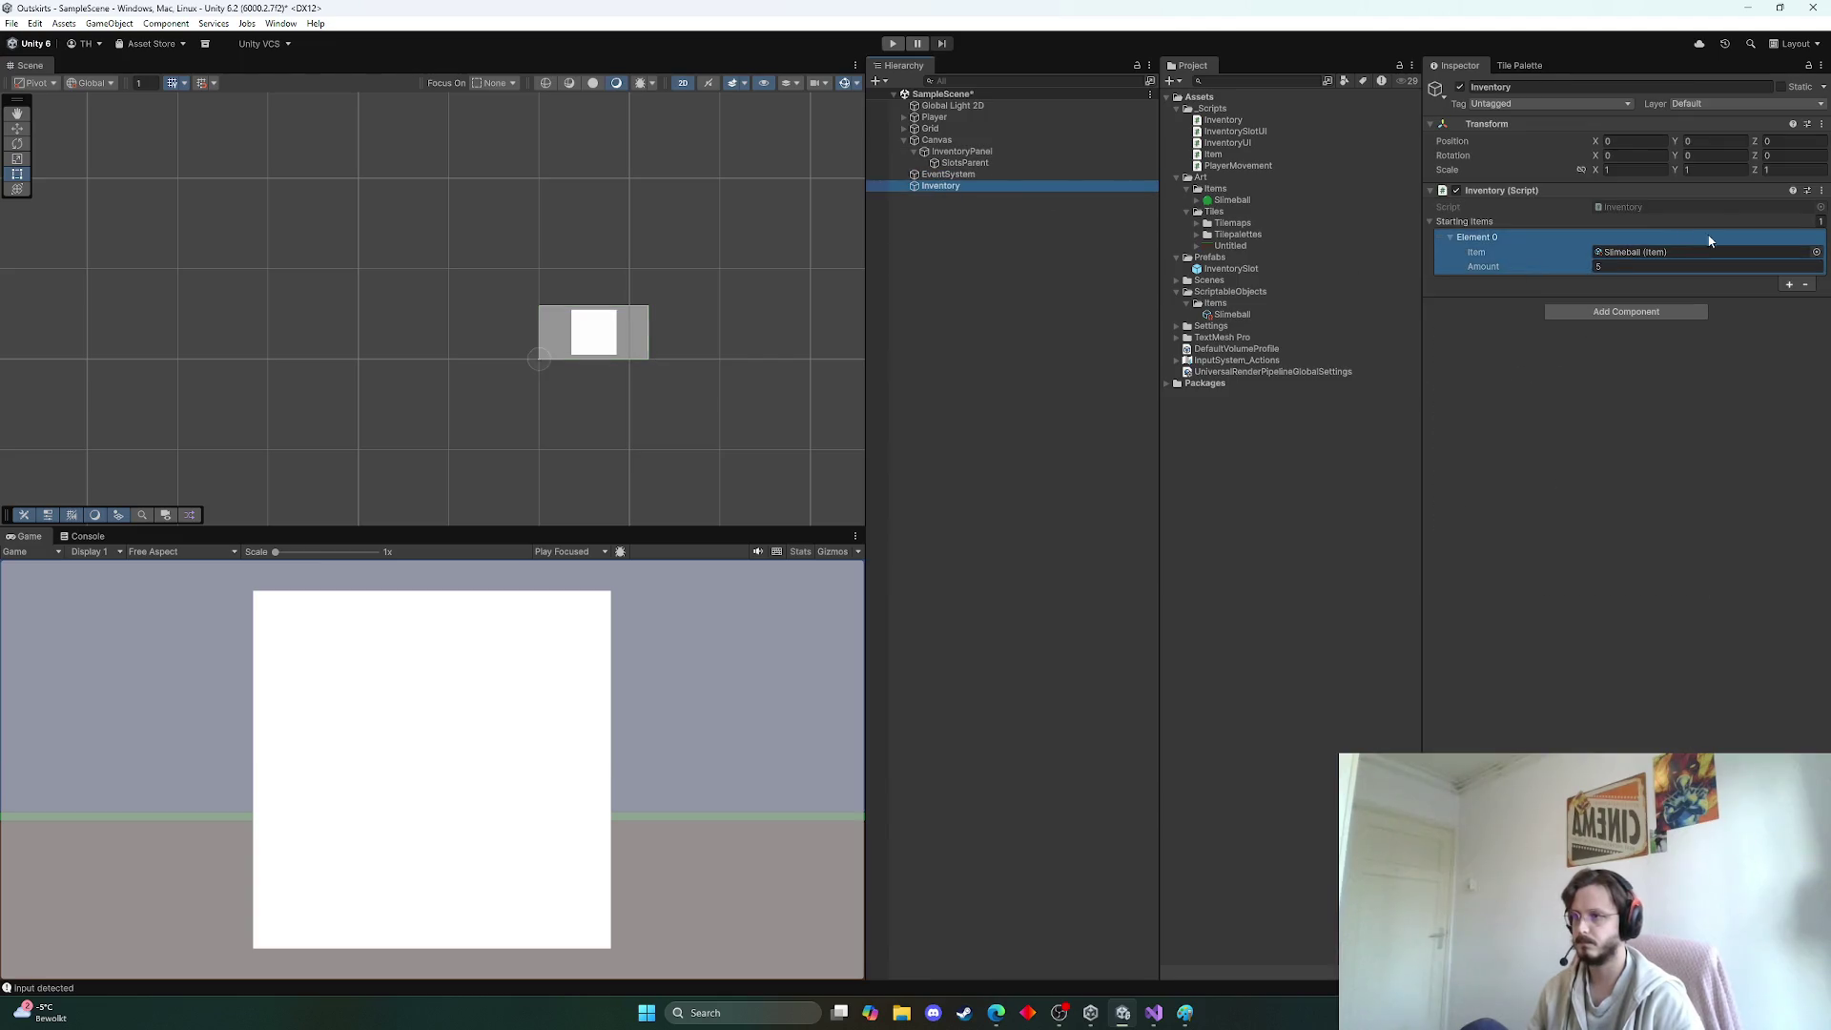
# Undo the startingItems field and its Awake loading code in Inventory.cs, then save
pyautogui.doubleClick(1690, 209)
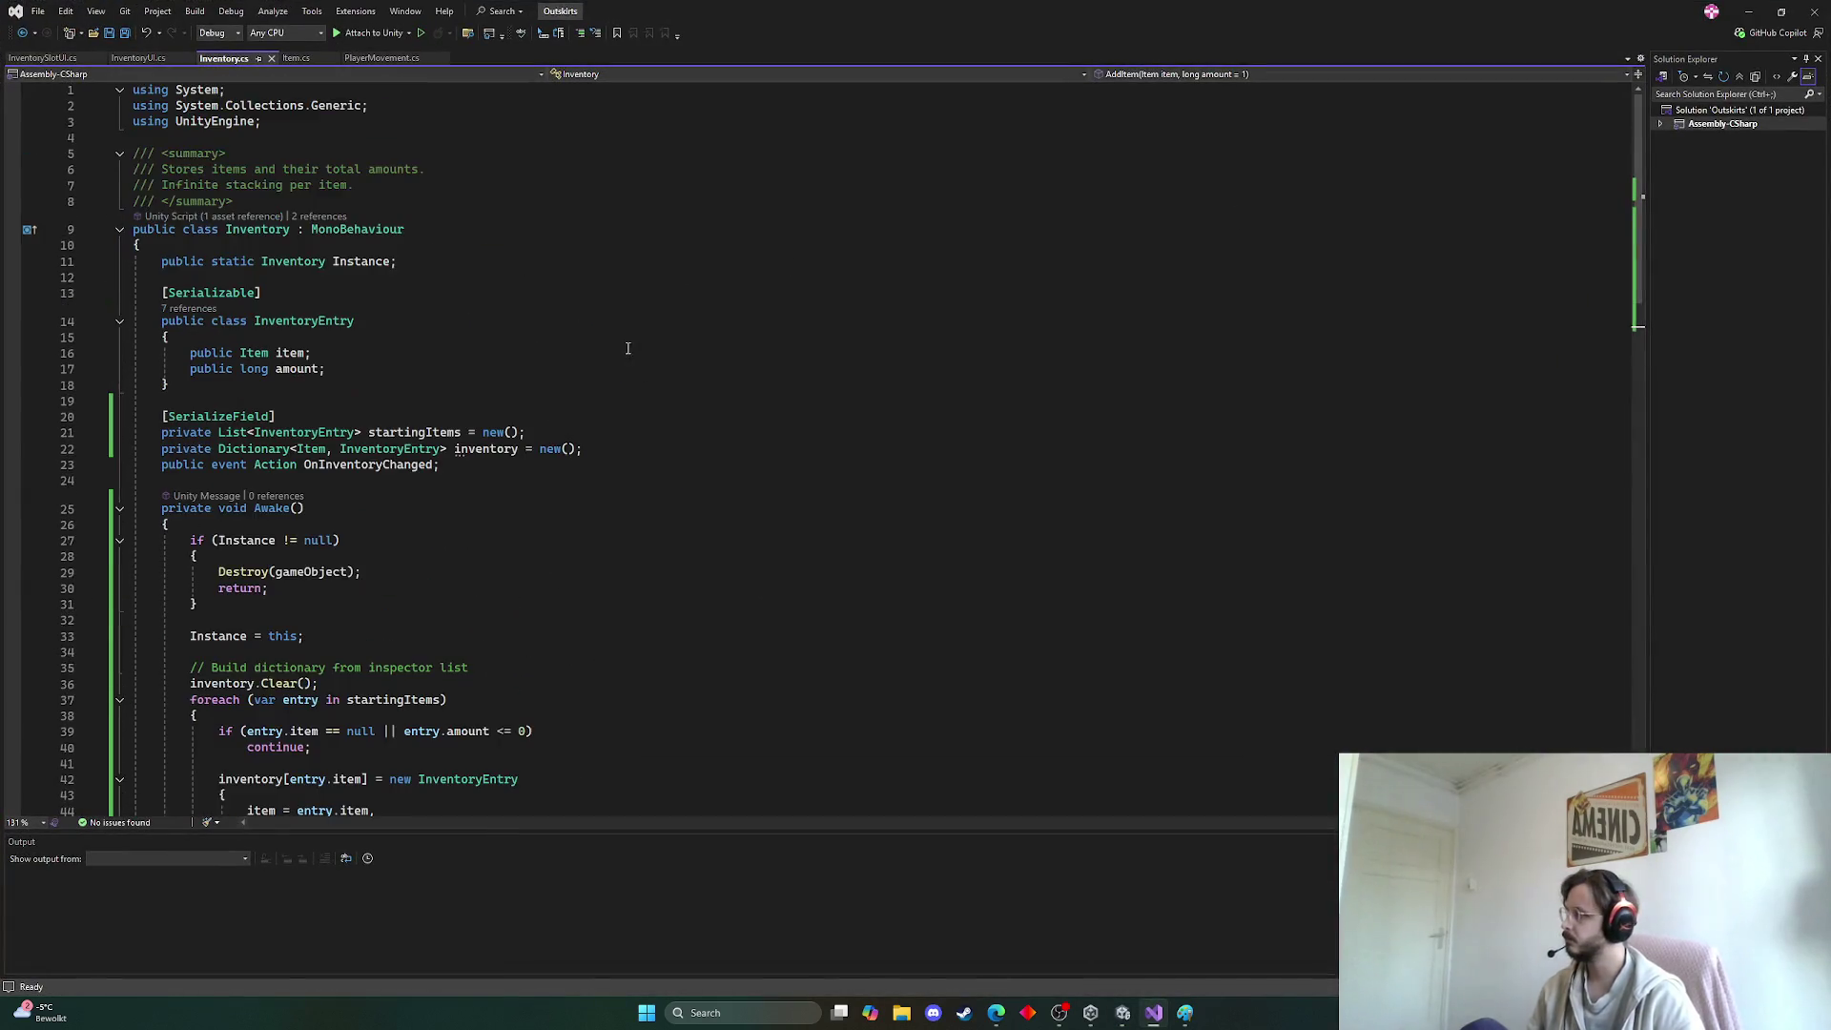
pyautogui.hotkey('ctrl', 'z')
pyautogui.hotkey('ctrl', 'z')
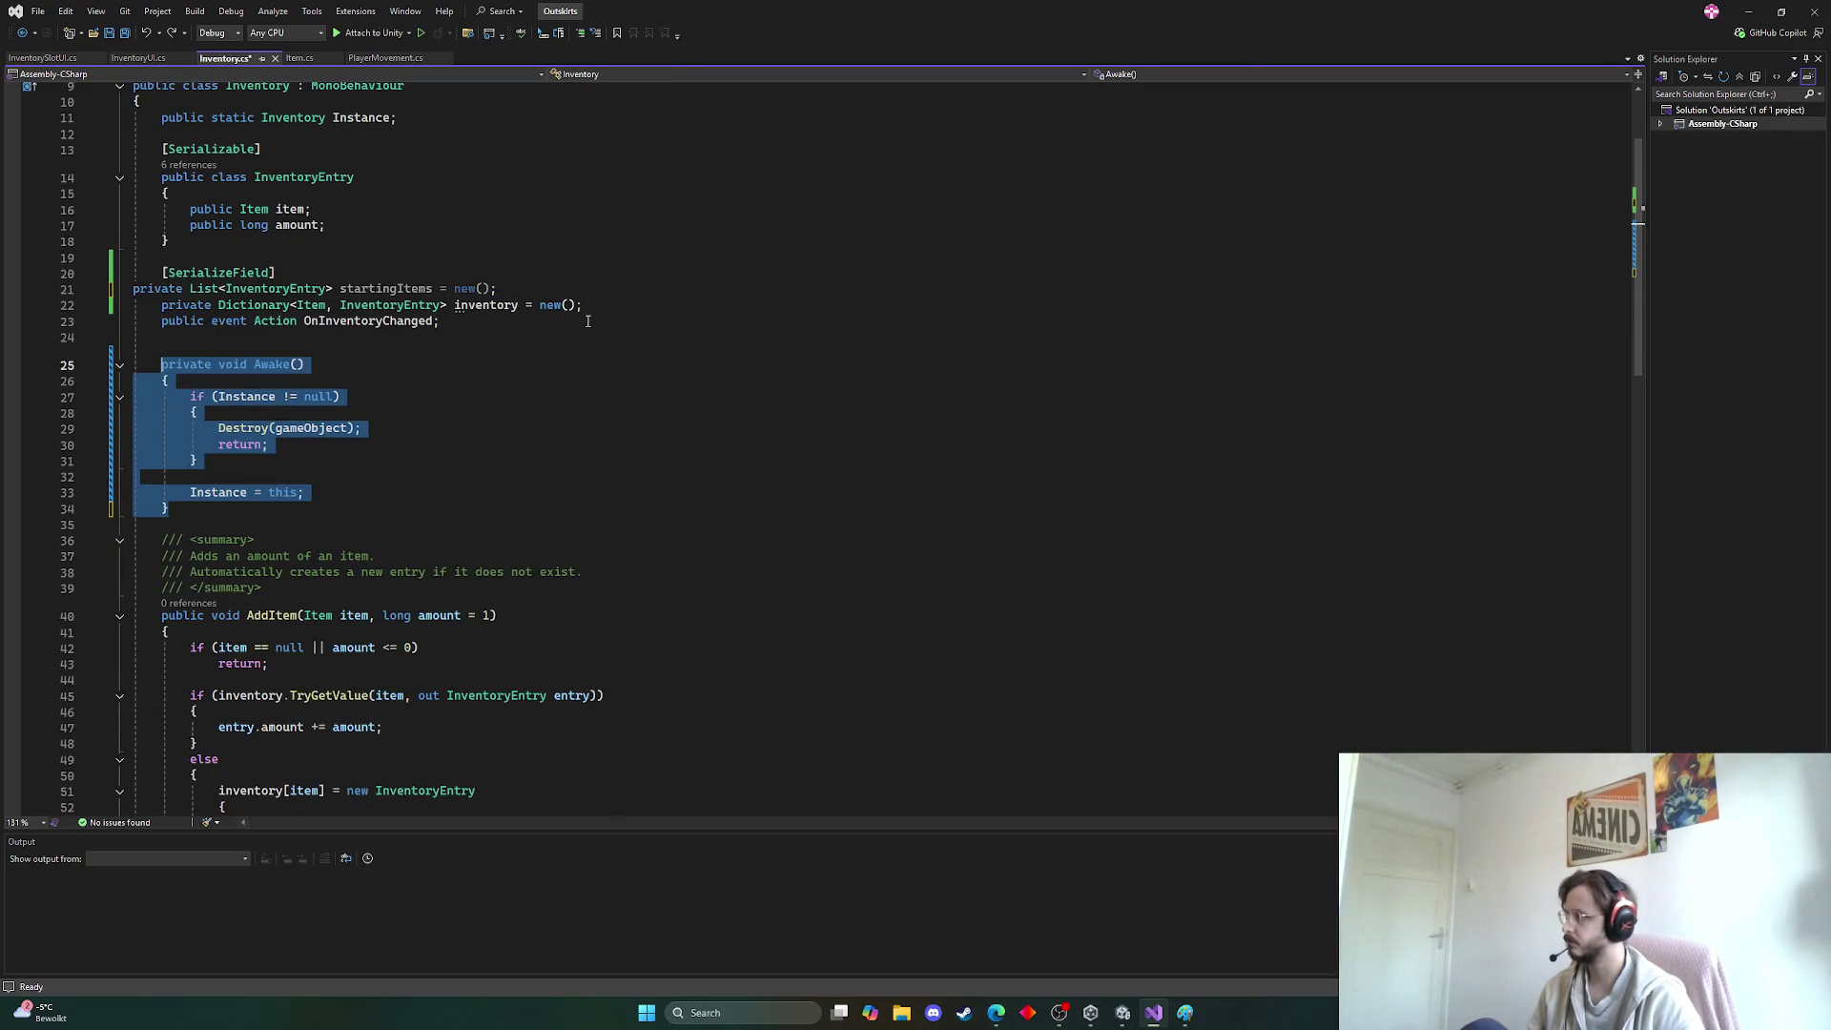
pyautogui.hotkey('ctrl', 'z')
pyautogui.hotkey('ctrl', 'z')
pyautogui.hotkey('ctrl', 'z')
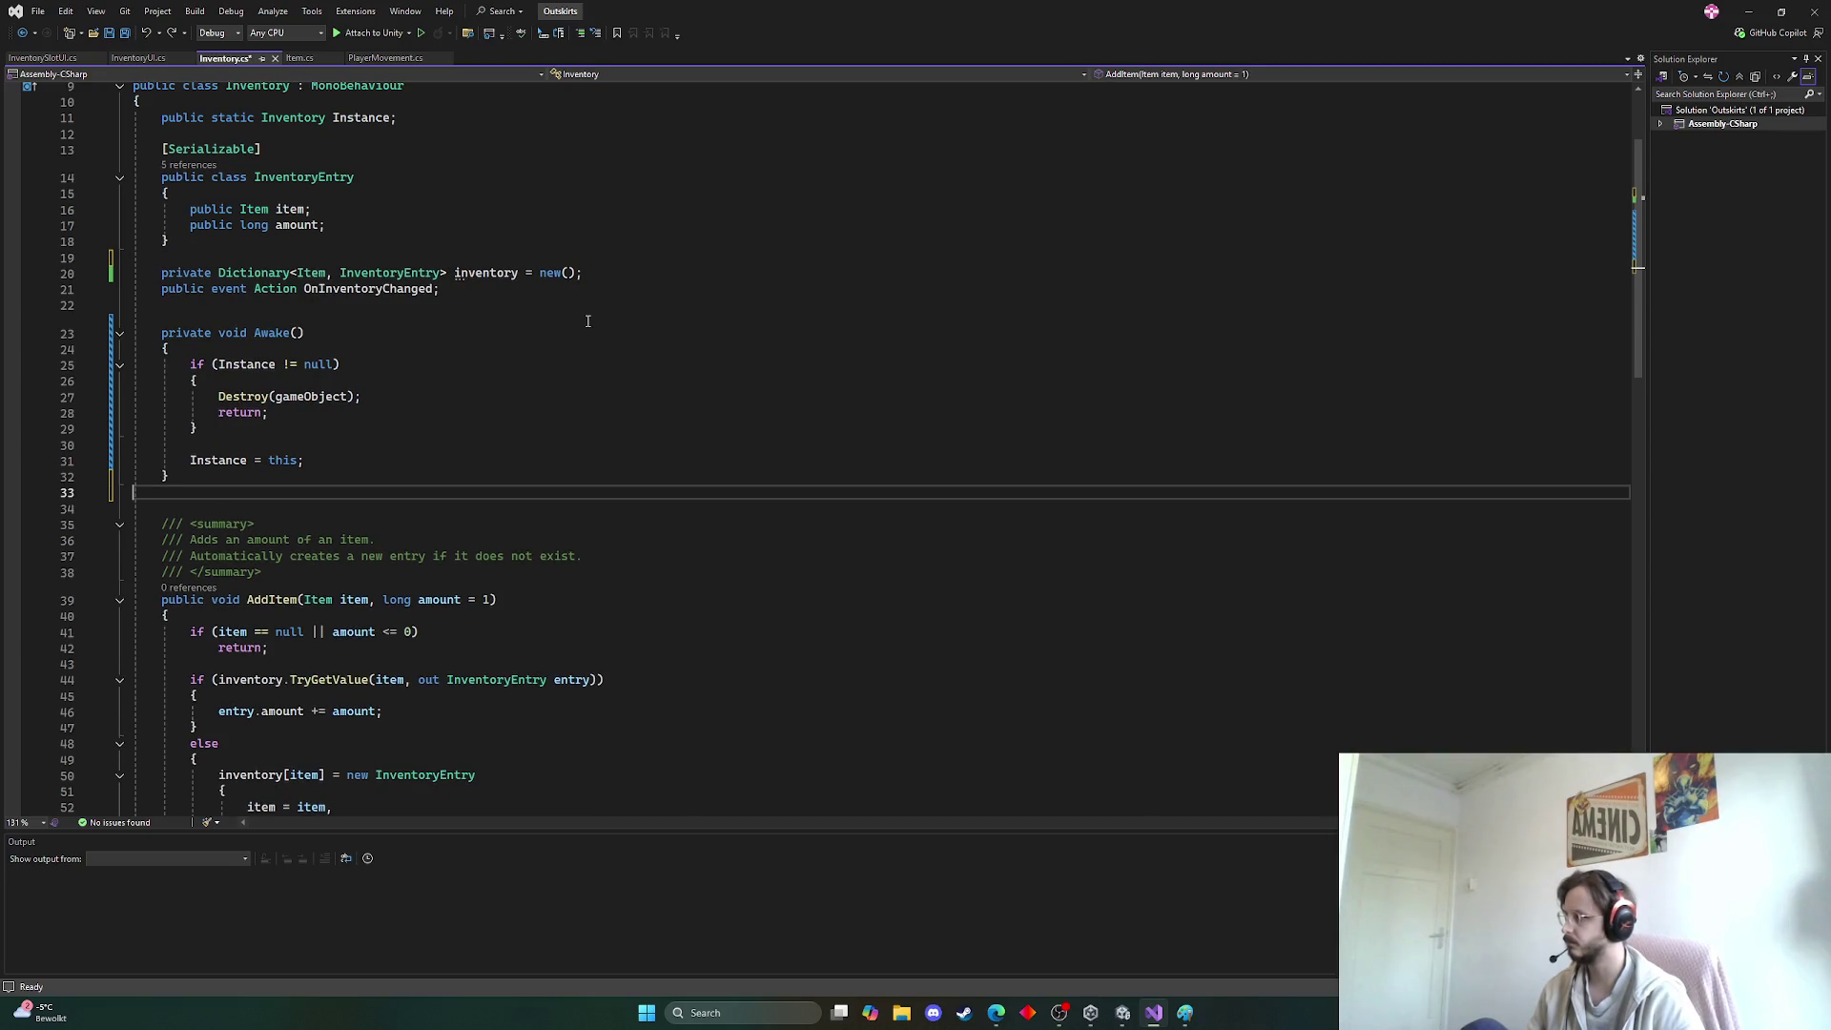
pyautogui.hotkey('ctrl', 'z')
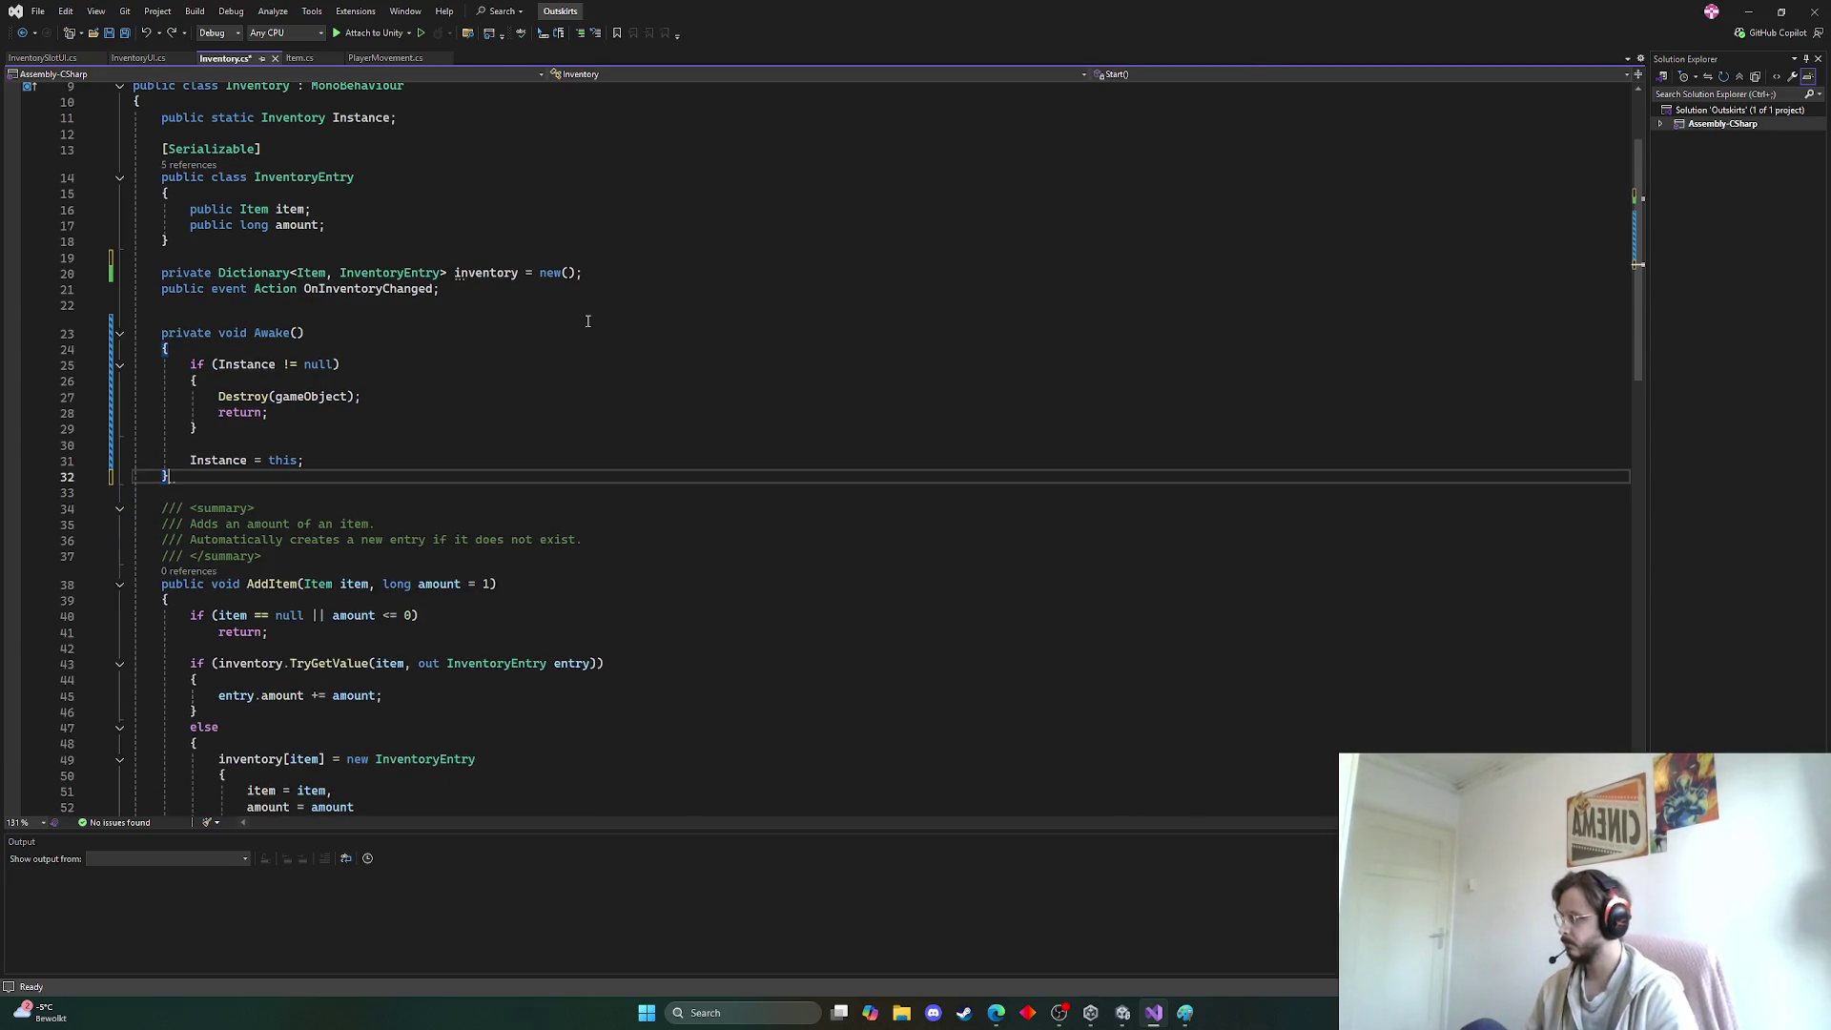
pyautogui.hotkey('ctrl', 's')
pyautogui.scroll(-8, 616, 307)
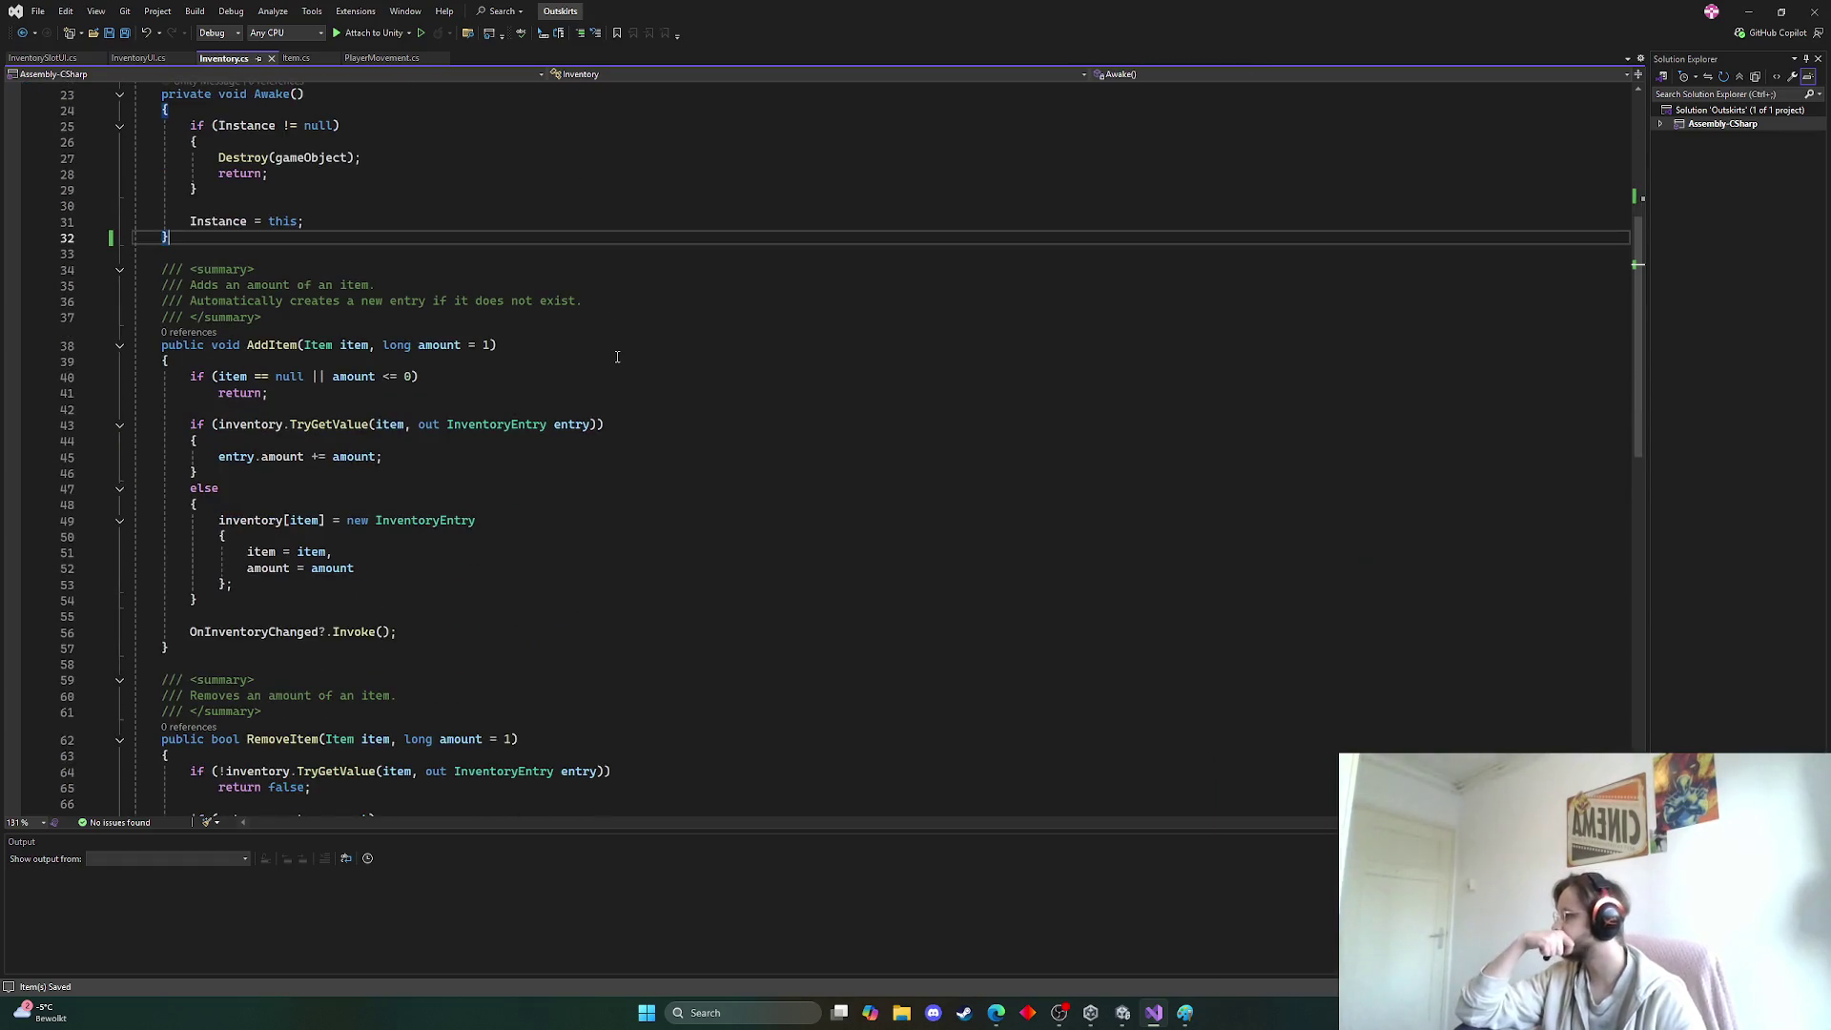
pyautogui.scroll(-5, 617, 360)
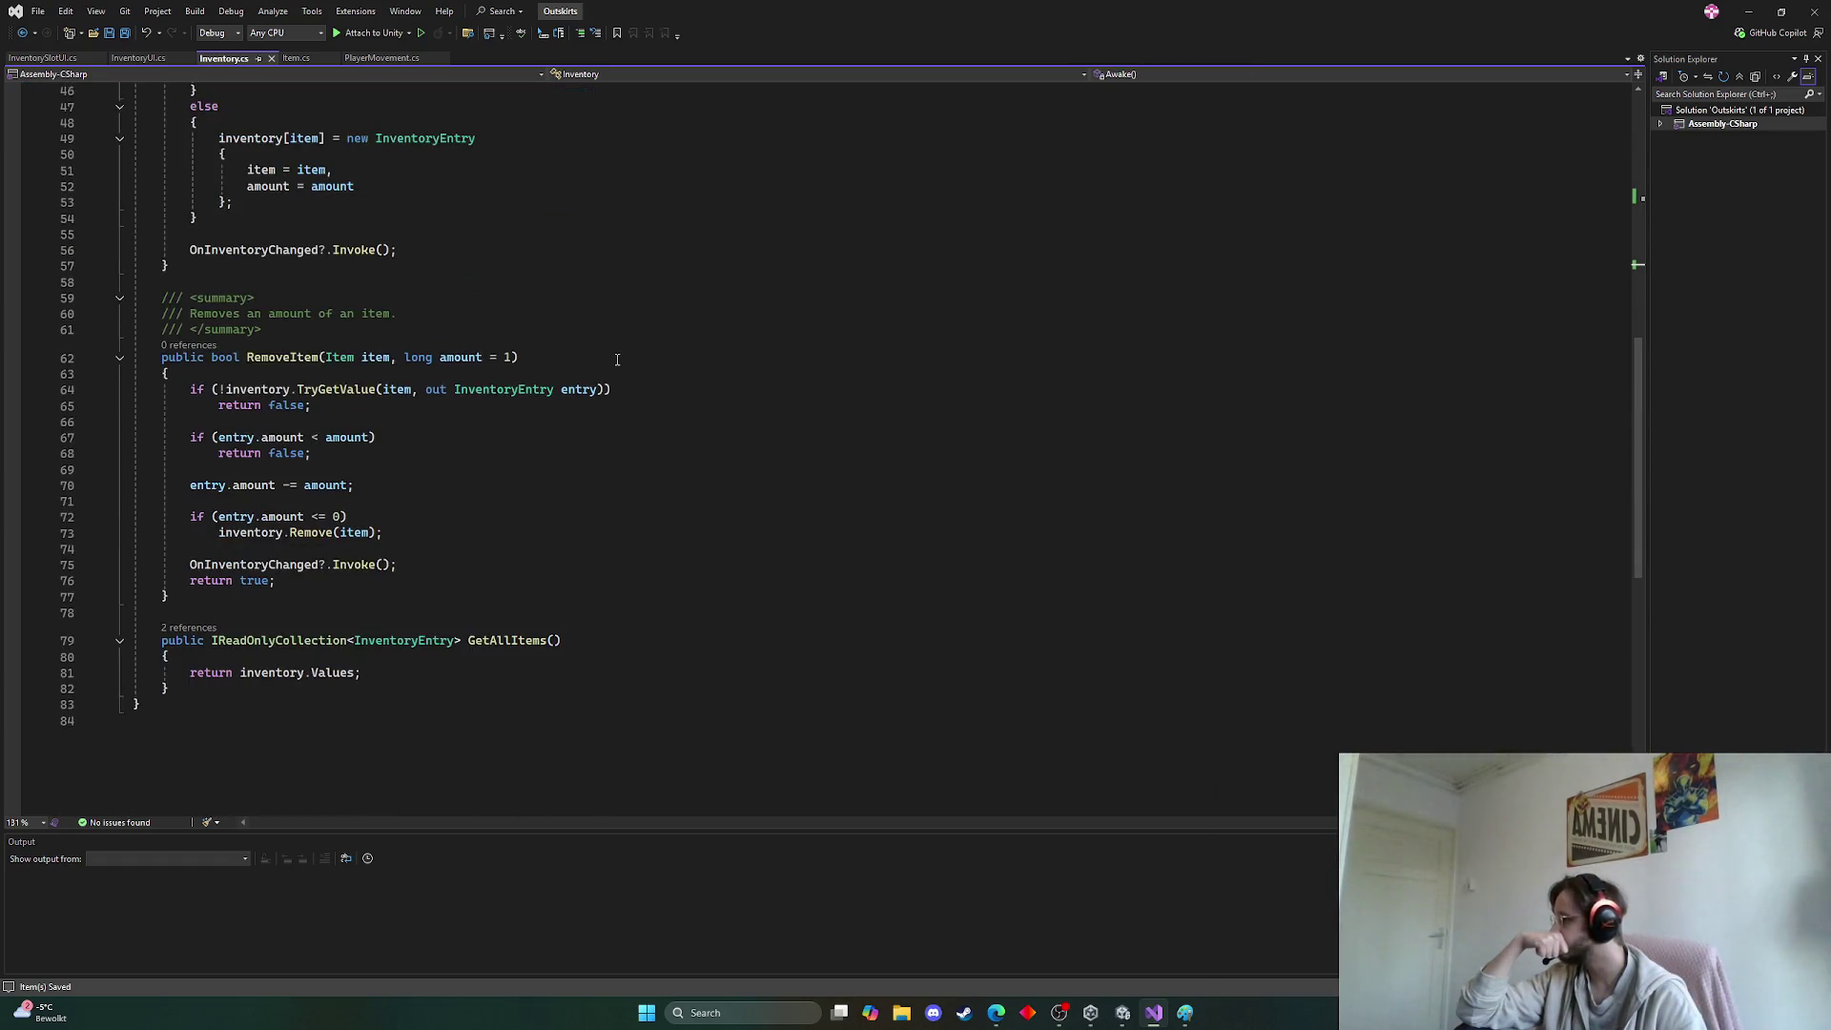
pyautogui.scroll(10, 496, 524)
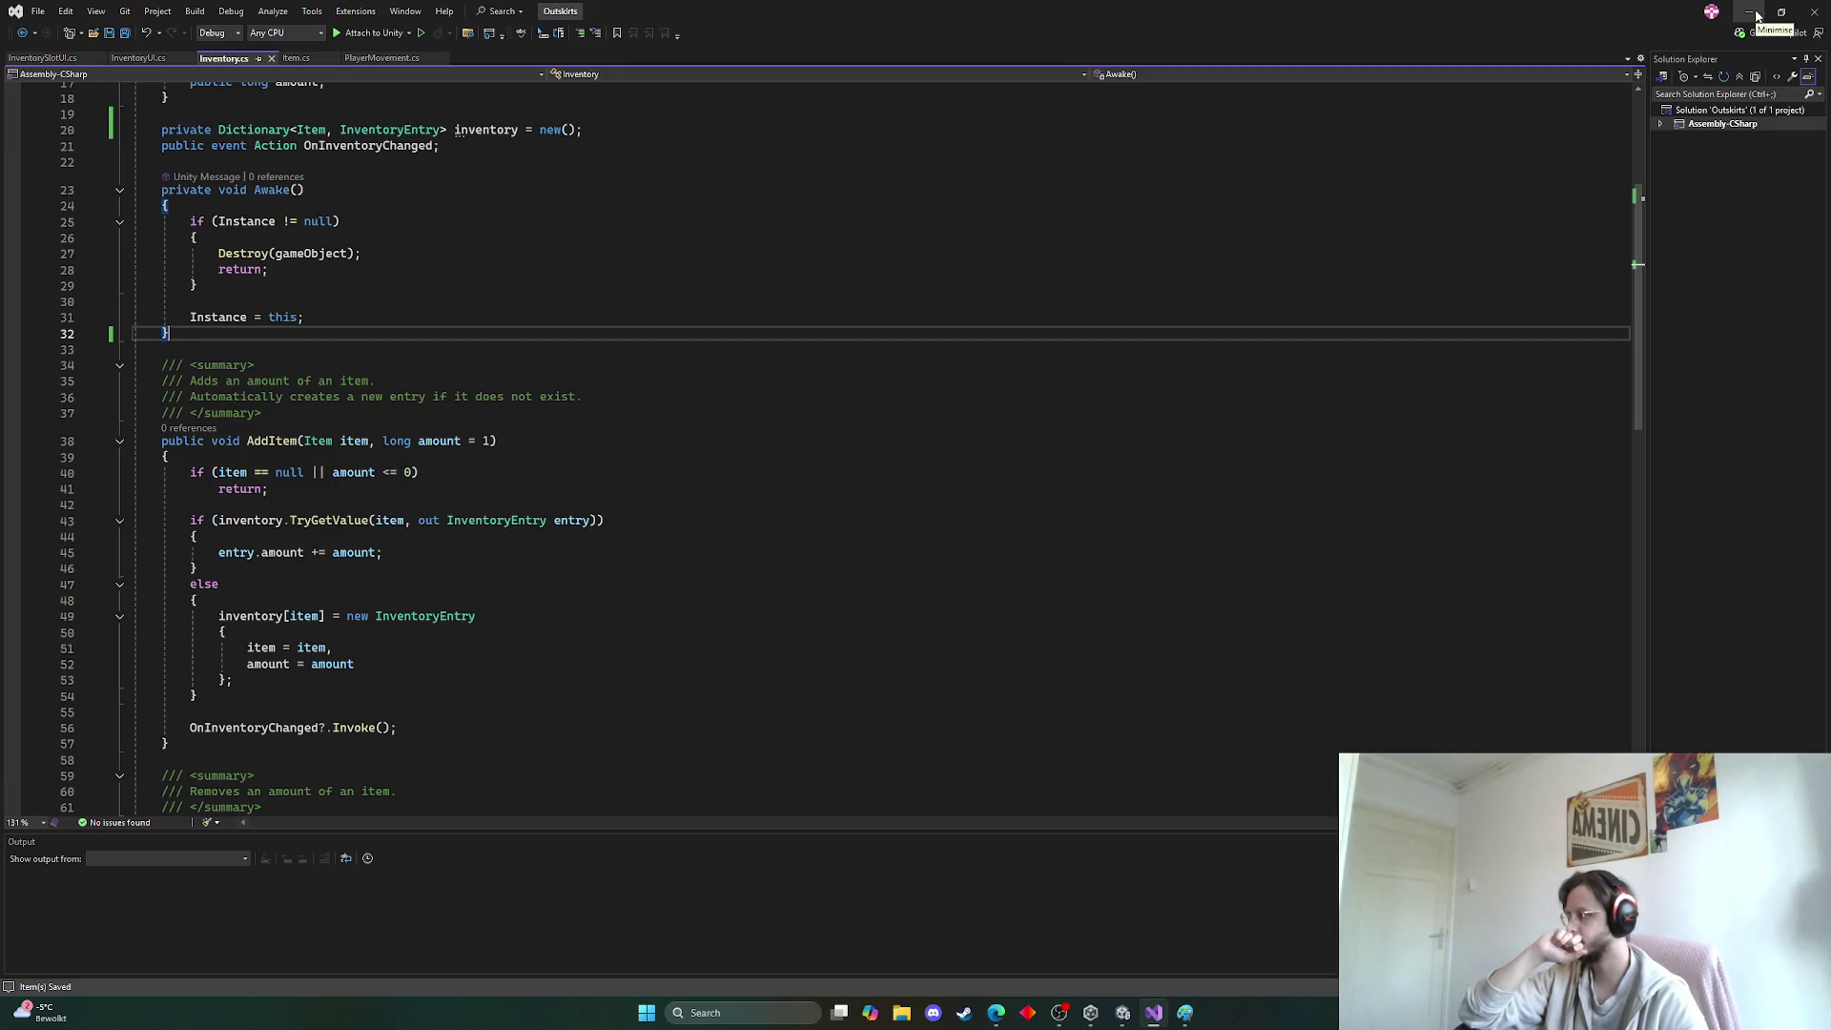
pyautogui.click(1758, 15)
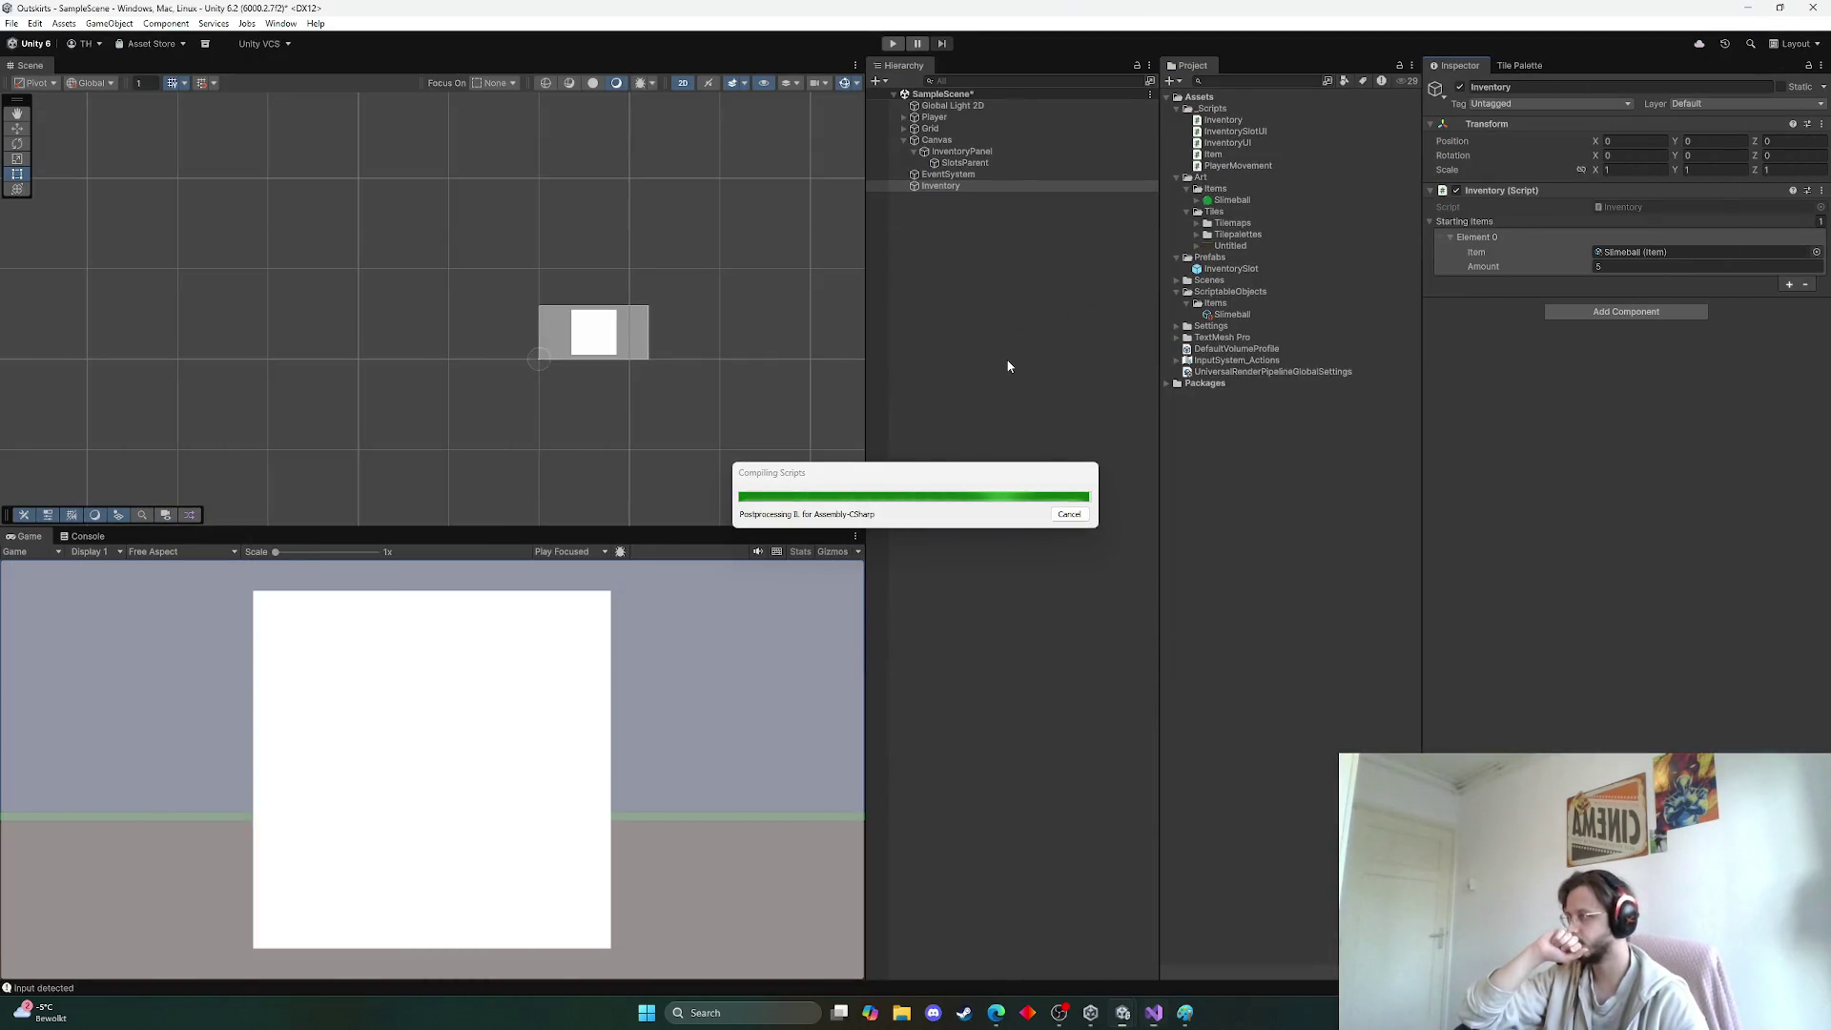
# Create a UI > Button - TextMeshPro as a child of the Canvas
pyautogui.click(1007, 248)
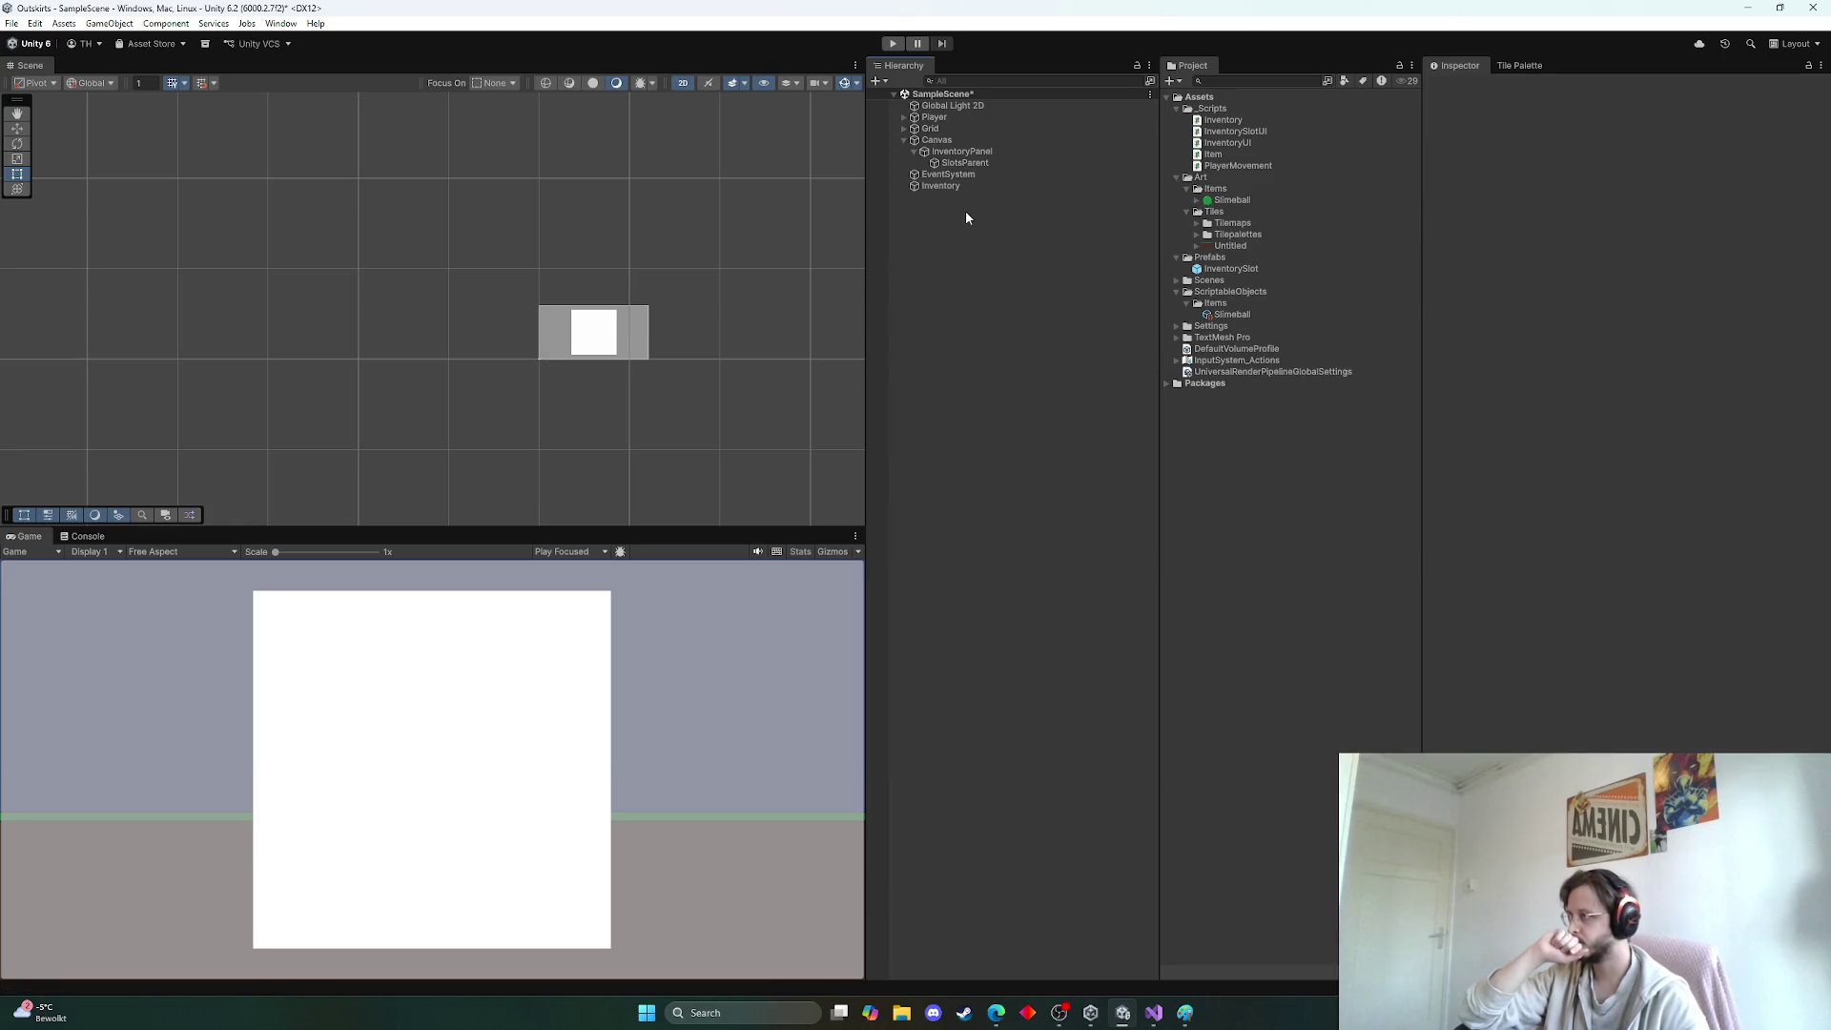
pyautogui.rightClick(948, 139)
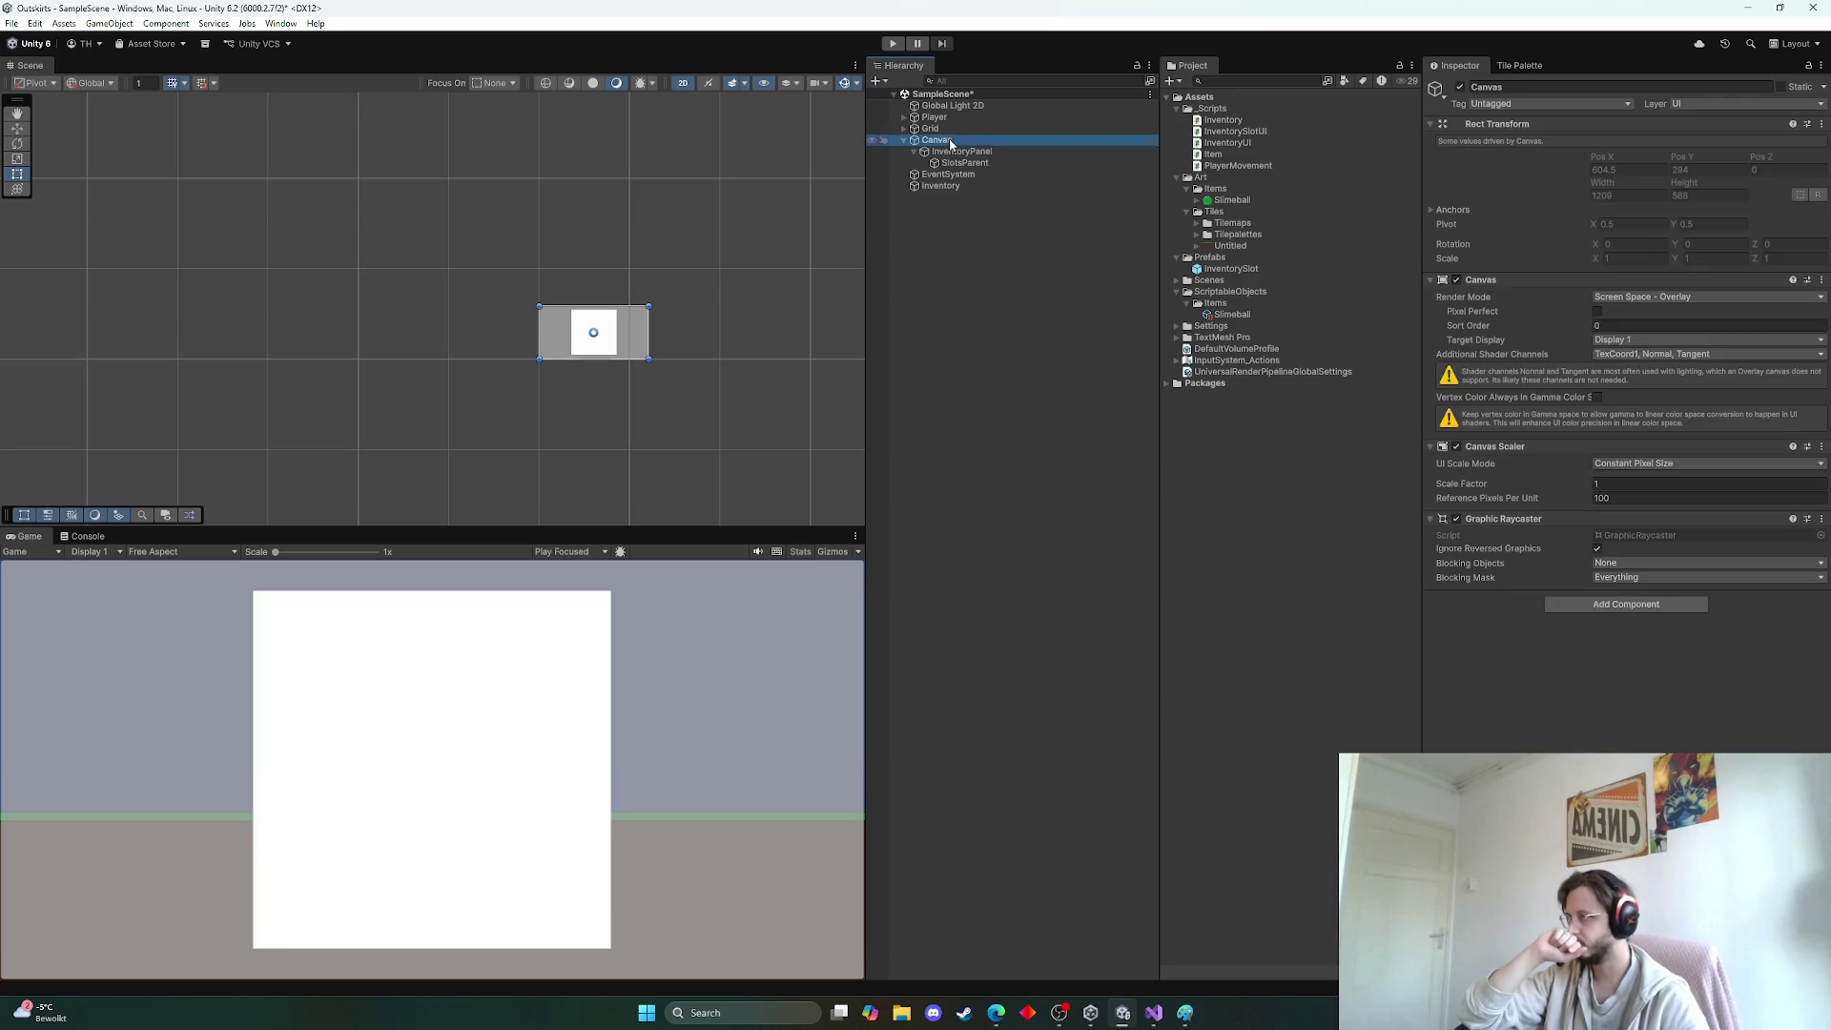
pyautogui.moveTo(1055, 511)
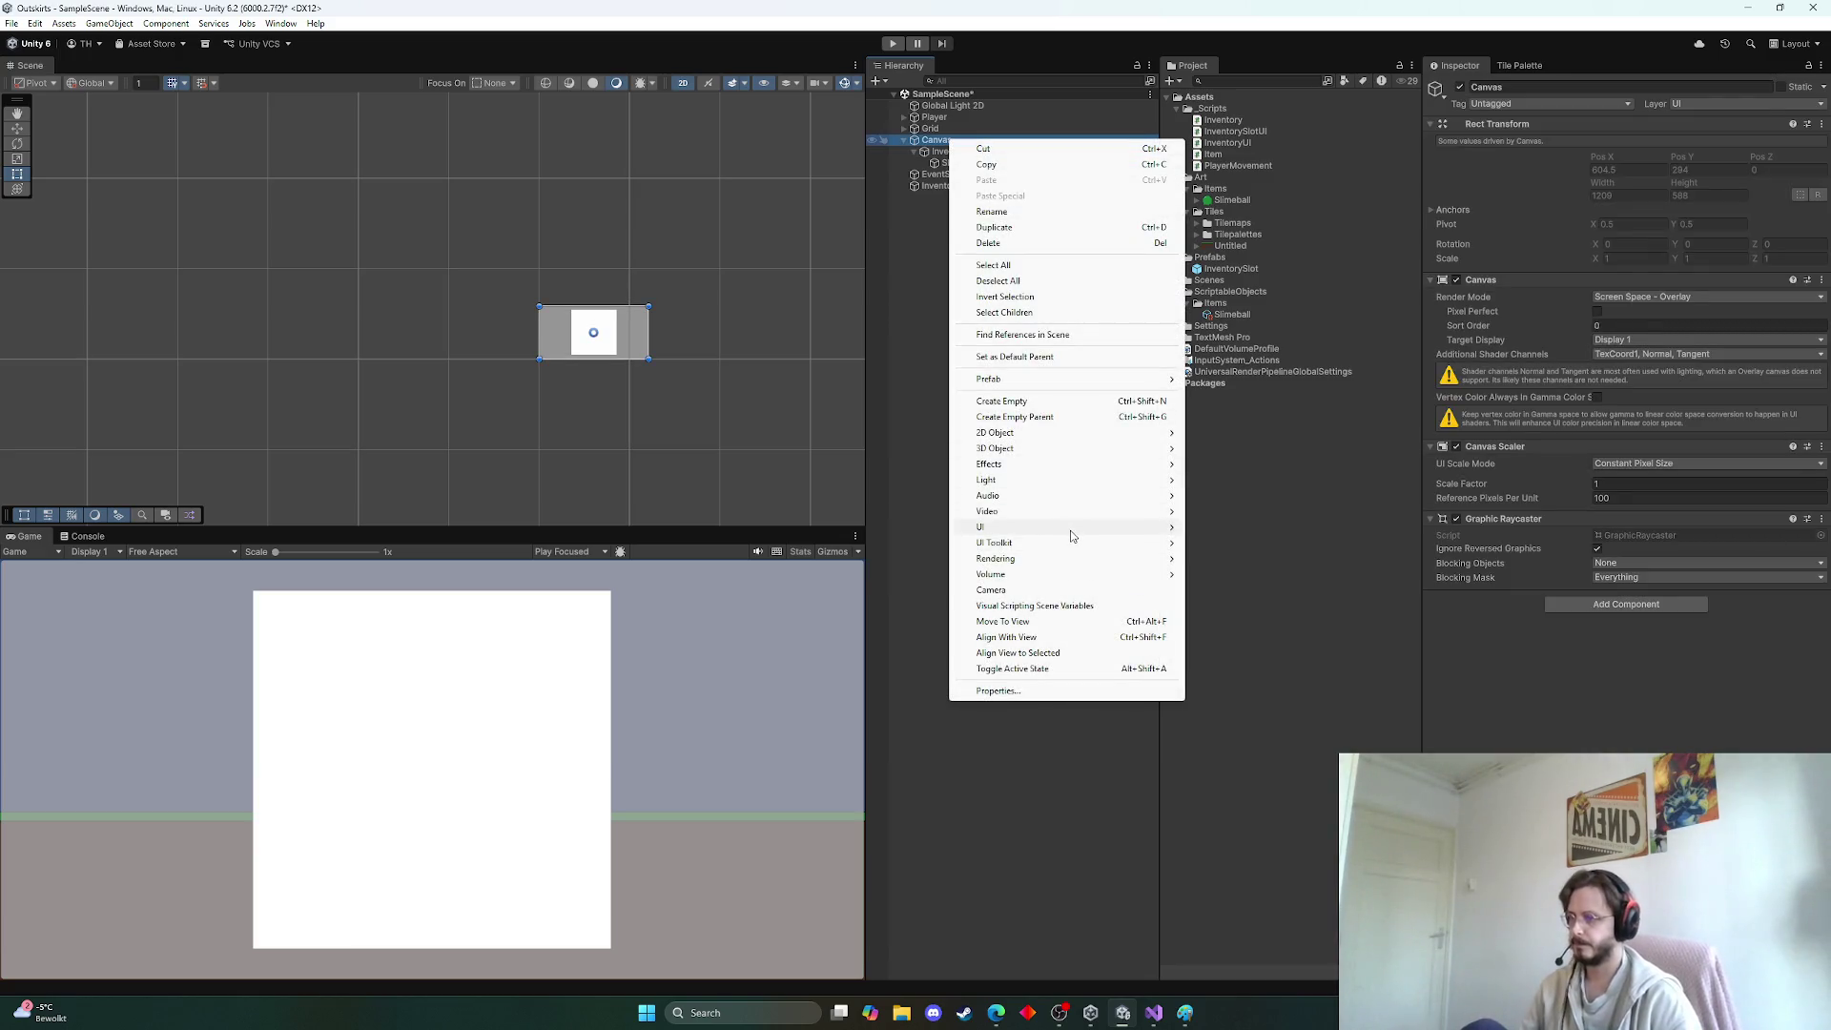
pyautogui.moveTo(1102, 530)
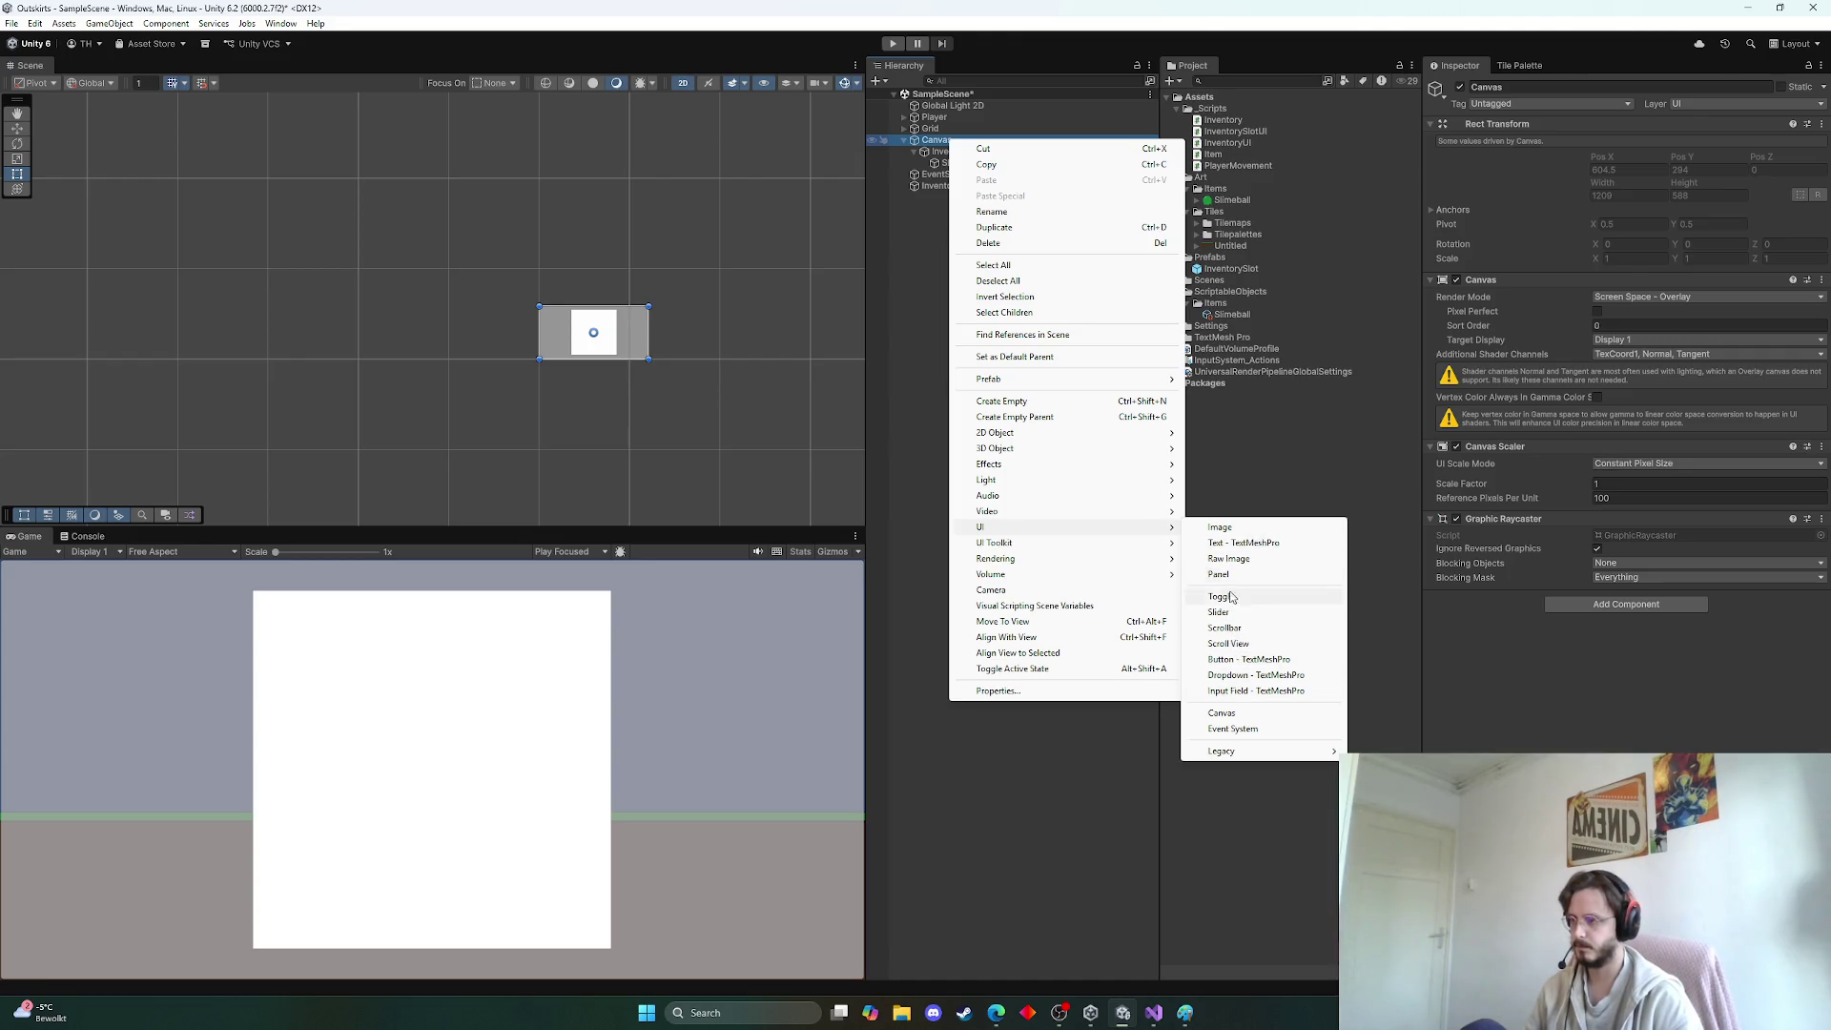
pyautogui.click(1230, 660)
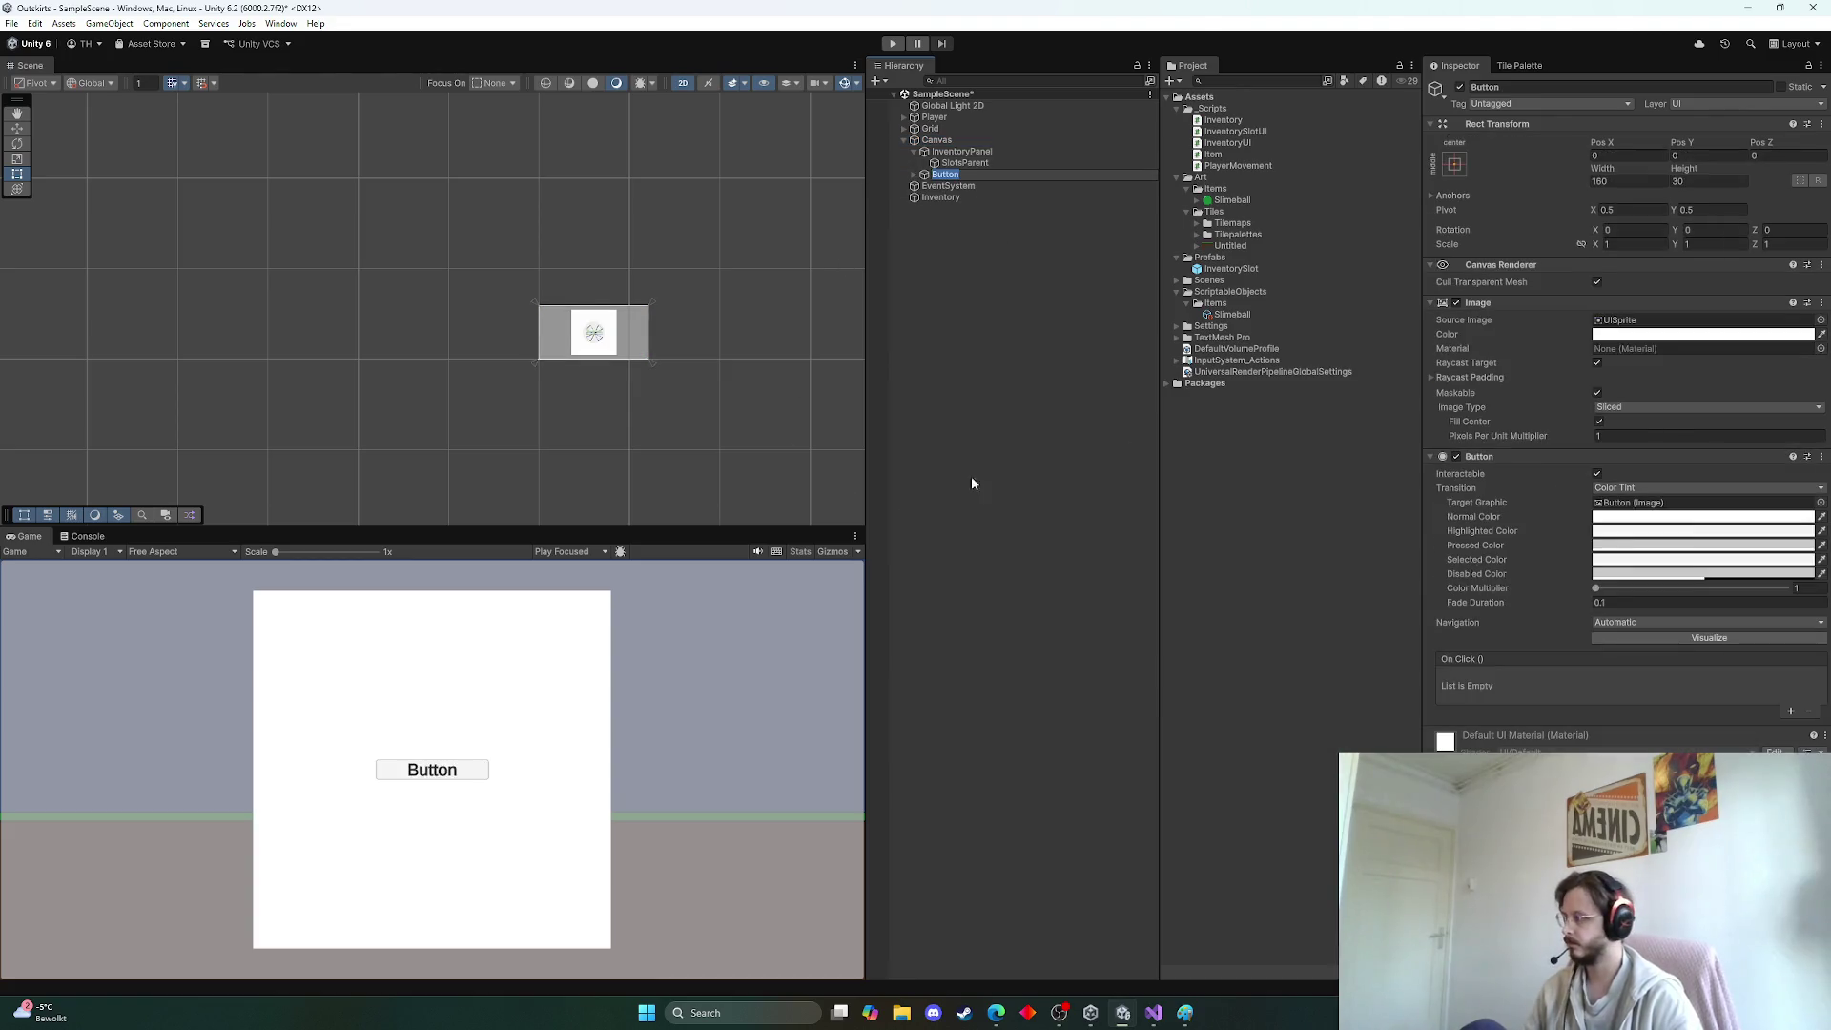
# Add an On Click entry to the Button with the Inventory object as its target
pyautogui.press('Return')
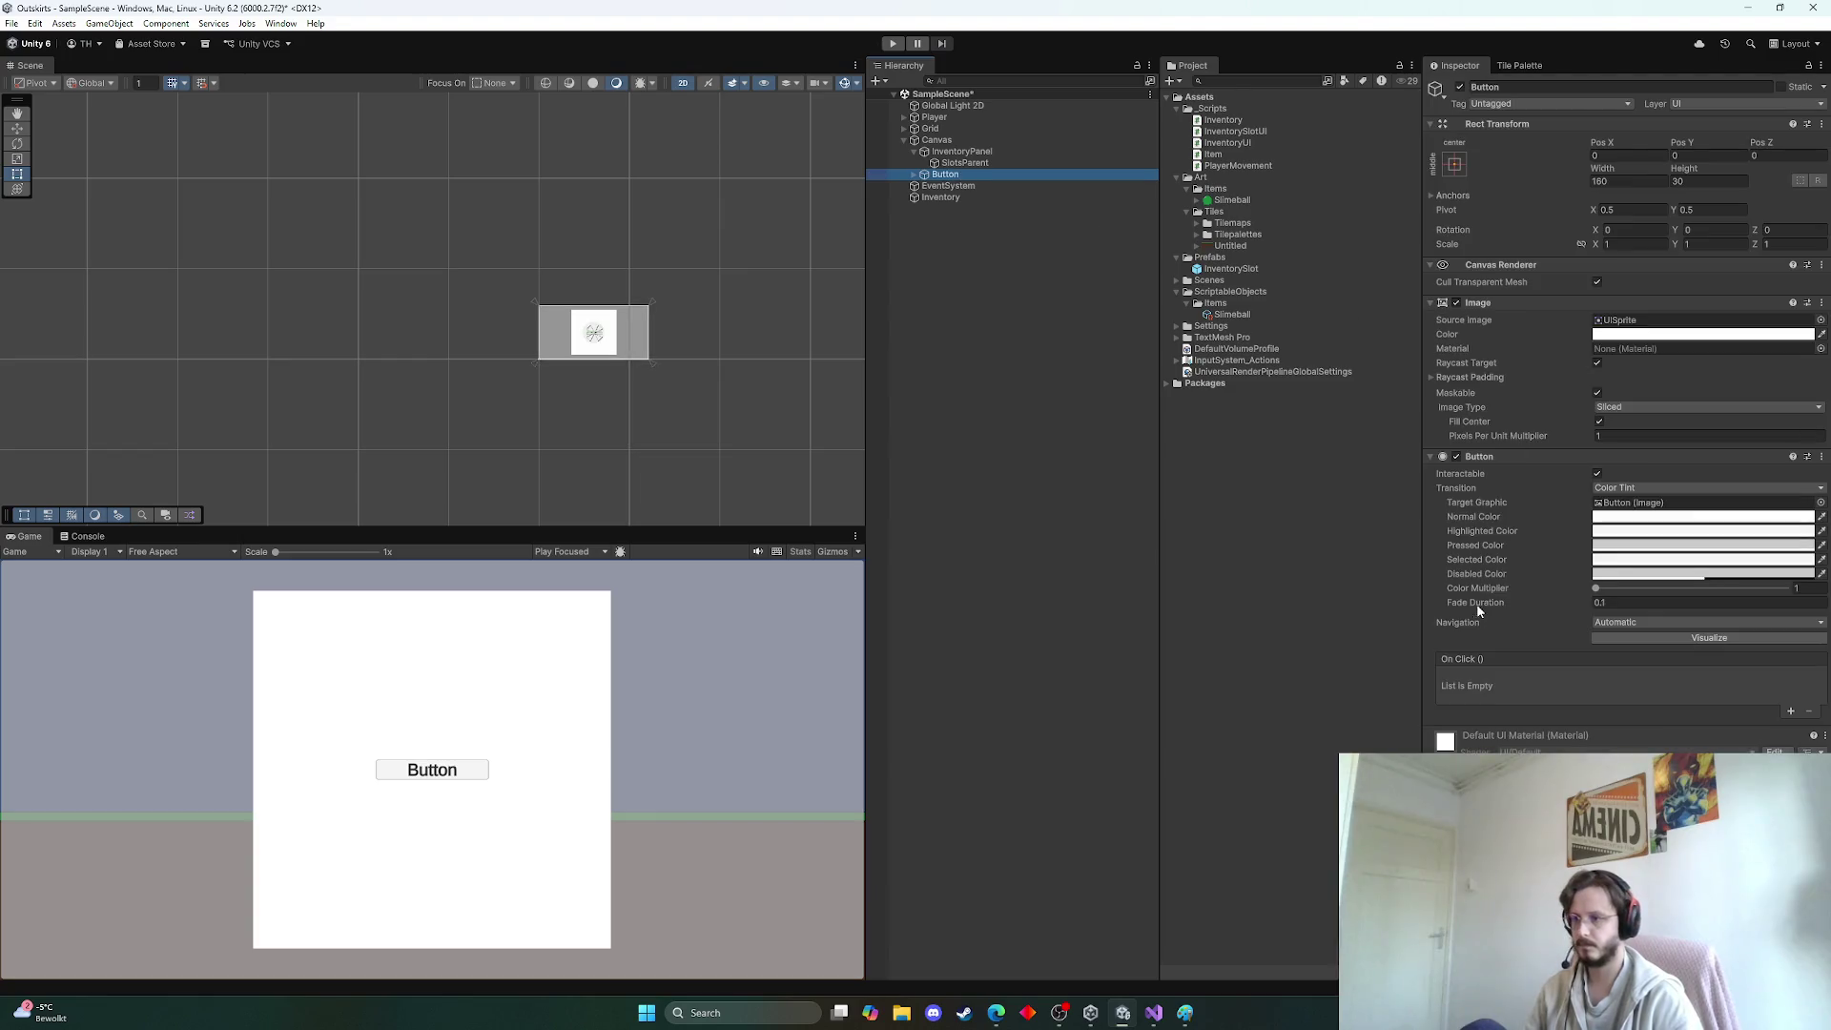
pyautogui.click(1791, 710)
pyautogui.moveTo(940, 196)
pyautogui.mouseDown()
pyautogui.moveTo(1545, 679)
pyautogui.moveTo(1502, 691)
pyautogui.mouseUp()
pyautogui.click(1622, 677)
pyautogui.moveTo(1622, 746)
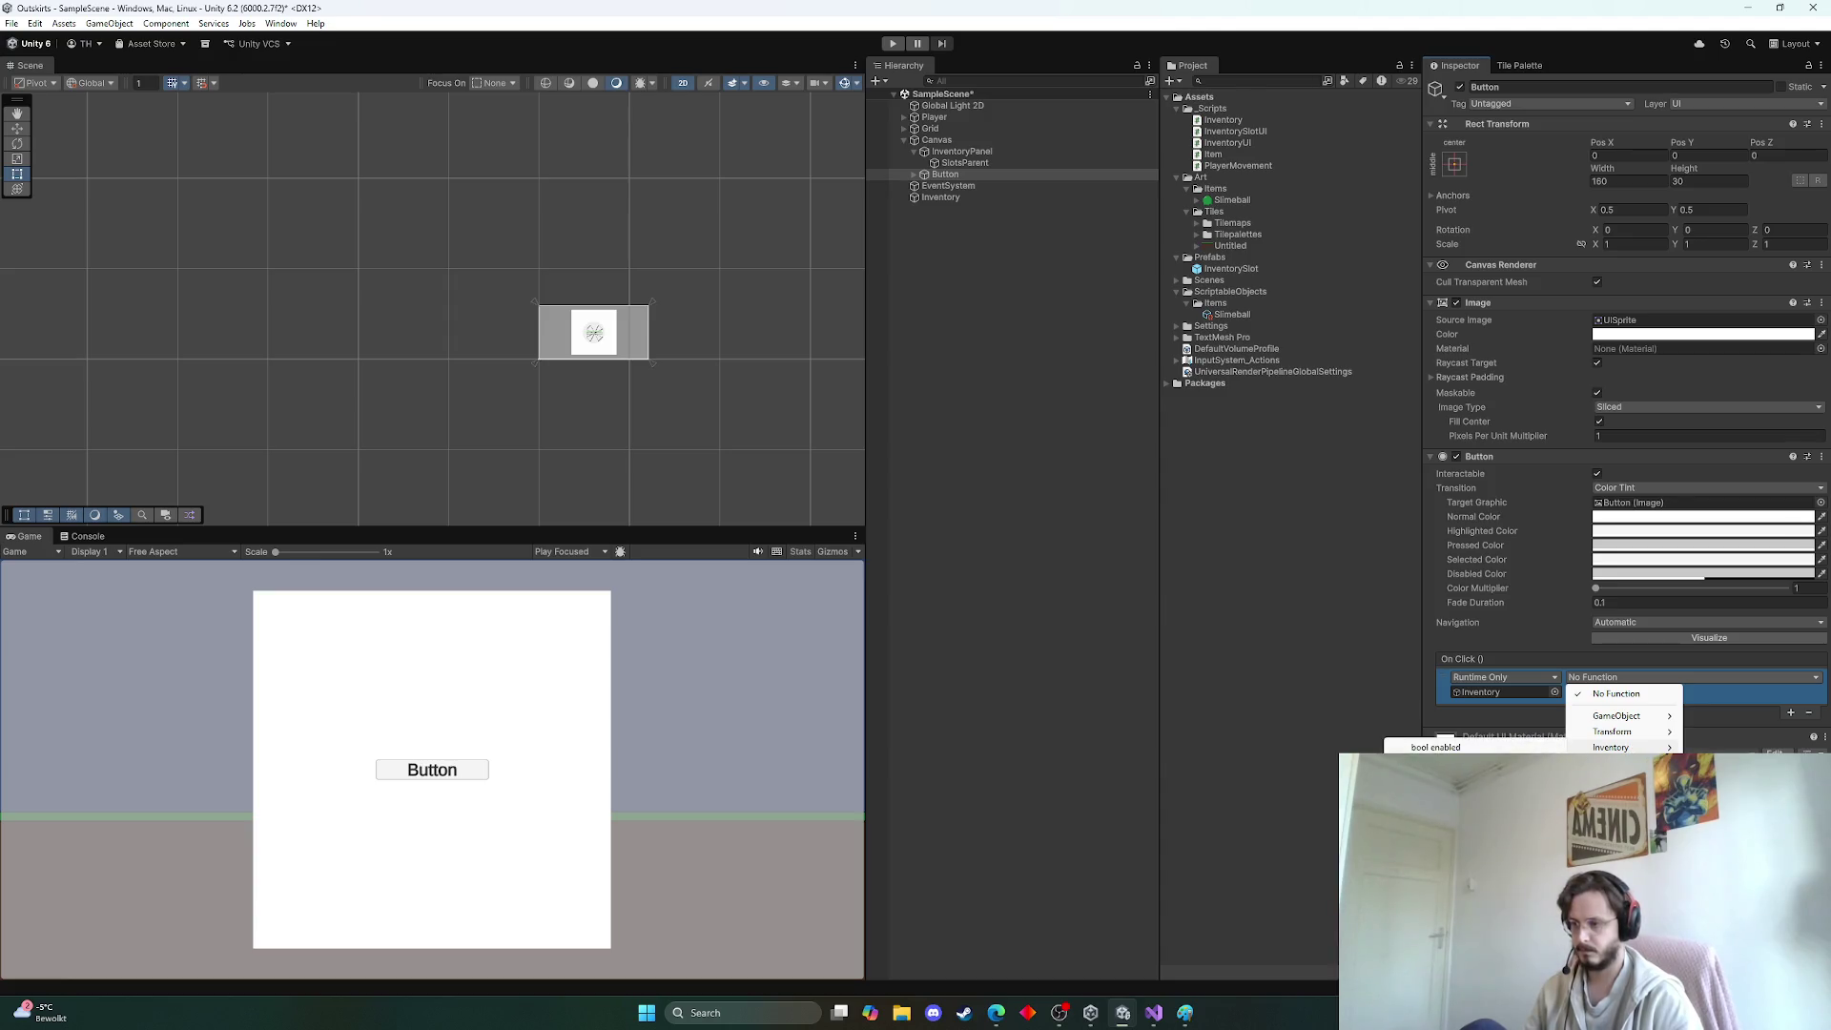
# Compare Inventory.cs with the On Click function list, which offers only 'bool enabled'
pyautogui.click(1154, 1013)
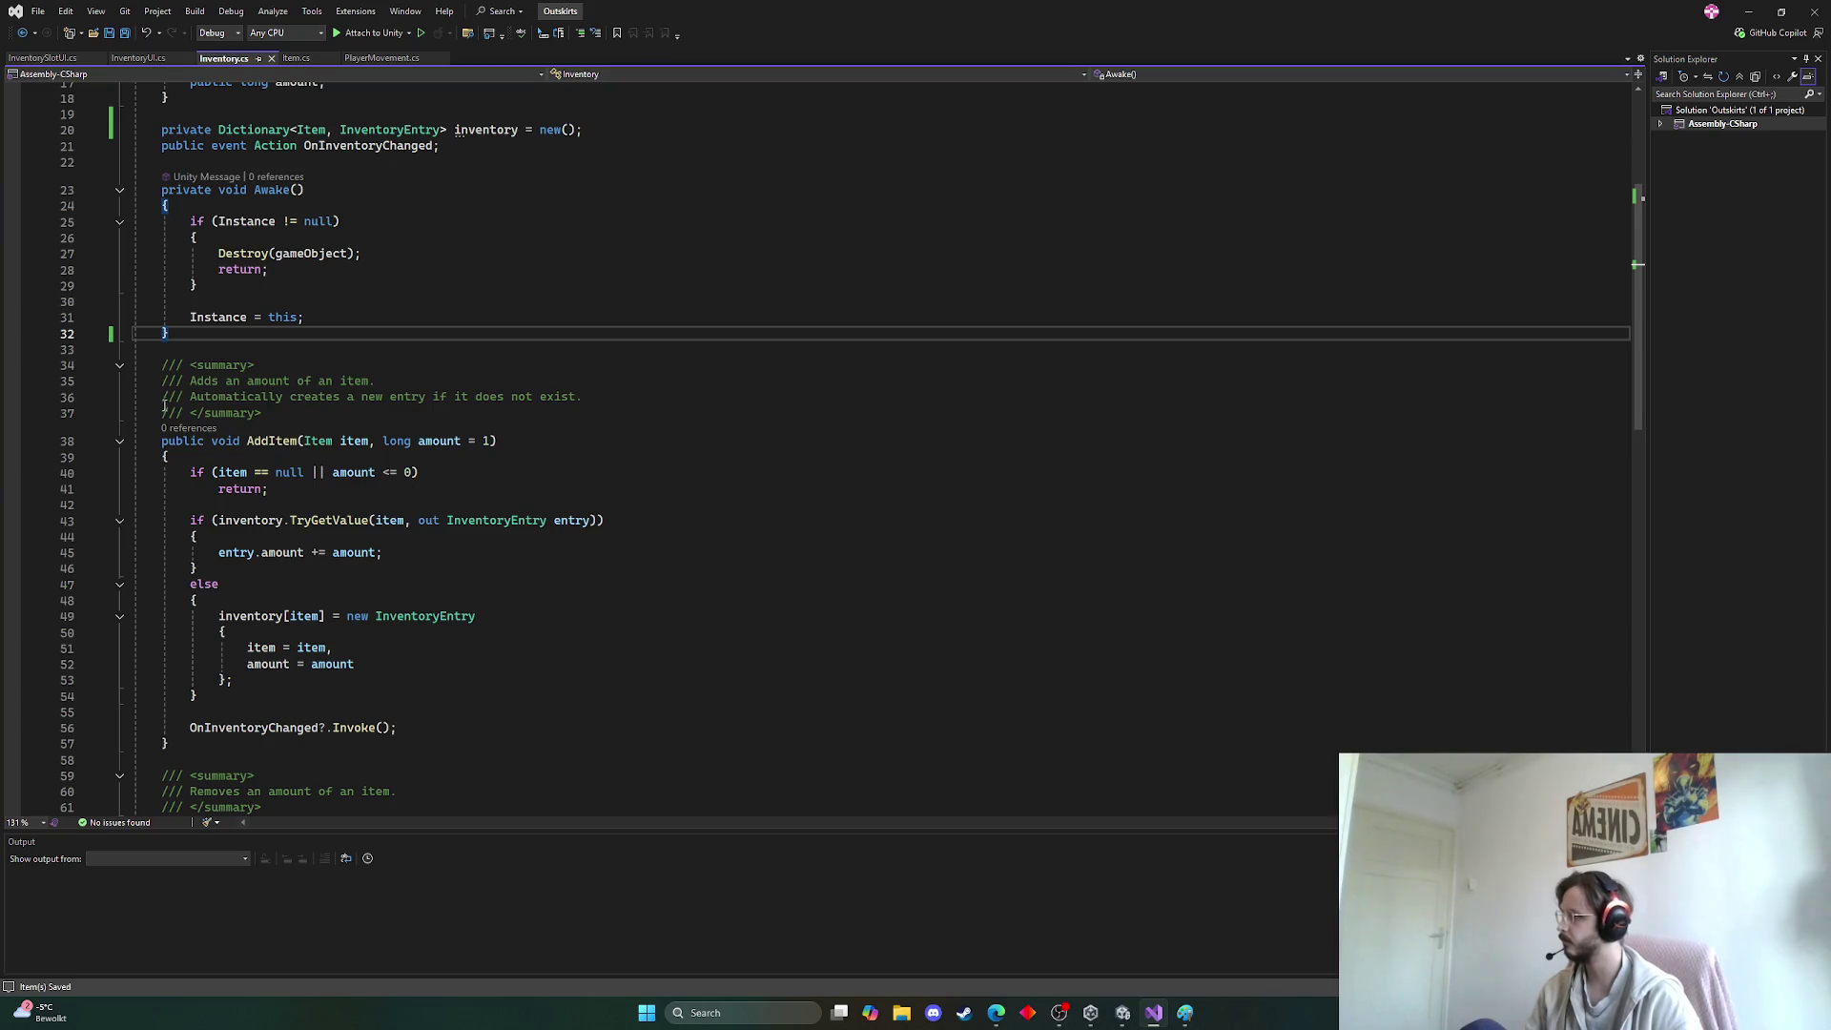
pyautogui.hotkey('alt', 'Tab')
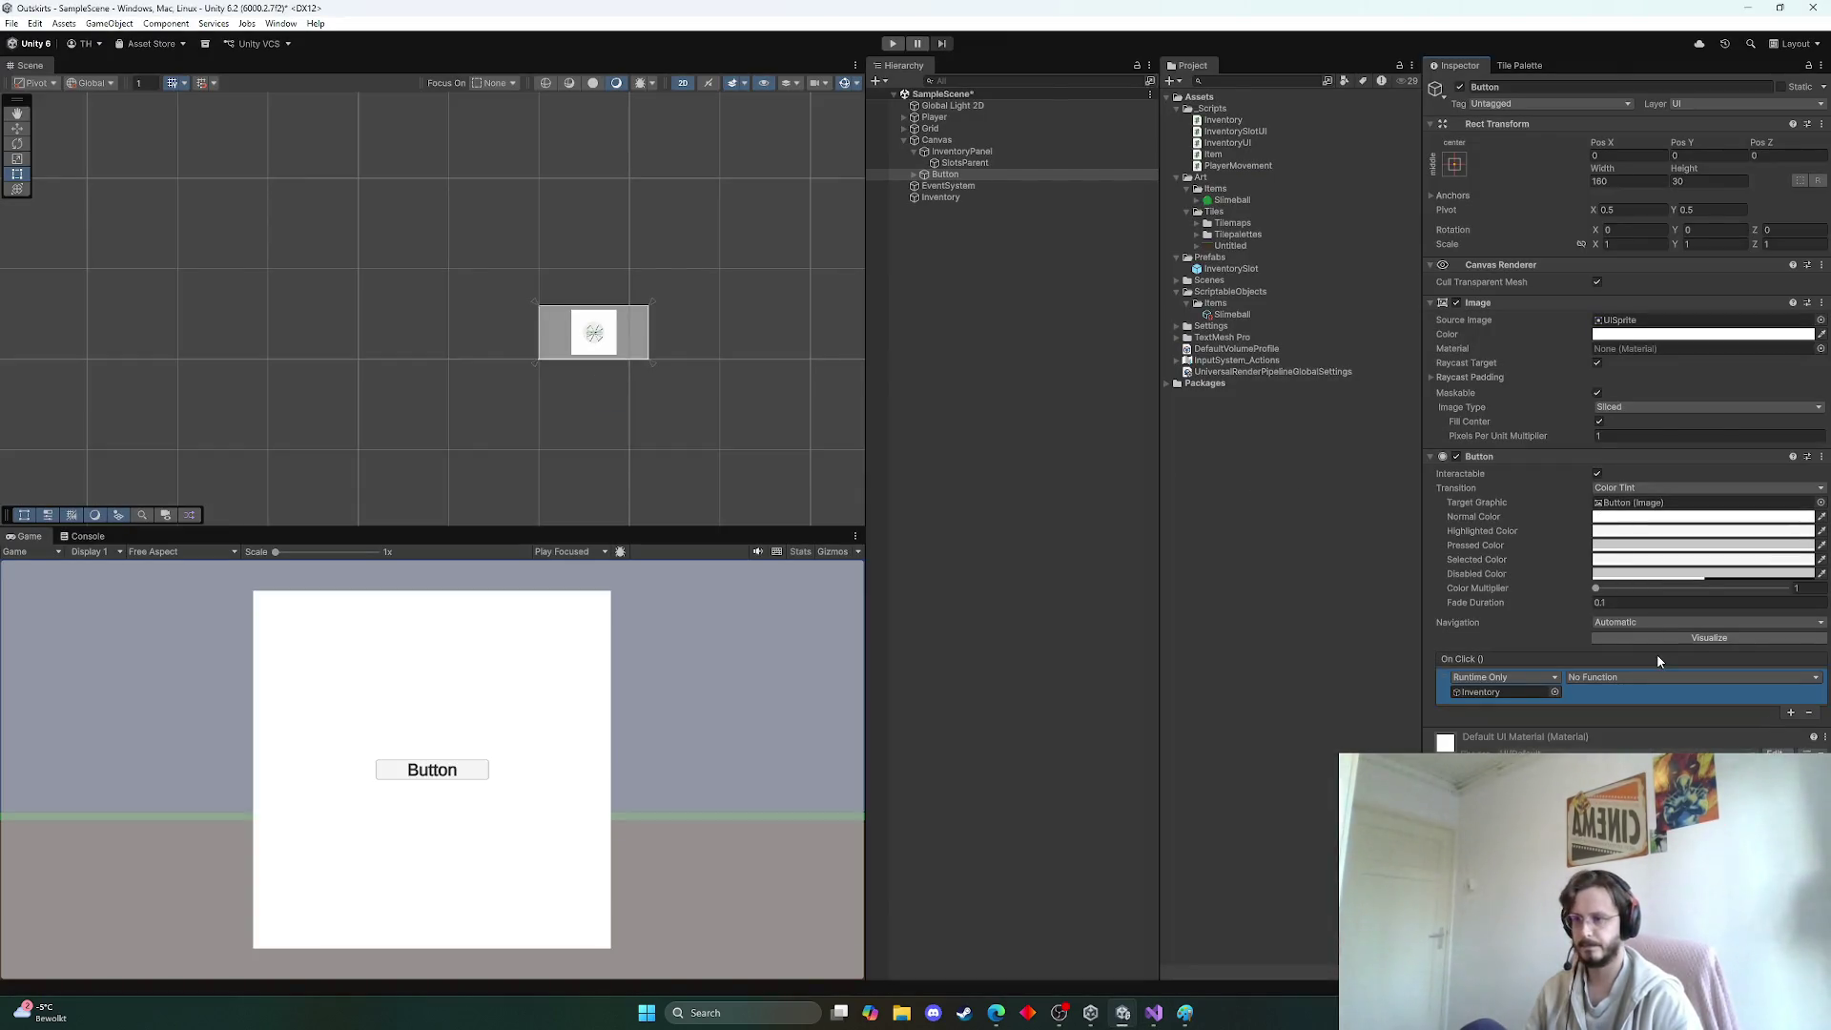
pyautogui.click(1634, 676)
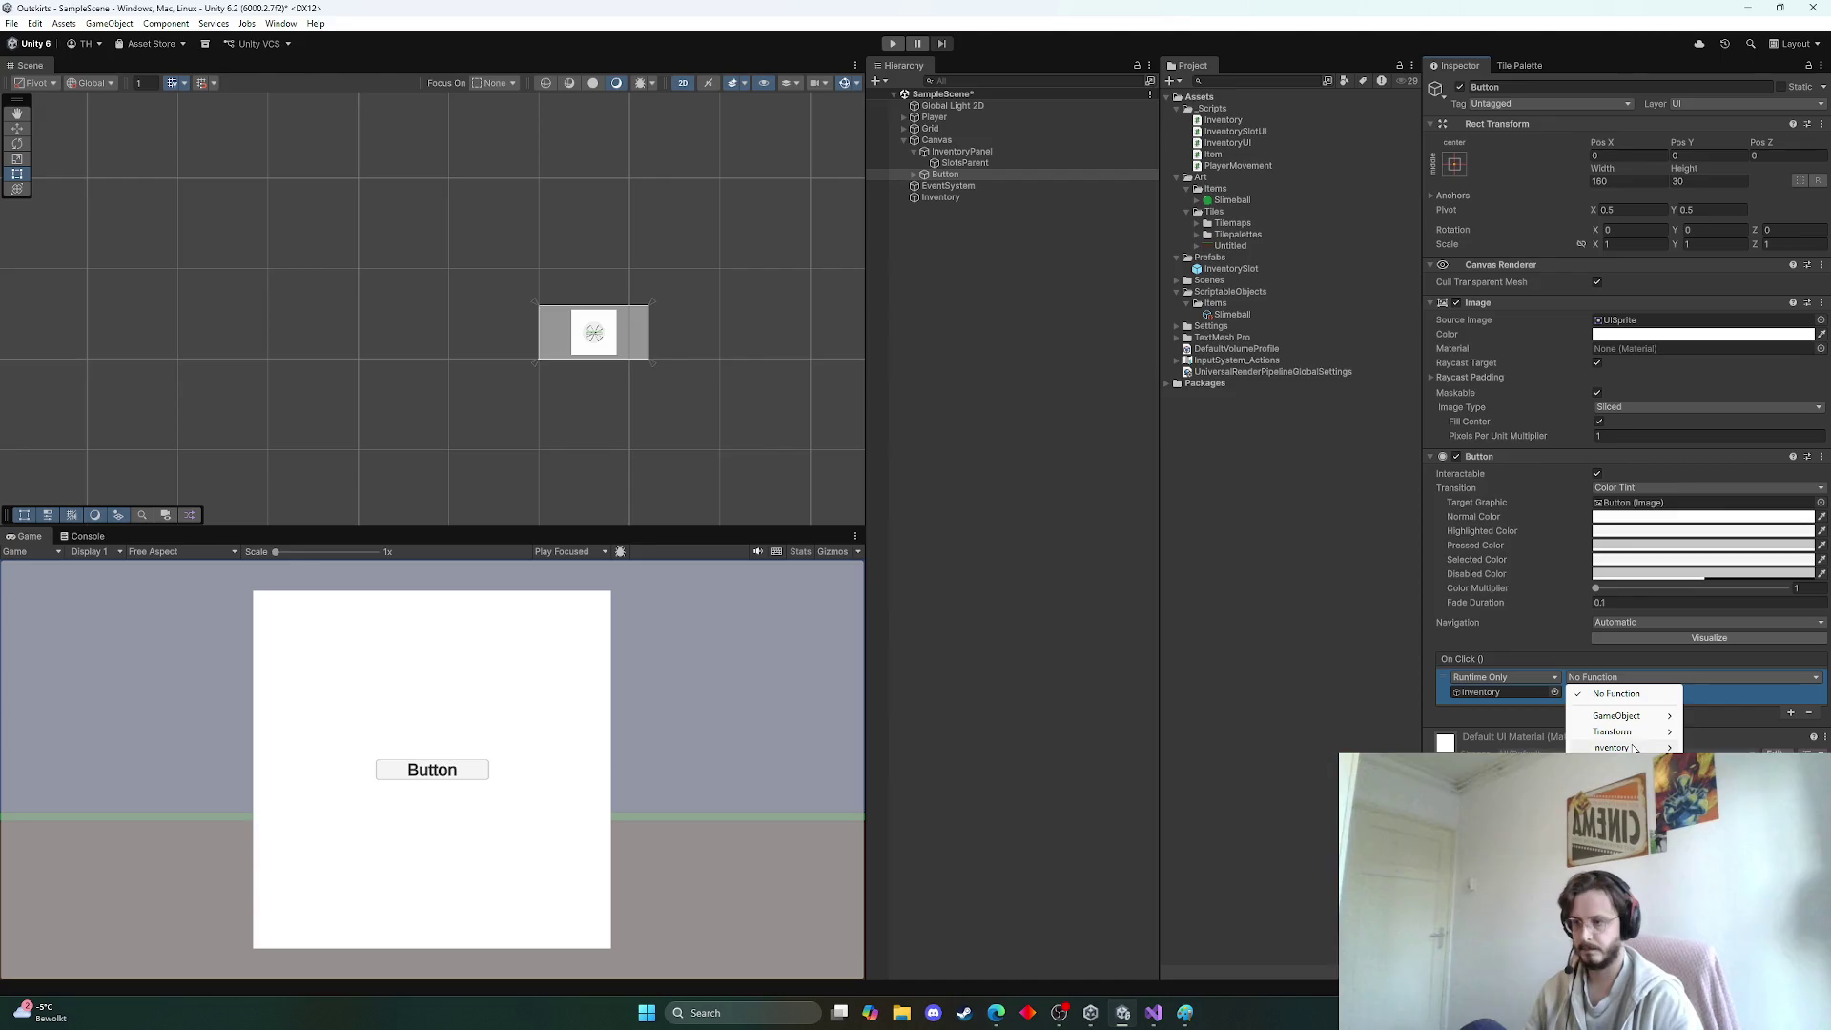
pyautogui.moveTo(1589, 748)
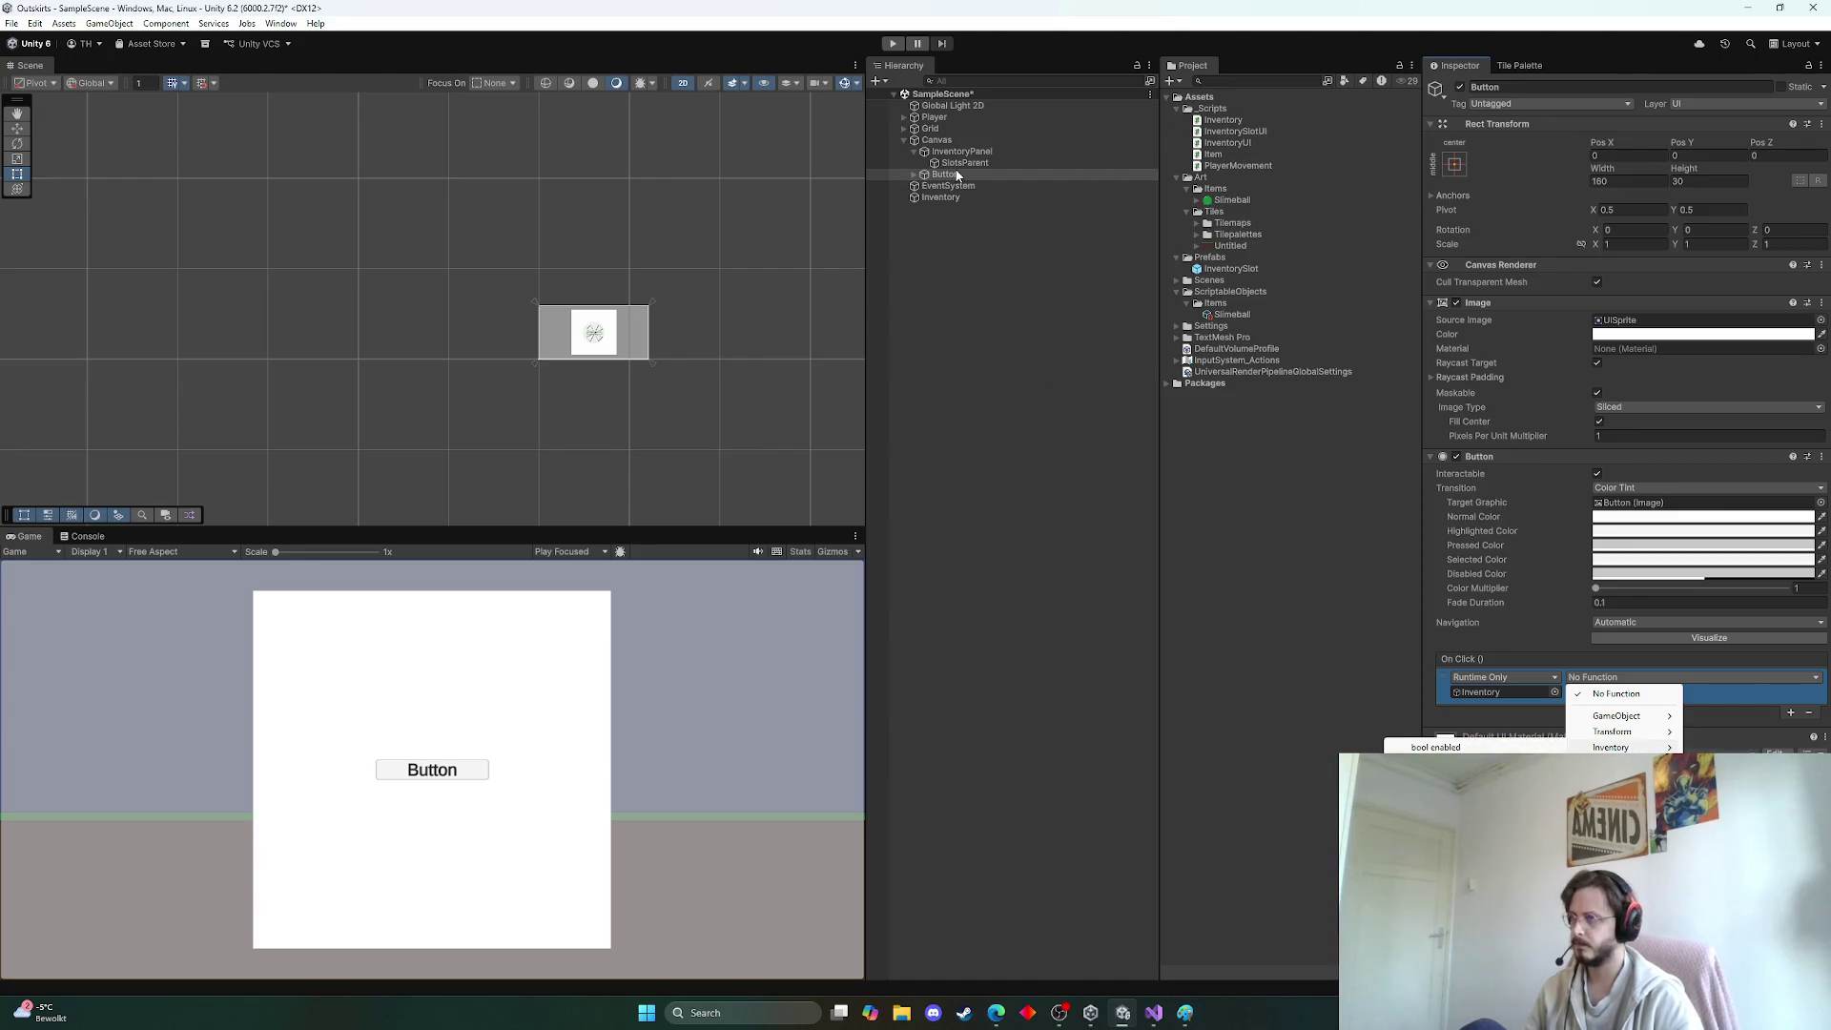
pyautogui.click(982, 197)
pyautogui.click(1704, 210)
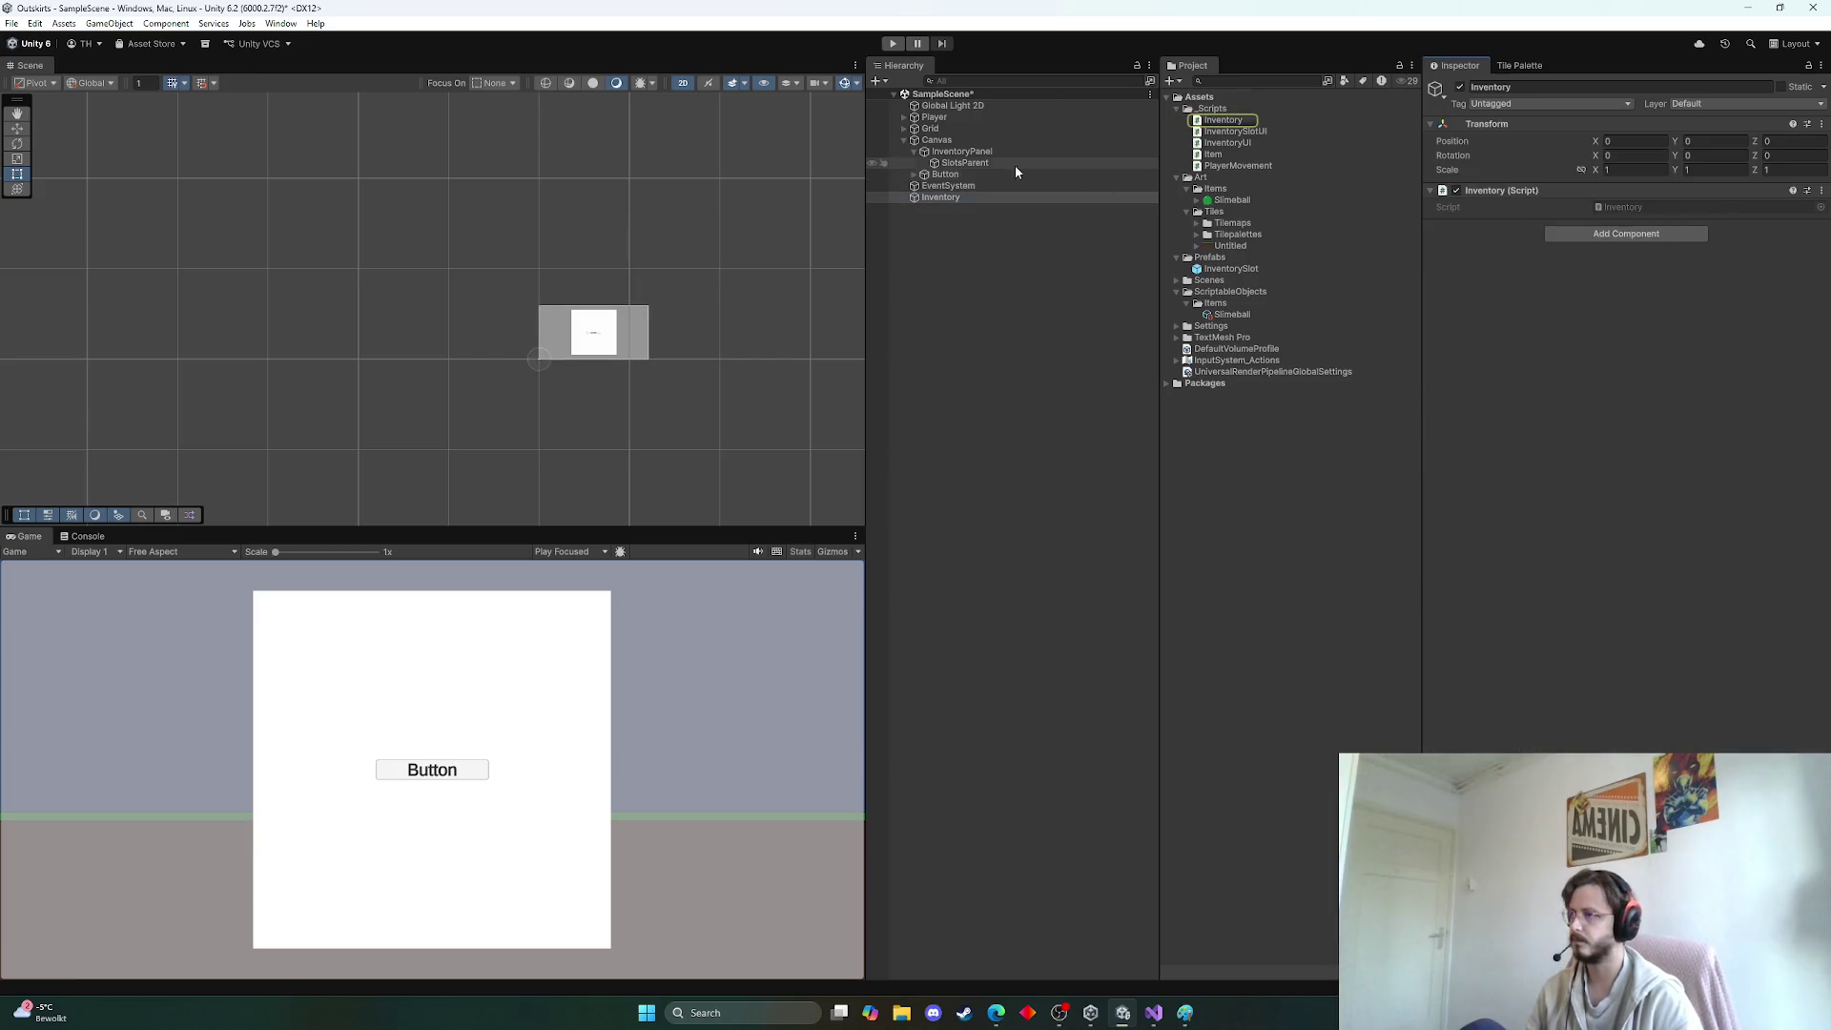
pyautogui.click(964, 176)
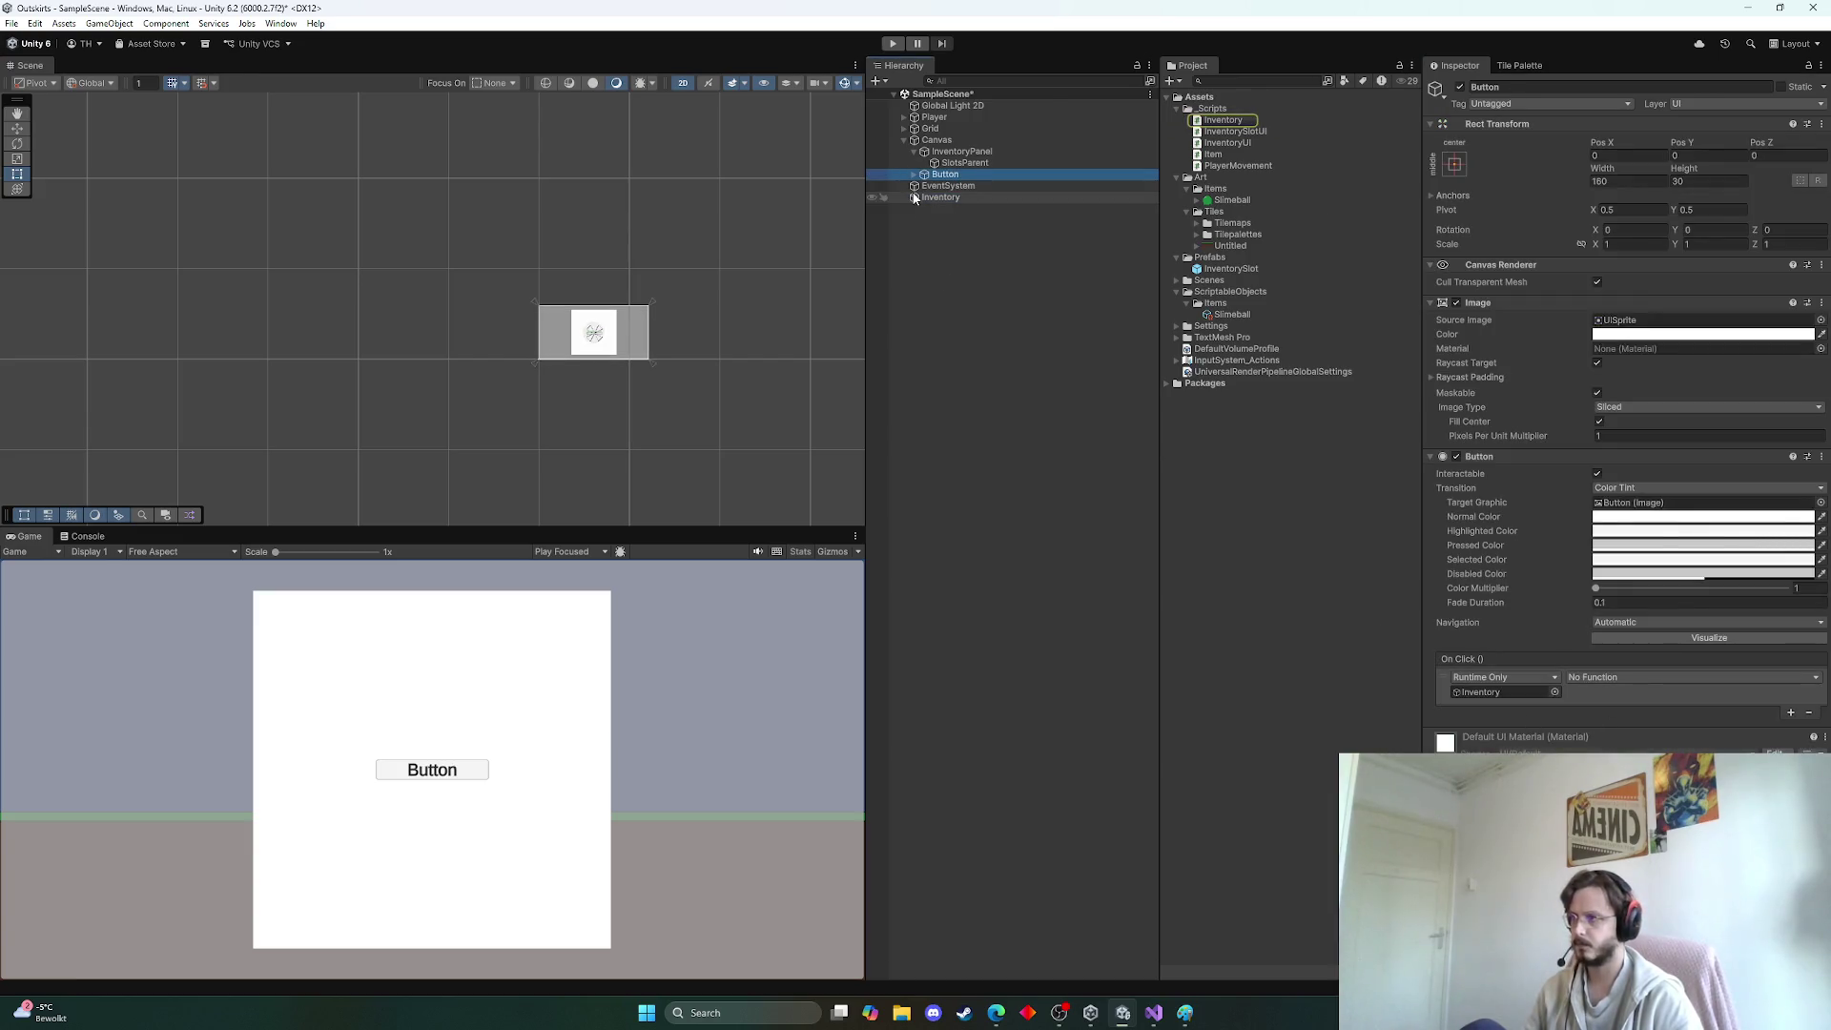
pyautogui.click(1491, 695)
pyautogui.click(1644, 678)
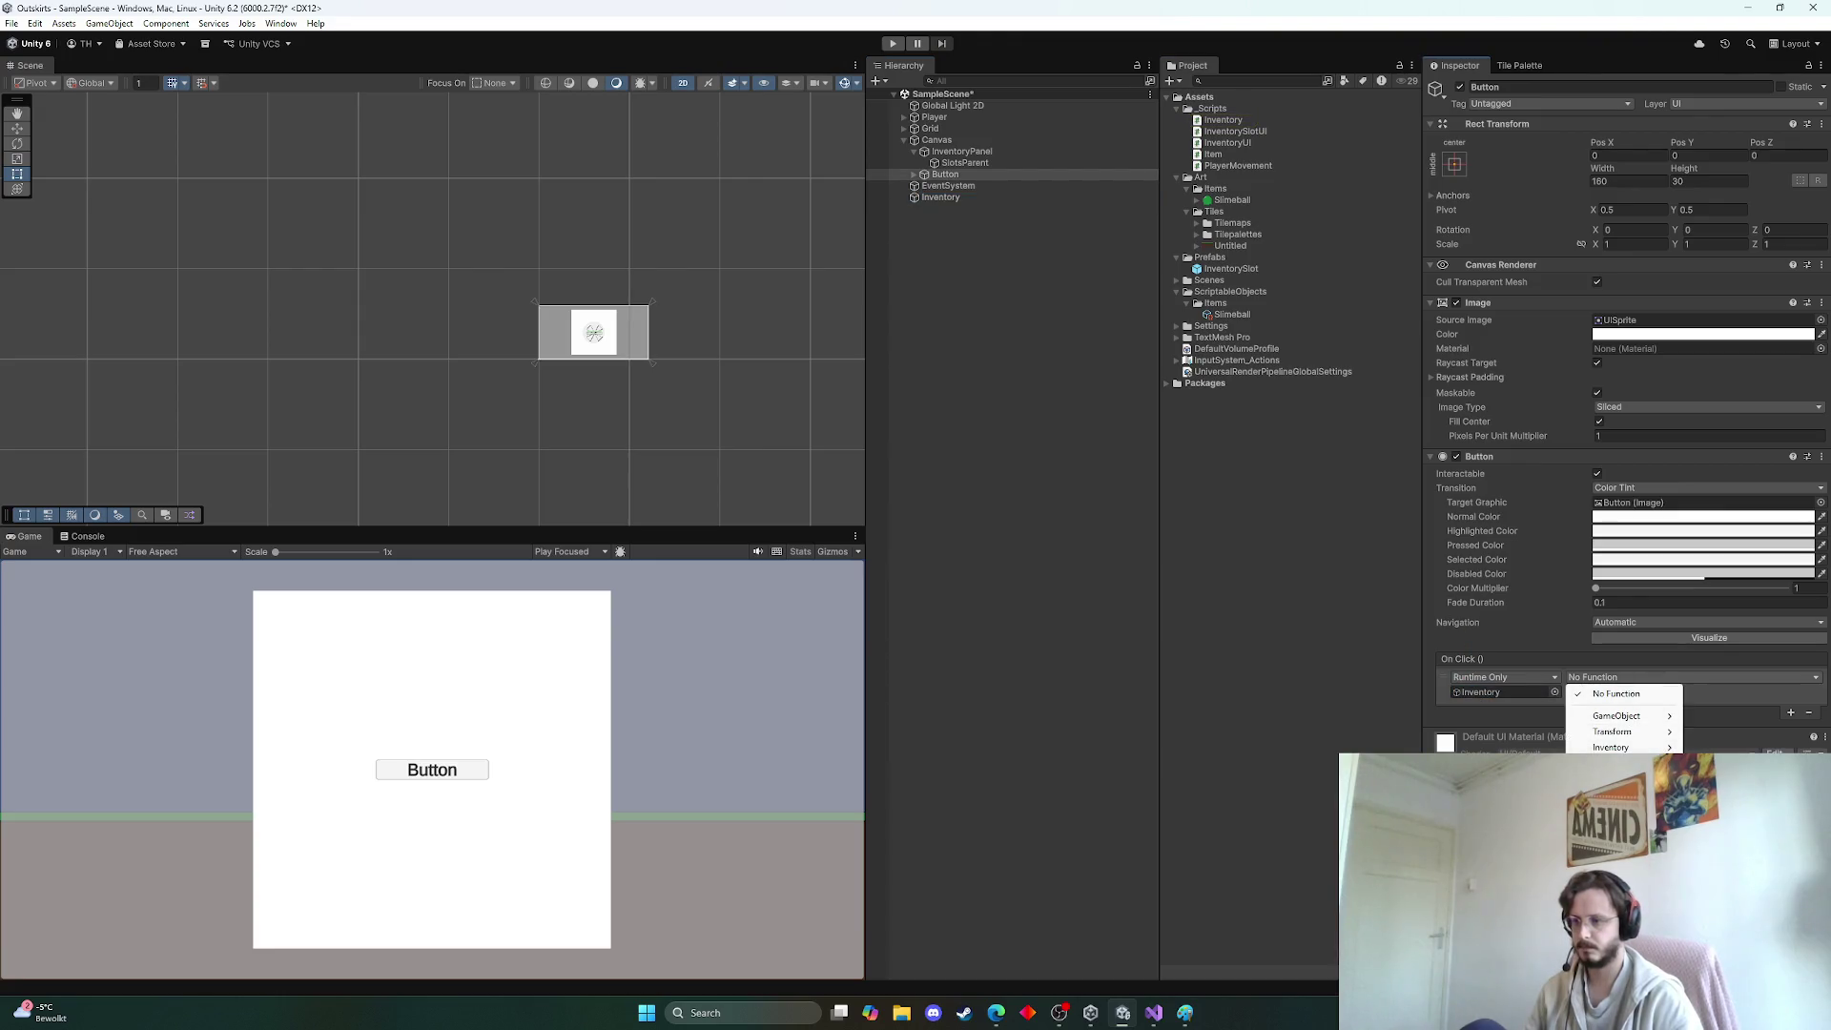
pyautogui.moveTo(1621, 747)
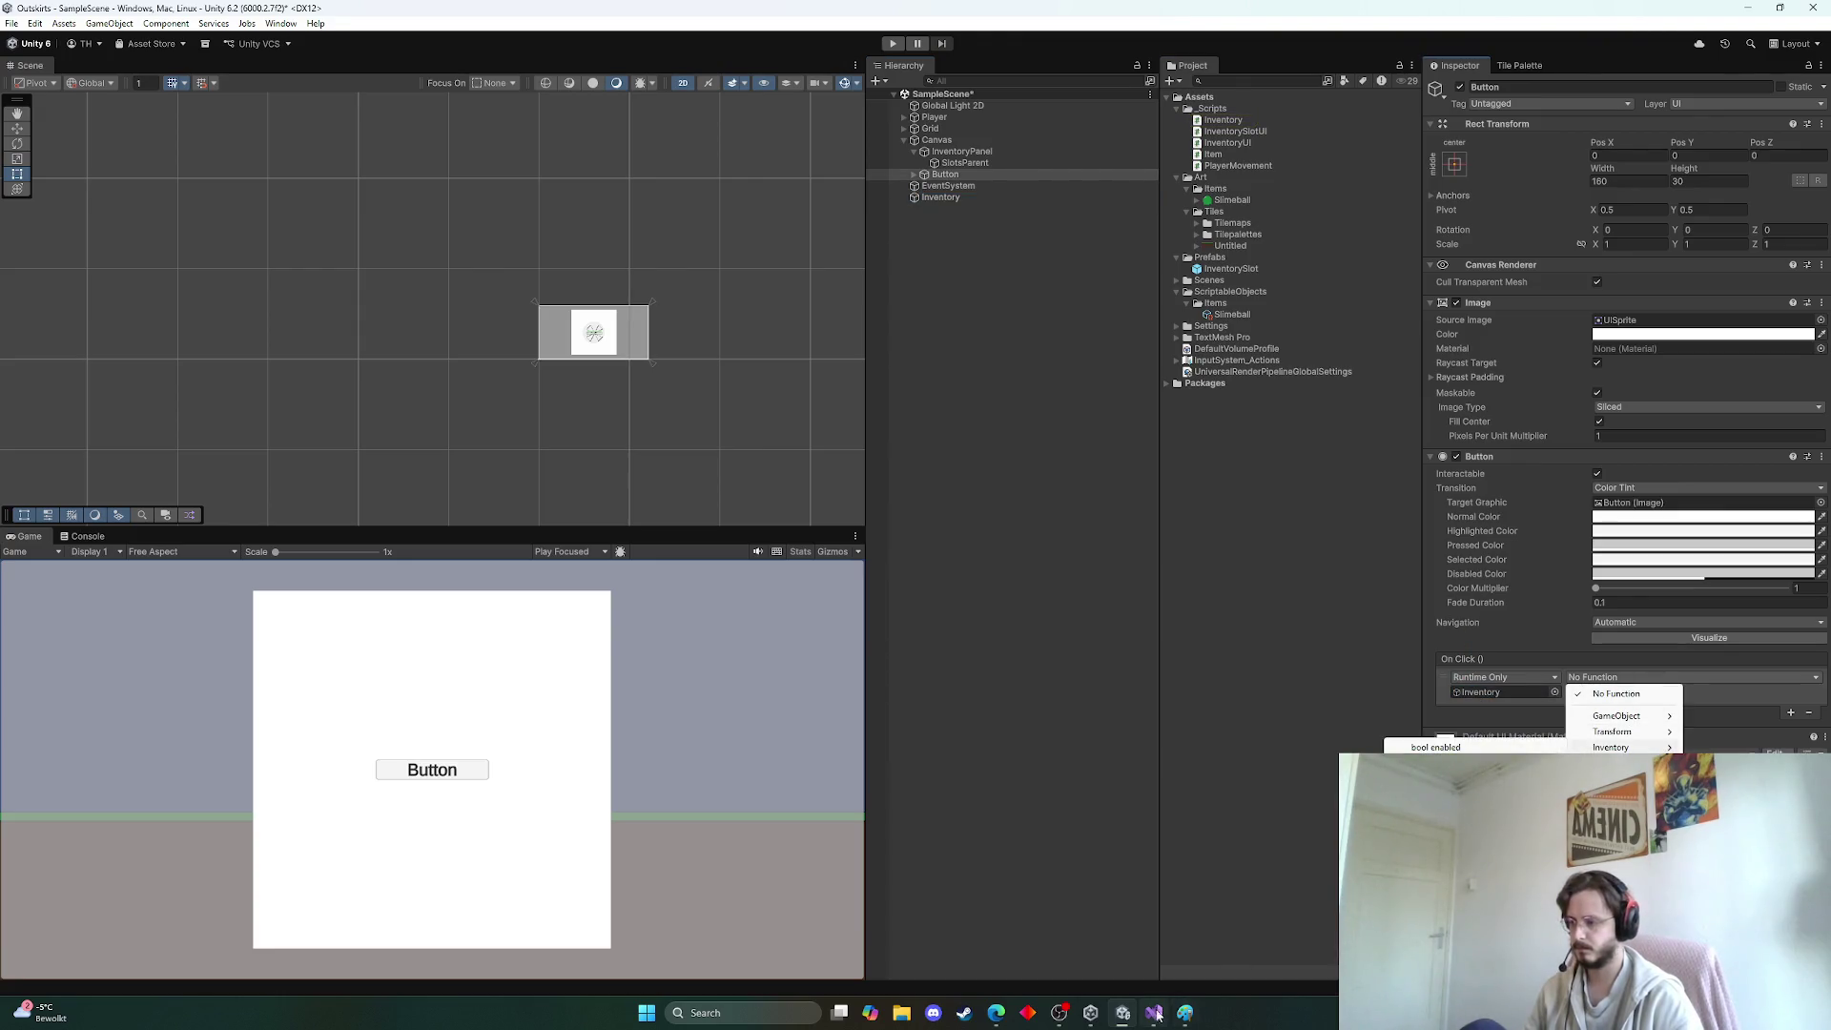
pyautogui.click(1154, 1013)
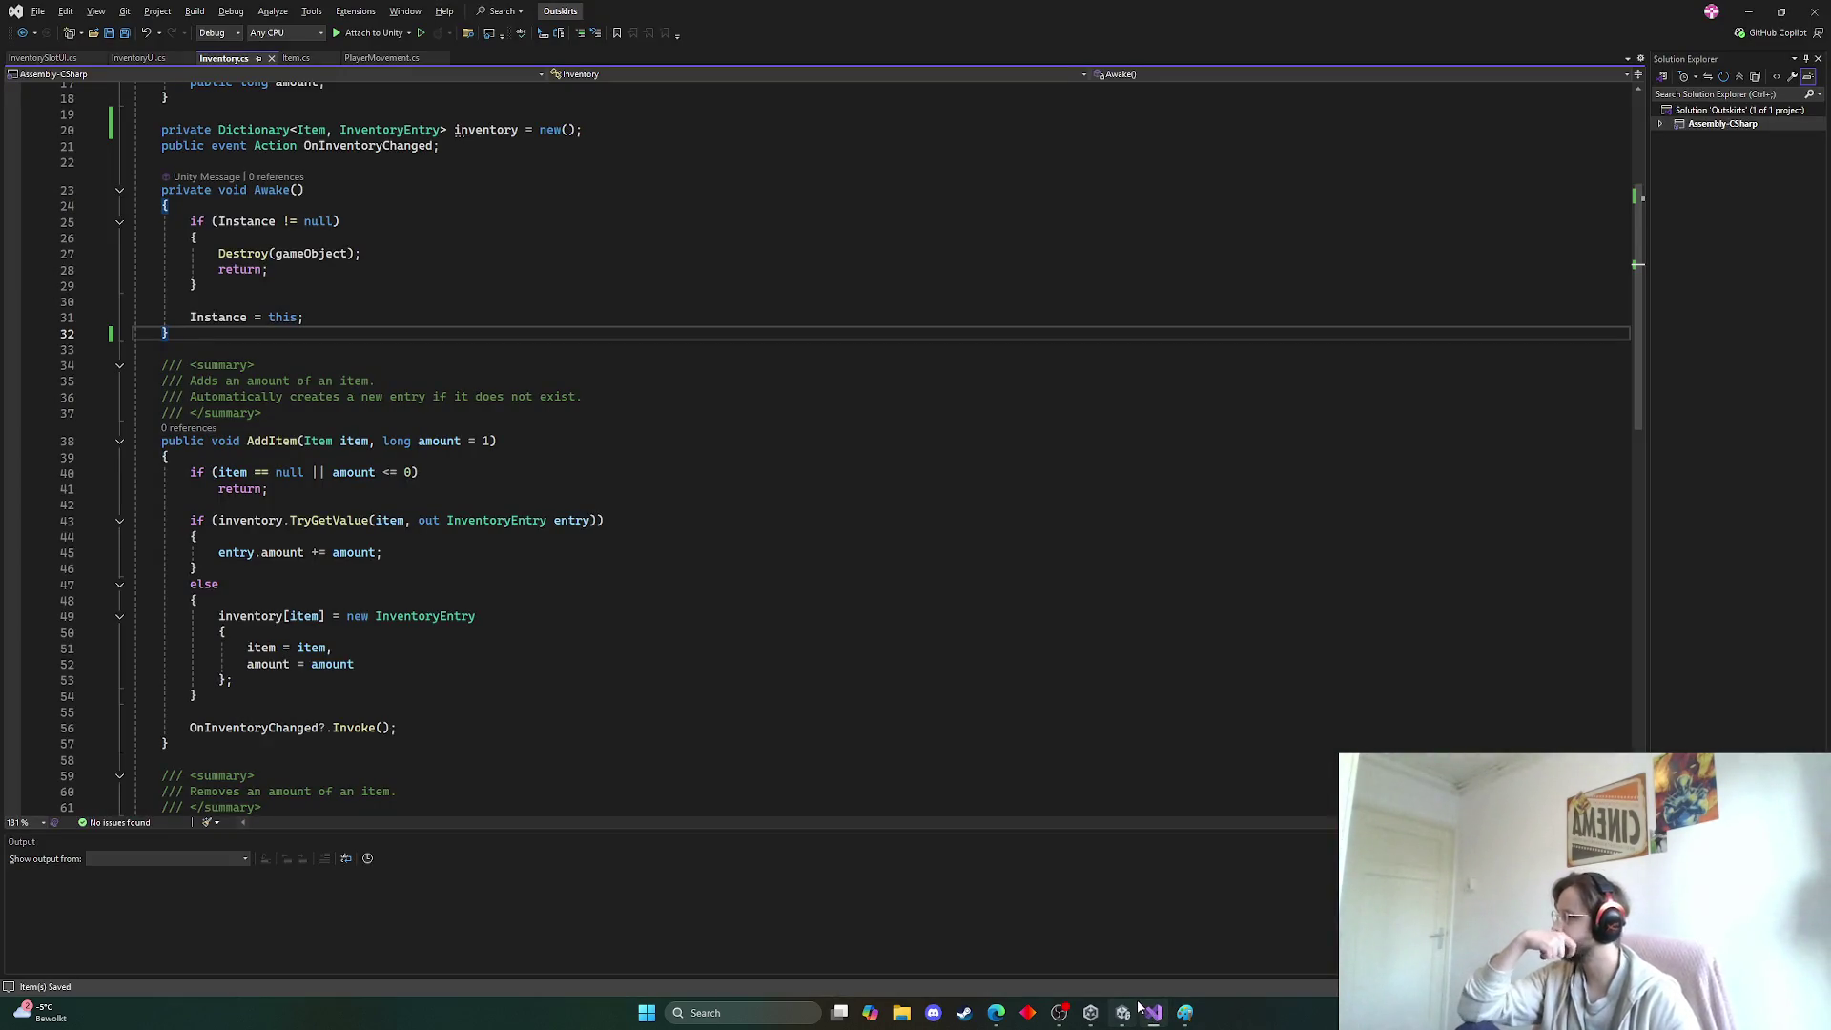
# Look over the Awake and AddItem methods in Inventory.cs, then return to Unity
pyautogui.moveTo(1139, 1008)
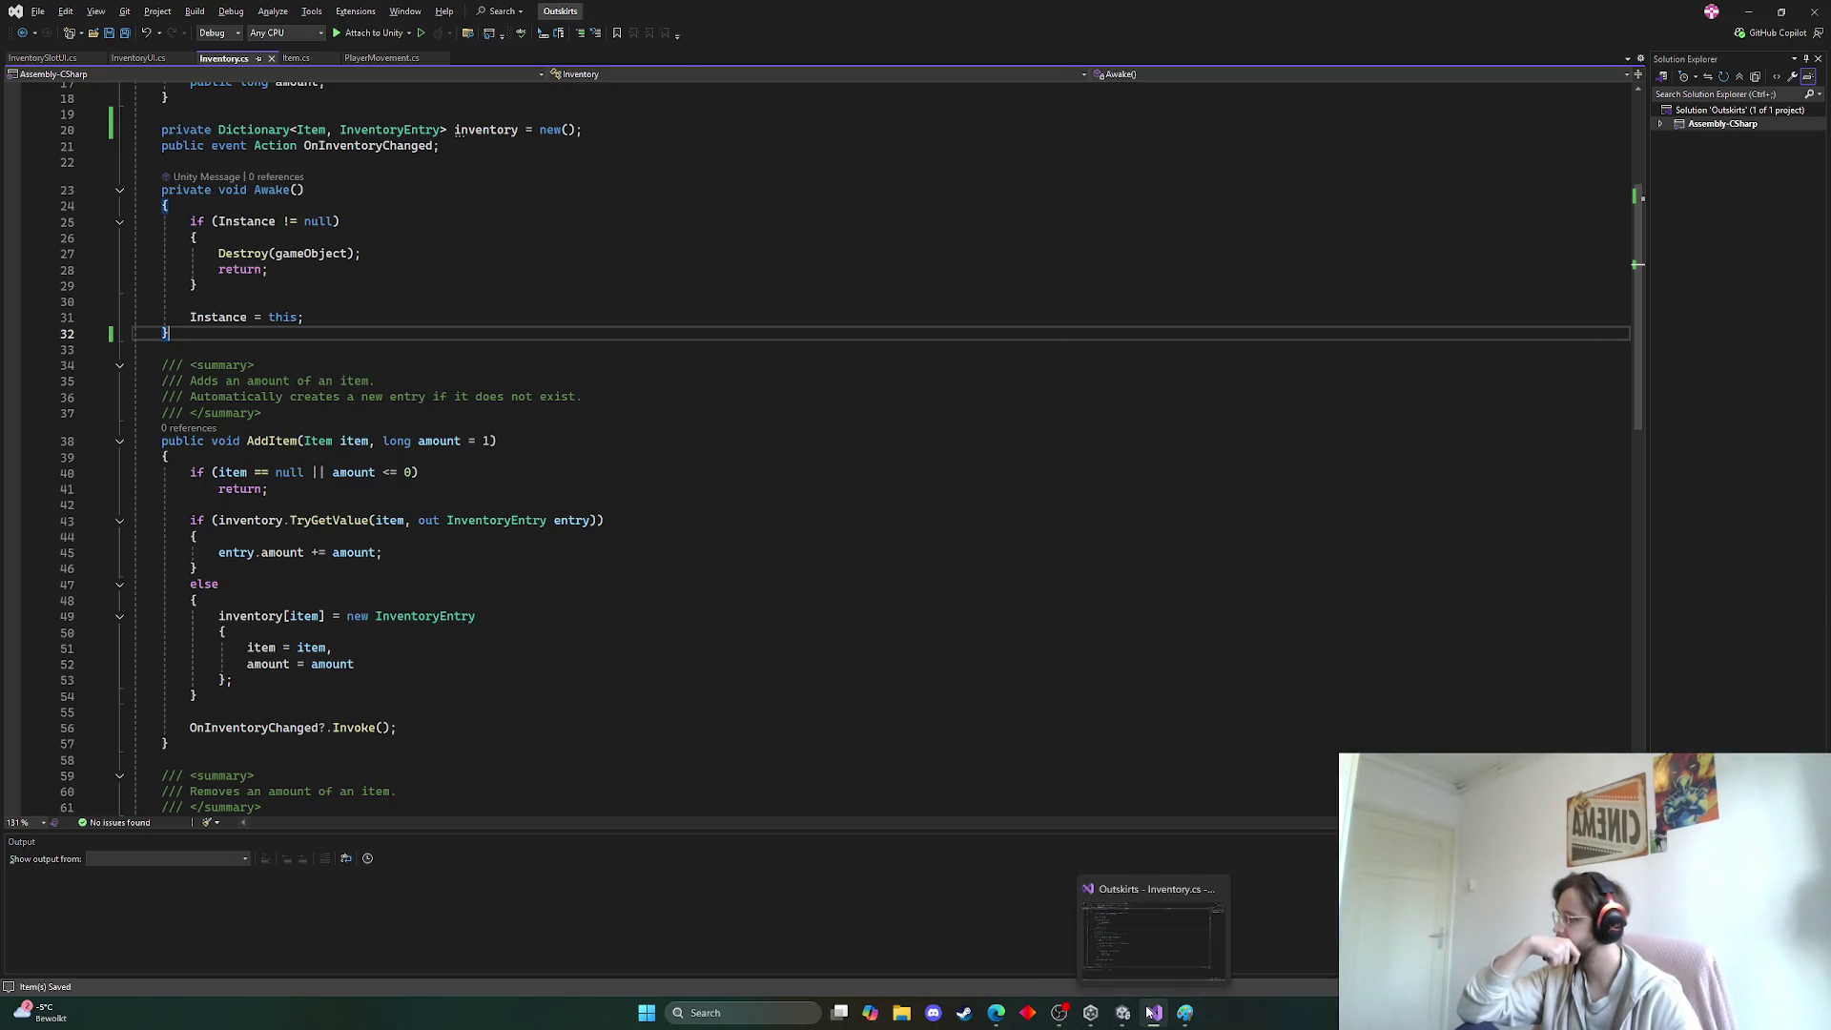
pyautogui.click(1149, 1011)
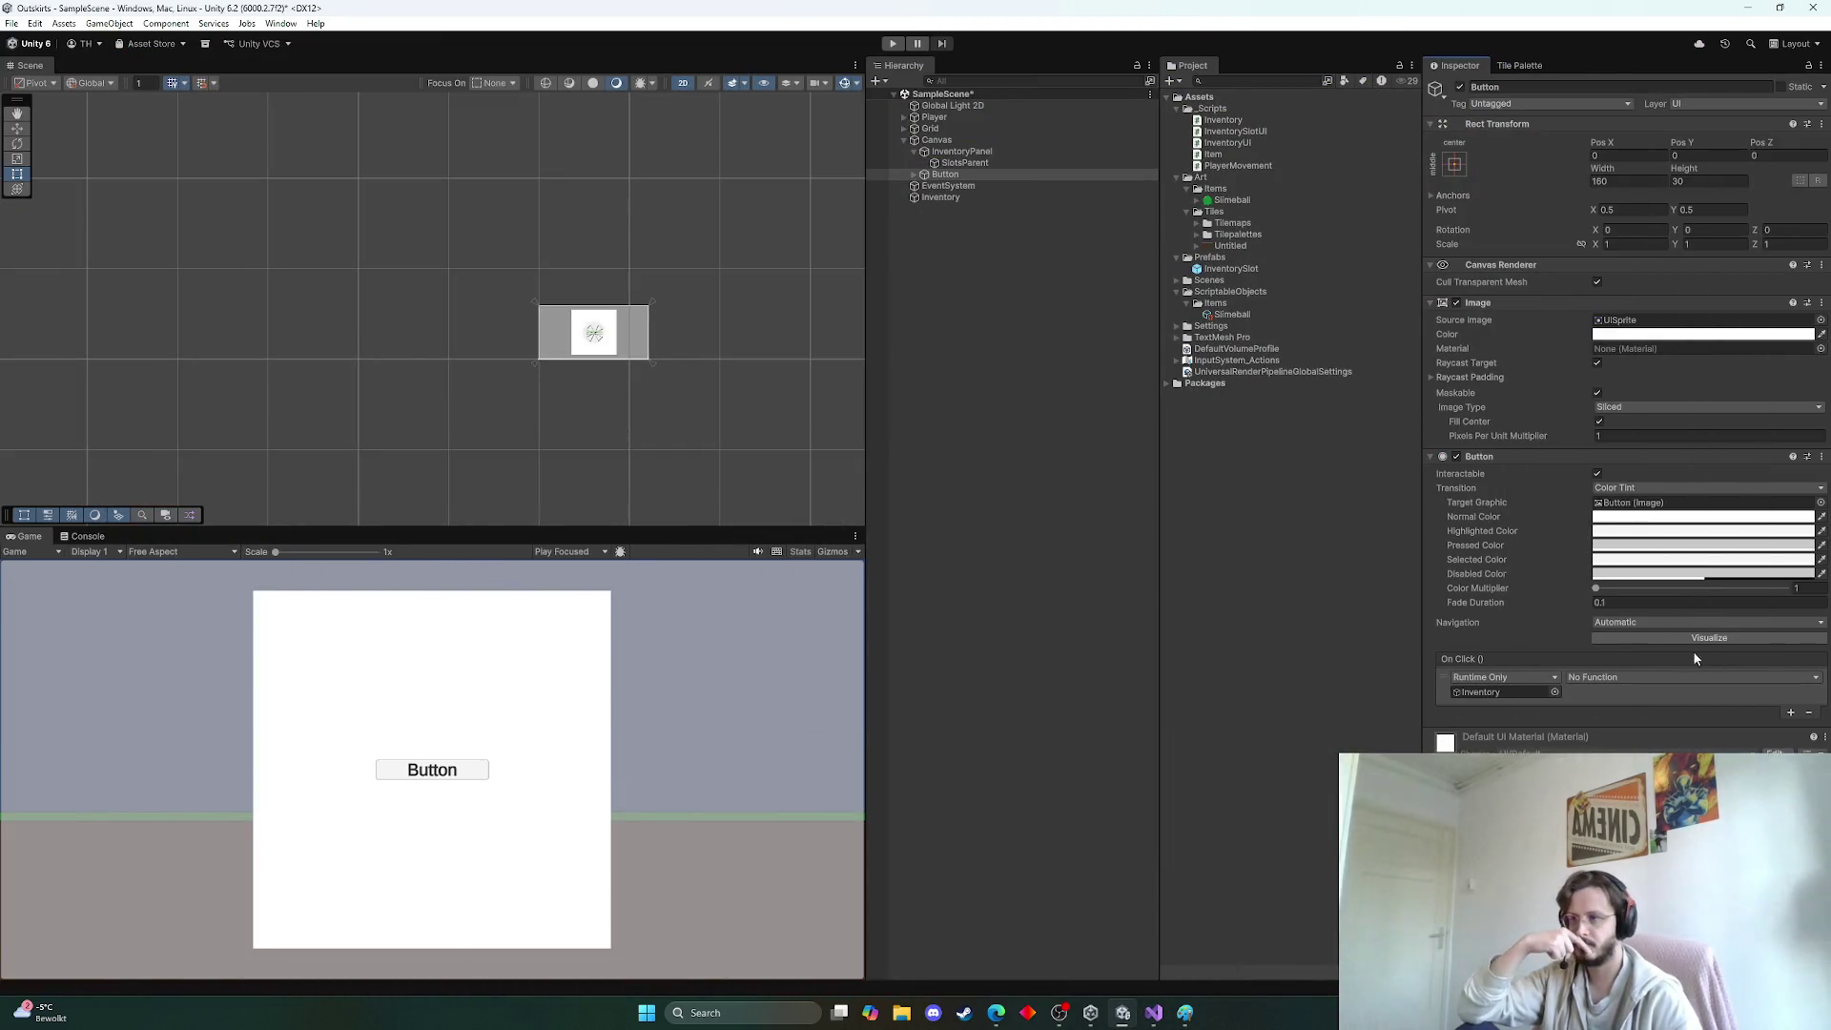
# Delete the Button, then InventoryPanel, then the Inventory object from the Hierarchy
pyautogui.click(948, 186)
pyautogui.click(944, 174)
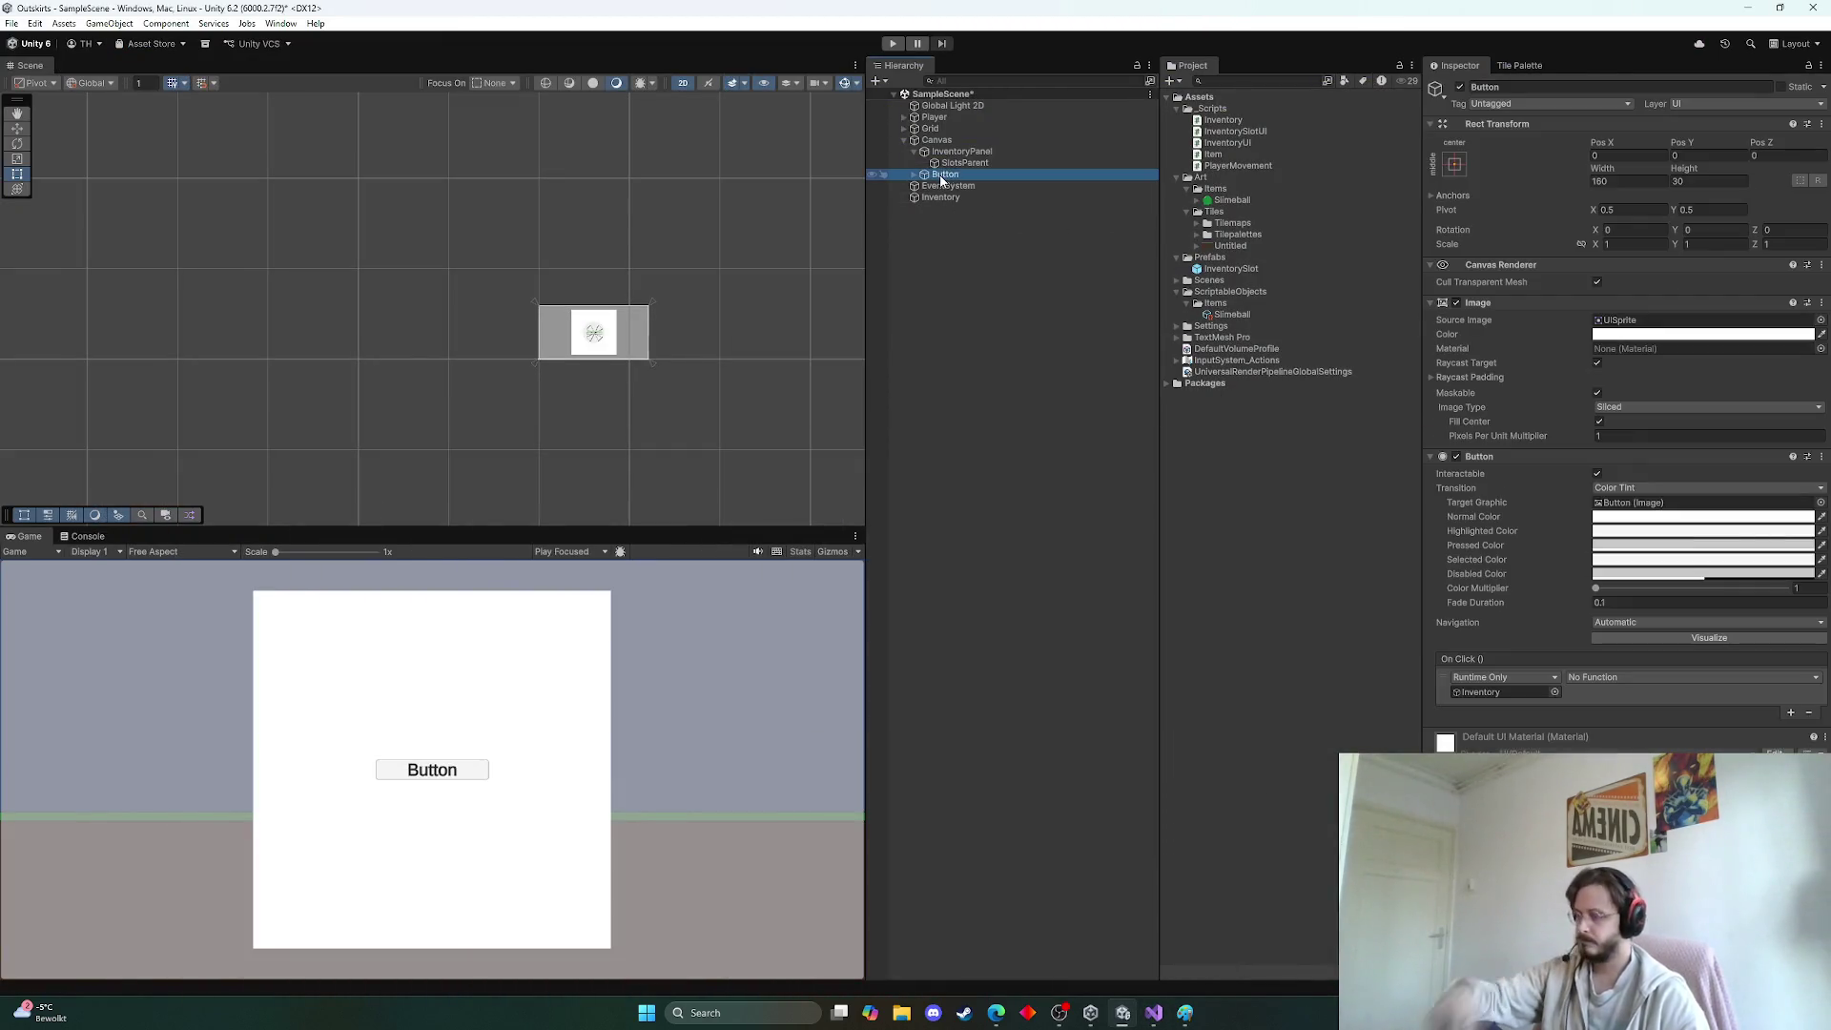
pyautogui.press('Delete')
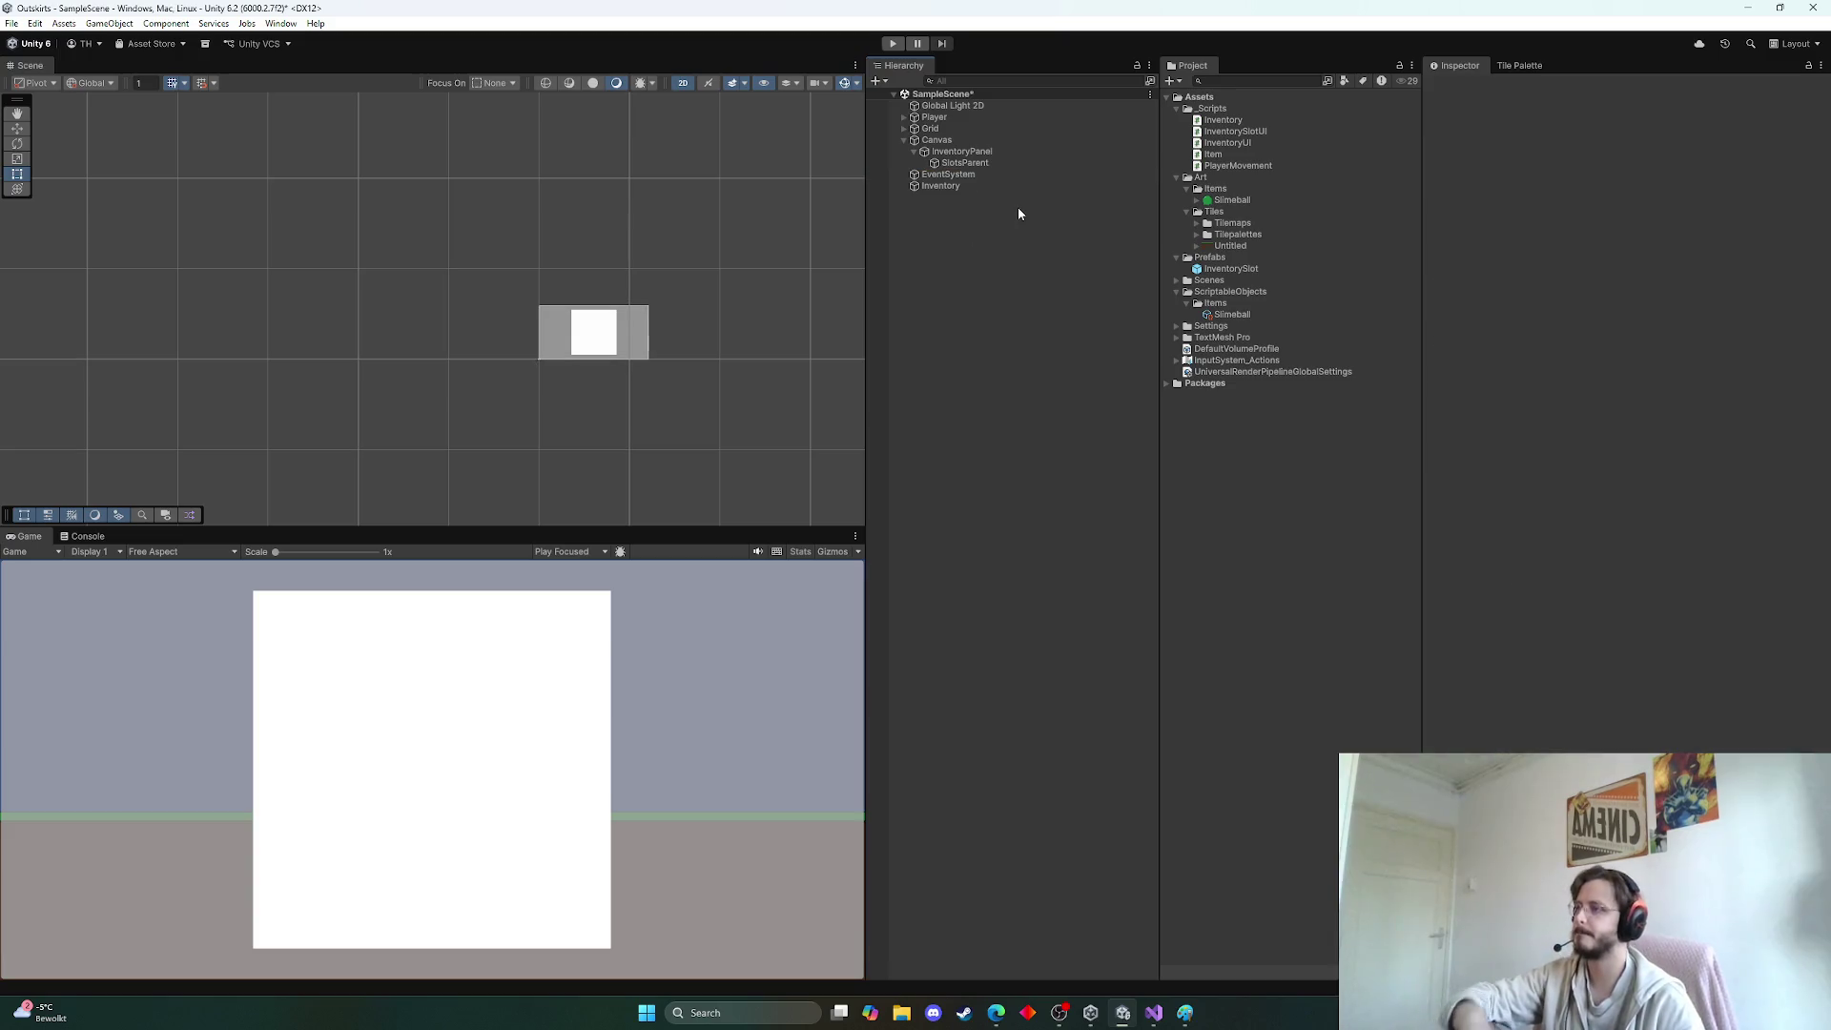
pyautogui.click(970, 153)
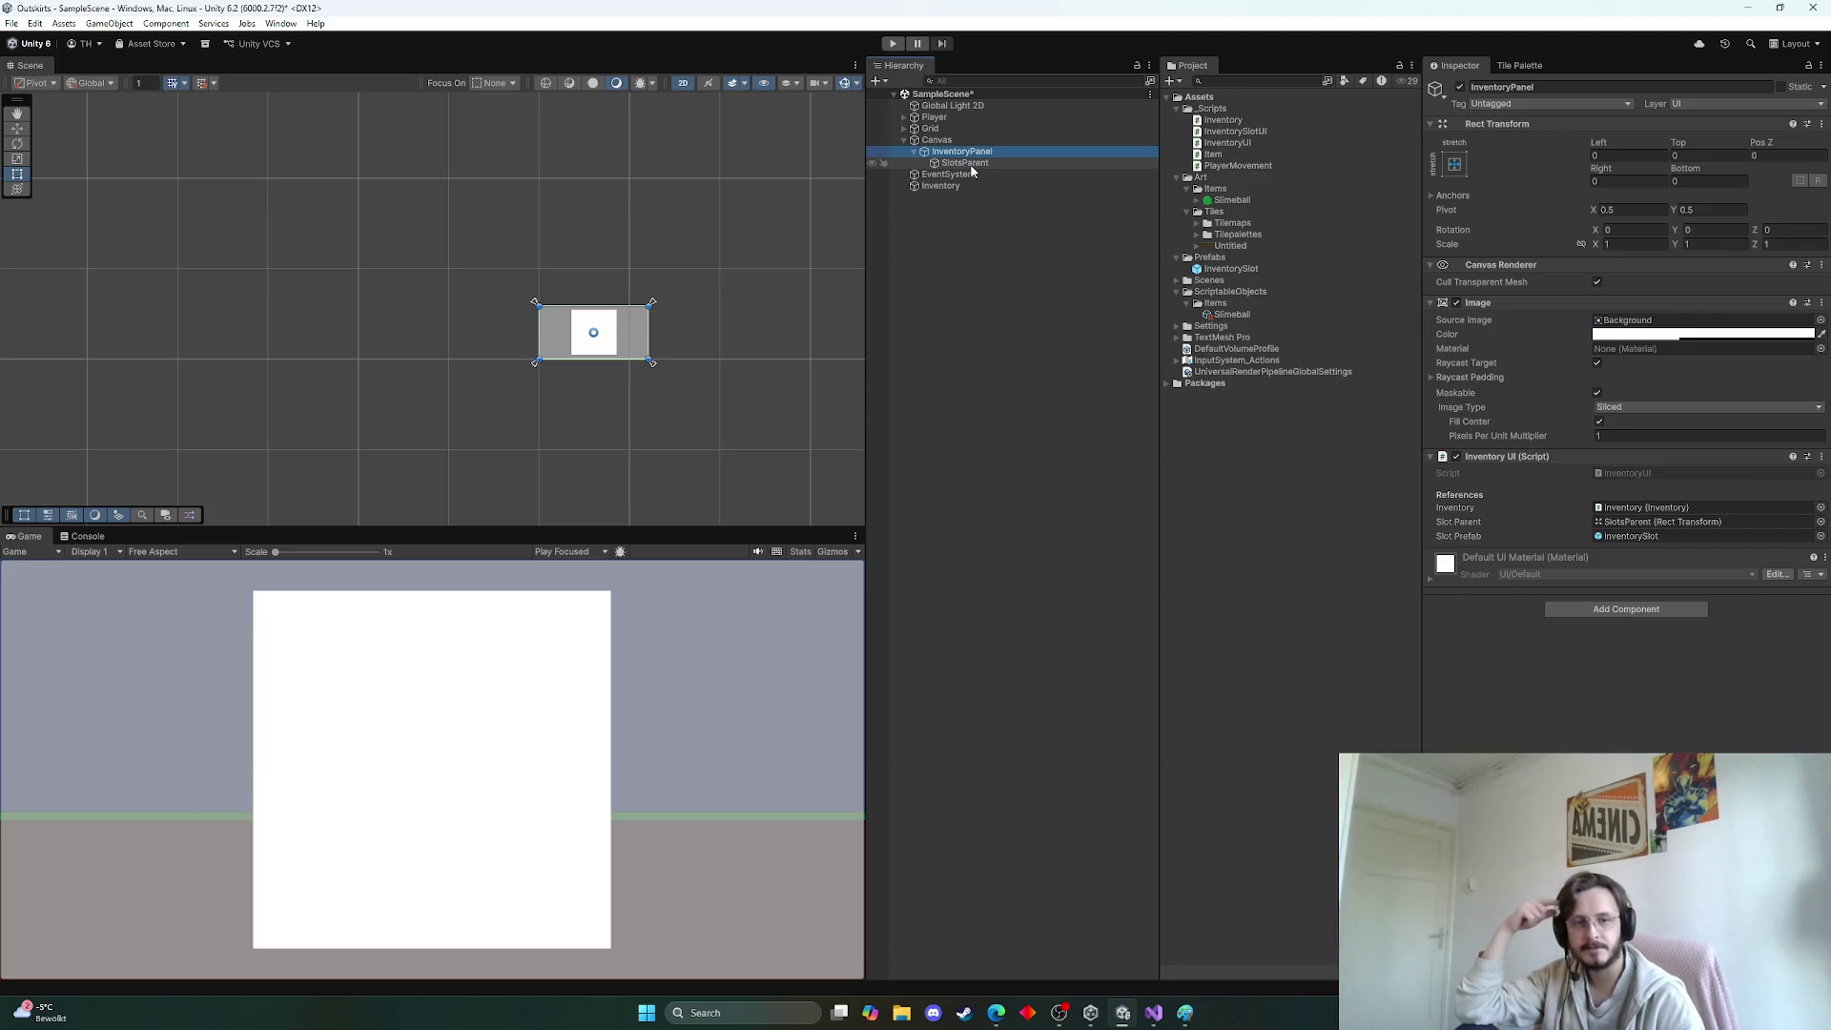
pyautogui.click(967, 164)
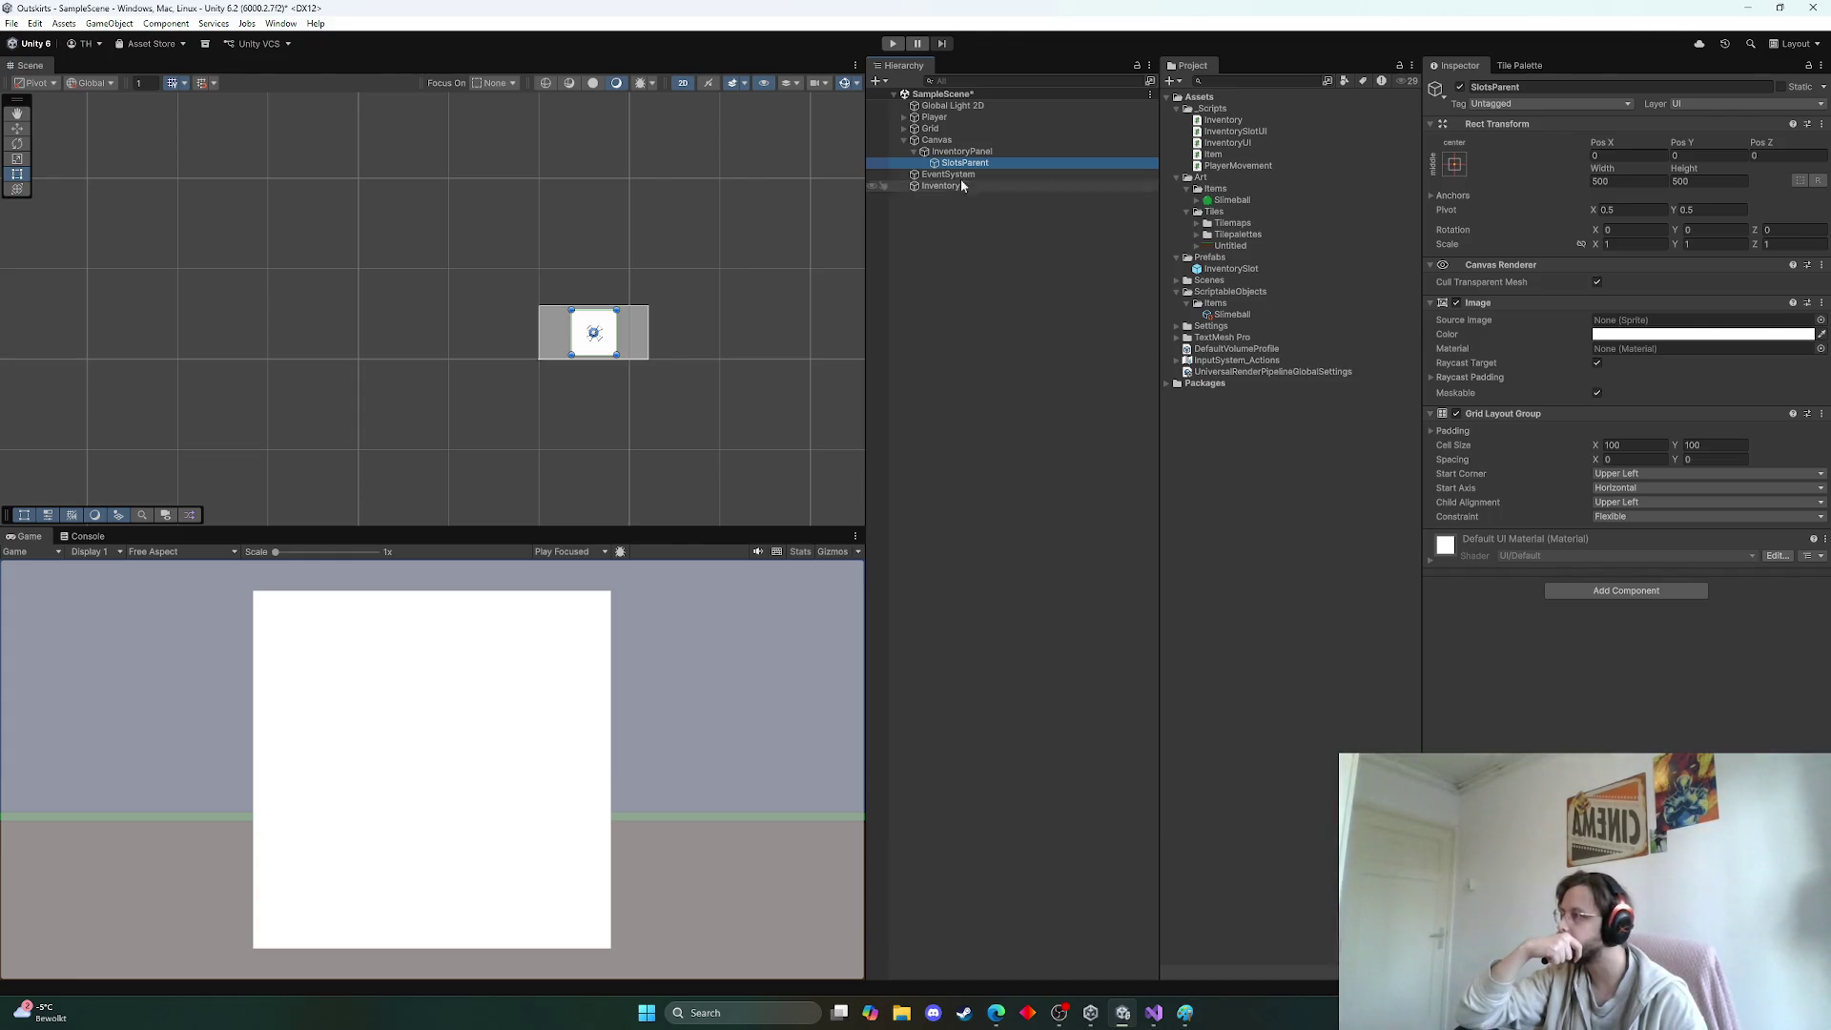
pyautogui.click(964, 154)
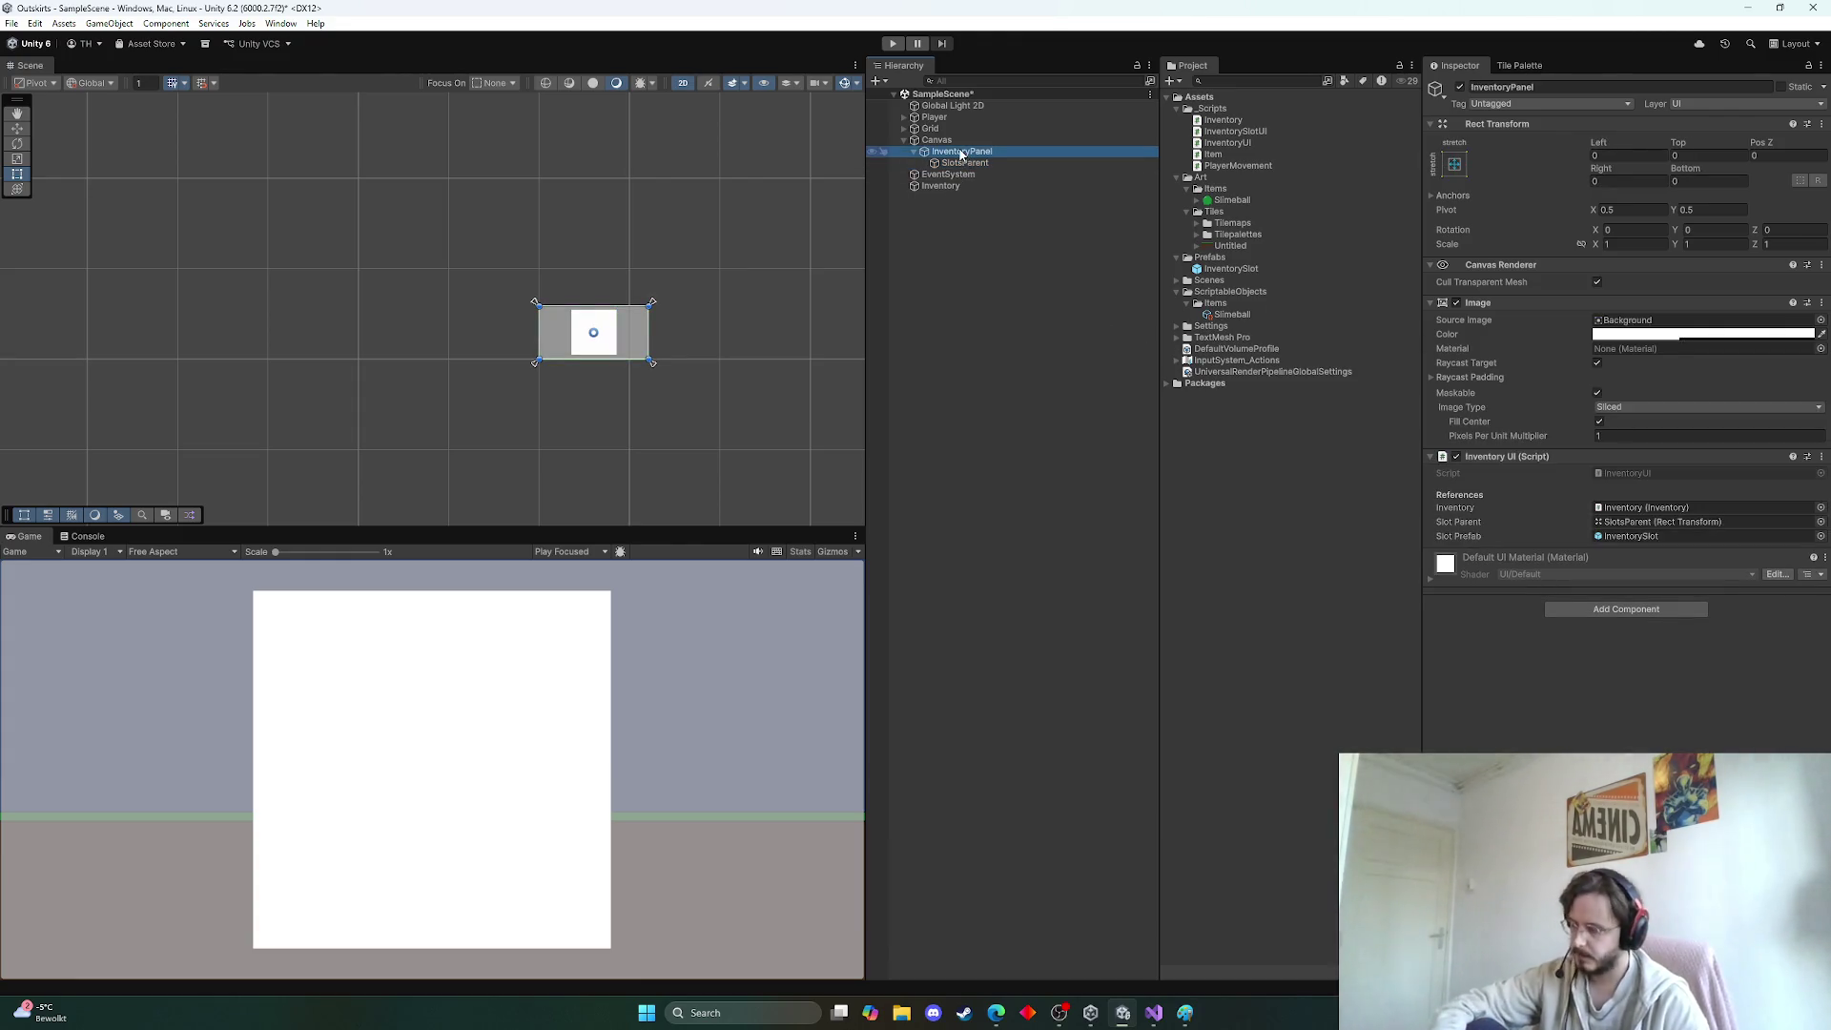
pyautogui.press('Delete')
pyautogui.click(942, 163)
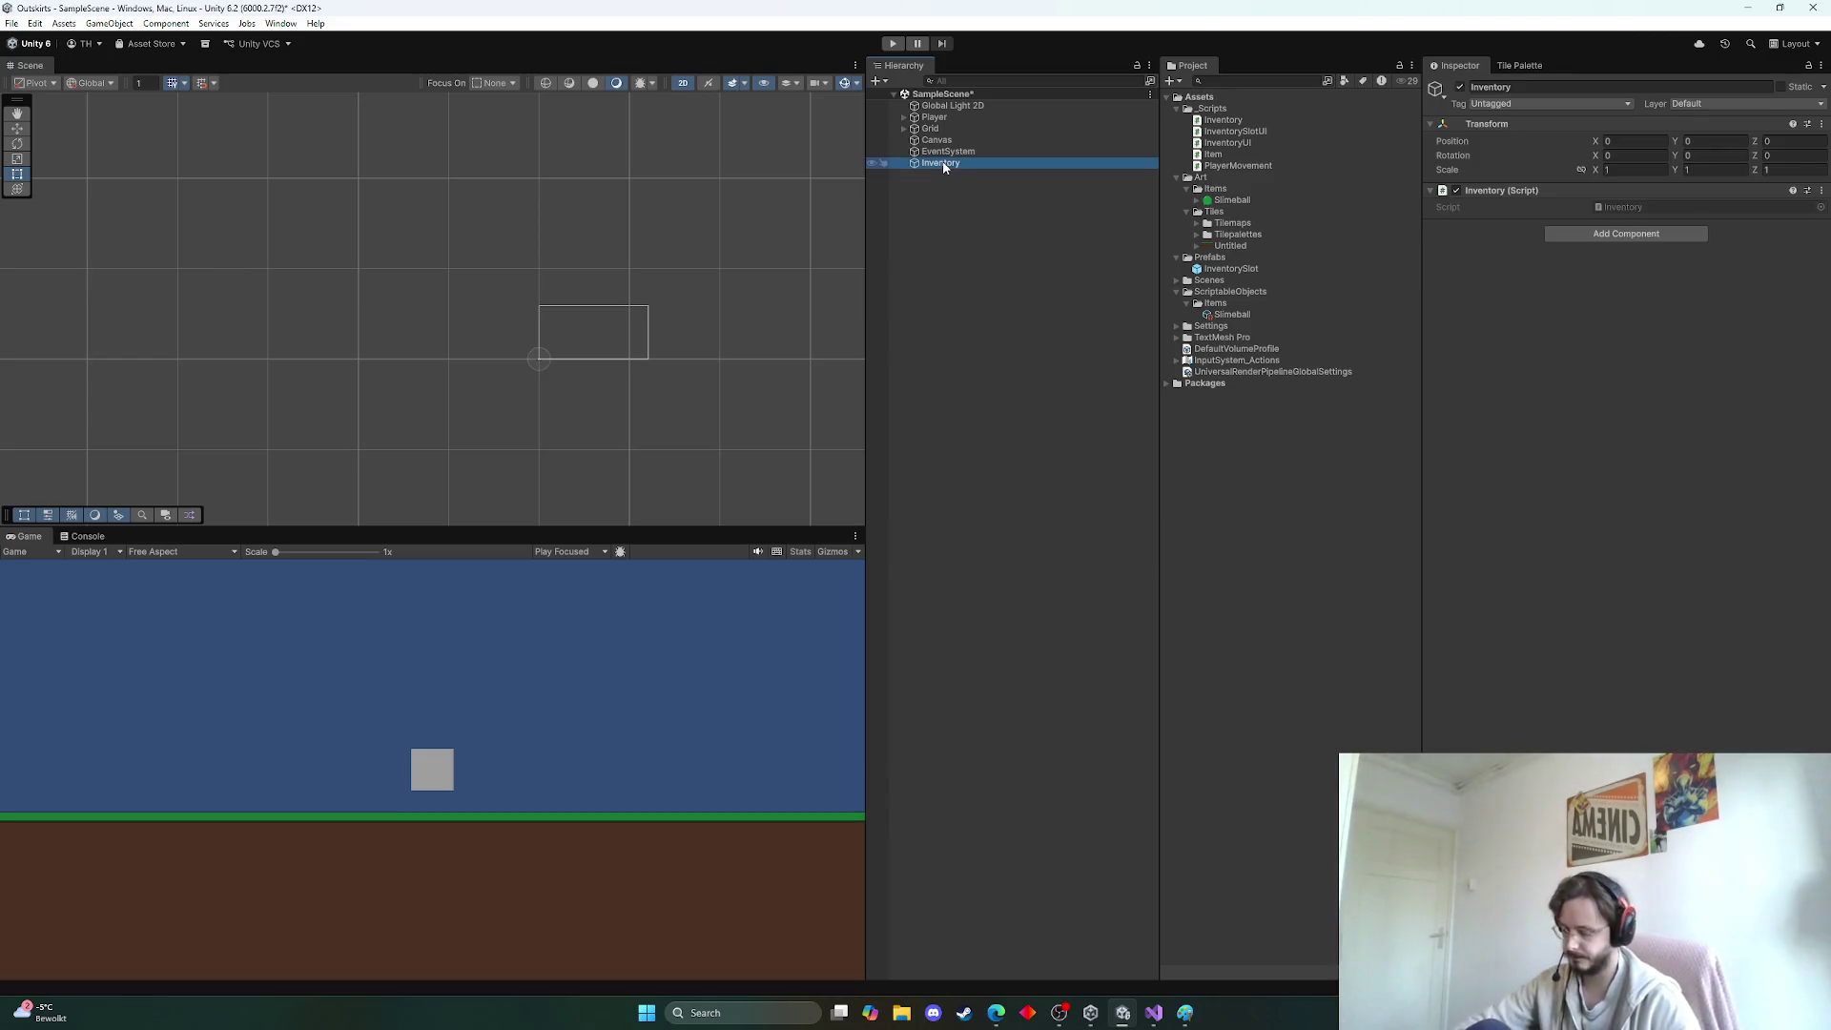
pyautogui.press('Delete')
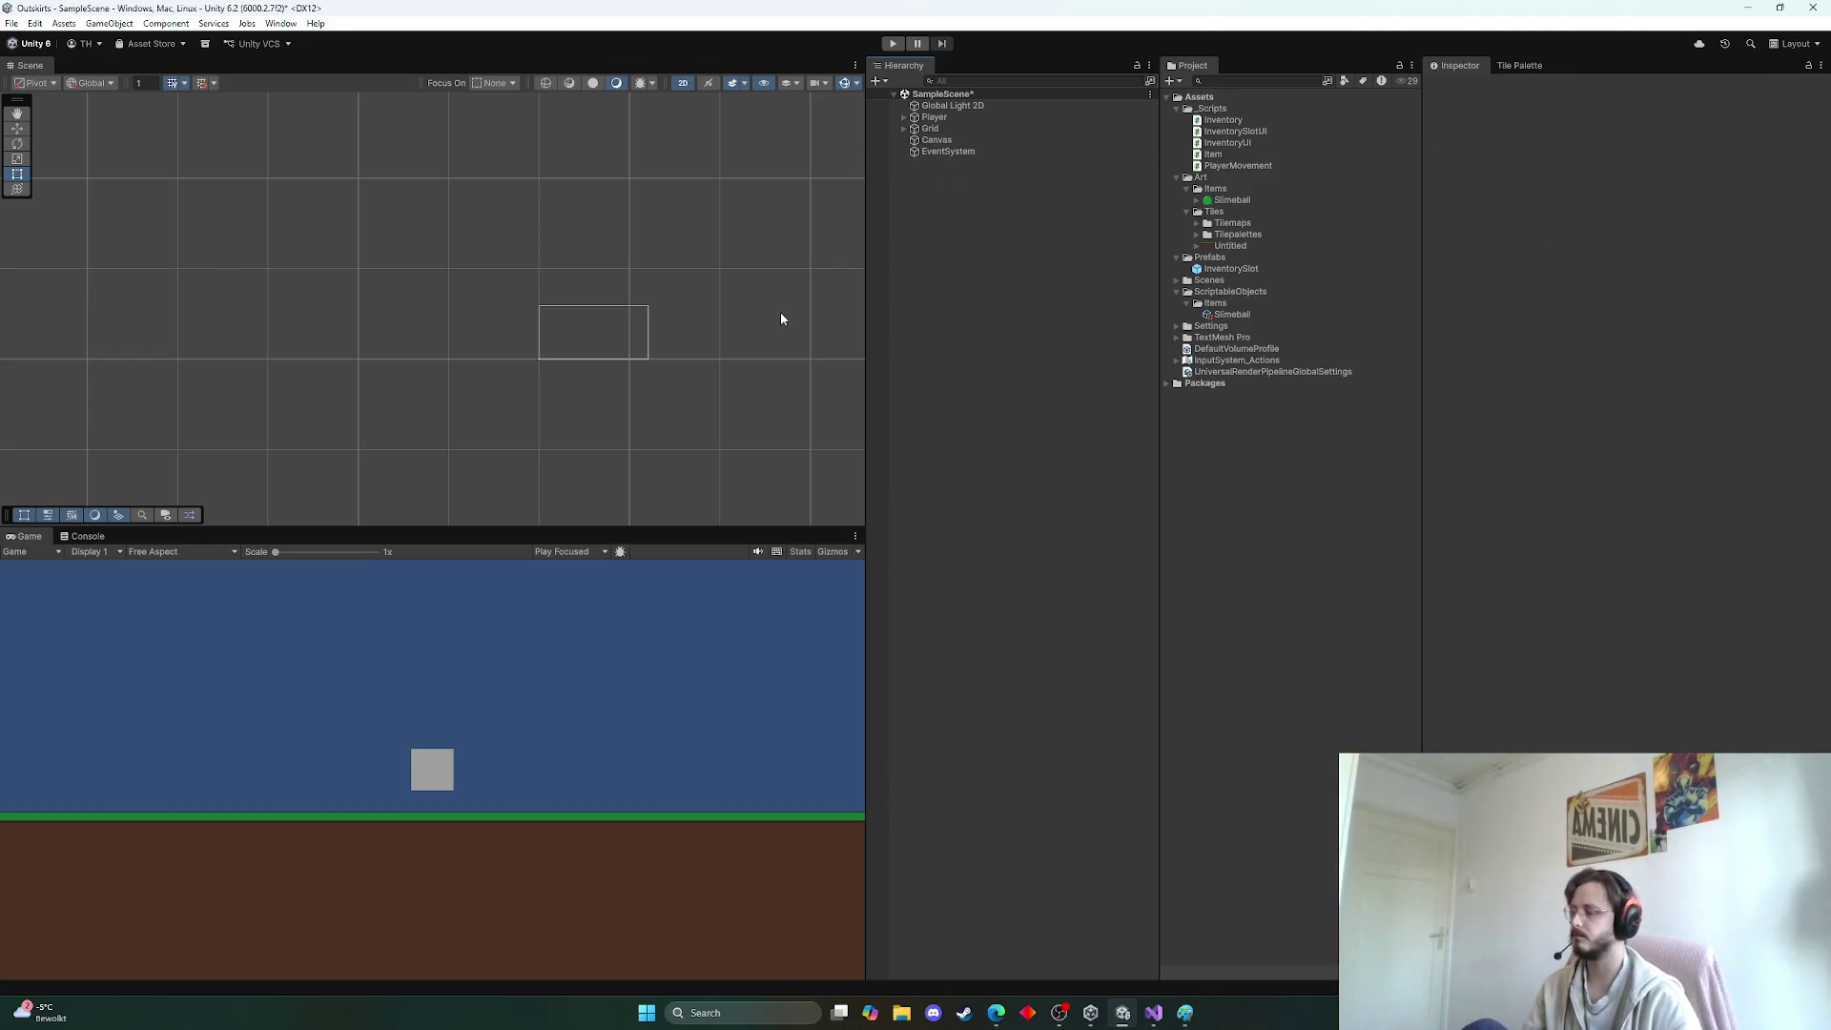
# Set the Game view resolution to Full HD (1920x1080)
pyautogui.scroll(-1, 780, 312)
pyautogui.scroll(6, 724, 338)
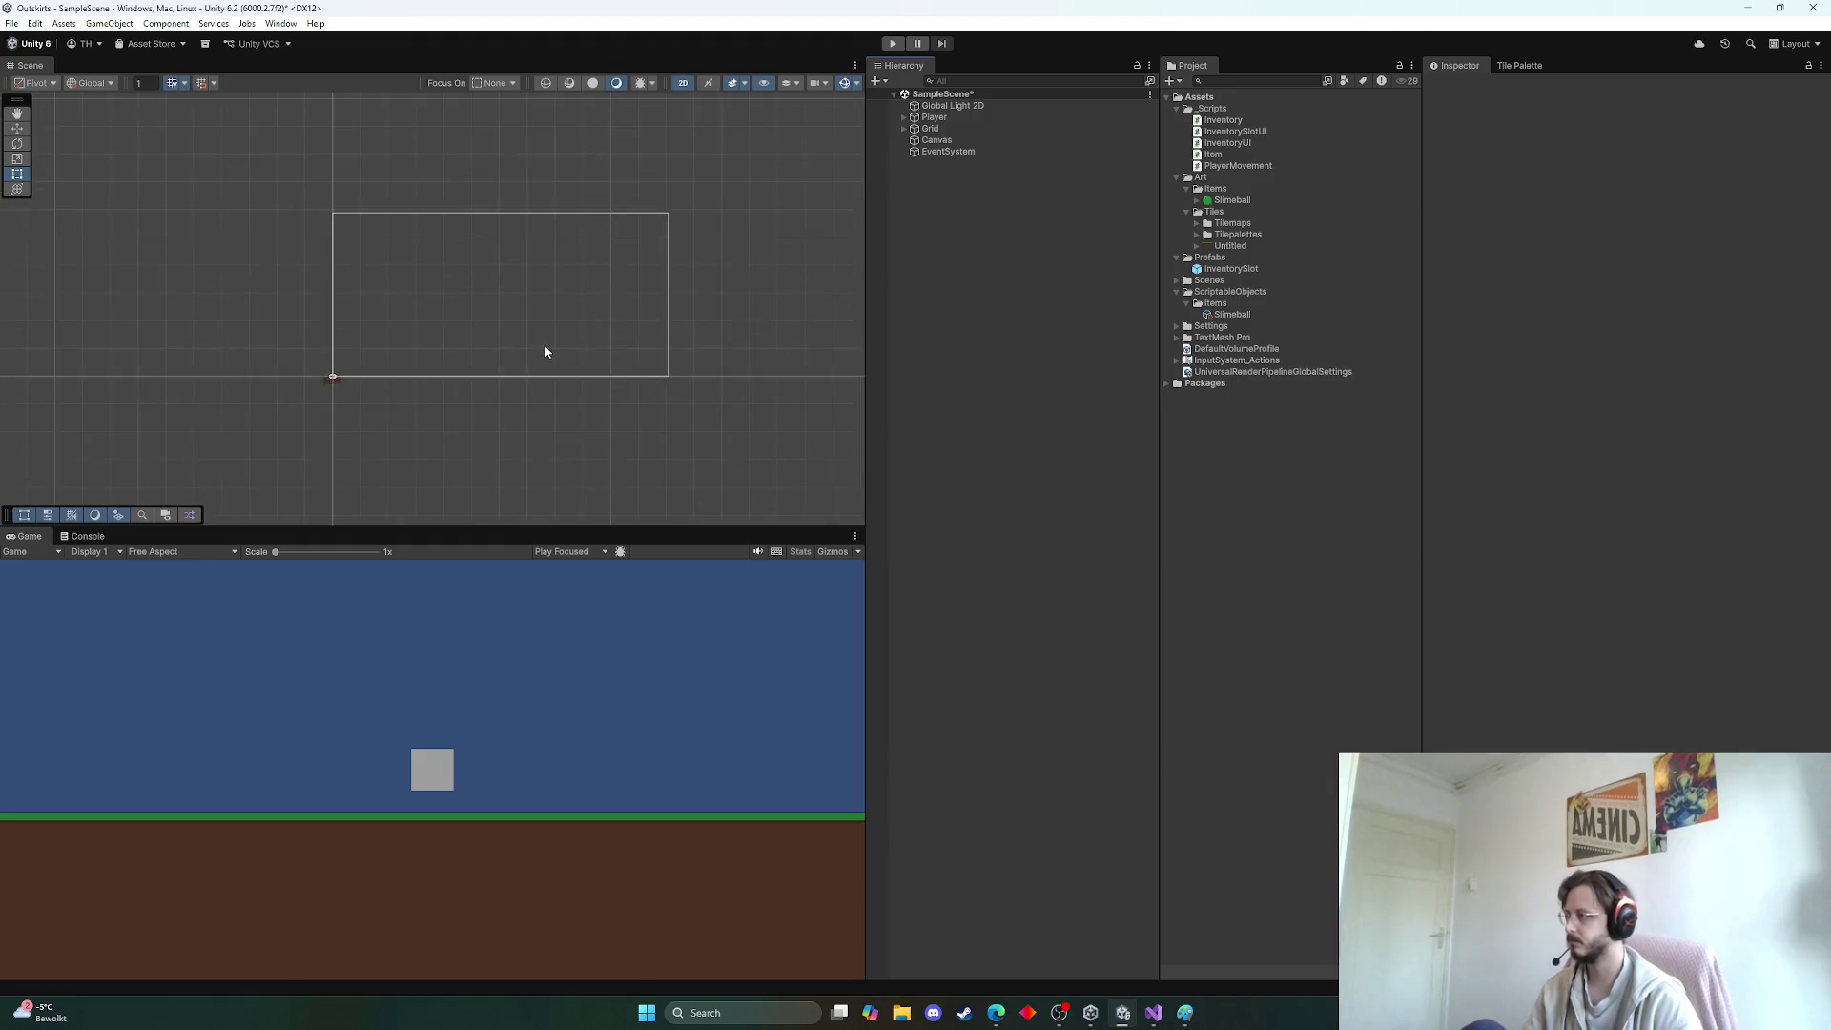
pyautogui.click(148, 552)
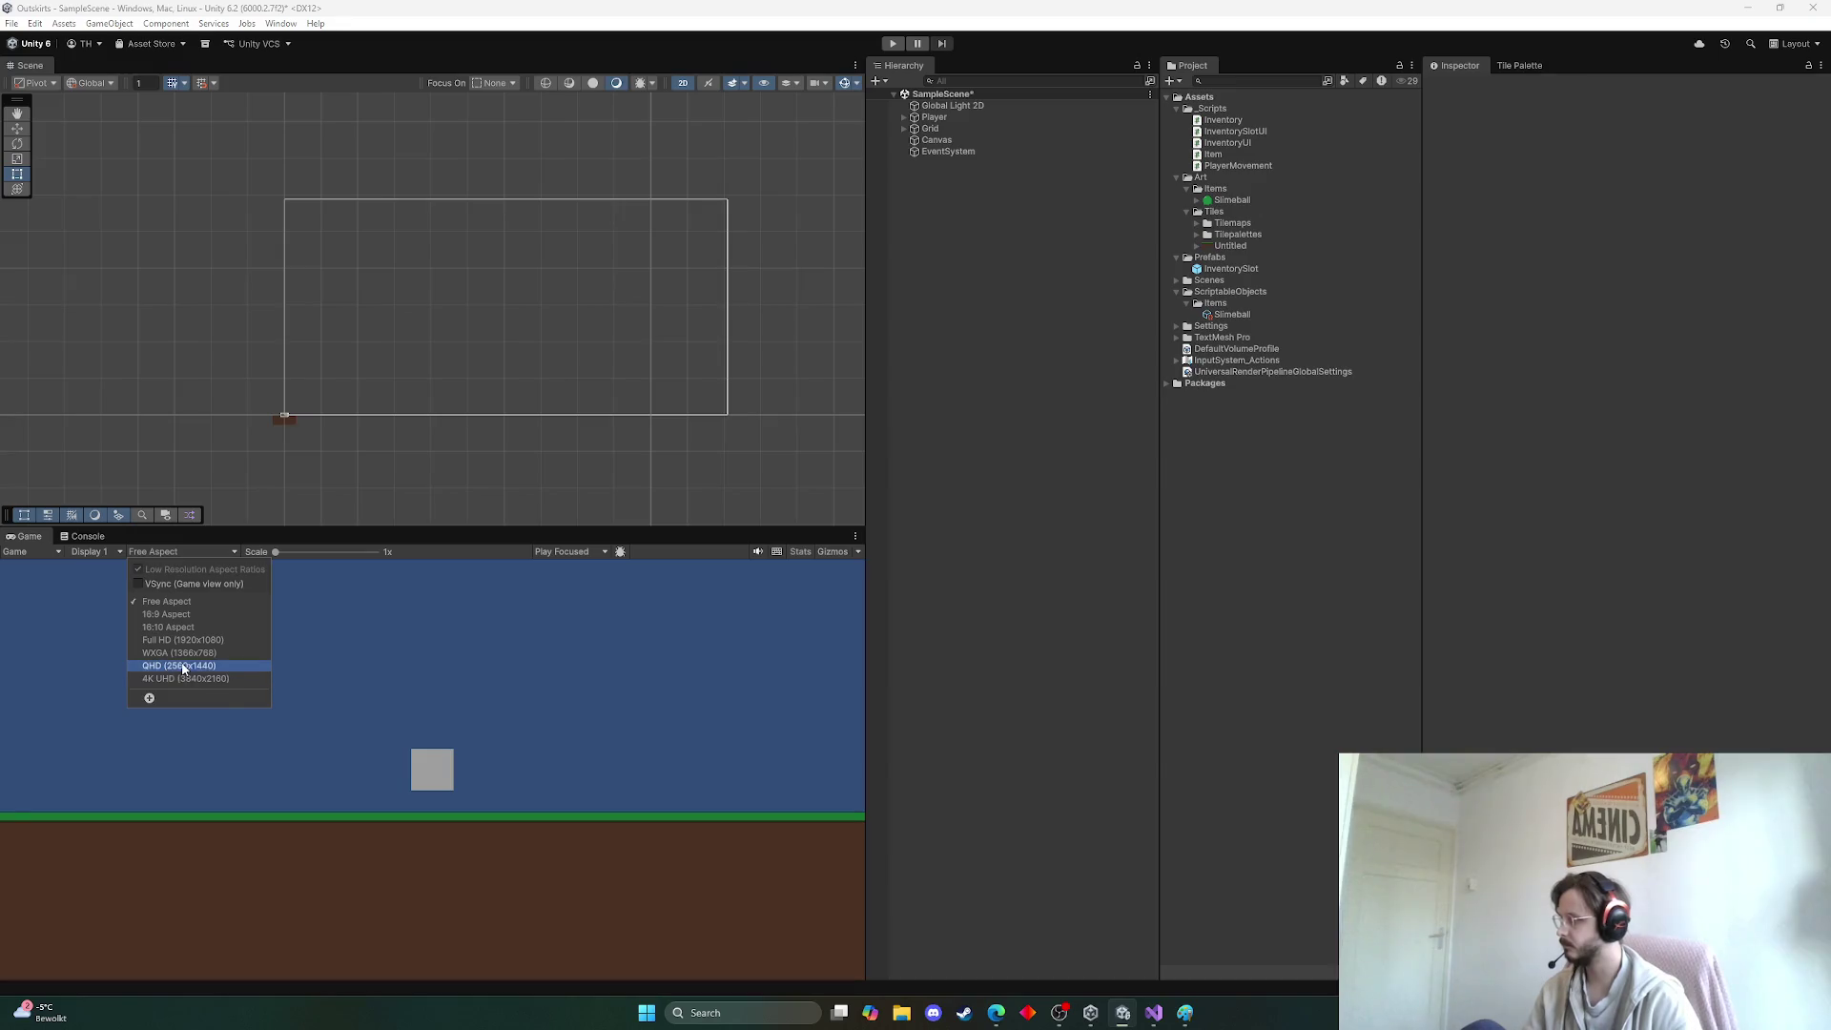
pyautogui.click(185, 640)
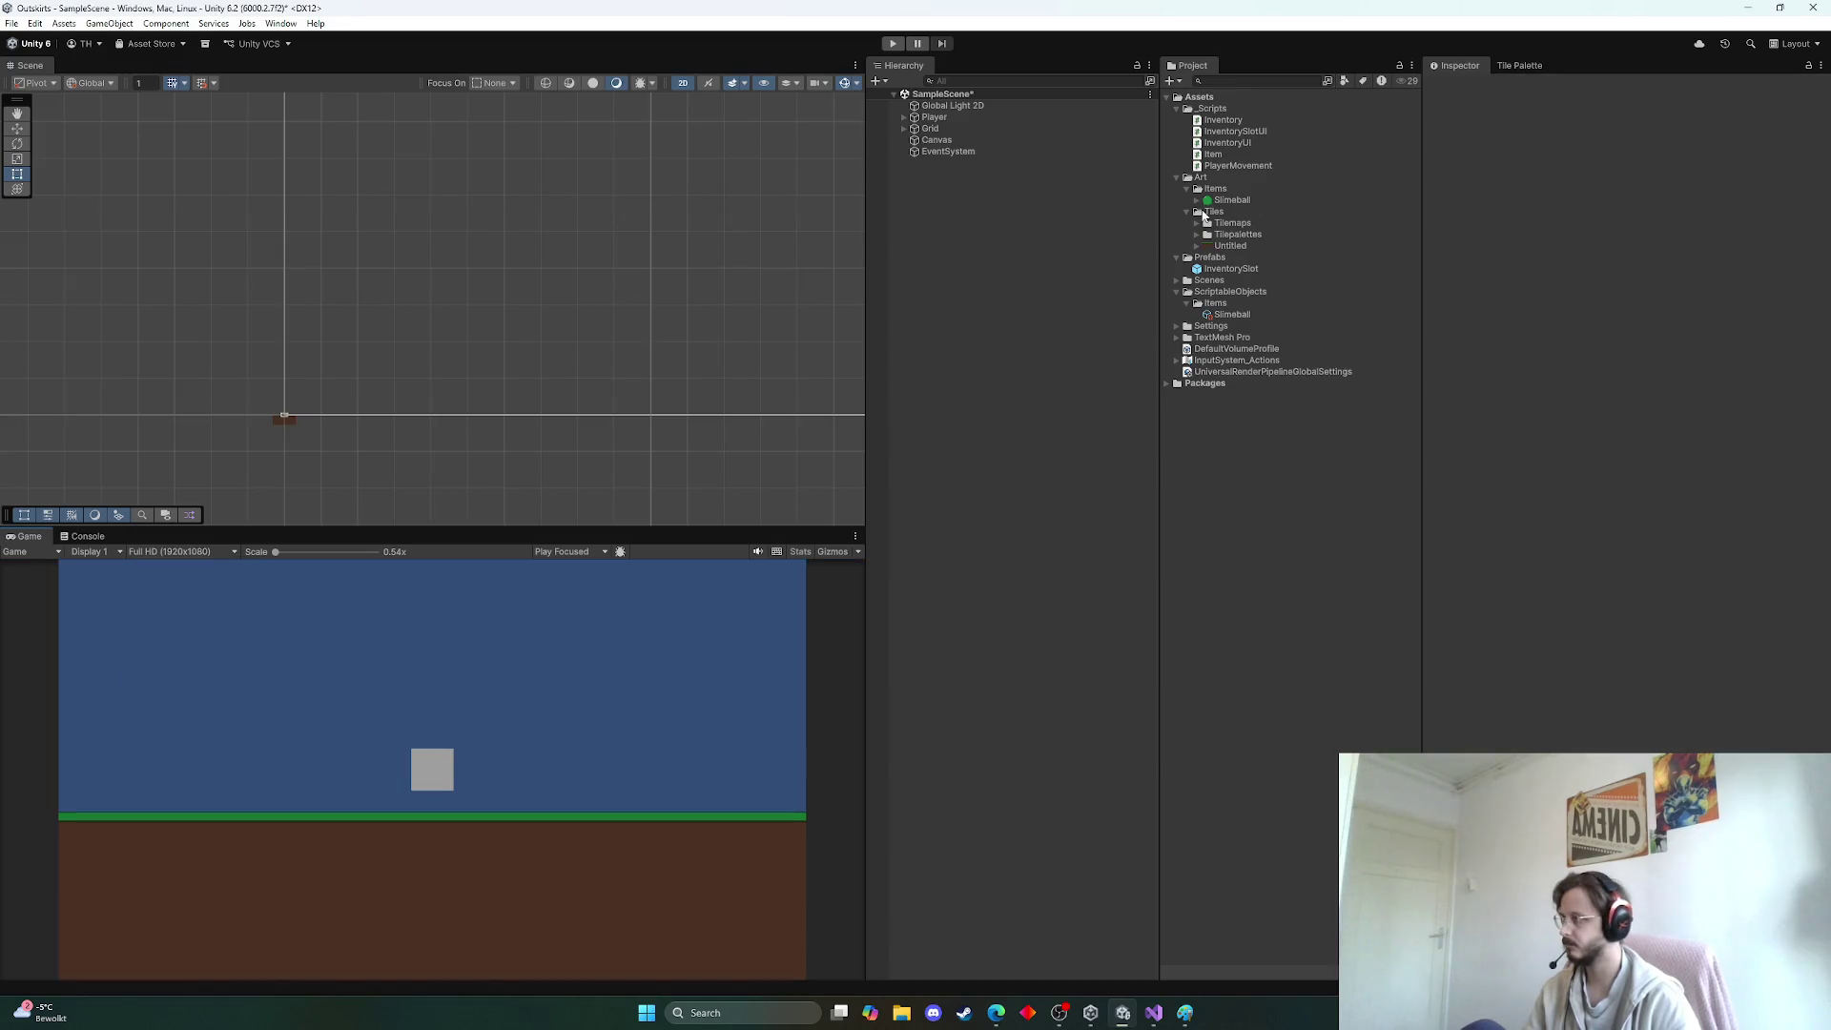
# Add a UI Image under the Canvas
pyautogui.click(937, 140)
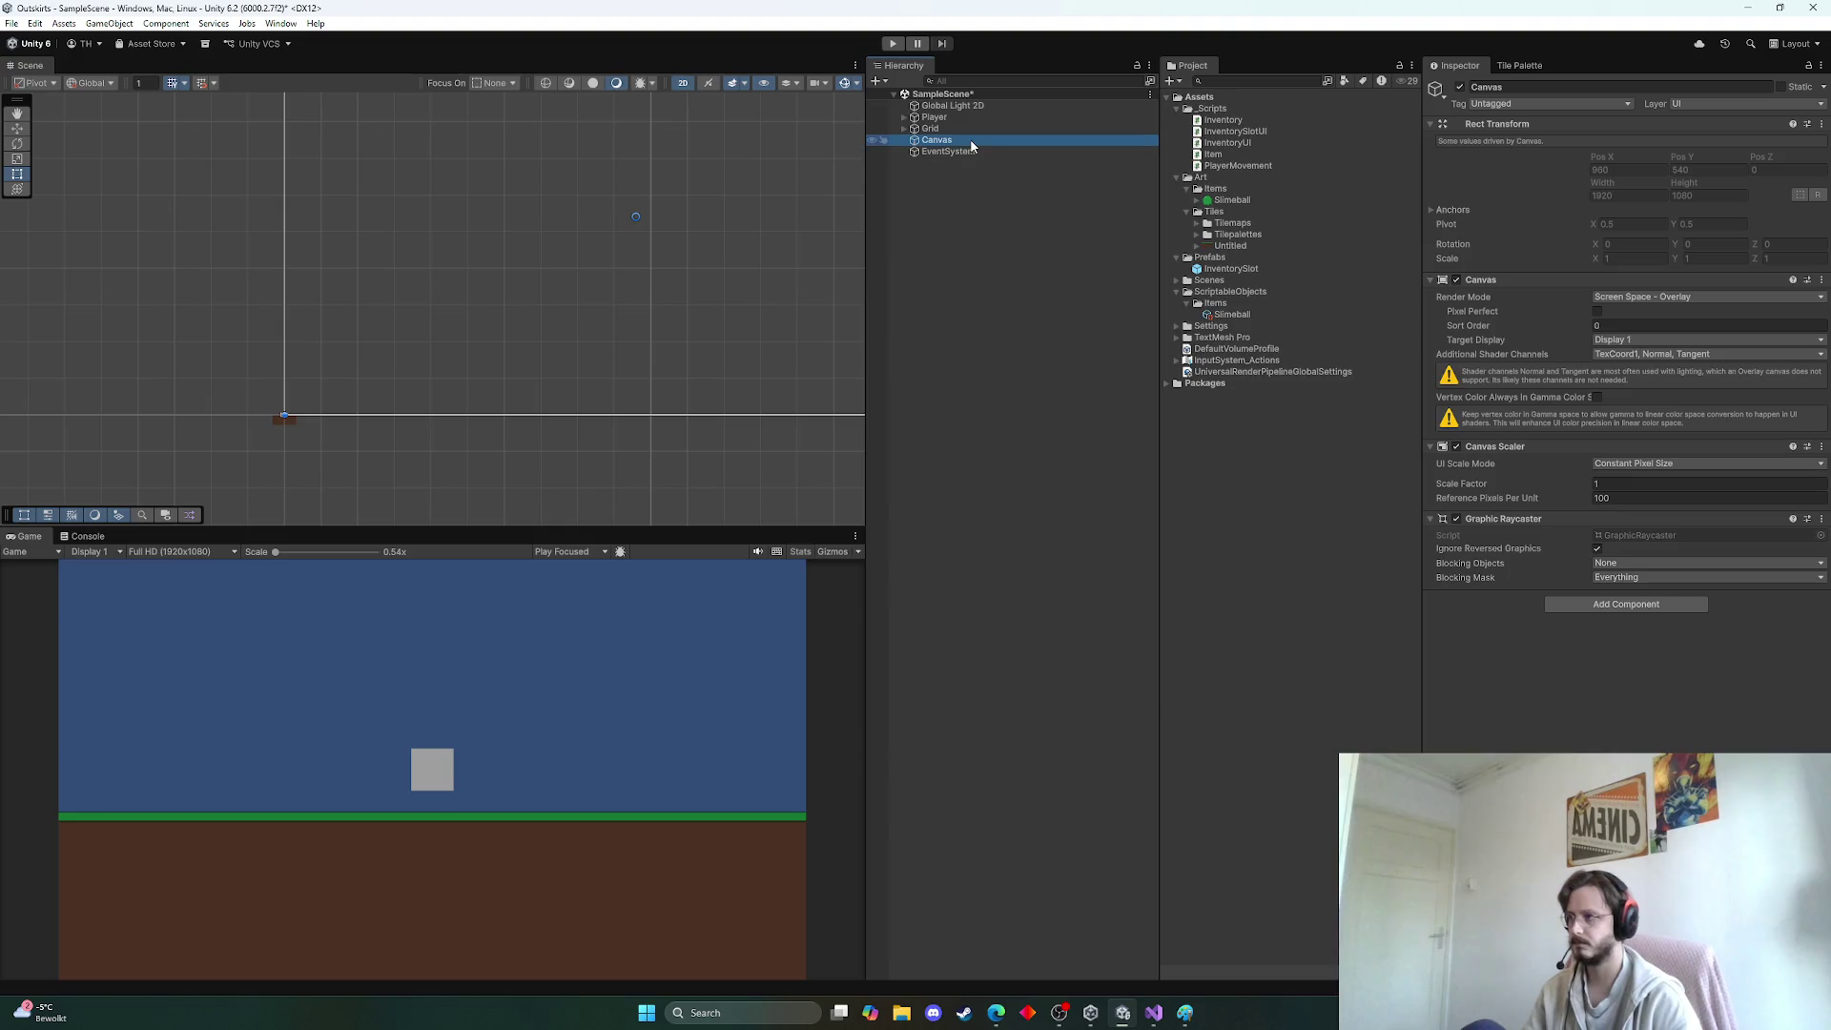
pyautogui.rightClick(972, 146)
pyautogui.moveTo(1029, 529)
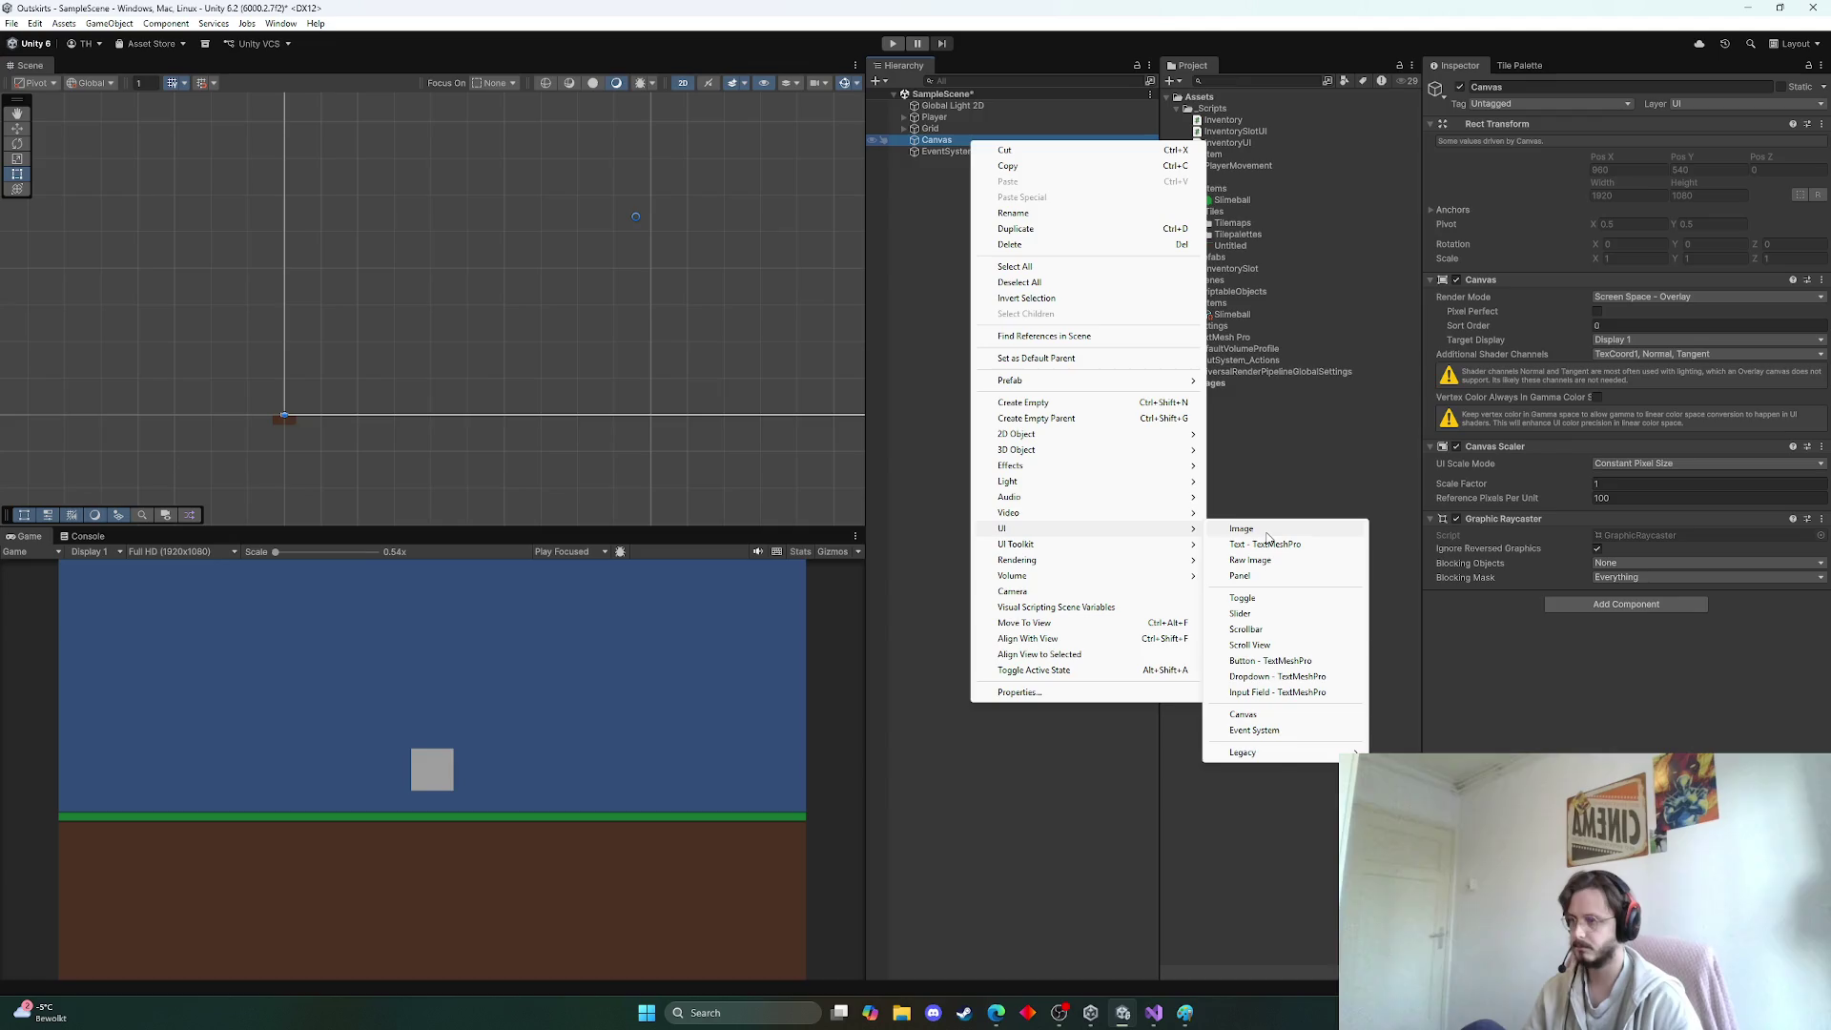
pyautogui.click(1267, 530)
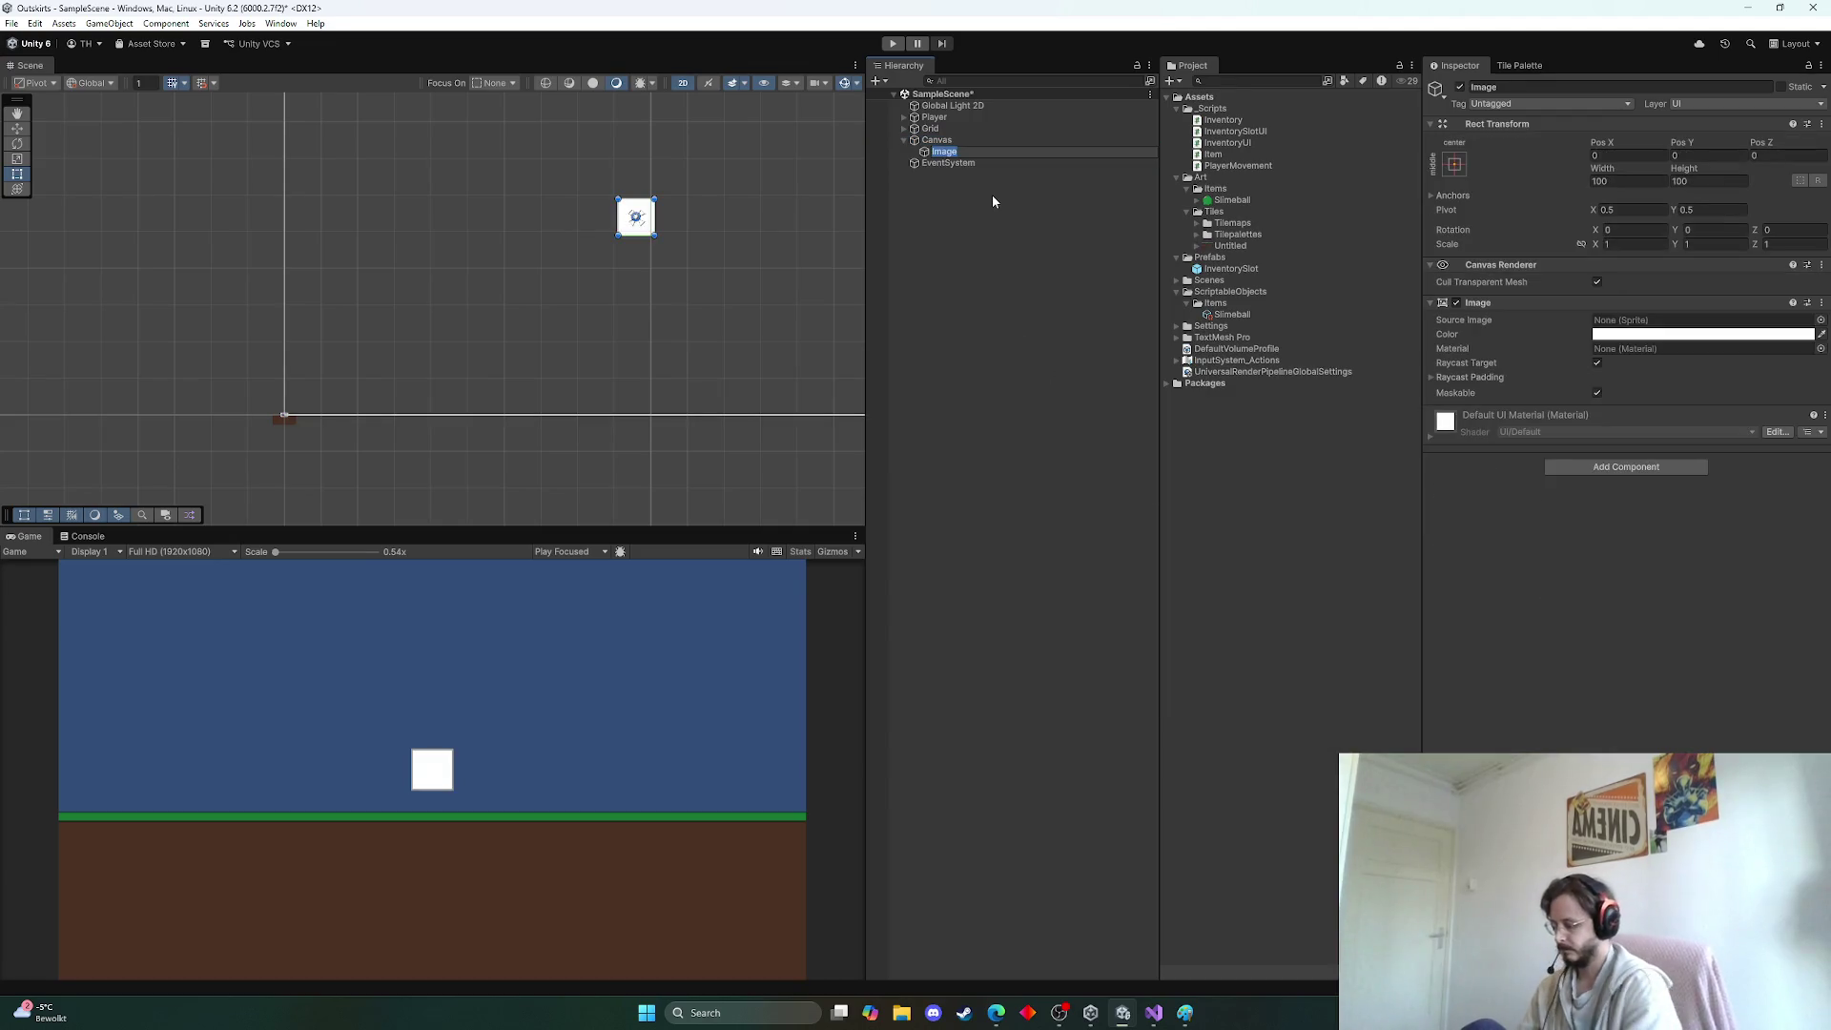
# Name the new image 'InventoryBackground' and reselect it in the Hierarchy
pyautogui.write('Inventor')
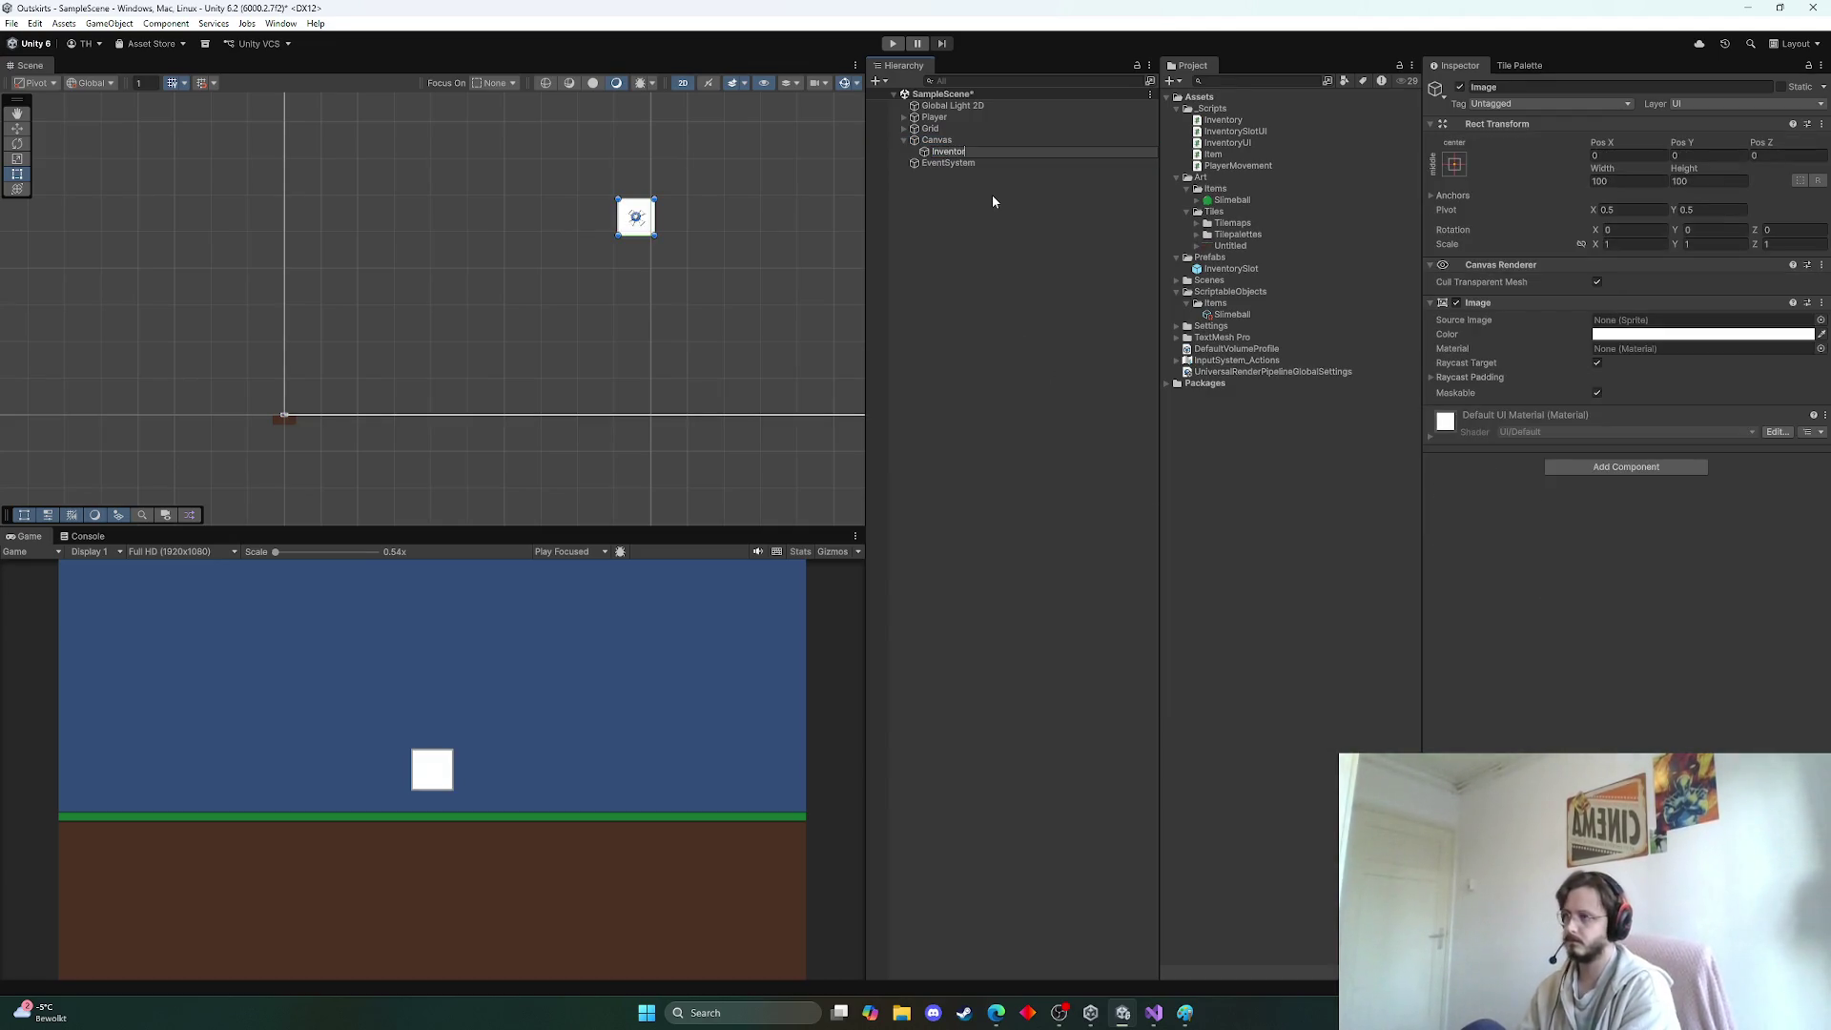
pyautogui.write('yBackground')
pyautogui.press('Return')
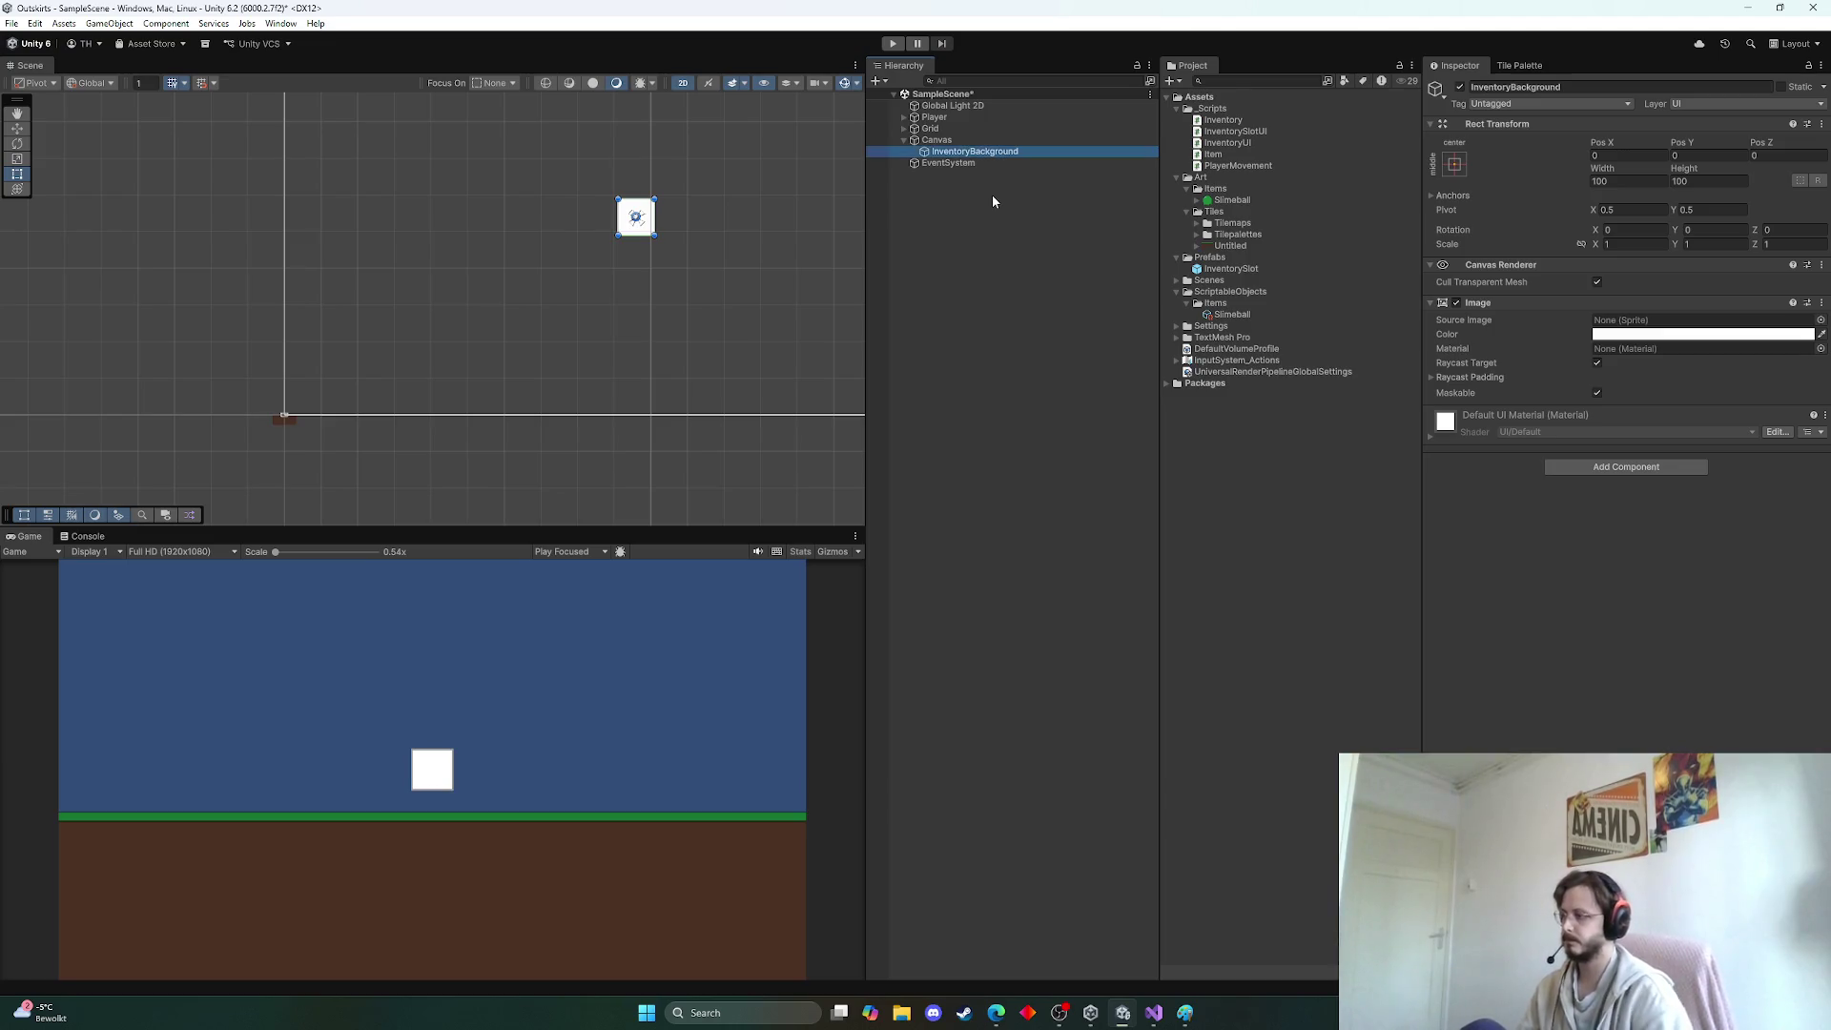
pyautogui.scroll(3, 719, 292)
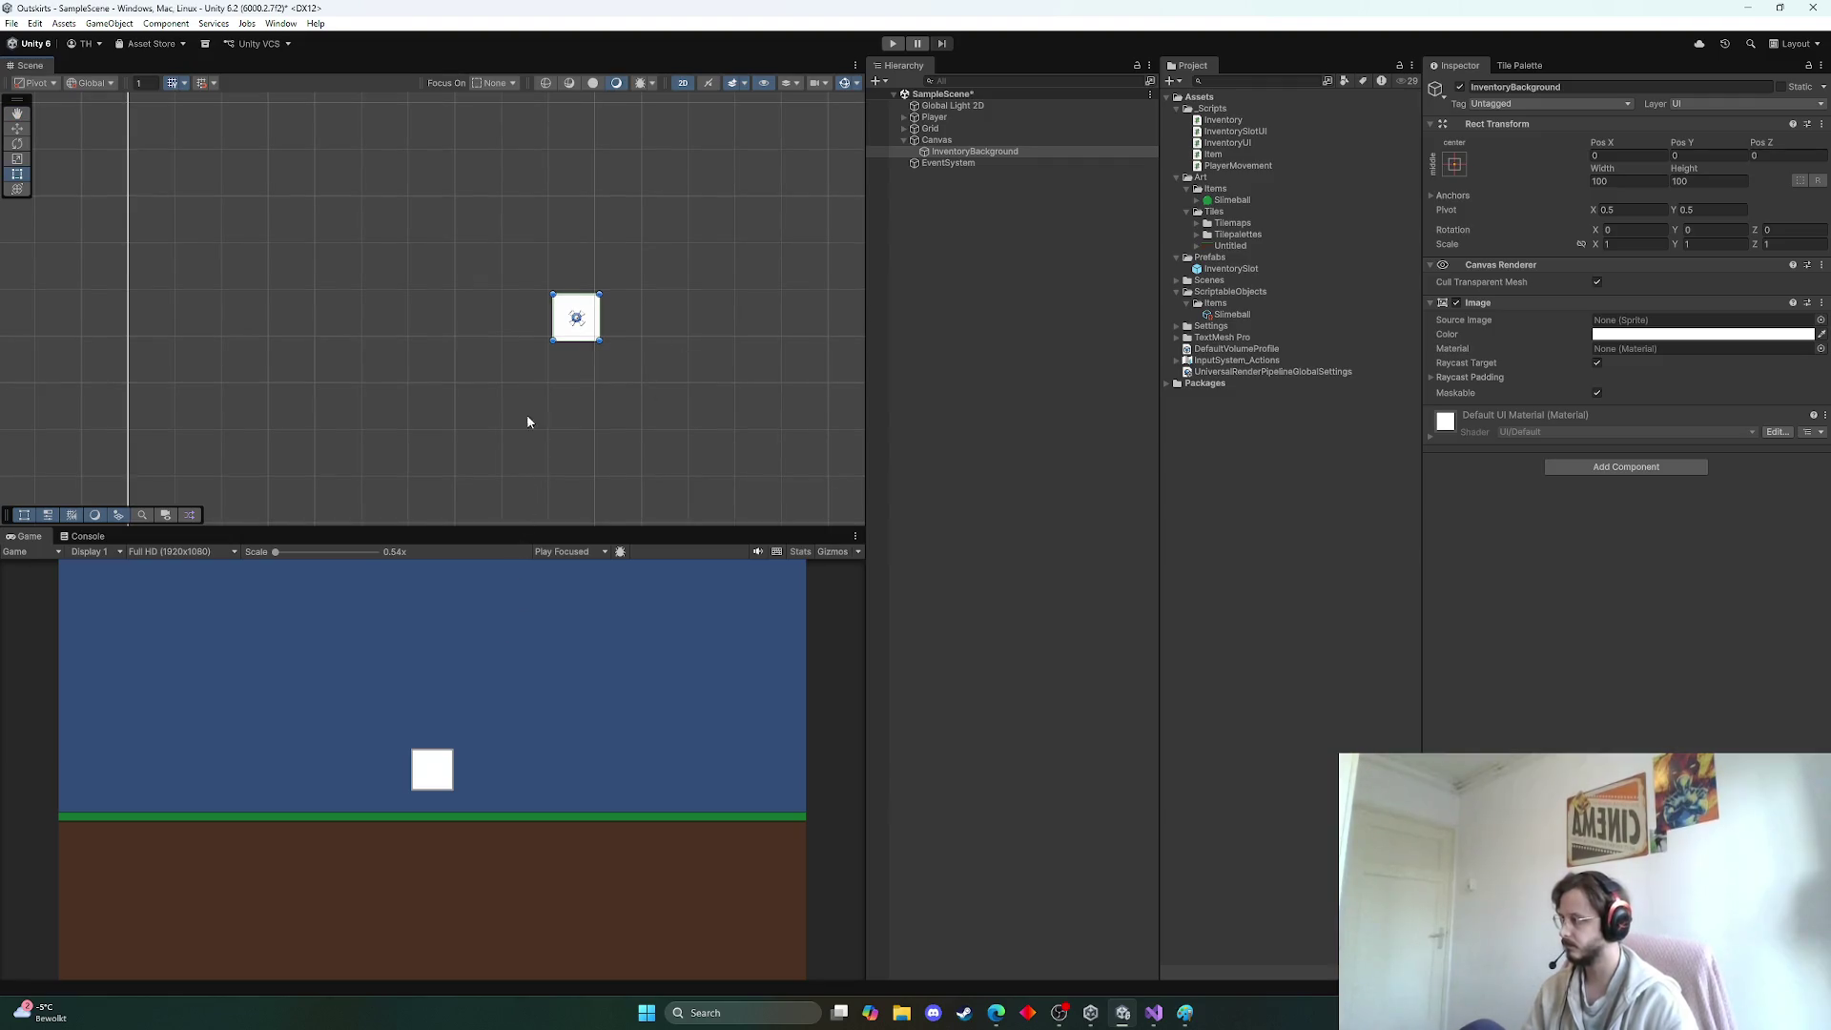
pyautogui.moveTo(527, 421); pyautogui.dragTo(633, 305)
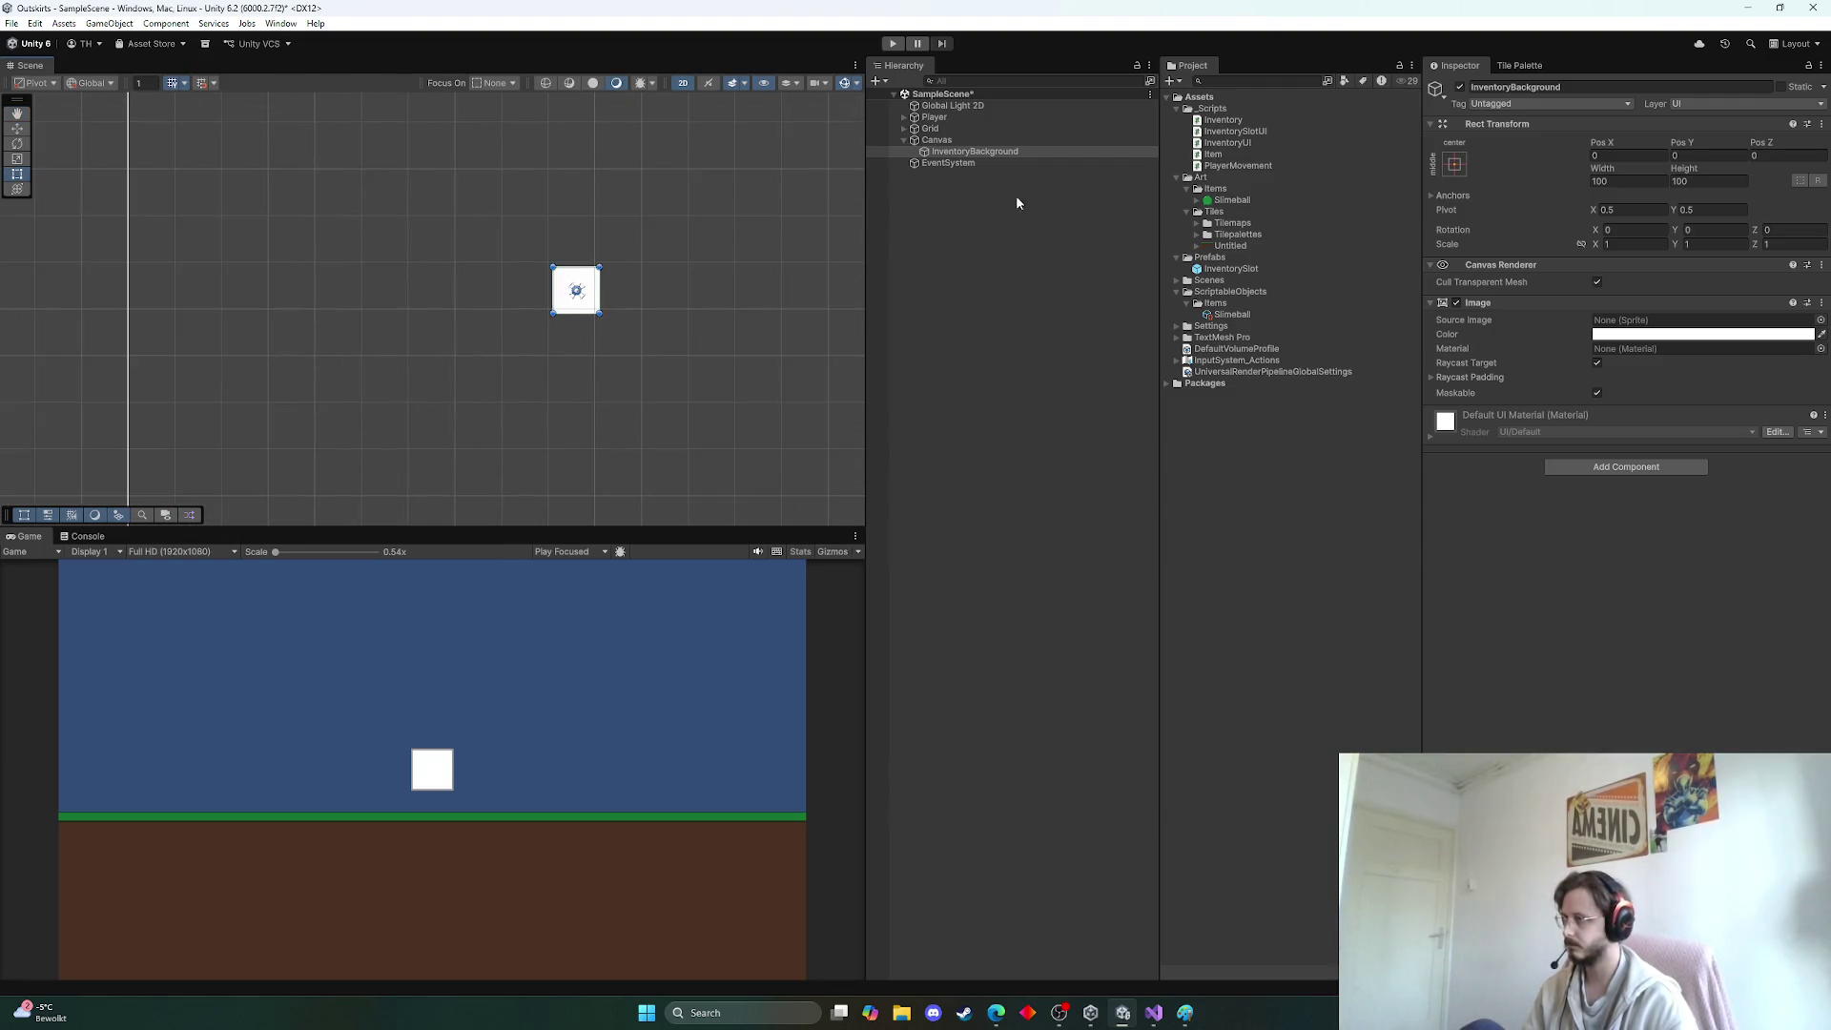
pyautogui.click(954, 118)
pyautogui.moveTo(810, 217)
pyautogui.mouseDown()
pyautogui.moveTo(760, 204)
pyautogui.moveTo(776, 194)
pyautogui.moveTo(704, 284)
pyautogui.mouseUp()
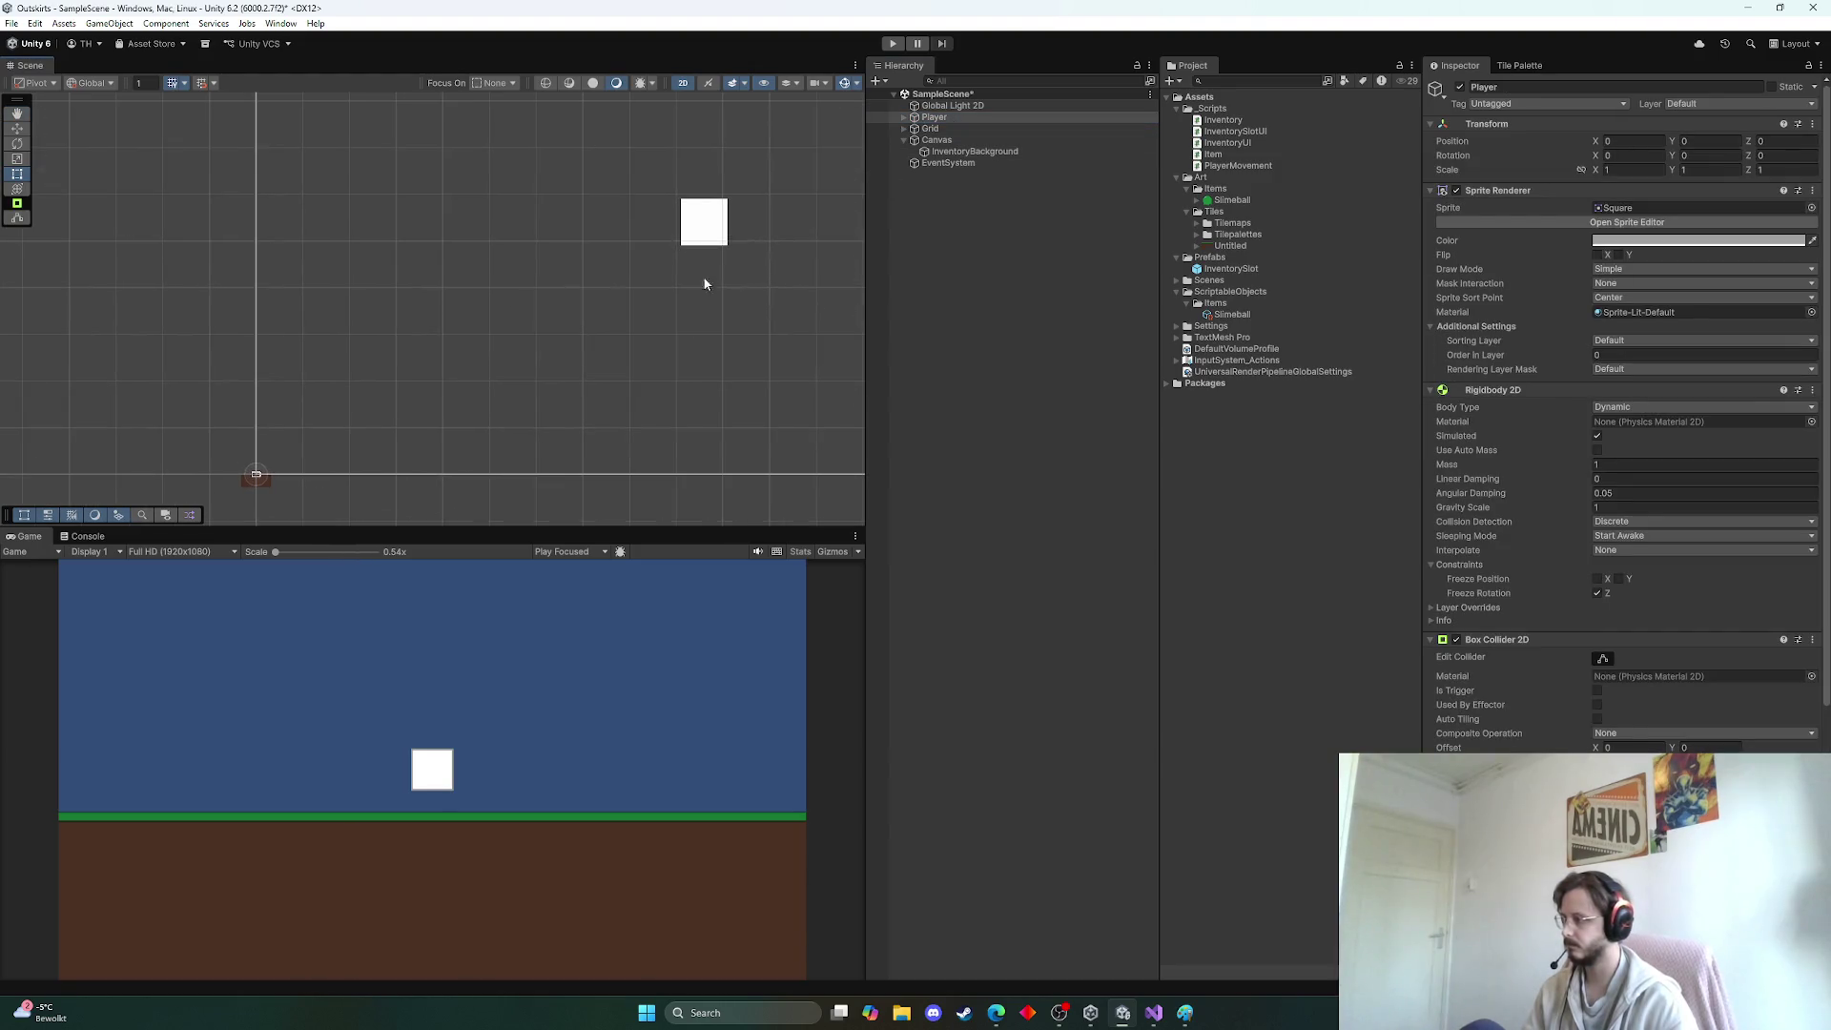
pyautogui.click(982, 151)
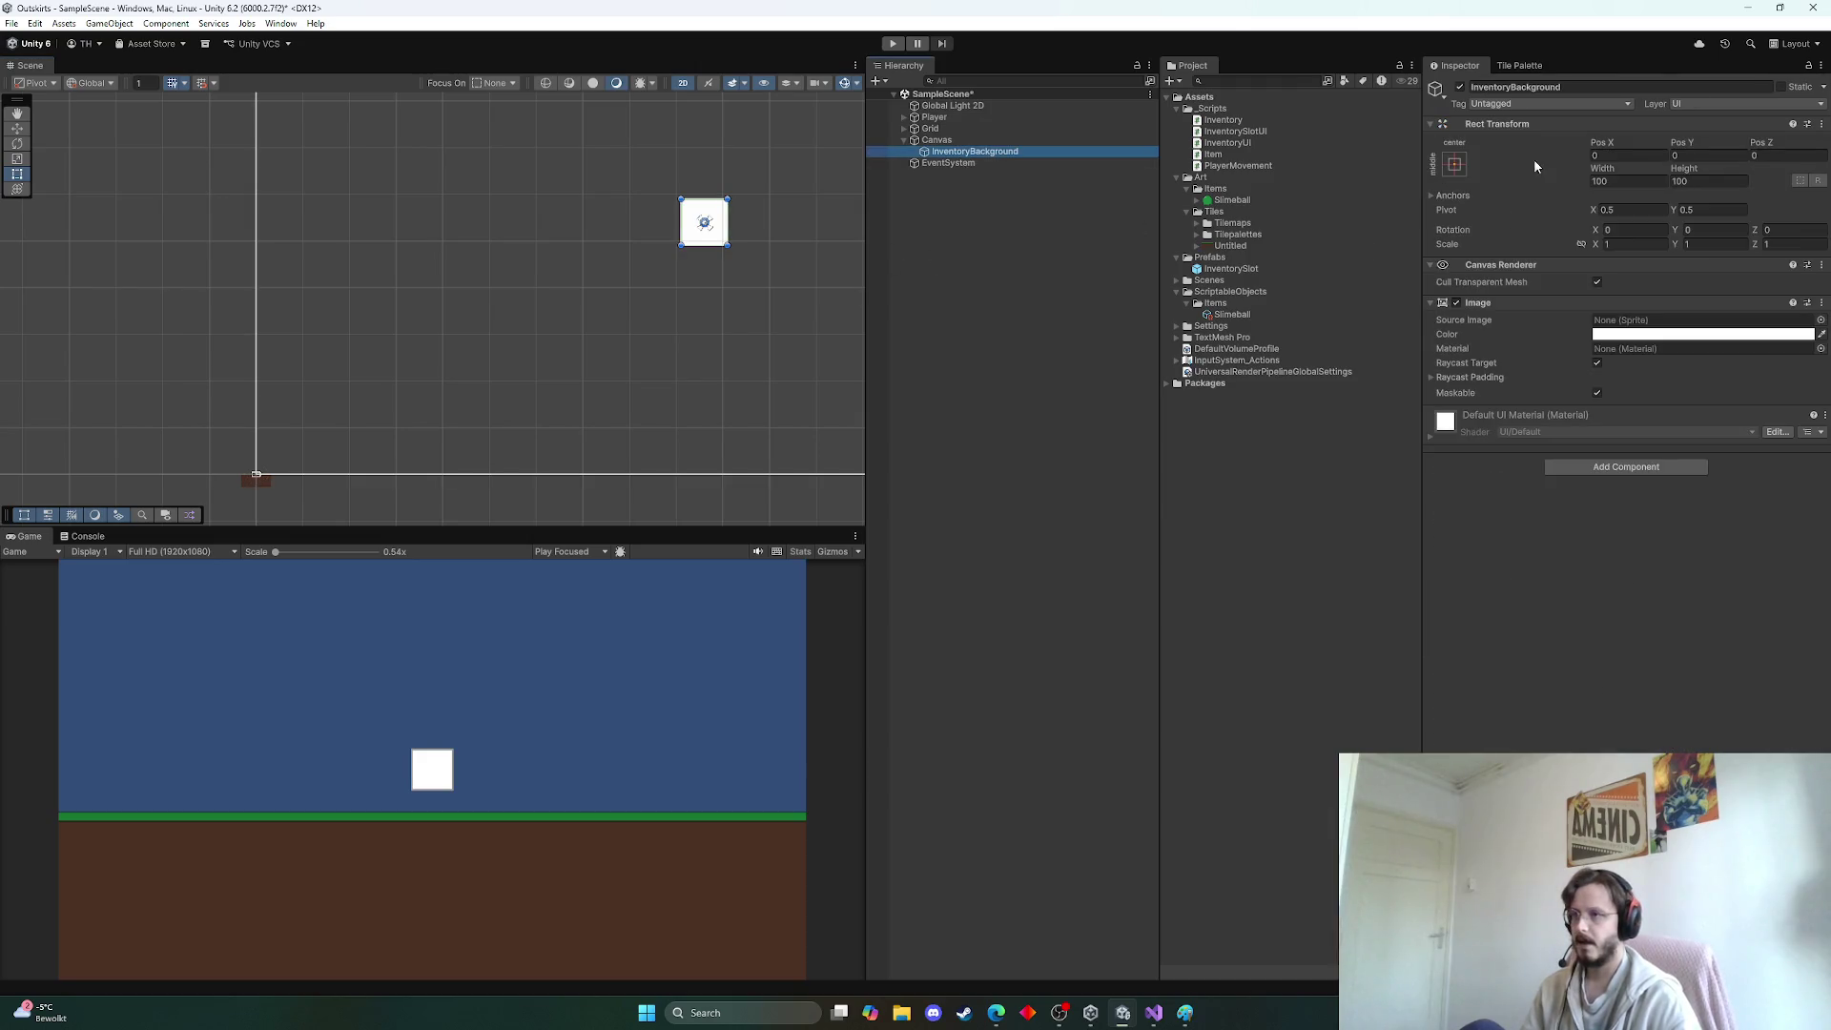
# Anchor InventoryBackground to stretch vertically and set its Width to 1000
pyautogui.click(1455, 167)
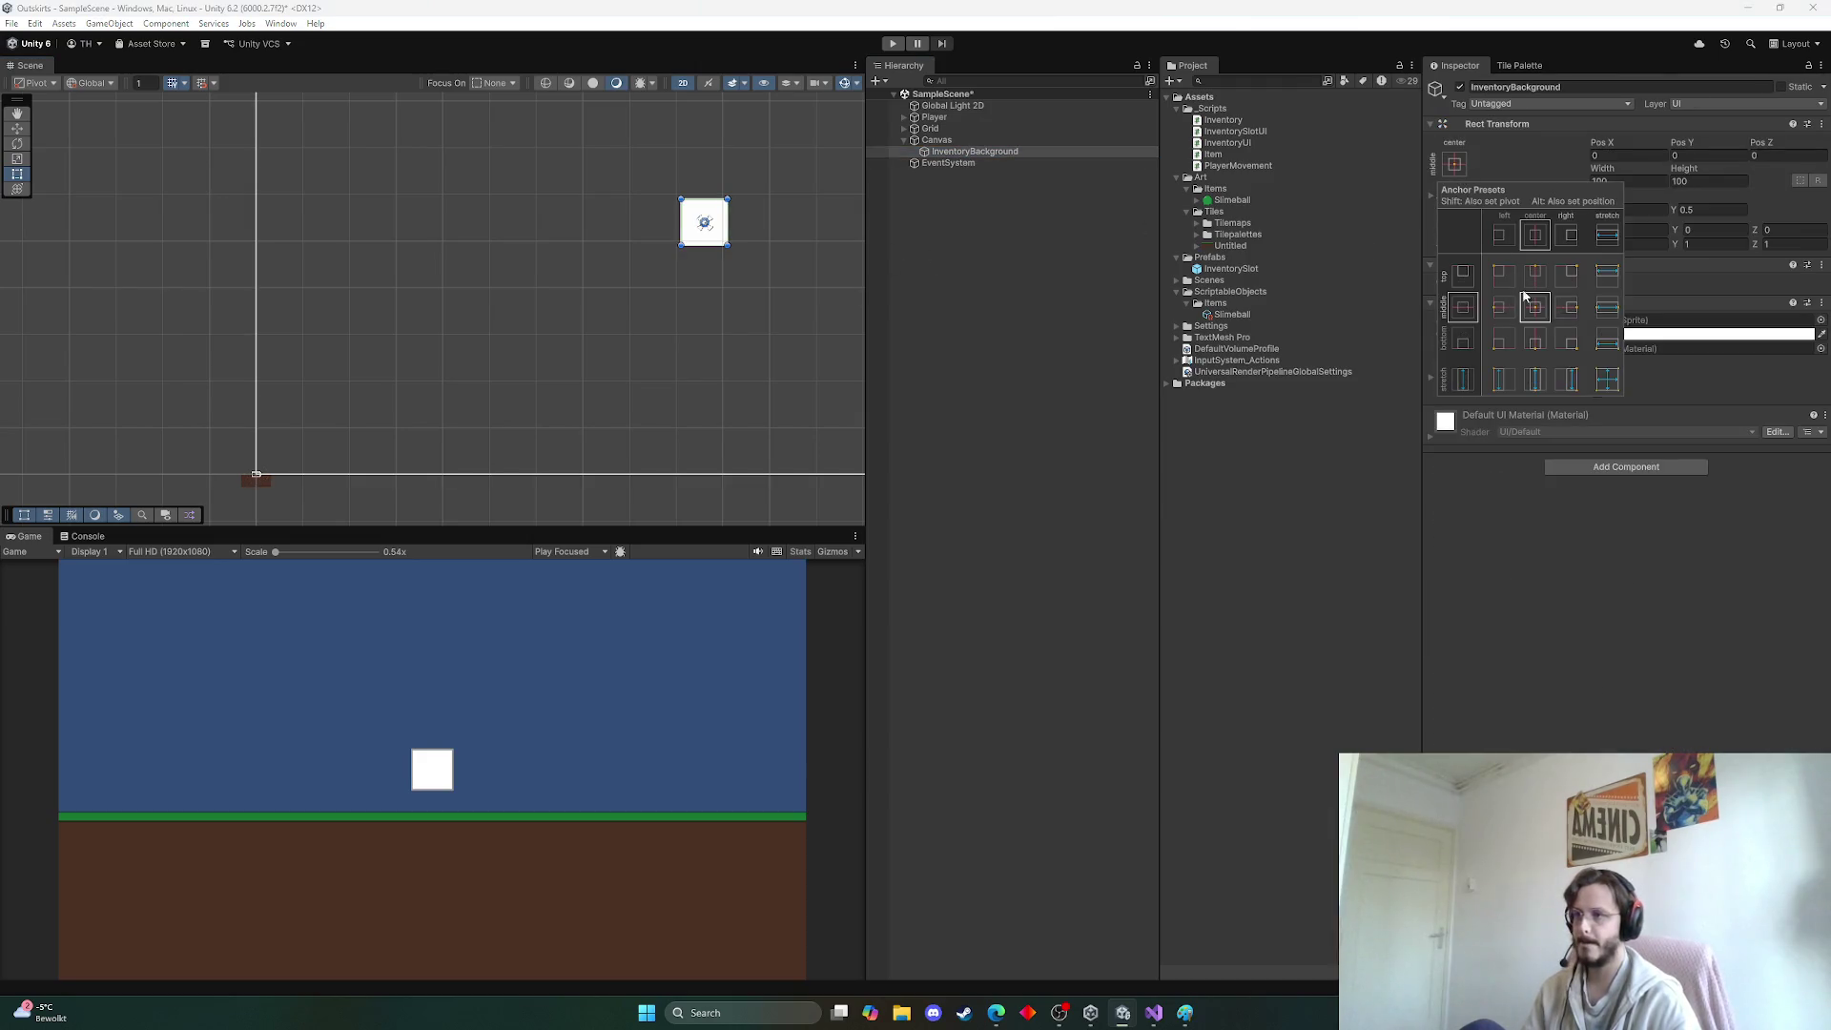
pyautogui.keyDown('alt'); pyautogui.click(1536, 381); pyautogui.keyUp('alt')
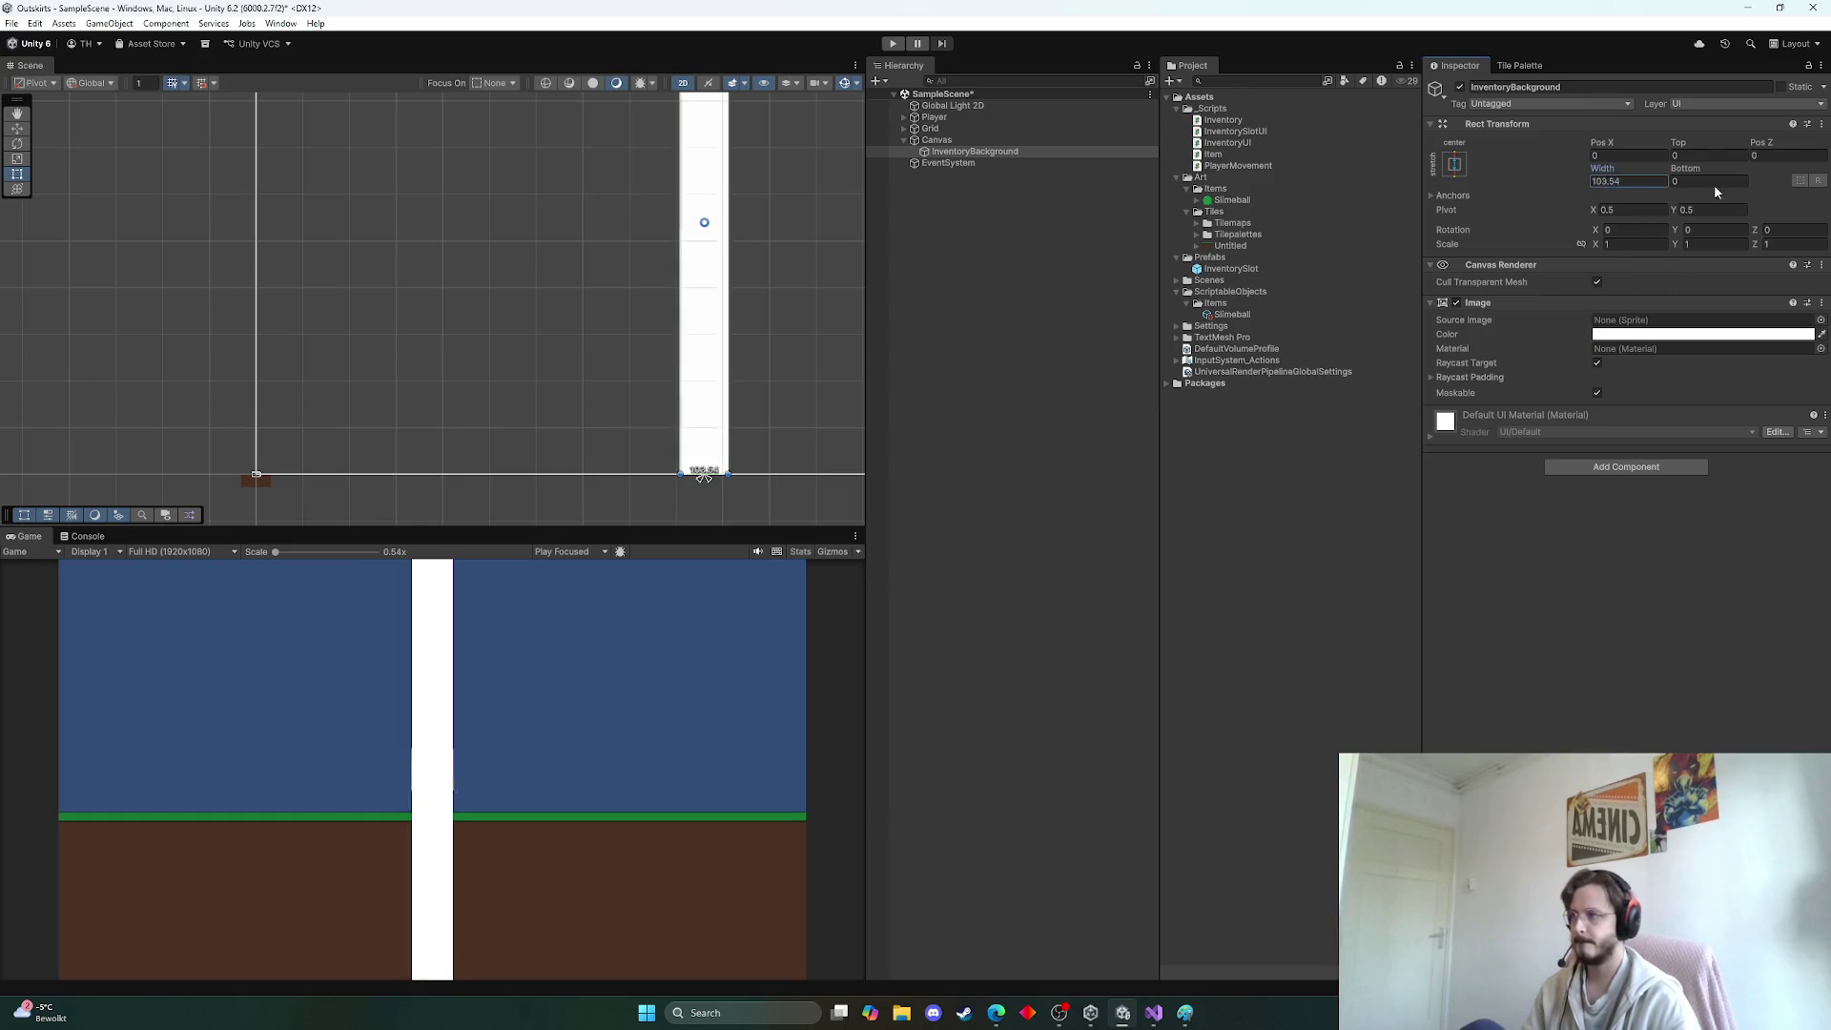
pyautogui.moveTo(1714, 191); pyautogui.dragTo(1647, 193)
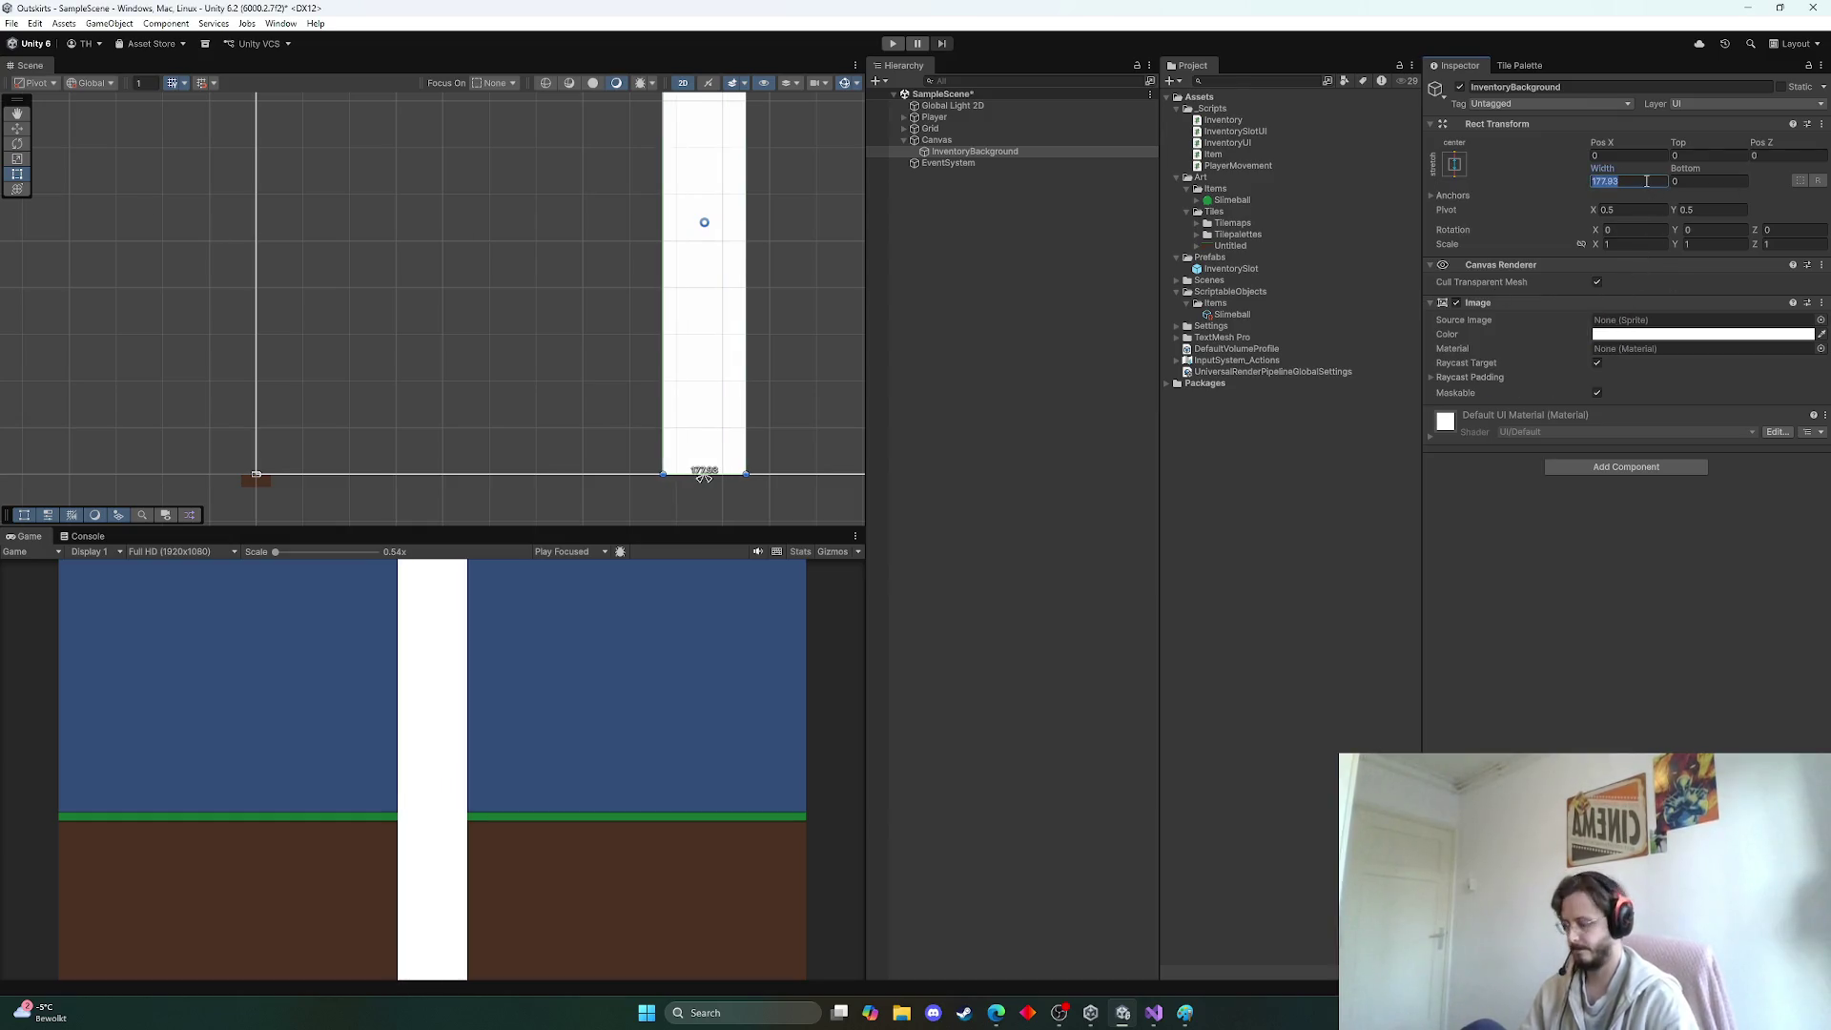
pyautogui.write('500')
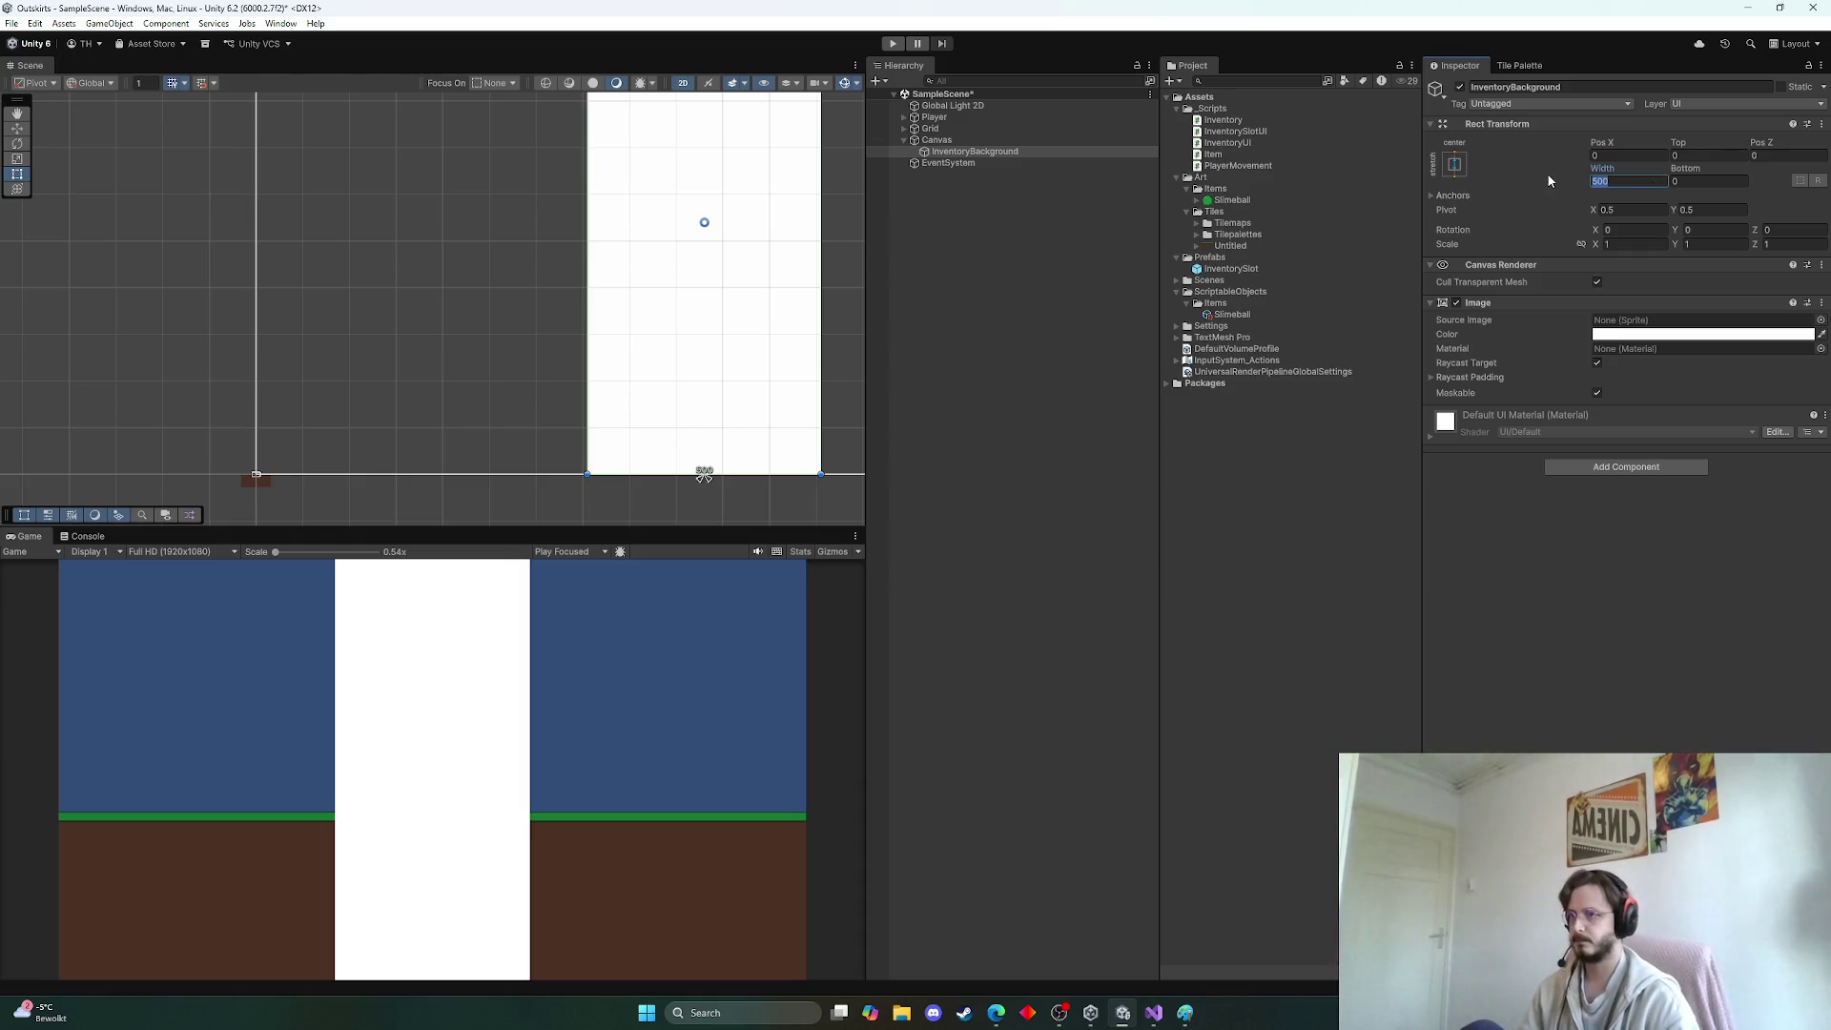
pyautogui.write('1000')
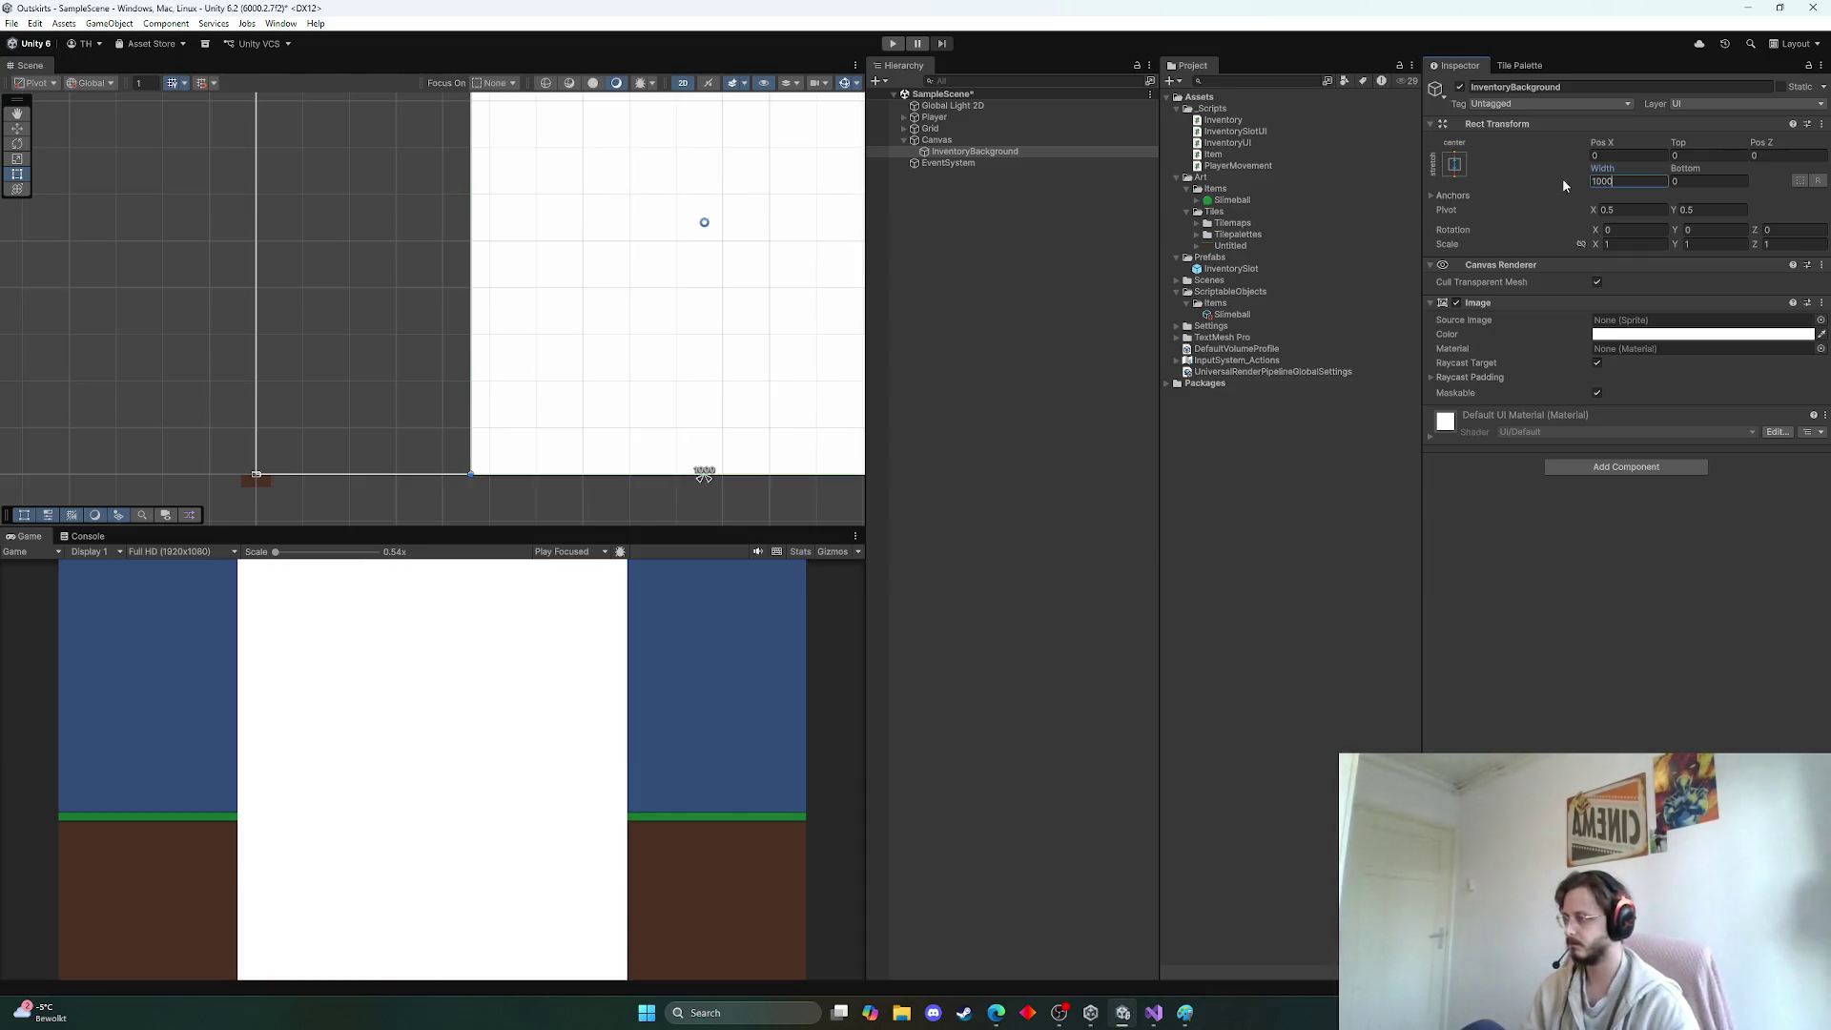
# Toggle the Game view to Free Aspect and back to Full HD 1920x1080
pyautogui.click(167, 551)
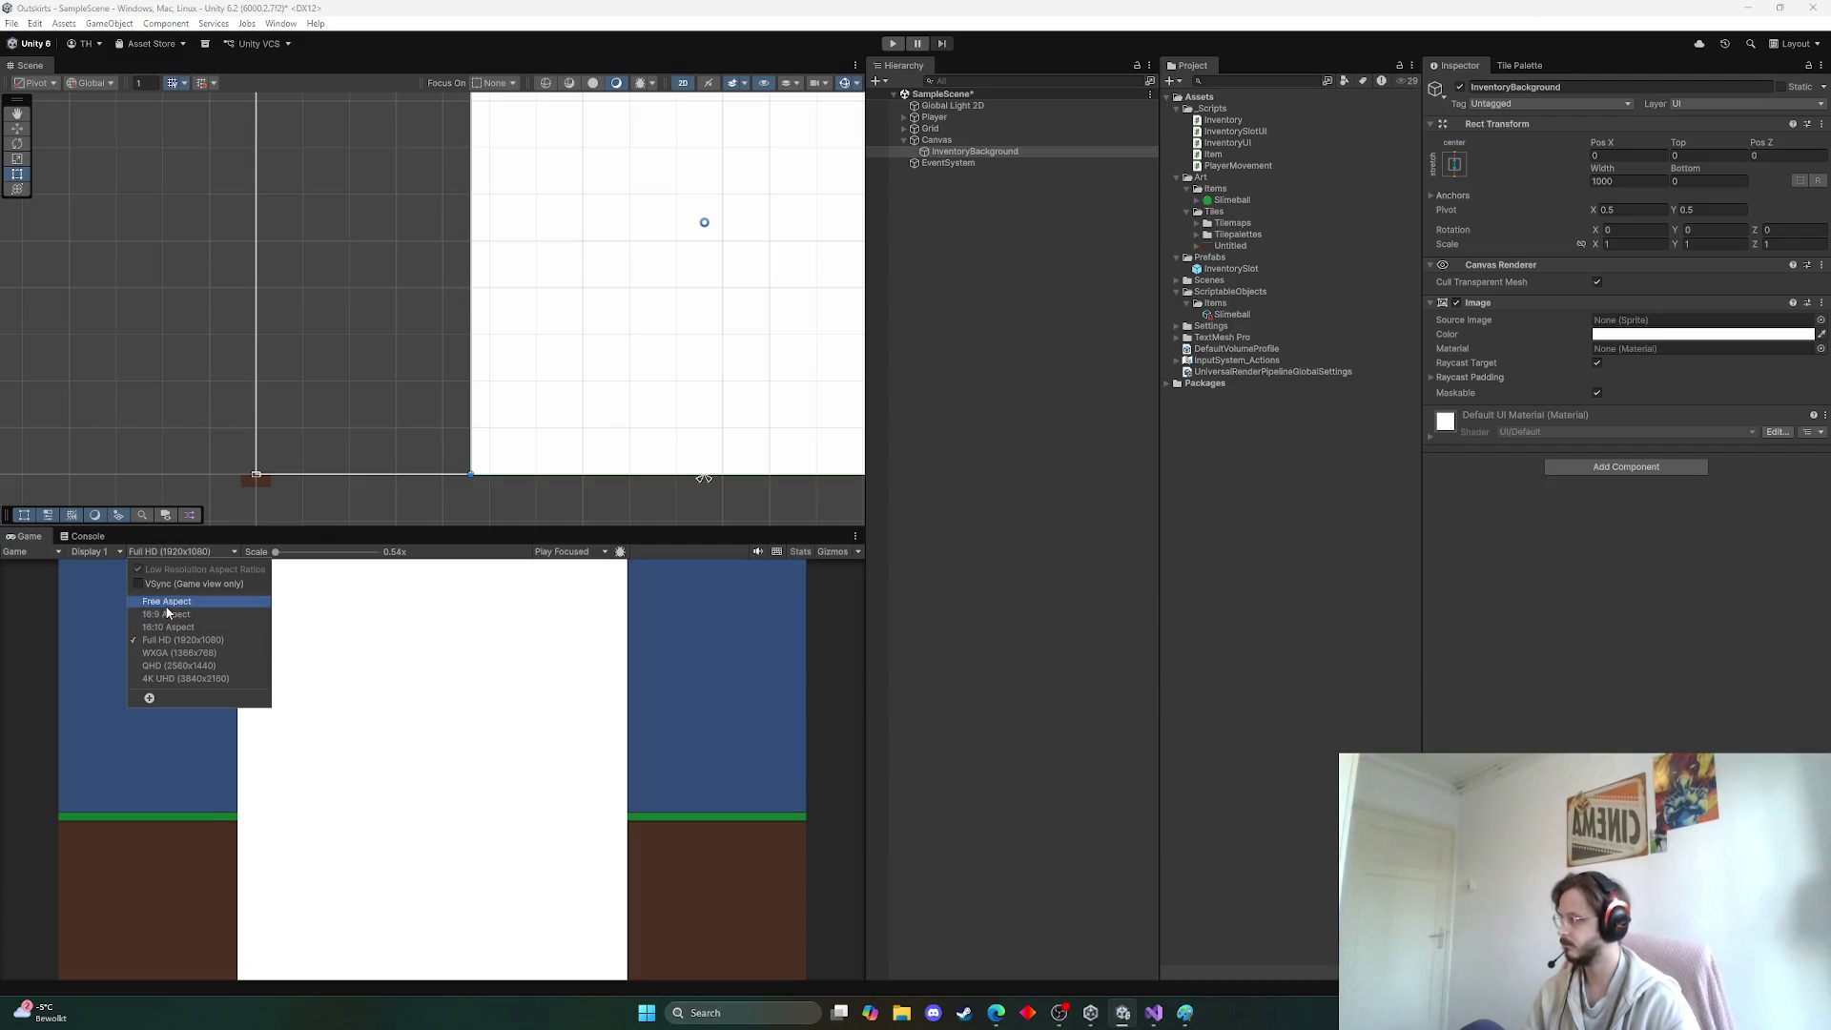
pyautogui.click(166, 602)
pyautogui.moveTo(864, 595)
pyautogui.mouseDown()
pyautogui.moveTo(776, 595)
pyautogui.moveTo(911, 599)
pyautogui.mouseUp()
pyautogui.click(153, 551)
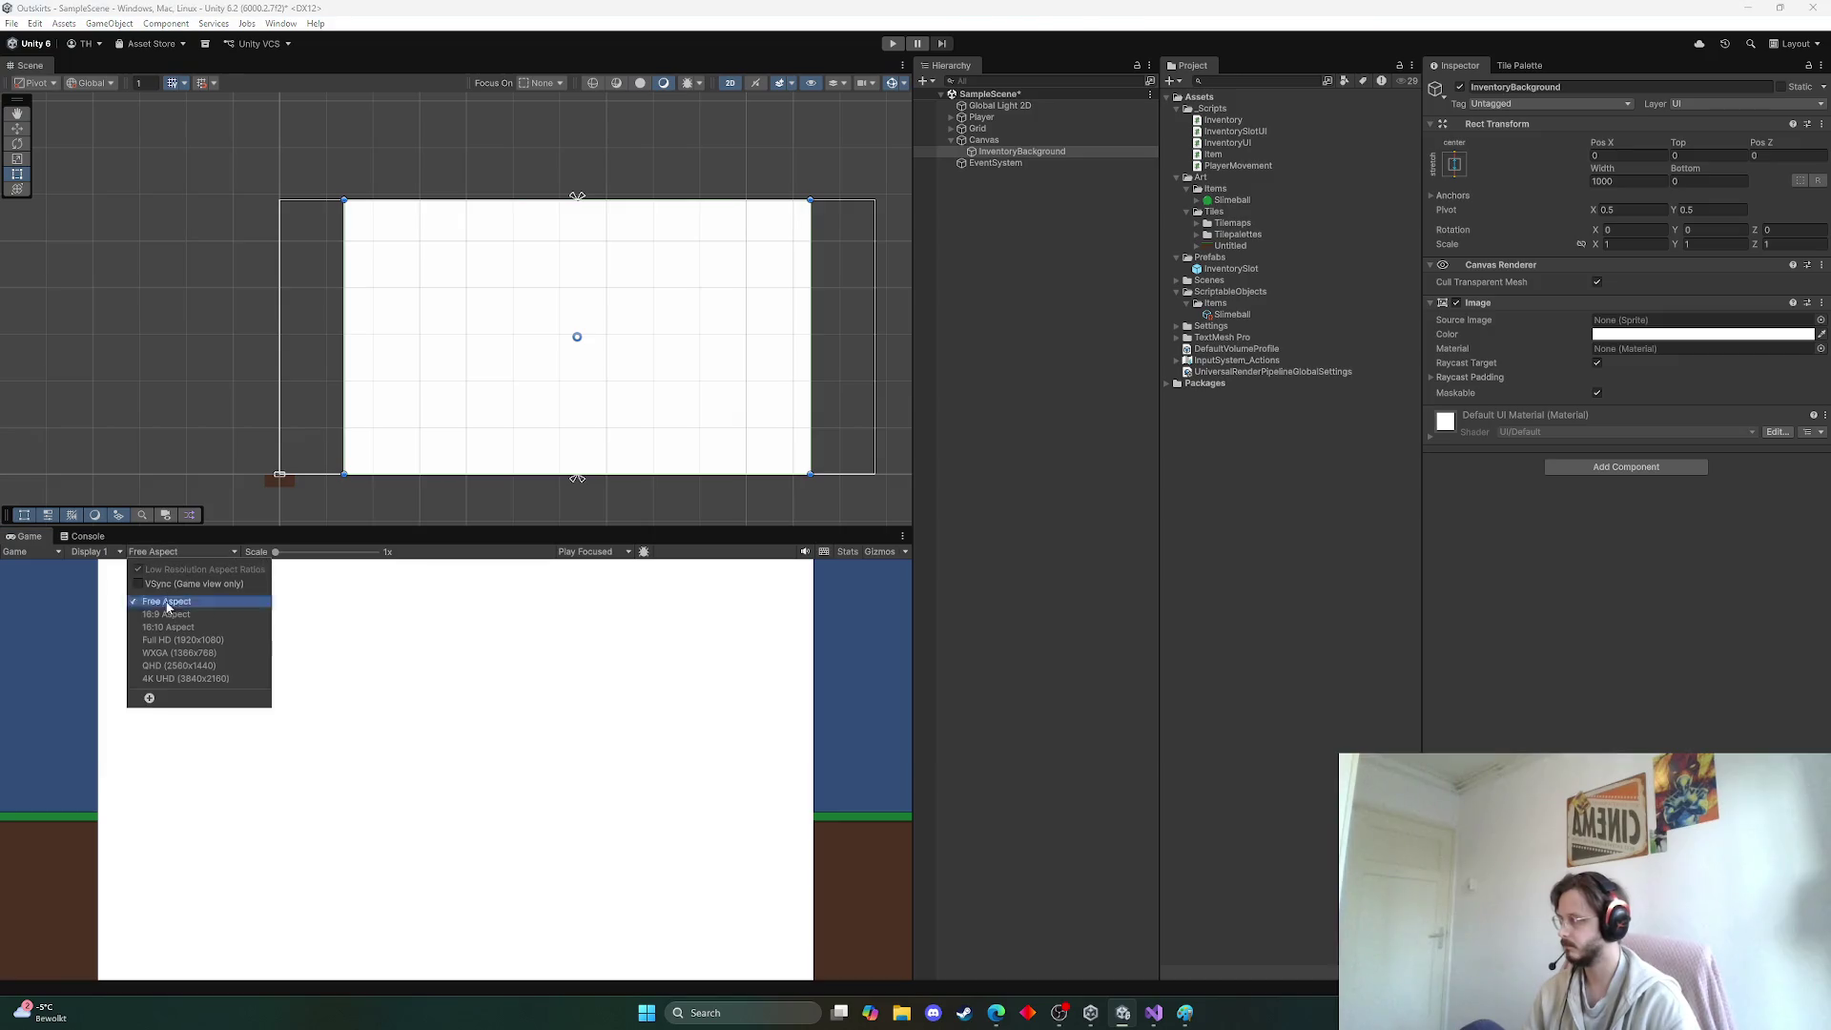
pyautogui.click(172, 643)
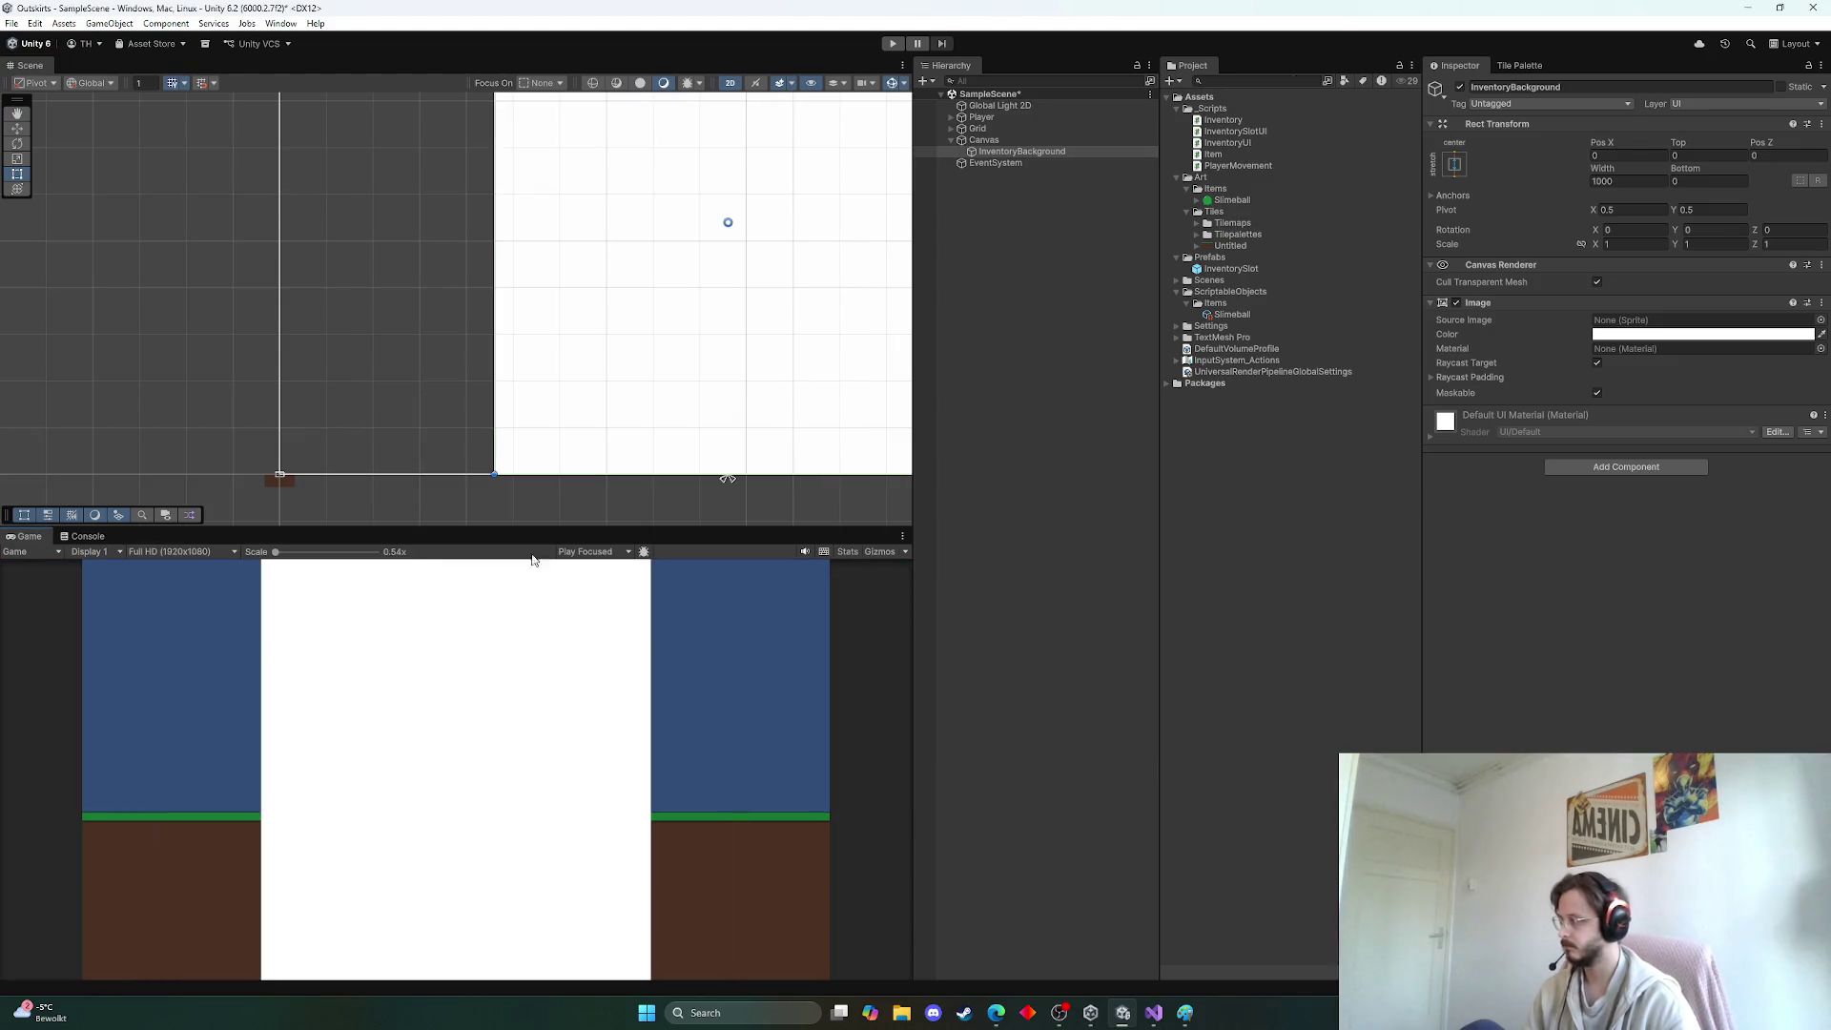
pyautogui.scroll(-3, 901, 420)
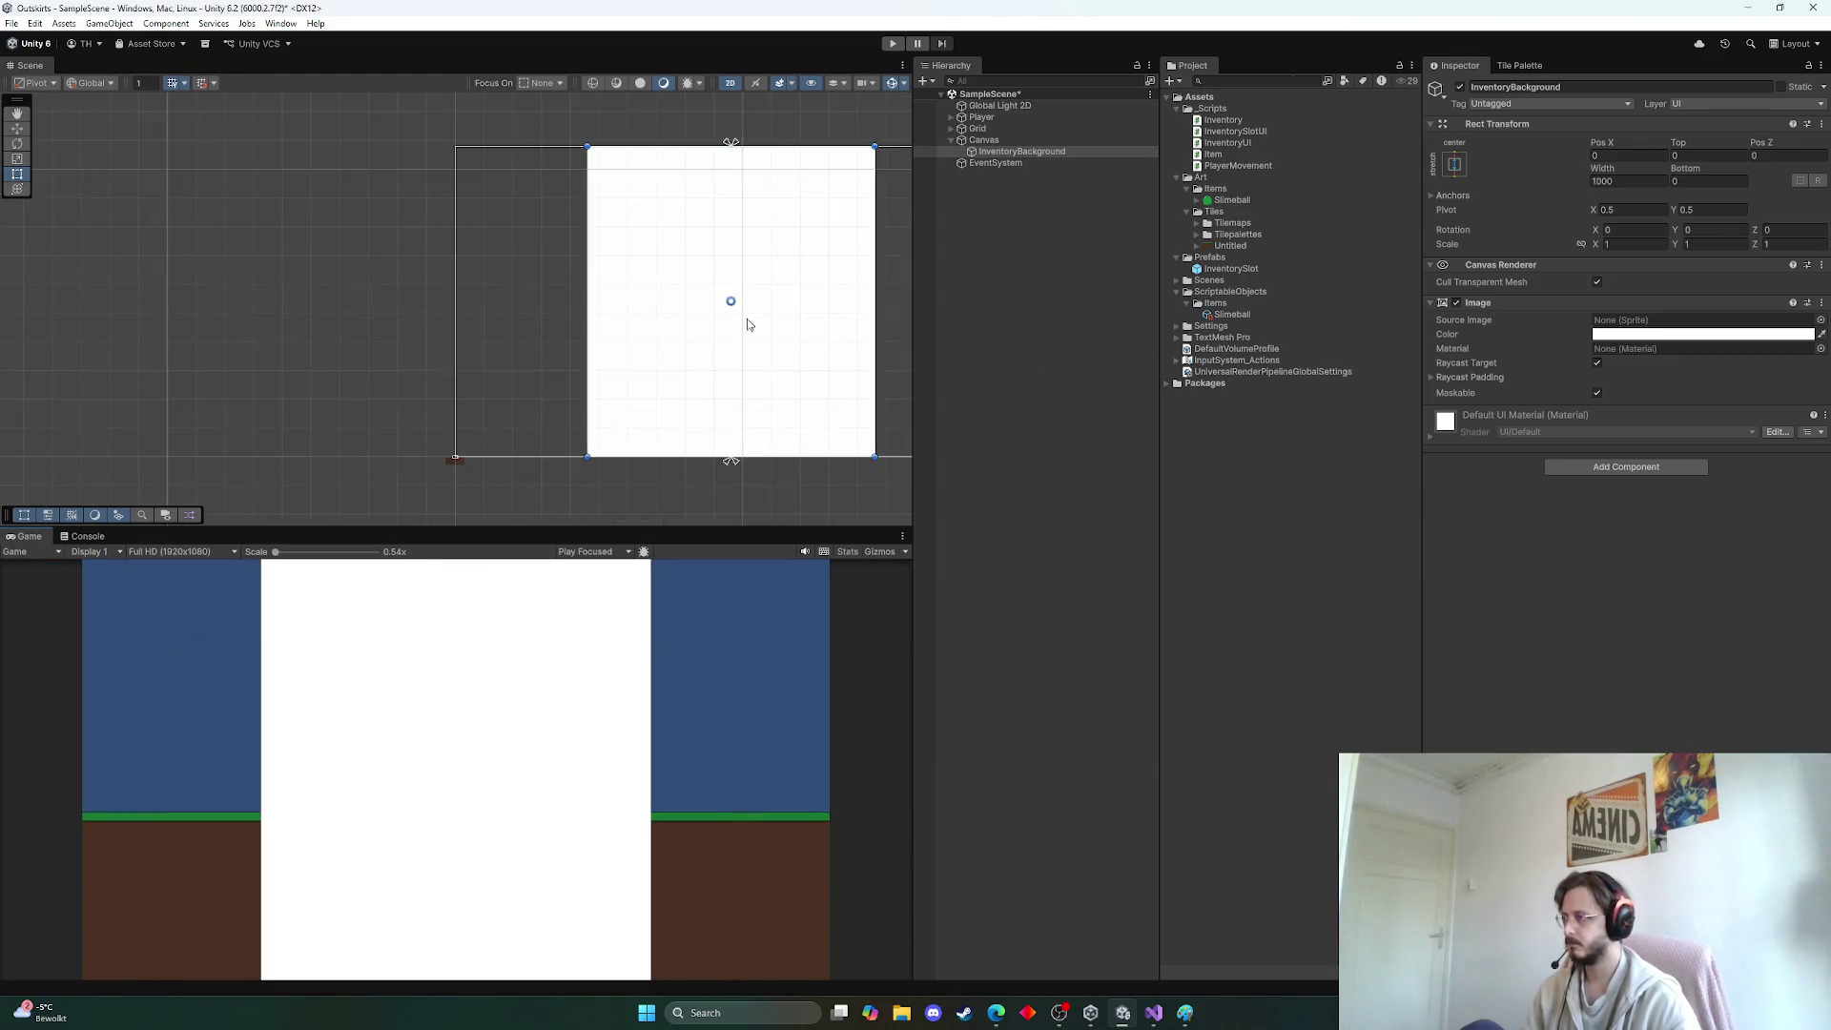
pyautogui.click(1038, 154)
pyautogui.rightClick(1022, 158)
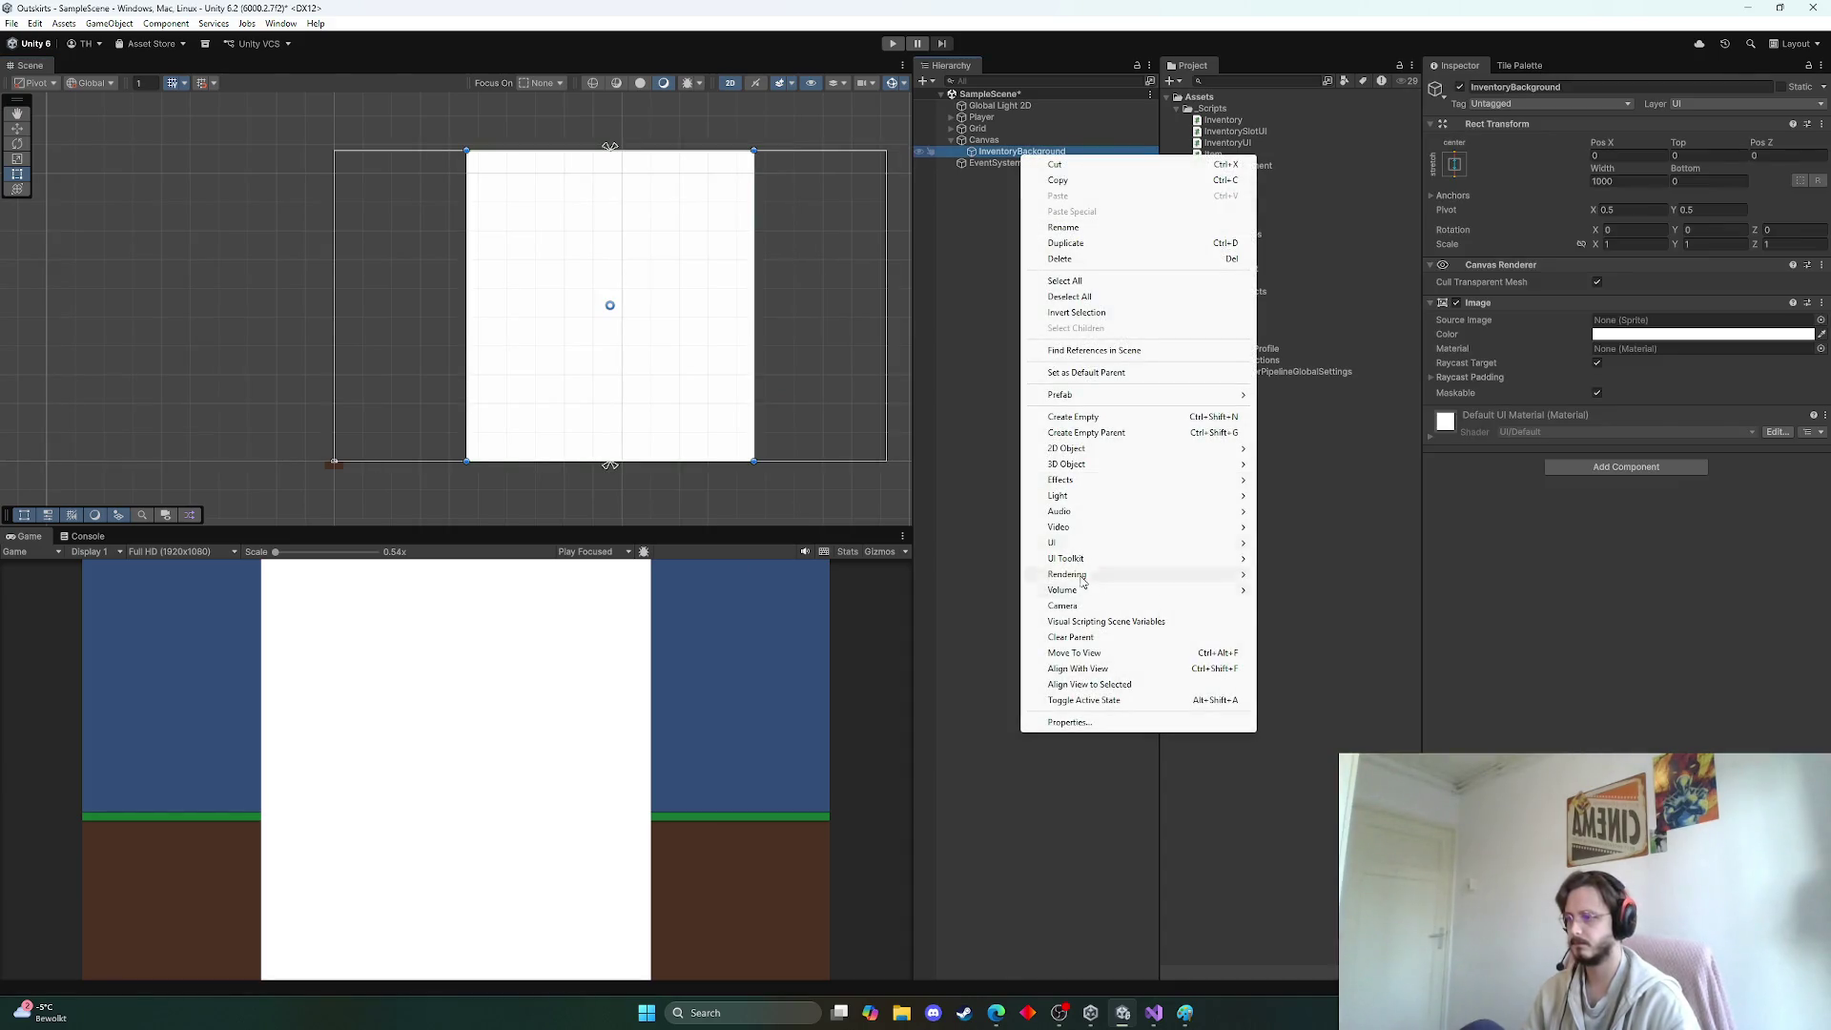
# Create a Scroll View inside InventoryBackground and resize it to the canvas height
pyautogui.moveTo(1087, 542)
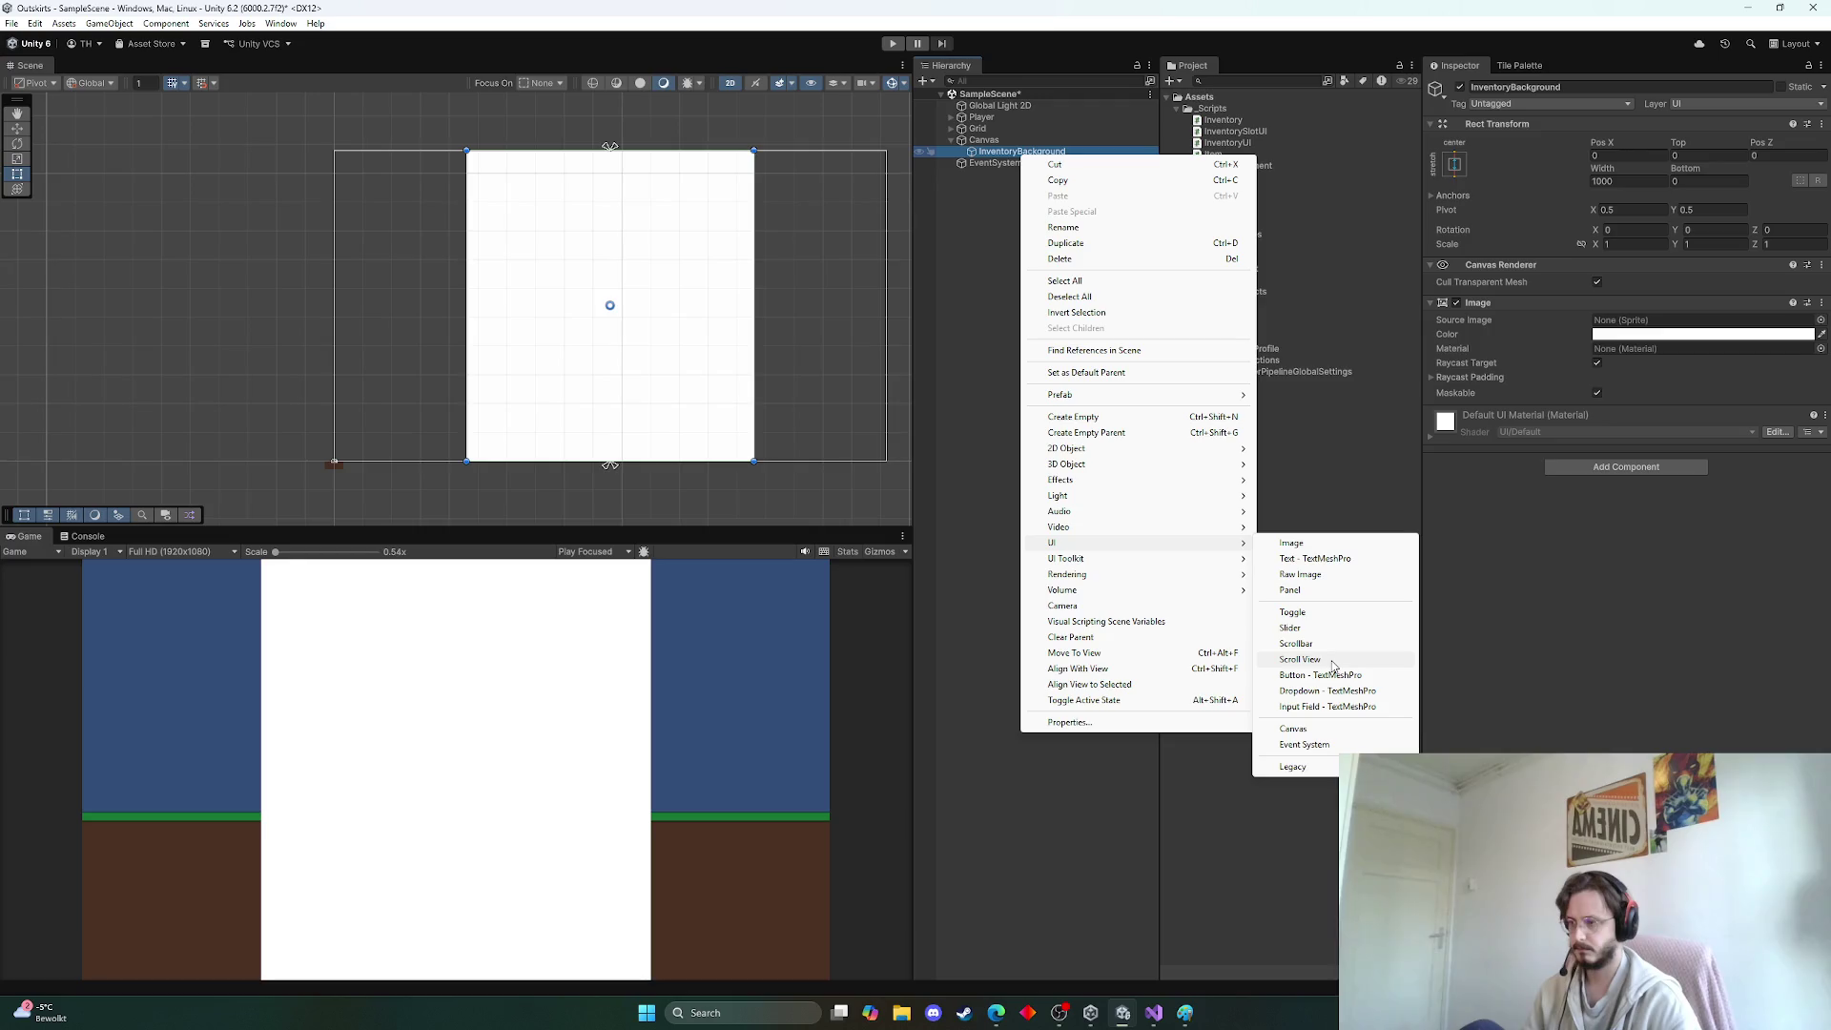
pyautogui.click(1332, 664)
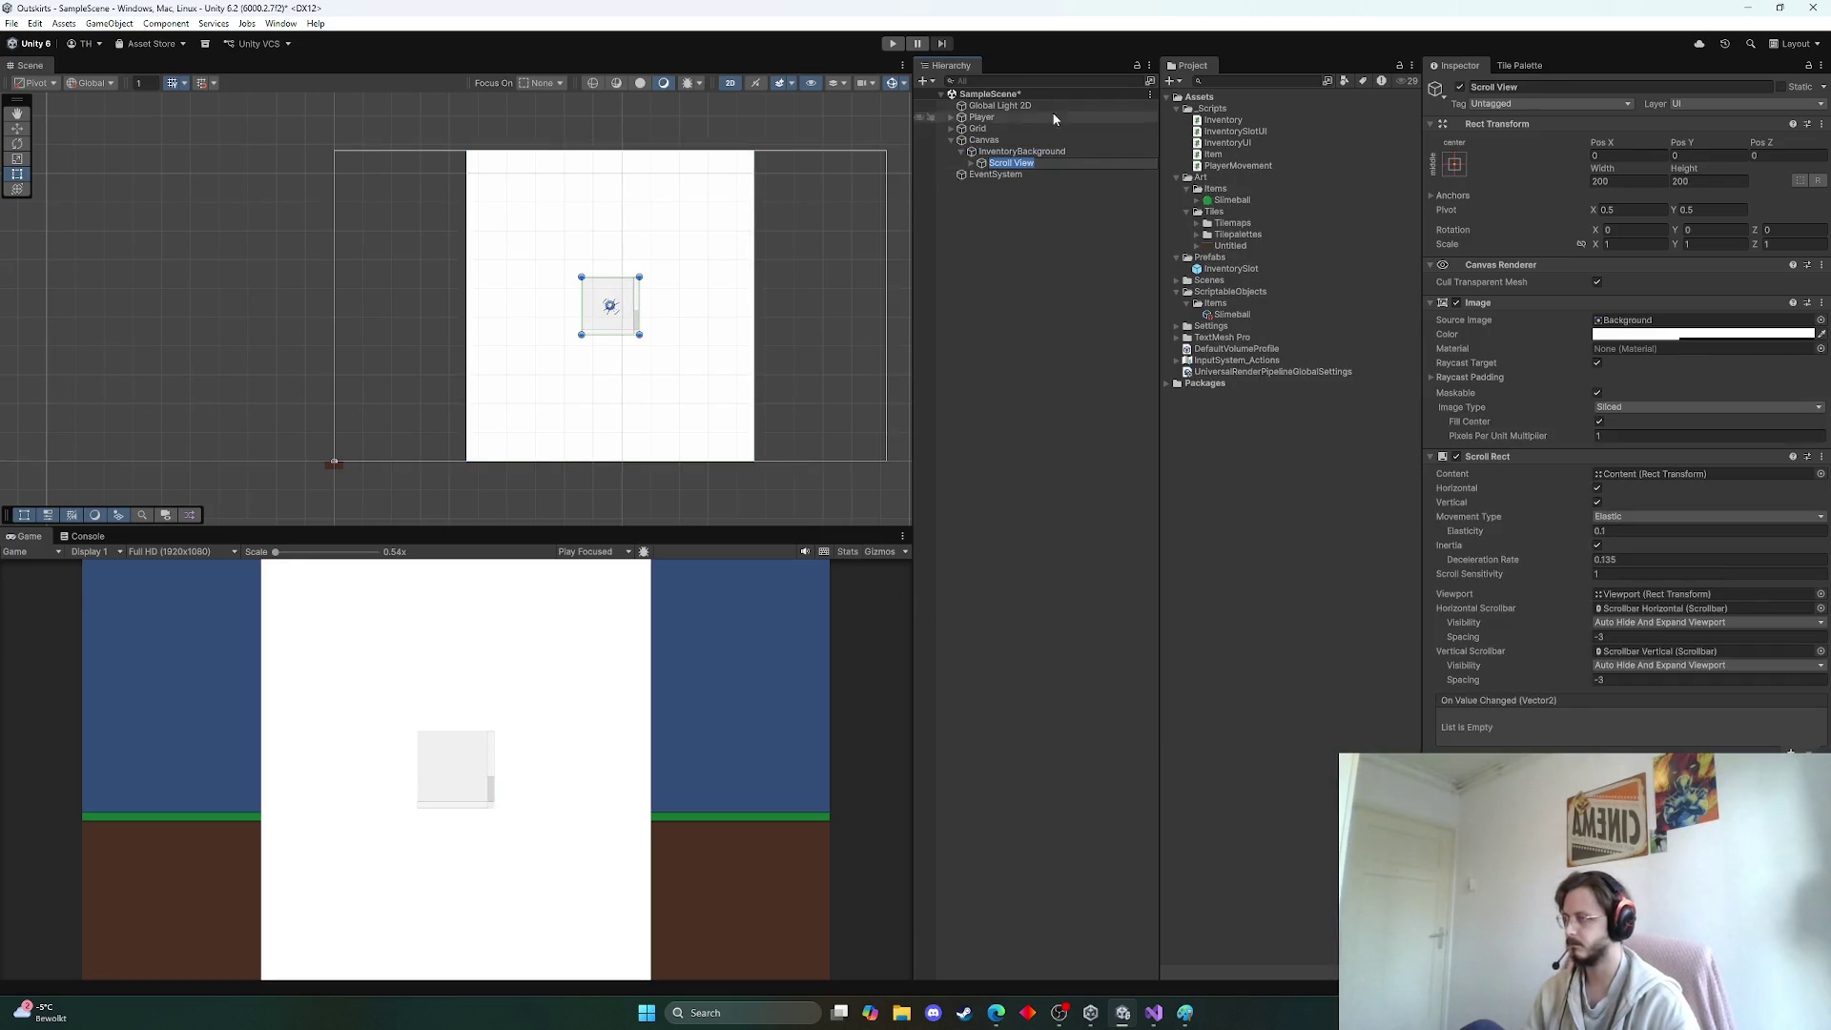
pyautogui.moveTo(642, 314)
pyautogui.mouseDown()
pyautogui.moveTo(733, 482)
pyautogui.moveTo(614, 460)
pyautogui.mouseUp()
pyautogui.moveTo(611, 278); pyautogui.dragTo(623, 153)
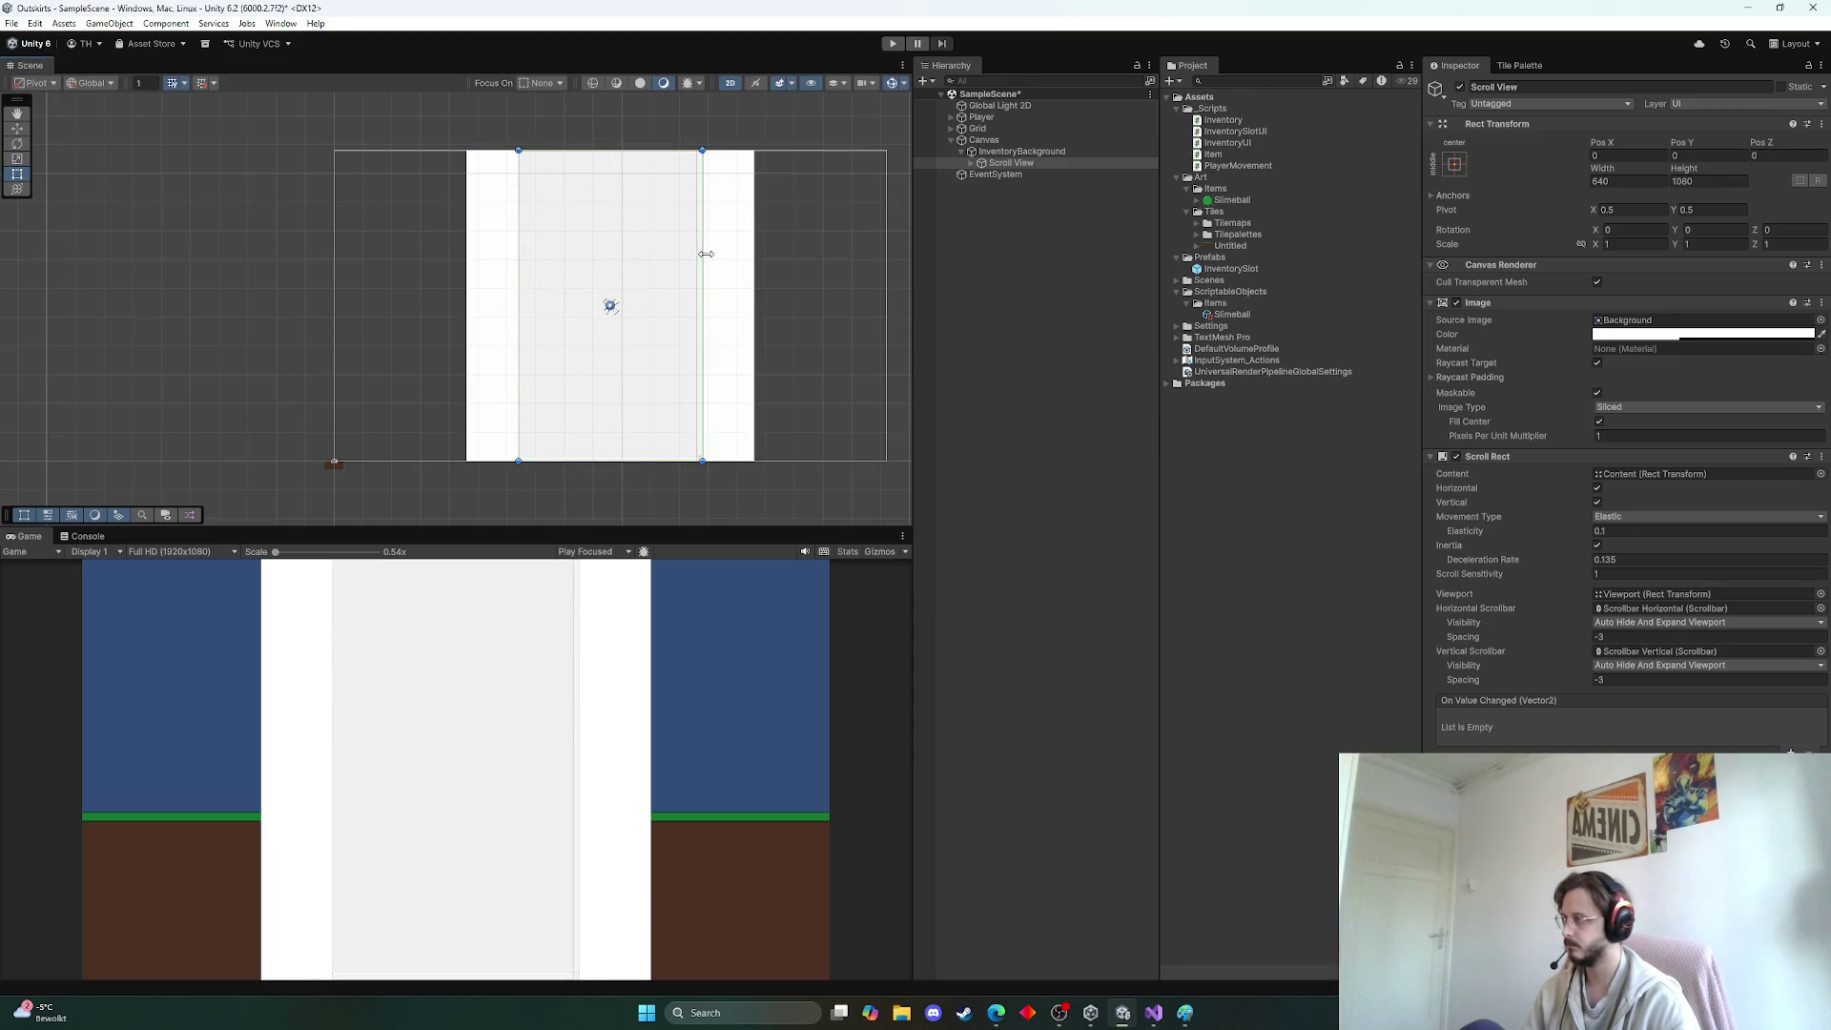
pyautogui.moveTo(1660, 172)
pyautogui.mouseDown()
pyautogui.moveTo(217, 216)
pyautogui.moveTo(330, 229)
pyautogui.mouseUp()
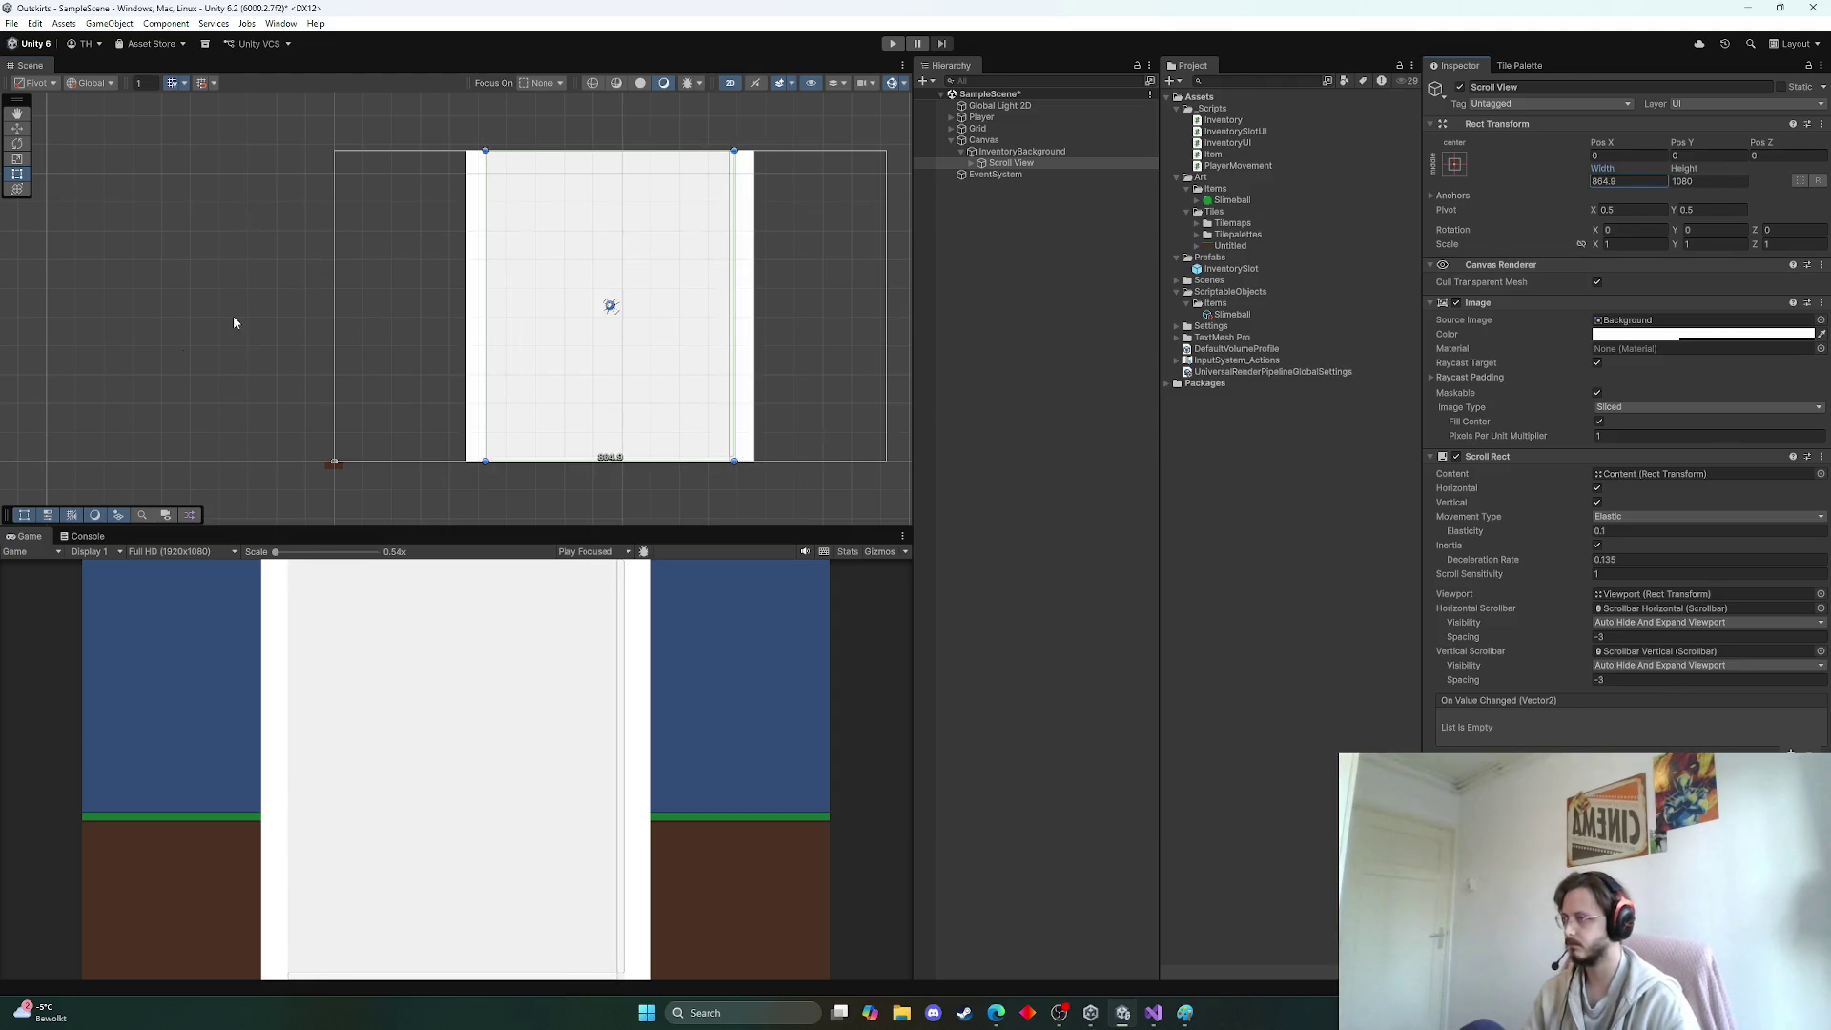
# Anchor the Scroll View to stretch vertically, previewing at Free Aspect and Full HD
pyautogui.click(181, 552)
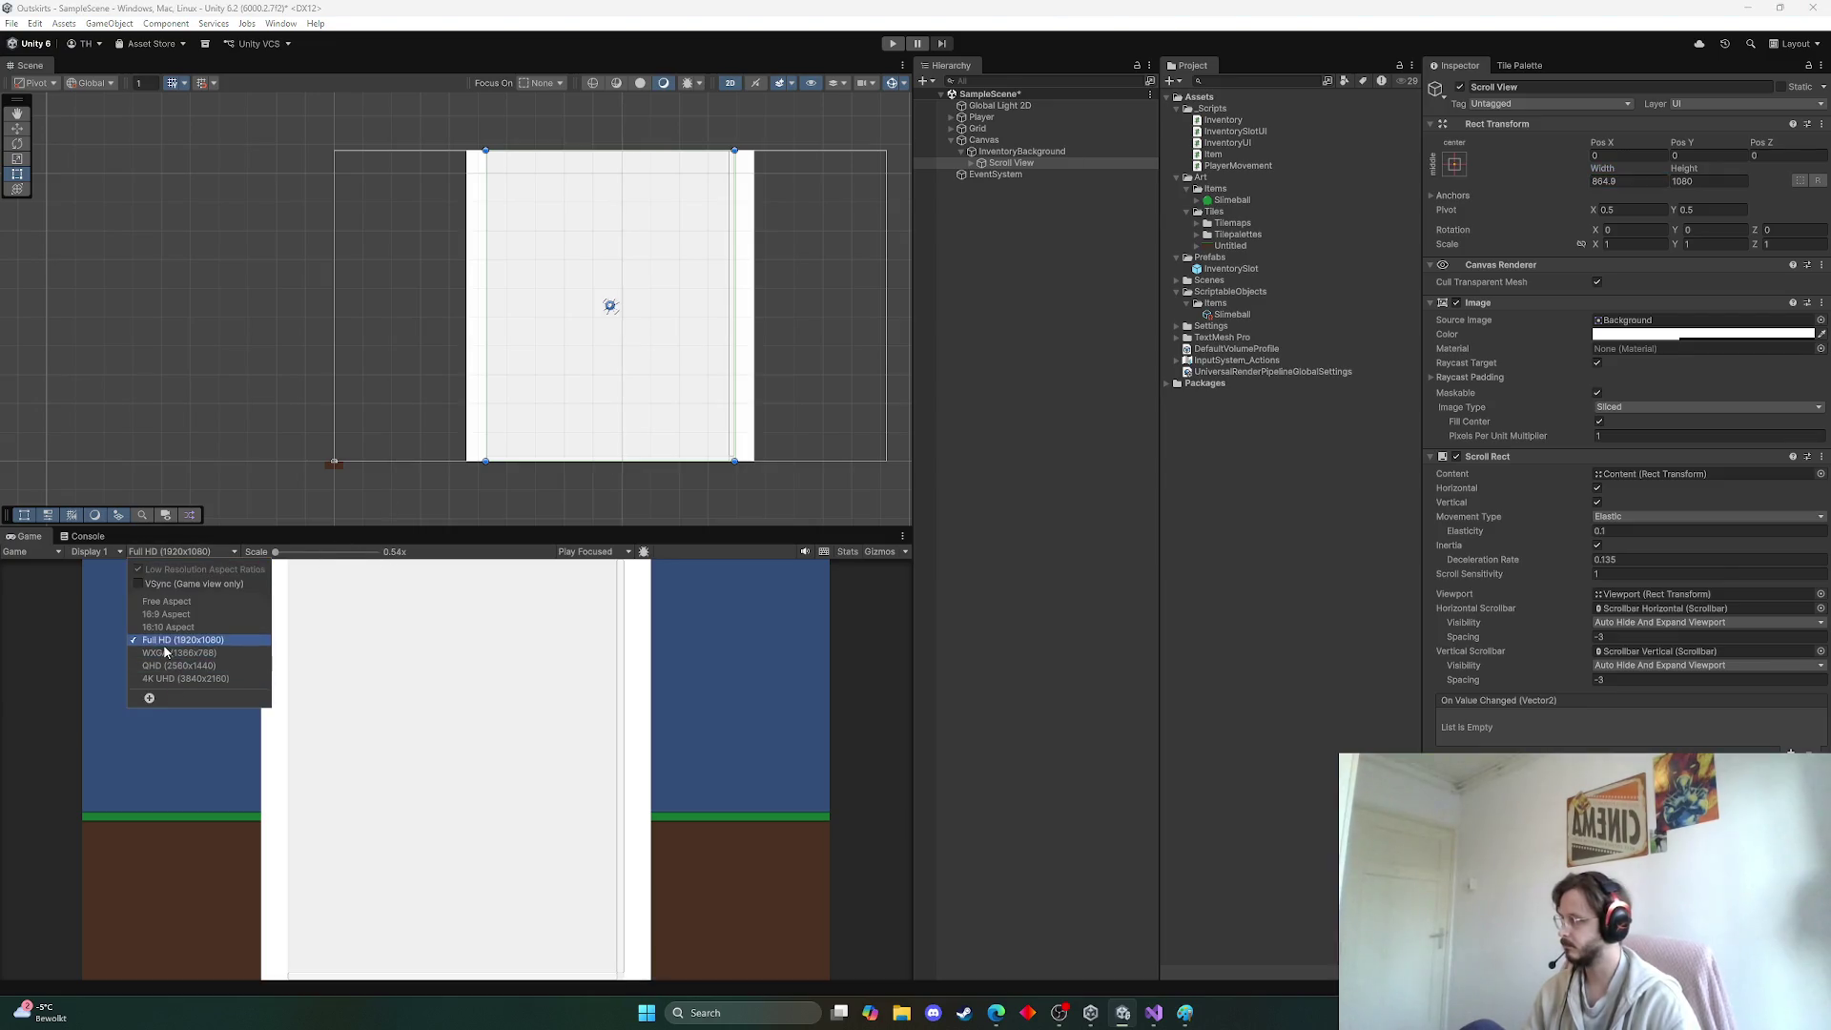
pyautogui.click(185, 603)
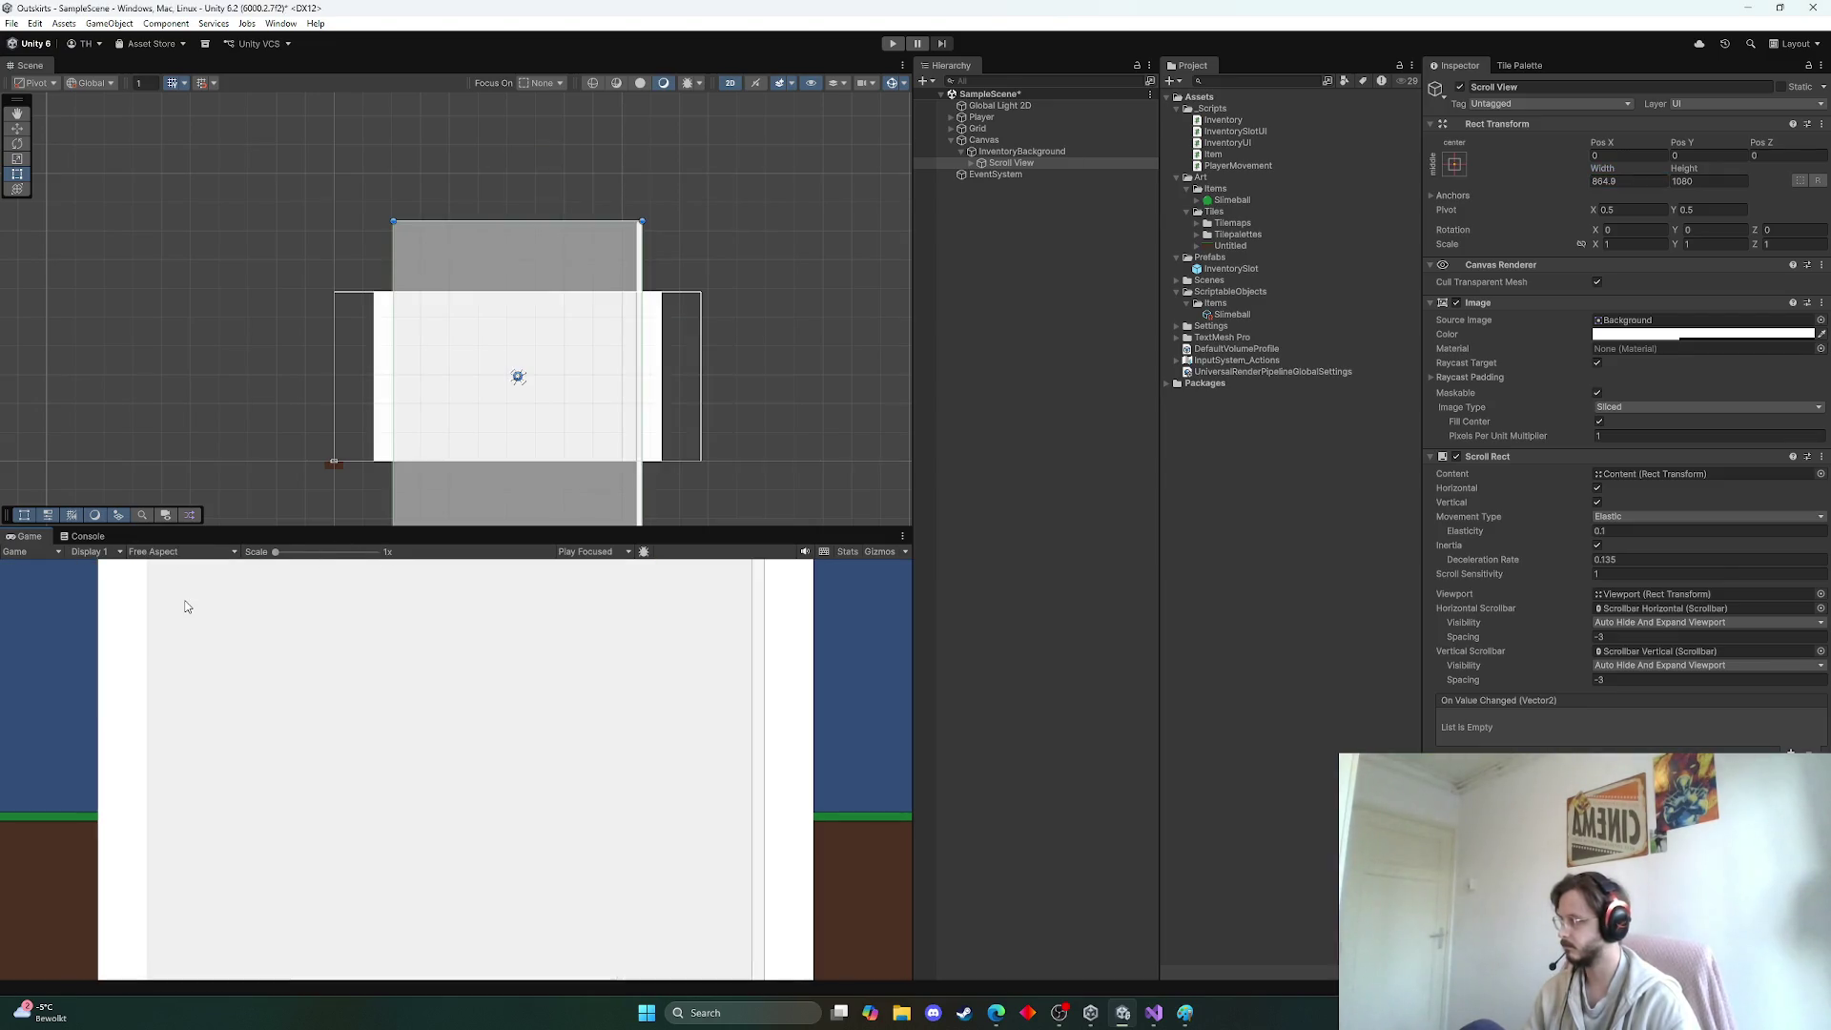
pyautogui.click(164, 553)
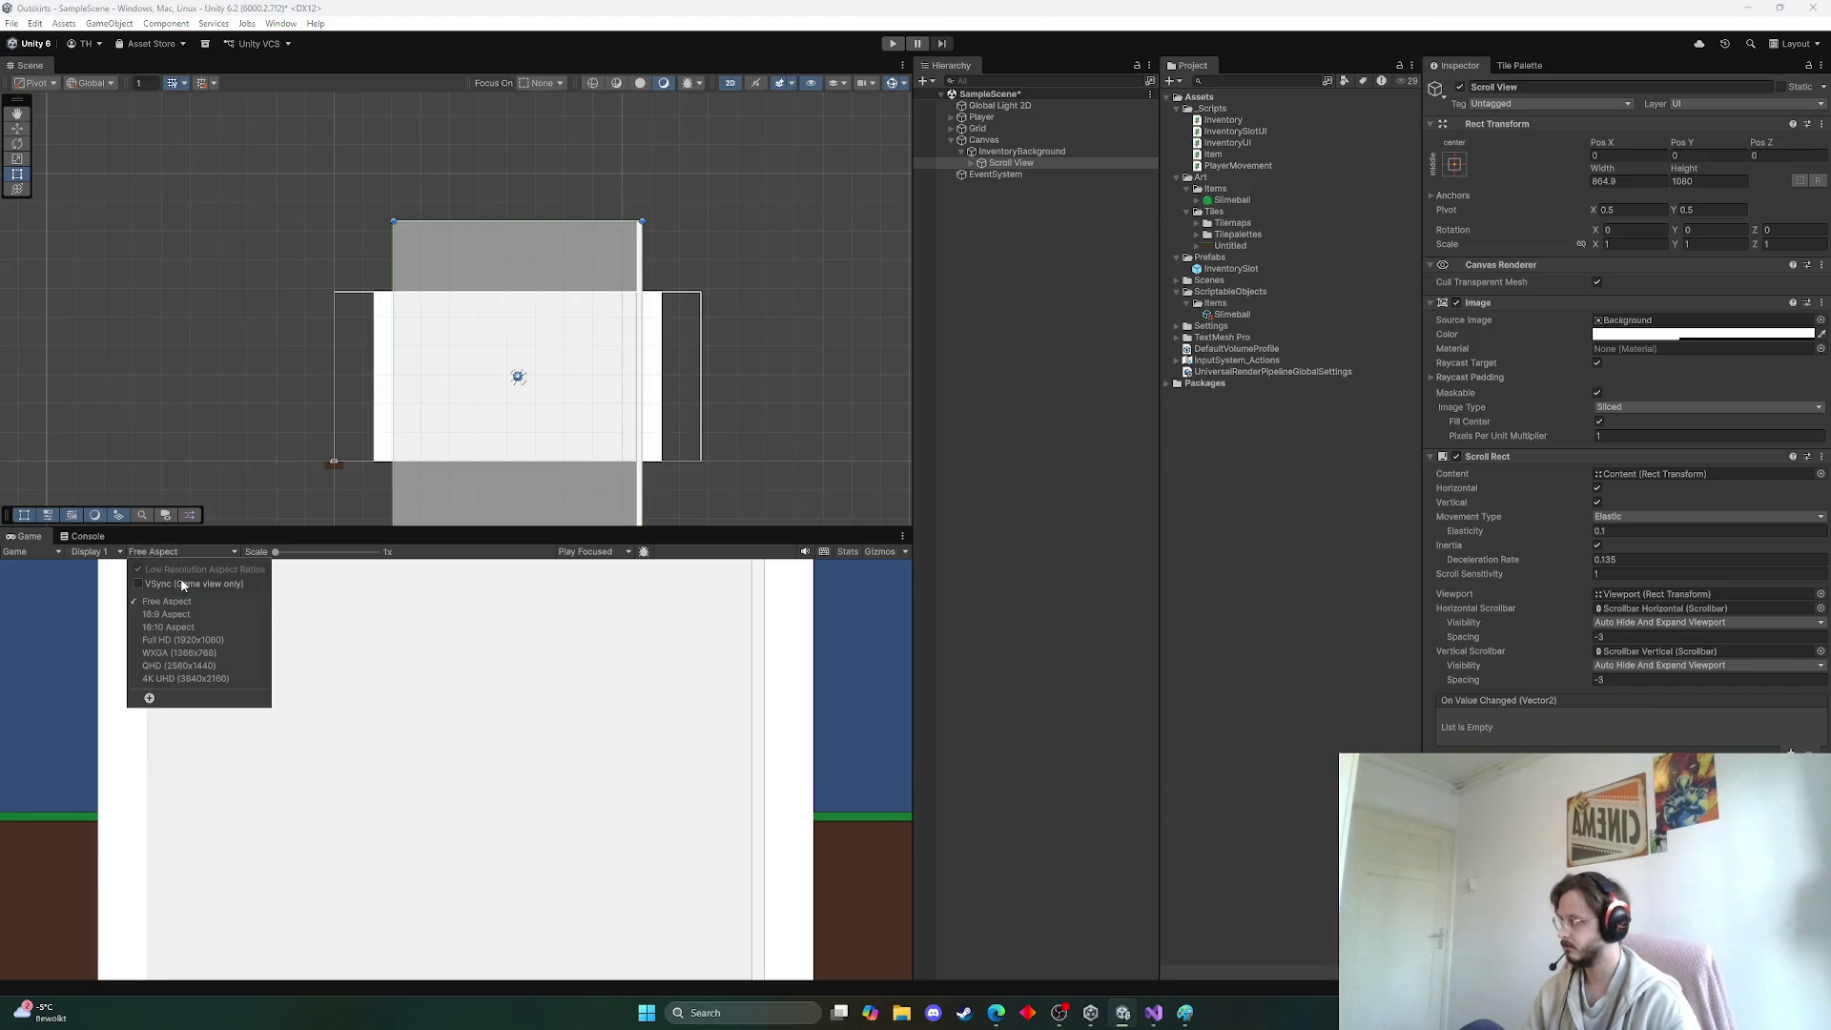
pyautogui.click(174, 641)
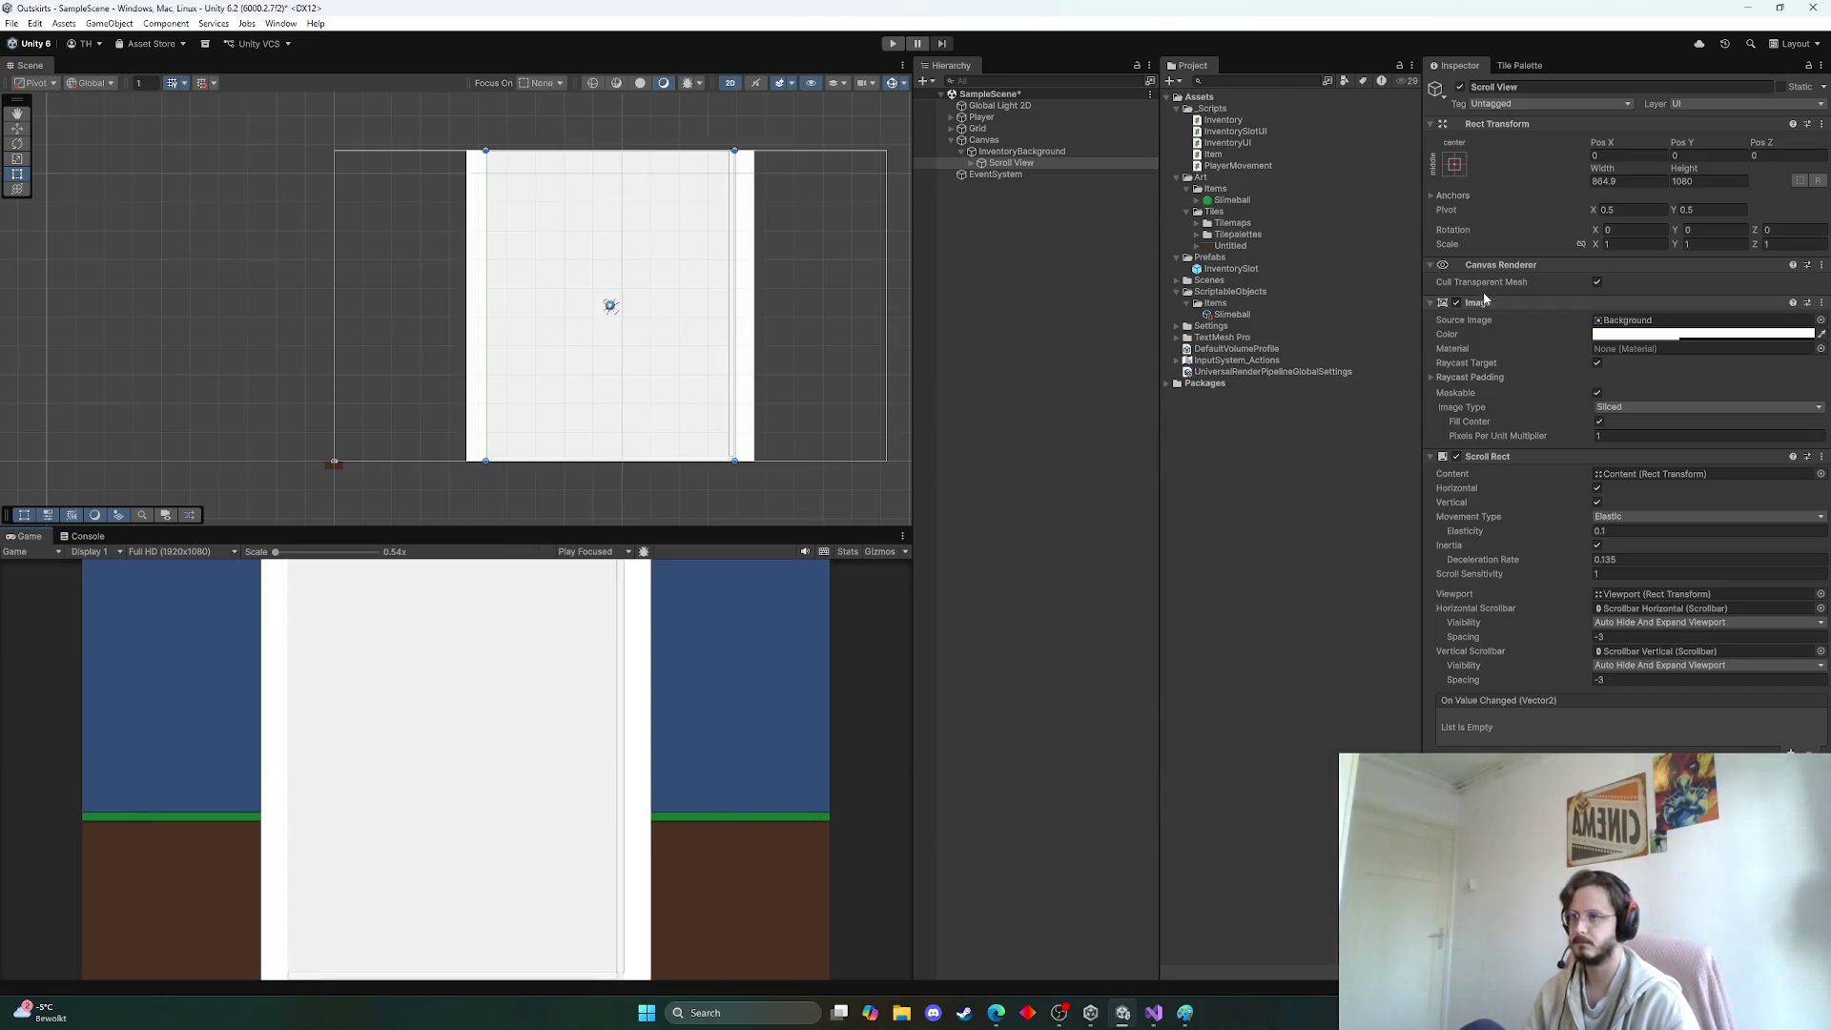
pyautogui.click(1455, 164)
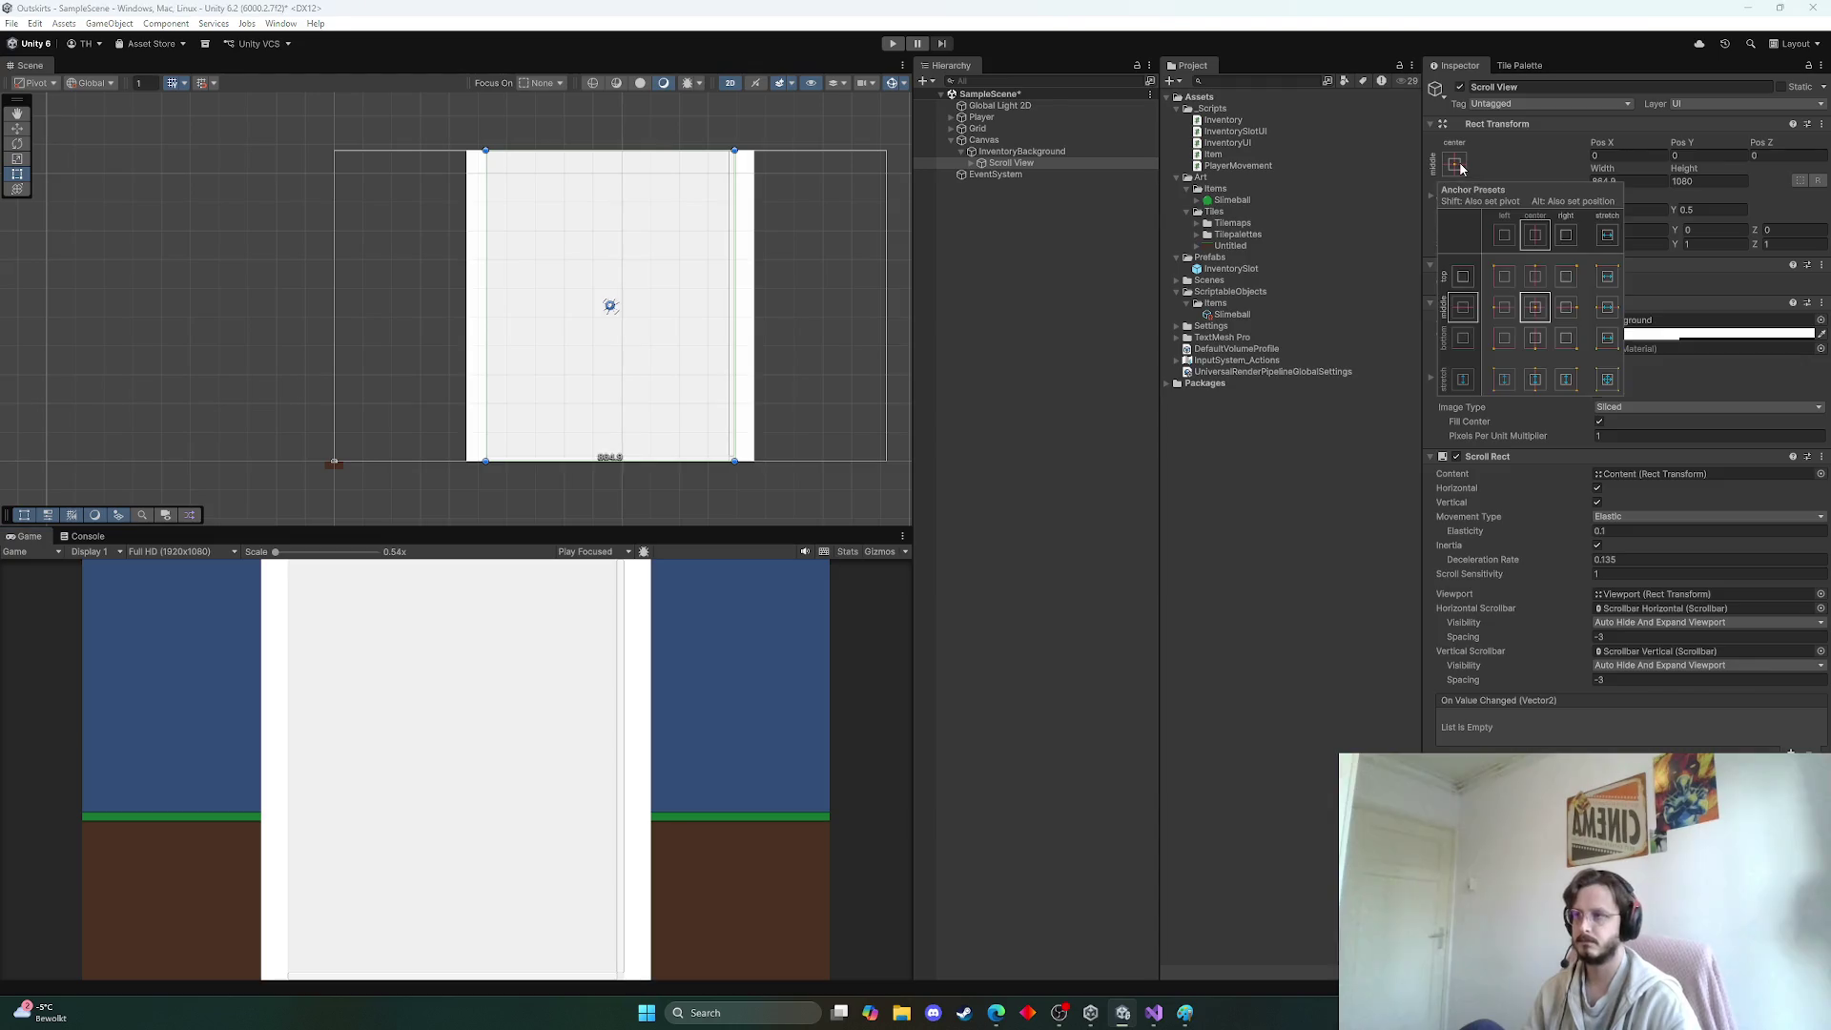
pyautogui.click(1535, 379)
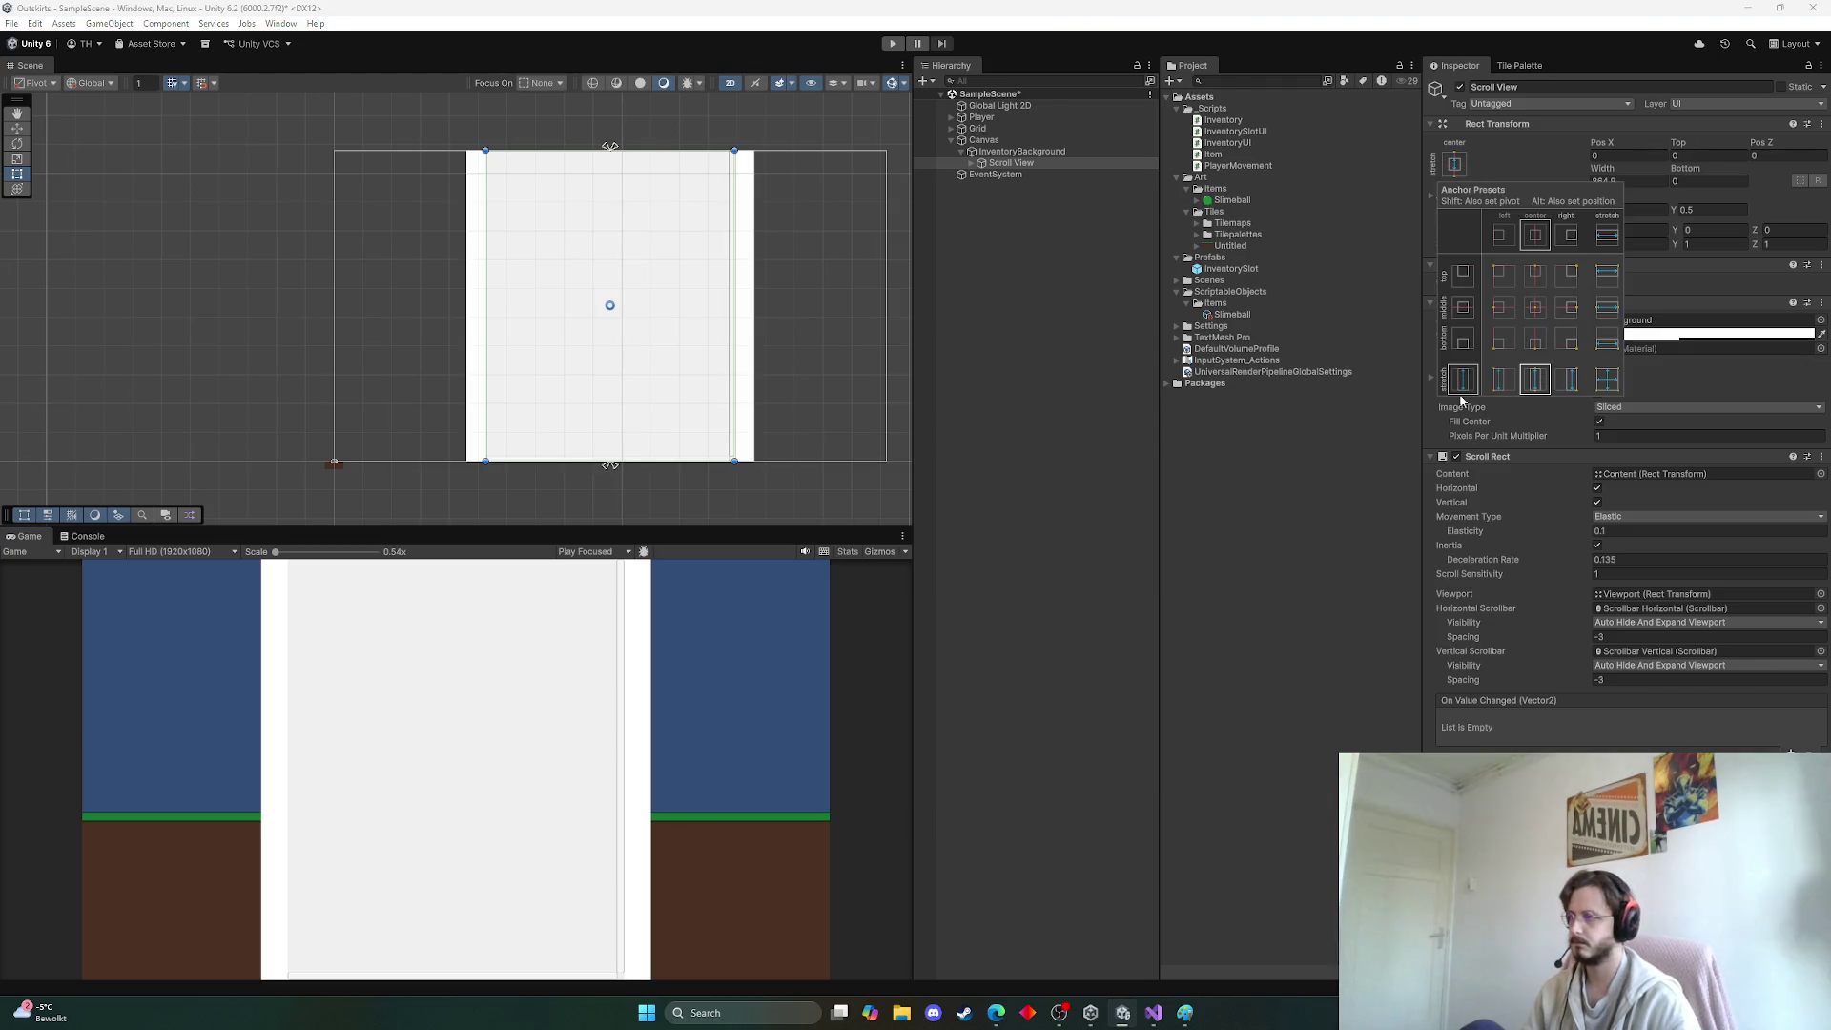
# Delete the Scroll View's Scrollbar Horizontal
pyautogui.click(1295, 577)
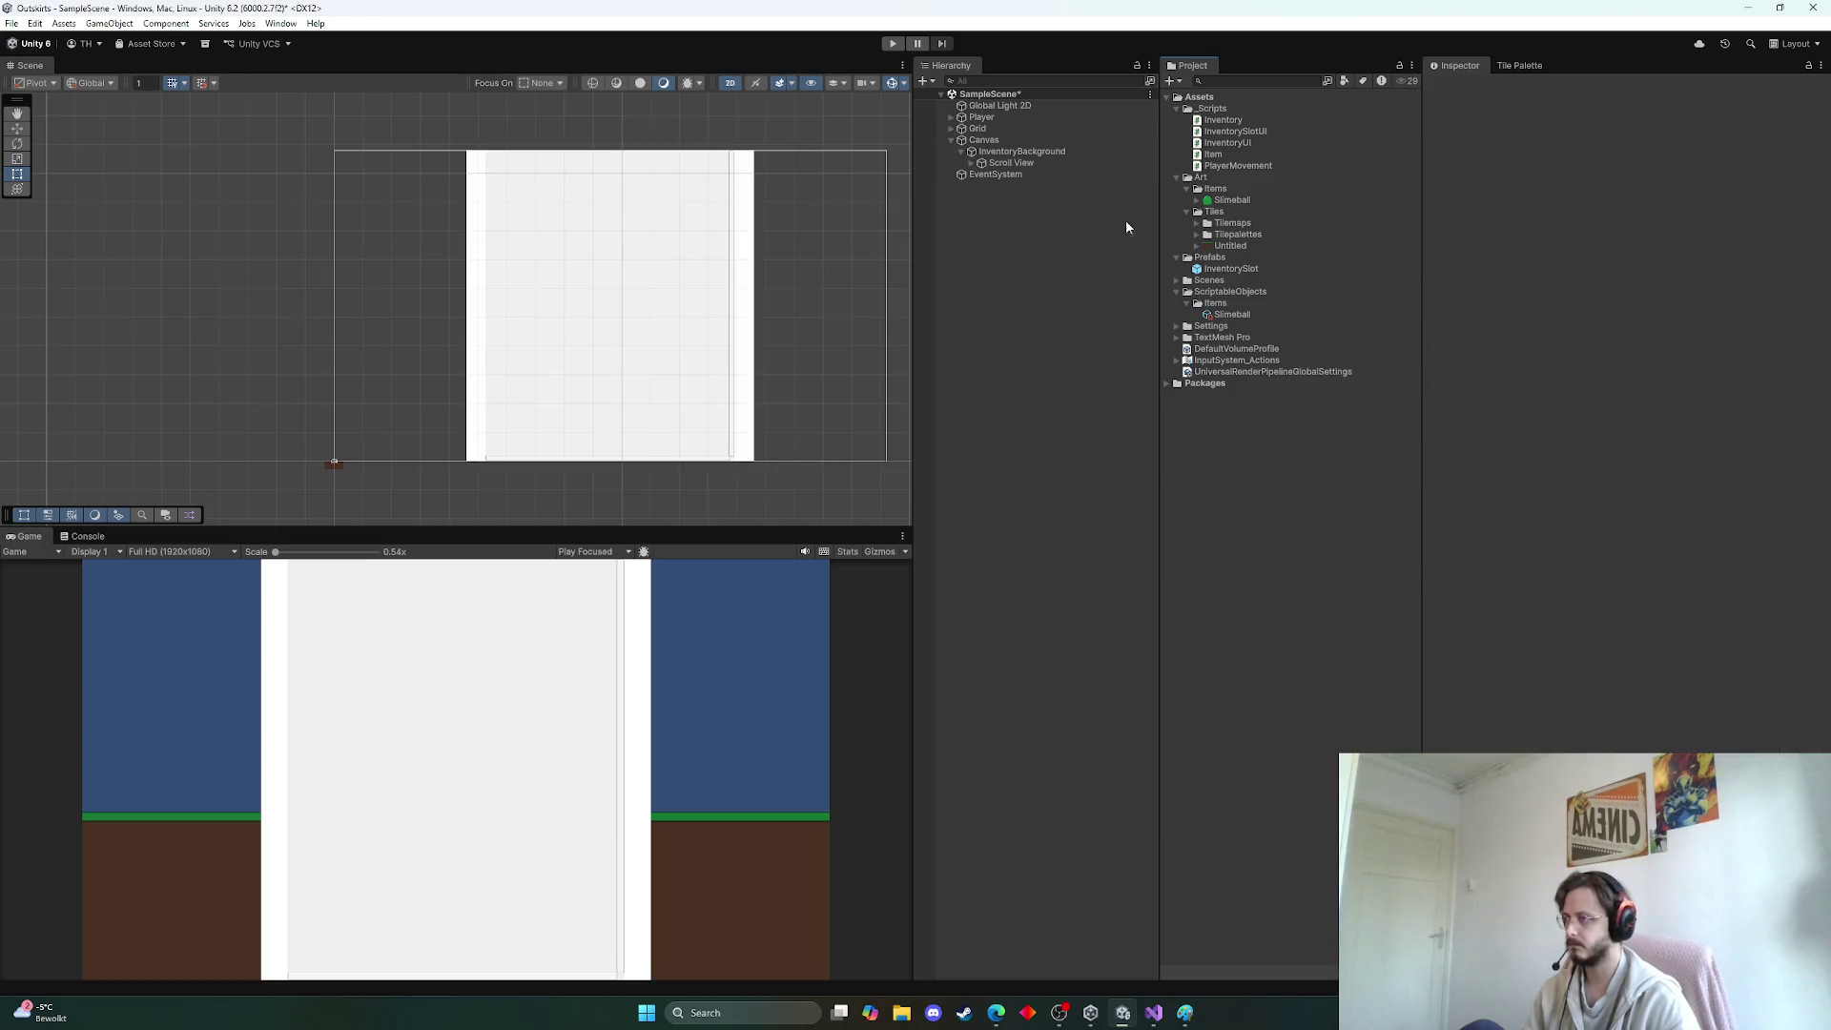
pyautogui.click(1009, 164)
pyautogui.click(969, 165)
pyautogui.press('f')
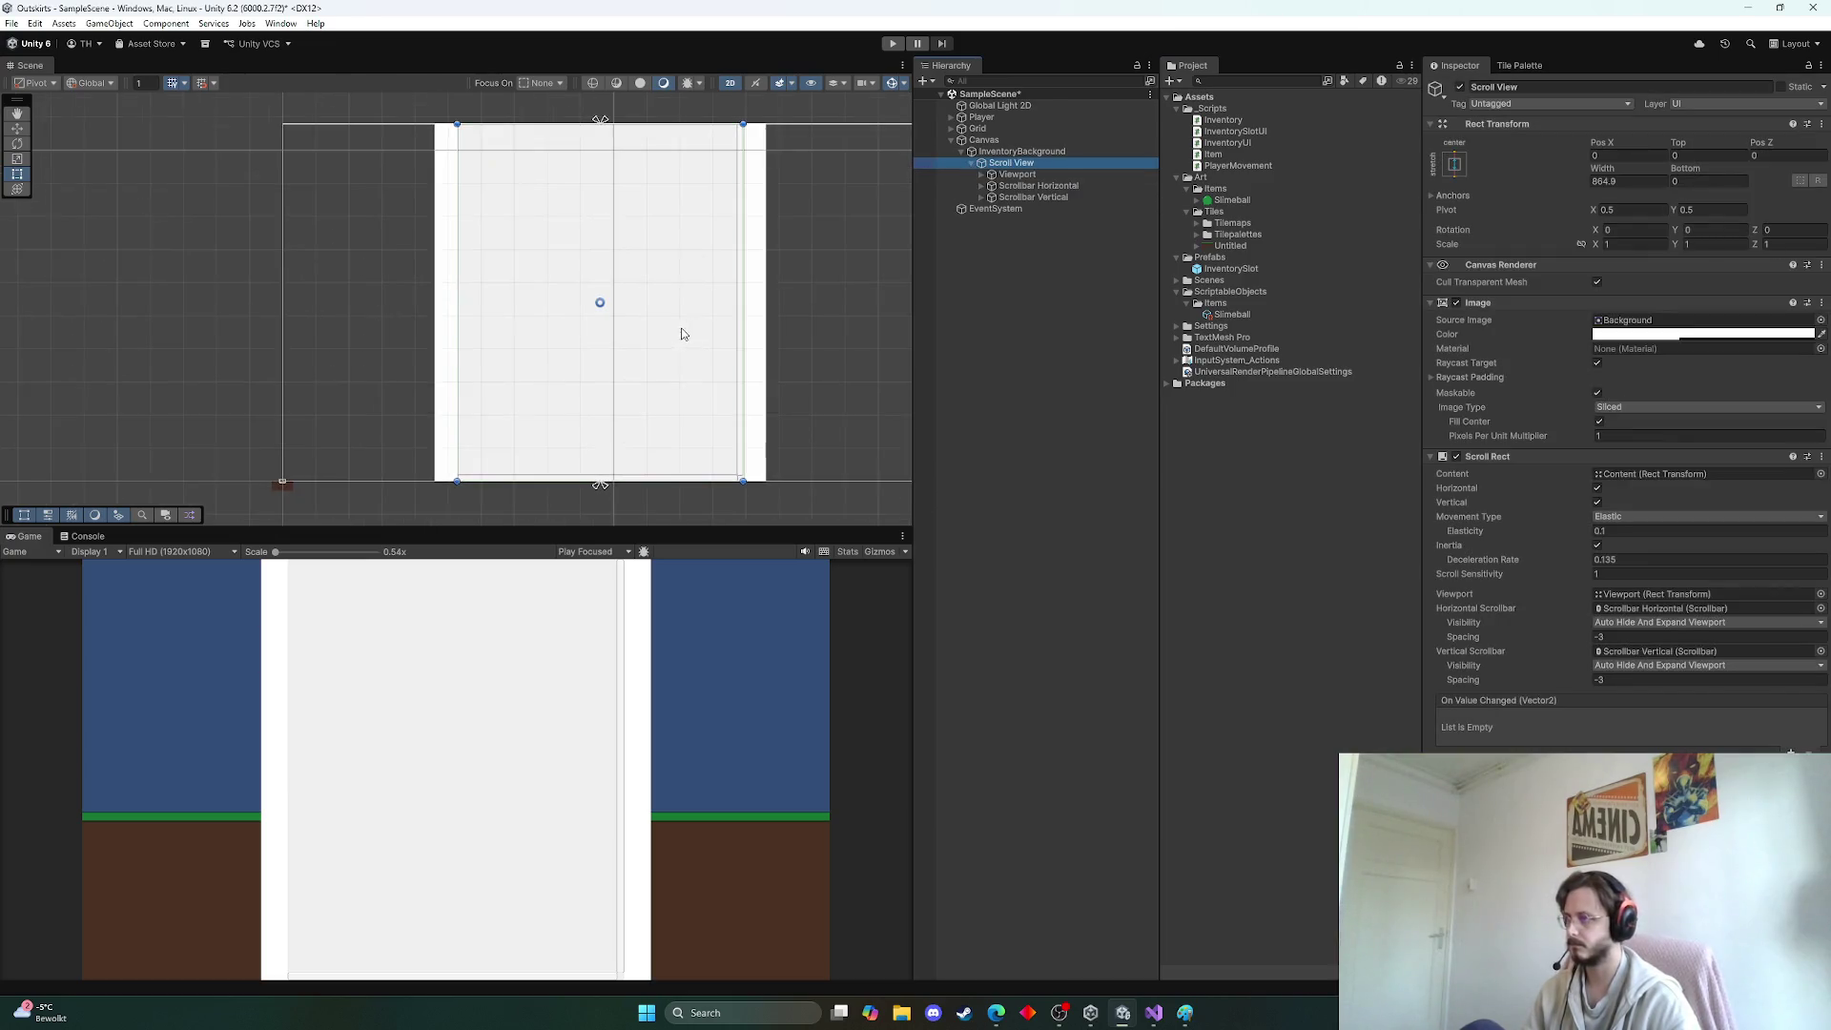
pyautogui.click(1017, 187)
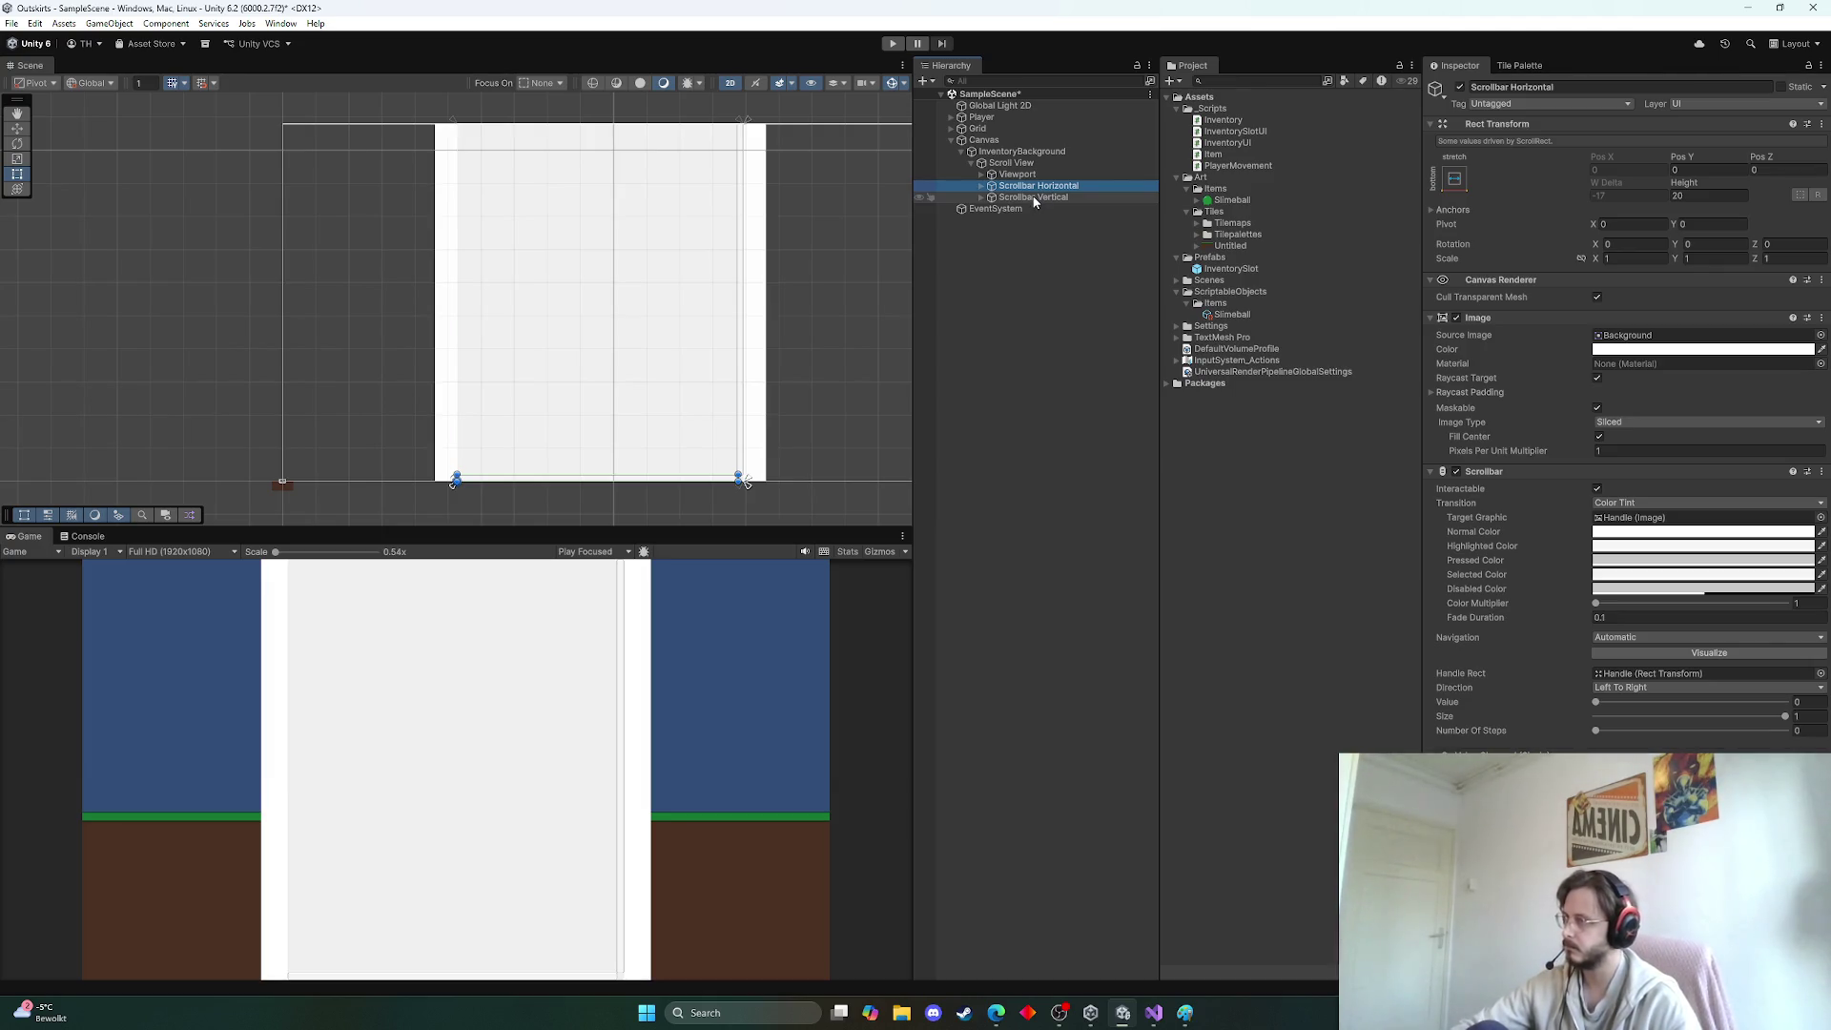
pyautogui.press('Delete')
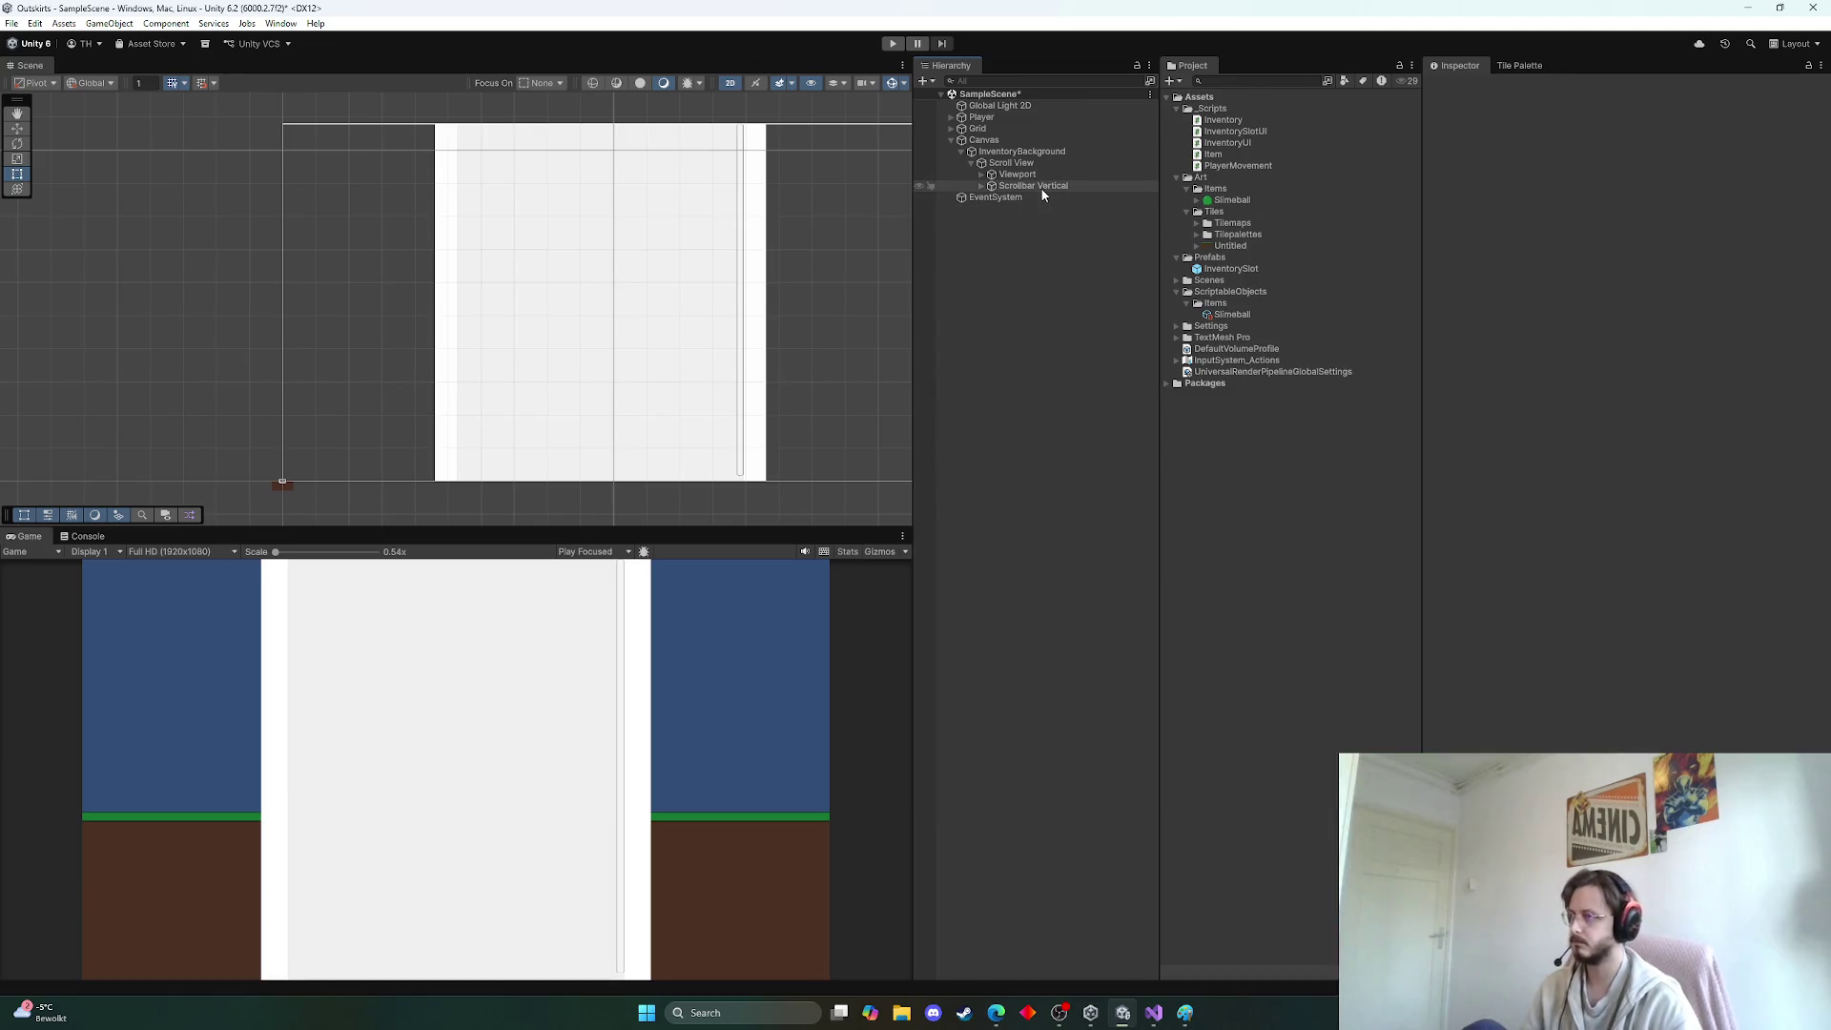
# Expand Scrollbar Vertical and Viewport, then select the Content object
pyautogui.click(1039, 187)
pyautogui.click(1014, 229)
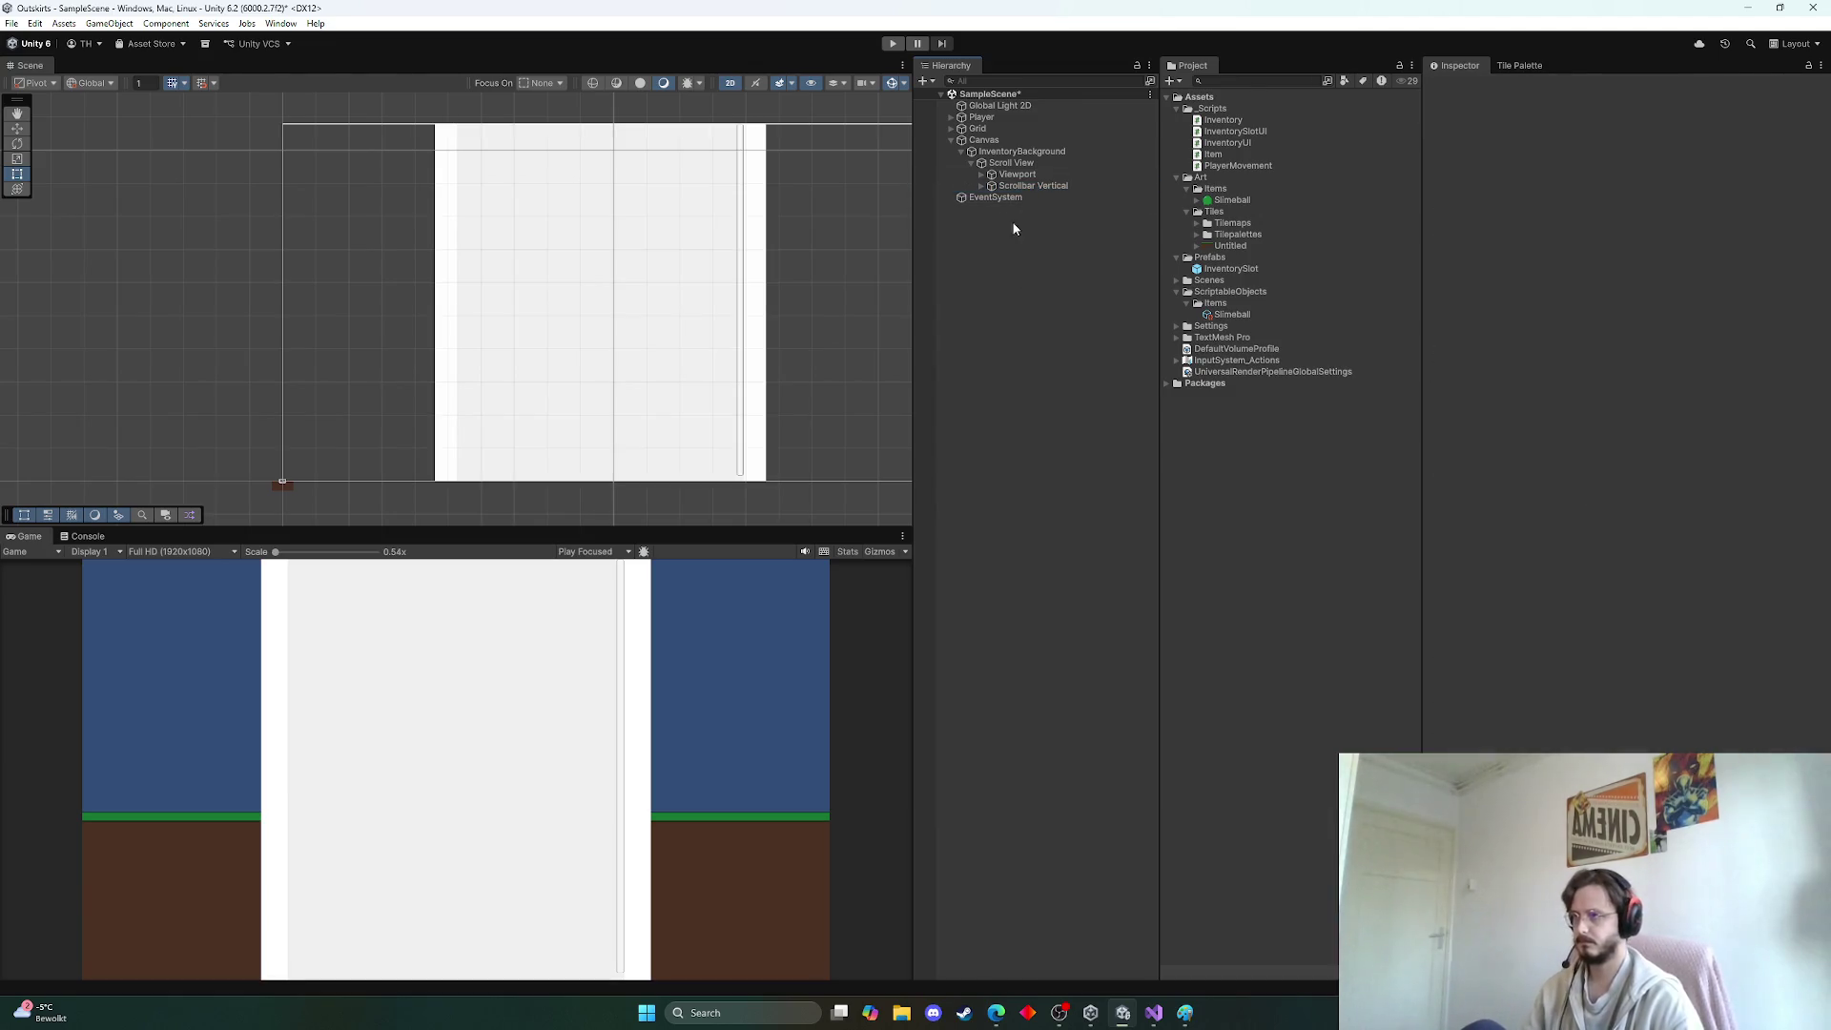
pyautogui.click(985, 186)
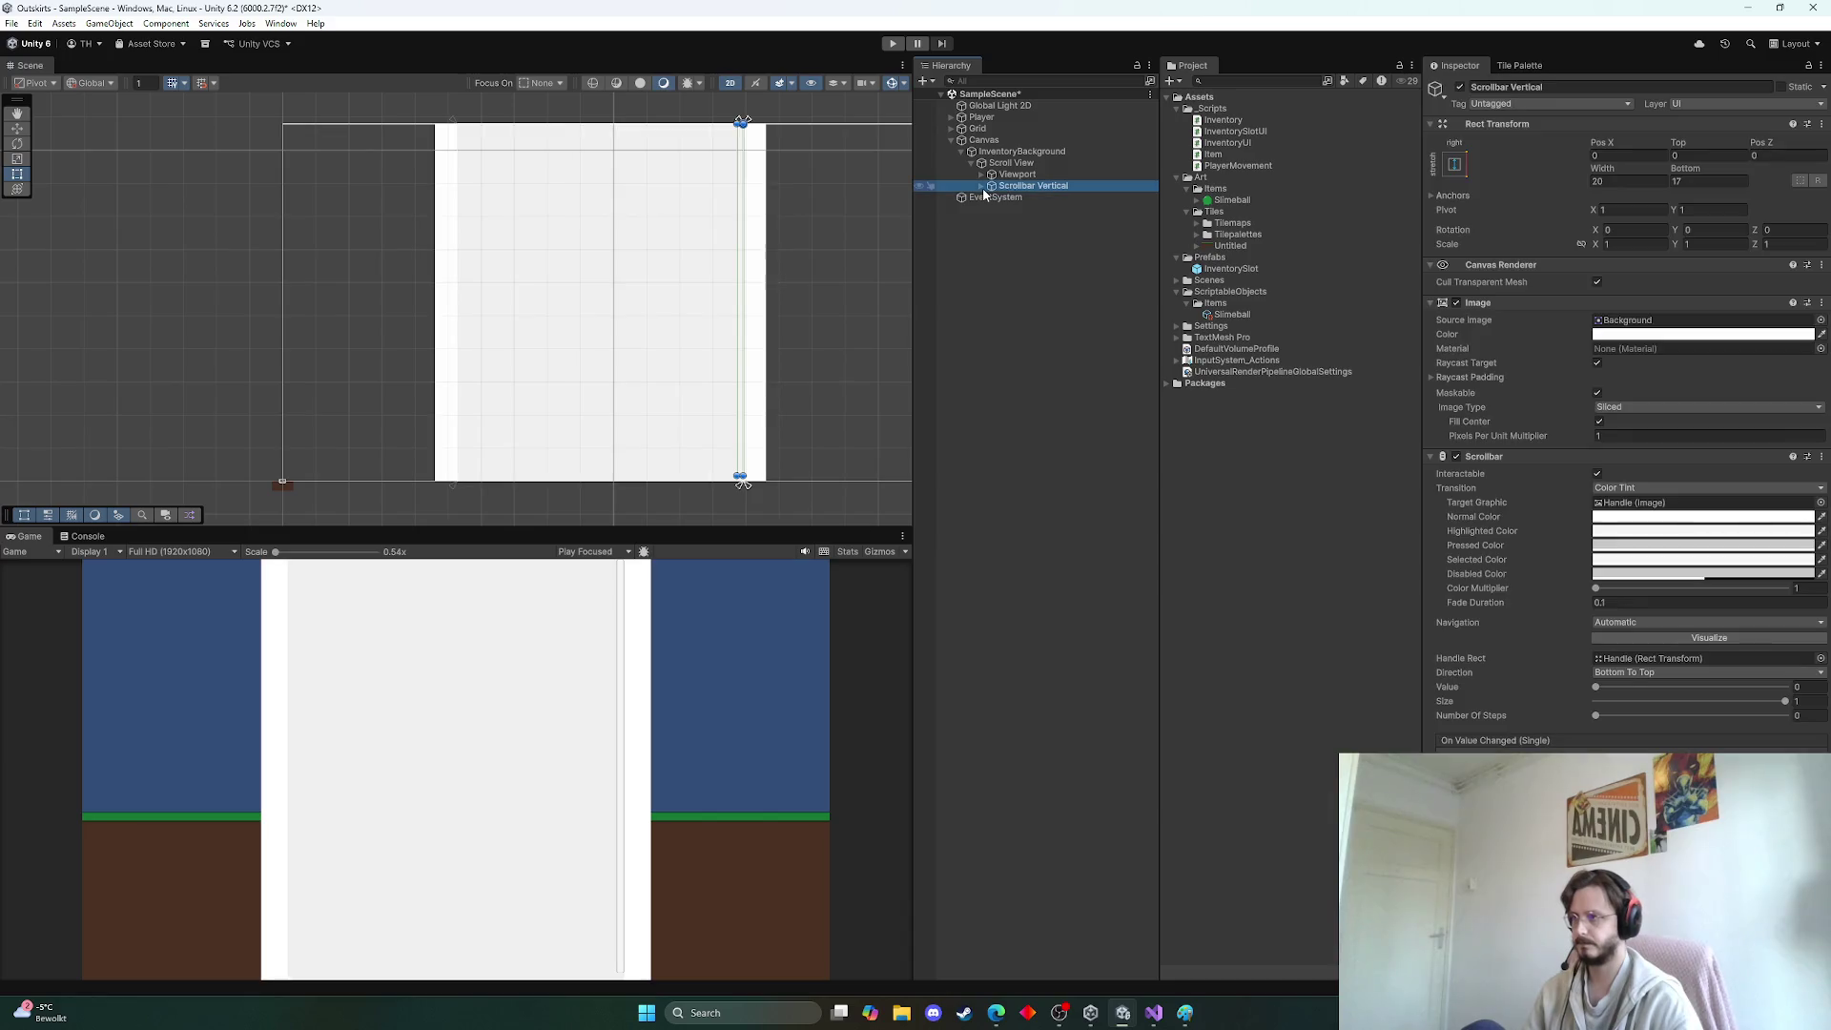
pyautogui.click(982, 187)
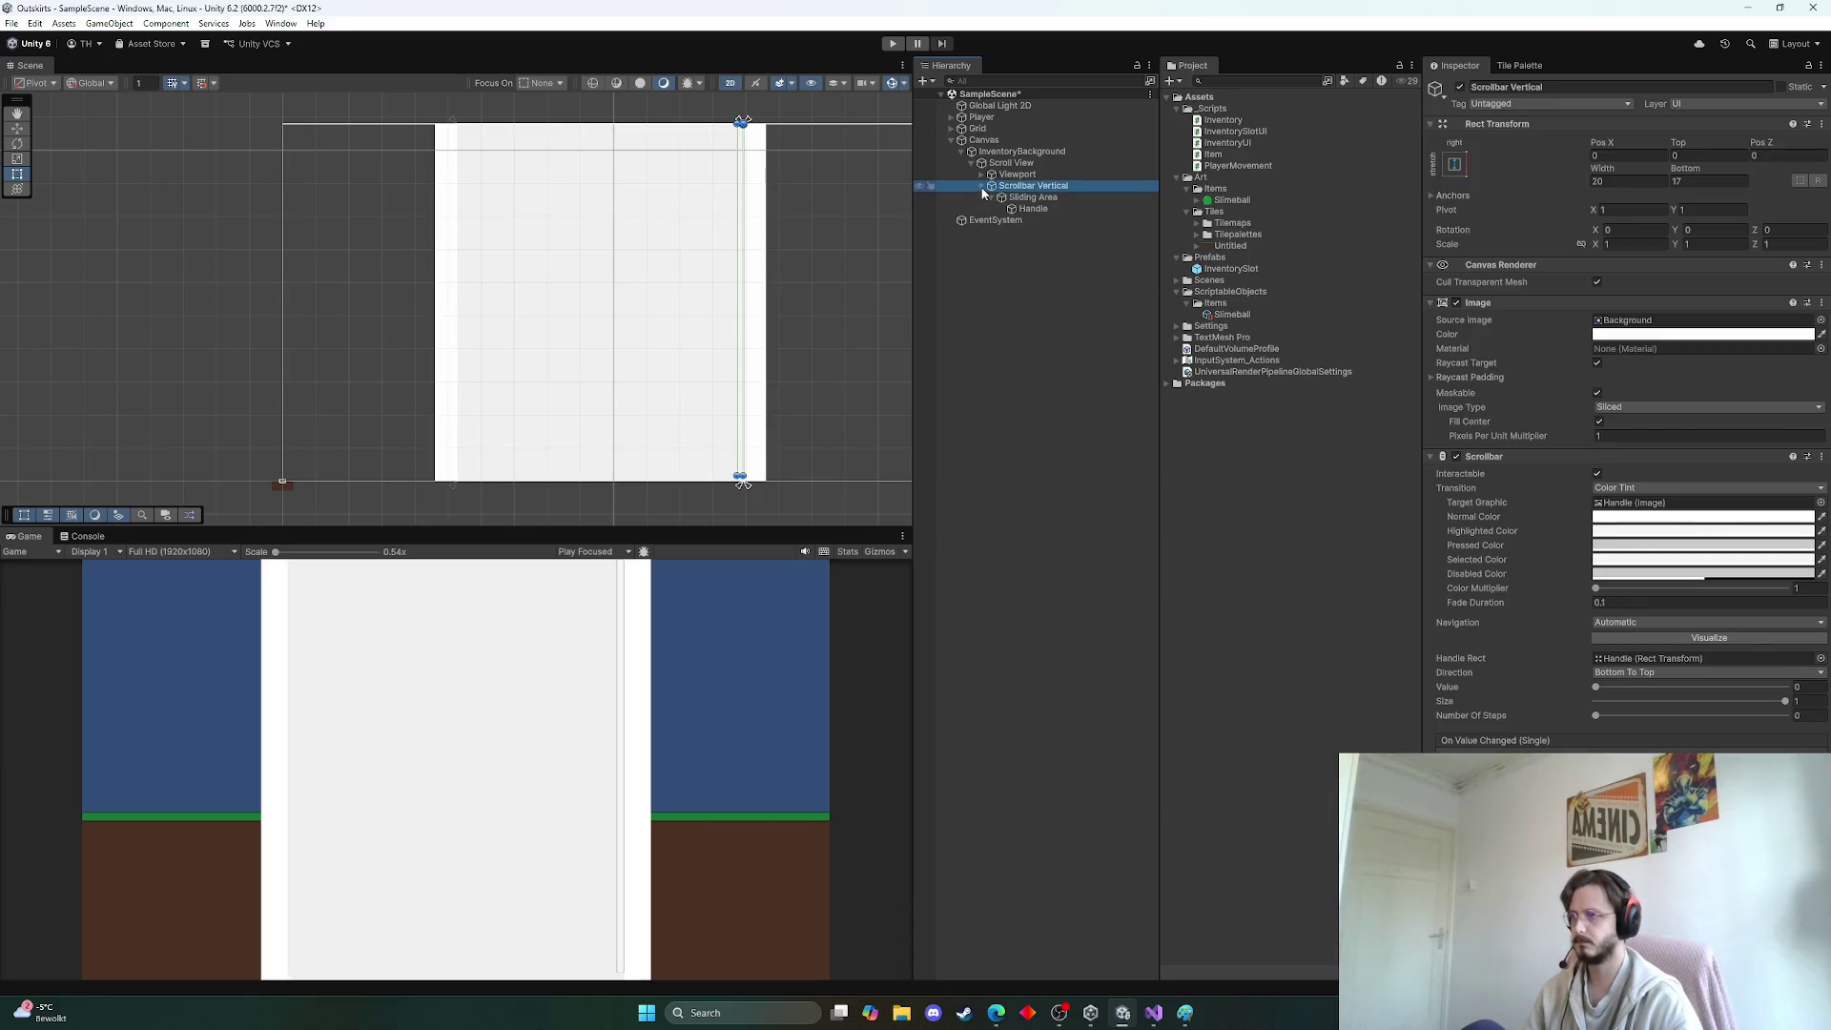
pyautogui.click(985, 175)
pyautogui.click(981, 175)
pyautogui.click(982, 187)
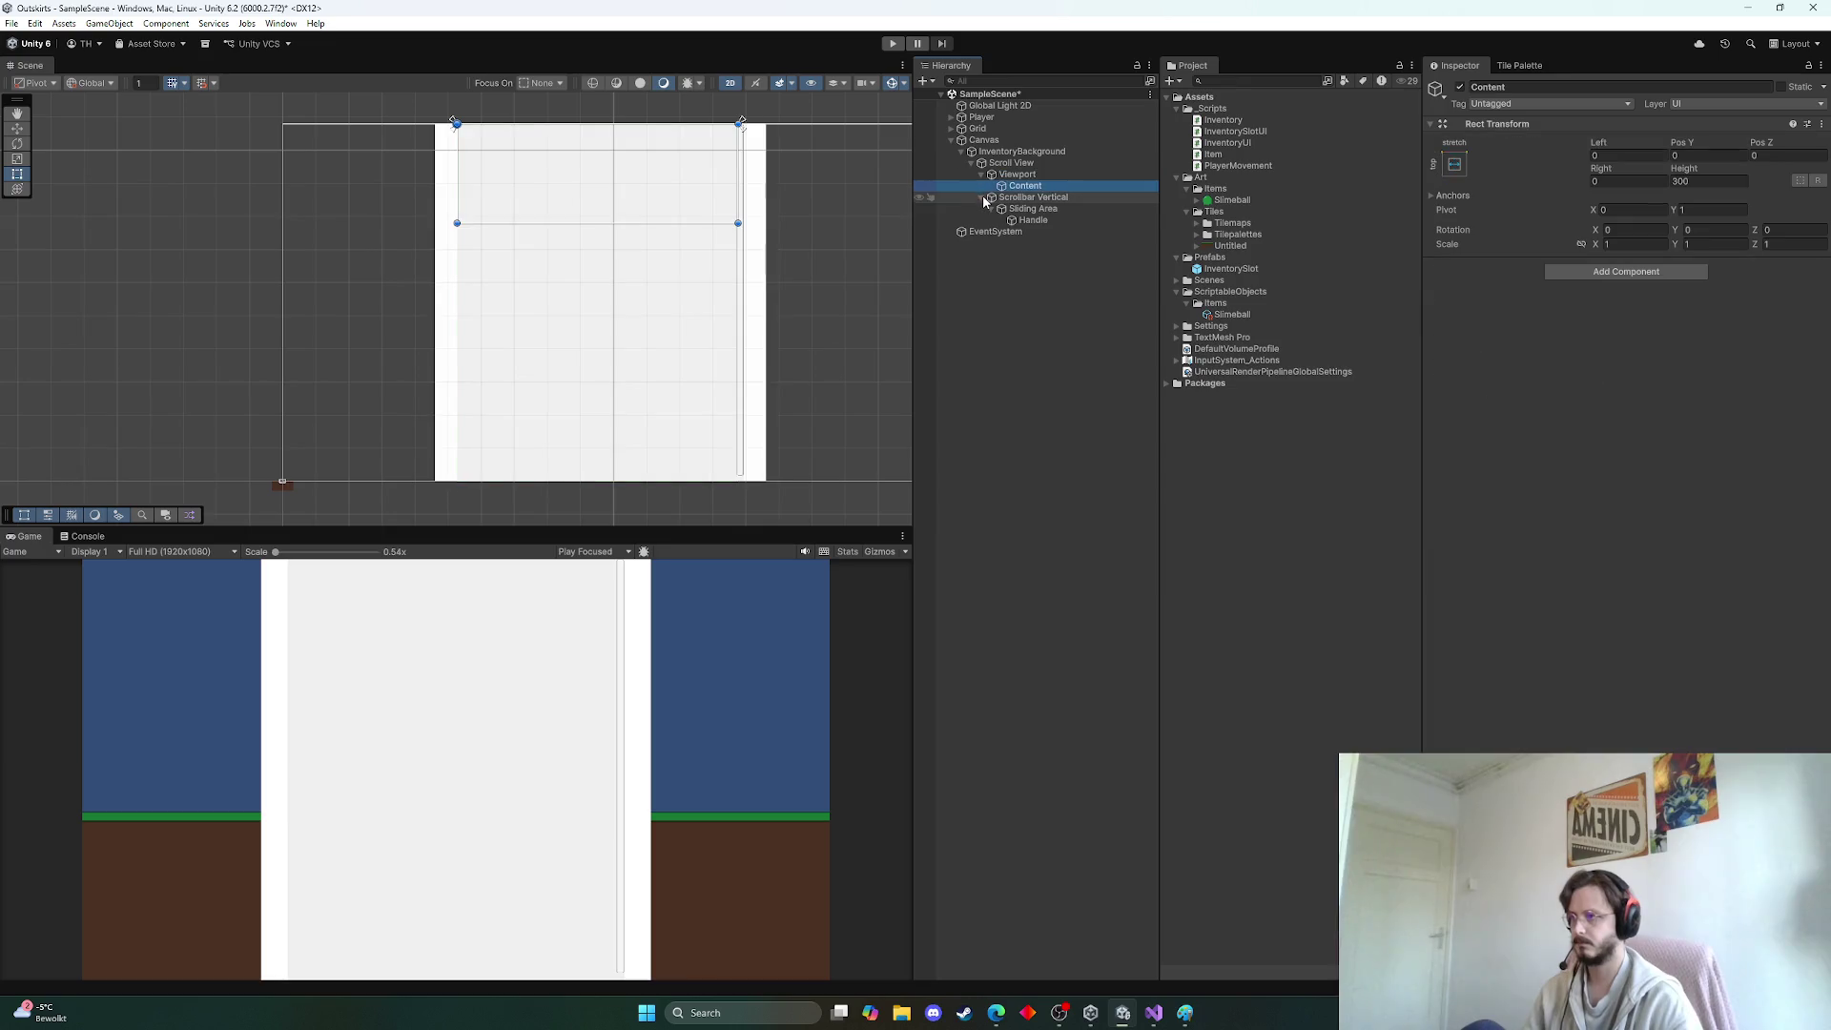
# Collapse the scrollbar's children and add an Image child under Content
pyautogui.click(983, 198)
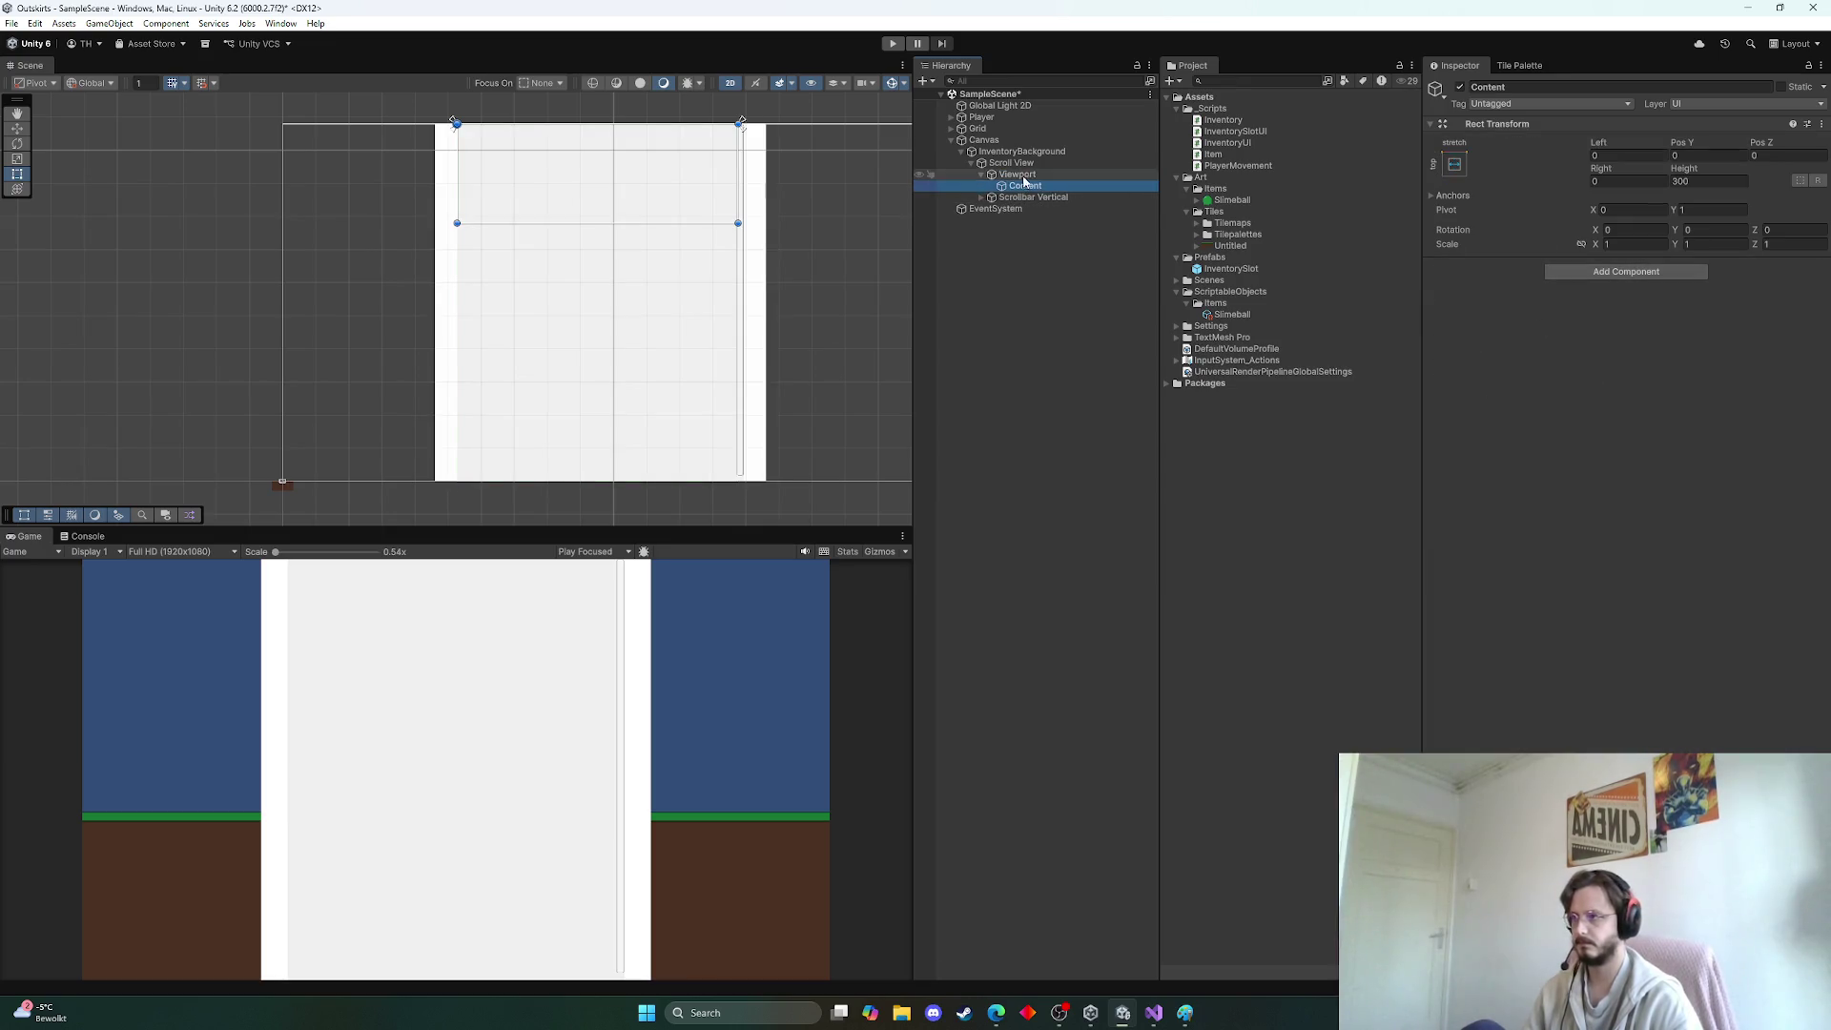
pyautogui.rightClick(1026, 185)
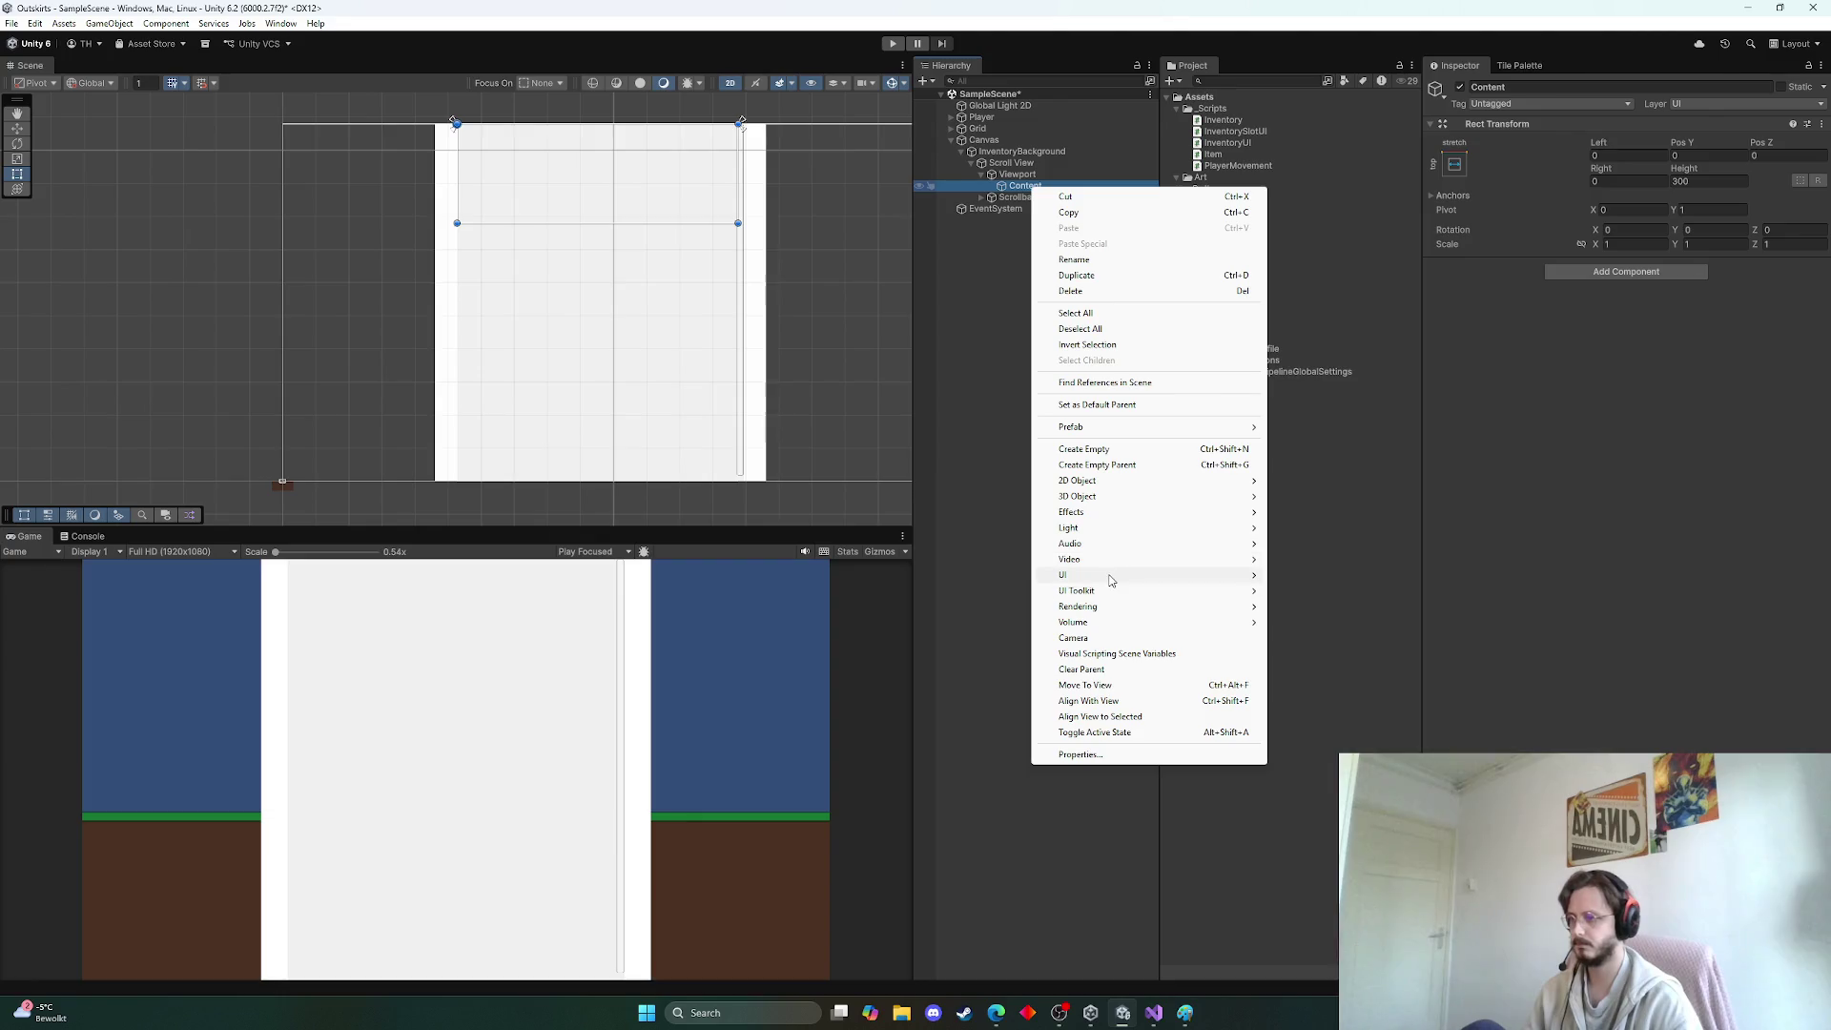
pyautogui.moveTo(1111, 577)
pyautogui.click(1302, 575)
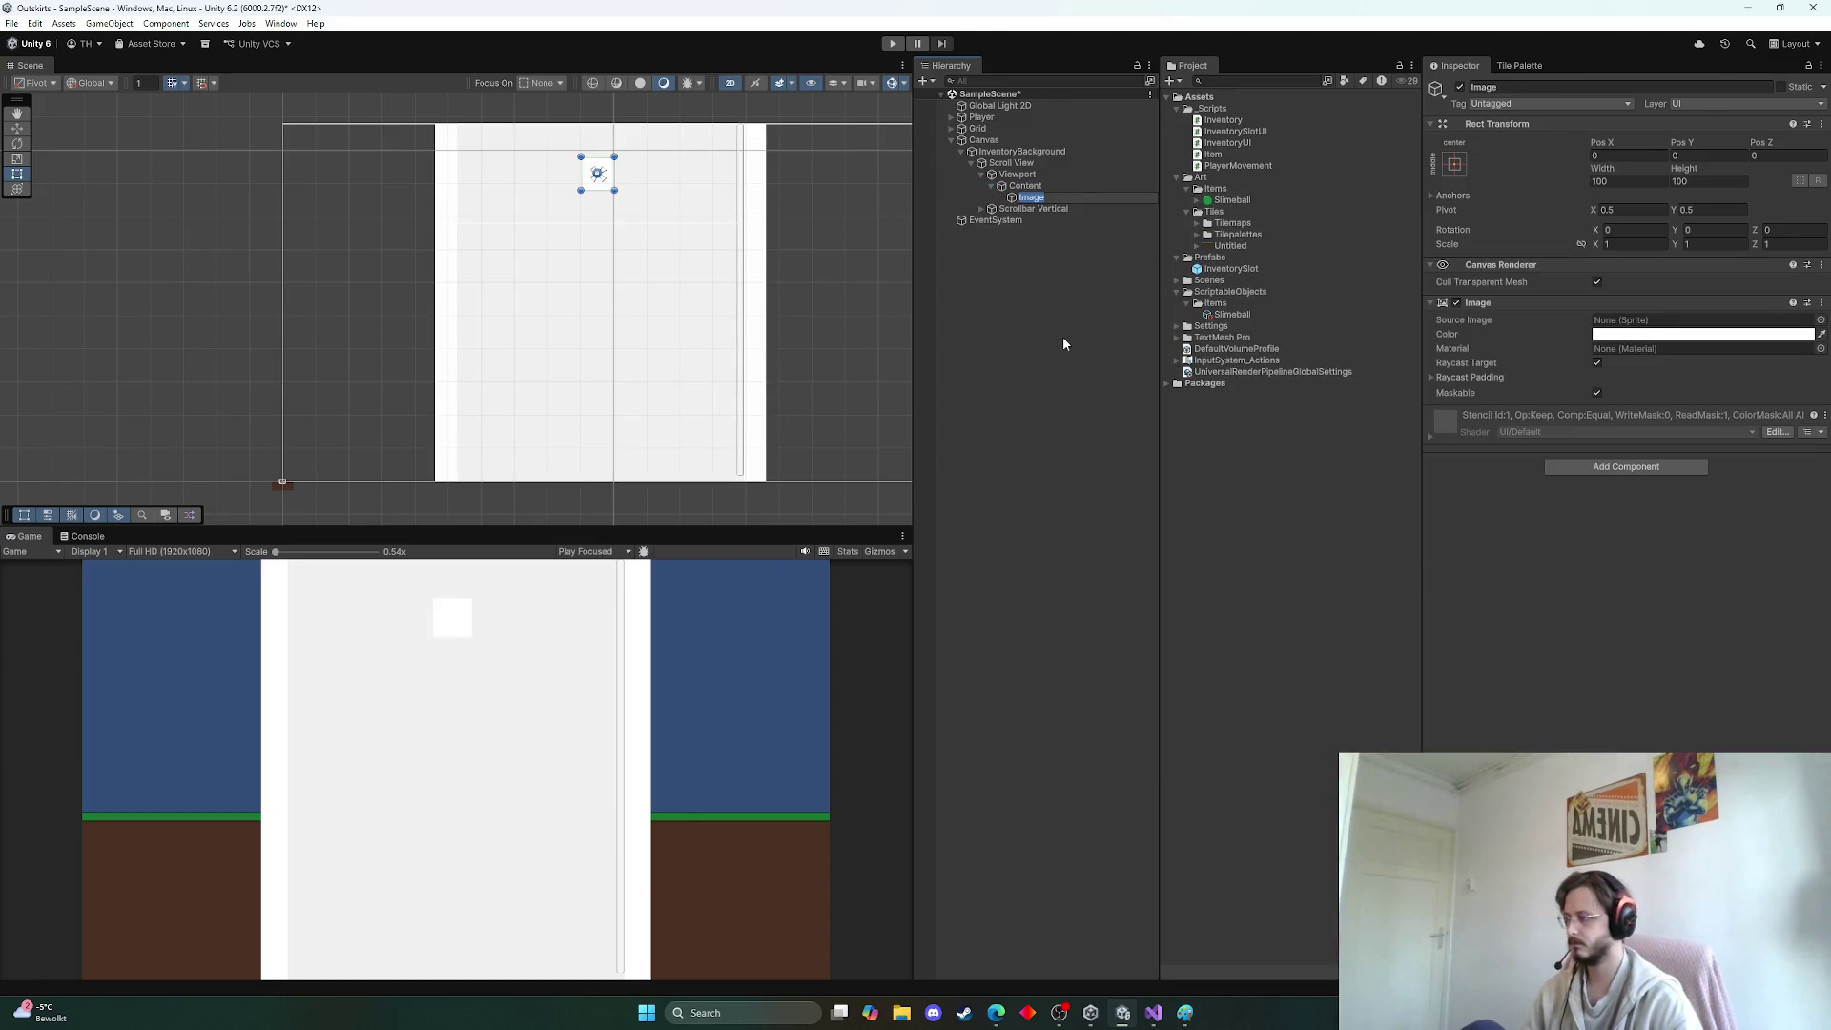
pyautogui.click(1047, 295)
pyautogui.click(1031, 197)
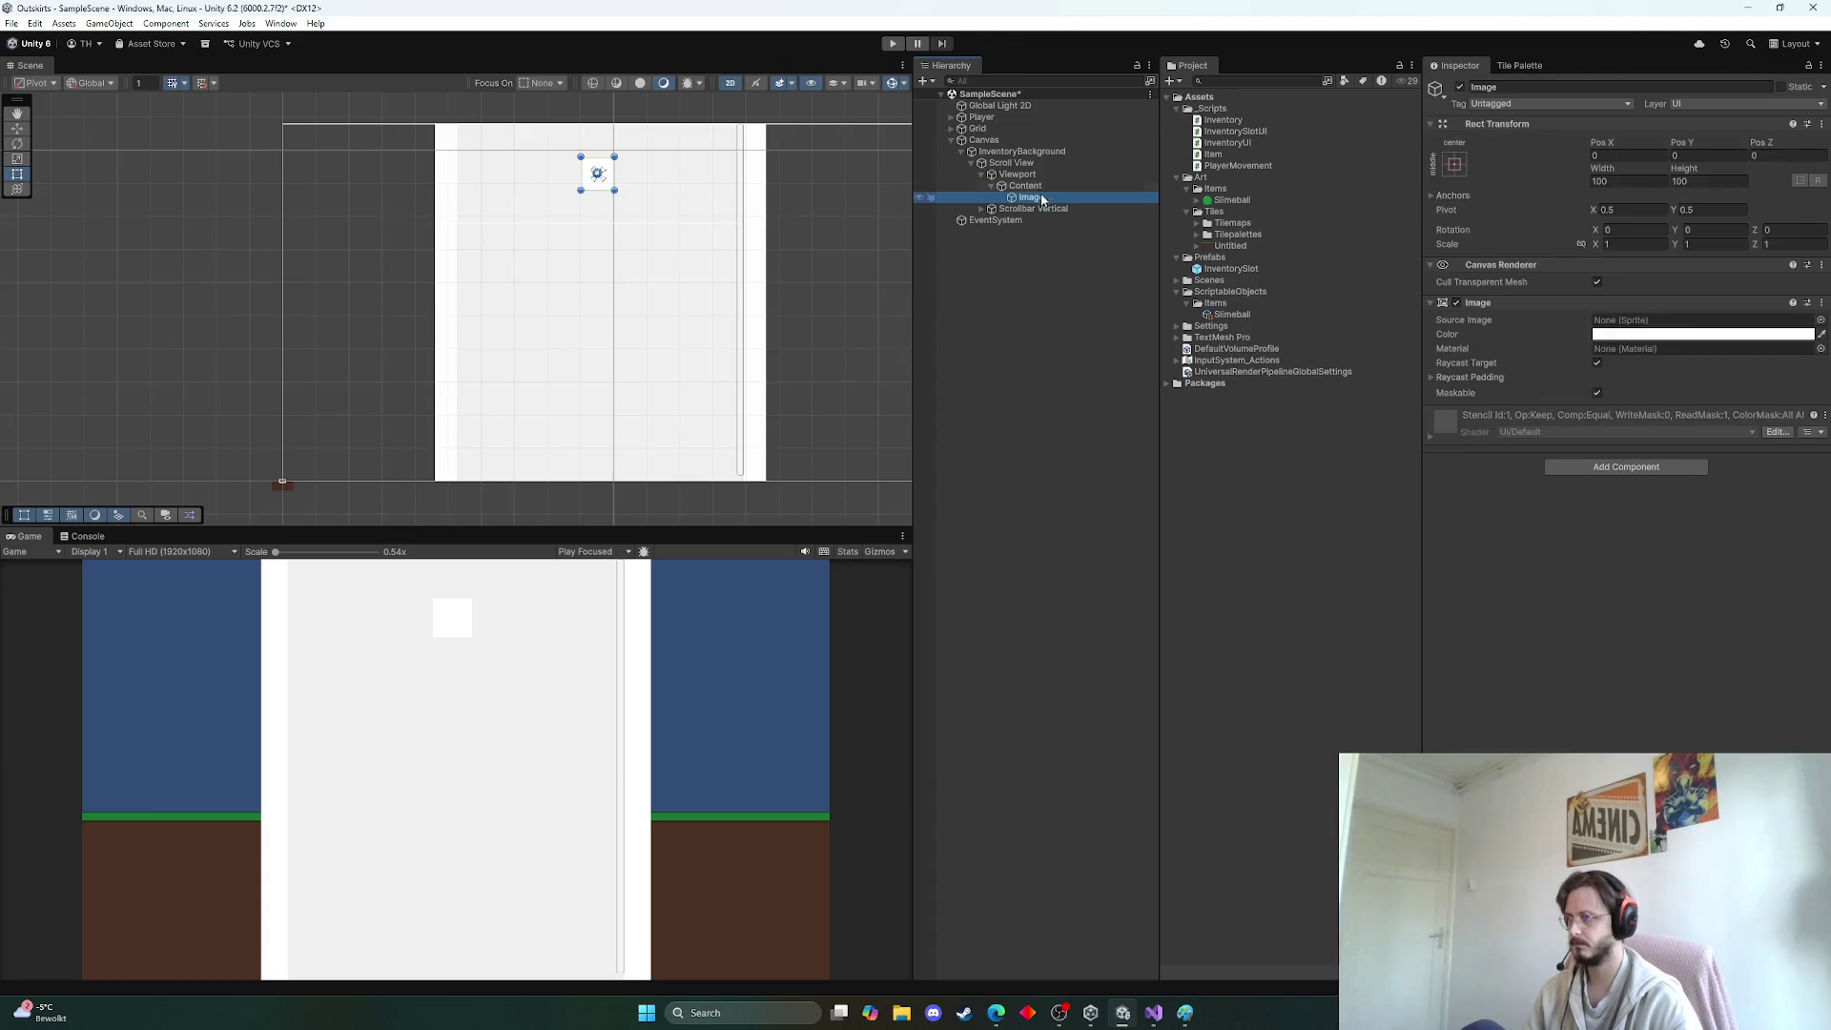
# Anchor Content with the stretch-stretch preset so it fills the viewport
pyautogui.click(1039, 185)
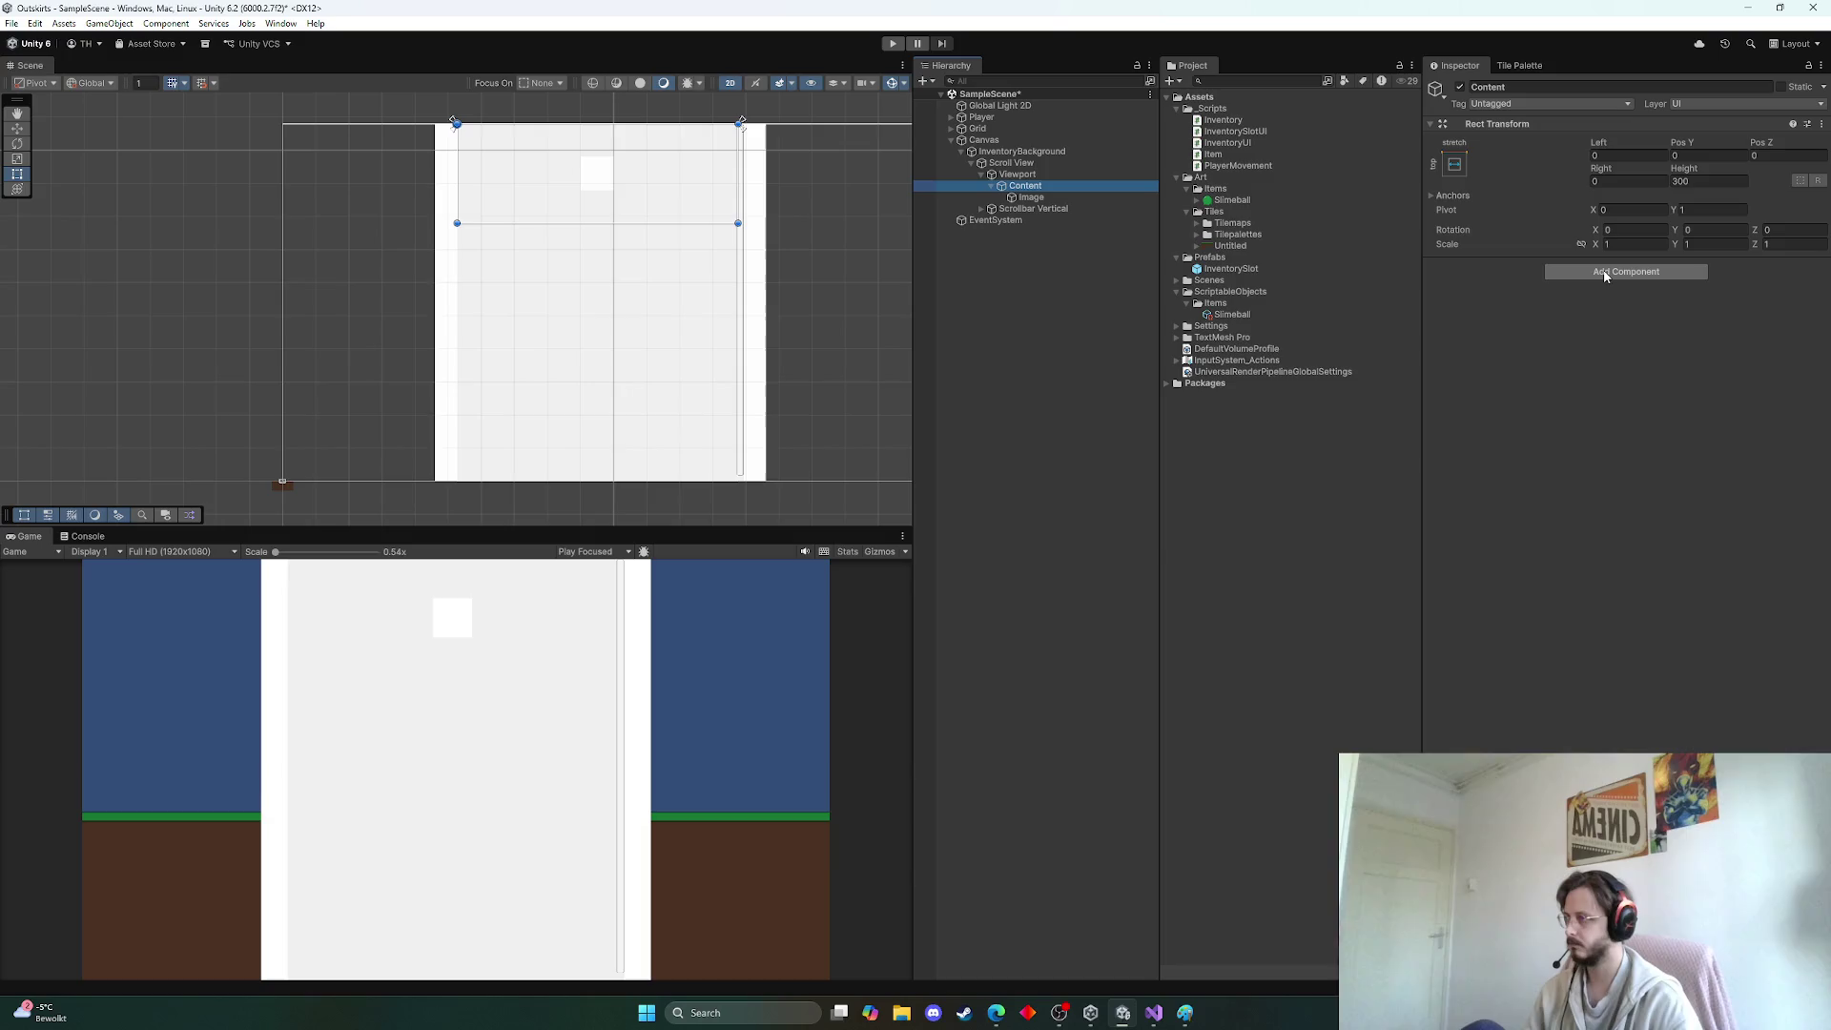
pyautogui.click(642, 224)
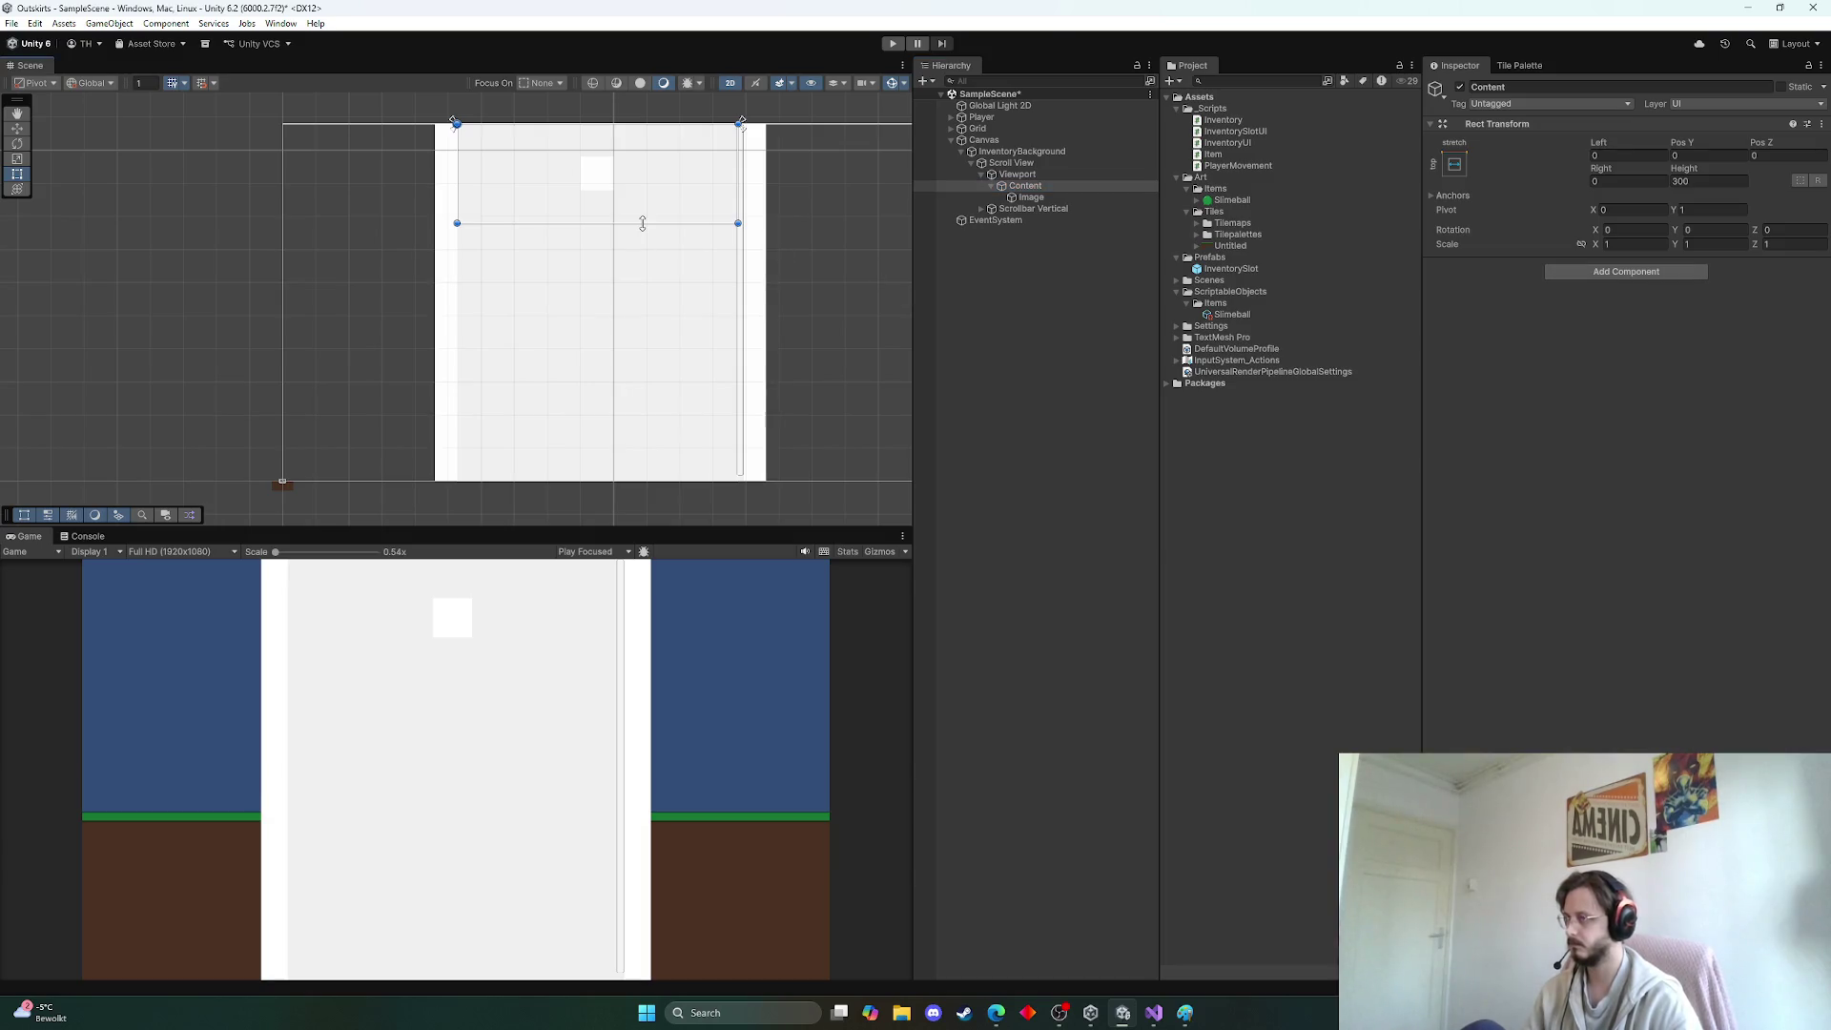
pyautogui.click(1457, 167)
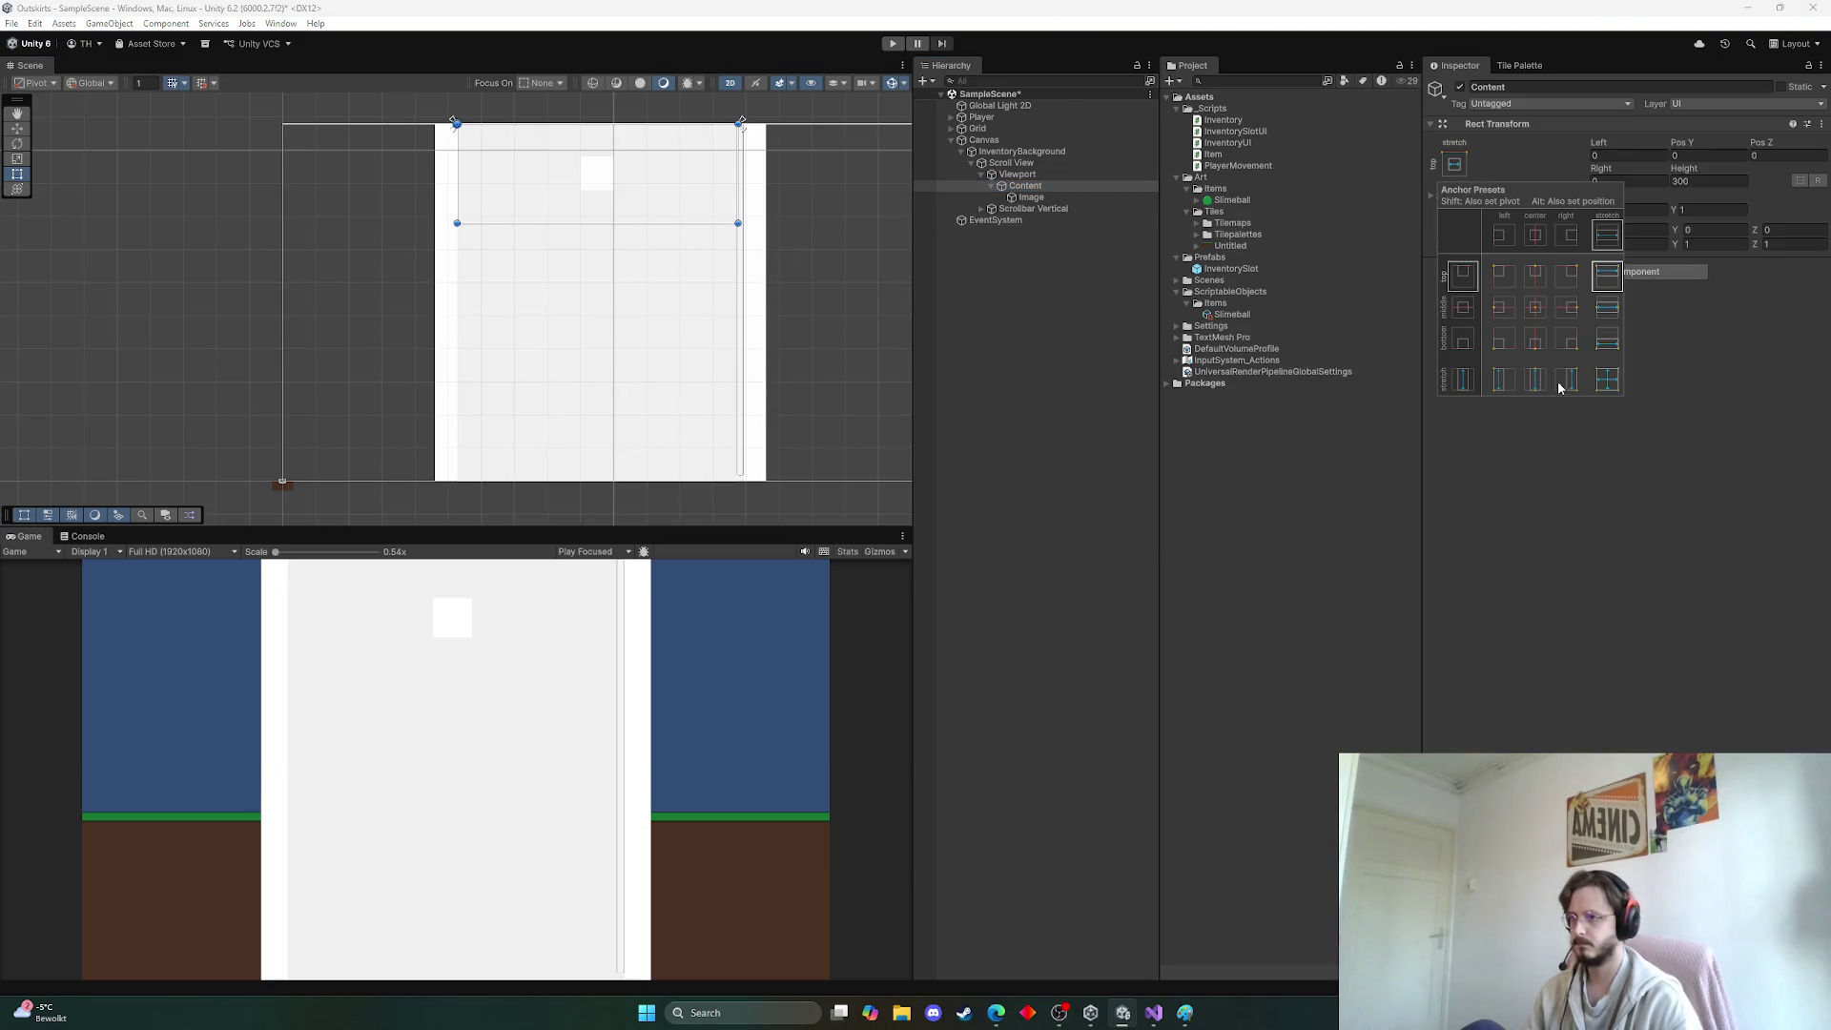
pyautogui.keyDown('alt'); pyautogui.click(1608, 380); pyautogui.keyUp('alt')
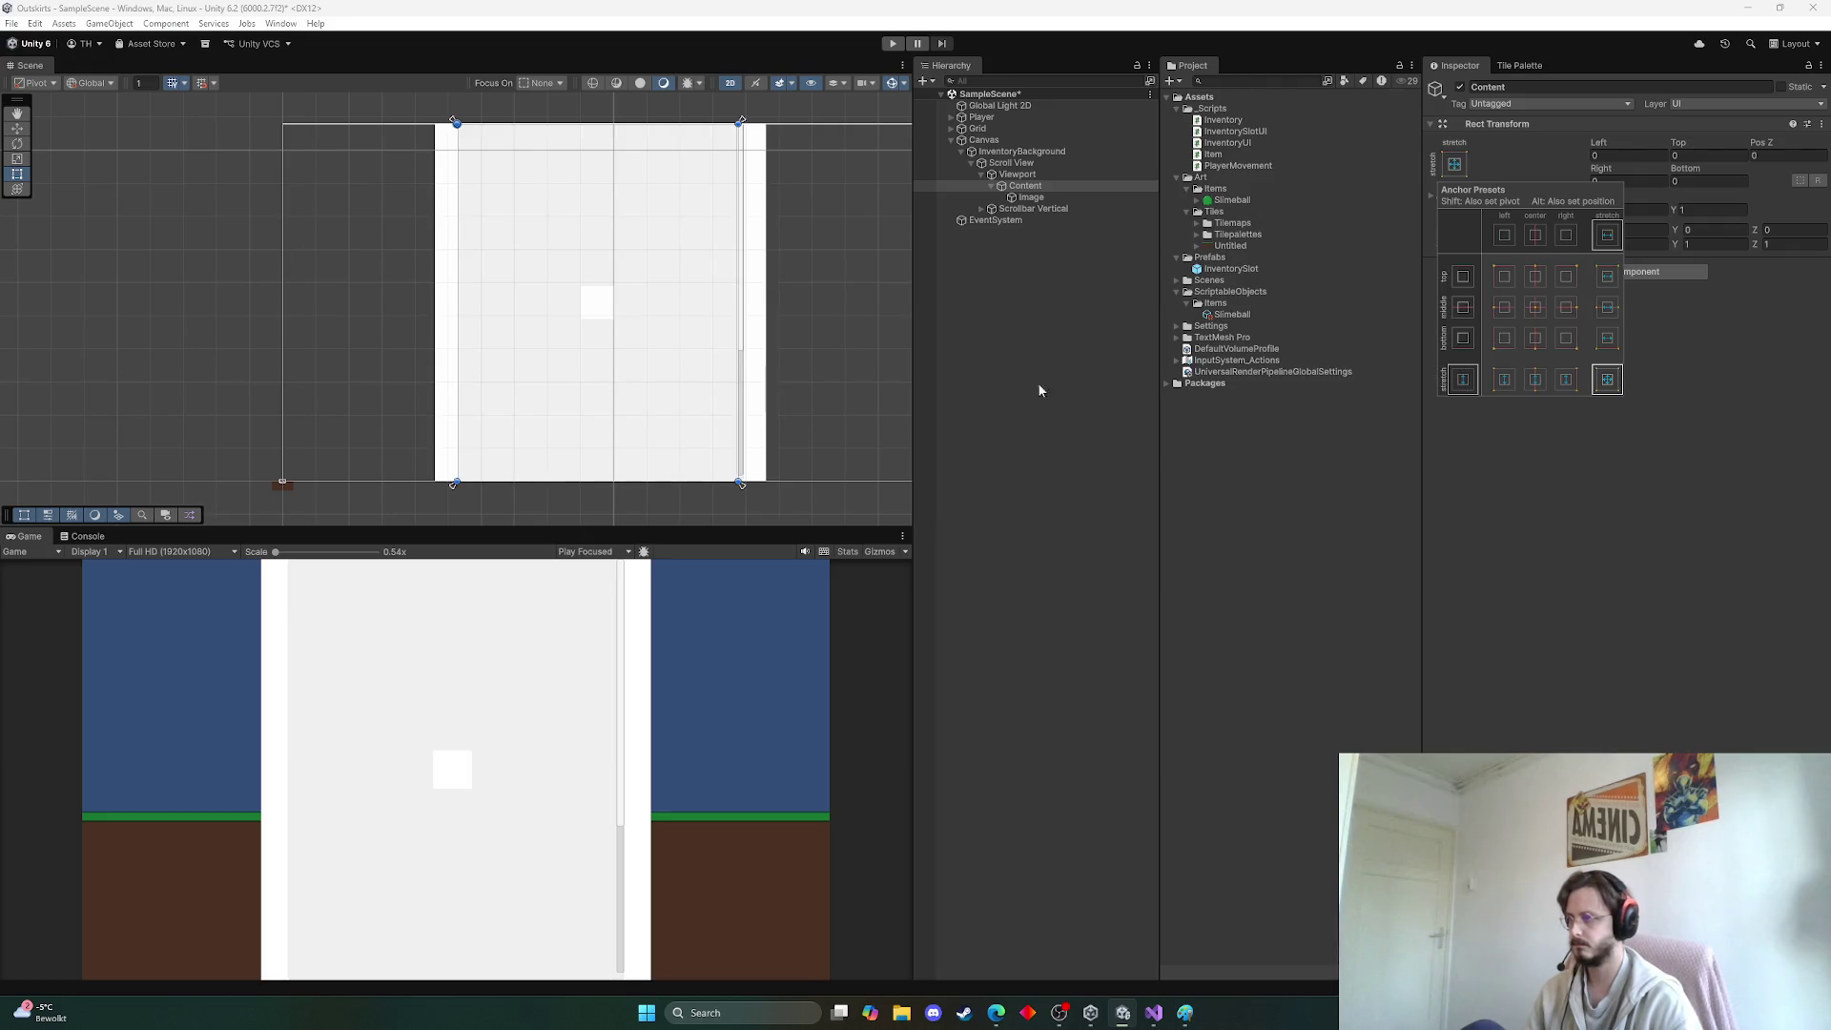
pyautogui.click(1410, 541)
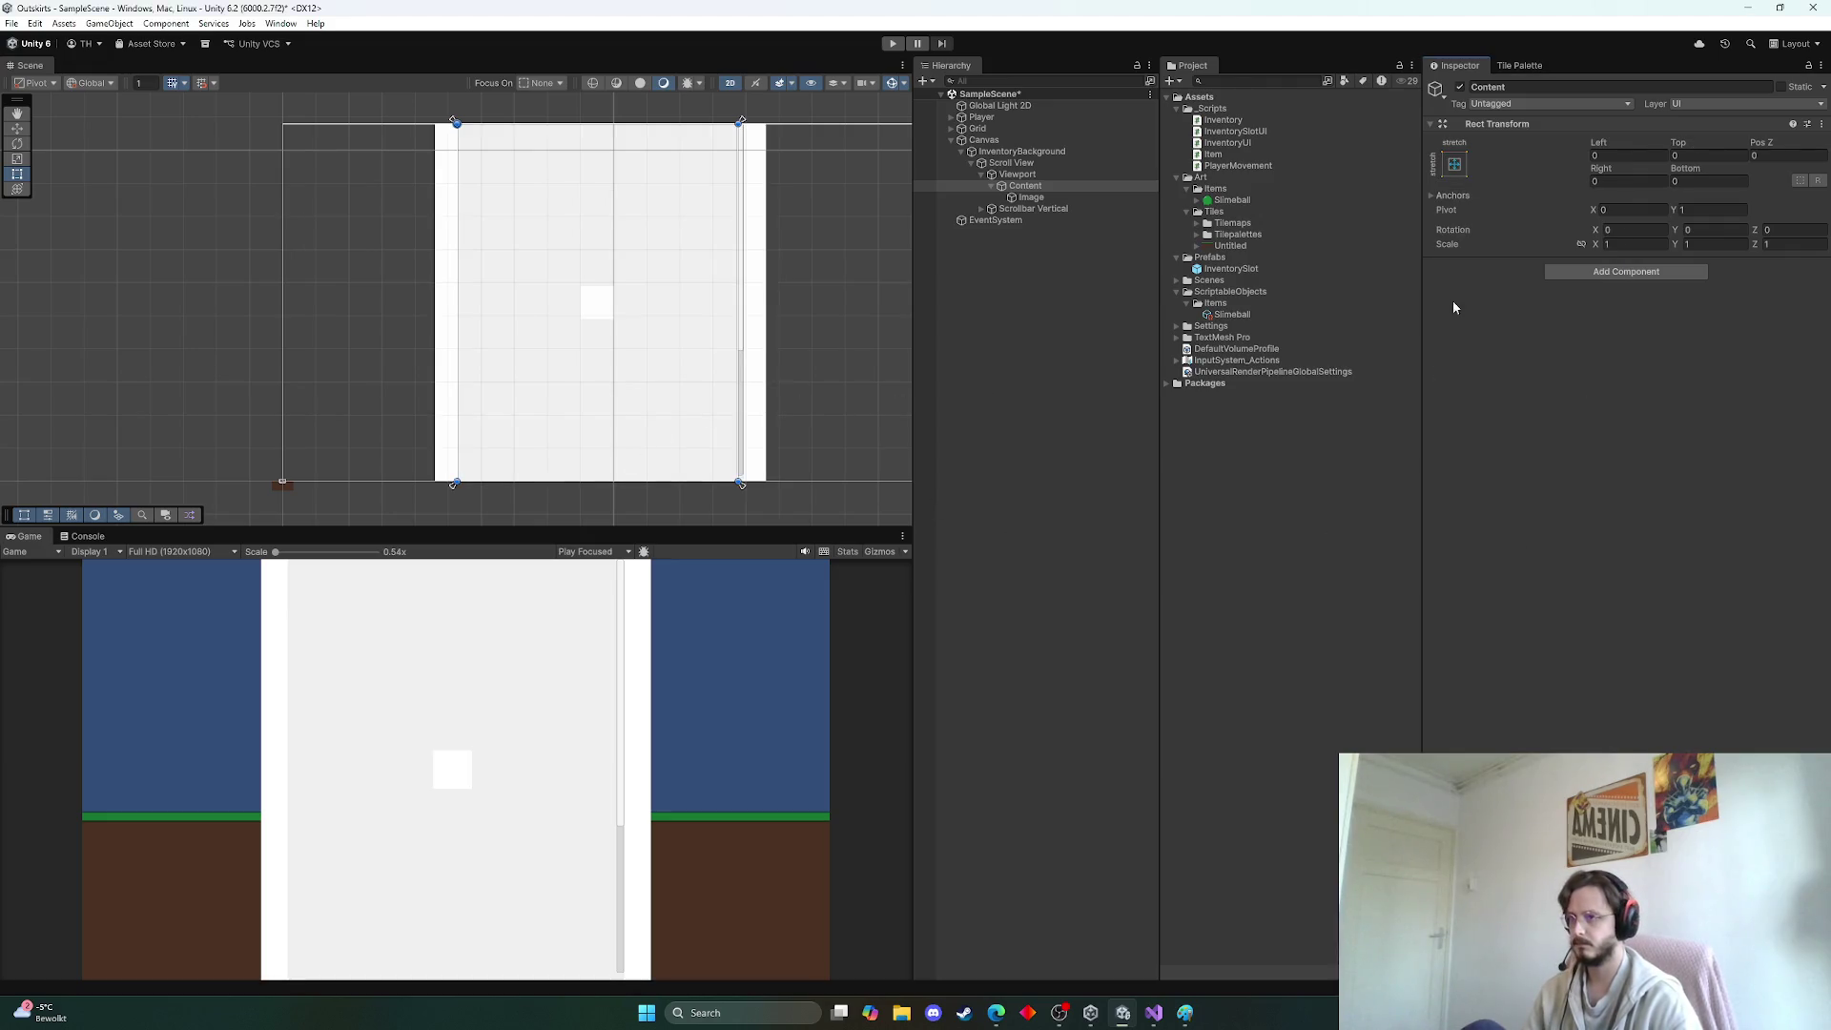
# Add a Grid Layout Group component to Content
pyautogui.click(1591, 274)
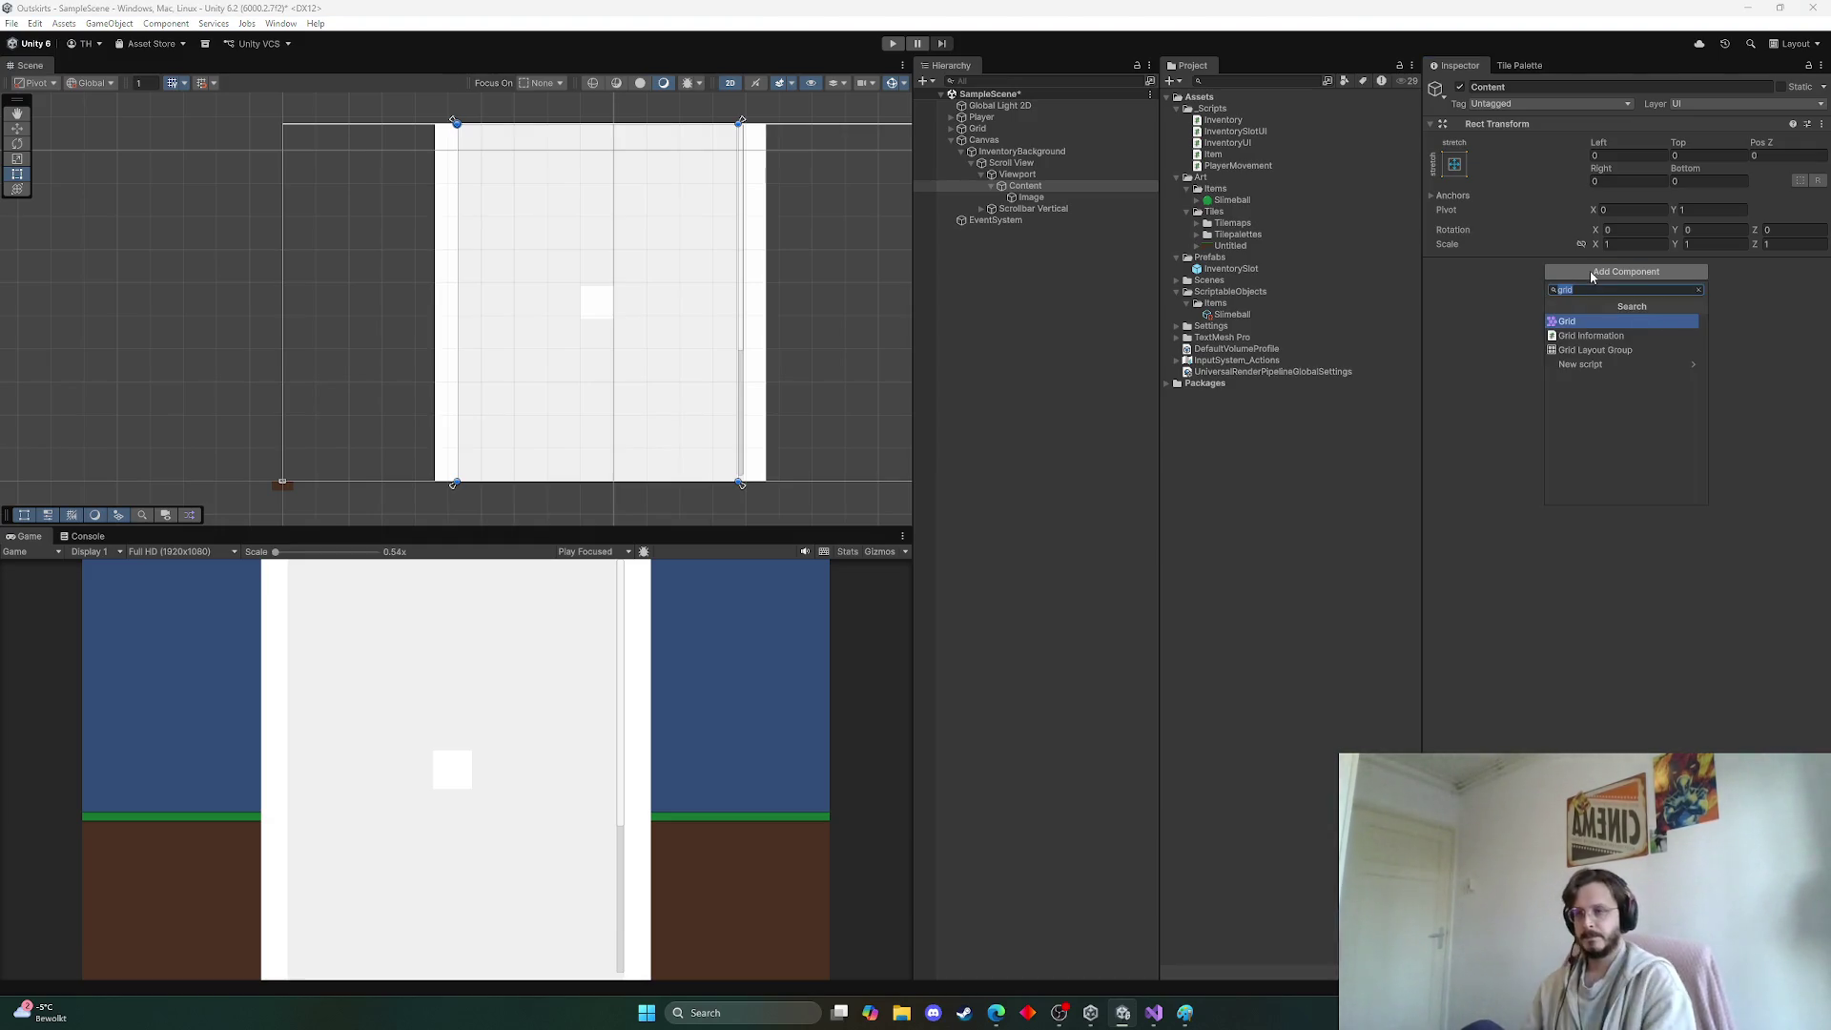
pyautogui.press('Down')
pyautogui.press('Down')
pyautogui.press('Return')
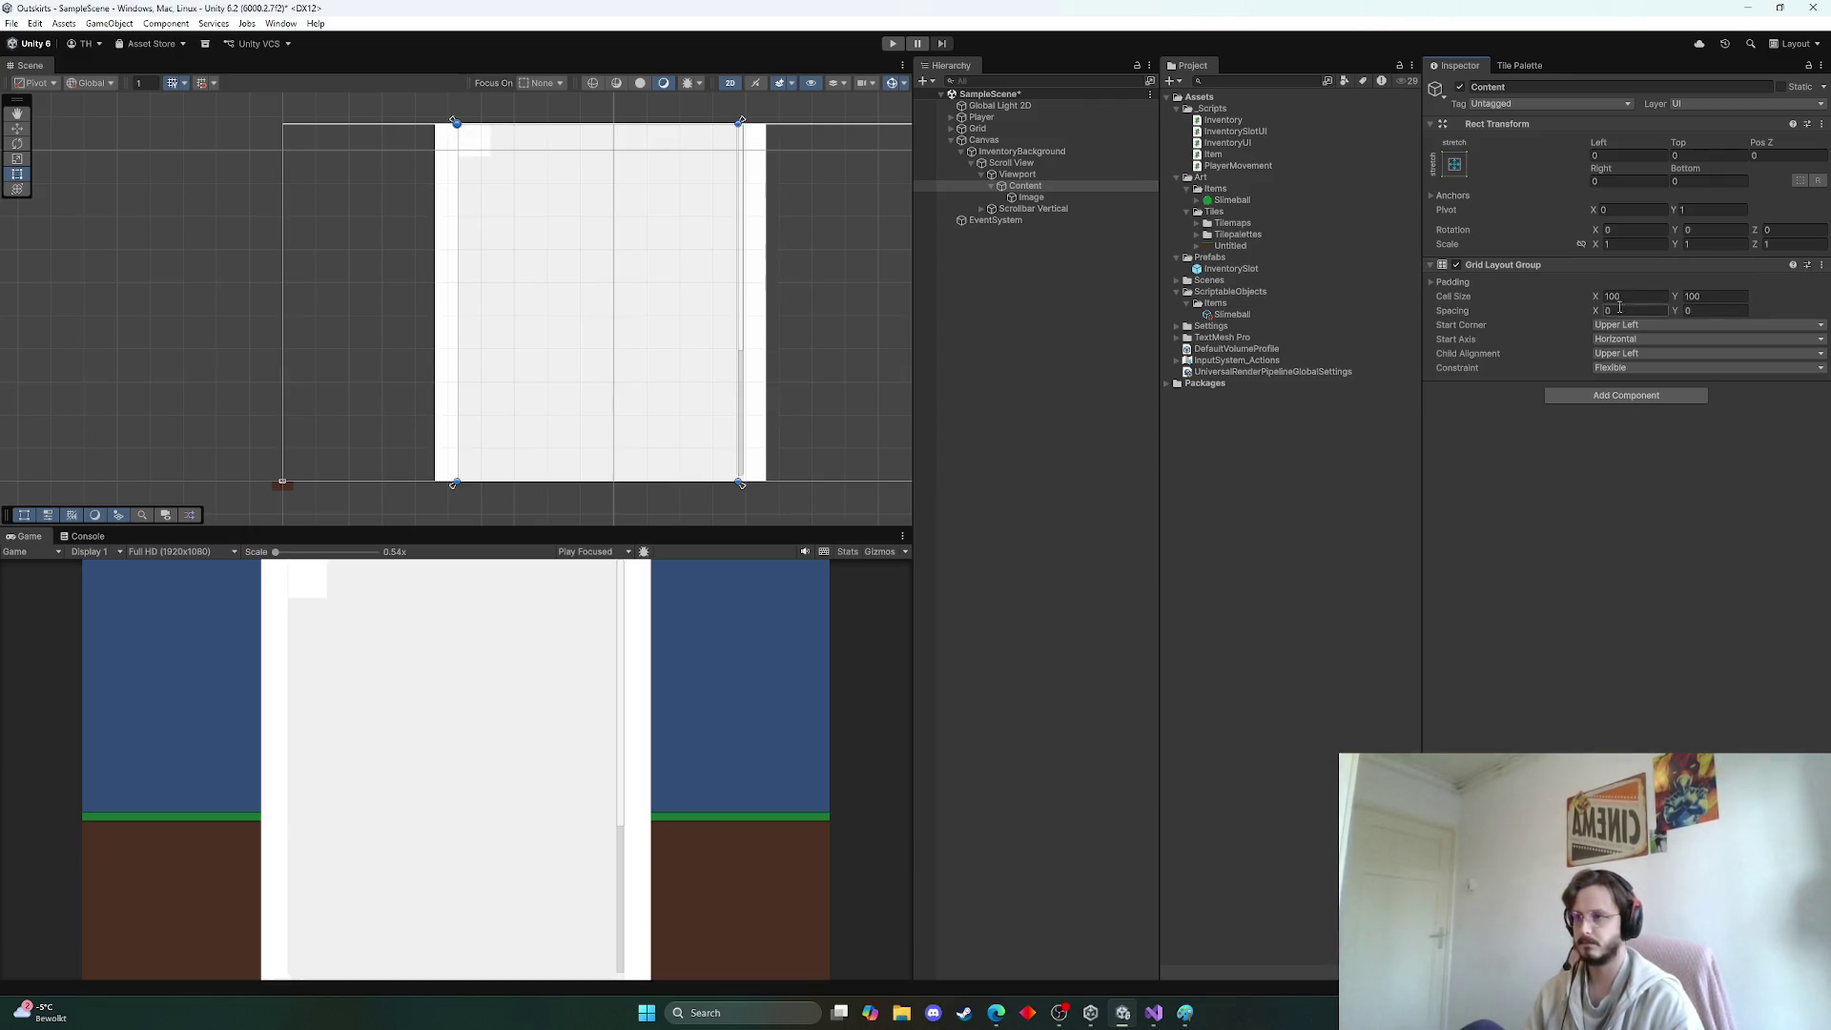
# Set the grid's Left, Right, Top and Bottom padding to 5
pyautogui.click(1430, 282)
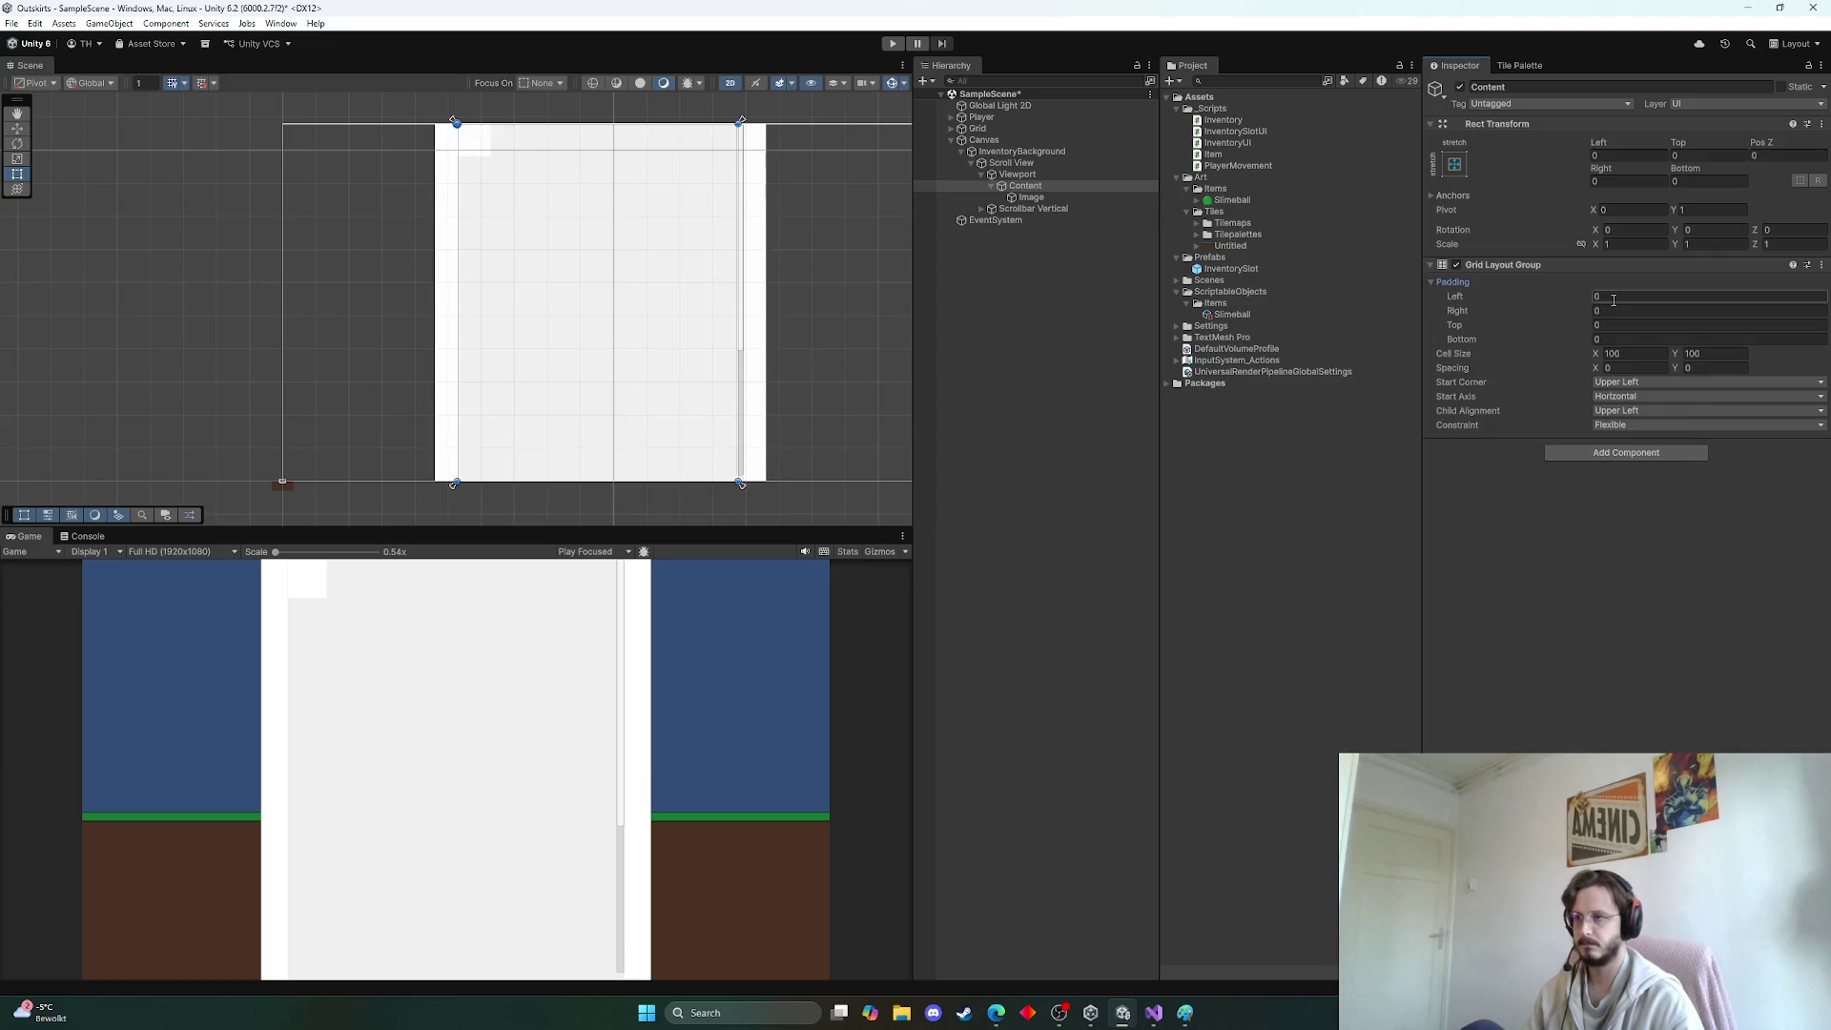
pyautogui.write('5')
pyautogui.press('Tab')
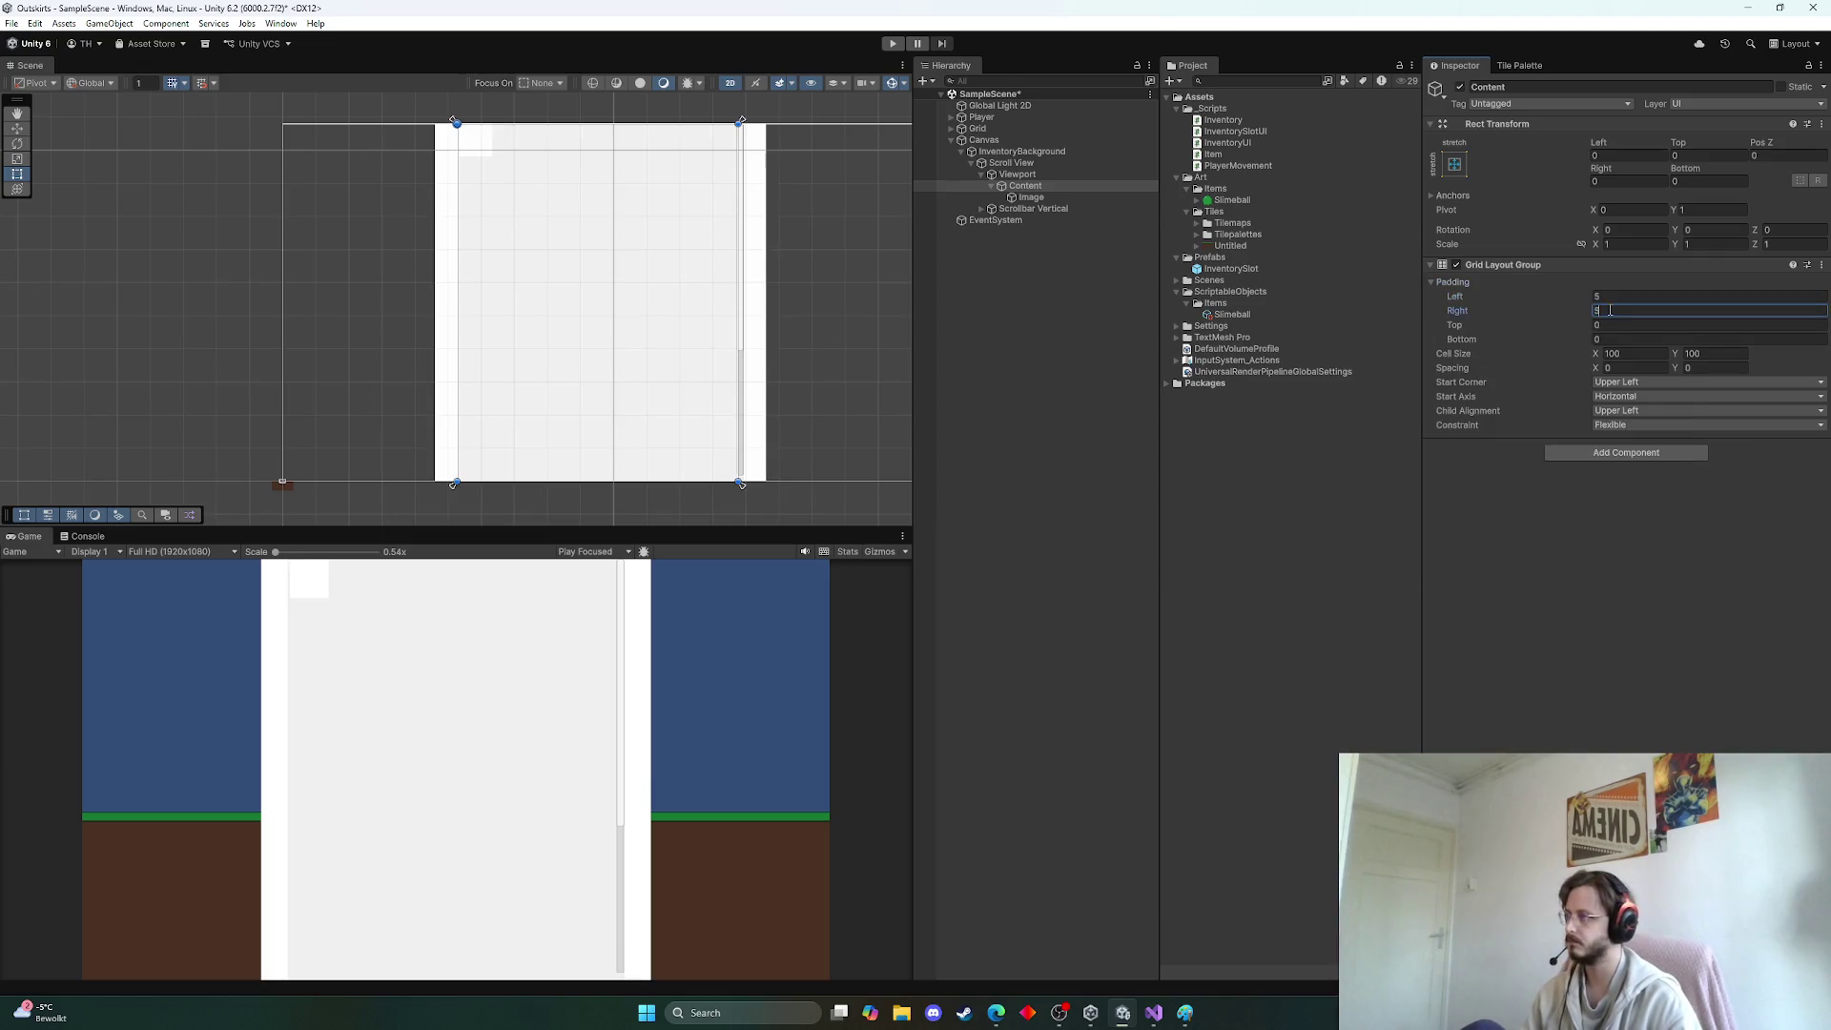
pyautogui.write('5')
pyautogui.press('Tab')
pyautogui.write('5')
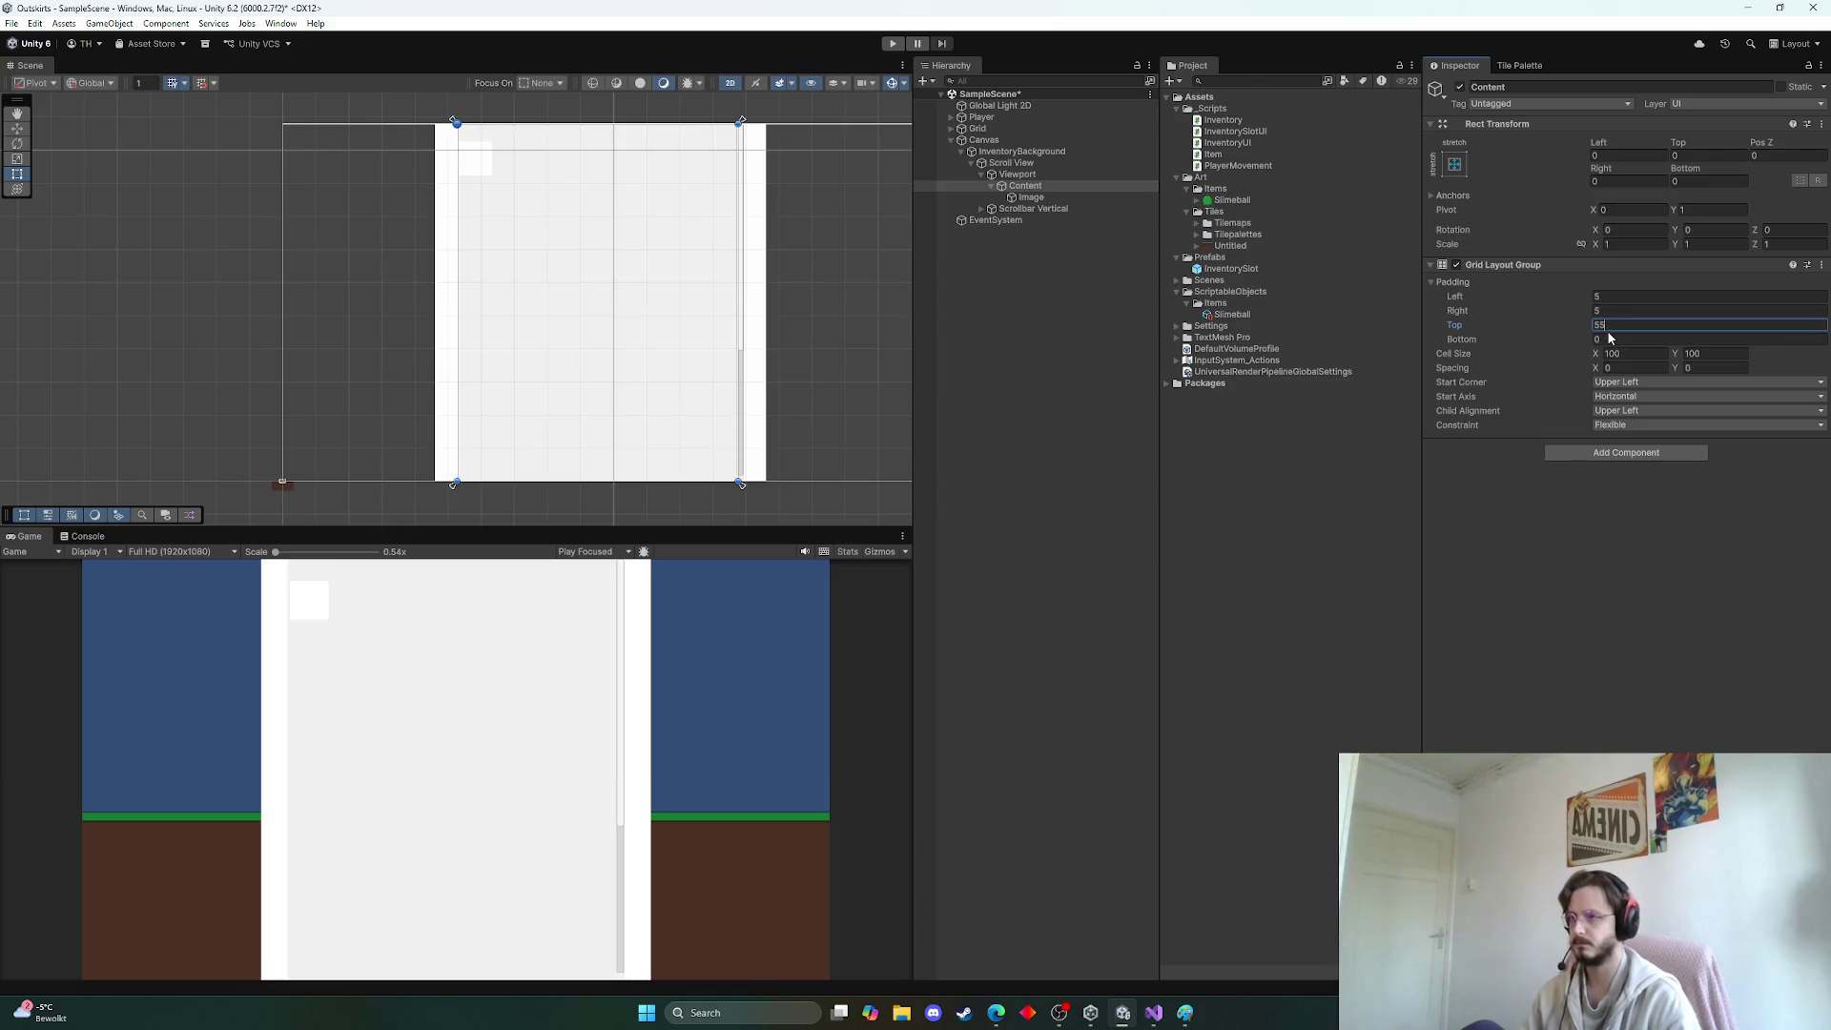
pyautogui.press('Tab')
pyautogui.write('5')
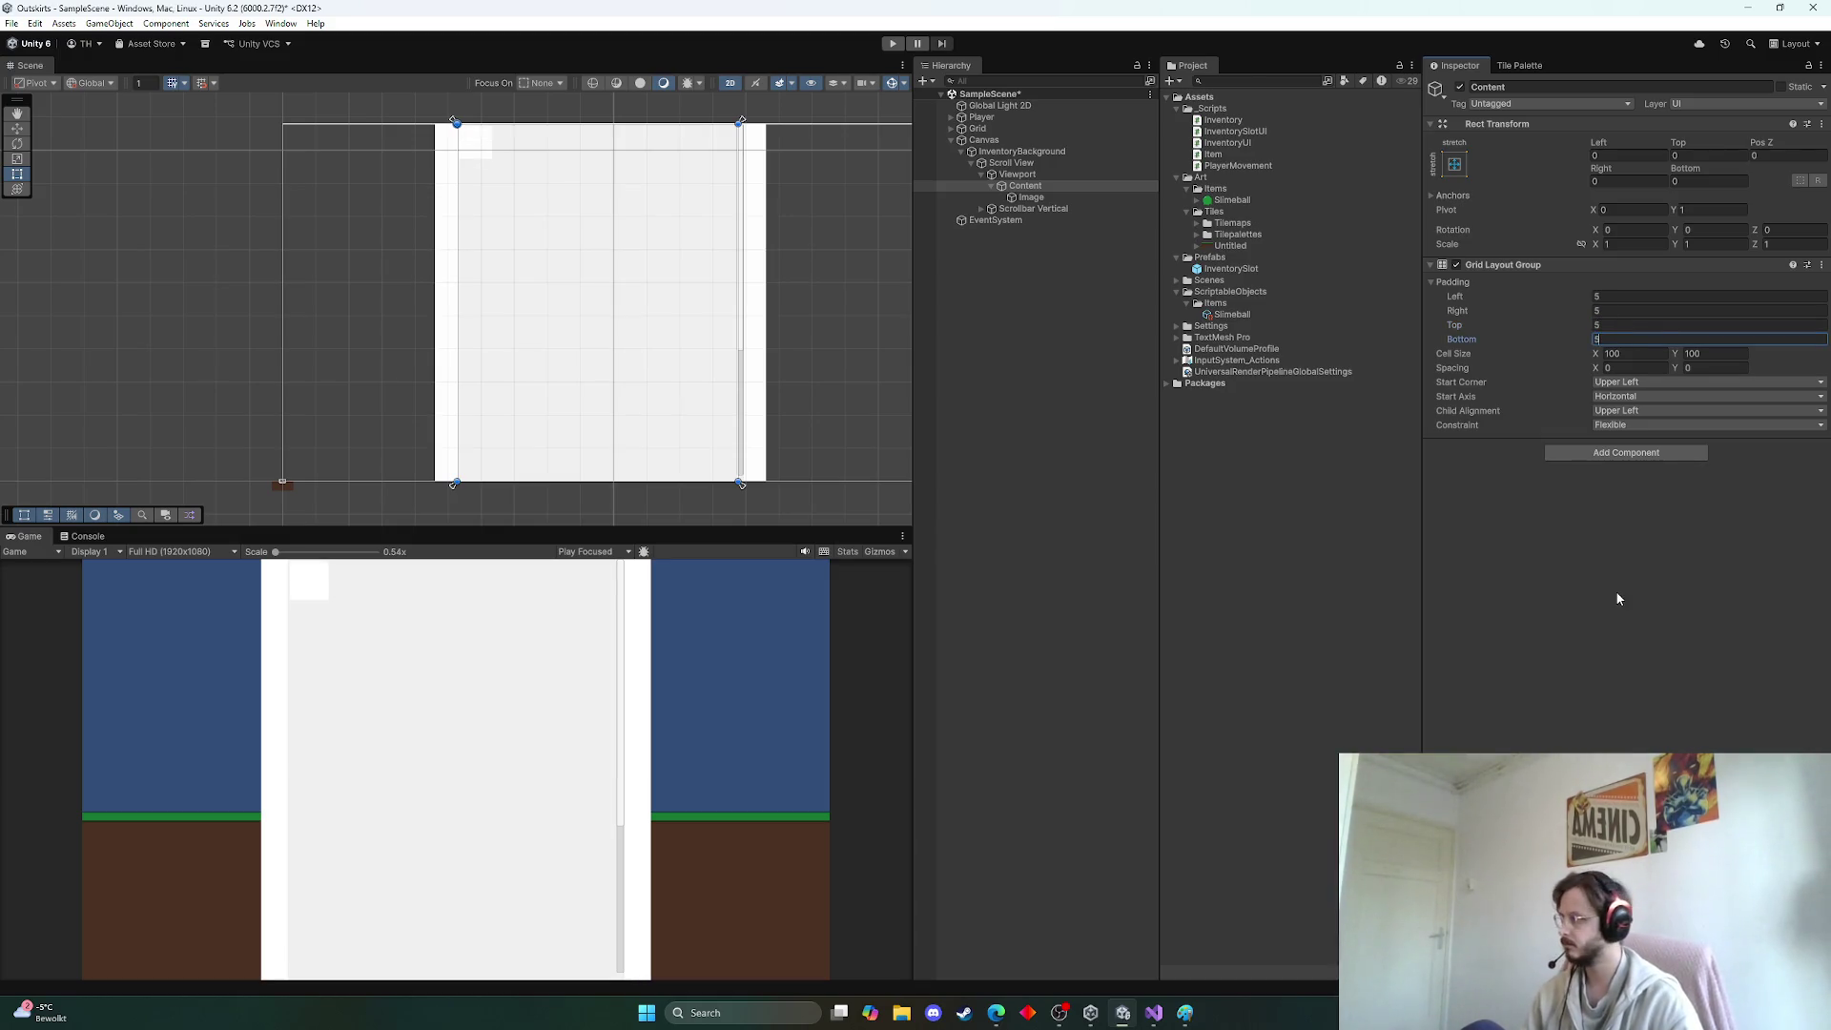
pyautogui.click(1616, 592)
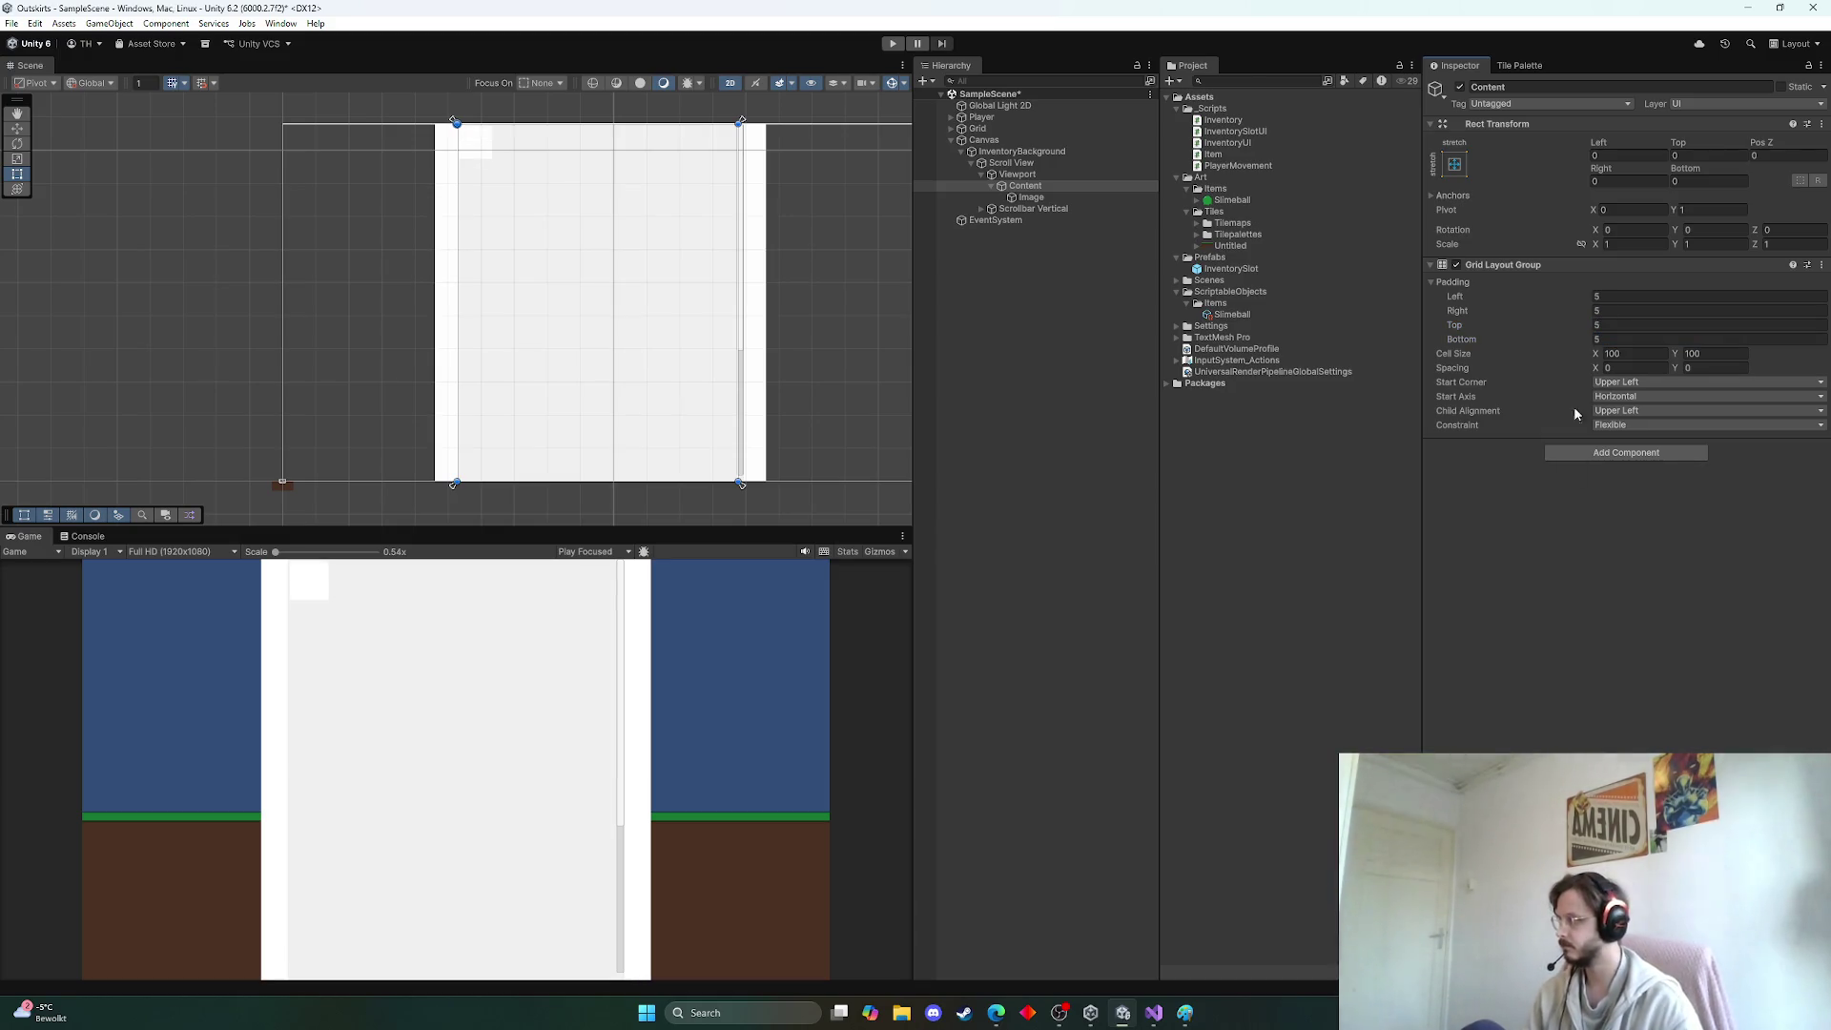
# Duplicate the white Image slot and set the grid spacing X and Y to 5
pyautogui.click(1031, 197)
pyautogui.hotkey('ctrl', 'd')
pyautogui.hotkey('ctrl', 'd')
pyautogui.hotkey('ctrl', 'd')
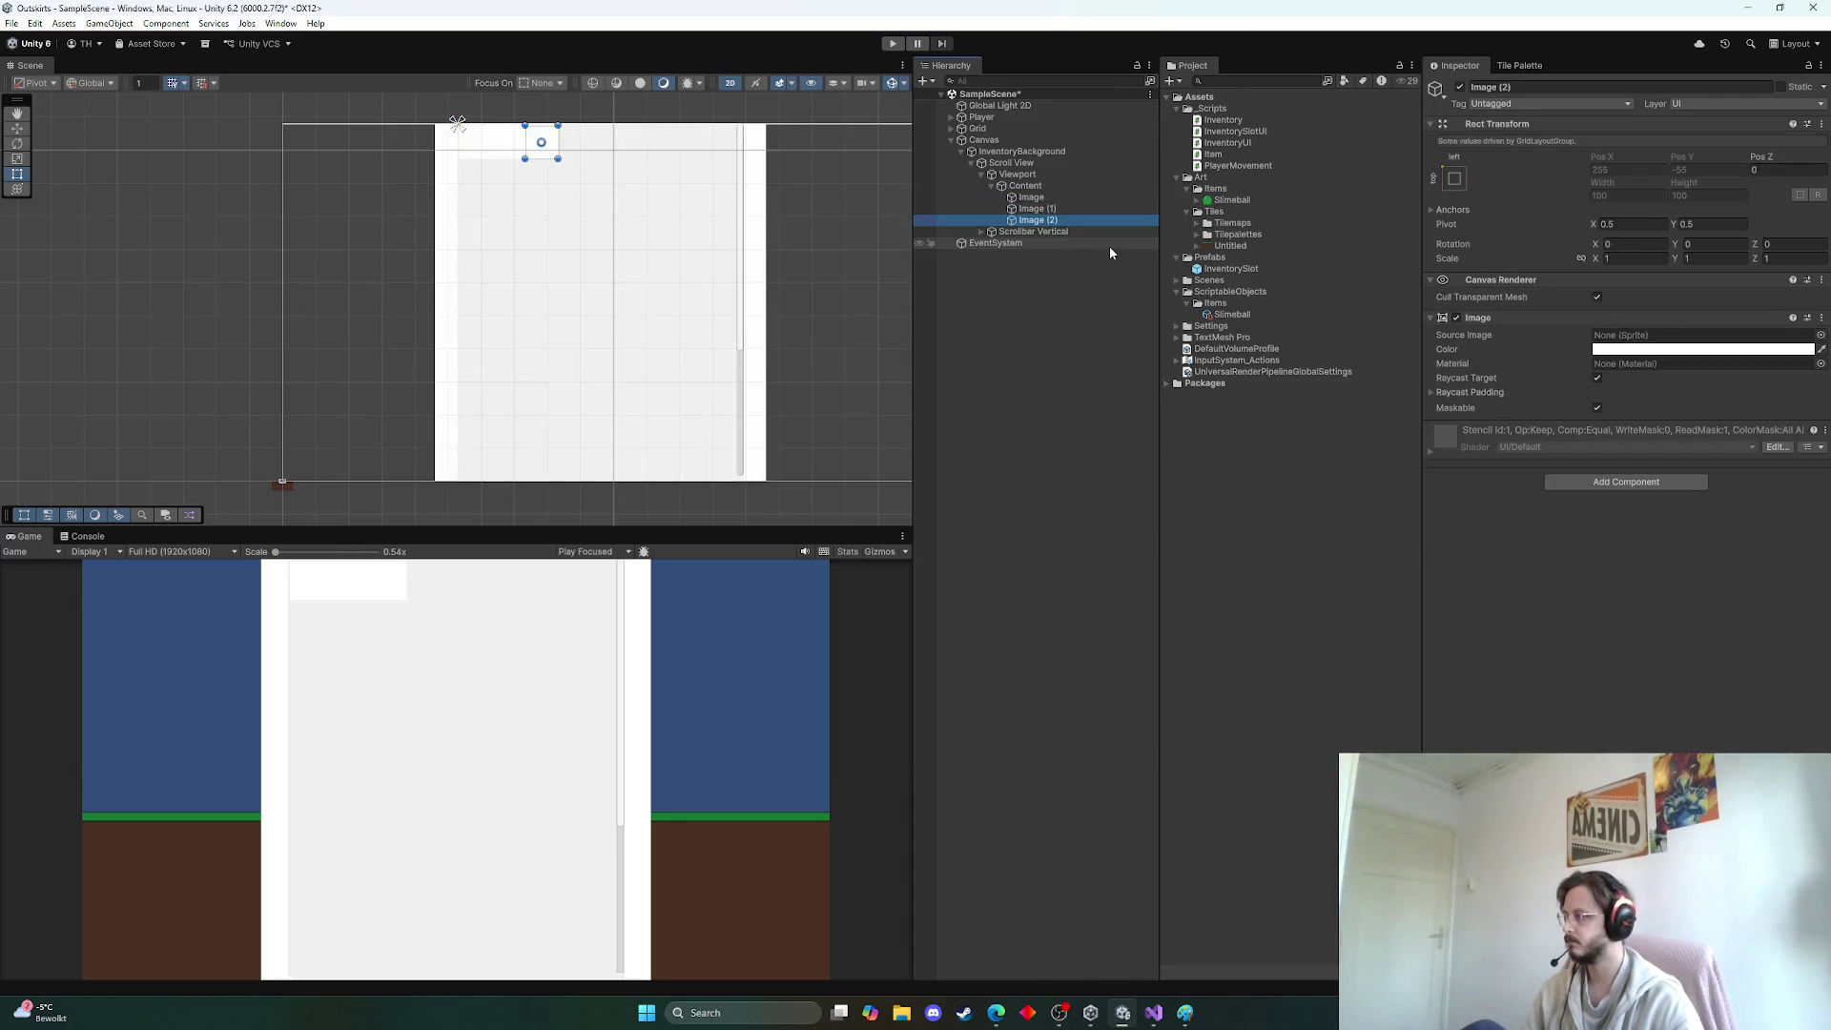
pyautogui.click(1025, 185)
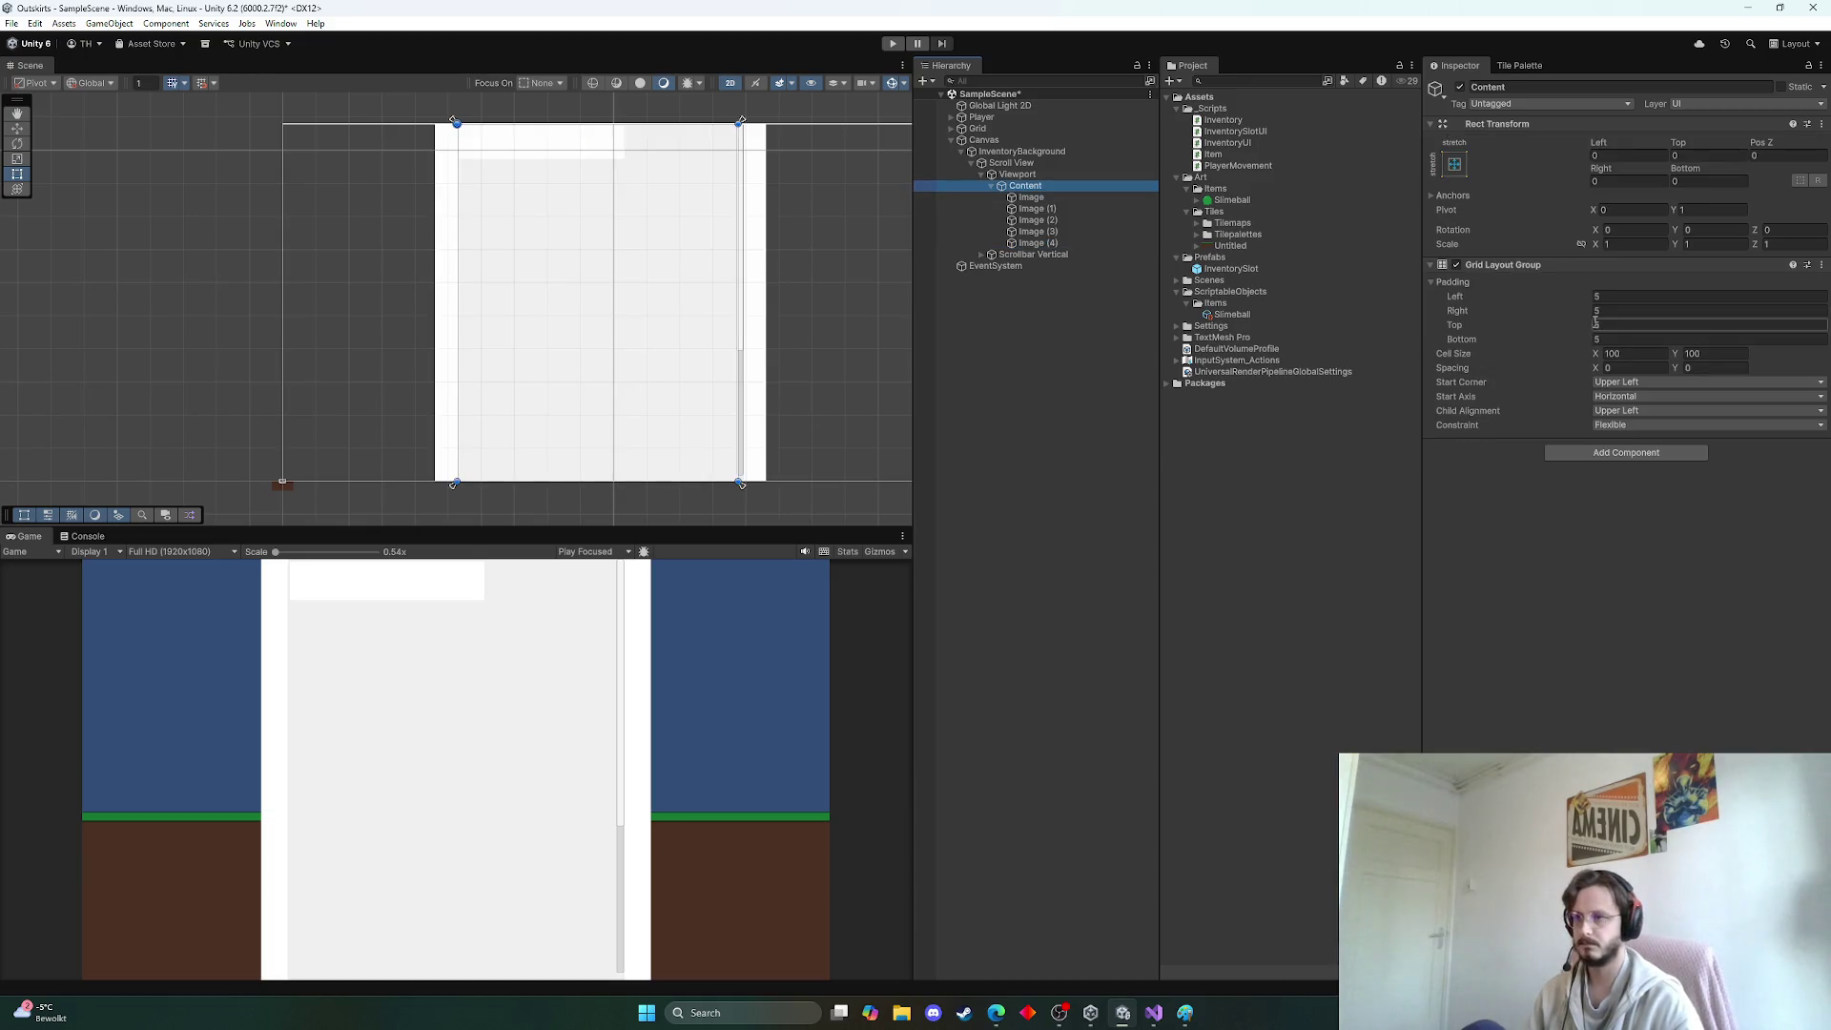
pyautogui.click(1612, 368)
pyautogui.write('5')
pyautogui.press('Tab')
pyautogui.write('5')
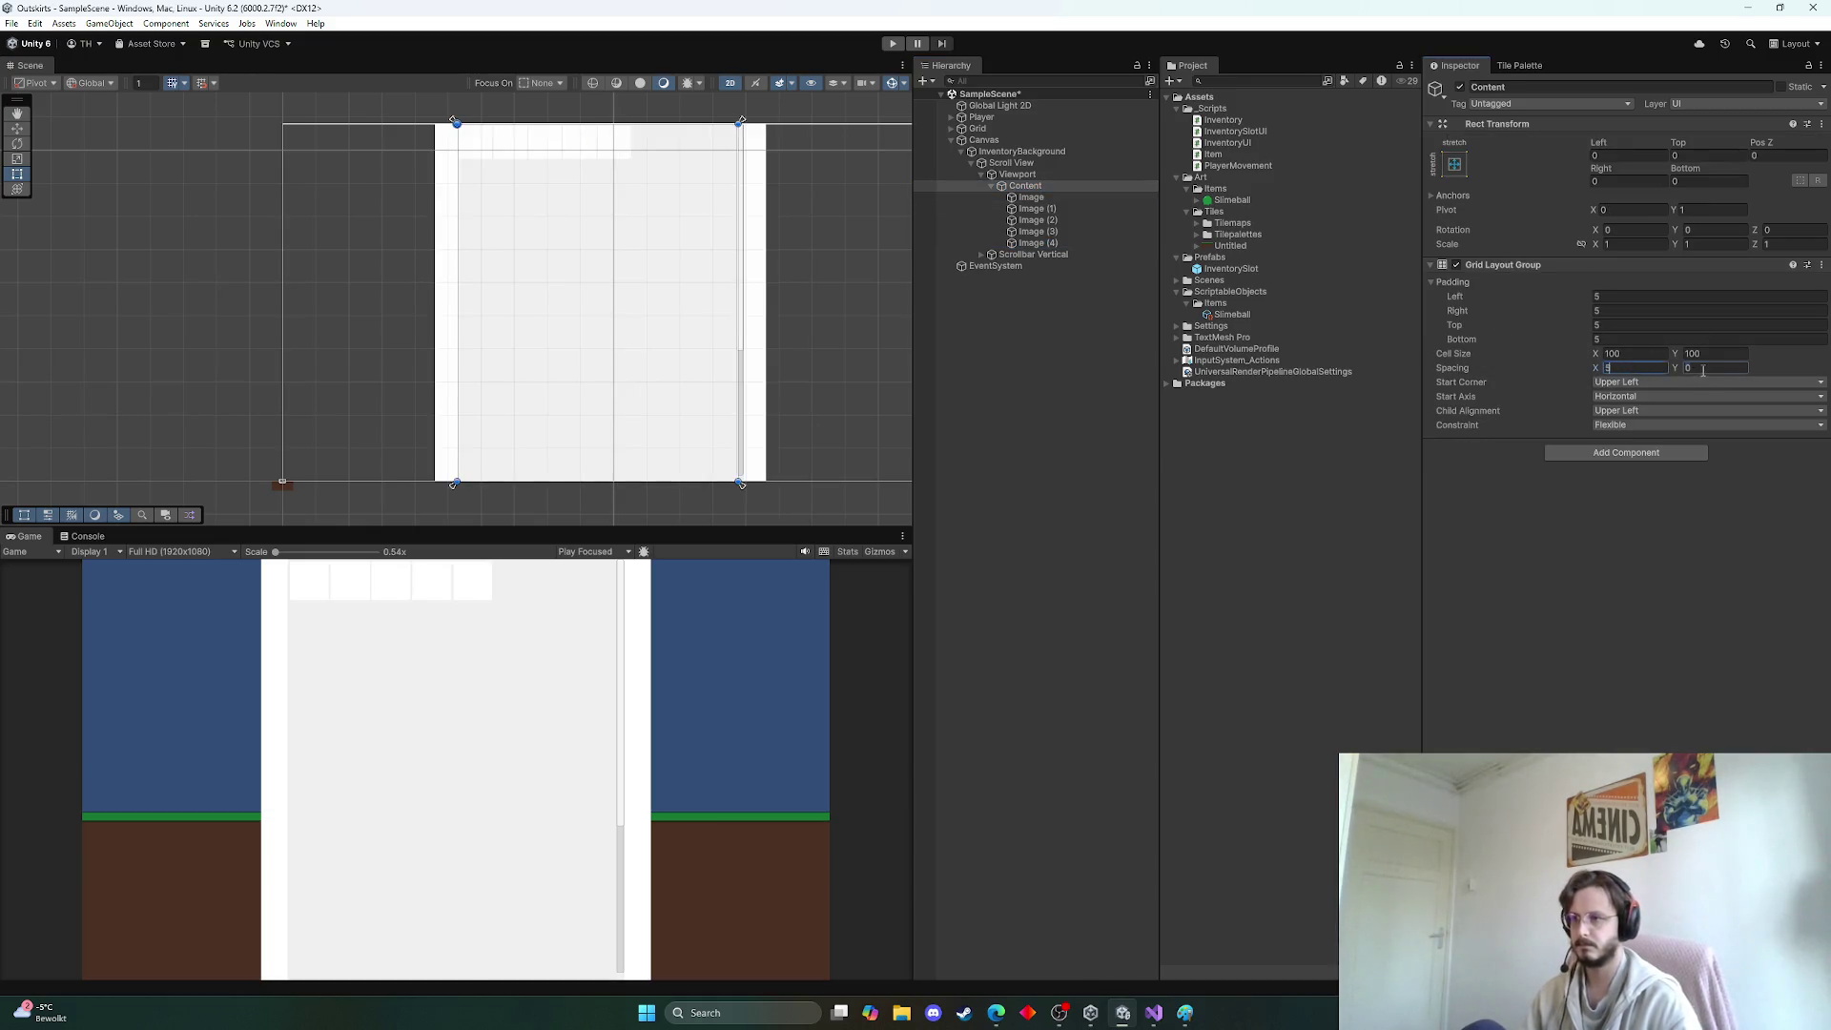
pyautogui.press('Return')
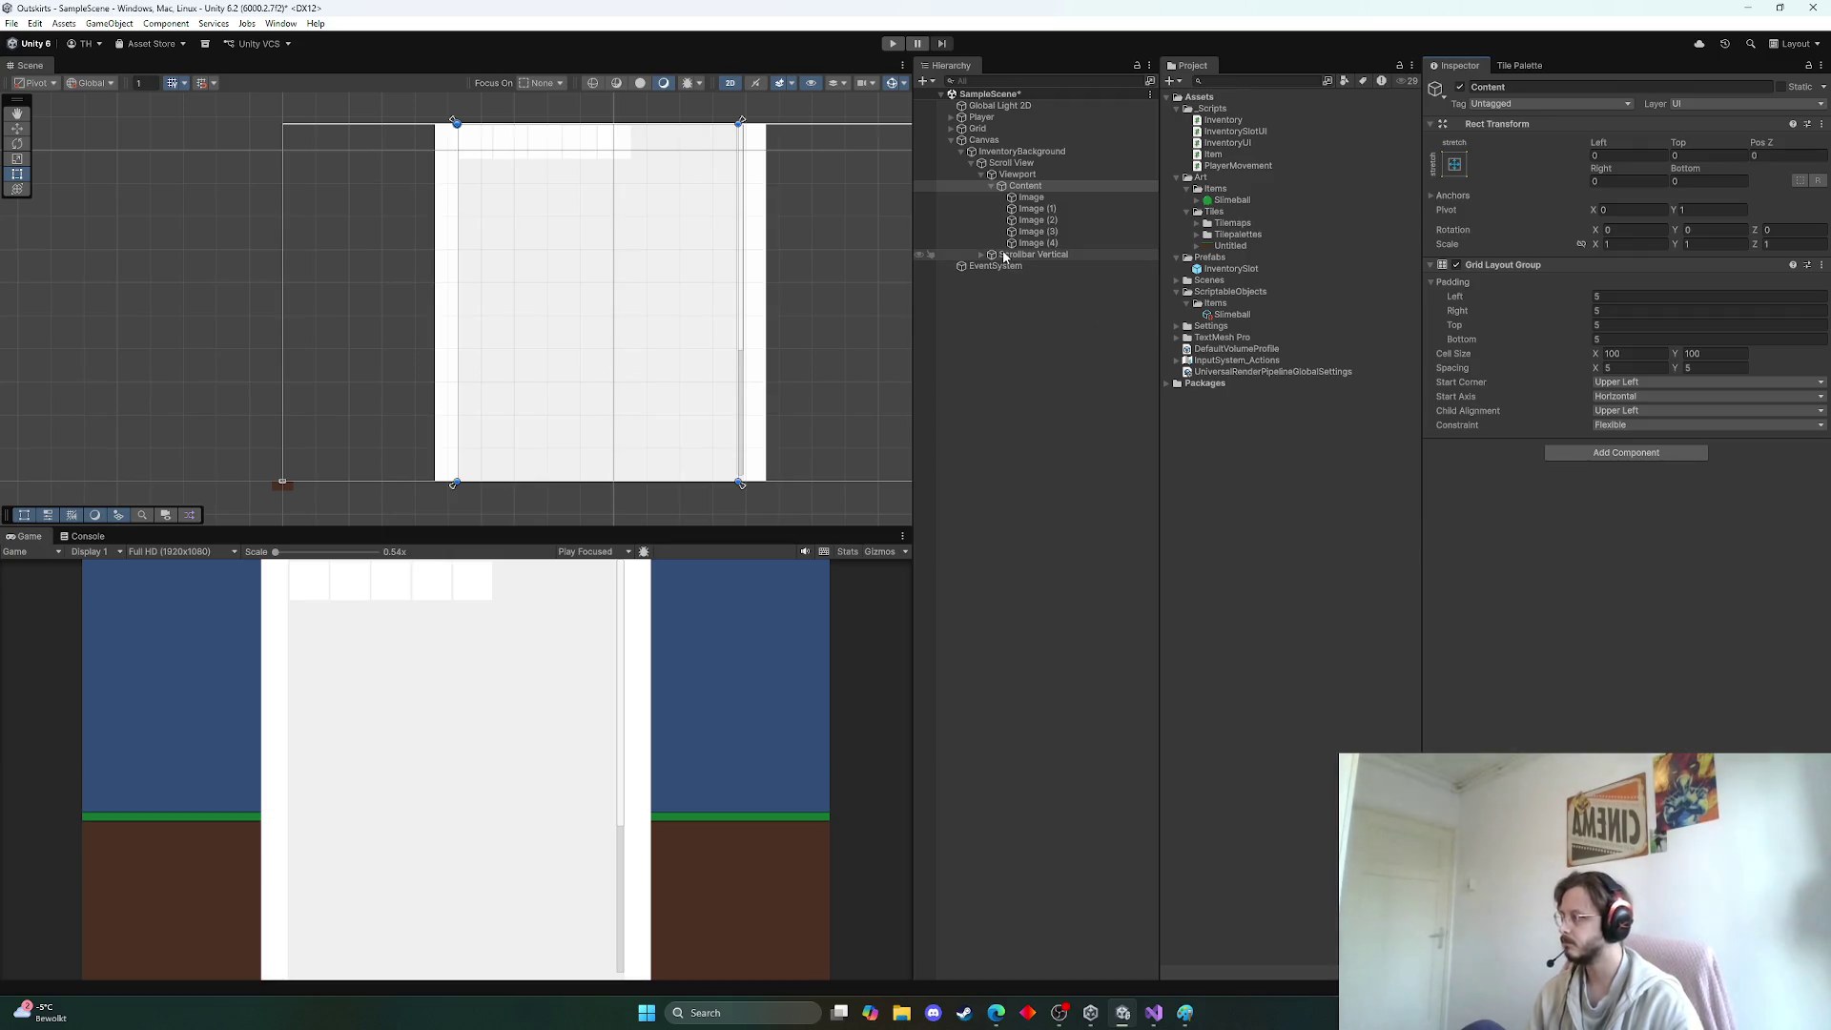
pyautogui.click(1066, 196)
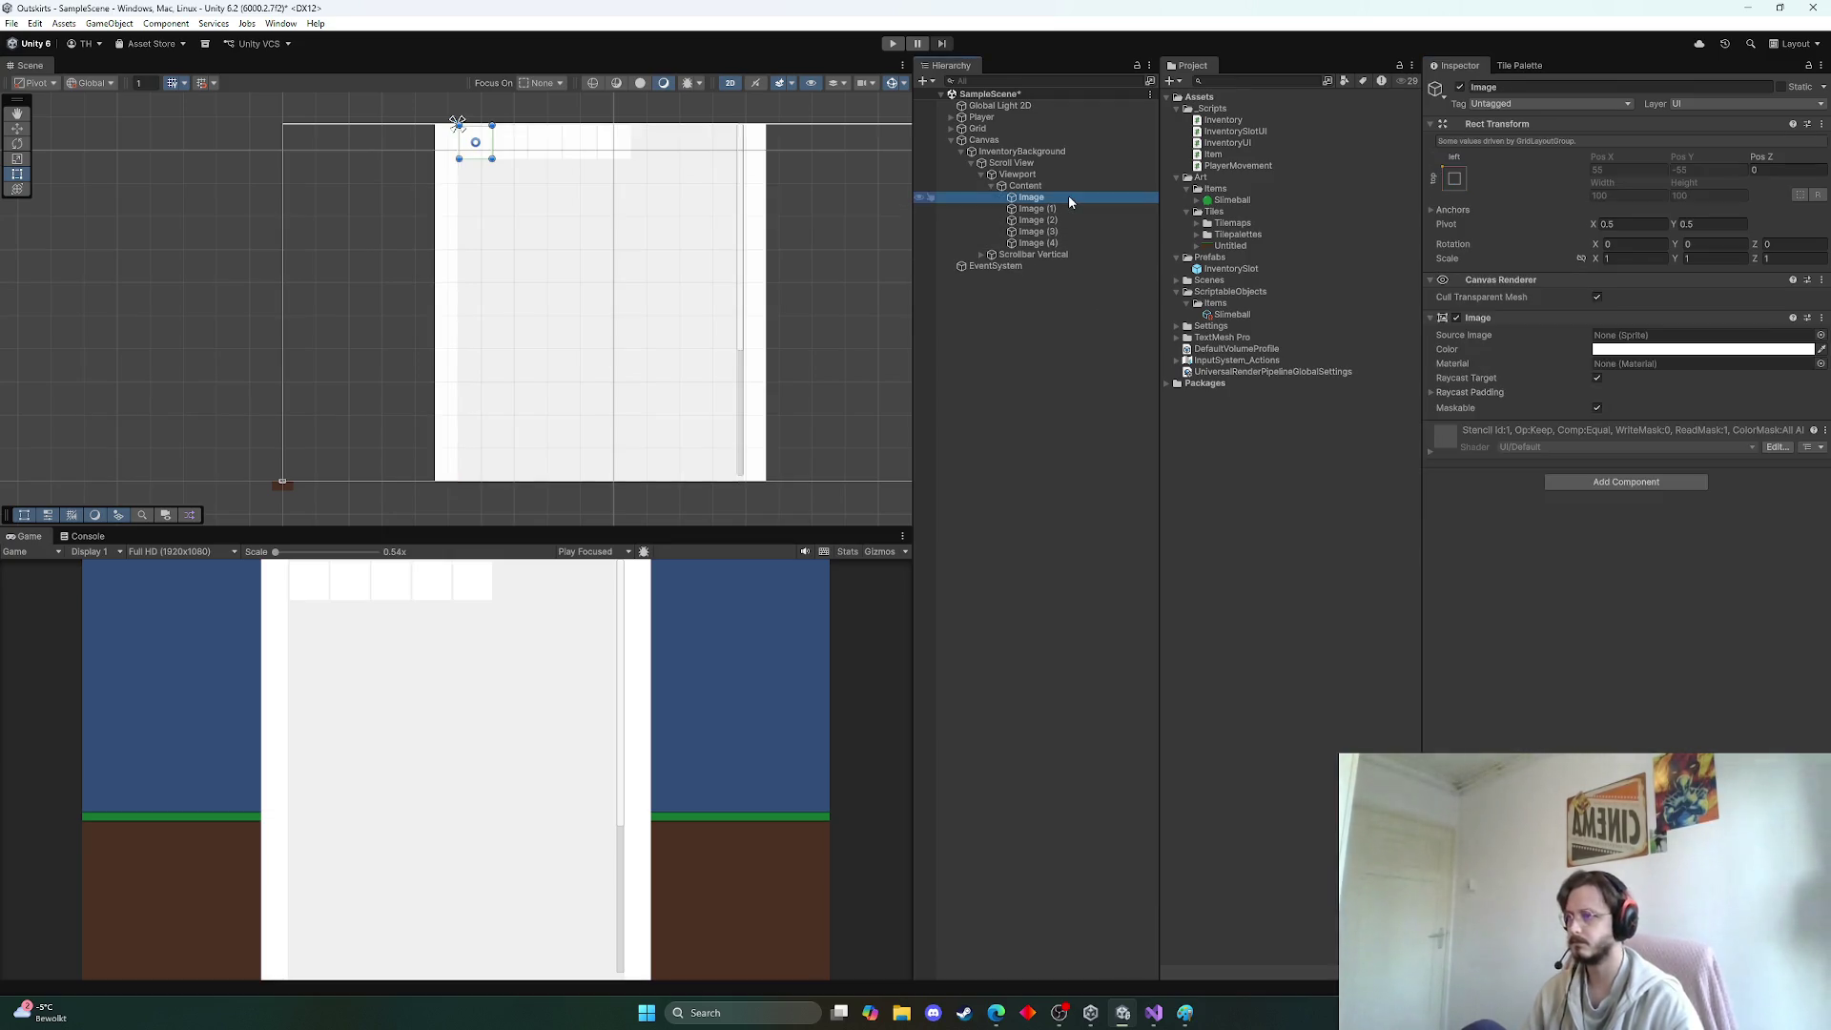
# Duplicate the Image slot many more times and test the inventory in Play mode
pyautogui.hotkey('ctrl', 'd')
pyautogui.hotkey('ctrl', 'd')
pyautogui.hotkey('ctrl', 'd')
pyautogui.hotkey('ctrl', 'd')
pyautogui.hotkey('ctrl', 'd')
pyautogui.hotkey('ctrl', 'd')
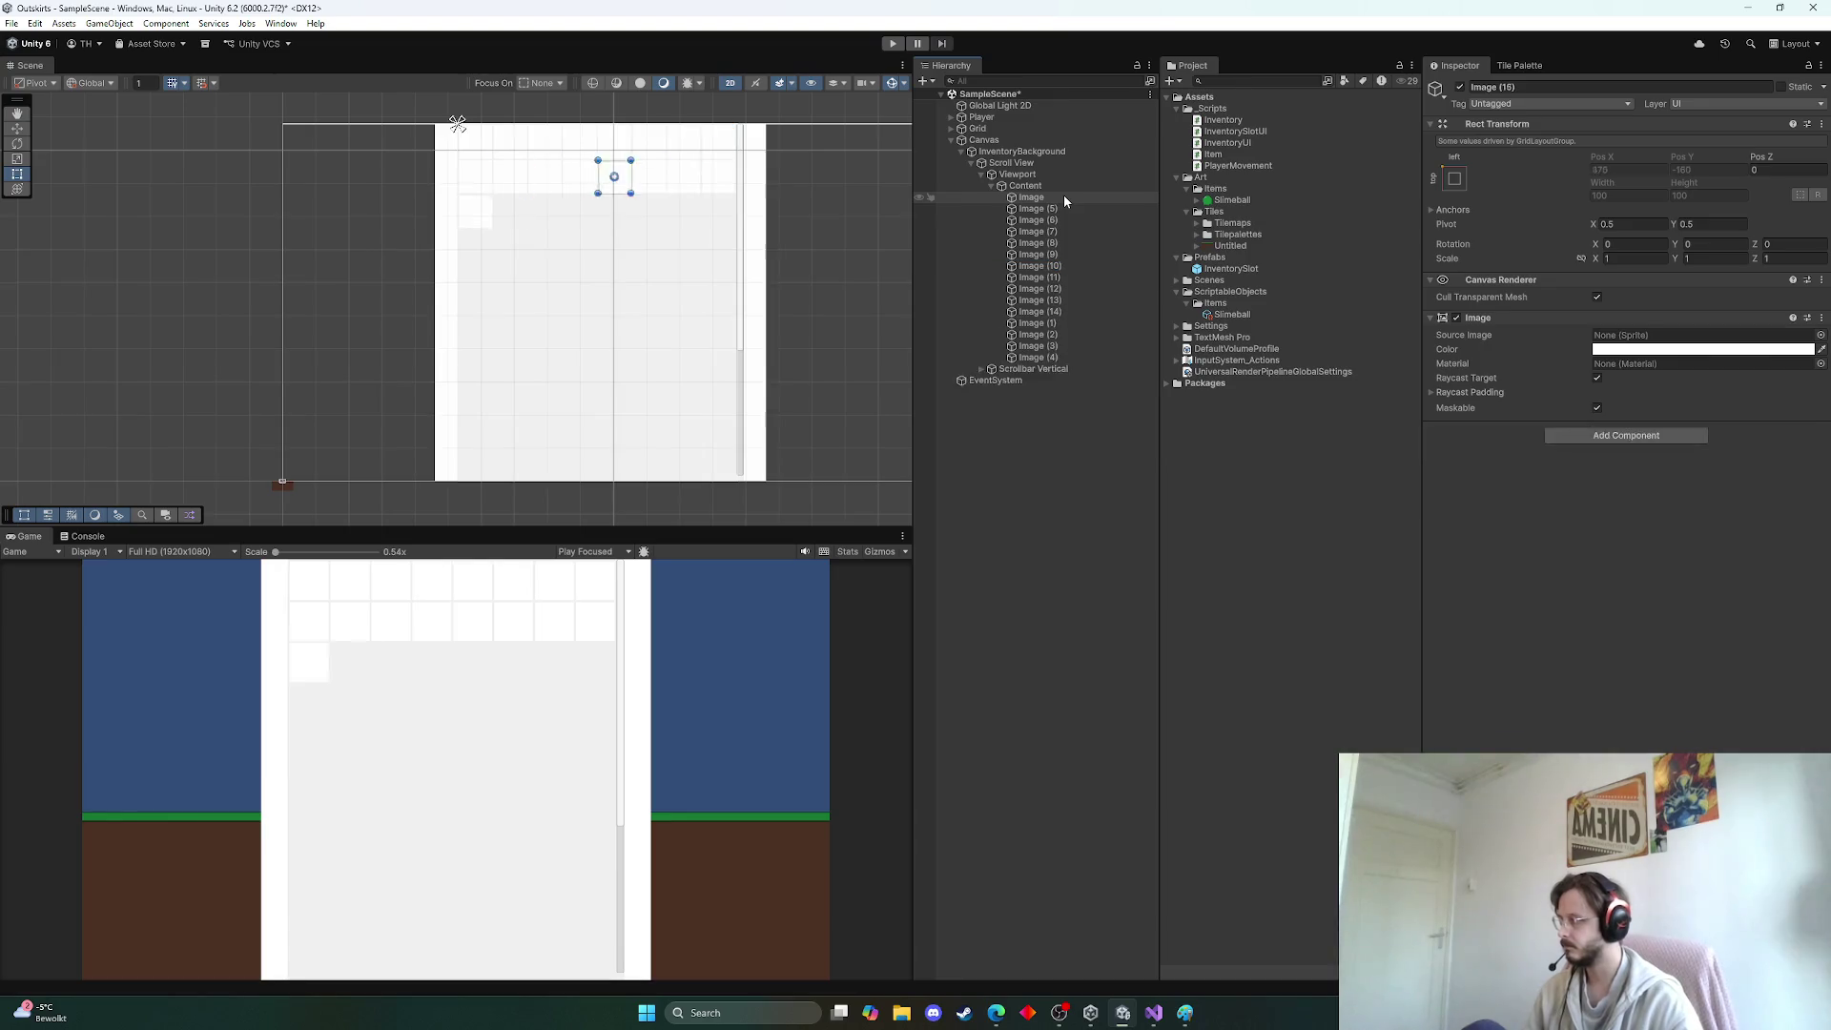
pyautogui.hotkey('ctrl', 'd')
pyautogui.hotkey('ctrl', 'd')
pyautogui.hotkey('ctrl', 'd')
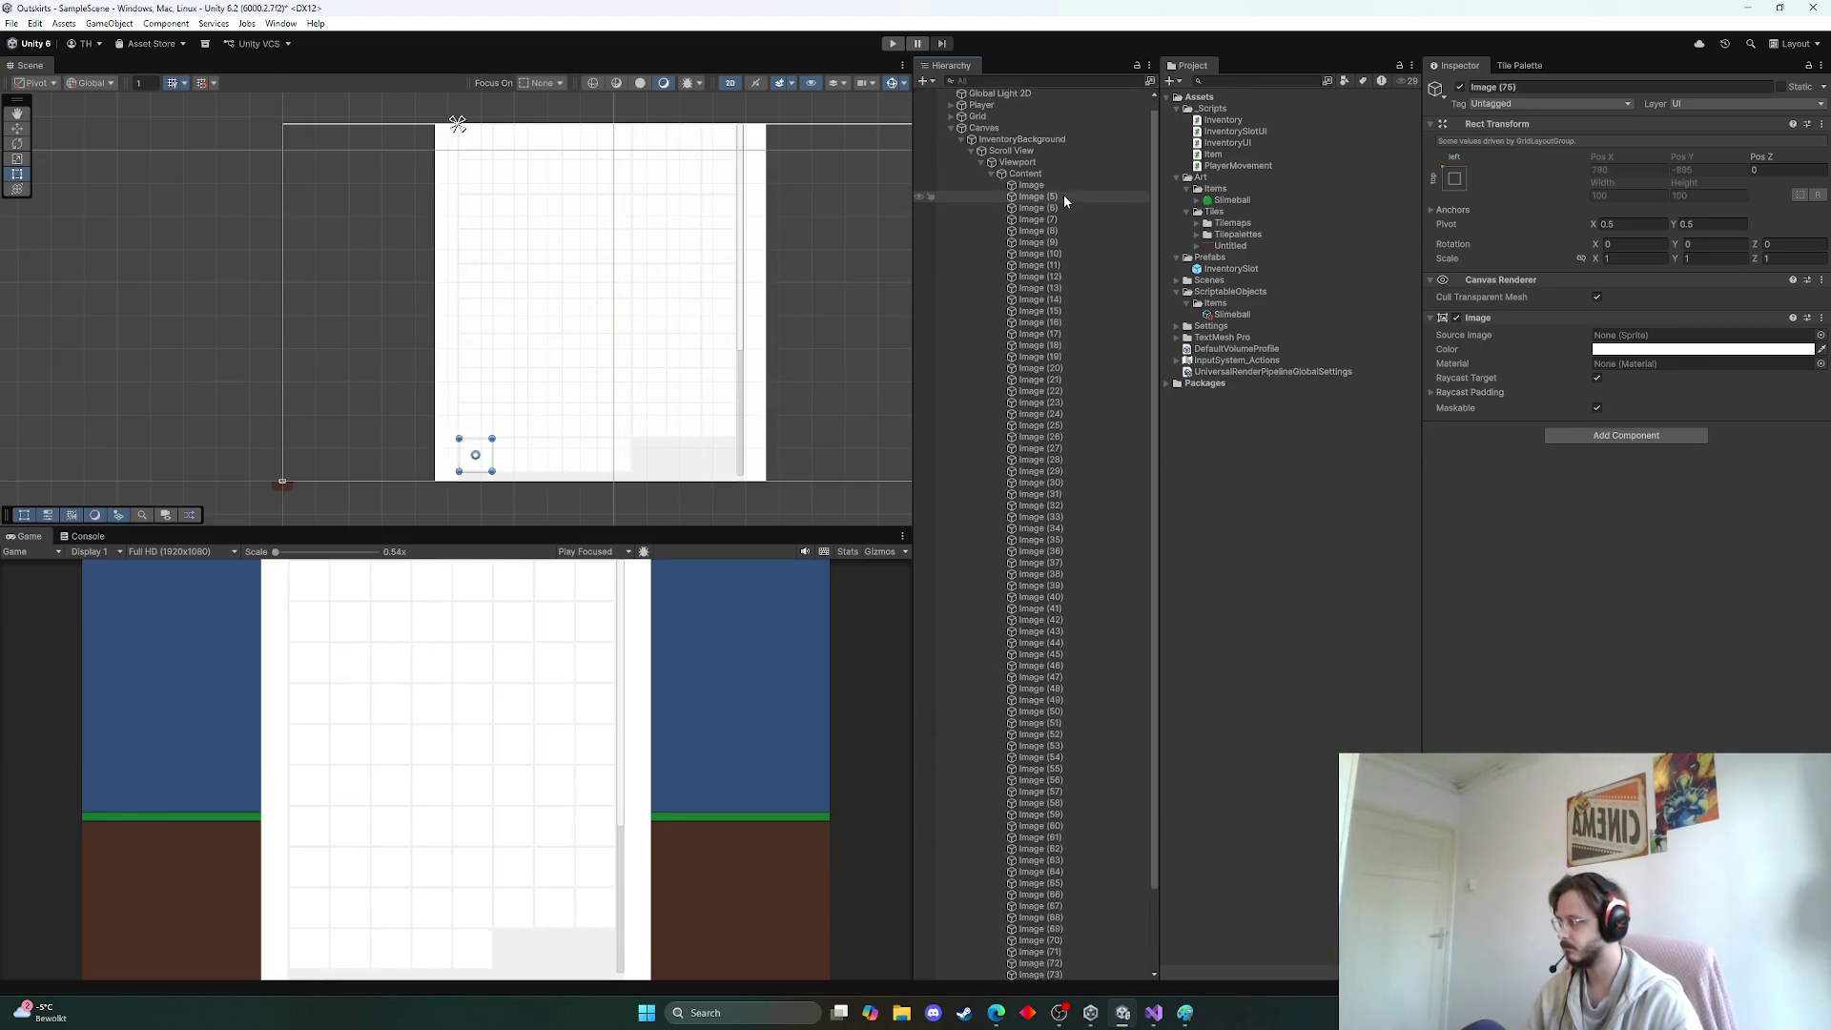
pyautogui.hotkey('ctrl', 'd')
pyautogui.hotkey('ctrl', 'd')
pyautogui.hotkey('ctrl', 'd')
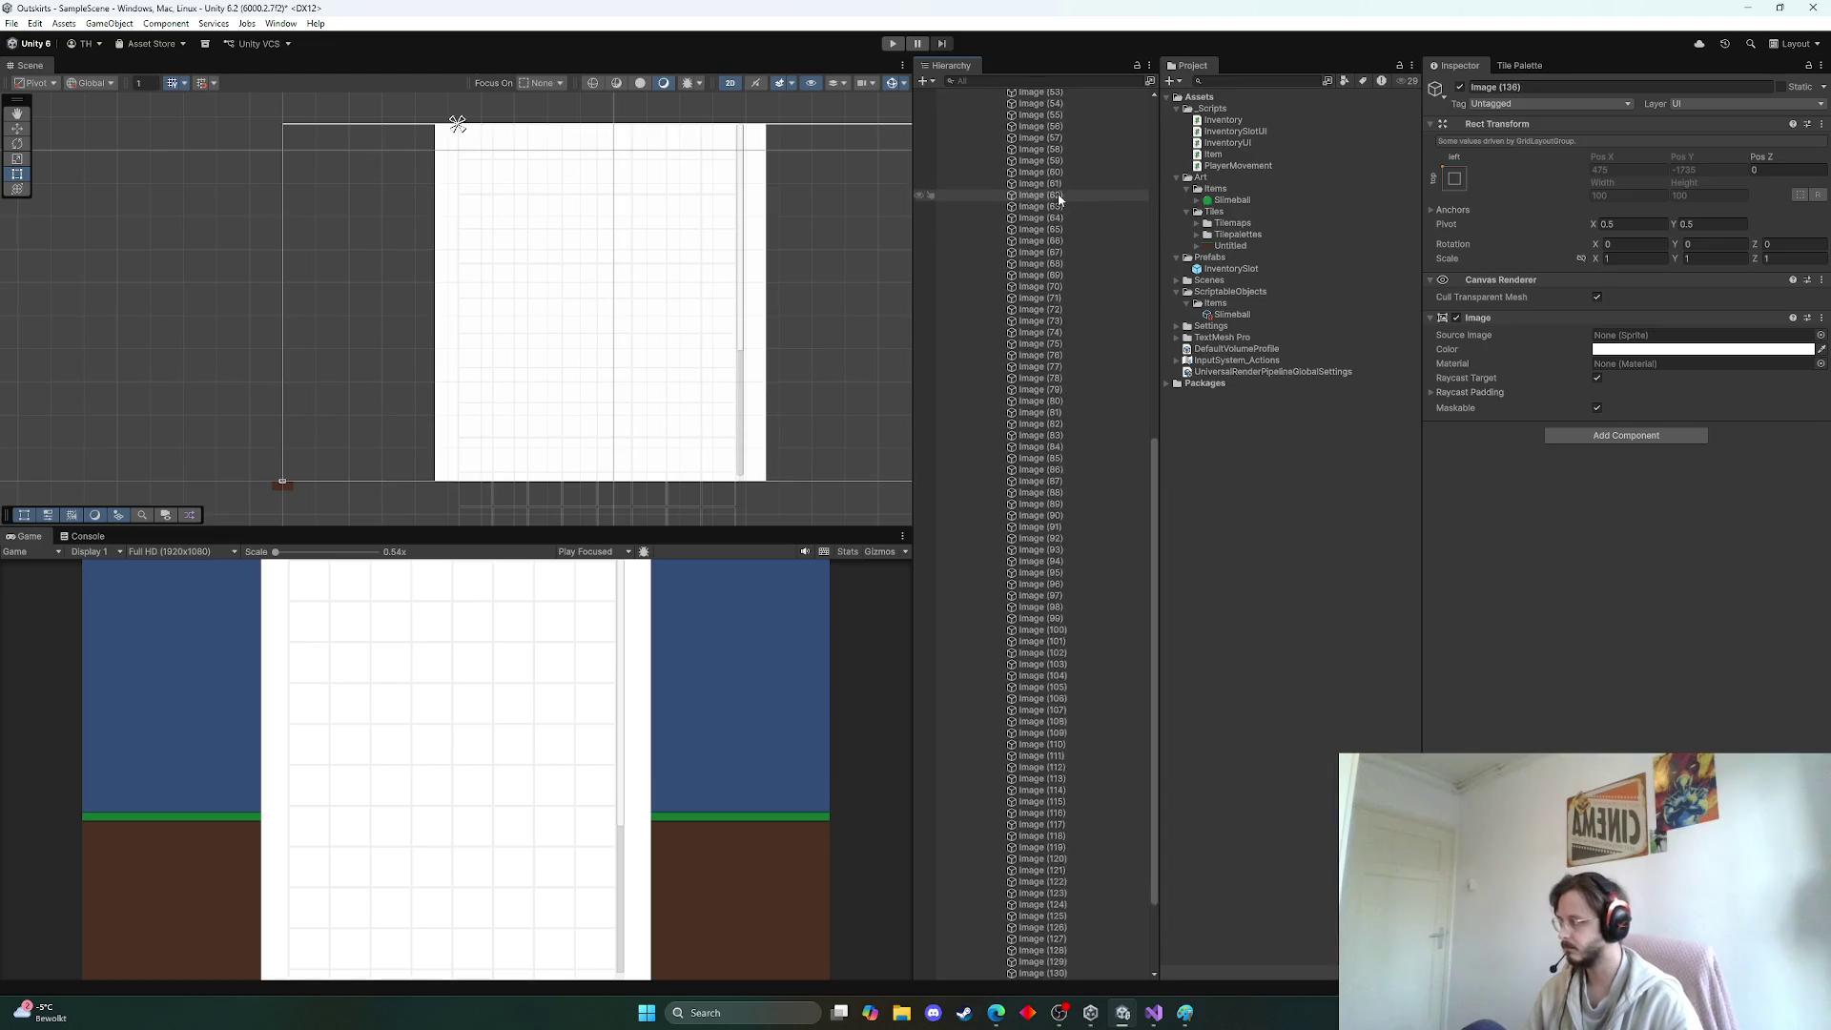
pyautogui.click(894, 44)
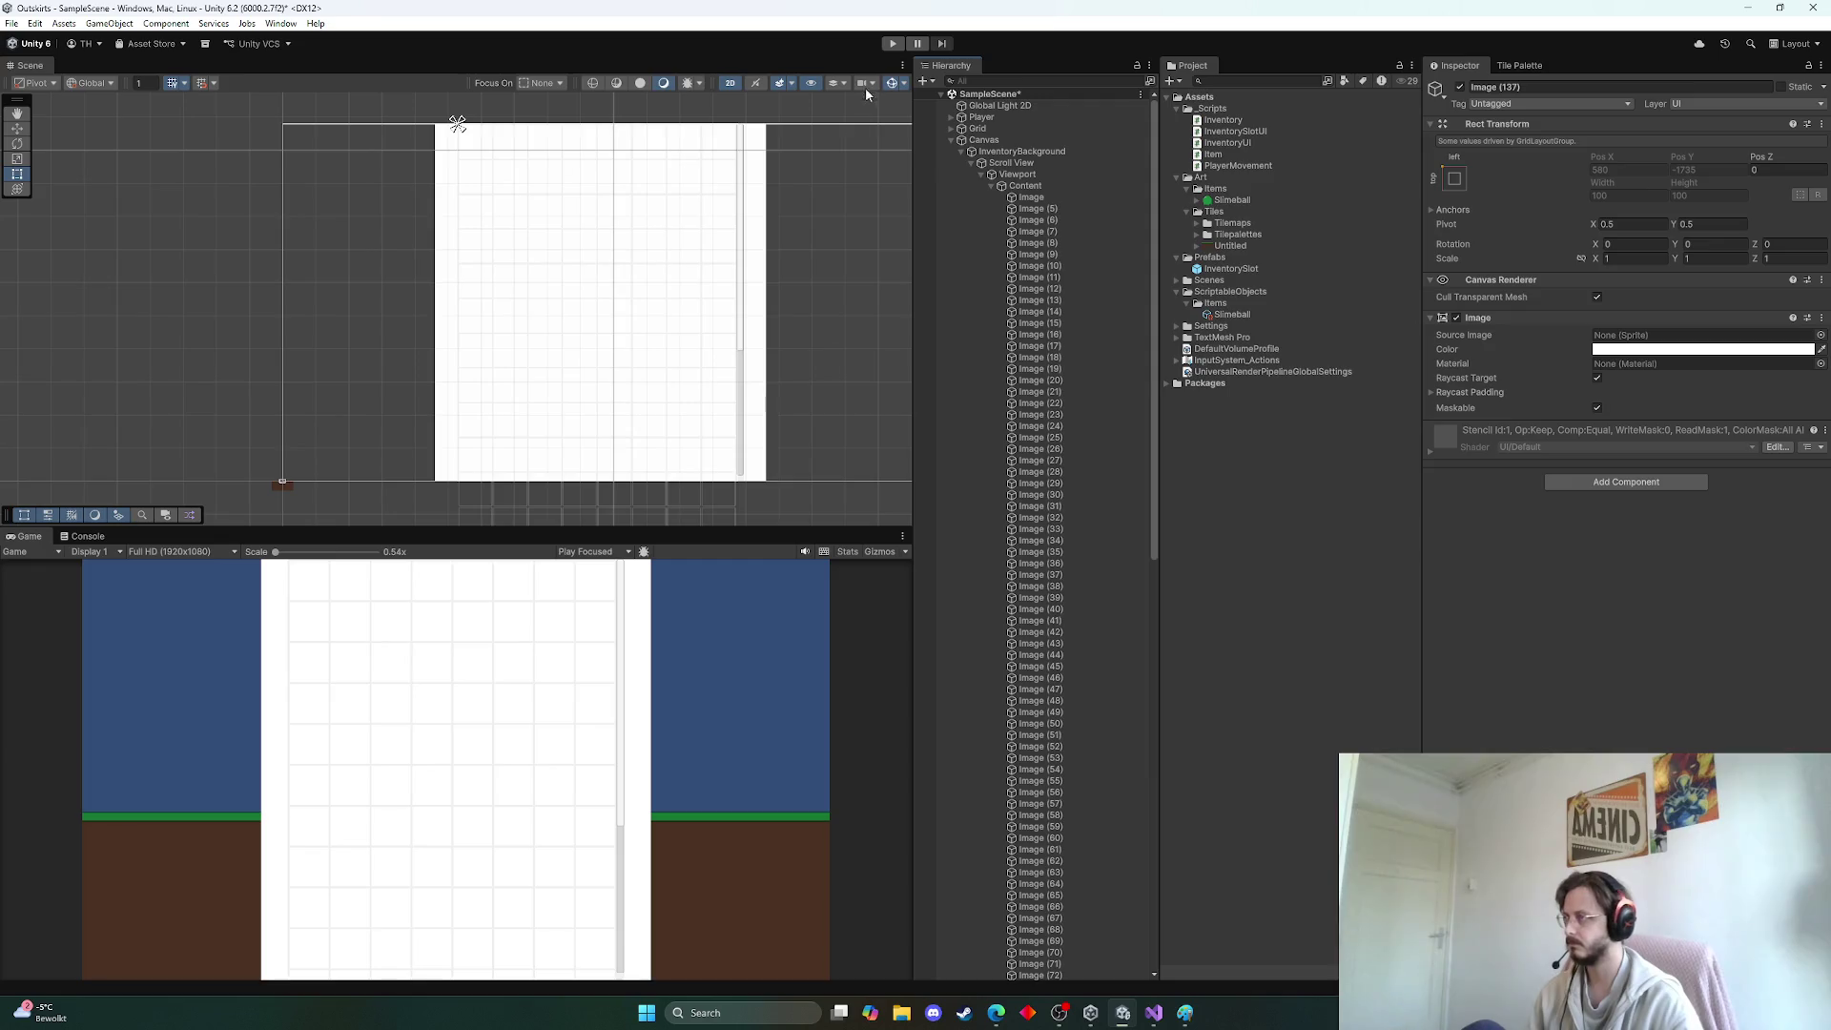
pyautogui.click(885, 43)
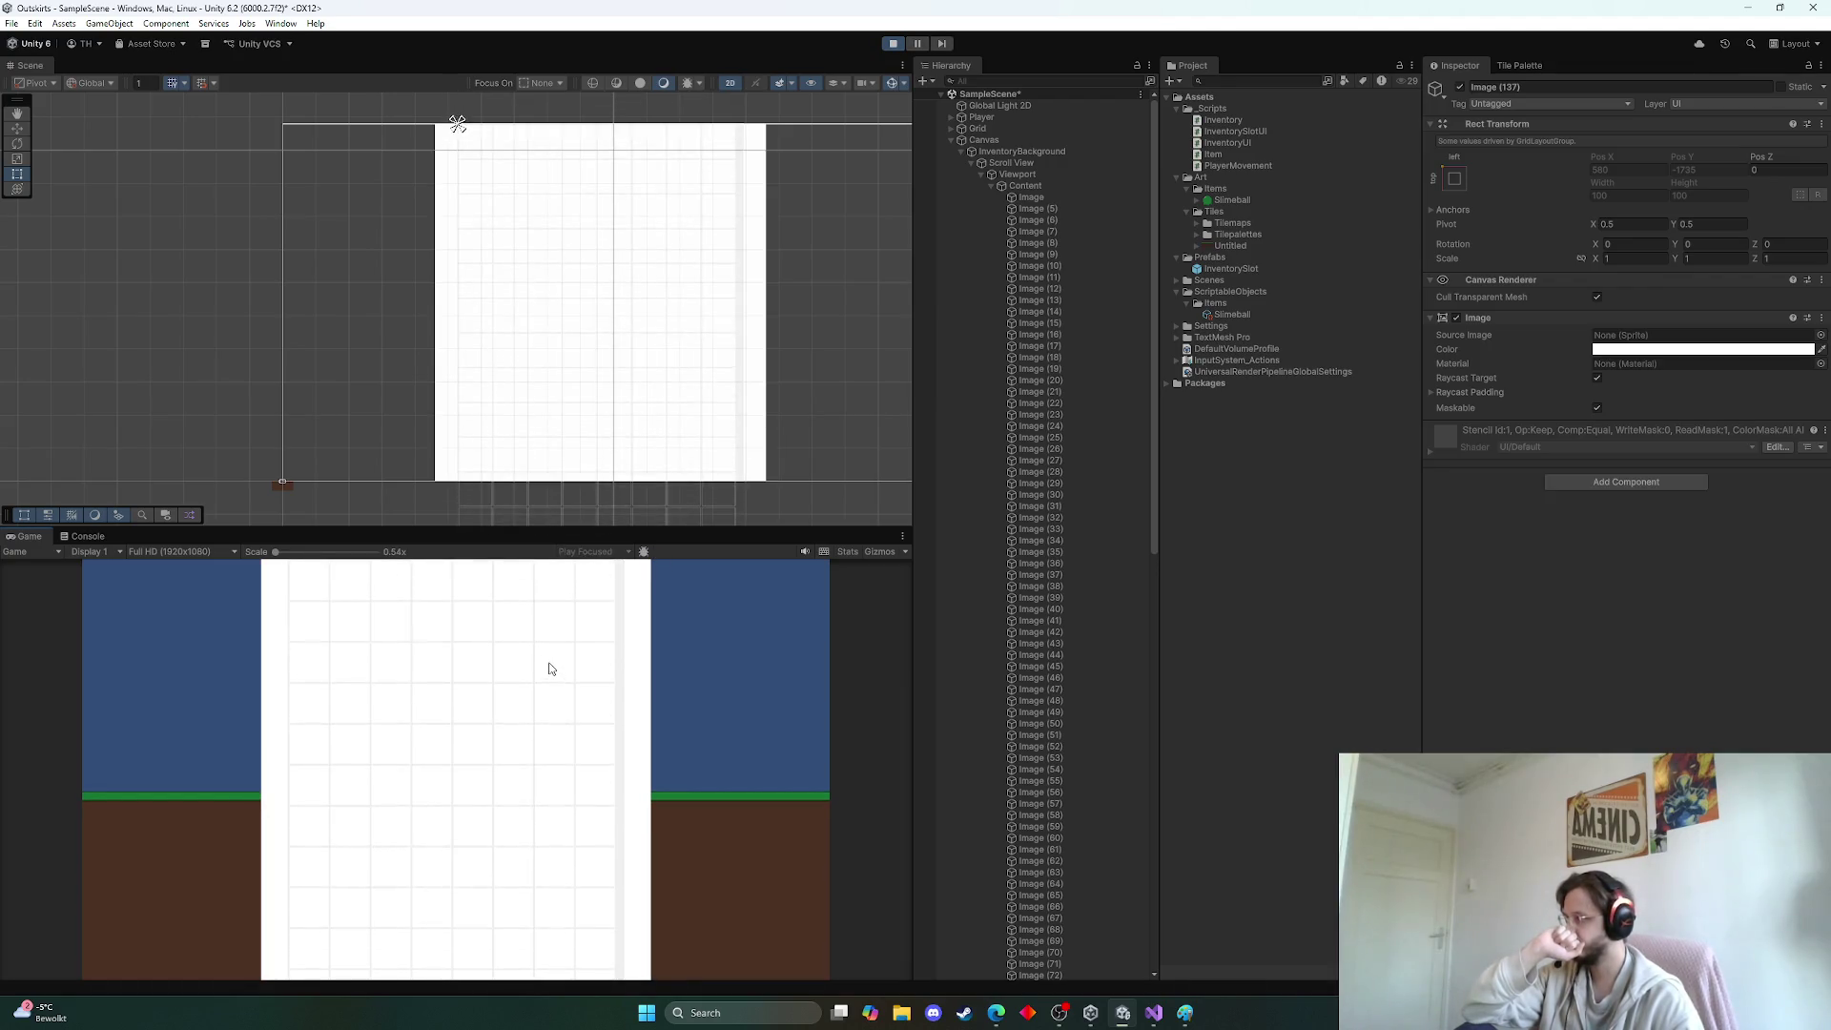
pyautogui.click(895, 43)
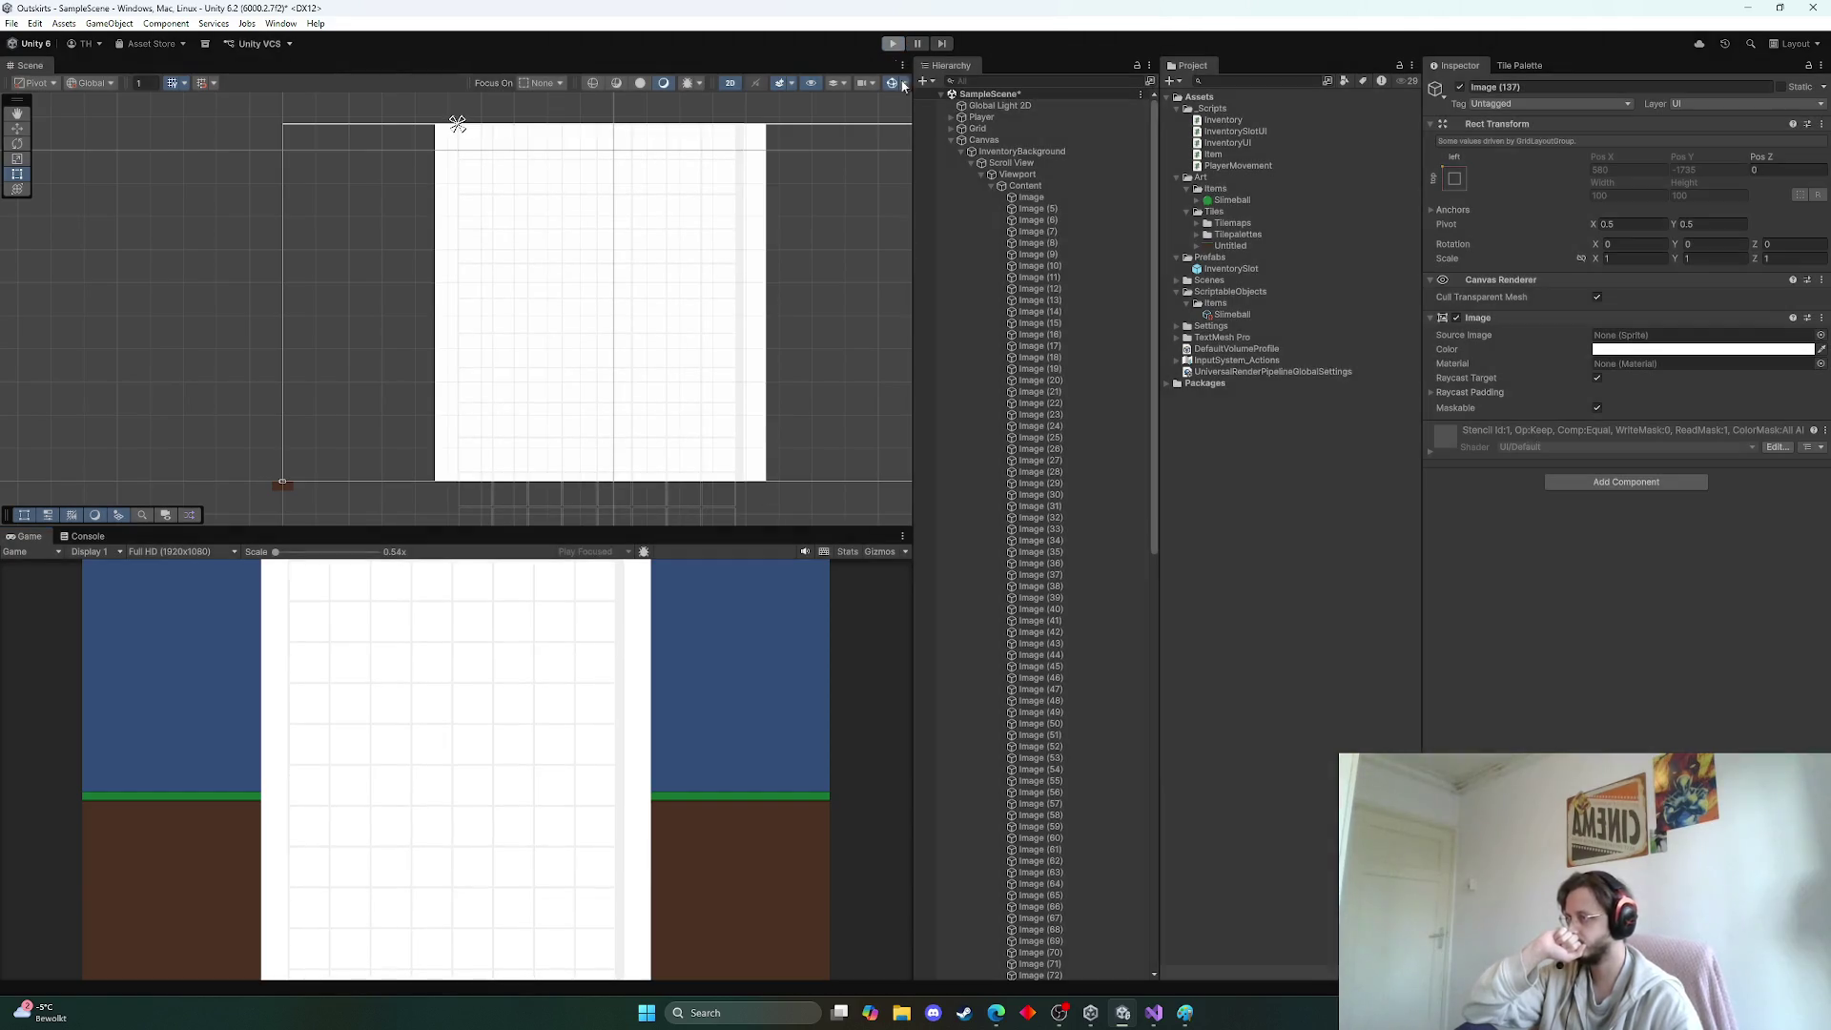
# Add a Content Size Fitter to Content, leaving Vertical Fit unchanged
pyautogui.click(1026, 185)
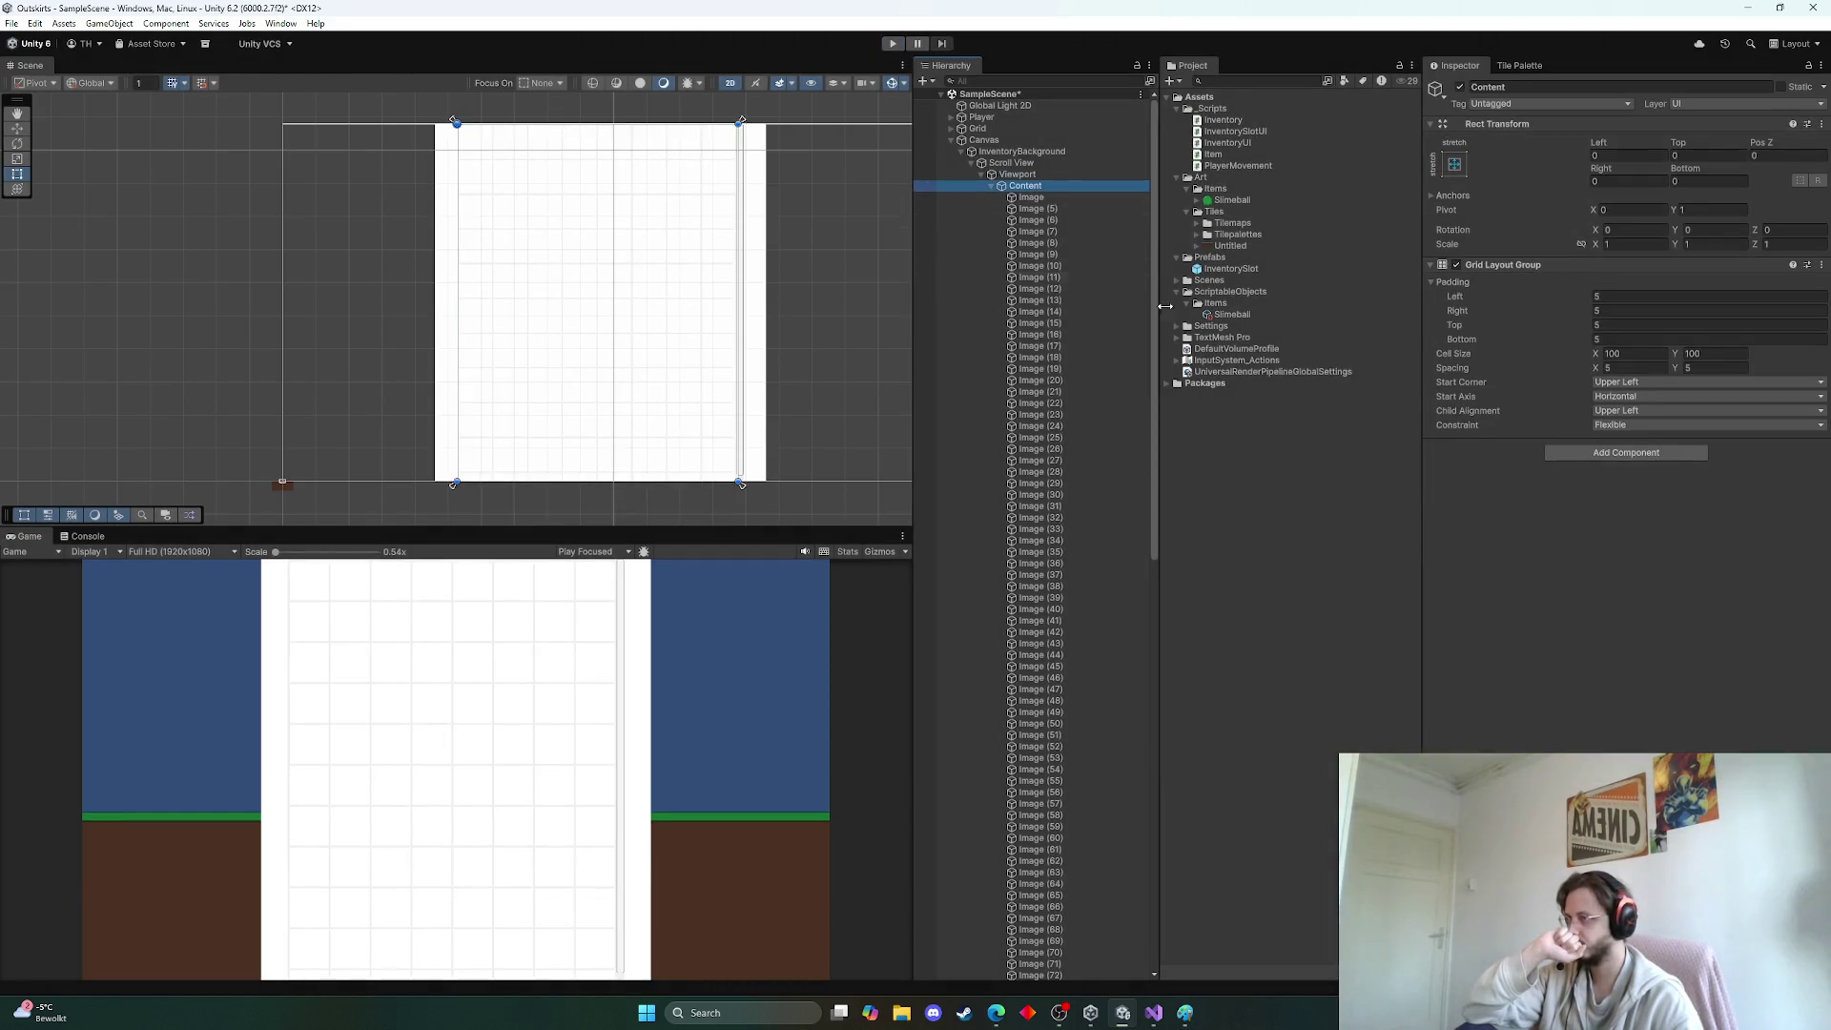
pyautogui.click(1612, 452)
pyautogui.write('content size')
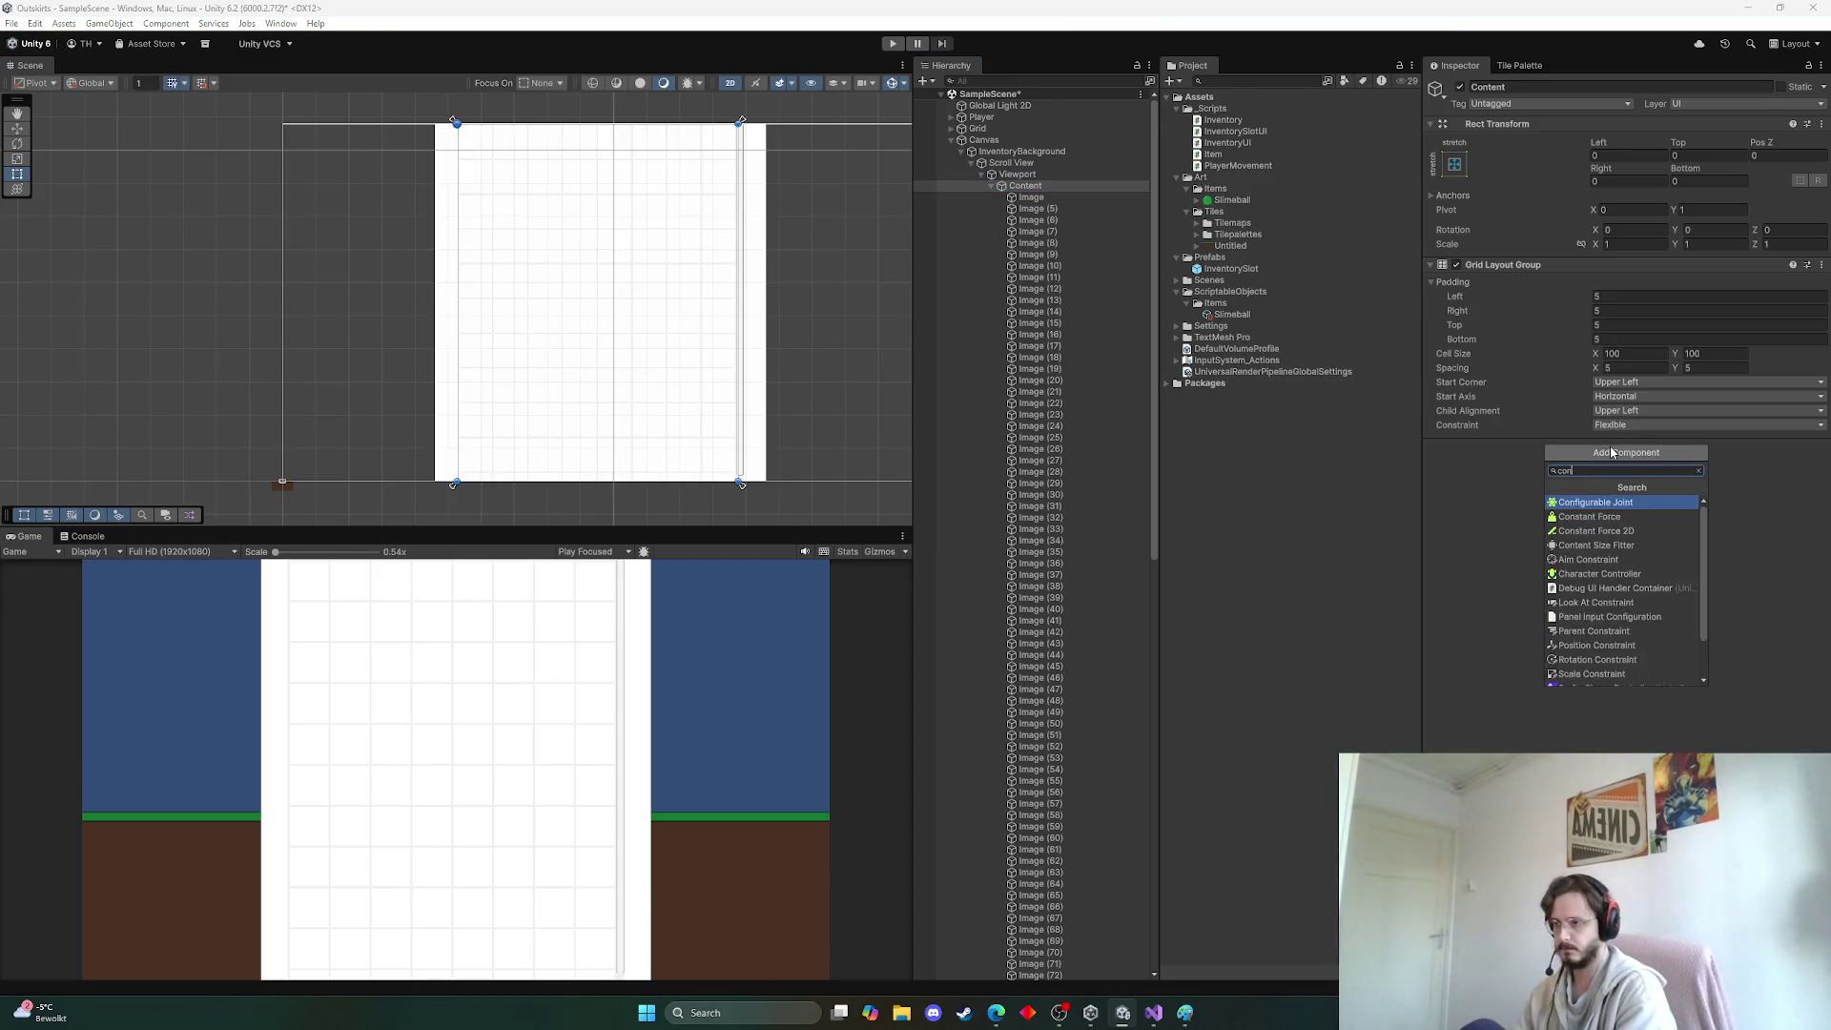
pyautogui.press('Return')
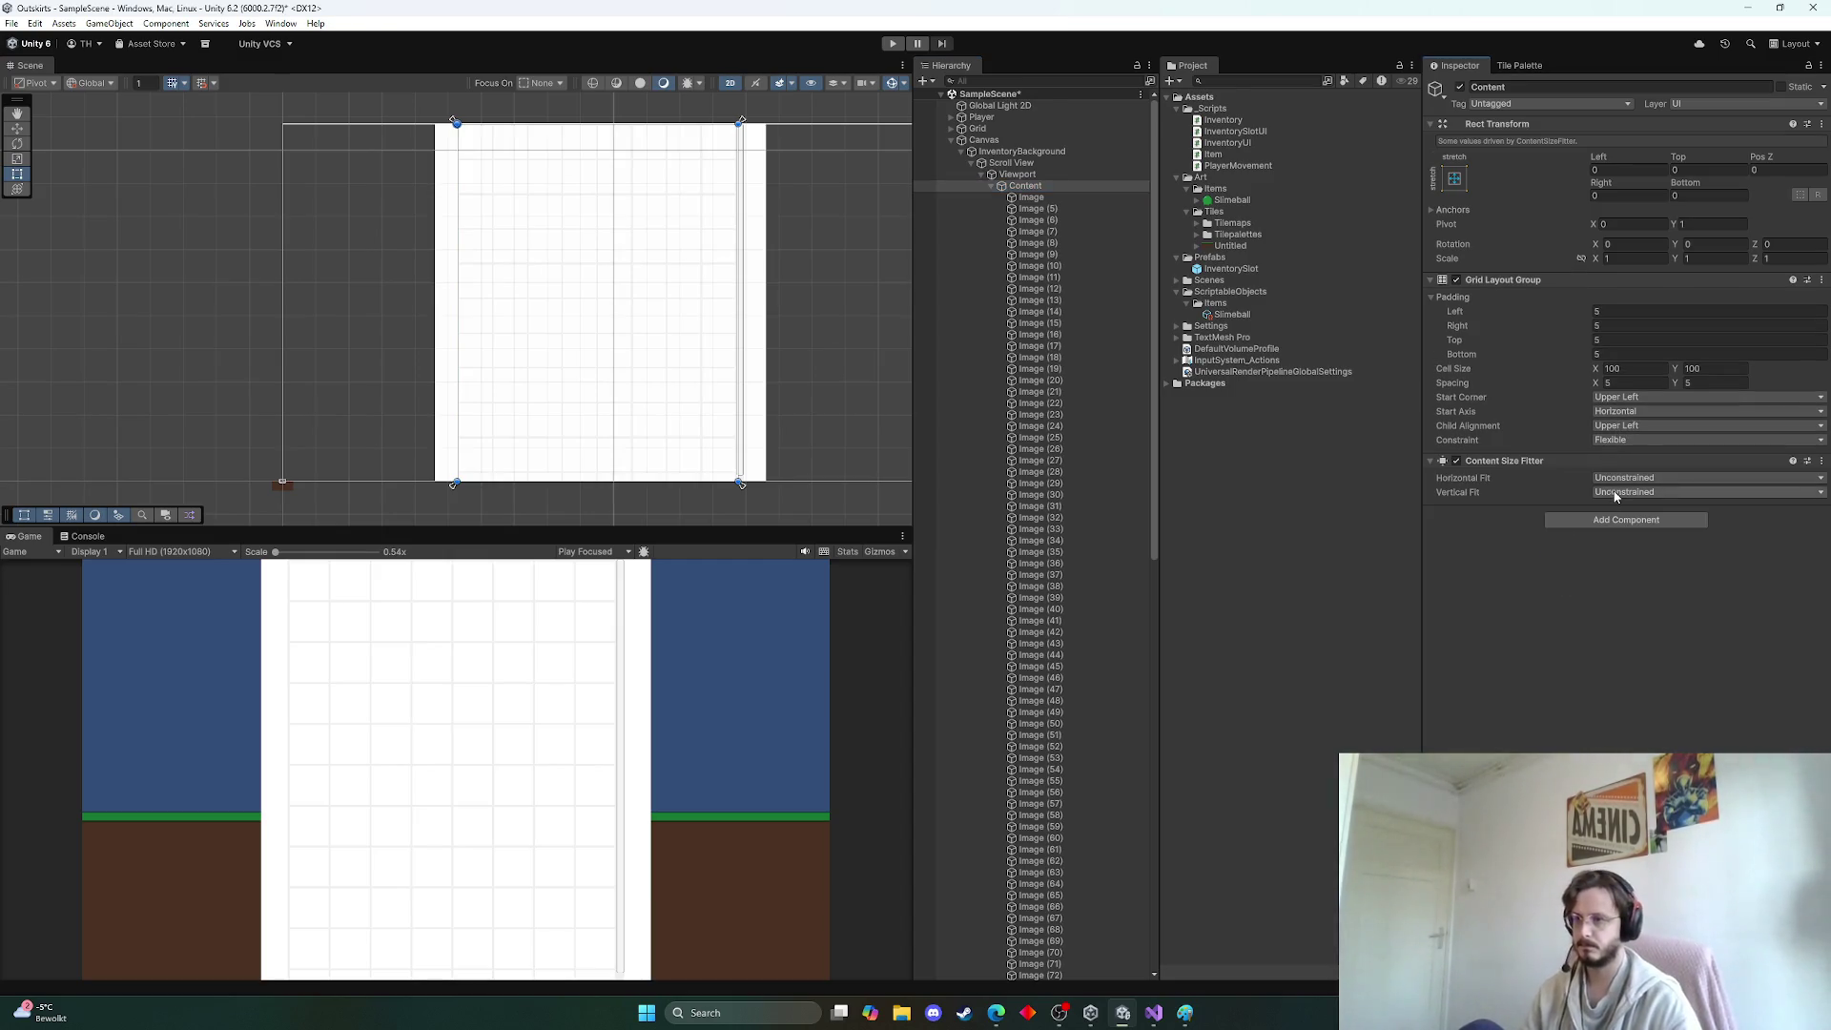
pyautogui.click(1633, 492)
pyautogui.press('Escape')
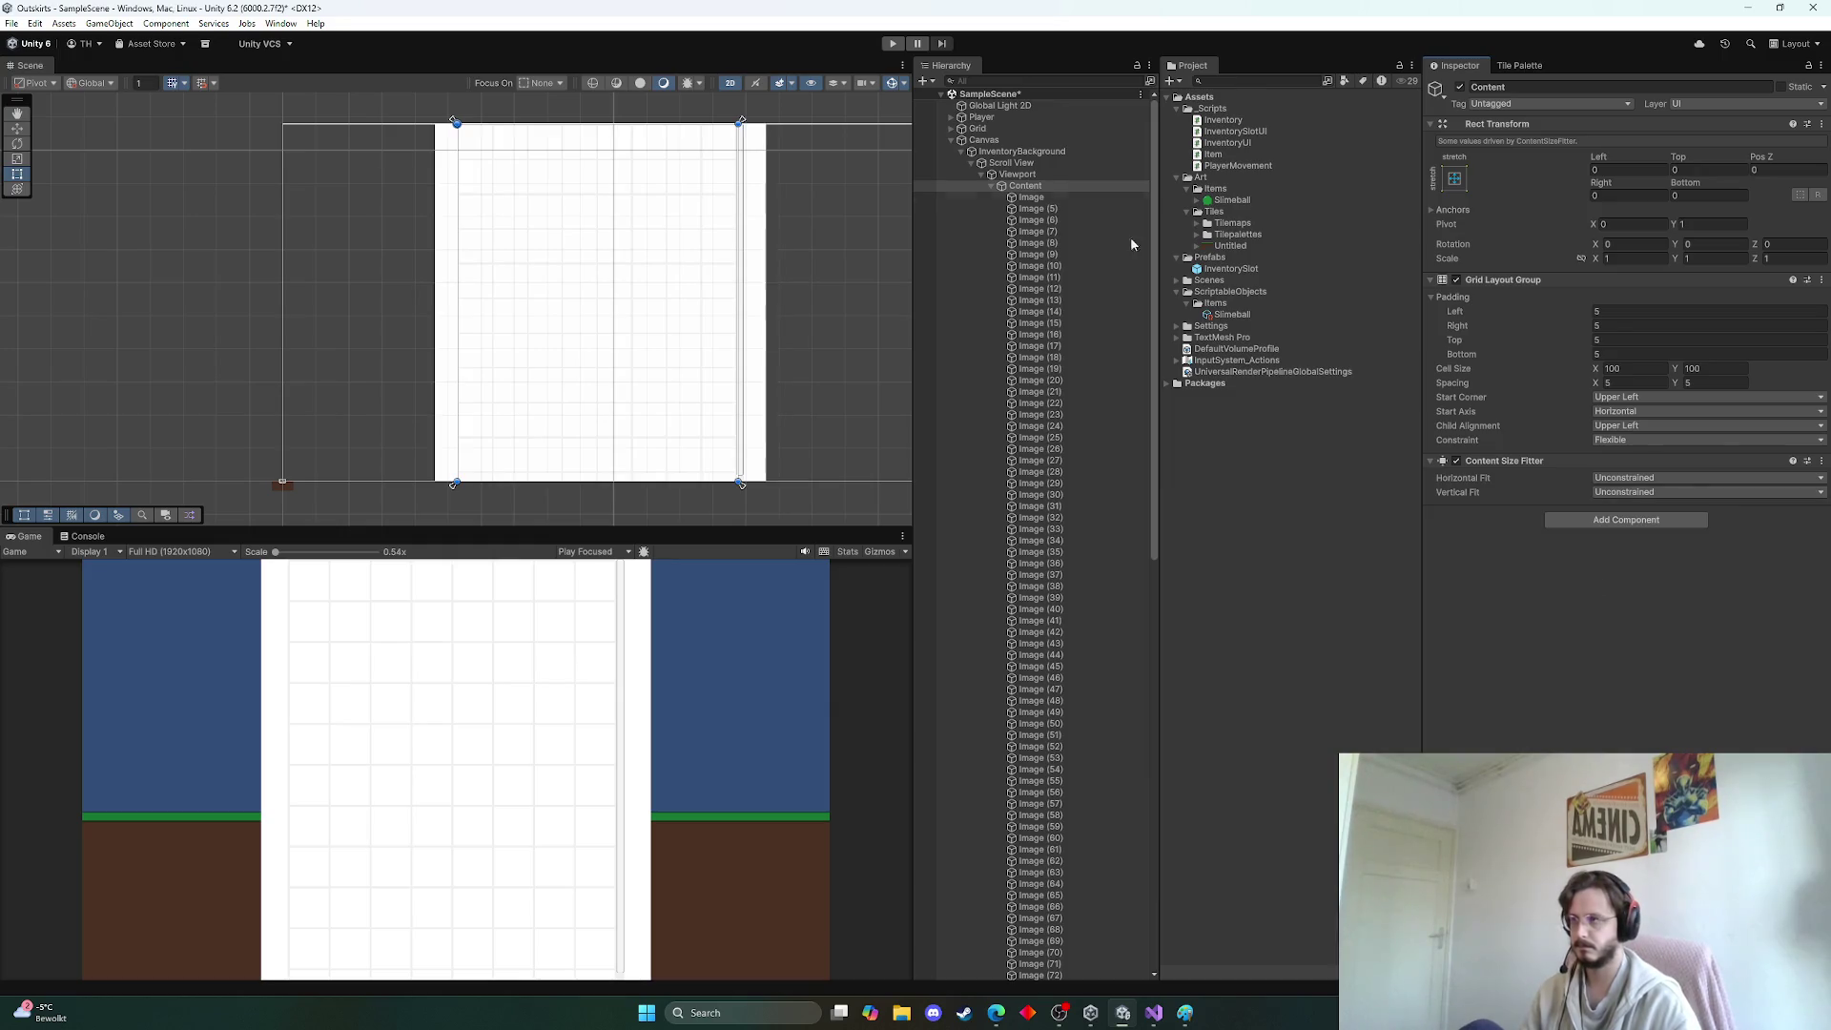
# In Play mode, try Horizontal Fit Preferred Size and Min Size, then revert to Unconstrained
pyautogui.hotkey('ctrl', 'p')
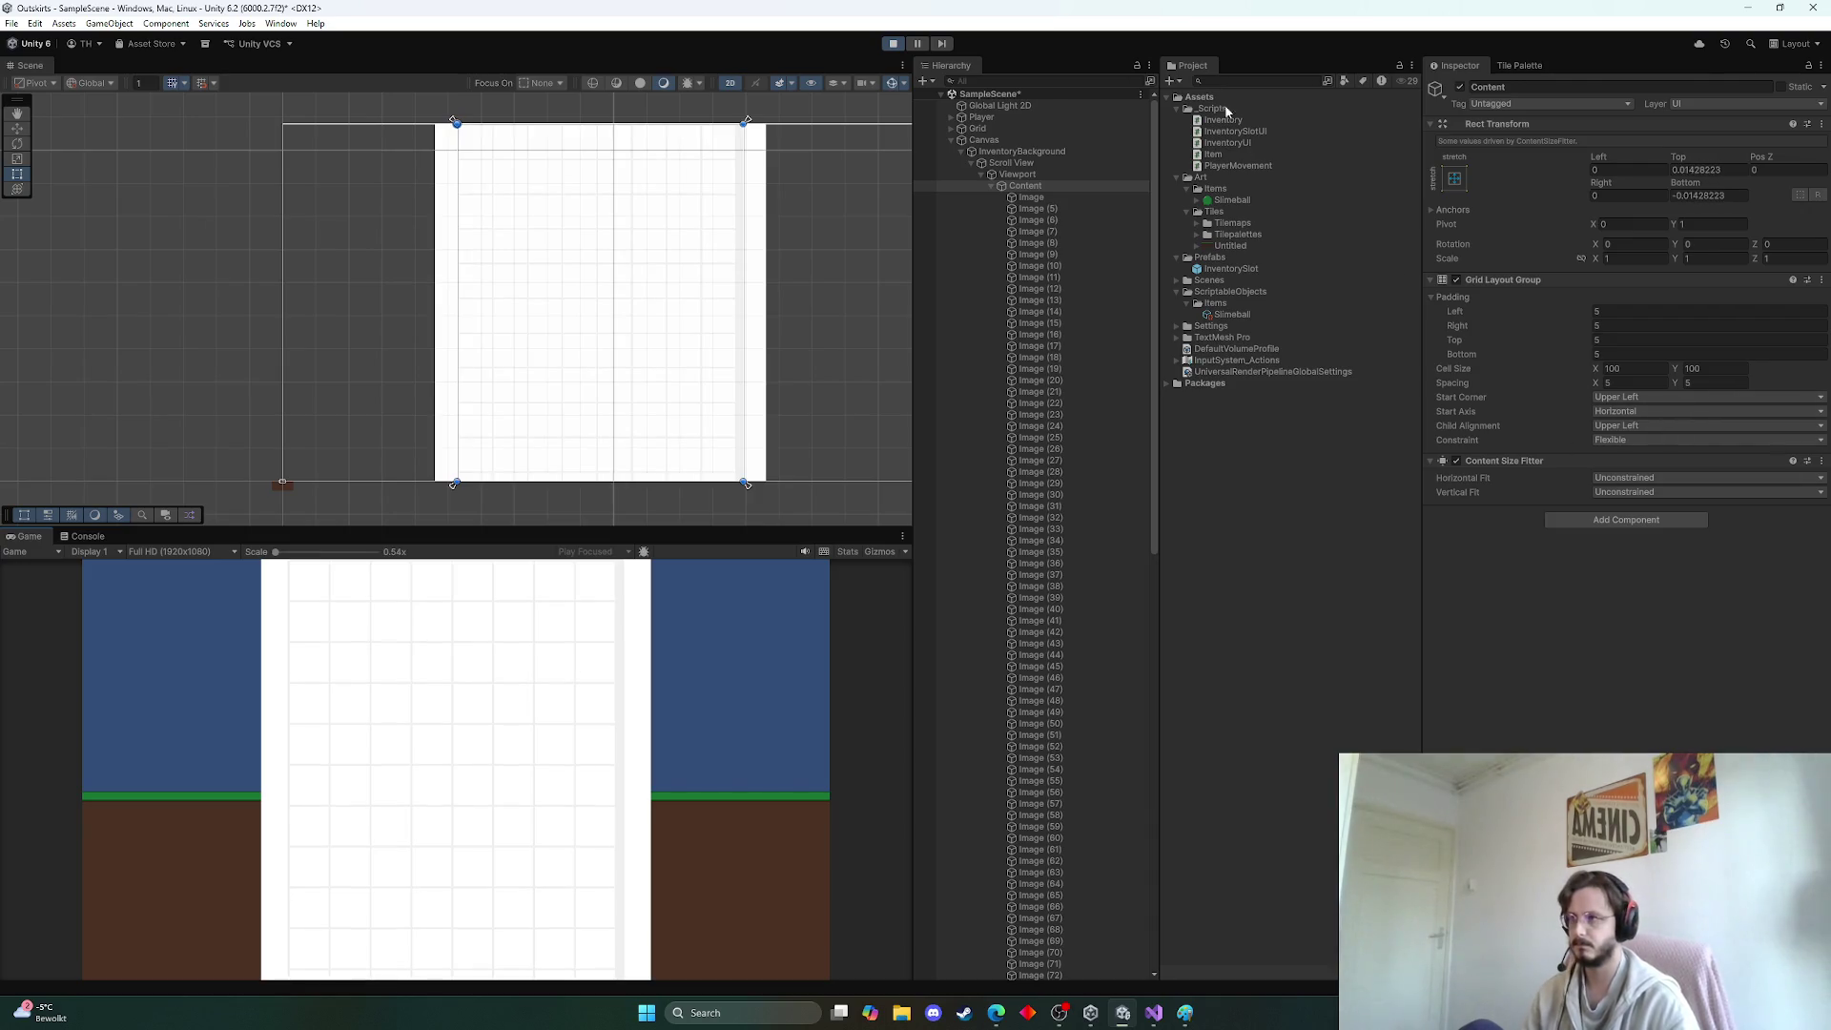
pyautogui.click(1612, 478)
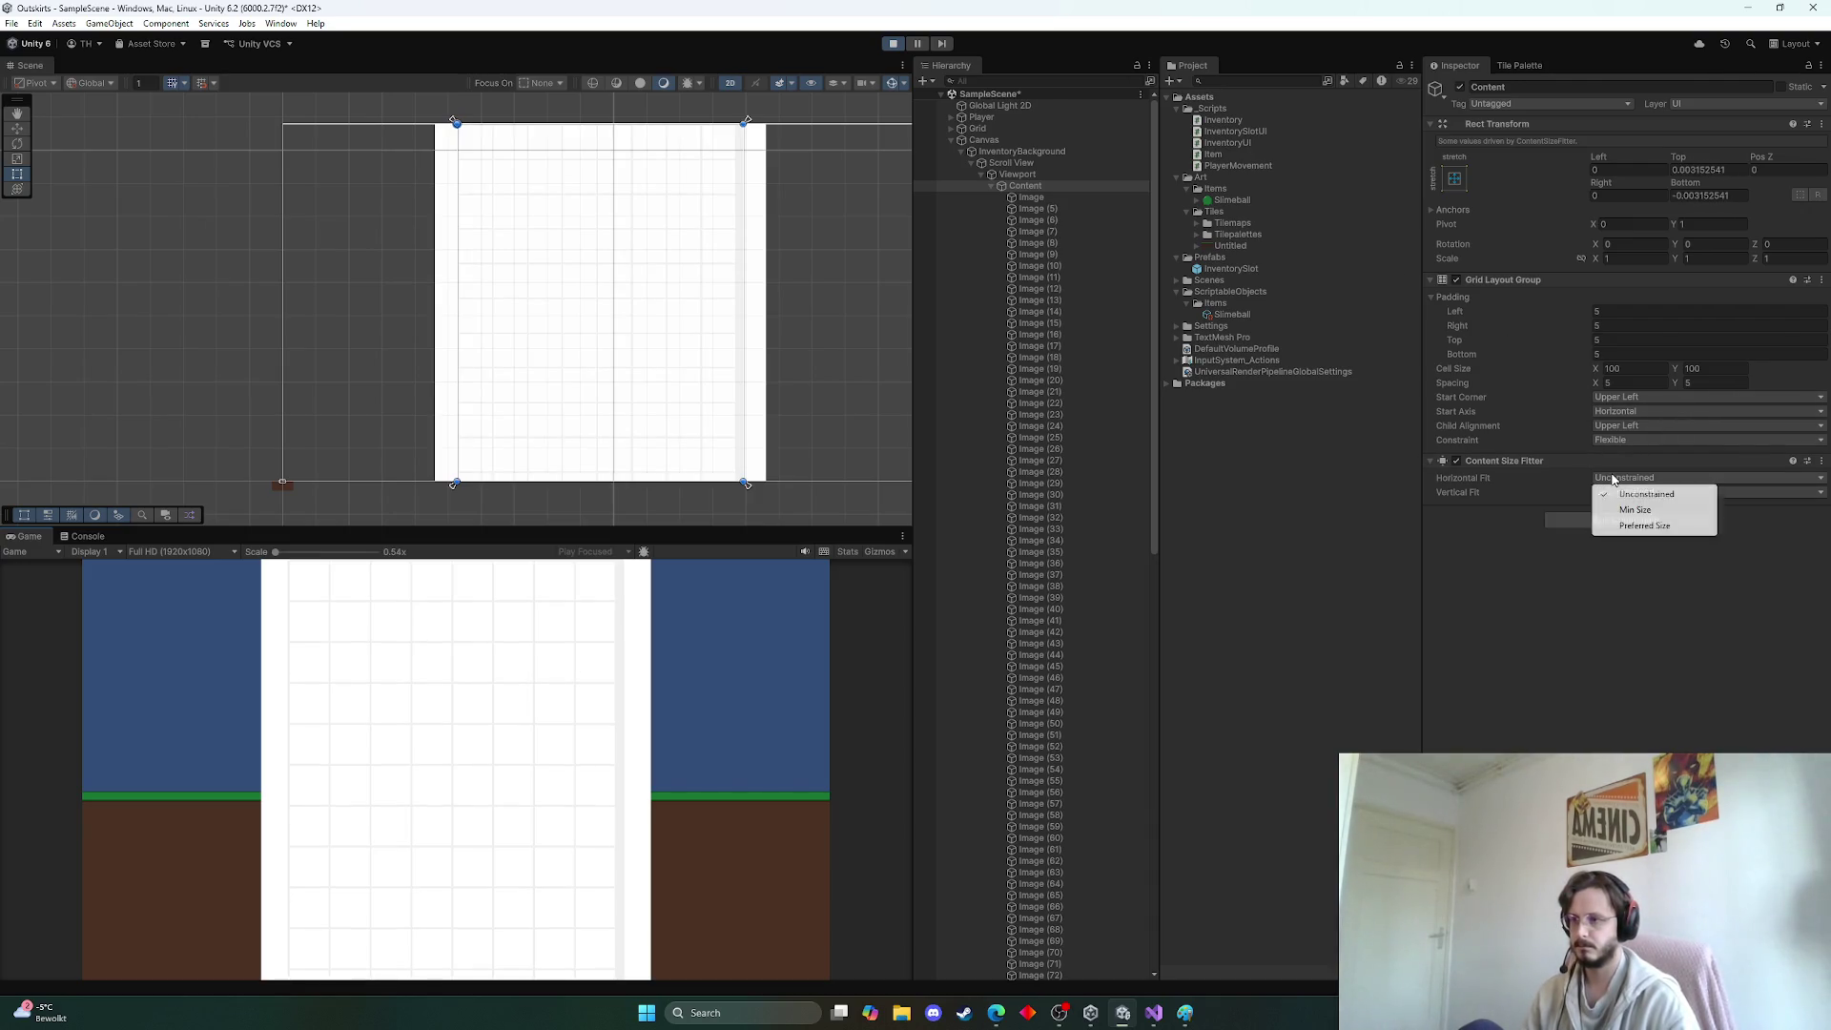
pyautogui.click(1644, 525)
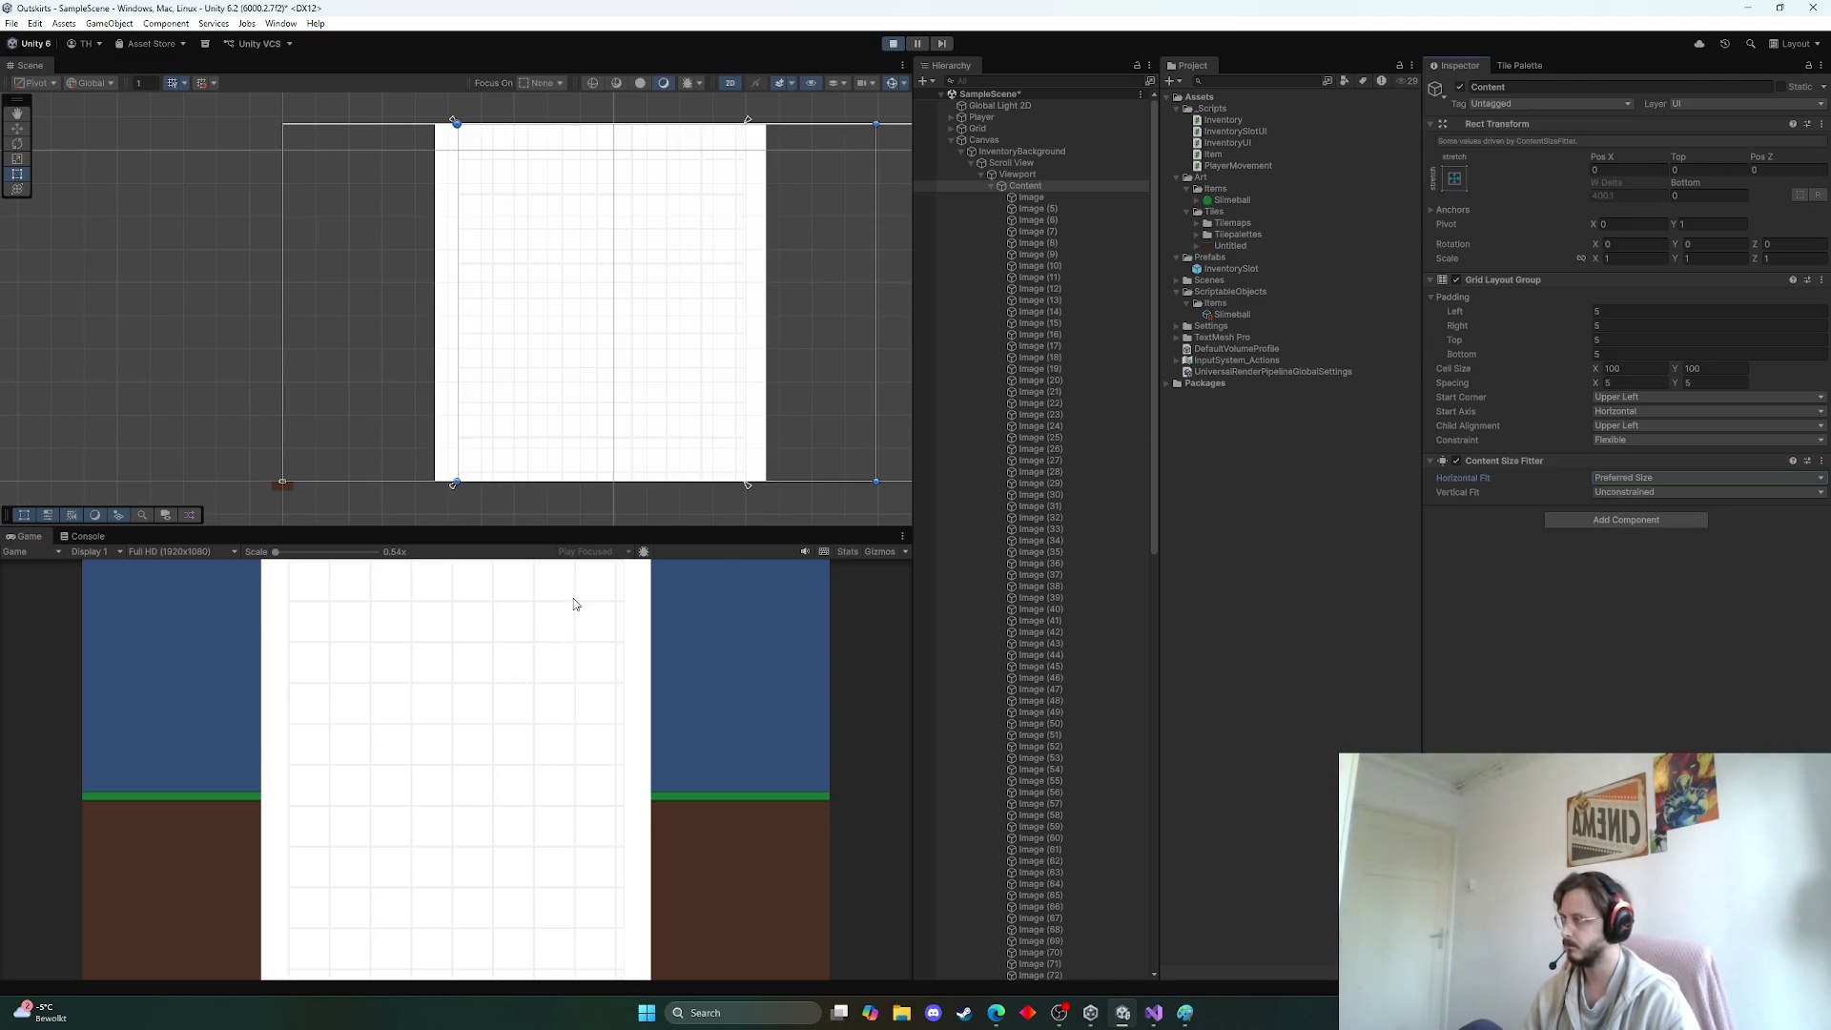
pyautogui.click(1641, 479)
pyautogui.click(1653, 512)
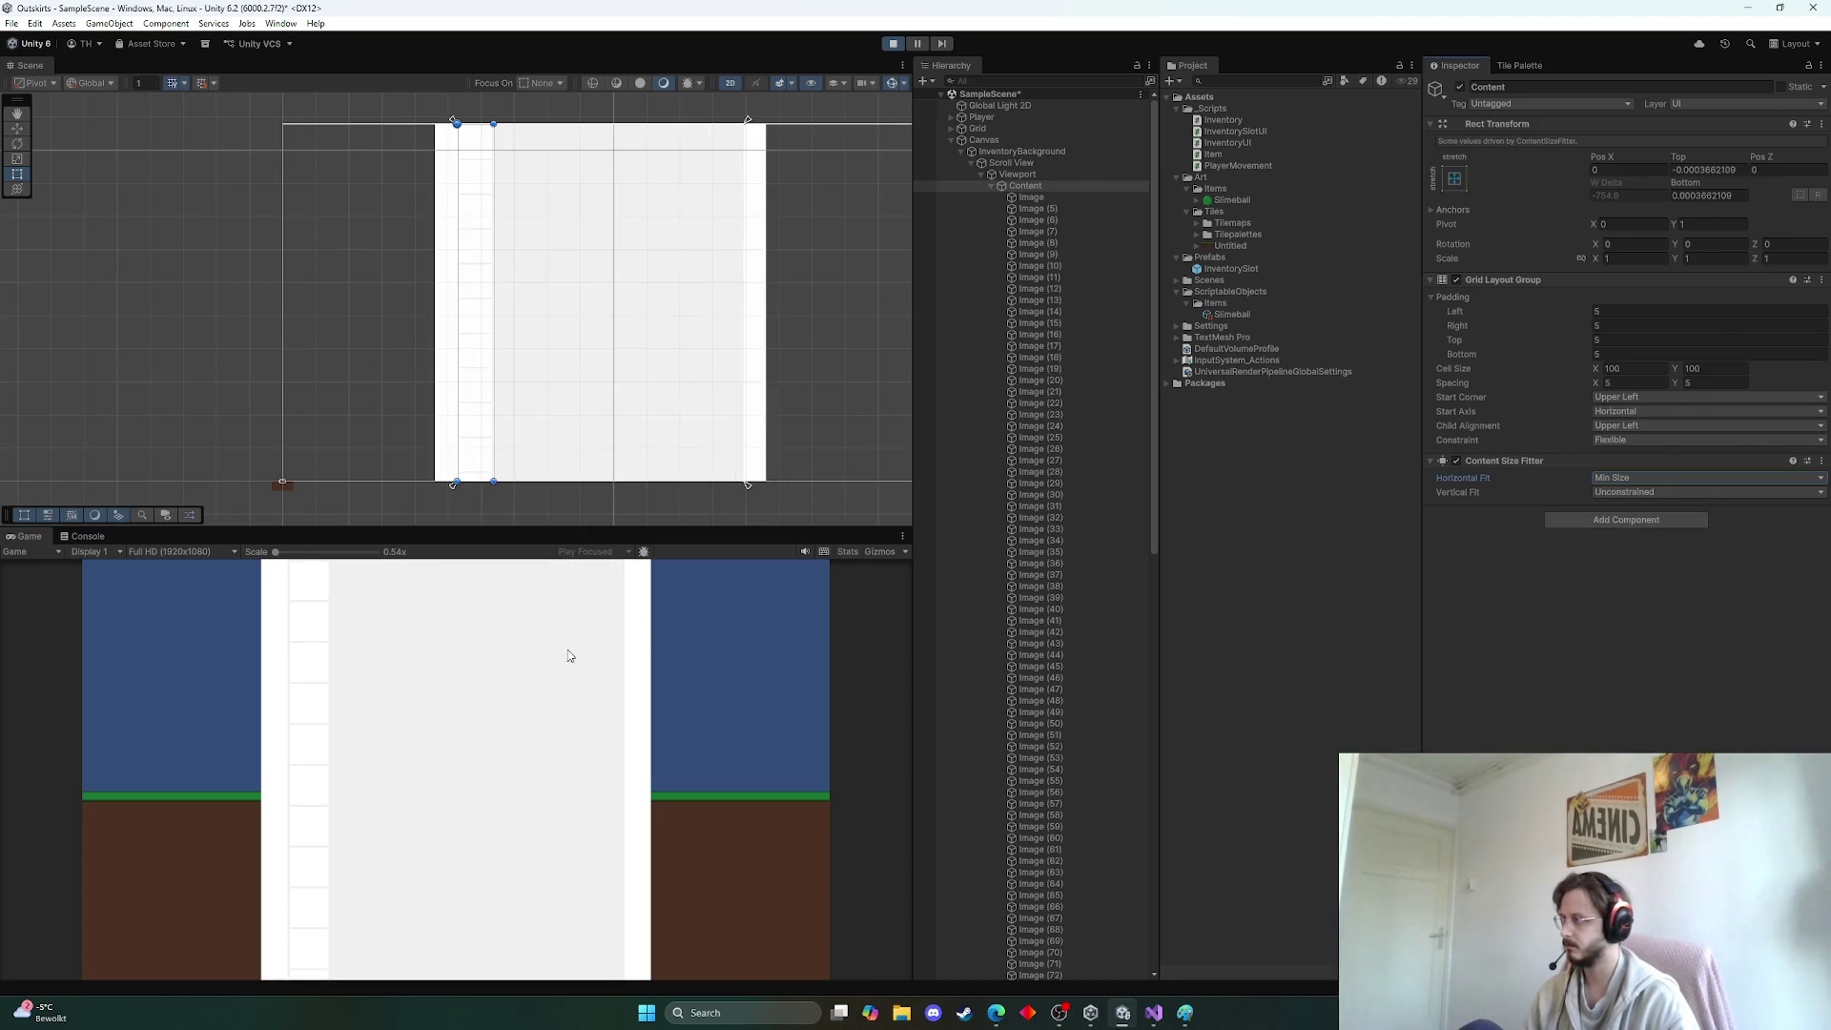
pyautogui.click(1627, 476)
pyautogui.click(1640, 498)
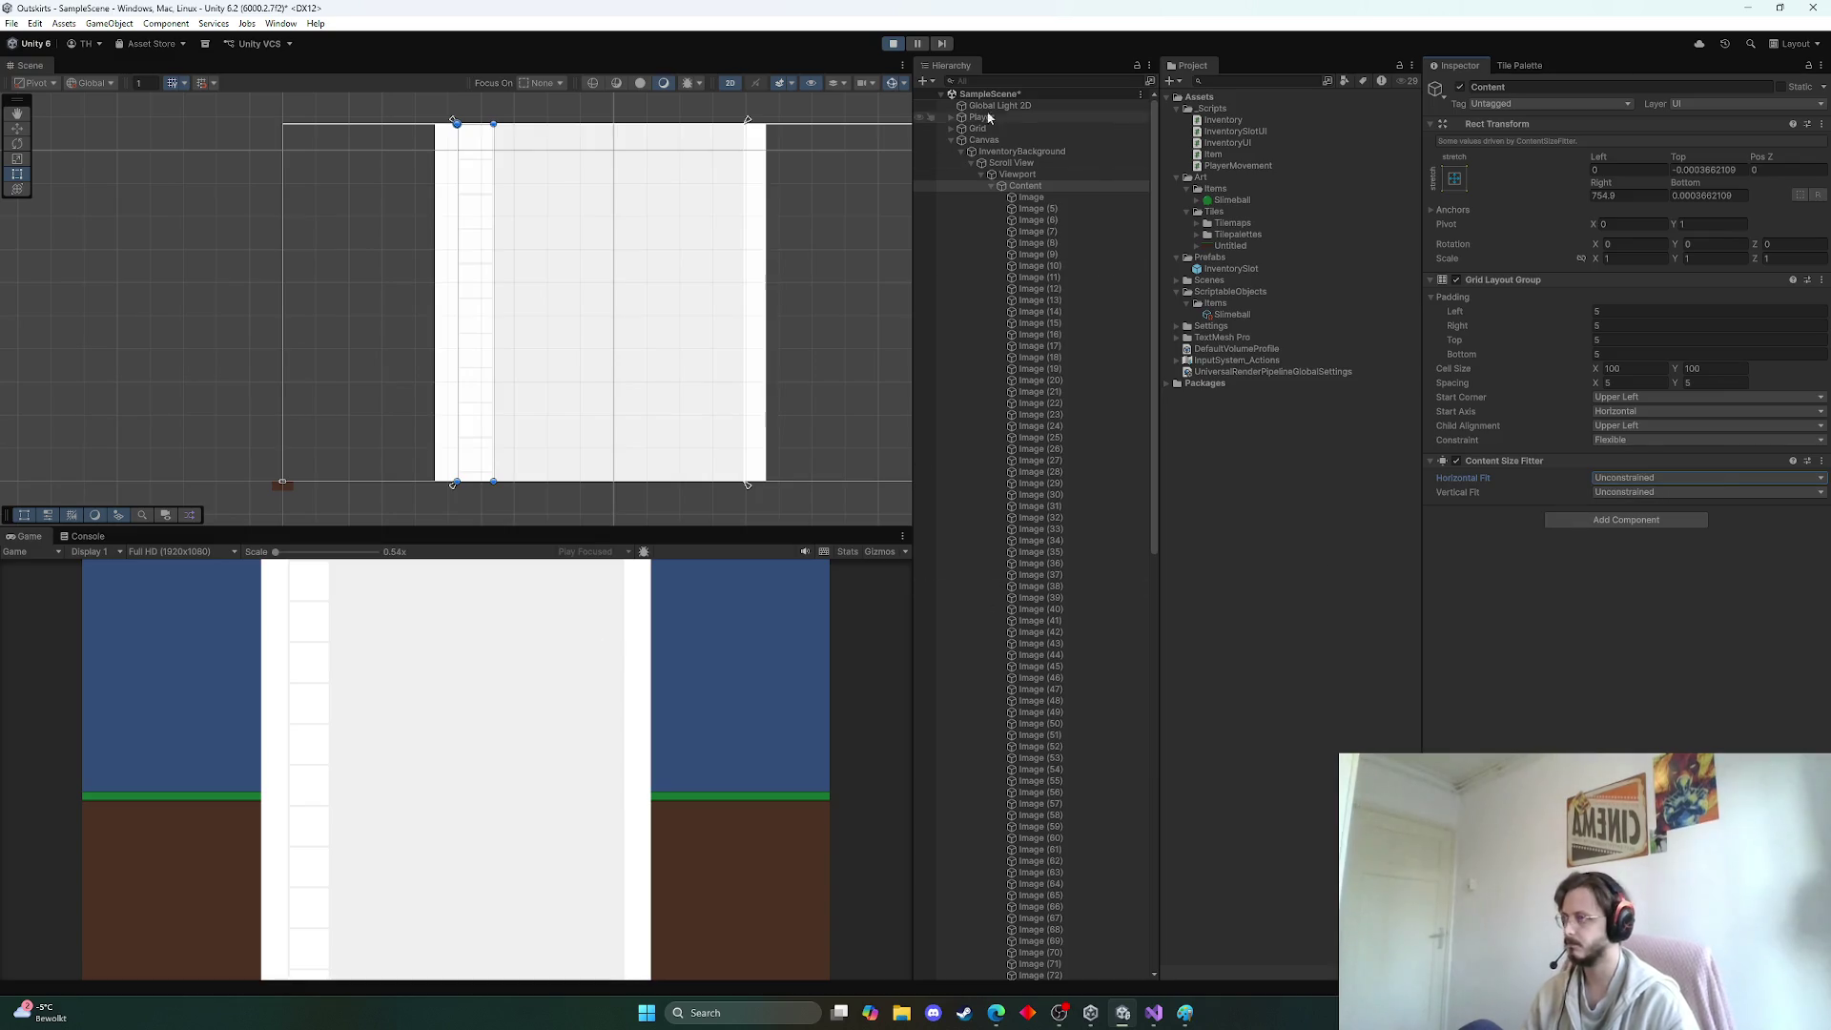
pyautogui.click(894, 44)
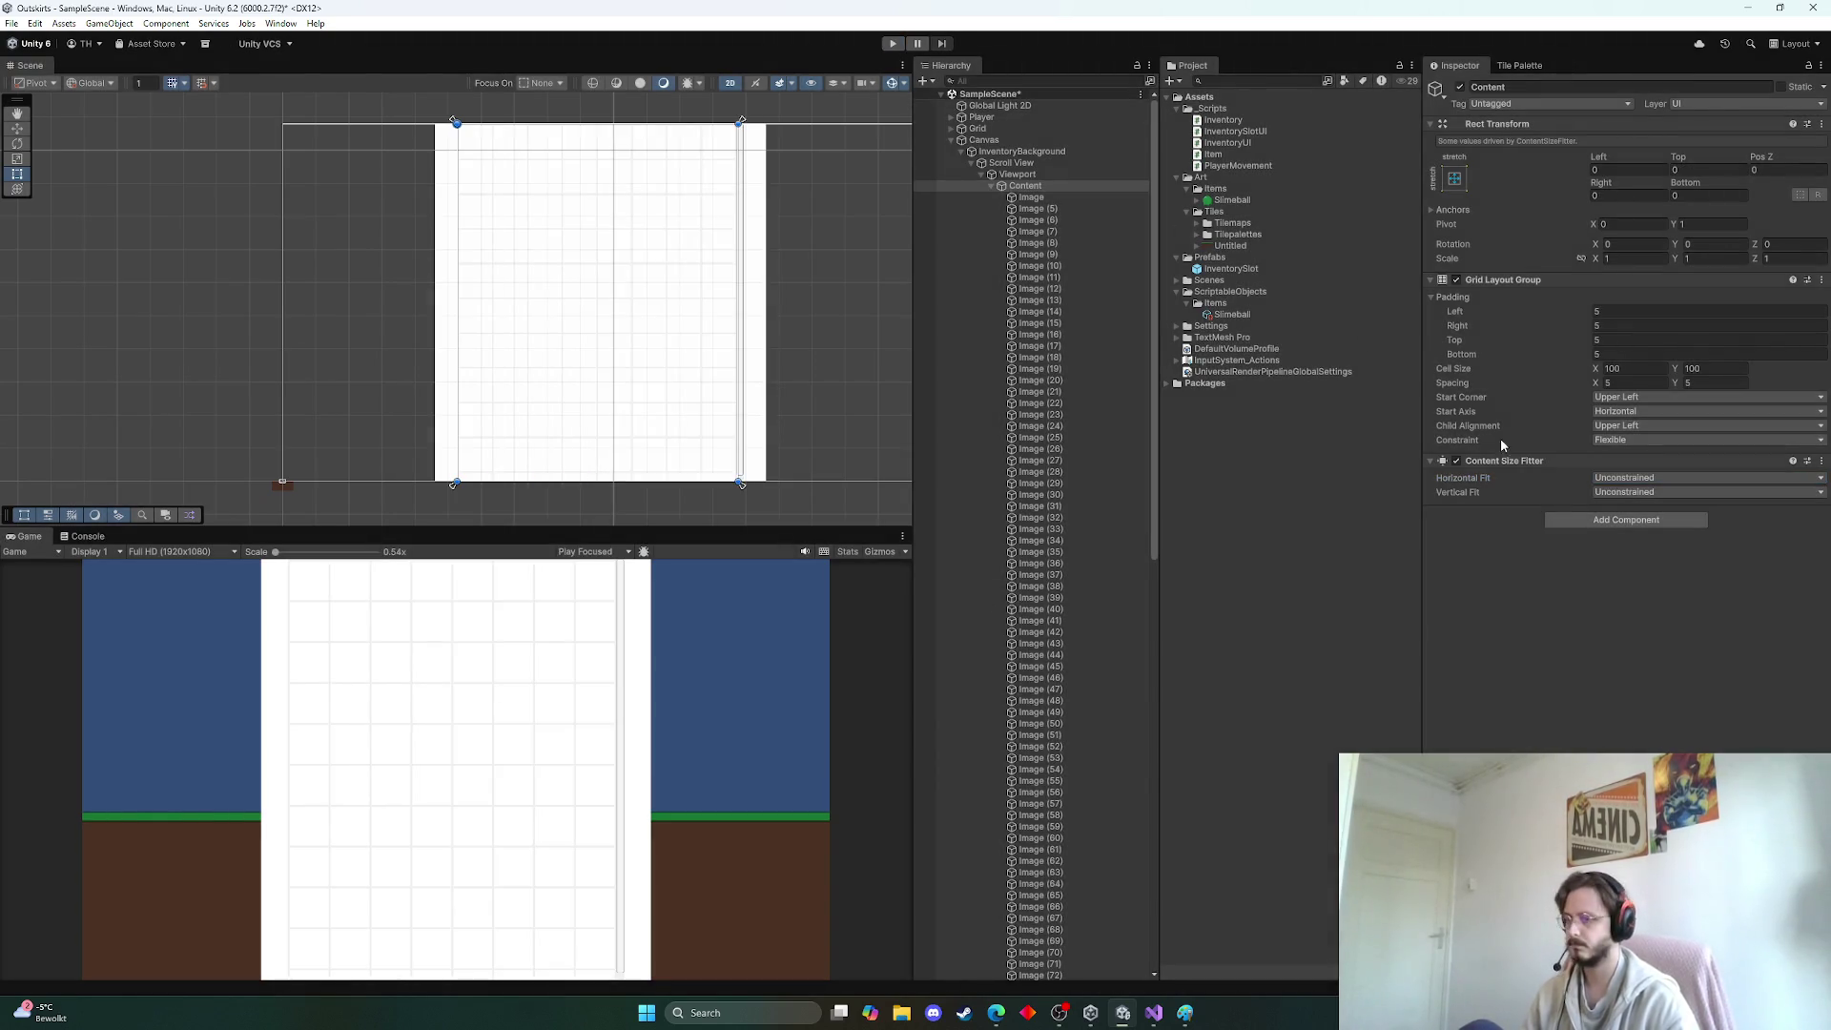
# Remove the Content Size Fitter component from Content
pyautogui.click(1621, 491)
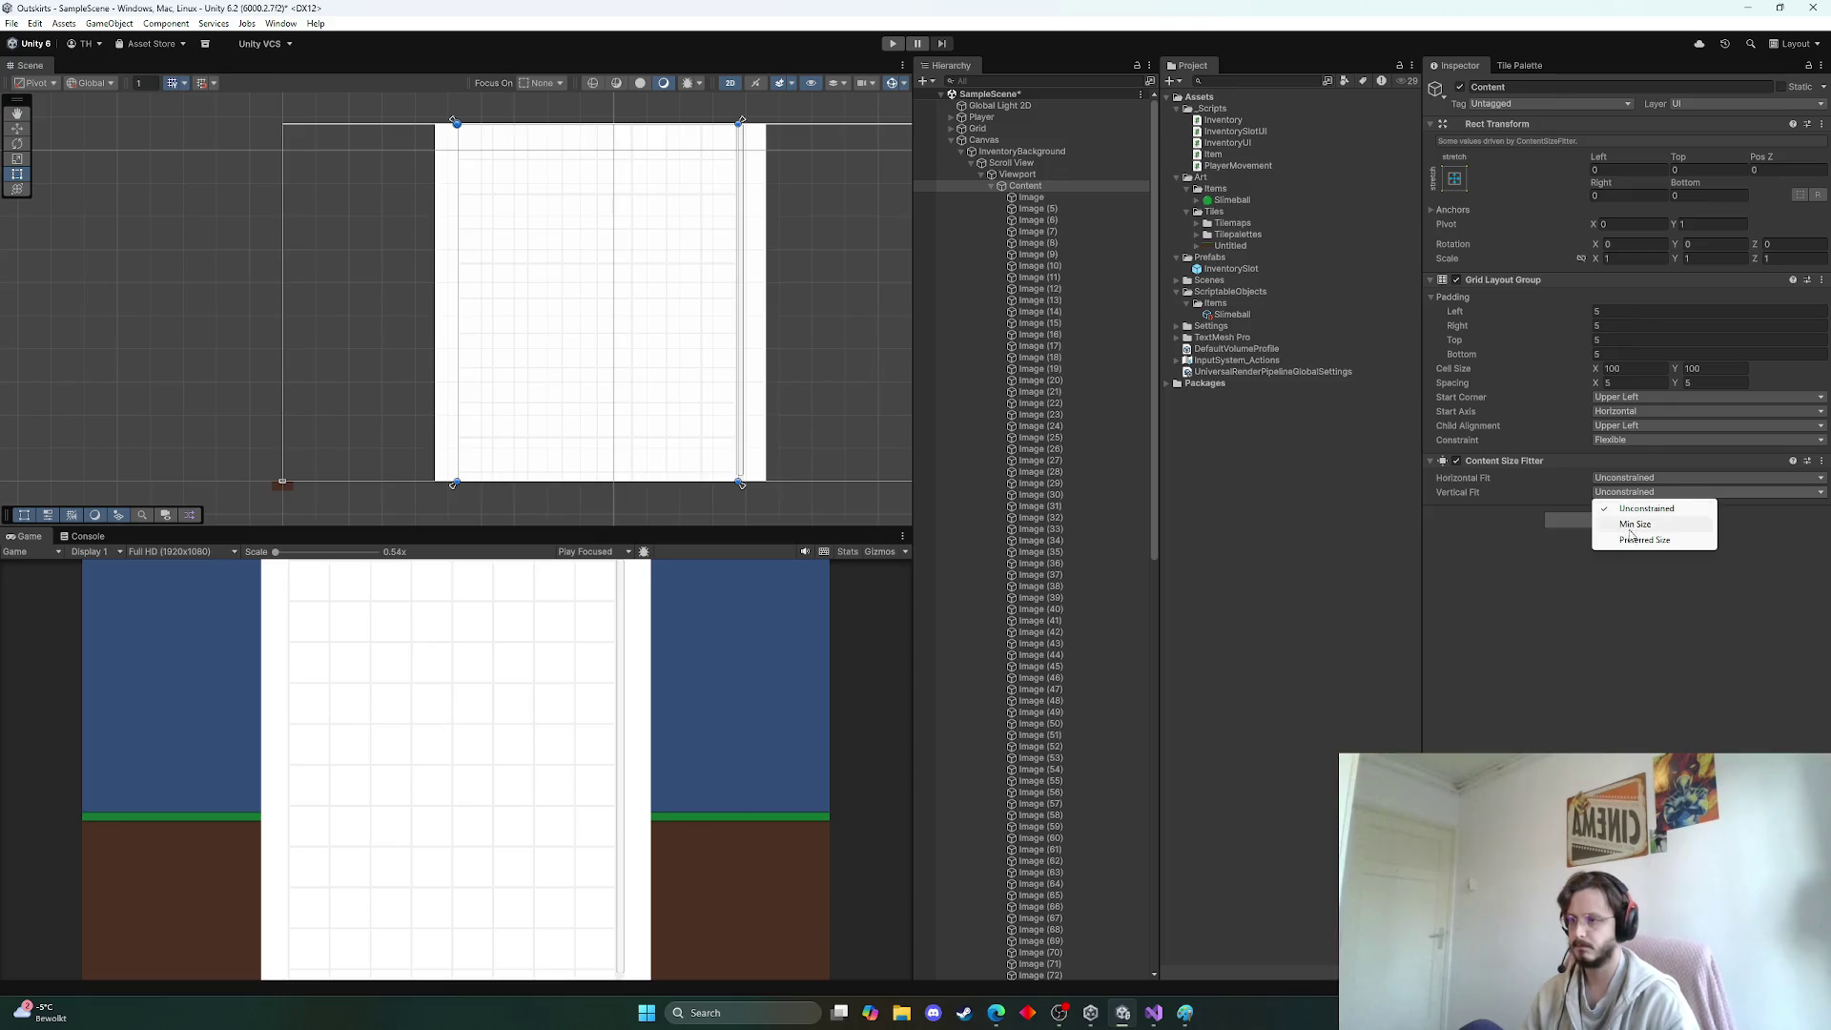
pyautogui.click(1603, 603)
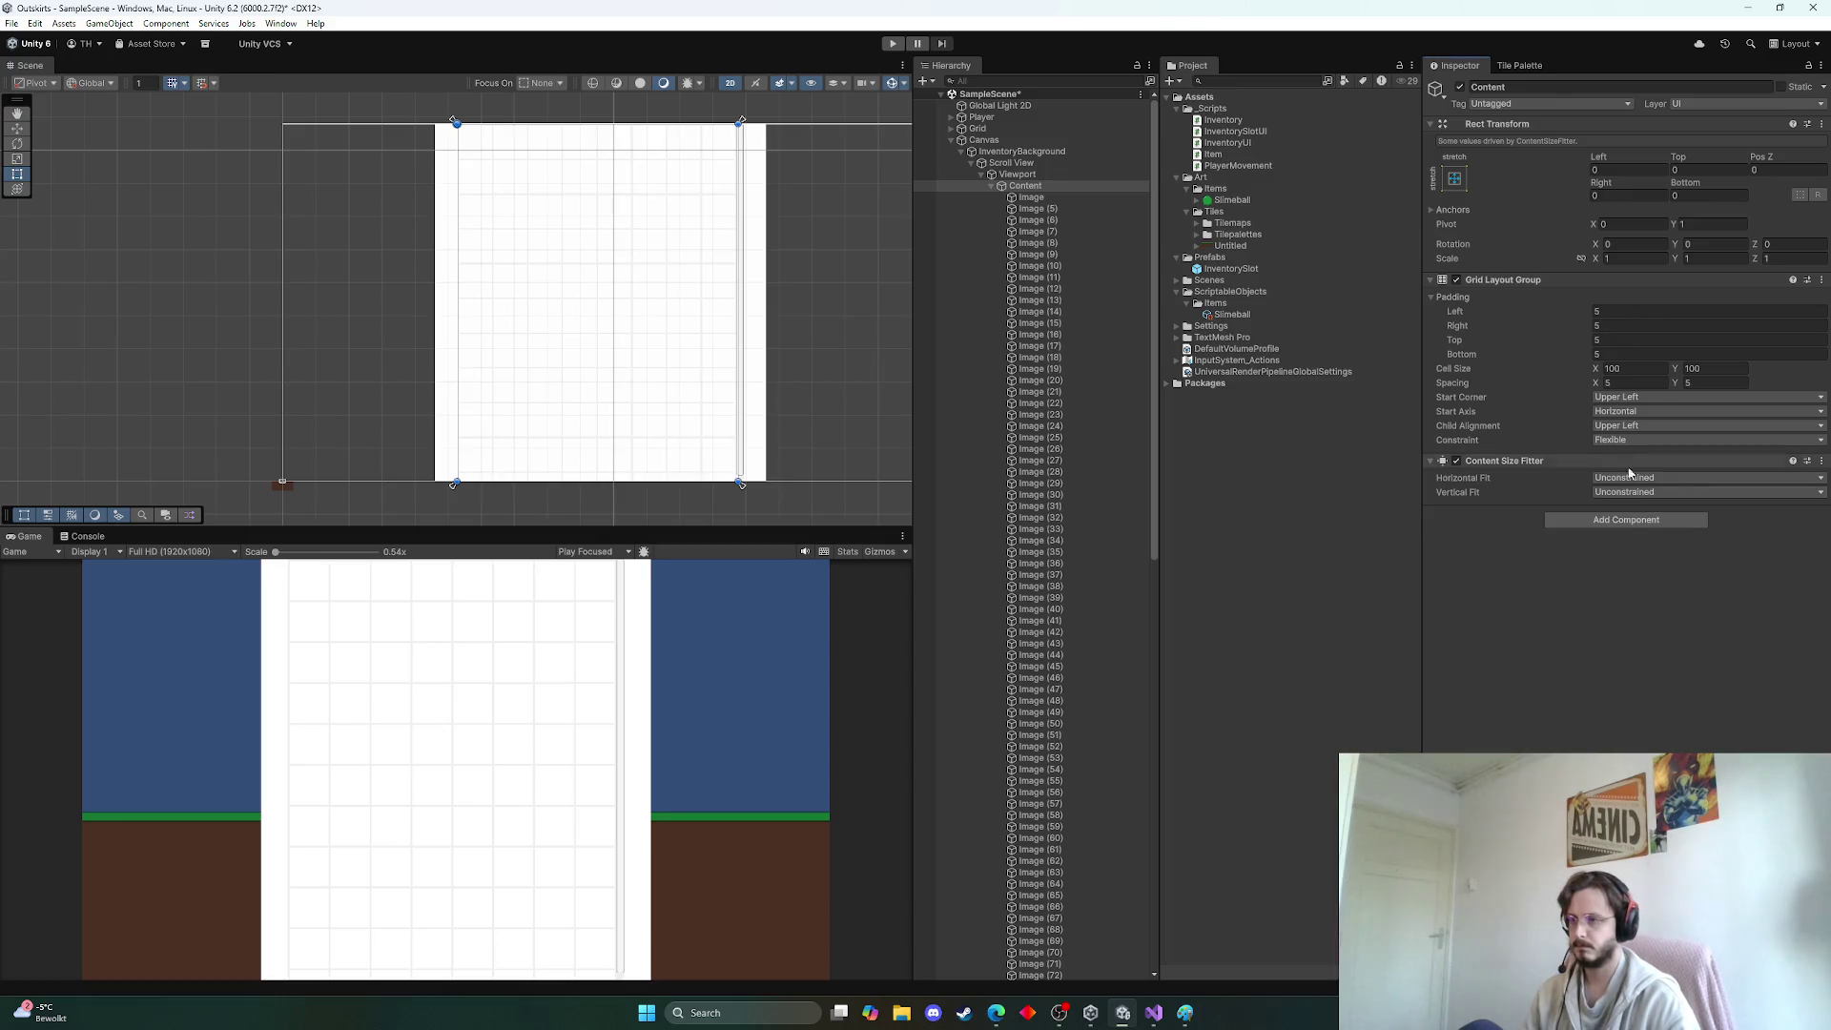
pyautogui.click(1821, 461)
pyautogui.click(1730, 499)
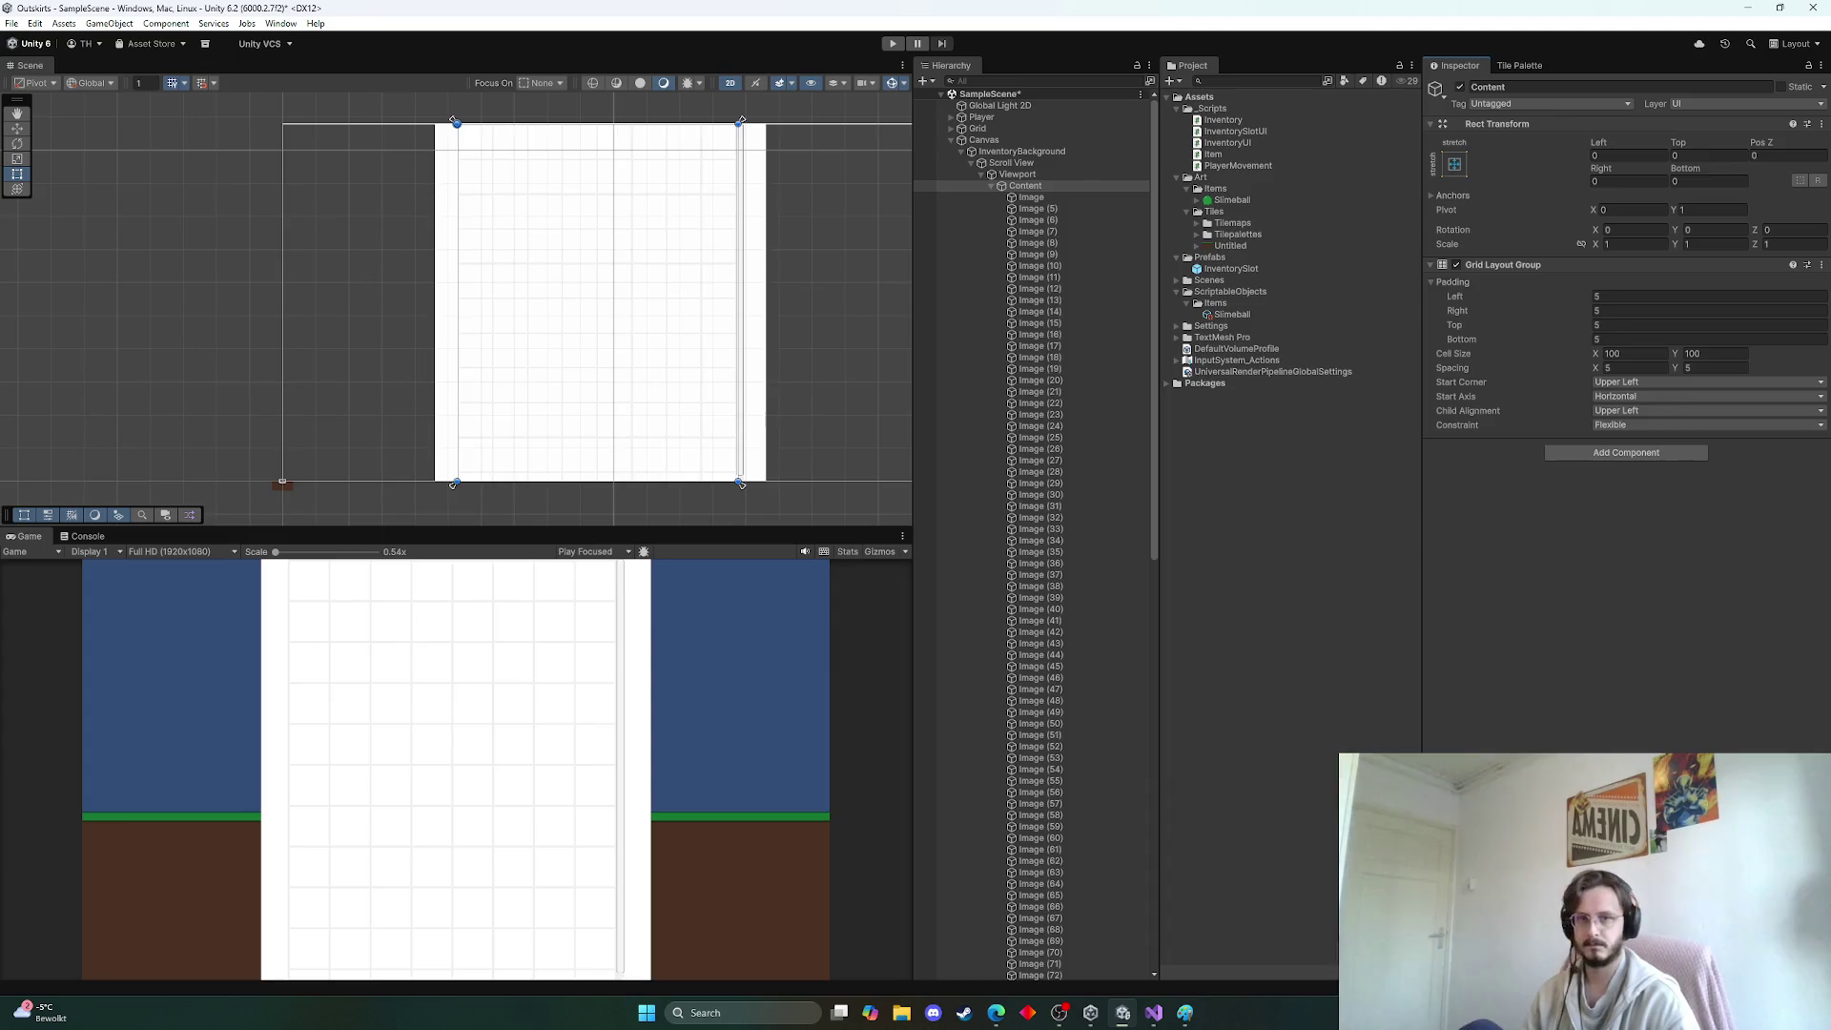
# Select the Scroll View to show its Scroll Rect settings in the Inspector
pyautogui.hotkey('alt', 'Tab')
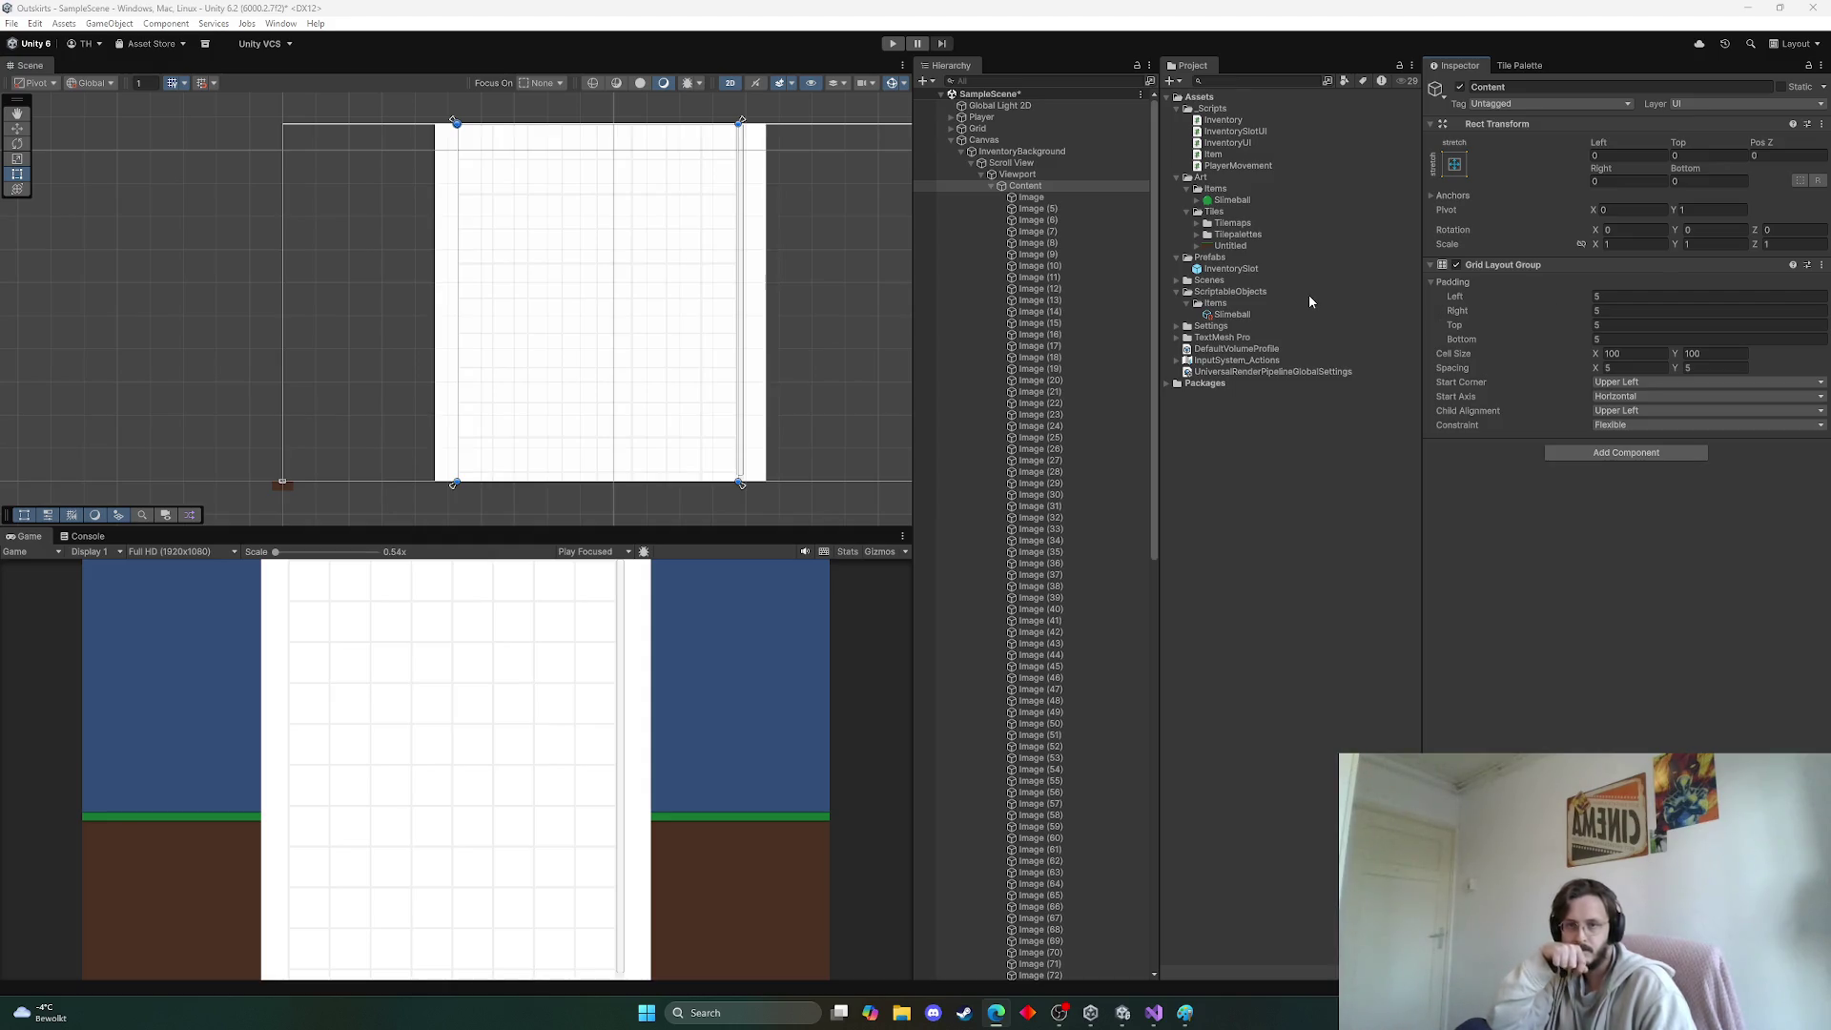
pyautogui.click(1036, 164)
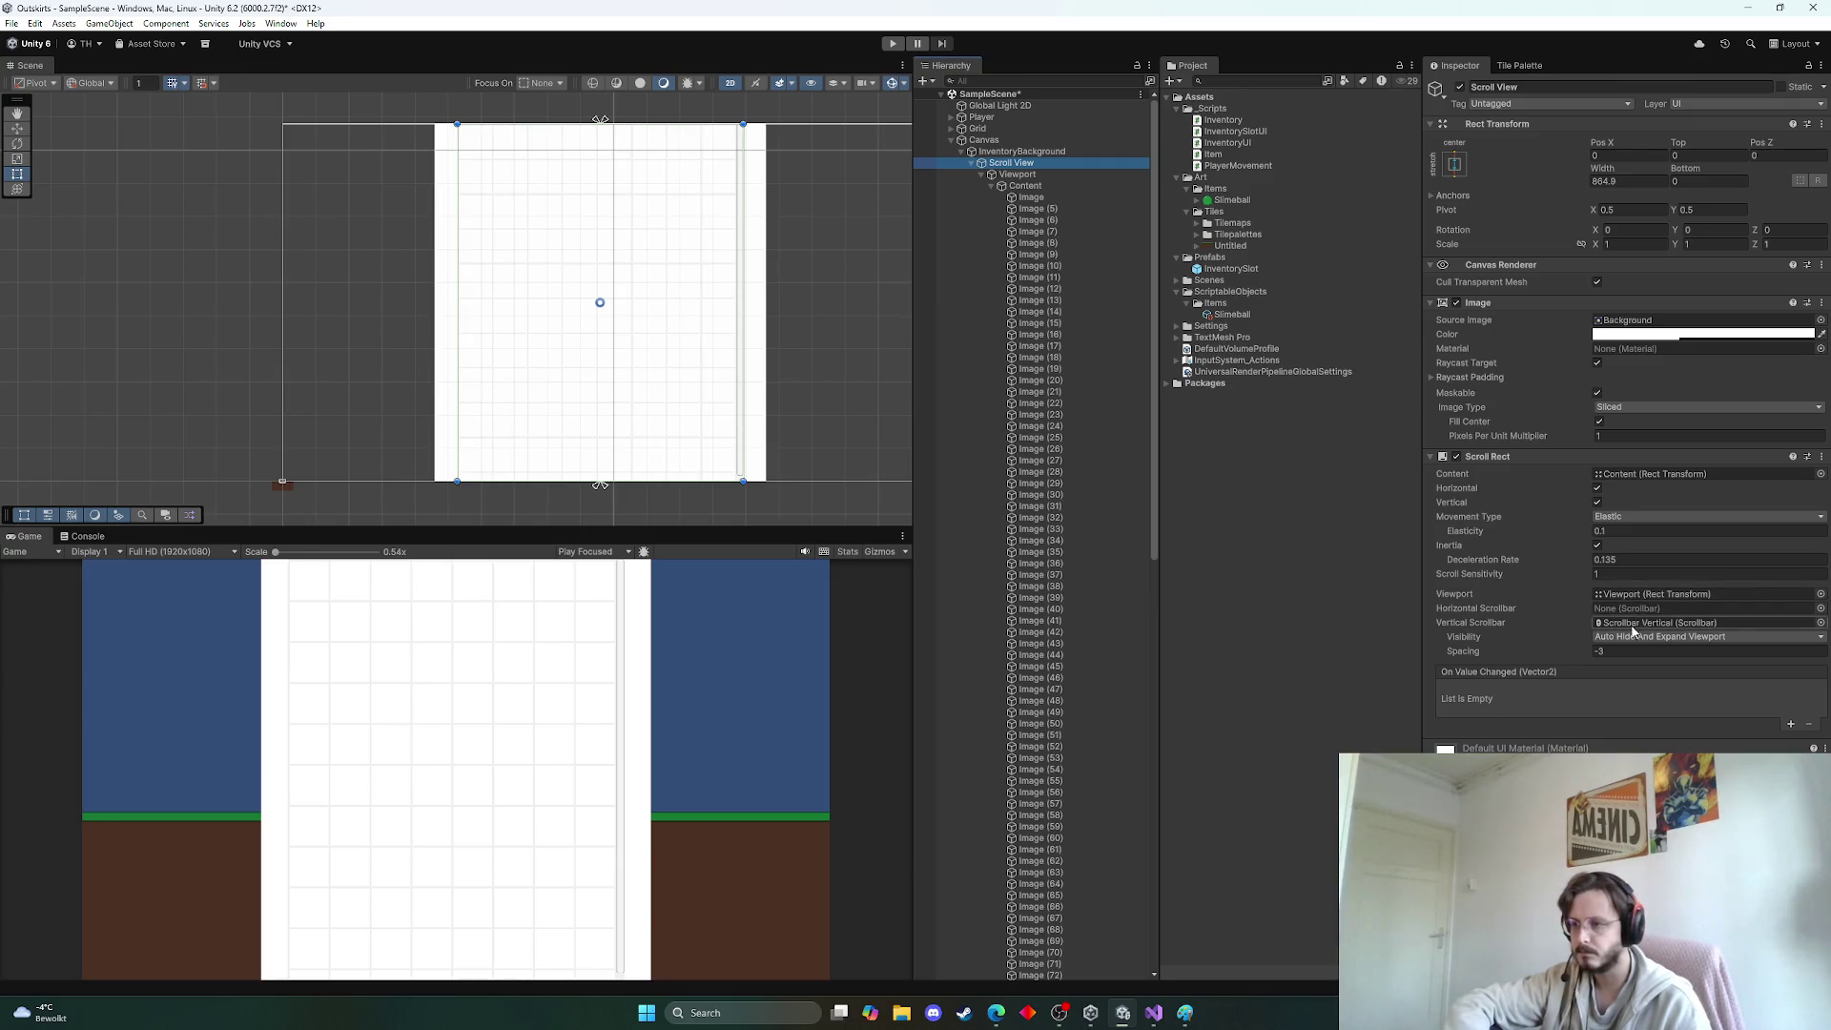
# Review the Scroll Rect's Movement Type and scrollbar visibility options, keeping the defaults
pyautogui.click(1616, 517)
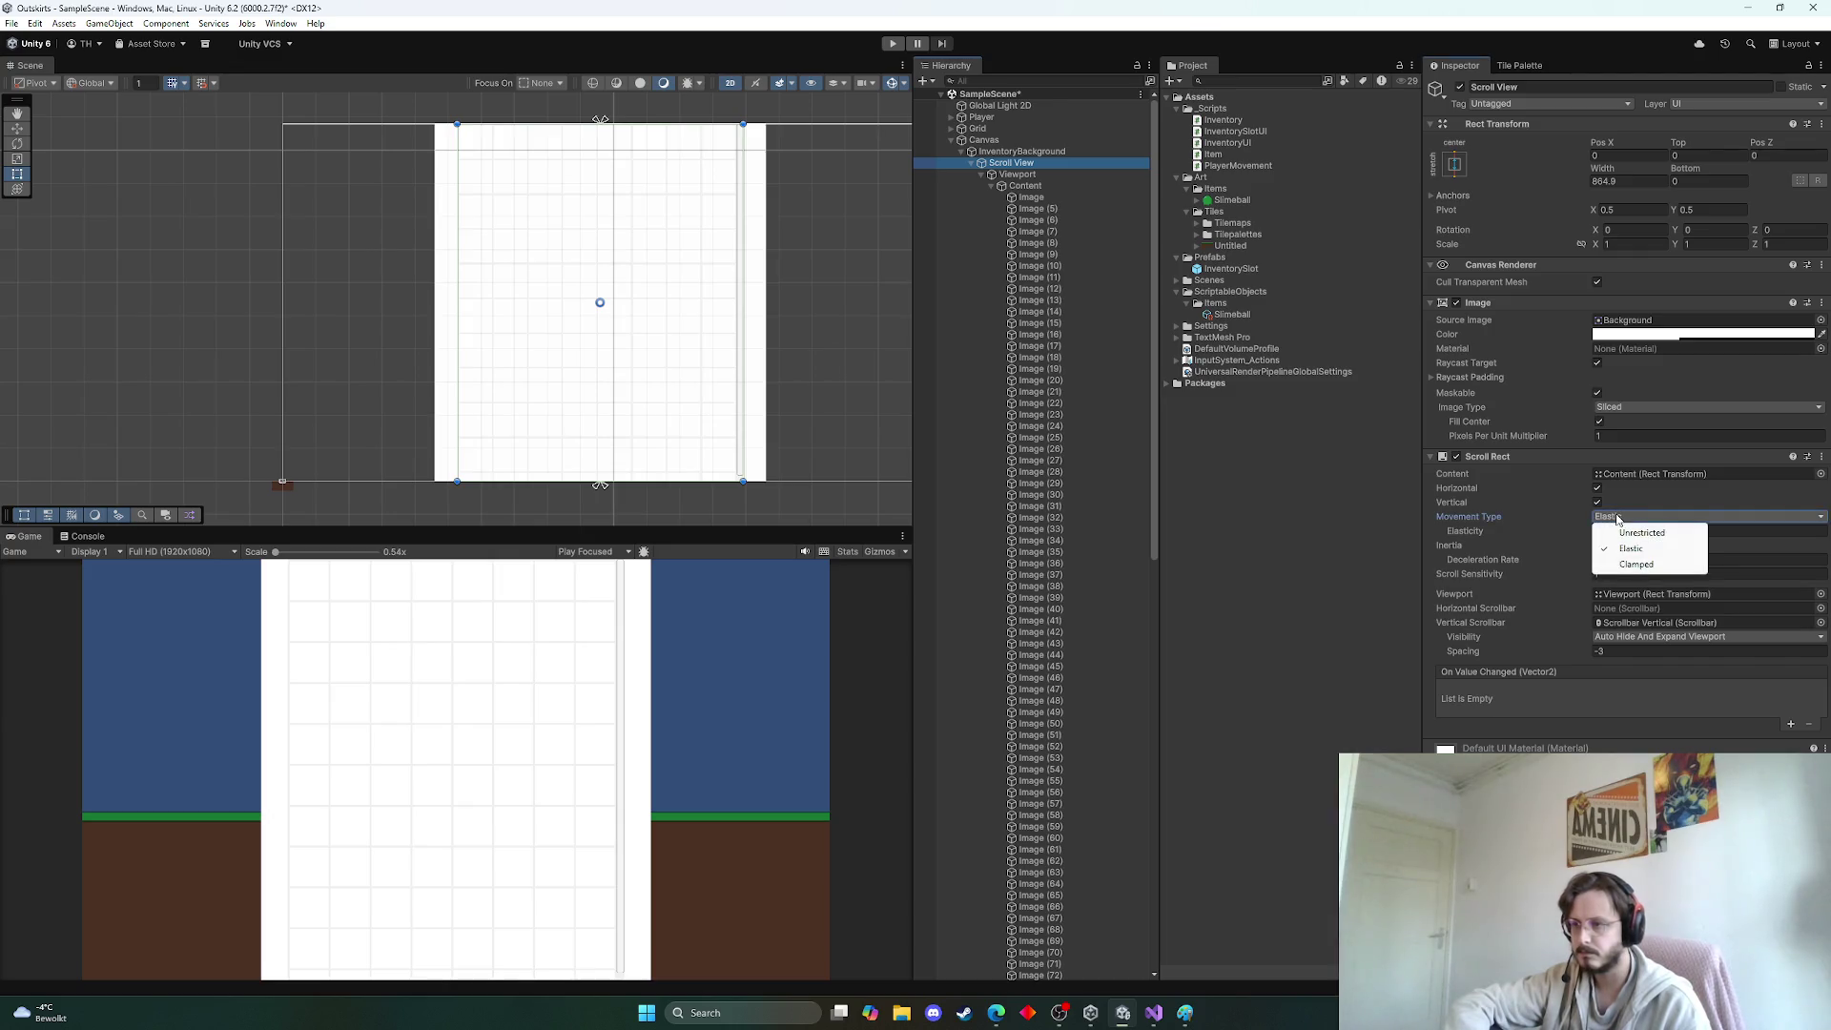
pyautogui.click(1626, 575)
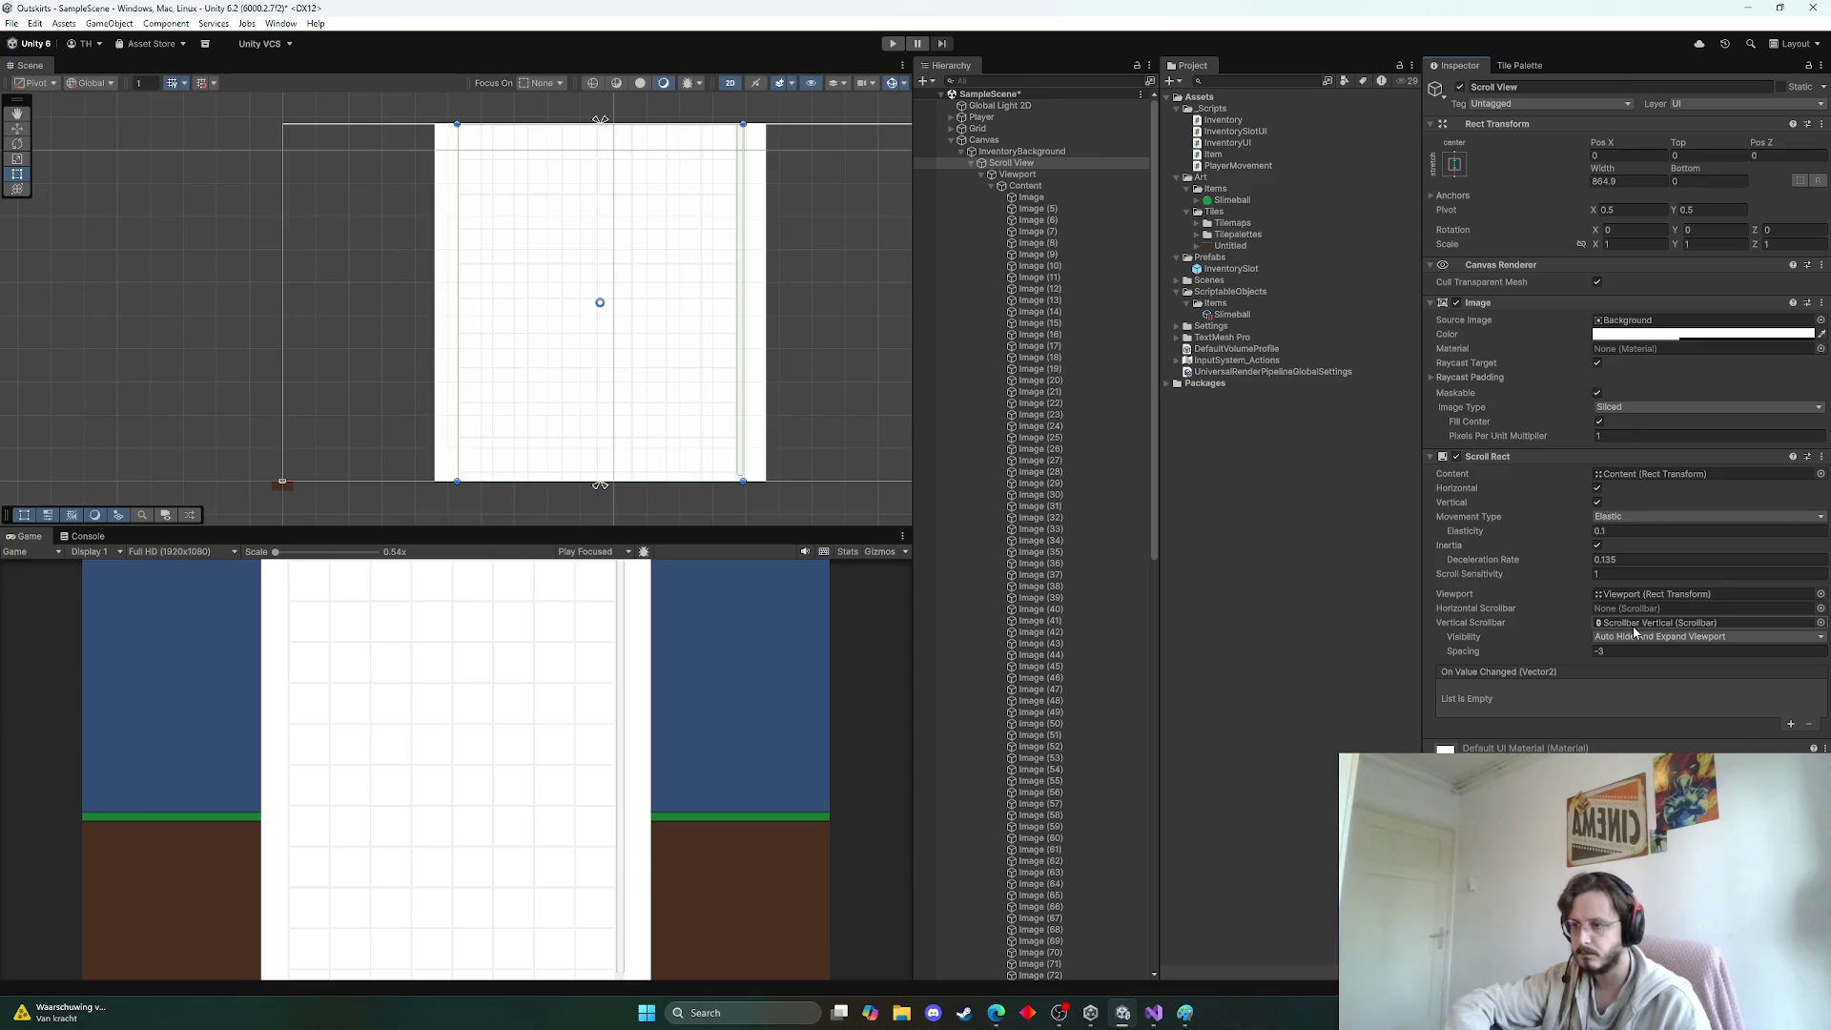
pyautogui.click(1630, 638)
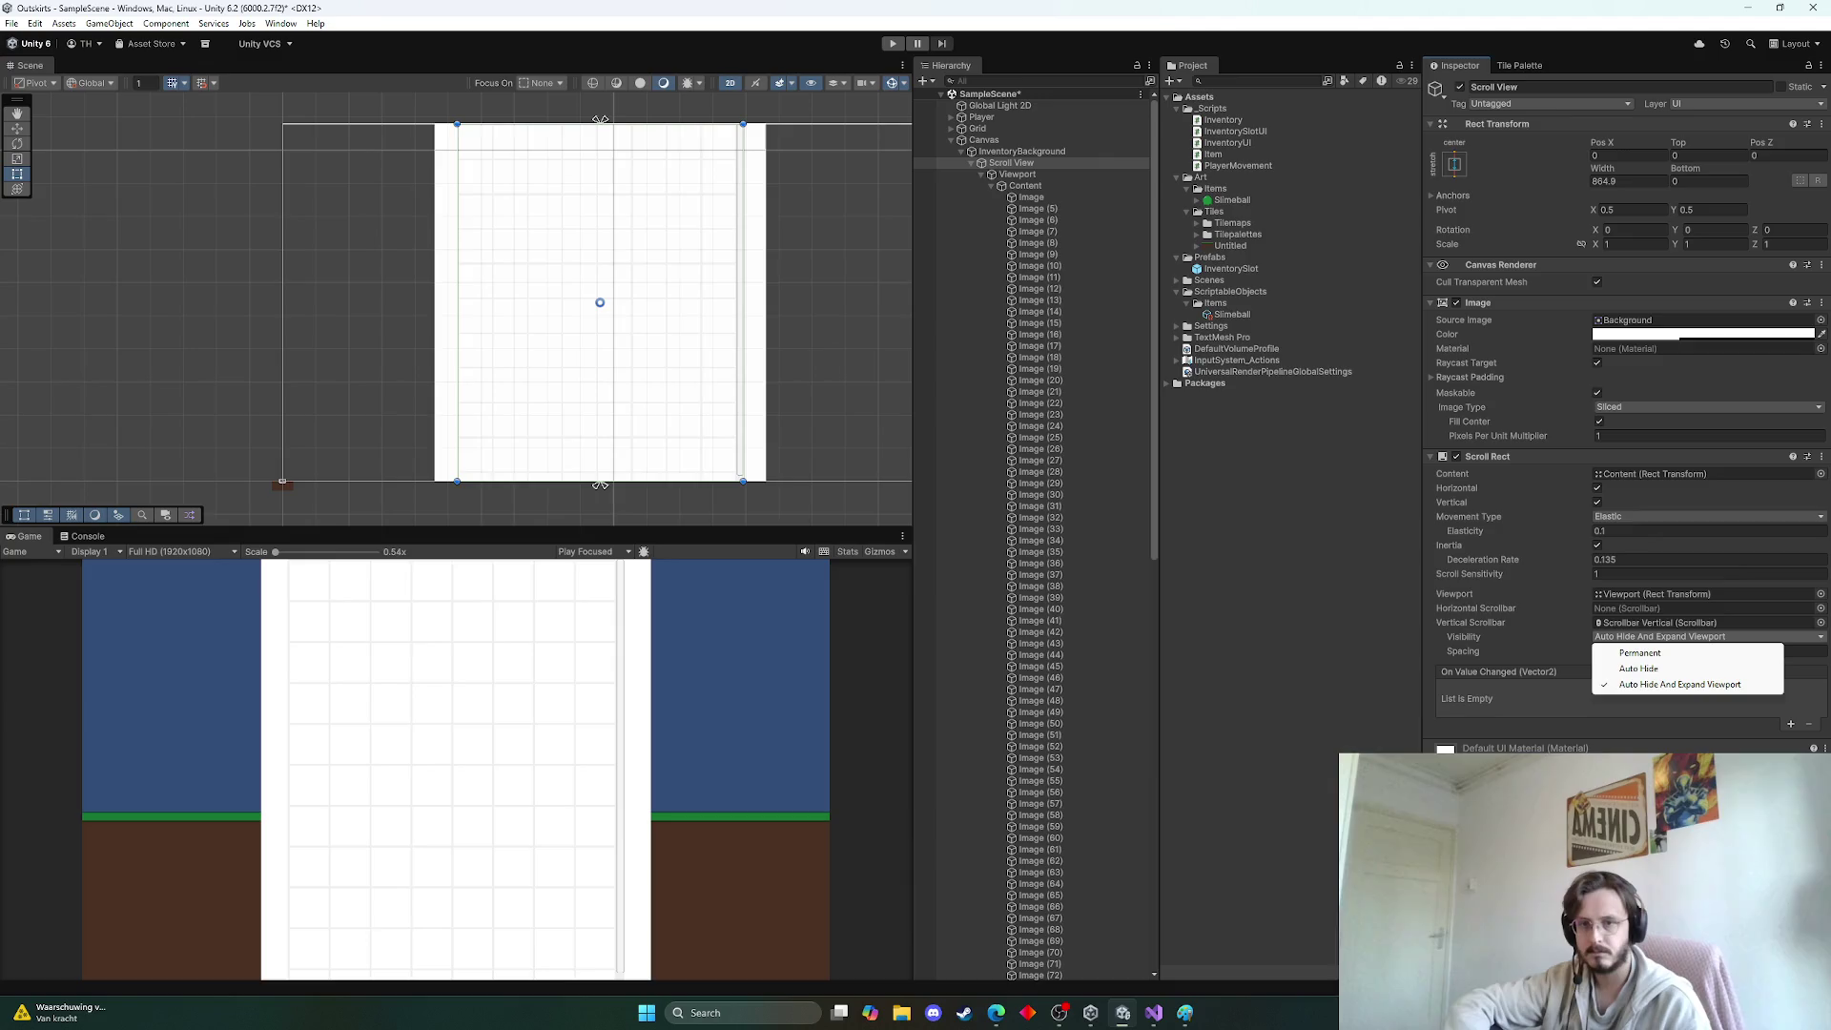
pyautogui.click(1612, 684)
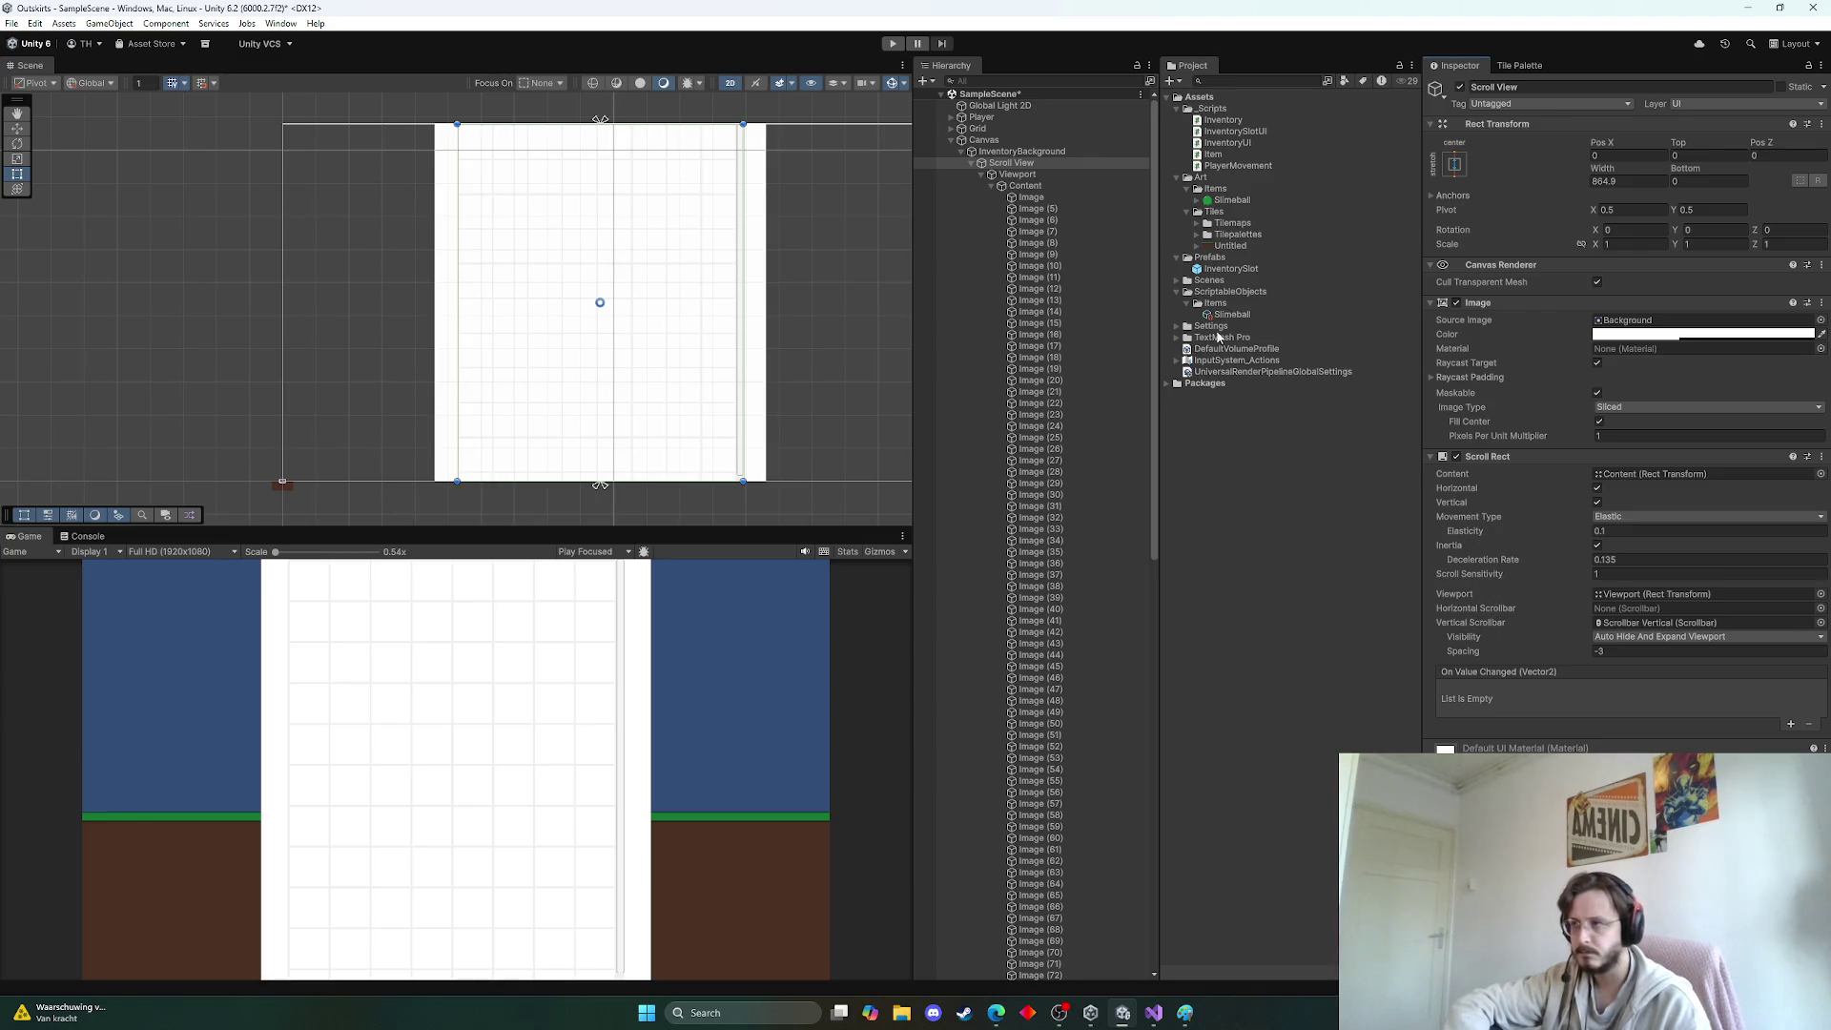
pyautogui.click(1014, 174)
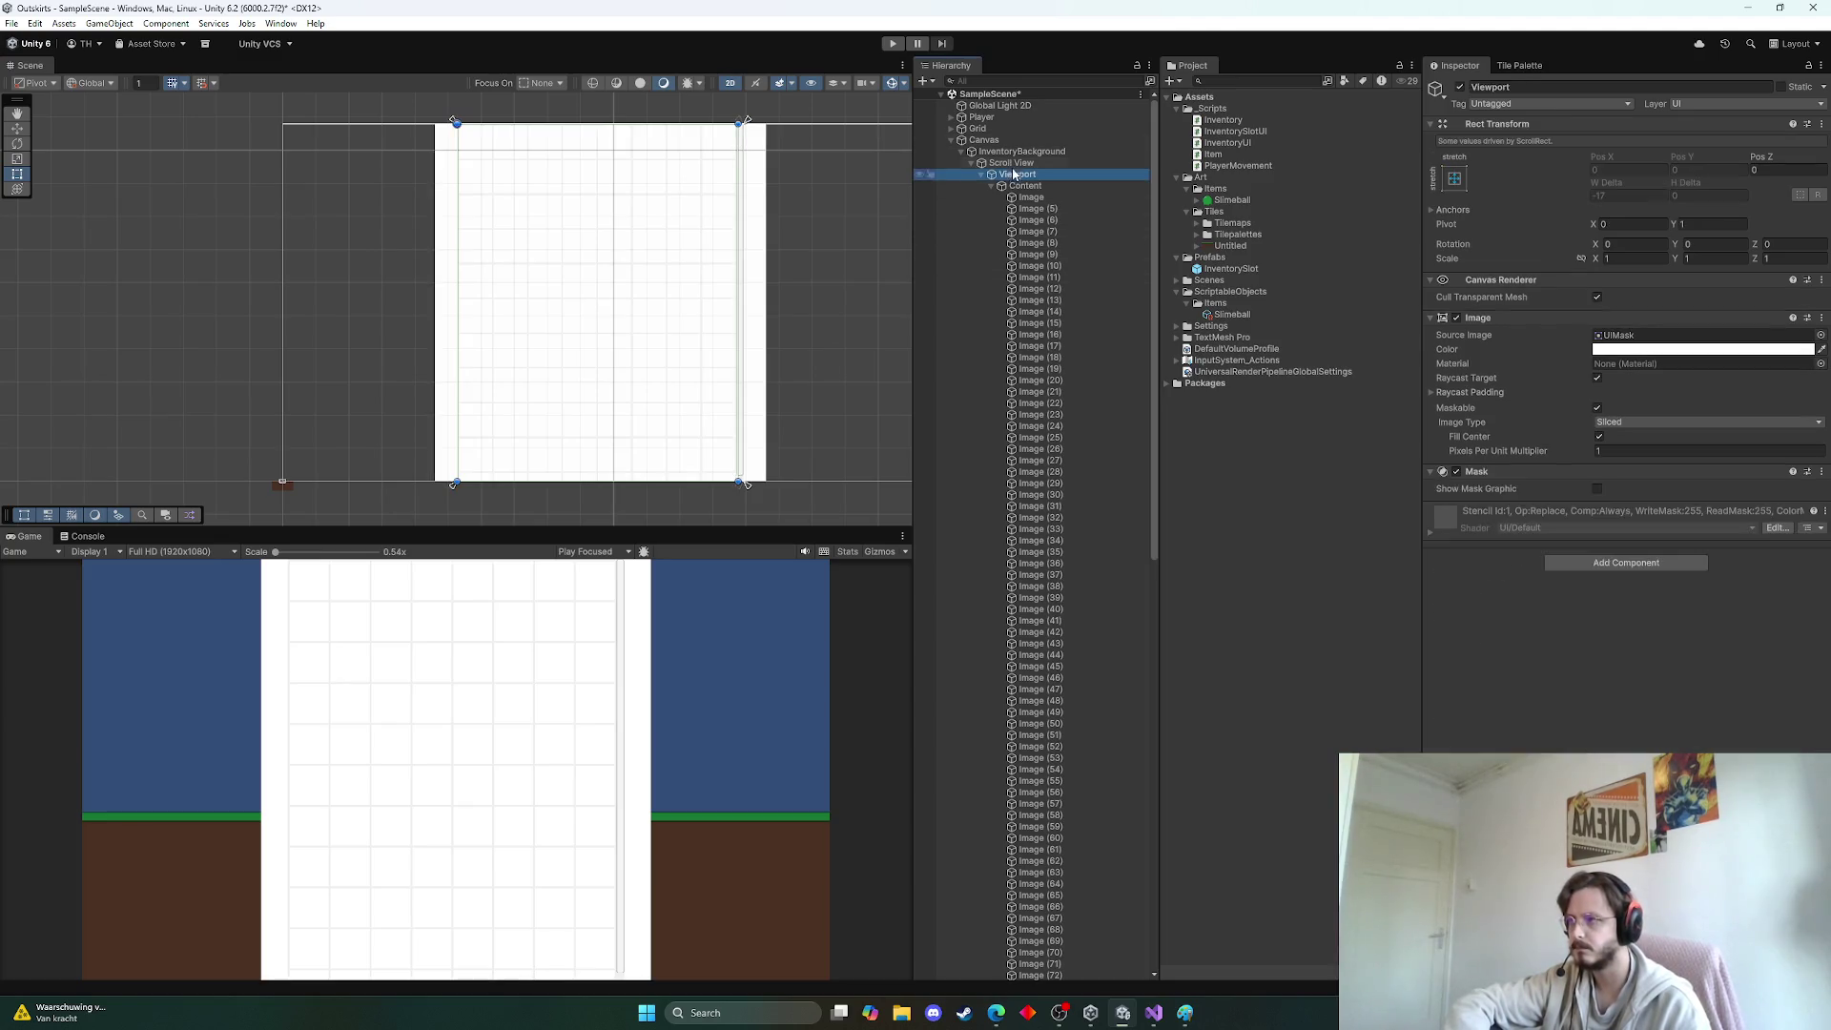
pyautogui.click(1015, 164)
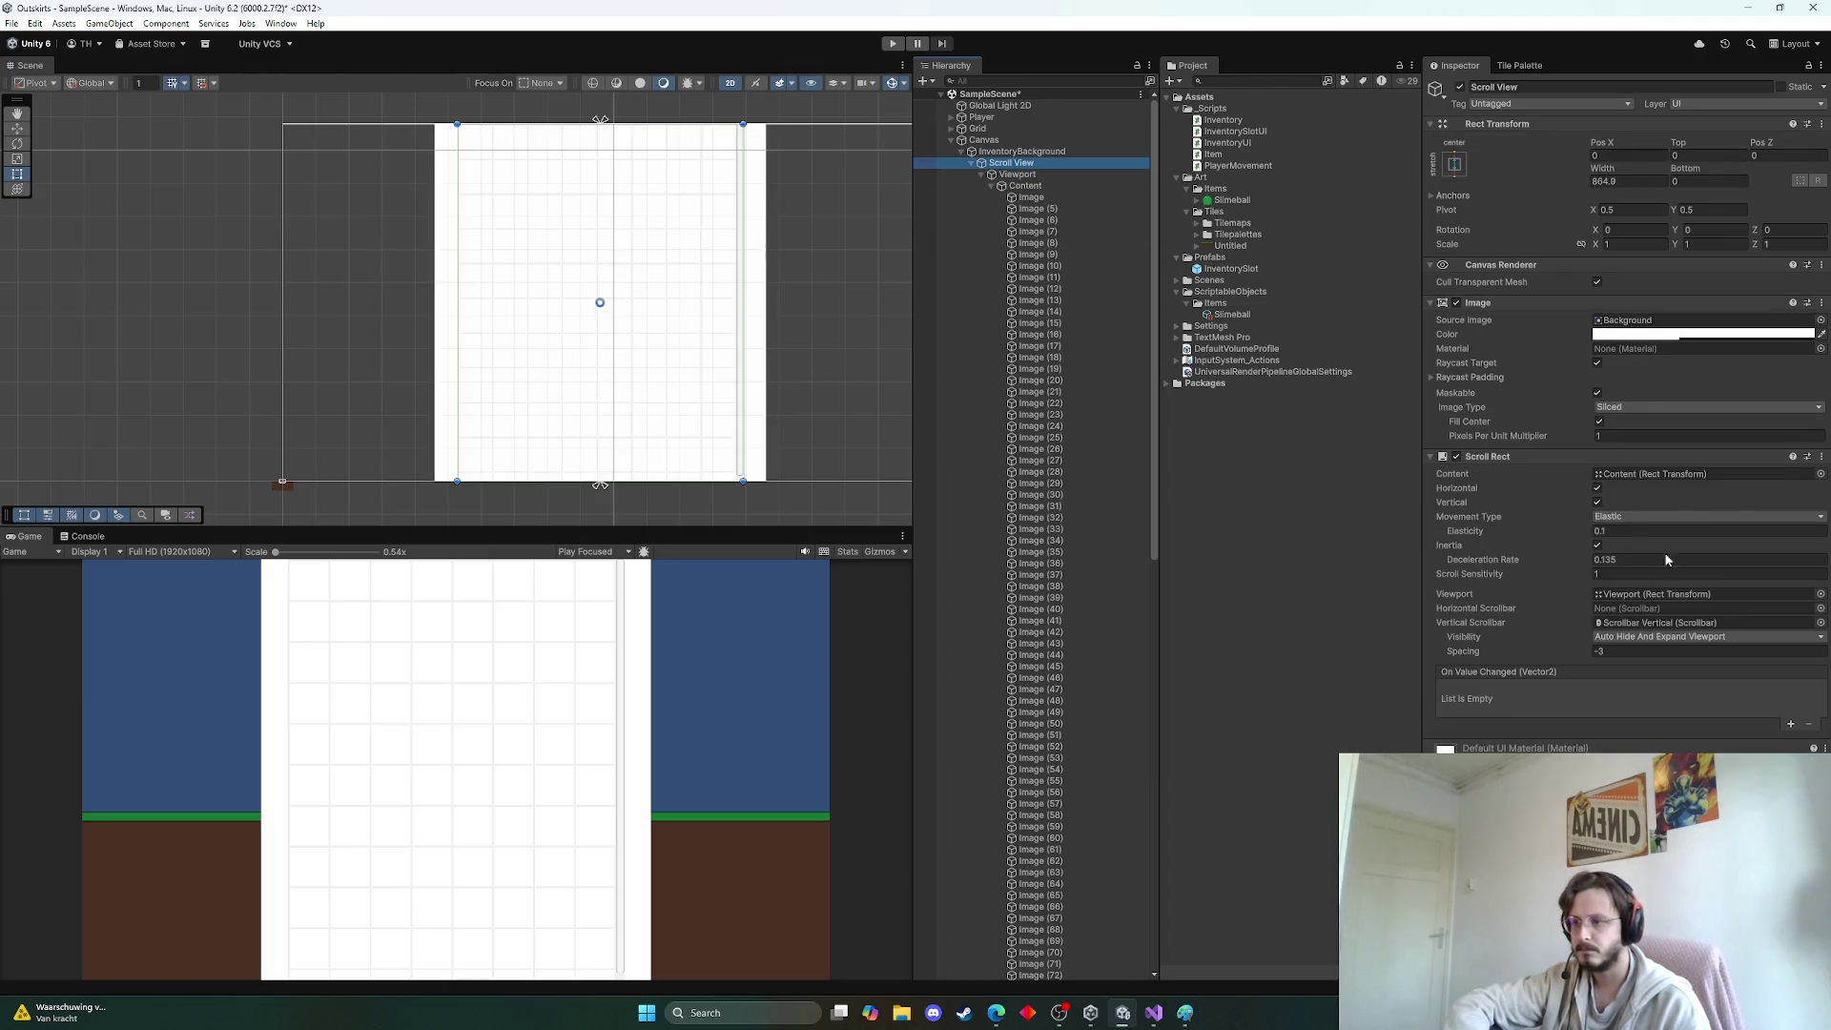
# Untick Horizontal scrolling and set Movement Type to Clamped
pyautogui.click(1599, 488)
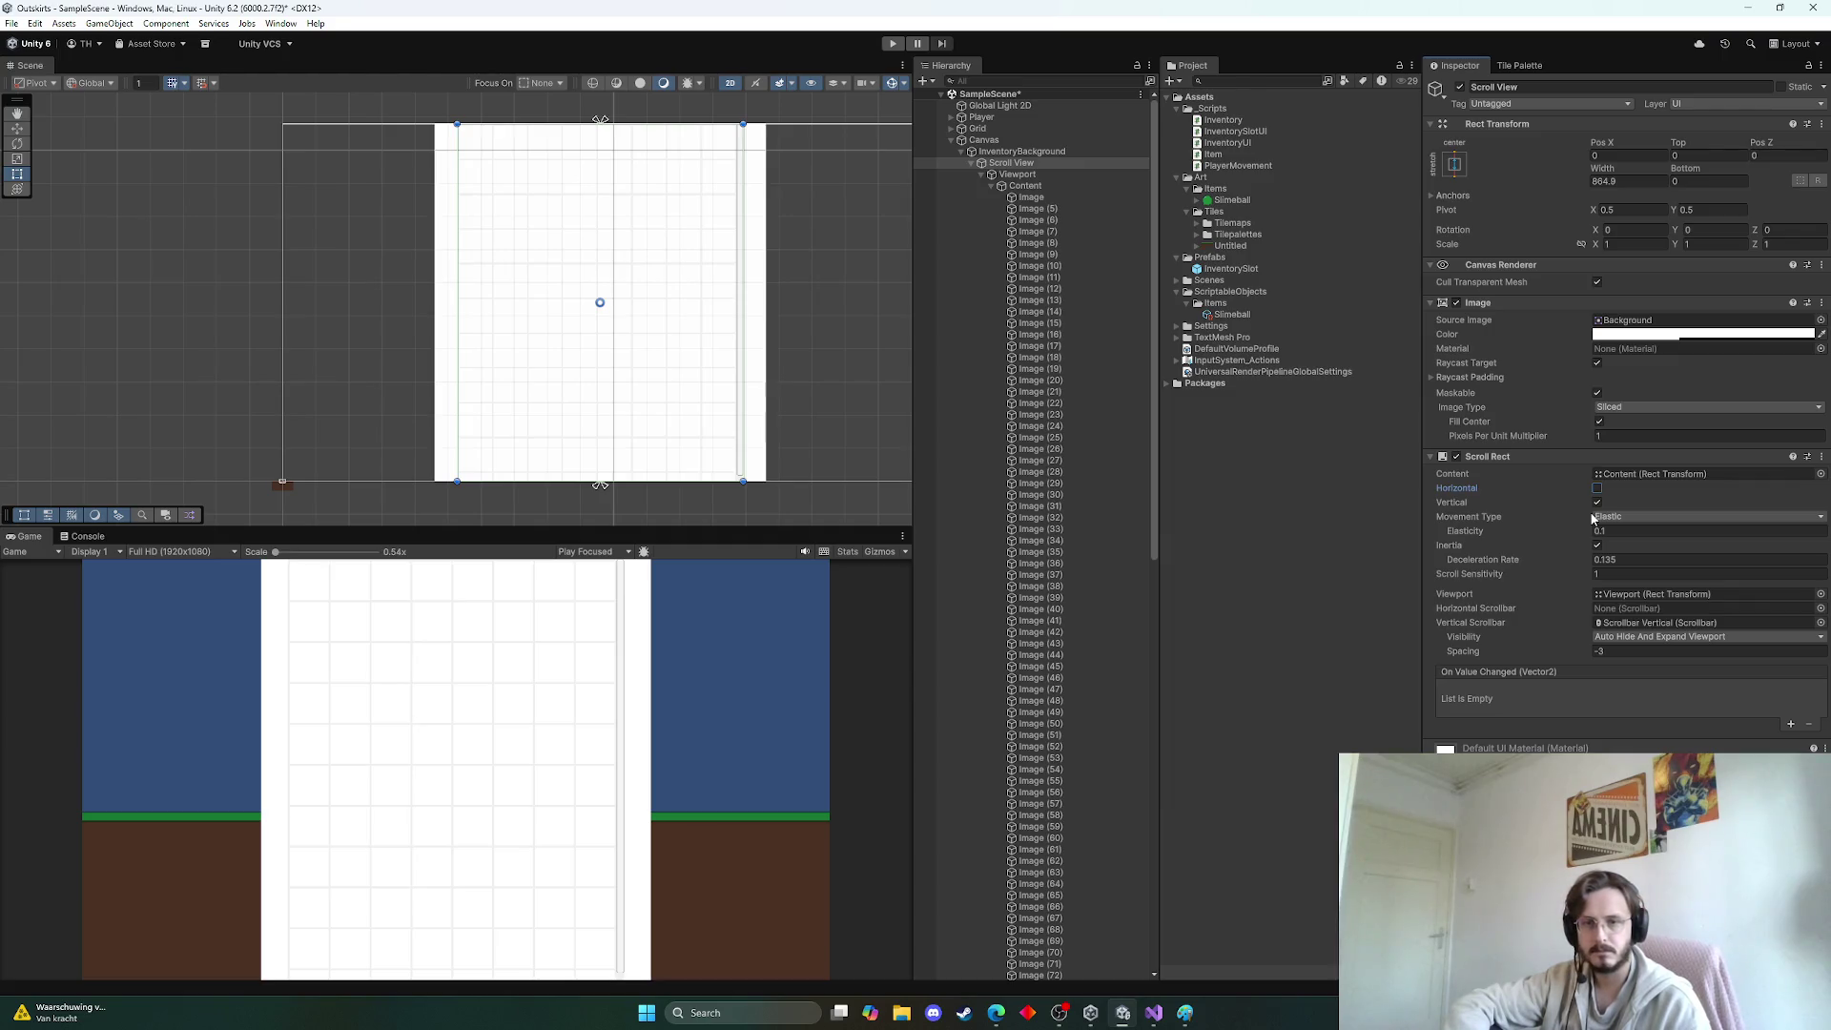
pyautogui.click(1662, 517)
pyautogui.click(1636, 565)
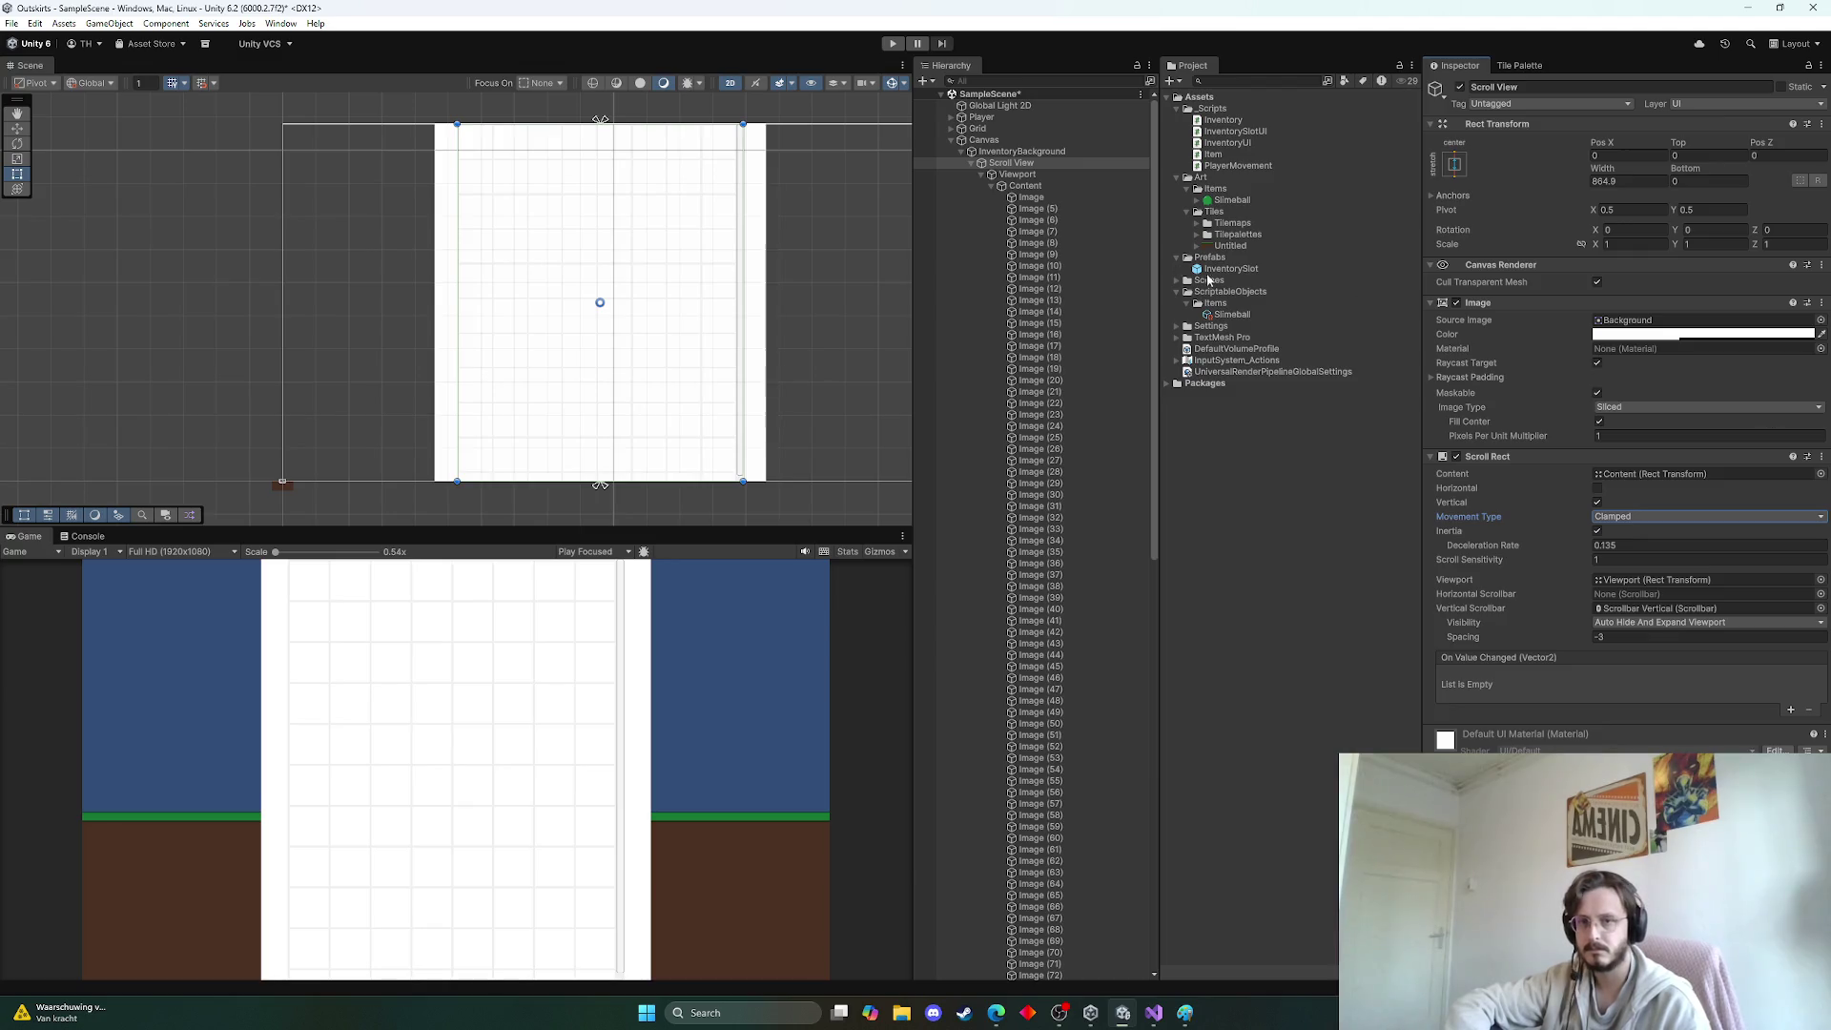
pyautogui.click(1017, 174)
pyautogui.click(1025, 187)
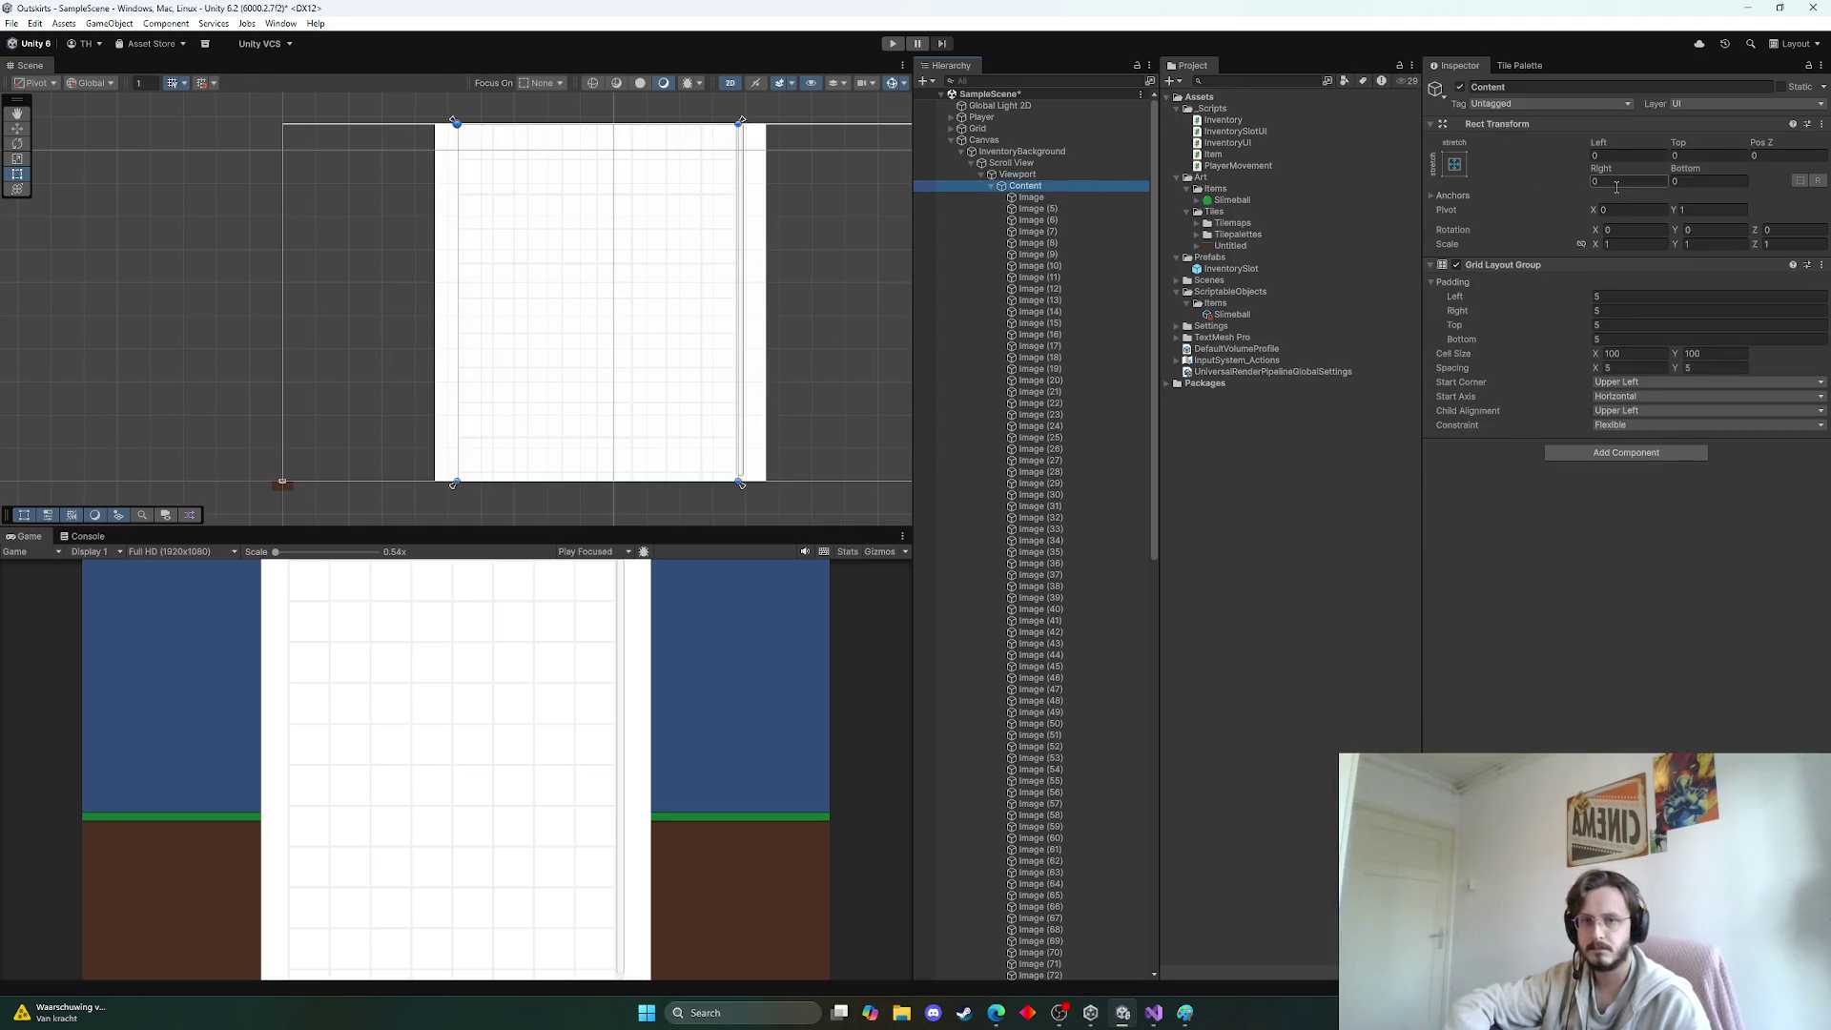
pyautogui.click(1456, 165)
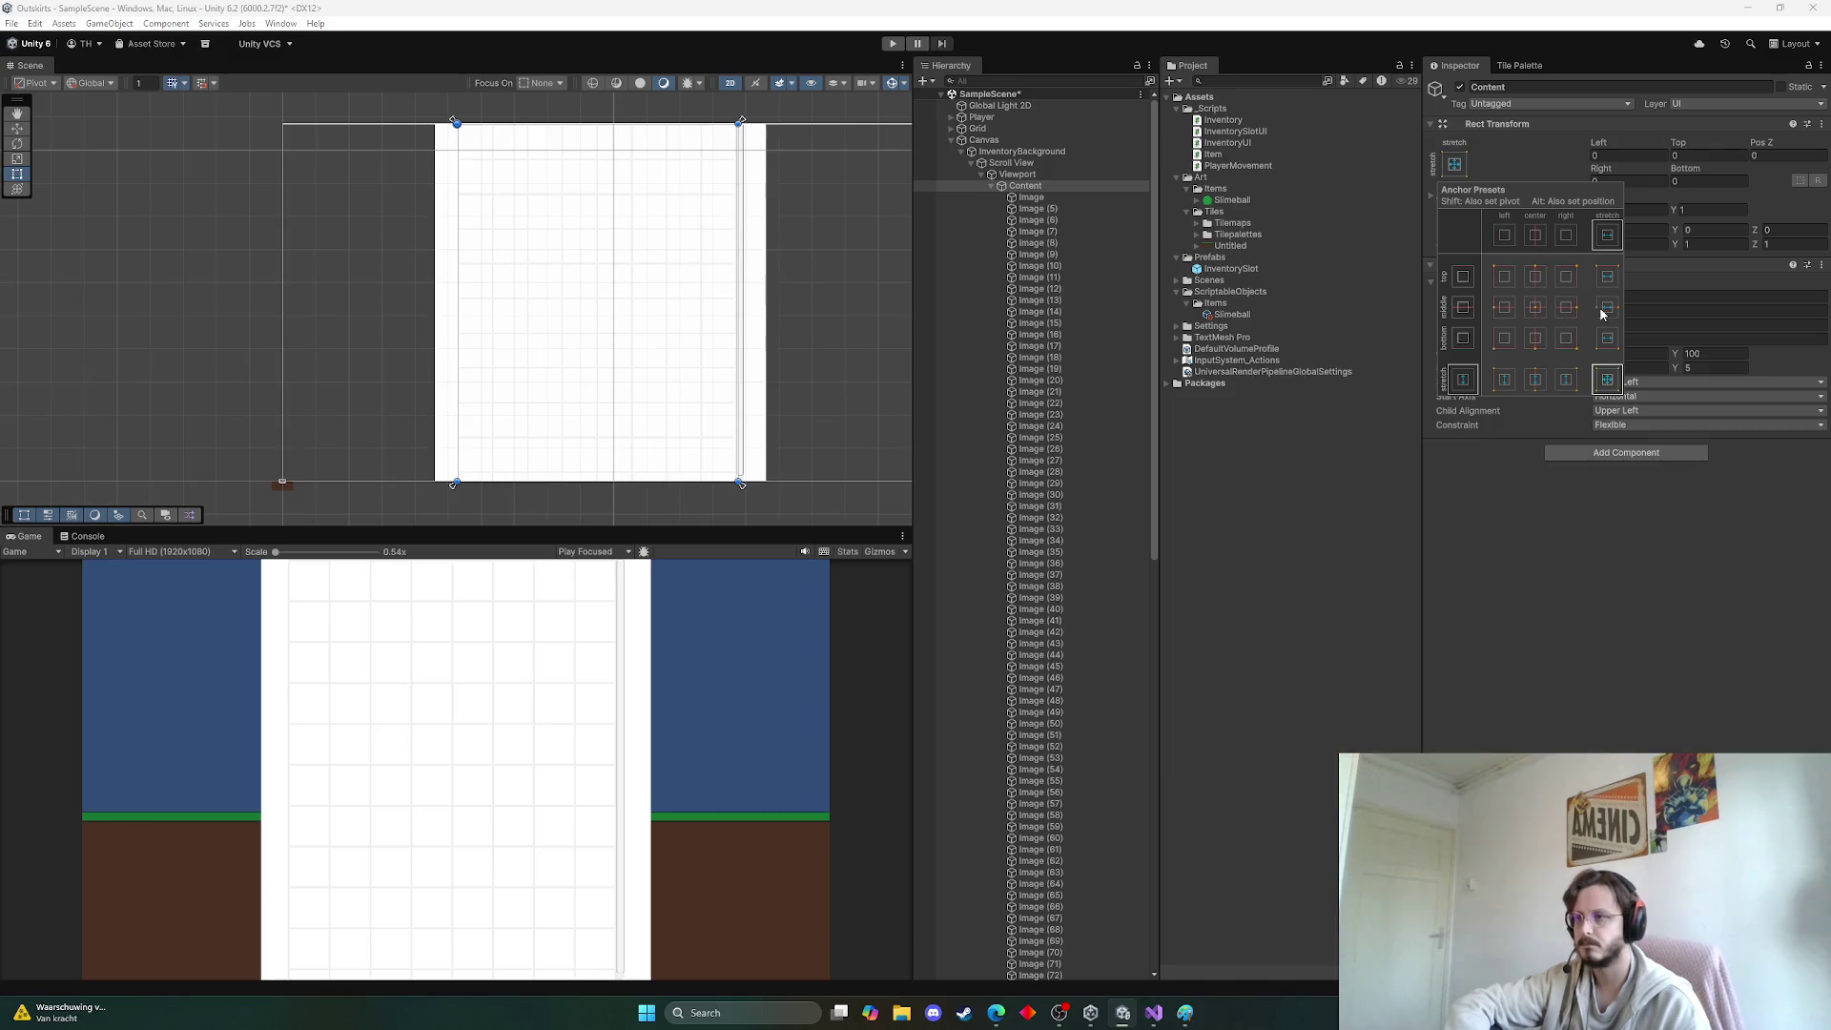
pyautogui.click(1812, 124)
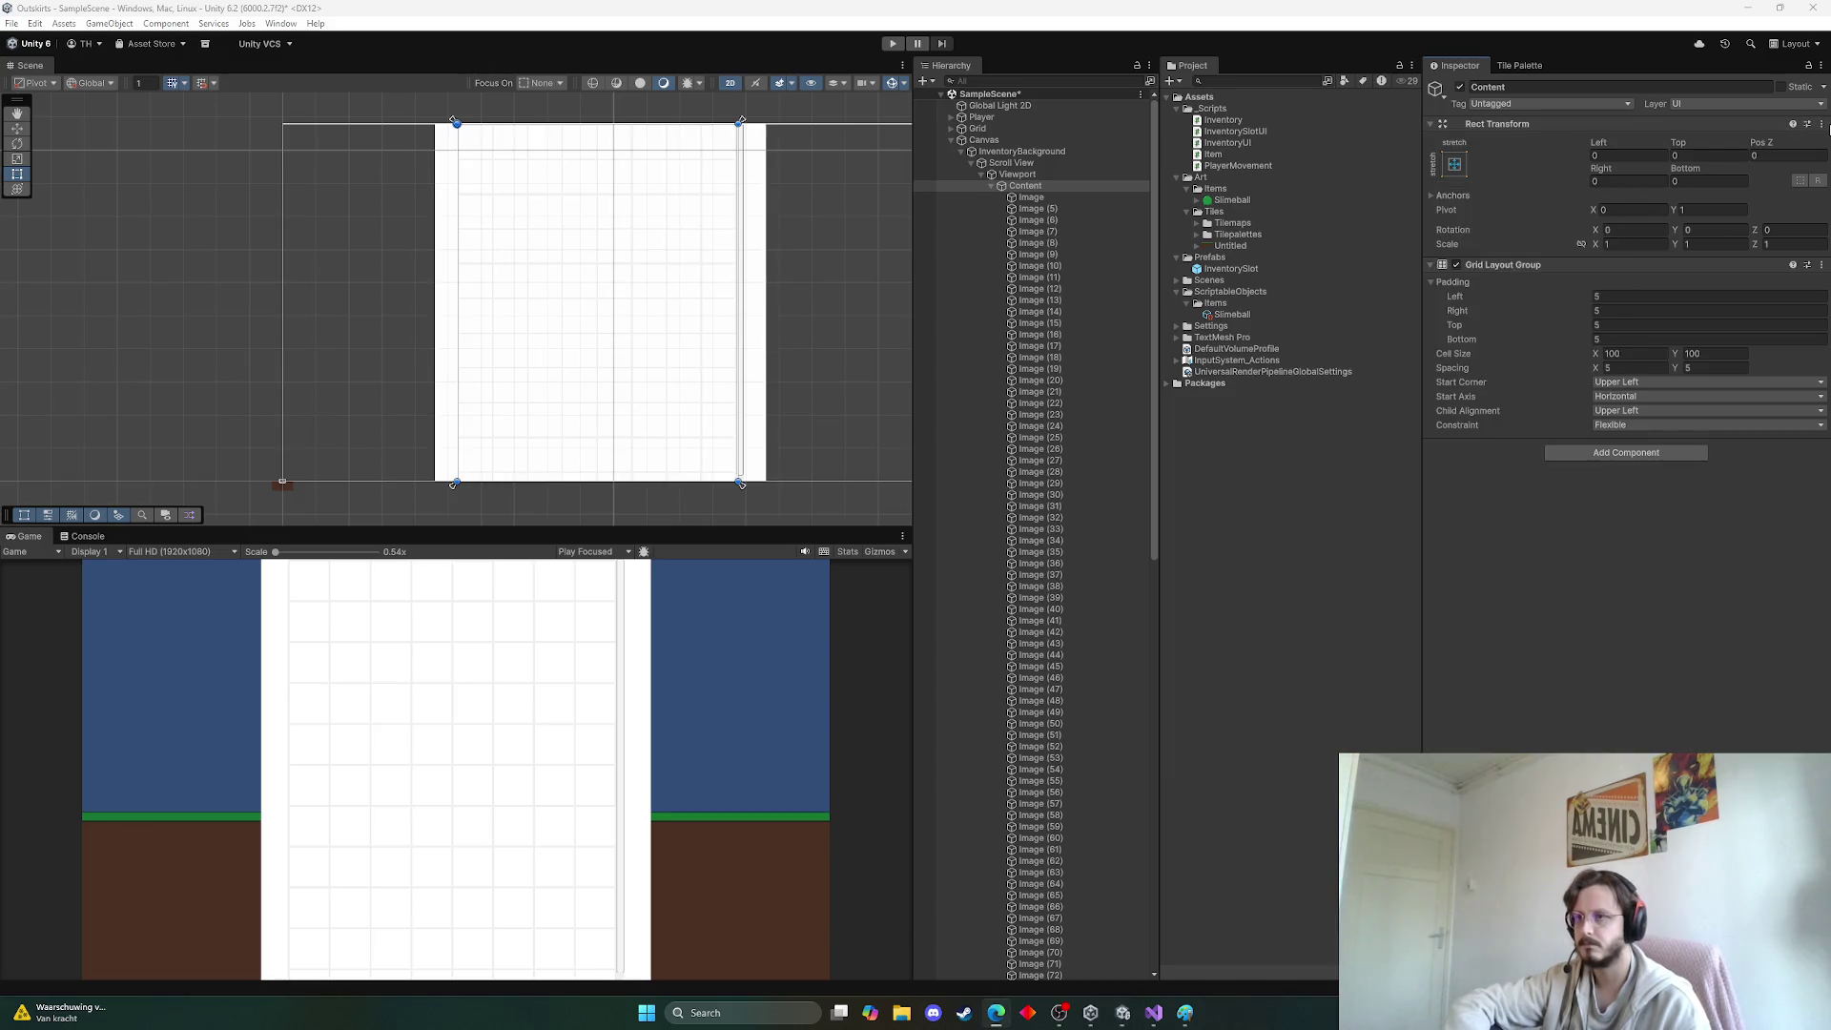
pyautogui.click(1811, 124)
pyautogui.click(1821, 124)
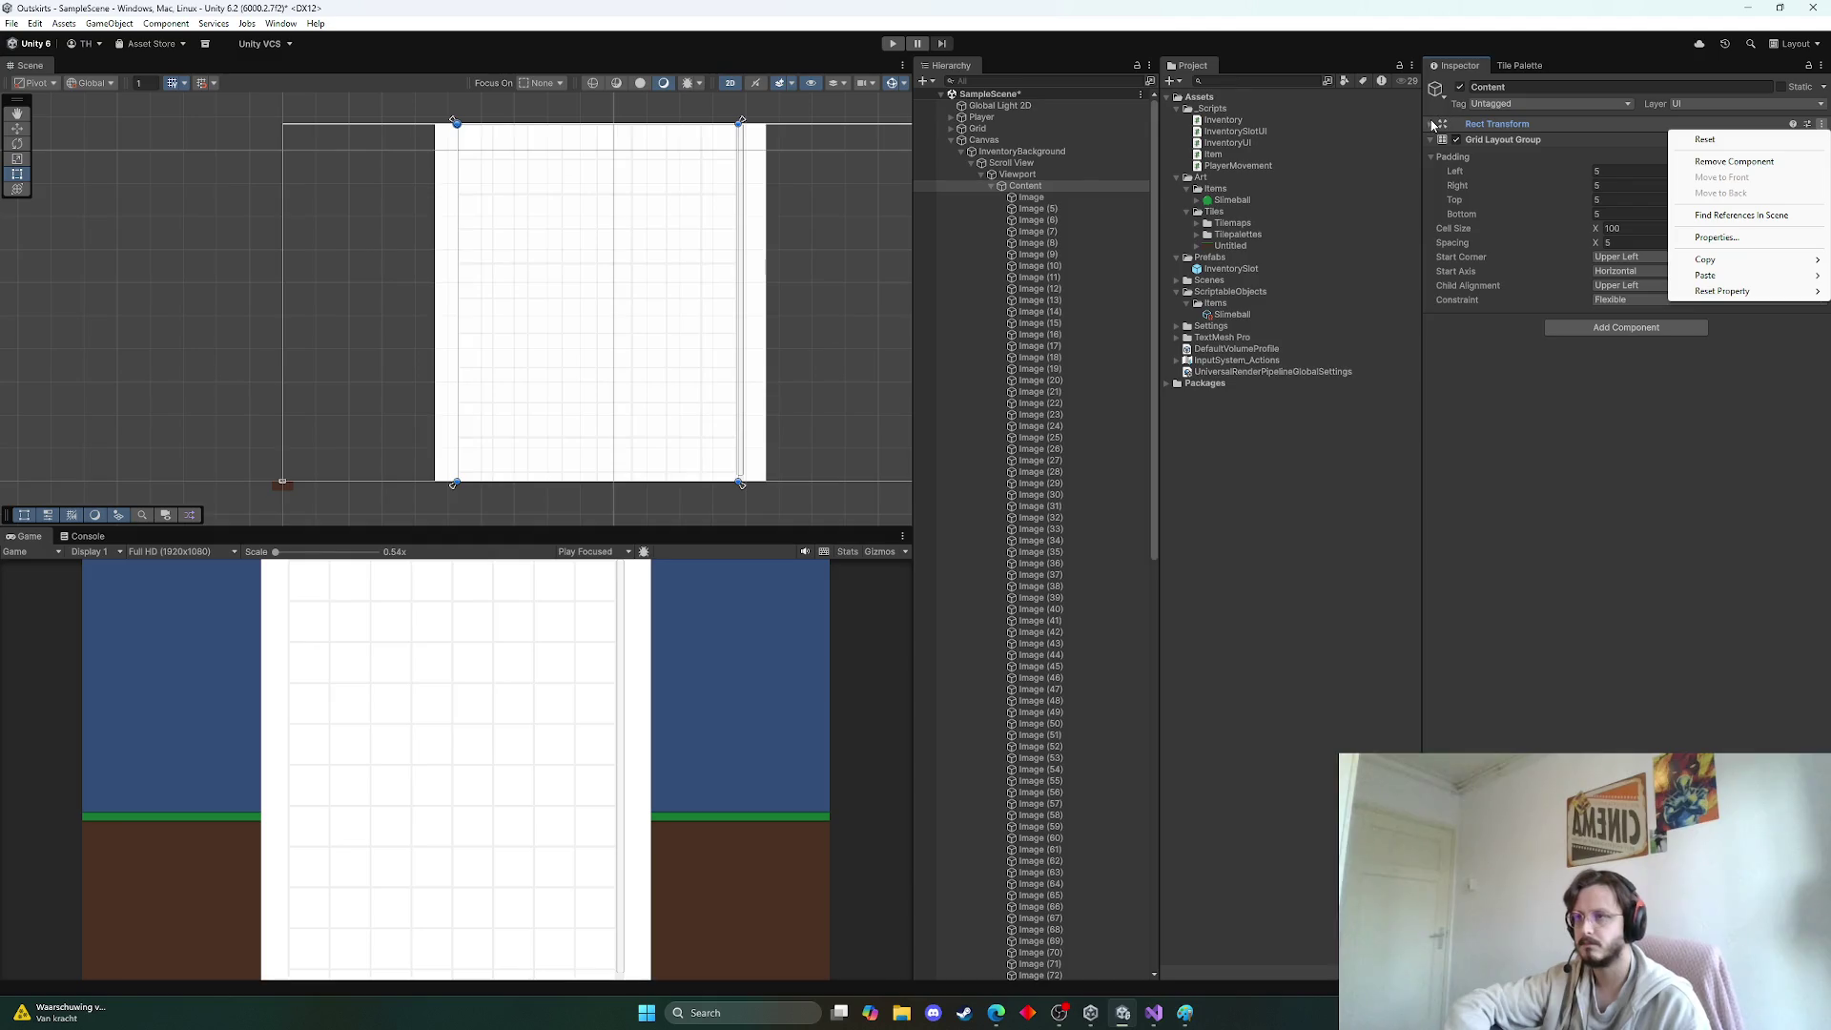
pyautogui.click(1706, 140)
pyautogui.click(1440, 121)
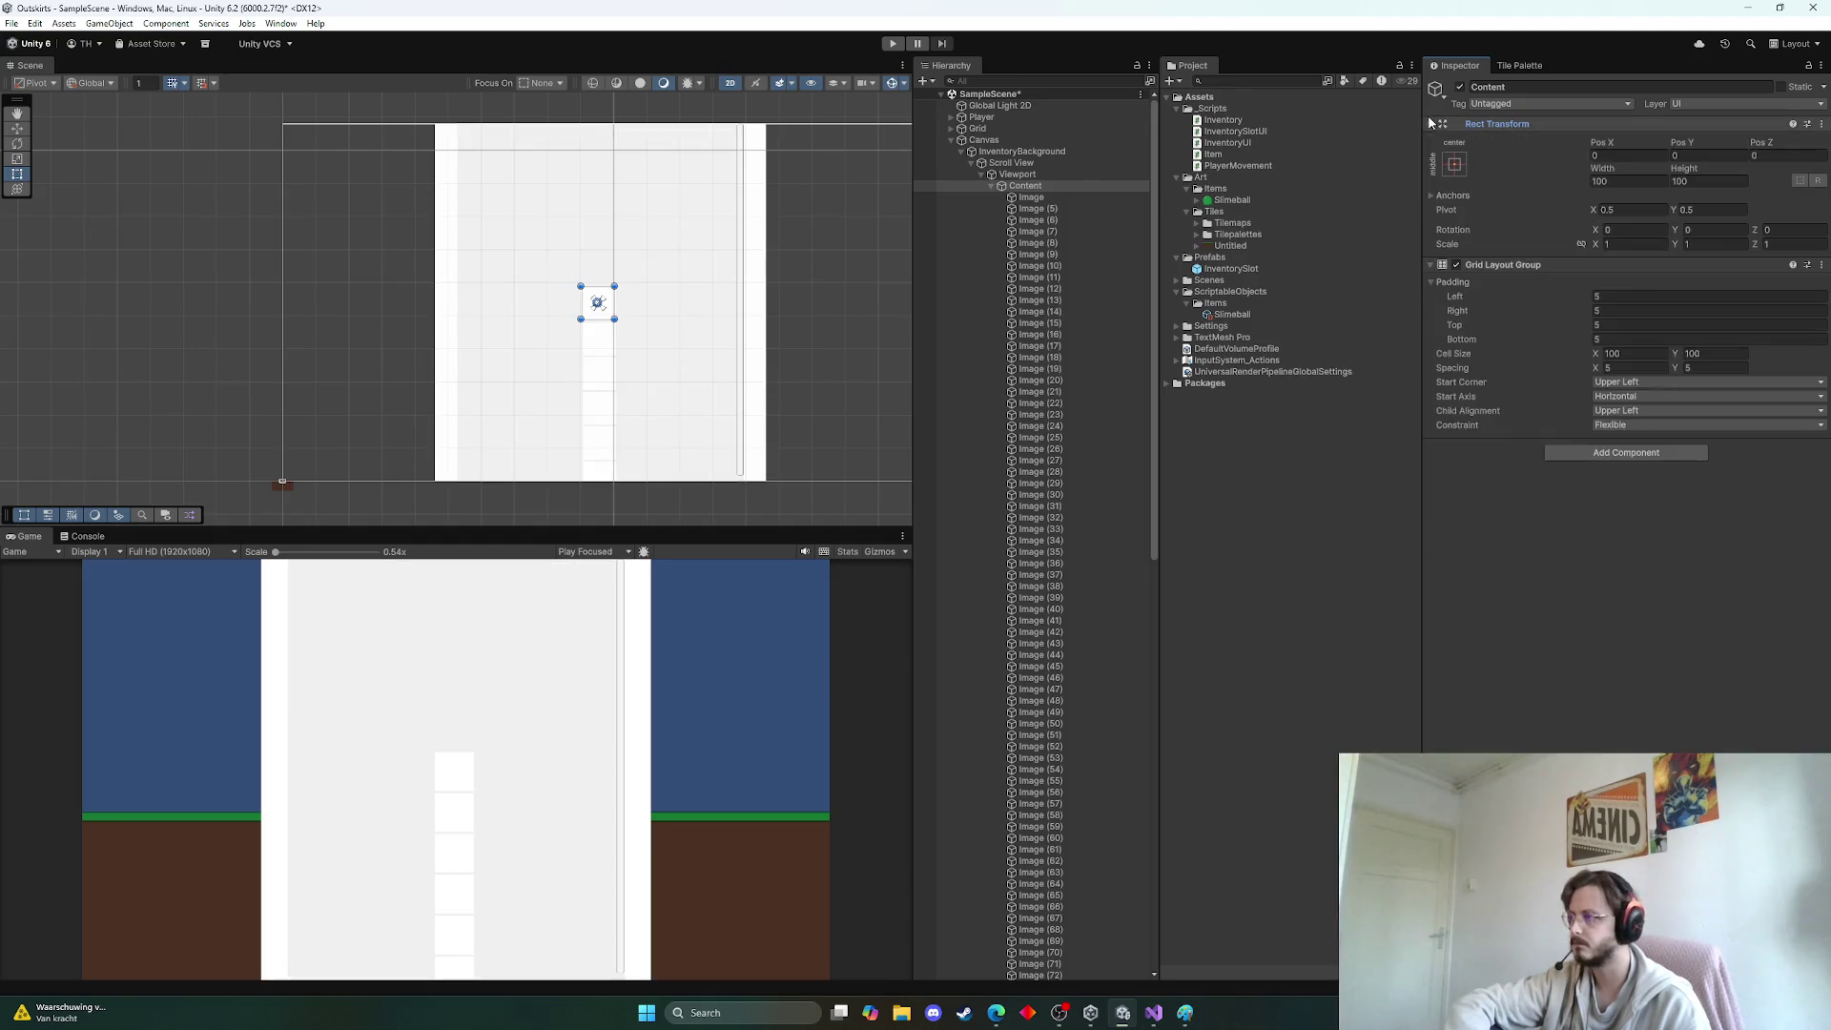
pyautogui.click(1455, 164)
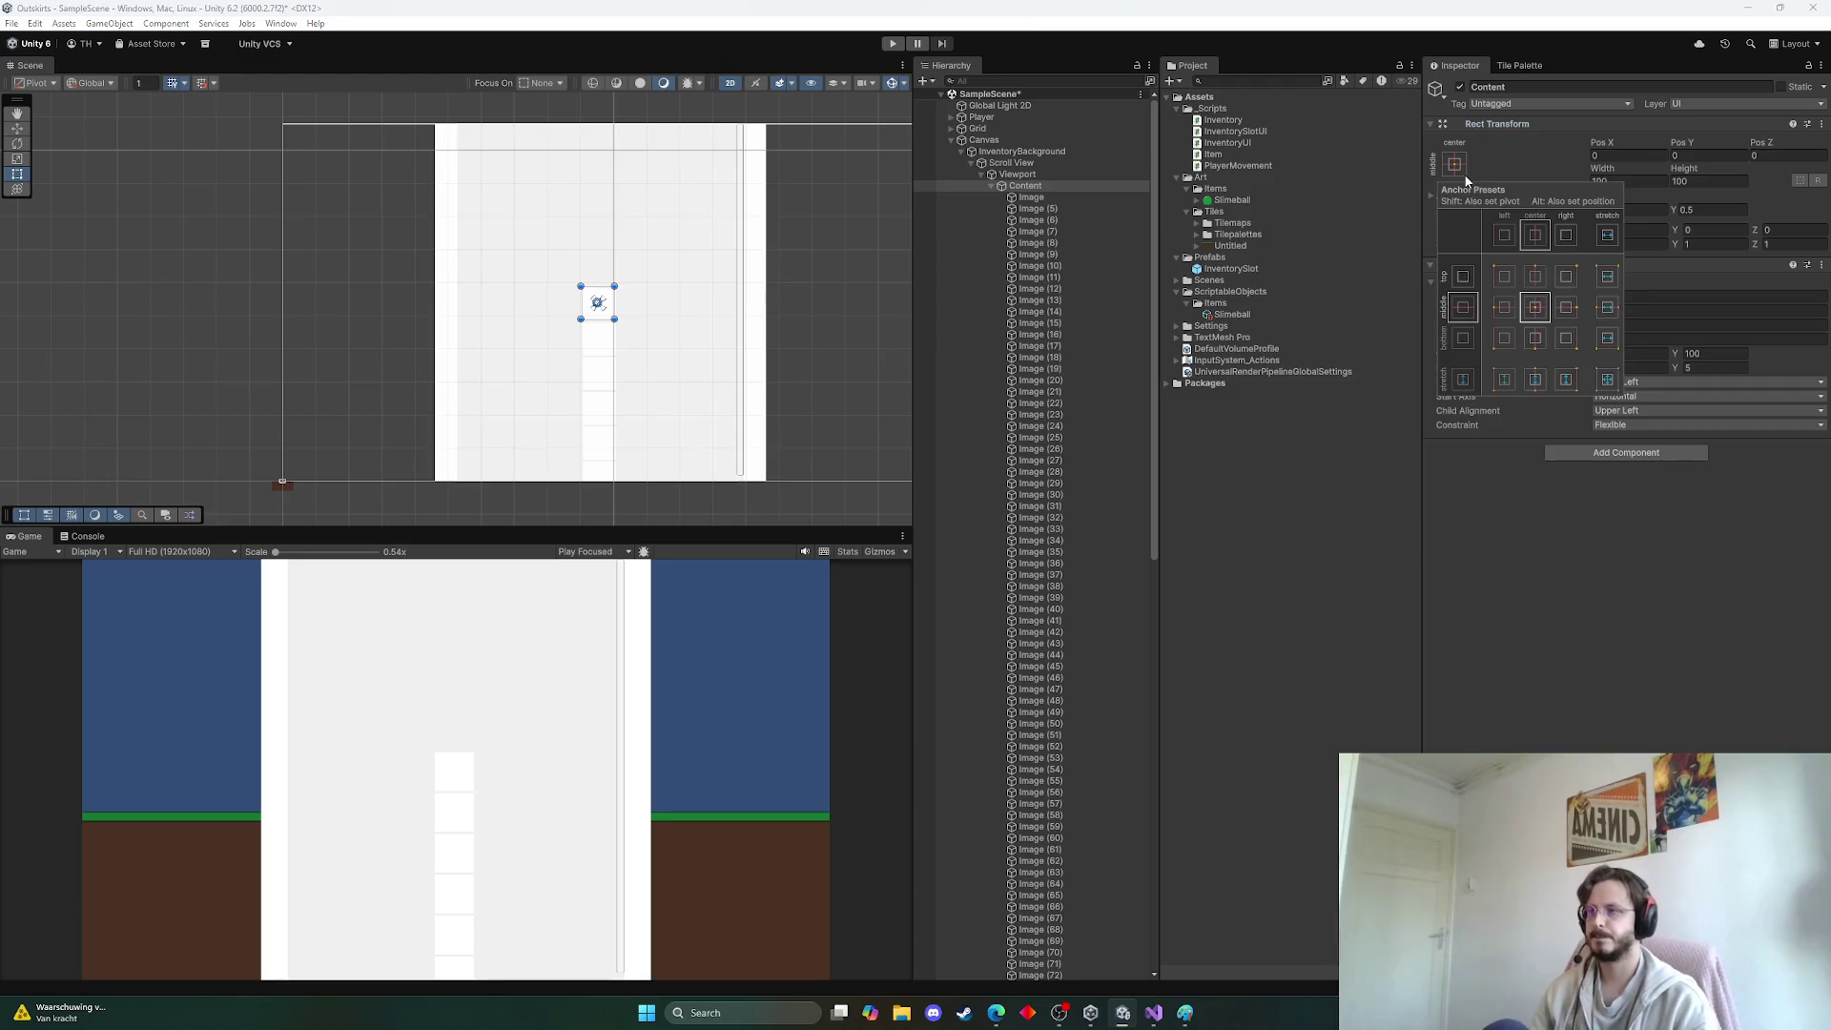
pyautogui.click(1608, 277)
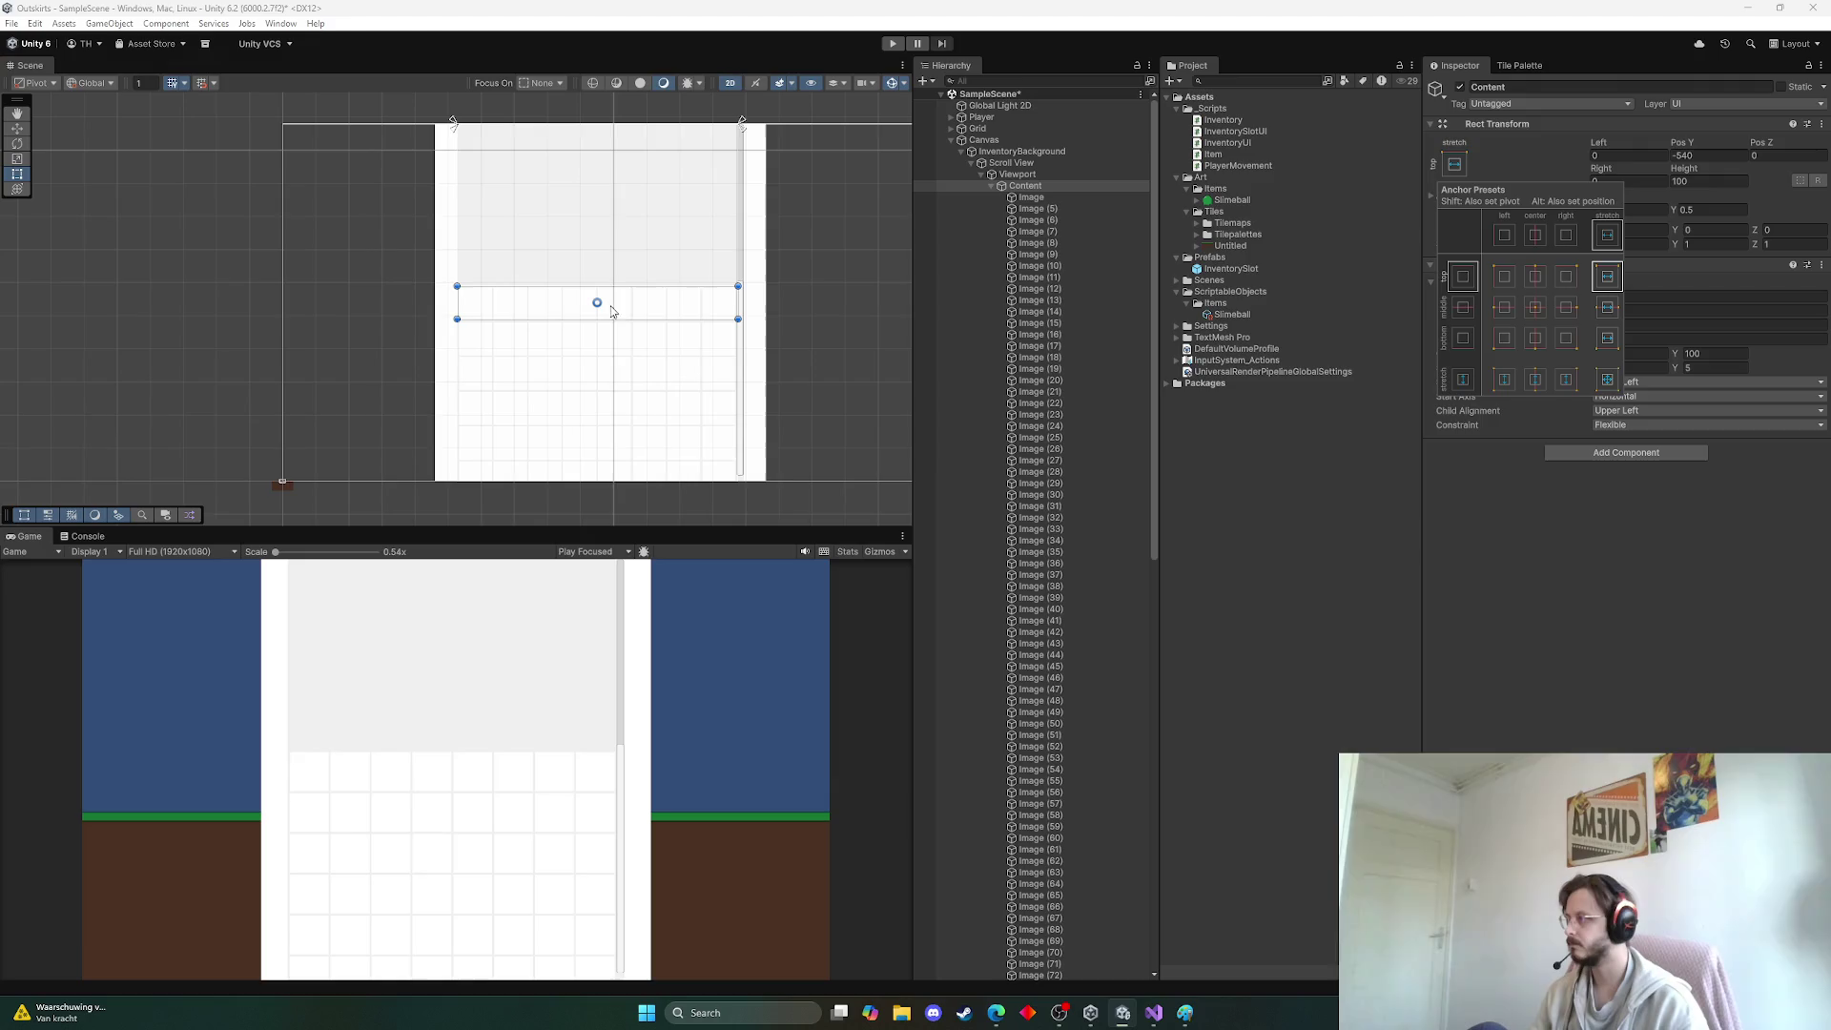
pyautogui.moveTo(620, 286); pyautogui.dragTo(632, 38)
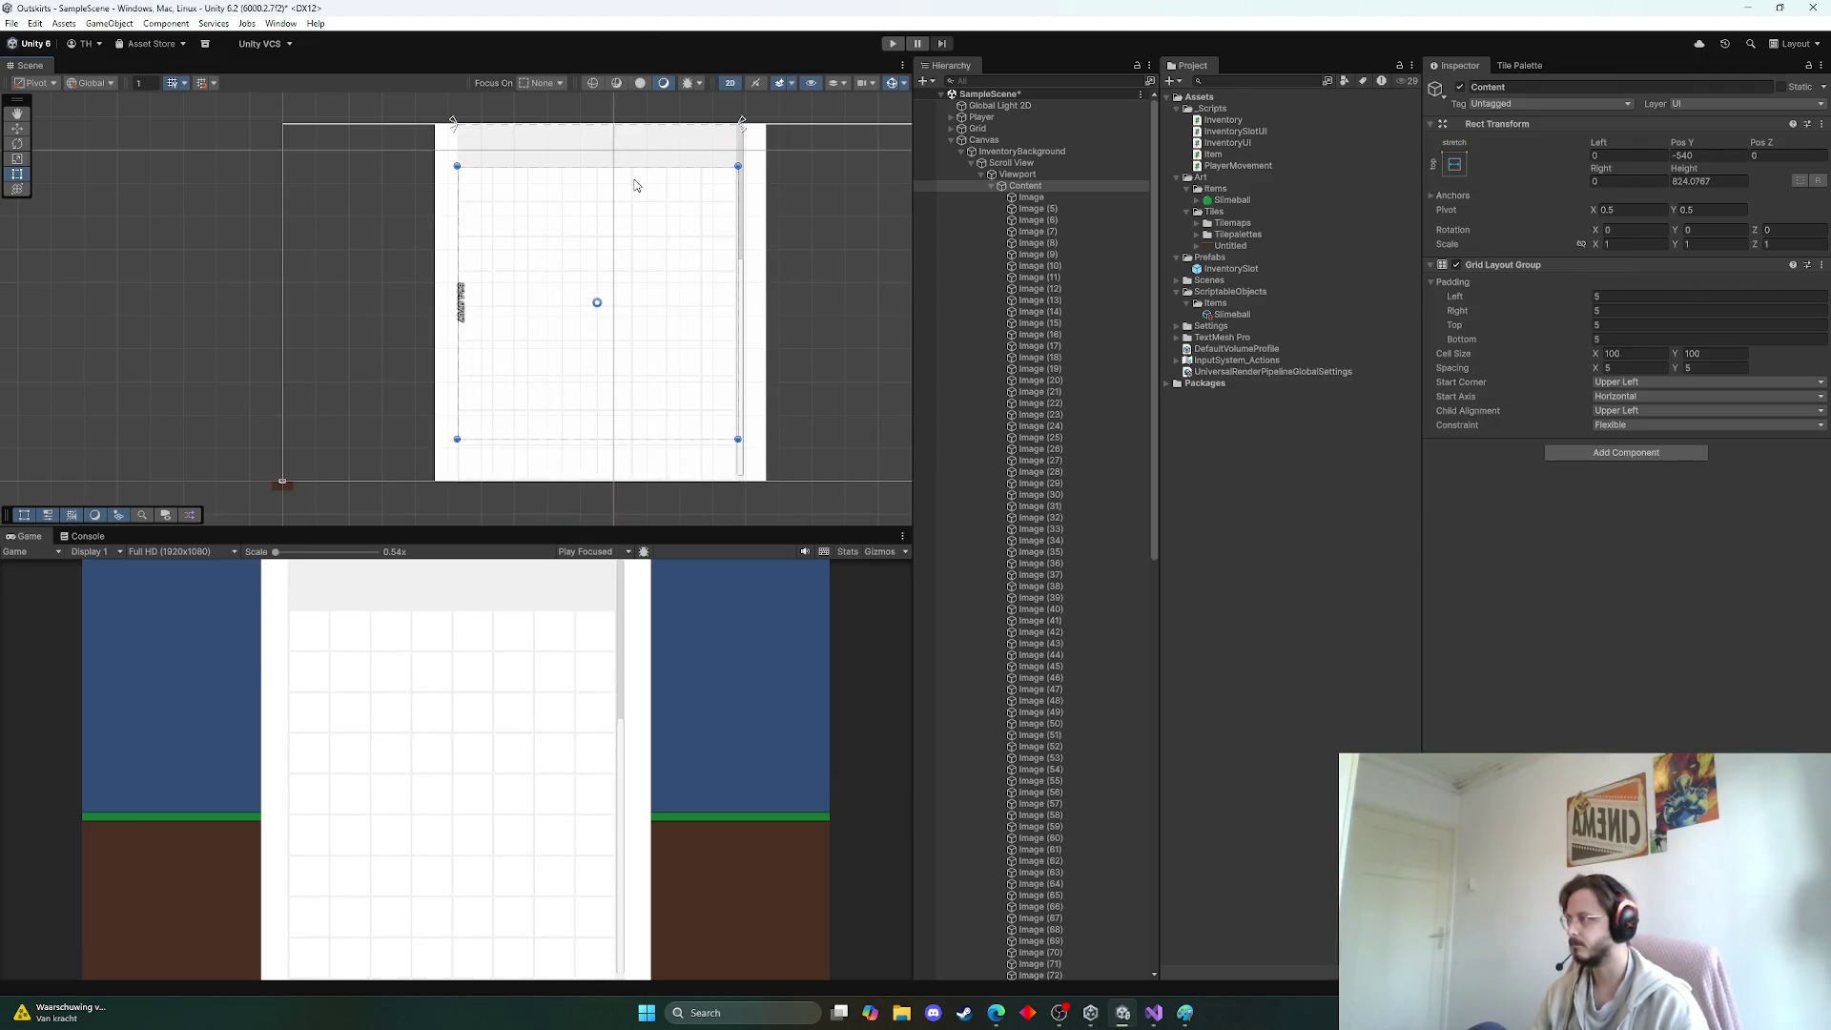
pyautogui.moveTo(635, 171)
pyautogui.mouseDown()
pyautogui.moveTo(666, 88)
pyautogui.moveTo(668, 197)
pyautogui.mouseUp()
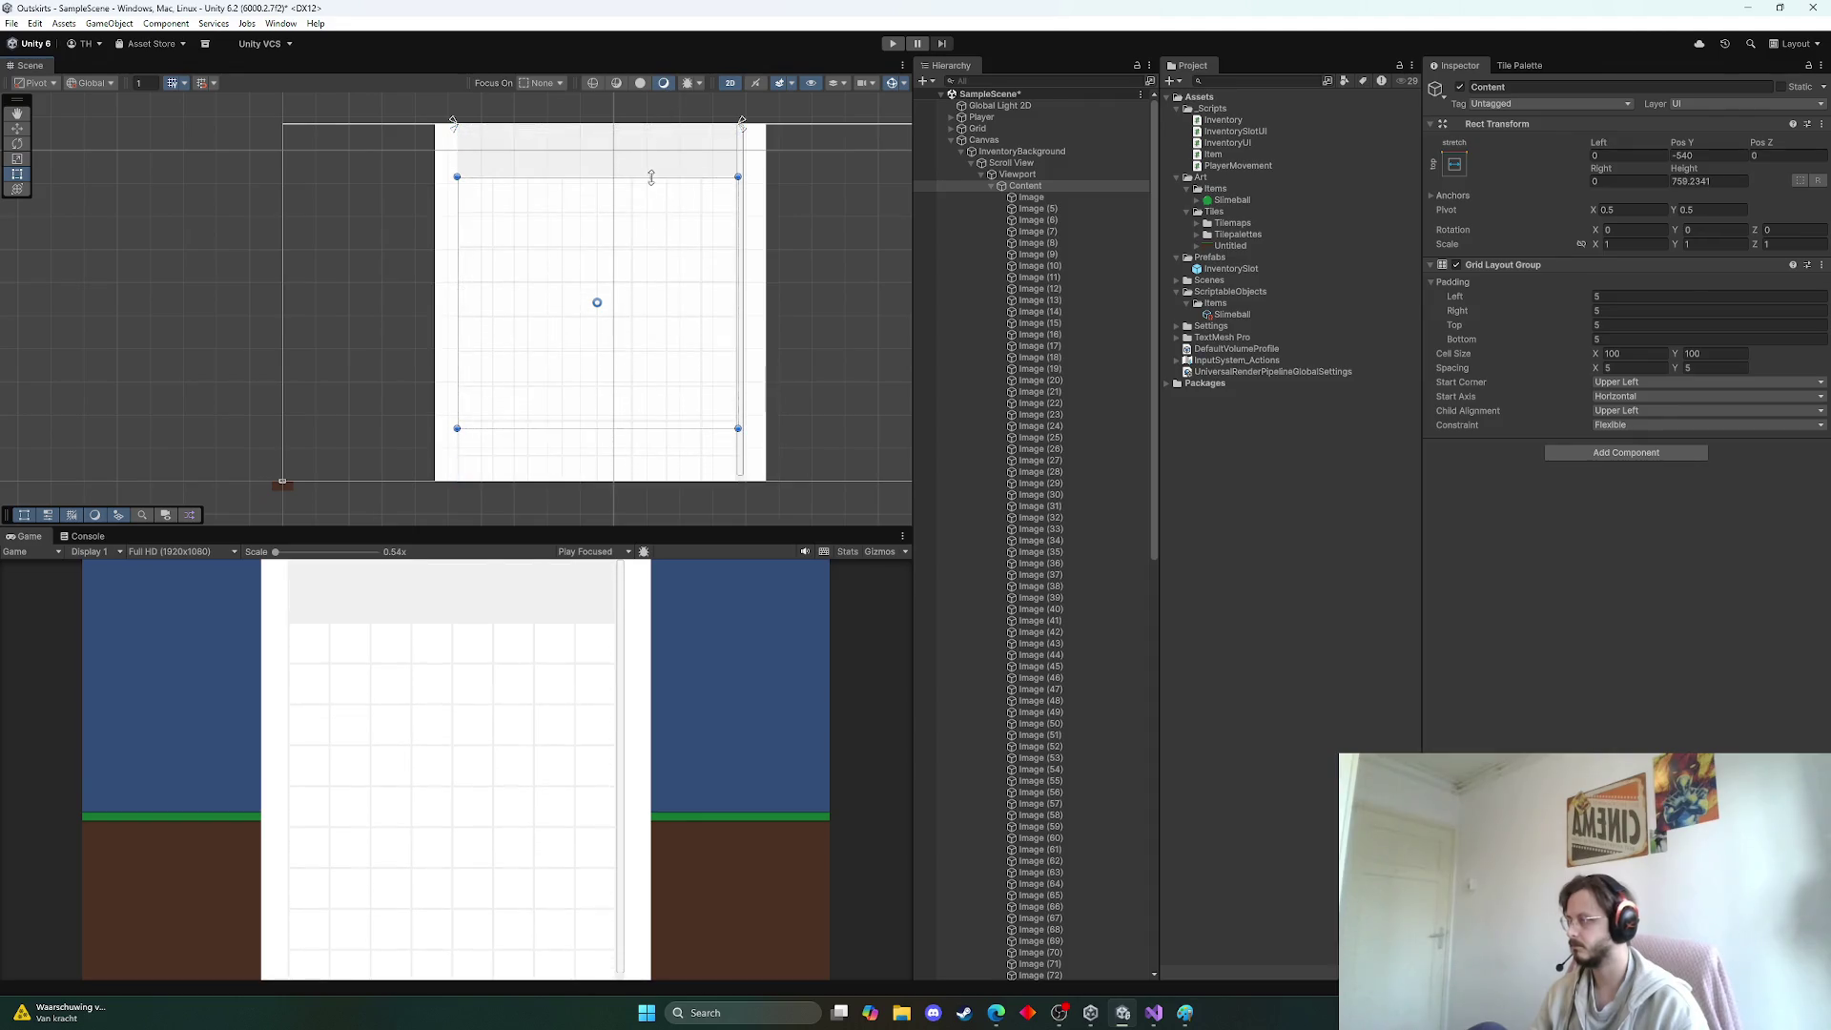
pyautogui.hotkey('ctrl', 'z')
pyautogui.hotkey('ctrl', 'z')
pyautogui.hotkey('ctrl', 'z')
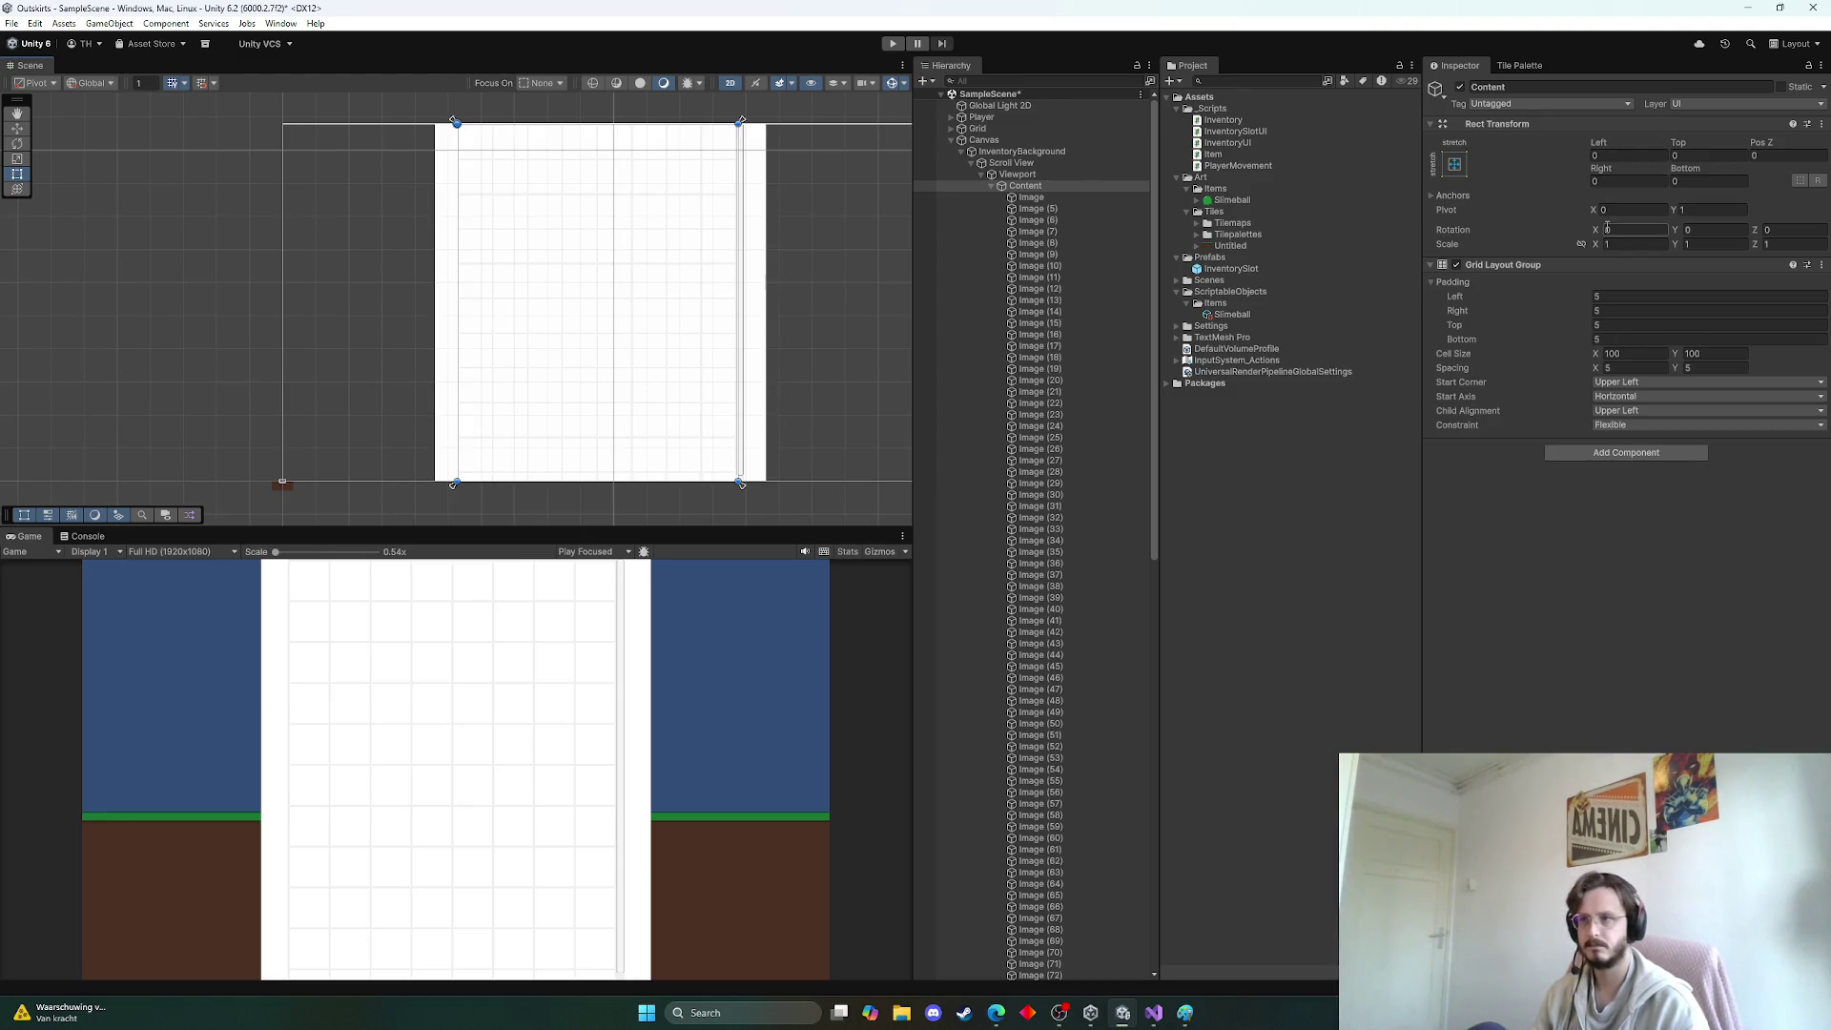
# Set Content's anchors to Min (0,1) and Max (1,1), with Pivot X 0.5
pyautogui.click(1434, 196)
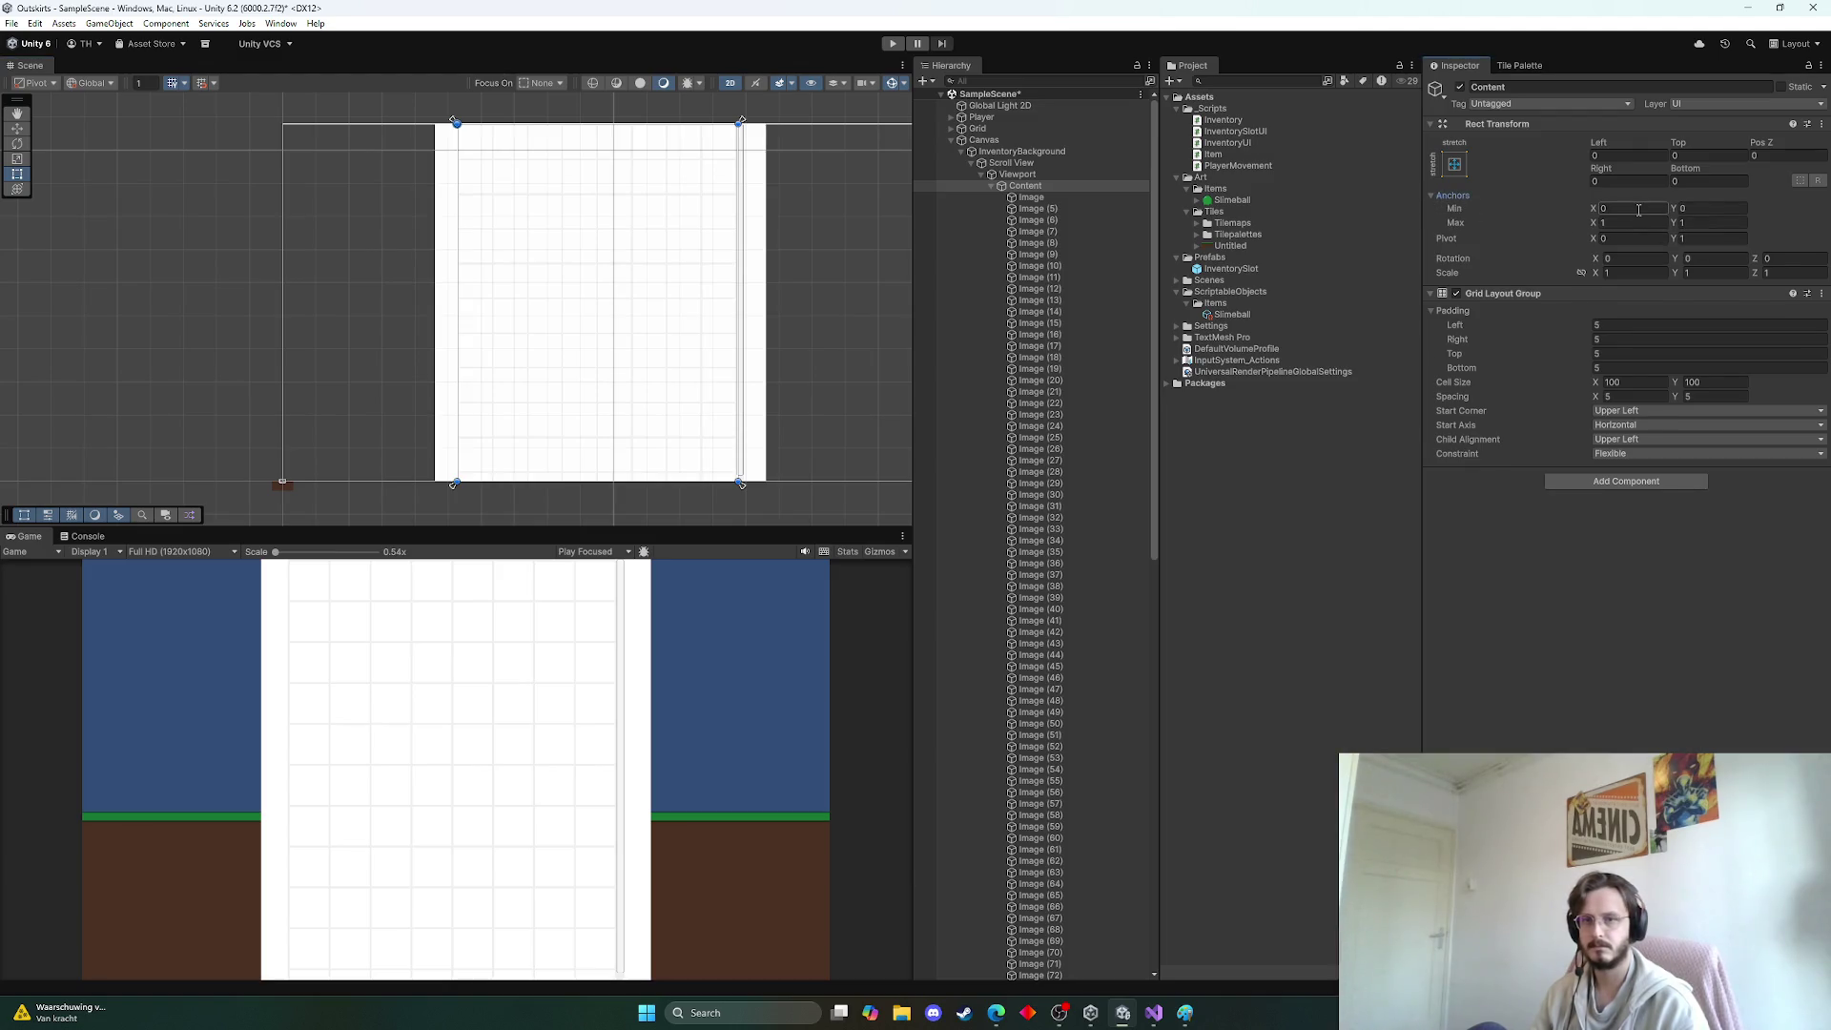
pyautogui.click(1709, 207)
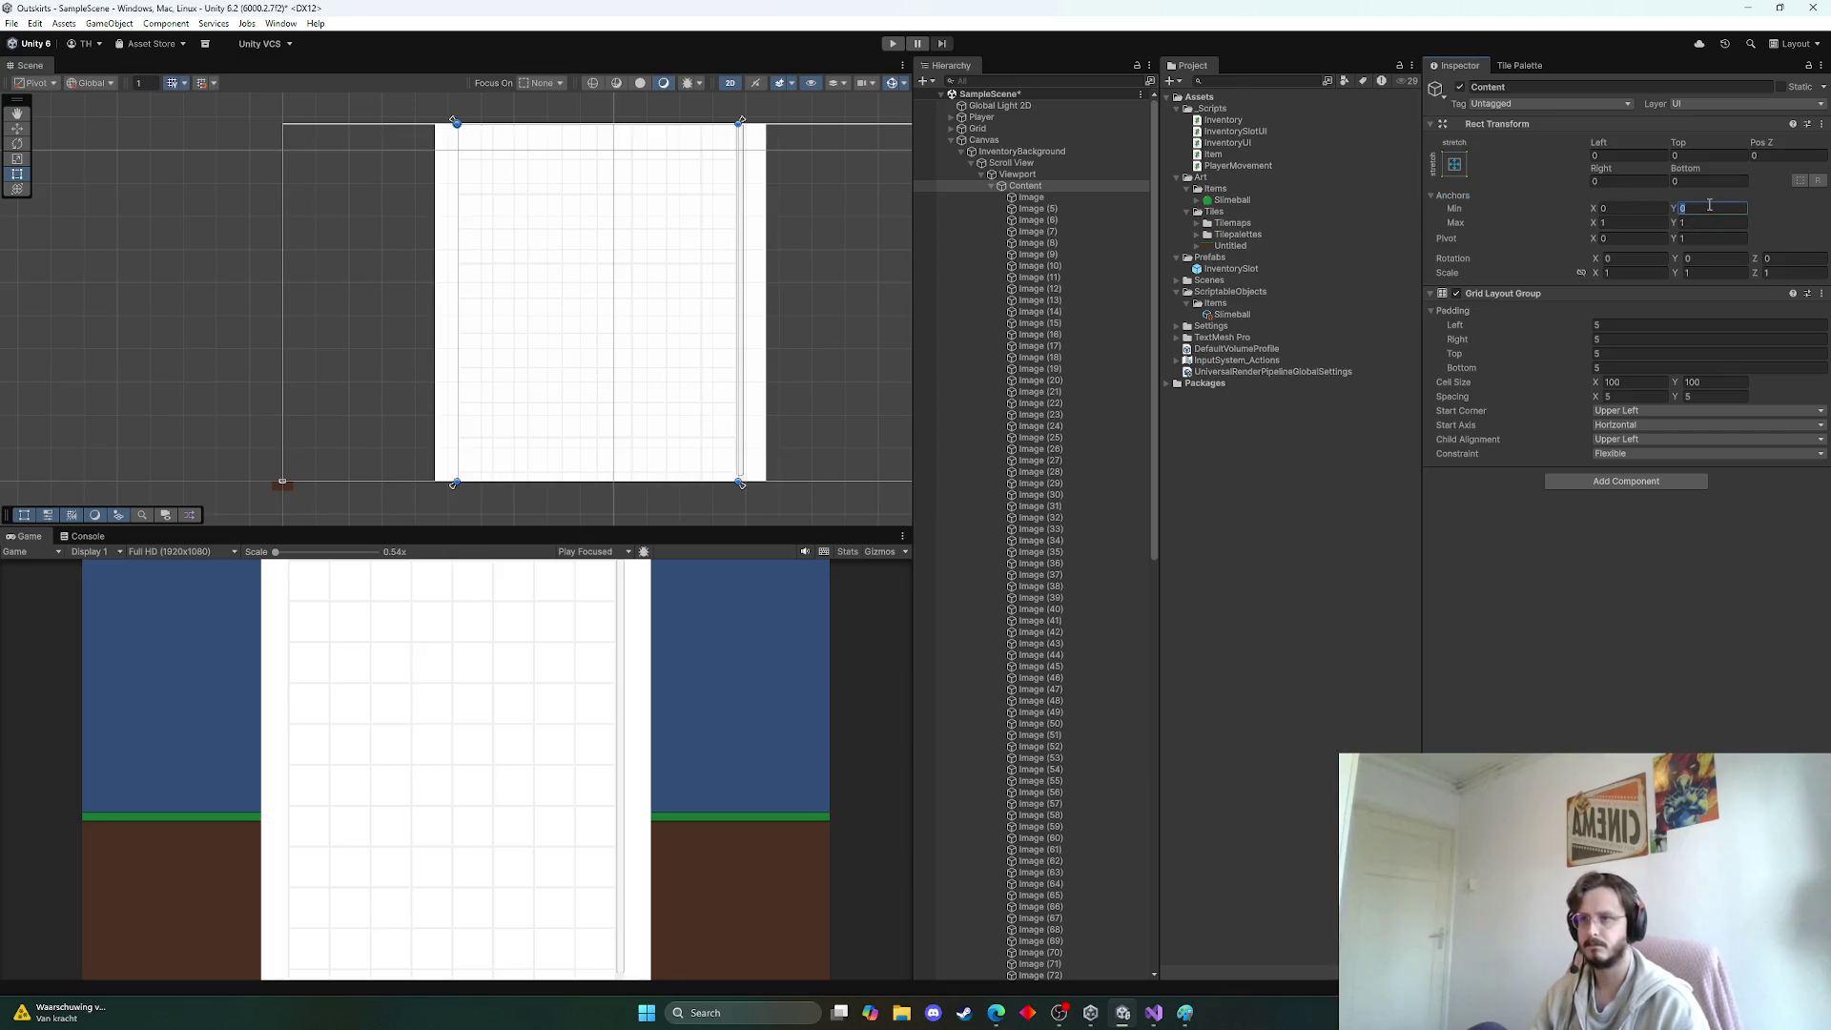
pyautogui.write('1')
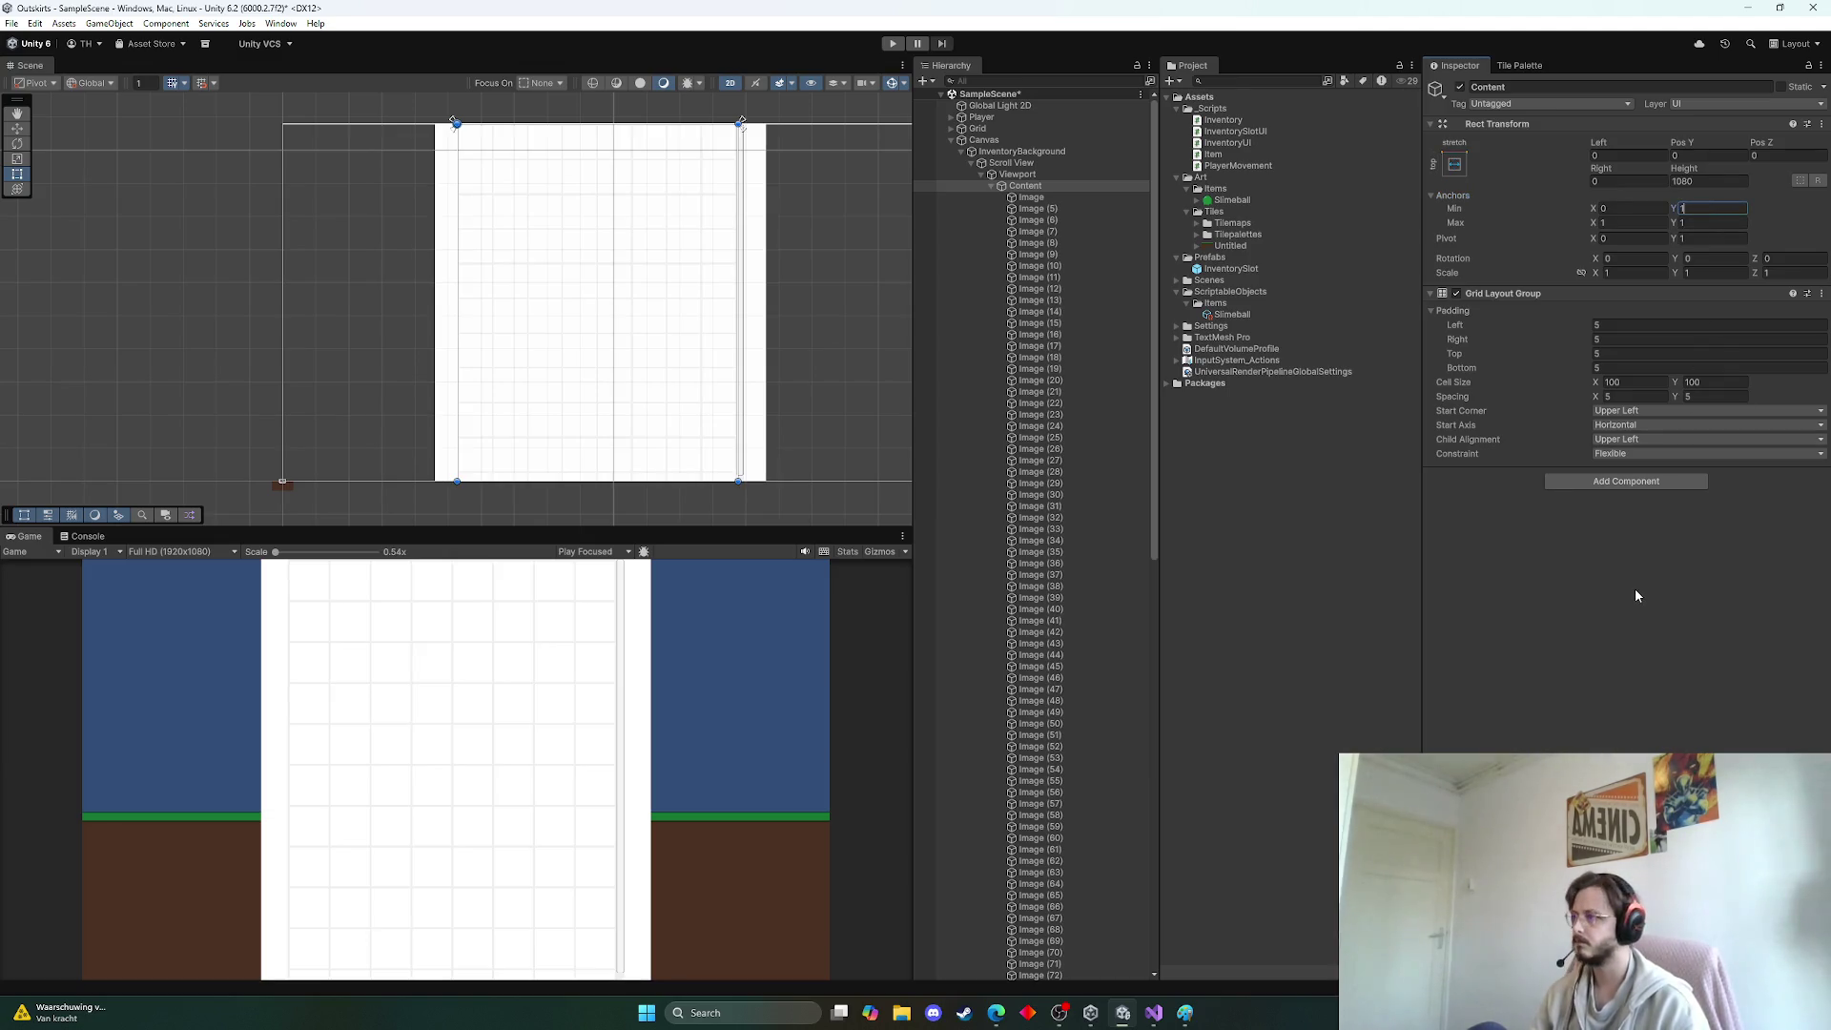
pyautogui.press('Return')
pyautogui.click(1628, 222)
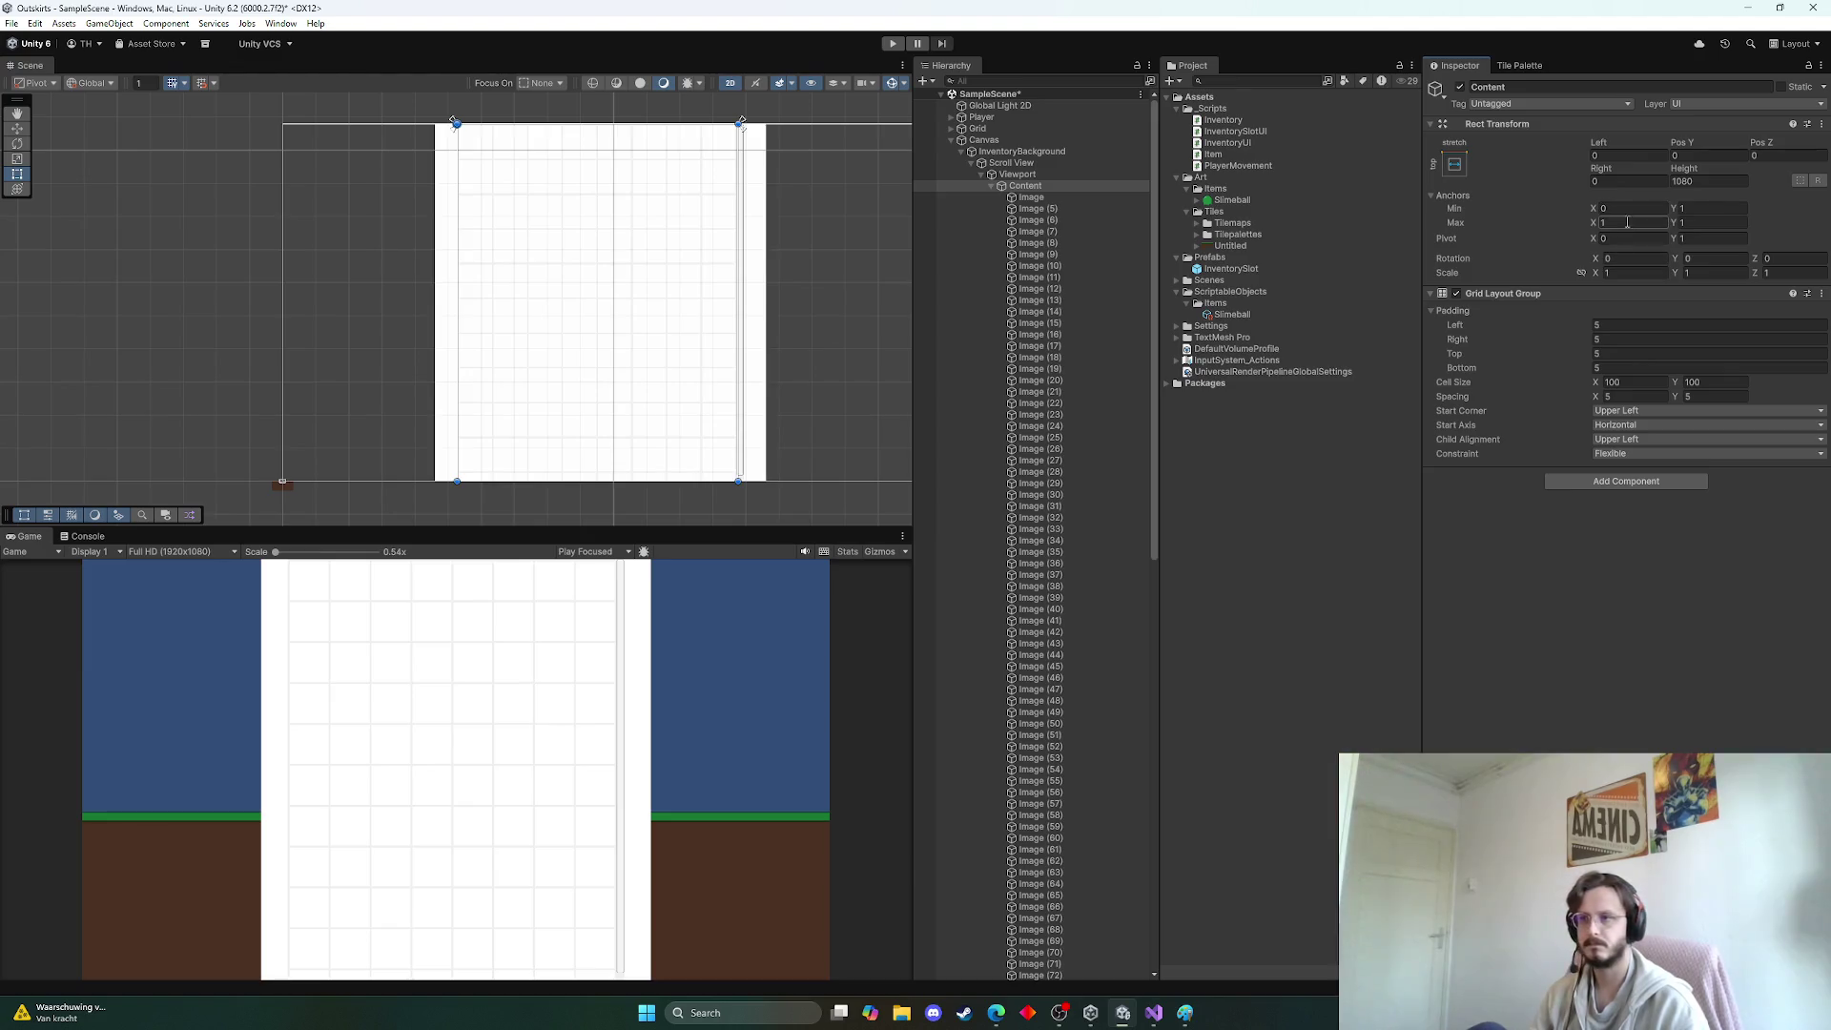
pyautogui.click(1625, 582)
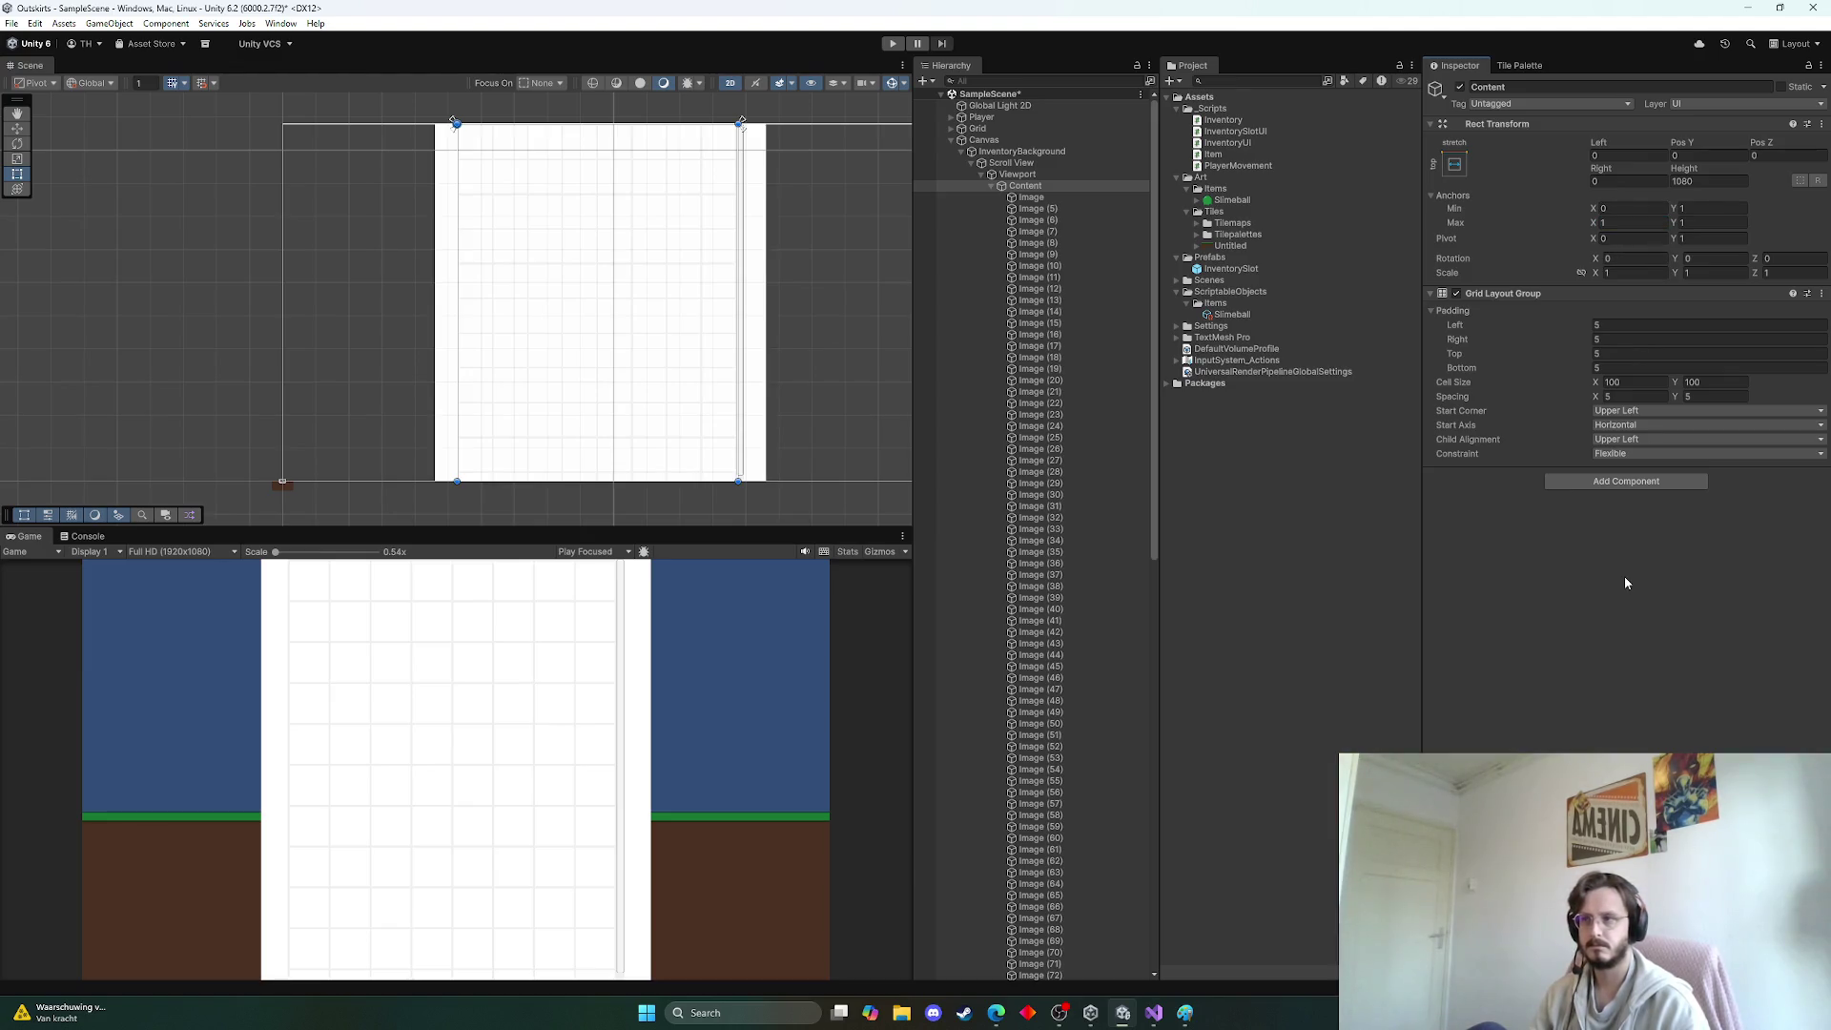
pyautogui.click(1628, 238)
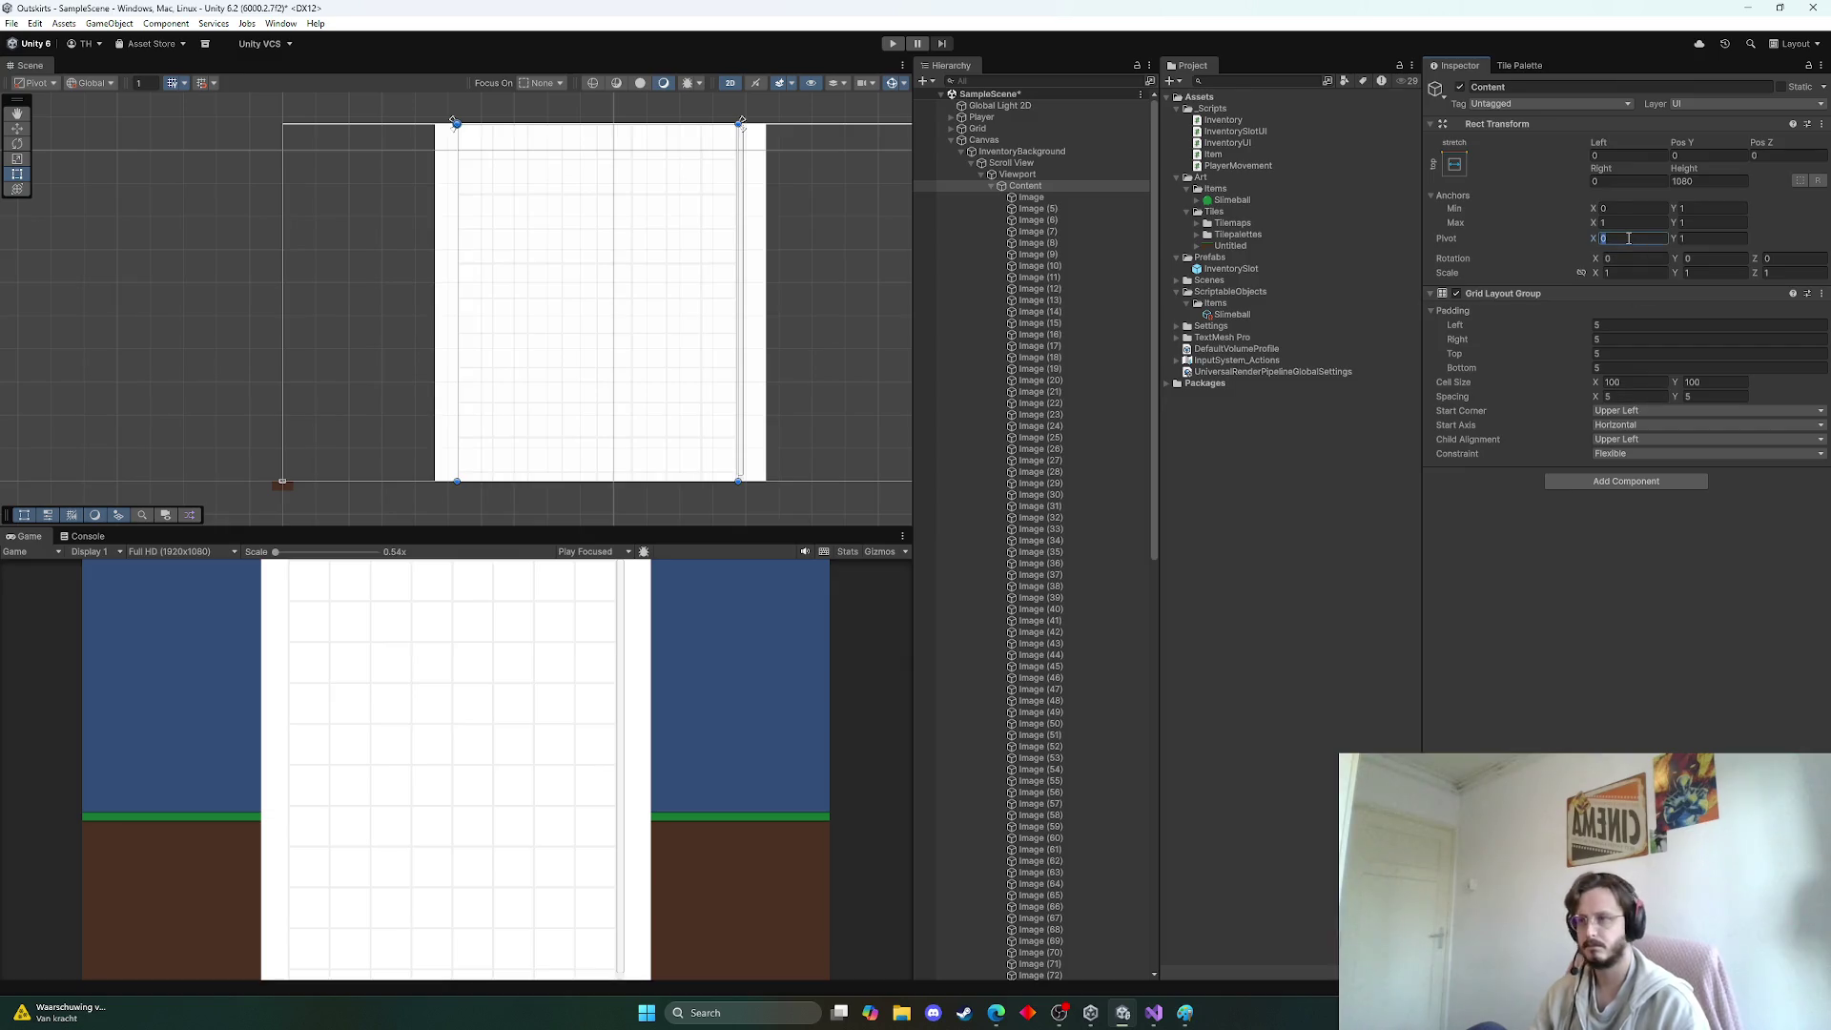
pyautogui.press('BackSpace')
pyautogui.write('0.5')
pyautogui.press('Return')
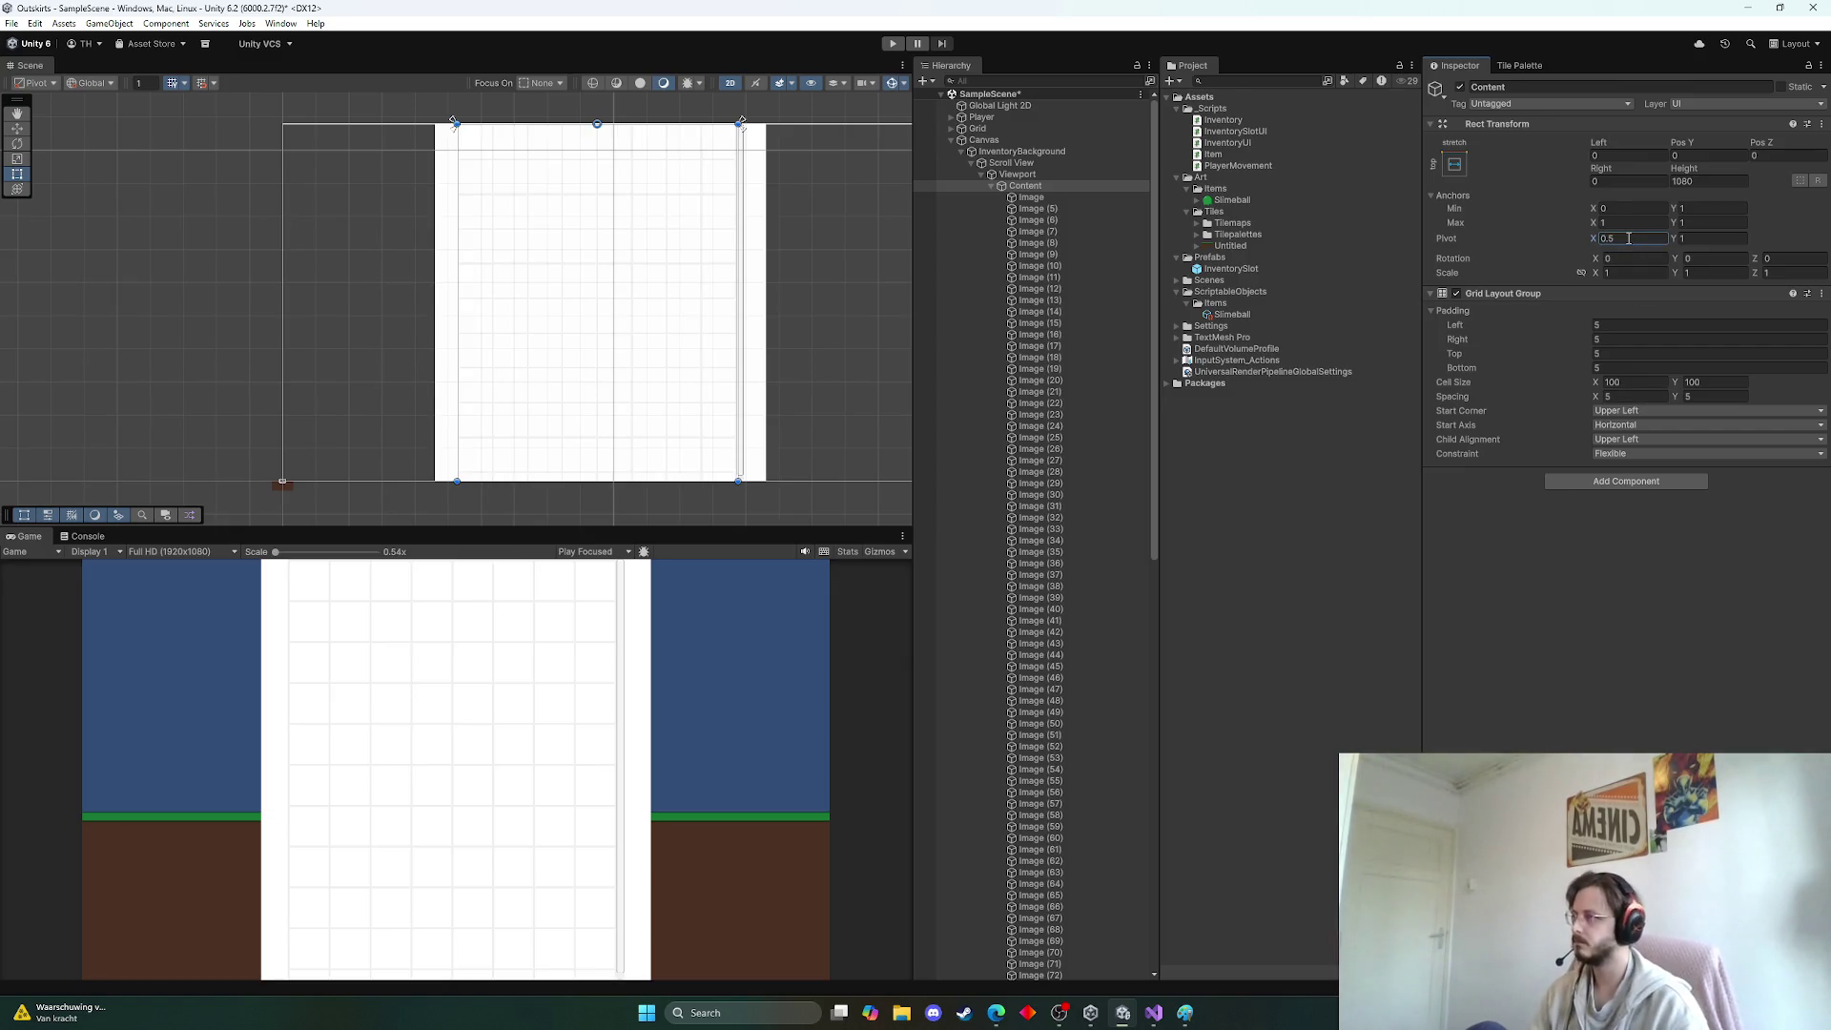
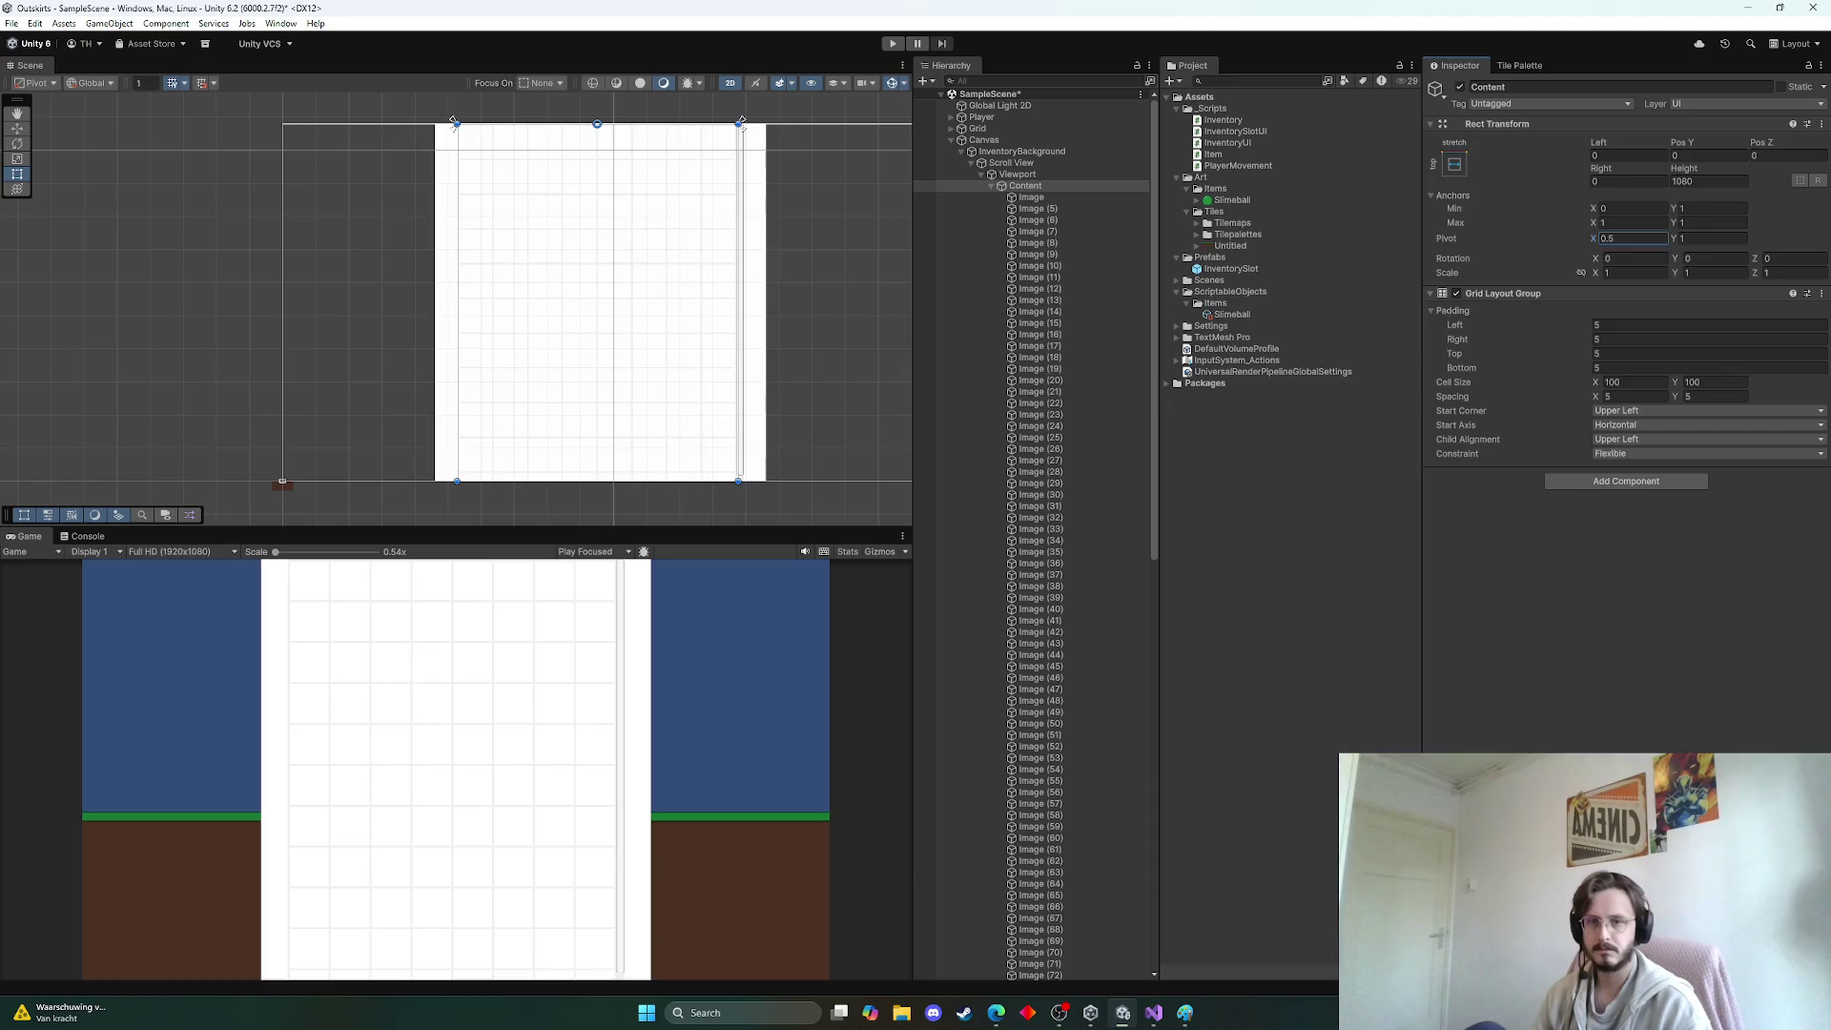
# Add a Content Size Fitter to Content with Vertical Fit set to Preferred Size
pyautogui.click(1025, 186)
pyautogui.click(1627, 479)
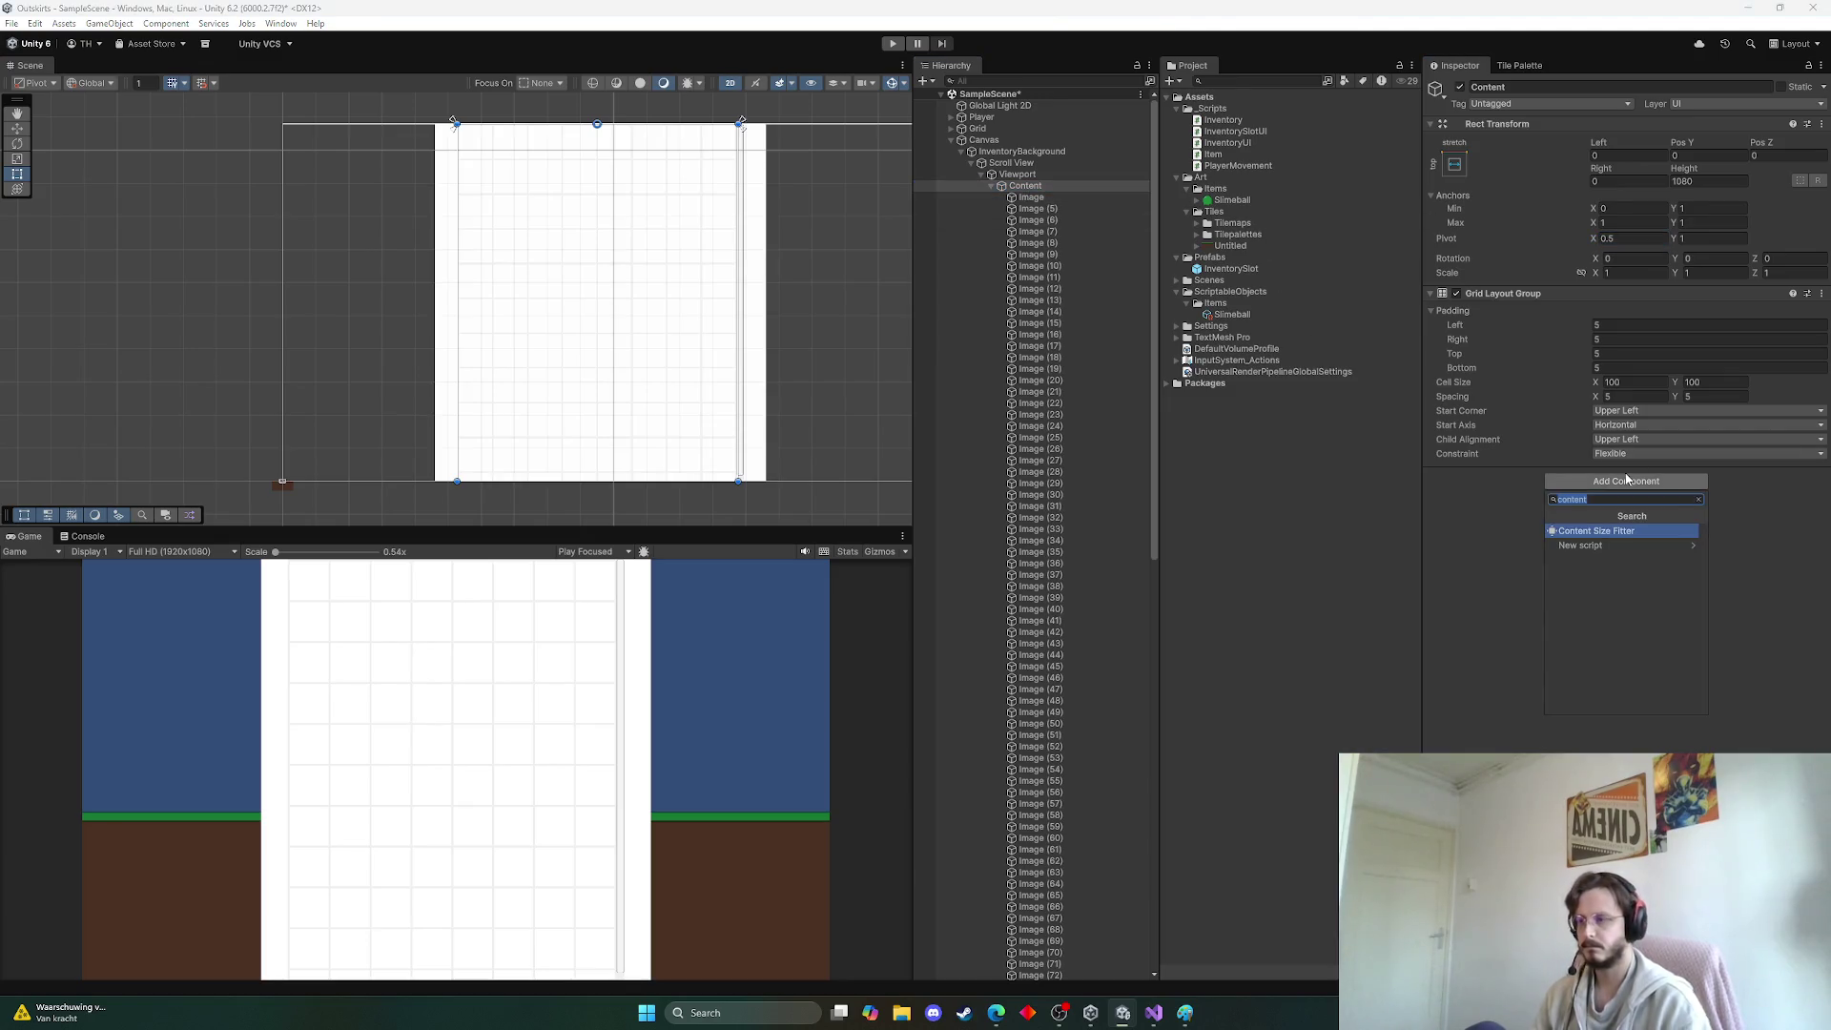
pyautogui.write('content')
pyautogui.press('Return')
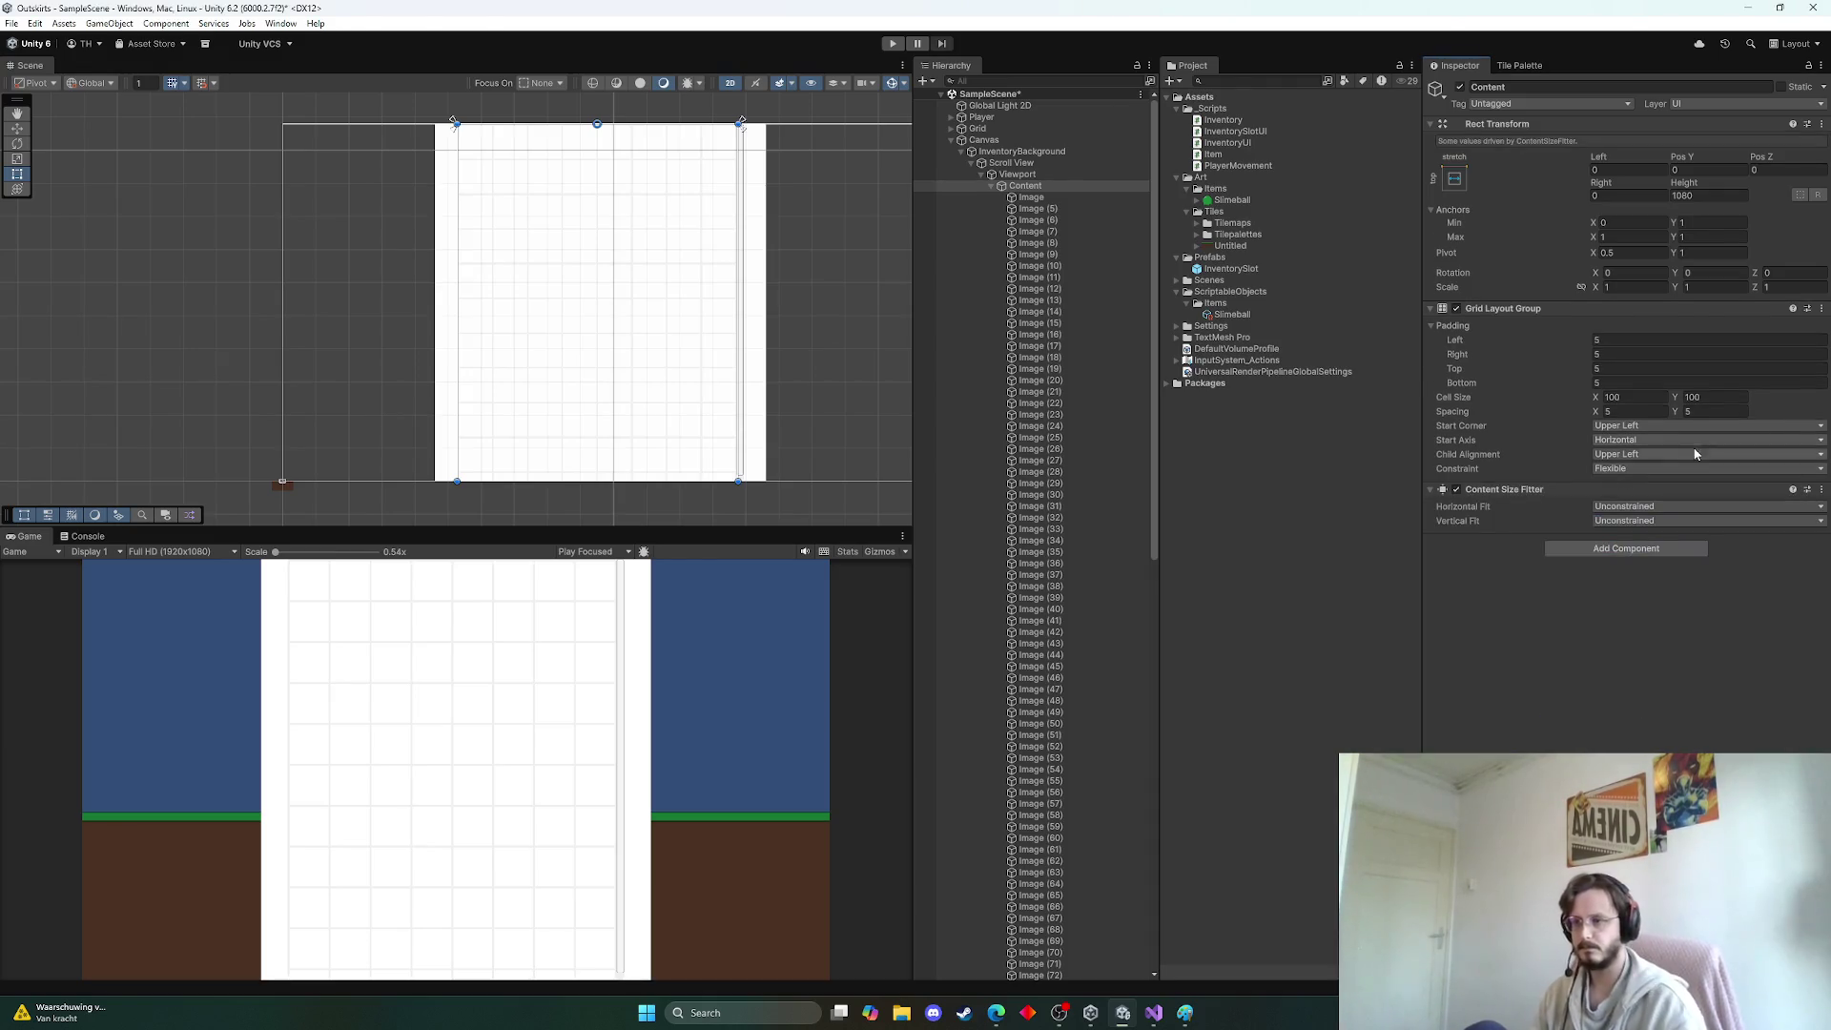
pyautogui.click(1633, 520)
pyautogui.click(1645, 569)
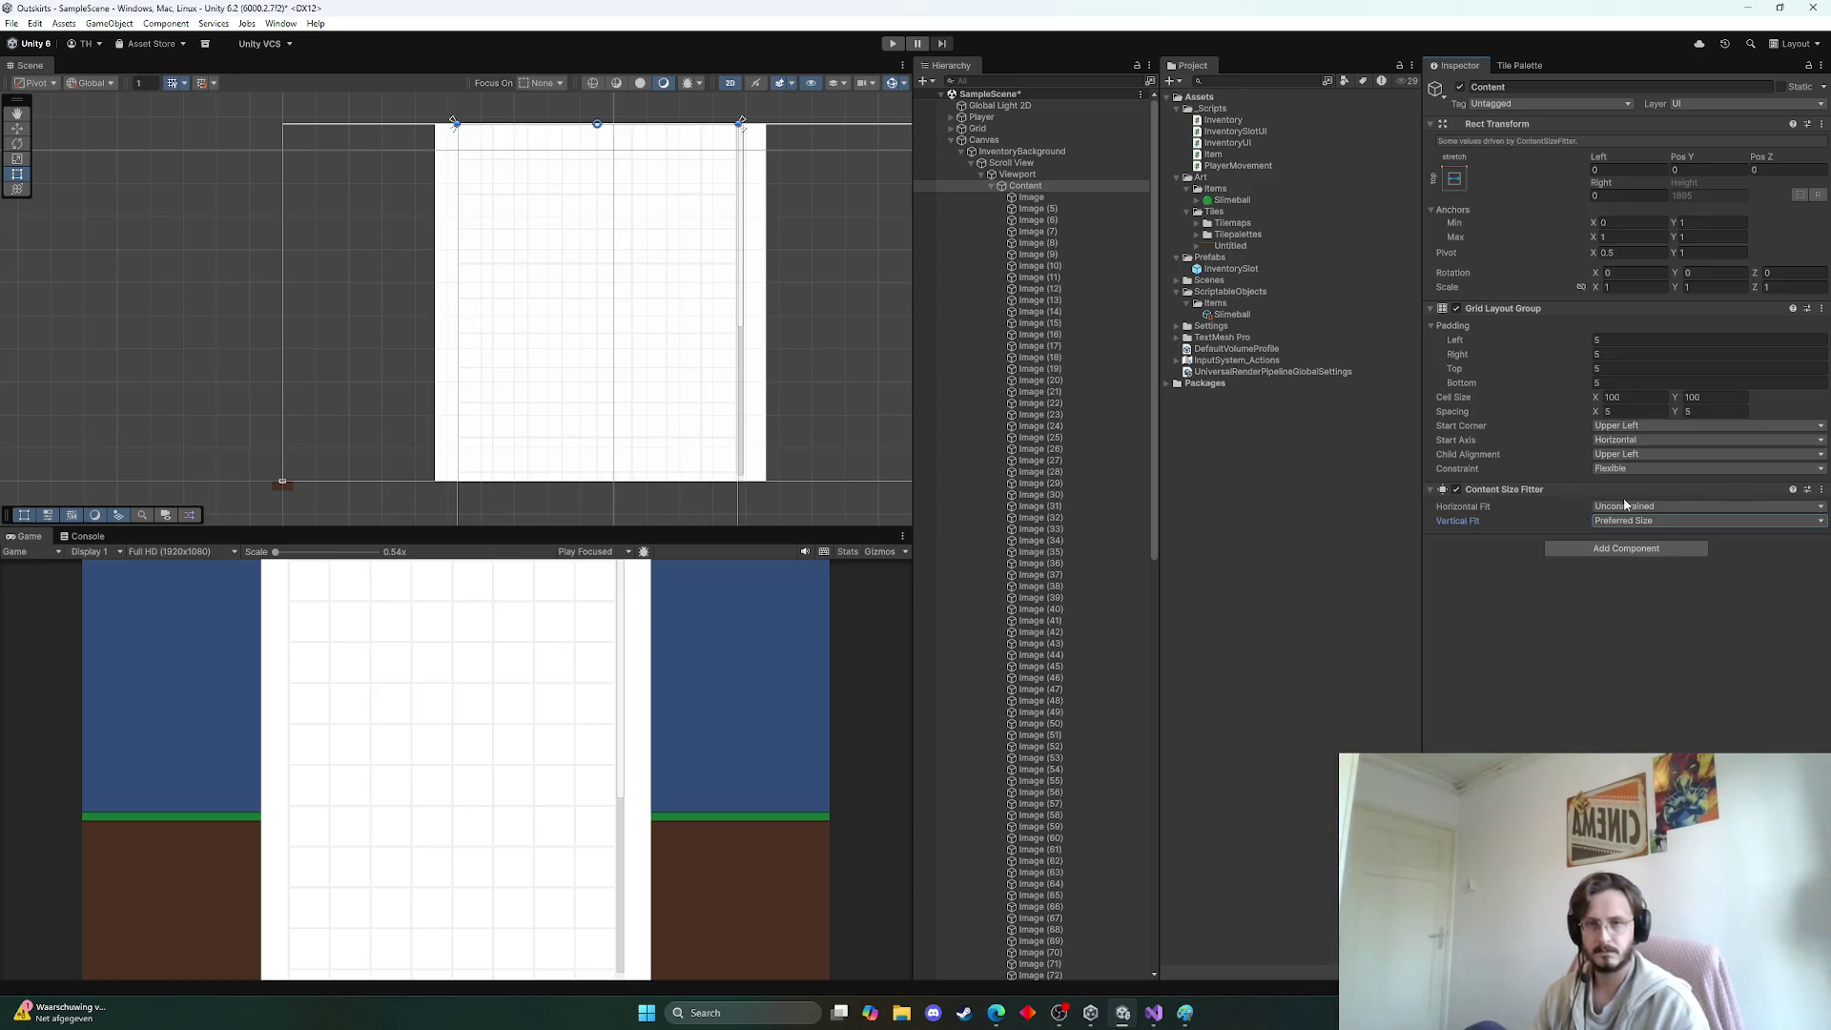
# Keep the cell width at 100 and set the Grid Layout Group Start Axis to Vertical
pyautogui.click(1620, 397)
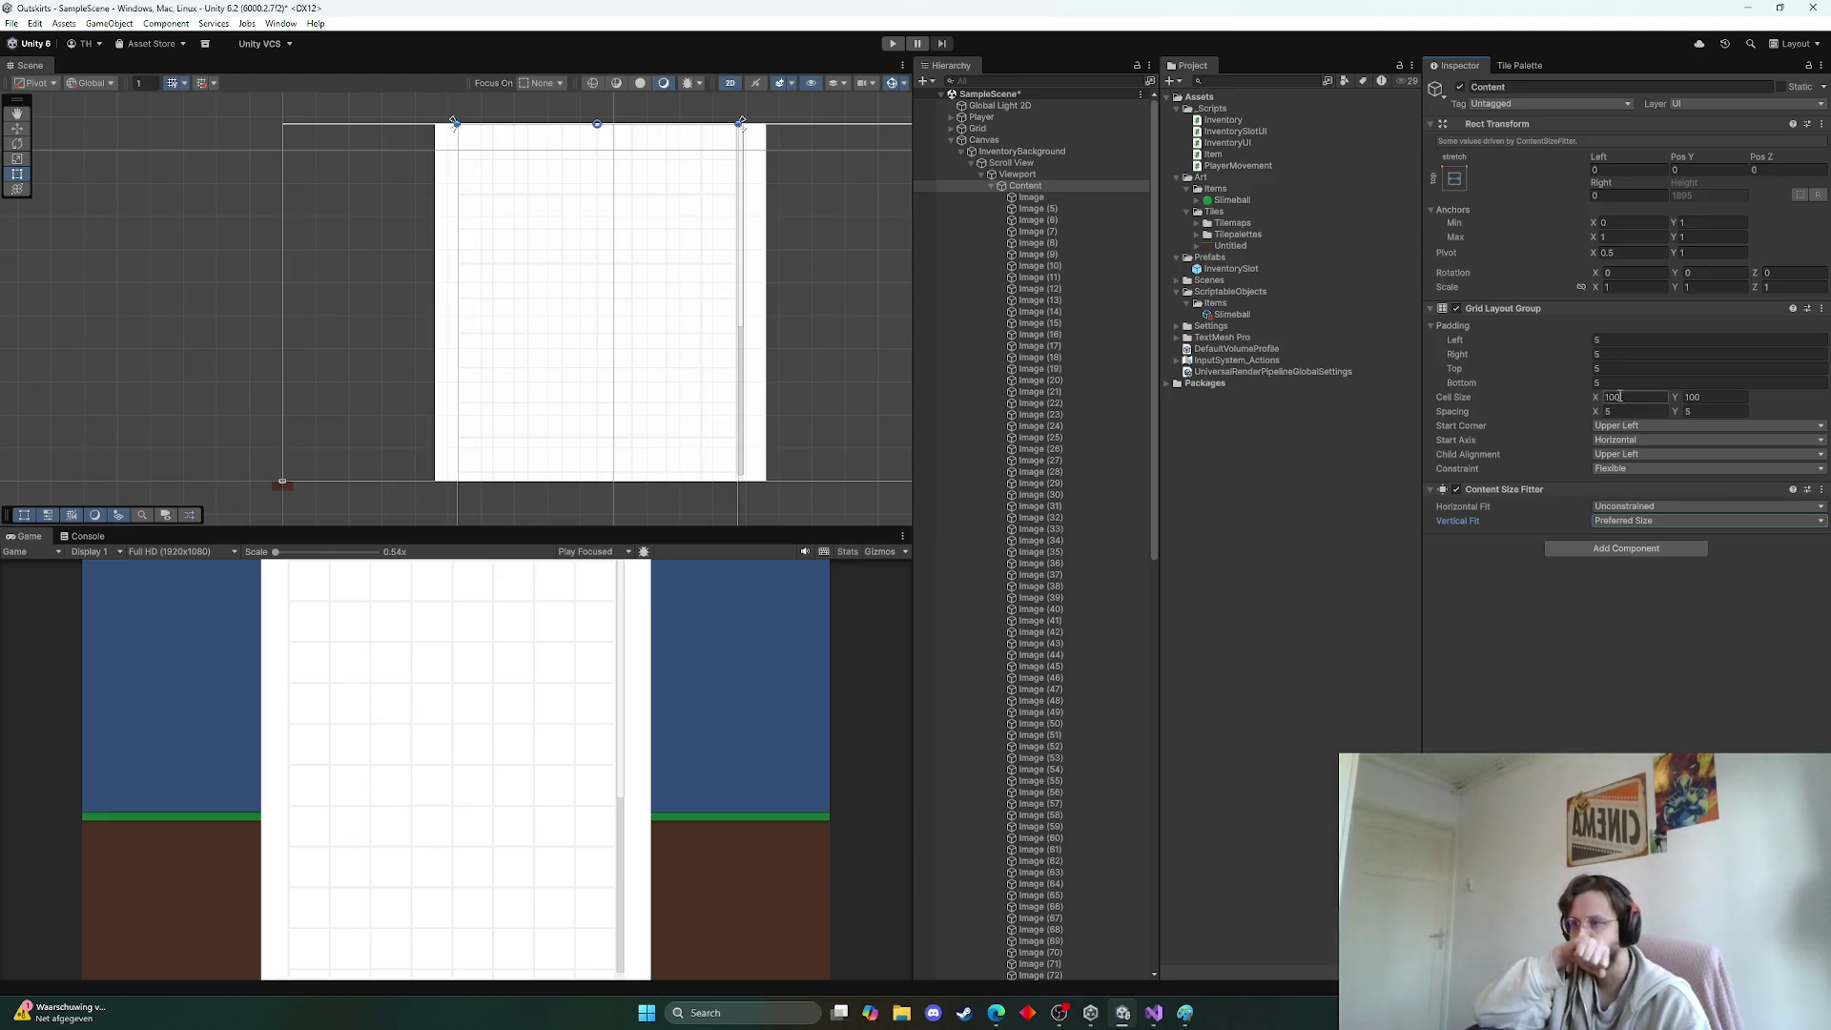
pyautogui.press('Return')
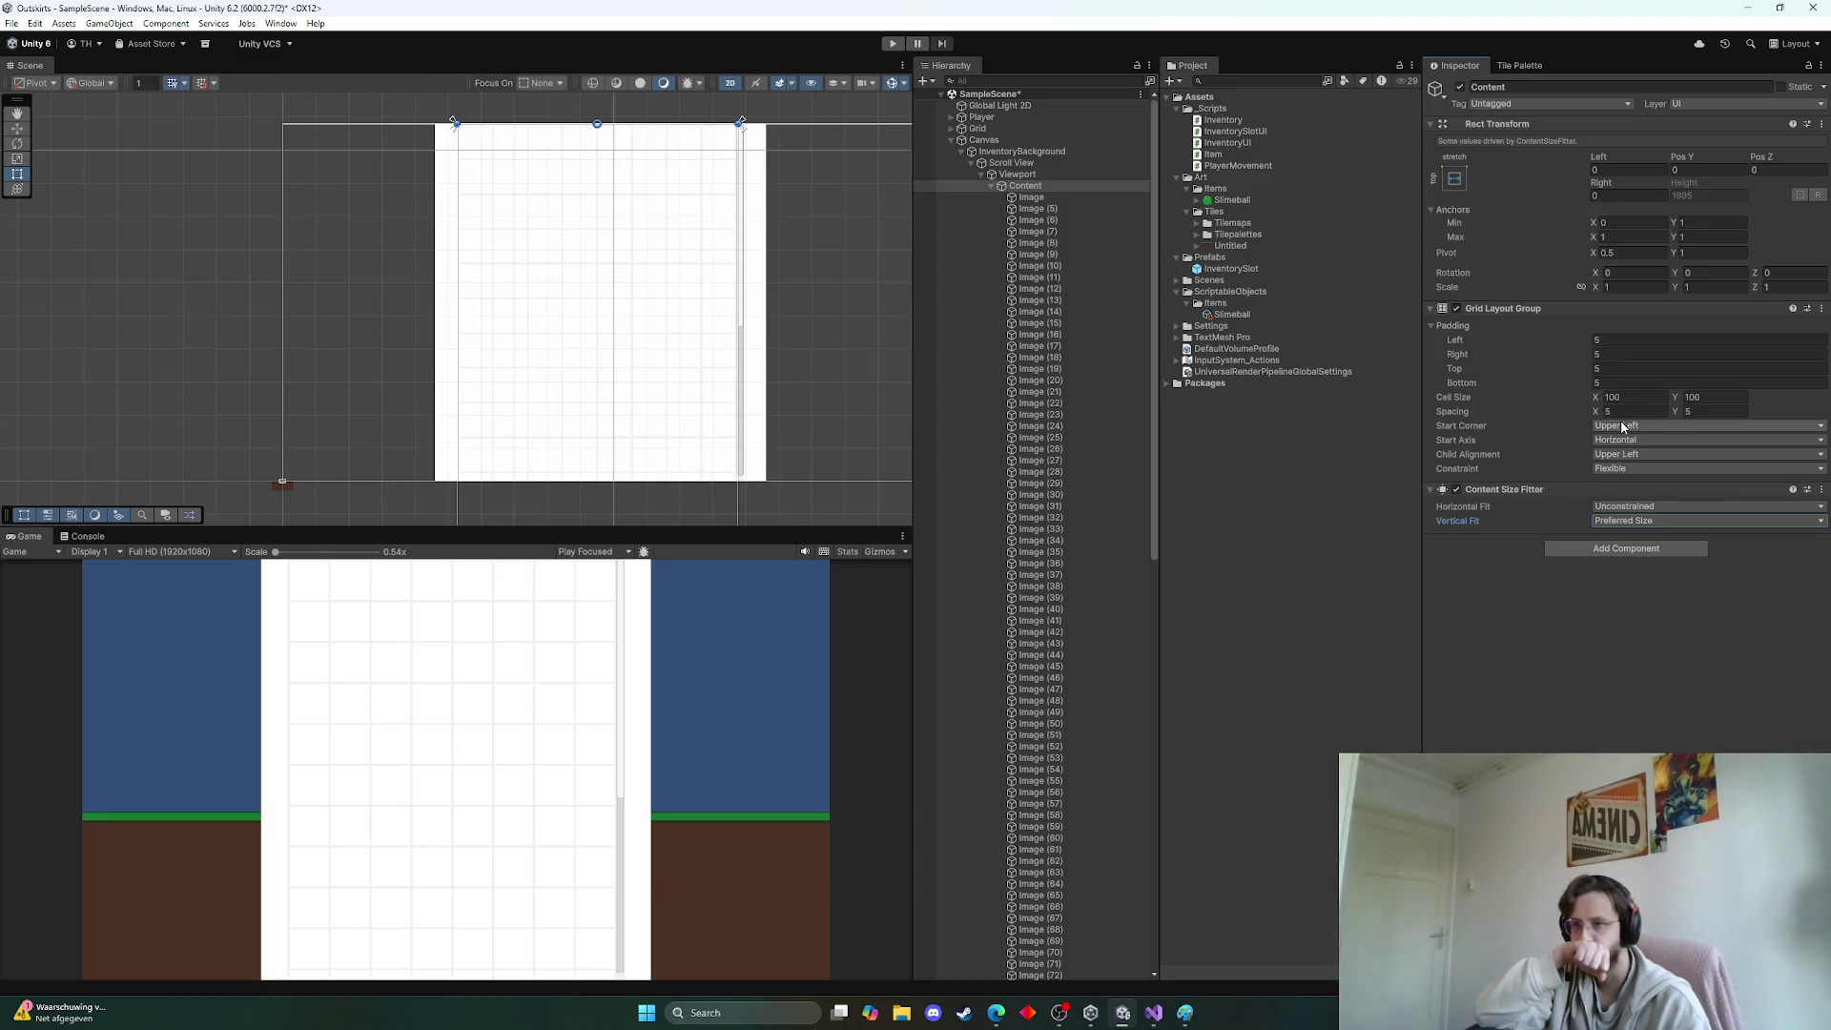
pyautogui.click(1626, 440)
pyautogui.click(1635, 470)
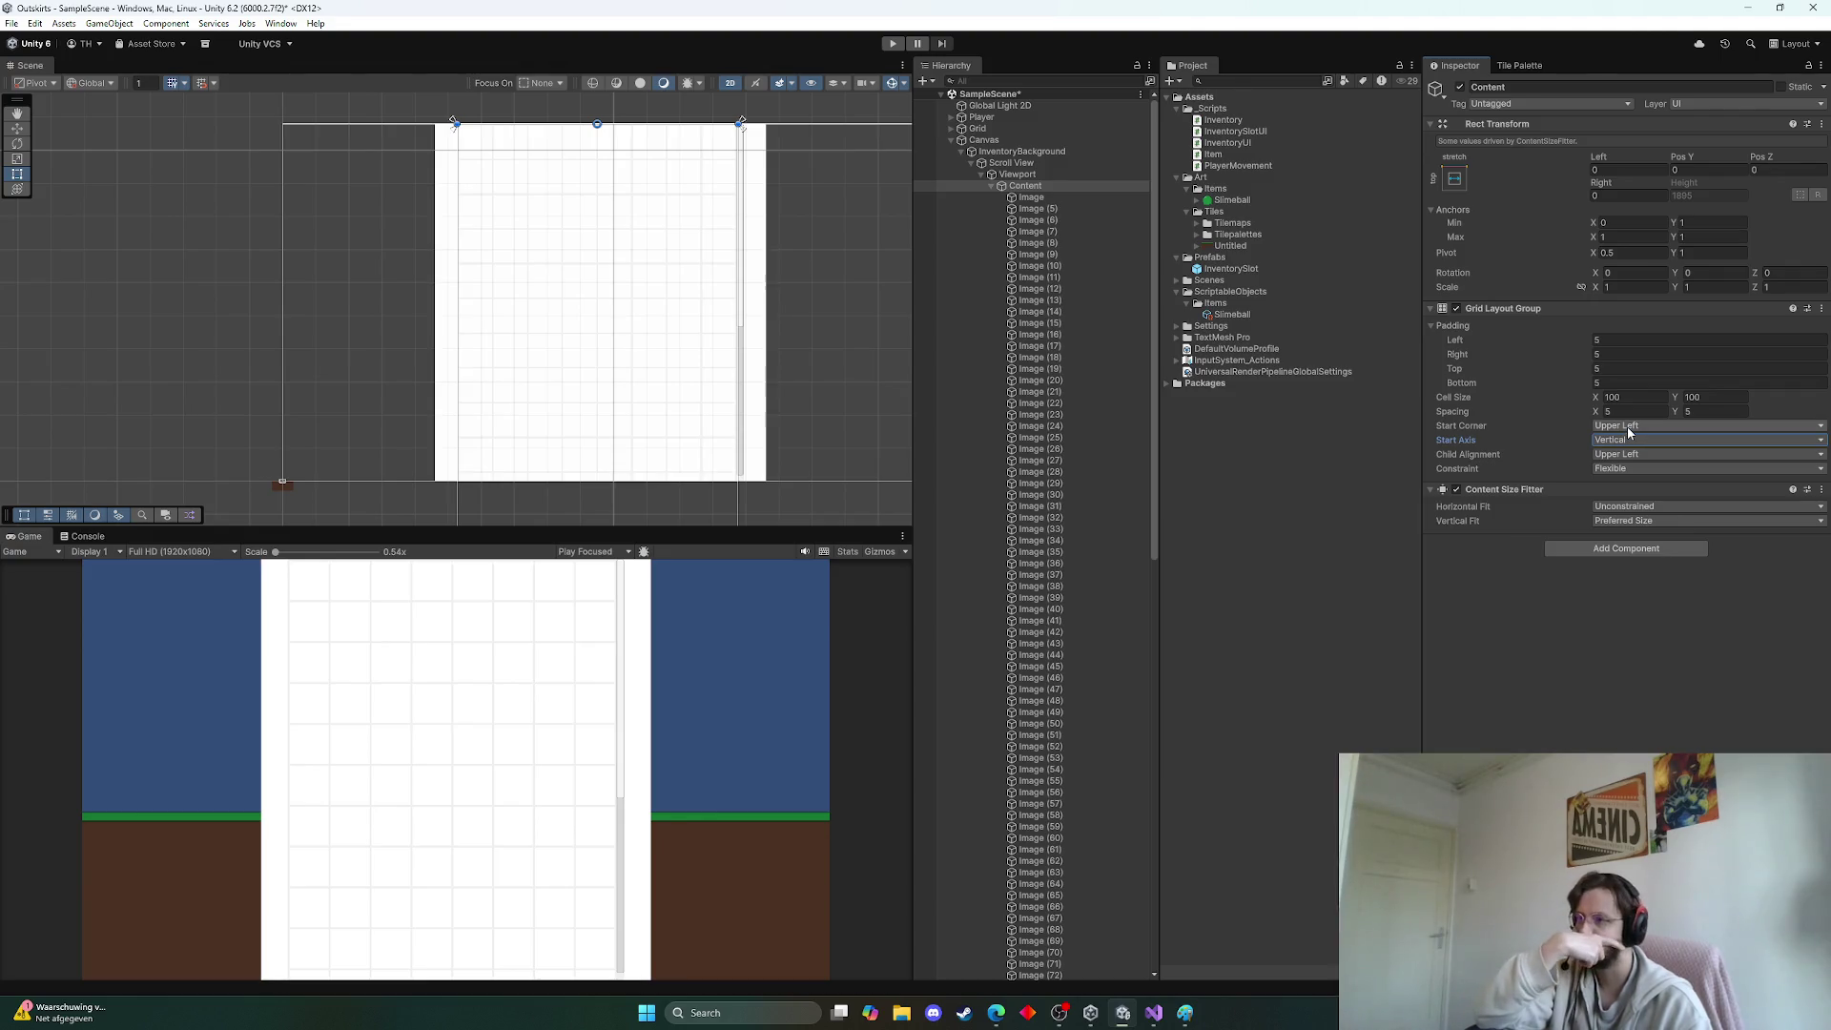
# Set Child Alignment to Upper Center and Constraint to Fixed Column Count
pyautogui.click(1631, 454)
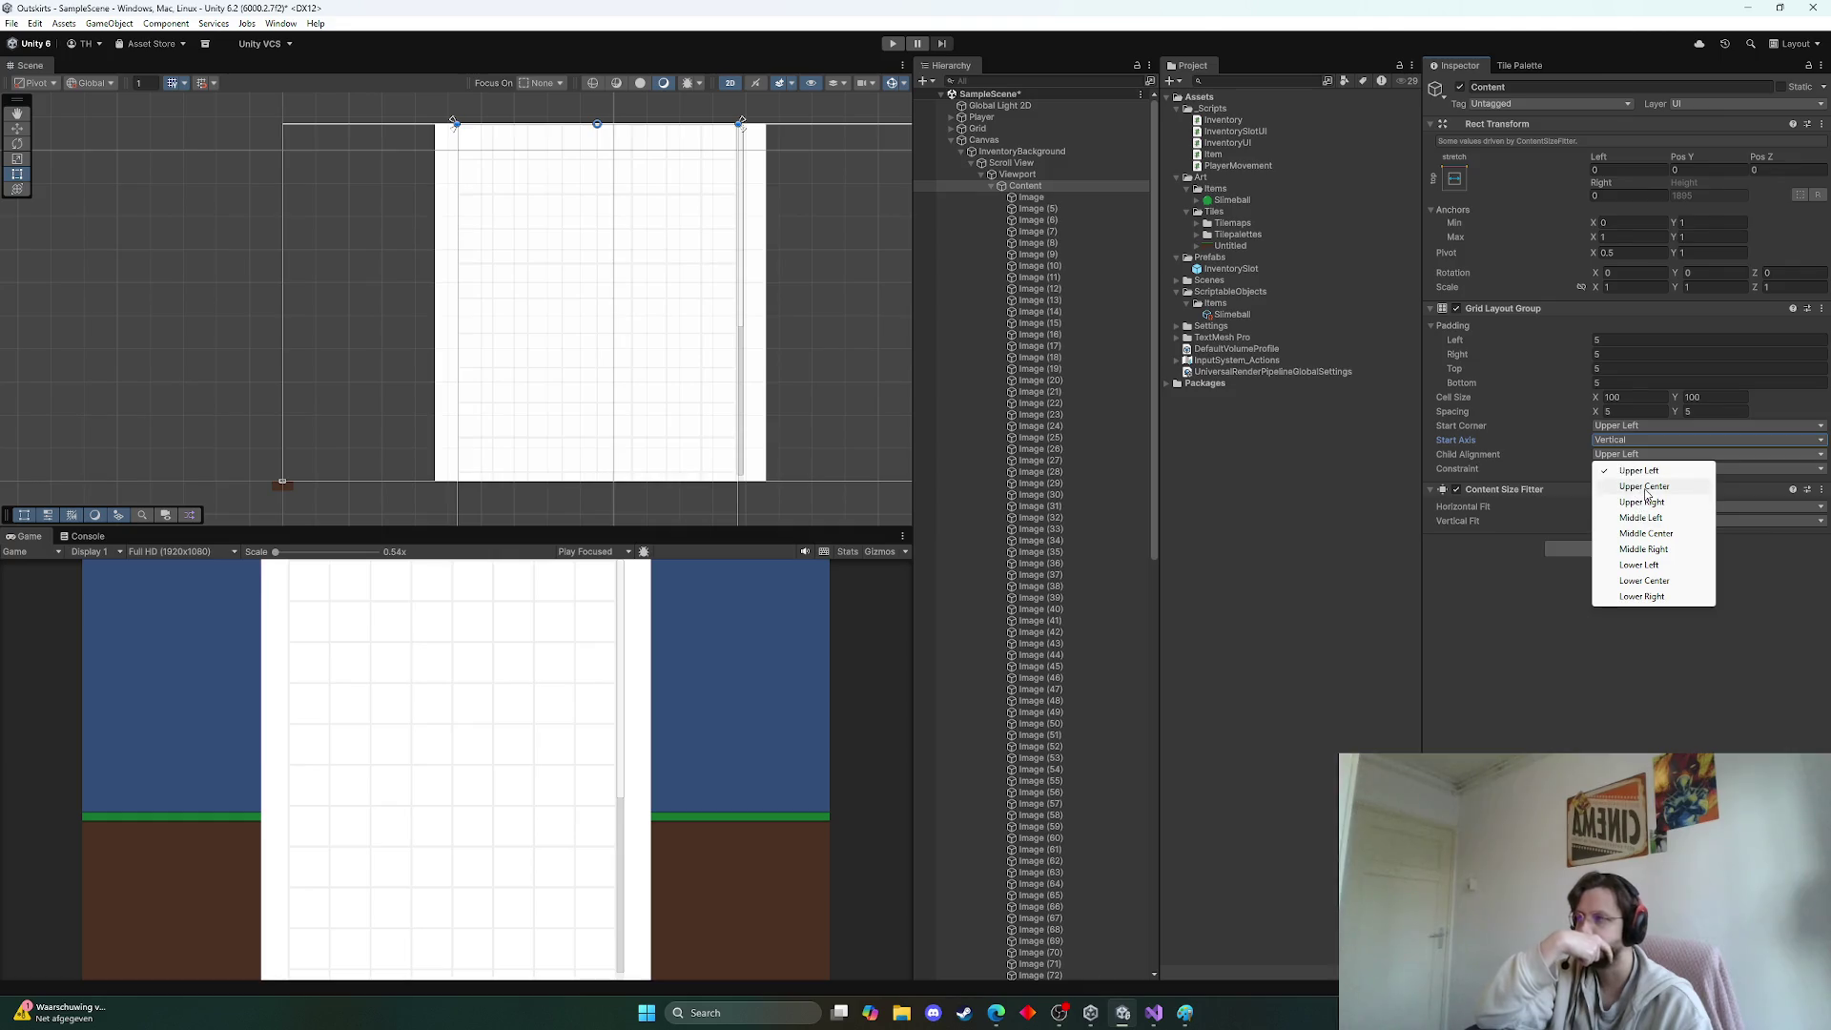
pyautogui.click(1645, 488)
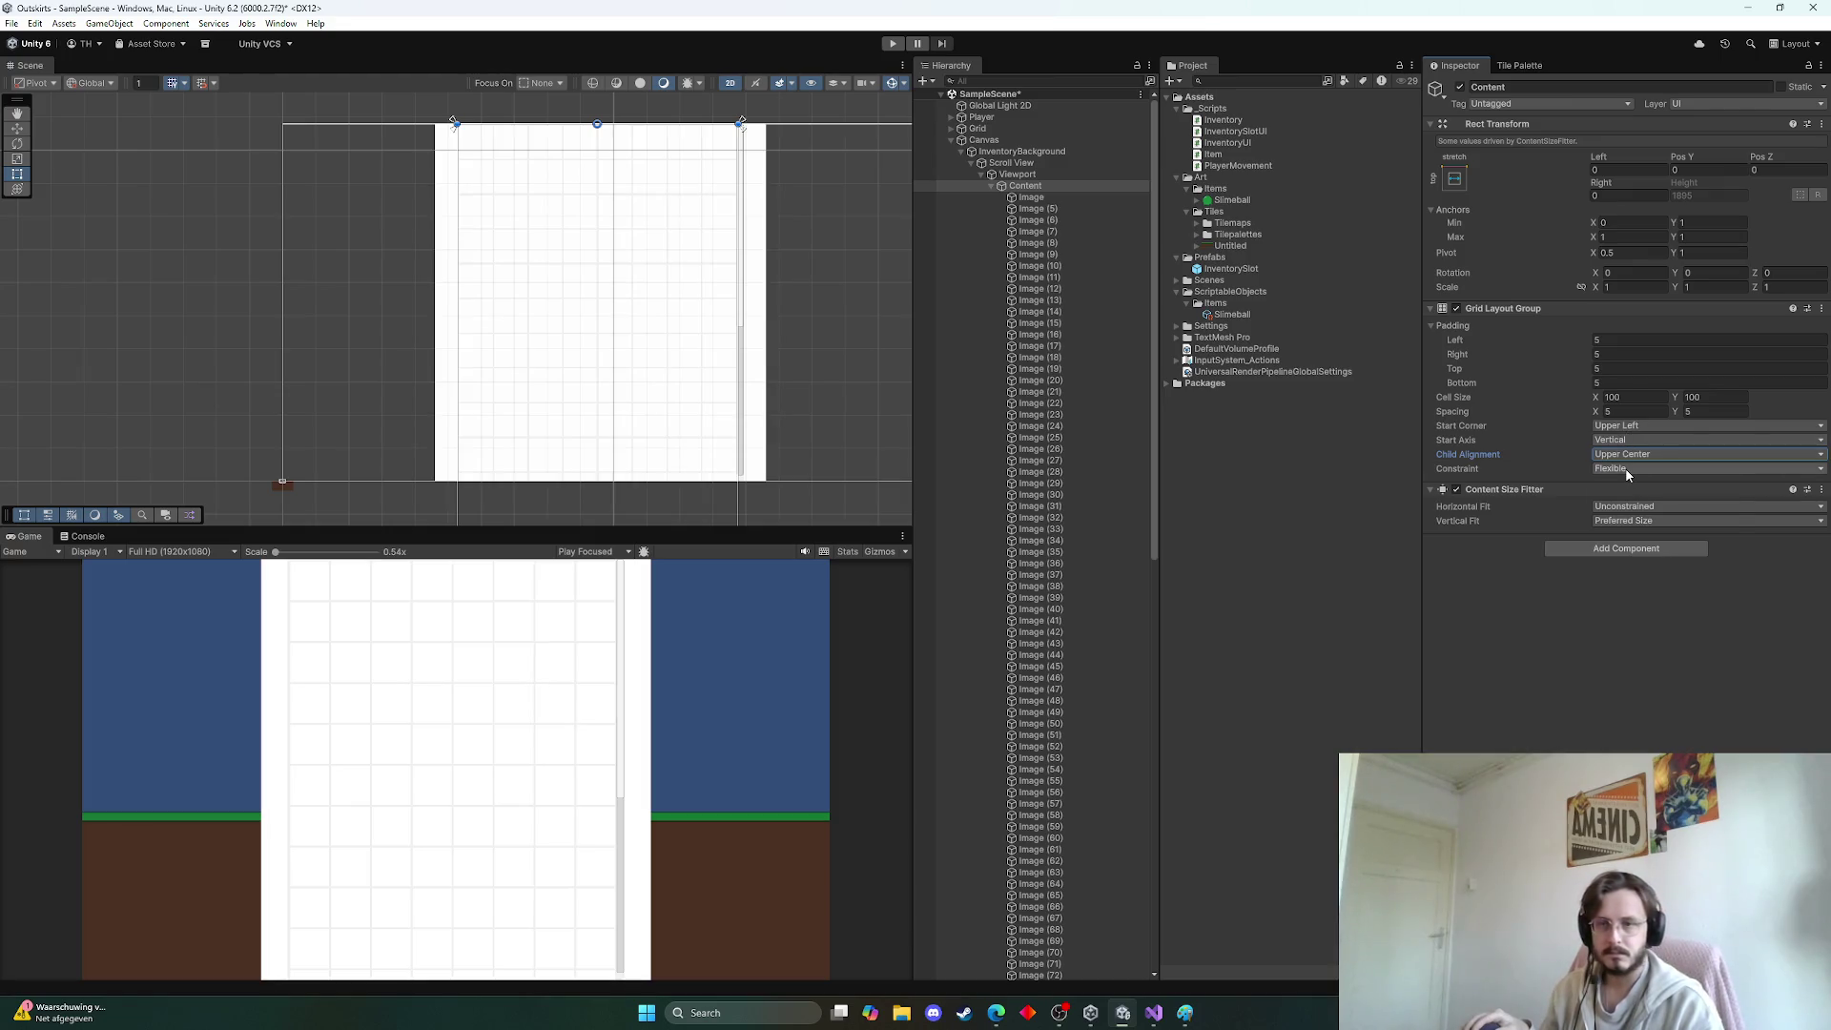
pyautogui.click(1628, 471)
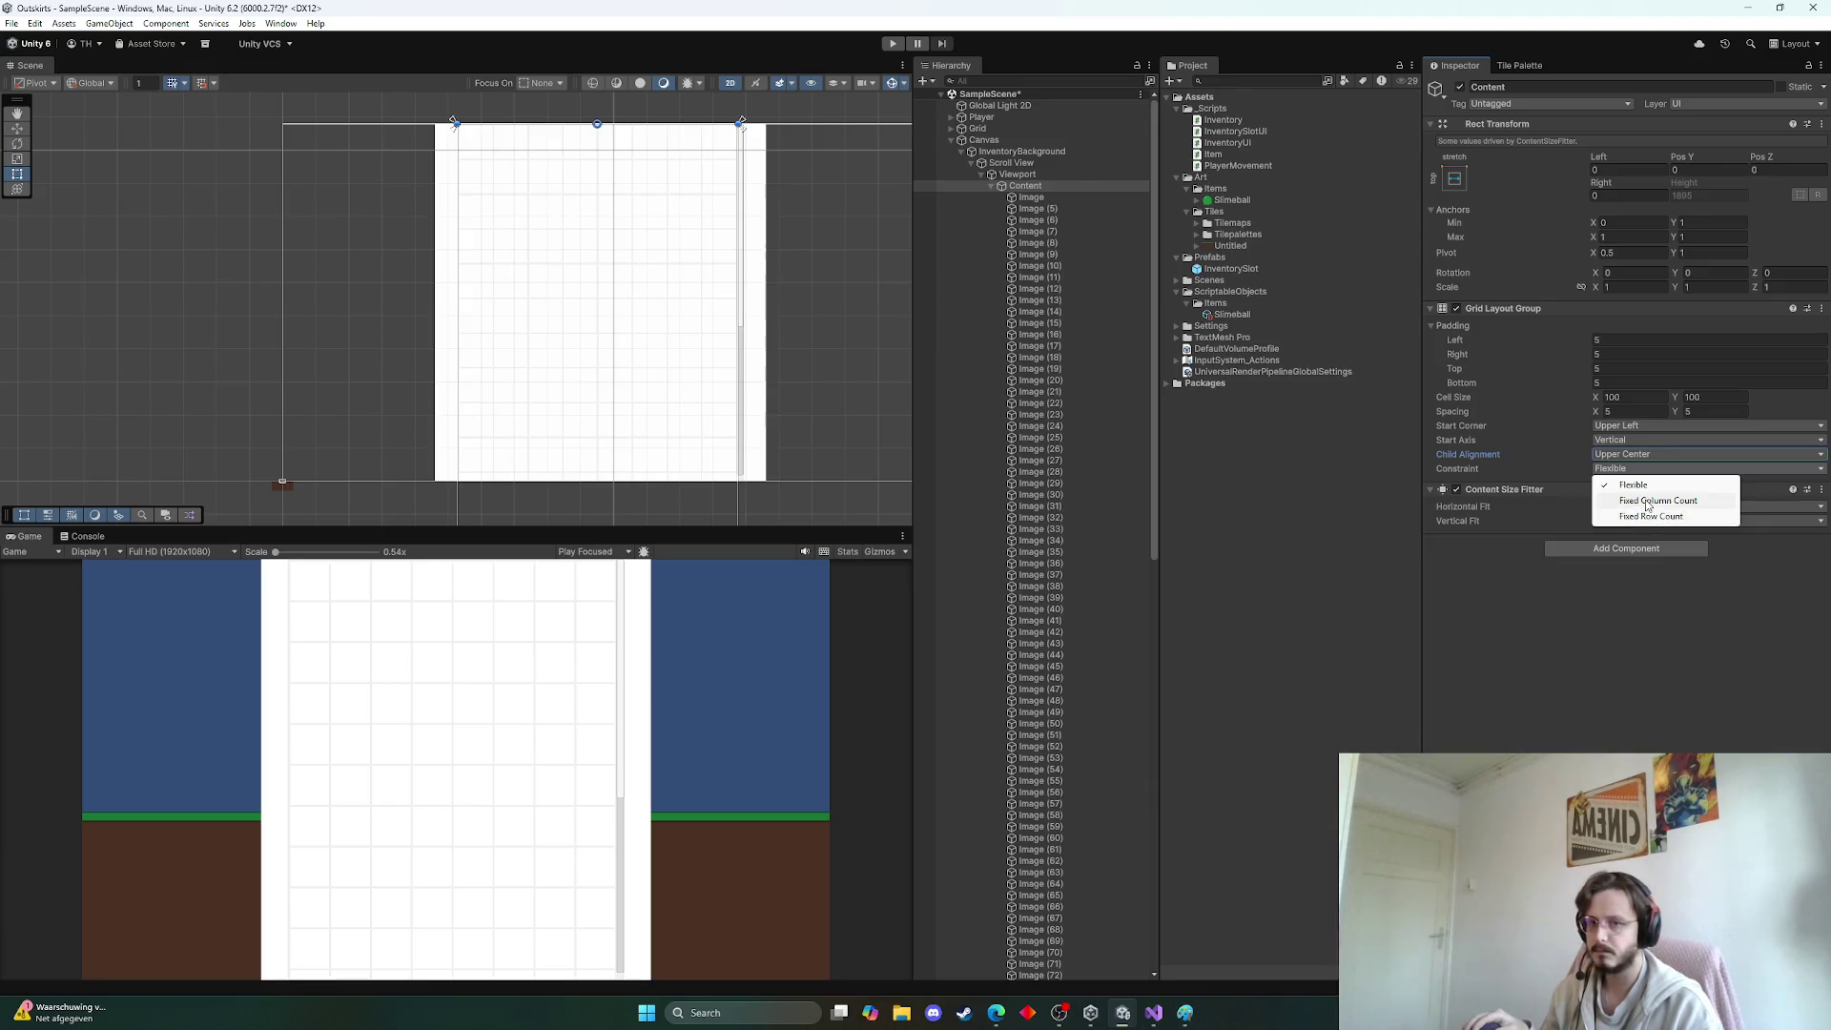
pyautogui.click(1647, 502)
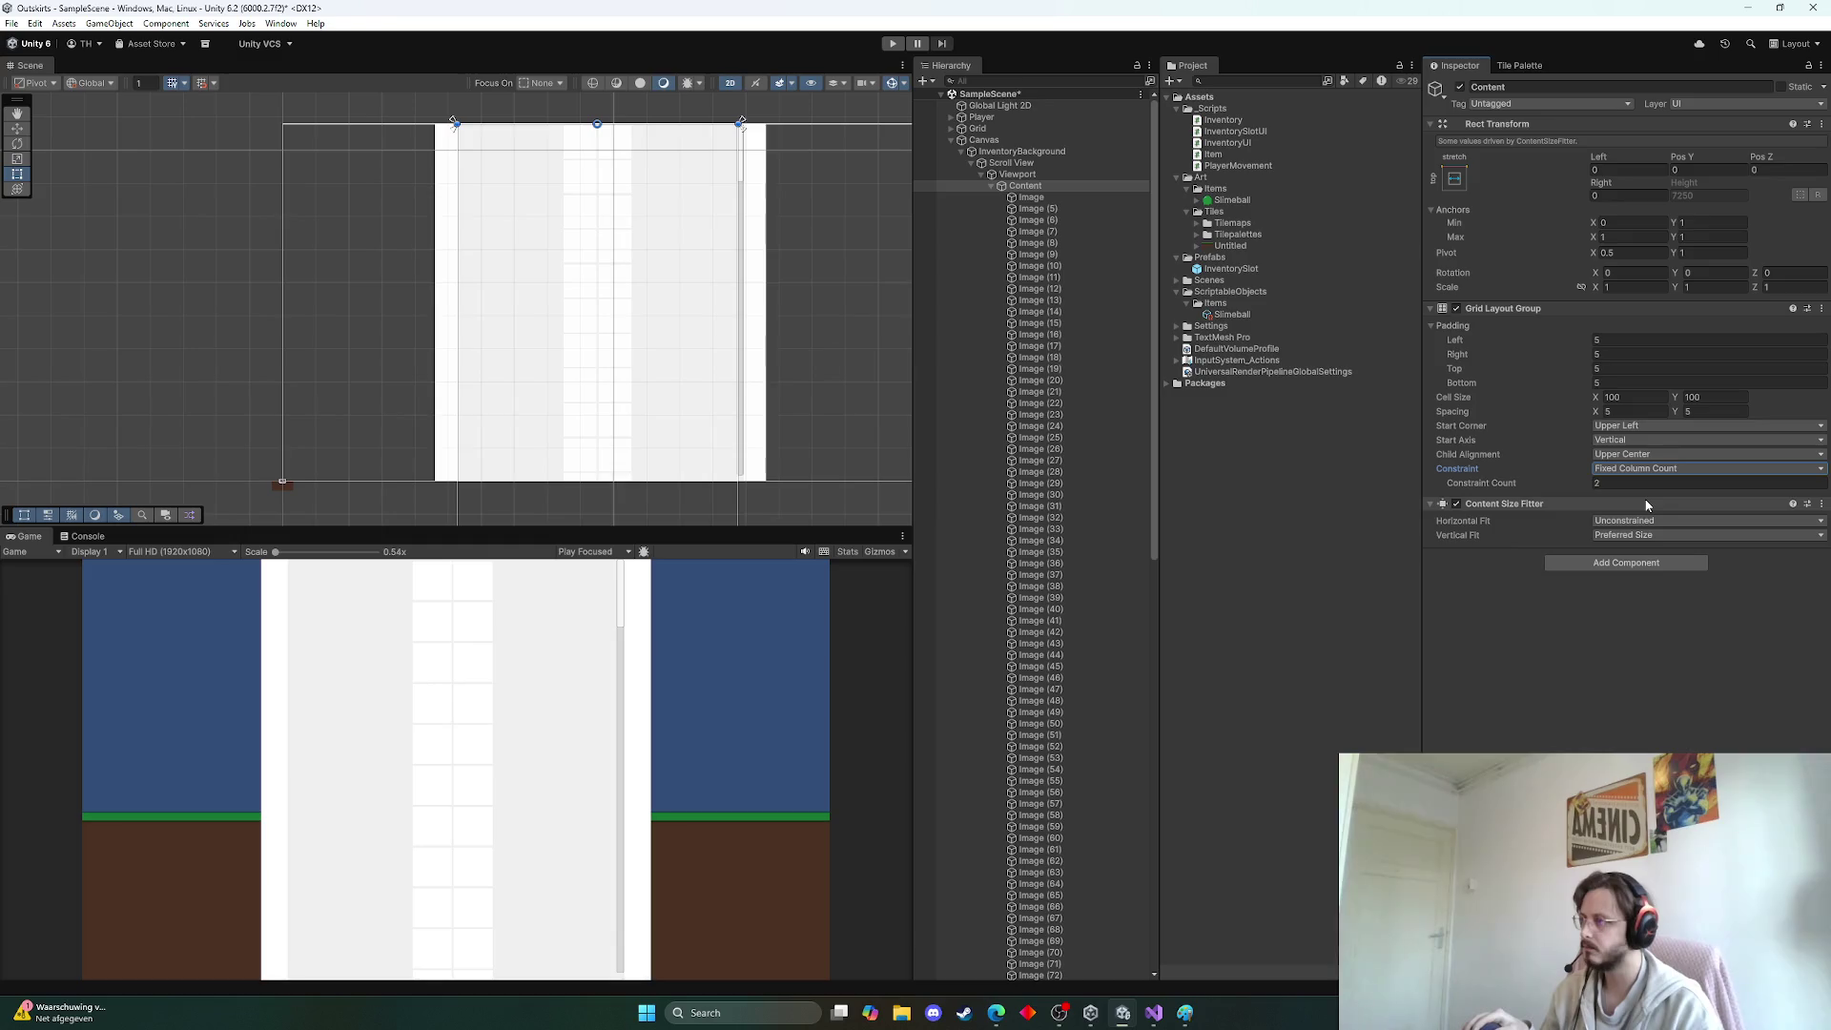
# Set the Constraint Count to 7 columns after trying 8 and 6
pyautogui.click(1649, 483)
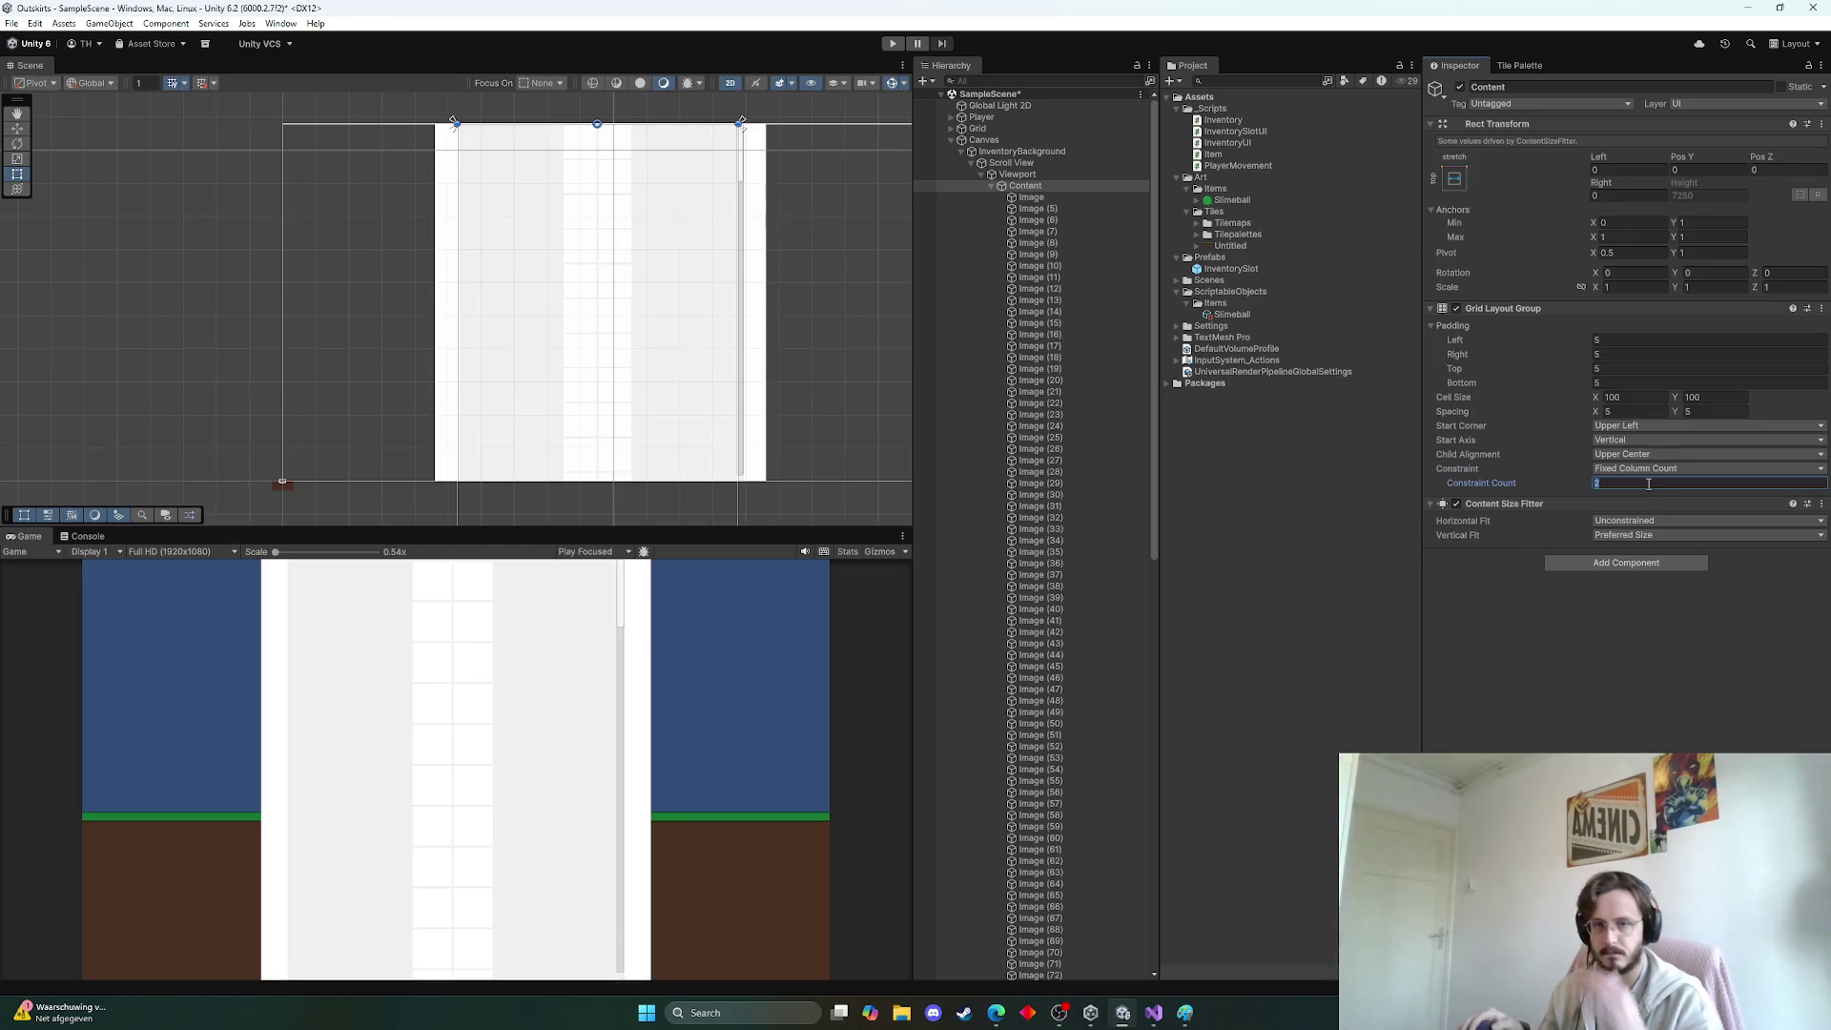
pyautogui.write('8')
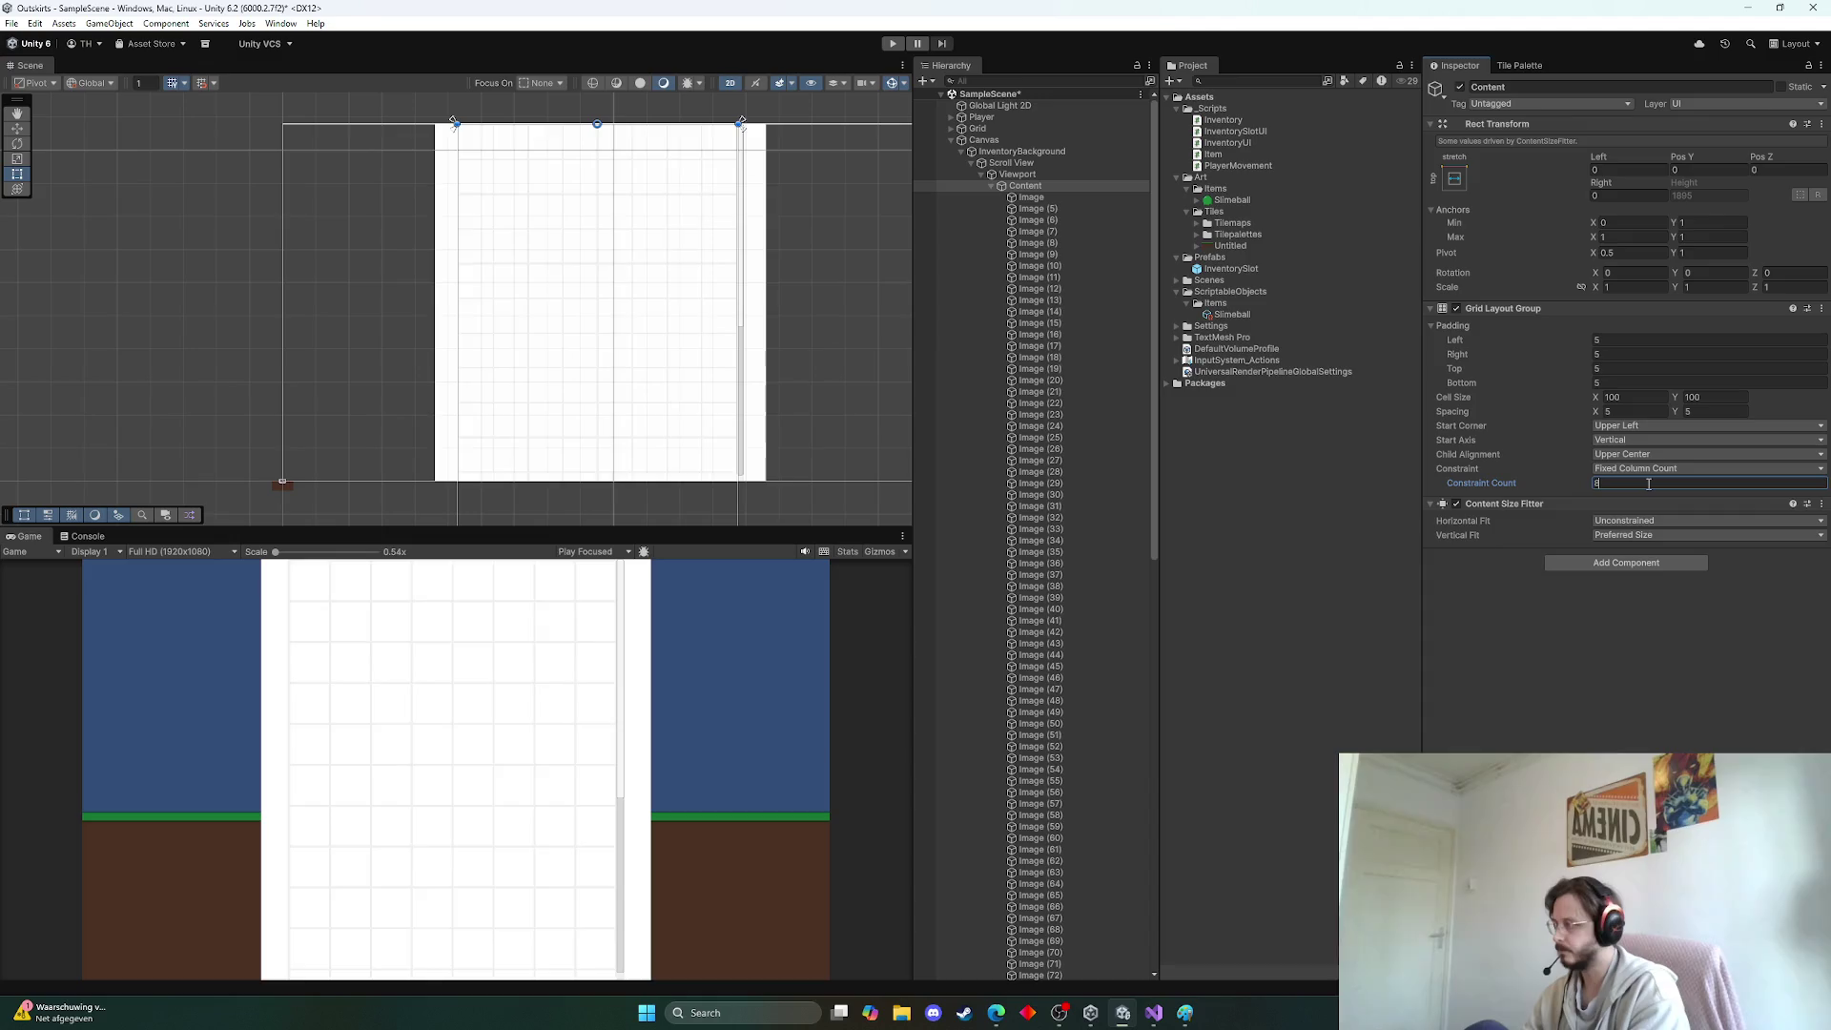
pyautogui.press('BackSpace')
pyautogui.write('6')
pyautogui.press('BackSpace')
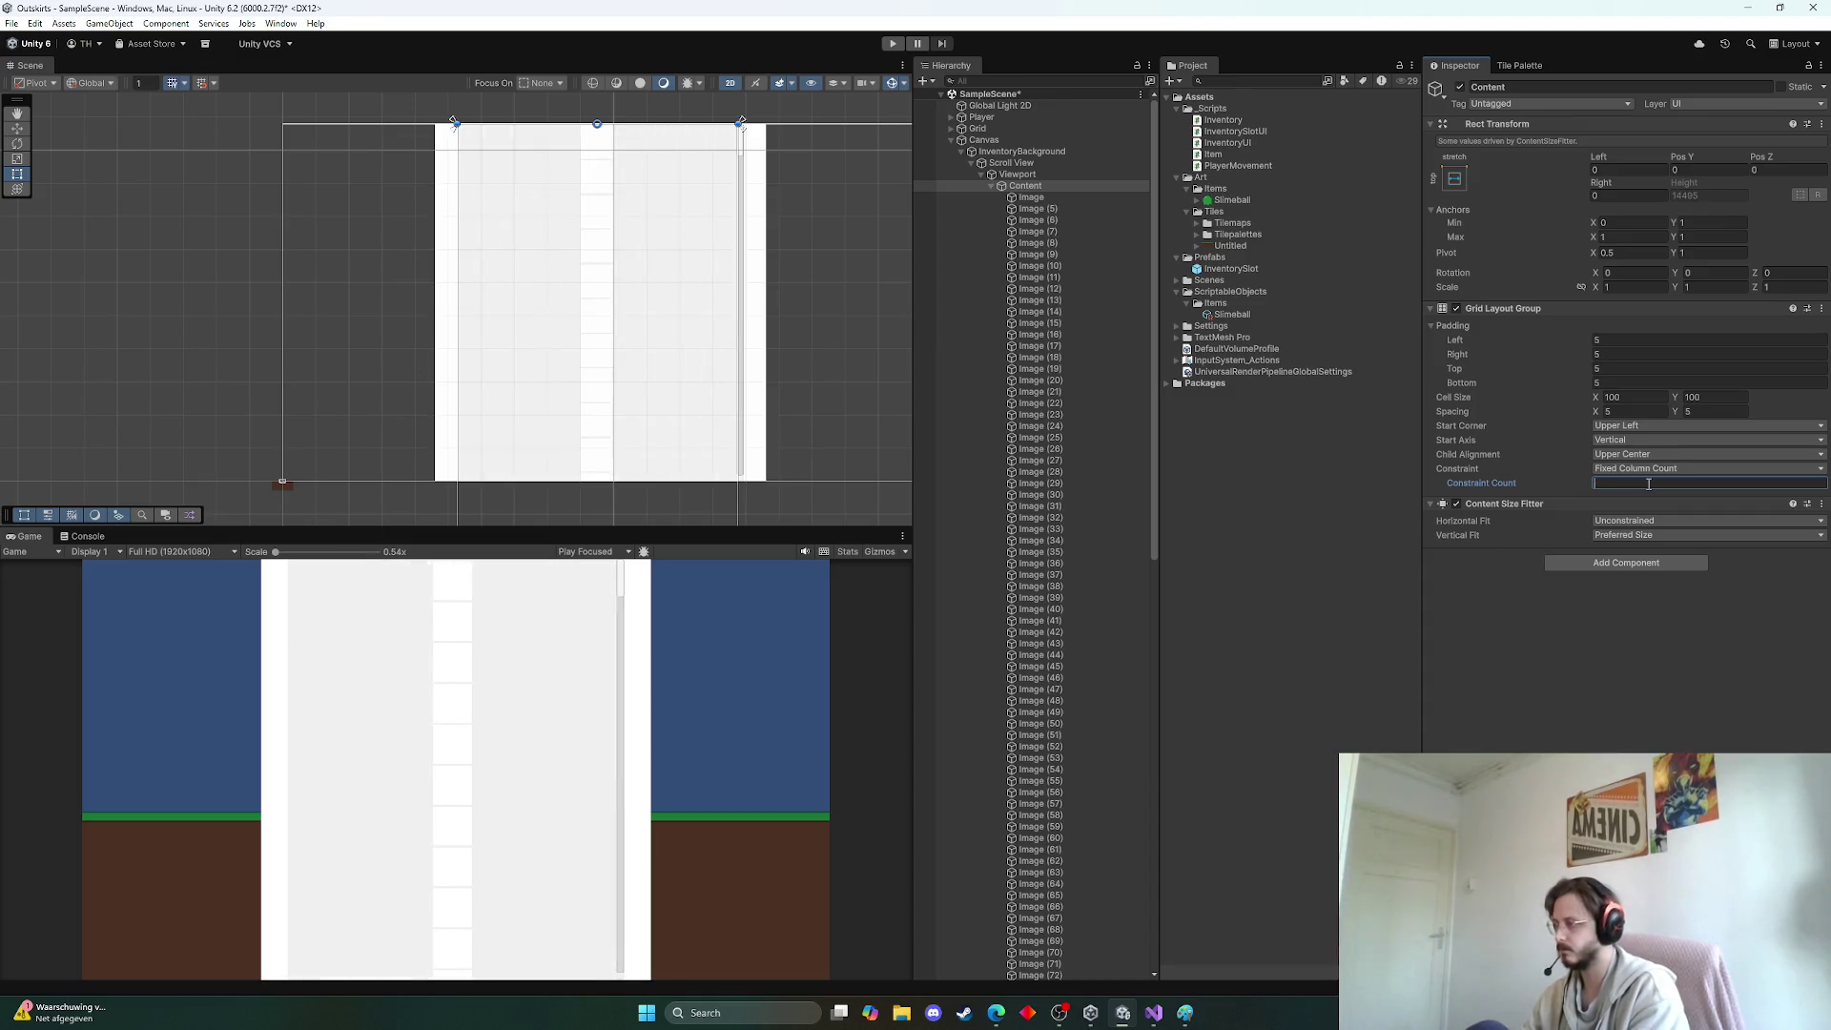
pyautogui.write('8')
pyautogui.press('BackSpace')
pyautogui.write('7')
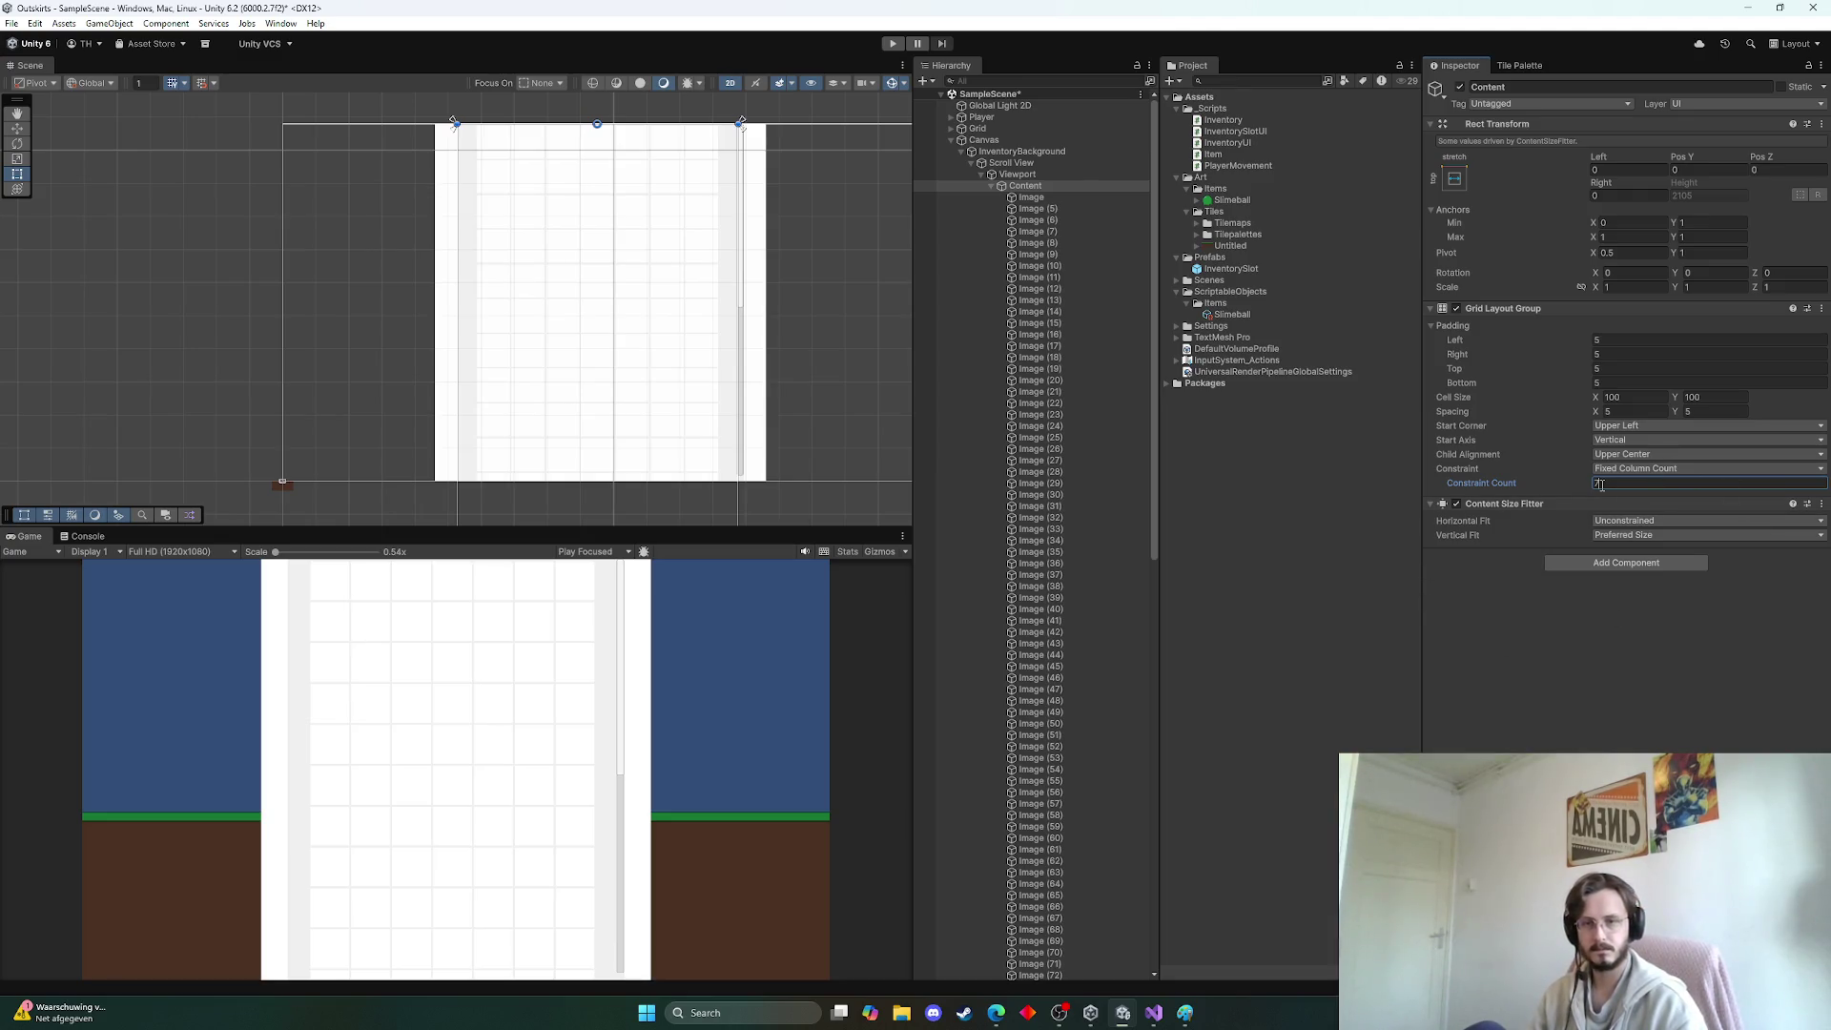
pyautogui.click(1579, 697)
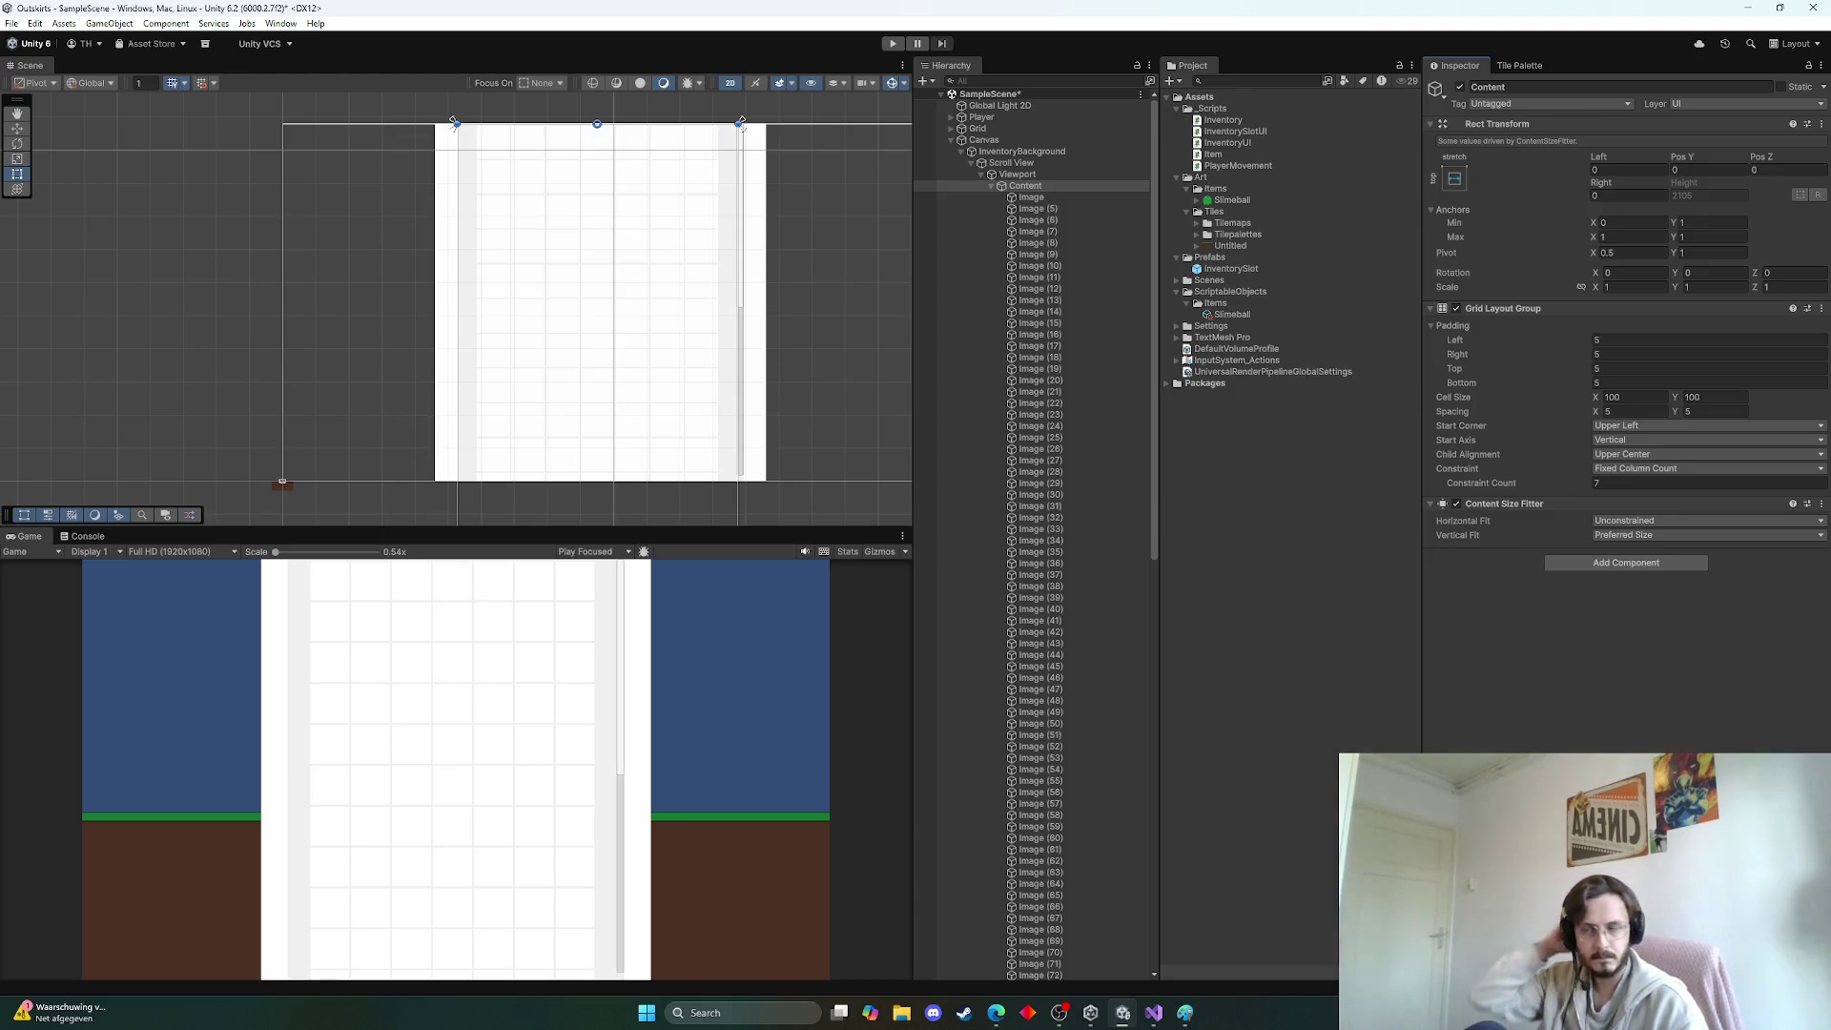
# Enter Play mode and scroll down through the inventory grid
pyautogui.click(893, 44)
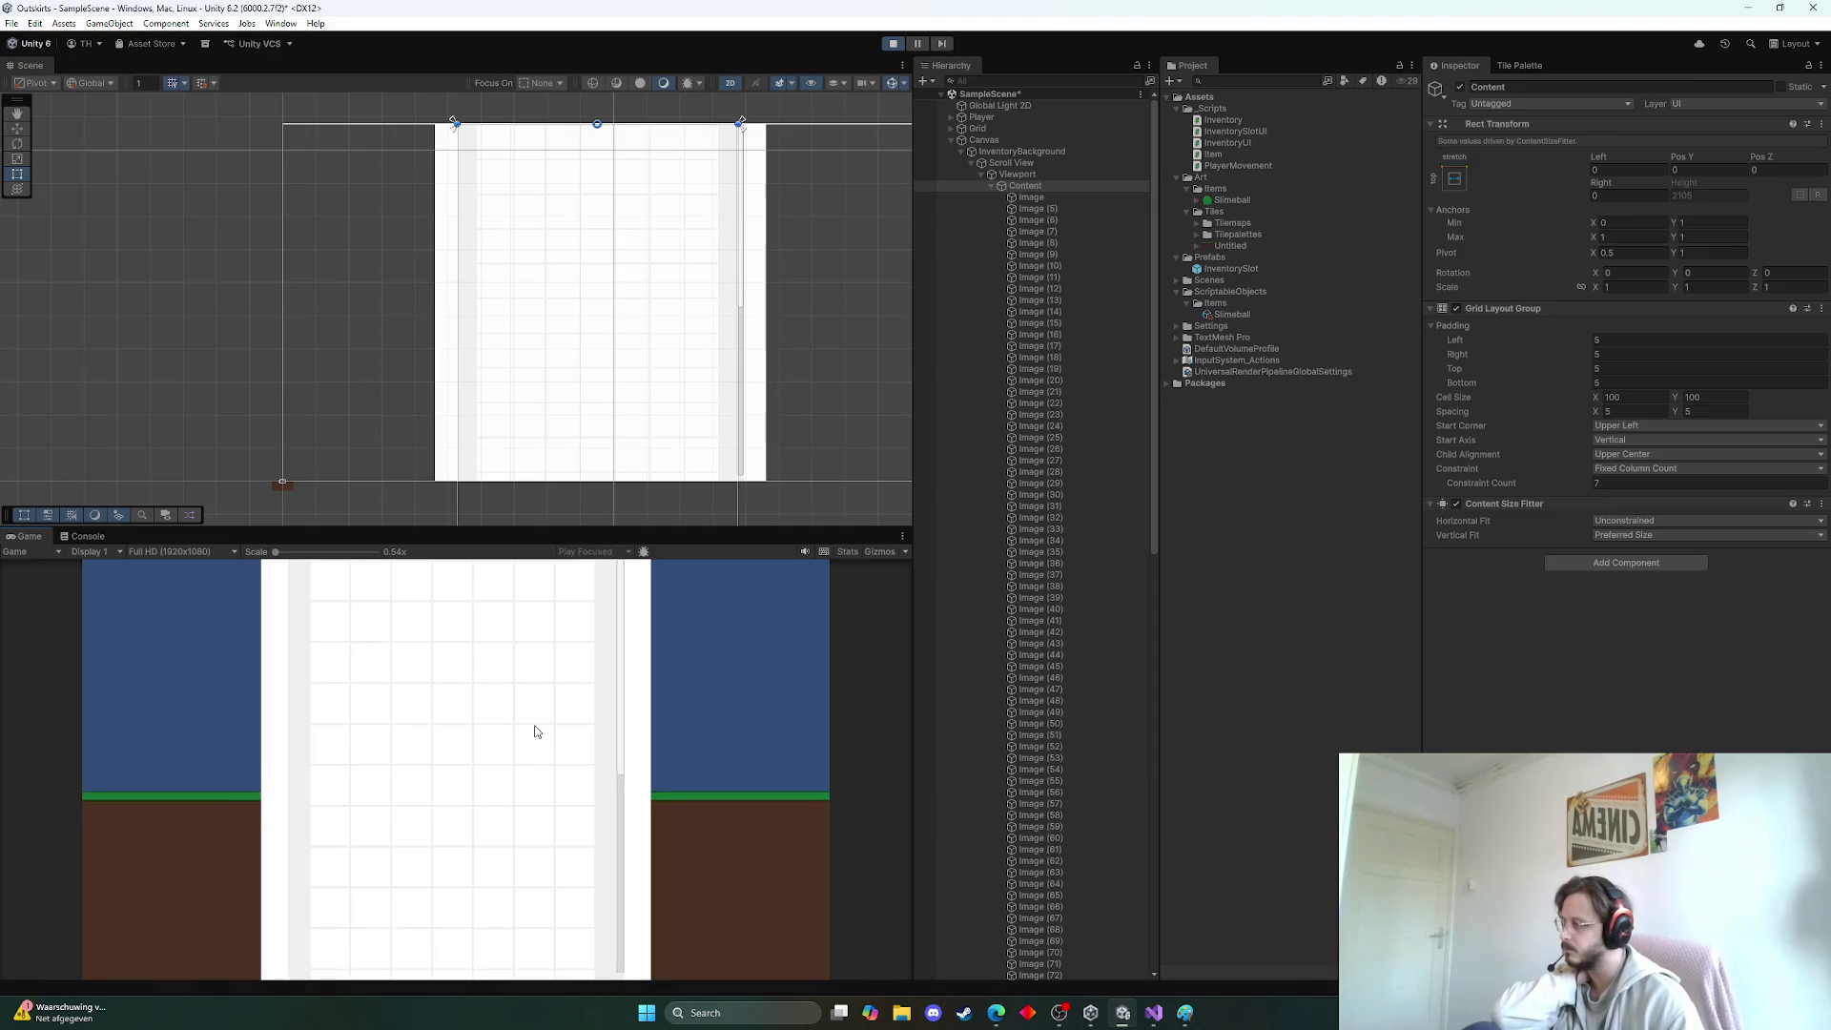
pyautogui.scroll(-4, 540, 720)
pyautogui.scroll(-5, 518, 705)
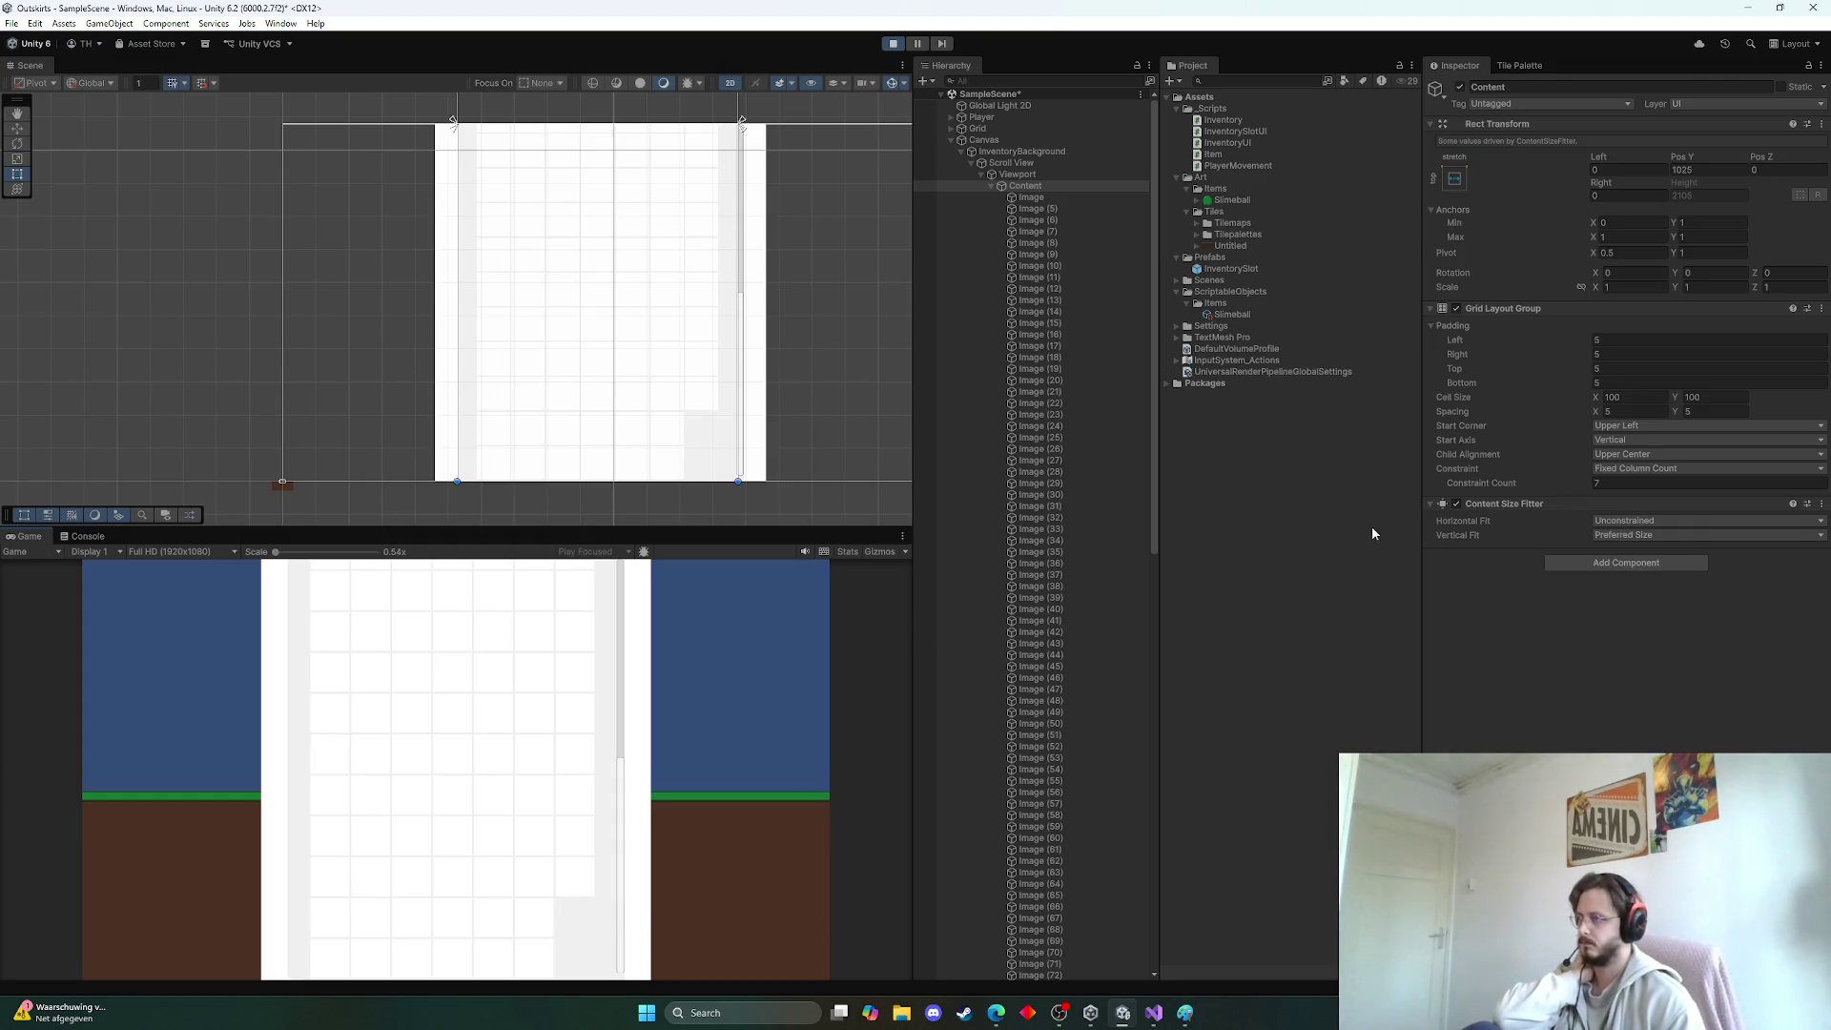
pyautogui.scroll(-15, 1050, 363)
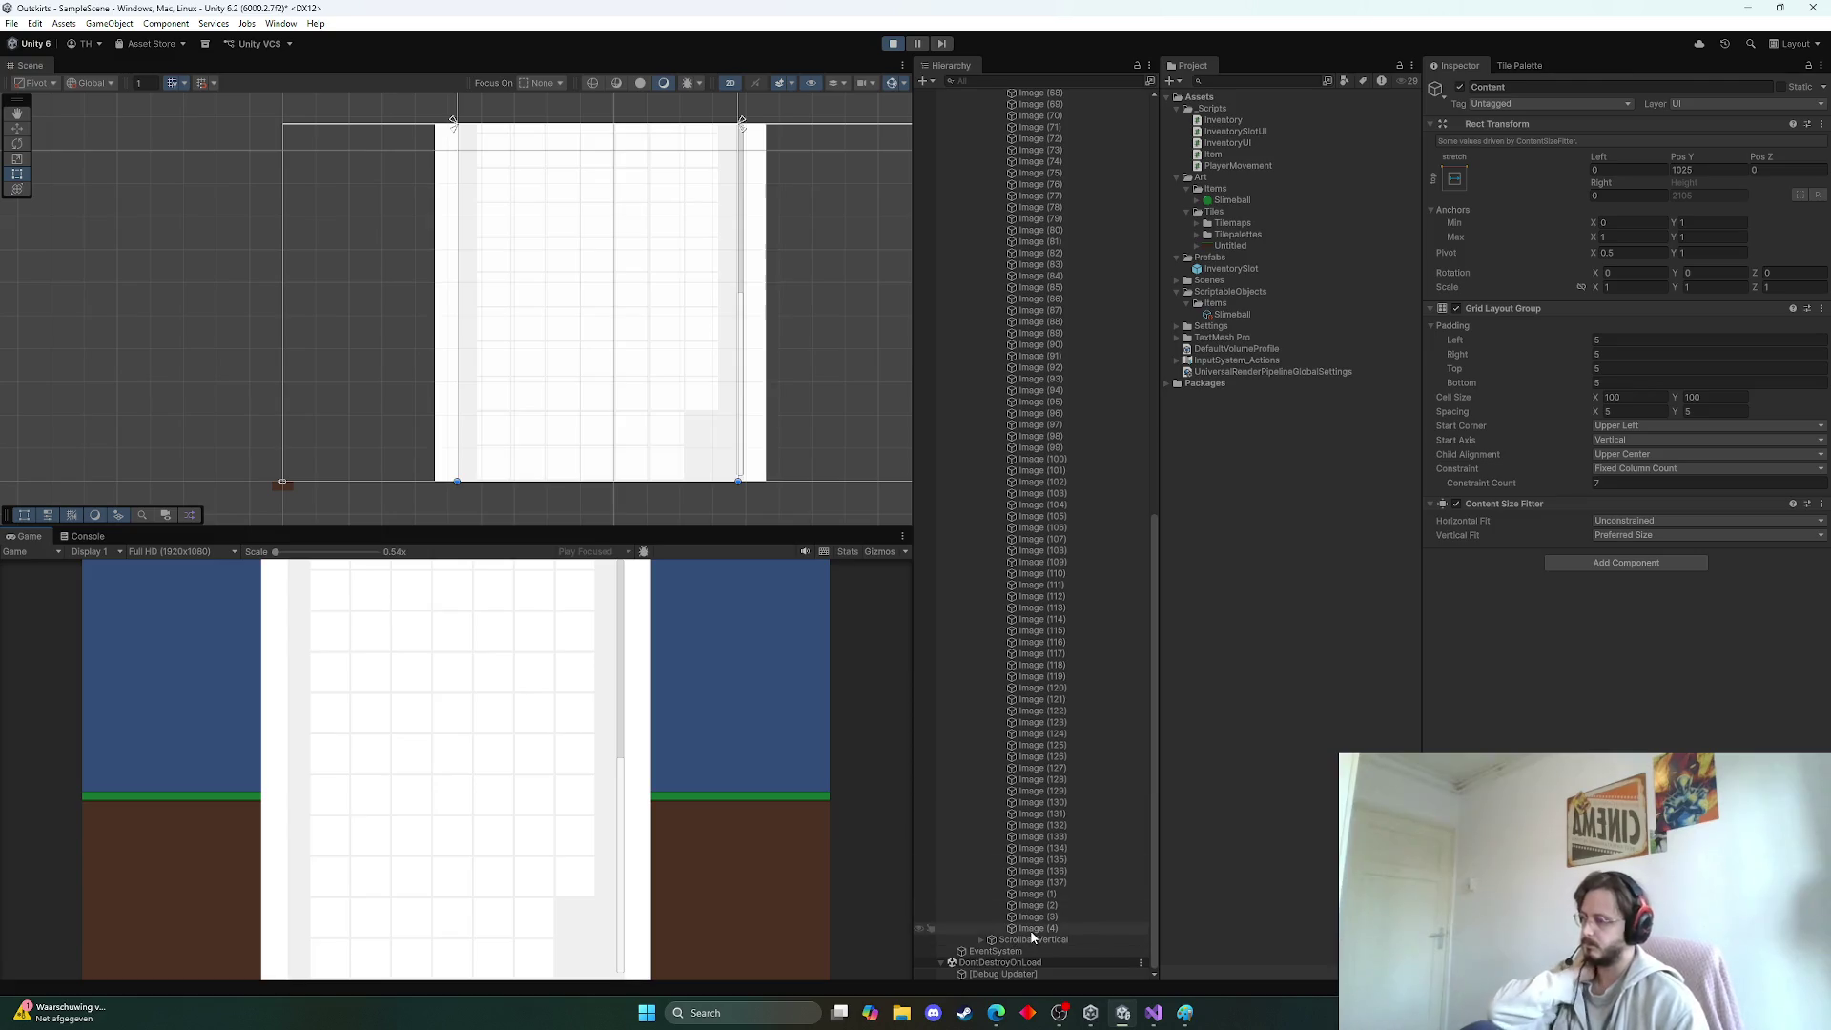
# Select slots Image (4) and Image (107), and delete Image (107)
pyautogui.click(1037, 929)
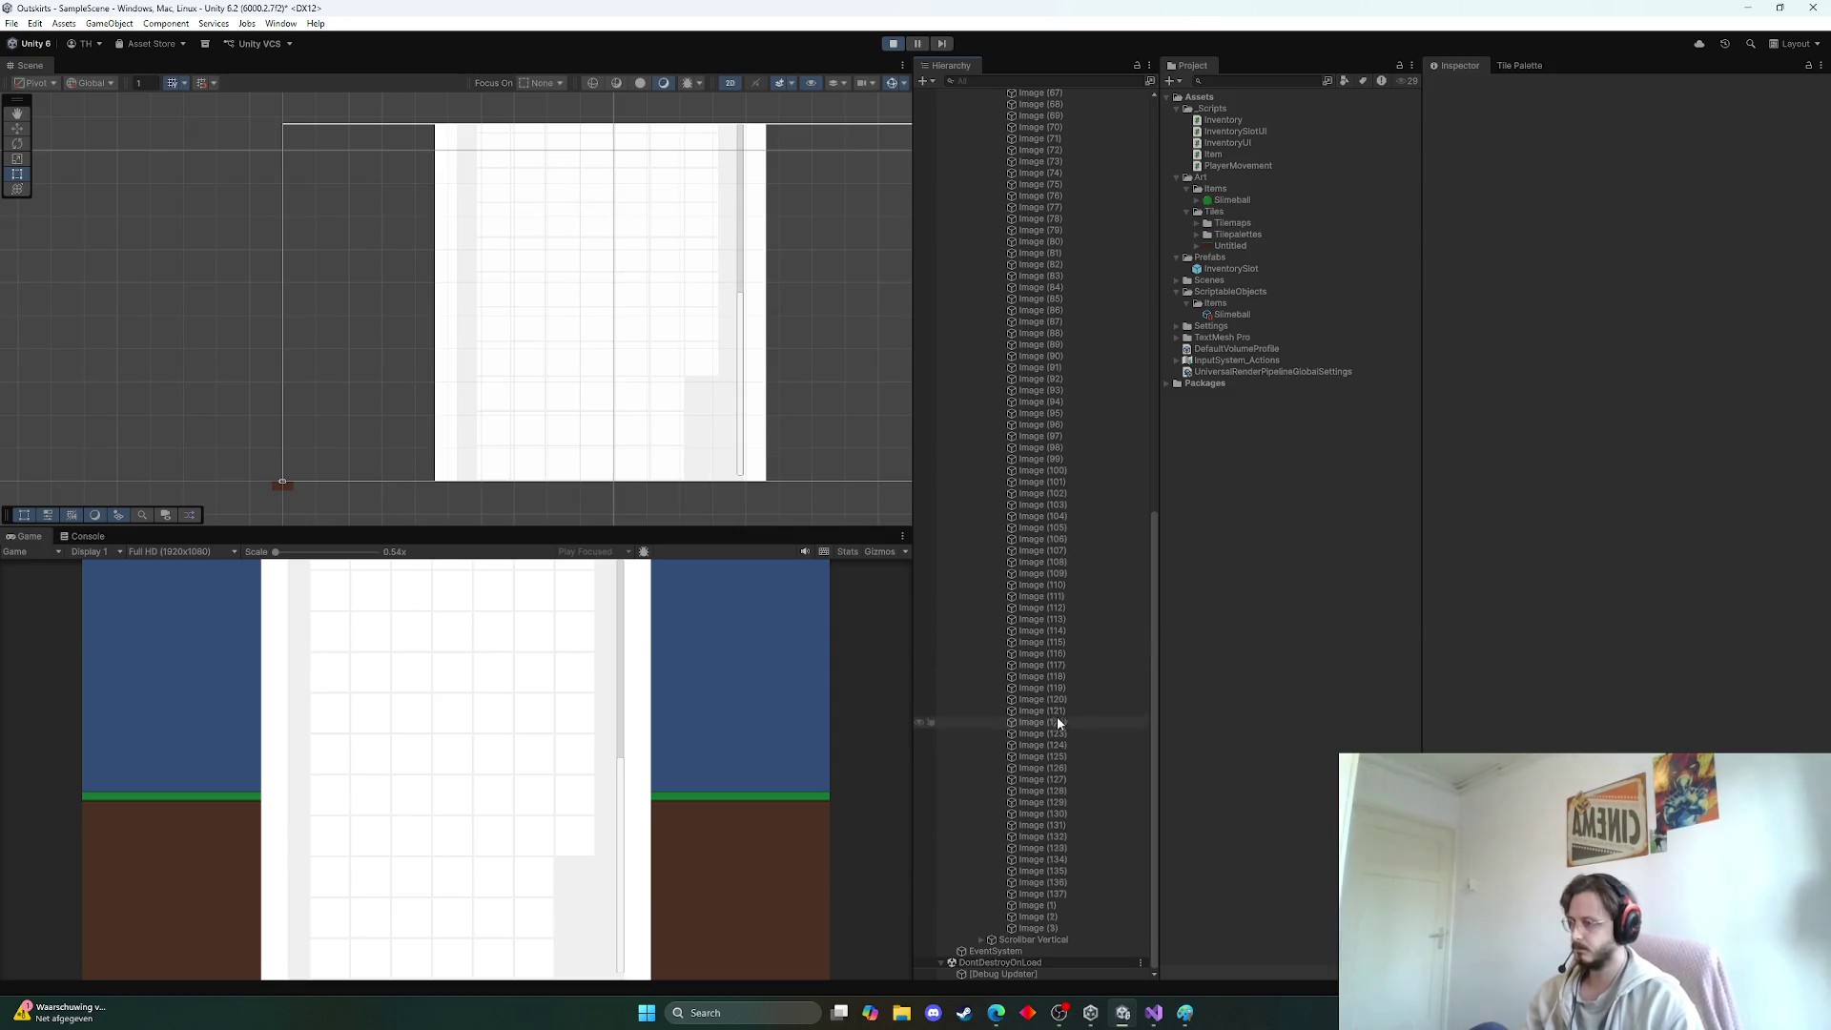
pyautogui.click(1057, 722)
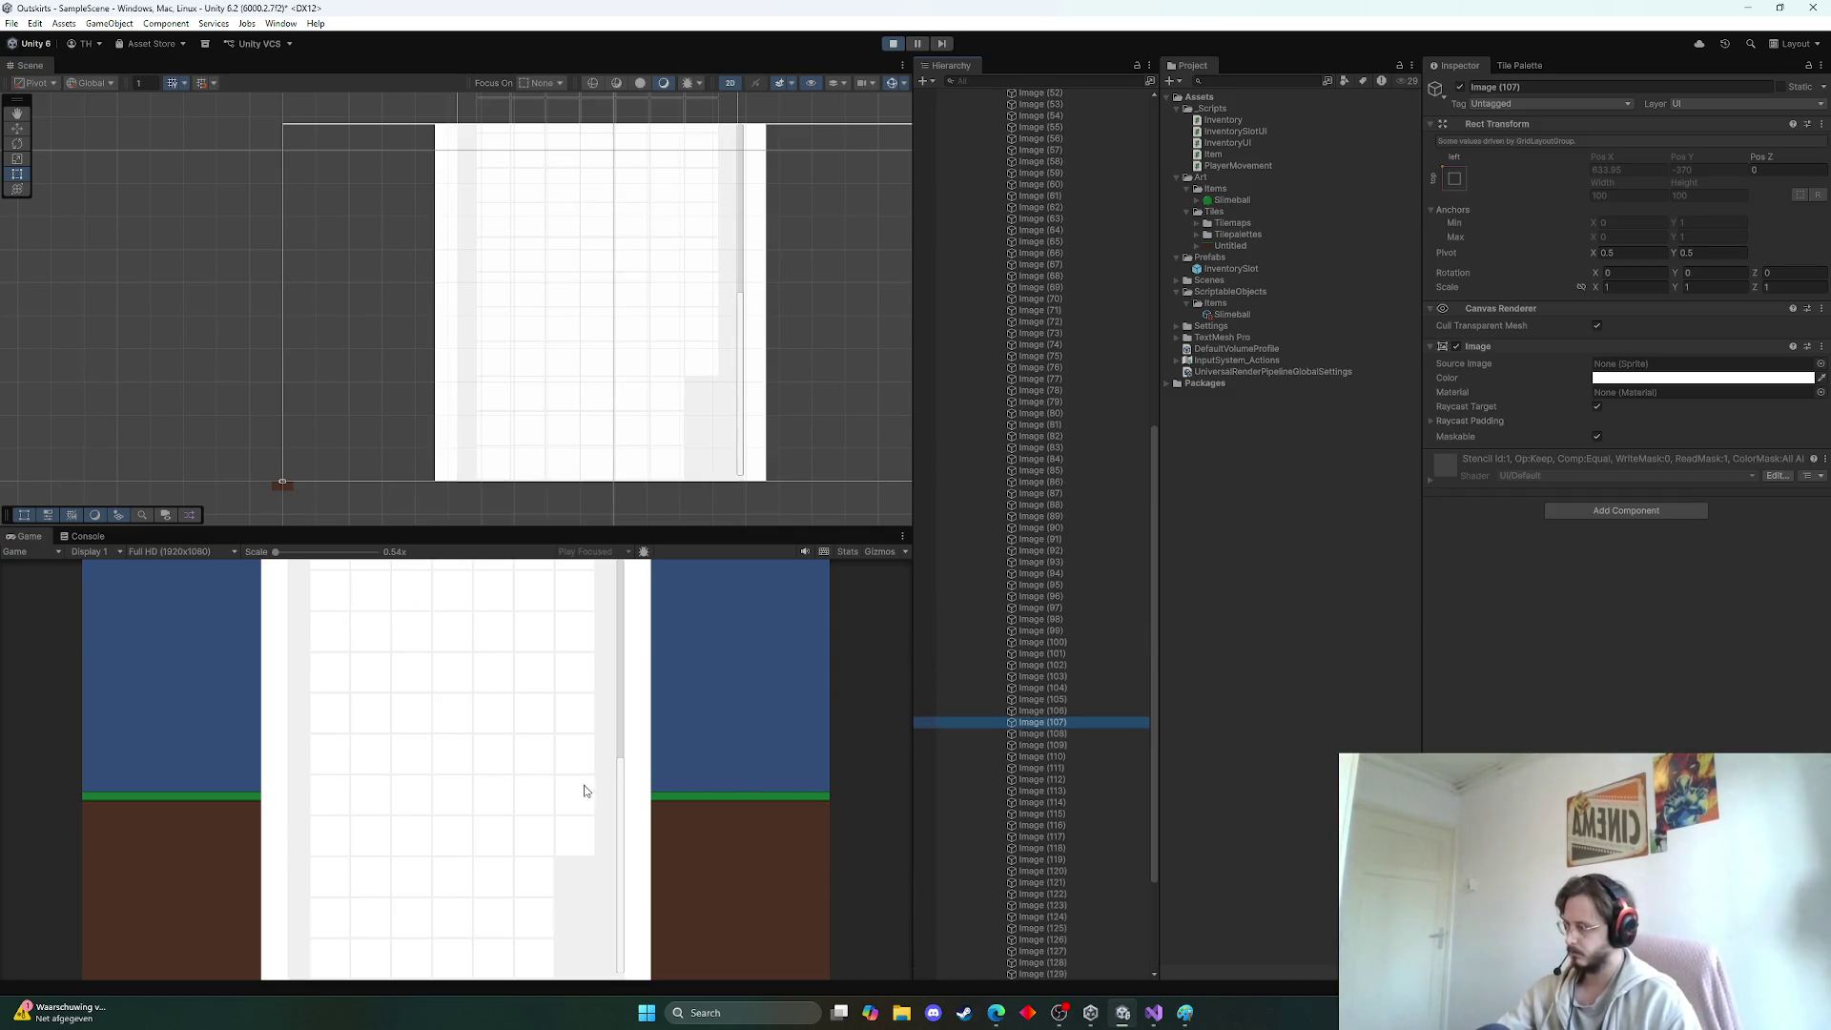
pyautogui.click(643, 675)
pyautogui.scroll(2, 589, 707)
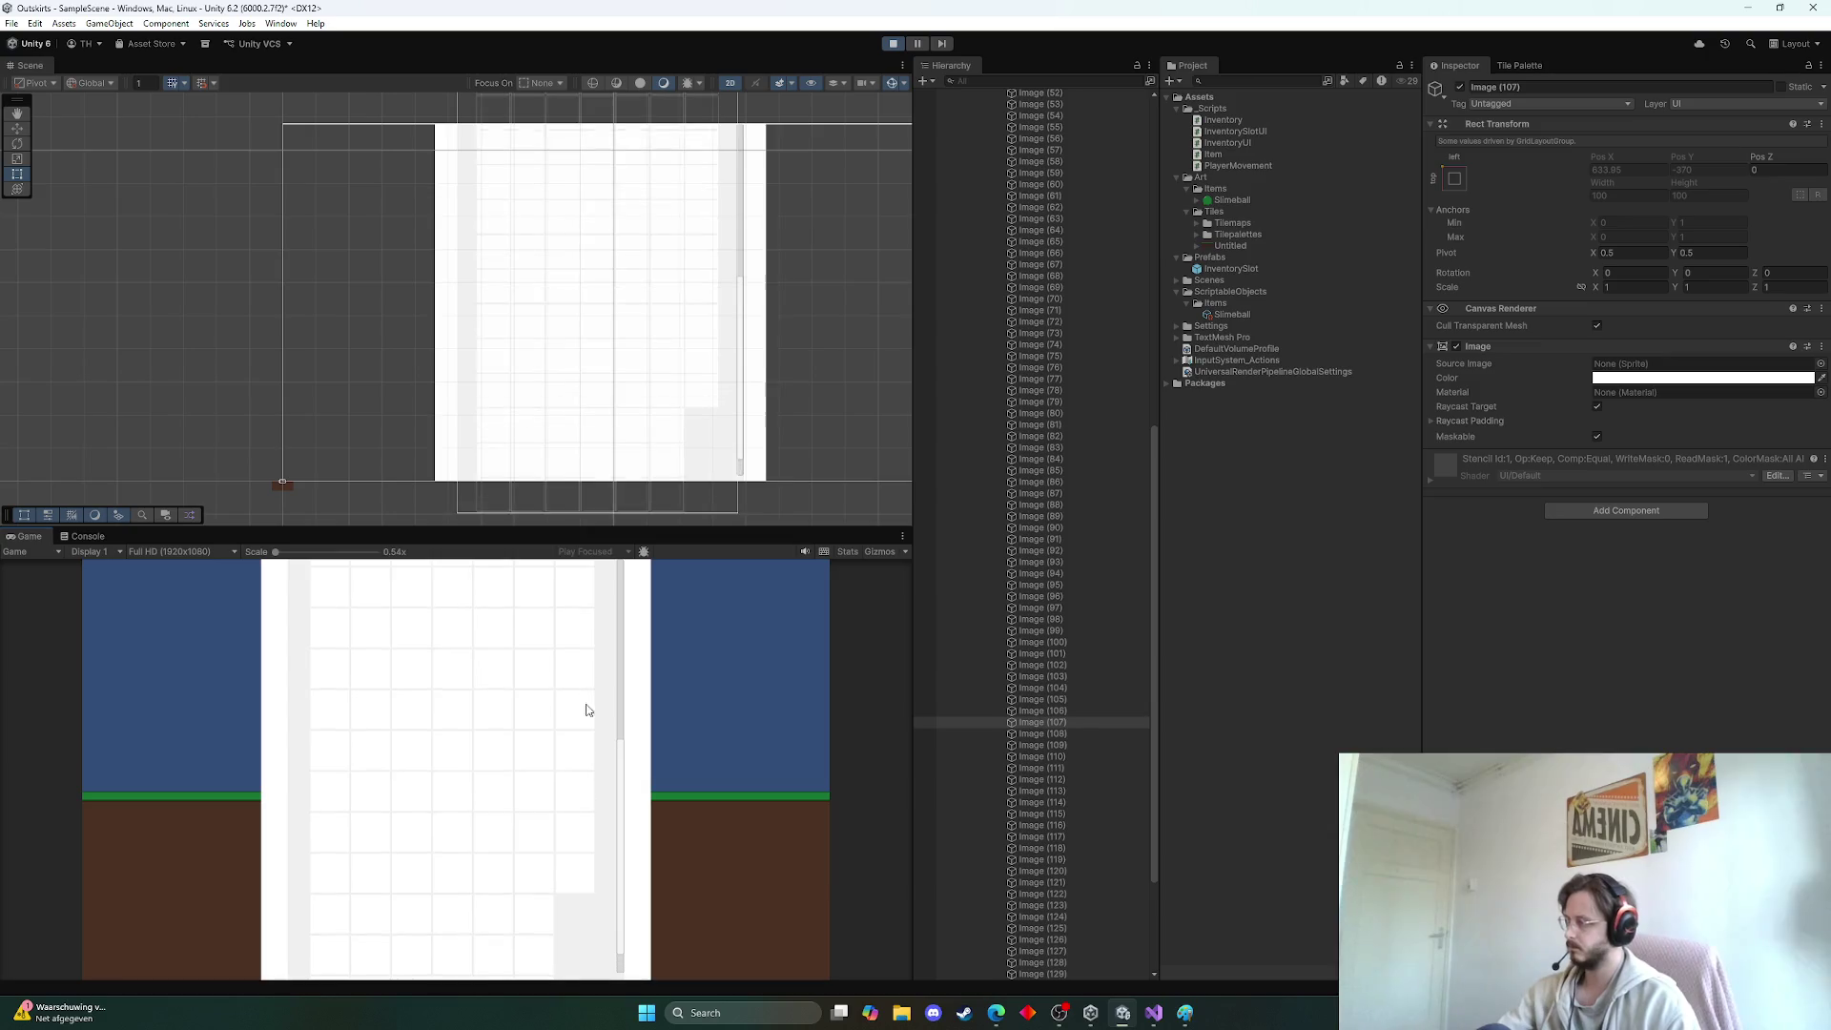
pyautogui.press('Delete')
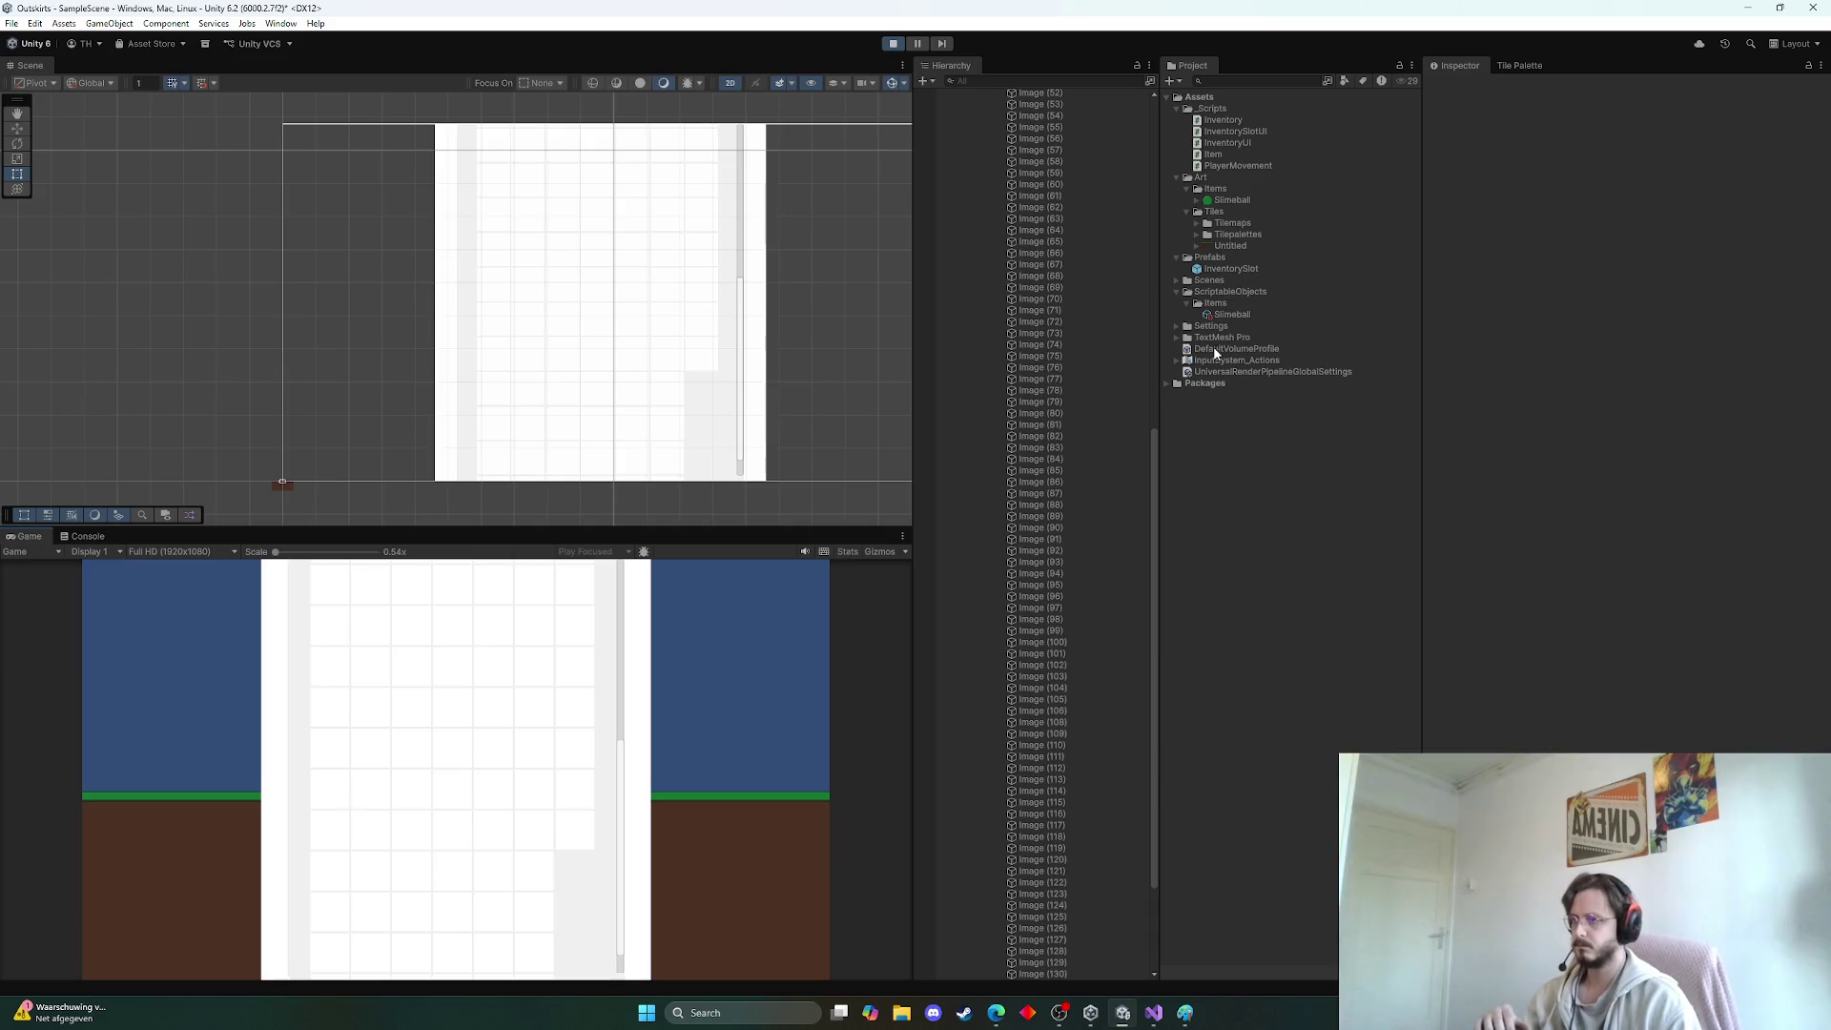
pyautogui.scroll(15, 1116, 382)
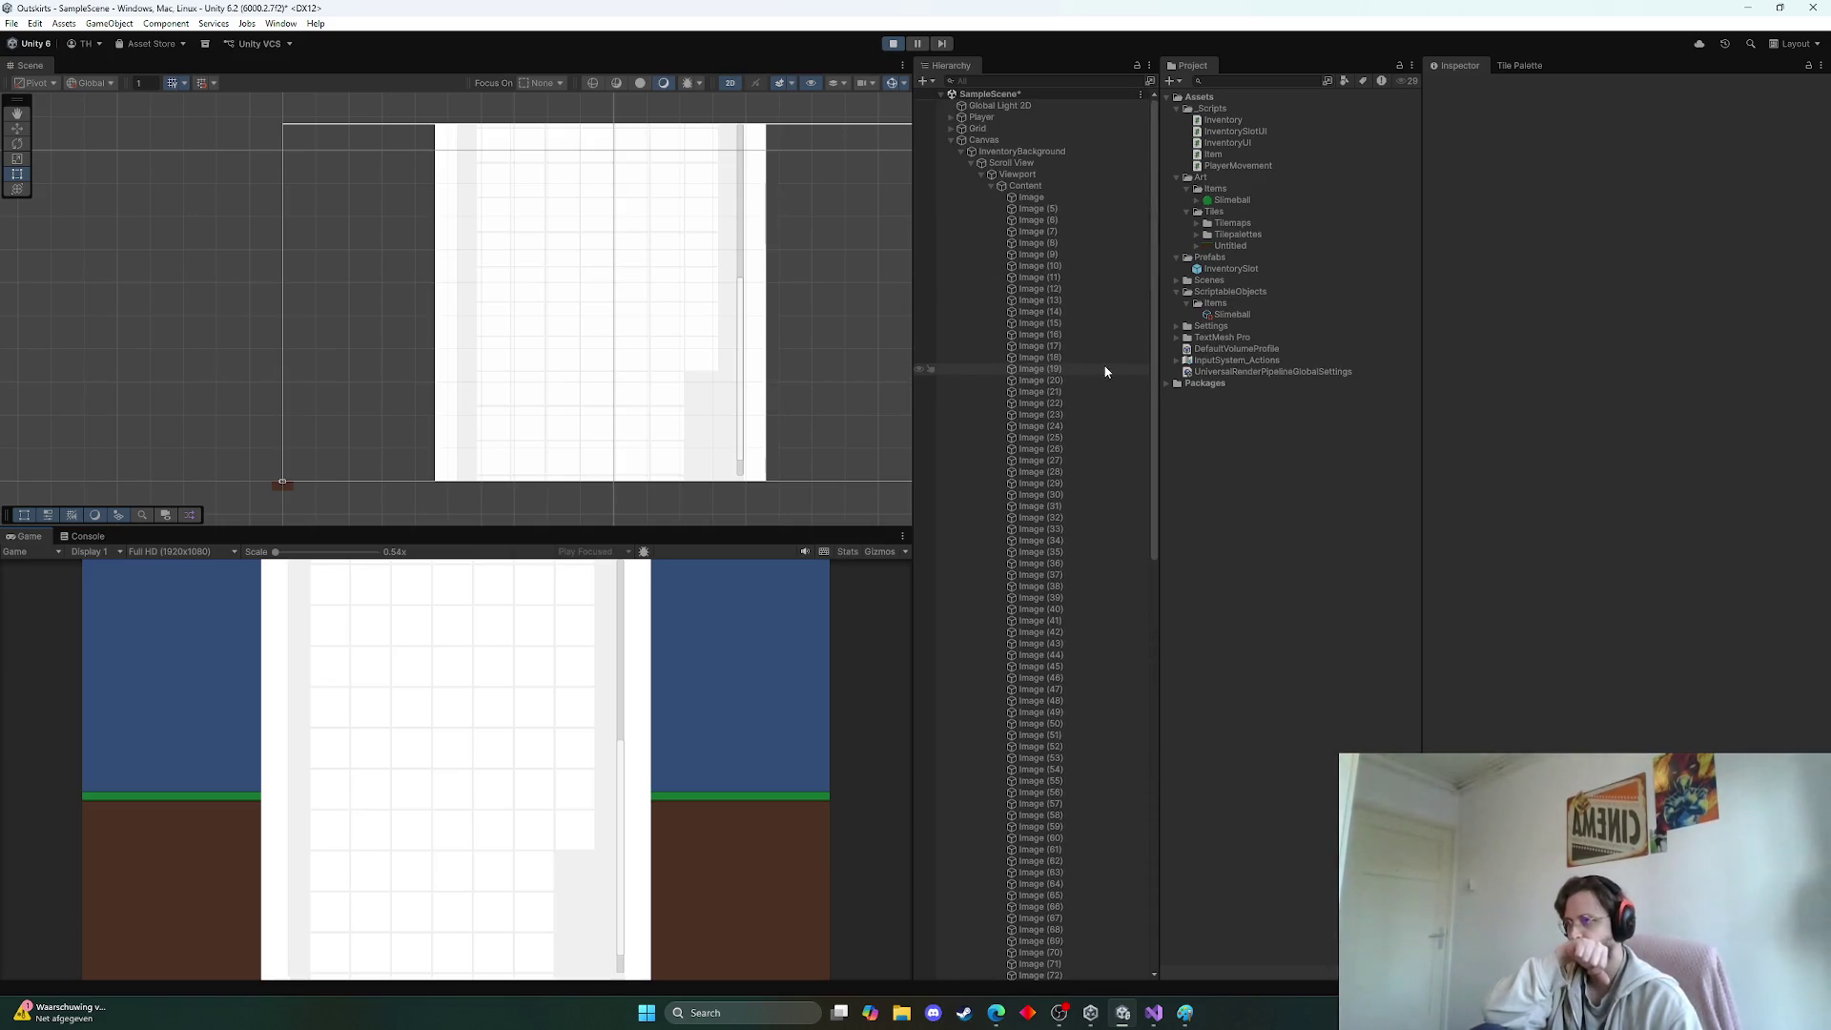
# Switch the Content grid's Start Axis back to Horizontal
pyautogui.click(1039, 188)
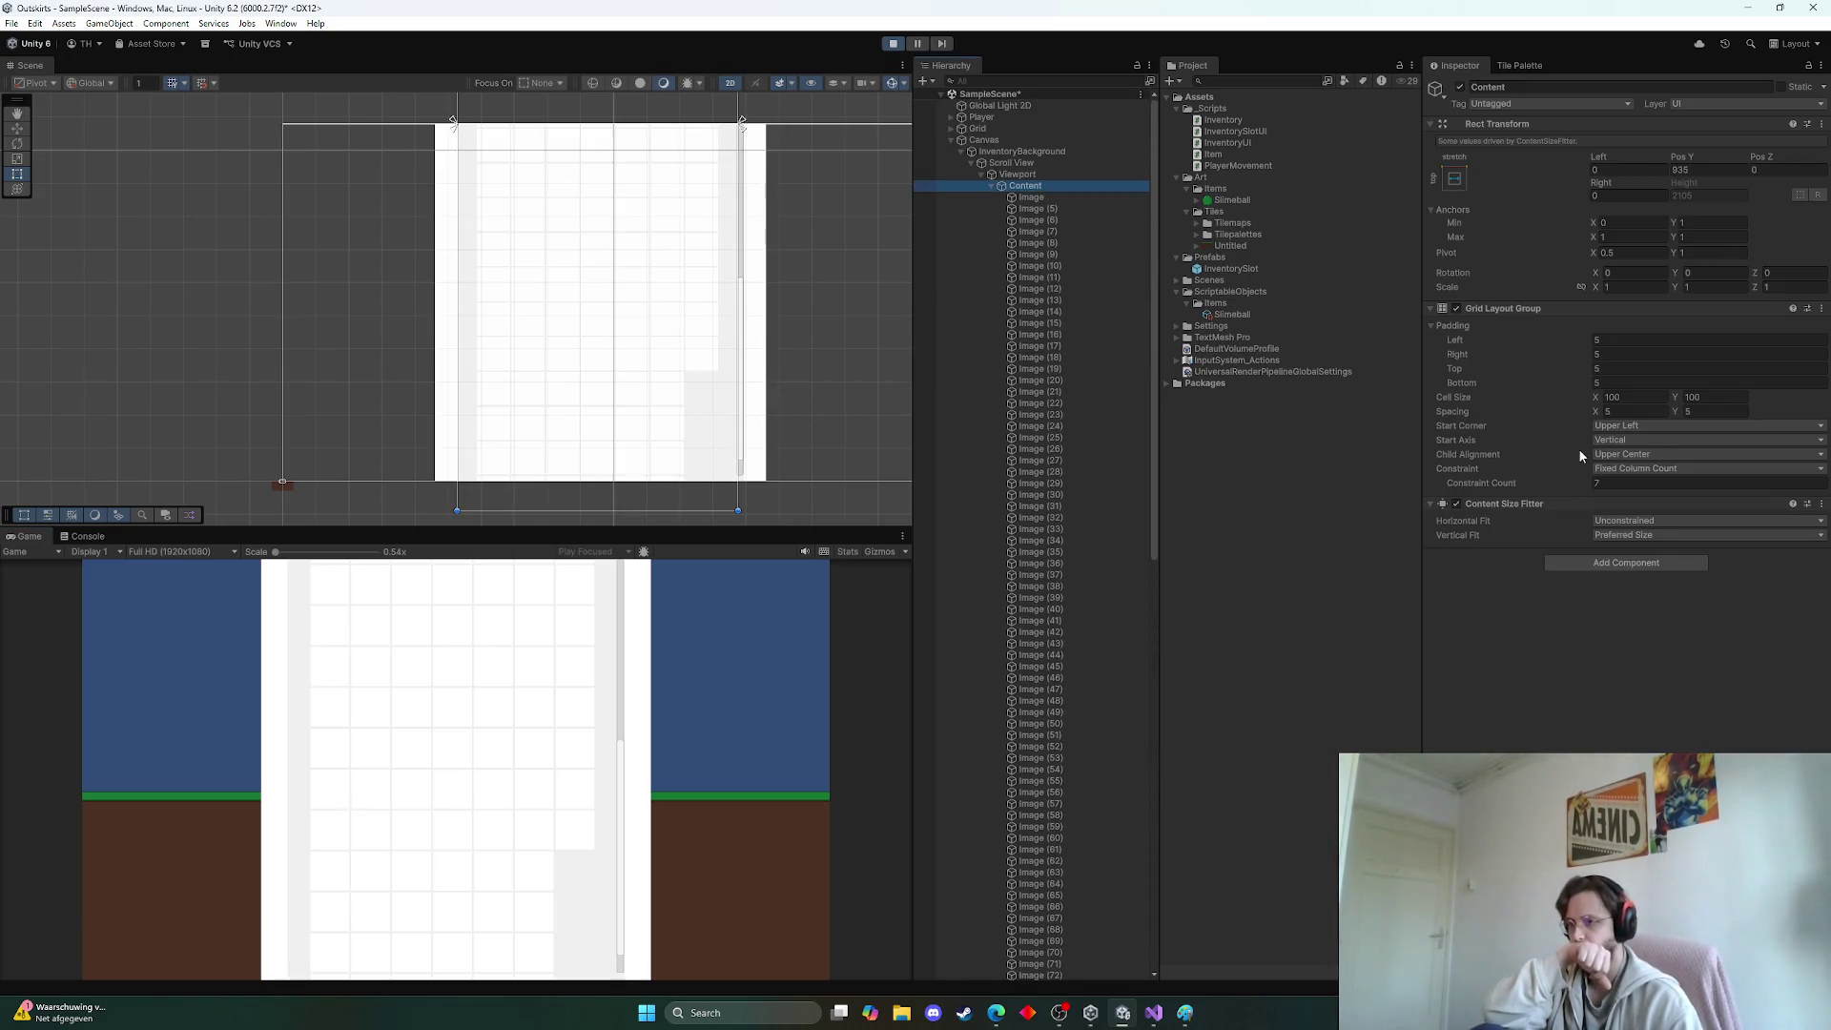
pyautogui.click(1646, 439)
pyautogui.click(1640, 452)
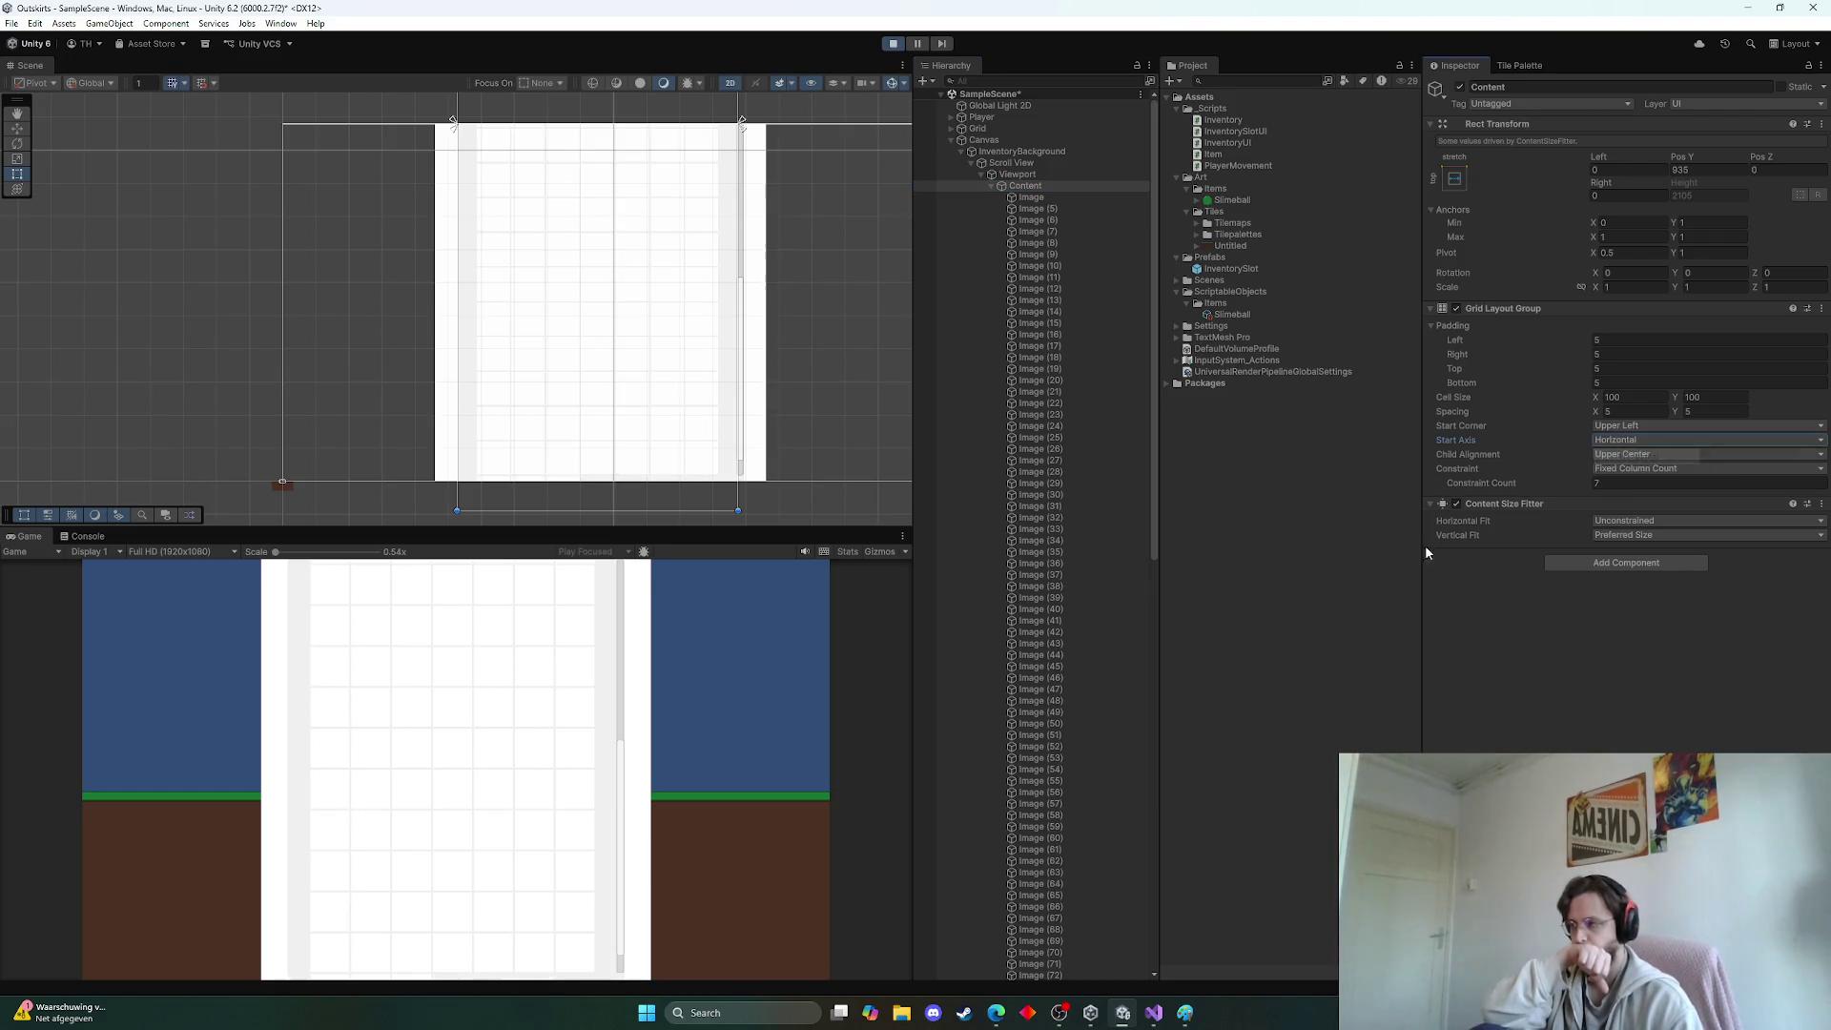
# Delete surplus slots Image (24), (27), (28), (31) and others, then stop Play mode
pyautogui.scroll(-3, 556, 791)
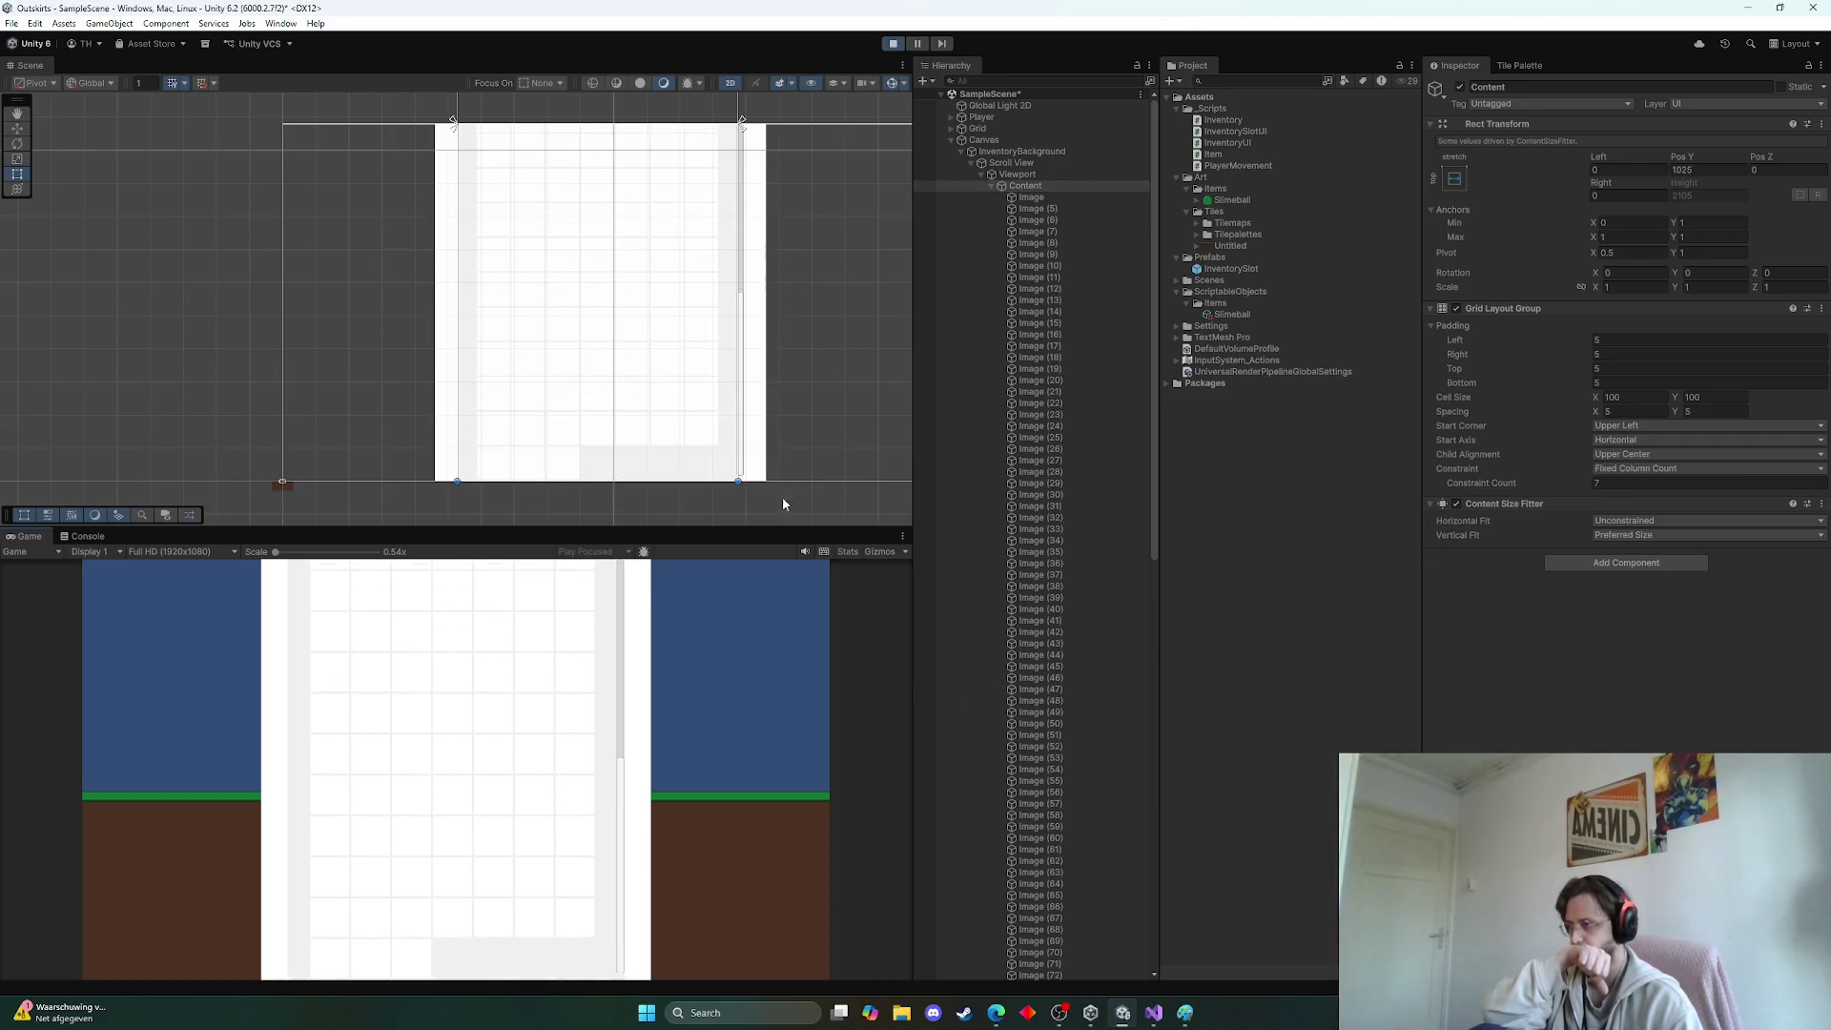
pyautogui.click(999, 427)
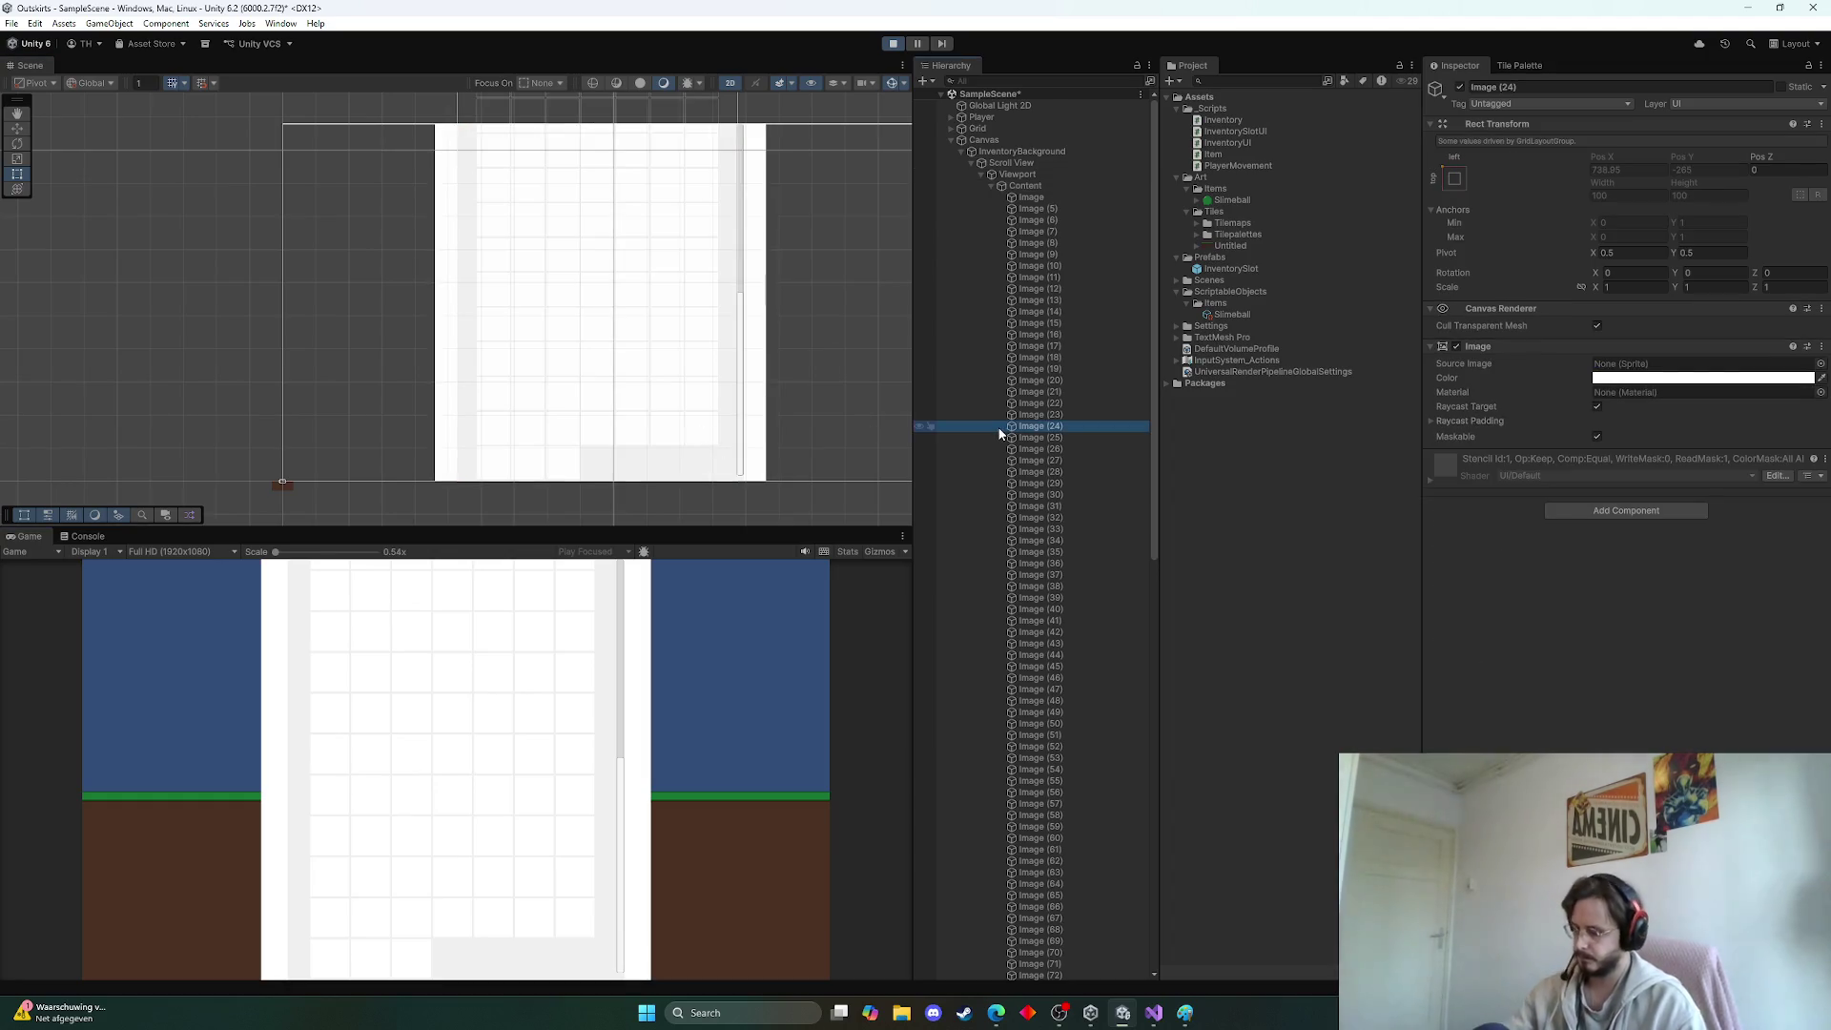
pyautogui.press('Delete')
pyautogui.click(1065, 451)
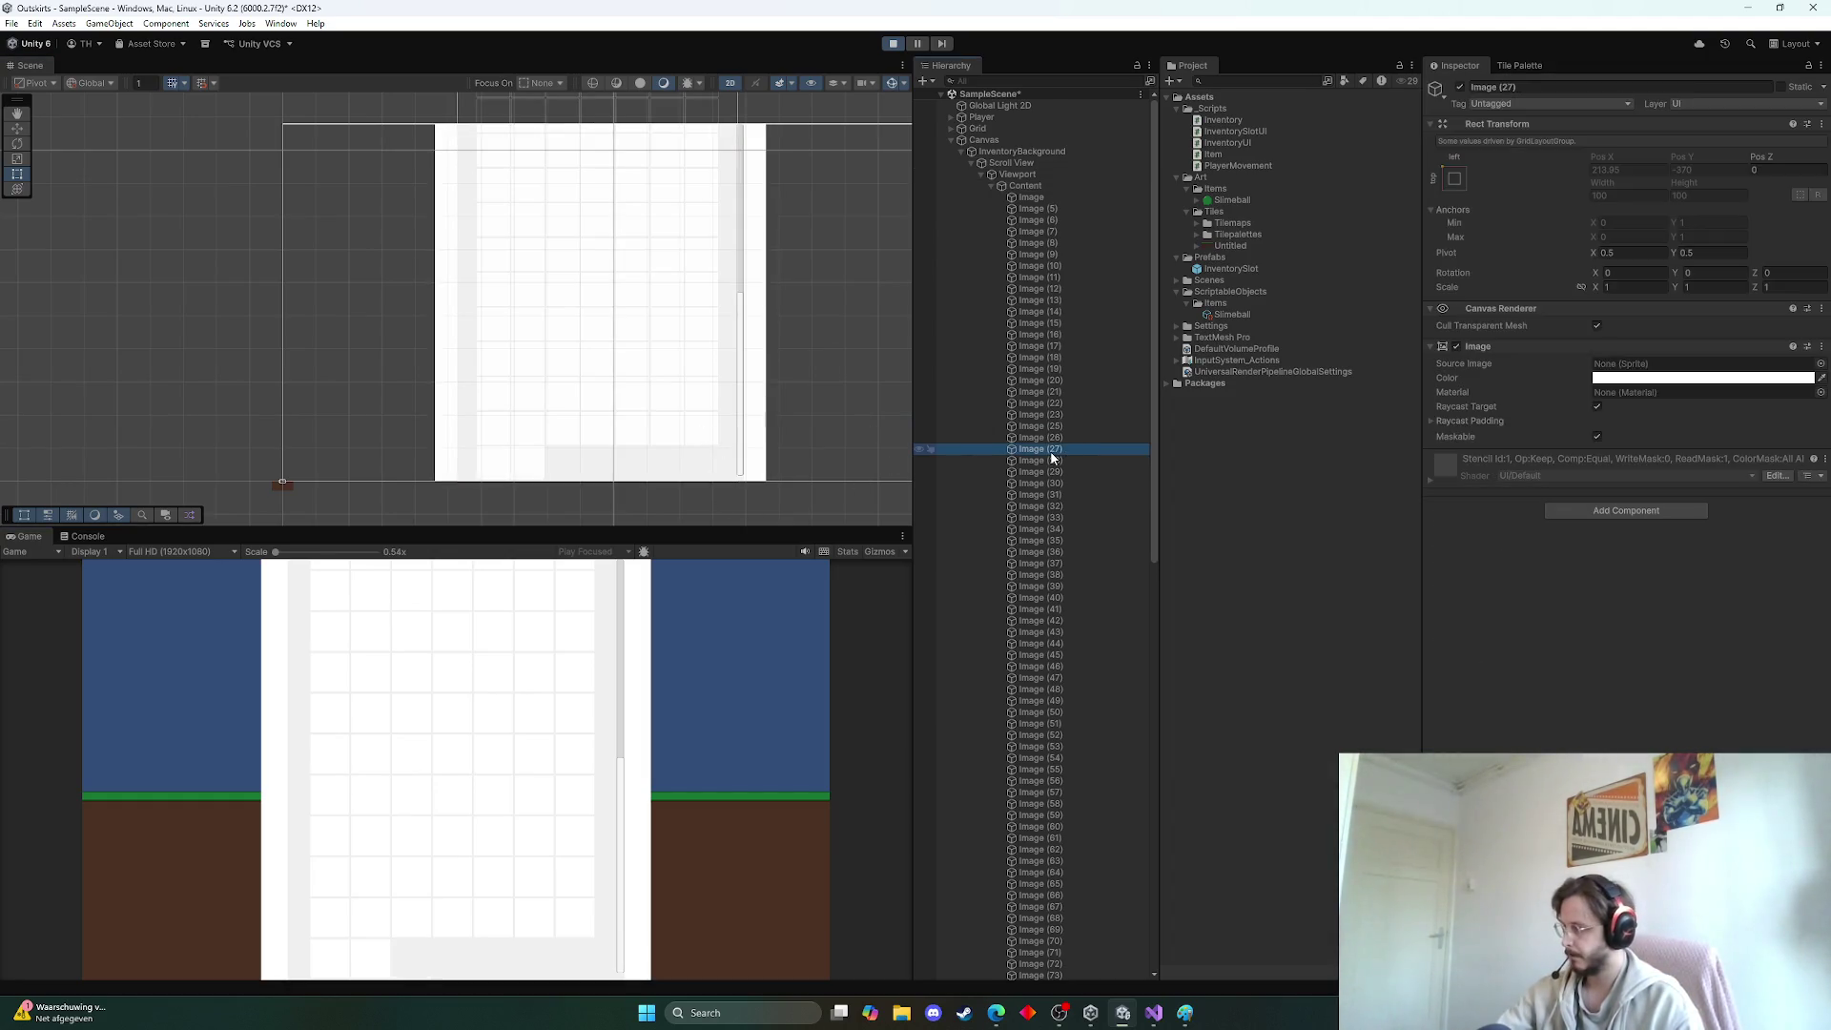
pyautogui.press('Delete')
pyautogui.press('Delete')
pyautogui.click(1053, 454)
pyautogui.press('Delete')
pyautogui.click(1053, 454)
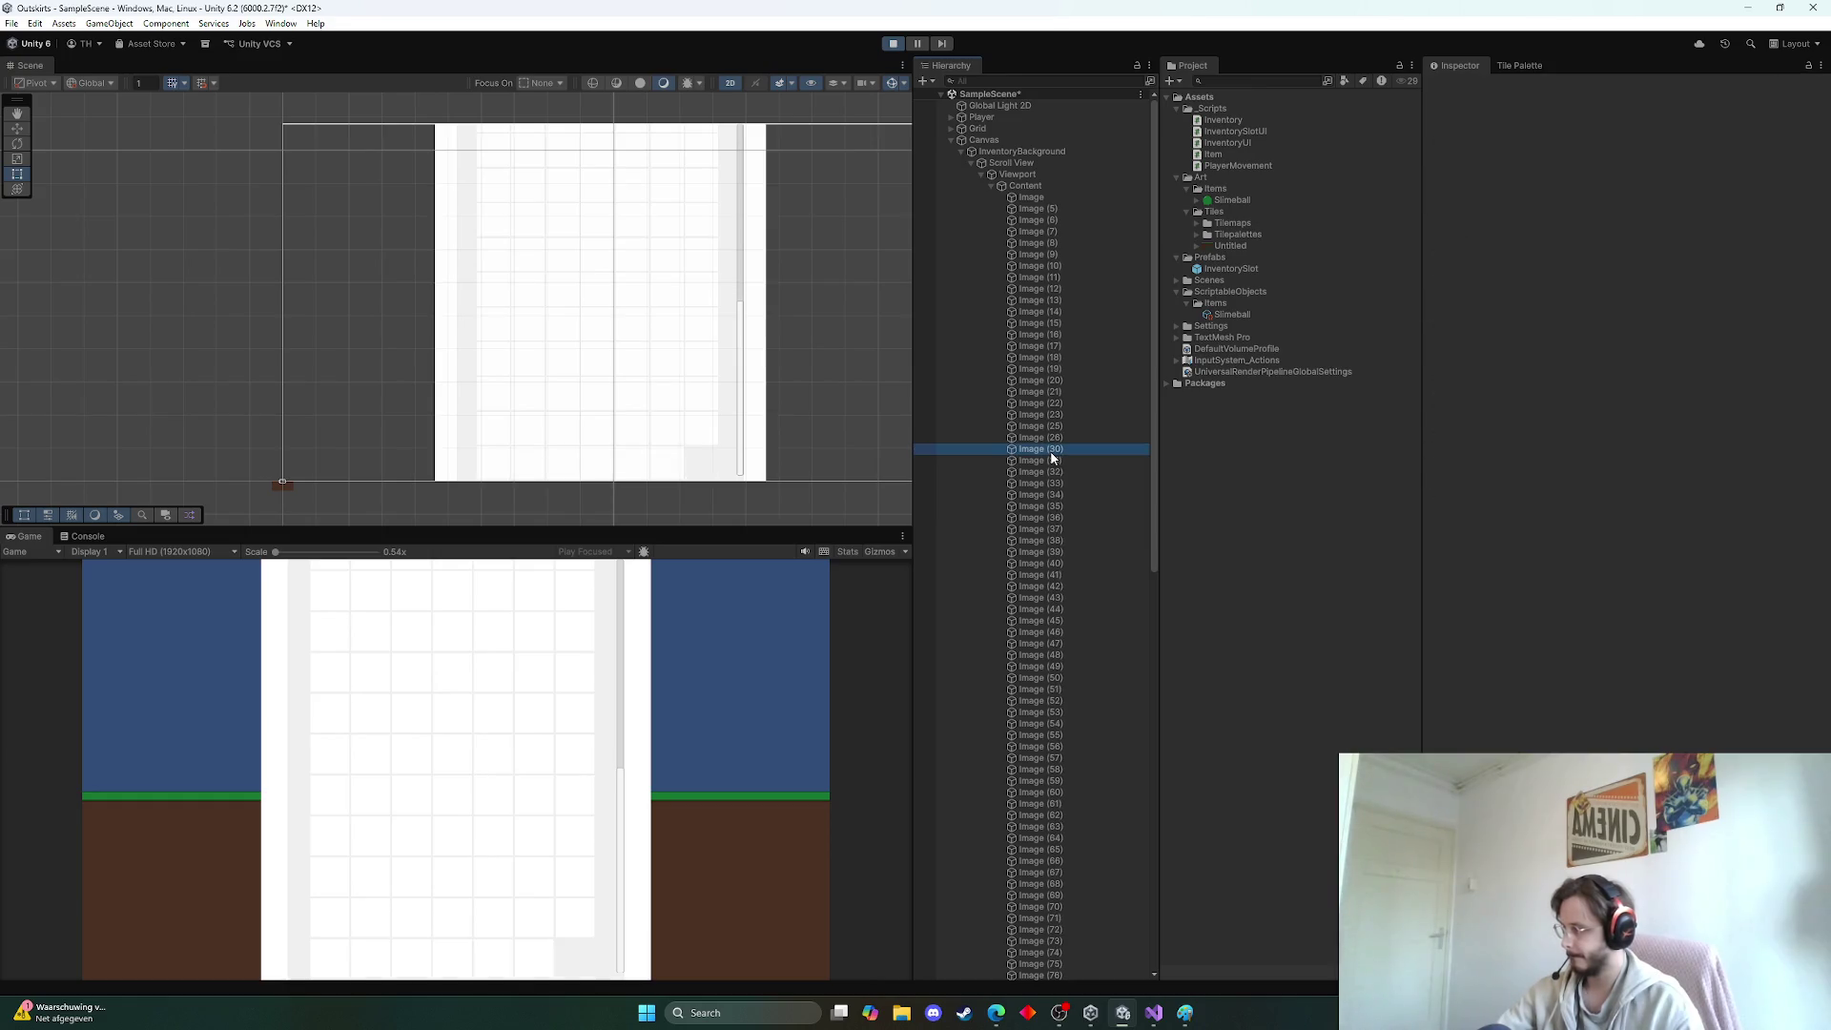
pyautogui.press('Delete')
pyautogui.click(1053, 454)
pyautogui.press('Delete')
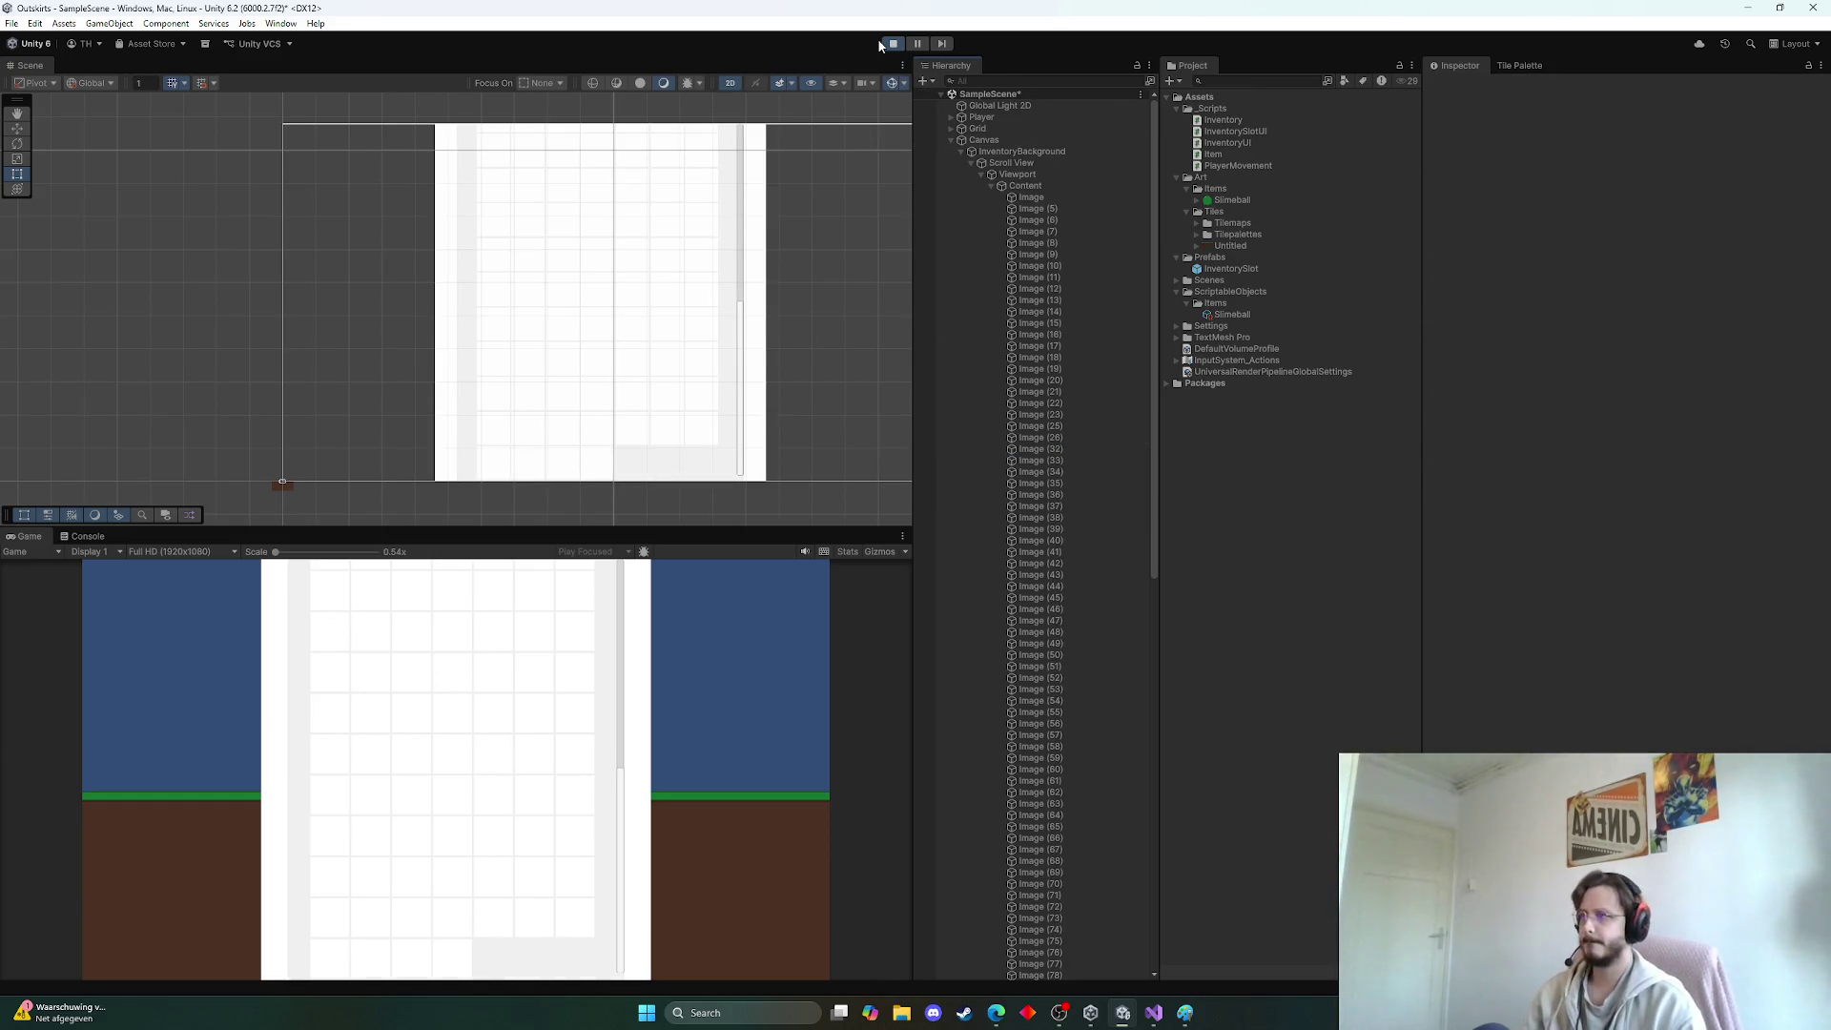
pyautogui.click(890, 44)
# Review Viewport and Scroll View, set Content's Start Axis to Horizontal, and play again
pyautogui.click(1049, 173)
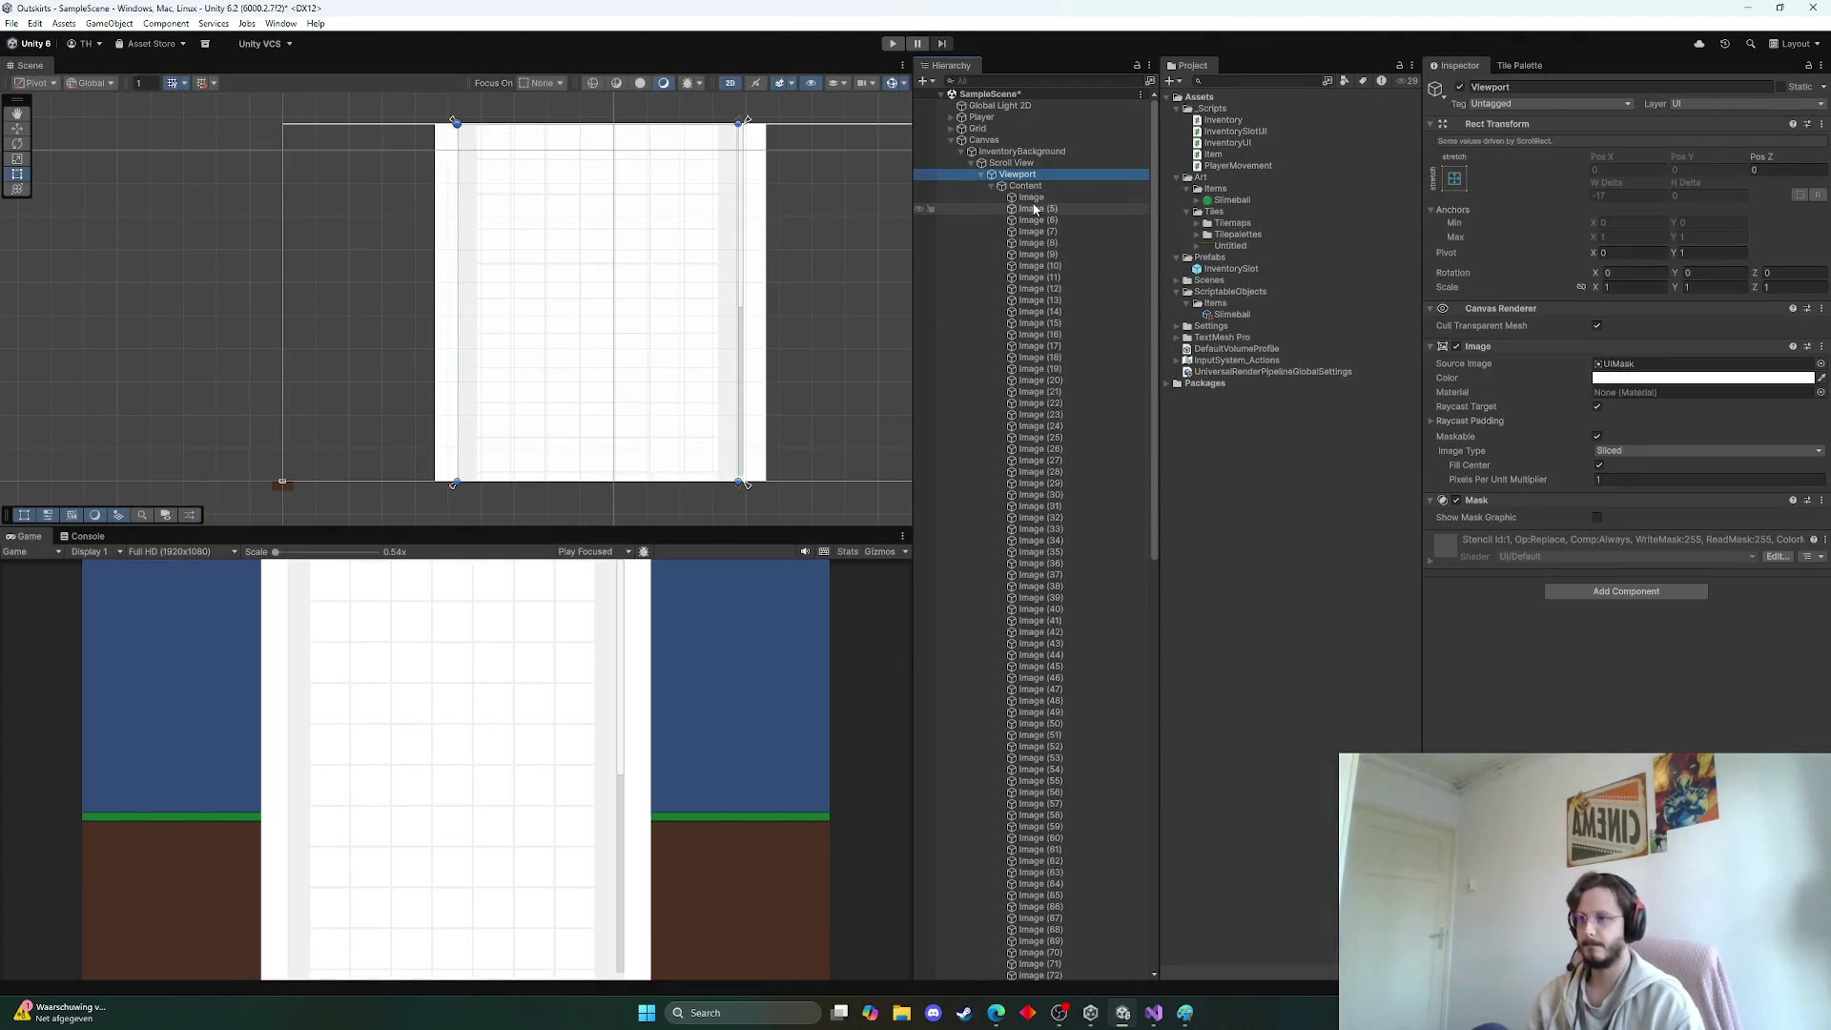
pyautogui.click(1011, 162)
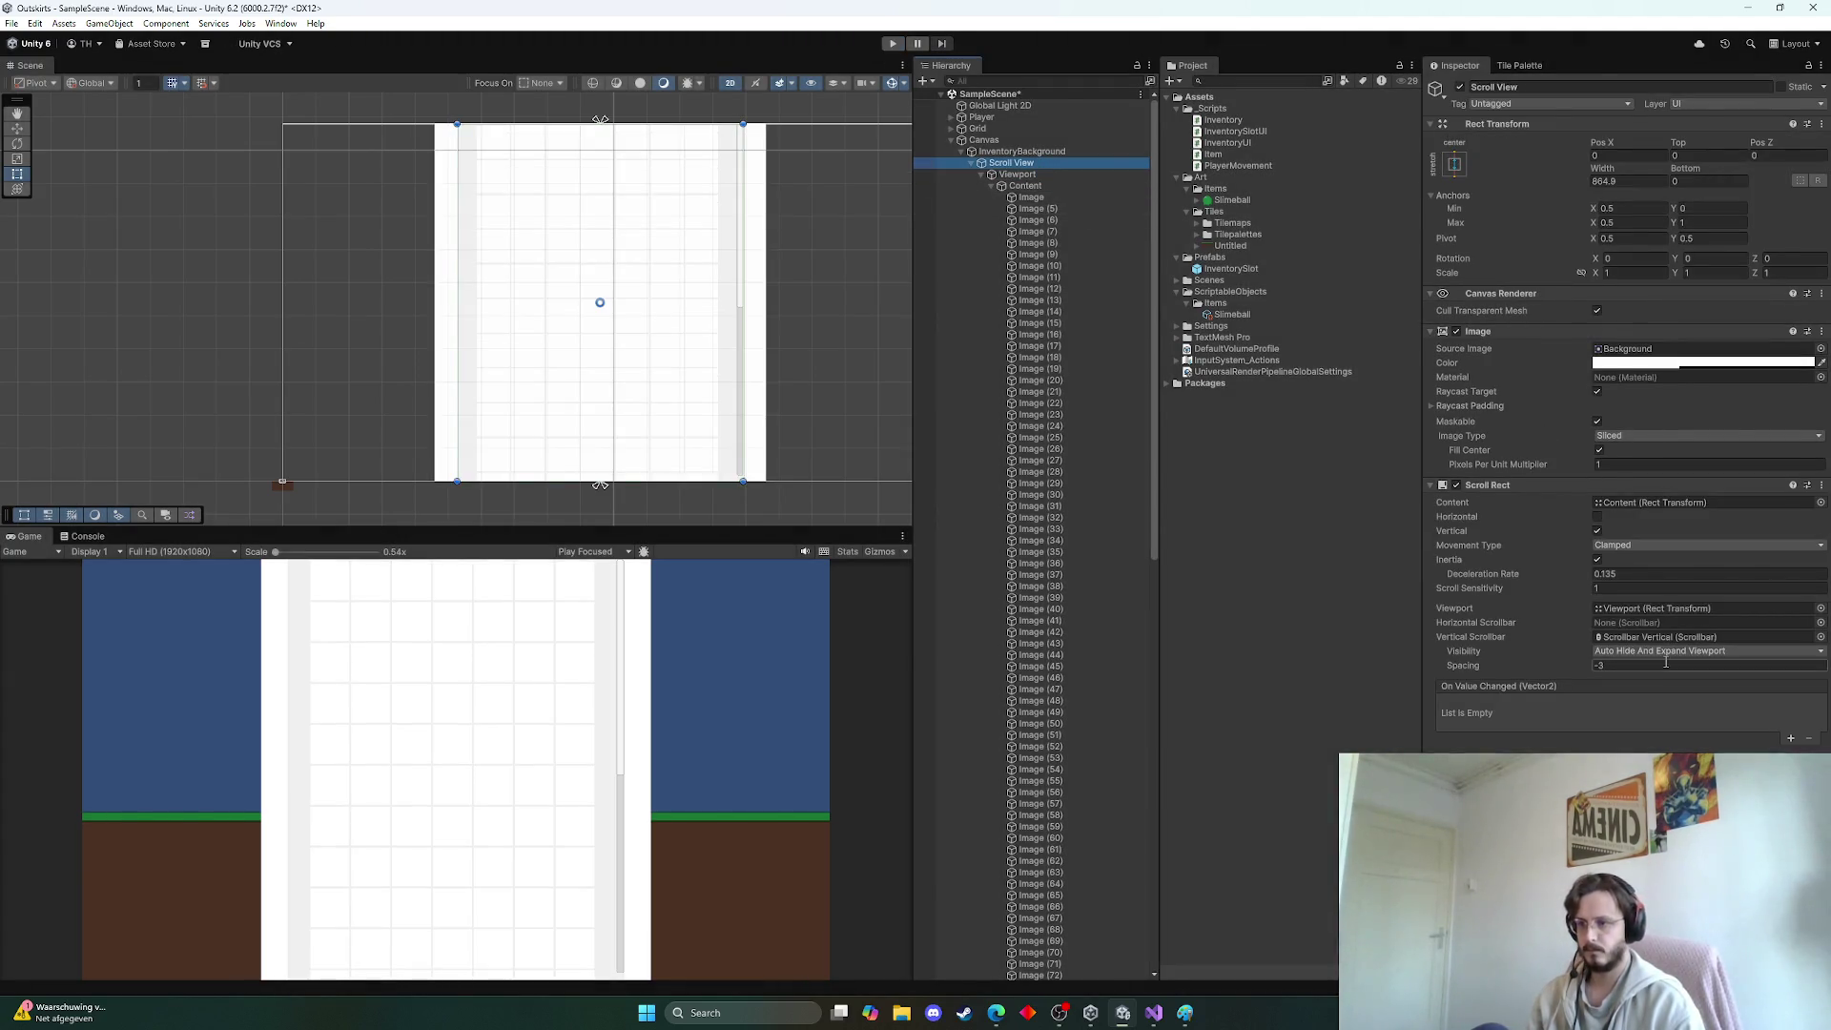
pyautogui.click(1025, 185)
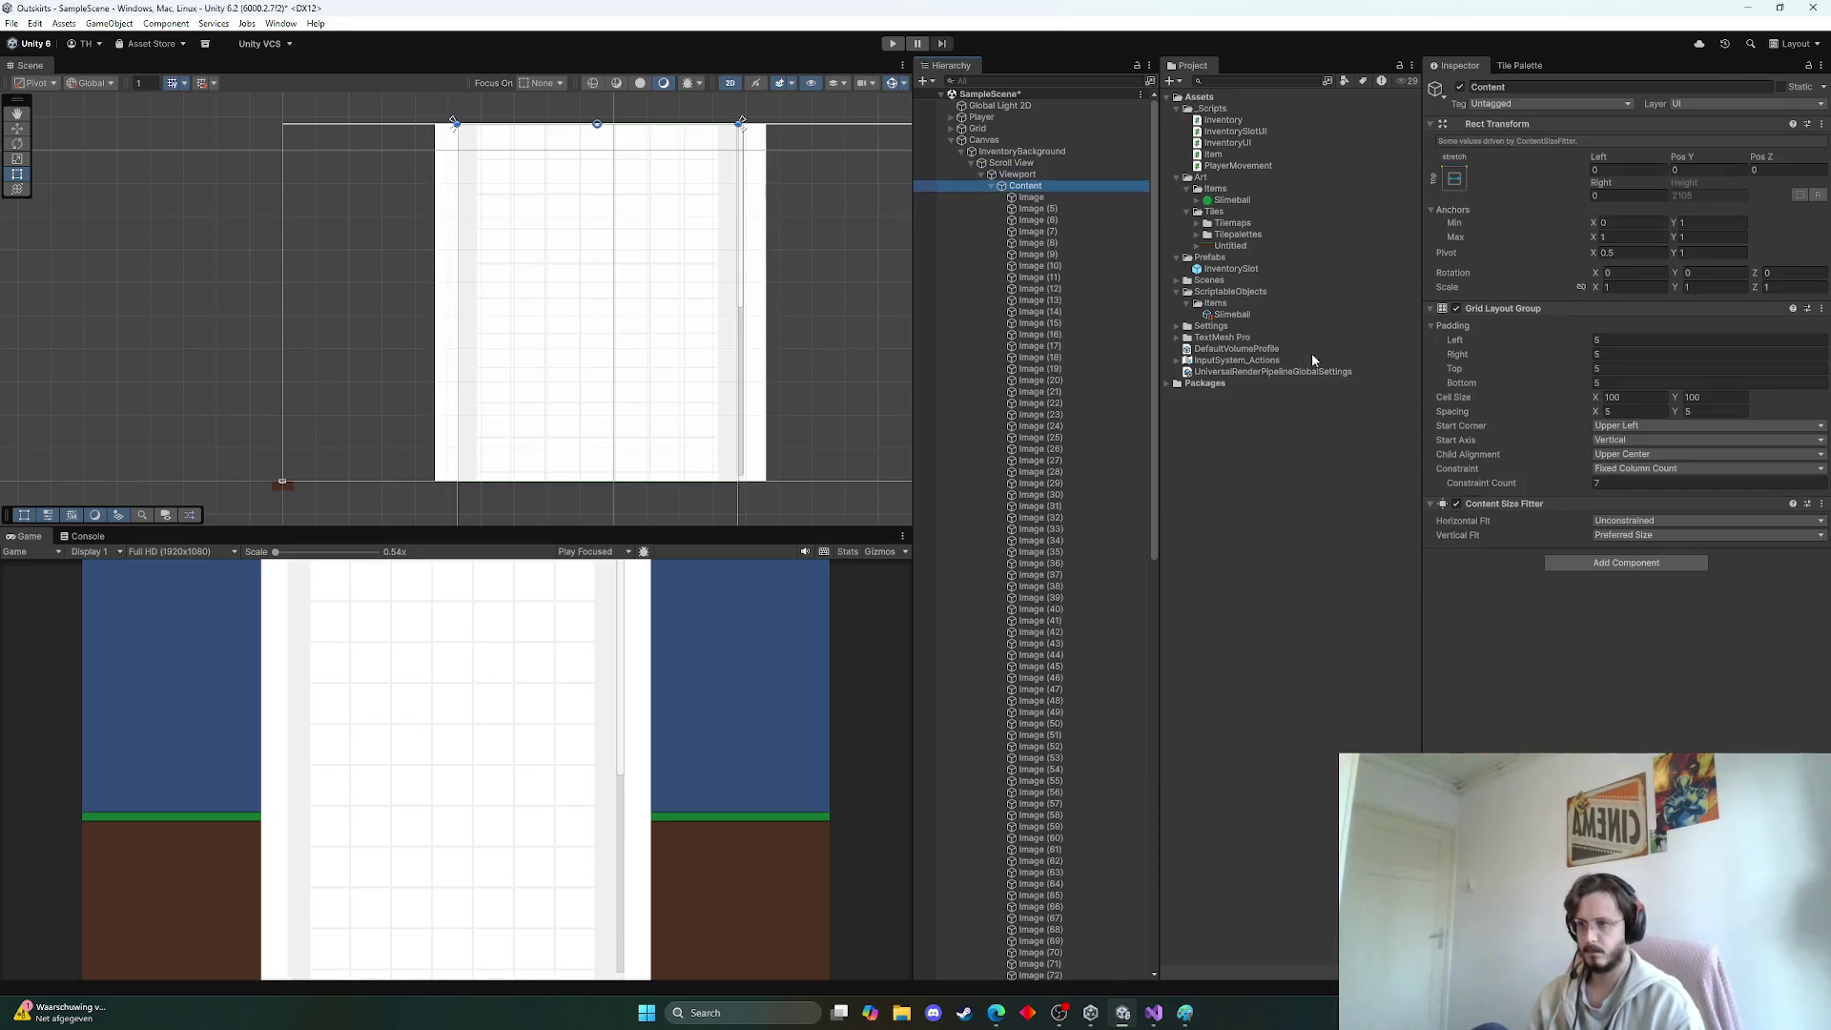
pyautogui.click(1644, 440)
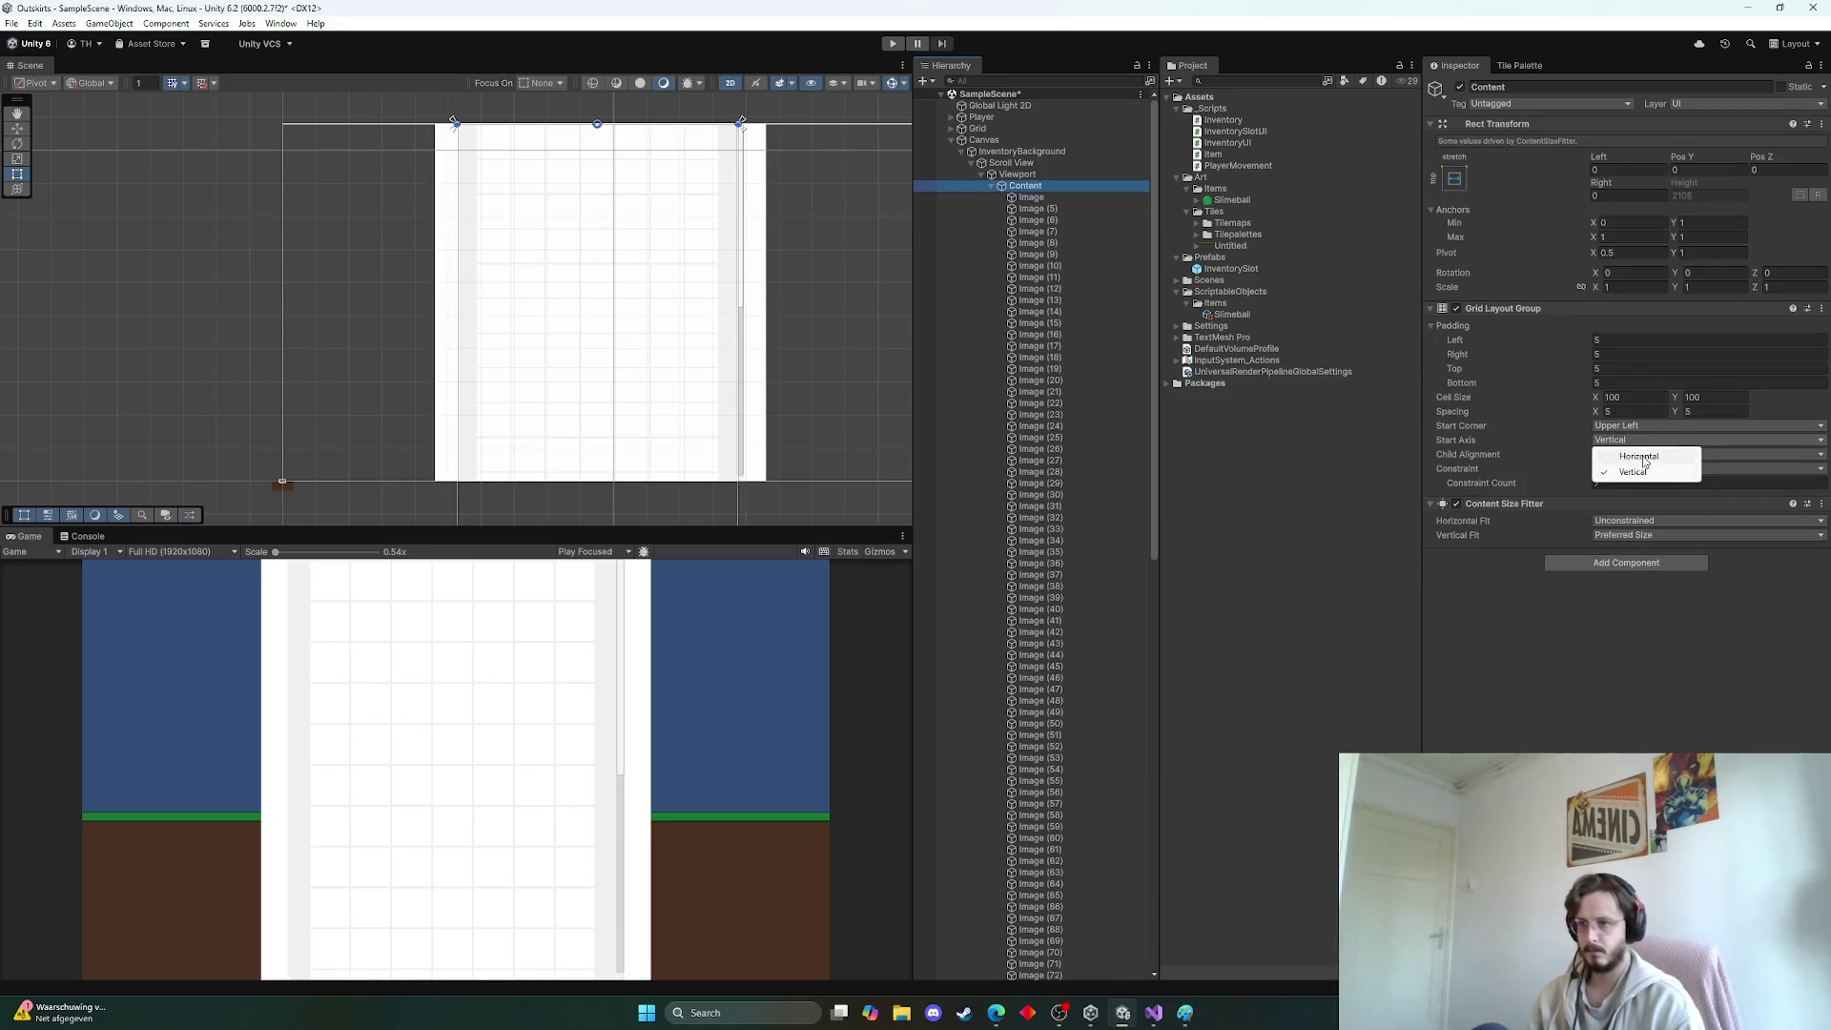
pyautogui.click(1646, 458)
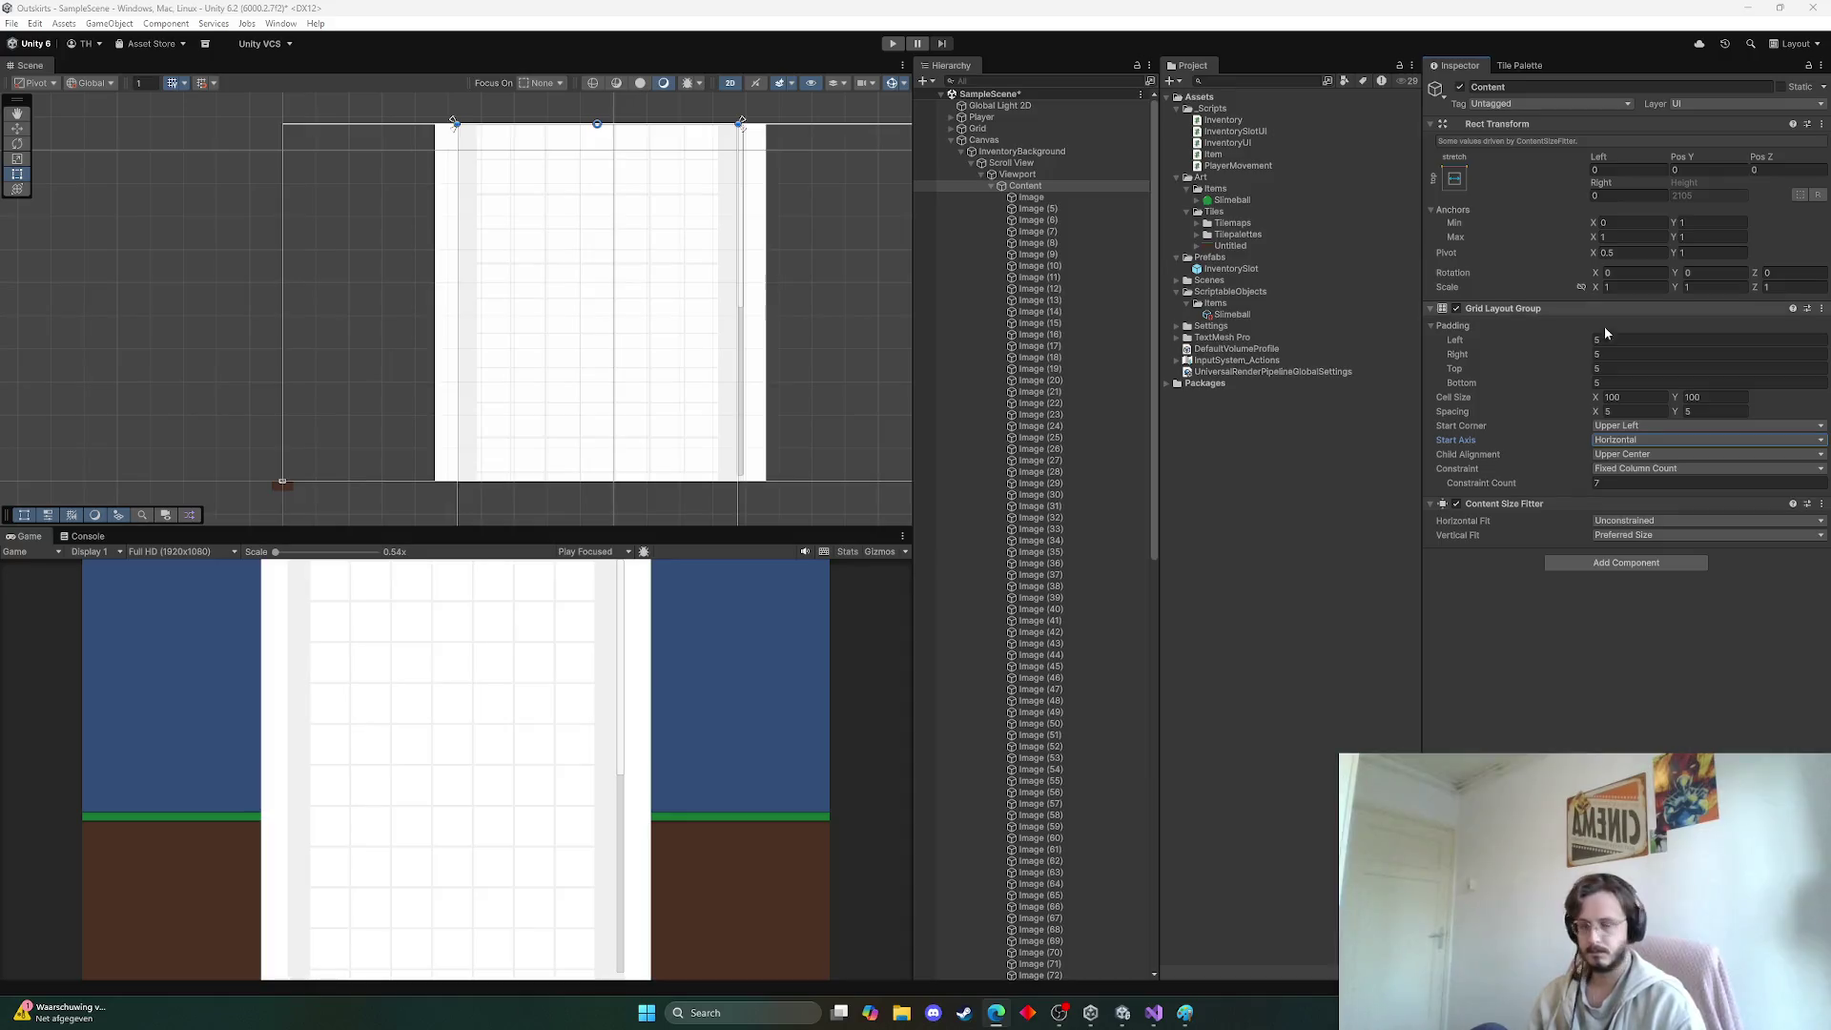
pyautogui.click(893, 43)
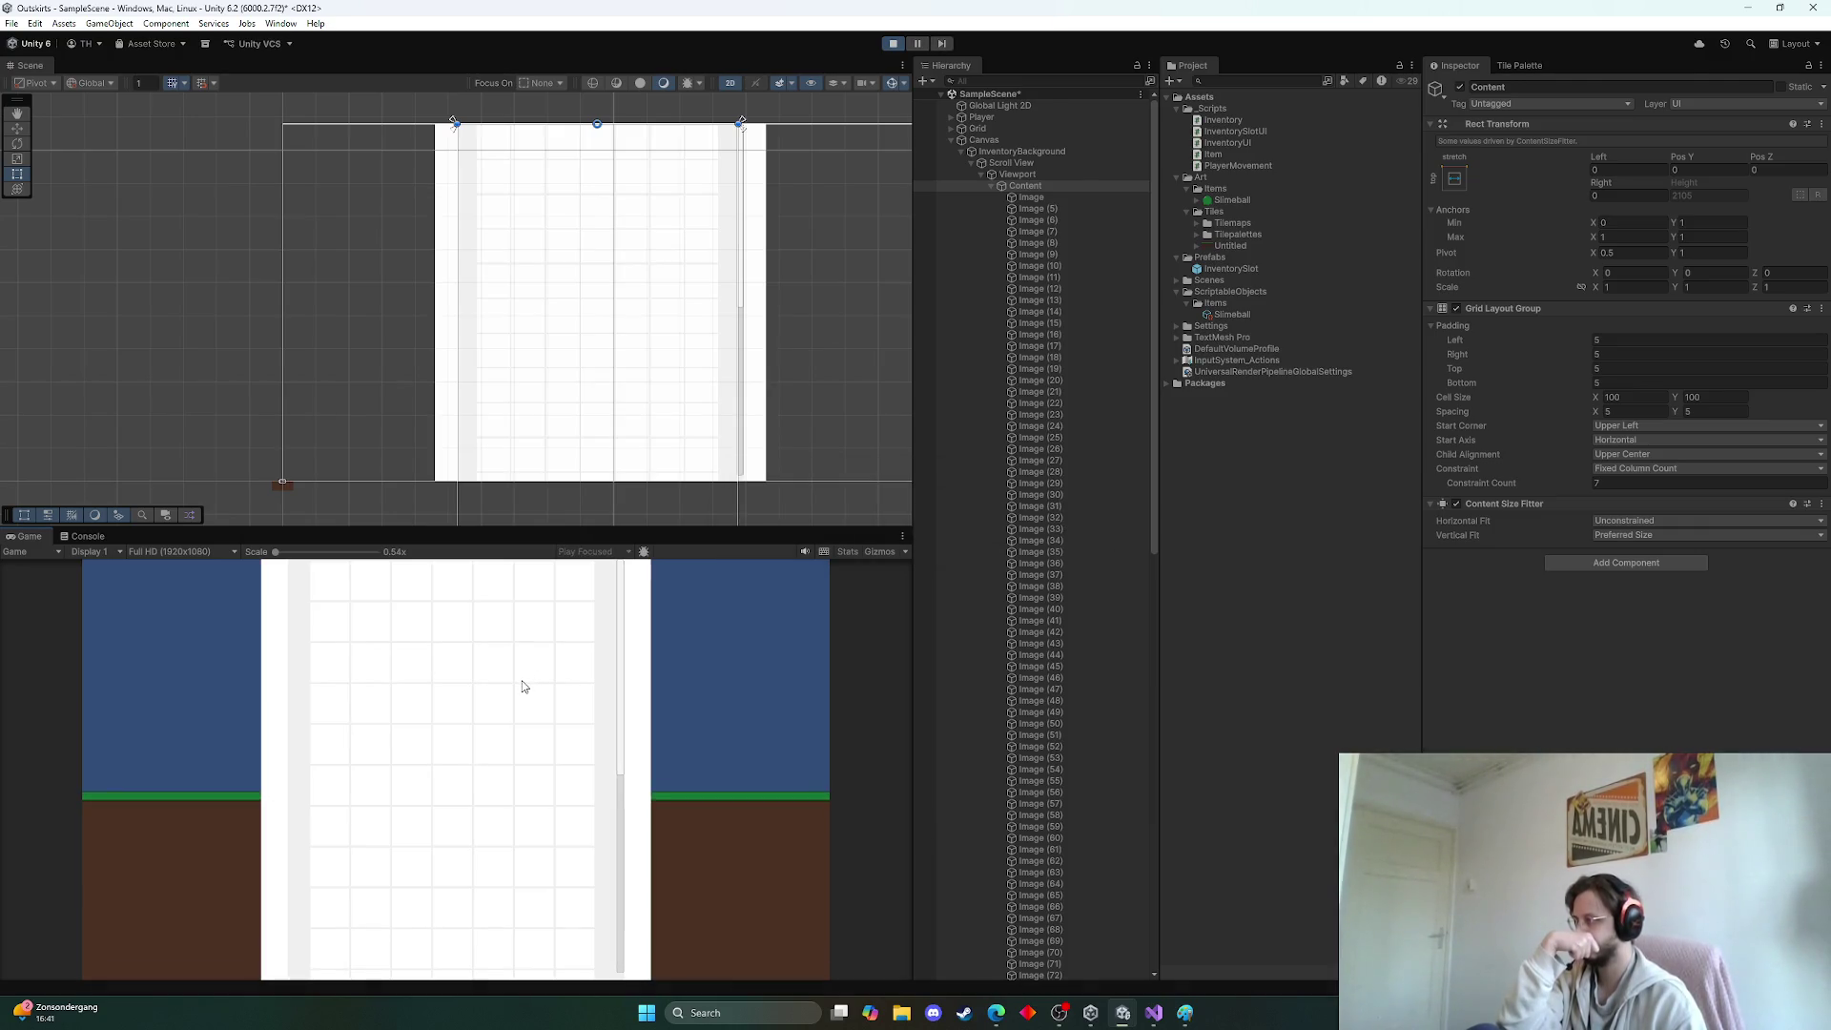
# Scroll the inventory grid down and up in the Game view, then stop Play mode
pyautogui.scroll(-3, 524, 679)
pyautogui.scroll(-3, 534, 681)
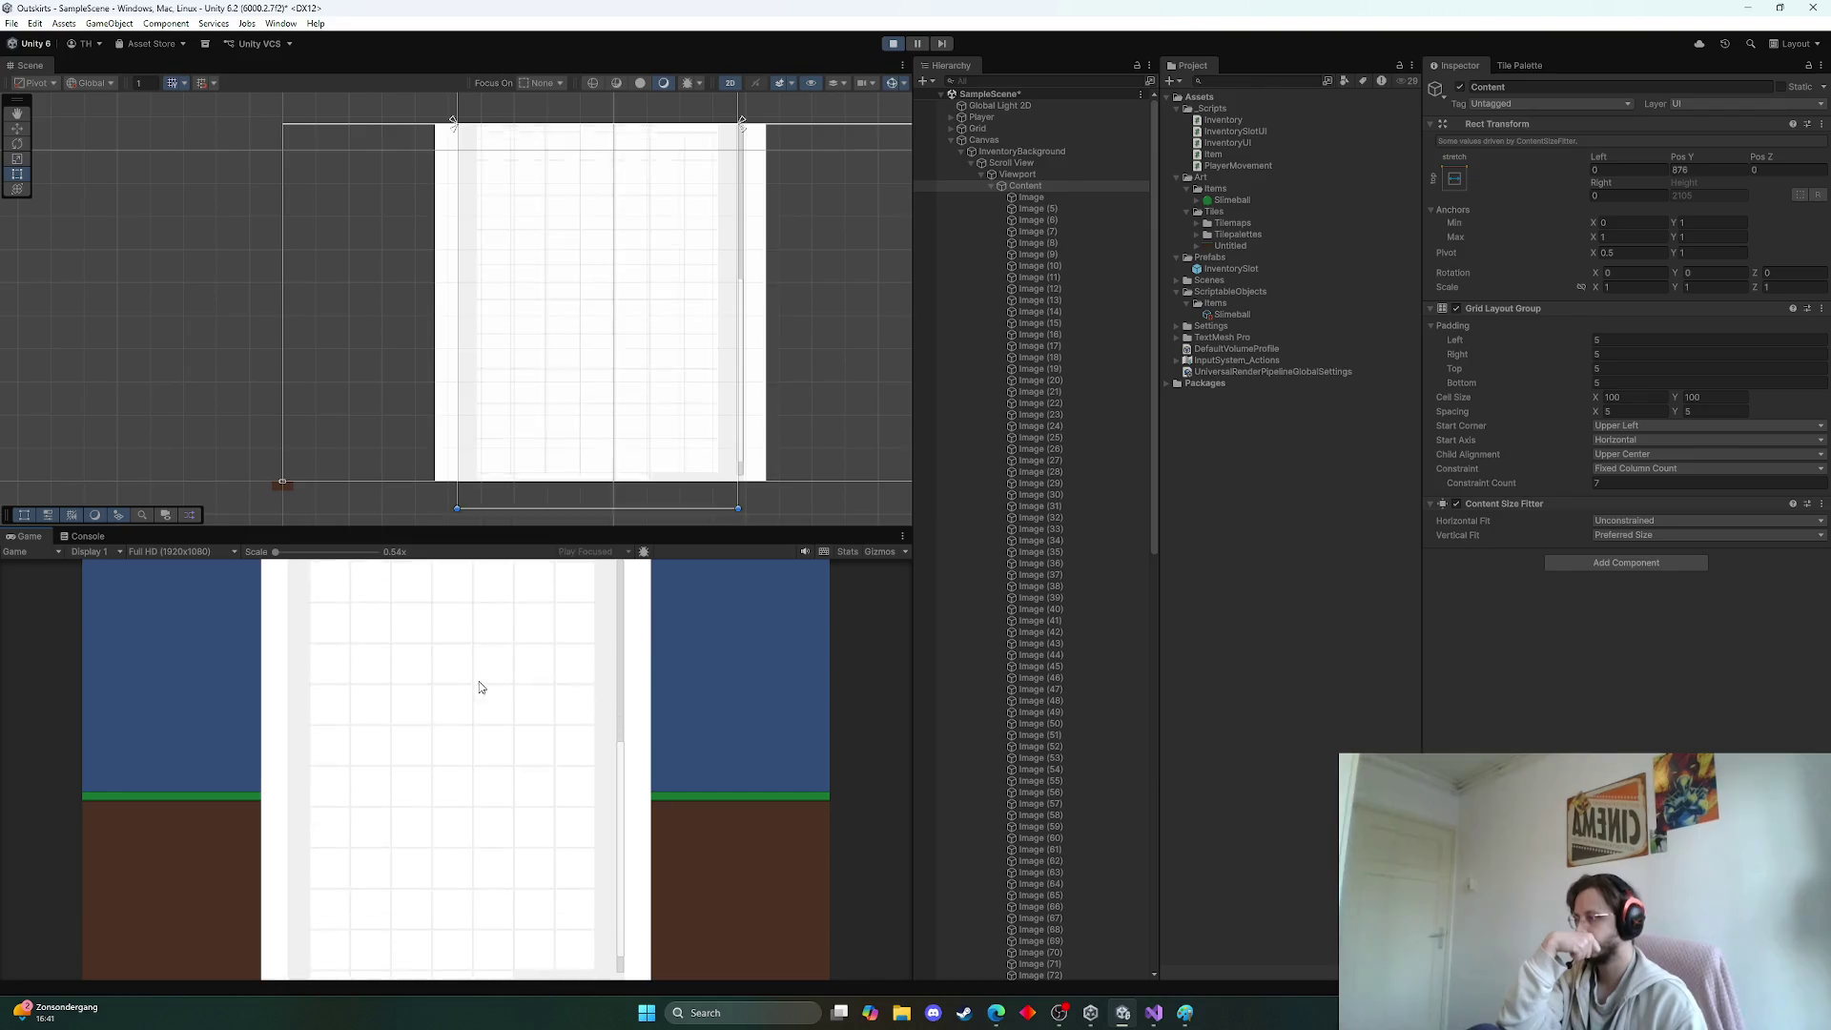
pyautogui.scroll(4, 561, 722)
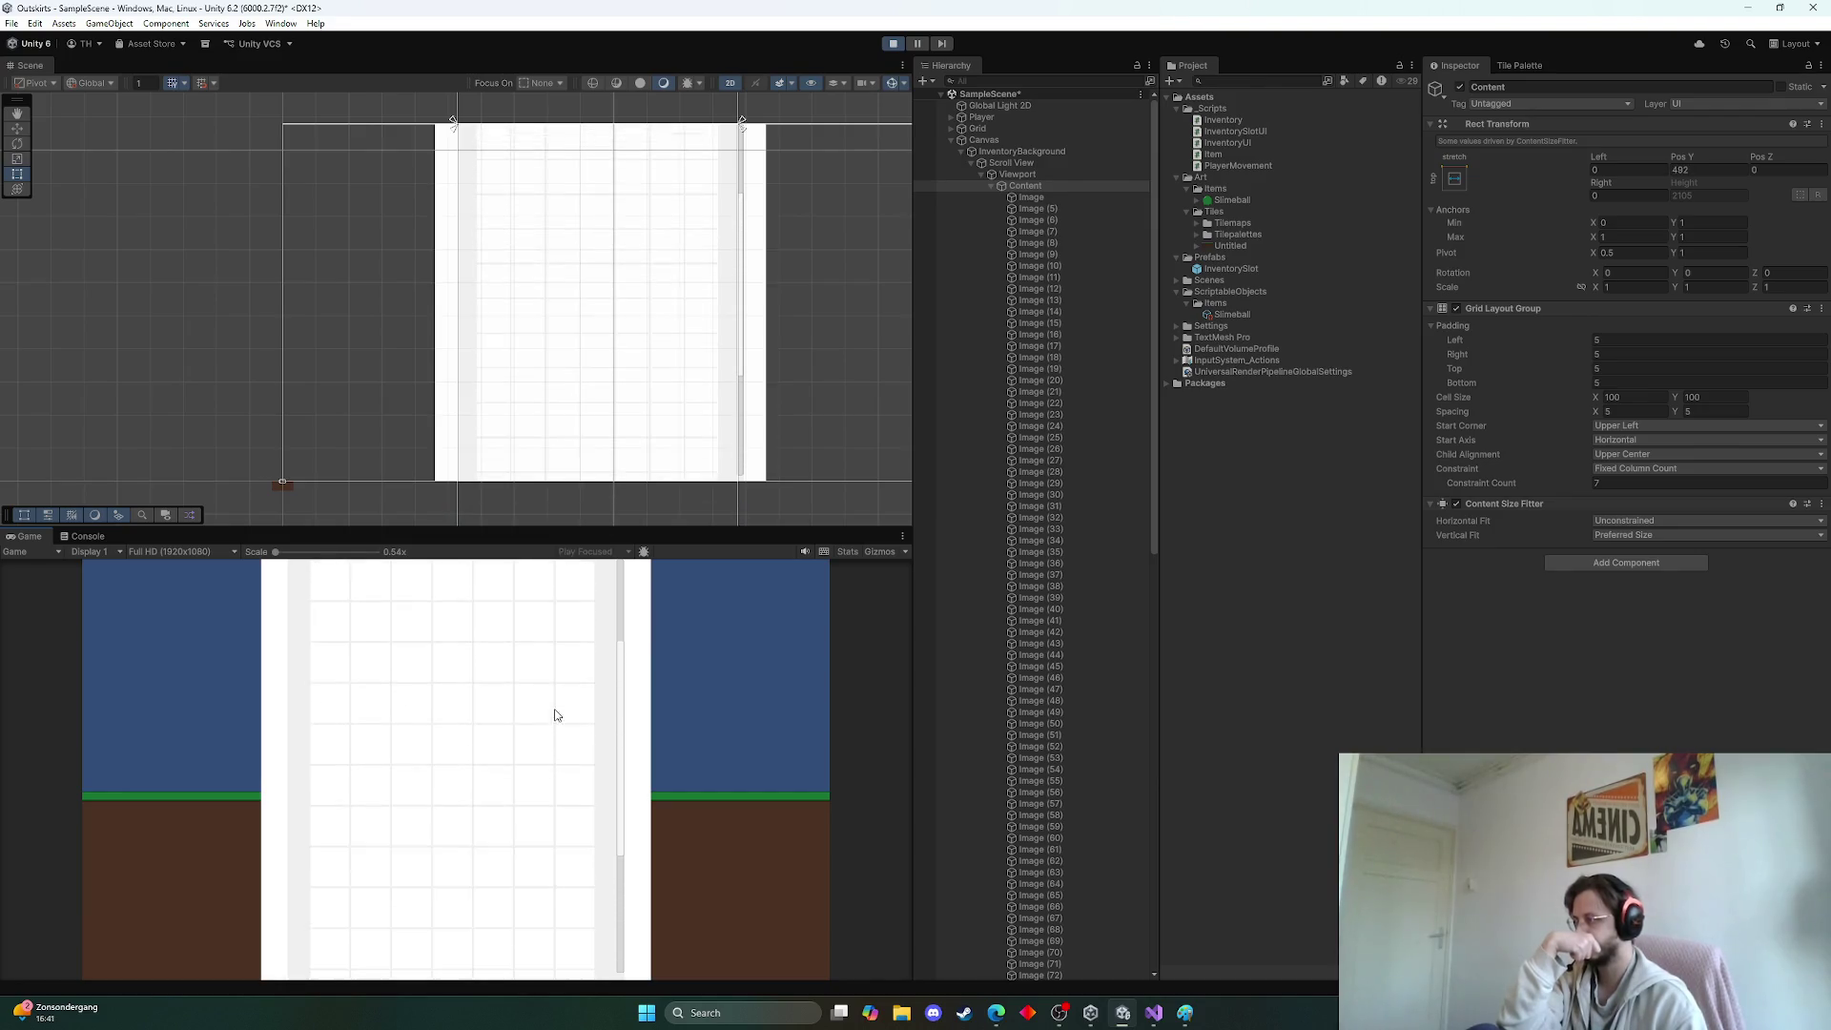
pyautogui.scroll(2, 573, 715)
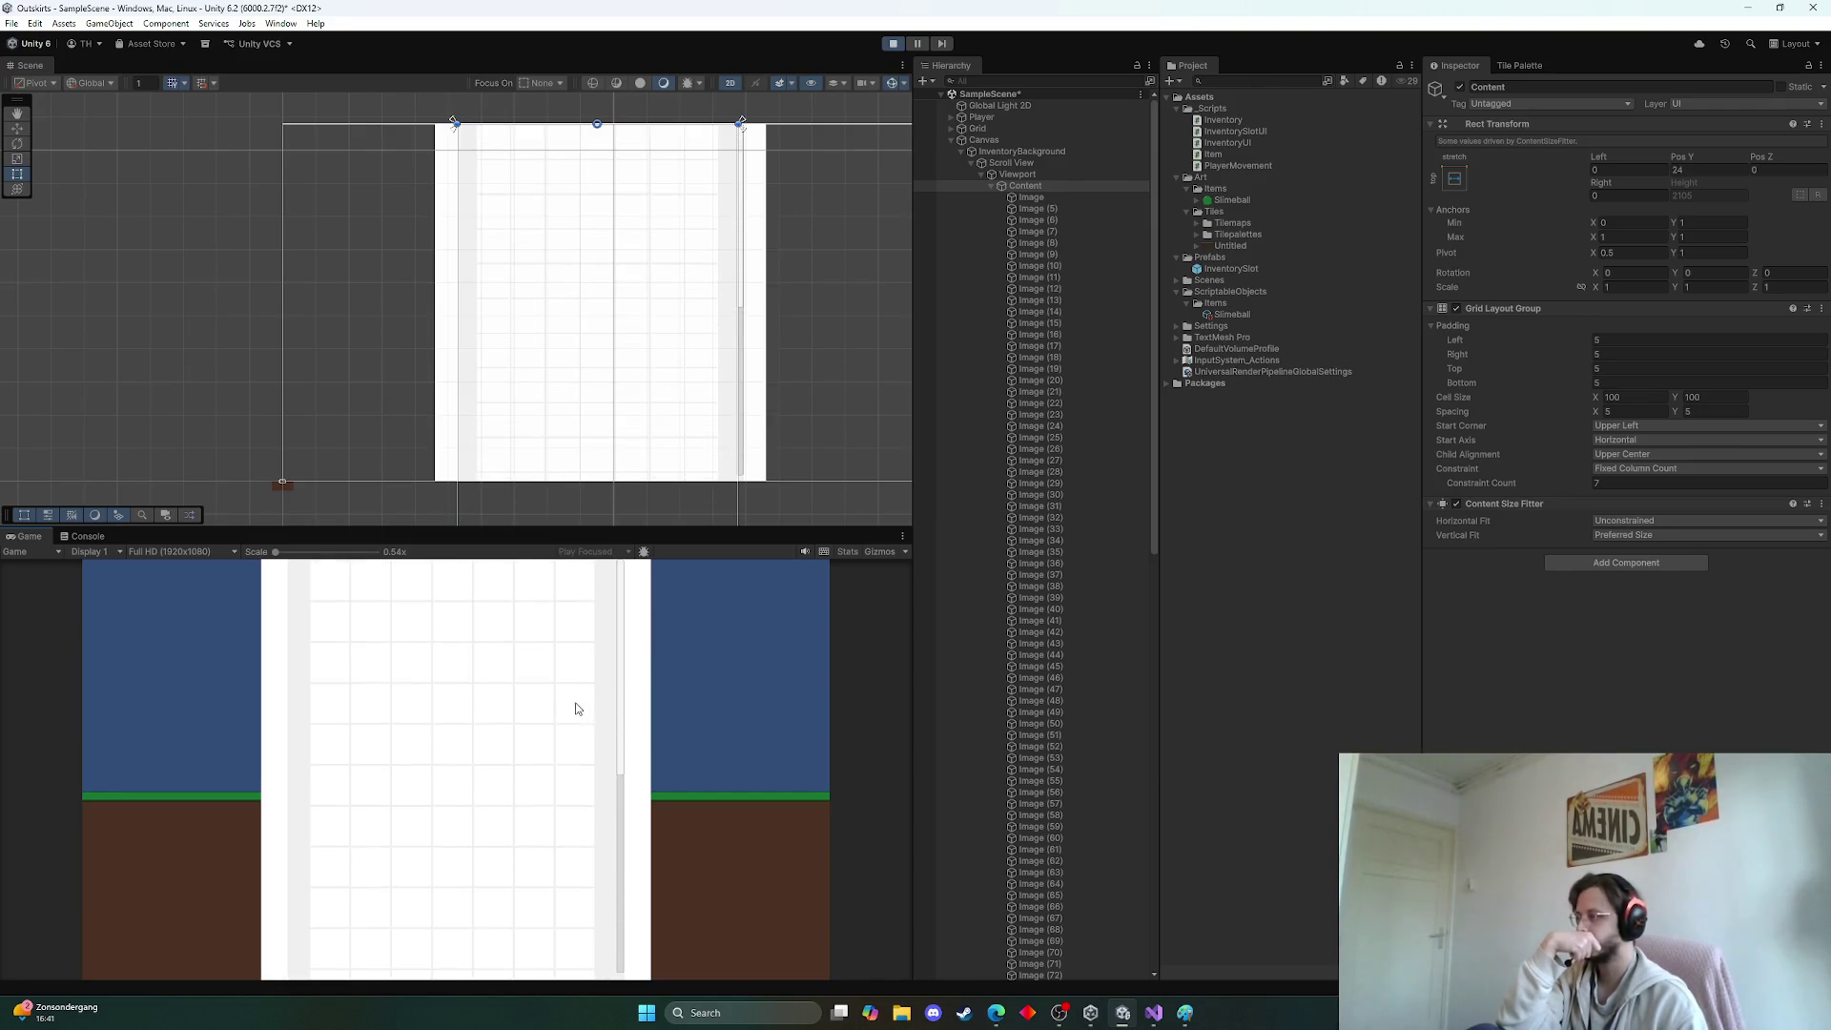
pyautogui.click(895, 45)
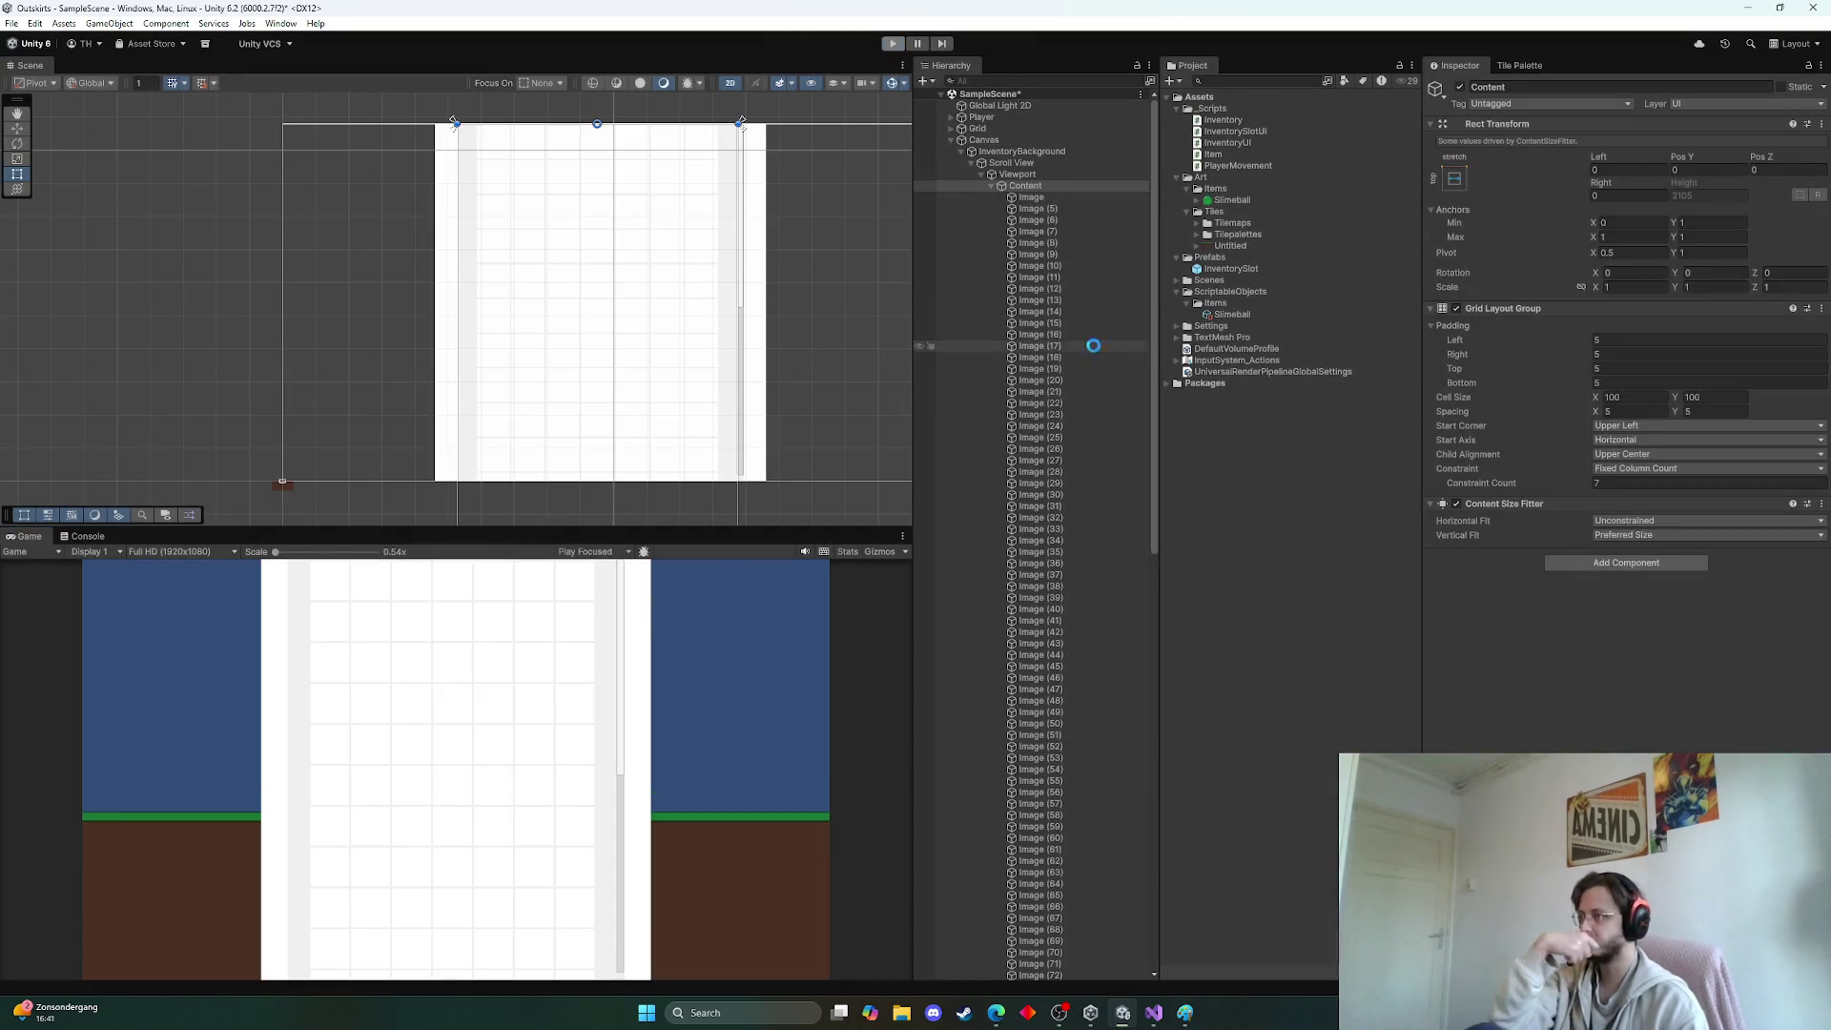
# Select Content and its first Image slot in the Hierarchy
pyautogui.click(1038, 187)
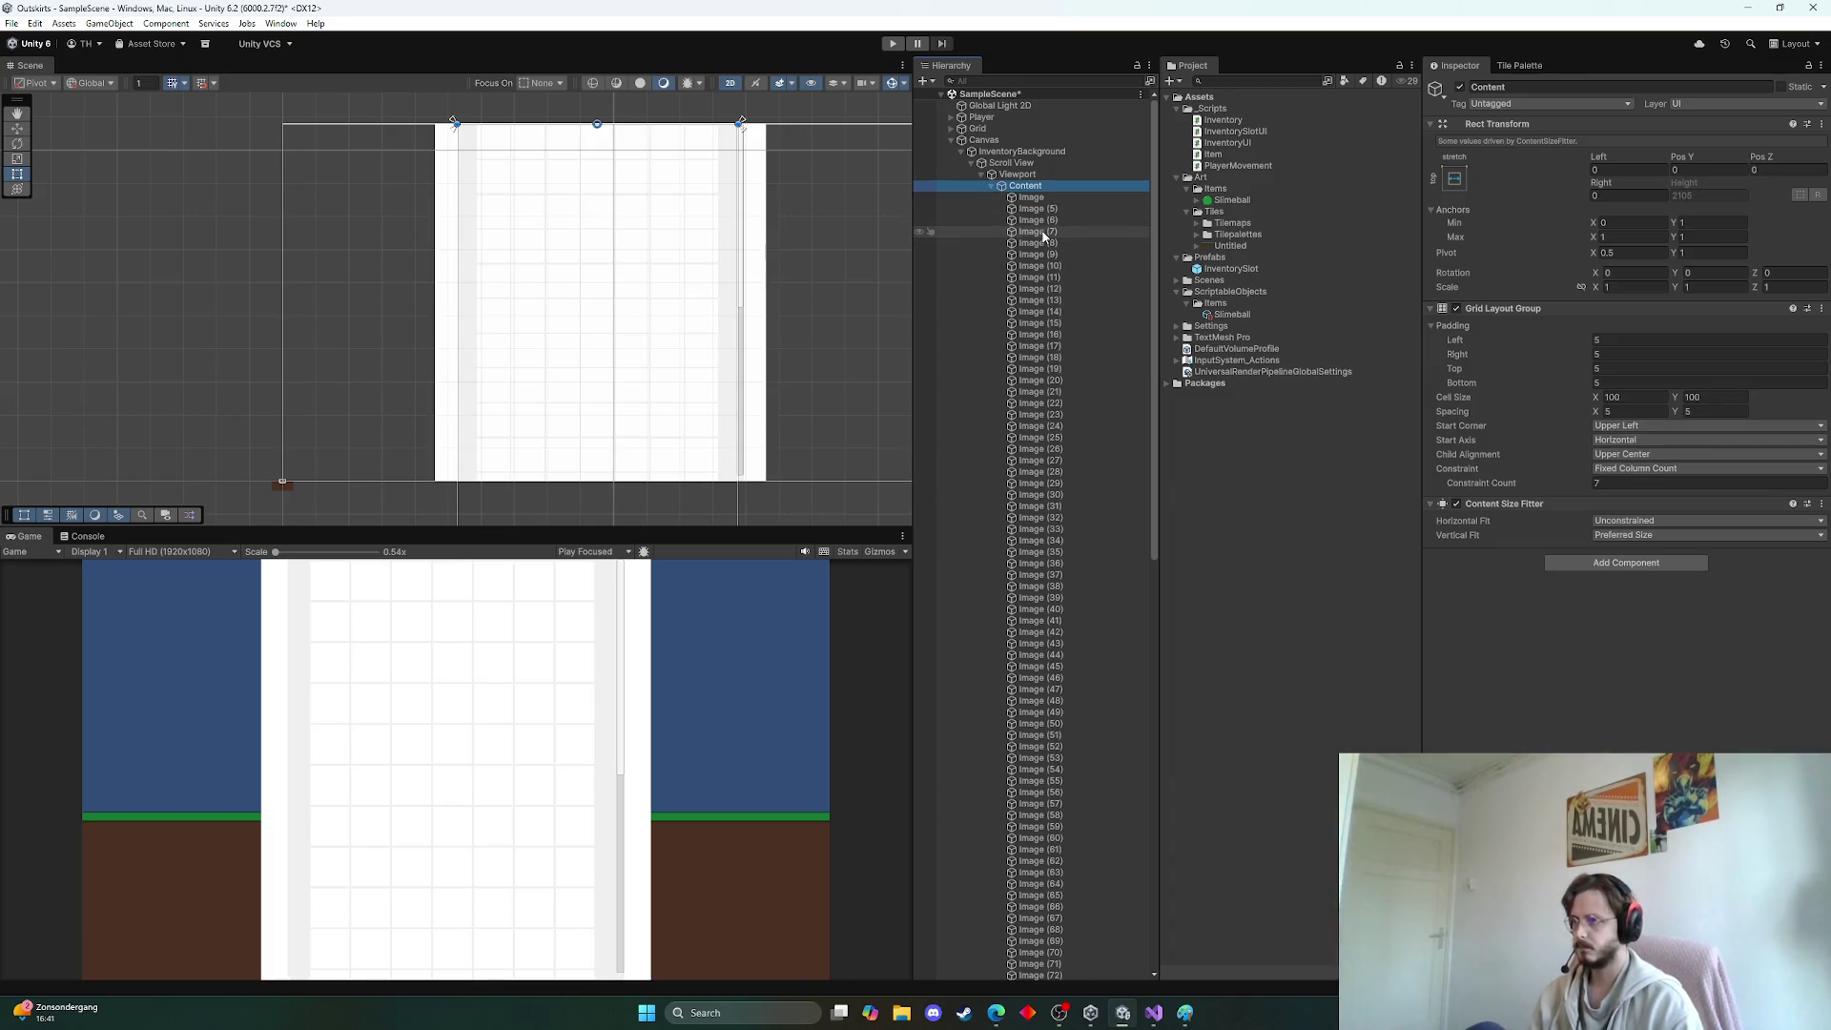
pyautogui.click(1051, 198)
pyautogui.scroll(-10, 1096, 385)
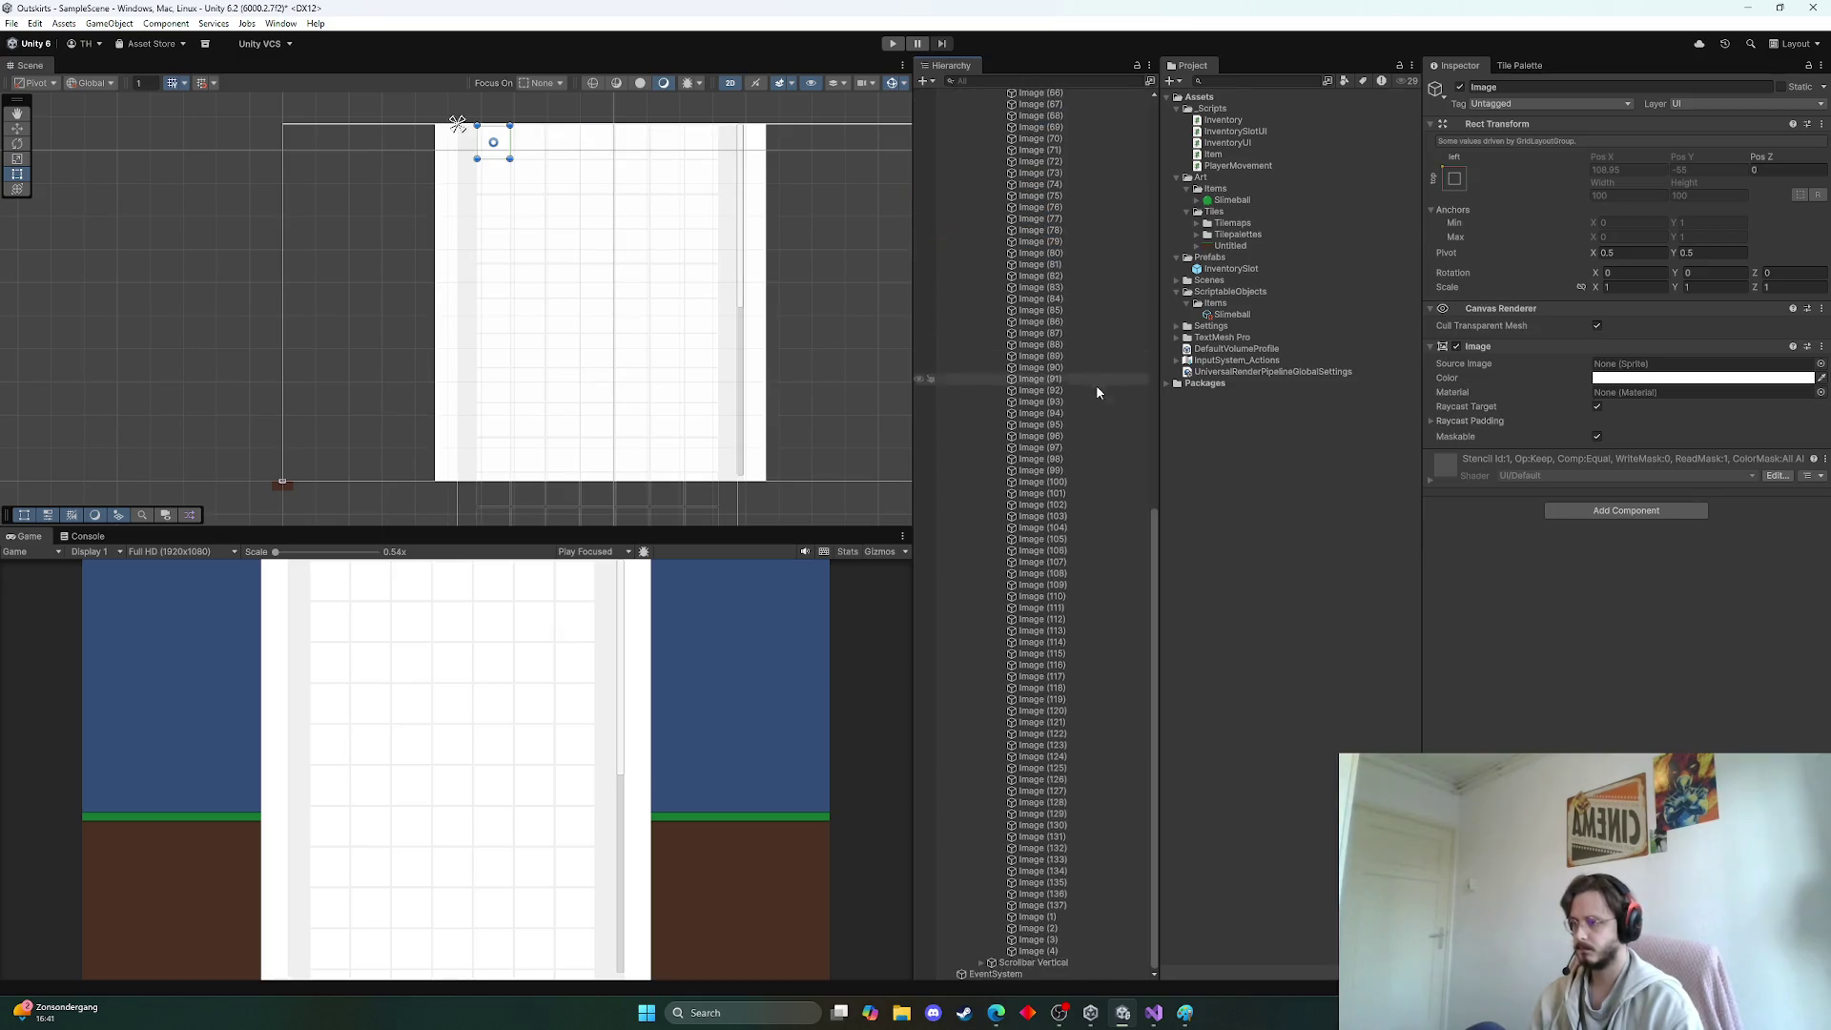
# Delete all the placeholder Image slots under Content
pyautogui.keyDown('shift'); pyautogui.click(1036, 953); pyautogui.keyUp('shift')
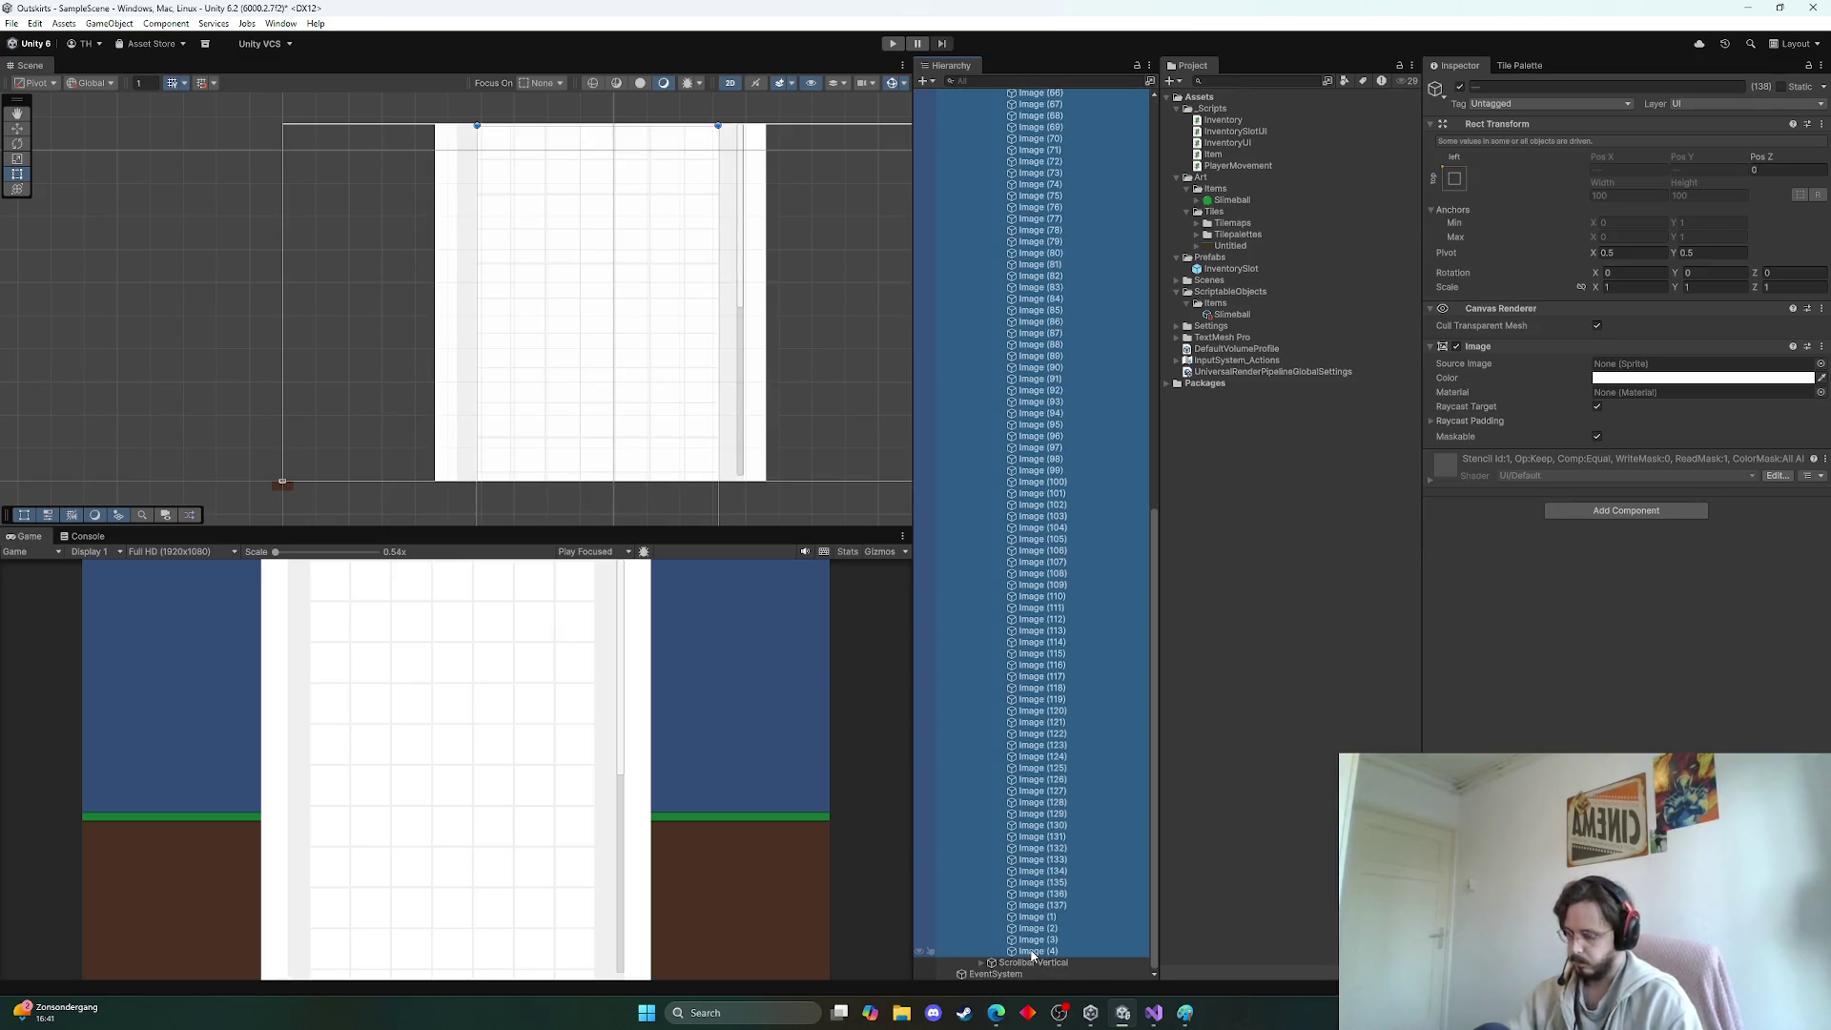
pyautogui.press('Delete')
pyautogui.click(1027, 186)
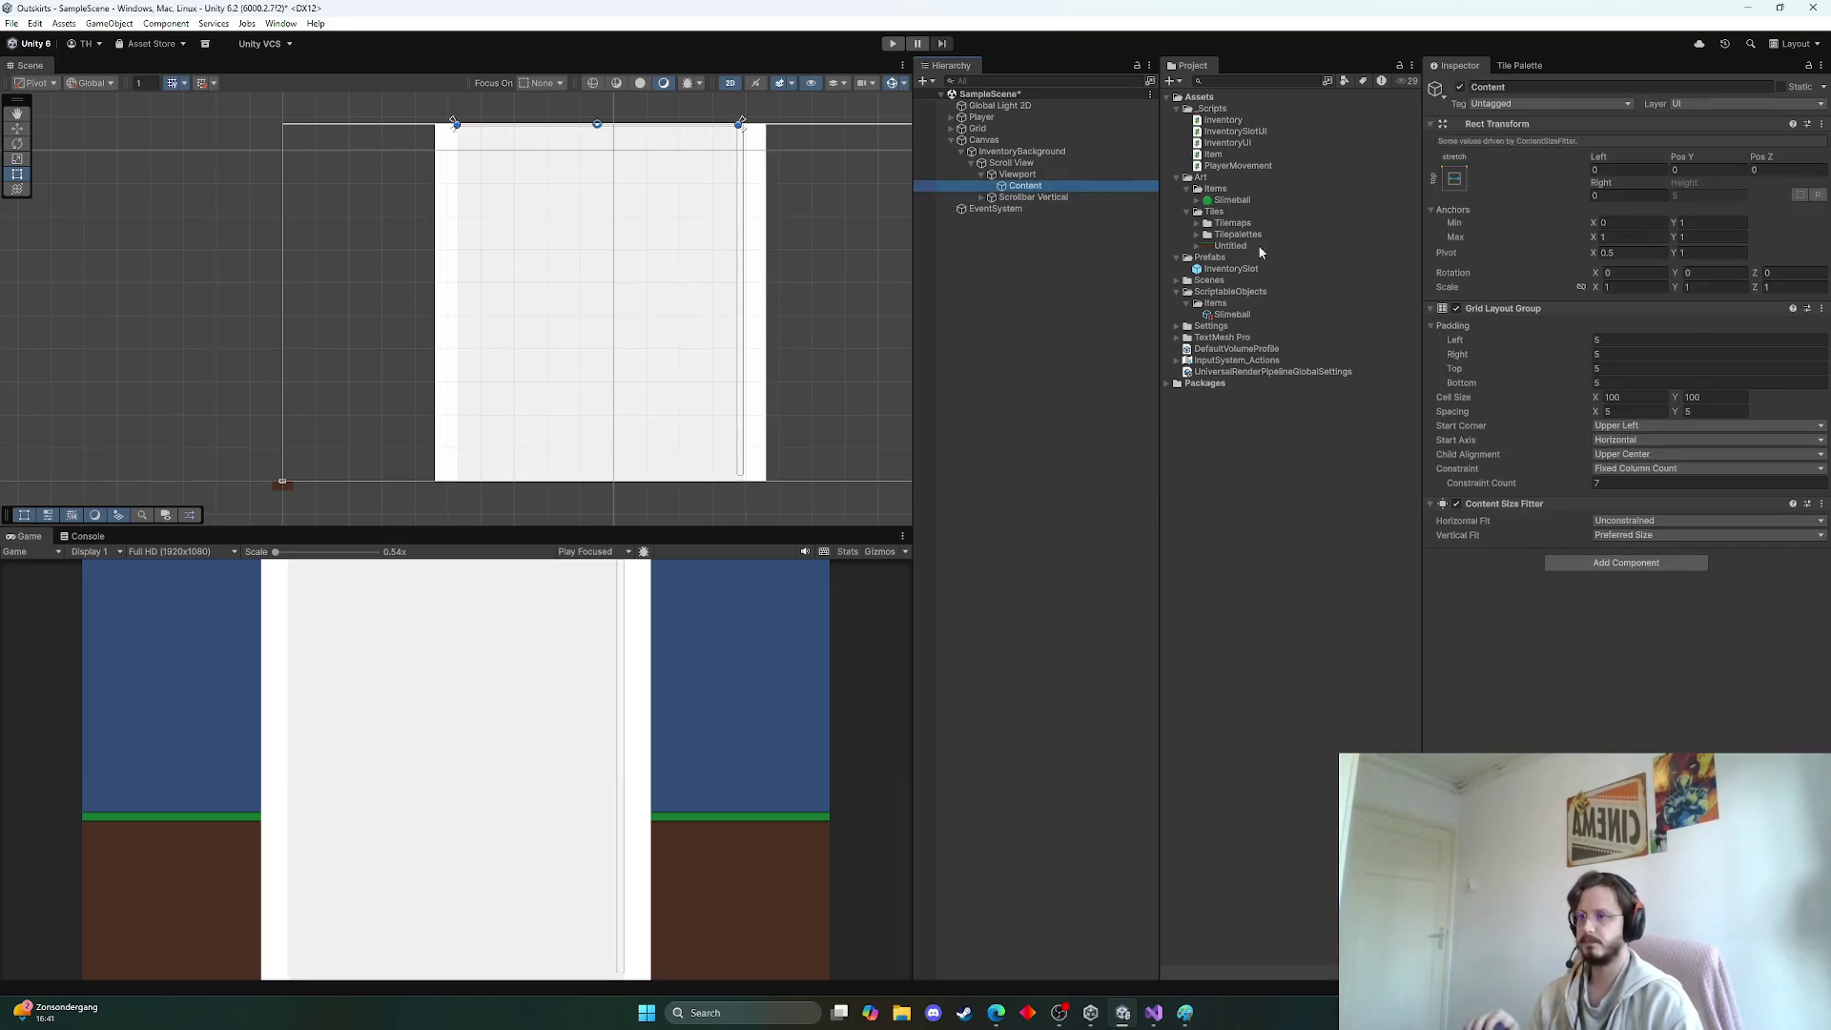
# Place an InventorySlot prefab instance under Content, then delete it again
pyautogui.moveTo(1227, 273); pyautogui.dragTo(1022, 183)
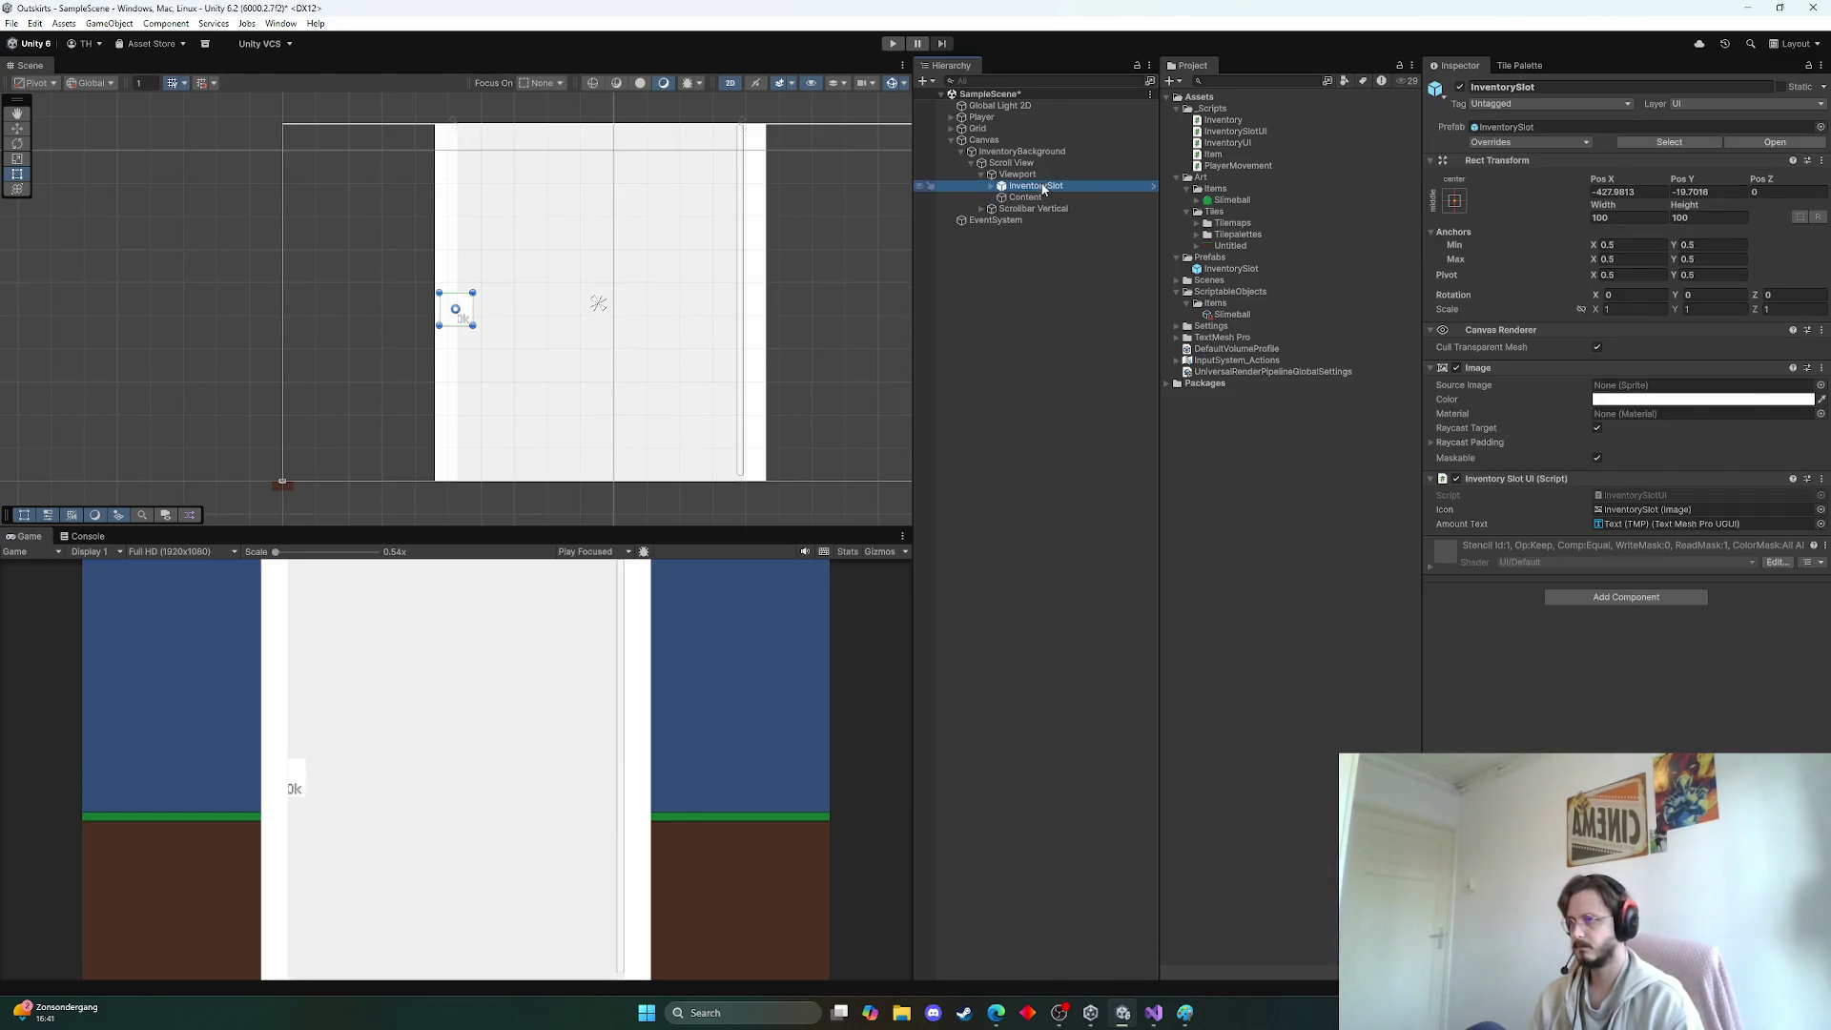
pyautogui.moveTo(1033, 208); pyautogui.dragTo(1032, 195)
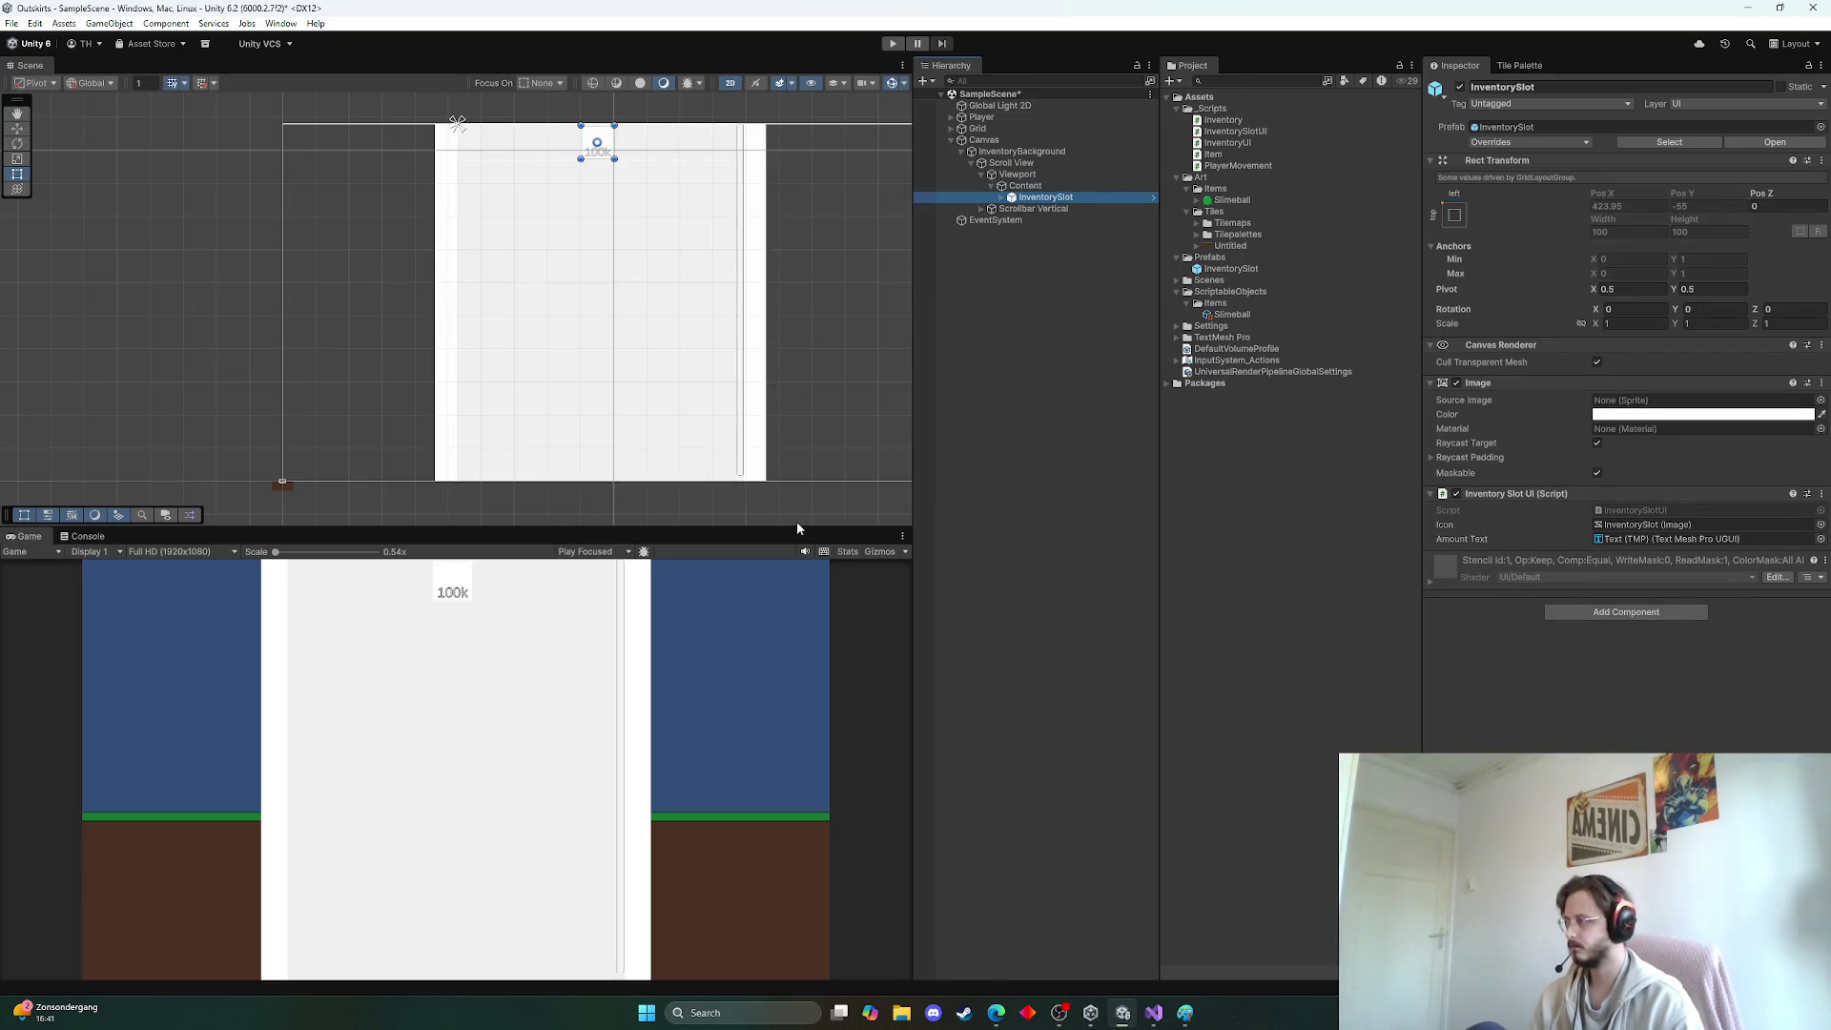
pyautogui.click(1039, 408)
pyautogui.click(1030, 186)
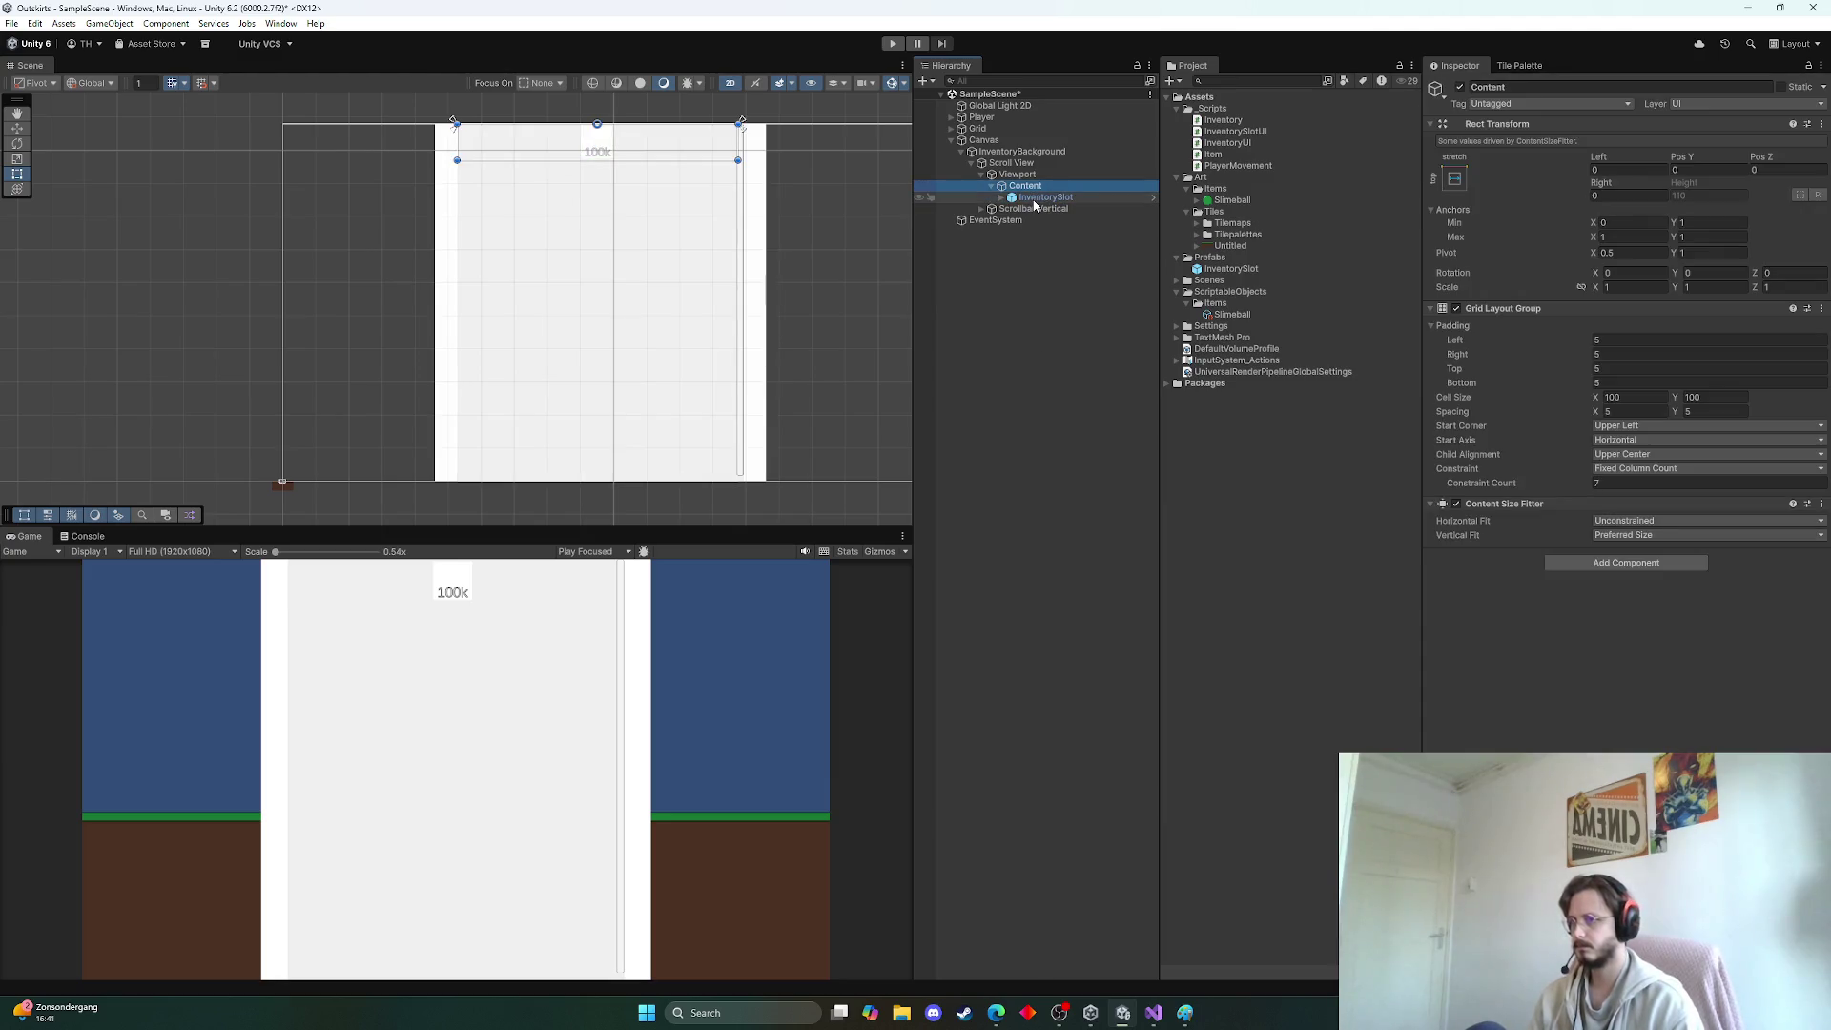
pyautogui.click(1035, 200)
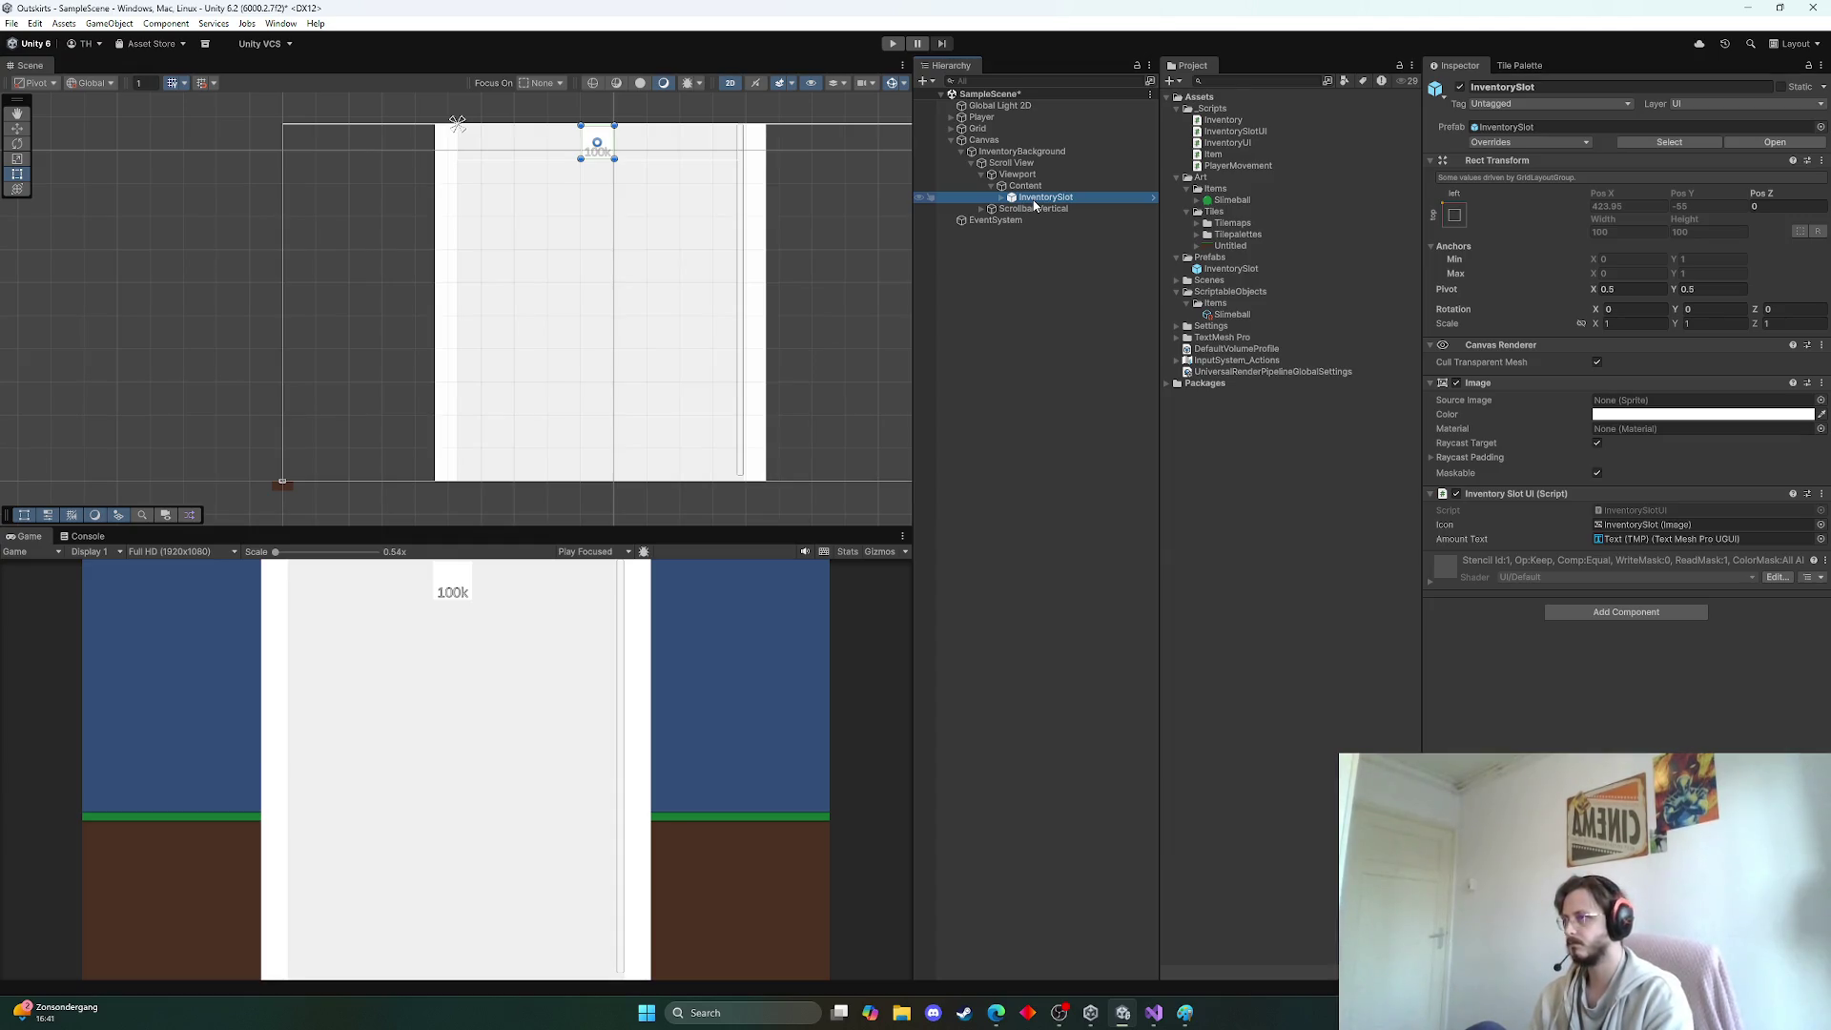
pyautogui.press('Delete')
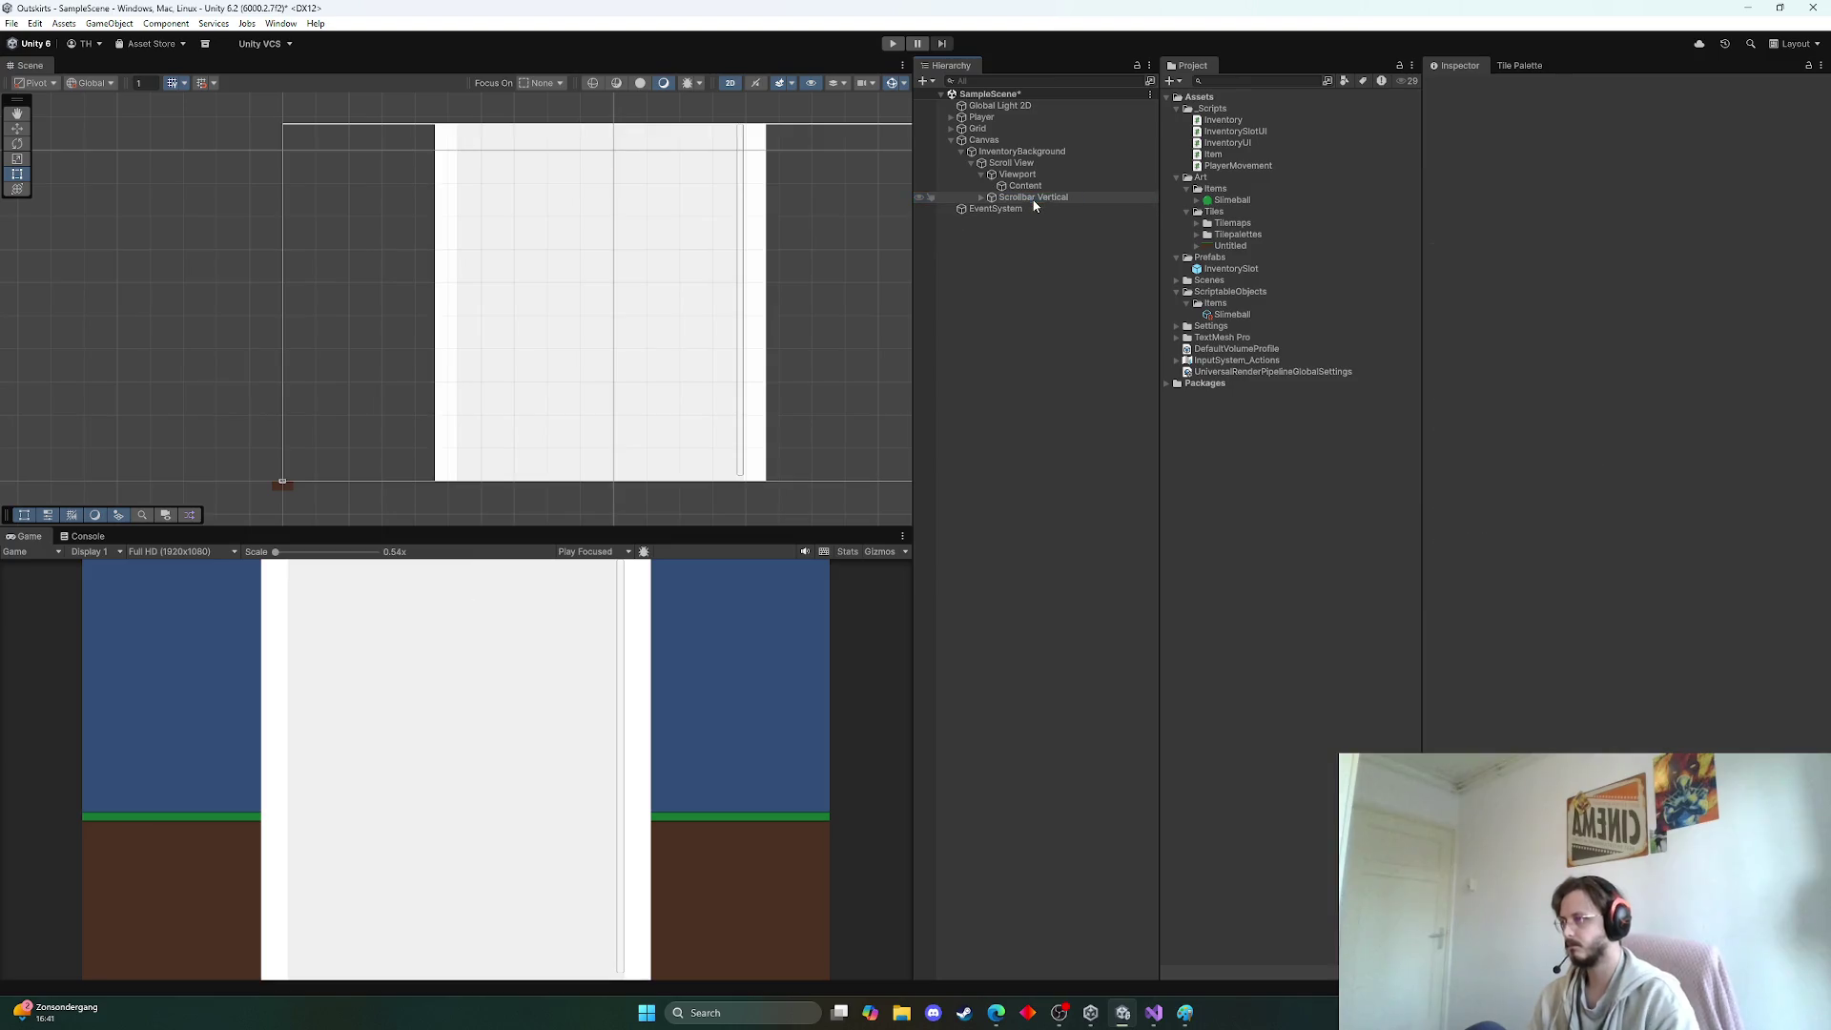
pyautogui.click(1031, 186)
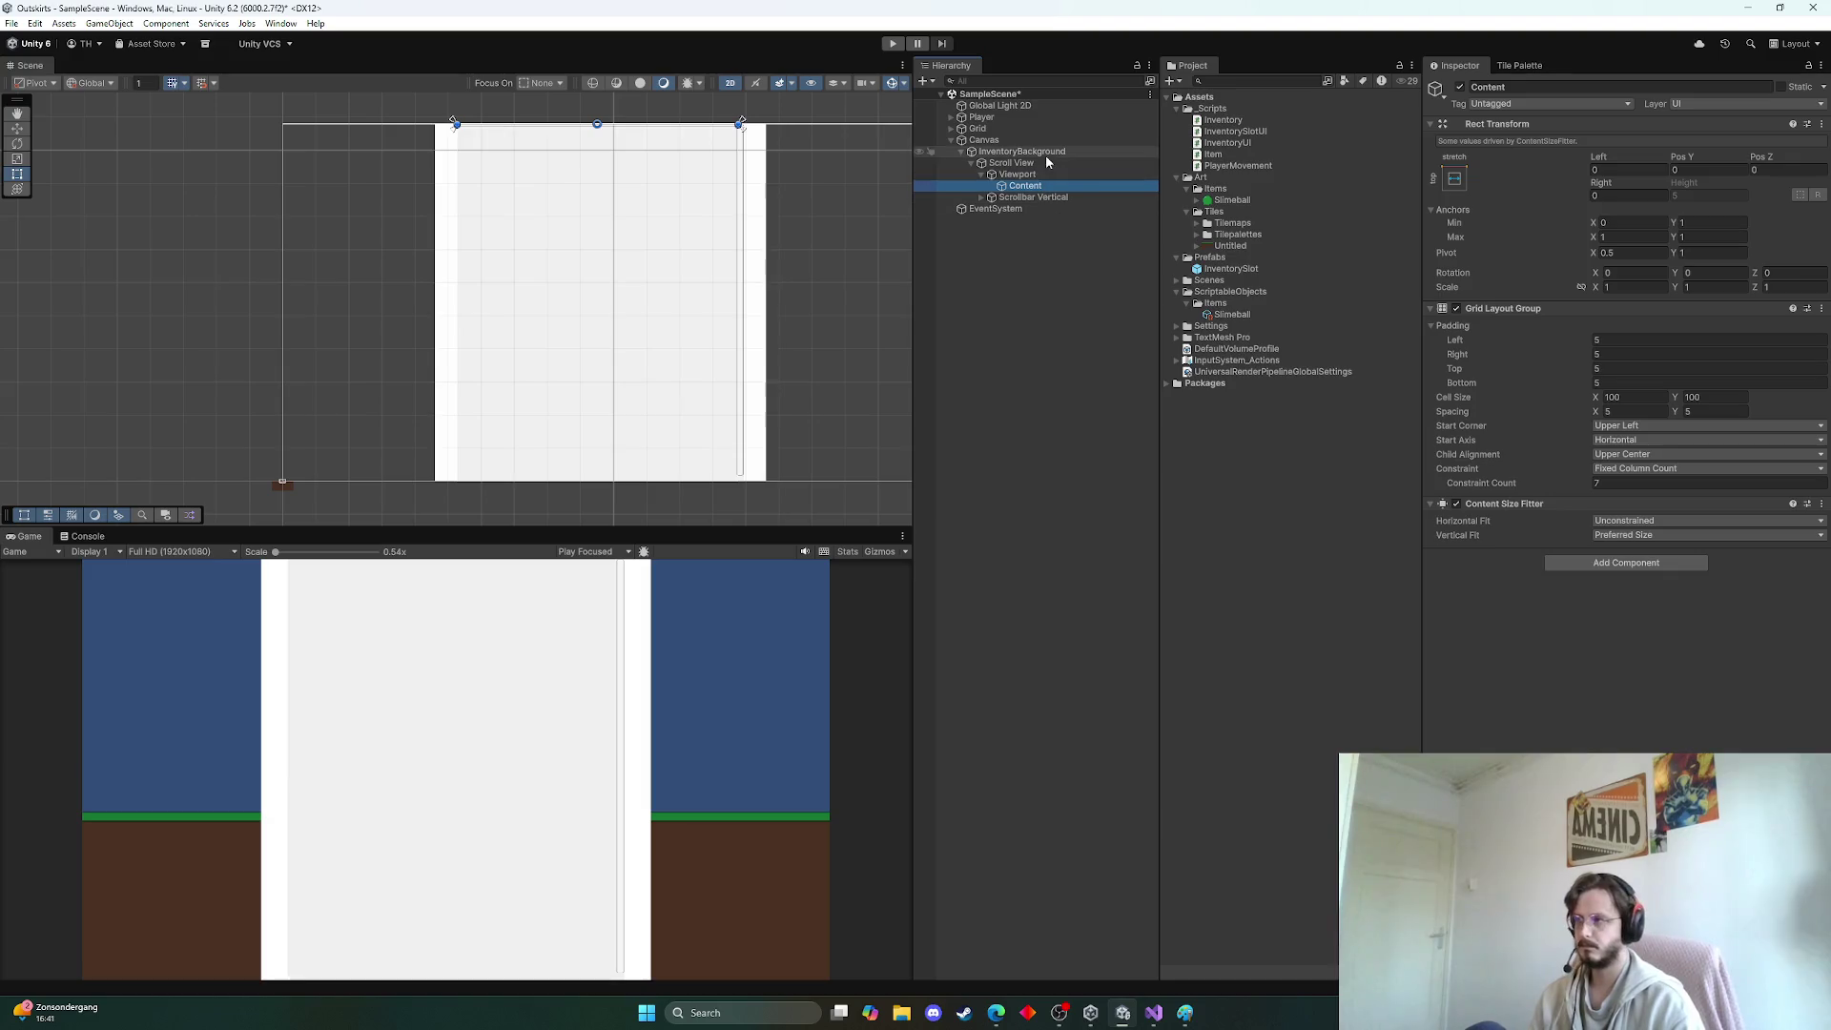
pyautogui.rightClick(989, 279)
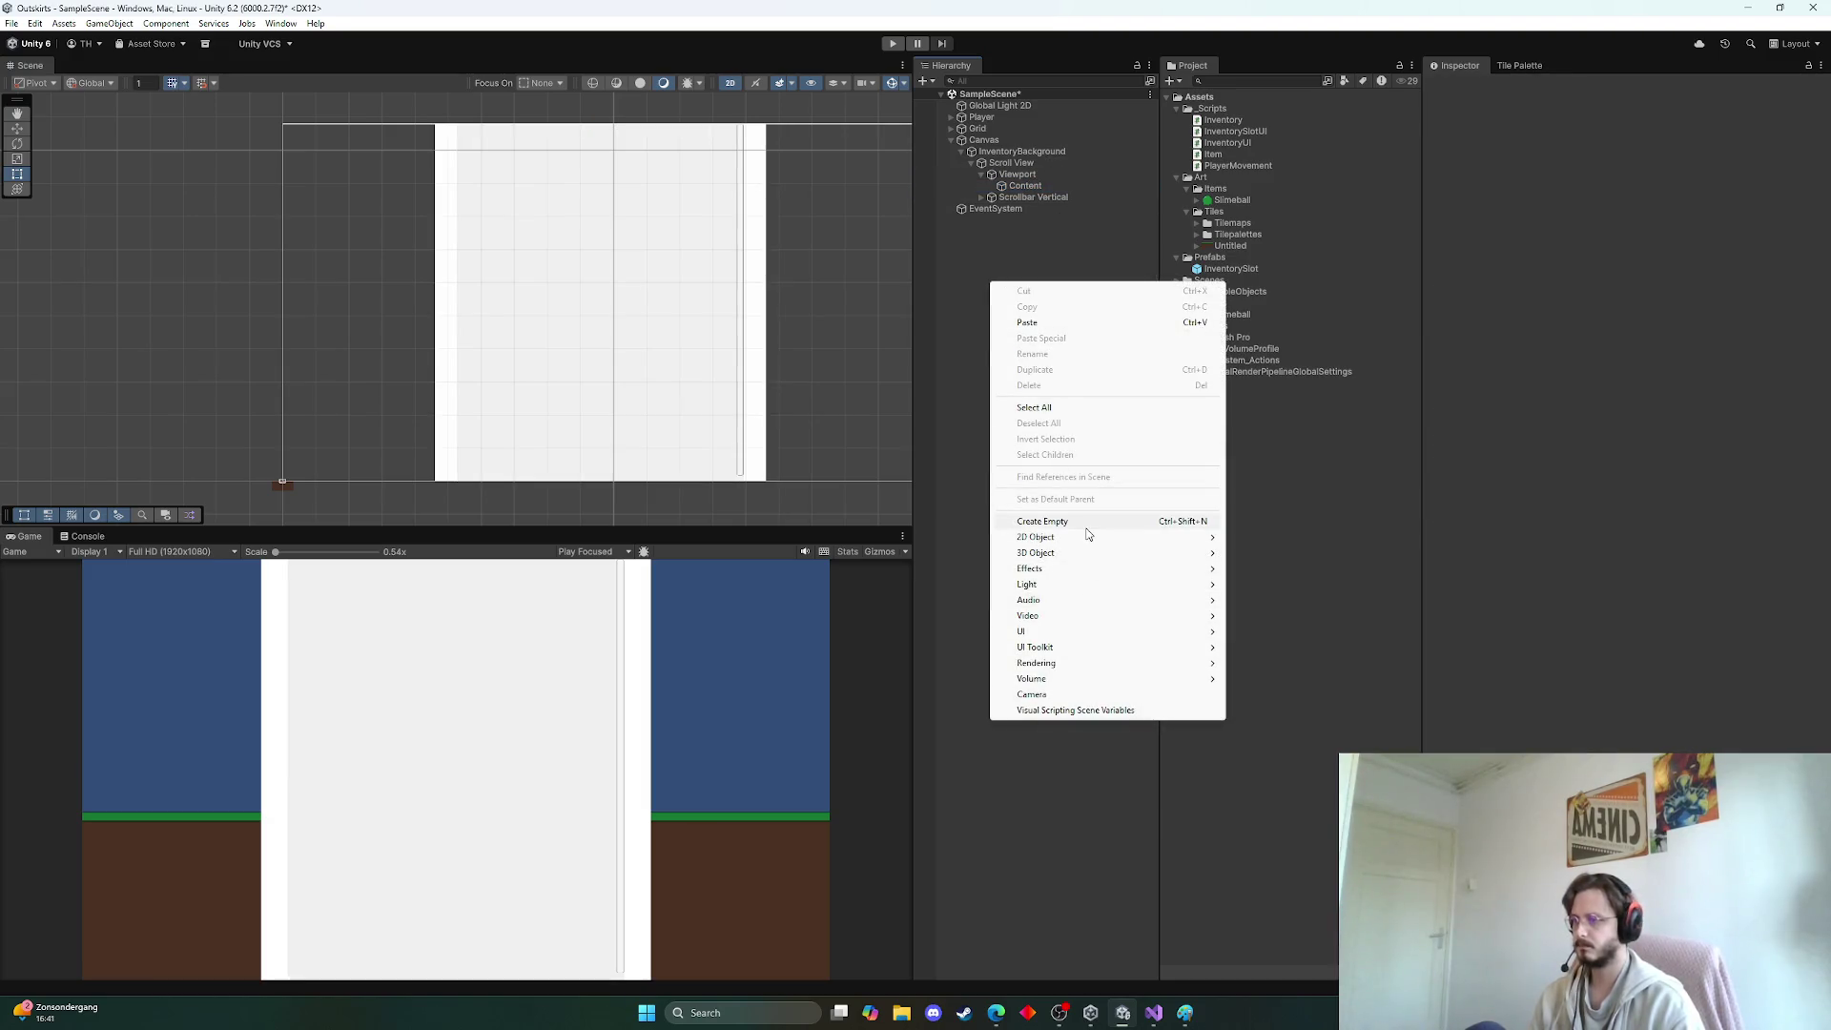
# Create an empty GameObject, reset its Transform, and rename it Inventory
pyautogui.click(1086, 523)
pyautogui.click(1821, 124)
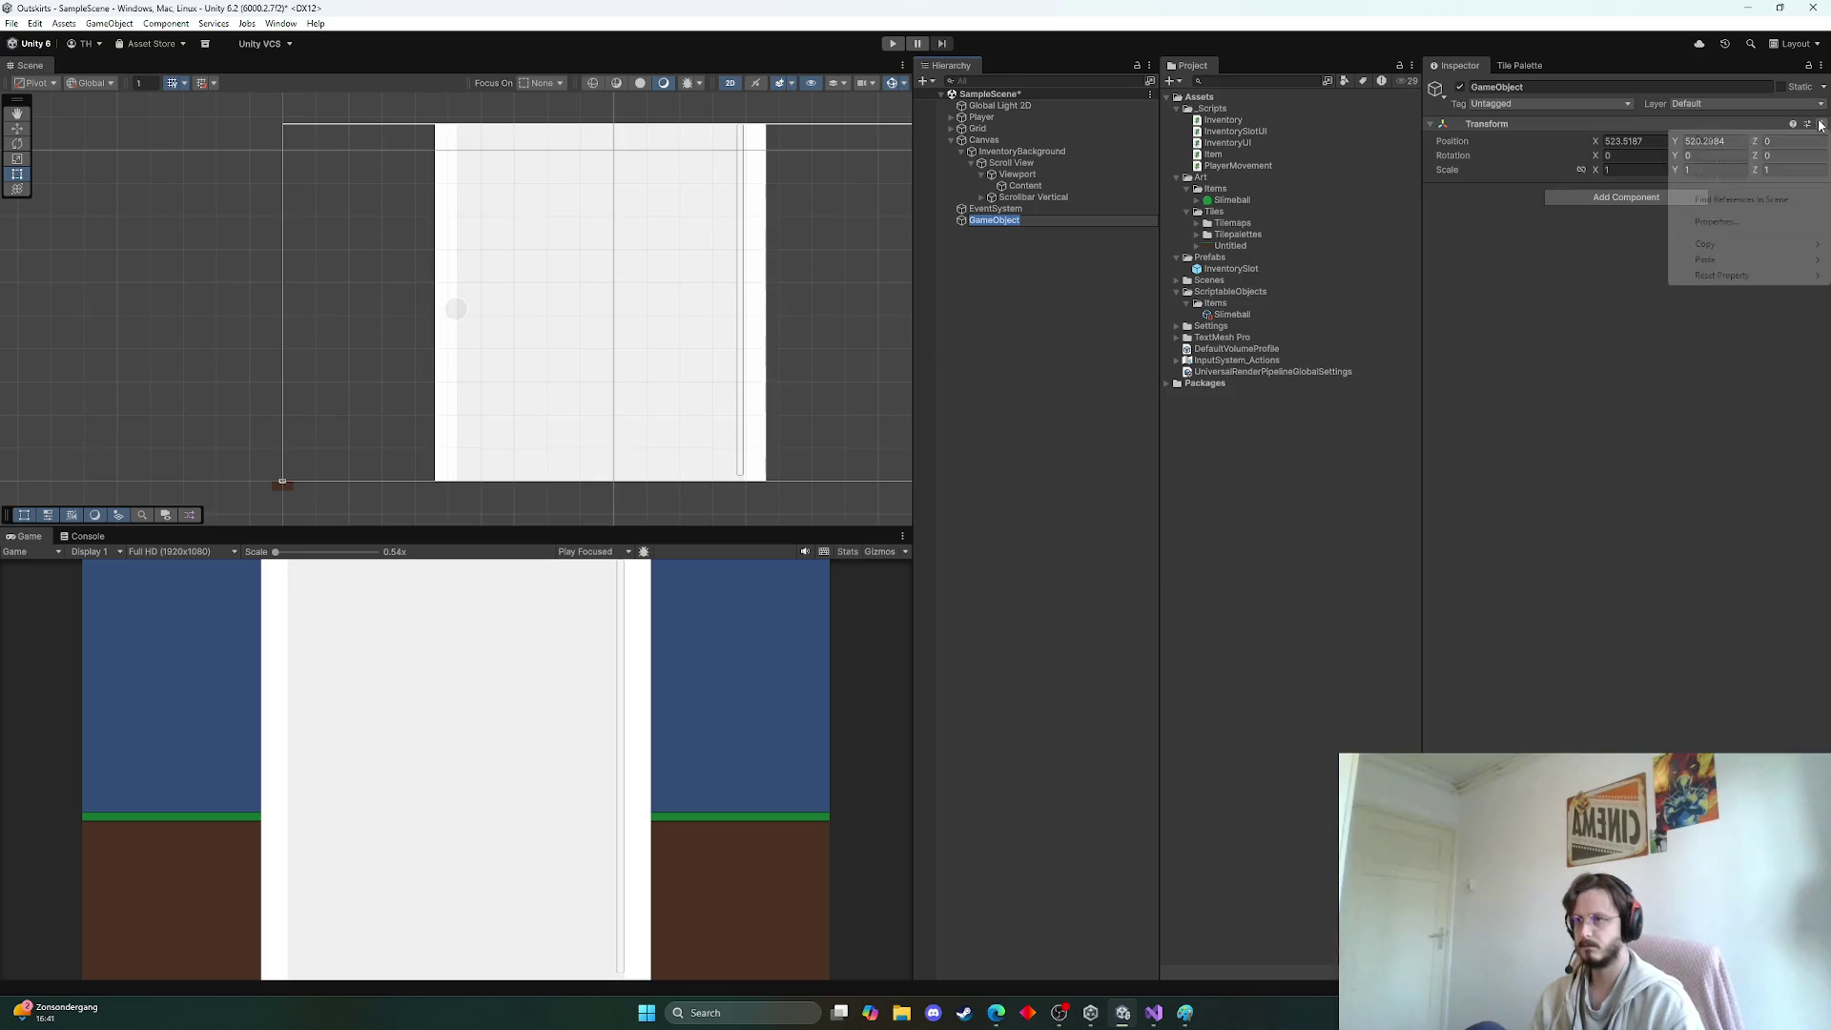
pyautogui.click(1704, 140)
pyautogui.click(1000, 221)
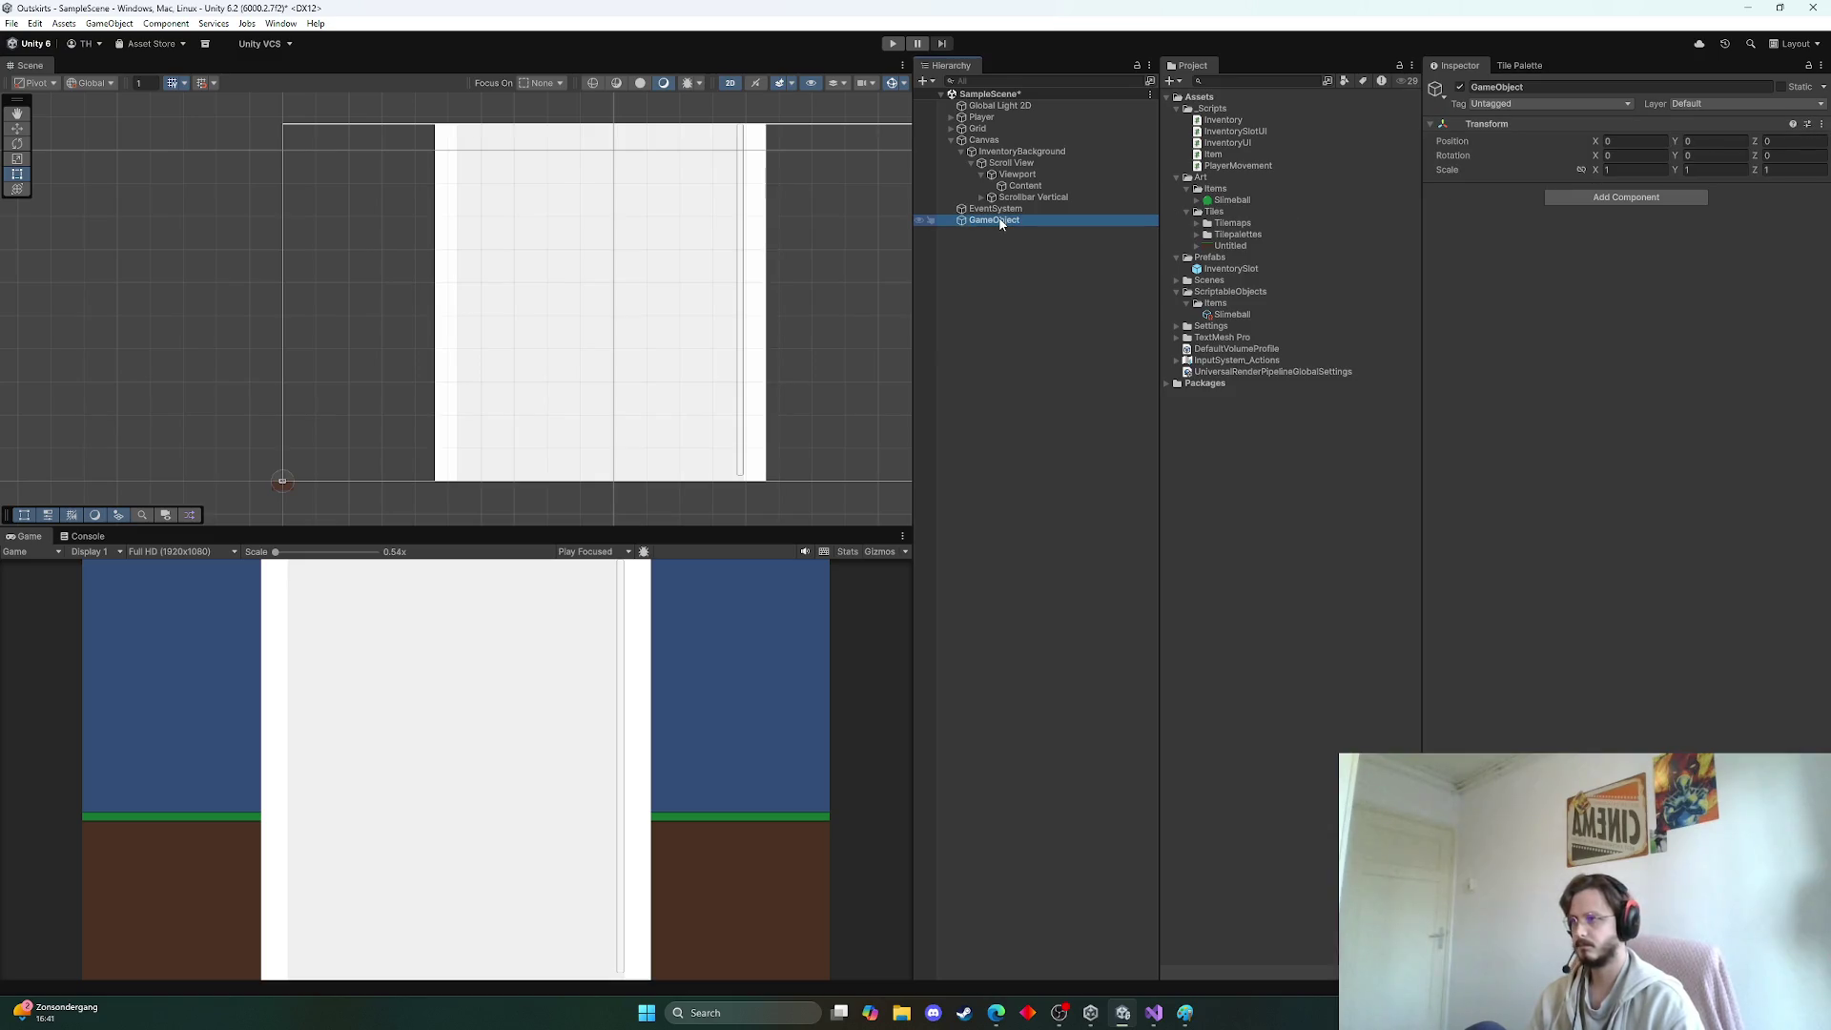
pyautogui.click(1000, 221)
pyautogui.write('Inve')
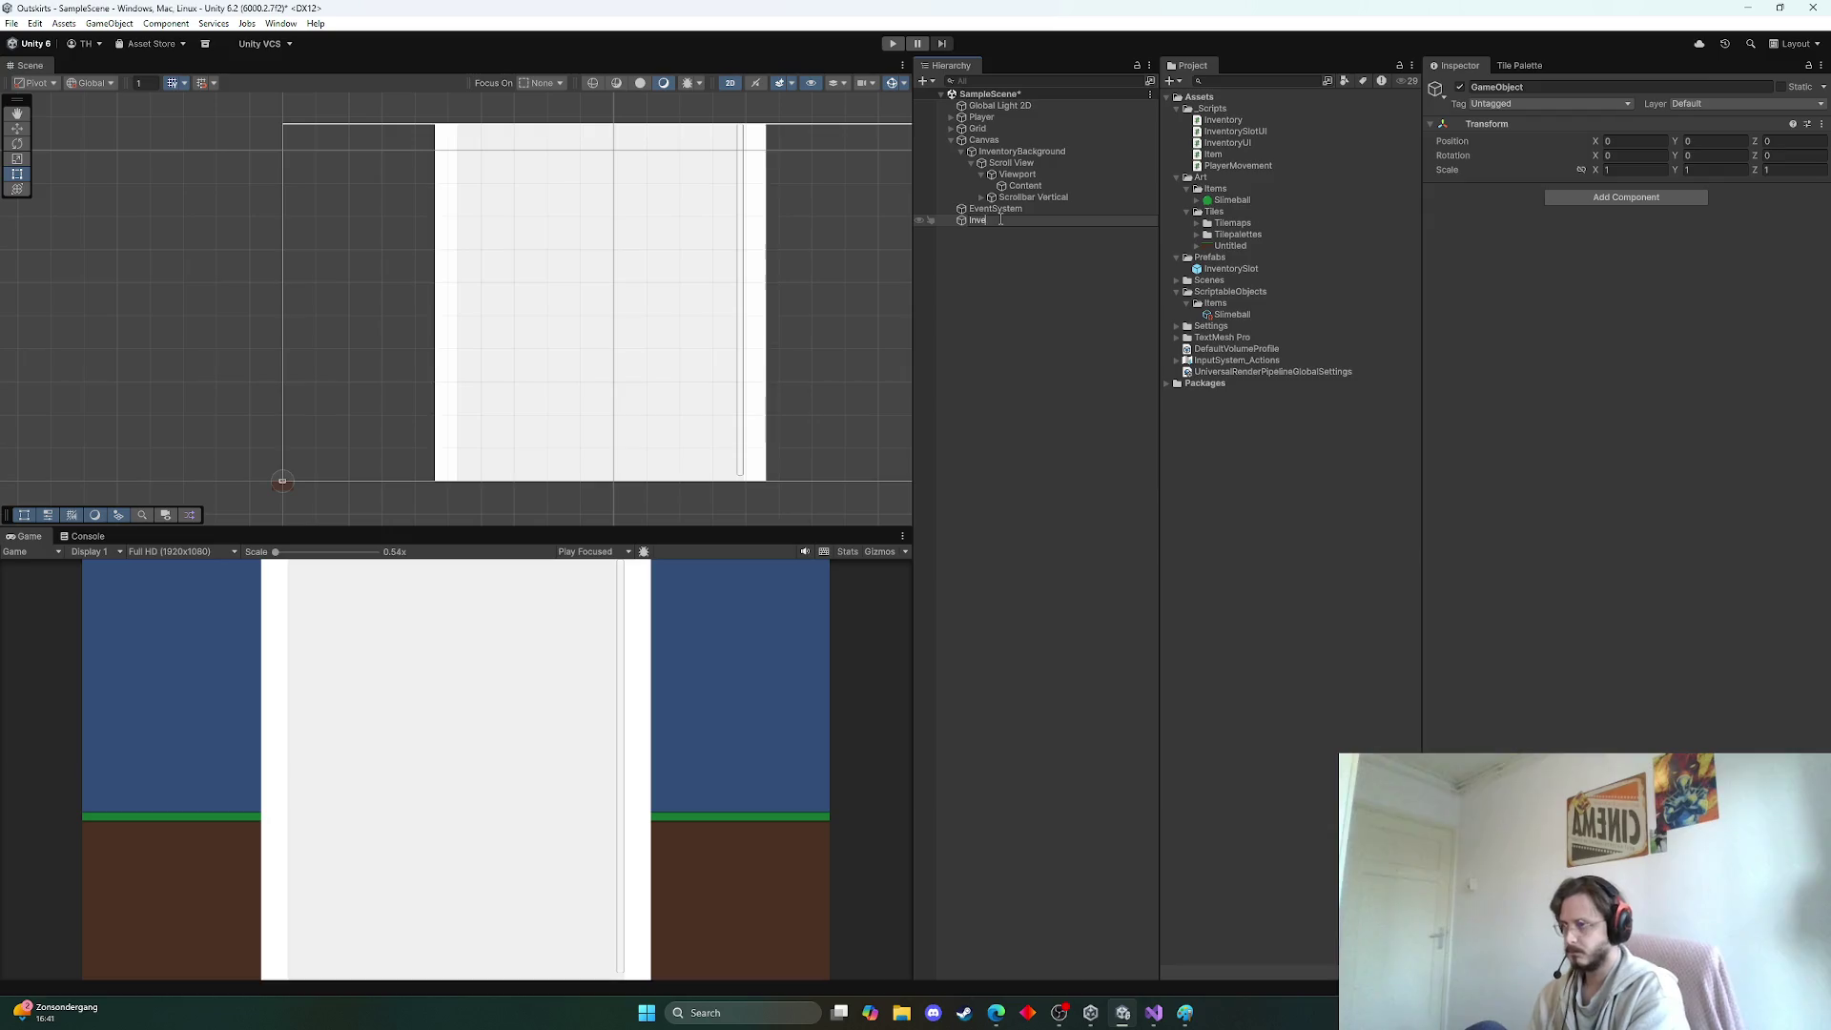
pyautogui.write('ntory')
pyautogui.press('Return')
# Add the Inventory script component to the Inventory object
pyautogui.click(1600, 196)
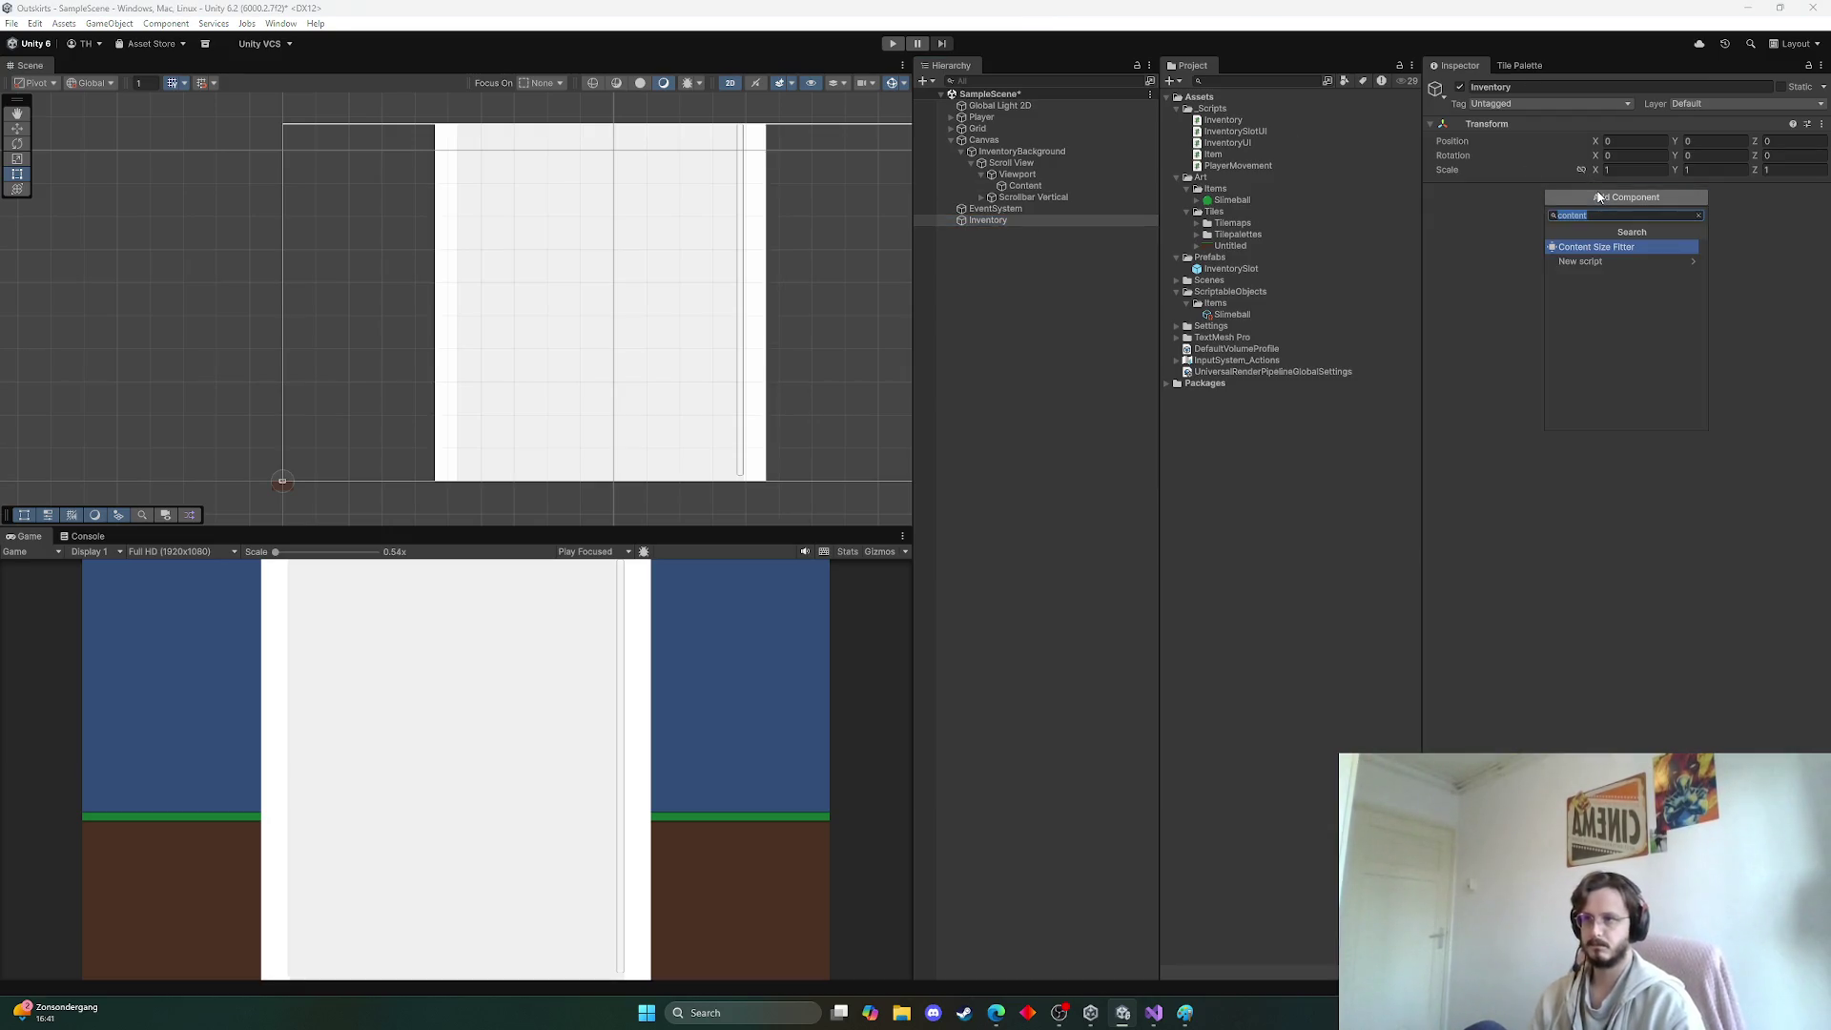
pyautogui.write('inve')
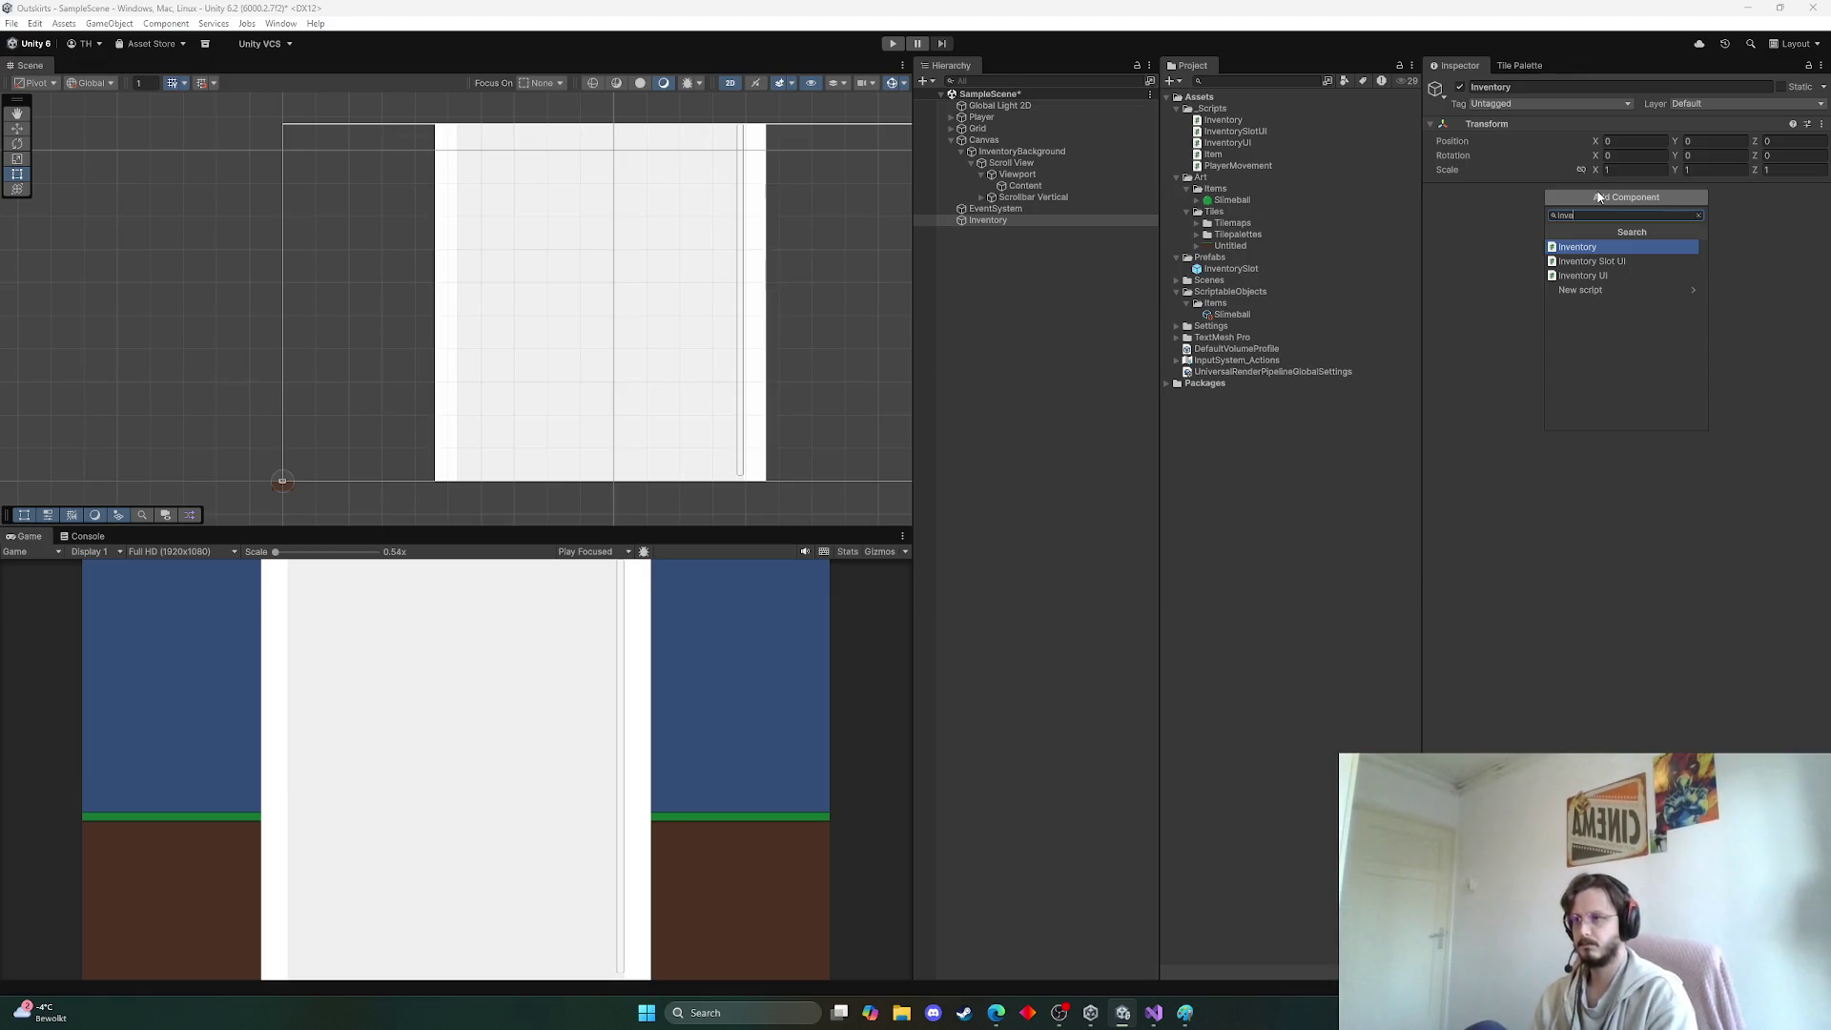
pyautogui.press('Return')
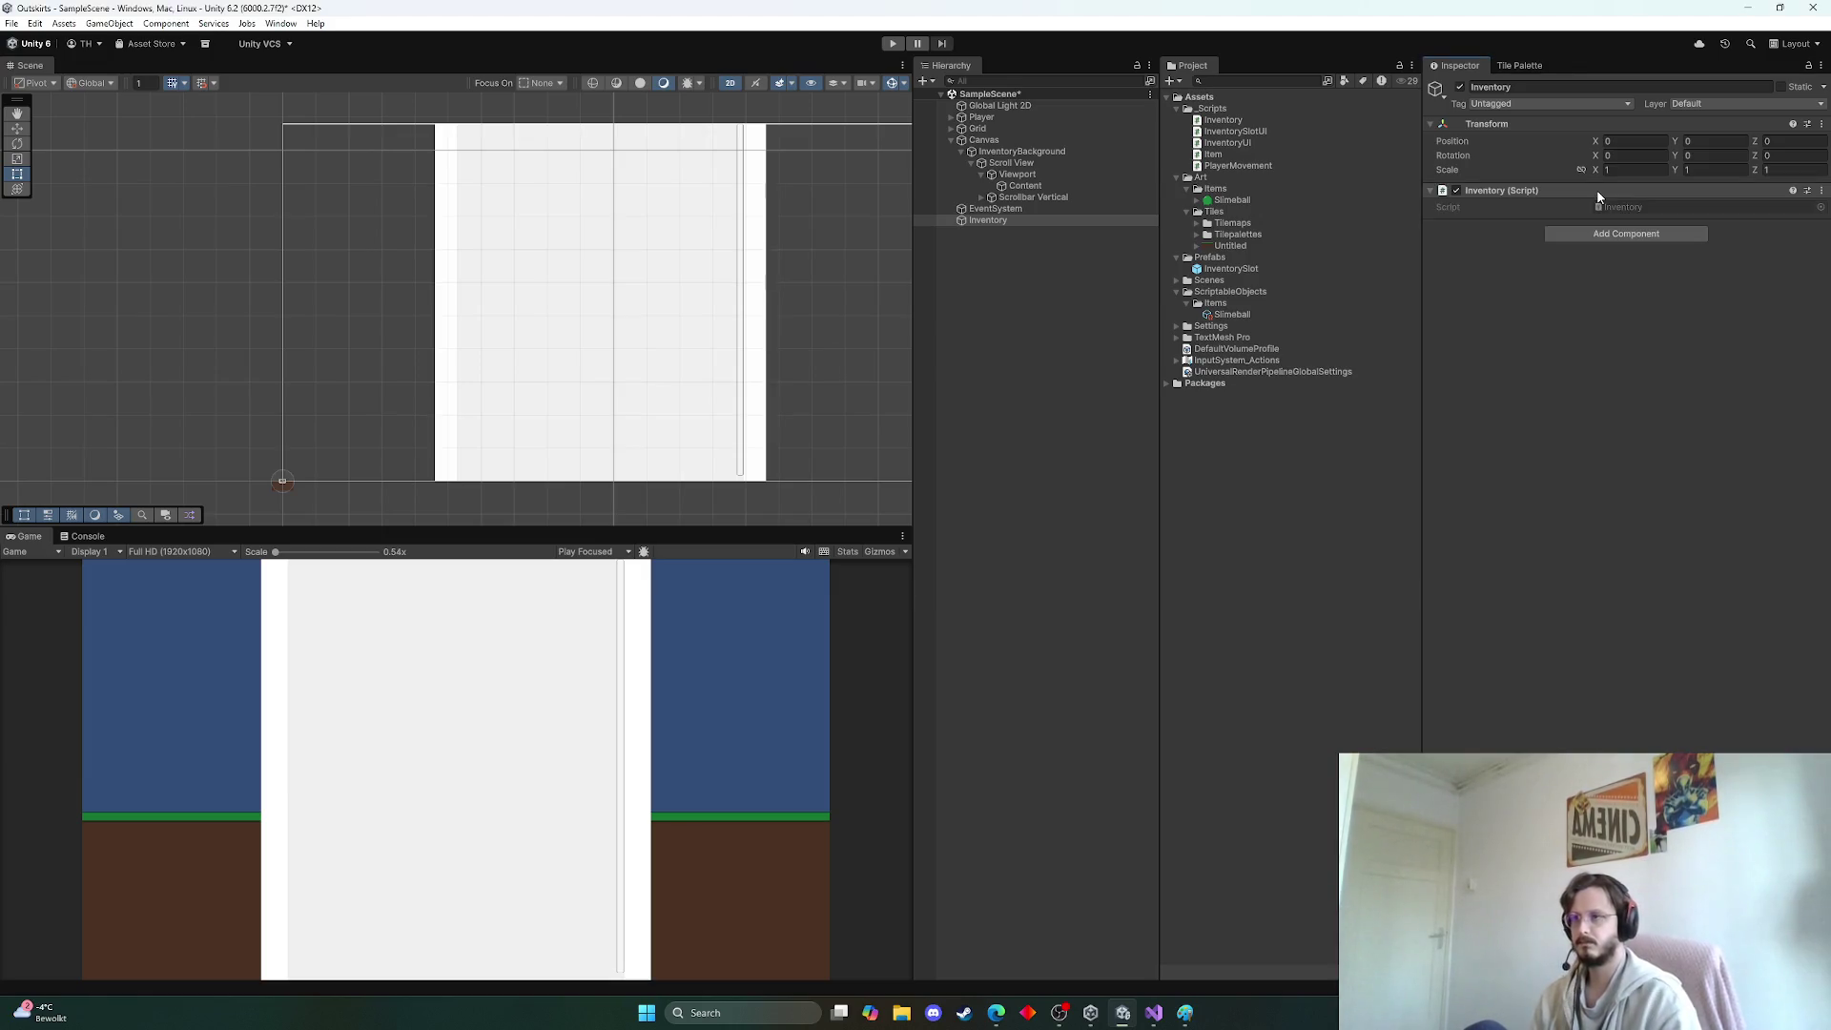
pyautogui.click(1028, 186)
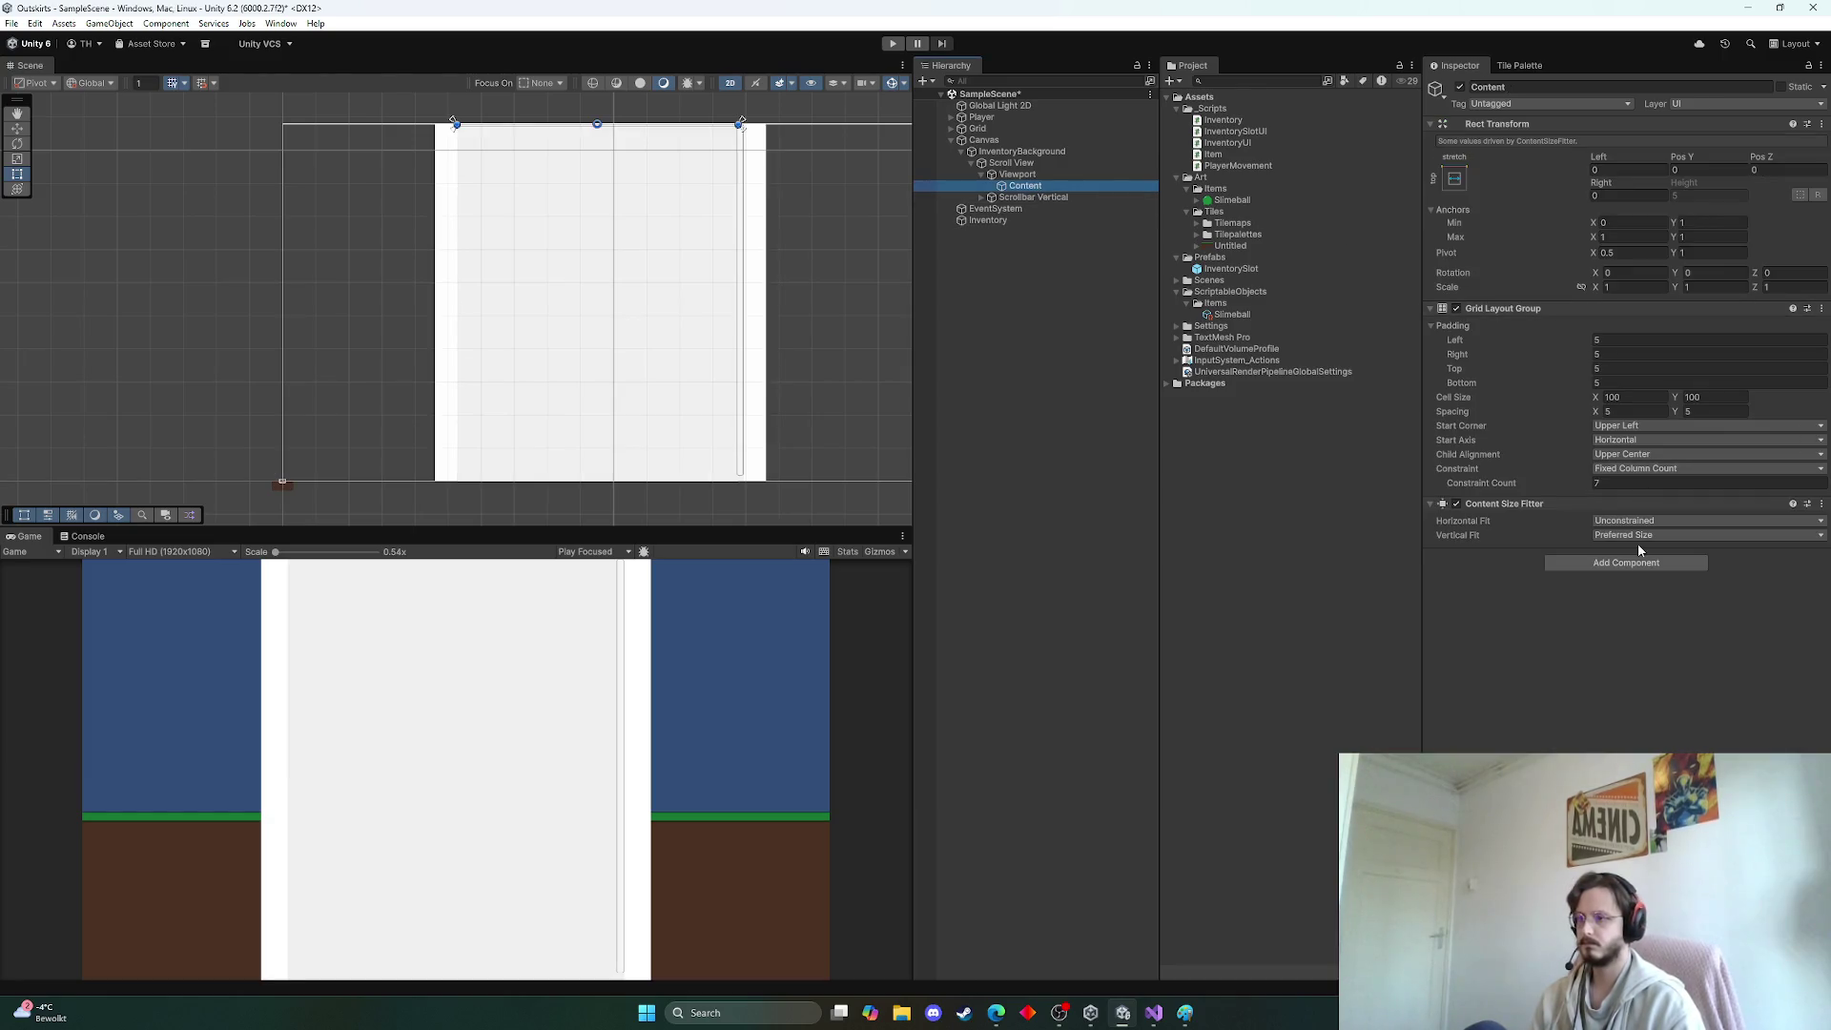
pyautogui.click(1028, 155)
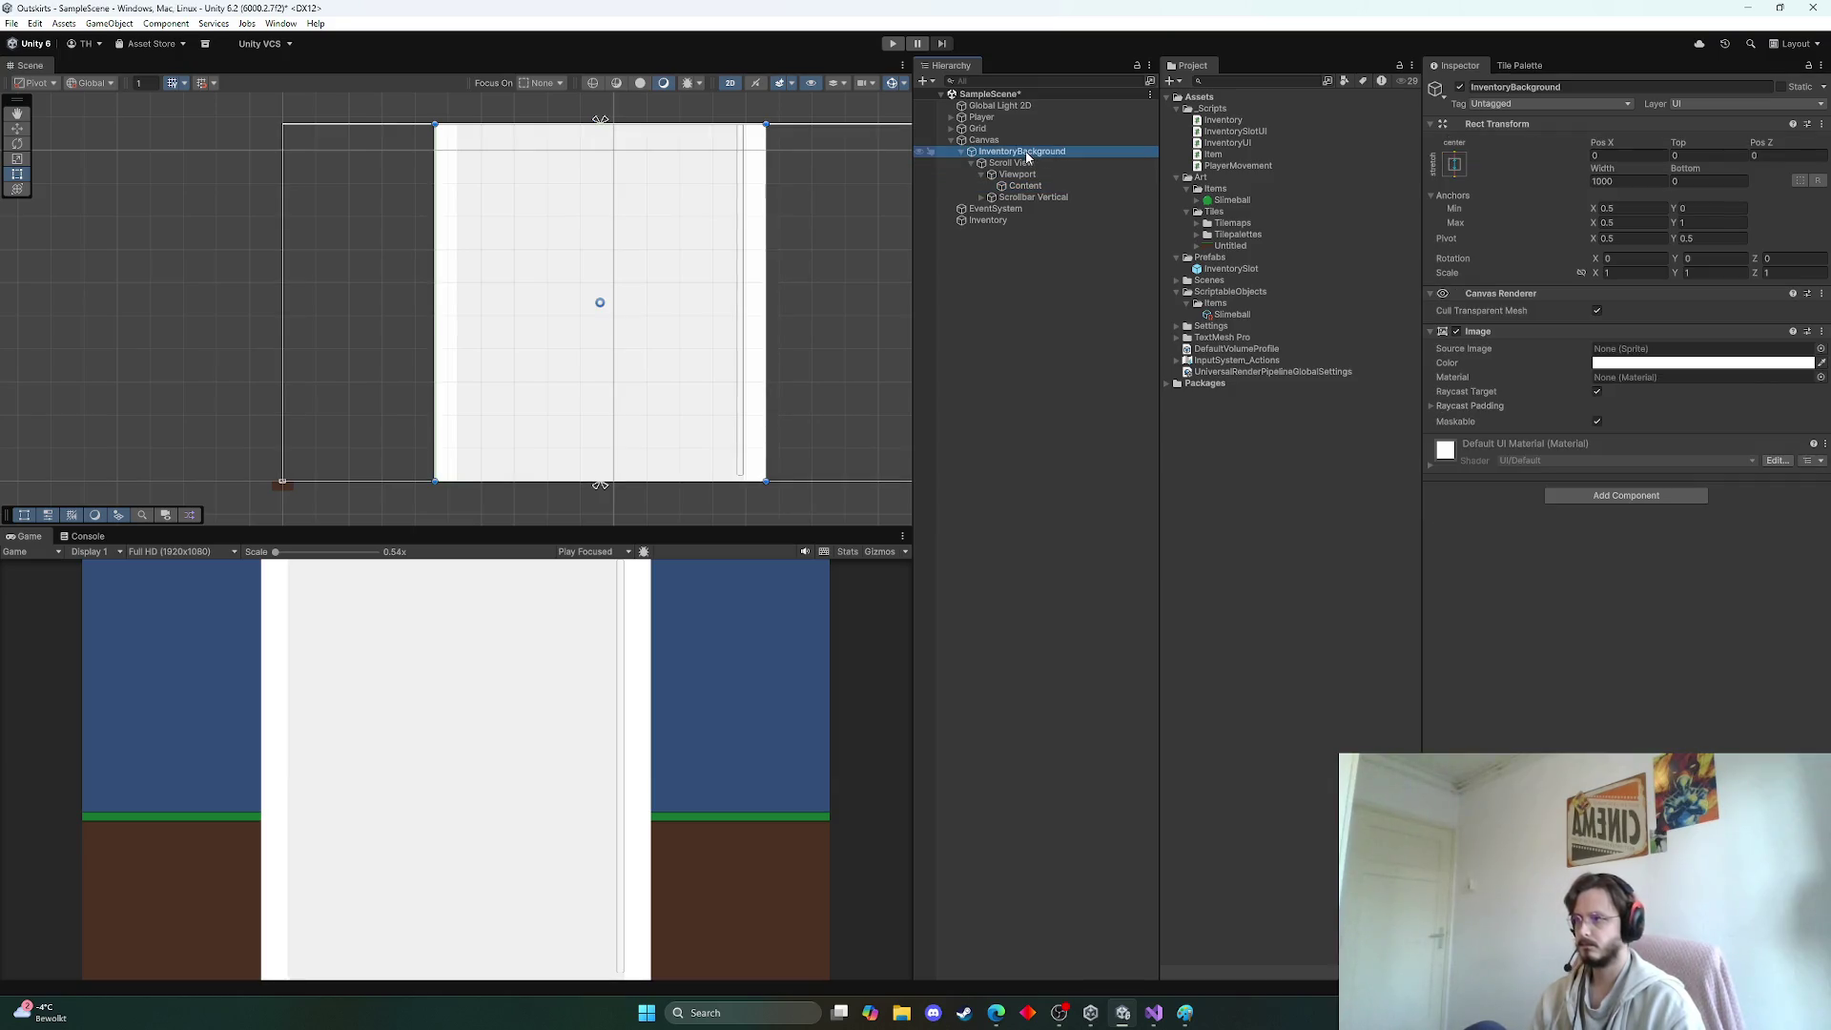
# Add the Inventory UI script component to InventoryBackground
pyautogui.click(1599, 497)
pyautogui.write('invent')
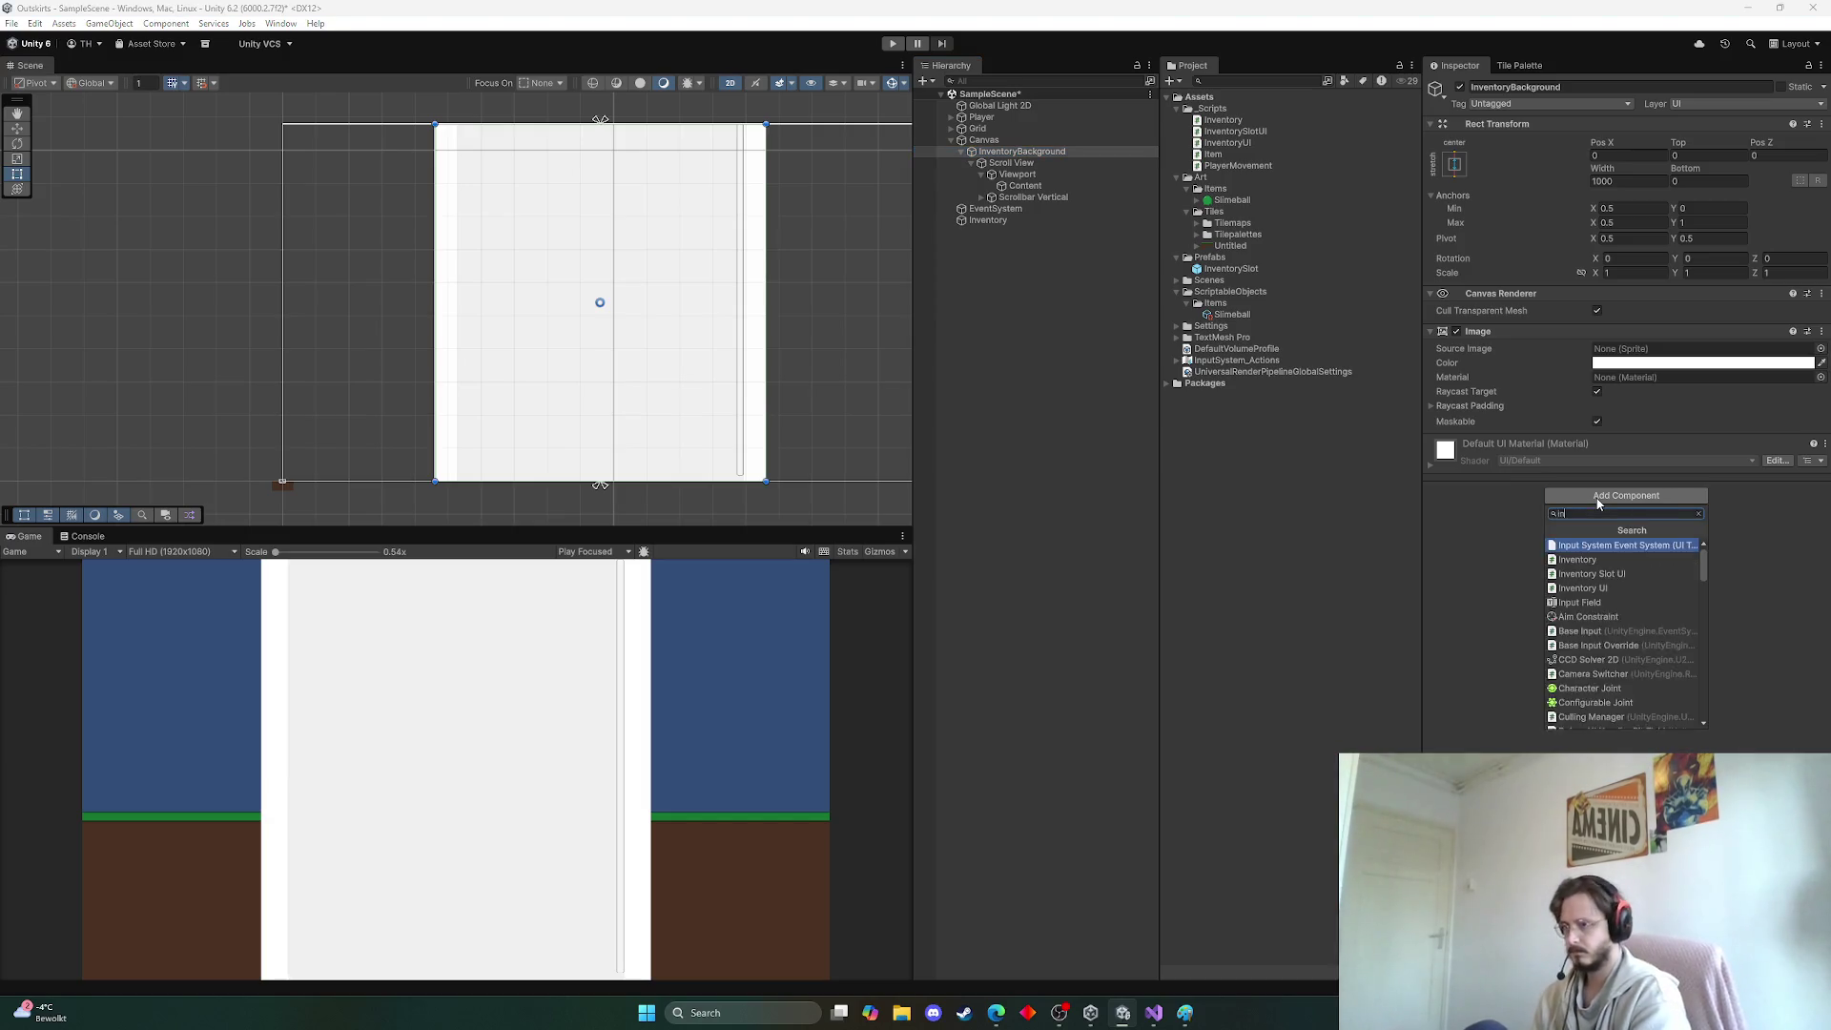
pyautogui.press('Down')
pyautogui.press('Down')
pyautogui.press('Return')
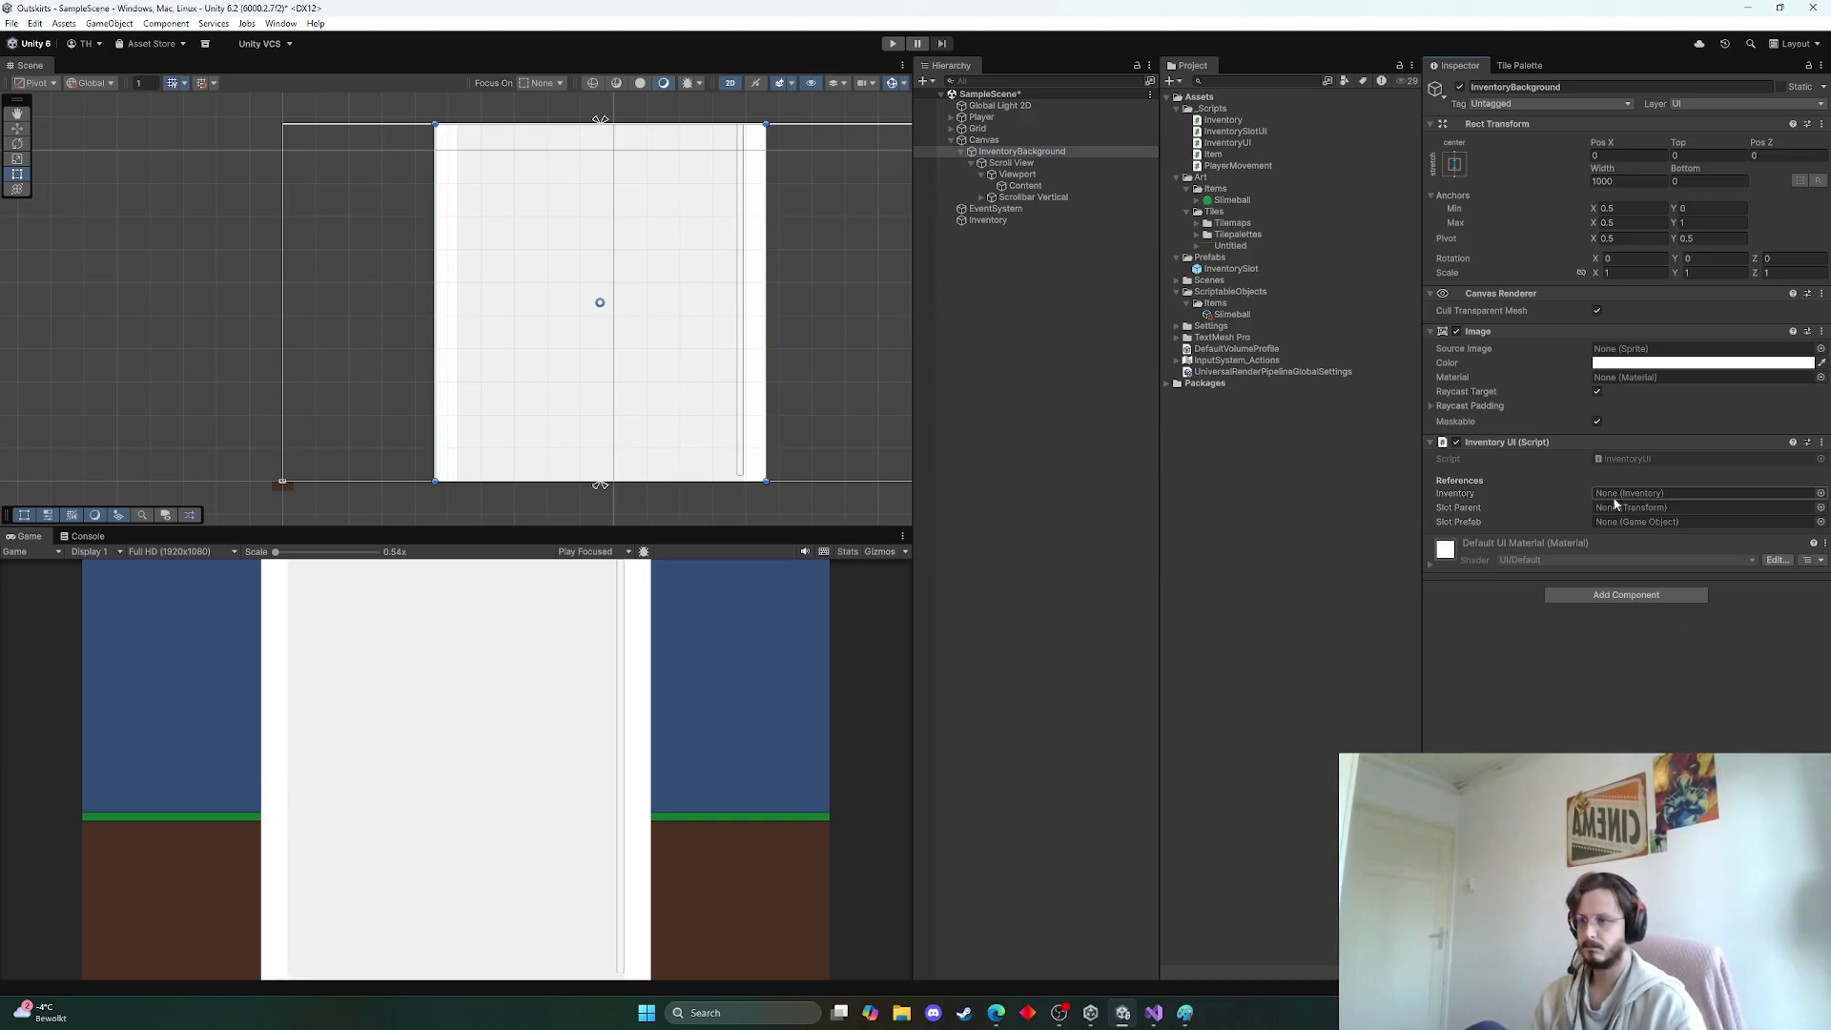
# Link Content as slot parent, Inventory as inventory, and InventorySlot as Slot Prefab
pyautogui.moveTo(1025, 185)
pyautogui.mouseDown()
pyautogui.moveTo(1621, 532)
pyautogui.moveTo(1630, 516)
pyautogui.mouseUp()
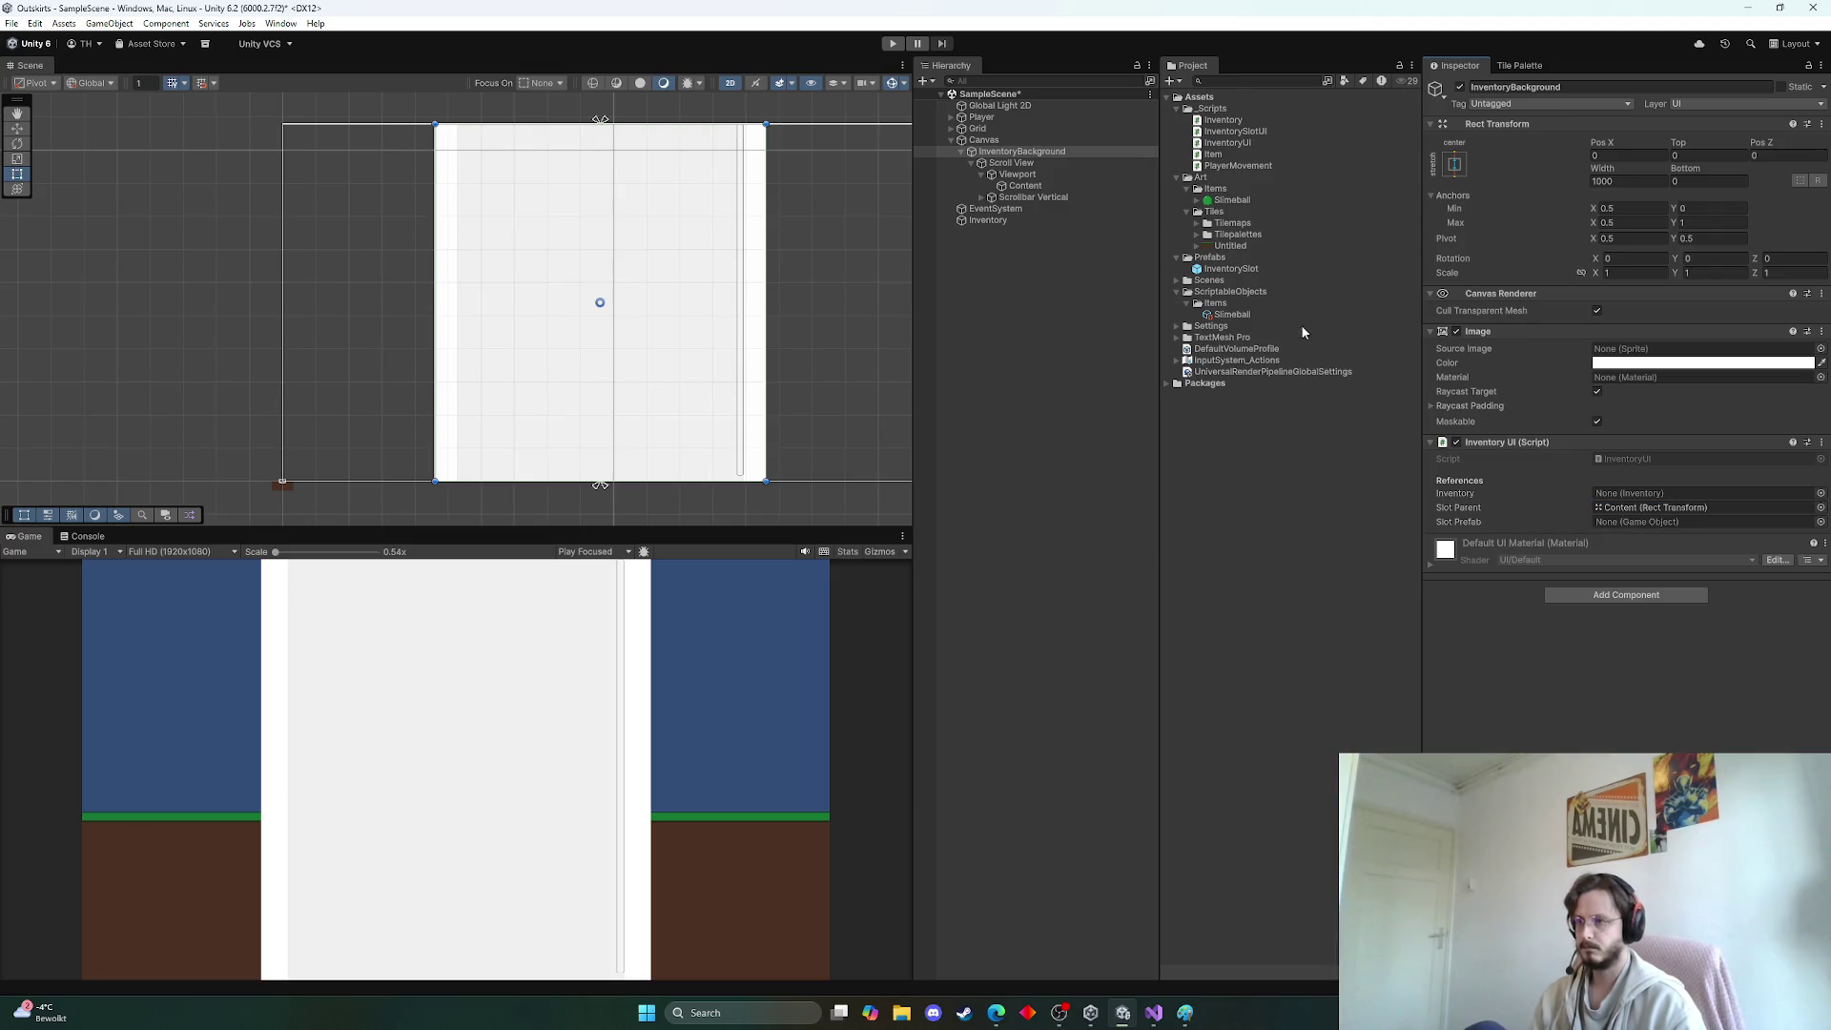
pyautogui.moveTo(987, 220); pyautogui.dragTo(1642, 494)
pyautogui.click(1820, 521)
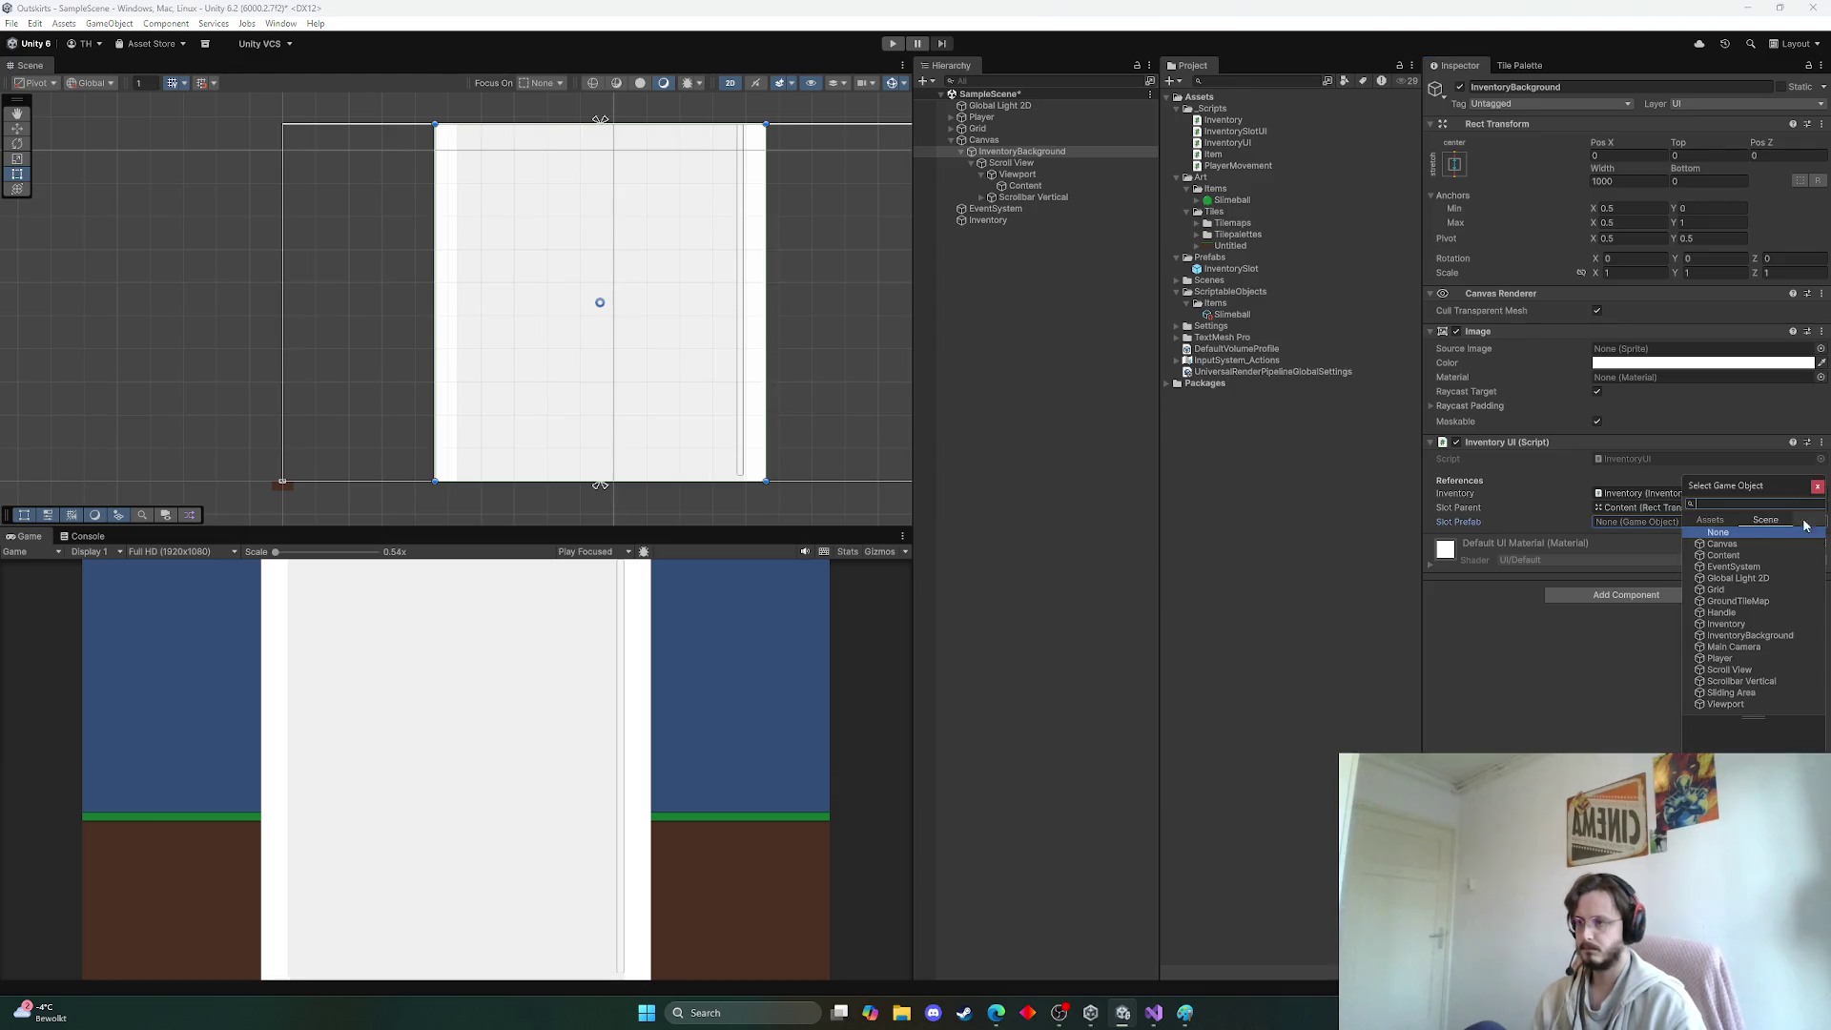
pyautogui.click(1710, 519)
pyautogui.doubleClick(1721, 543)
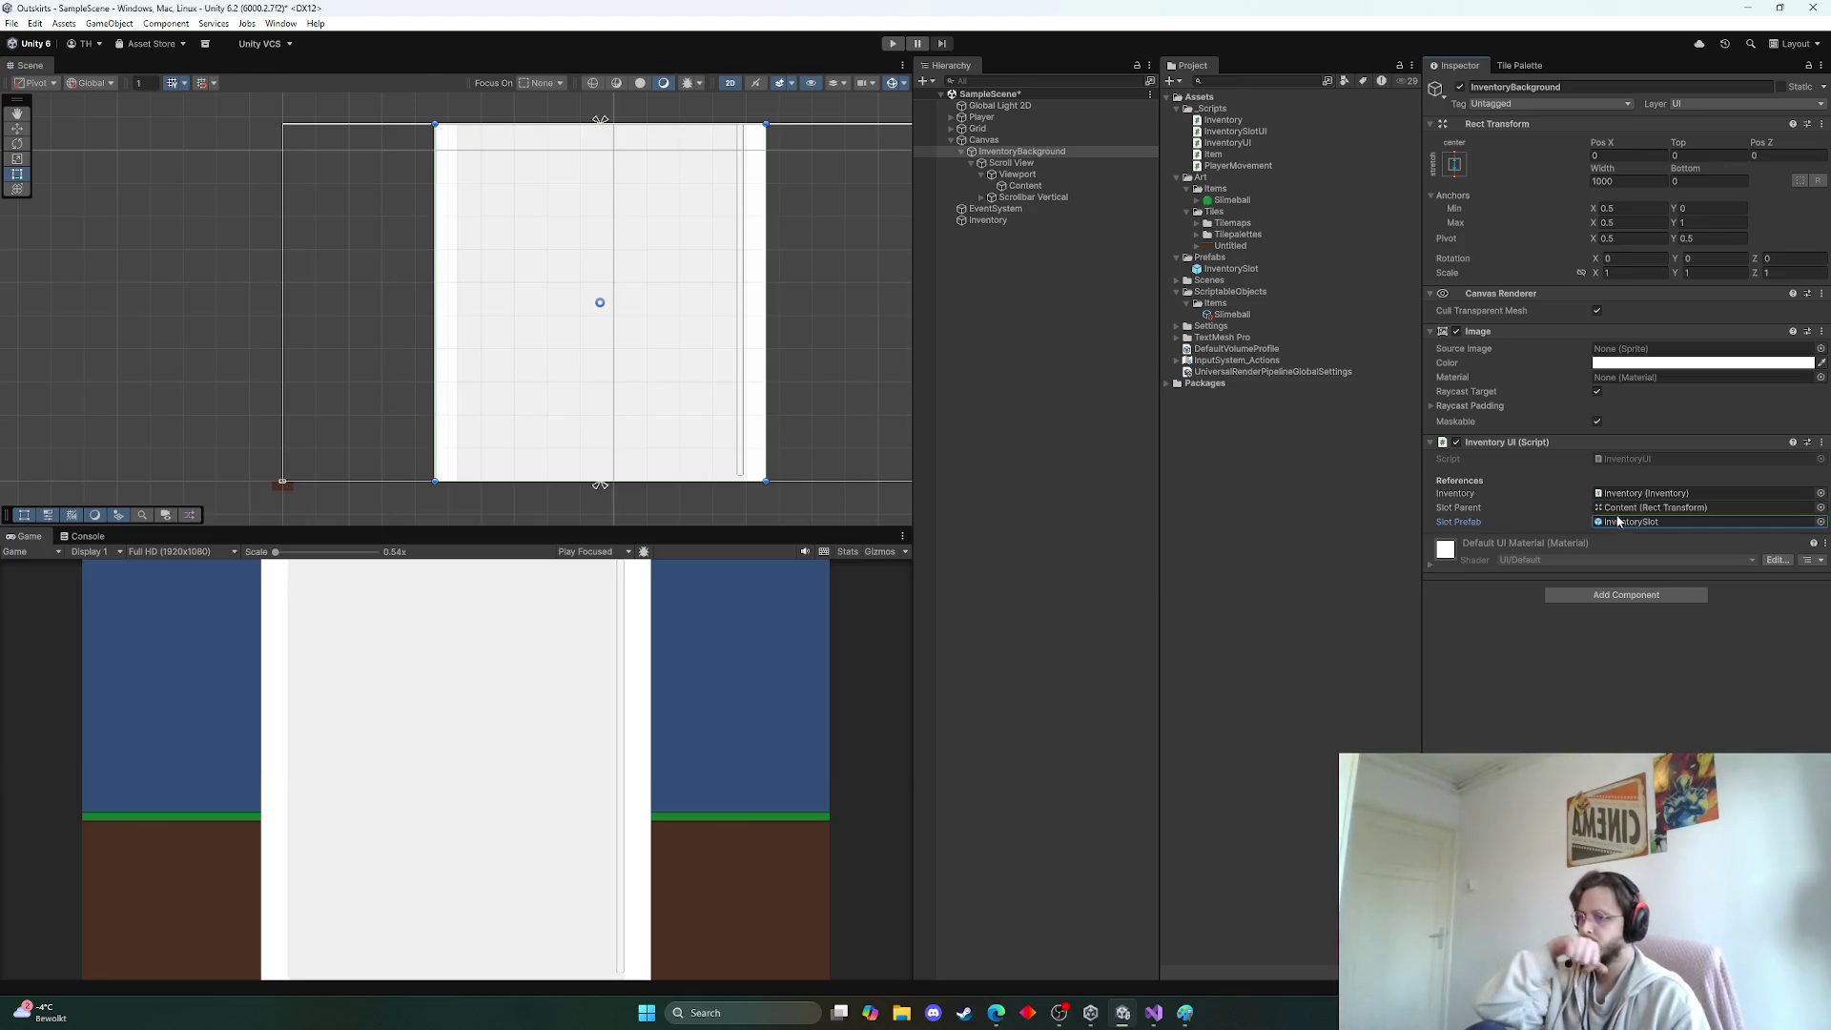
pyautogui.click(999, 277)
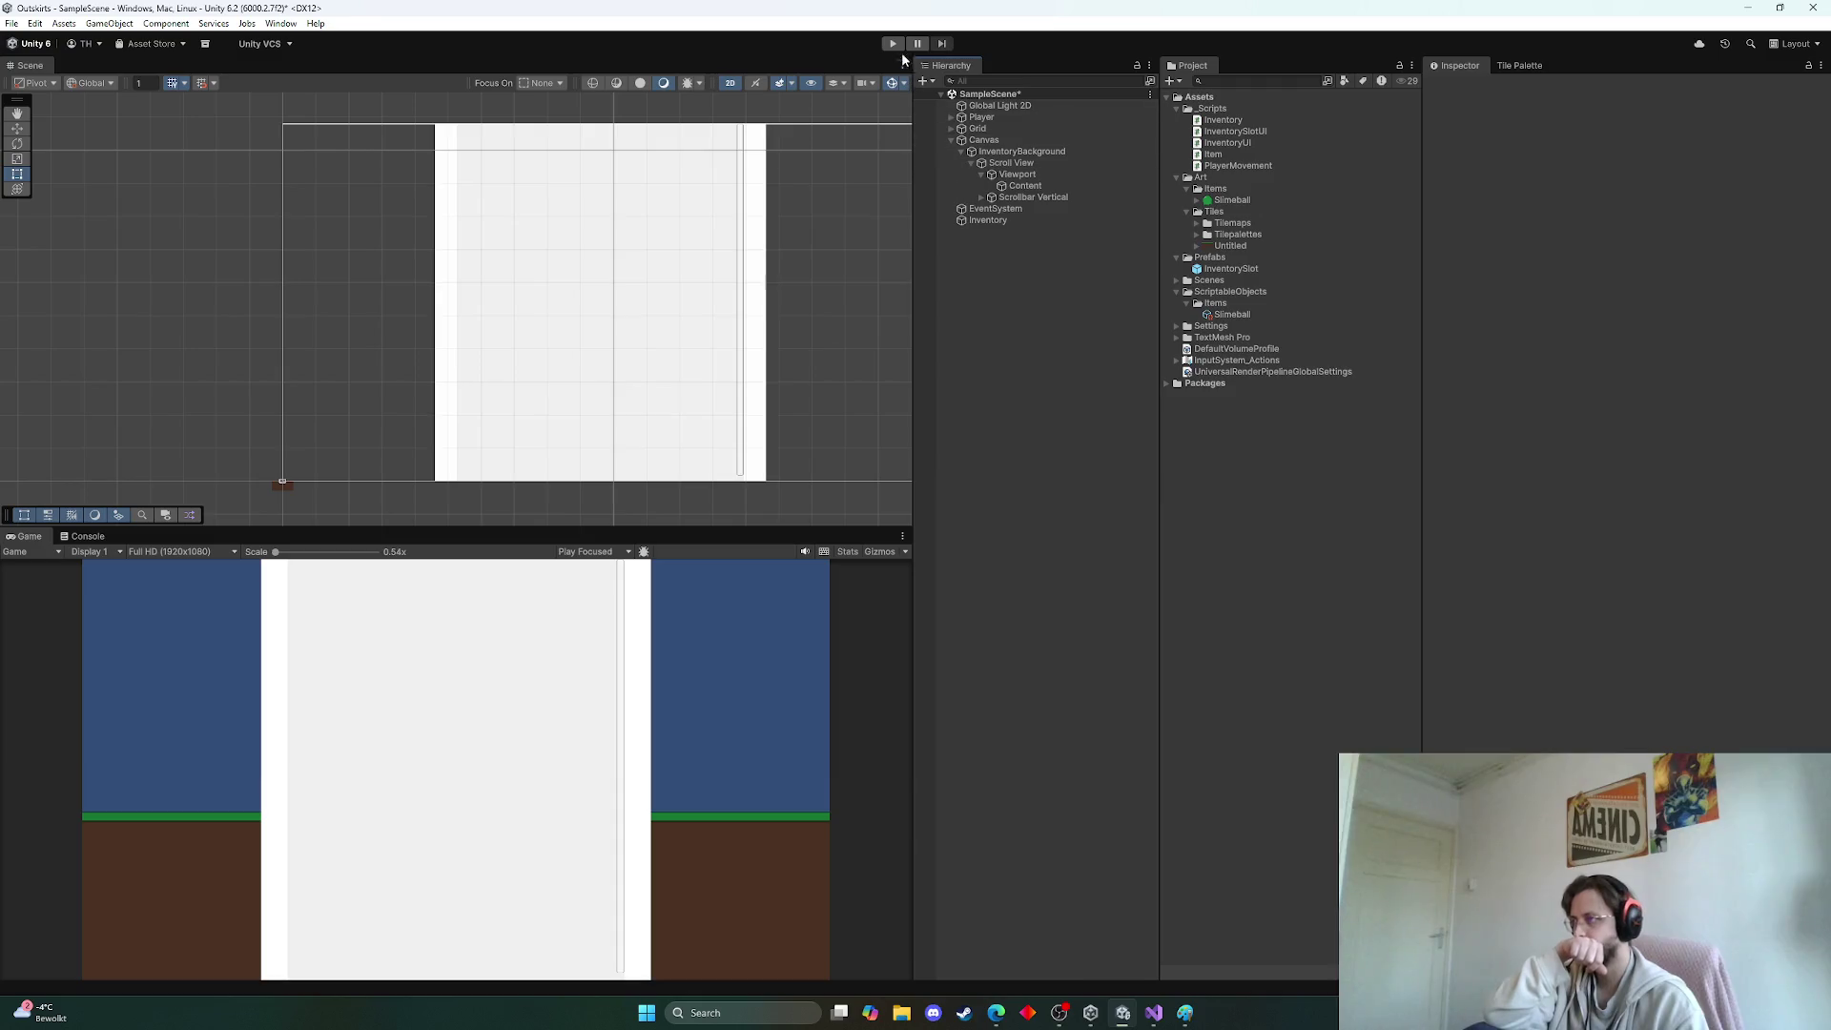
# Save the scene with Ctrl+S, review Content, InventoryBackground and Inventory, then open Inventory.cs
pyautogui.hotkey('ctrl', 's')
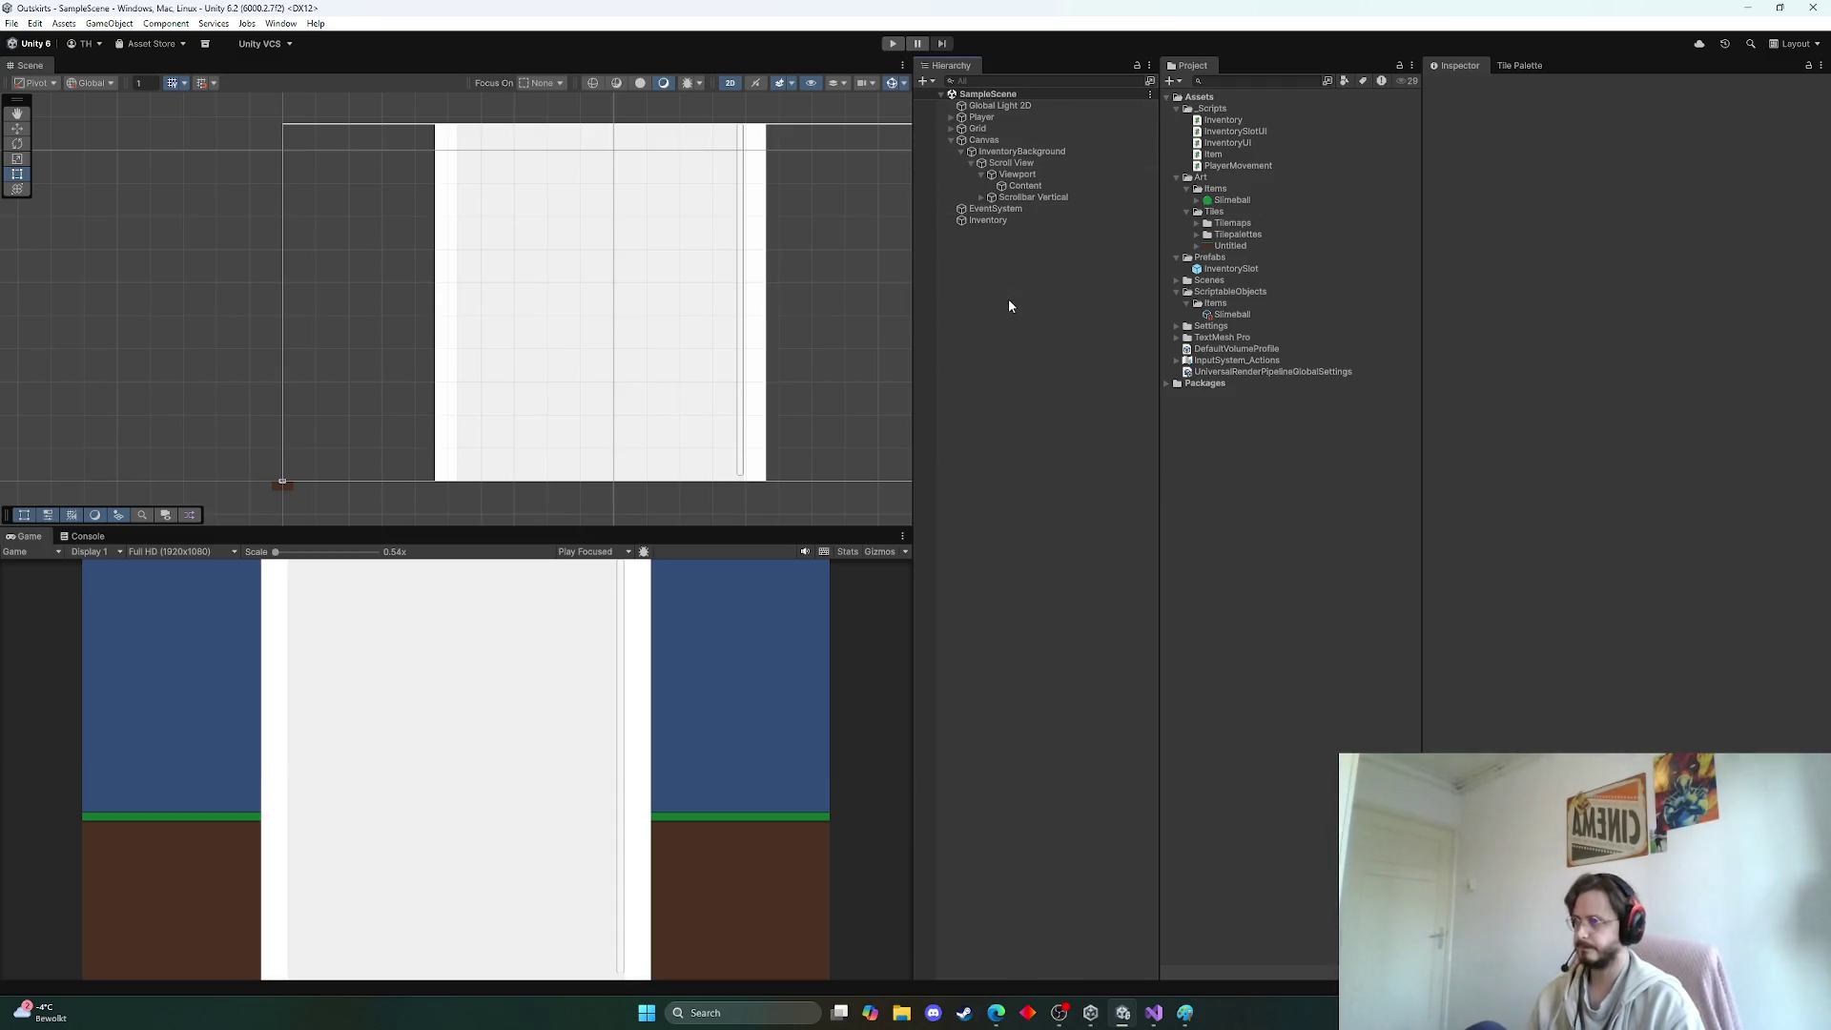
pyautogui.click(1037, 186)
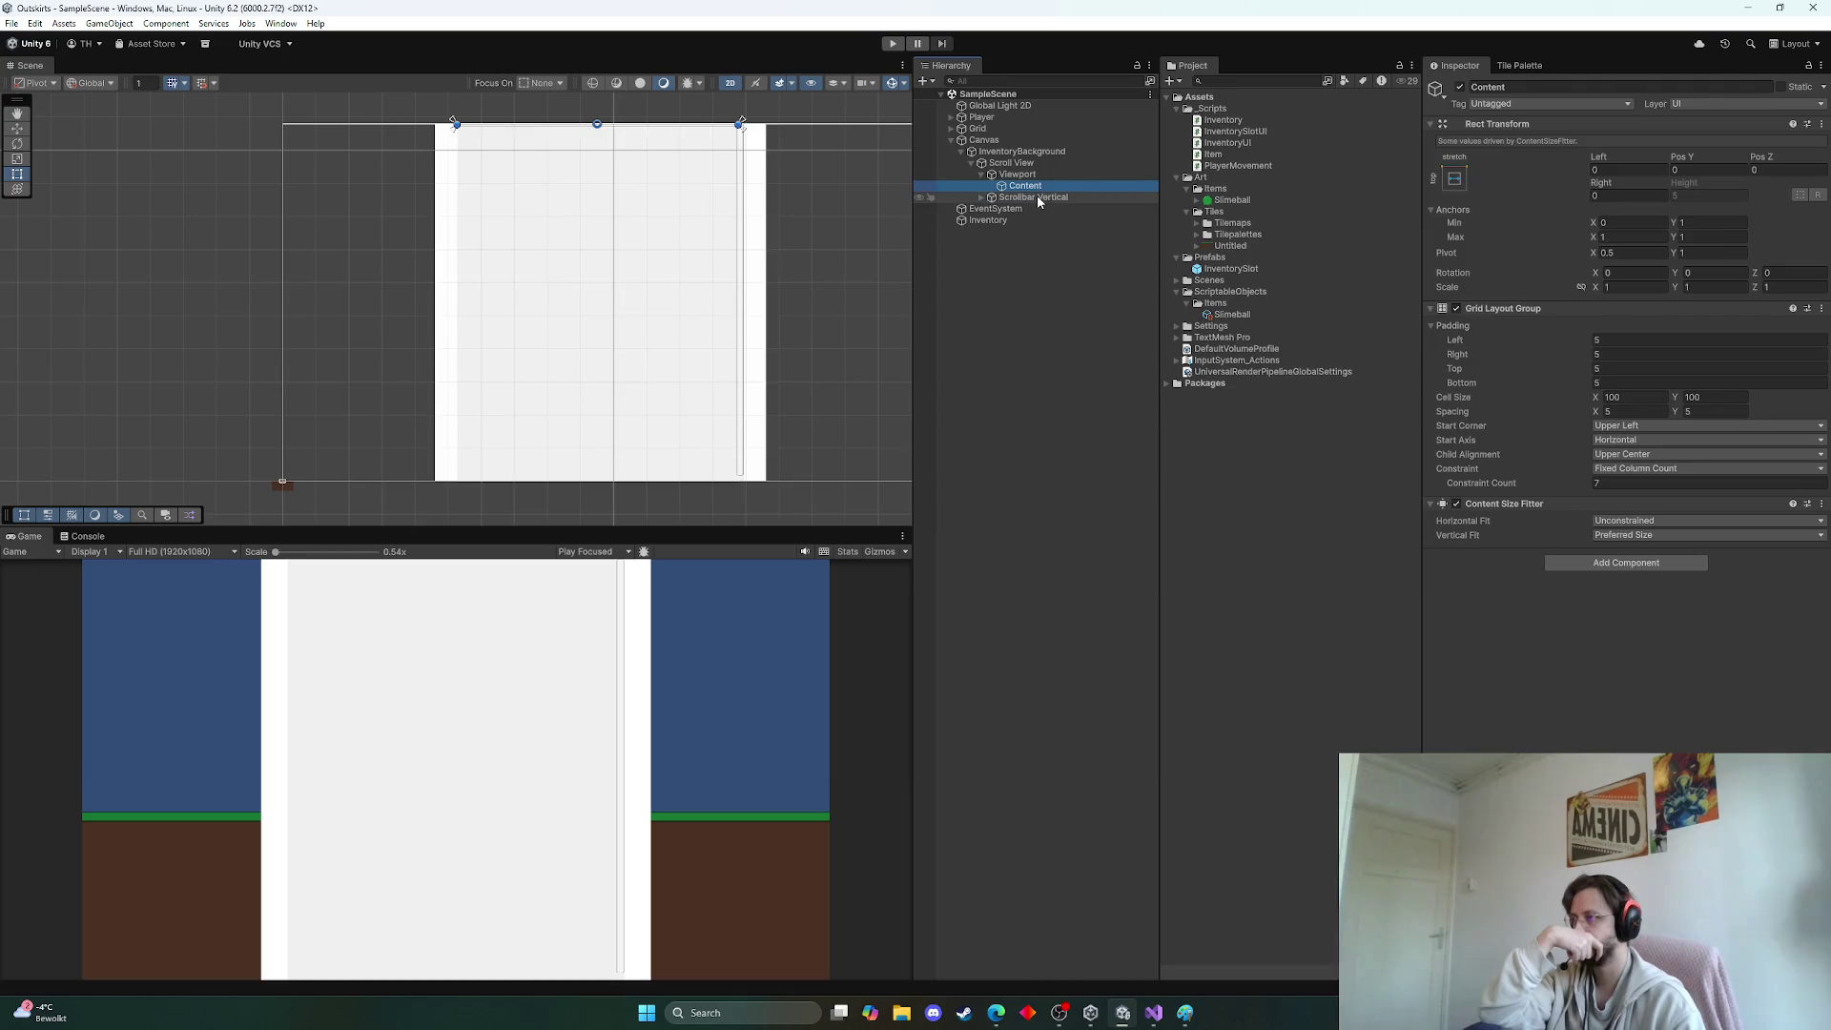
pyautogui.click(1028, 152)
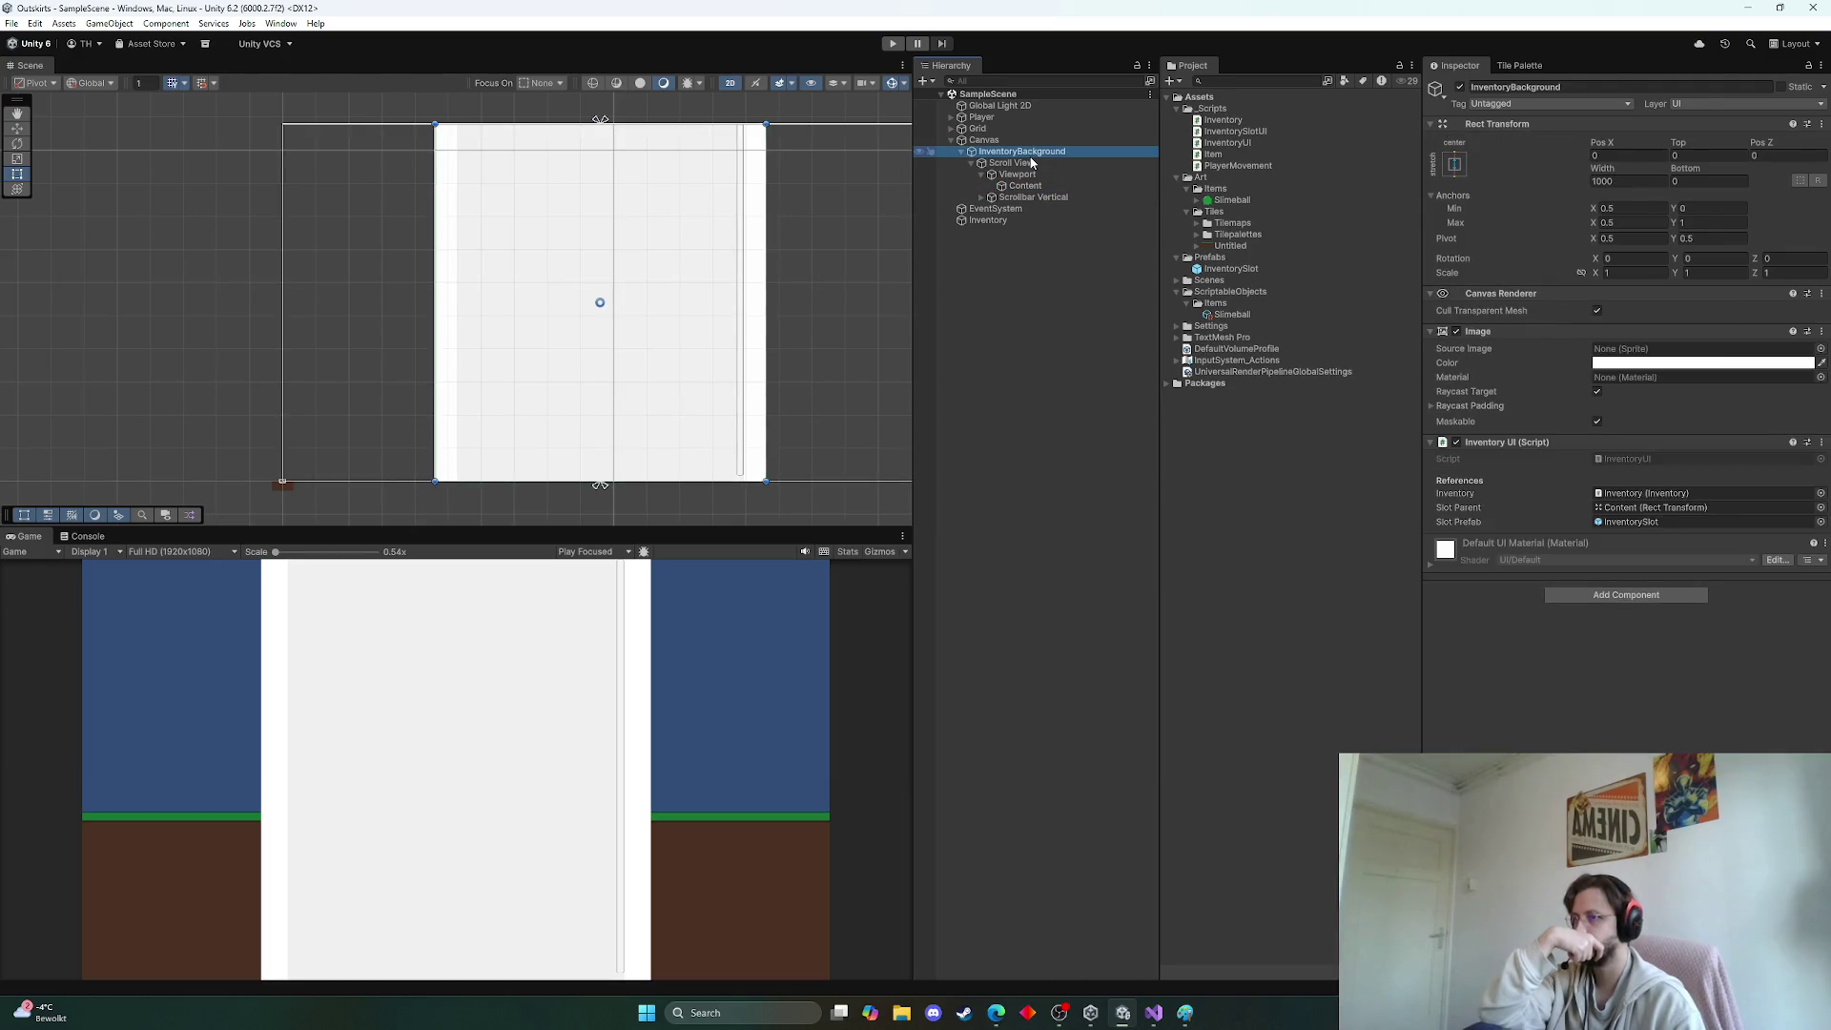
pyautogui.click(1002, 220)
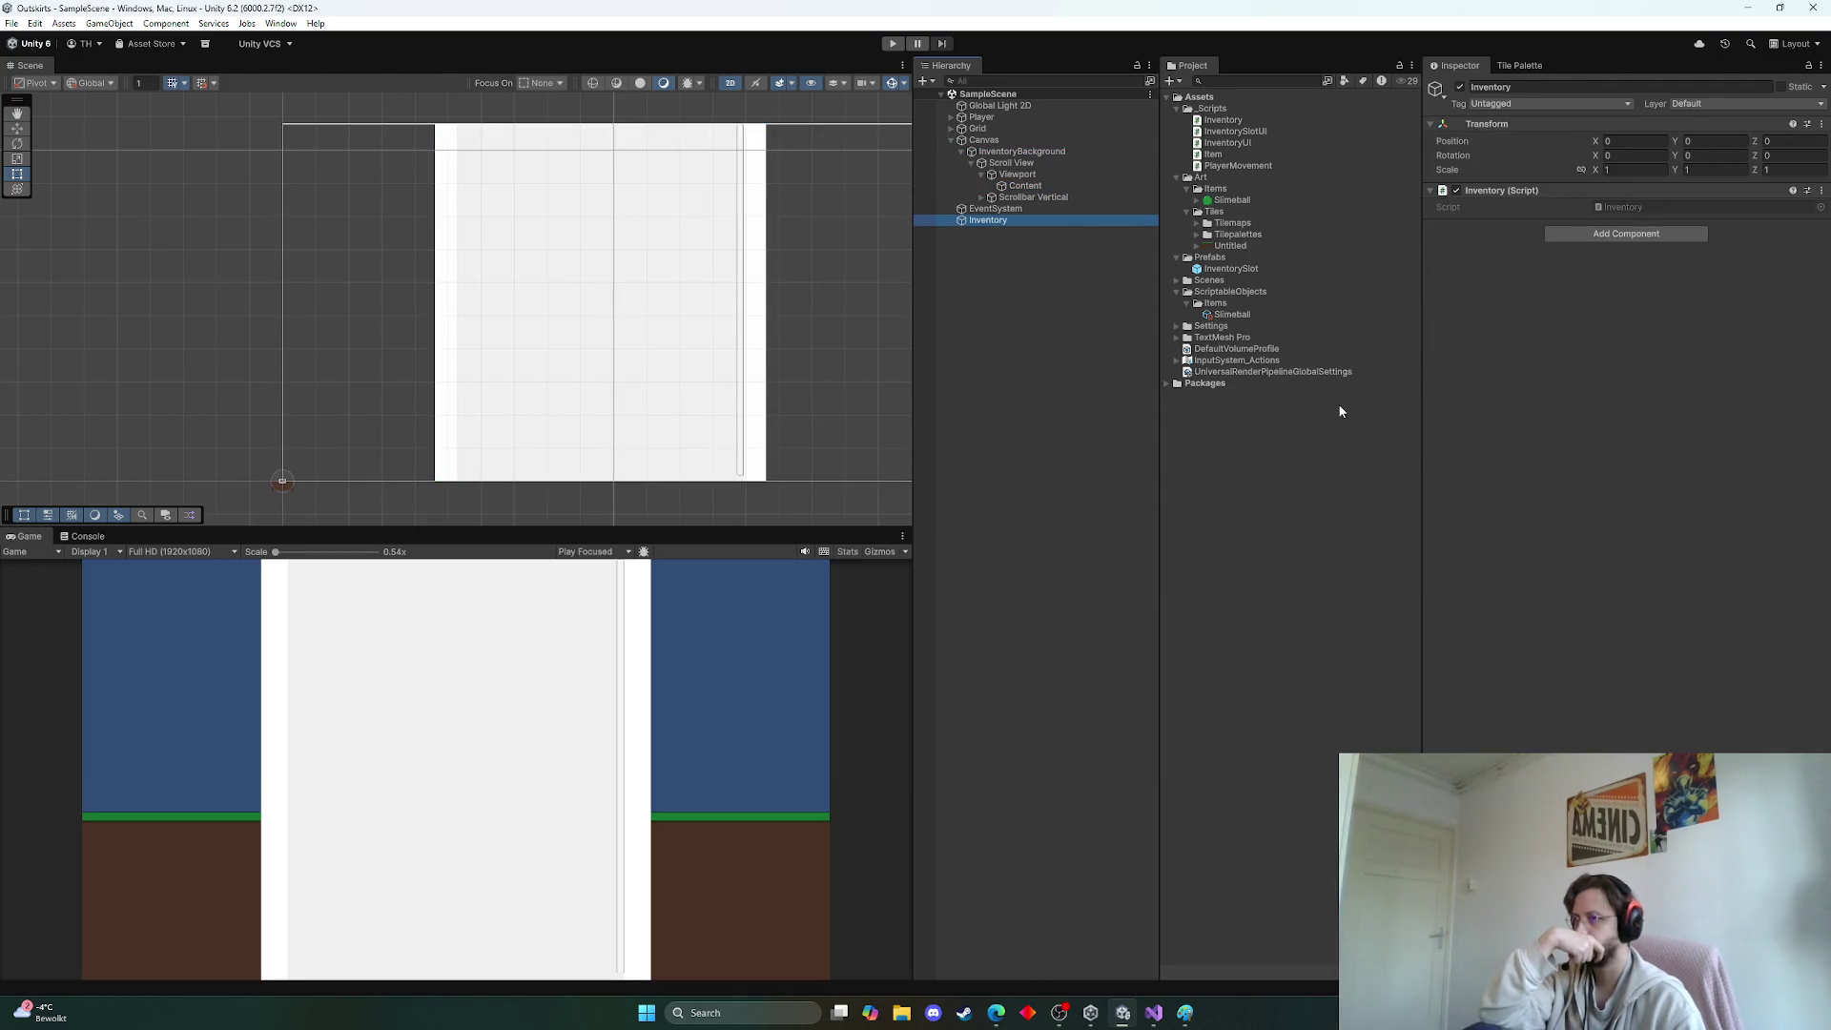
pyautogui.doubleClick(1619, 209)
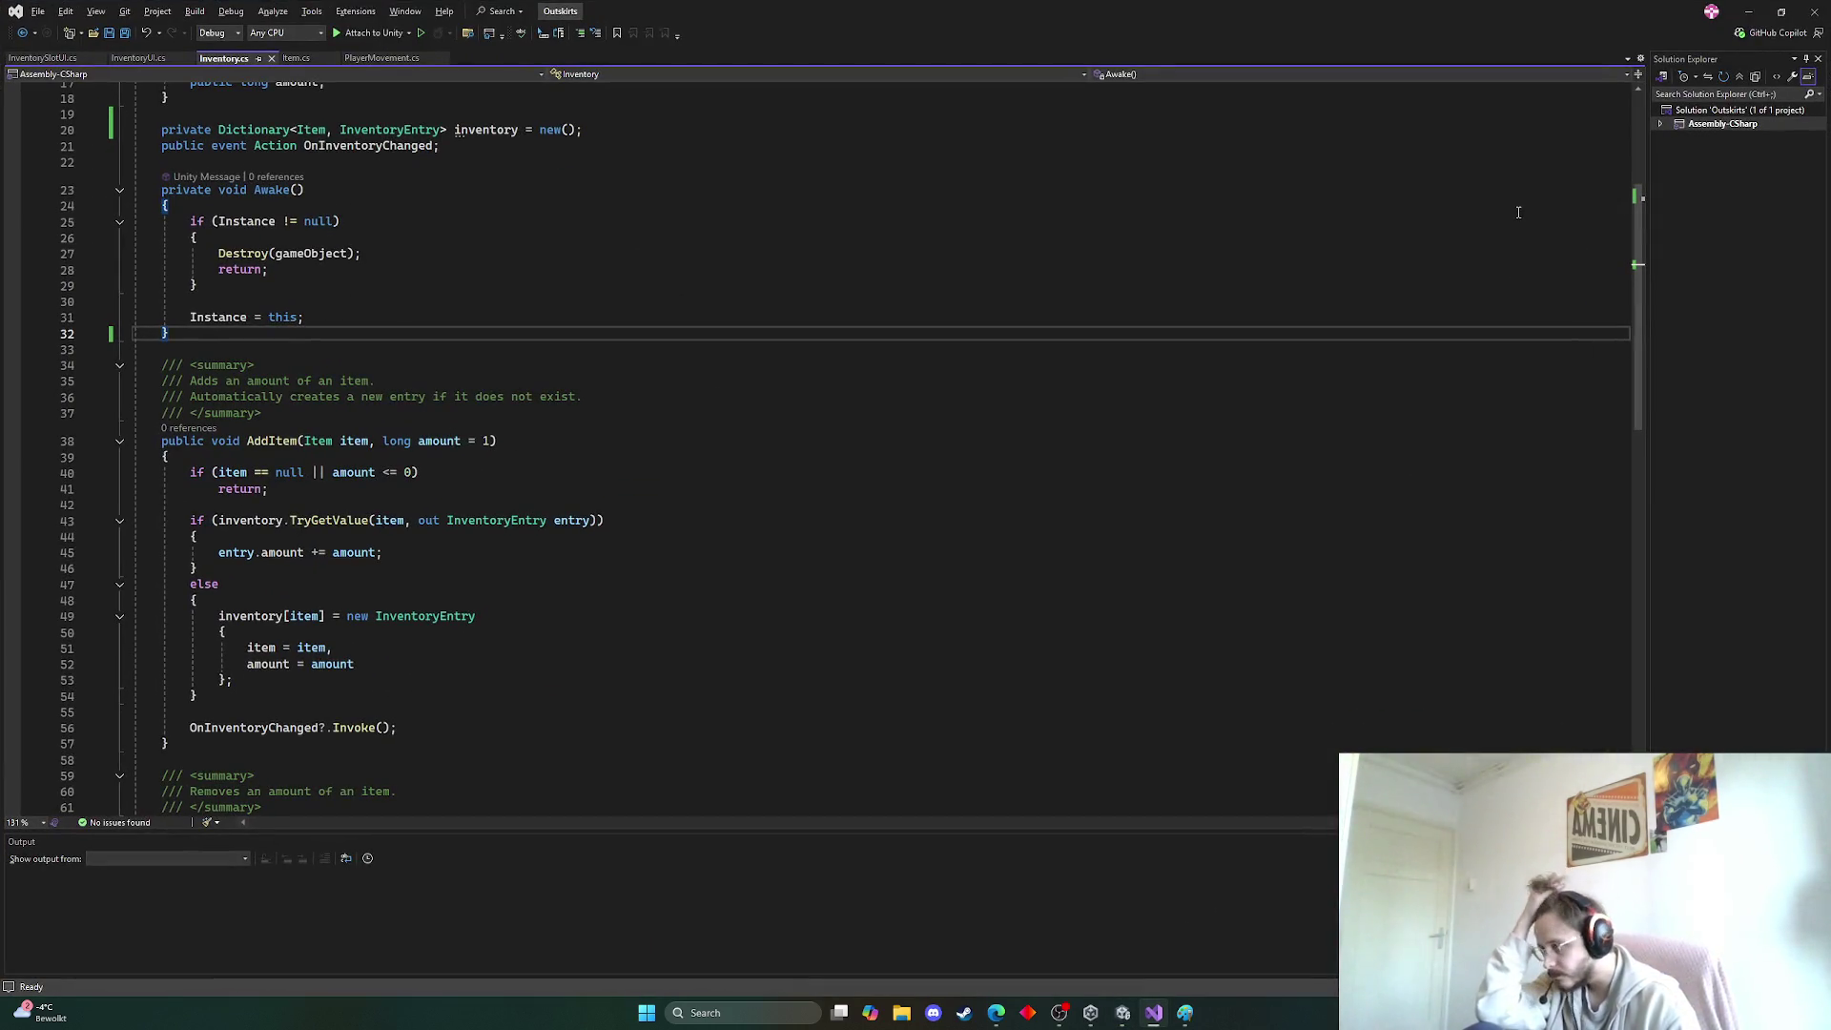
# Look over the Inventory.cs code in Visual Studio, then switch to the browser window
pyautogui.click(815, 238)
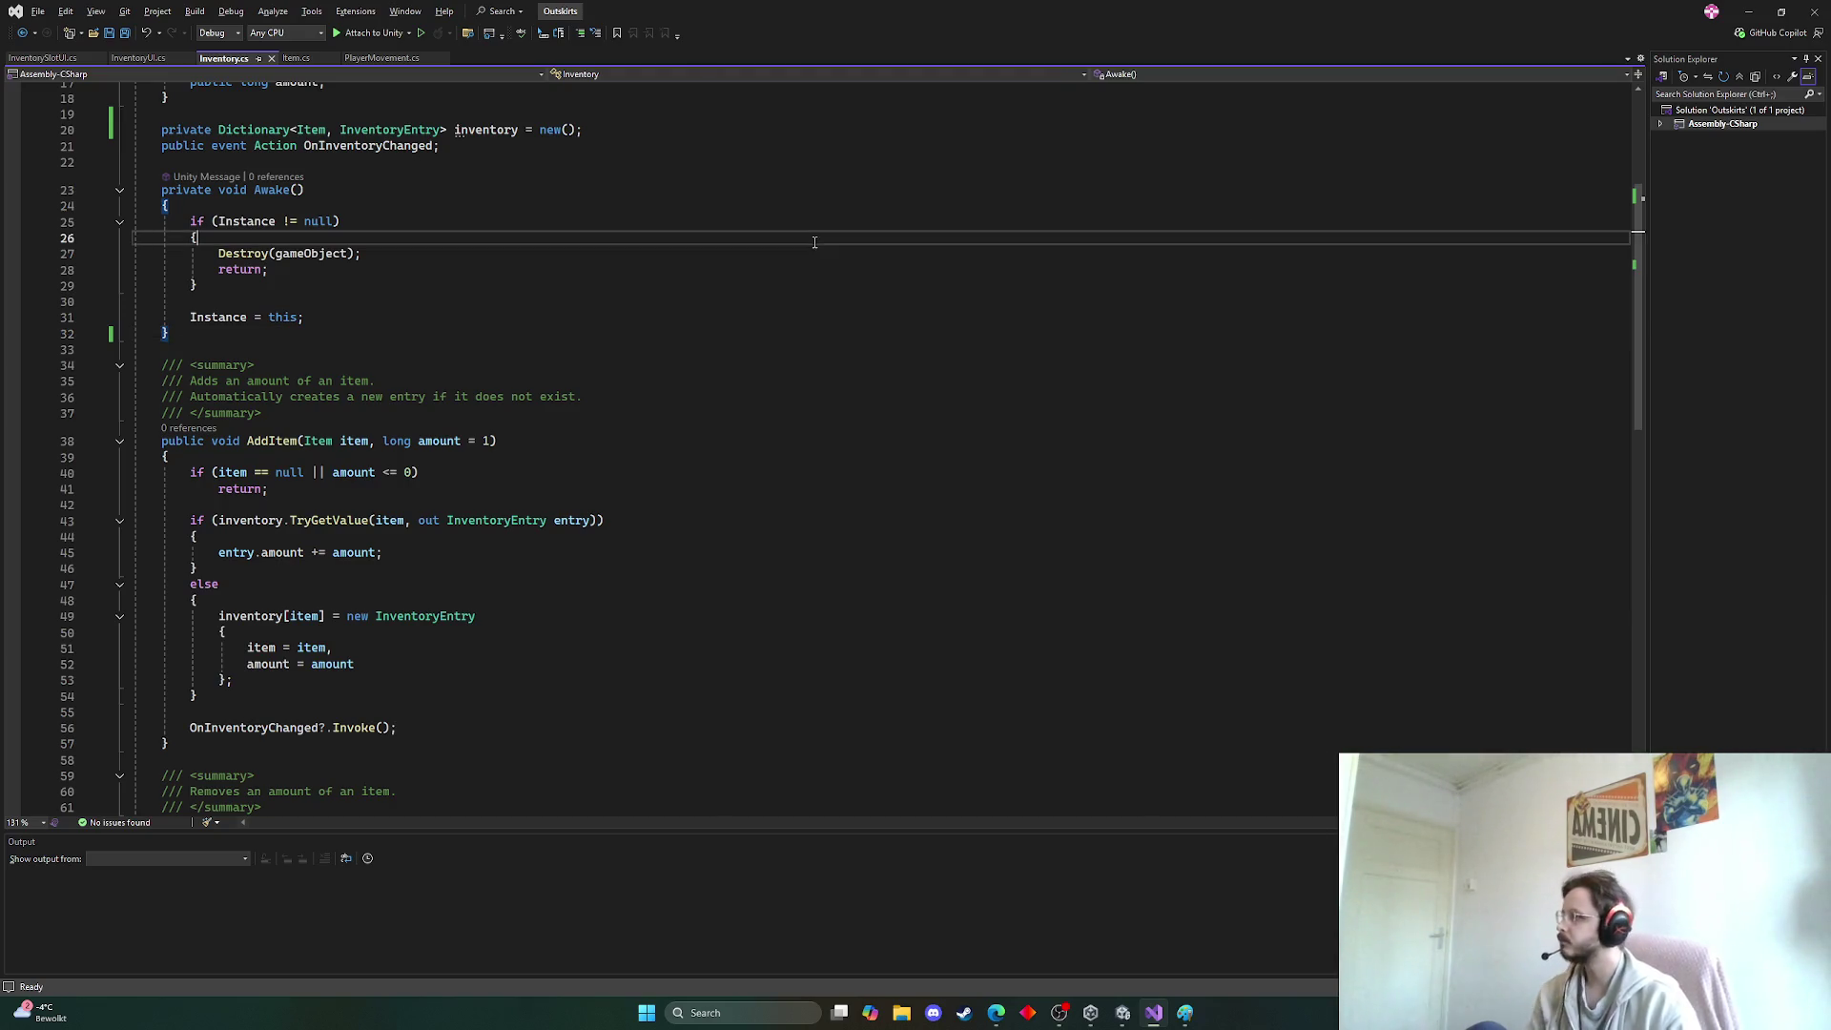
pyautogui.scroll(6, 816, 245)
pyautogui.hotkey('ctrl', 'a')
pyautogui.scroll(13, 815, 341)
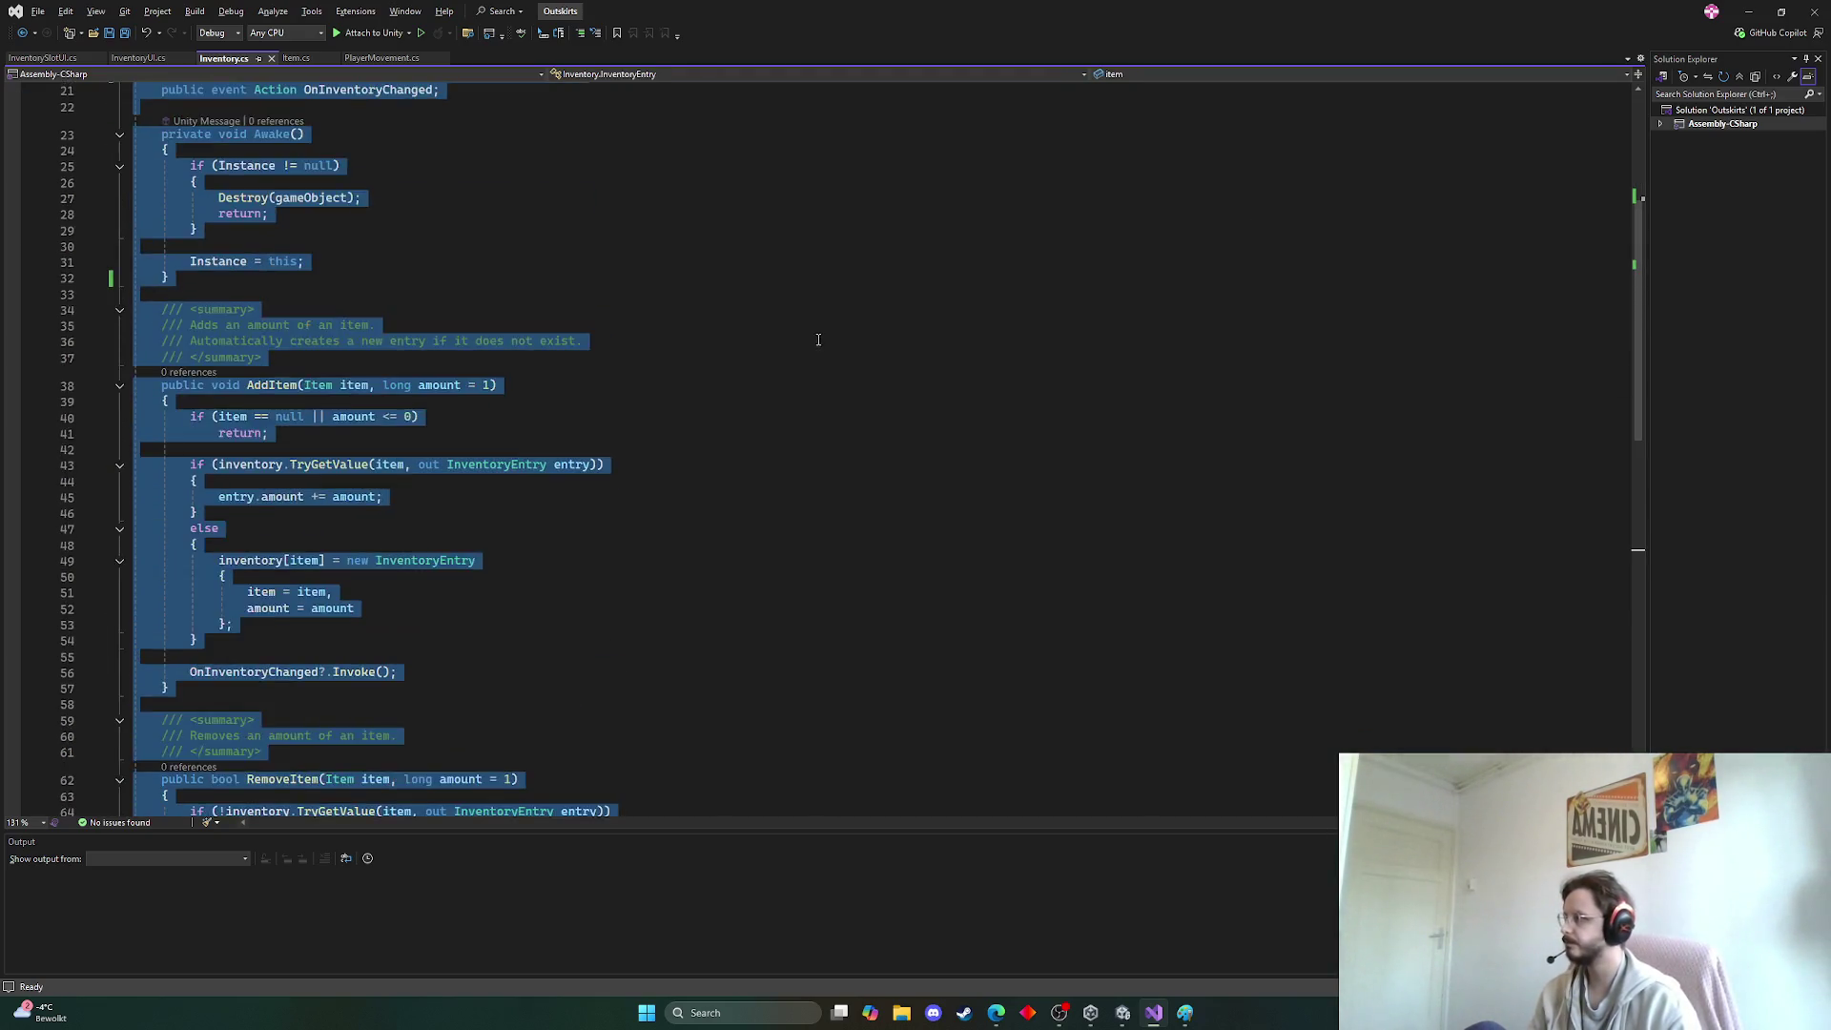
pyautogui.click(807, 351)
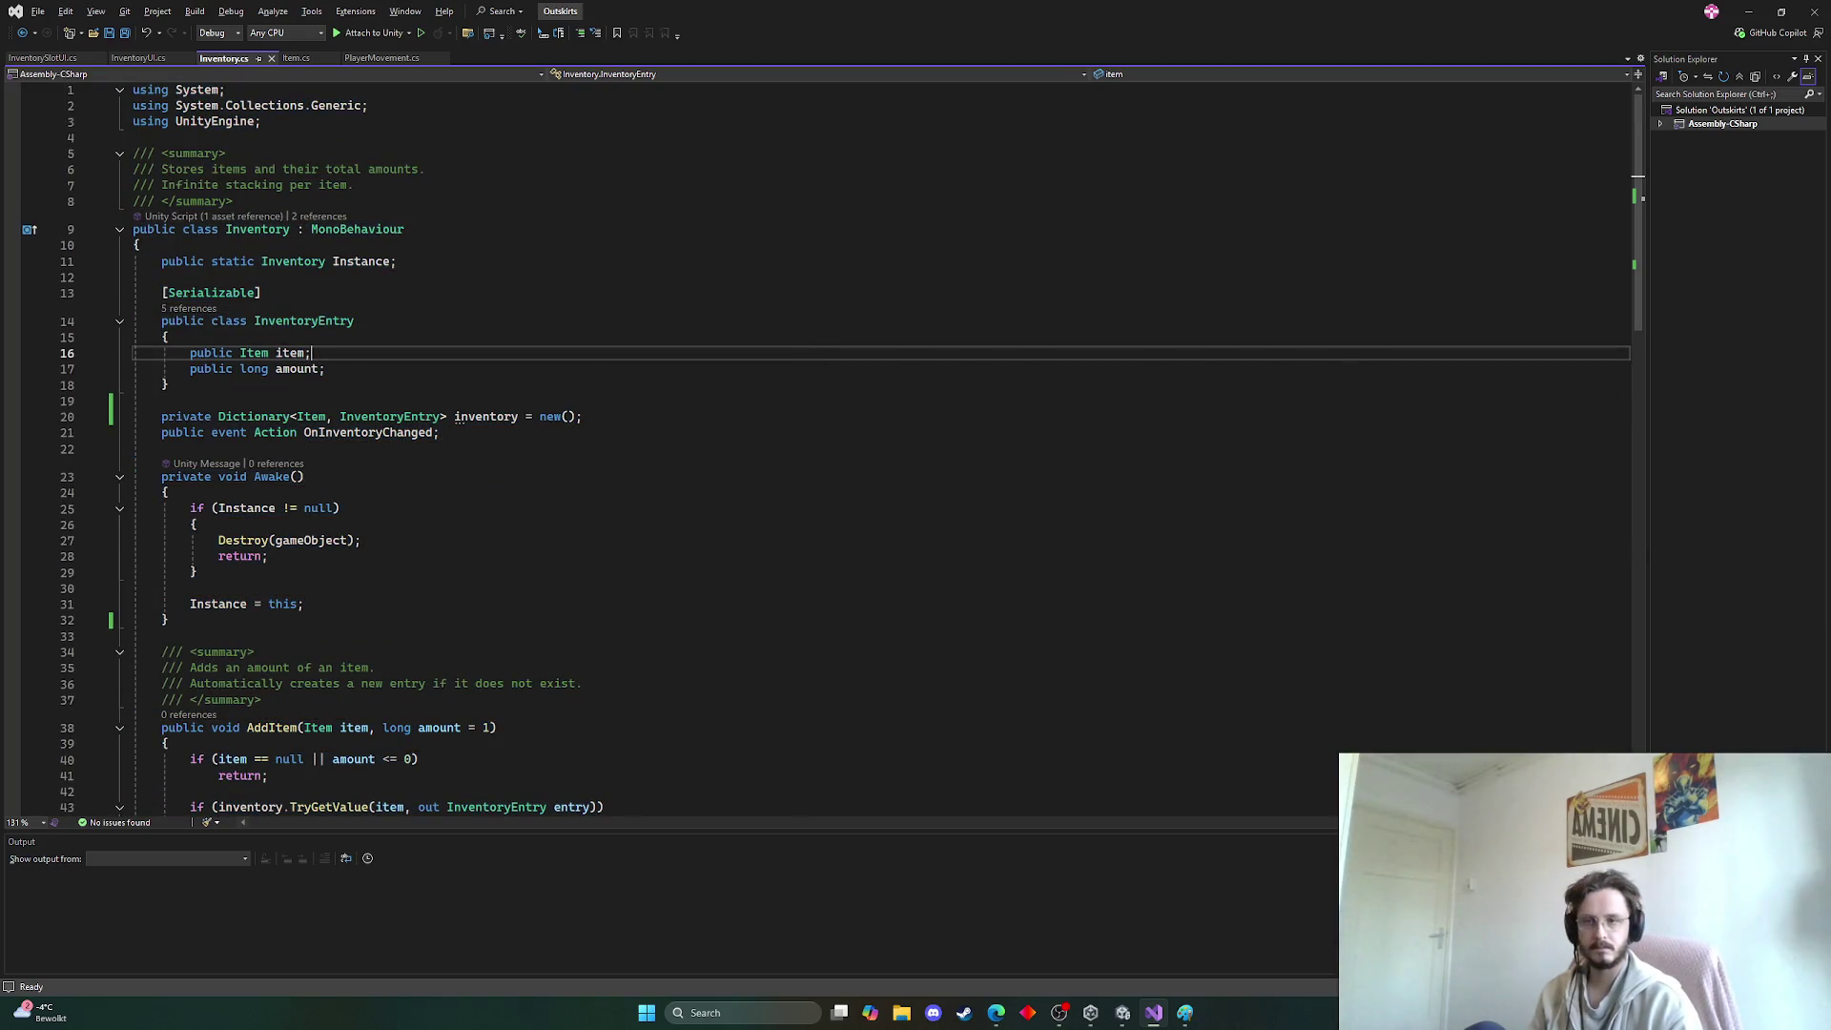
pyautogui.hotkey('alt', 'Tab')
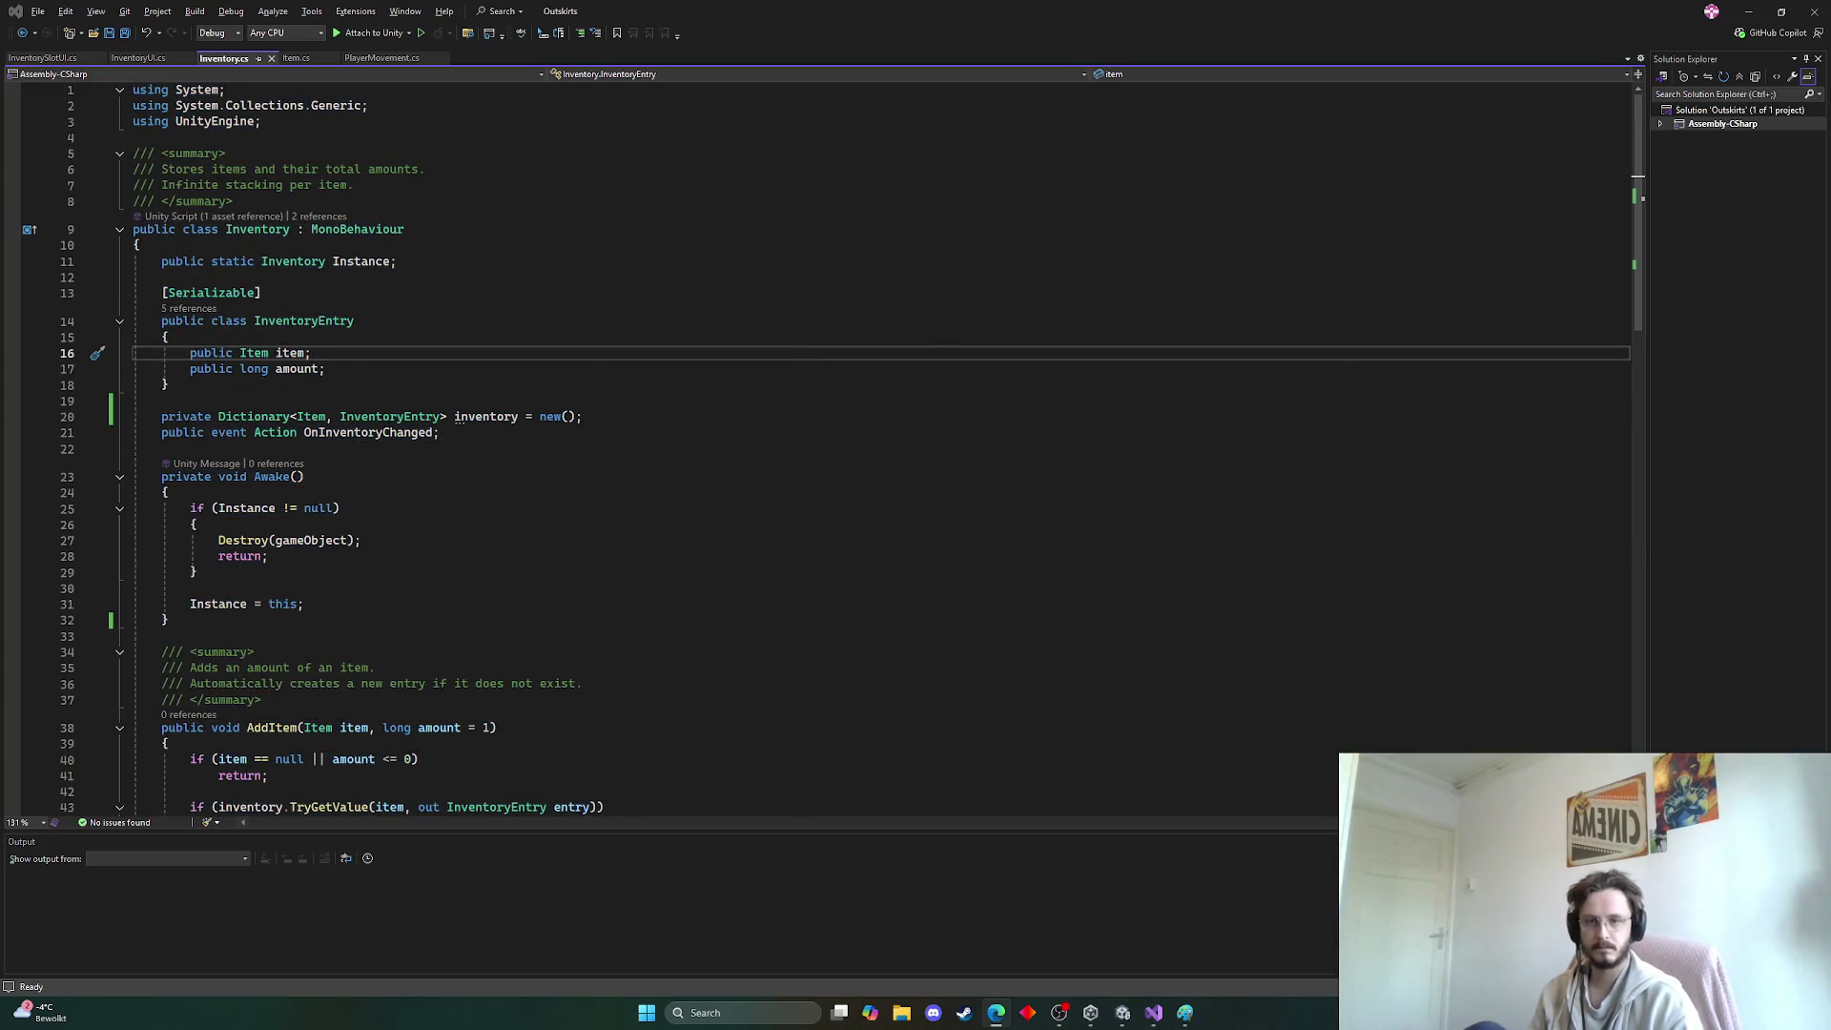
pyautogui.hotkey('alt', 'Tab')
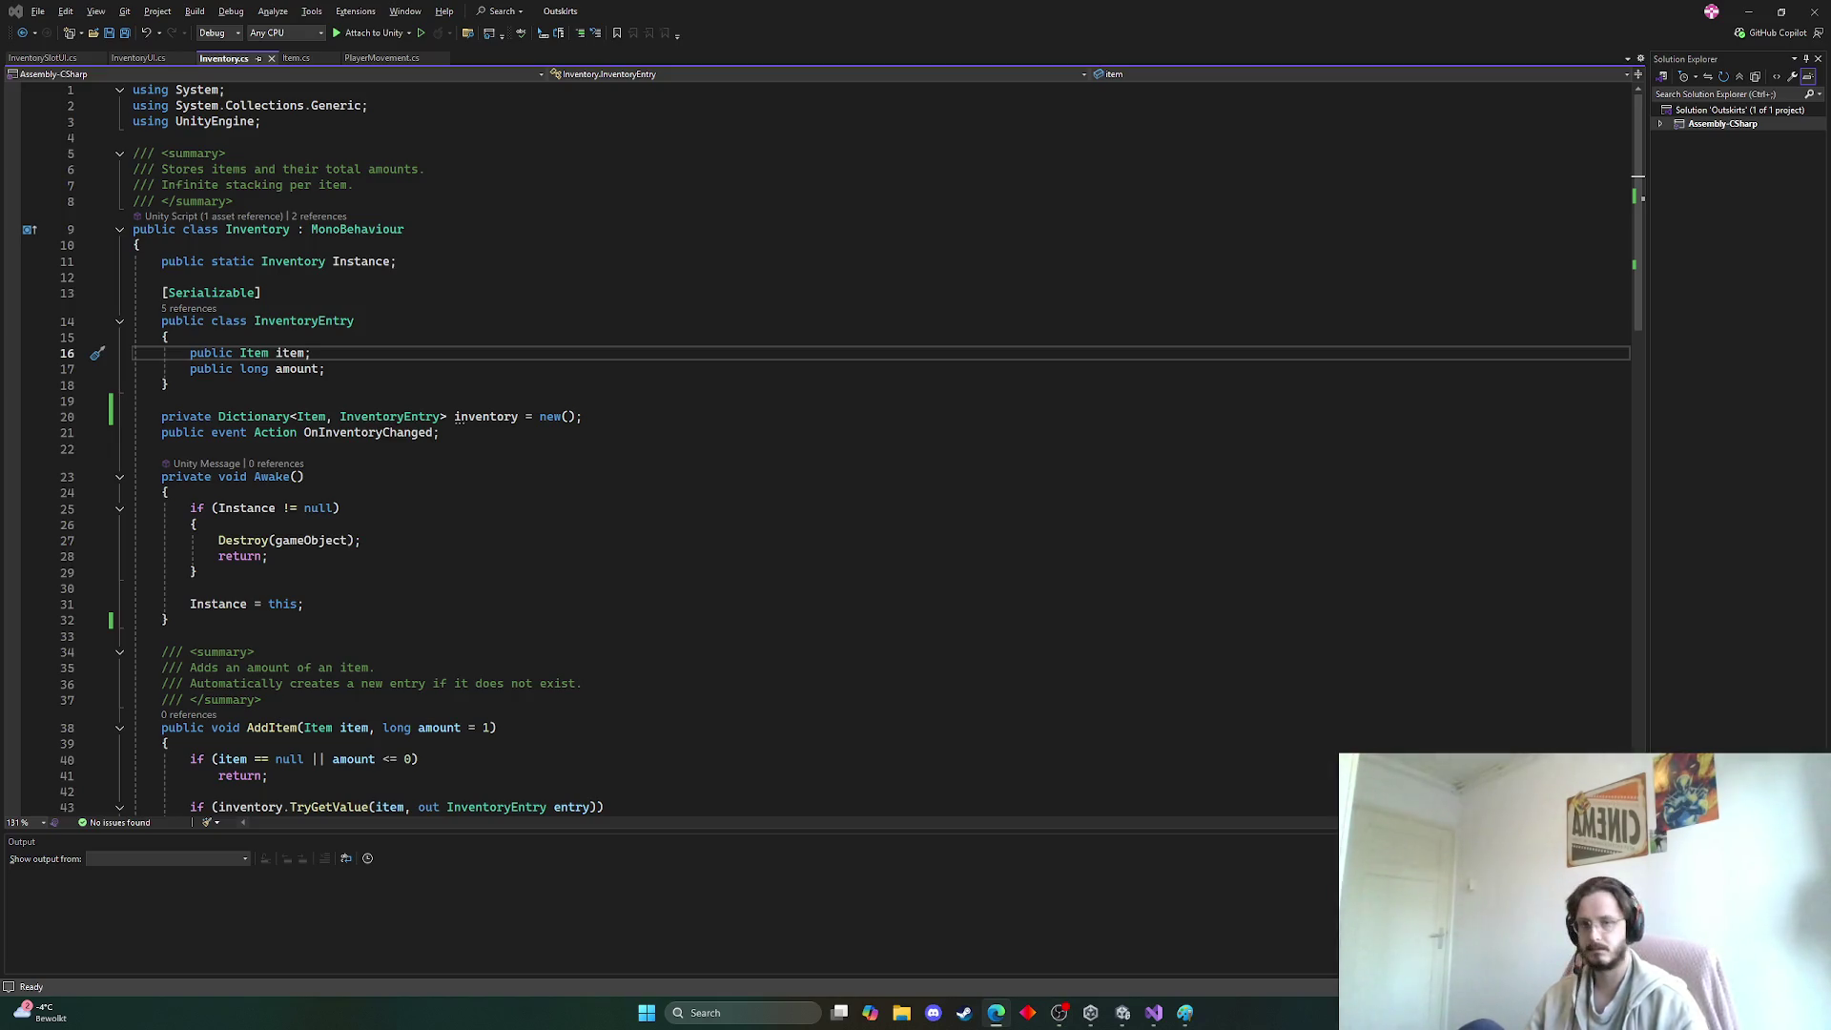
# Replace the Inventory.cs code with the serialized InventoryEntry list version and save it
pyautogui.hotkey('ctrl', 'a')
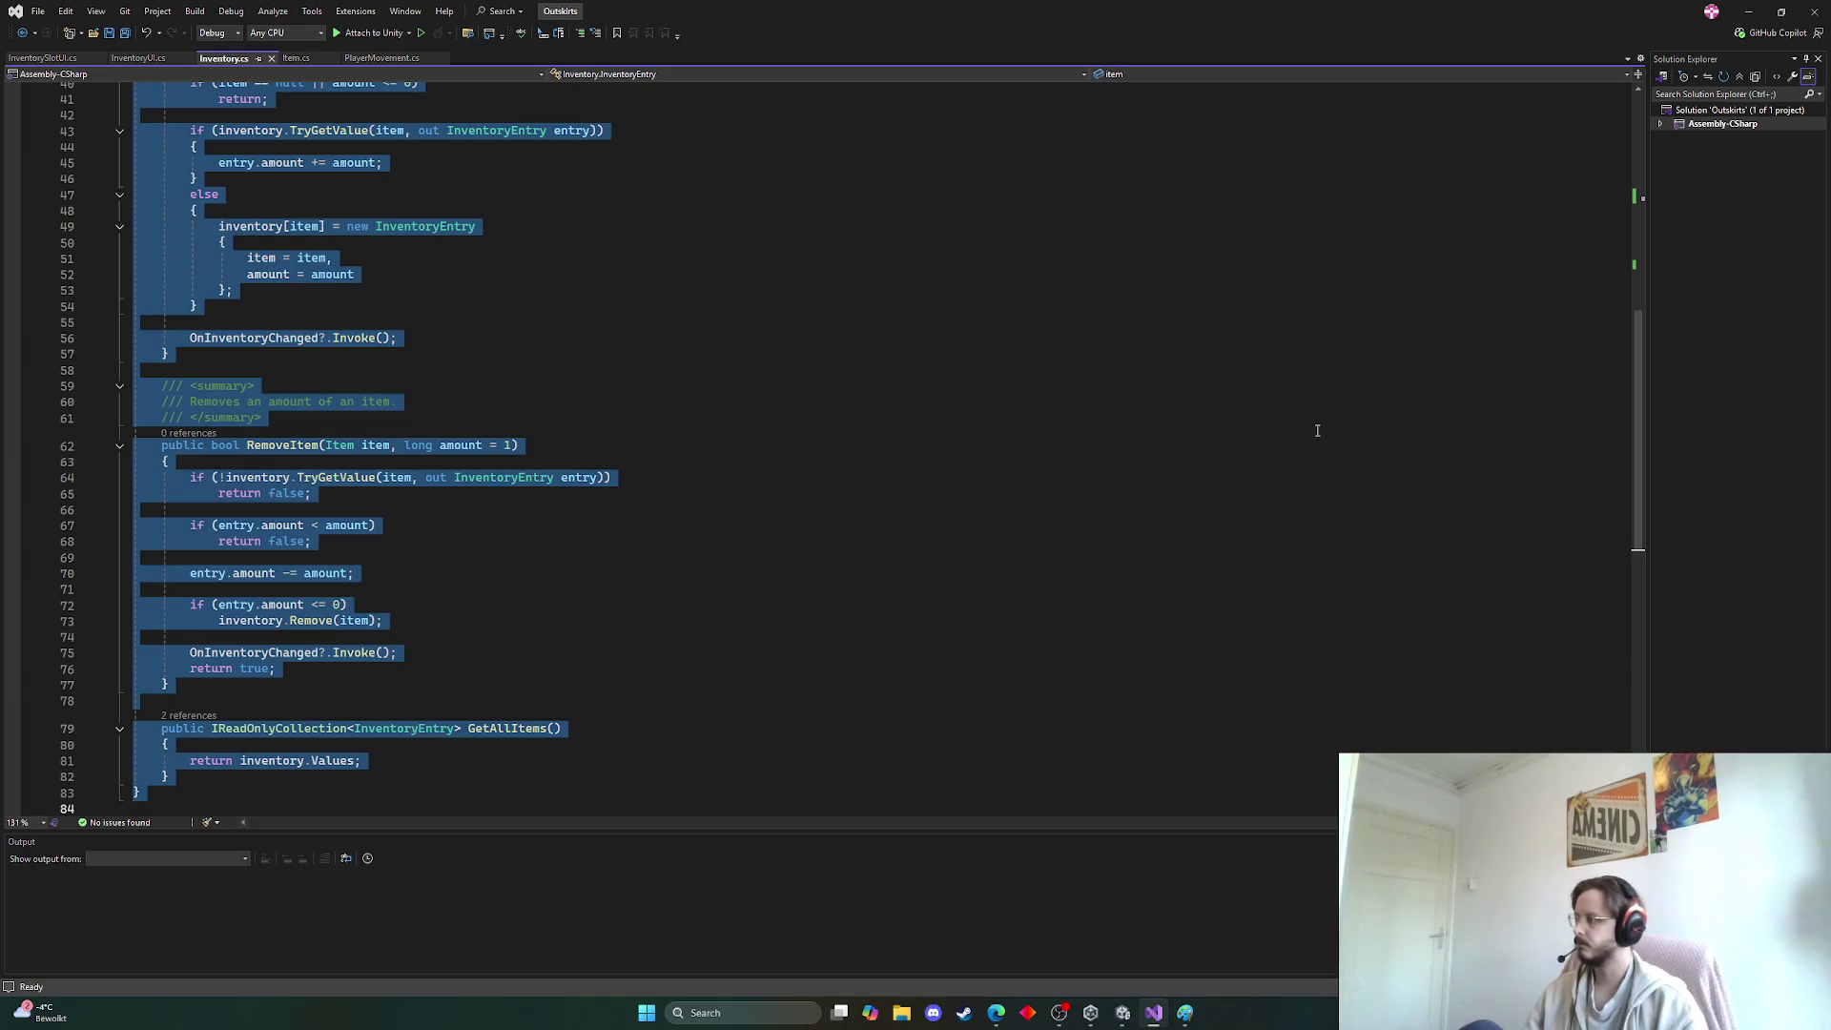
pyautogui.hotkey('alt', 'Tab')
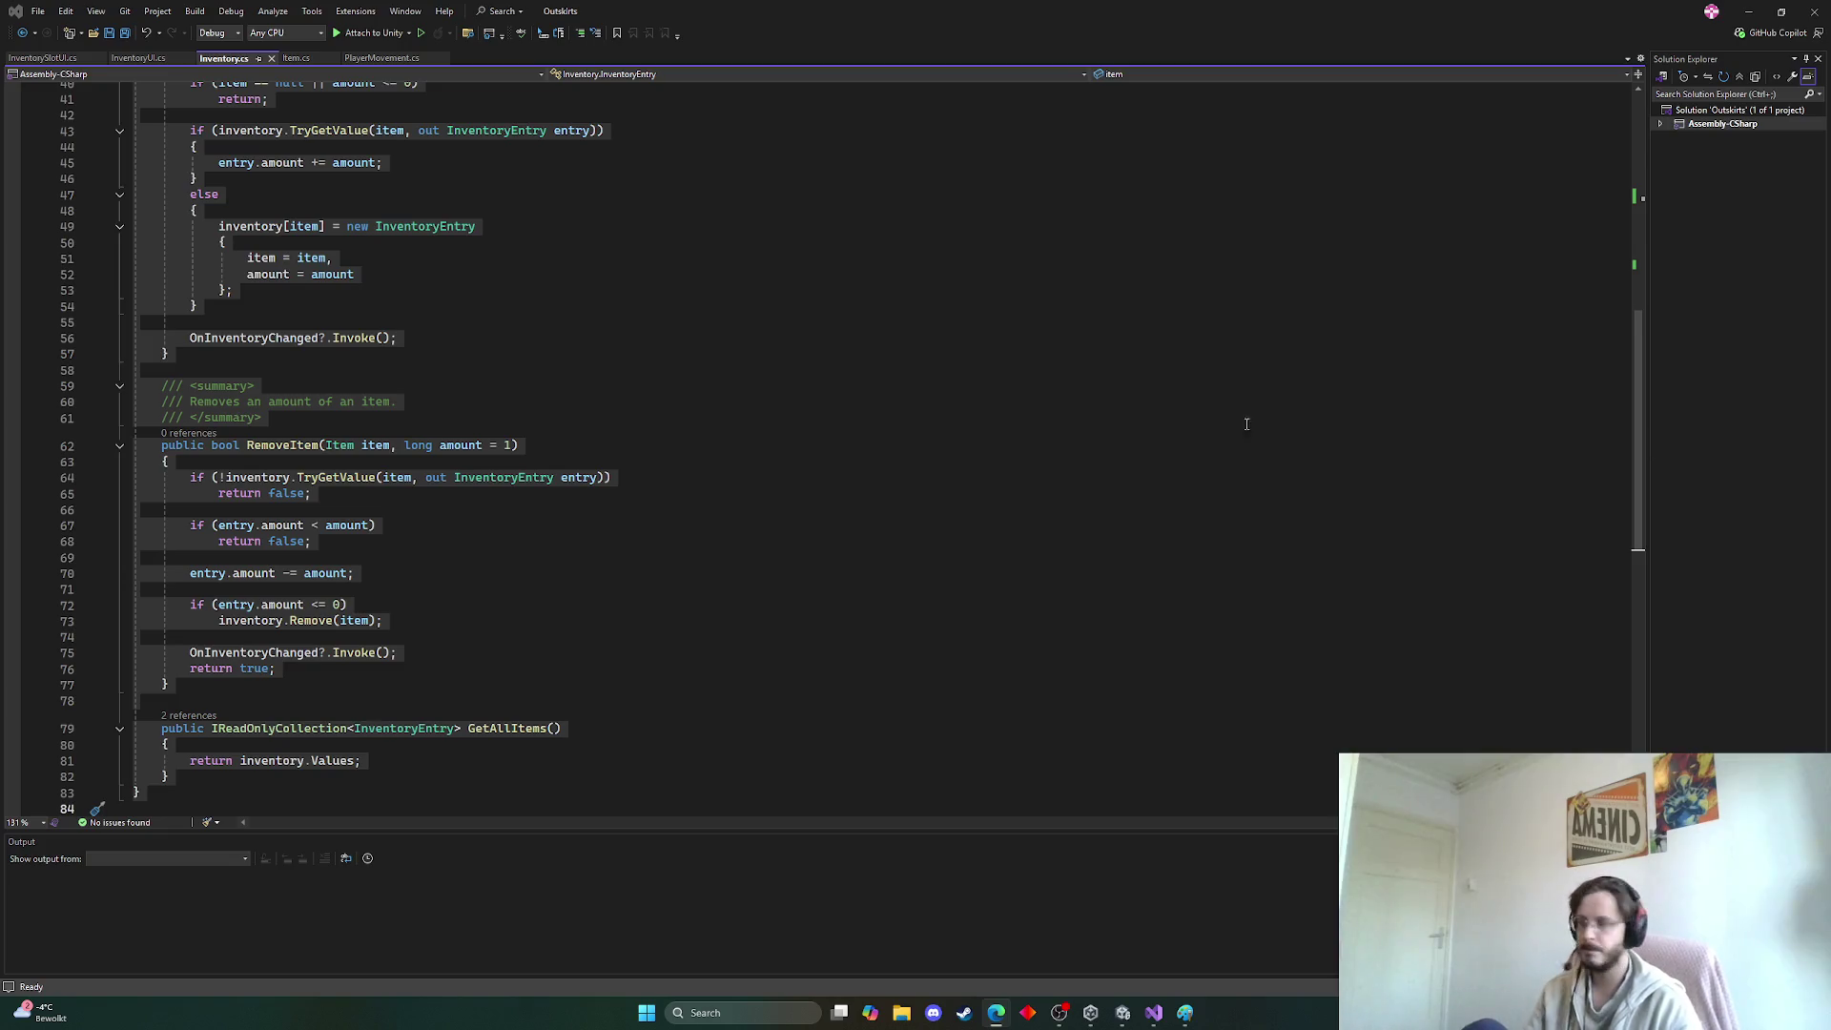
pyautogui.hotkey('ctrl', 'v')
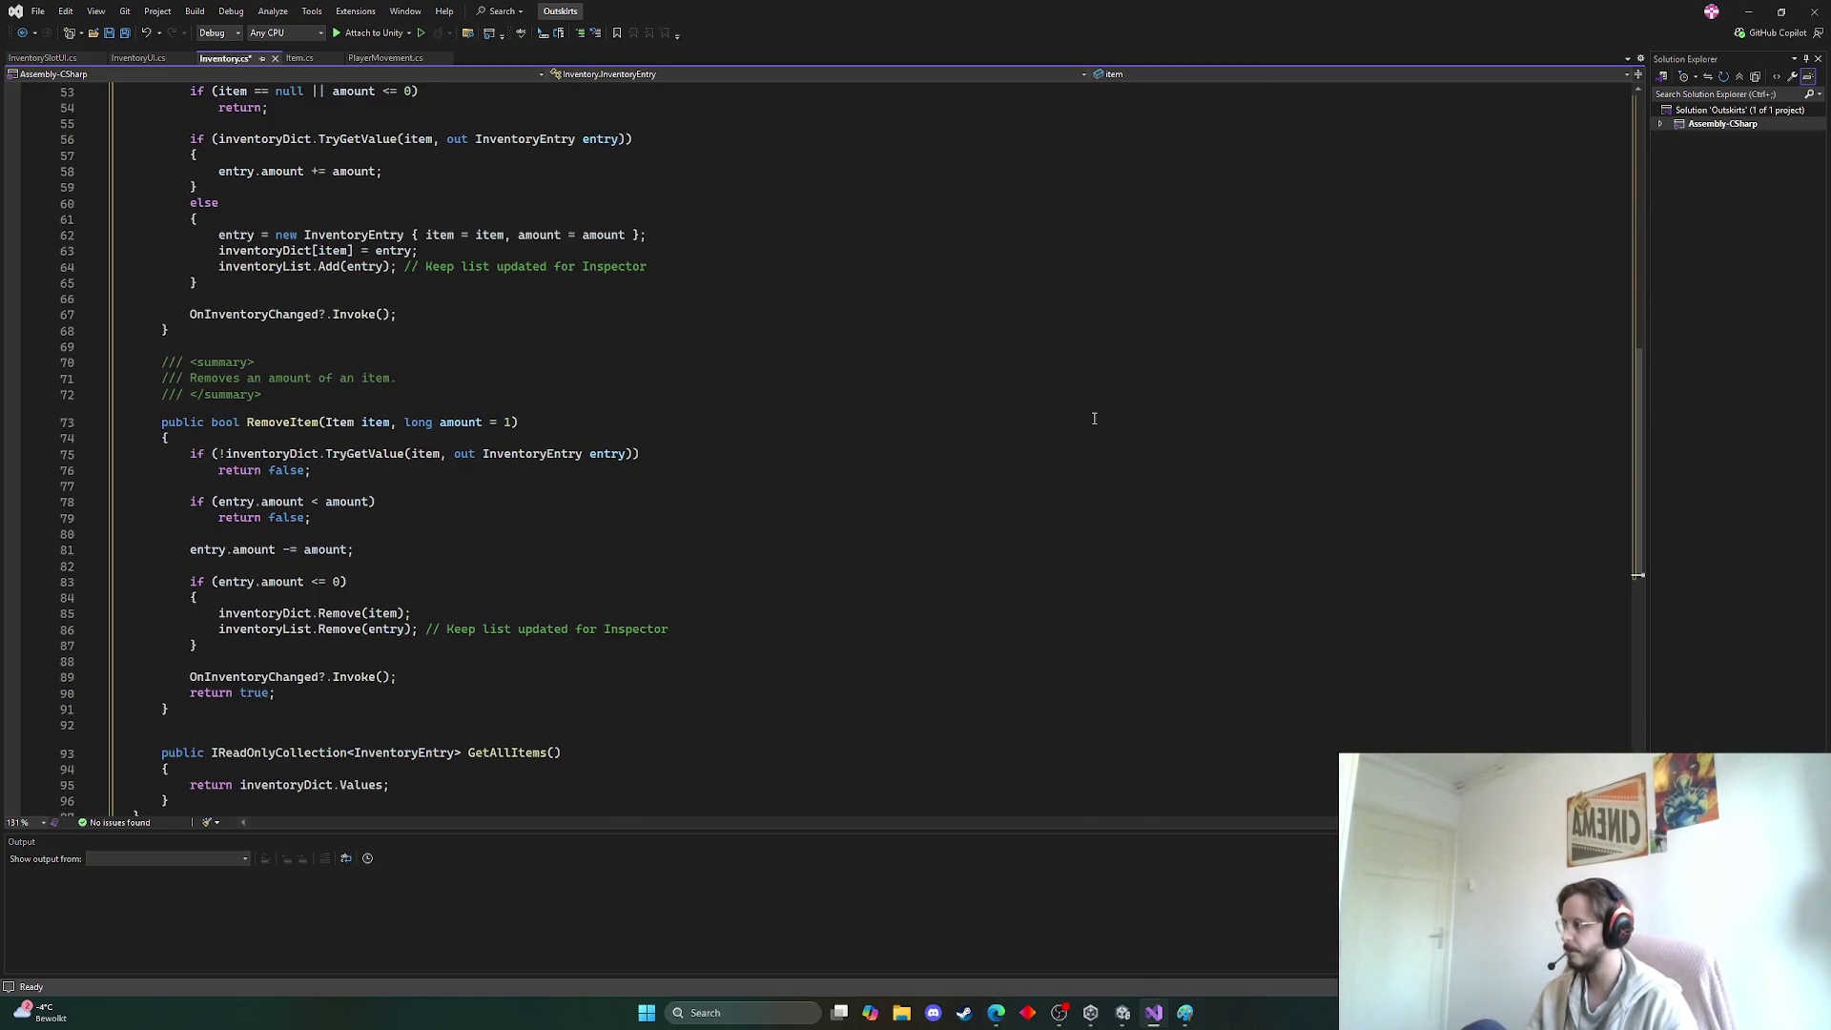
pyautogui.hotkey('ctrl', 's')
pyautogui.scroll(15, 1092, 417)
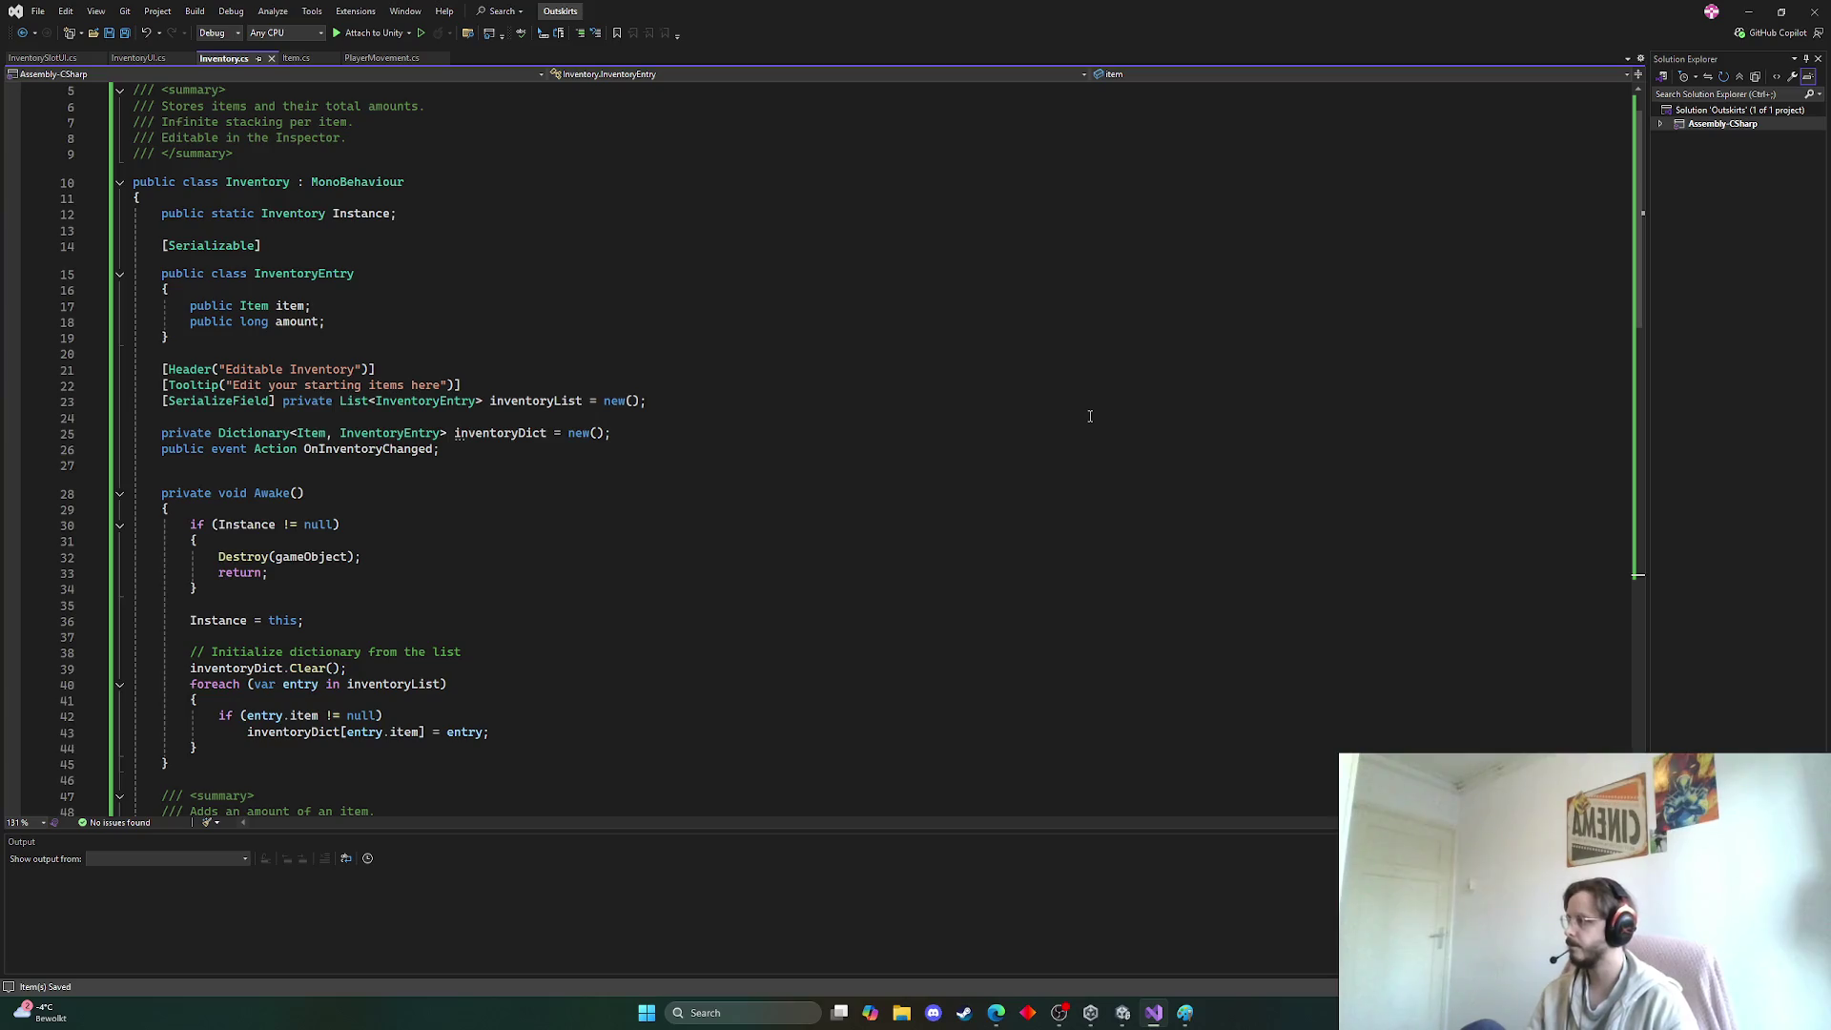
pyautogui.scroll(2, 1089, 417)
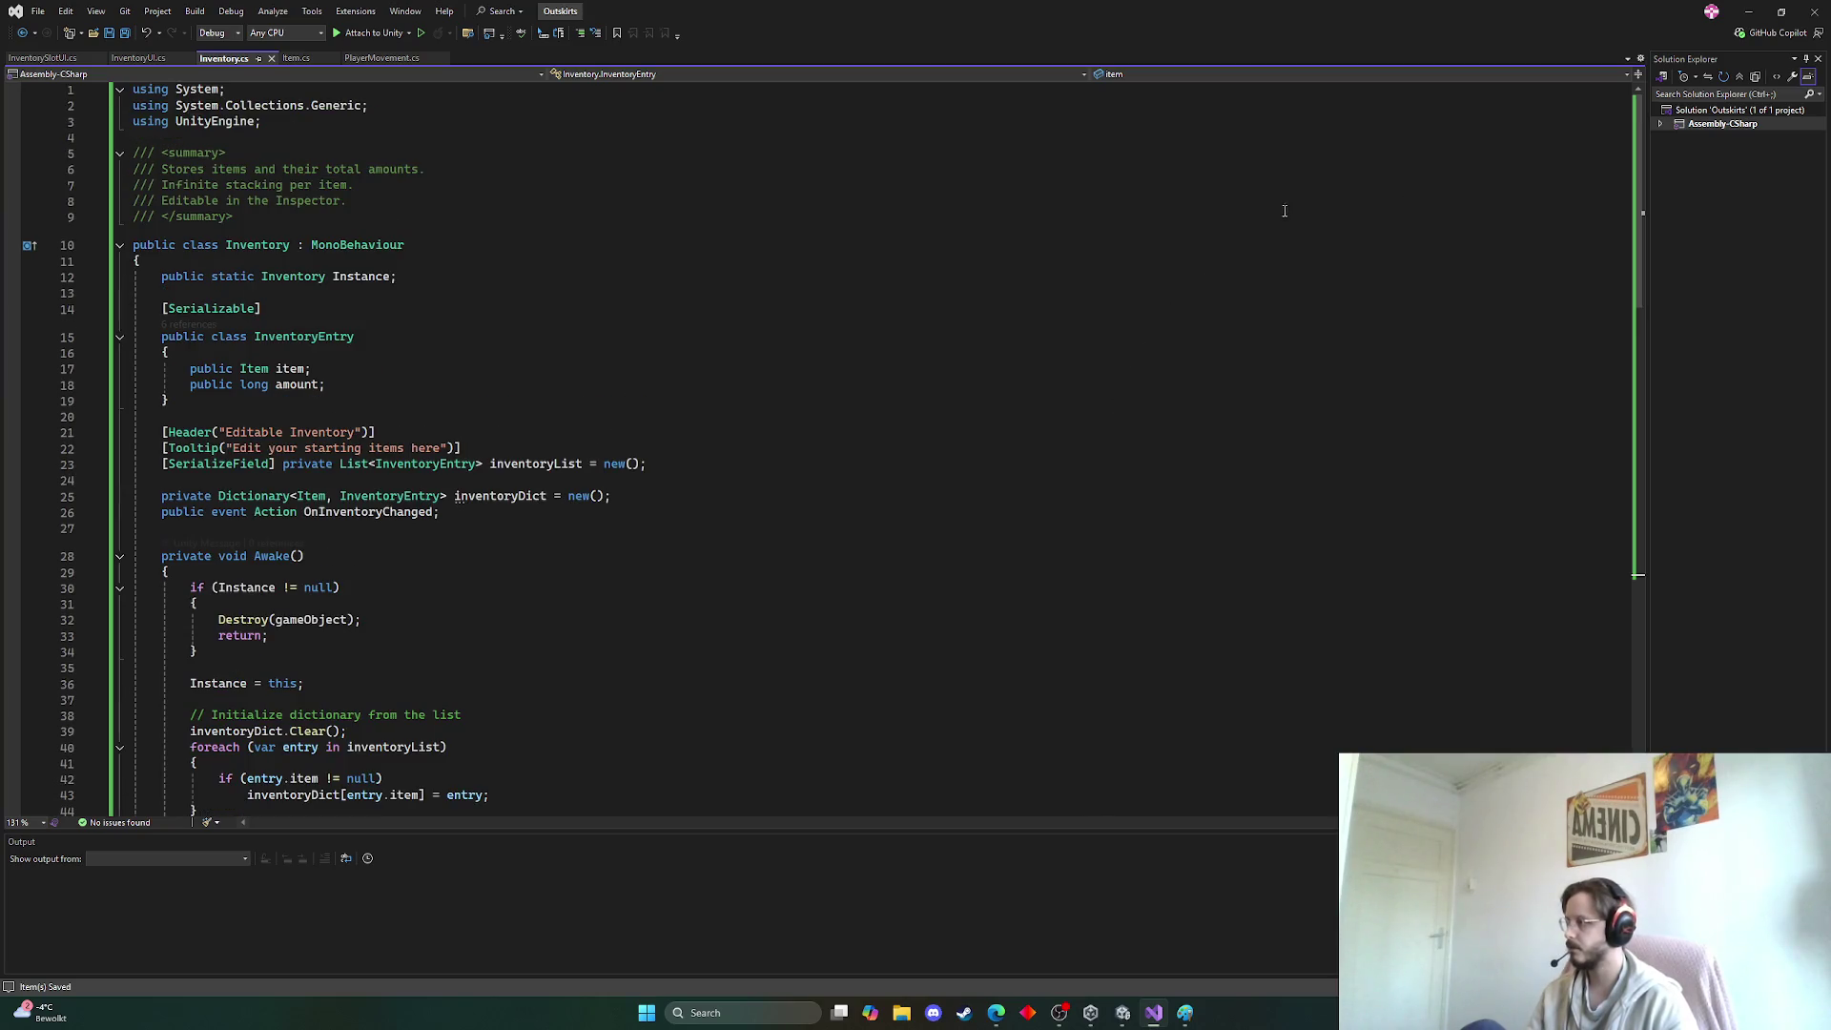
pyautogui.click(1756, 17)
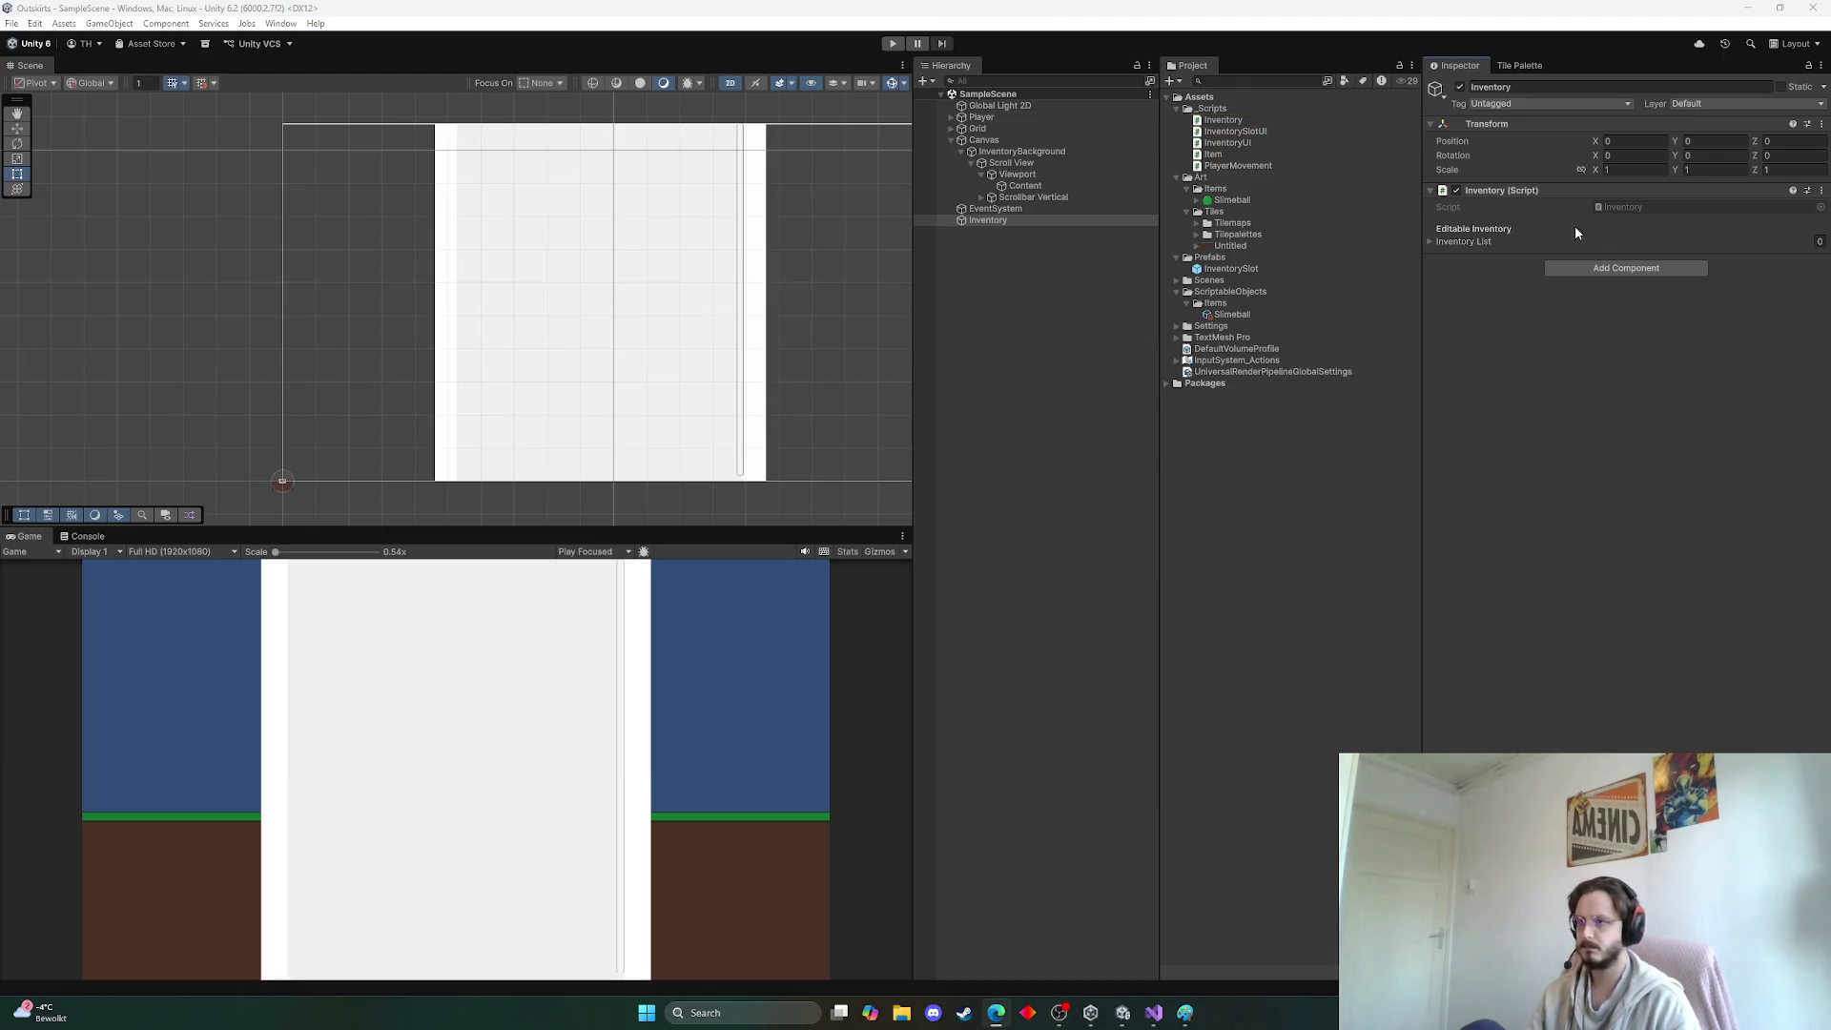
# Add an Element 0 entry to the Inventory List with item Slimeball and amount 5
pyautogui.click(1431, 242)
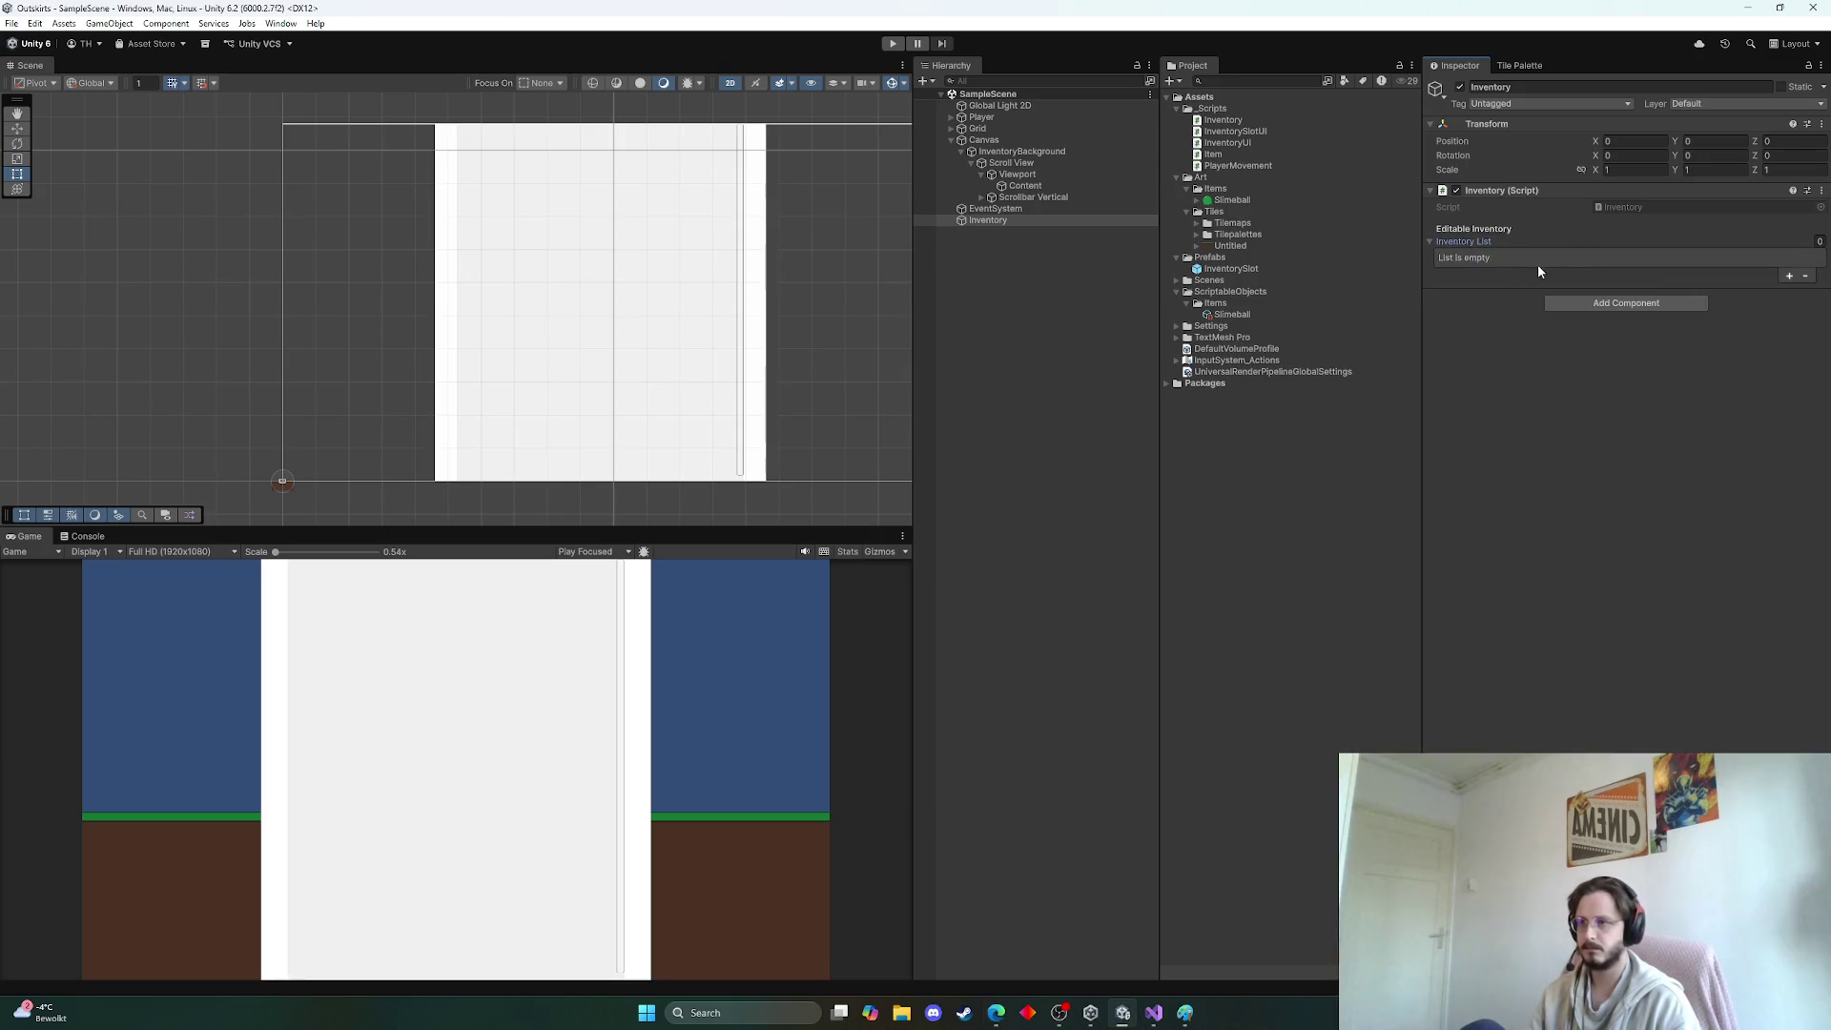
pyautogui.click(1789, 276)
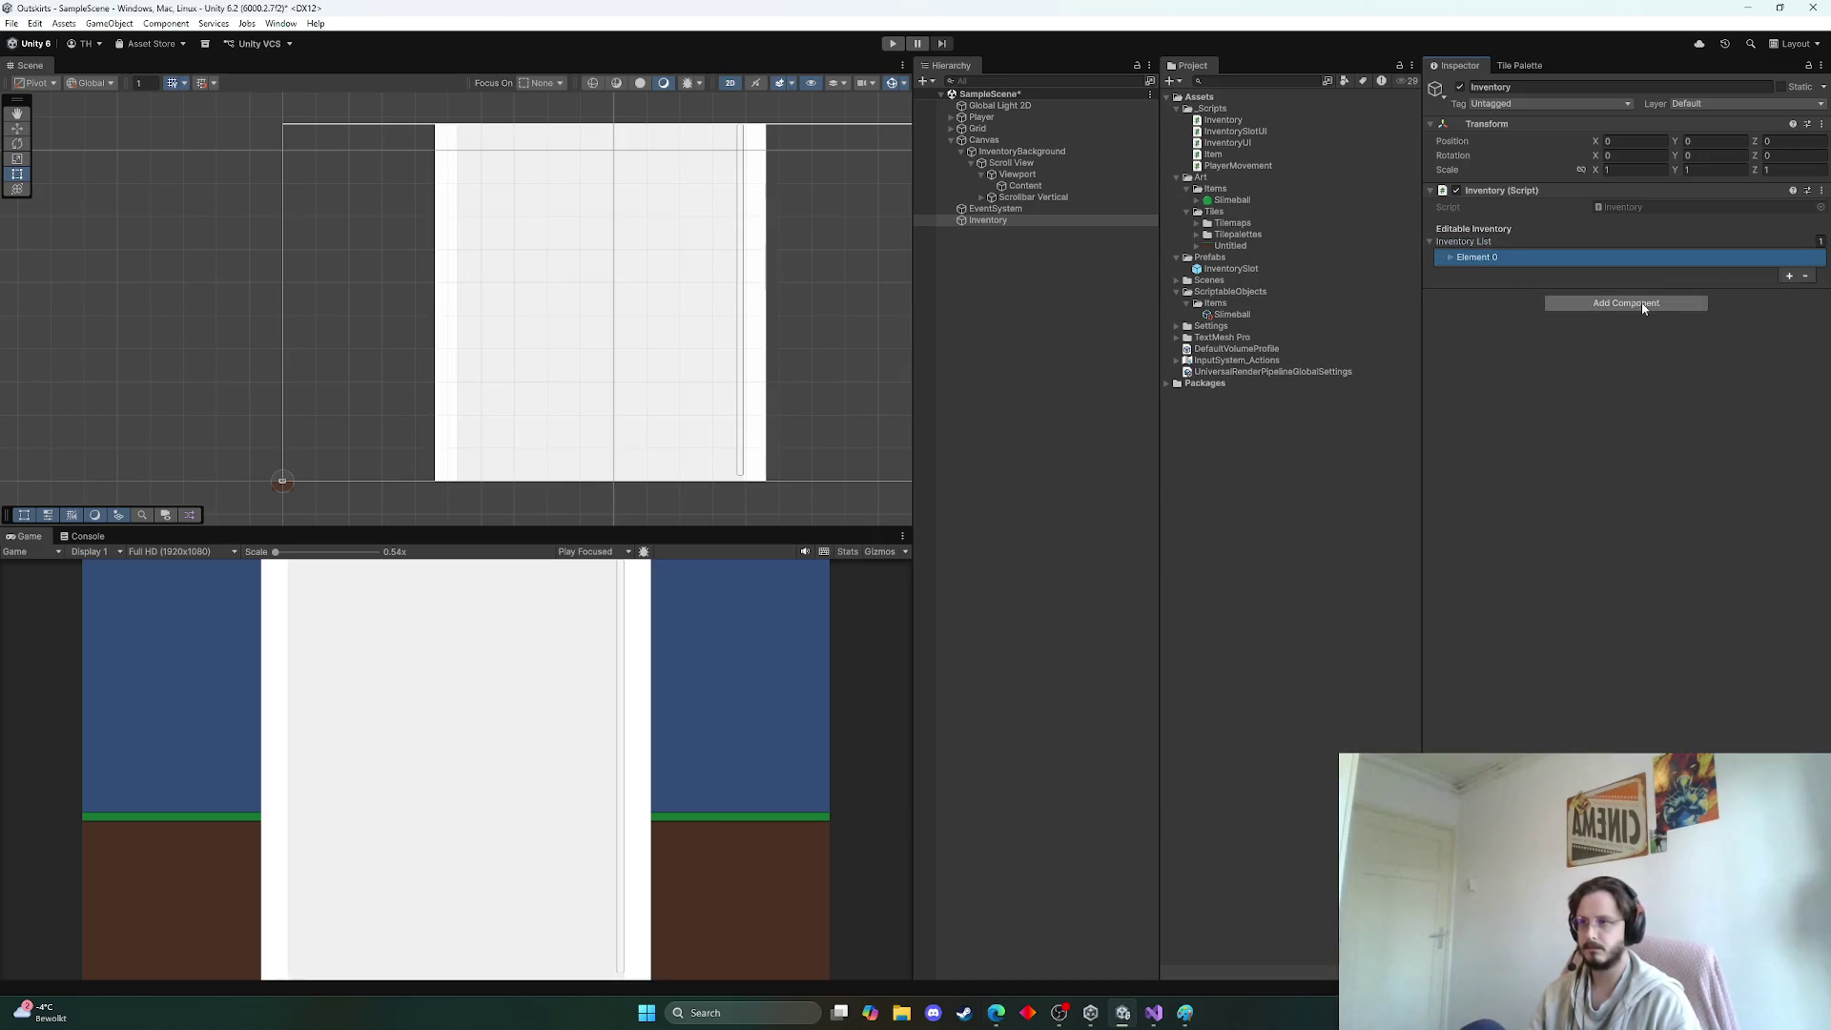
pyautogui.click(1445, 258)
pyautogui.click(1817, 273)
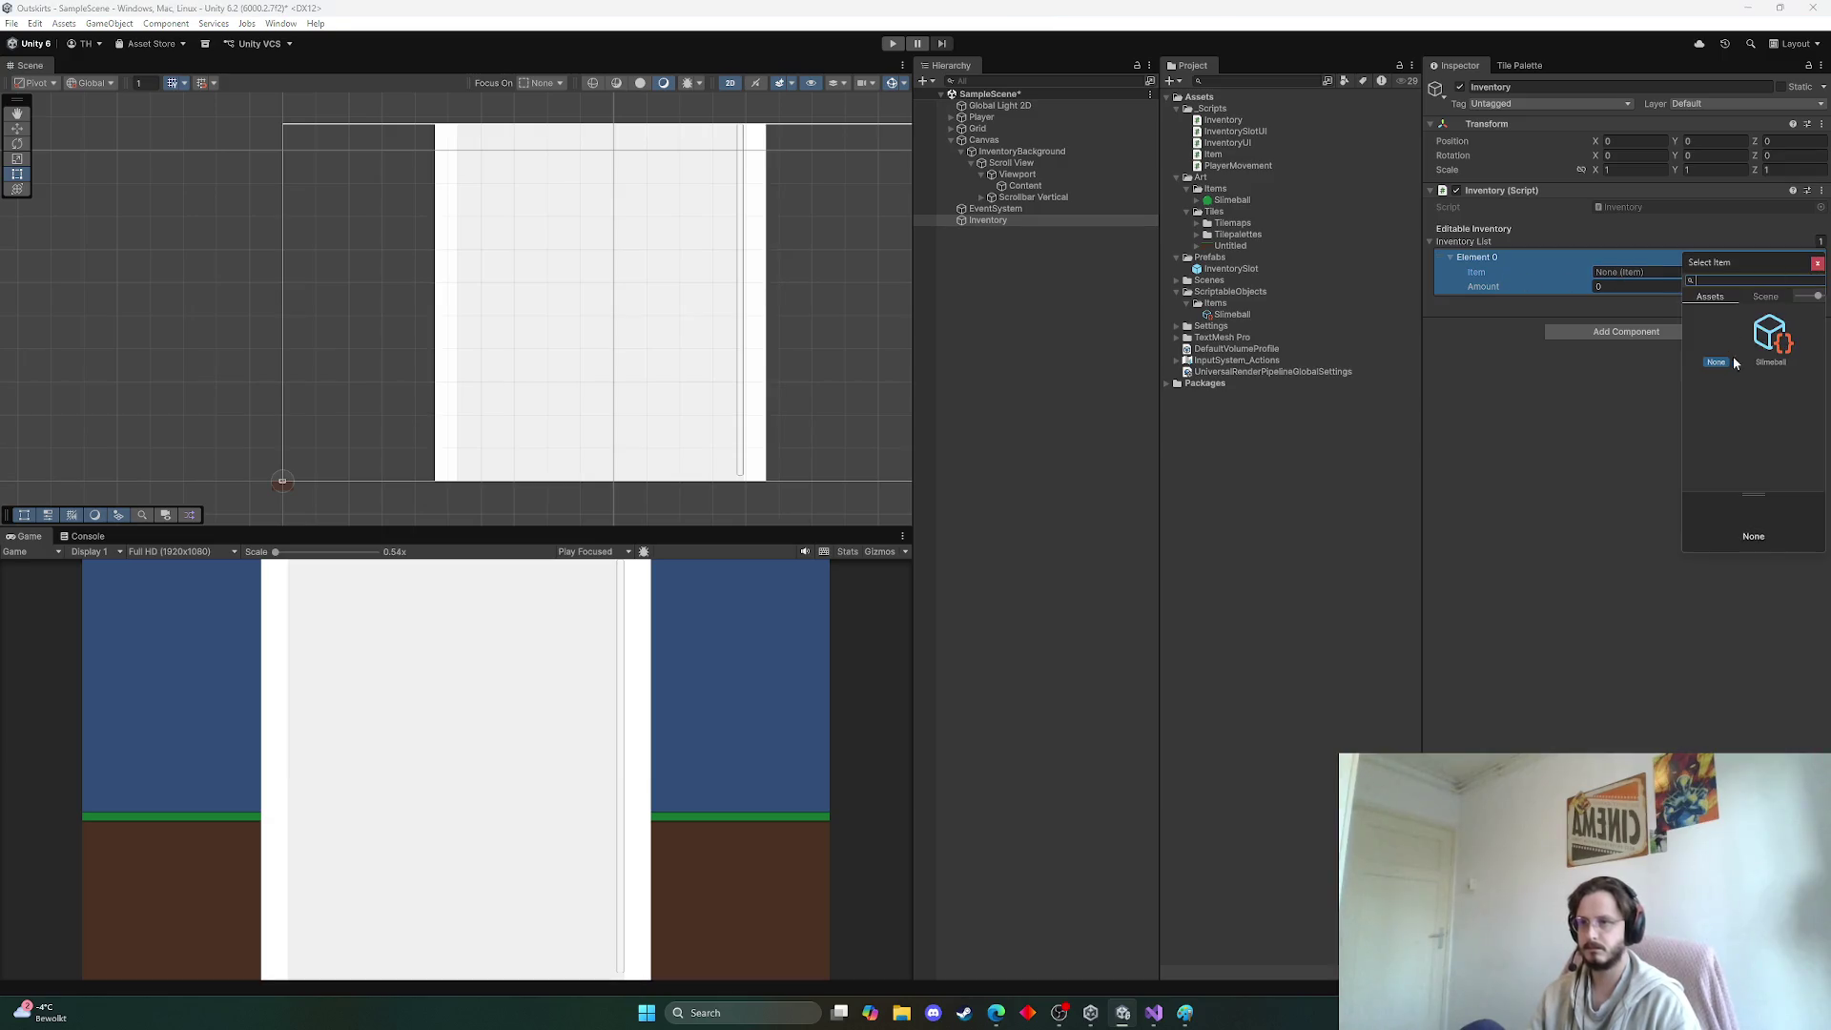
pyautogui.doubleClick(1771, 339)
pyautogui.click(1641, 286)
pyautogui.write('5')
pyautogui.press('Return')
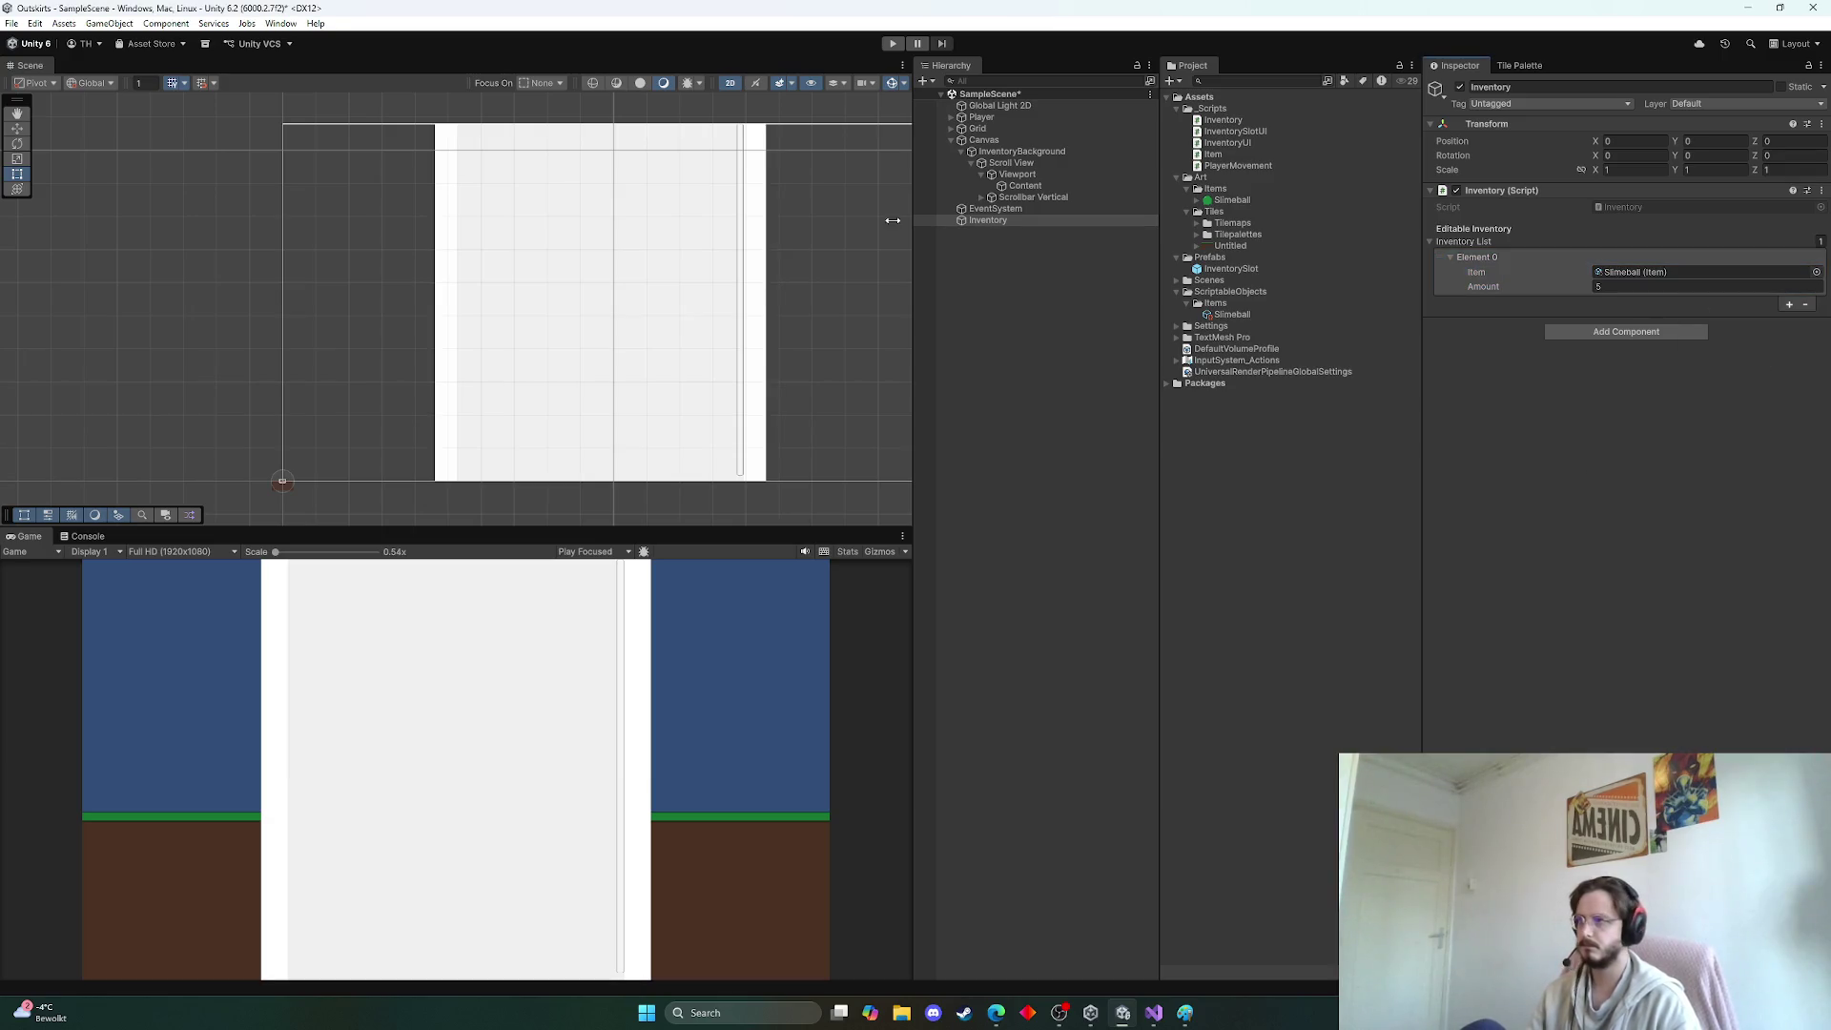
# Test-run the game, then open the InventoryUI script from InventoryBackground
pyautogui.click(887, 45)
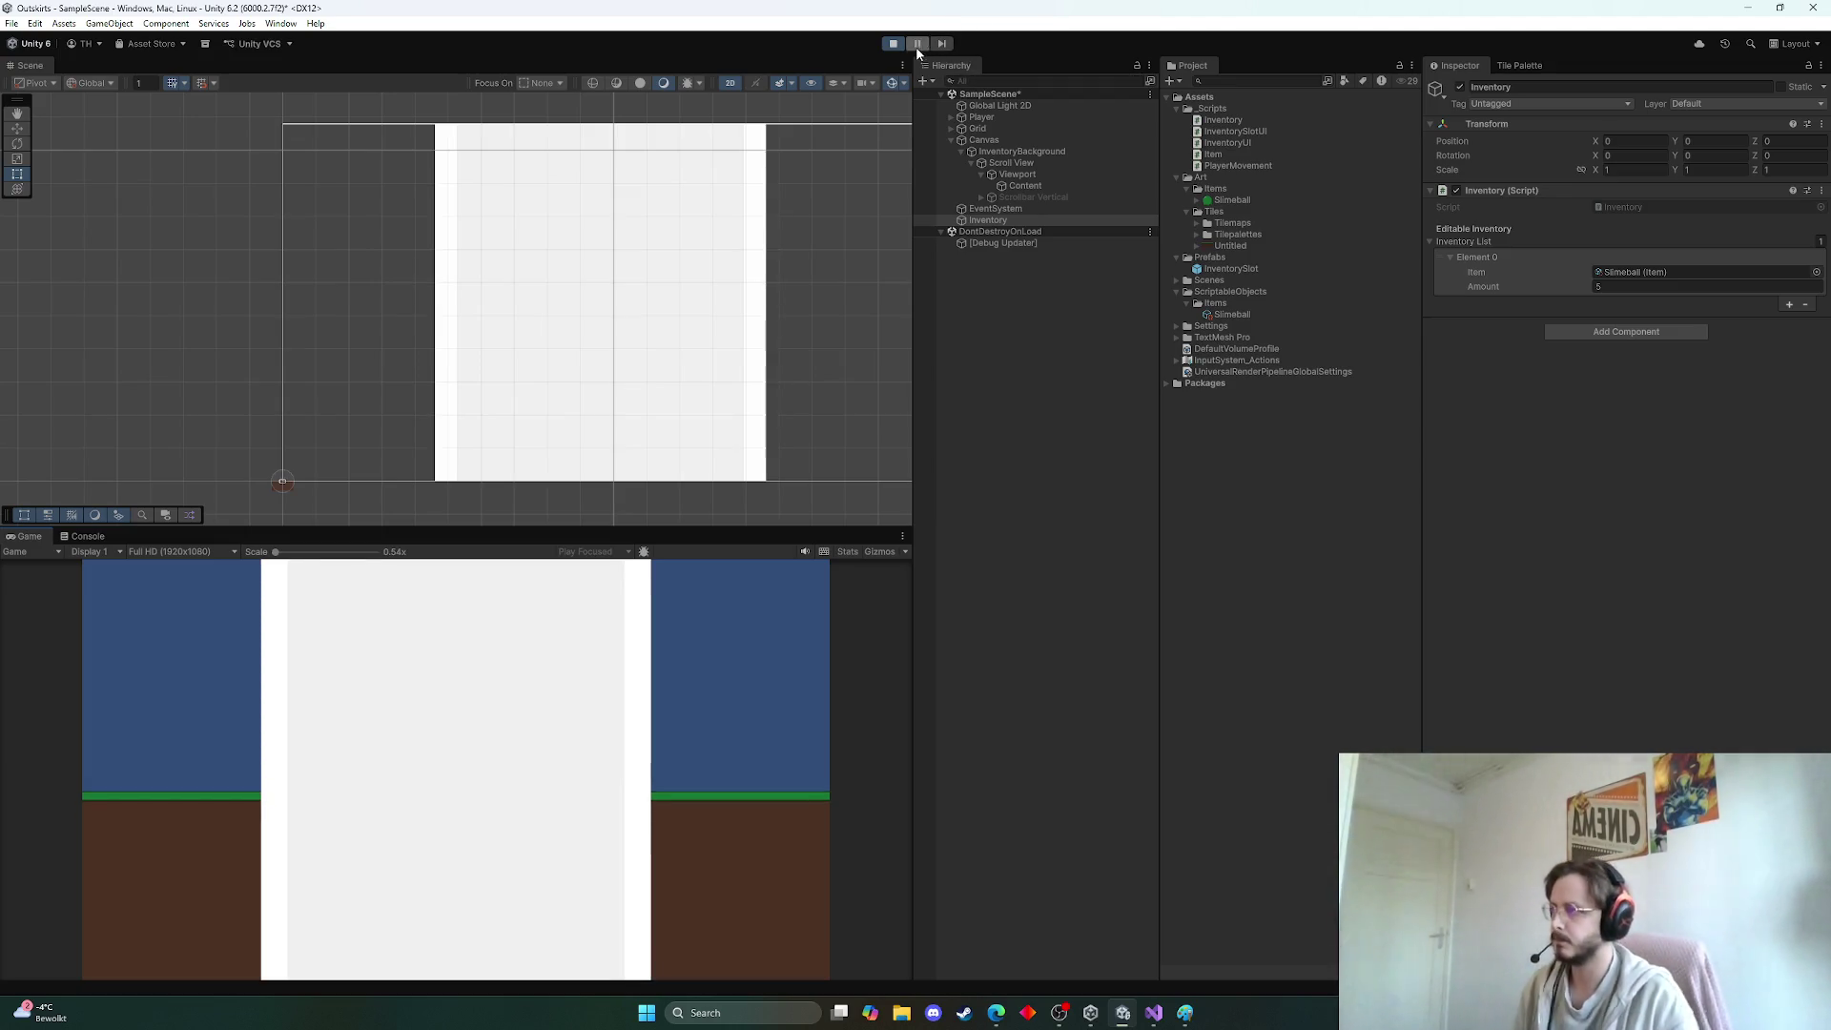
pyautogui.click(893, 43)
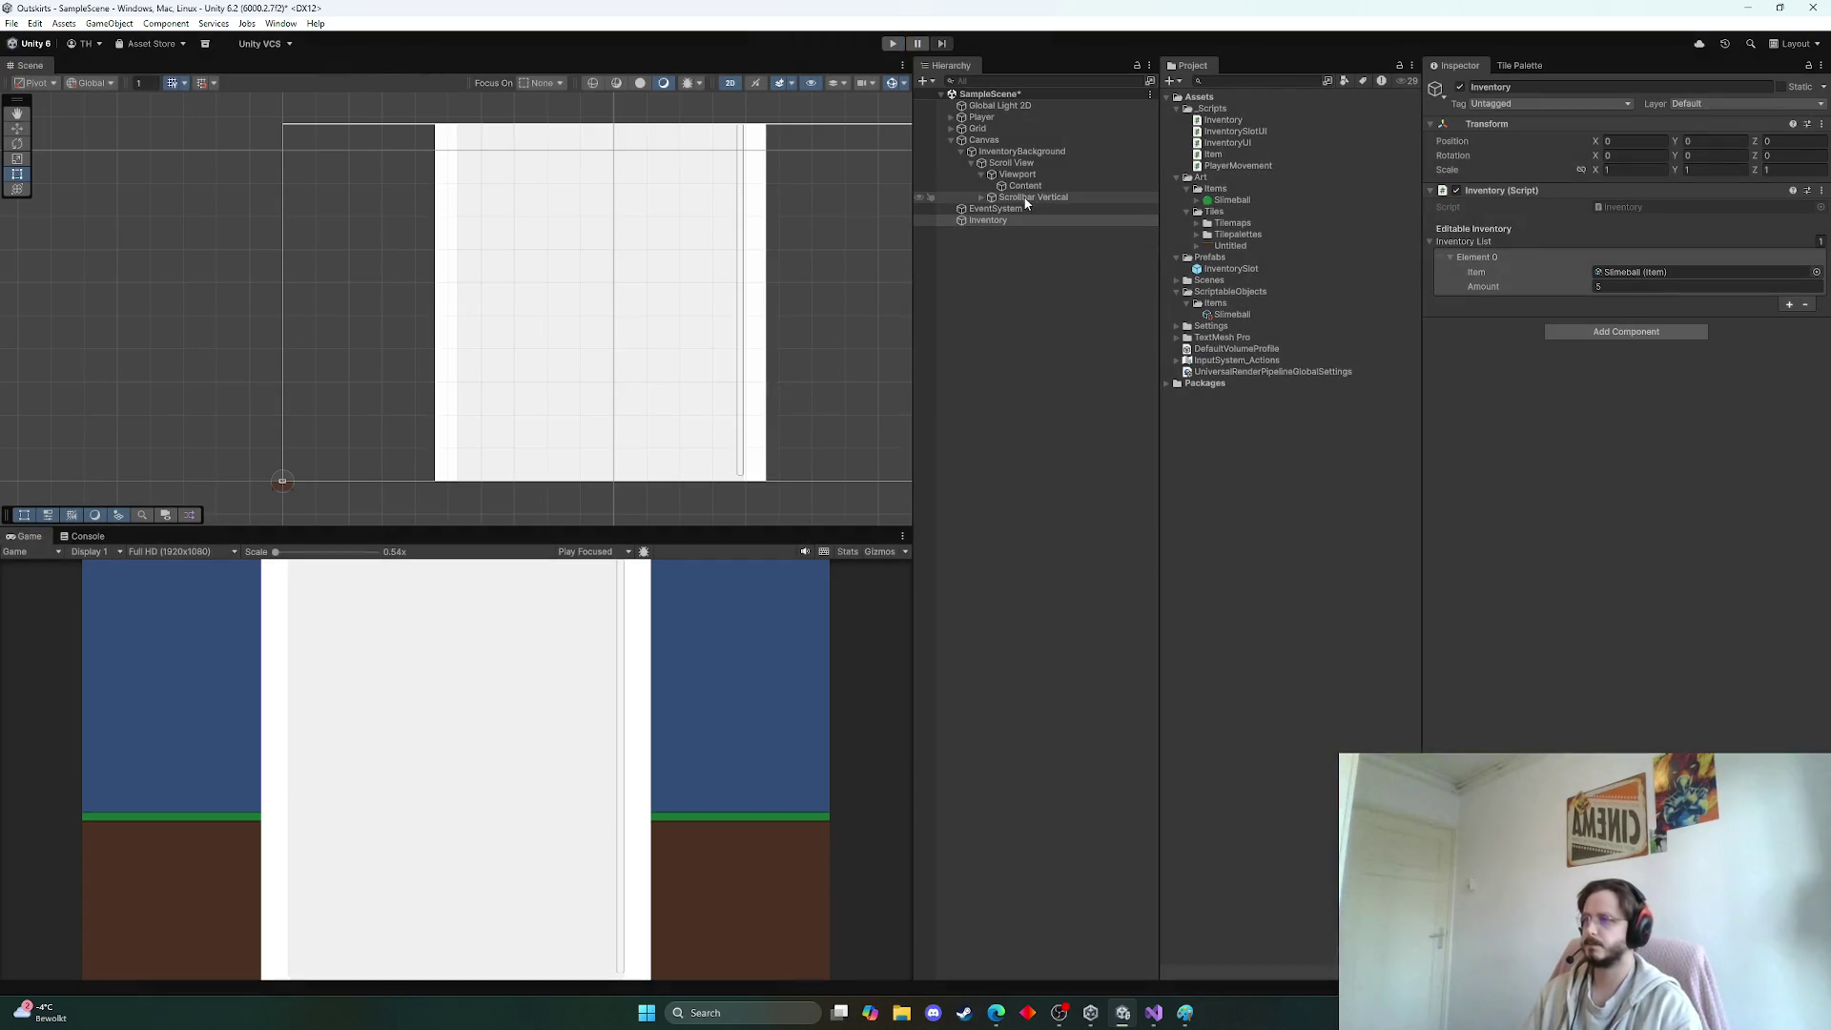
pyautogui.click(1037, 164)
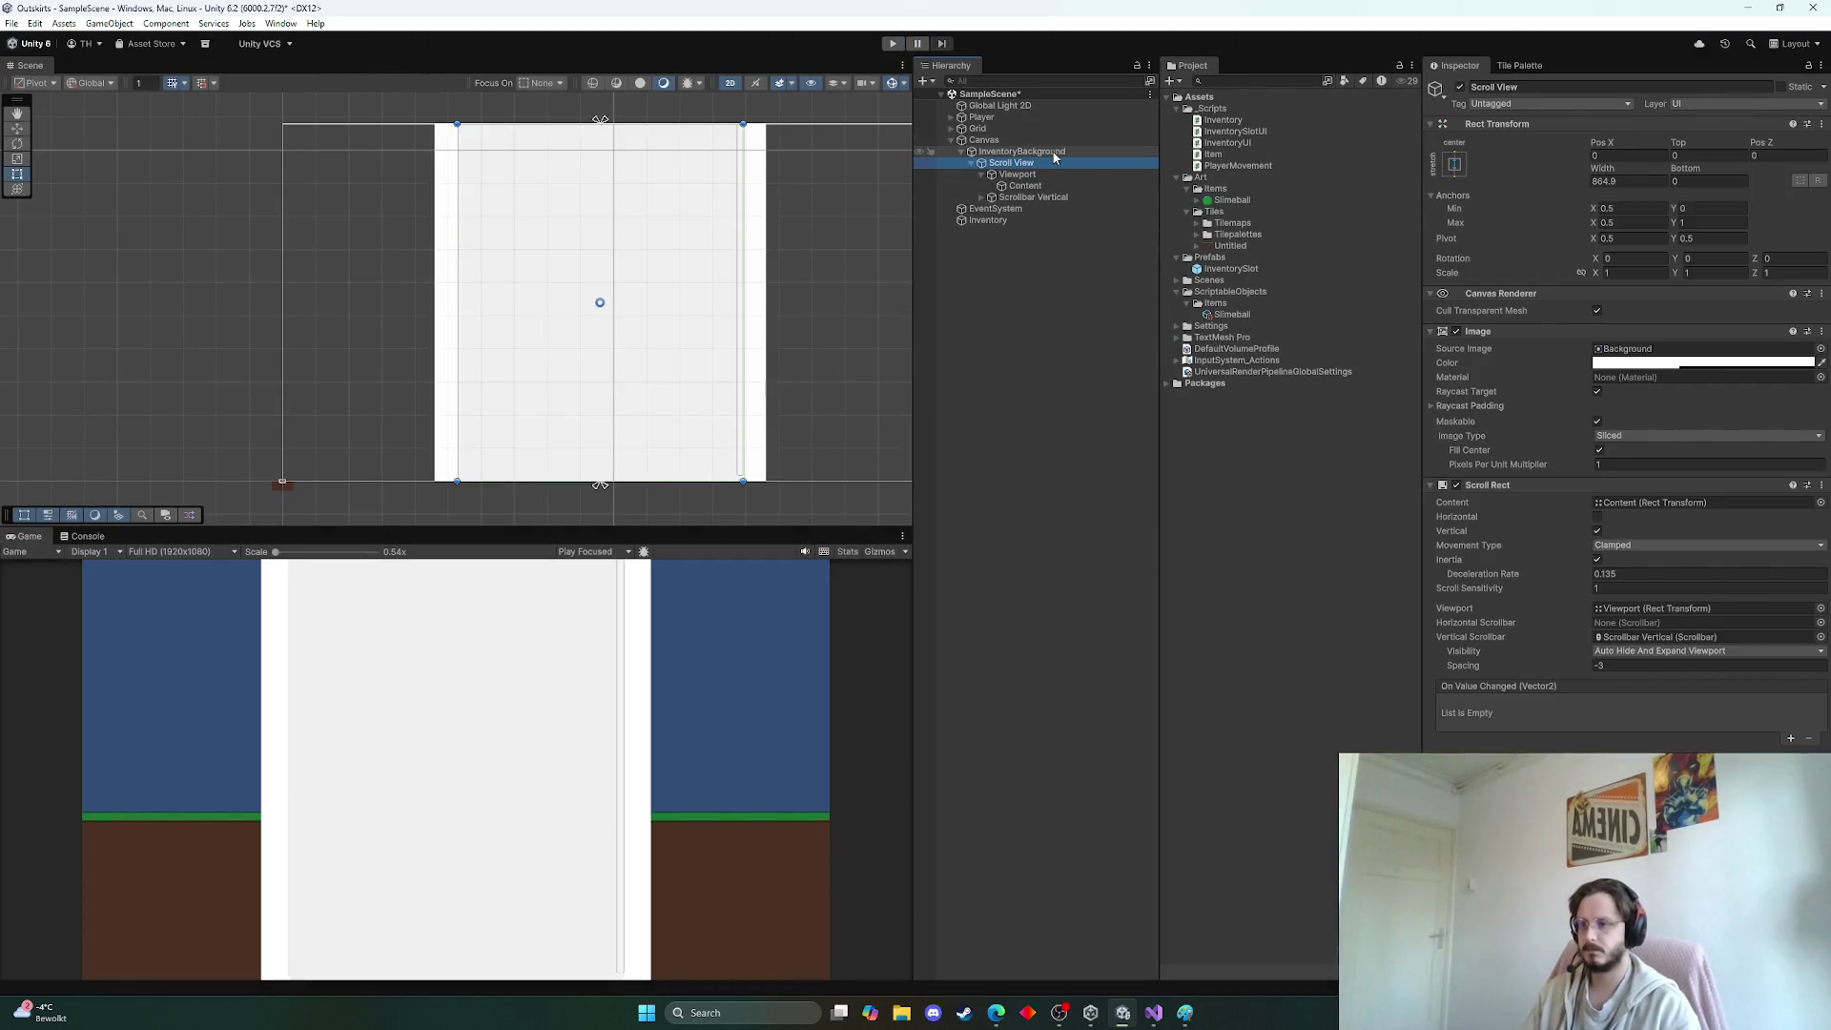
pyautogui.click(1053, 153)
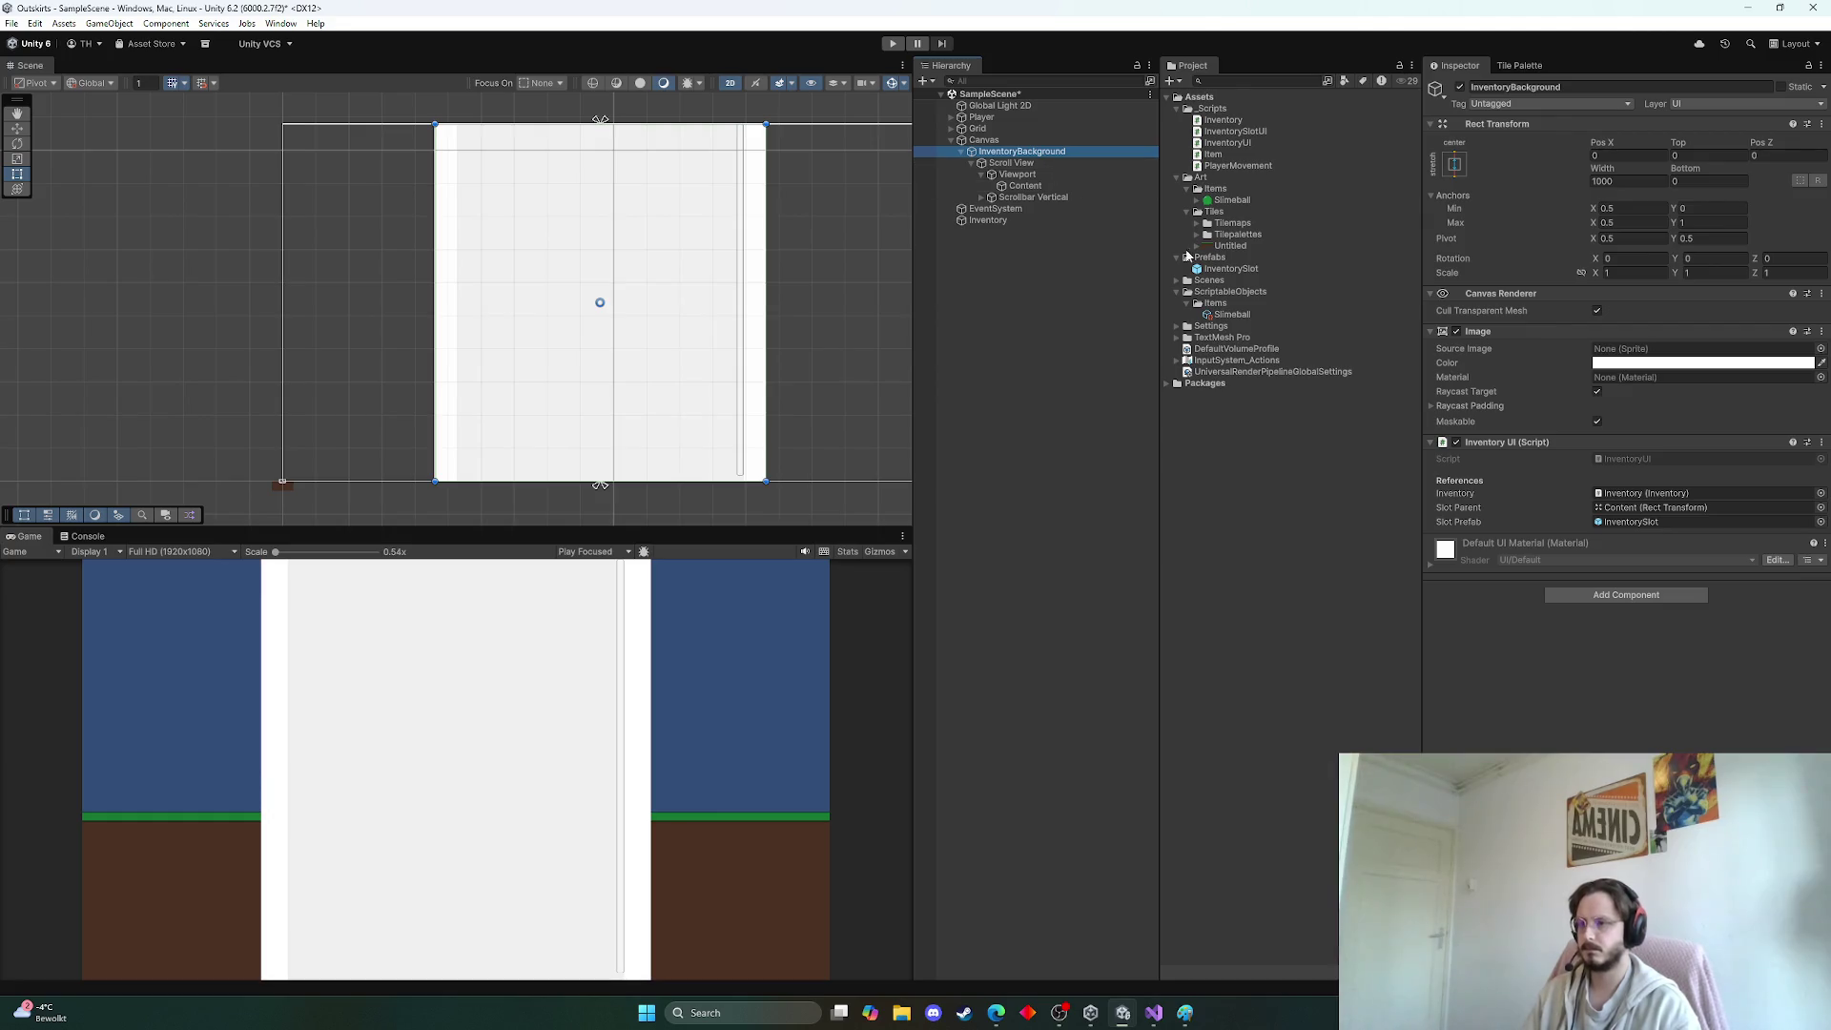
pyautogui.doubleClick(1639, 459)
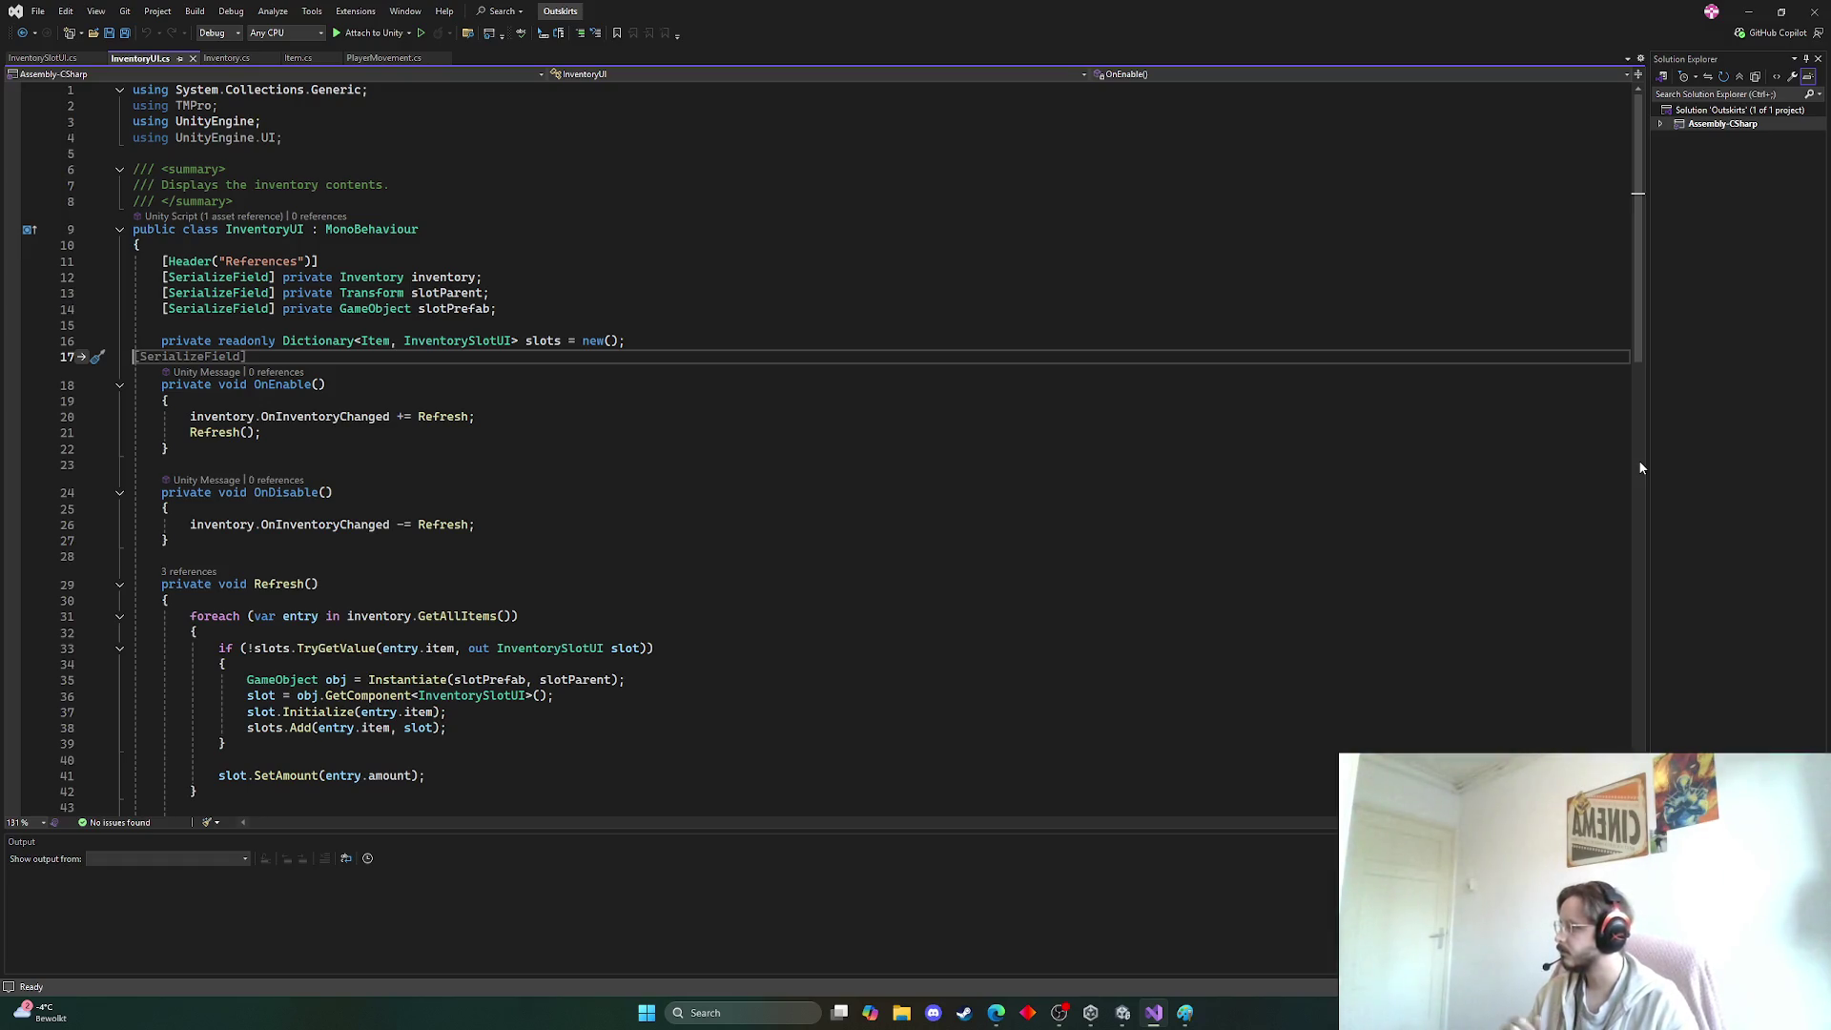
# Go to the GetAllItems definition in Inventory.cs and review how inventoryDict is used
pyautogui.scroll(-6, 1013, 482)
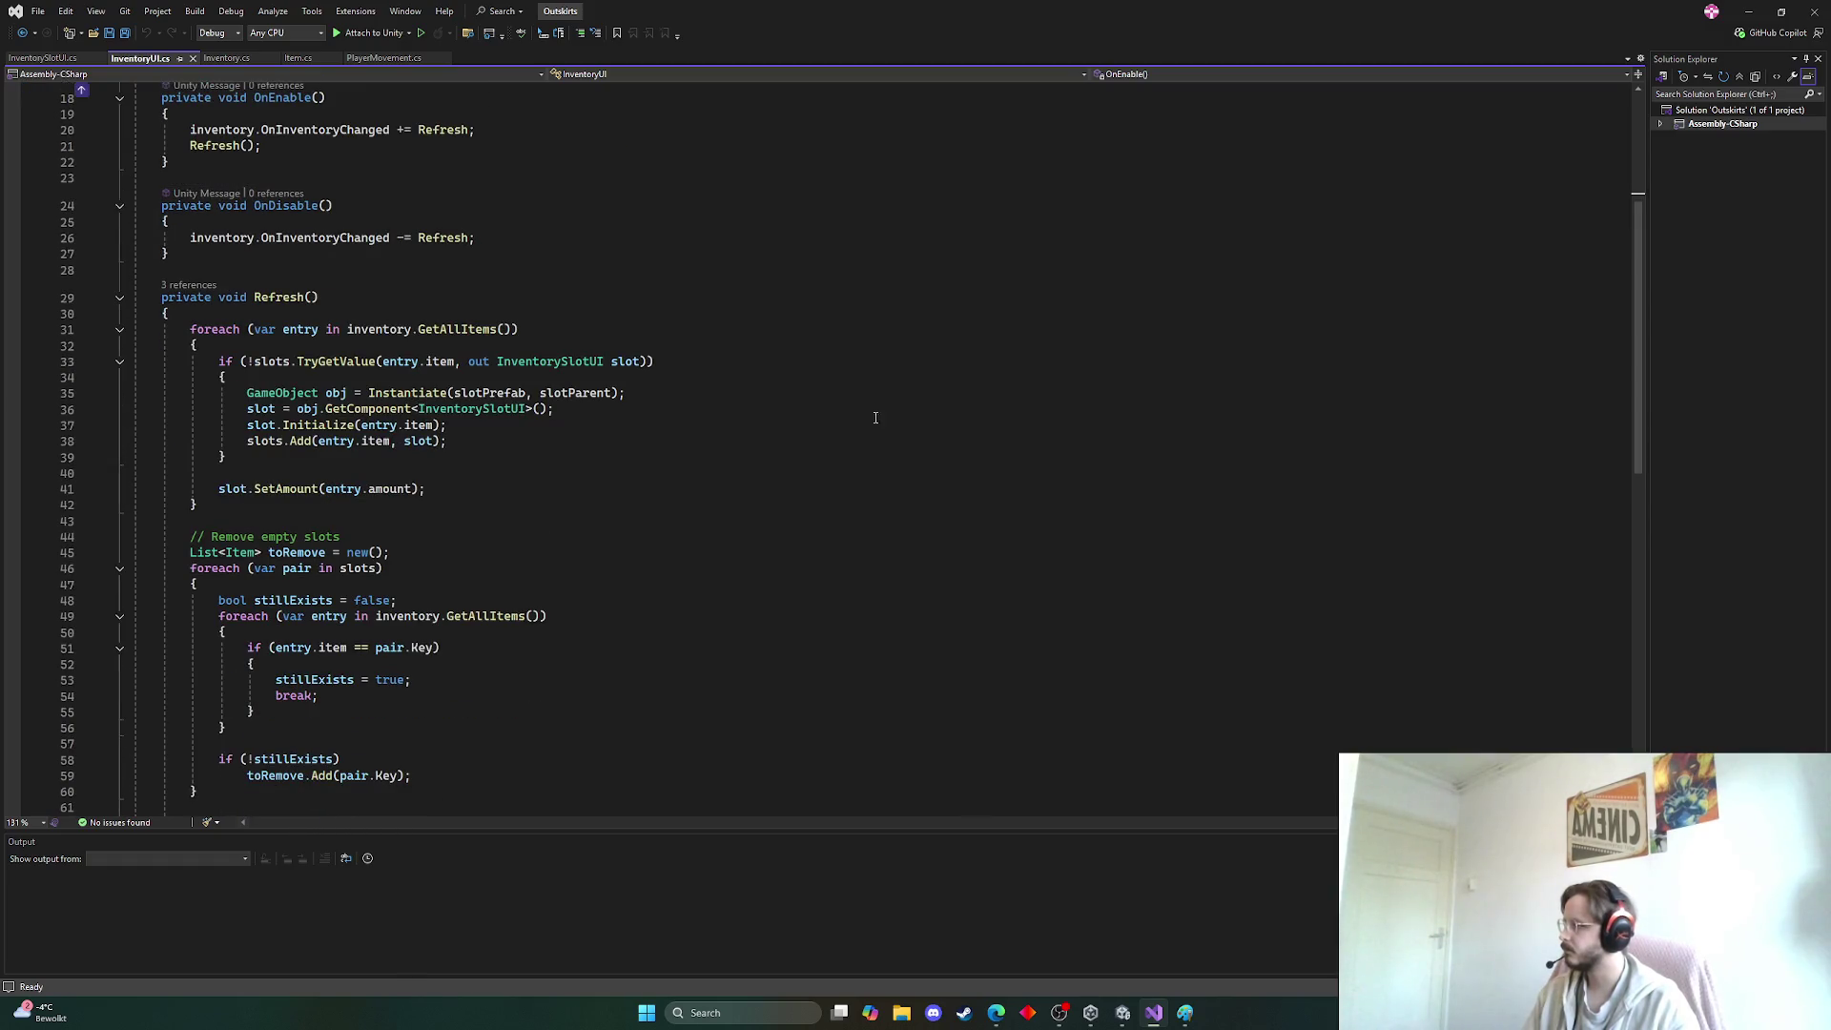
pyautogui.scroll(-2, 644, 282)
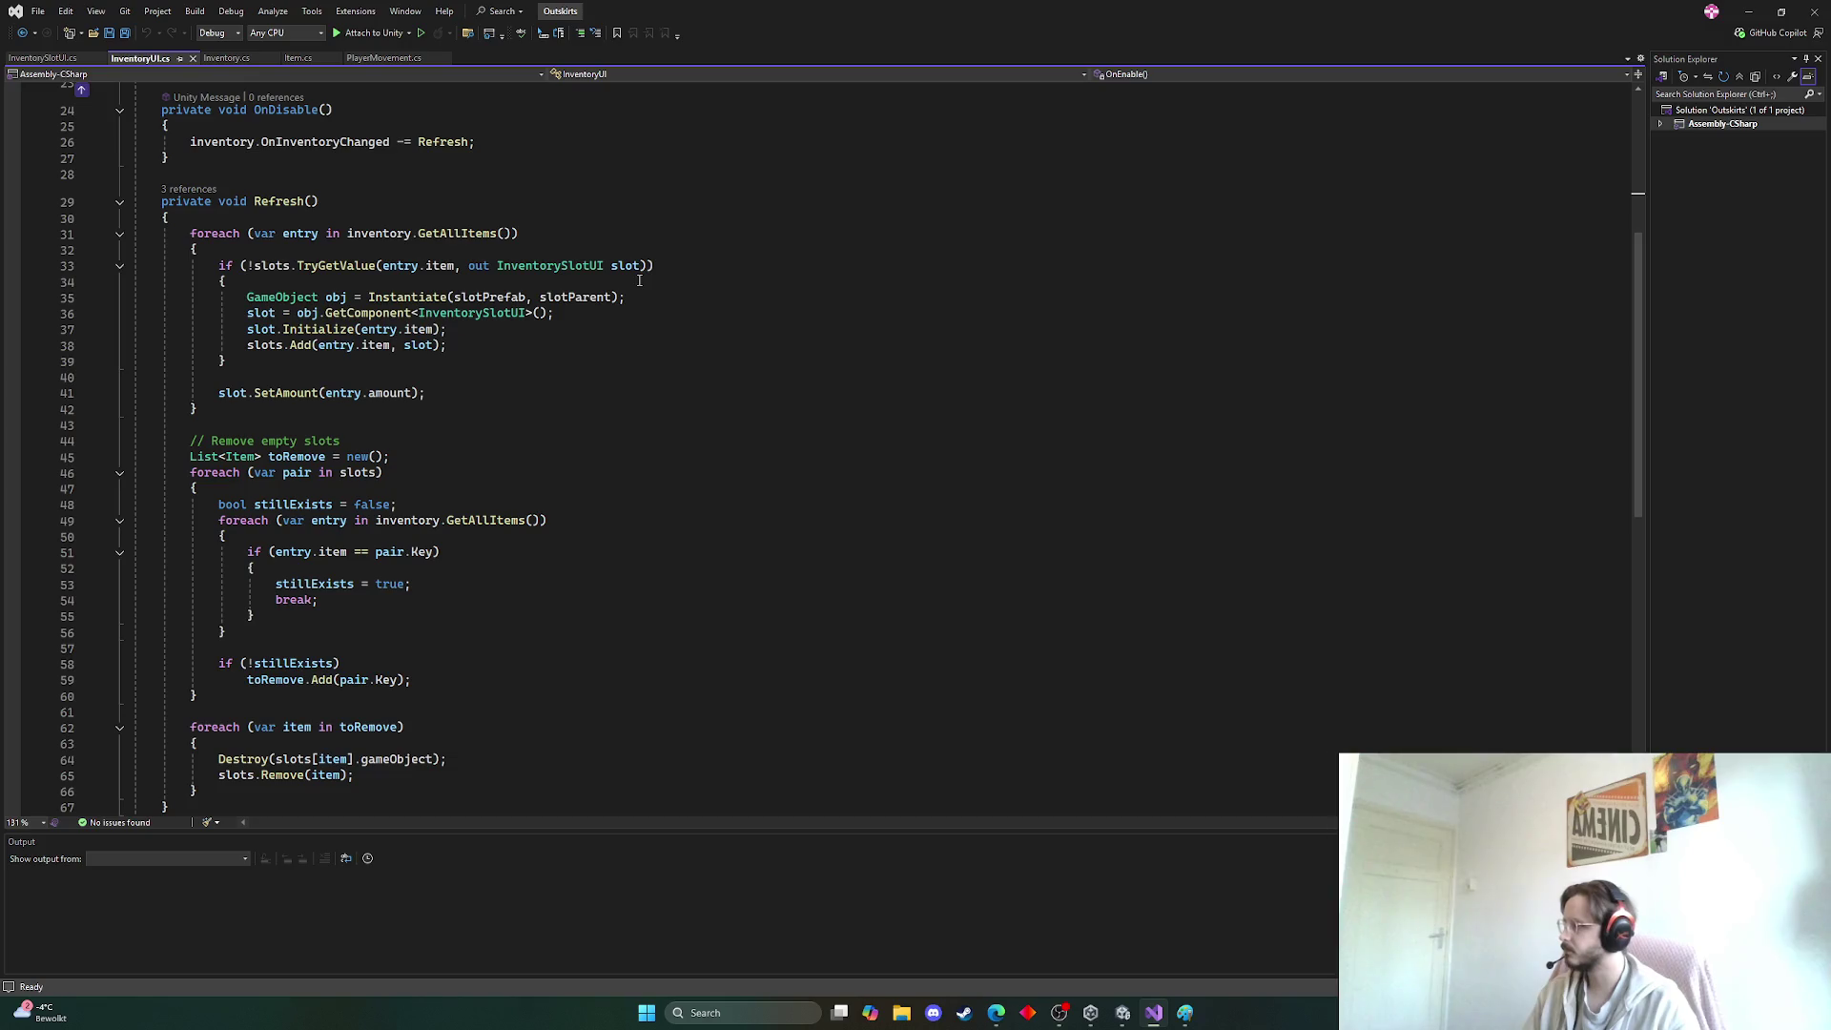
pyautogui.scroll(-1, 639, 280)
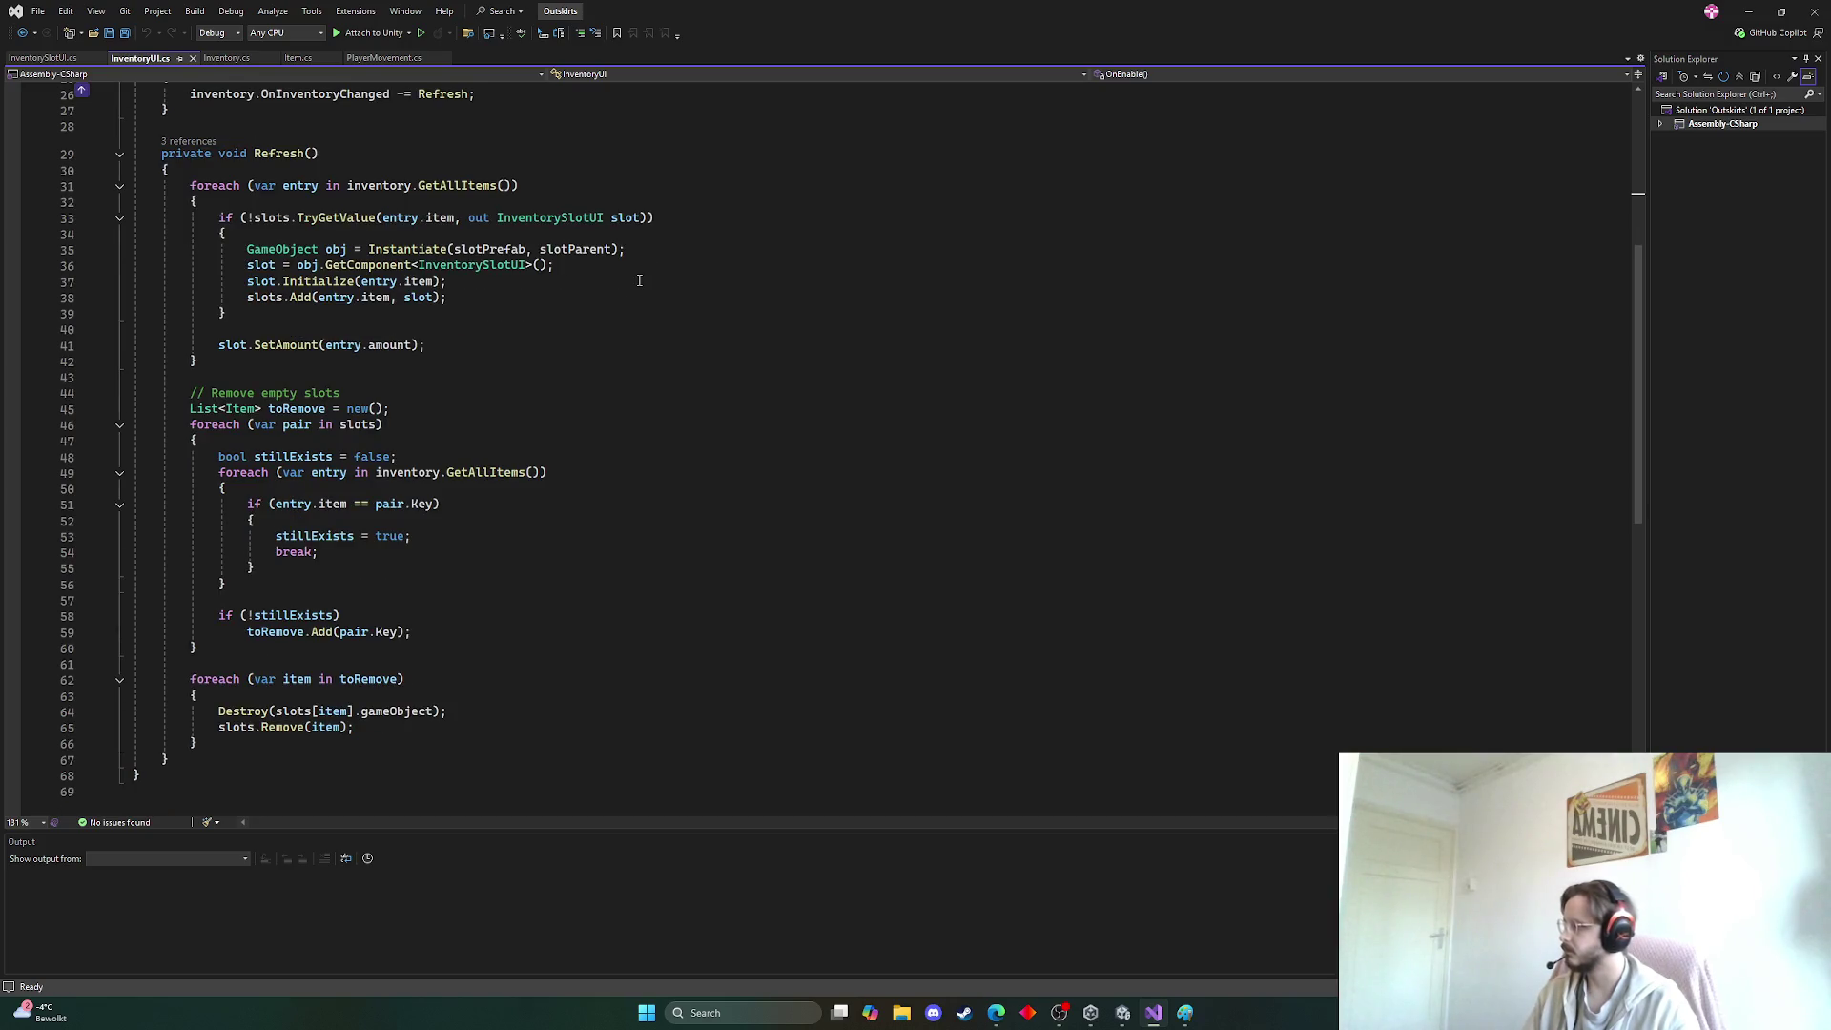
pyautogui.hotkey('ctrl', 'a')
pyautogui.scroll(8, 642, 303)
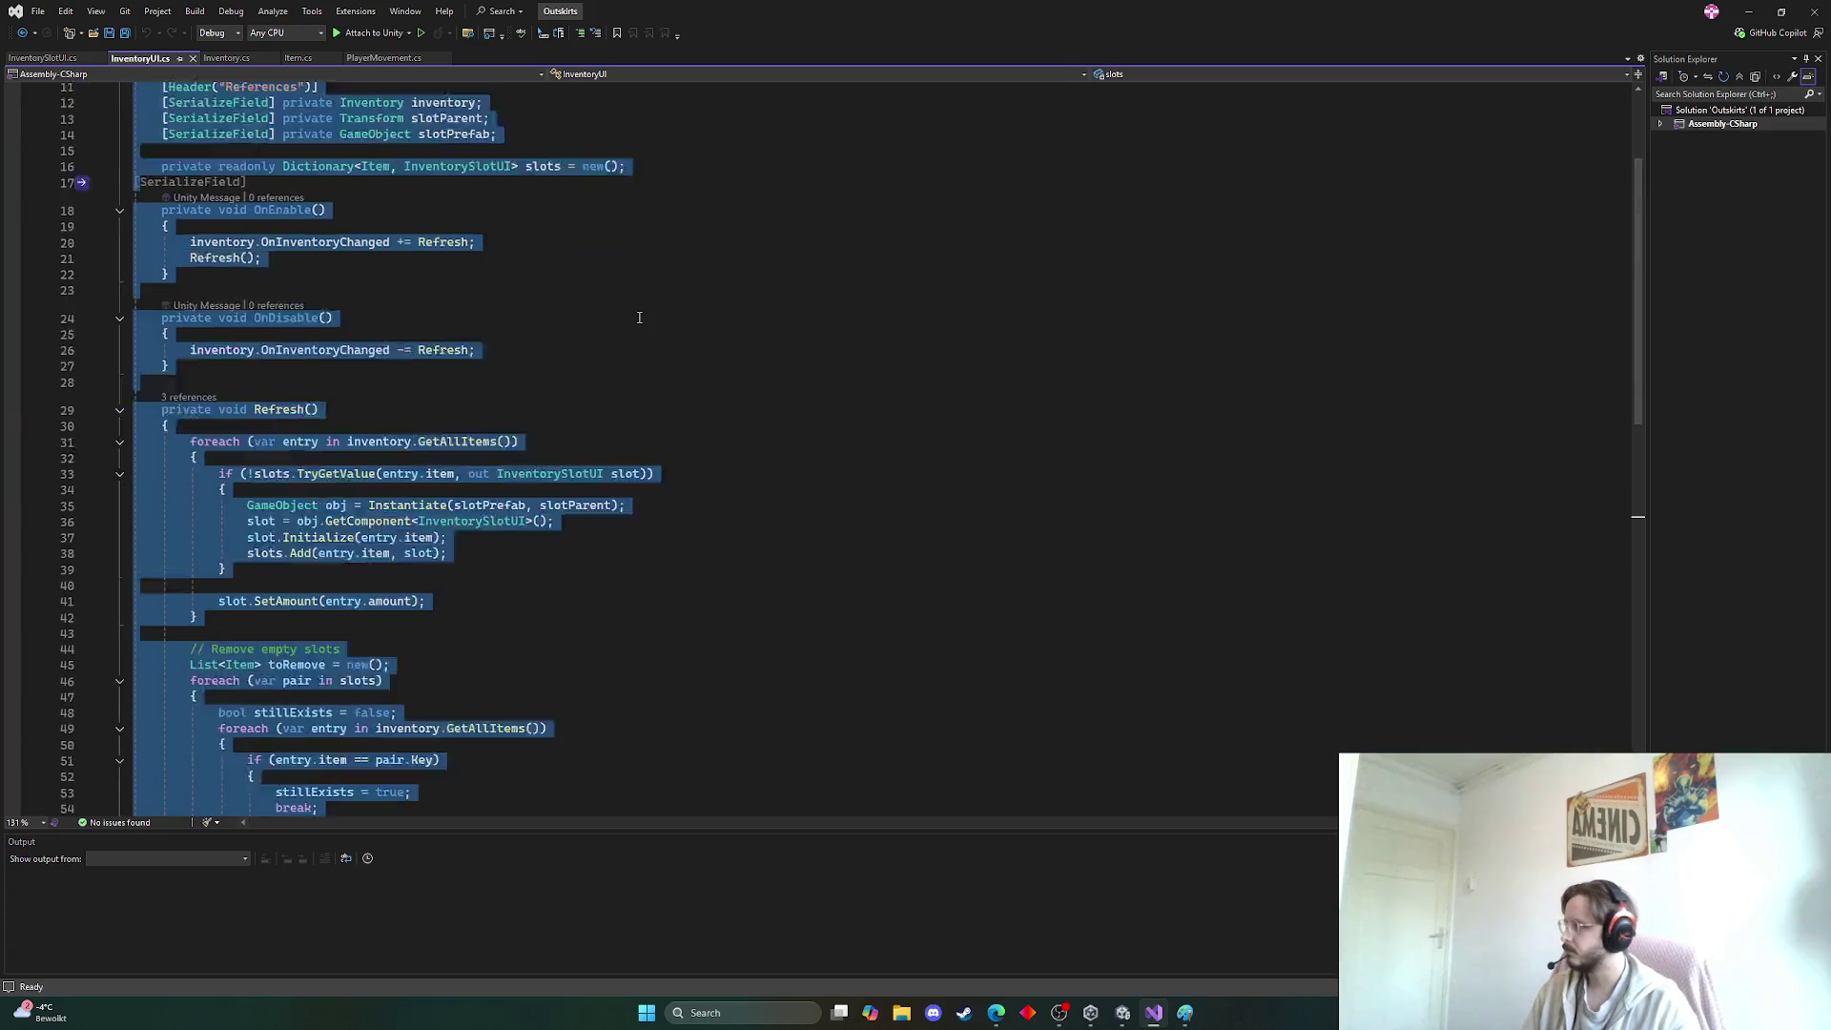
pyautogui.scroll(-6, 646, 327)
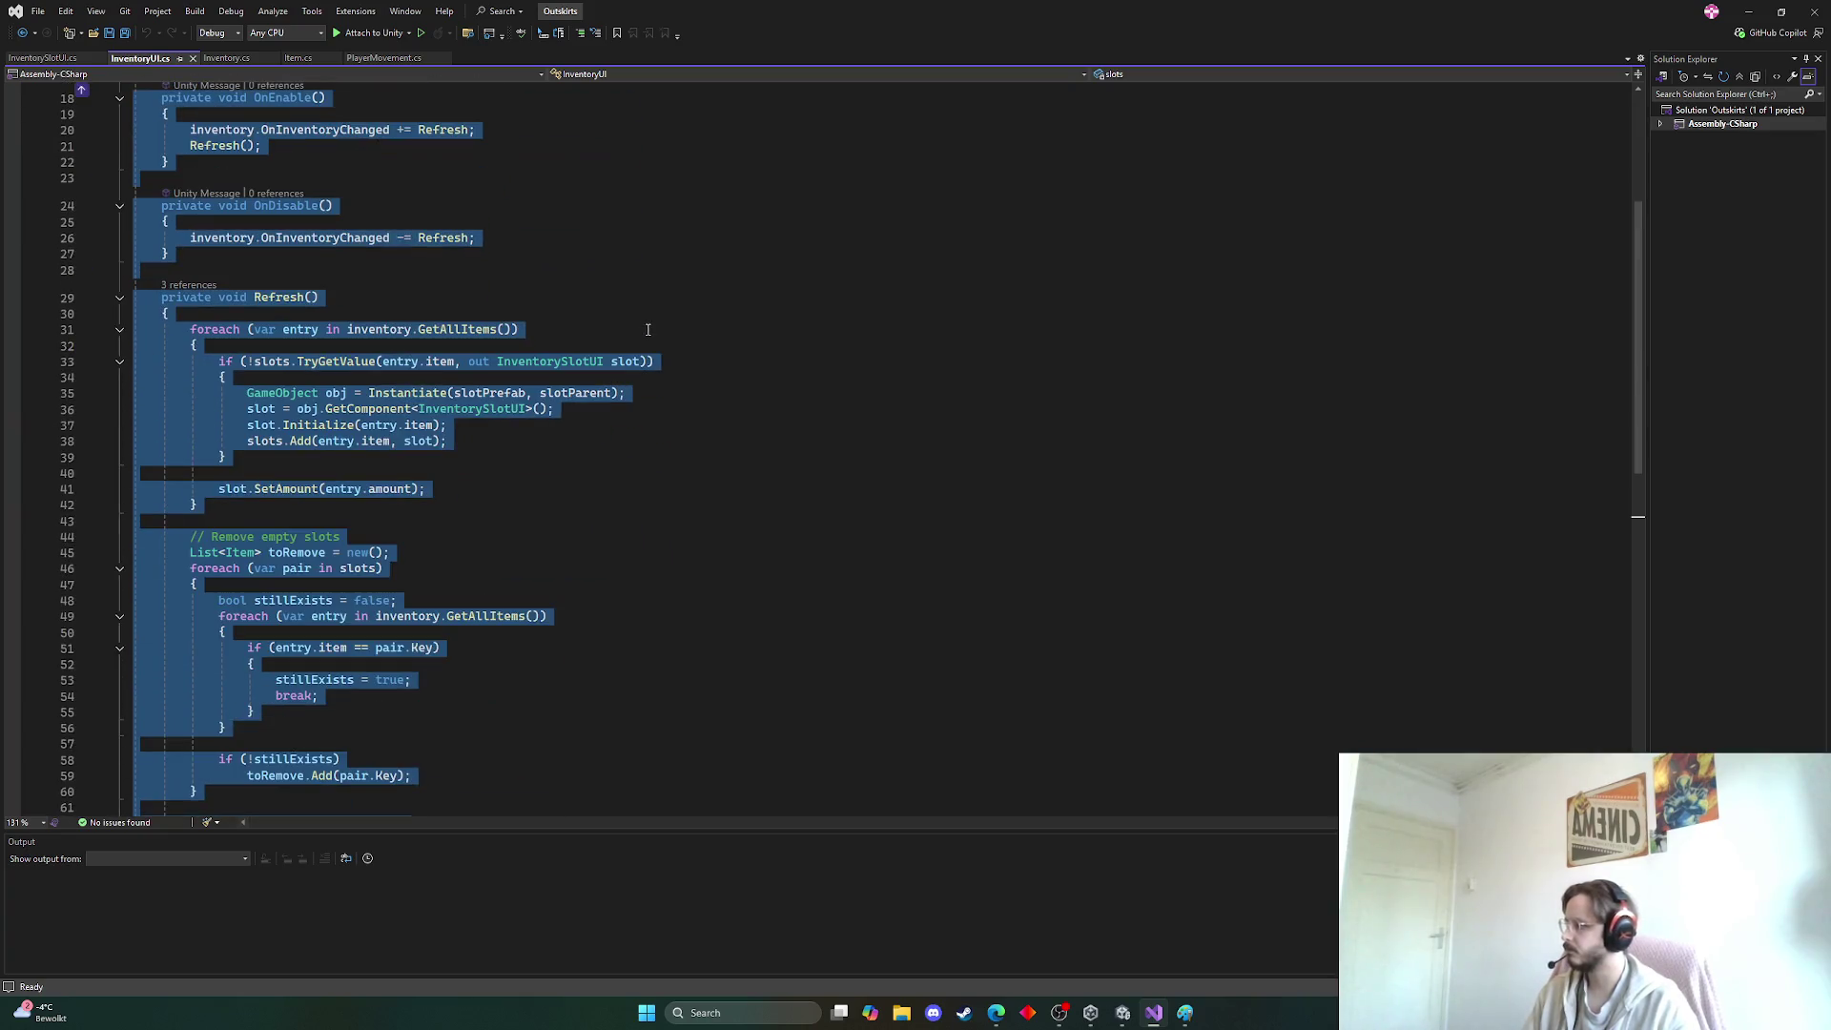
pyautogui.click(675, 371)
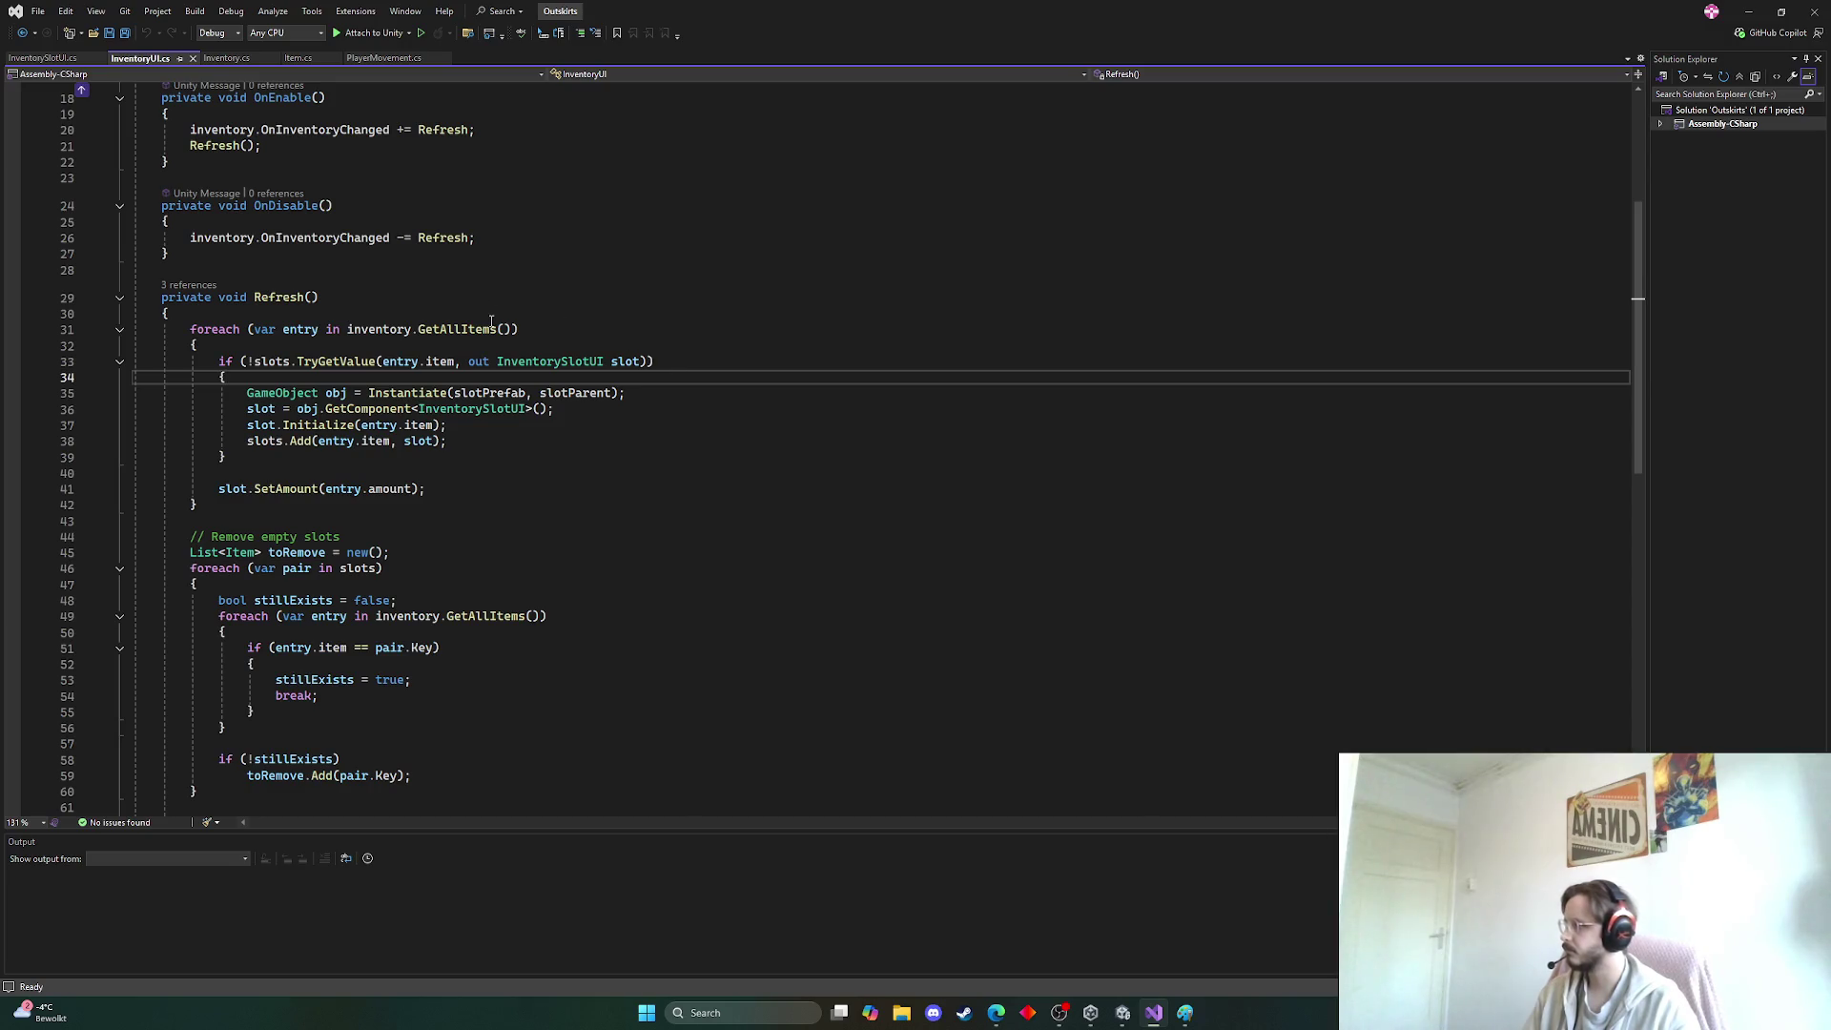
pyautogui.doubleClick(488, 329)
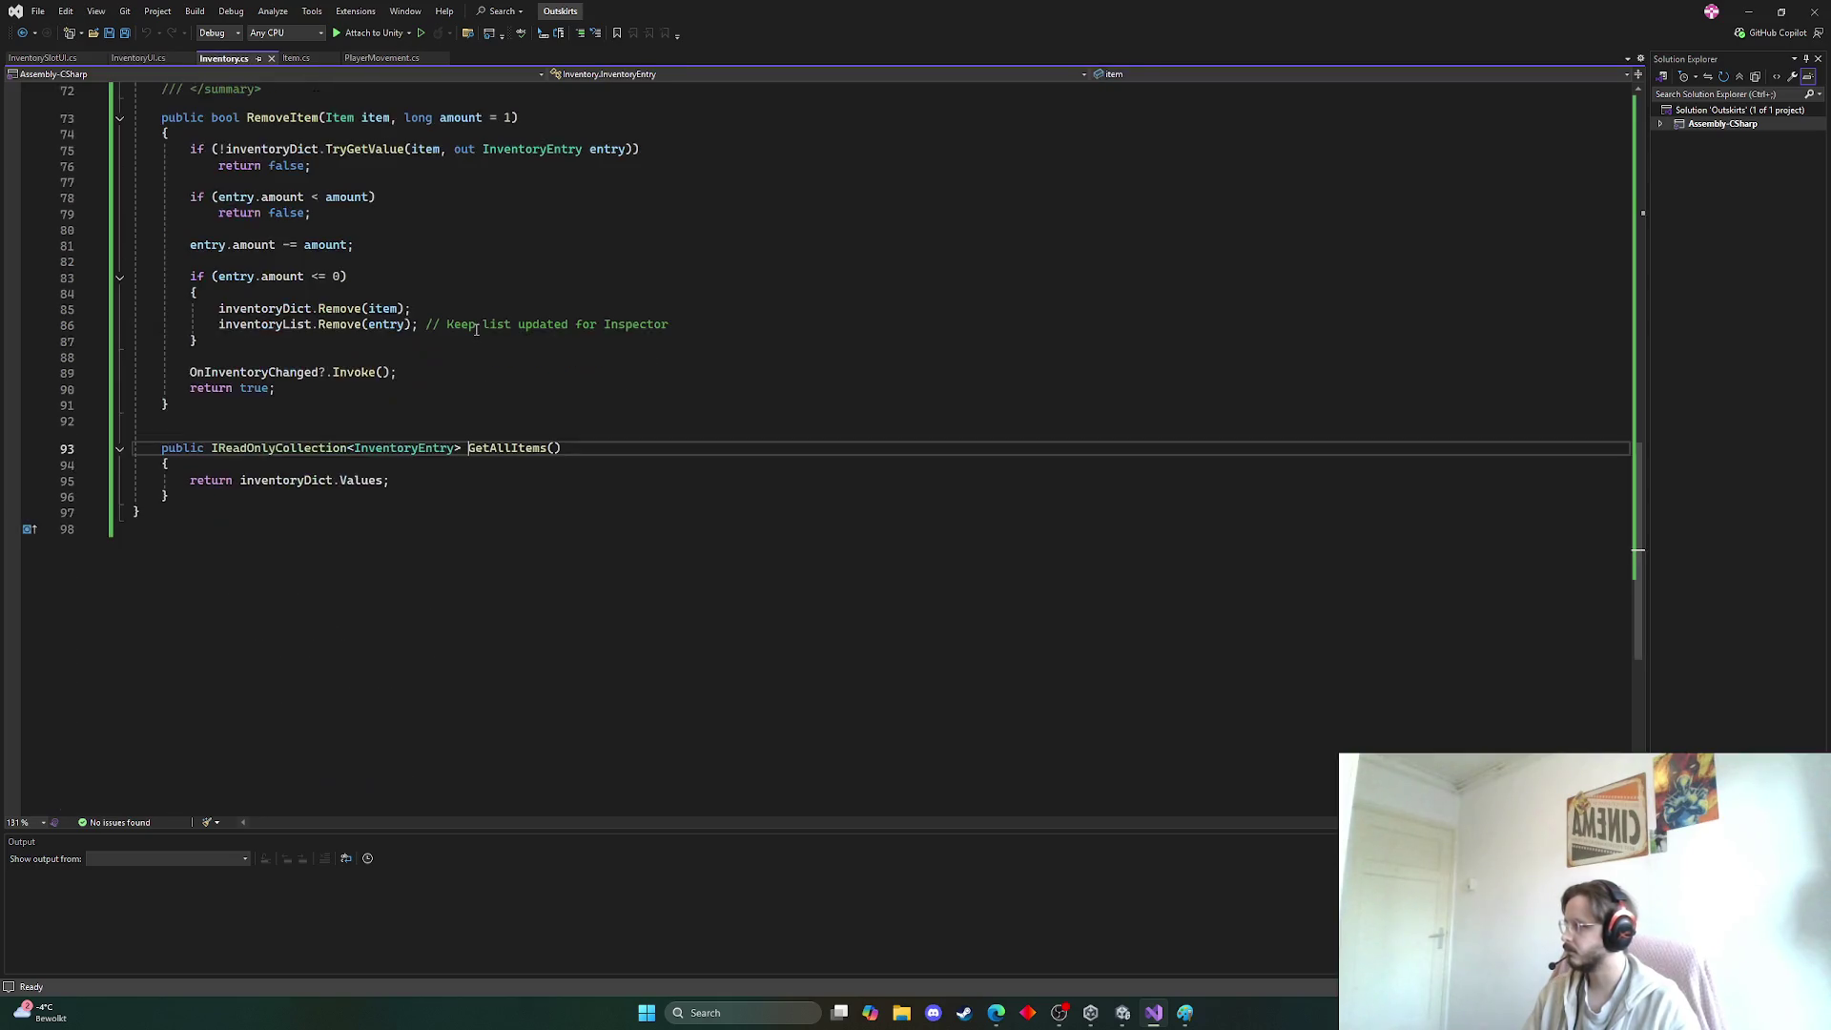
pyautogui.press('F12')
pyautogui.click(314, 481)
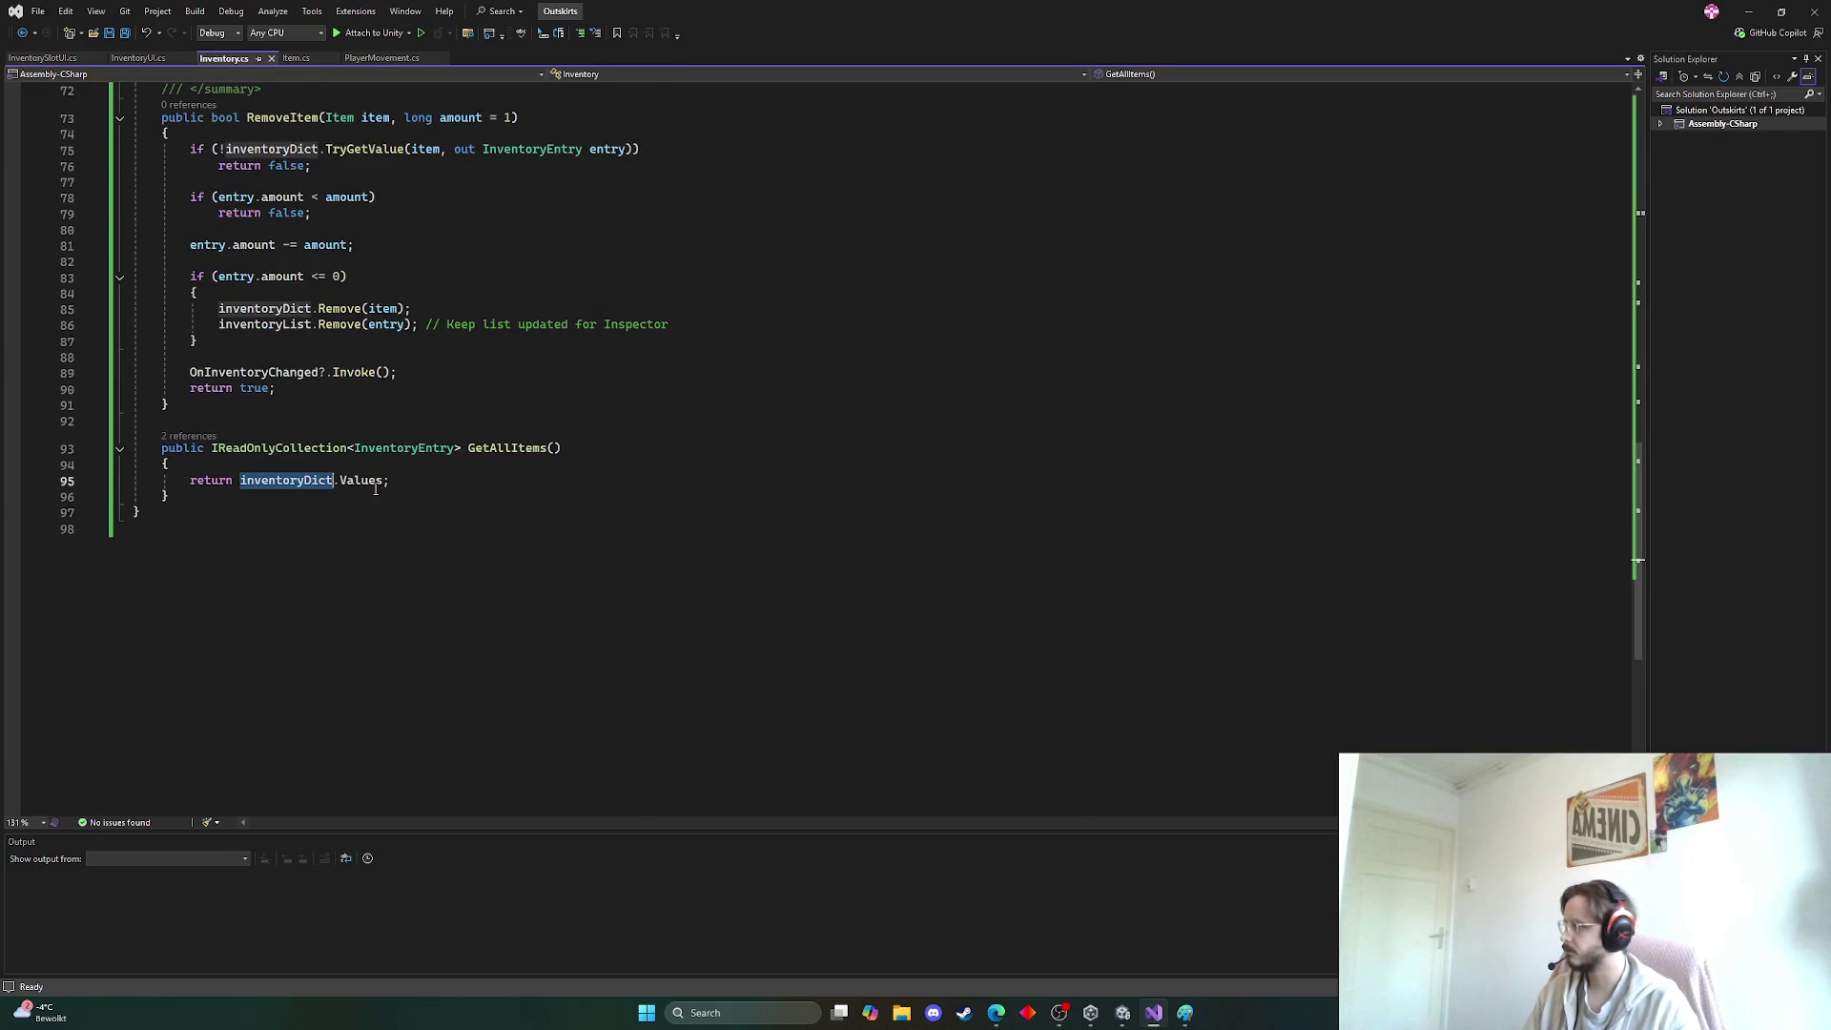
pyautogui.scroll(8, 453, 488)
pyautogui.scroll(13, 450, 488)
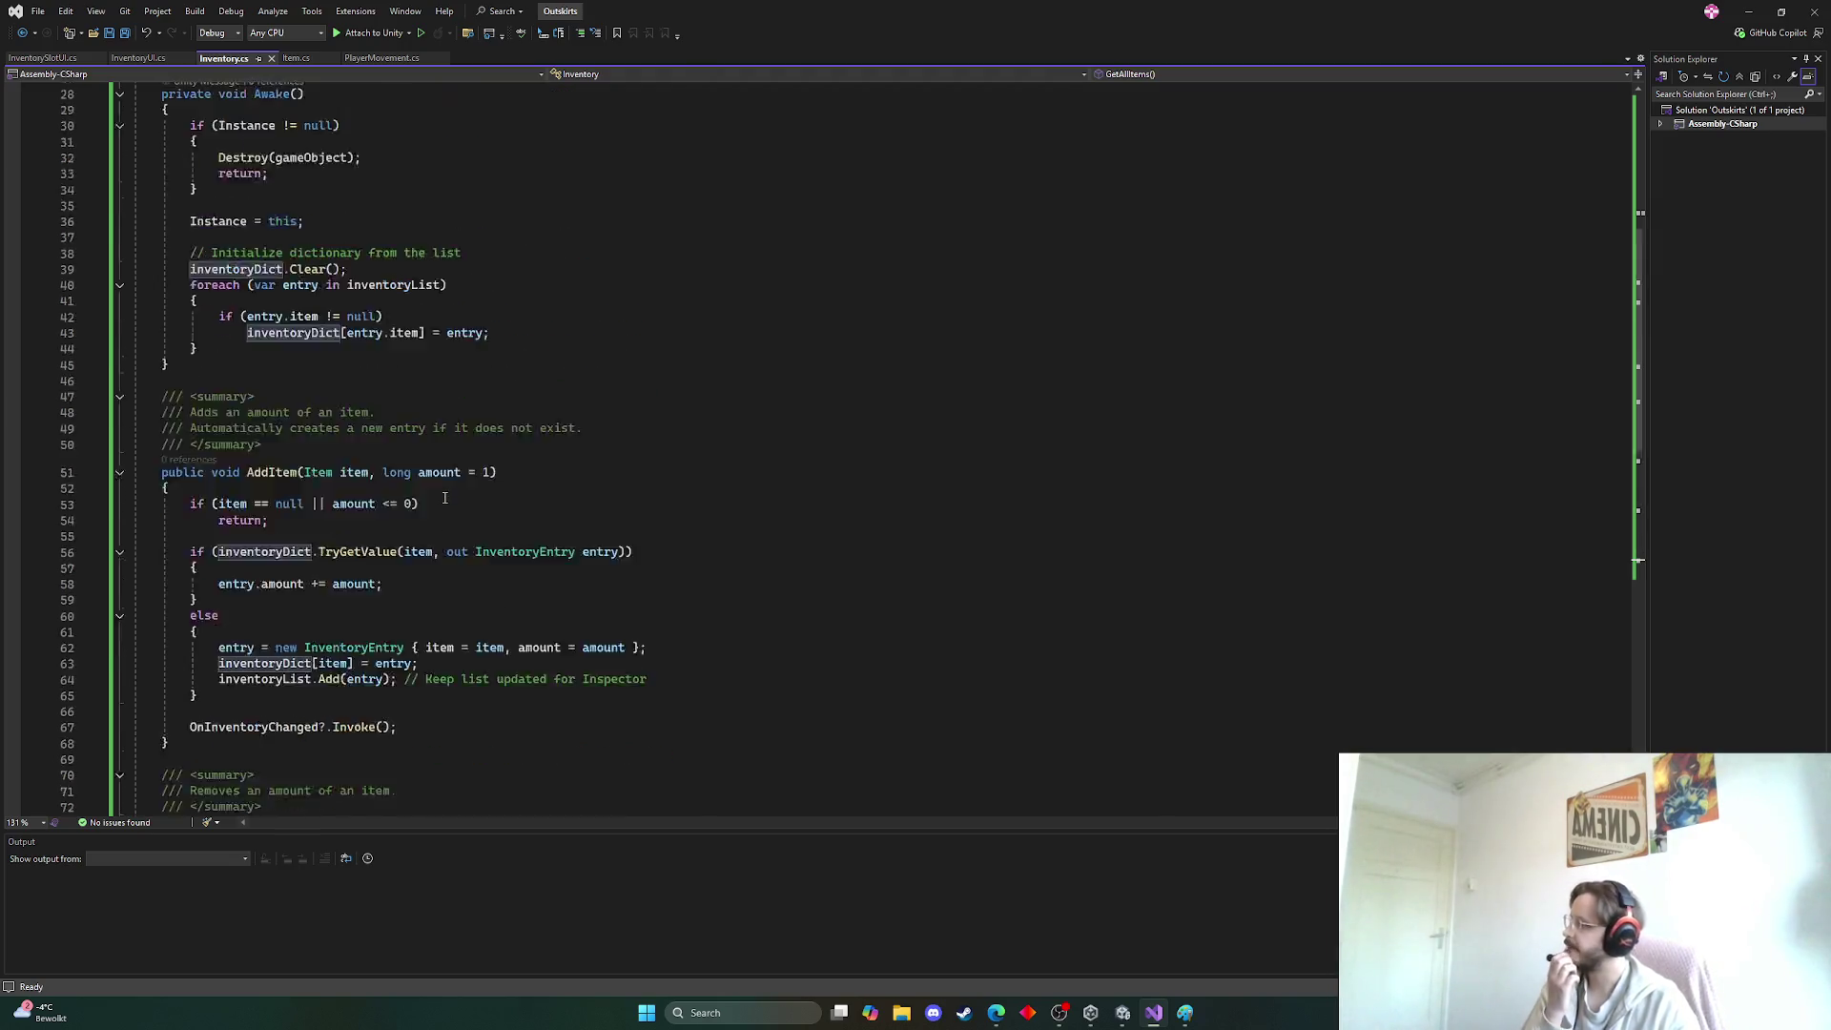
# Copy the entire InventoryUI script and switch to the browser
pyautogui.click(139, 58)
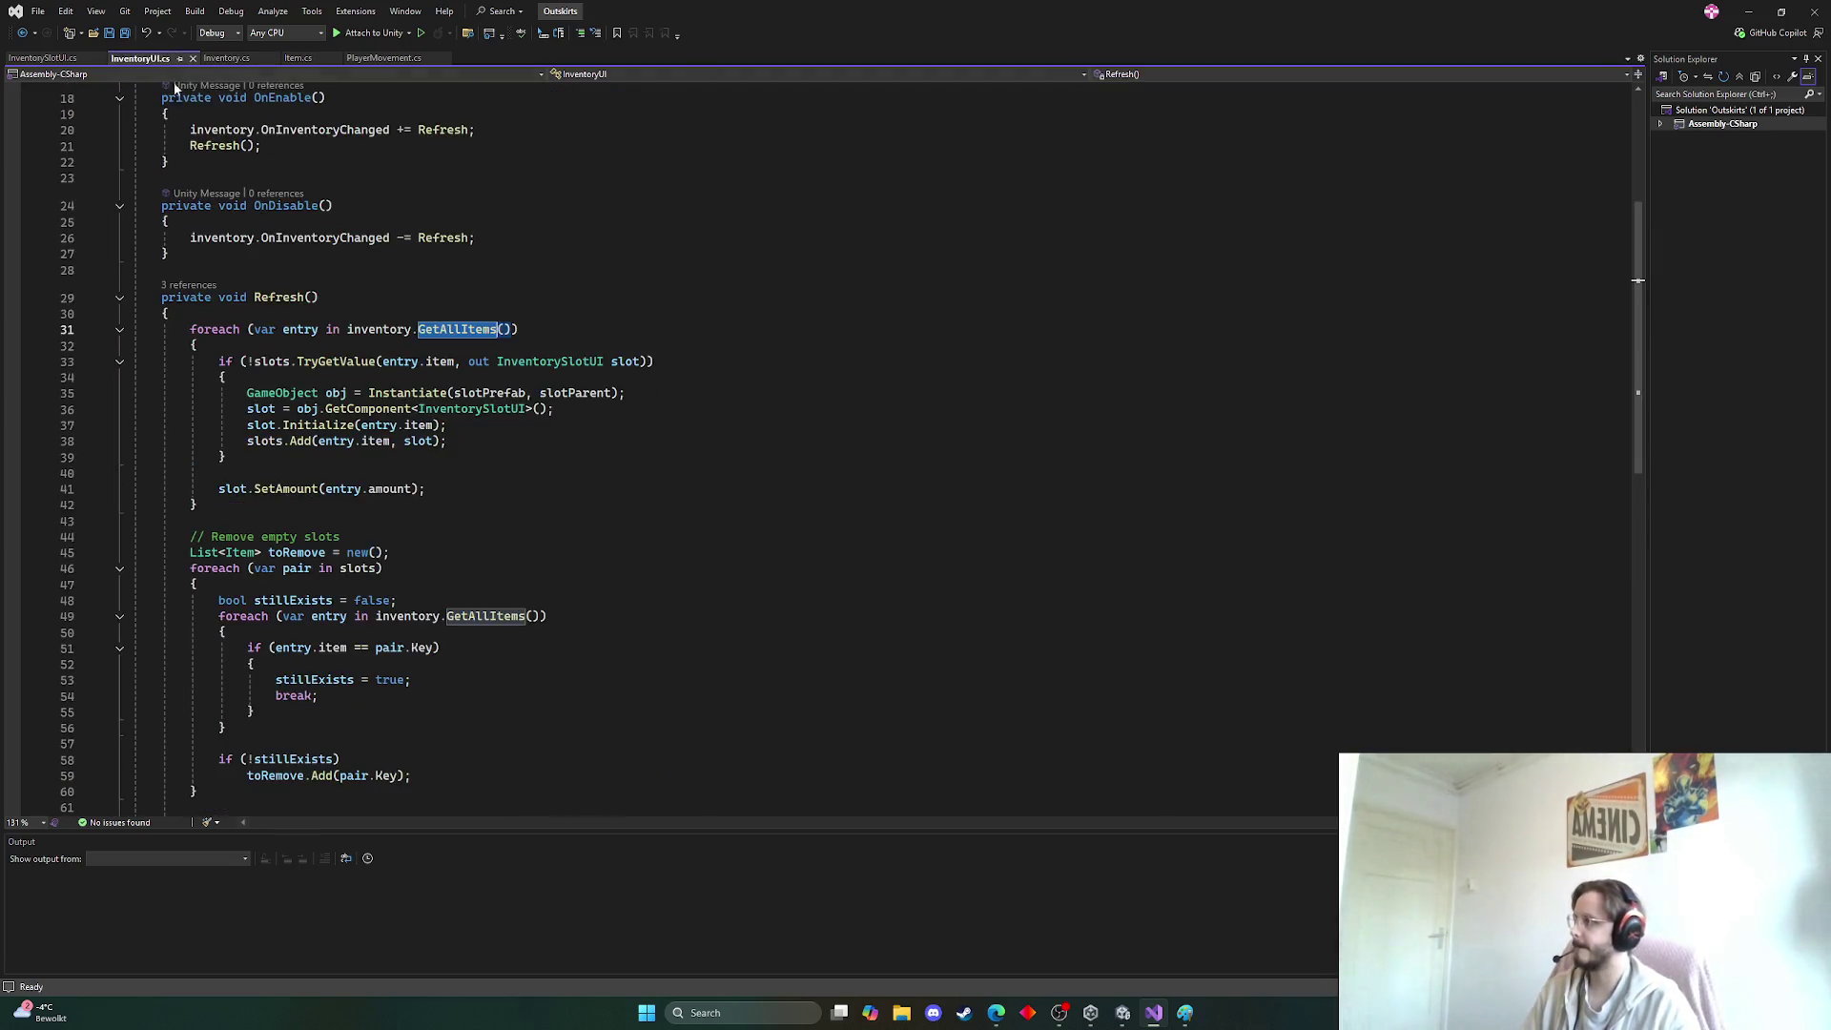
pyautogui.click(743, 426)
pyautogui.hotkey('ctrl', 'a')
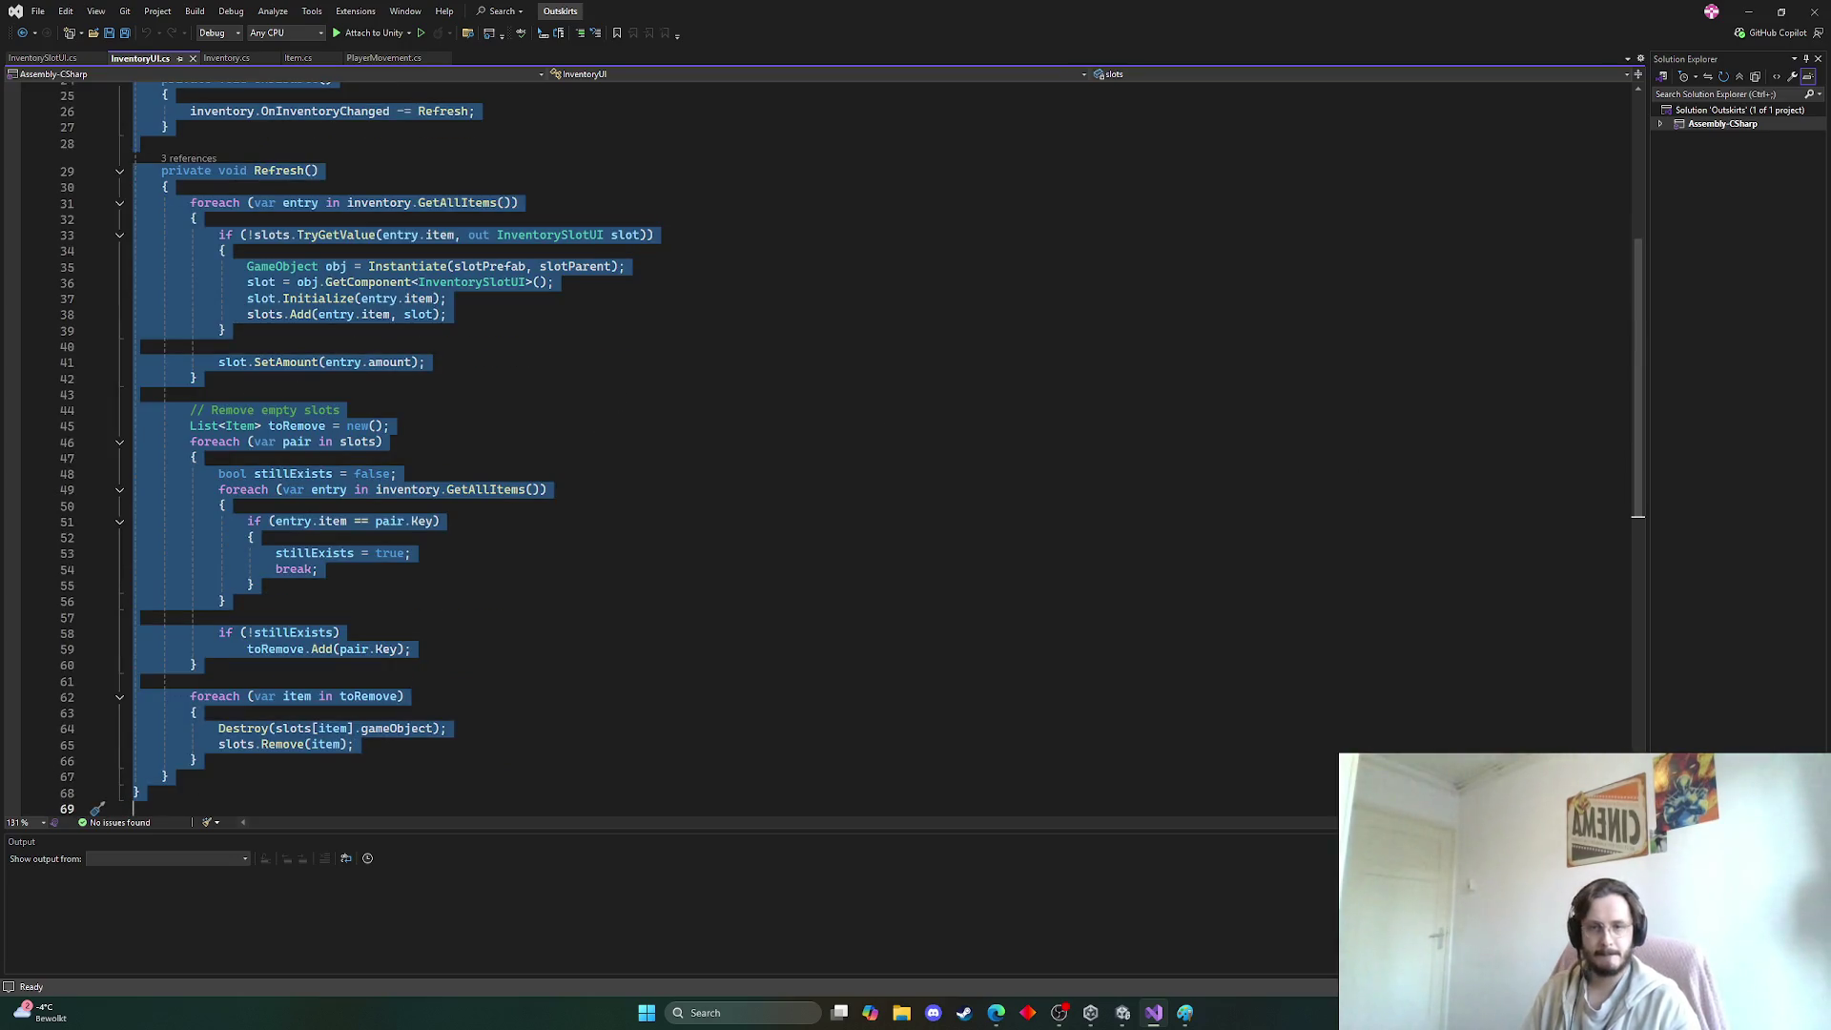
pyautogui.hotkey('alt', 'Tab')
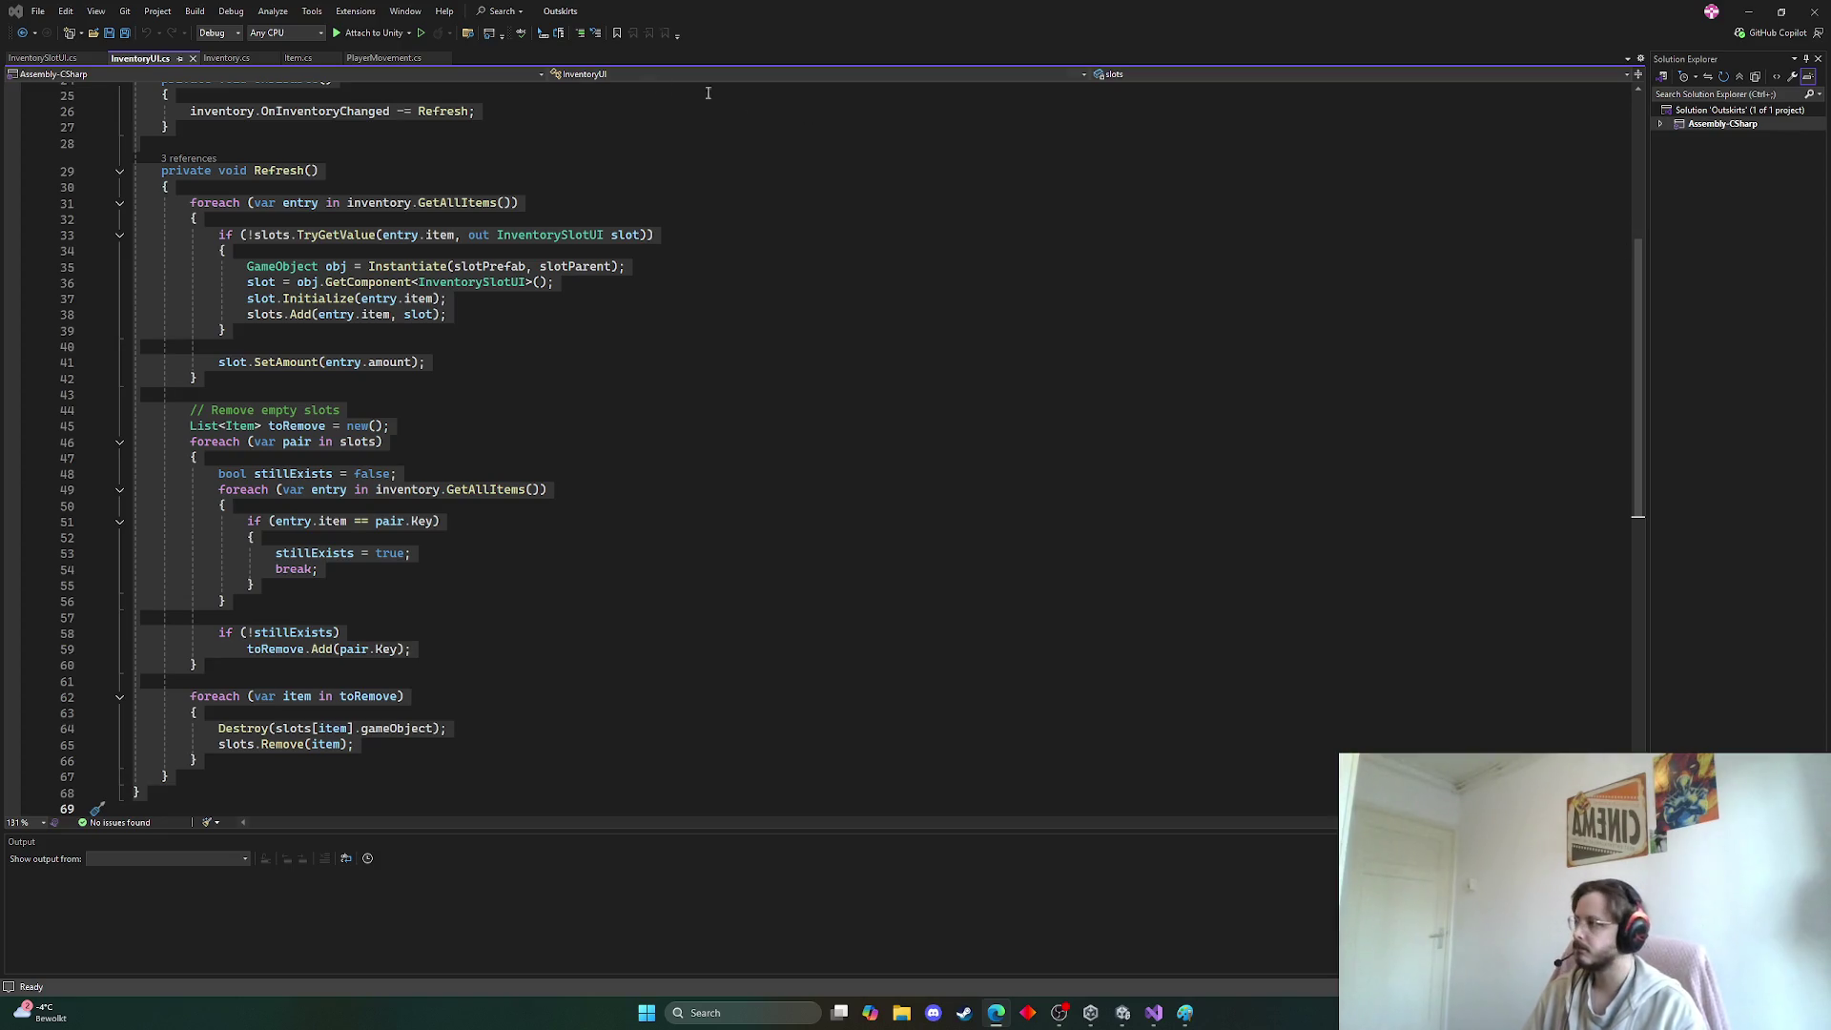
pyautogui.click(286, 171)
# Replace Awake (lines 28–45) with the version ending in OnInventoryChanged?.Invoke() and save
pyautogui.click(226, 57)
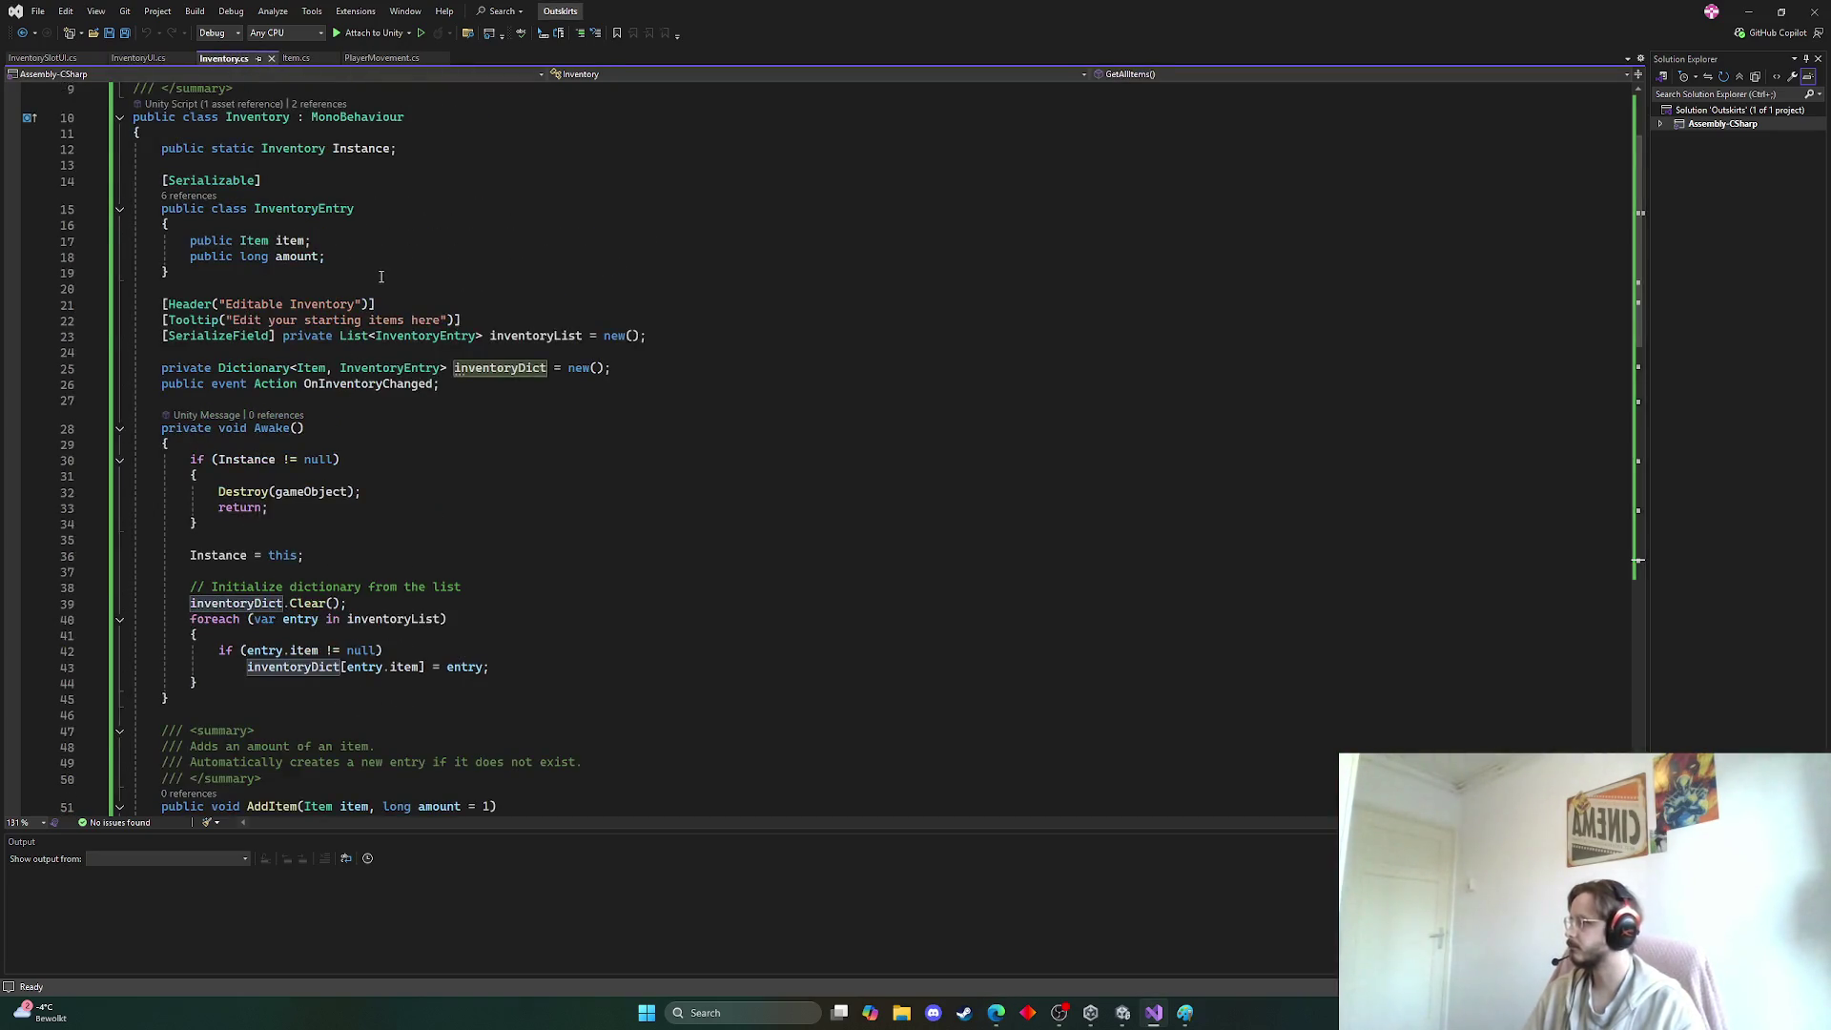
pyautogui.scroll(3, 381, 277)
pyautogui.scroll(-5, 203, 389)
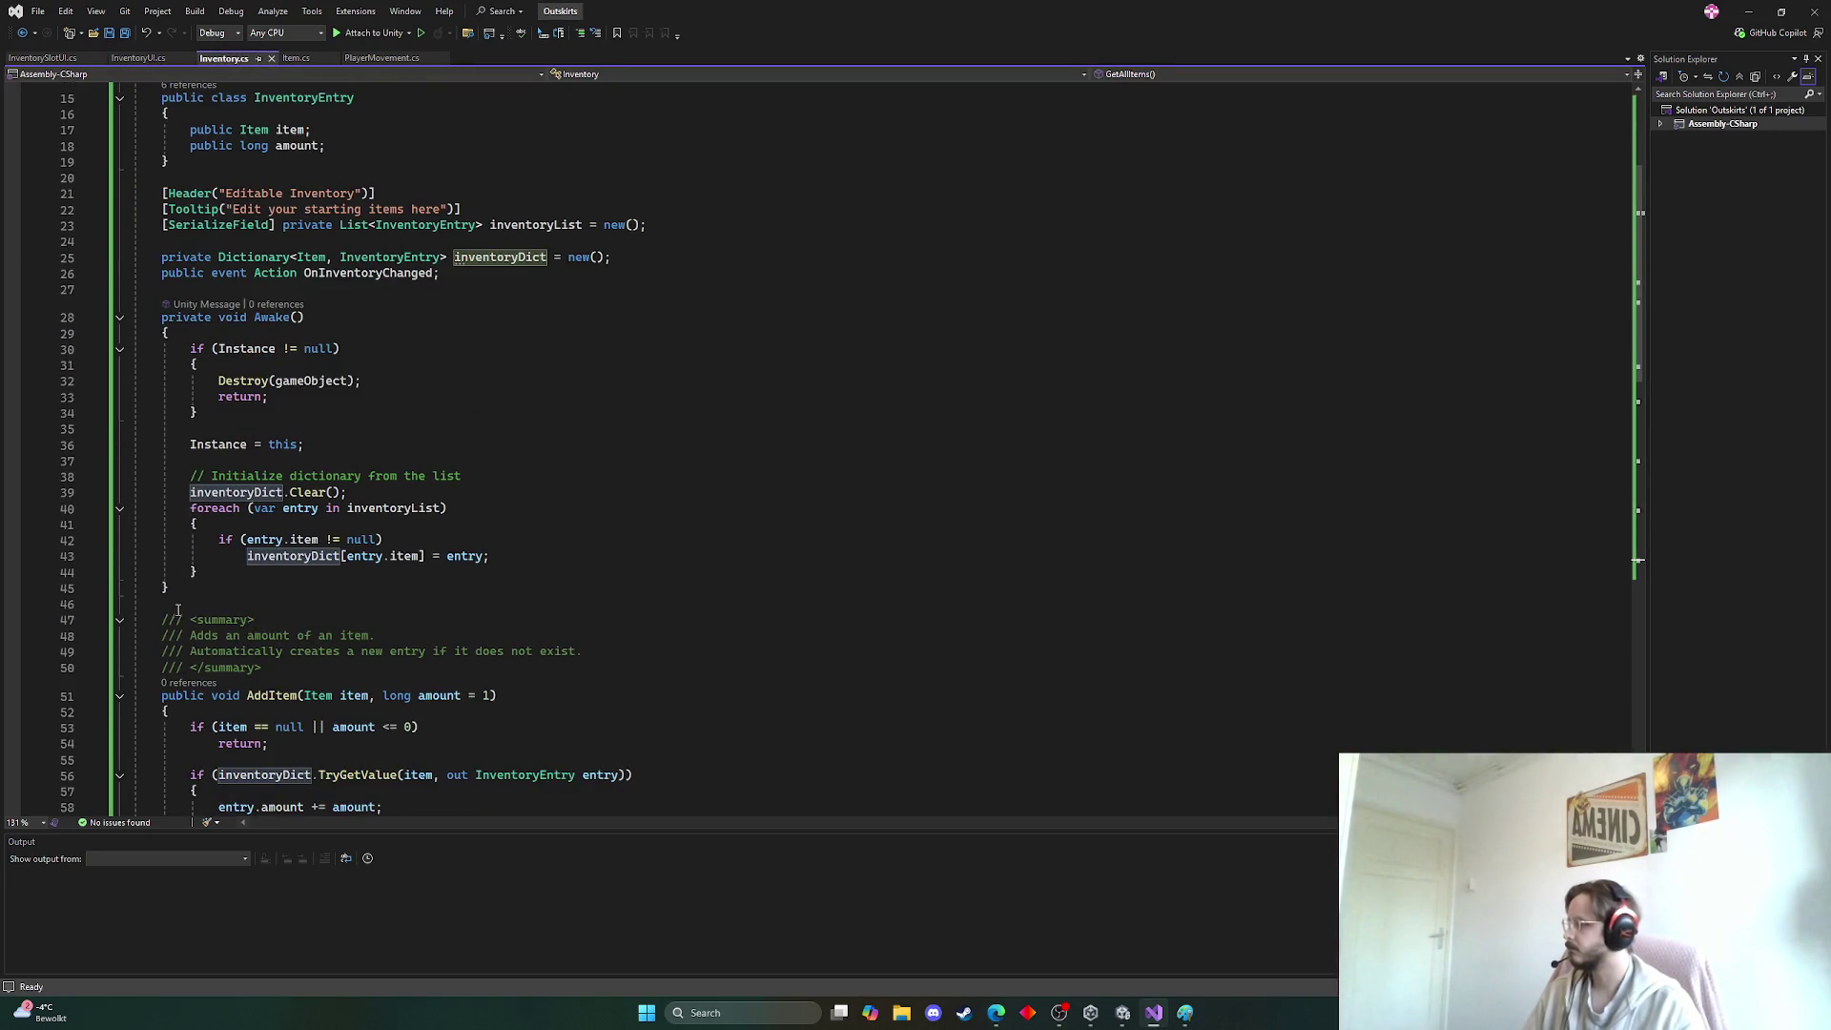
pyautogui.click(177, 589)
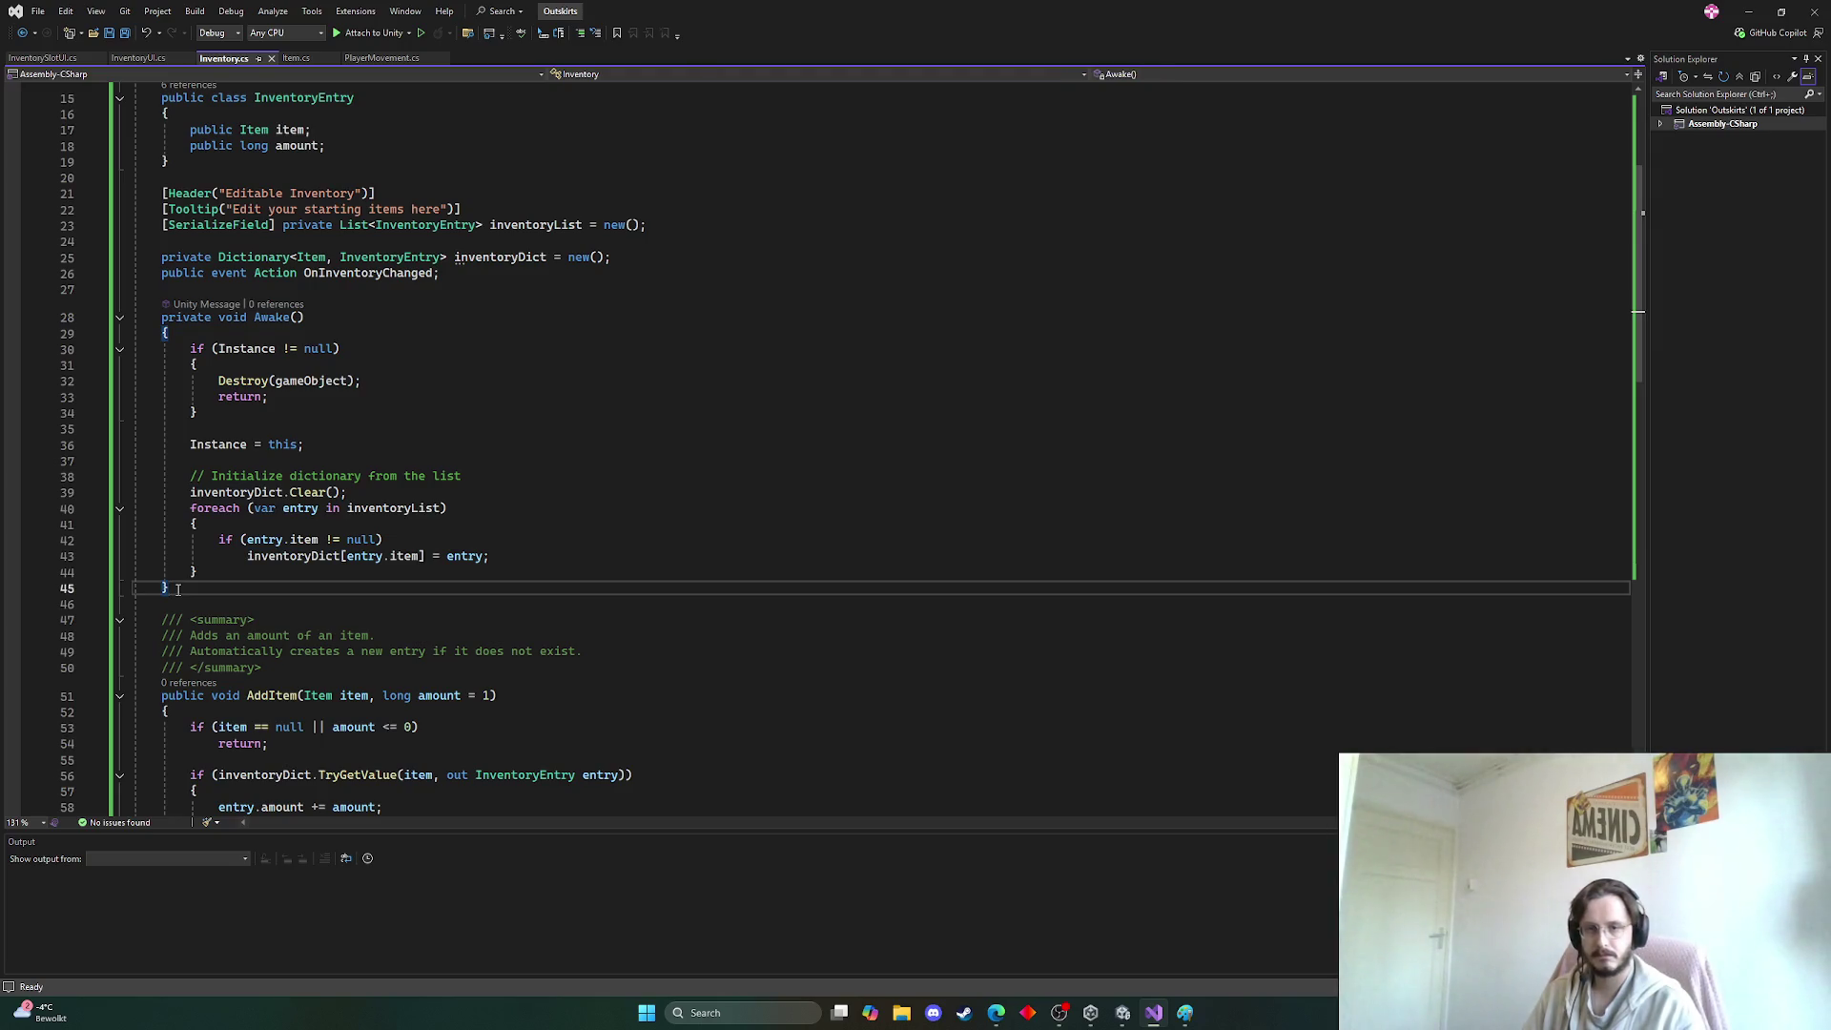
pyautogui.moveTo(177, 590)
pyautogui.mouseDown()
pyautogui.moveTo(195, 374)
pyautogui.moveTo(163, 345)
pyautogui.mouseUp()
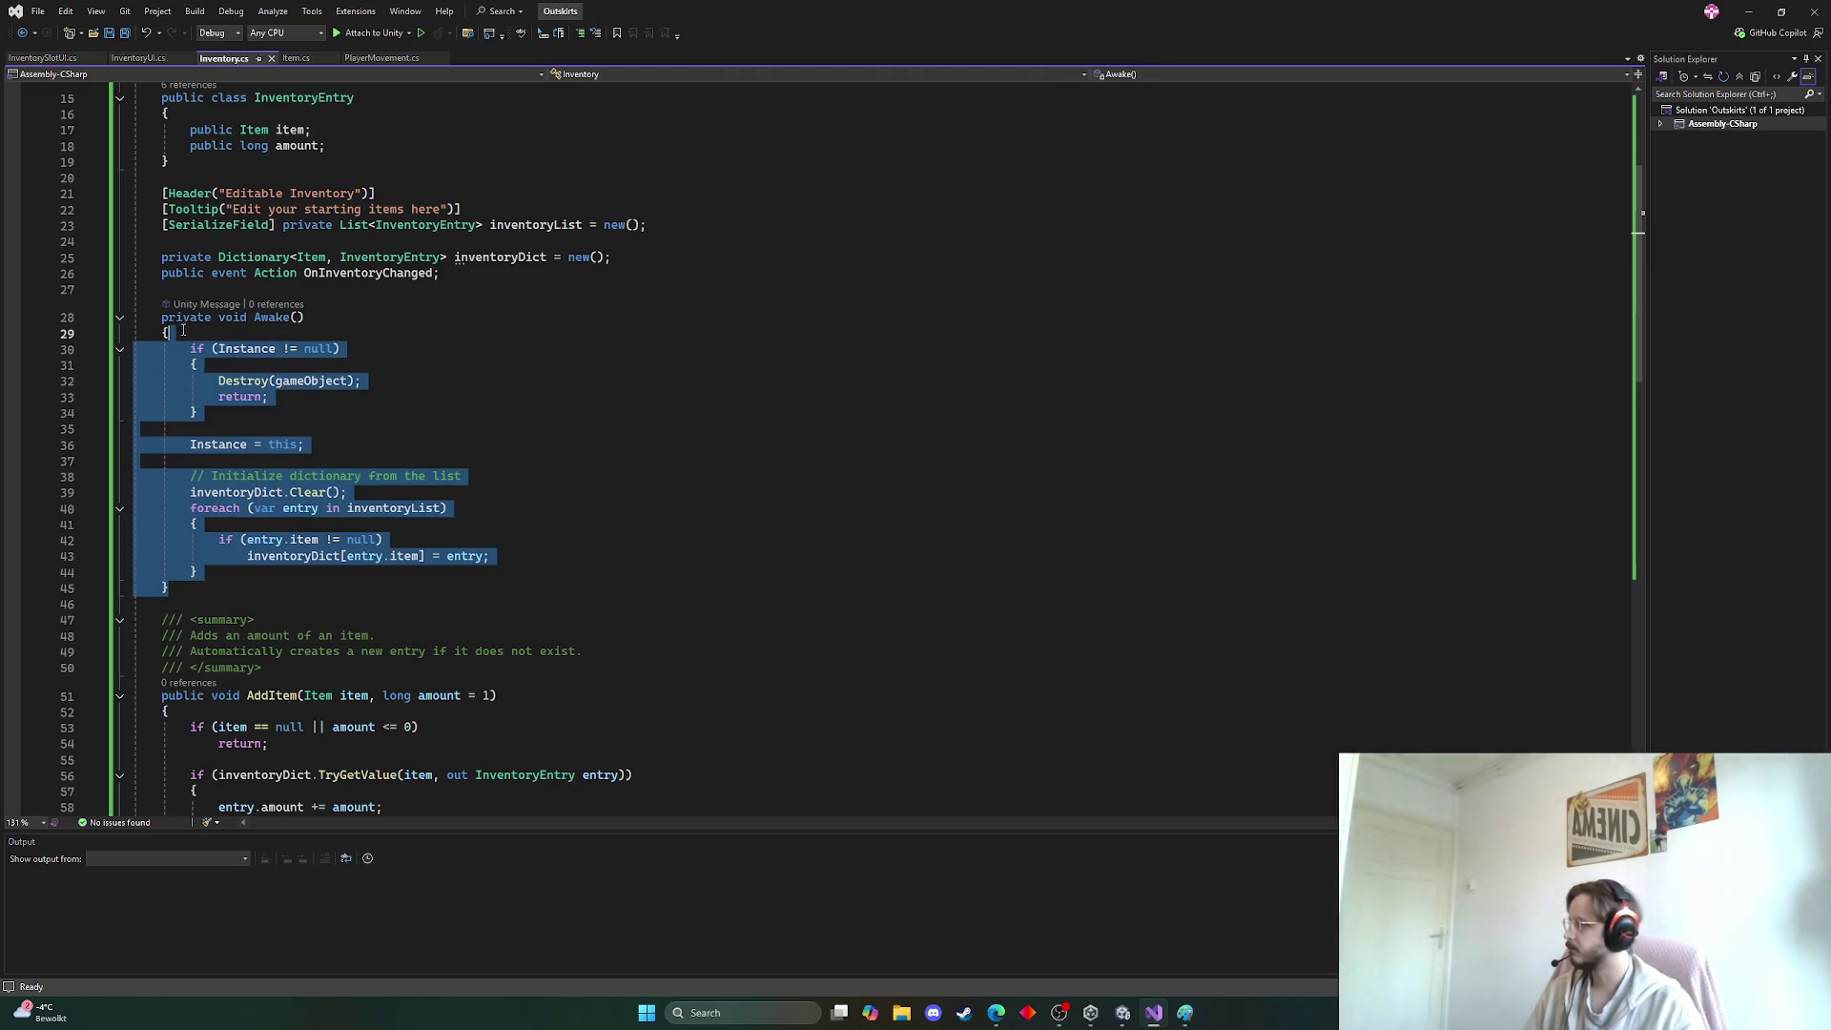
pyautogui.click(203, 573)
pyautogui.click(178, 588)
pyautogui.moveTo(178, 587); pyautogui.dragTo(158, 318)
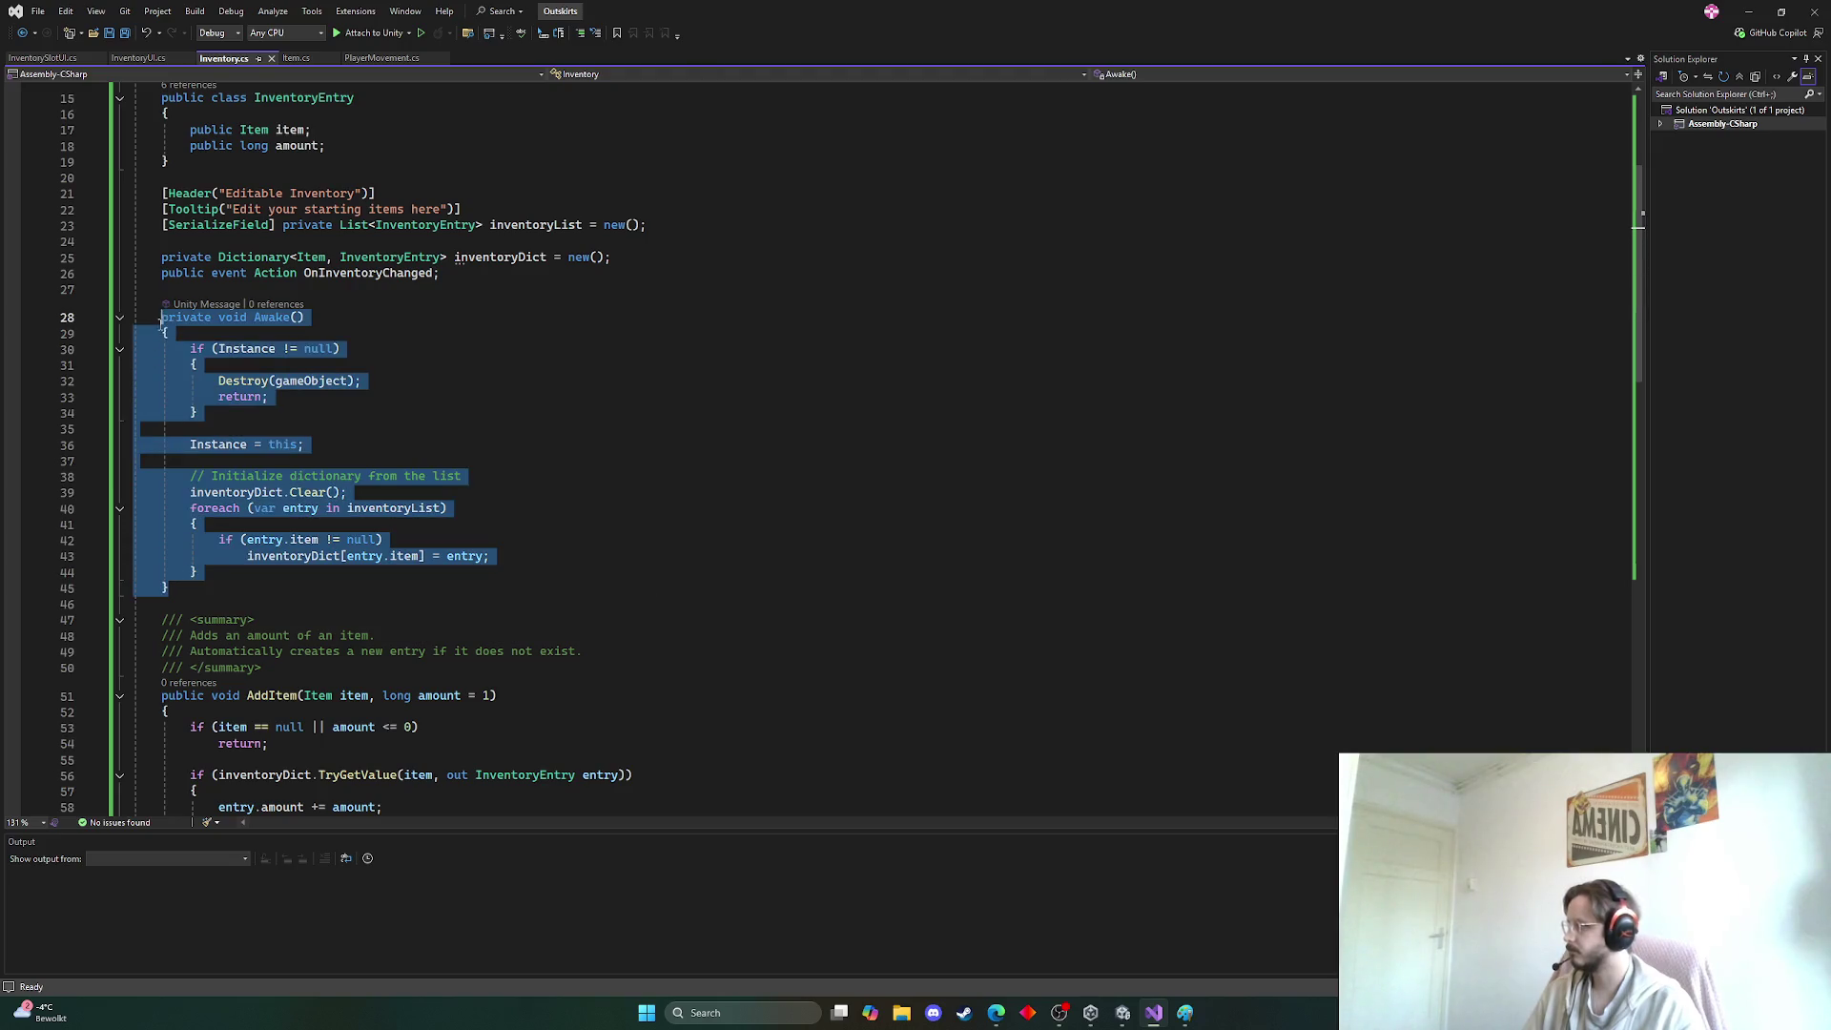
pyautogui.write('private void Awake()     {         if (Instance != null)         {             Destroy(gameObject);             return;         }          Instance = this;          // Initialize dictionary from the list         inventoryDict.Clear();         foreach (var entry in inventoryList)         {             if (entry.item != null)                 inventoryDict[entry.item] = entry;         }          // Tell any UI to refresh immediately         OnInventoryChanged?.Invoke();     }')
pyautogui.hotkey('ctrl', 's')
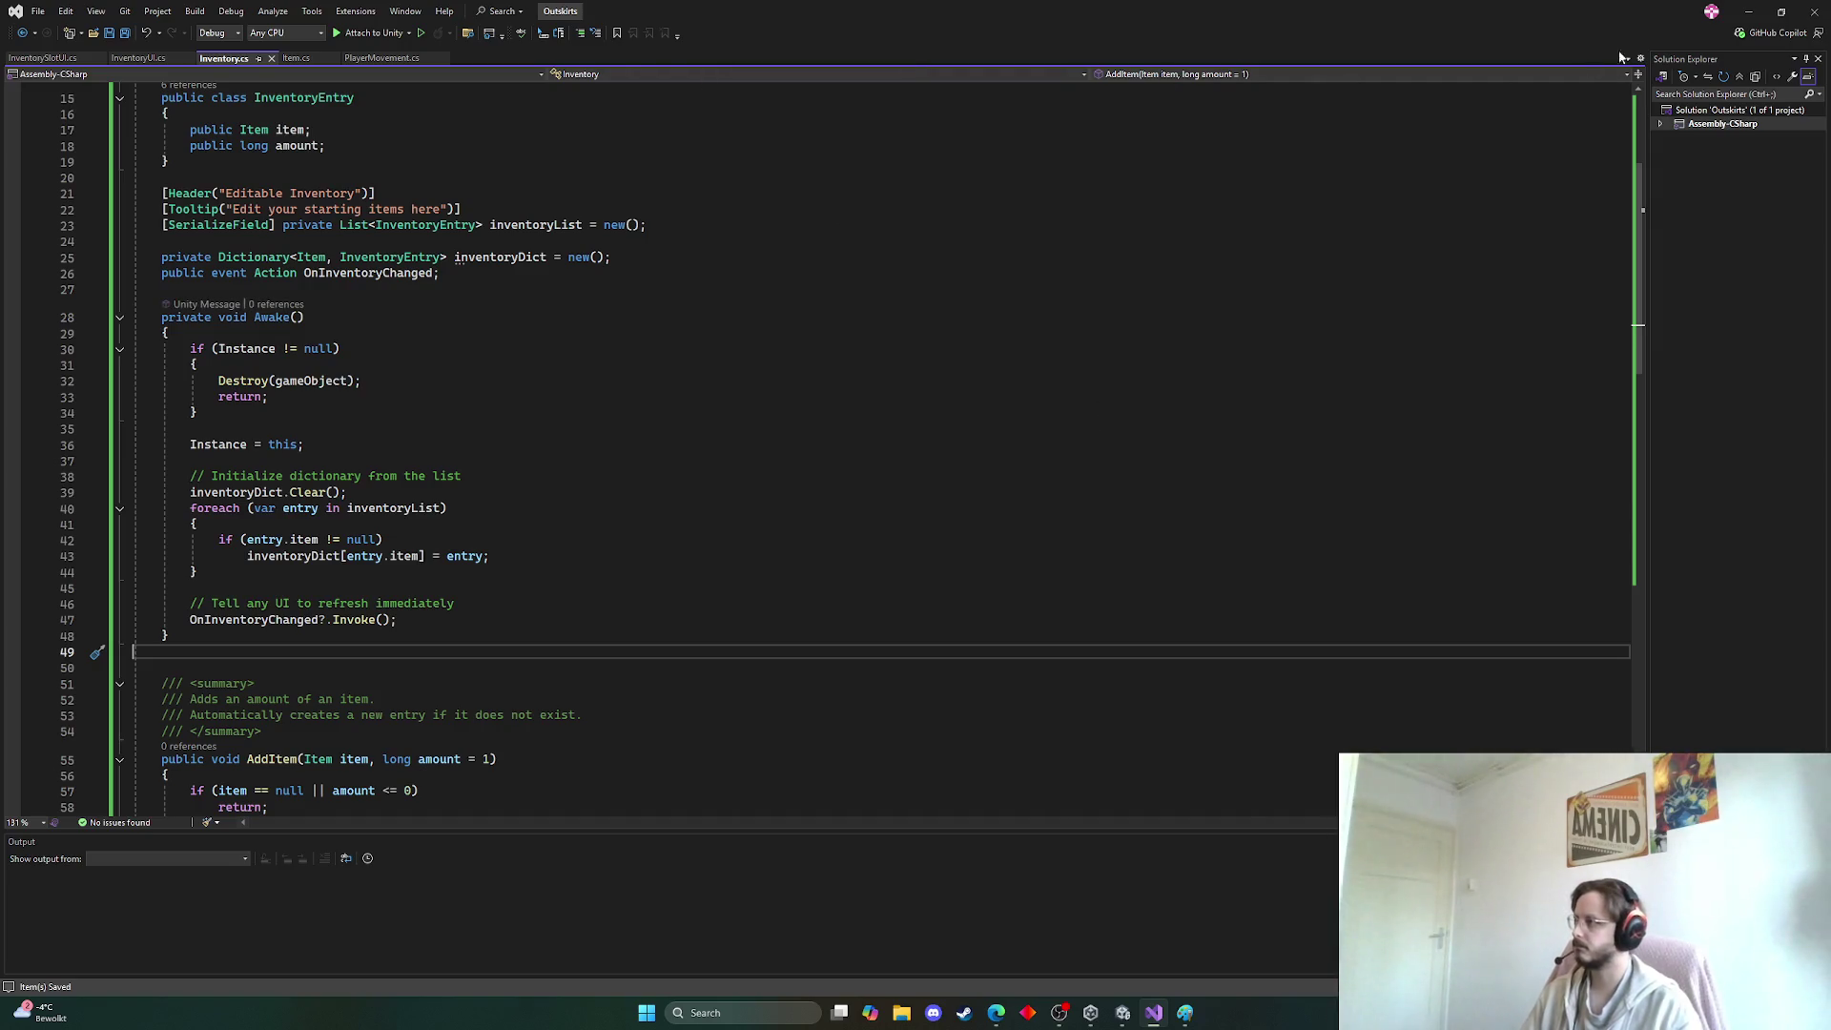
pyautogui.click(1749, 12)
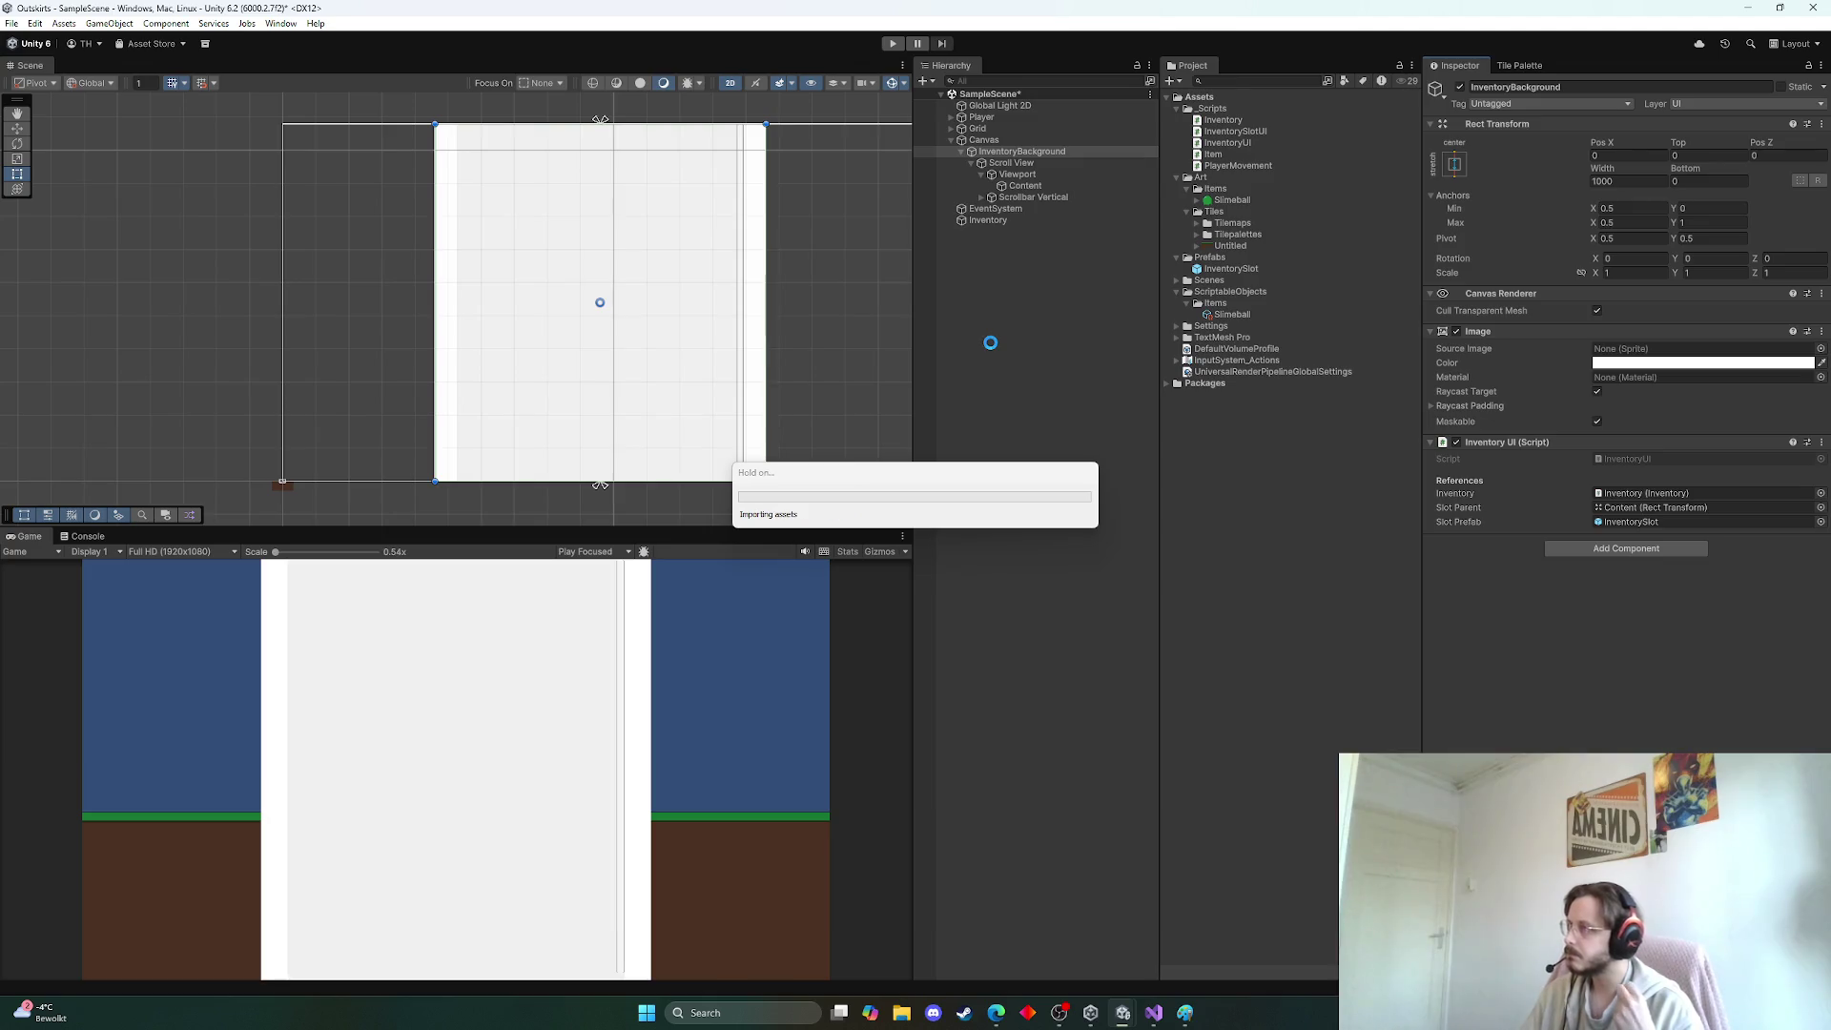
pyautogui.hotkey('ctrl', 'p')
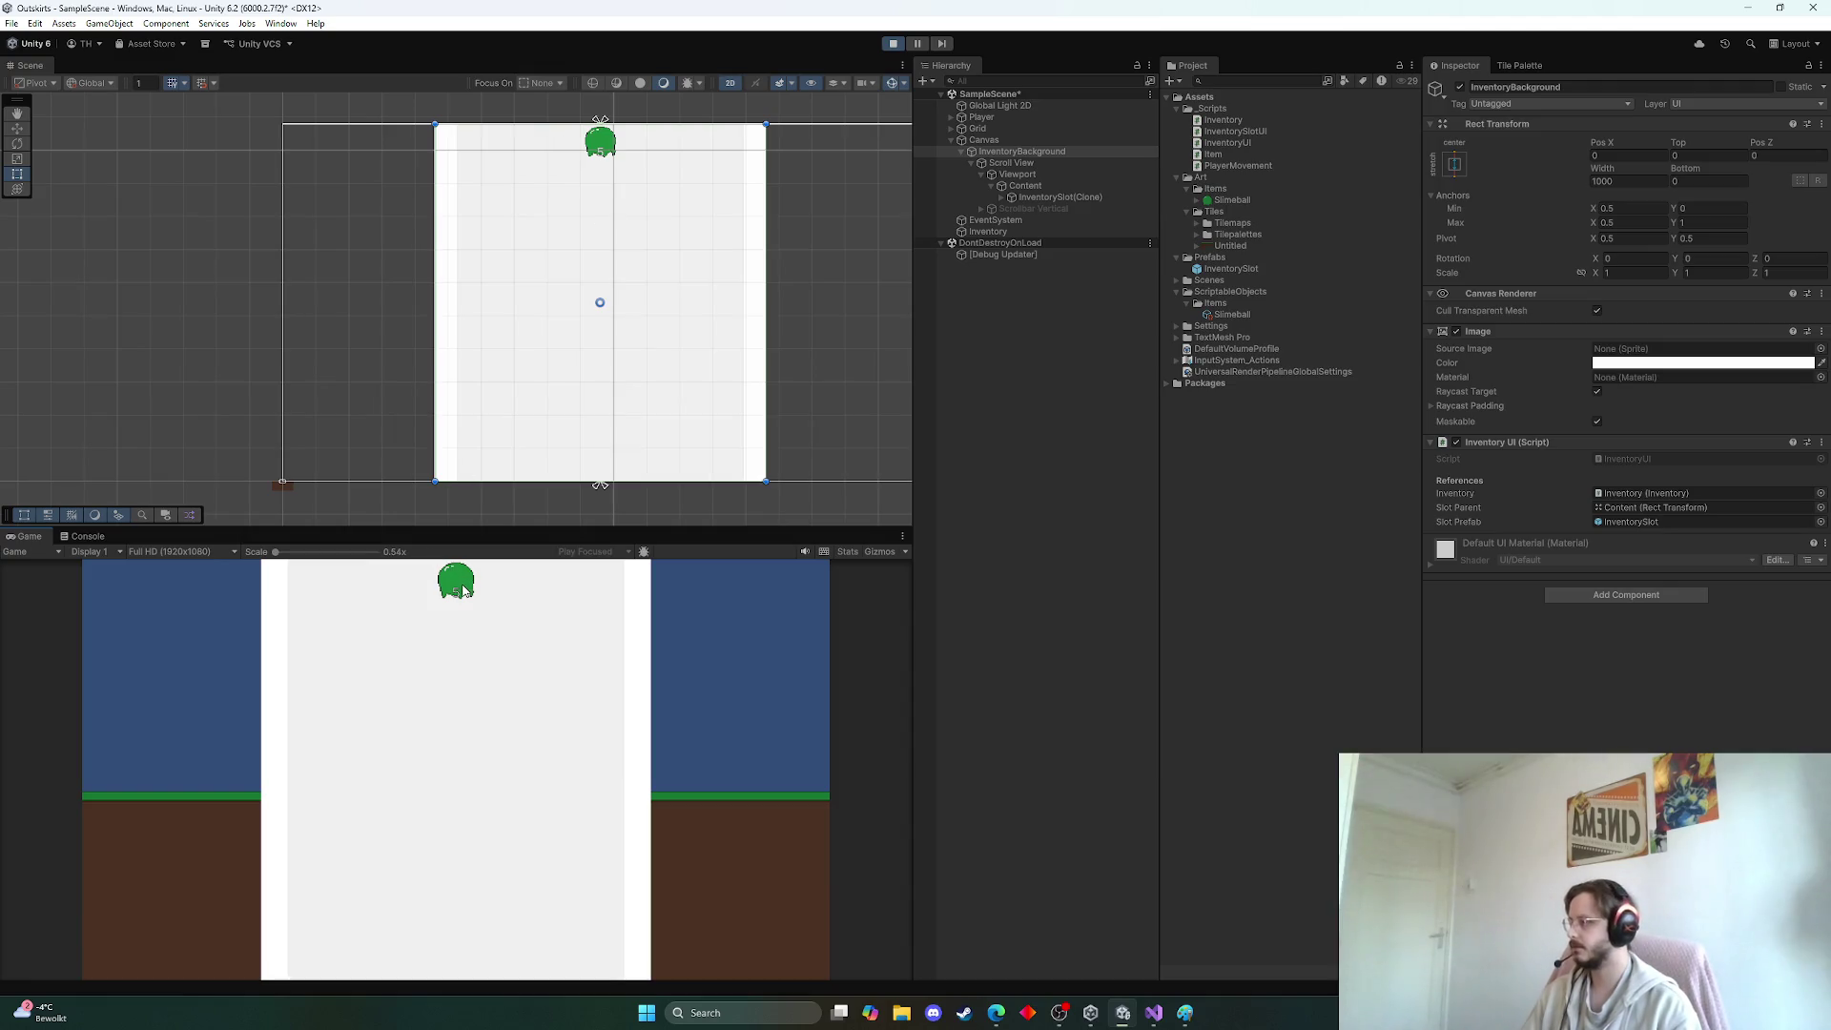
pyautogui.click(896, 48)
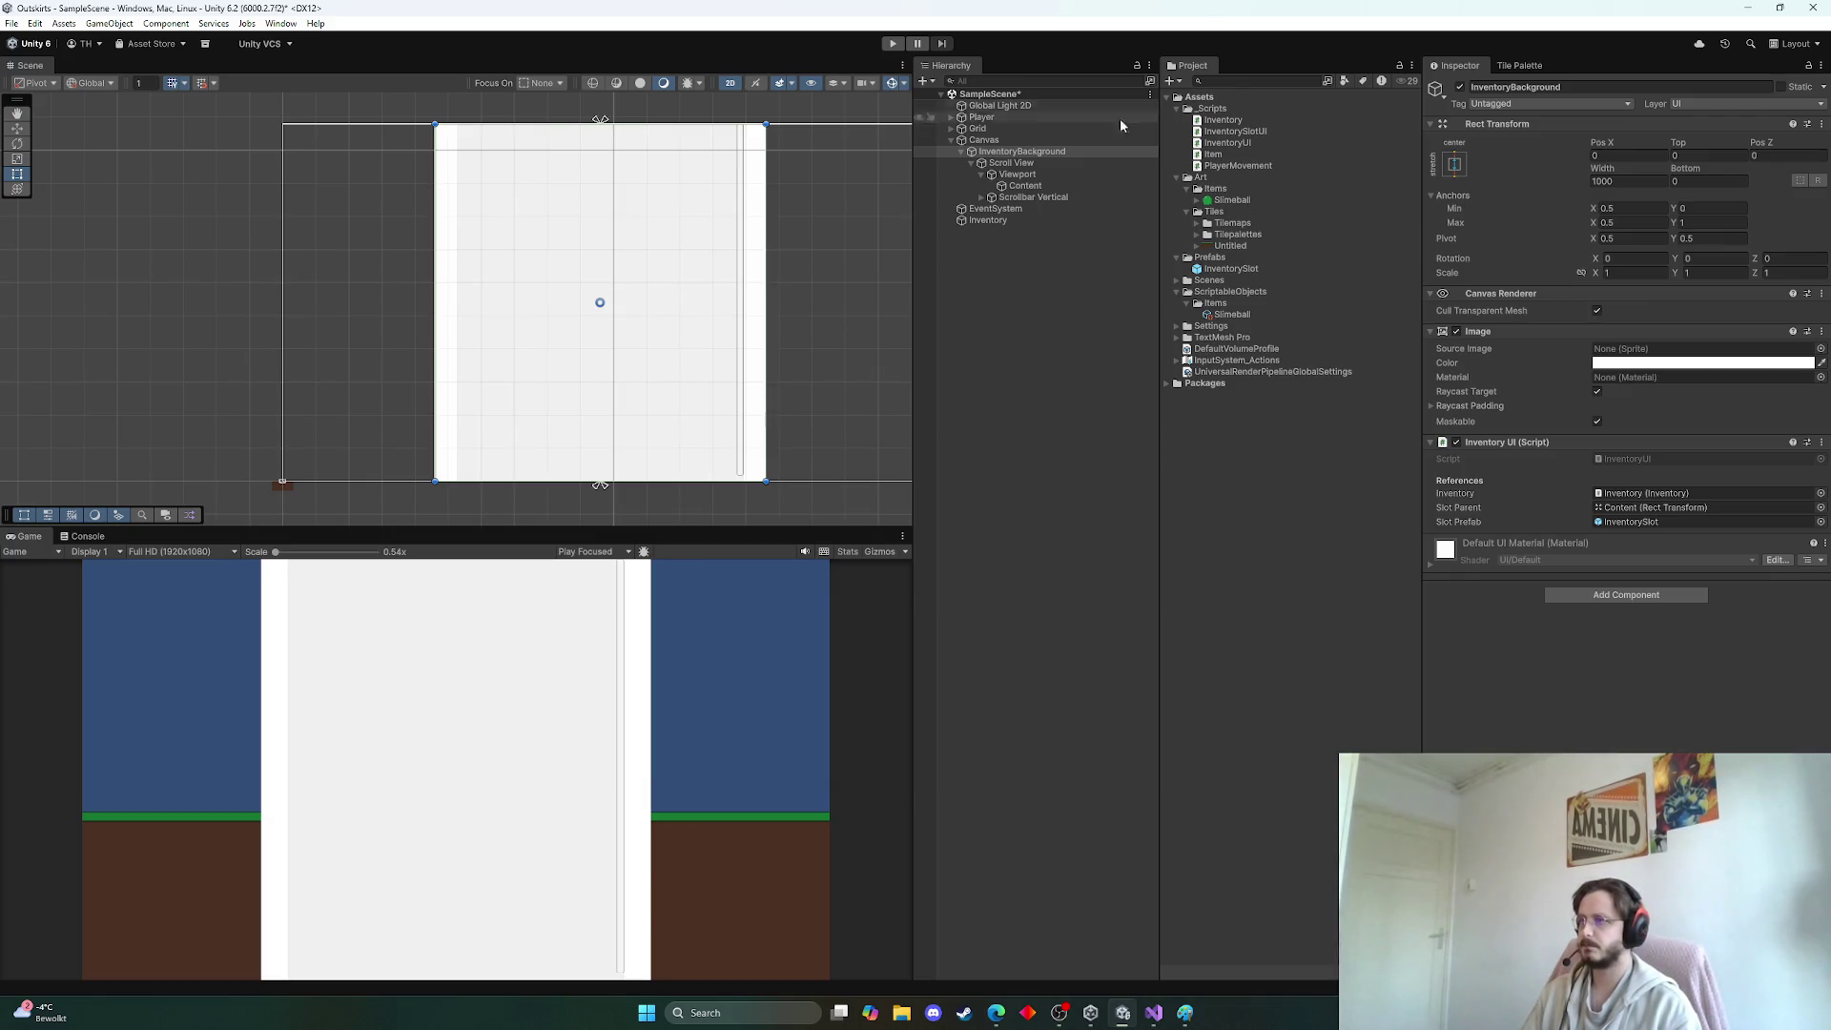
pyautogui.hotkey('ctrl', 'p')
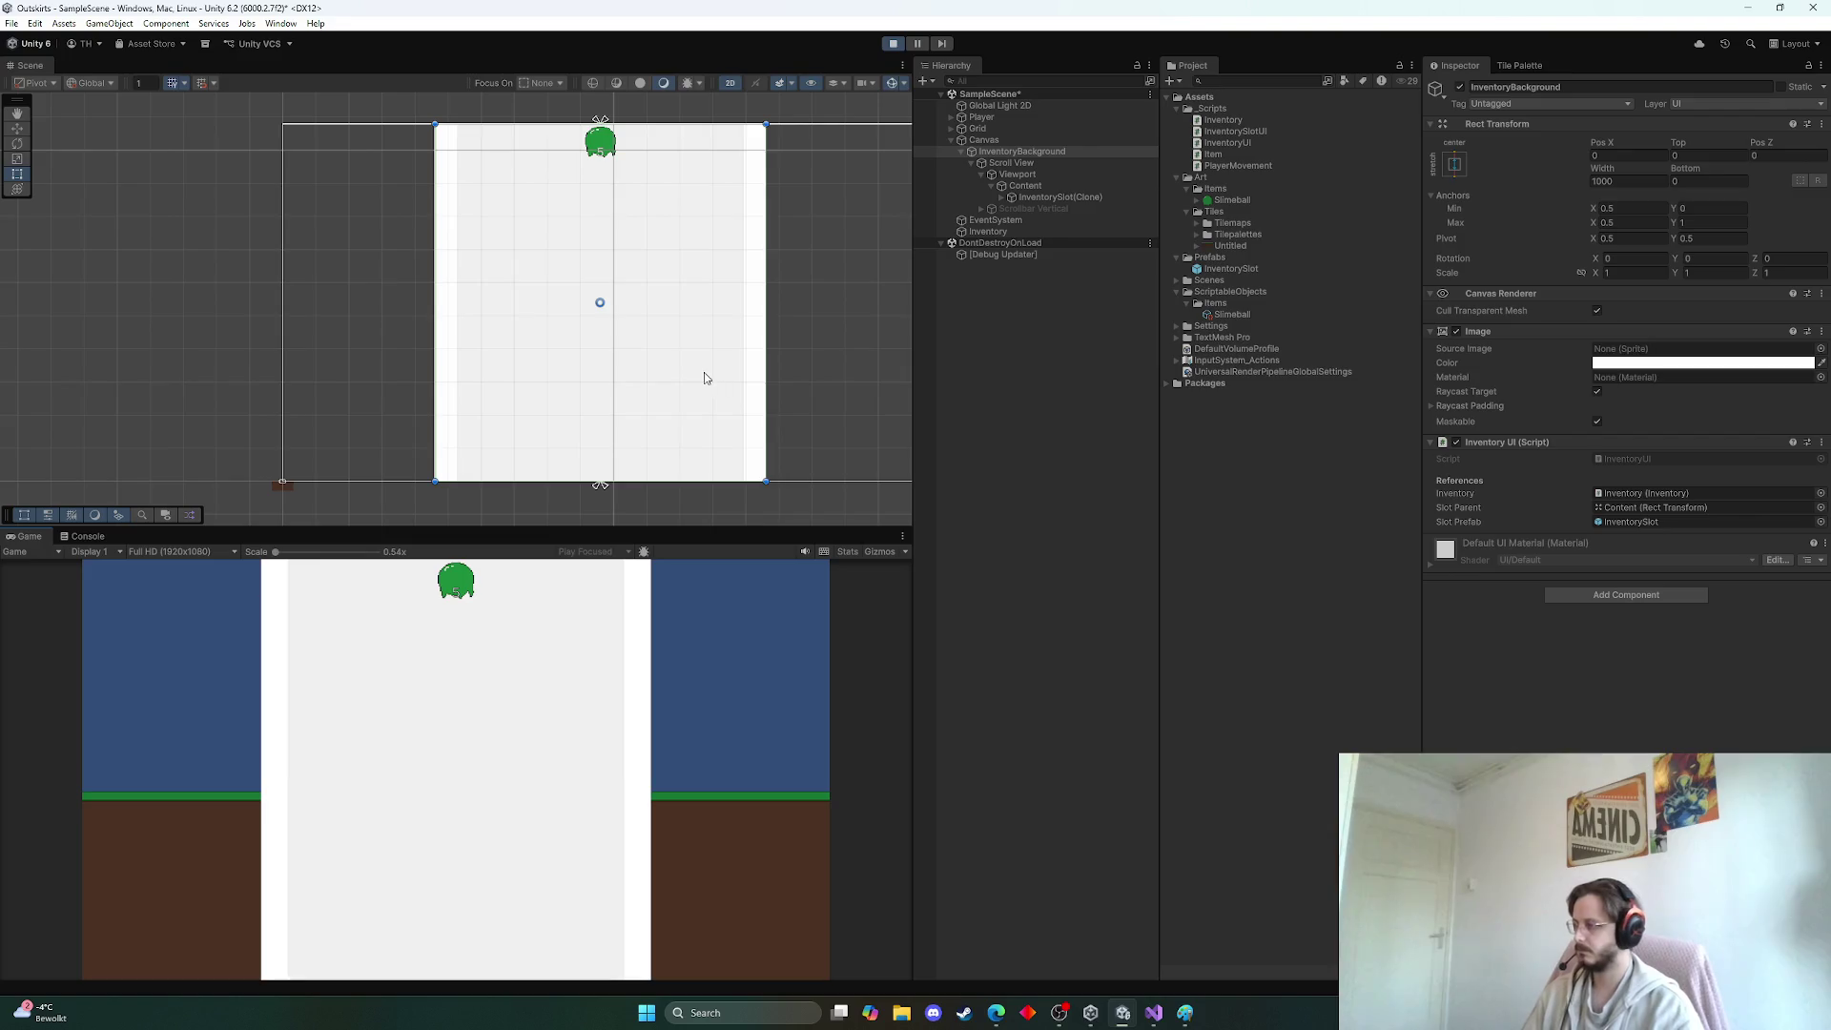
pyautogui.click(893, 45)
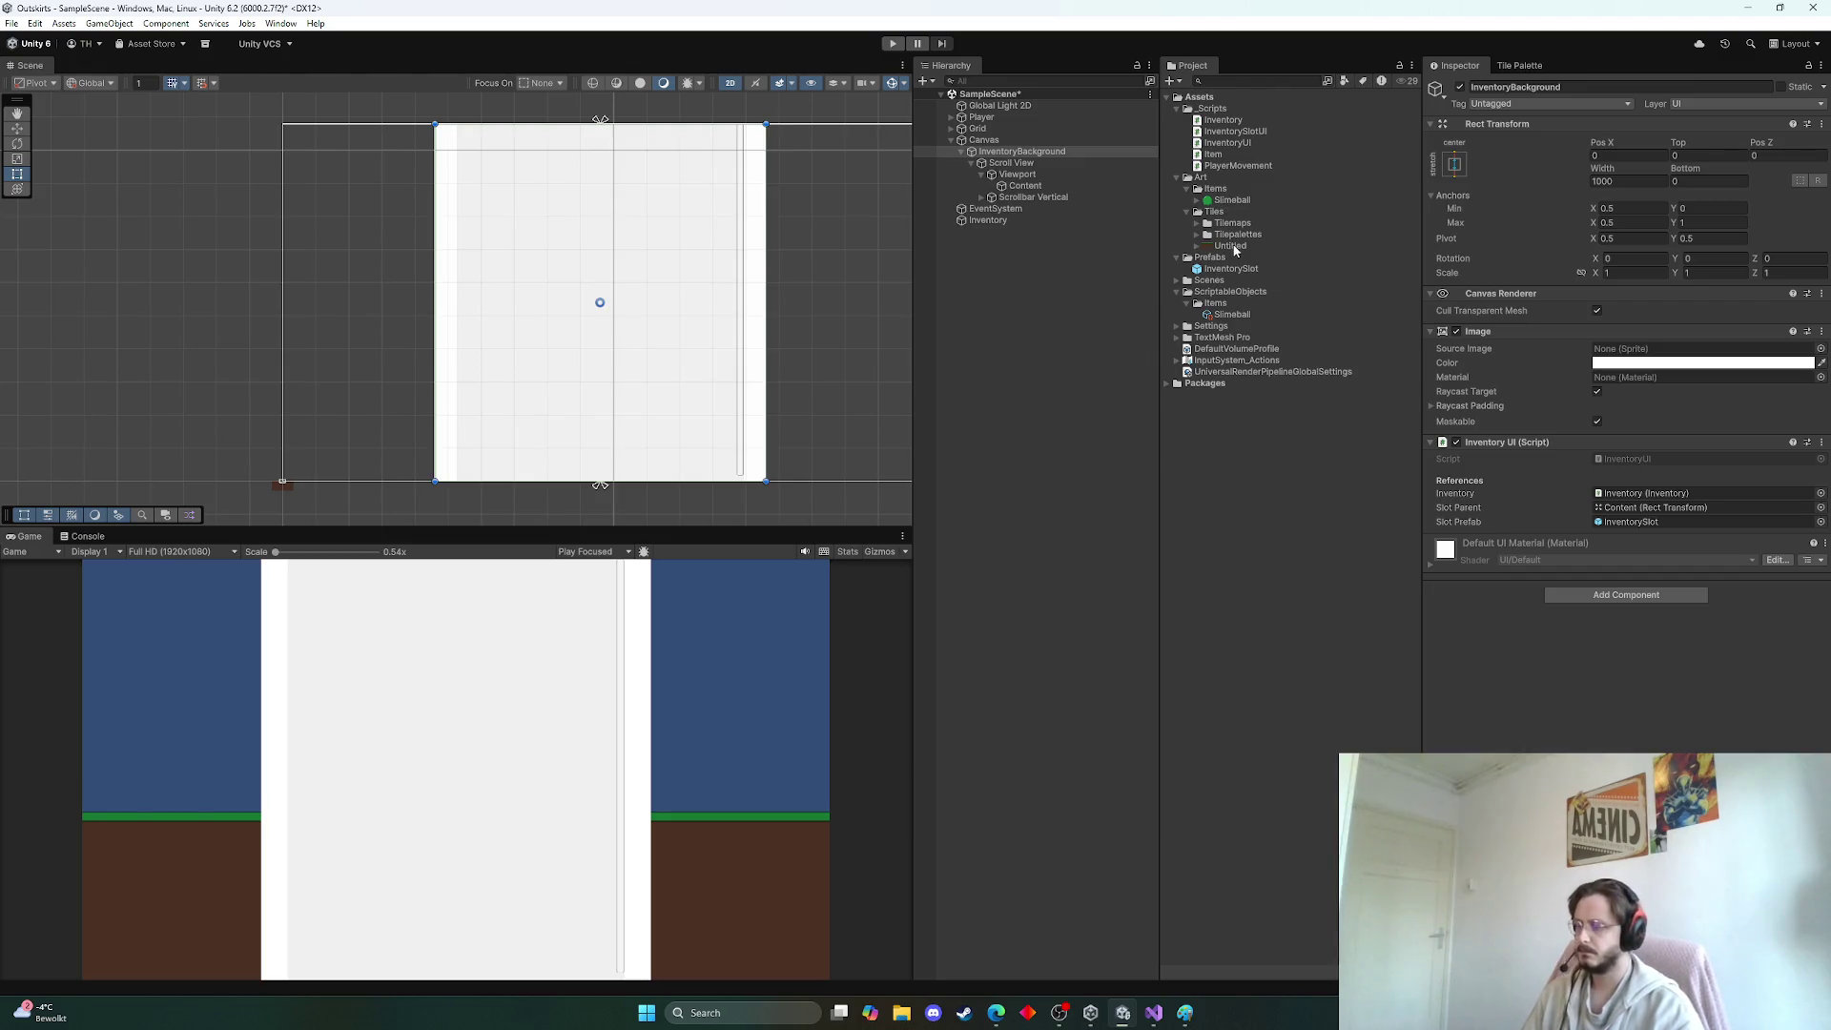
# Open the InventorySlot prefab and add an Image child placed above Text (TMP)
pyautogui.doubleClick(1231, 269)
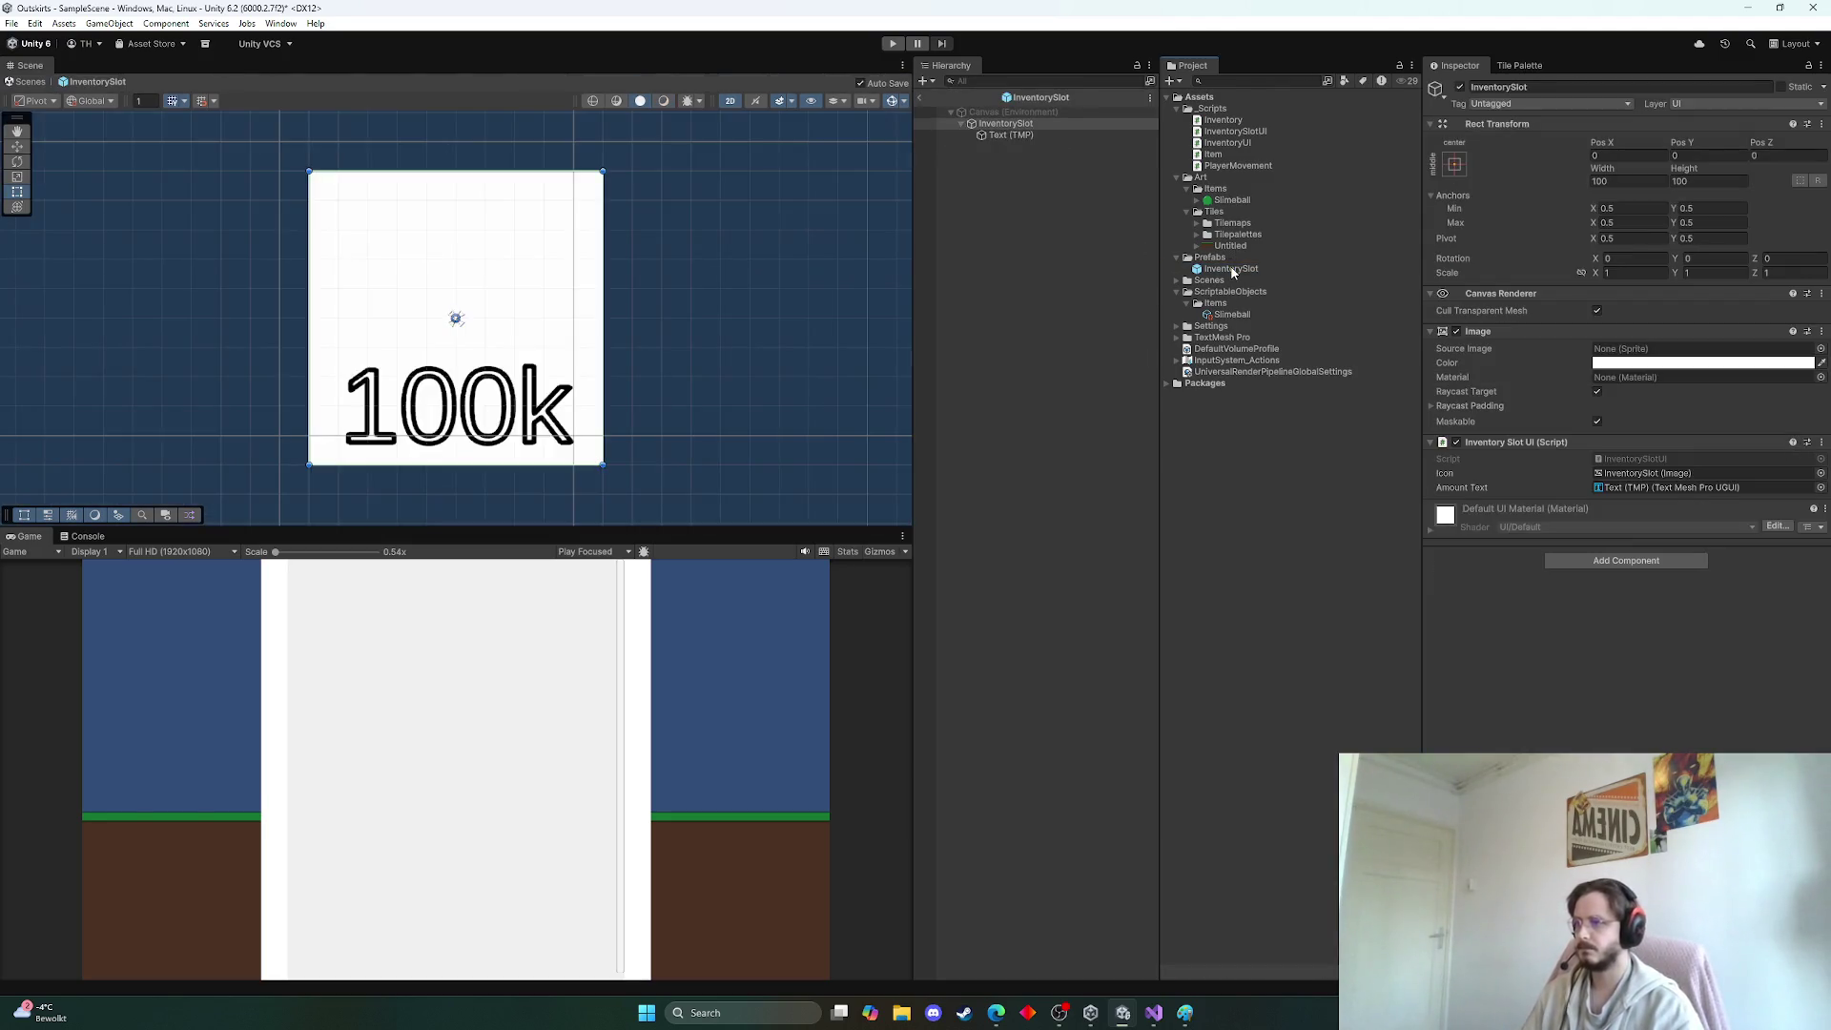
pyautogui.click(1004, 125)
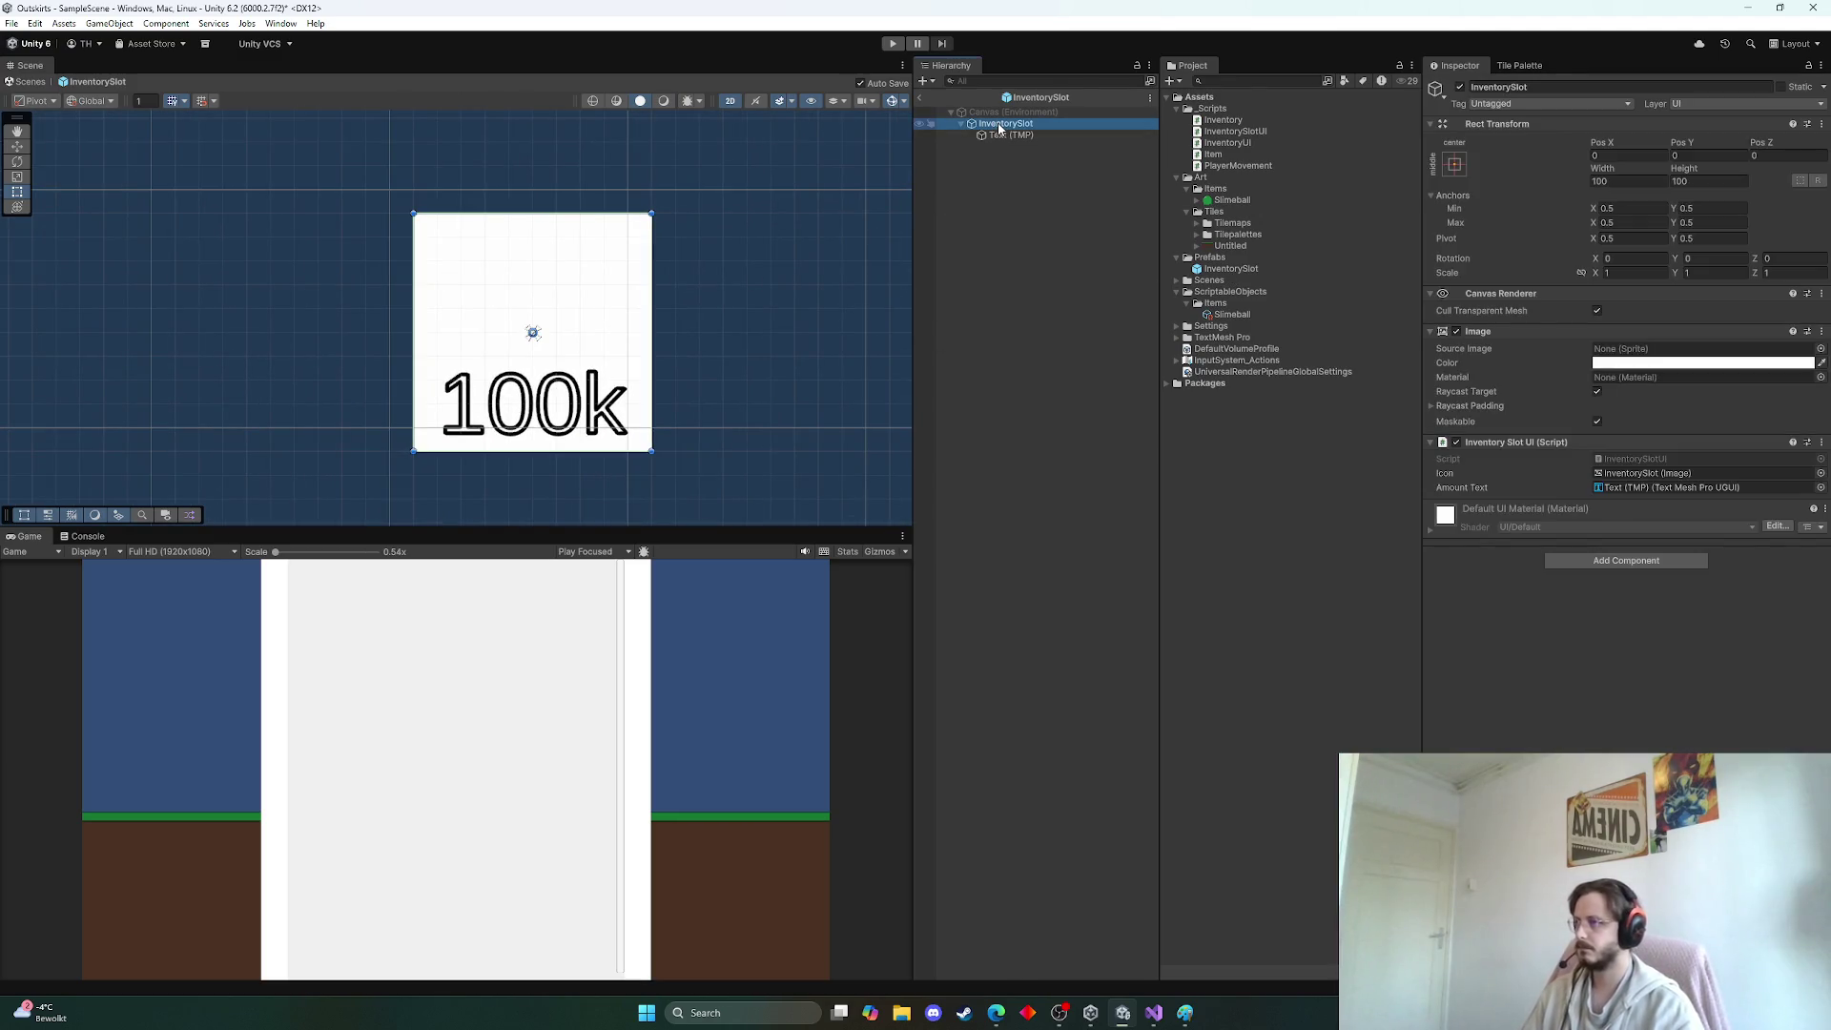
pyautogui.rightClick(1001, 130)
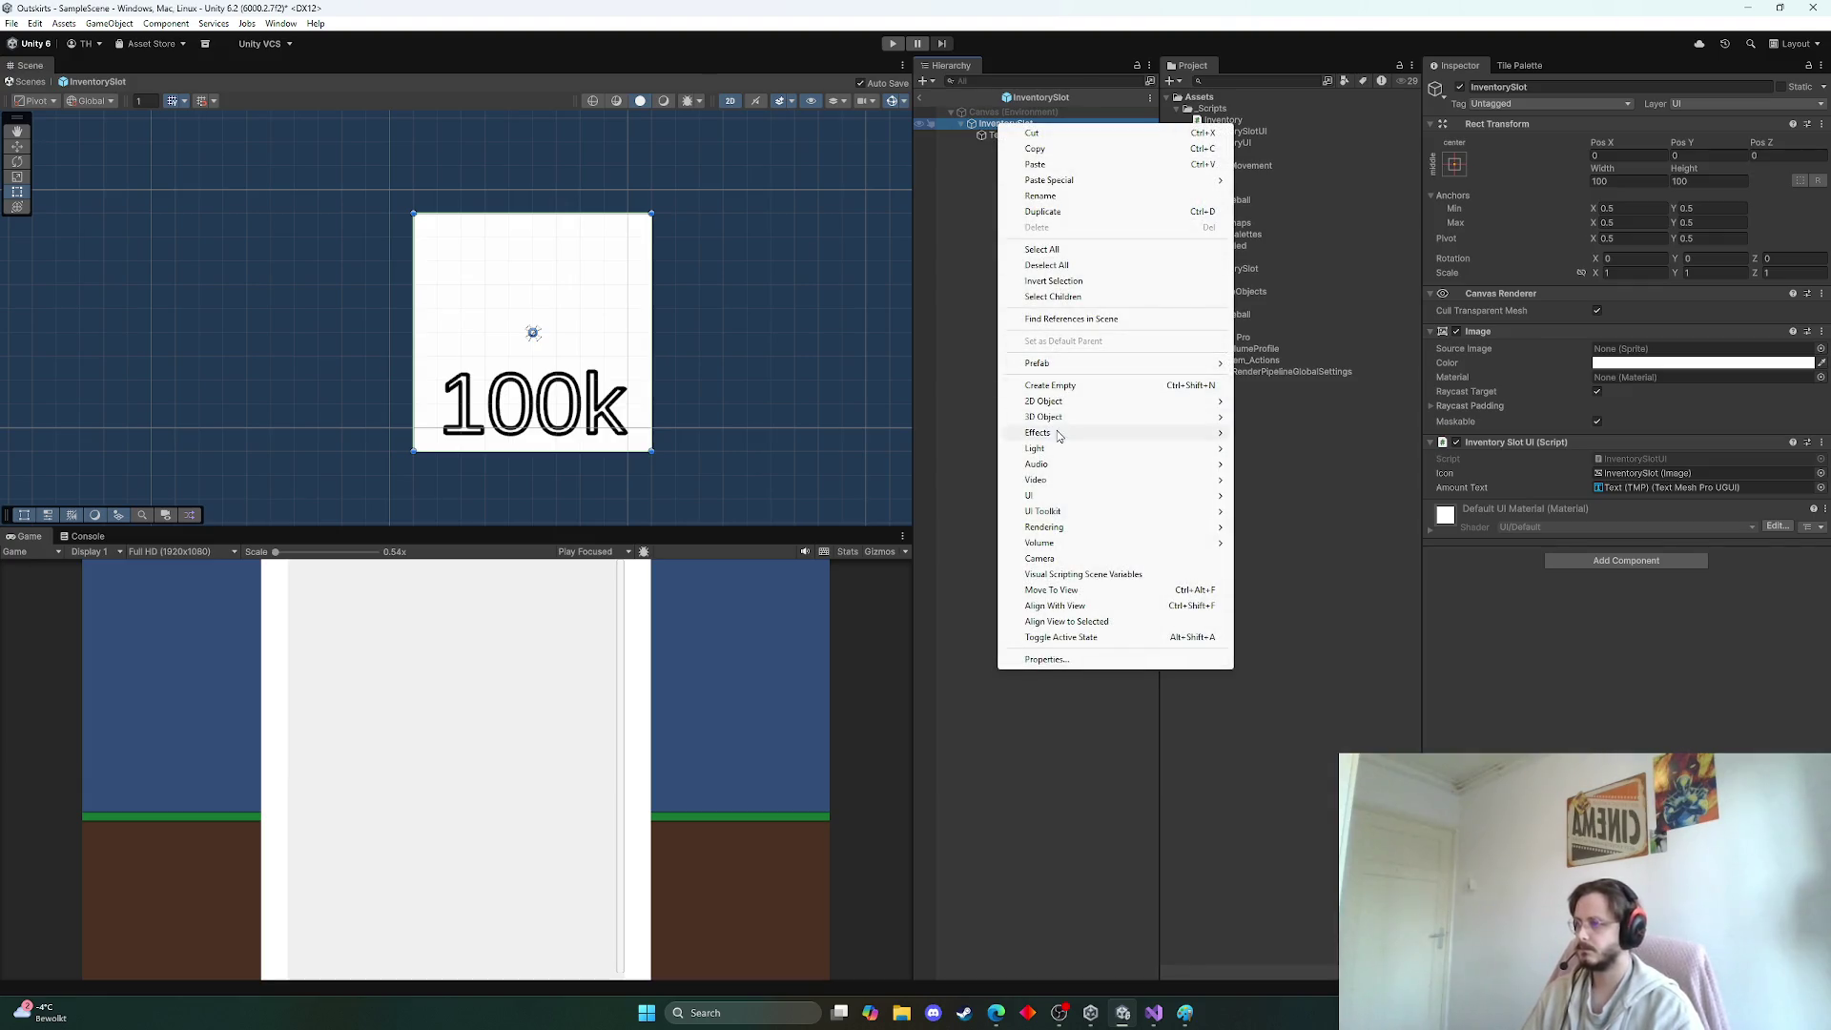
pyautogui.moveTo(1060, 495)
pyautogui.click(1259, 496)
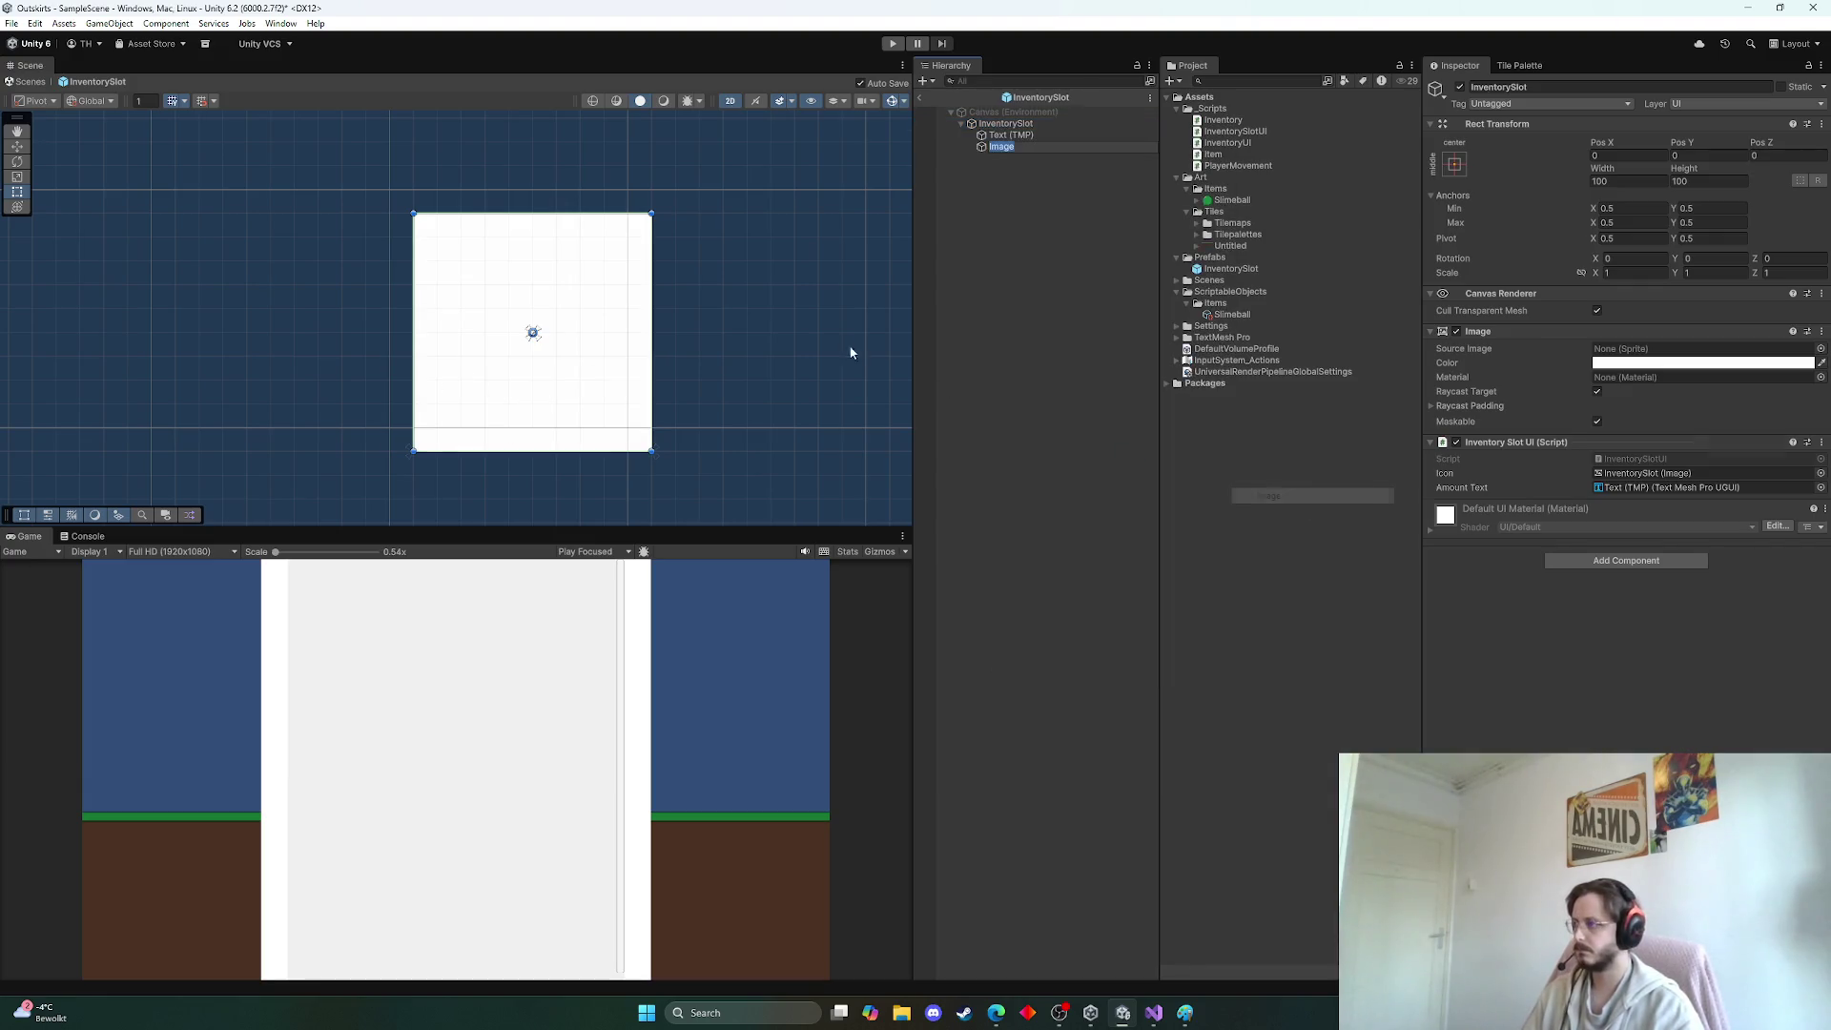
pyautogui.moveTo(1006, 151); pyautogui.dragTo(1001, 132)
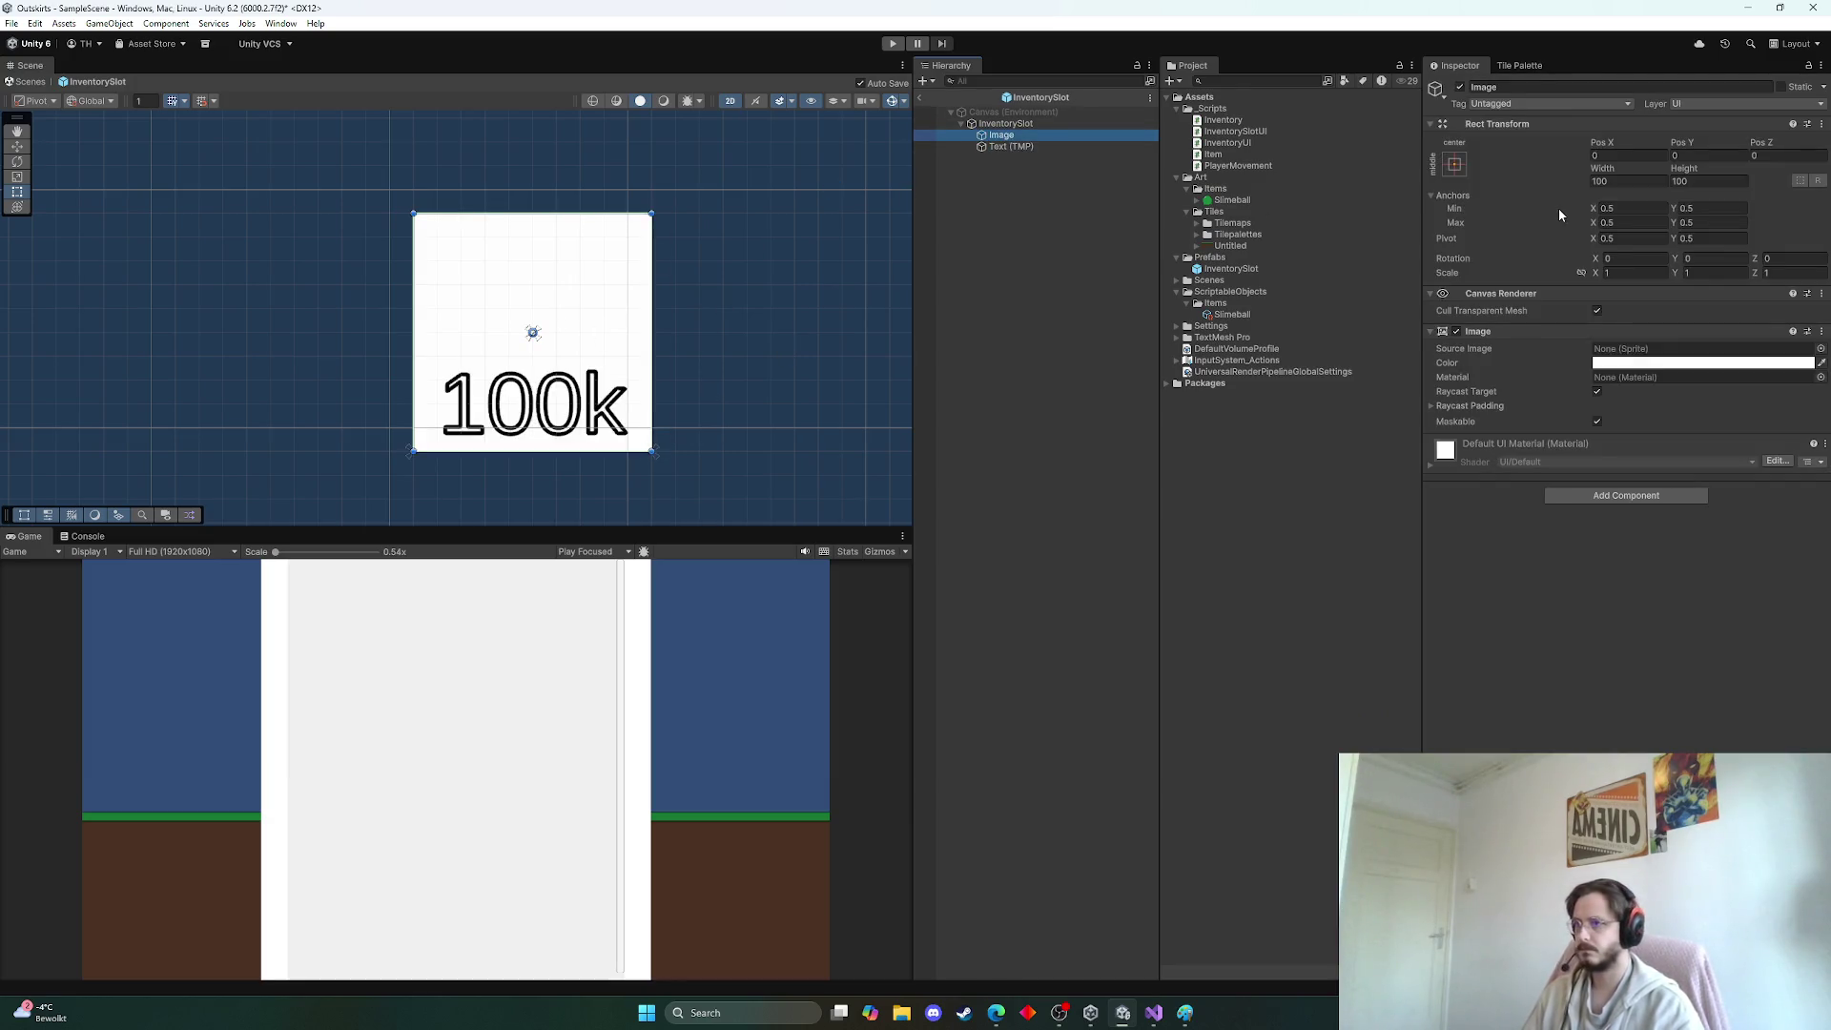
# Make the icon image 75 by 75
pyautogui.click(1644, 181)
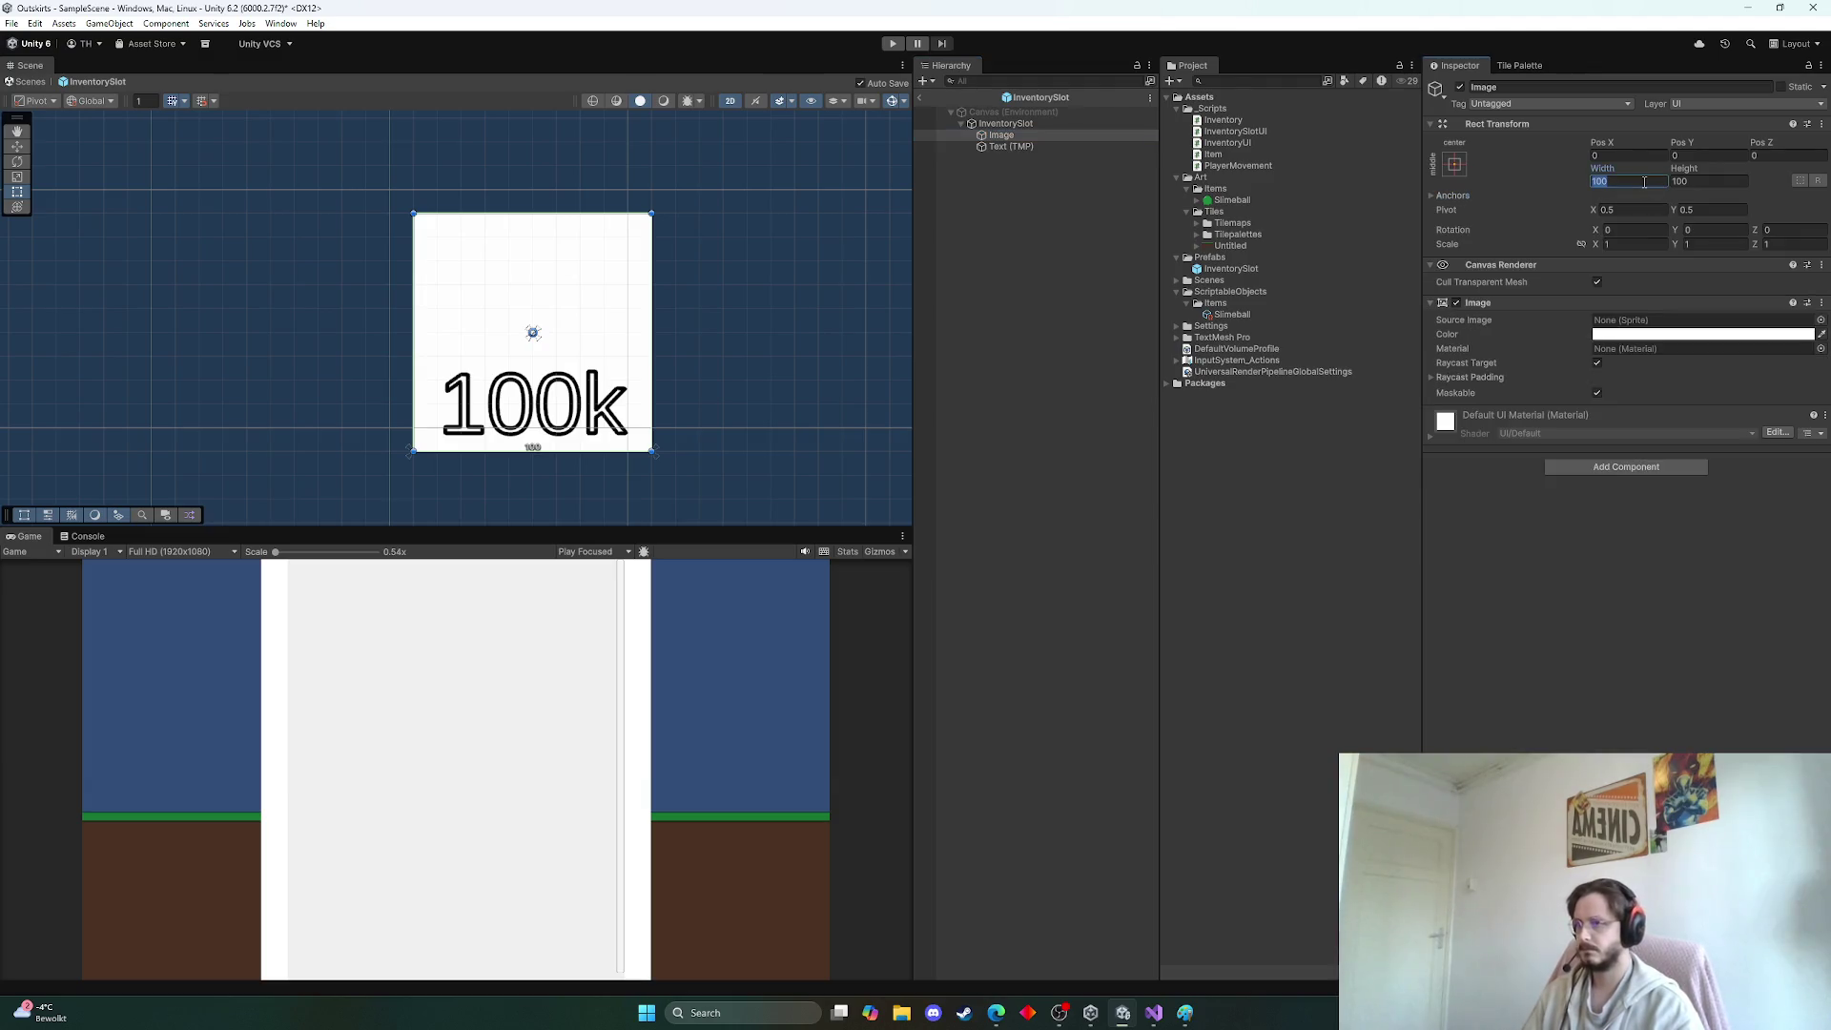
pyautogui.write('756')
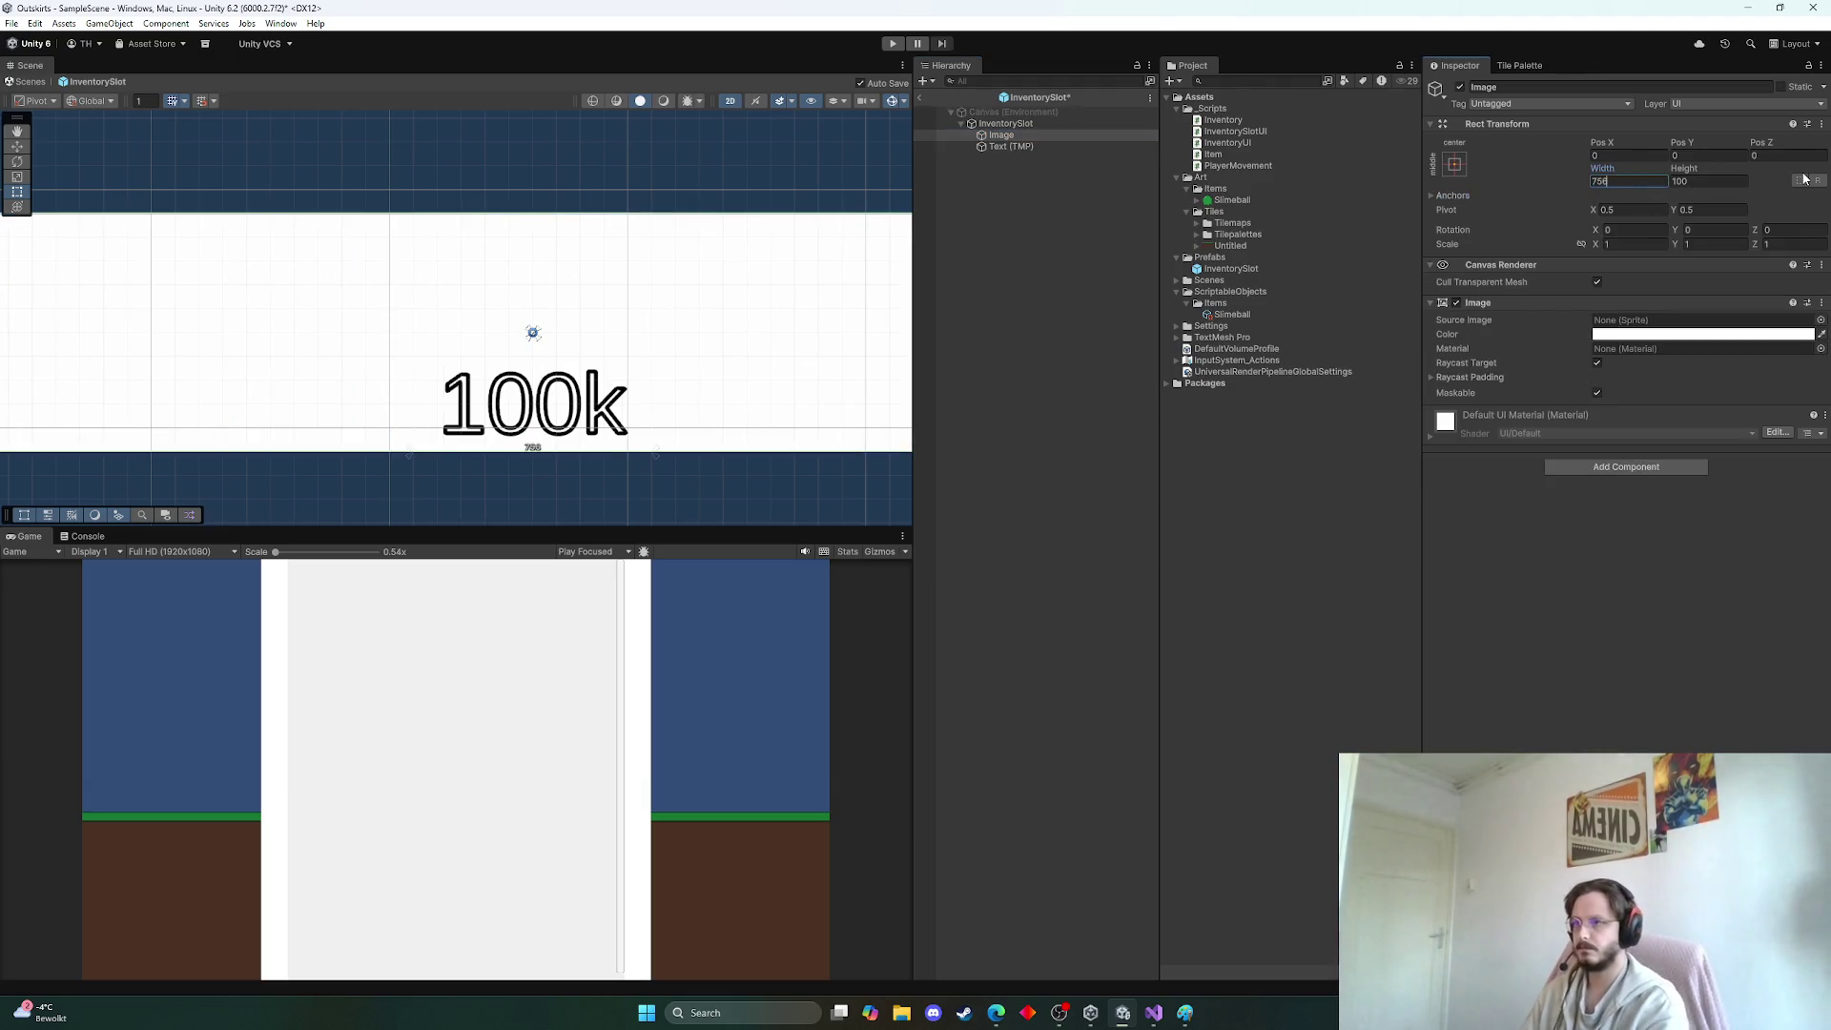
pyautogui.press('BackSpace')
pyautogui.click(1707, 181)
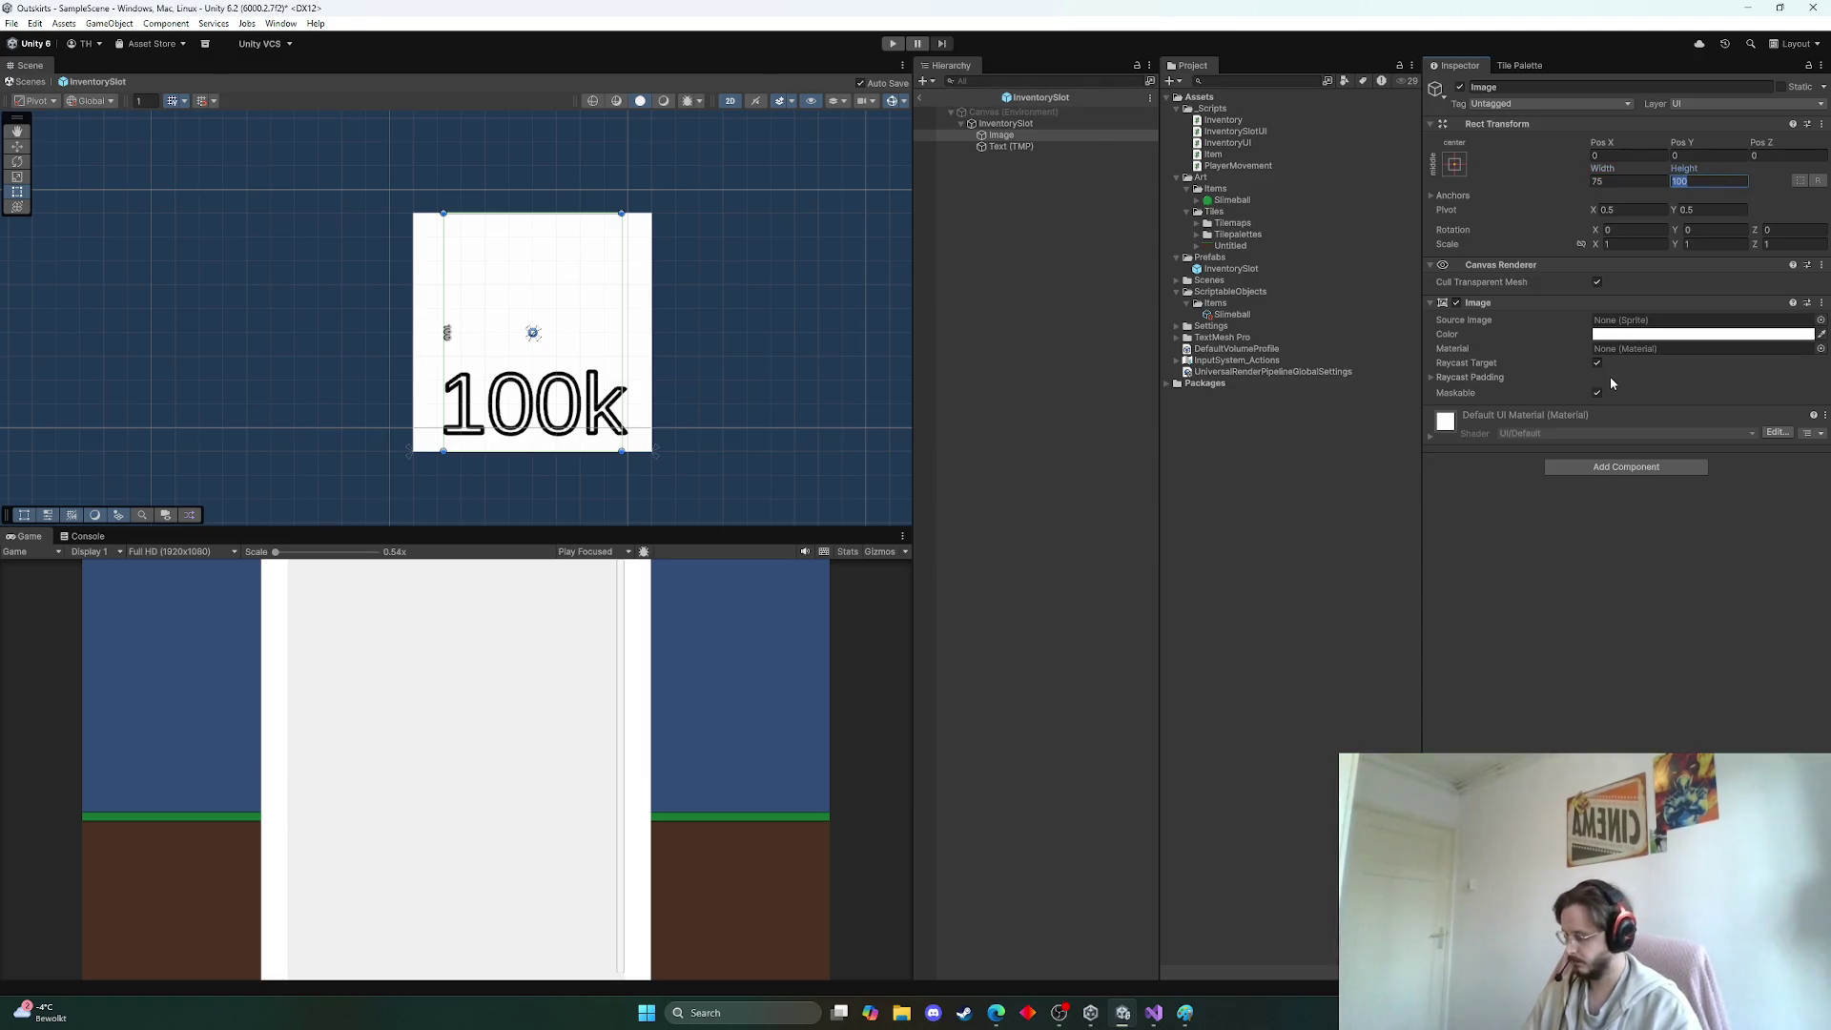
pyautogui.write('75')
pyautogui.press('Return')
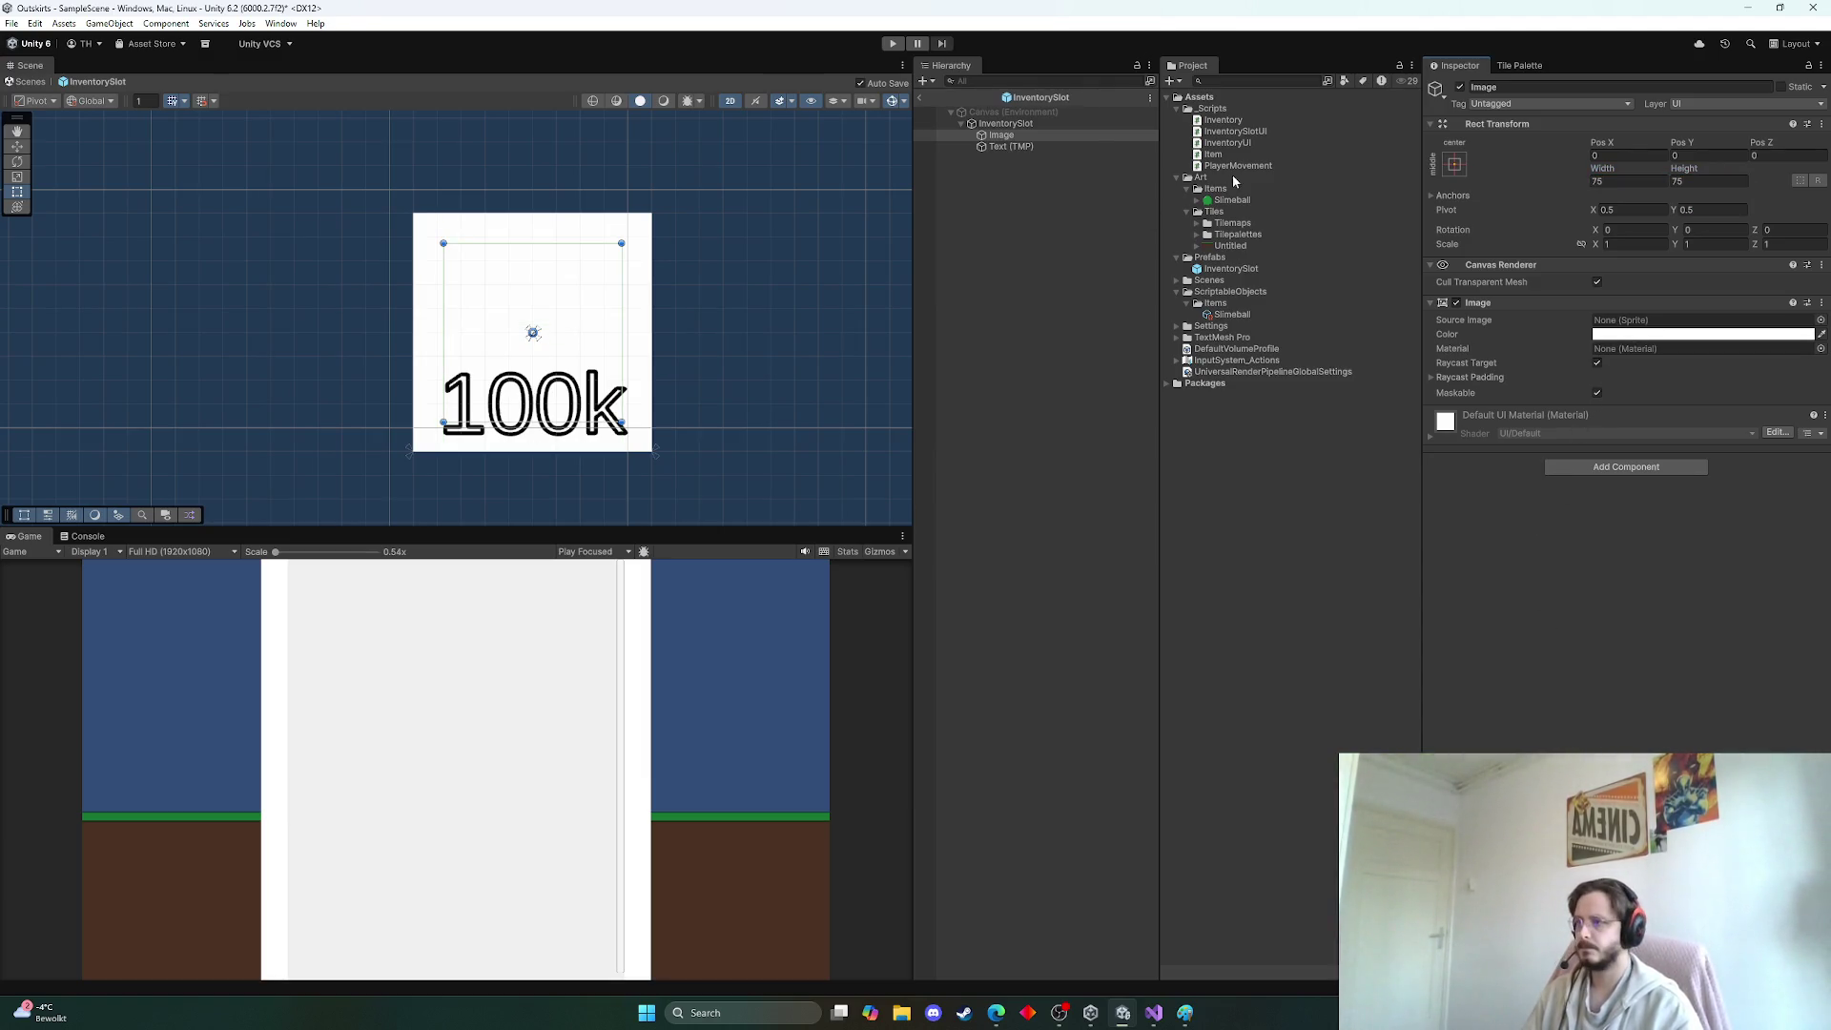
# Set the InventorySlot background colour to dark grey 333333
pyautogui.click(1013, 126)
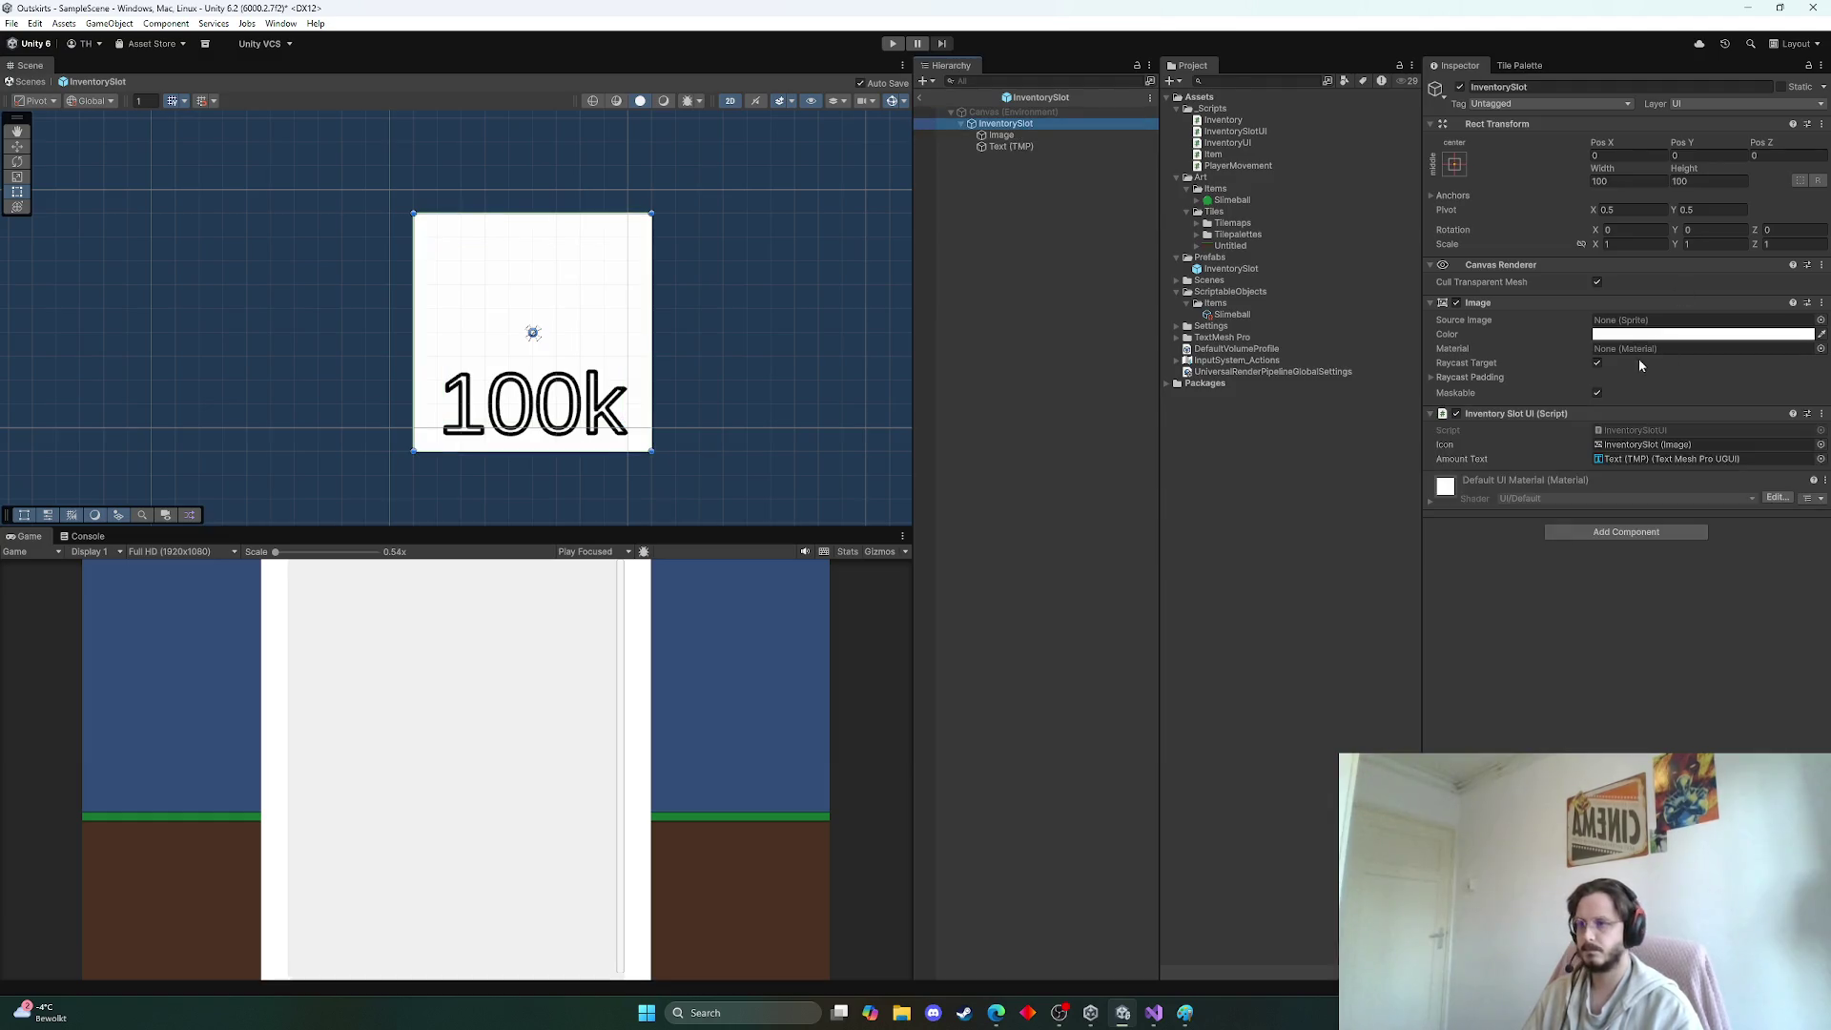
pyautogui.click(1669, 335)
pyautogui.moveTo(1696, 442)
pyautogui.mouseDown()
pyautogui.moveTo(1629, 454)
pyautogui.moveTo(1580, 561)
pyautogui.mouseUp()
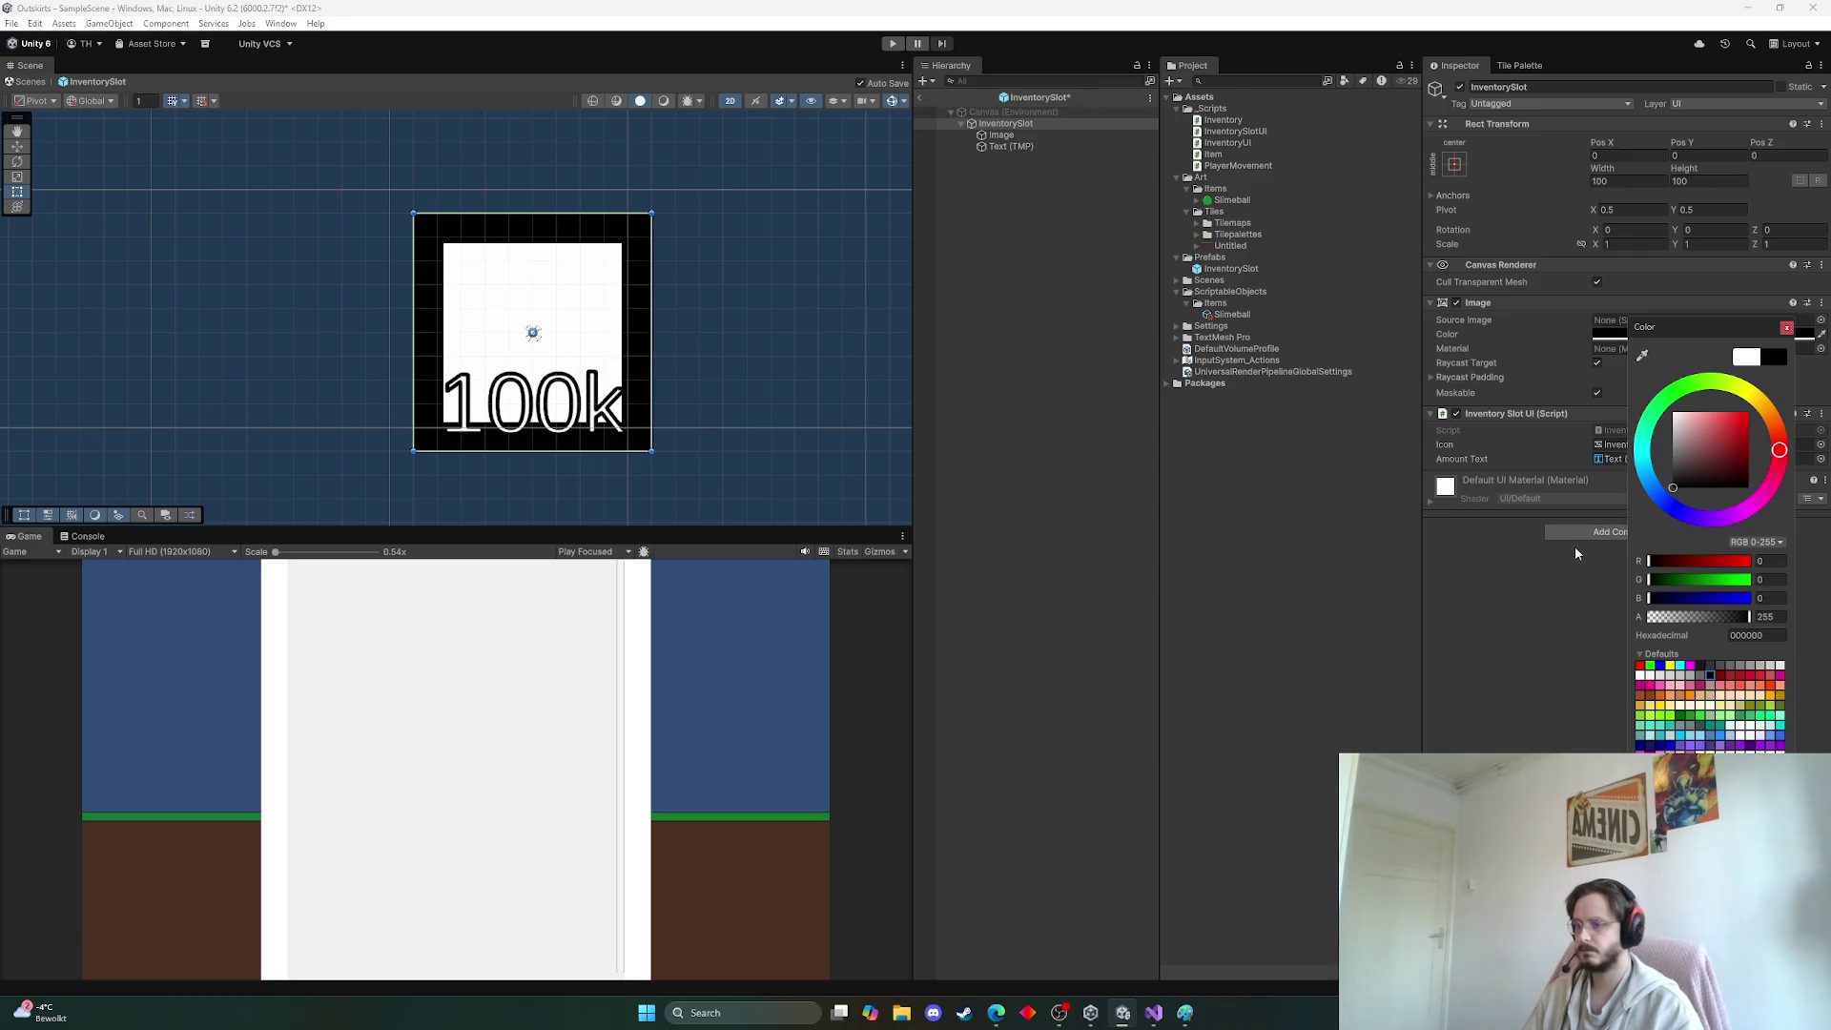
pyautogui.moveTo(1574, 492)
pyautogui.mouseDown()
pyautogui.moveTo(1587, 459)
pyautogui.moveTo(1560, 454)
pyautogui.moveTo(1555, 473)
pyautogui.mouseUp()
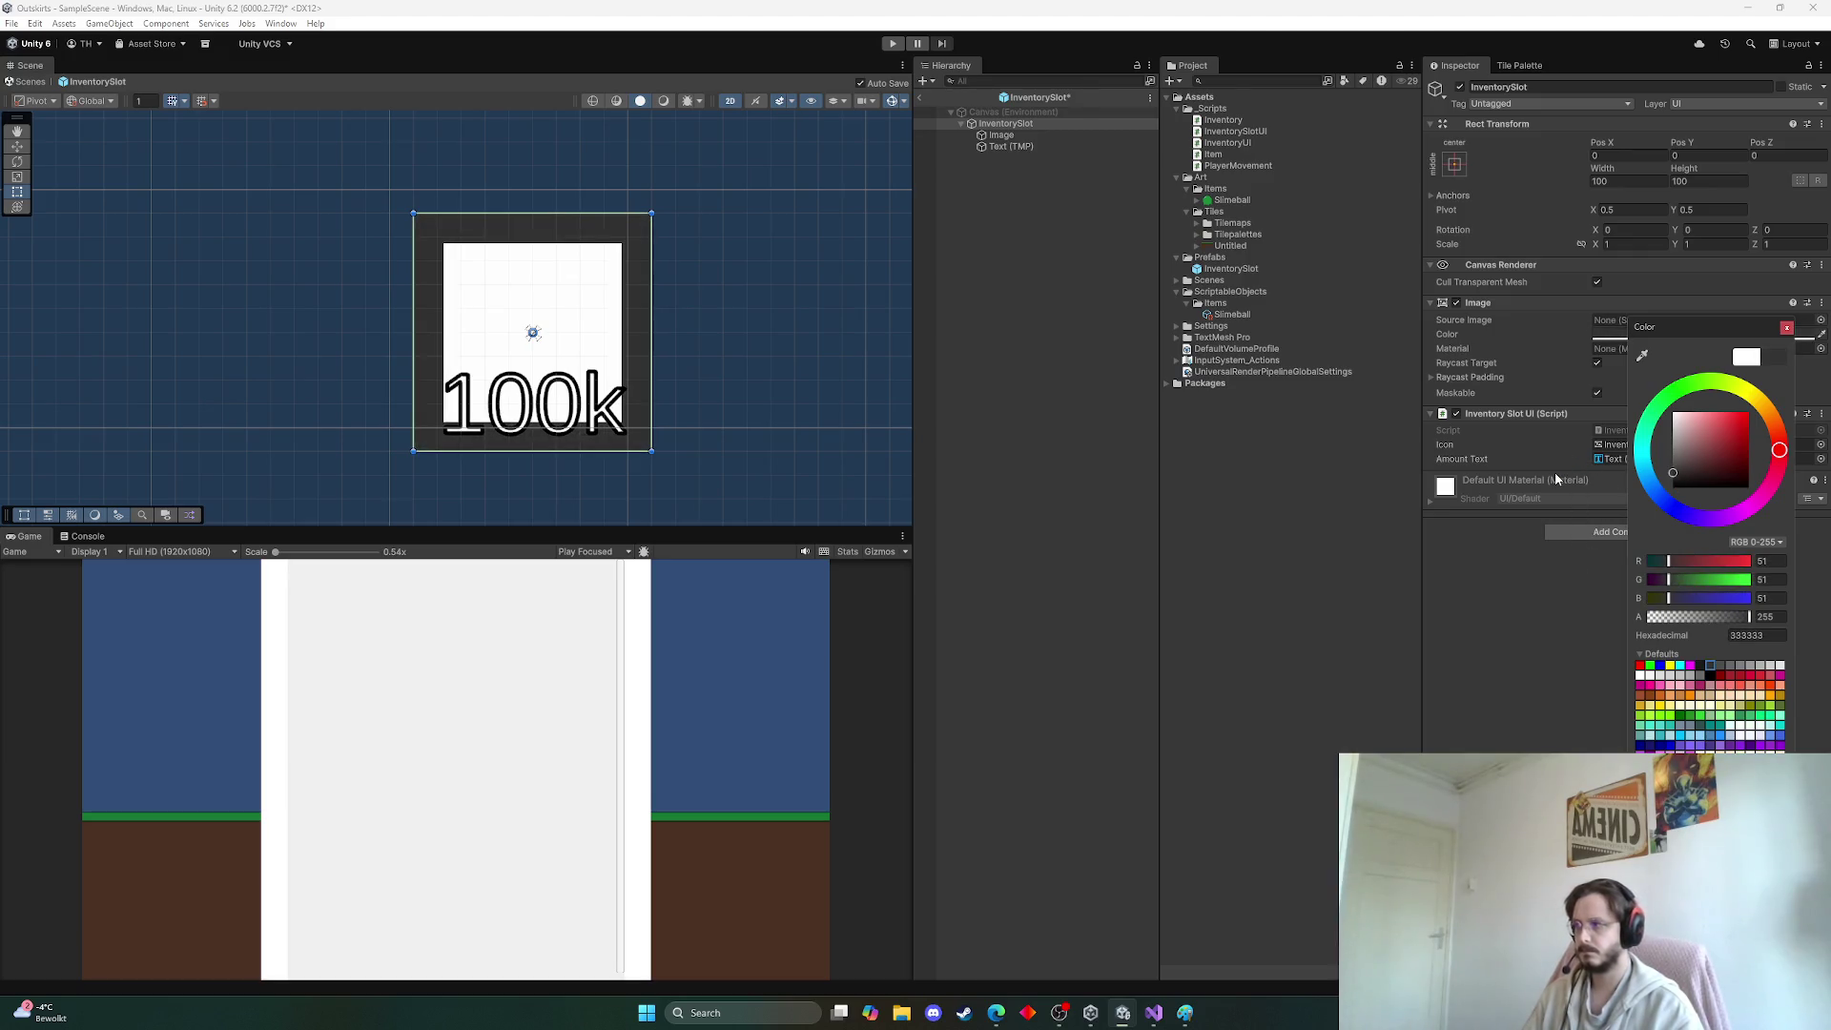
pyautogui.click(1559, 542)
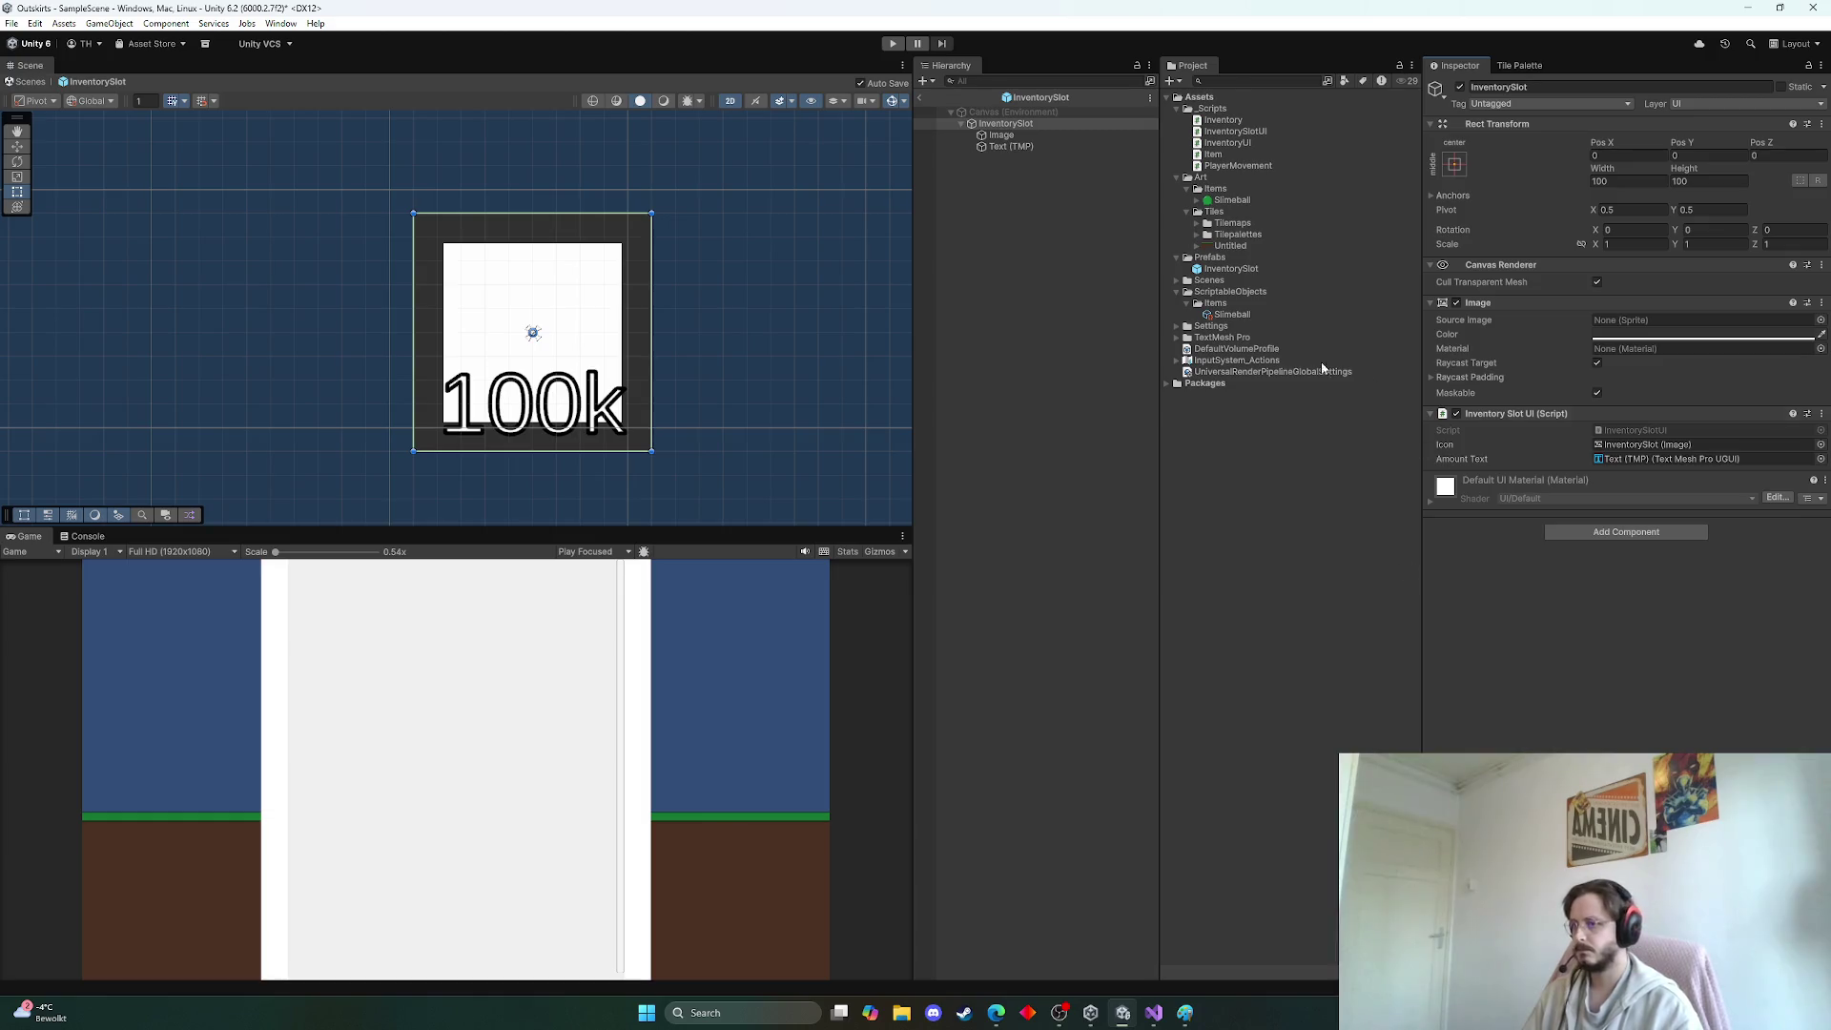
# Assign the child Image to the slot's Icon field and return to SampleScene
pyautogui.moveTo(1001, 134); pyautogui.dragTo(1631, 444)
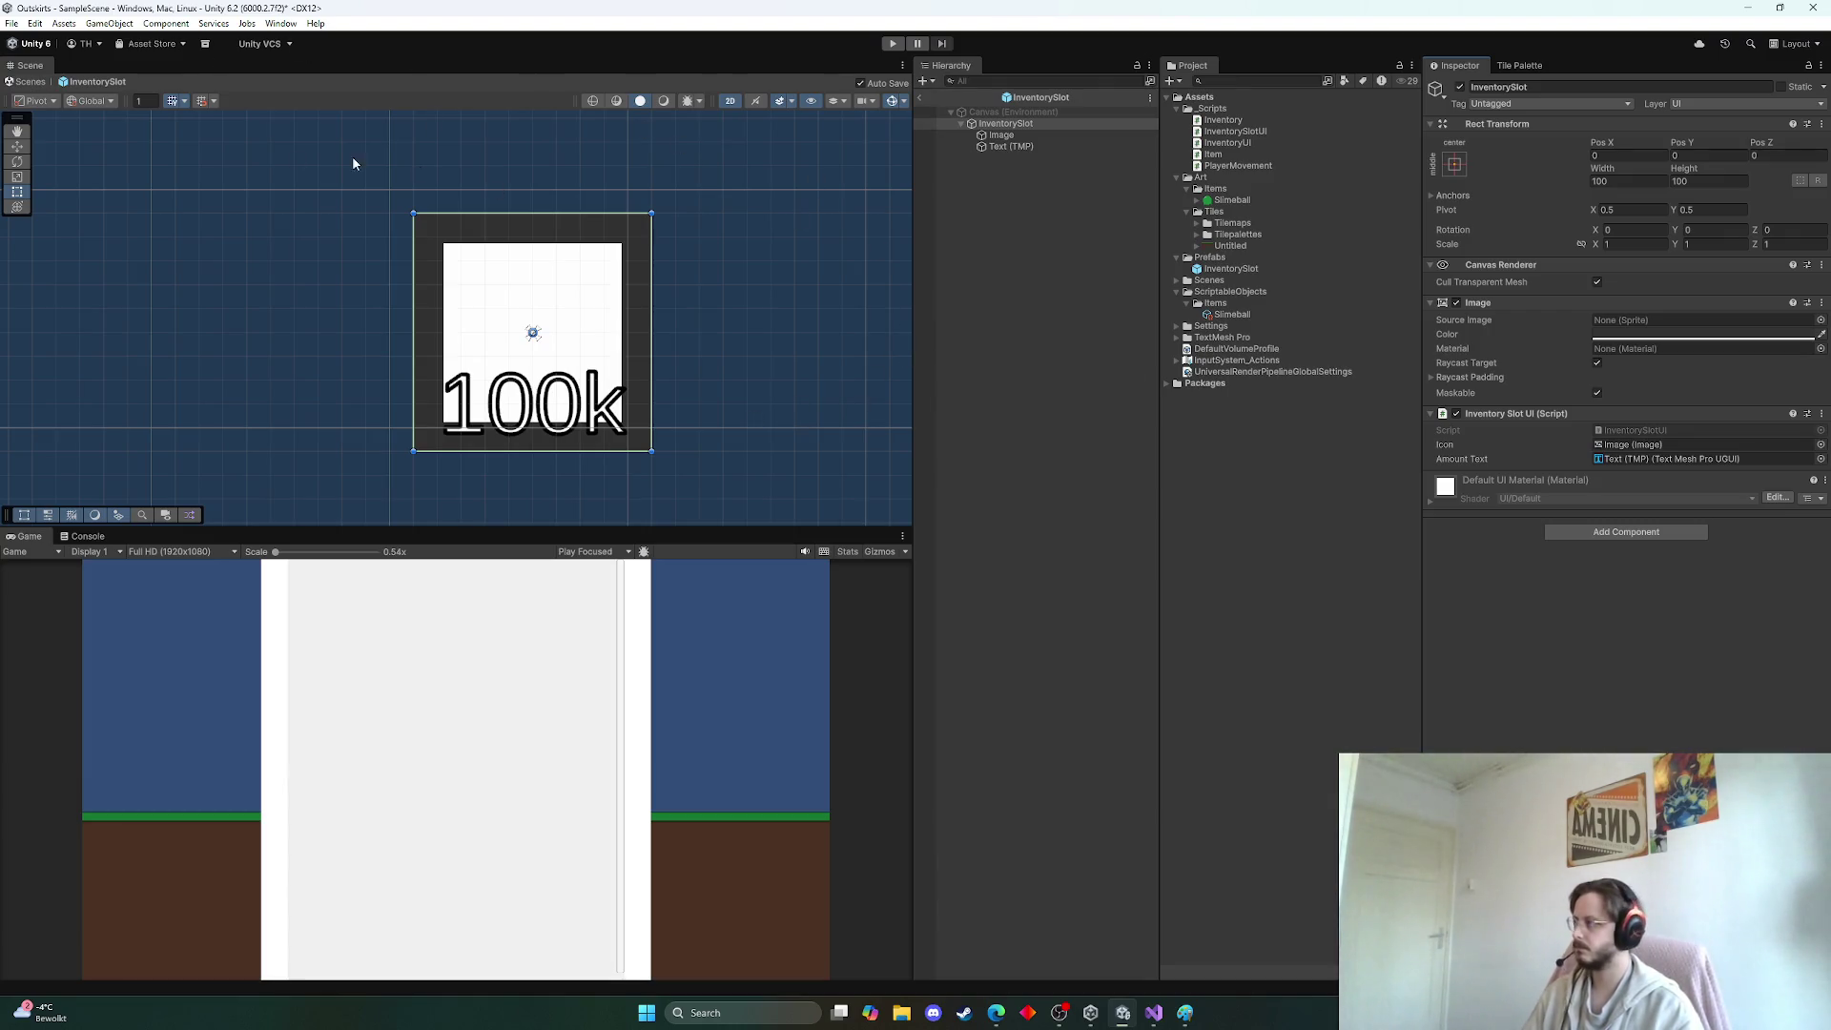
pyautogui.click(1011, 146)
pyautogui.scroll(-2, 1724, 555)
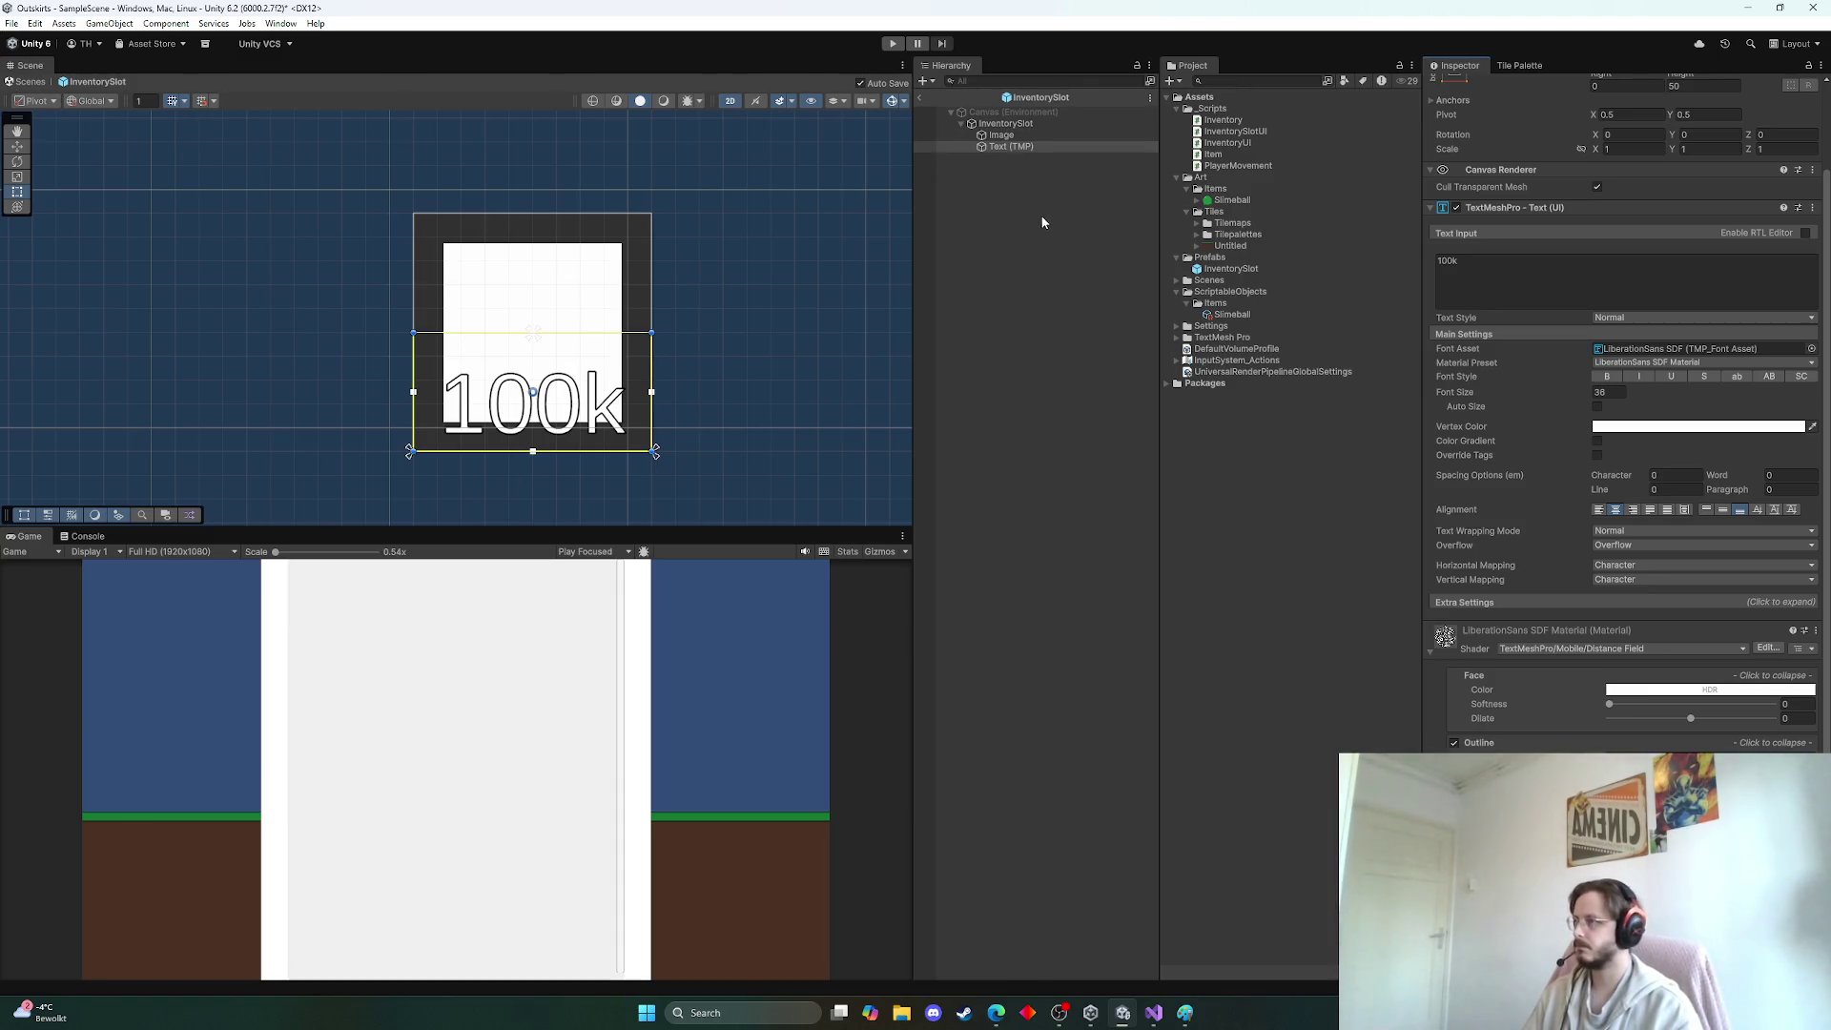
pyautogui.click(919, 97)
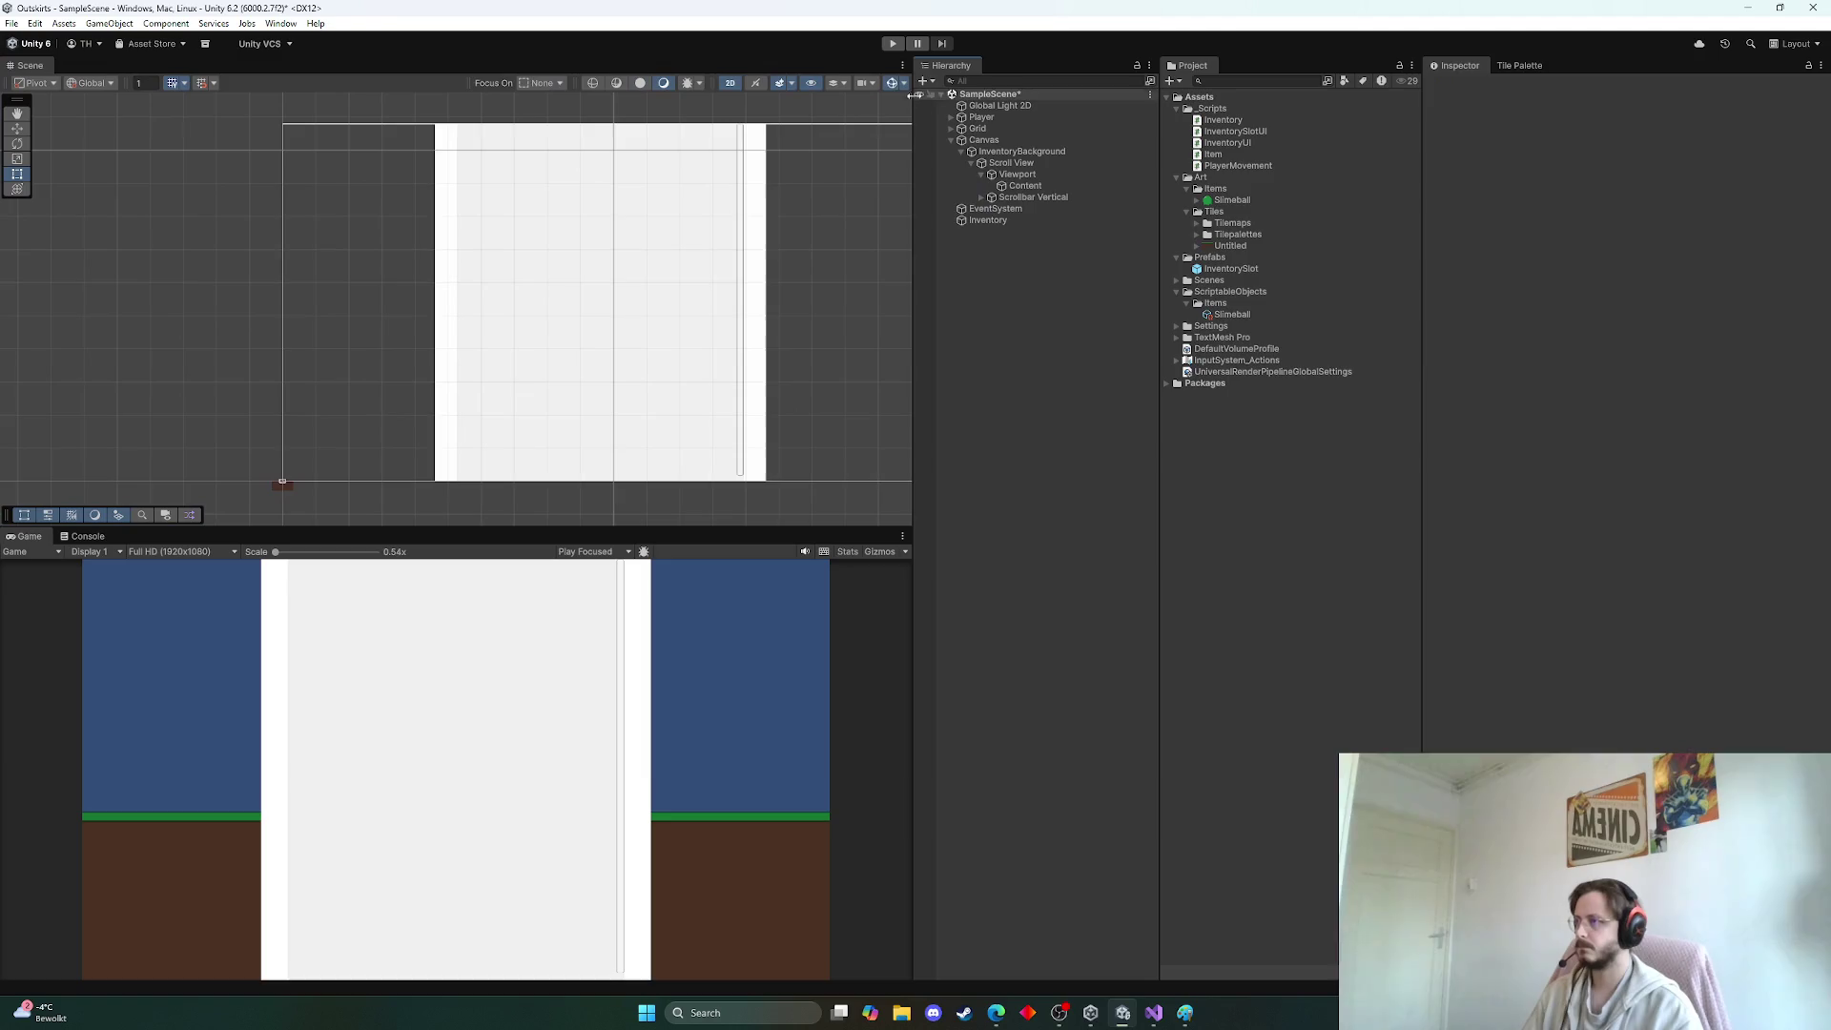
# Run Play mode to check the inventory slot, then collapse the Canvas branch in the Hierarchy
pyautogui.click(893, 44)
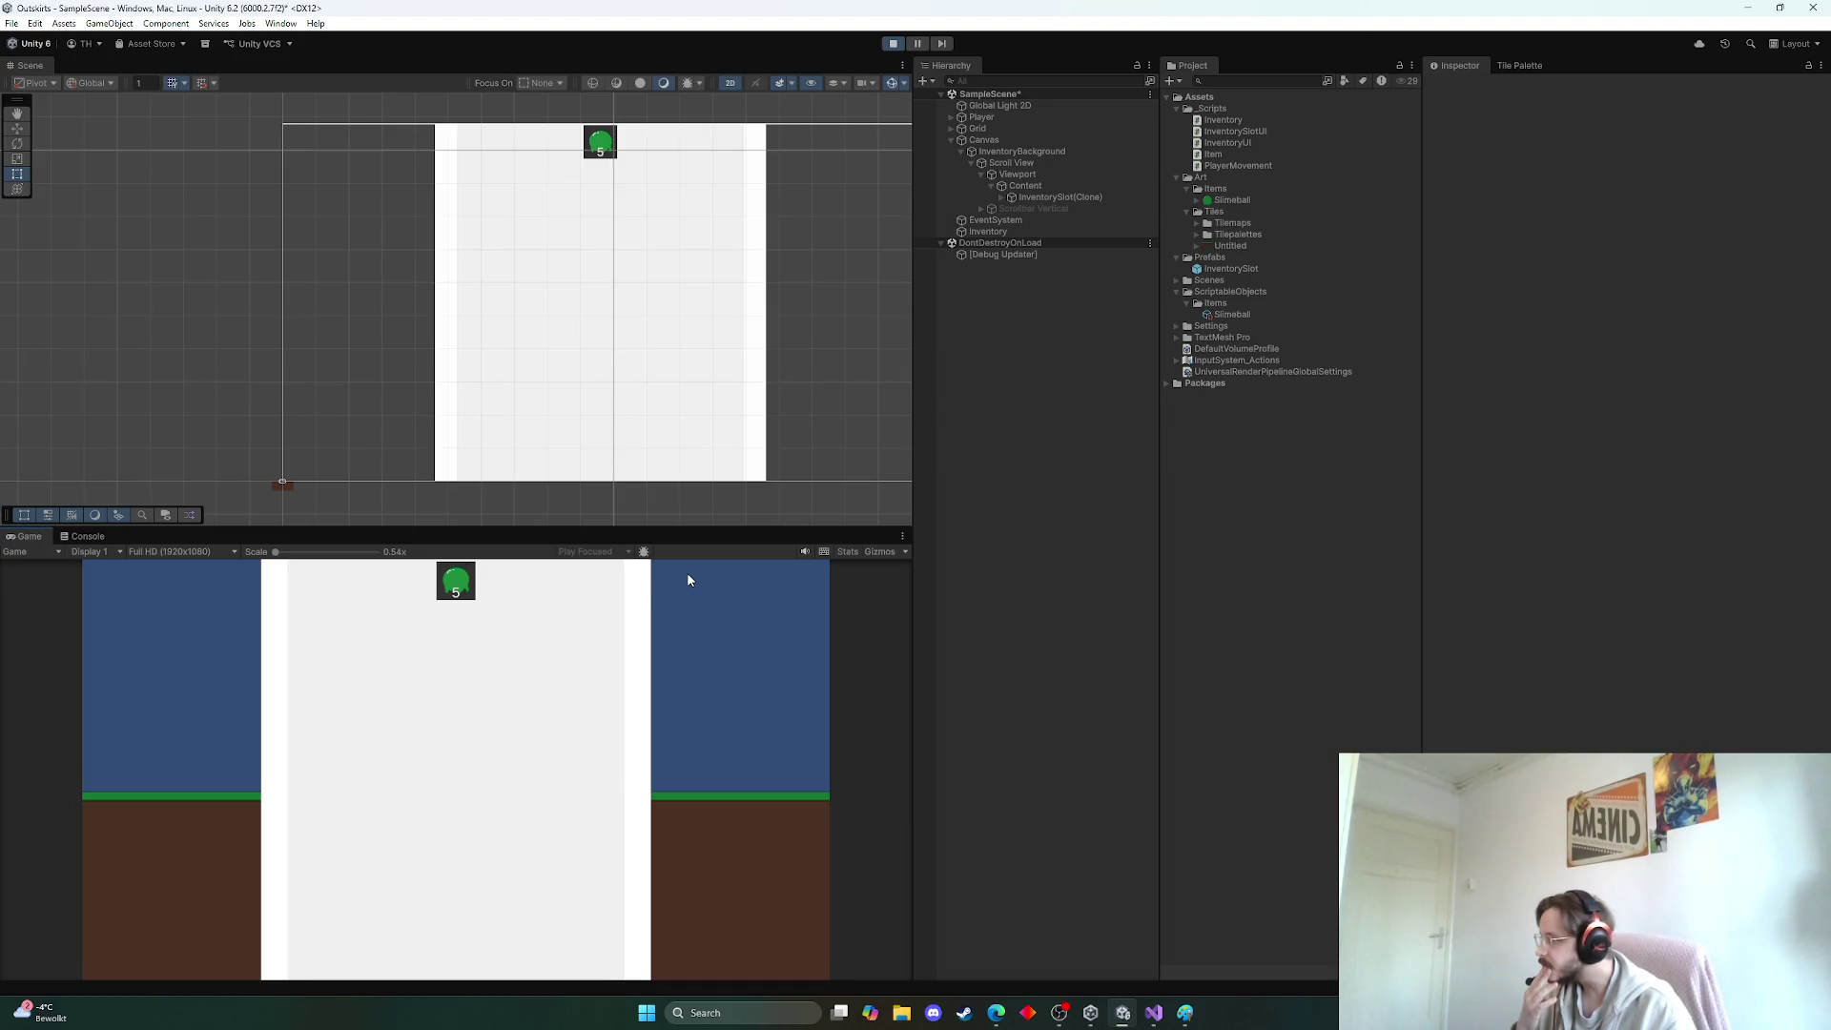
pyautogui.click(892, 44)
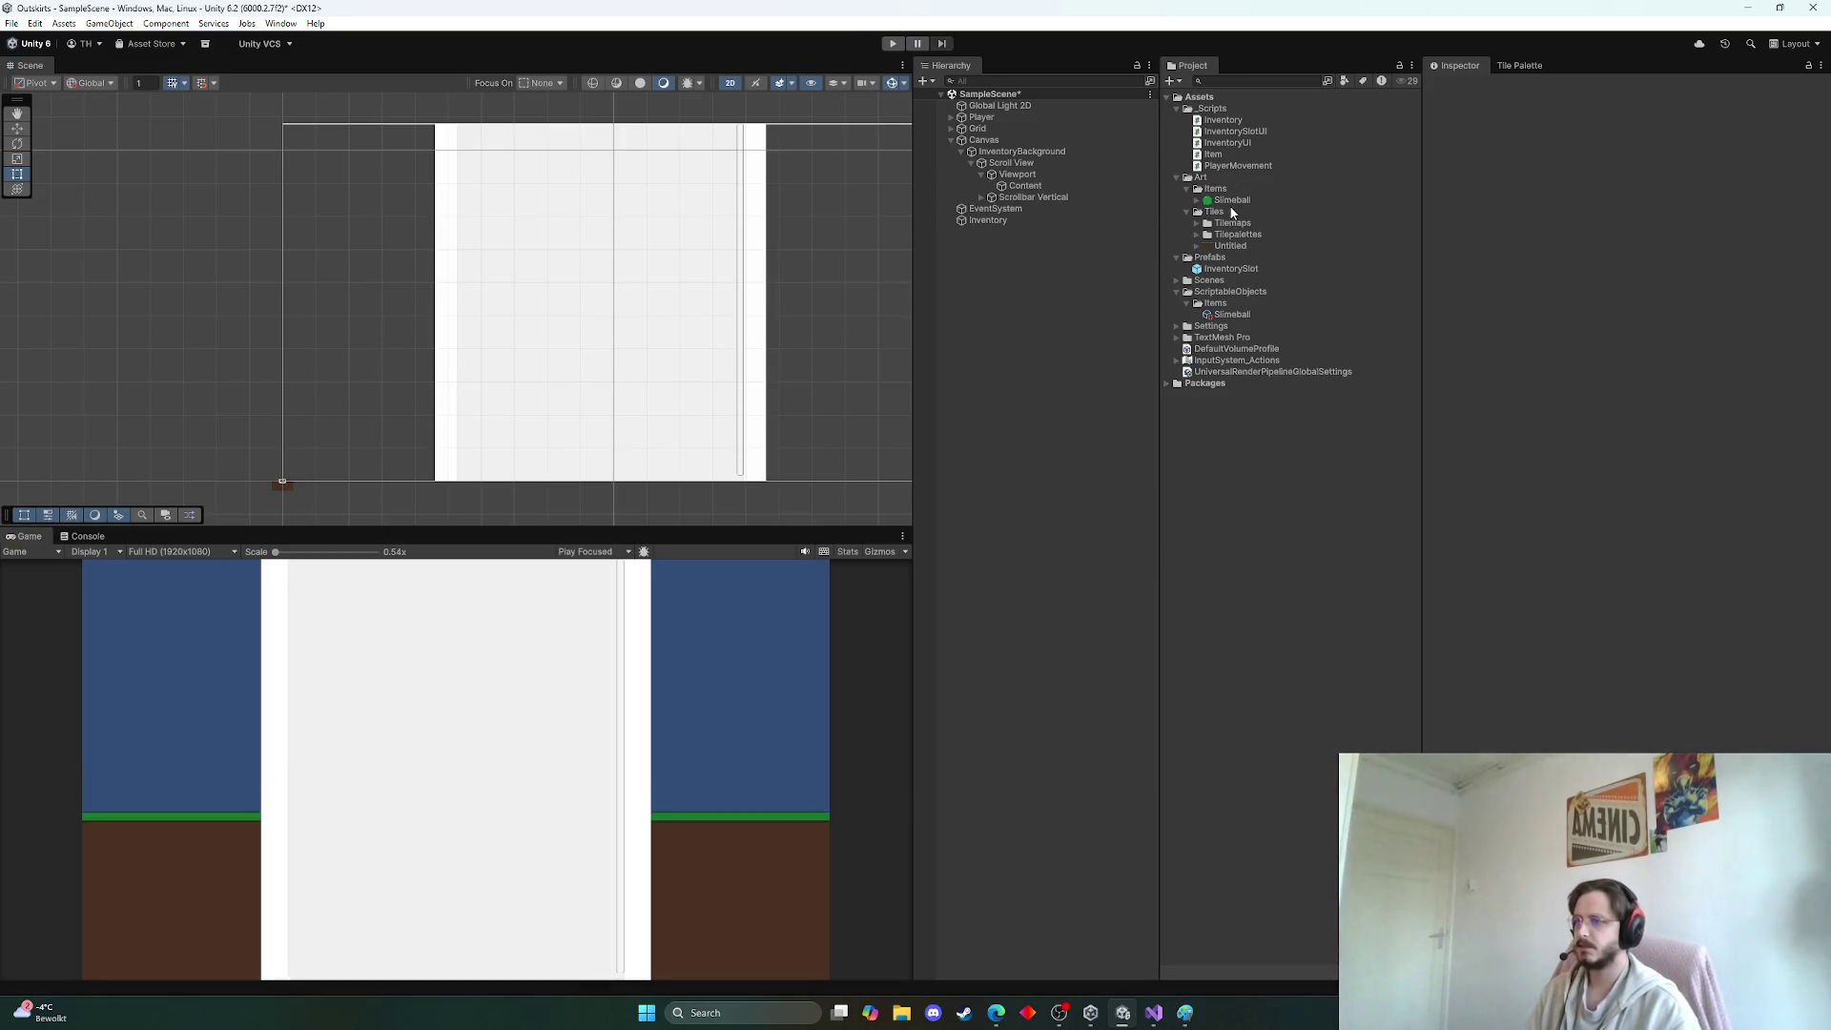
pyautogui.click(1039, 198)
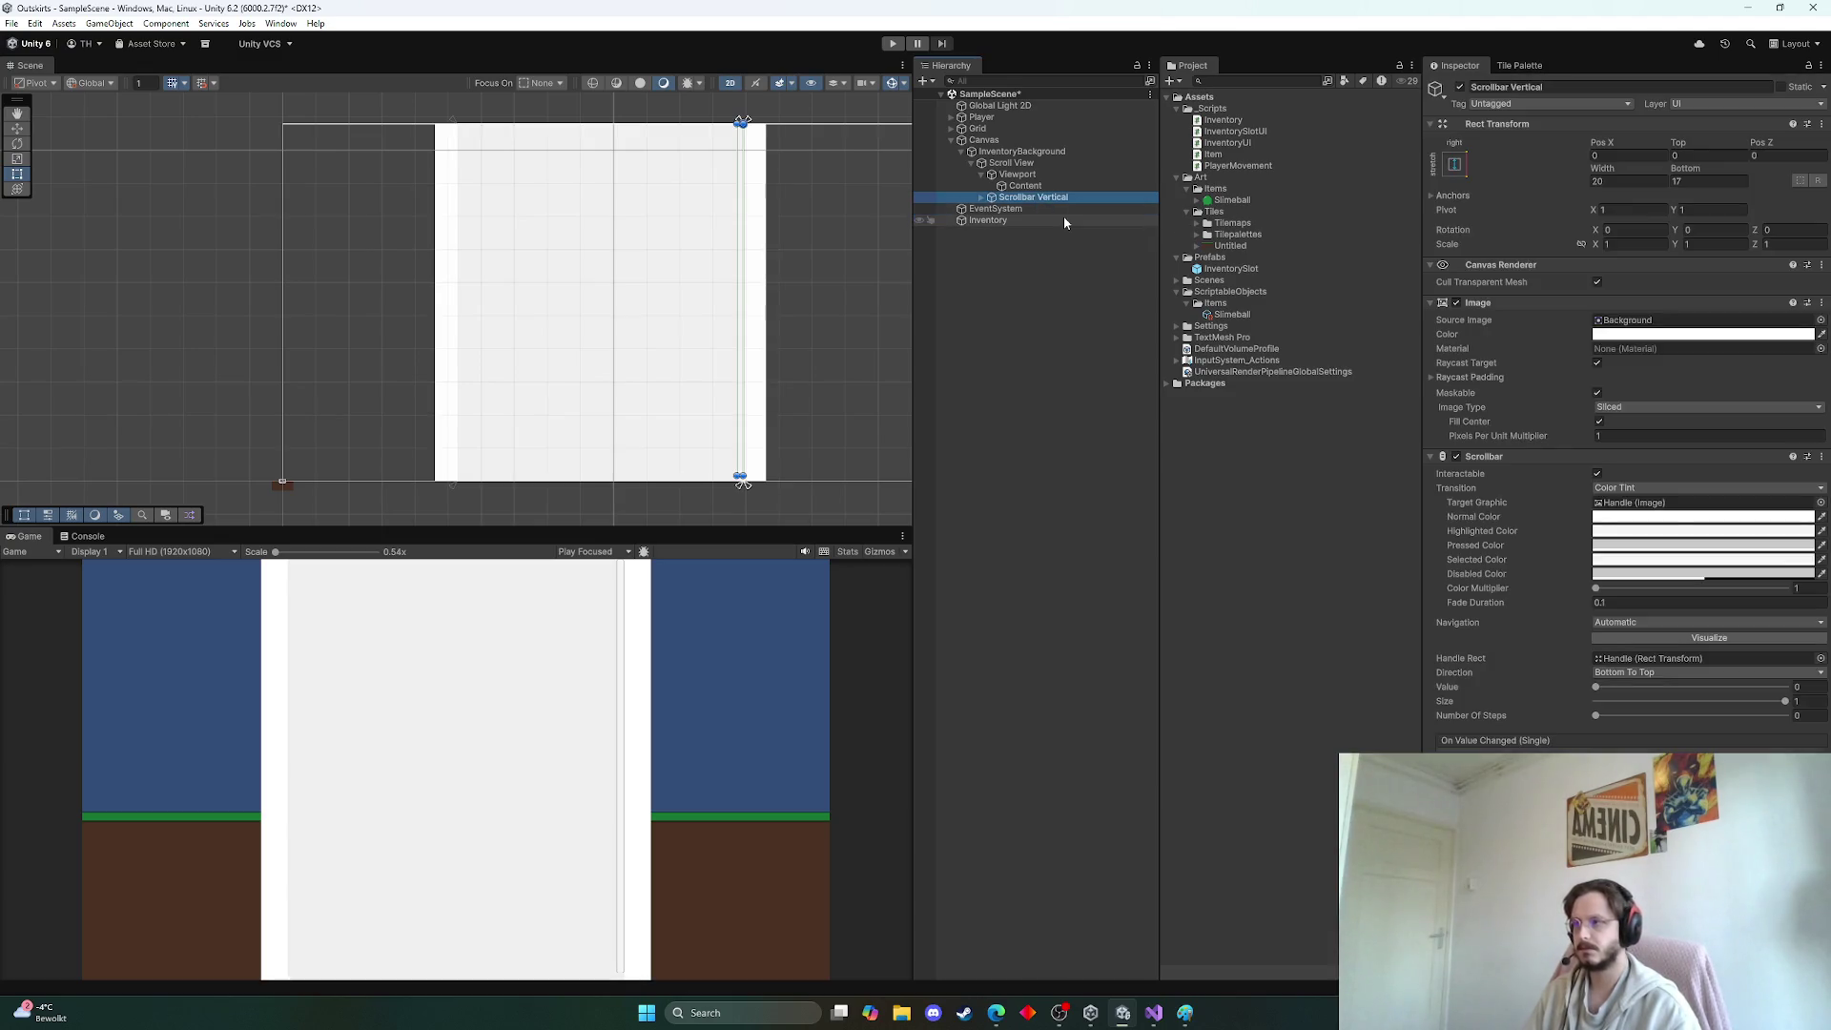
pyautogui.click(1273, 472)
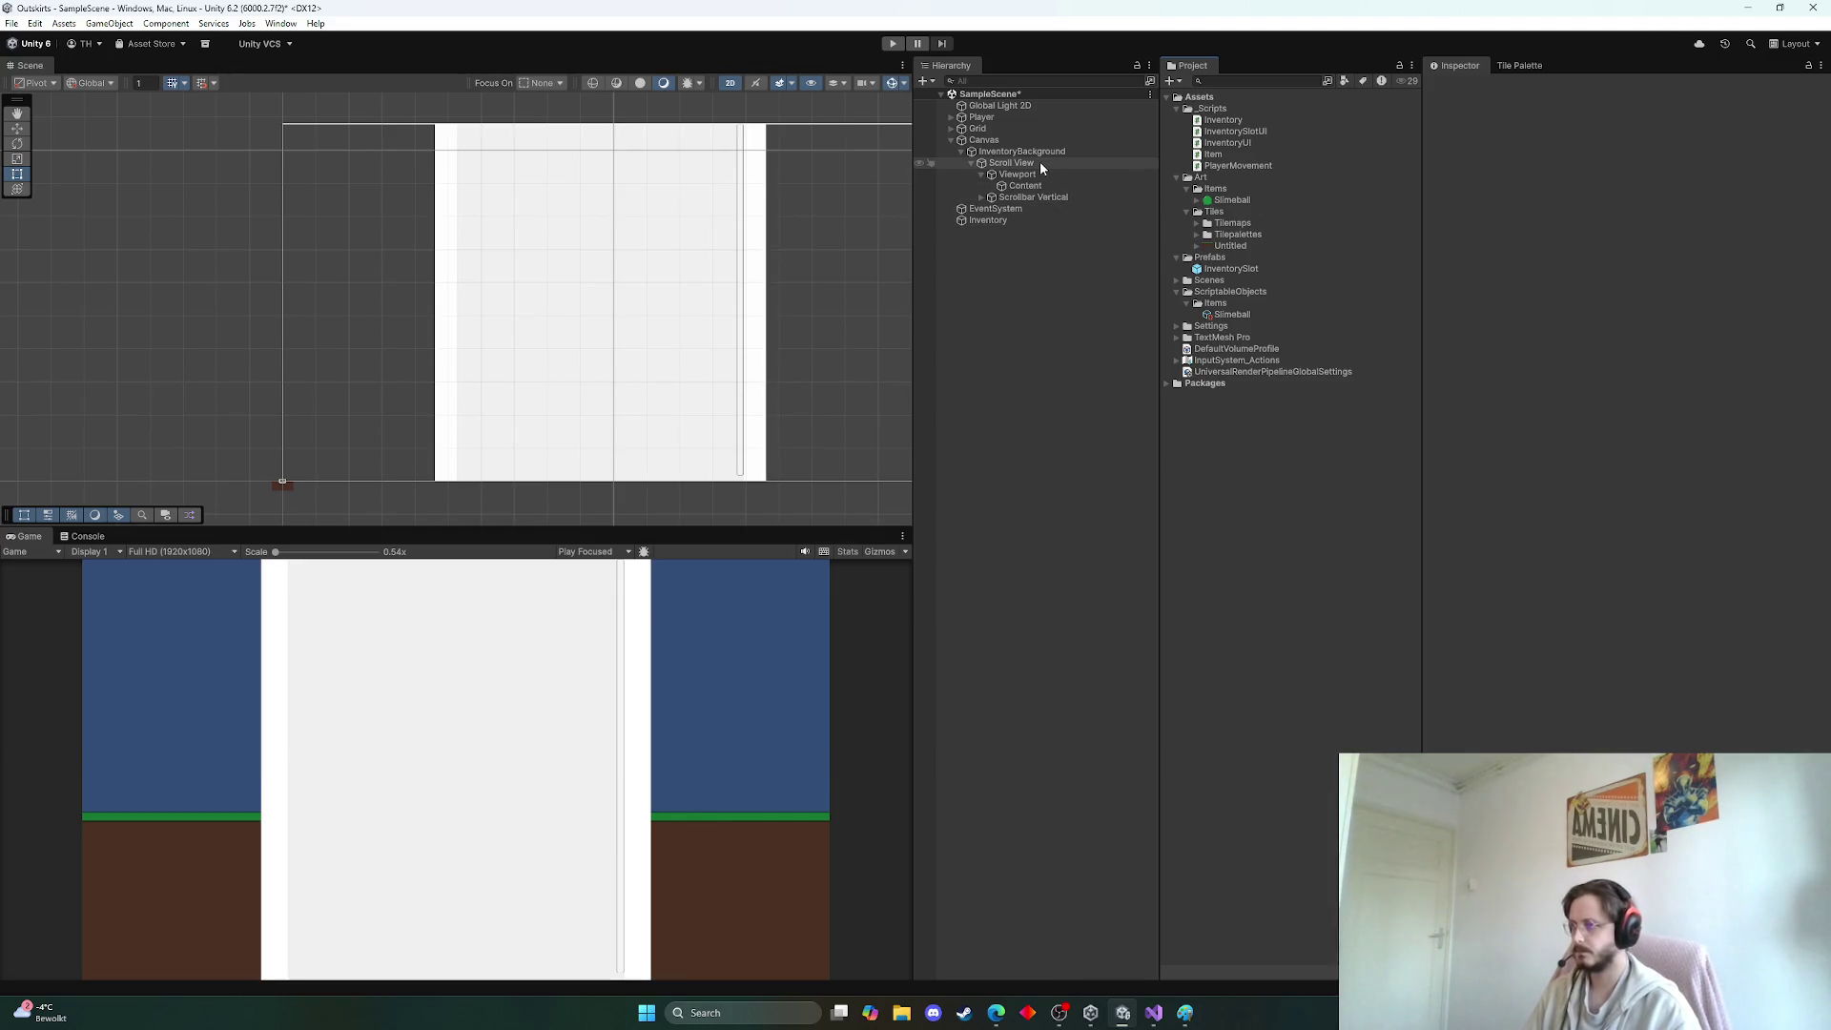
pyautogui.click(972, 152)
pyautogui.click(951, 140)
pyautogui.click(1023, 334)
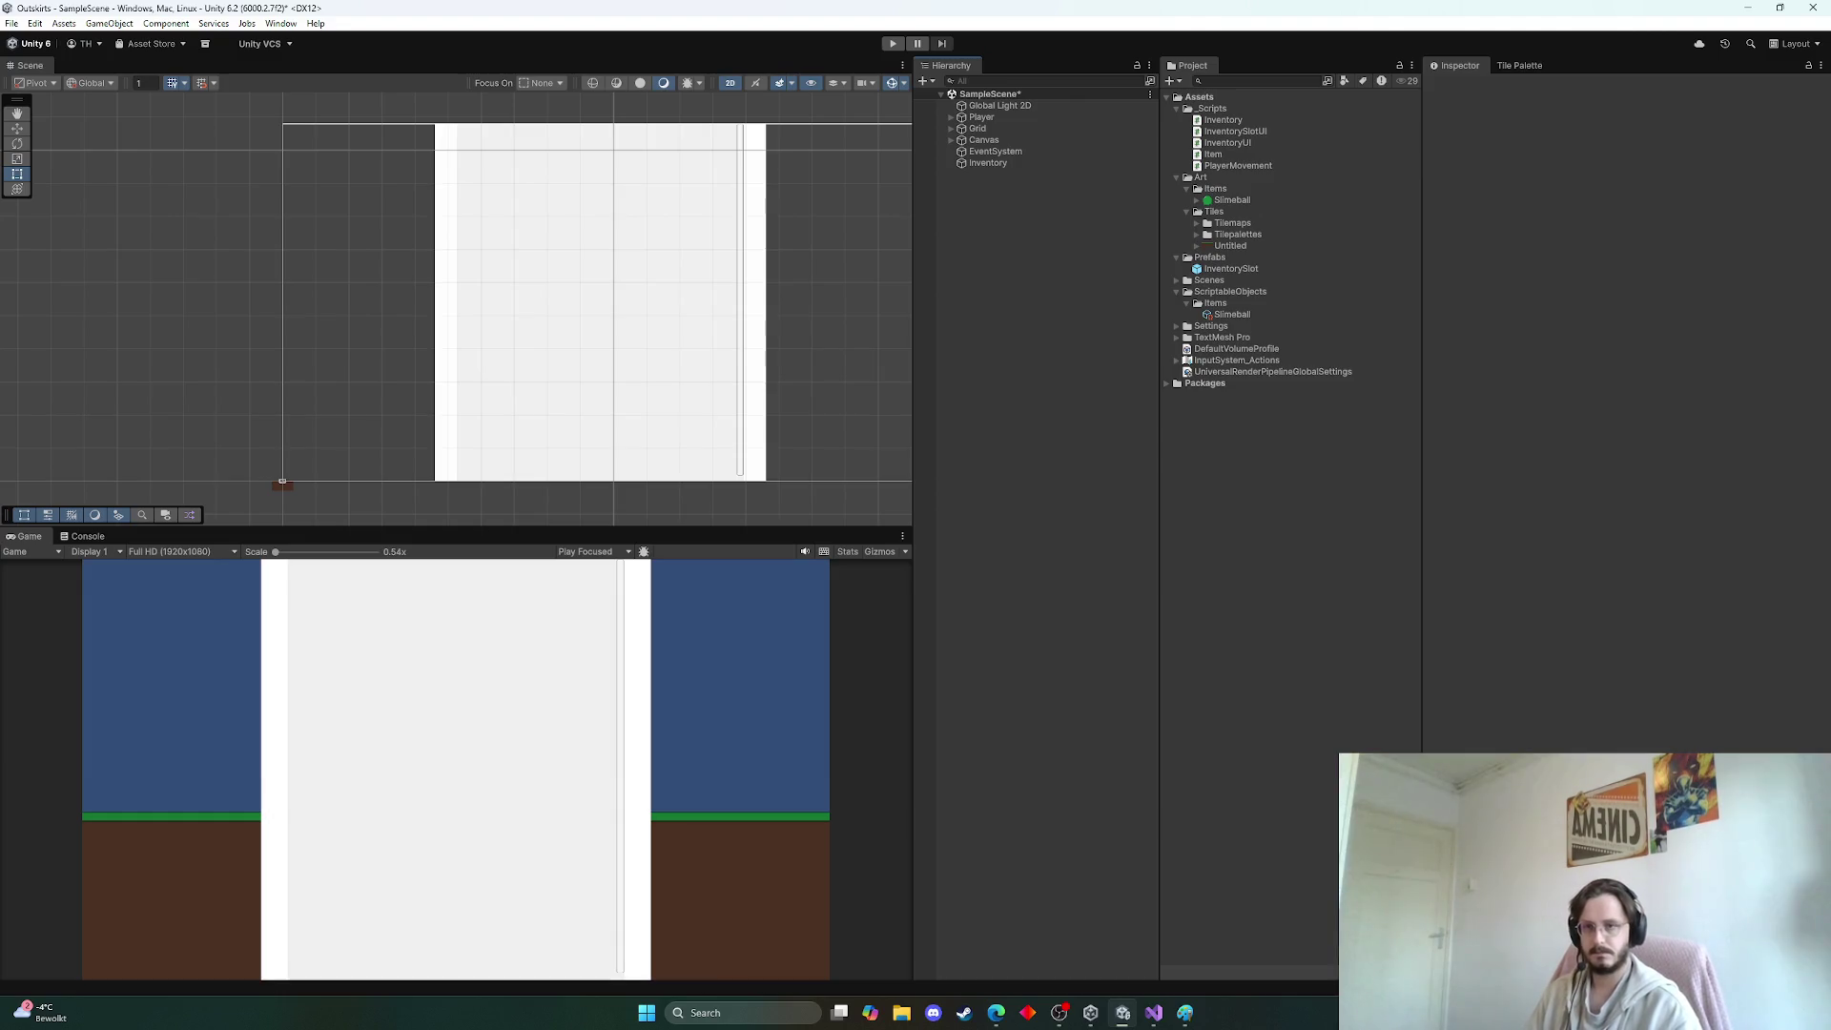
# Switch from Unity to Visual Studio showing Inventory.cs
pyautogui.hotkey('alt', 'Tab')
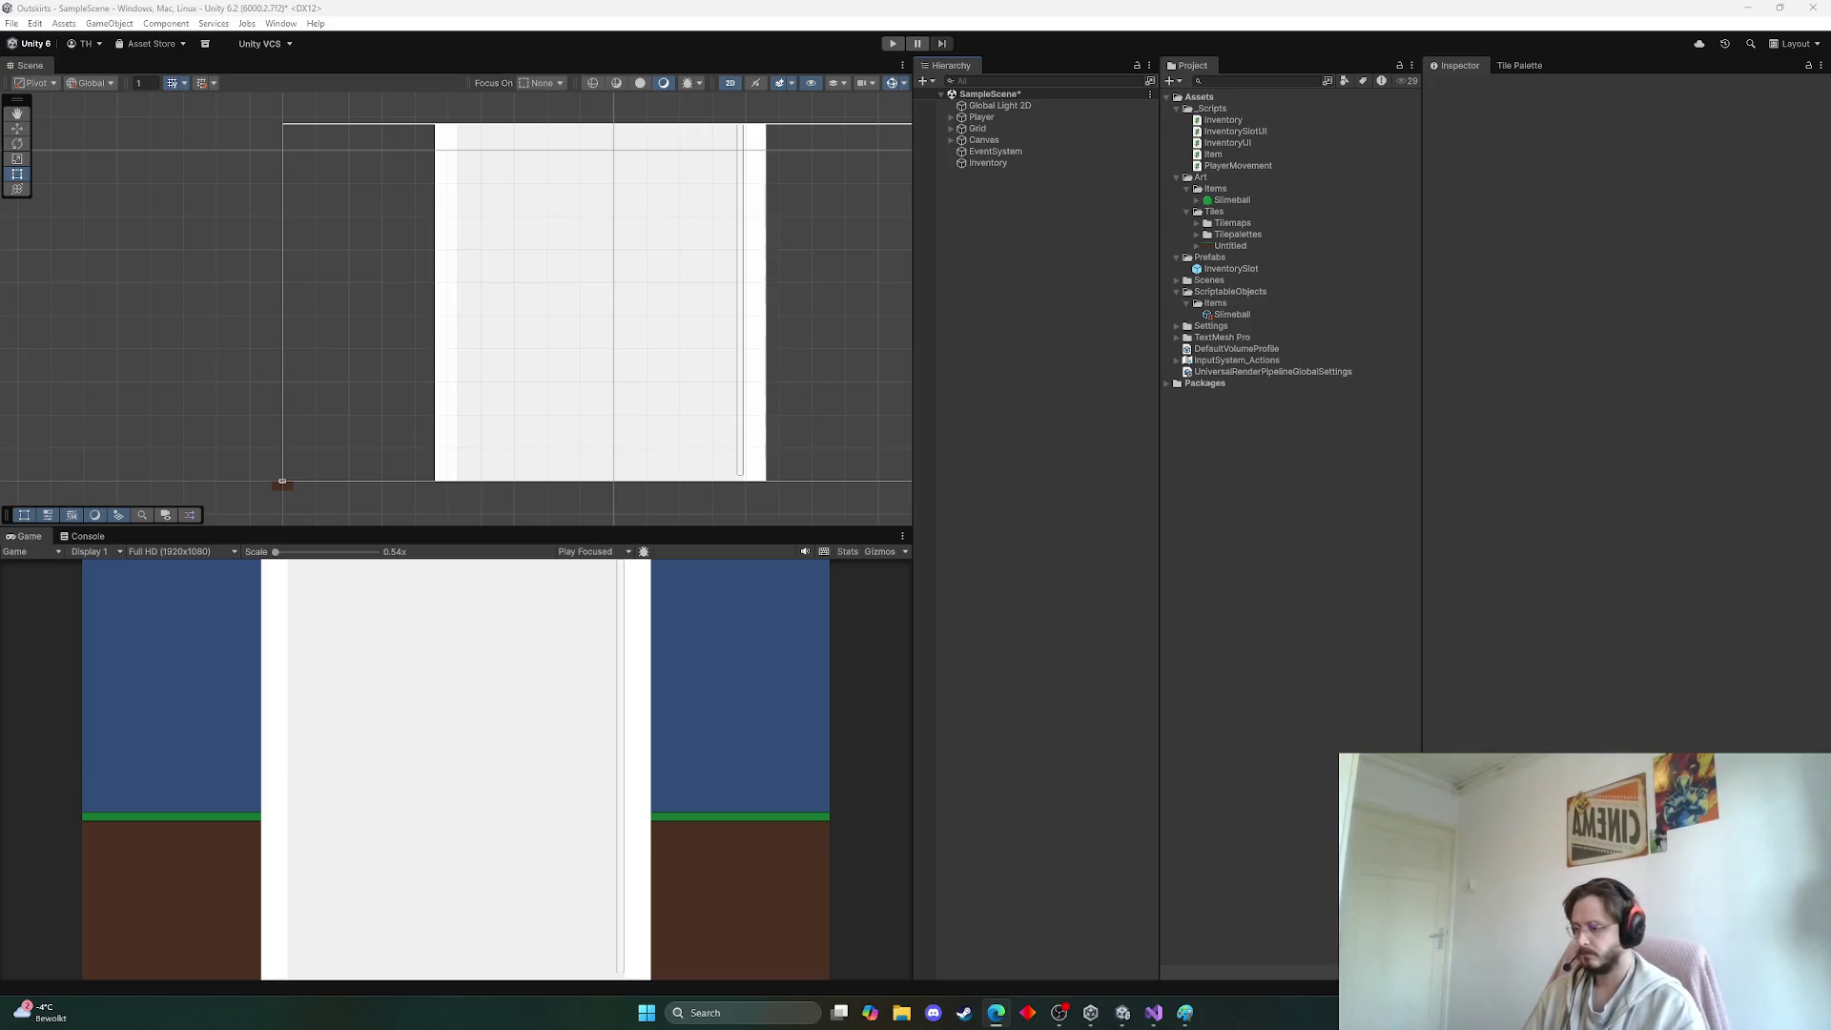
pyautogui.click(1154, 1013)
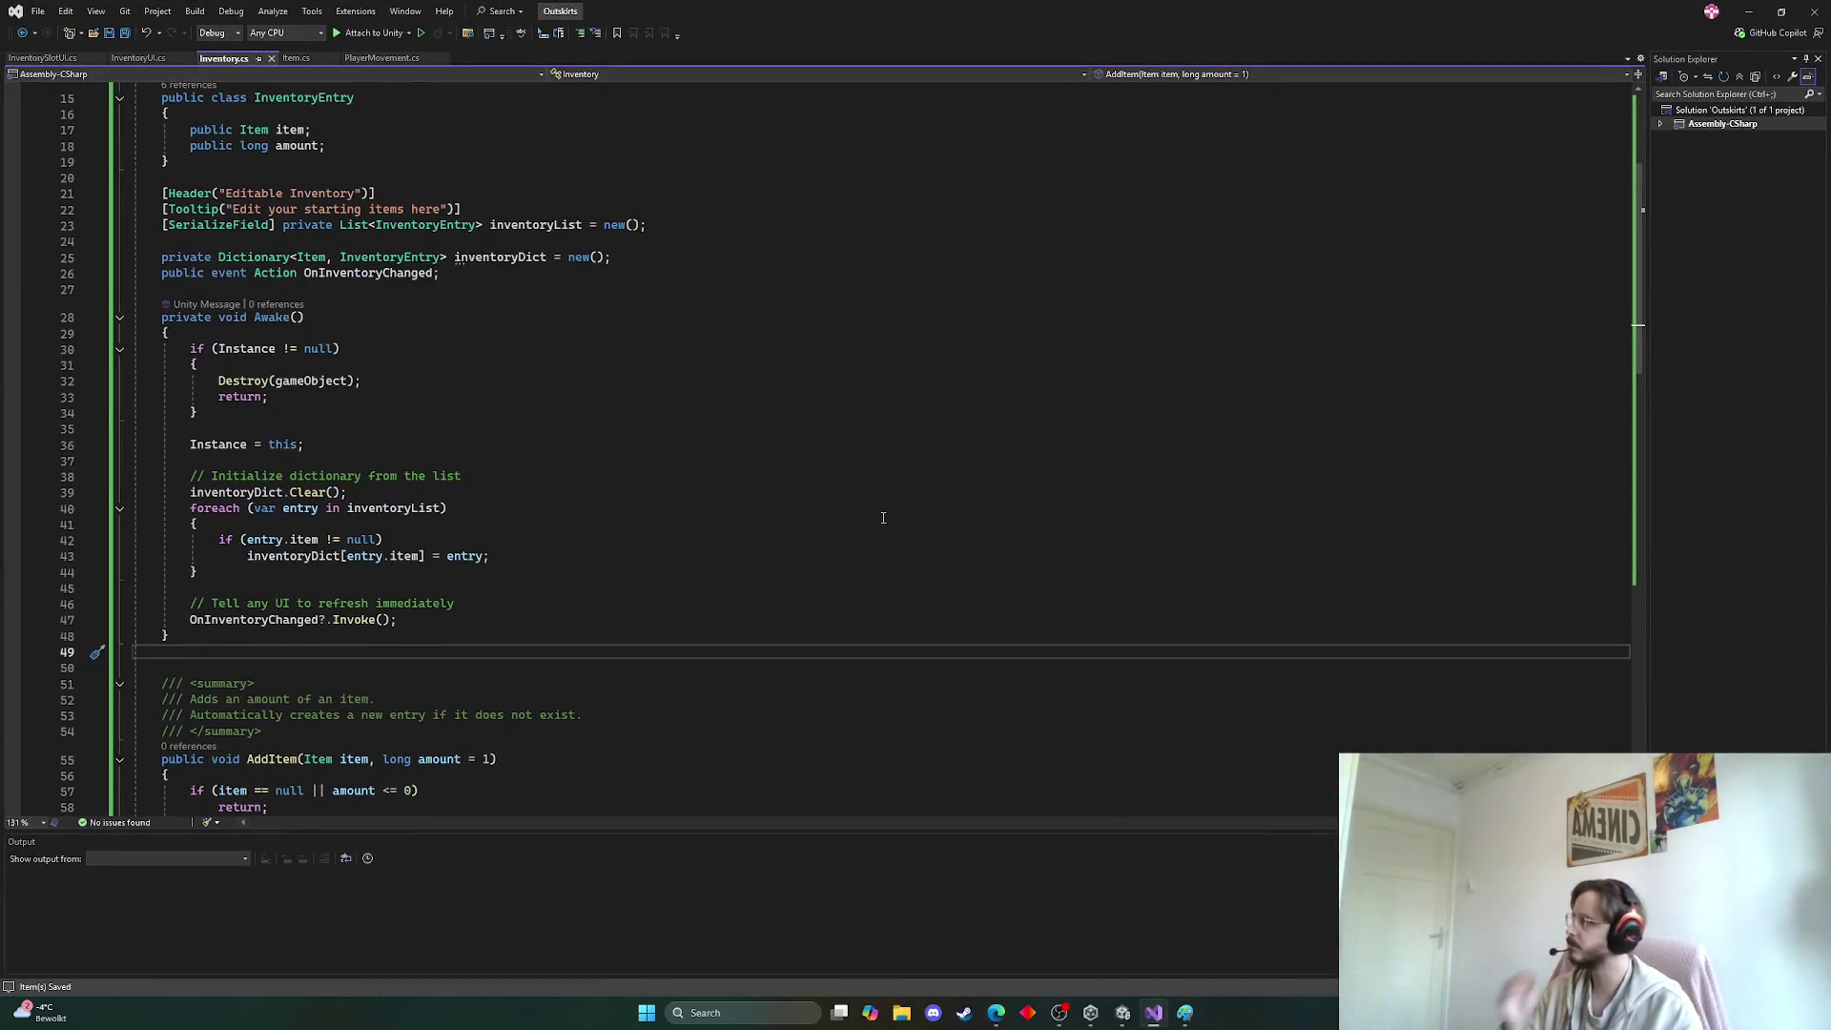
# Open PlayerMovement.cs, select its whole code, and switch to the browser
pyautogui.click(382, 58)
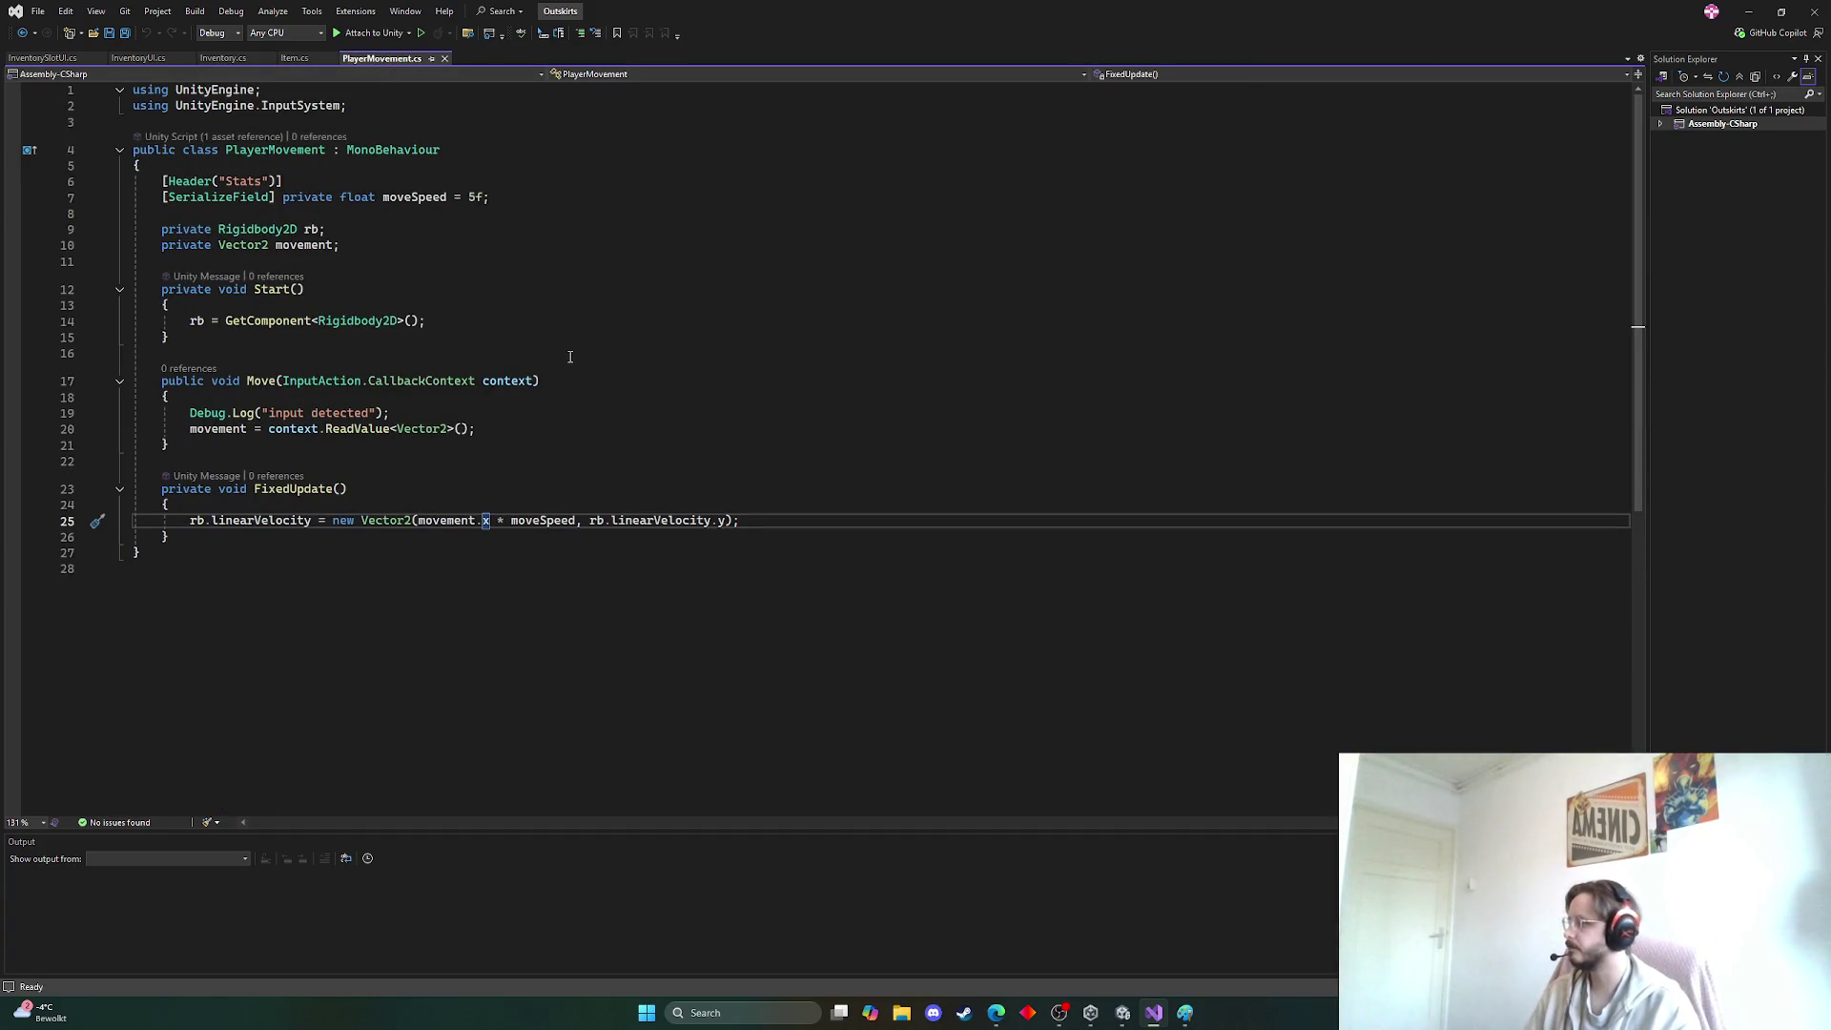
pyautogui.hotkey('ctrl', 'a')
pyautogui.click(508, 349)
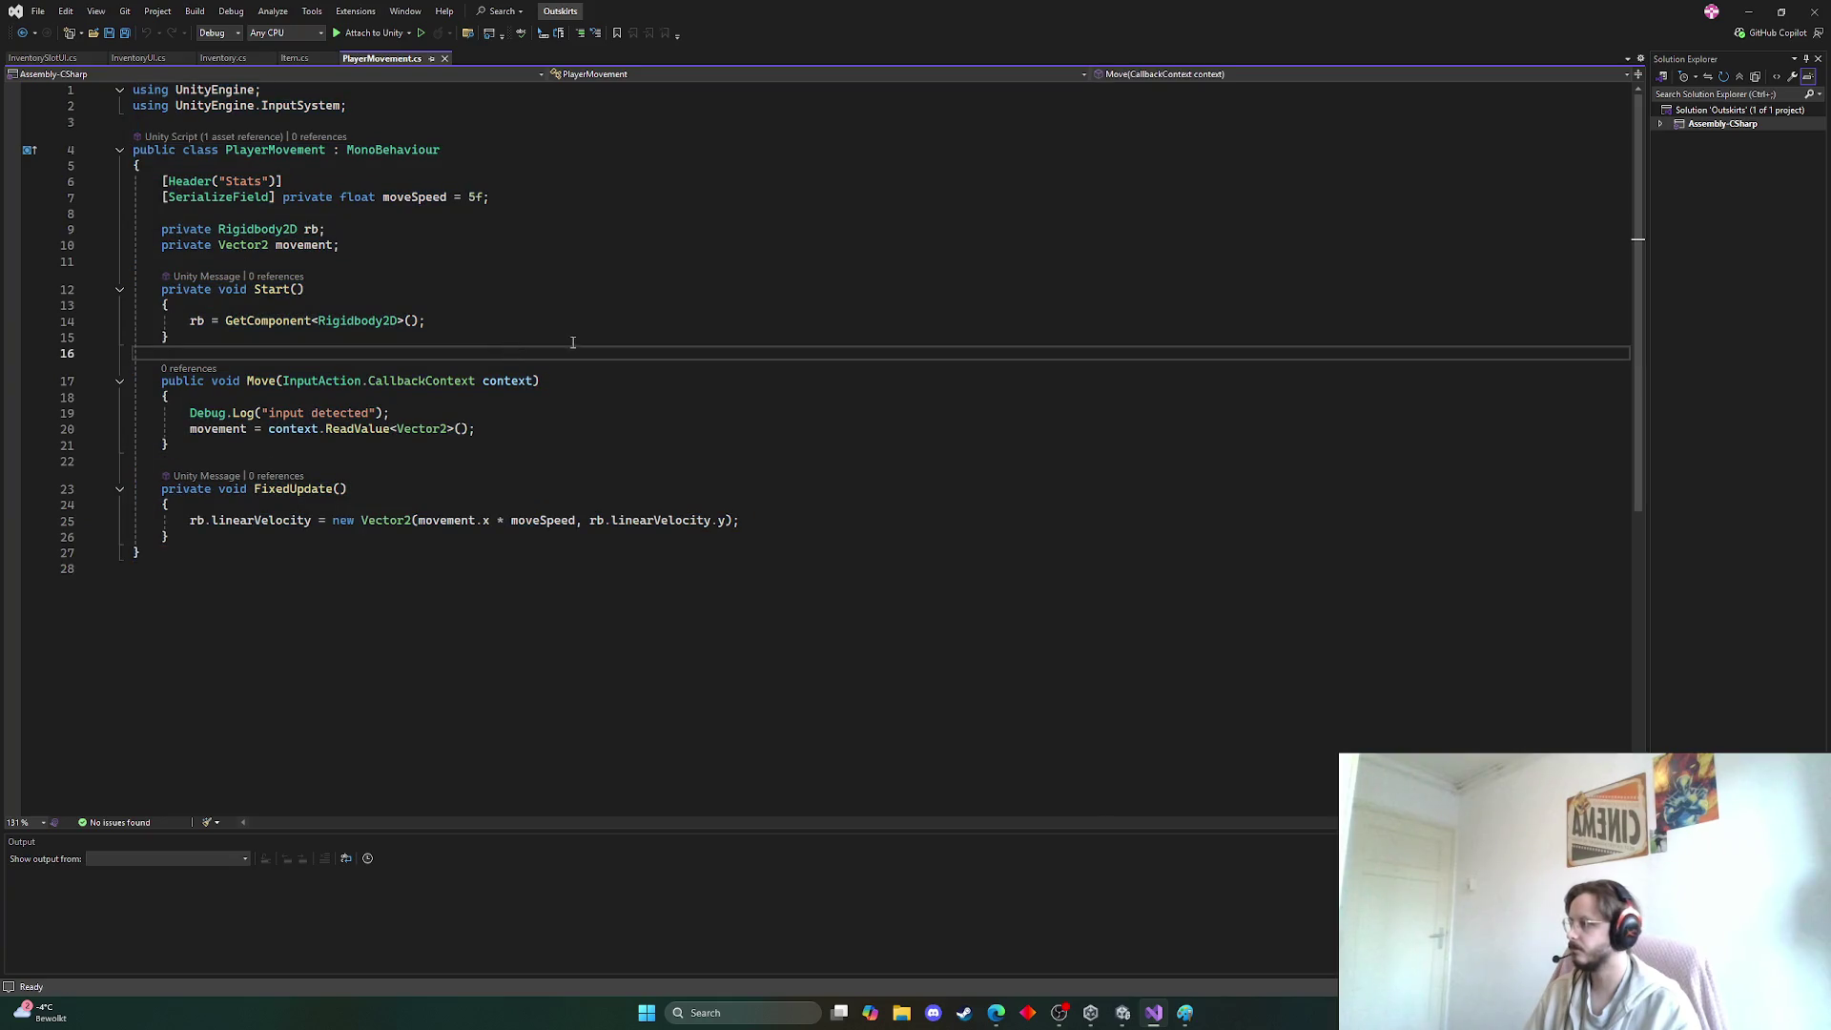
pyautogui.hotkey('ctrl', 'a')
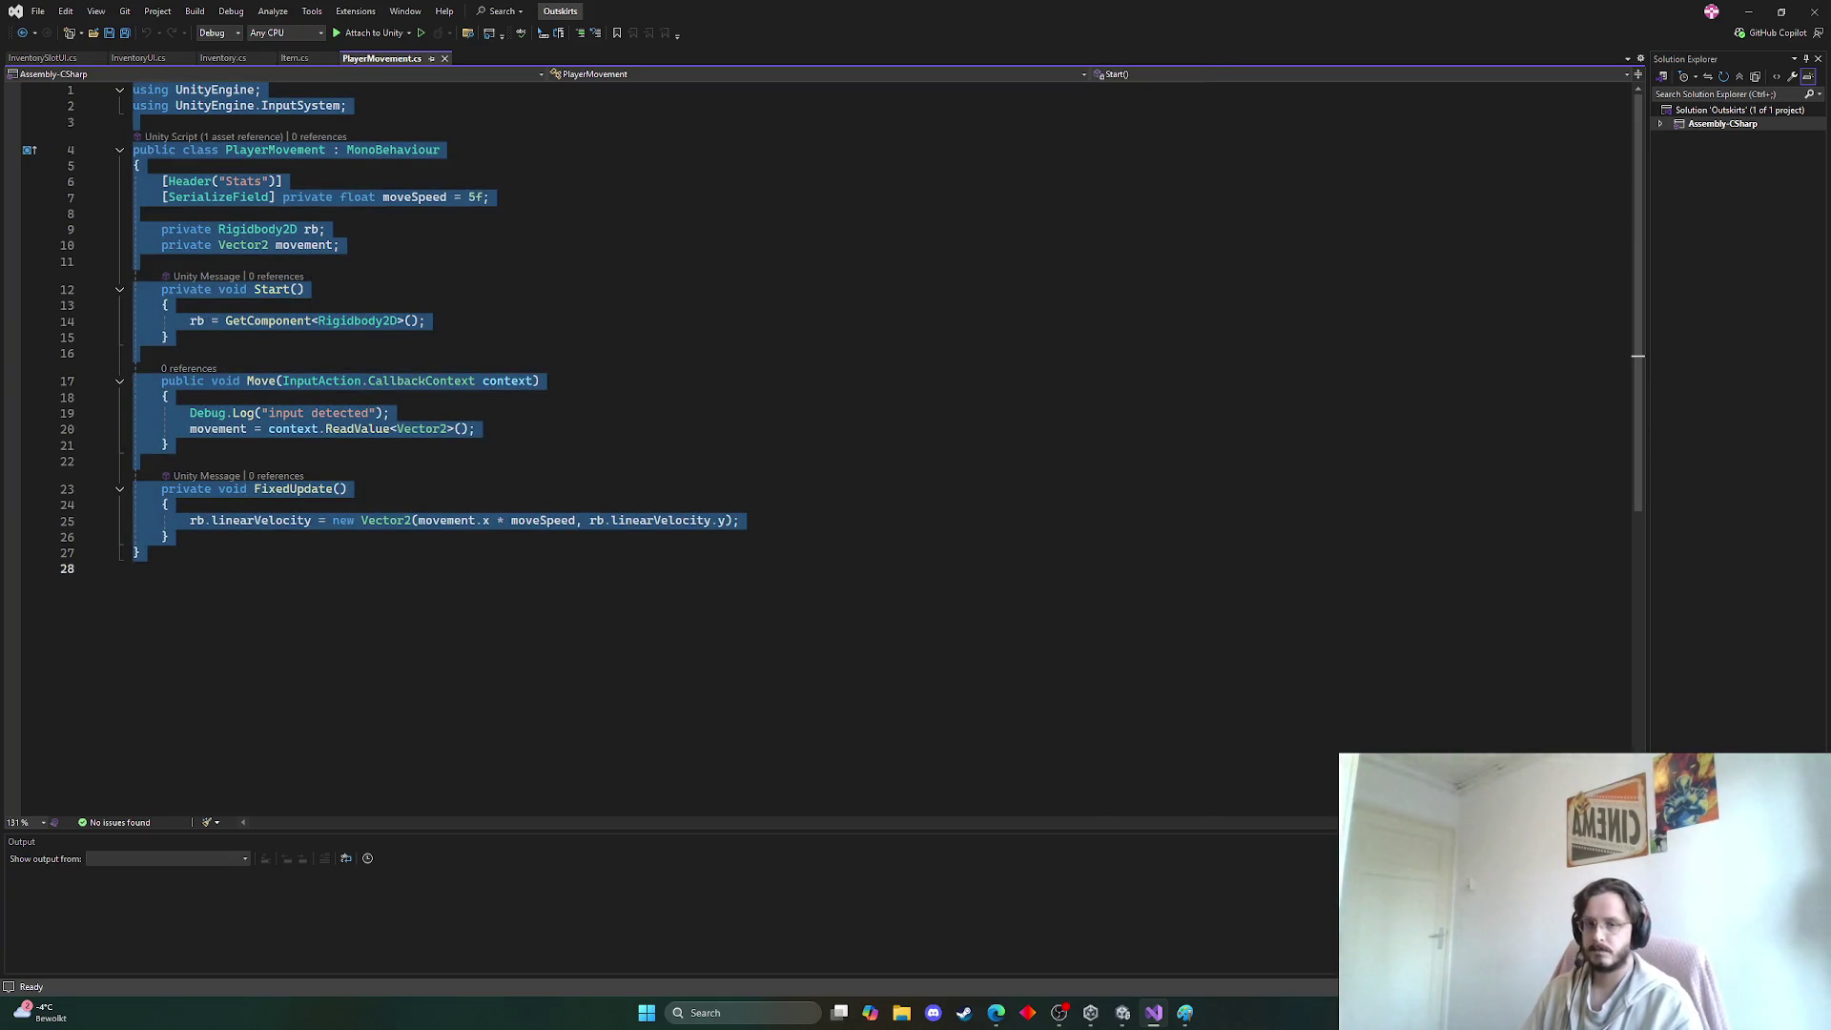
pyautogui.hotkey('alt', 'Tab')
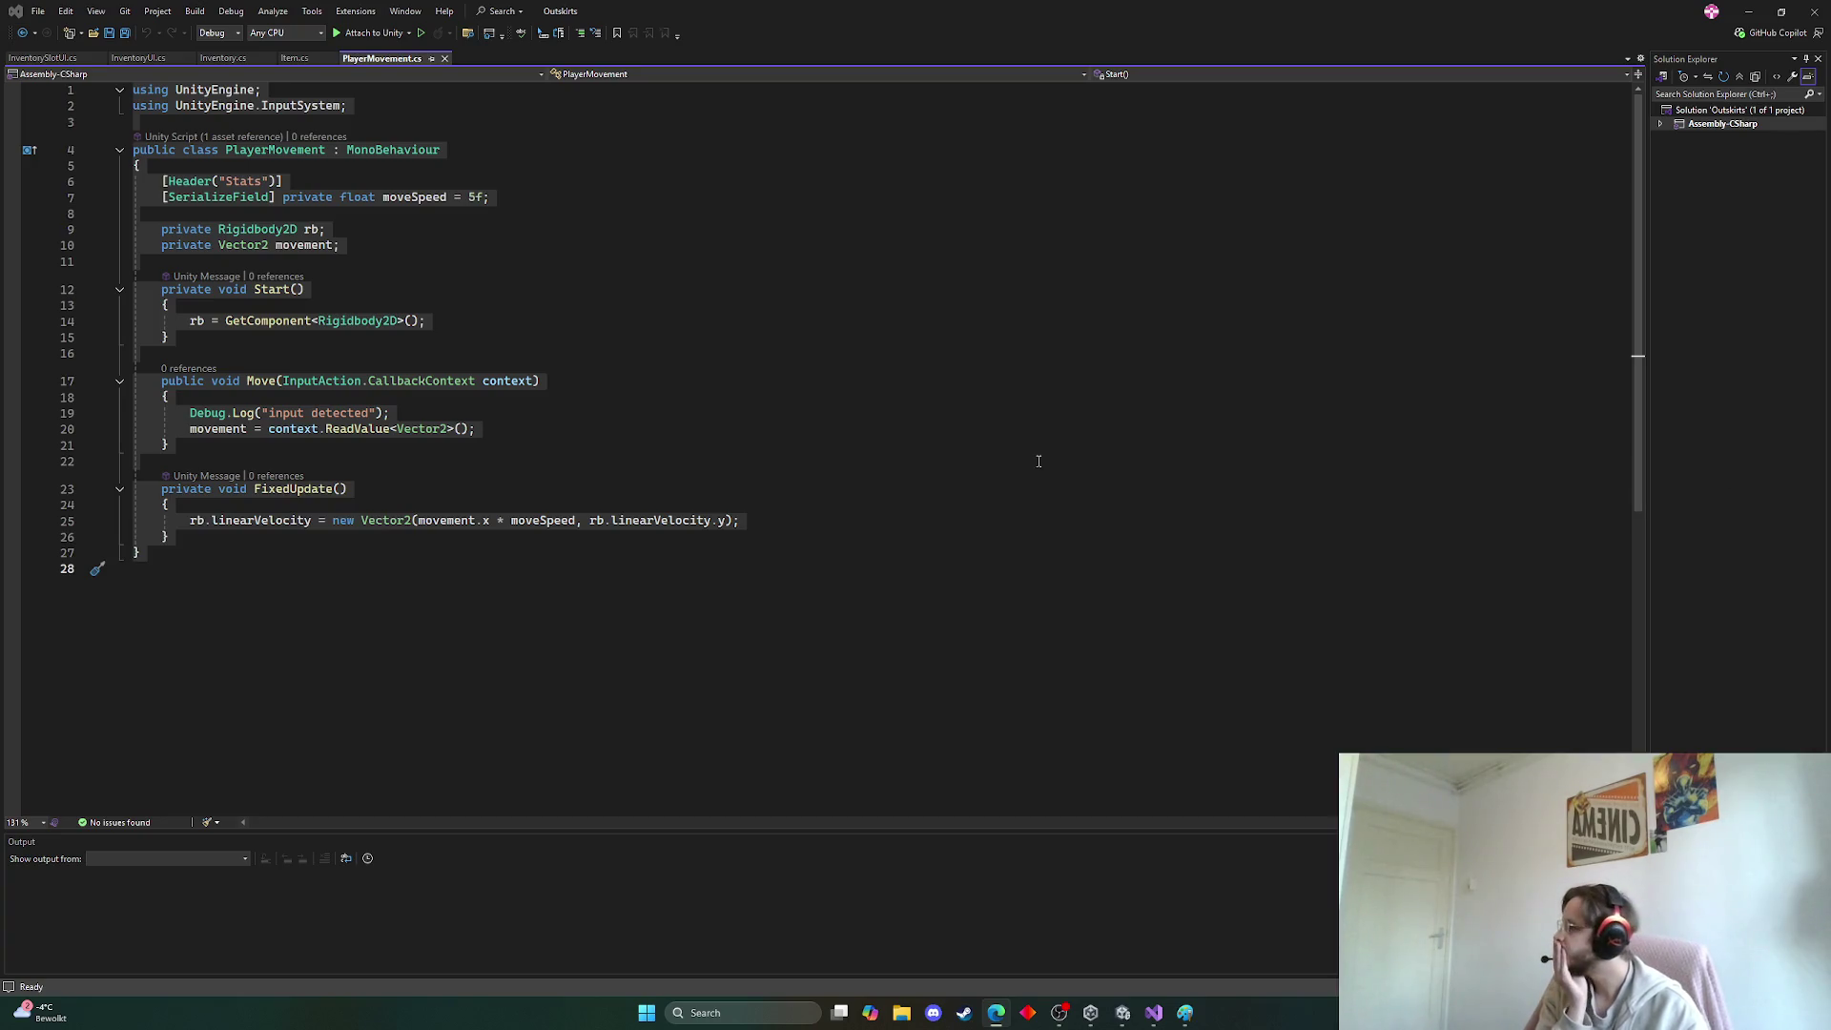
# Delete the "input detected" Debug.Log line in Move and save PlayerMovement.cs
pyautogui.click(1000, 456)
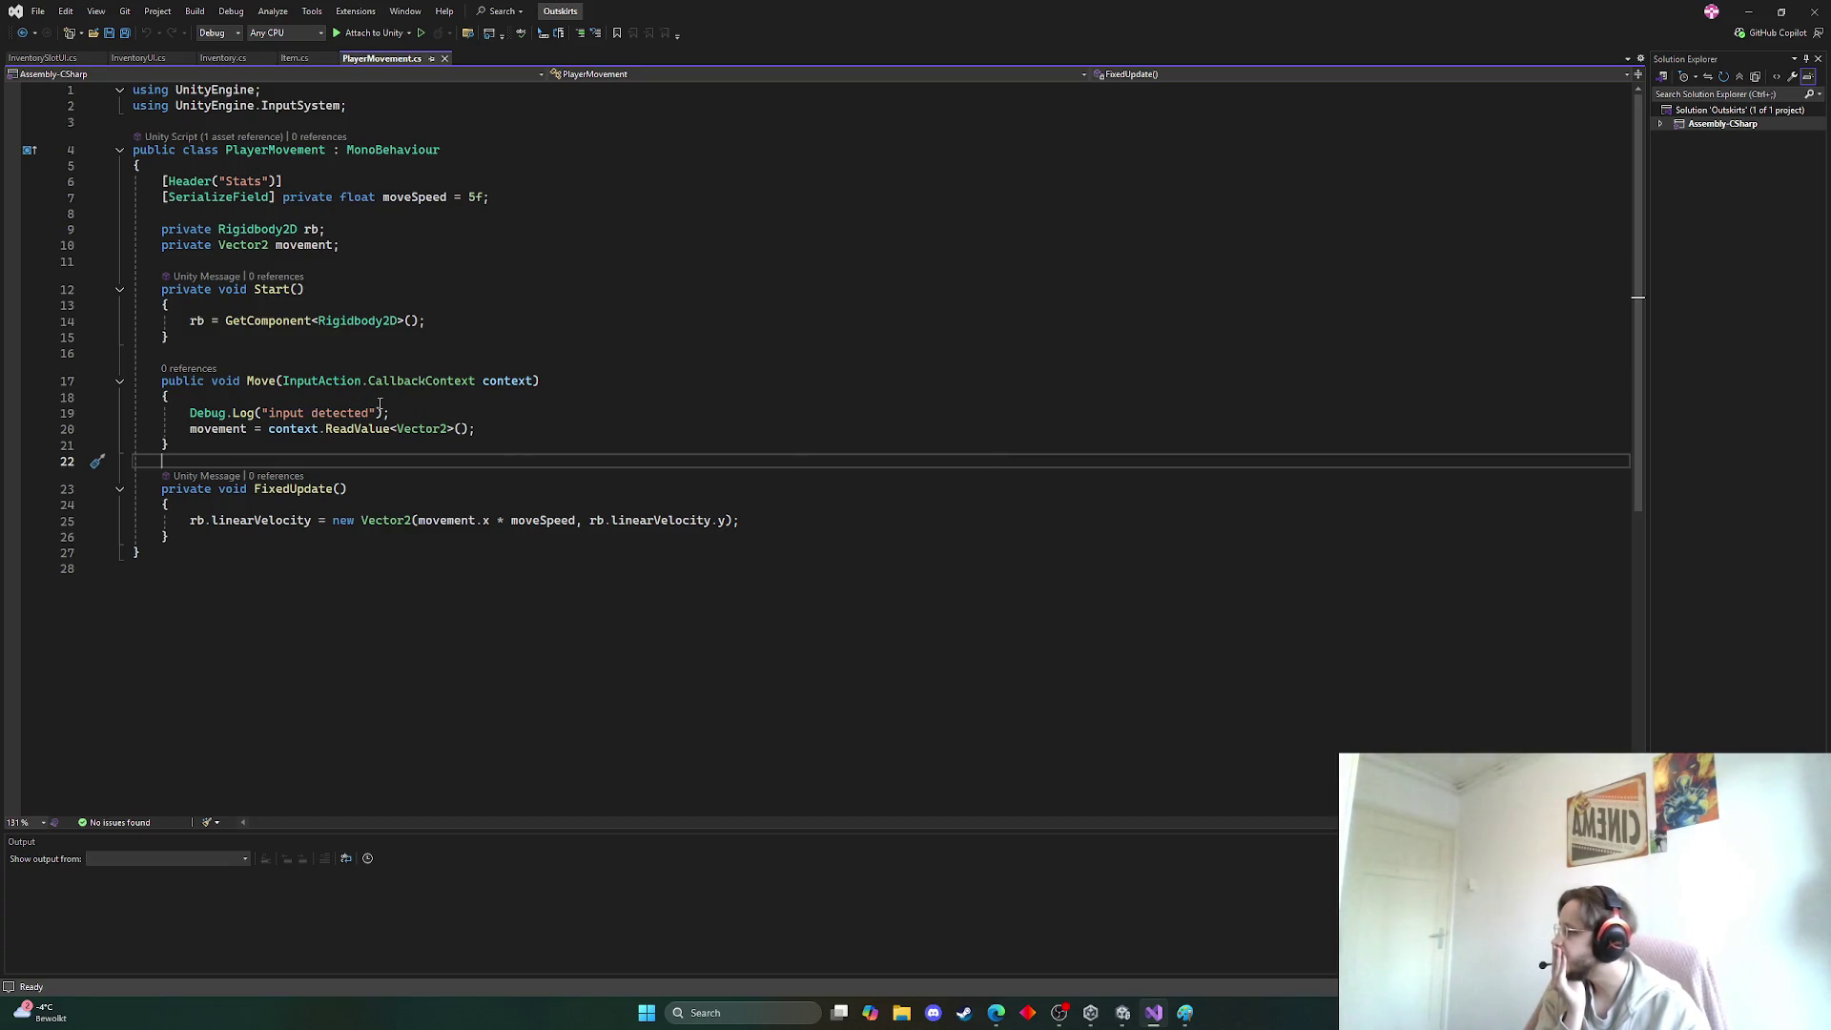
pyautogui.moveTo(379, 412); pyautogui.dragTo(39, 413)
pyautogui.press('BackSpace')
pyautogui.press('BackSpace')
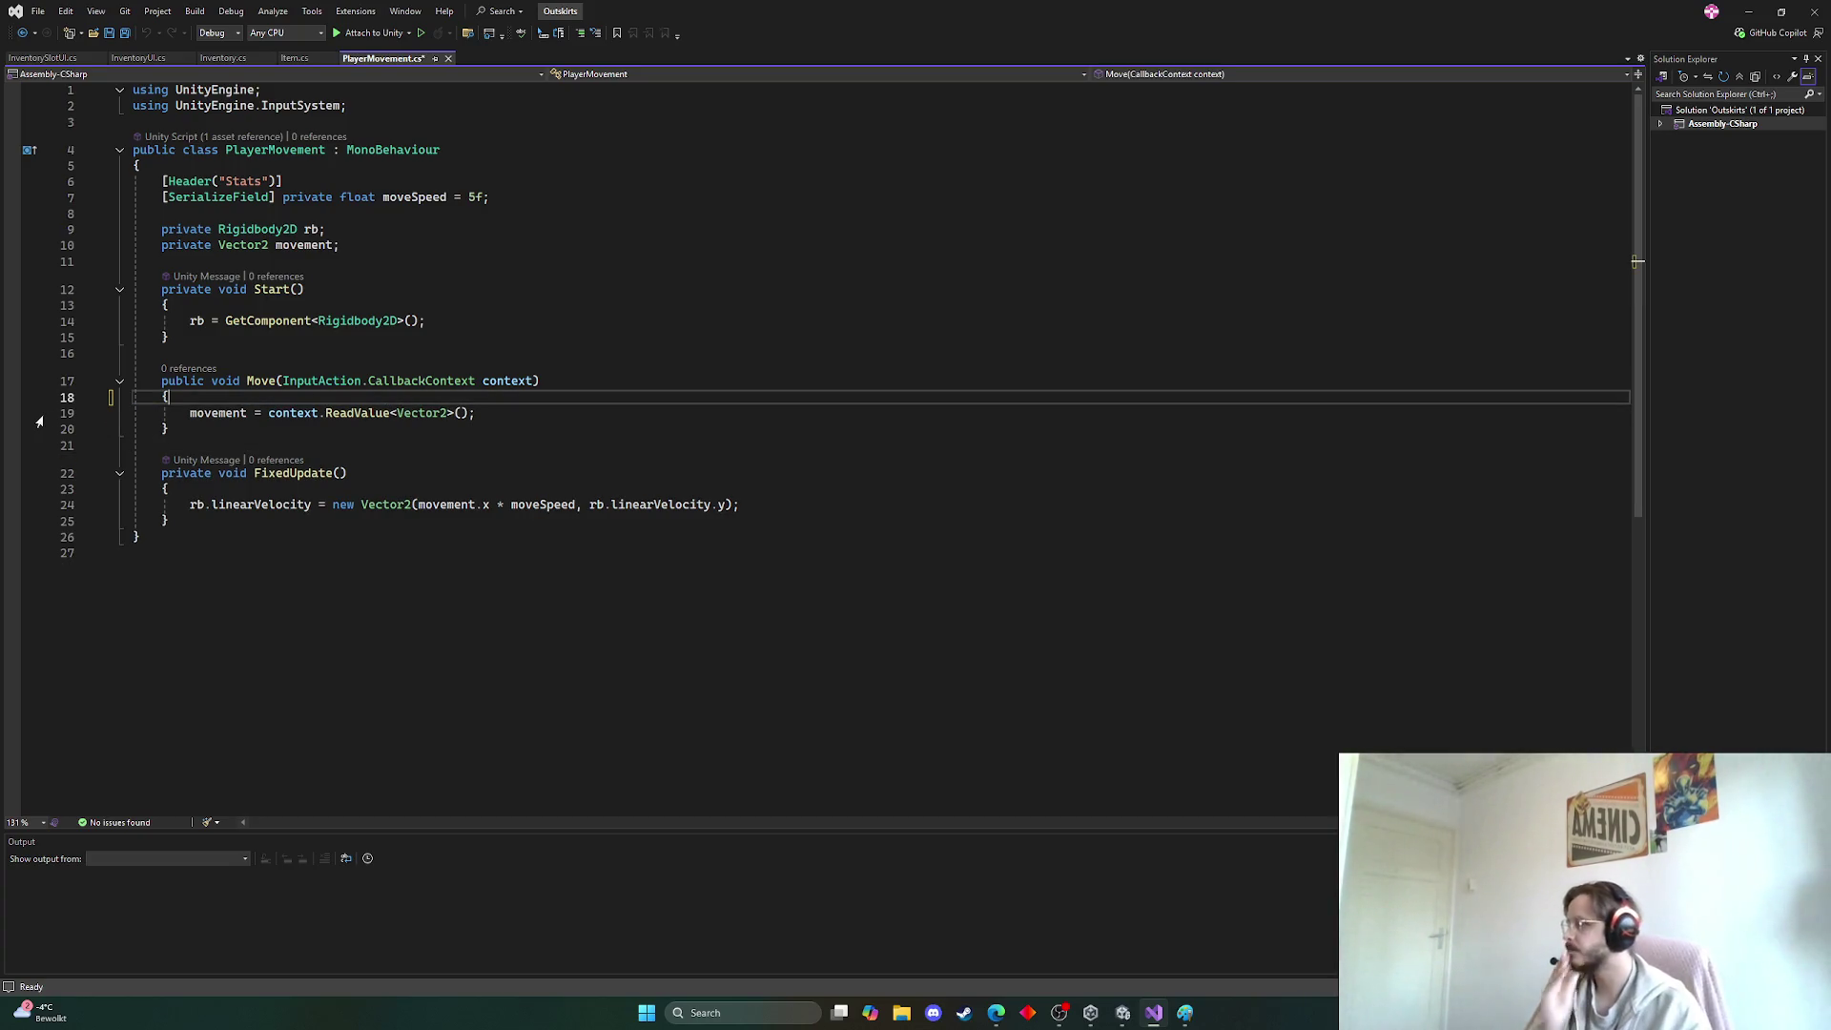
pyautogui.hotkey('ctrl', 's')
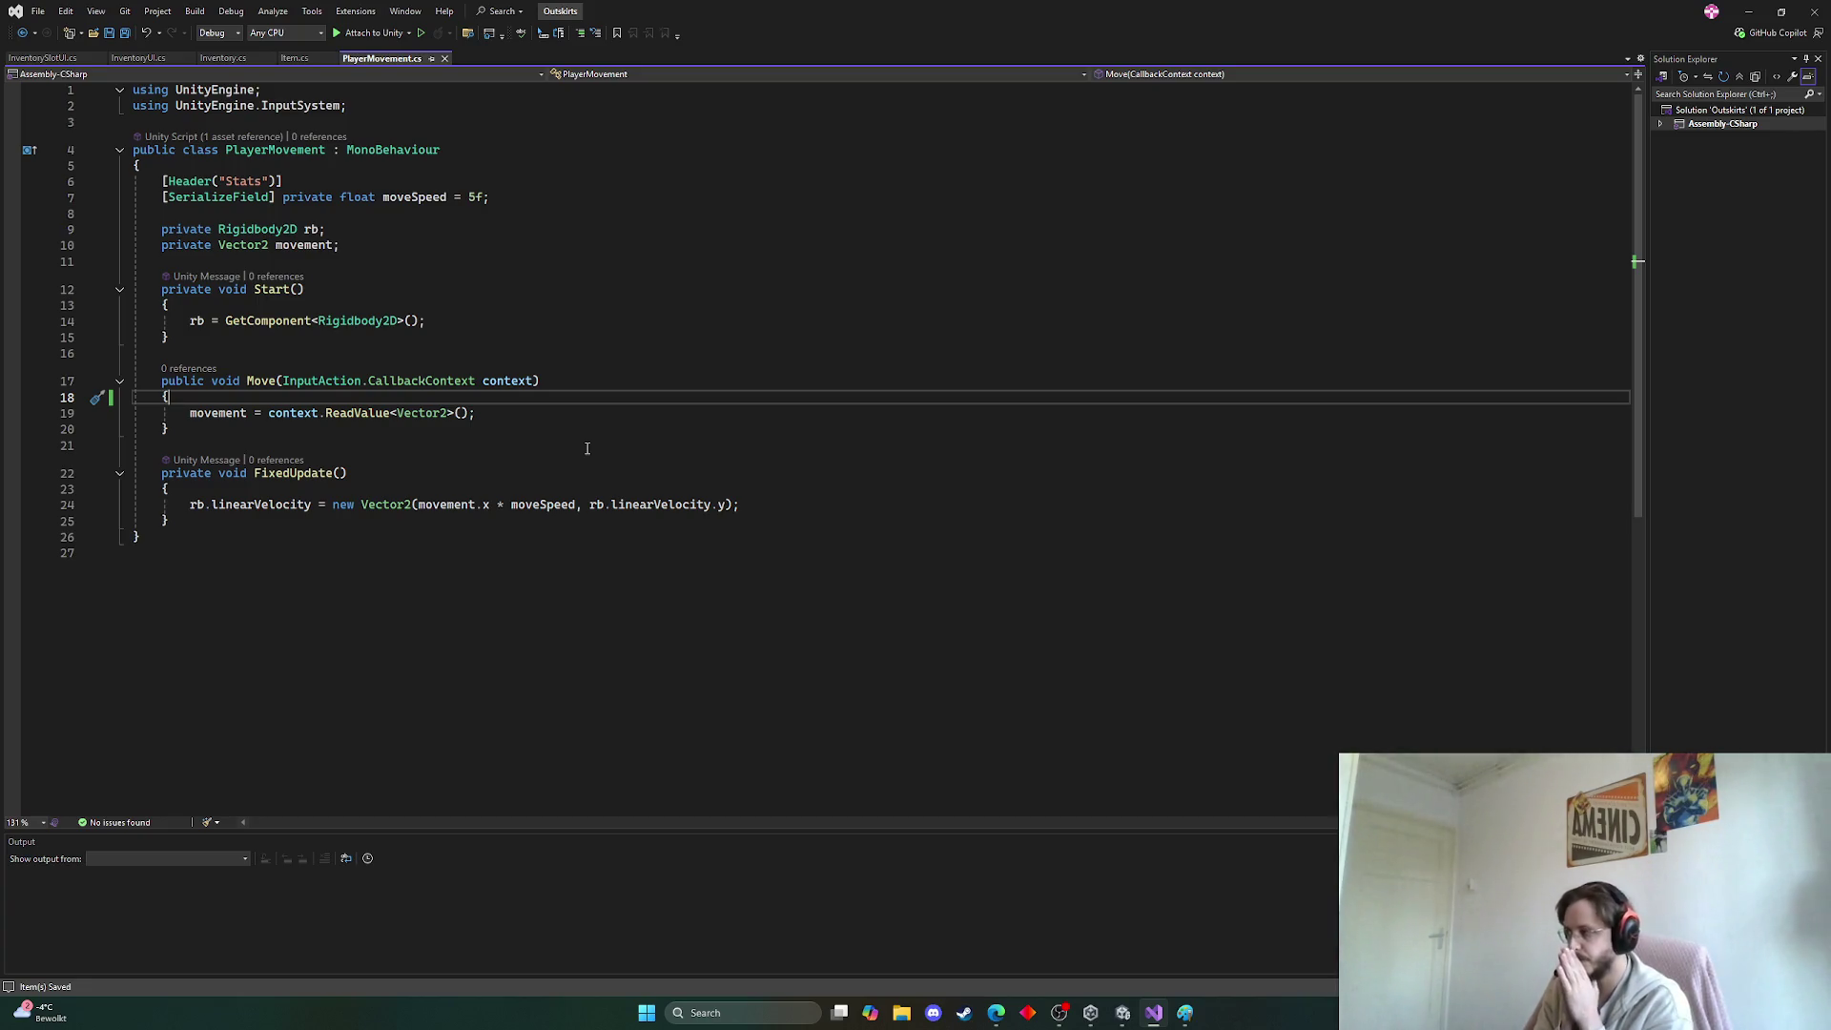
pyautogui.click(1123, 1013)
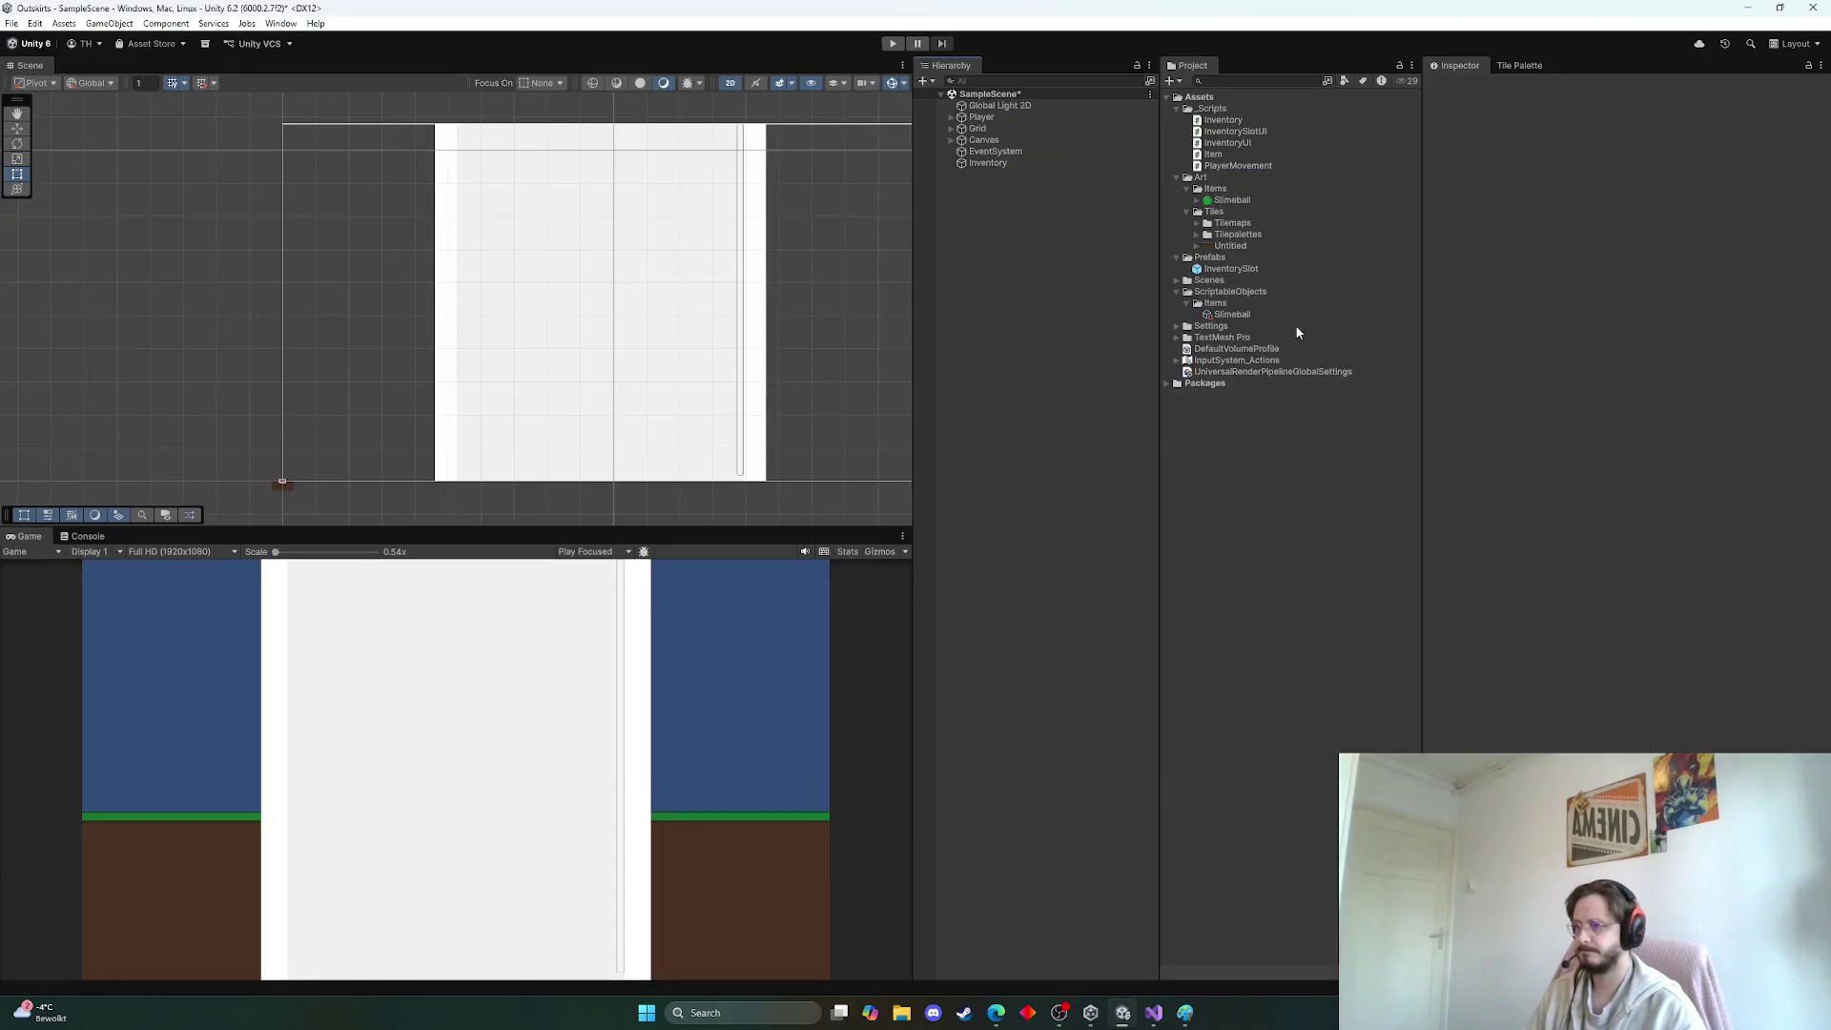
# Select Player, scroll to its Player Input component, and collapse the UI and Player event lists
pyautogui.click(999, 120)
pyautogui.scroll(-10, 1659, 575)
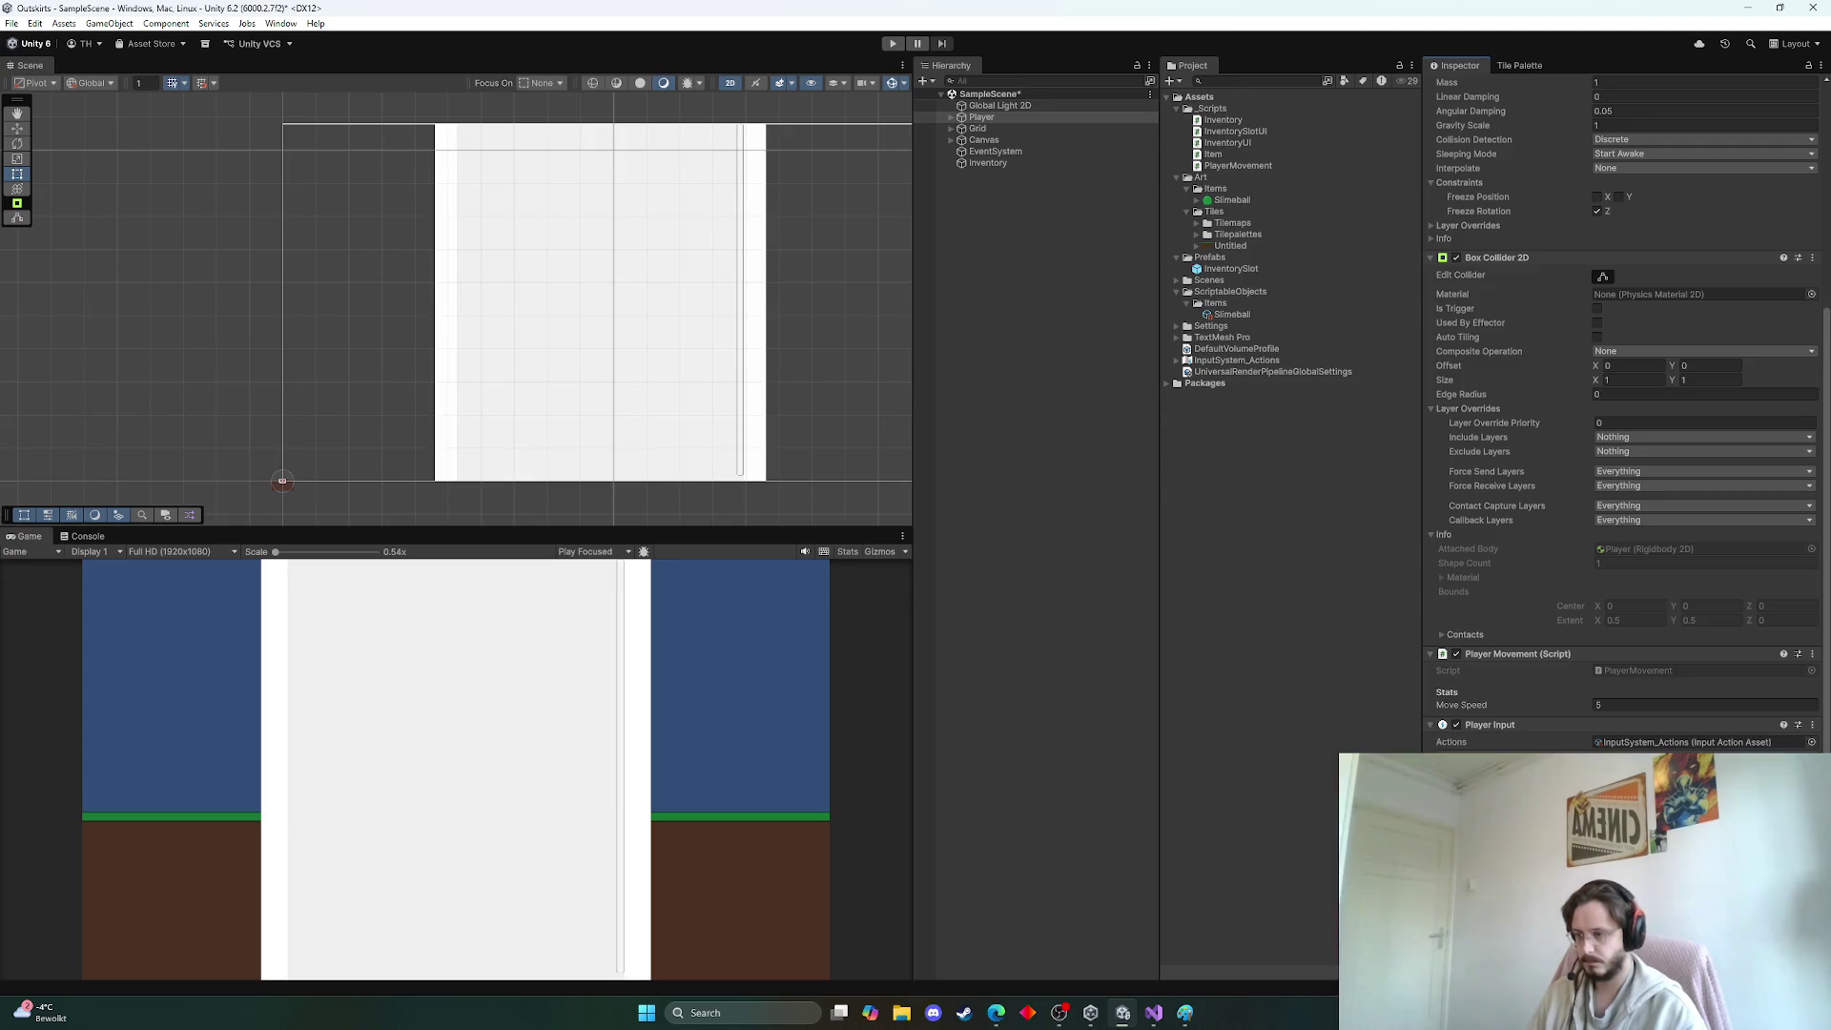
pyautogui.scroll(-5, 1621, 572)
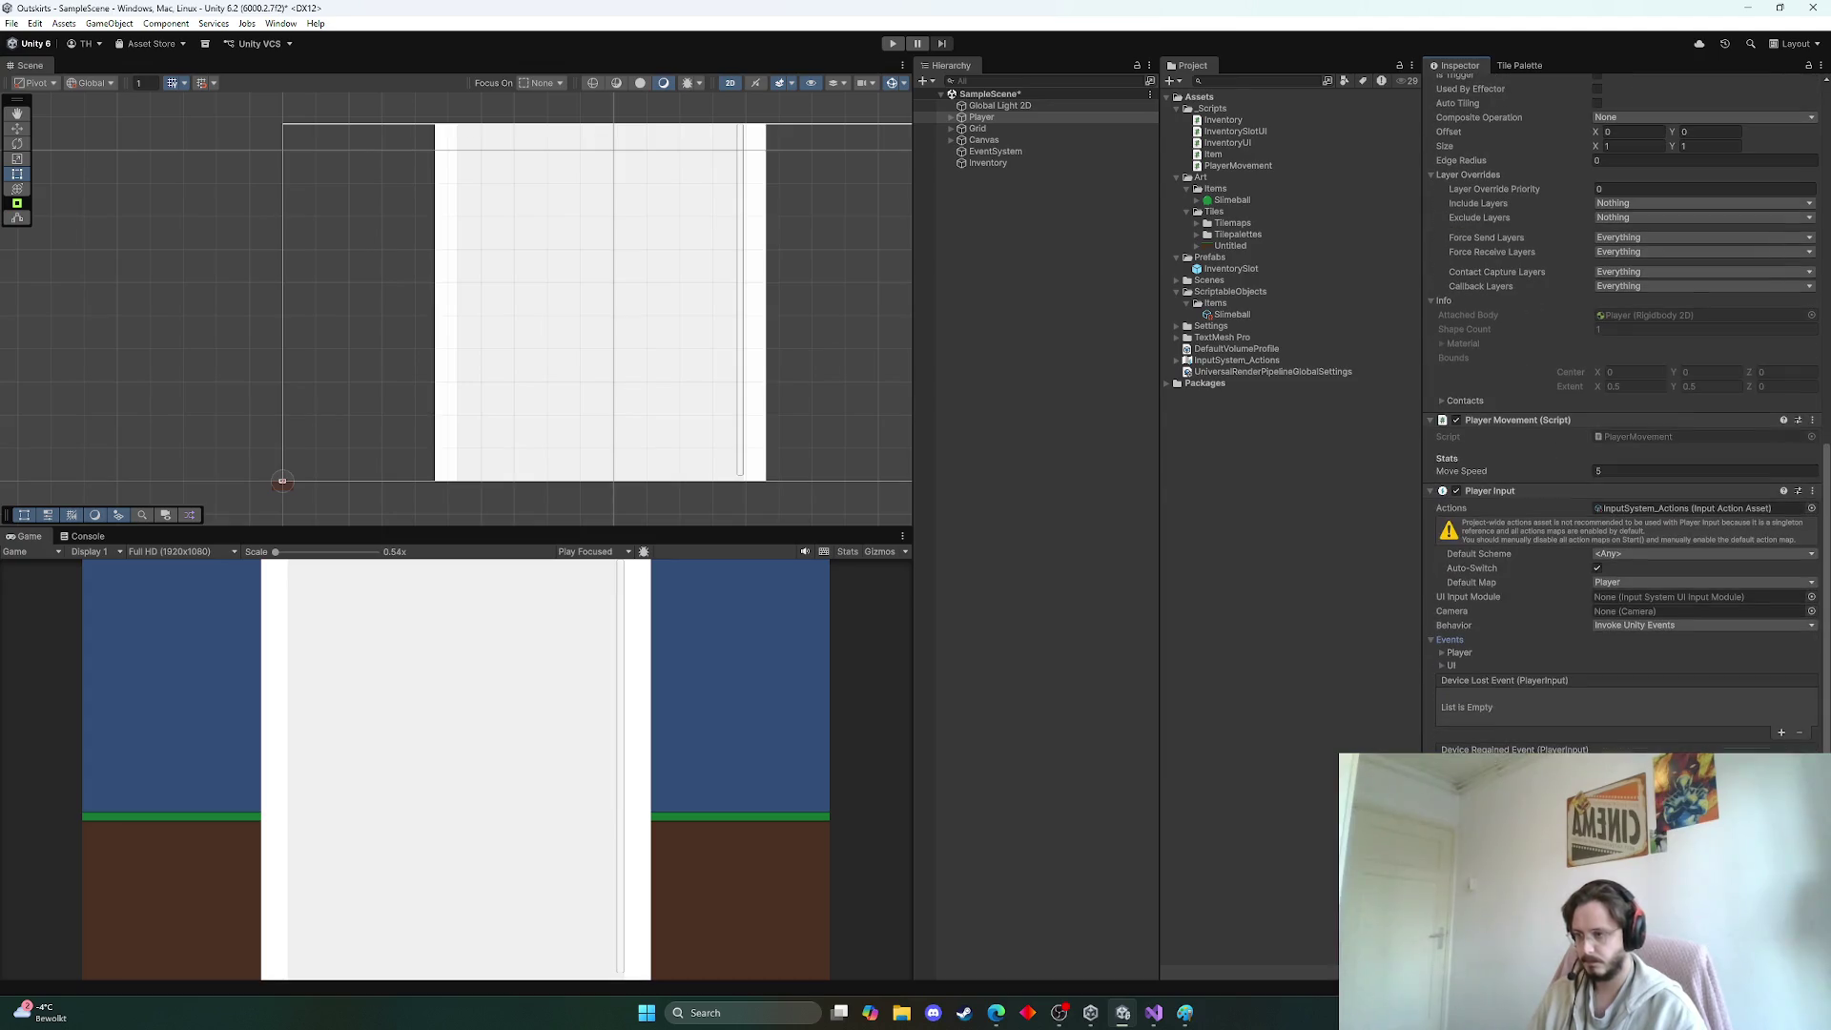
pyautogui.click(1445, 662)
pyautogui.click(1451, 653)
pyautogui.click(1452, 653)
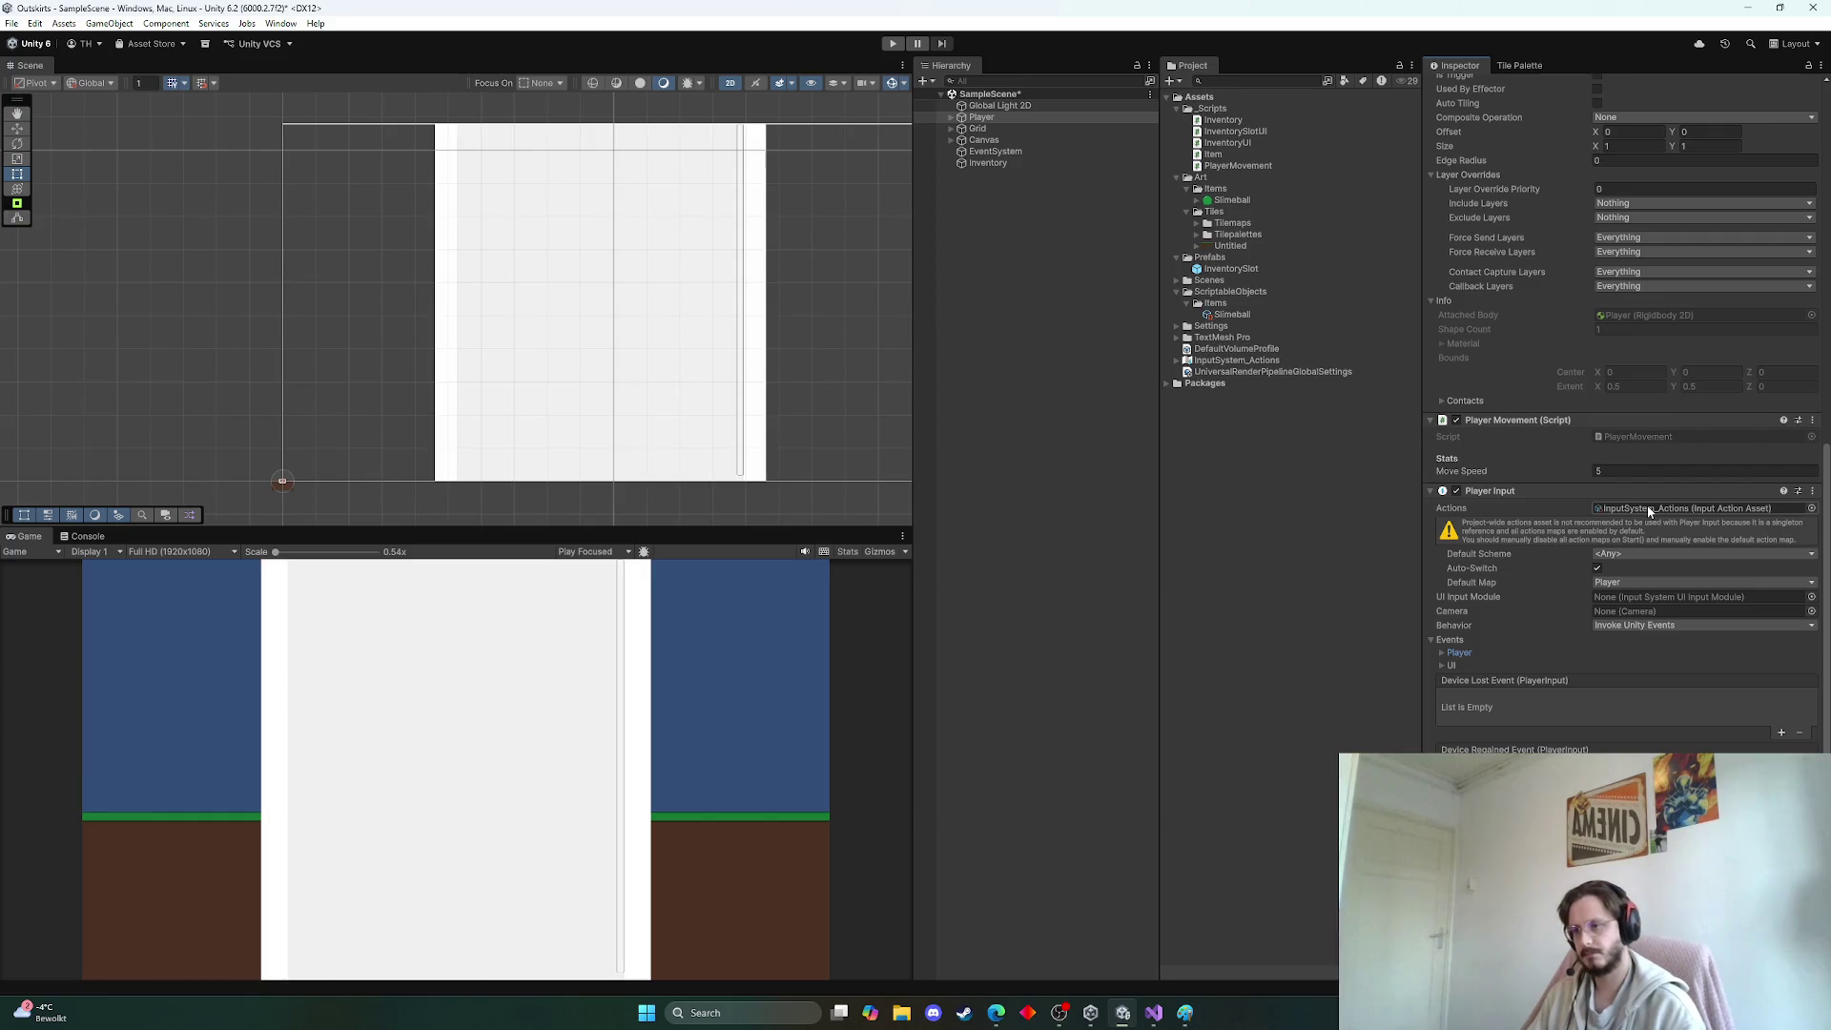
pyautogui.scroll(6, 1636, 520)
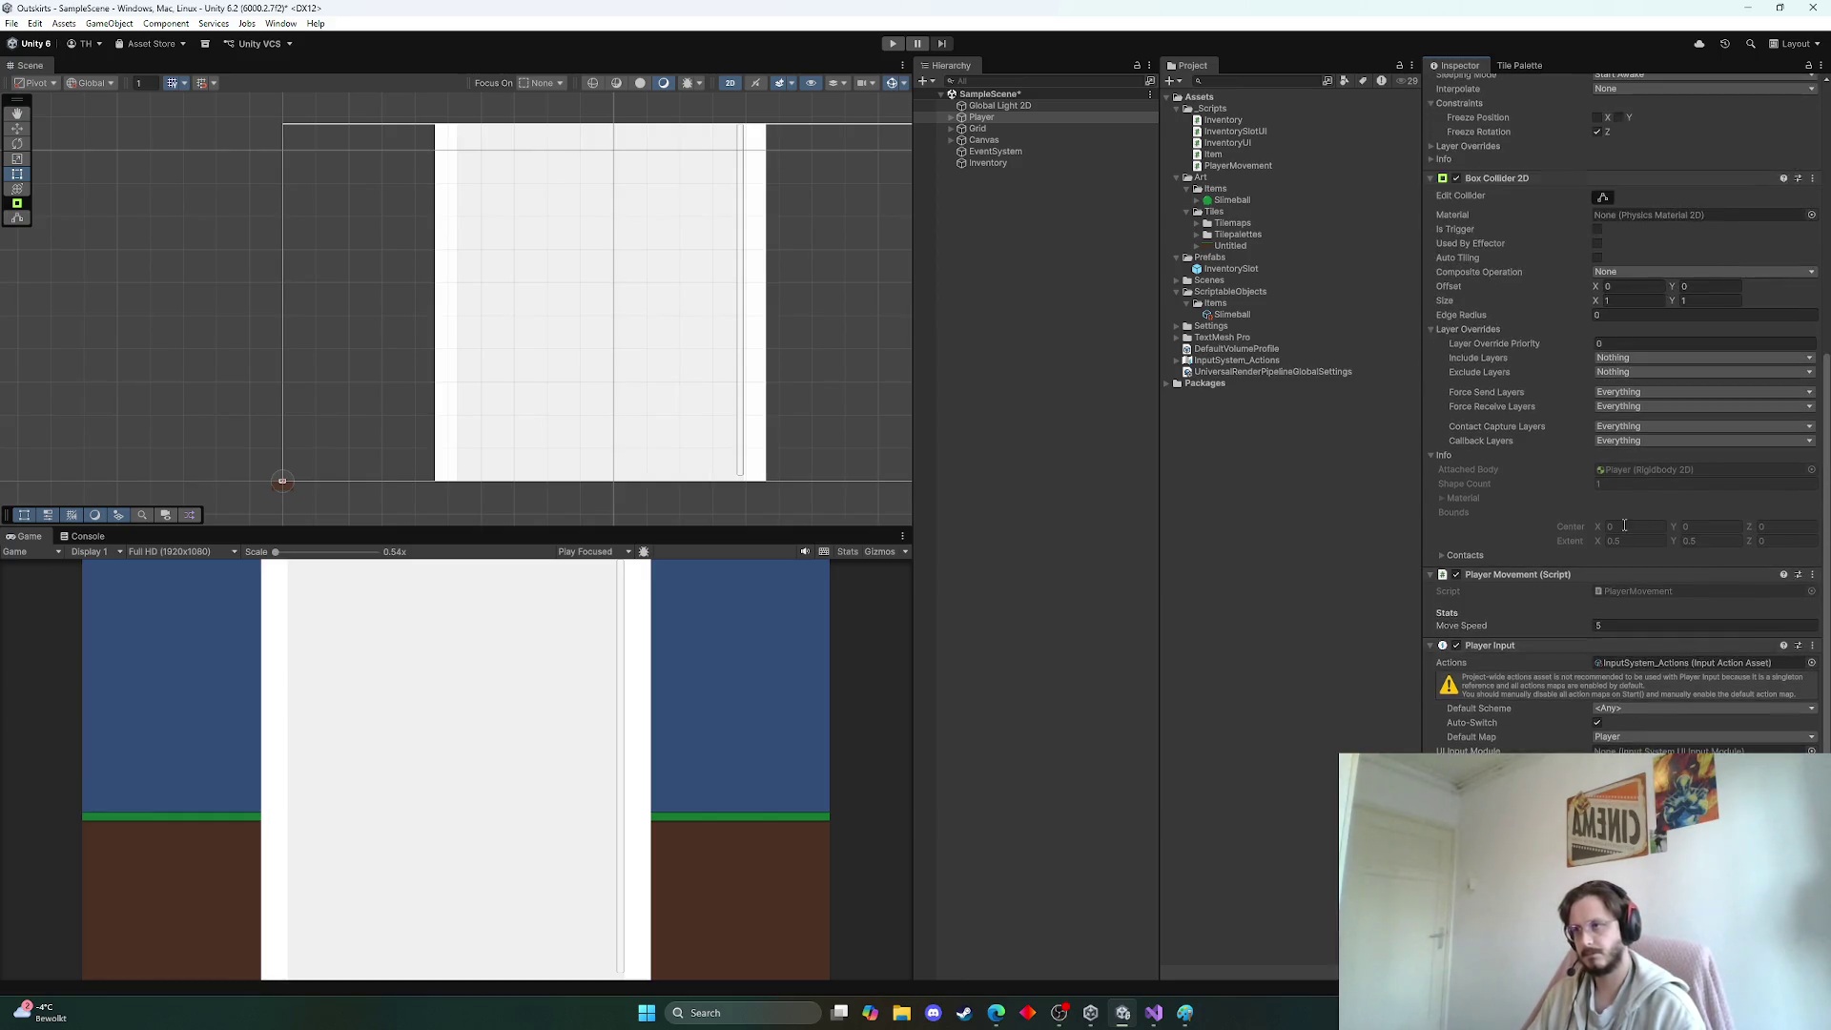
pyautogui.scroll(-6, 1621, 530)
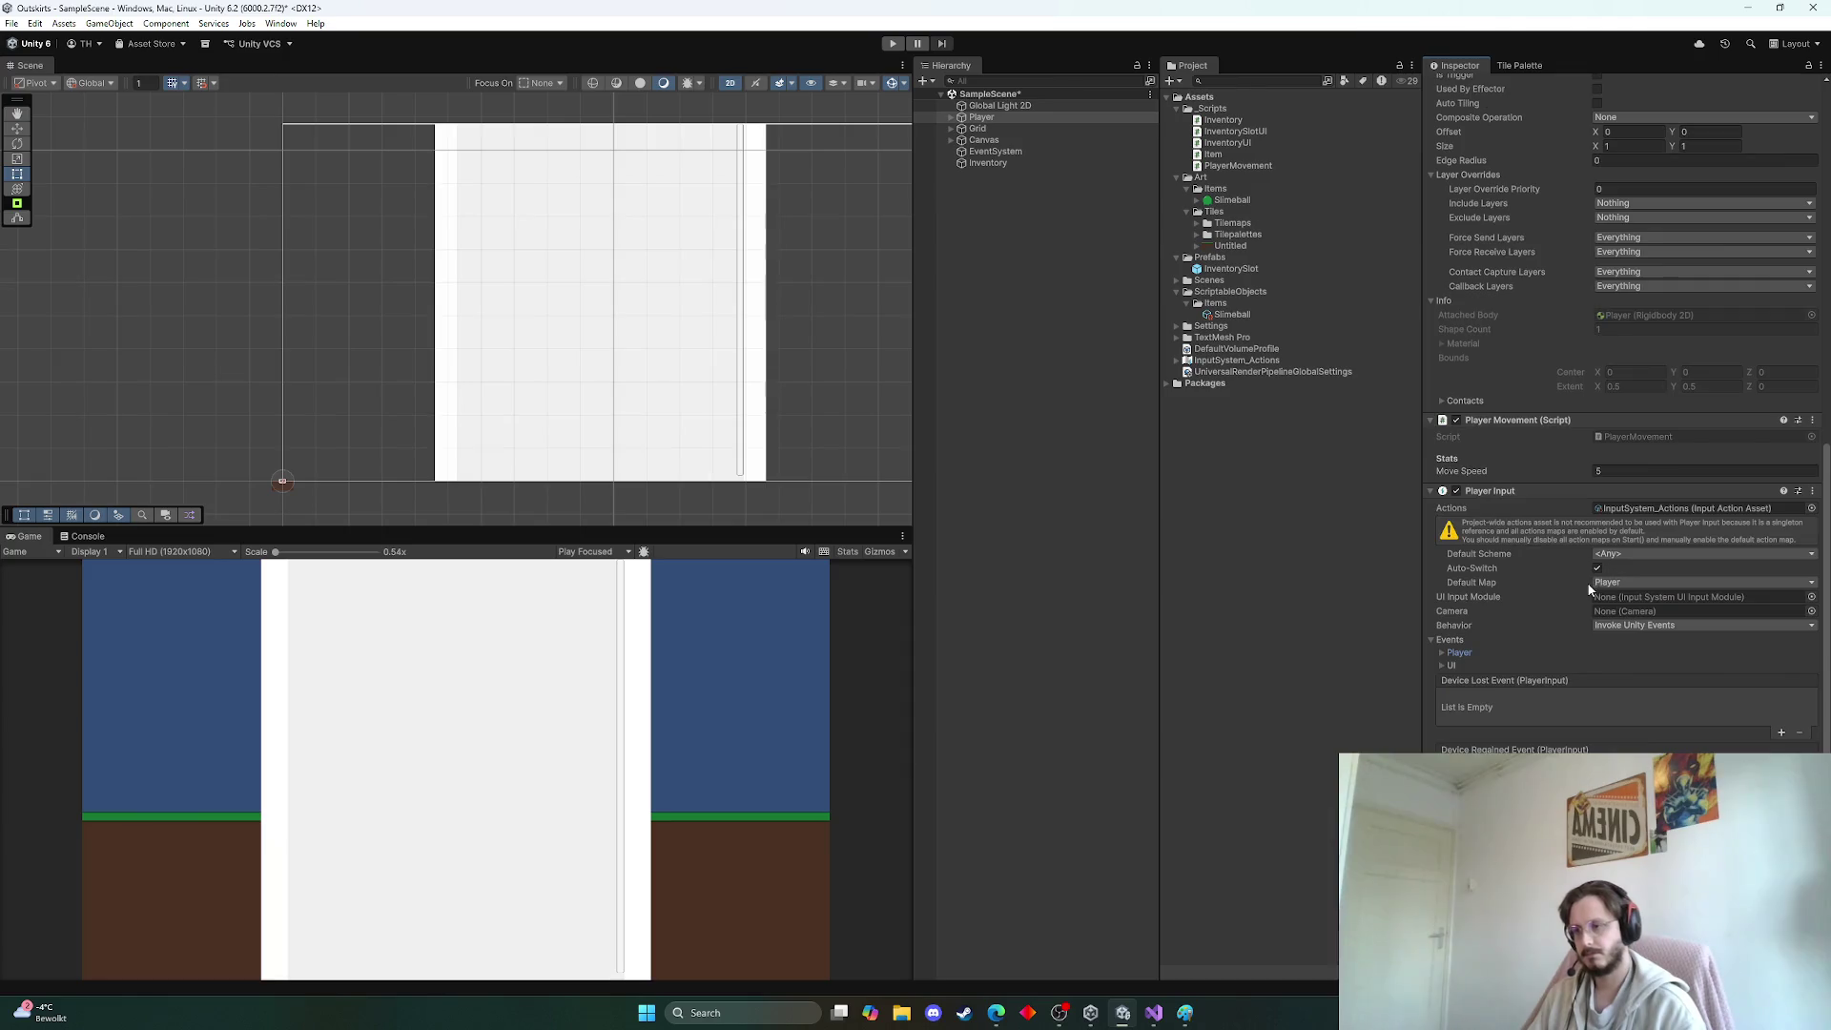
pyautogui.click(1444, 655)
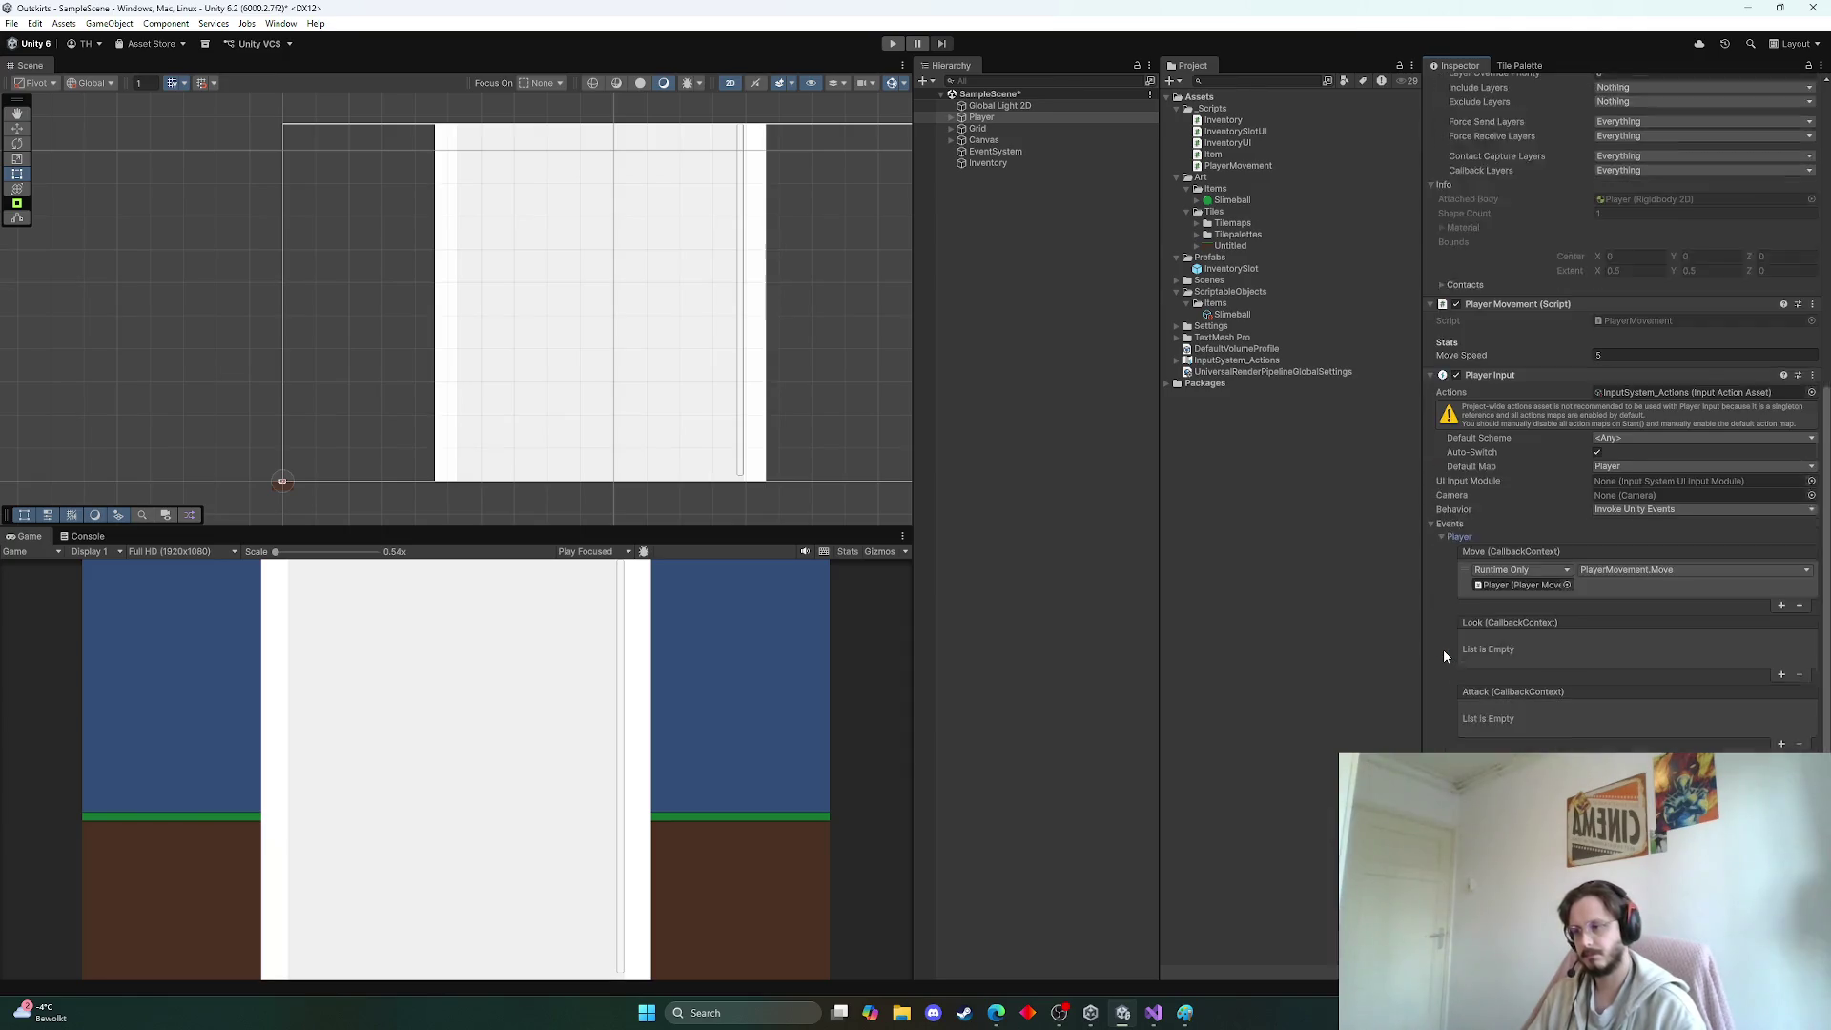
pyautogui.scroll(-5, 1444, 656)
pyautogui.scroll(-3, 1444, 650)
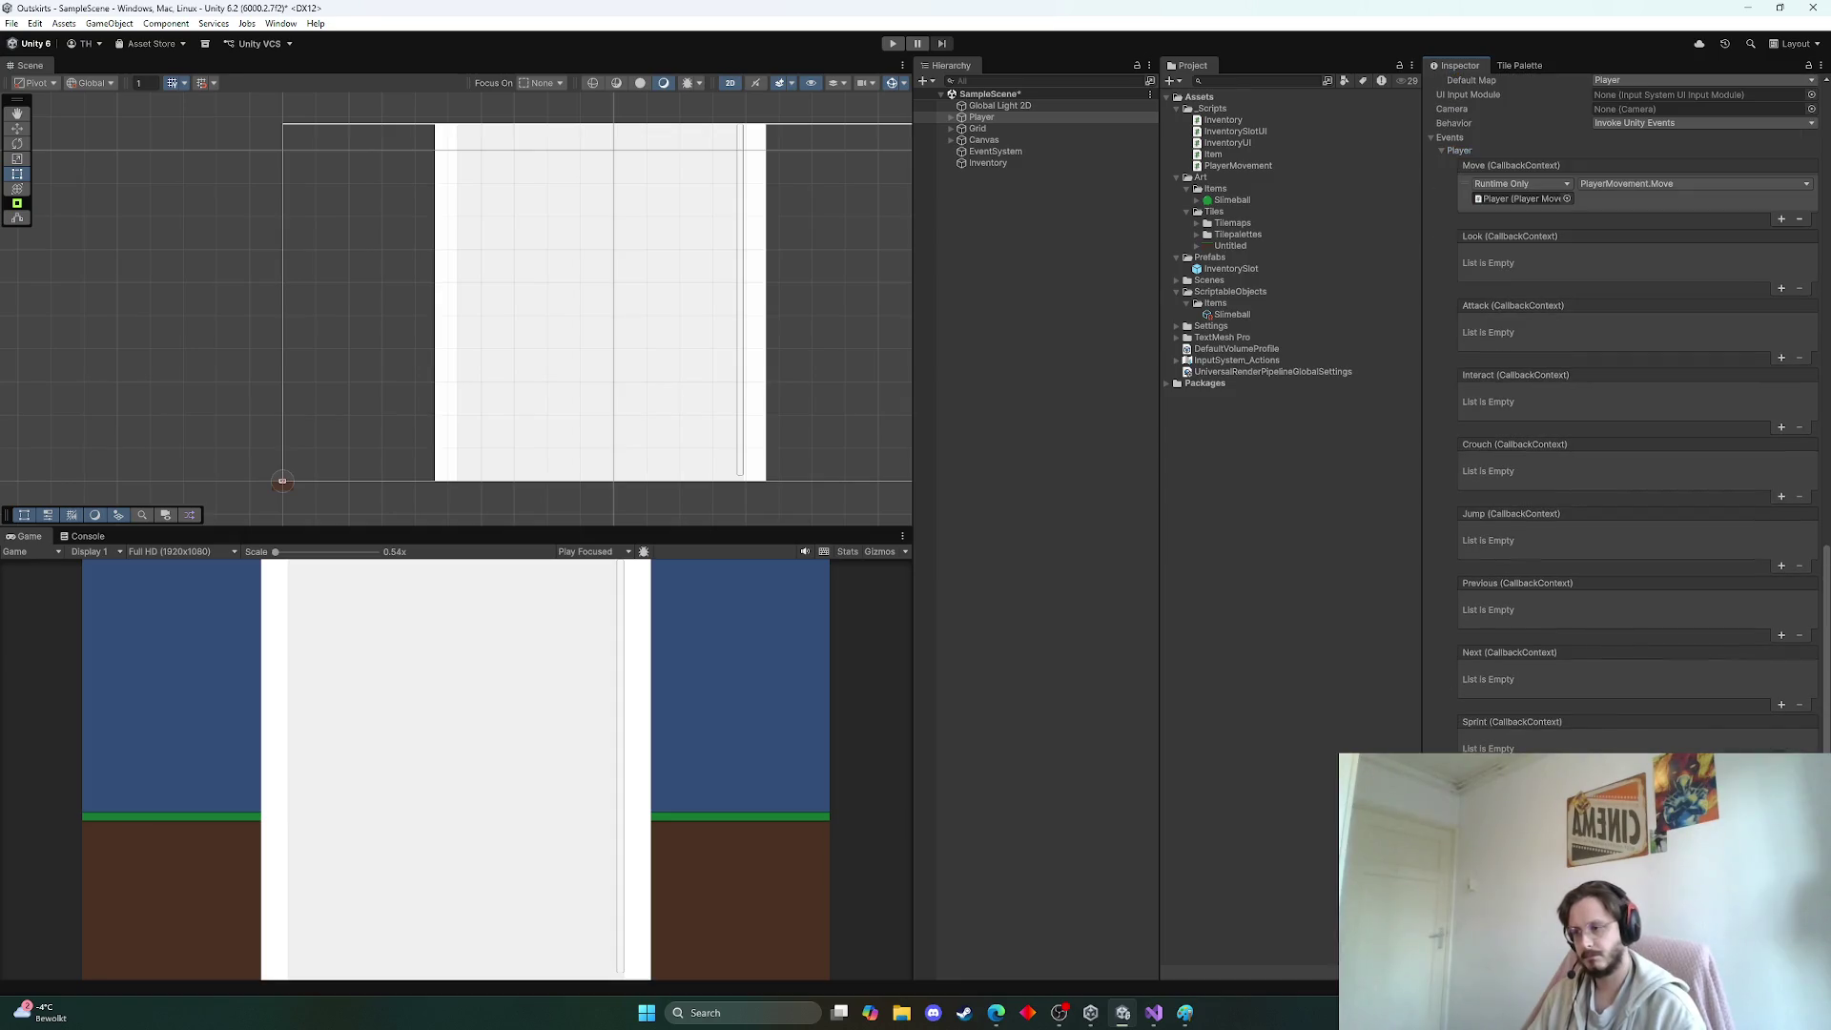
pyautogui.scroll(-4, 1484, 717)
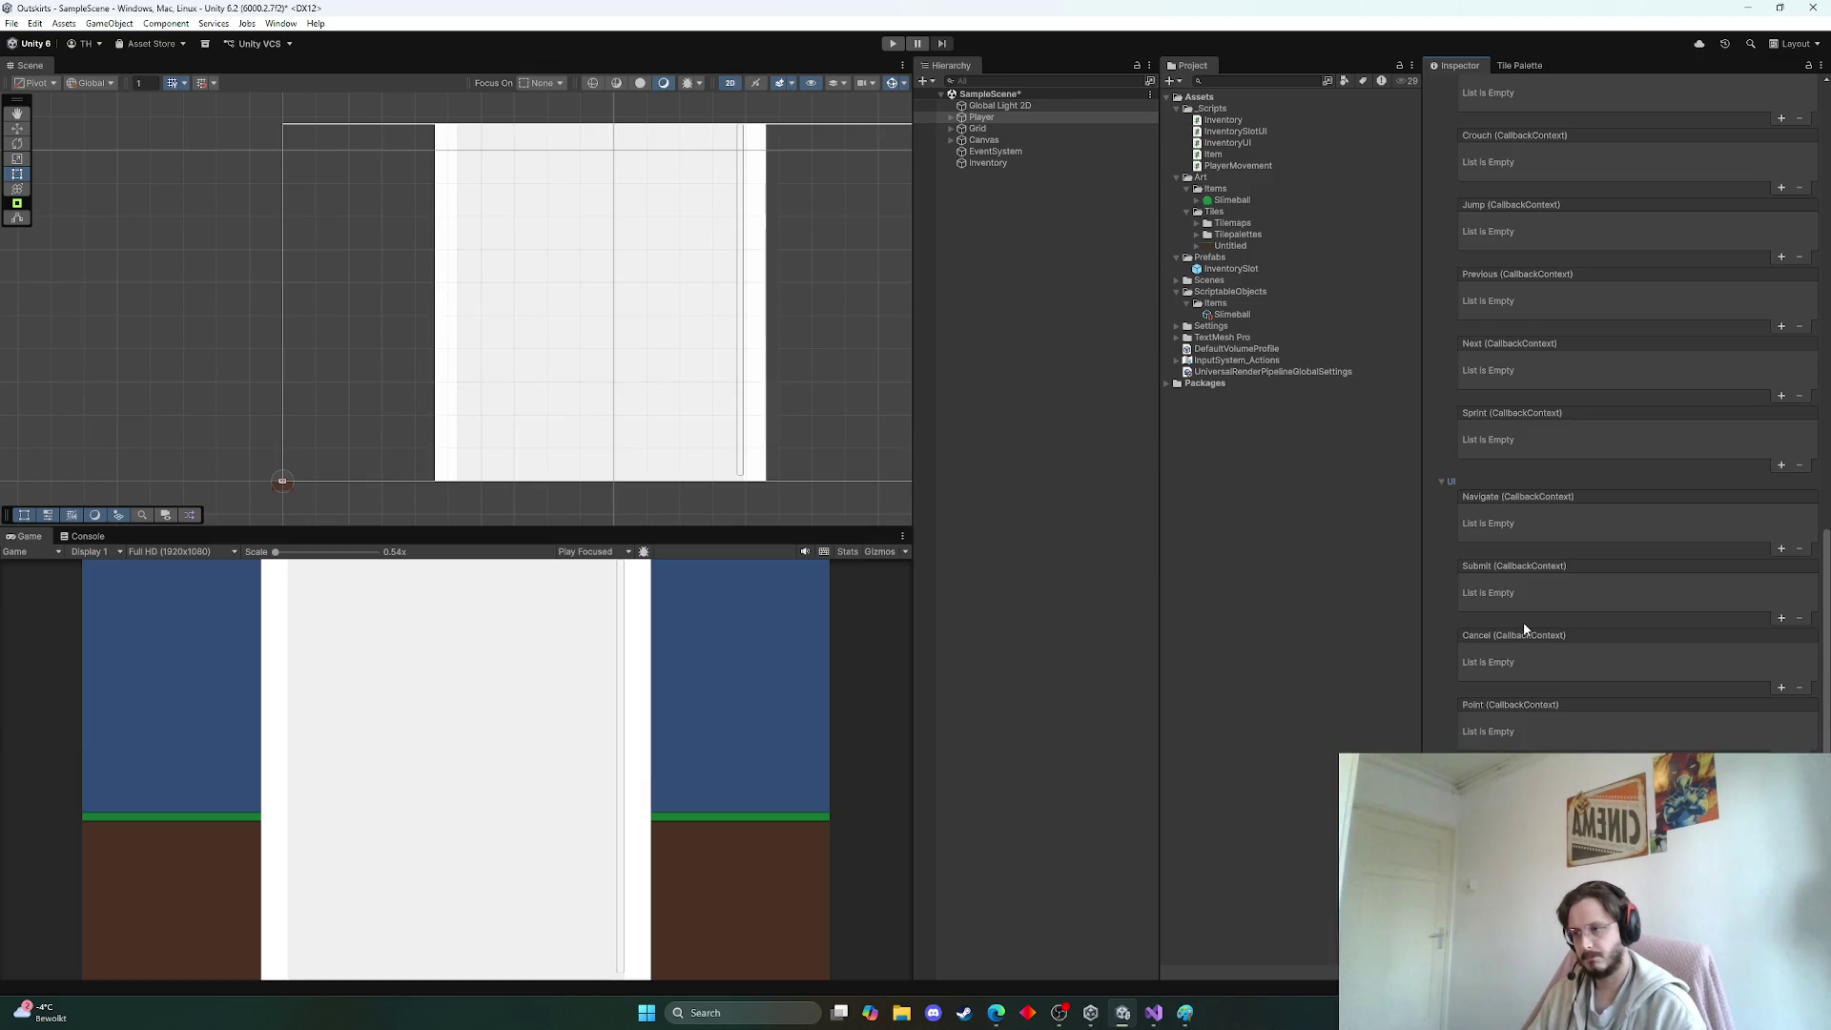
pyautogui.scroll(-4, 1524, 605)
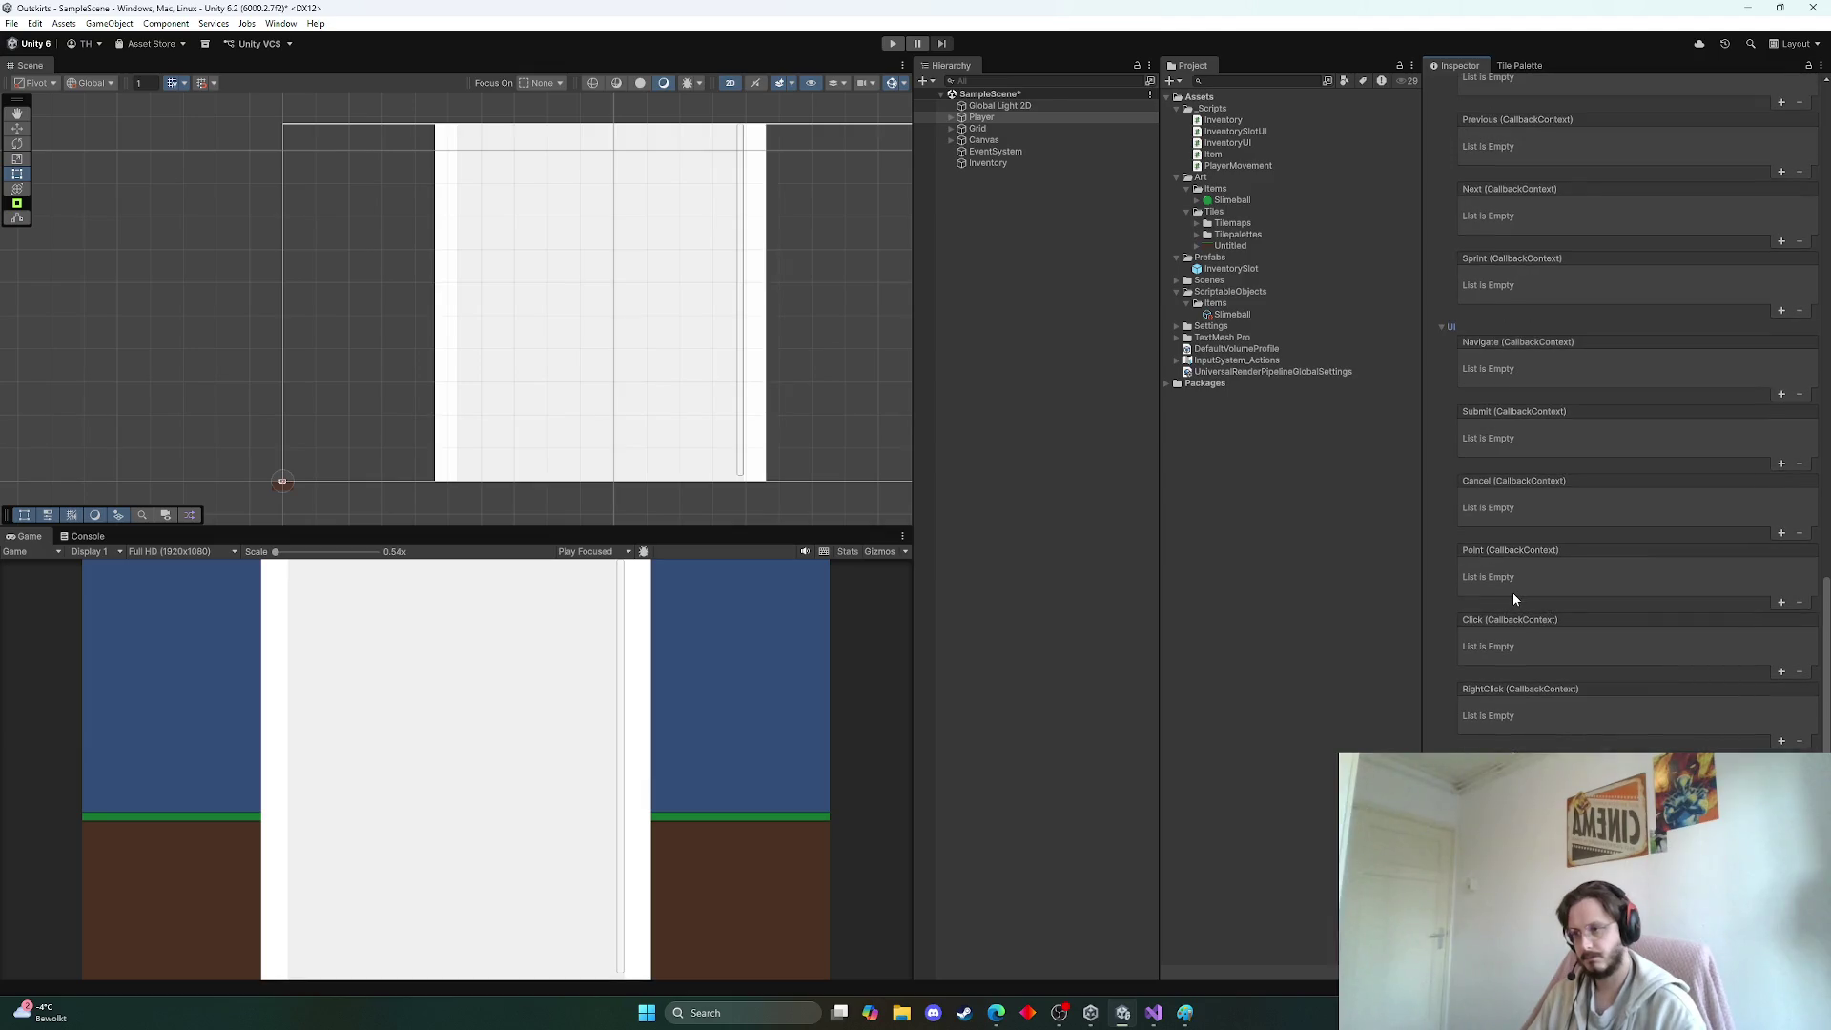
pyautogui.scroll(-3, 1513, 592)
pyautogui.scroll(-5, 1519, 563)
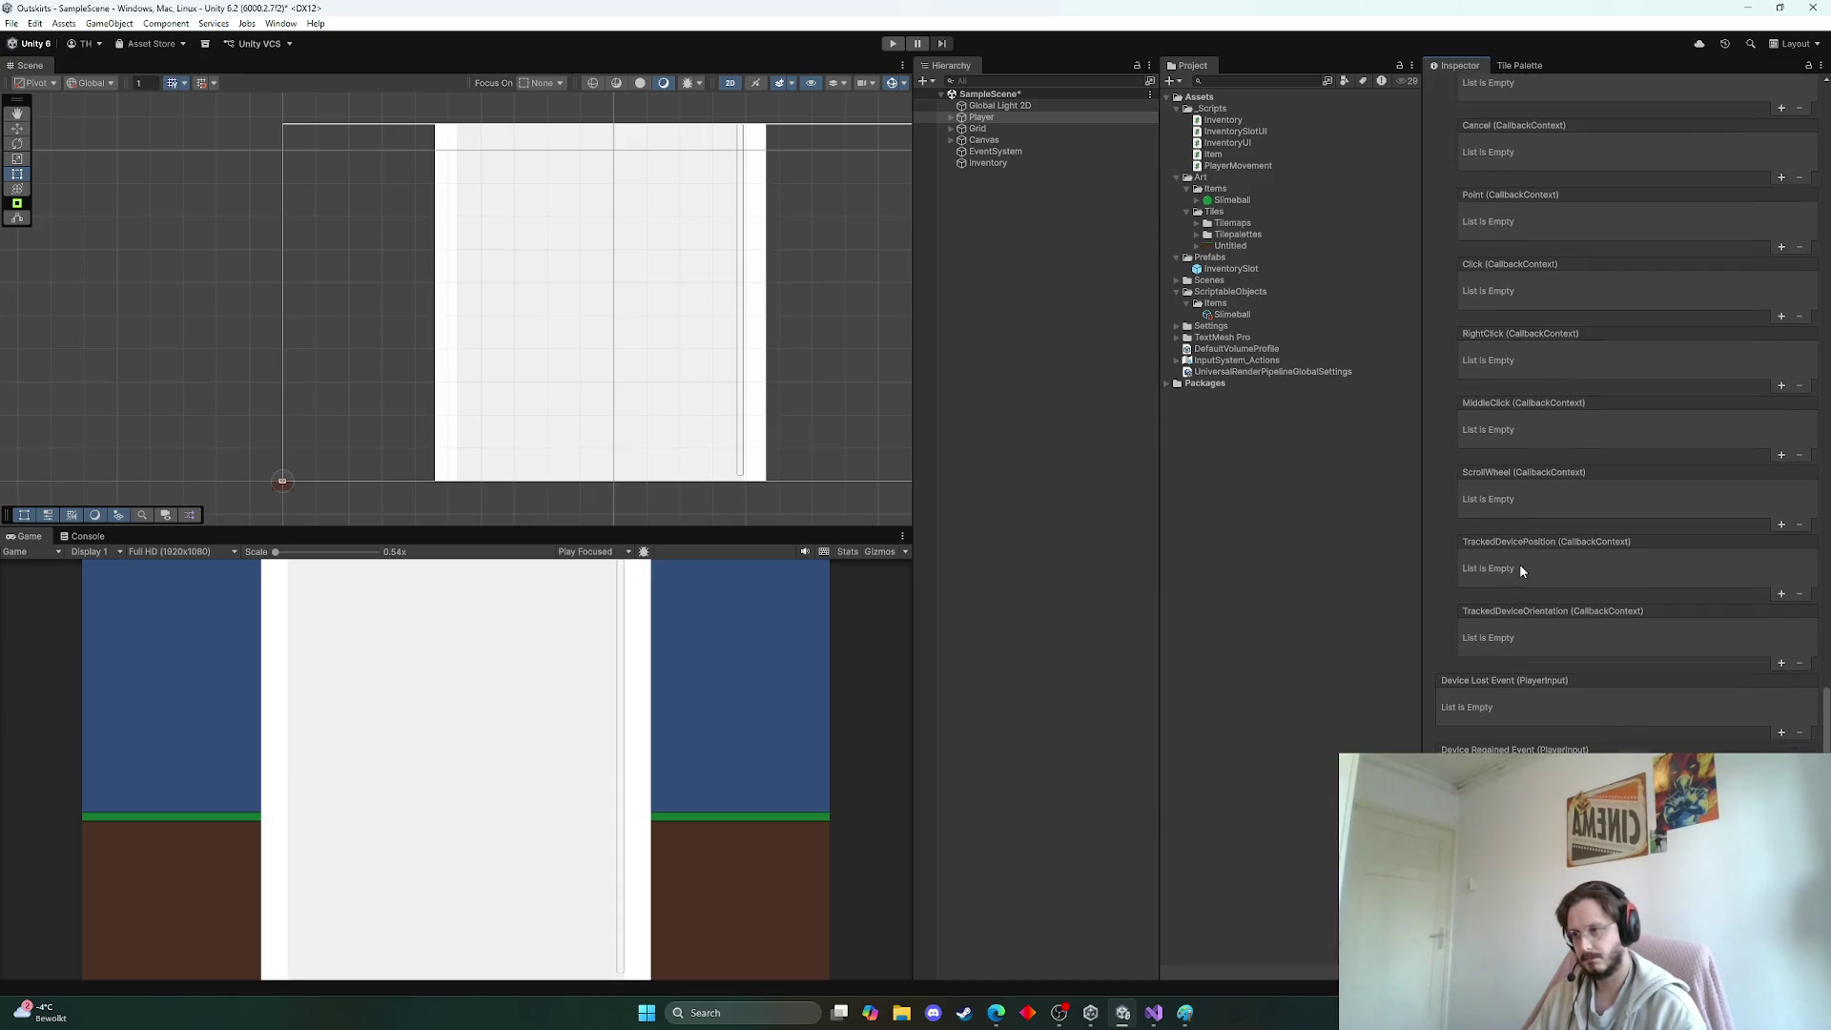
pyautogui.scroll(4, 1516, 700)
pyautogui.scroll(20, 1516, 700)
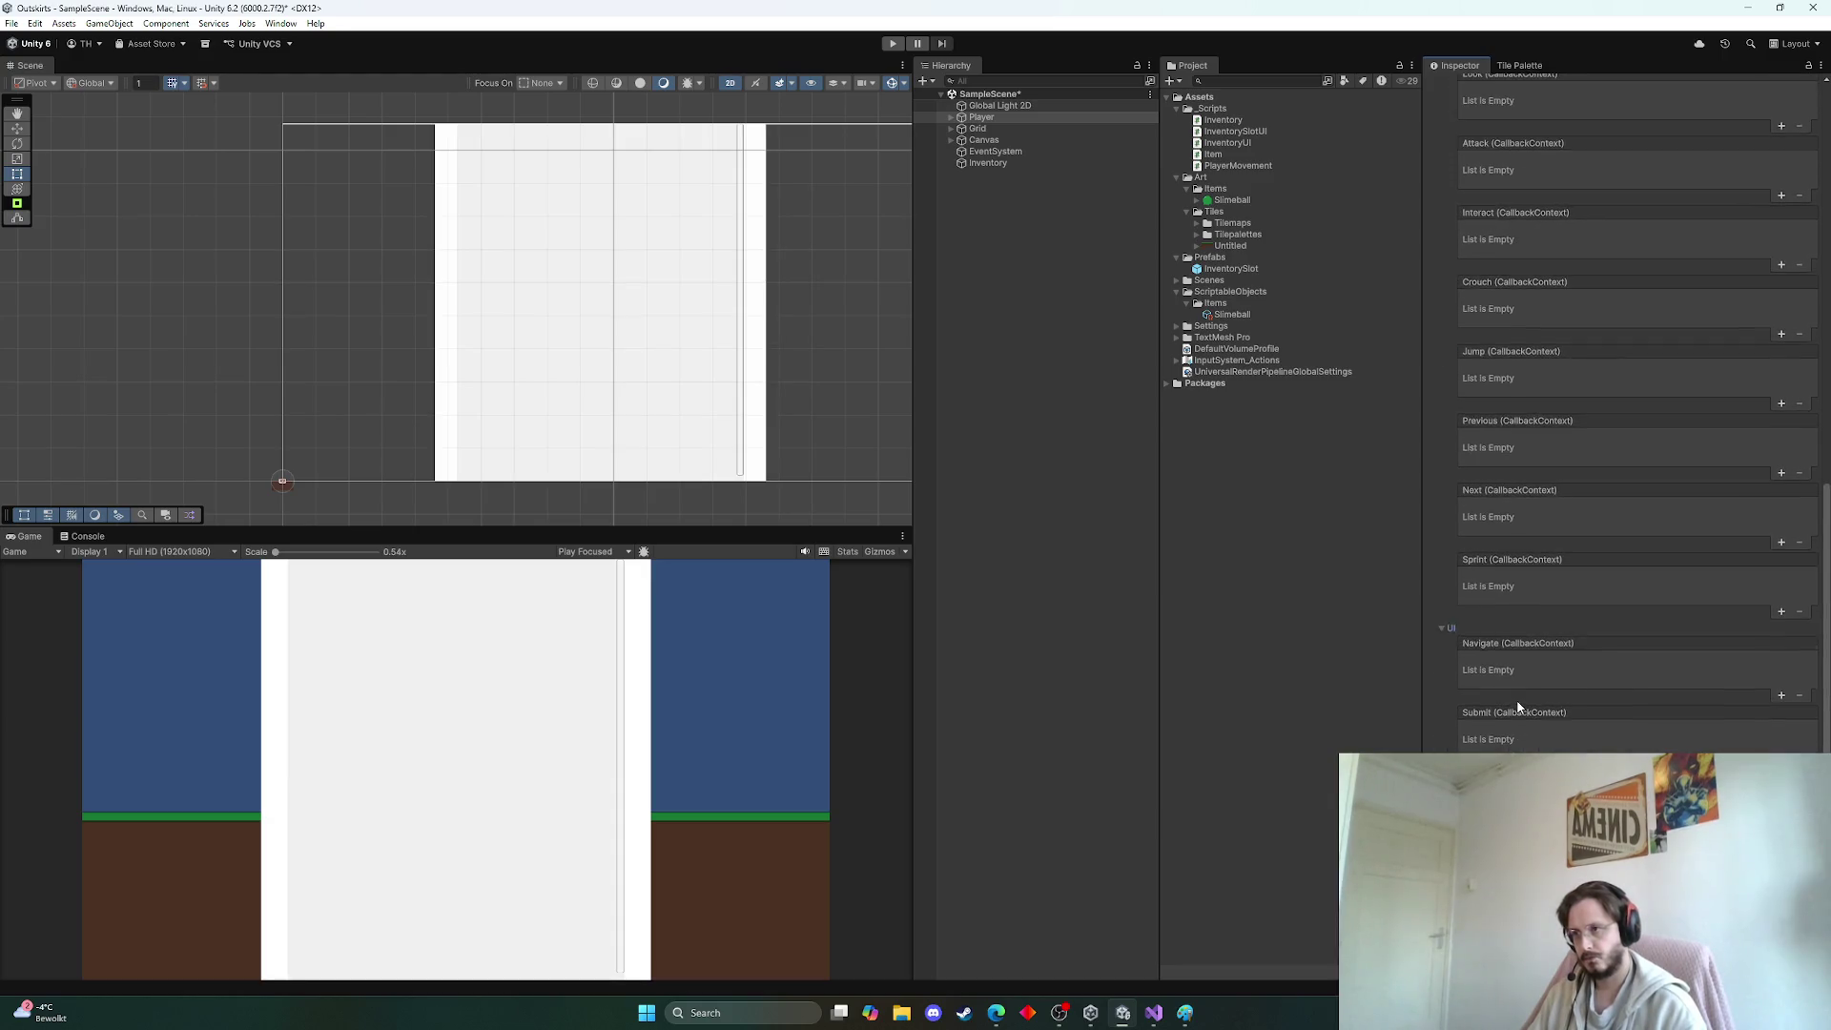
pyautogui.click(1442, 606)
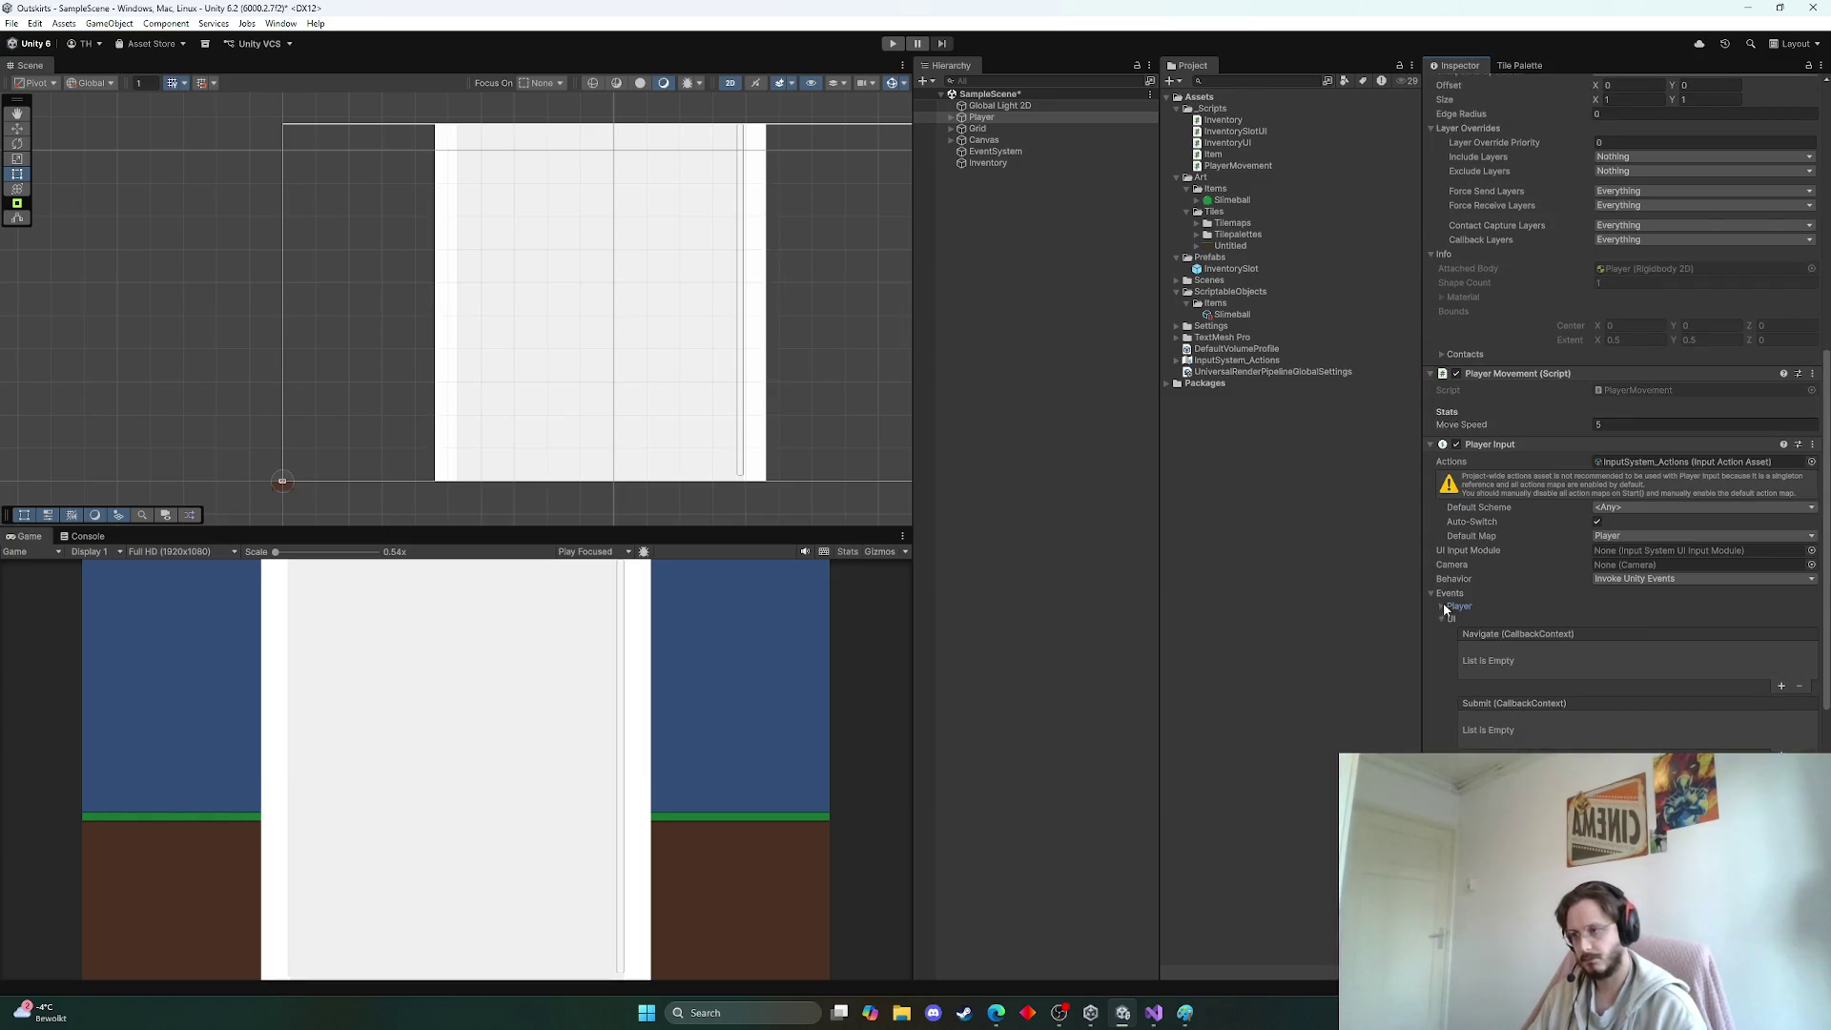
pyautogui.scroll(1, 1441, 615)
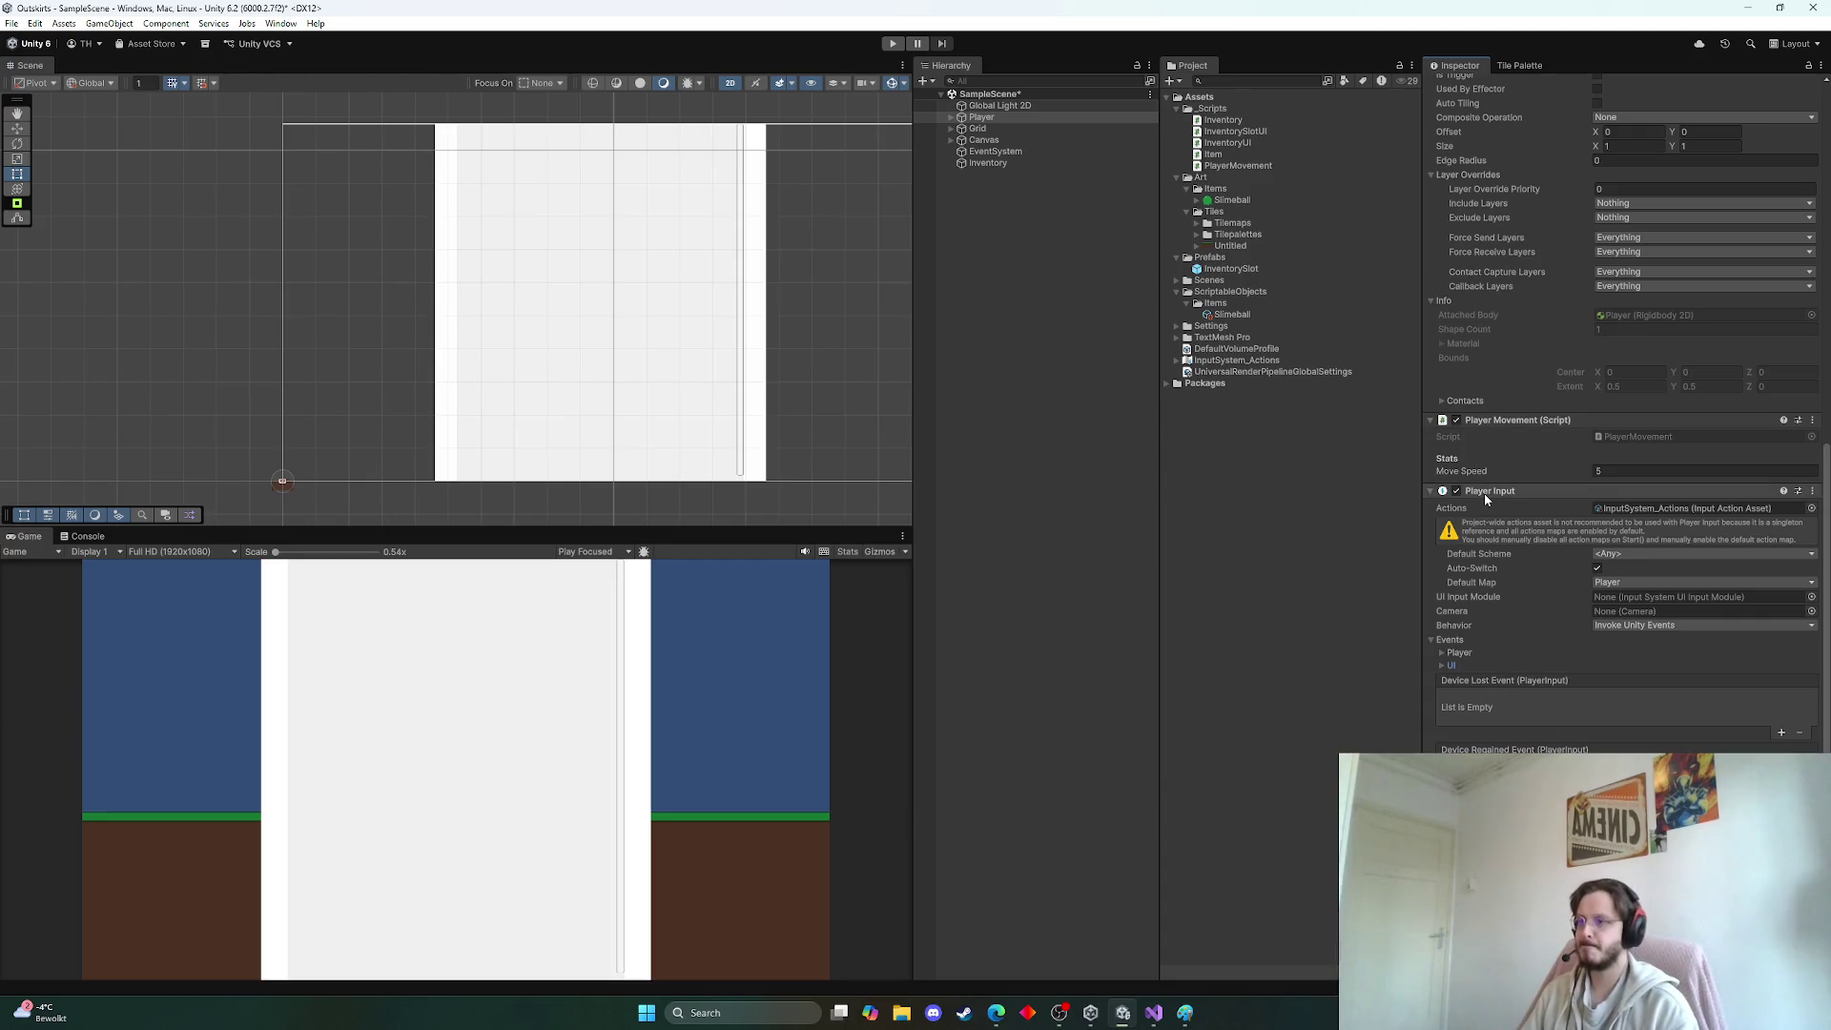
pyautogui.click(950, 140)
# Select InventoryBackground and search Add Component for 'player' without adding anything
pyautogui.click(1003, 158)
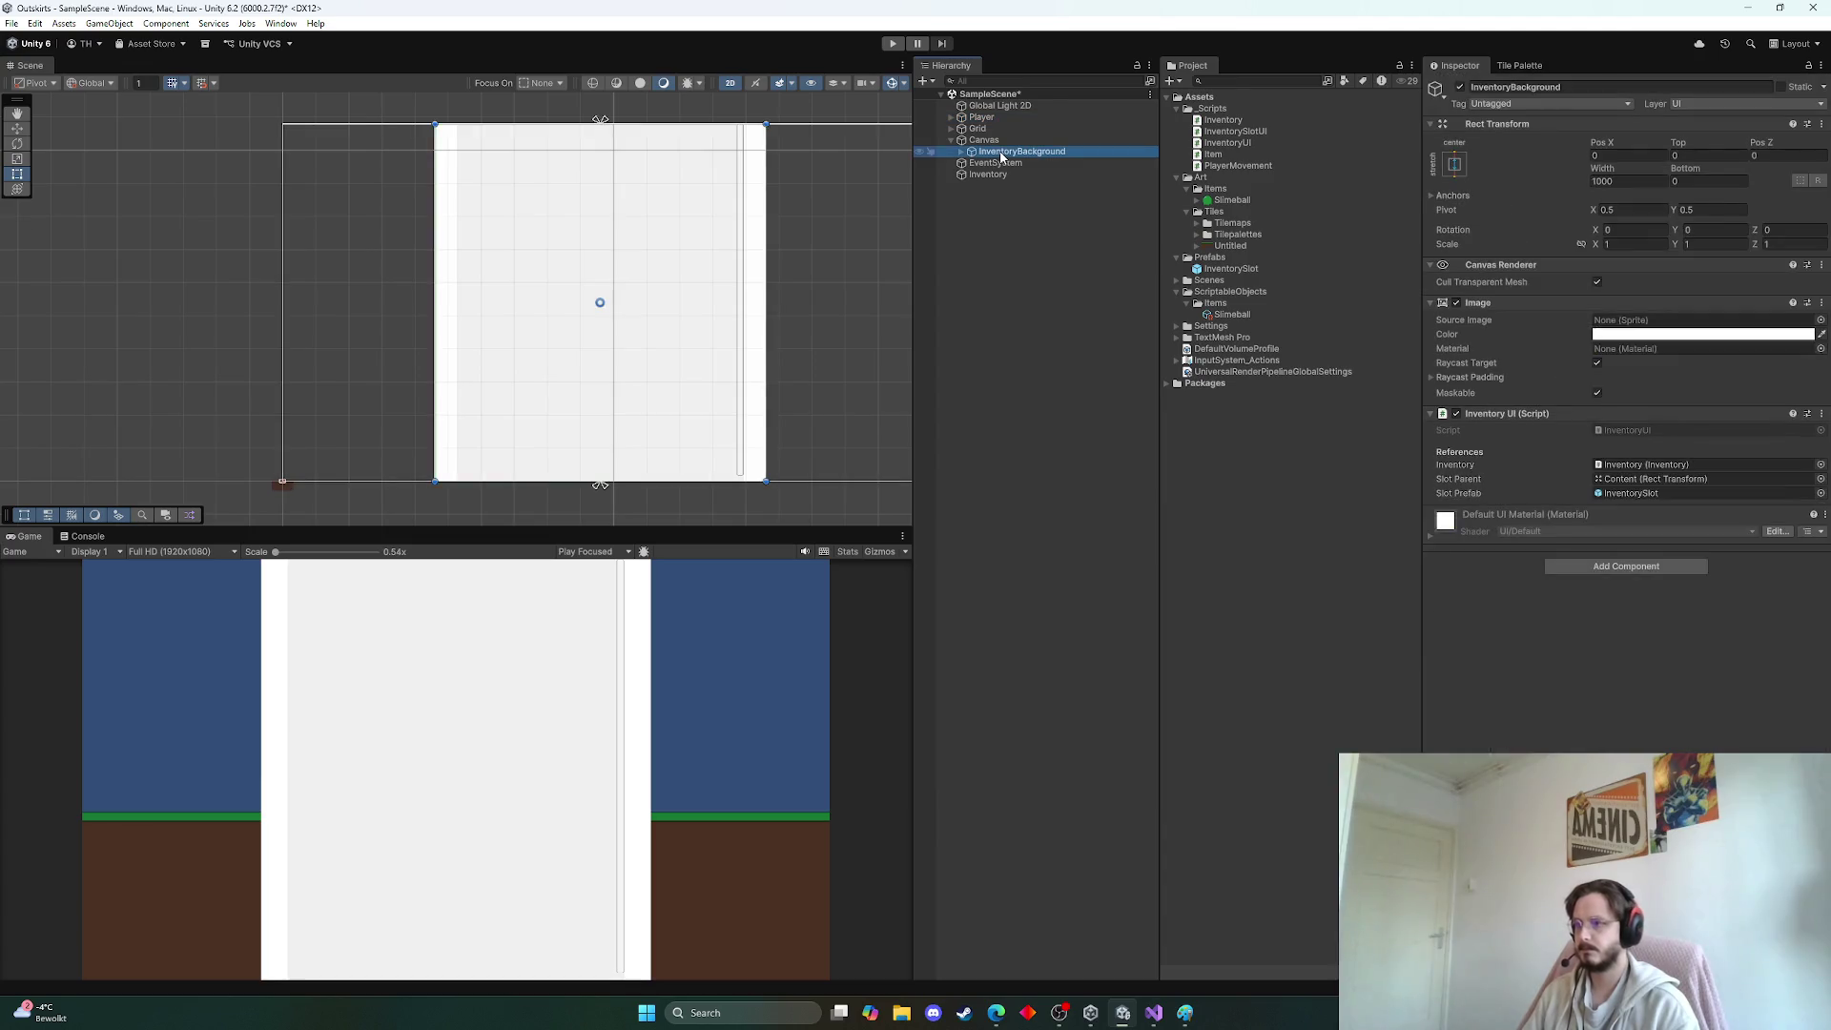
pyautogui.click(959, 152)
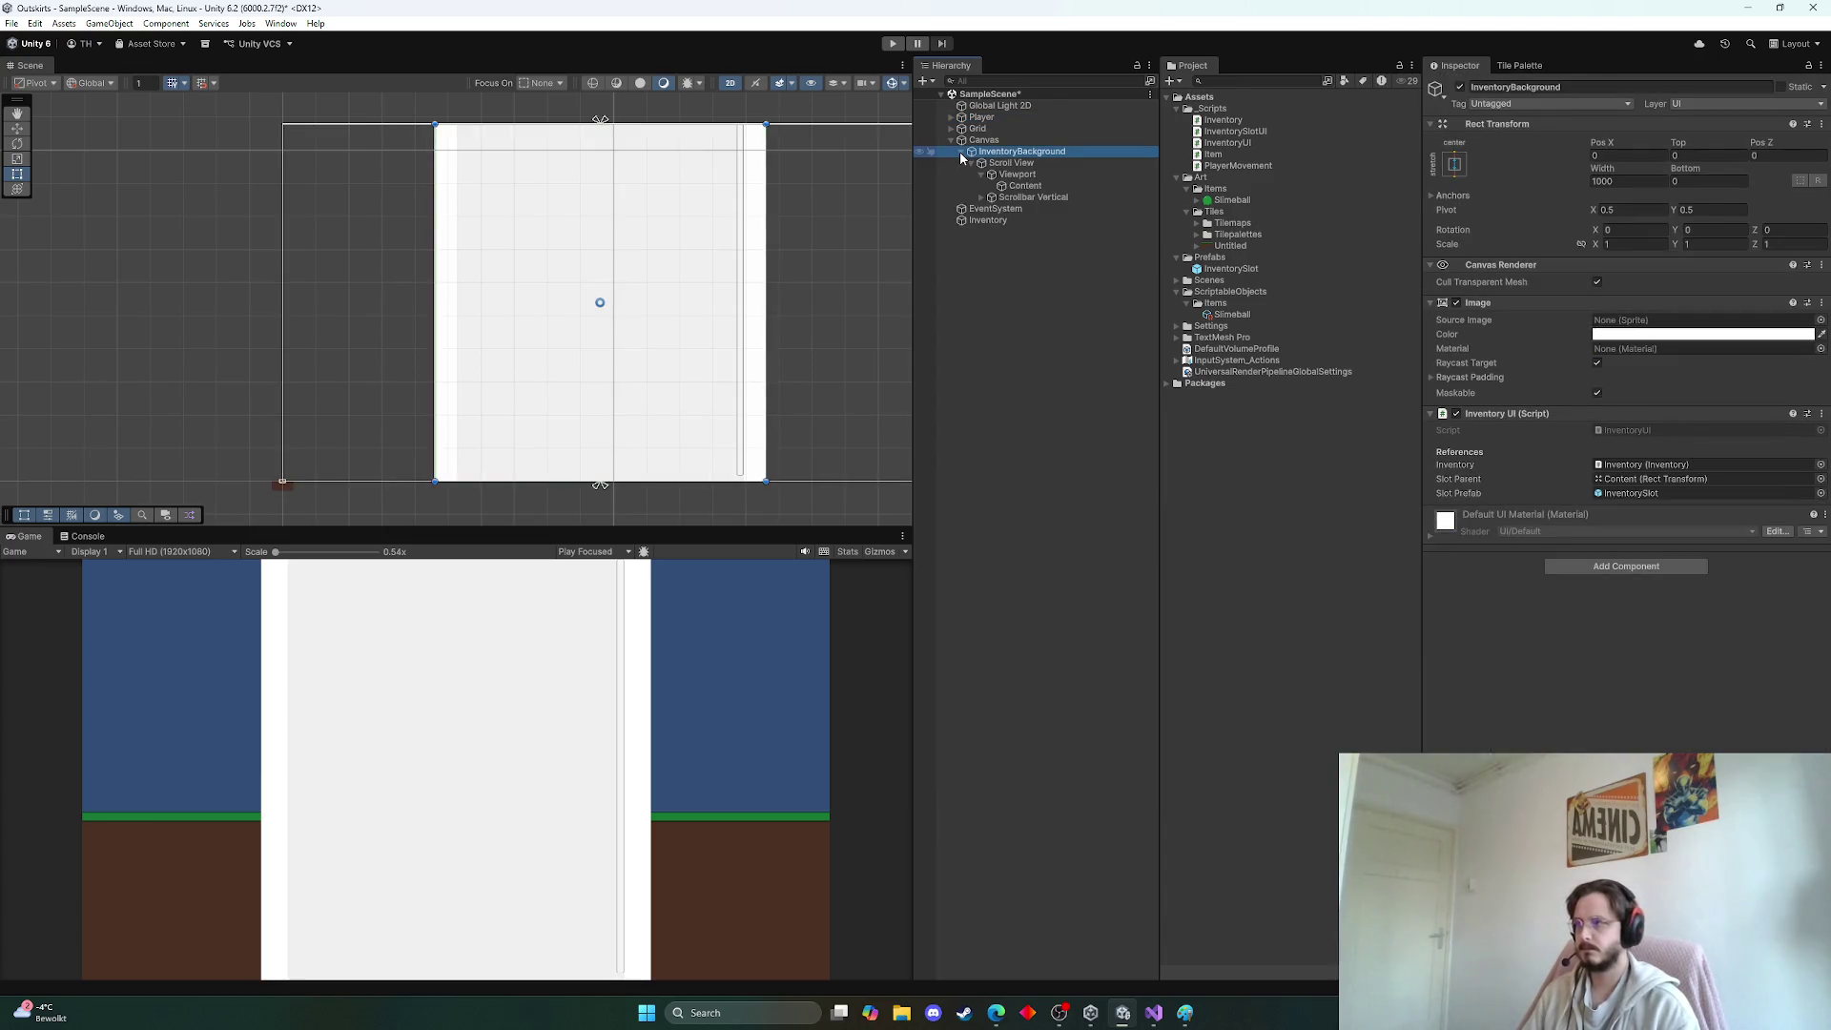
pyautogui.click(960, 151)
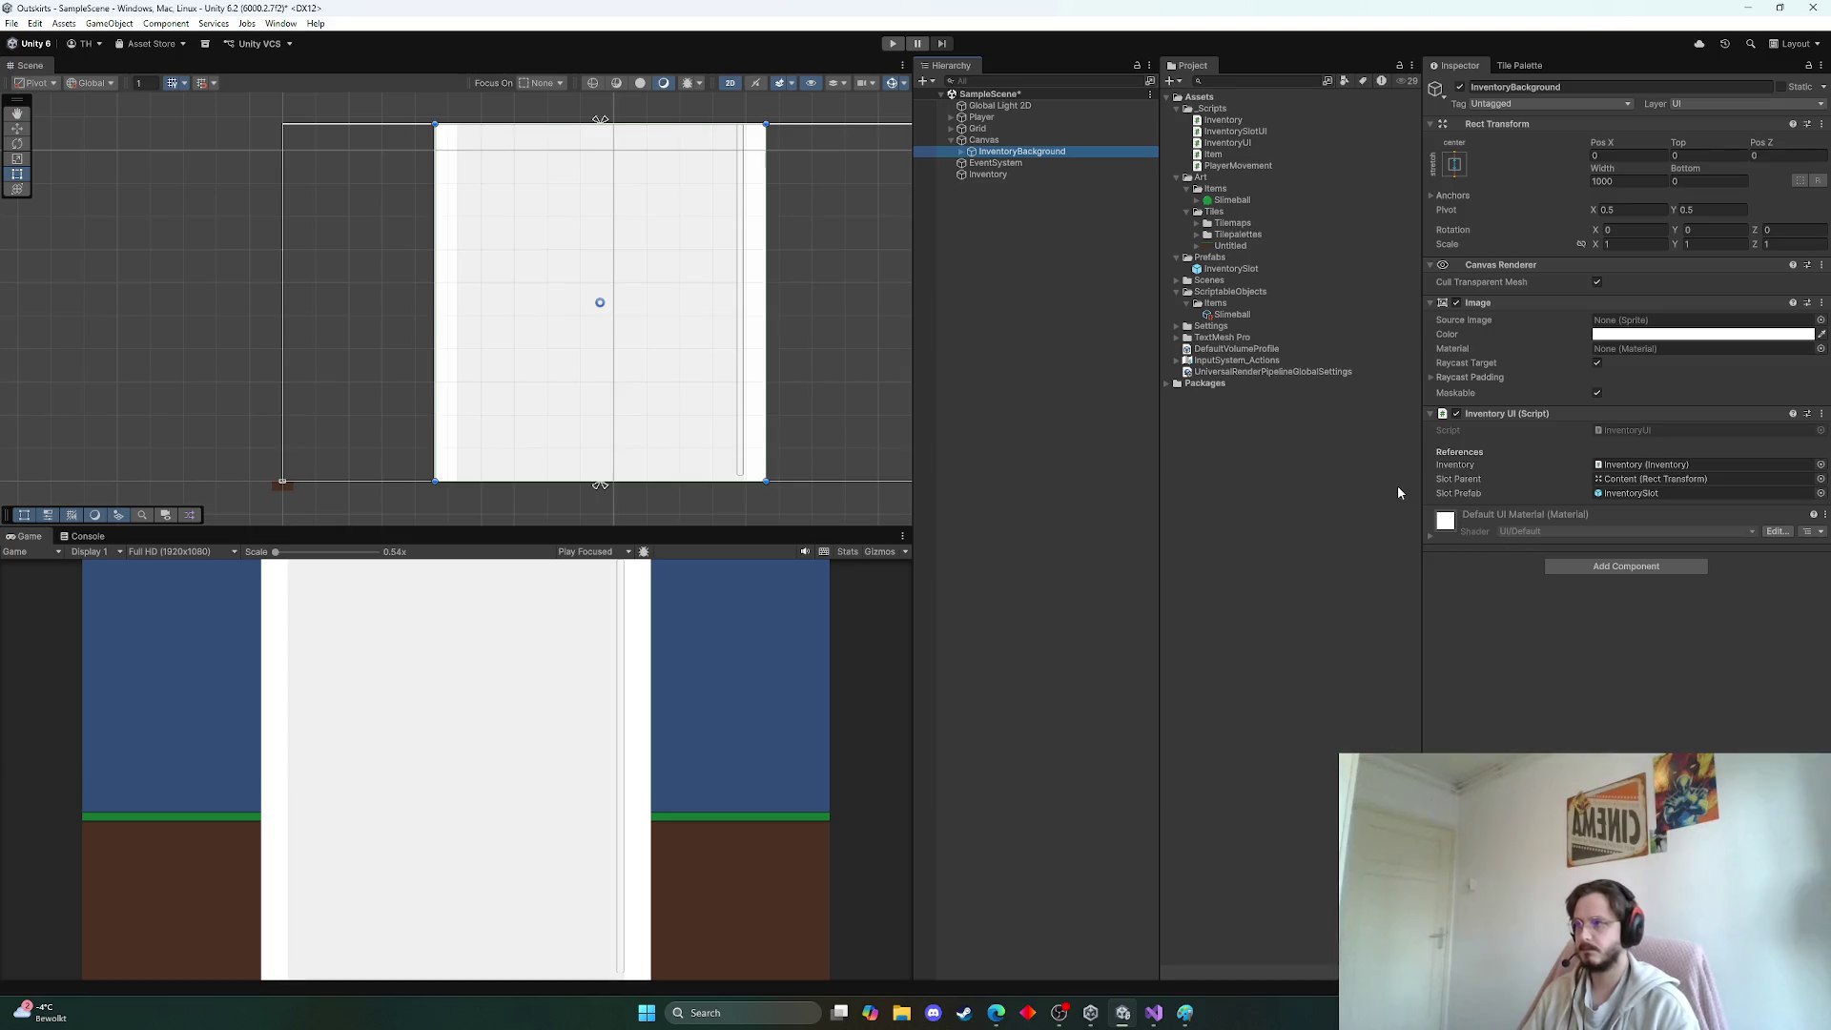
pyautogui.click(1623, 569)
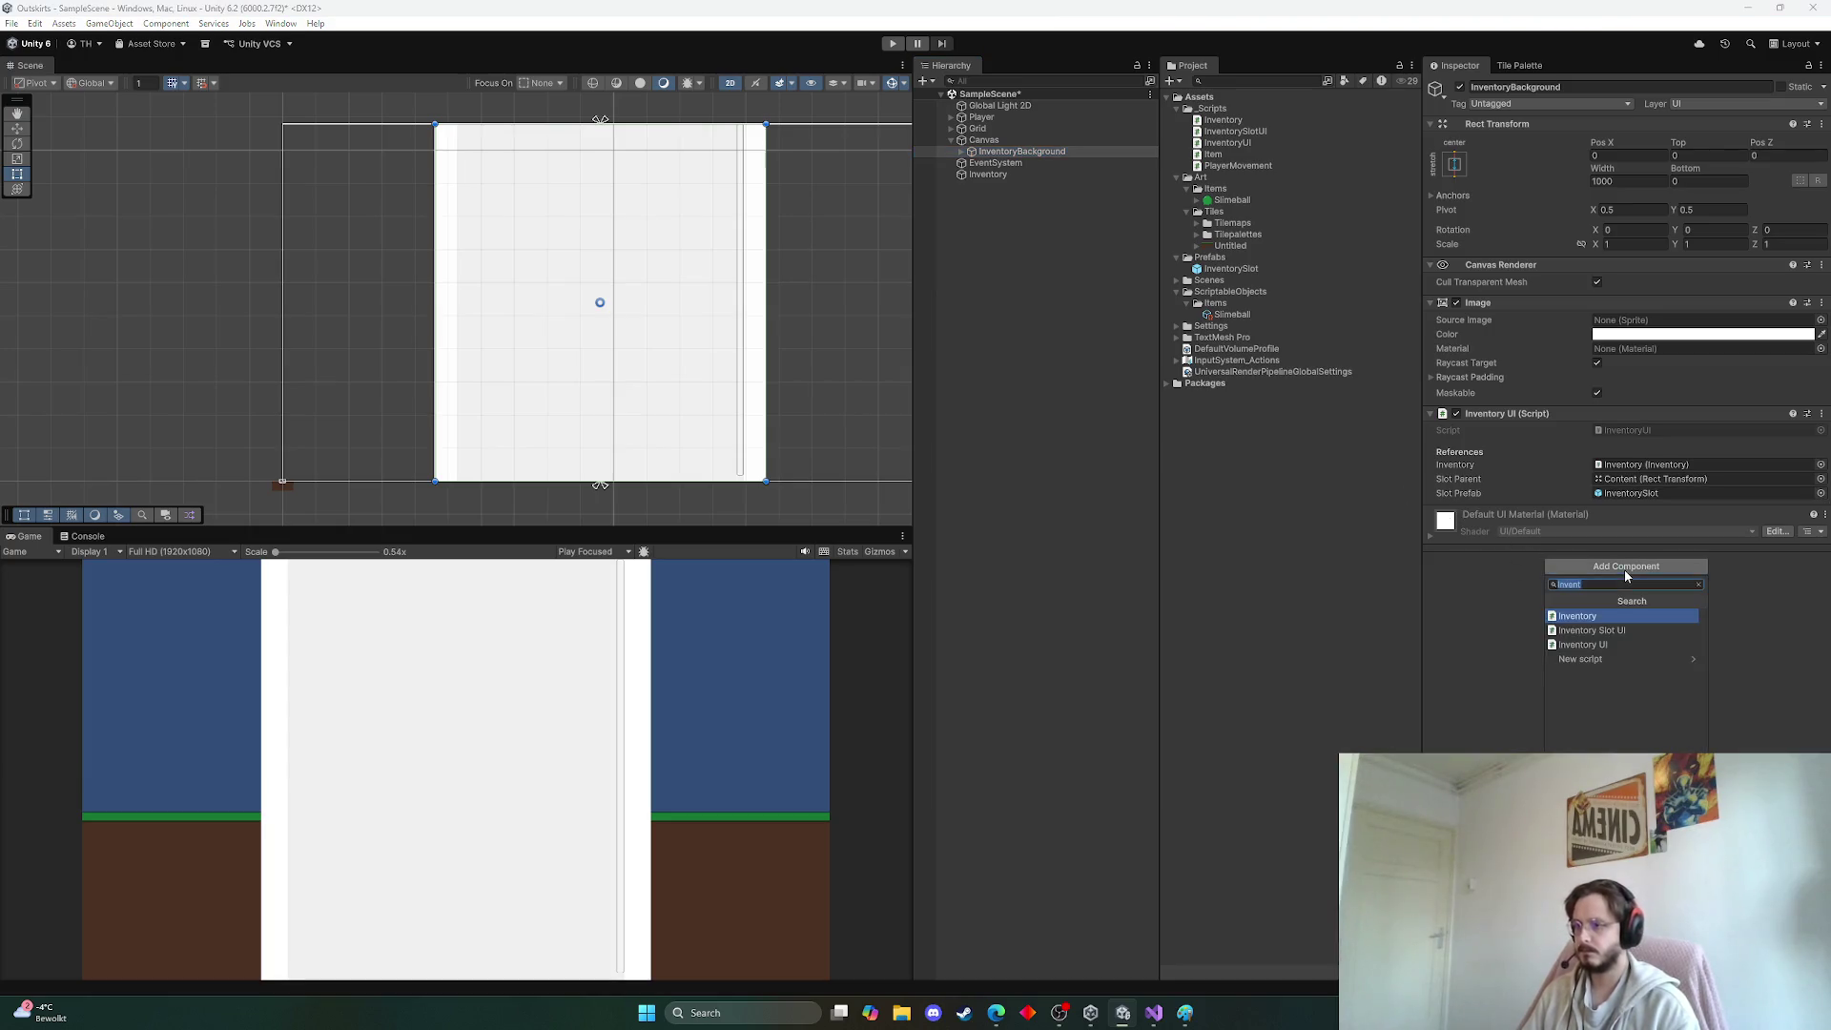
pyautogui.write('player')
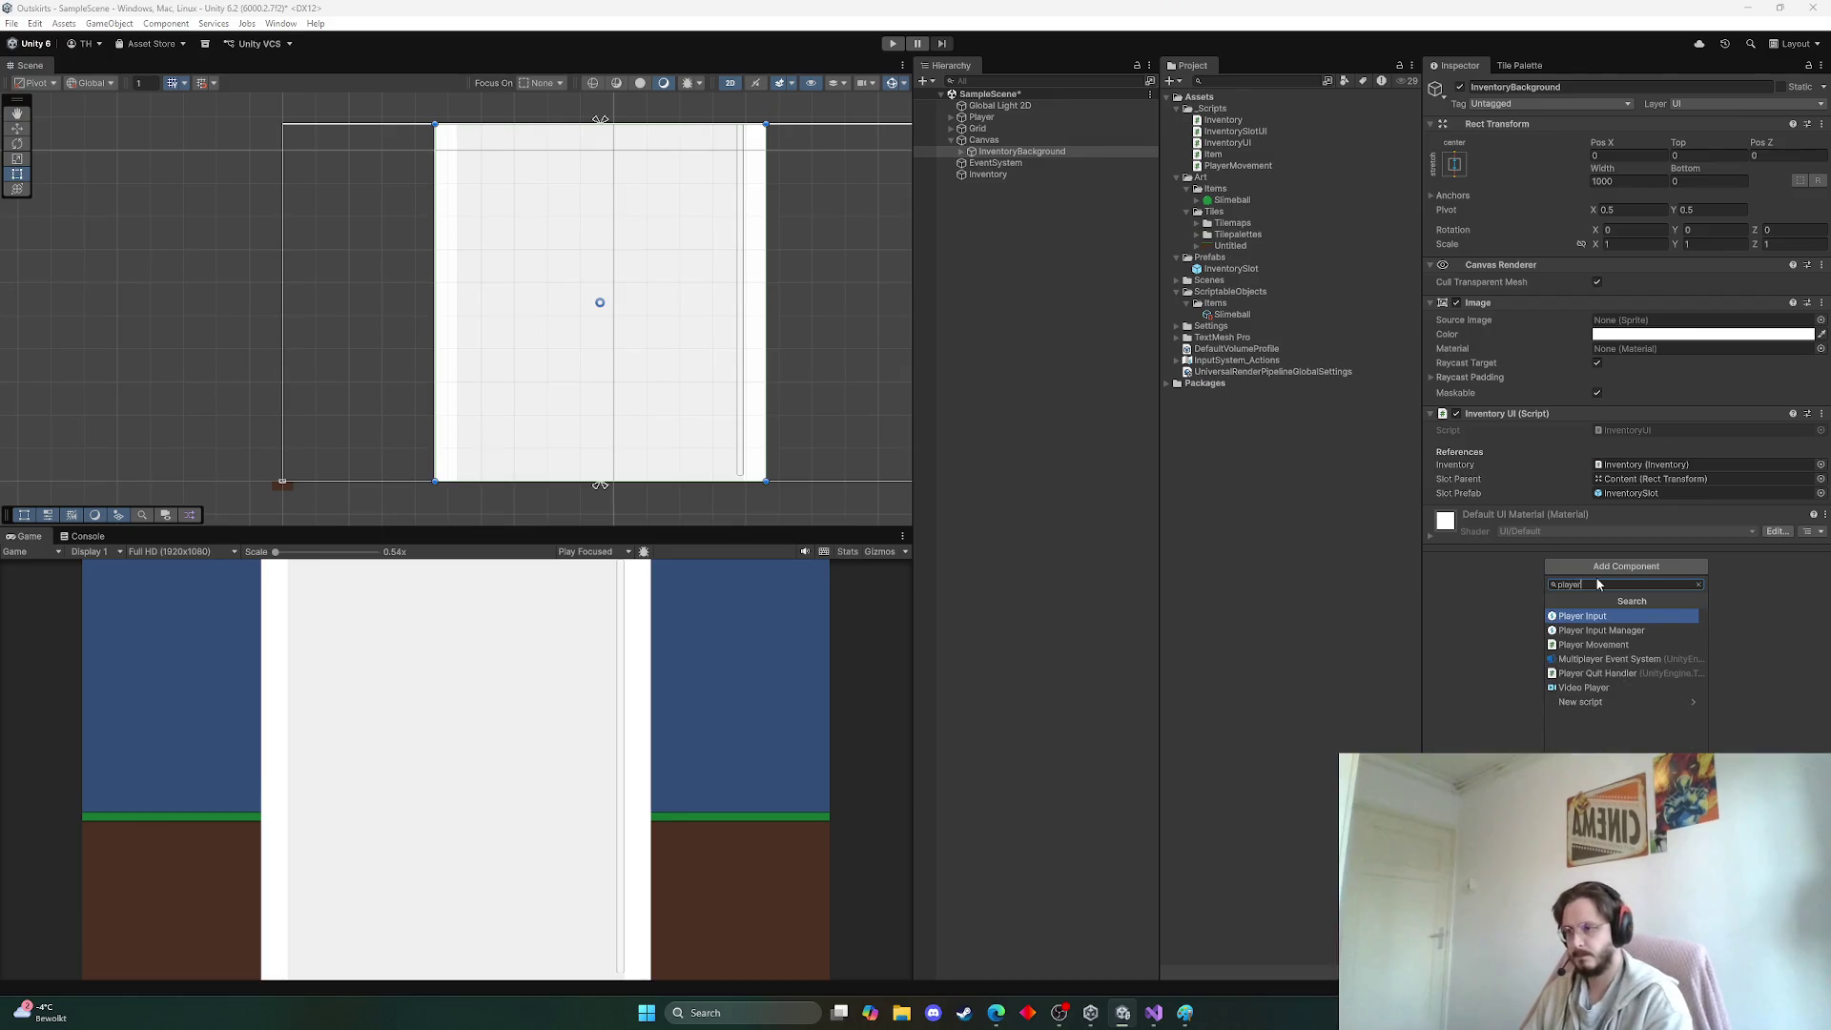
pyautogui.click(1537, 600)
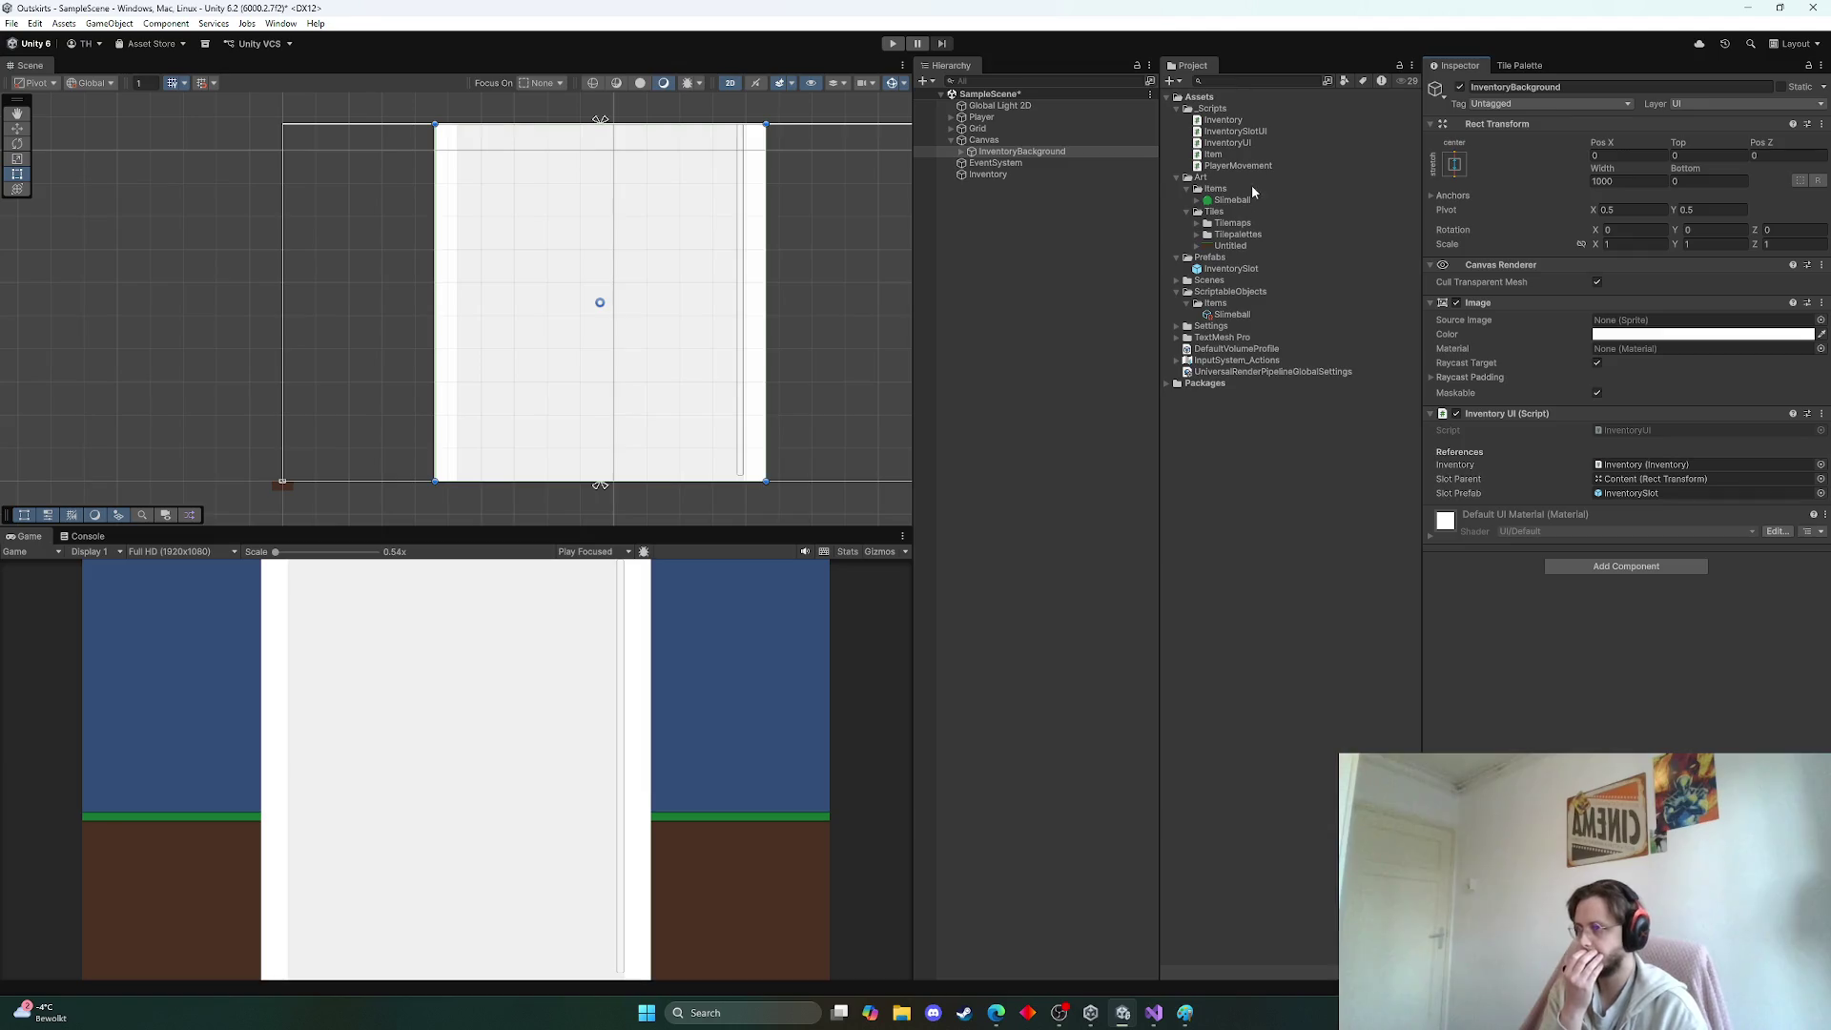
# Open InputSystem_Actions and expand the Interact and Next actions in the Player map
pyautogui.click(1237, 362)
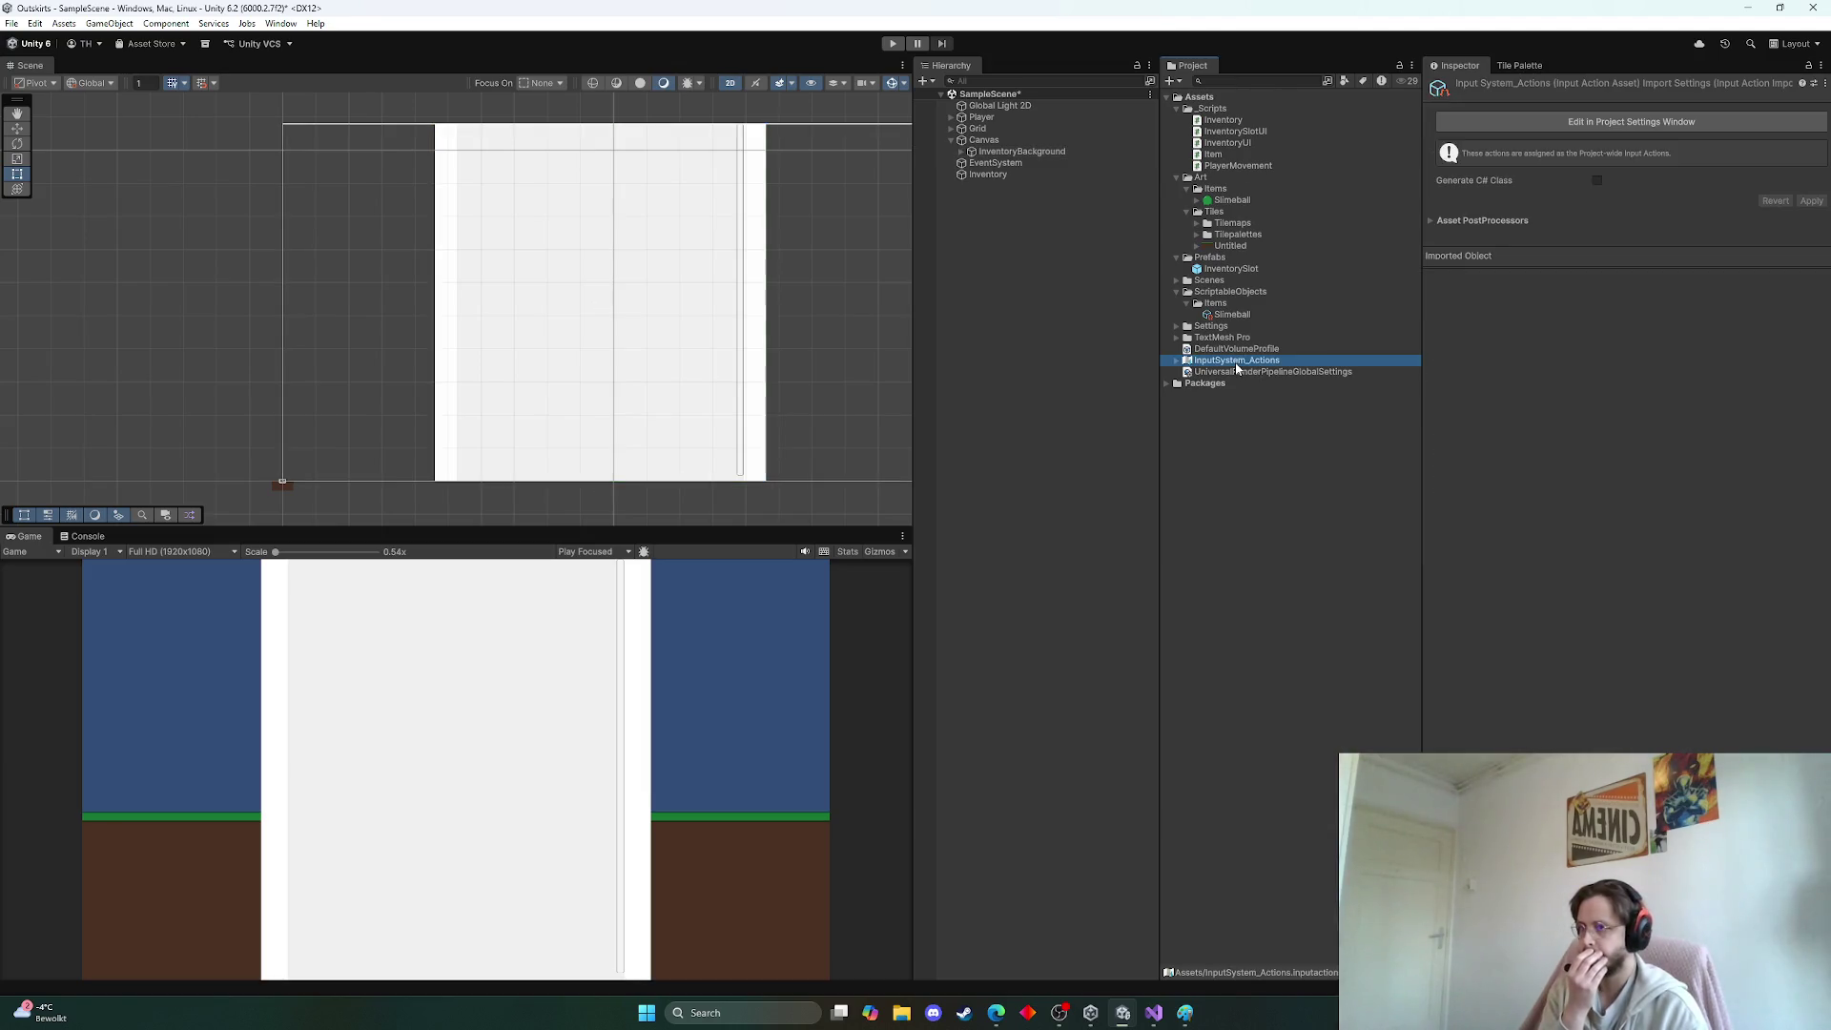
pyautogui.doubleClick(1237, 362)
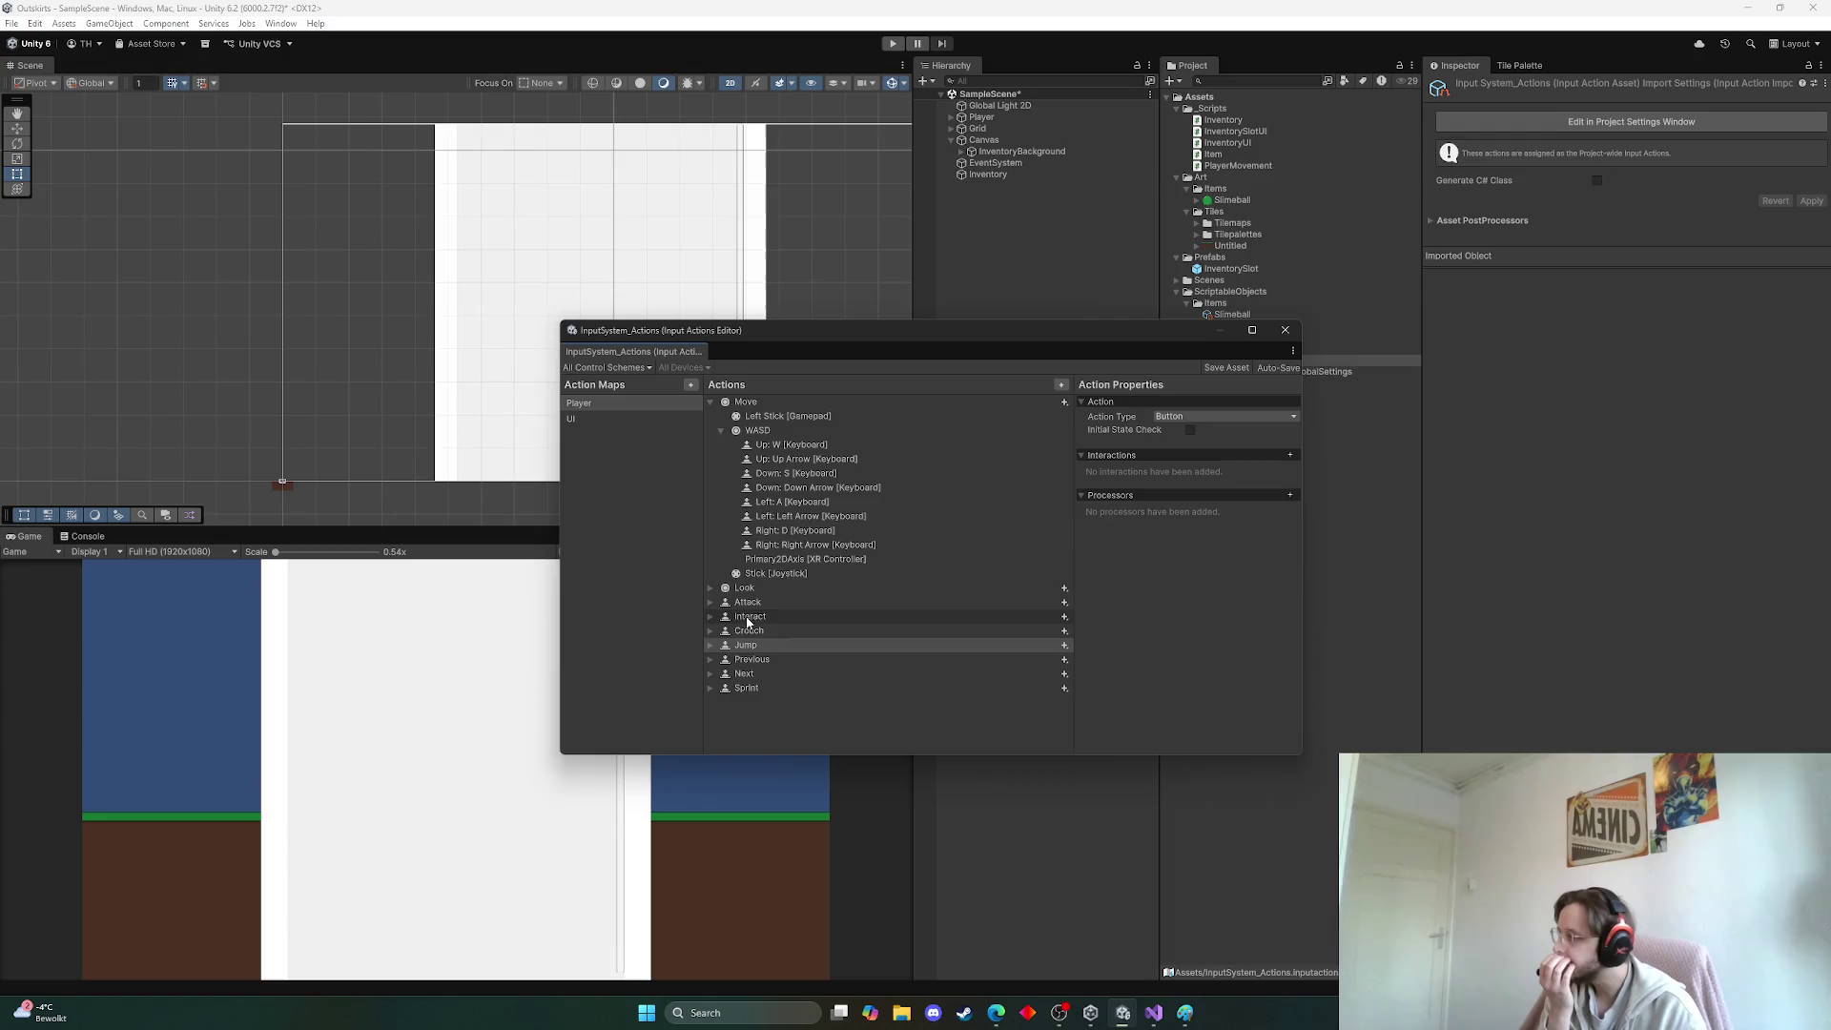
pyautogui.click(709, 617)
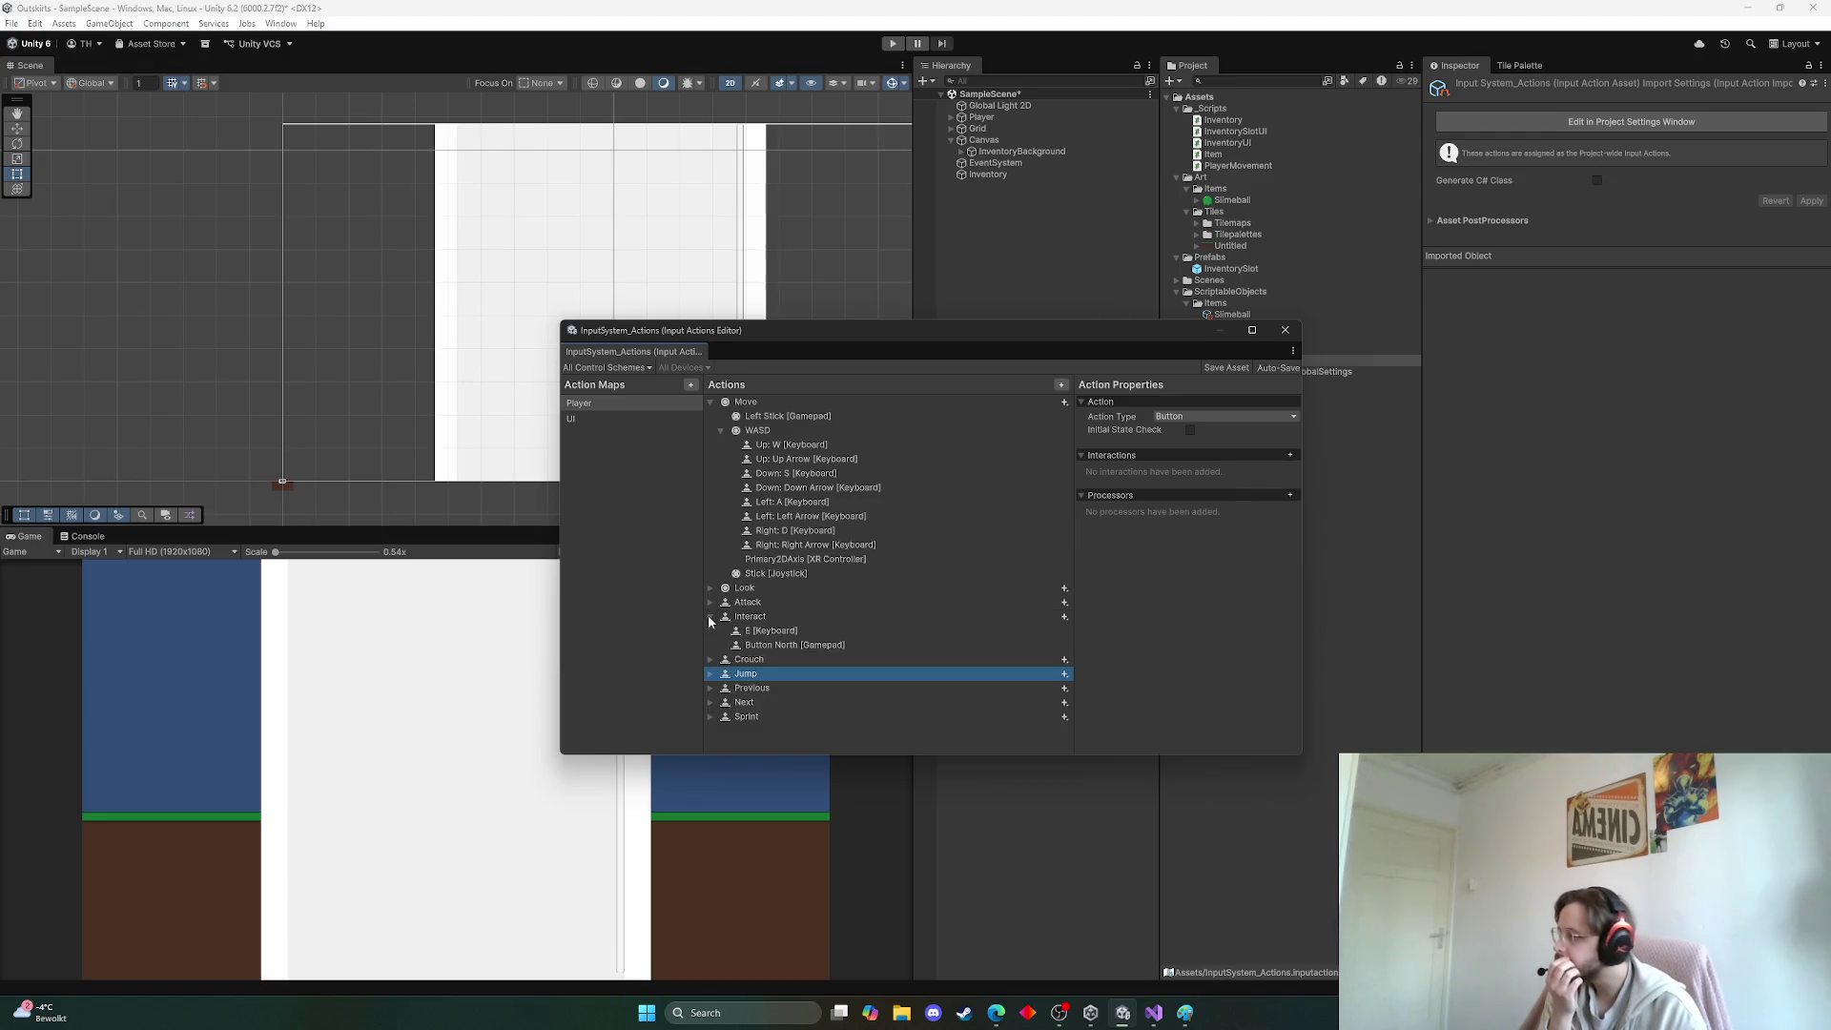
pyautogui.click(708, 616)
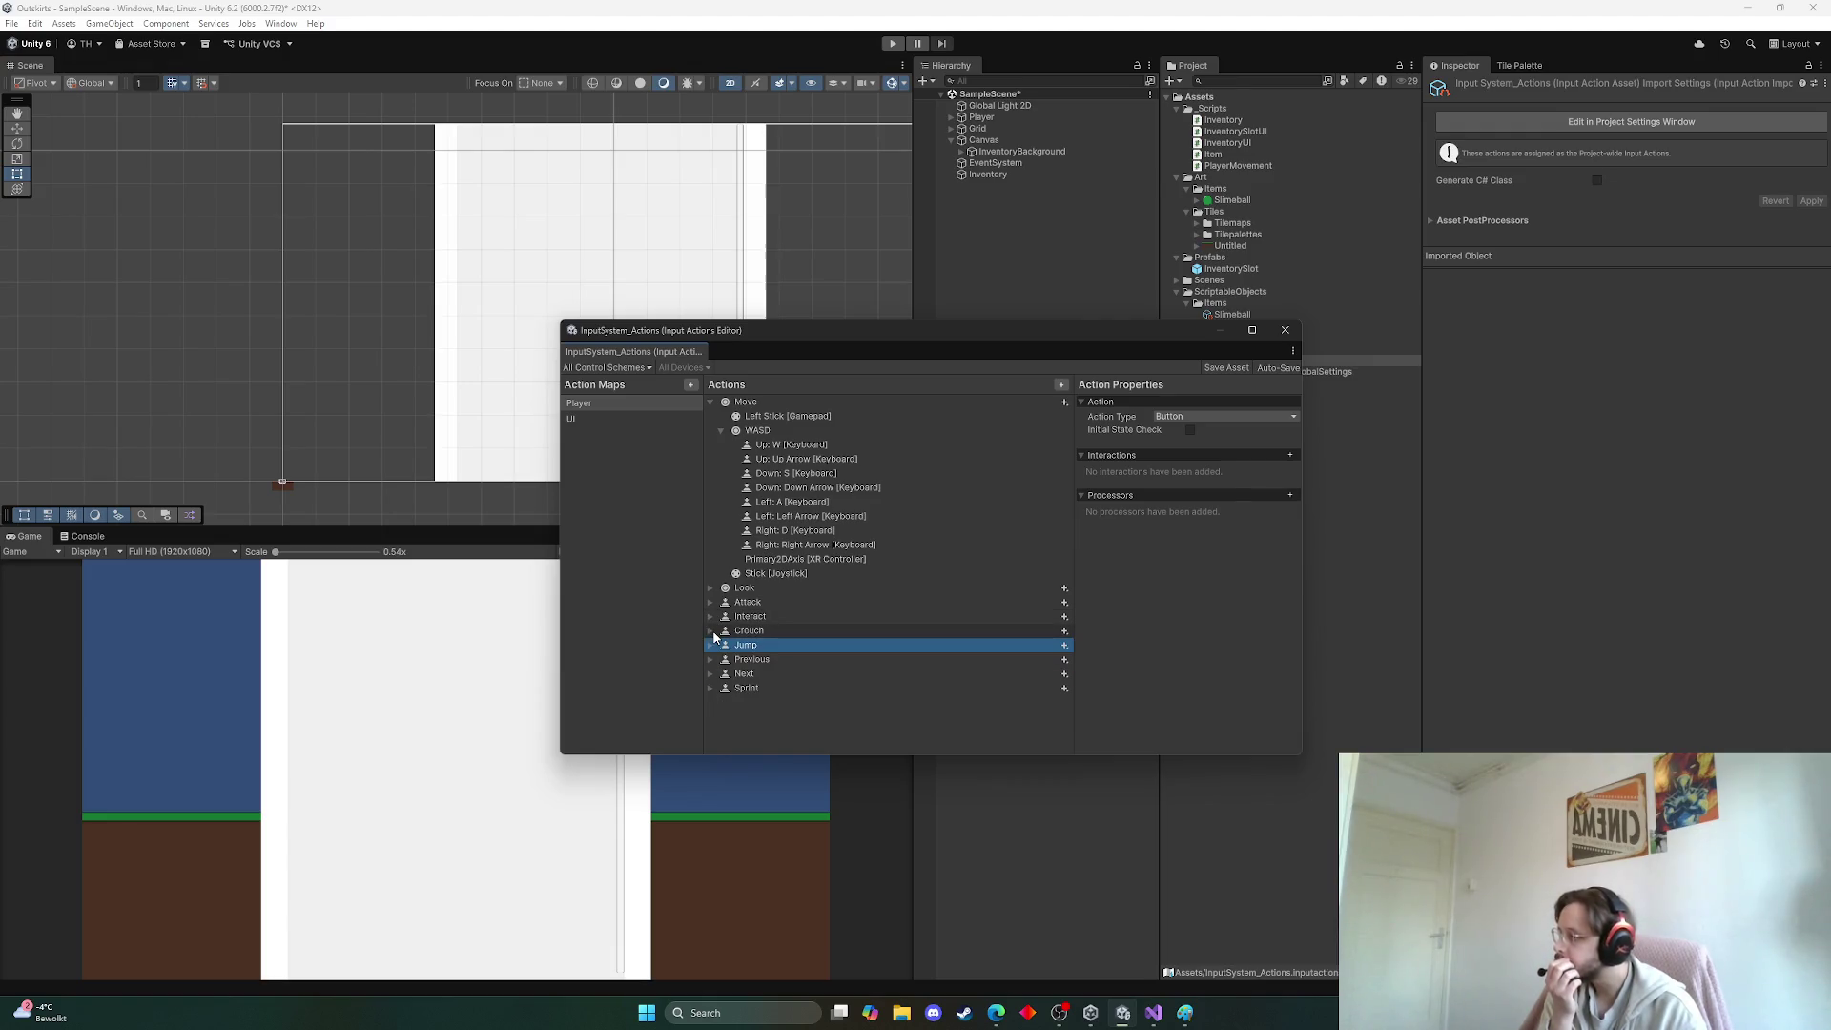
pyautogui.click(711, 674)
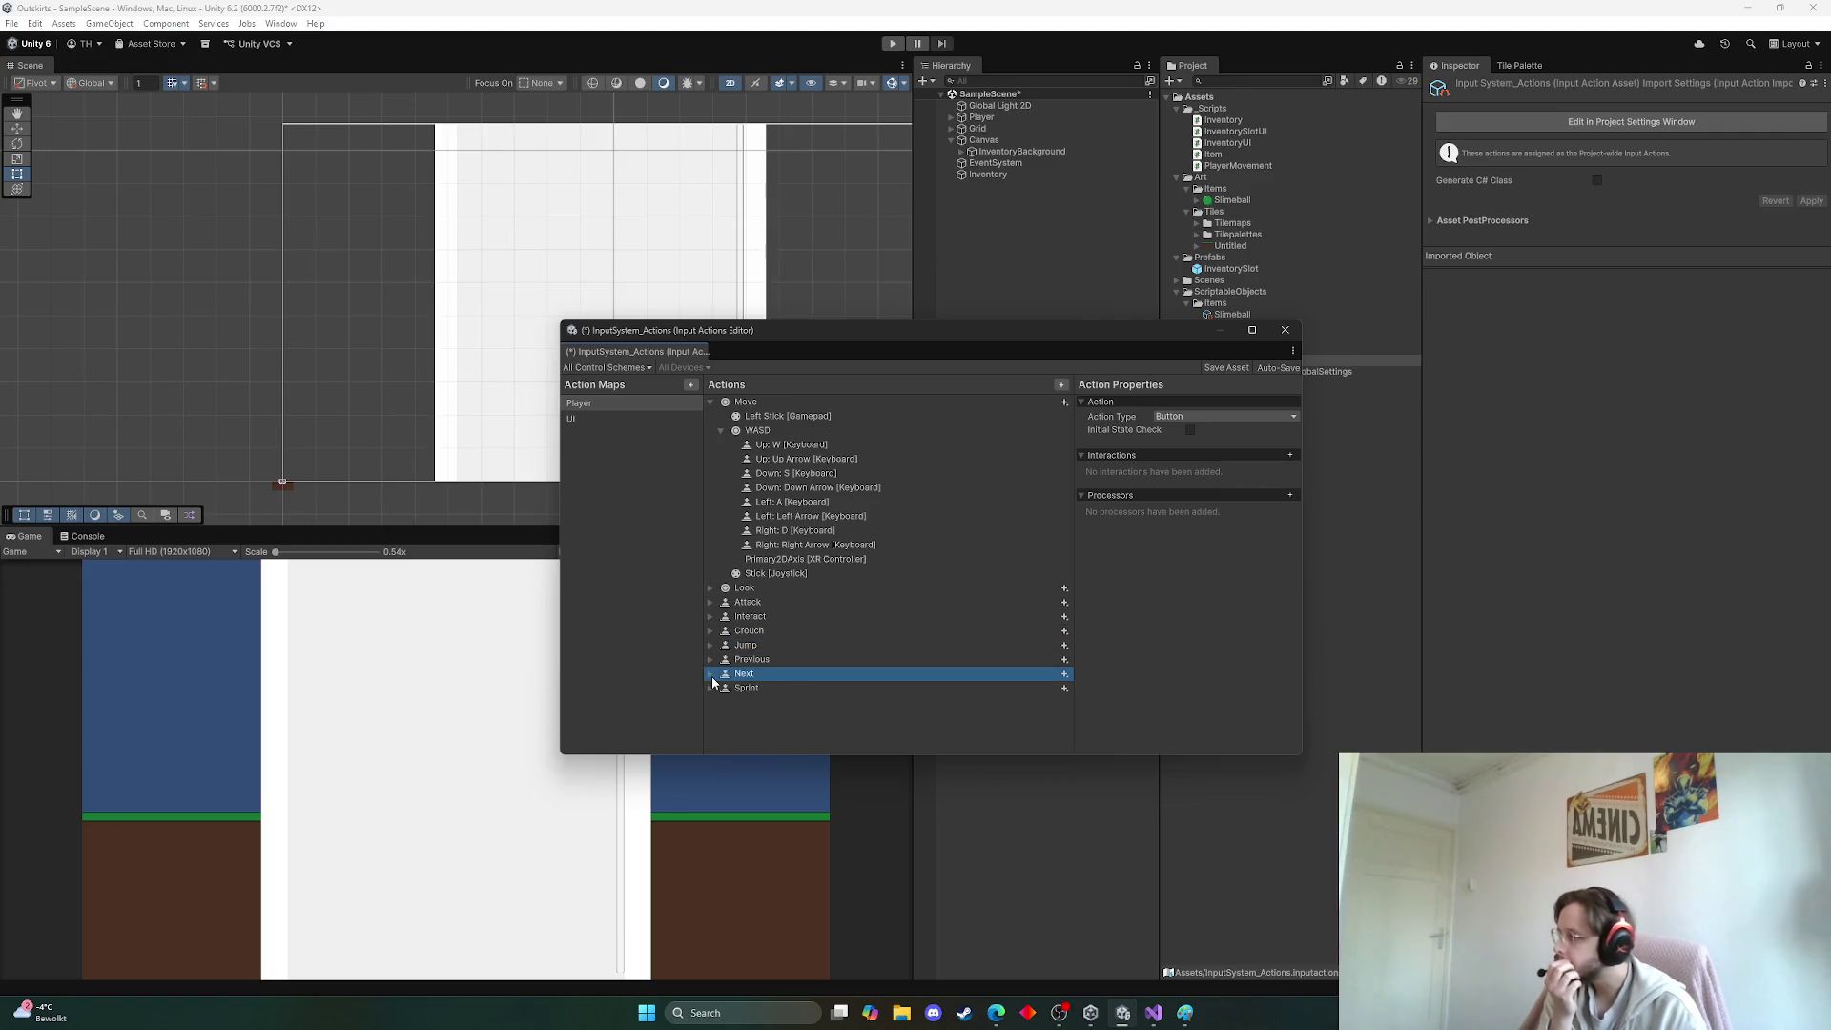
pyautogui.click(711, 674)
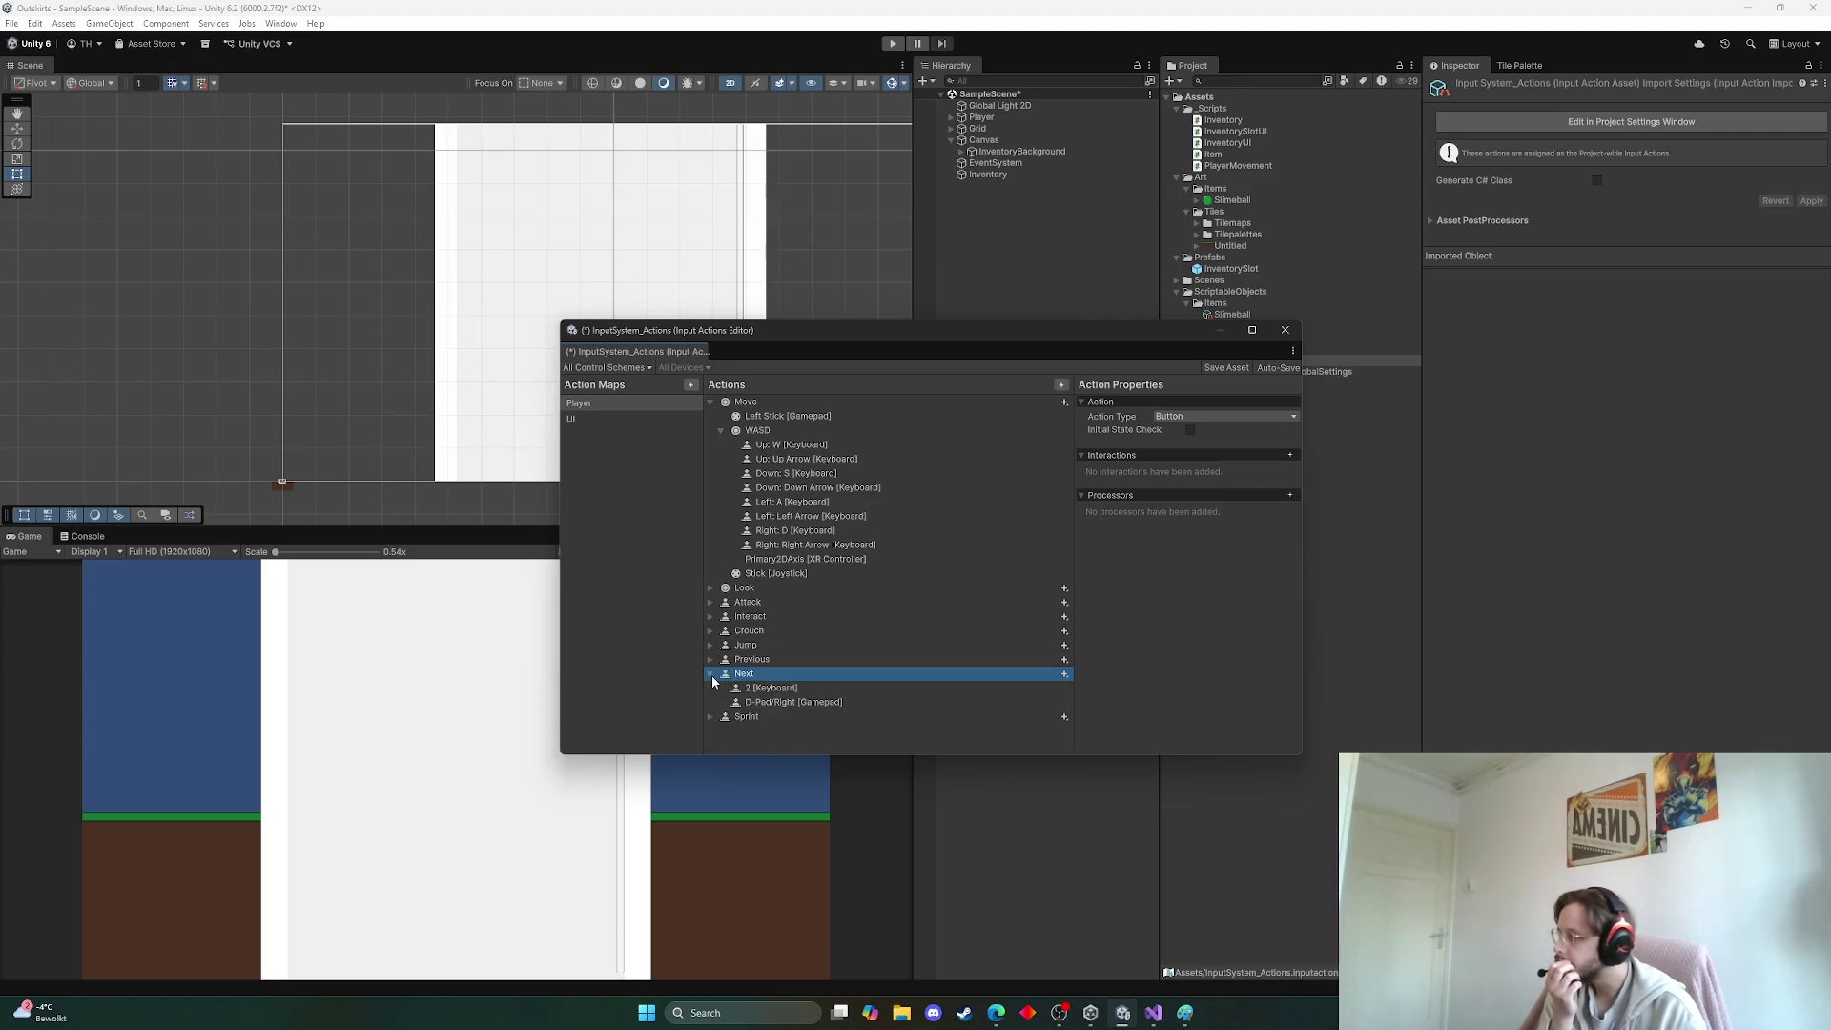
# Inspect the UI map's Navigate action, then return to the Player map's Move action
pyautogui.click(749, 733)
pyautogui.click(577, 418)
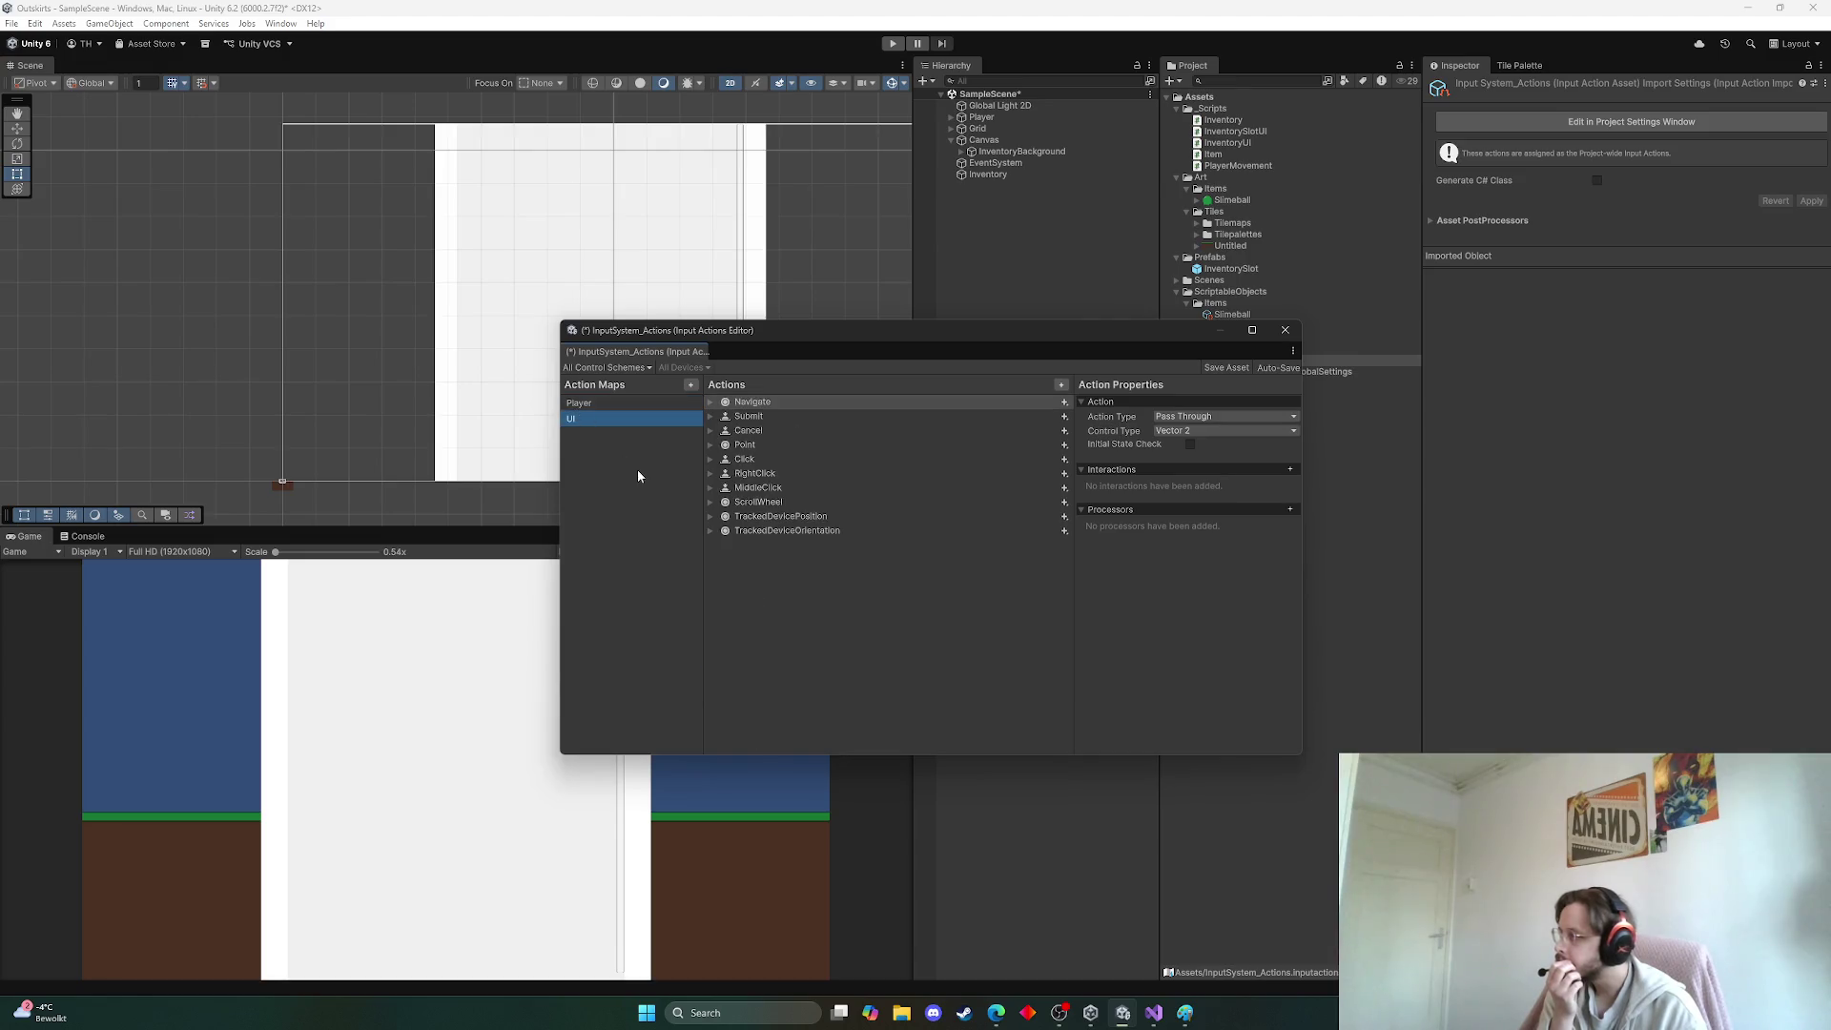
pyautogui.click(752, 404)
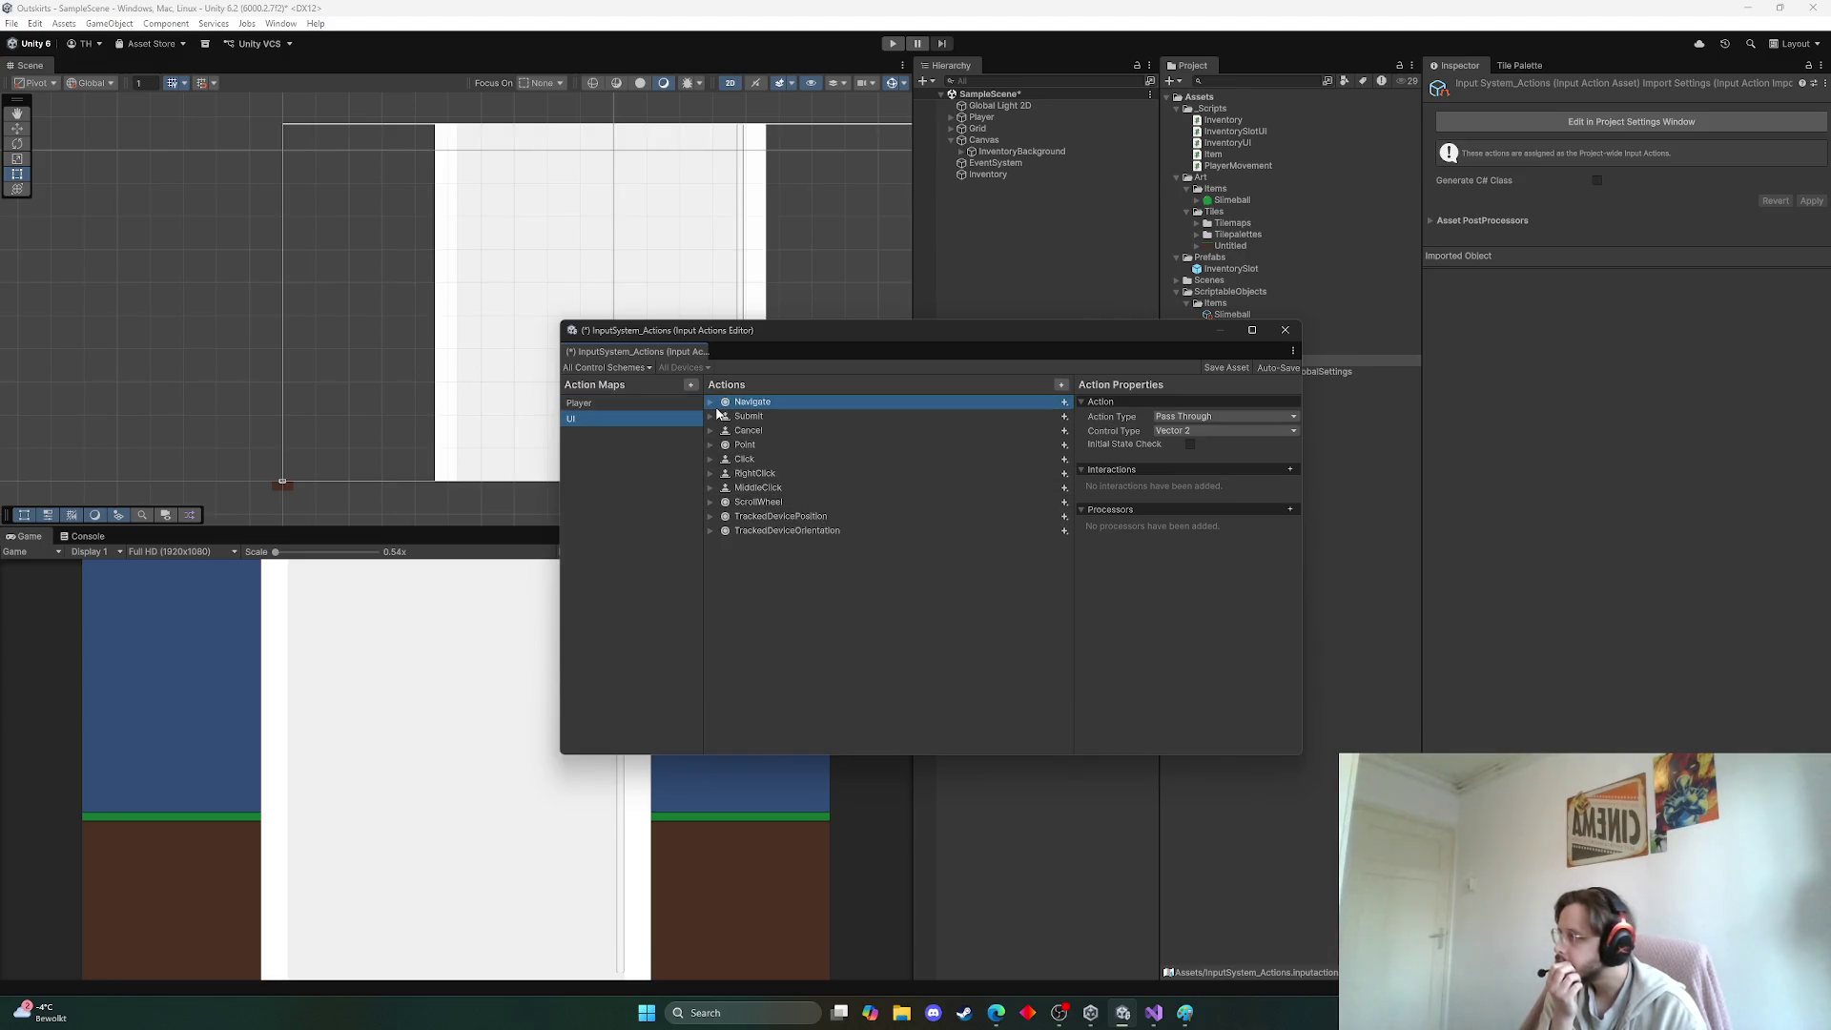
pyautogui.click(713, 404)
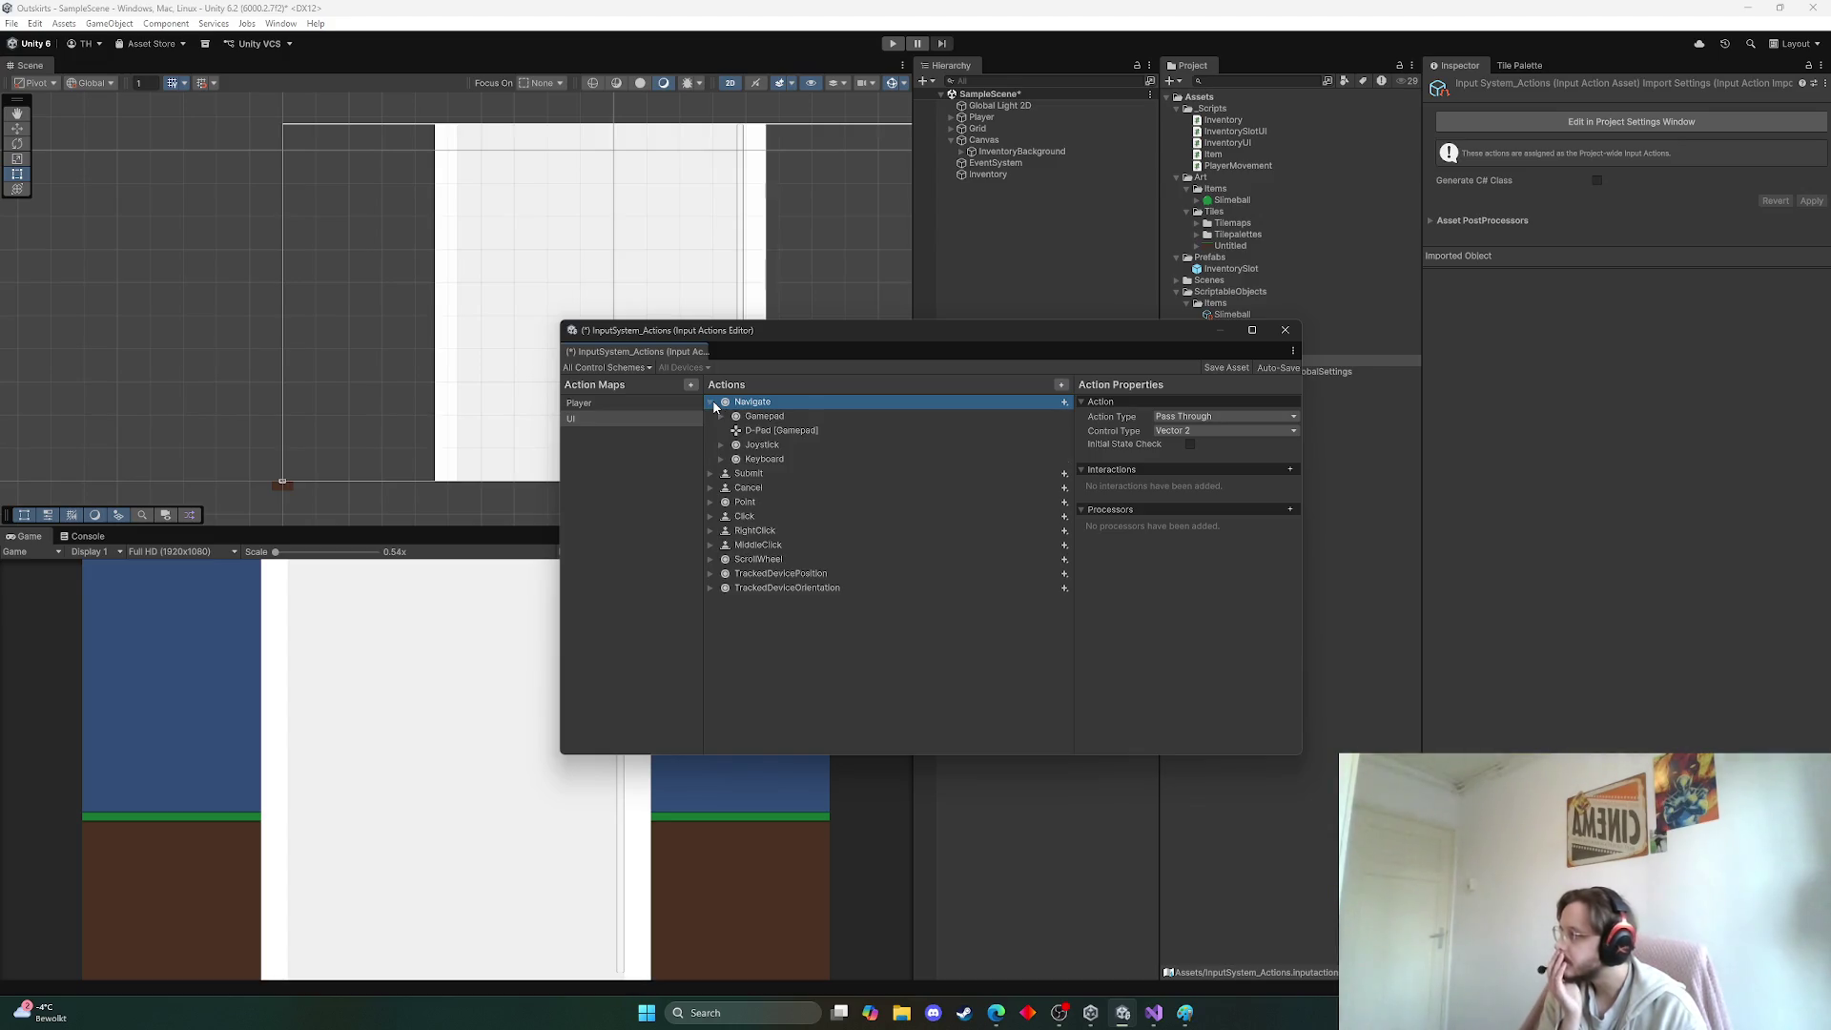
pyautogui.click(714, 404)
pyautogui.click(626, 403)
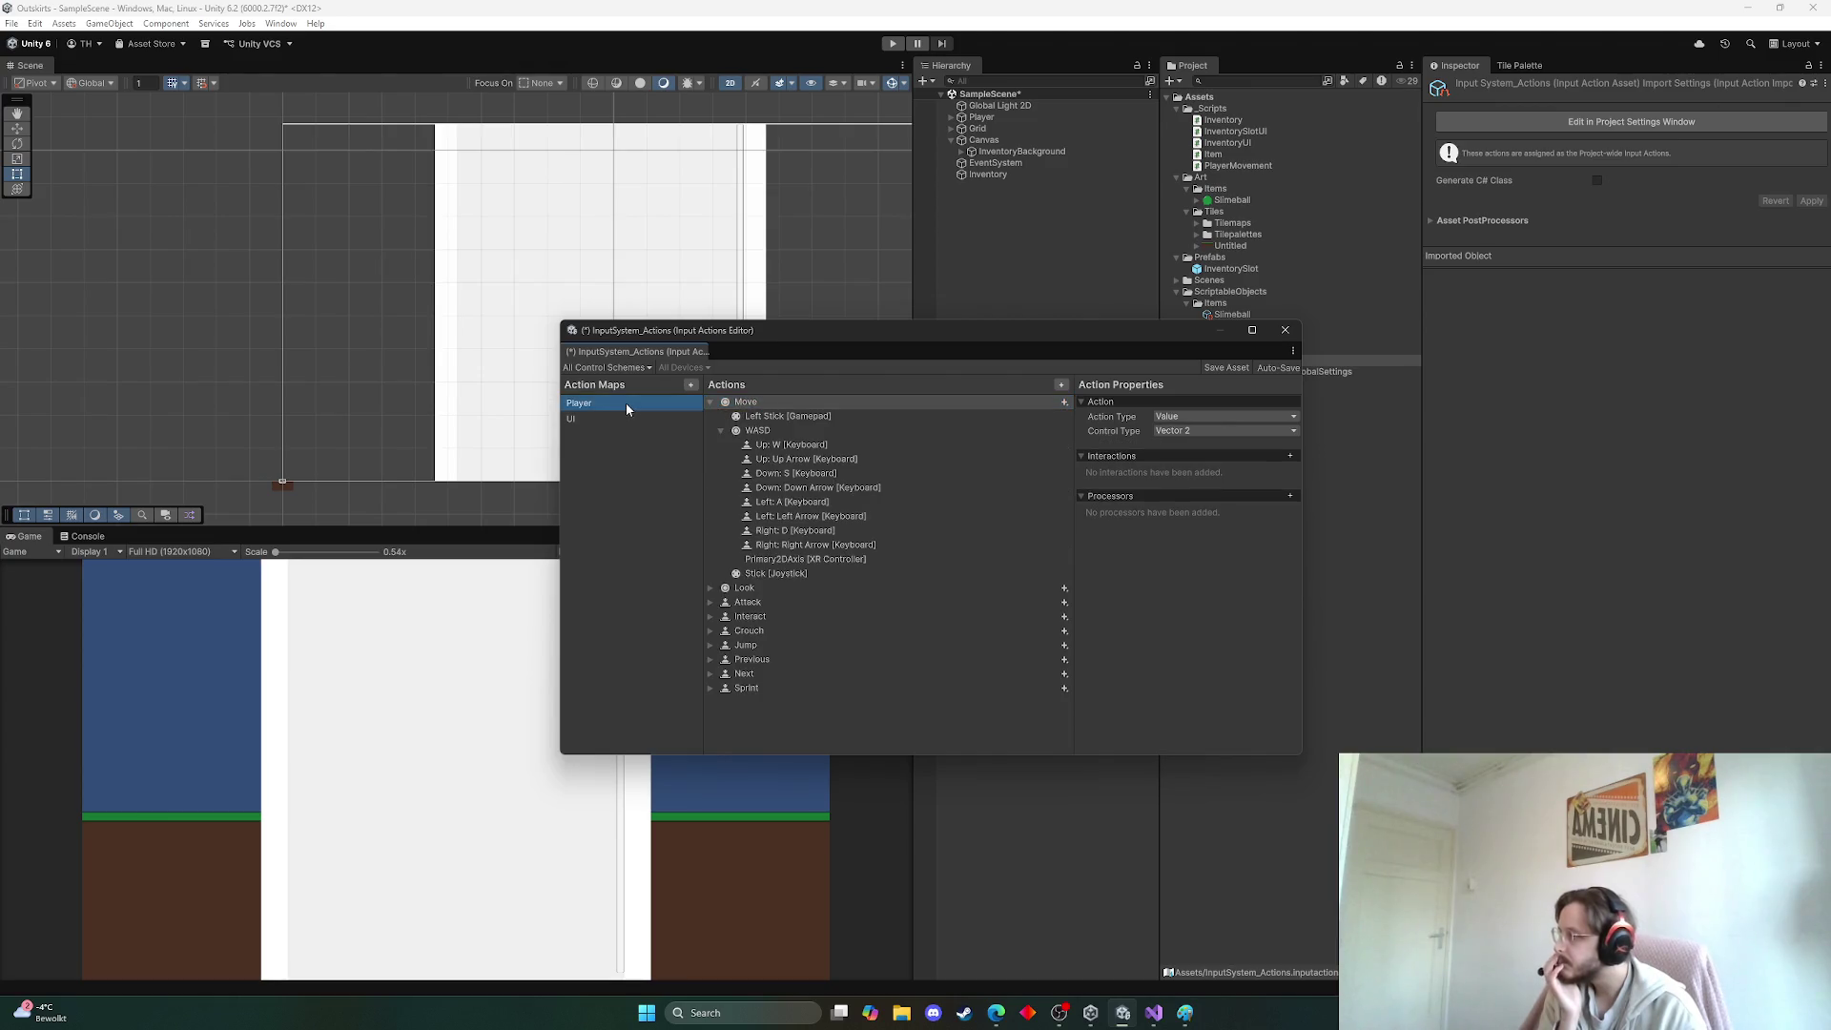
pyautogui.click(717, 402)
pyautogui.click(713, 404)
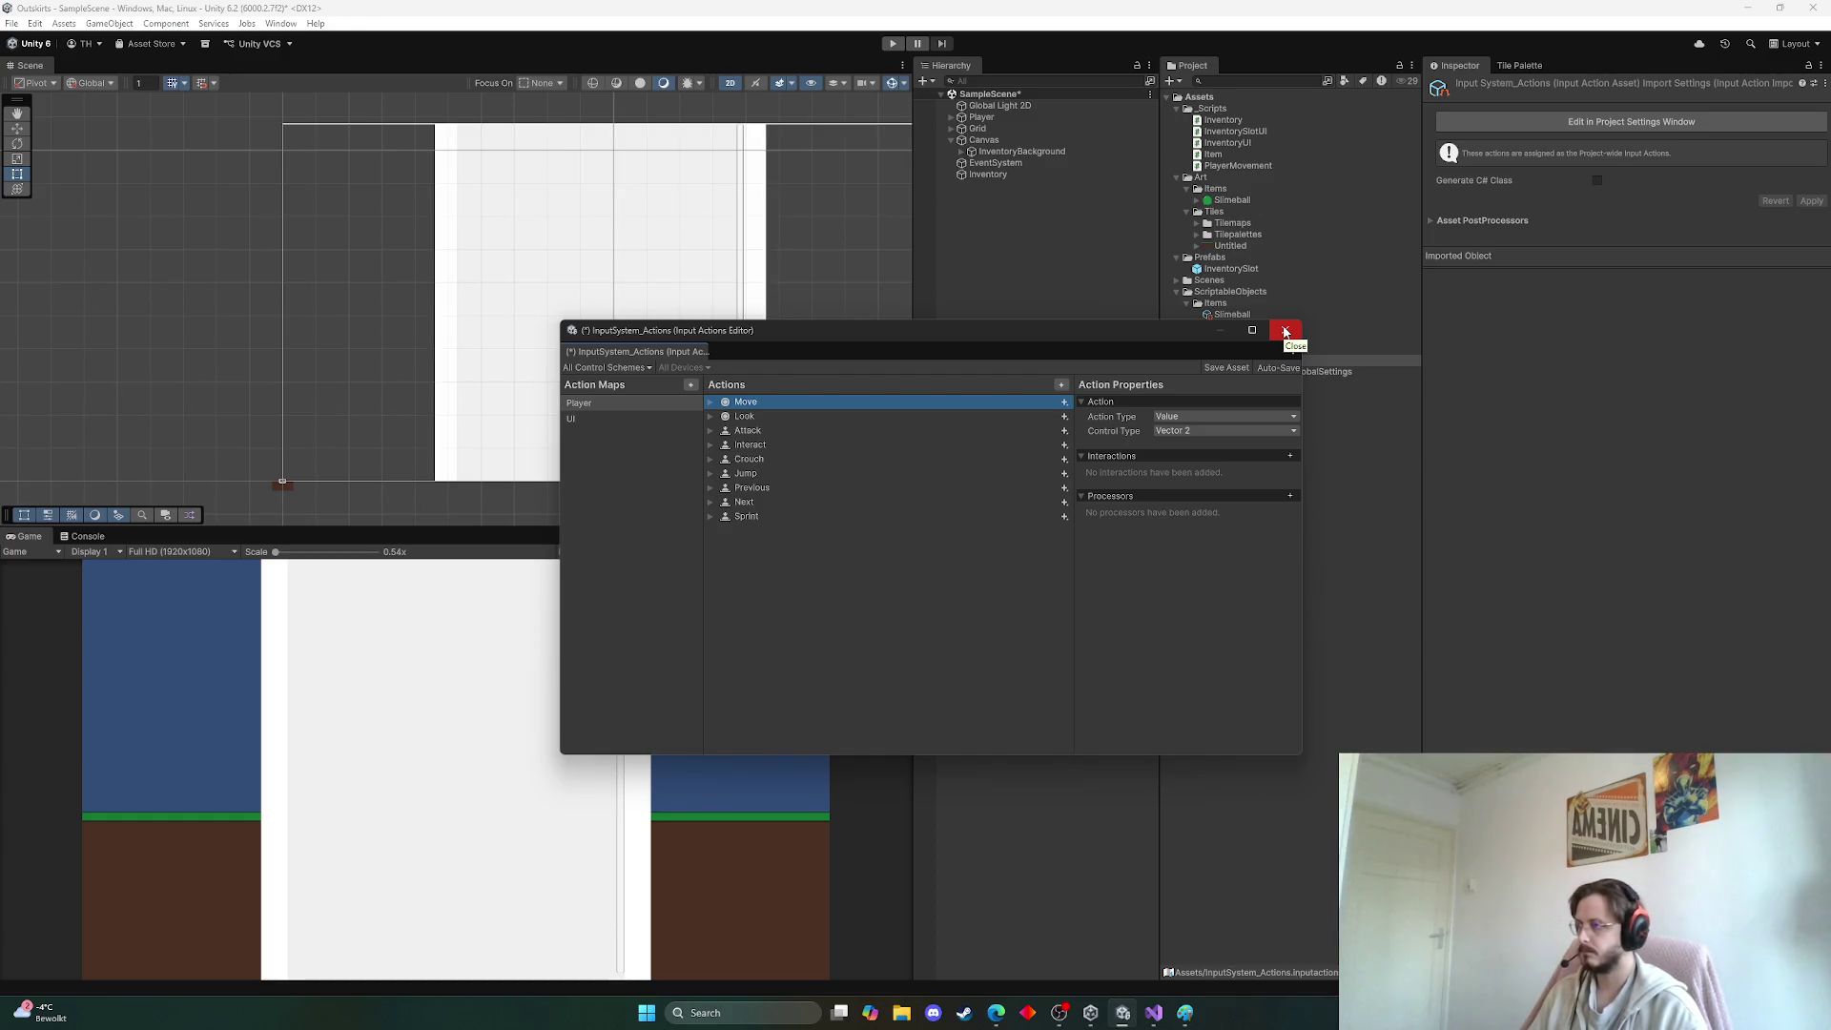
# Close the input actions editor with Don't Save and select InventoryBackground
pyautogui.click(1285, 332)
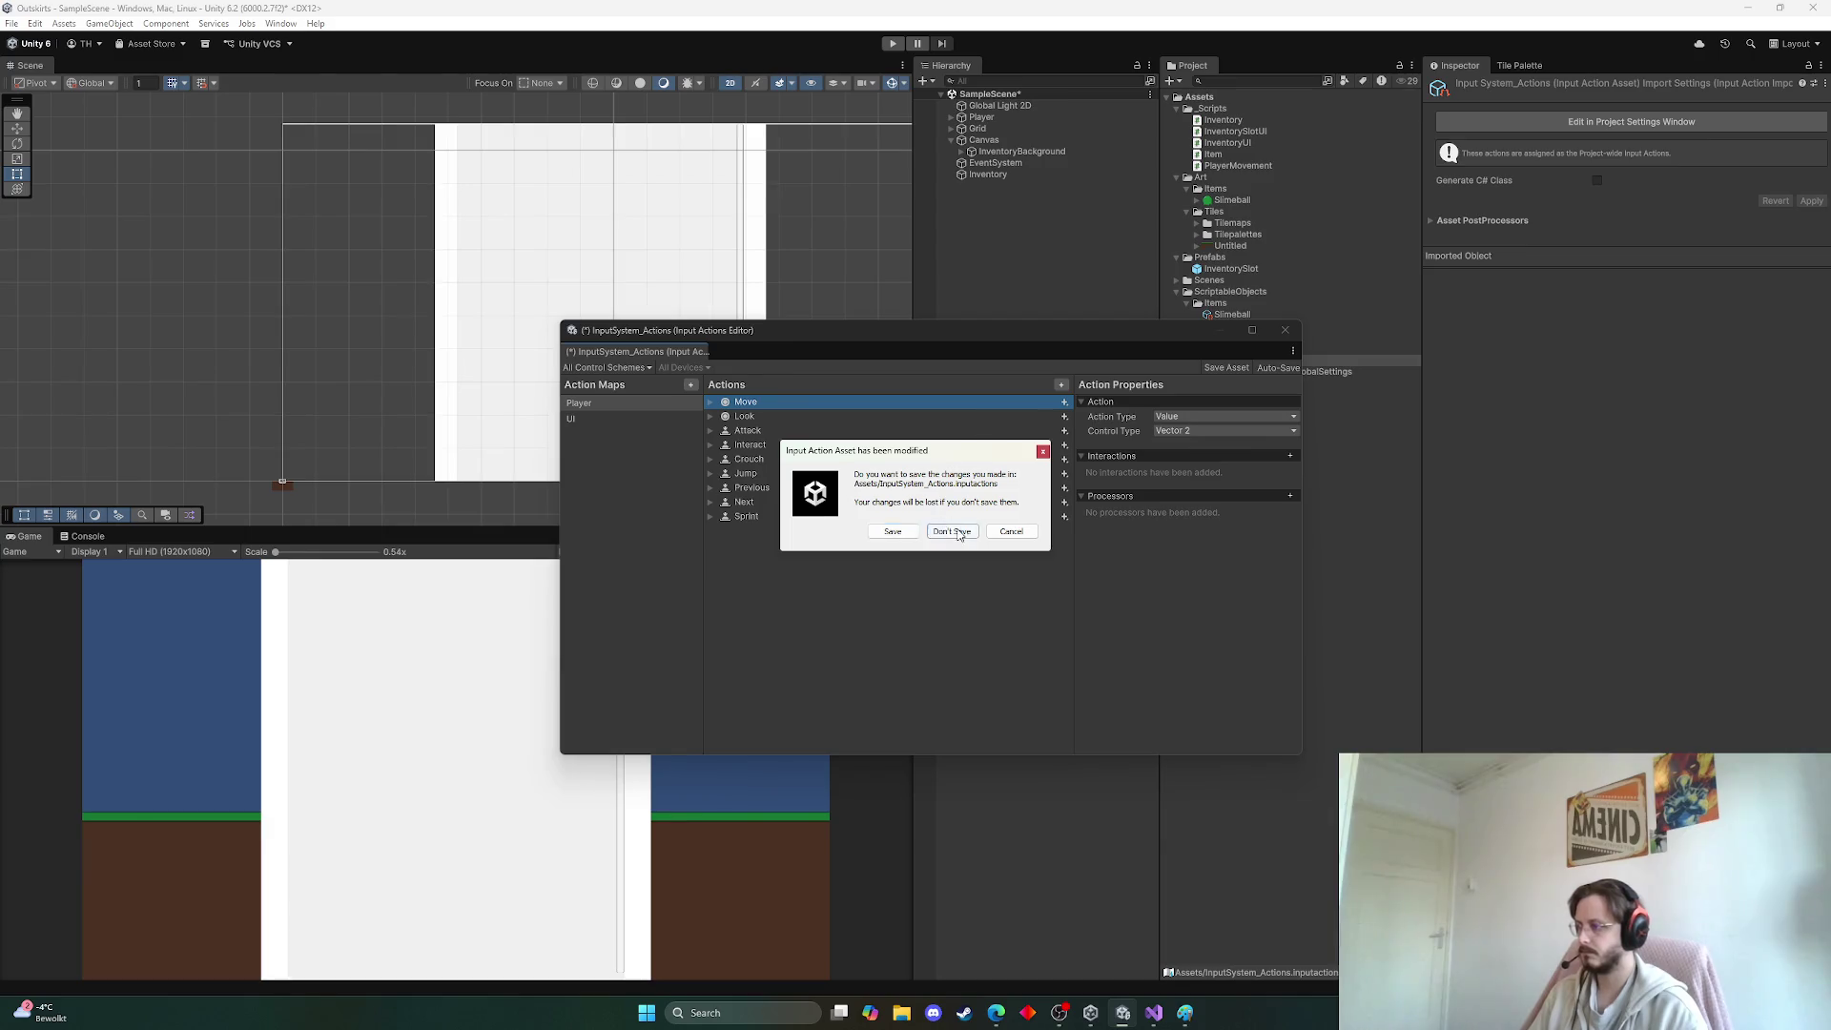
pyautogui.click(954, 529)
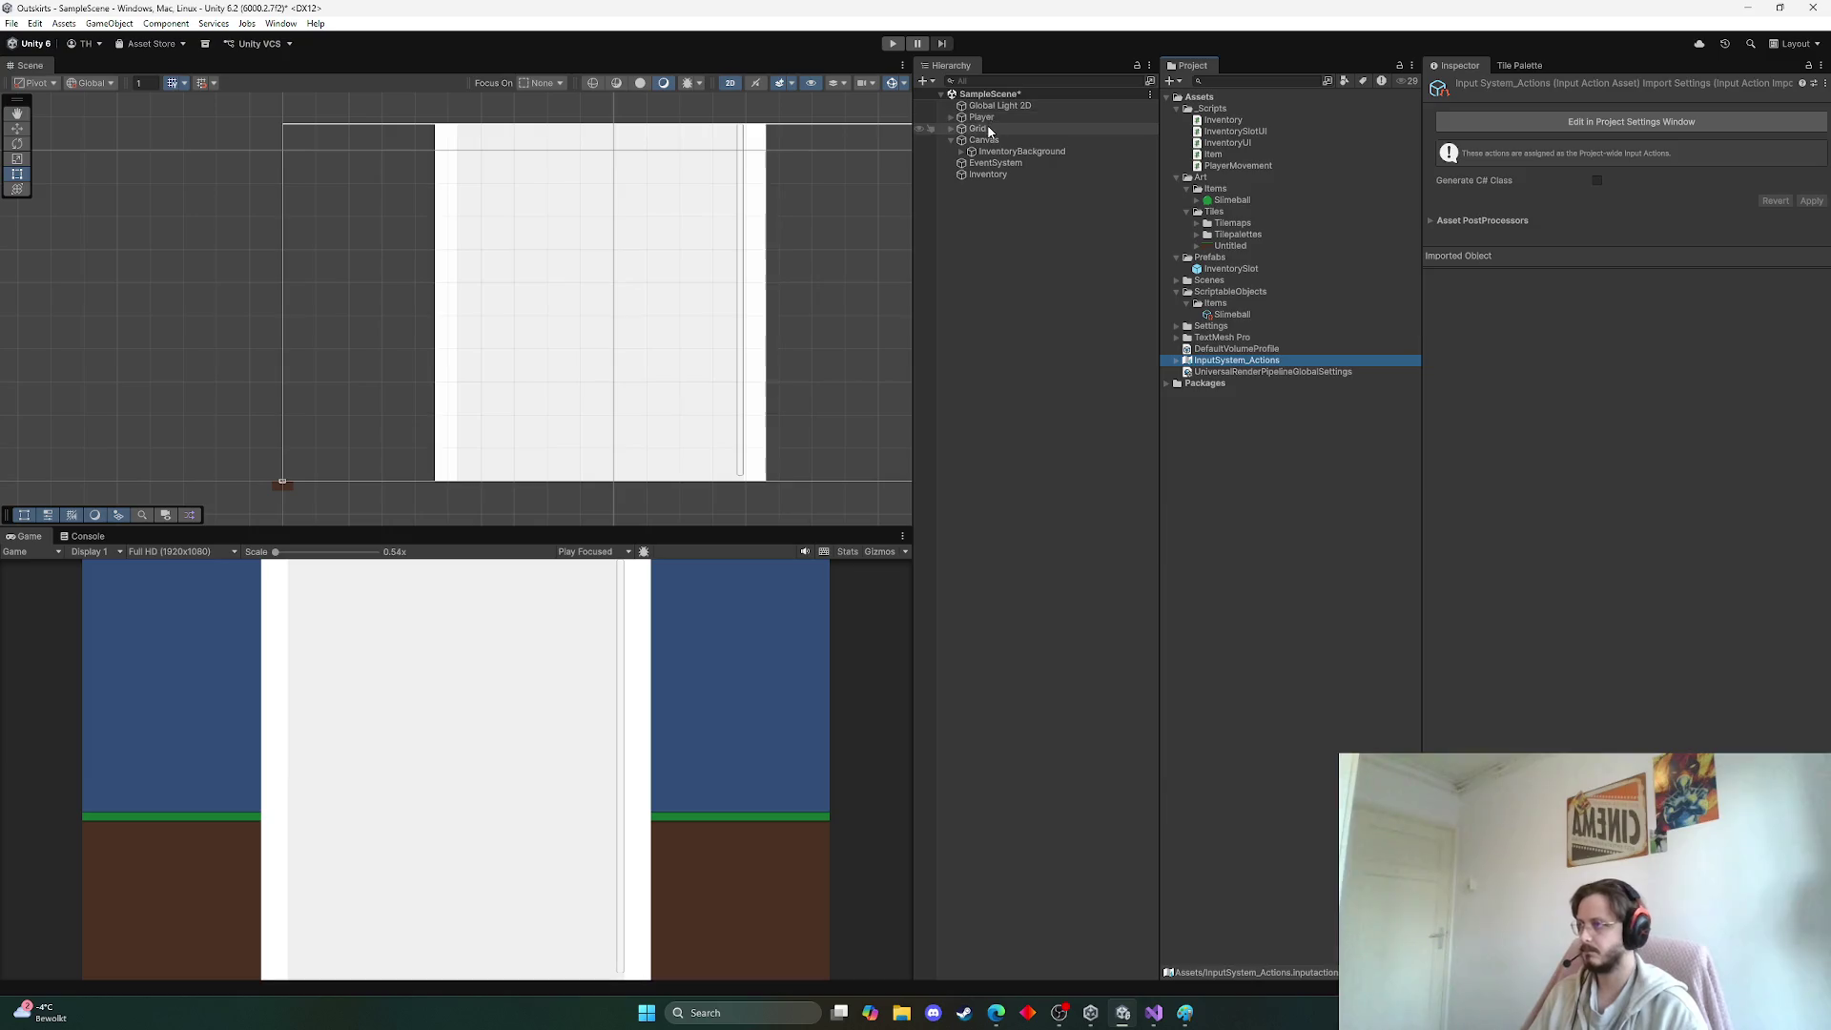
pyautogui.click(983, 152)
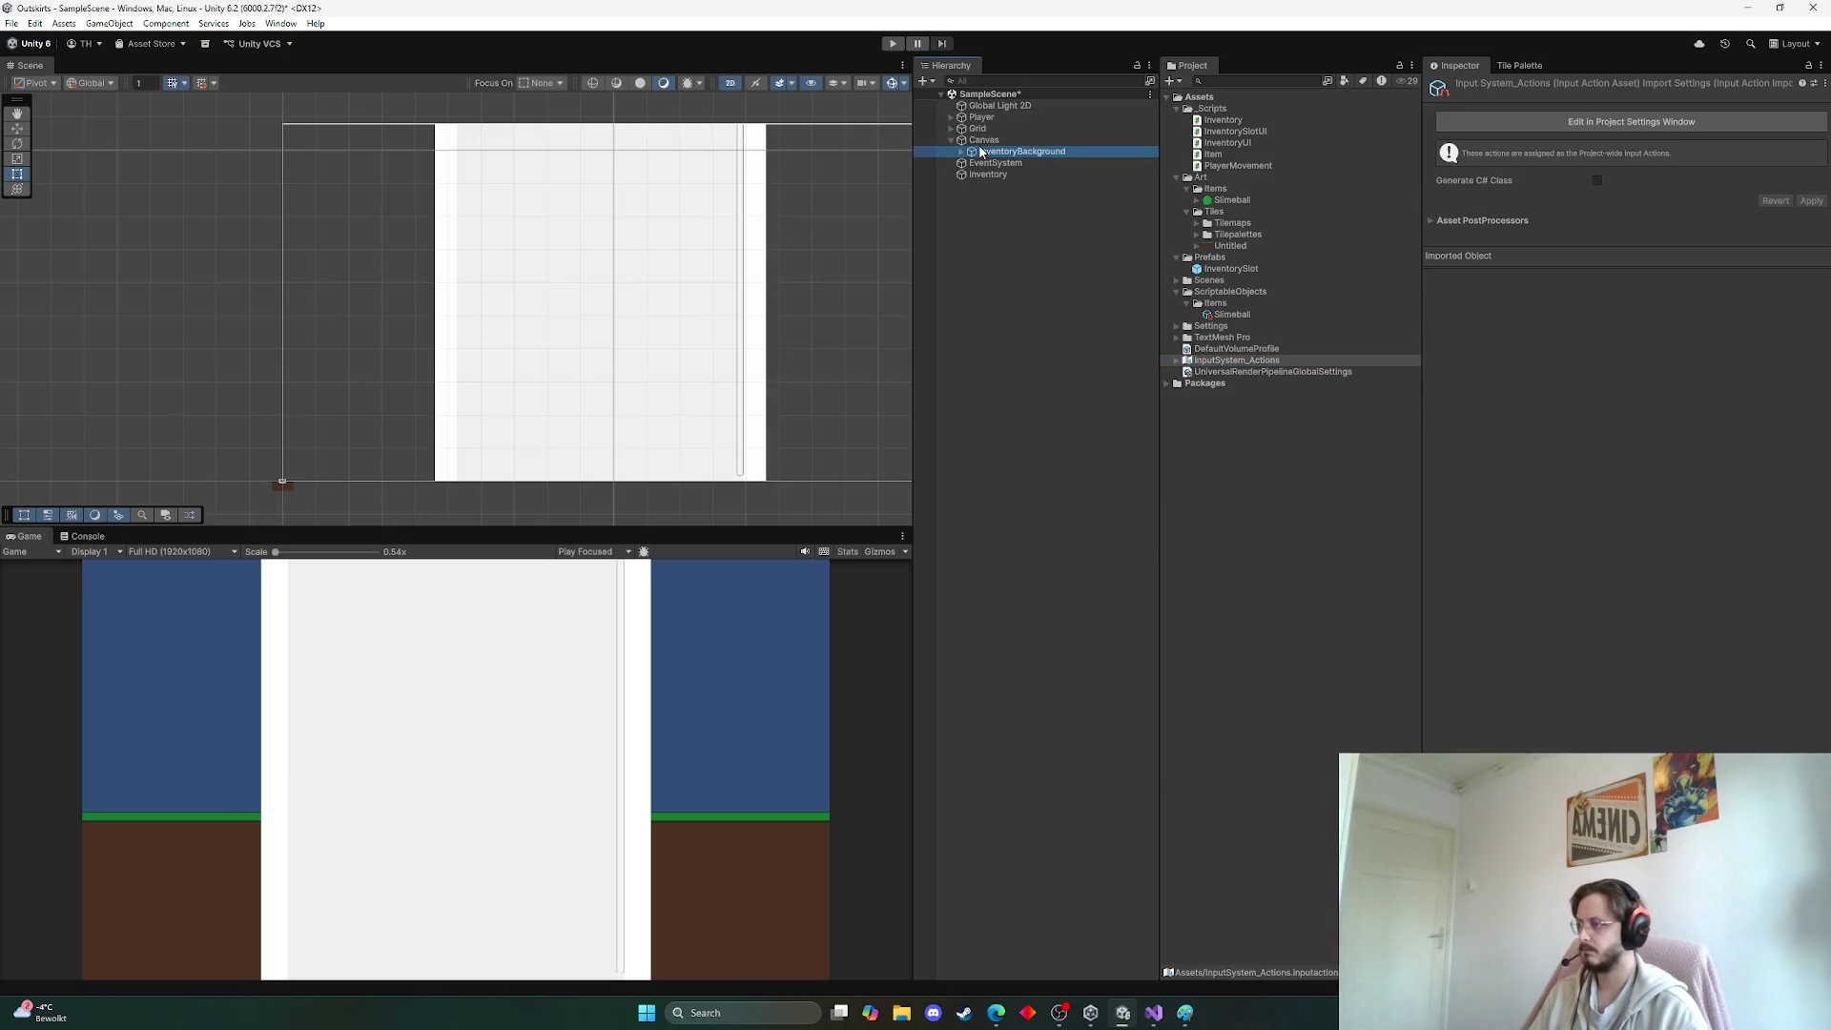
# Try right-edge stretch anchoring and a corner resize on InventoryBackground, then undo both
pyautogui.scroll(-2, 716, 253)
pyautogui.scroll(2, 696, 263)
pyautogui.moveTo(679, 273)
pyautogui.mouseDown()
pyautogui.moveTo(674, 245)
pyautogui.moveTo(558, 231)
pyautogui.mouseUp()
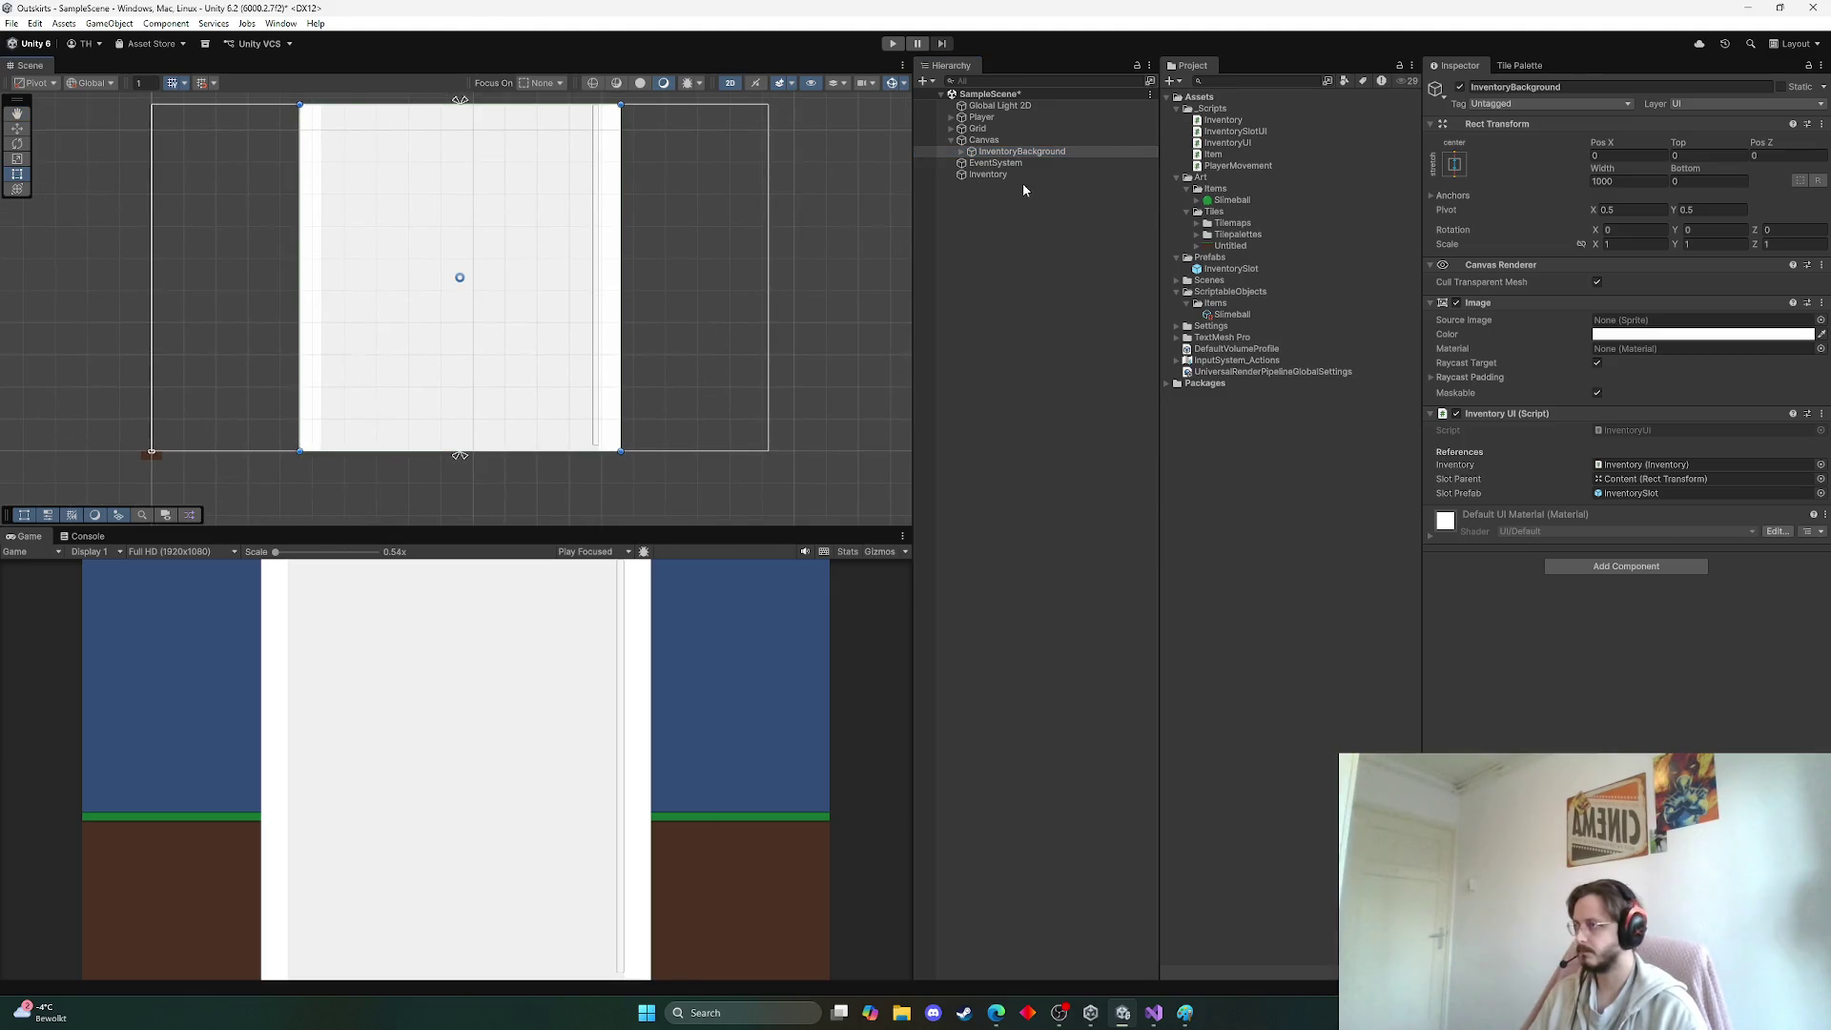
pyautogui.click(1456, 166)
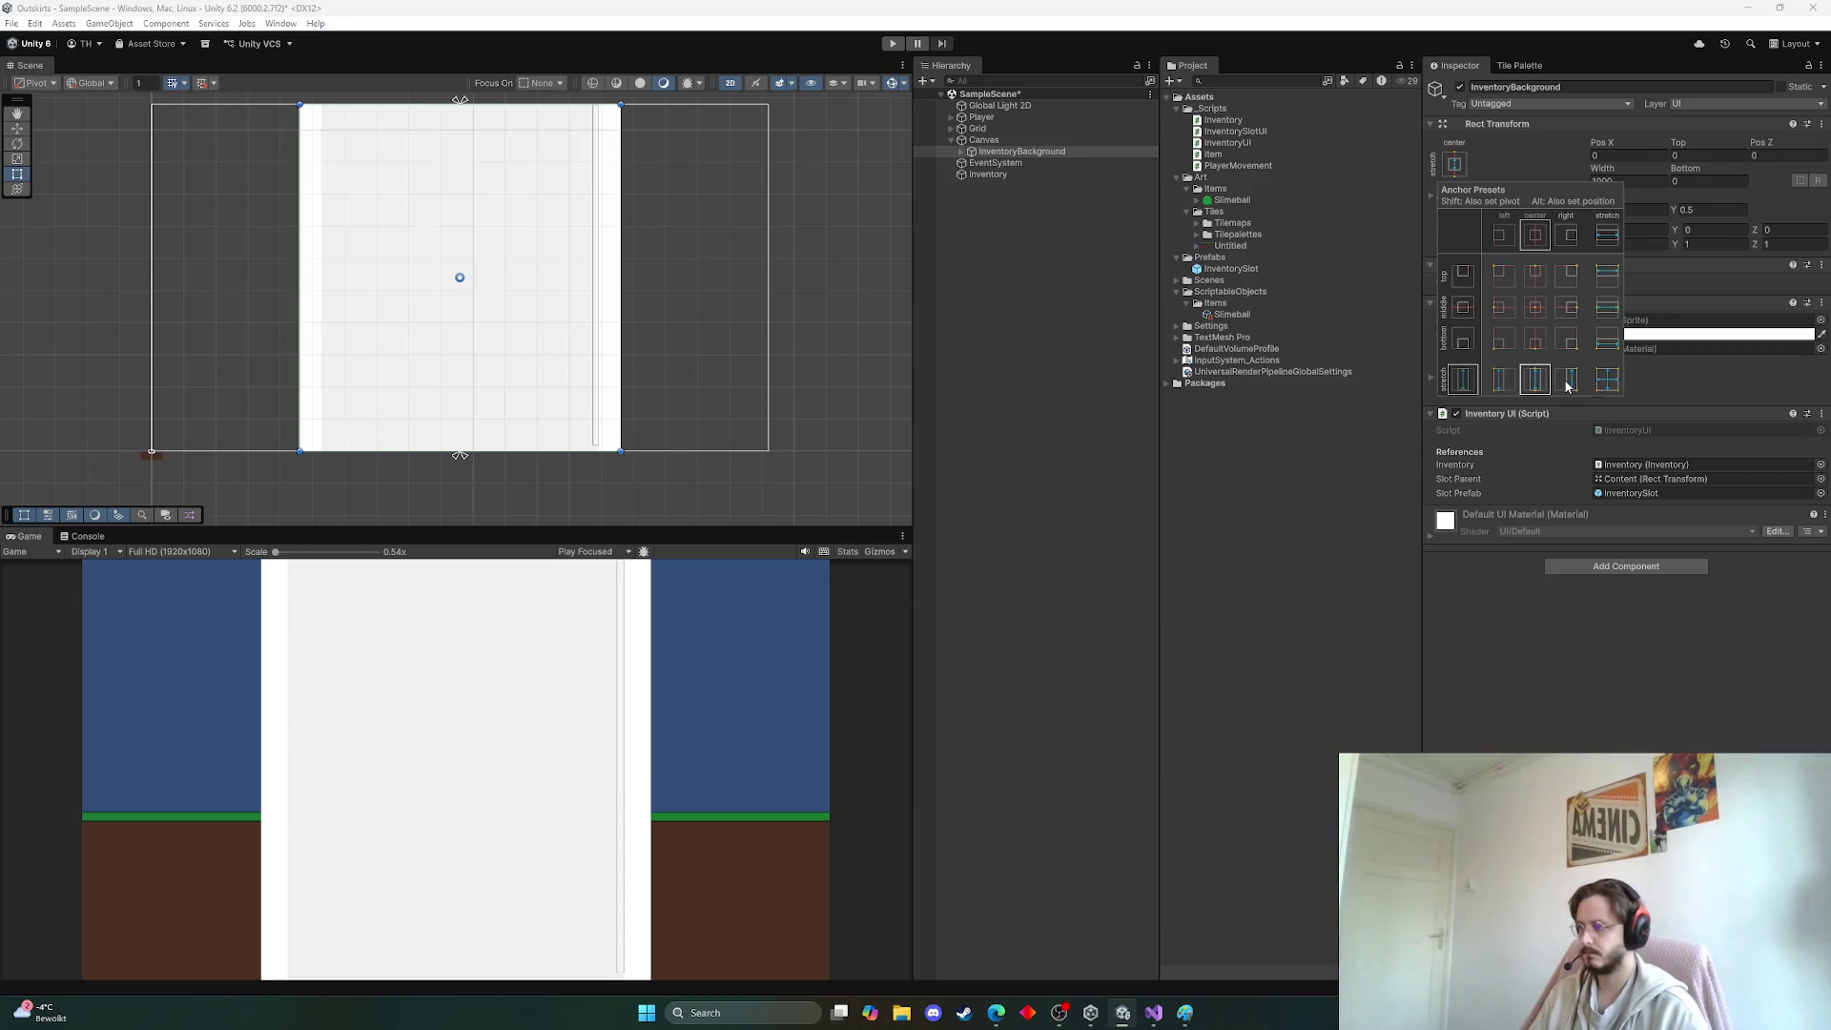
pyautogui.keyDown('alt'); pyautogui.click(1567, 381); pyautogui.keyUp('alt')
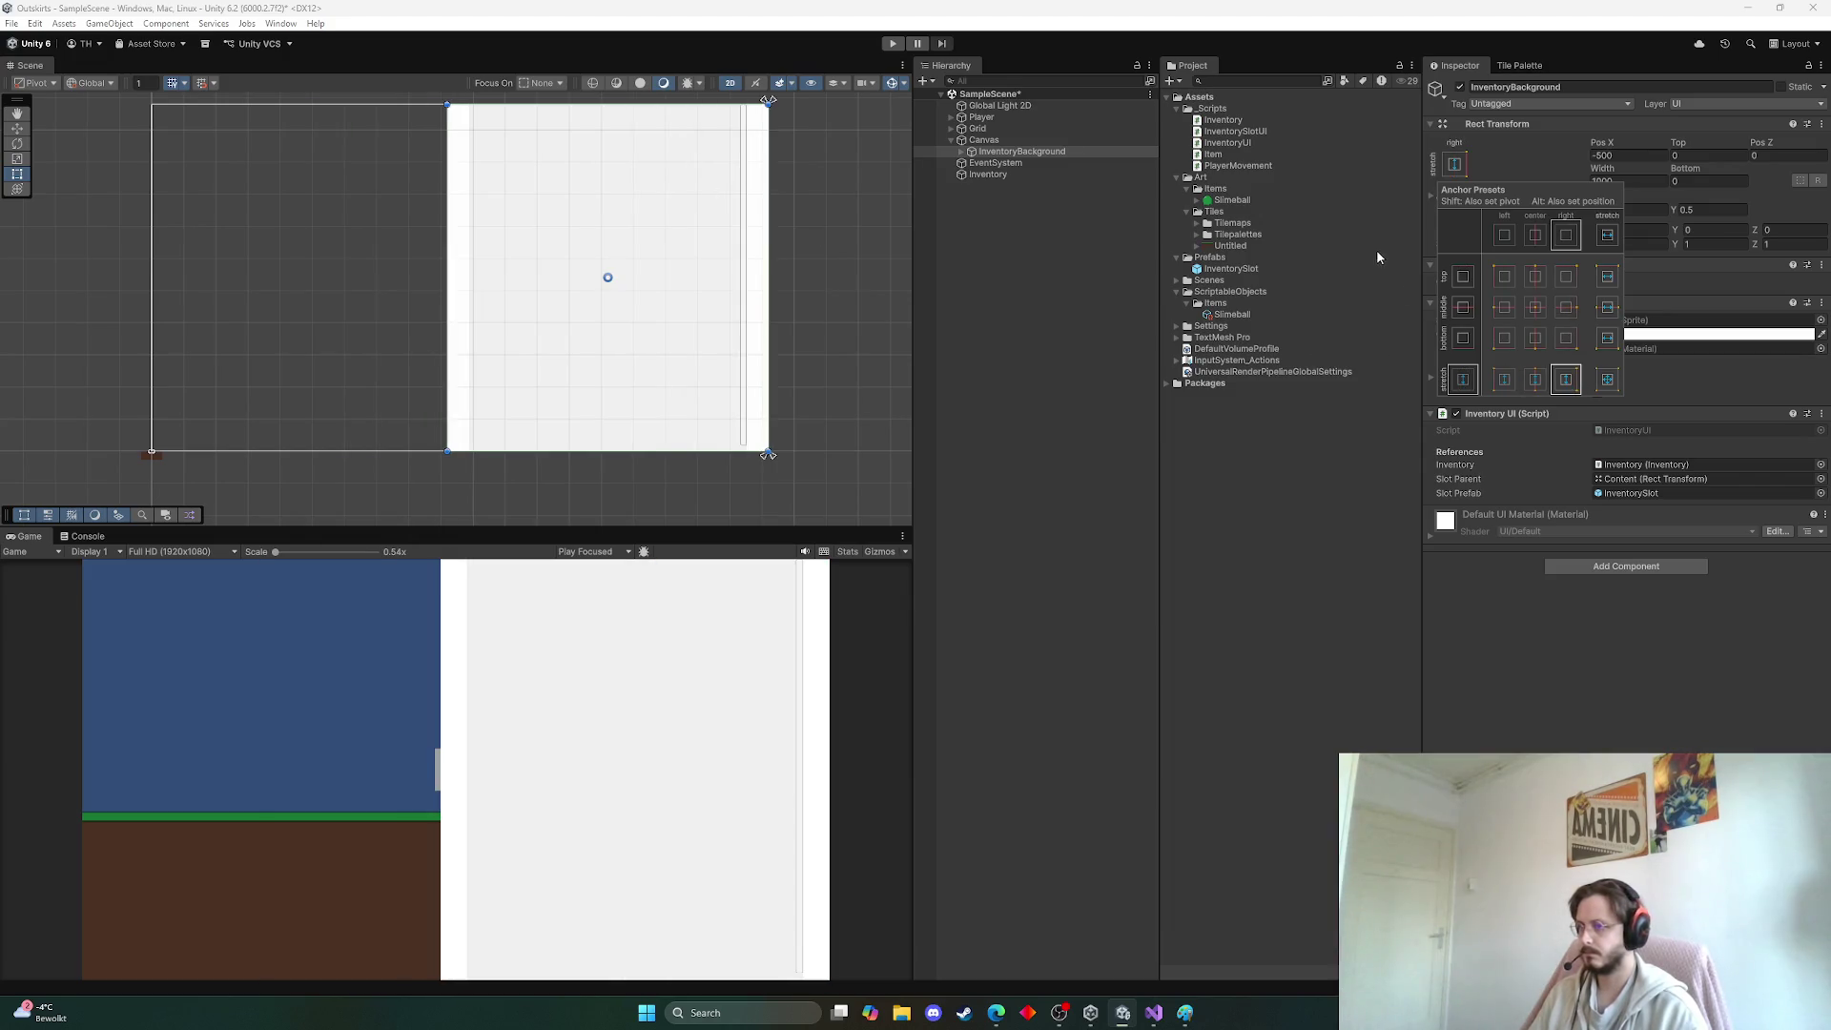
pyautogui.moveTo(447, 105)
pyautogui.mouseDown()
pyautogui.moveTo(559, 234)
pyautogui.moveTo(487, 223)
pyautogui.moveTo(498, 237)
pyautogui.moveTo(601, 305)
pyautogui.moveTo(621, 278)
pyautogui.mouseUp()
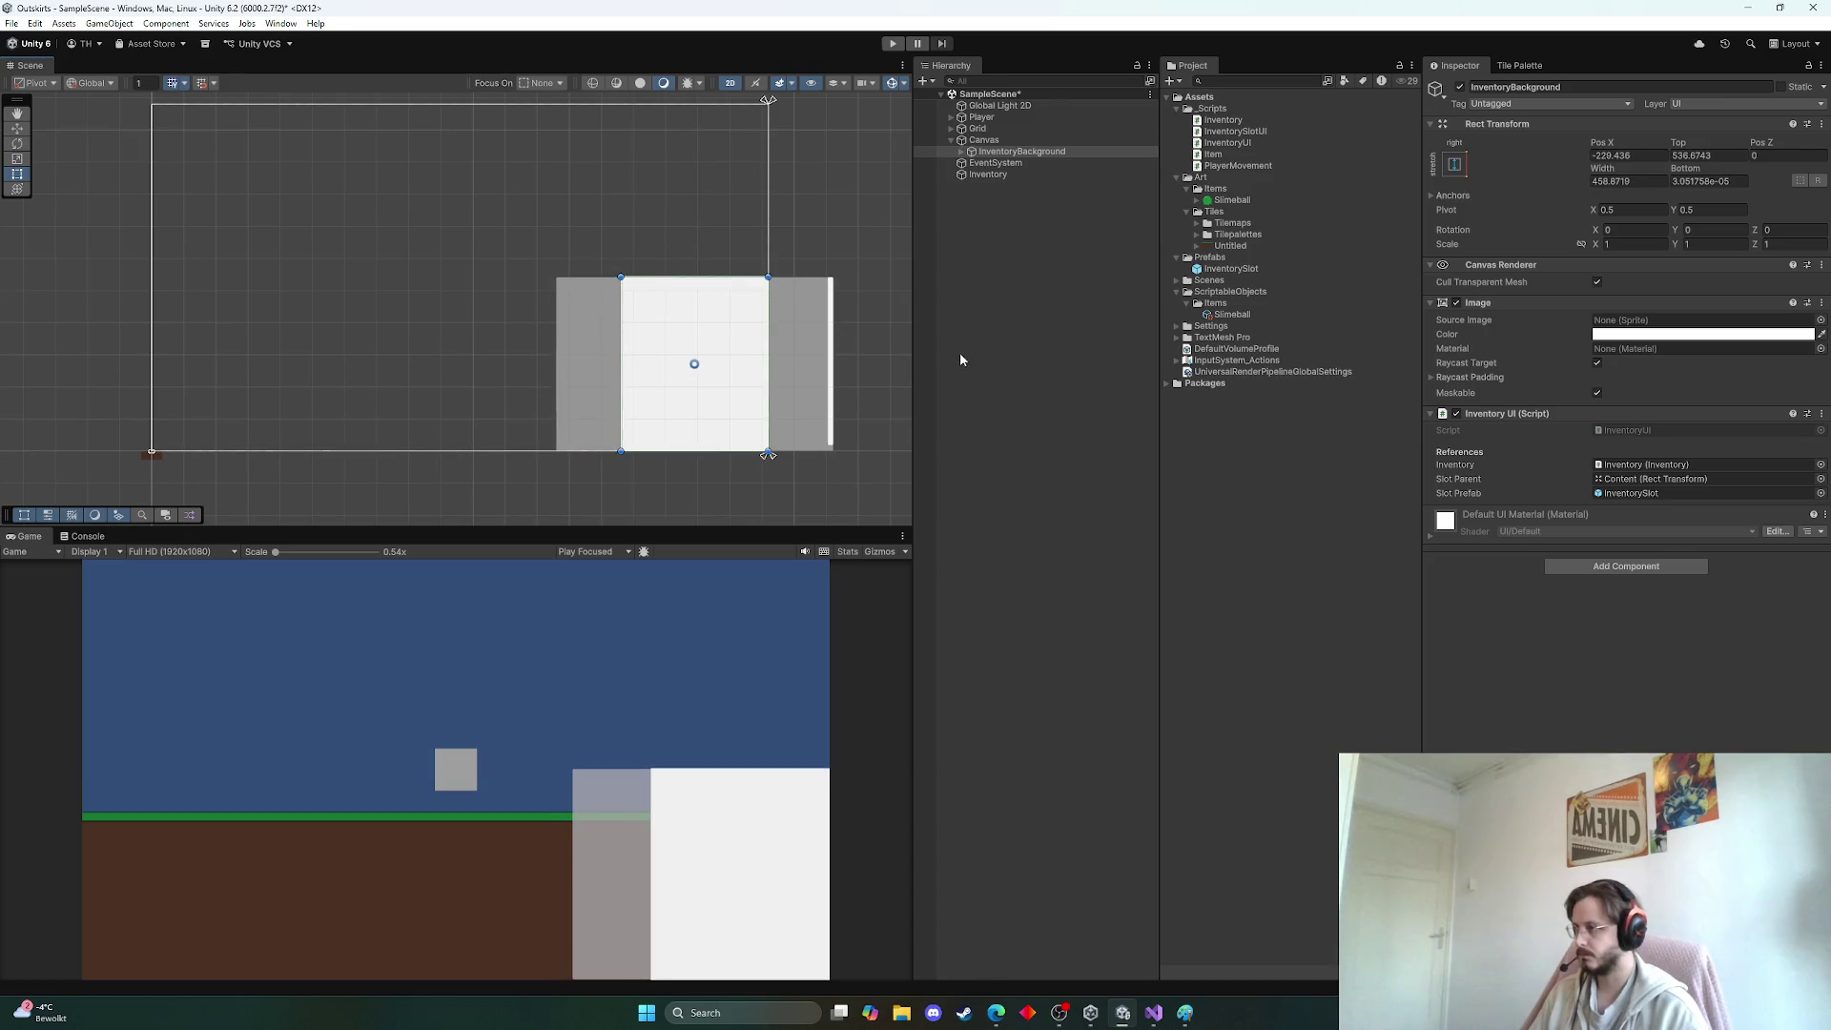
pyautogui.click(987, 152)
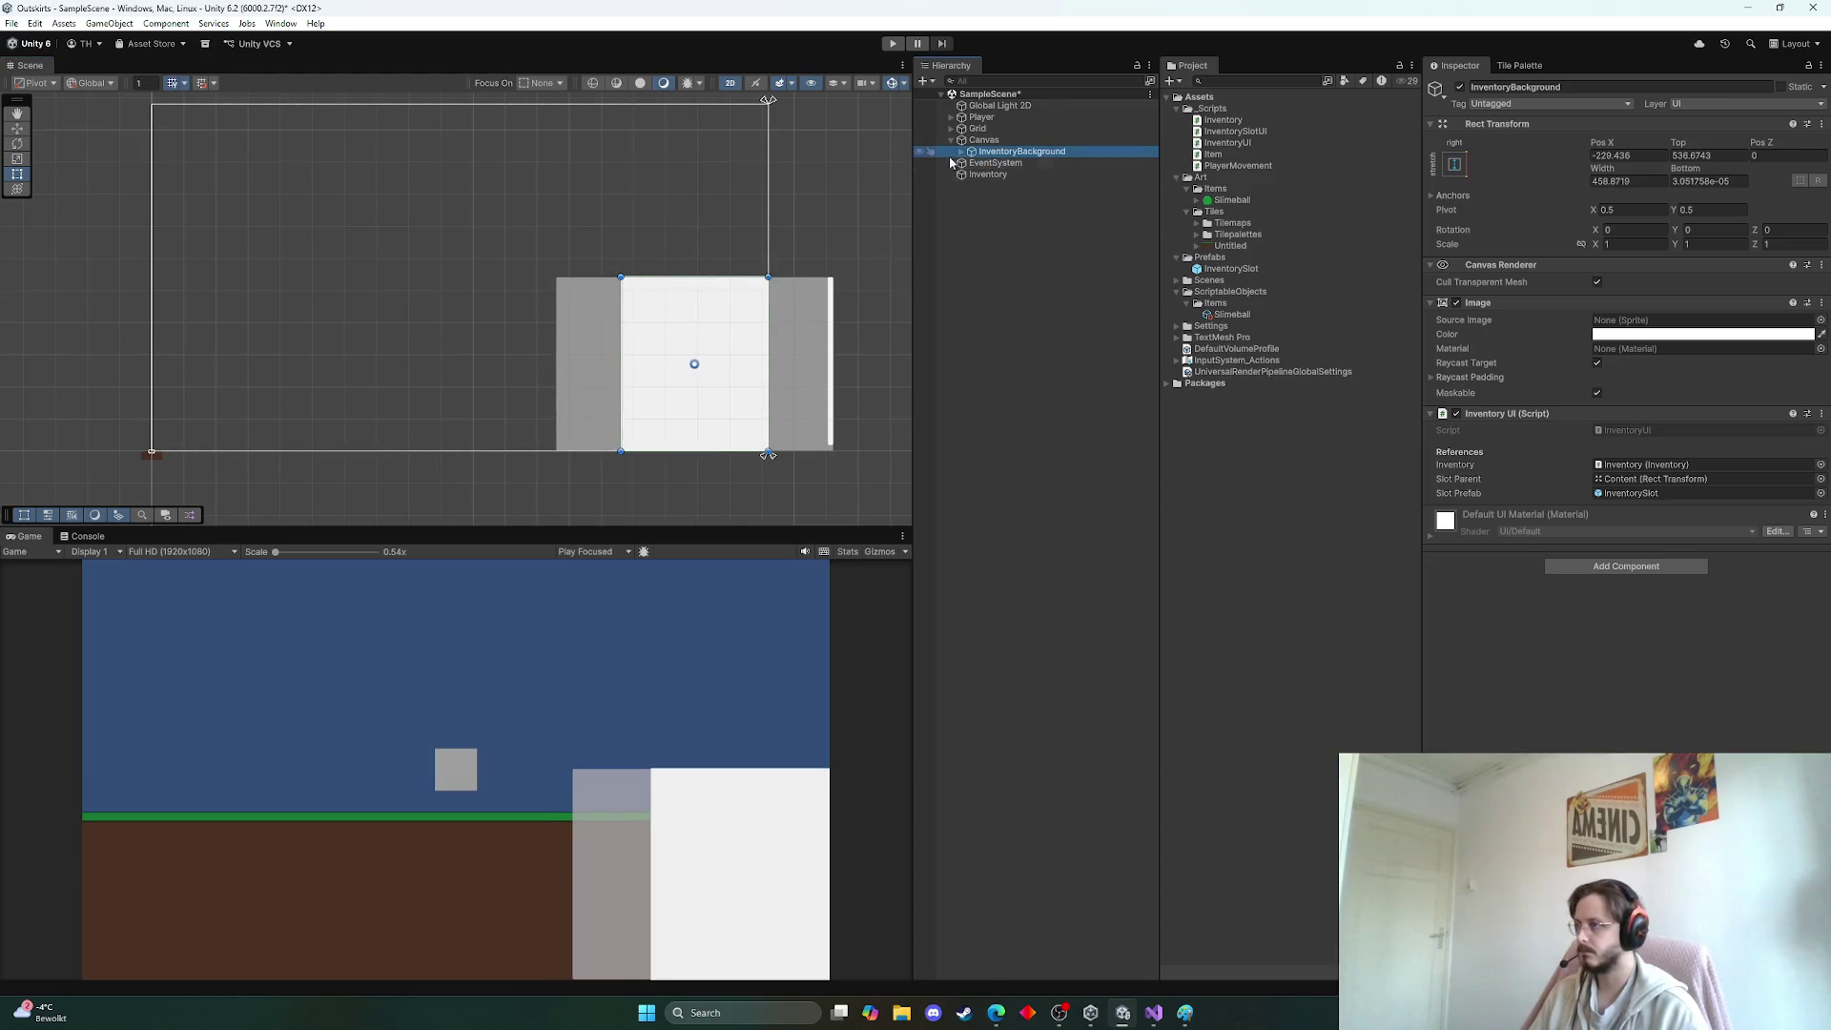
pyautogui.click(964, 153)
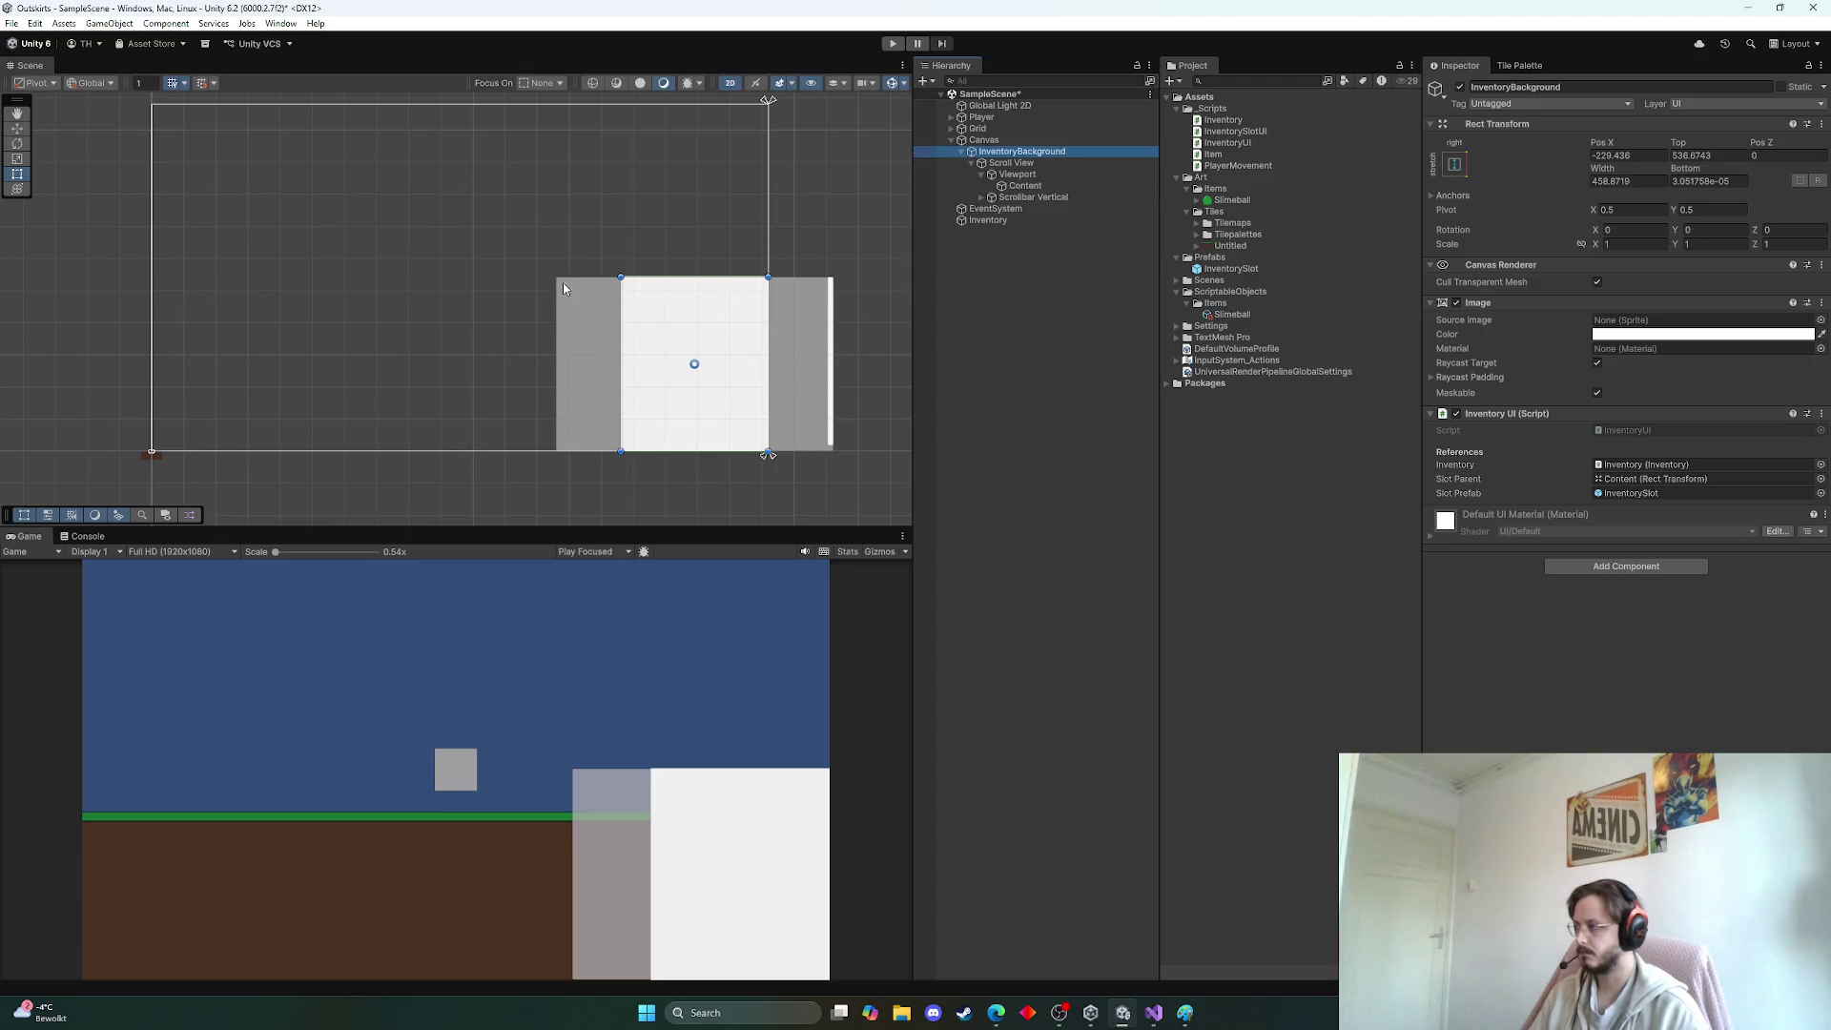
pyautogui.hotkey('ctrl', 'z')
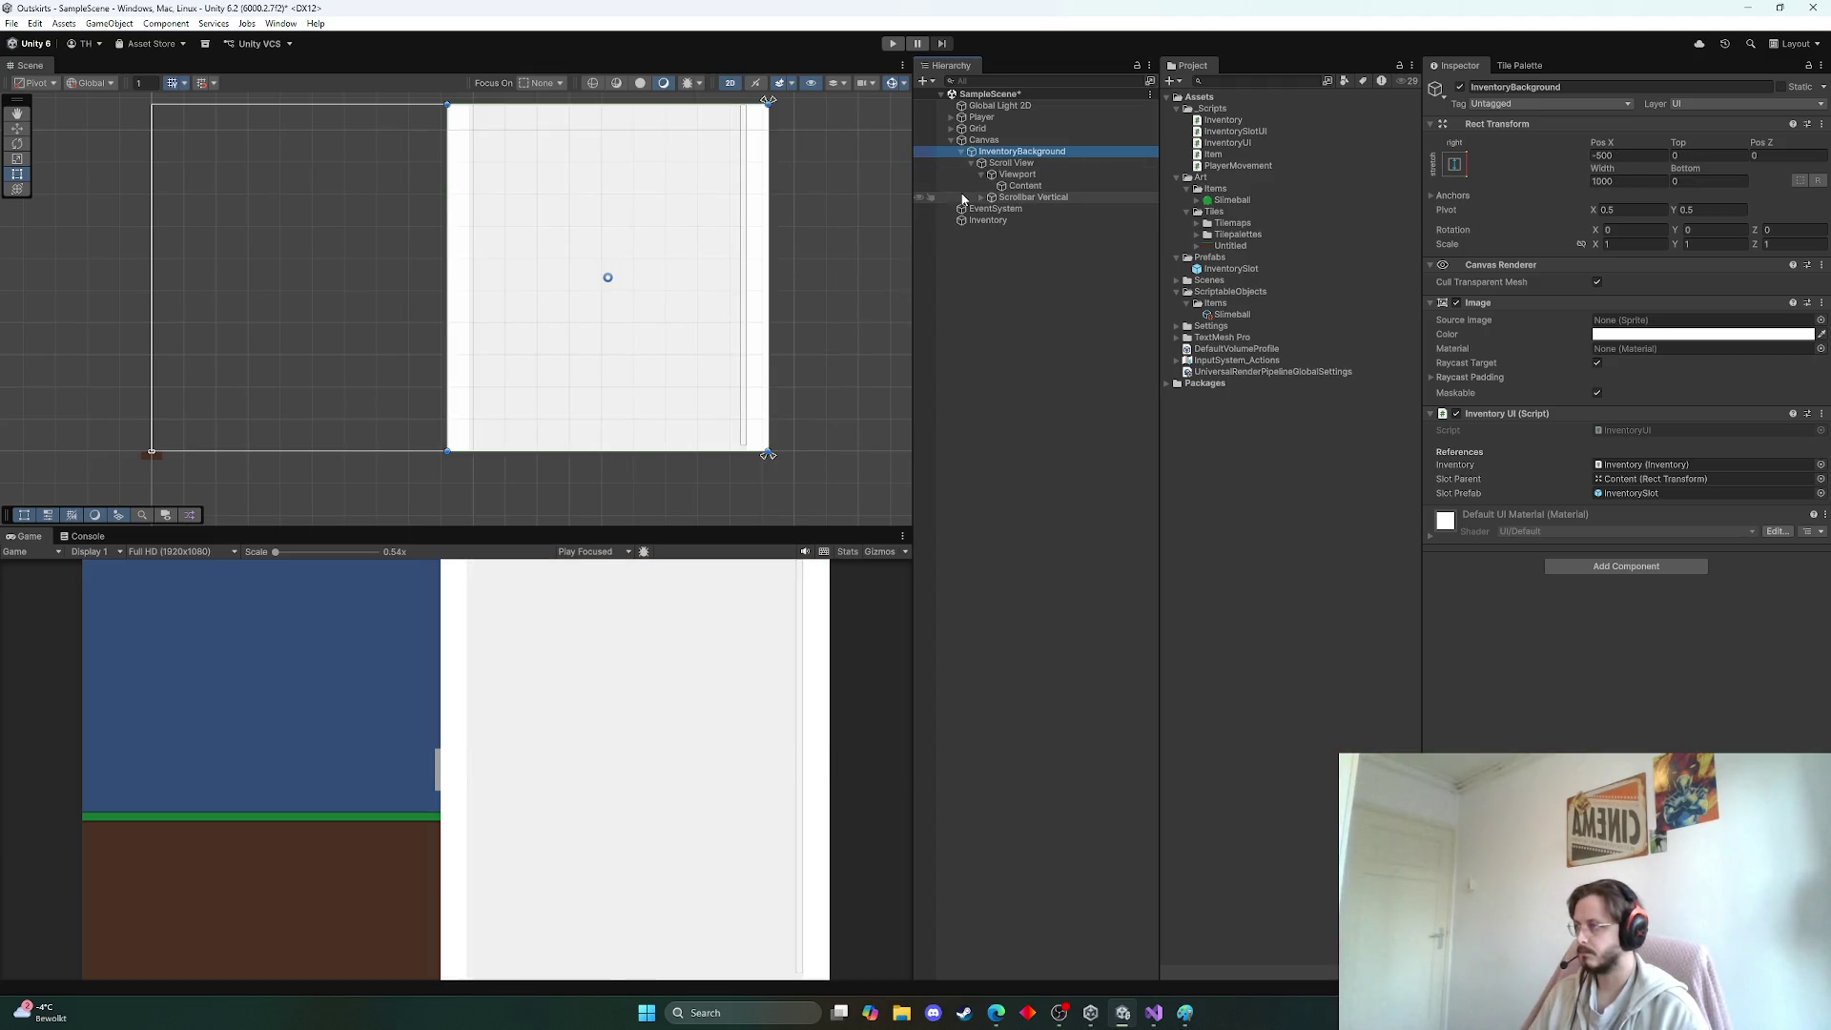
pyautogui.hotkey('ctrl', 'z')
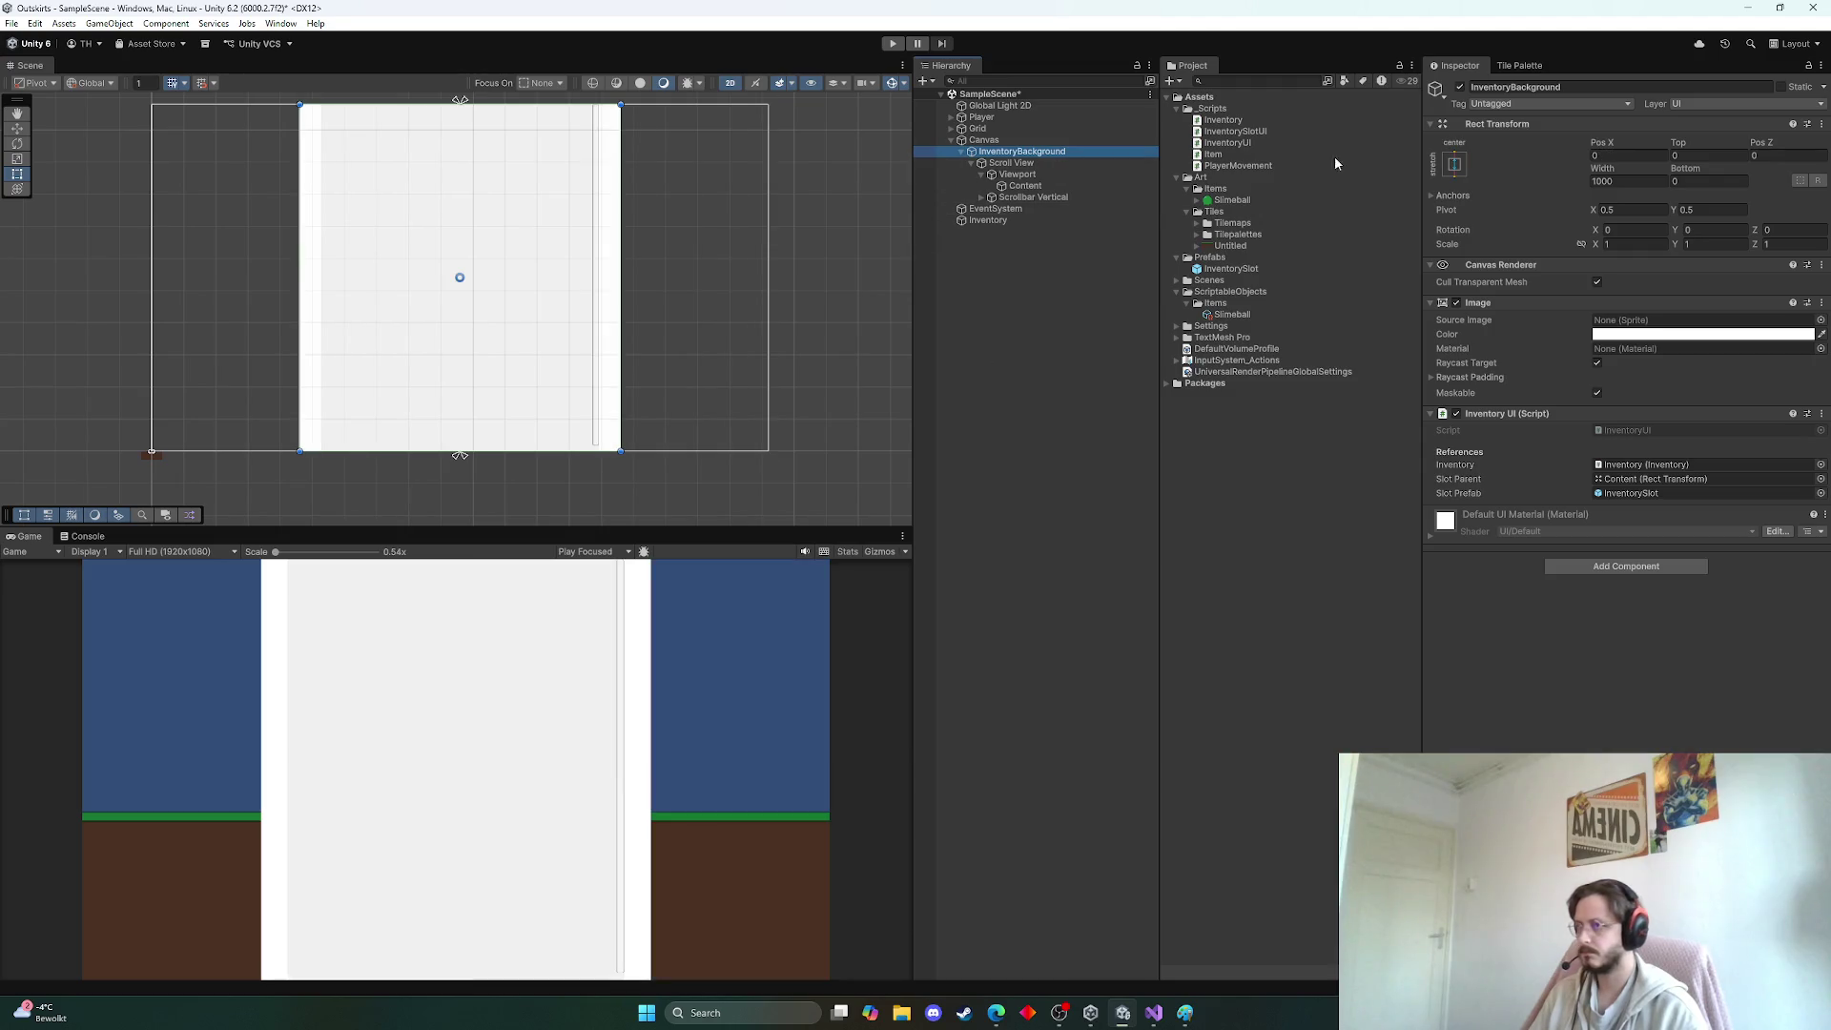
# Anchor InventoryBackground bottom-right and drag its top-left corner inward to shrink it
pyautogui.click(1454, 164)
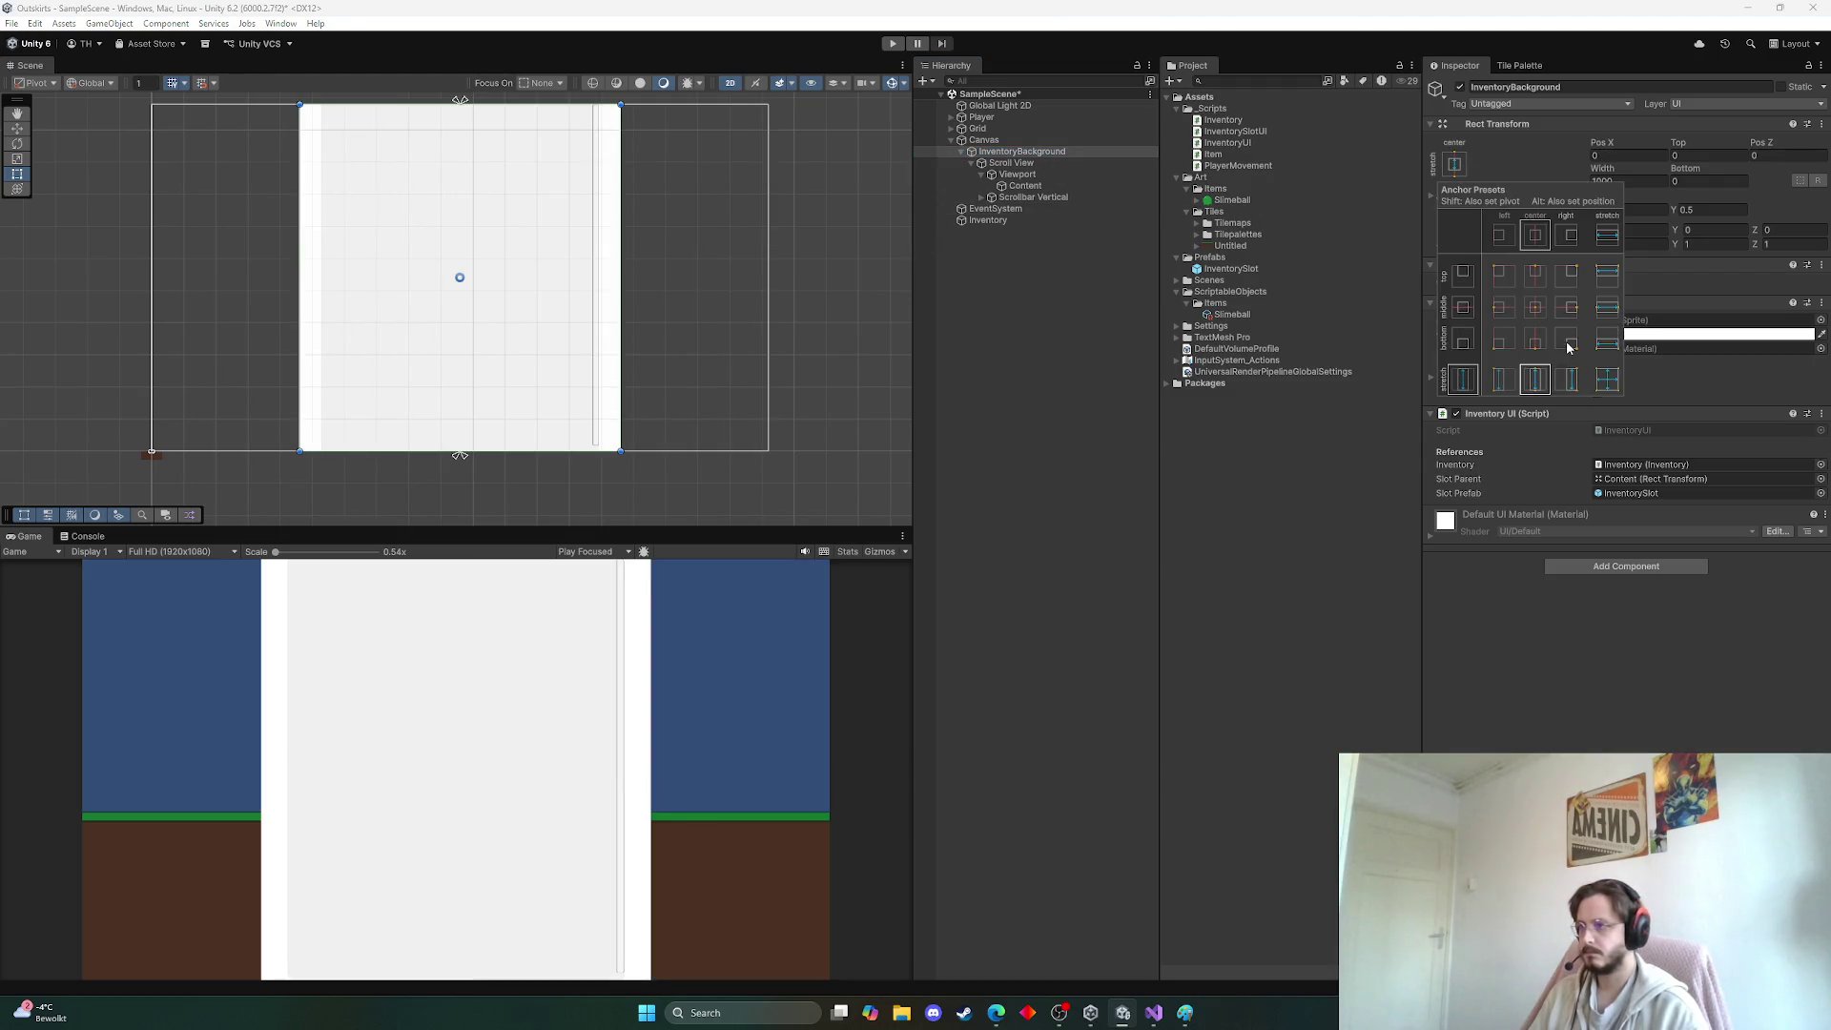
pyautogui.keyDown('alt'); pyautogui.click(1568, 343); pyautogui.keyUp('alt')
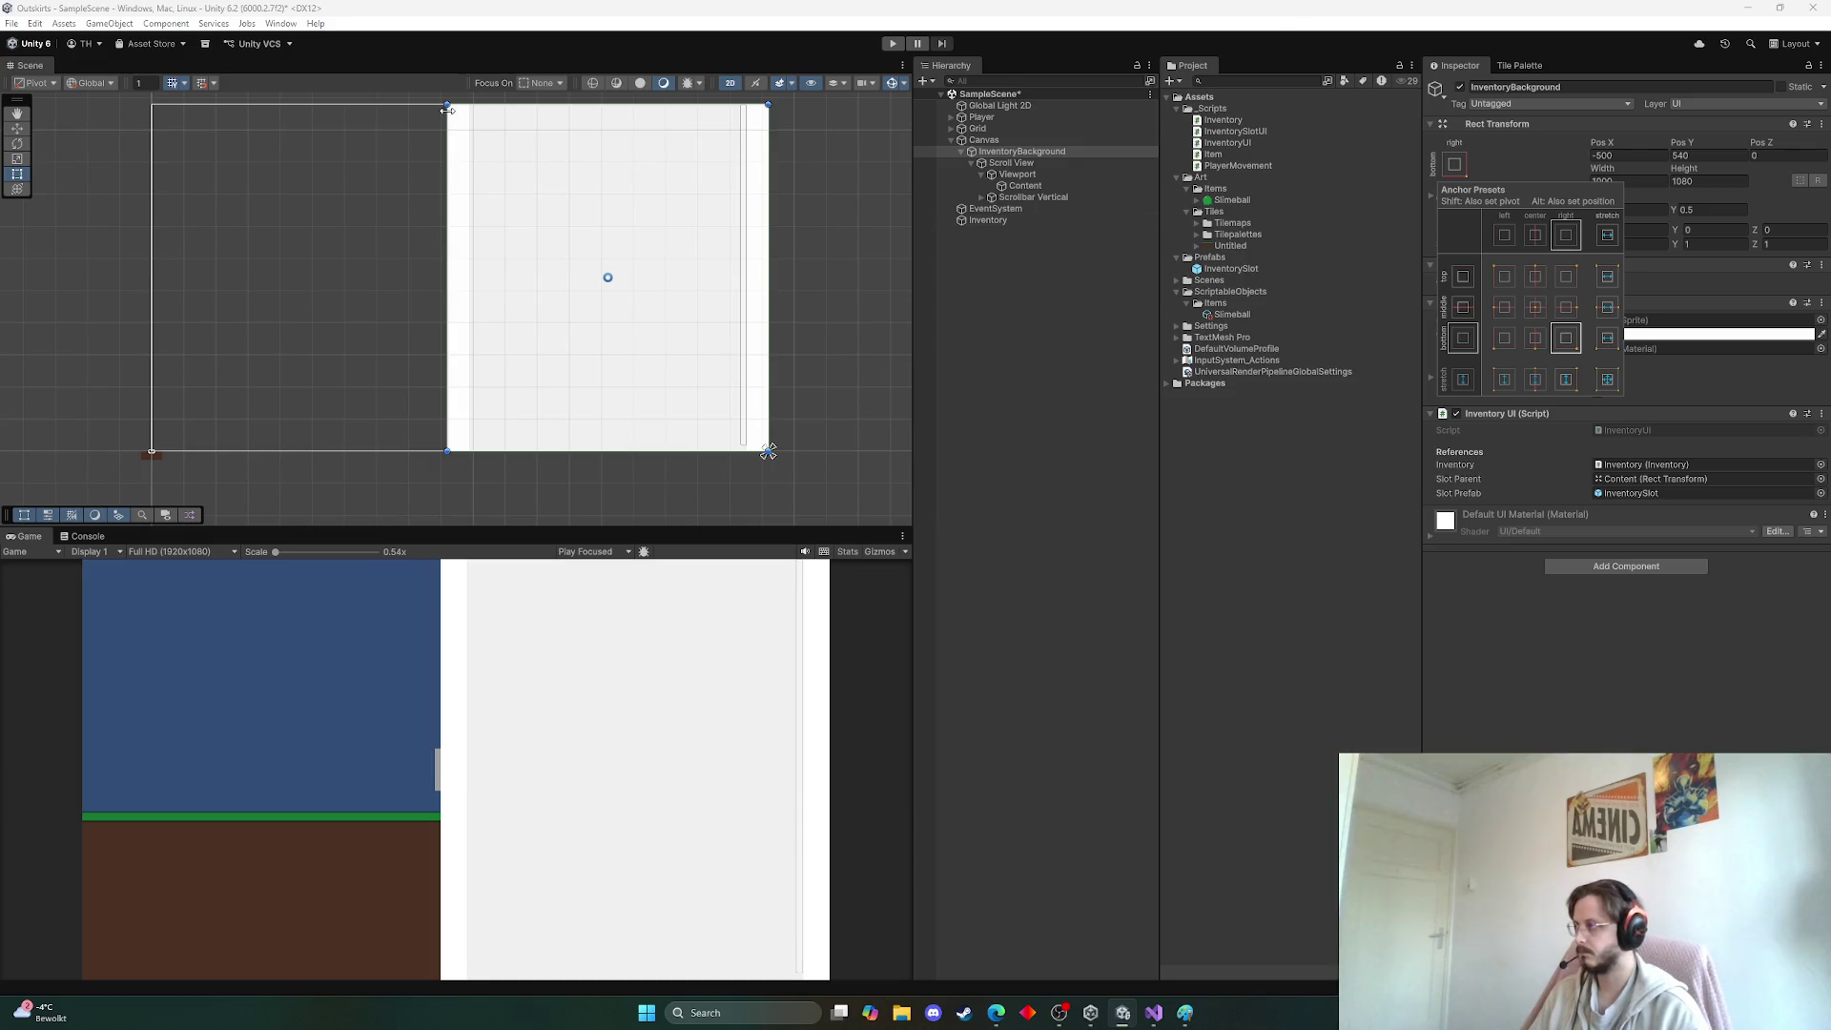
pyautogui.moveTo(447, 111); pyautogui.dragTo(632, 282)
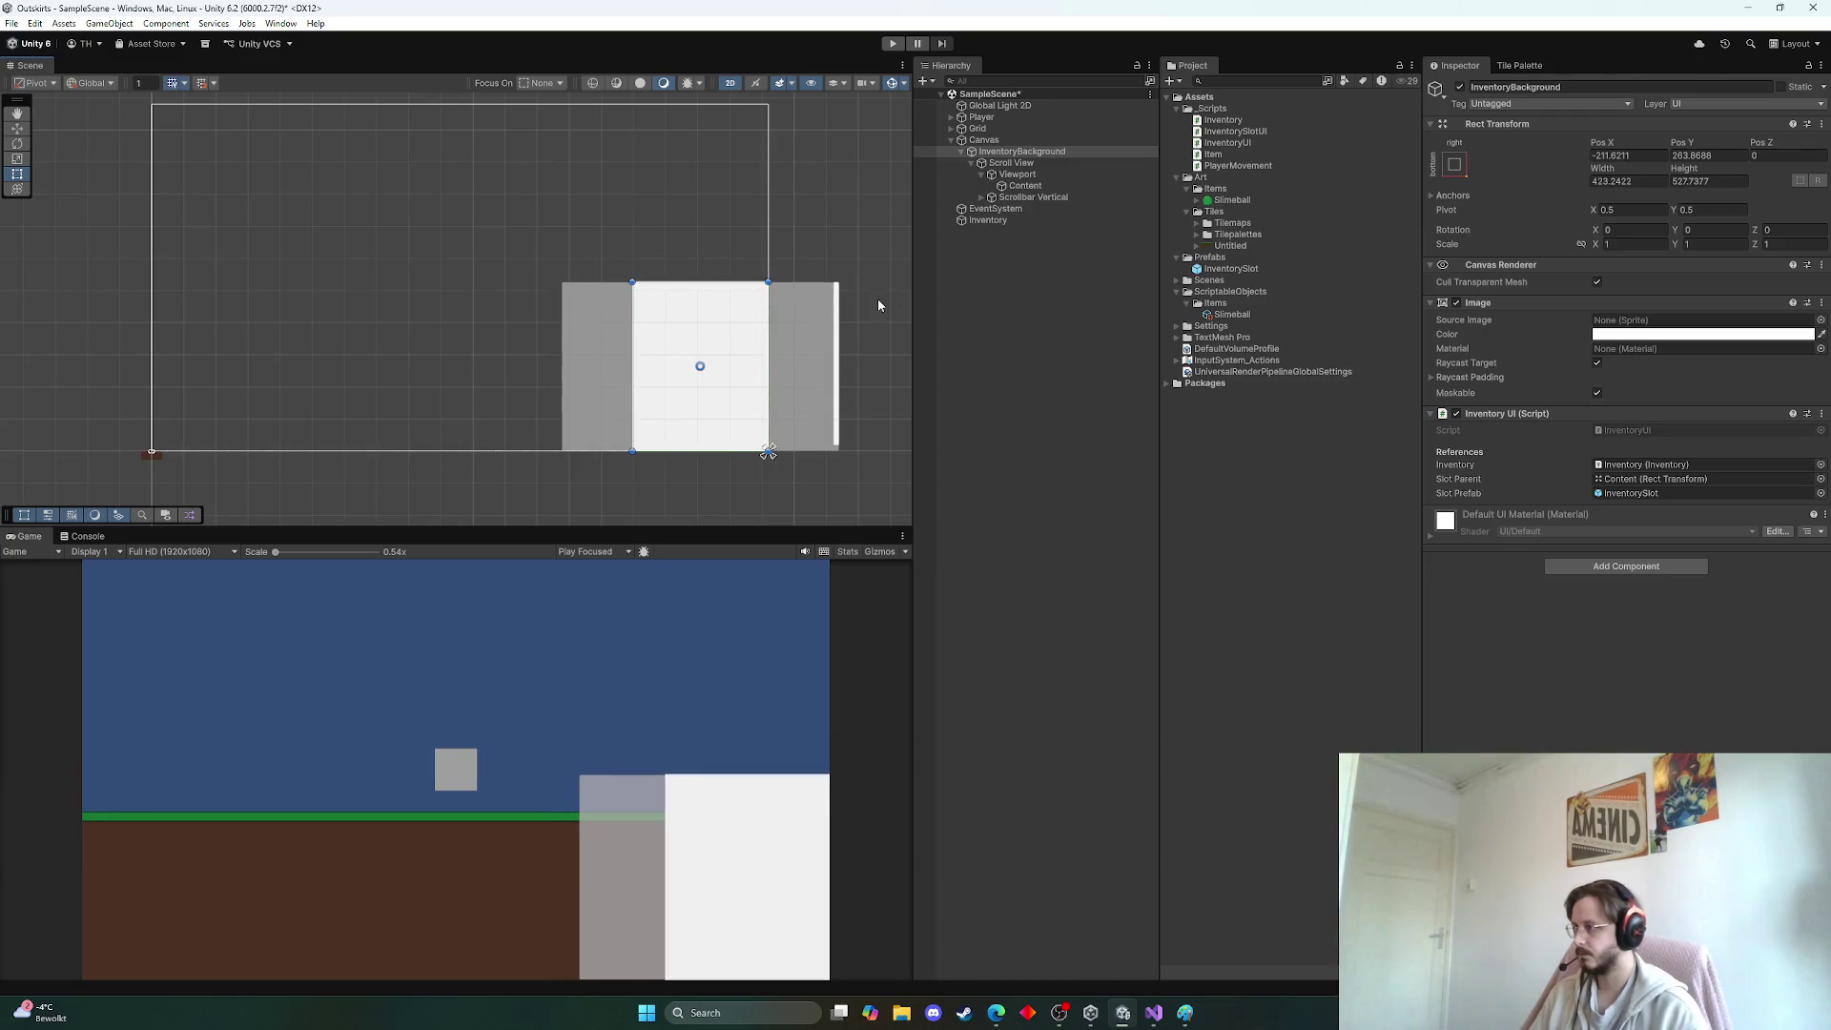
# Give Scroll View the stretch-all anchor preset, then select Viewport and Content
pyautogui.click(1038, 162)
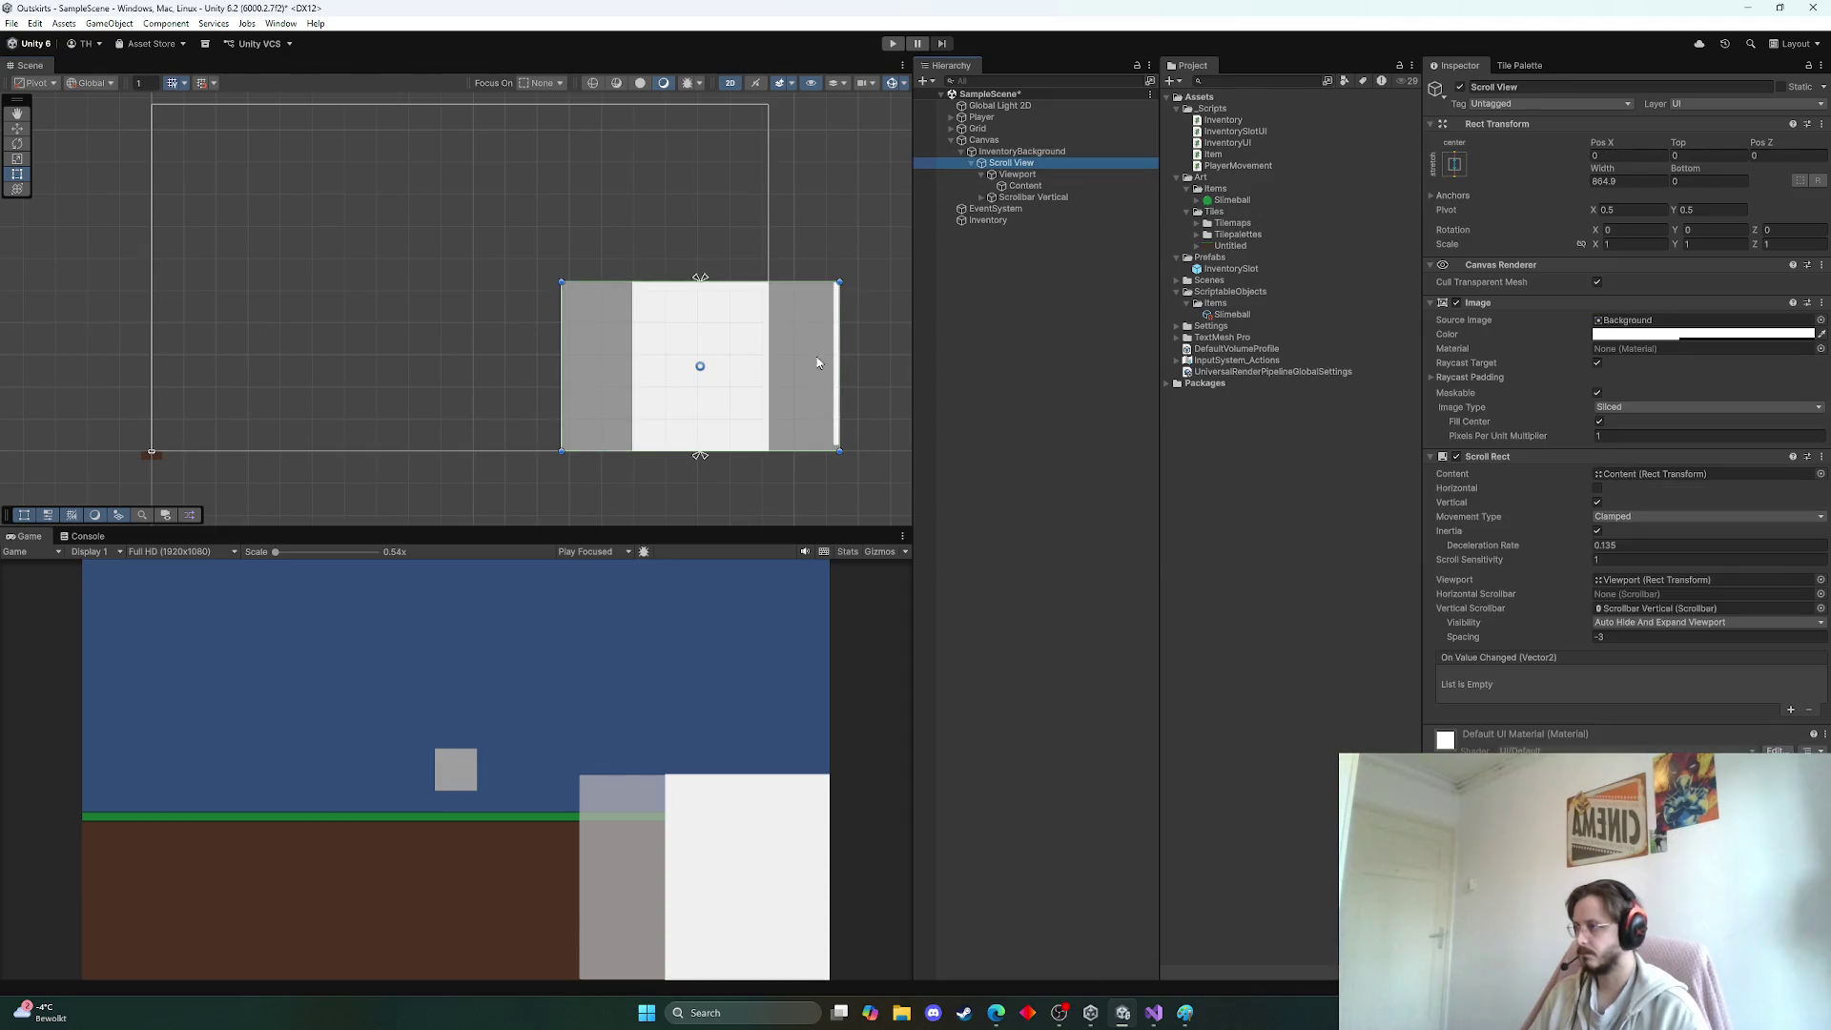
pyautogui.click(1454, 164)
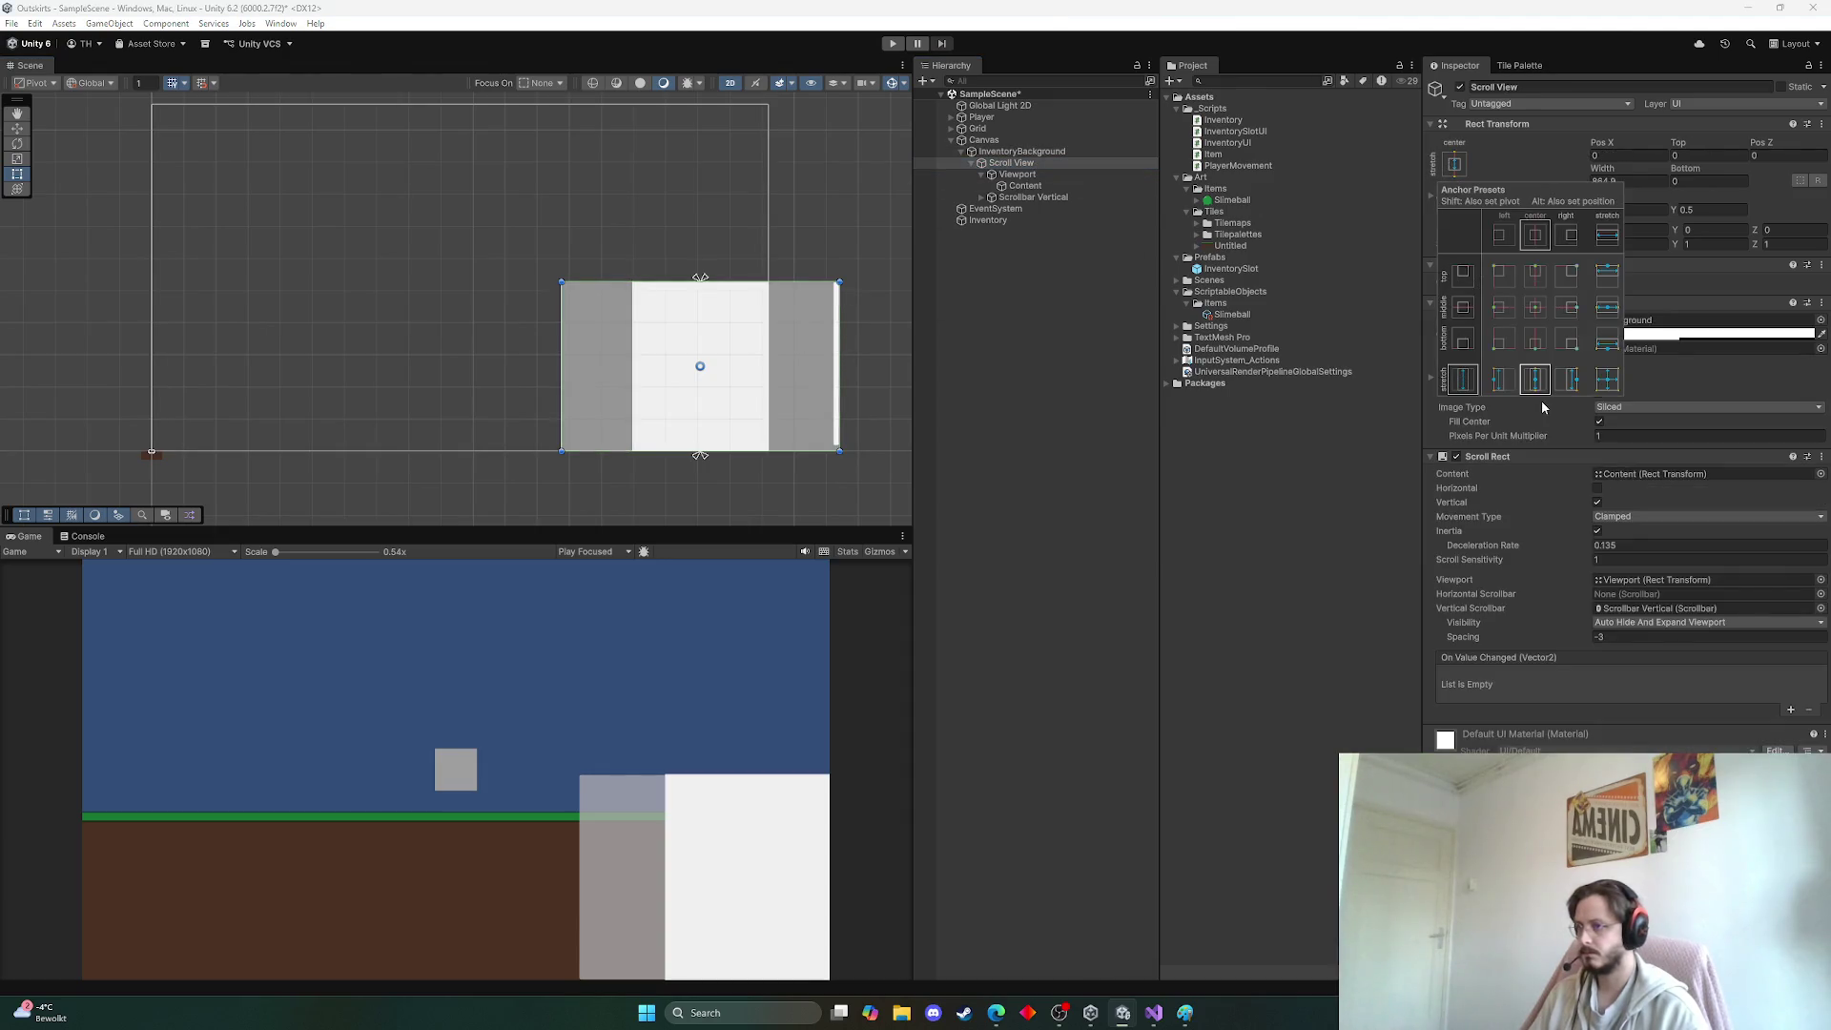
pyautogui.keyDown('alt'); pyautogui.click(1603, 384); pyautogui.keyUp('alt')
pyautogui.click(1036, 175)
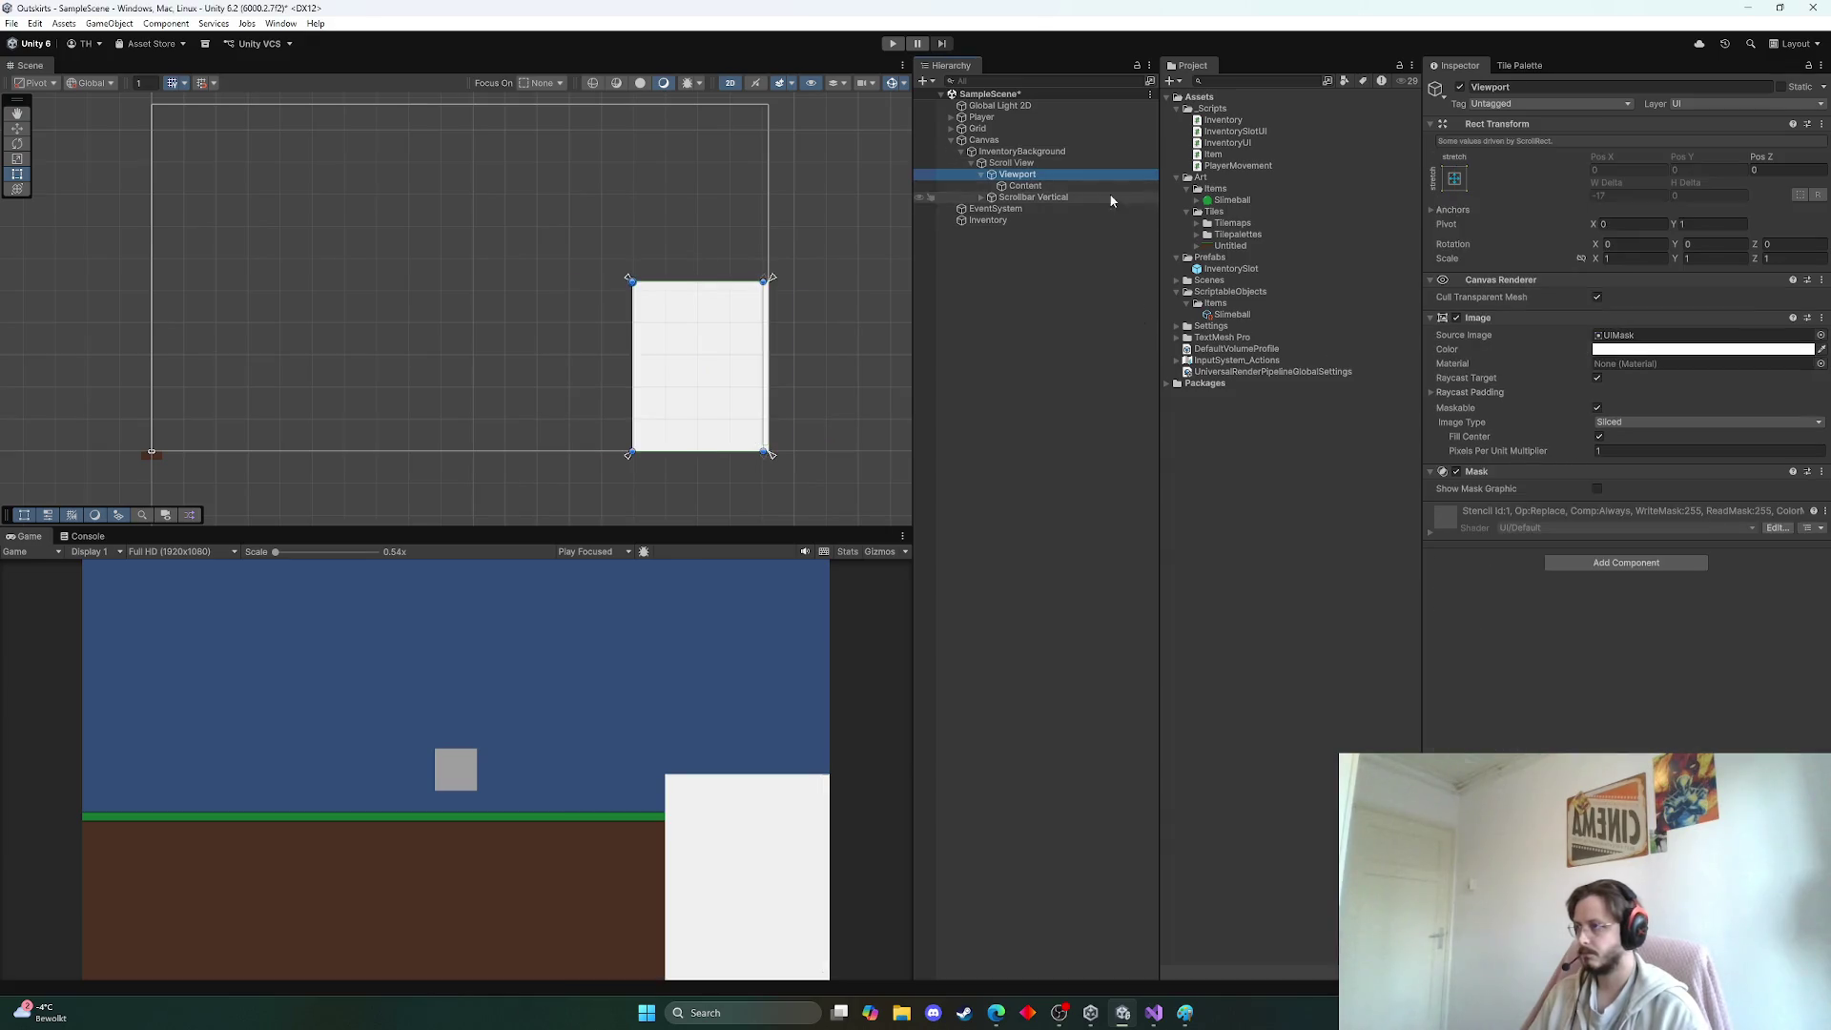
pyautogui.click(1025, 186)
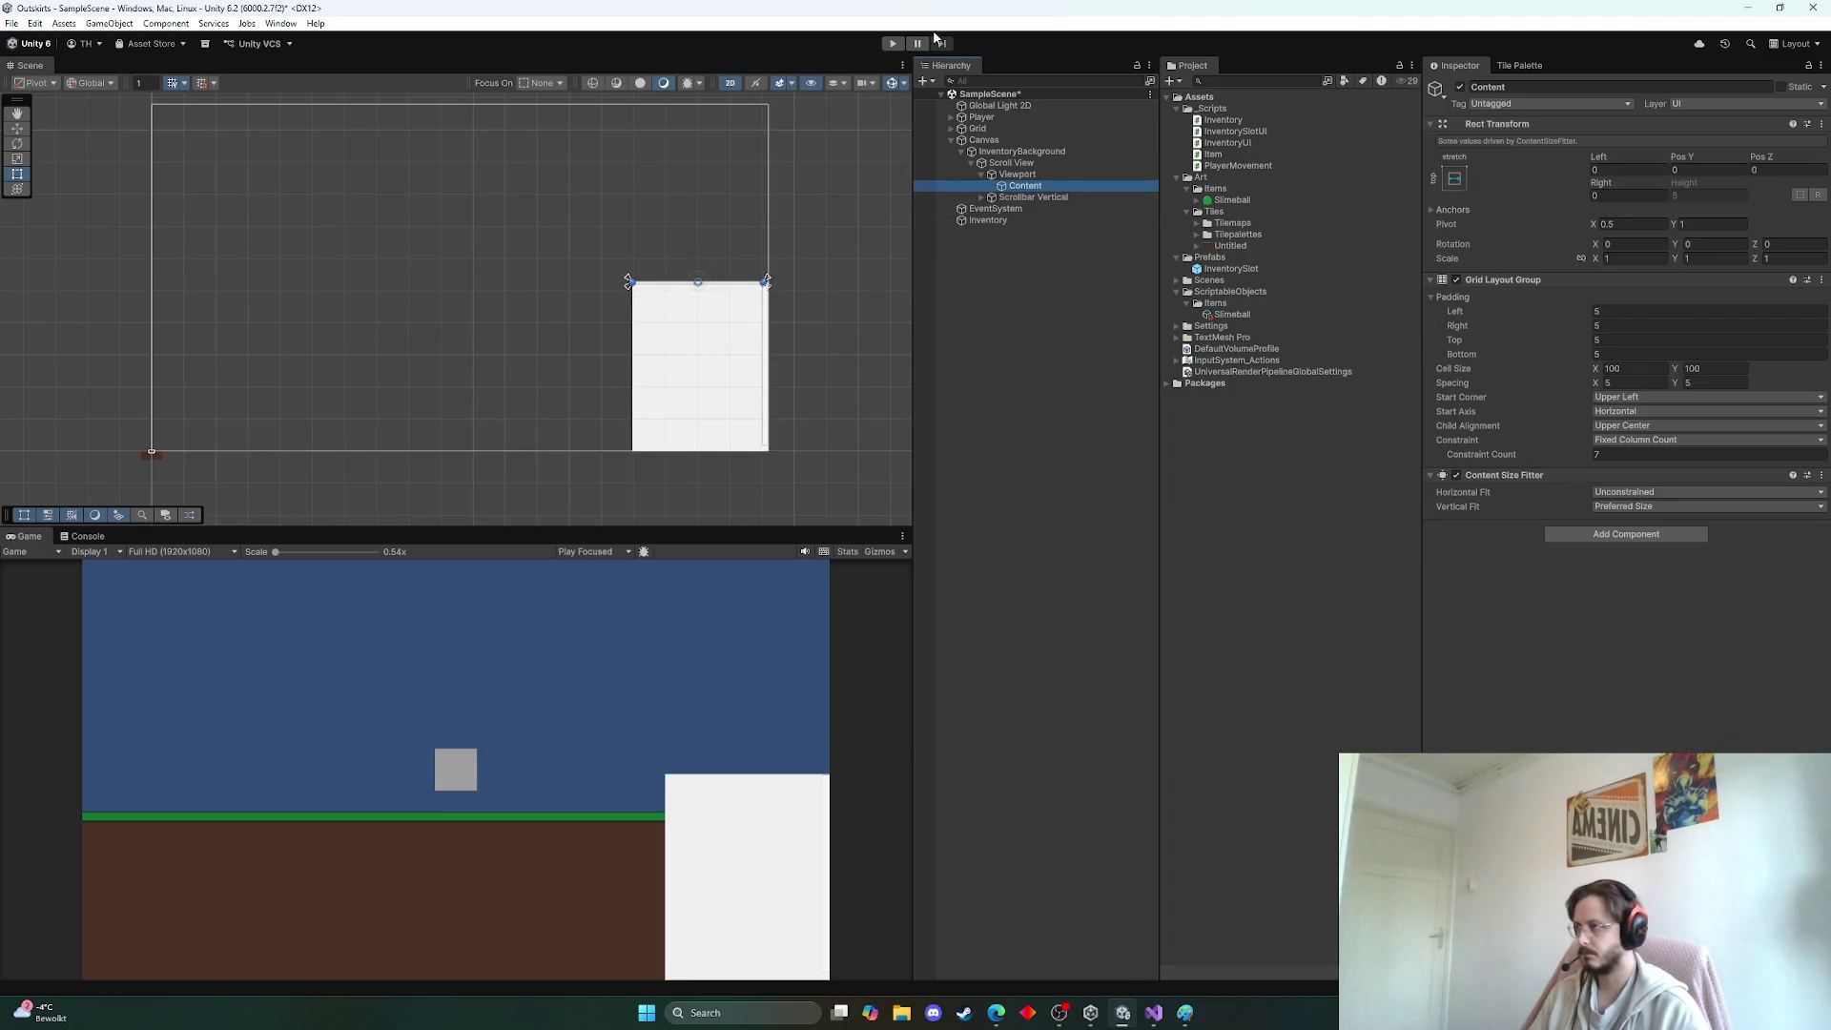
pyautogui.click(893, 43)
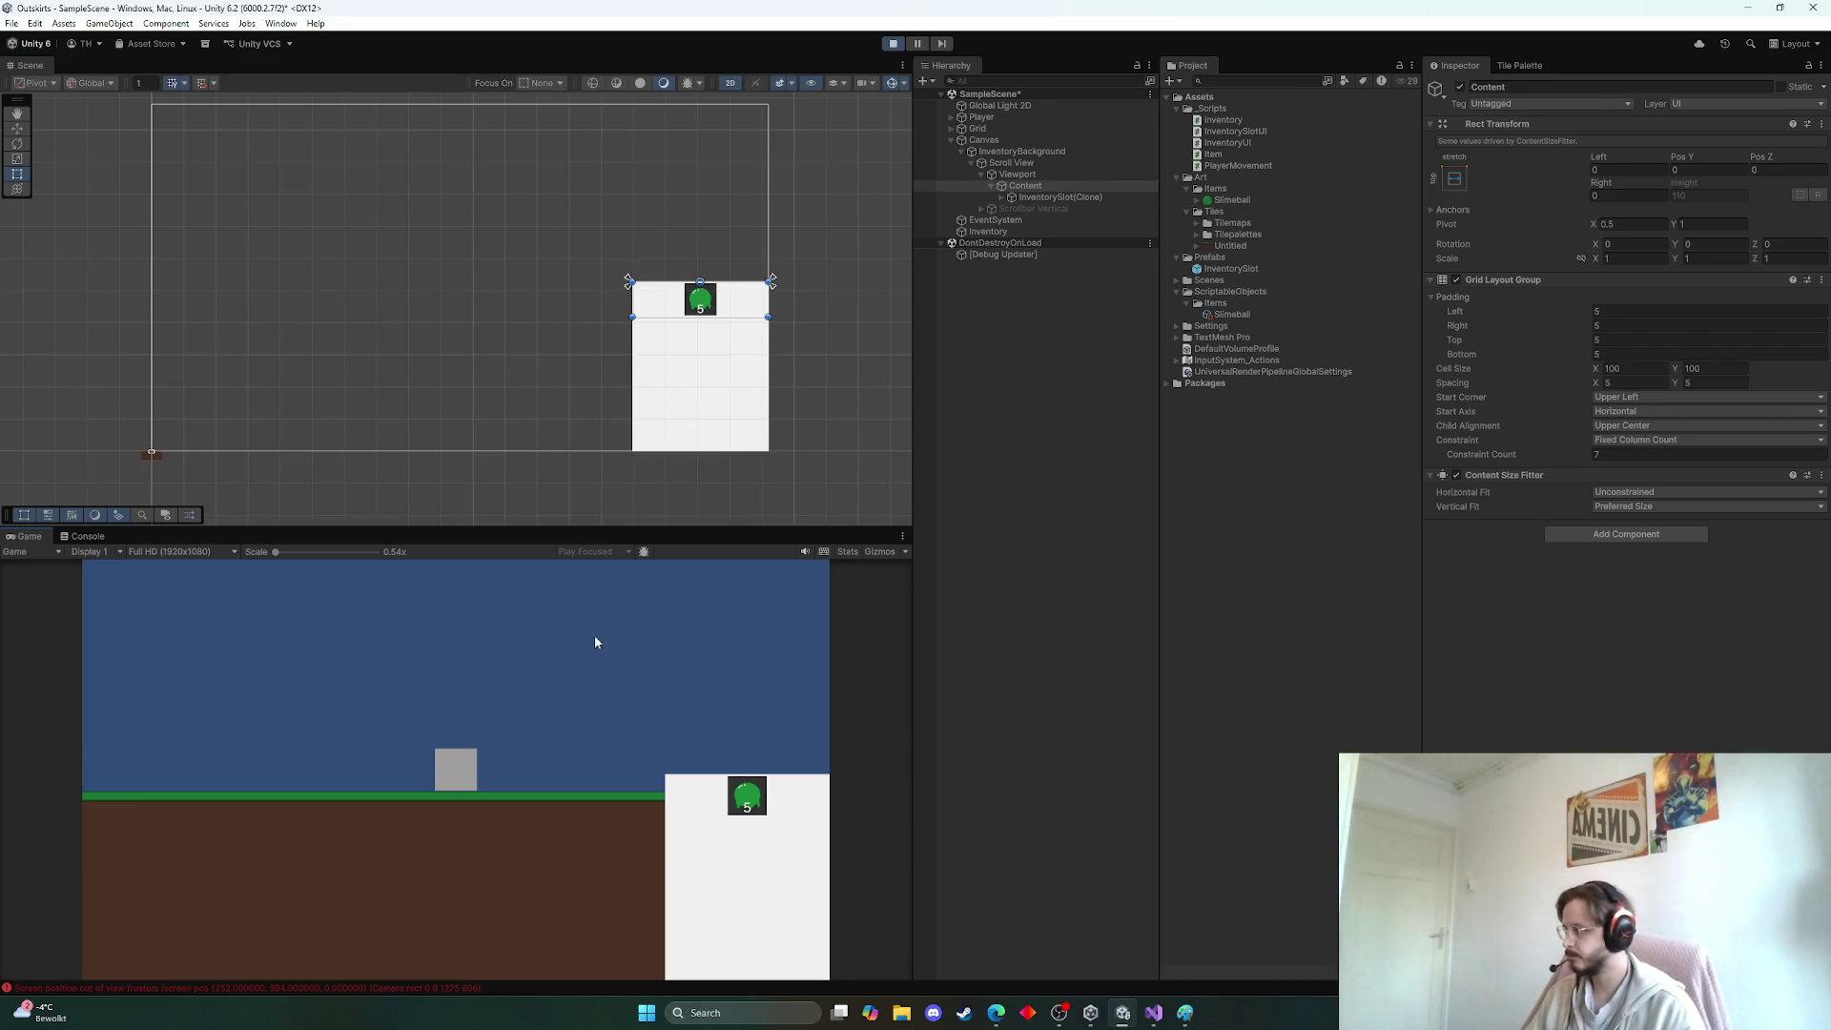
pyautogui.click(248, 990)
pyautogui.click(17, 552)
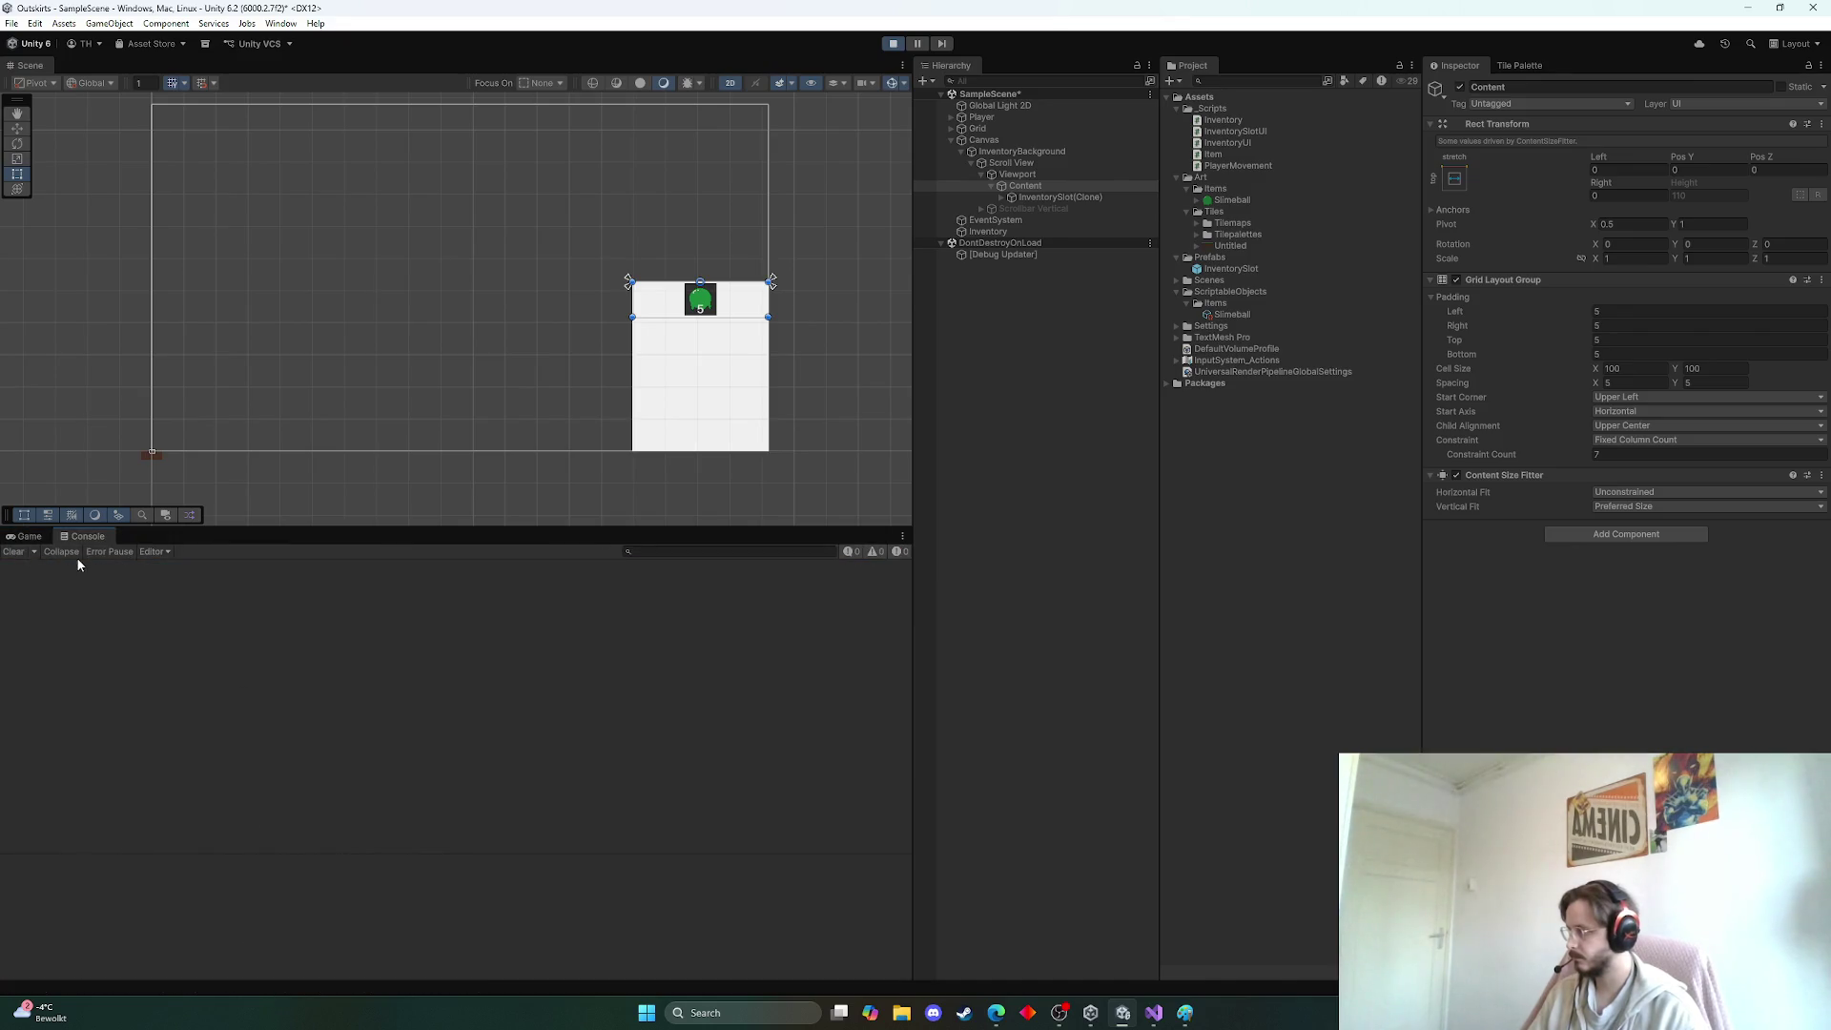
pyautogui.click(39, 538)
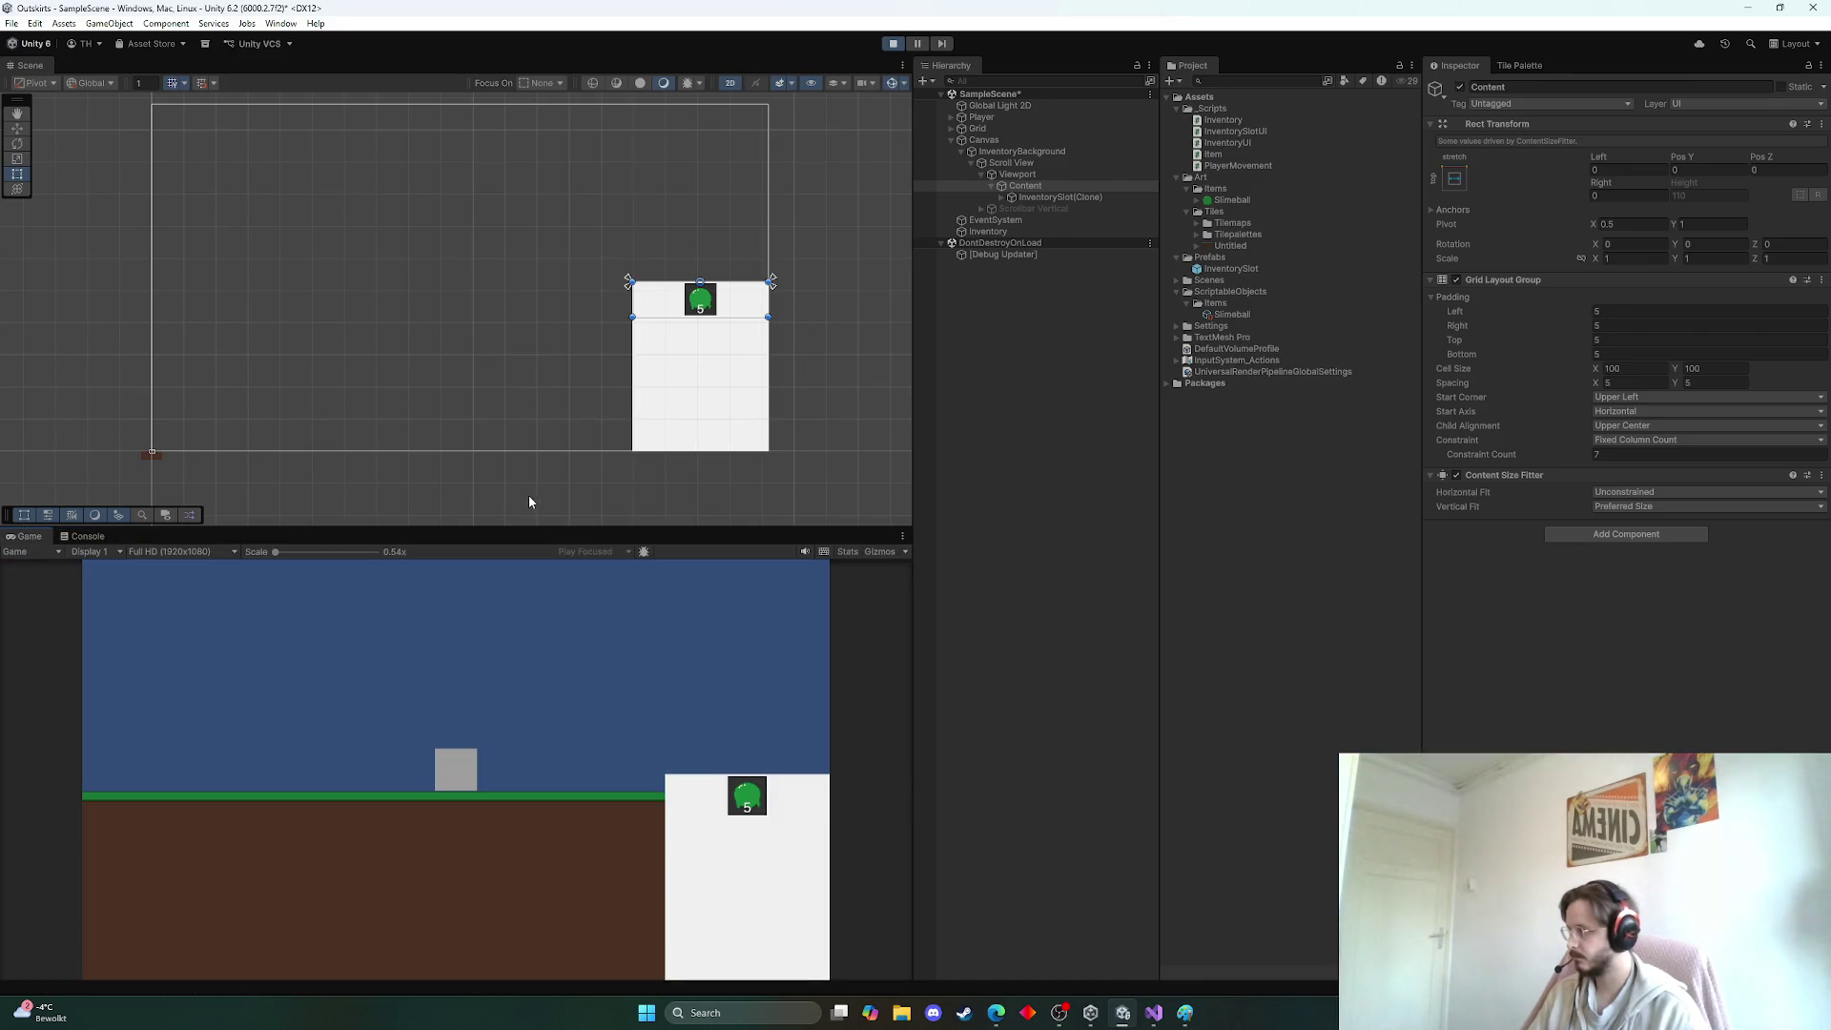
pyautogui.click(1016, 150)
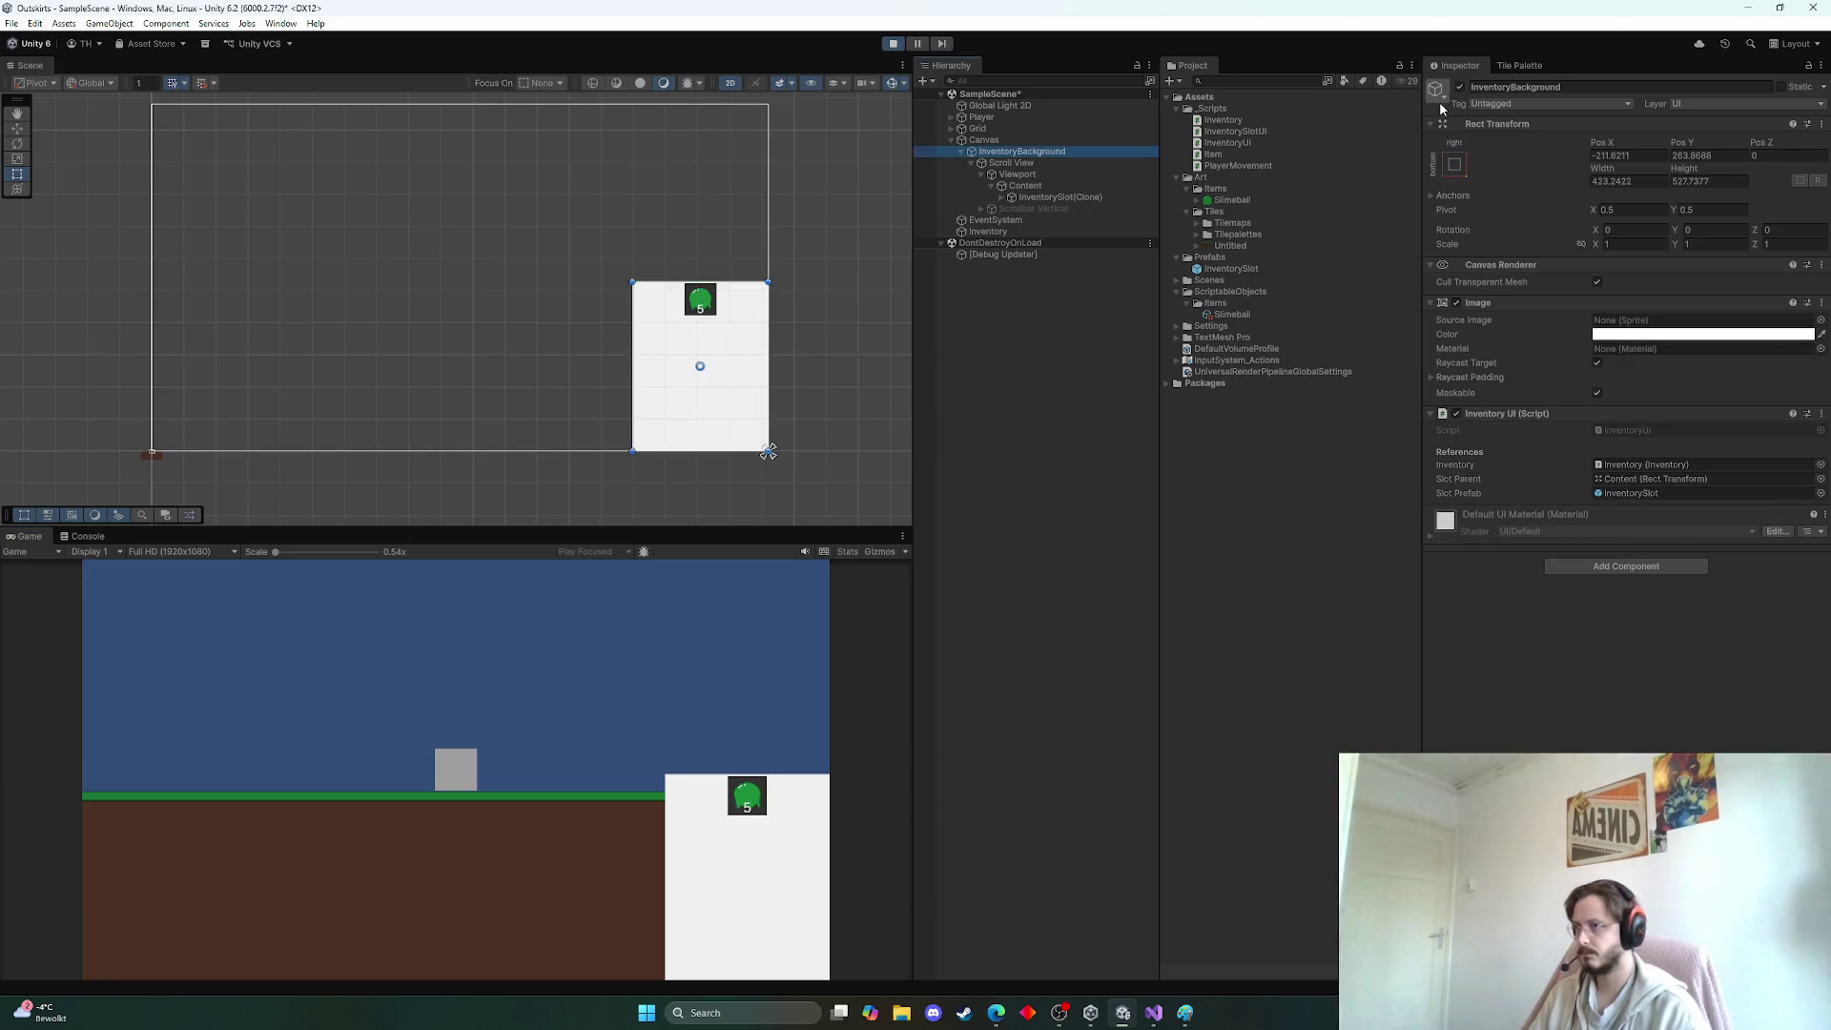
pyautogui.click(983, 140)
pyautogui.click(1458, 87)
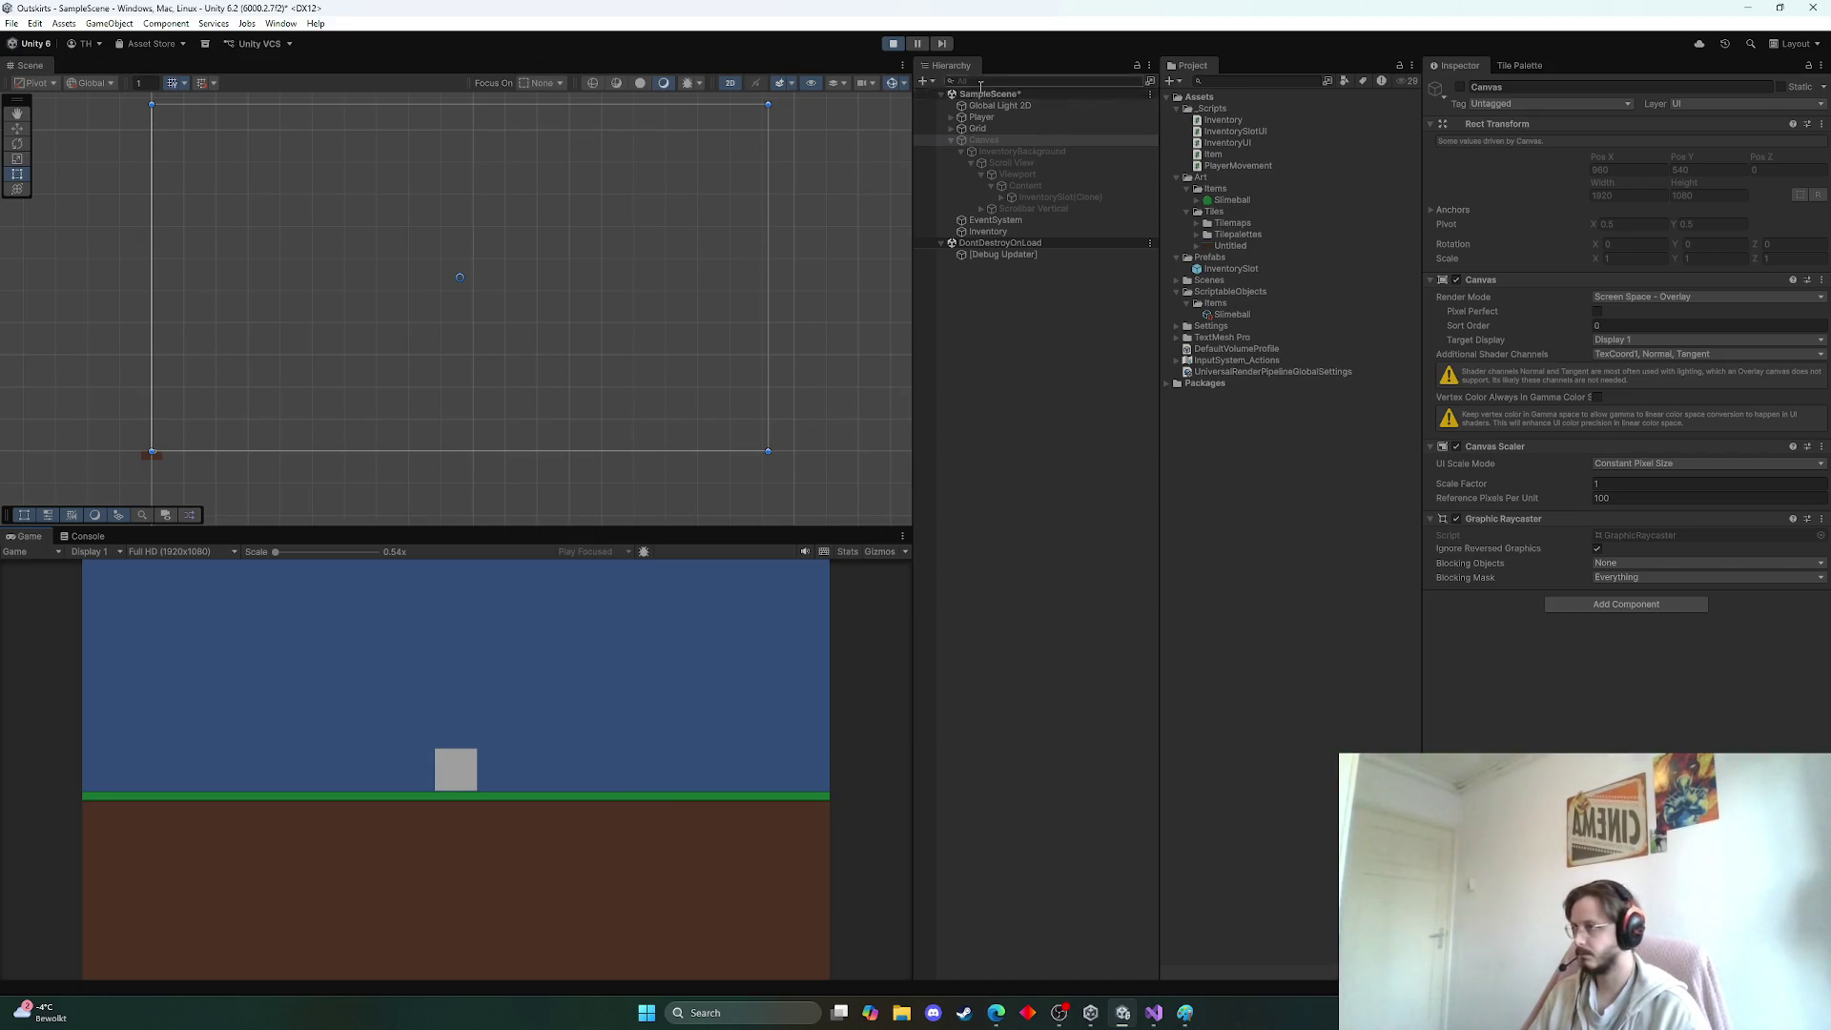
pyautogui.click(1459, 86)
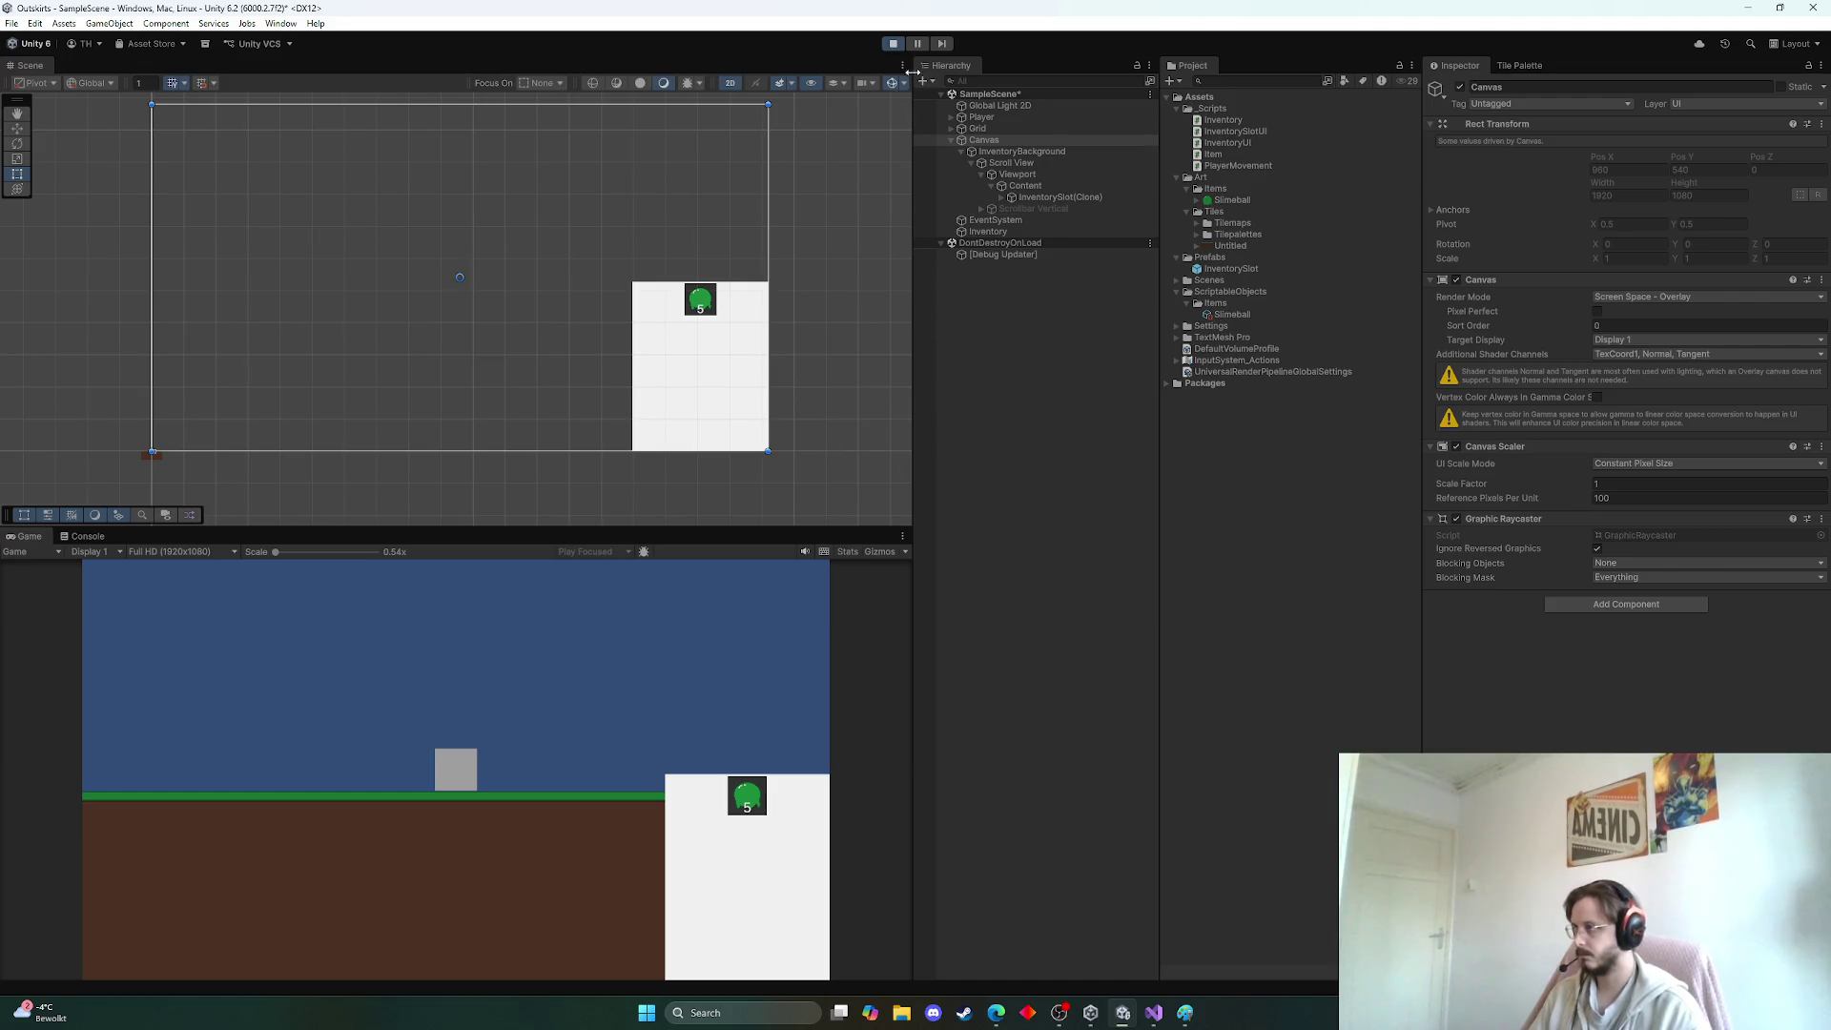
pyautogui.click(893, 43)
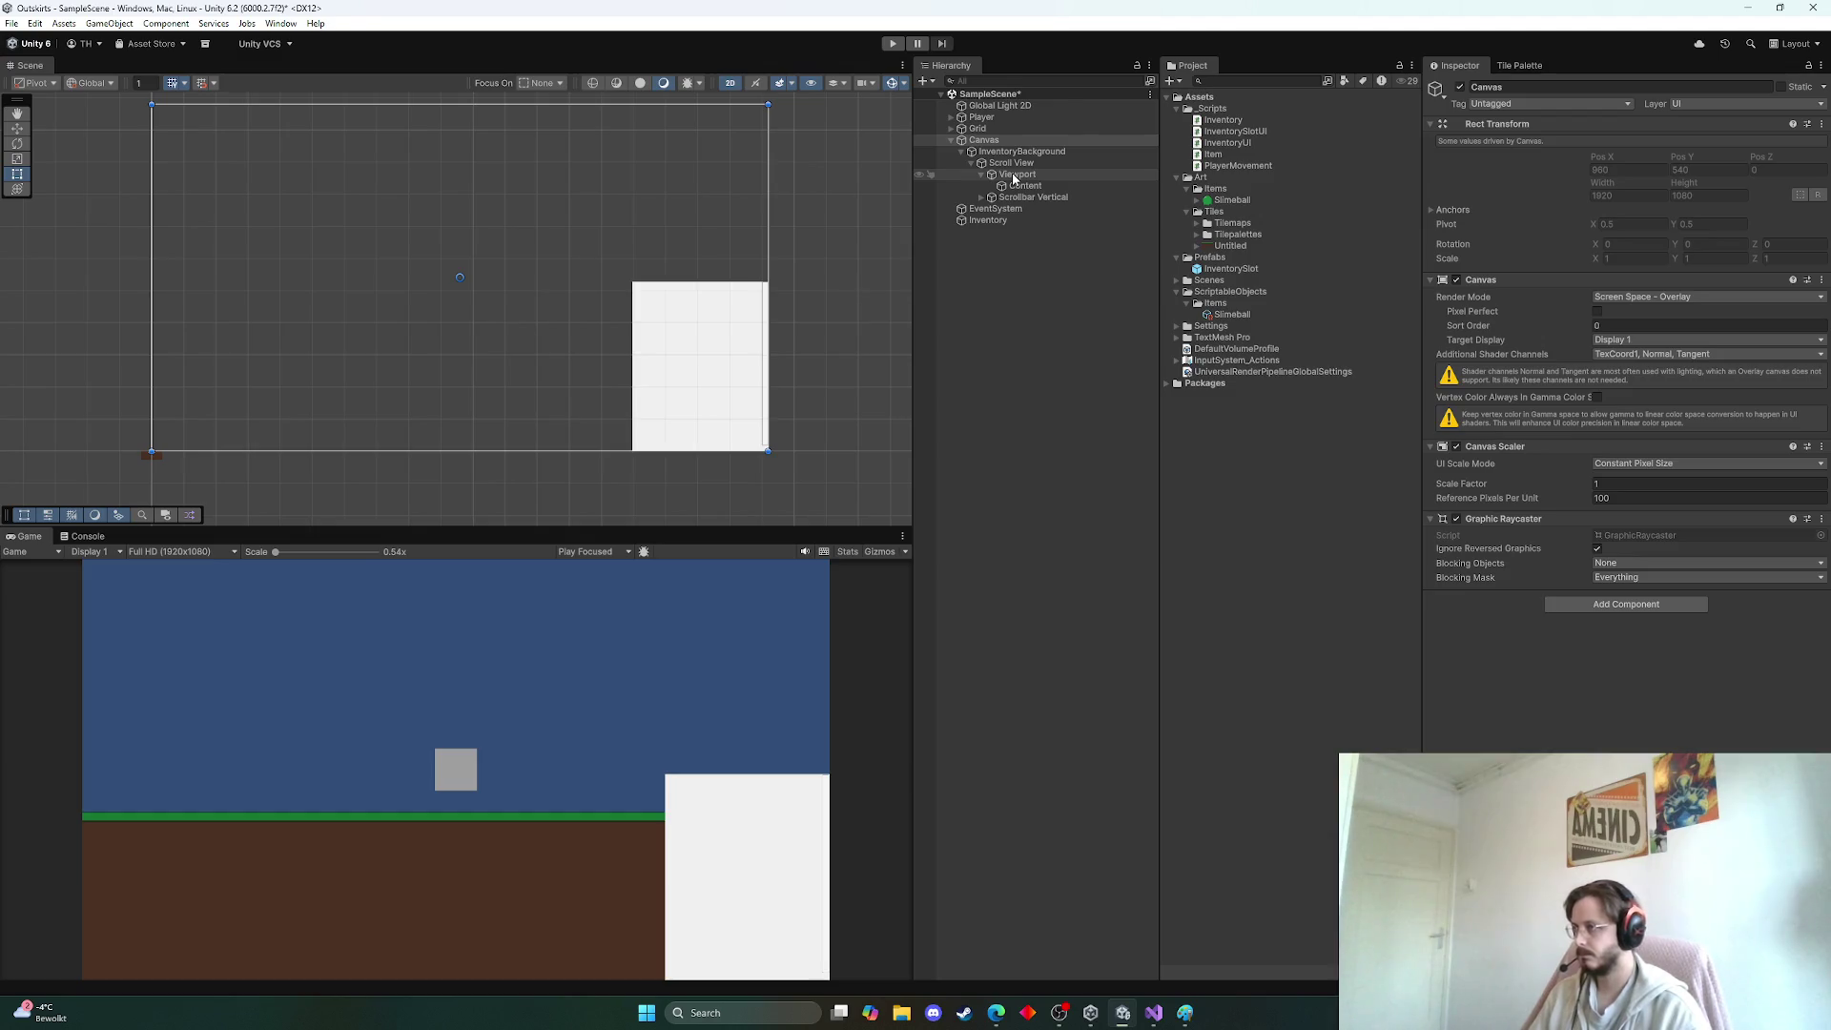
pyautogui.click(893, 43)
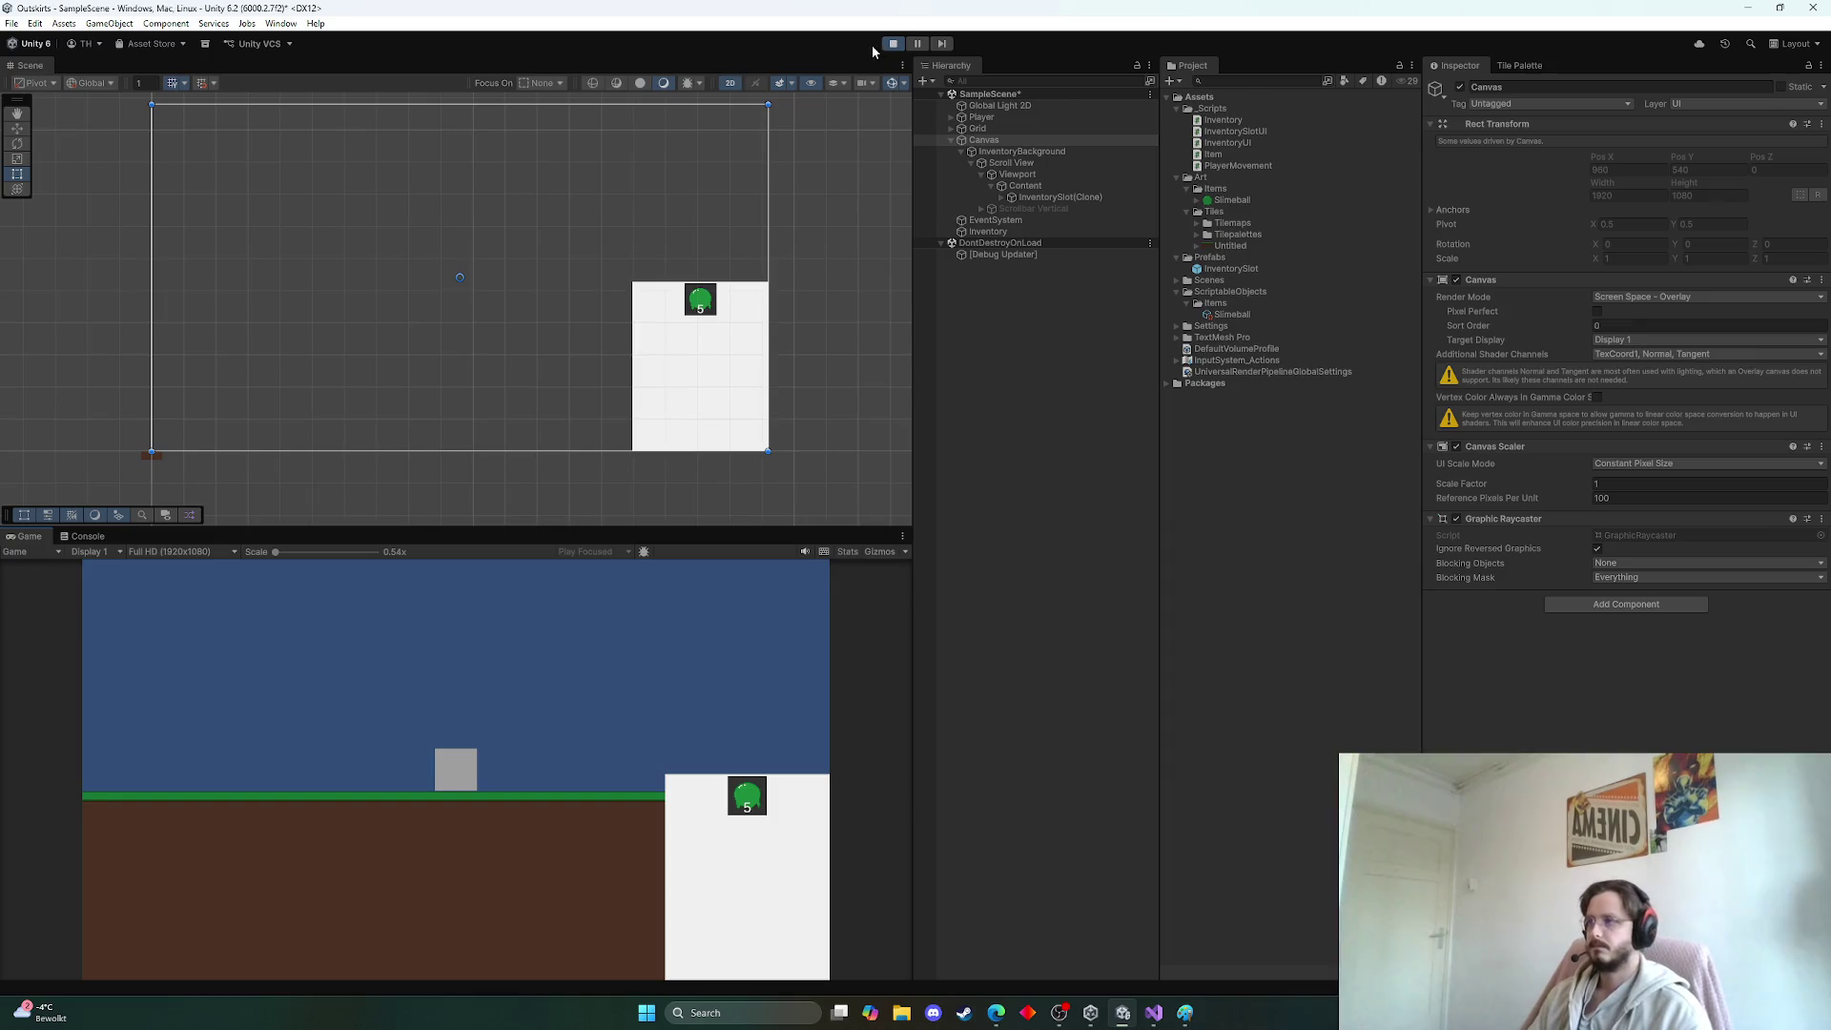
pyautogui.click(891, 44)
pyautogui.click(1038, 187)
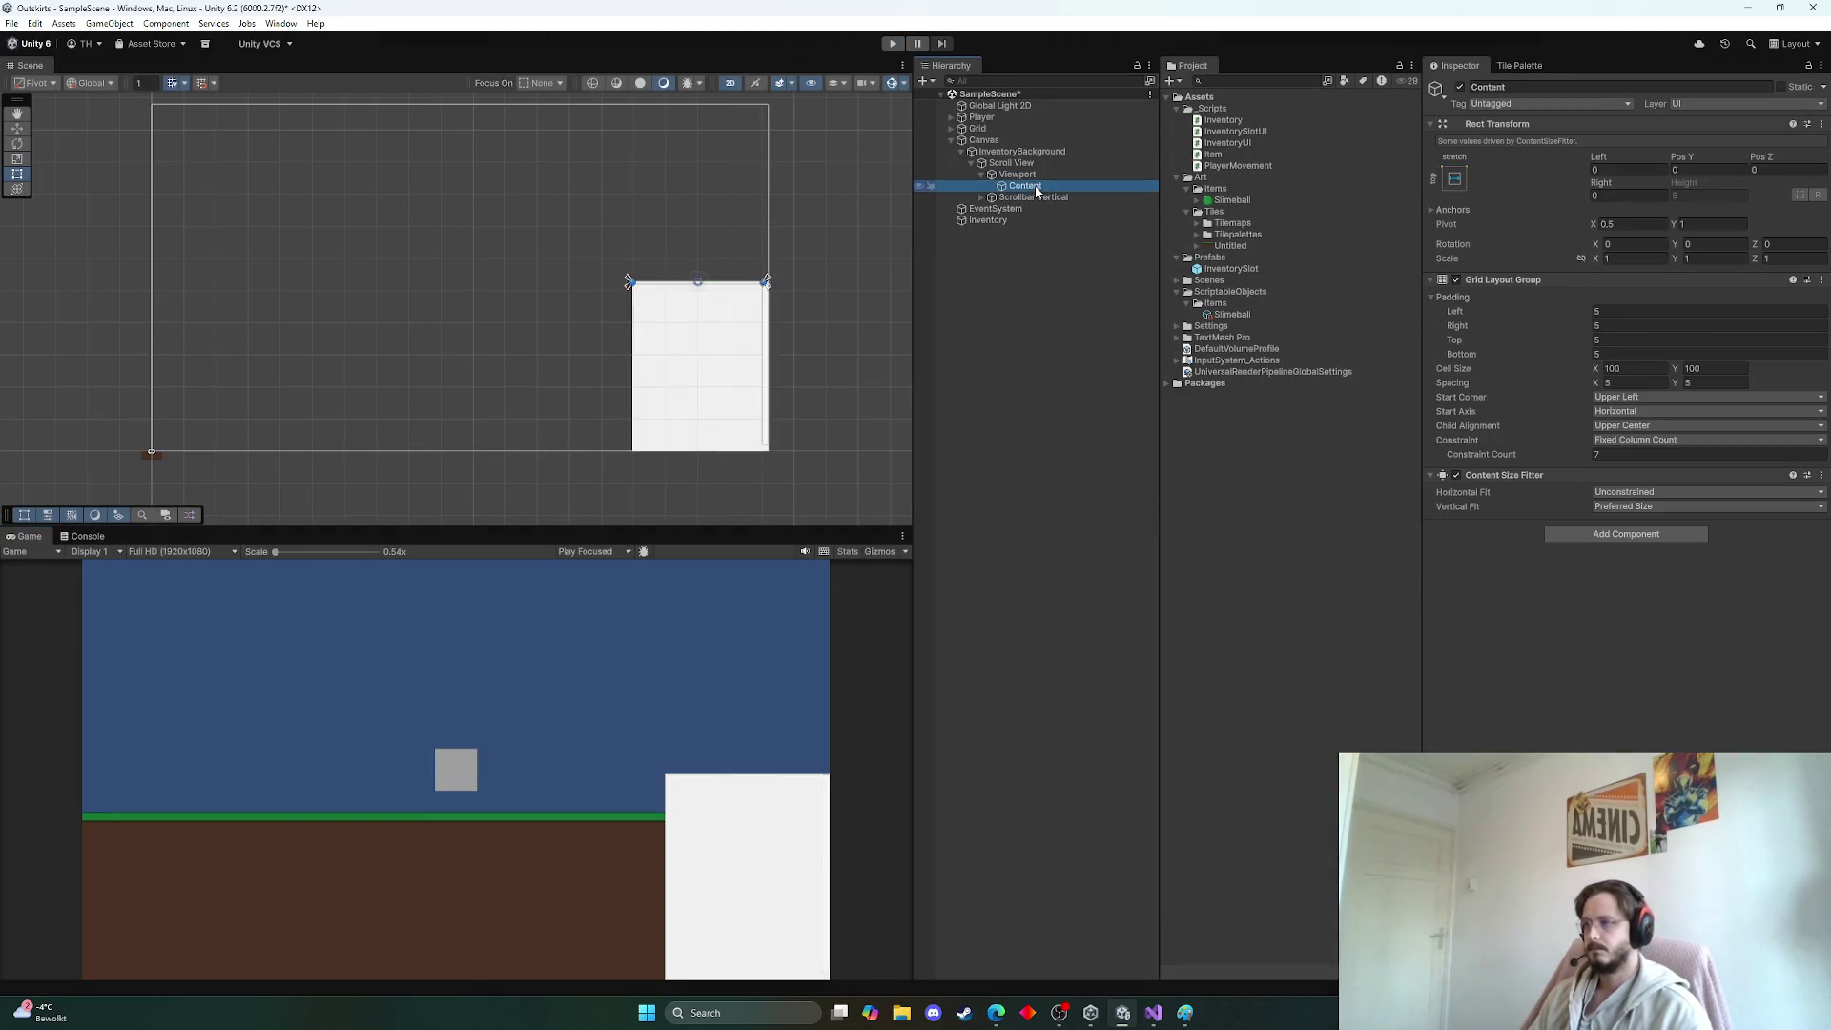
# Set Content's Grid Layout Child Alignment to Upper Left and playtest the slot position
pyautogui.click(1660, 426)
pyautogui.click(1678, 444)
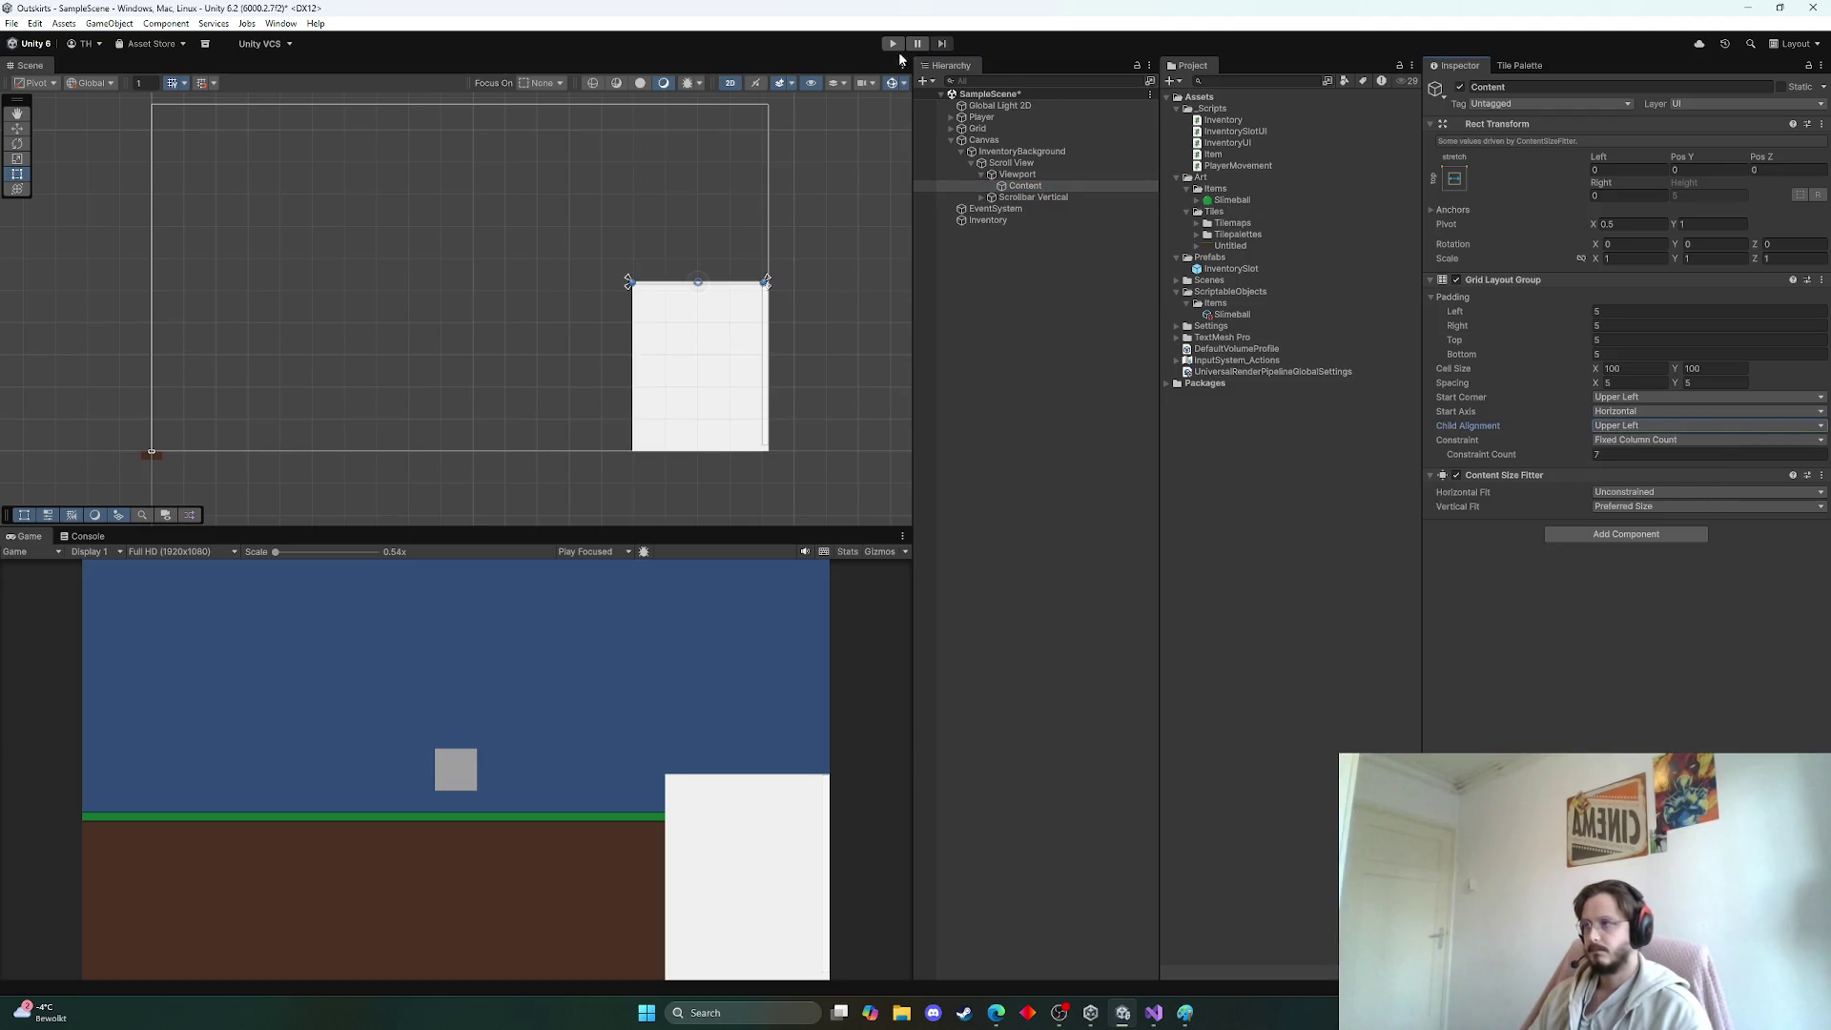
pyautogui.click(893, 44)
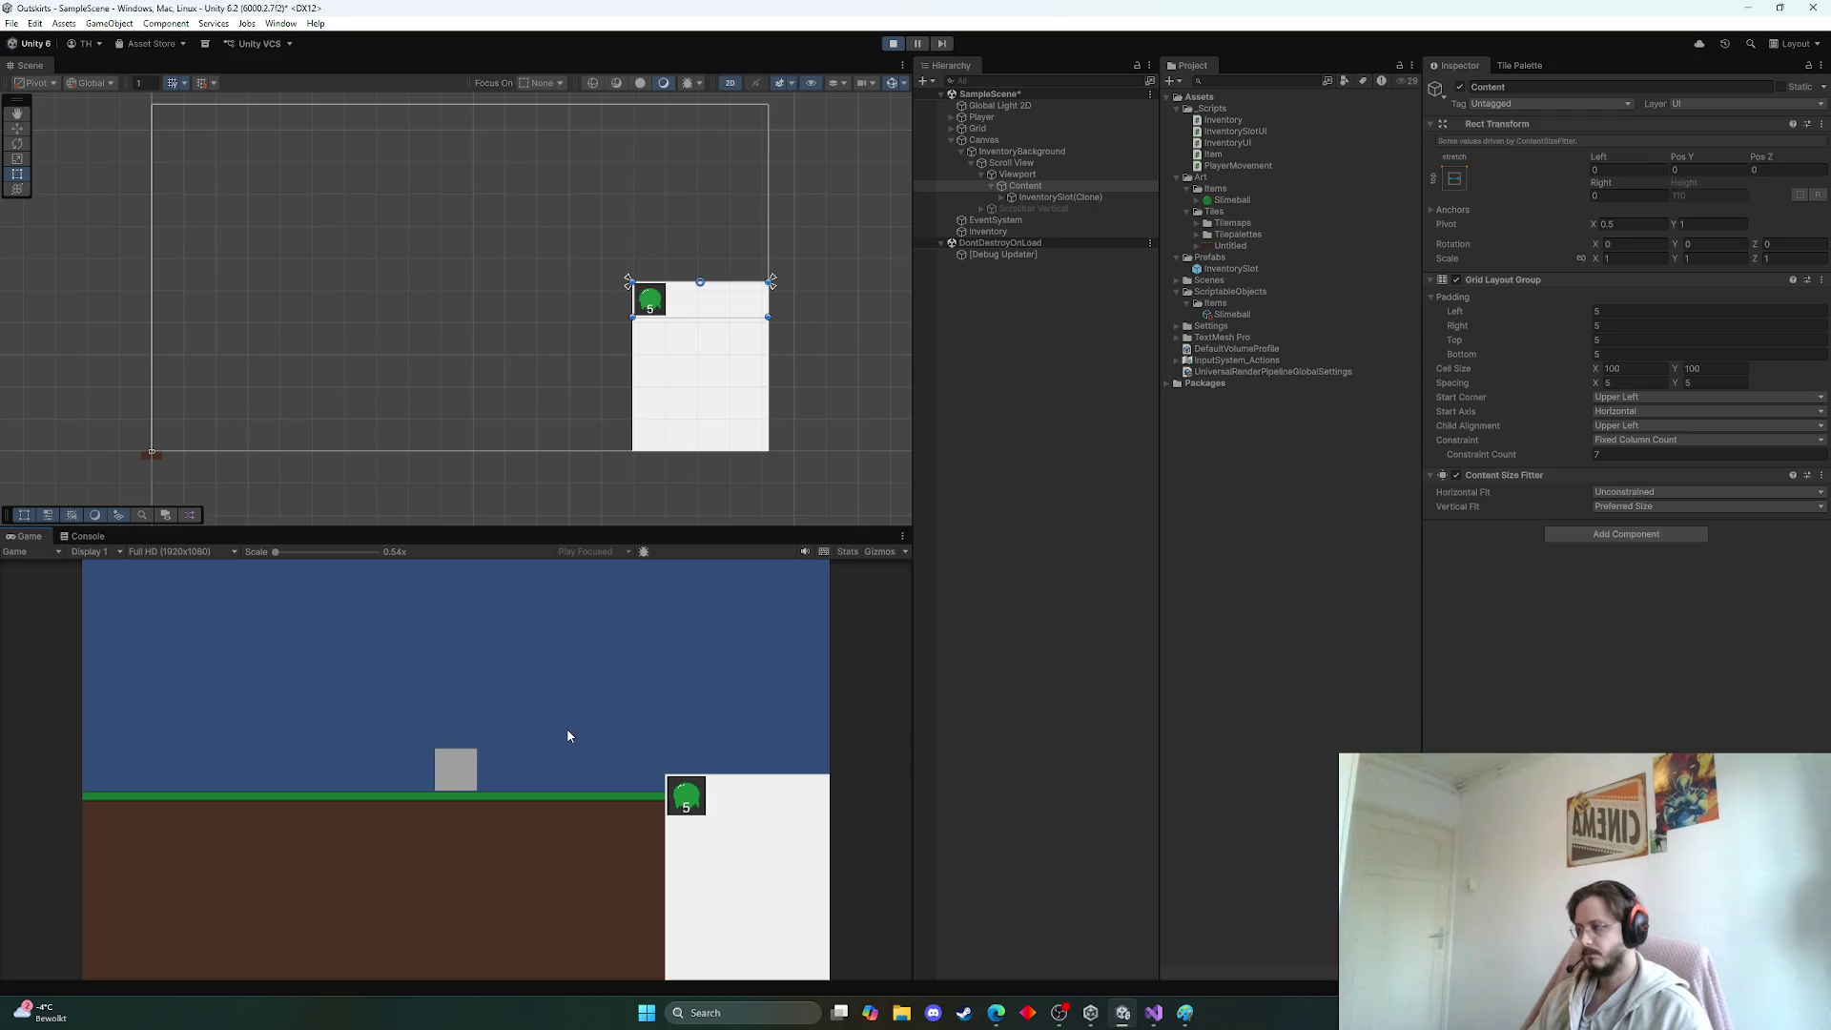
pyautogui.click(893, 43)
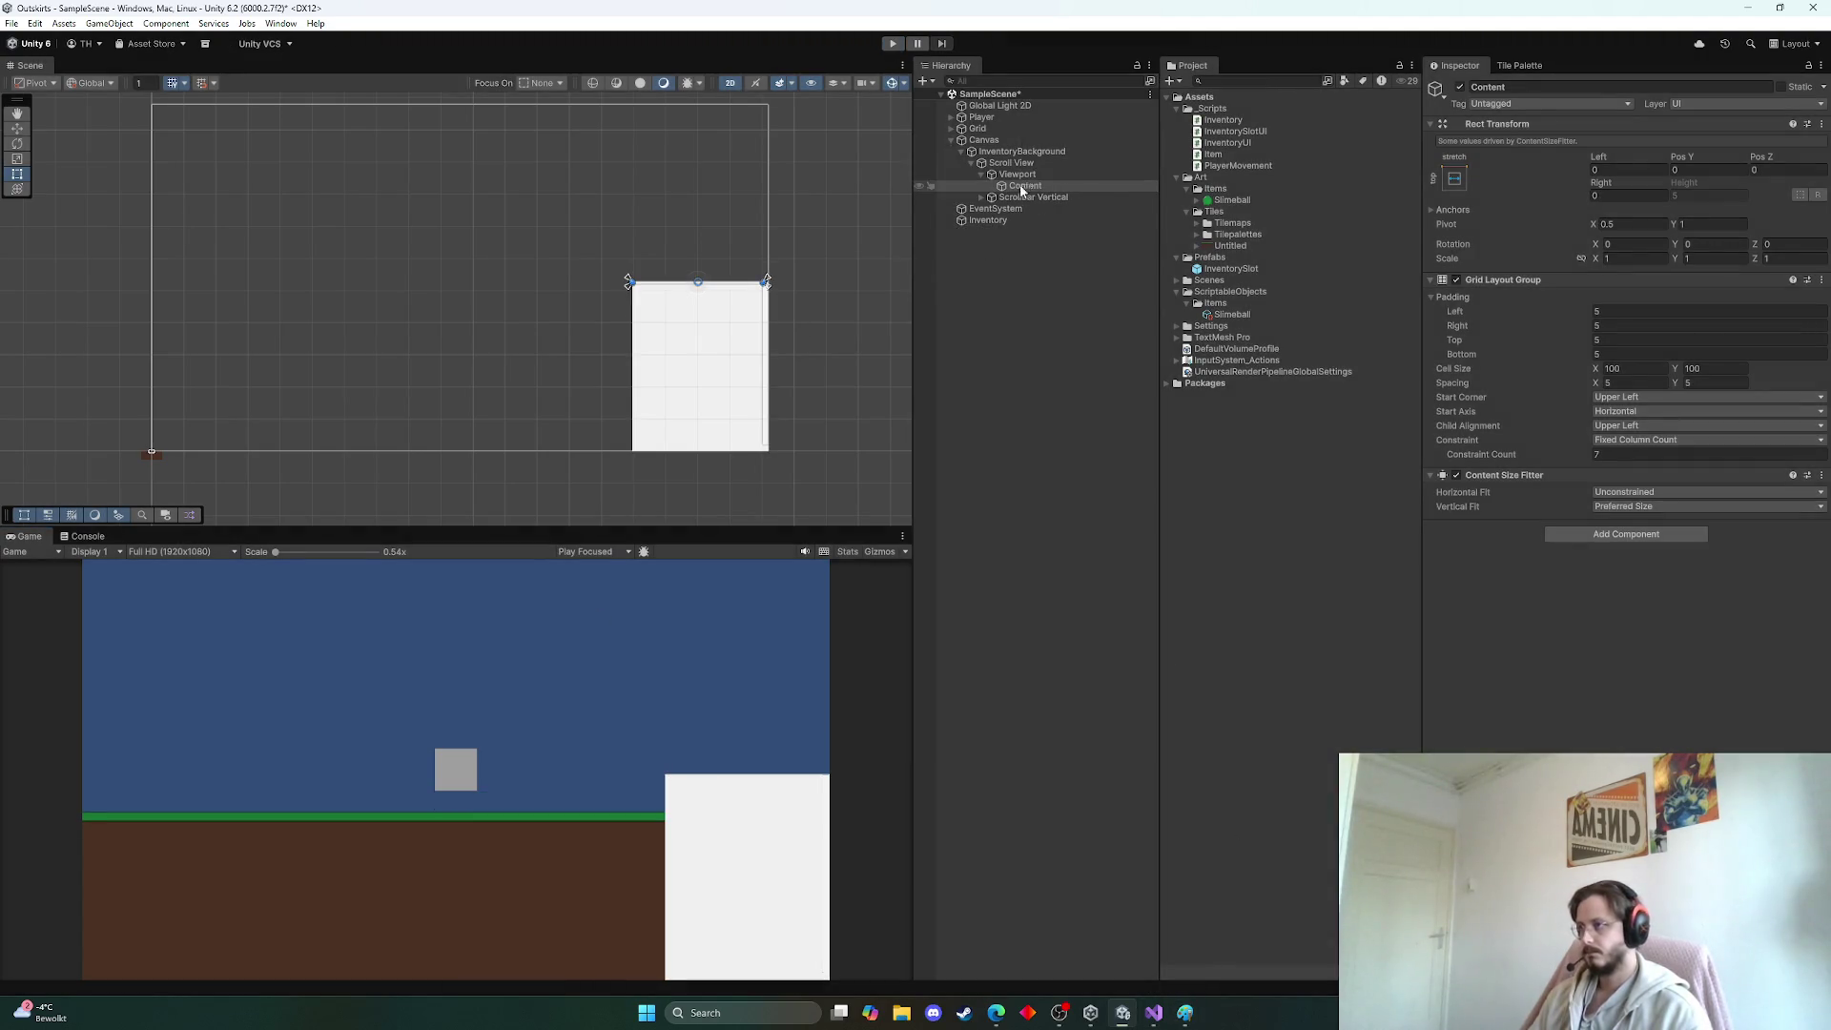
pyautogui.click(981, 116)
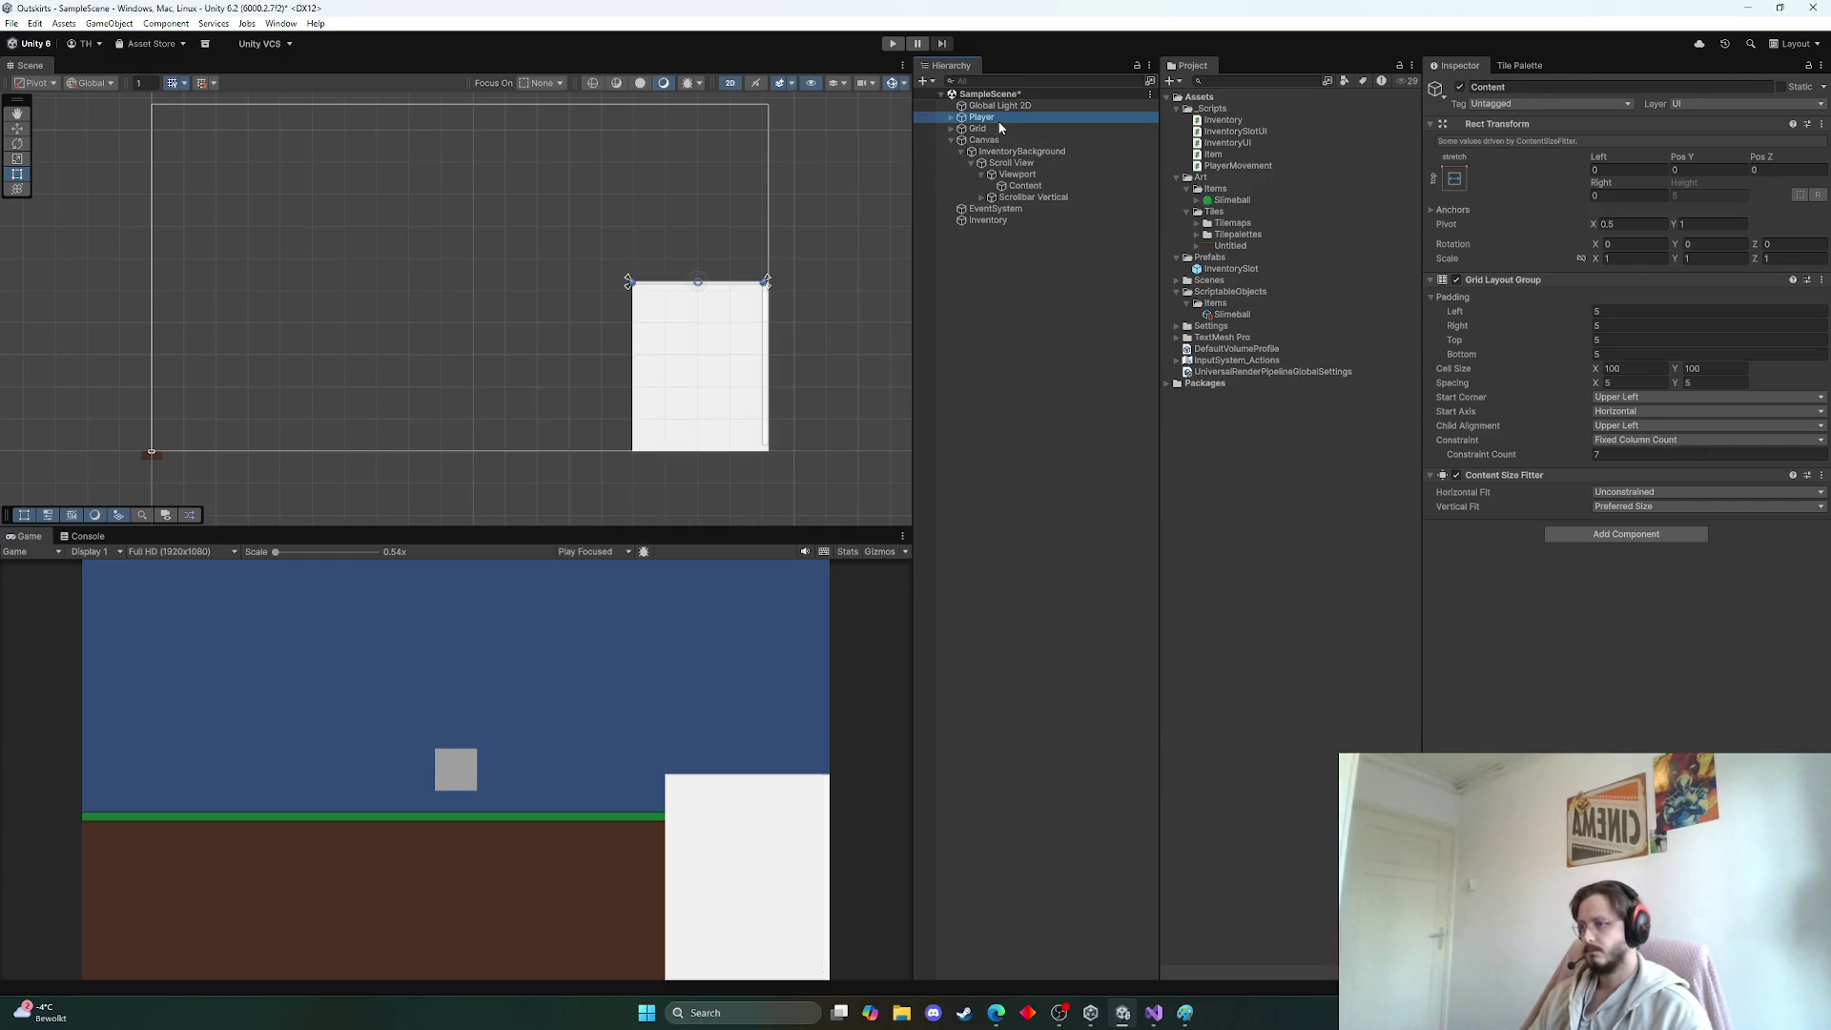
# Expand Player Input's Player events to find the Move callback and open PlayerMovement
pyautogui.scroll(-8, 1593, 630)
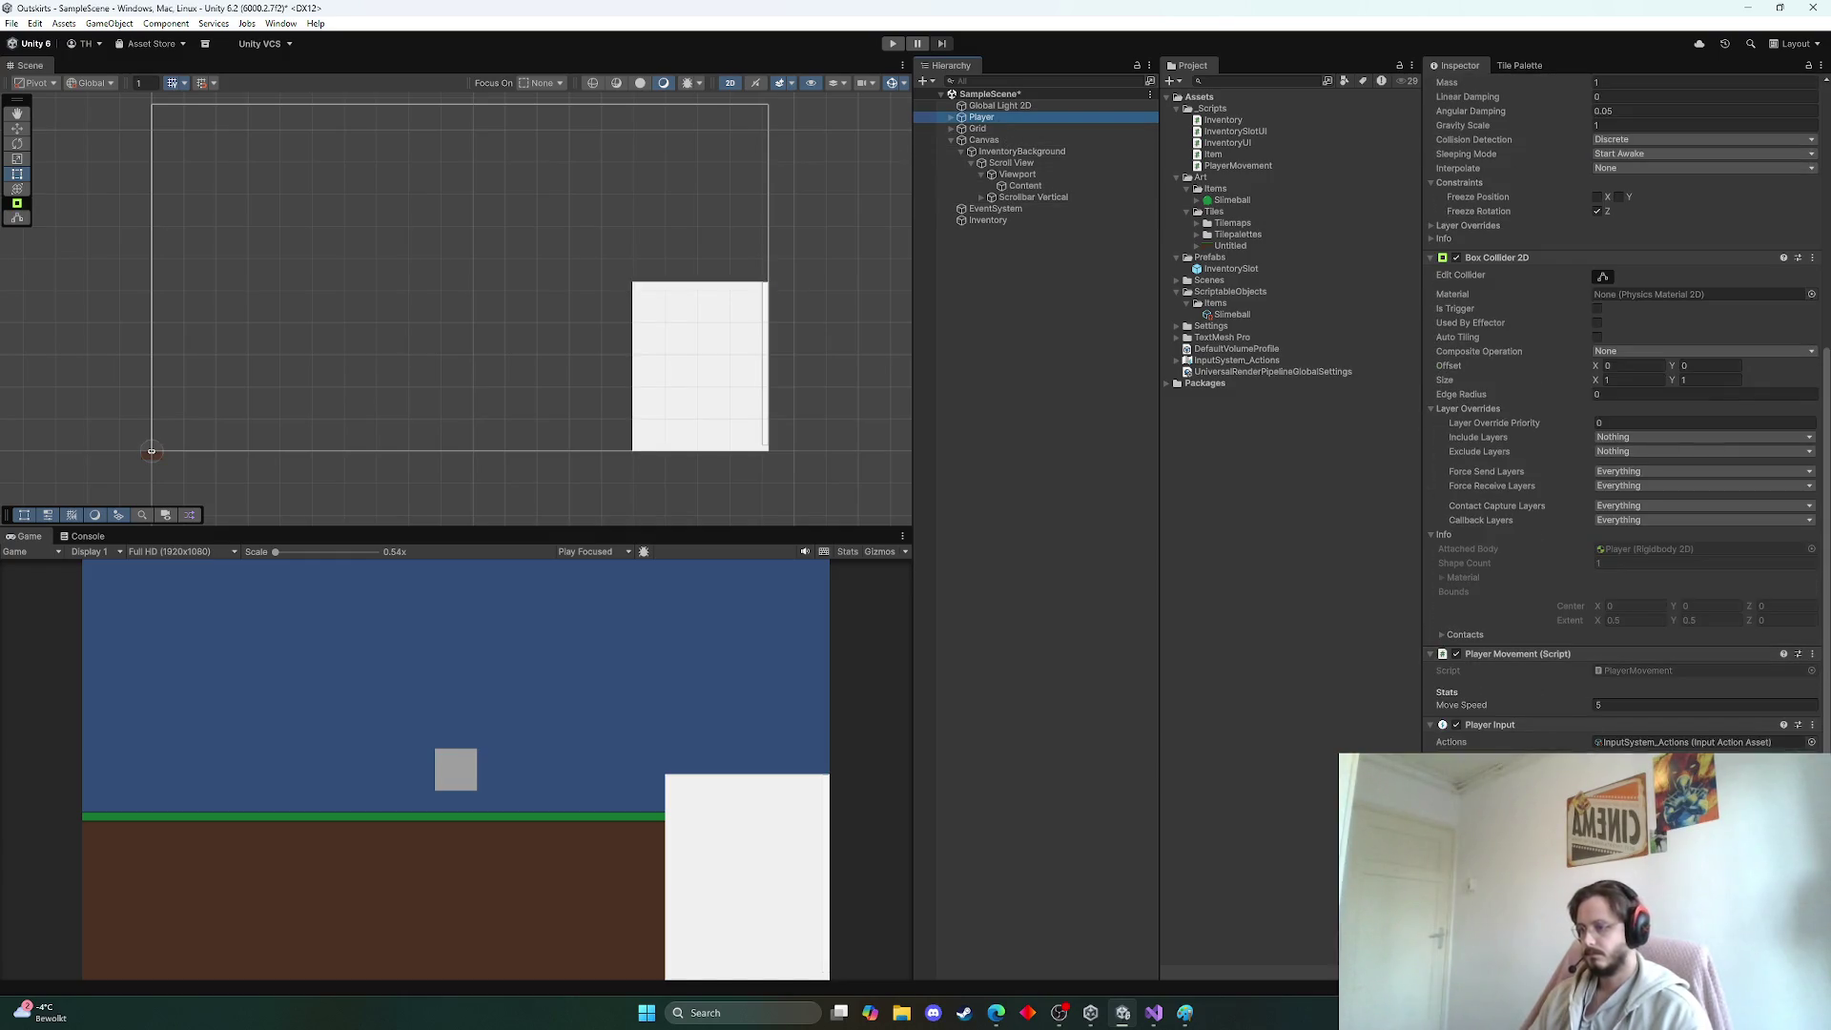
pyautogui.scroll(-5, 1463, 687)
pyautogui.click(1447, 652)
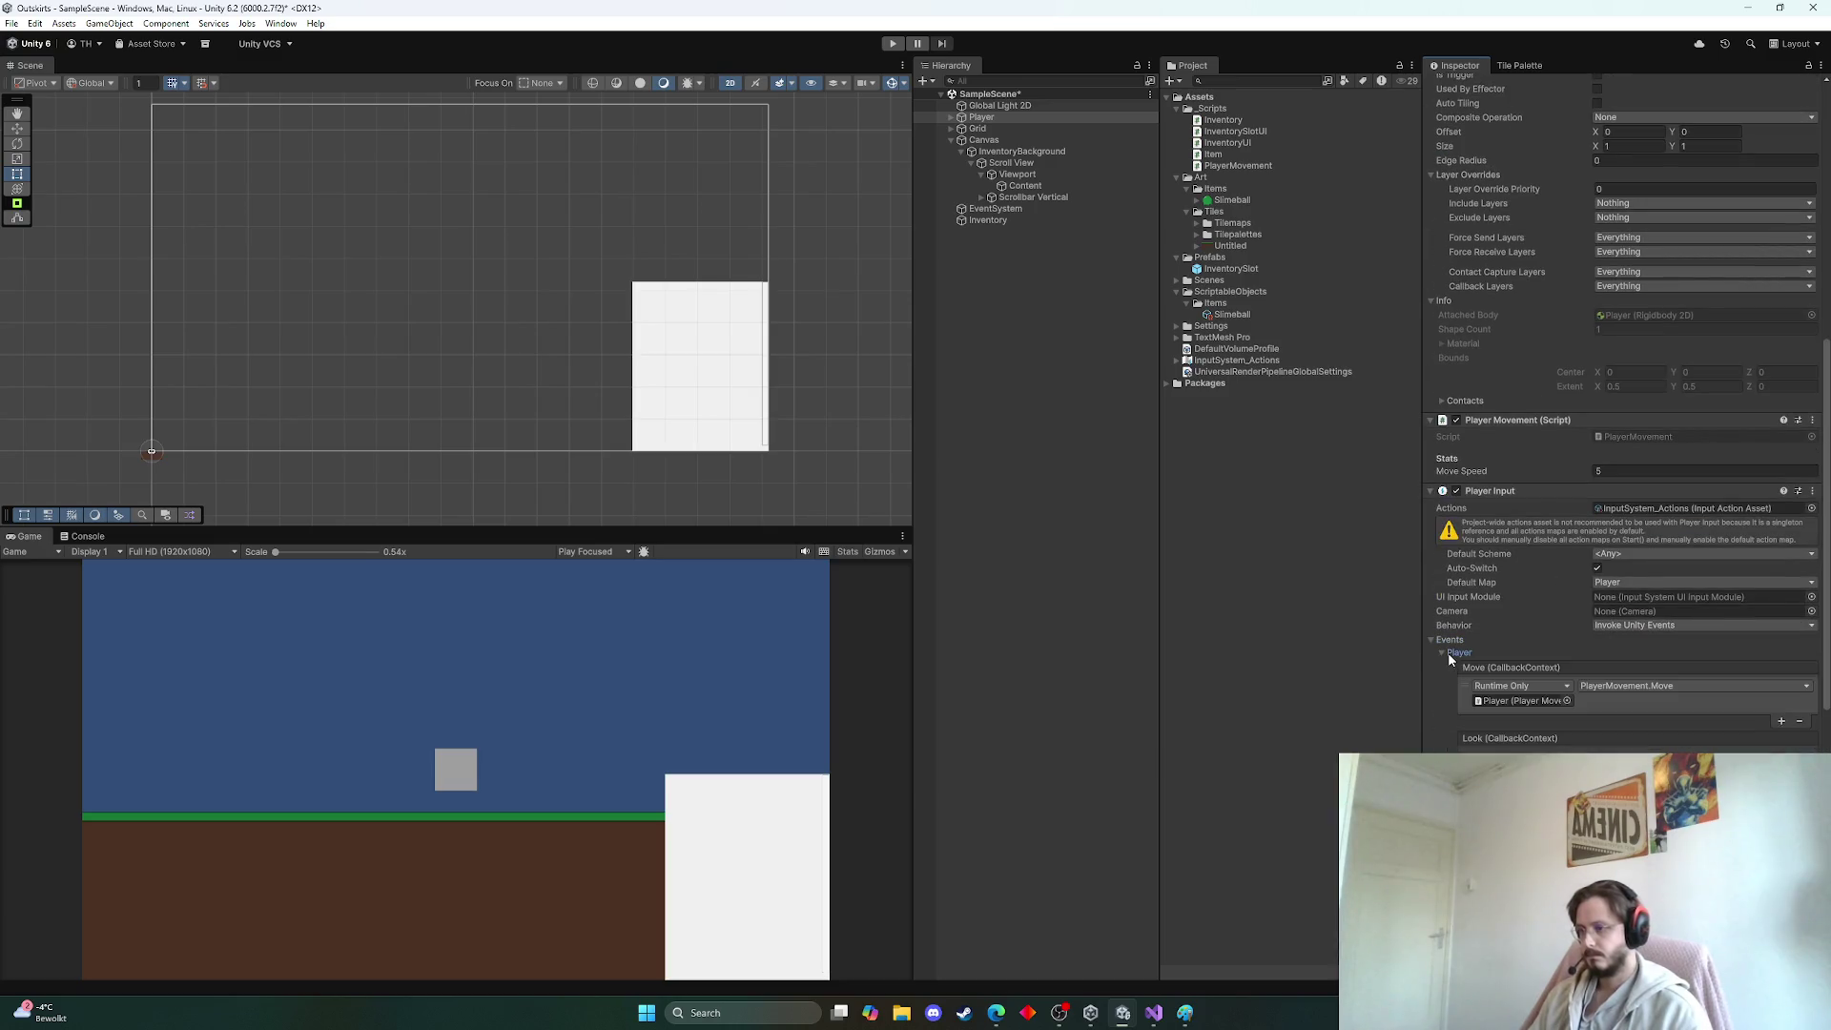
pyautogui.click(1543, 701)
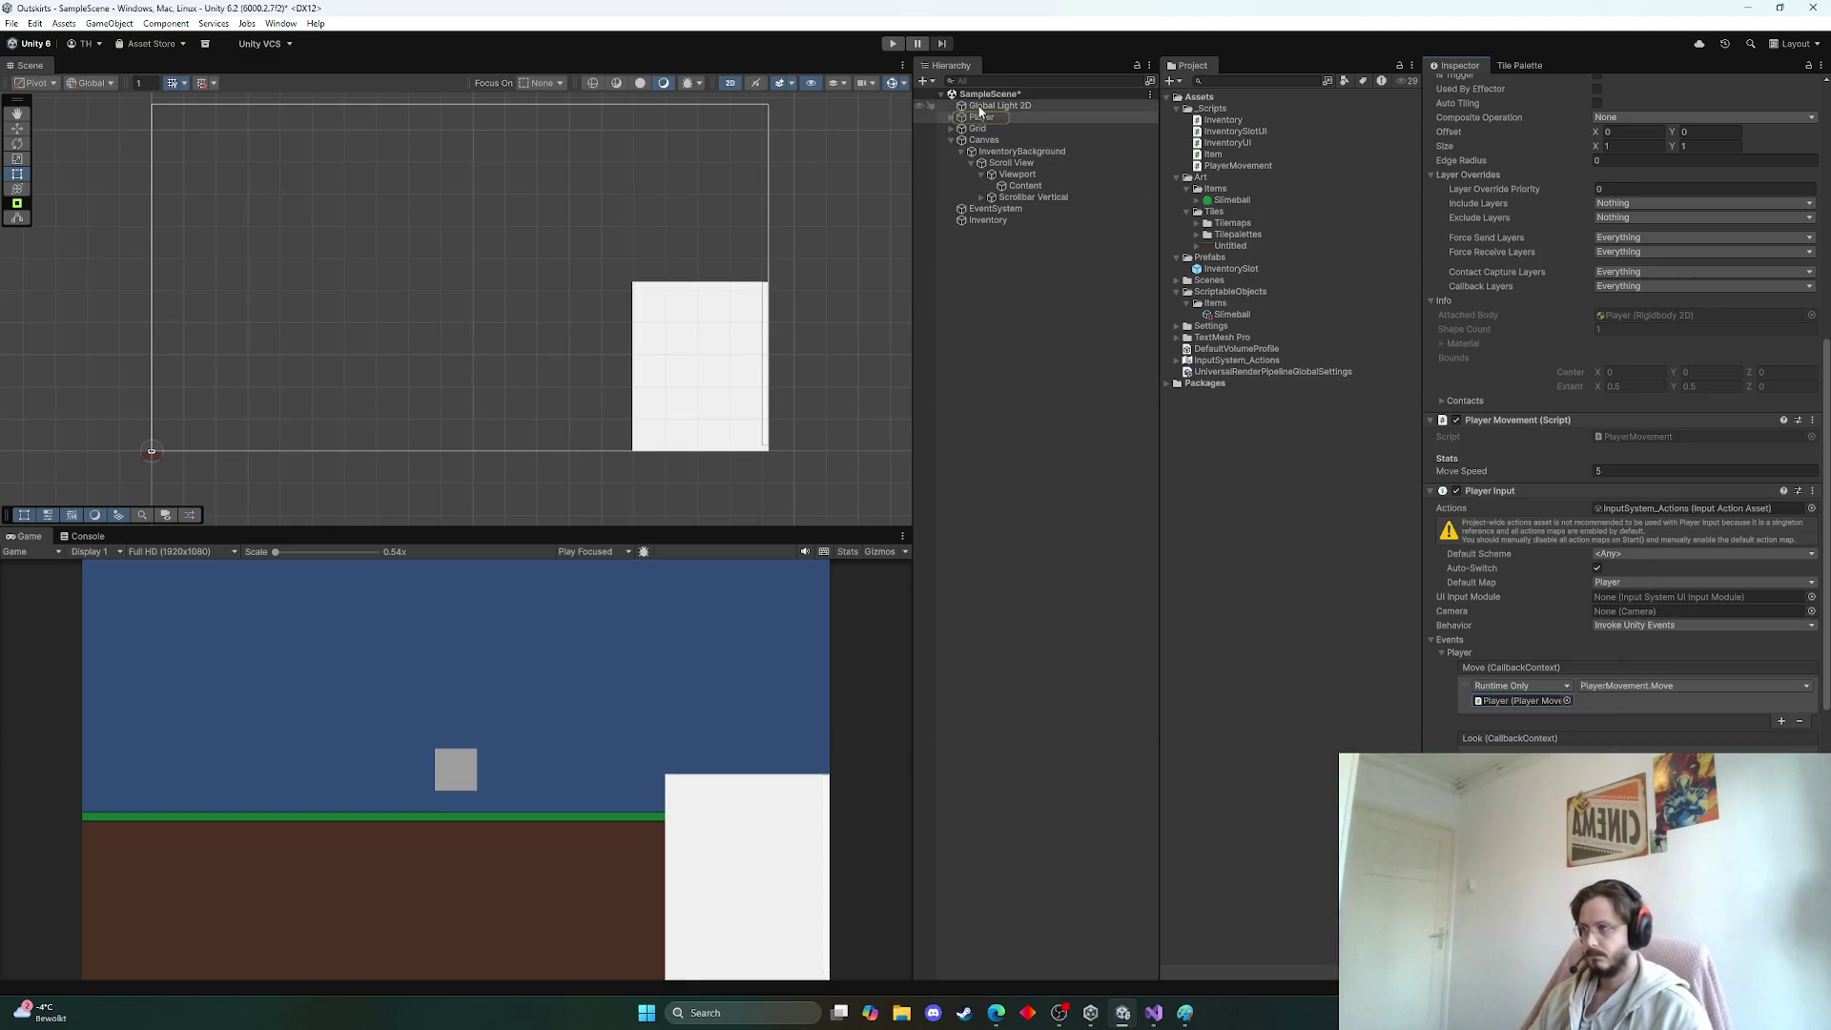
pyautogui.doubleClick(1650, 434)
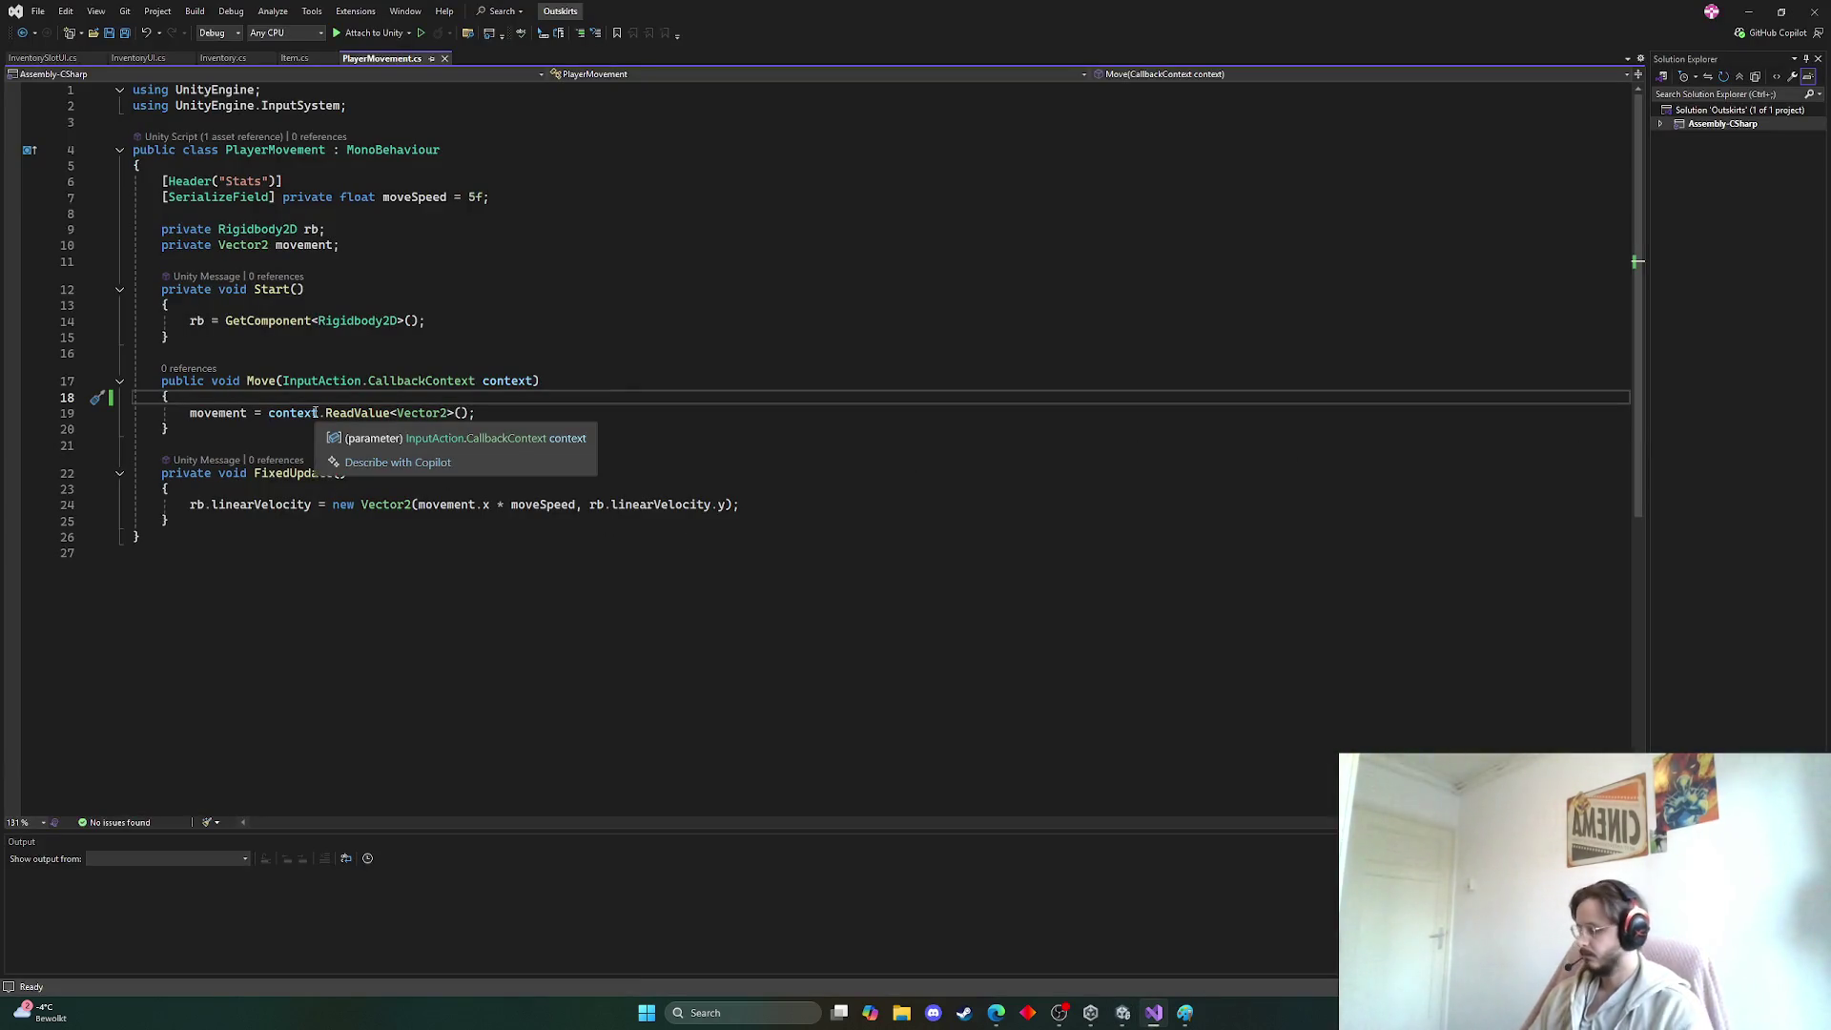
# Add Debug.Log("test"); as Move()'s first line, save PlayerMovement.cs, and return to Unity
pyautogui.press('Return')
pyautogui.write('Debug')
pyautogui.press('Escape')
pyautogui.write('.Log();')
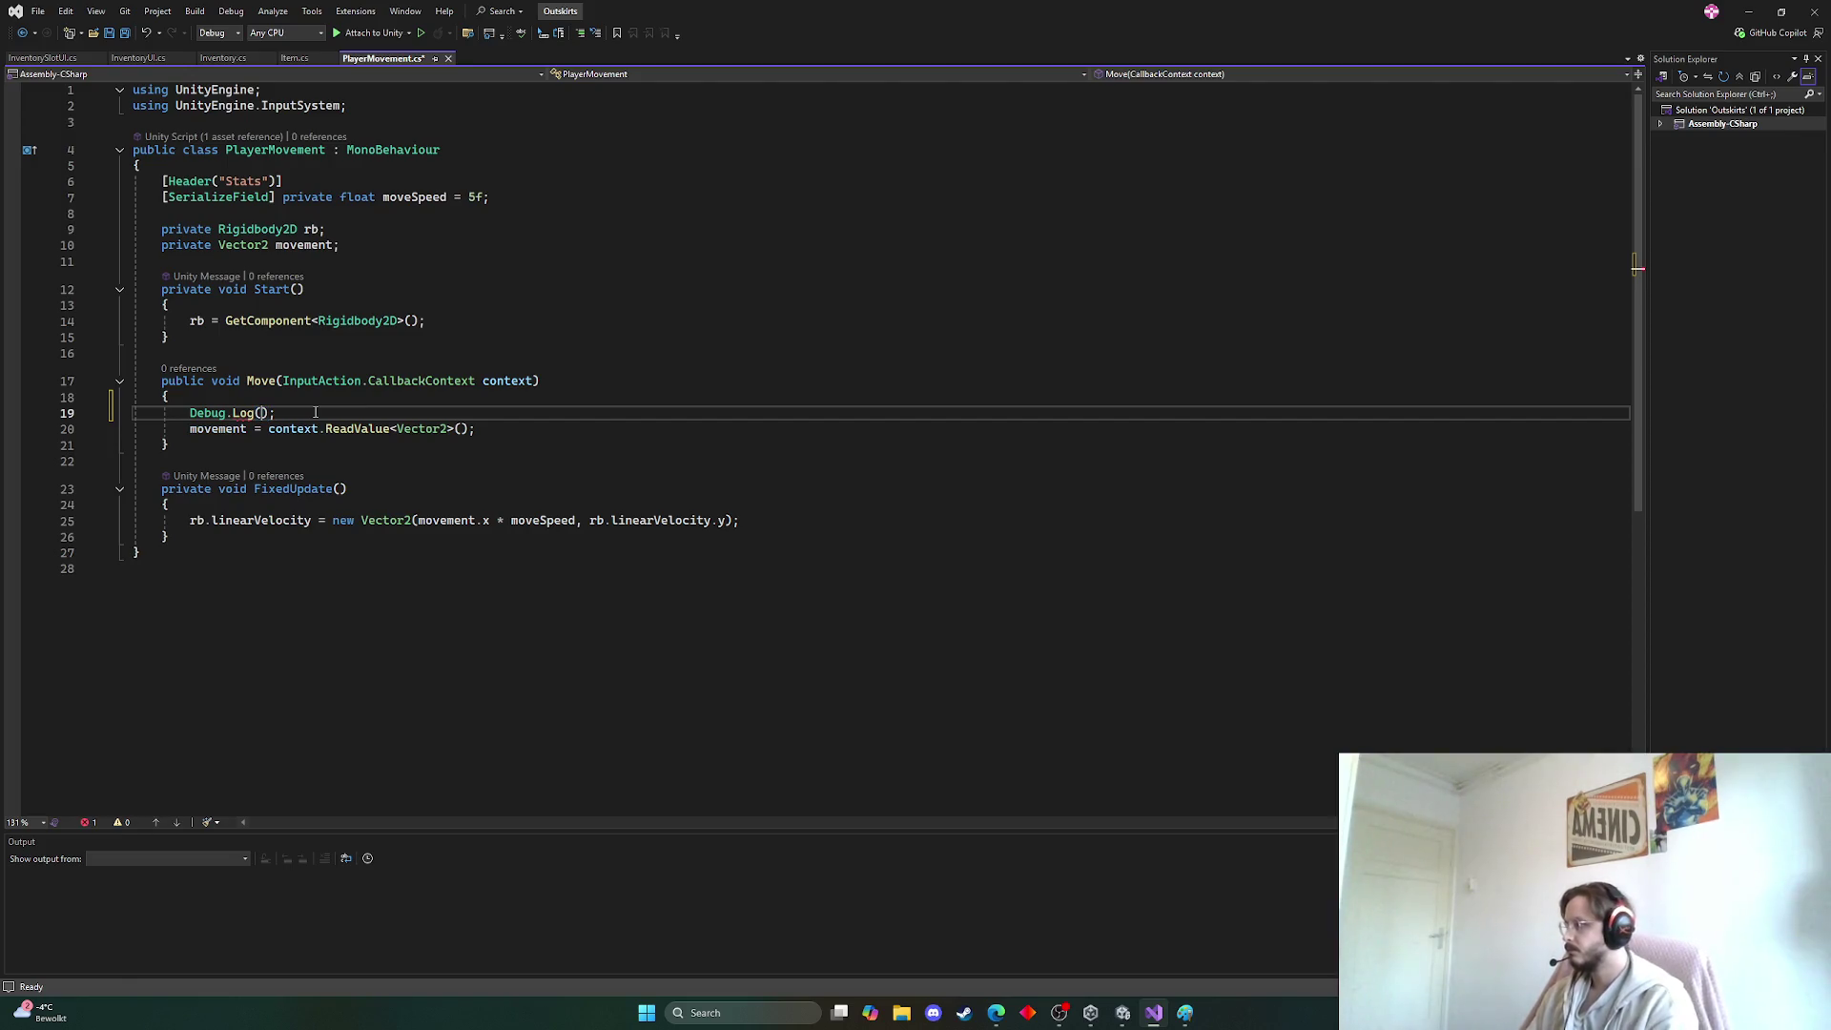
pyautogui.write('"test')
pyautogui.hotkey('ctrl', 's')
pyautogui.hotkey('alt', 'Tab')
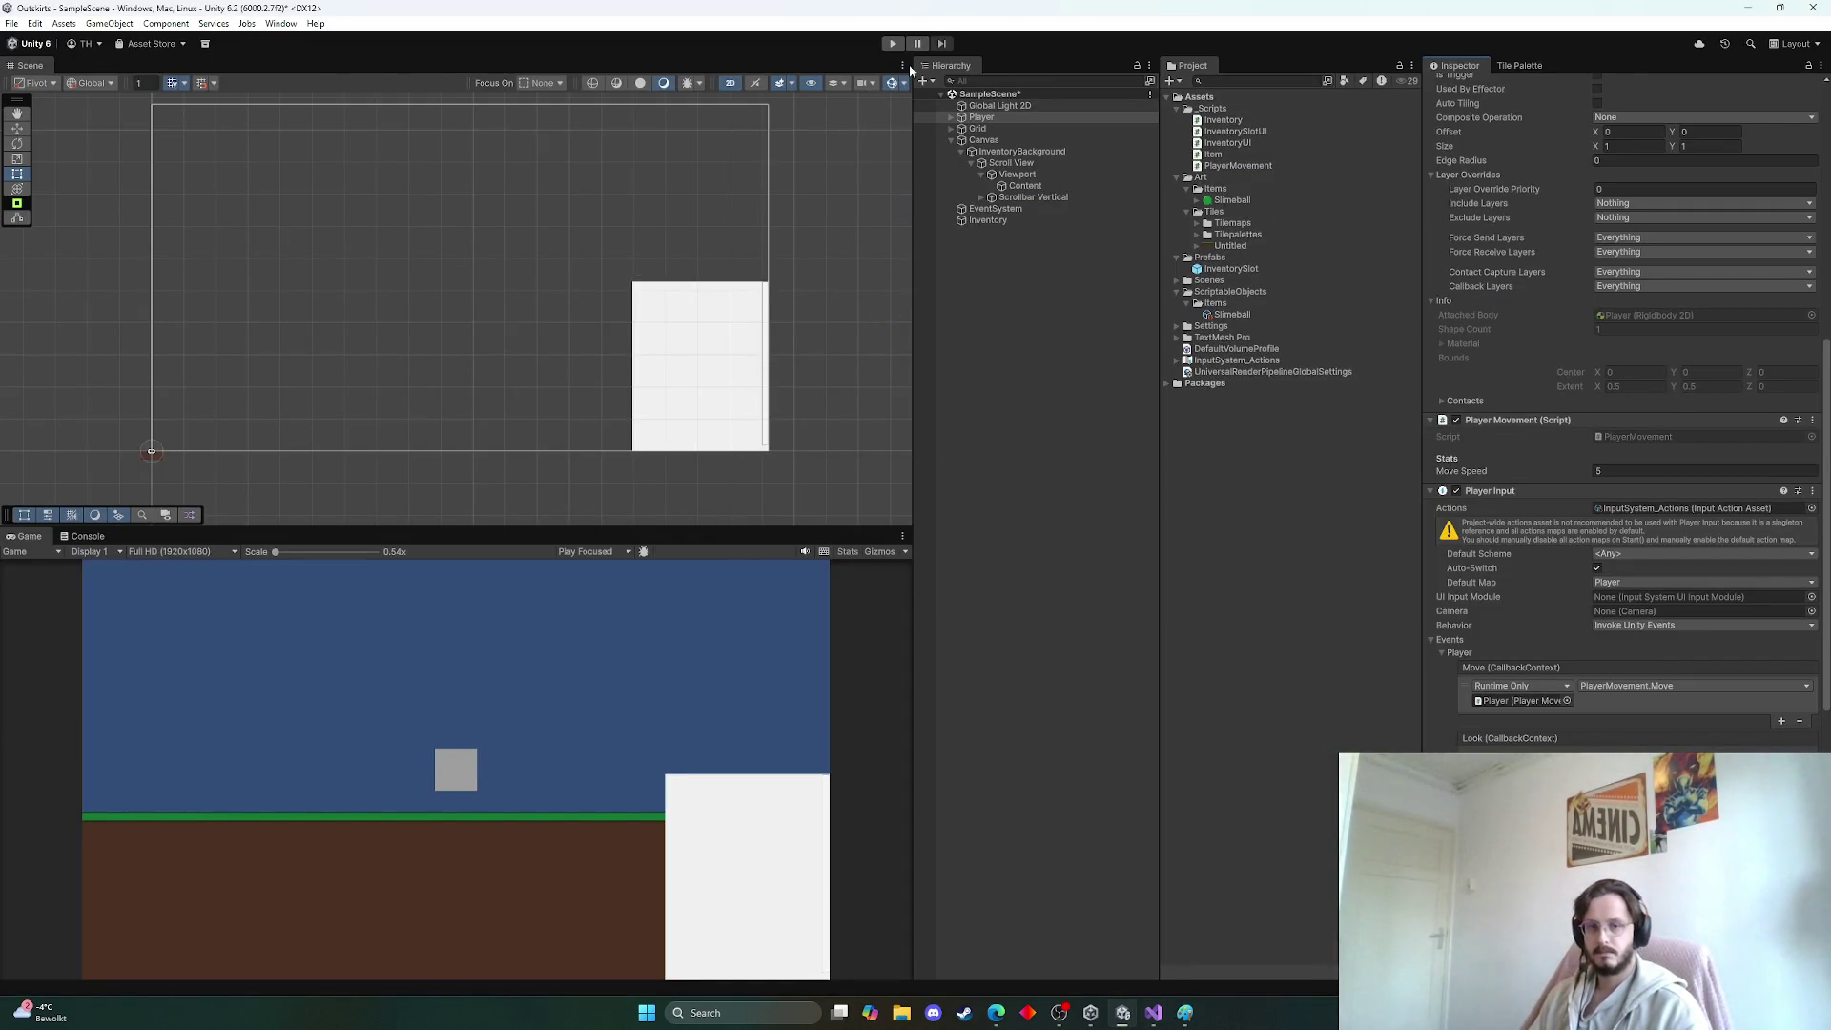
# Enter play mode and dock the Console tab beside the Scene tab to watch debug logs
pyautogui.click(892, 45)
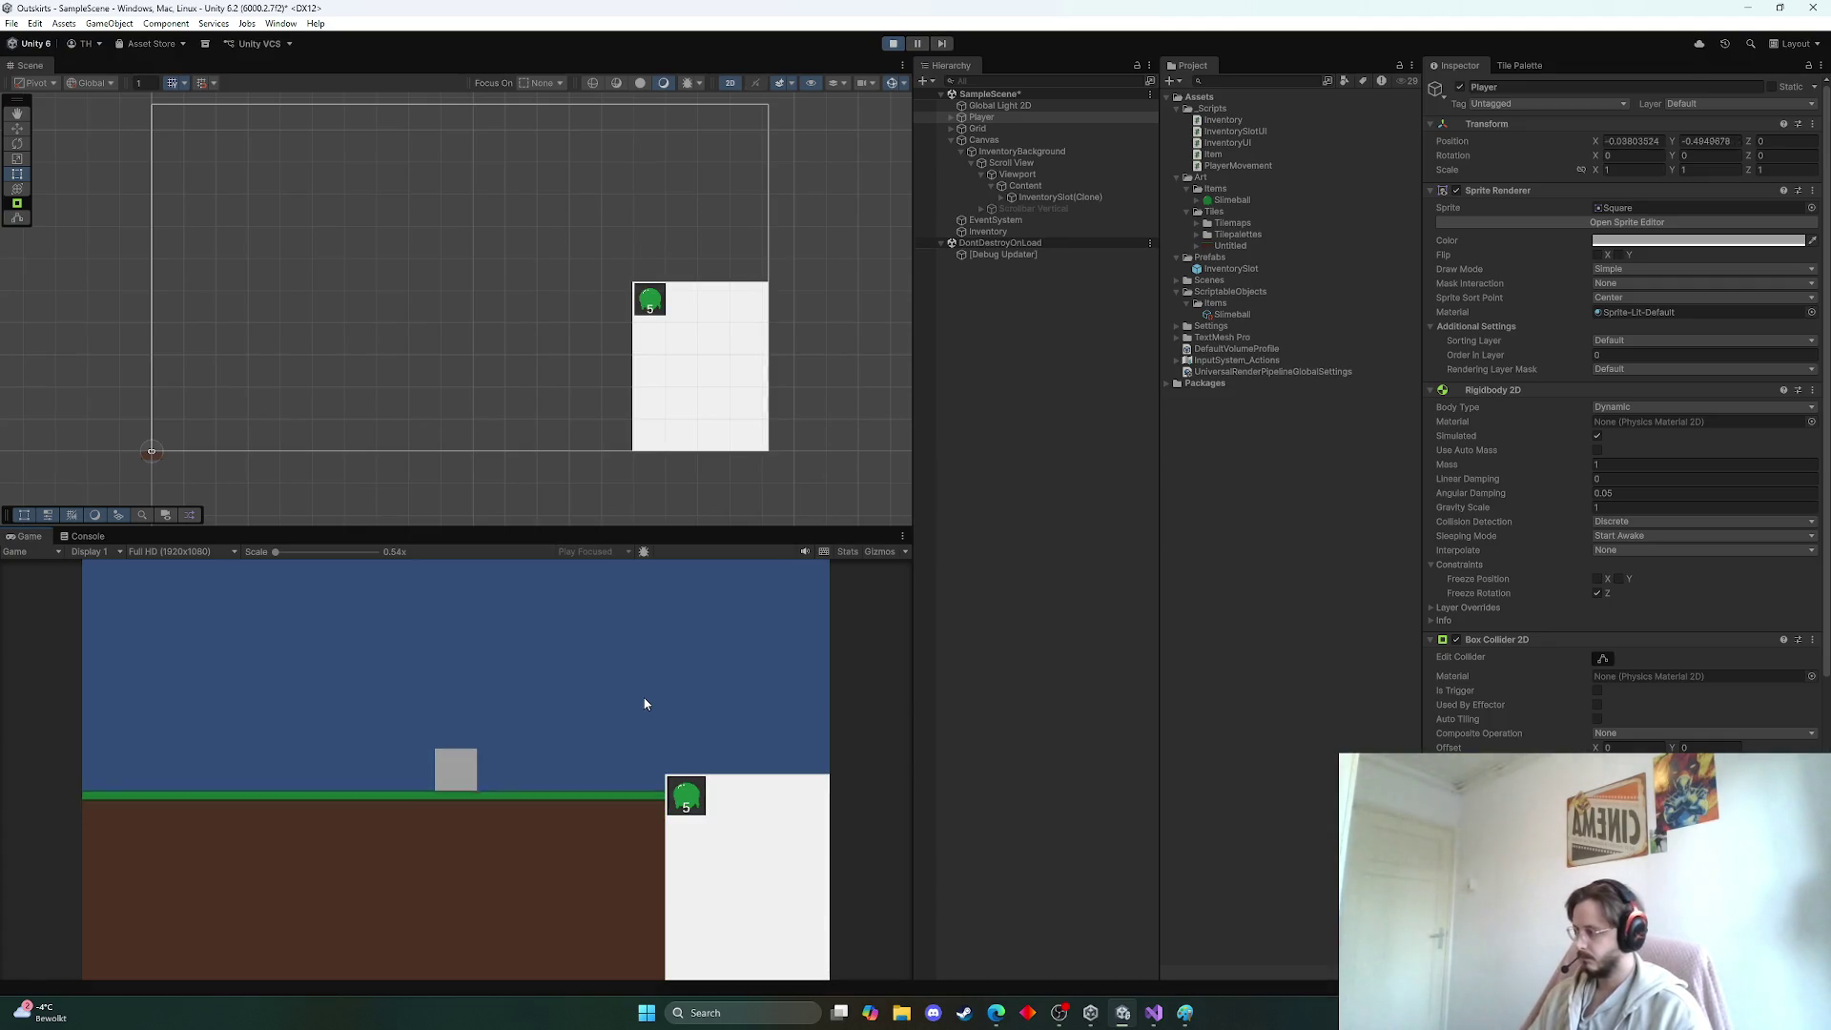
pyautogui.click(86, 537)
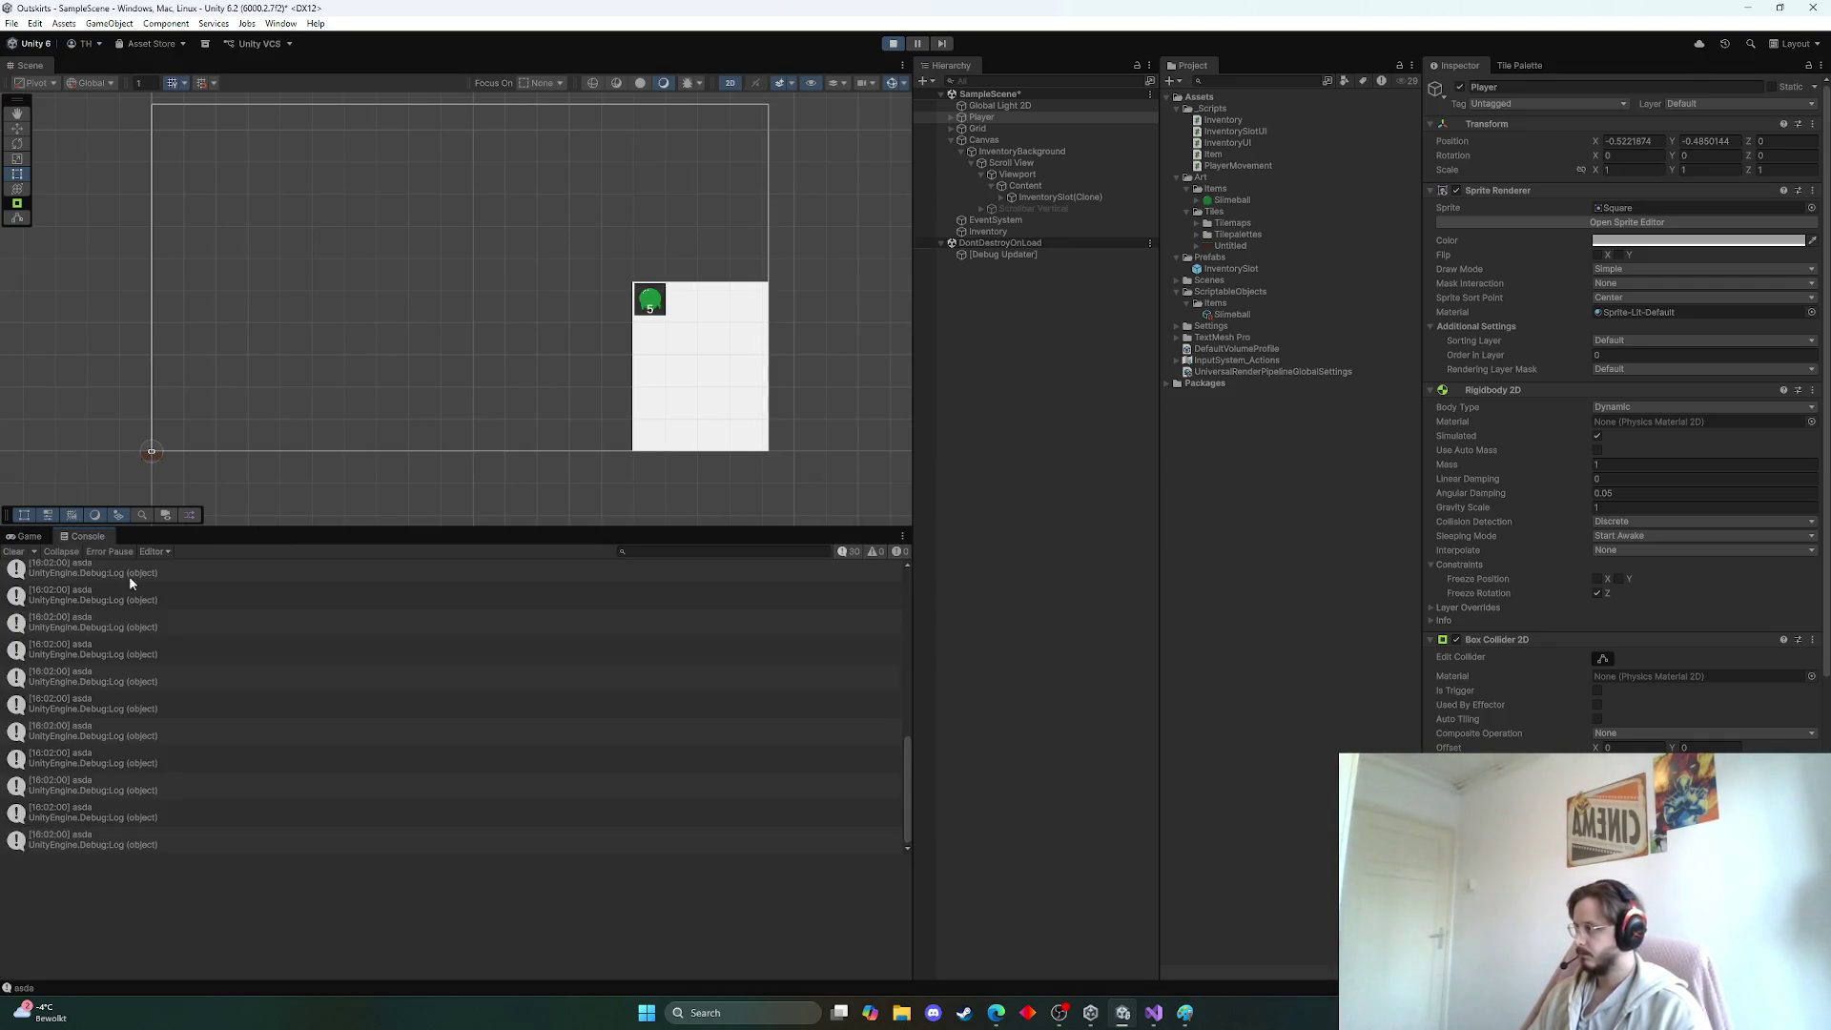
pyautogui.click(29, 536)
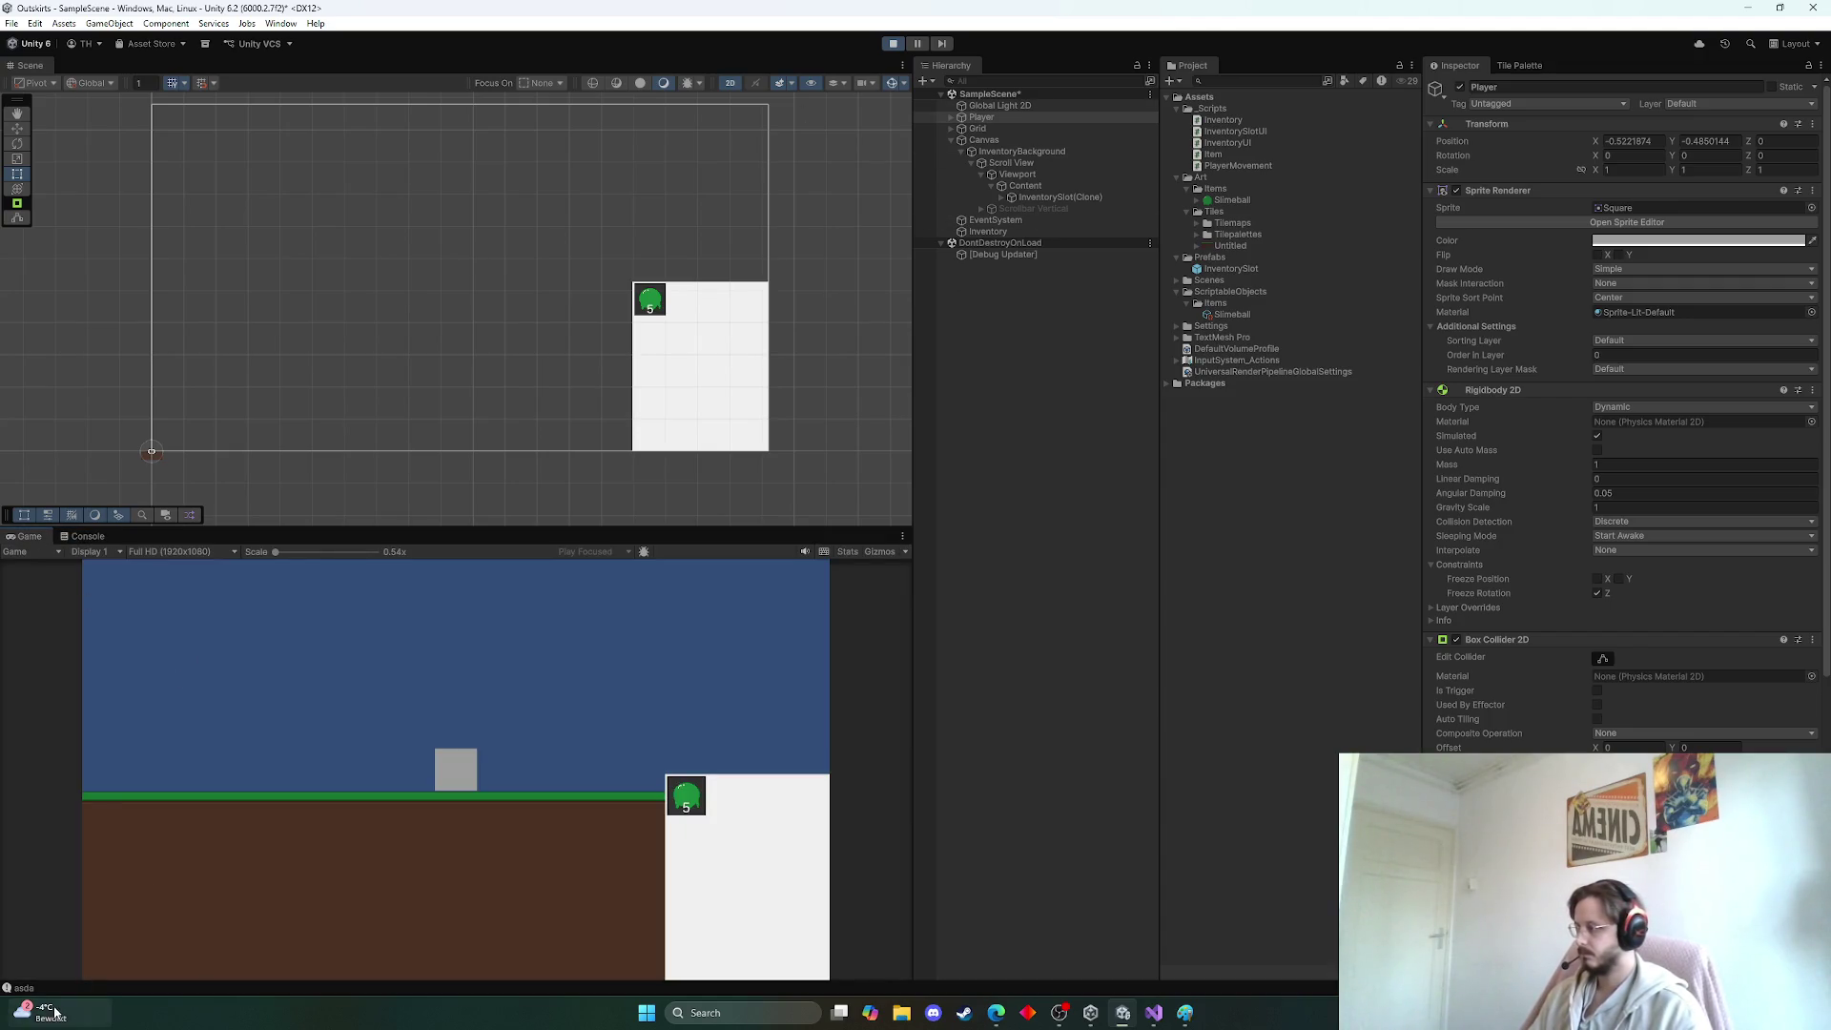
pyautogui.click(198, 987)
pyautogui.moveTo(64, 537)
pyautogui.mouseDown()
pyautogui.moveTo(147, 253)
pyautogui.moveTo(81, 65)
pyautogui.mouseUp()
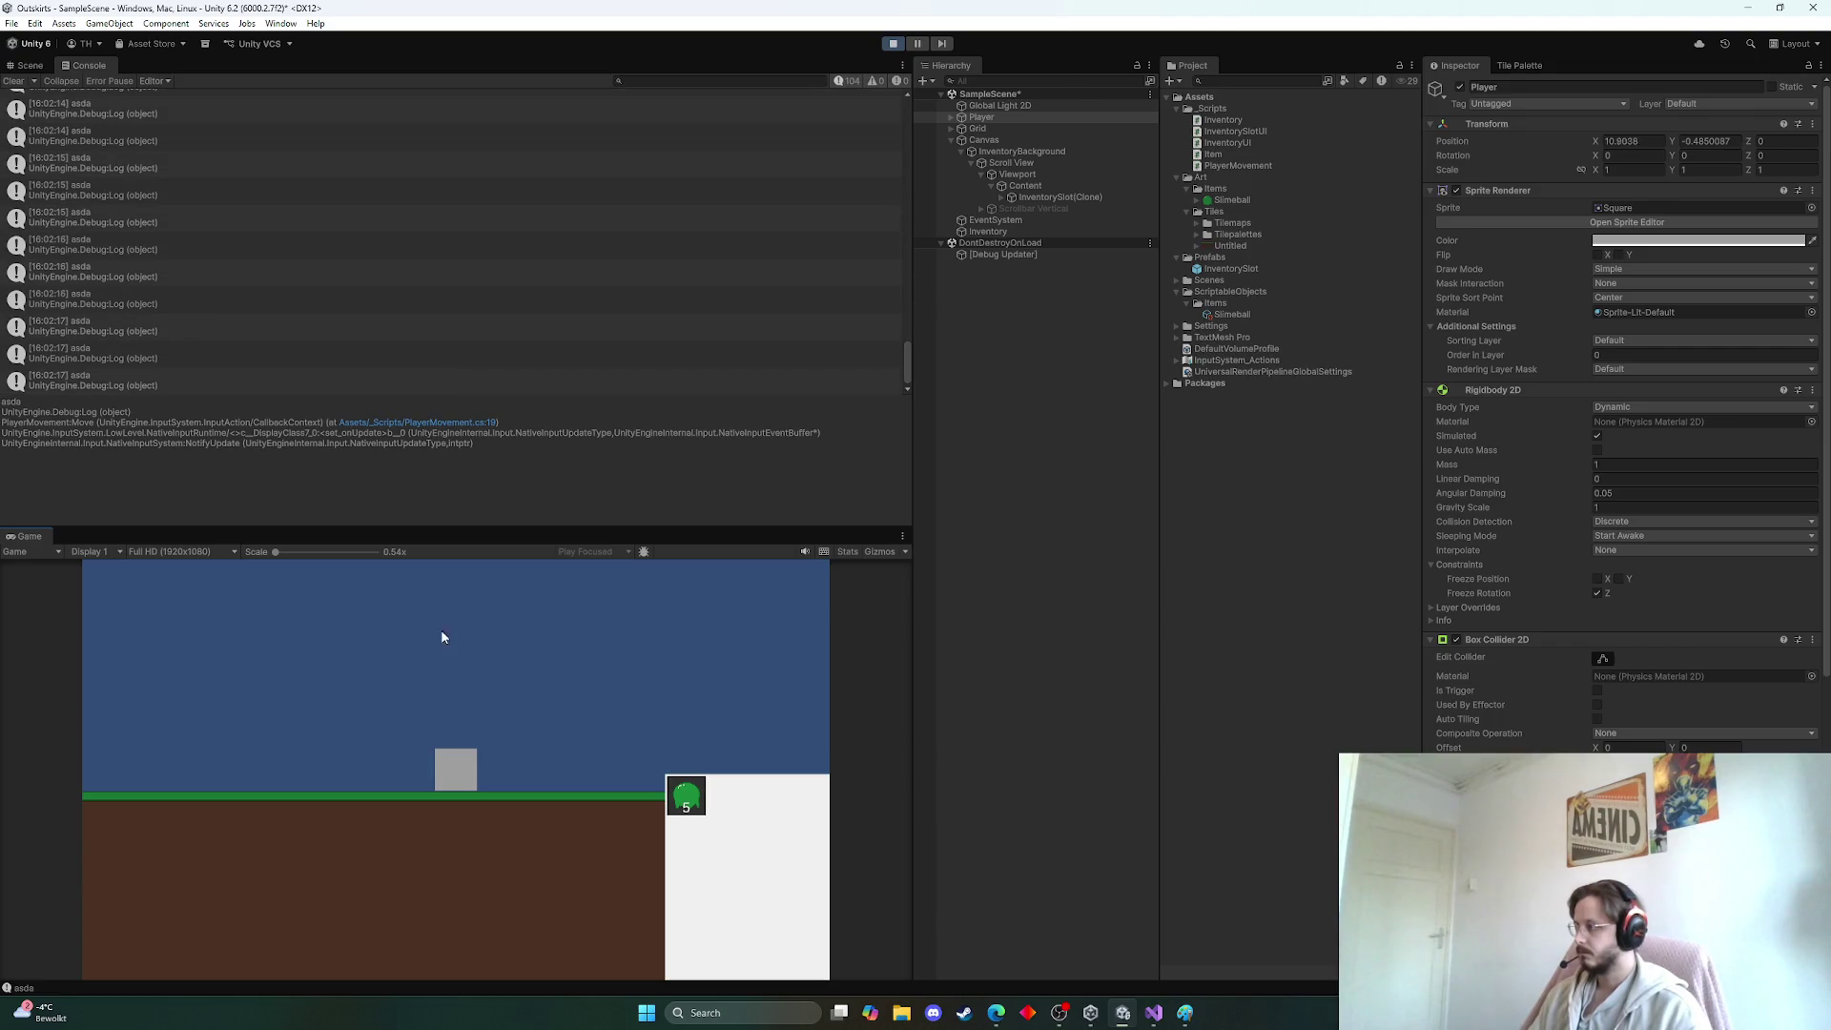
pyautogui.click(30, 65)
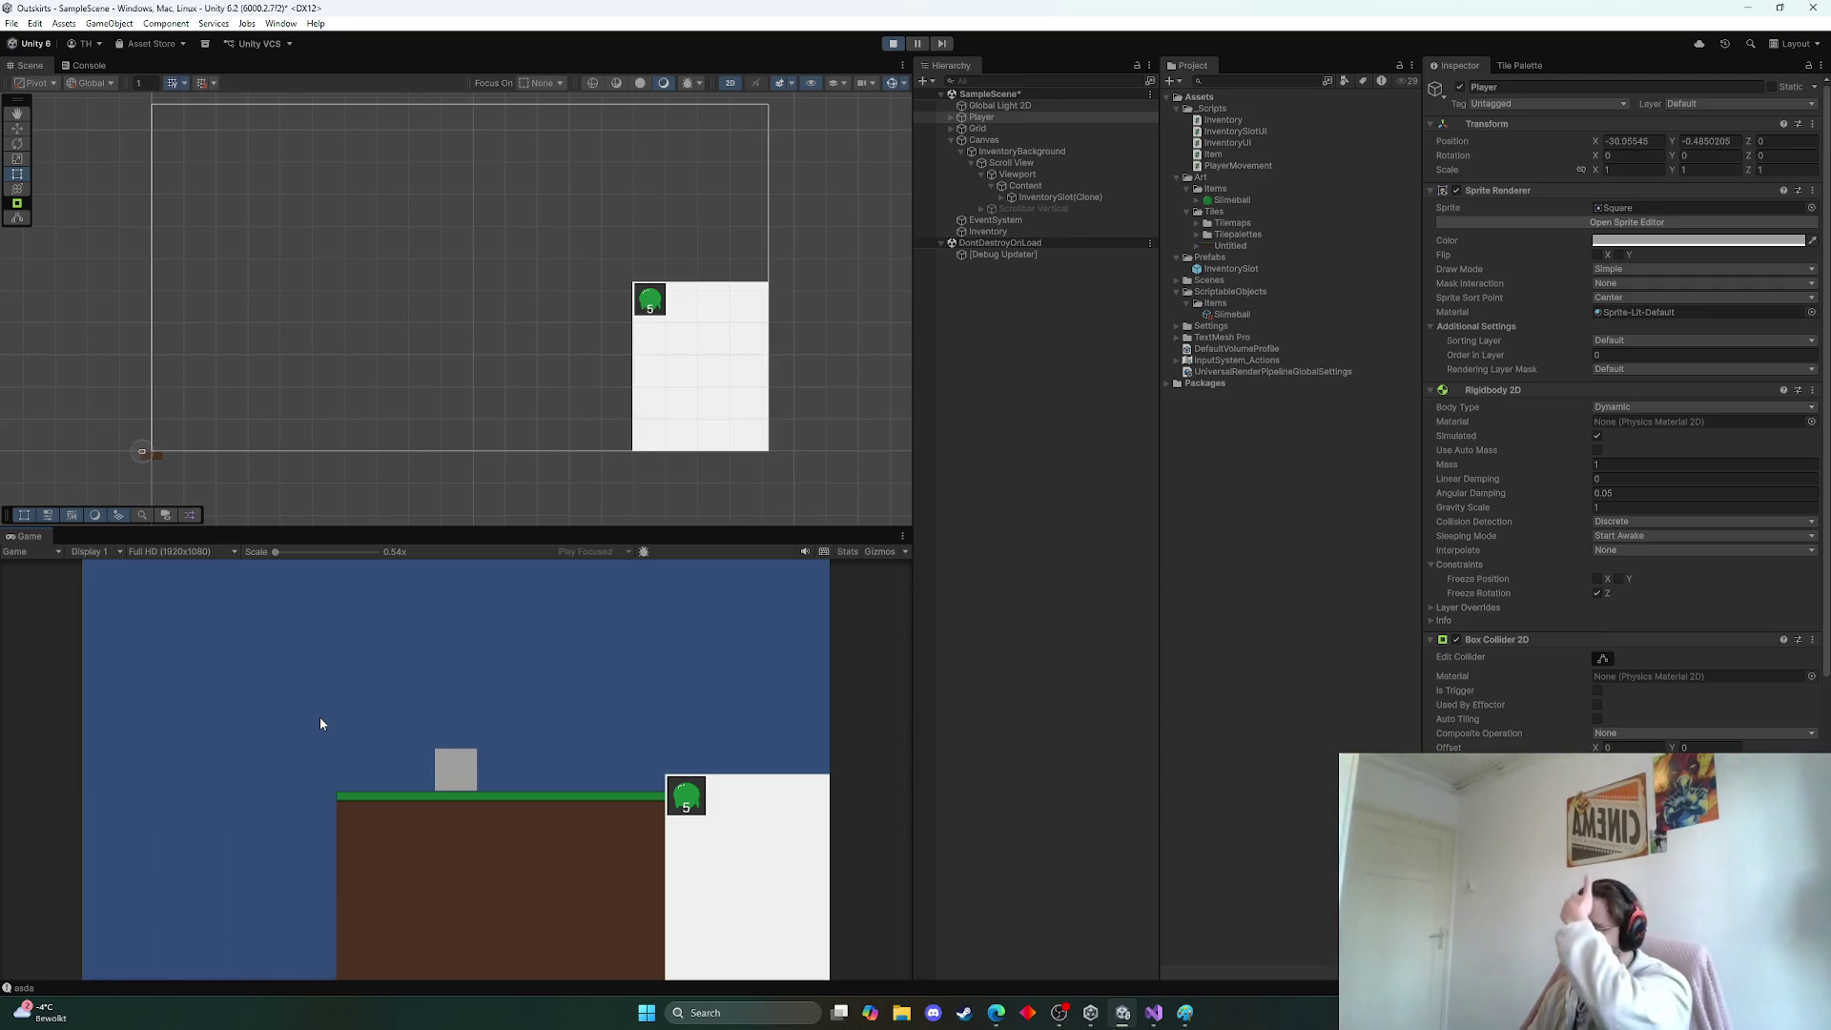
# Move the player with the D and A keys, then stop play mode
pyautogui.press('d')
pyautogui.press('d')
pyautogui.press('a')
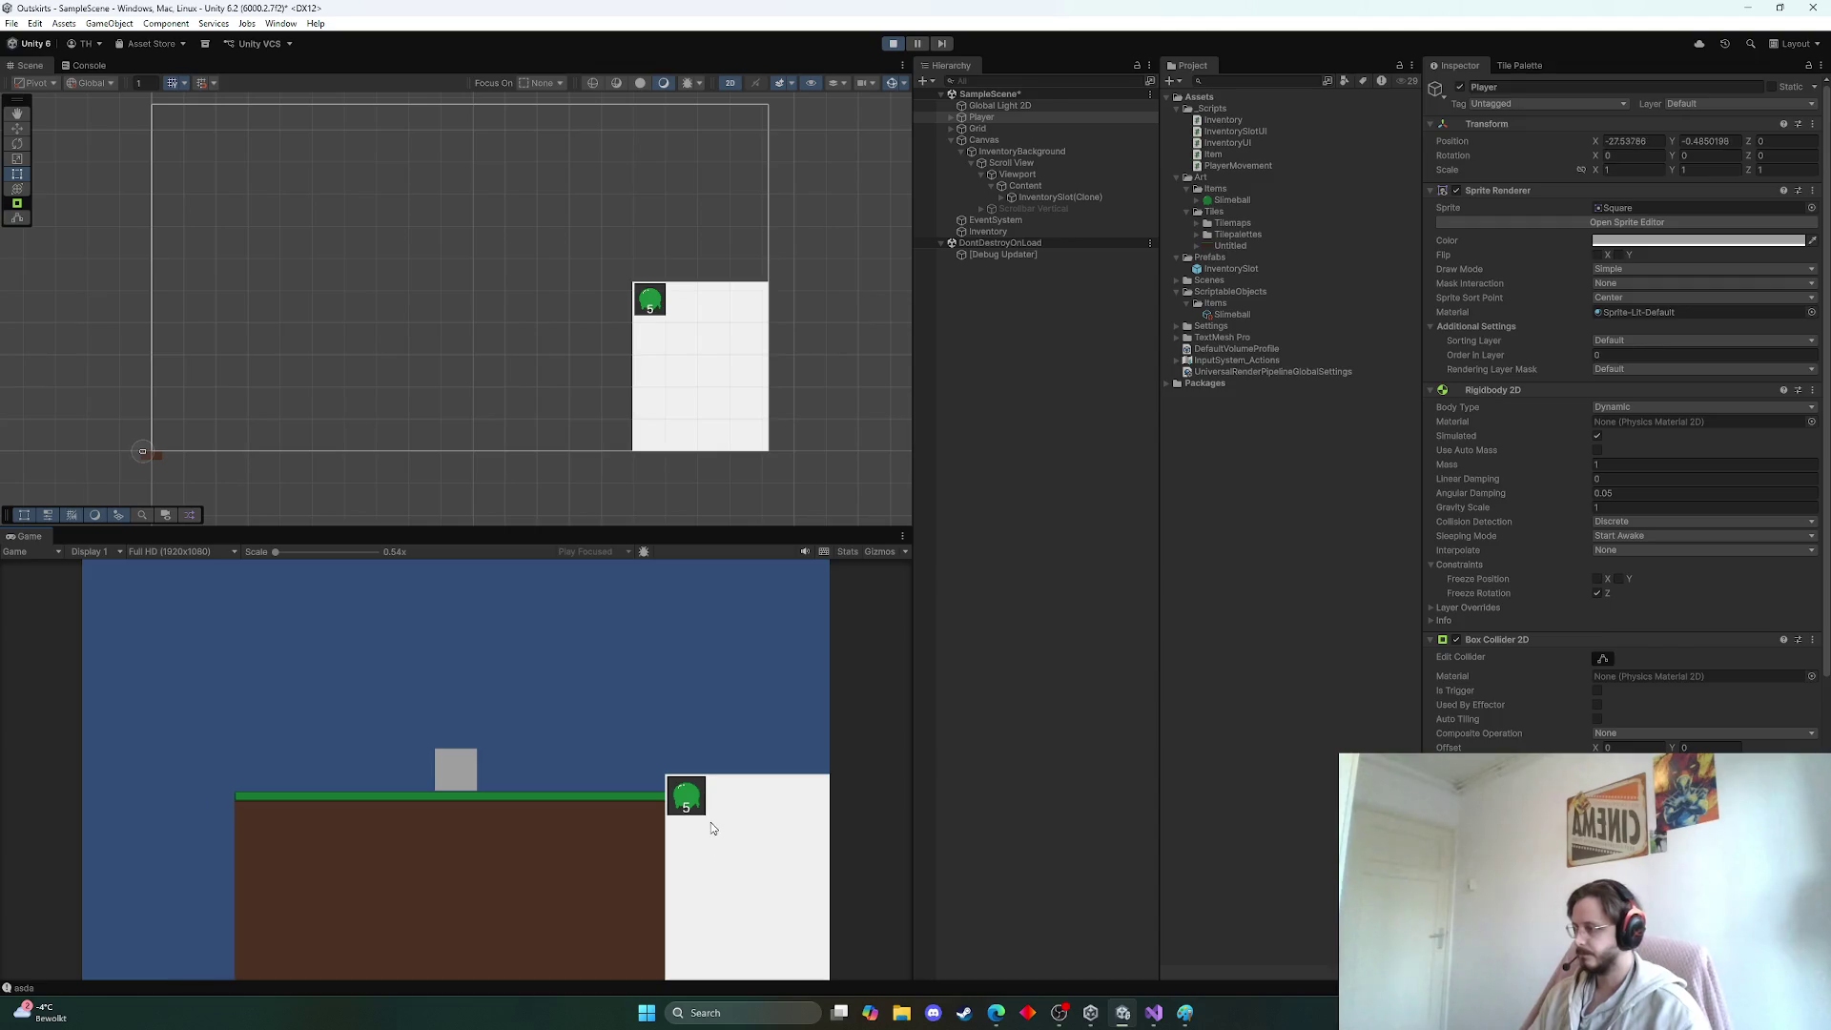
pyautogui.press('a')
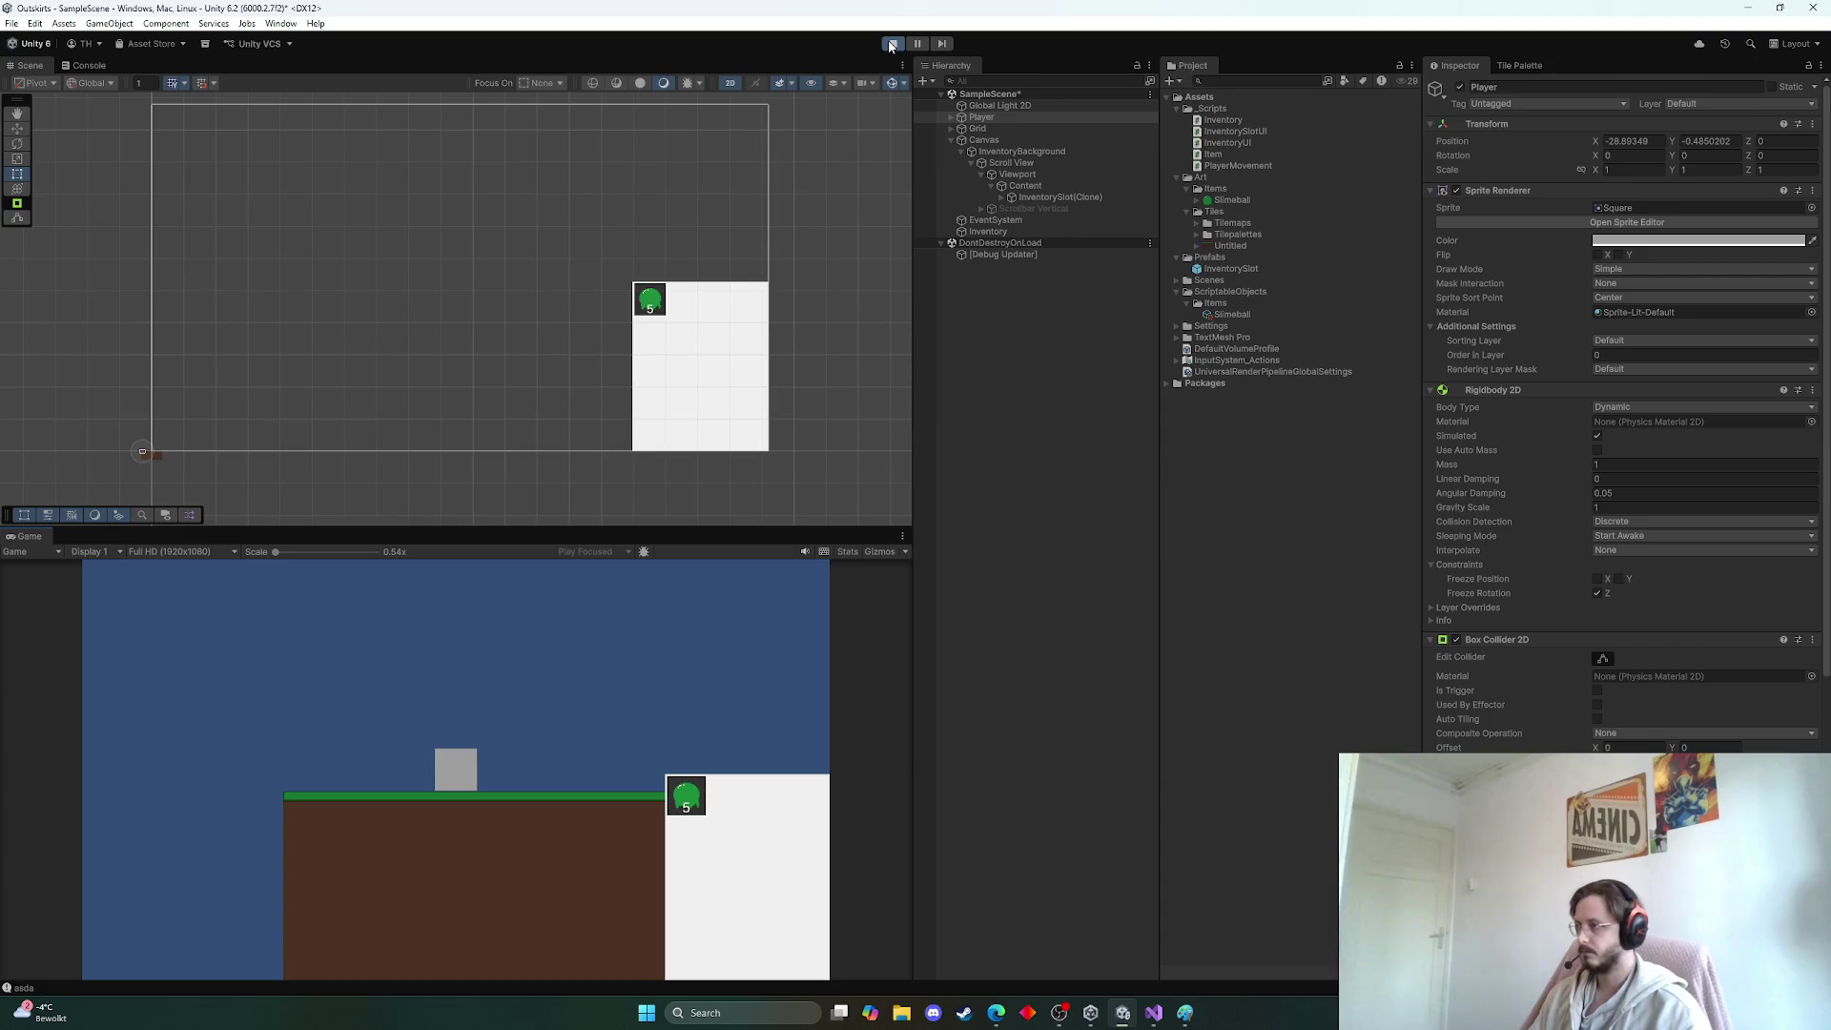
pyautogui.click(891, 46)
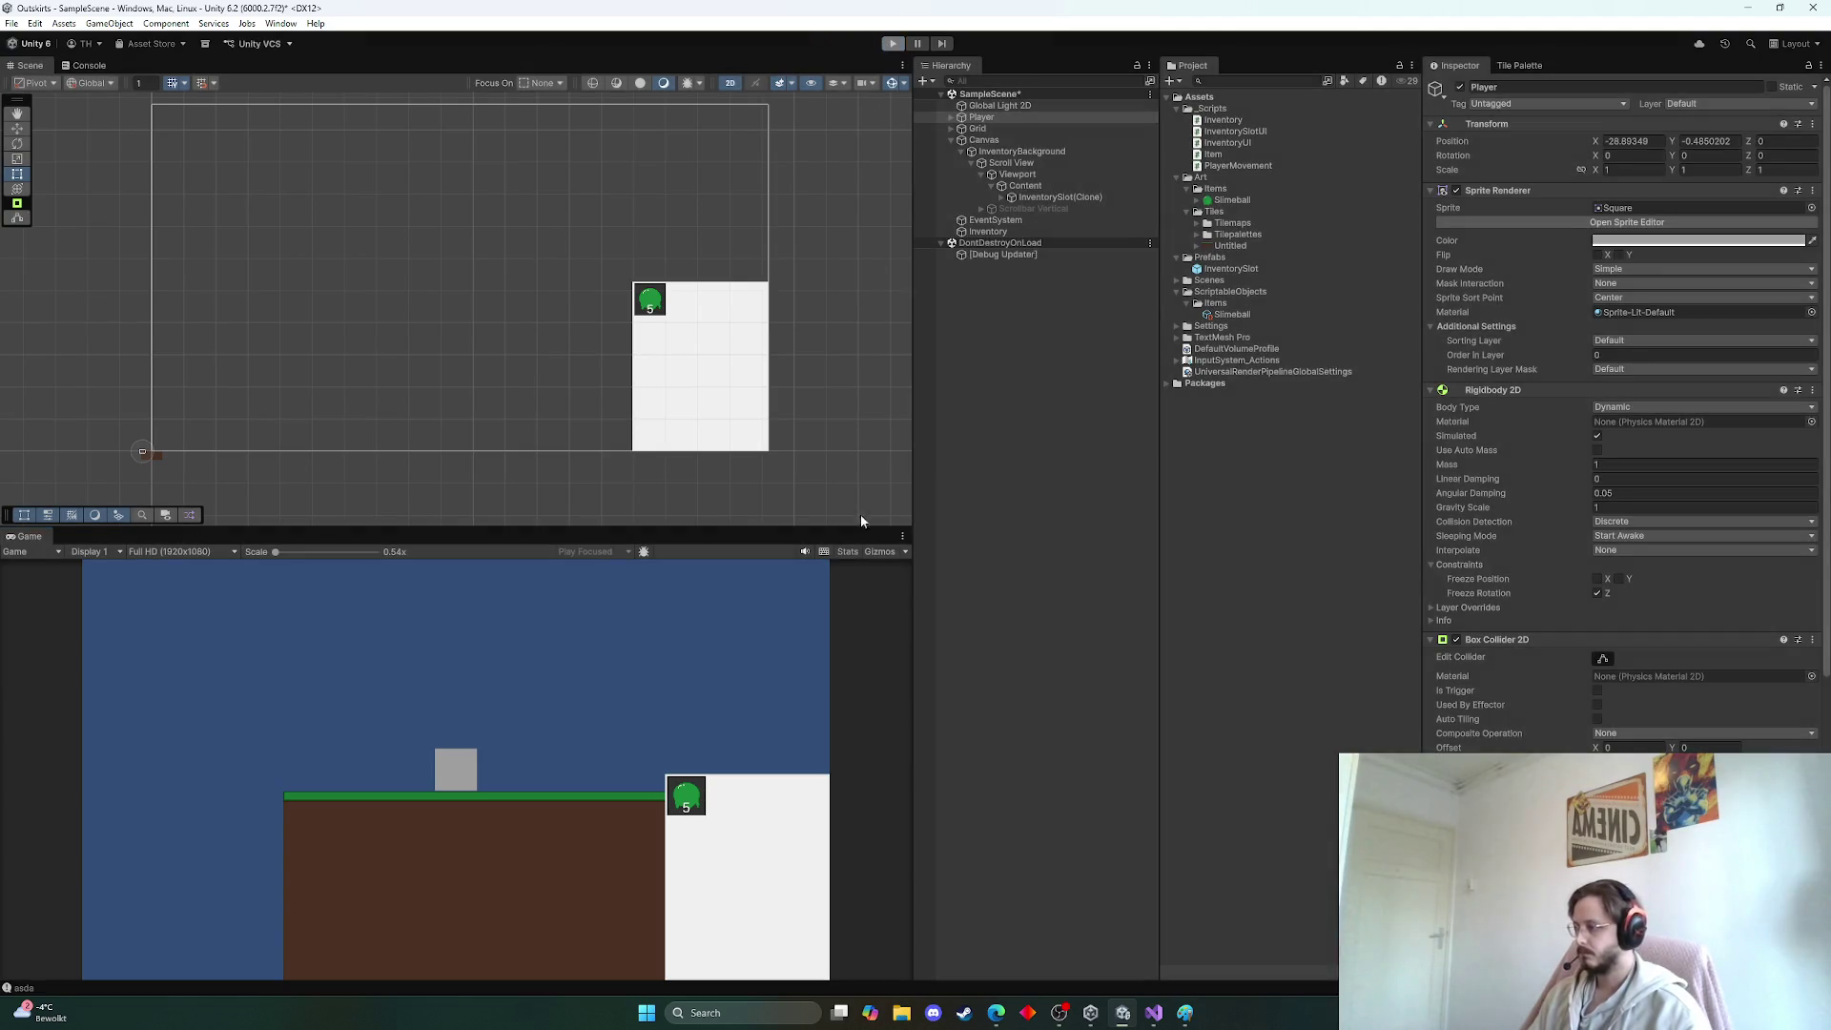
# Undo a stray Scroll View move, then drag InventoryBackground's Y arrow upward
pyautogui.scroll(-2, 693, 435)
pyautogui.scroll(2, 693, 436)
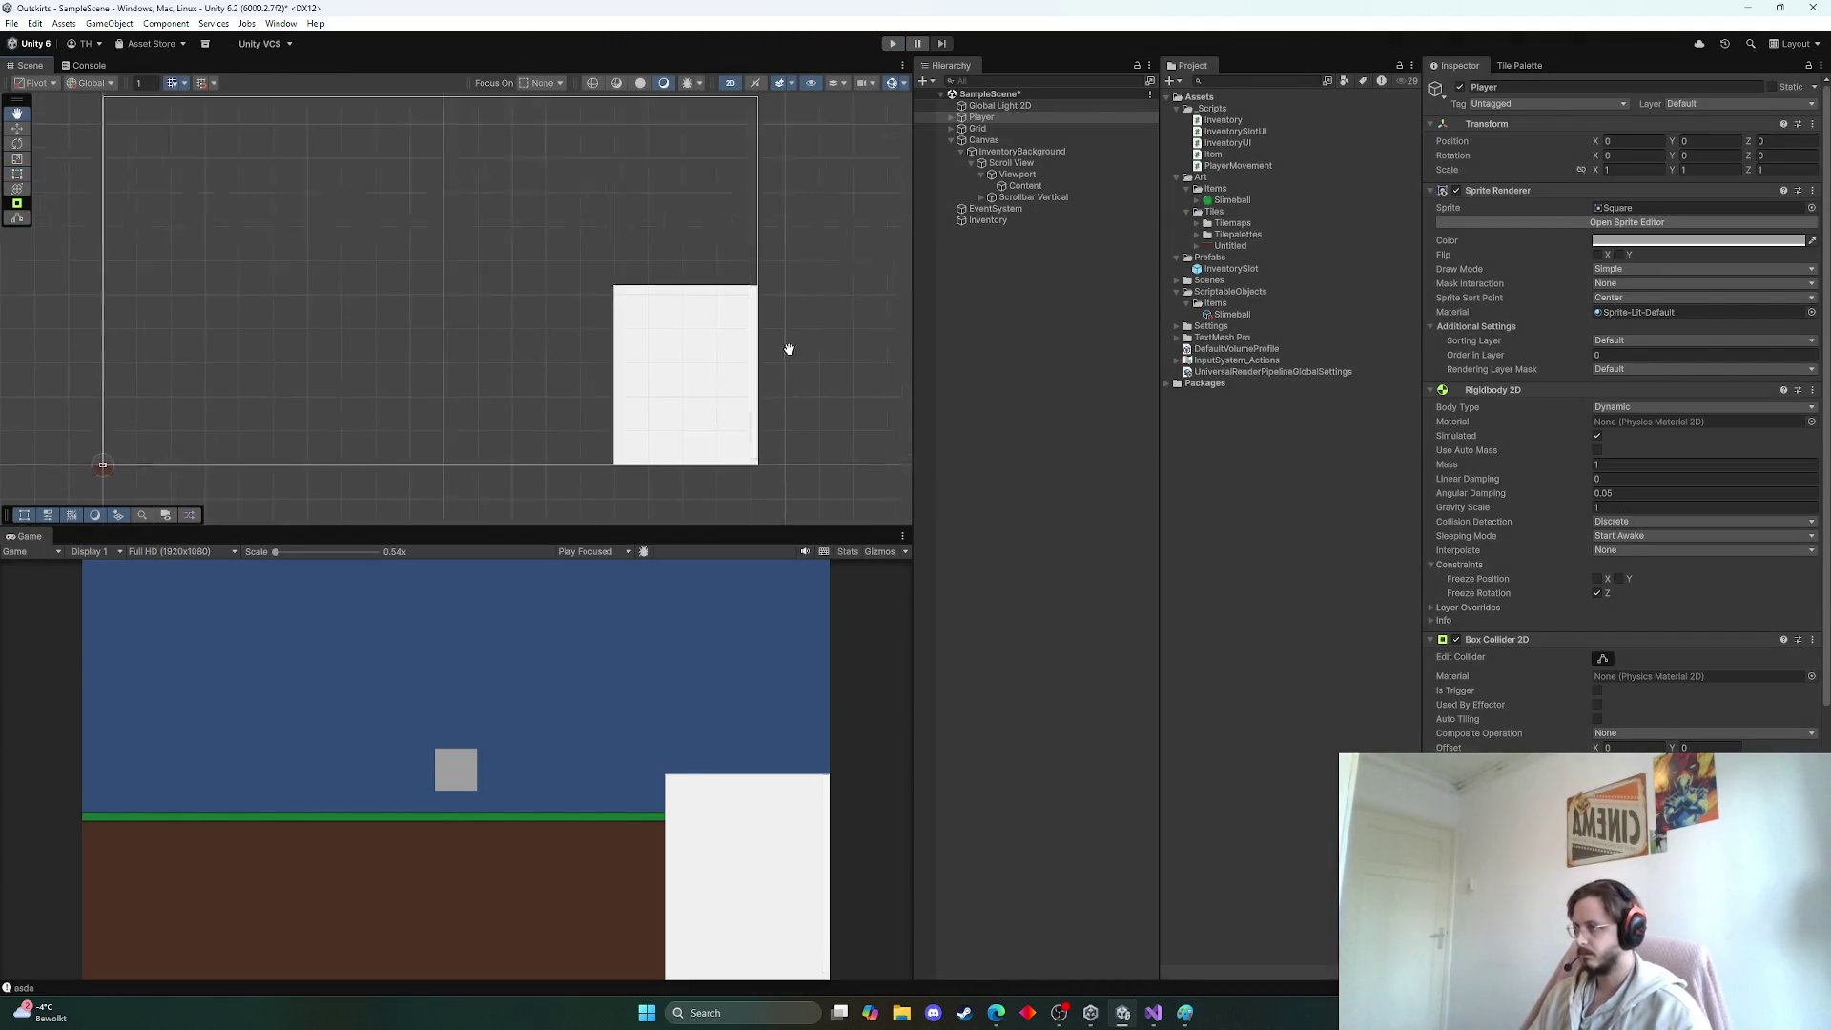
pyautogui.click(694, 388)
pyautogui.click(19, 131)
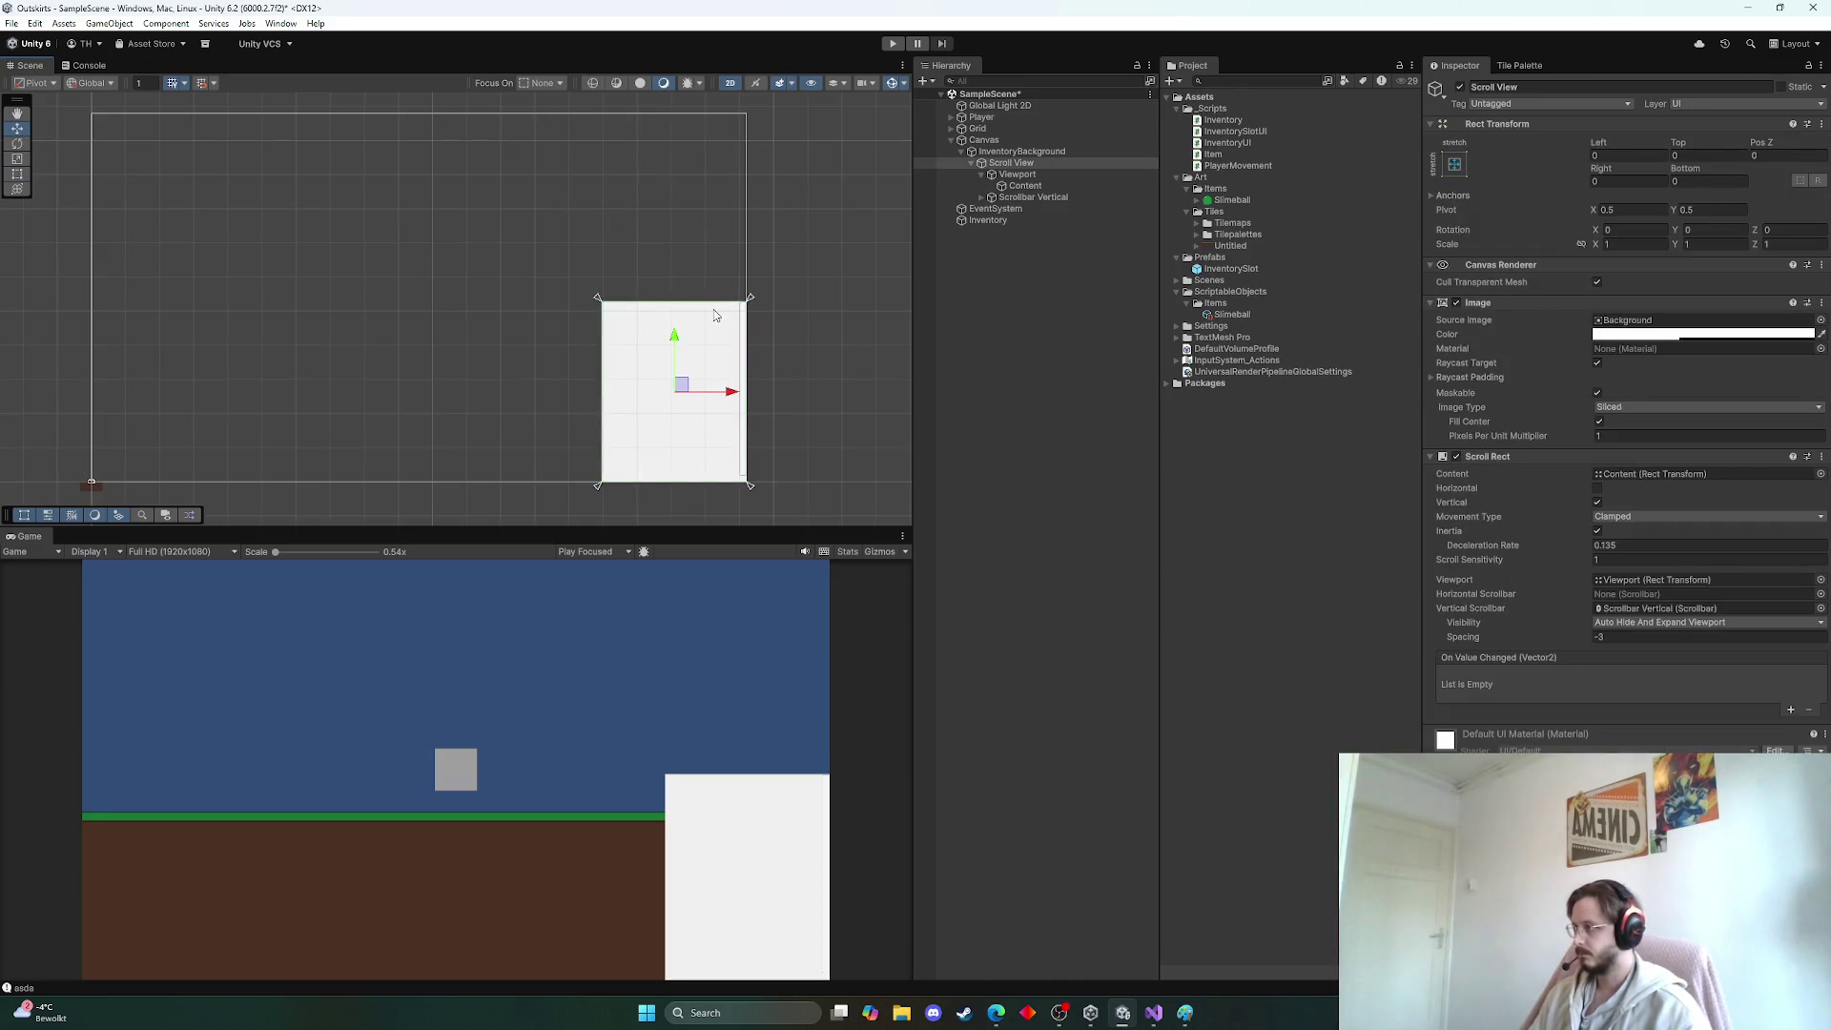
pyautogui.moveTo(674, 348); pyautogui.dragTo(680, 291)
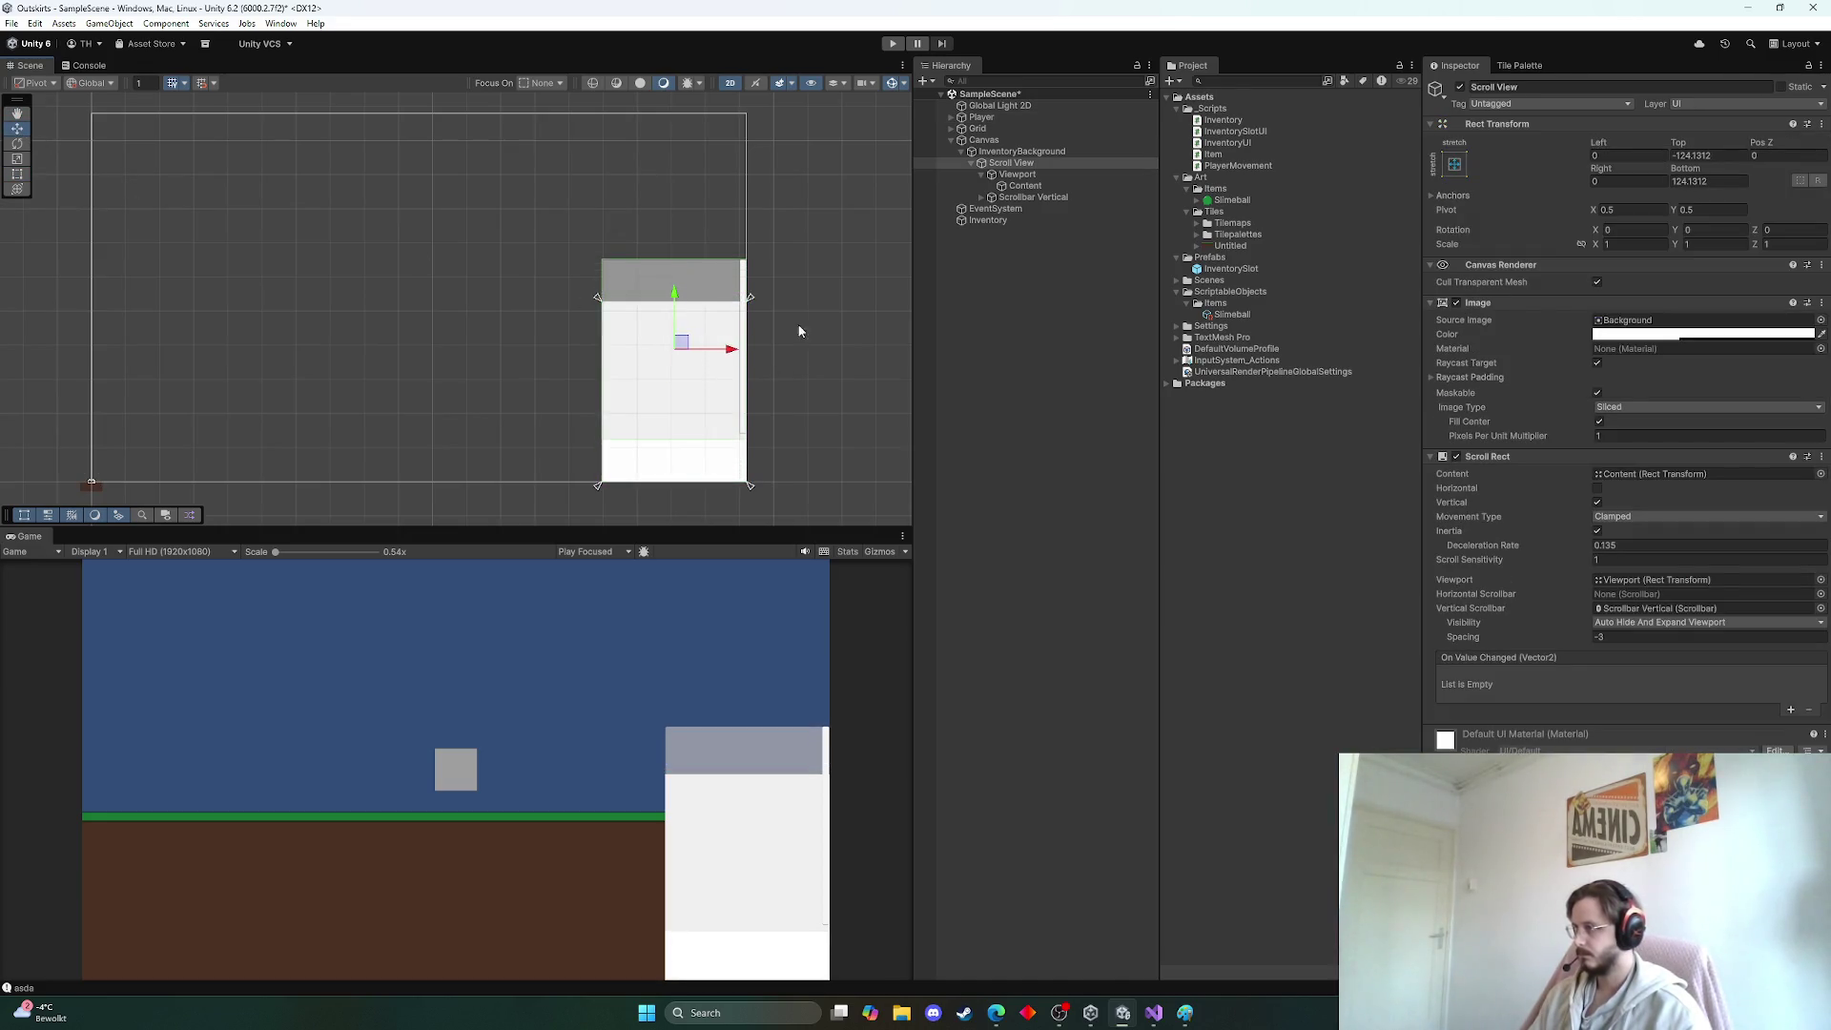
pyautogui.hotkey('ctrl', 'z')
pyautogui.hotkey('ctrl', 'z')
pyautogui.hotkey('ctrl', 'z')
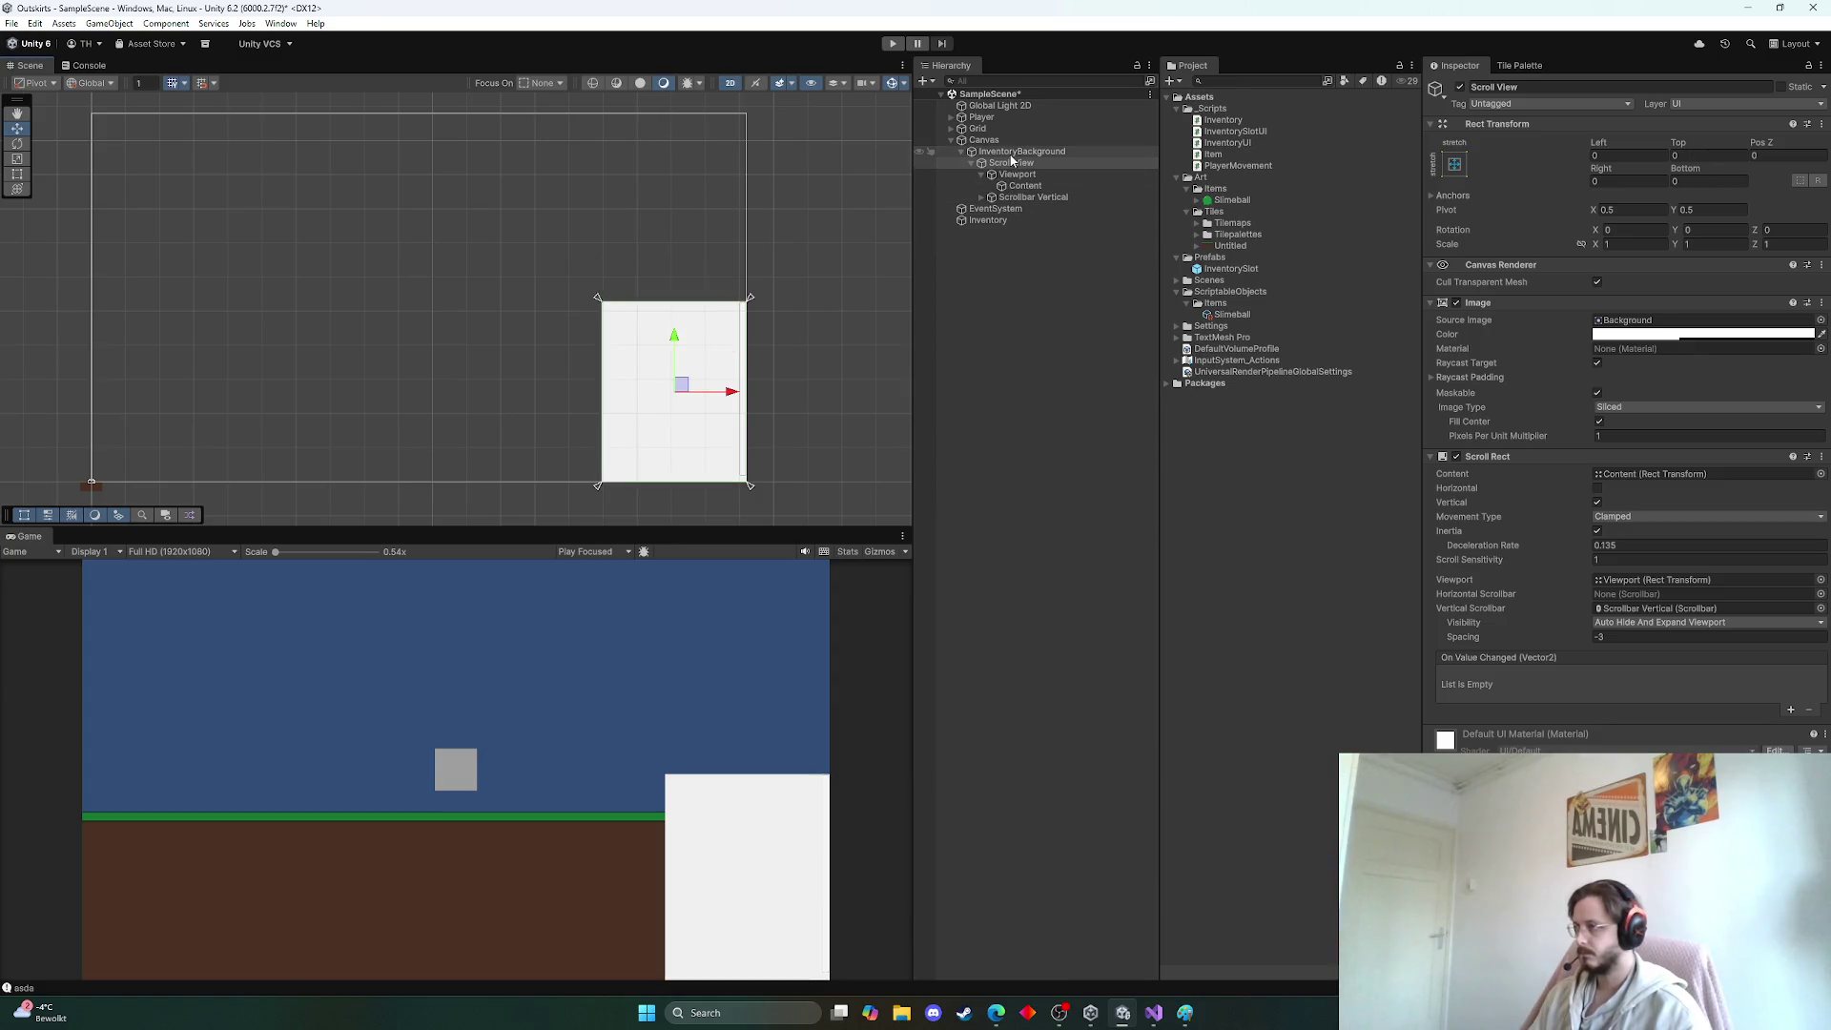
pyautogui.moveTo(683, 340); pyautogui.dragTo(685, 295)
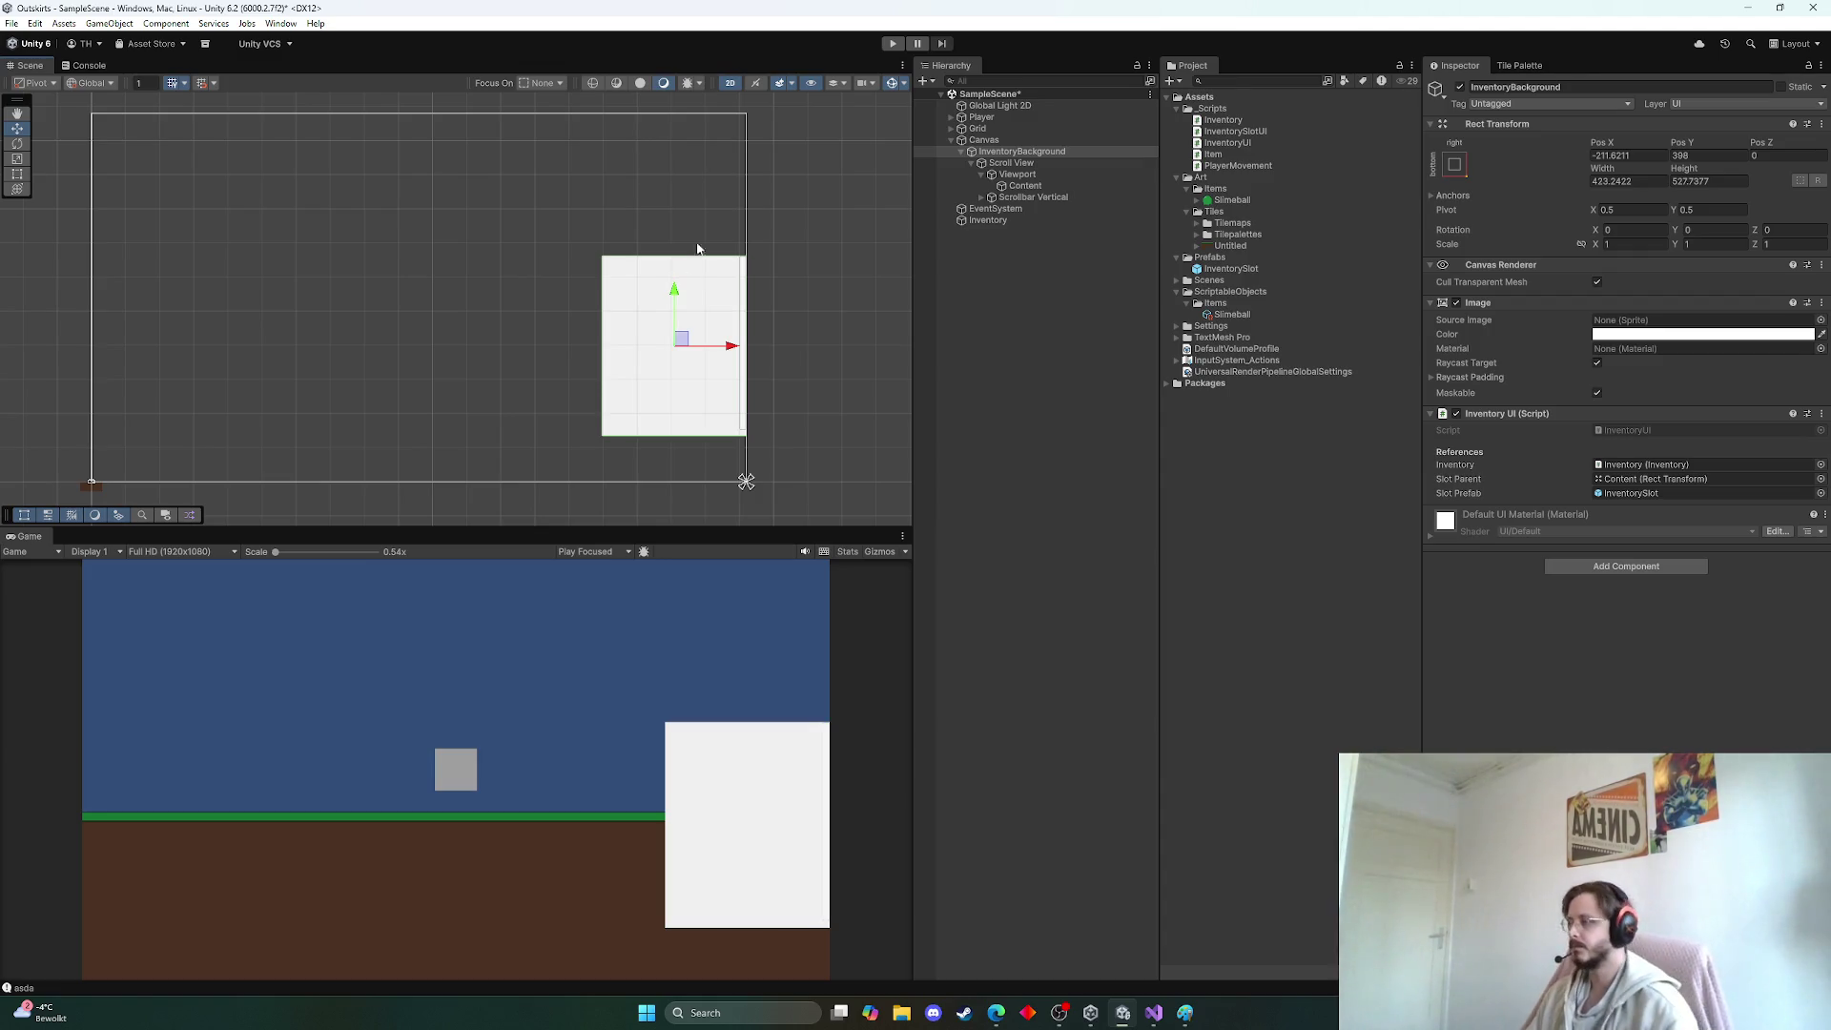
pyautogui.click(1097, 275)
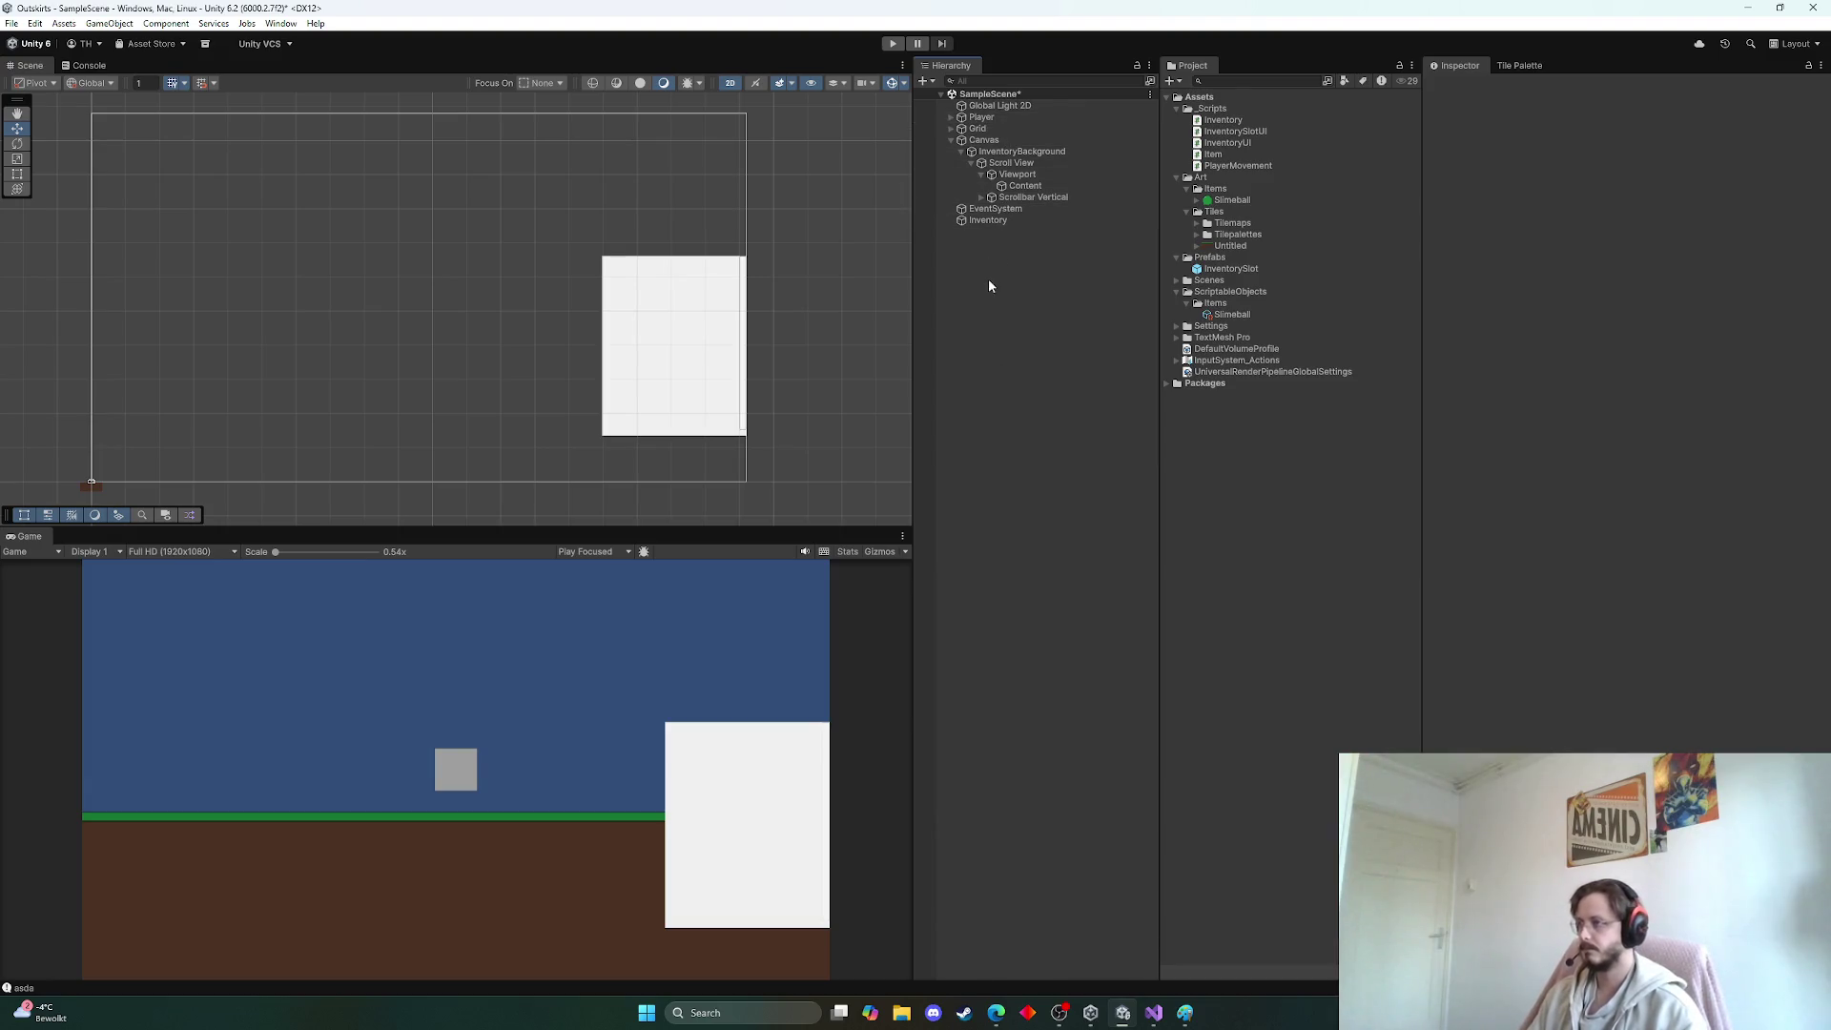
# Add a new UI Image under the Canvas
pyautogui.click(961, 152)
pyautogui.rightClick(973, 143)
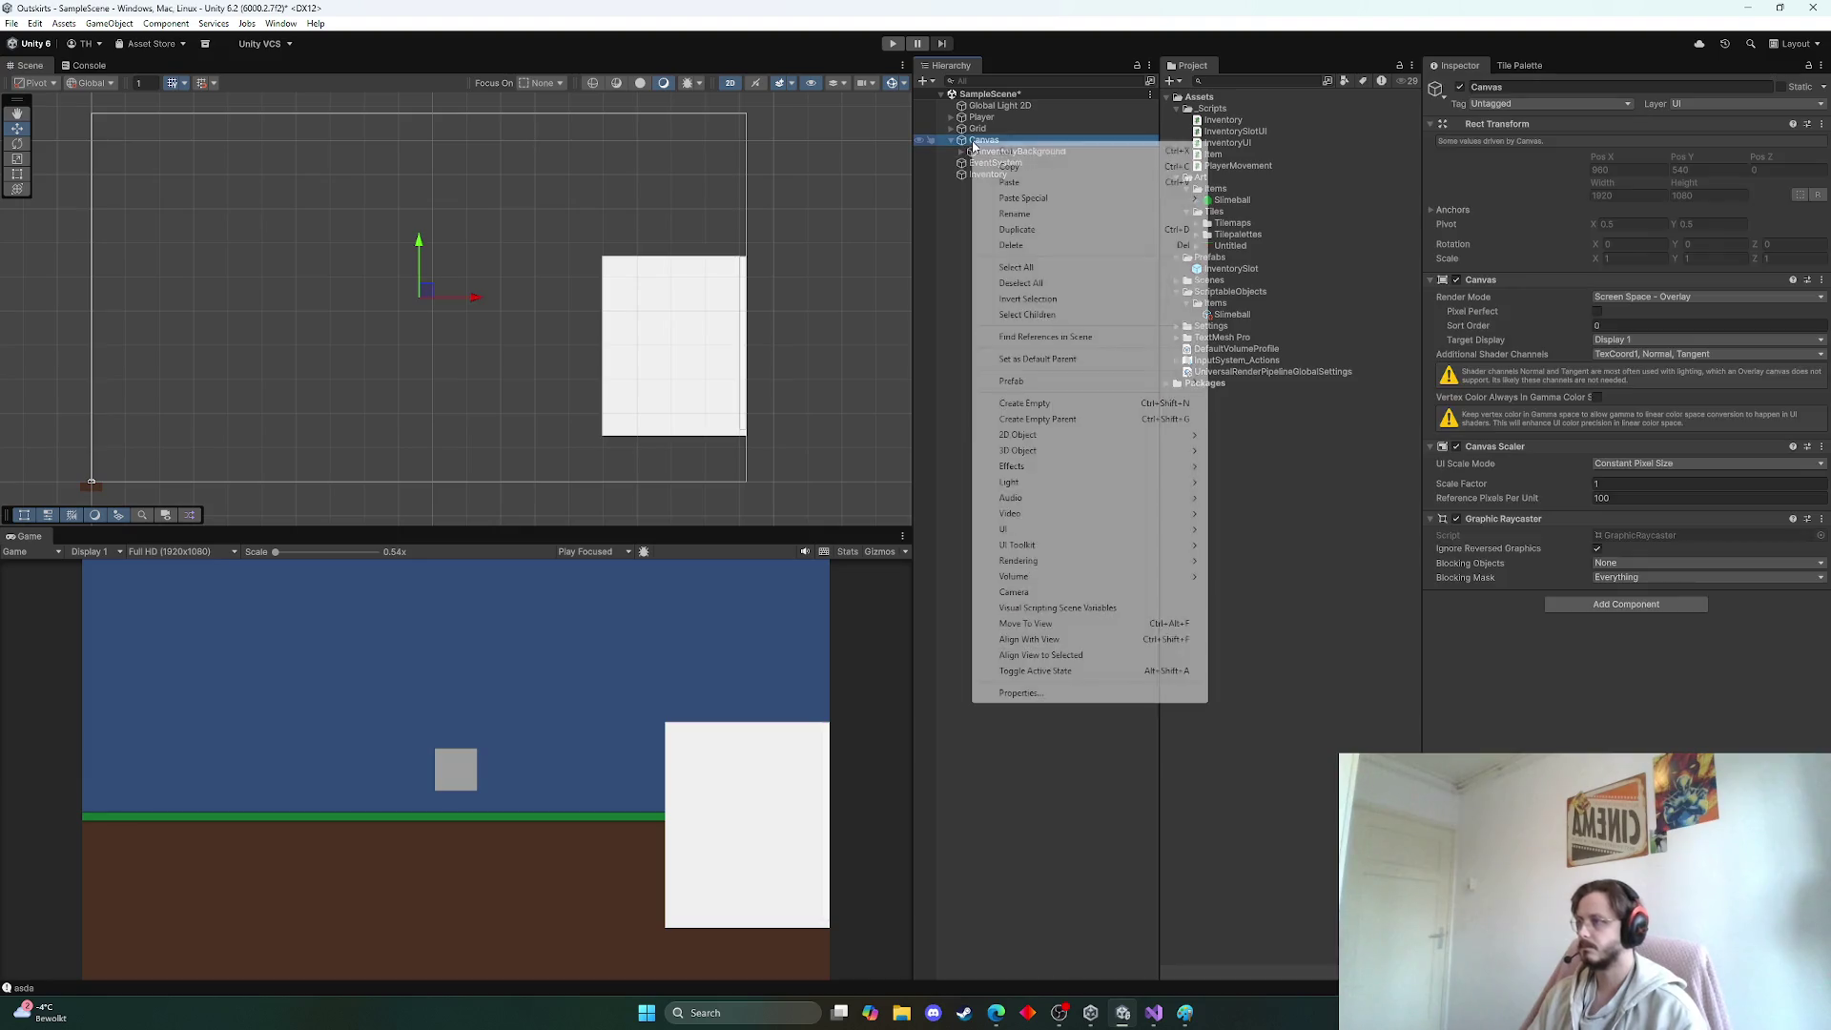
pyautogui.moveTo(1006, 529)
pyautogui.click(1235, 531)
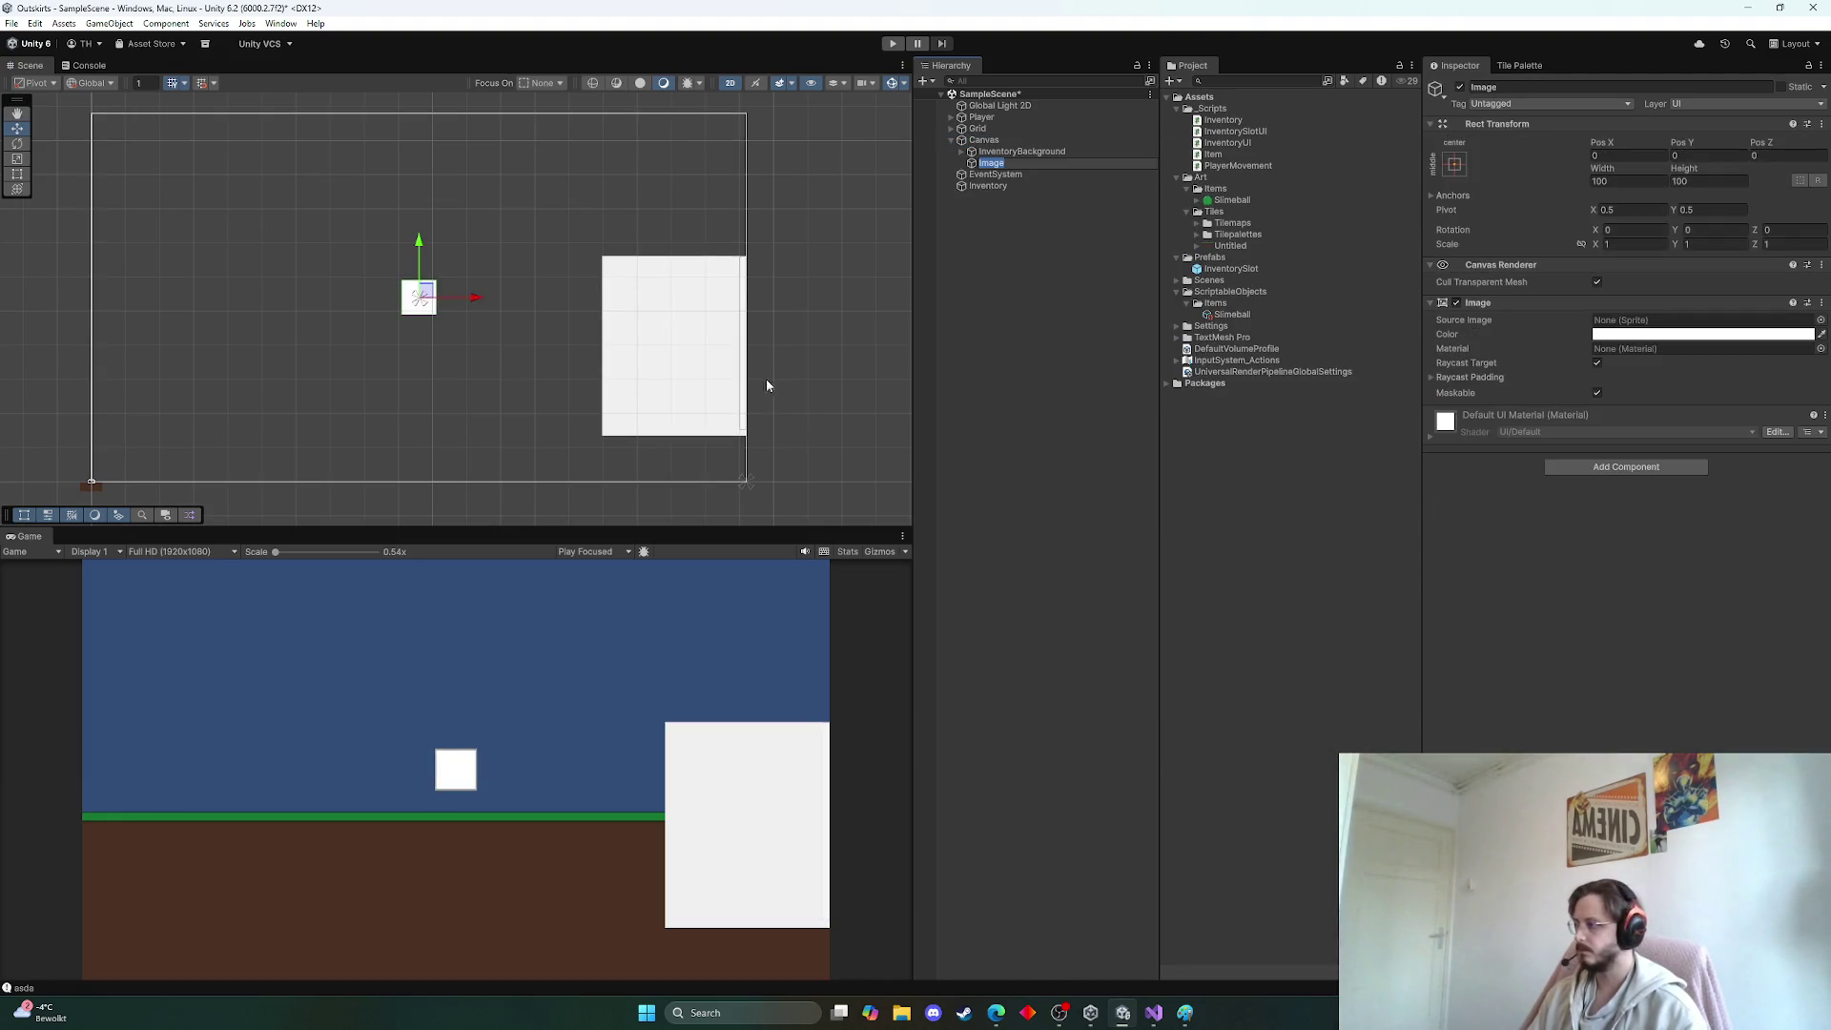
# Anchor the image bottom-stretch, make it about 120 tall, and color it gray
pyautogui.click(1455, 164)
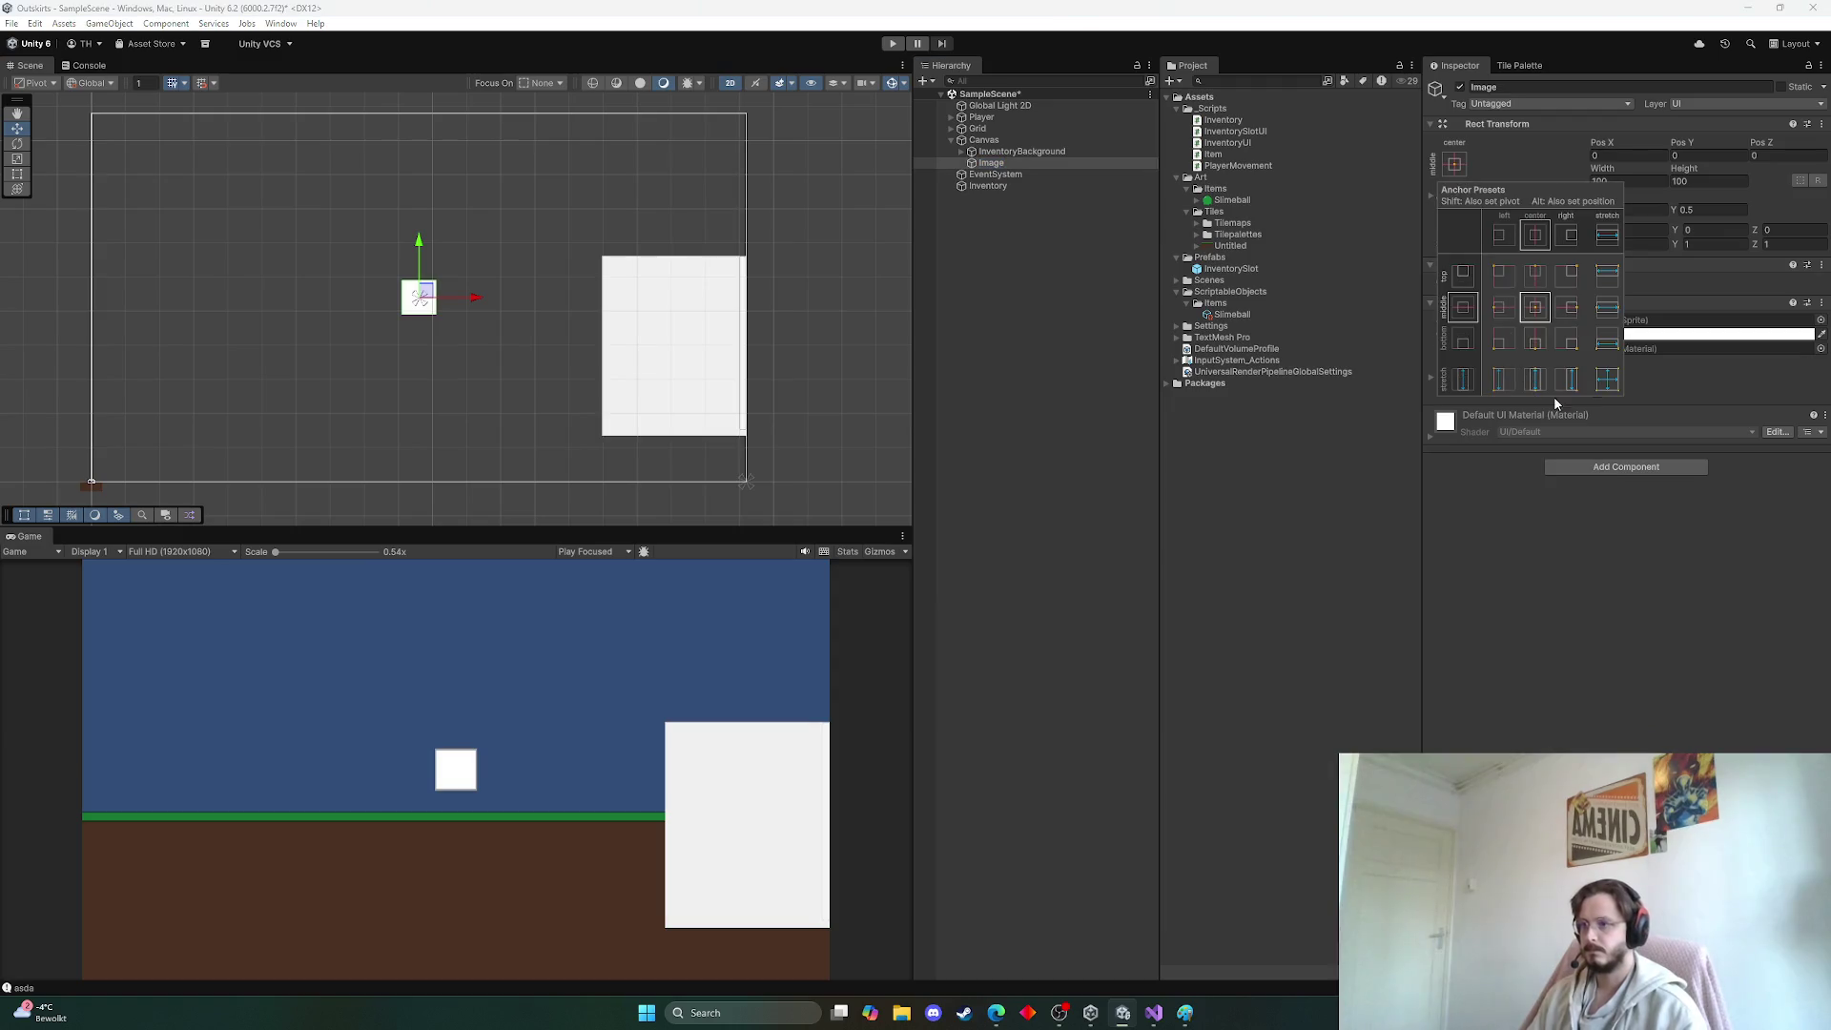
pyautogui.keyDown('alt'); pyautogui.click(1607, 340); pyautogui.keyUp('alt')
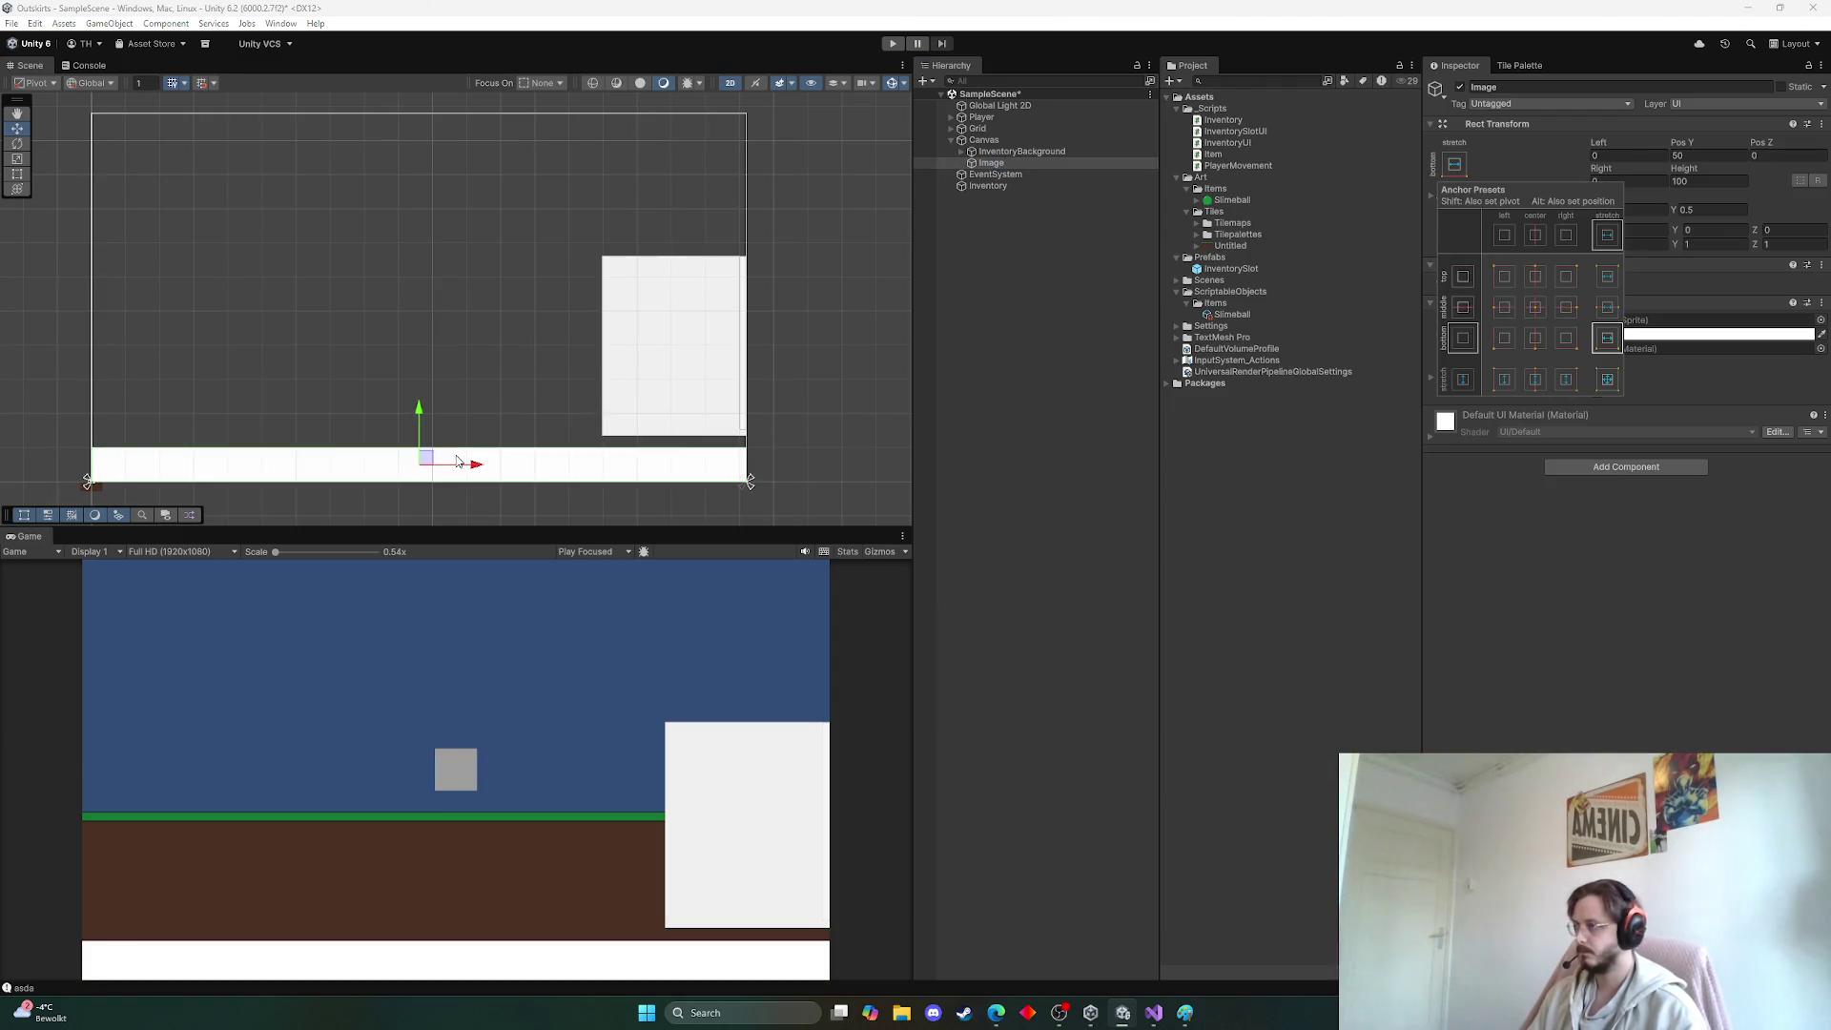
pyautogui.click(1685, 168)
pyautogui.moveTo(1684, 167)
pyautogui.mouseDown()
pyautogui.moveTo(1764, 169)
pyautogui.moveTo(346, 247)
pyautogui.moveTo(1020, 284)
pyautogui.mouseUp()
pyautogui.click(1455, 164)
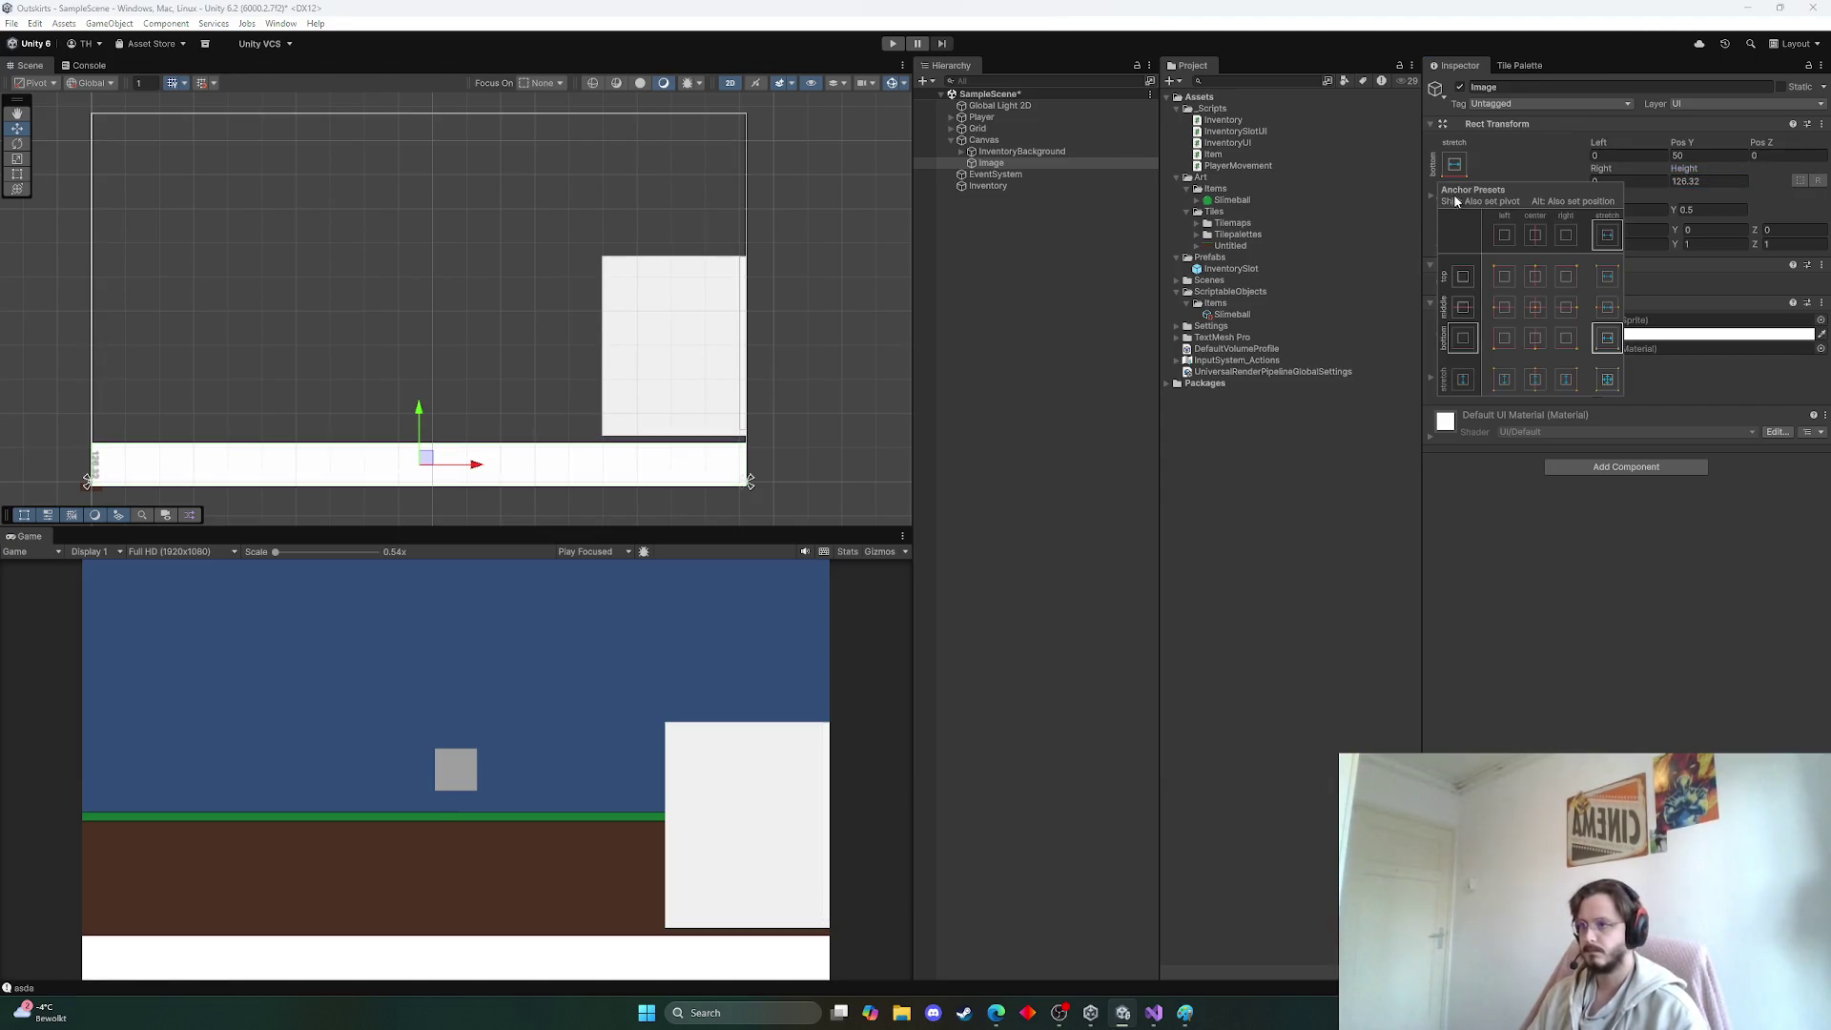
pyautogui.keyDown('alt'); pyautogui.click(1607, 341); pyautogui.keyUp('alt')
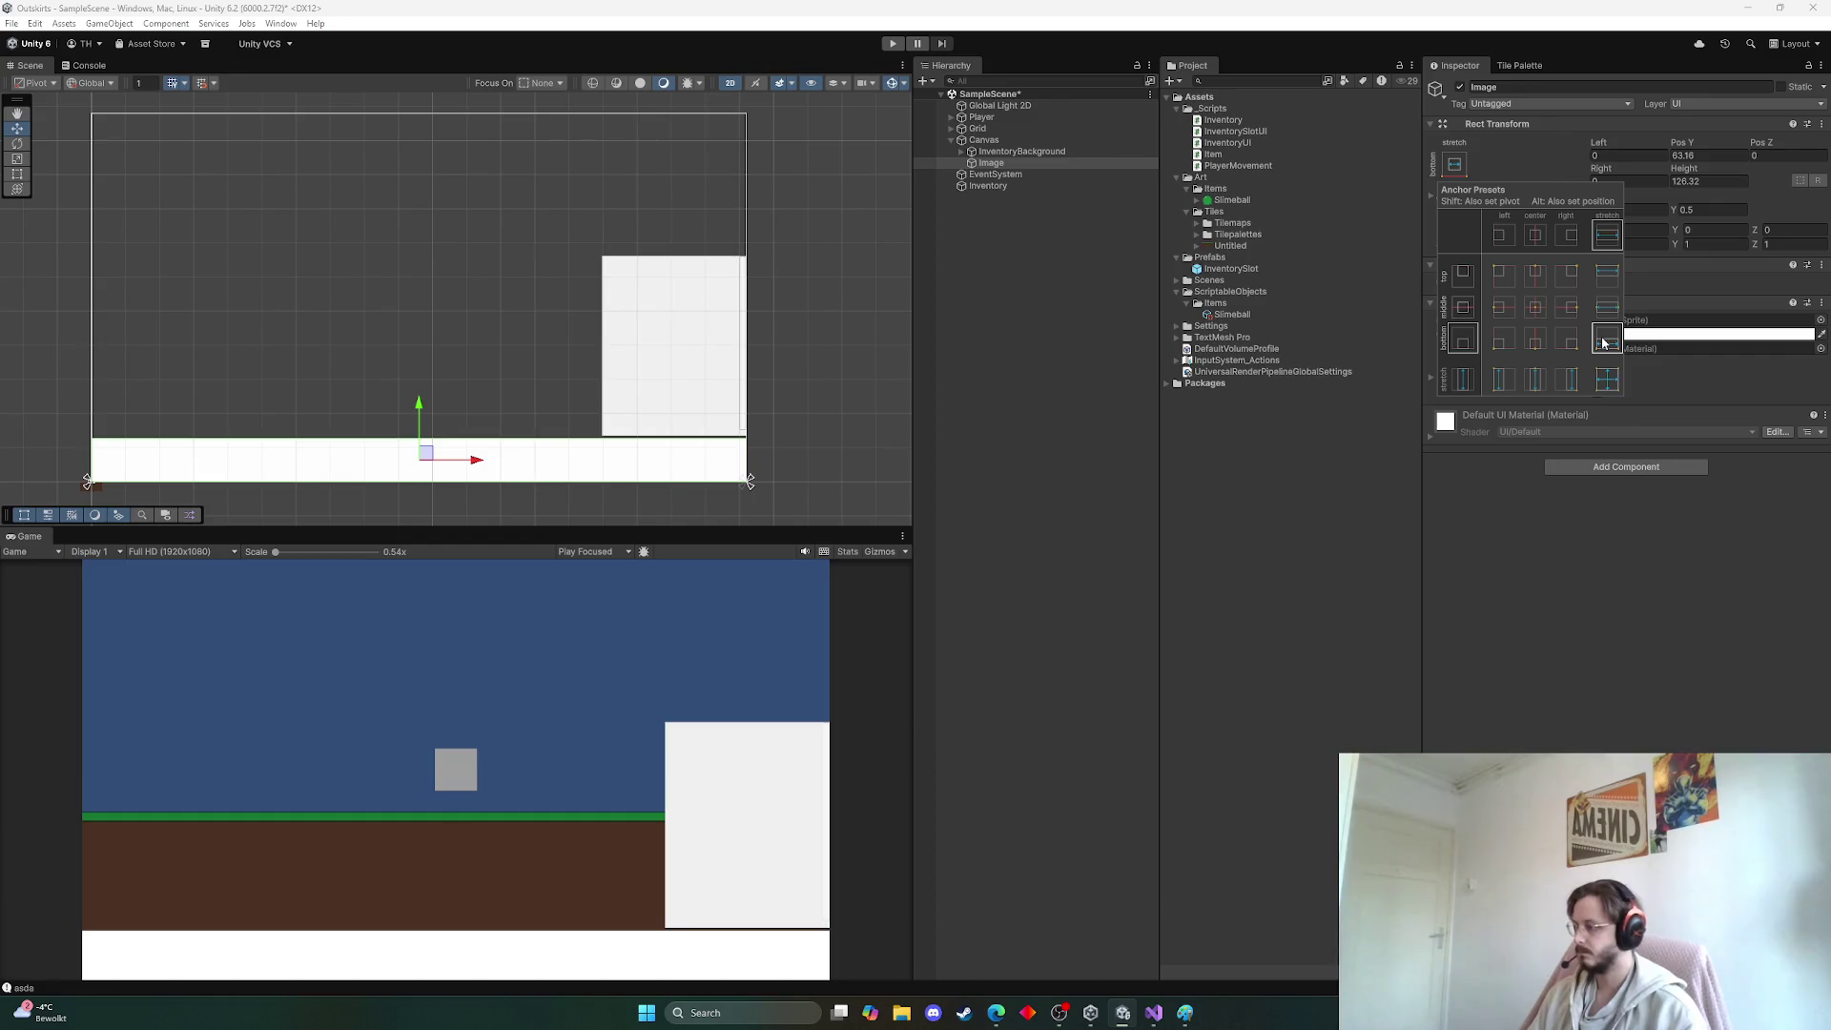
pyautogui.click(1027, 163)
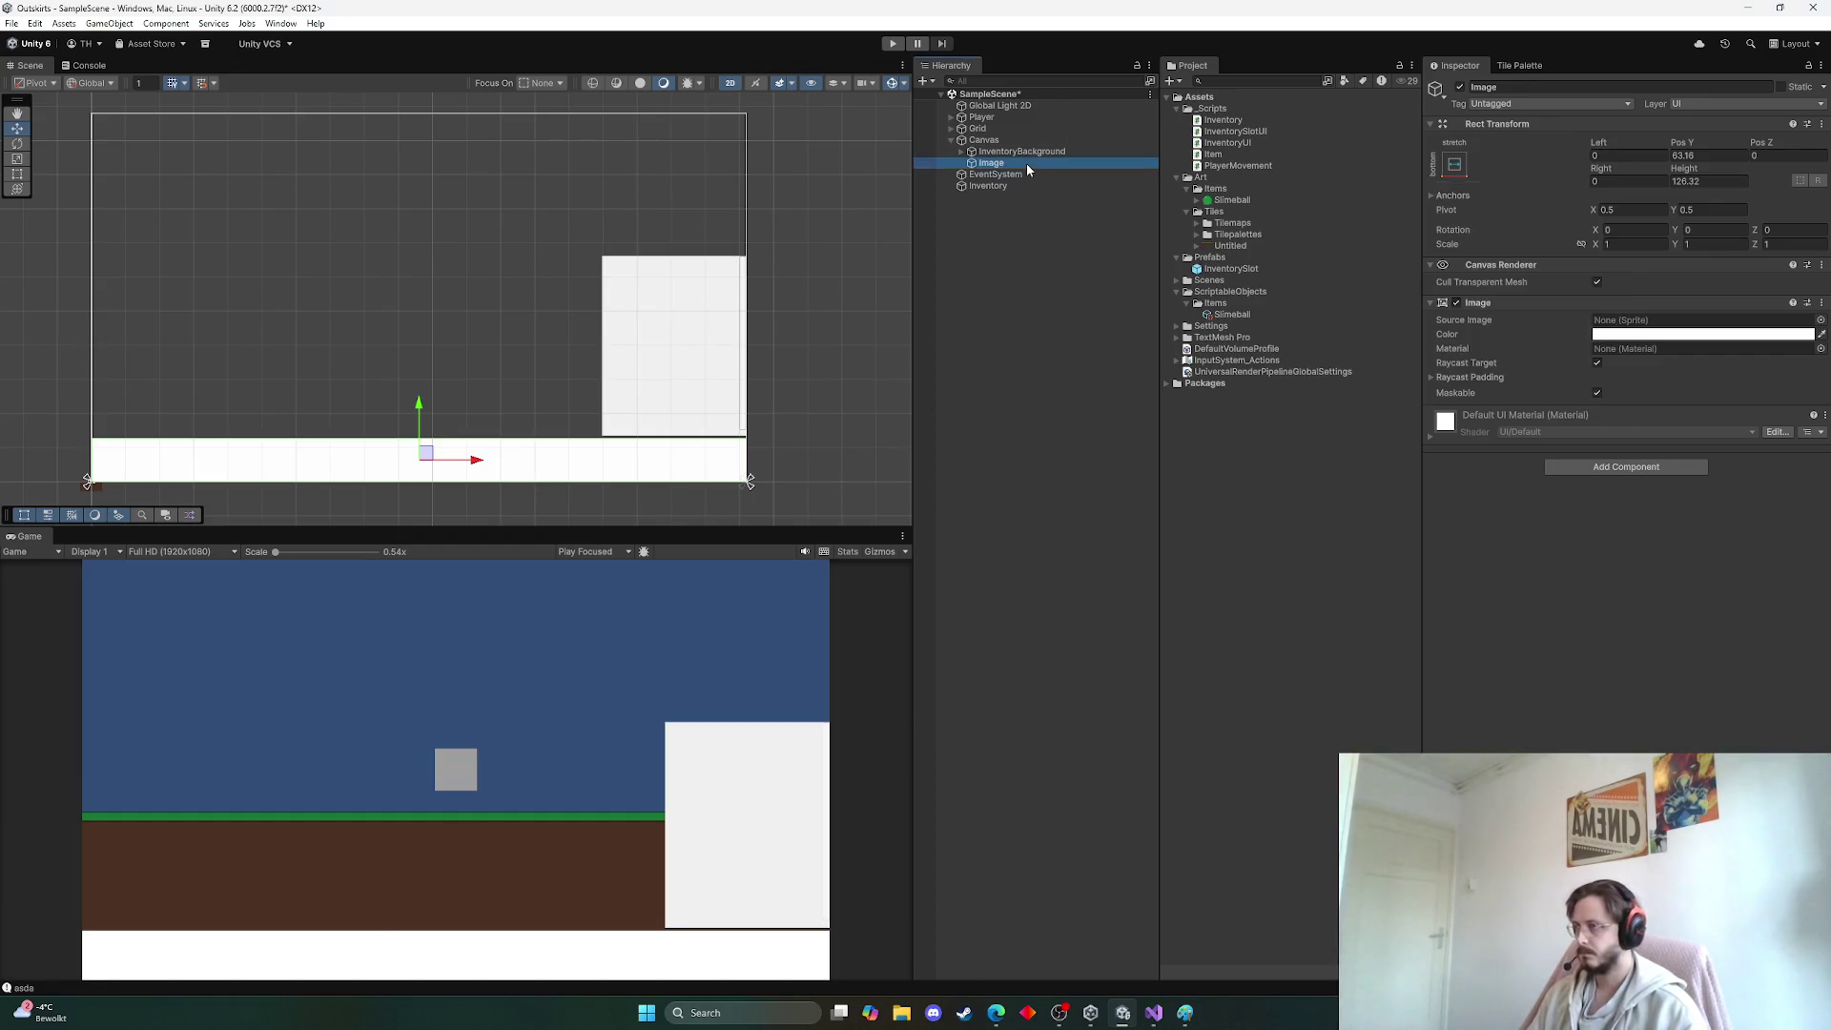
pyautogui.click(1707, 334)
pyautogui.moveTo(1679, 454); pyautogui.dragTo(1657, 451)
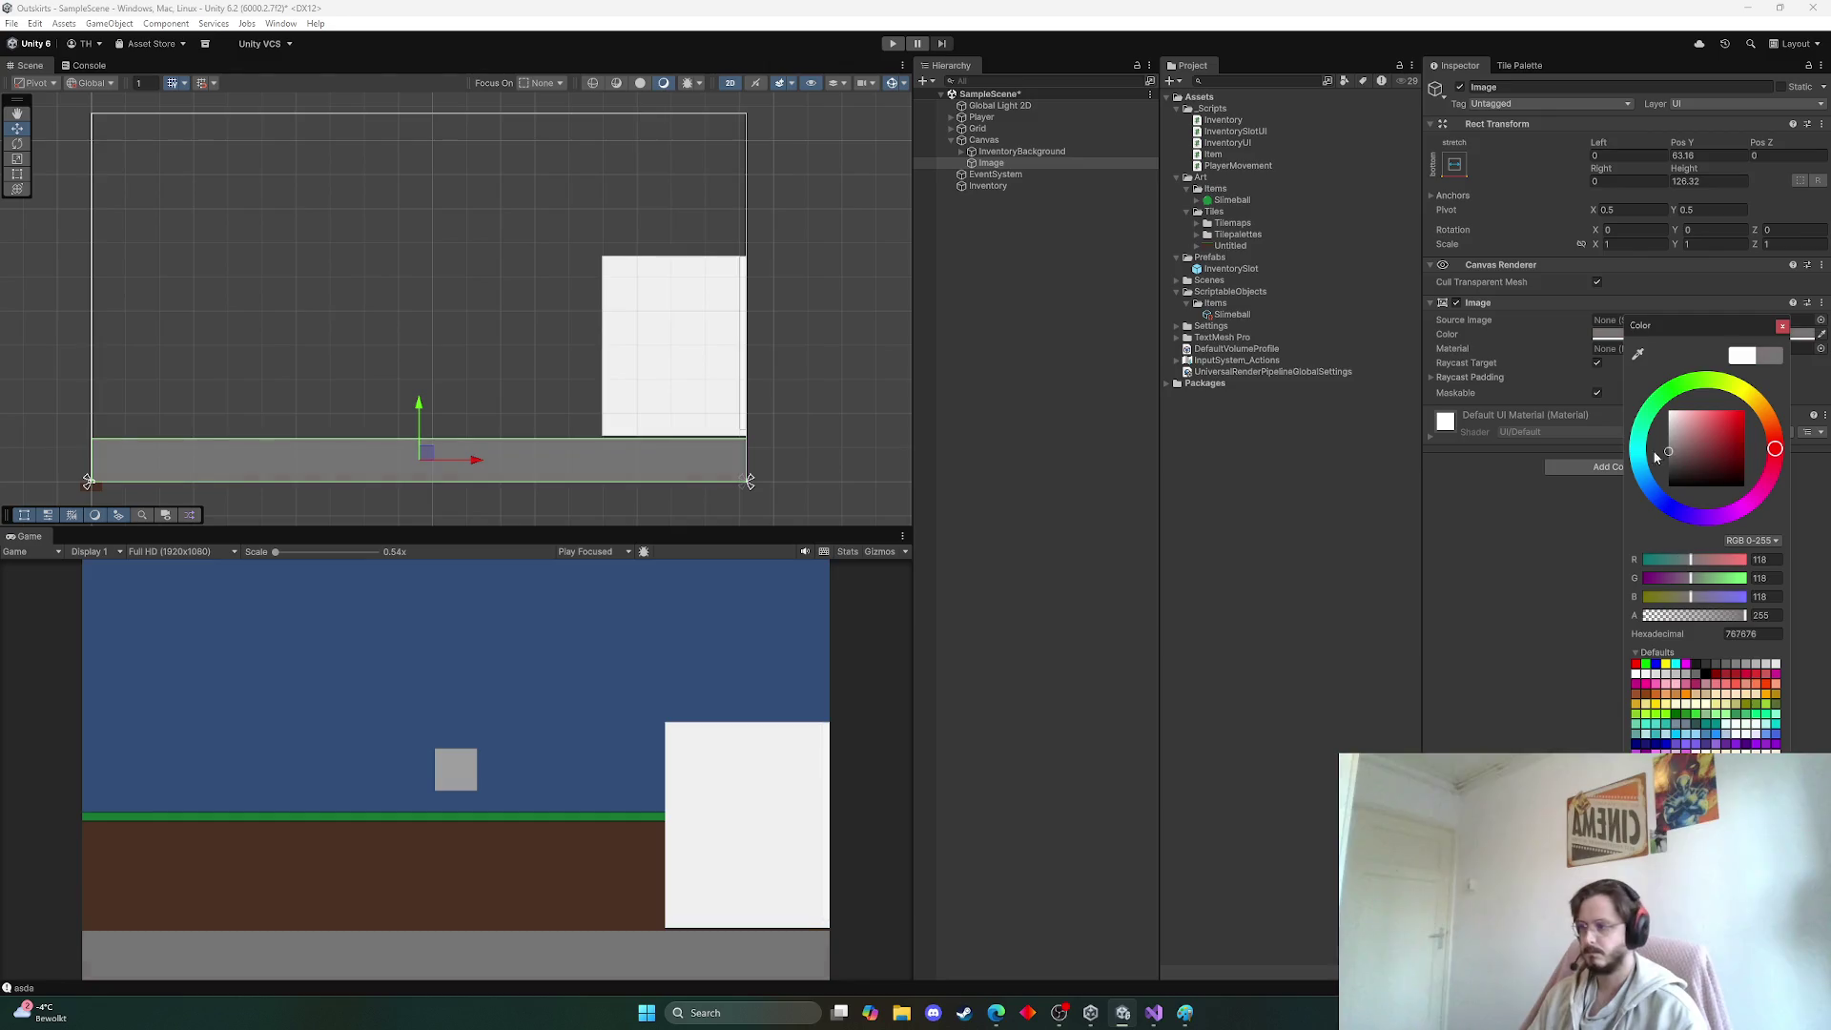
pyautogui.click(1466, 495)
# Add a TextMeshPro button on the bar and name it InventoryButton
pyautogui.rightClick(997, 163)
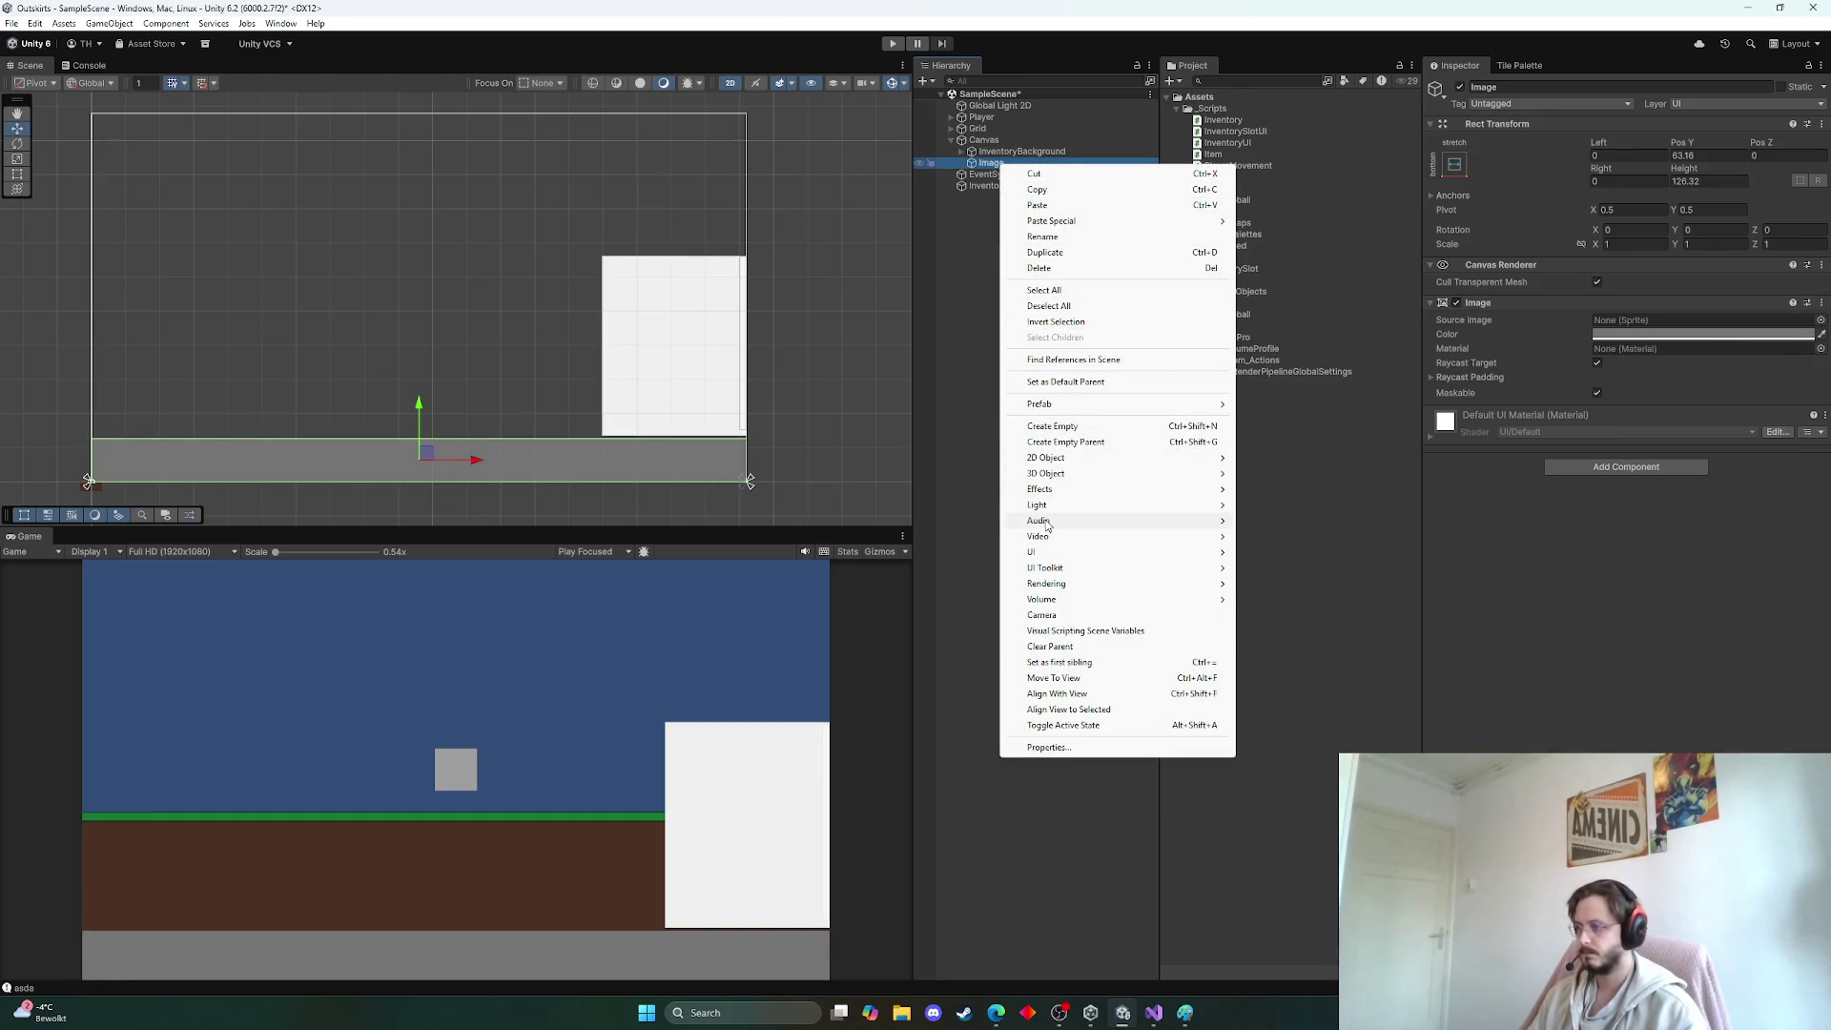
pyautogui.moveTo(1144, 552)
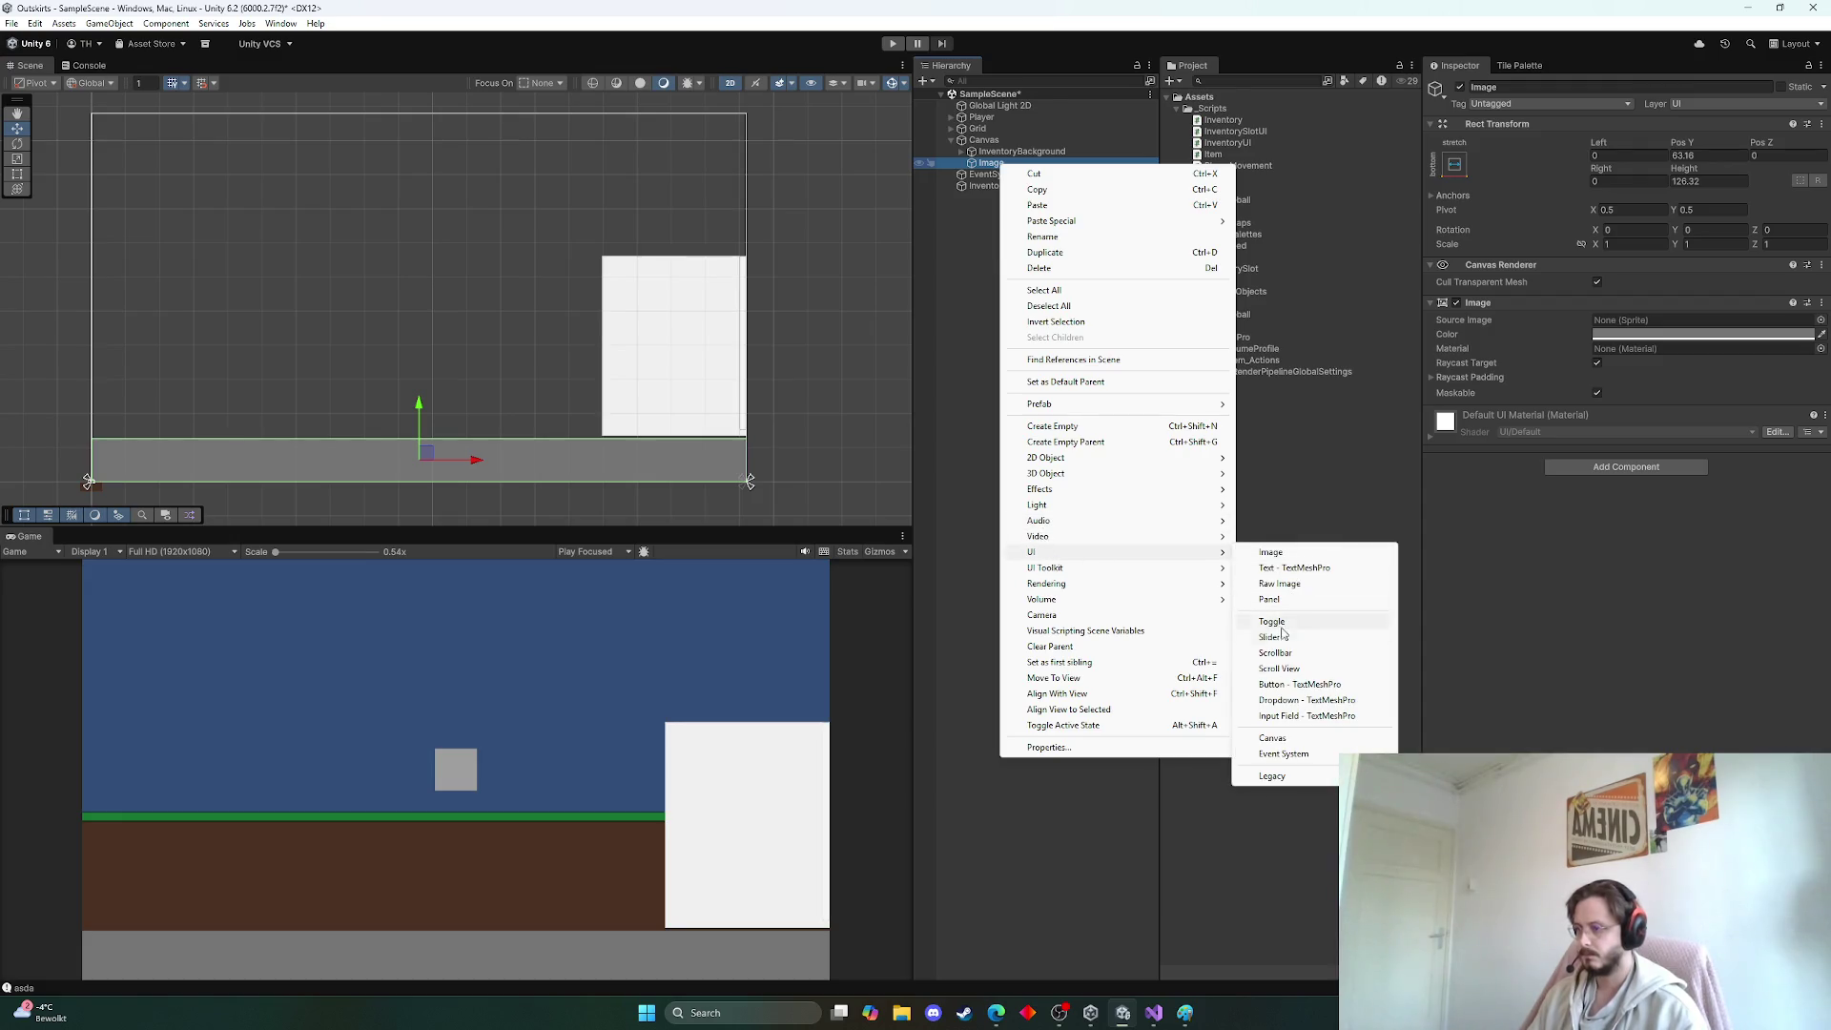
pyautogui.click(1290, 686)
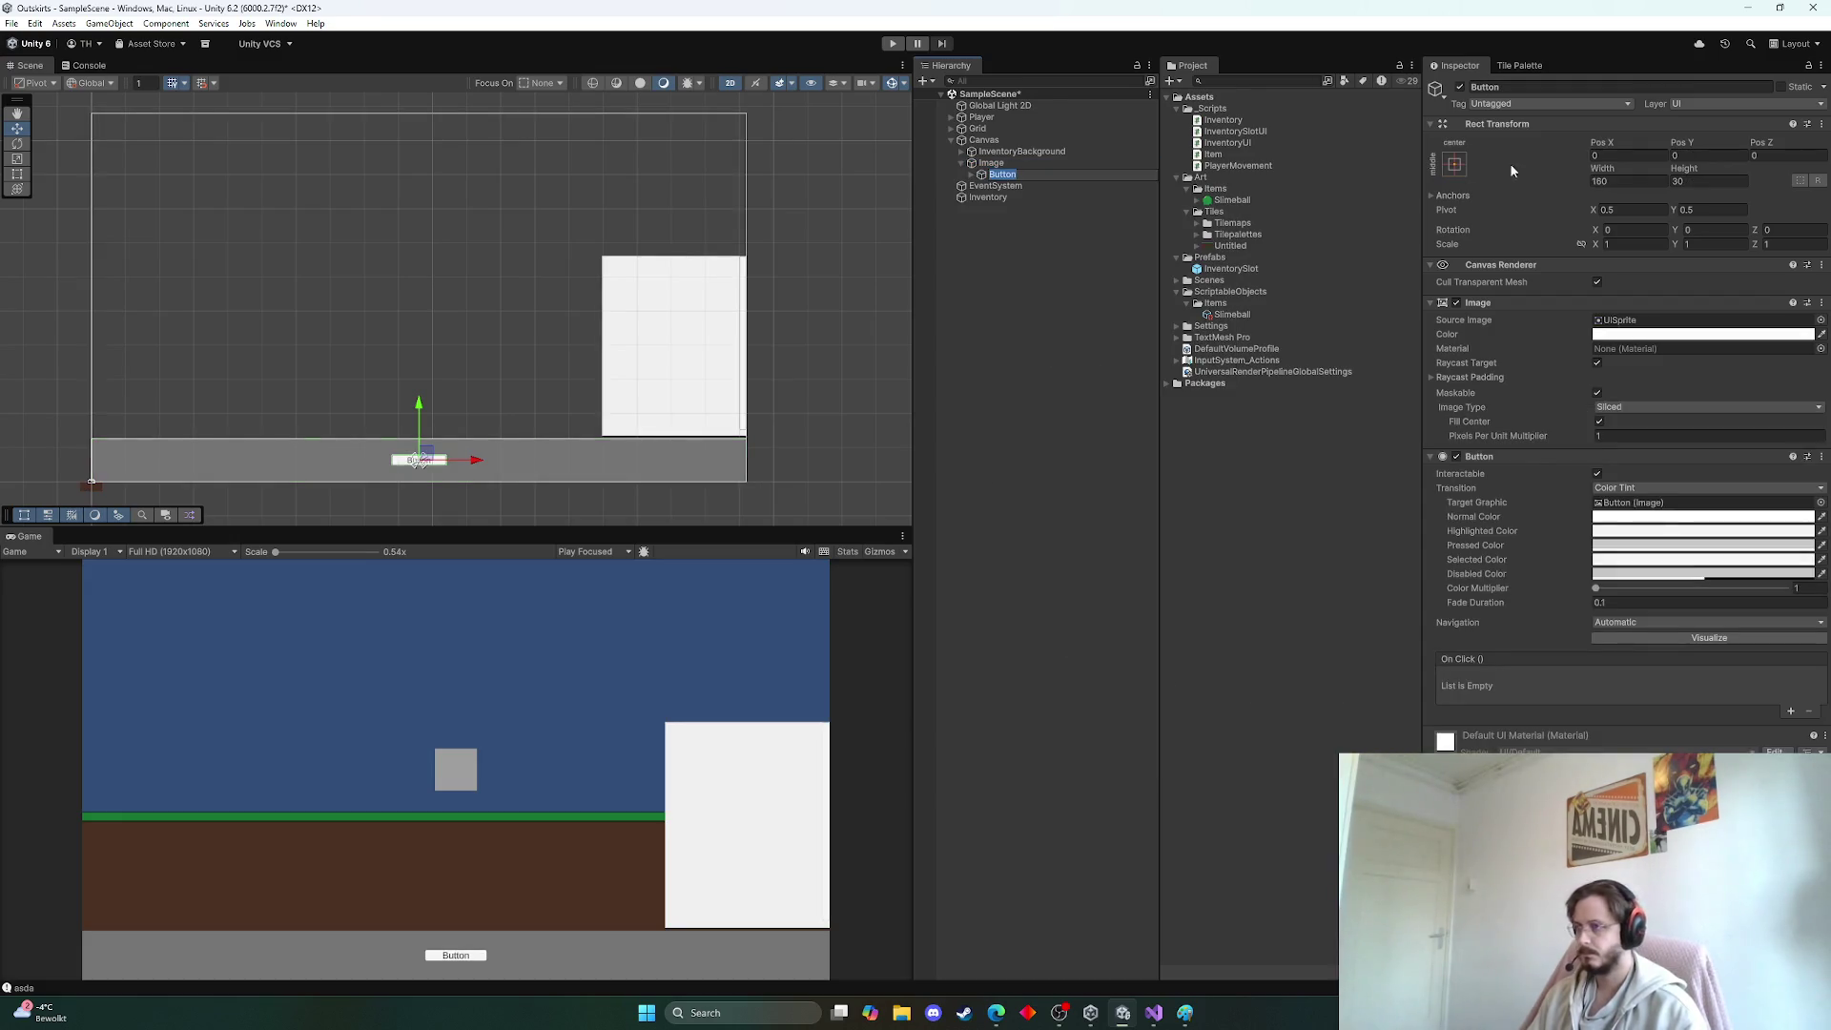
pyautogui.write('In')
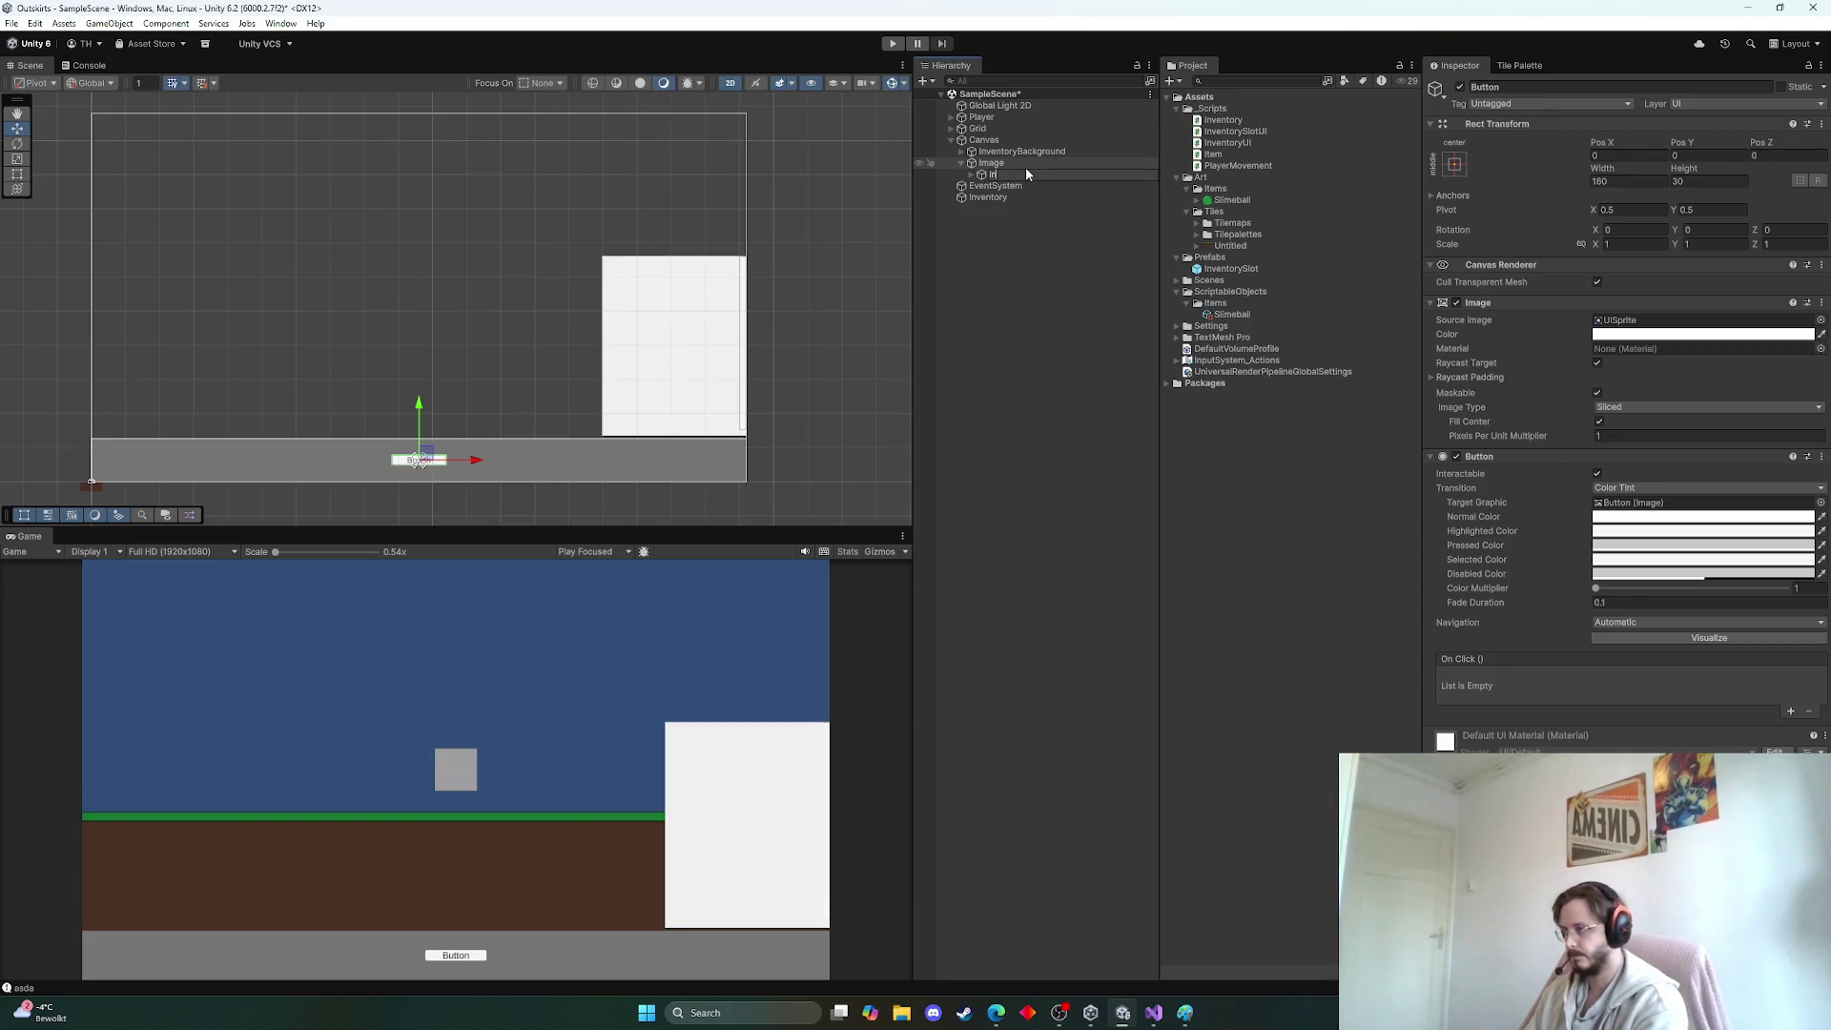
pyautogui.write('ventoryButton')
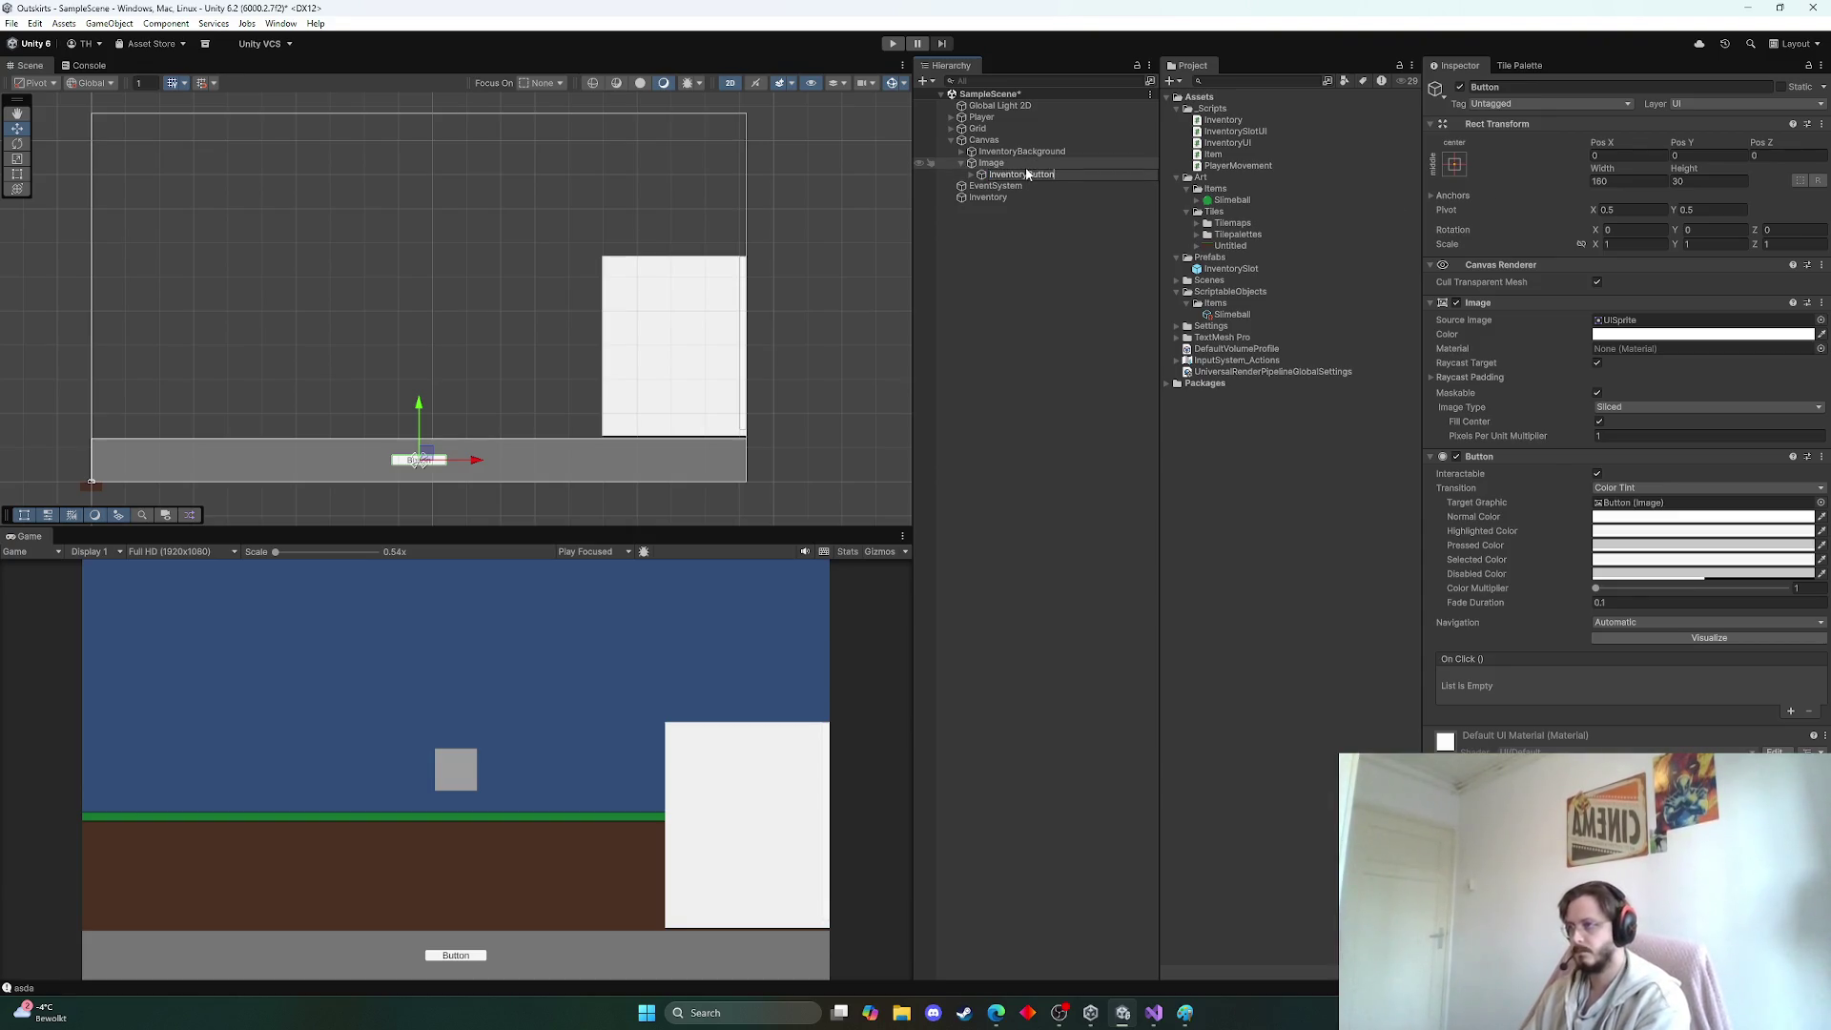
pyautogui.press('Return')
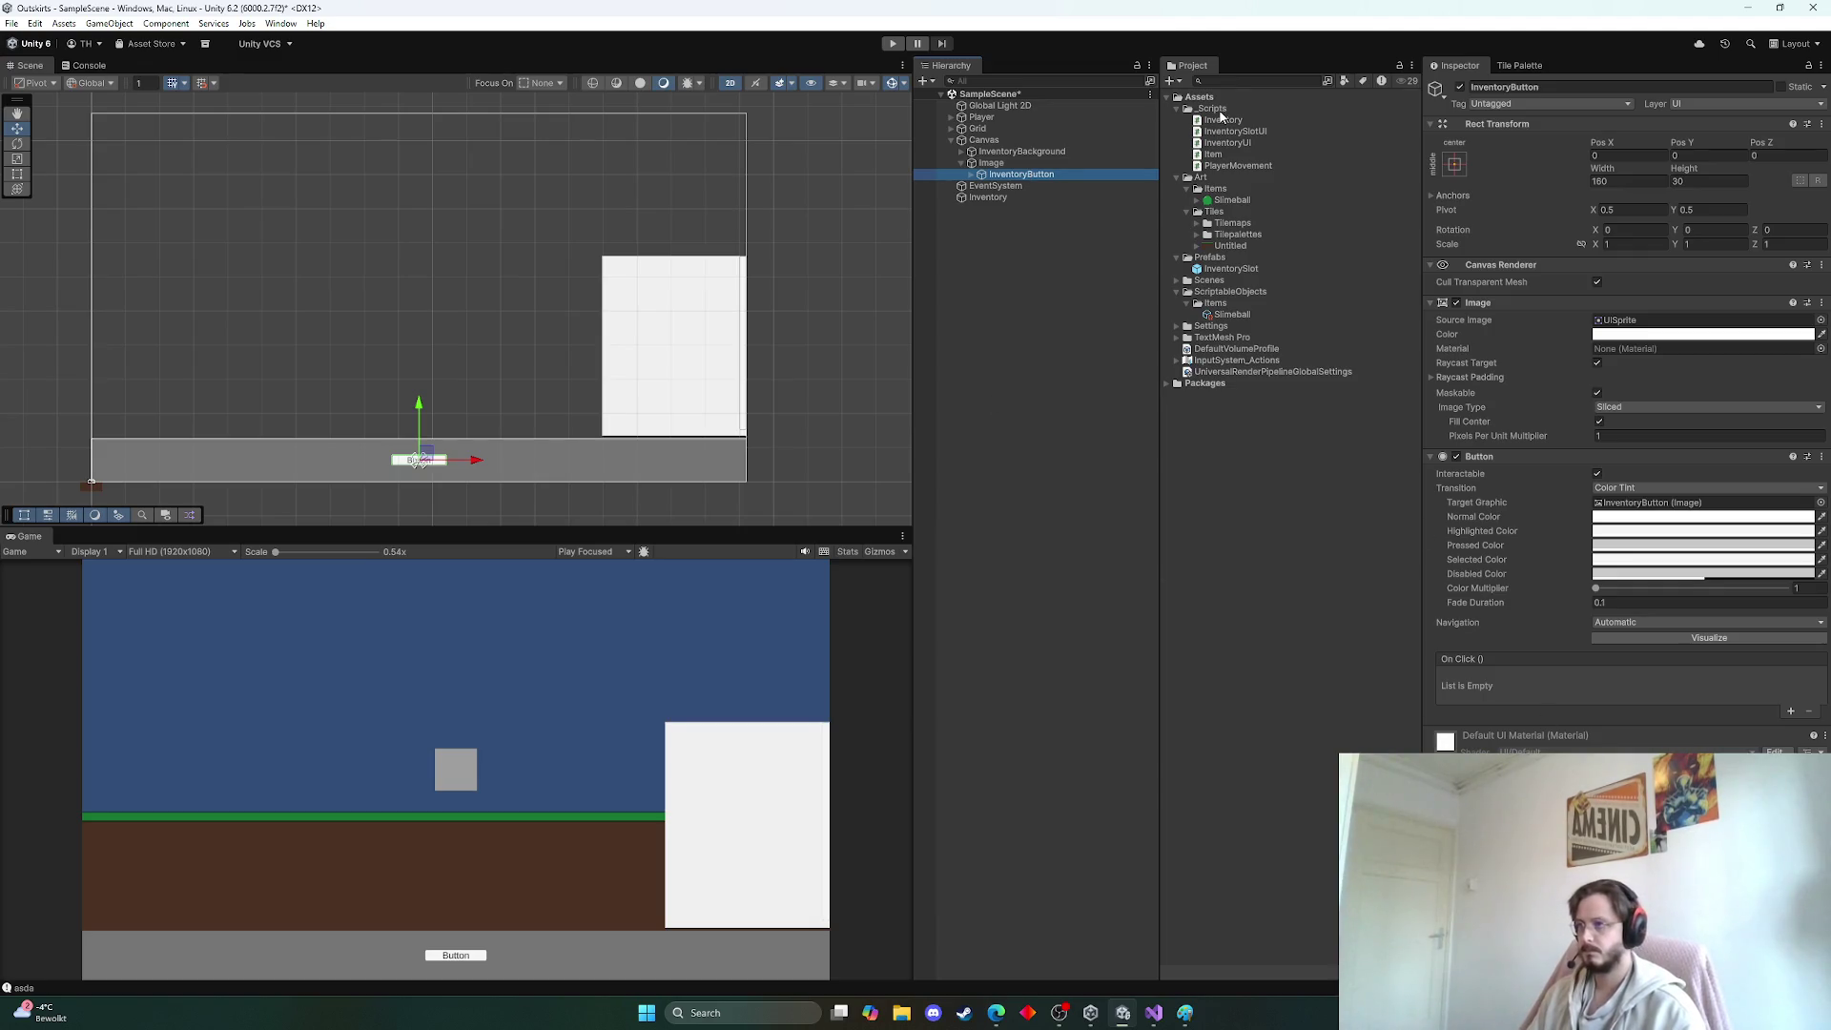
# Create a MonoBehaviour script named ToggleMenu in _Scripts and open it in Visual Studio
pyautogui.rightClick(1221, 113)
pyautogui.moveTo(1347, 254)
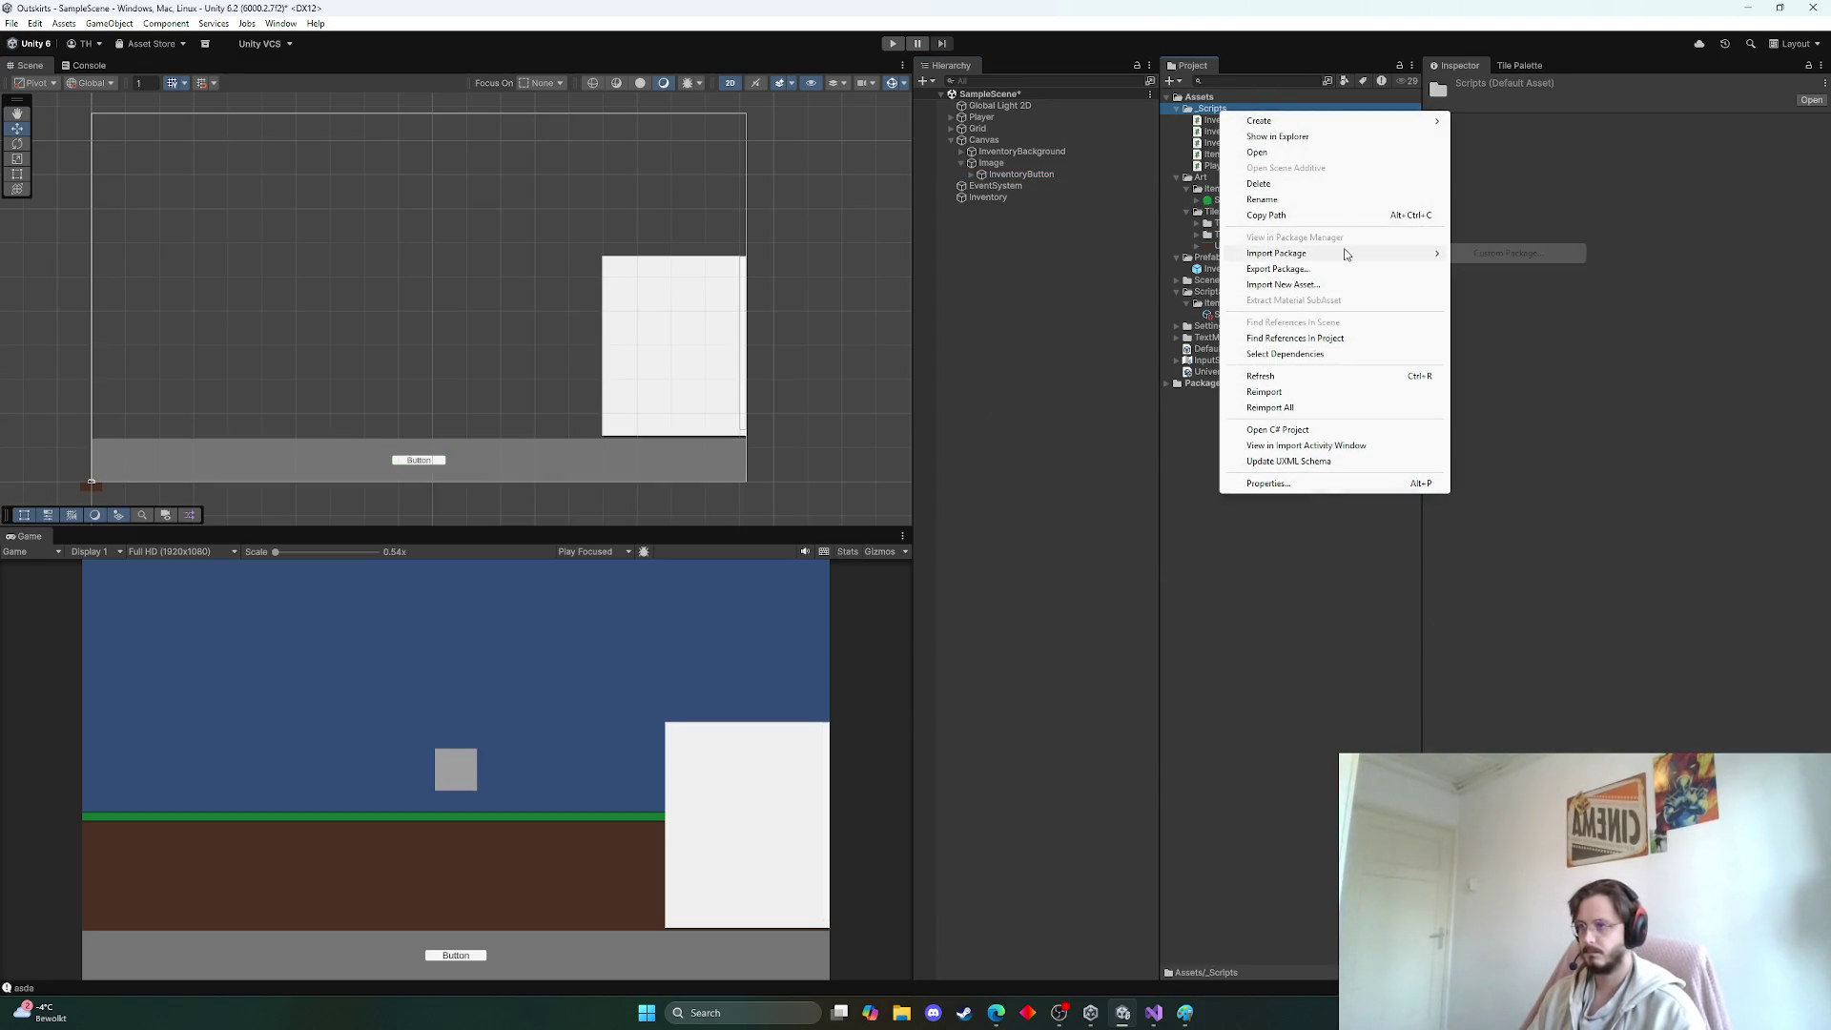
pyautogui.moveTo(1303, 124)
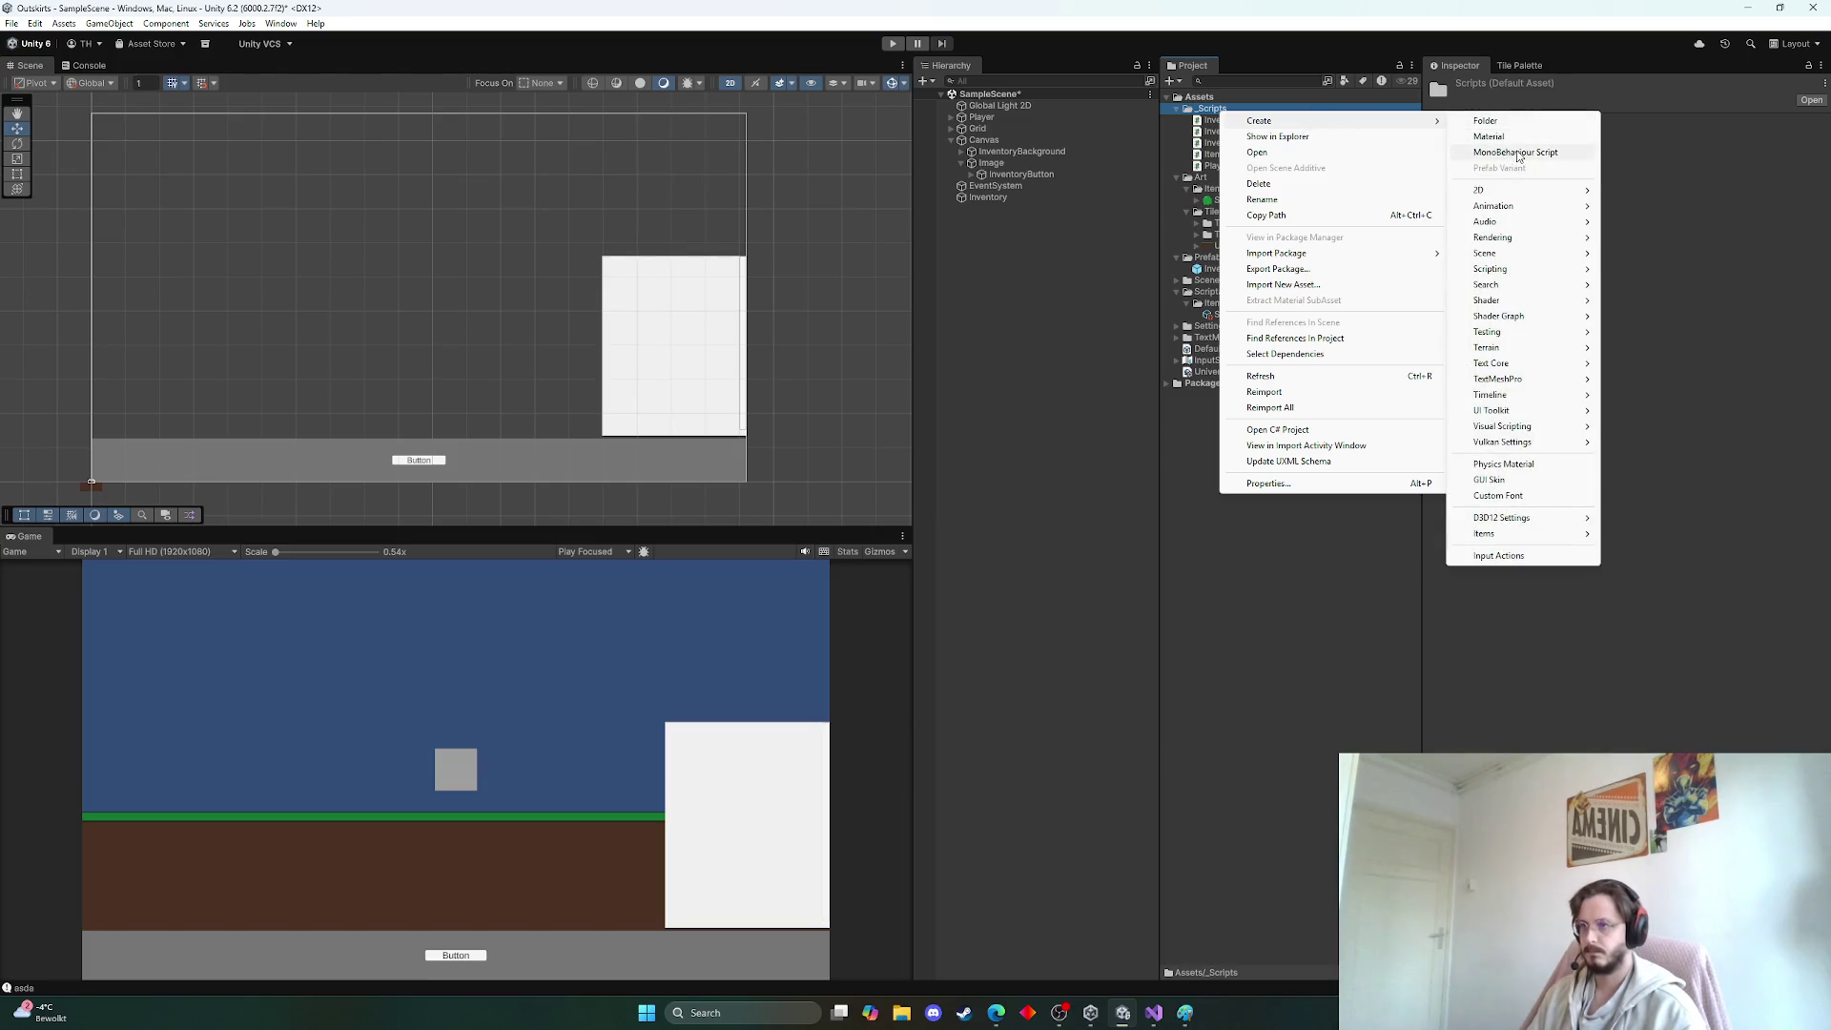
pyautogui.click(1518, 155)
pyautogui.write('Toggle')
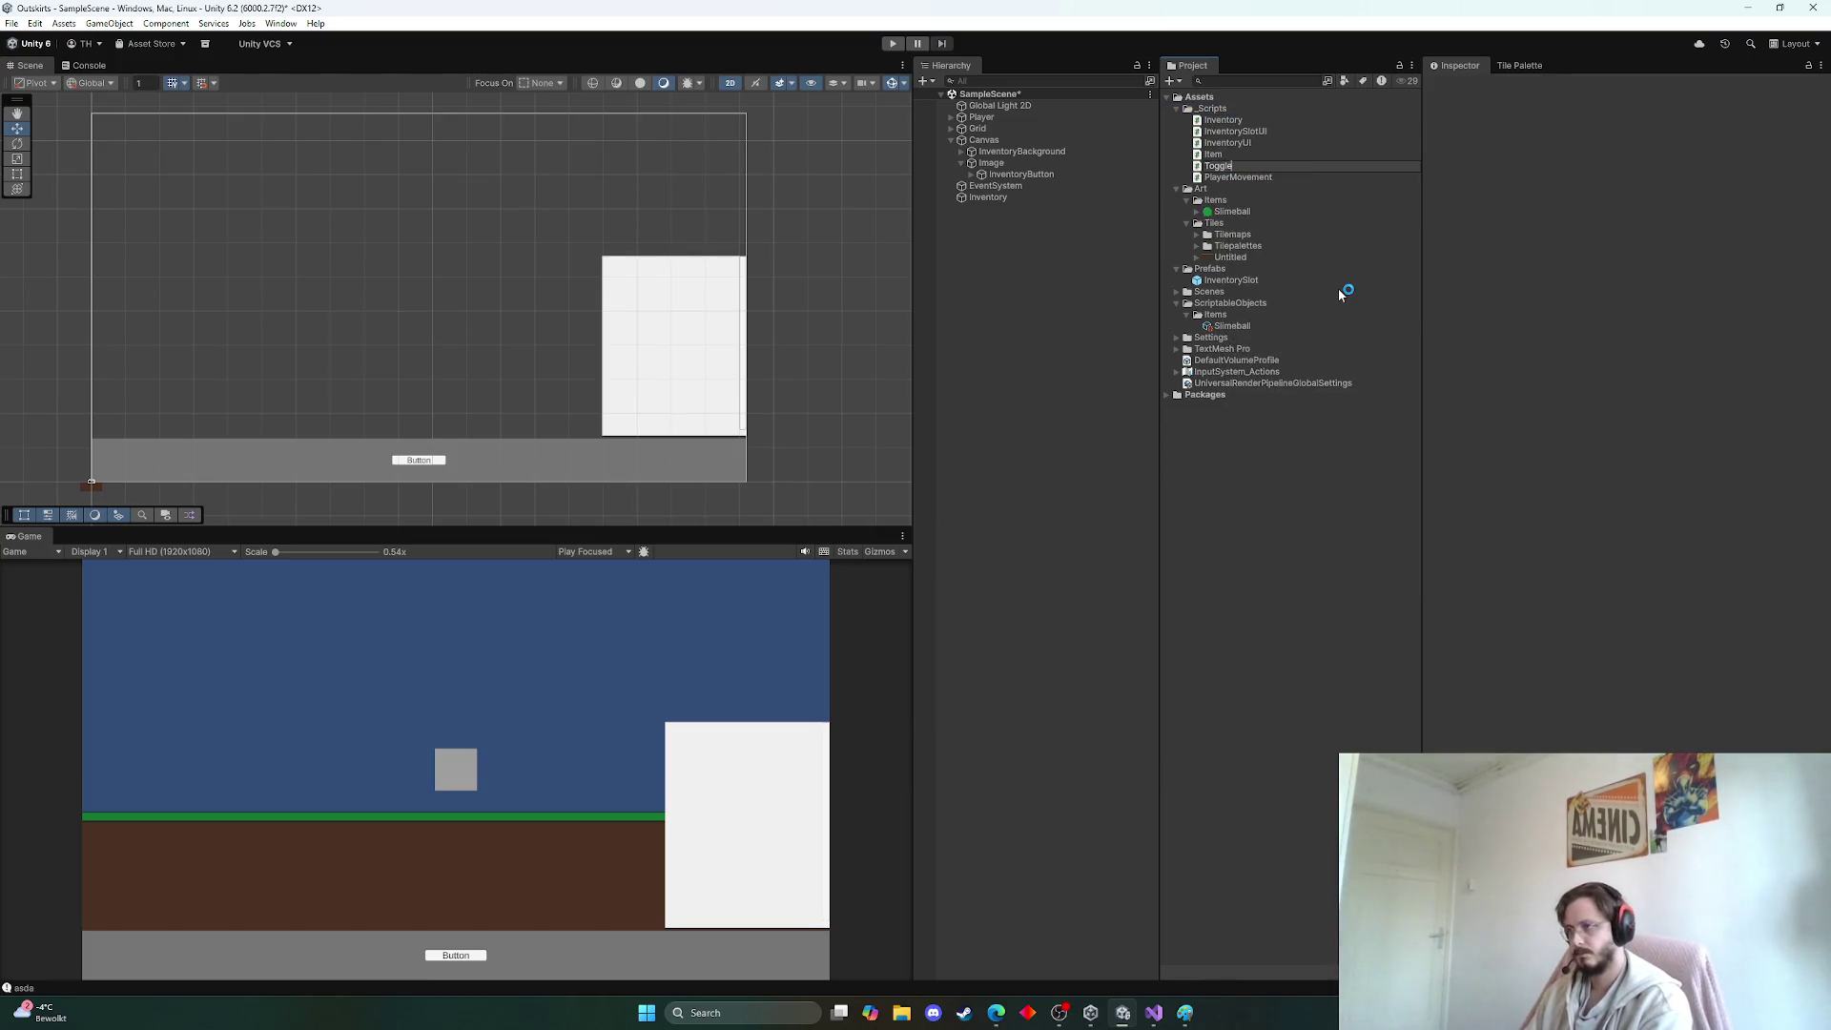
pyautogui.press('BackSpace')
pyautogui.press('BackSpace')
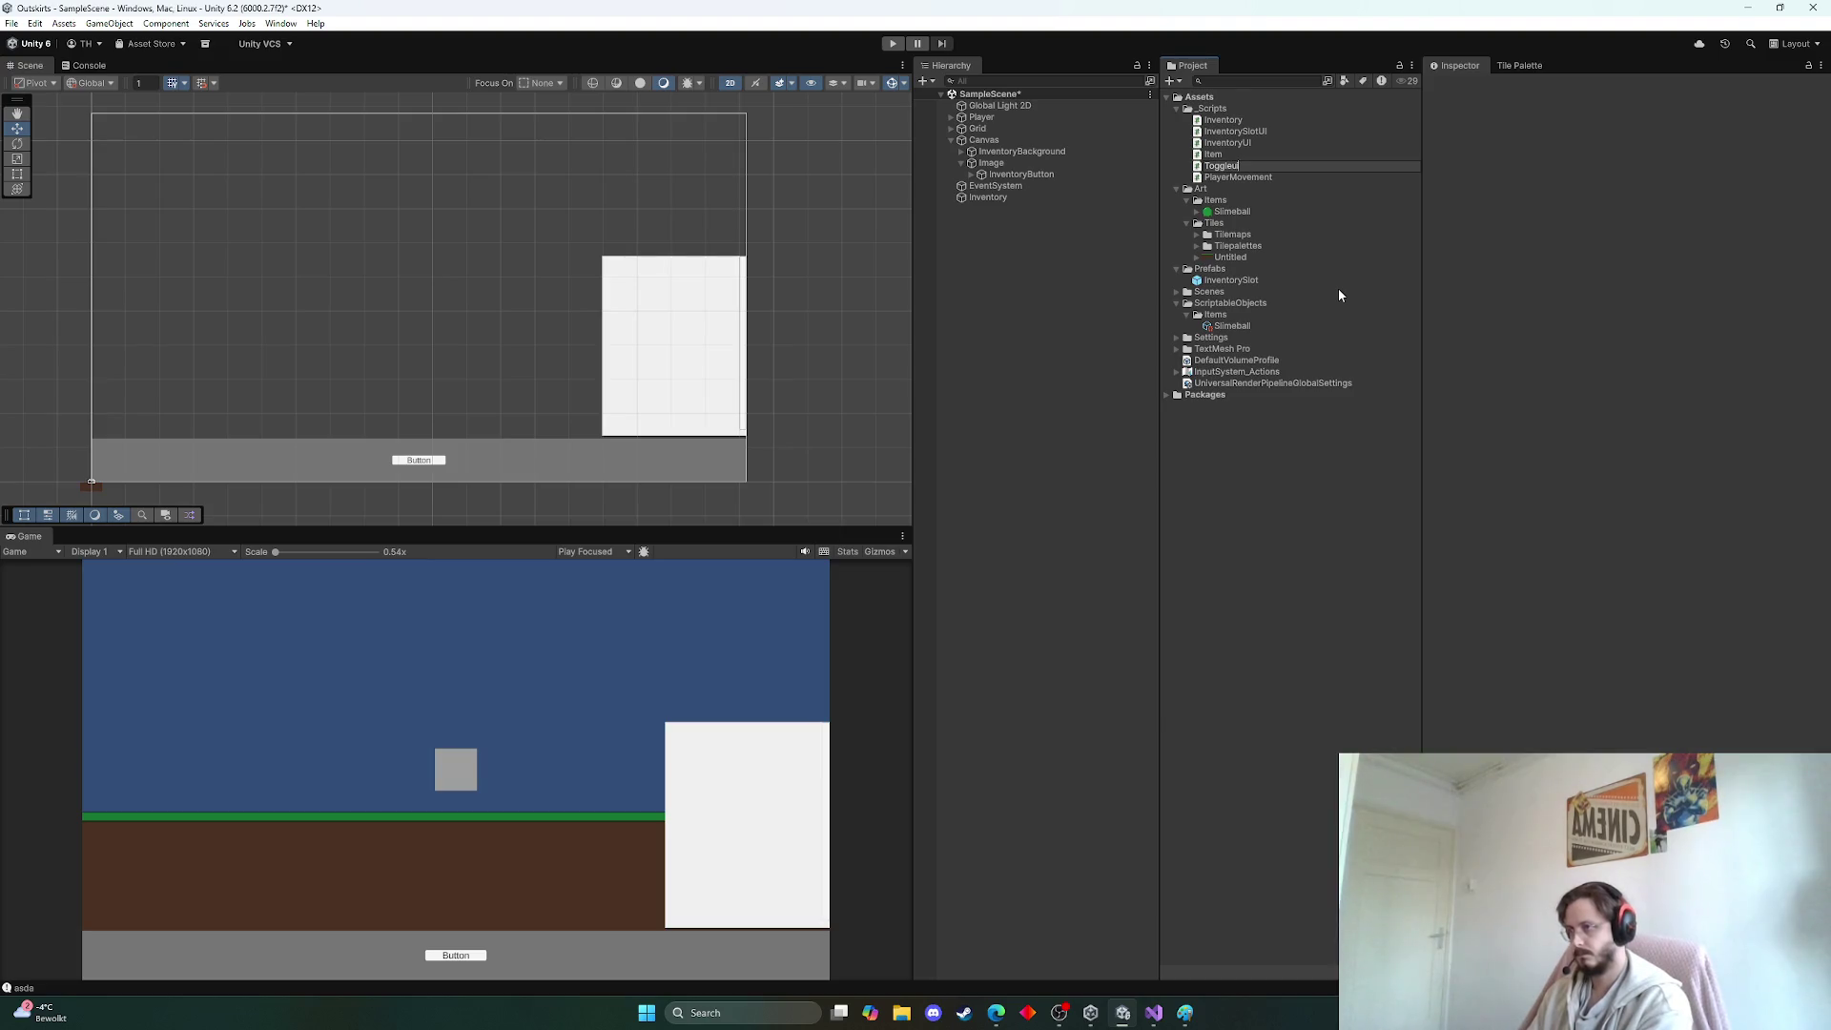
pyautogui.write('enu')
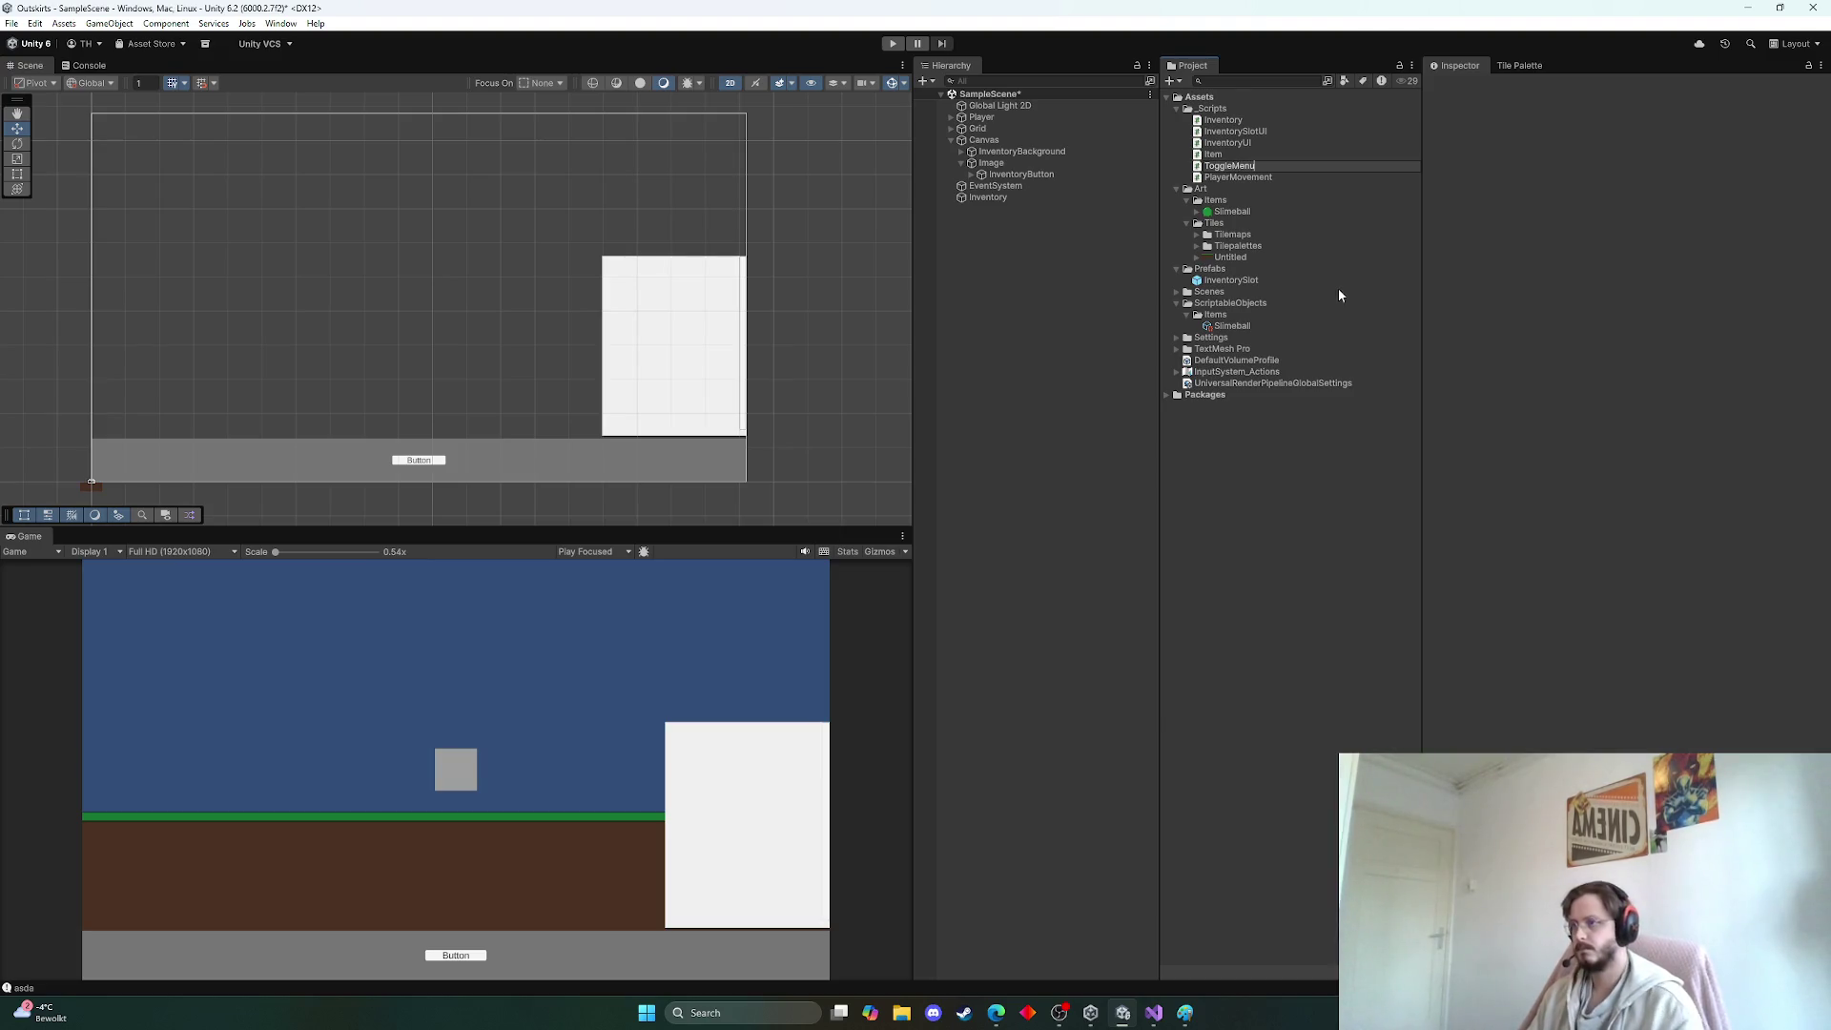
pyautogui.press('Return')
pyautogui.doubleClick(1257, 175)
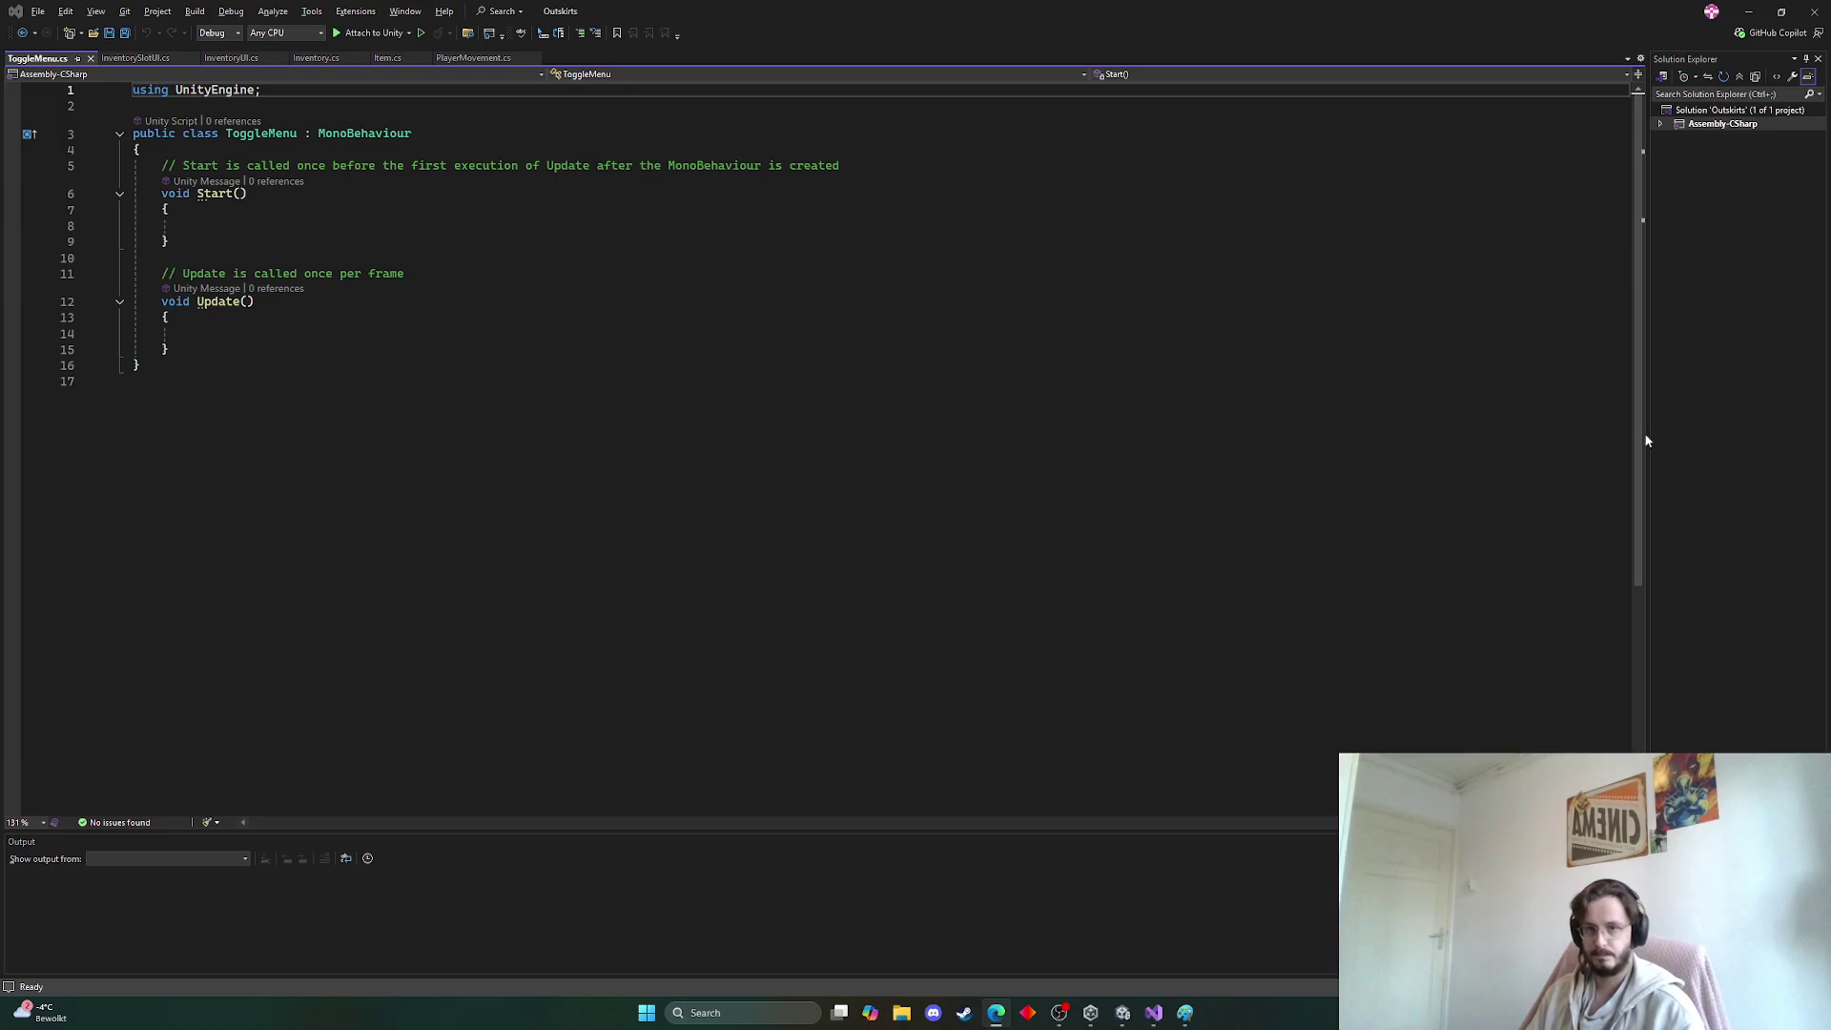
# Add a [SerializeField] private GameObject menuUI field to the ToggleMenu class
pyautogui.click(218, 150)
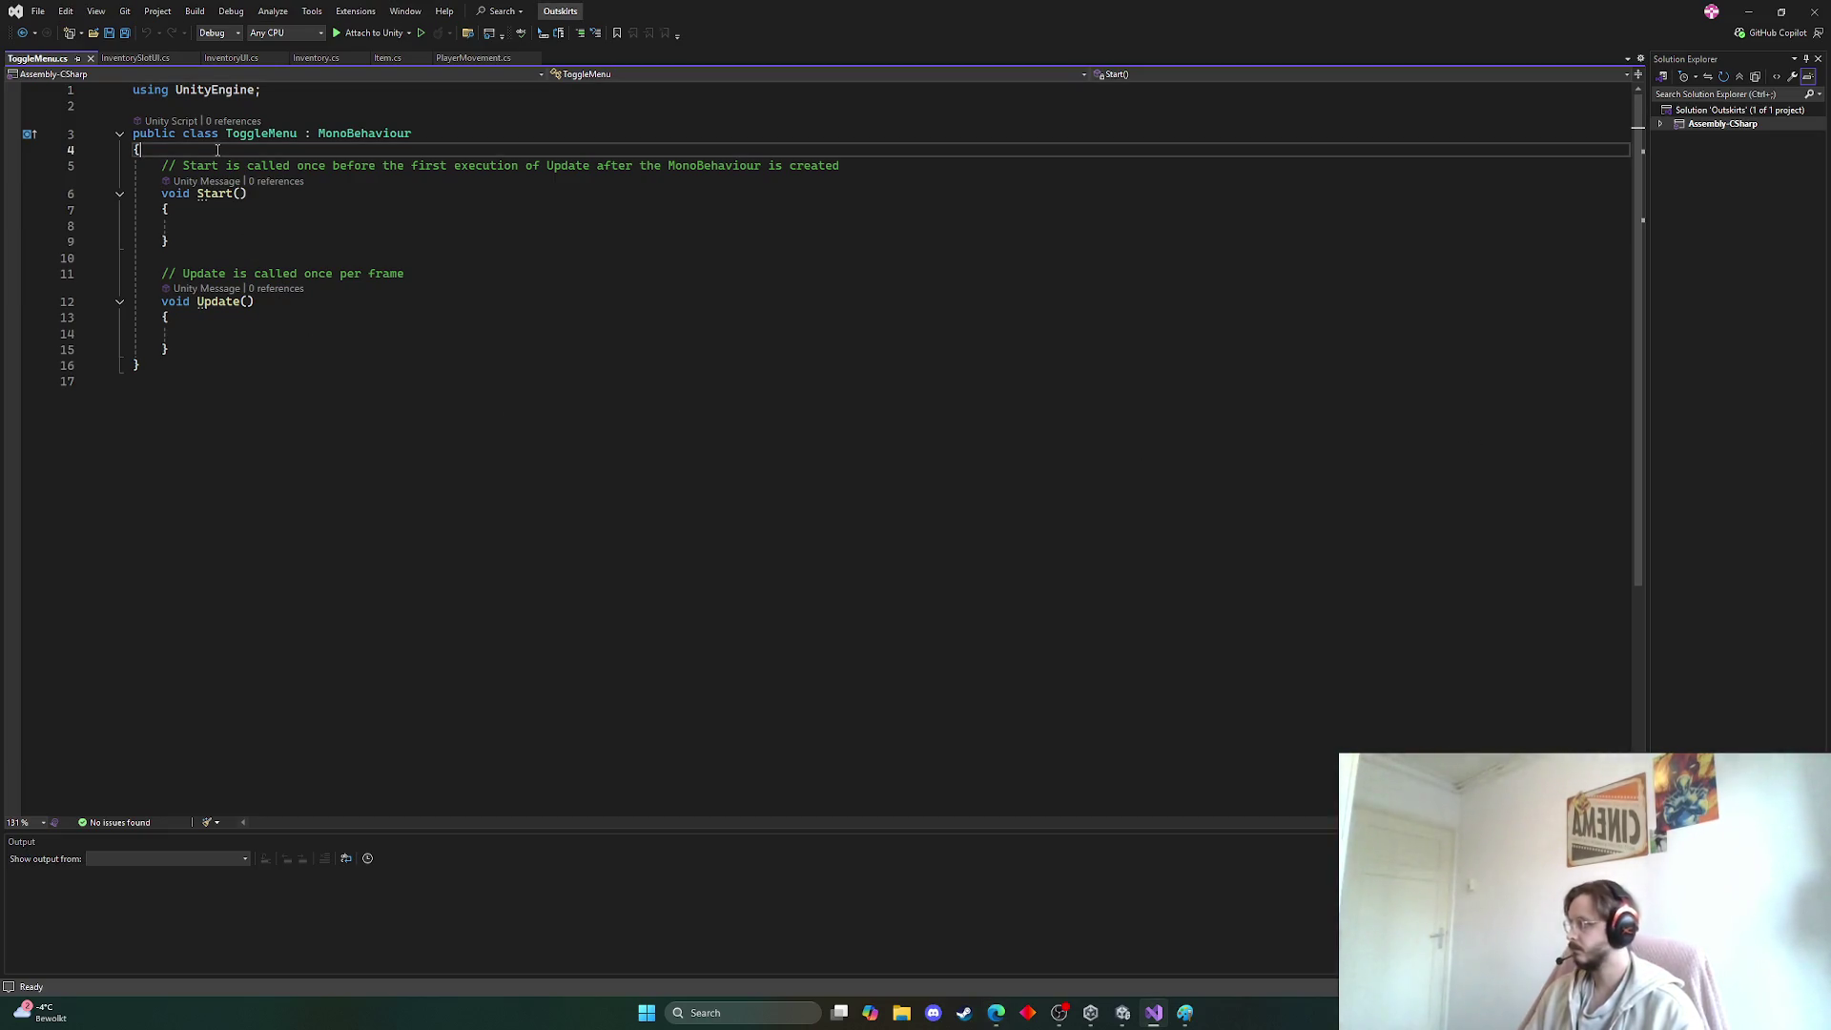
pyautogui.press('Return')
pyautogui.press('Return')
pyautogui.press('BackSpace')
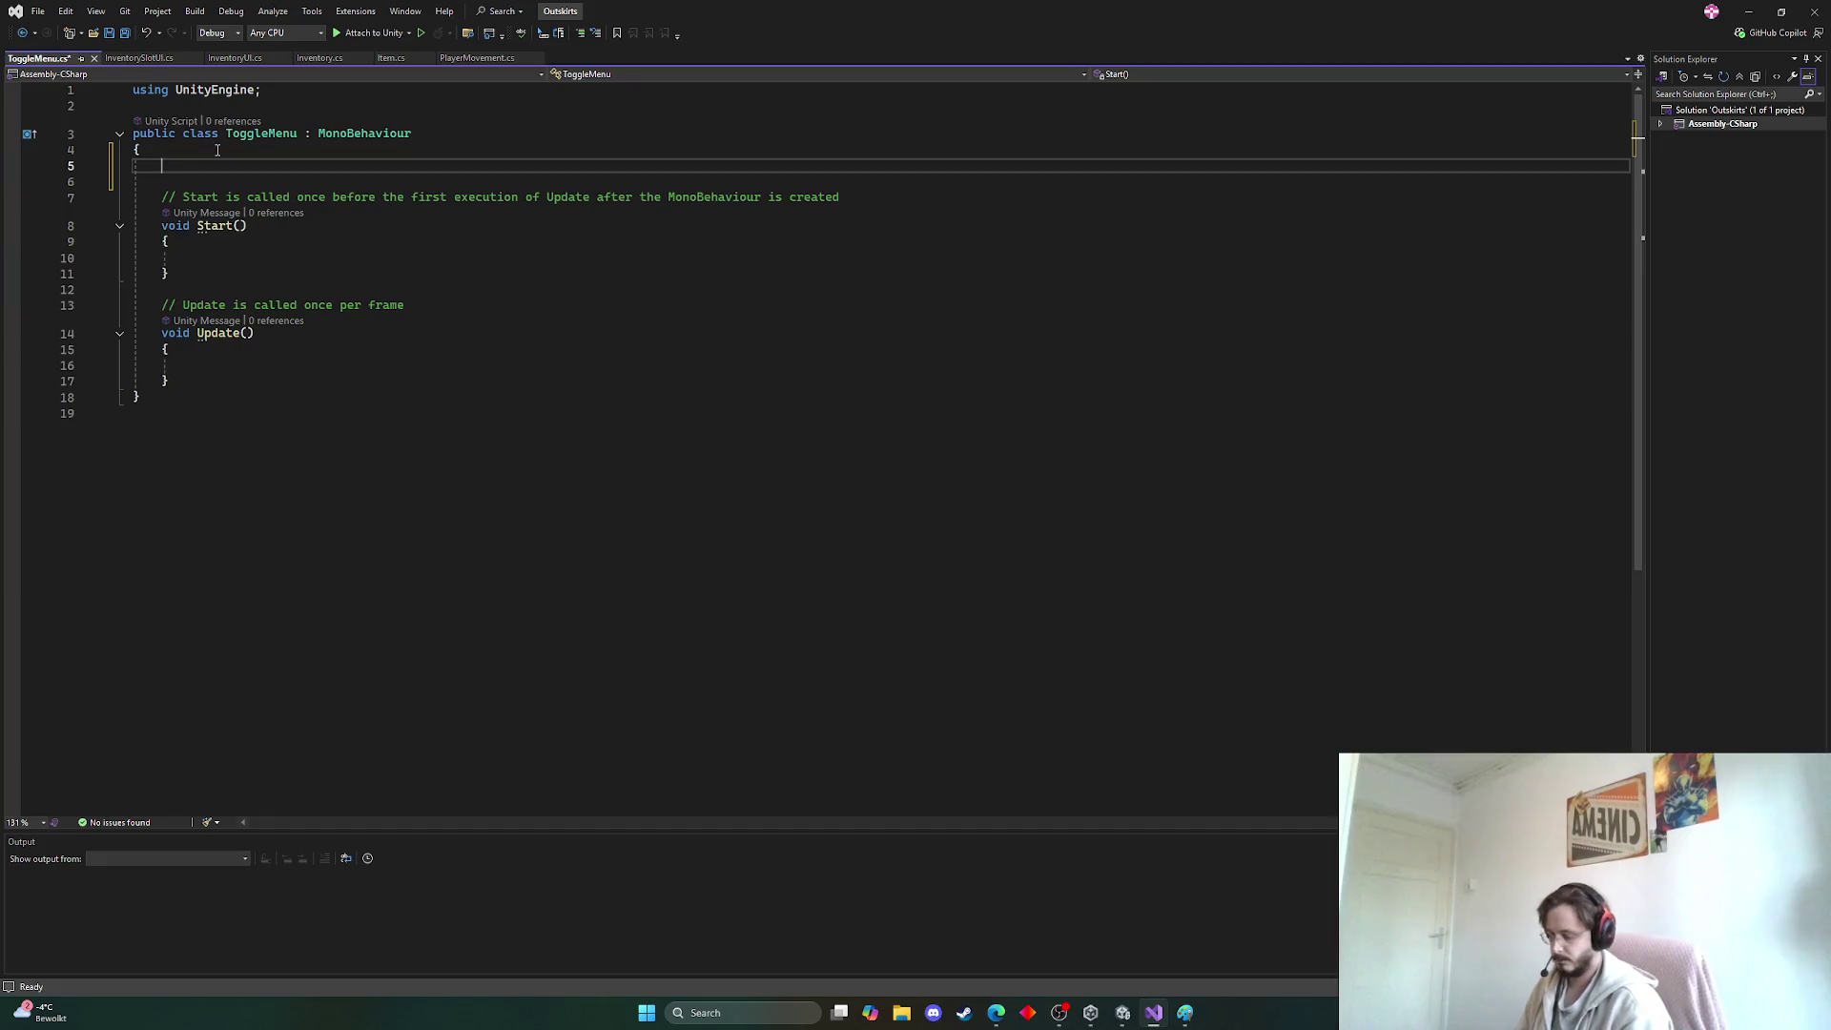
pyautogui.write('[Ser')
pyautogui.press('Tab')
pyautogui.press('Return')
pyautogui.write('p')
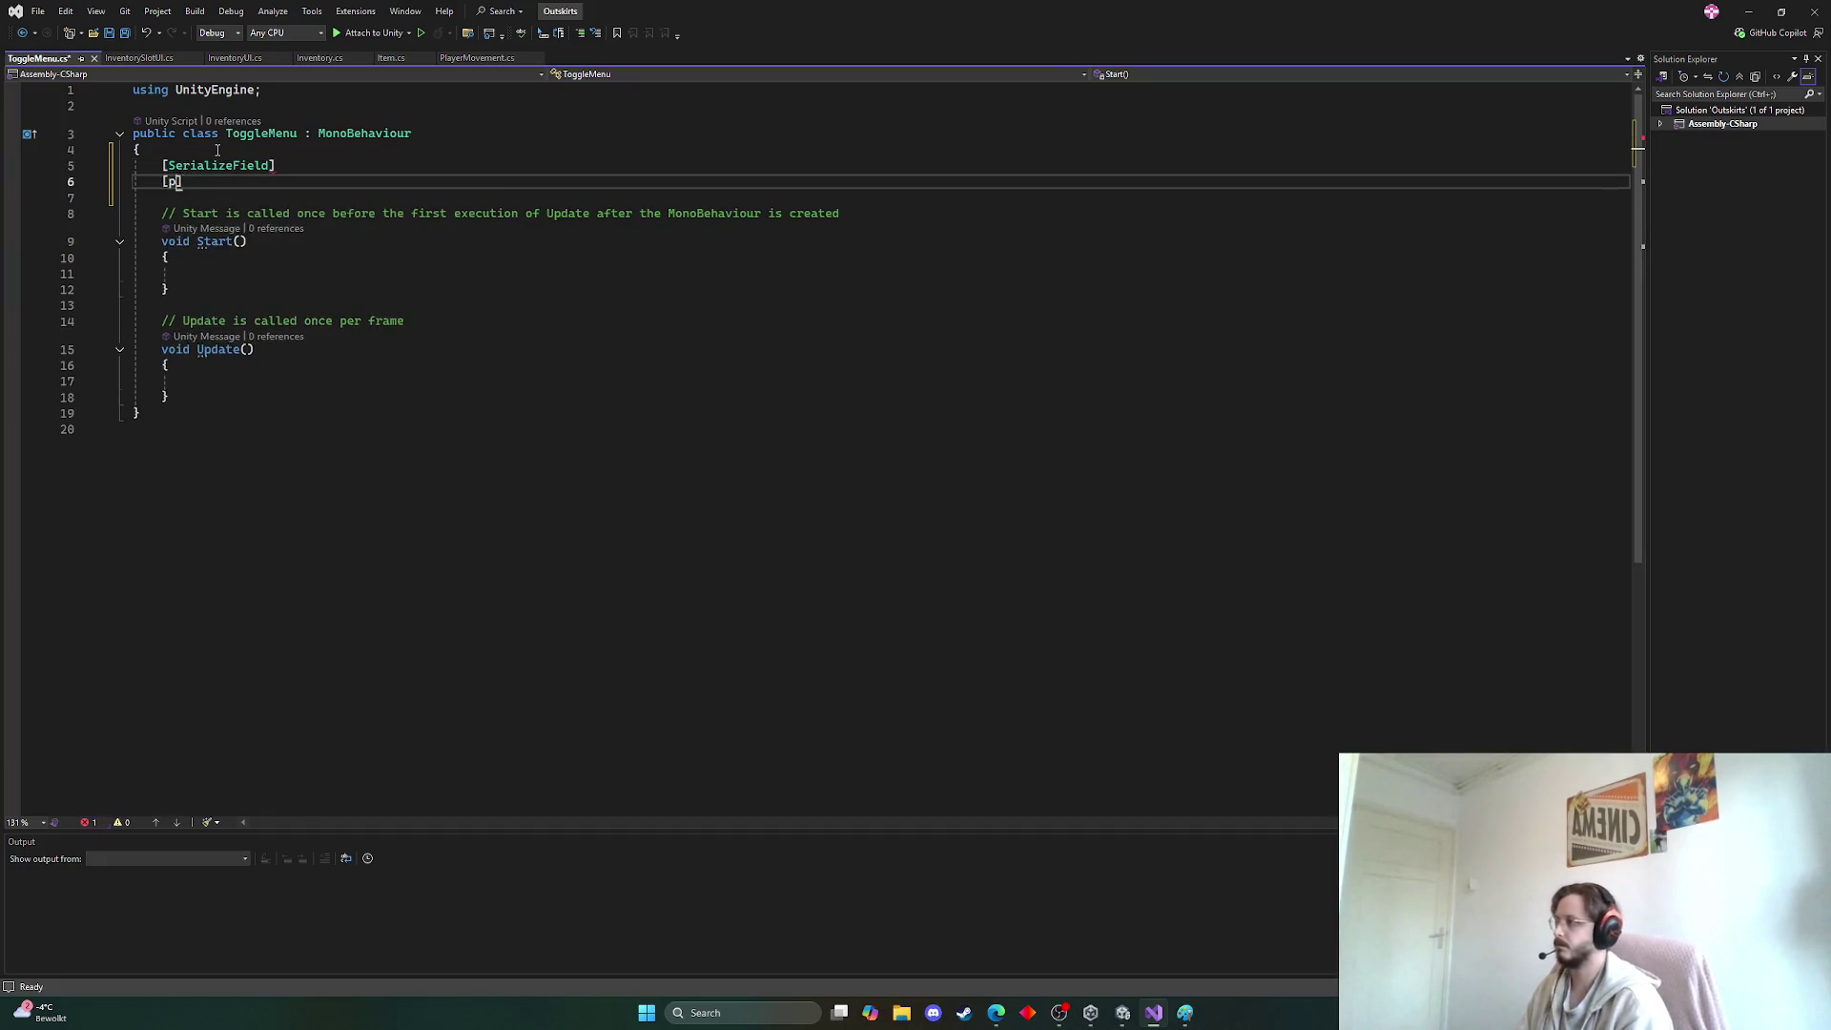
pyautogui.press('BackSpace')
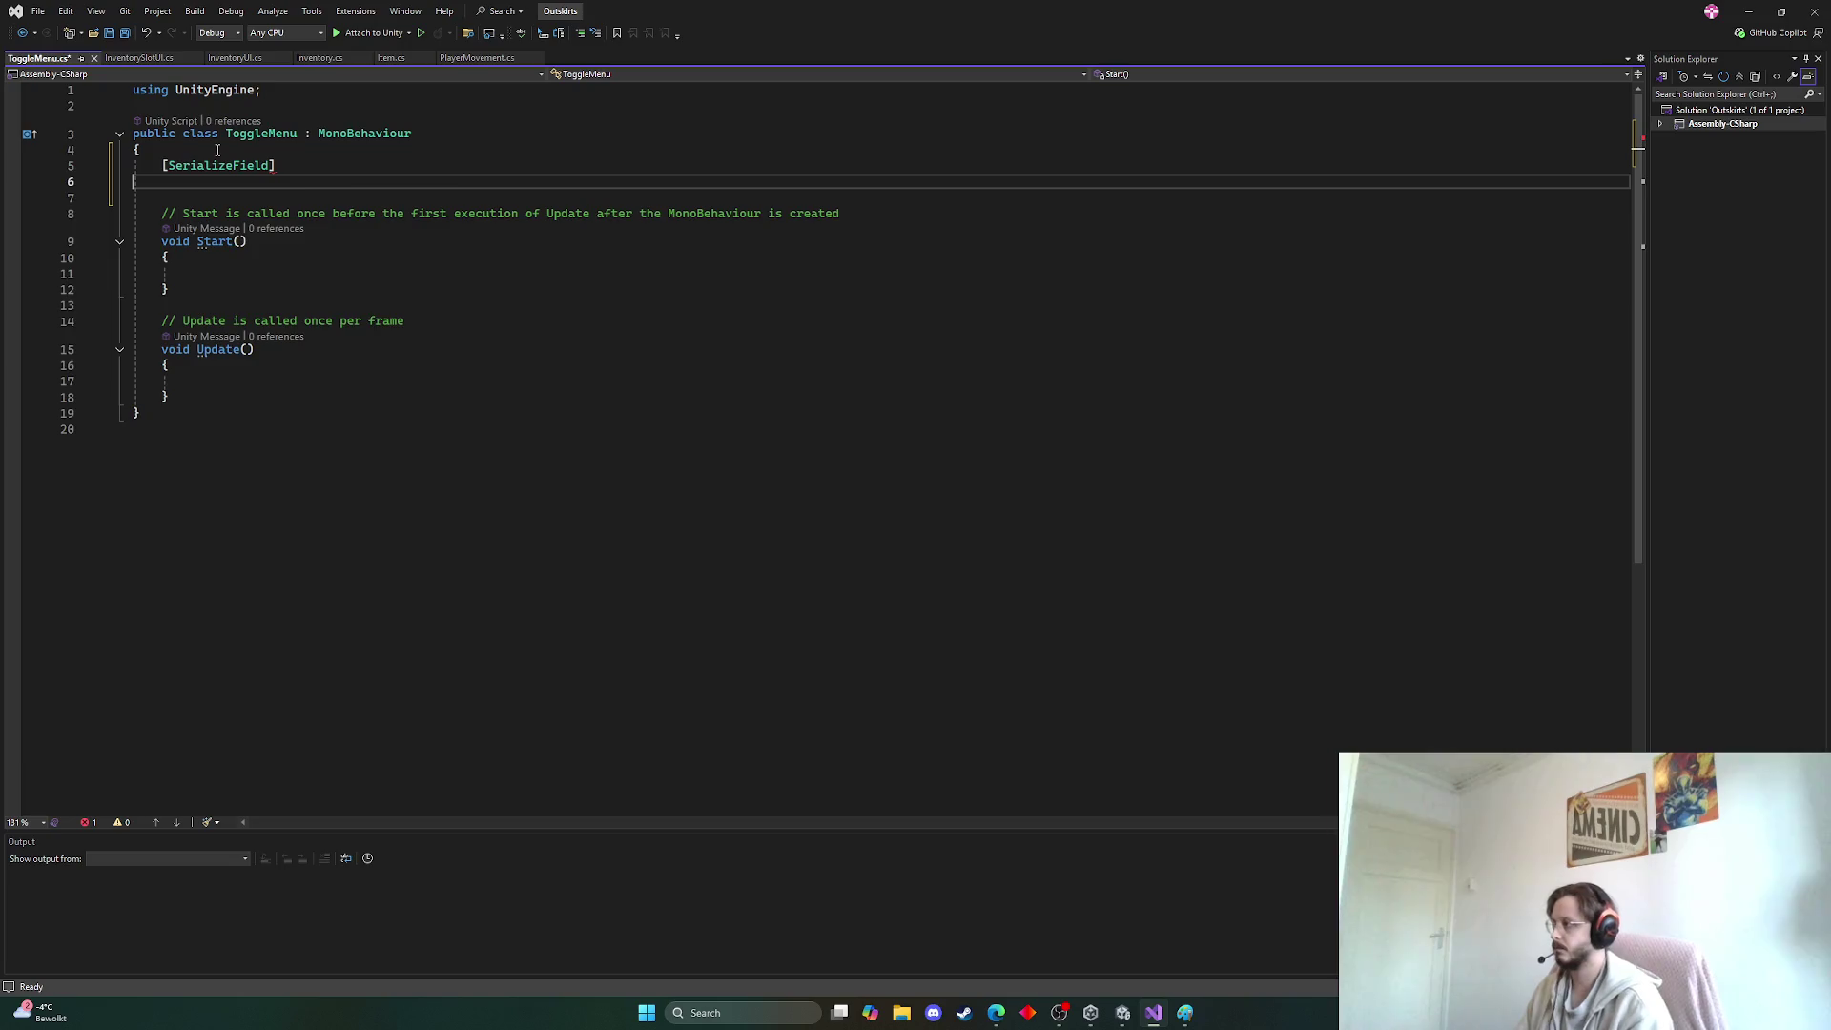
pyautogui.press('BackSpace')
pyautogui.write('private')
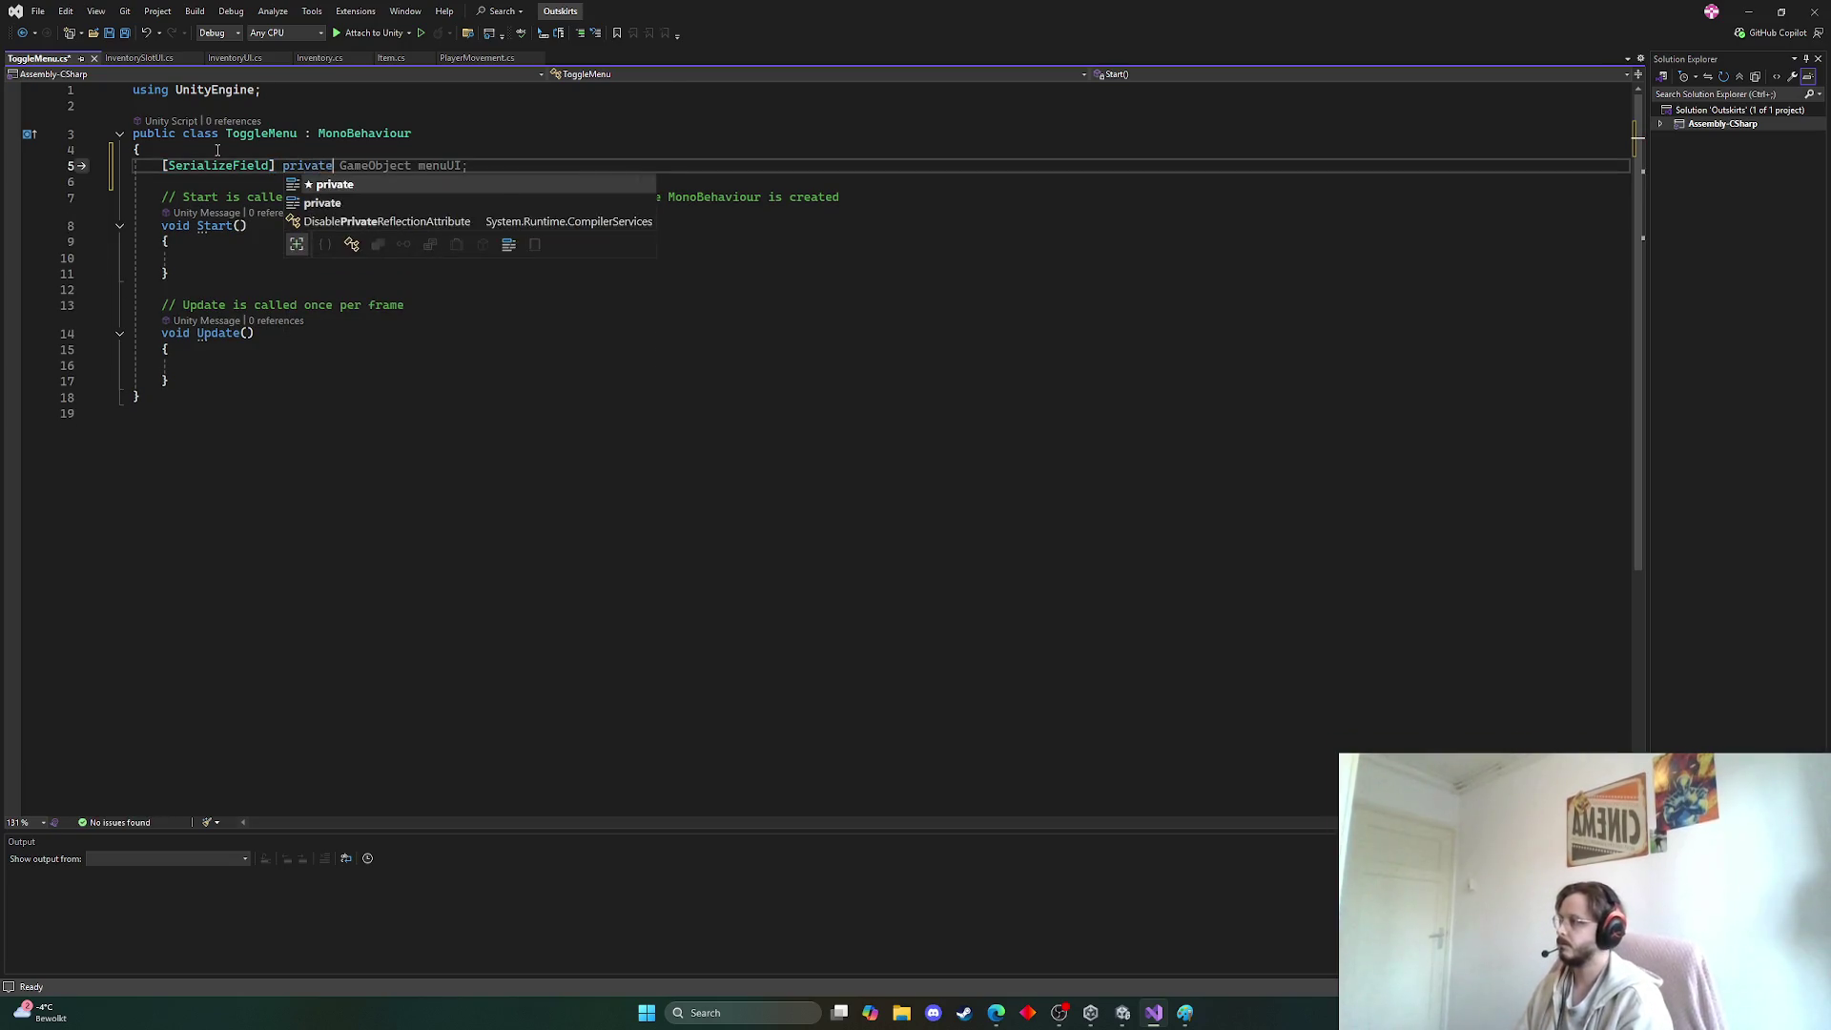
pyautogui.press('Escape')
pyautogui.press('Tab')
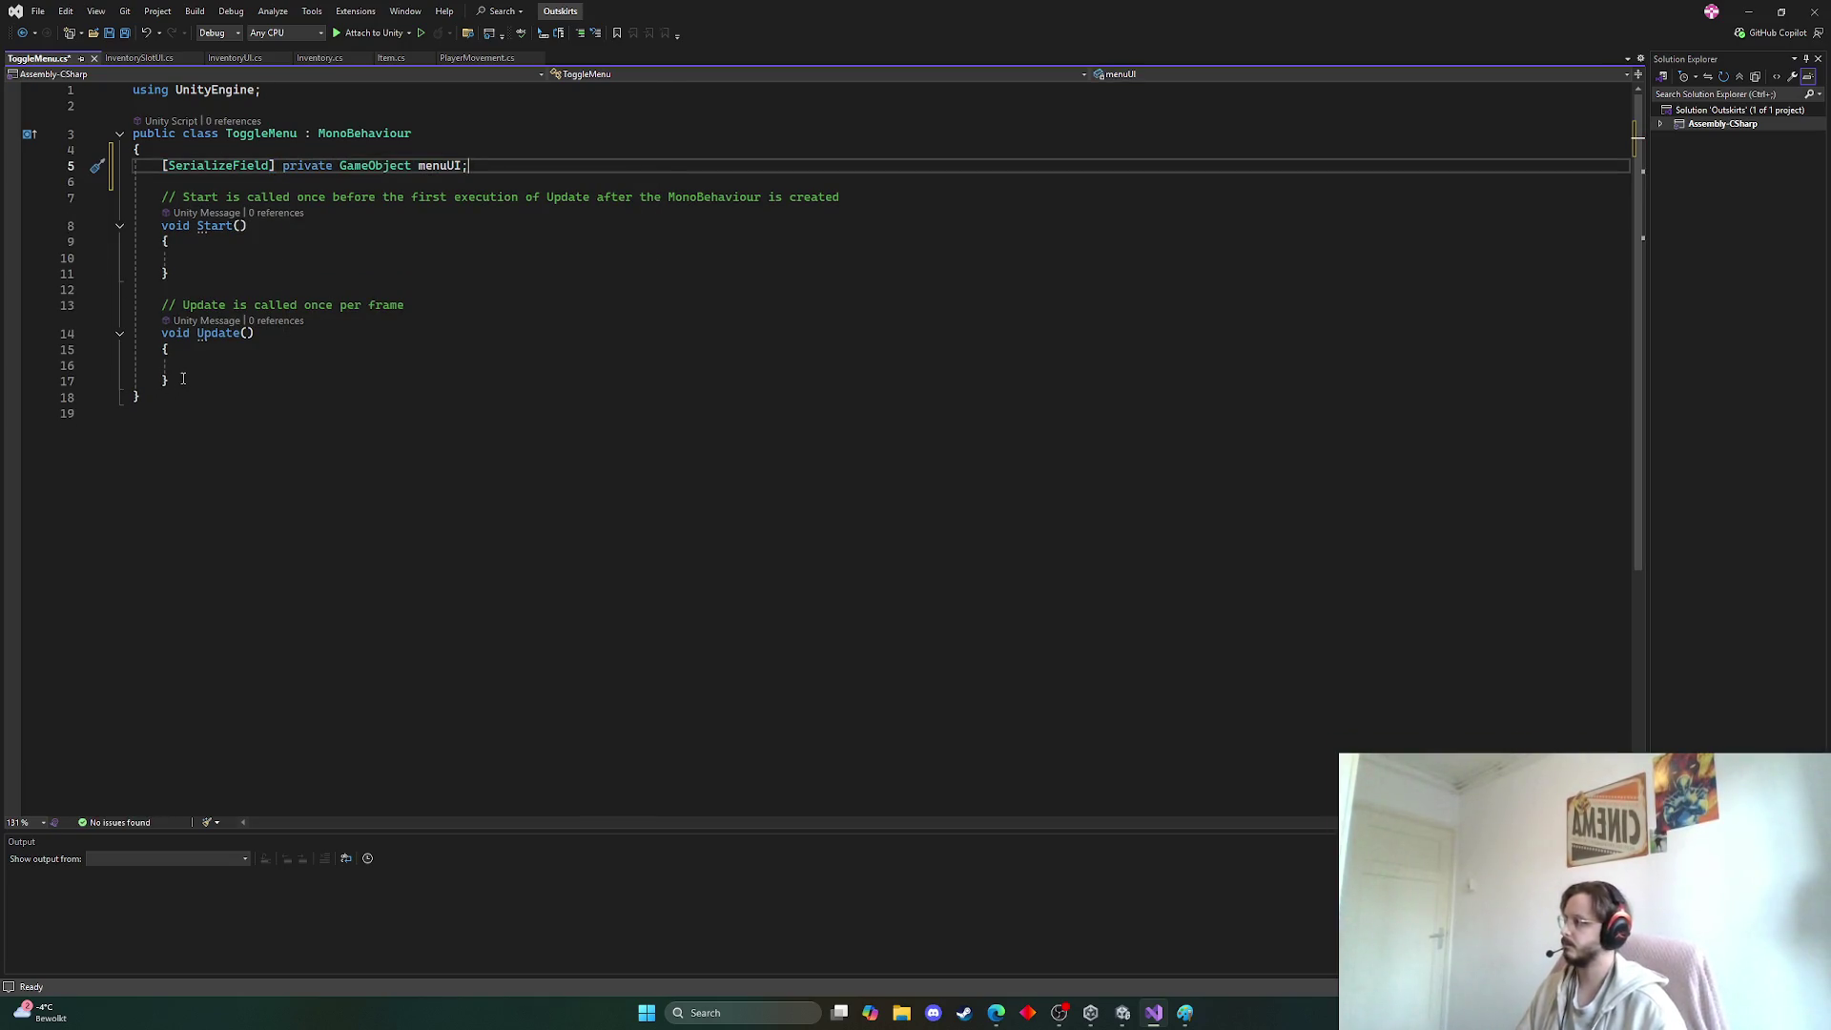
# Replace Start and Update with a public Toggle() method calling menuUI.SetActive(!menuUI.activeSelf), then save
pyautogui.moveTo(183, 378); pyautogui.dragTo(159, 200)
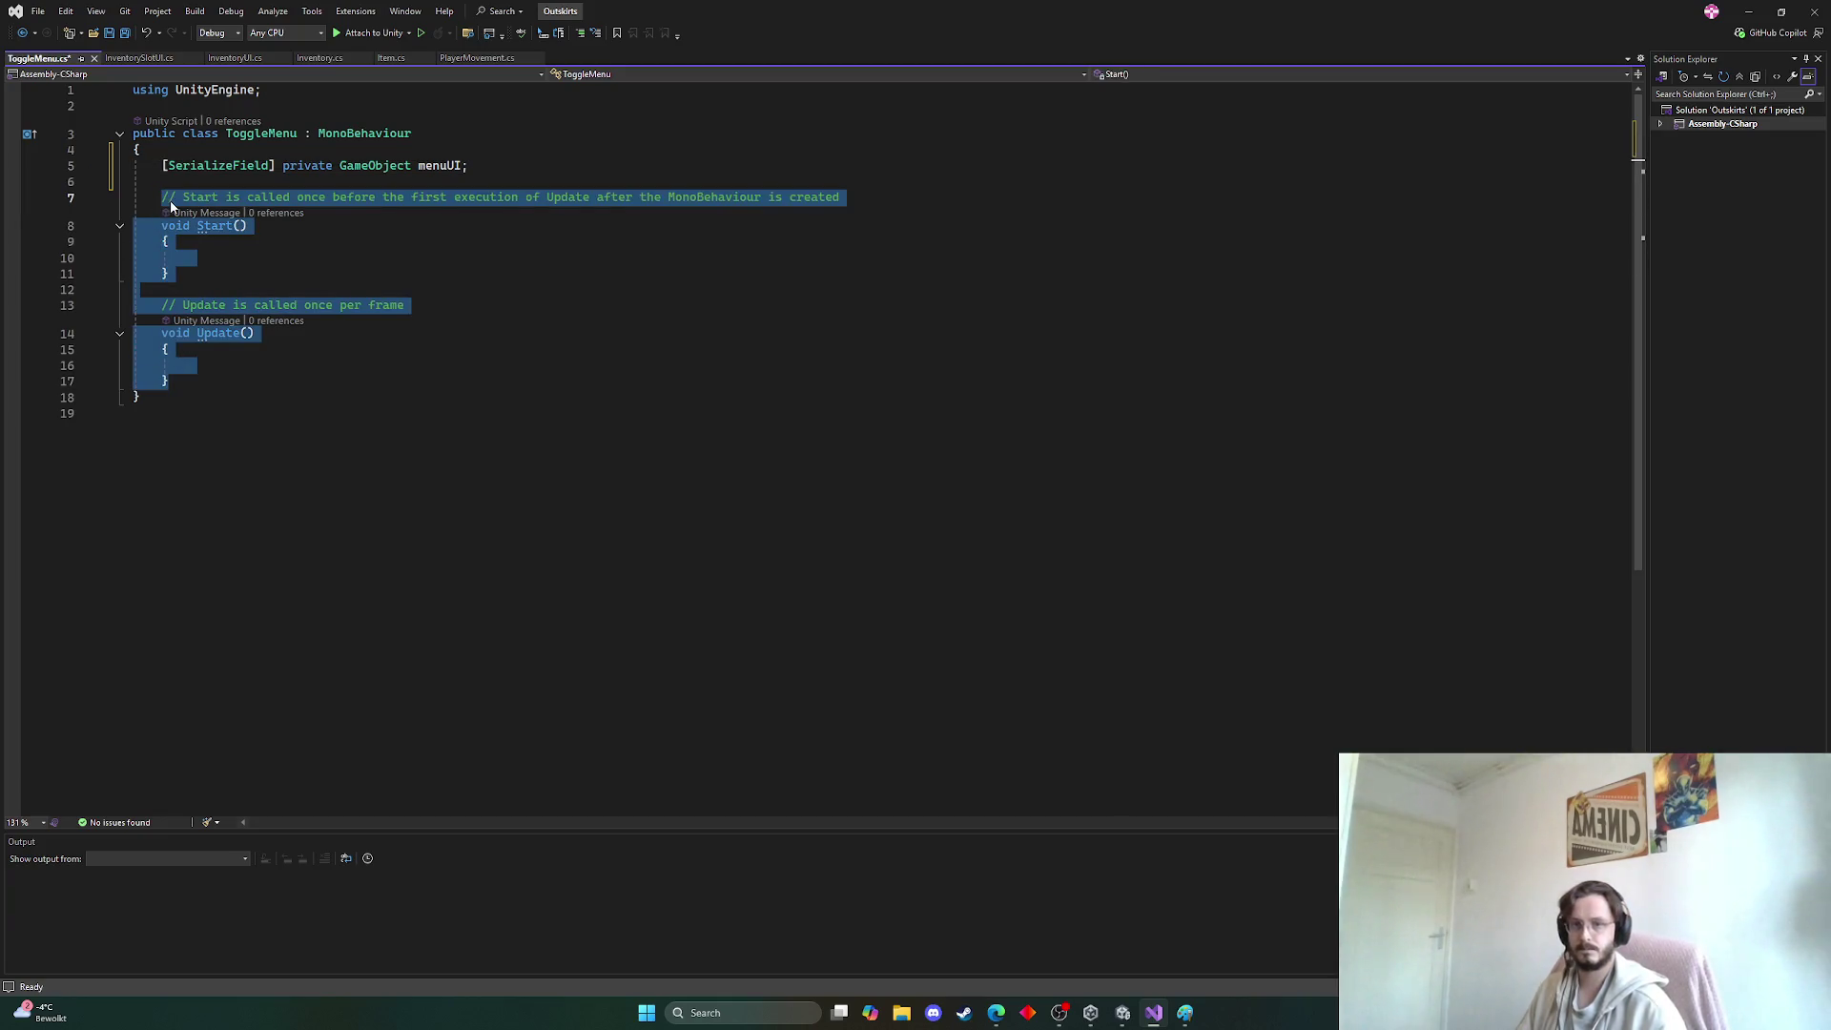
pyautogui.press('BackSpace')
pyautogui.write('pu')
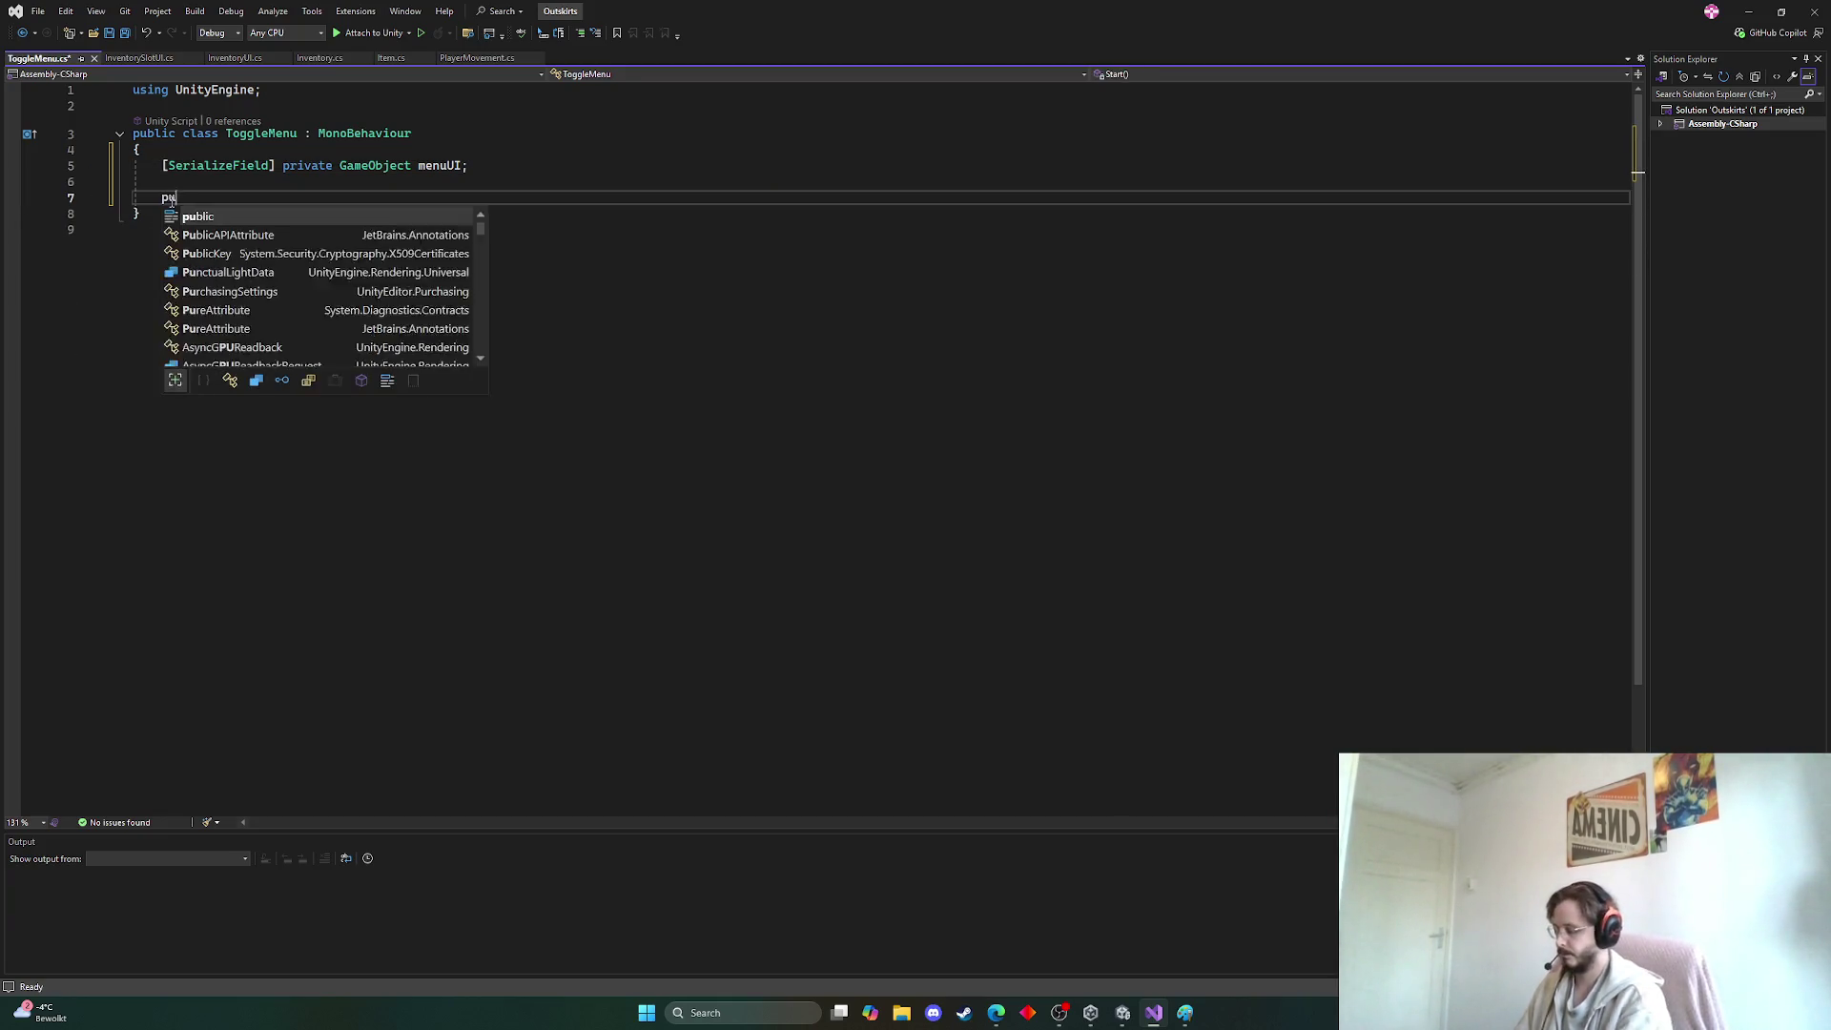
pyautogui.write('blic void Toggle')
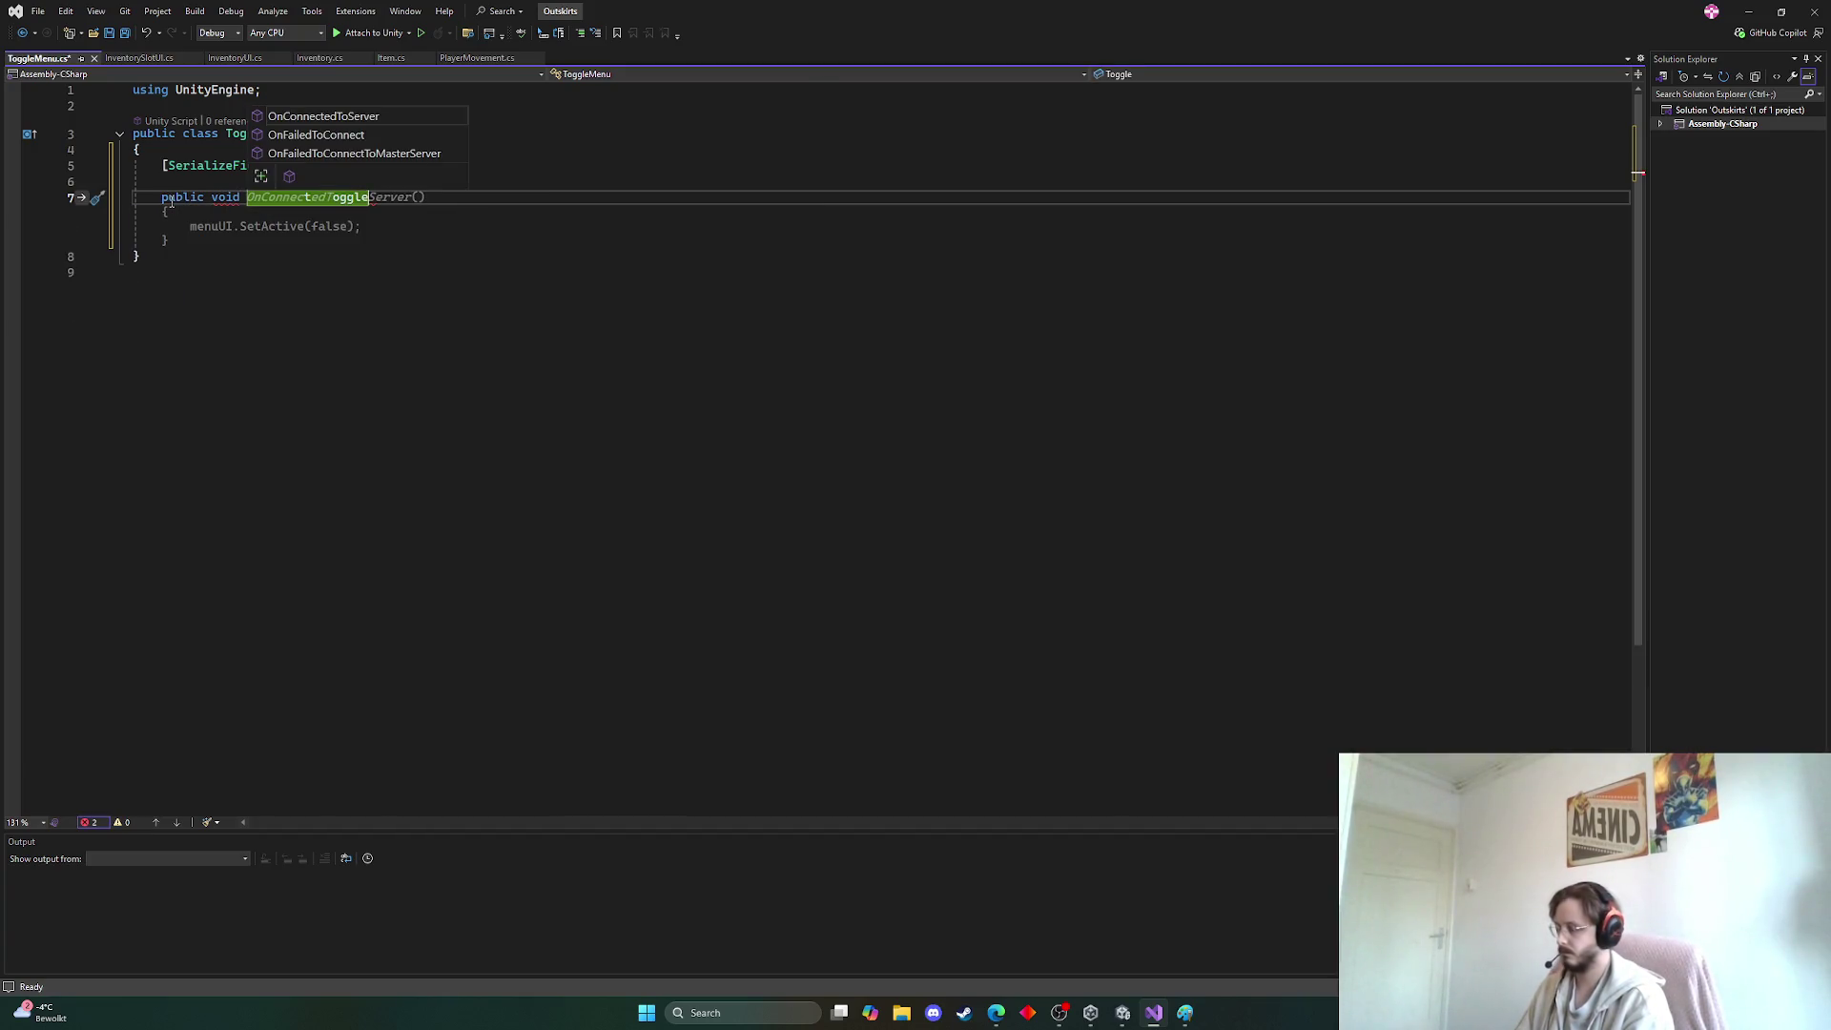
pyautogui.write('()')
pyautogui.press('Return')
pyautogui.write('{')
pyautogui.press('Return')
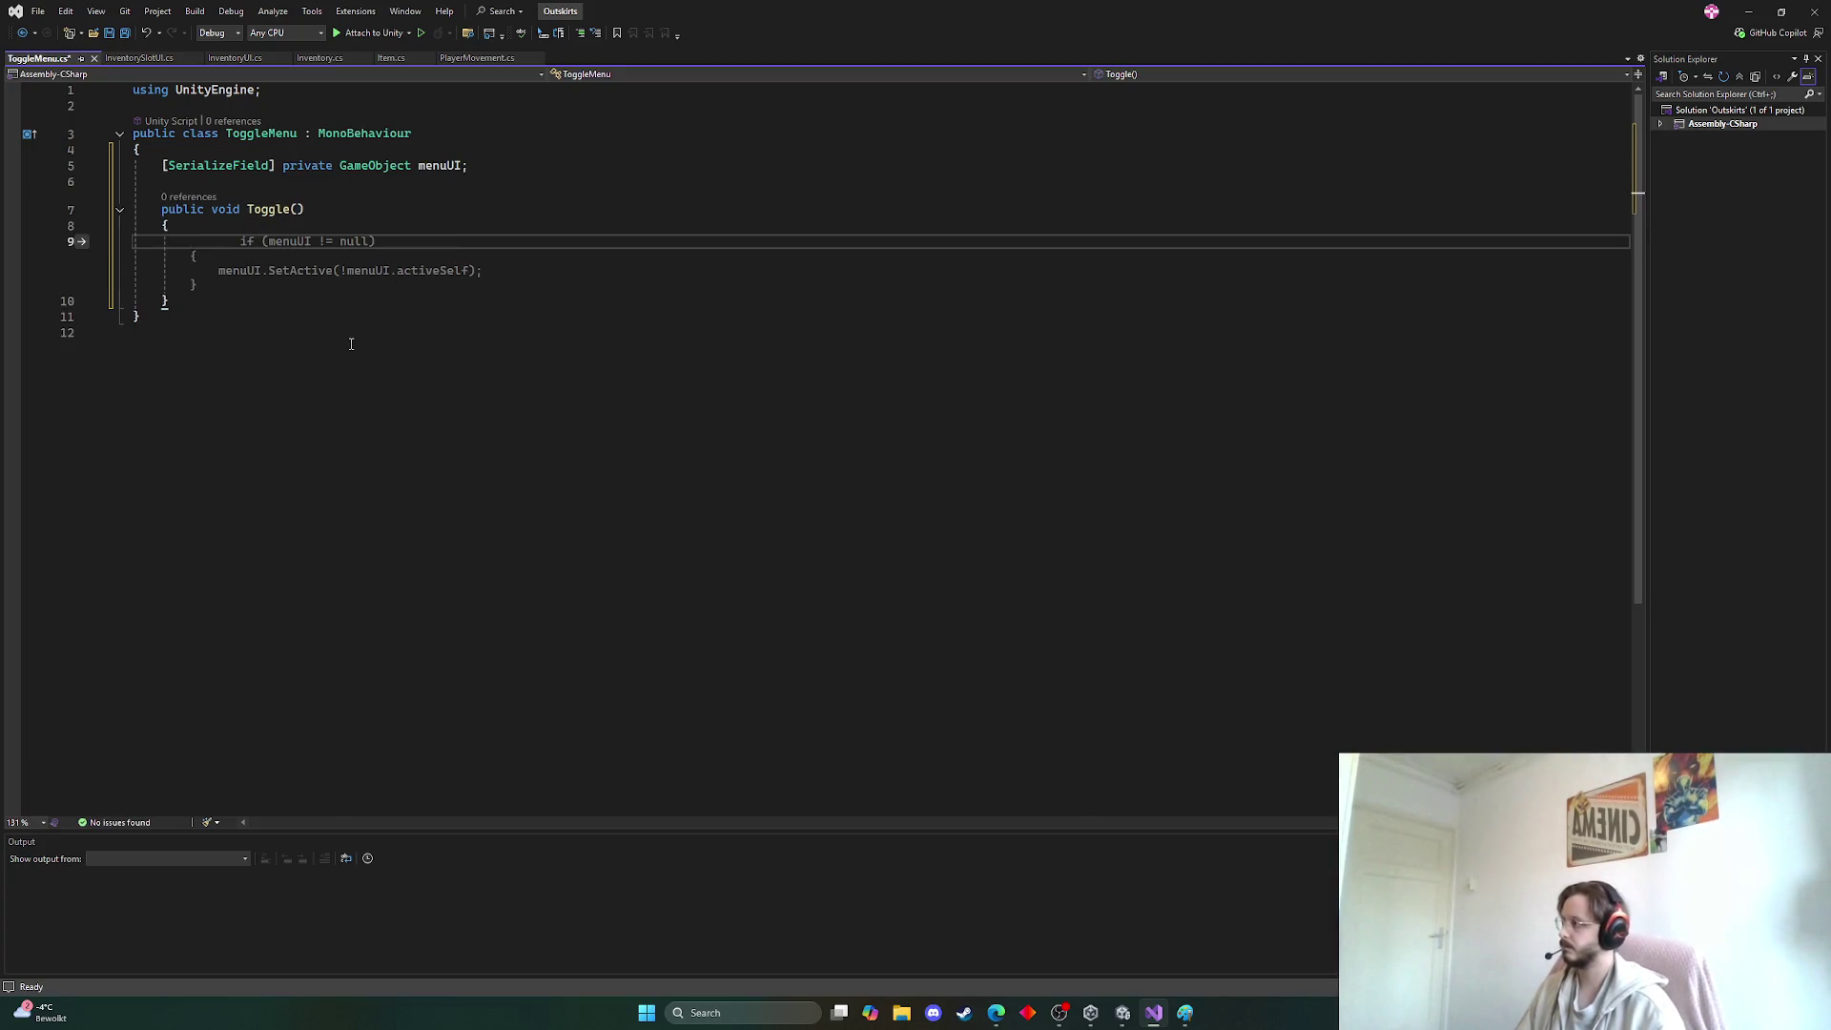
pyautogui.press('Tab')
pyautogui.moveTo(482, 273)
pyautogui.mouseDown()
pyautogui.moveTo(213, 273)
pyautogui.moveTo(190, 242)
pyautogui.mouseUp()
pyautogui.click(202, 285)
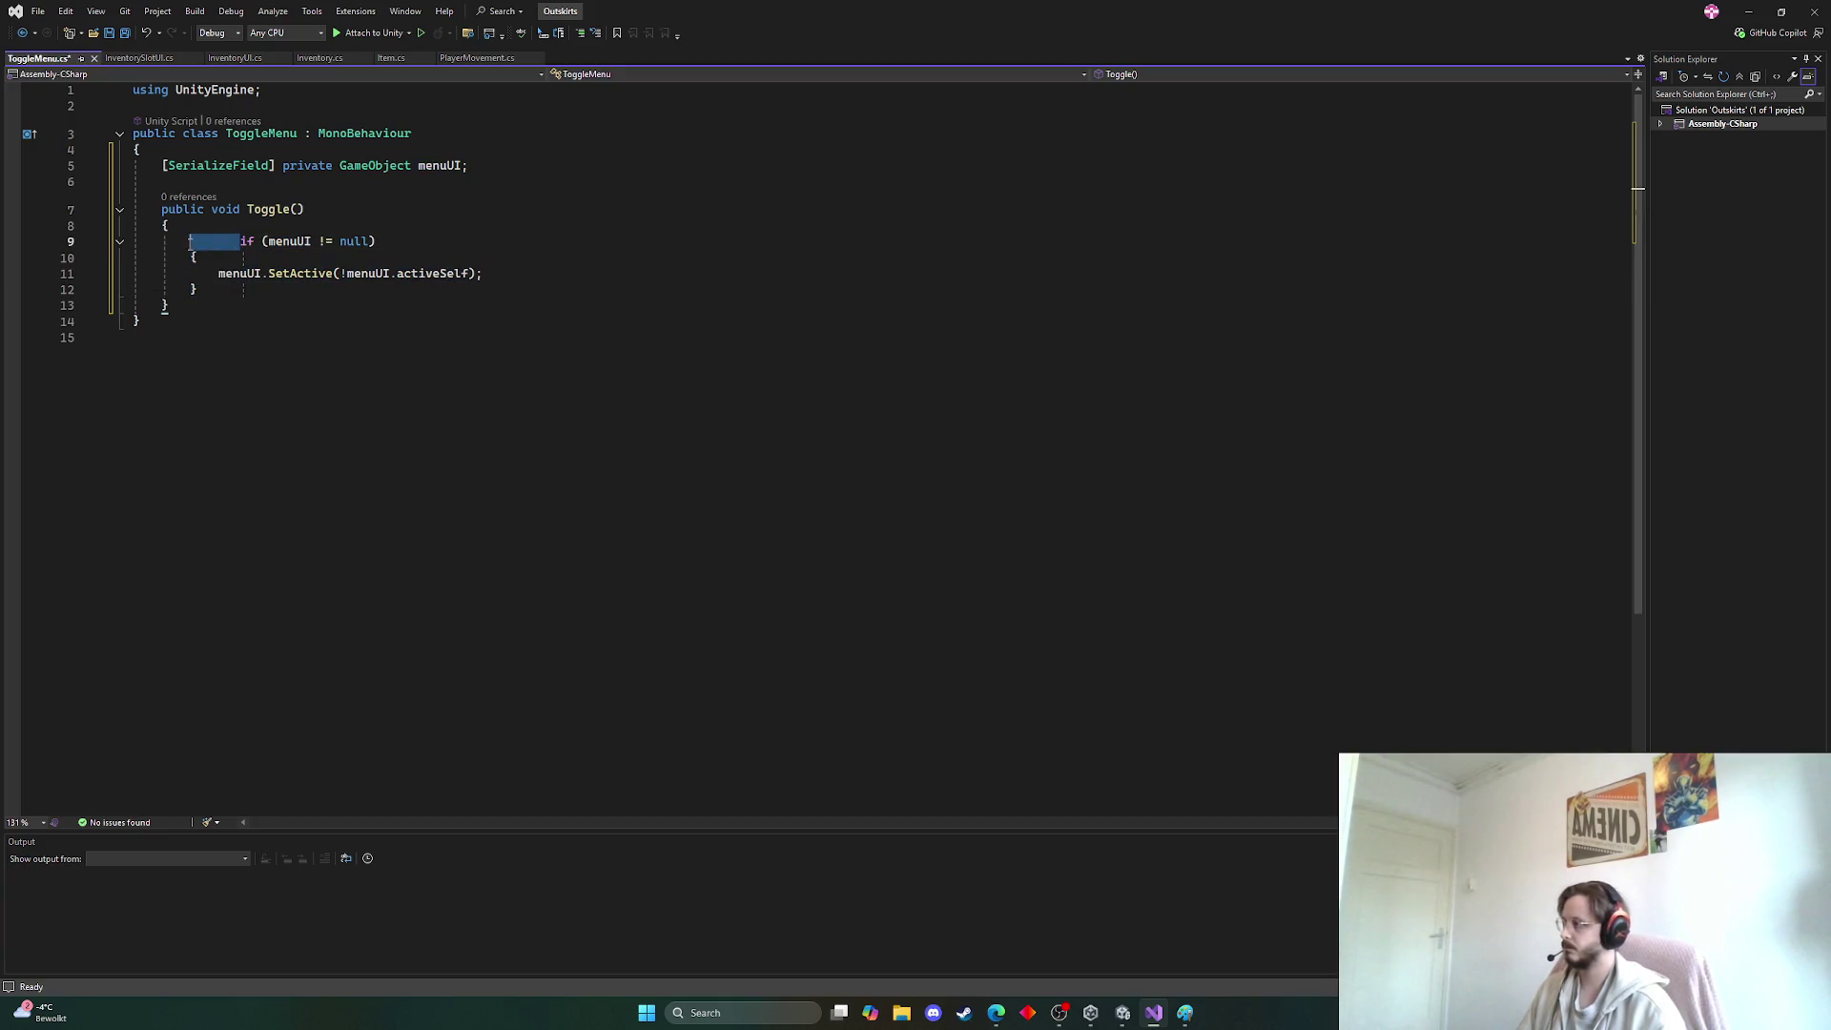
pyautogui.press('BackSpace')
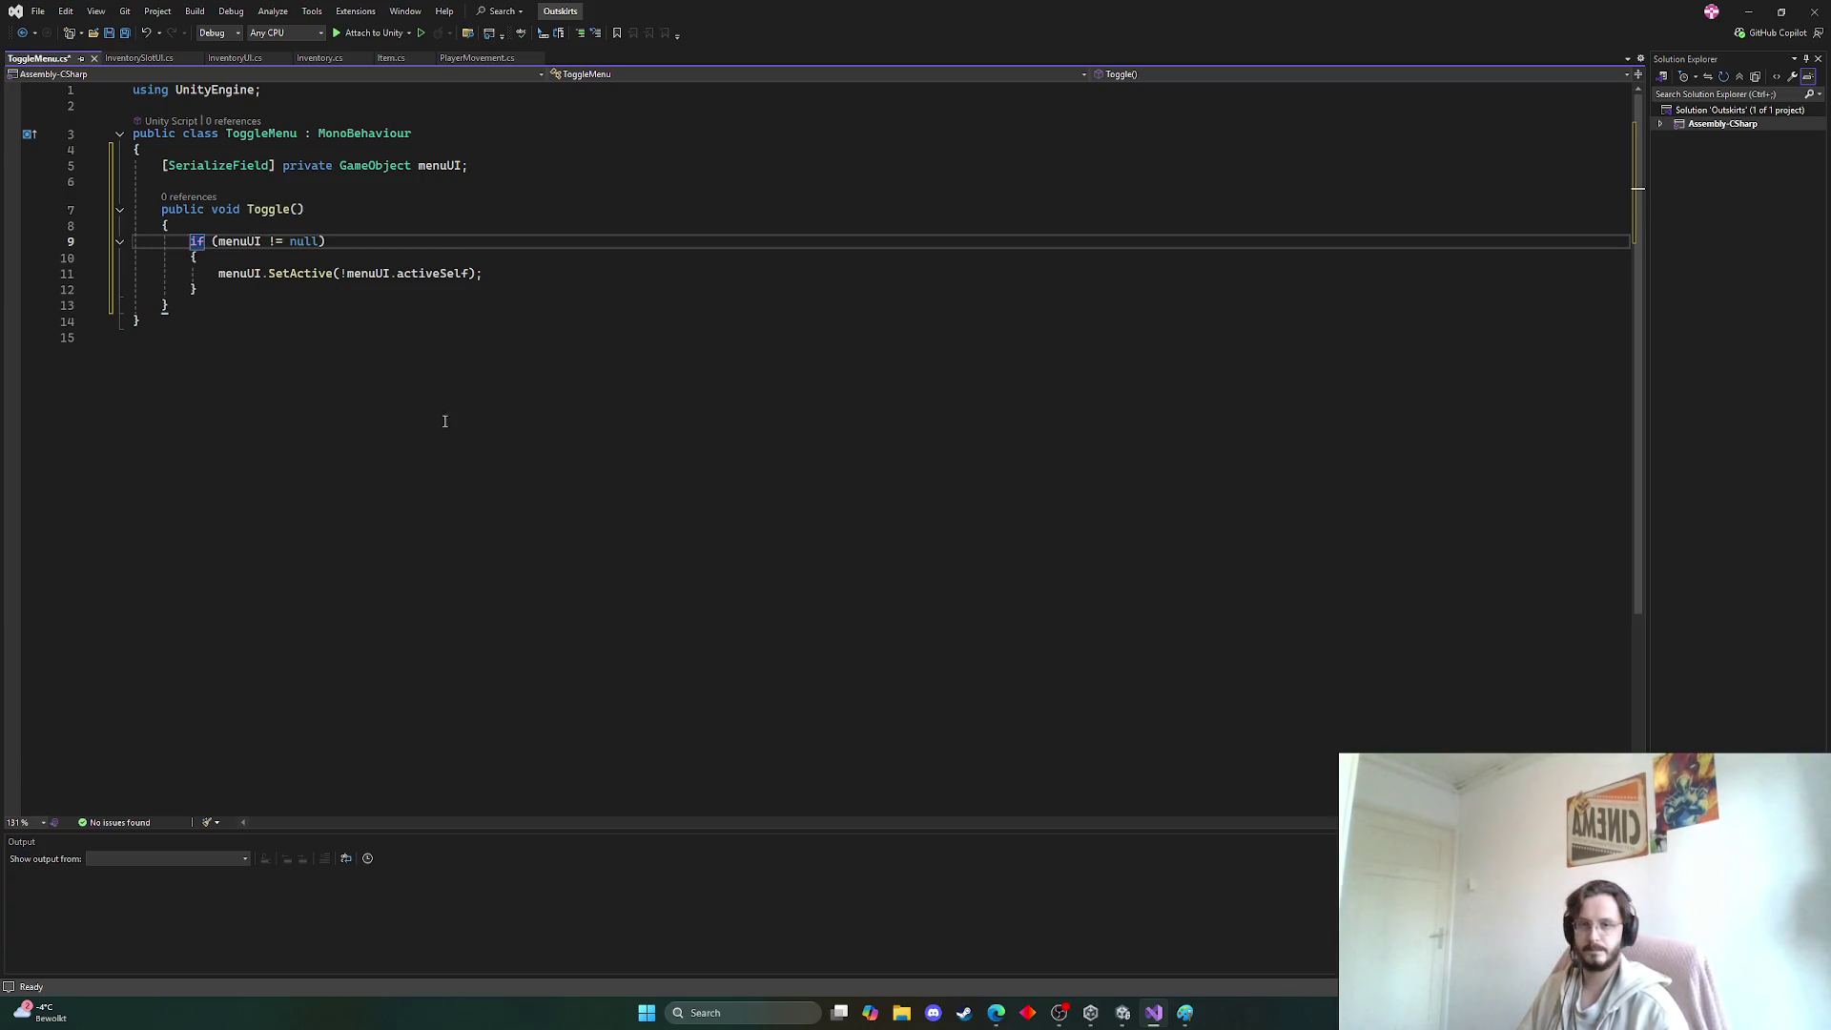
pyautogui.hotkey('ctrl', 's')
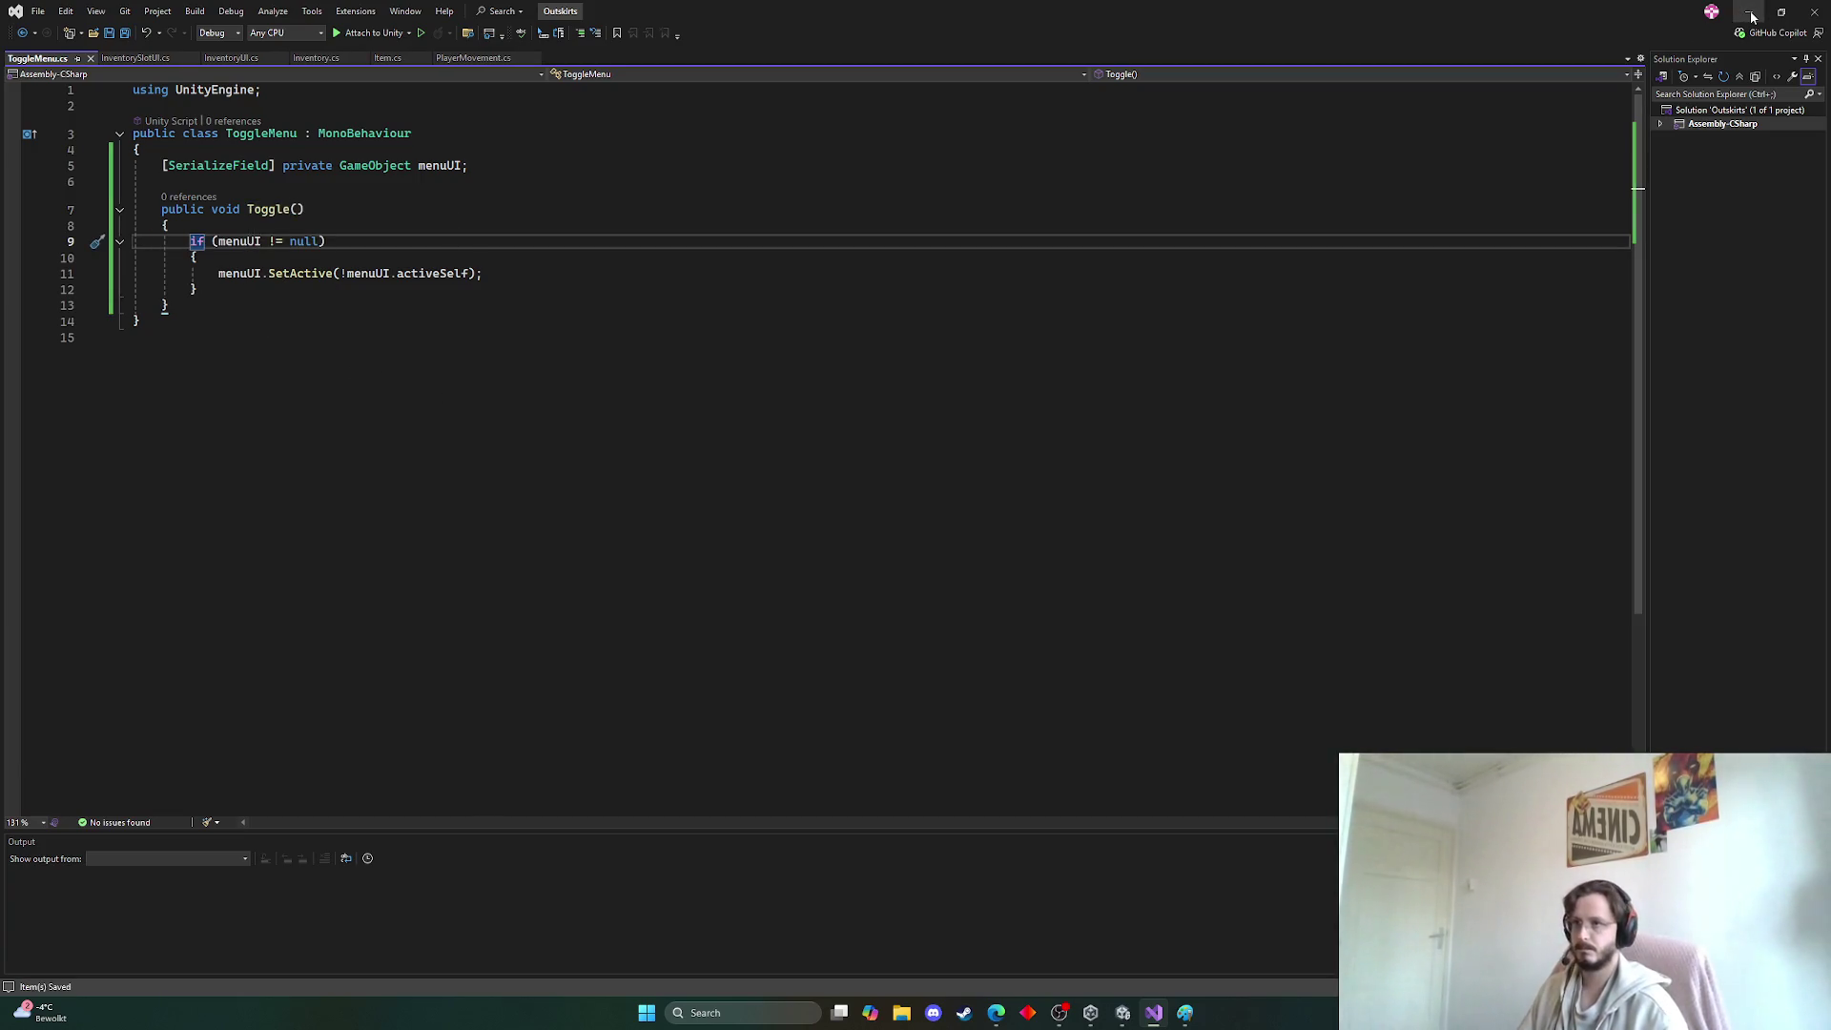
pyautogui.click(1748, 11)
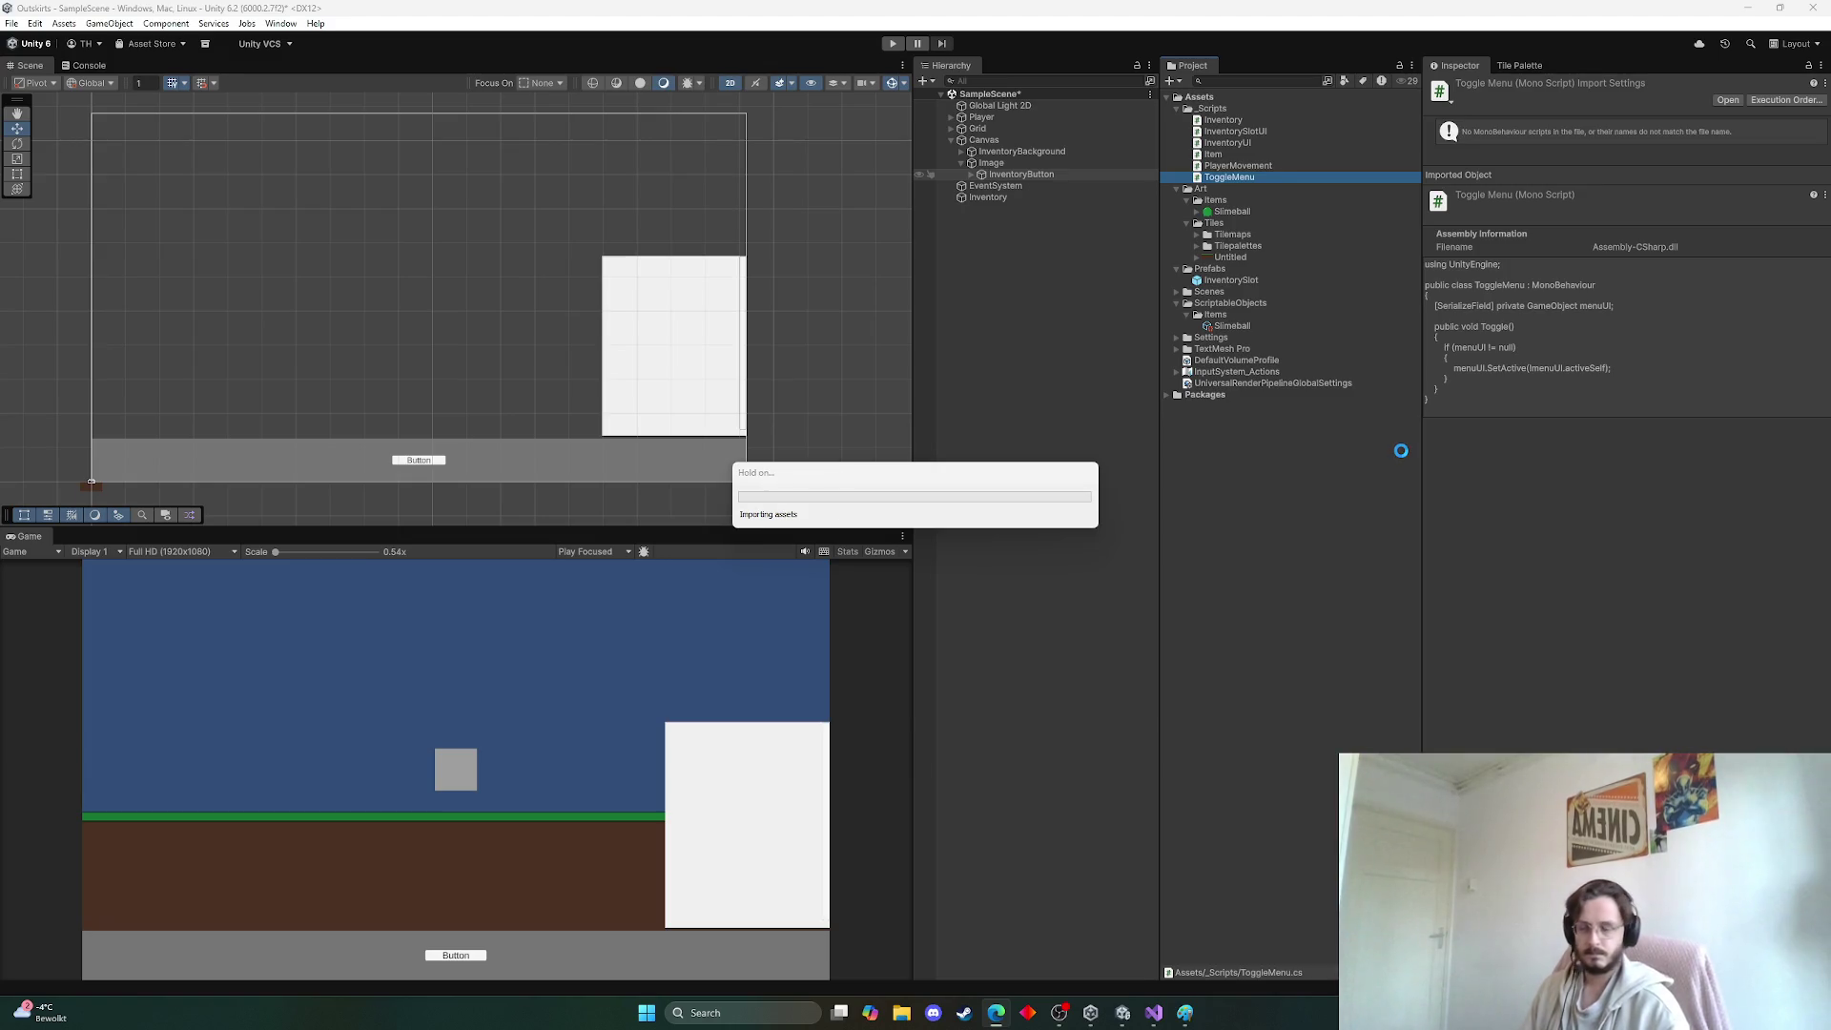
# Attach the ToggleMenu.cs script to the InventoryButton object
pyautogui.click(1030, 175)
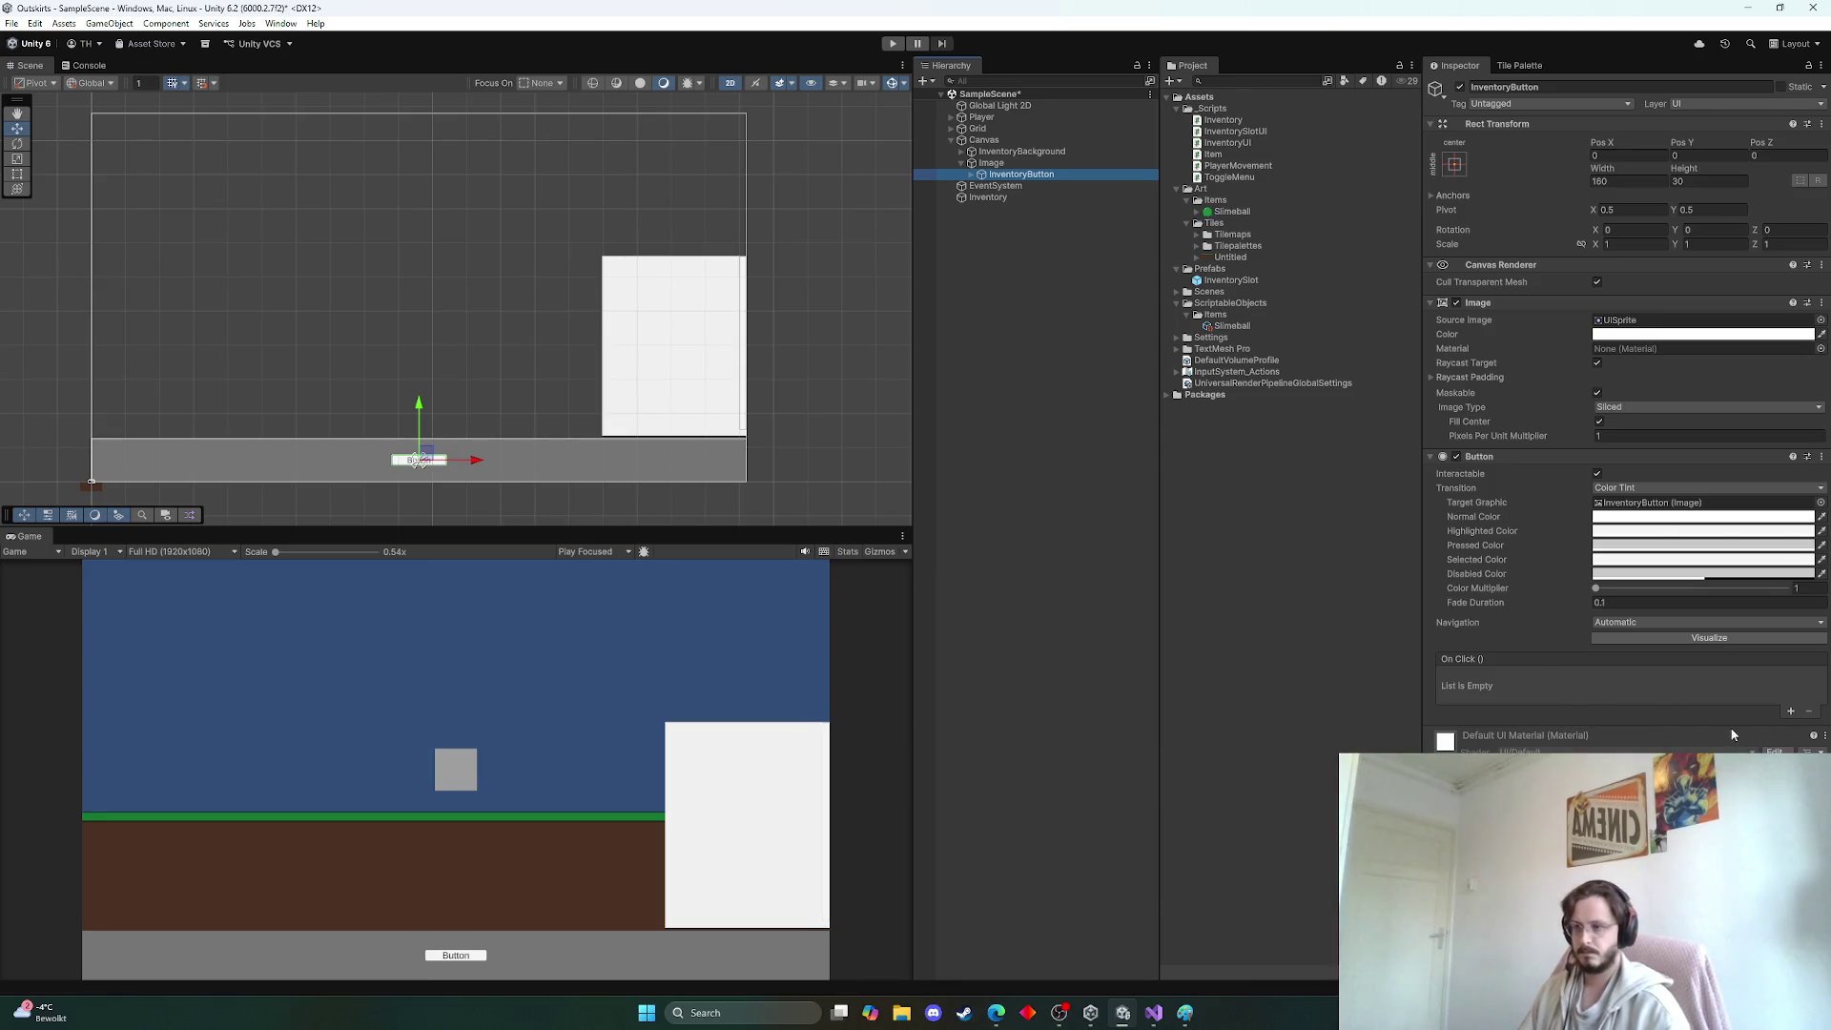
pyautogui.moveTo(1228, 178)
pyautogui.mouseDown()
pyautogui.moveTo(1488, 477)
pyautogui.moveTo(1621, 696)
pyautogui.mouseUp()
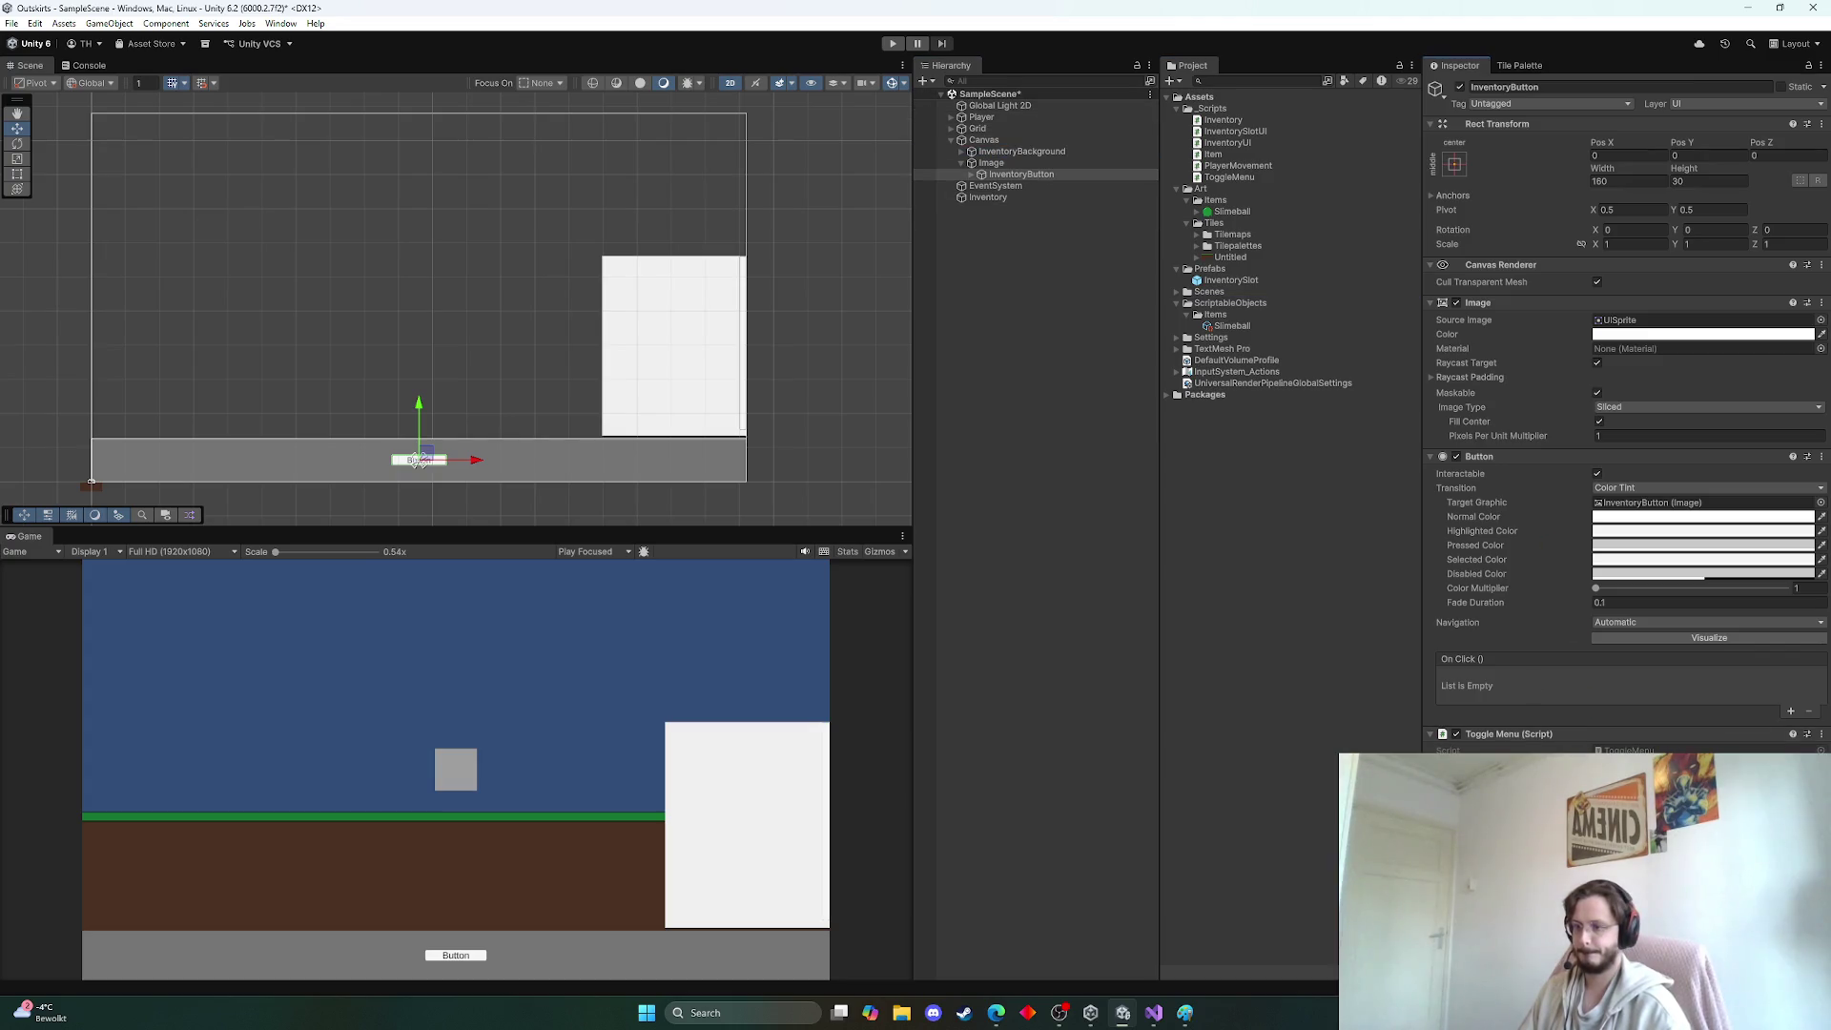
pyautogui.click(988, 153)
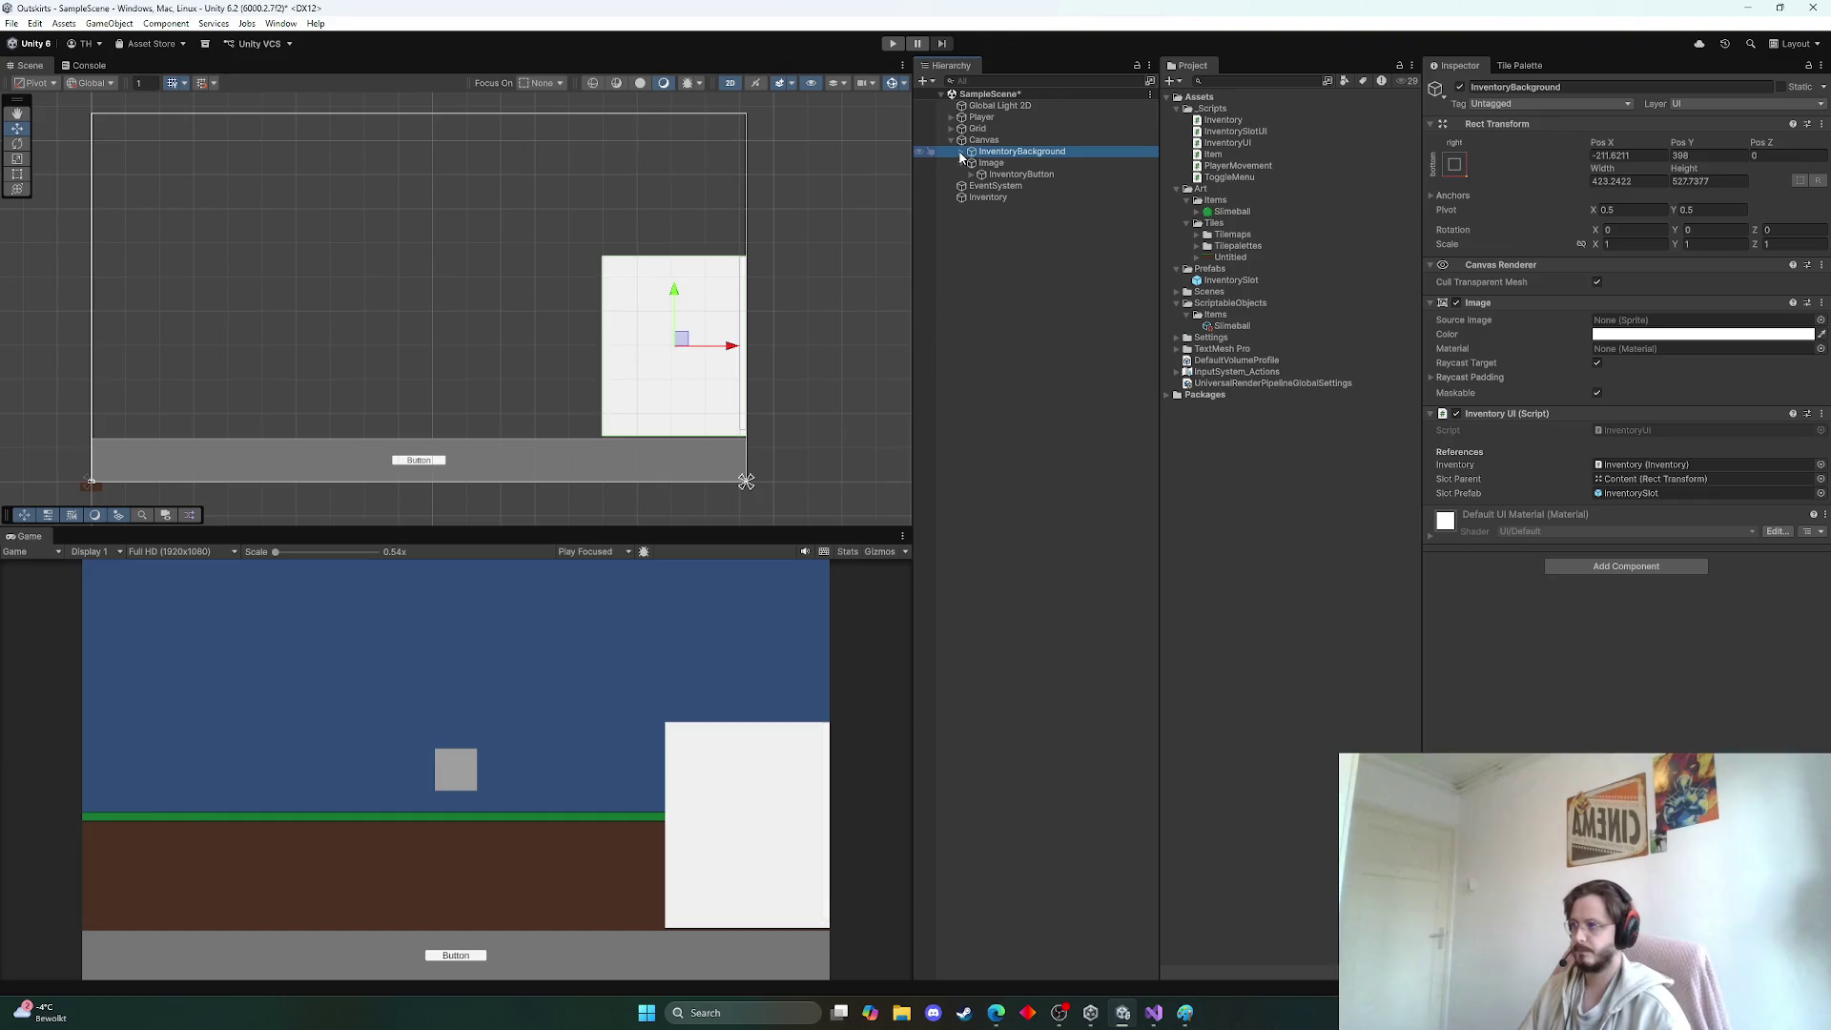
pyautogui.click(961, 153)
pyautogui.click(961, 153)
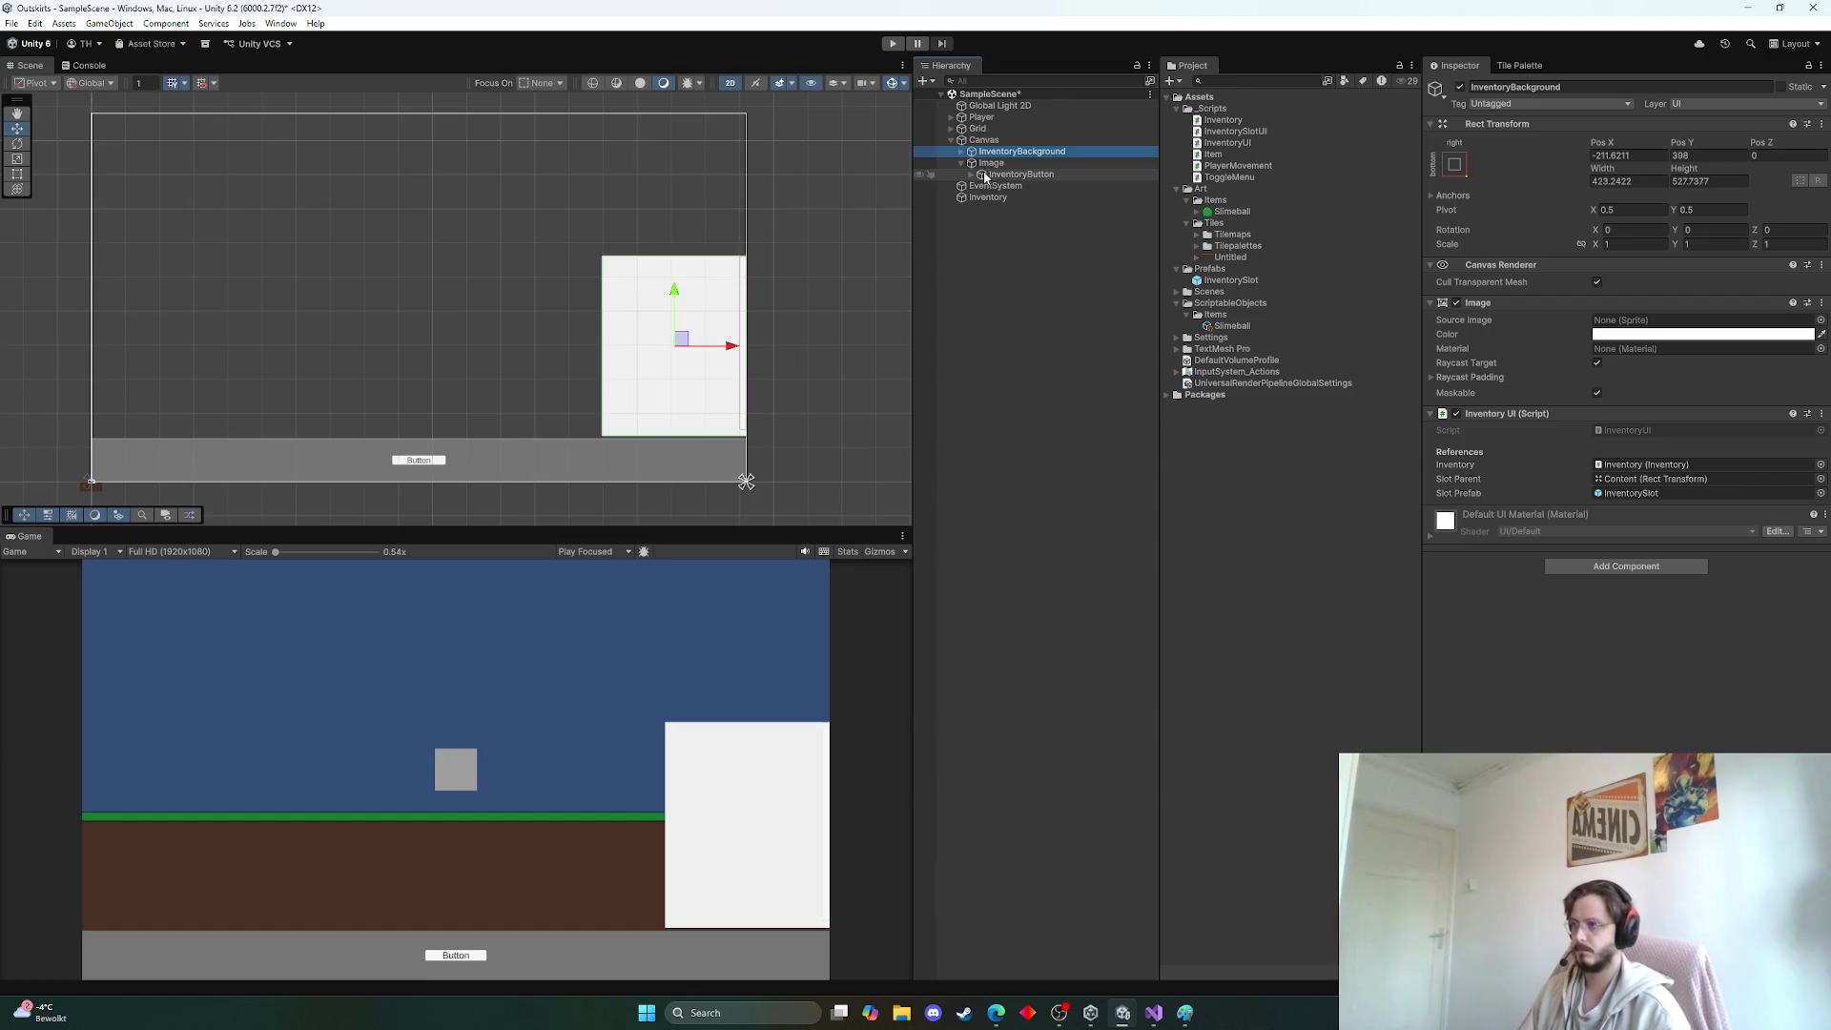
pyautogui.click(992, 177)
# Rename the Image object to Taskbar
pyautogui.click(962, 164)
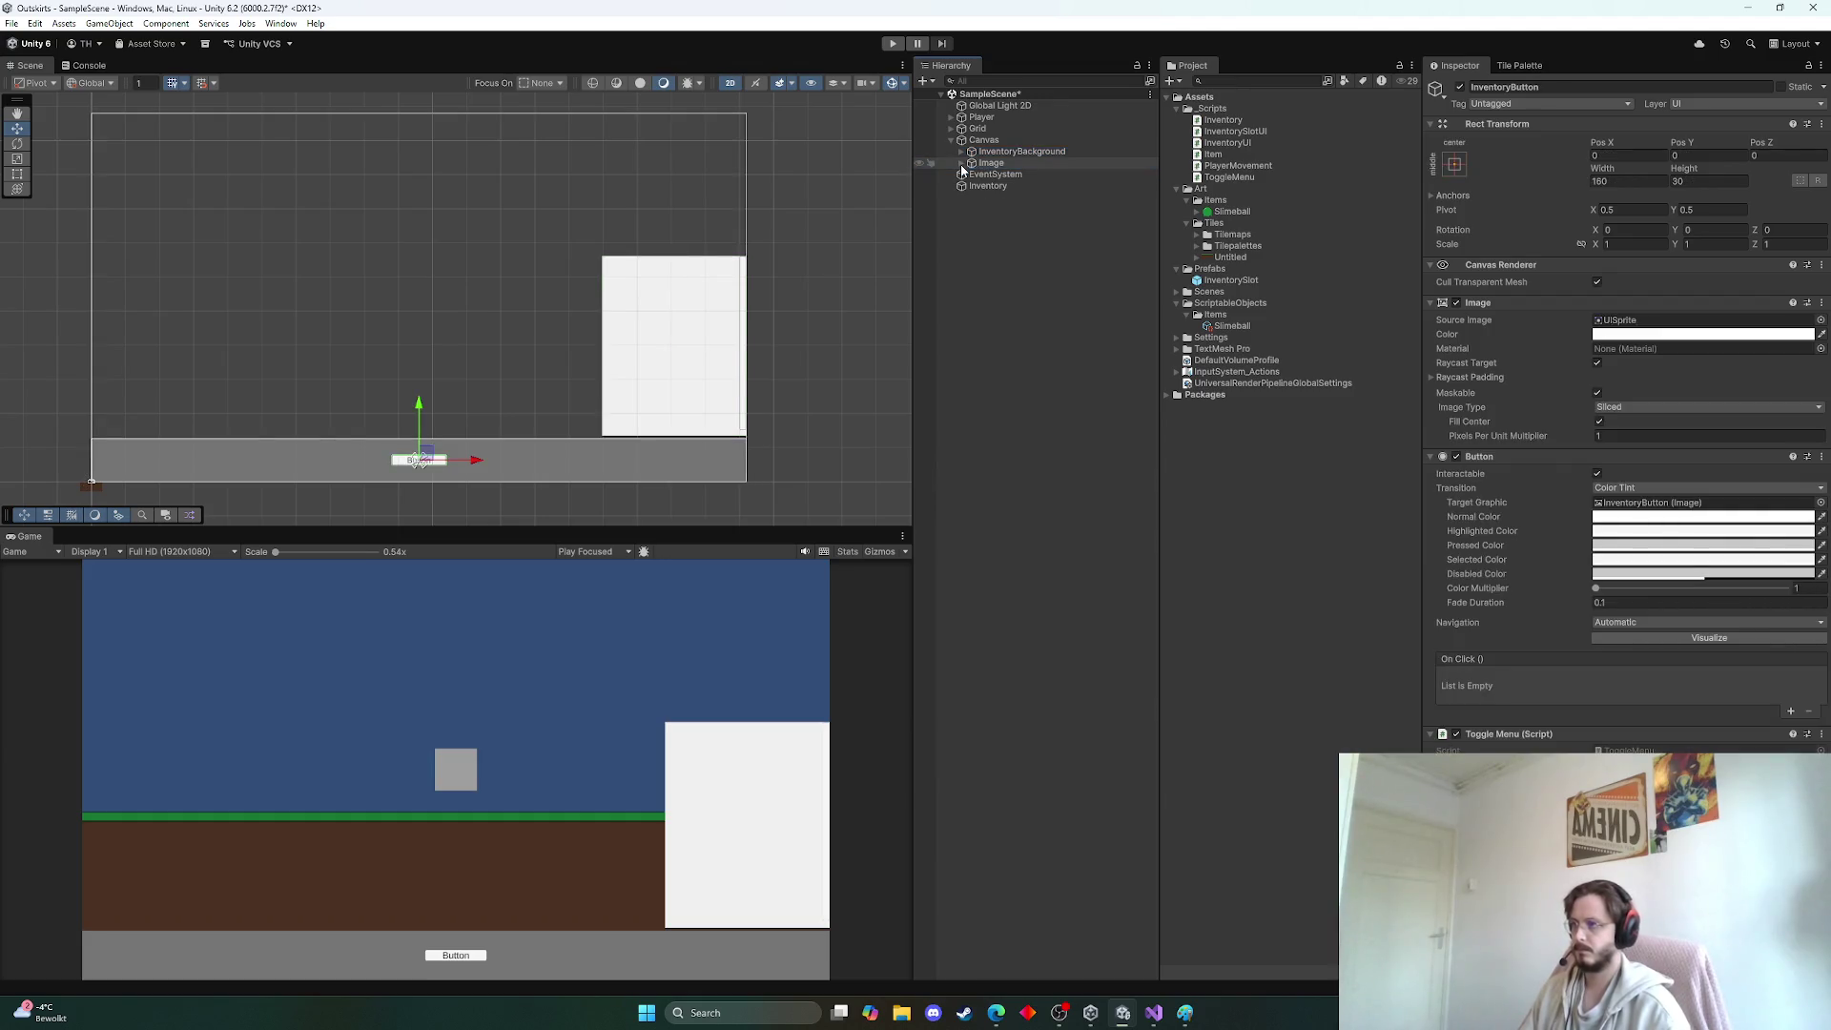
pyautogui.click(960, 164)
pyautogui.click(1022, 163)
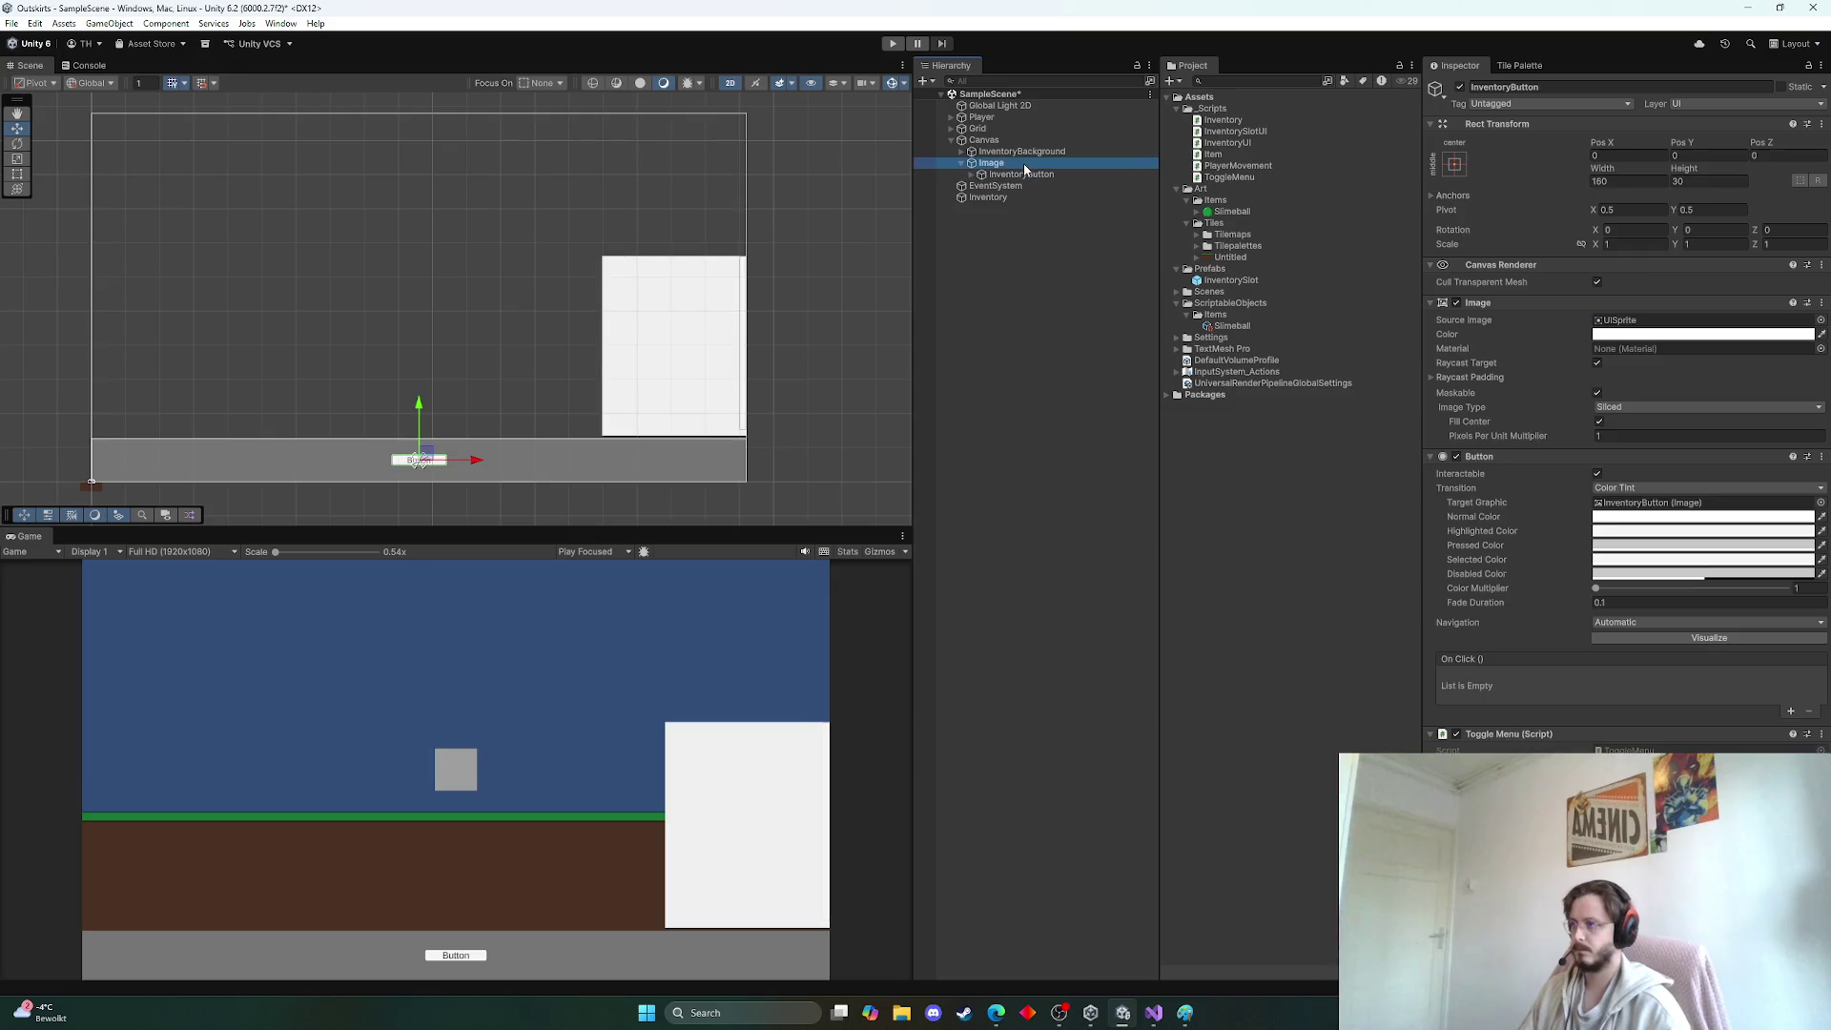
pyautogui.press('F2')
pyautogui.write('To')
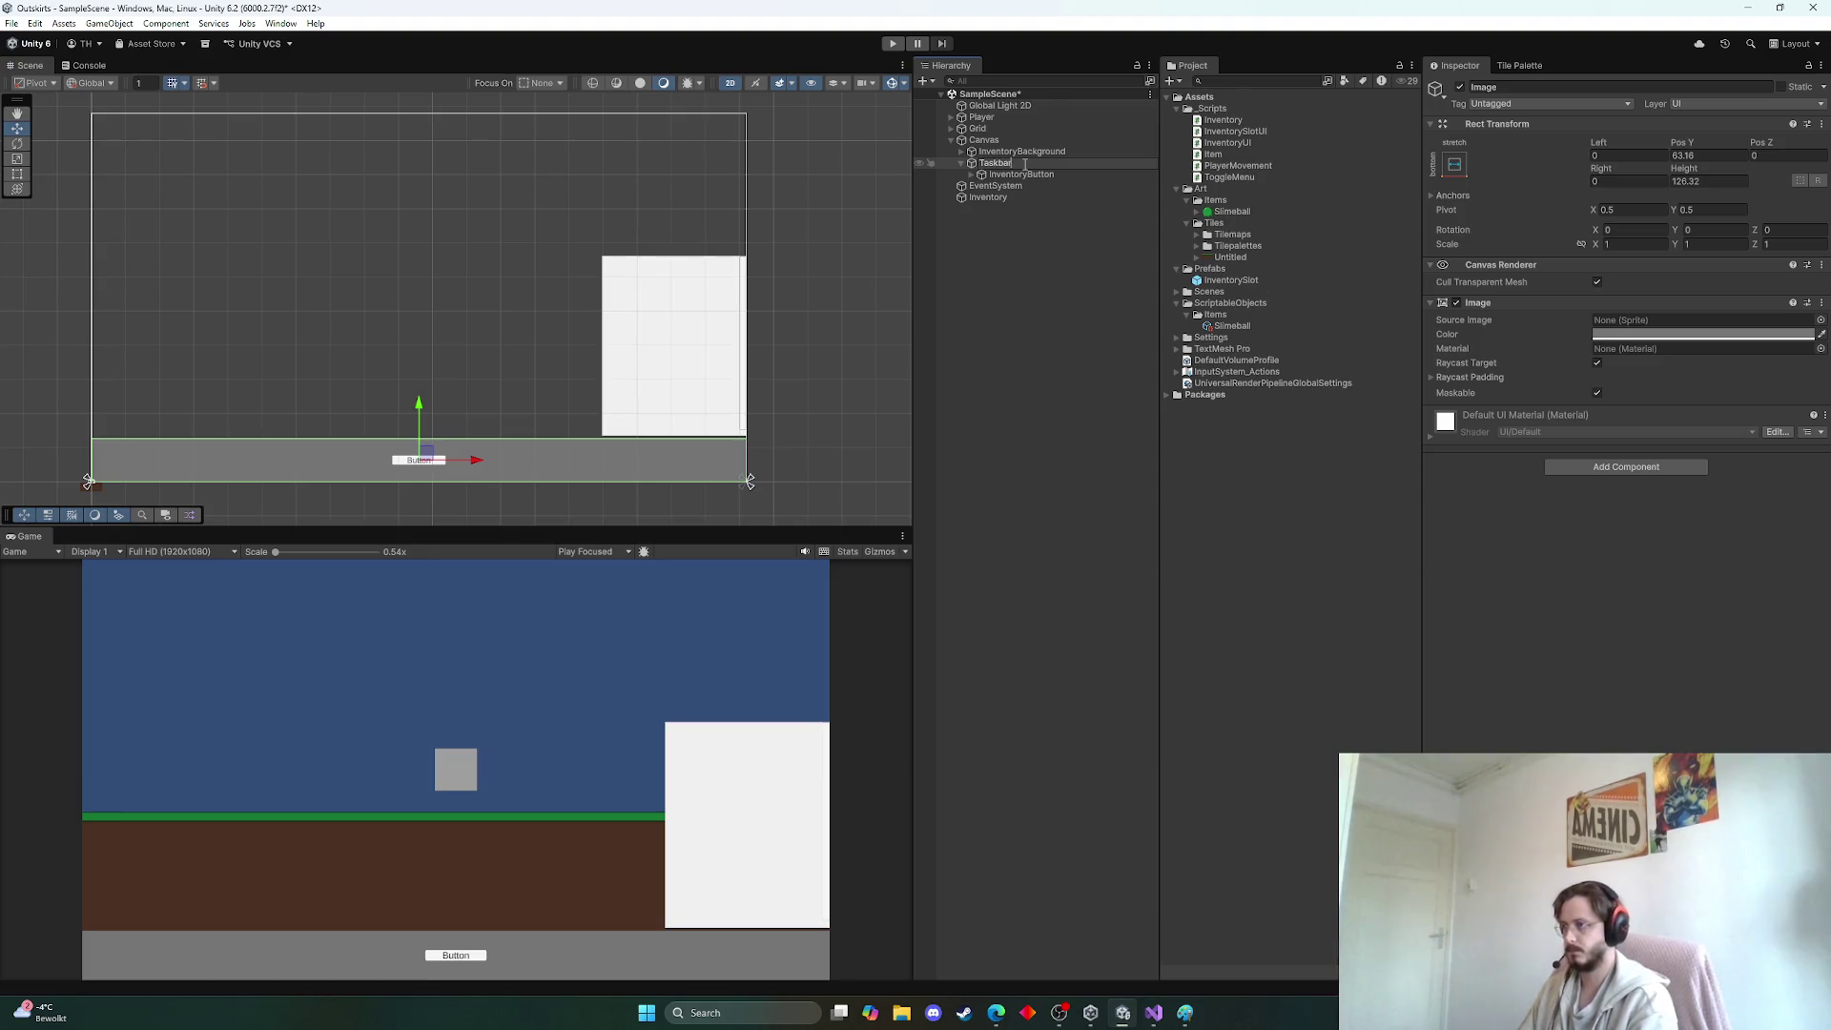
pyautogui.press('Return')
# Add an On Click action on InventoryButton that calls ToggleMenu.Toggle
pyautogui.click(1035, 174)
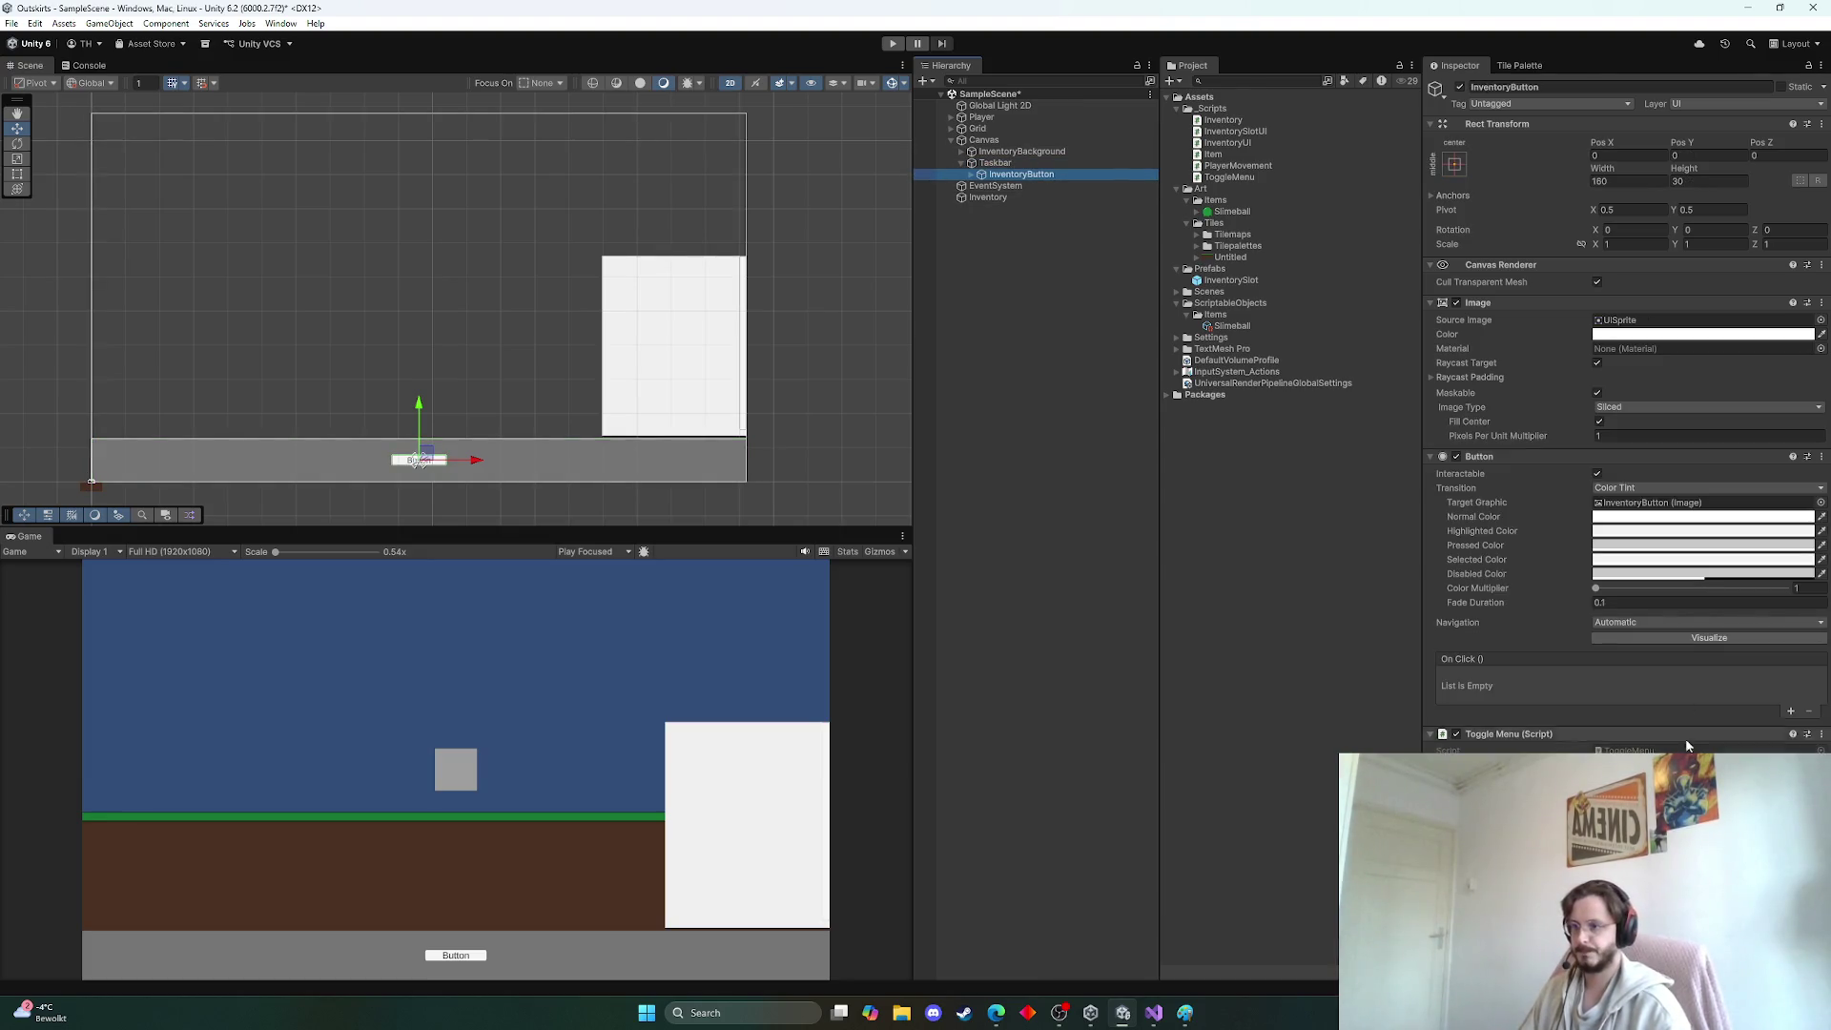
pyautogui.click(1790, 712)
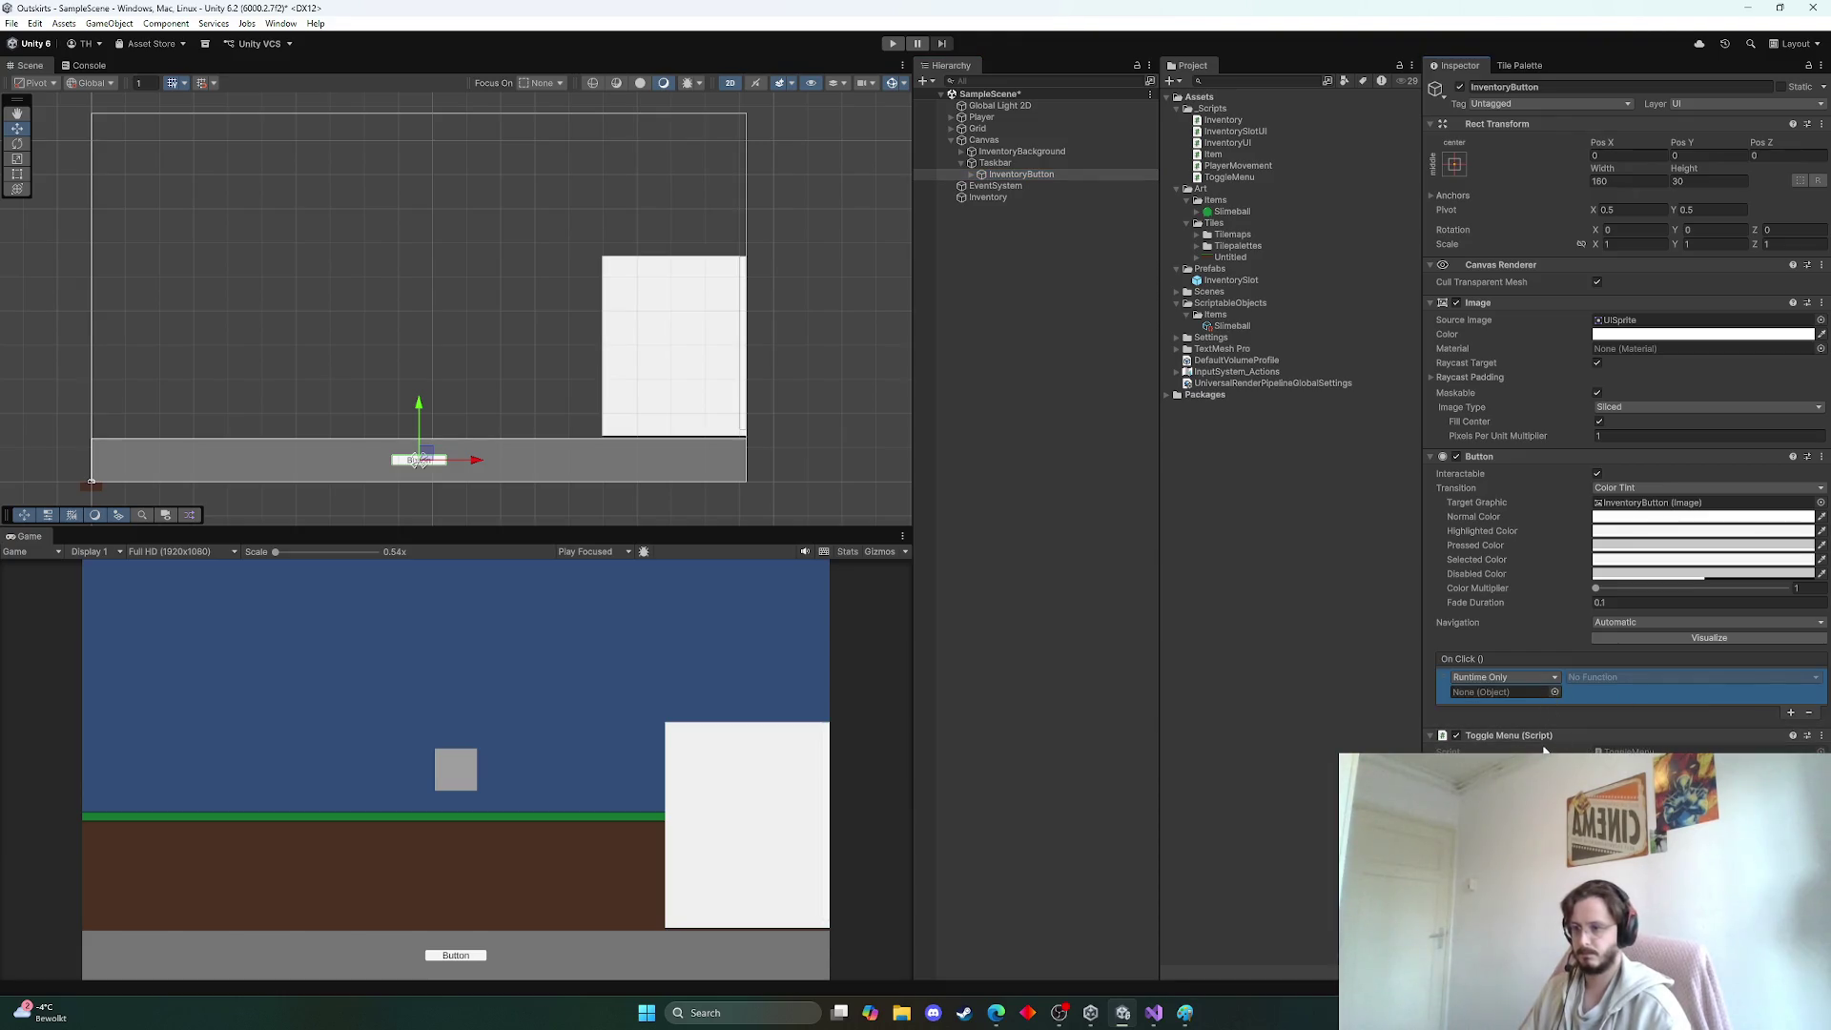
pyautogui.click(1510, 692)
pyautogui.moveTo(1508, 691); pyautogui.dragTo(1509, 691)
pyautogui.click(1644, 679)
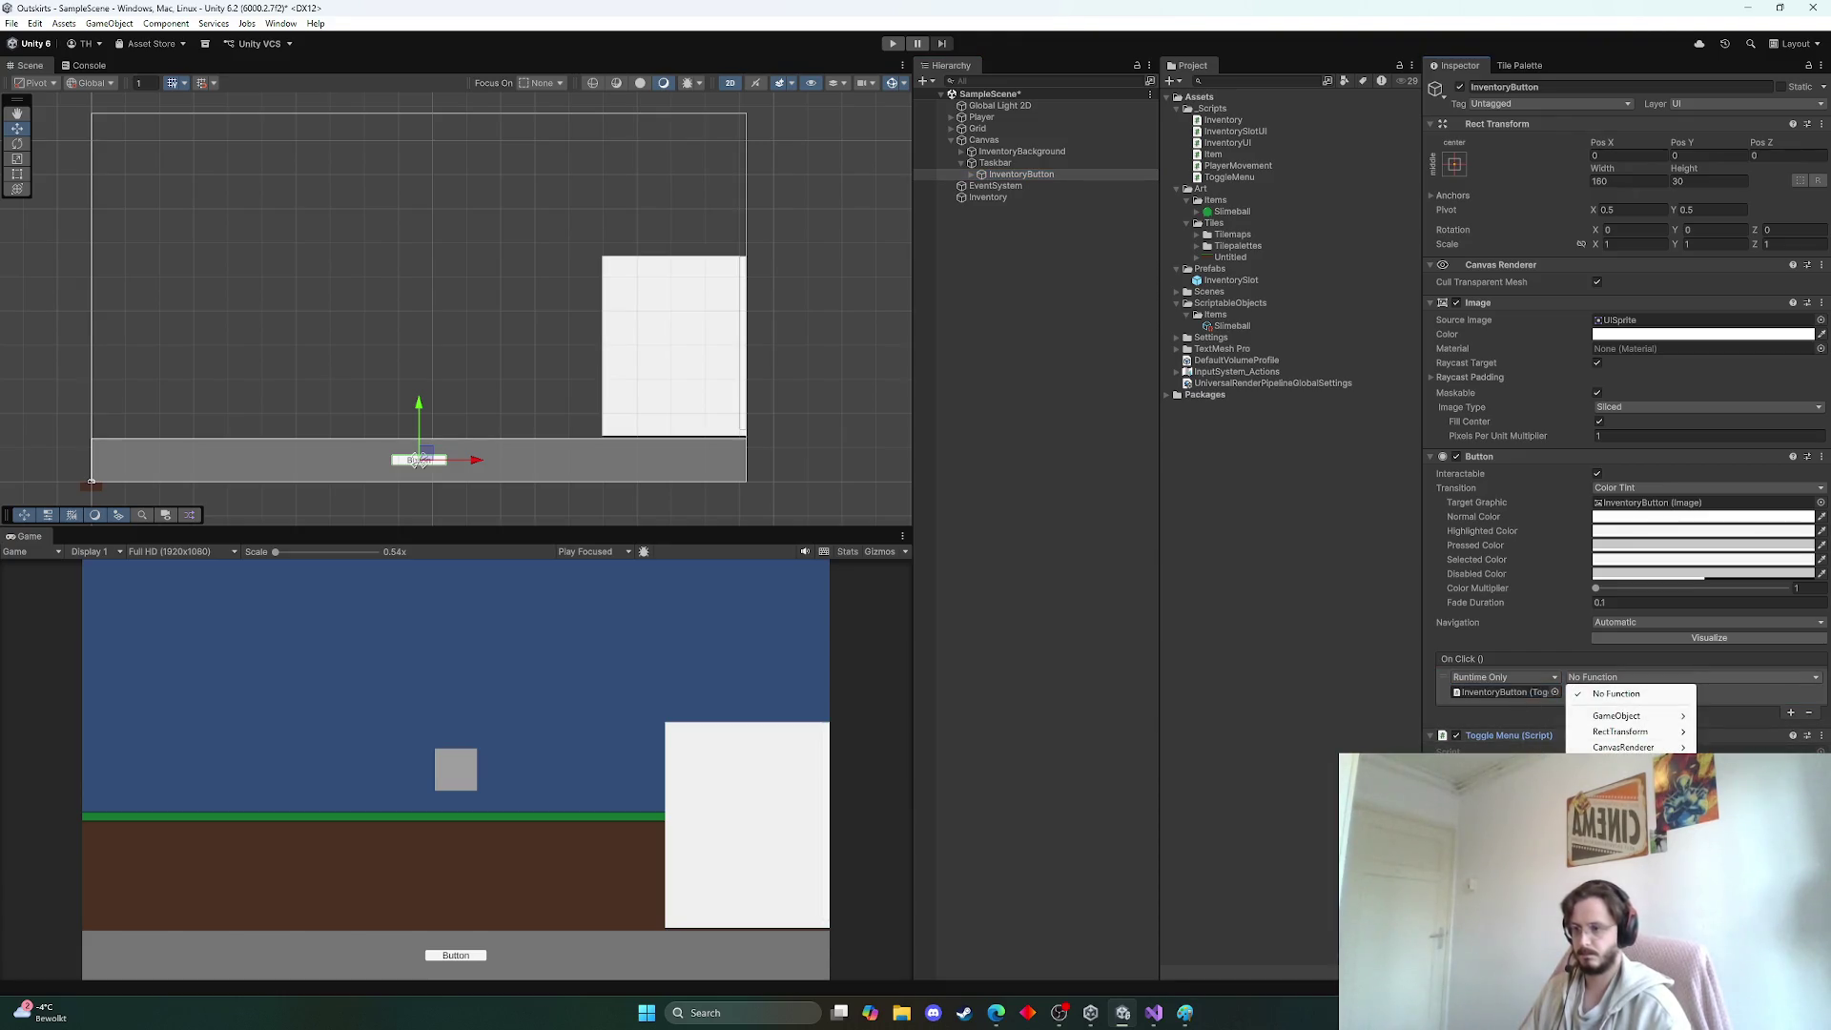
pyautogui.click(1764, 801)
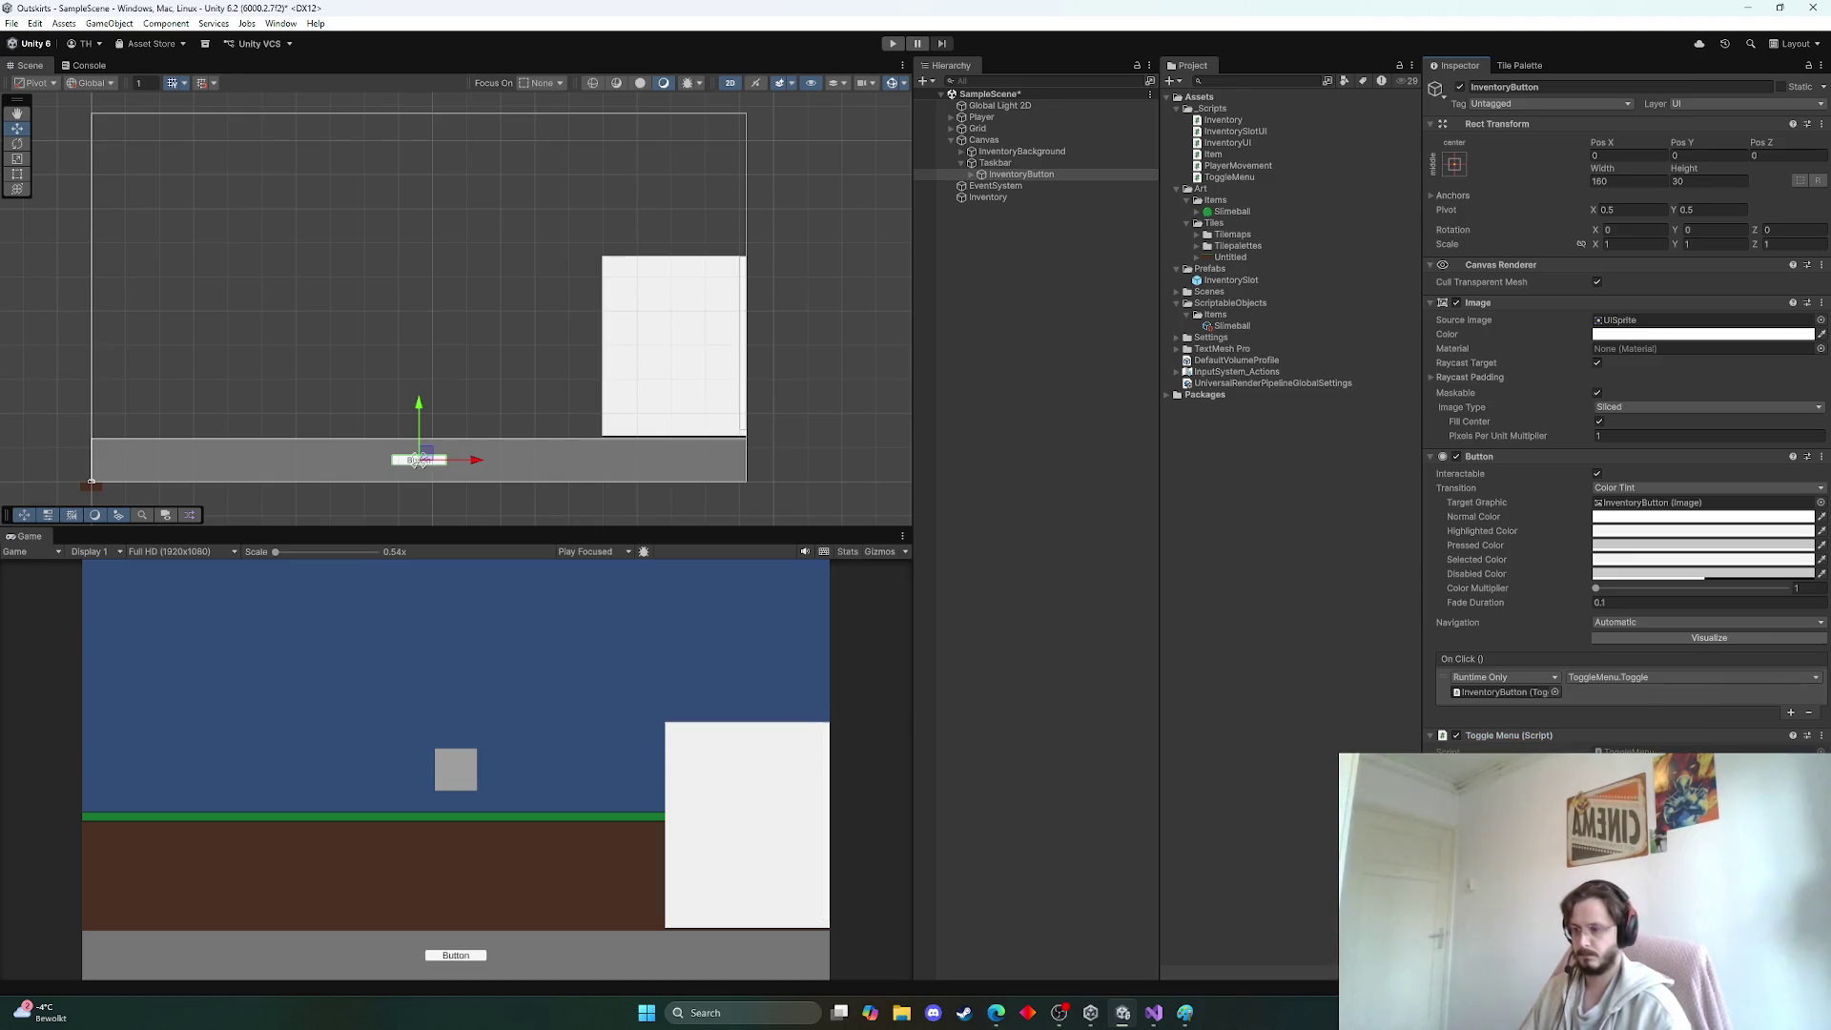
# Test in play mode that the button hides and shows the inventory panel, then stop
pyautogui.click(893, 44)
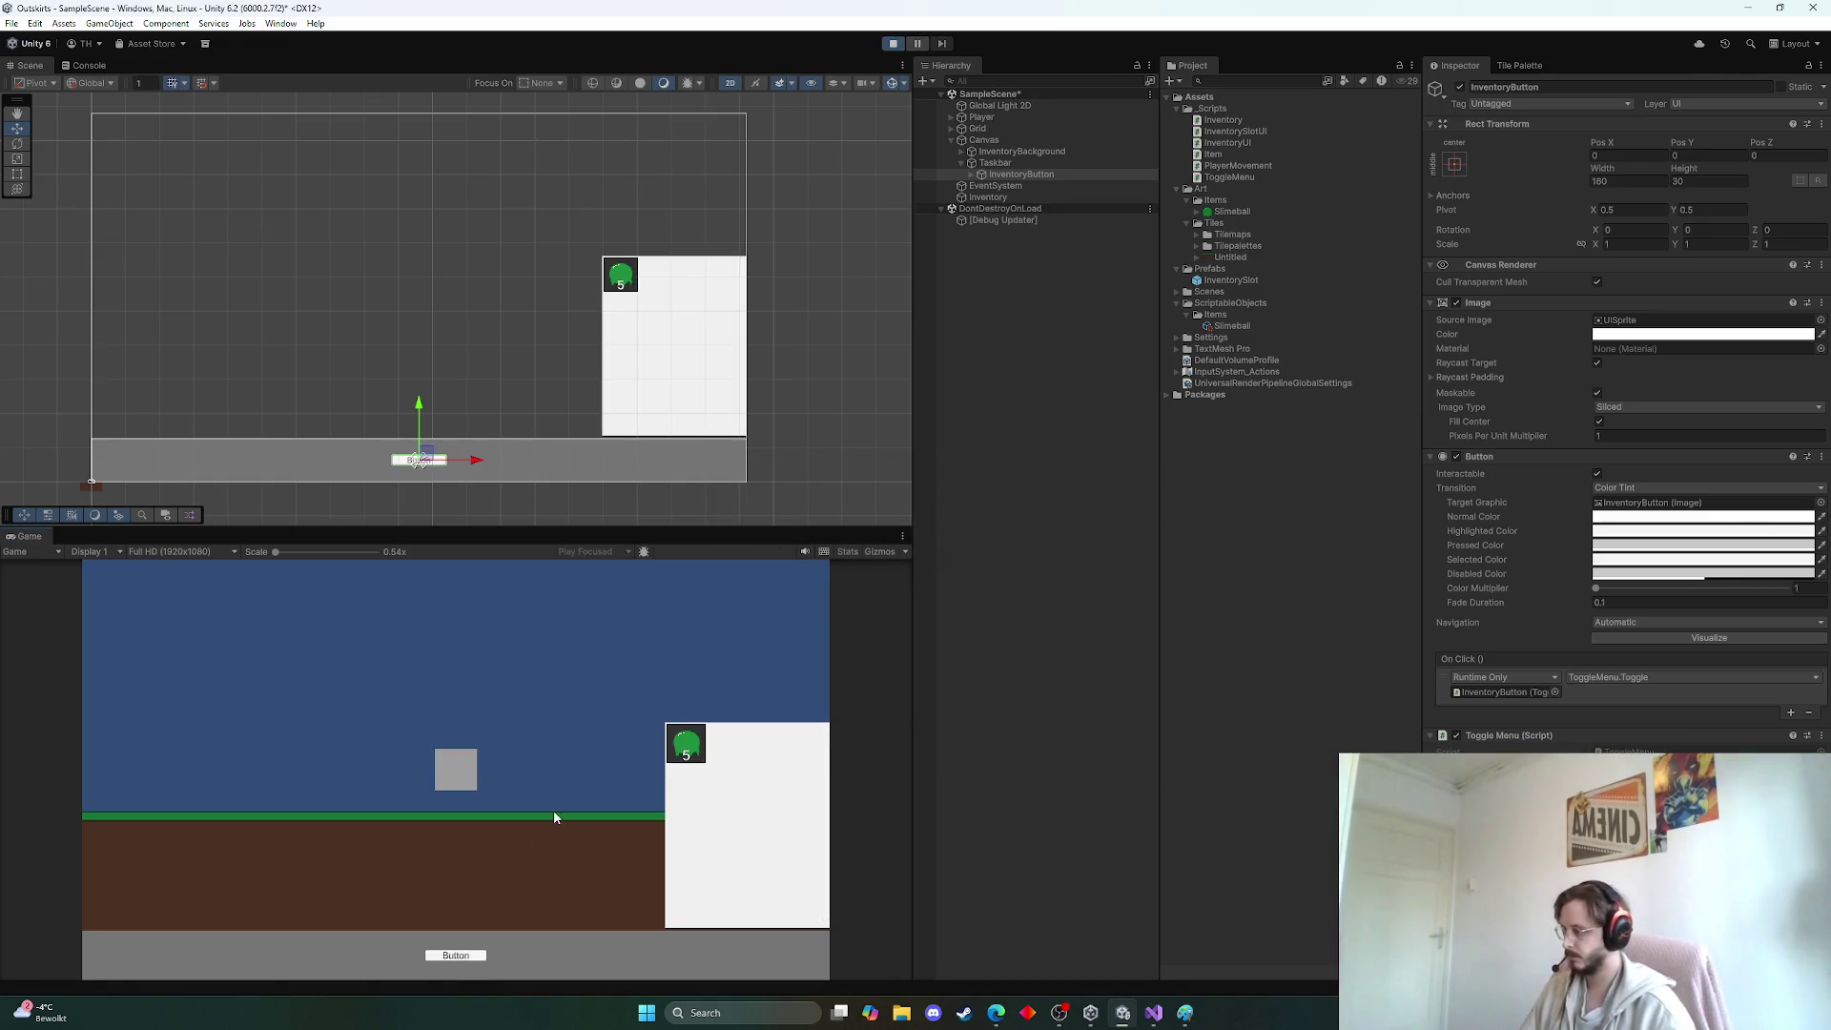
pyautogui.click(451, 956)
pyautogui.click(451, 955)
pyautogui.click(452, 956)
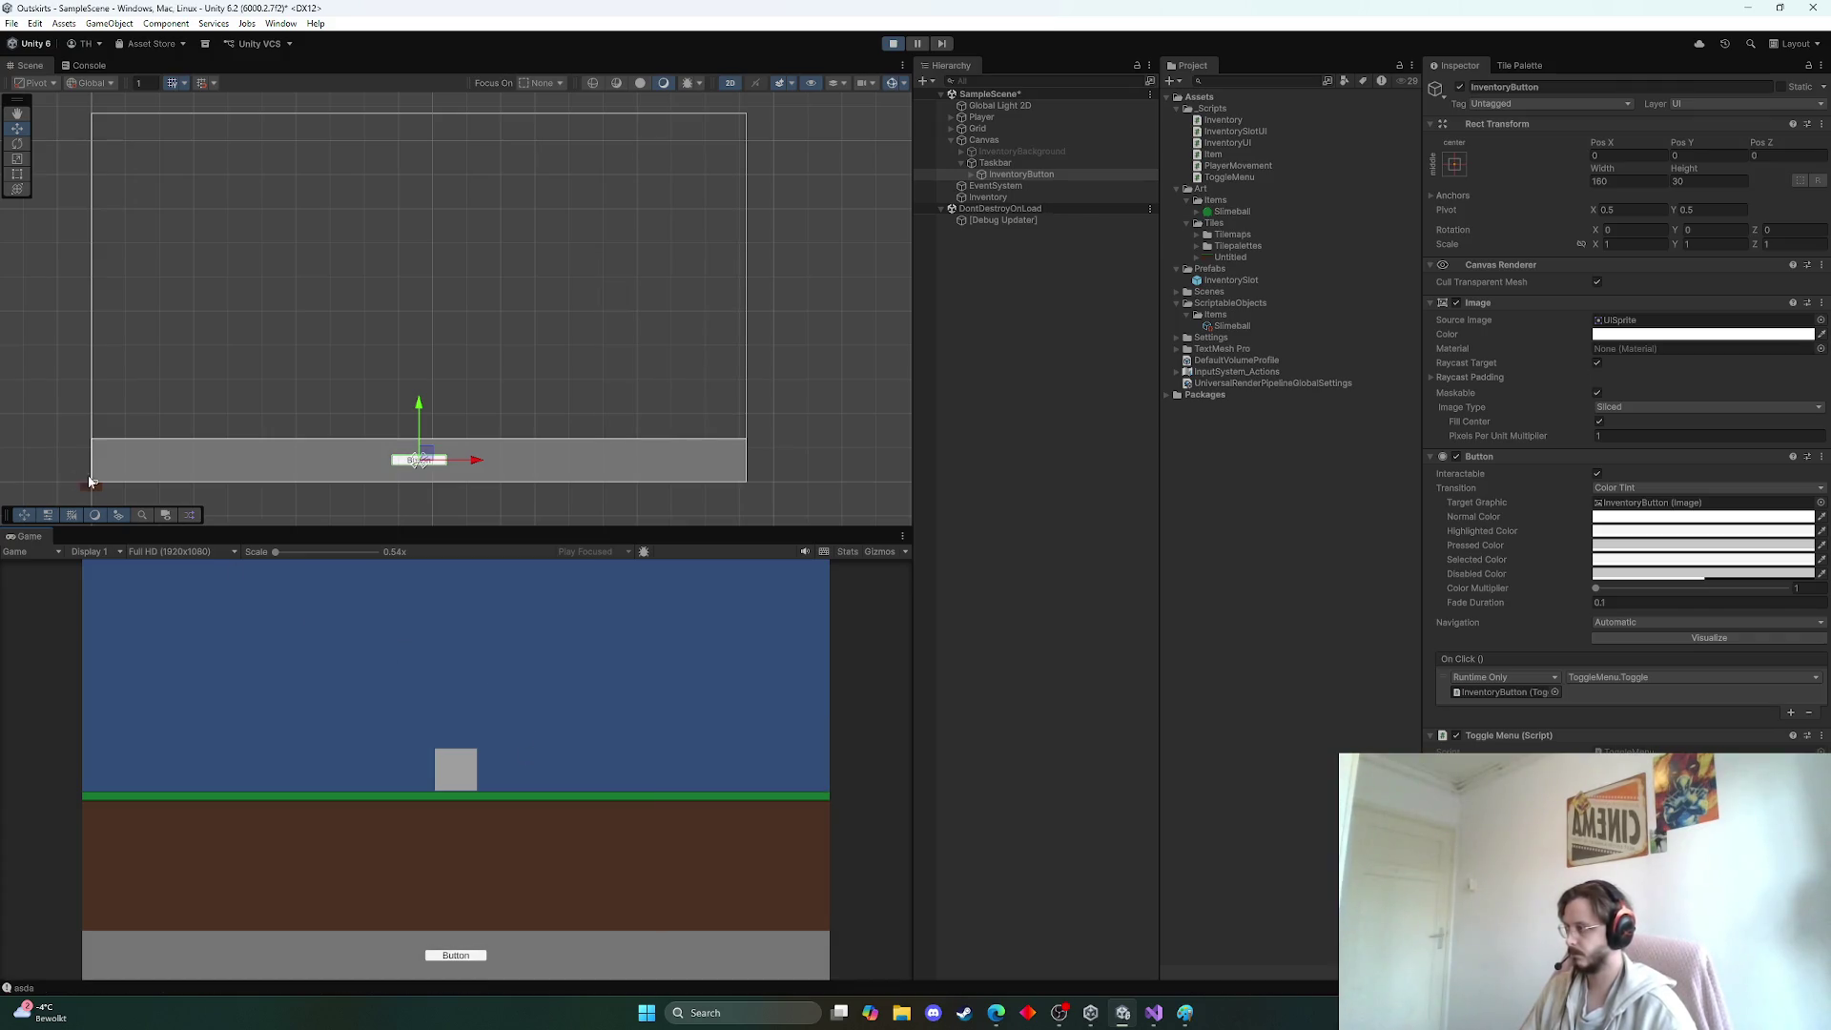
pyautogui.scroll(5, 82, 486)
pyautogui.scroll(5, 69, 473)
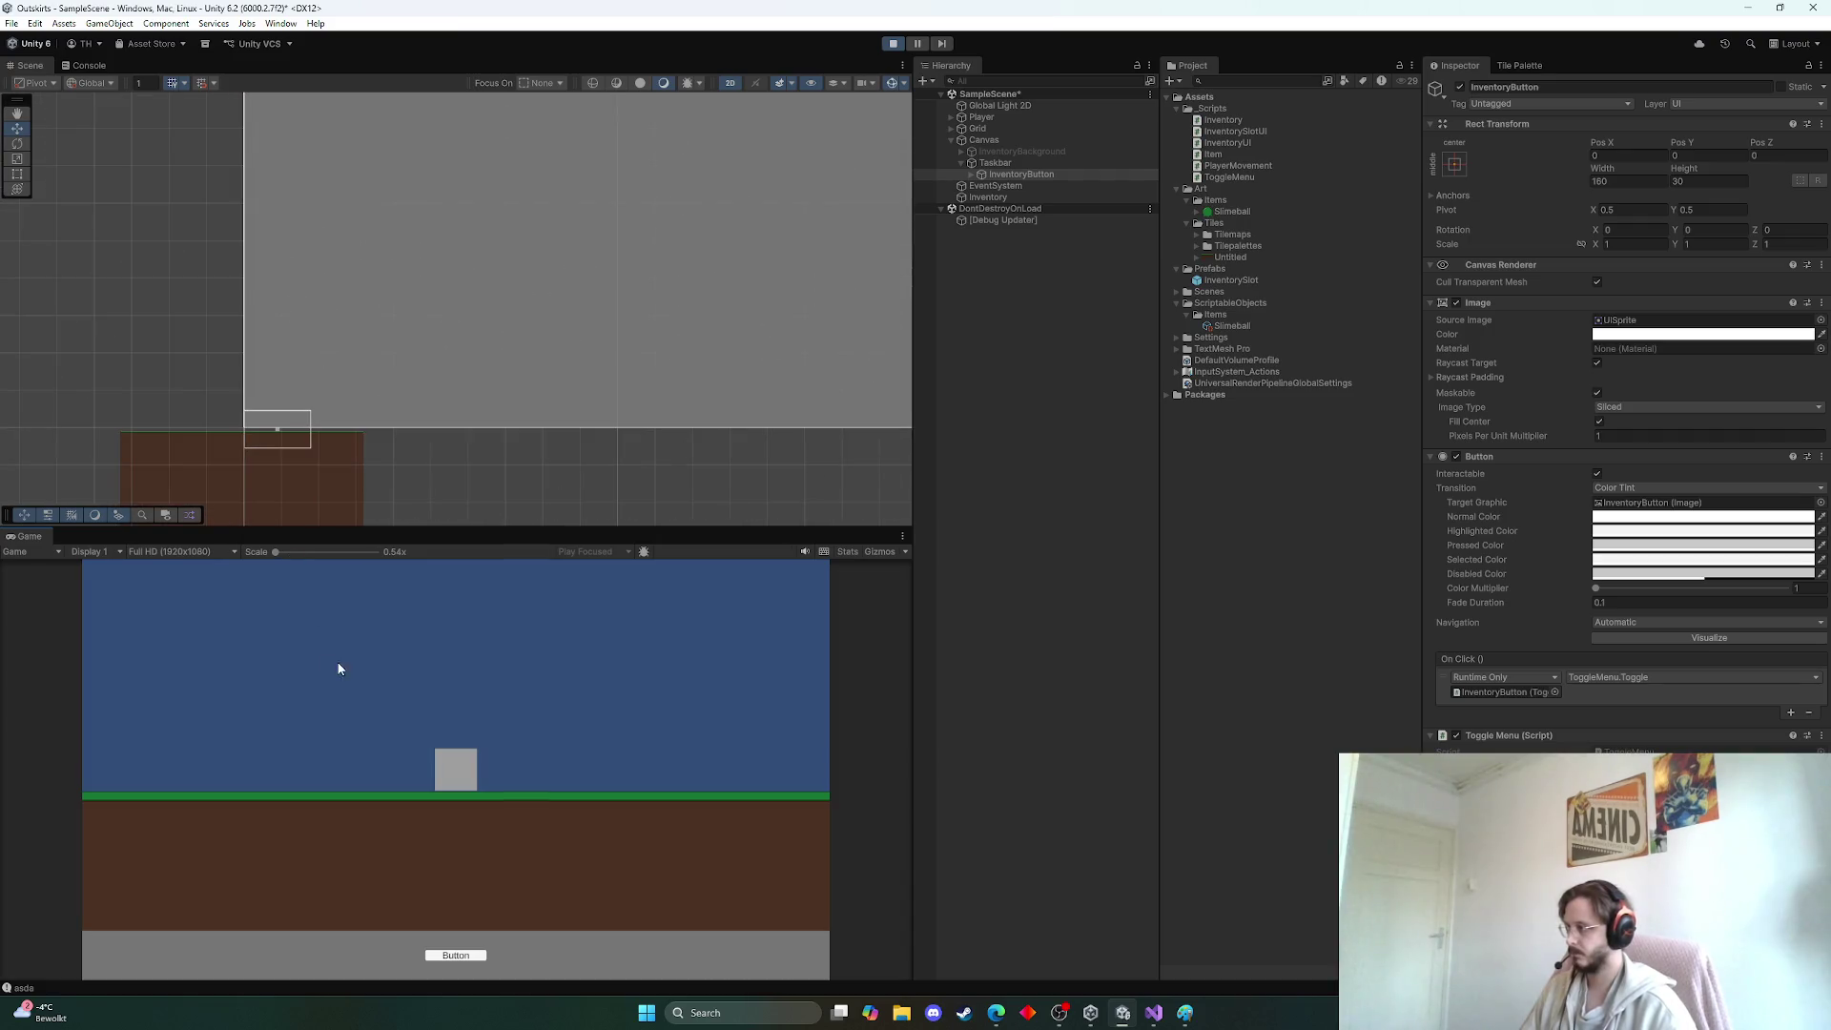
pyautogui.scroll(3, 269, 474)
pyautogui.click(893, 43)
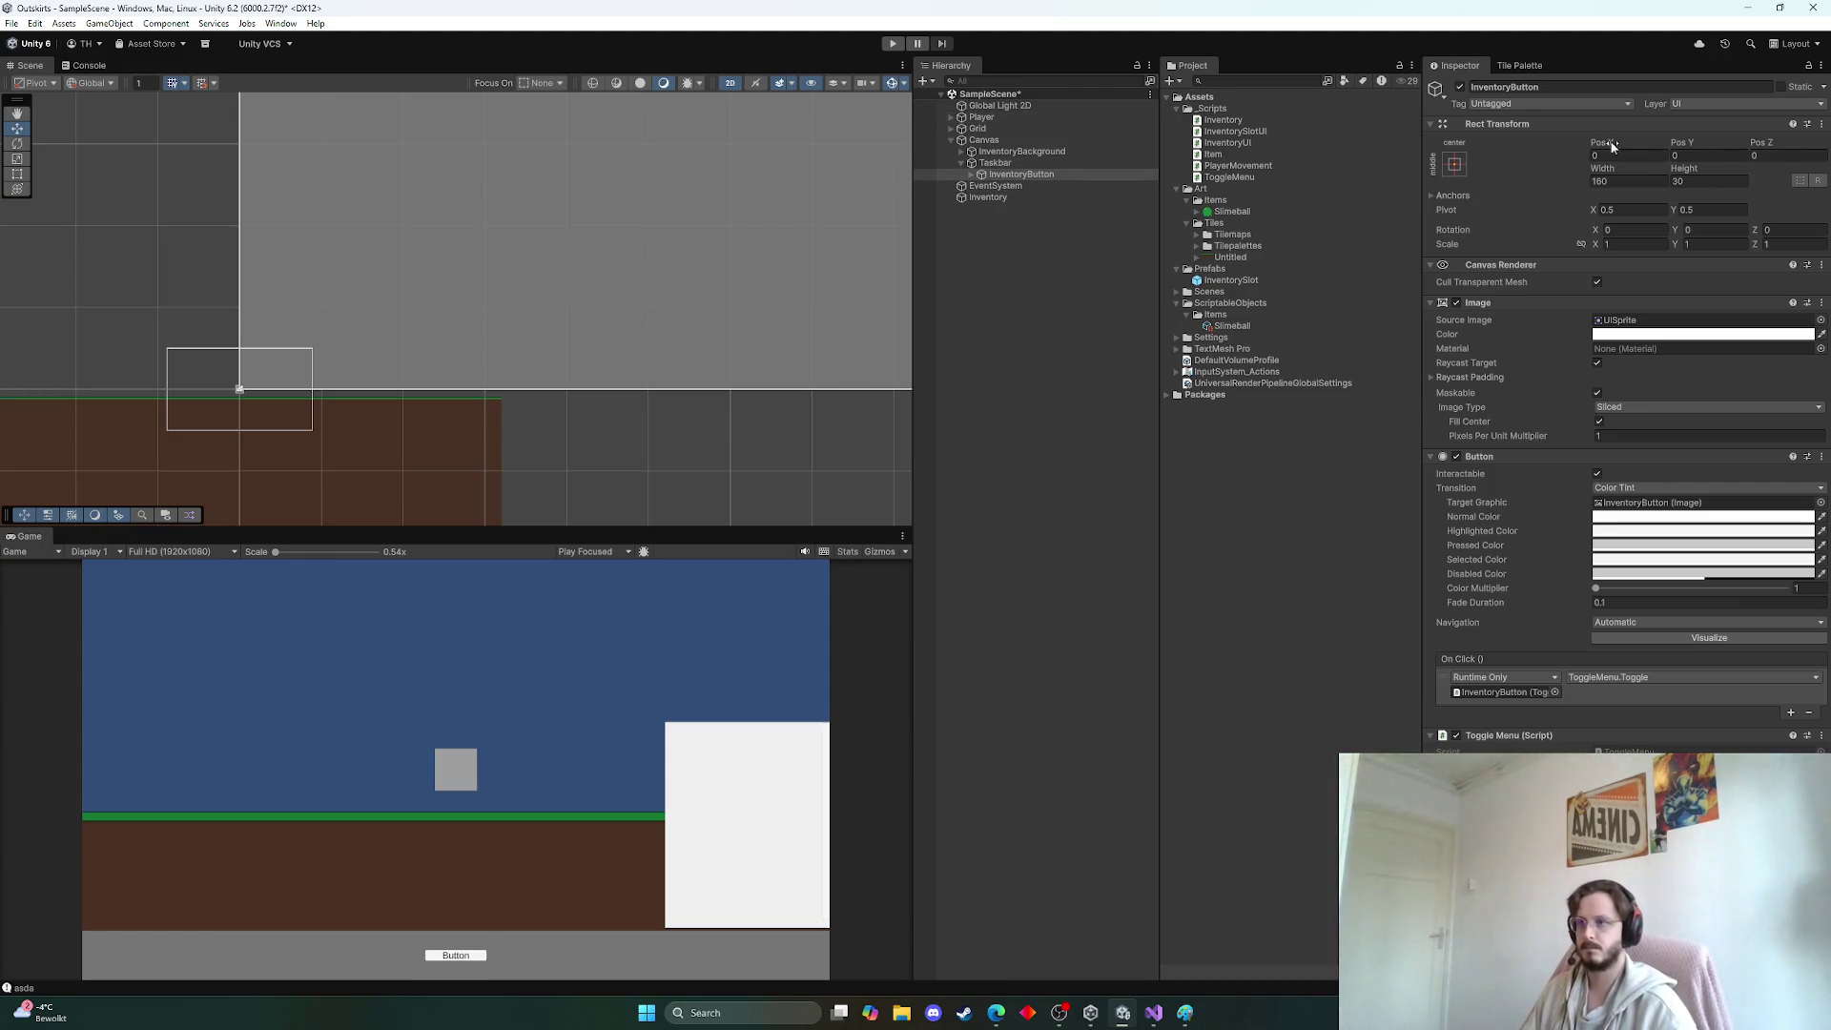
# Reset the button's Rect Transform to the default 100 by 100 size
pyautogui.click(1824, 128)
pyautogui.click(1824, 128)
pyautogui.click(1707, 139)
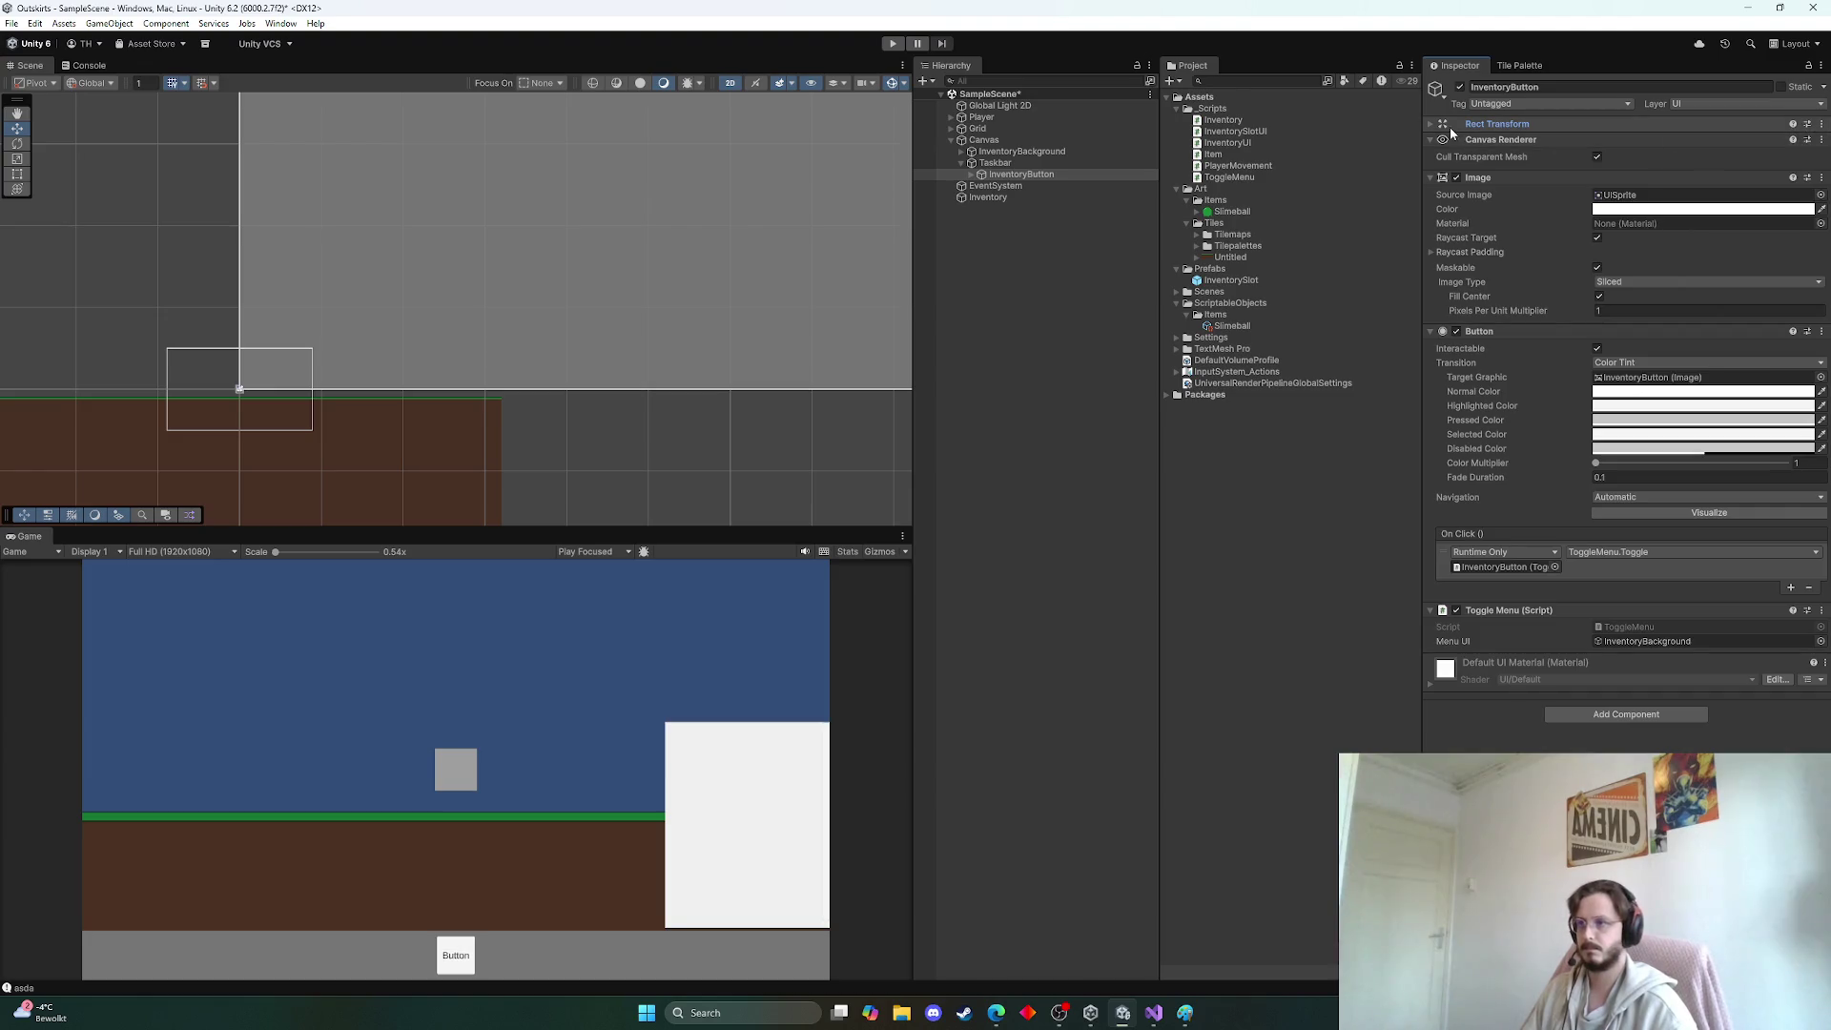
pyautogui.click(1497, 124)
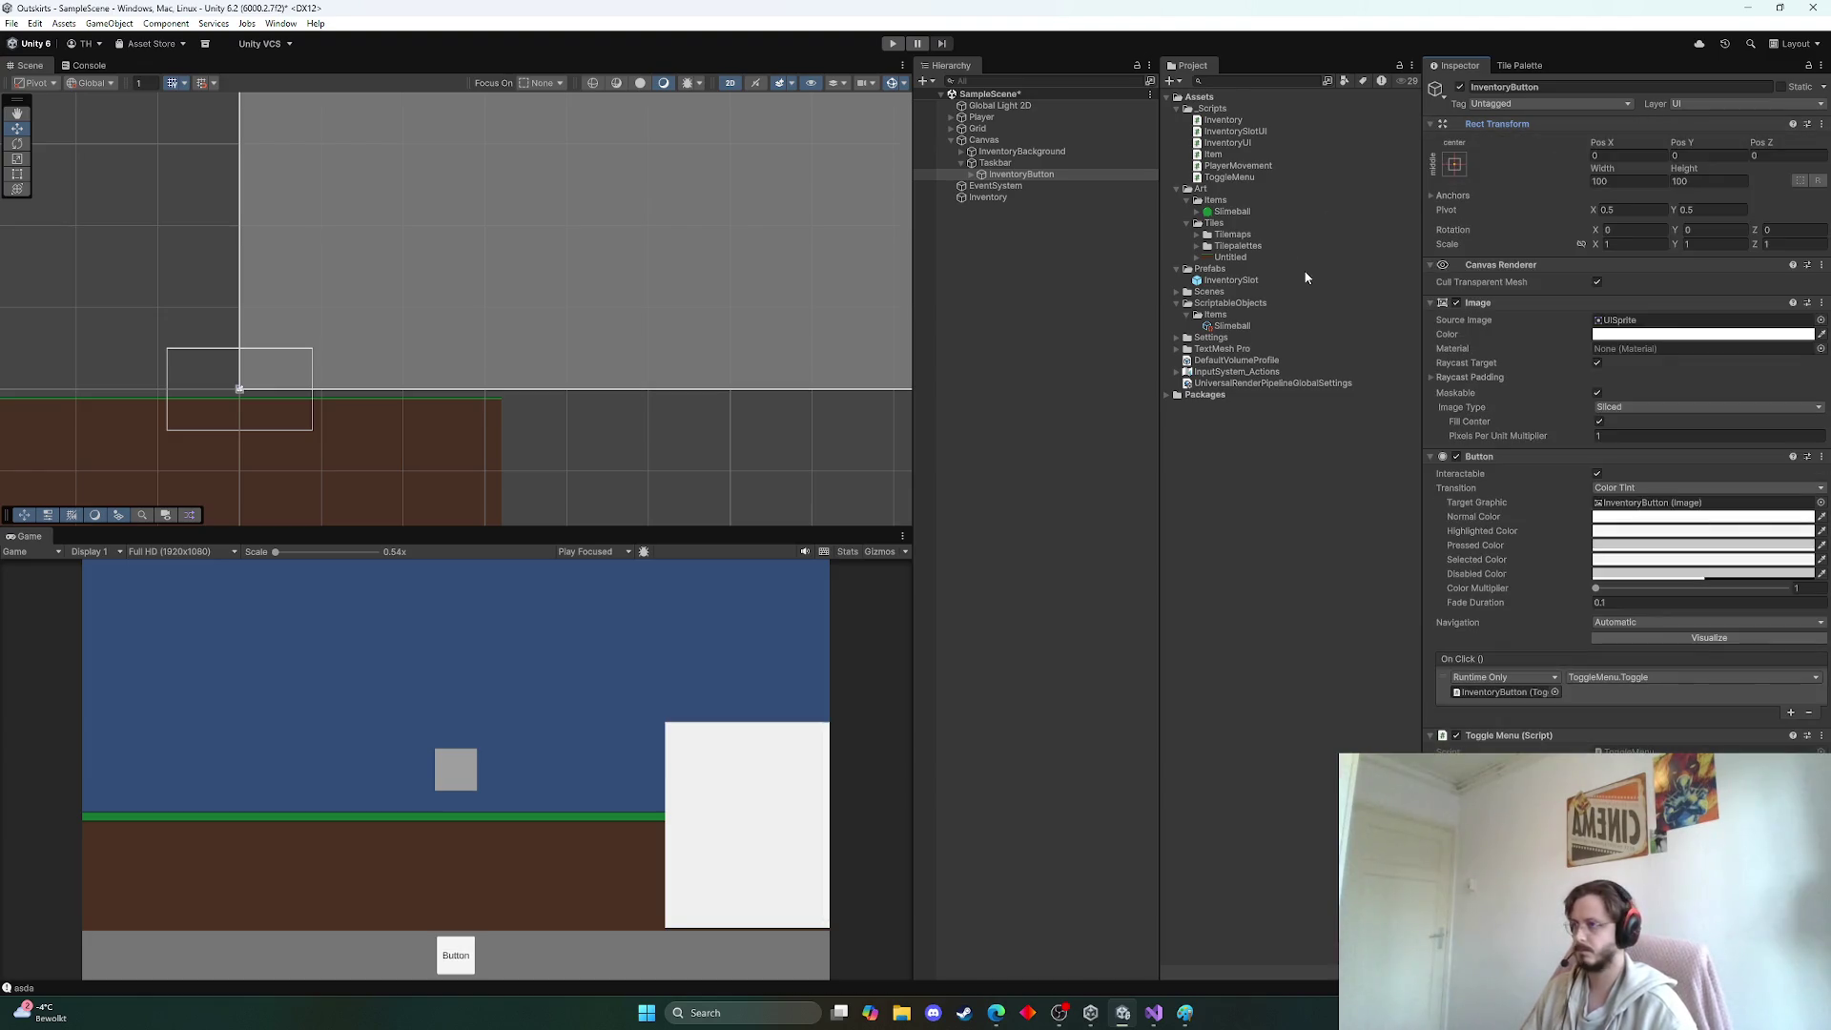
# Change the button's Text (TMP) label to BAG and raise its font size to about 44
pyautogui.click(974, 175)
pyautogui.click(1020, 186)
pyautogui.click(1524, 378)
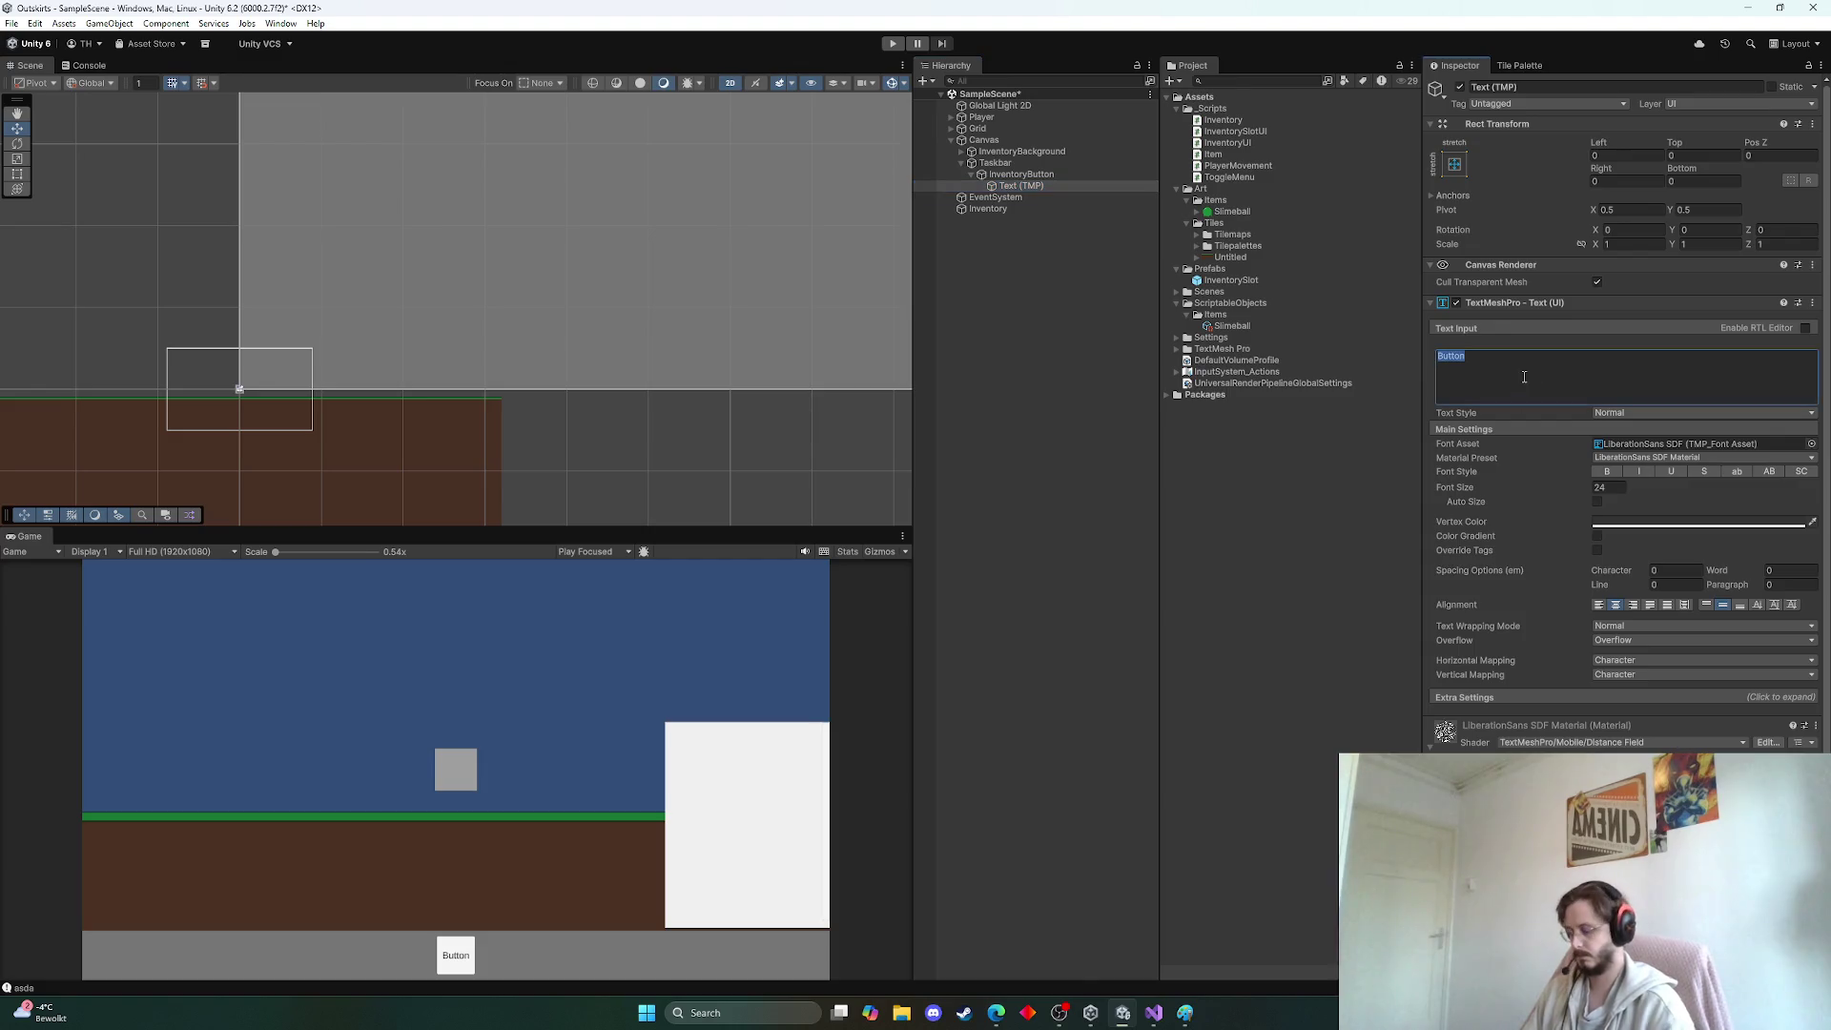
pyautogui.write('Inventory')
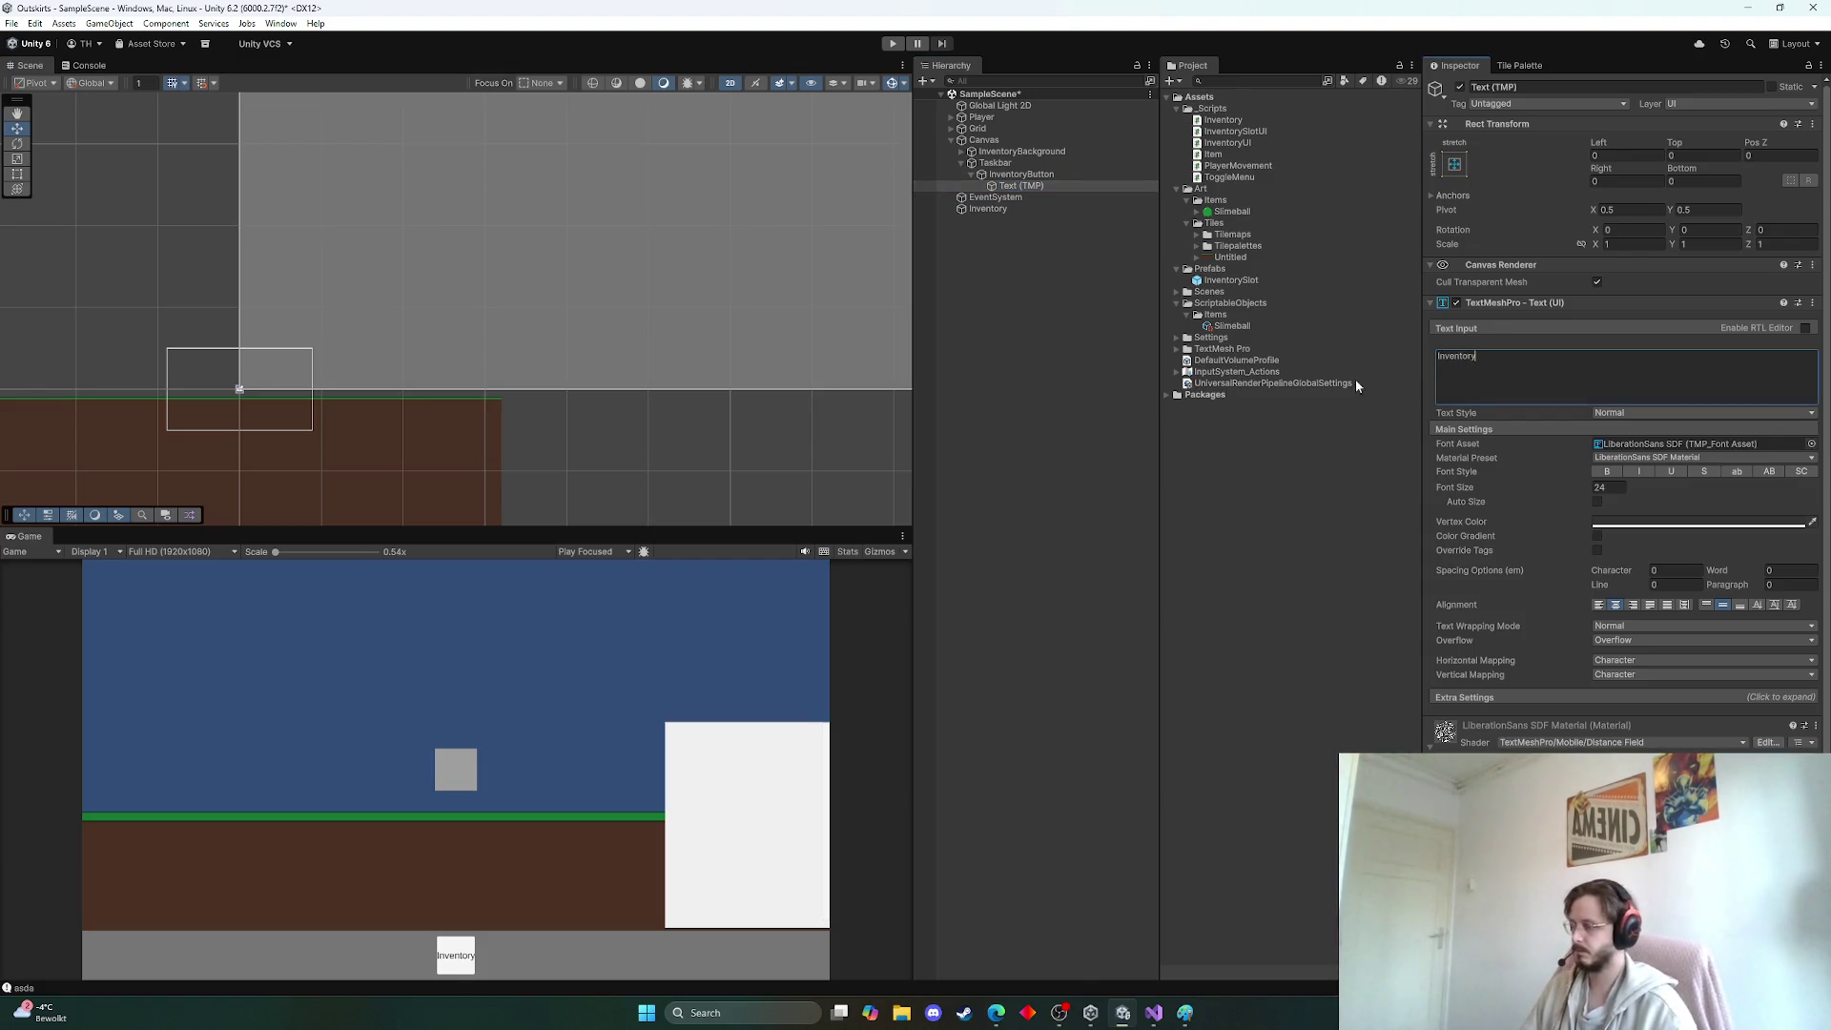
pyautogui.moveTo(1583, 489)
pyautogui.mouseDown()
pyautogui.moveTo(1668, 490)
pyautogui.moveTo(24, 499)
pyautogui.moveTo(327, 523)
pyautogui.moveTo(196, 527)
pyautogui.moveTo(1783, 540)
pyautogui.moveTo(1609, 542)
pyautogui.mouseUp()
pyautogui.click(1526, 372)
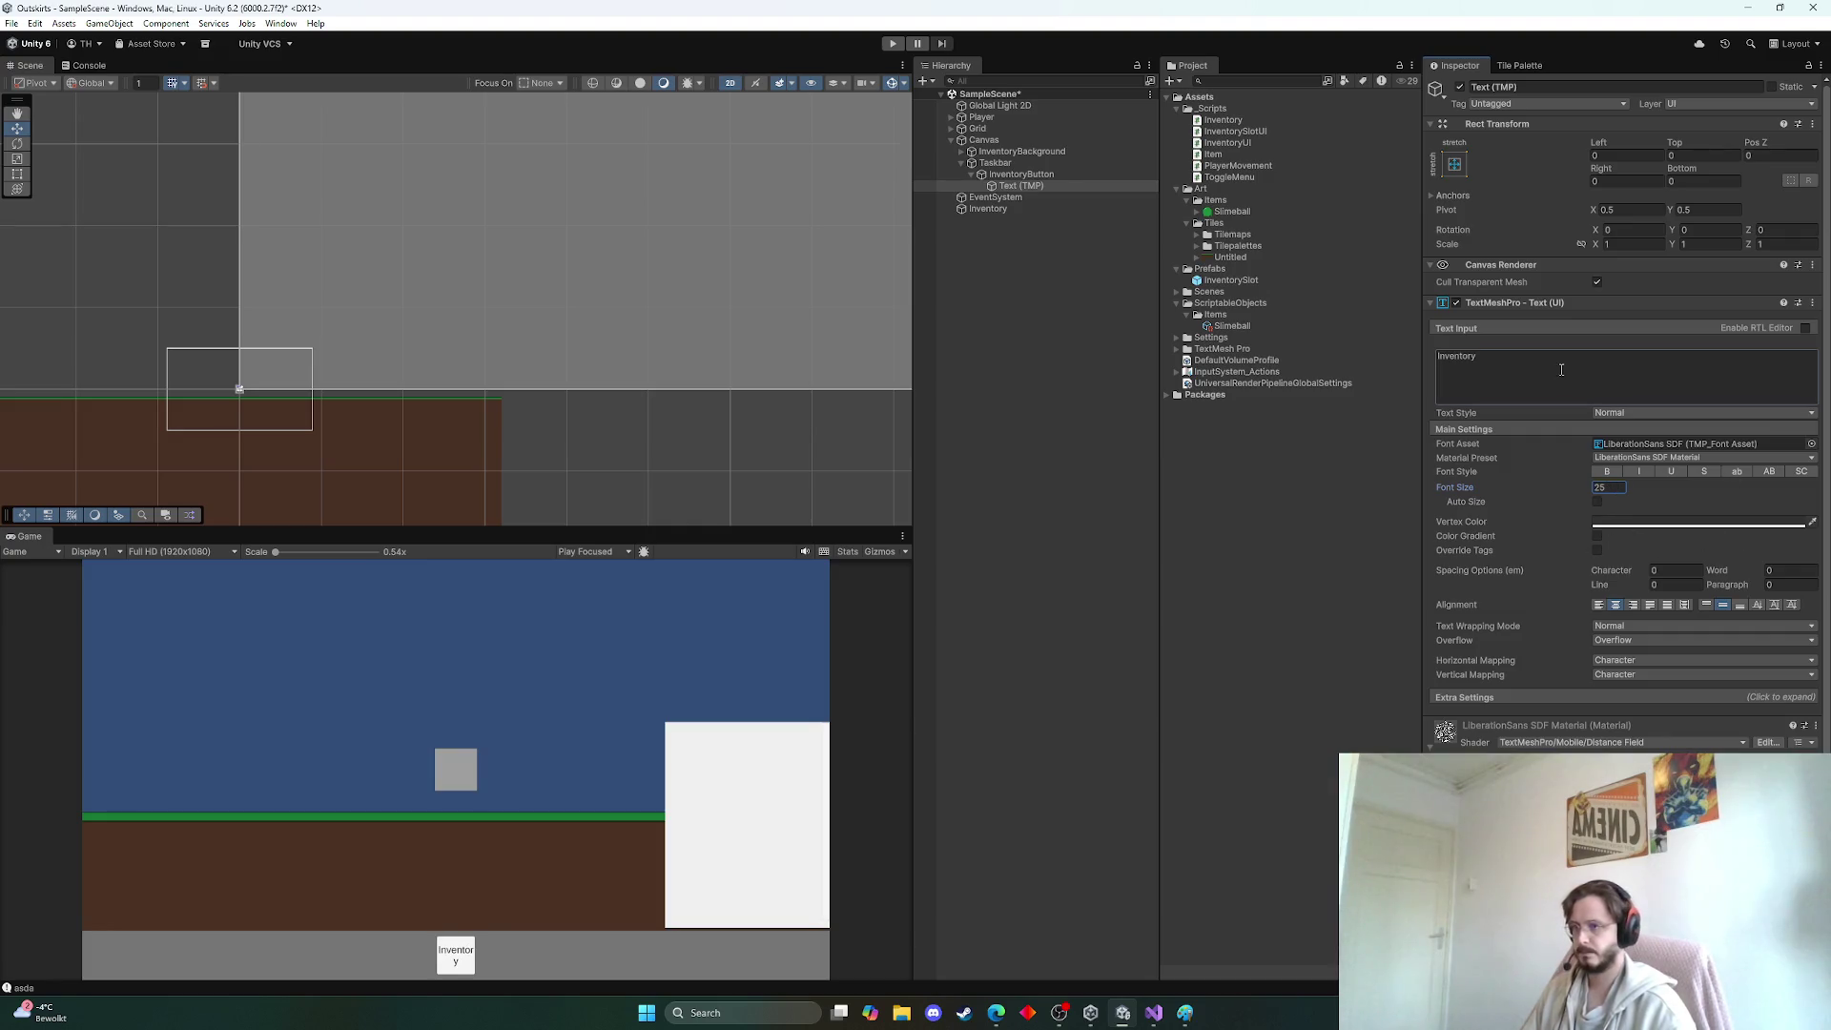
pyautogui.hotkey('ctrl', 'a')
pyautogui.write('VB')
pyautogui.press('BackSpace')
pyautogui.press('BackSpace')
pyautogui.write('BA')
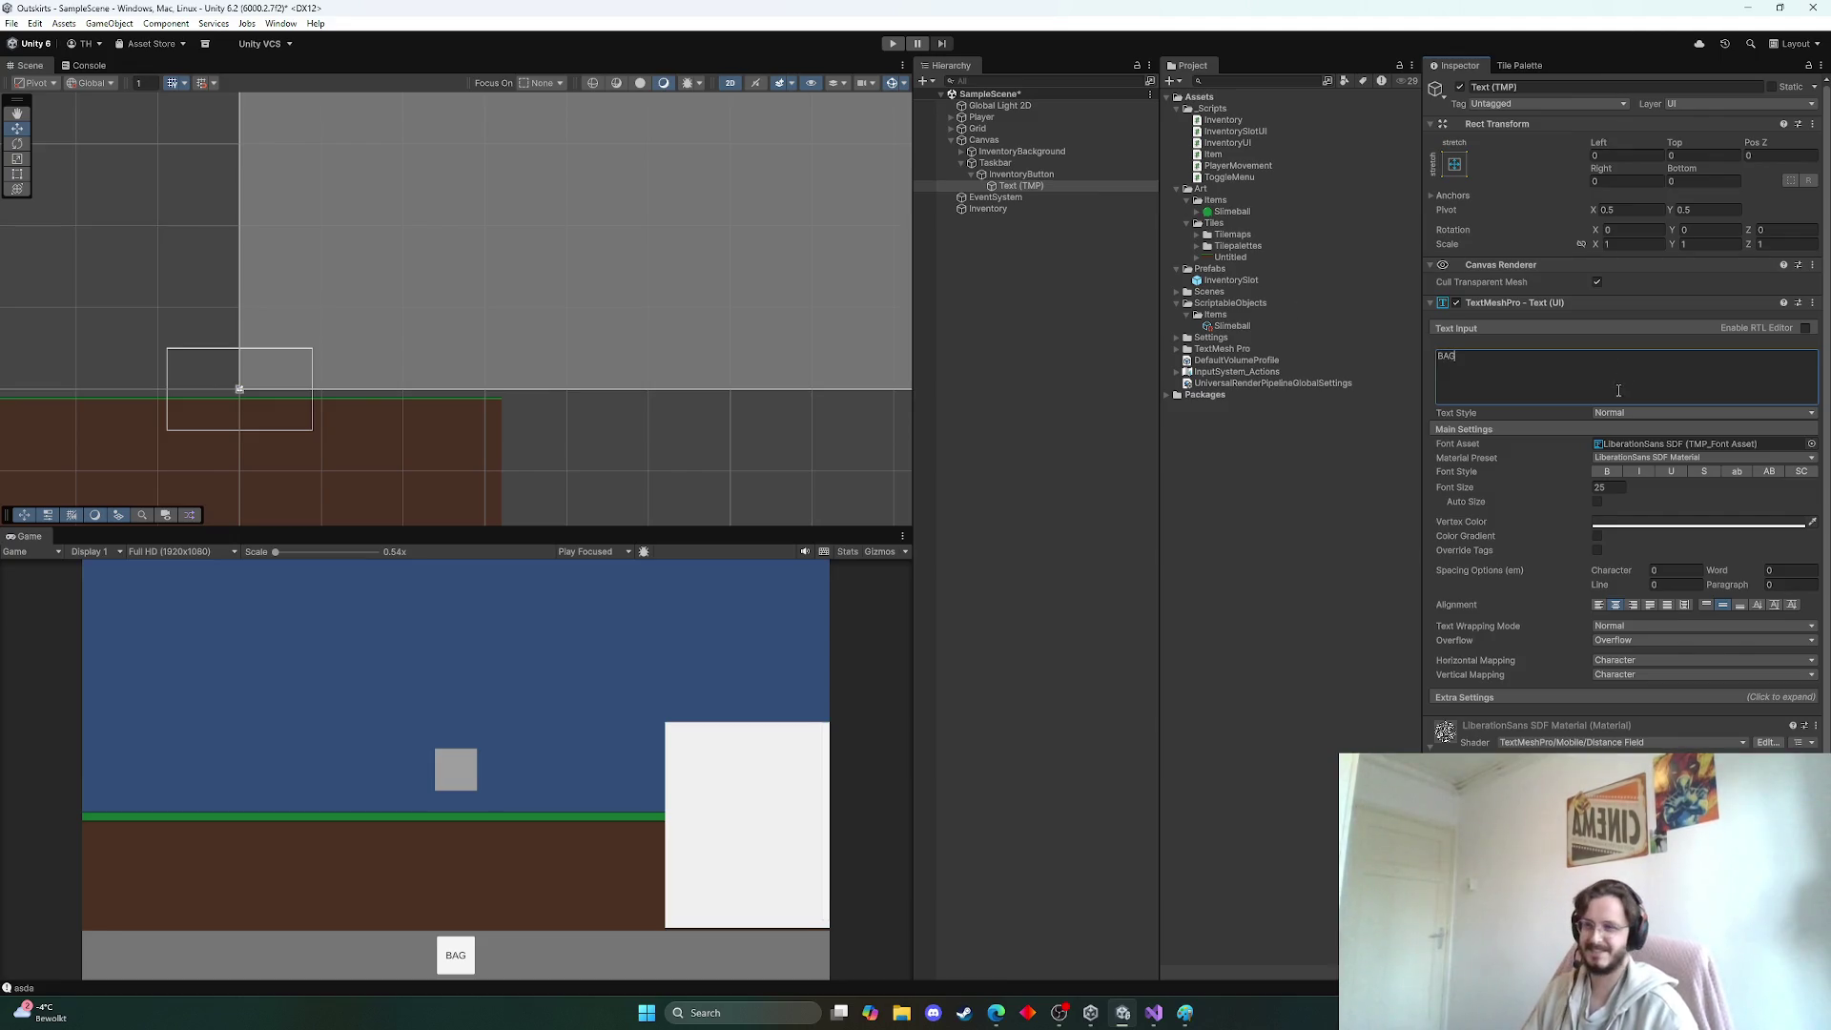
pyautogui.moveTo(1616, 485)
pyautogui.mouseDown()
pyautogui.moveTo(1716, 481)
pyautogui.moveTo(1671, 483)
pyautogui.mouseUp()
pyautogui.click(1020, 174)
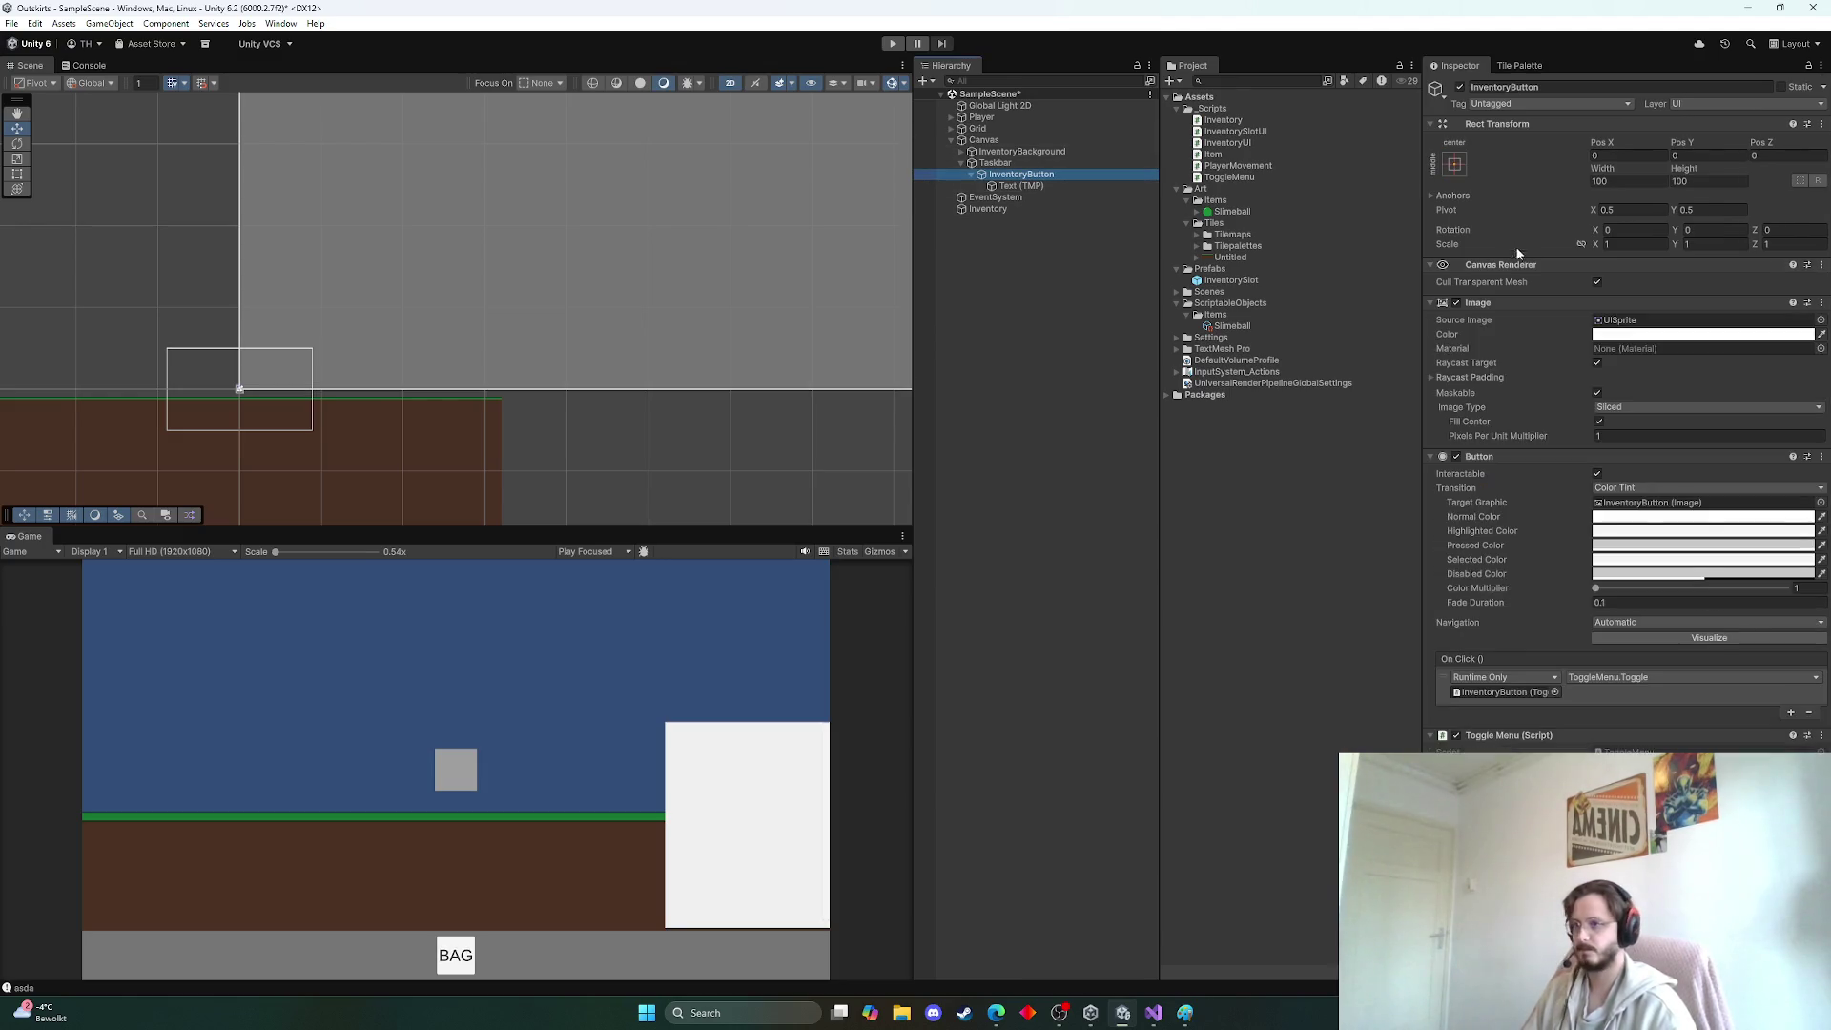
# Anchor the BAG button to the middle-right and set Pos X to -75
pyautogui.click(1456, 164)
pyautogui.click(1571, 307)
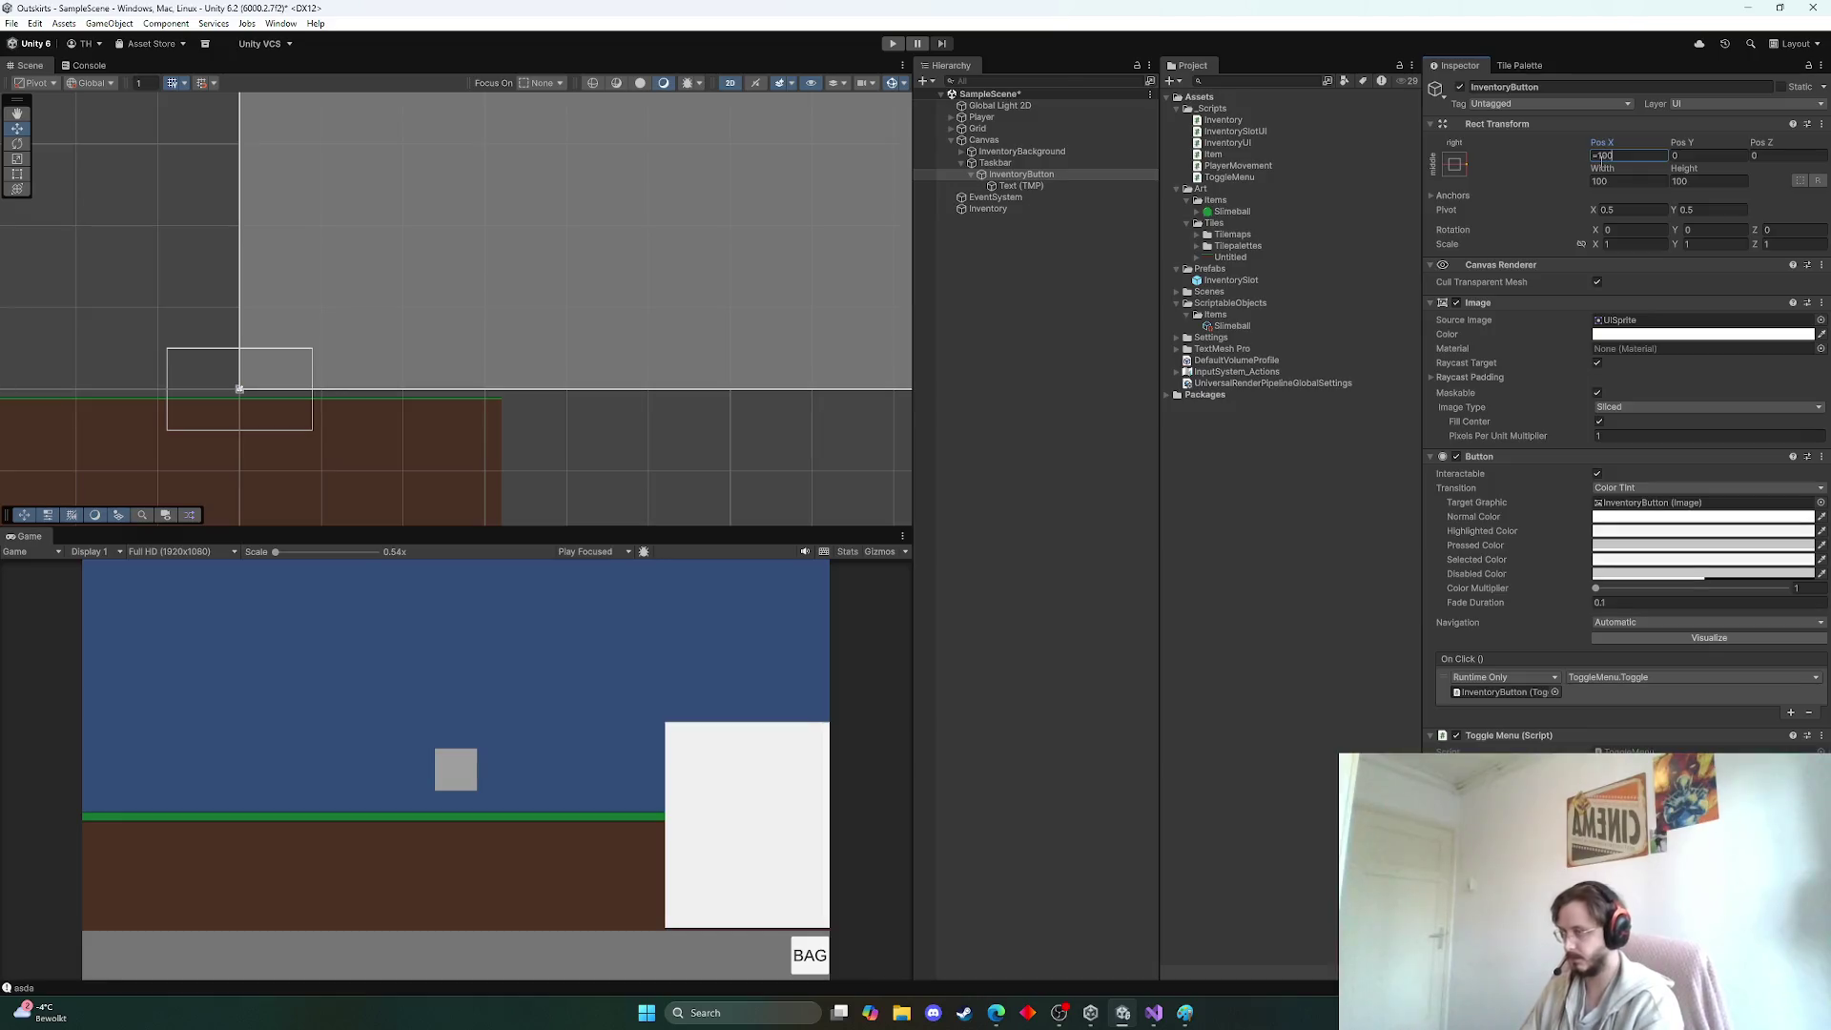
pyautogui.write('-100')
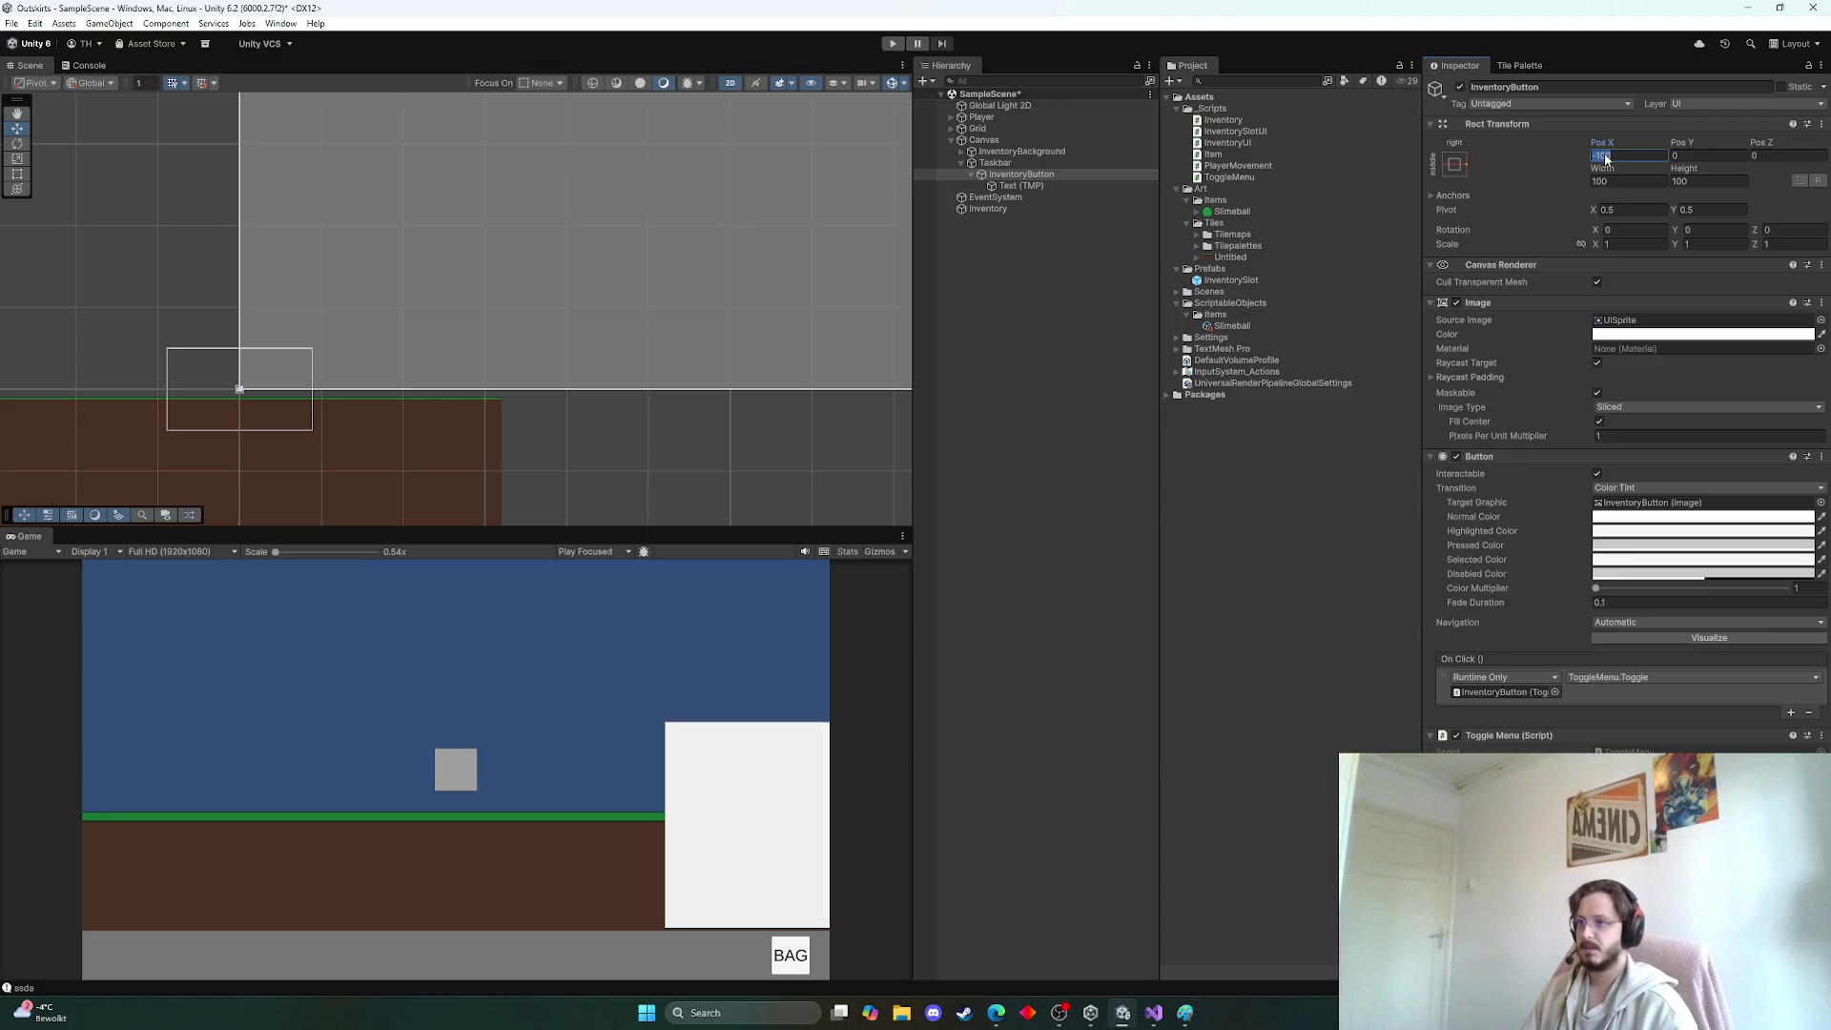
pyautogui.press('BackSpace')
pyautogui.press('BackSpace')
pyautogui.press('BackSpace')
pyautogui.write('-75')
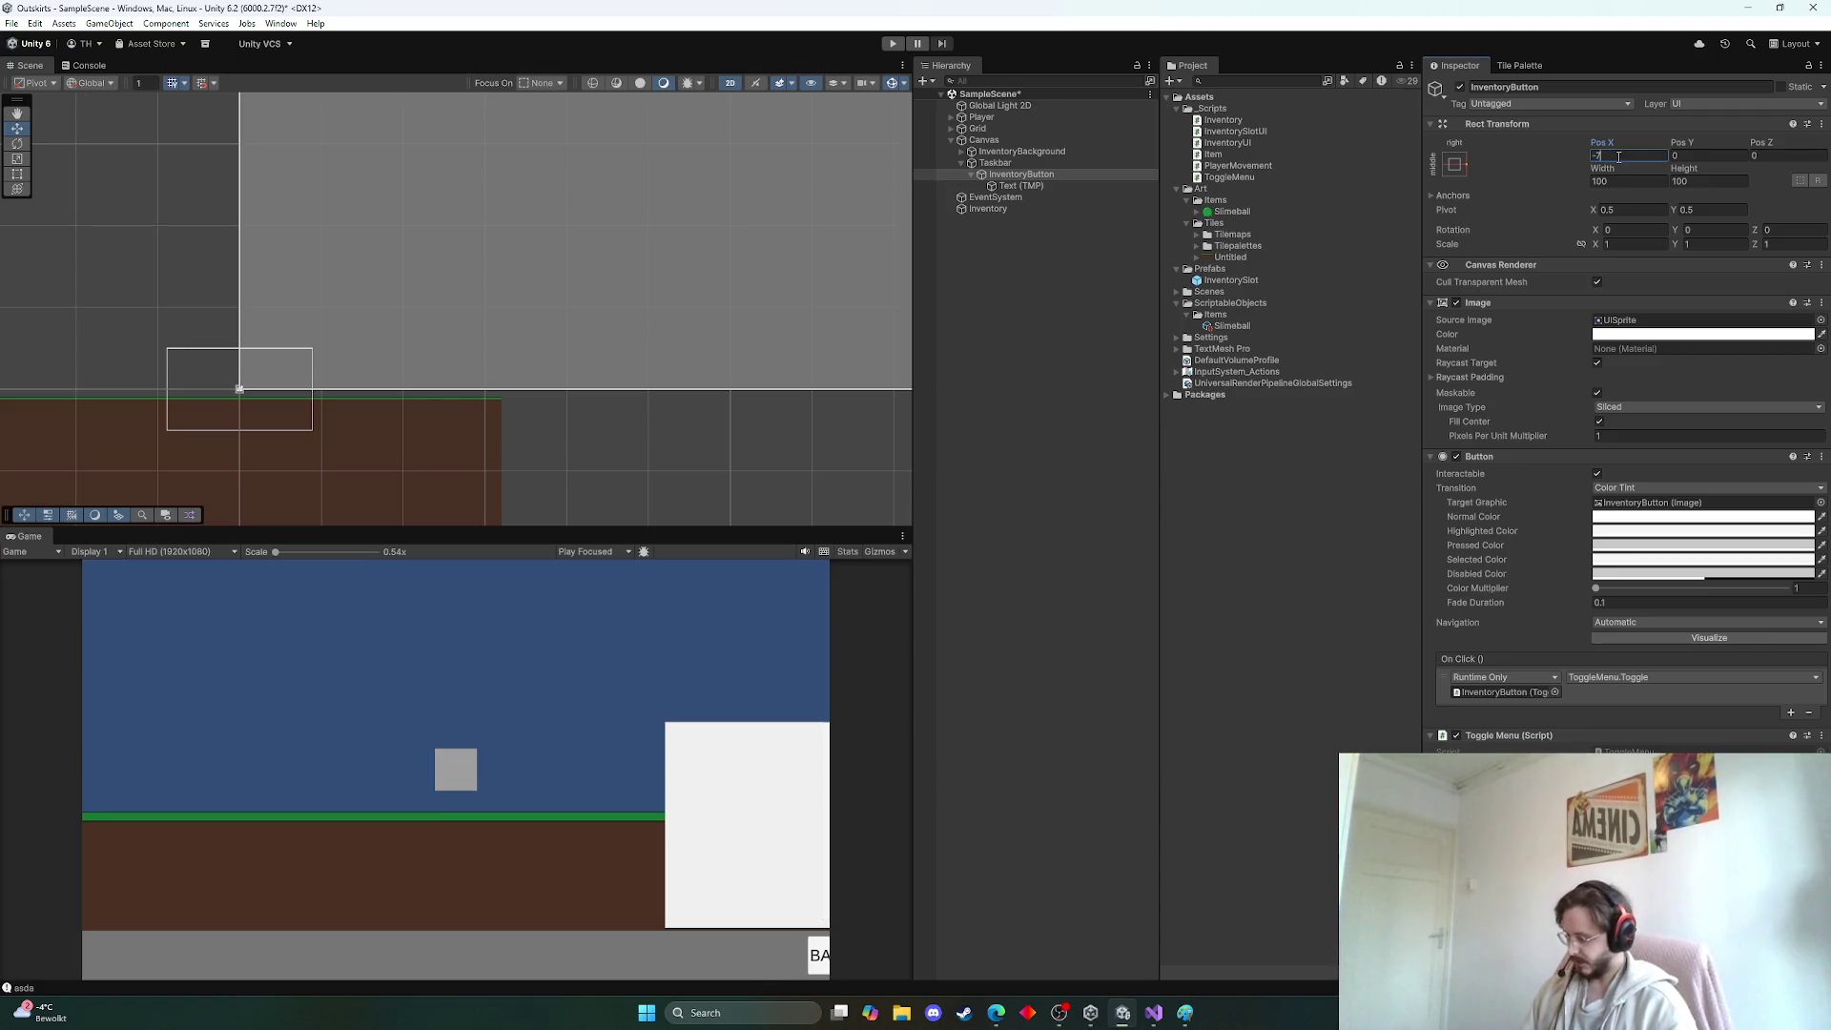
pyautogui.press('Return')
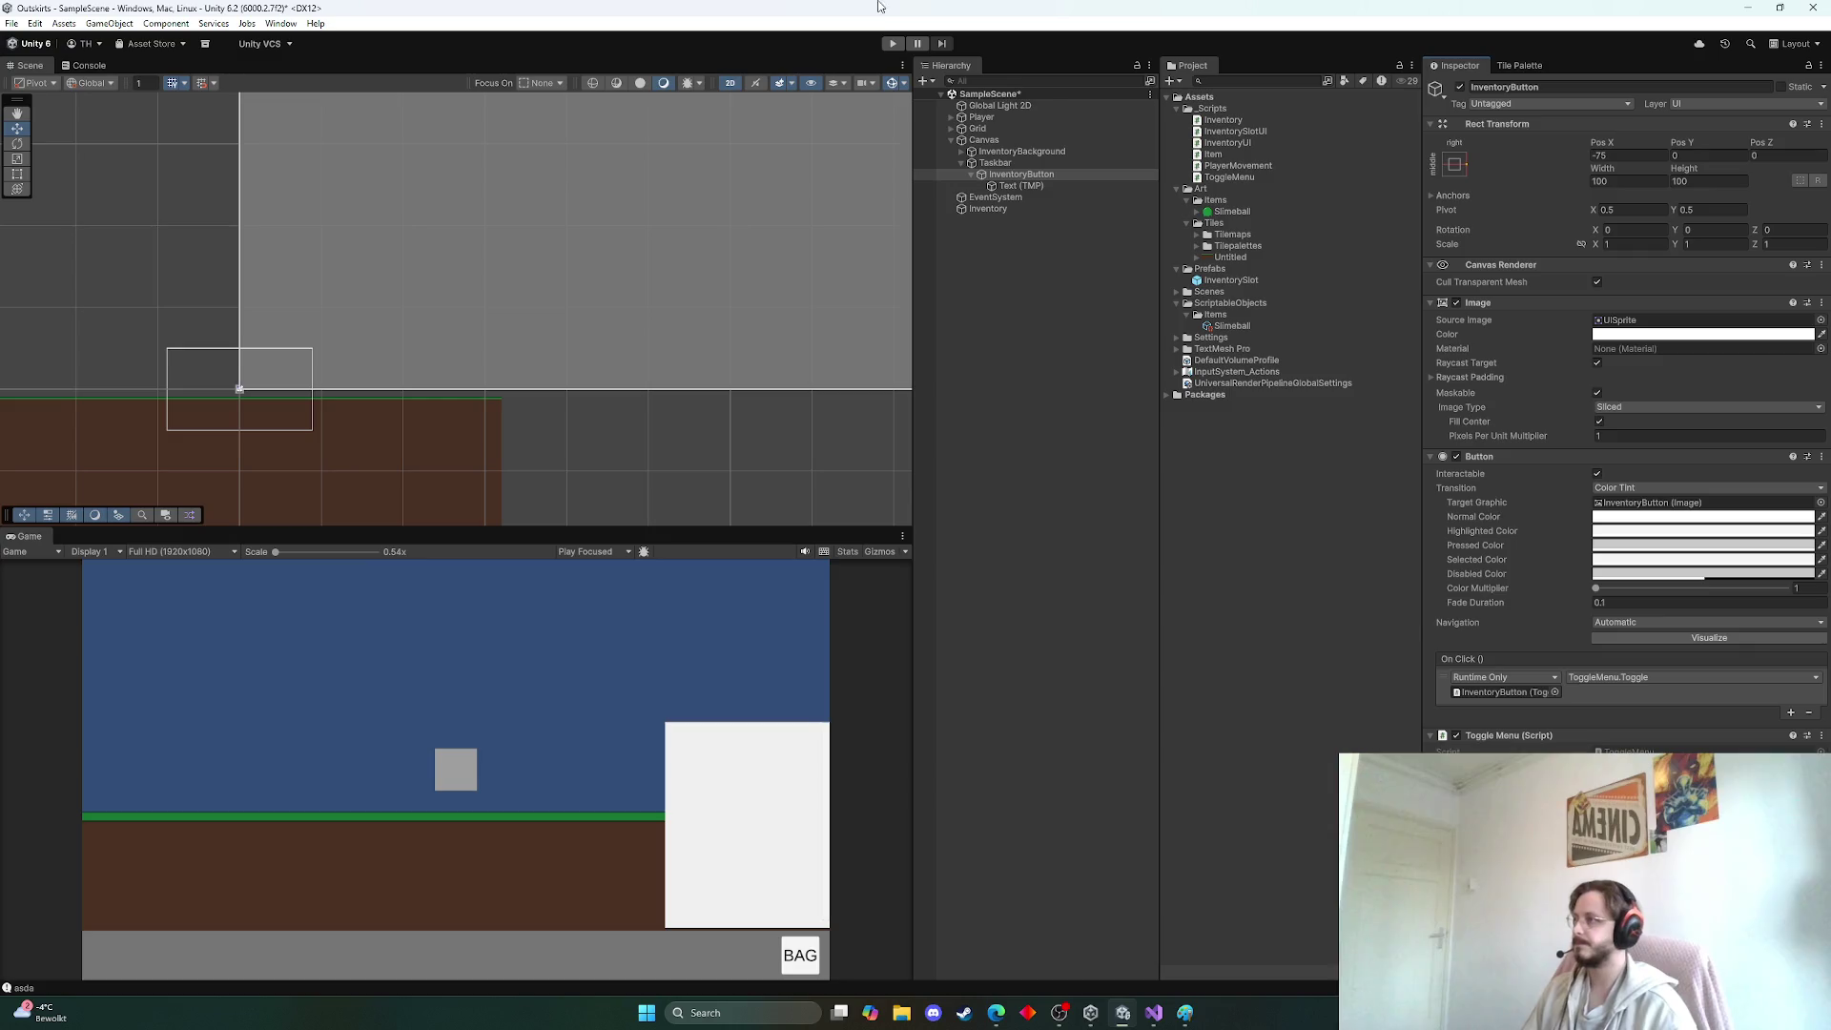
# Test in play mode that BAG toggles the inventory panel, then stop
pyautogui.click(902, 44)
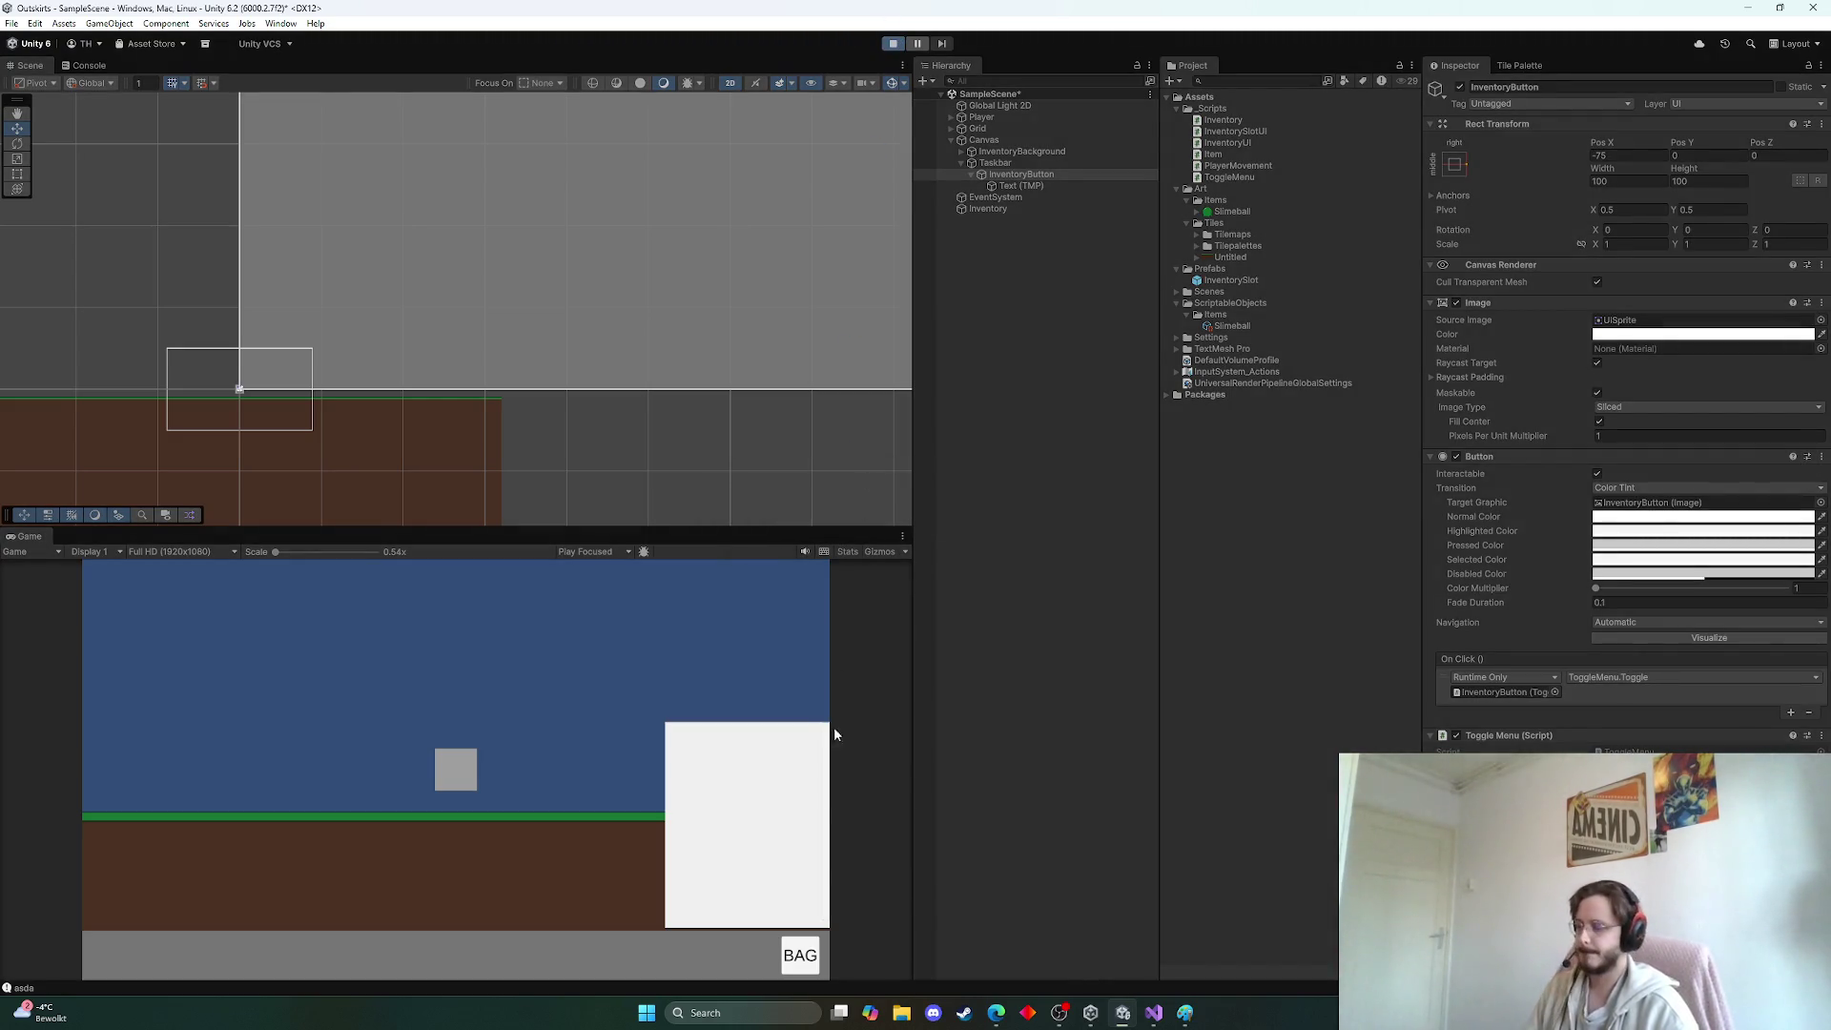
pyautogui.click(797, 958)
pyautogui.click(797, 958)
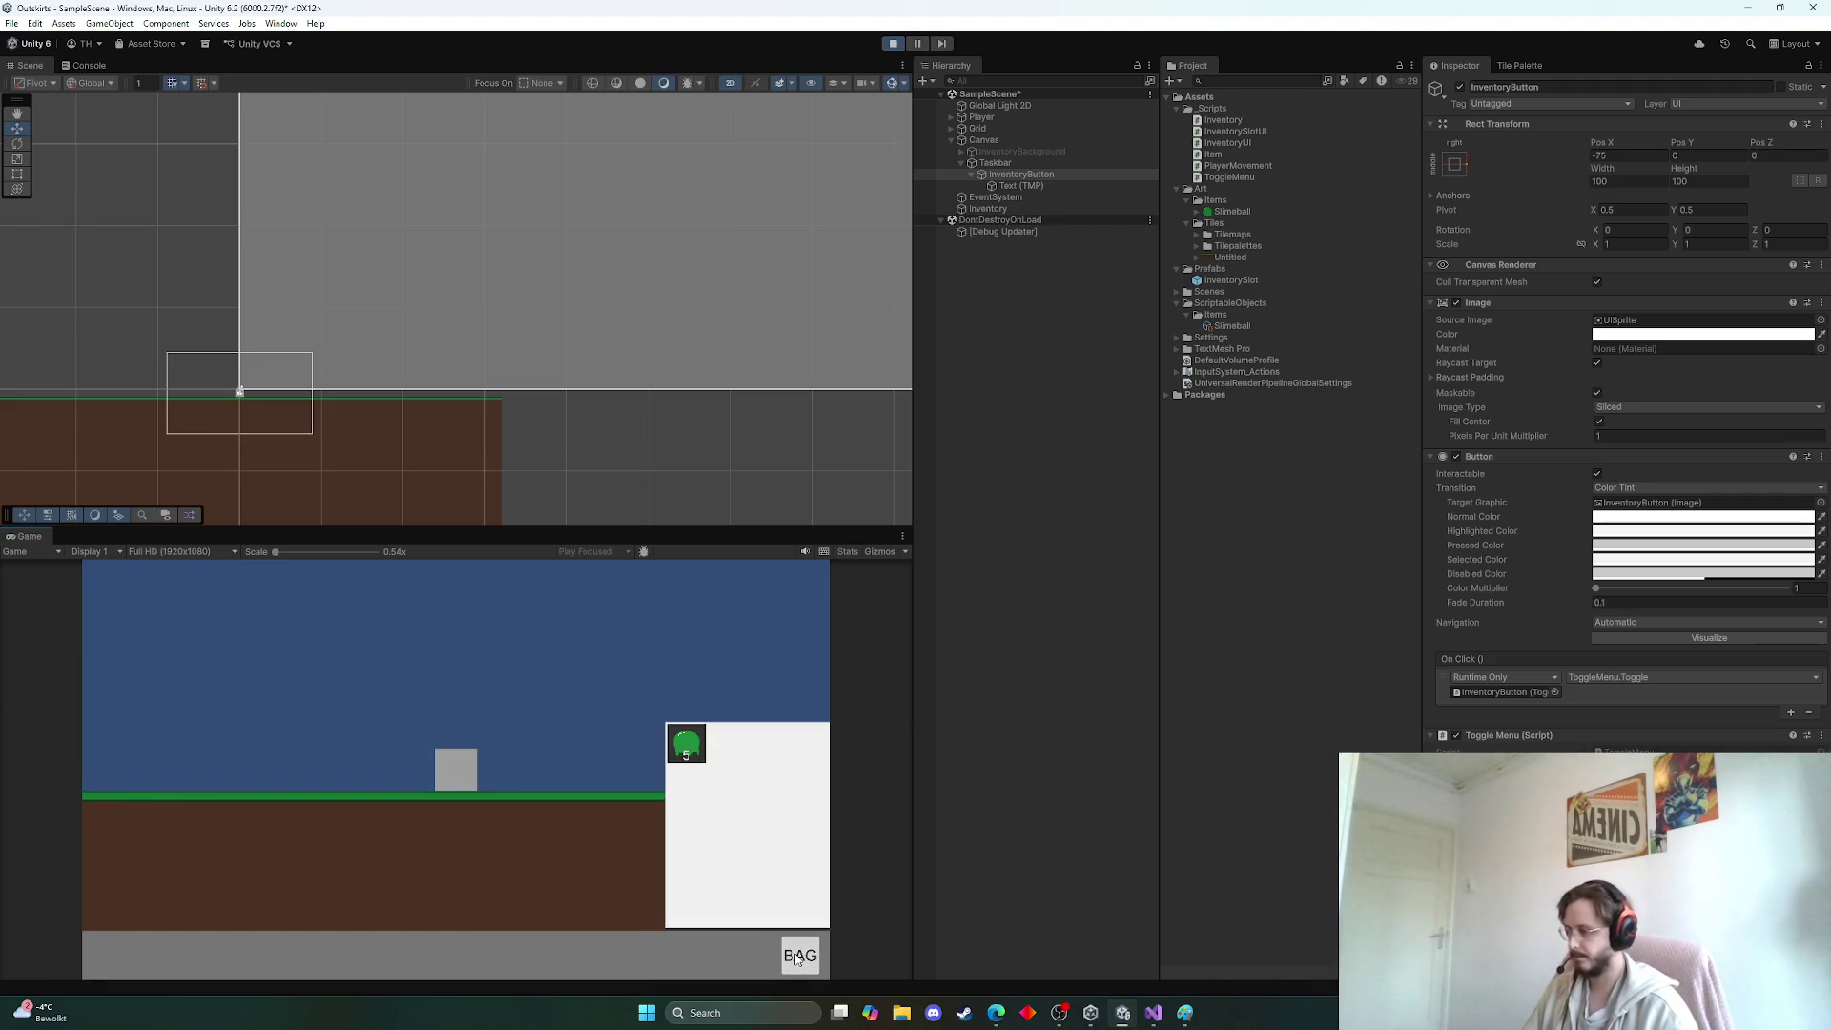
pyautogui.click(801, 956)
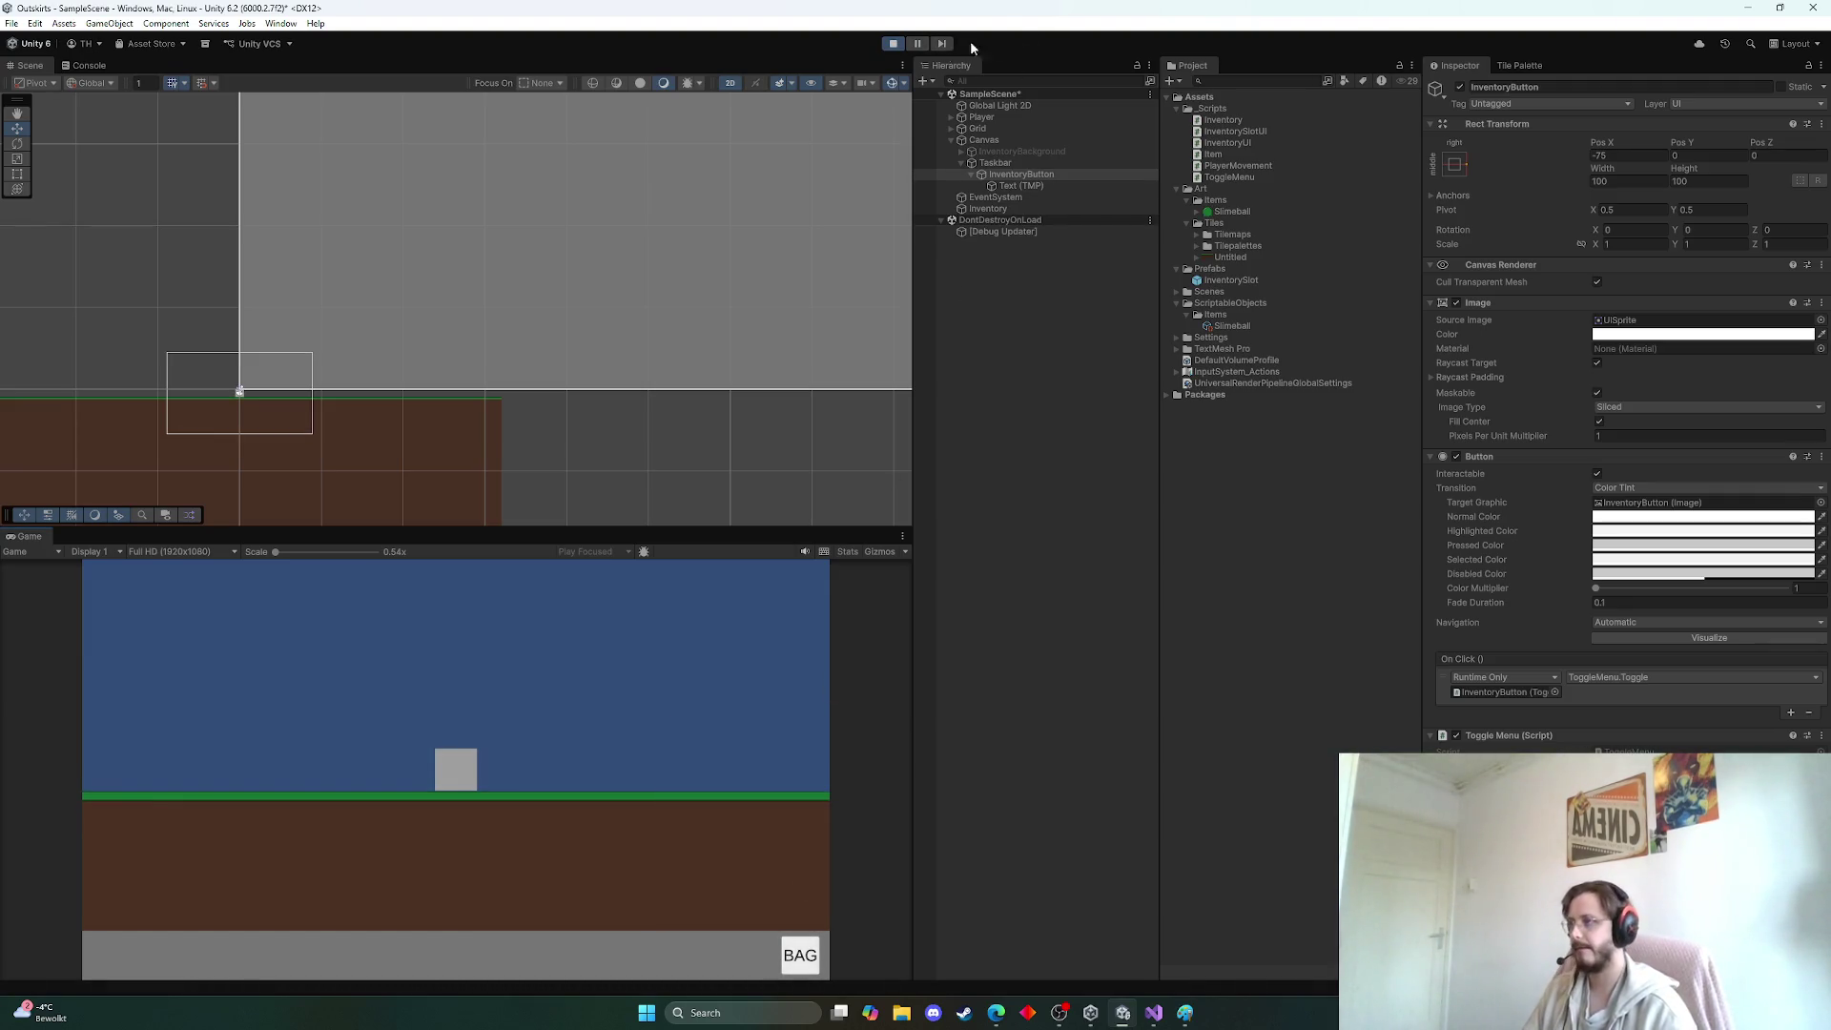
pyautogui.click(892, 46)
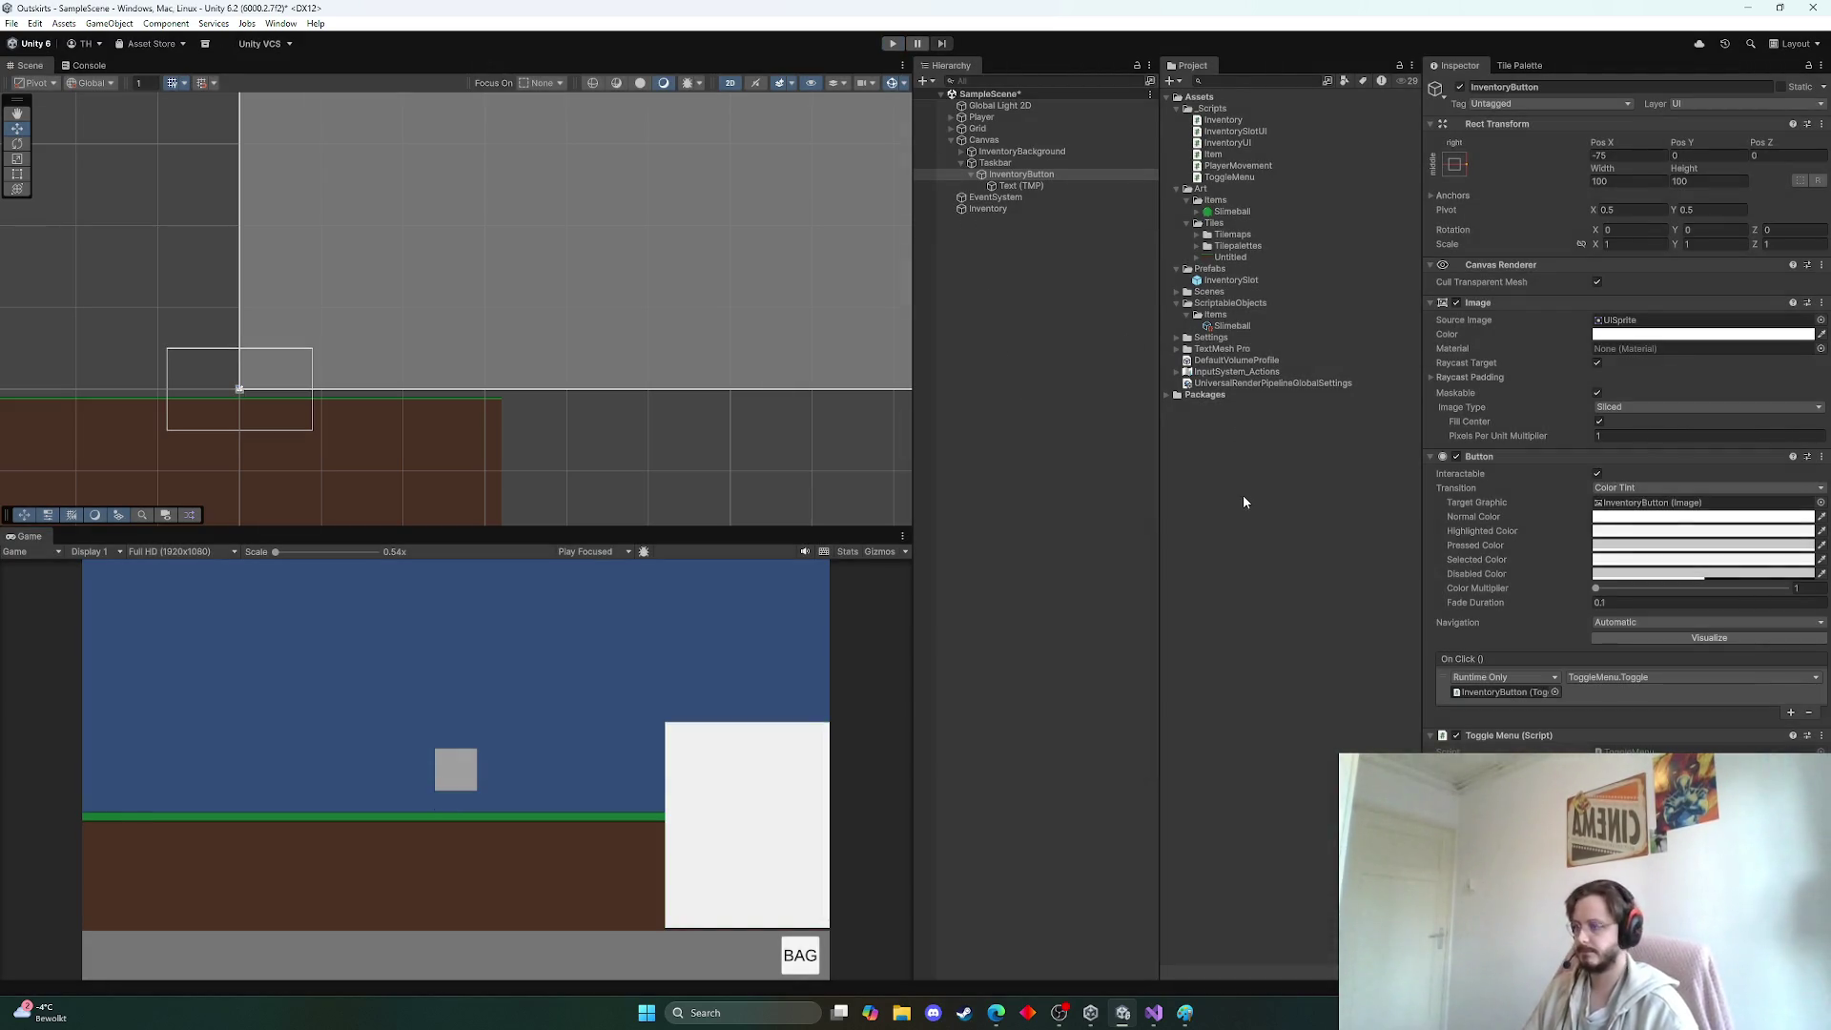
pyautogui.click(996, 1013)
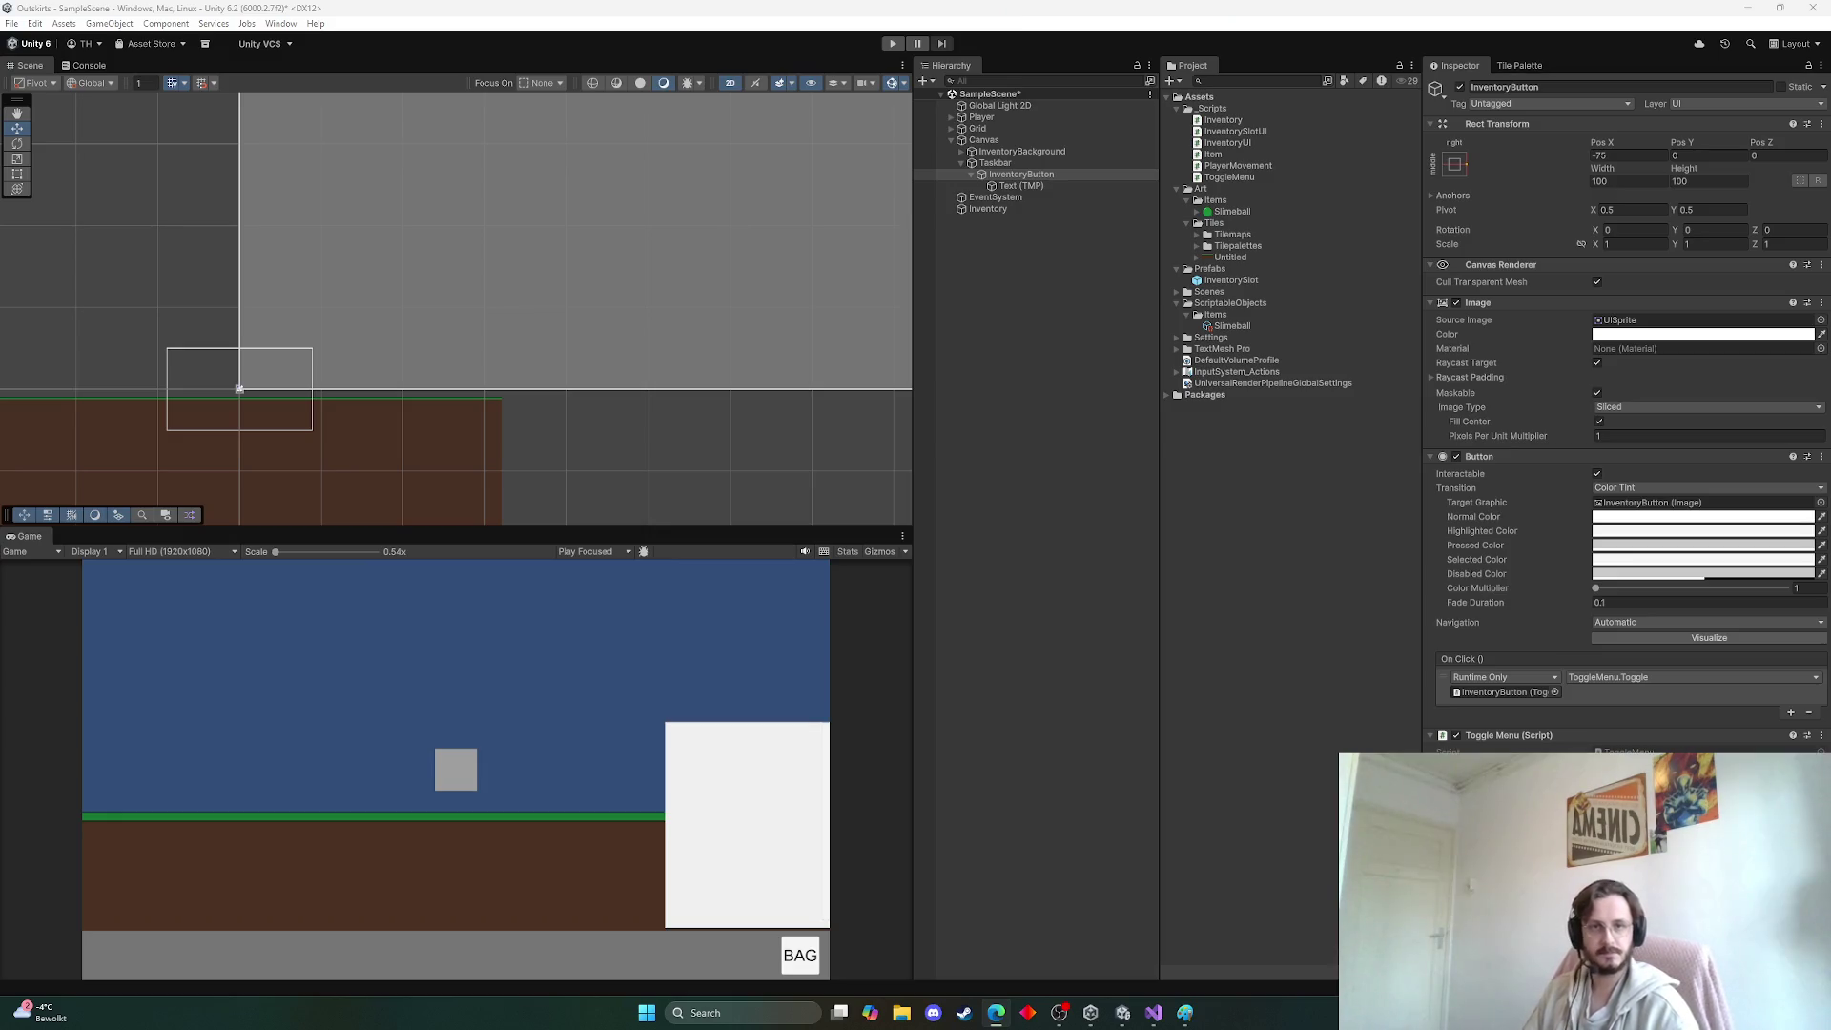
pyautogui.hotkey('alt', 'Tab')
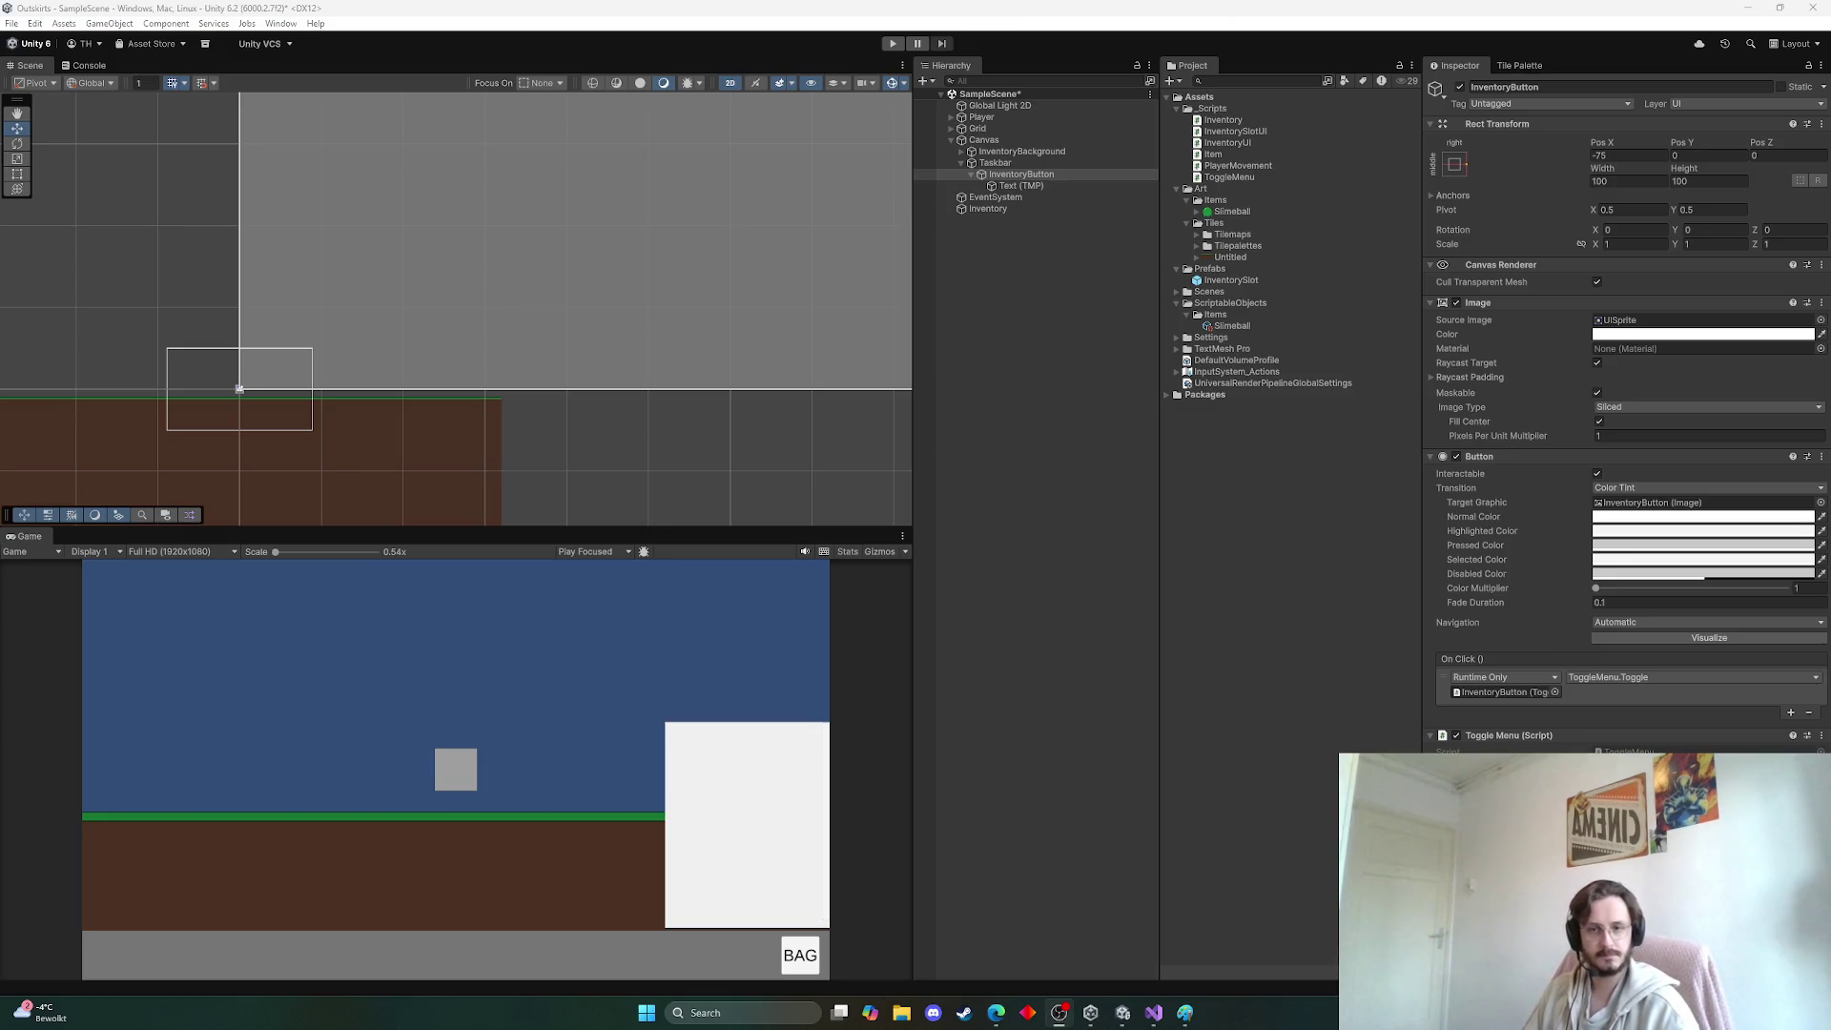
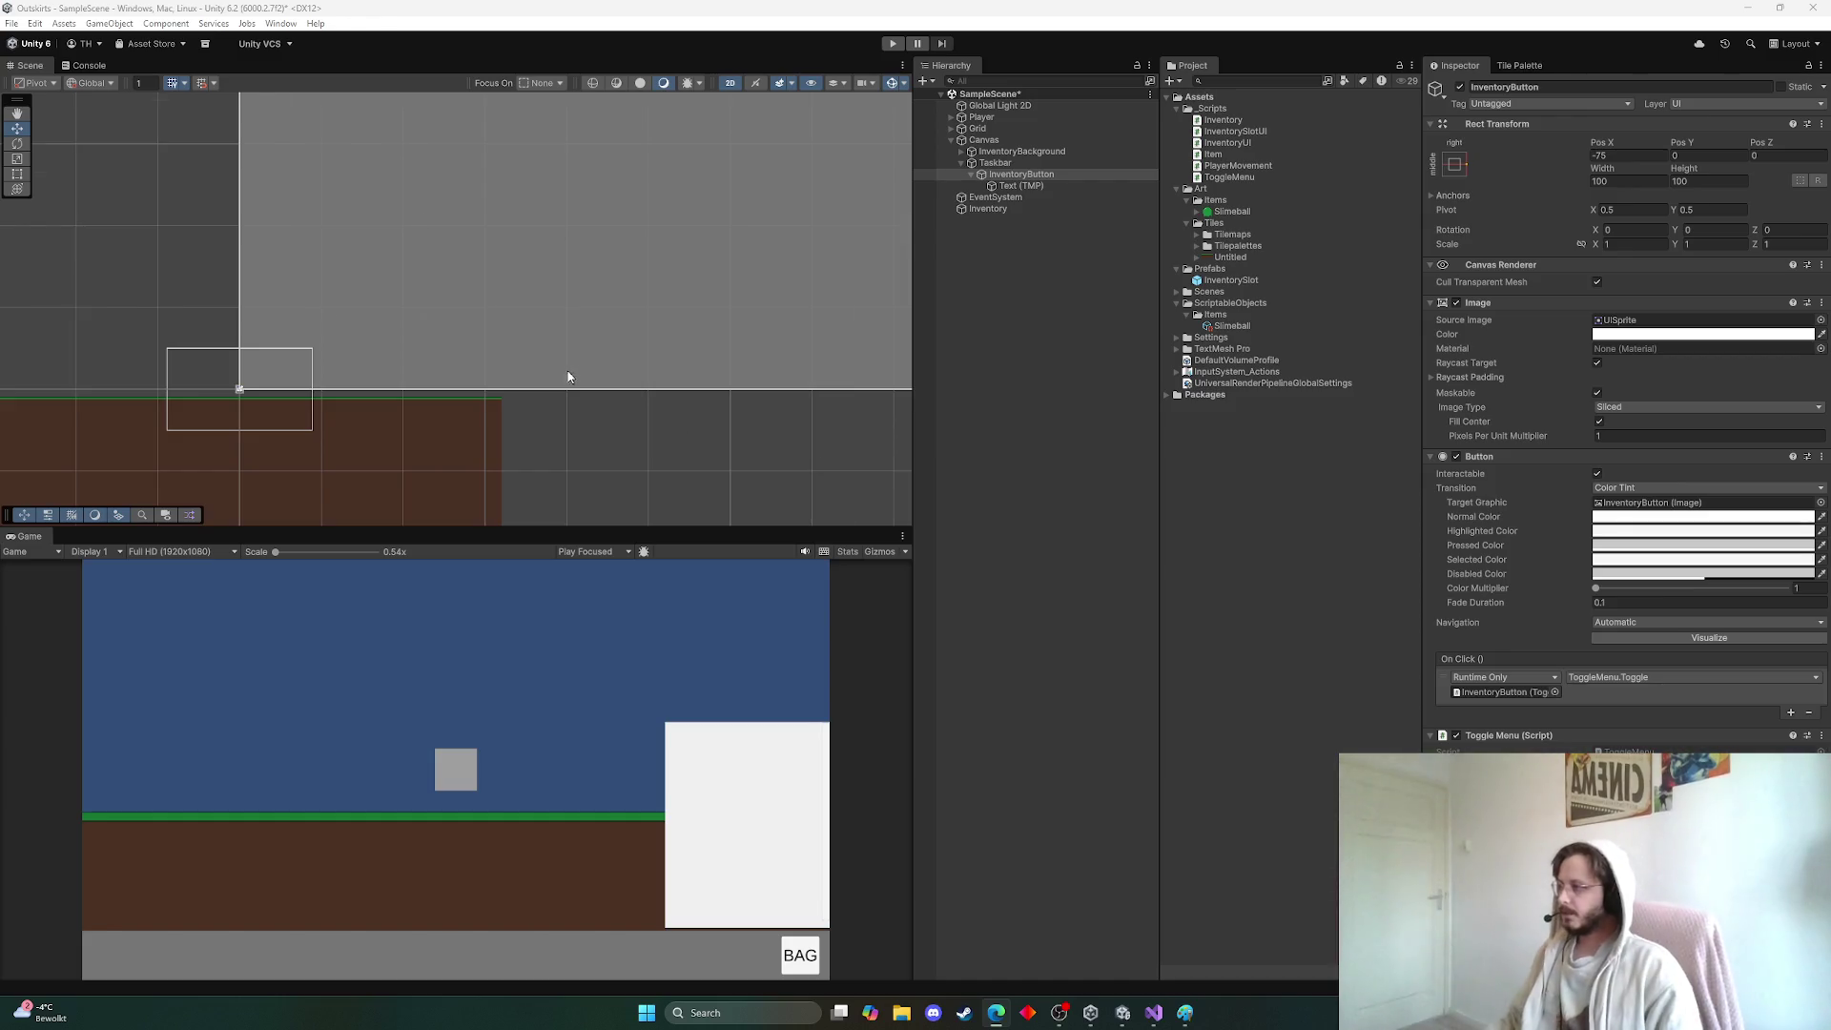
# Look around the InventoryButton in the Scene view, then switch to Visual Studio's ToggleMenu.cs
pyautogui.moveTo(77, 395); pyautogui.dragTo(501, 395)
pyautogui.scroll(2, 630, 400)
pyautogui.scroll(1, 662, 376)
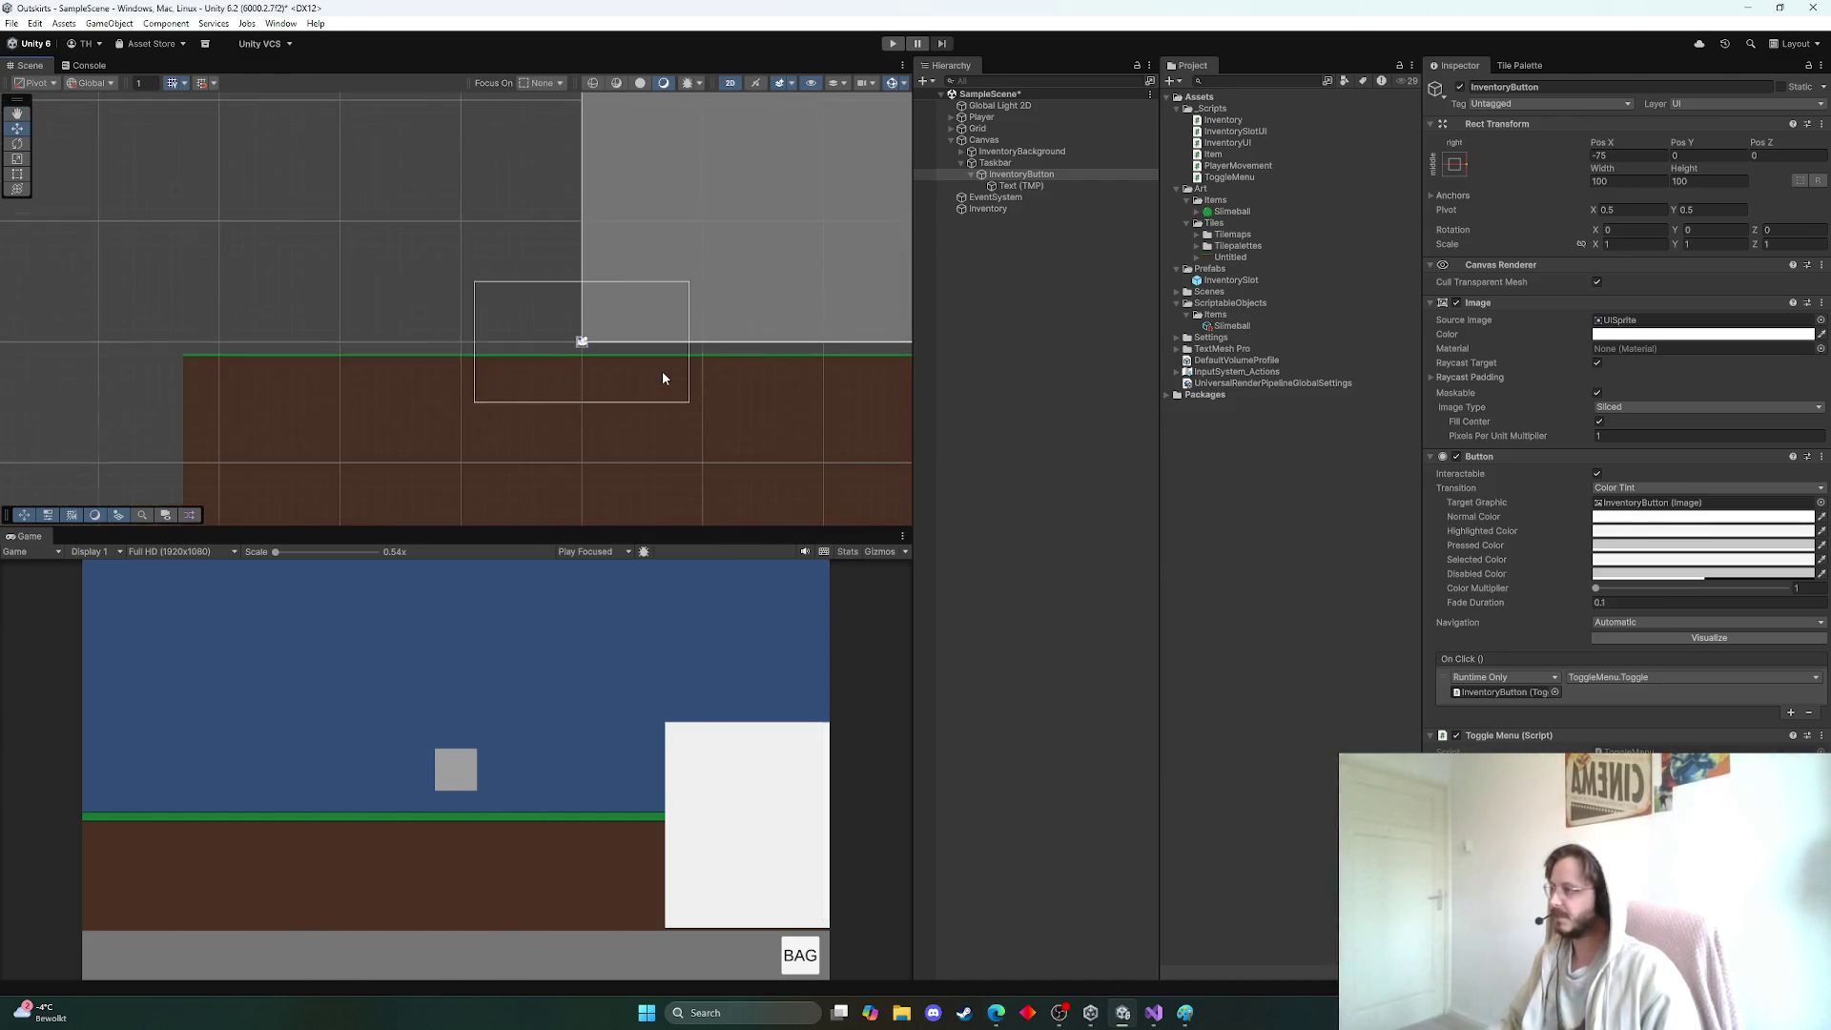
pyautogui.moveTo(662, 376); pyautogui.dragTo(575, 371)
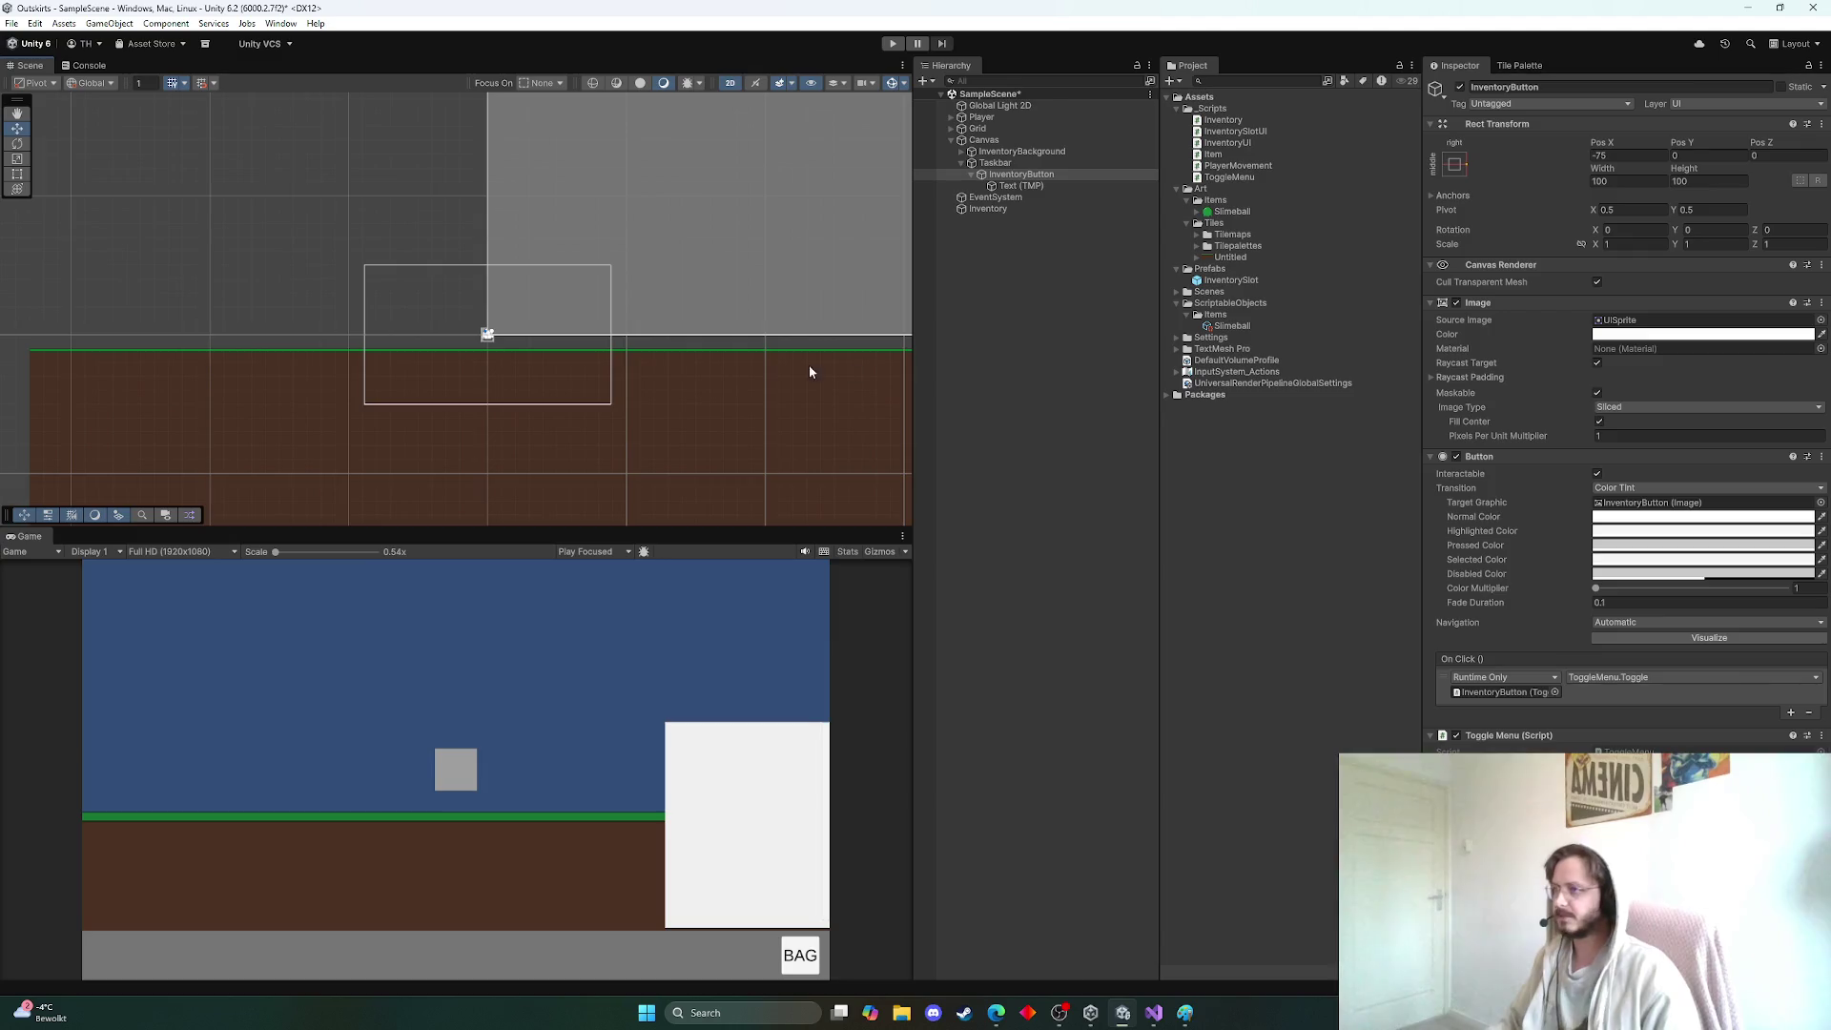
pyautogui.moveTo(809, 365); pyautogui.dragTo(868, 371)
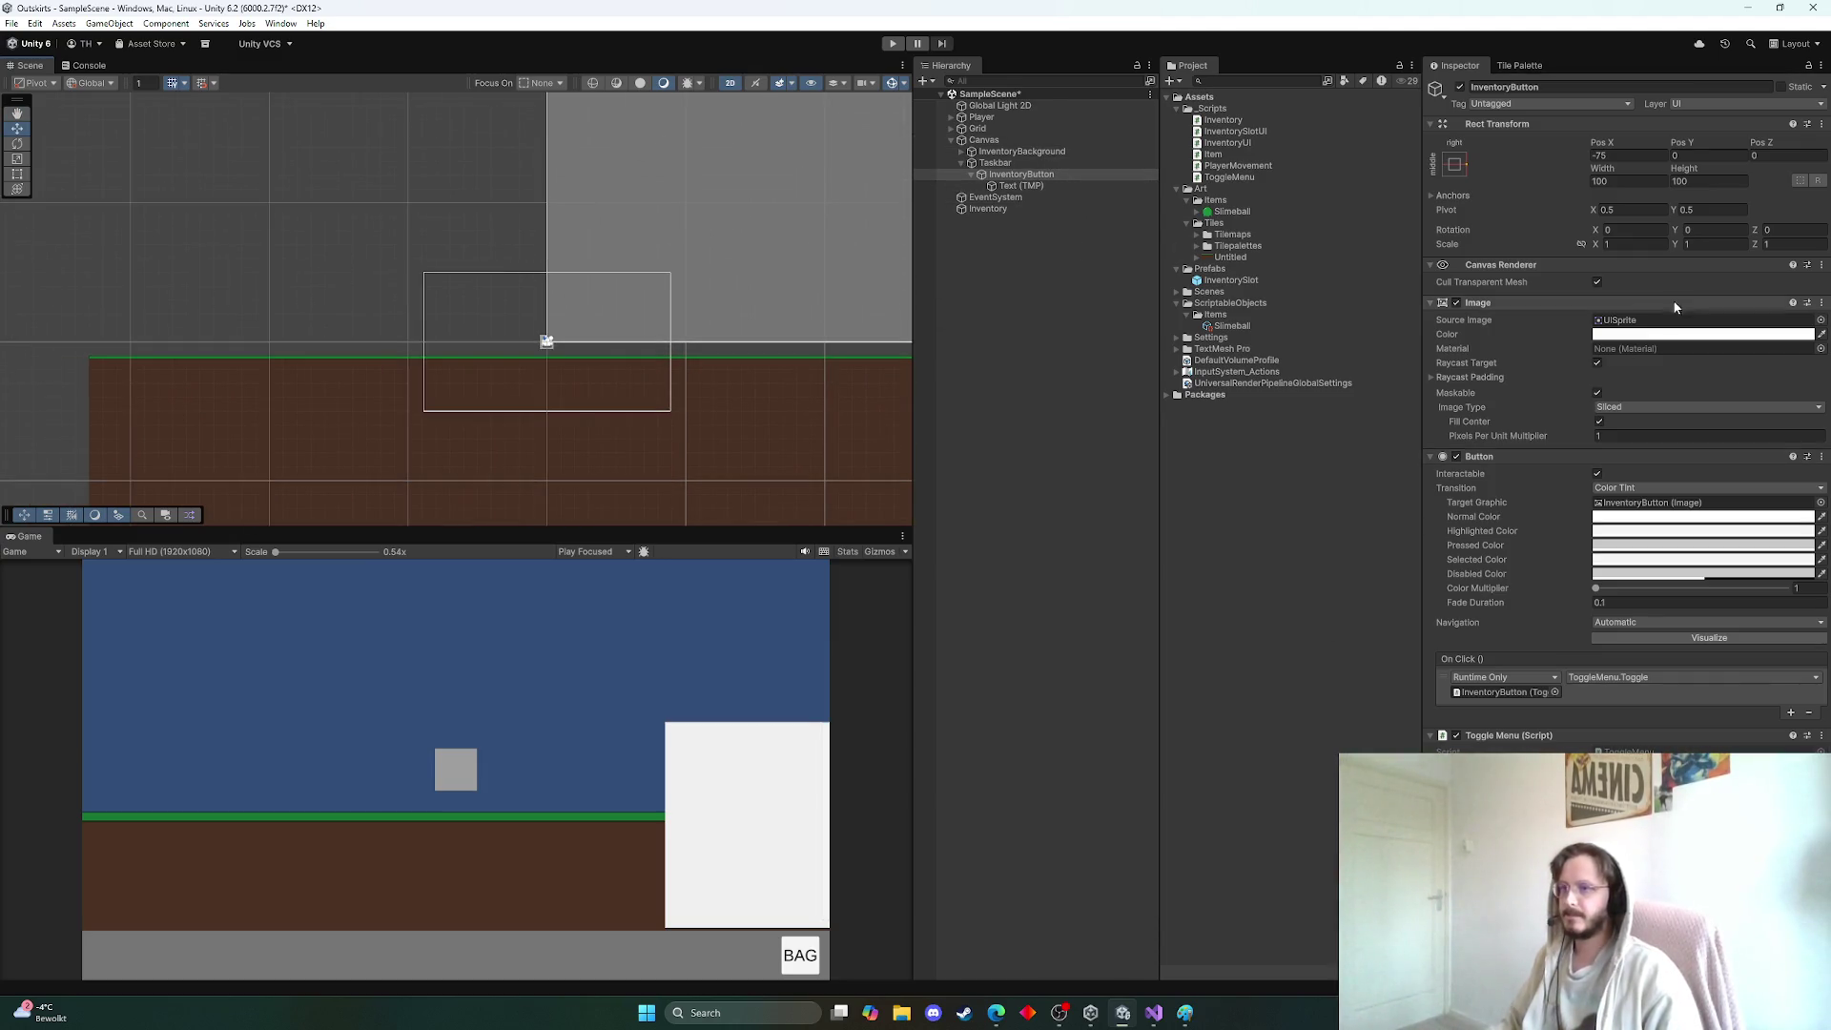
pyautogui.click(1153, 1013)
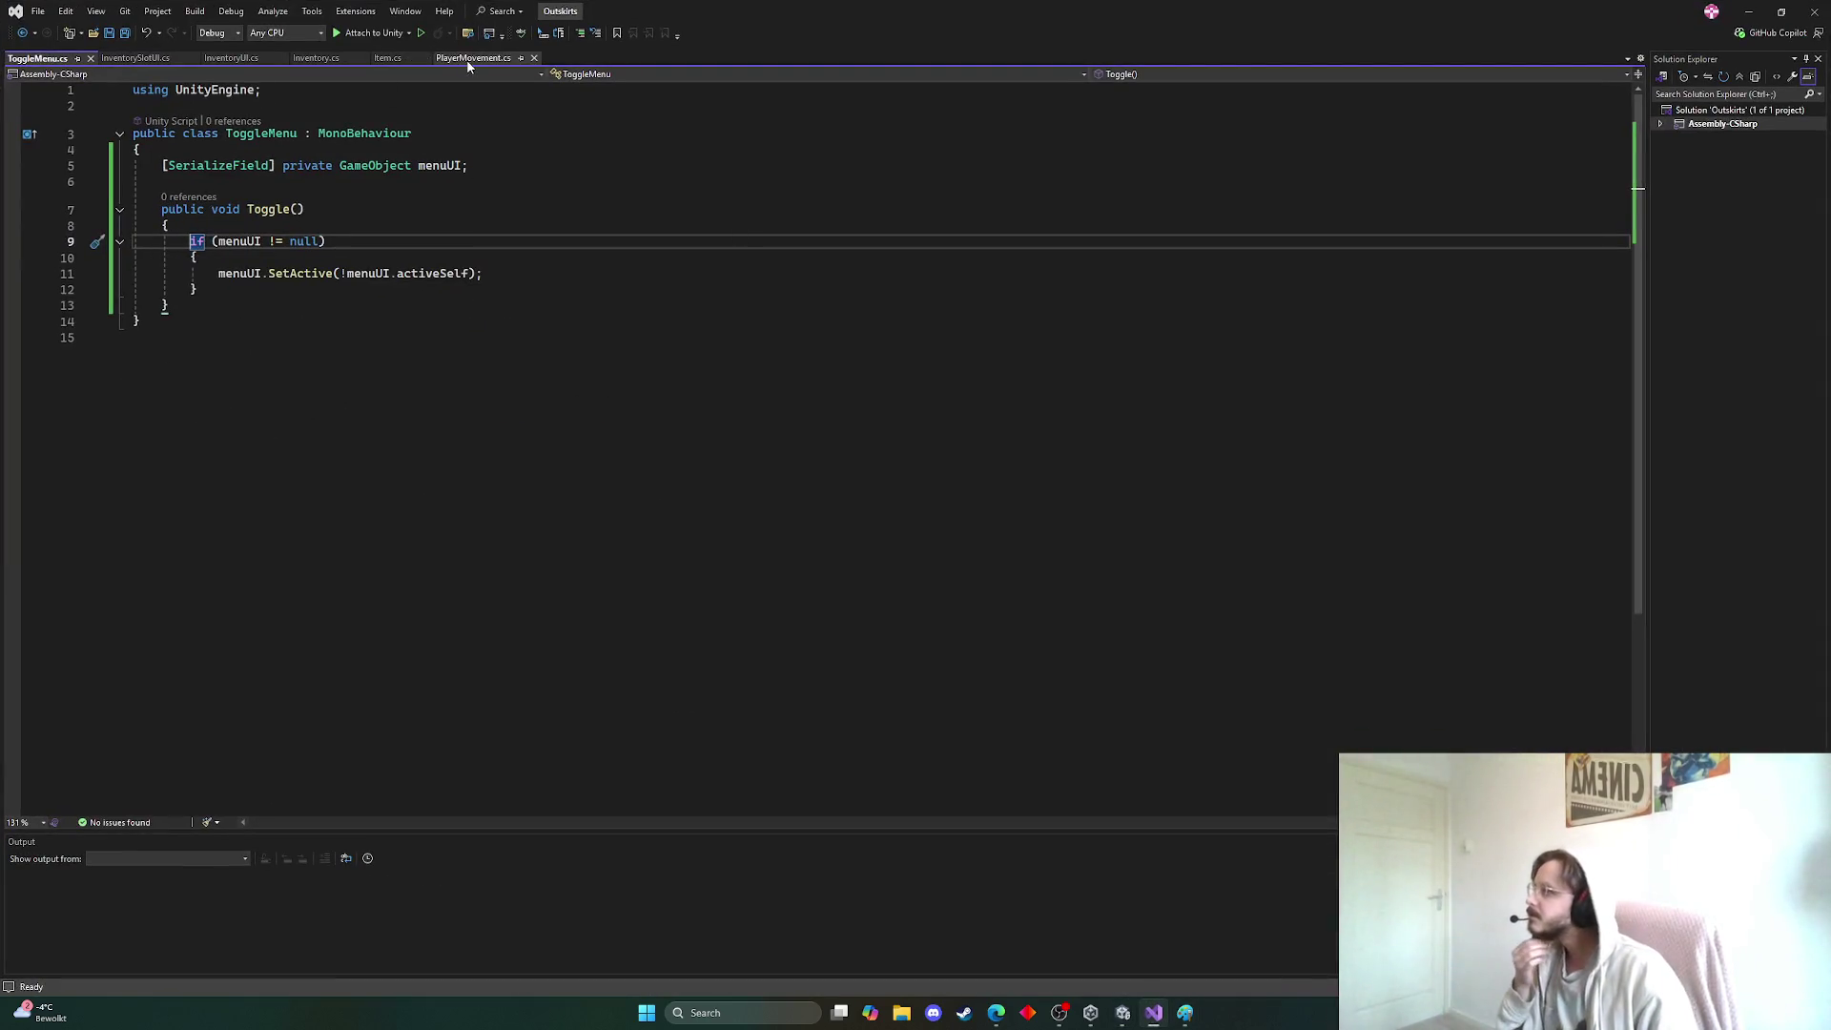
# In Inventory.cs, inspect AddItem, highlighting the TryGetValue and amount usages
pyautogui.click(315, 58)
pyautogui.scroll(-13, 434, 358)
pyautogui.scroll(1, 434, 357)
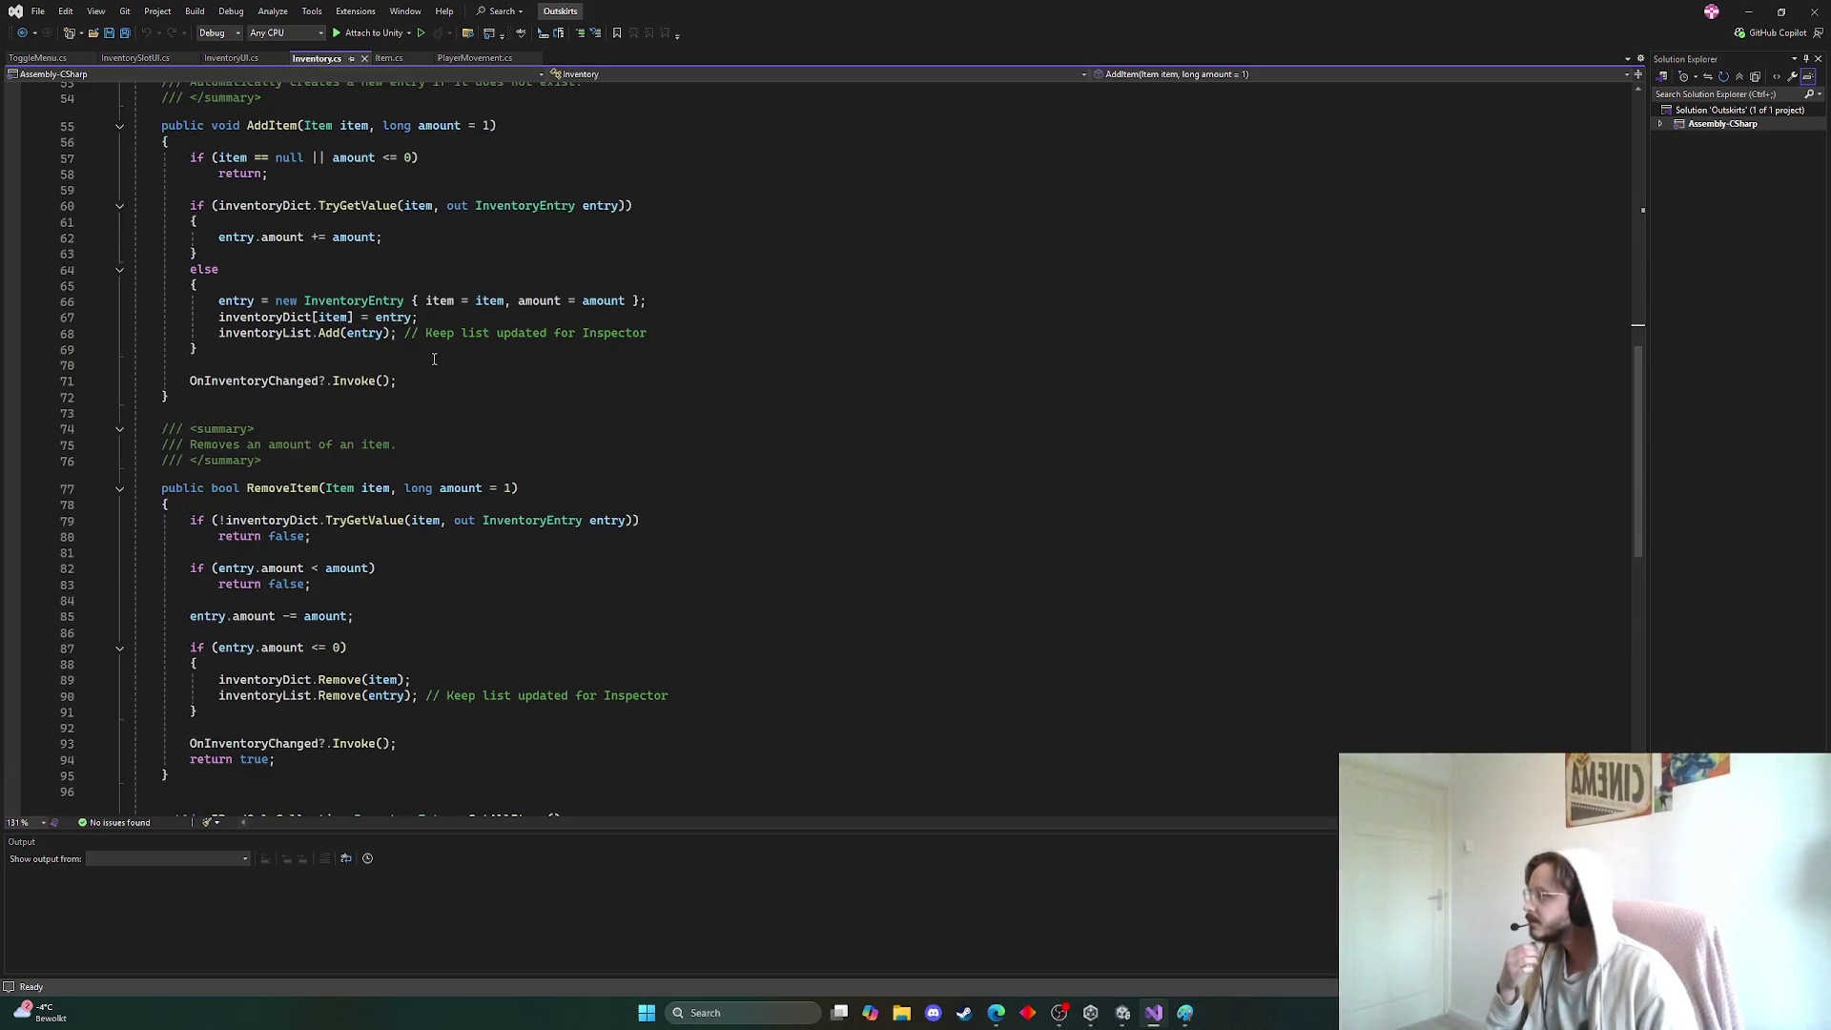
pyautogui.scroll(1, 434, 358)
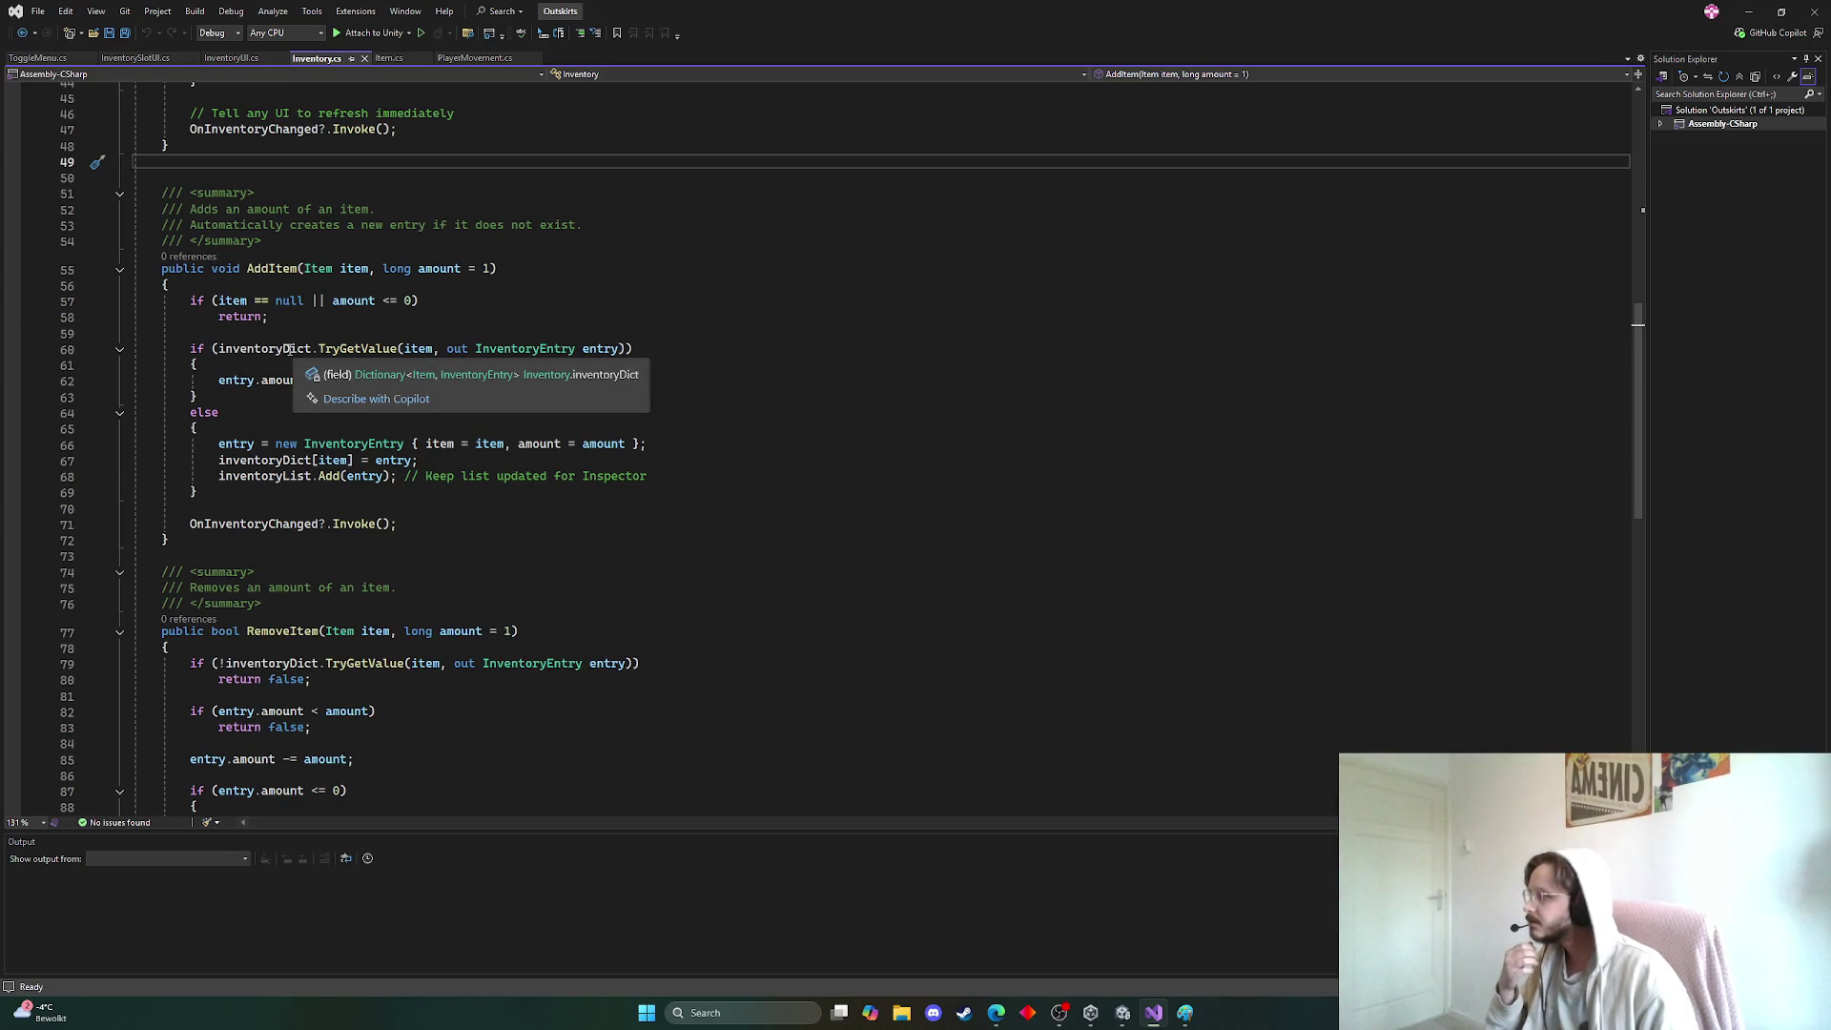
pyautogui.doubleClick(358, 349)
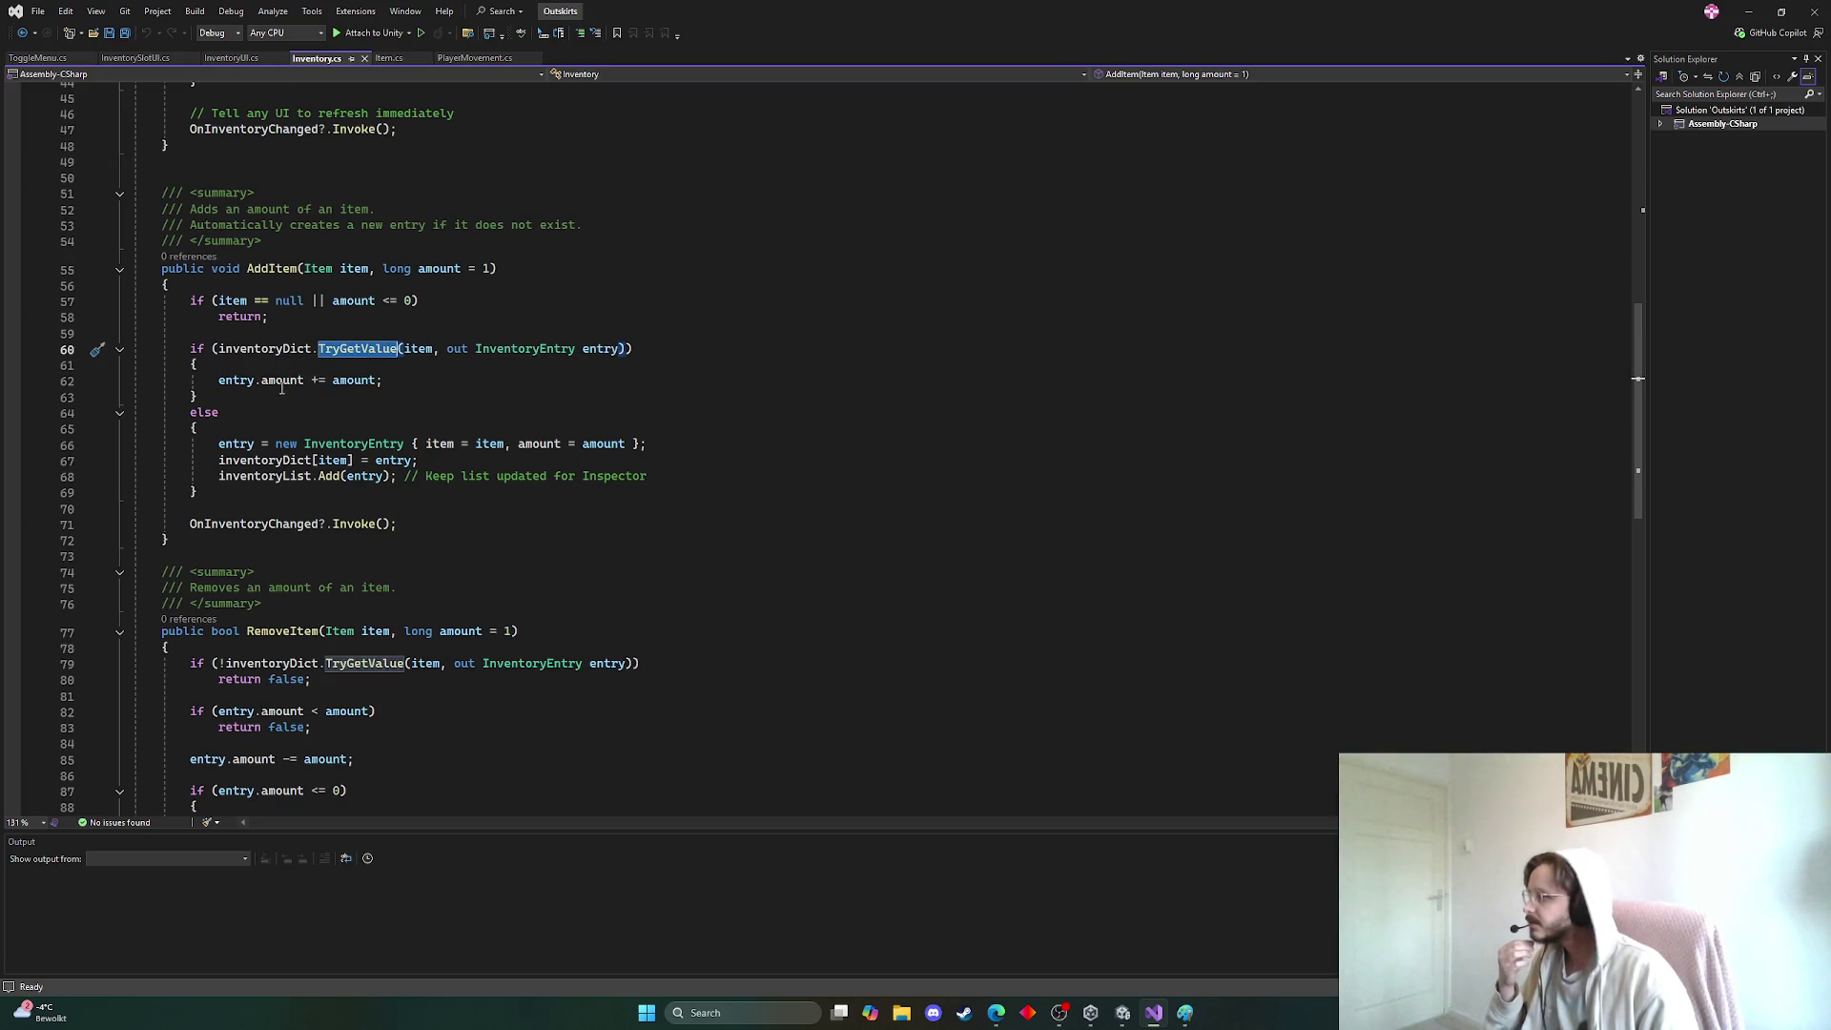
pyautogui.scroll(-2, 337, 389)
pyautogui.doubleClick(354, 286)
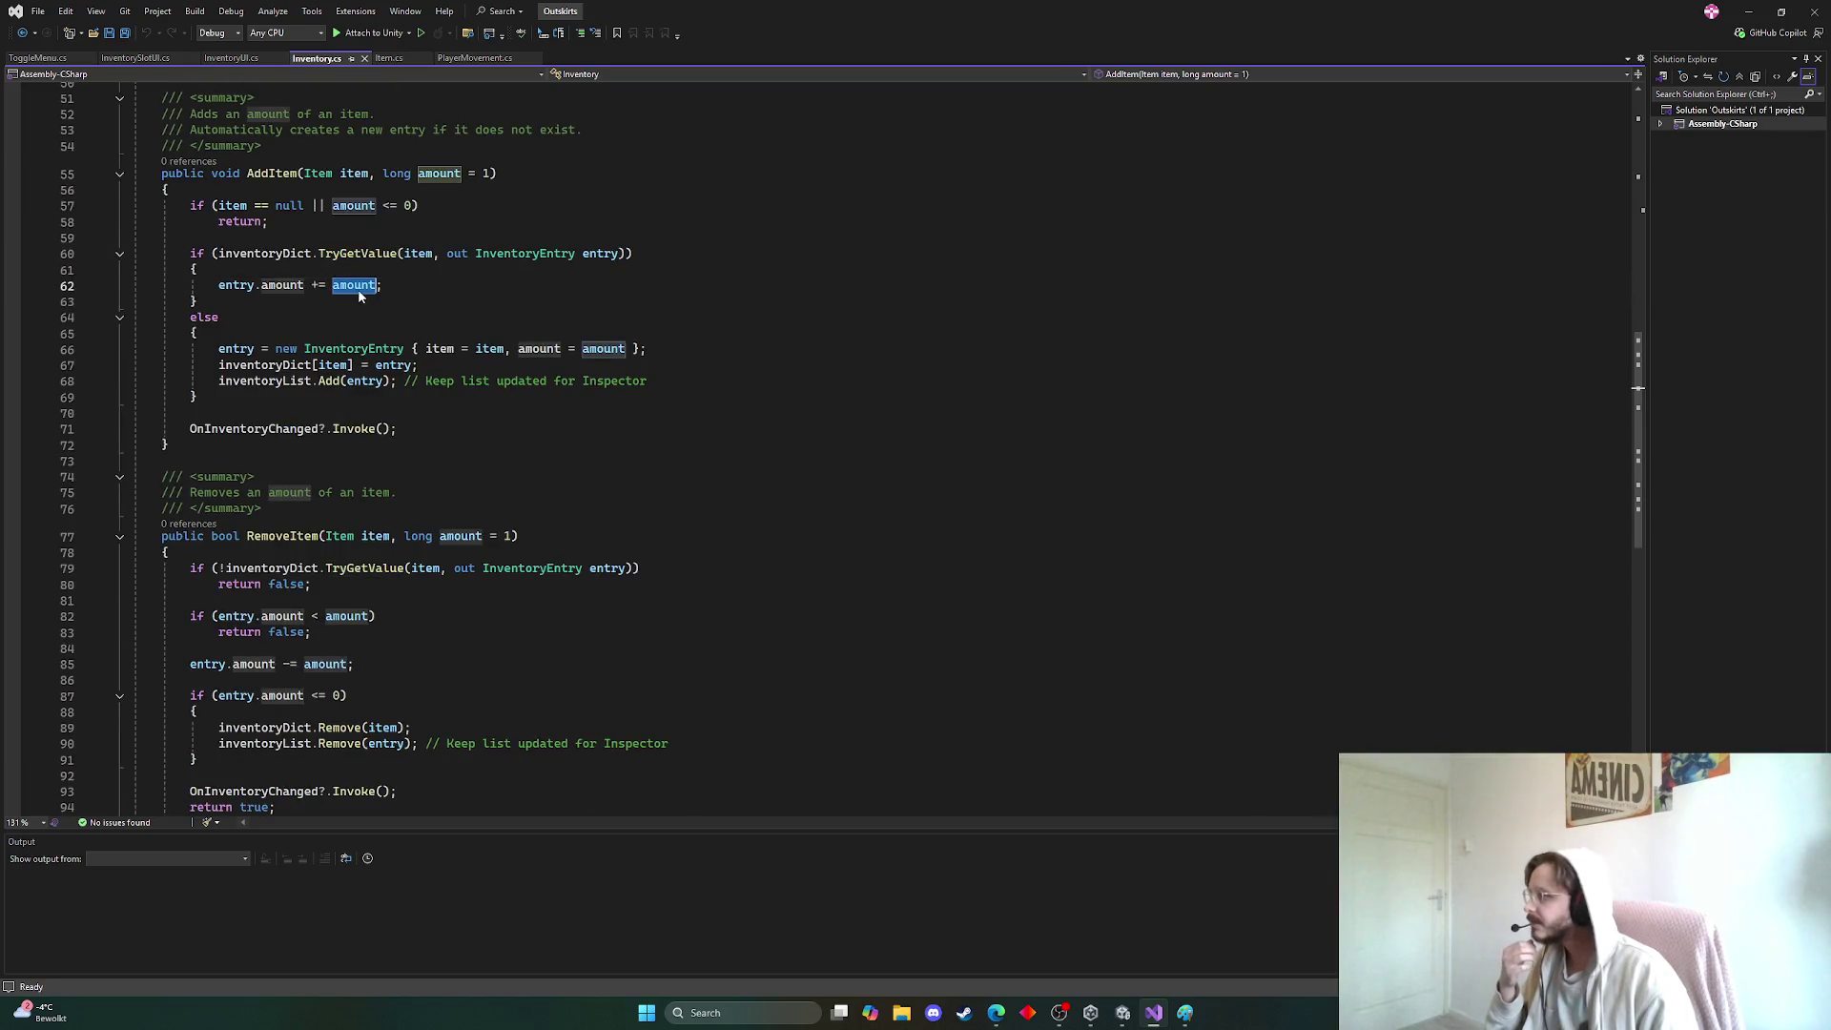
pyautogui.click(404, 380)
# Scroll through RemoveItem, then minimize Visual Studio to return to Unity
pyautogui.scroll(-3, 348, 441)
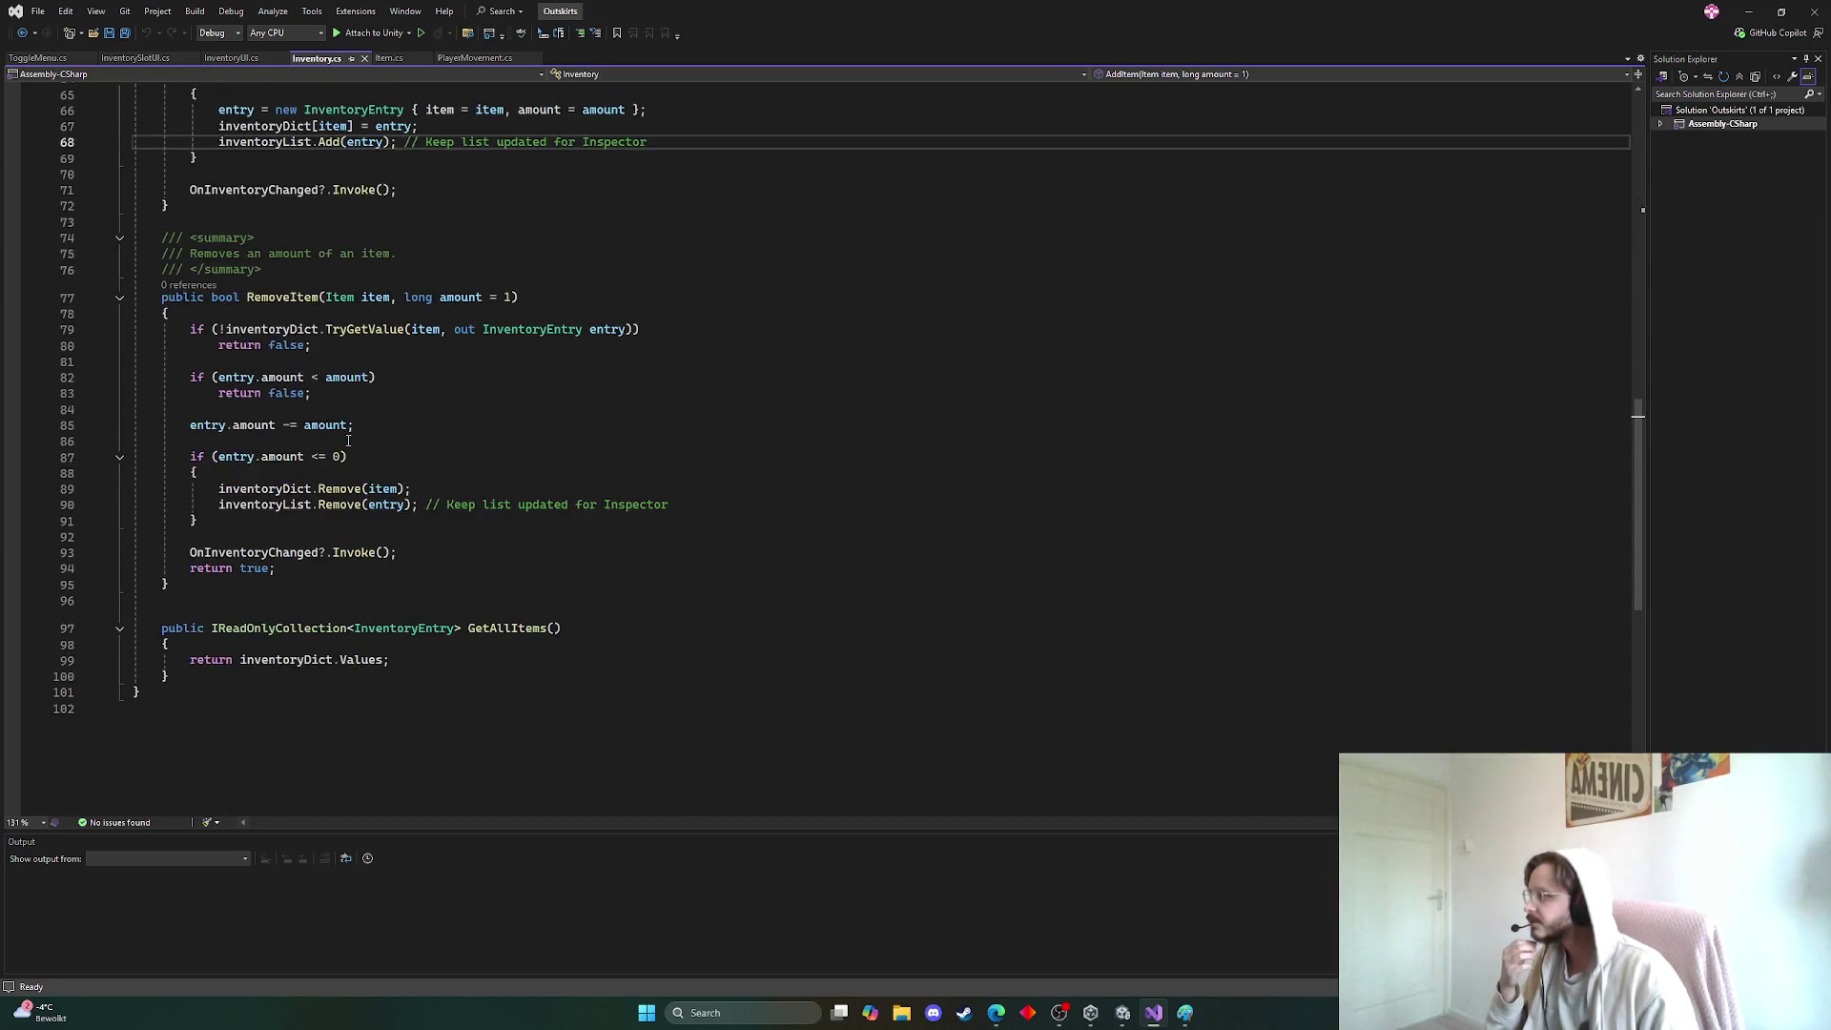
pyautogui.scroll(-2, 348, 440)
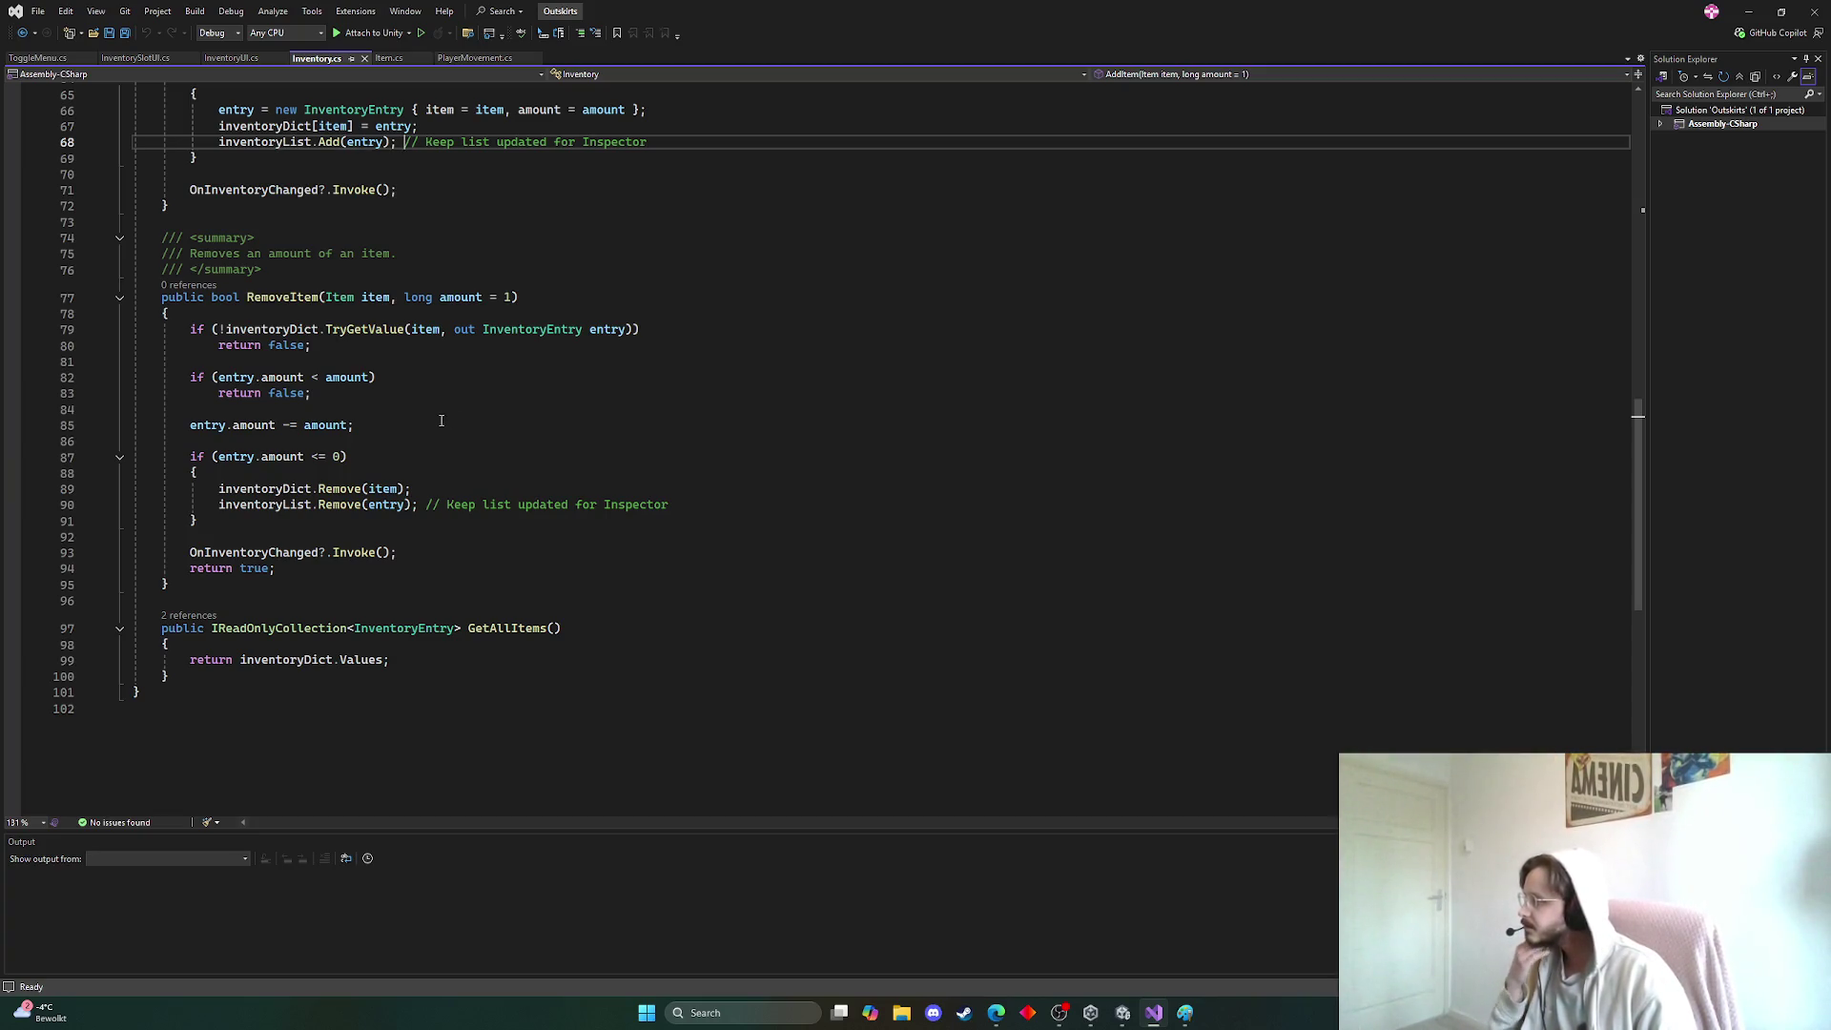
pyautogui.scroll(2, 442, 420)
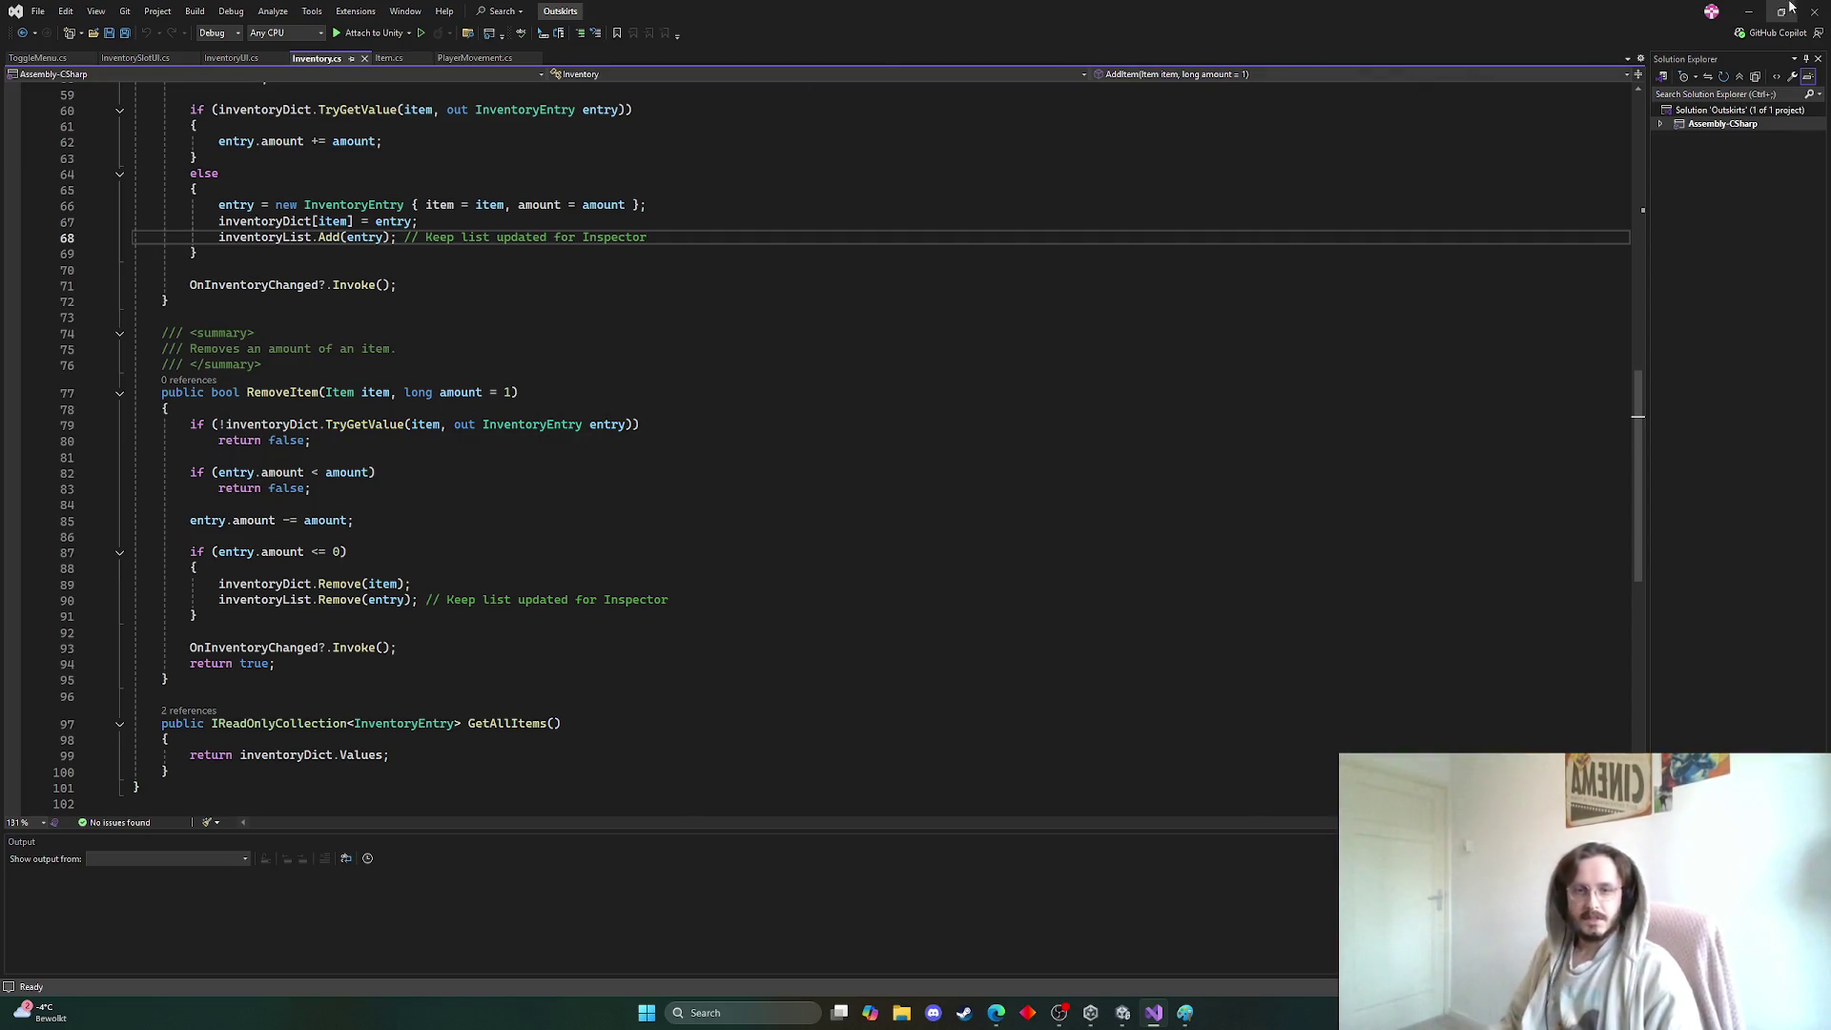
pyautogui.click(1759, 11)
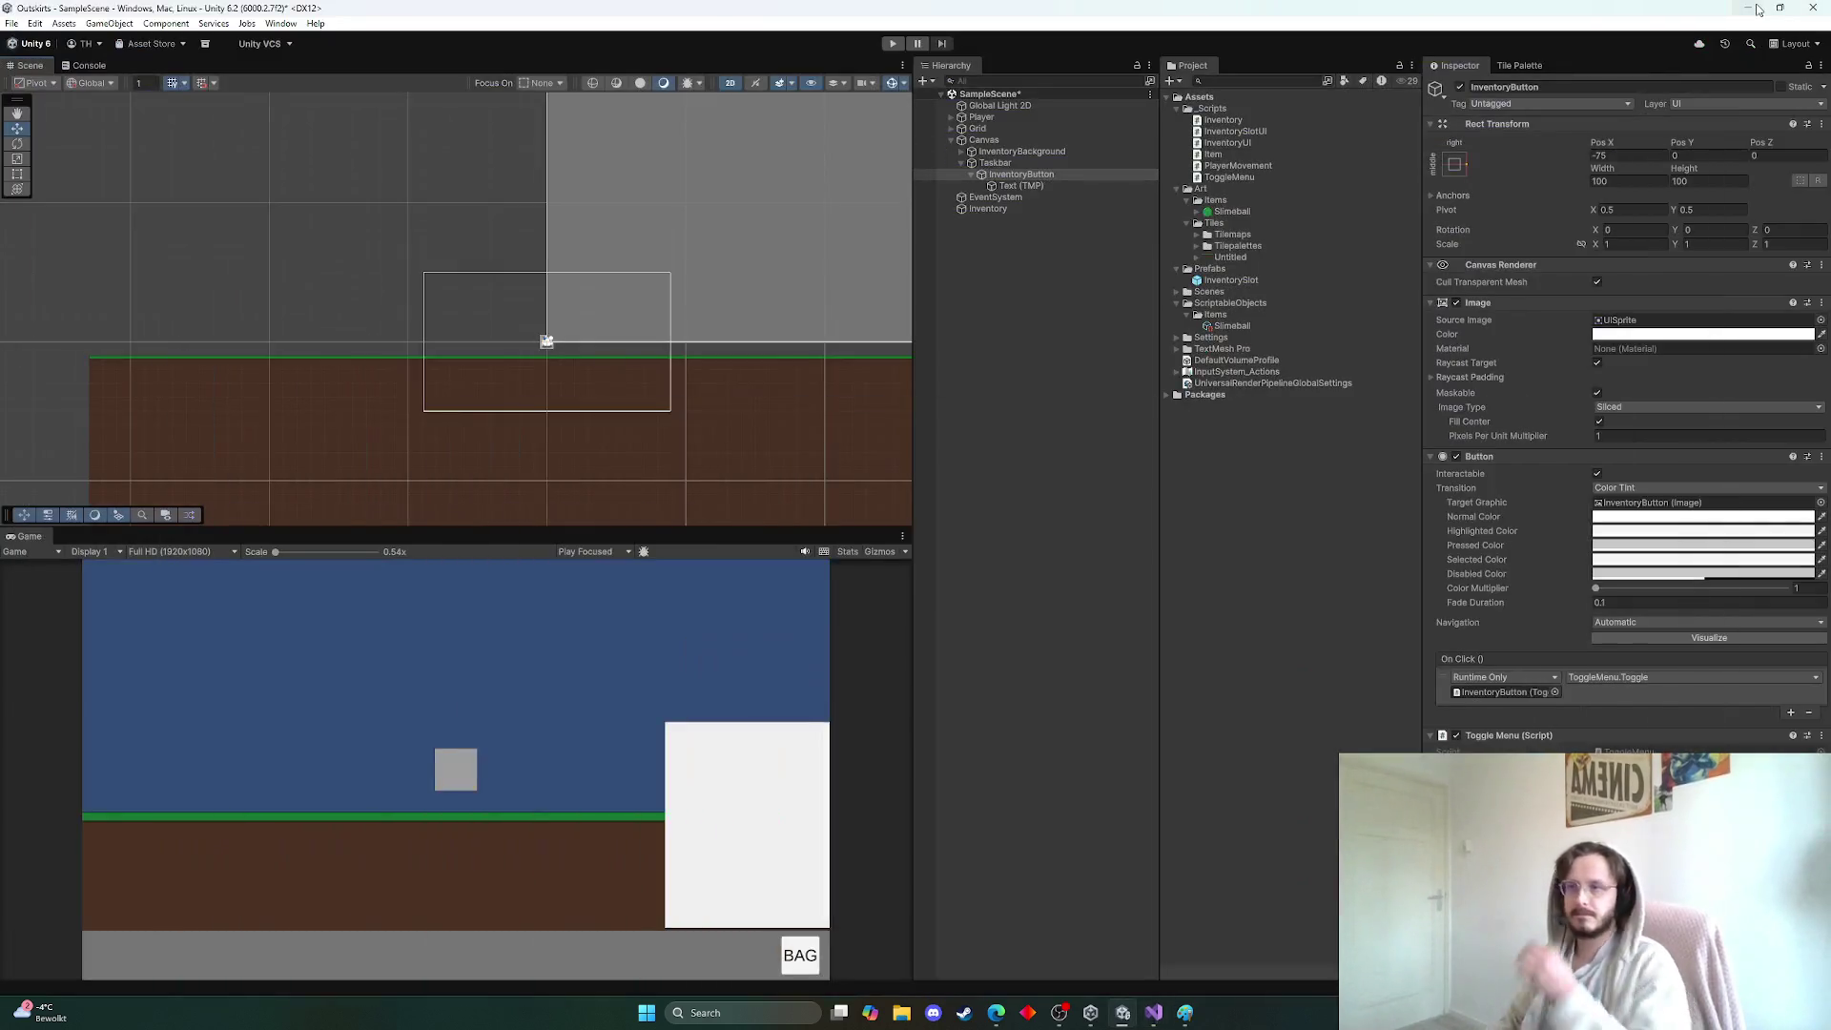
# Zoom out the Scene view and open Item.cs from the Project panel's Scripts folder
pyautogui.scroll(-5, 811, 328)
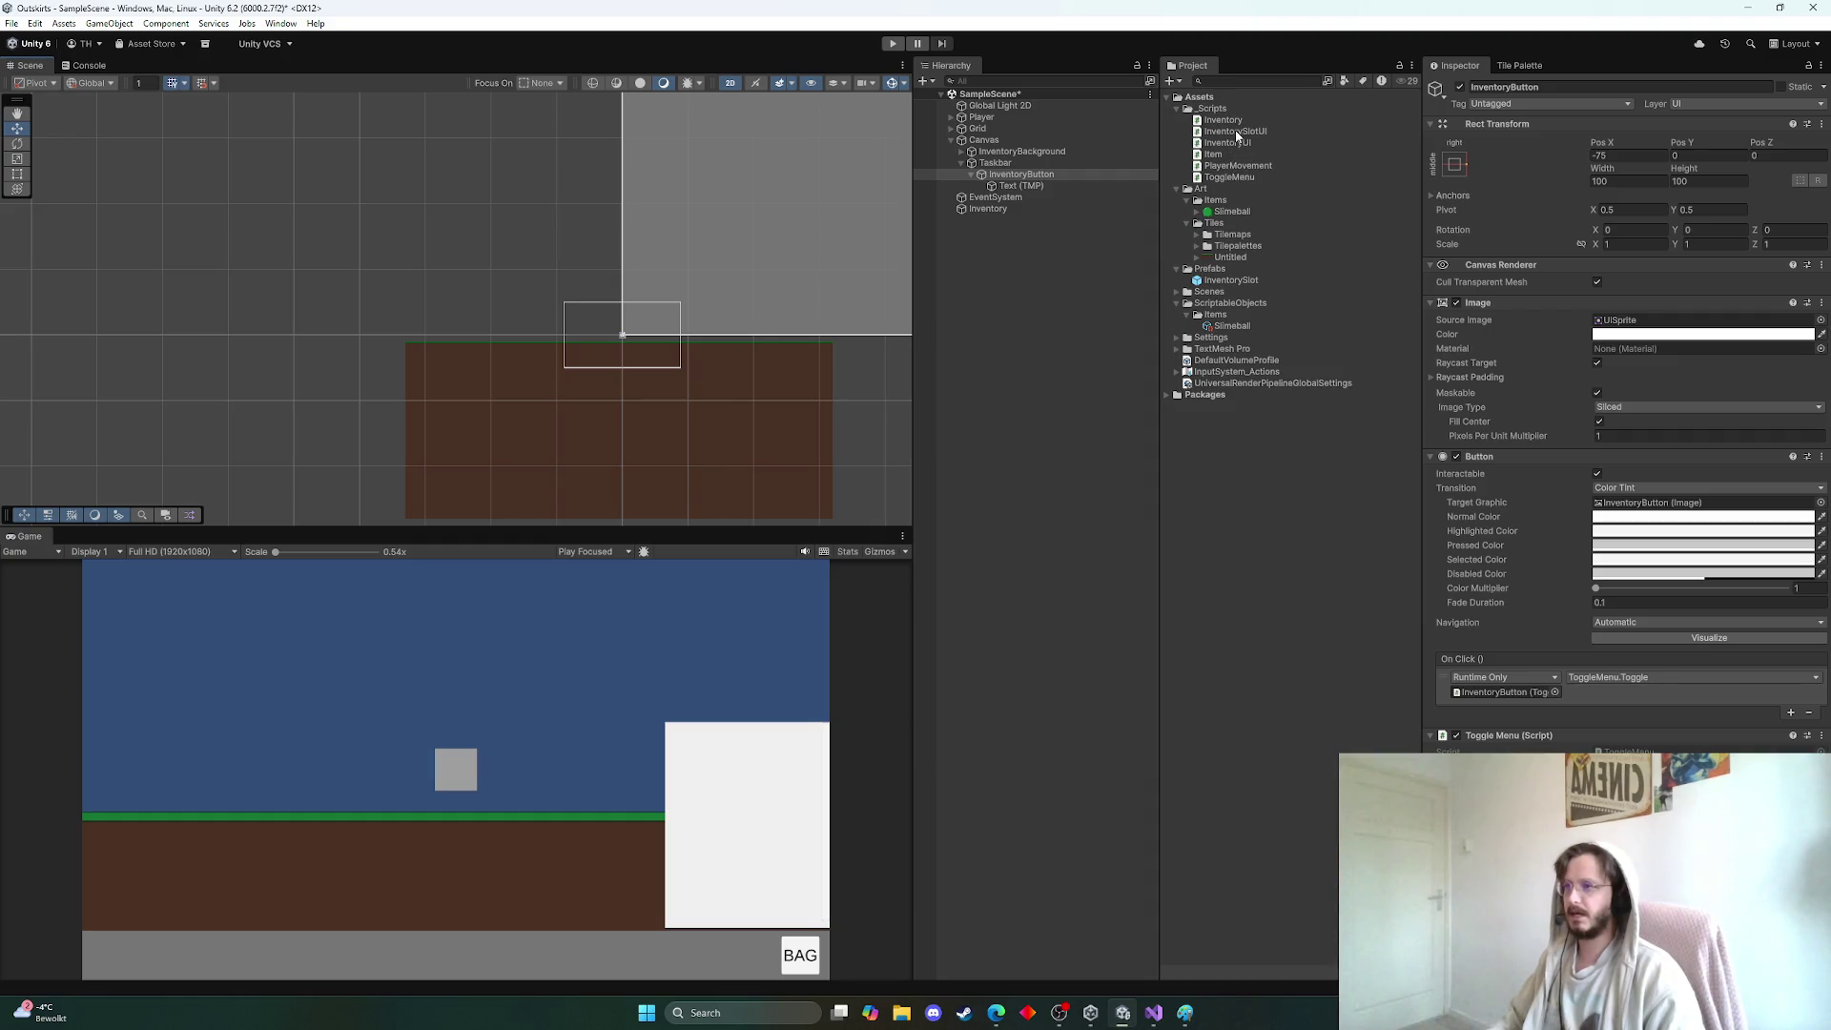
pyautogui.doubleClick(1228, 154)
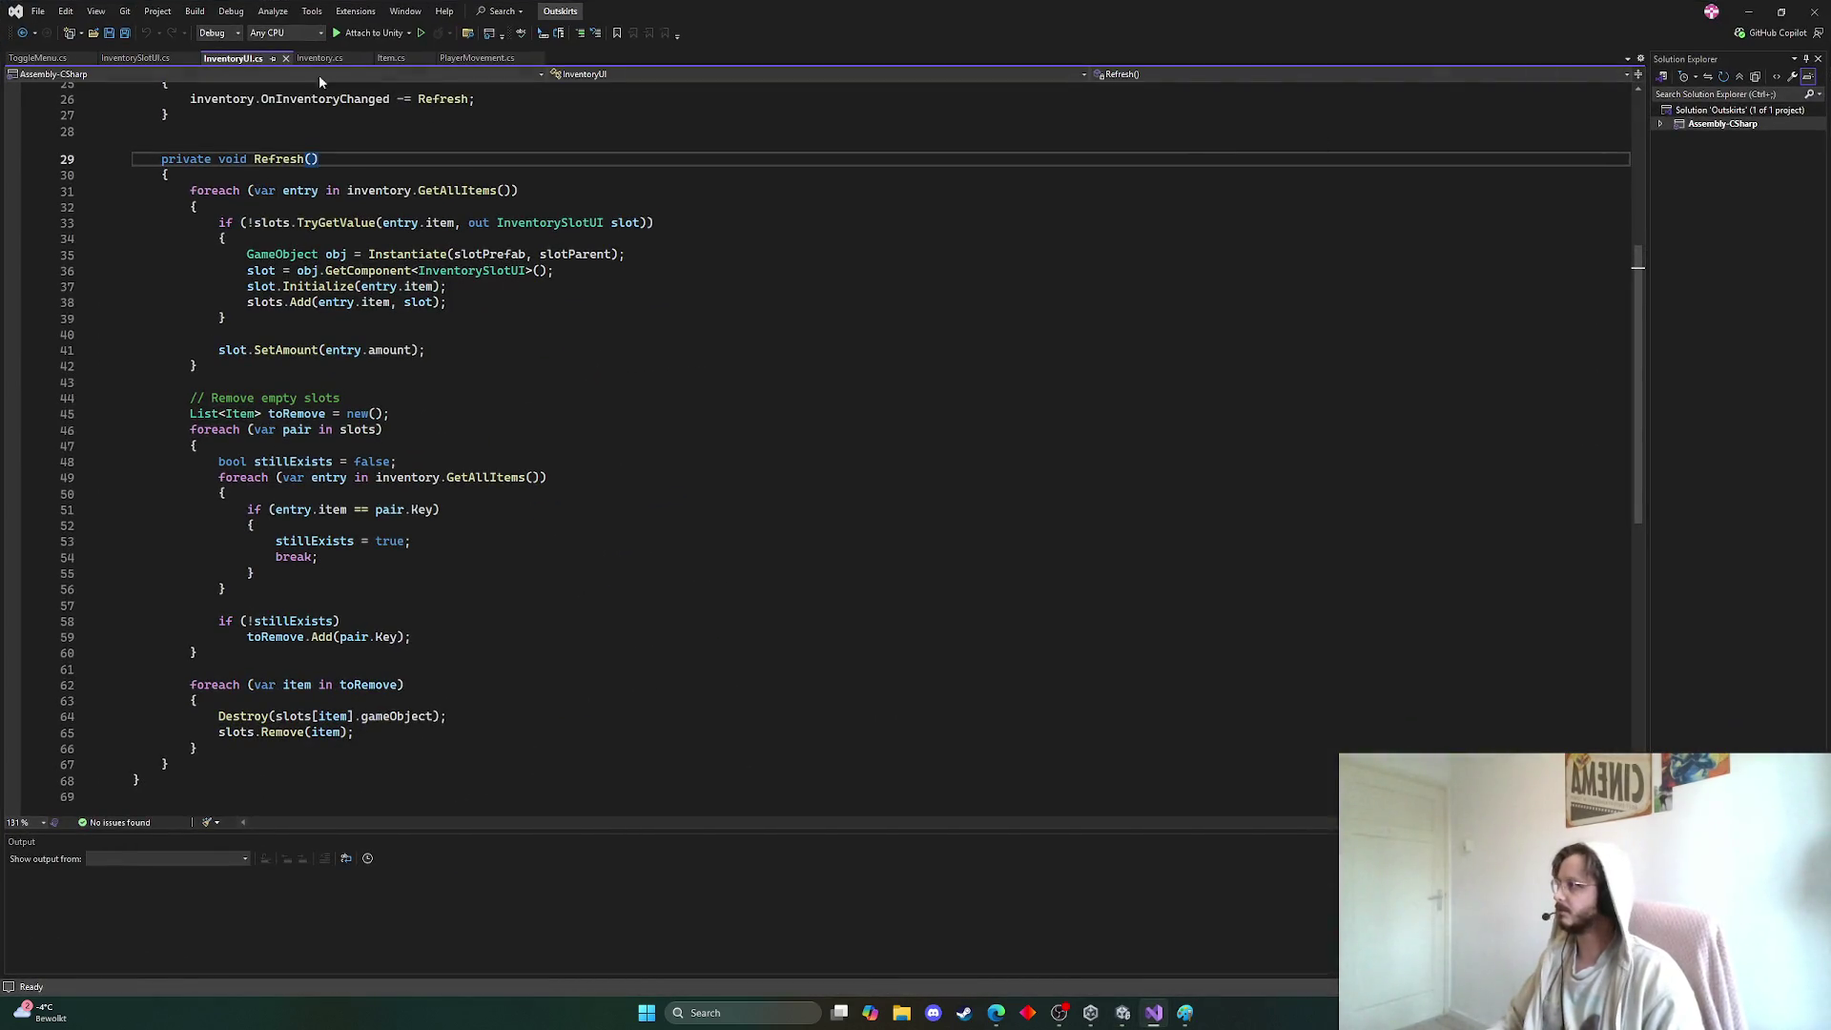
# Delete the buyPrice field from Item.cs, leaving sellPrice under Value, save, and return to Unity
pyautogui.click(388, 59)
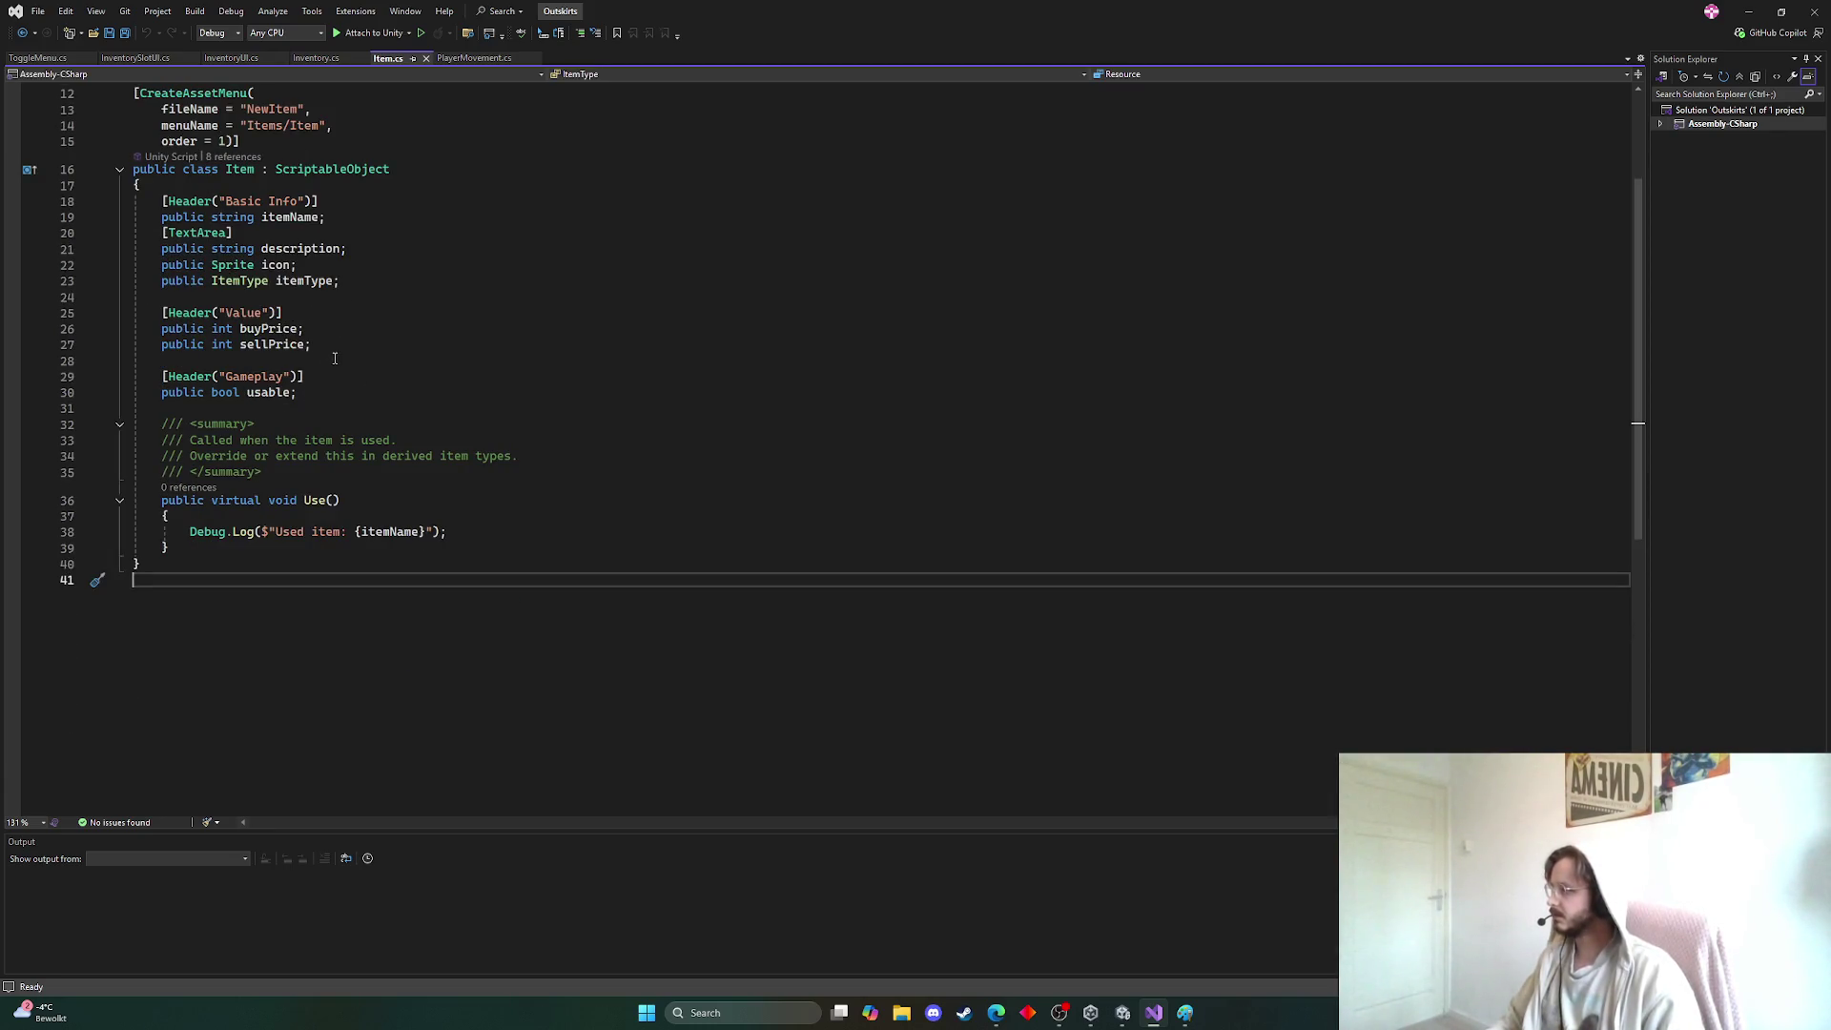
pyautogui.moveTo(335, 358); pyautogui.dragTo(109, 307)
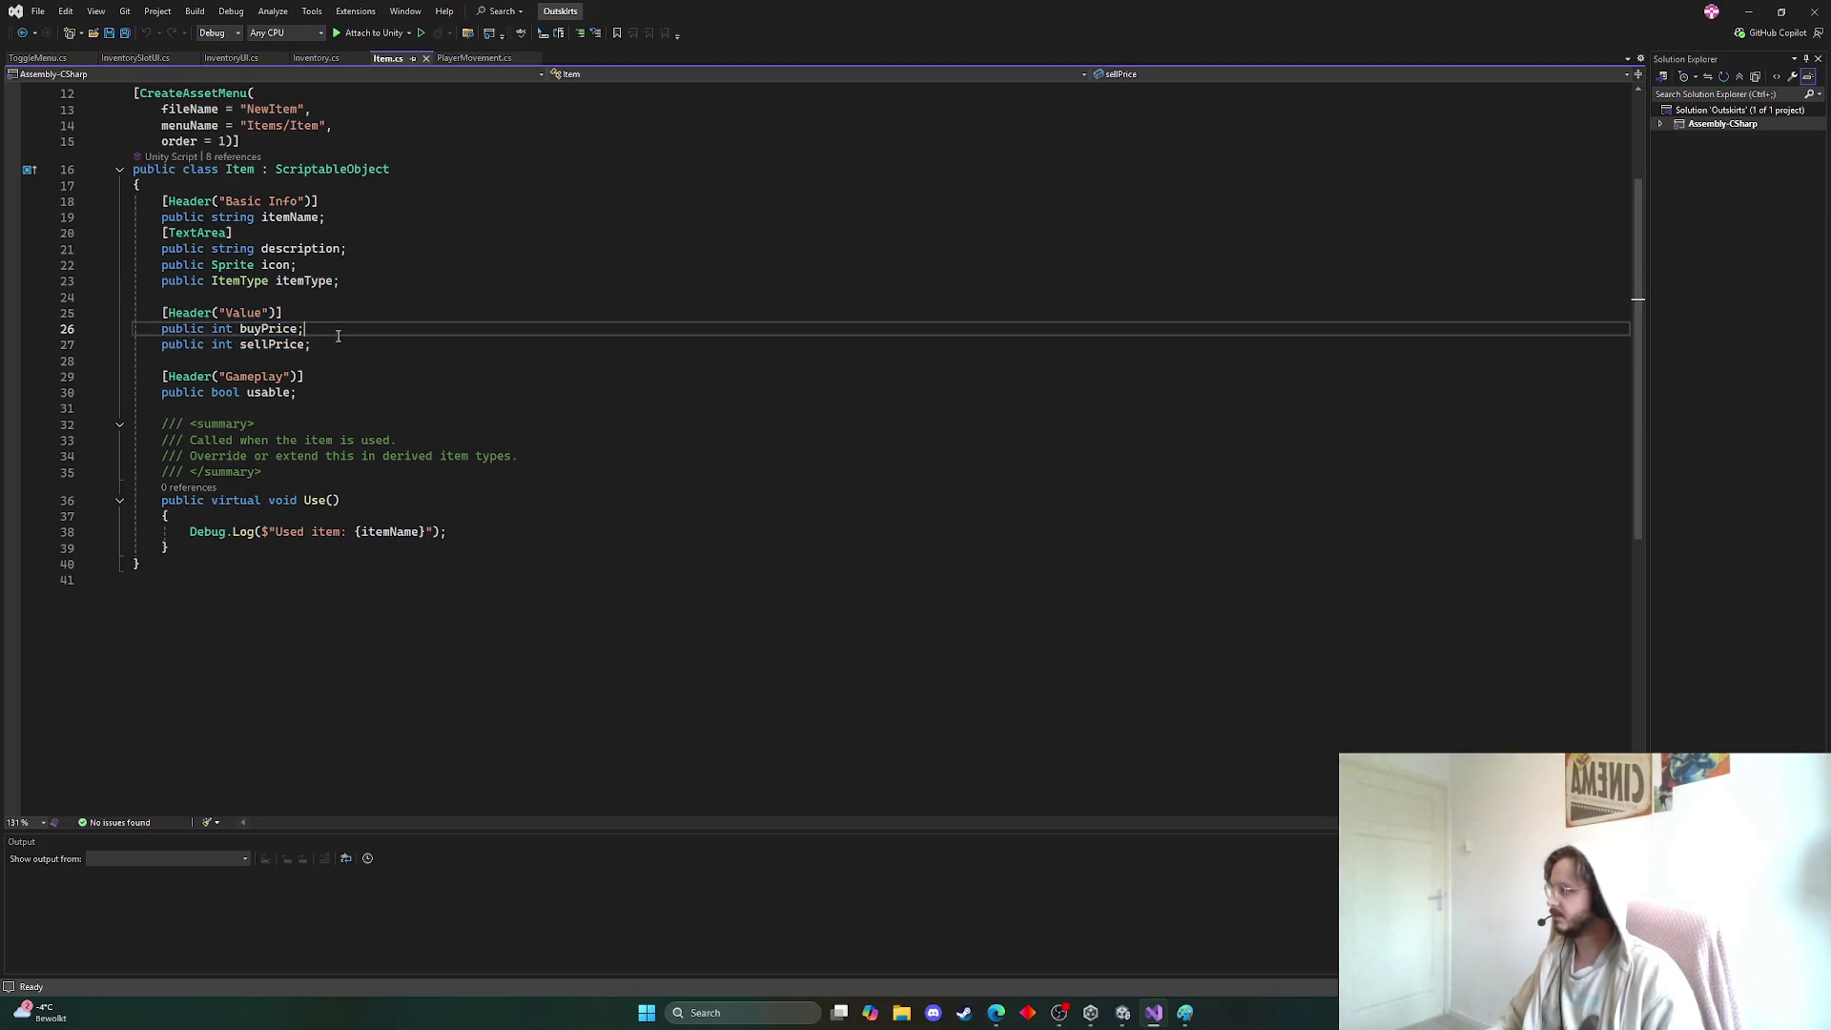
pyautogui.click(46, 328)
pyautogui.press('Delete')
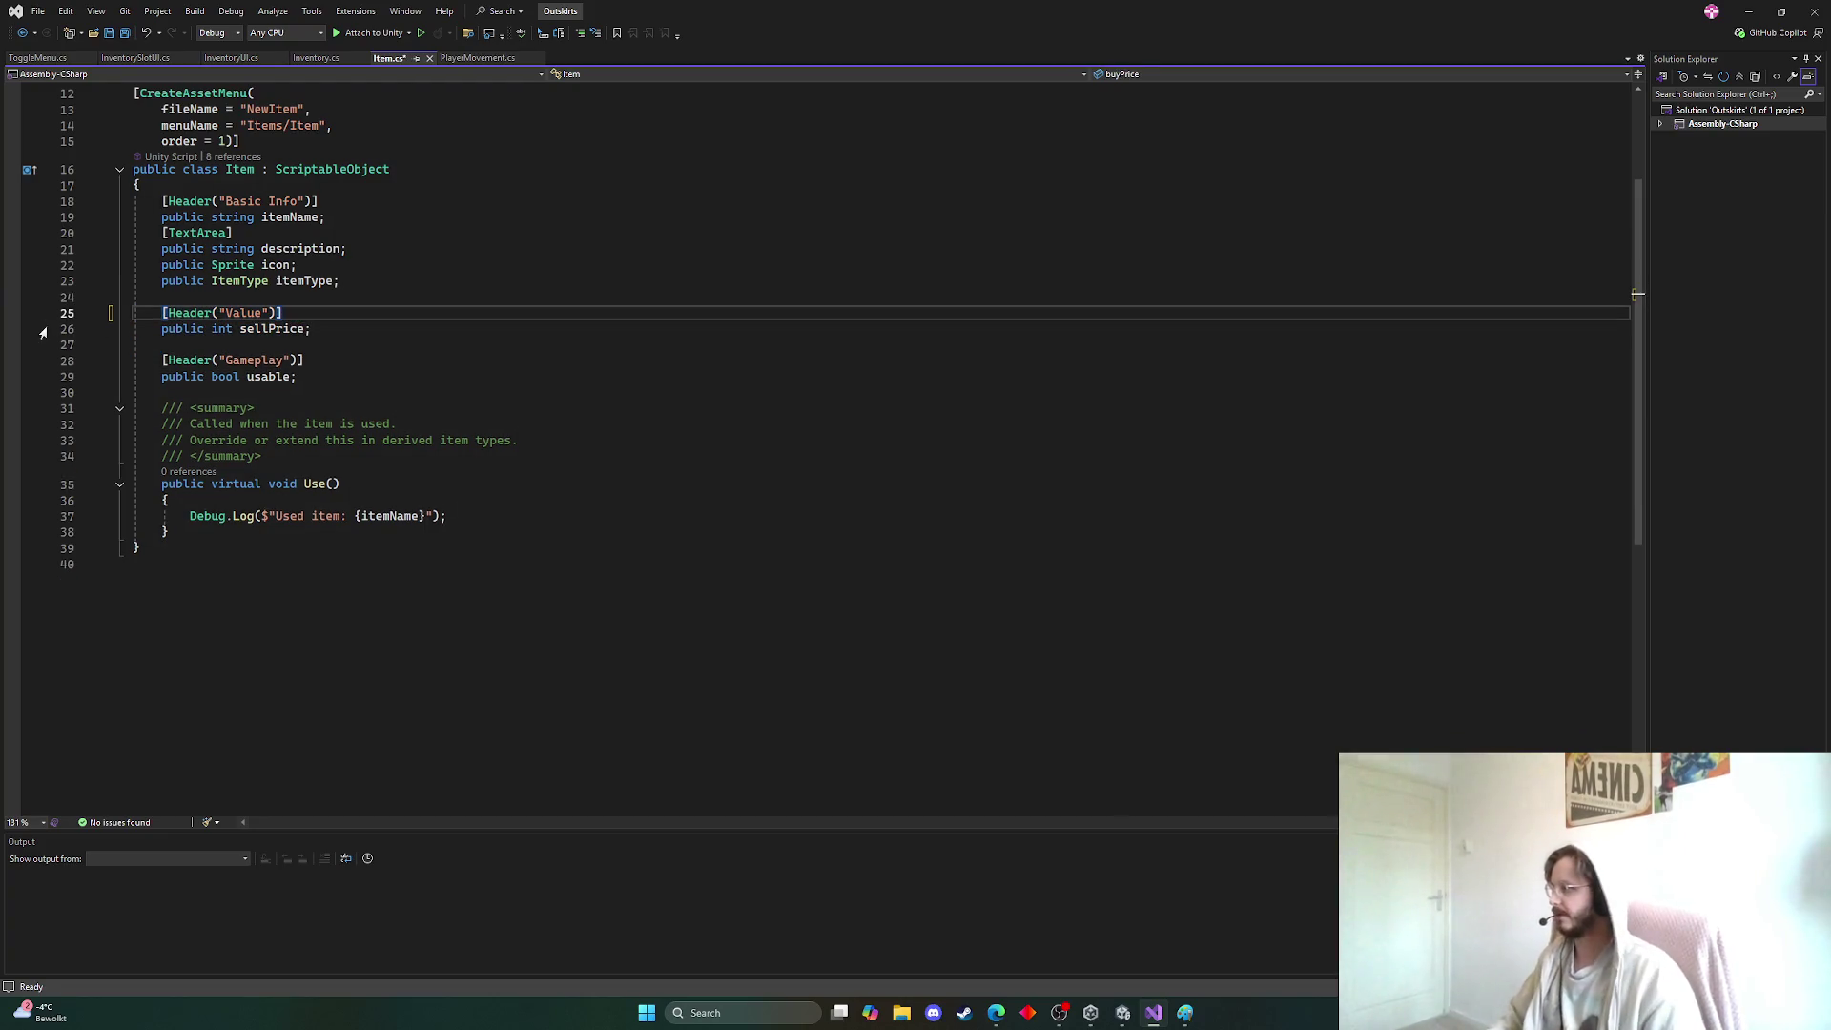
pyautogui.hotkey('ctrl', 's')
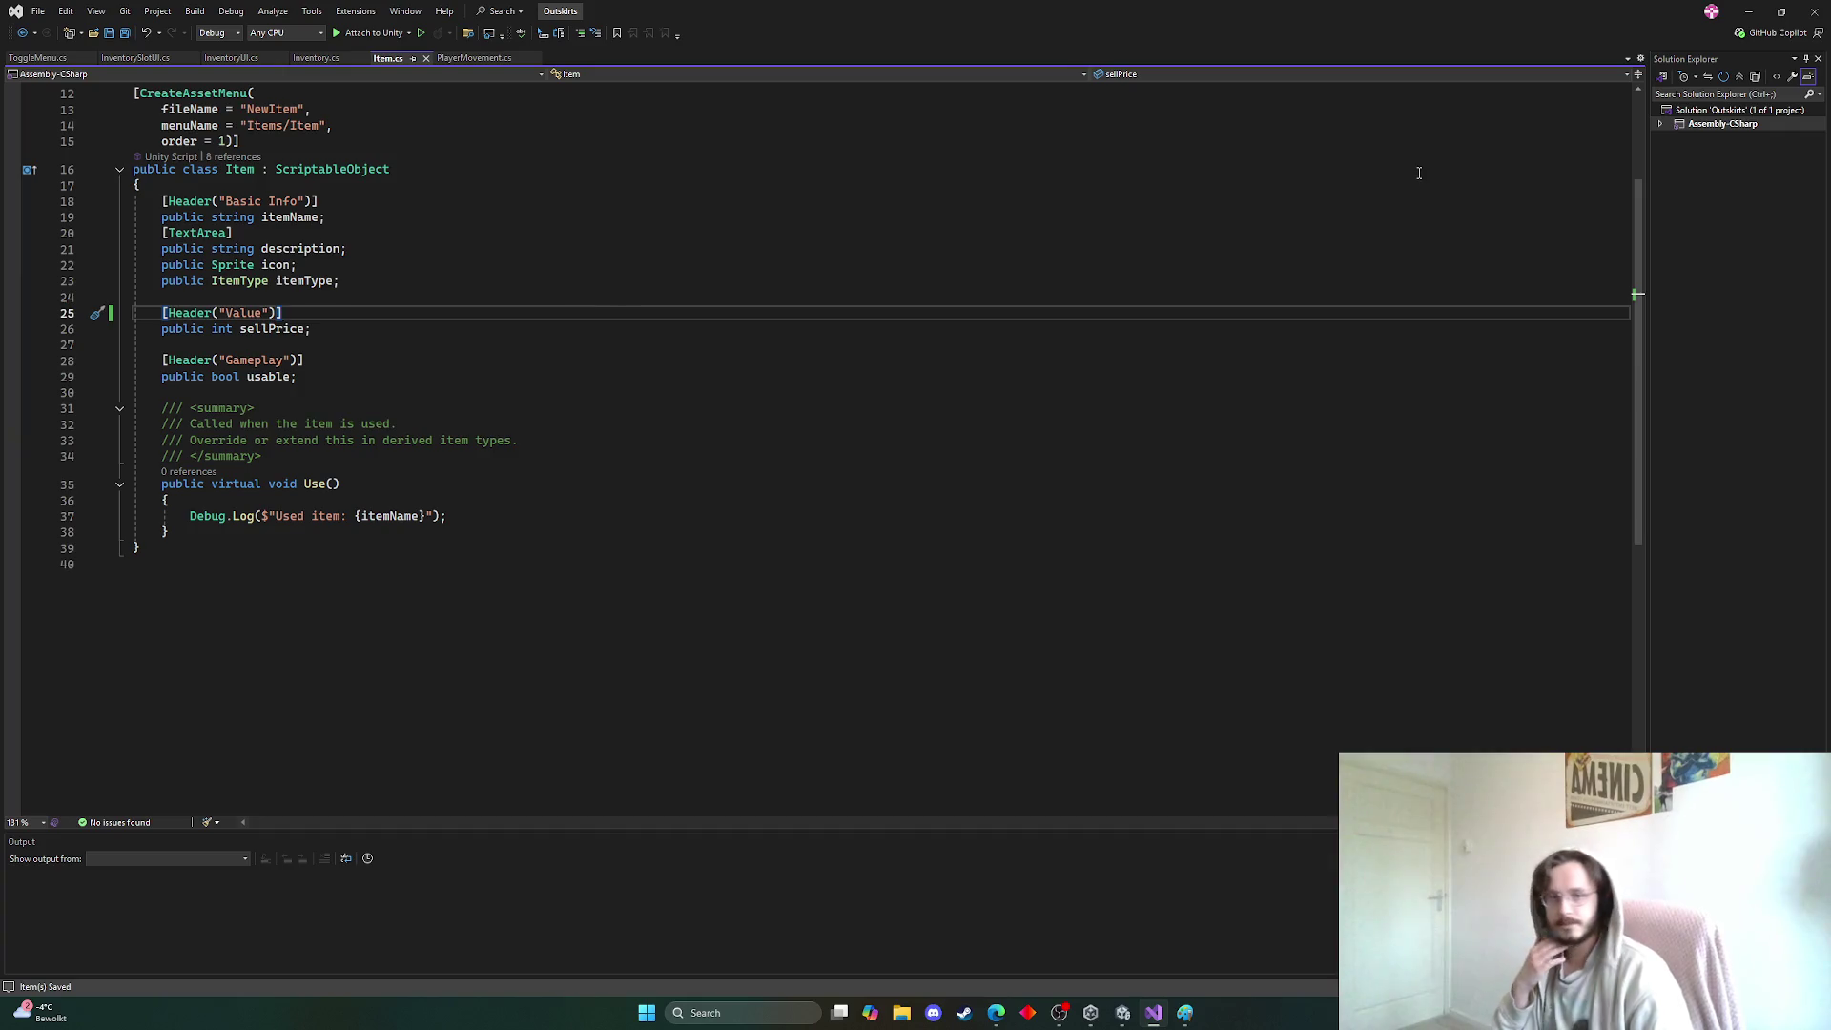
pyautogui.click(1750, 14)
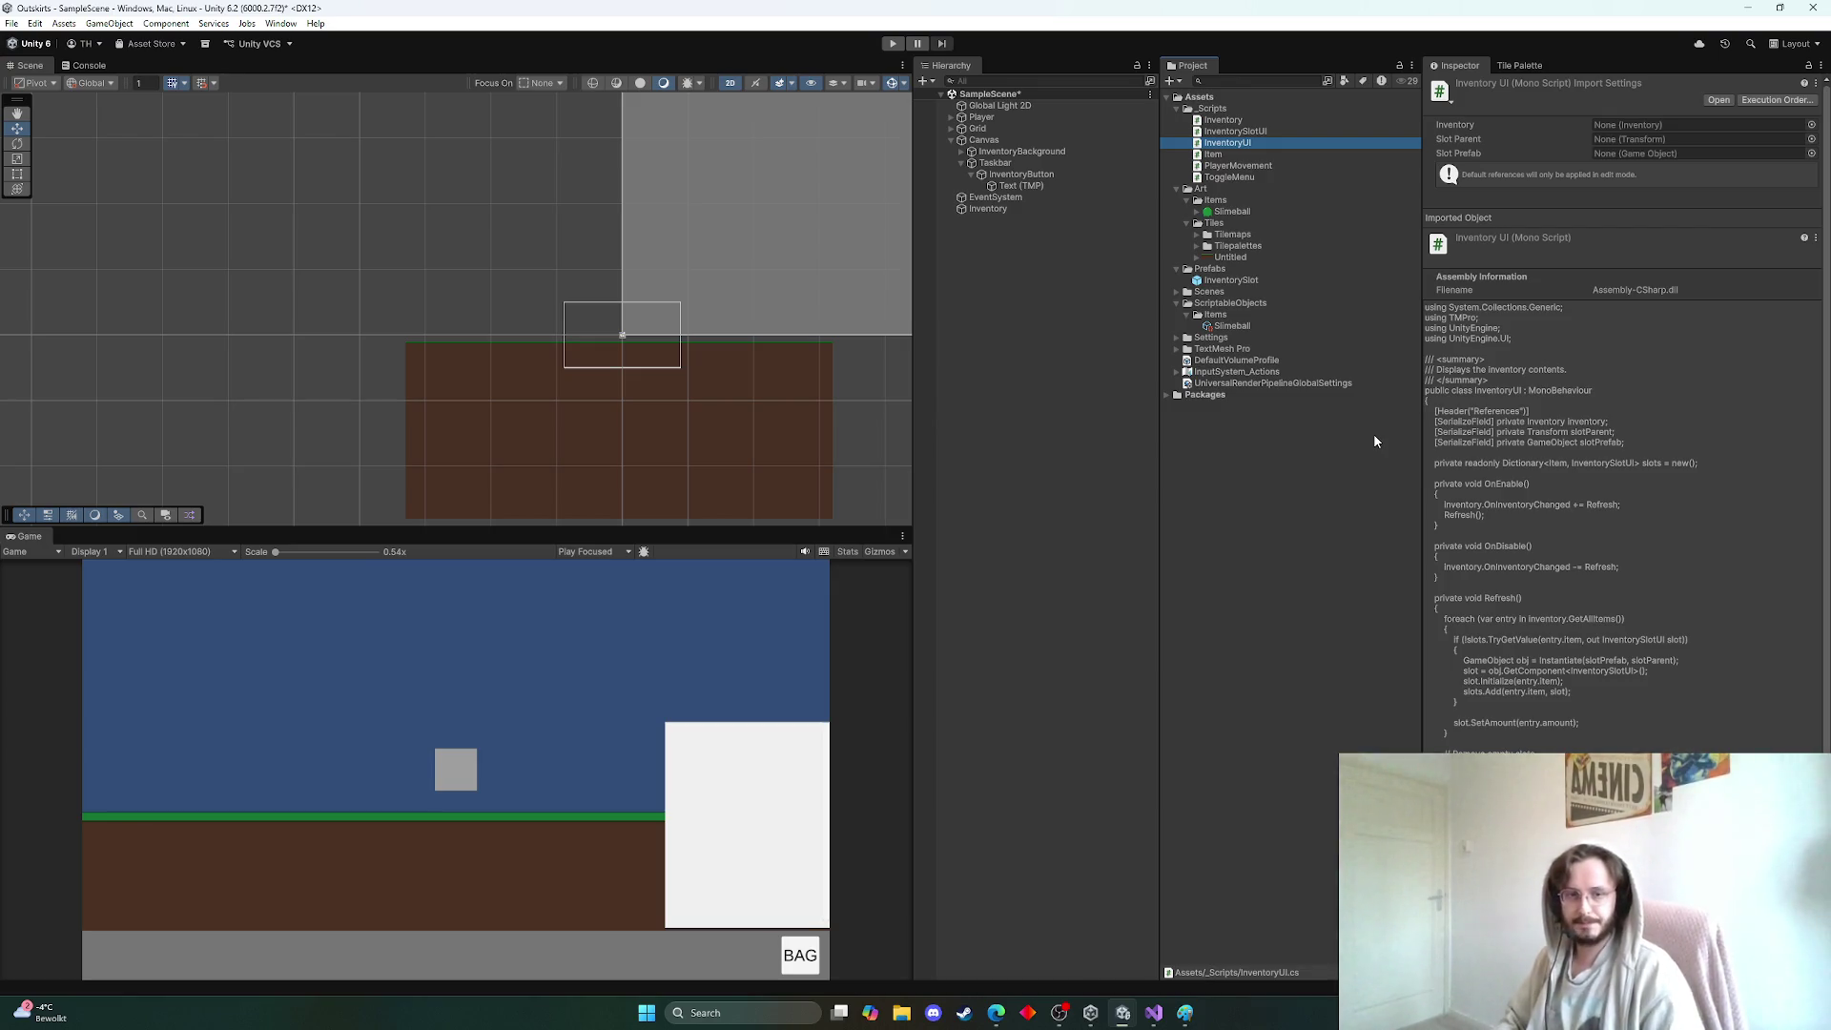
# Select InventoryBackground in the Hierarchy to inspect its Inventory UI references
pyautogui.hotkey('alt', 'Tab')
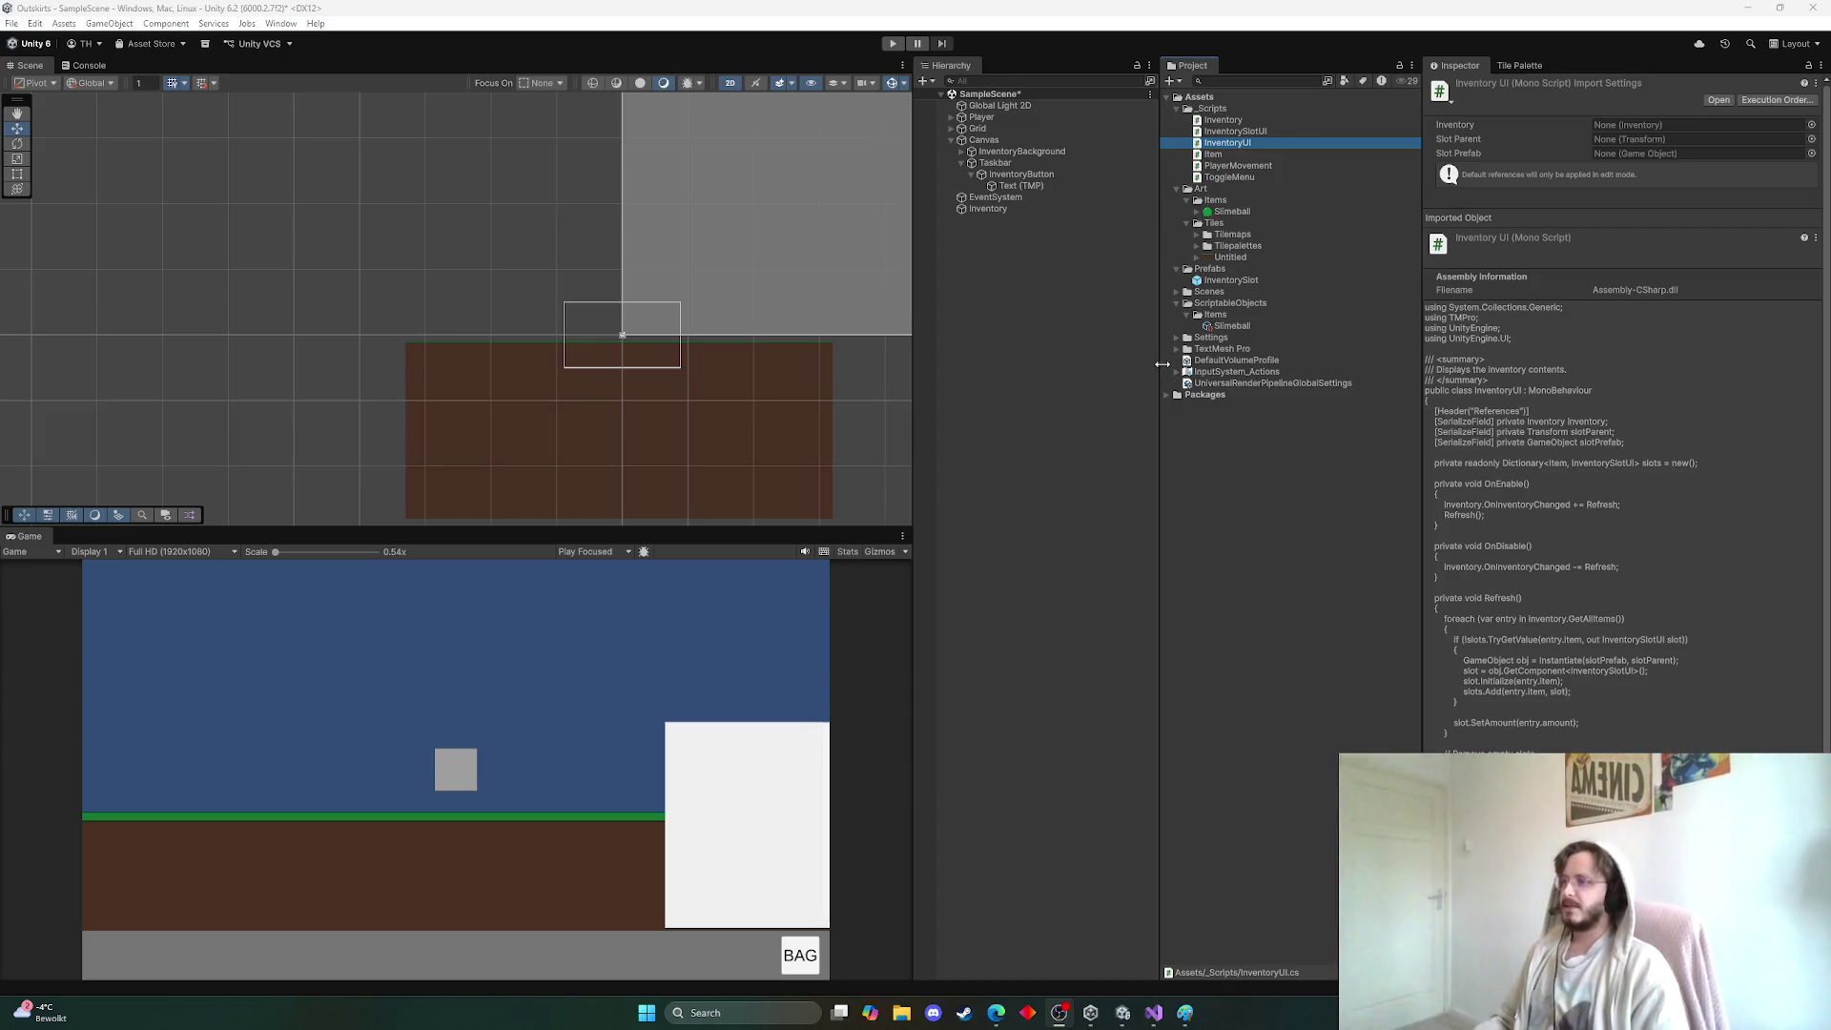
pyautogui.scroll(-3, 713, 341)
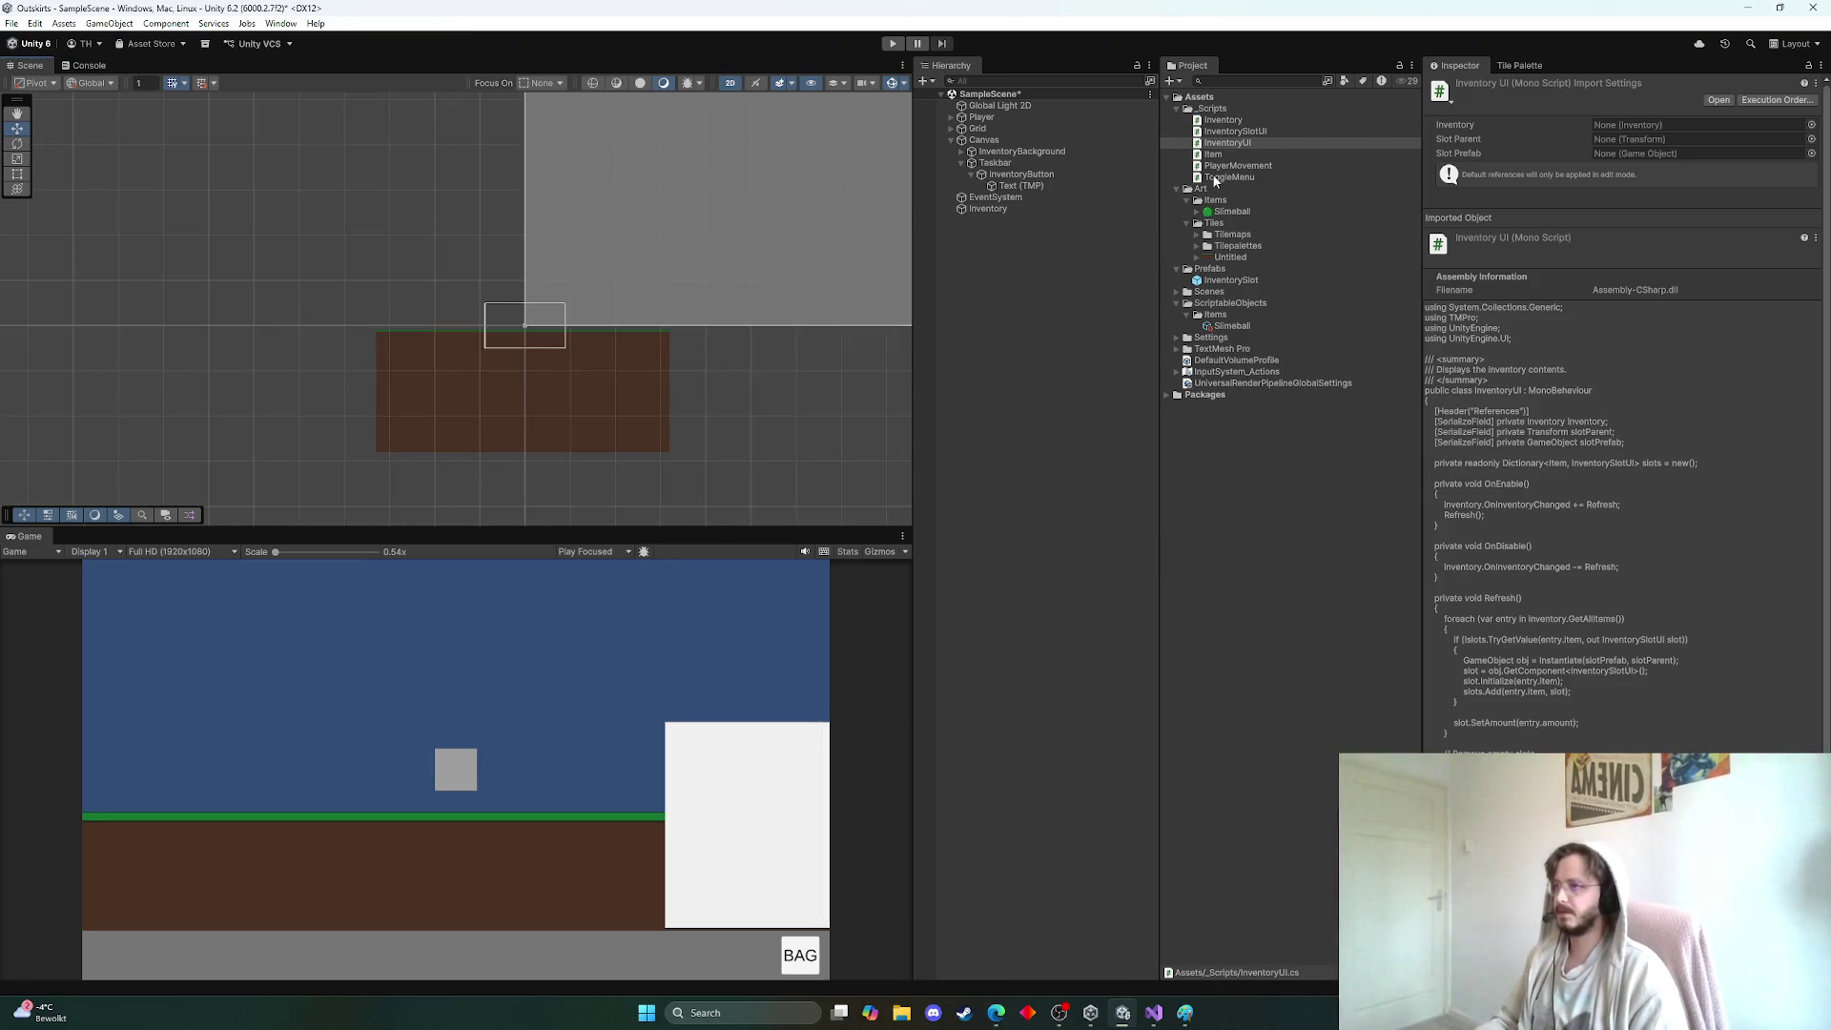
pyautogui.click(993, 152)
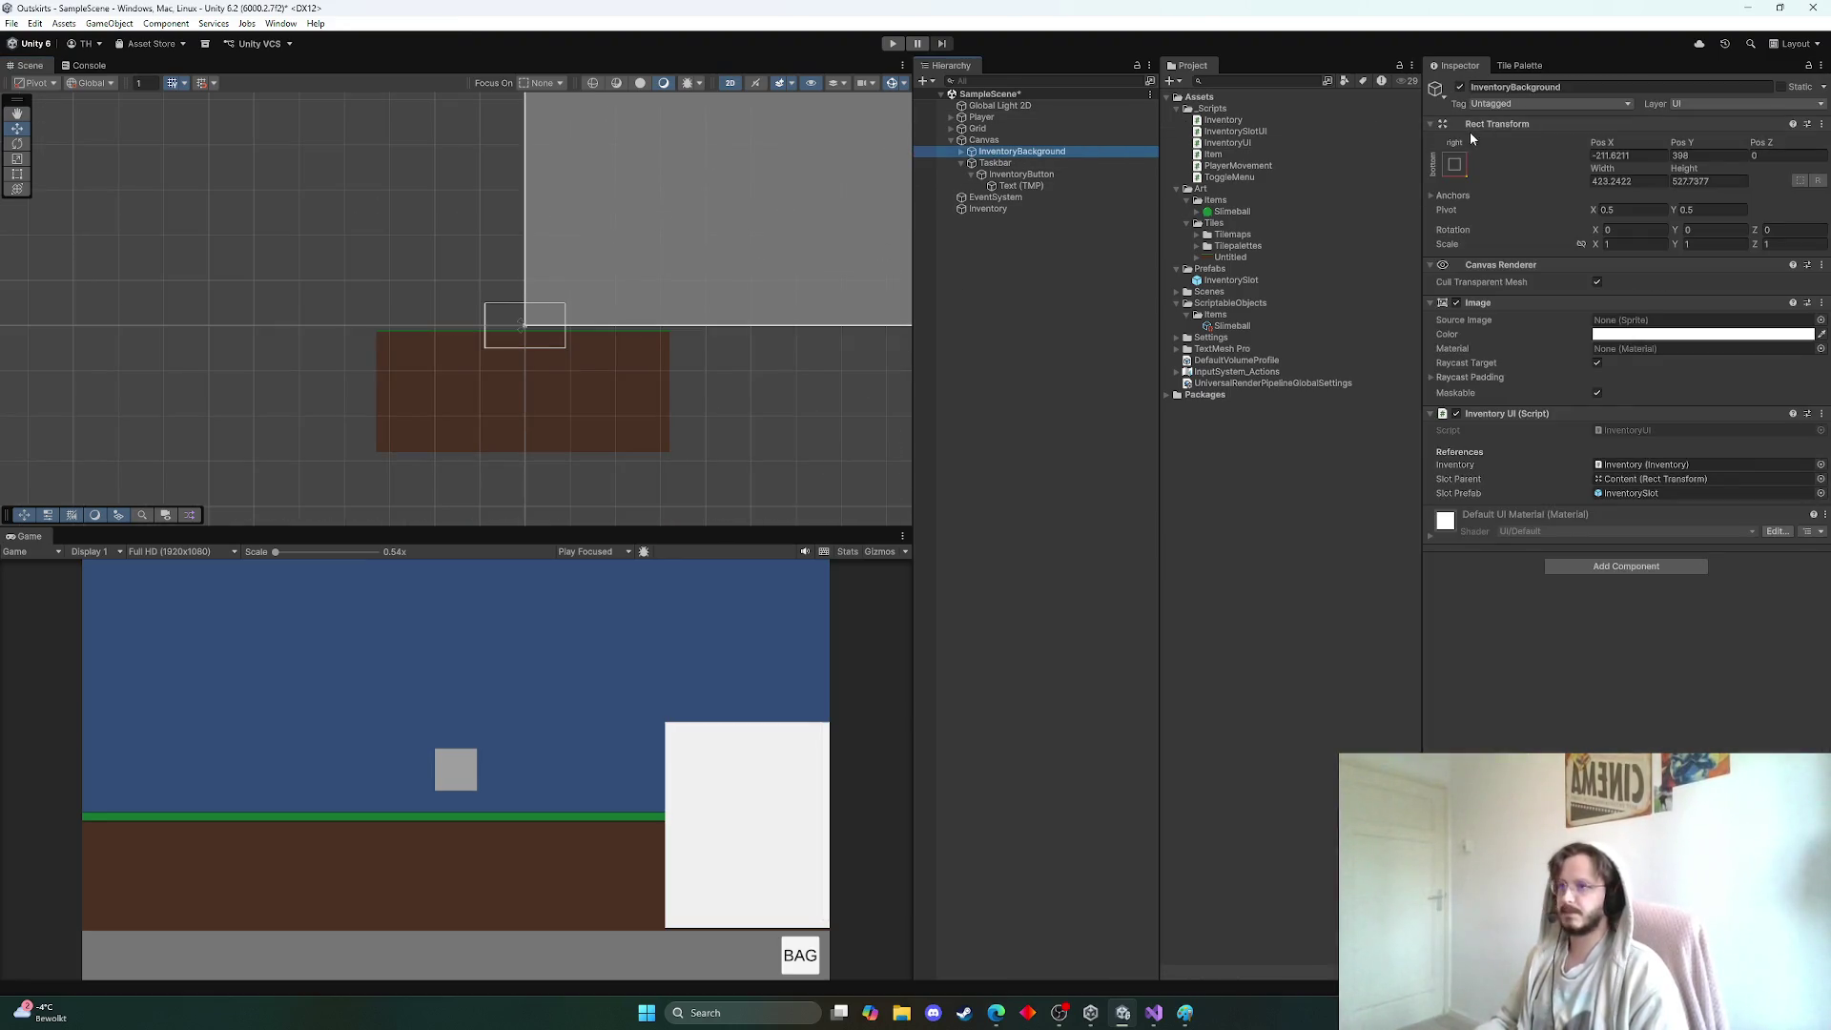
# Deactivate InventoryBackground to hide the white panel, then open Item.cs in Visual Studio
pyautogui.click(1459, 87)
pyautogui.scroll(-4, 599, 392)
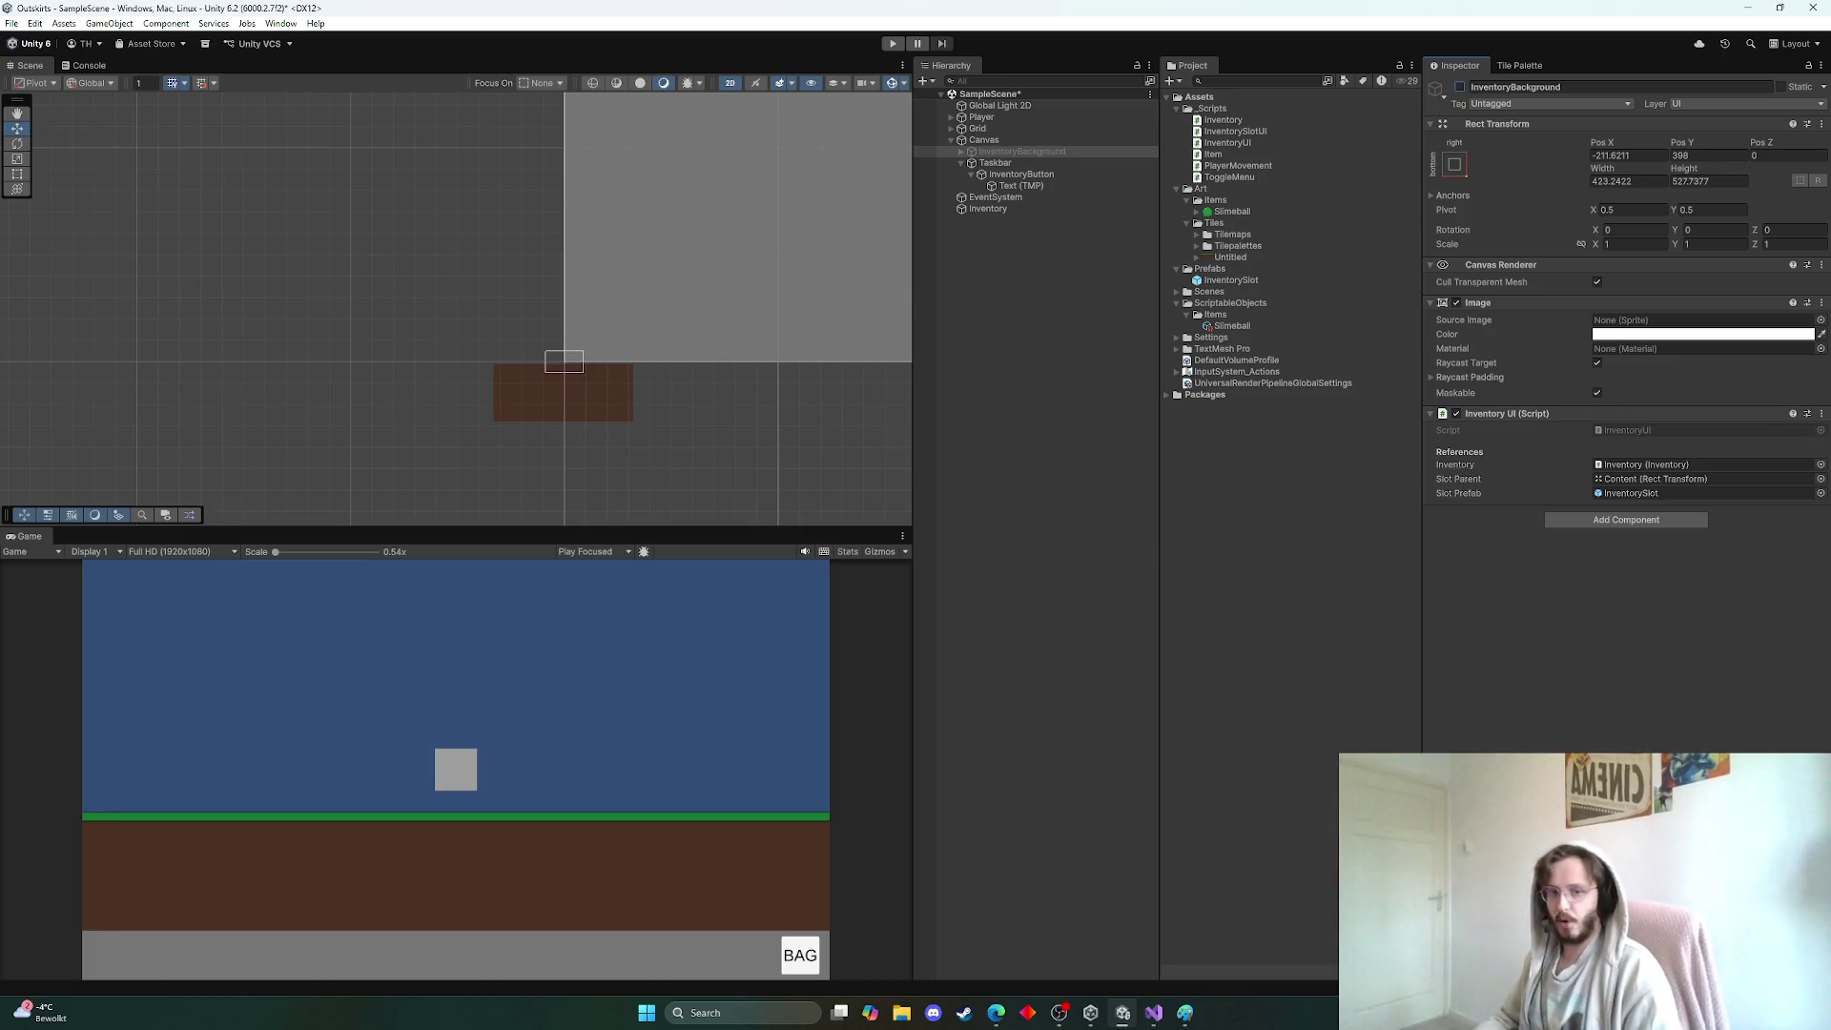
pyautogui.hotkey('alt', 'Tab')
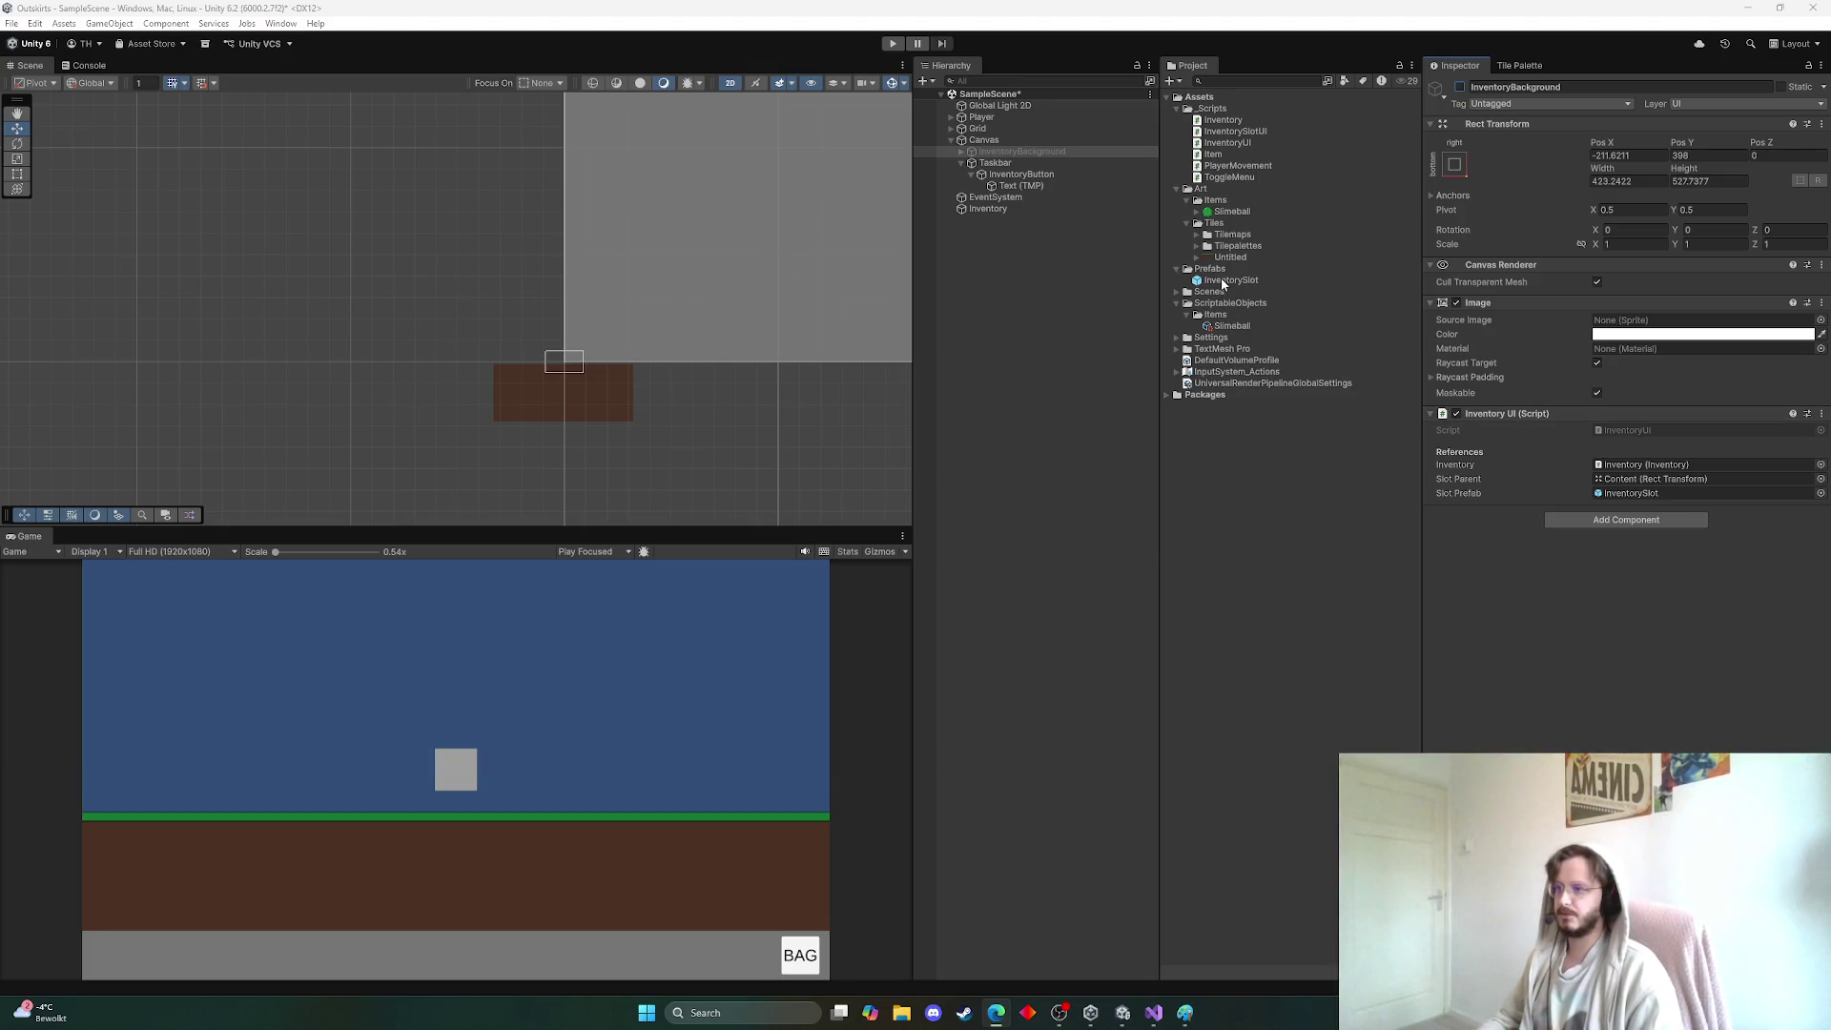
pyautogui.doubleClick(1230, 155)
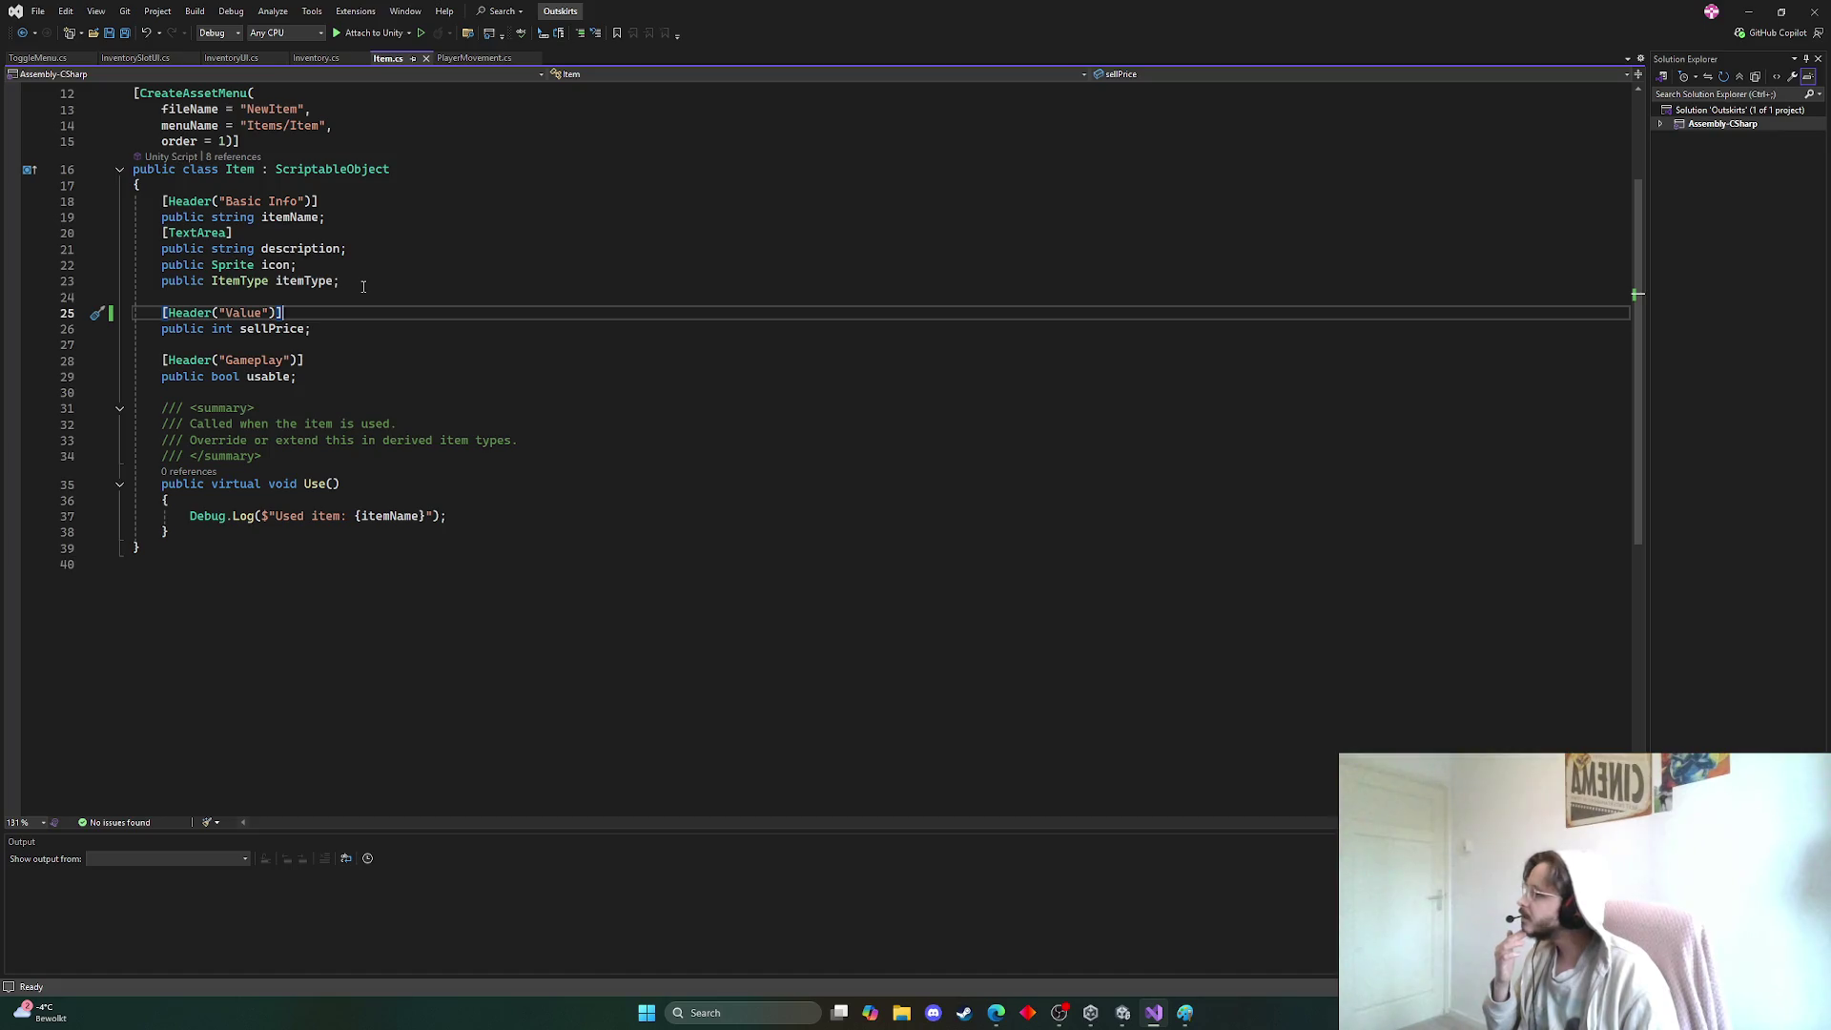
# Add a 'public bool isStackable = true' field after itemType in Item.cs and save
pyautogui.click(362, 284)
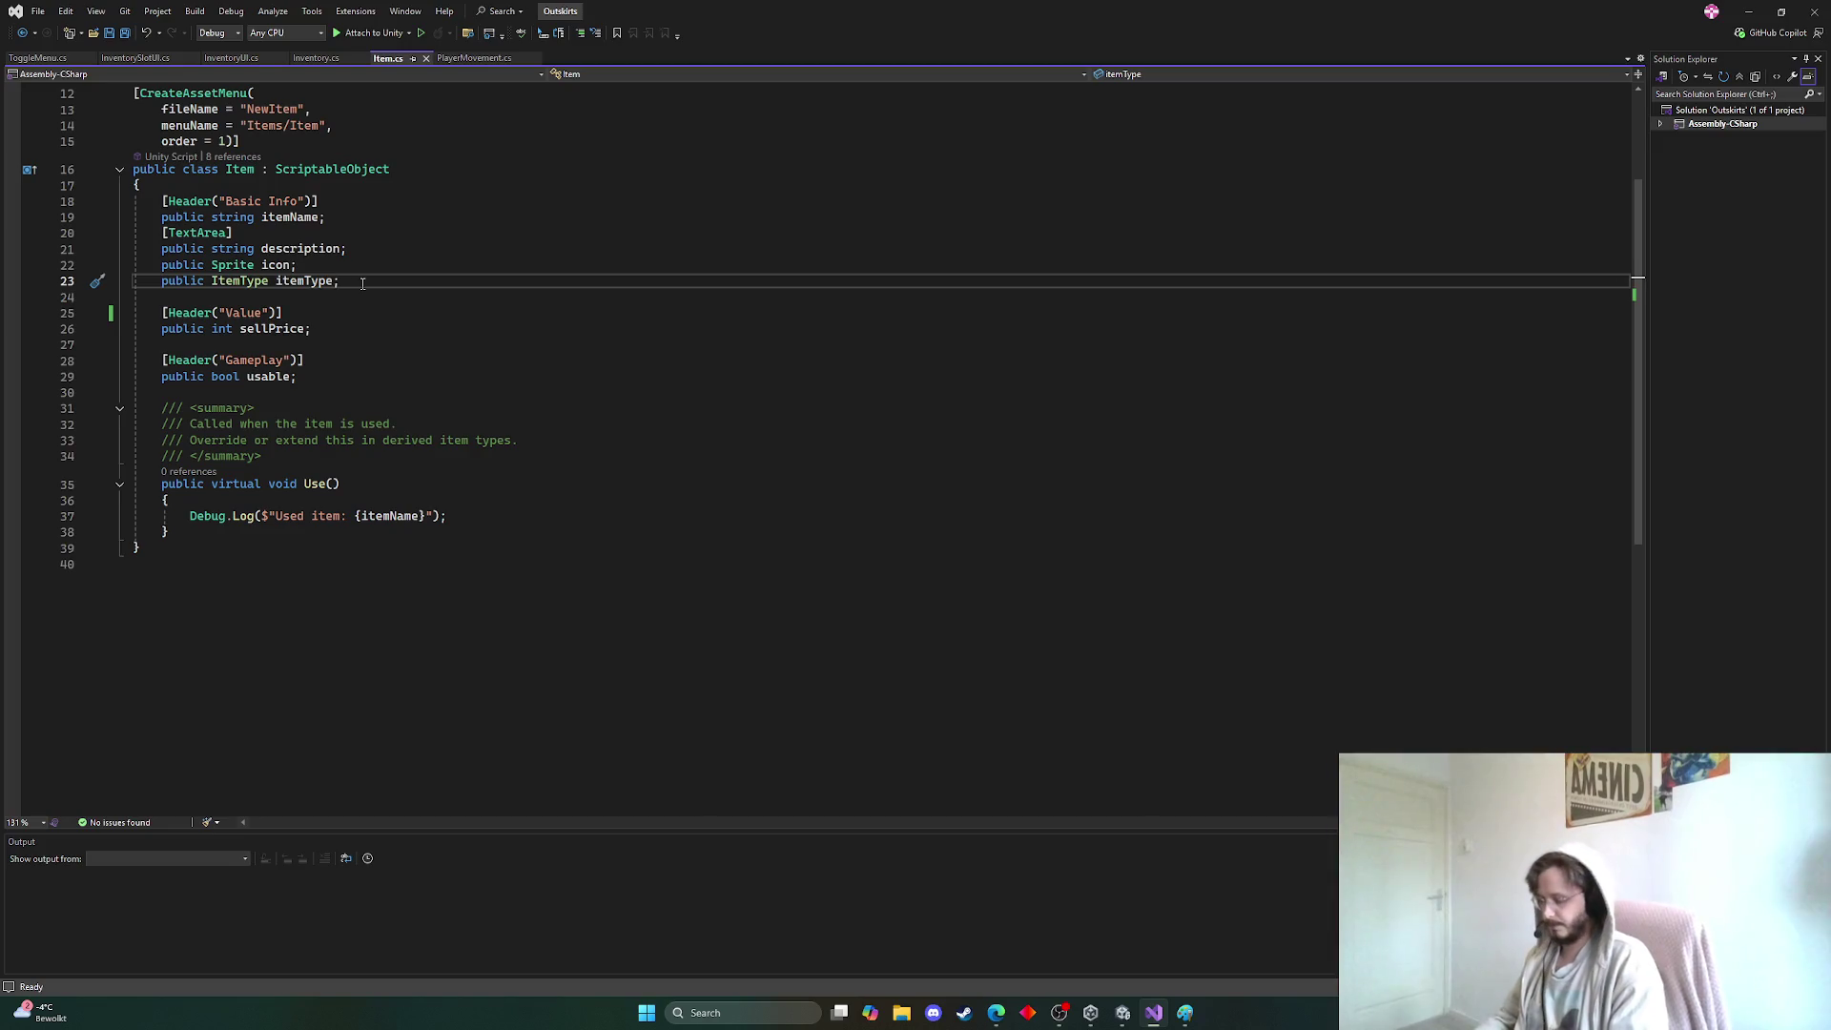
pyautogui.press('Return')
pyautogui.write('publ')
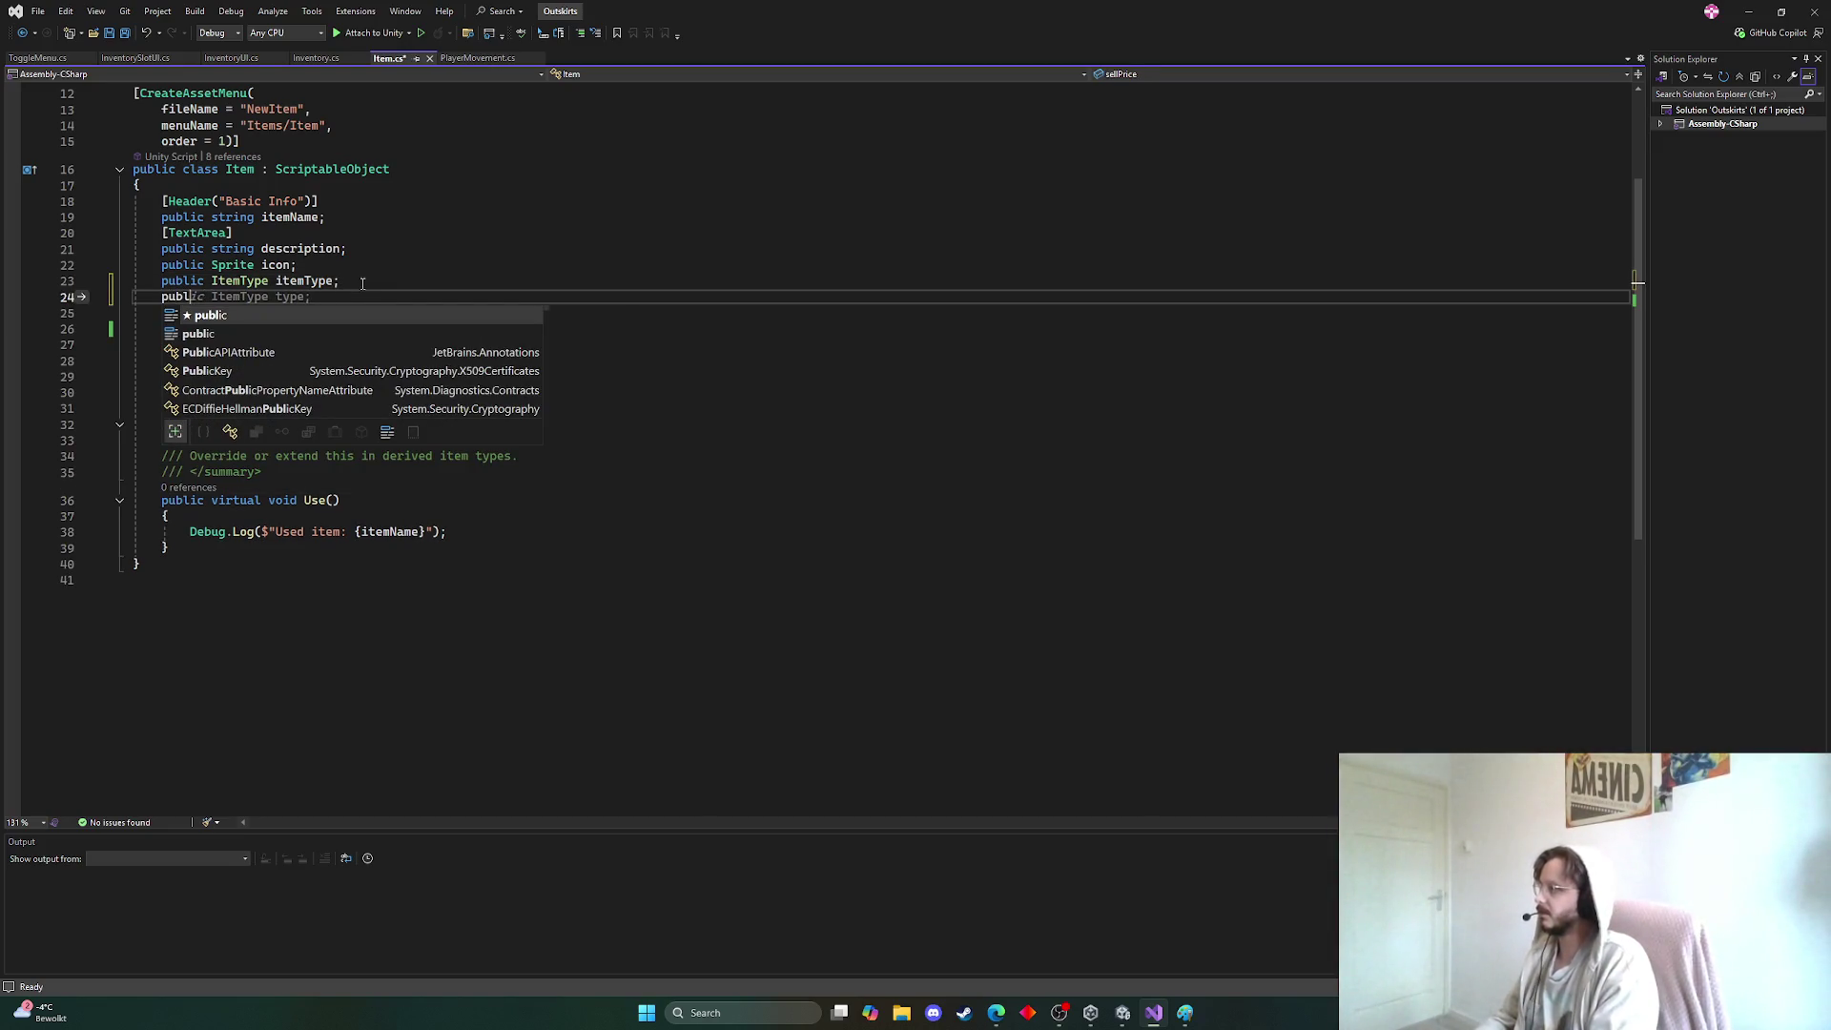
pyautogui.write('ic ')
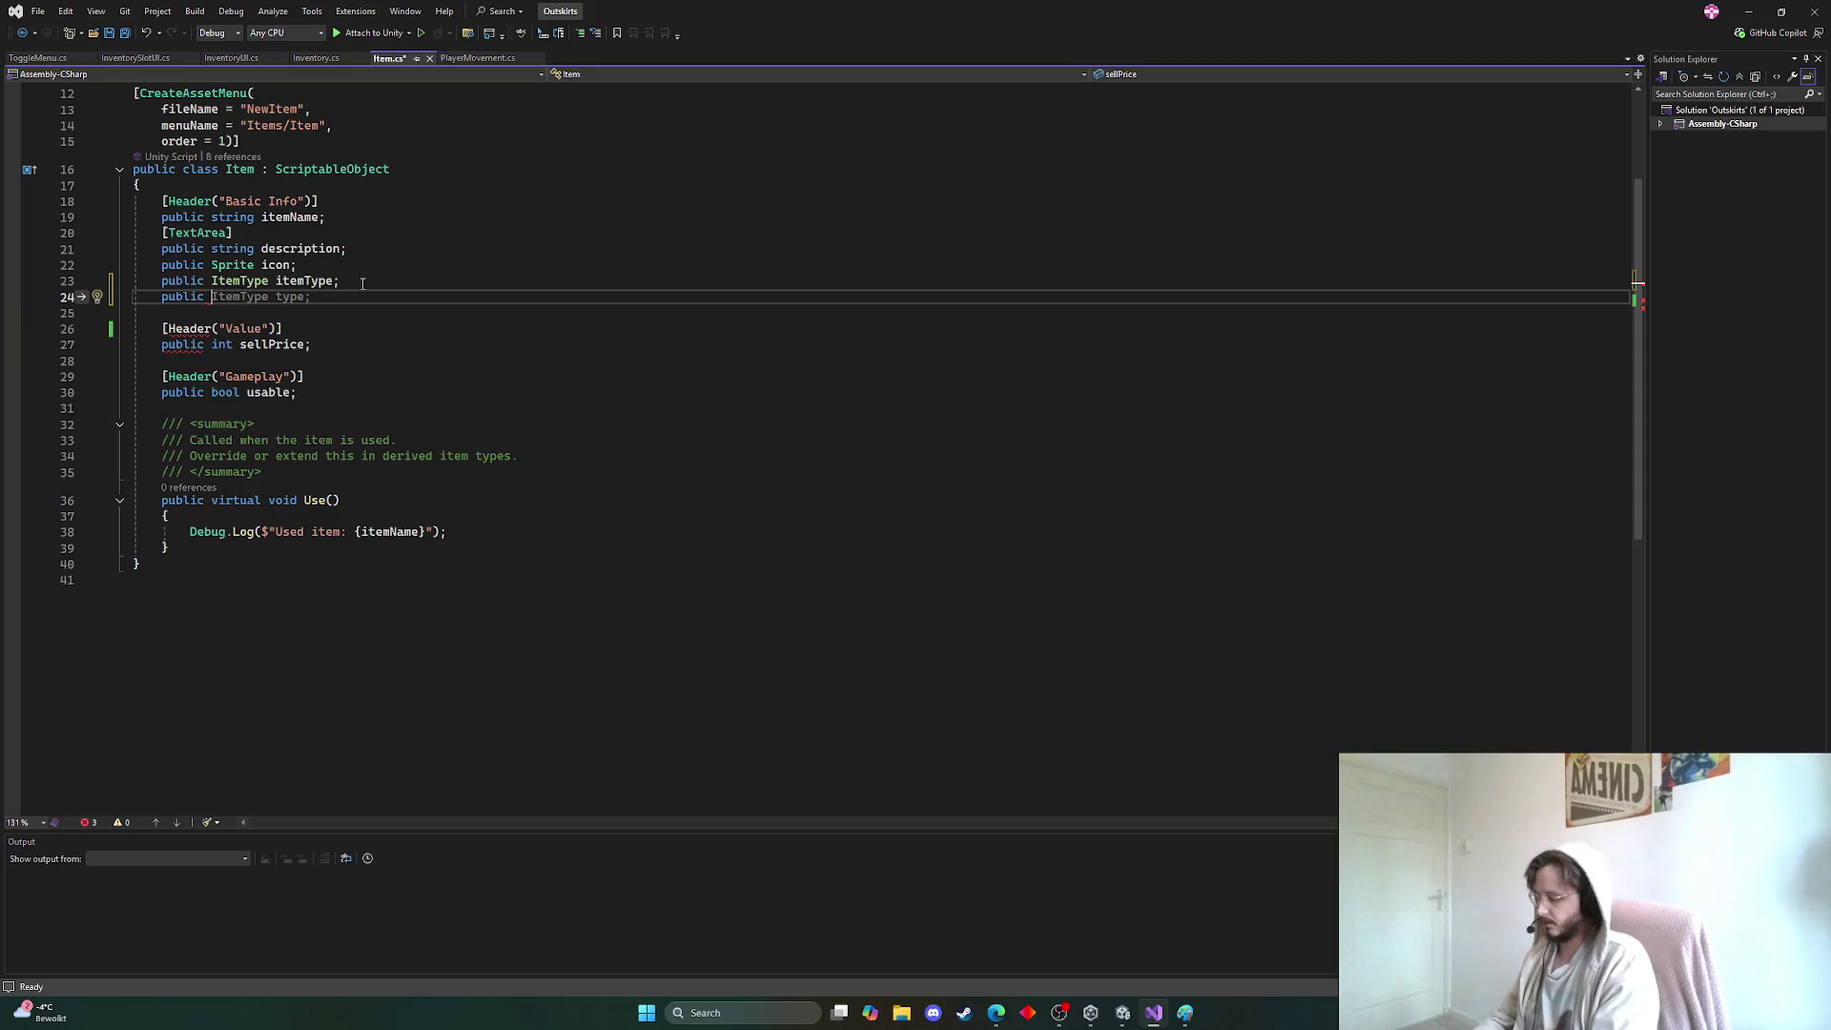
pyautogui.write('bool')
pyautogui.press('Tab')
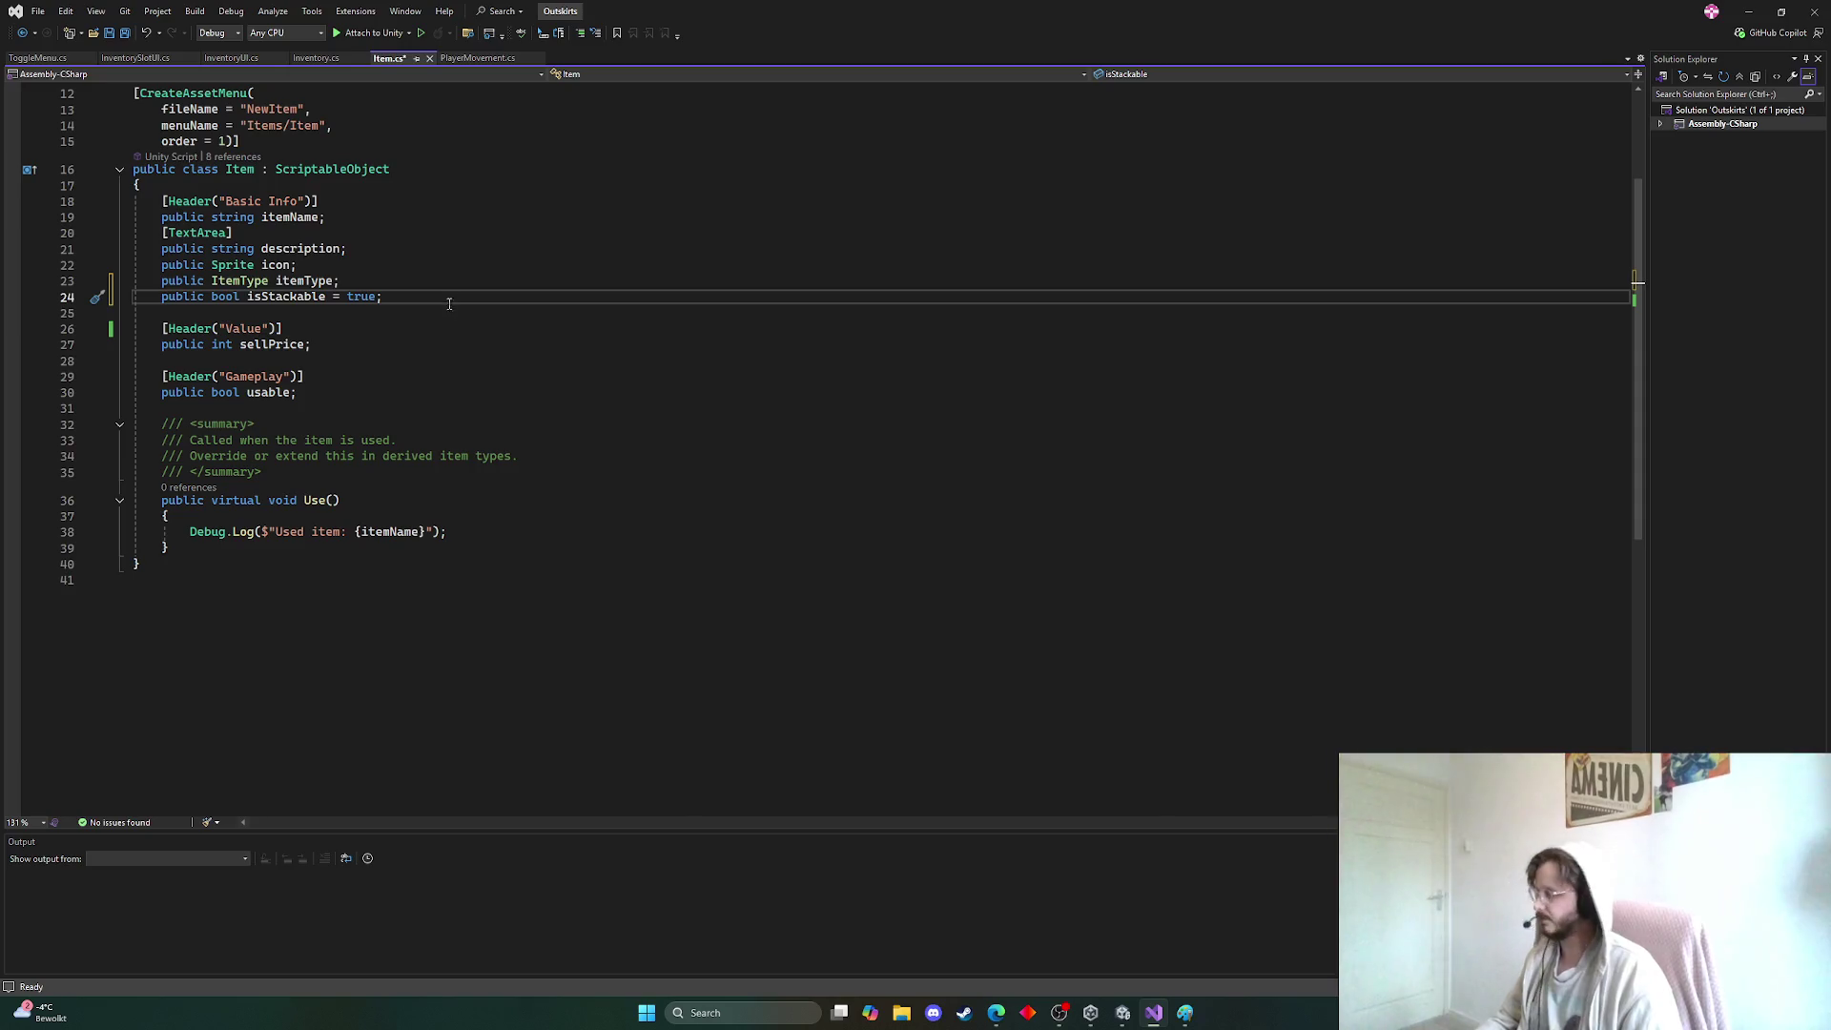
pyautogui.hotkey('ctrl', 's')
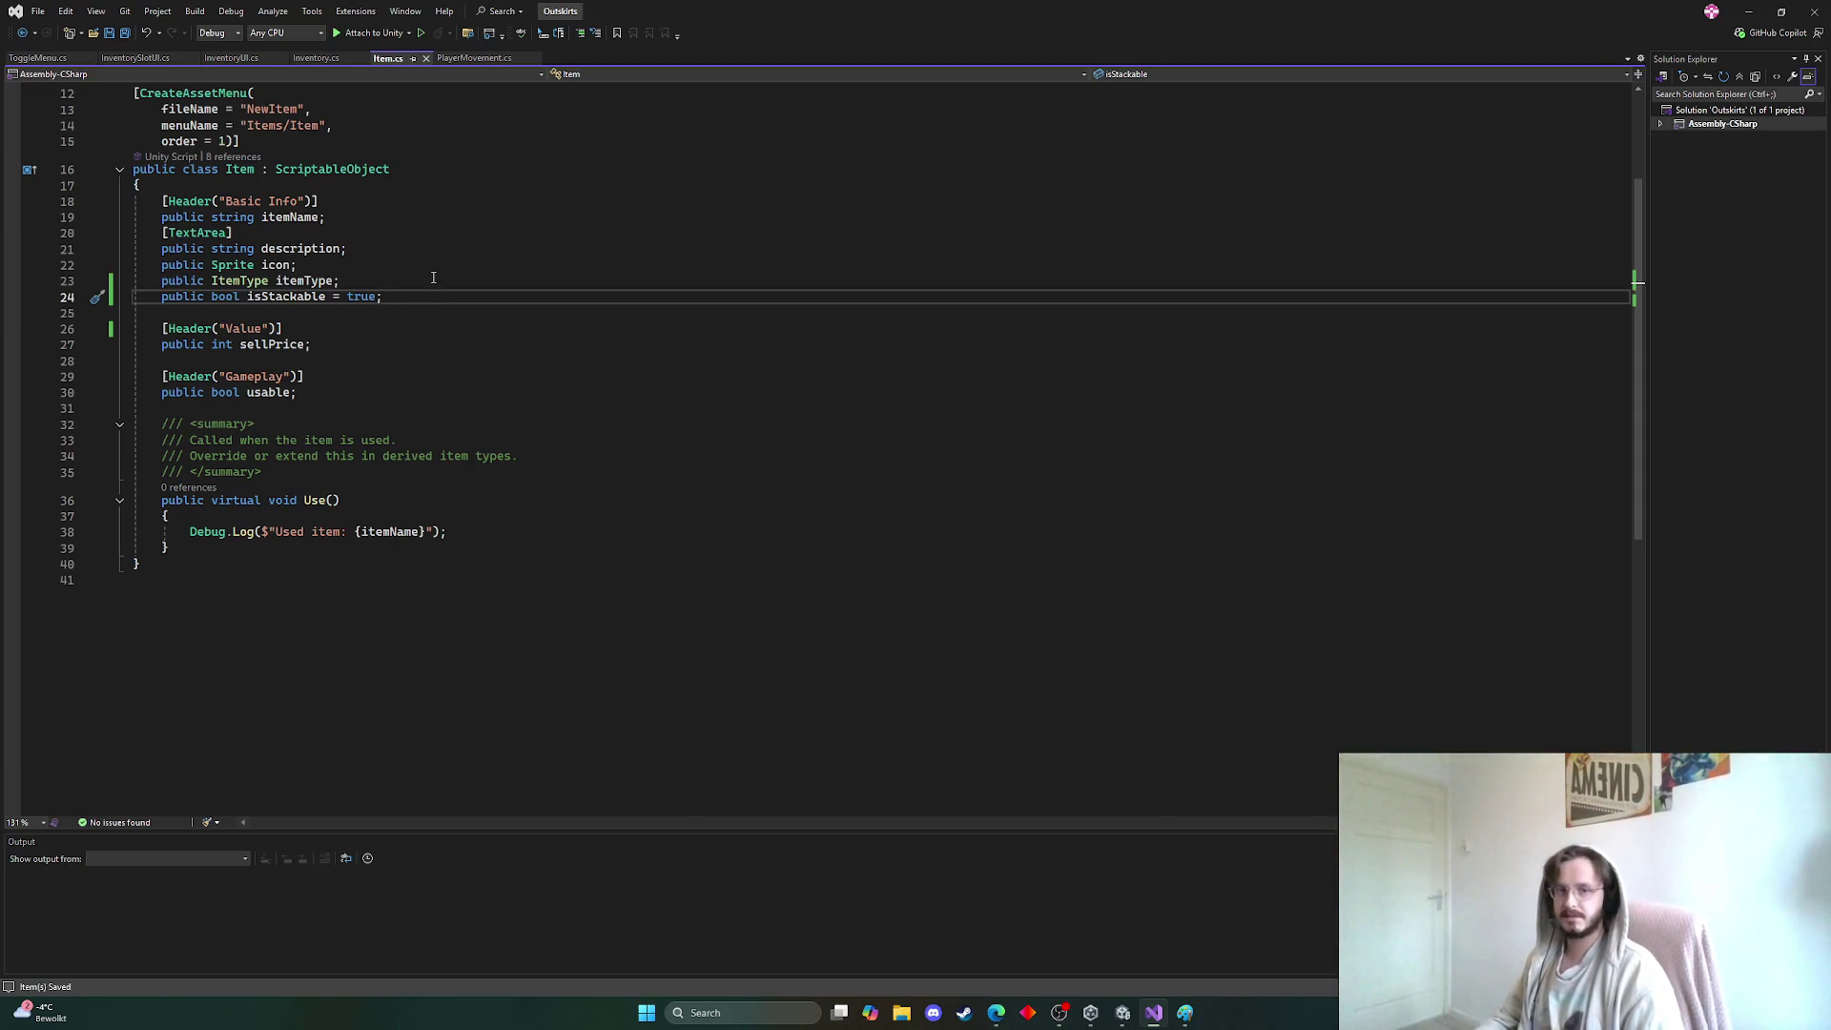
# Remove the true default from isStackable, save, and switch back to Unity
pyautogui.doubleClick(357, 294)
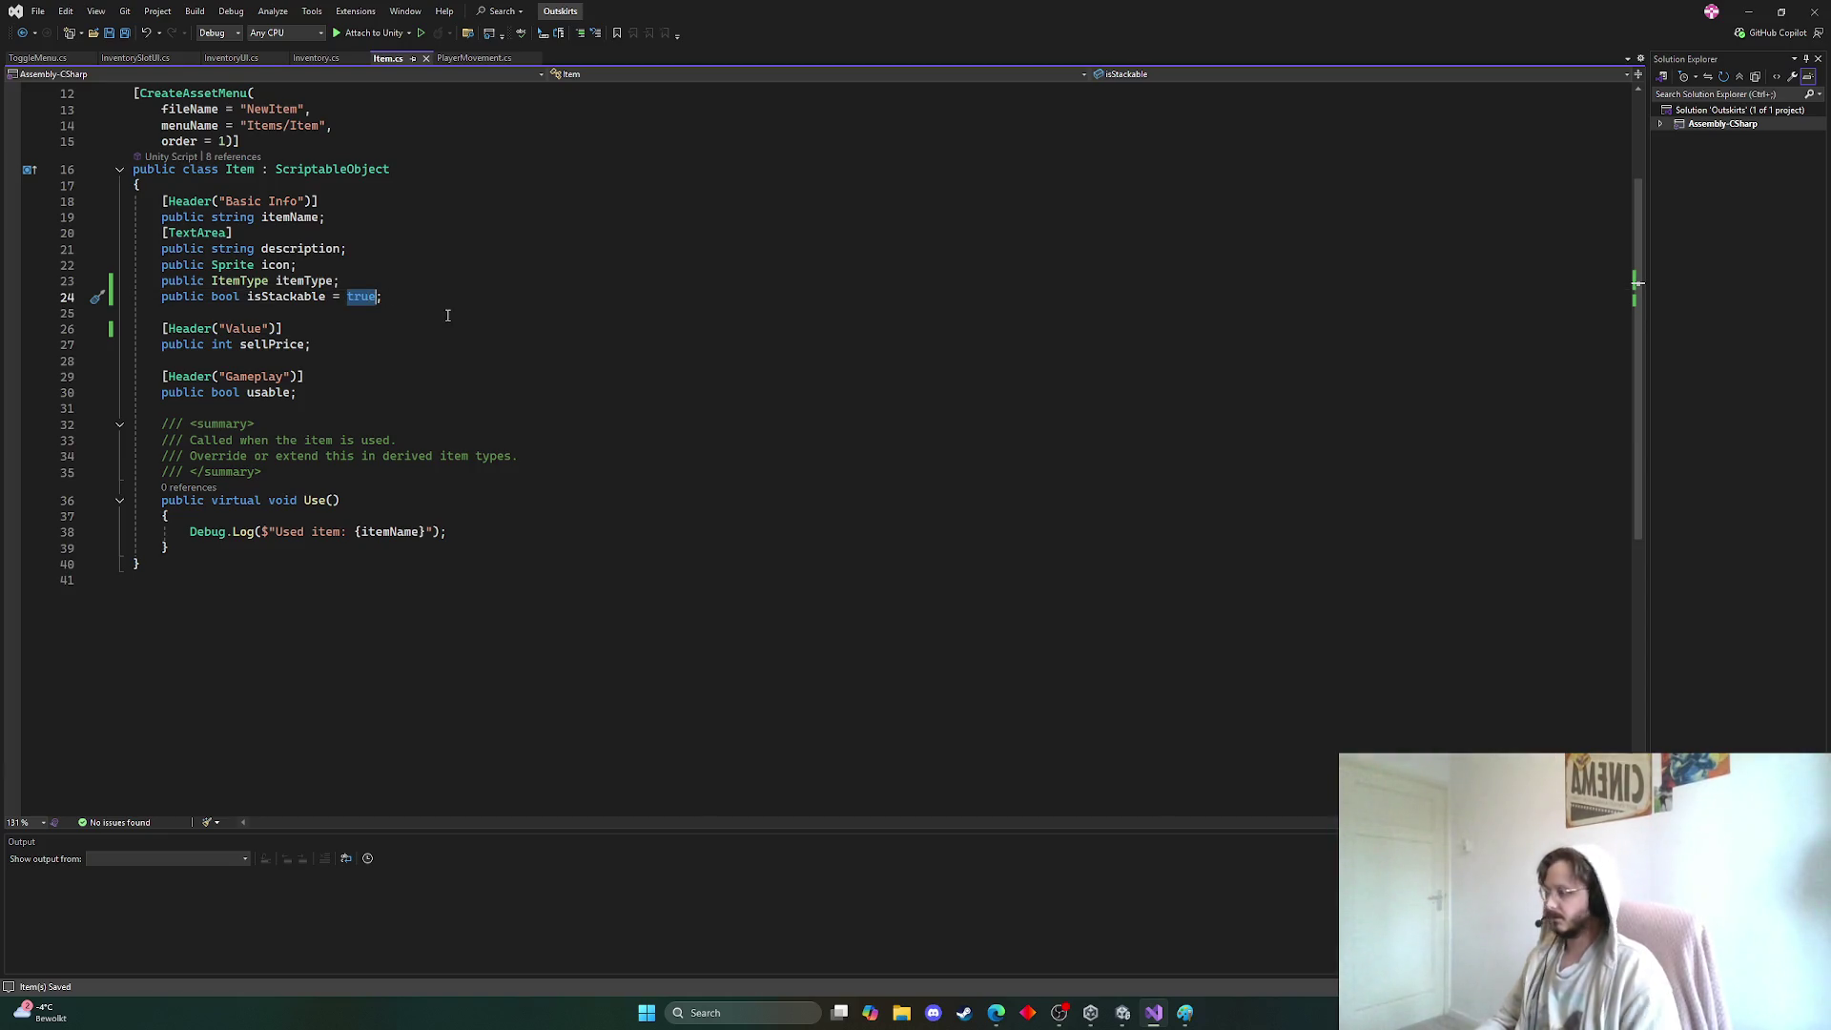
pyautogui.press('BackSpace')
pyautogui.press('BackSpace')
pyautogui.press('BackSpace')
pyautogui.hotkey('ctrl', 's')
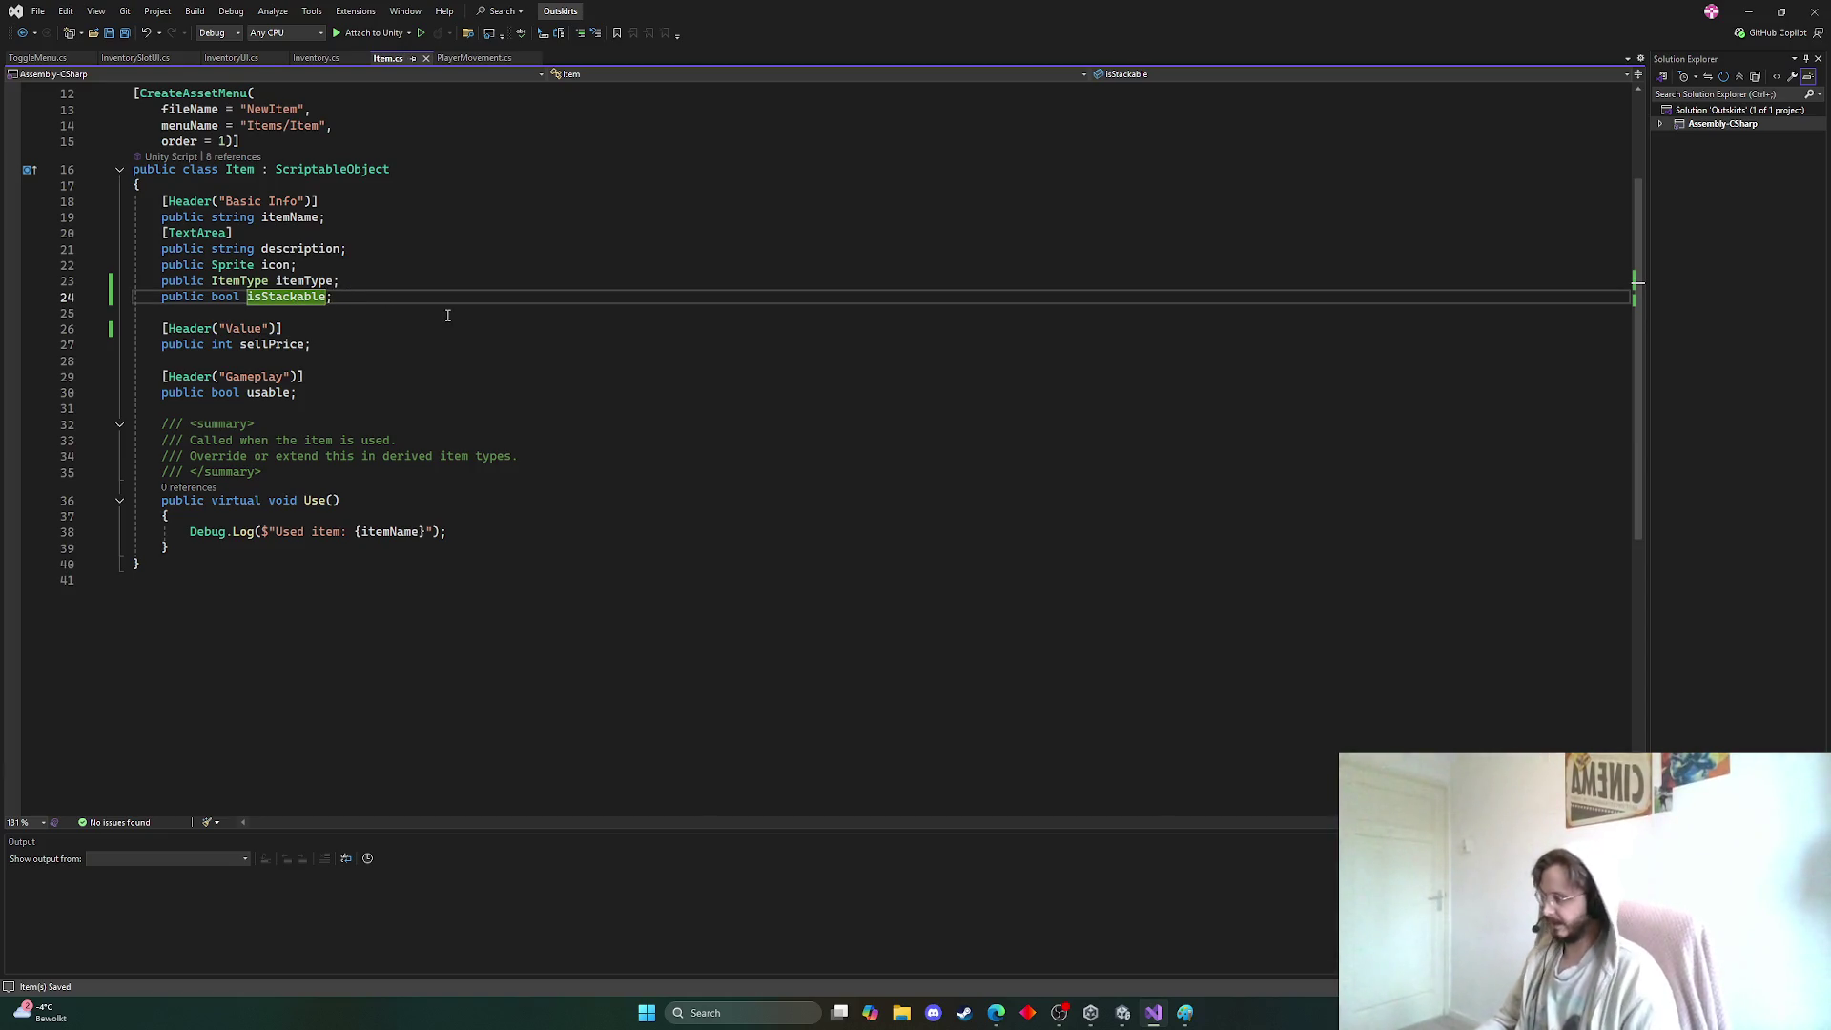
pyautogui.click(1122, 1013)
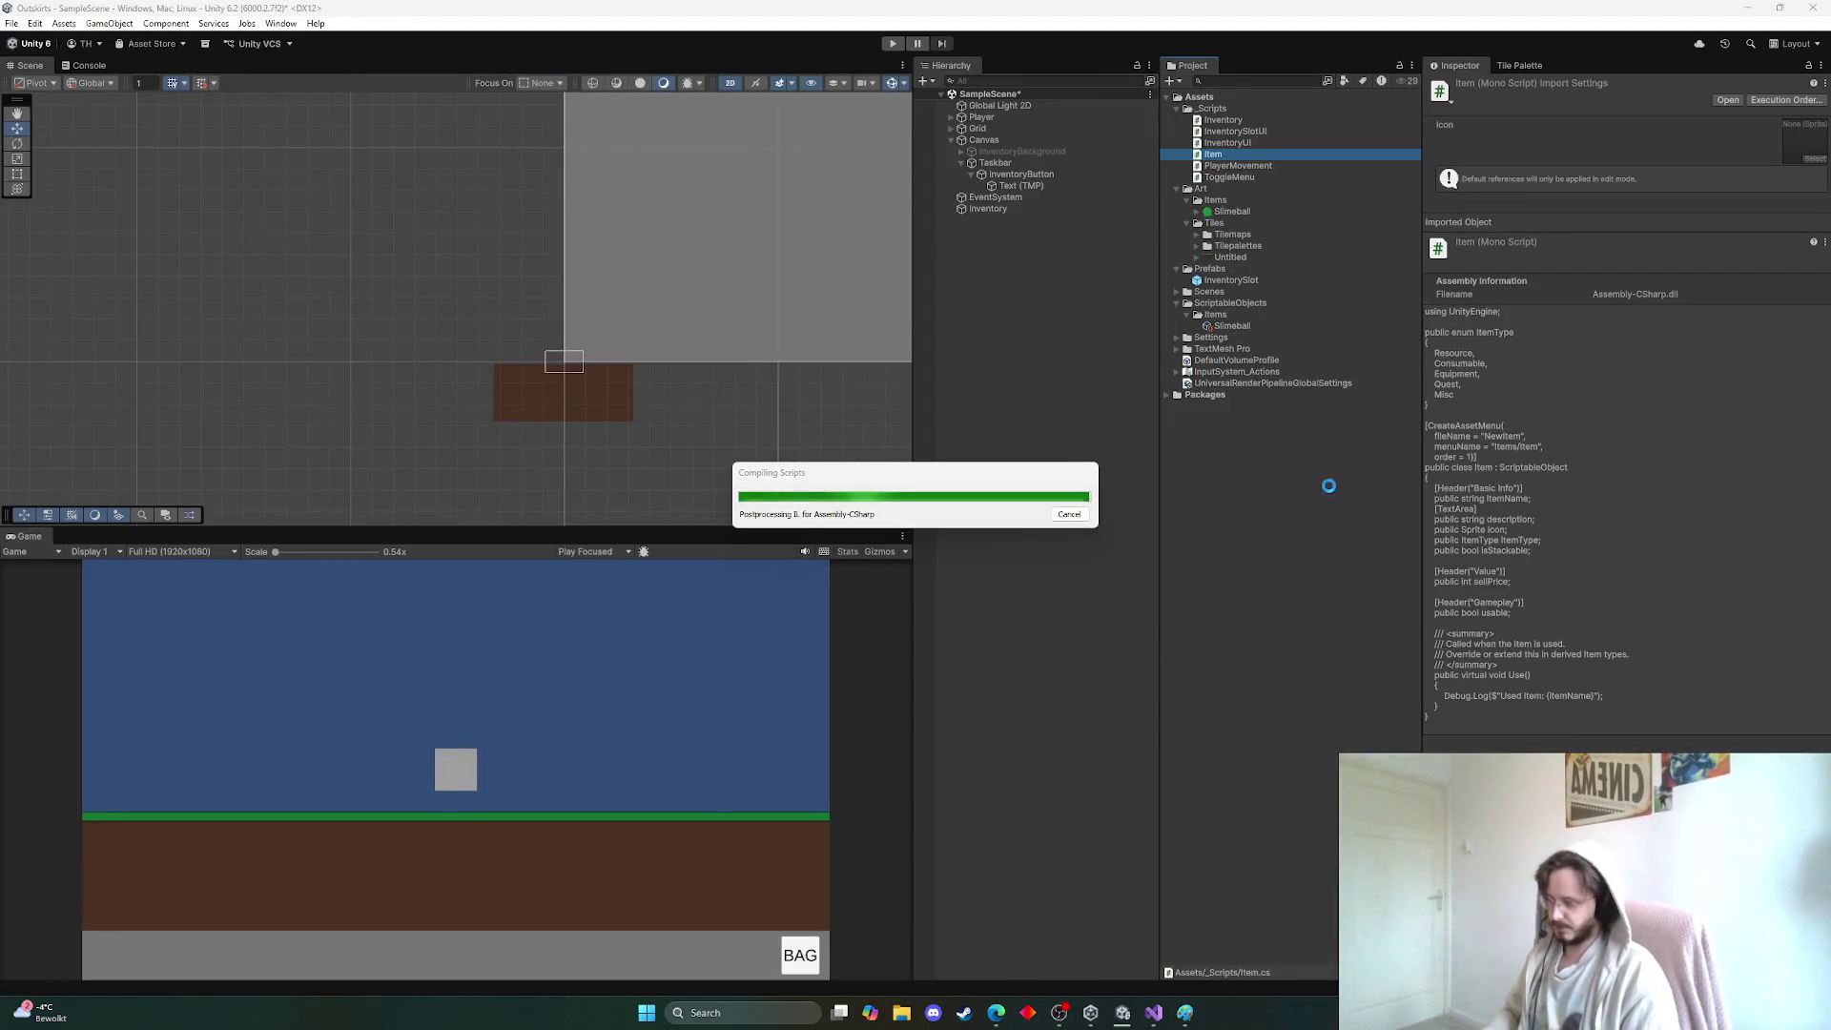
# Restore the '= true' default on isStackable in Item.cs and save
pyautogui.click(1154, 1012)
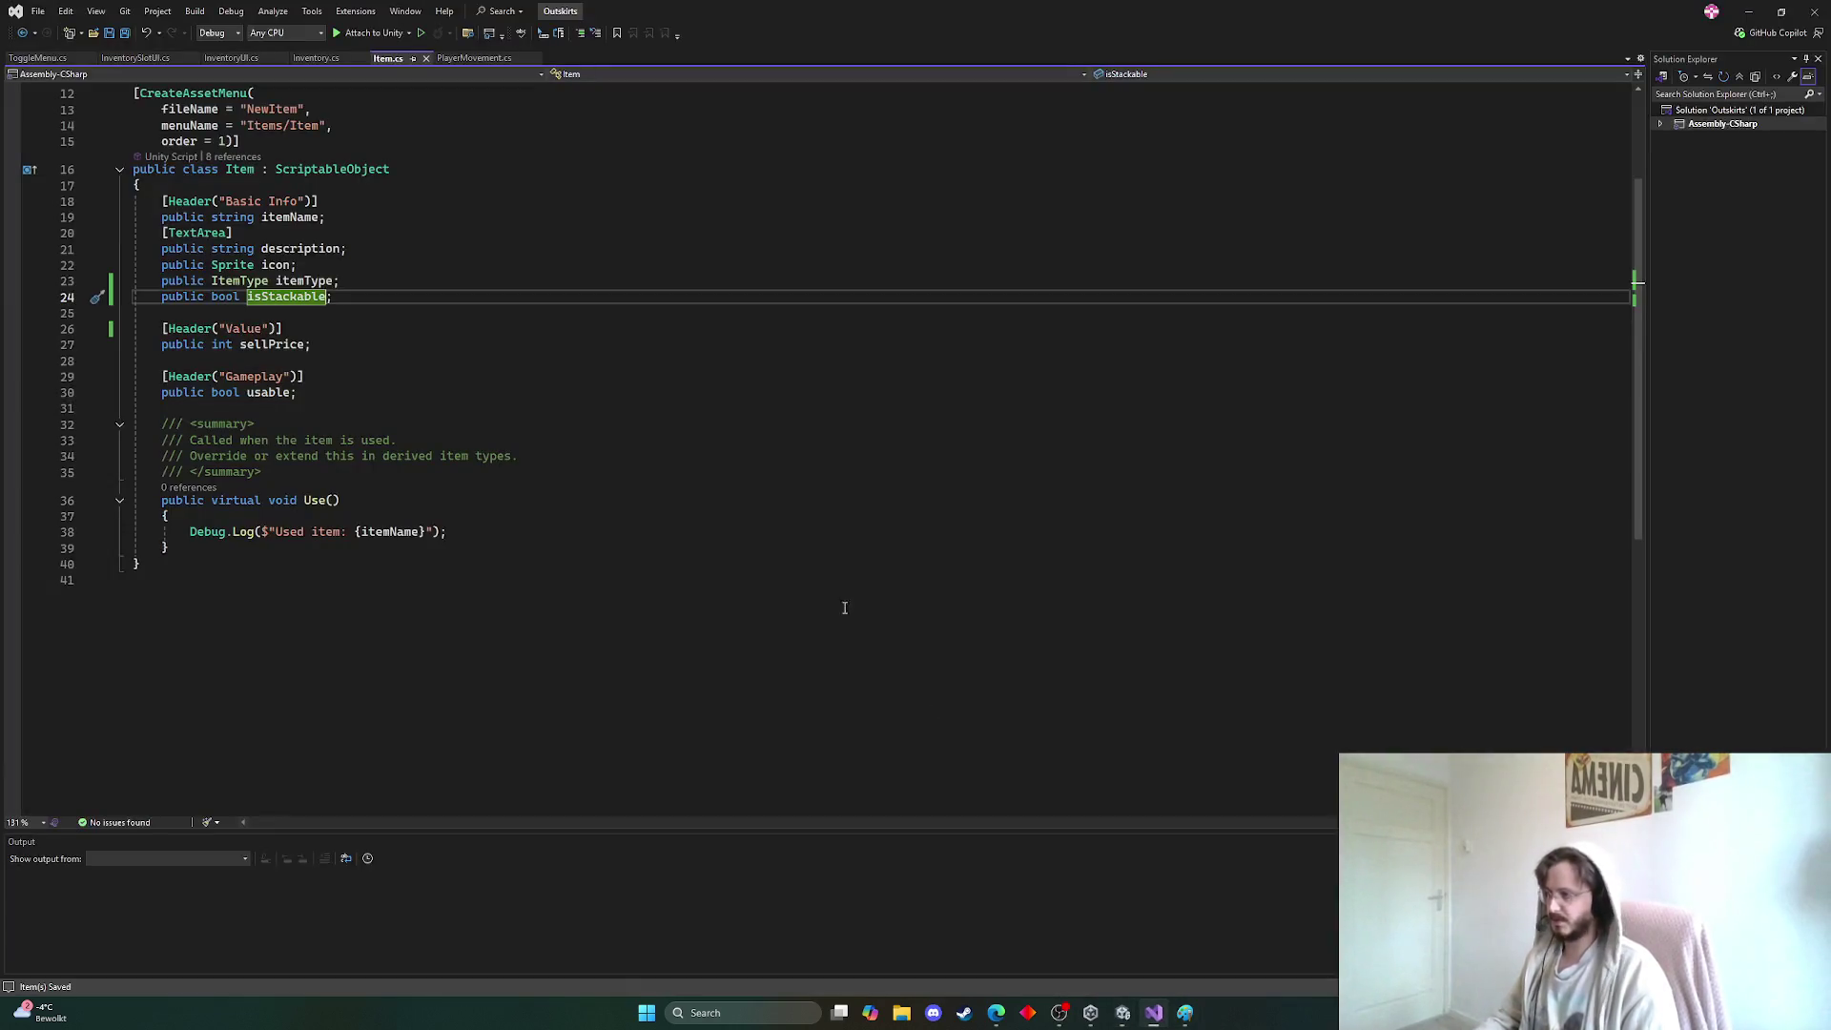
pyautogui.write('= t')
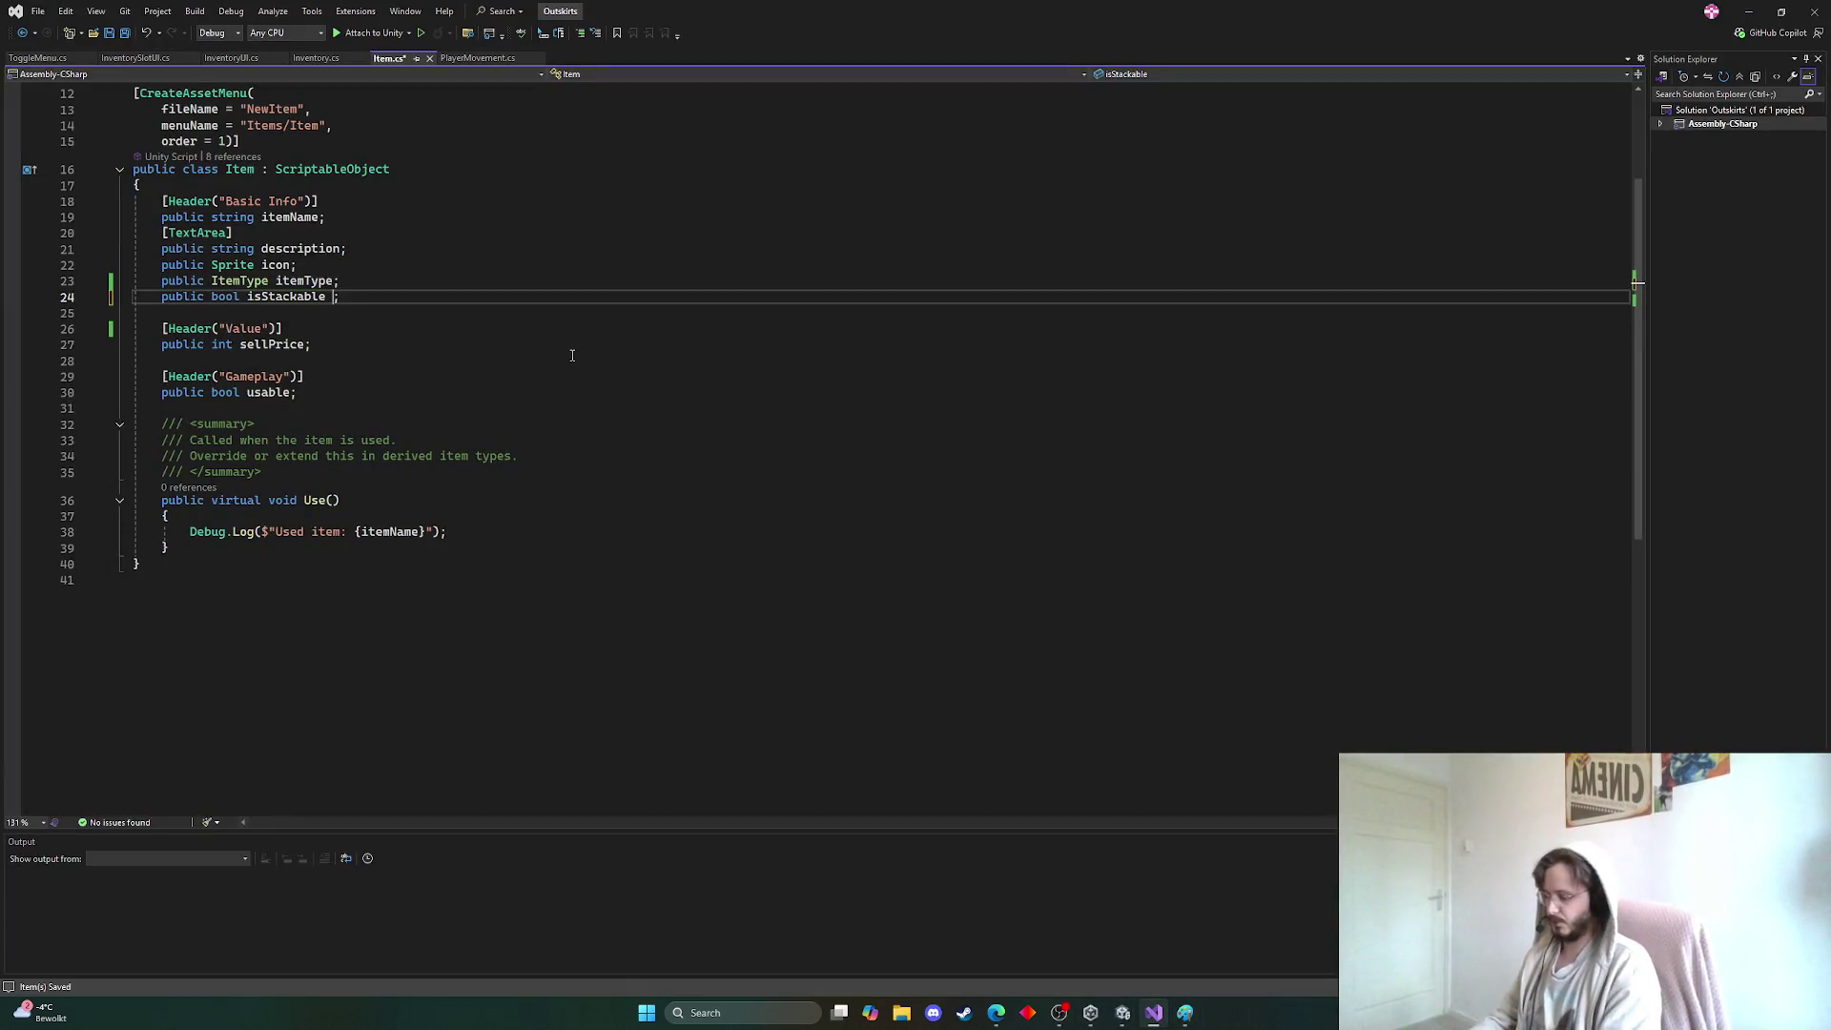
pyautogui.write('rue')
pyautogui.hotkey('ctrl', 's')
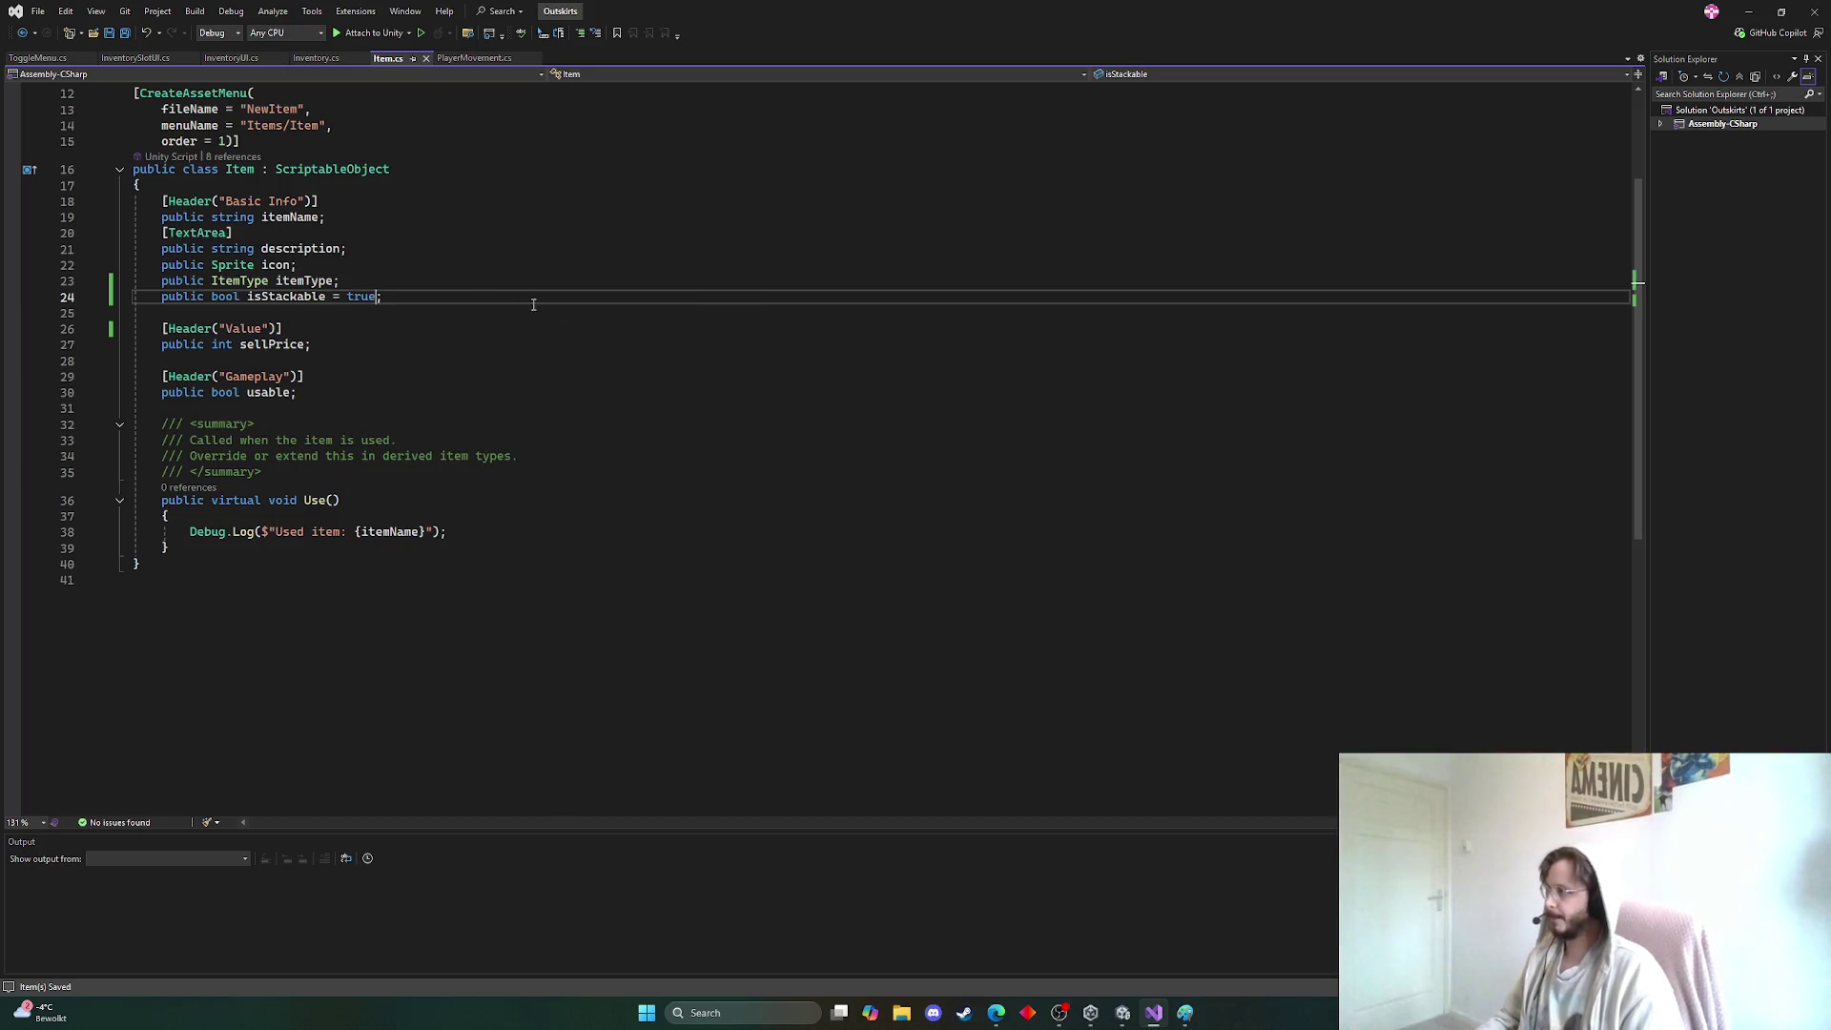
# In Unity, inspect the InventorySlot prefab and the Inventory object, then open its Inventory script
pyautogui.moveTo(1122, 1011)
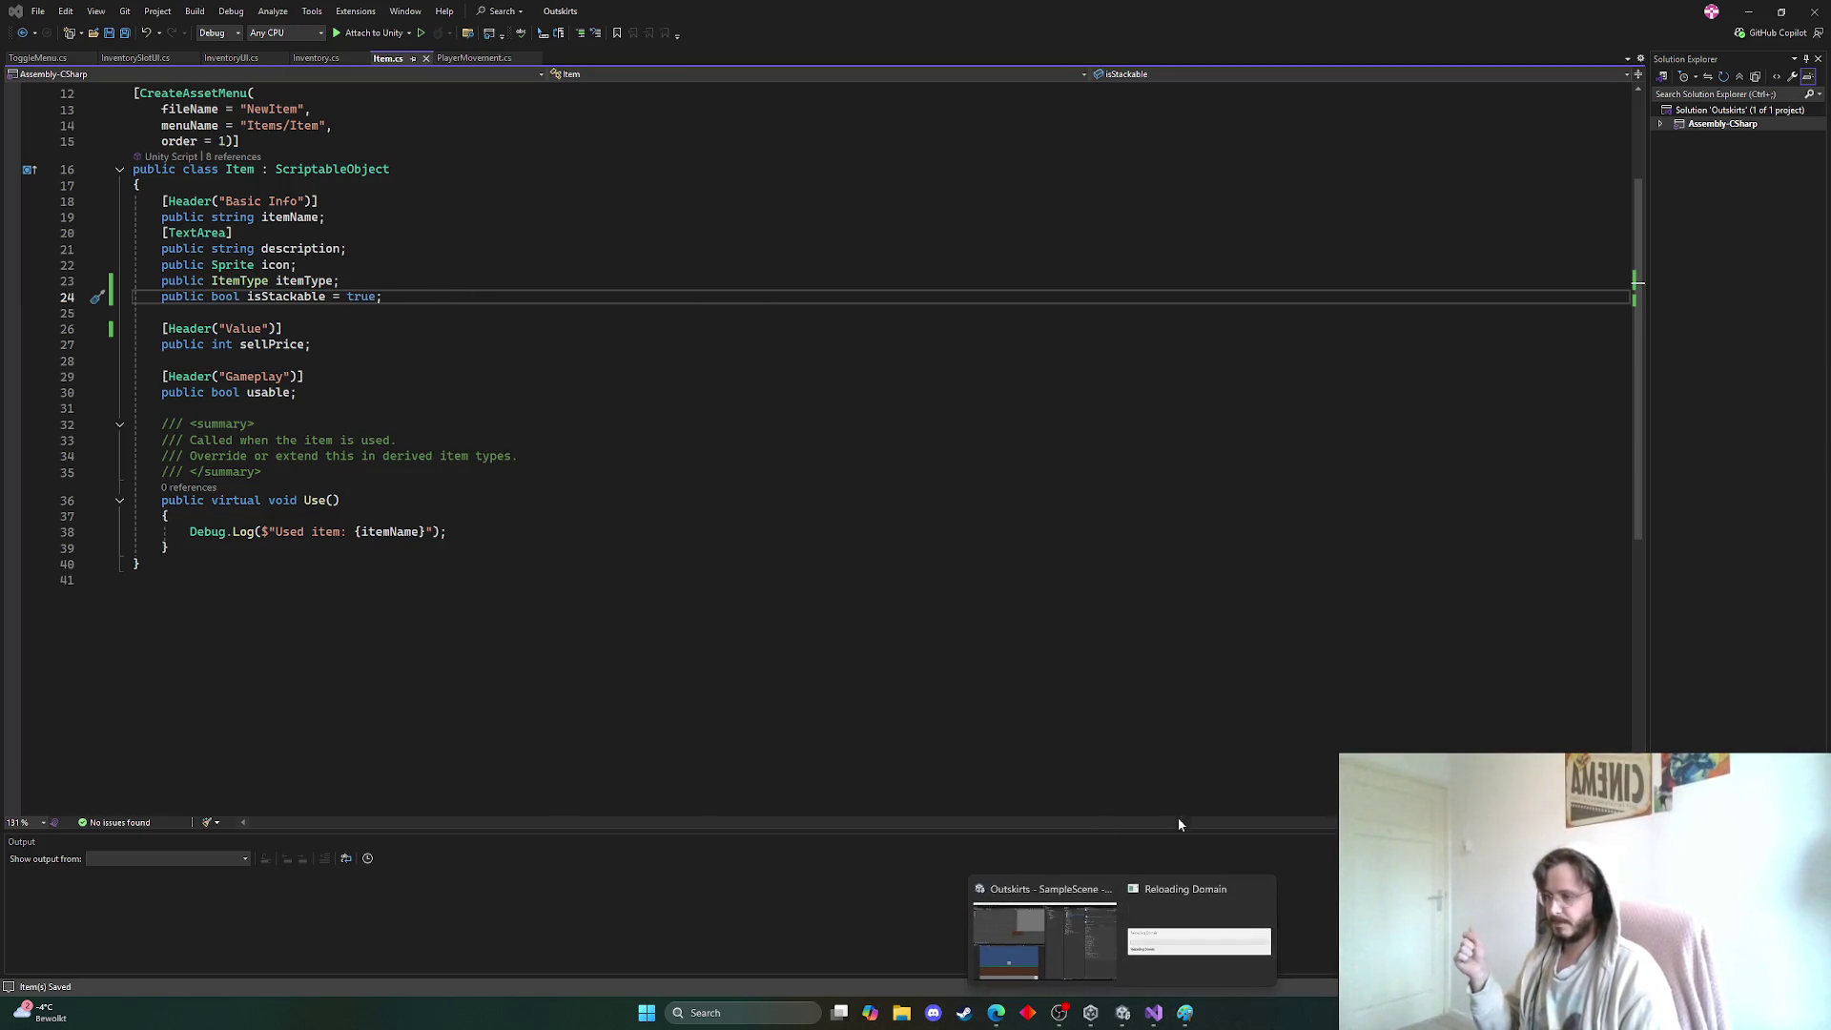
pyautogui.moveTo(1078, 918)
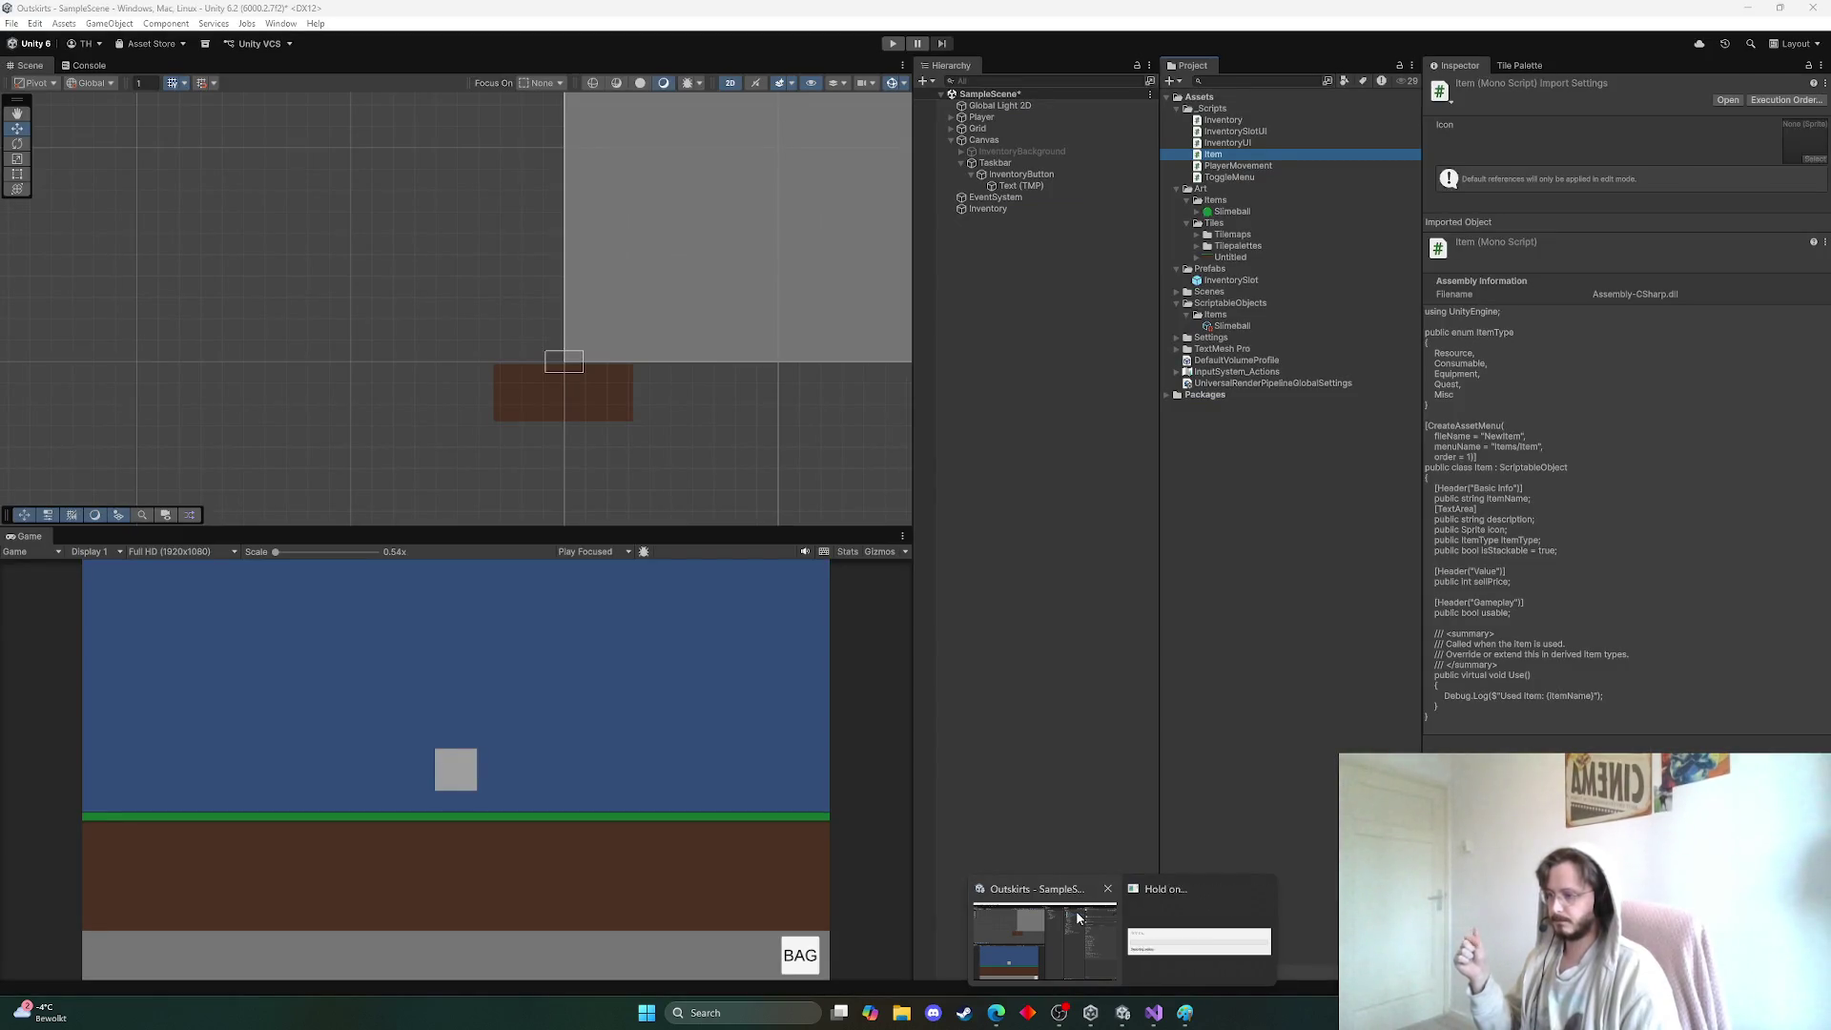
pyautogui.hotkey('alt', 'Tab')
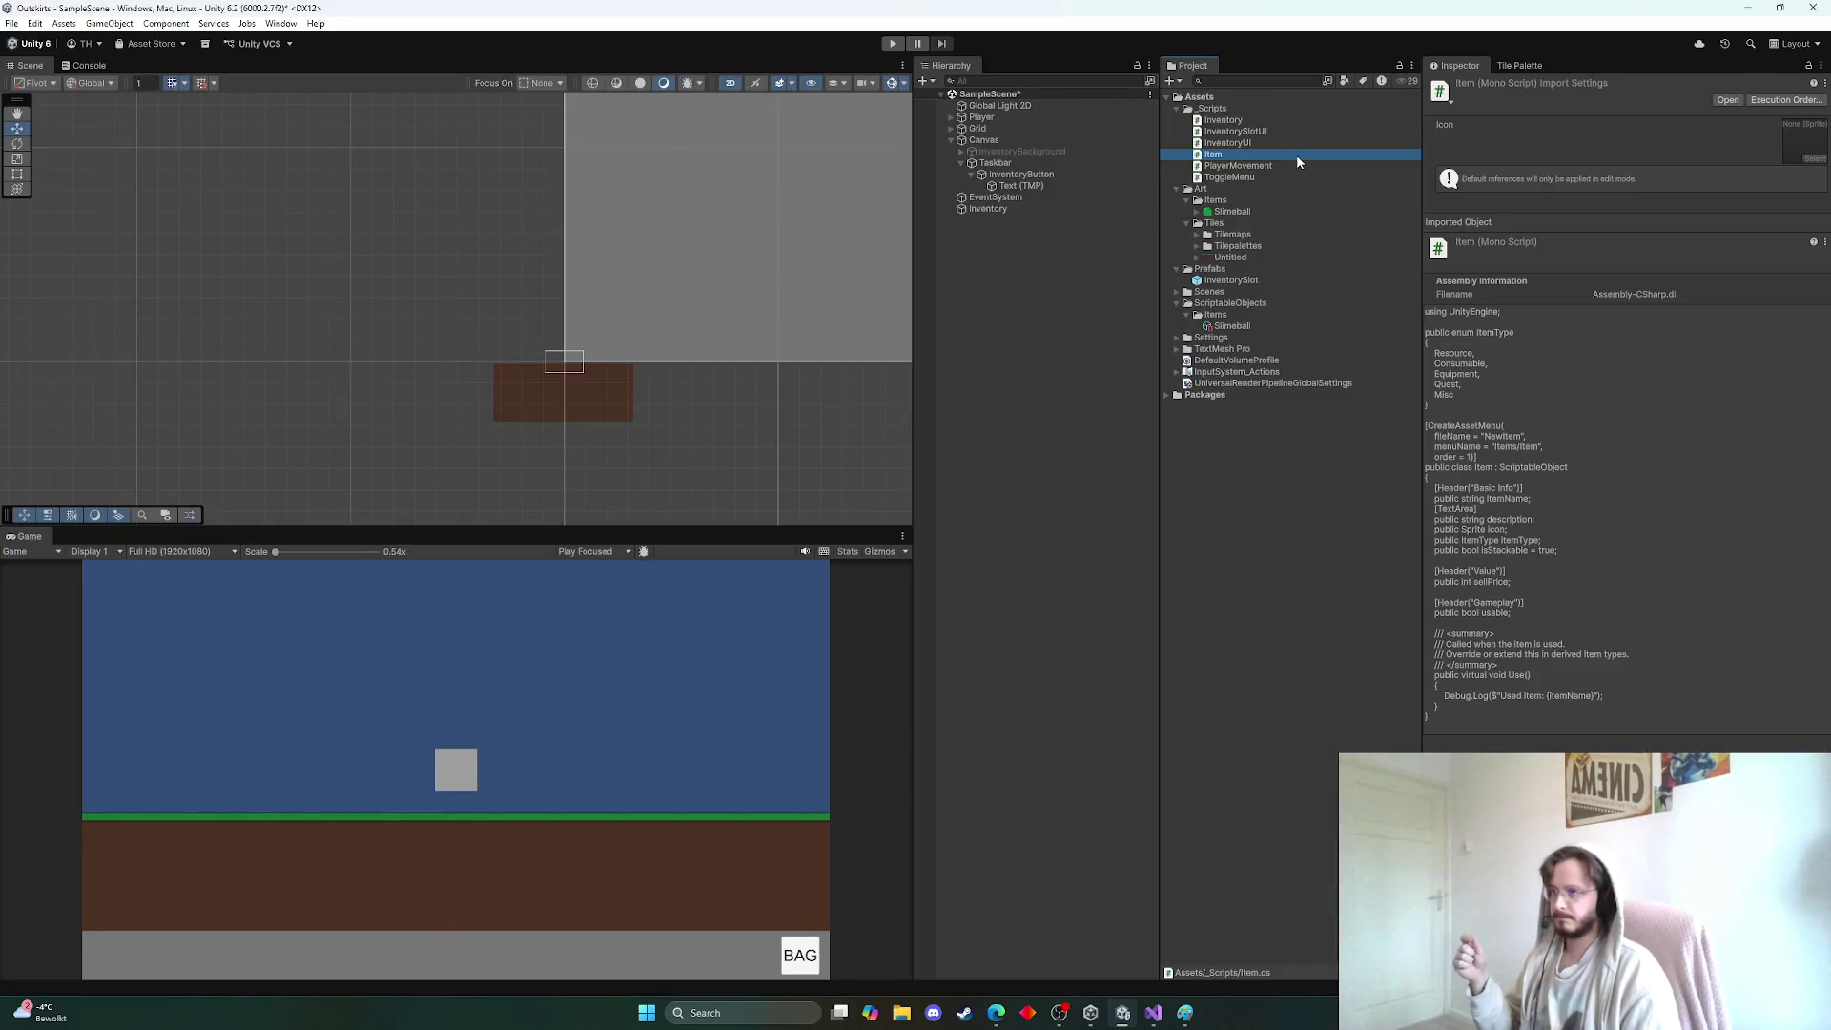
pyautogui.click(1237, 279)
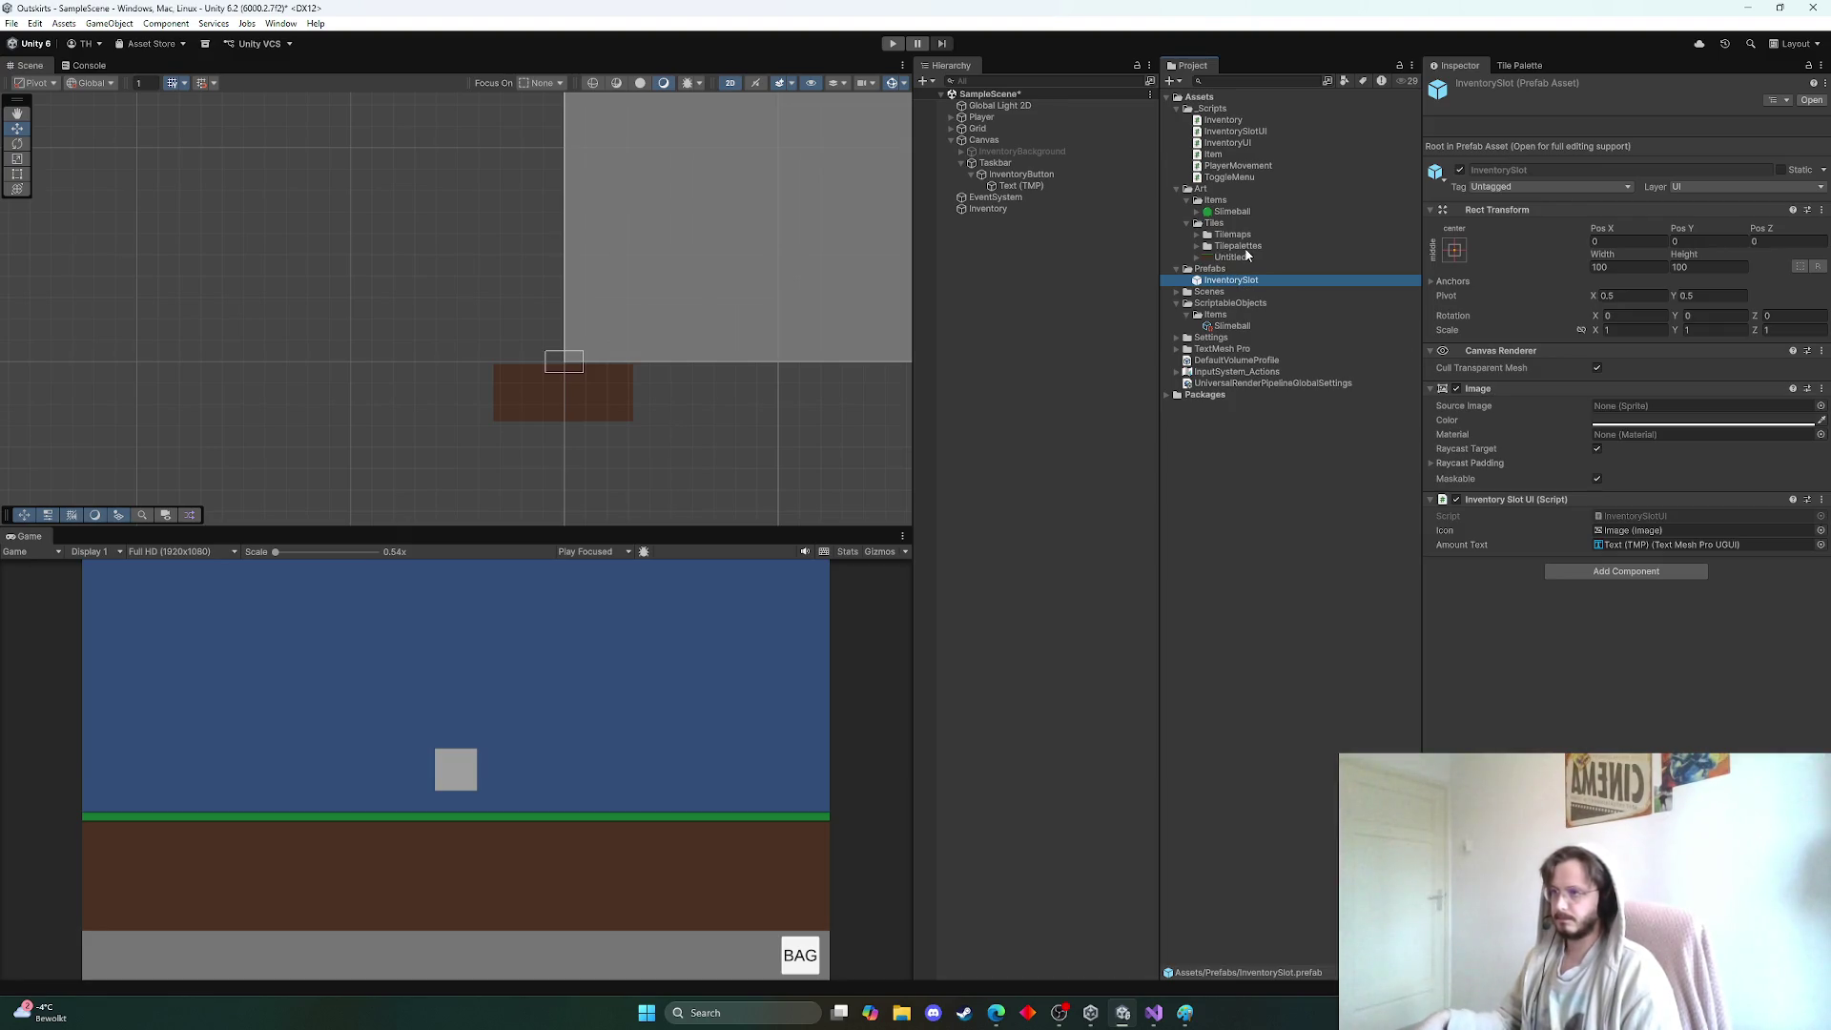
pyautogui.click(1016, 204)
pyautogui.doubleClick(1618, 206)
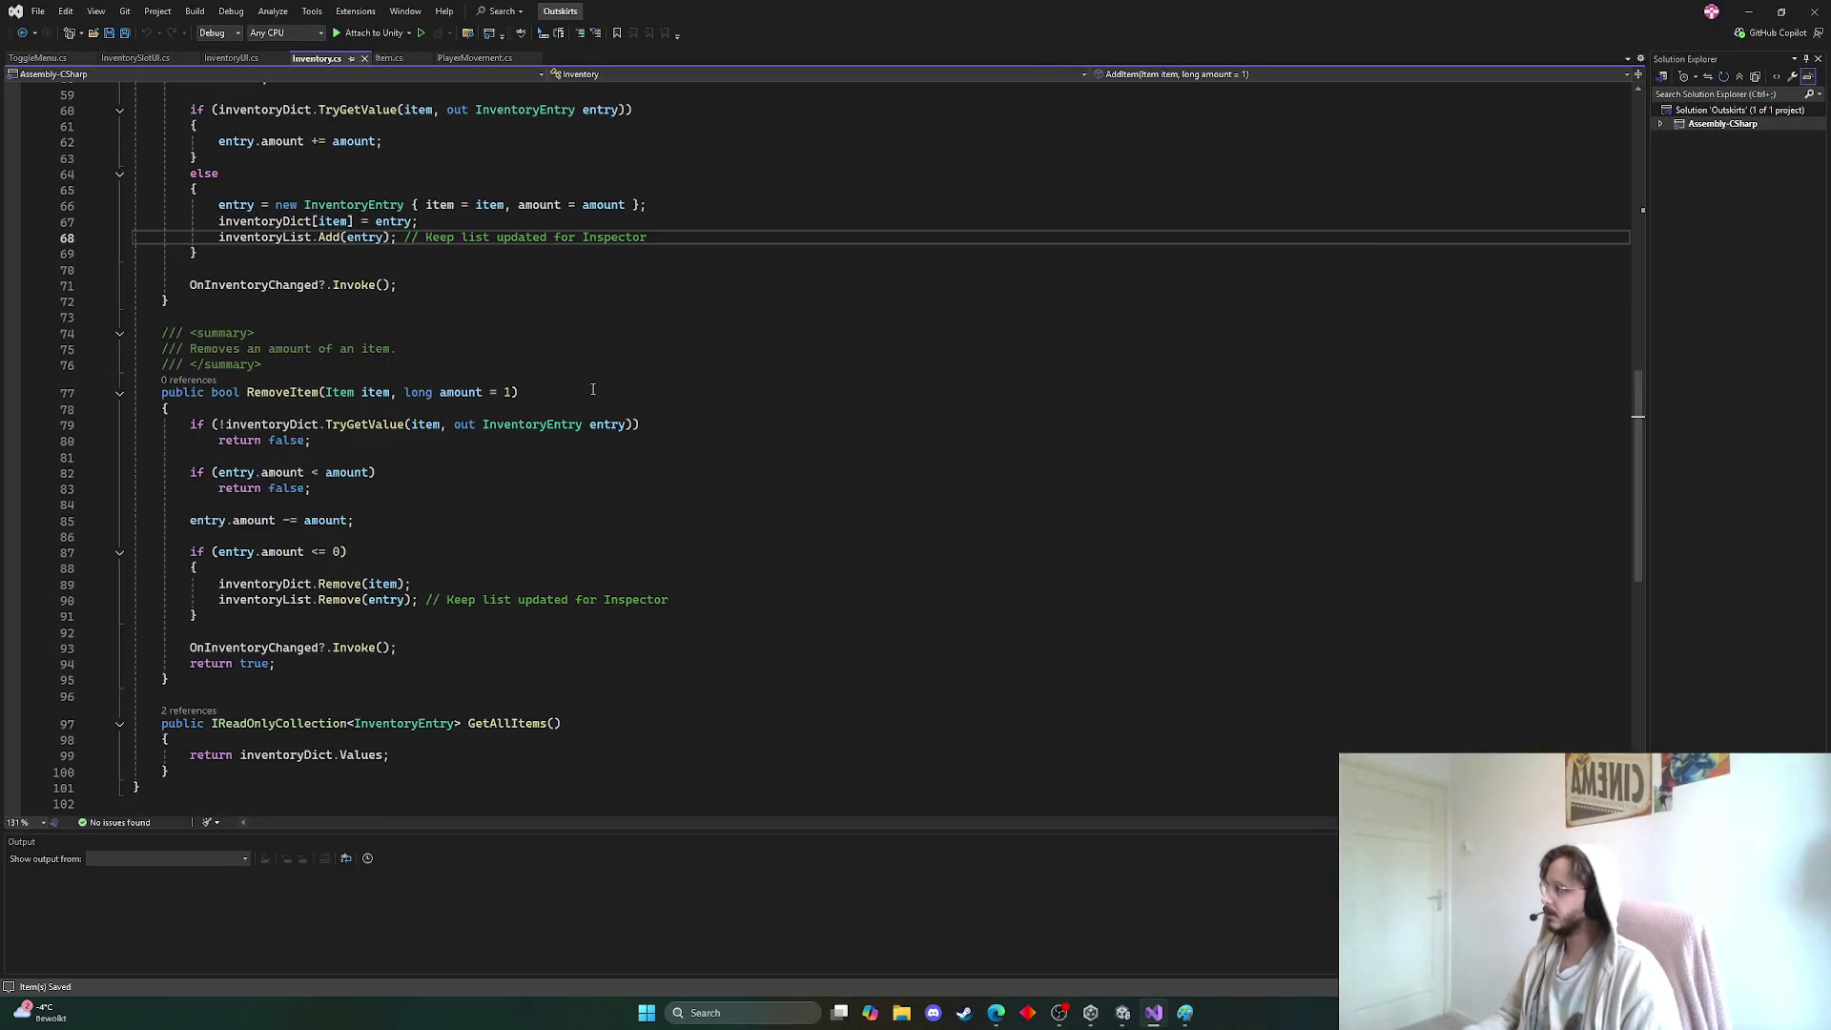
# Append '&& item.isStackable' to AddItem's TryGetValue stacking condition in Inventory.cs
pyautogui.scroll(4, 284, 359)
pyautogui.scroll(4, 283, 359)
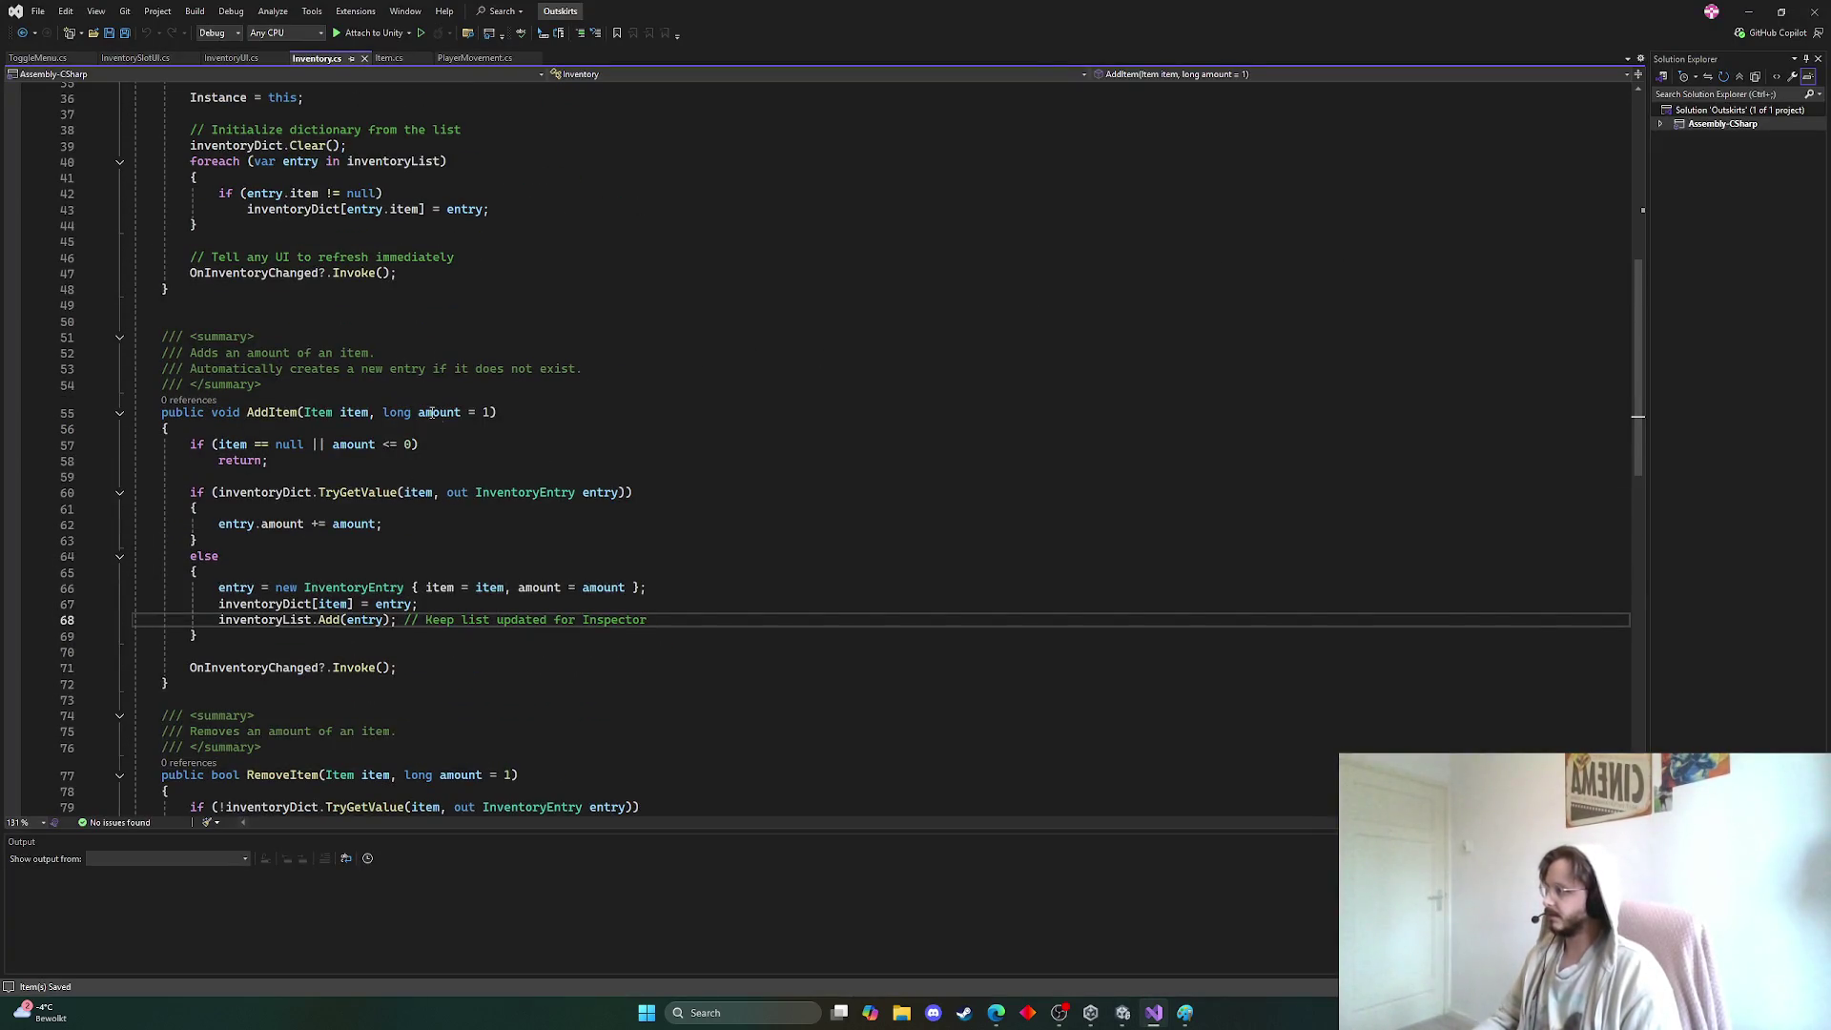
pyautogui.scroll(-1, 257, 370)
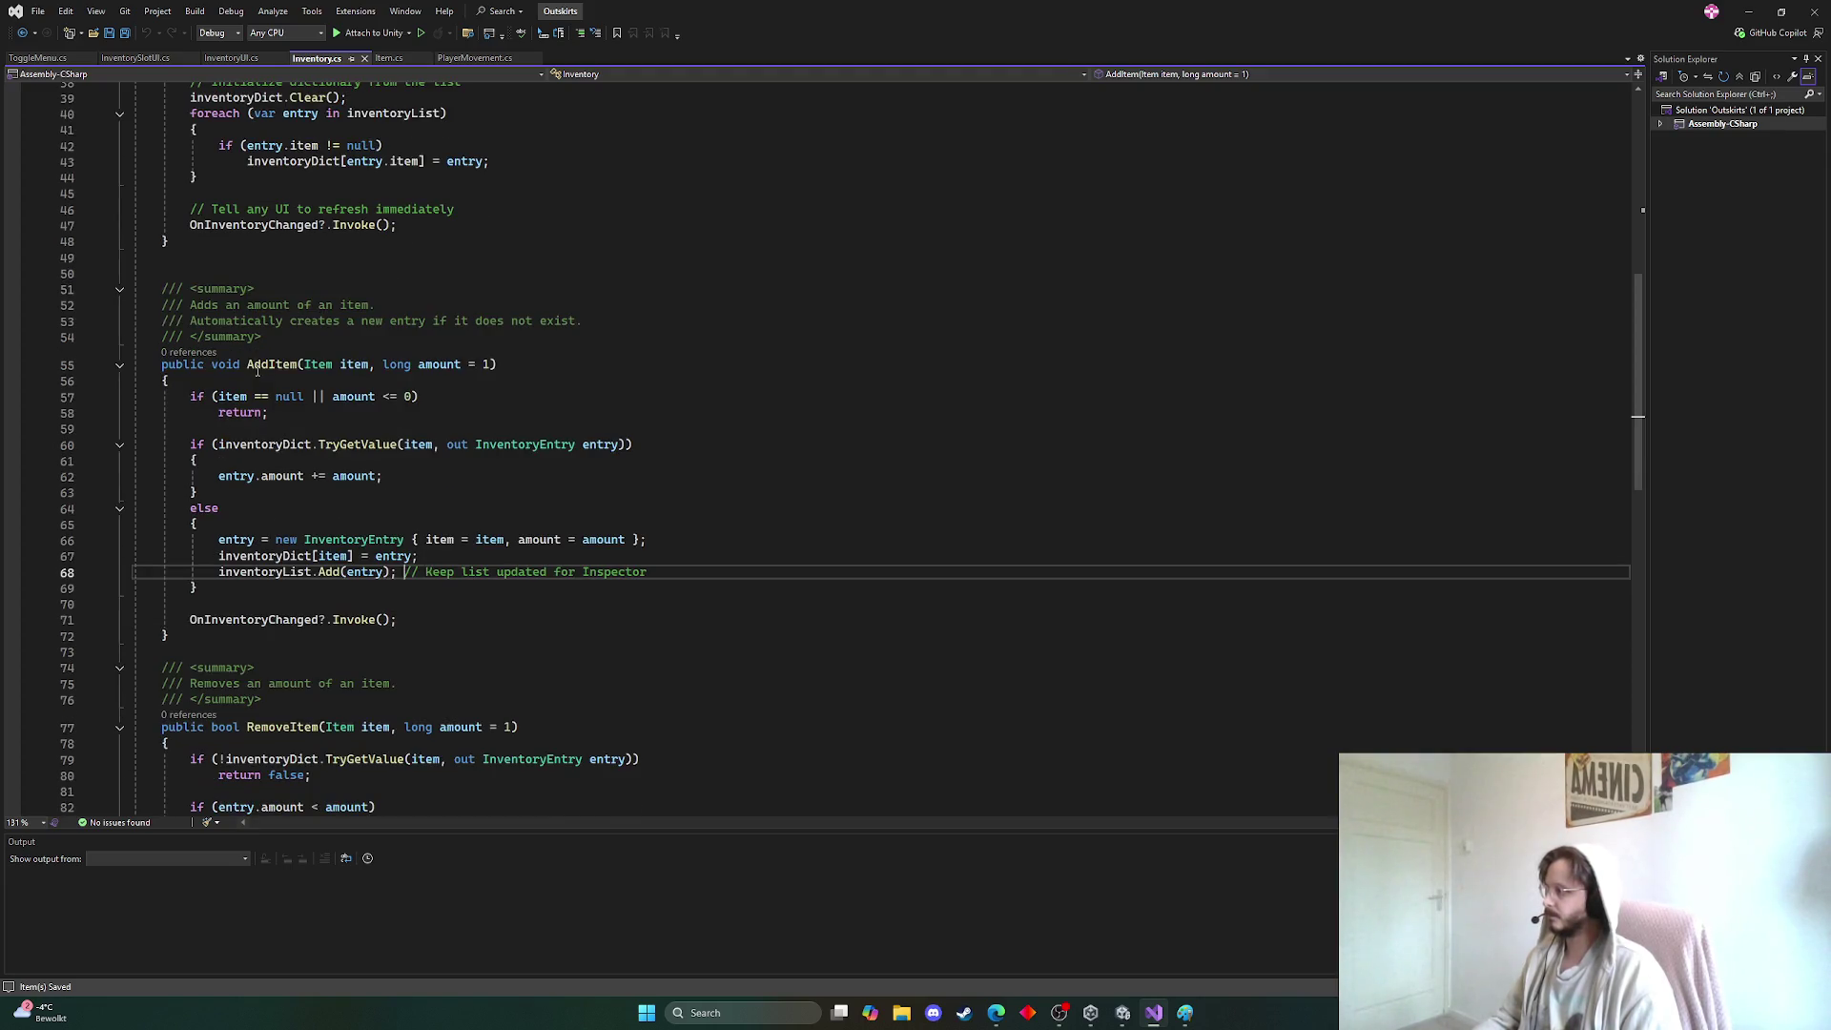
pyautogui.scroll(-1, 348, 426)
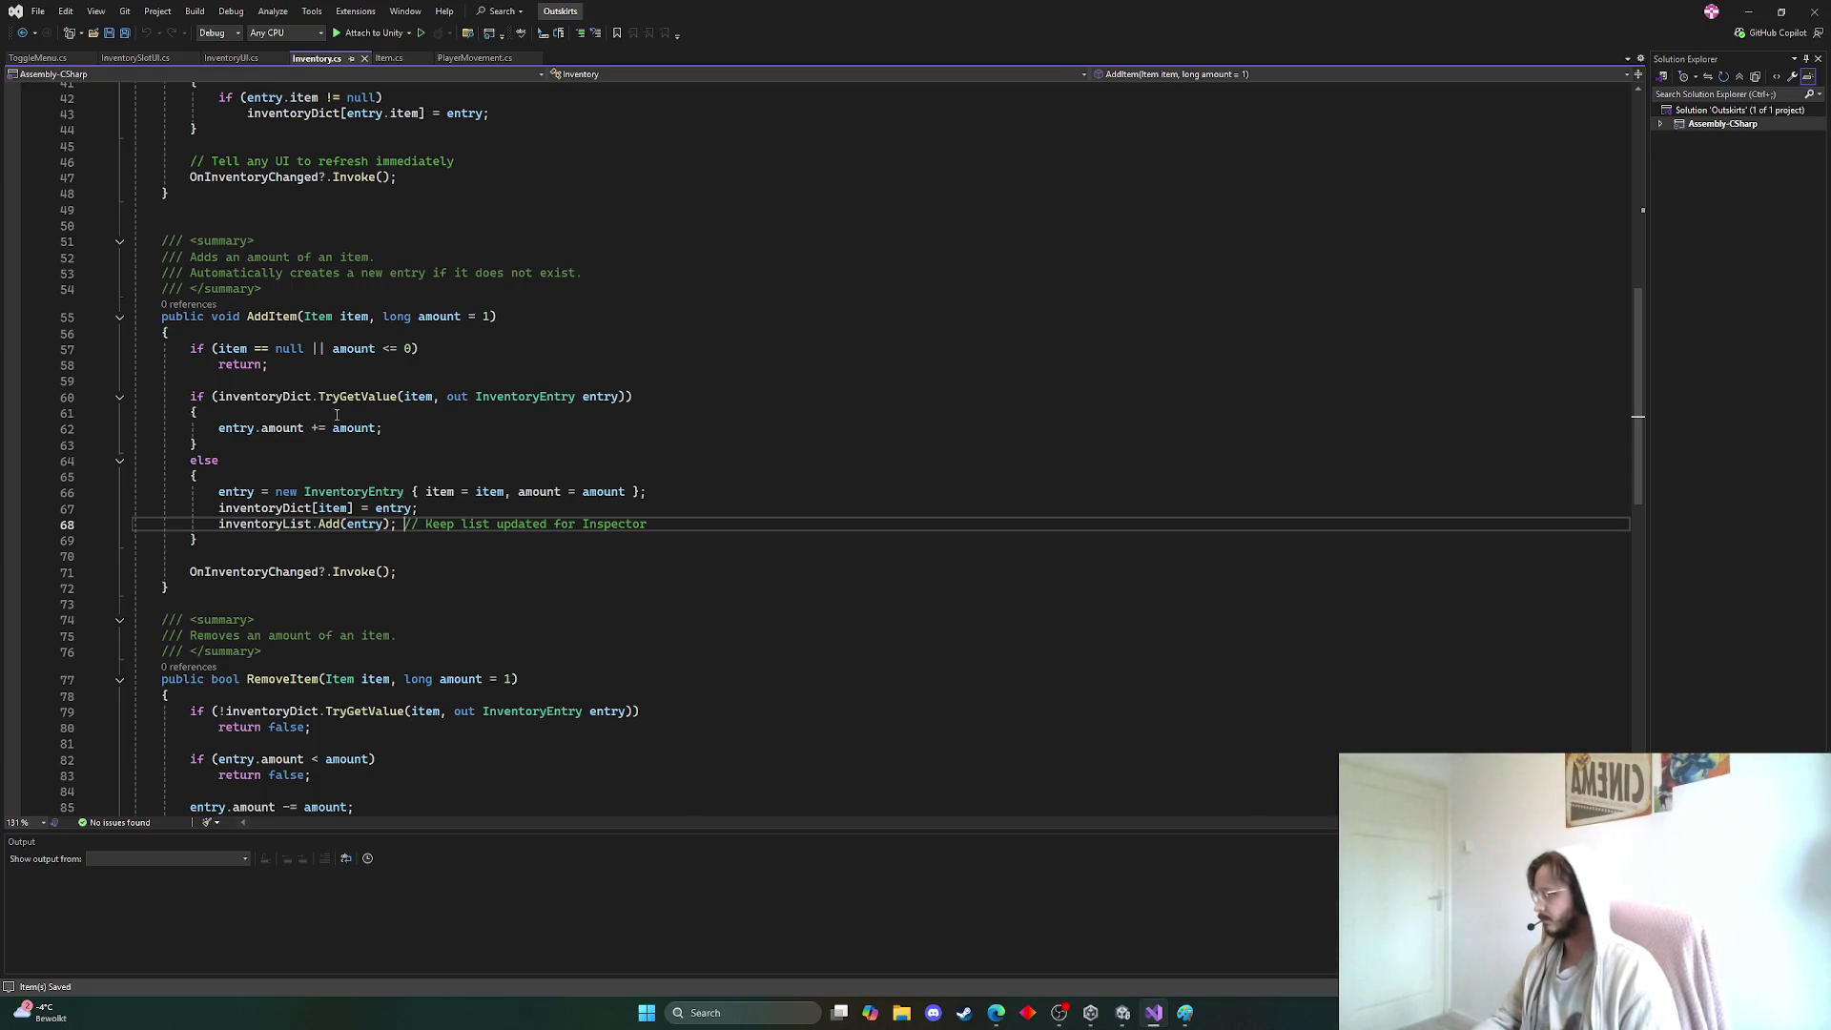
pyautogui.click(632, 401)
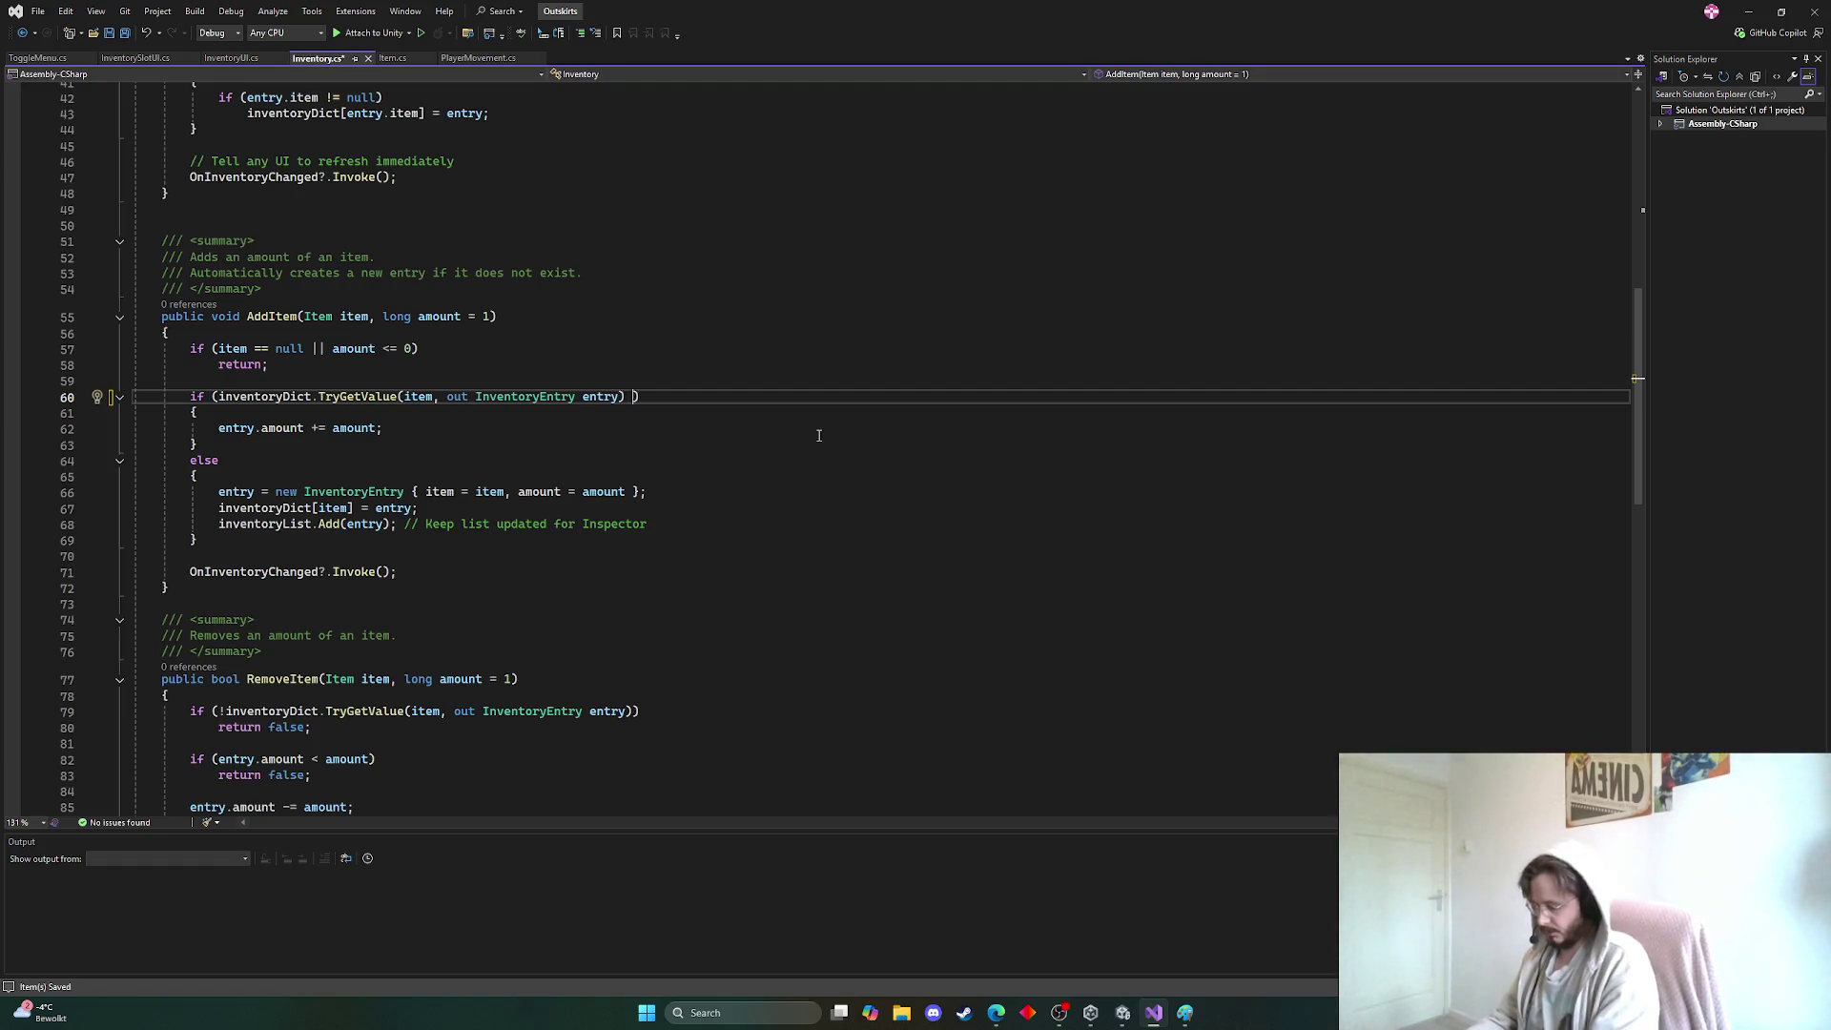
pyautogui.write('&& i')
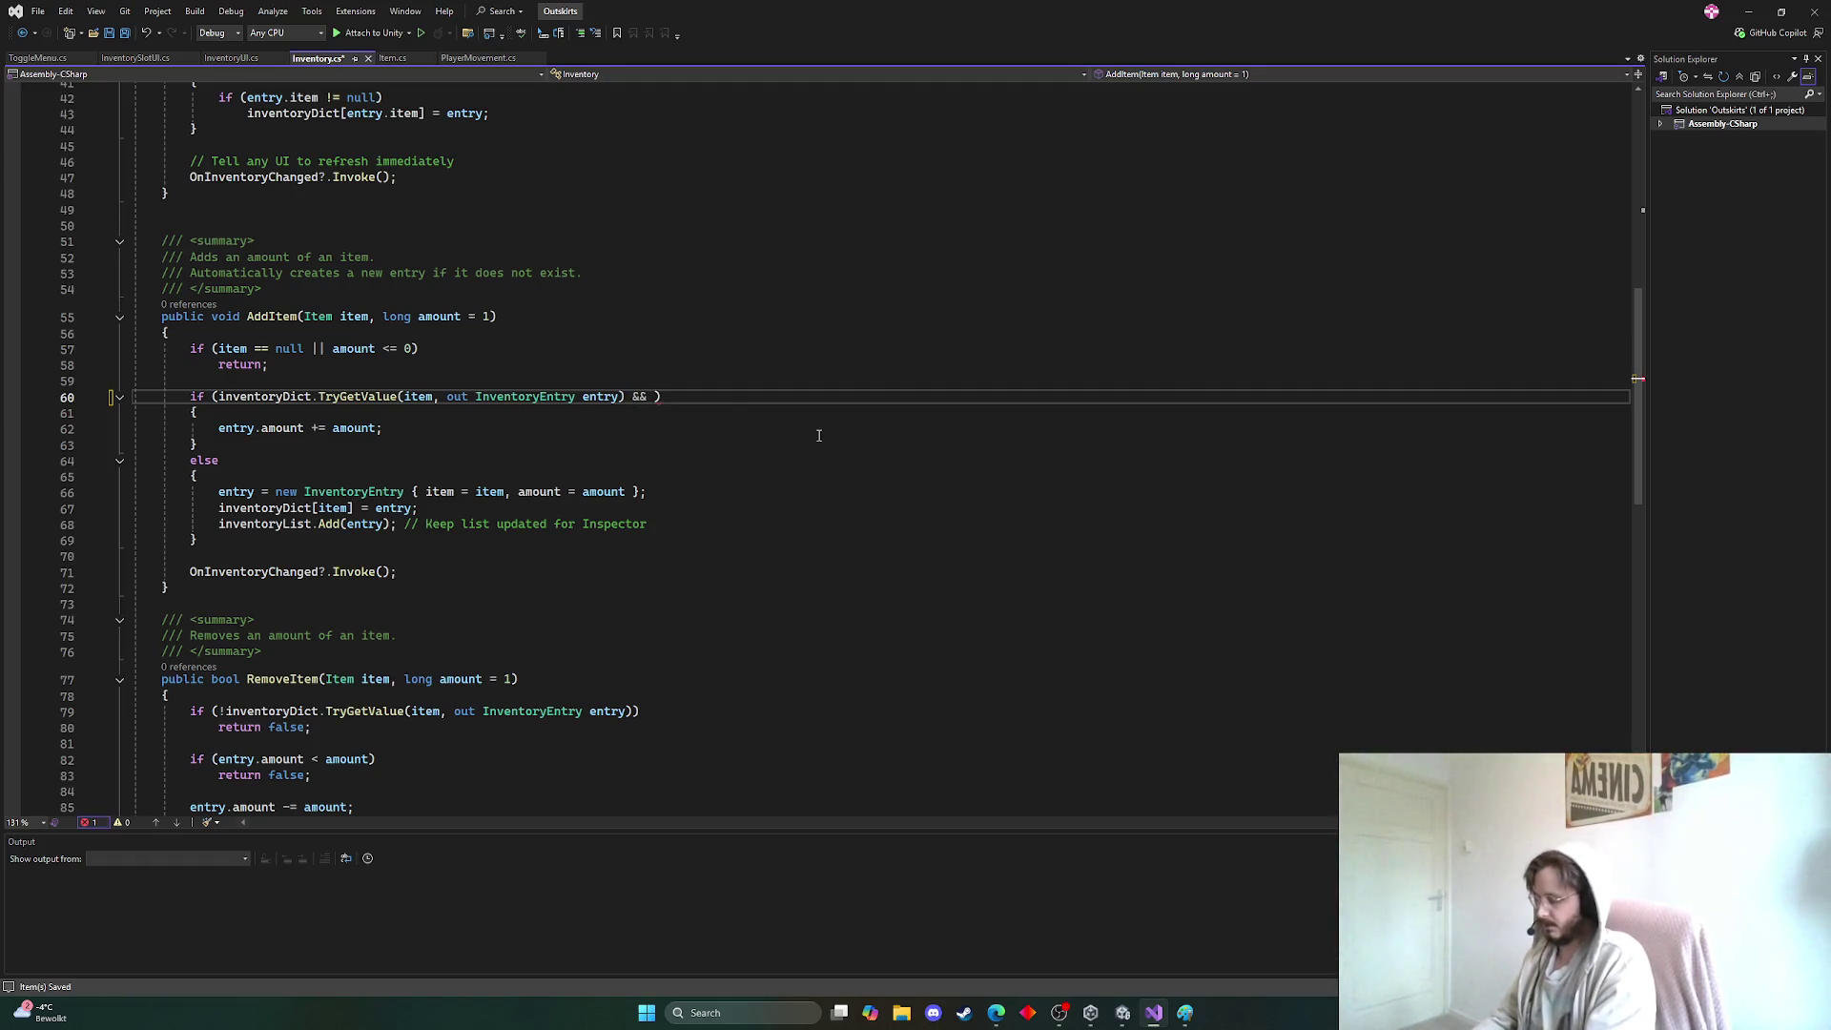
pyautogui.write('sSta')
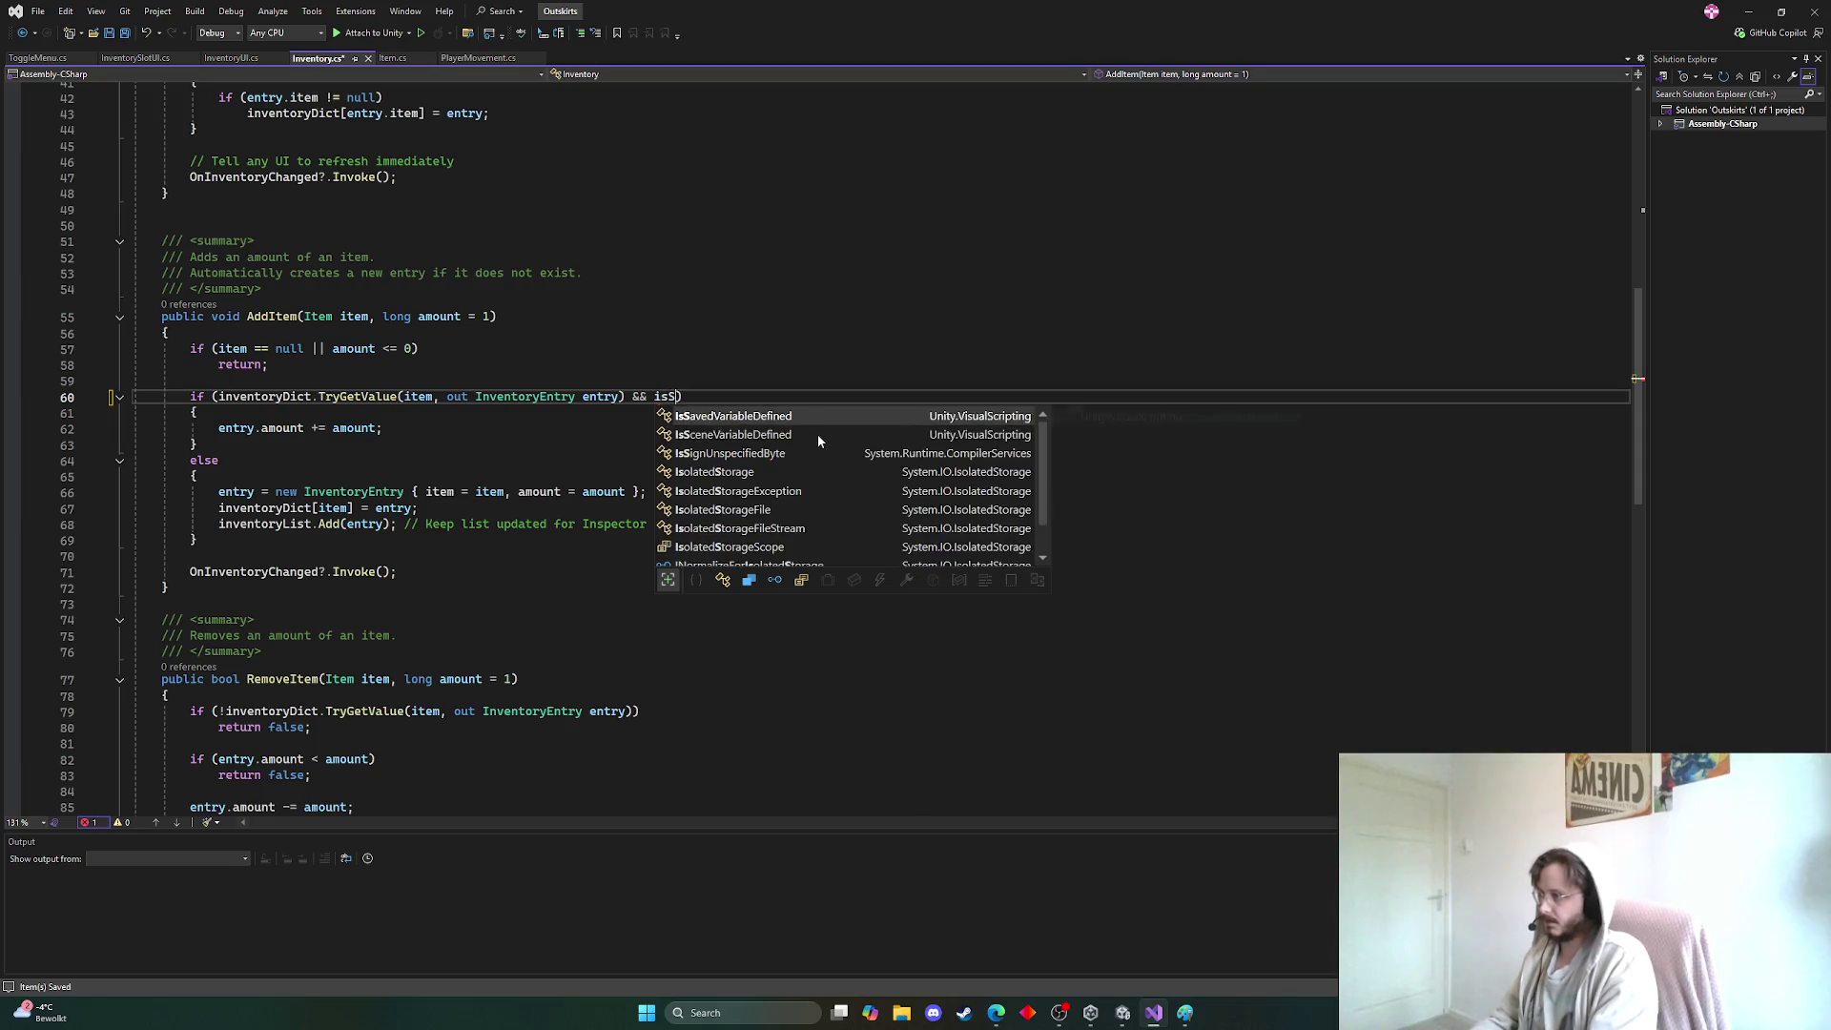
pyautogui.press('BackSpace')
pyautogui.press('BackSpace')
pyautogui.press('BackSpace')
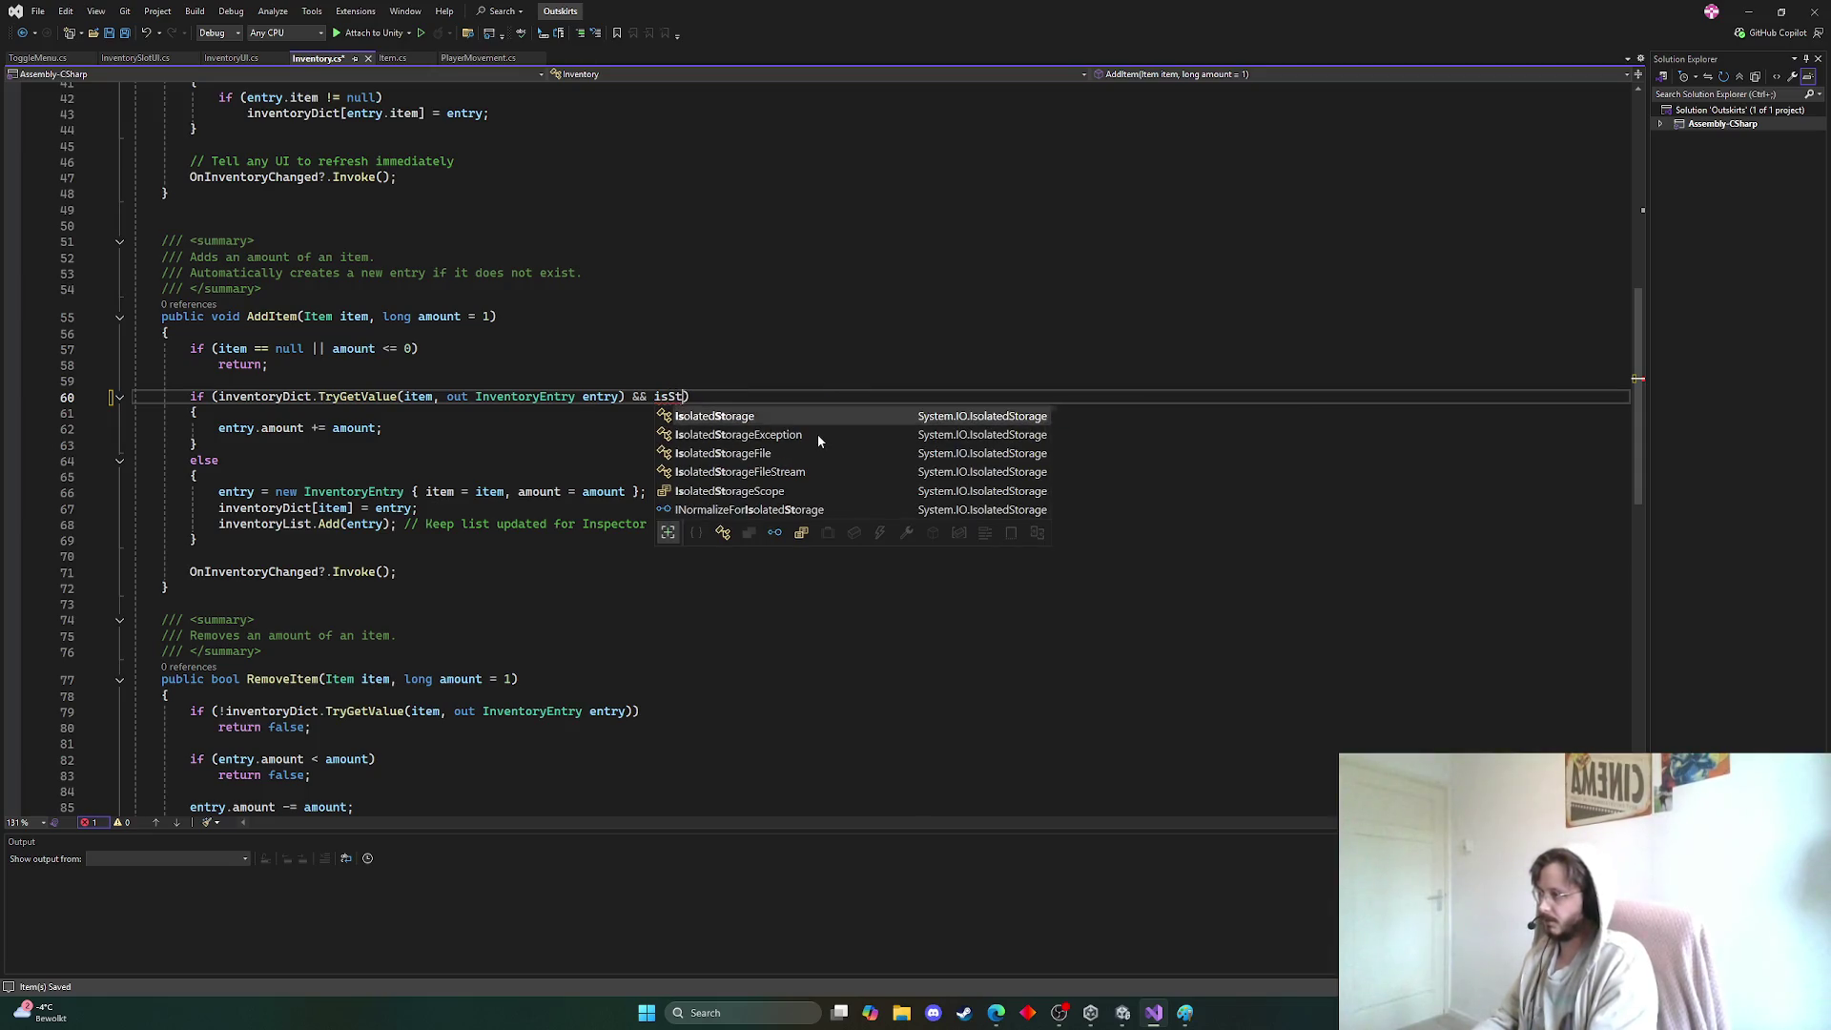
pyautogui.write('tem.')
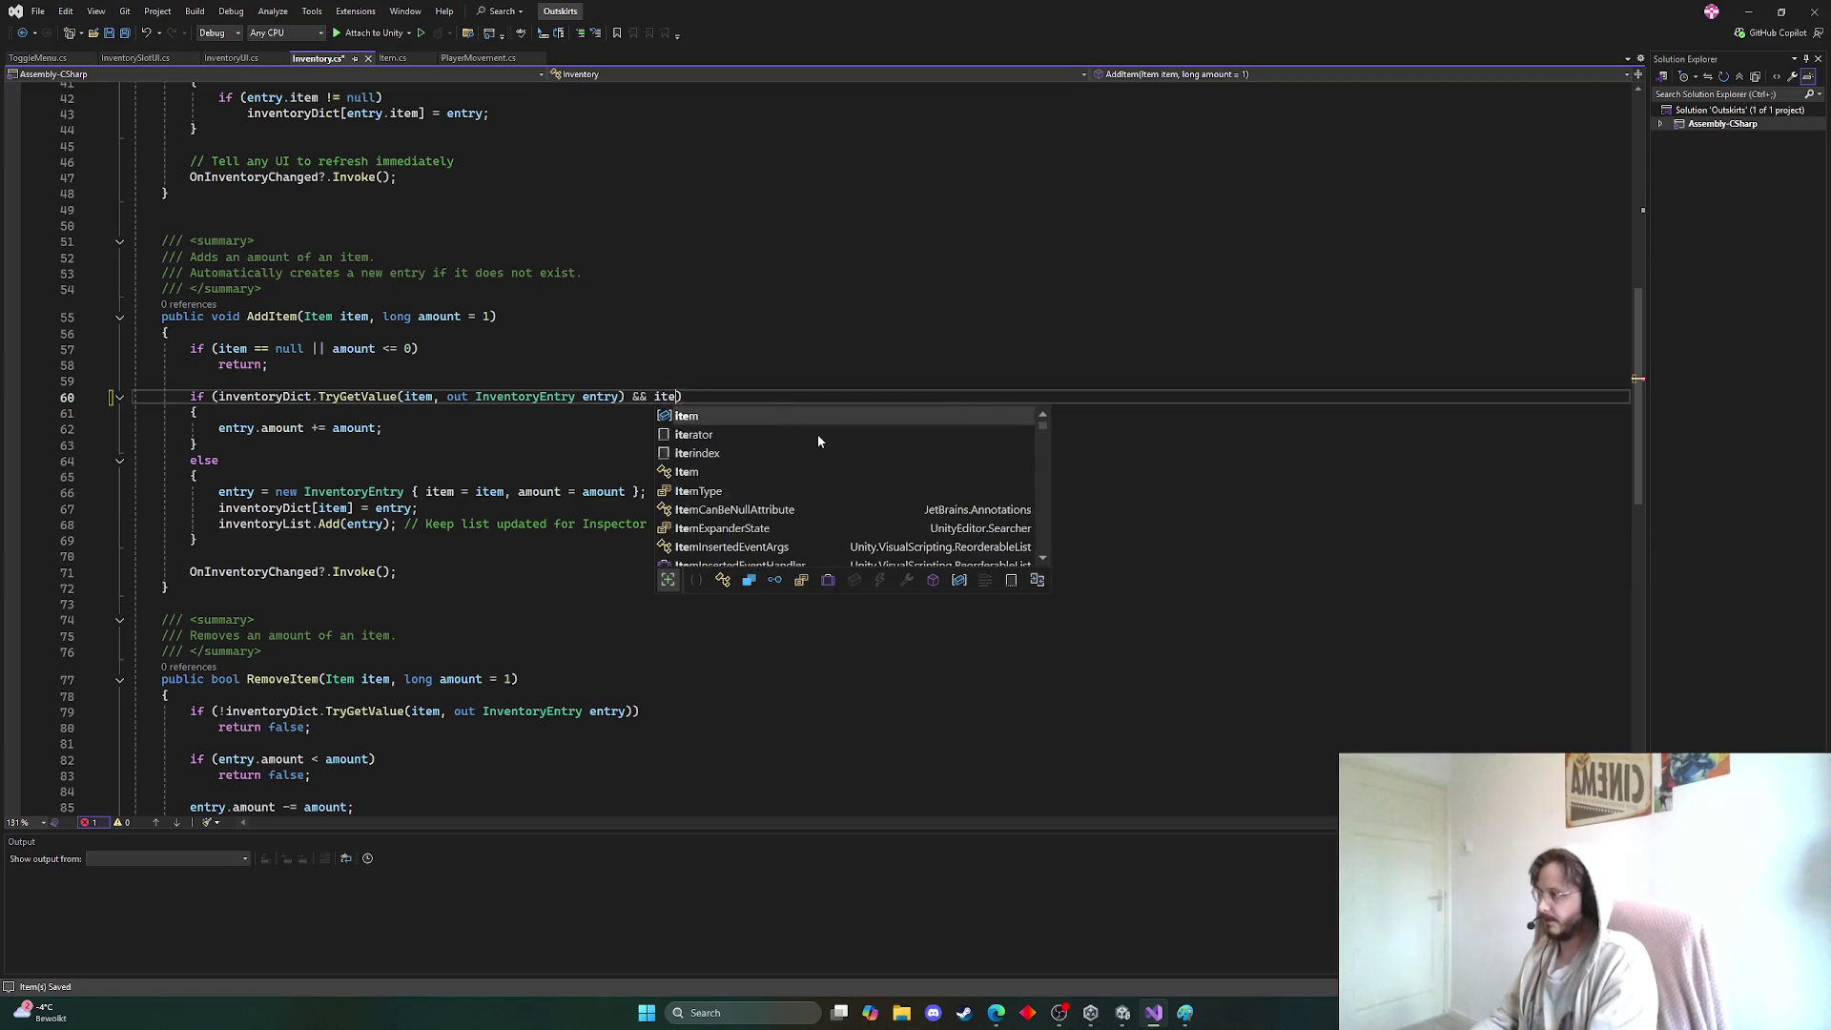
pyautogui.write('is')
pyautogui.press('Tab')
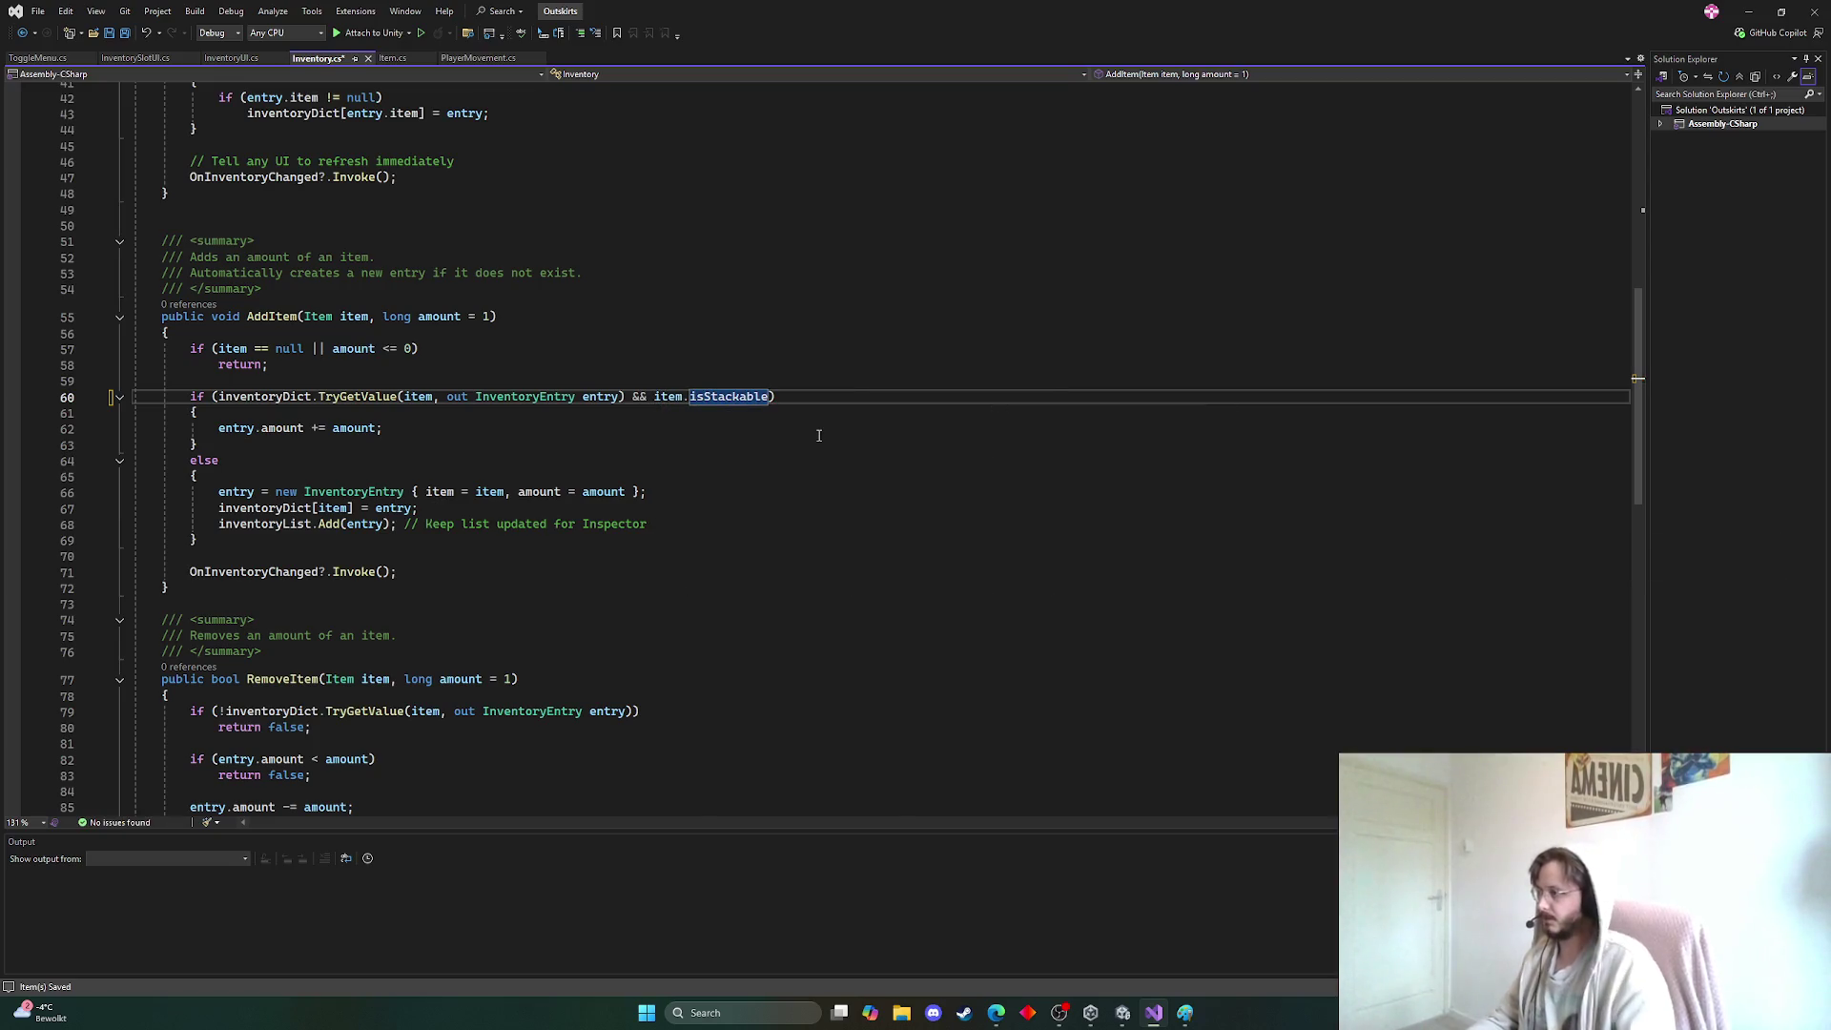
# Check the item and amount usage for new entries, keep the default amount of 1, and return to Unity
pyautogui.click(657, 400)
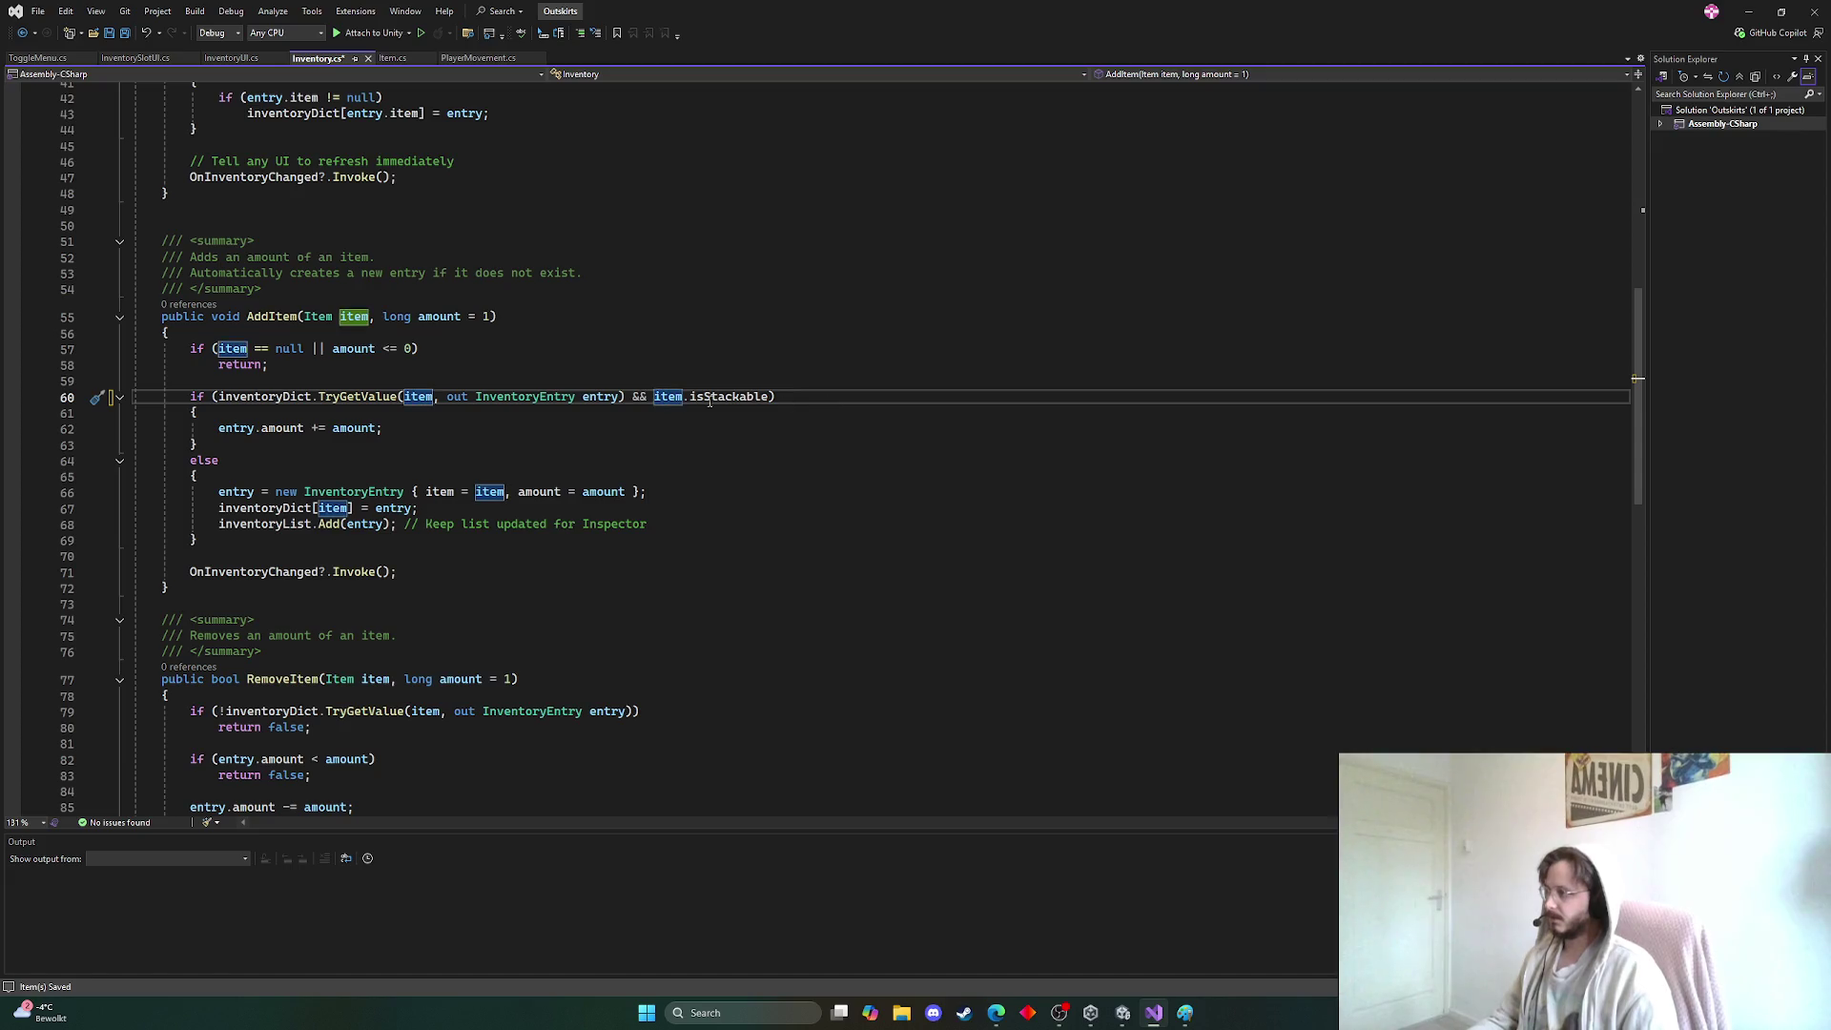
pyautogui.click(222, 492)
pyautogui.click(626, 492)
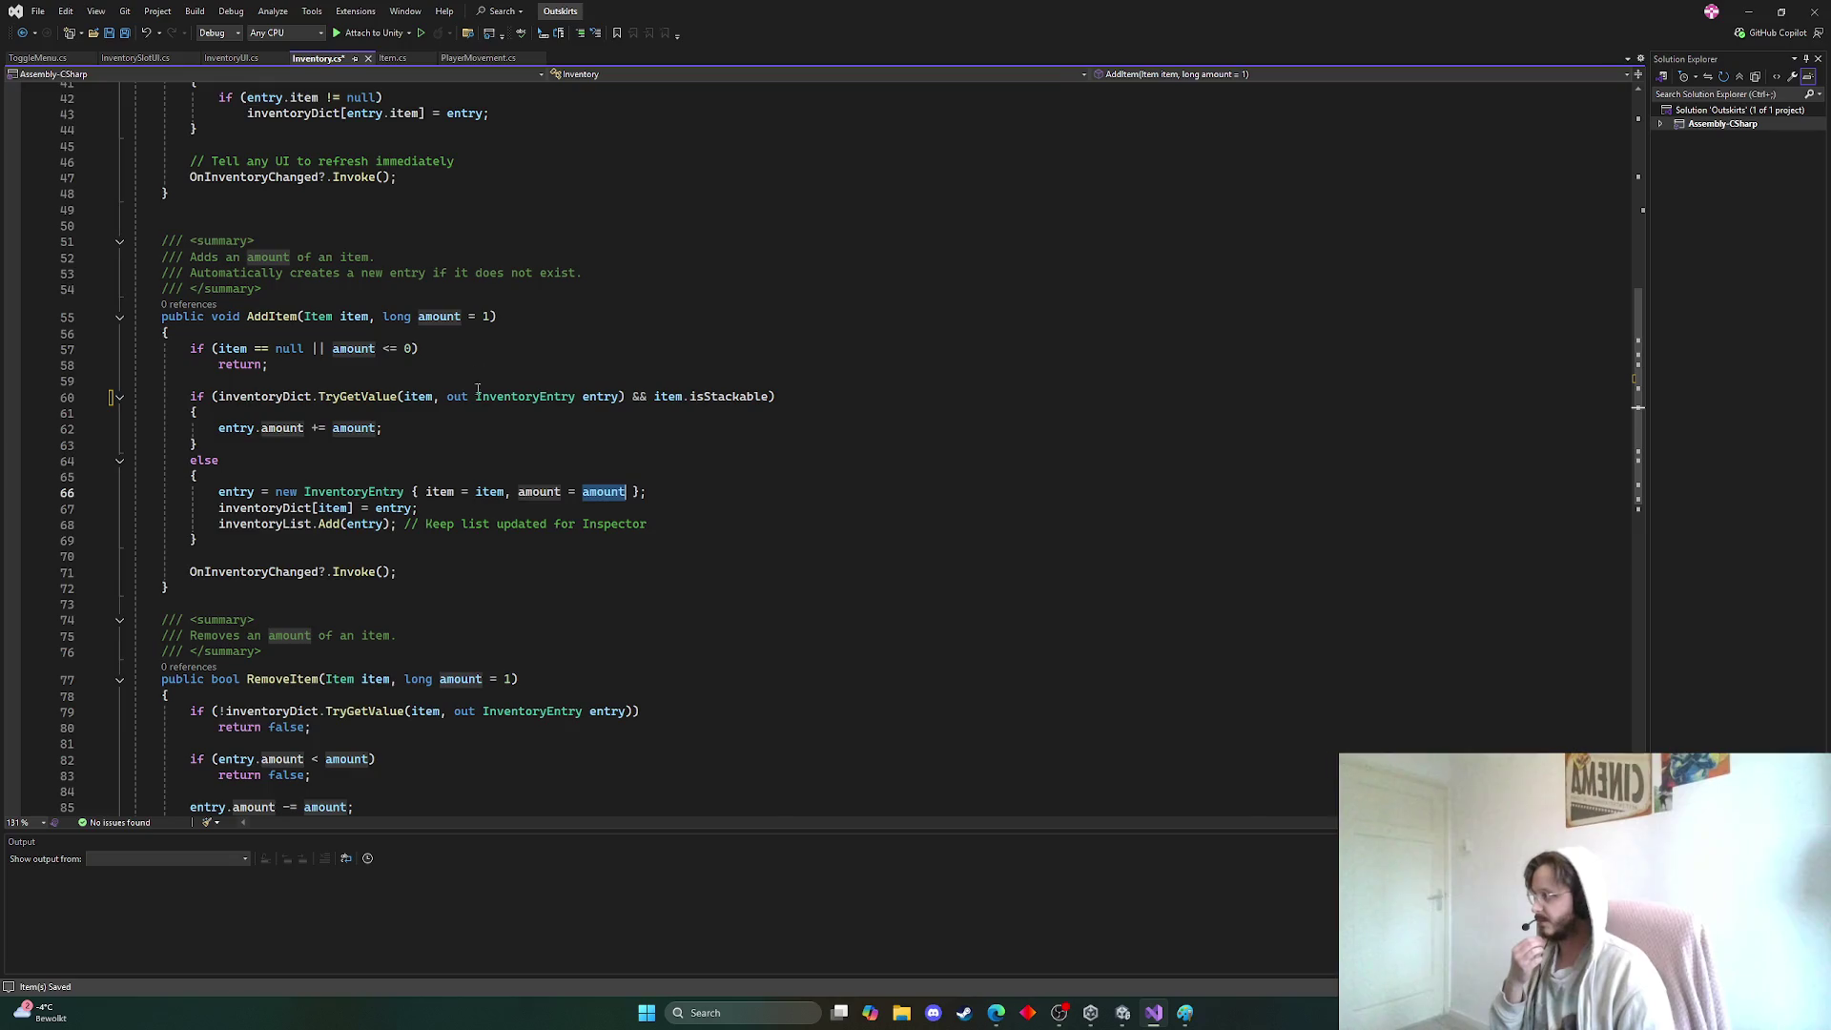
pyautogui.doubleClick(485, 317)
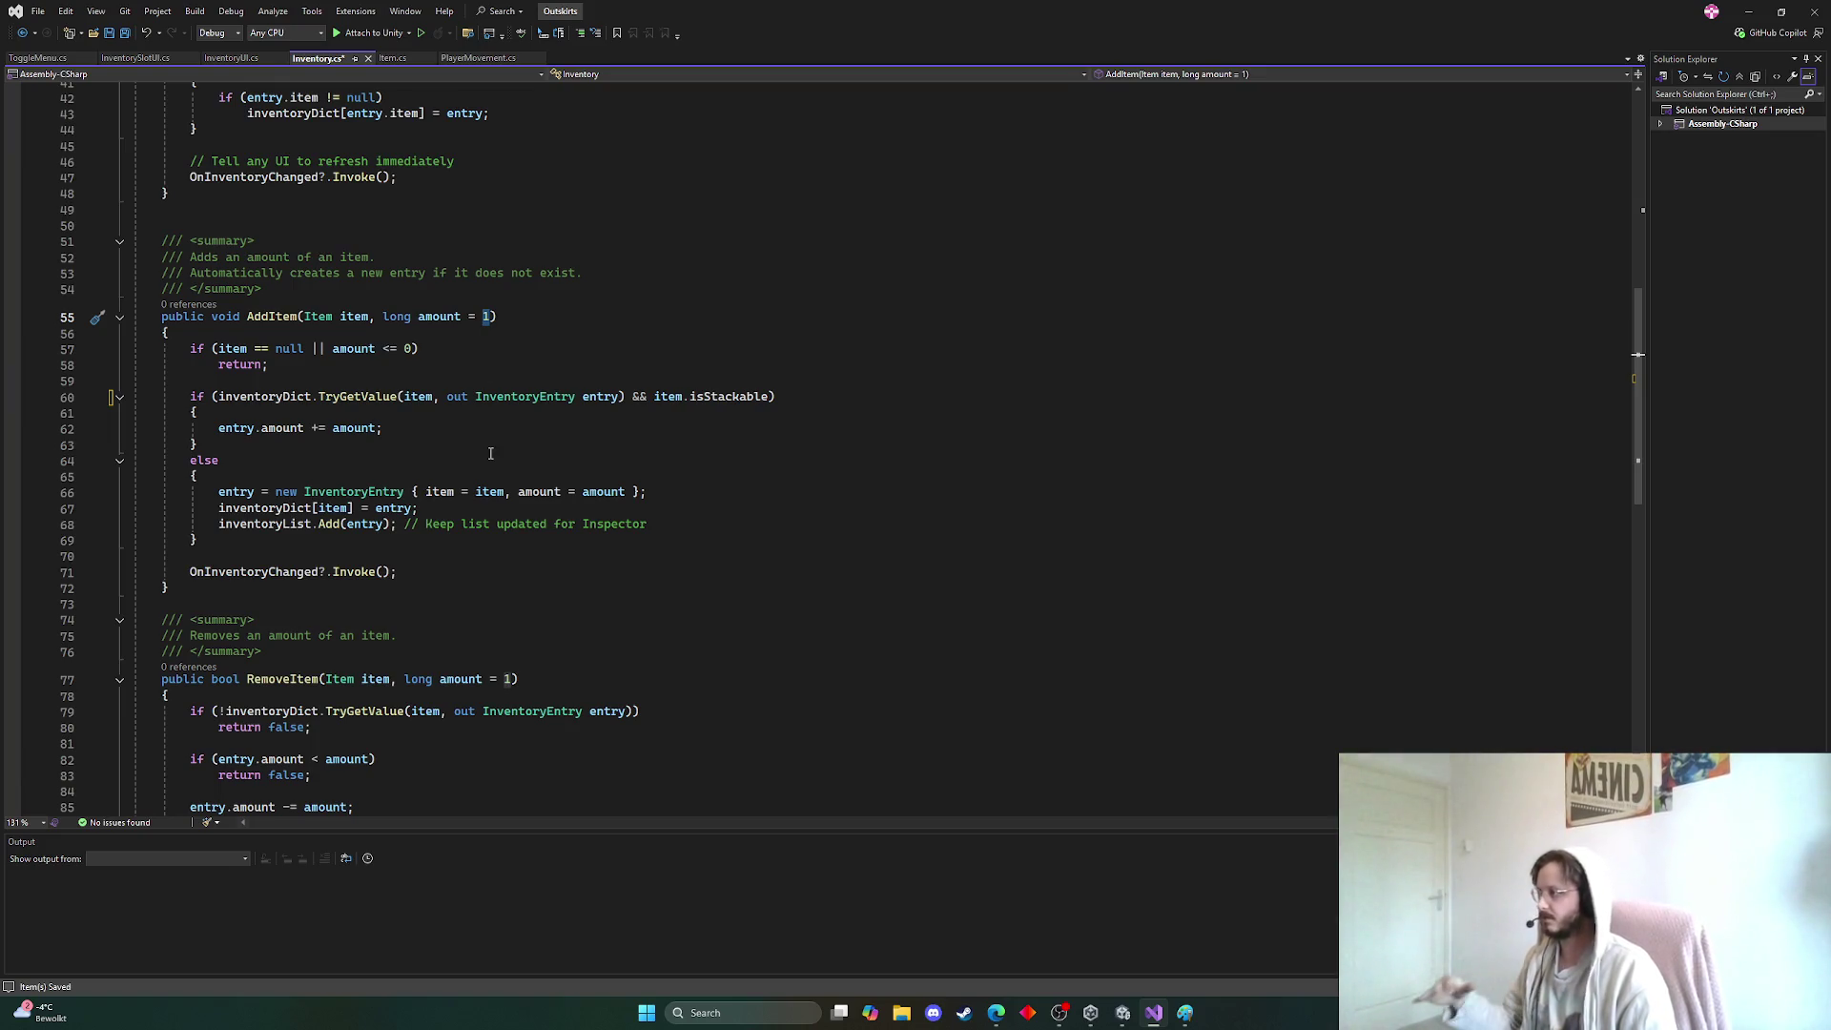
pyautogui.click(434, 513)
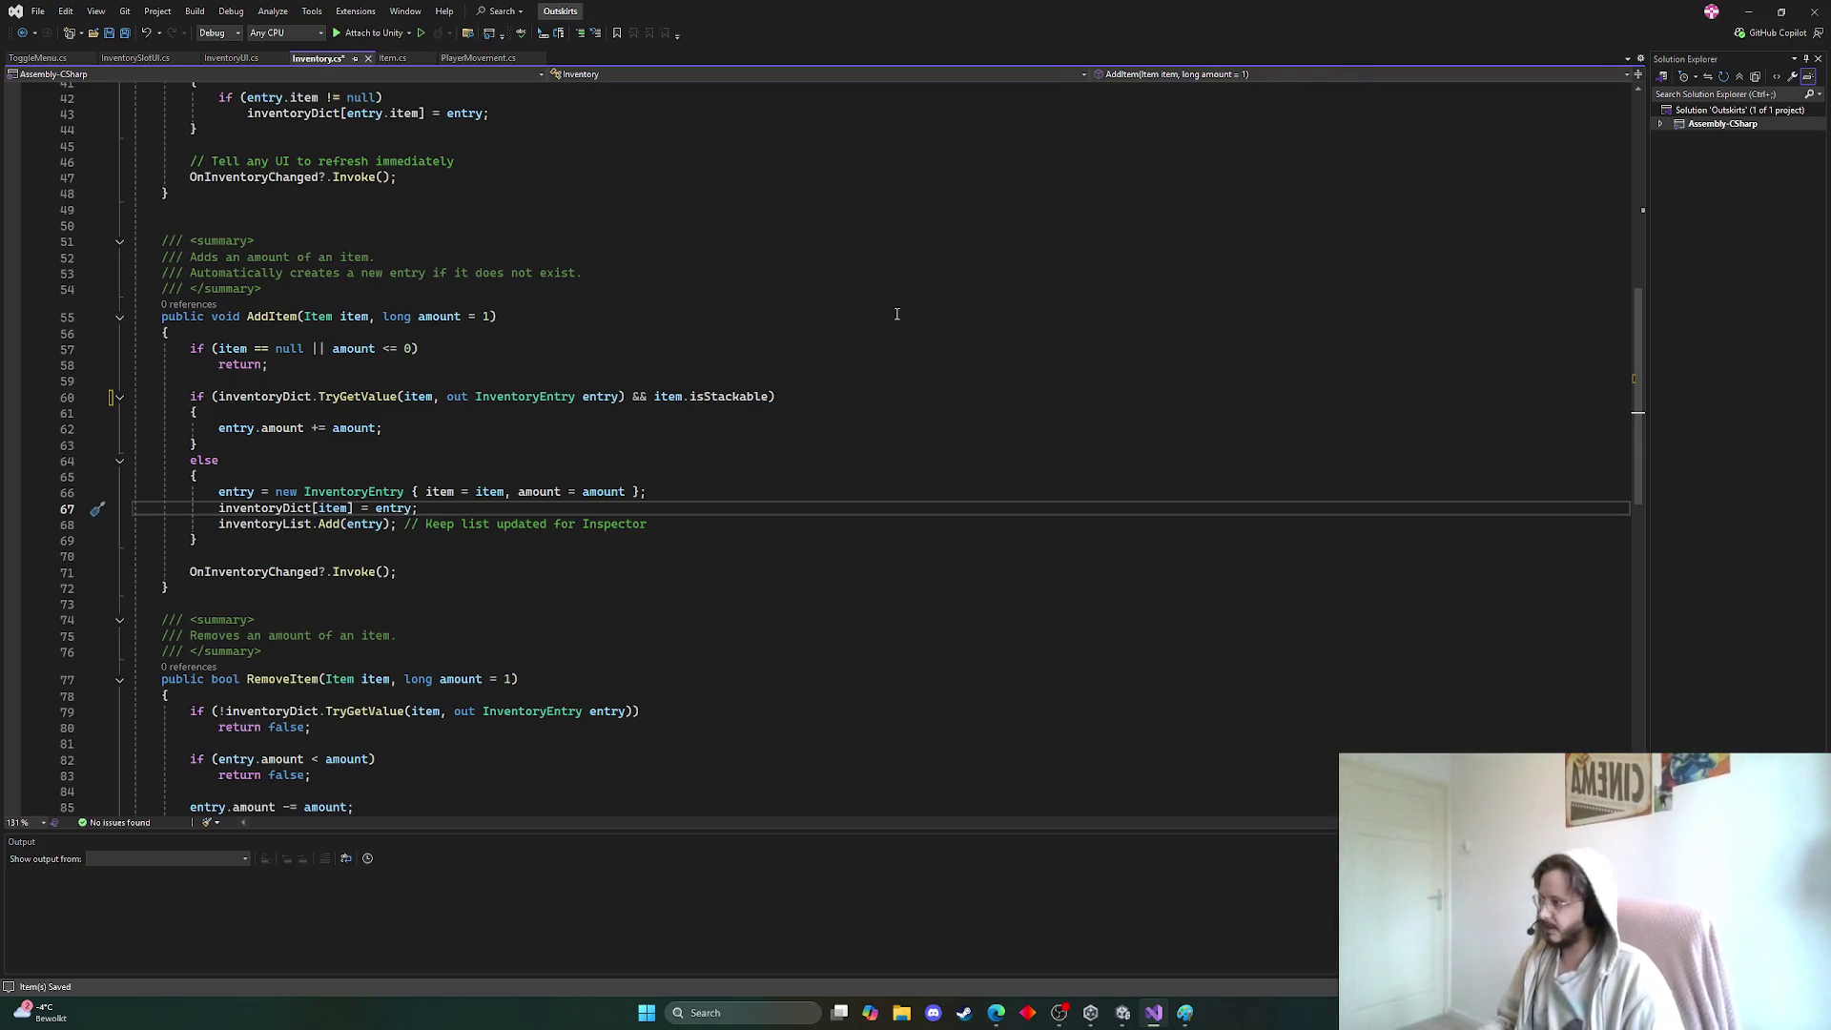
pyautogui.click(1748, 11)
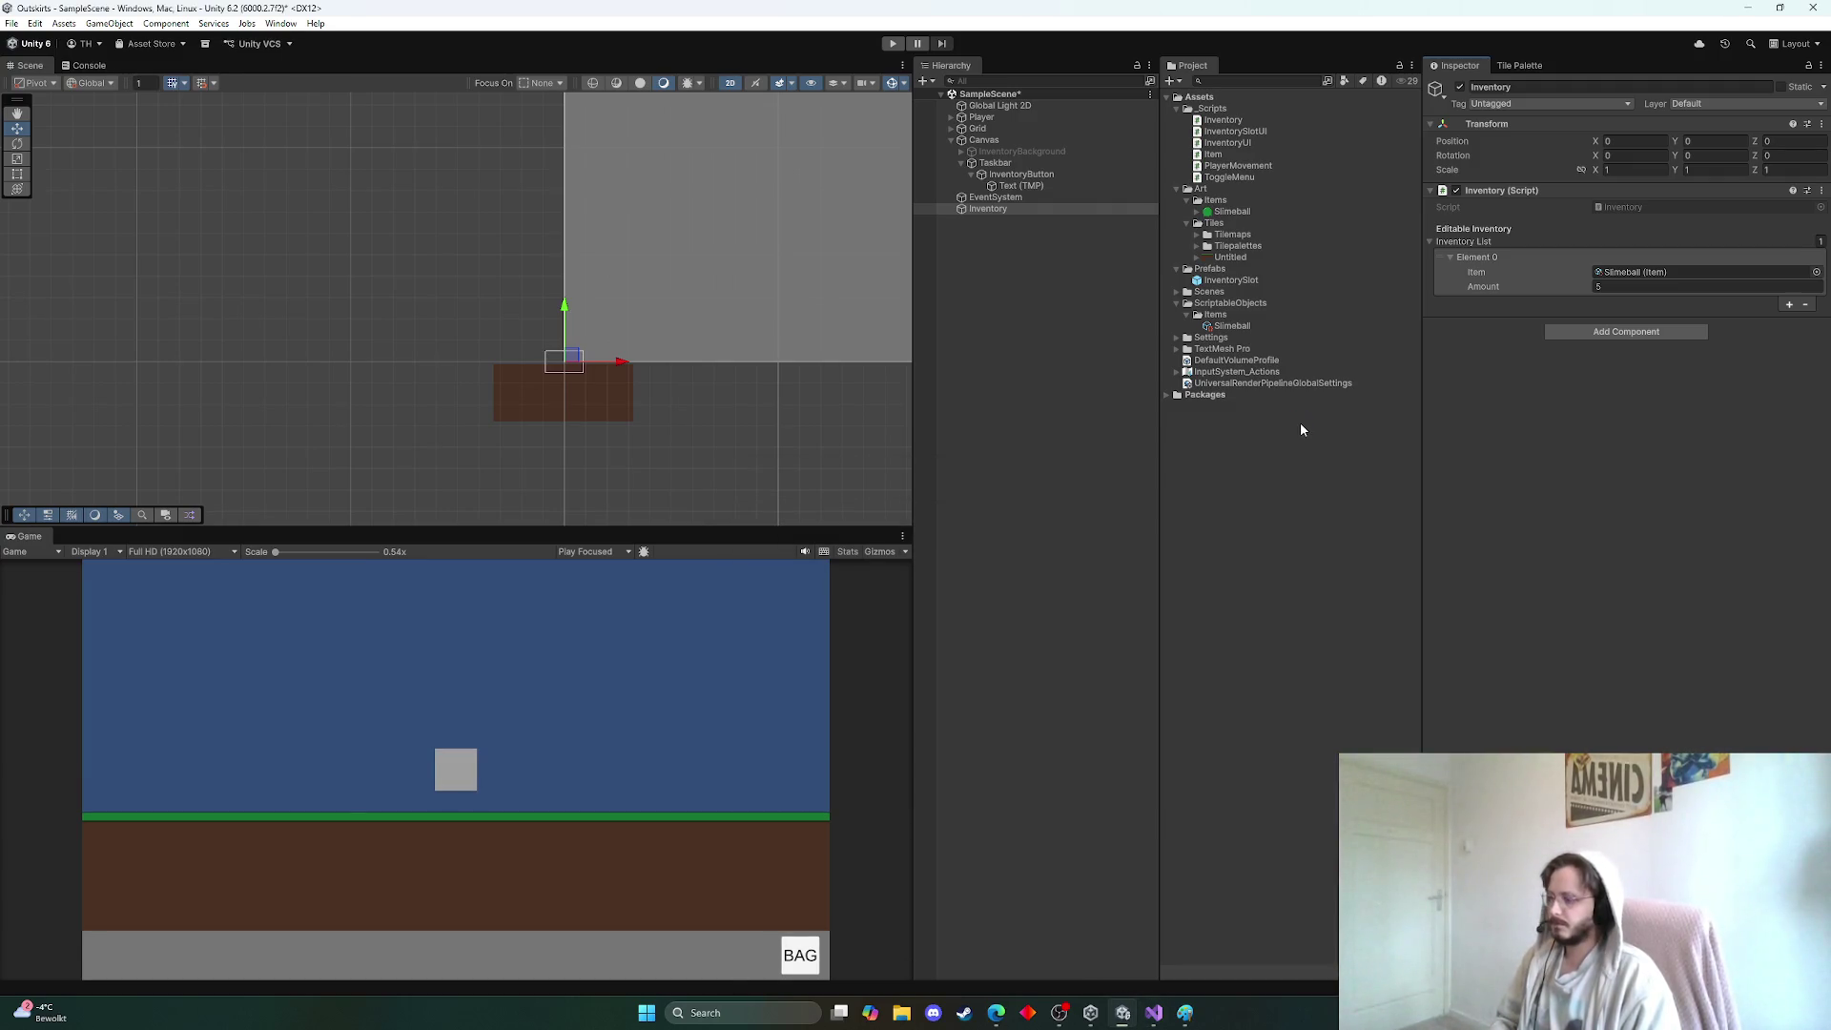
# Create an empty separator object named with dashes and reset its Transform to the origin
pyautogui.scroll(5, 547, 386)
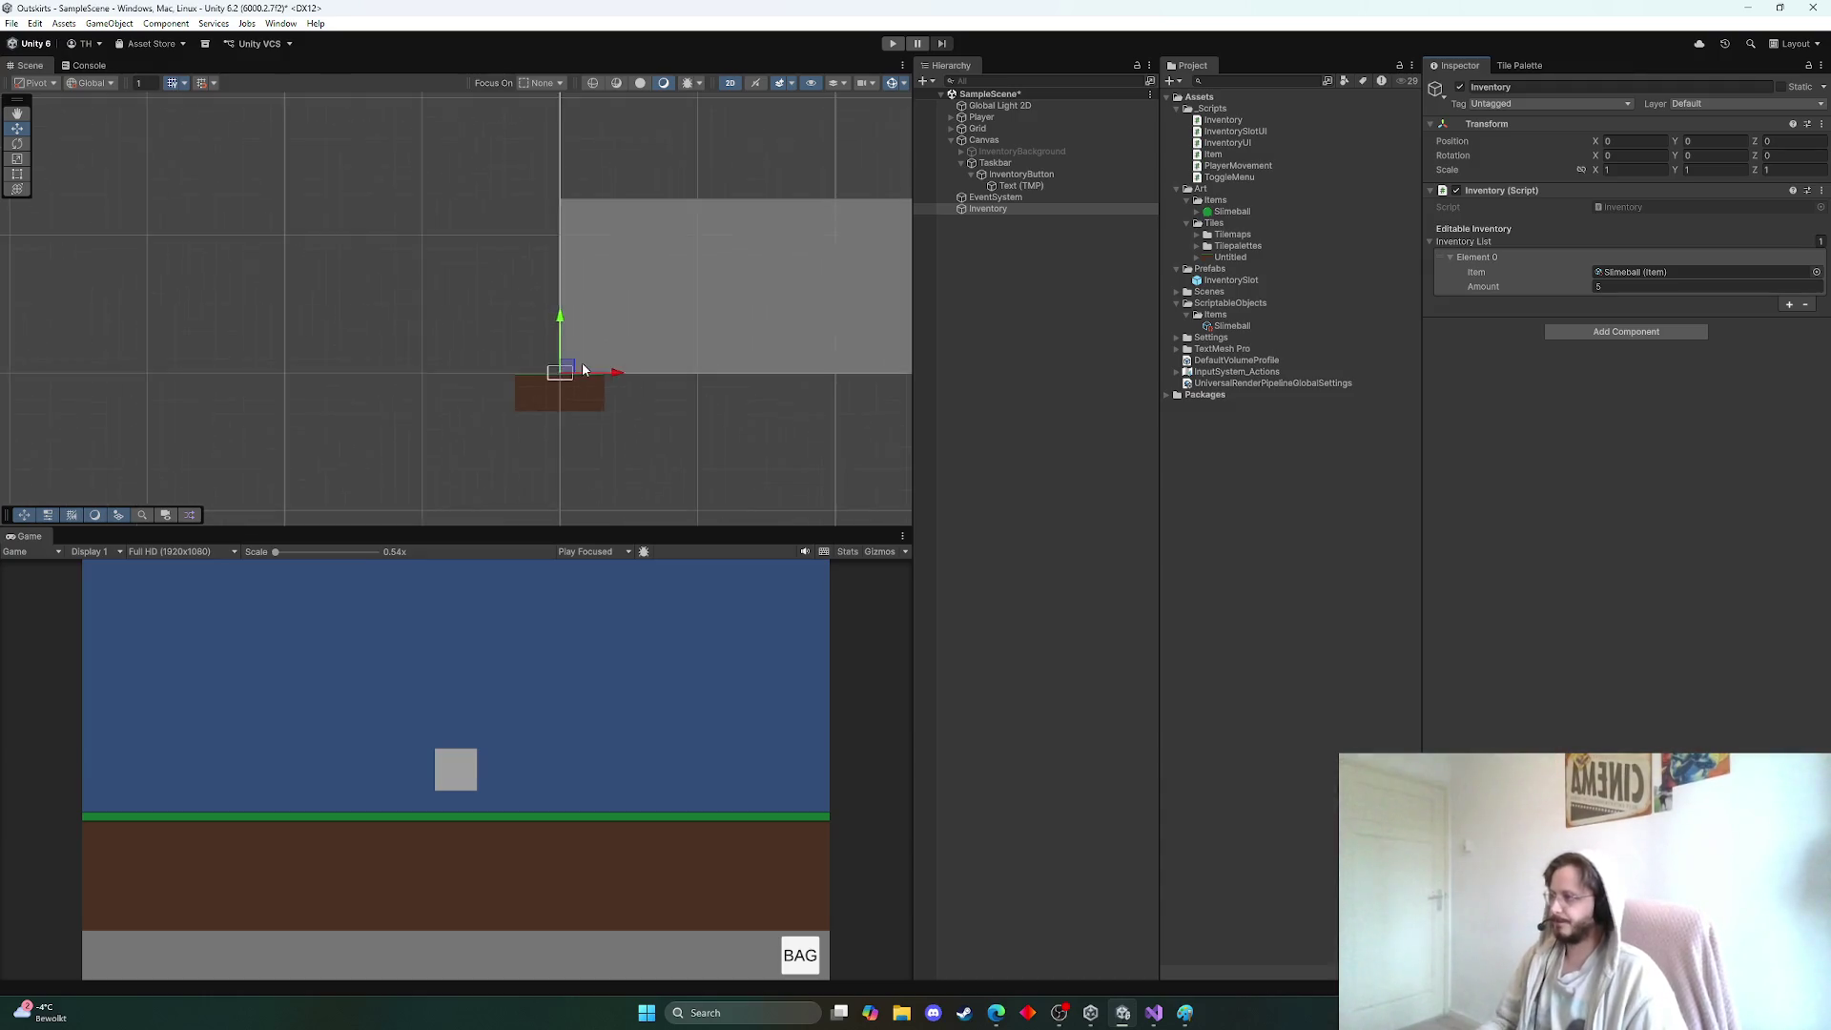
pyautogui.scroll(10, 573, 401)
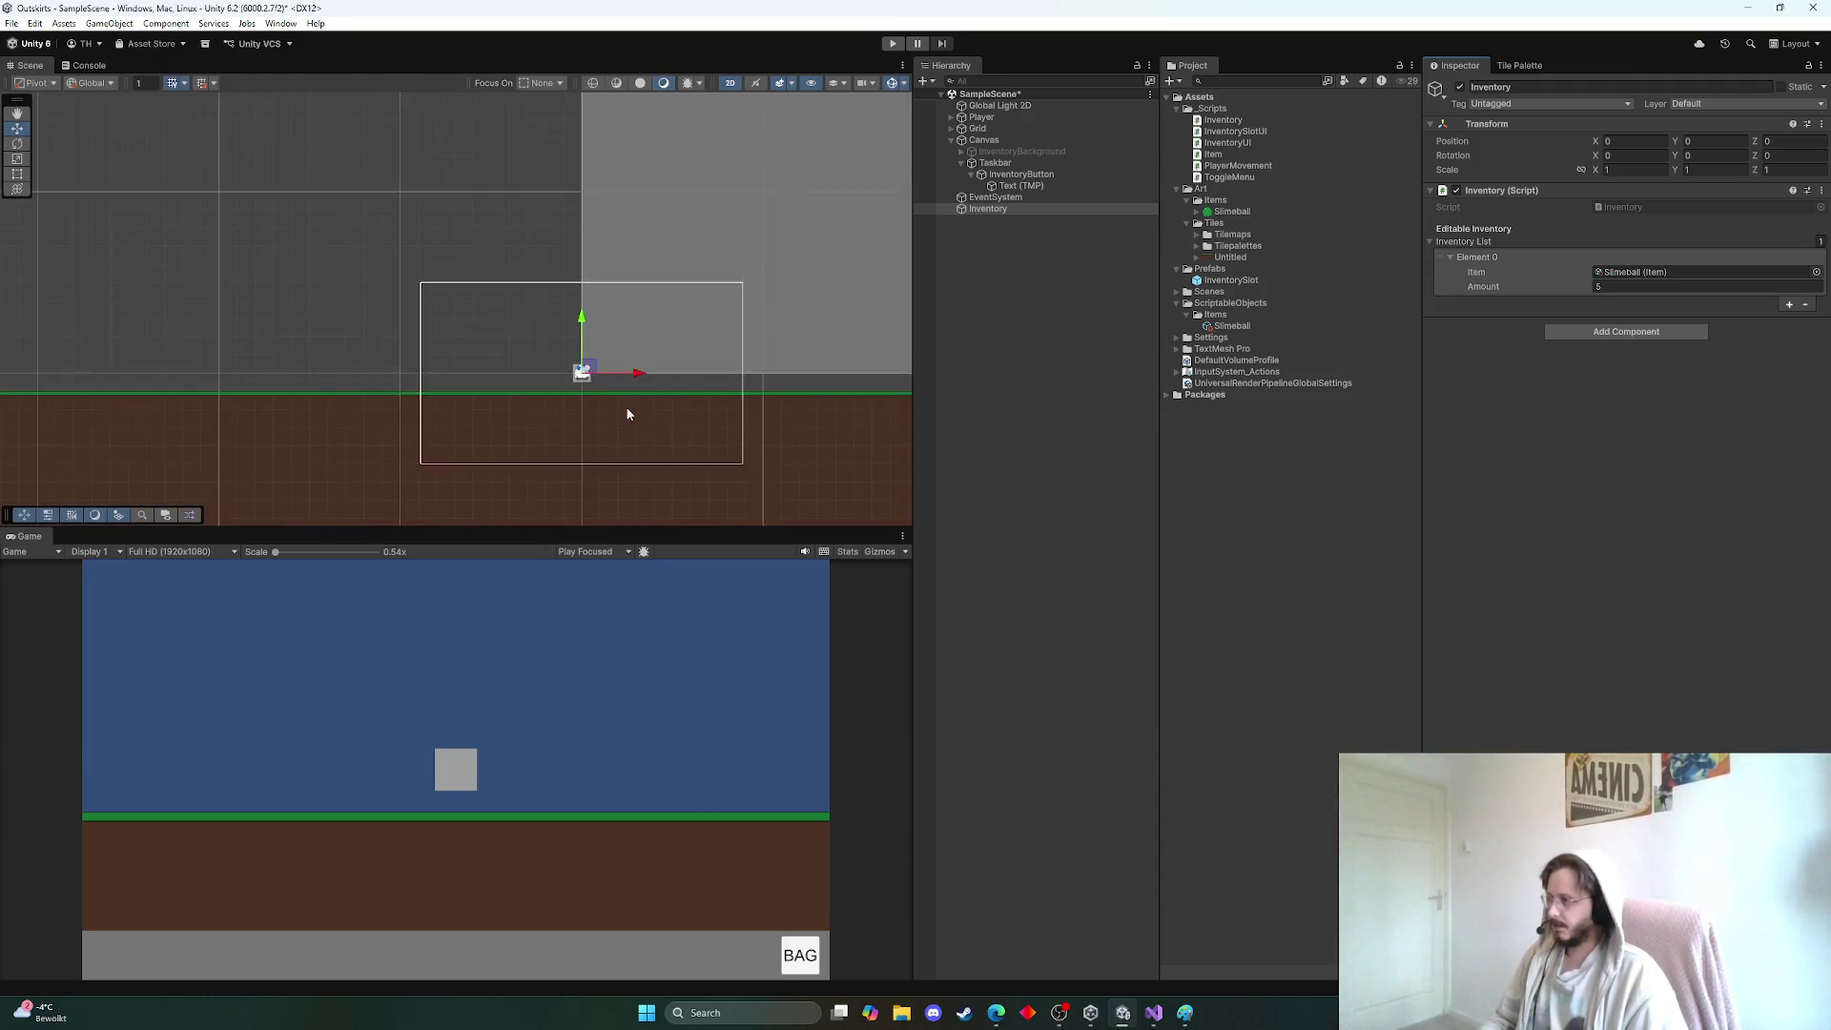
pyautogui.scroll(-3, 595, 414)
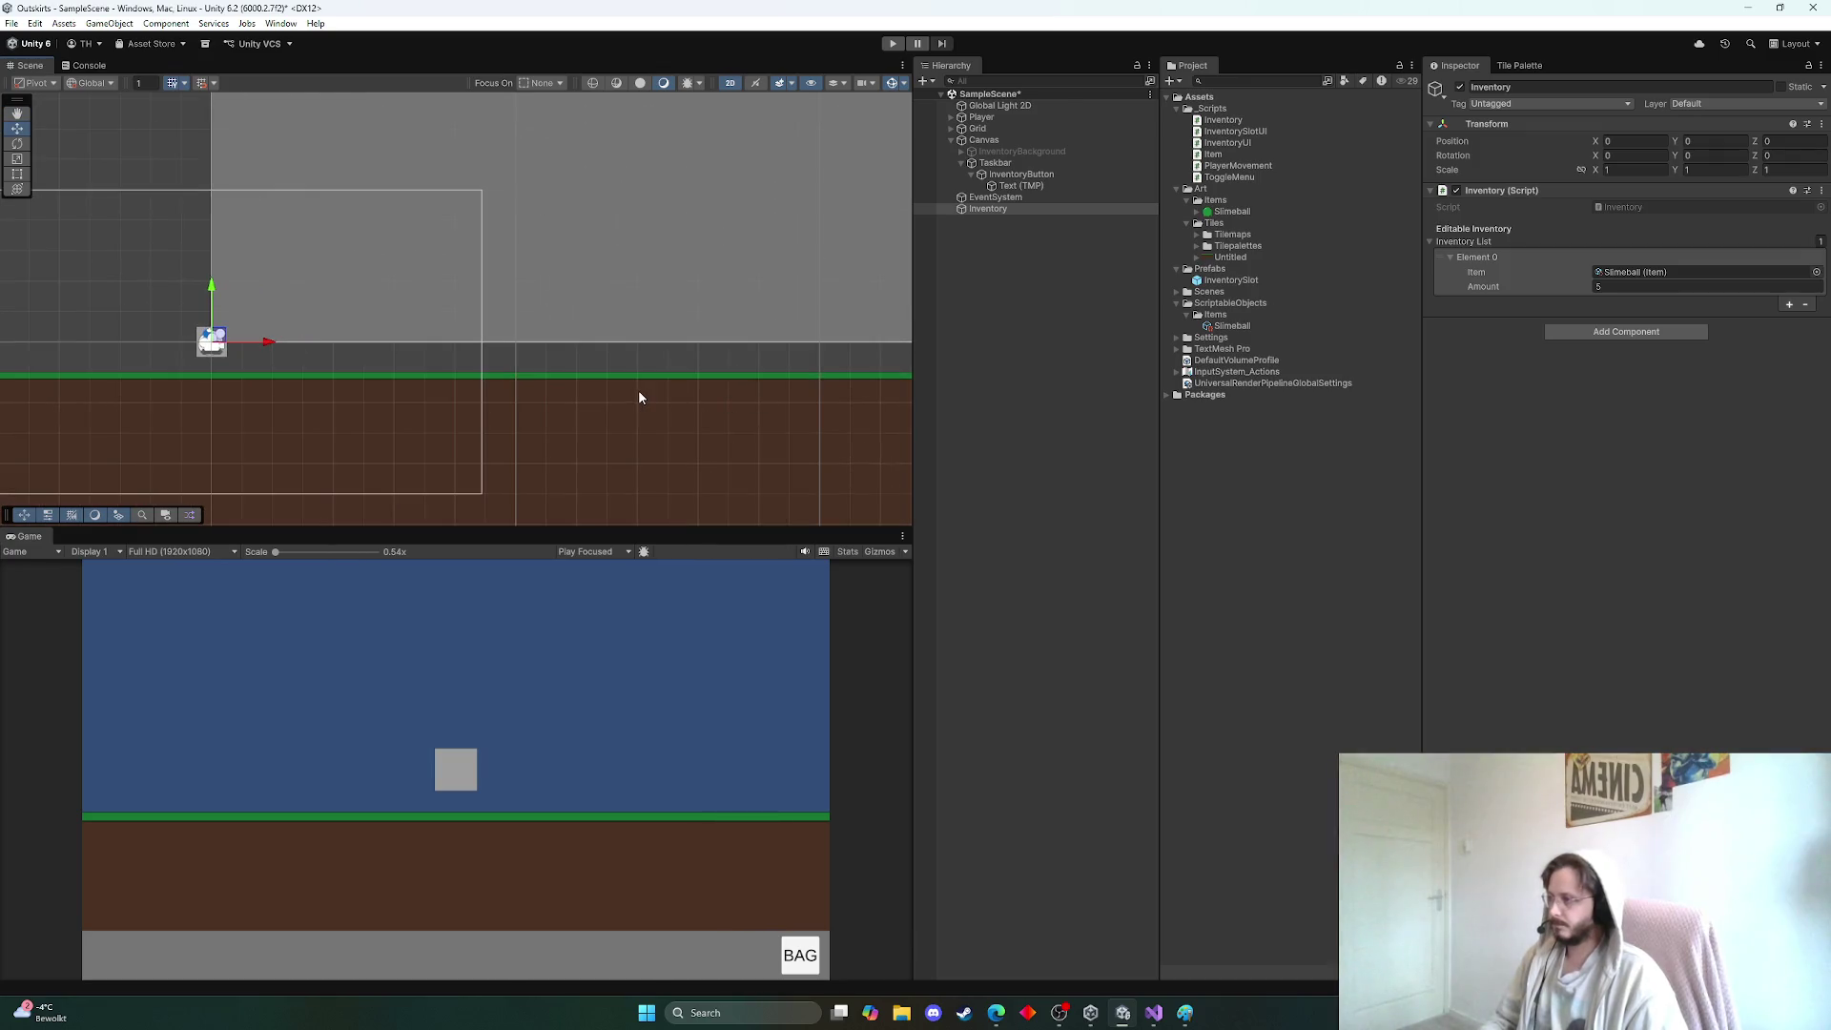
pyautogui.click(1030, 270)
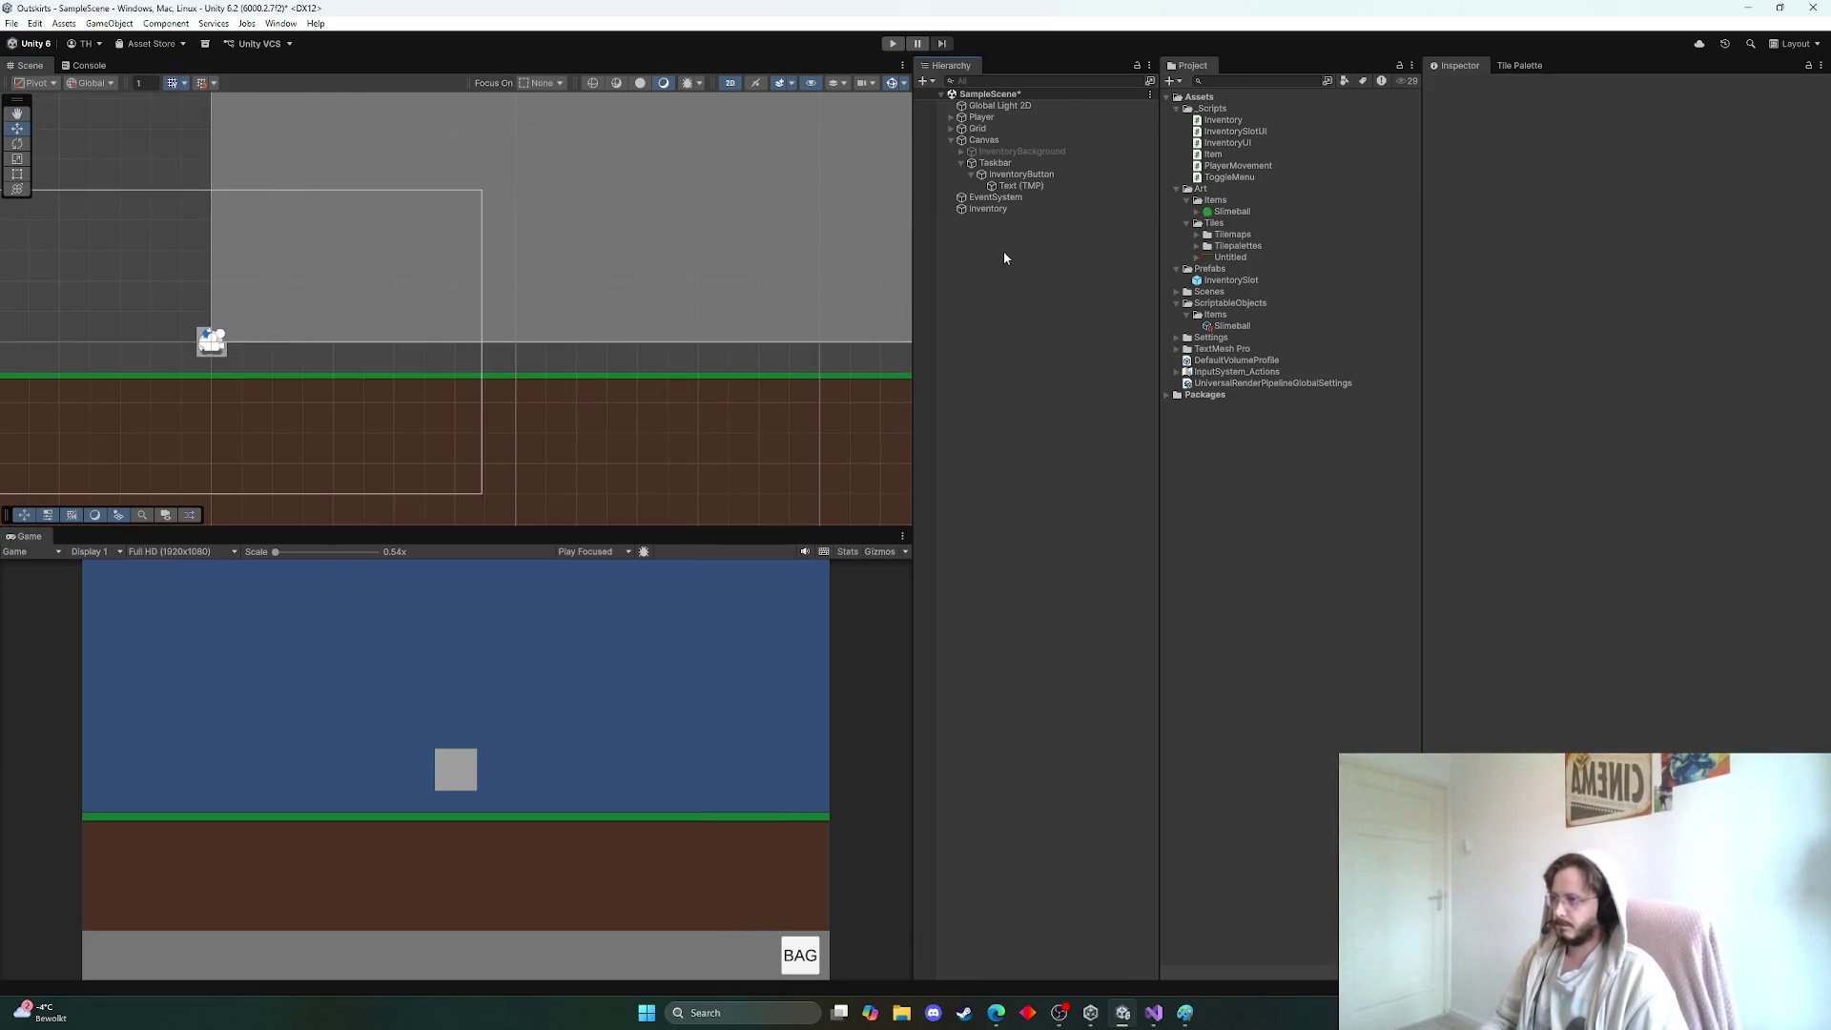
pyautogui.click(951, 141)
pyautogui.rightClick(976, 188)
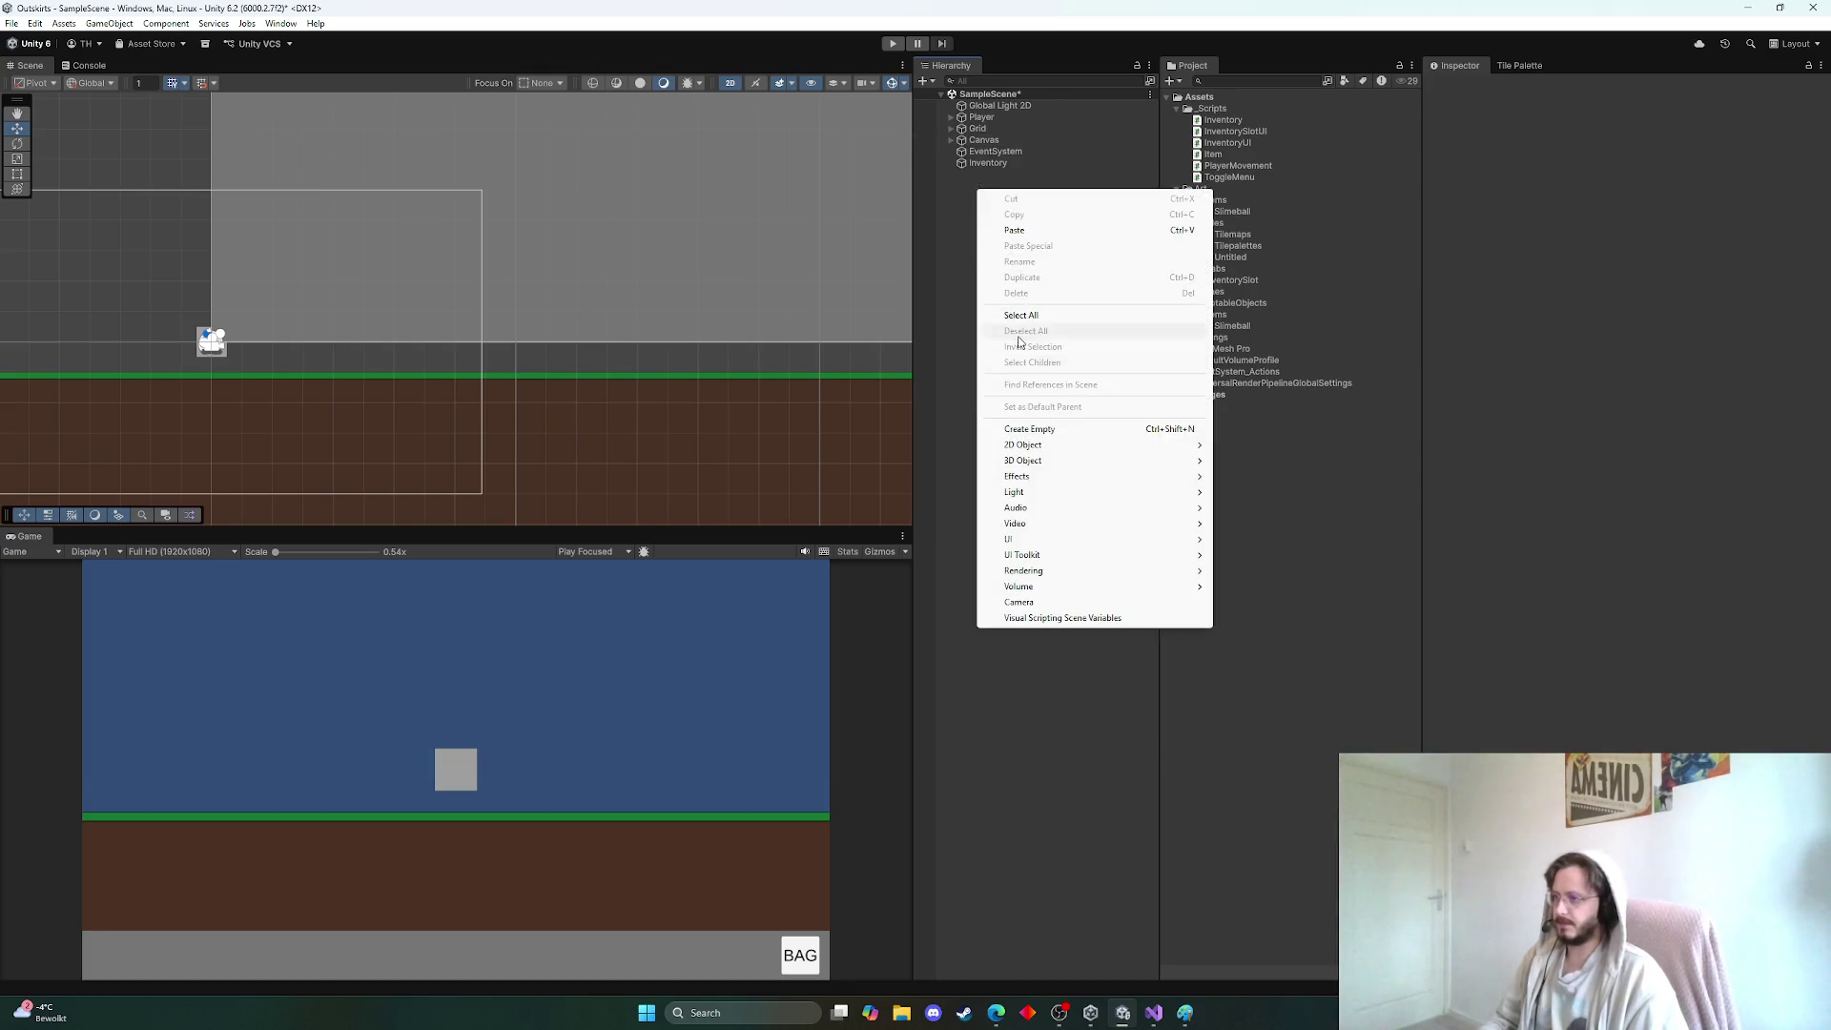
pyautogui.click(1030, 429)
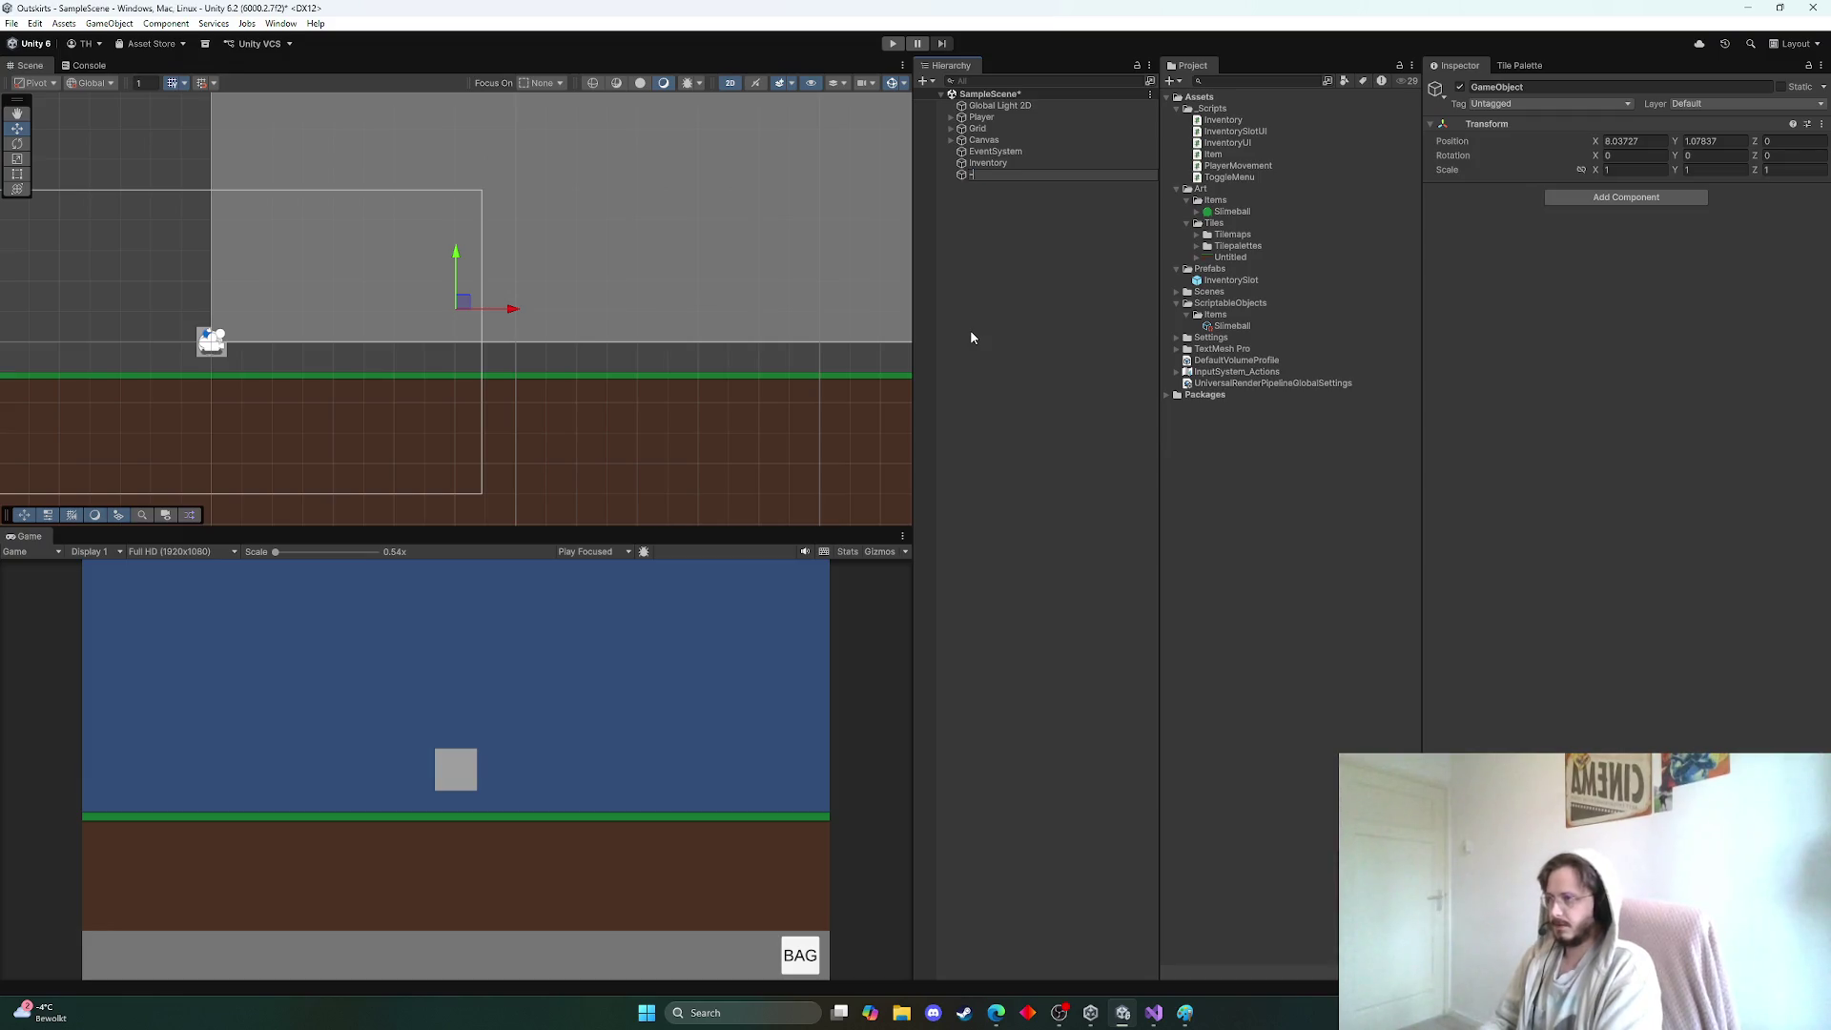
pyautogui.write('------------------------------------')
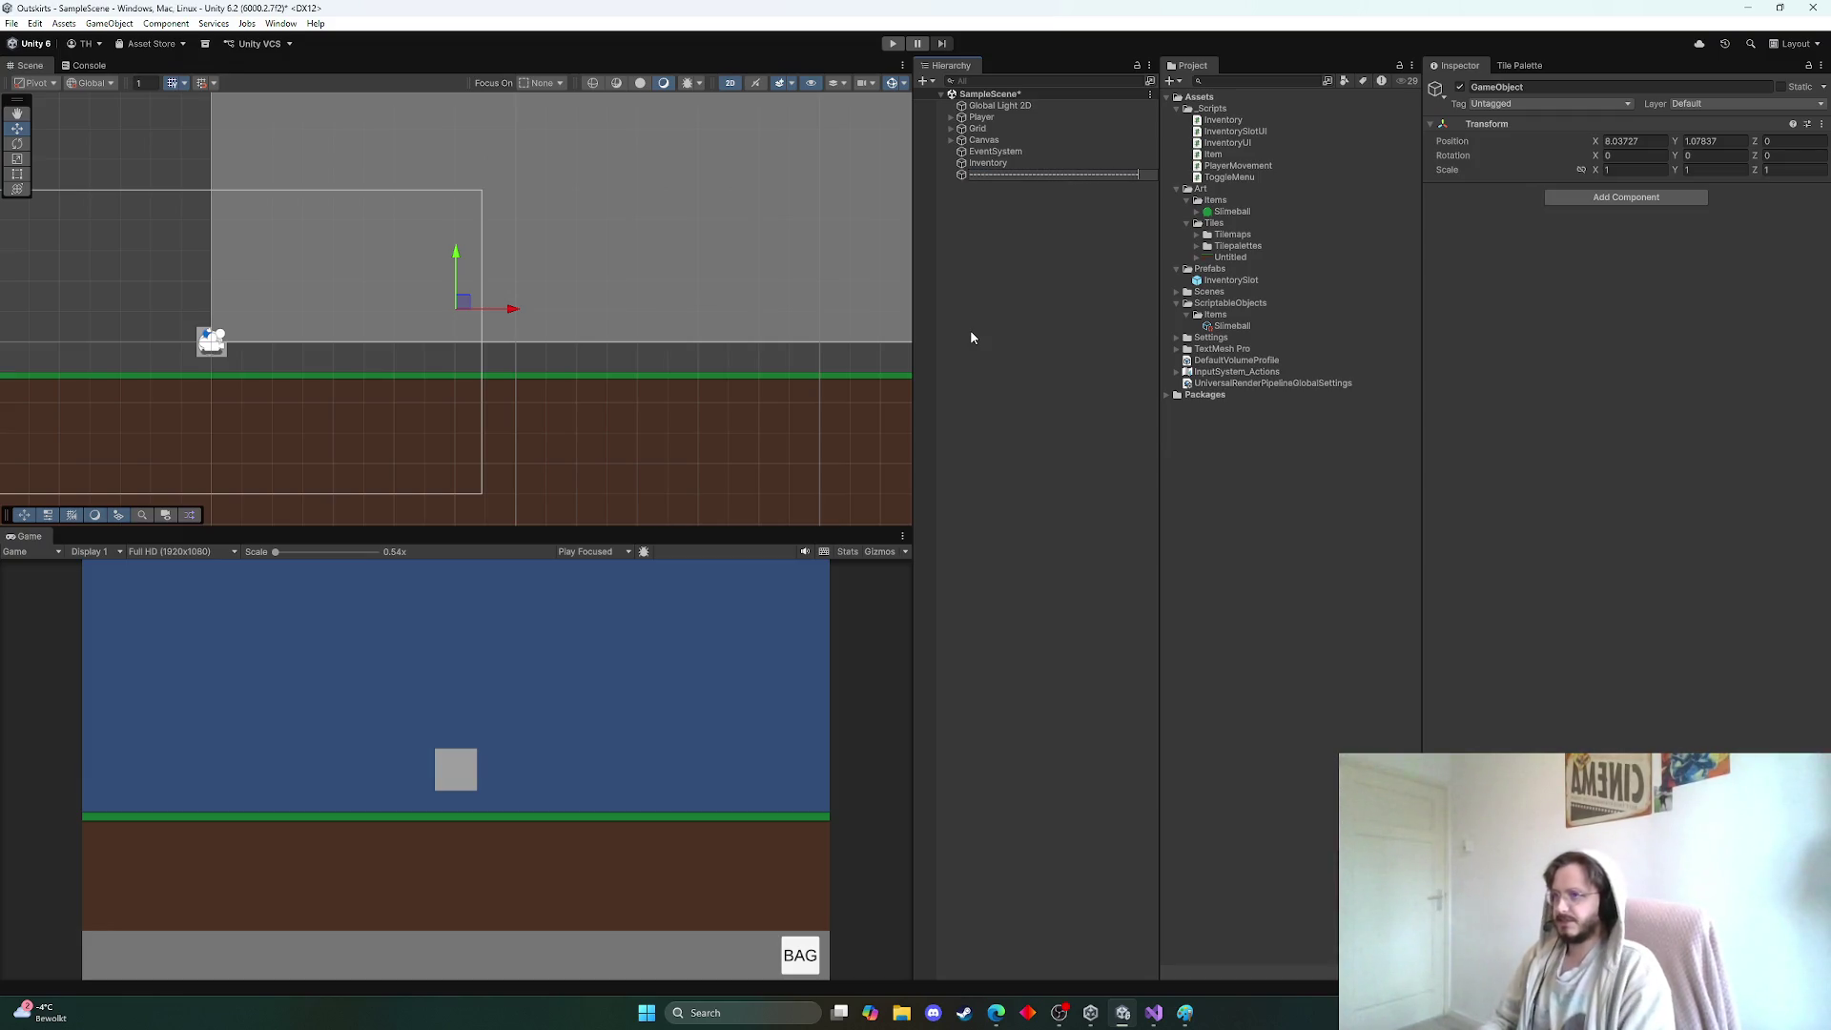
pyautogui.click(1095, 302)
pyautogui.click(1017, 175)
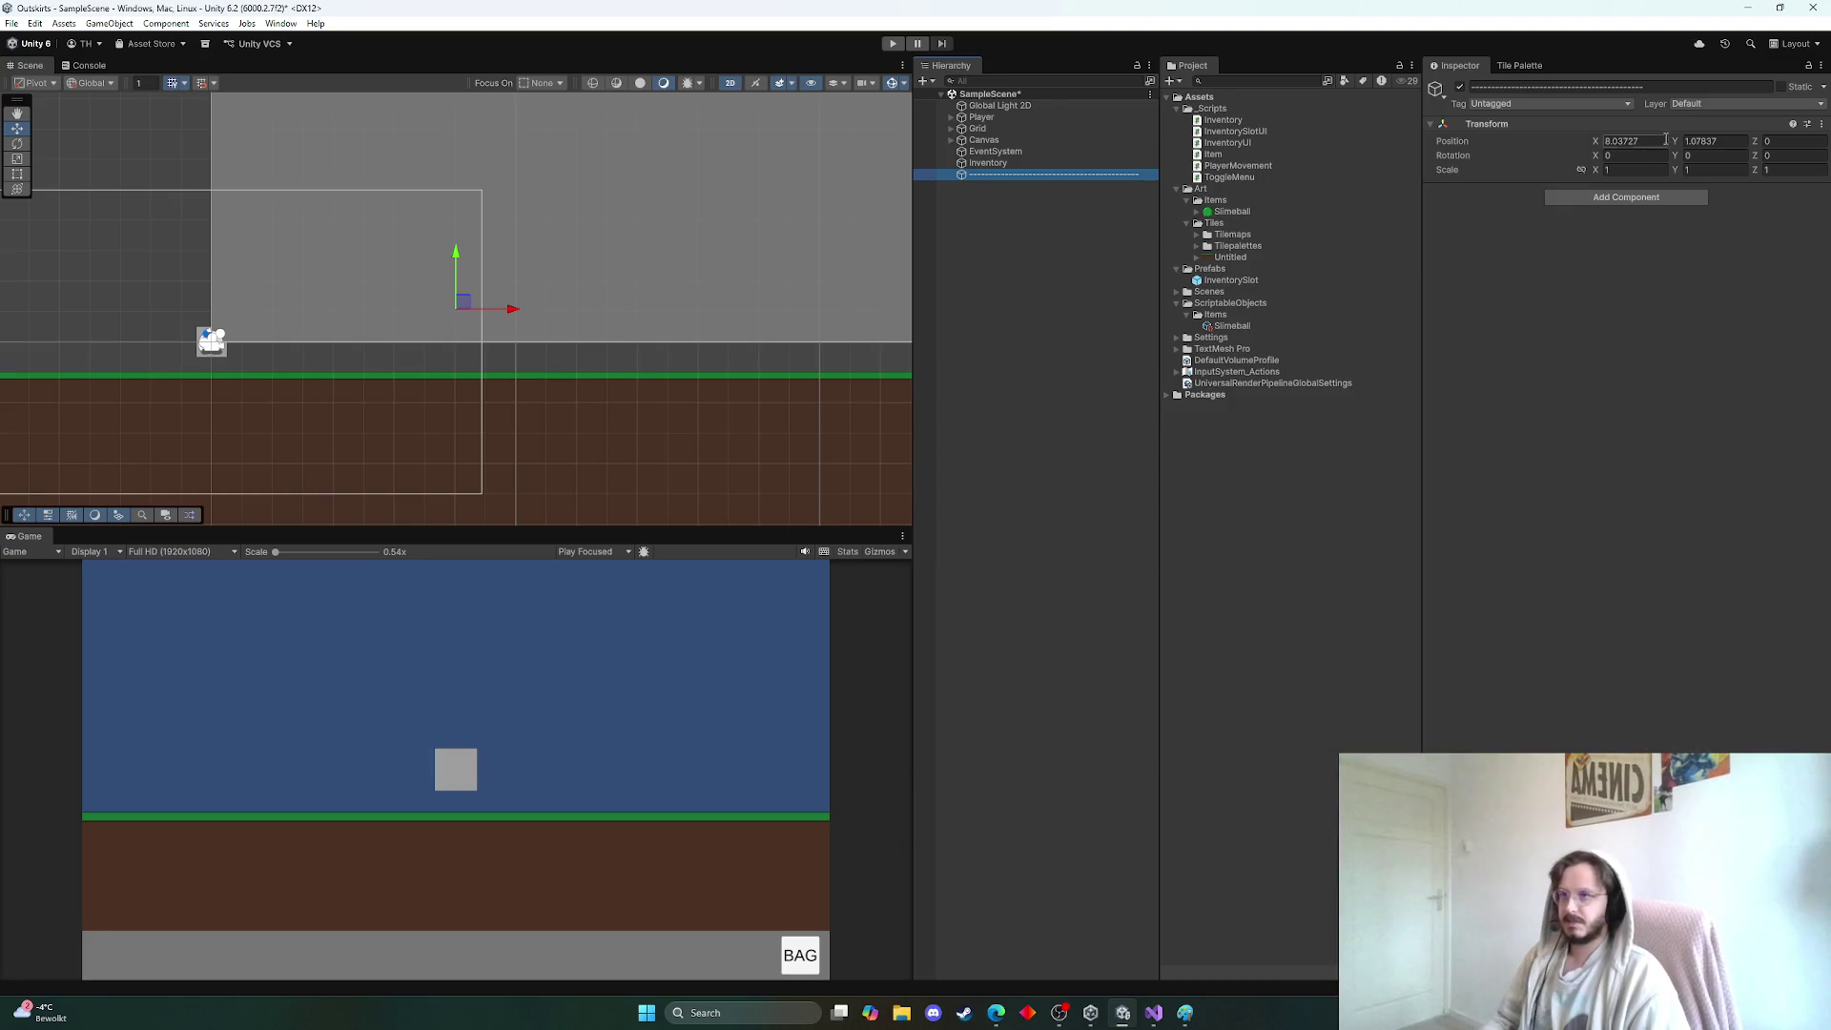
pyautogui.click(1818, 133)
pyautogui.click(1692, 141)
# Create an empty object named UI and reset its position to 0,0,0
pyautogui.click(990, 229)
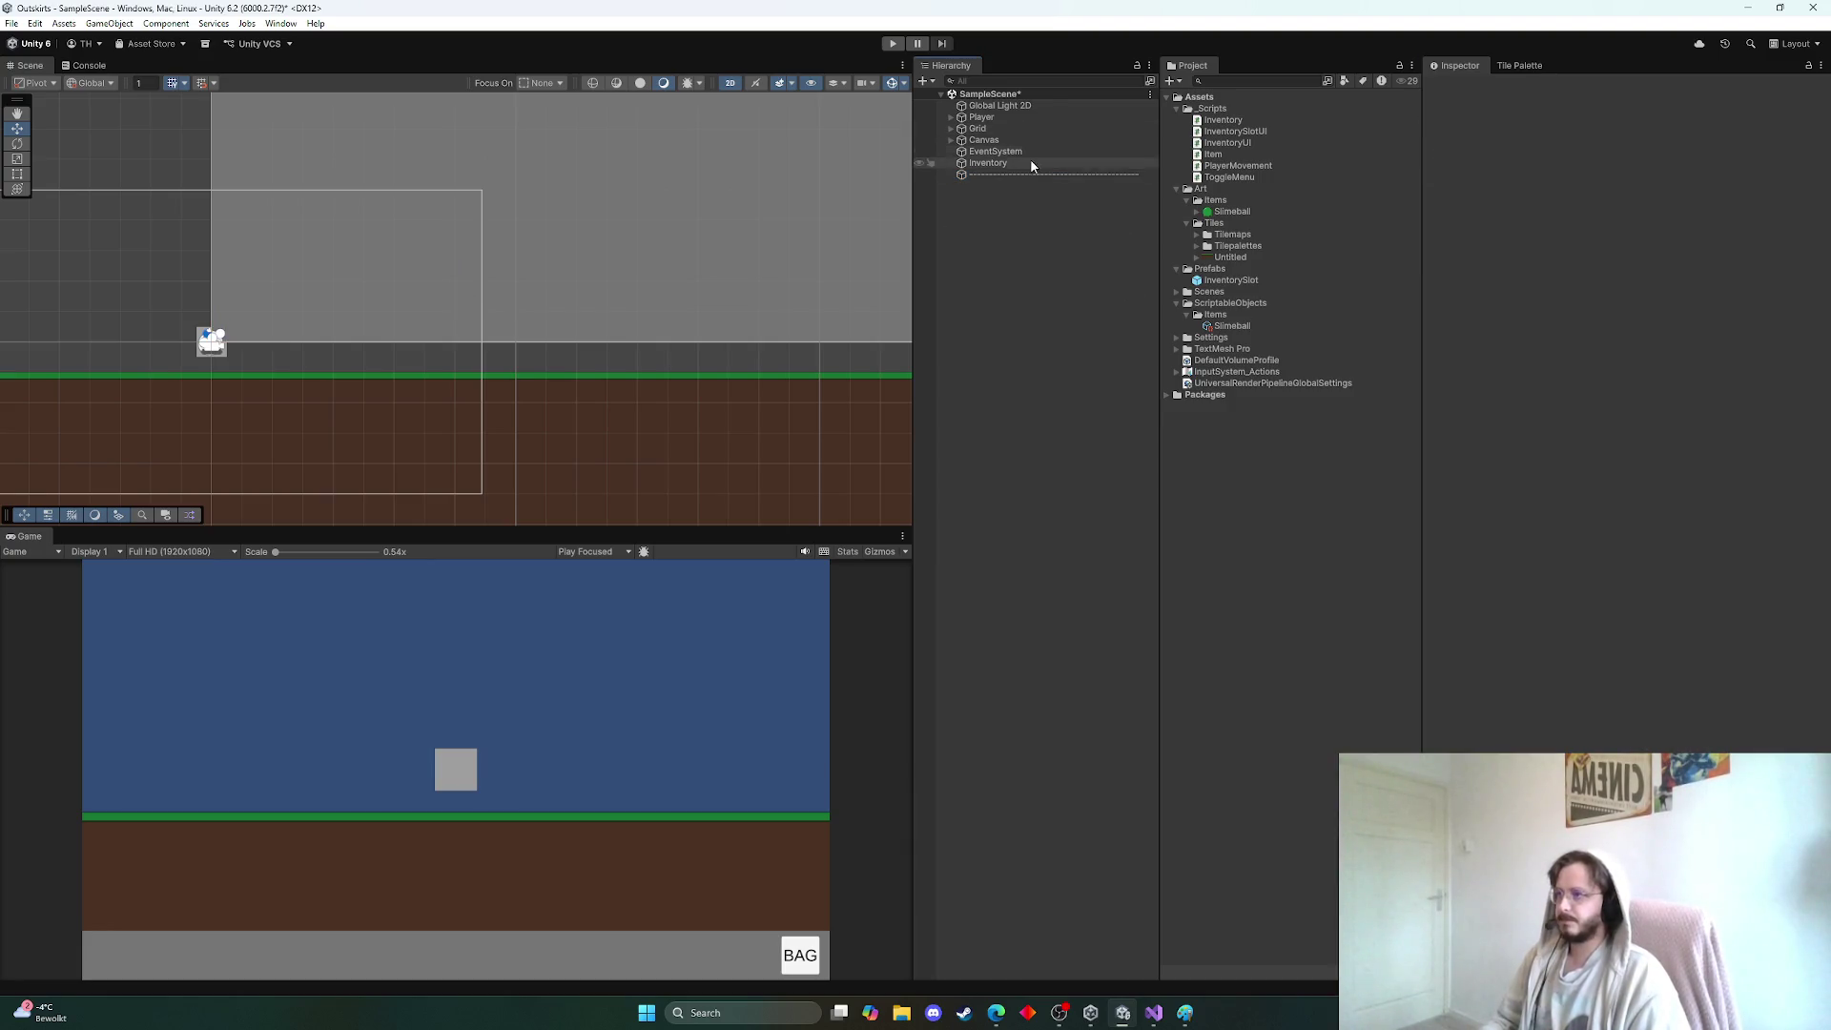
pyautogui.rightClick(992, 194)
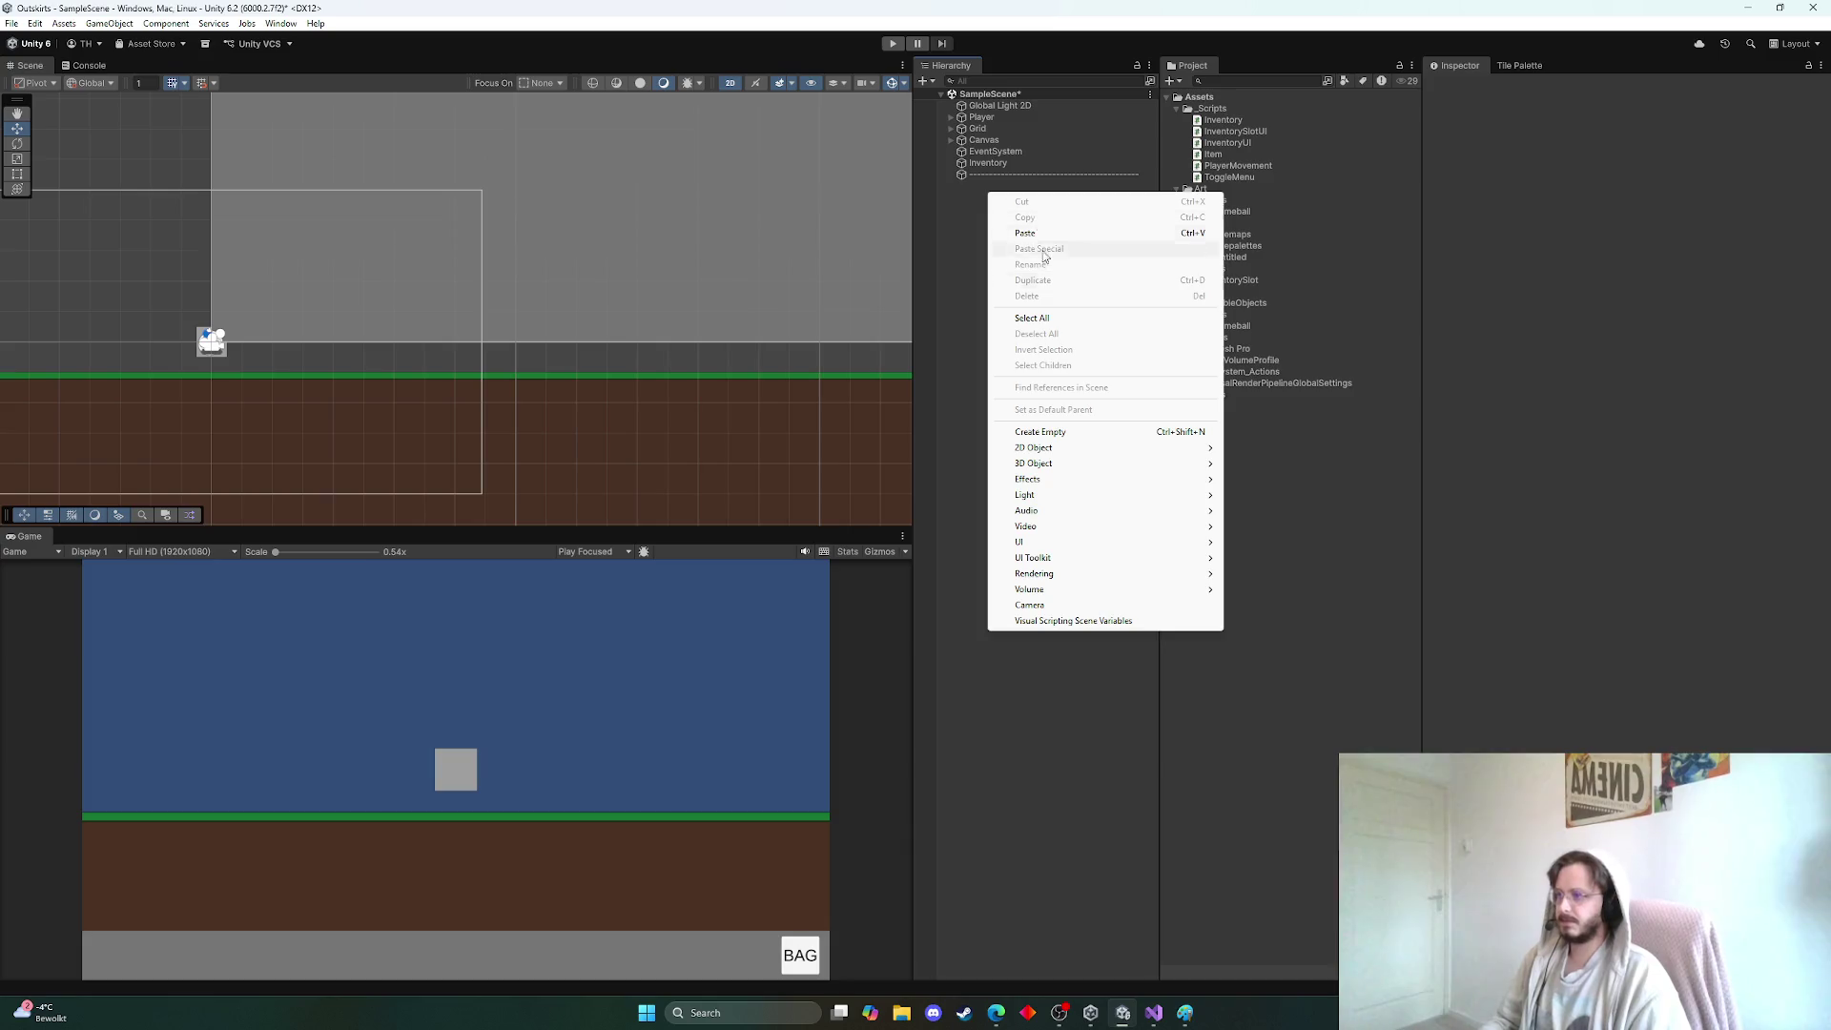
pyautogui.click(1046, 437)
pyautogui.write('UI')
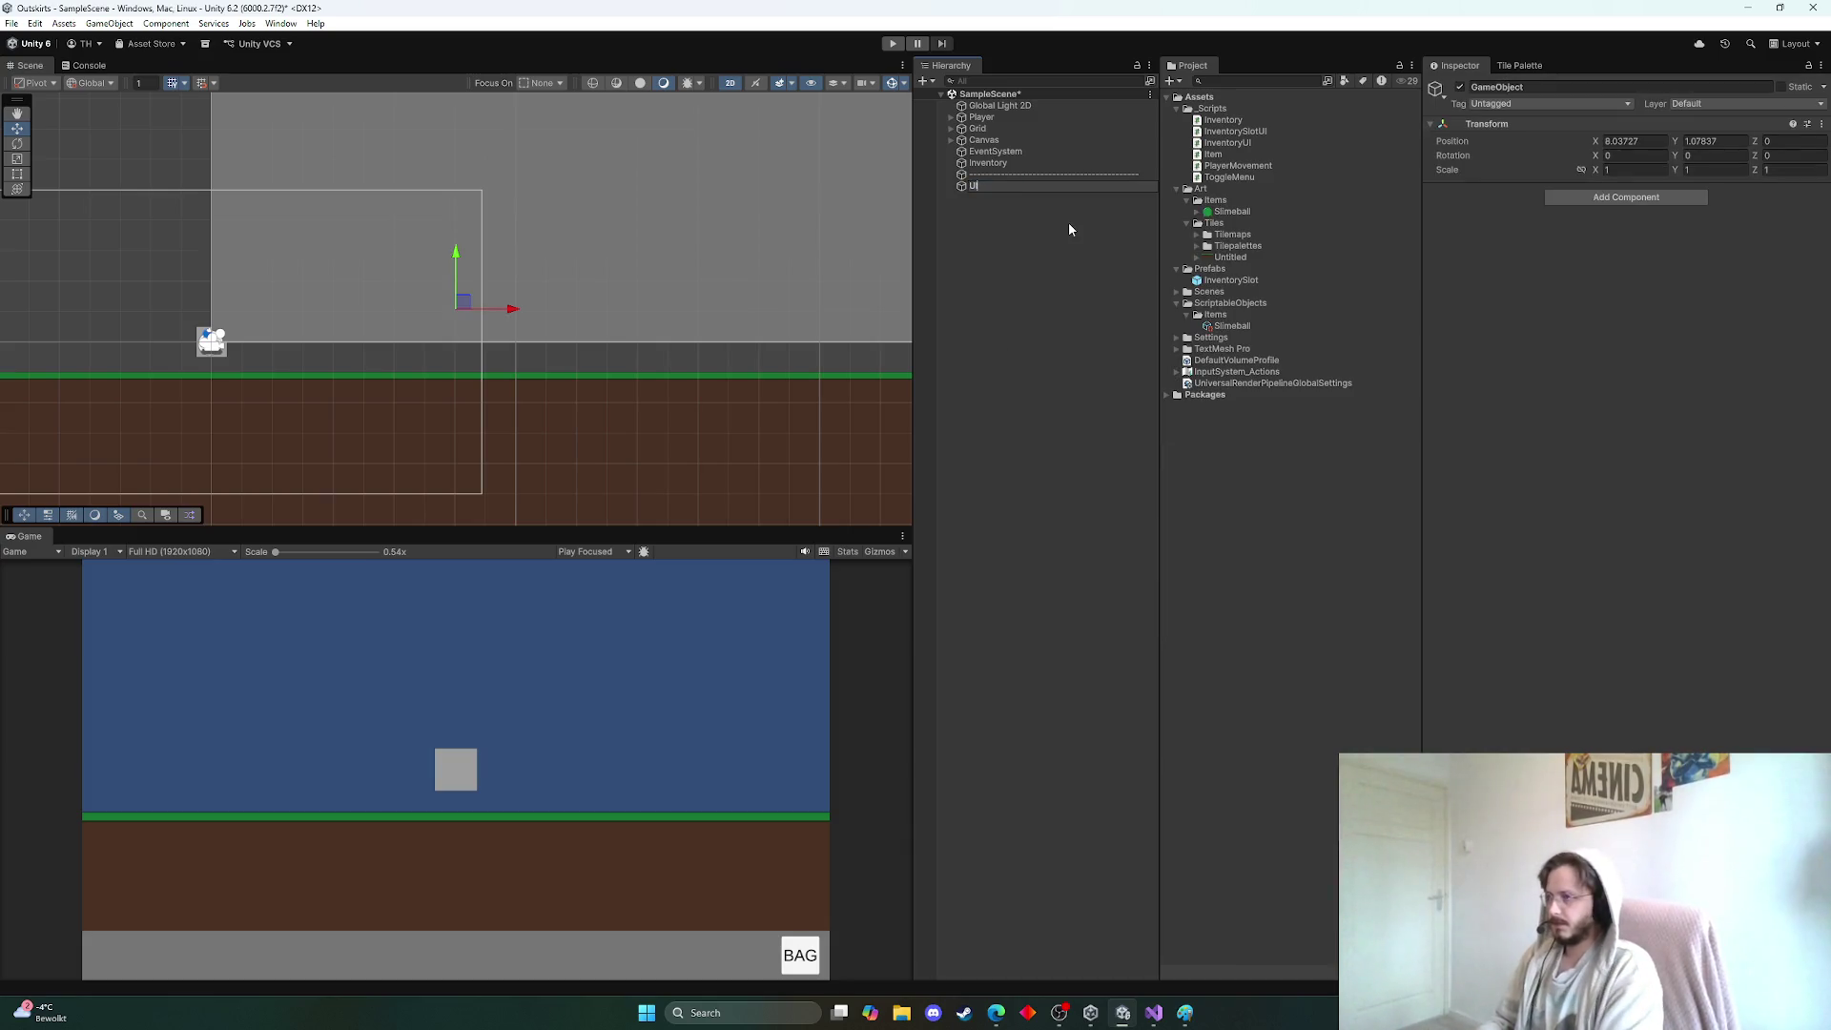
pyautogui.press('Return')
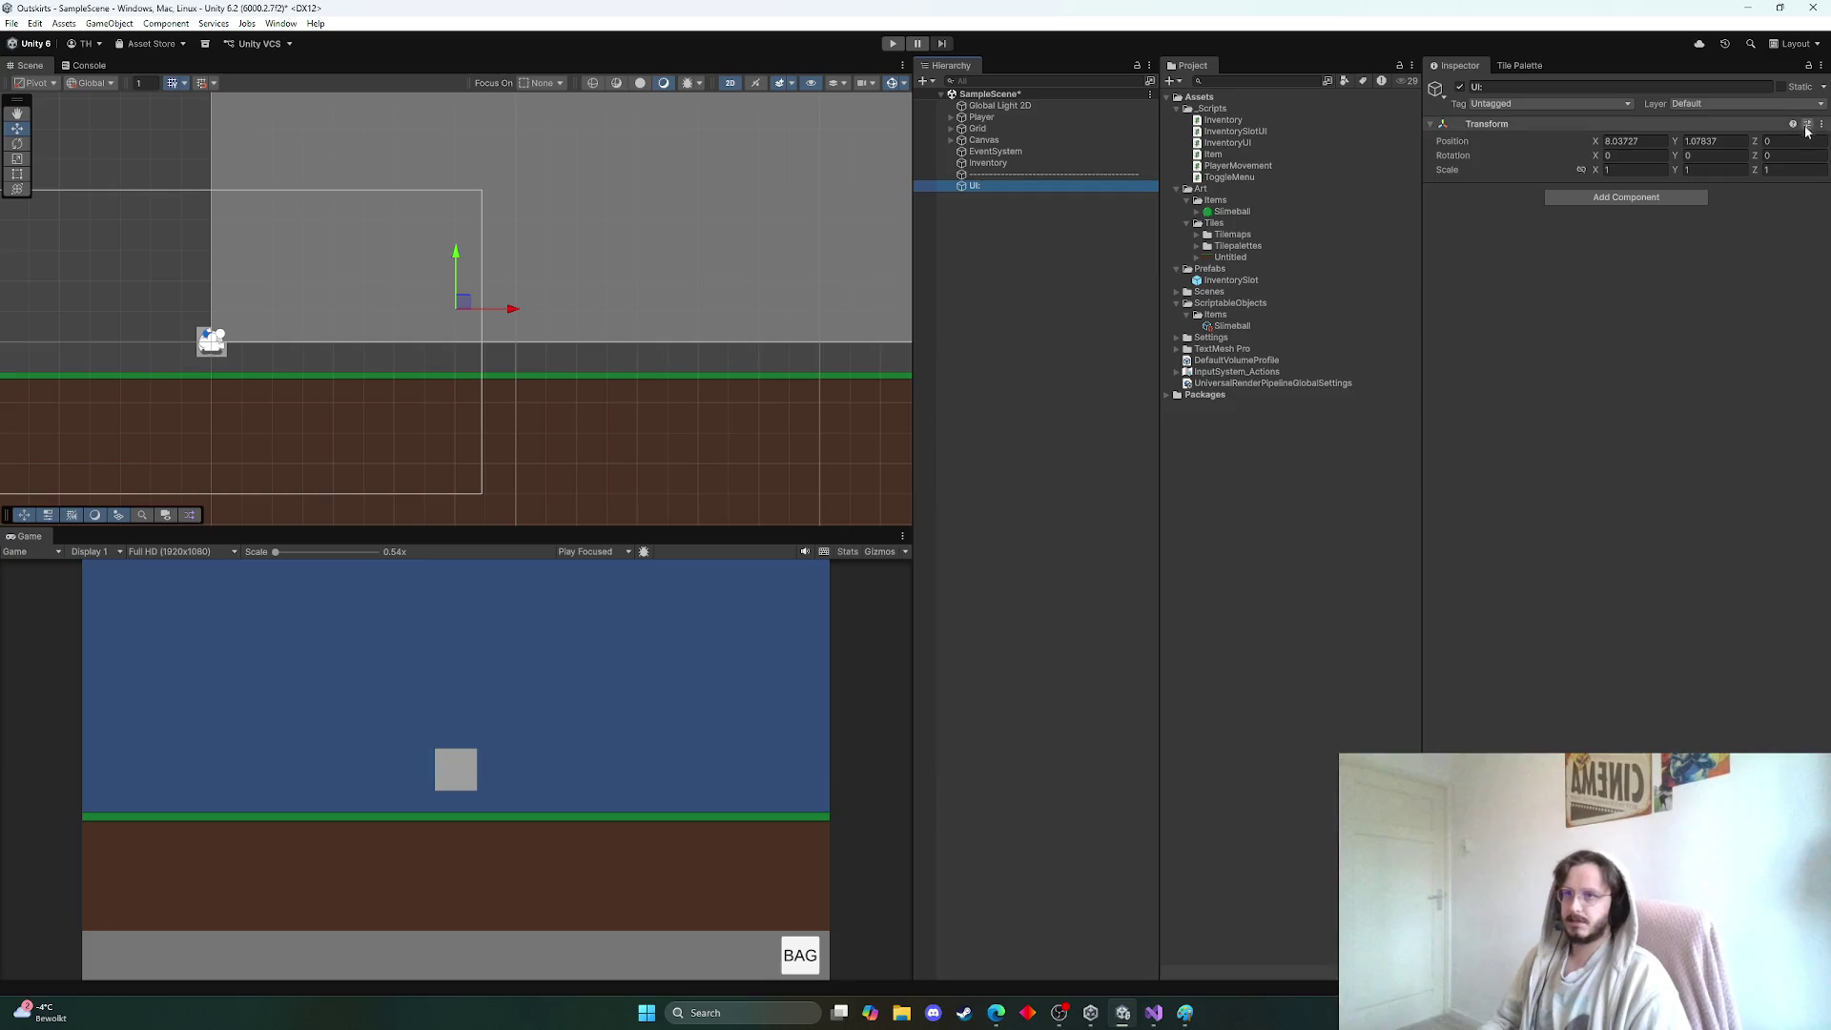
pyautogui.click(1822, 125)
pyautogui.click(1707, 140)
# Move Canvas below UI and EventSystem below Canvas at the end of the Hierarchy
pyautogui.click(965, 143)
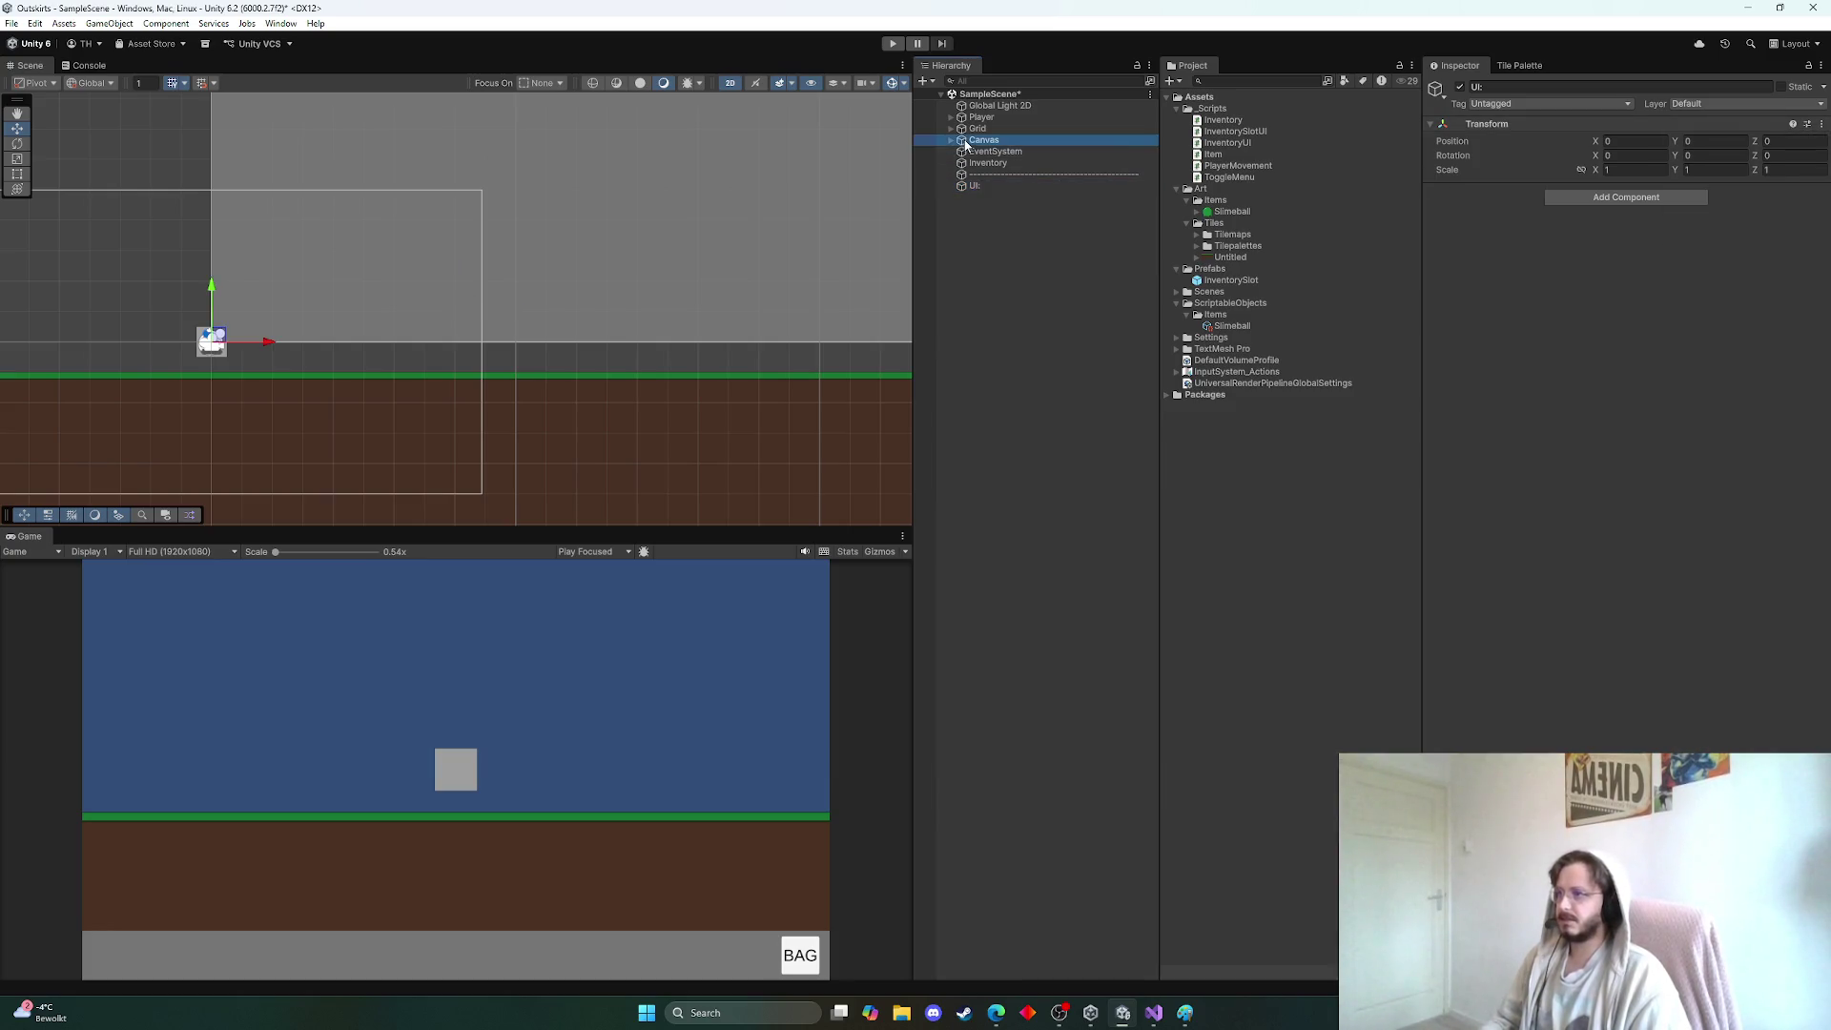
pyautogui.moveTo(982, 205); pyautogui.dragTo(988, 204)
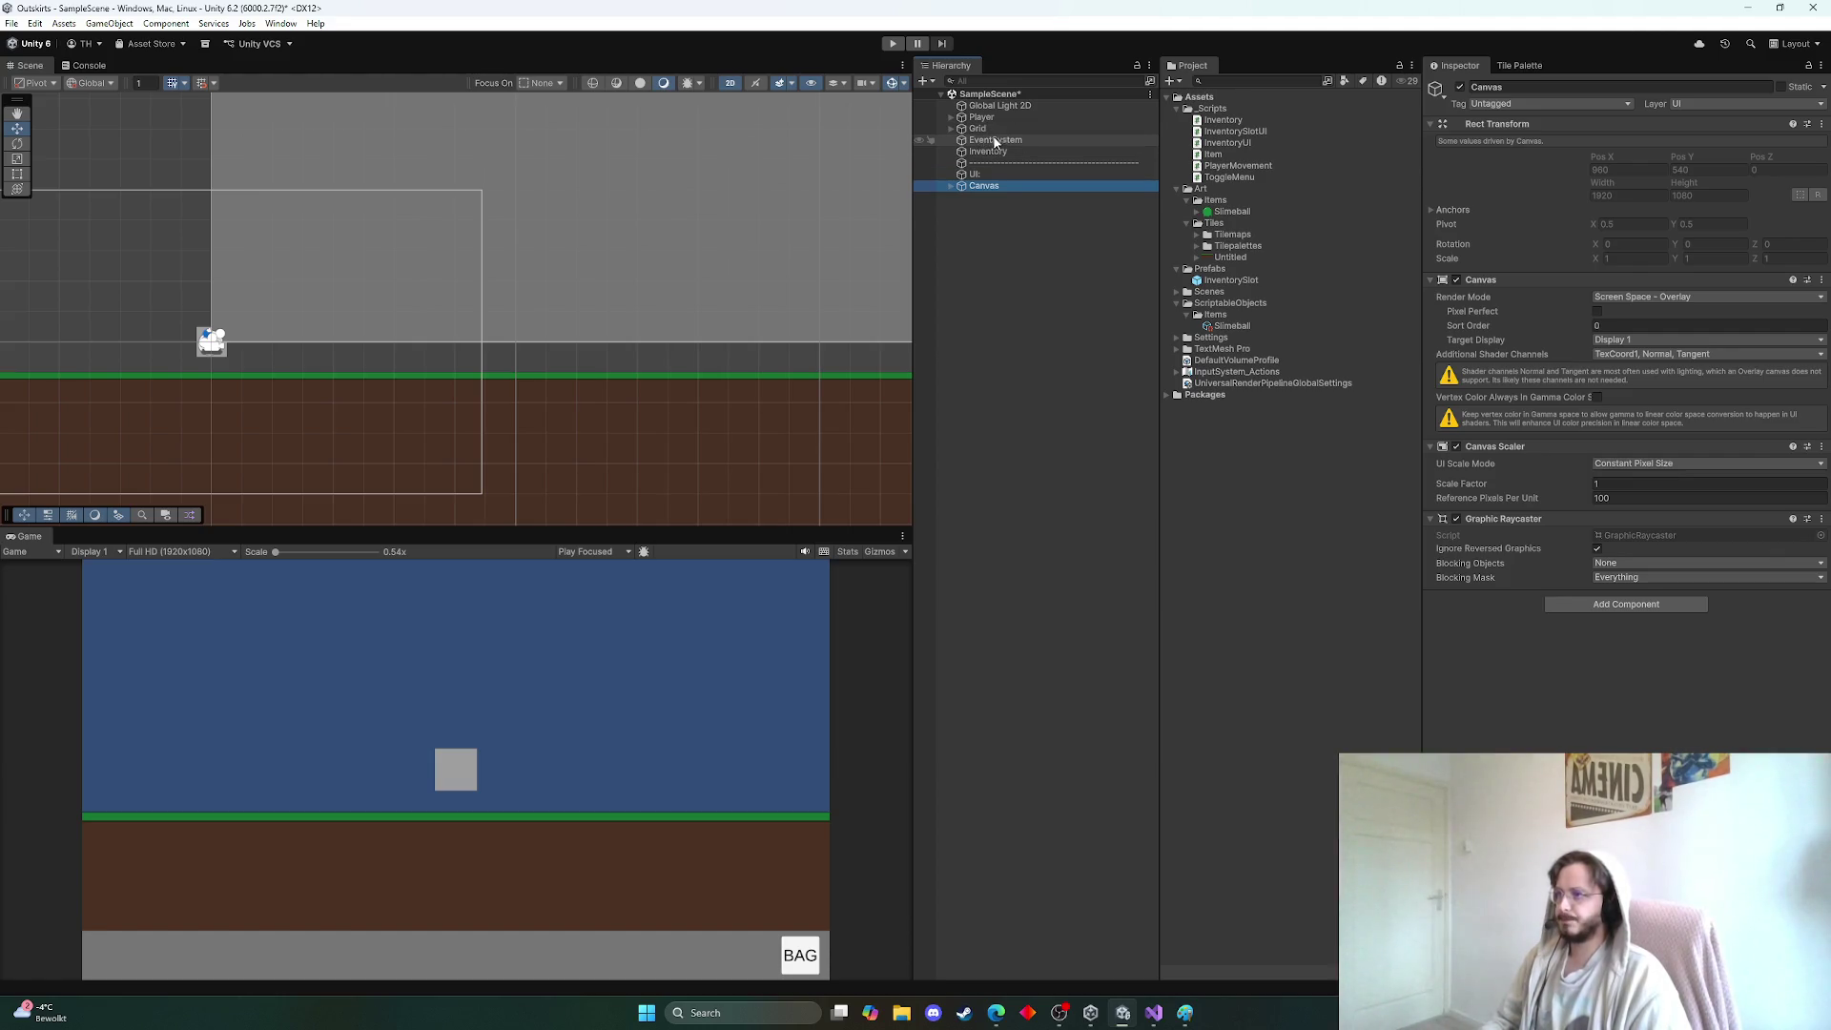
pyautogui.click(987, 141)
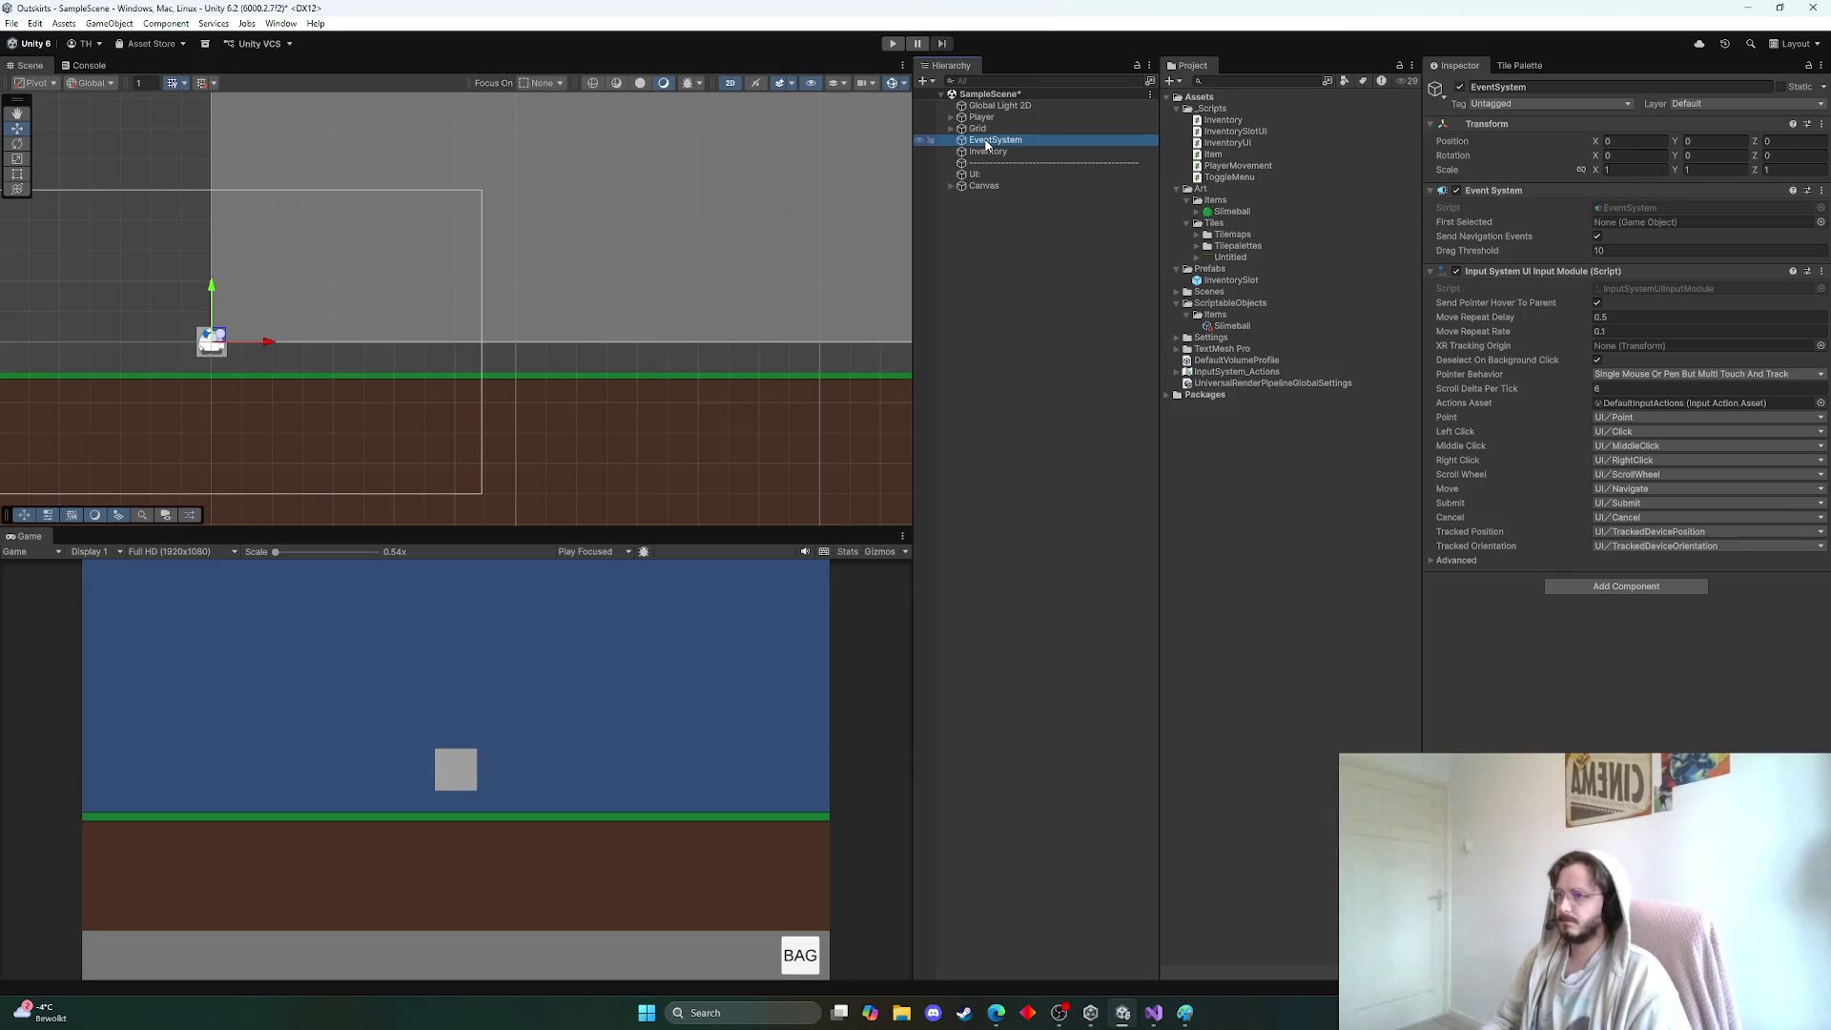
pyautogui.moveTo(987, 143); pyautogui.dragTo(980, 191)
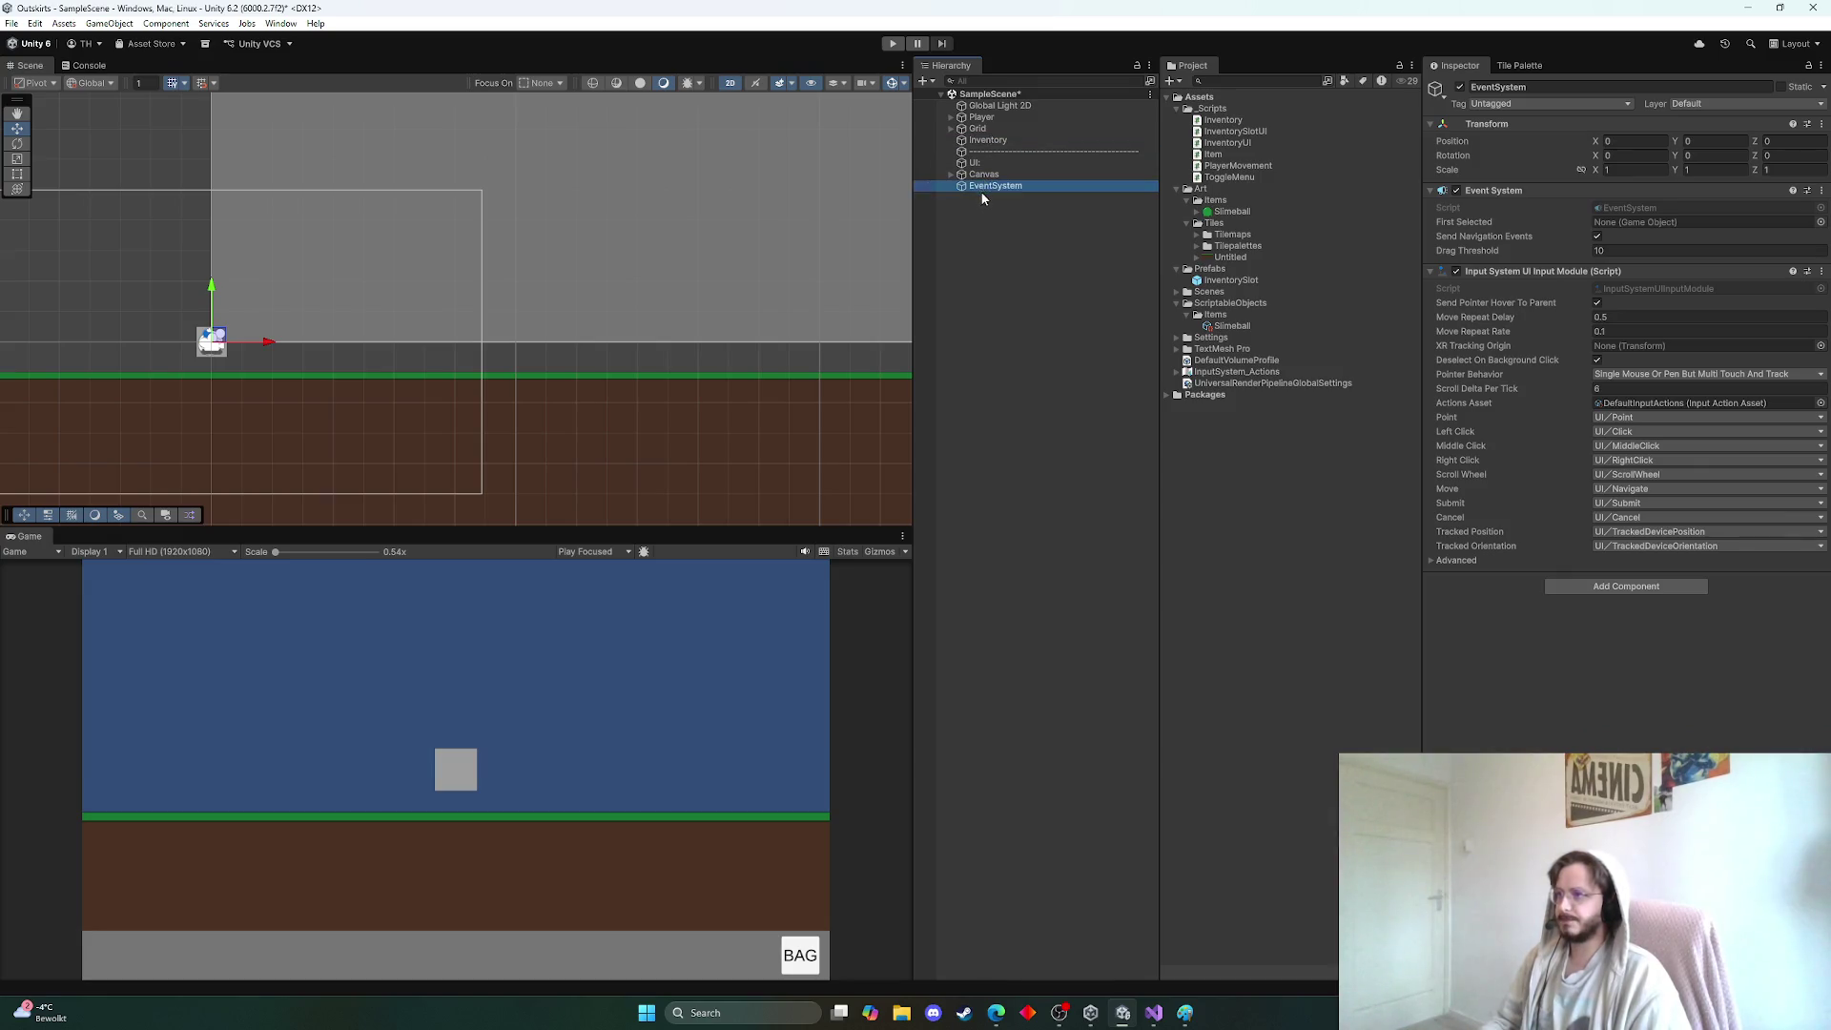
pyautogui.click(985, 131)
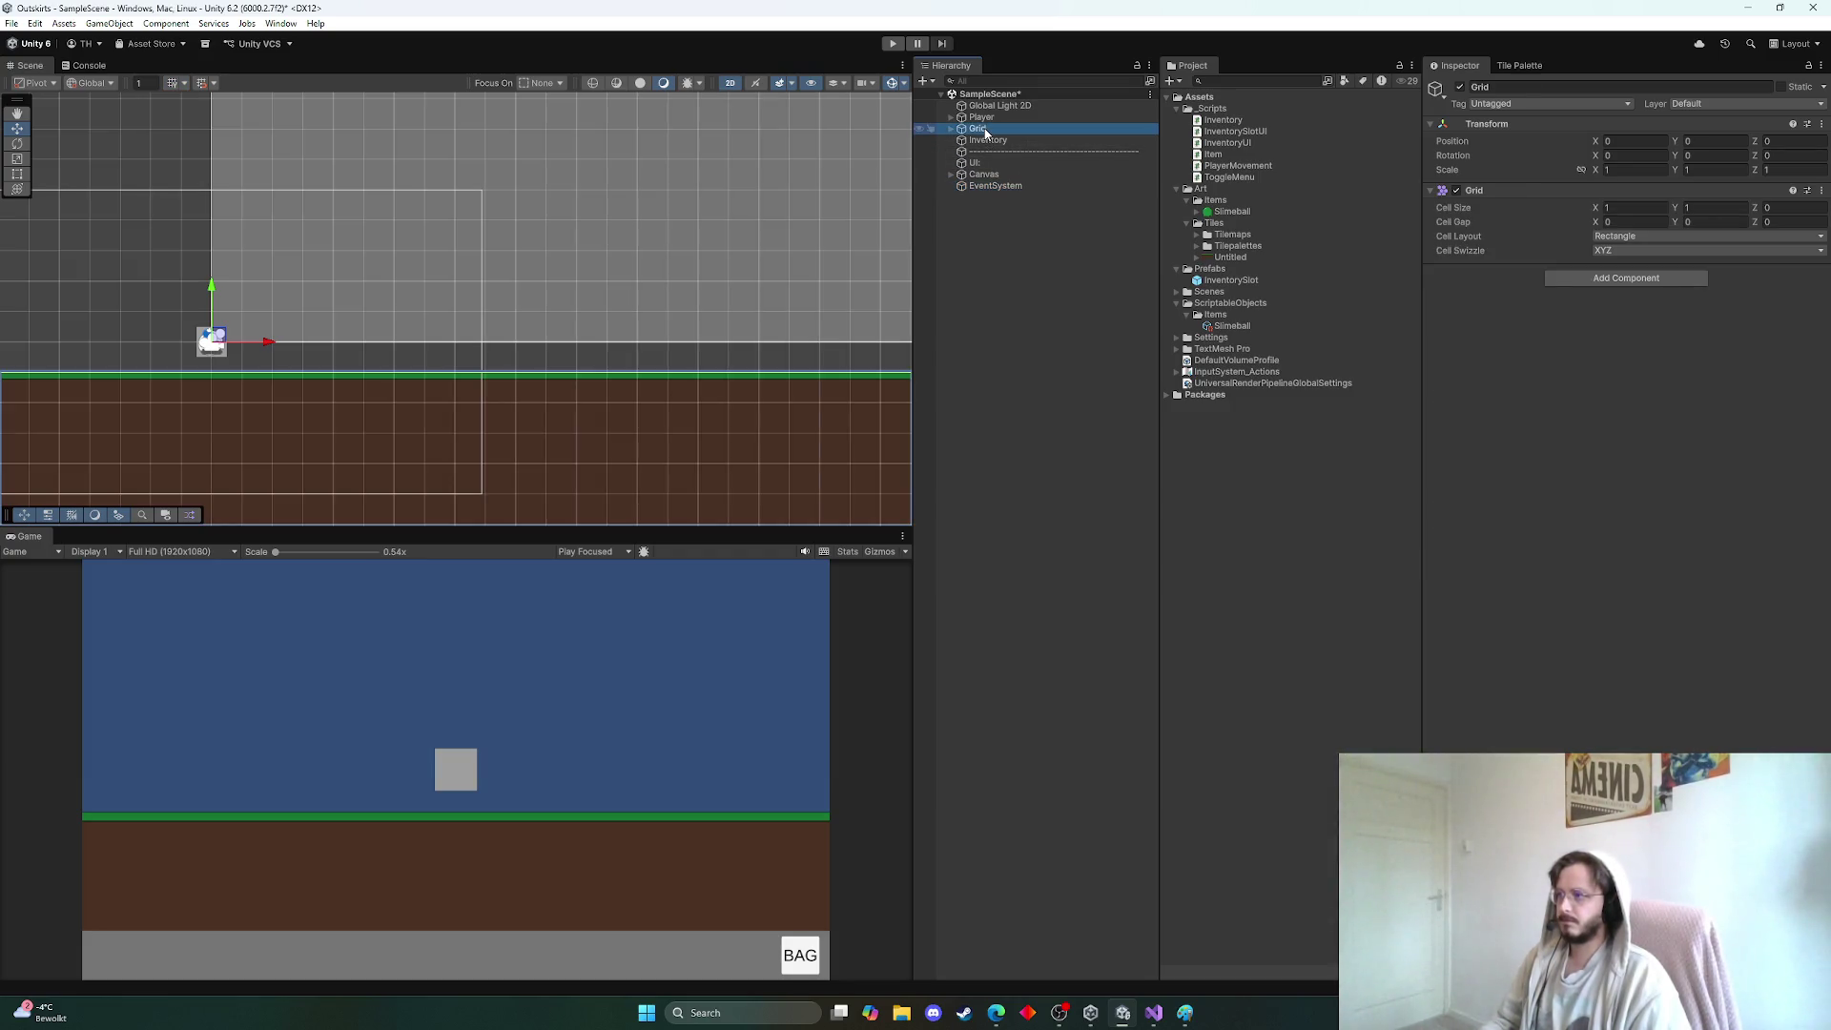
pyautogui.keyDown('ctrl'); pyautogui.click(986, 133); pyautogui.keyUp('ctrl')
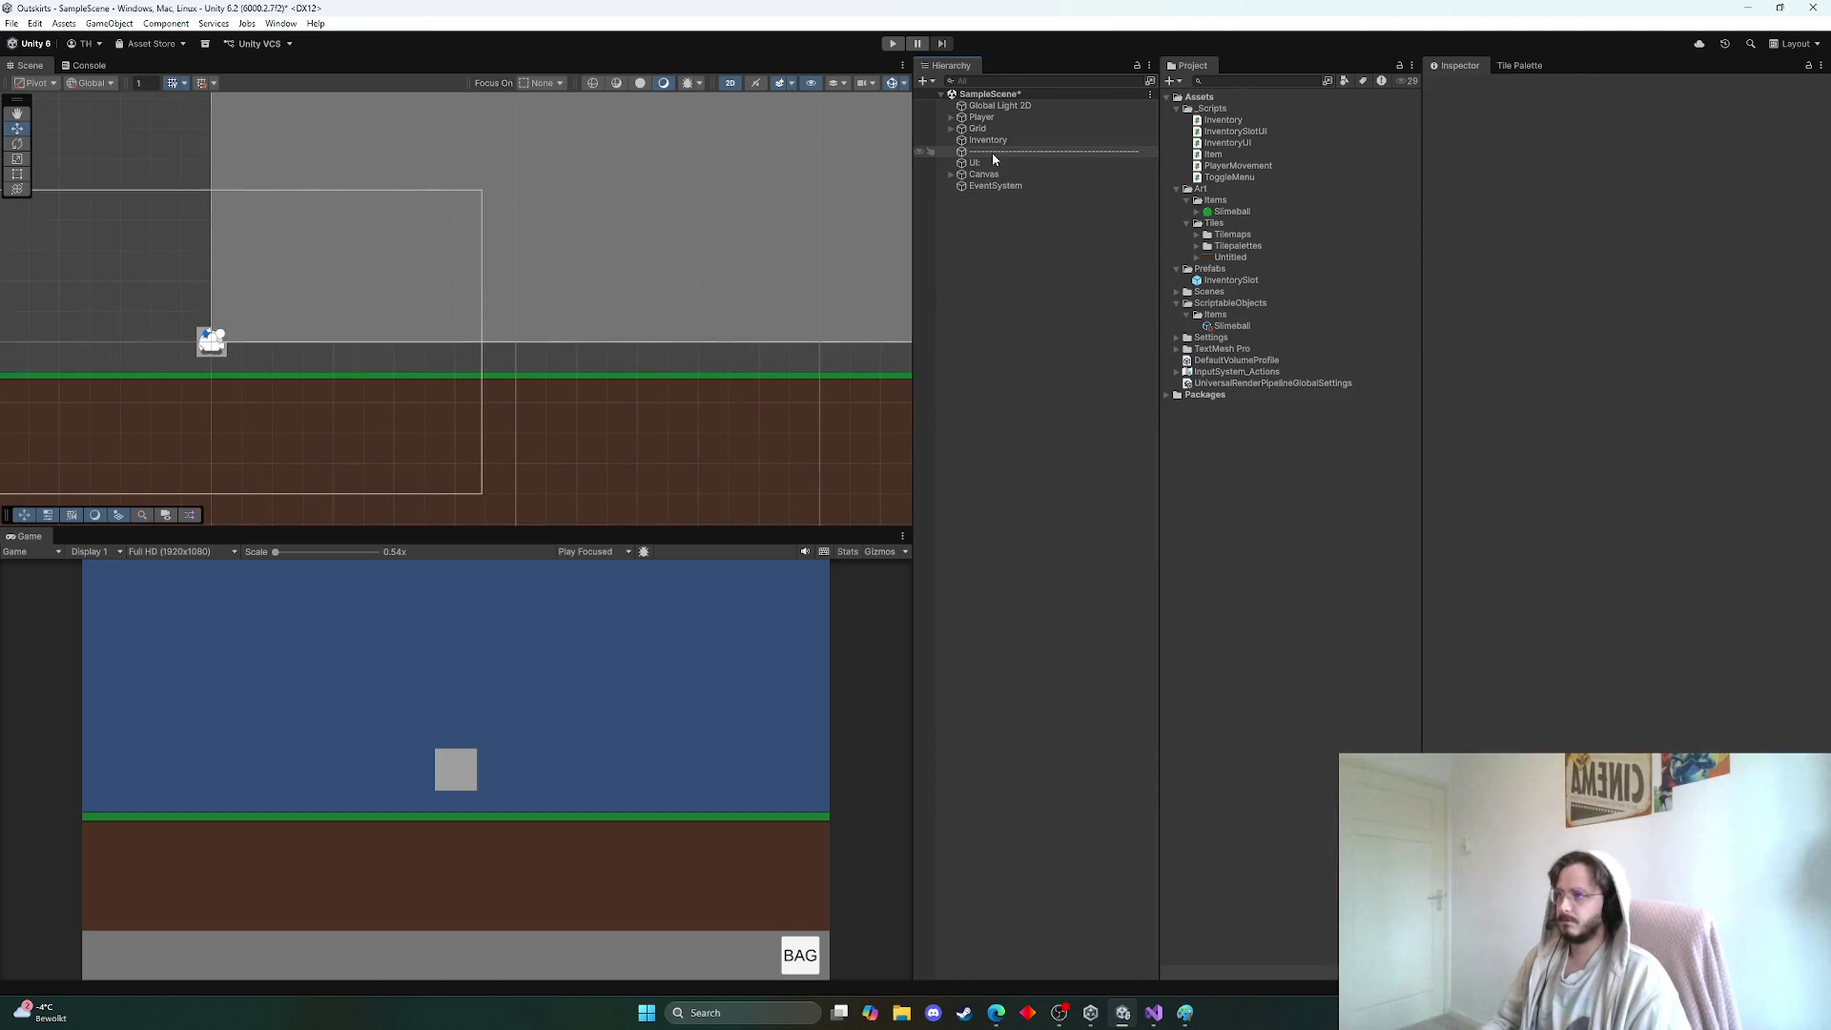
pyautogui.rightClick(980, 215)
# Duplicate the dashed separator below EventSystem and strip the (1) suffix from its name
pyautogui.click(1005, 153)
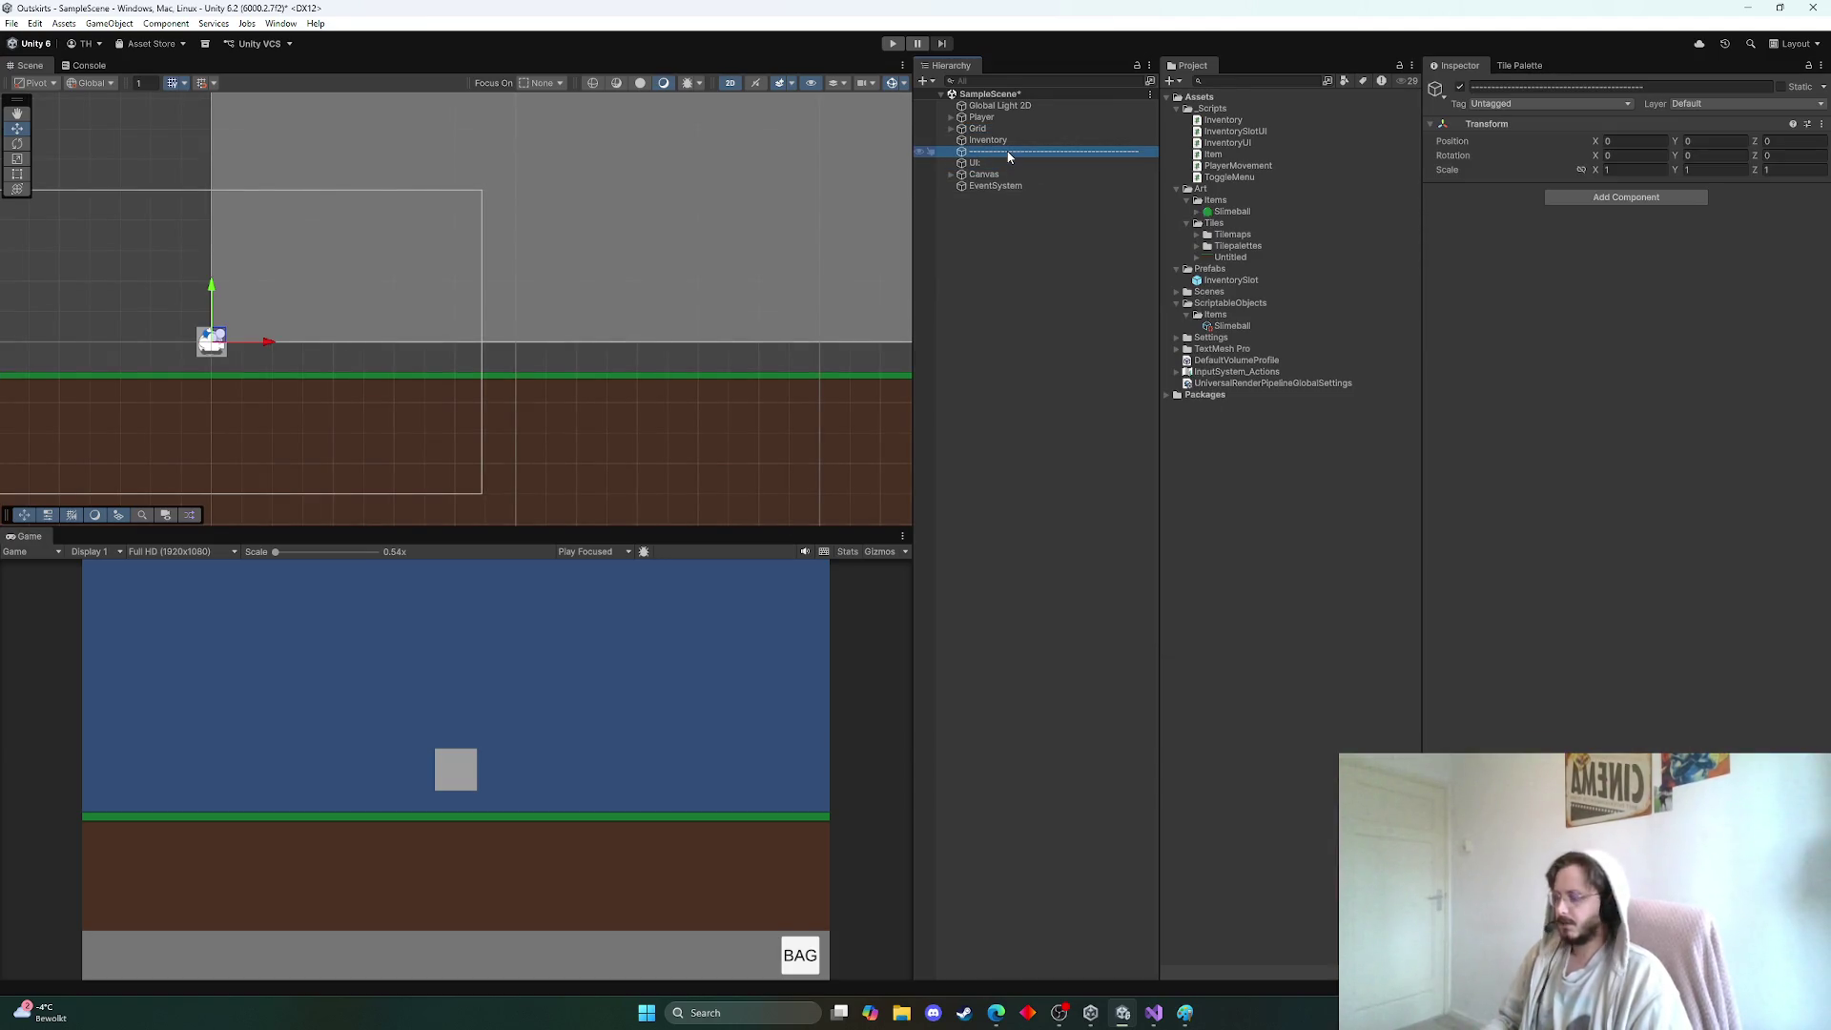
pyautogui.moveTo(968, 164); pyautogui.dragTo(968, 211)
pyautogui.click(1678, 86)
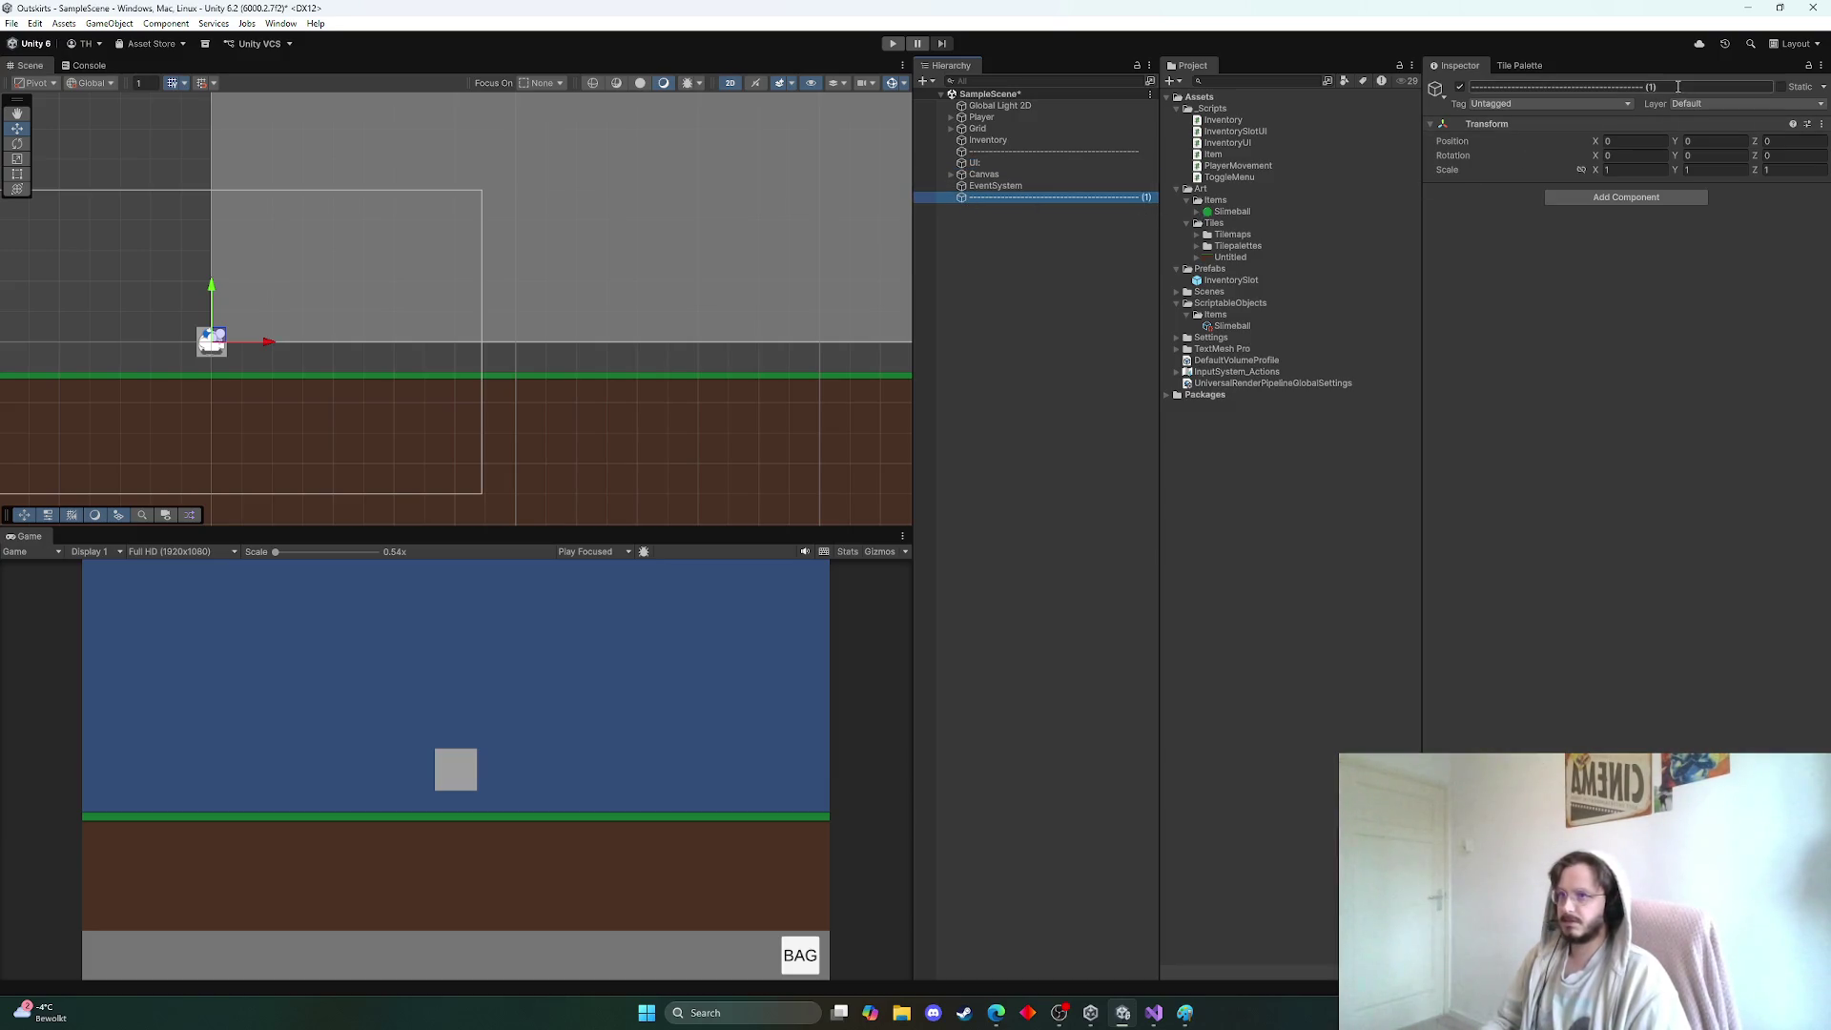
pyautogui.click(1678, 87)
pyautogui.press('BackSpace')
pyautogui.press('BackSpace')
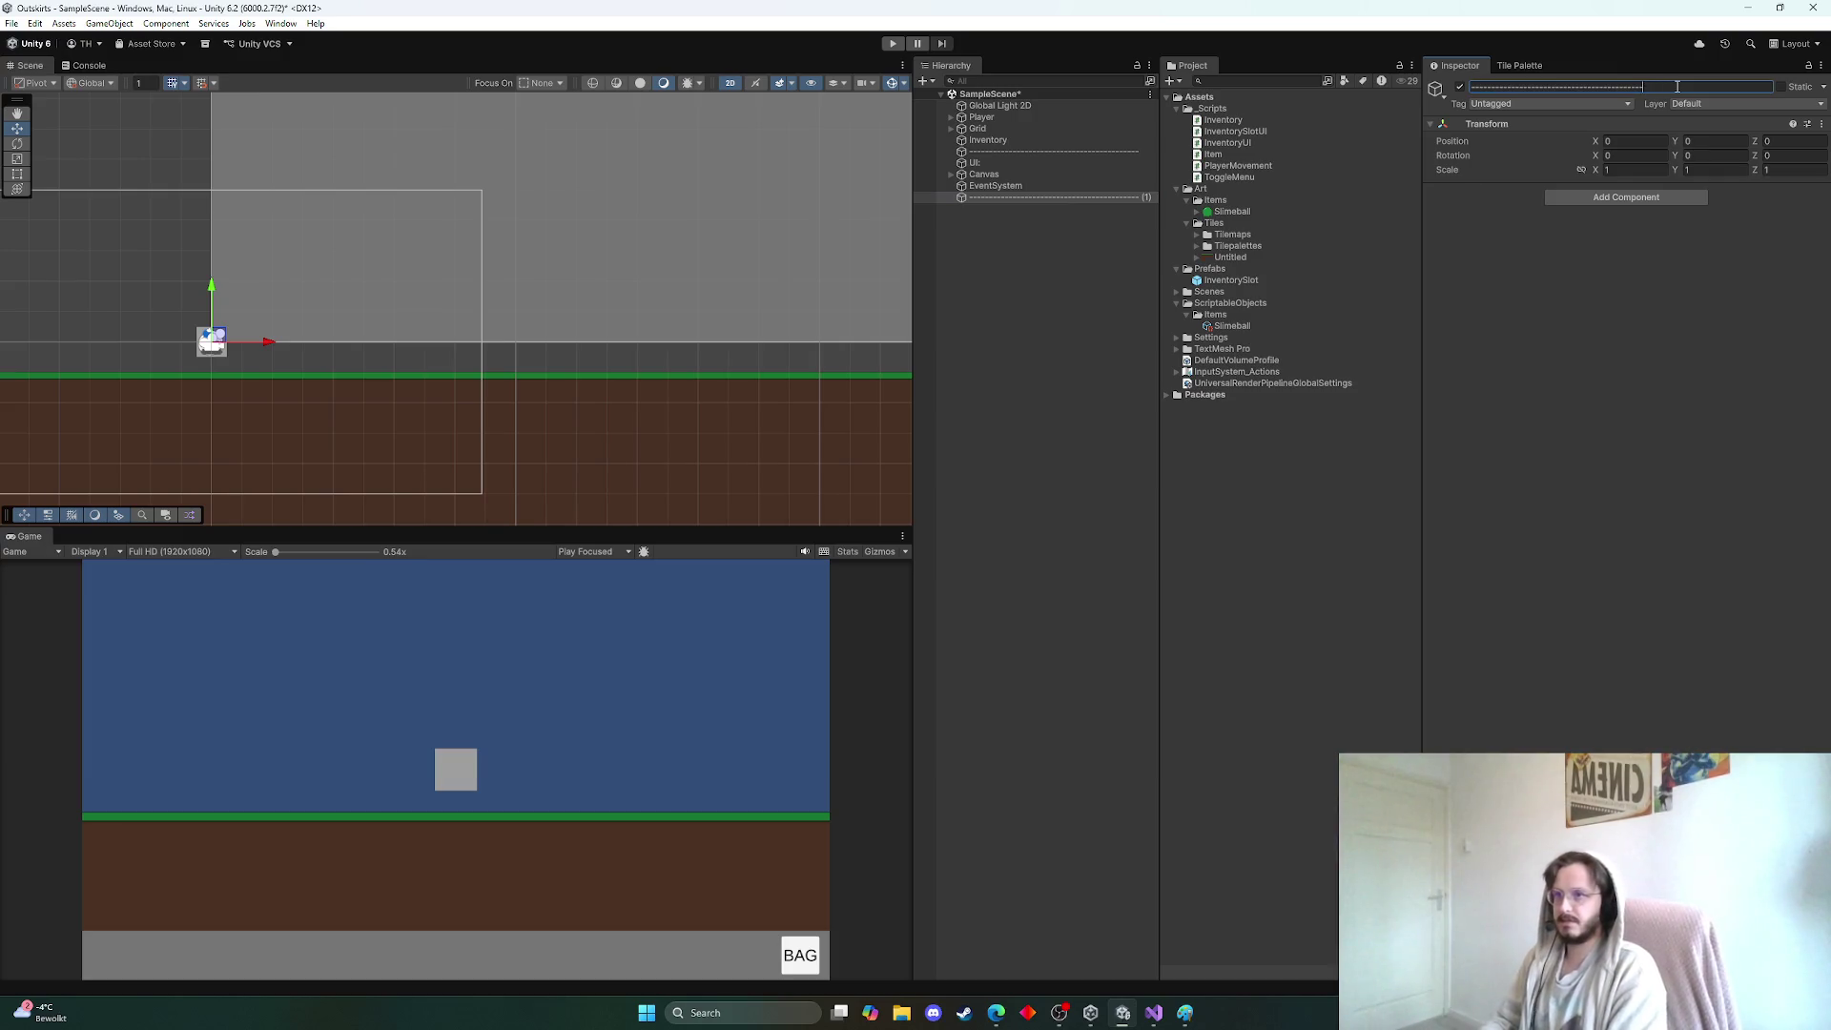
pyautogui.press('Return')
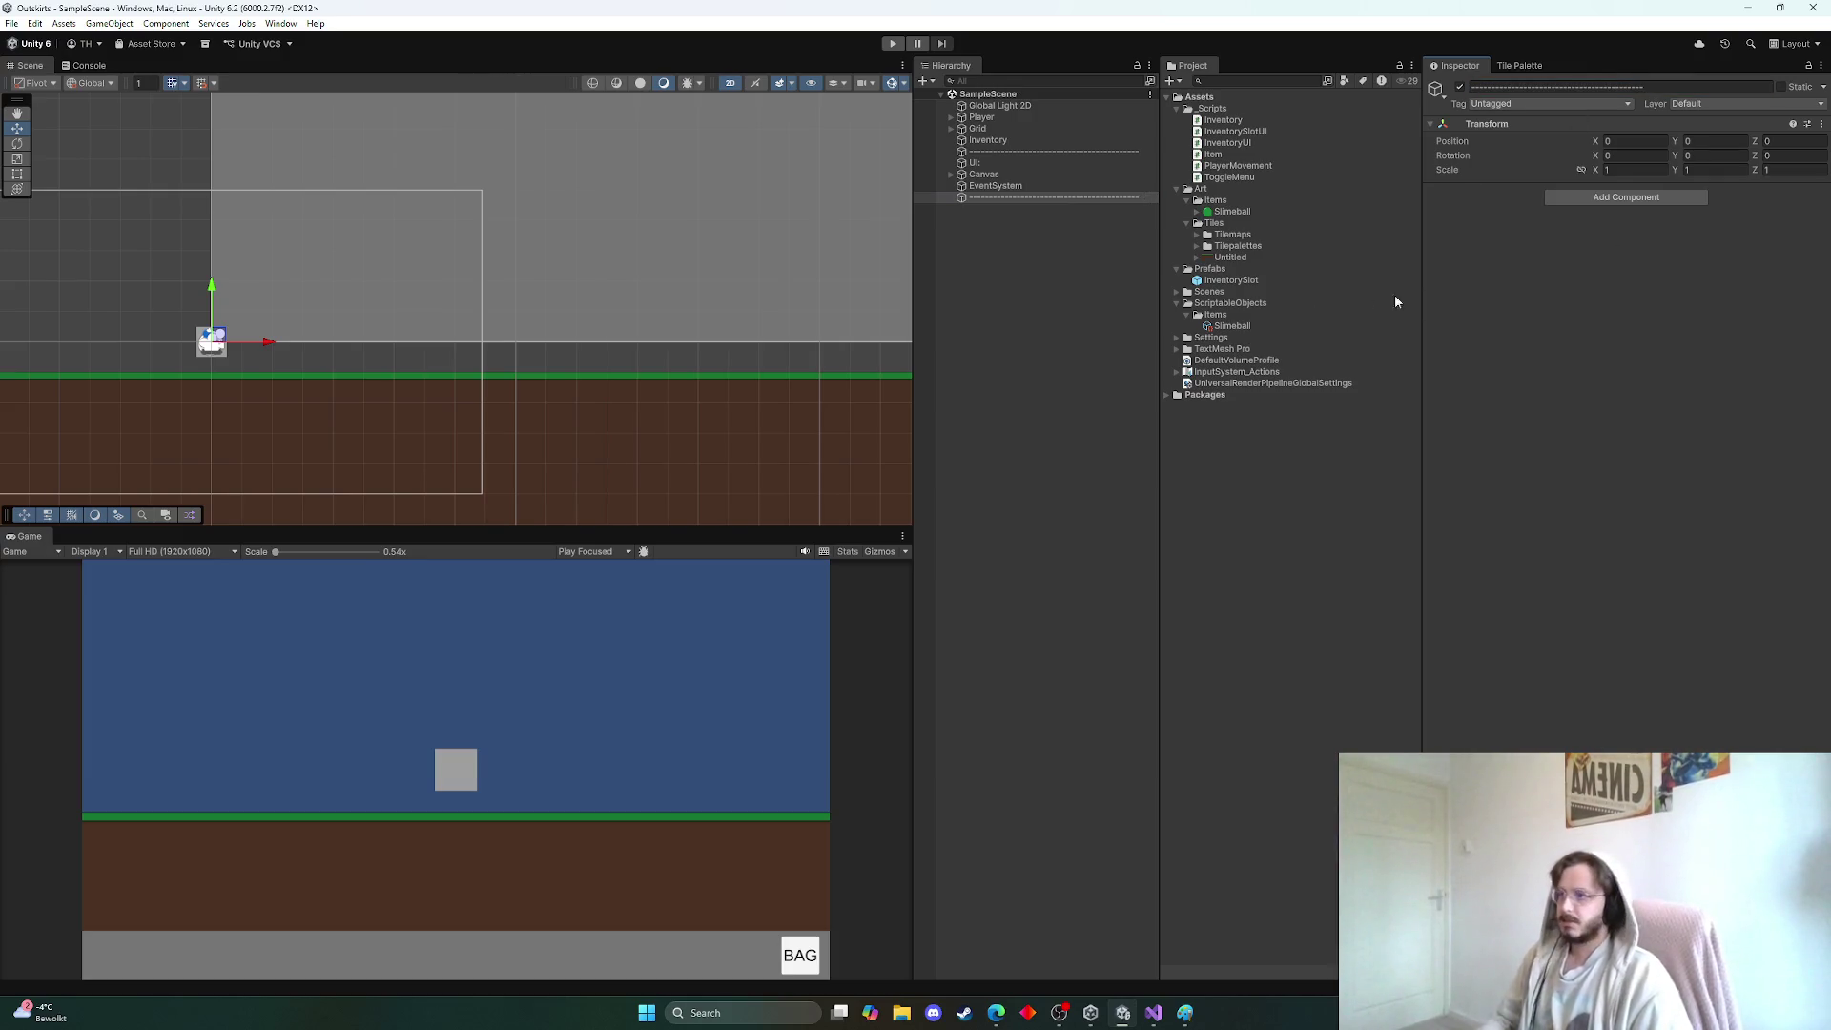
# Create an empty 'Systems:' object reset to the origin and move Inventory beneath it
pyautogui.rightClick(972, 233)
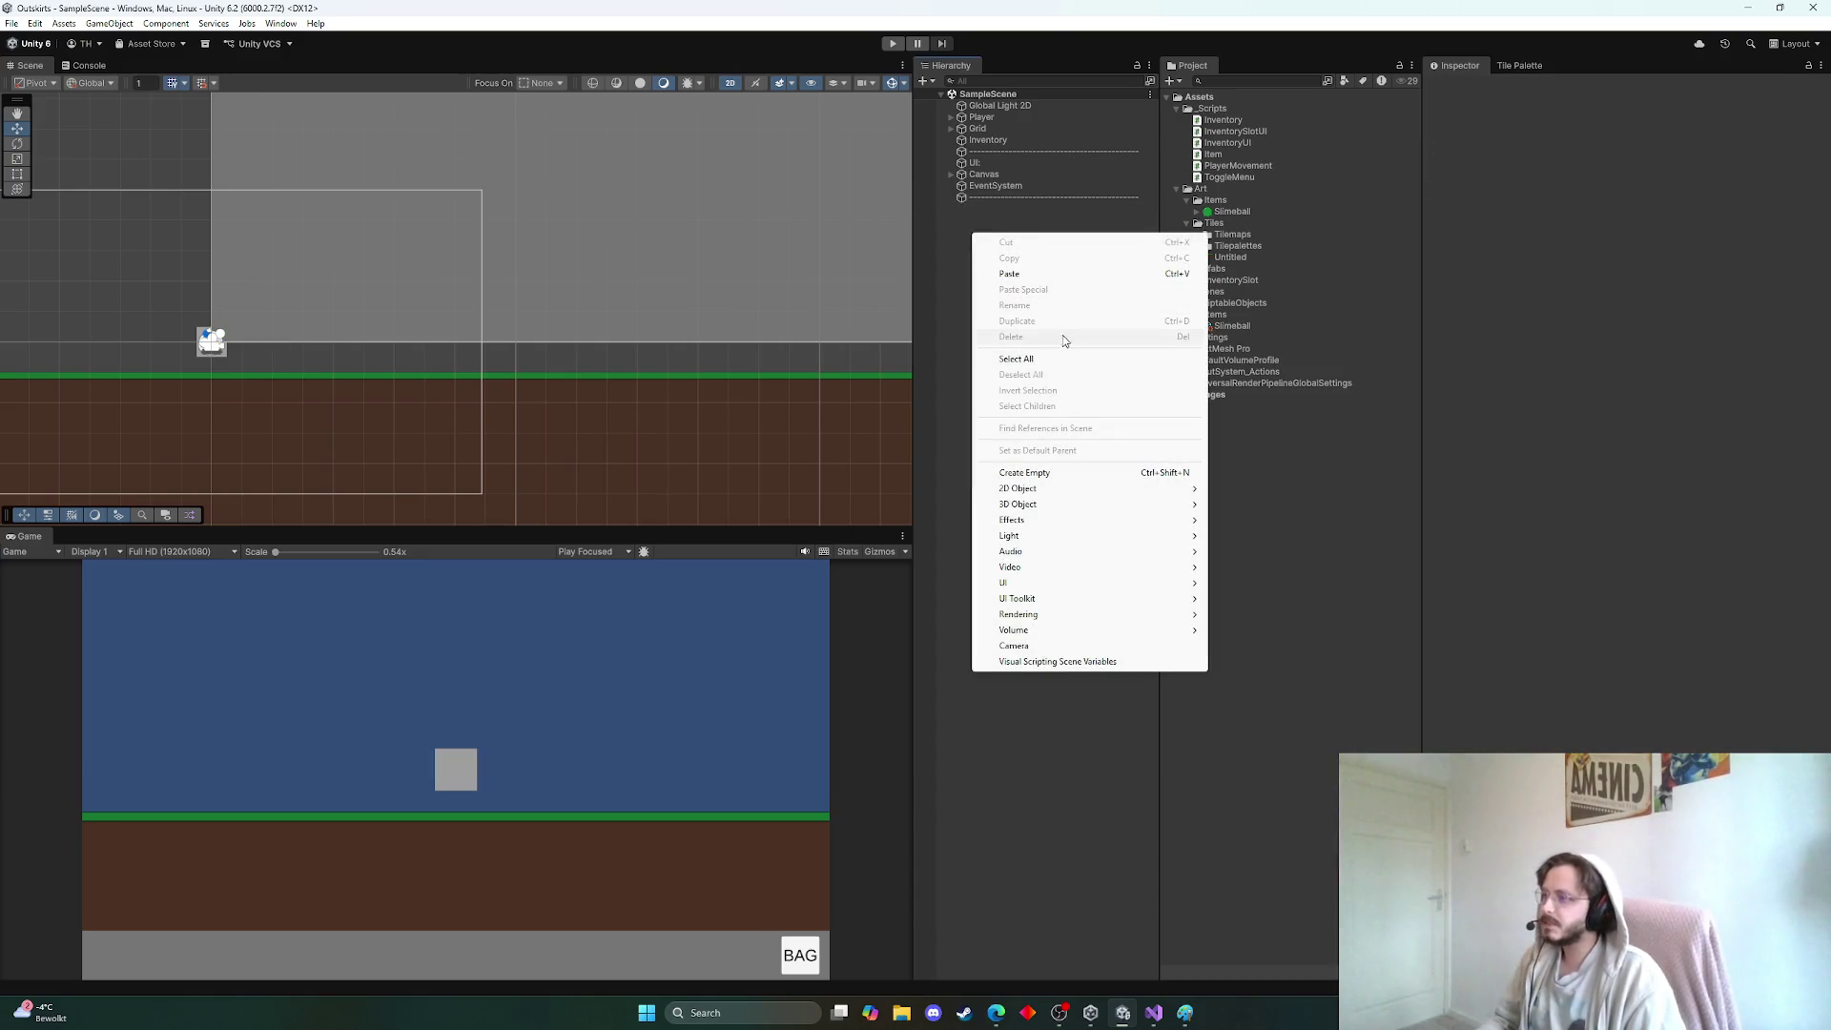
pyautogui.click(1025, 473)
pyautogui.write('S')
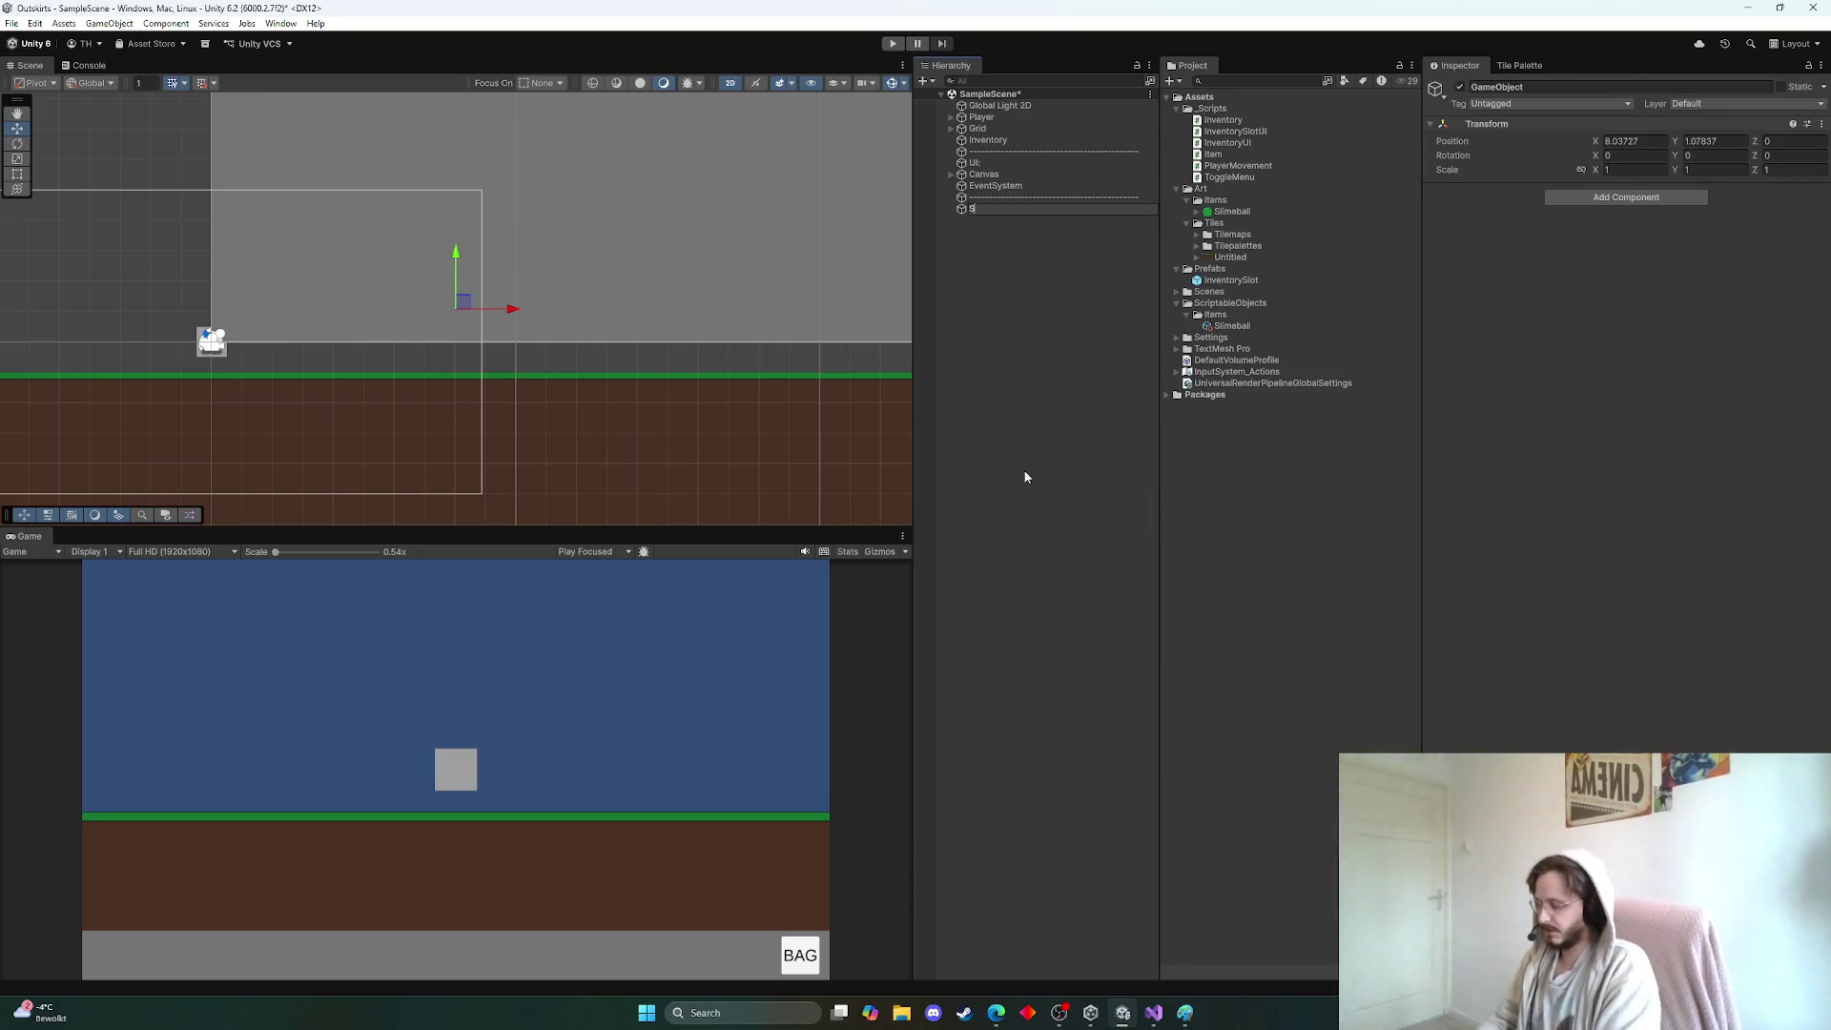
pyautogui.write('ystems:')
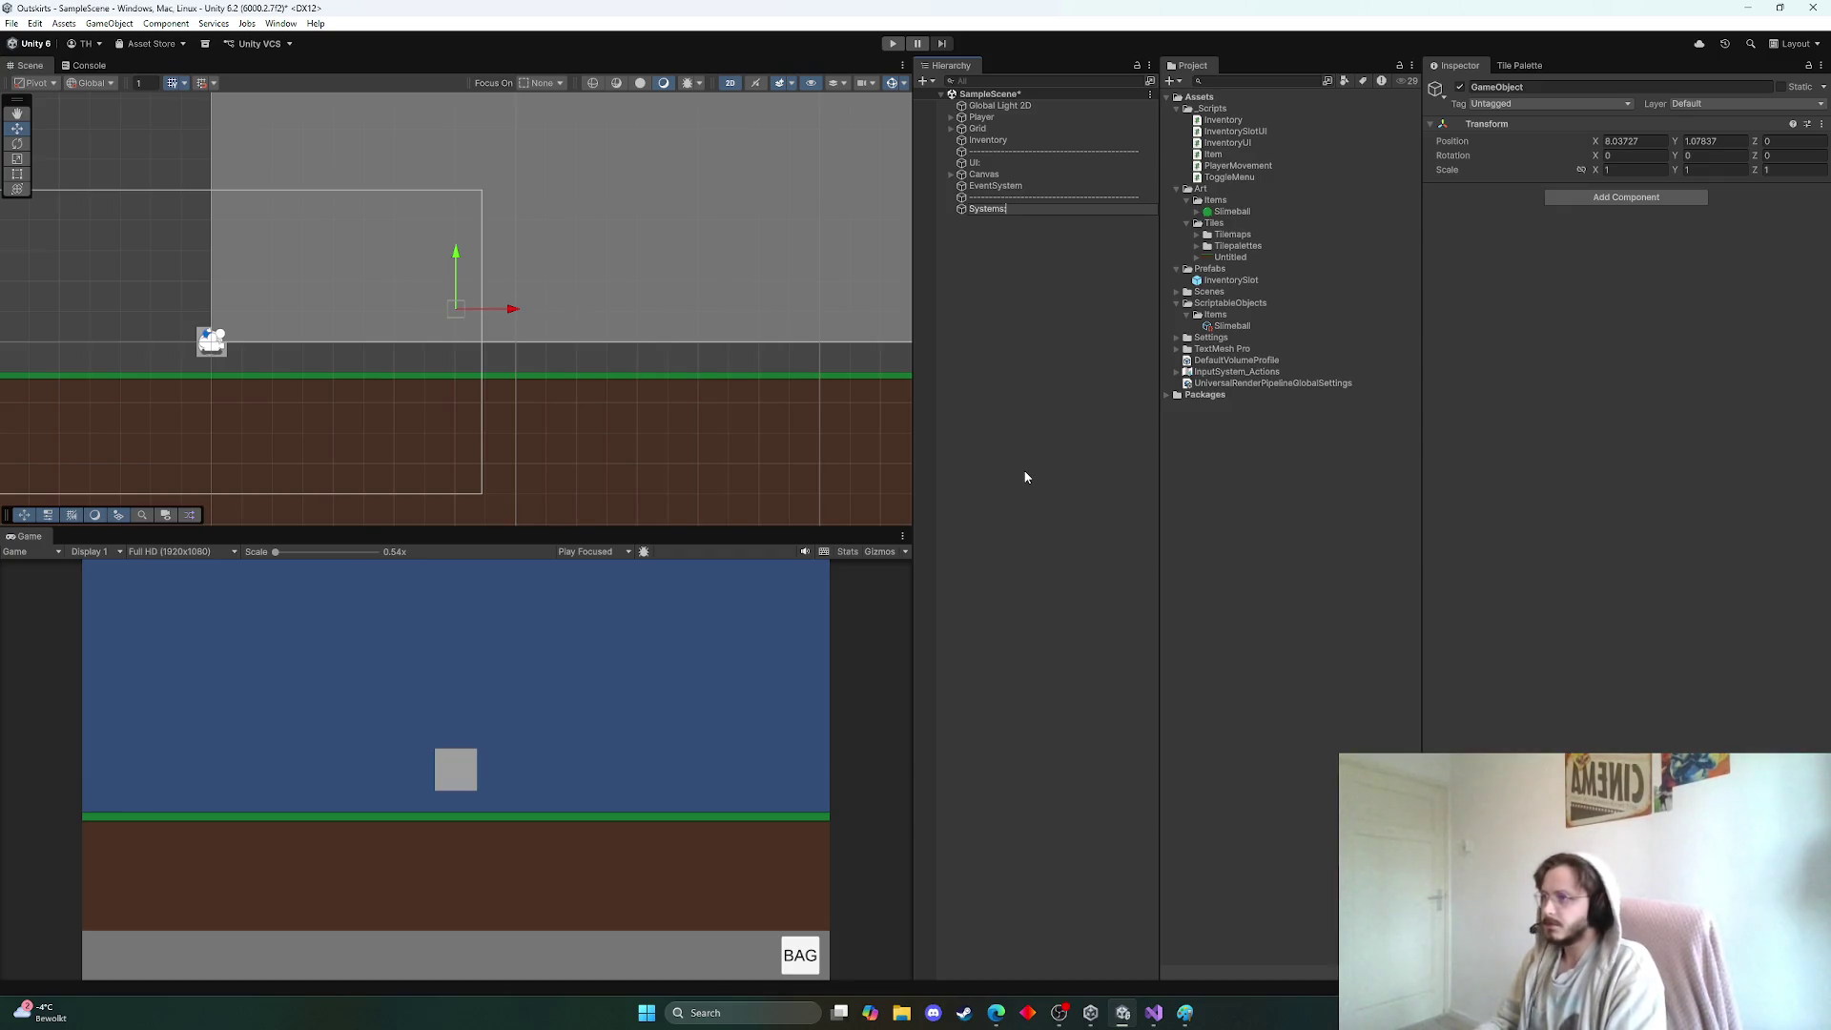
pyautogui.press('Return')
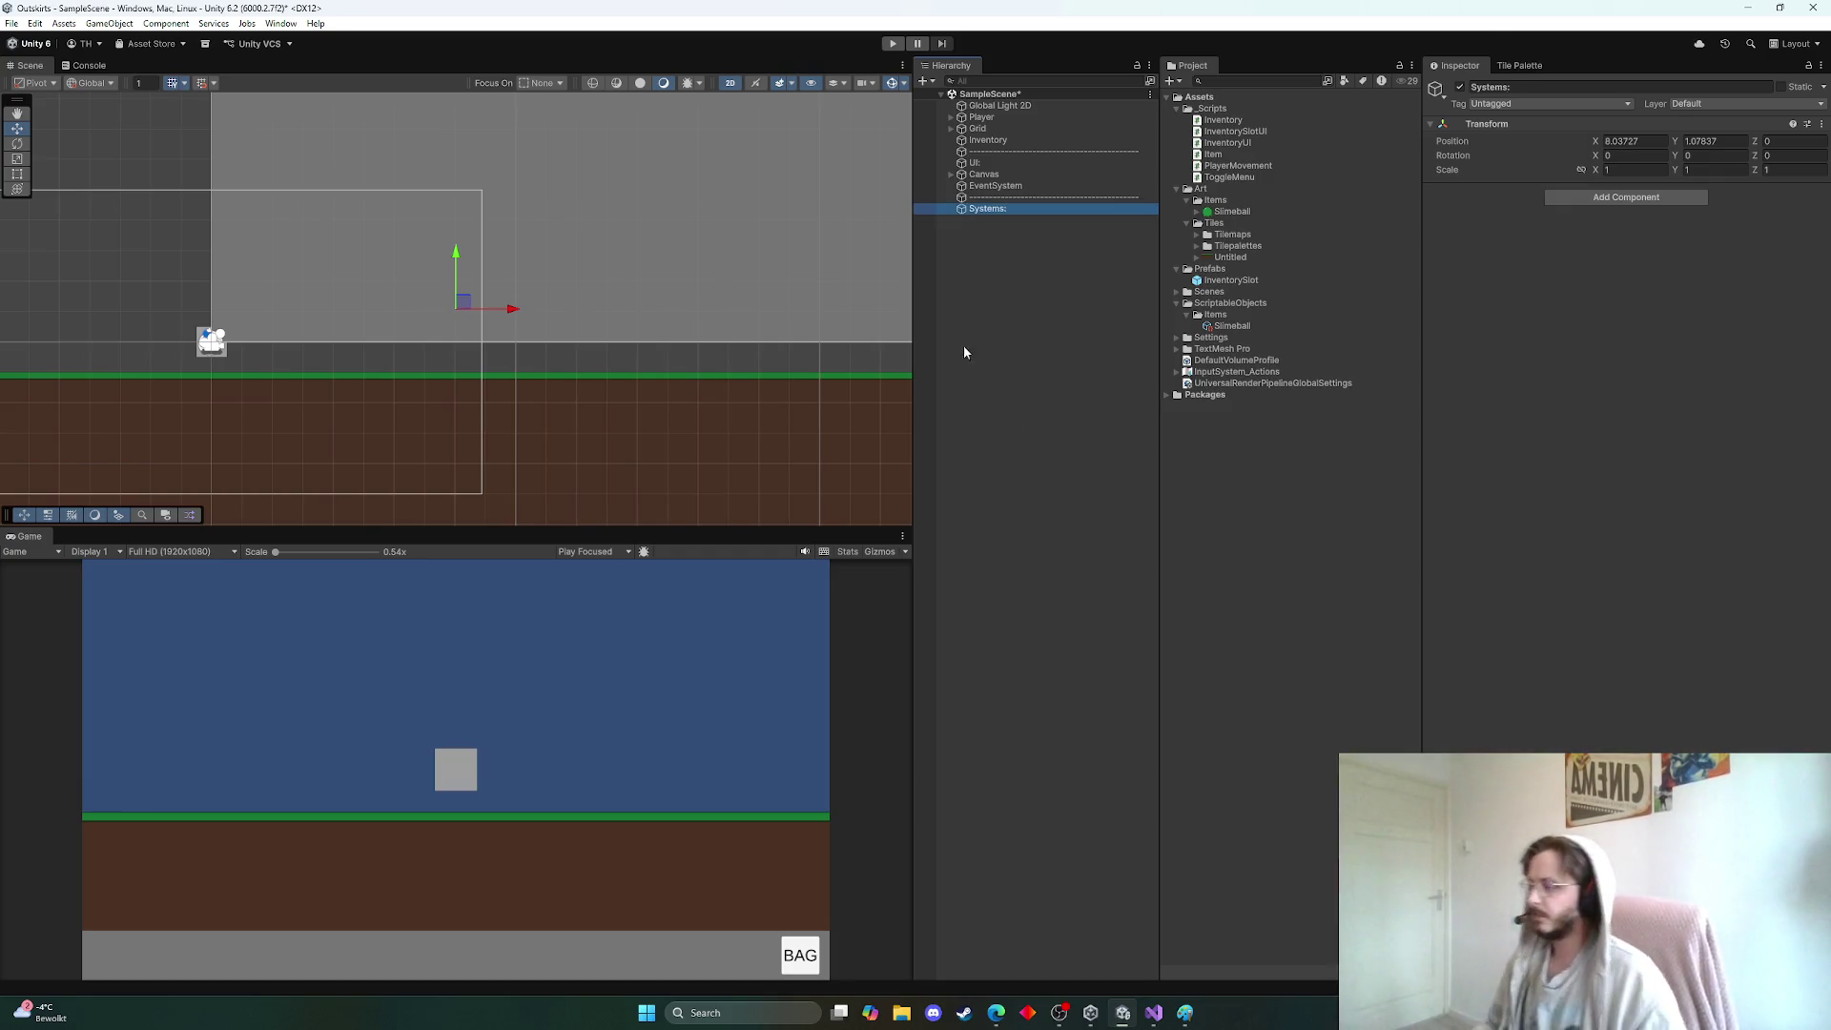
pyautogui.rightClick(1766, 131)
pyautogui.click(1707, 141)
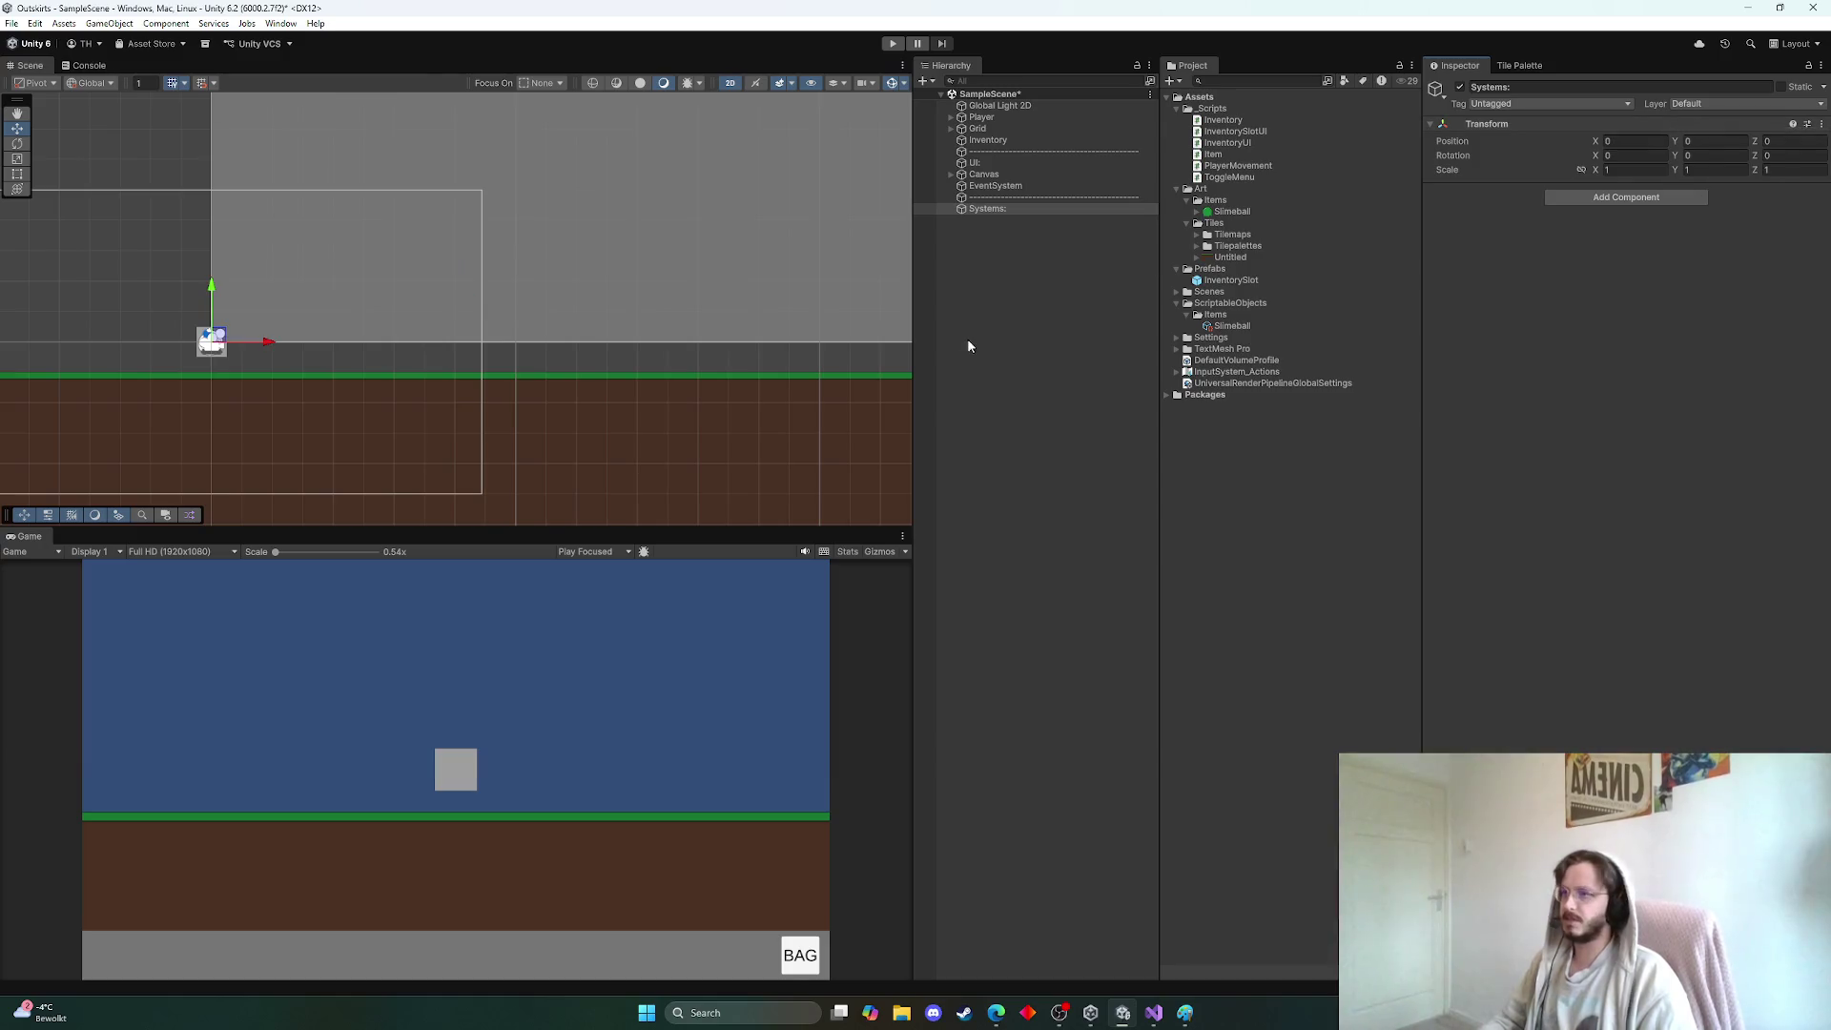
pyautogui.click(968, 346)
pyautogui.moveTo(987, 139)
pyautogui.mouseDown()
pyautogui.moveTo(983, 234)
pyautogui.moveTo(982, 218)
pyautogui.mouseUp()
pyautogui.click(985, 278)
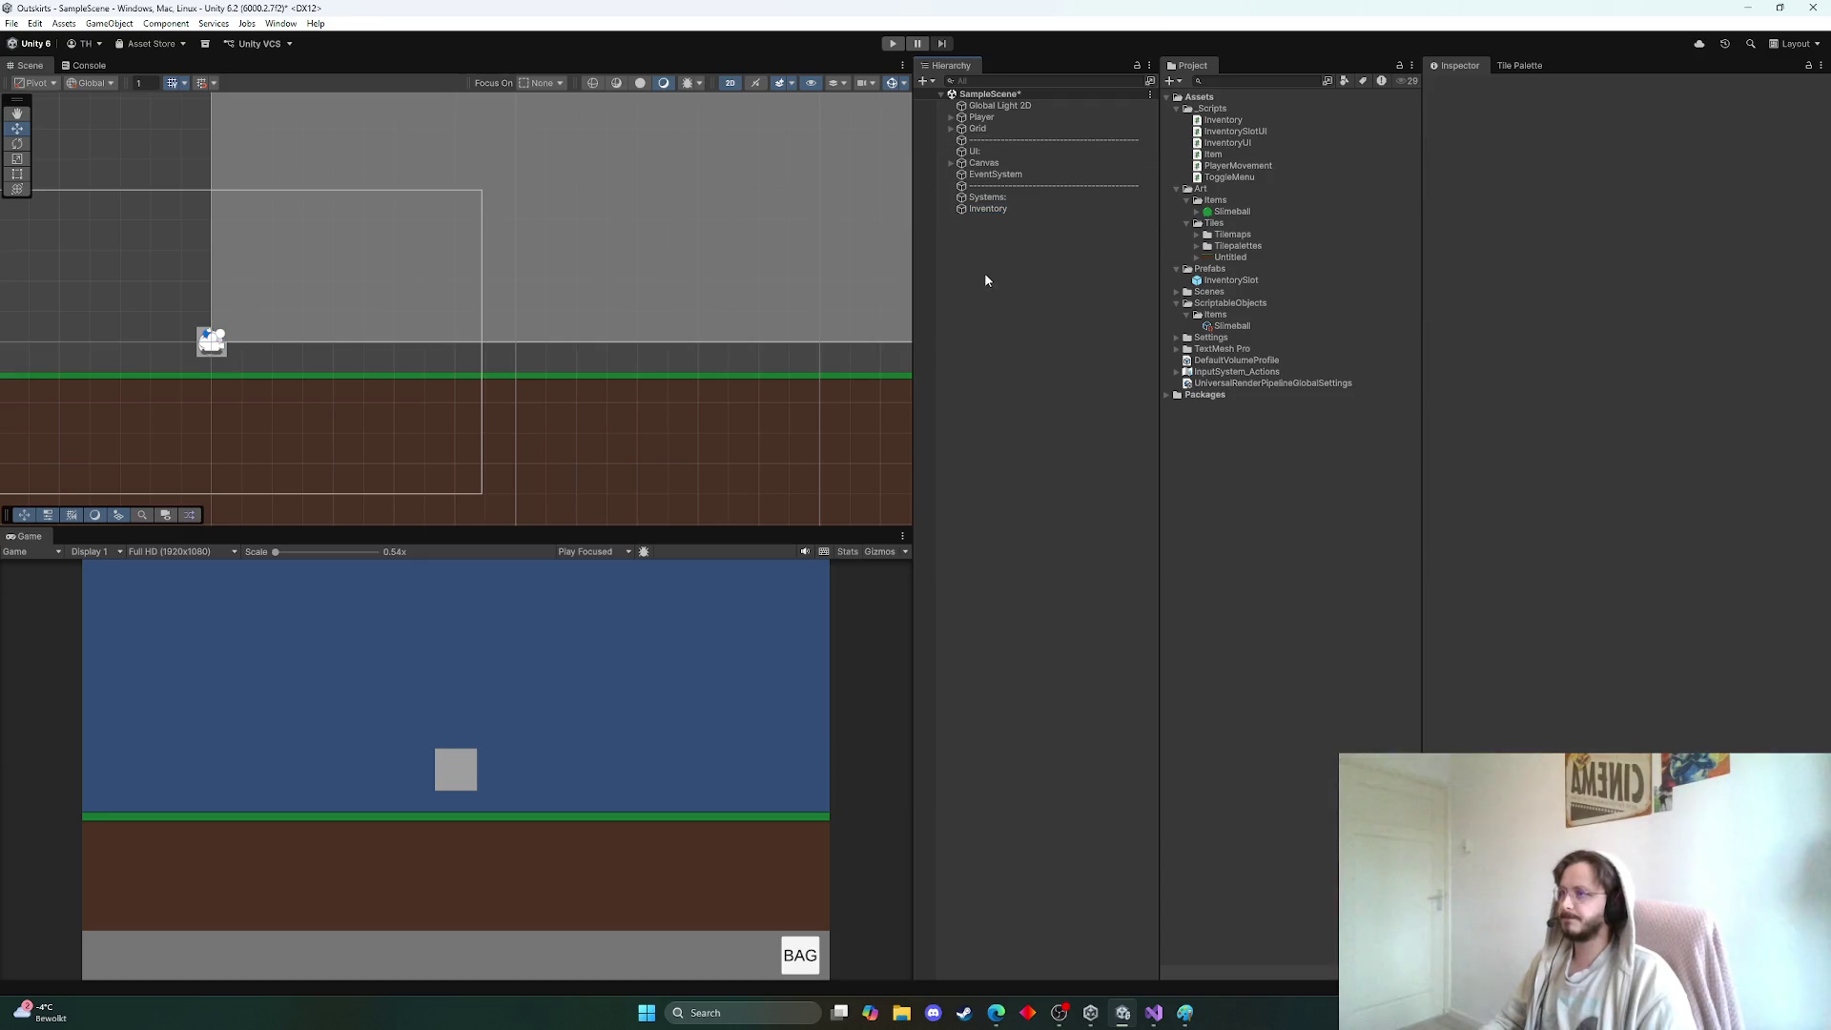
# Save, then duplicate the separator and place the copy below Inventory
pyautogui.hotkey('ctrl', 's')
pyautogui.rightClick(983, 229)
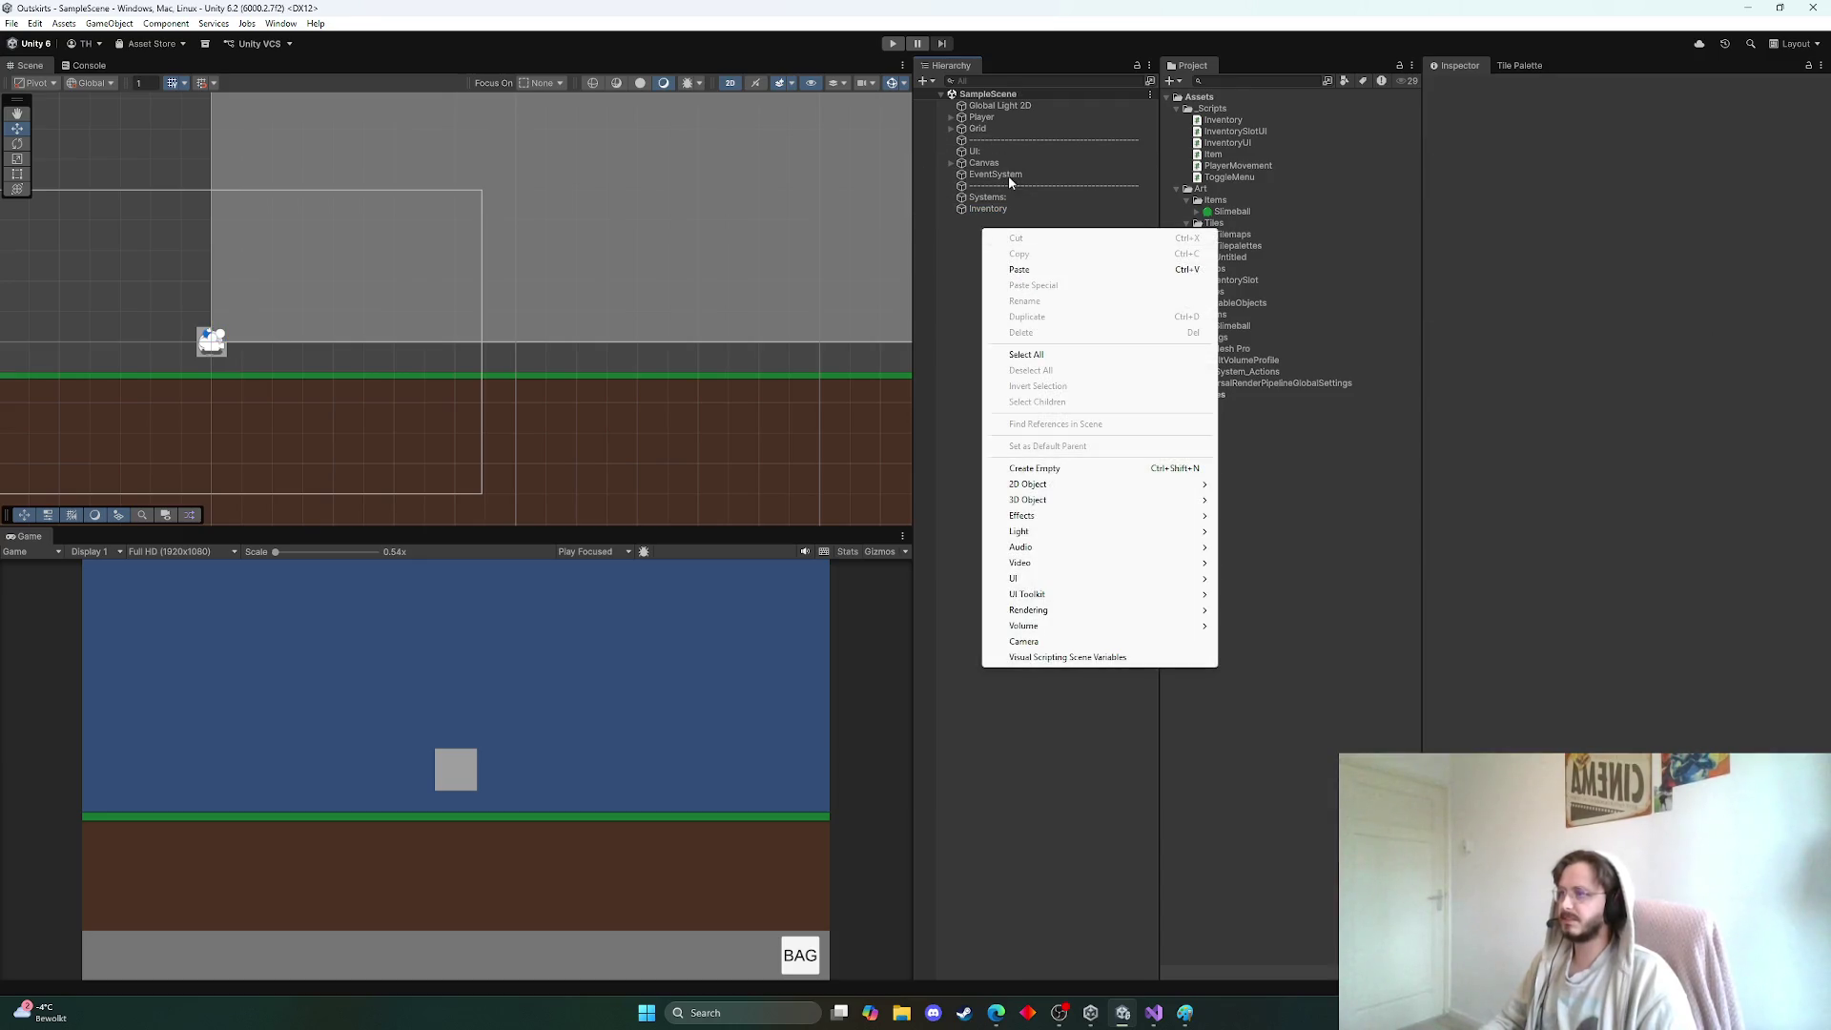
pyautogui.click(1049, 185)
pyautogui.hotkey('ctrl', 'd')
pyautogui.moveTo(1022, 198); pyautogui.dragTo(1011, 229)
pyautogui.click(1147, 222)
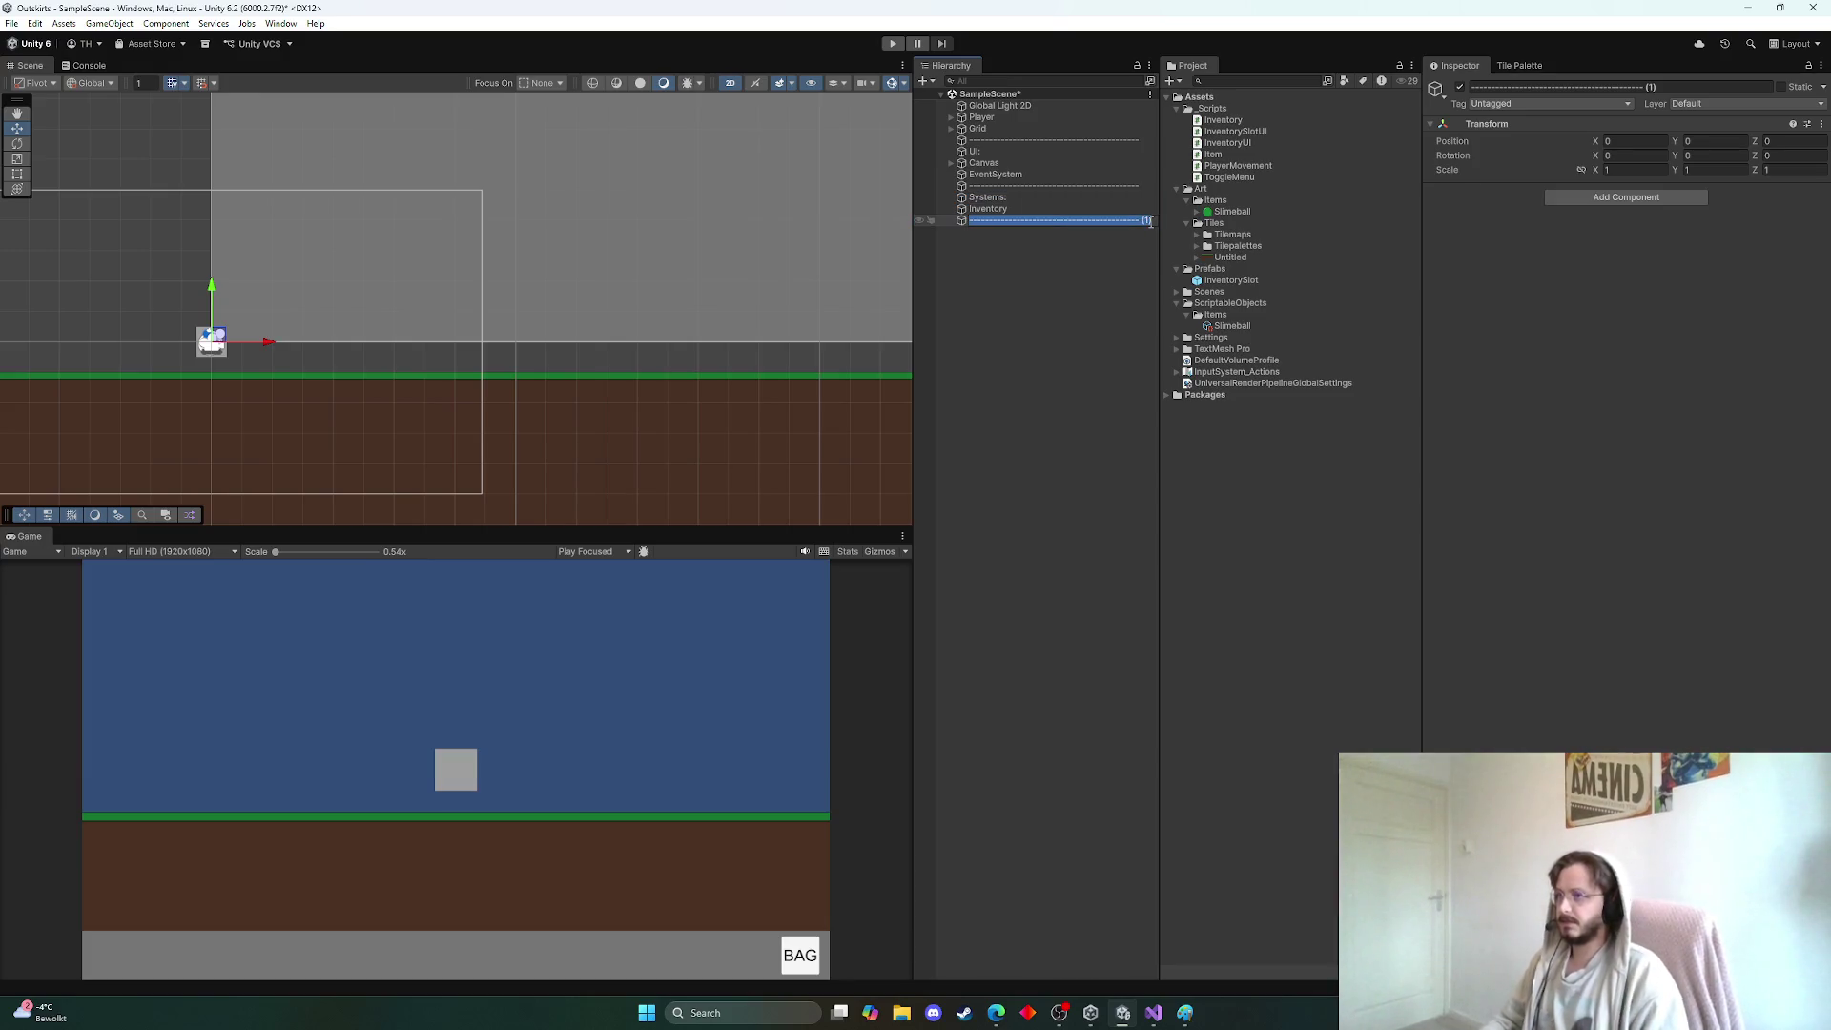
pyautogui.press('Return')
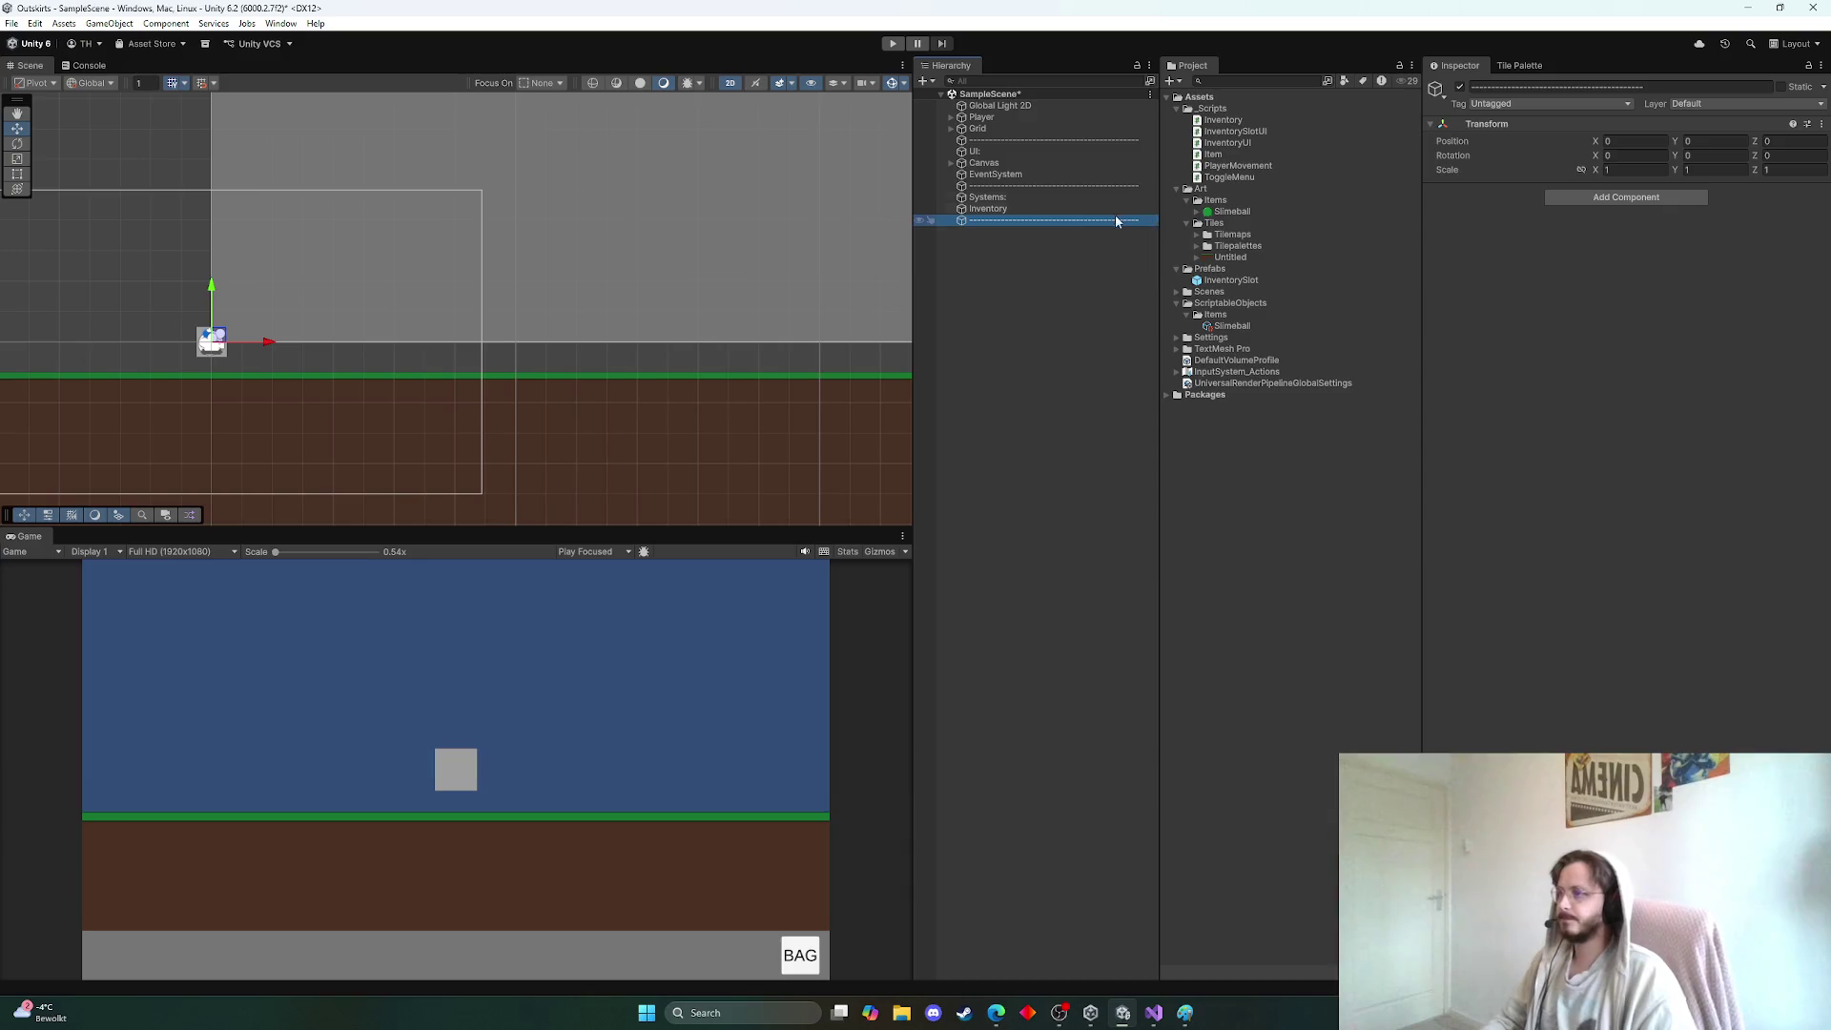
# Create an empty 'World:' object and save the scene
pyautogui.rightClick(988, 240)
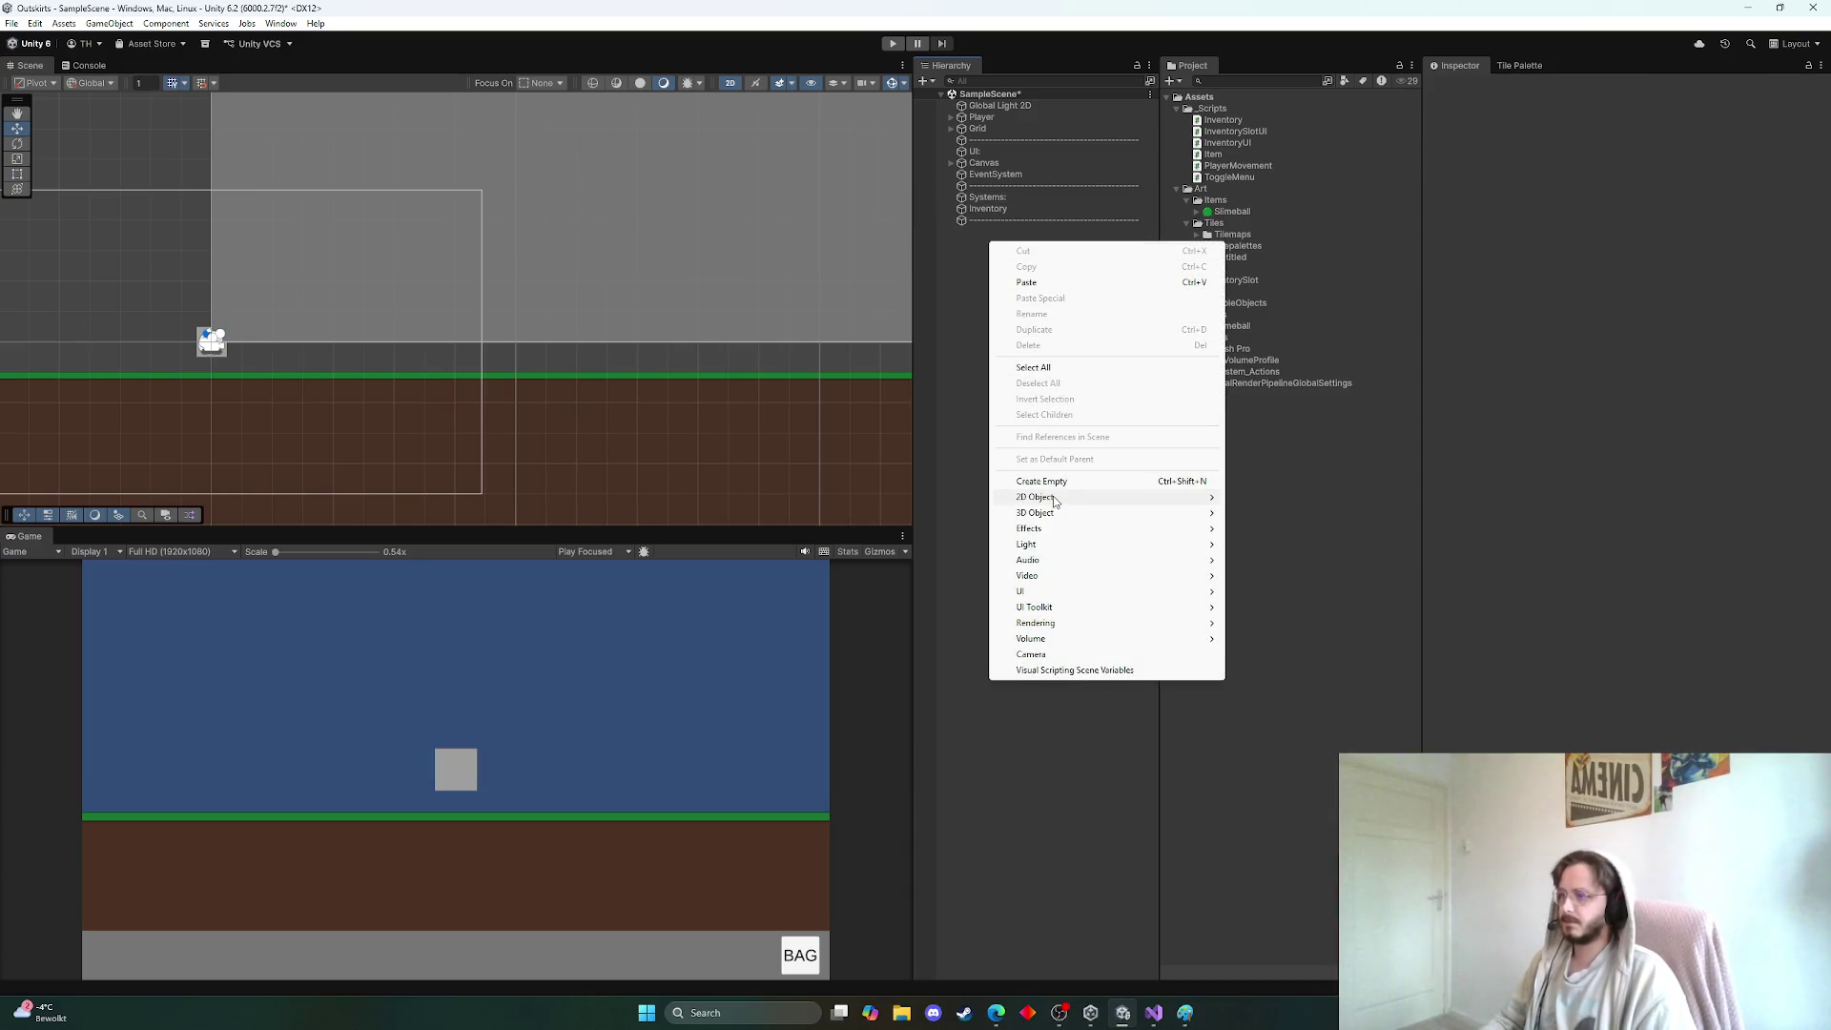
pyautogui.click(1042, 481)
pyautogui.write('World')
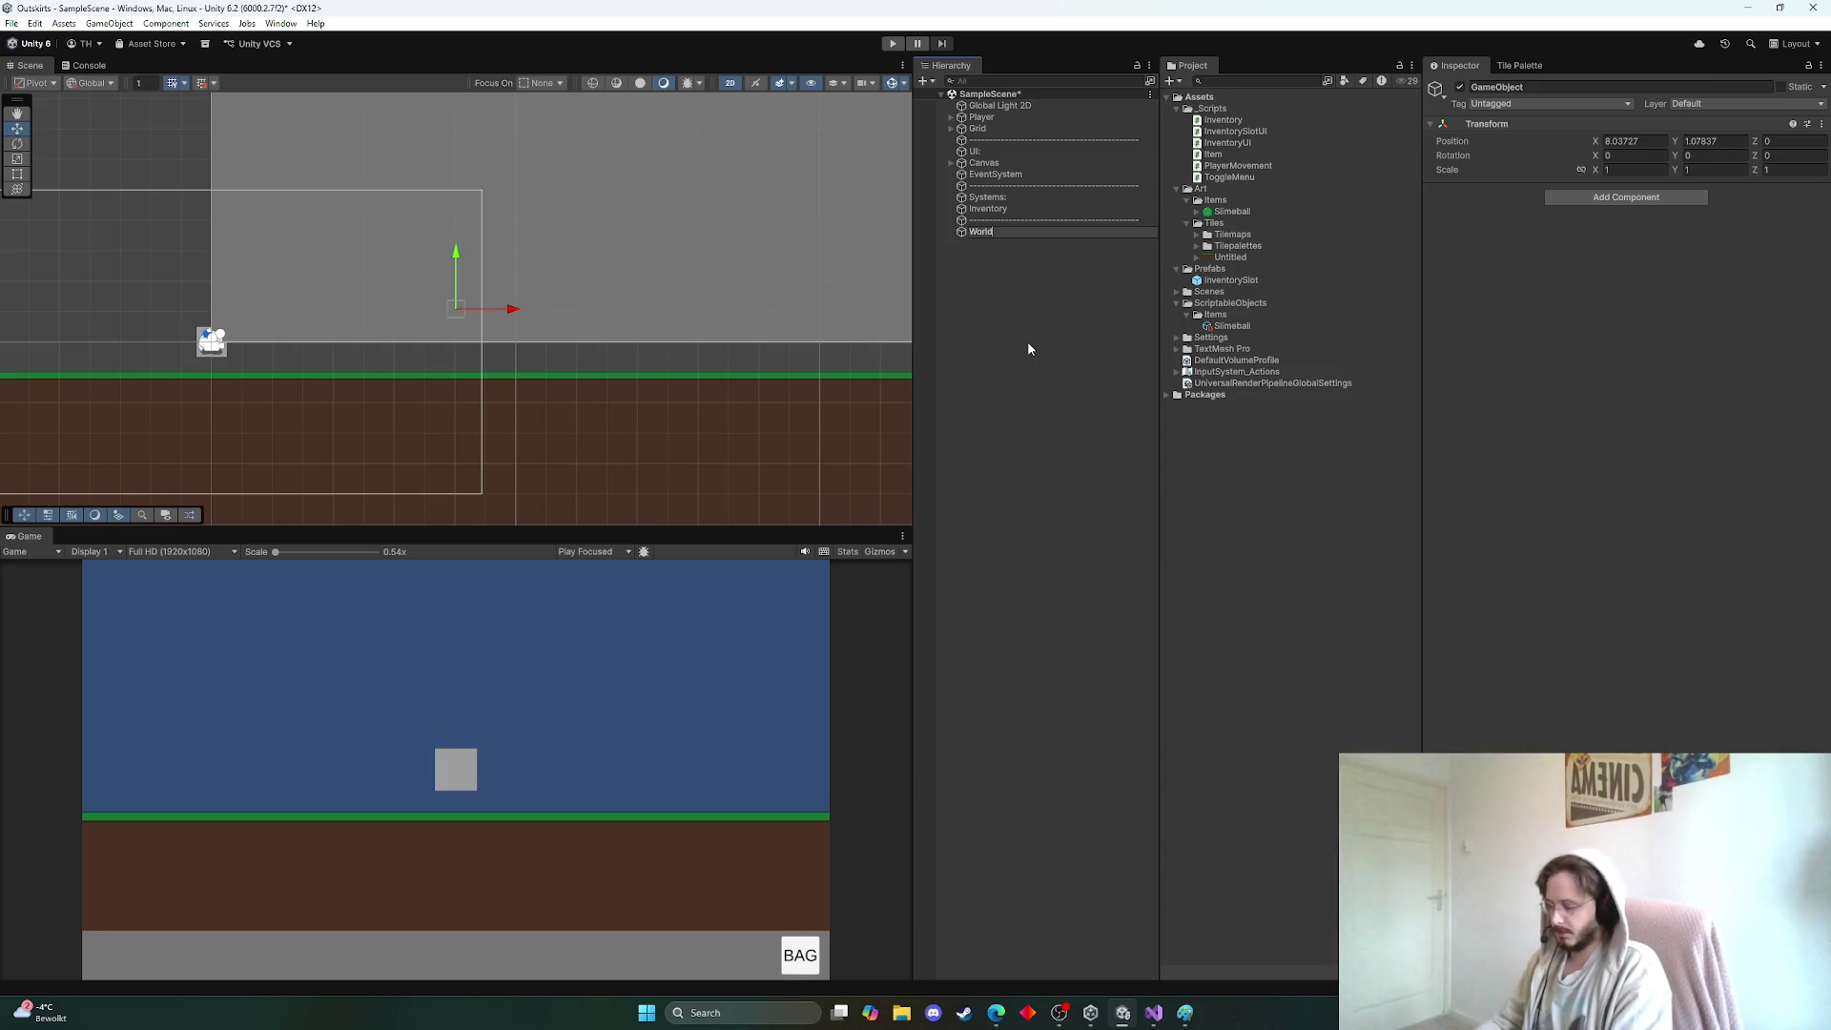
pyautogui.write(':')
pyautogui.press('Return')
pyautogui.hotkey('ctrl', 's')
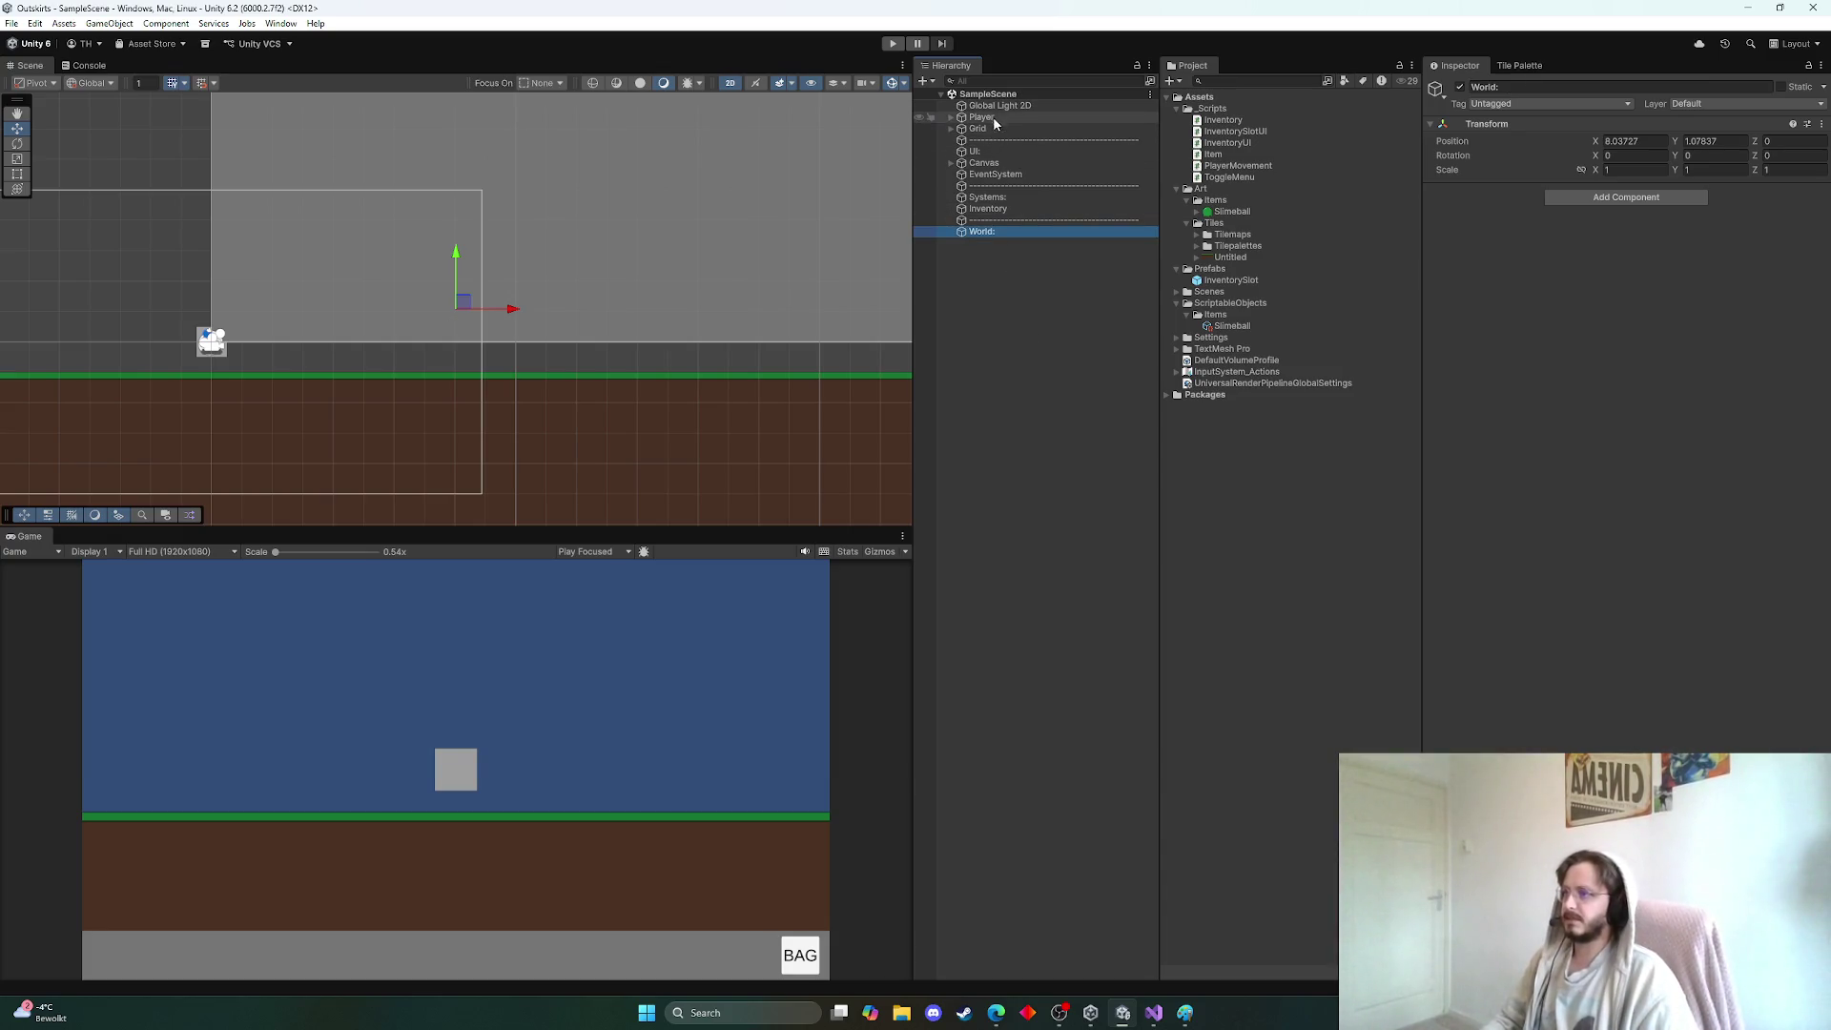
# Move Global Light 2D below Inventory and Player and Grid below World:, then save
pyautogui.click(982, 118)
pyautogui.click(986, 129)
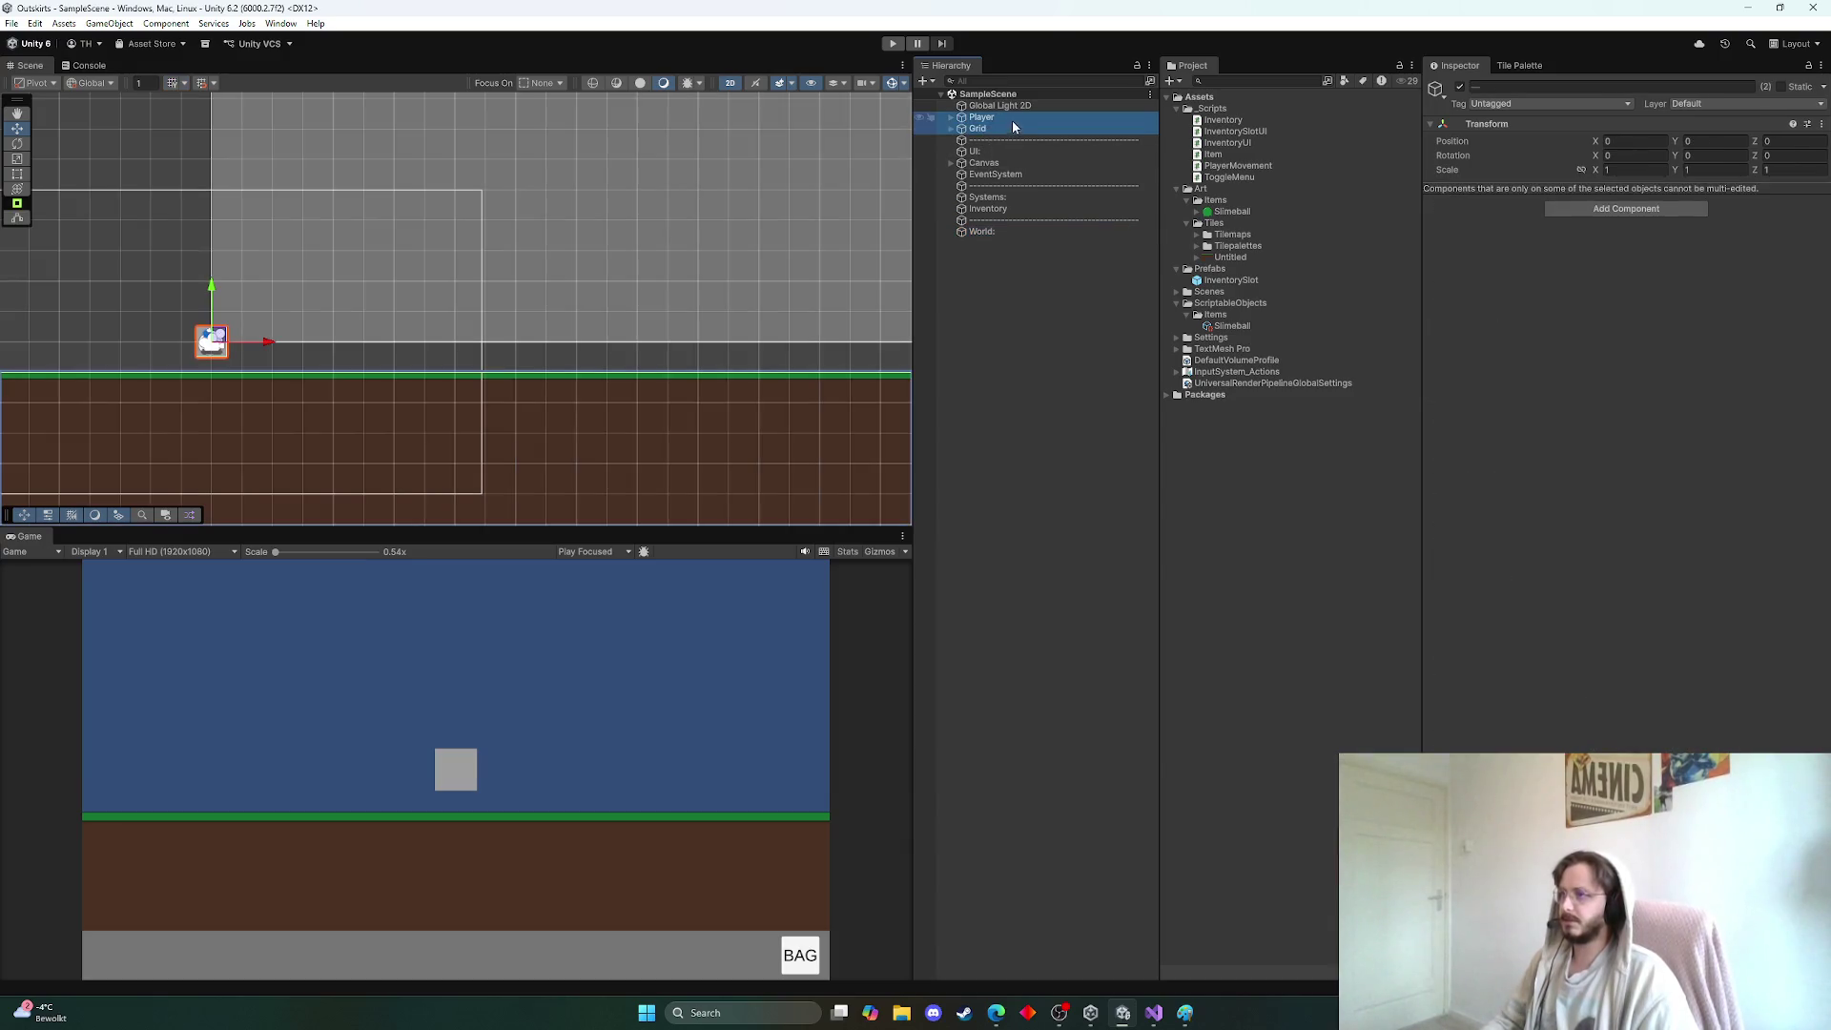
pyautogui.click(1021, 106)
pyautogui.moveTo(1025, 106); pyautogui.dragTo(1006, 219)
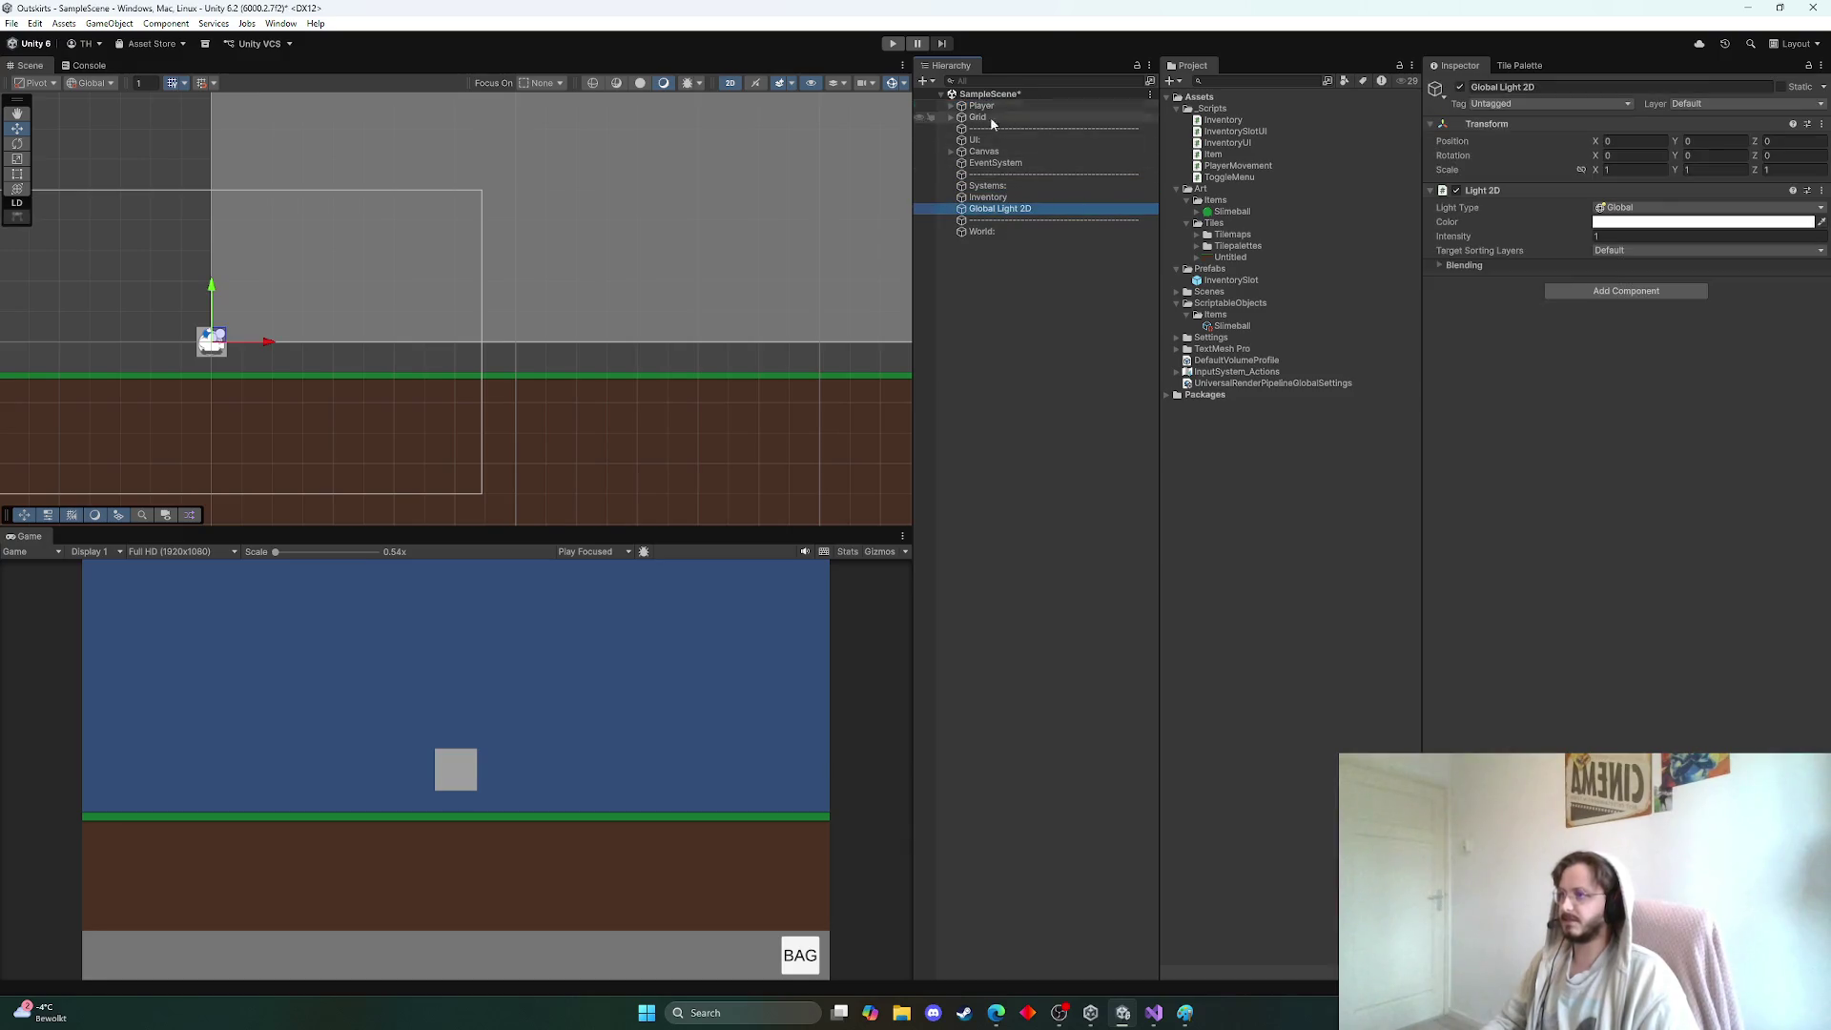
pyautogui.click(994, 106)
pyautogui.moveTo(989, 121)
pyautogui.mouseDown()
pyautogui.moveTo(994, 255)
pyautogui.moveTo(988, 240)
pyautogui.mouseUp()
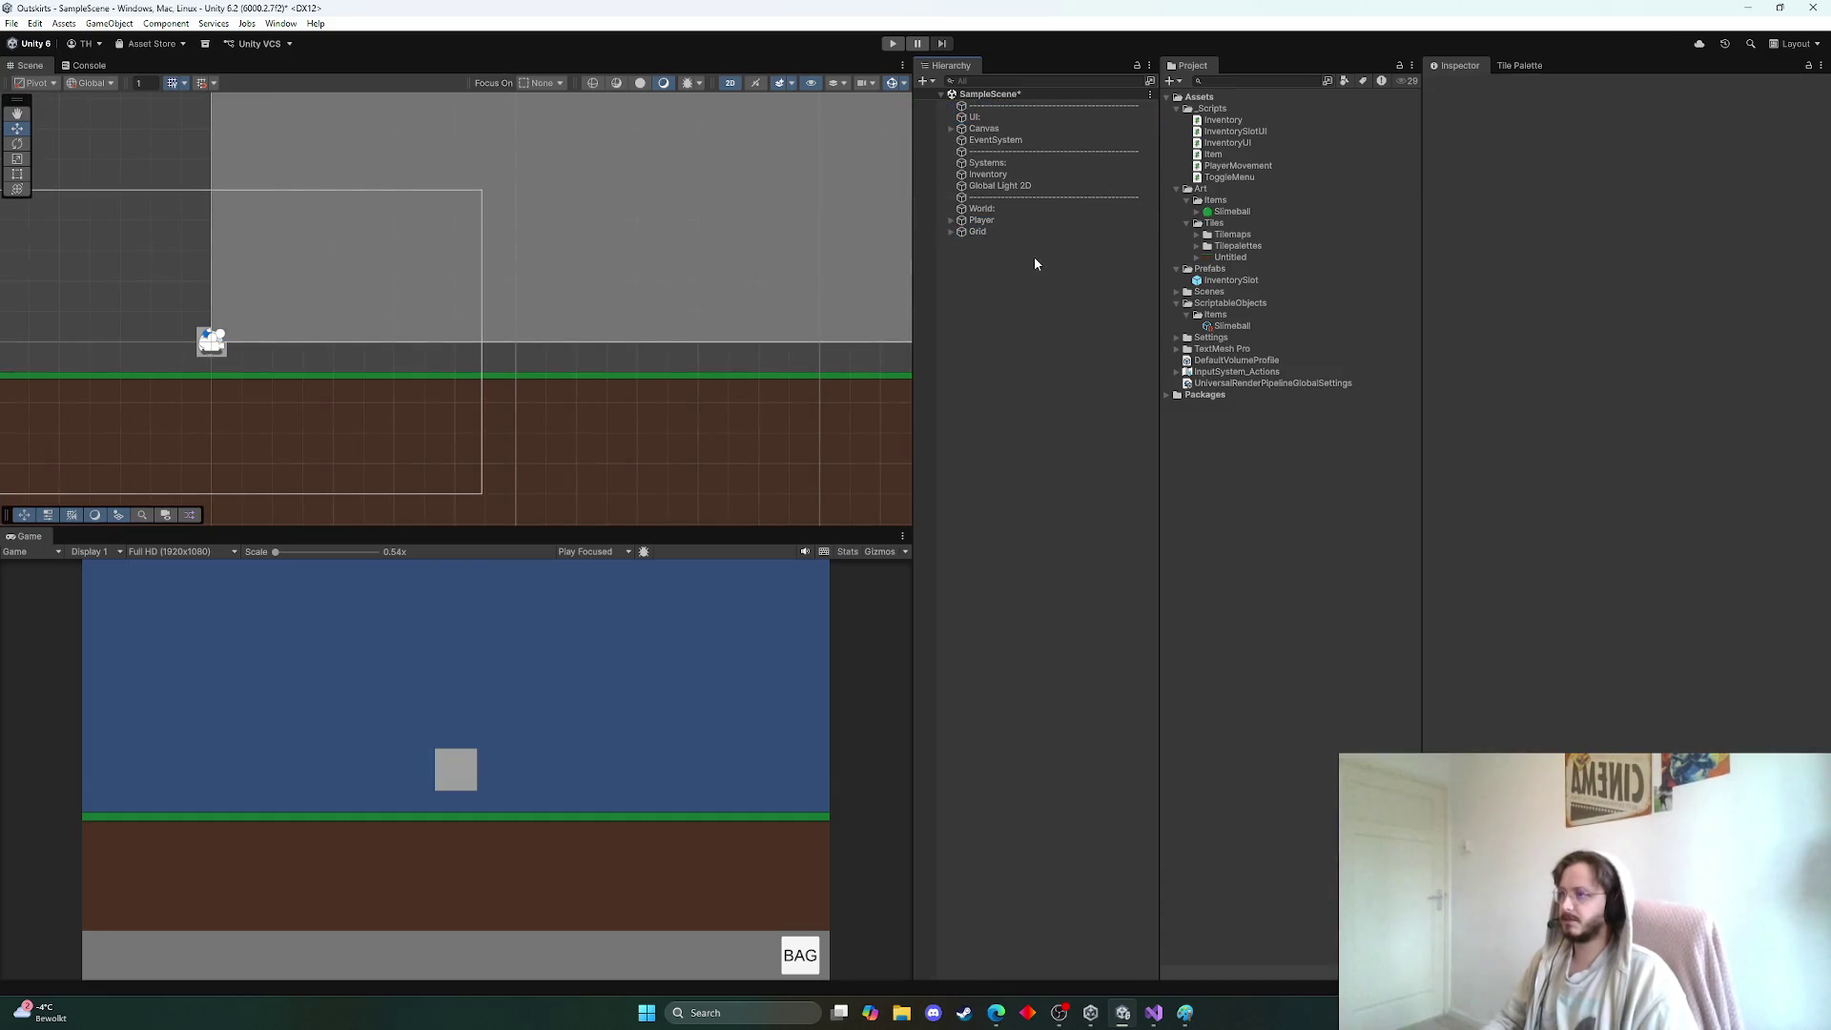
pyautogui.hotkey('ctrl', 's')
# Add another separator copy below Grid, removing its (1) suffix
pyautogui.click(1001, 197)
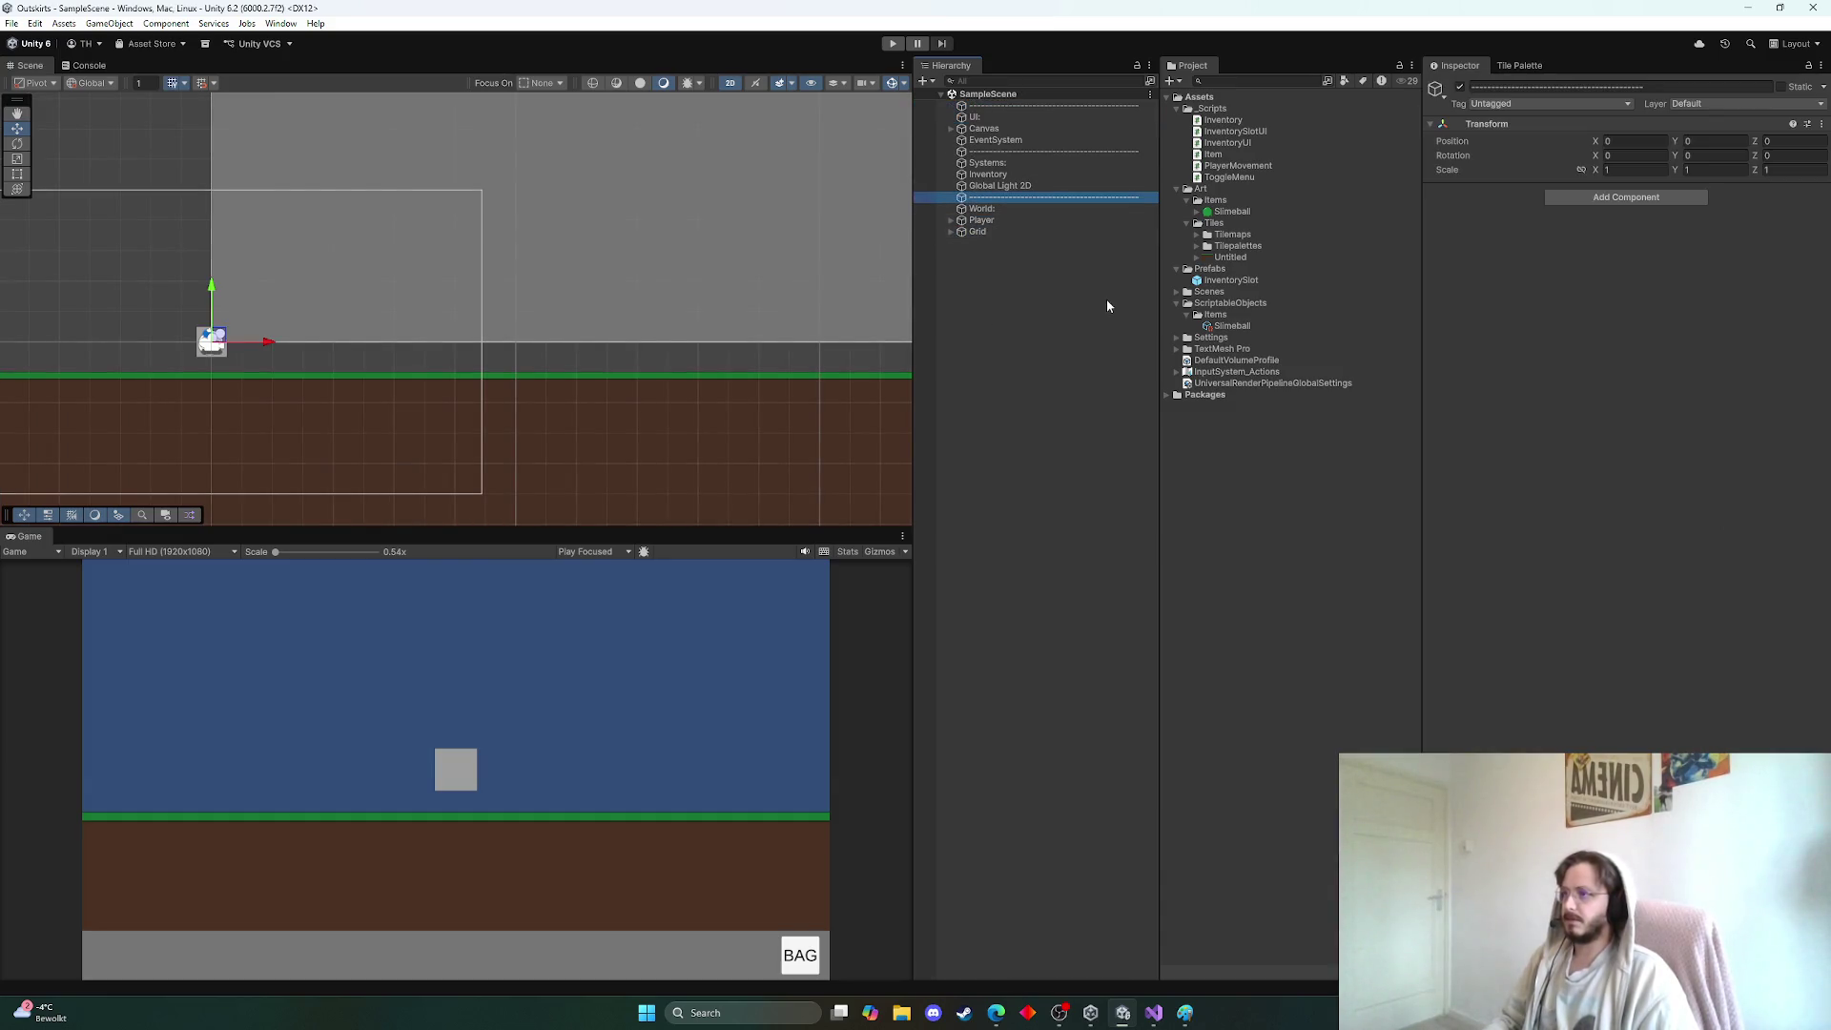
pyautogui.hotkey('ctrl', 'd')
pyautogui.moveTo(1020, 209)
pyautogui.mouseDown()
pyautogui.moveTo(985, 216)
pyautogui.moveTo(977, 256)
pyautogui.moveTo(1007, 295)
pyautogui.mouseUp()
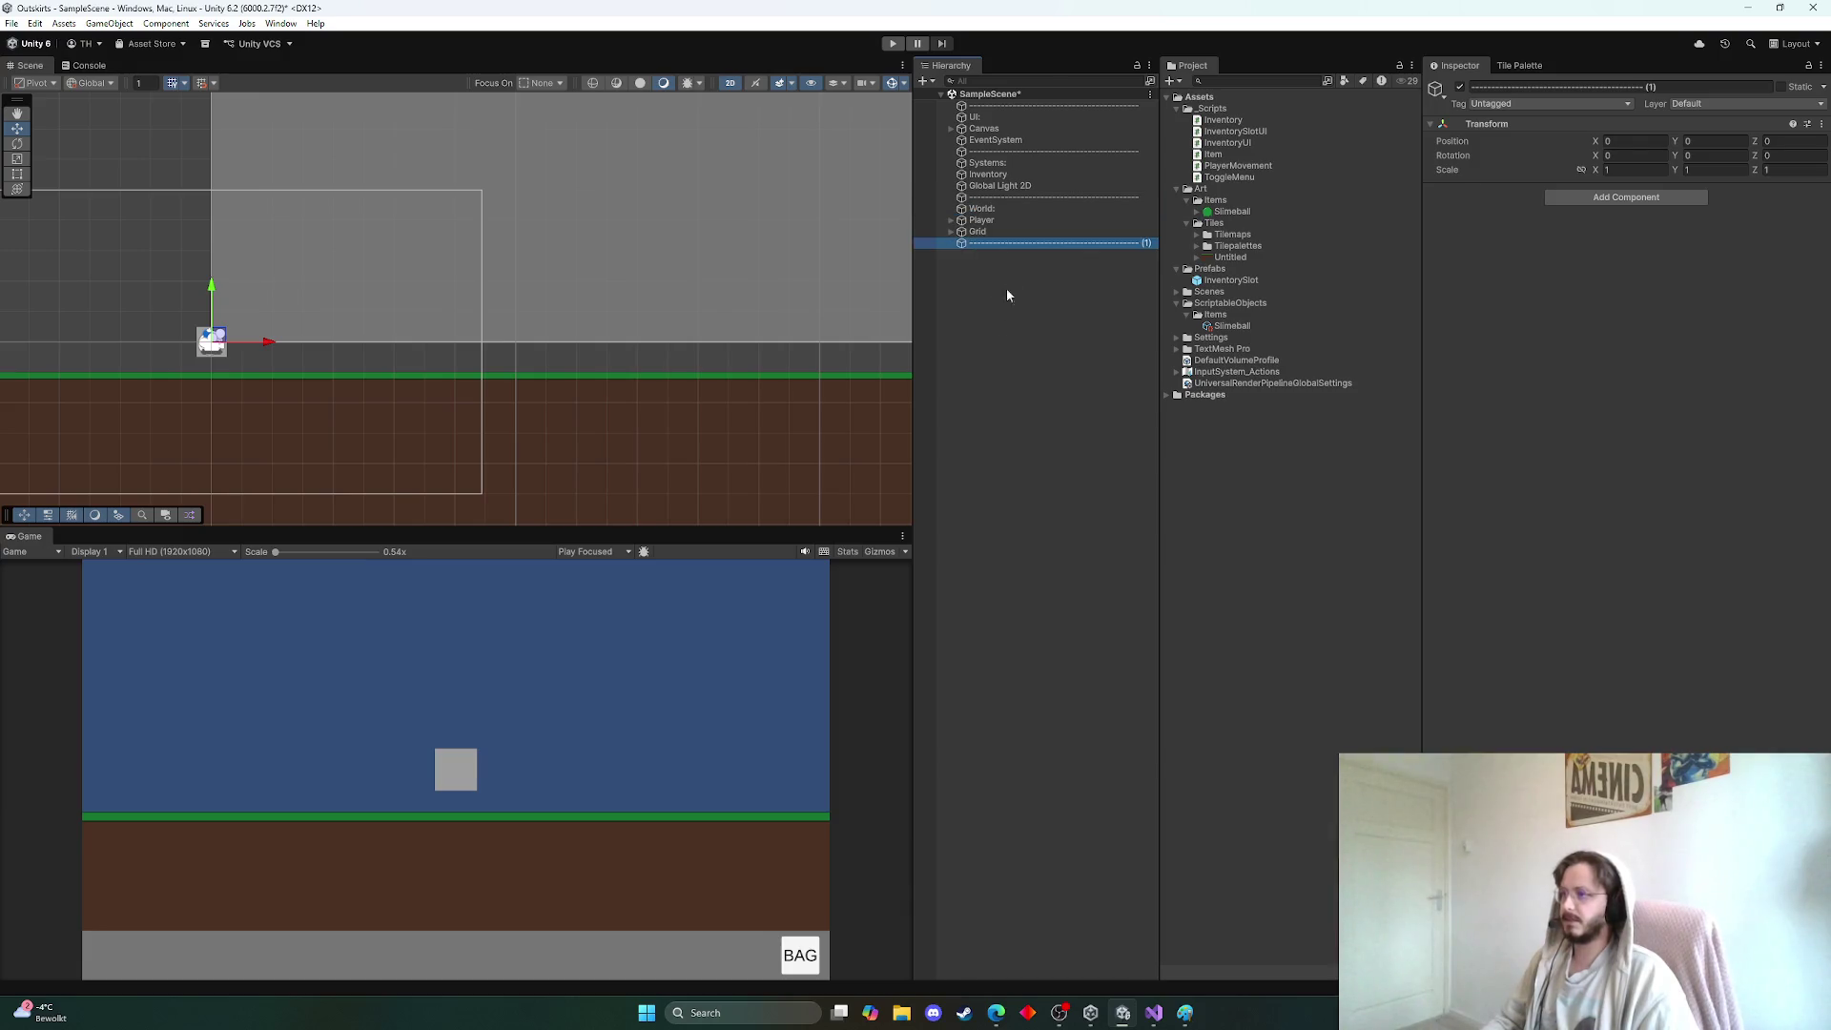
pyautogui.click(1140, 243)
pyautogui.press('End')
pyautogui.press('BackSpace')
pyautogui.press('BackSpace')
pyautogui.press('BackSpace')
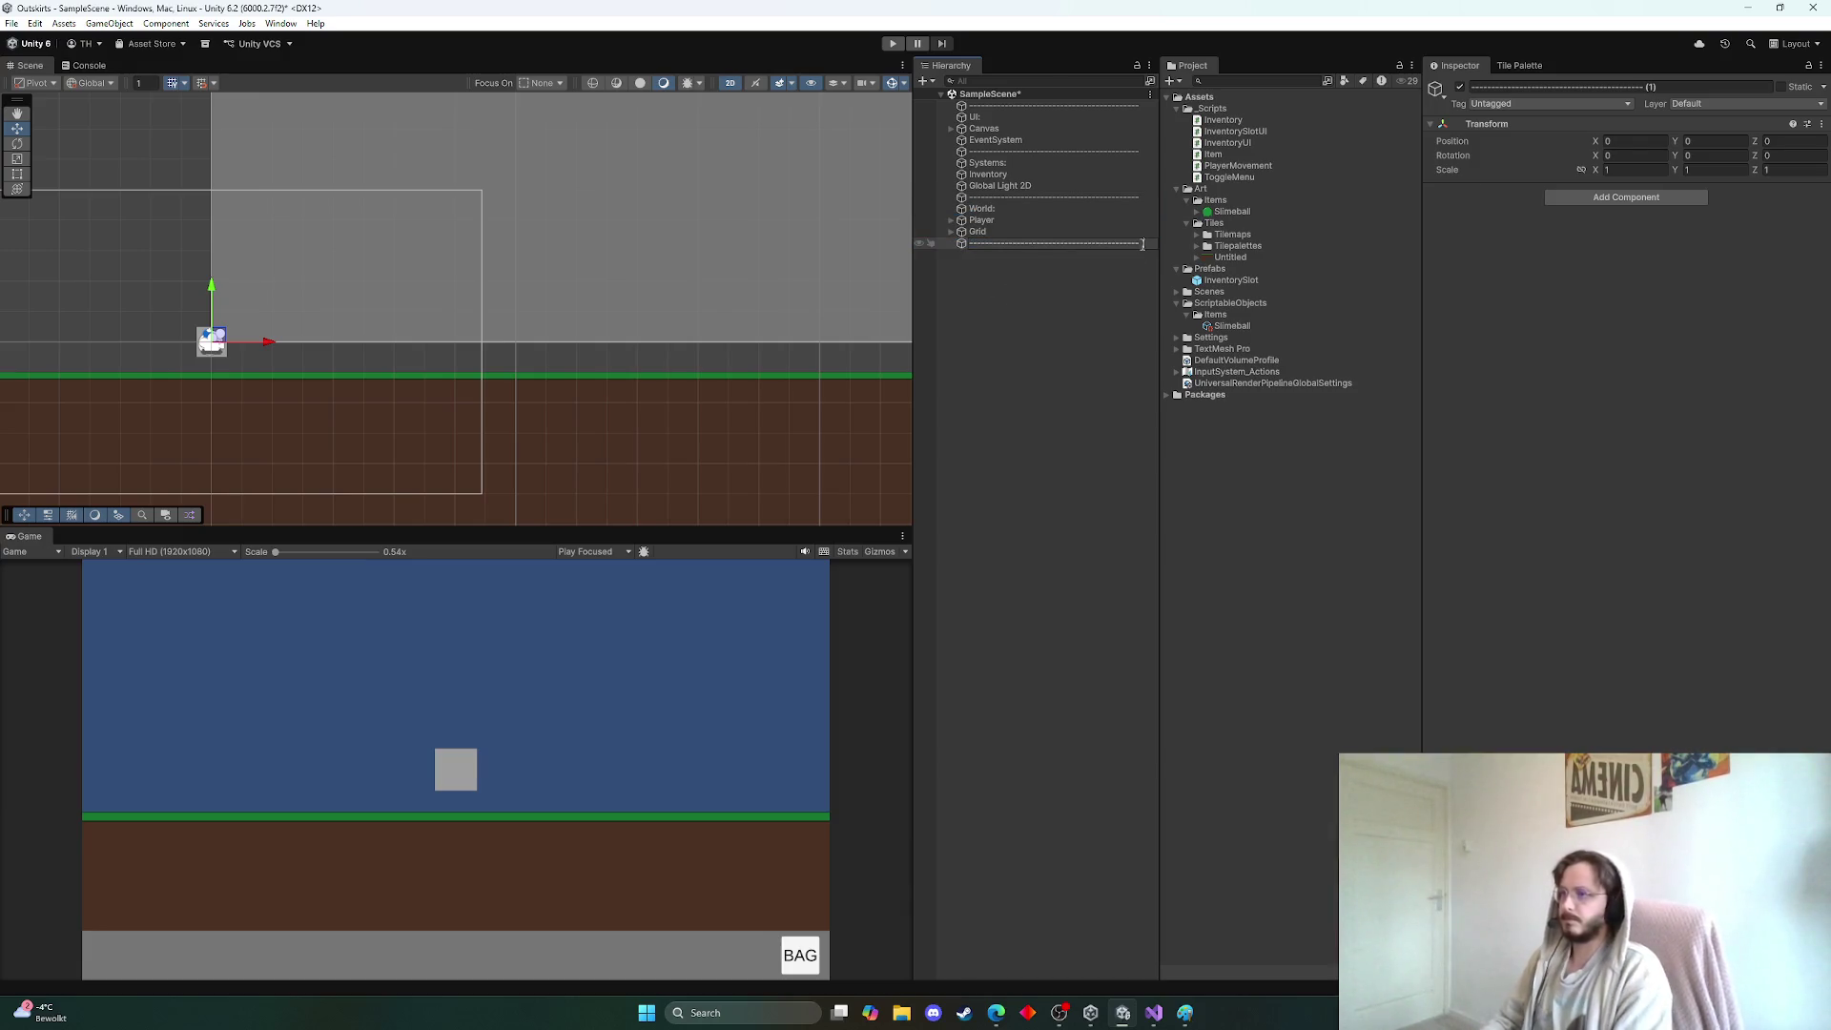
pyautogui.press('Return')
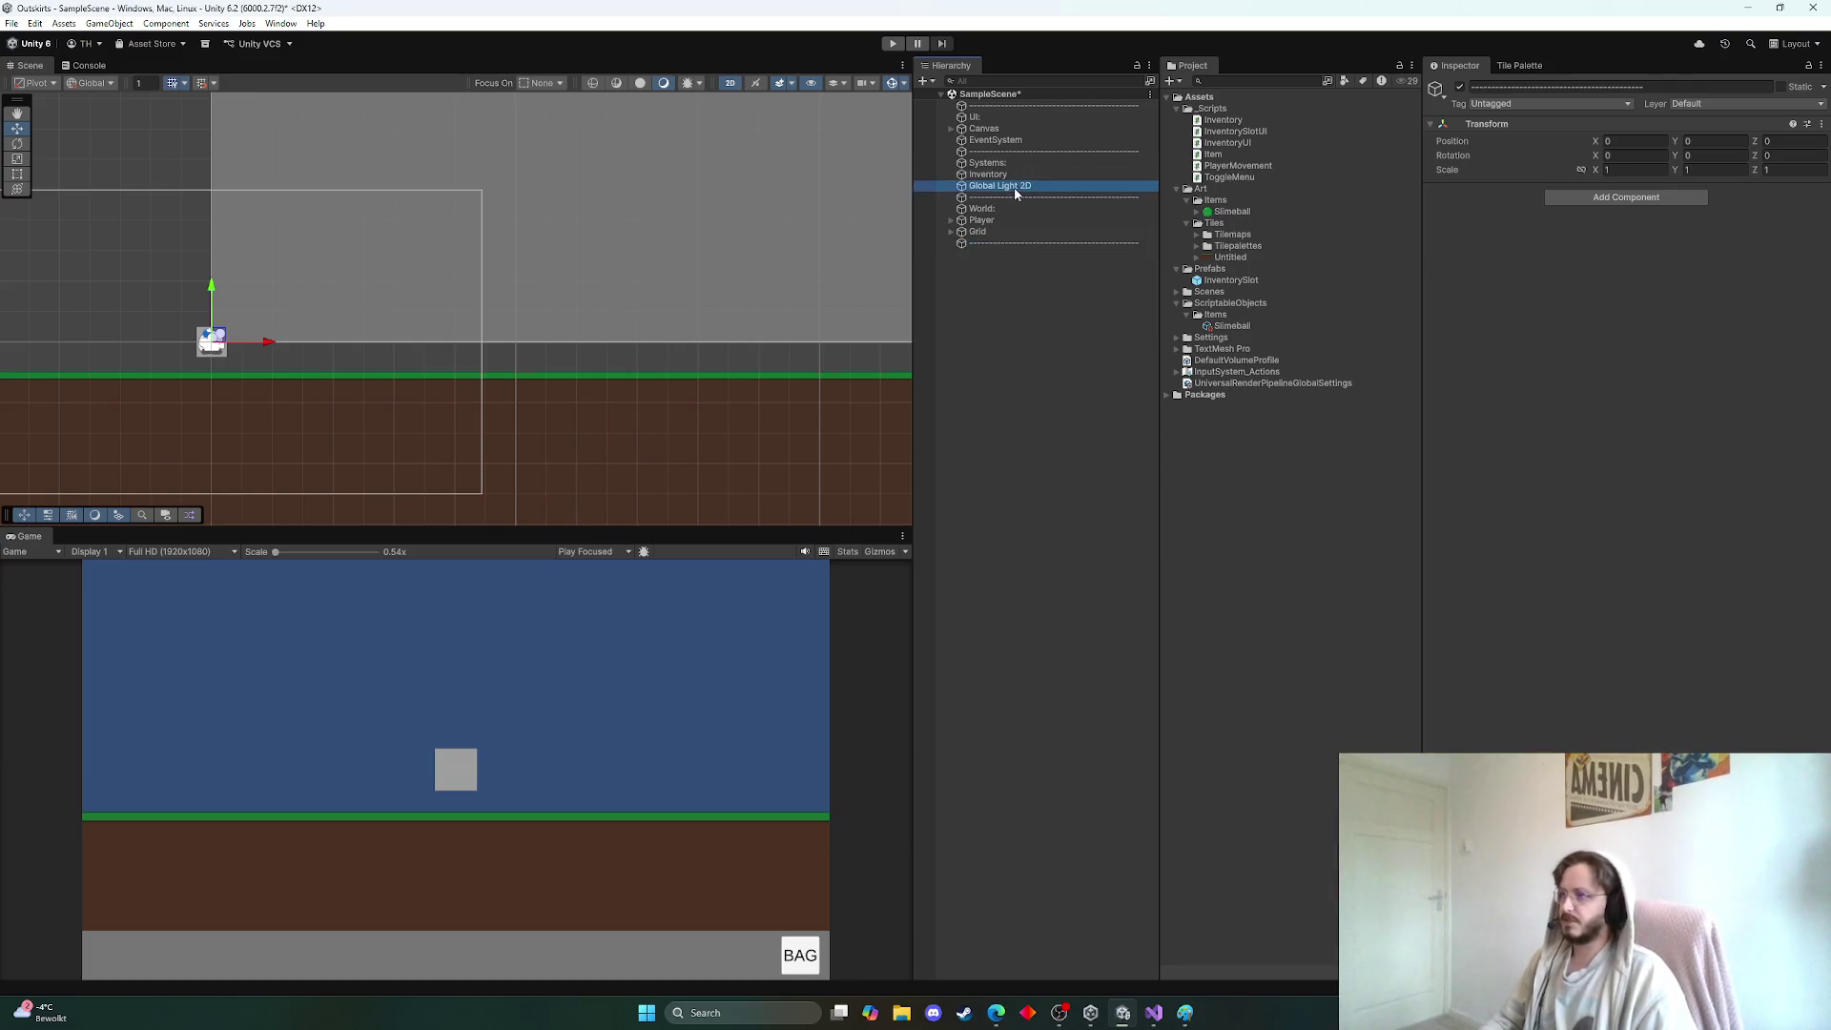
# Reorder the blocks as Systems/Inventory/Global Light 2D, World/Player/Grid, then UI/Canvas/EventSystem, and save
pyautogui.click(1014, 186)
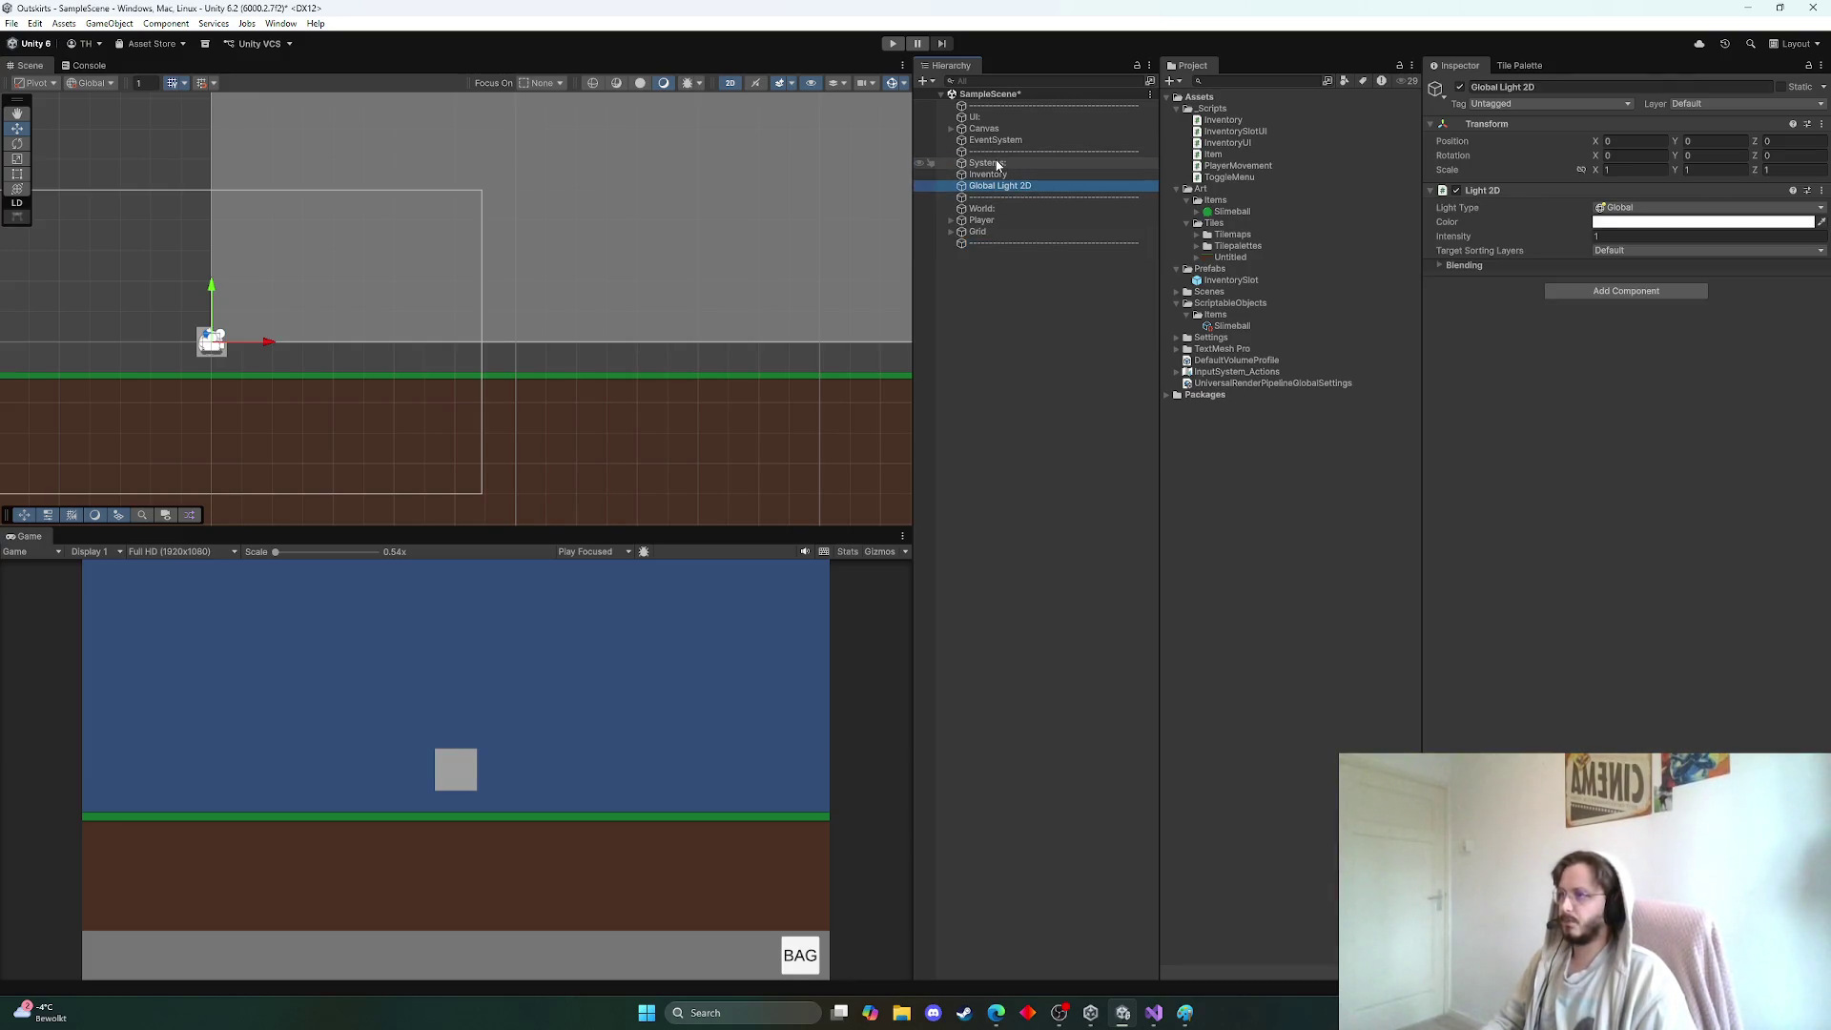
pyautogui.keyDown('shift'); pyautogui.click(992, 168); pyautogui.keyUp('shift')
pyautogui.moveTo(992, 169); pyautogui.dragTo(991, 110)
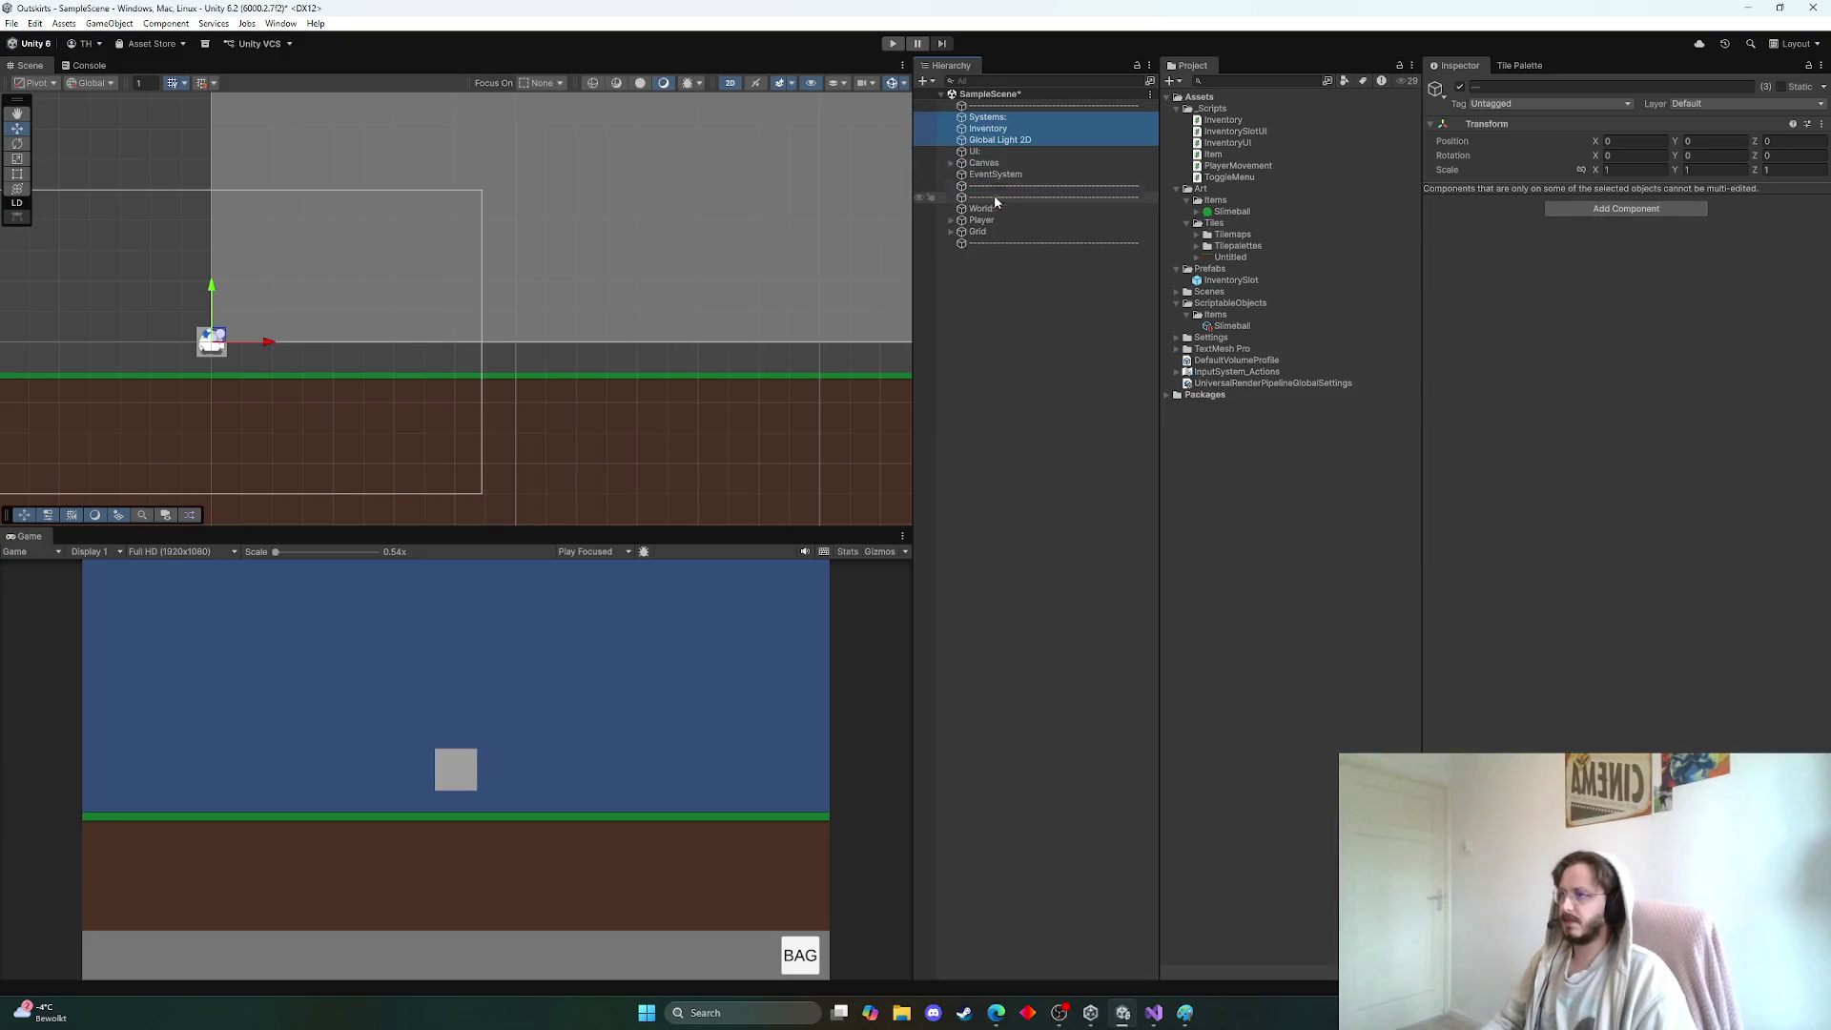
pyautogui.click(998, 154)
pyautogui.keyDown('shift'); pyautogui.click(992, 175); pyautogui.keyUp('shift')
pyautogui.moveTo(991, 178)
pyautogui.mouseDown()
pyautogui.moveTo(994, 204)
pyautogui.moveTo(994, 170)
pyautogui.mouseUp()
pyautogui.click(982, 208)
pyautogui.keyDown('shift'); pyautogui.click(980, 231); pyautogui.keyUp('shift')
pyautogui.click(1011, 303)
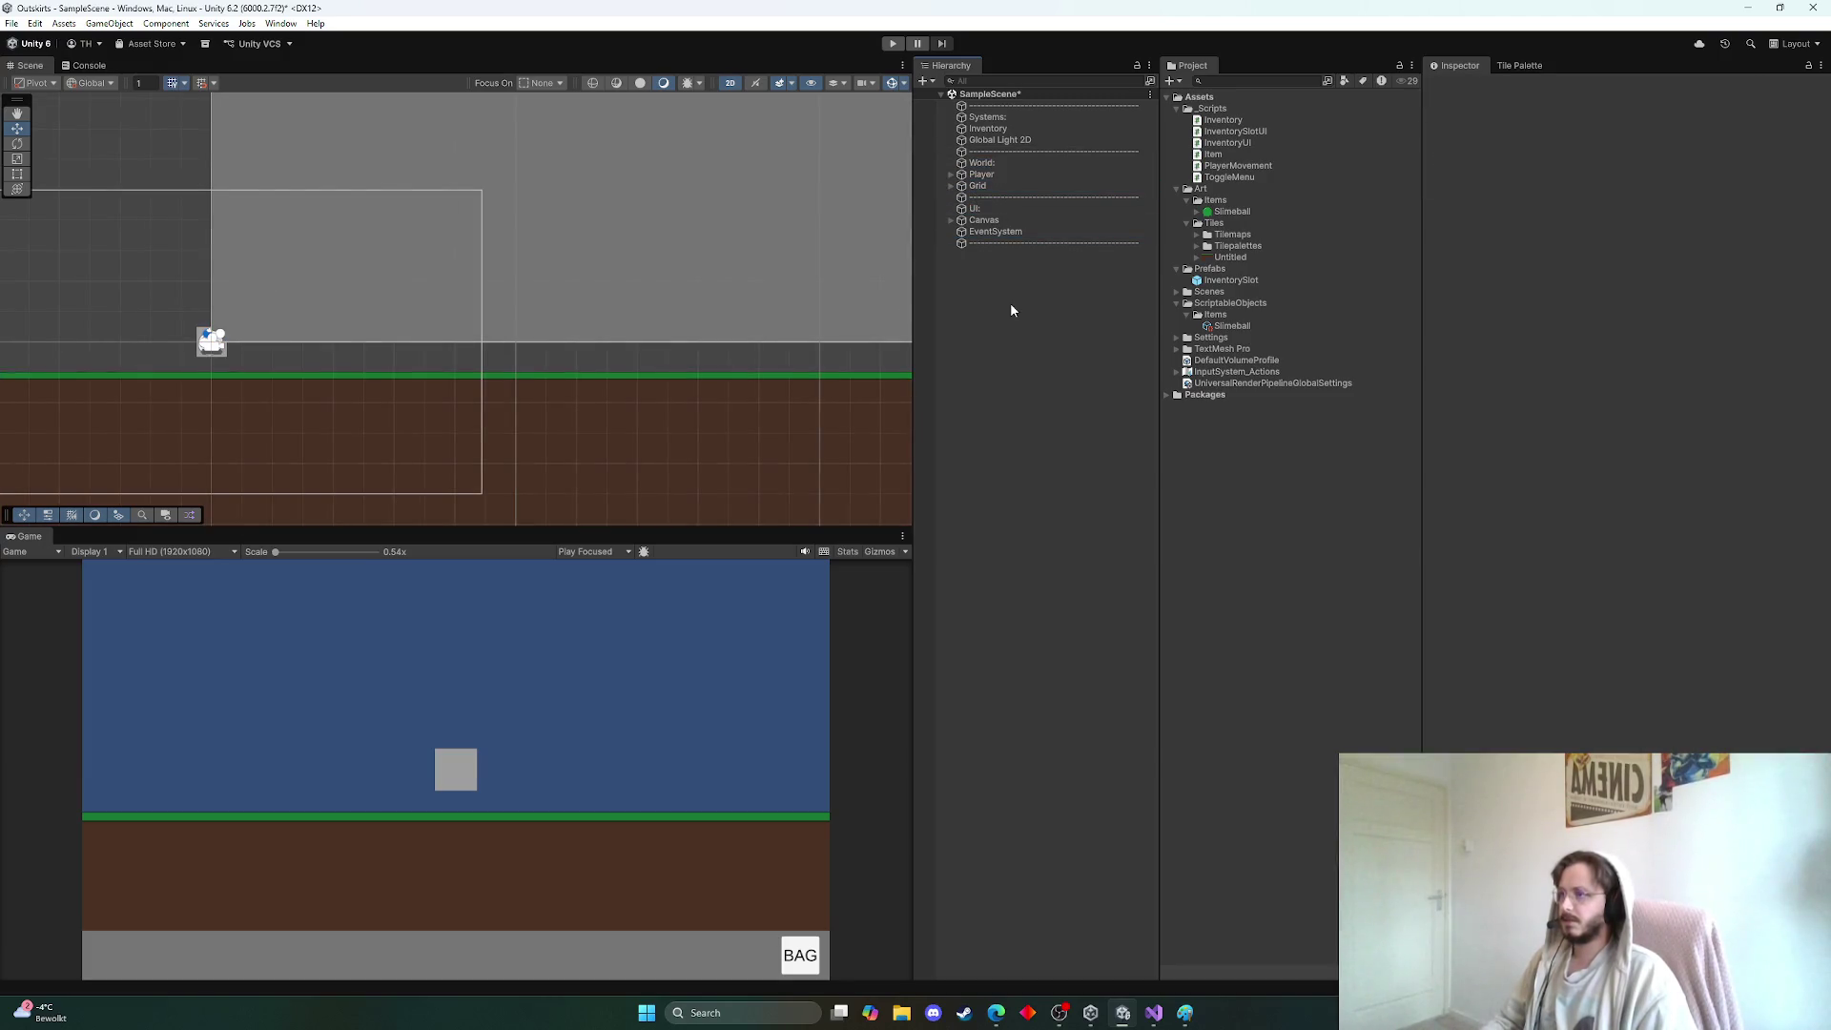
pyautogui.hotkey('ctrl', 's')
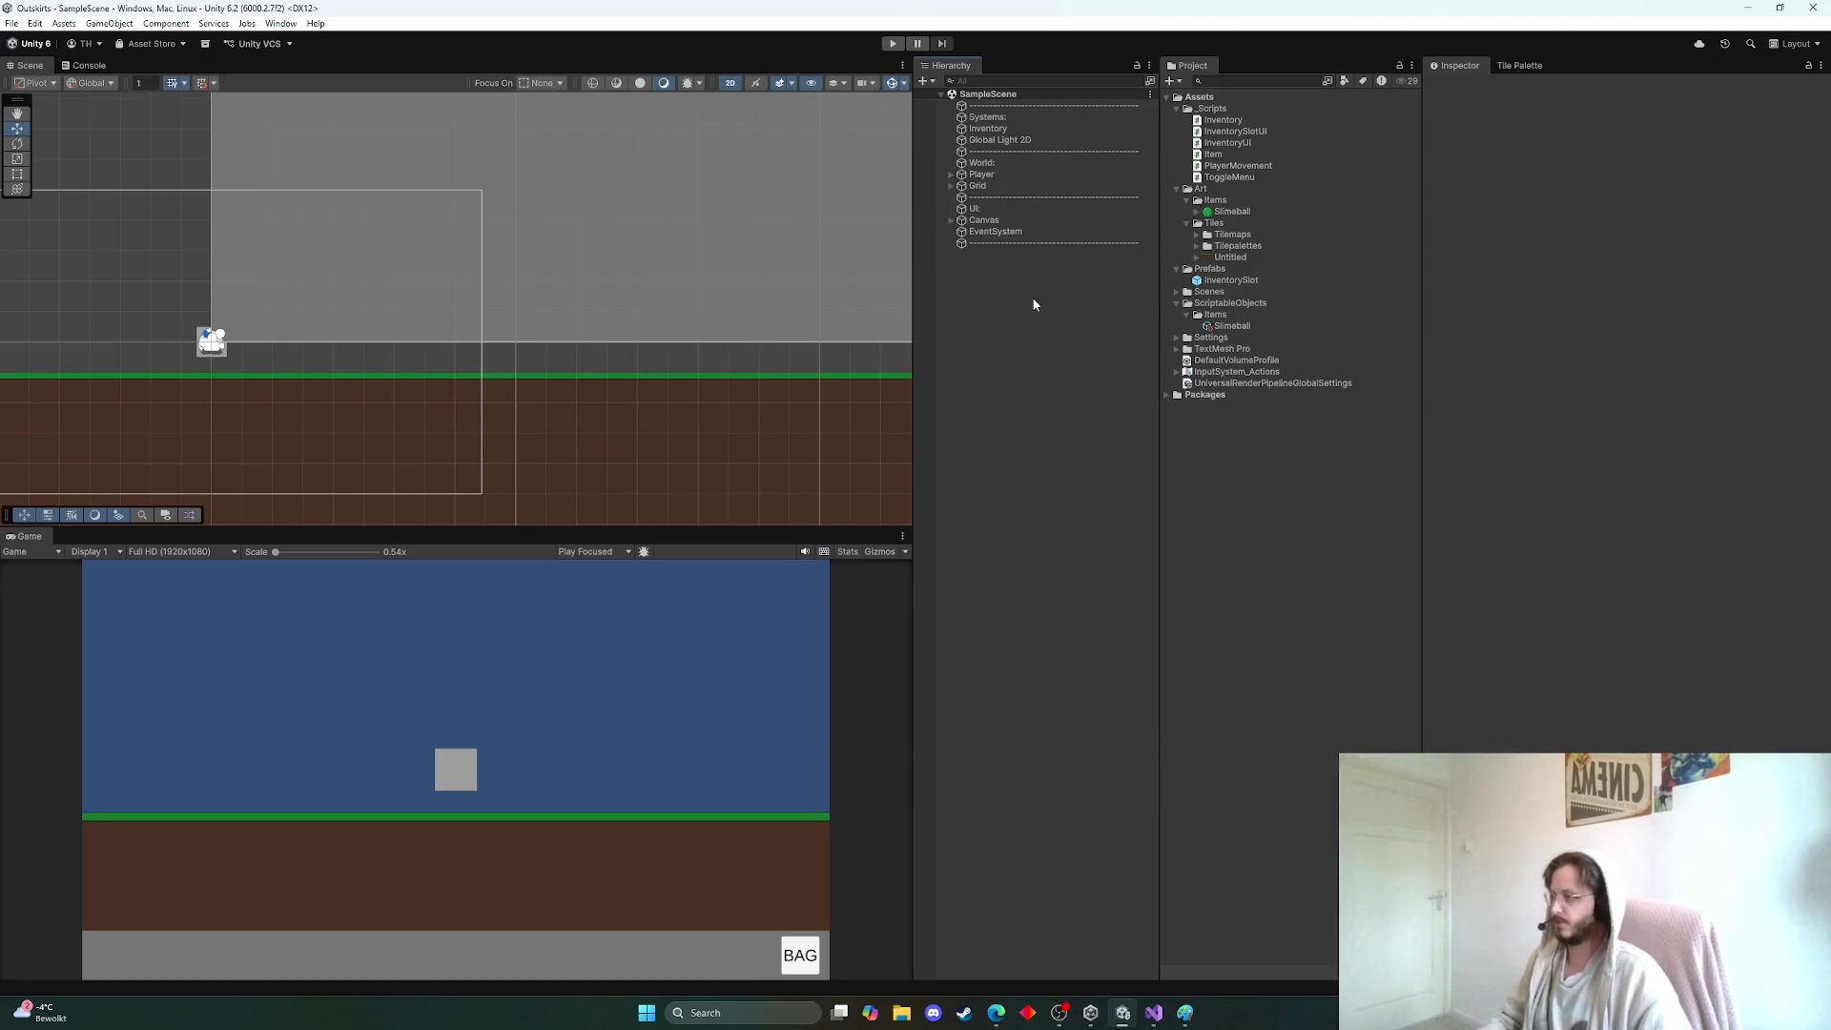
# Zoom the Scene view to frame the whole ground strip and camera, then leave Unity
pyautogui.scroll(6, 758, 410)
pyautogui.scroll(-1, 731, 389)
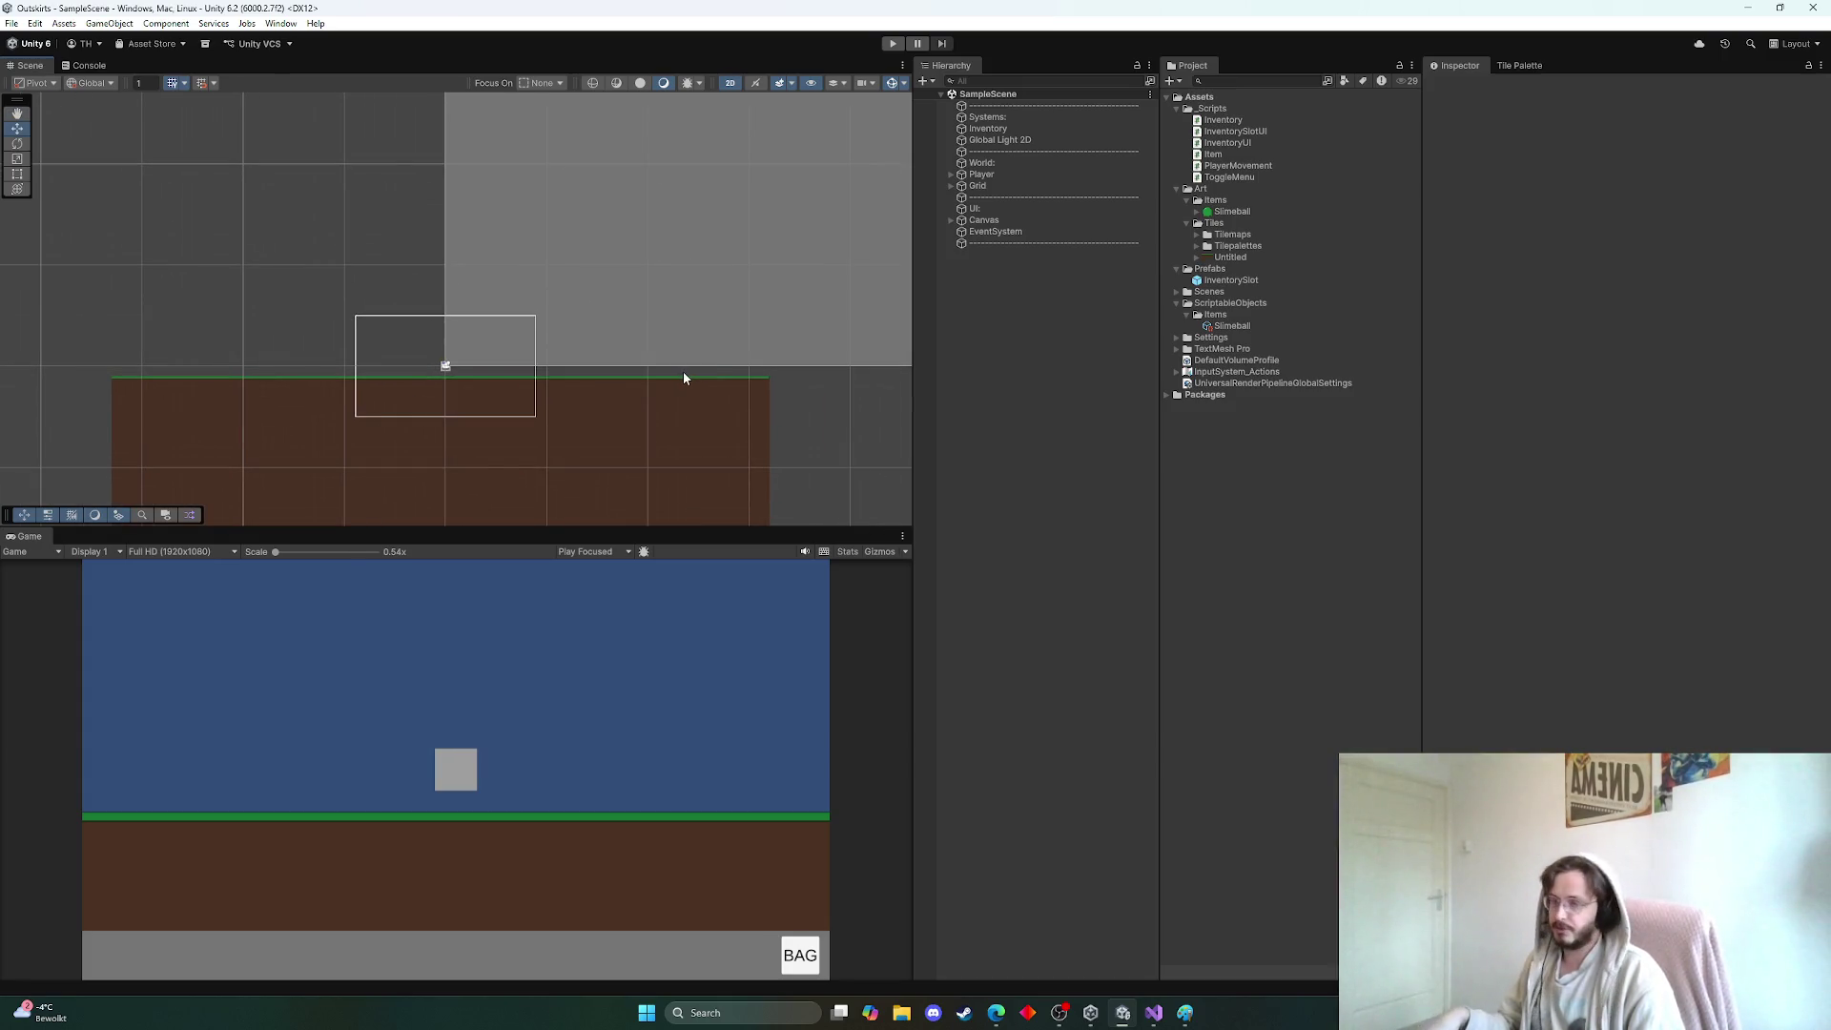
pyautogui.hotkey('alt', 'Tab')
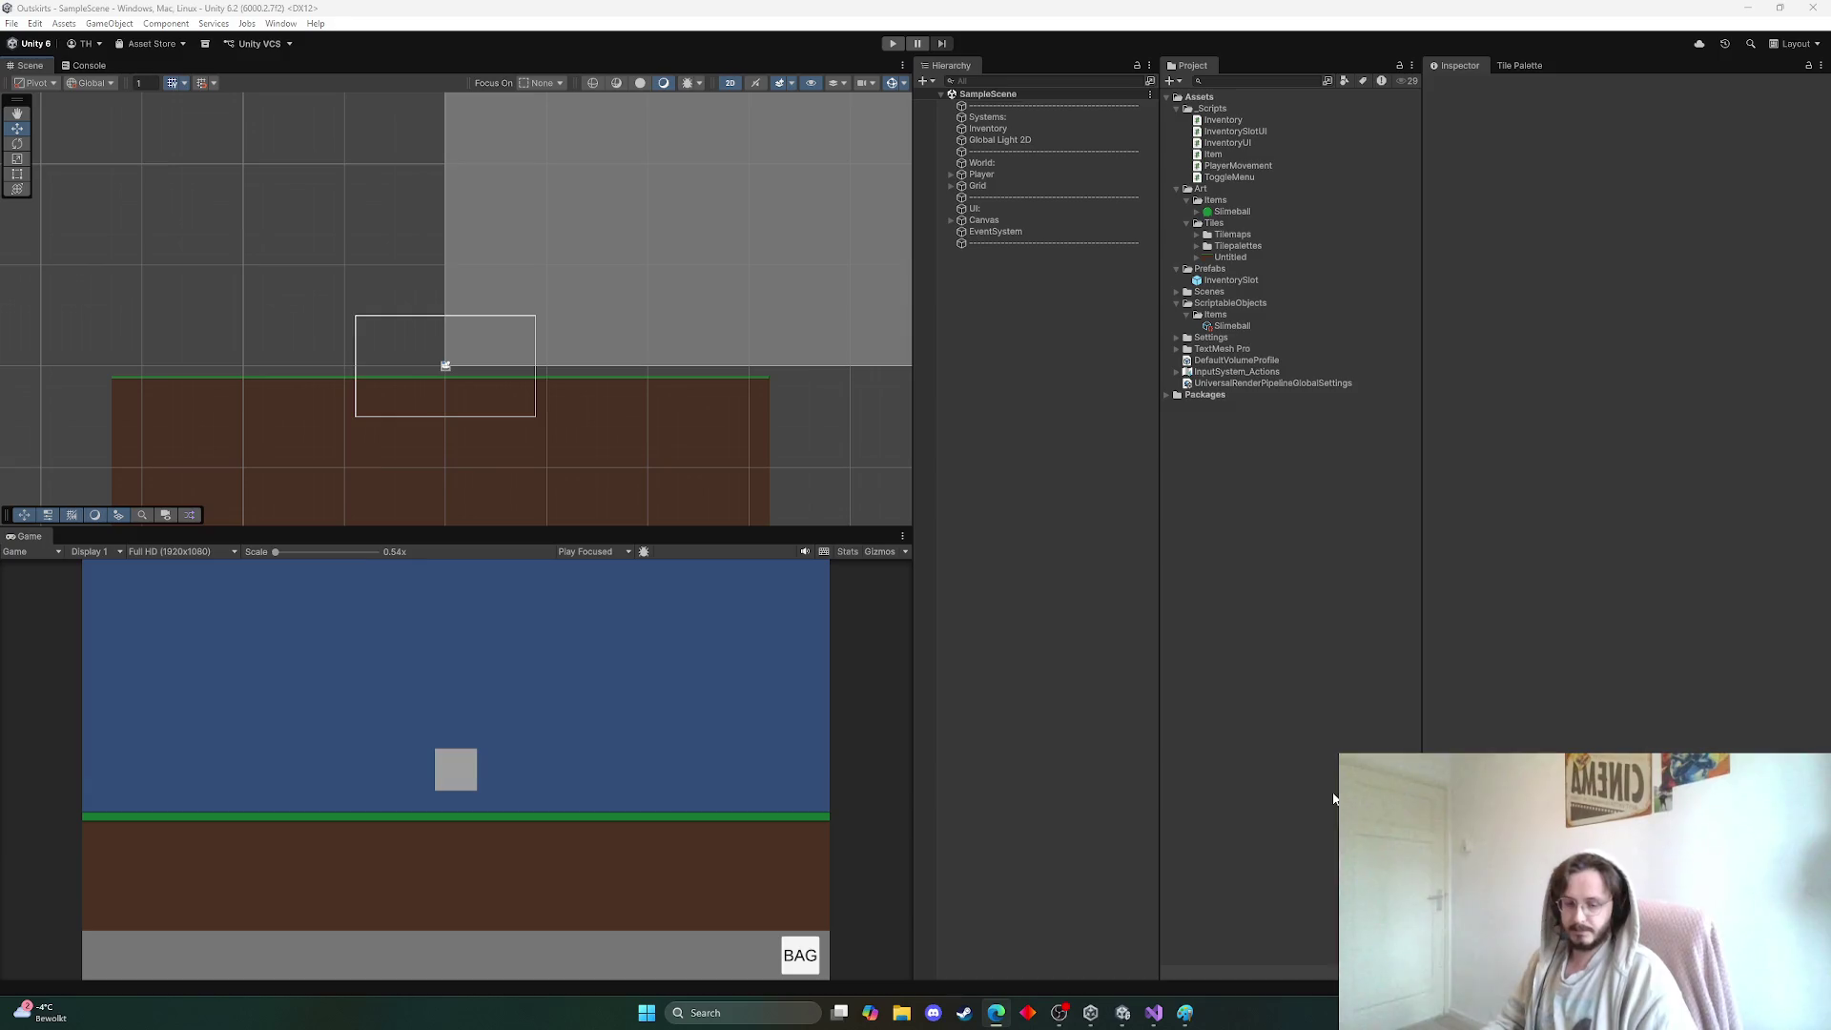
# Erase the slimeball with an enlarged eraser, leaving the 40×40 canvas blank, and reselect the Pencil
pyautogui.click(1184, 1013)
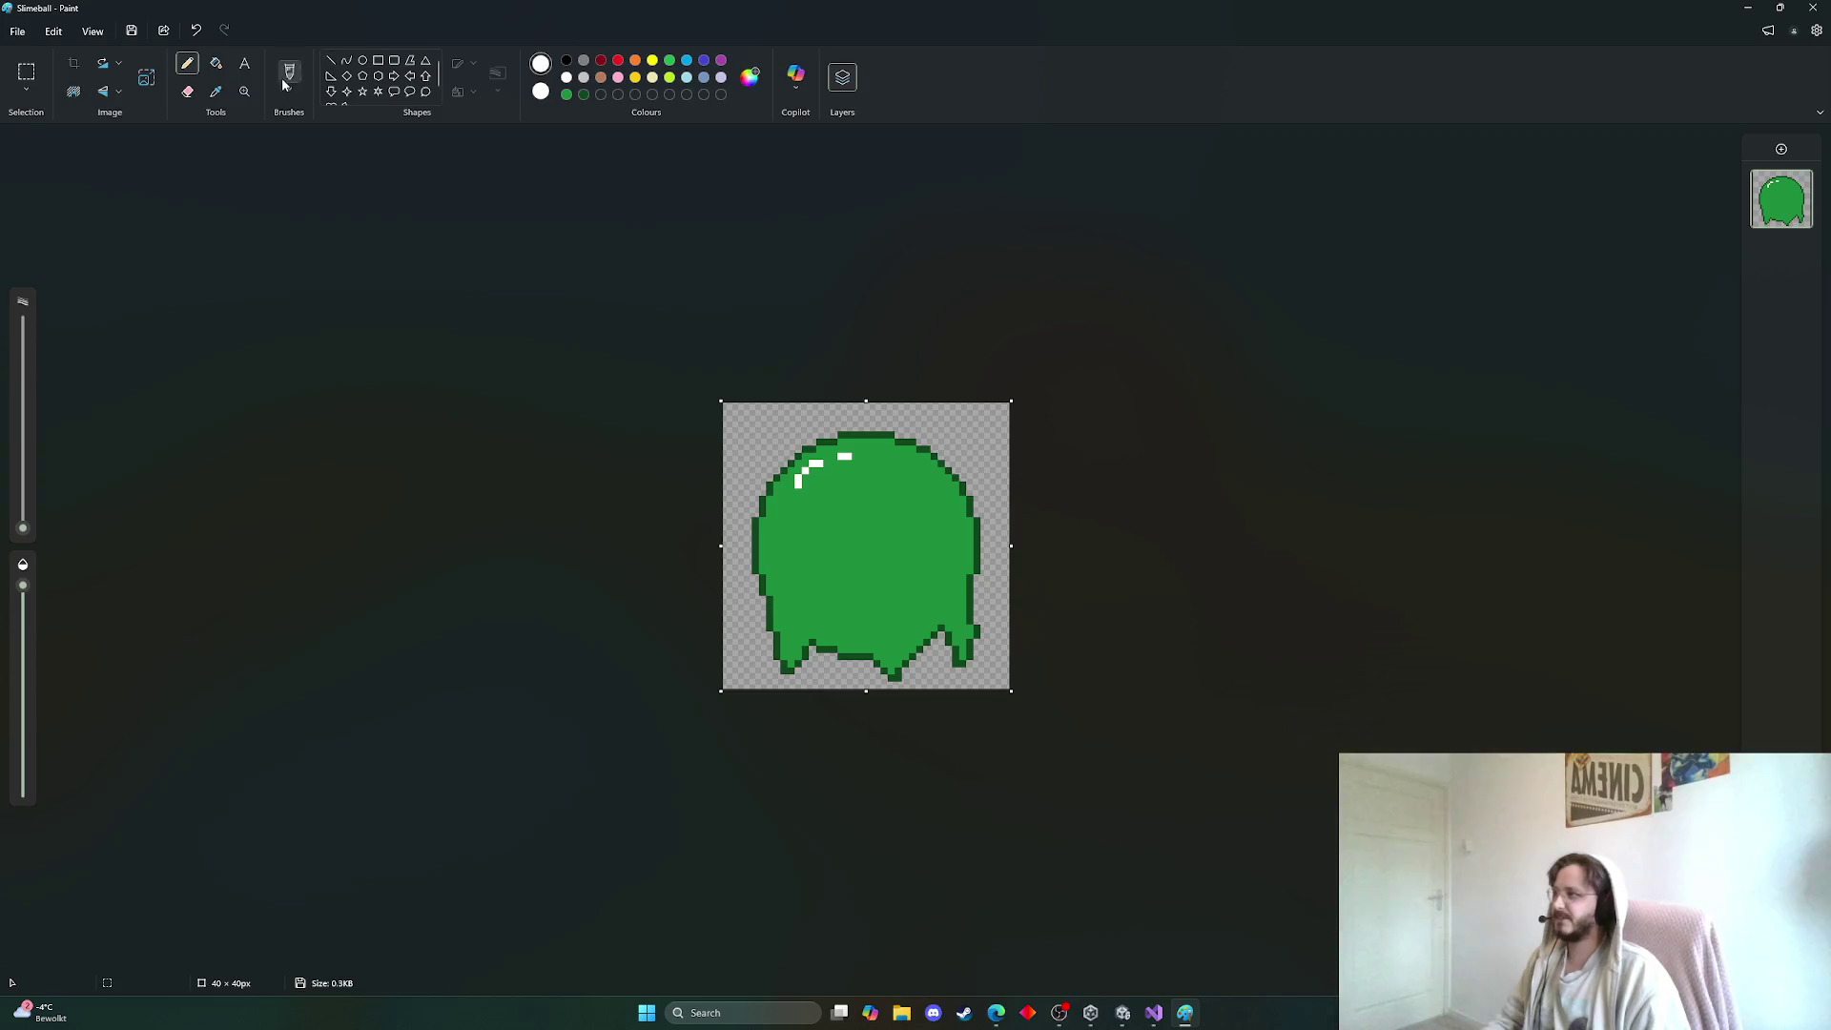
pyautogui.click(187, 92)
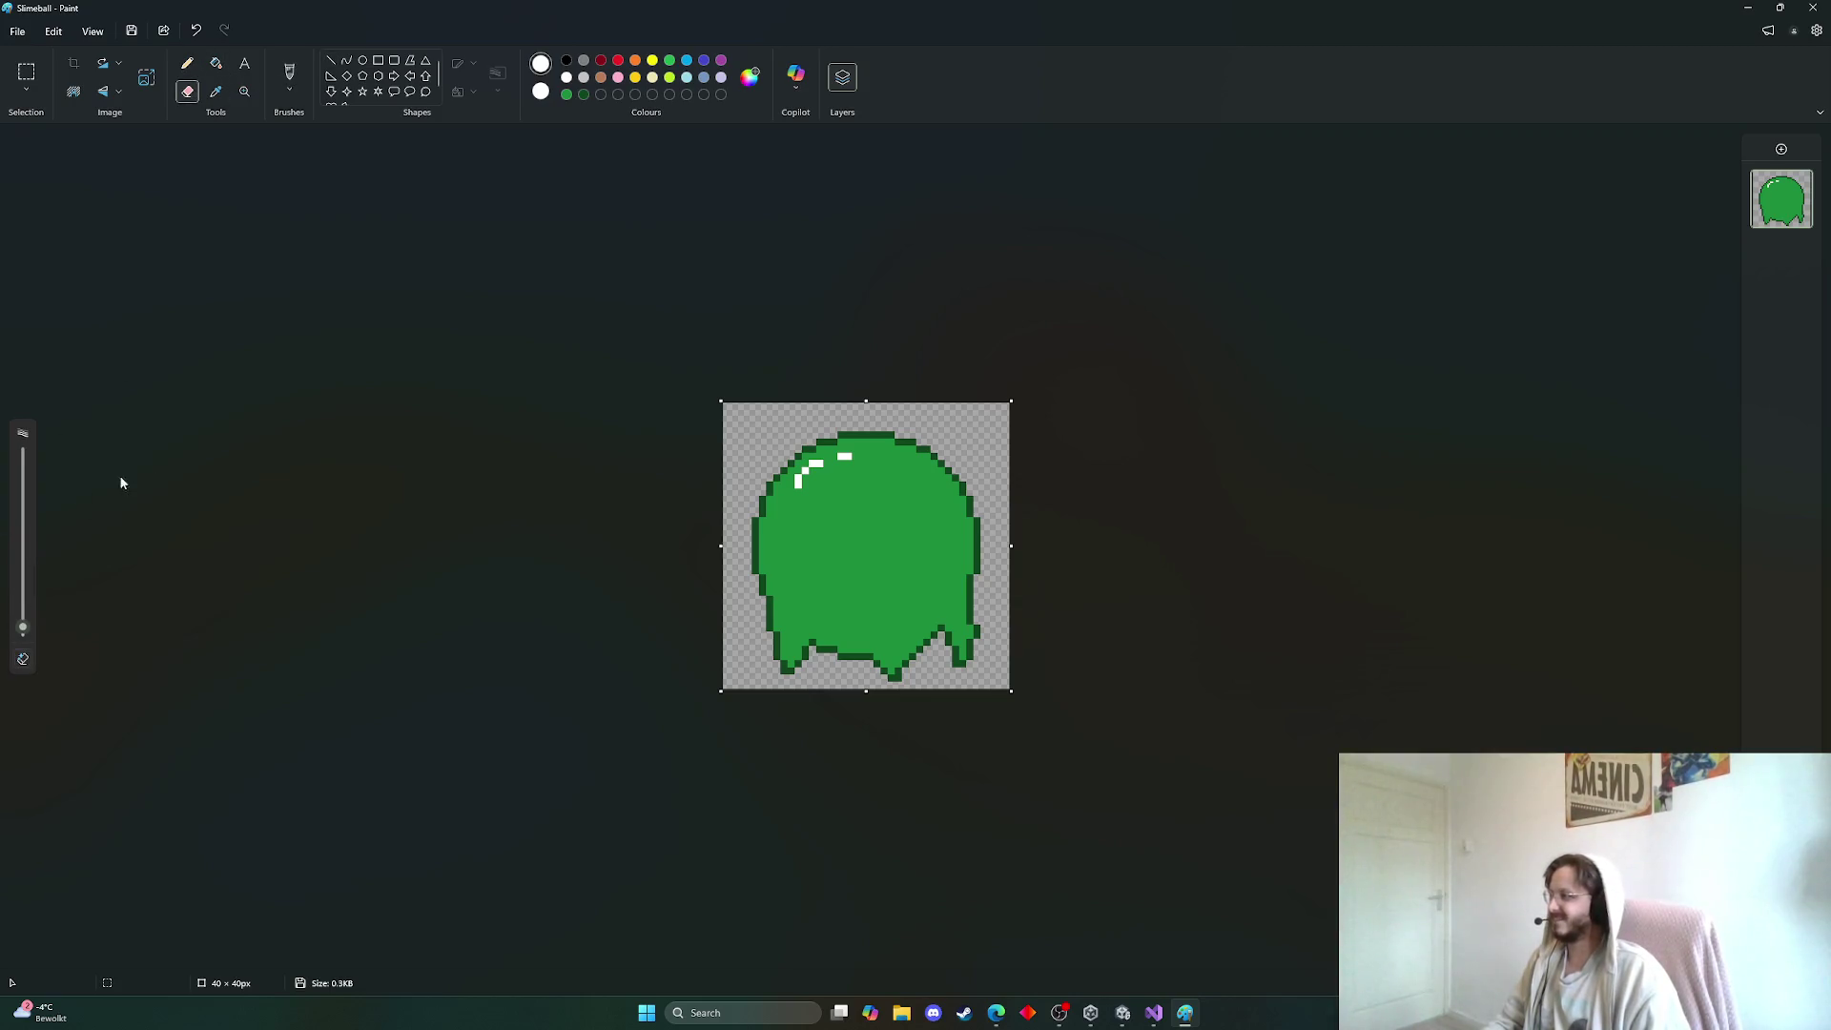
pyautogui.moveTo(23, 629); pyautogui.dragTo(22, 586)
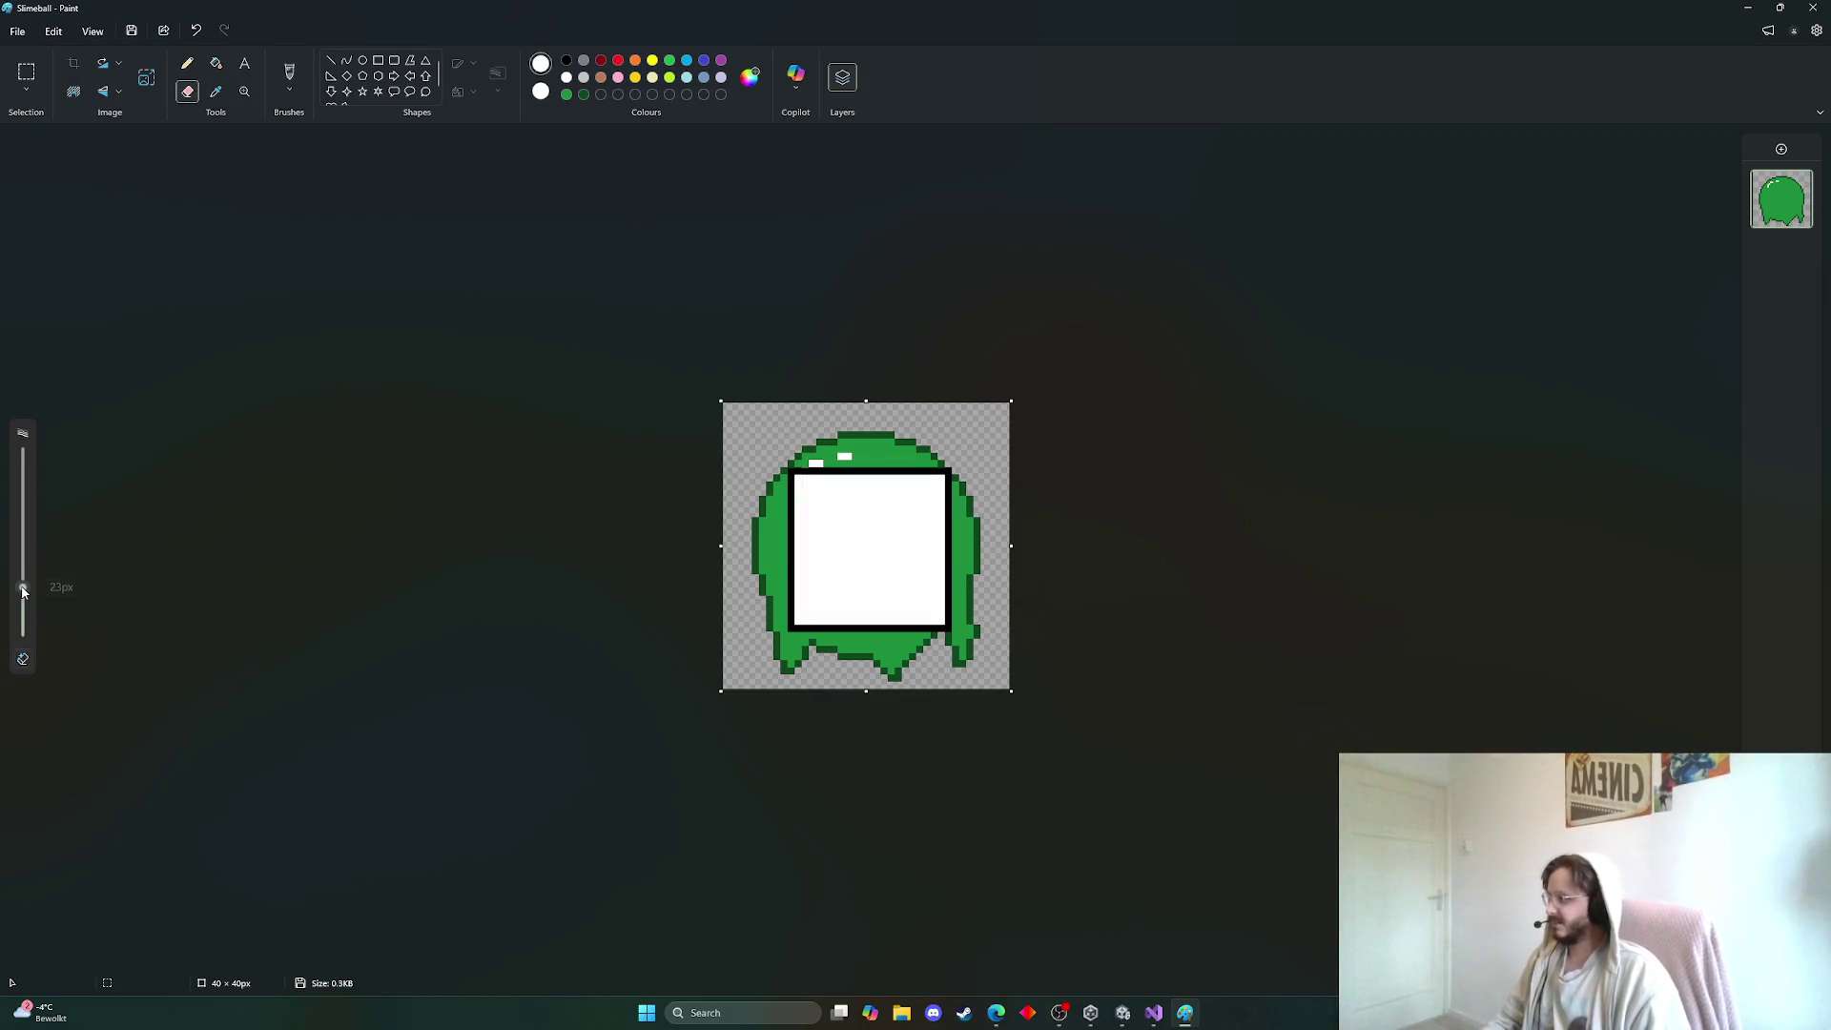
pyautogui.moveTo(901, 601)
pyautogui.mouseDown()
pyautogui.moveTo(830, 522)
pyautogui.moveTo(810, 556)
pyautogui.mouseUp()
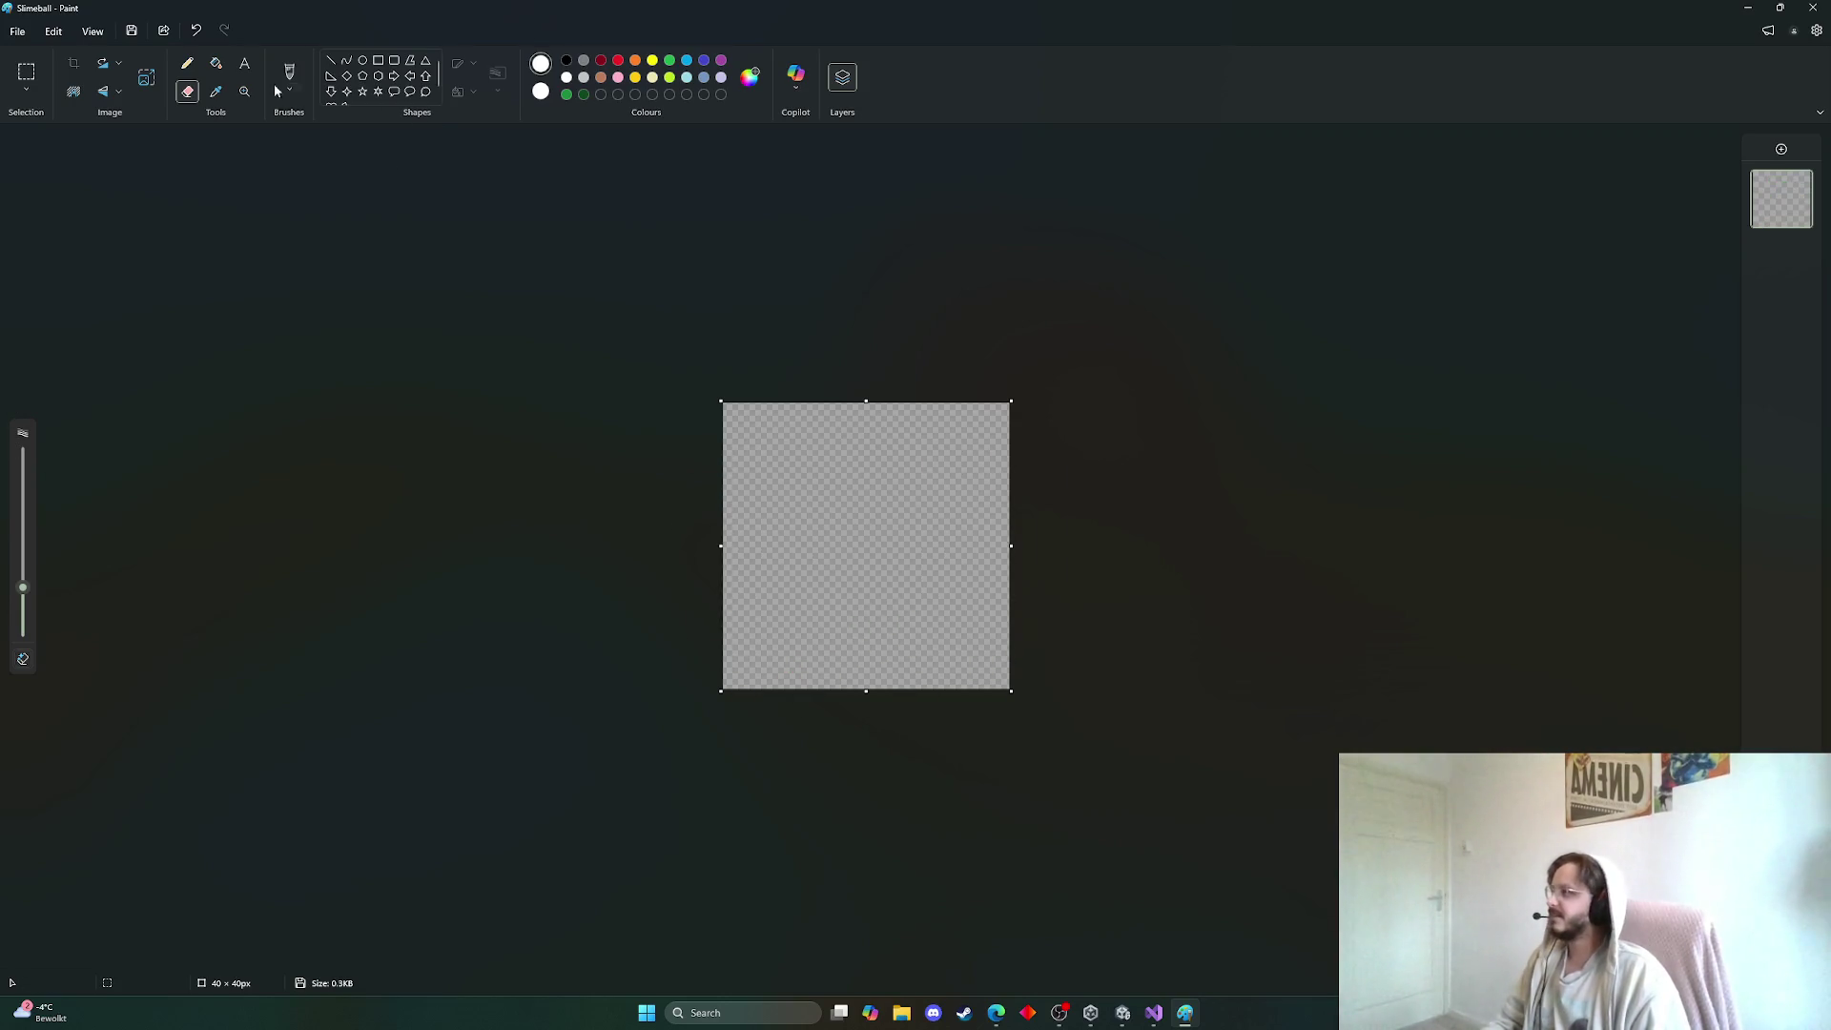
pyautogui.click(187, 62)
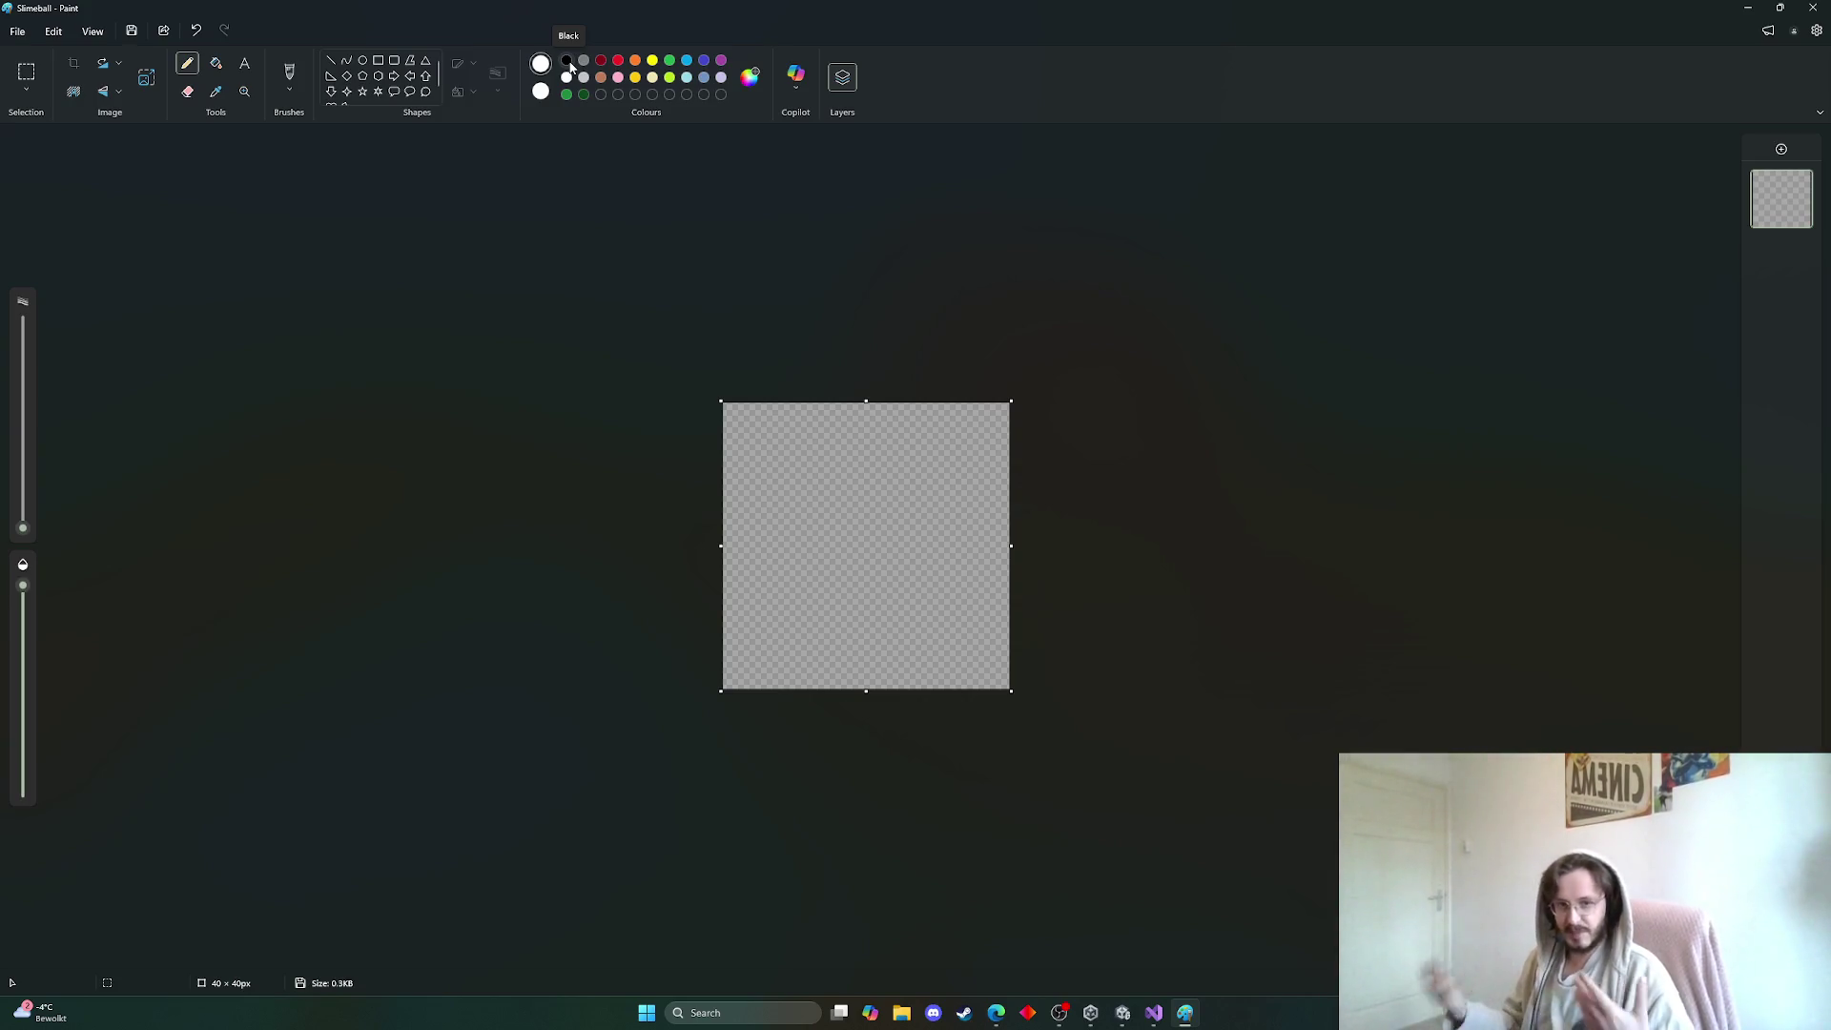
pyautogui.click(739, 1013)
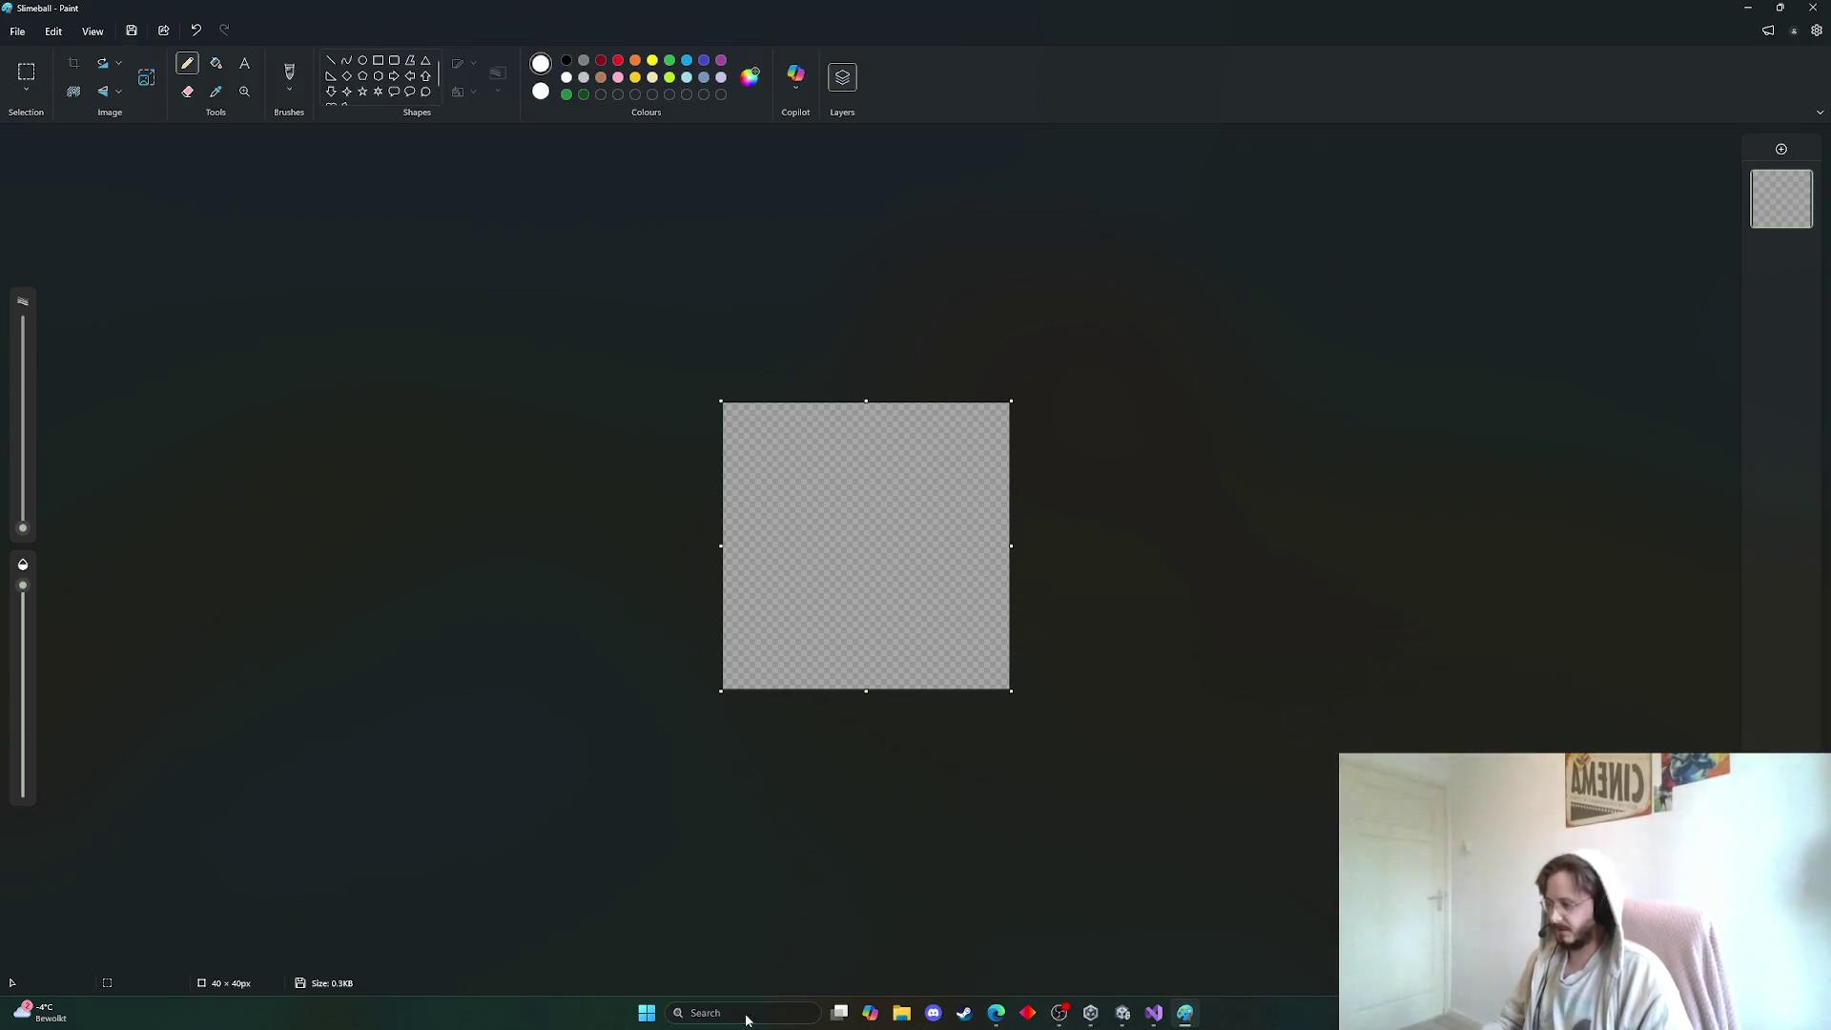
# Start a Notepad note 'Woodensword - starter equipment', correcting it to 'Wooden sword' via spelling suggestion
pyautogui.write('notepad')
pyautogui.press('Return')
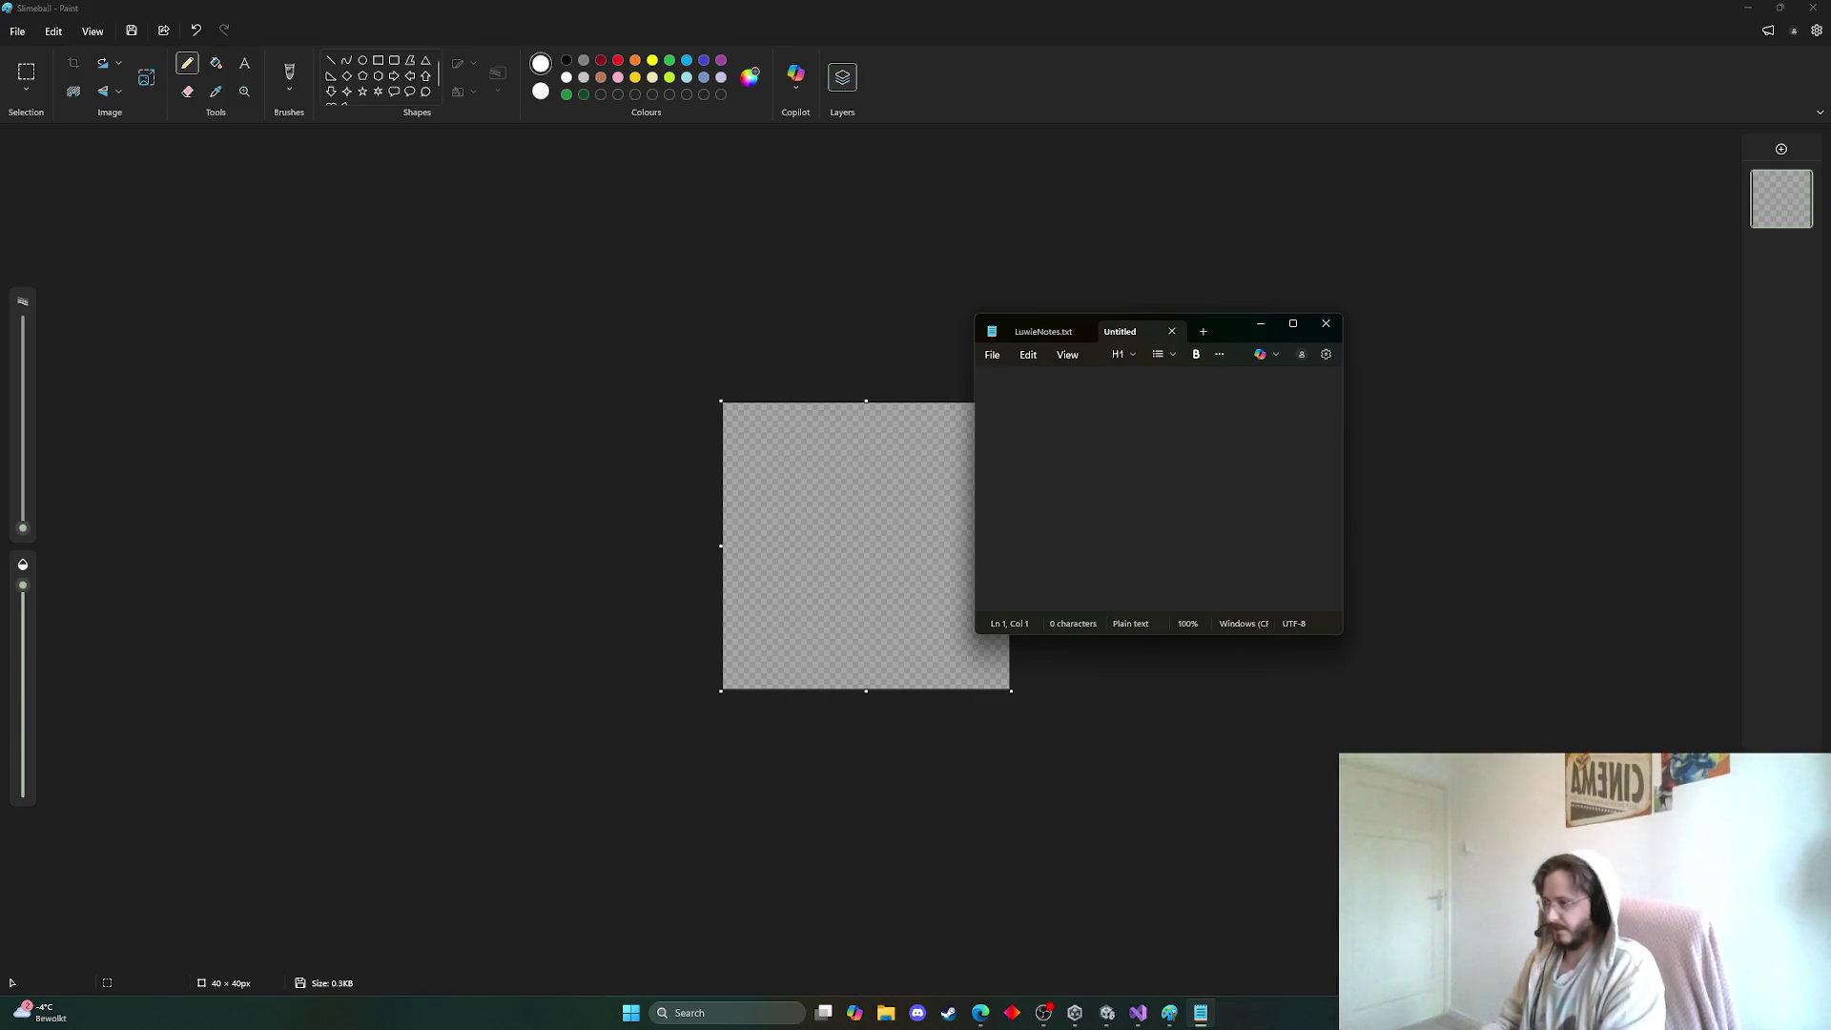
pyautogui.write('Woodens')
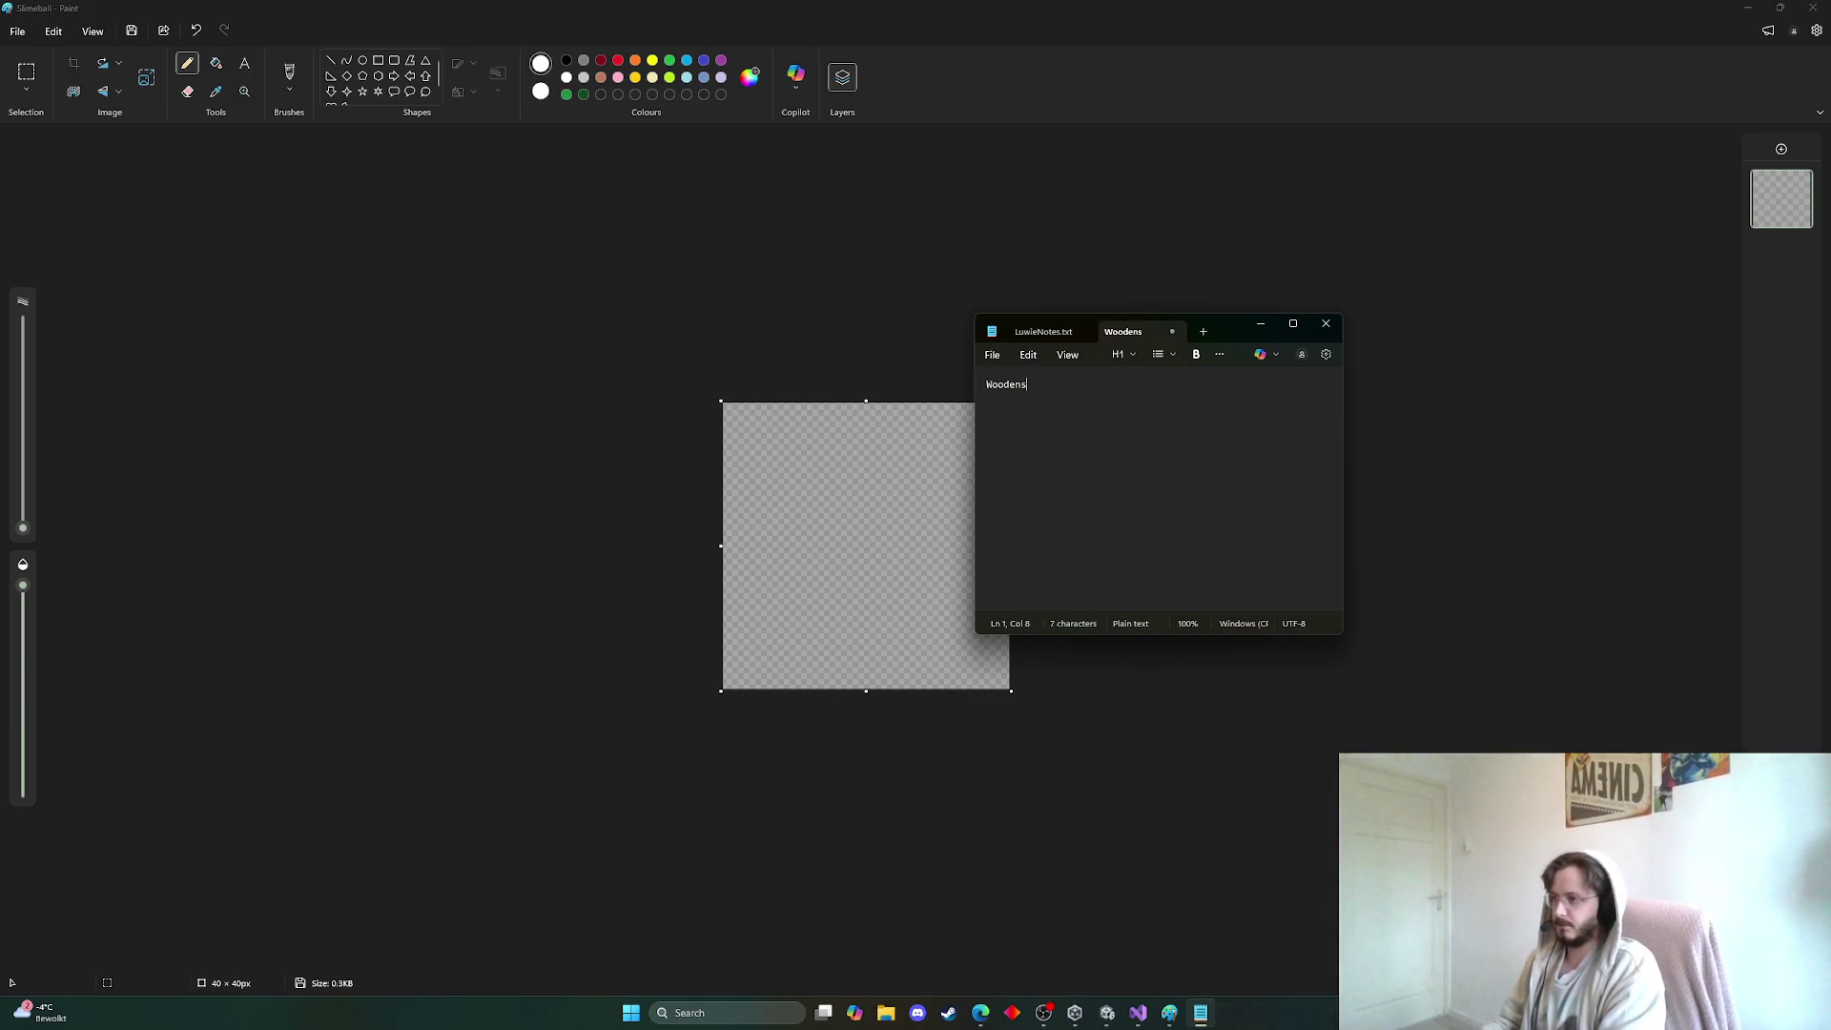
pyautogui.write('word - ')
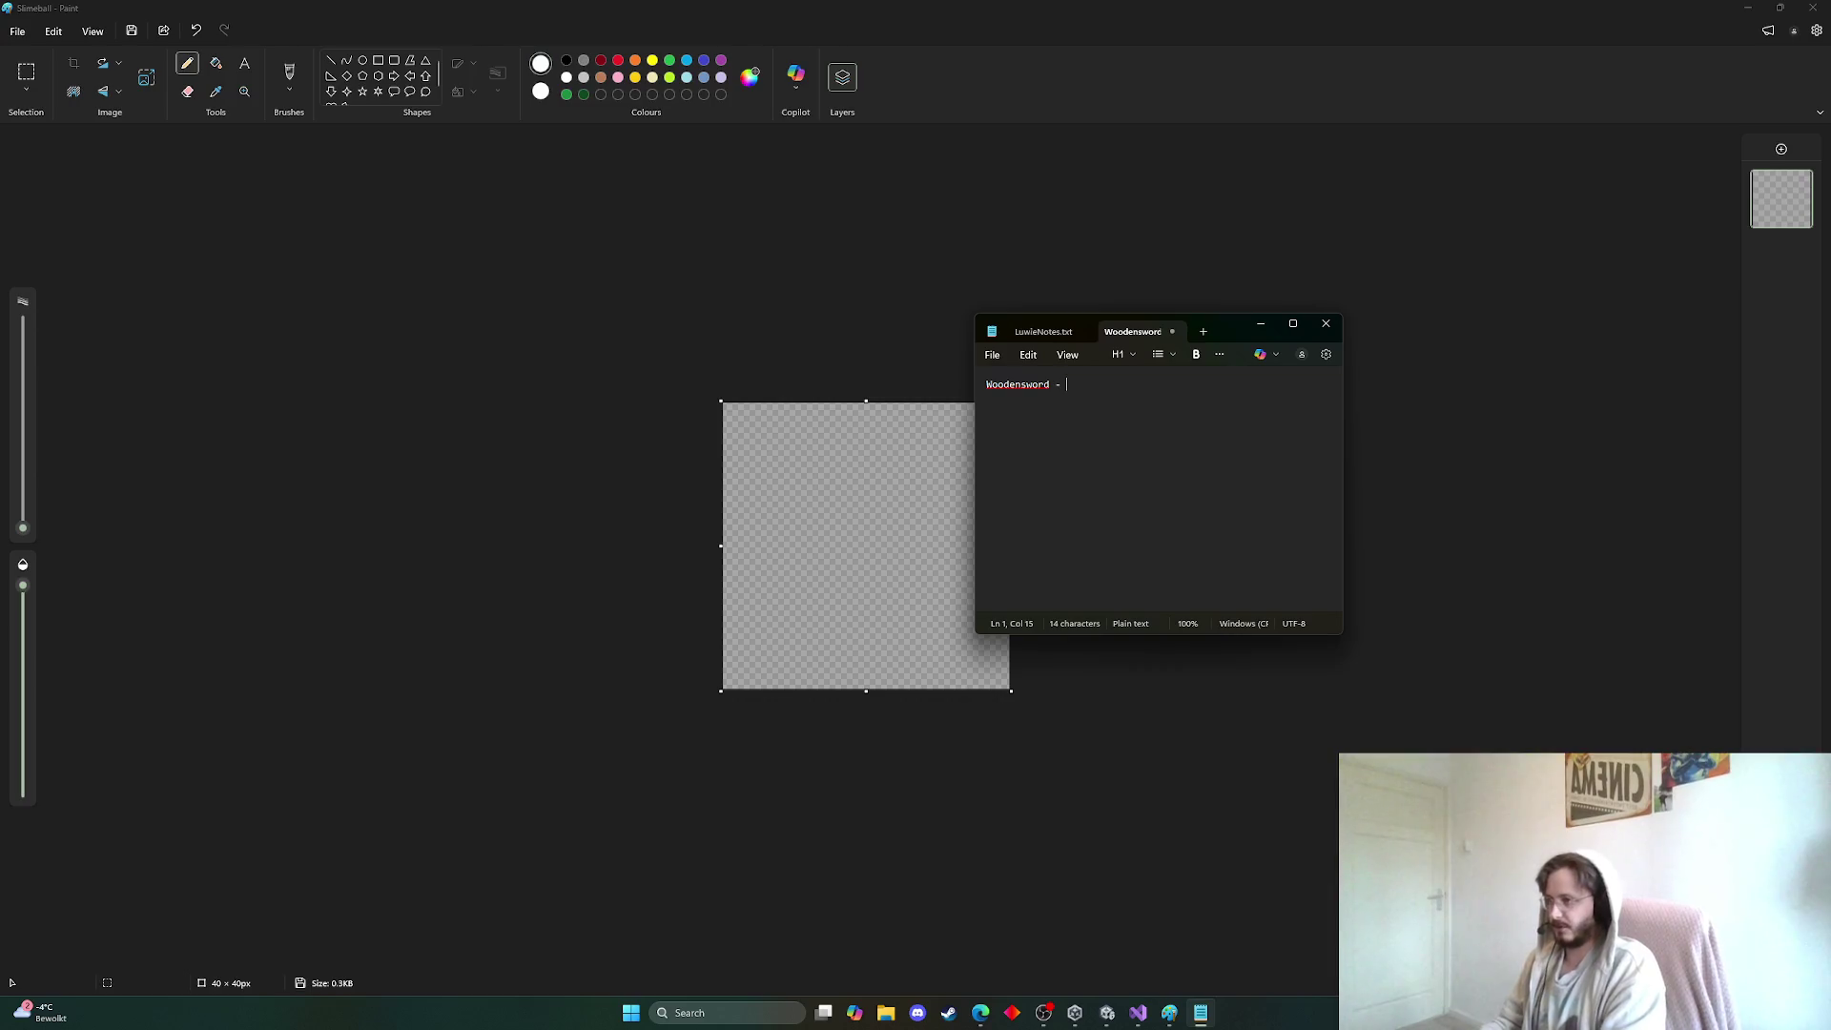
pyautogui.write('starter equip')
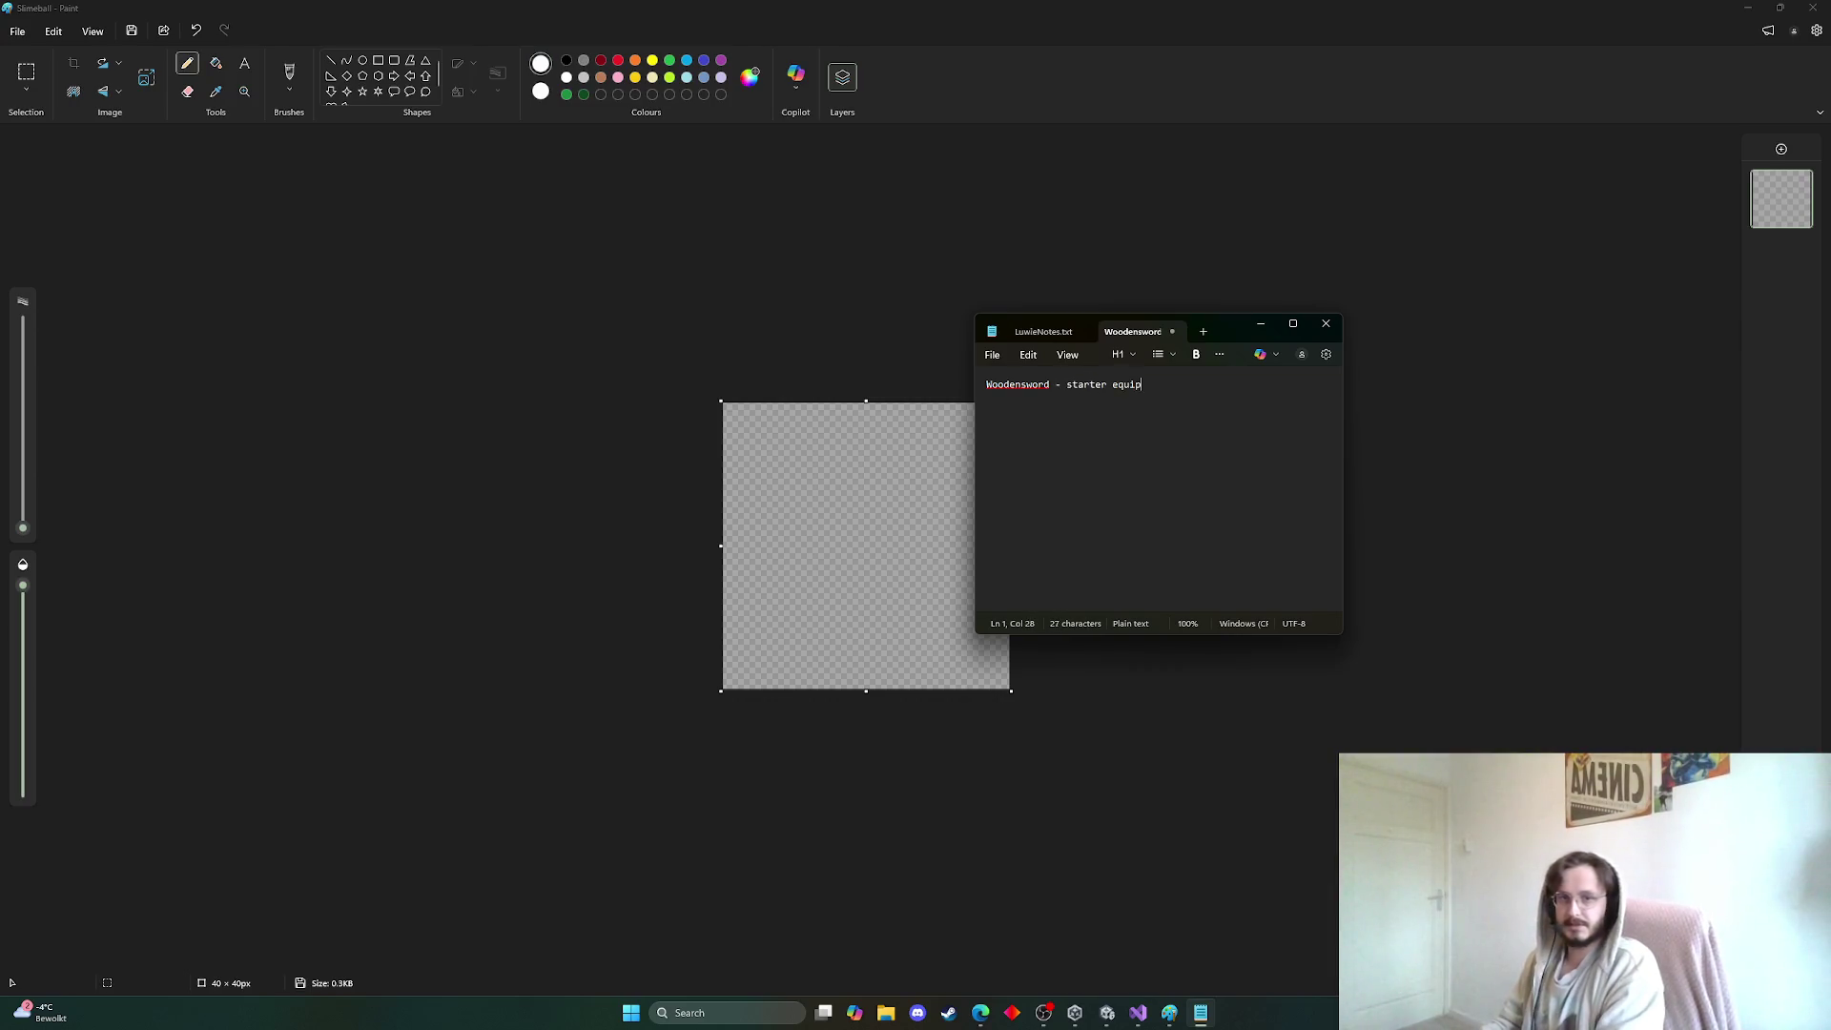
pyautogui.write('ment')
pyautogui.press('Return')
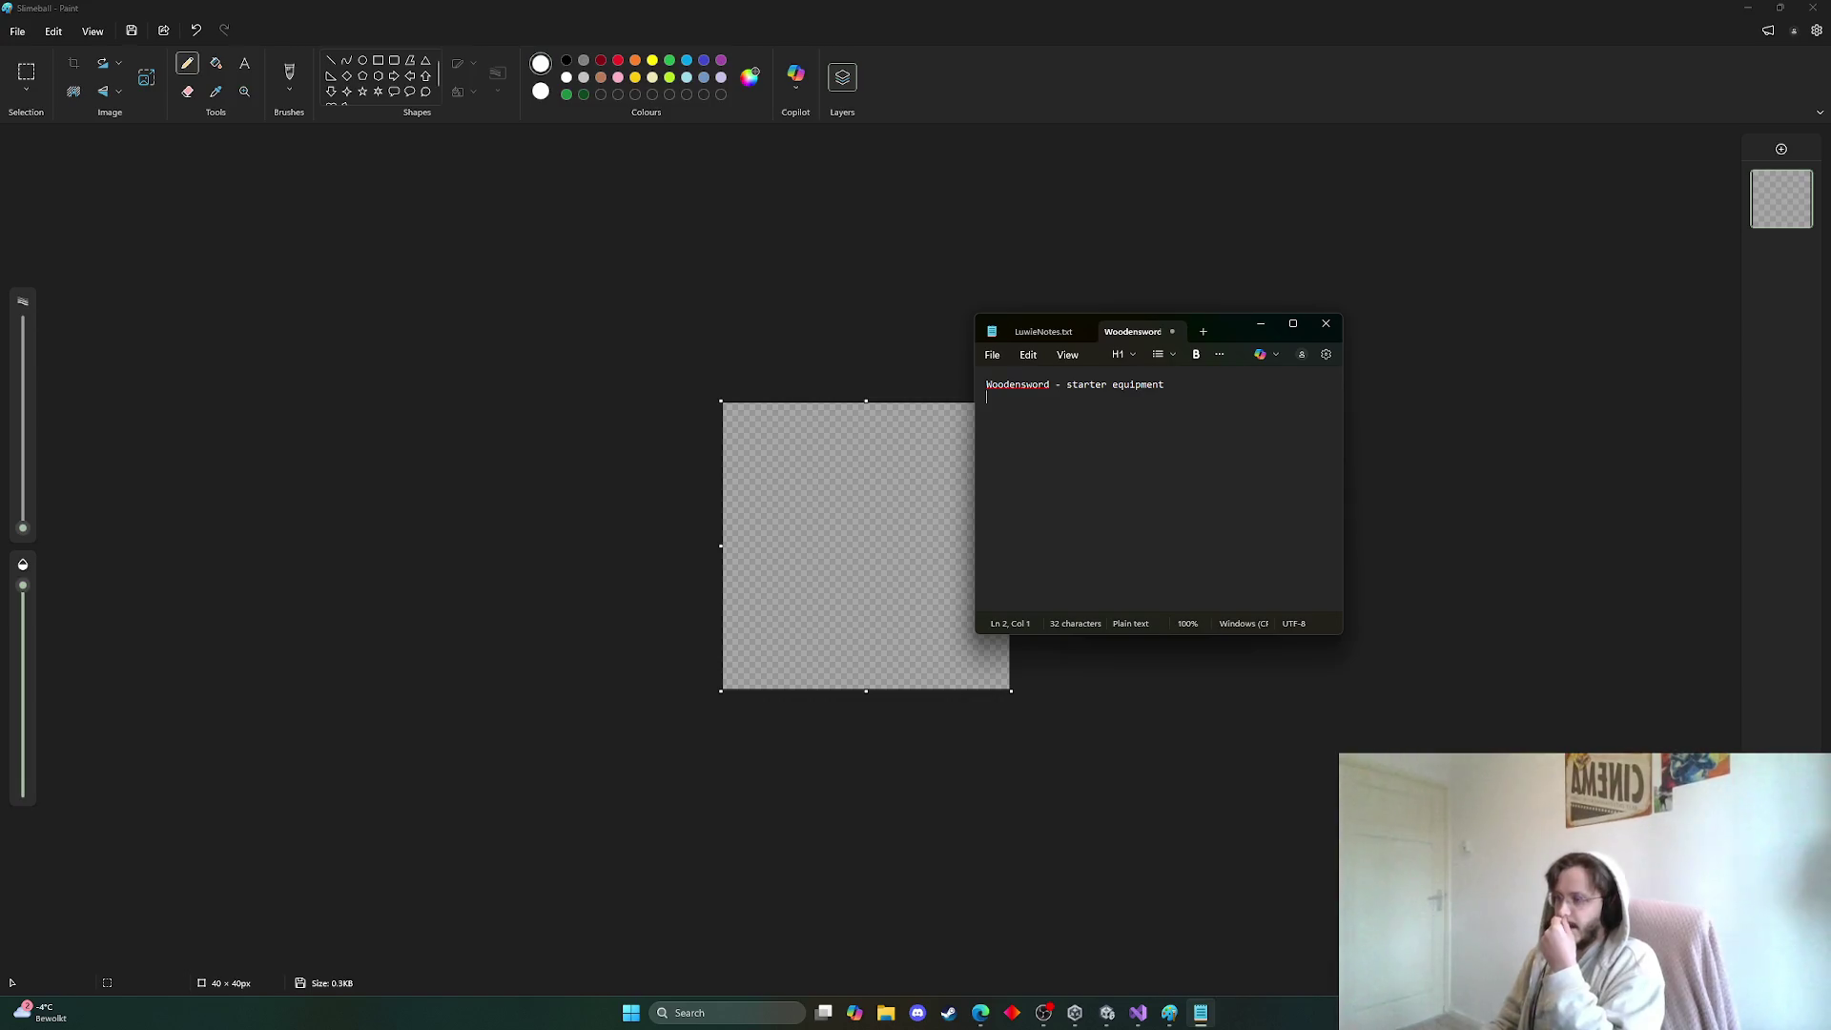
pyautogui.rightClick(1027, 385)
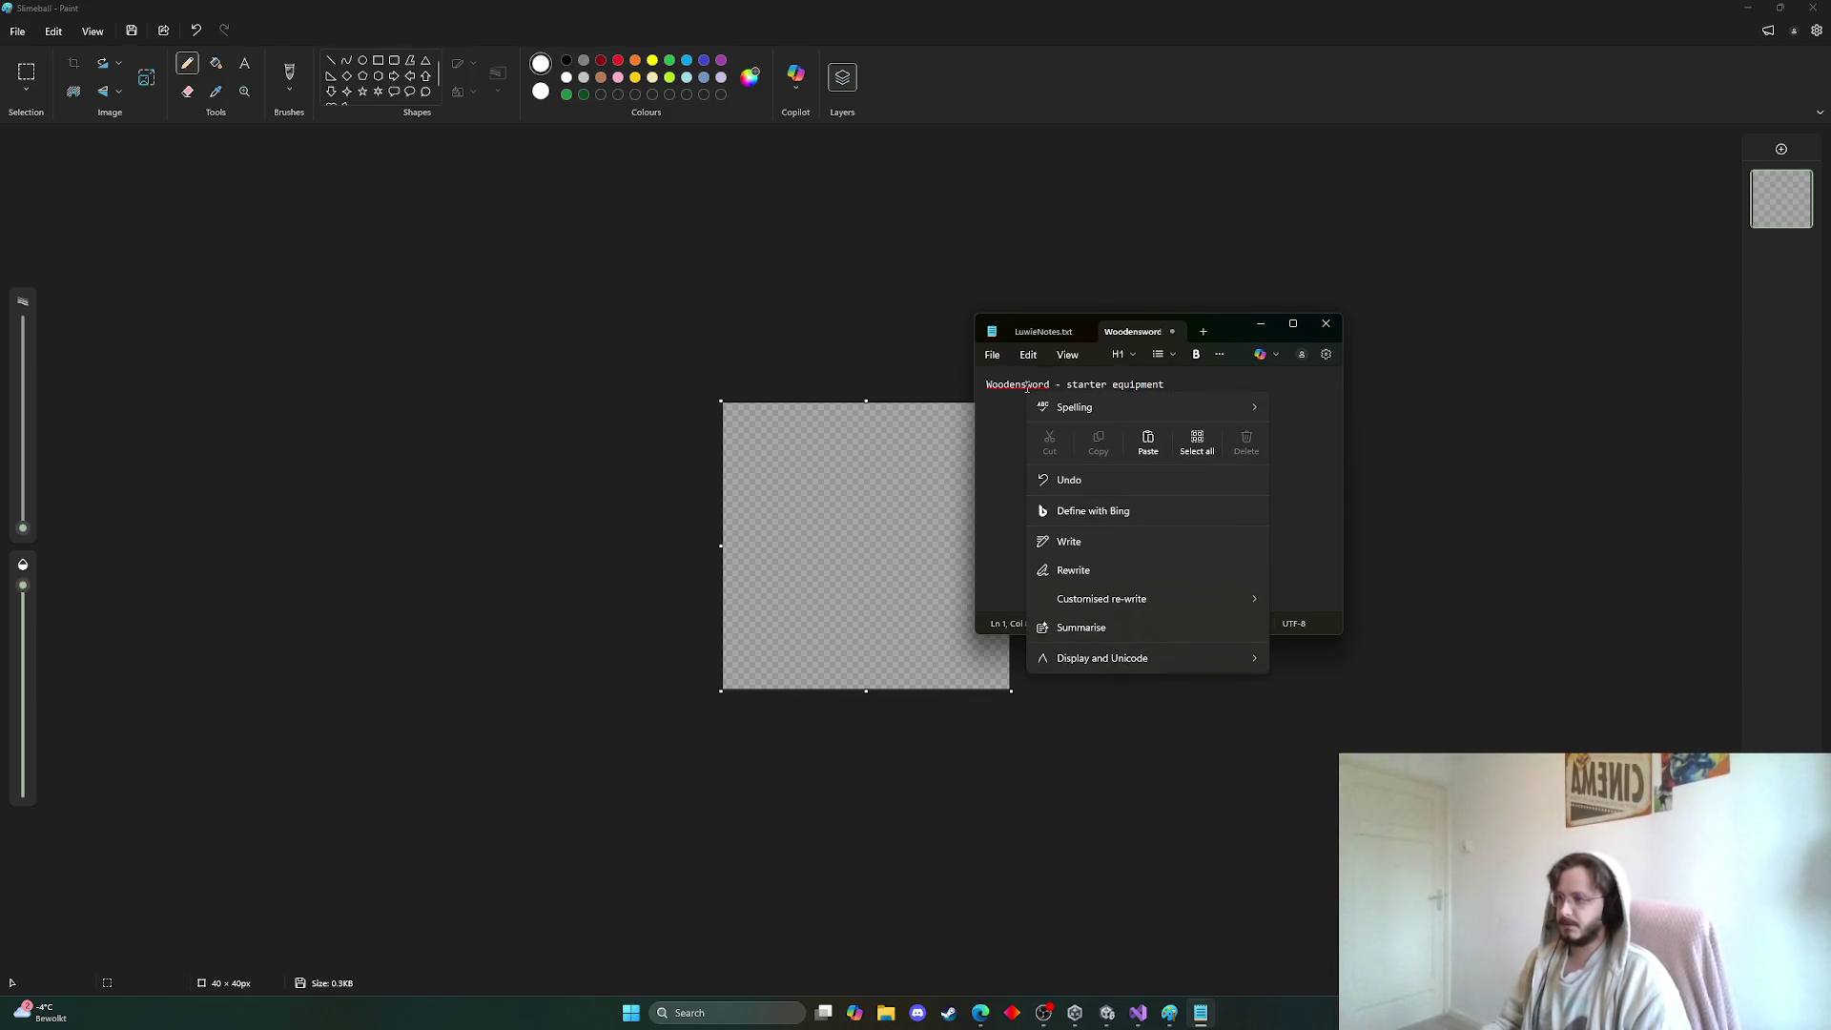
pyautogui.click(1028, 385)
pyautogui.rightClick(1027, 386)
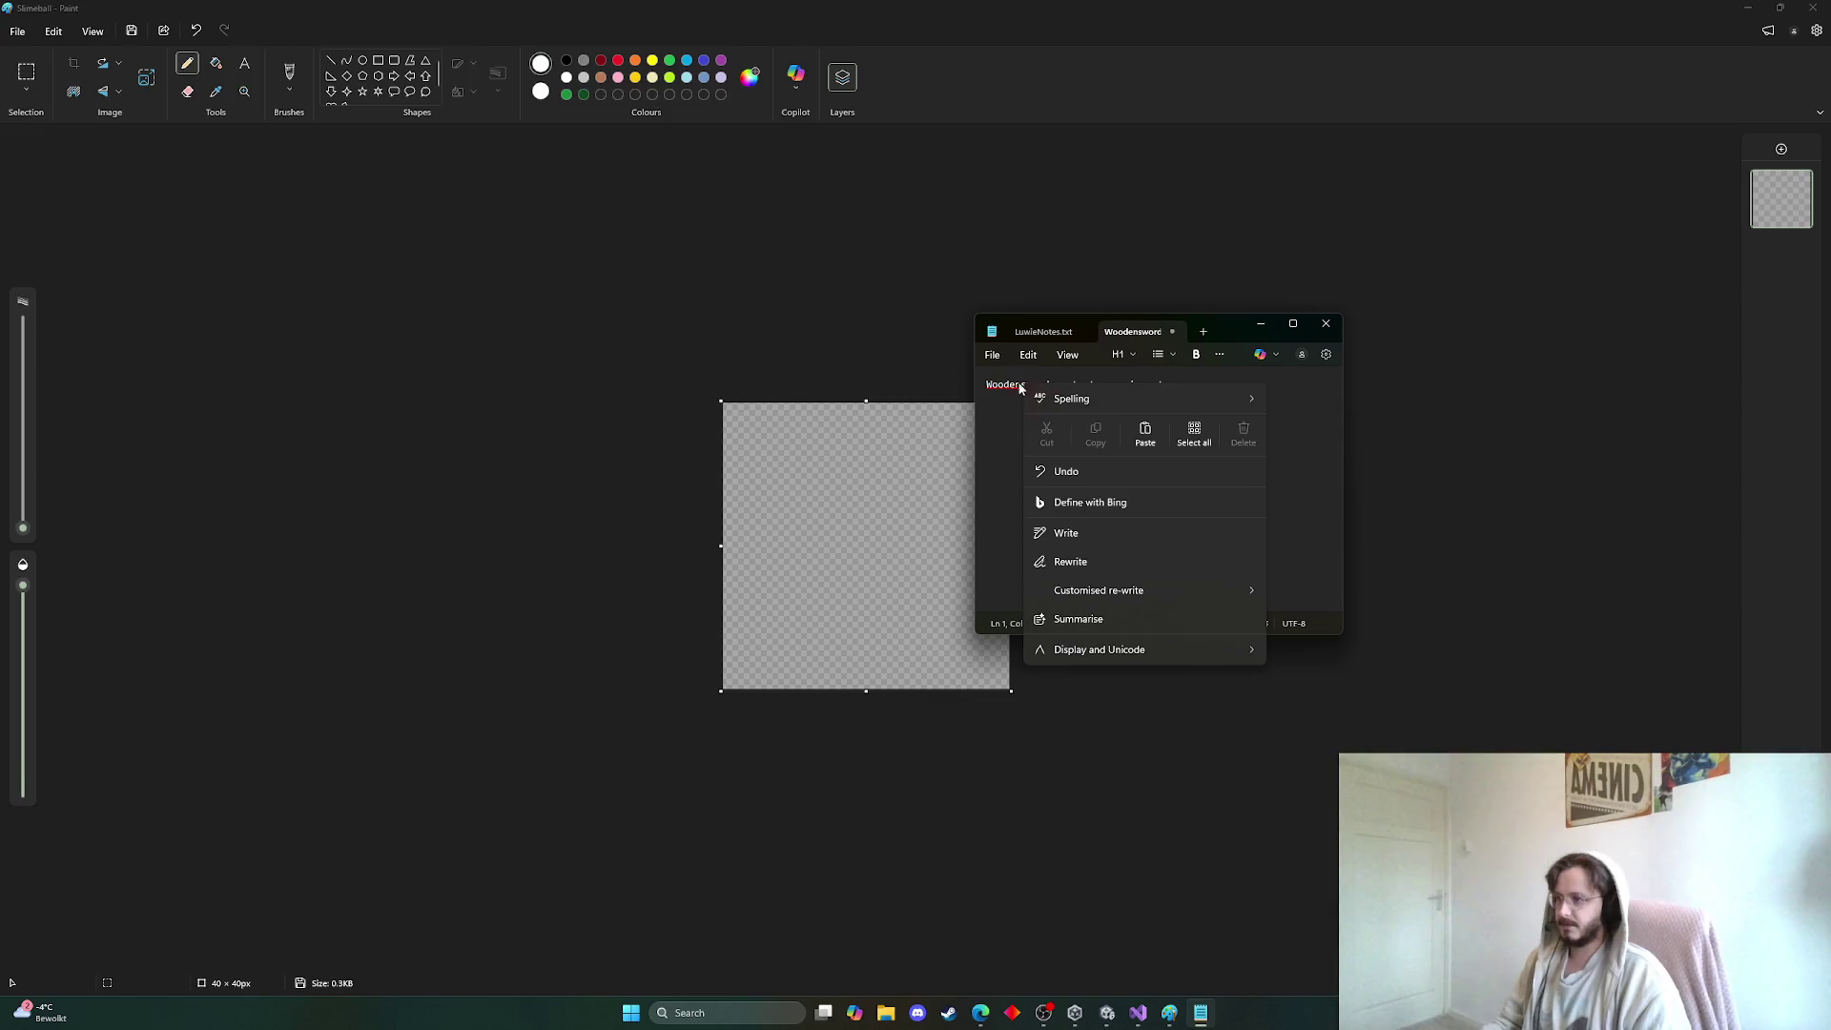
pyautogui.click(1015, 384)
pyautogui.click(1021, 407)
pyautogui.click(1052, 409)
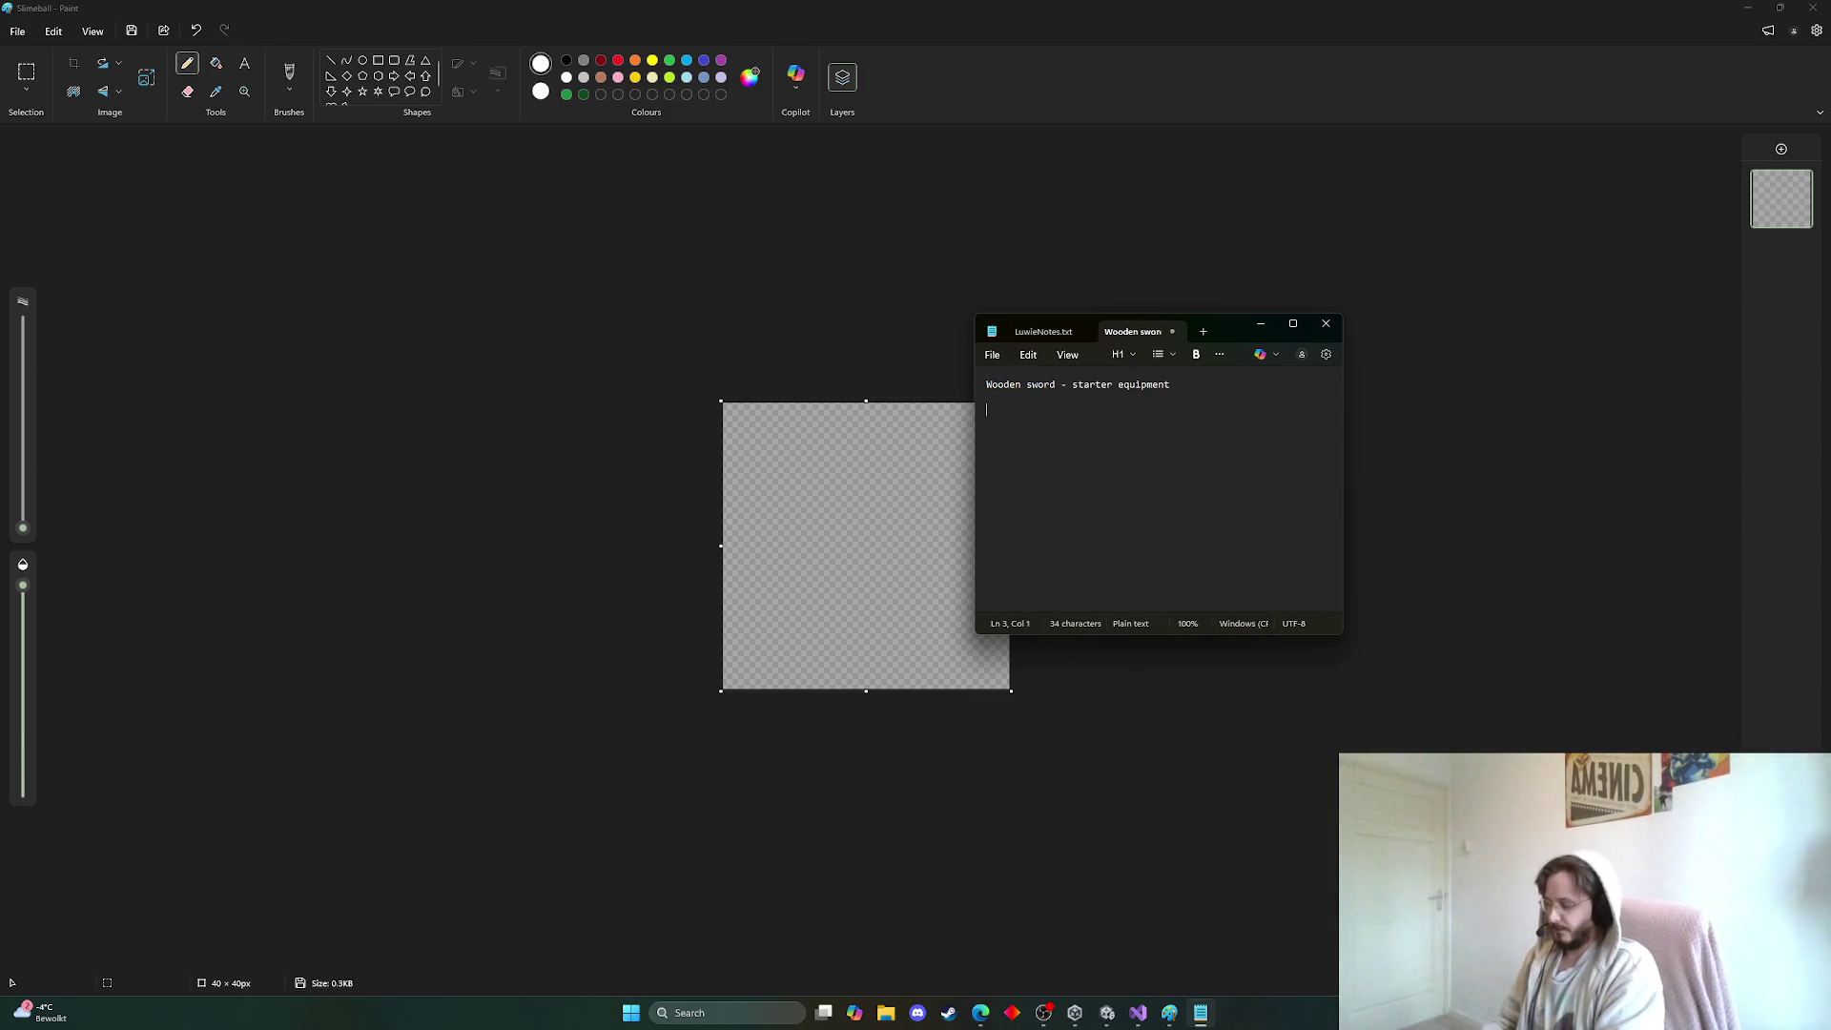
# Add notes '1st world - slimes', 'slimes drop slimeballs', 'SSmithy combine slimeballs and wooden sword', then 'Slimesword'
pyautogui.write('1st world')
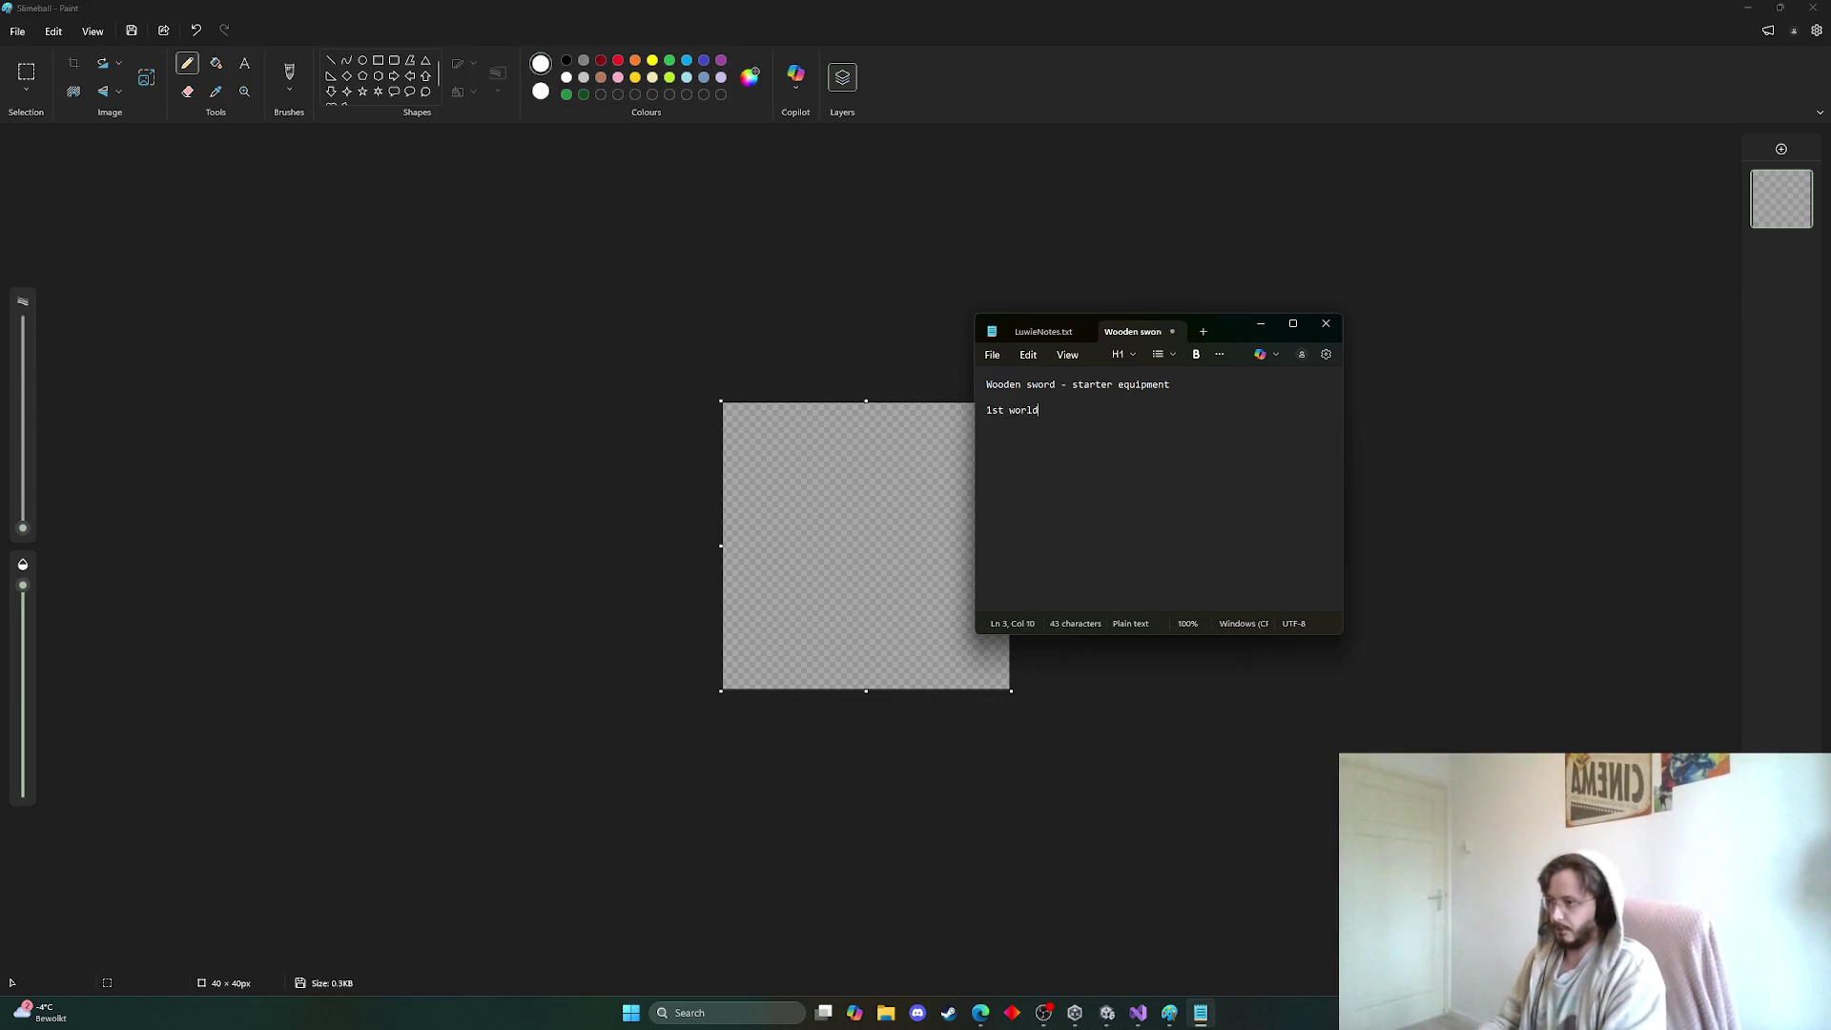
pyautogui.write(' - slimes')
pyautogui.press('Return')
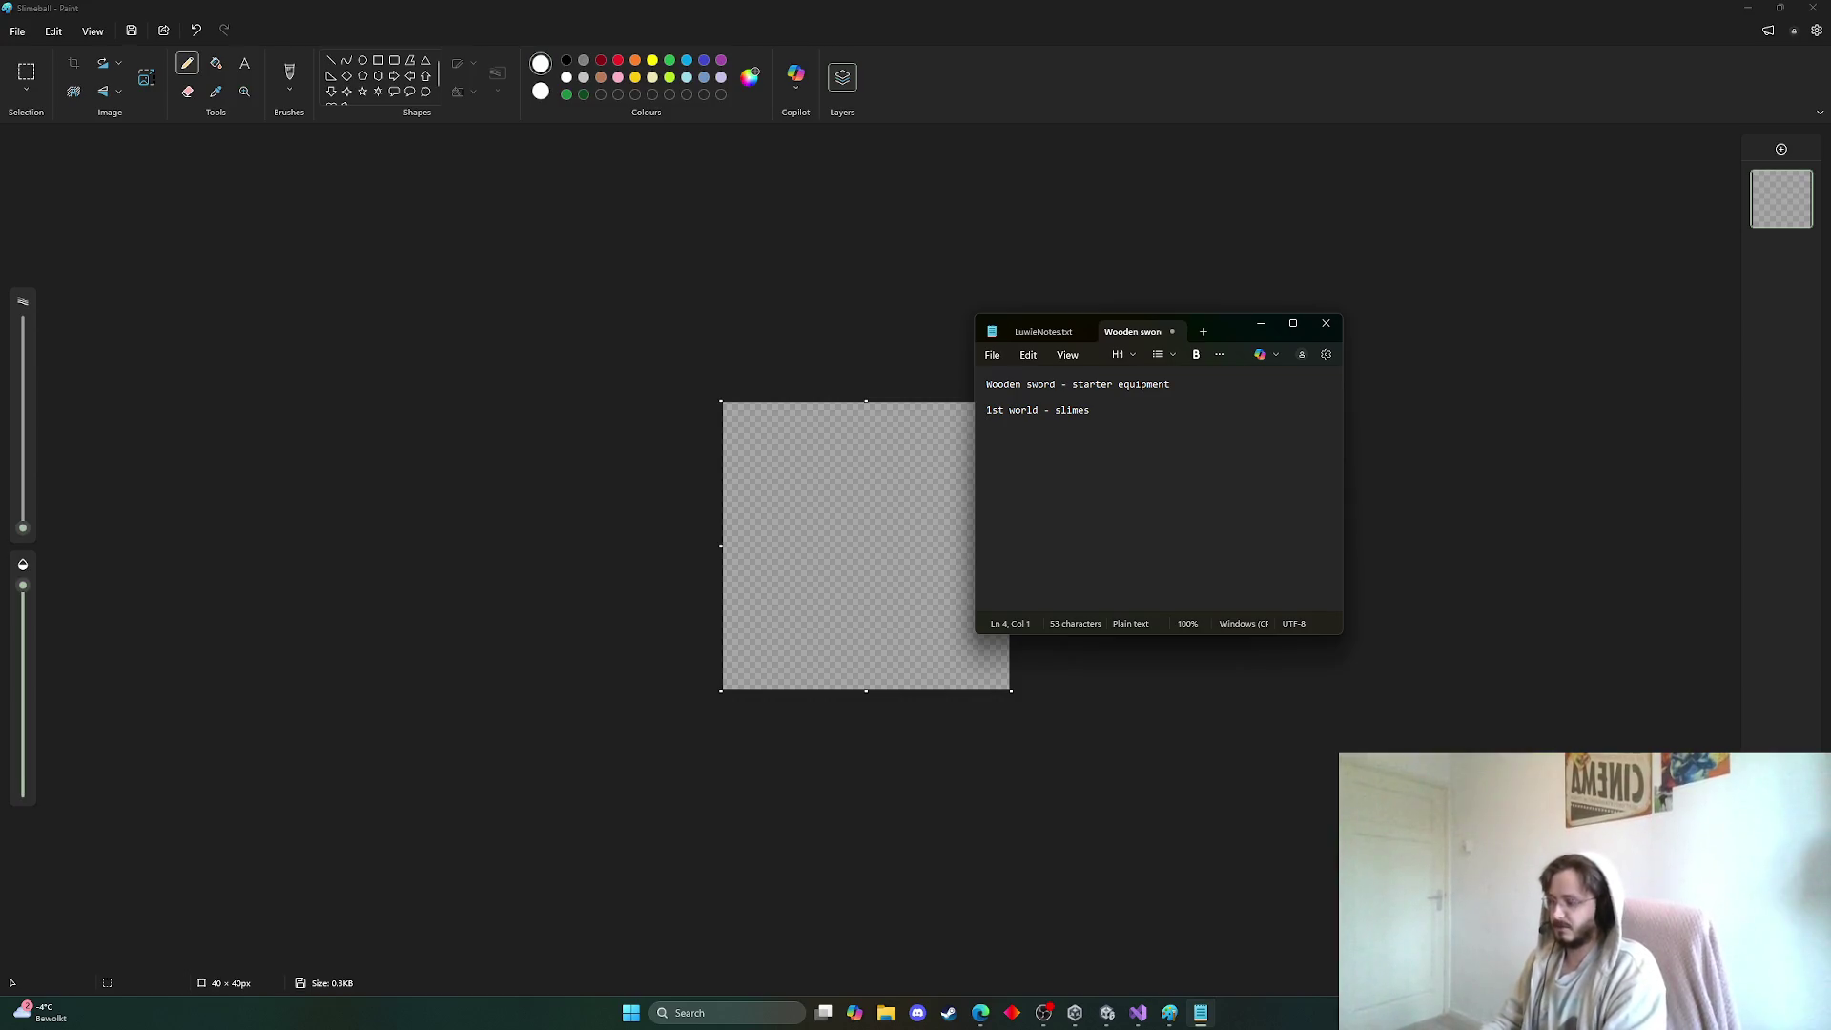
pyautogui.write('slimes drop slim')
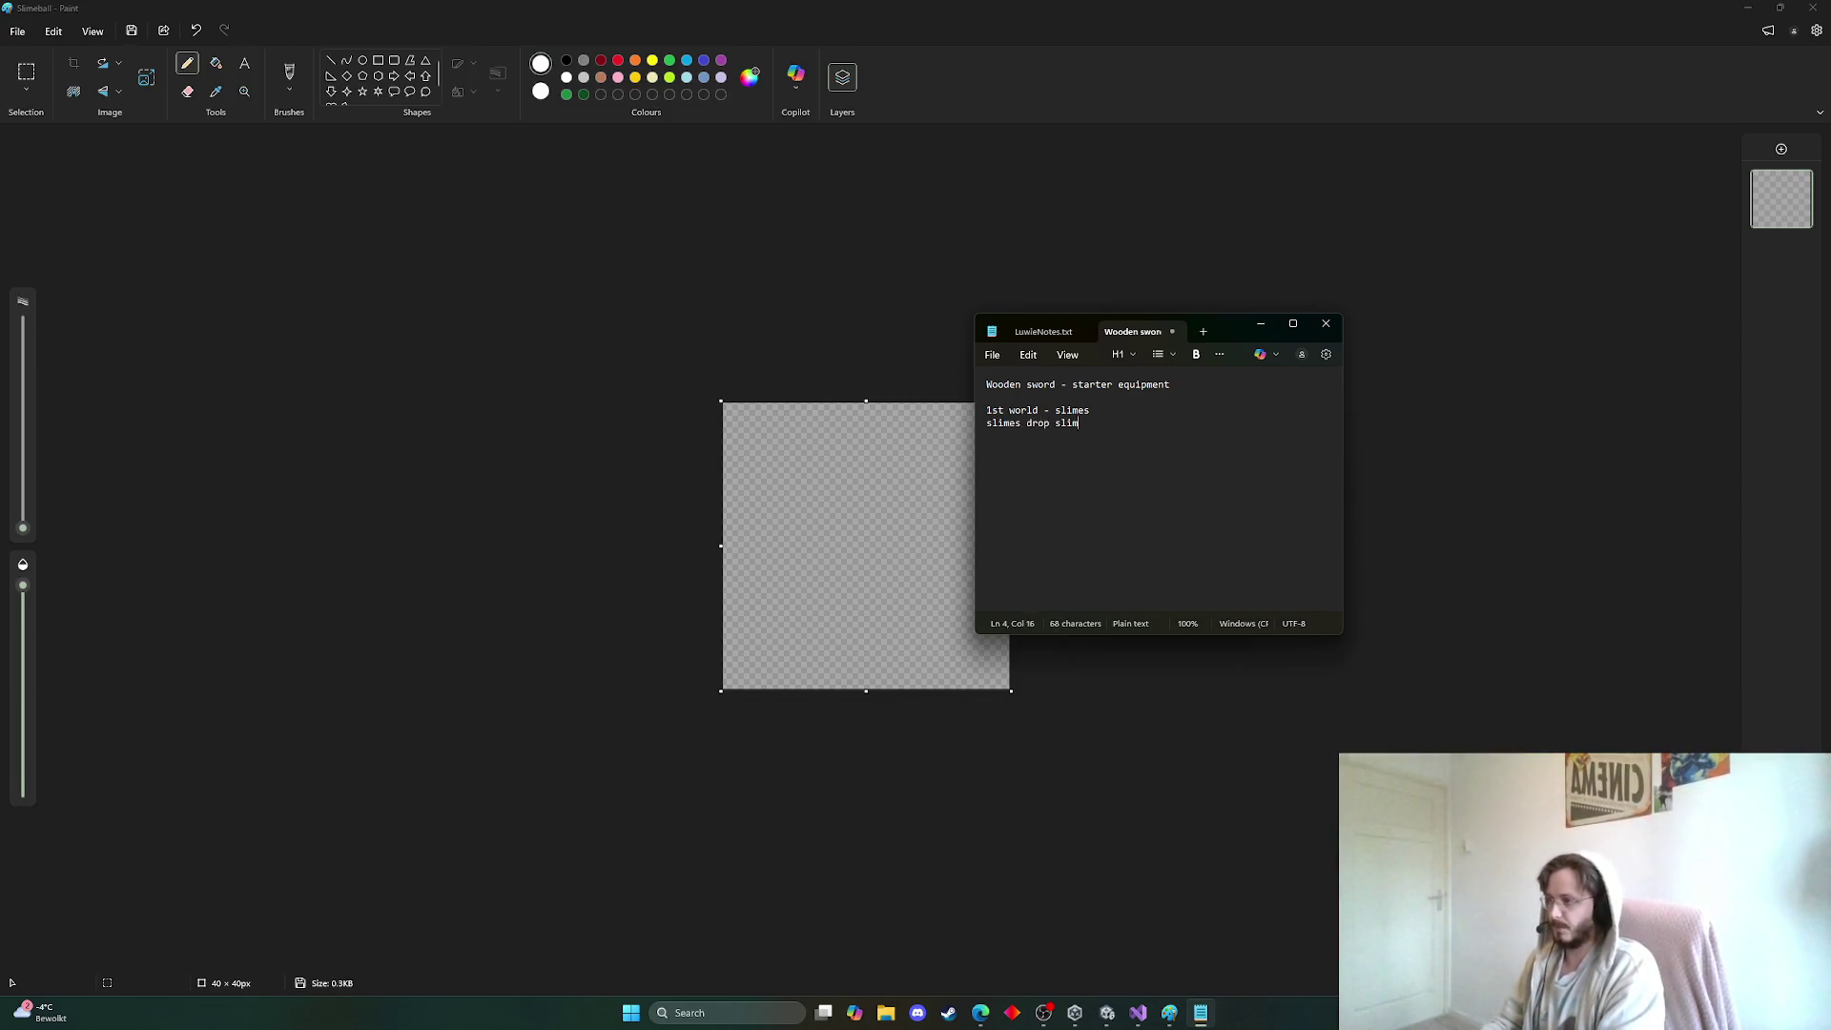
pyautogui.write('eballs')
pyautogui.press('Return')
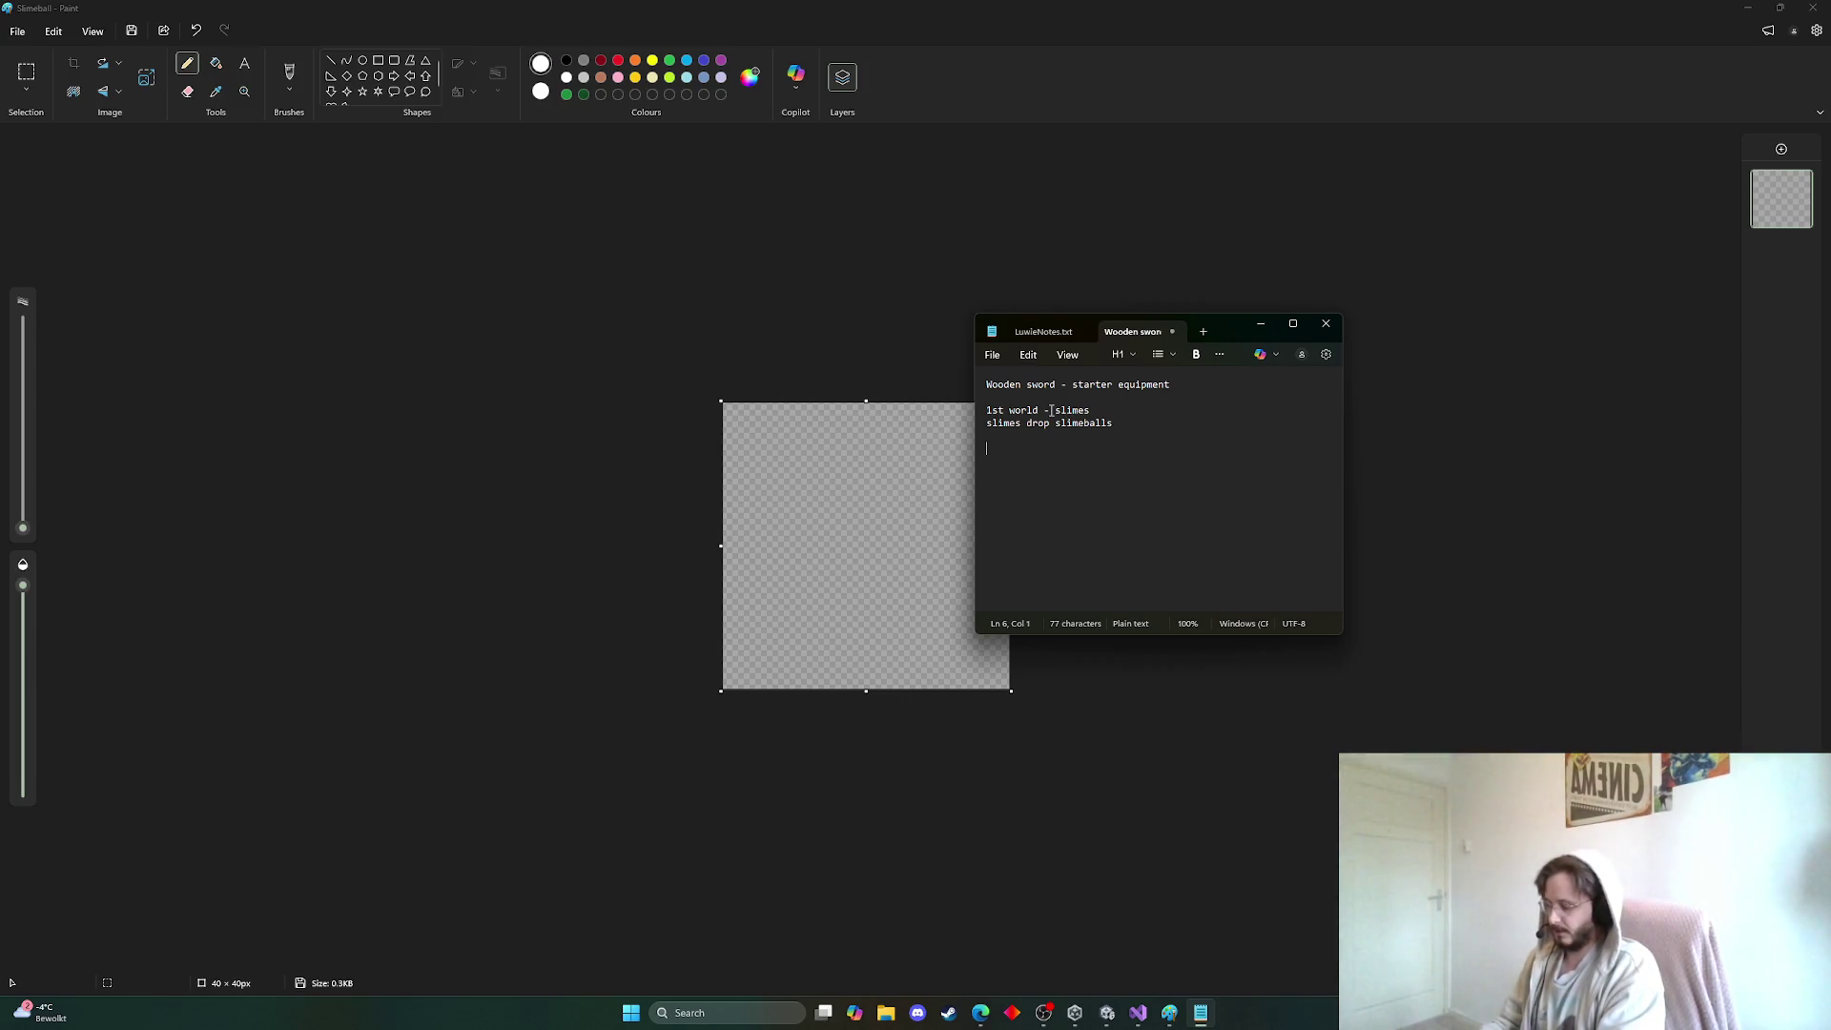
pyautogui.write('SS')
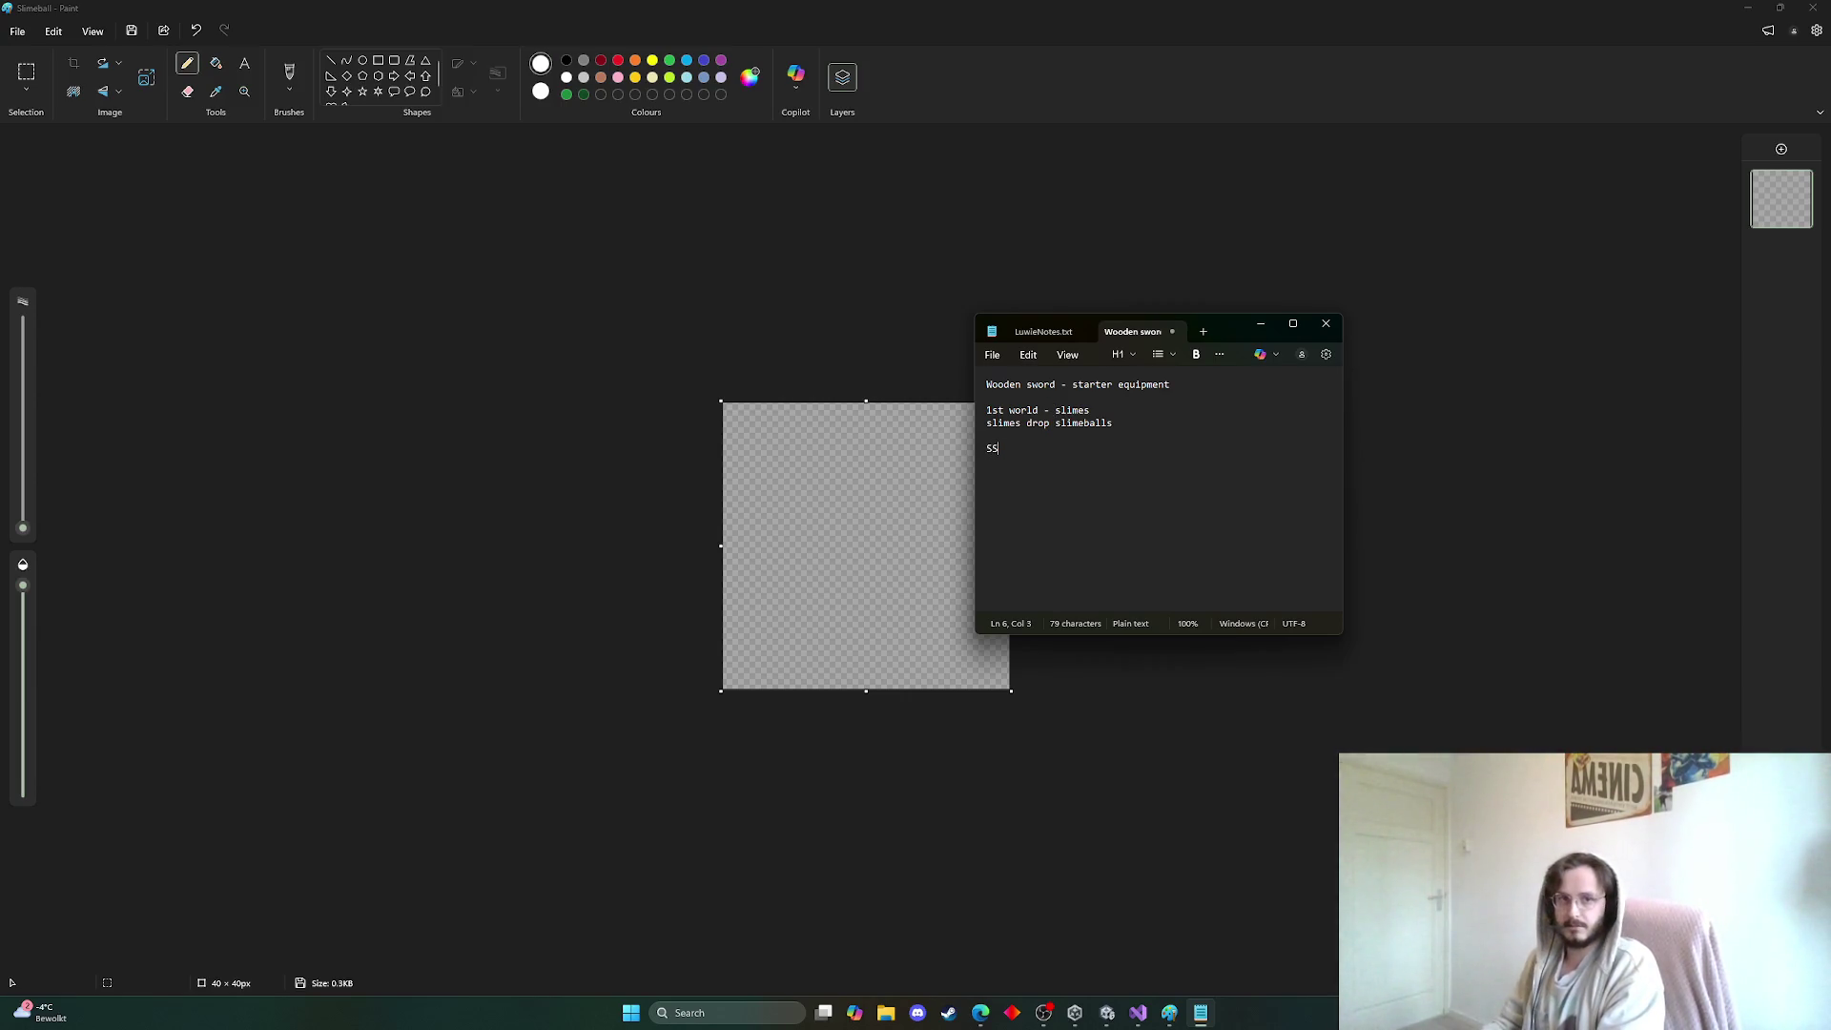
pyautogui.write('mithy -')
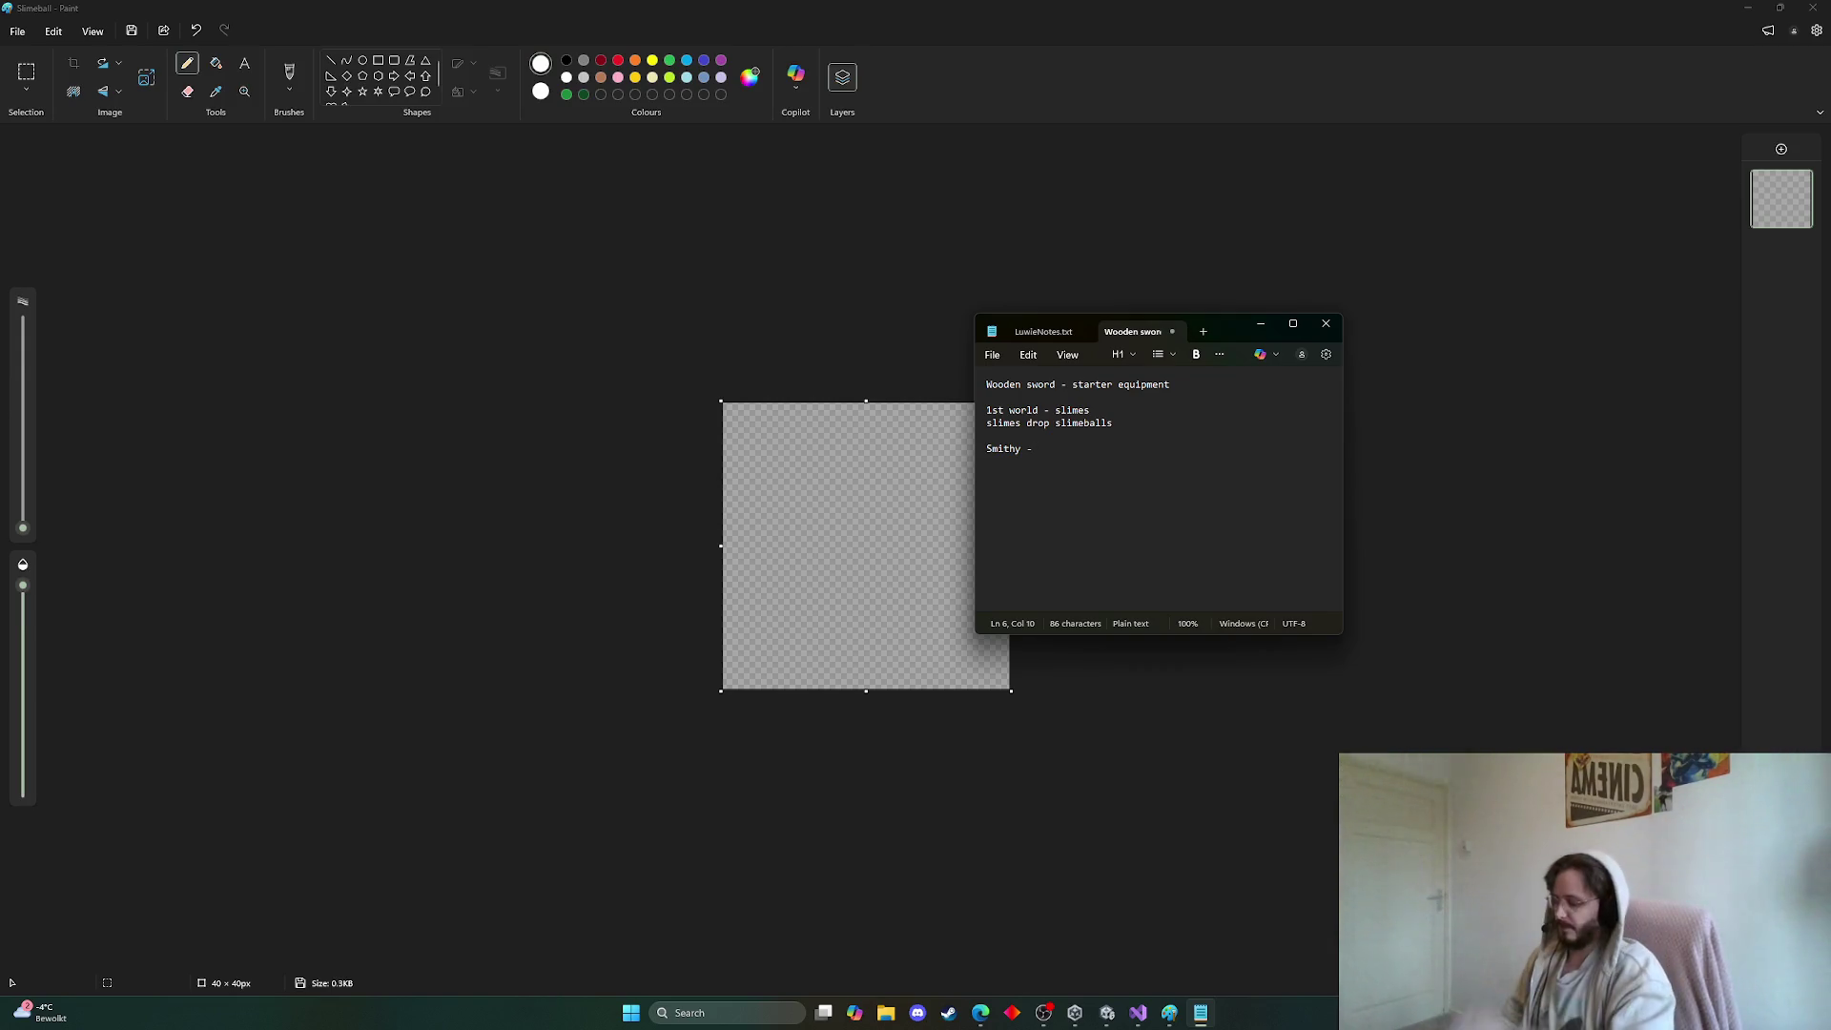
pyautogui.write('combine 20')
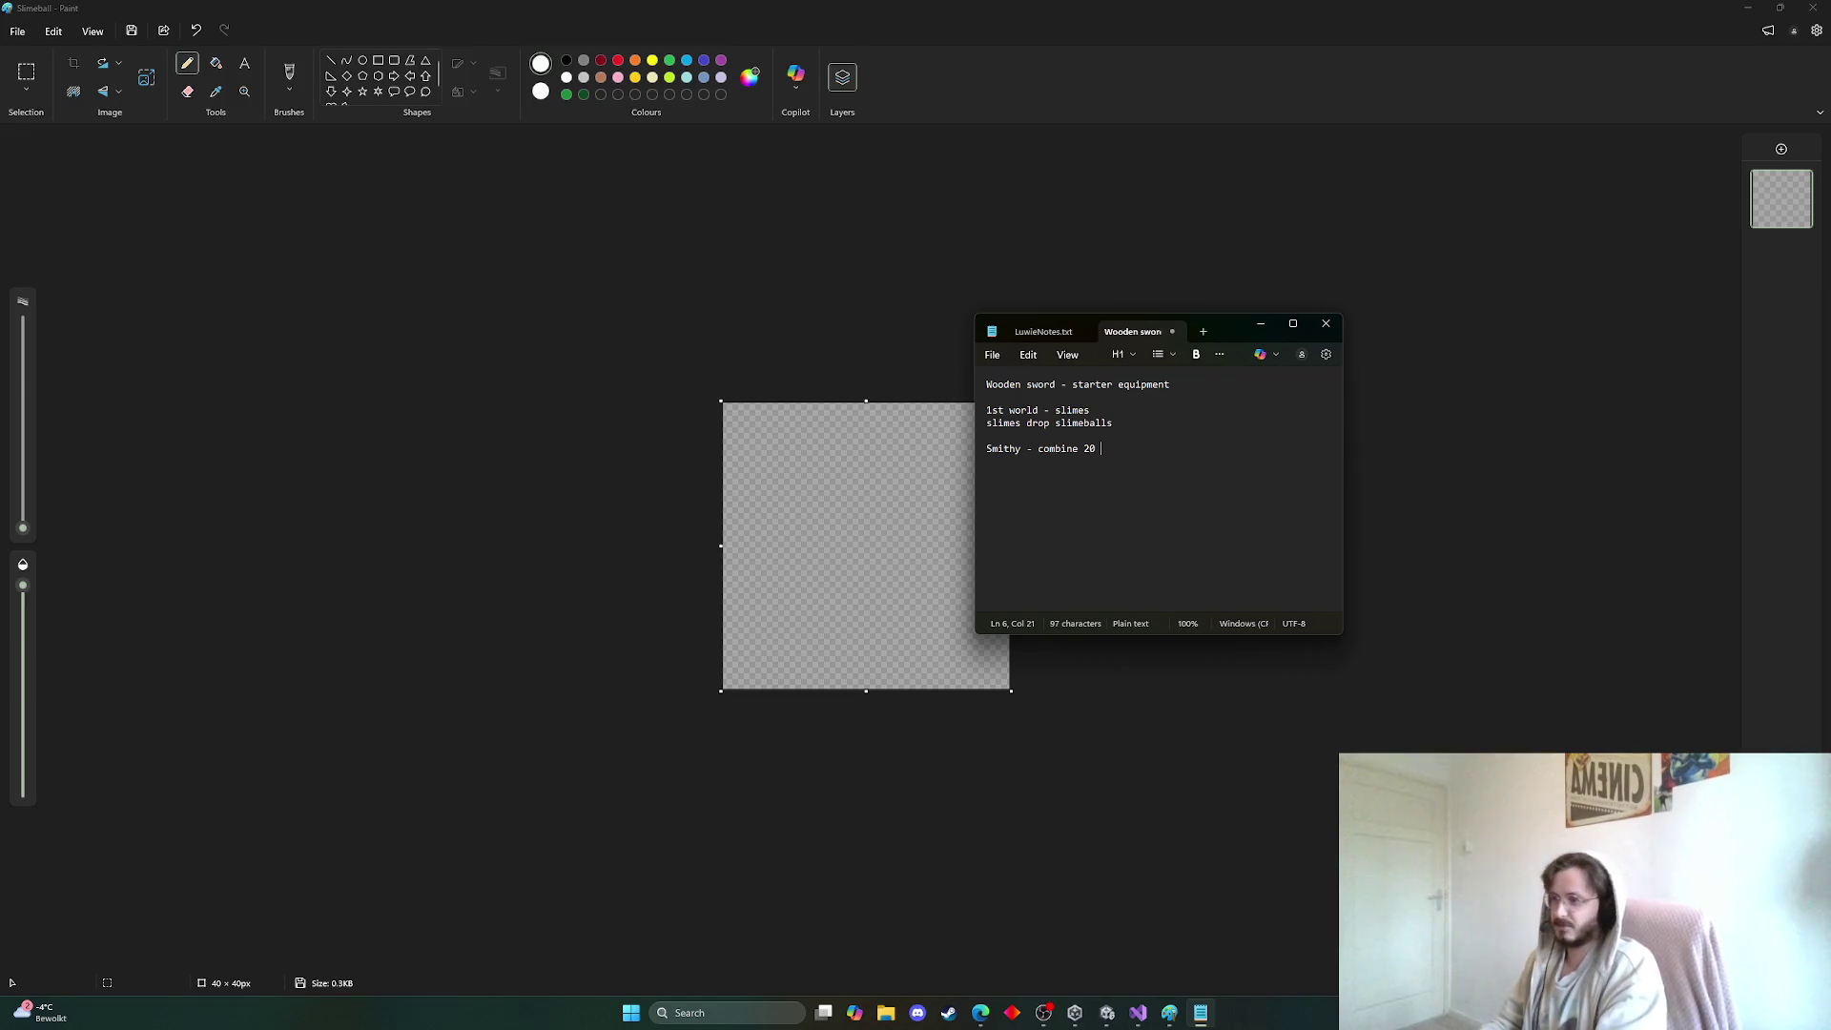
pyautogui.write('slimeba')
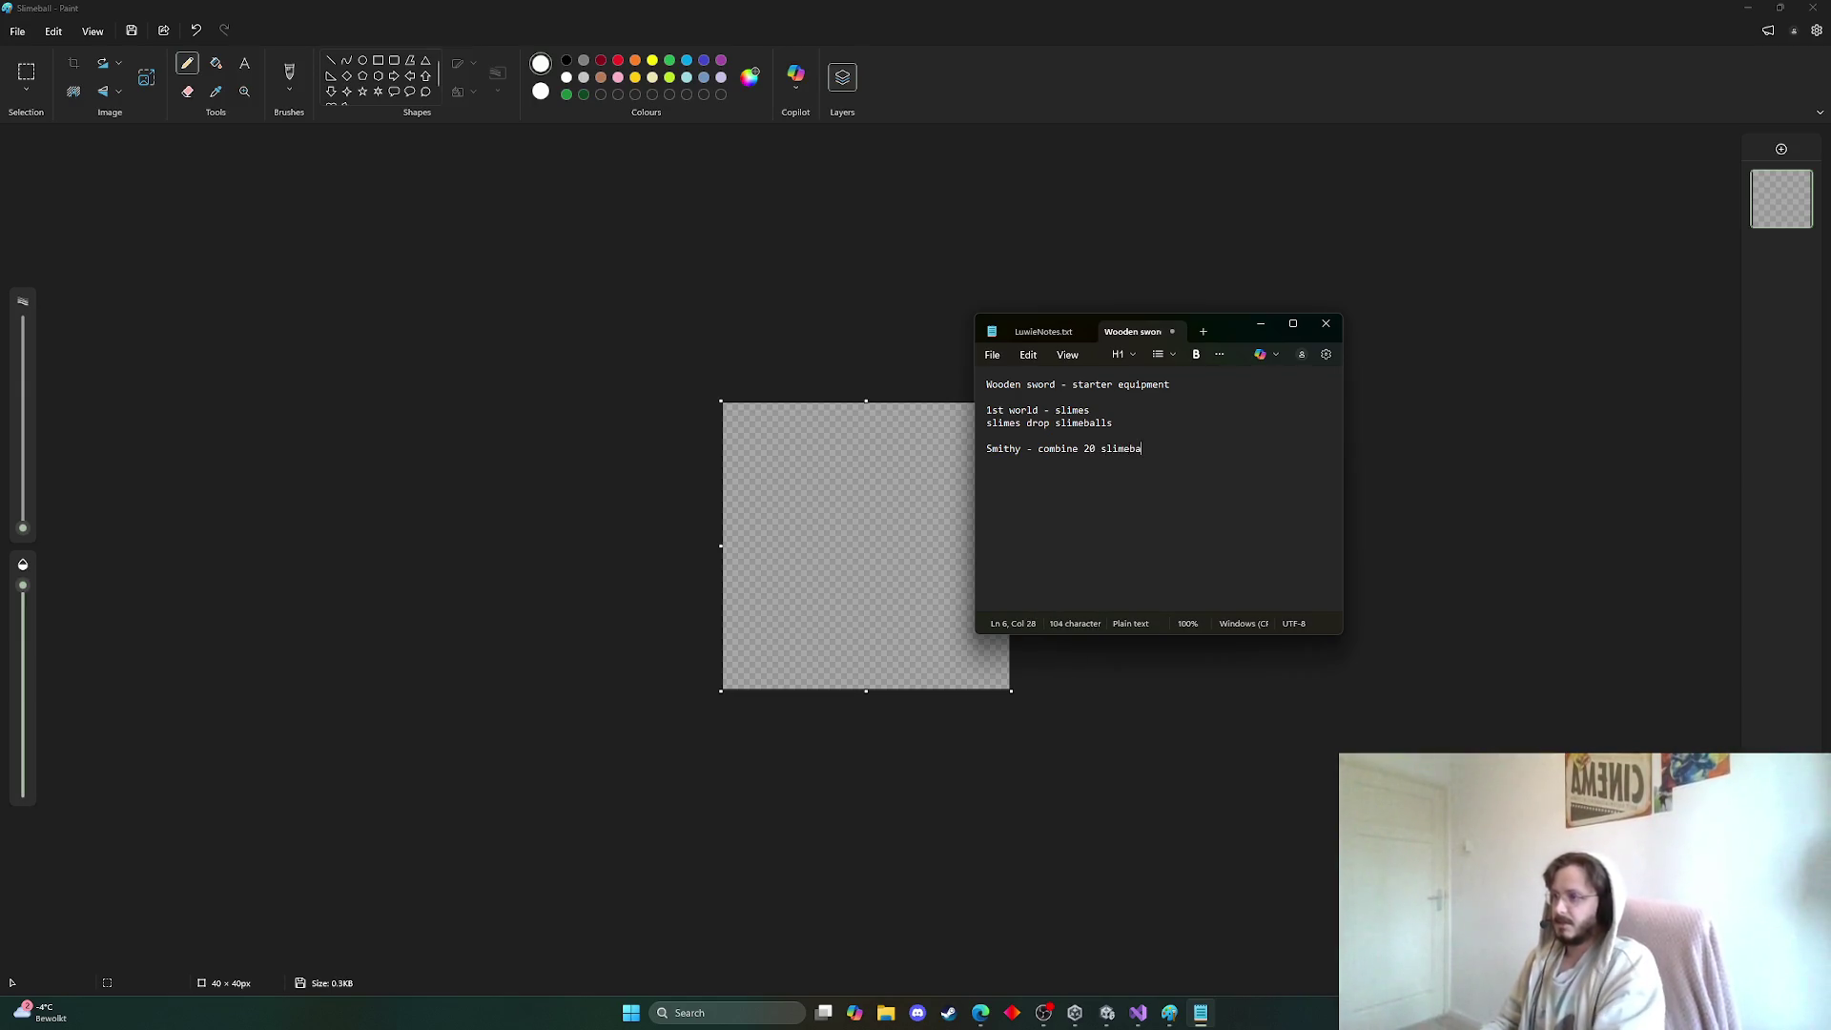
pyautogui.write('lls and woode')
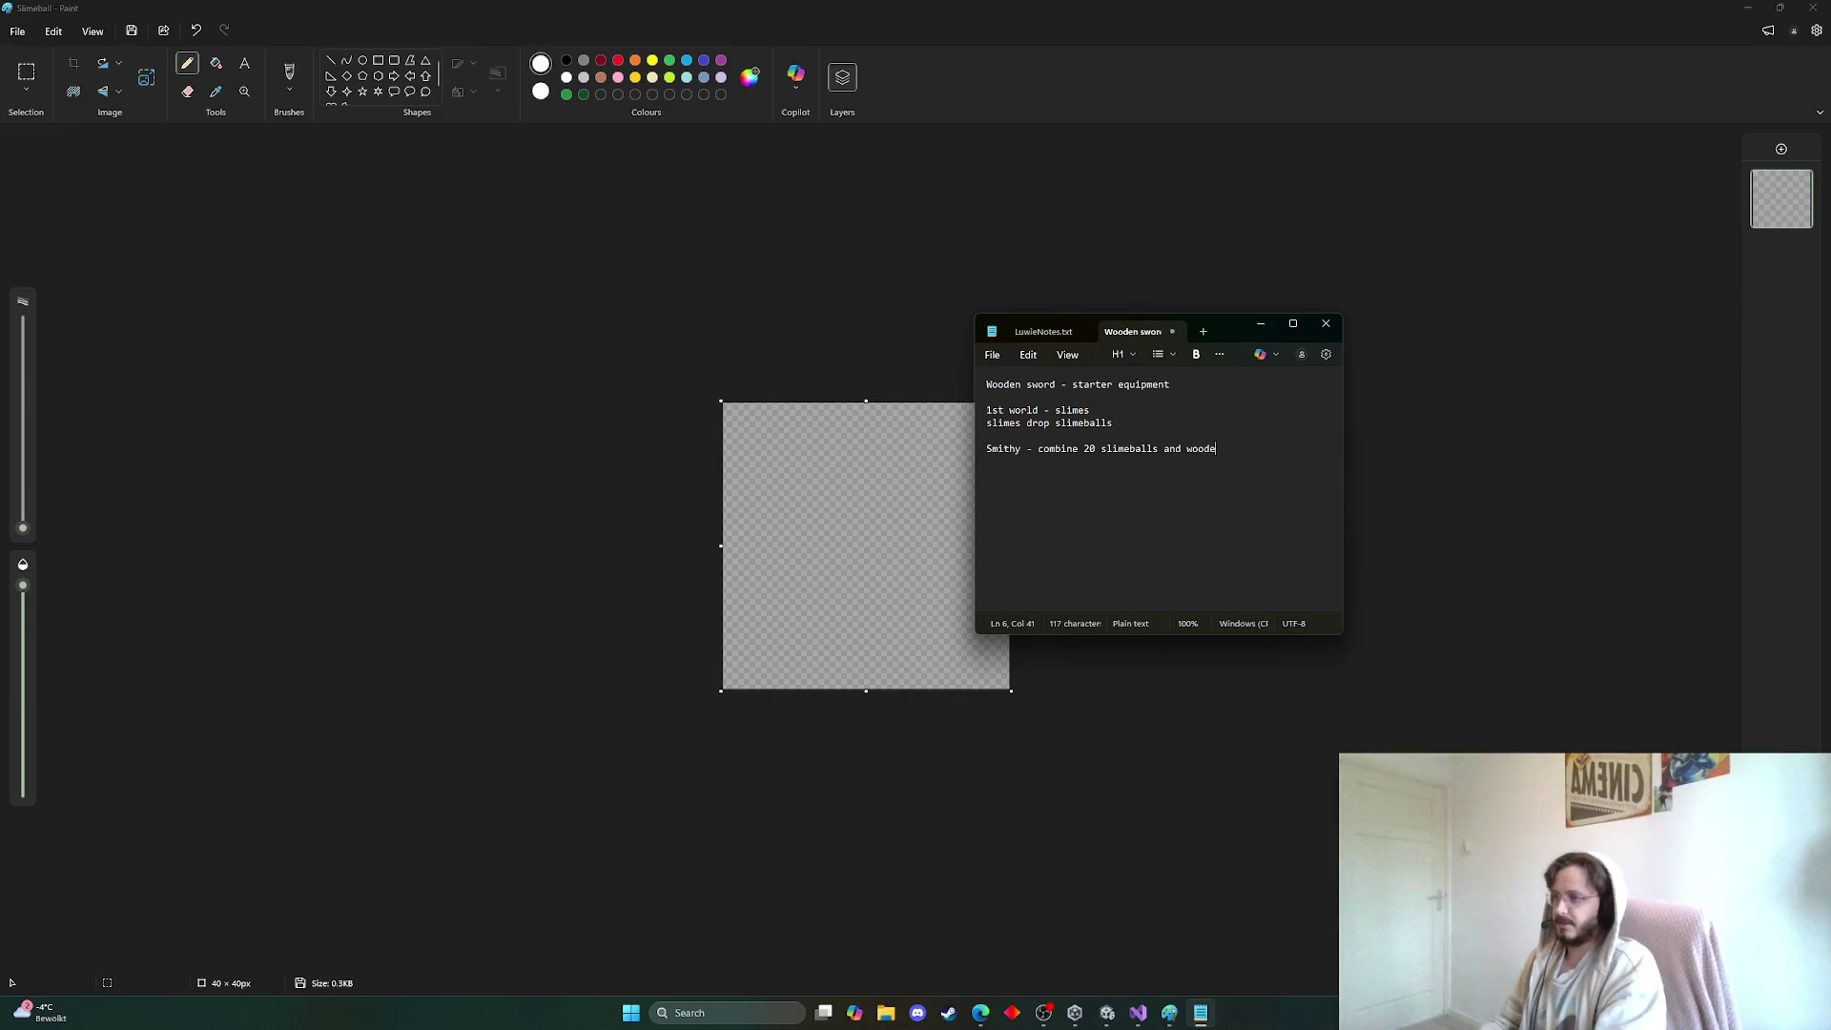
pyautogui.write('n sword')
pyautogui.press('Return')
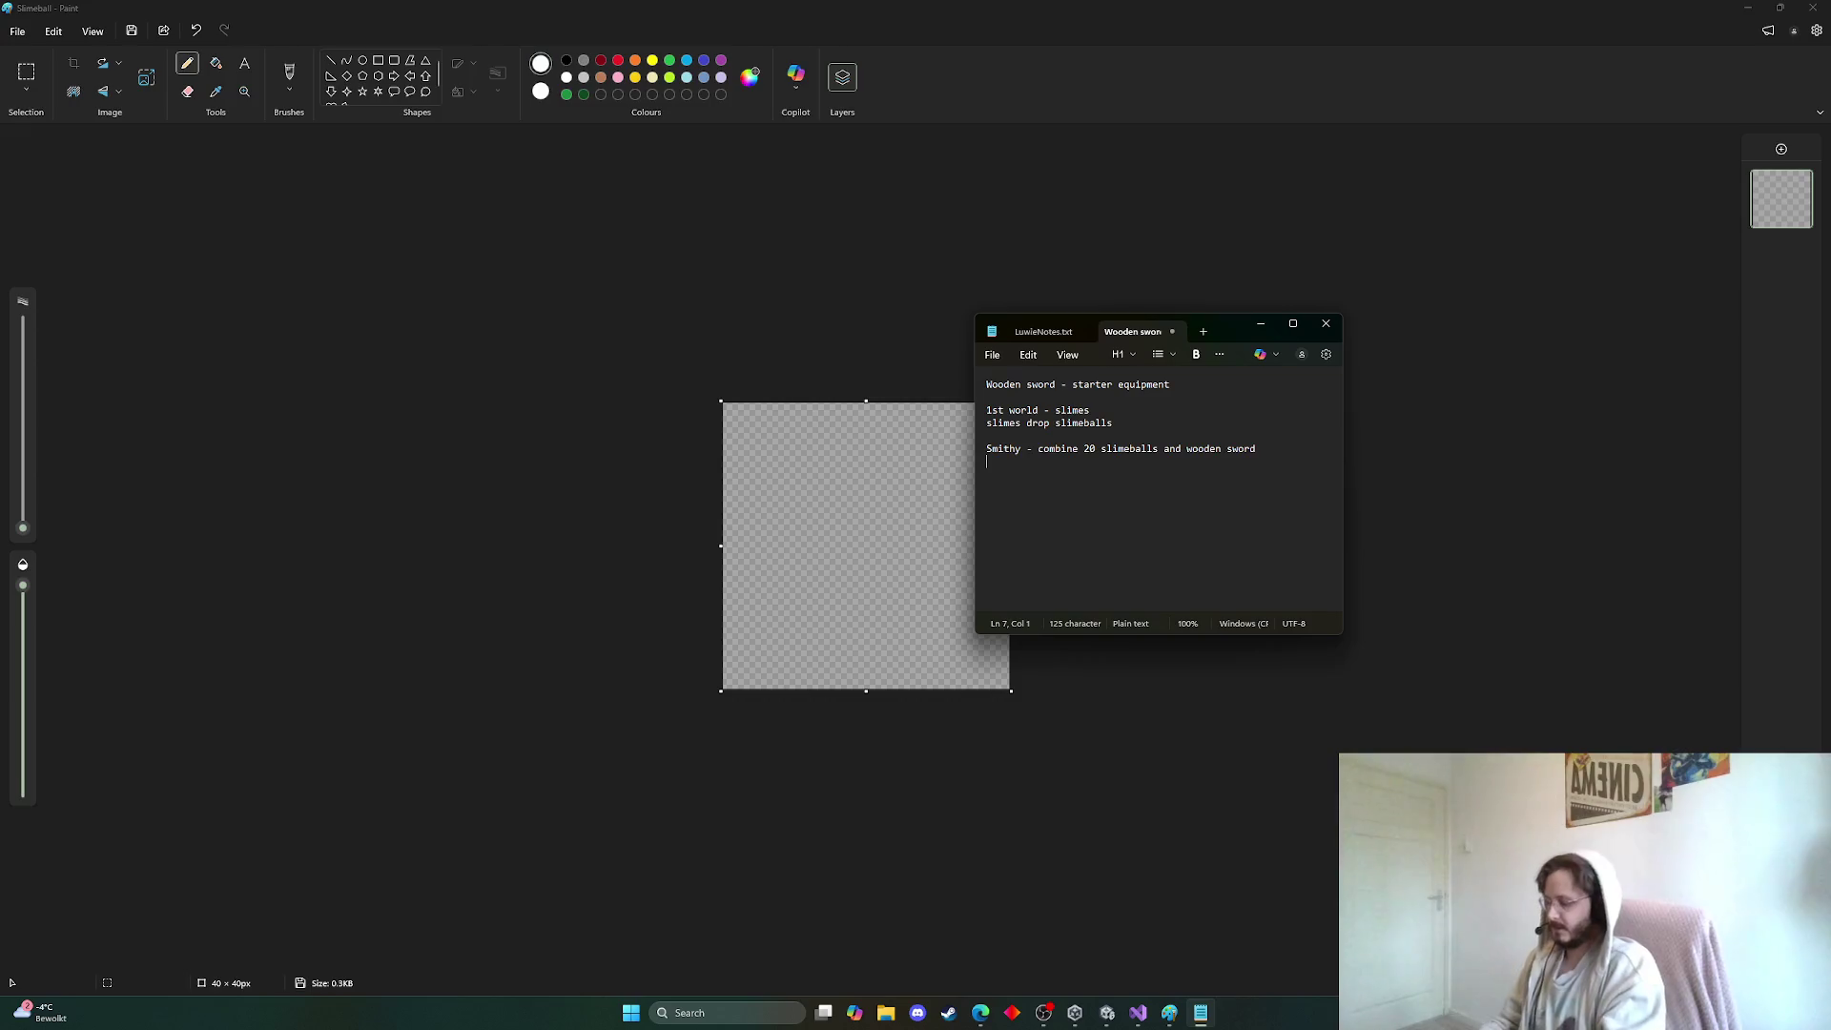
pyautogui.press('Return')
pyautogui.write('Slimesword')
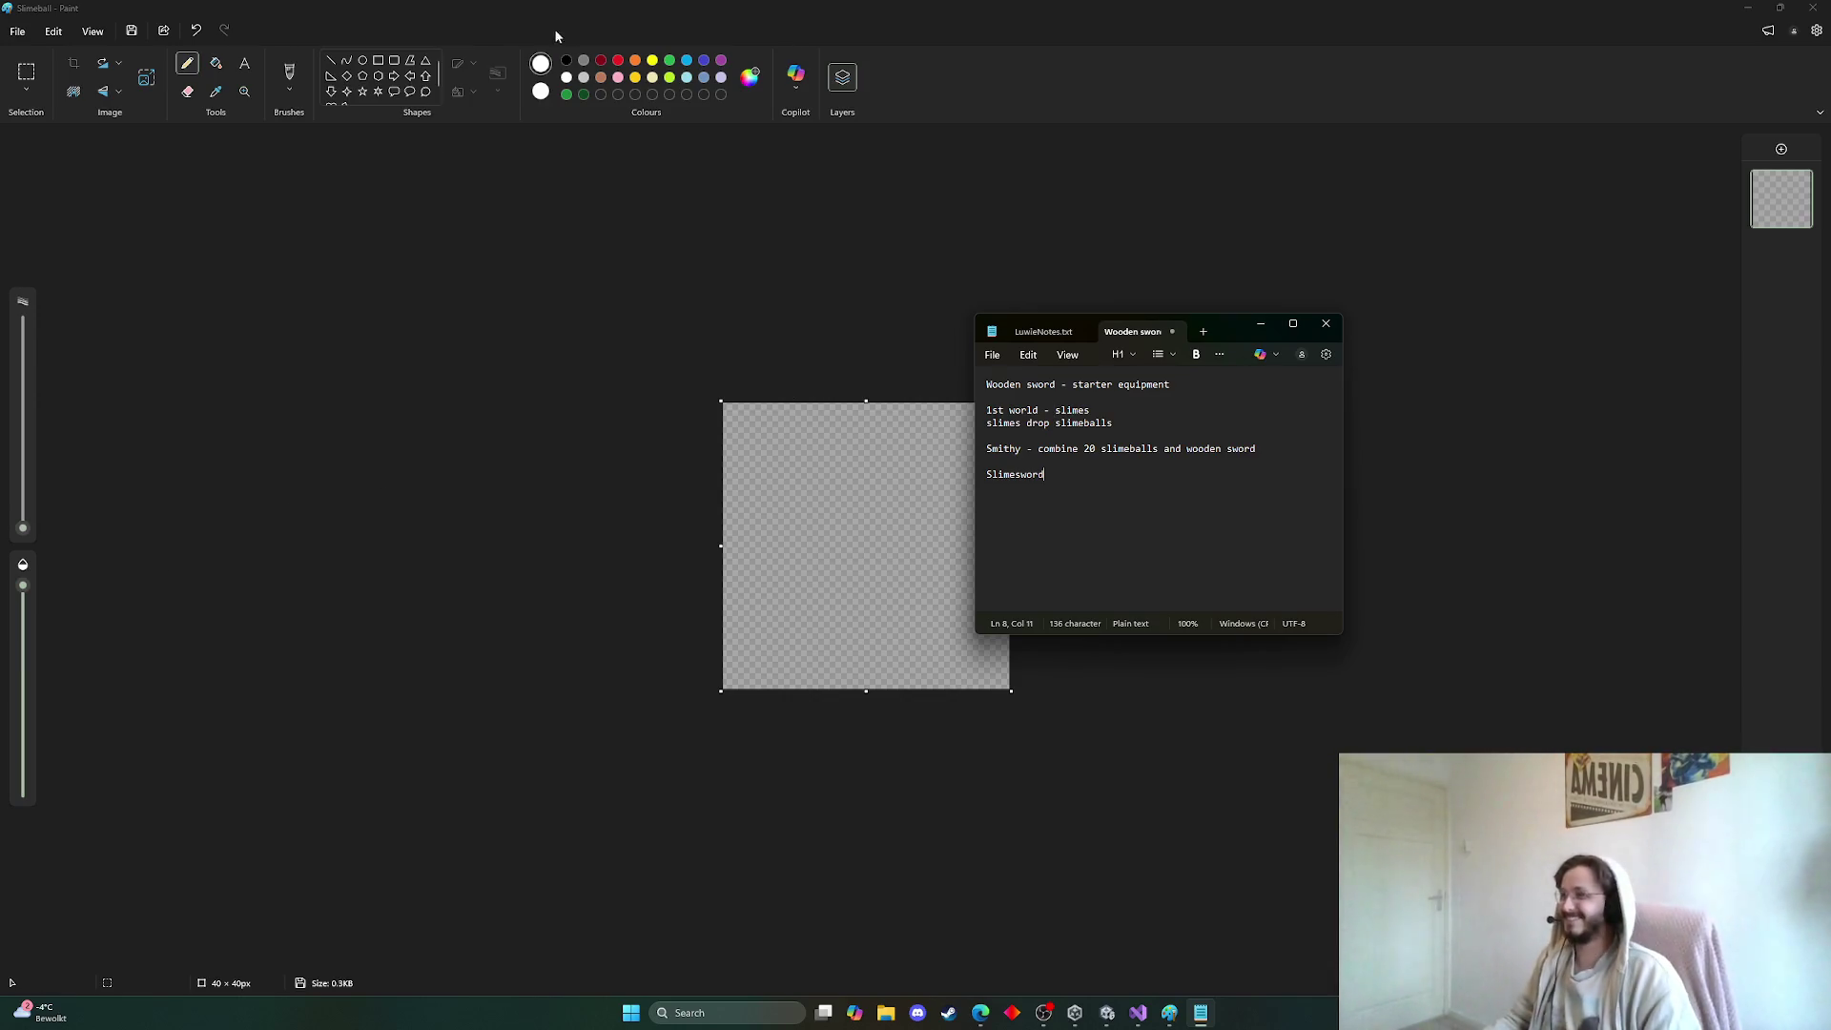
pyautogui.click(600, 78)
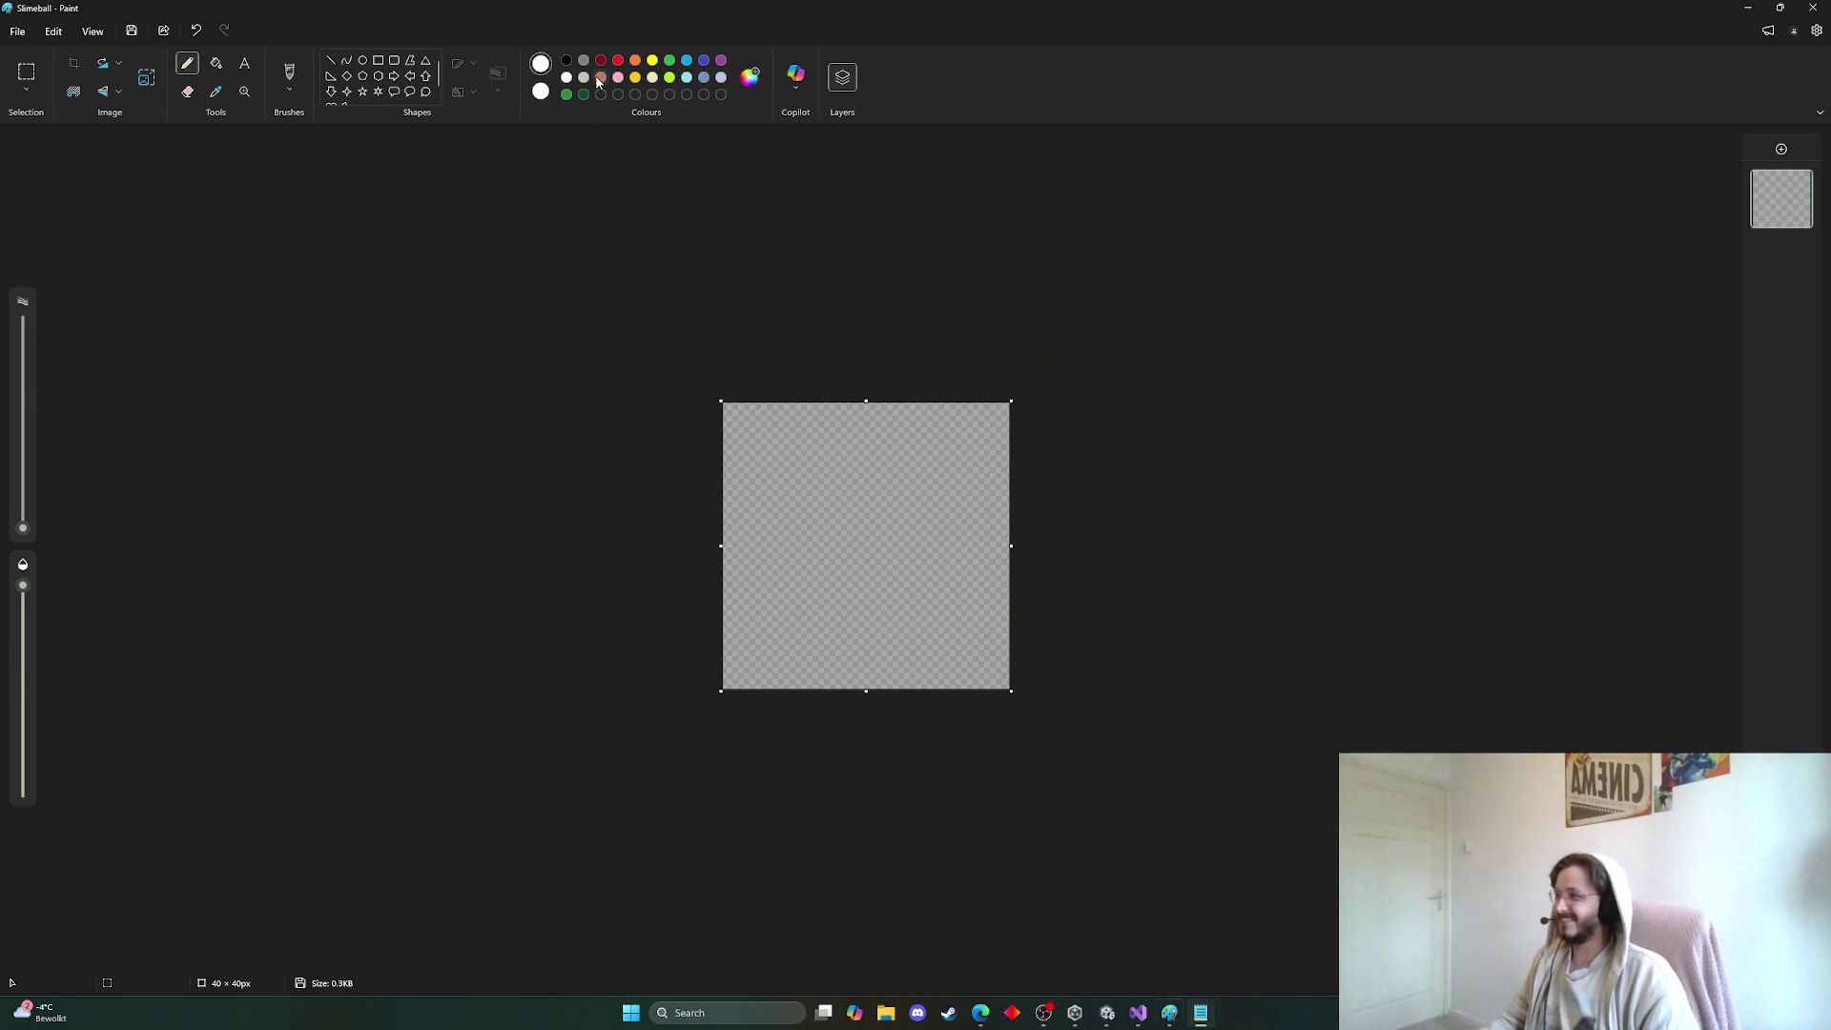
# Confirm brown as the drawing colour, testing a short stroke and undoing it
pyautogui.click(752, 84)
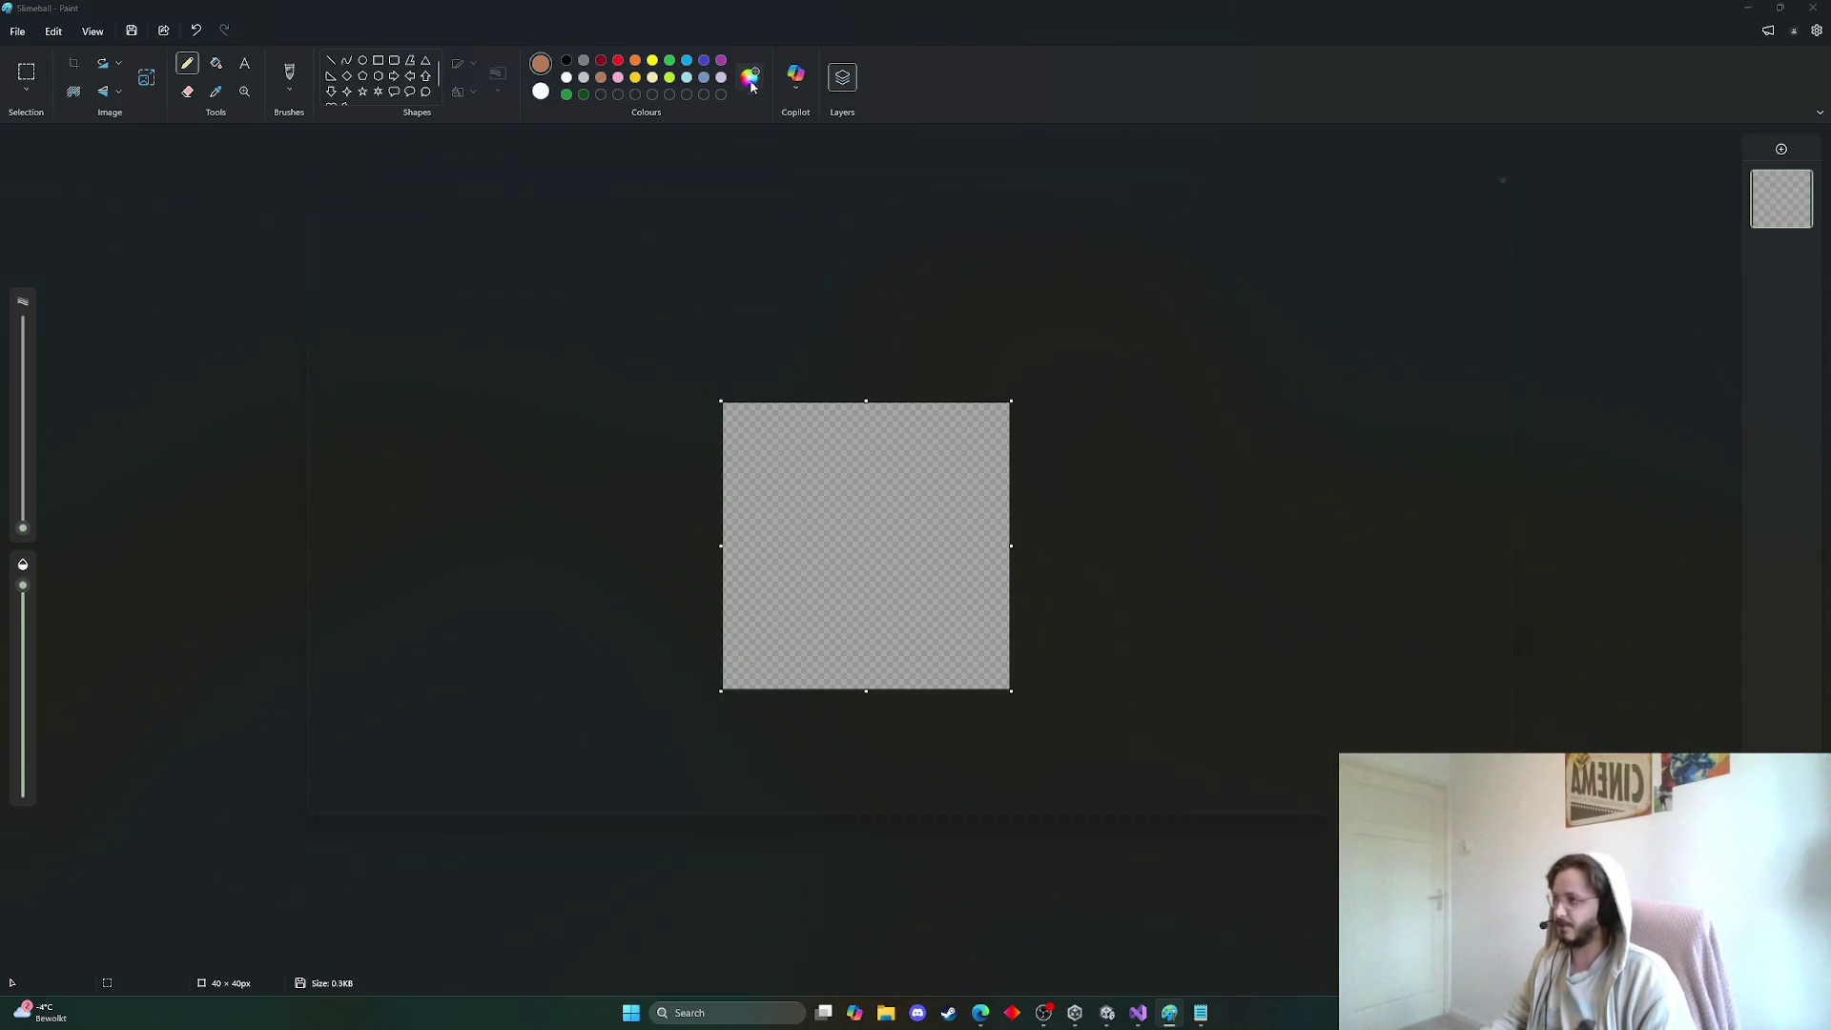
pyautogui.click(838, 693)
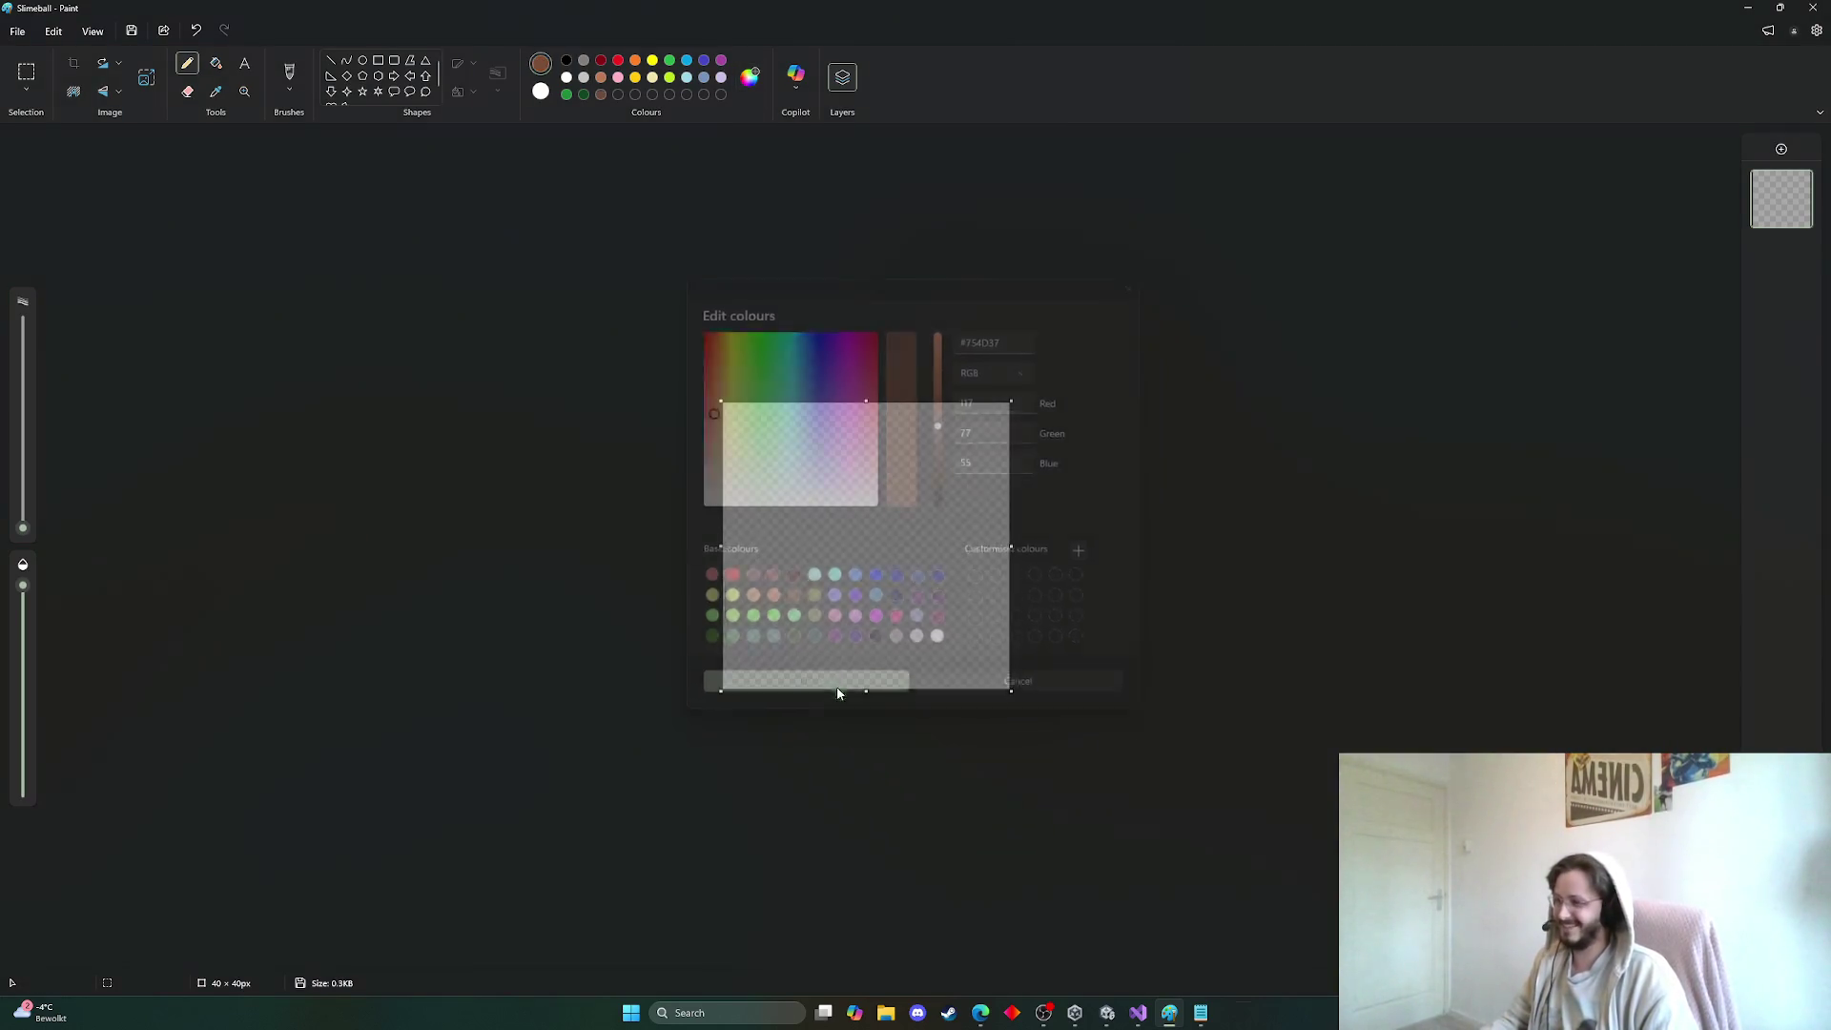
pyautogui.moveTo(734, 679)
pyautogui.mouseDown()
pyautogui.moveTo(734, 647)
pyautogui.moveTo(755, 677)
pyautogui.mouseUp()
pyautogui.hotkey('ctrl', 'z')
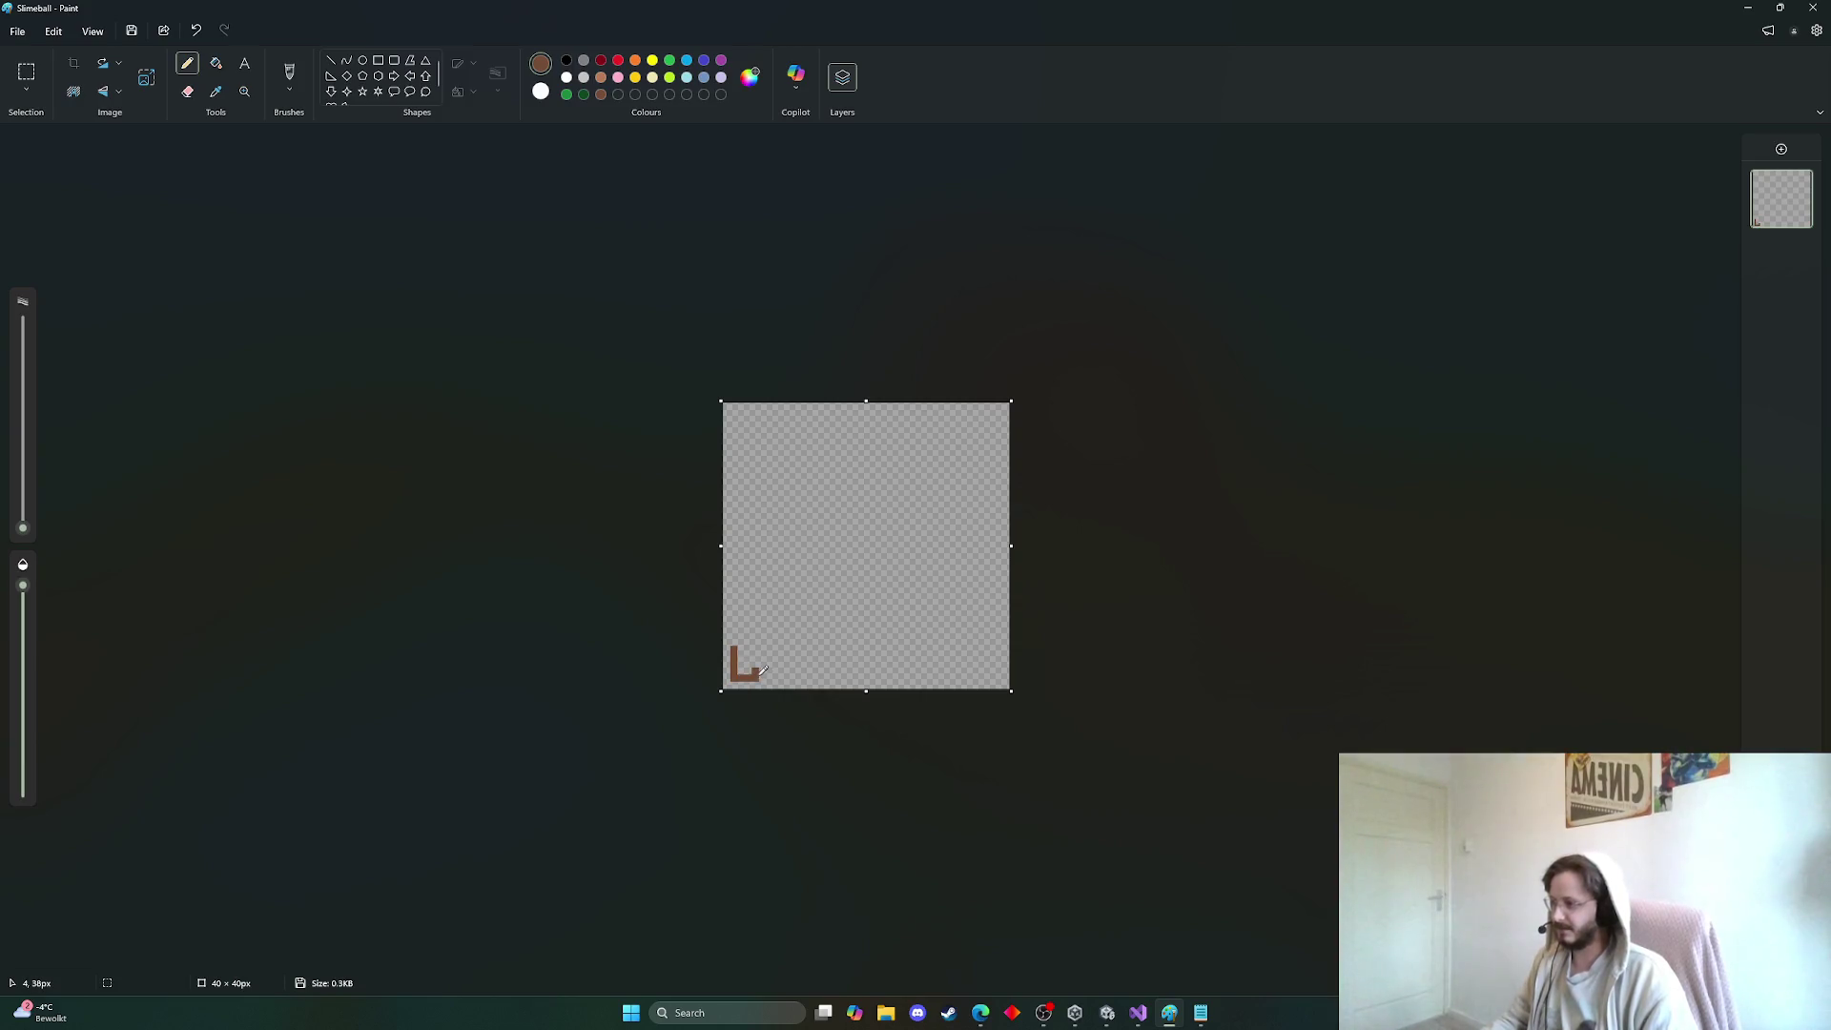
pyautogui.hotkey('ctrl', 'z')
pyautogui.hotkey('ctrl', 'z')
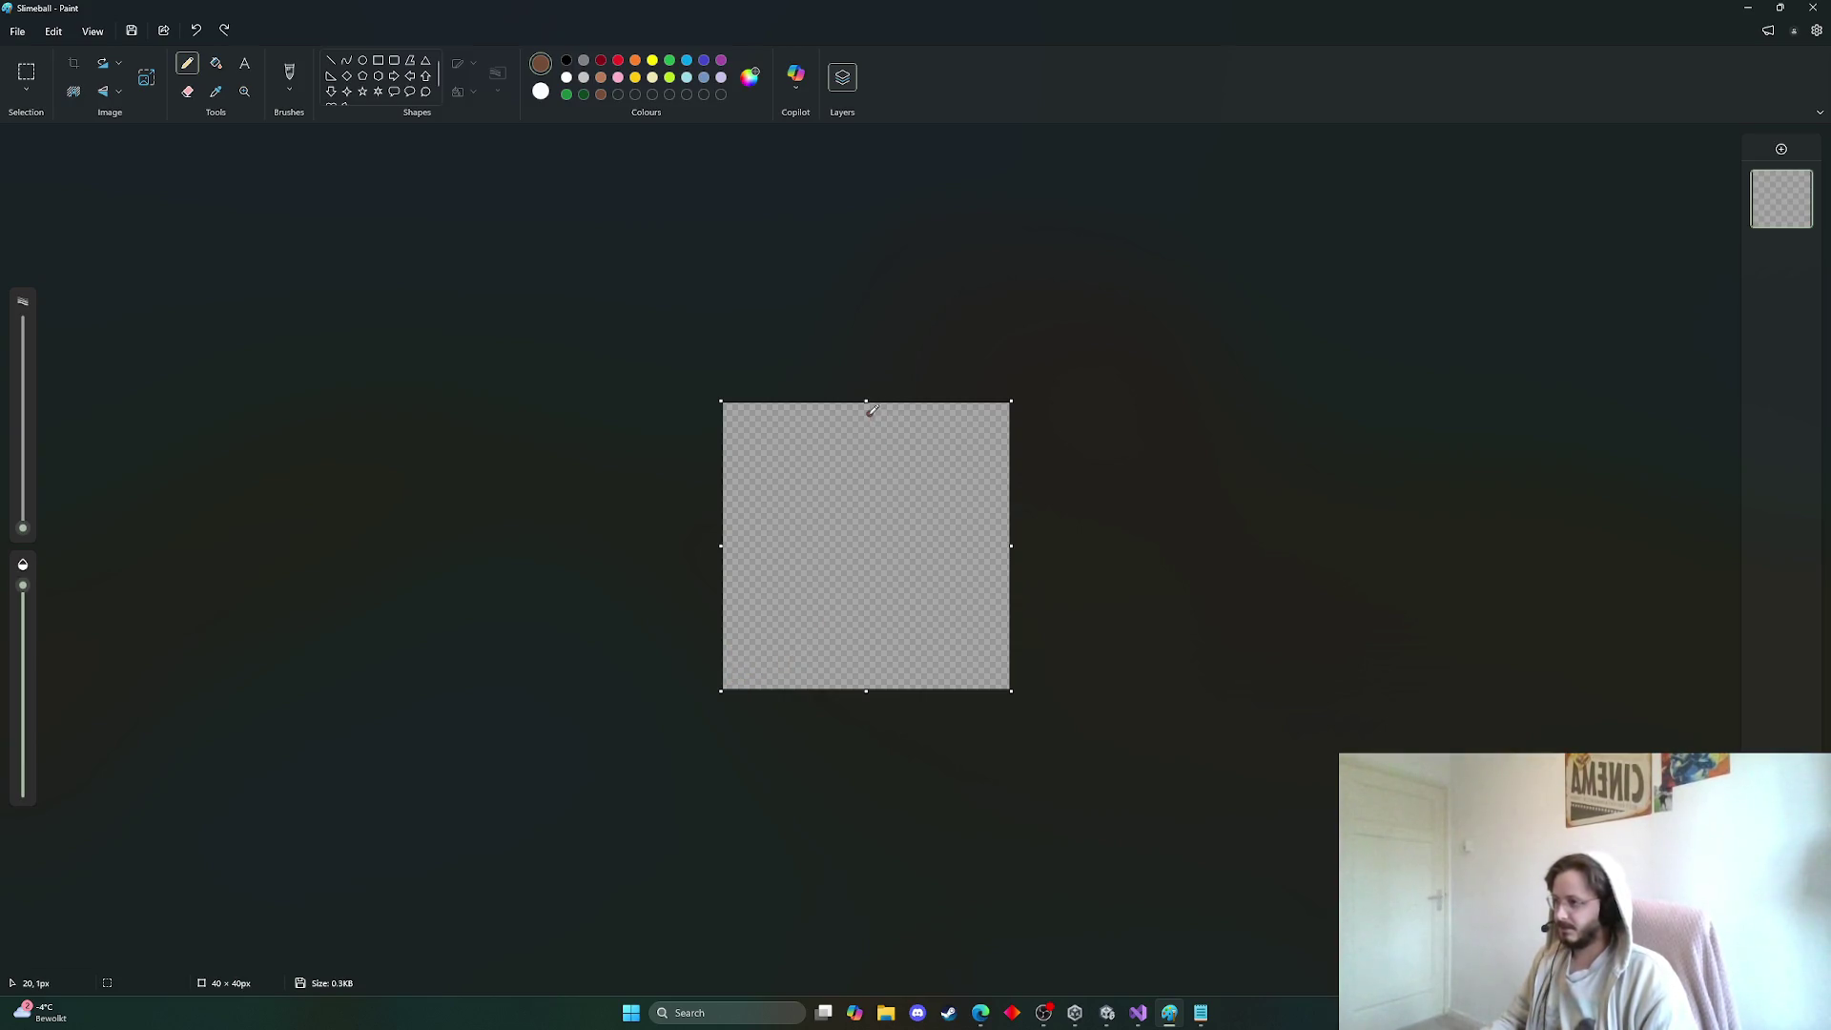
# Pencil the blade's right edge from the canvas top down to a thick brown crossguard
pyautogui.moveTo(870, 412)
pyautogui.mouseDown()
pyautogui.moveTo(914, 444)
pyautogui.moveTo(878, 425)
pyautogui.moveTo(894, 451)
pyautogui.moveTo(862, 431)
pyautogui.moveTo(855, 448)
pyautogui.moveTo(922, 628)
pyautogui.moveTo(852, 628)
pyautogui.mouseUp()
pyautogui.hotkey('ctrl', 'z')
pyautogui.hotkey('ctrl', 'z')
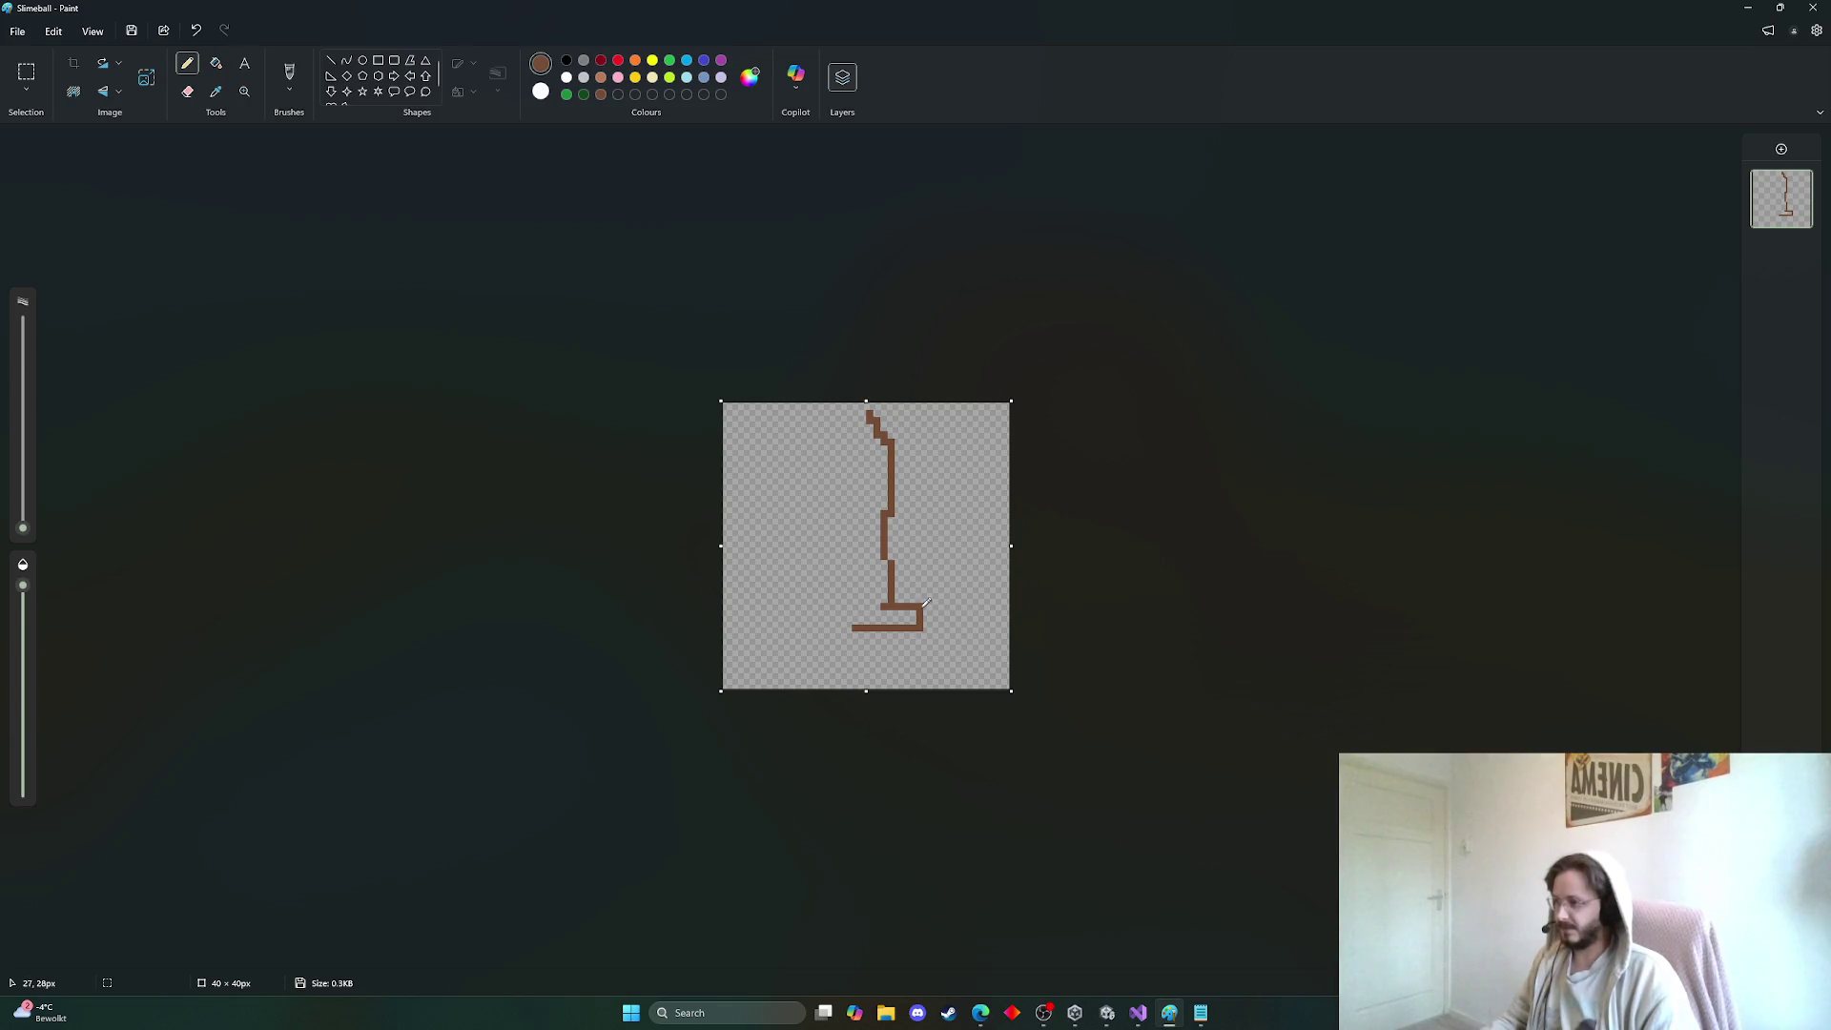
pyautogui.hotkey('ctrl', 'z')
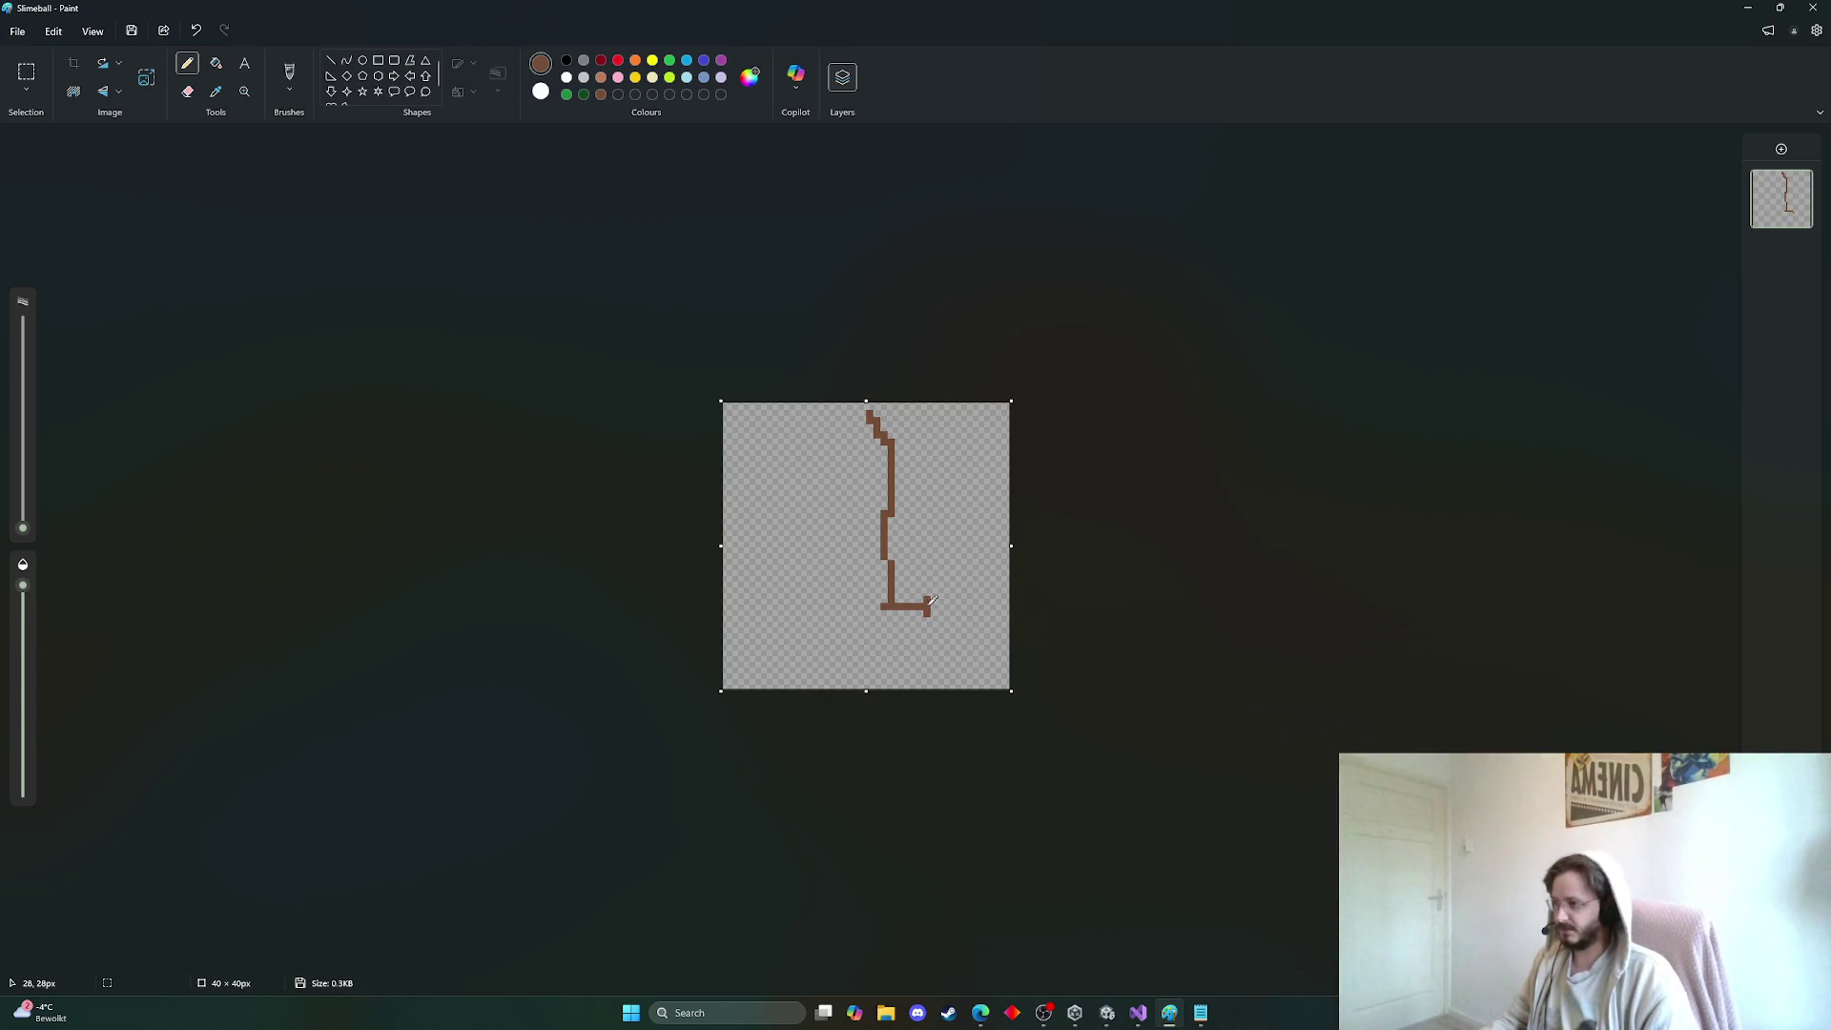
pyautogui.moveTo(926, 599)
pyautogui.mouseDown()
pyautogui.moveTo(851, 612)
pyautogui.moveTo(923, 621)
pyautogui.moveTo(839, 622)
pyautogui.mouseUp()
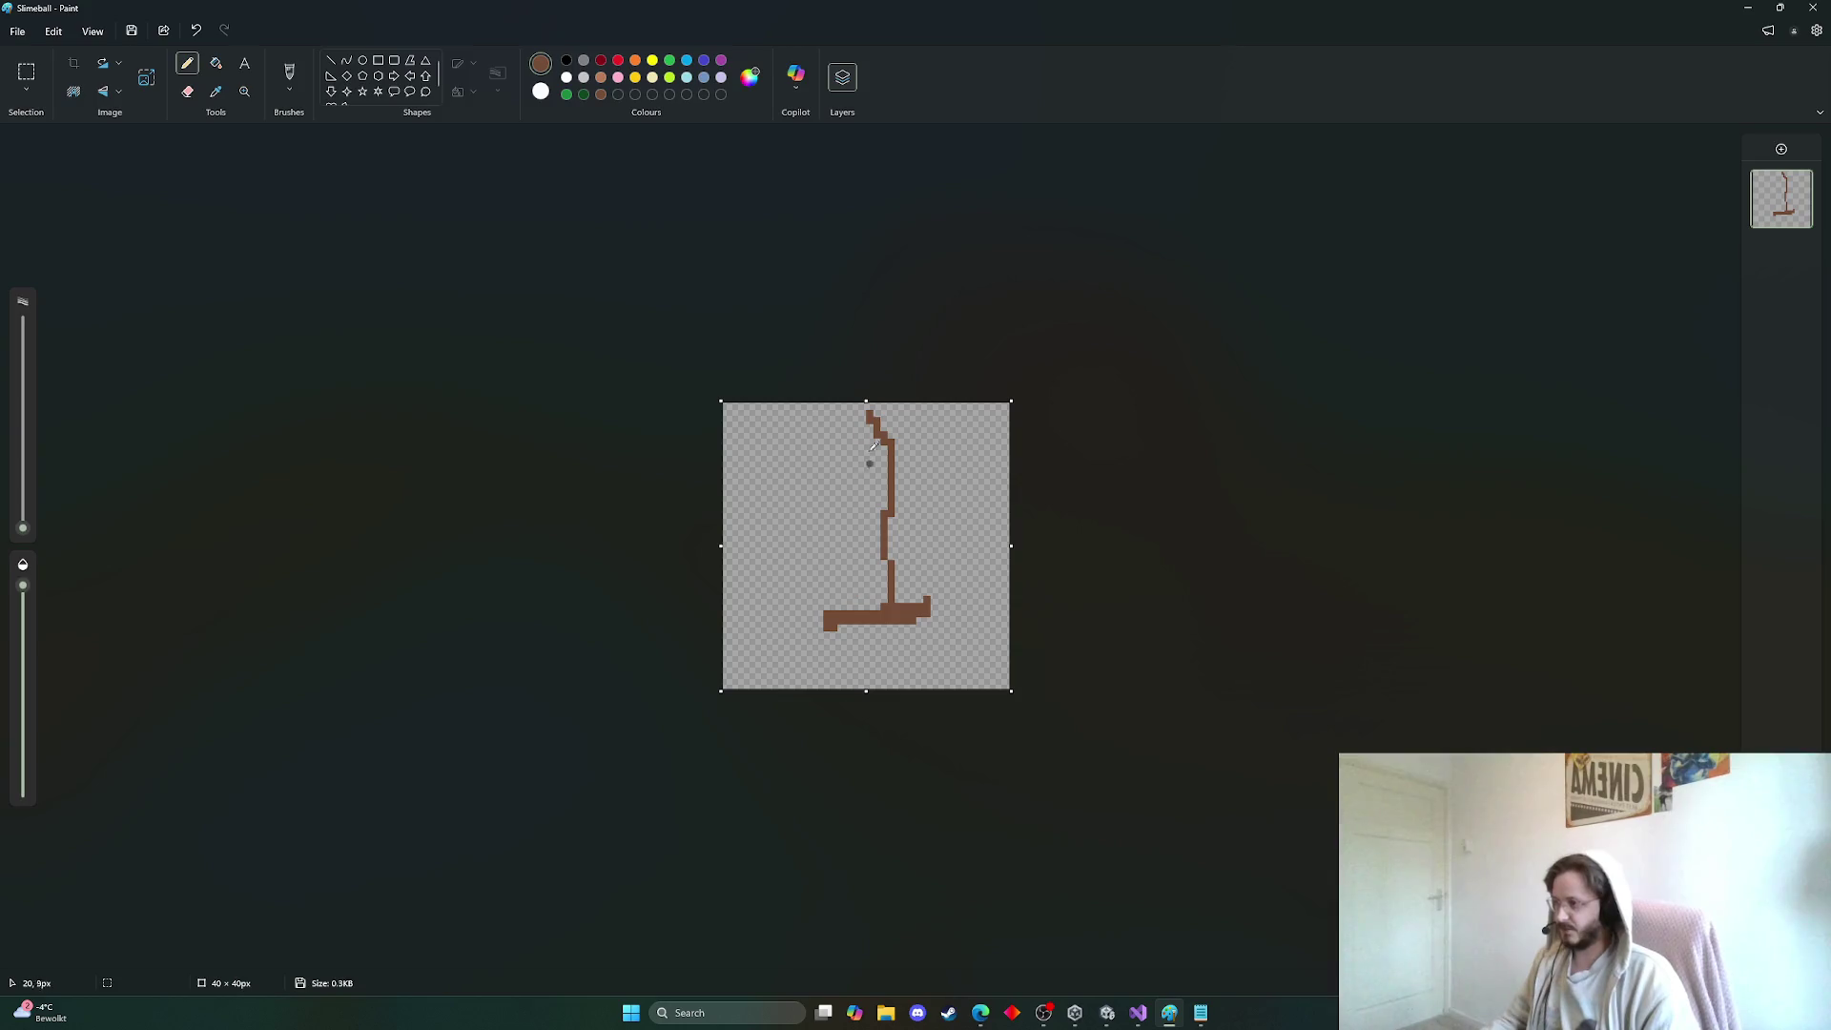
pyautogui.click(20, 72)
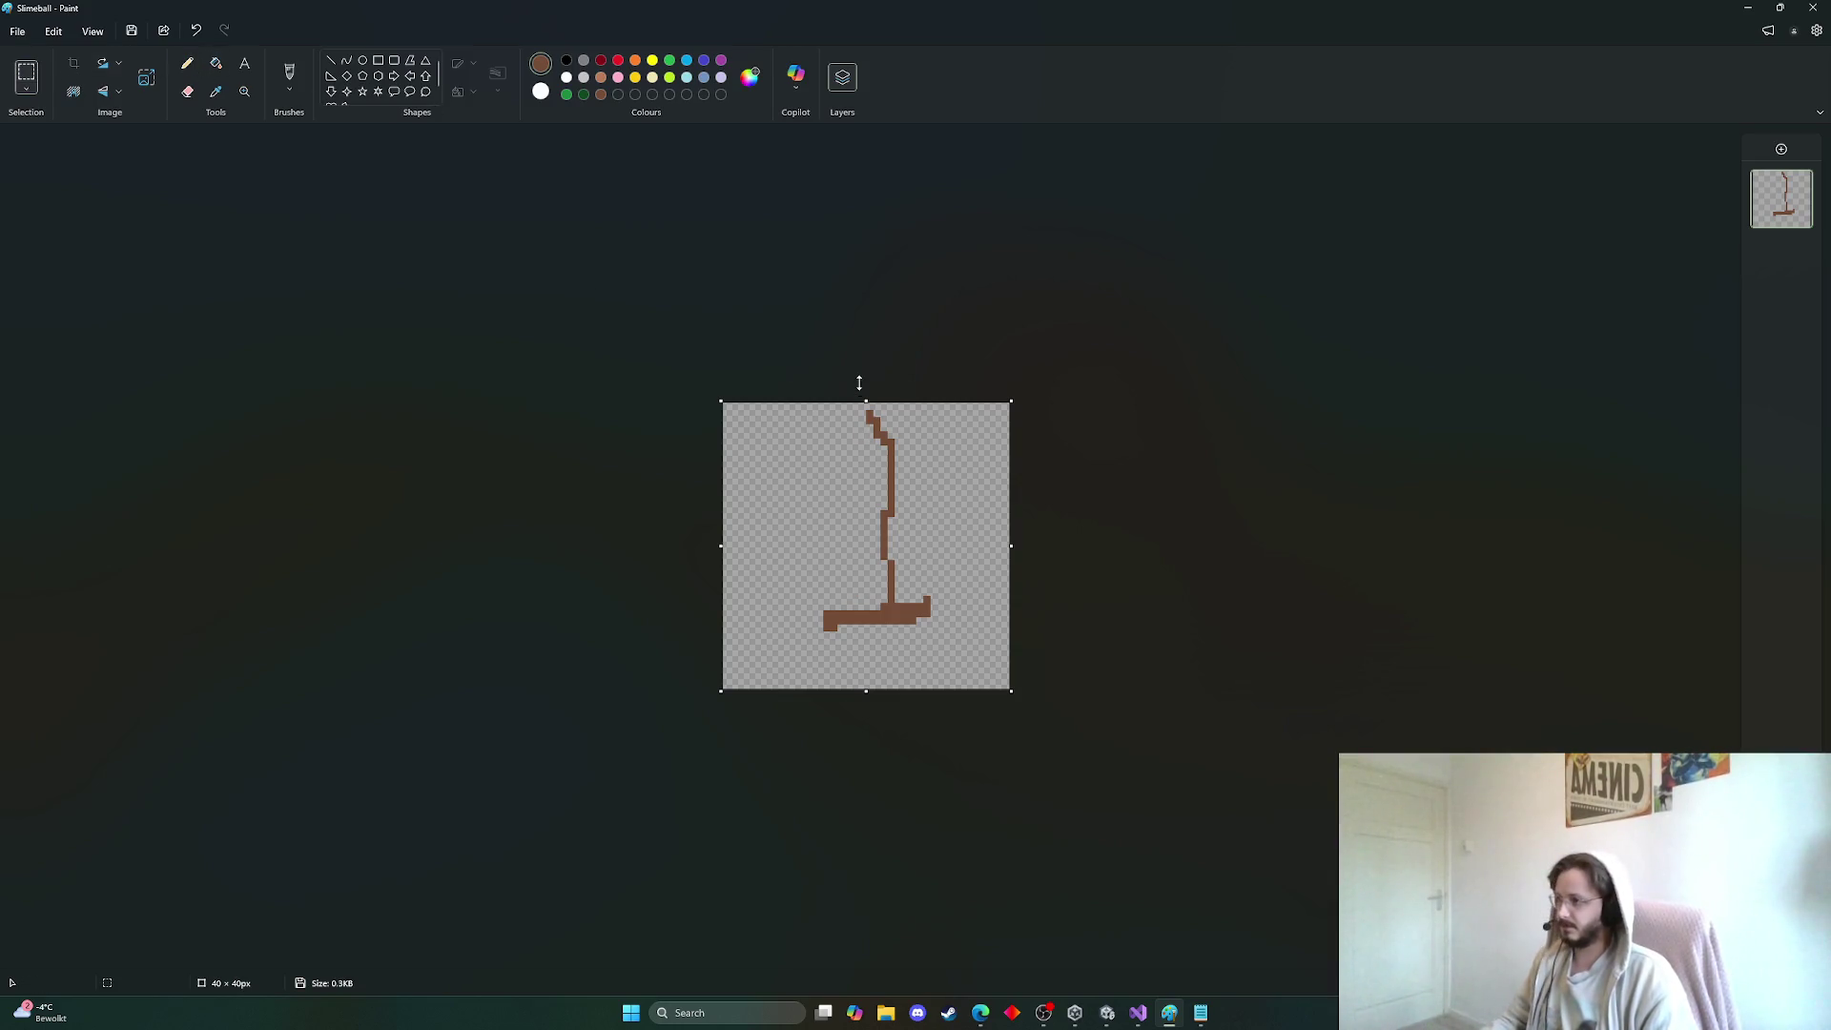
# Copy the blade edge and try a flipped pasted copy beside it, discarding the misplaced attempt
pyautogui.moveTo(866, 412); pyautogui.dragTo(897, 599)
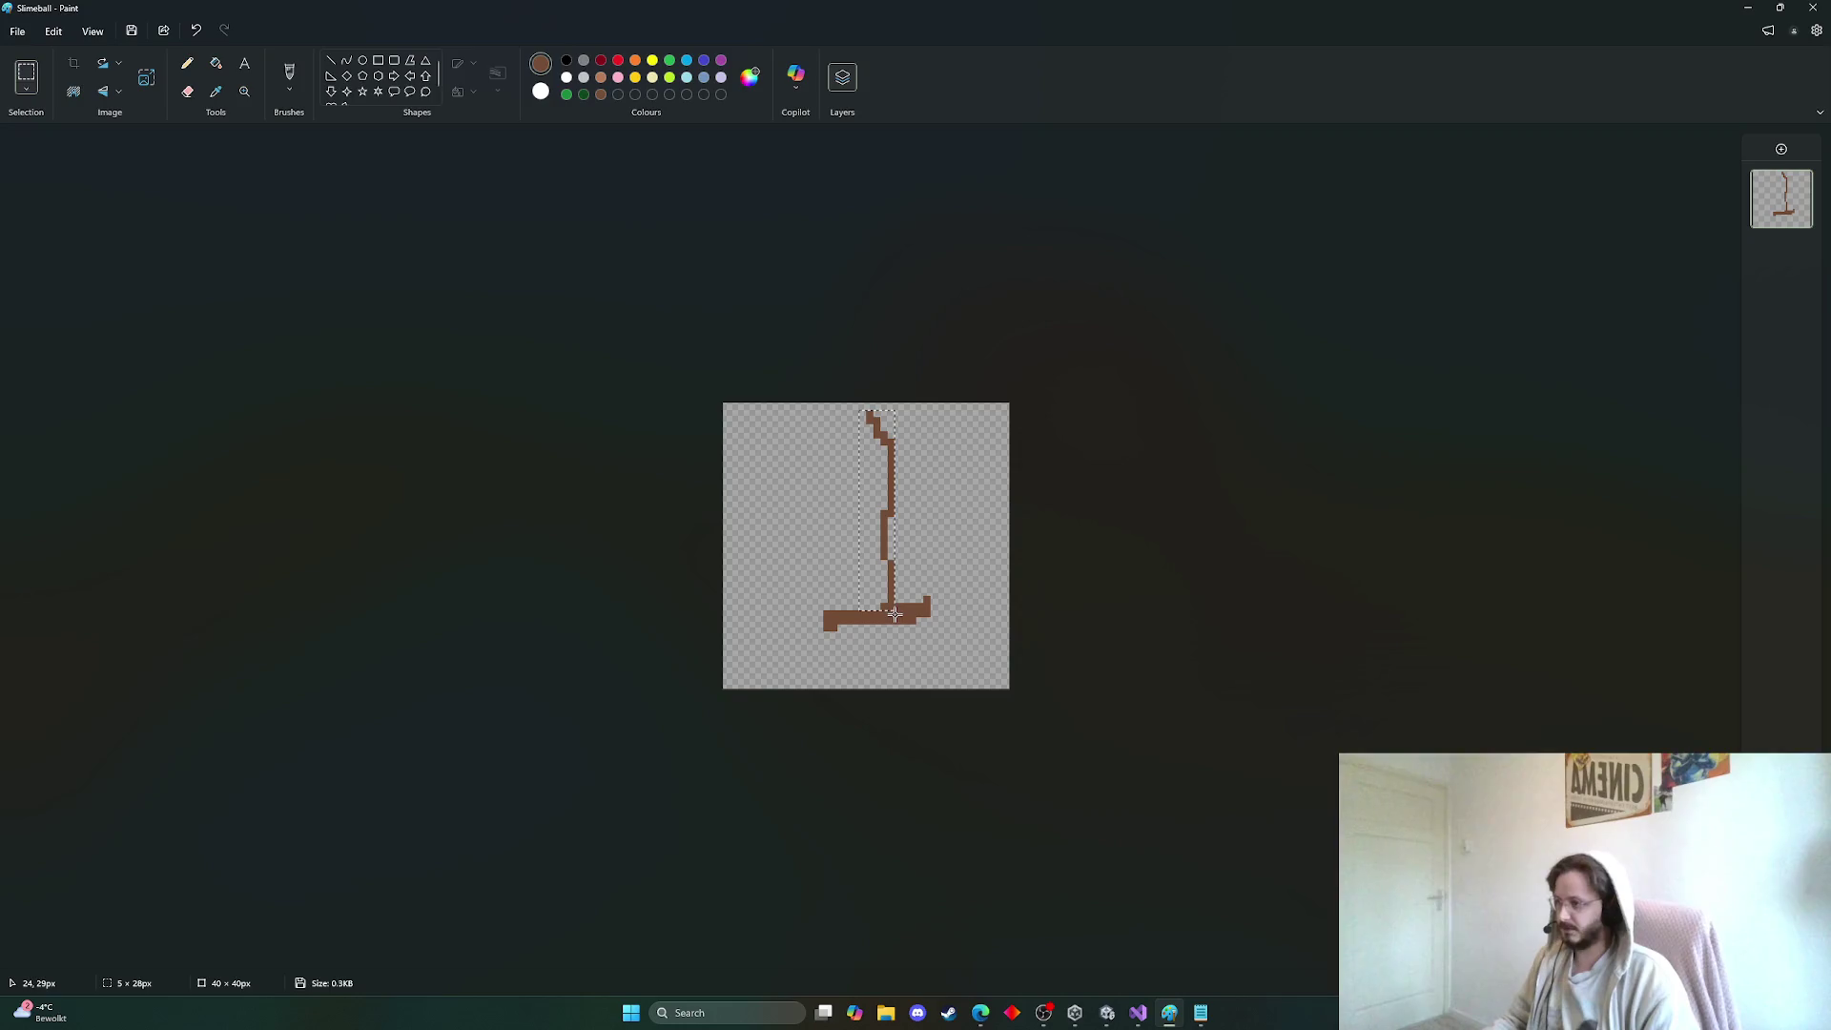
pyautogui.hotkey('ctrl', 'c')
pyautogui.hotkey('ctrl', 'v')
pyautogui.moveTo(756, 520); pyautogui.dragTo(885, 533)
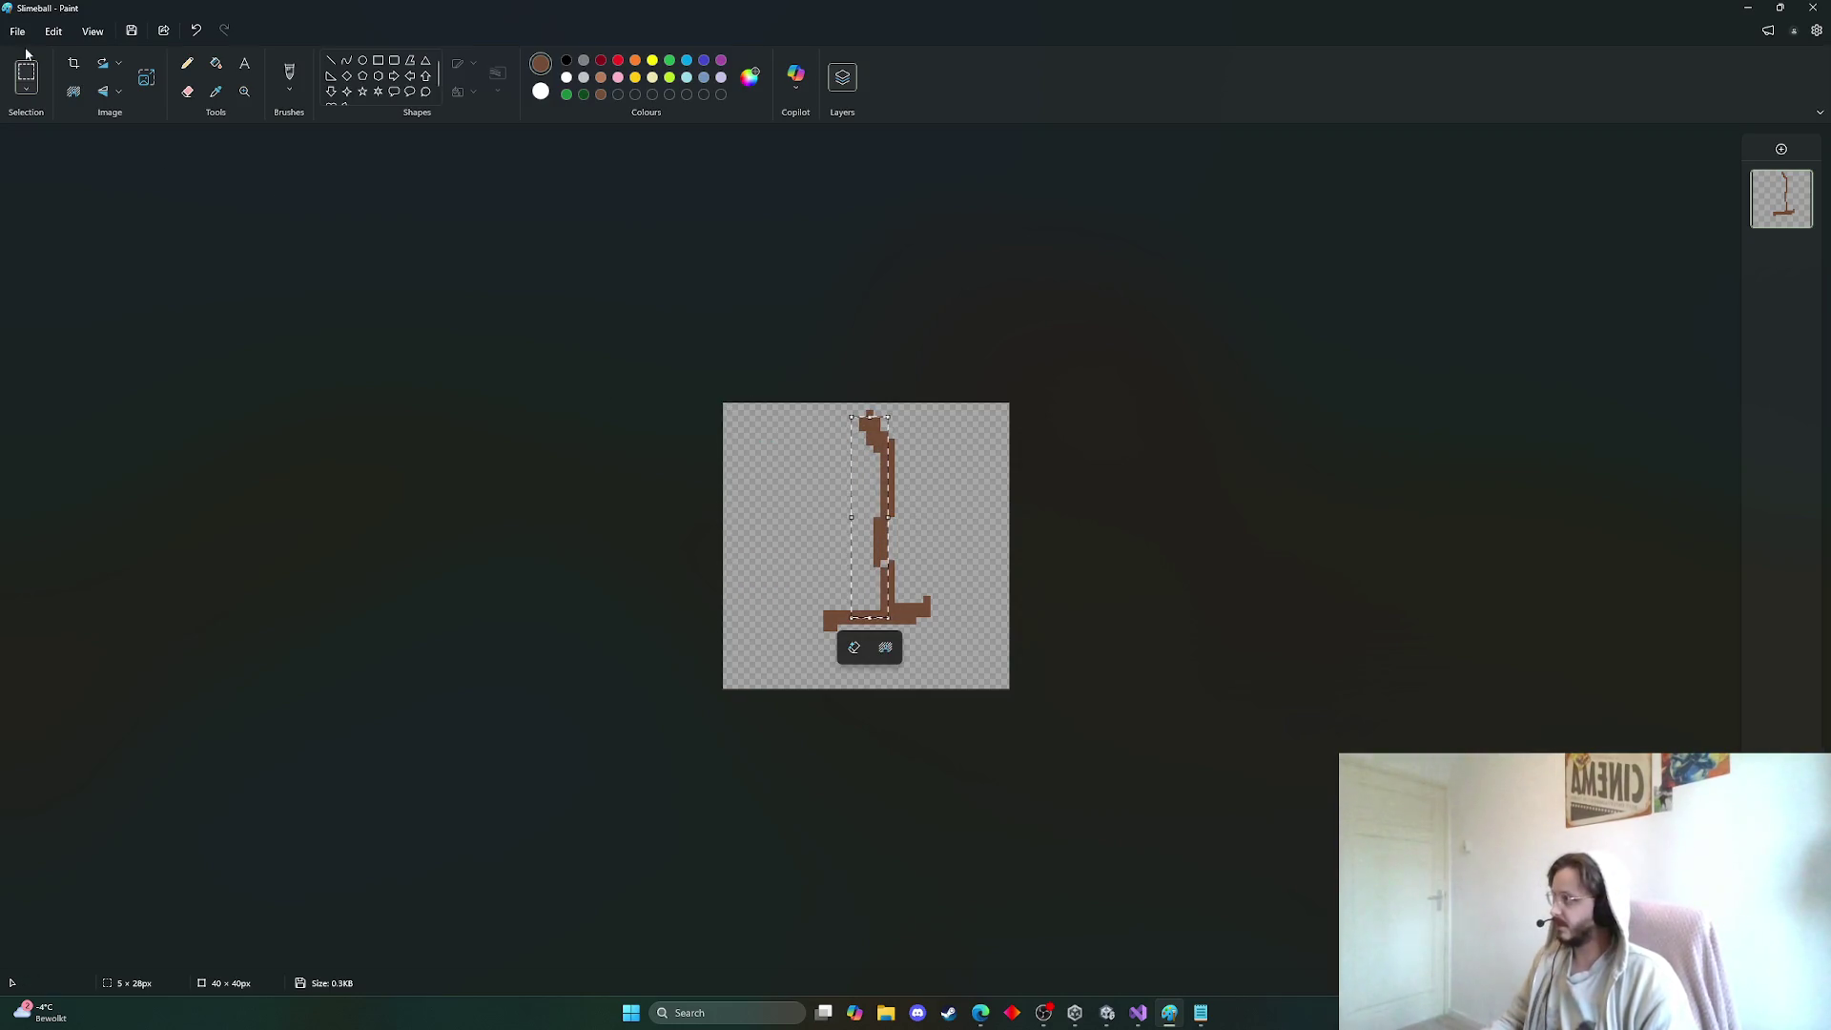
pyautogui.click(102, 92)
pyautogui.click(110, 125)
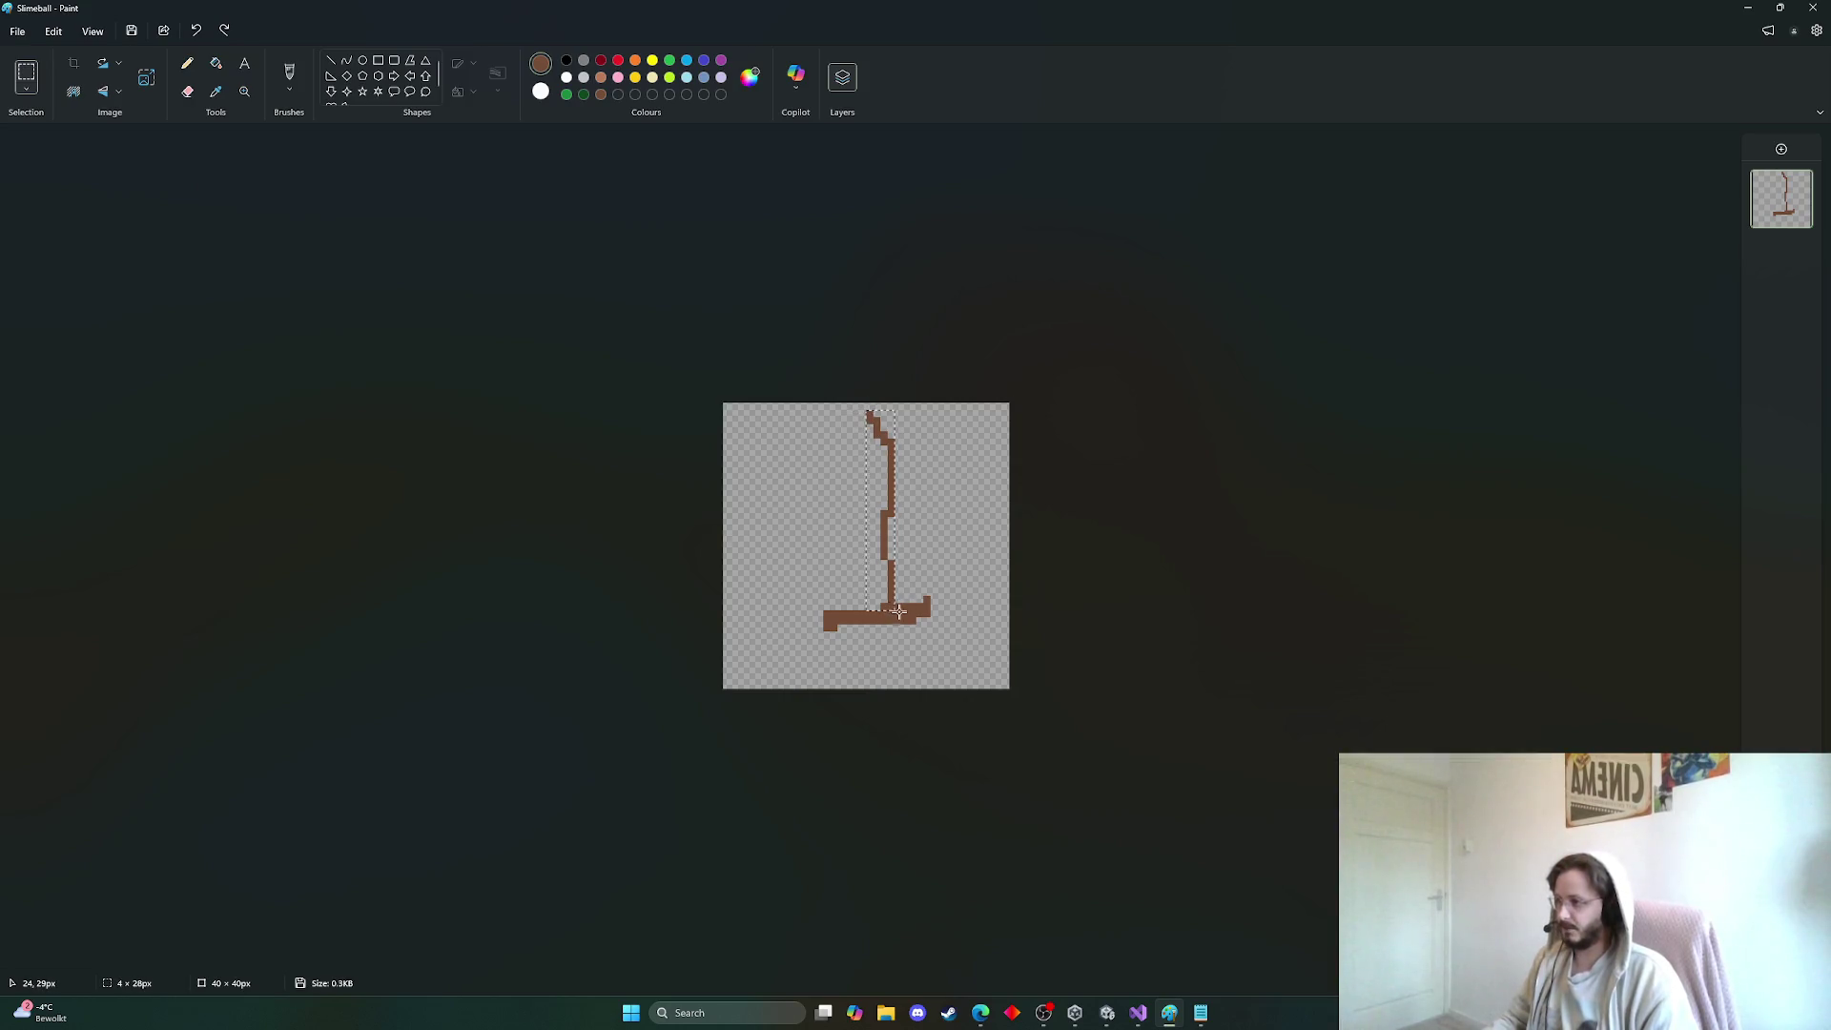
pyautogui.moveTo(899, 613)
pyautogui.mouseDown()
pyautogui.moveTo(763, 603)
pyautogui.moveTo(900, 628)
pyautogui.mouseUp()
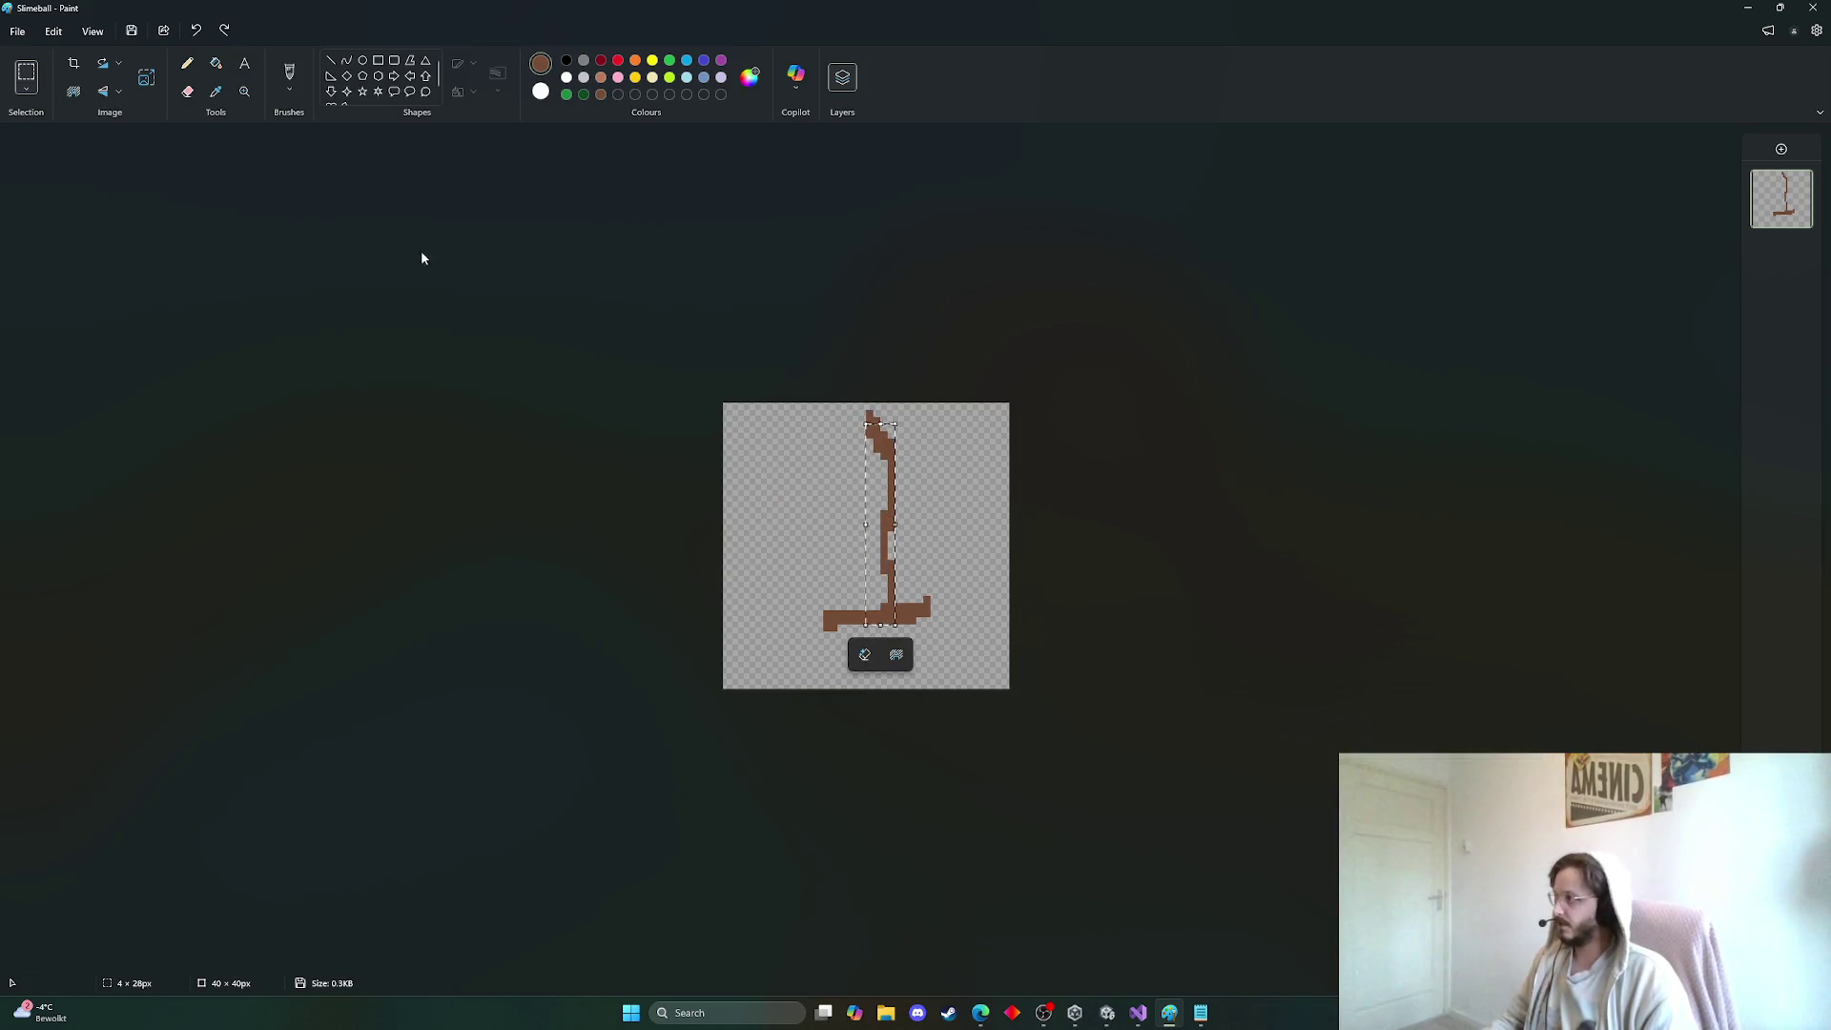
pyautogui.click(102, 90)
pyautogui.click(95, 120)
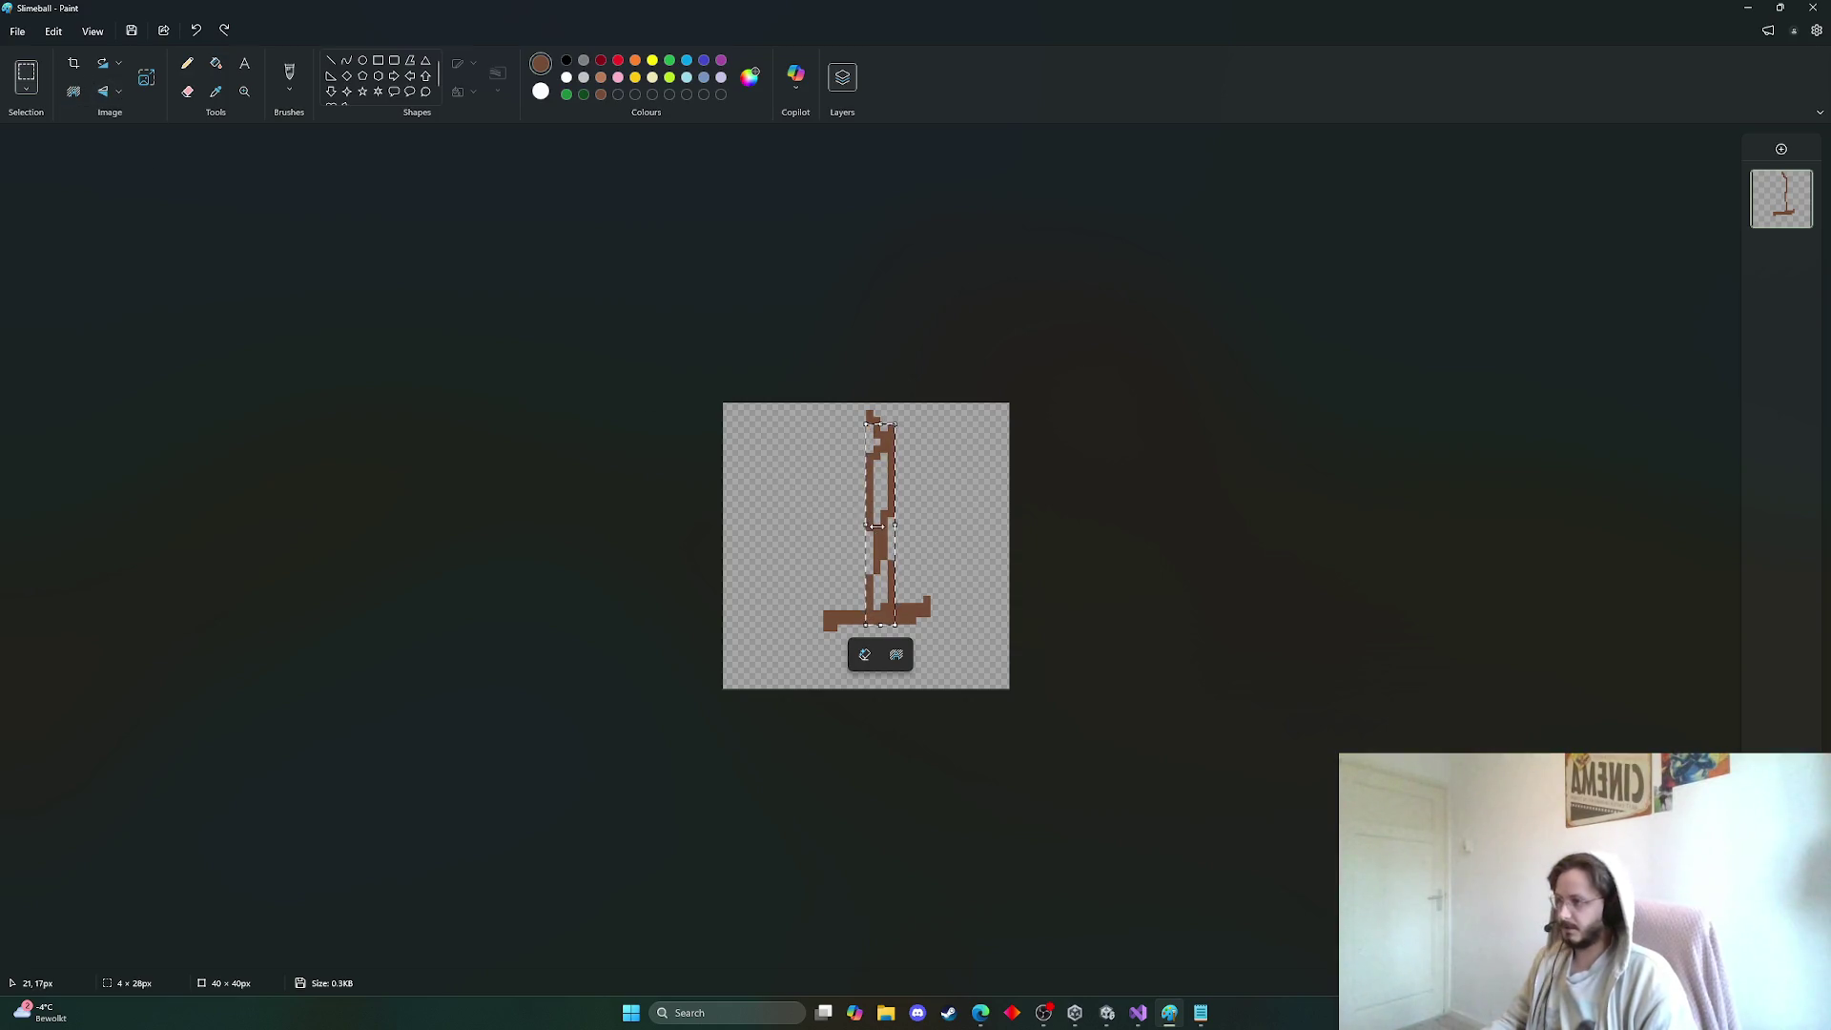
pyautogui.press('Escape')
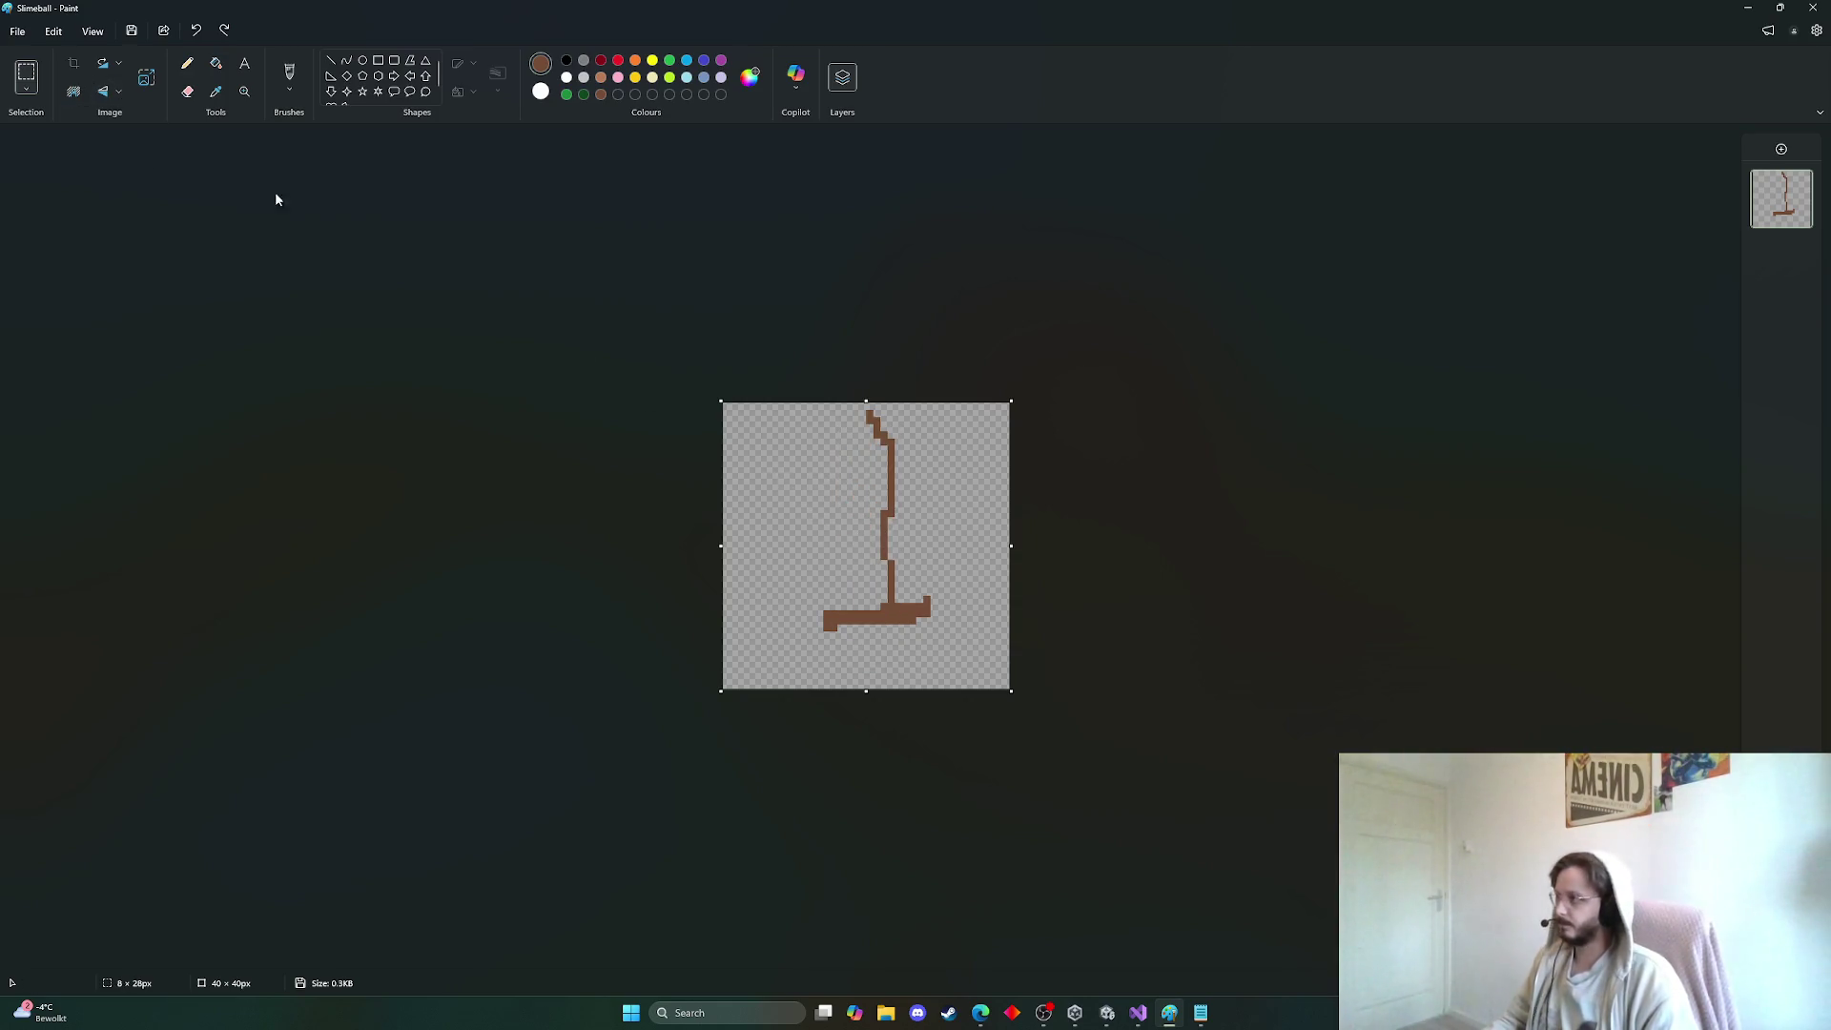
# Paste a fresh copy, flip it horizontally and align it as the blade's left edge
pyautogui.hotkey('ctrl', 'v')
pyautogui.click(102, 91)
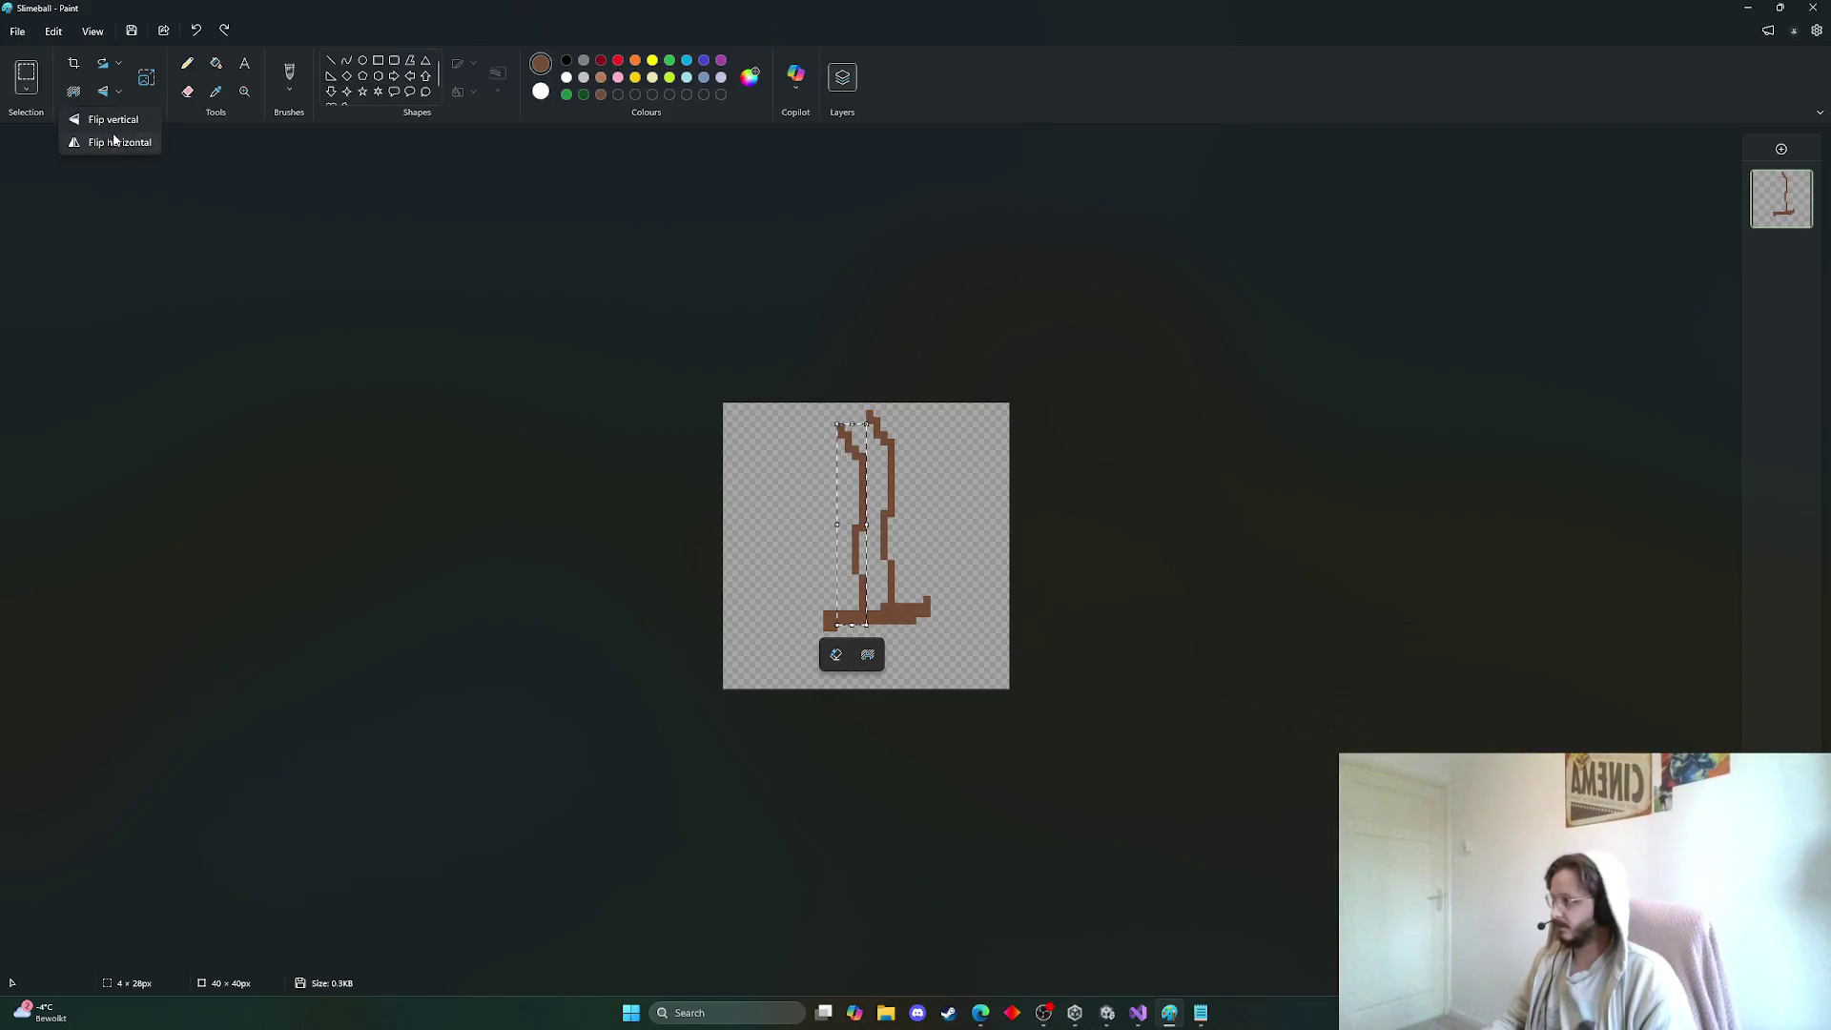
pyautogui.click(115, 140)
pyautogui.moveTo(856, 523); pyautogui.dragTo(860, 509)
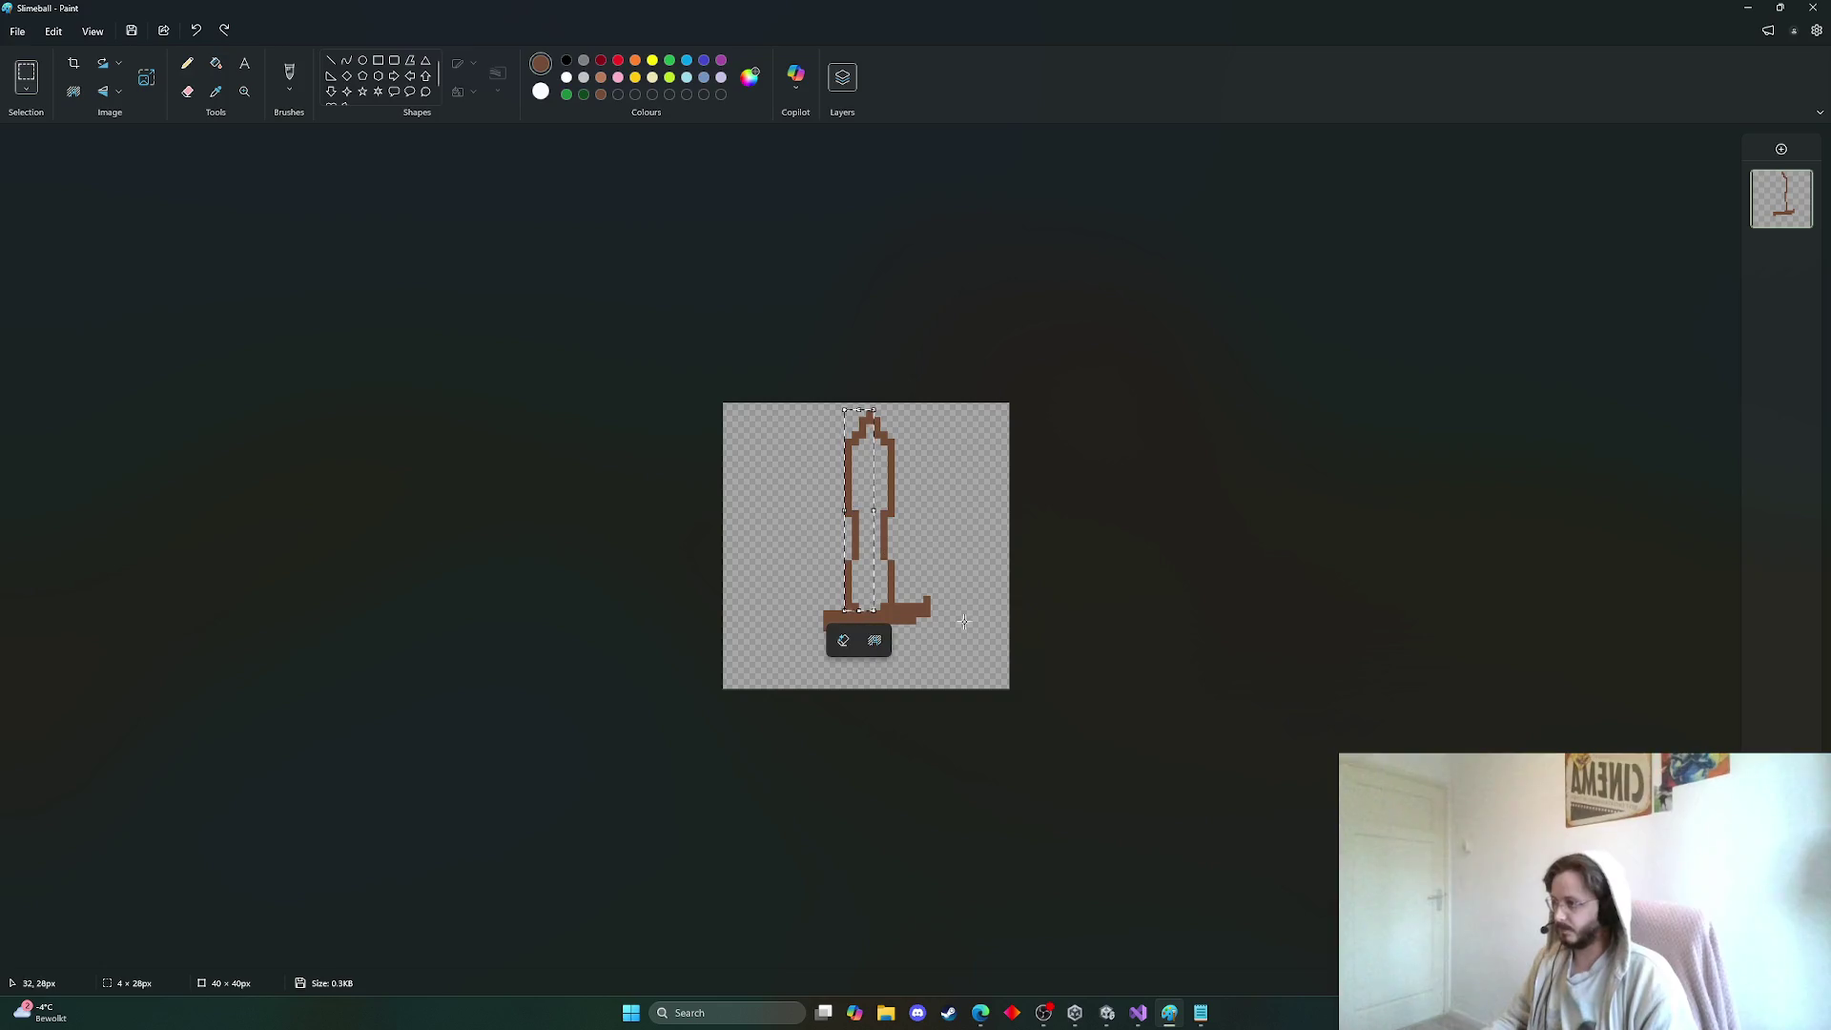
pyautogui.press('Escape')
# Pencil a short handle below the crossguard and fill the hollow blade solid brown
pyautogui.click(187, 63)
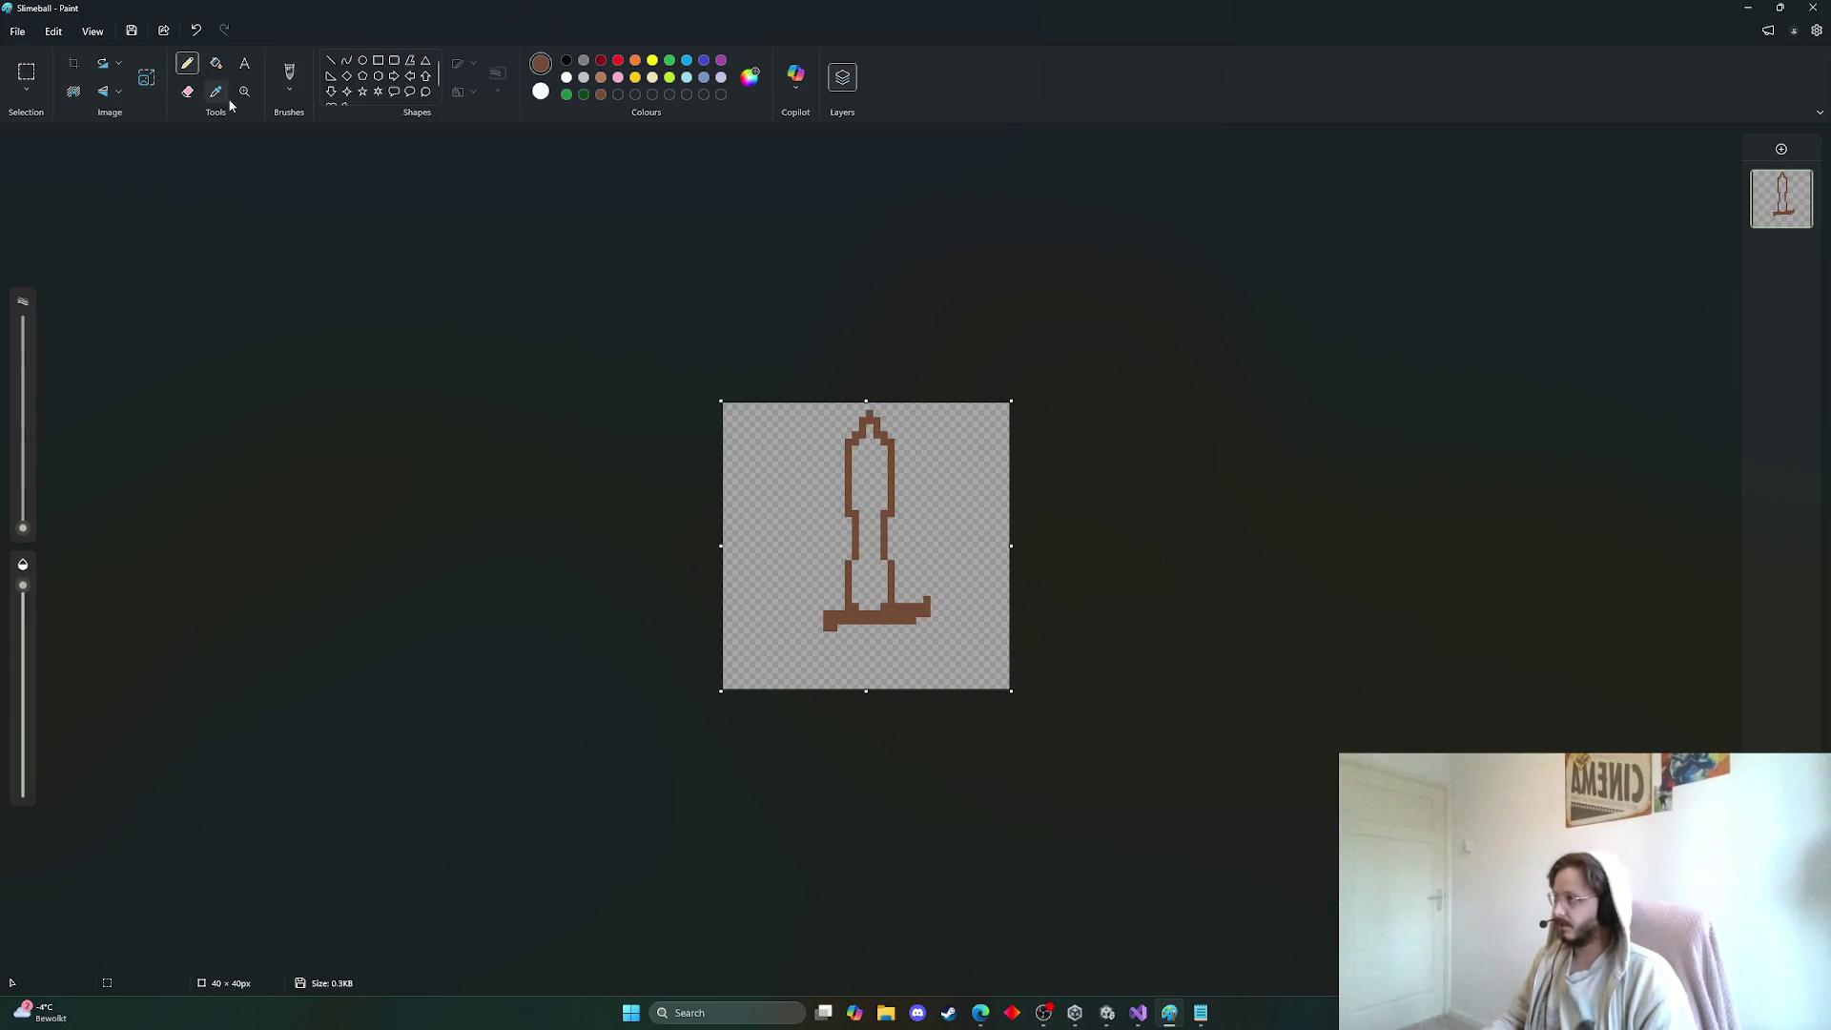
pyautogui.moveTo(887, 625)
pyautogui.mouseDown()
pyautogui.moveTo(886, 669)
pyautogui.moveTo(864, 664)
pyautogui.moveTo(864, 622)
pyautogui.moveTo(890, 623)
pyautogui.moveTo(884, 654)
pyautogui.mouseUp()
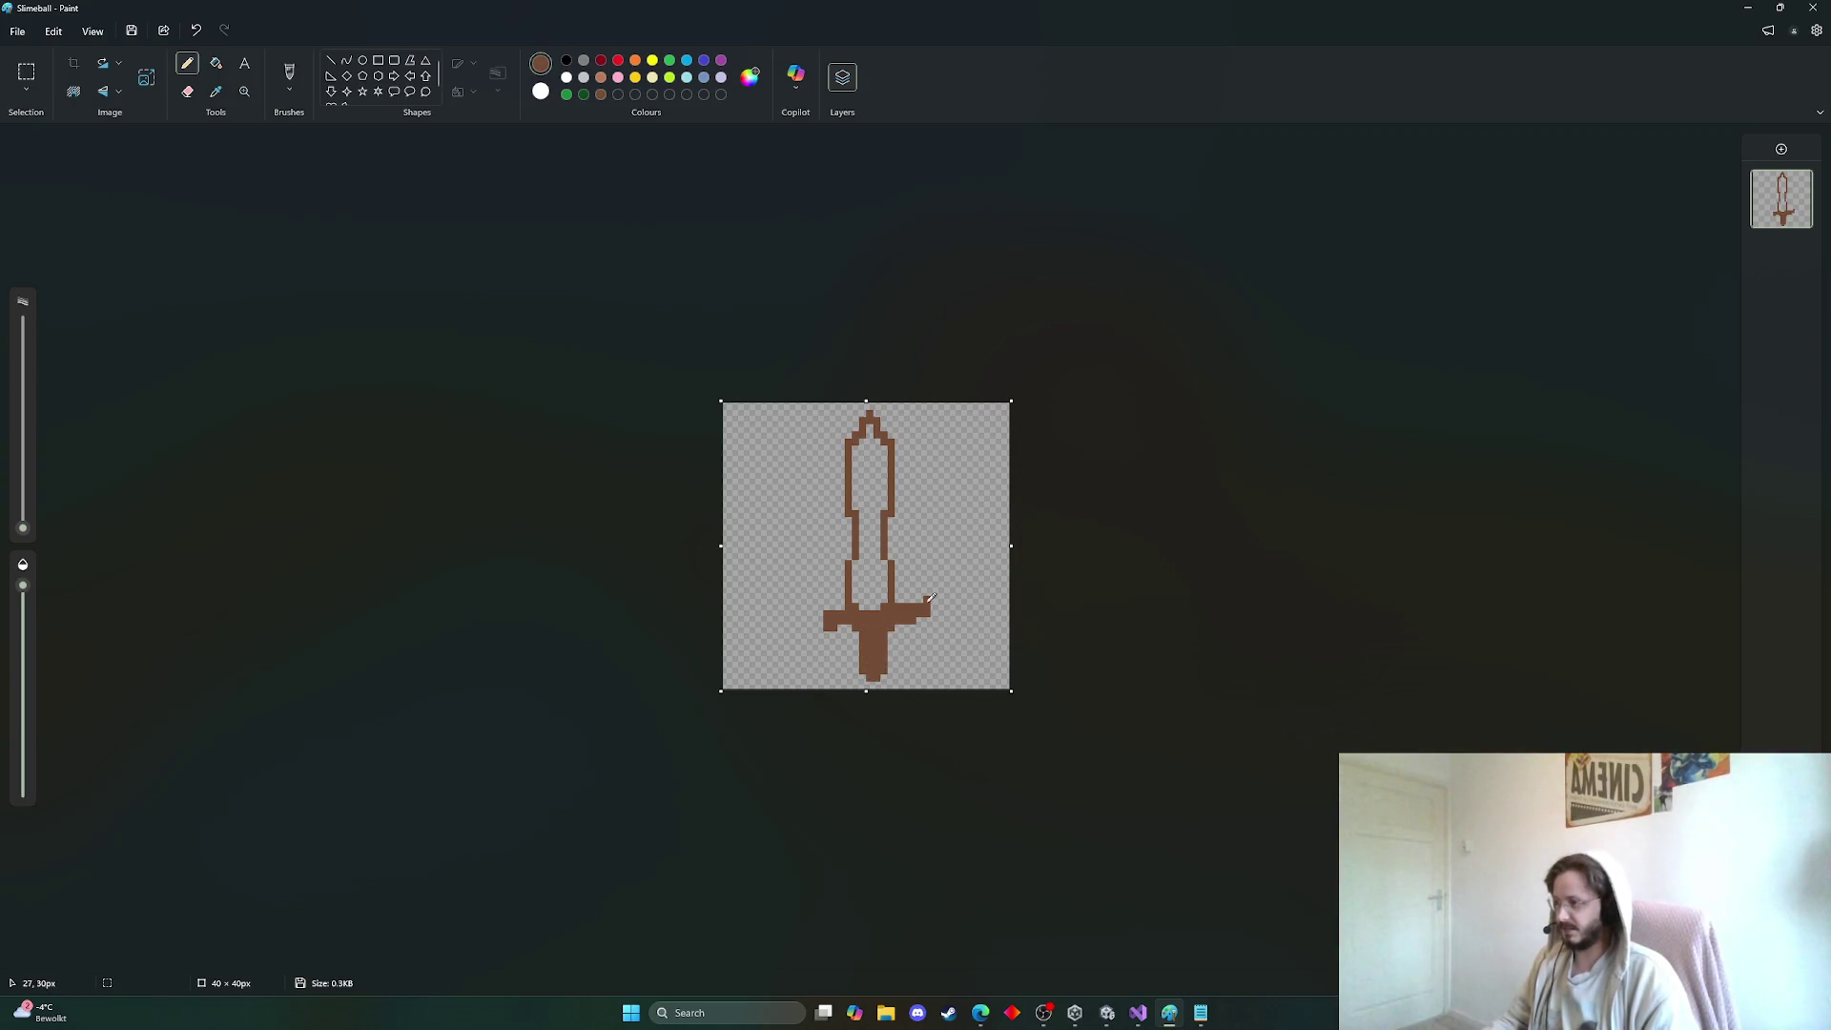
pyautogui.click(216, 63)
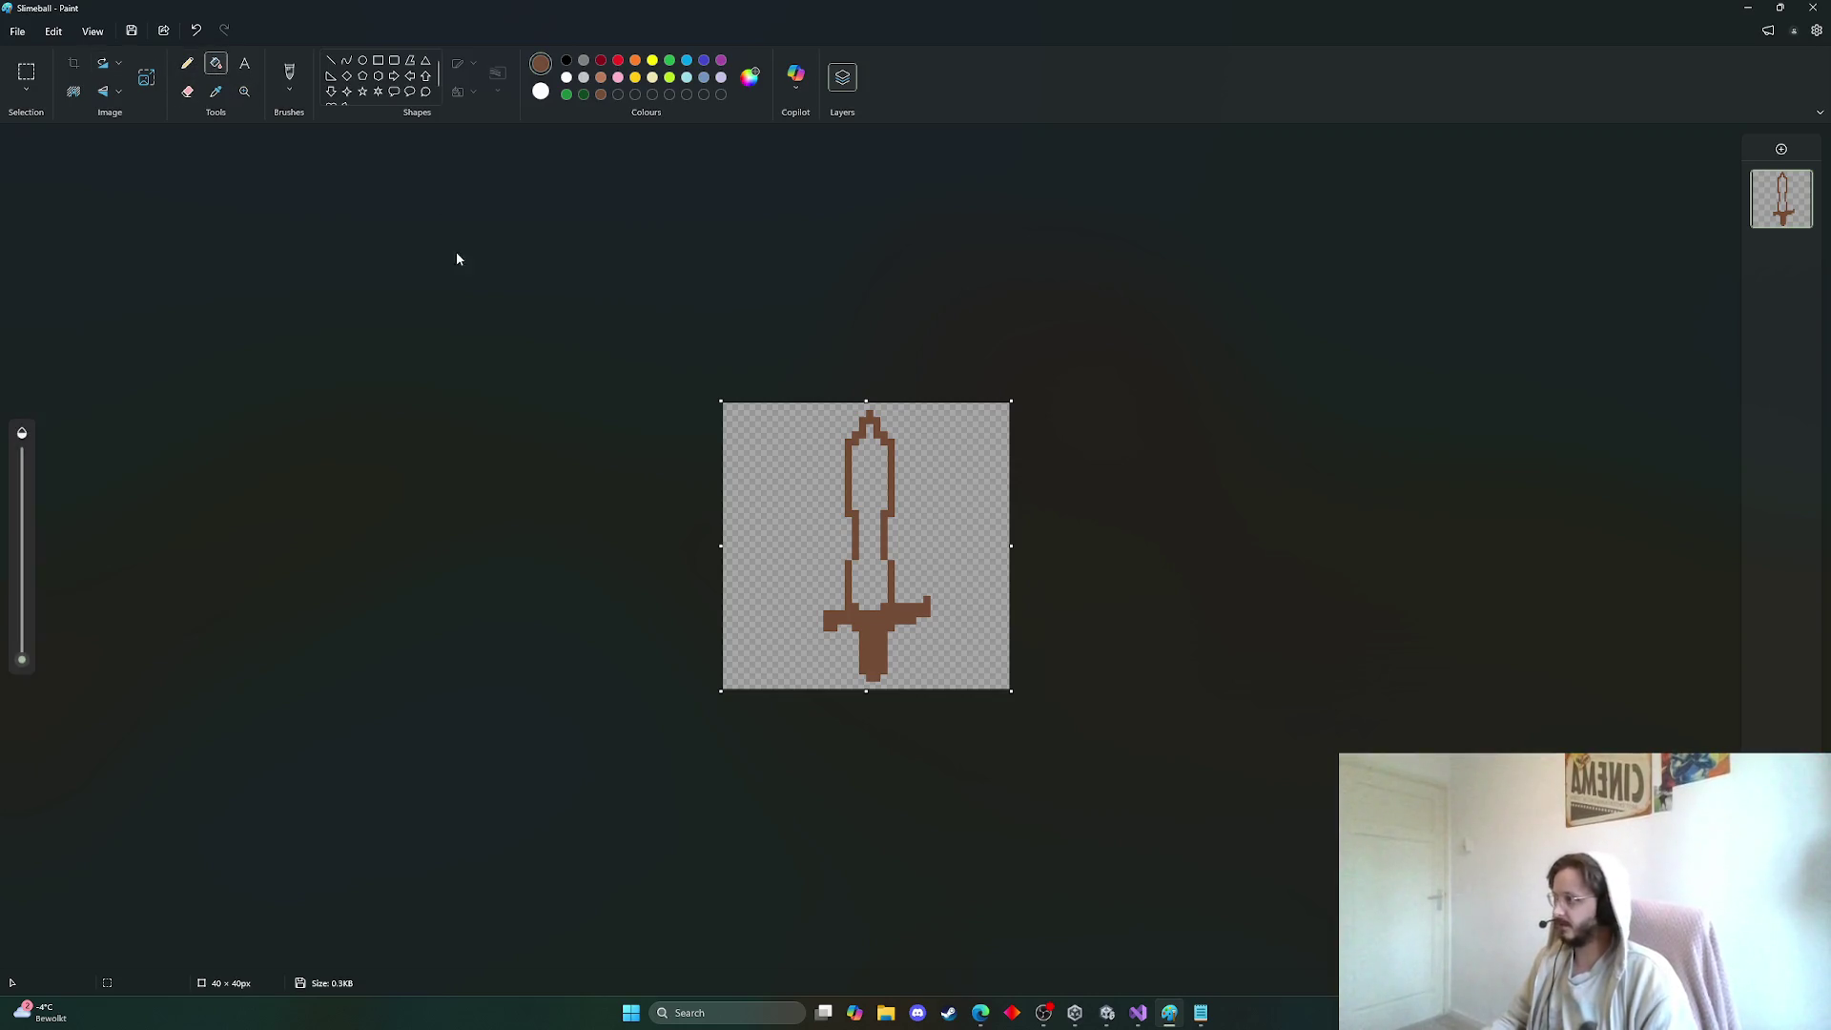
pyautogui.click(876, 535)
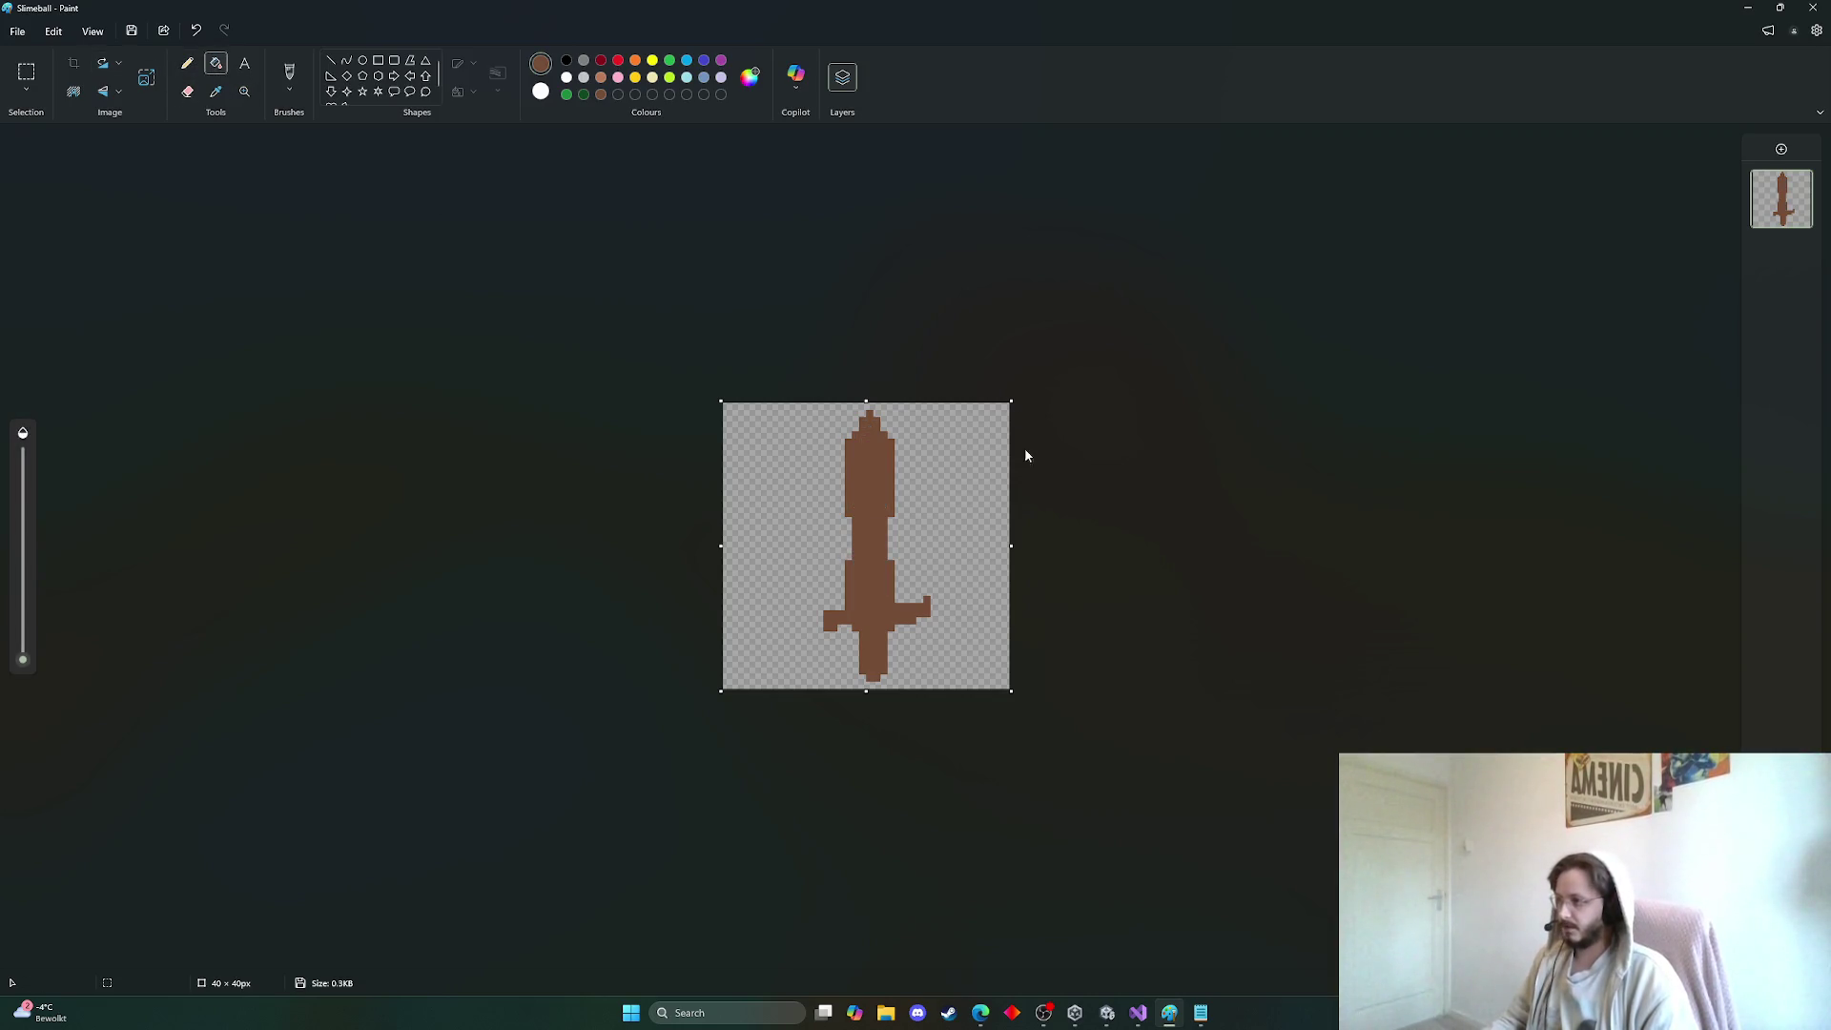
pyautogui.click(188, 65)
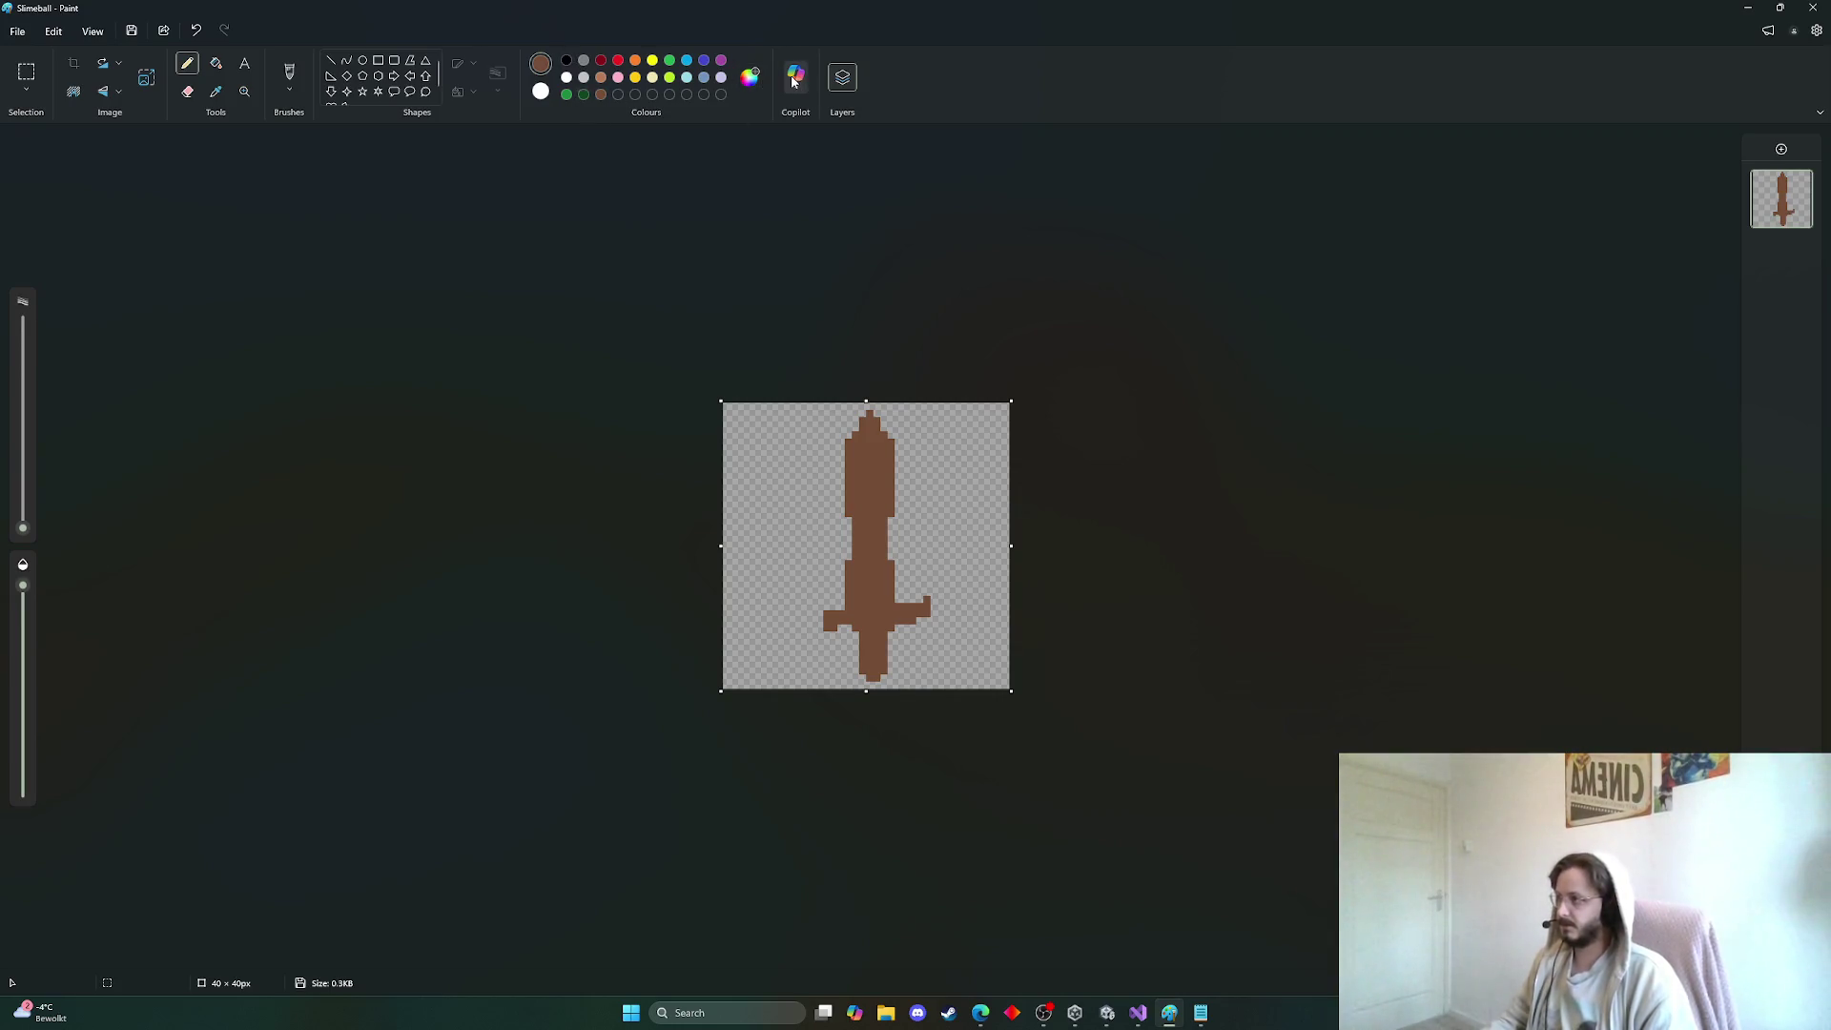
# Add a few green pixels beside the crossguard, then return to brown
pyautogui.click(568, 95)
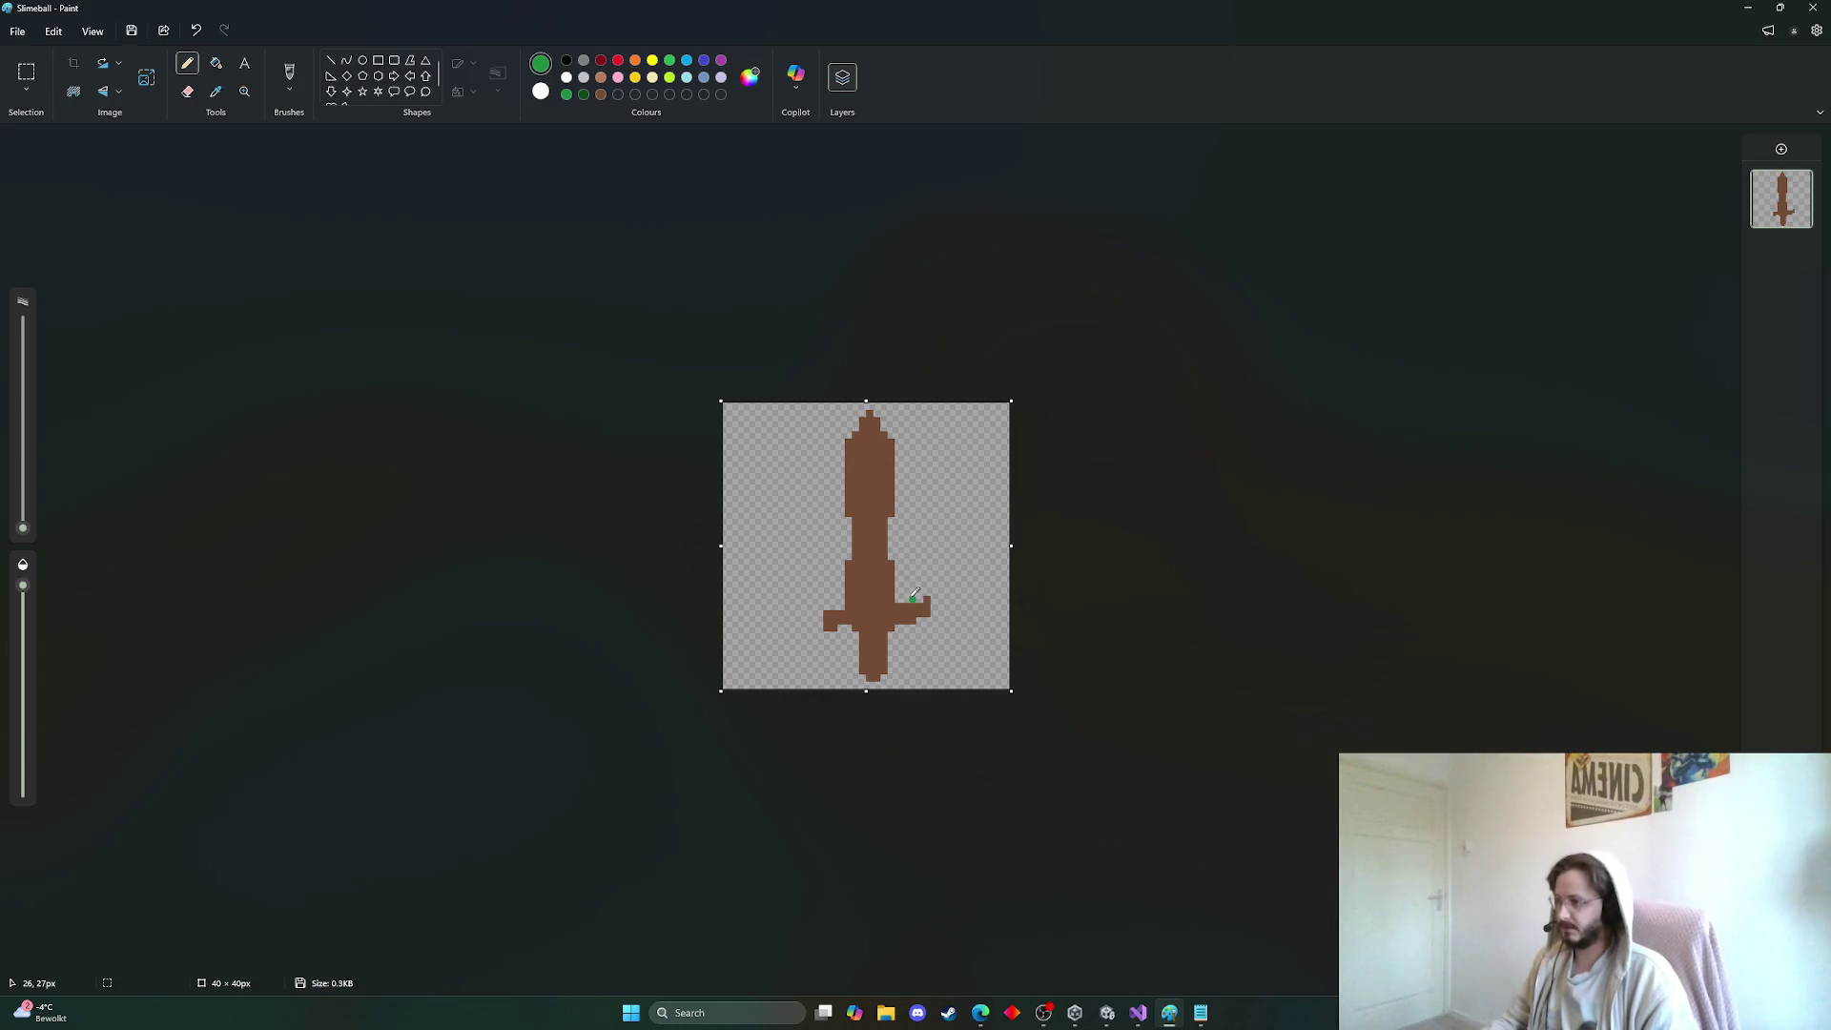
pyautogui.moveTo(921, 625); pyautogui.dragTo(936, 632)
pyautogui.click(600, 95)
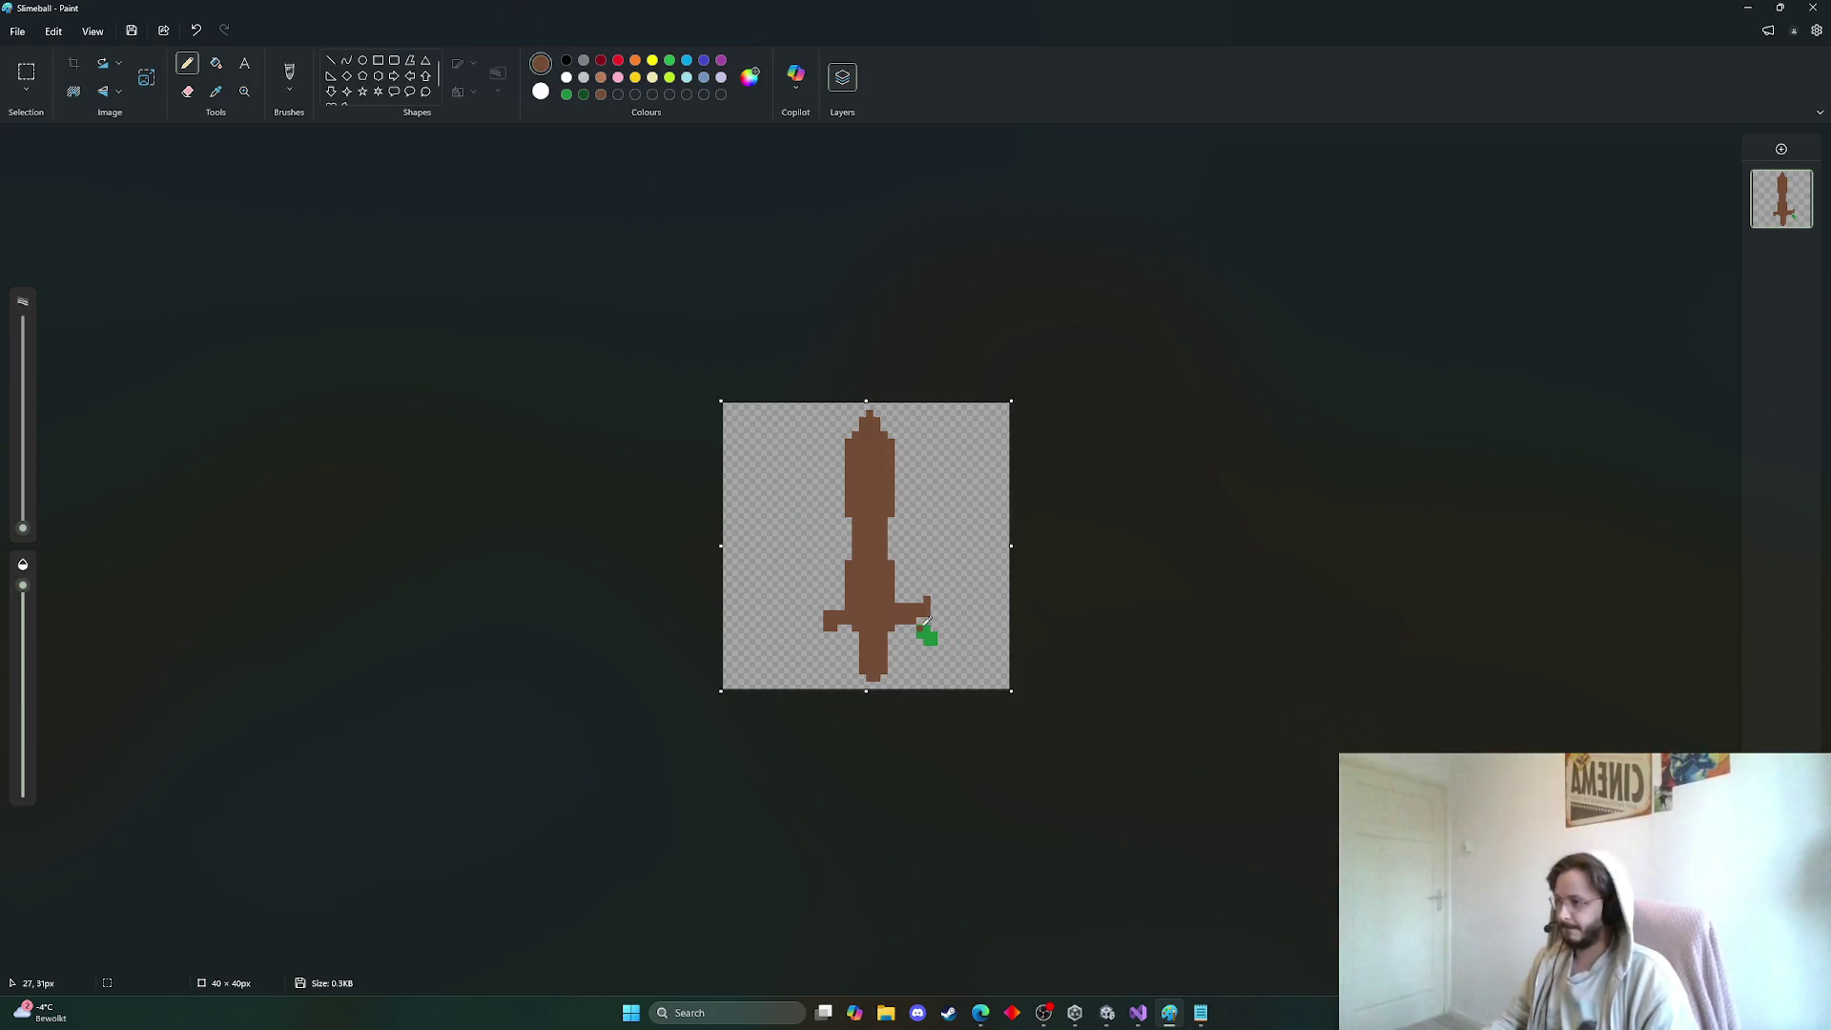
# Darken the brown to #3B271B and pencil dark pixels at the bottom of the handle
pyautogui.click(749, 76)
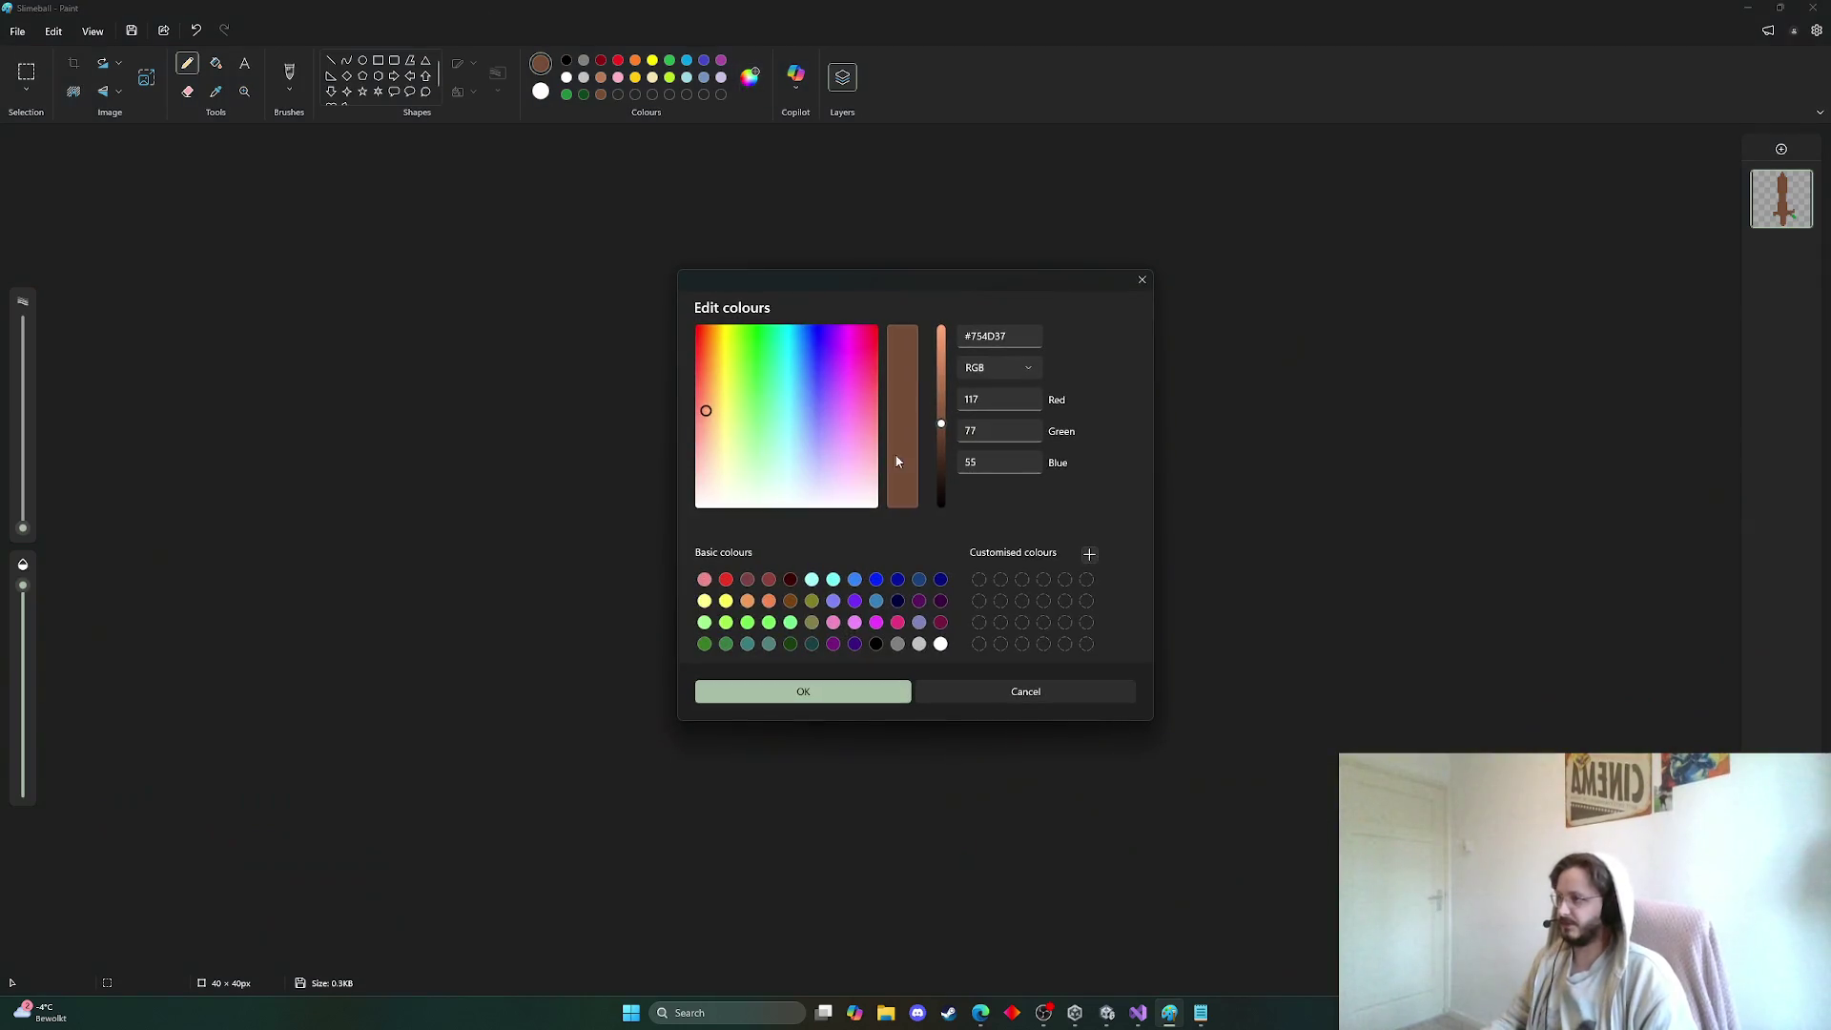
pyautogui.click(941, 438)
pyautogui.click(854, 692)
pyautogui.click(216, 63)
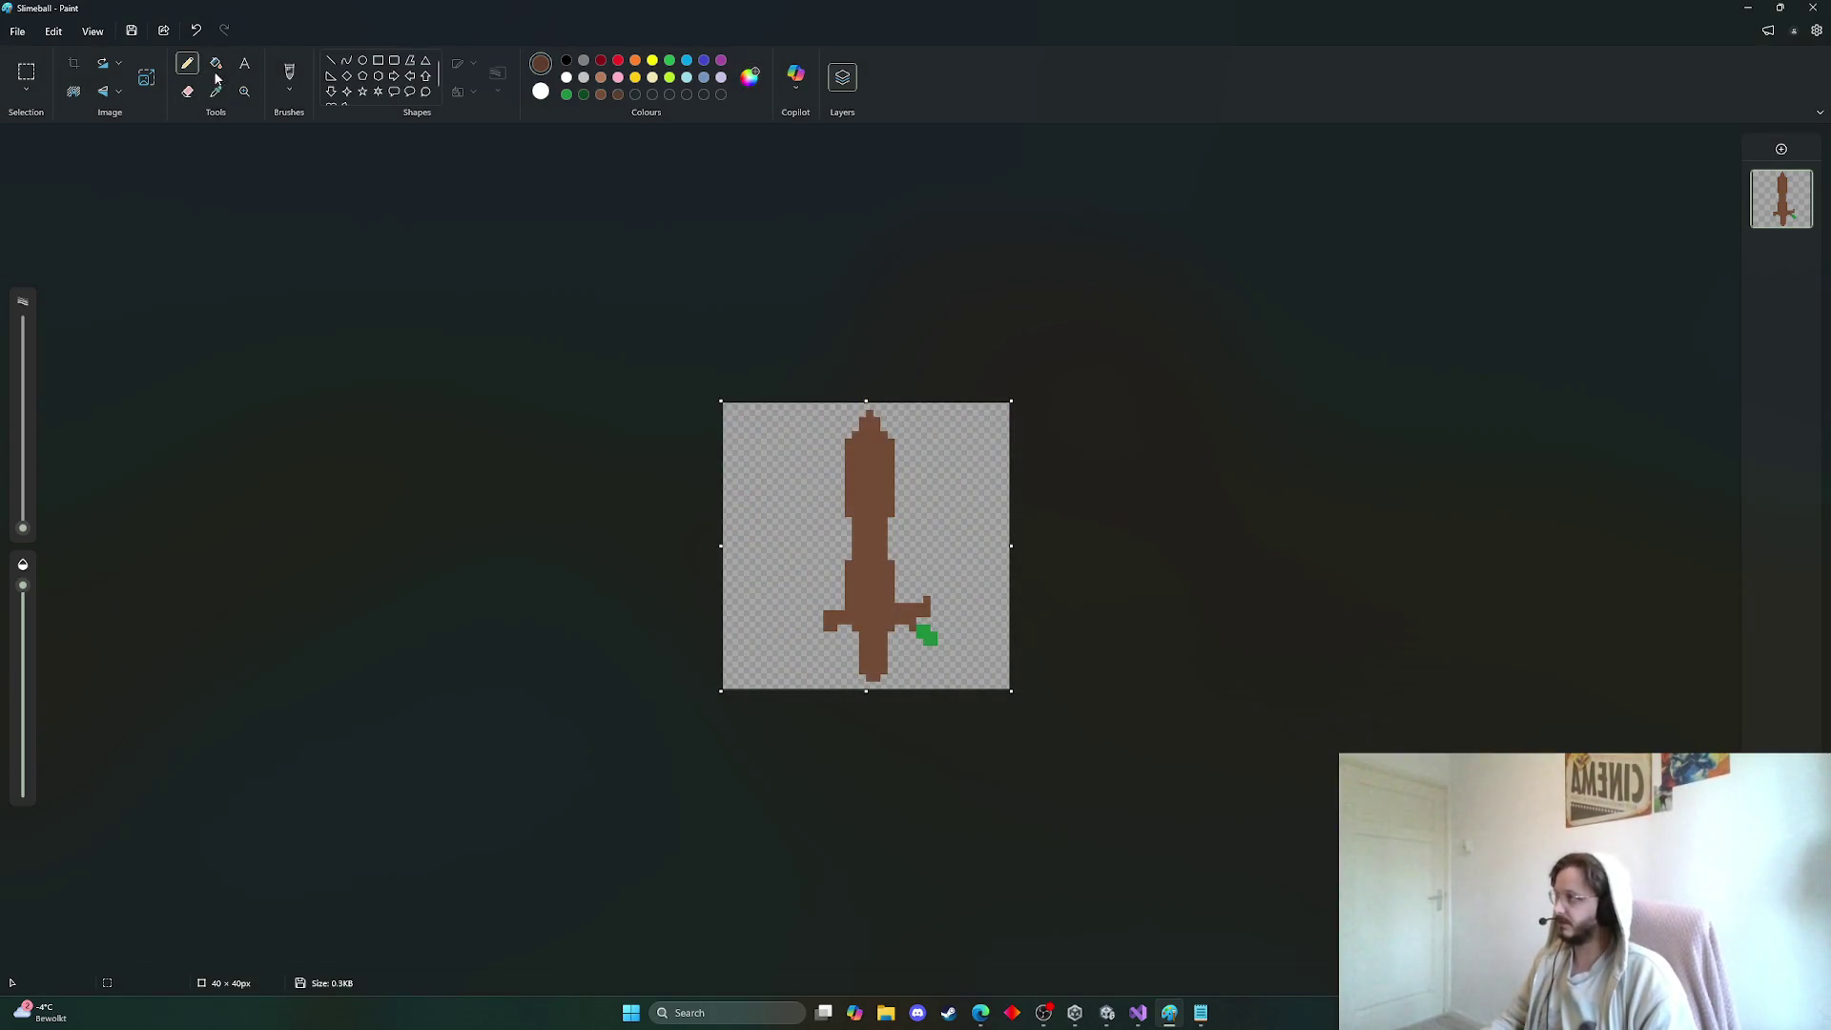
pyautogui.click(187, 63)
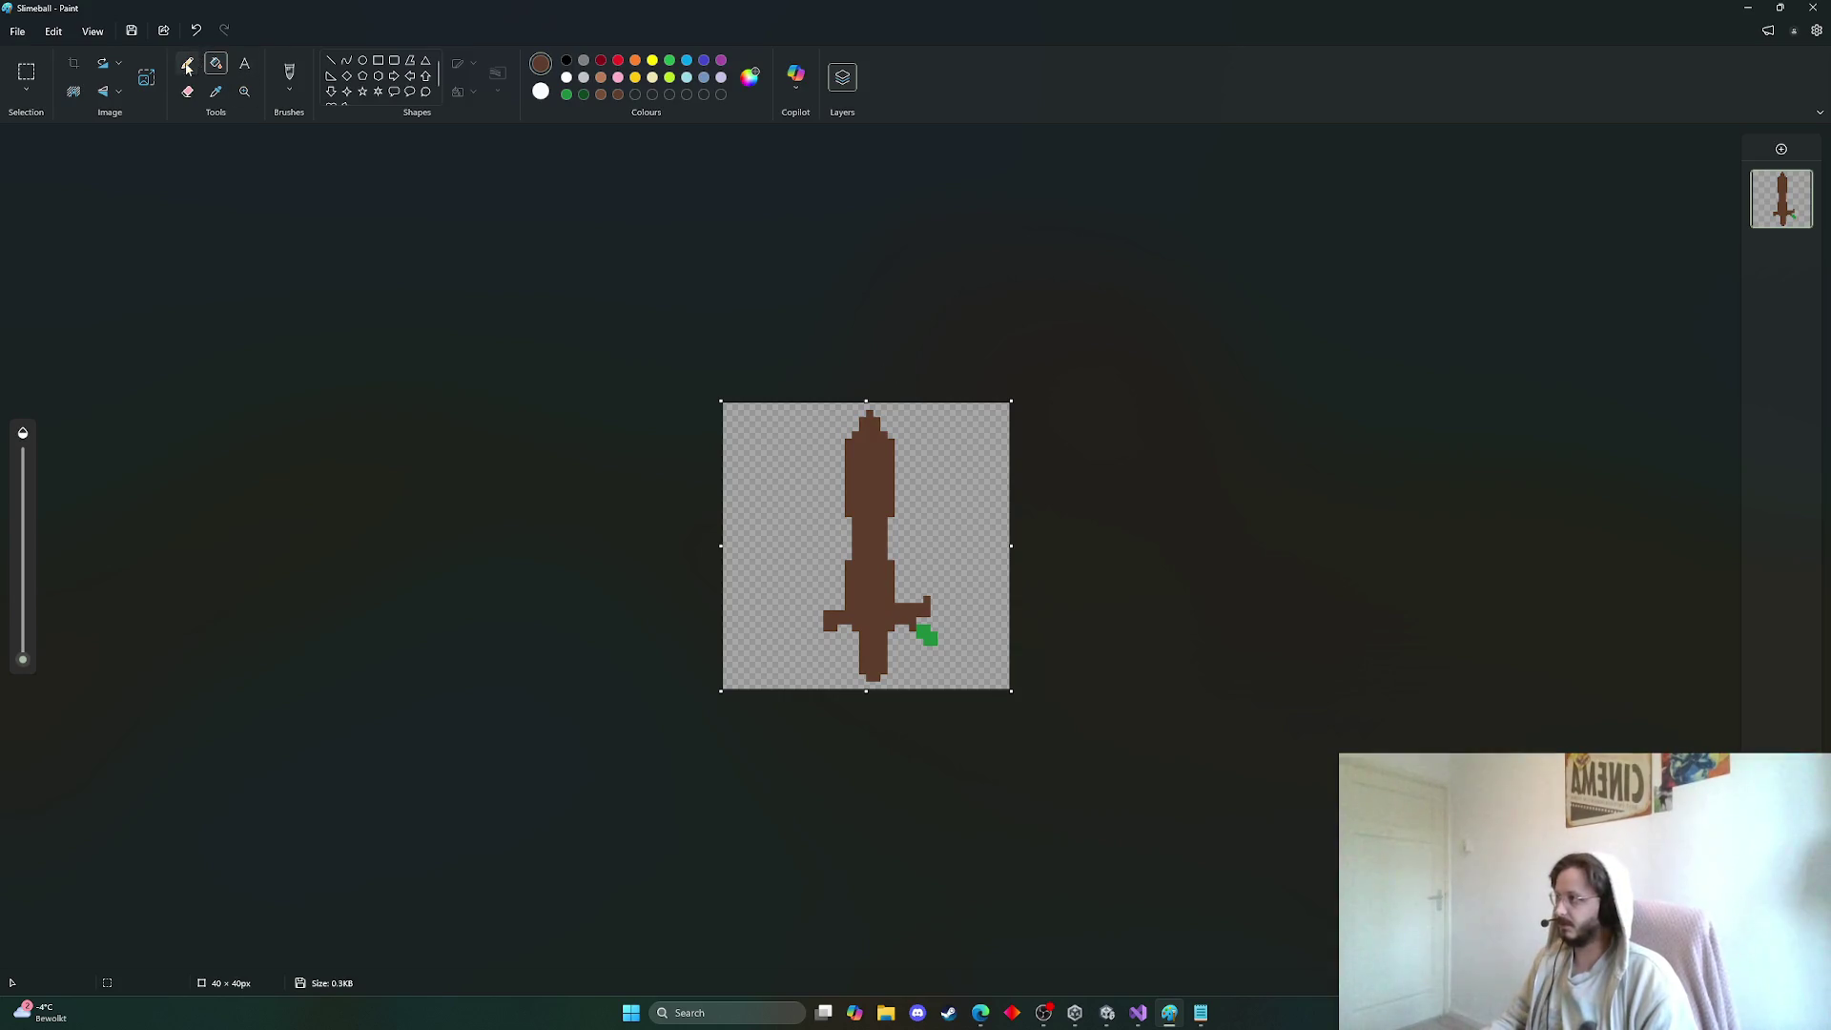
pyautogui.click(795, 76)
pyautogui.click(750, 77)
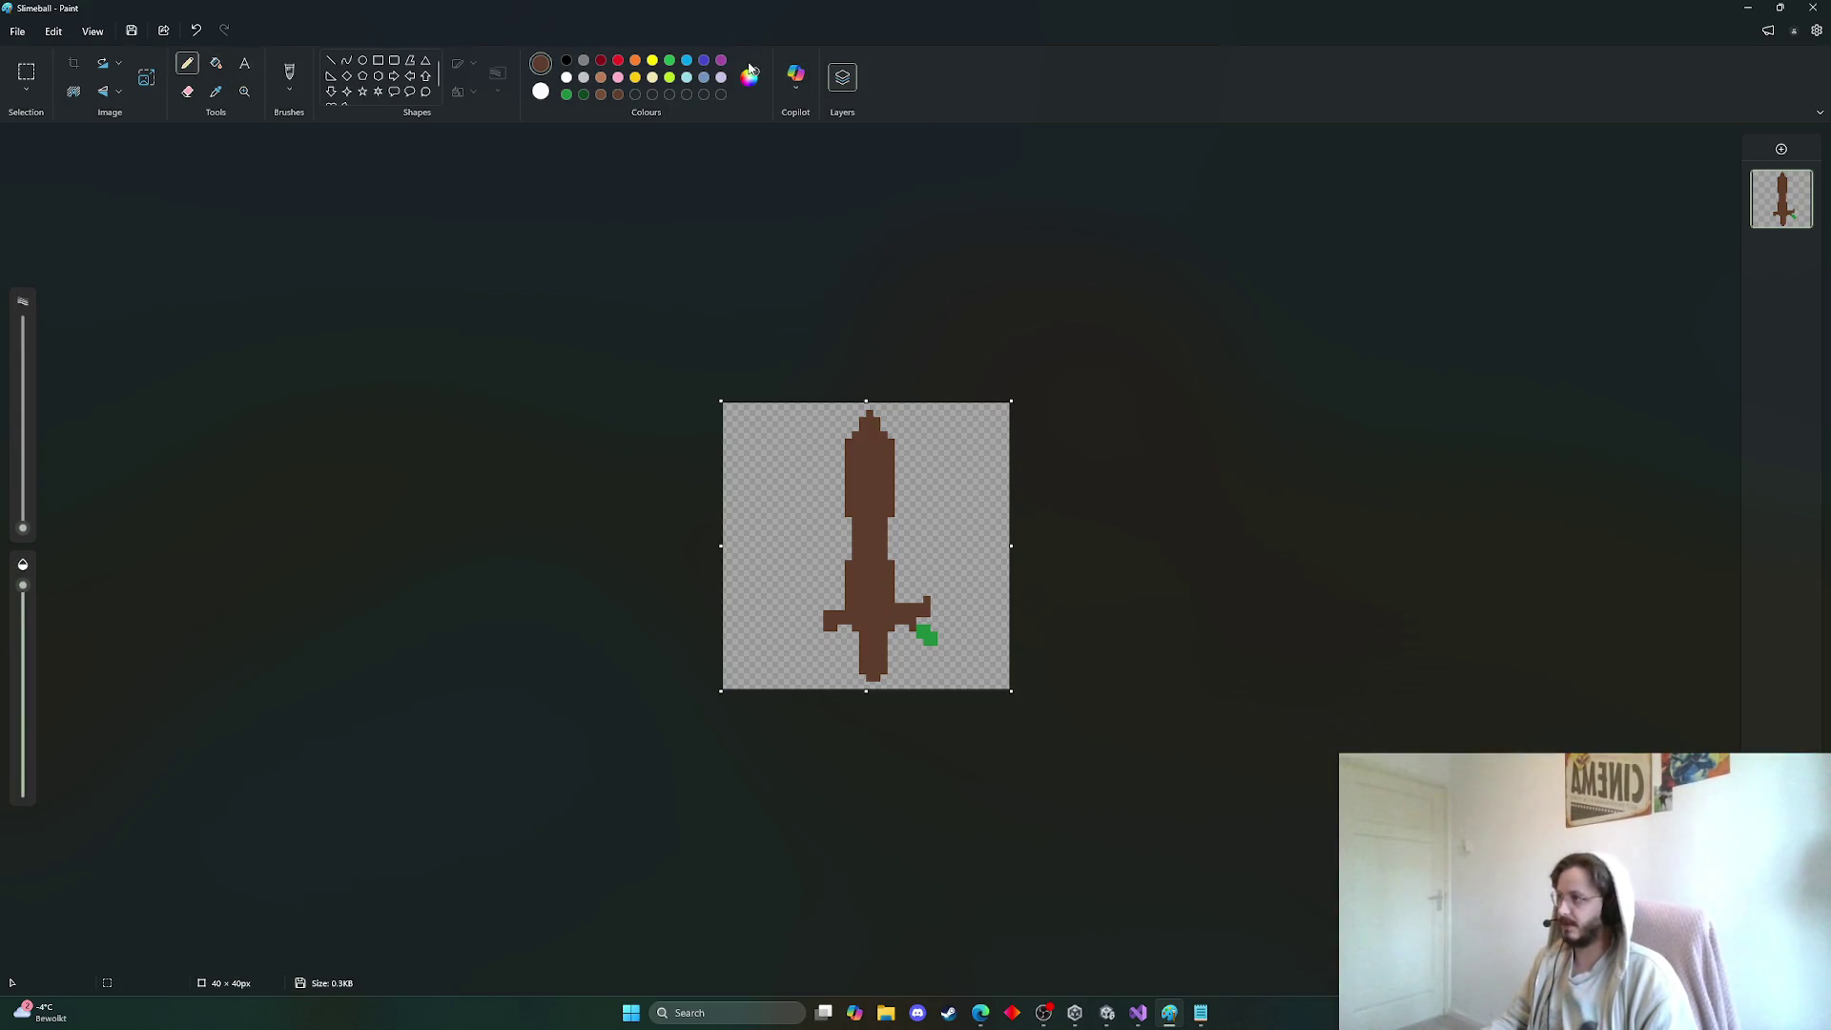
pyautogui.click(749, 76)
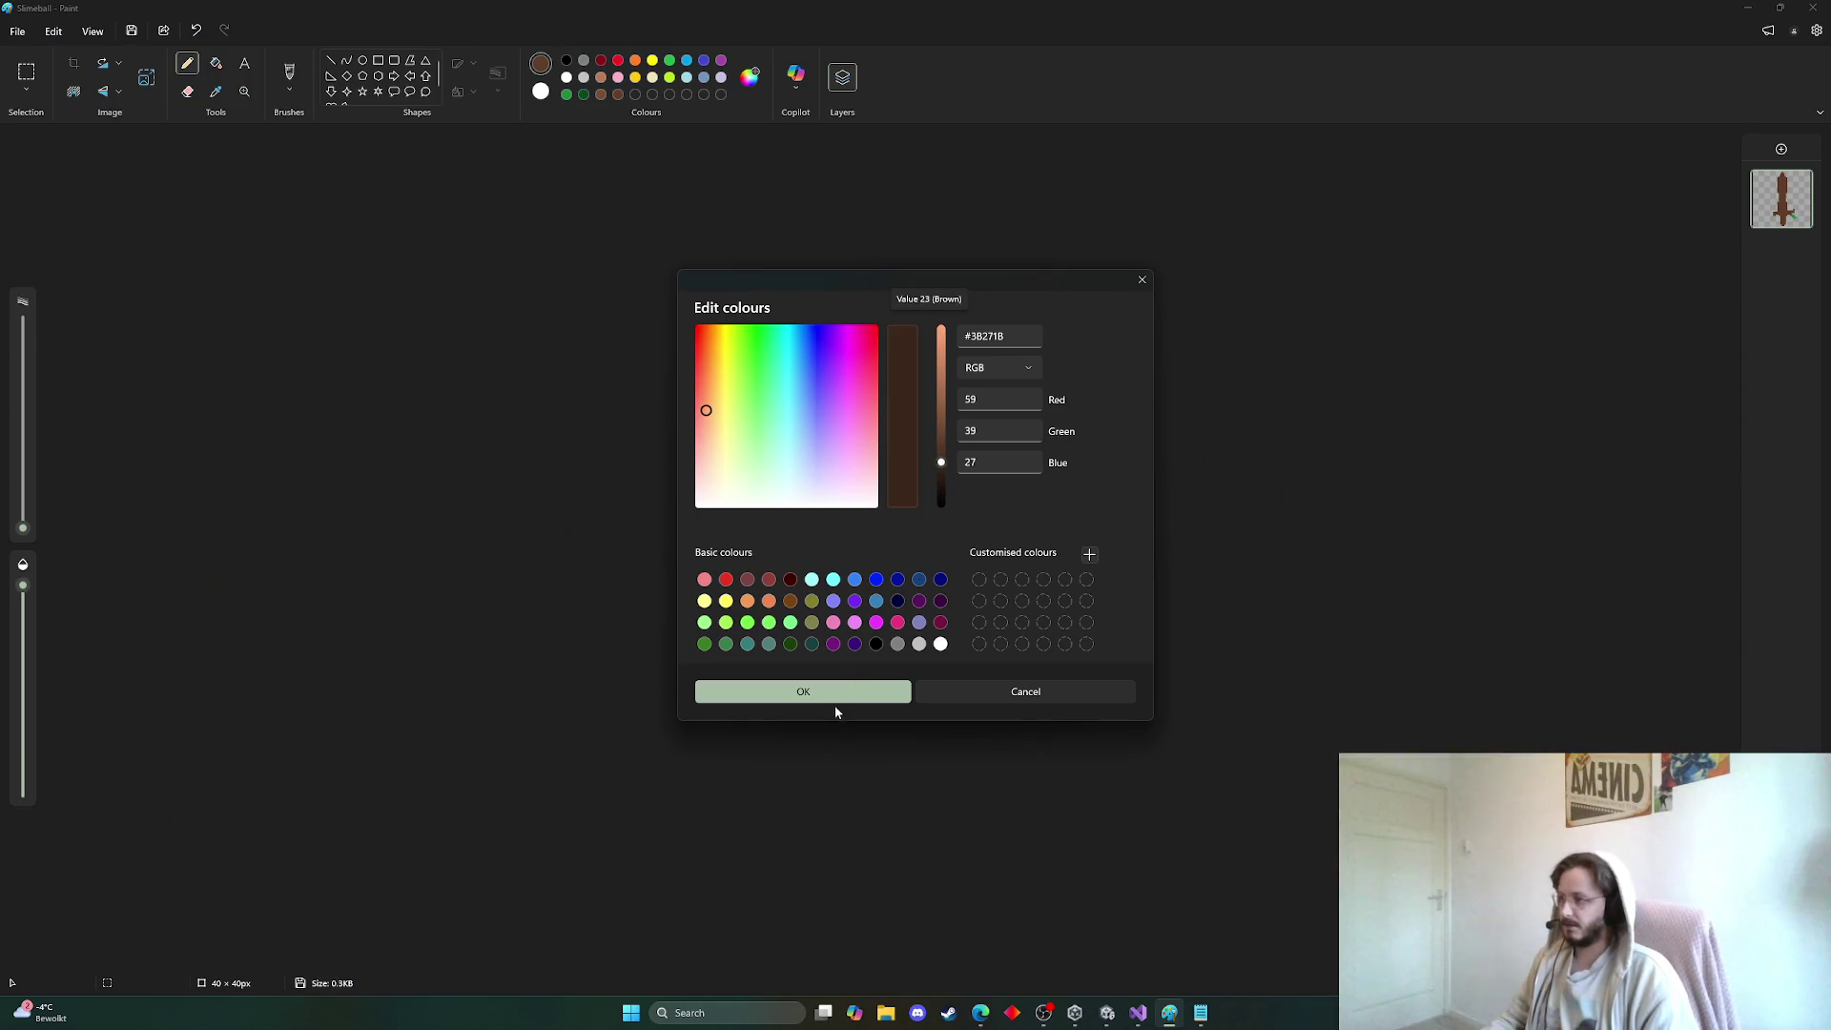
pyautogui.click(841, 697)
pyautogui.click(873, 677)
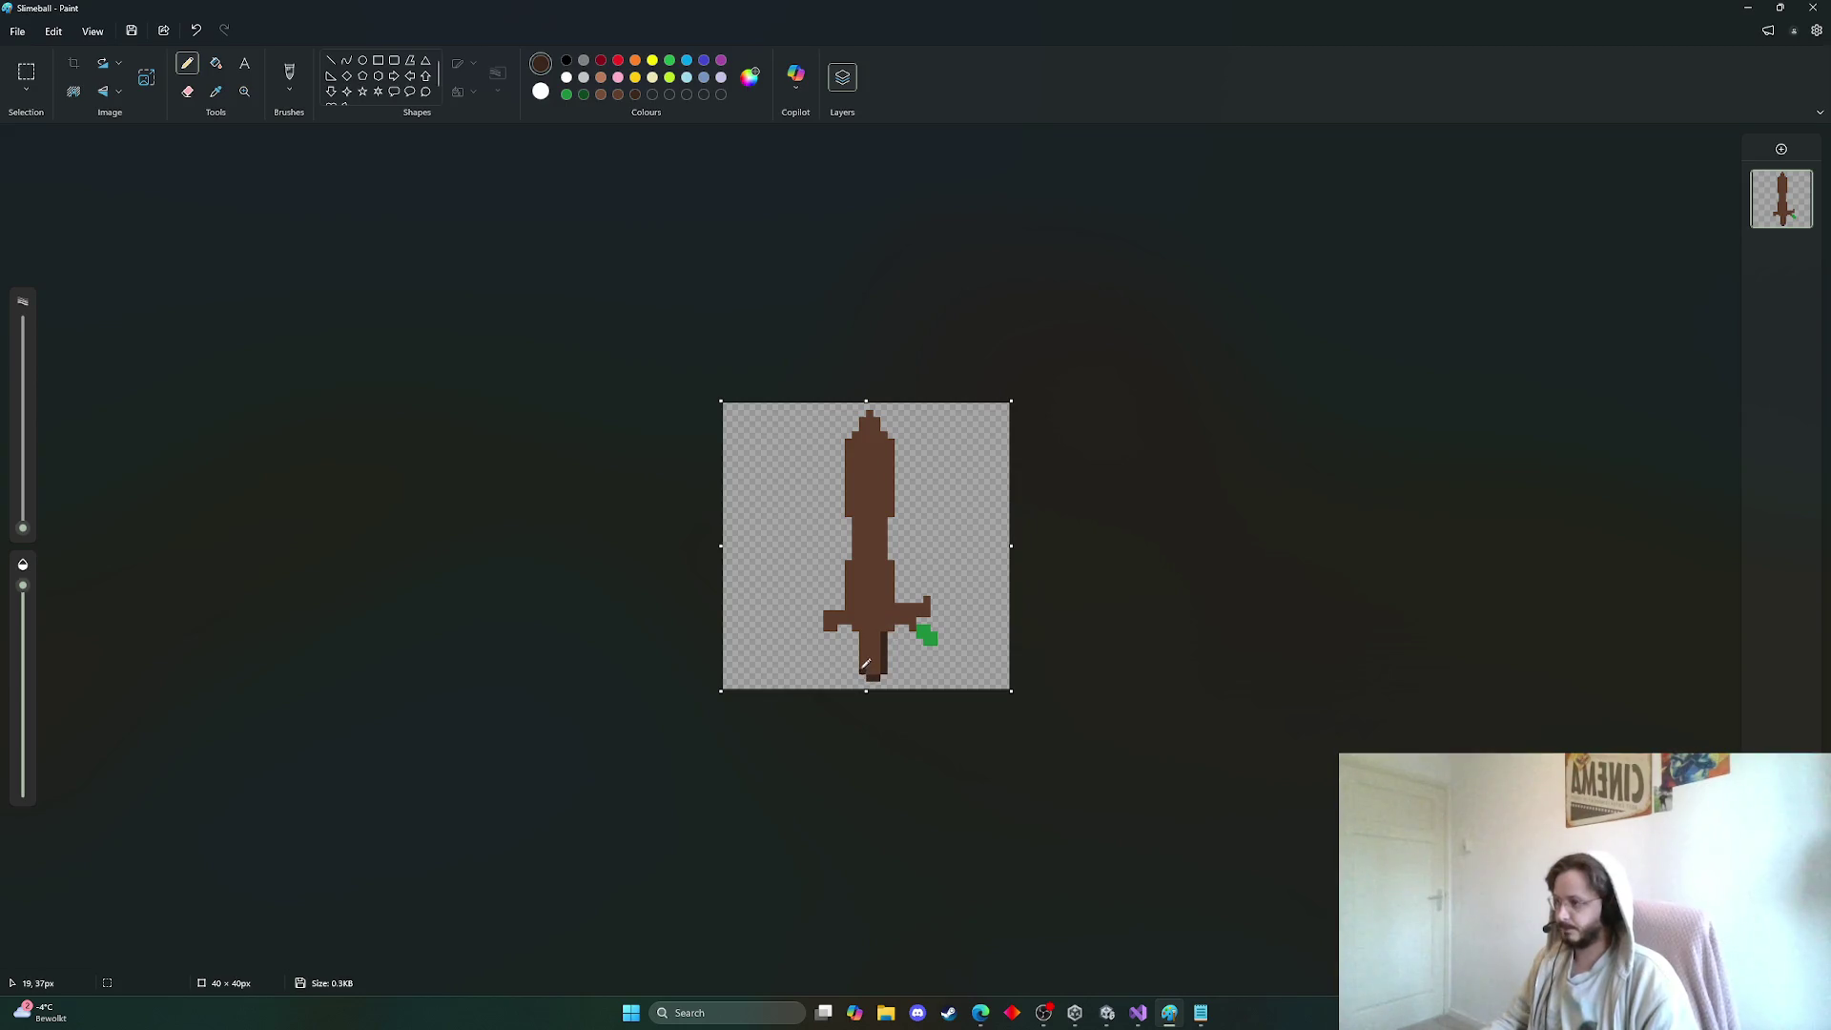
# Shade the handle's left side and crossguard dark brown, adding a lighter crossguard highlight pixel
pyautogui.moveTo(864, 674)
pyautogui.mouseDown()
pyautogui.moveTo(868, 636)
pyautogui.moveTo(897, 622)
pyautogui.mouseUp()
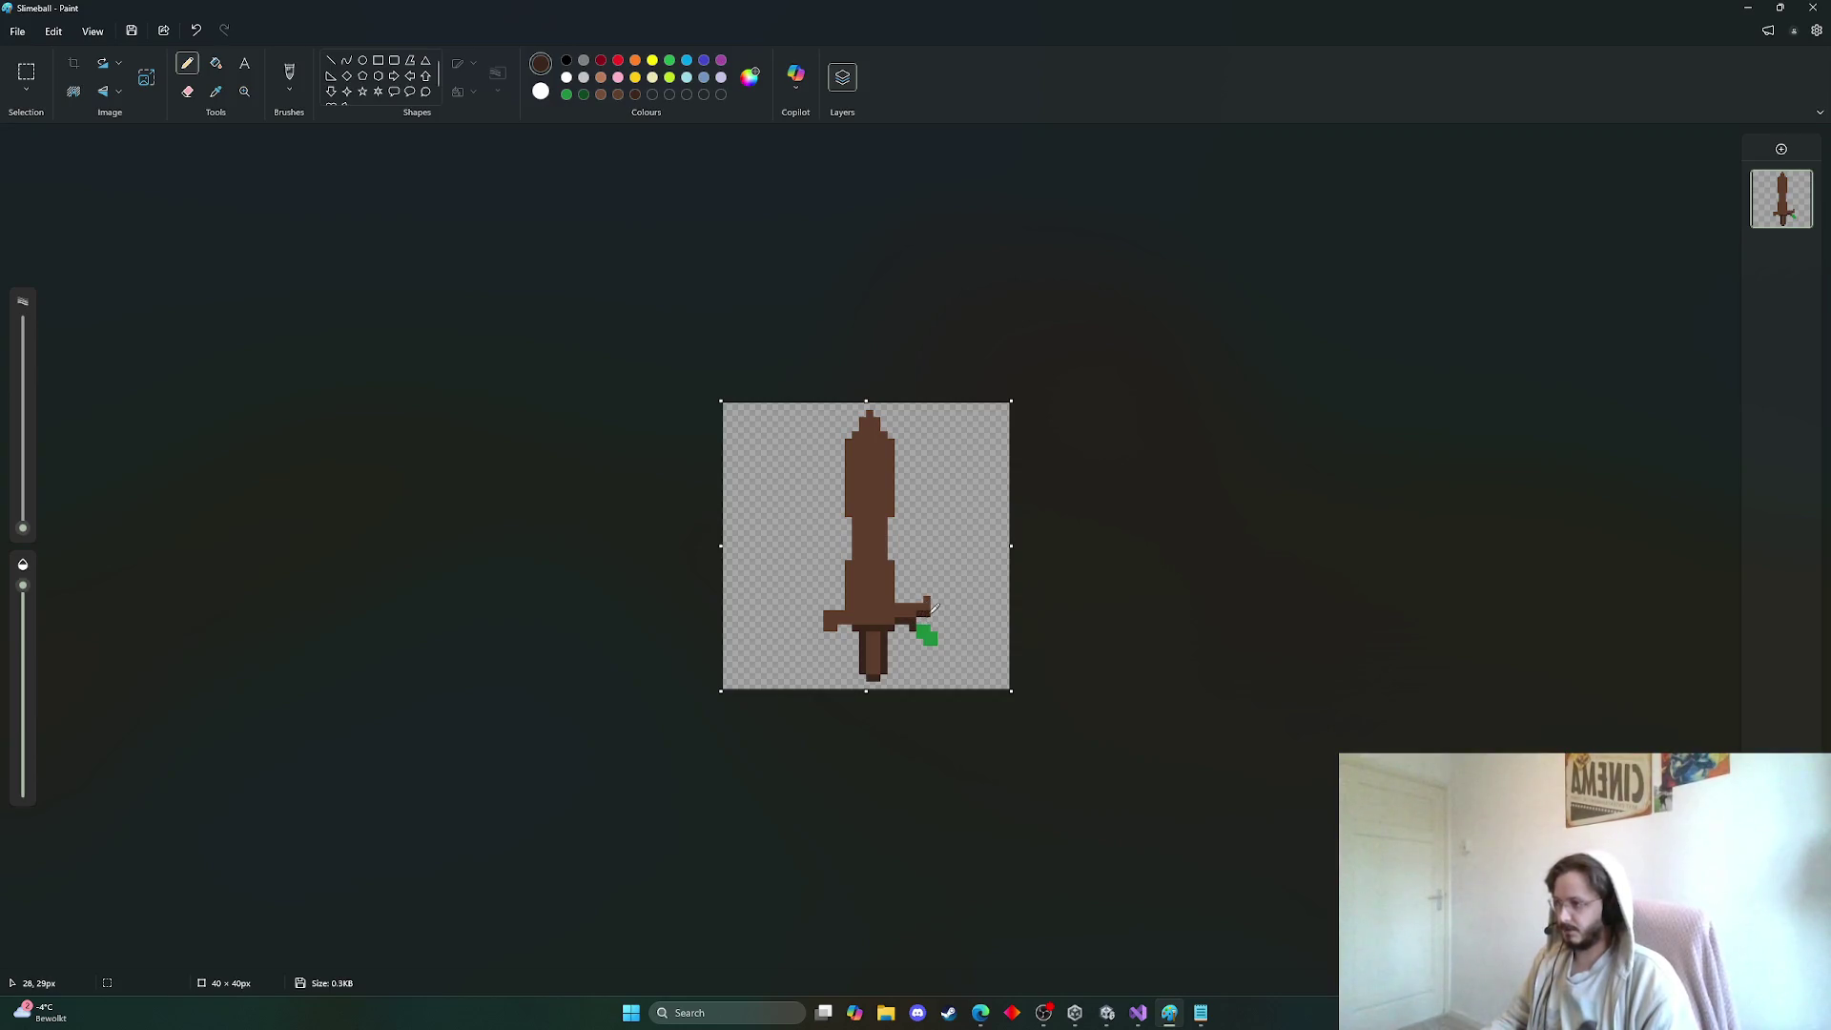
pyautogui.moveTo(934, 599); pyautogui.dragTo(854, 616)
pyautogui.hotkey('ctrl', 'z')
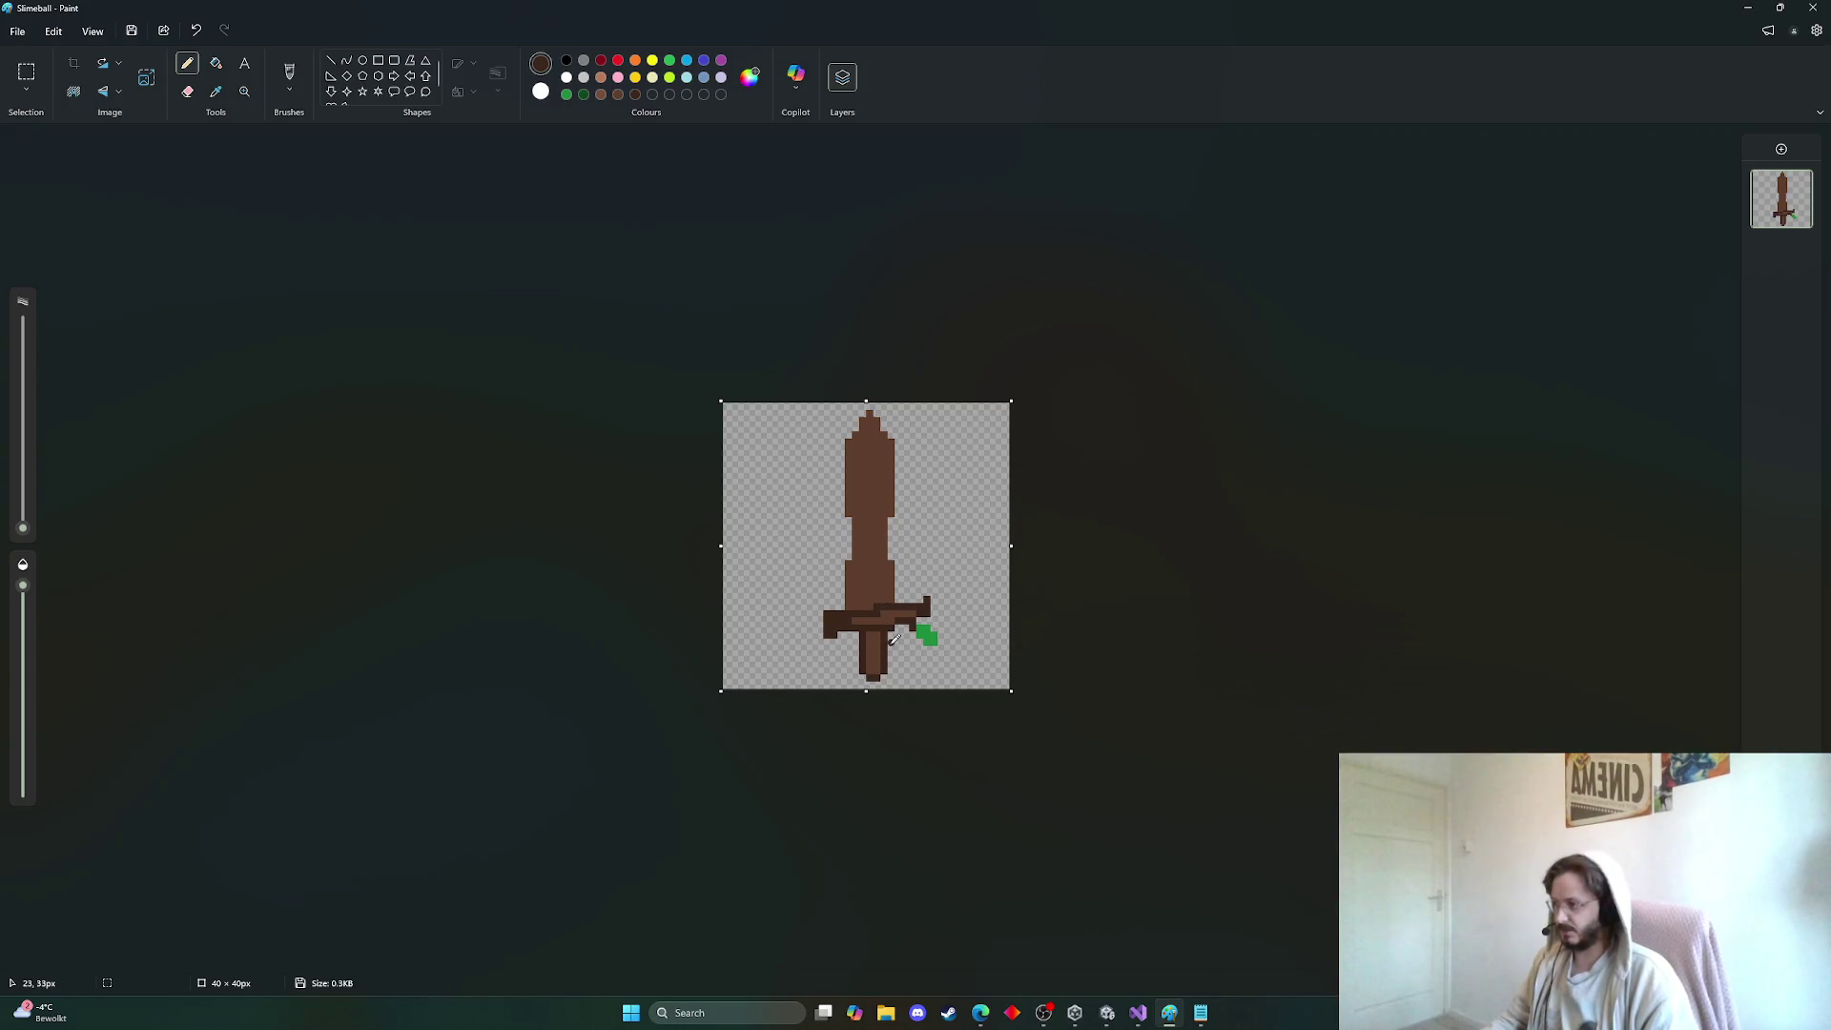
pyautogui.hotkey('ctrl', 'z')
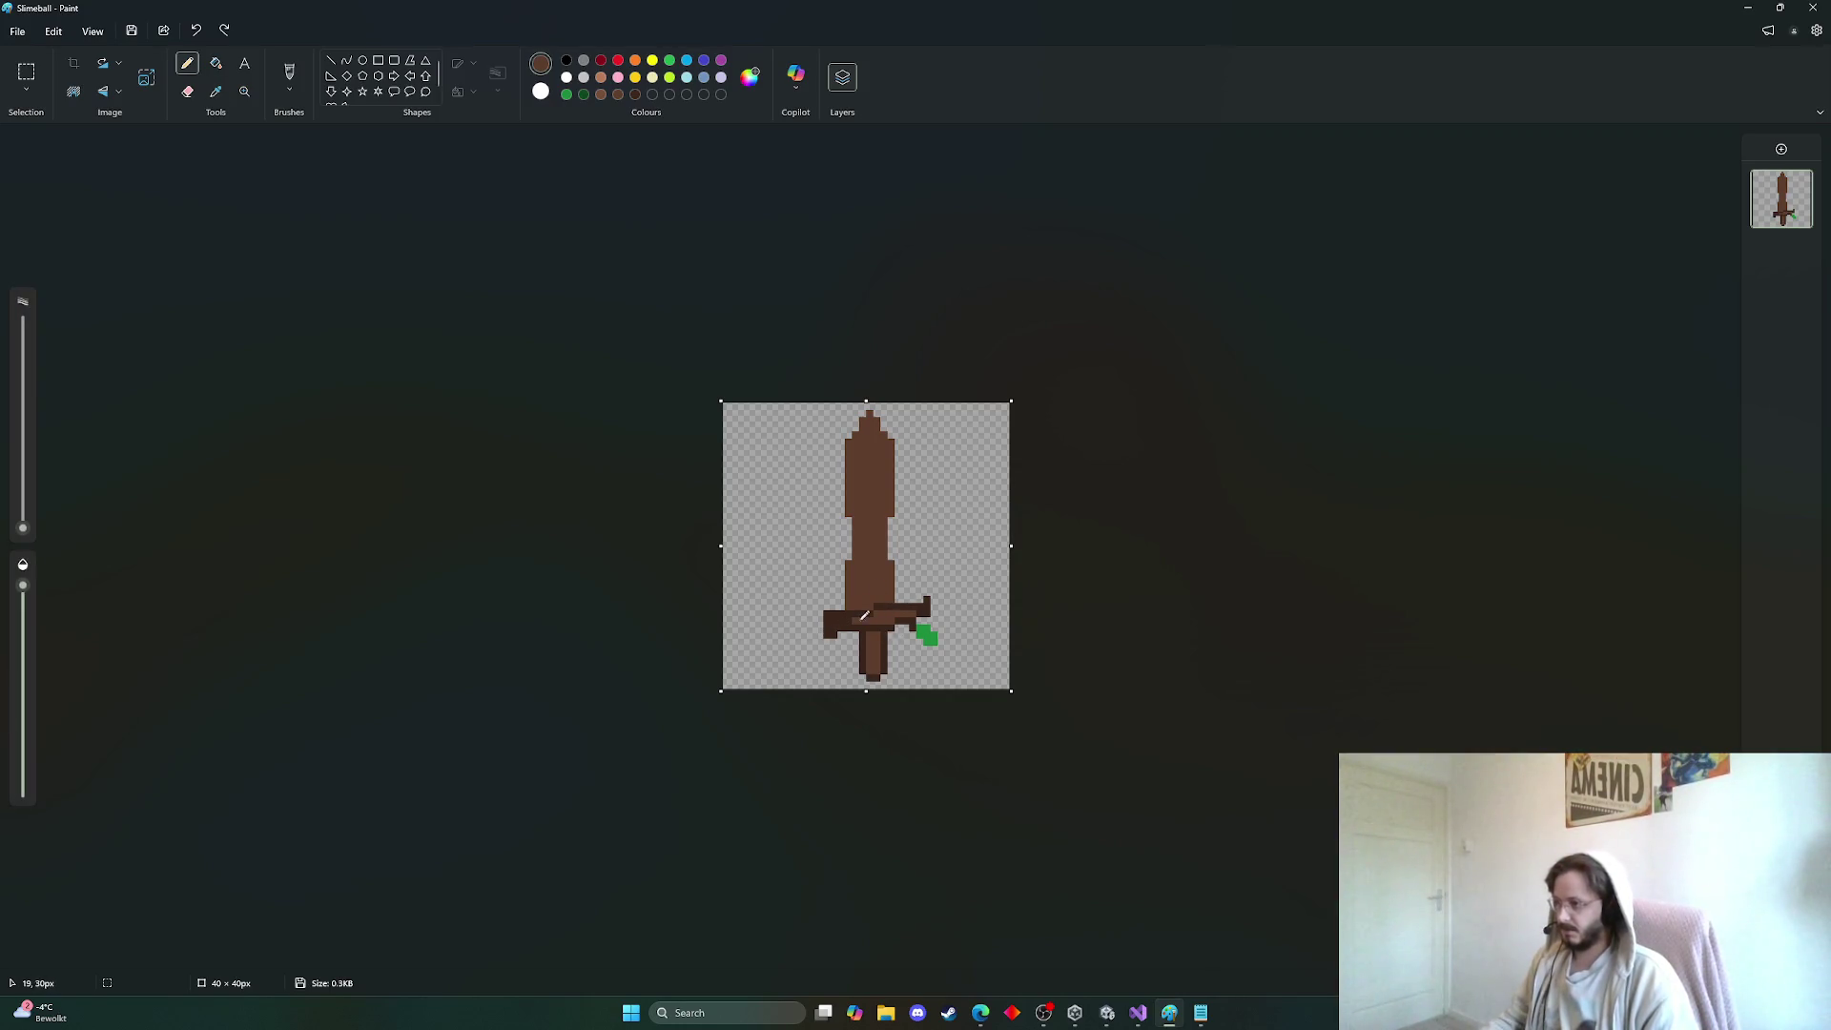
pyautogui.click(839, 624)
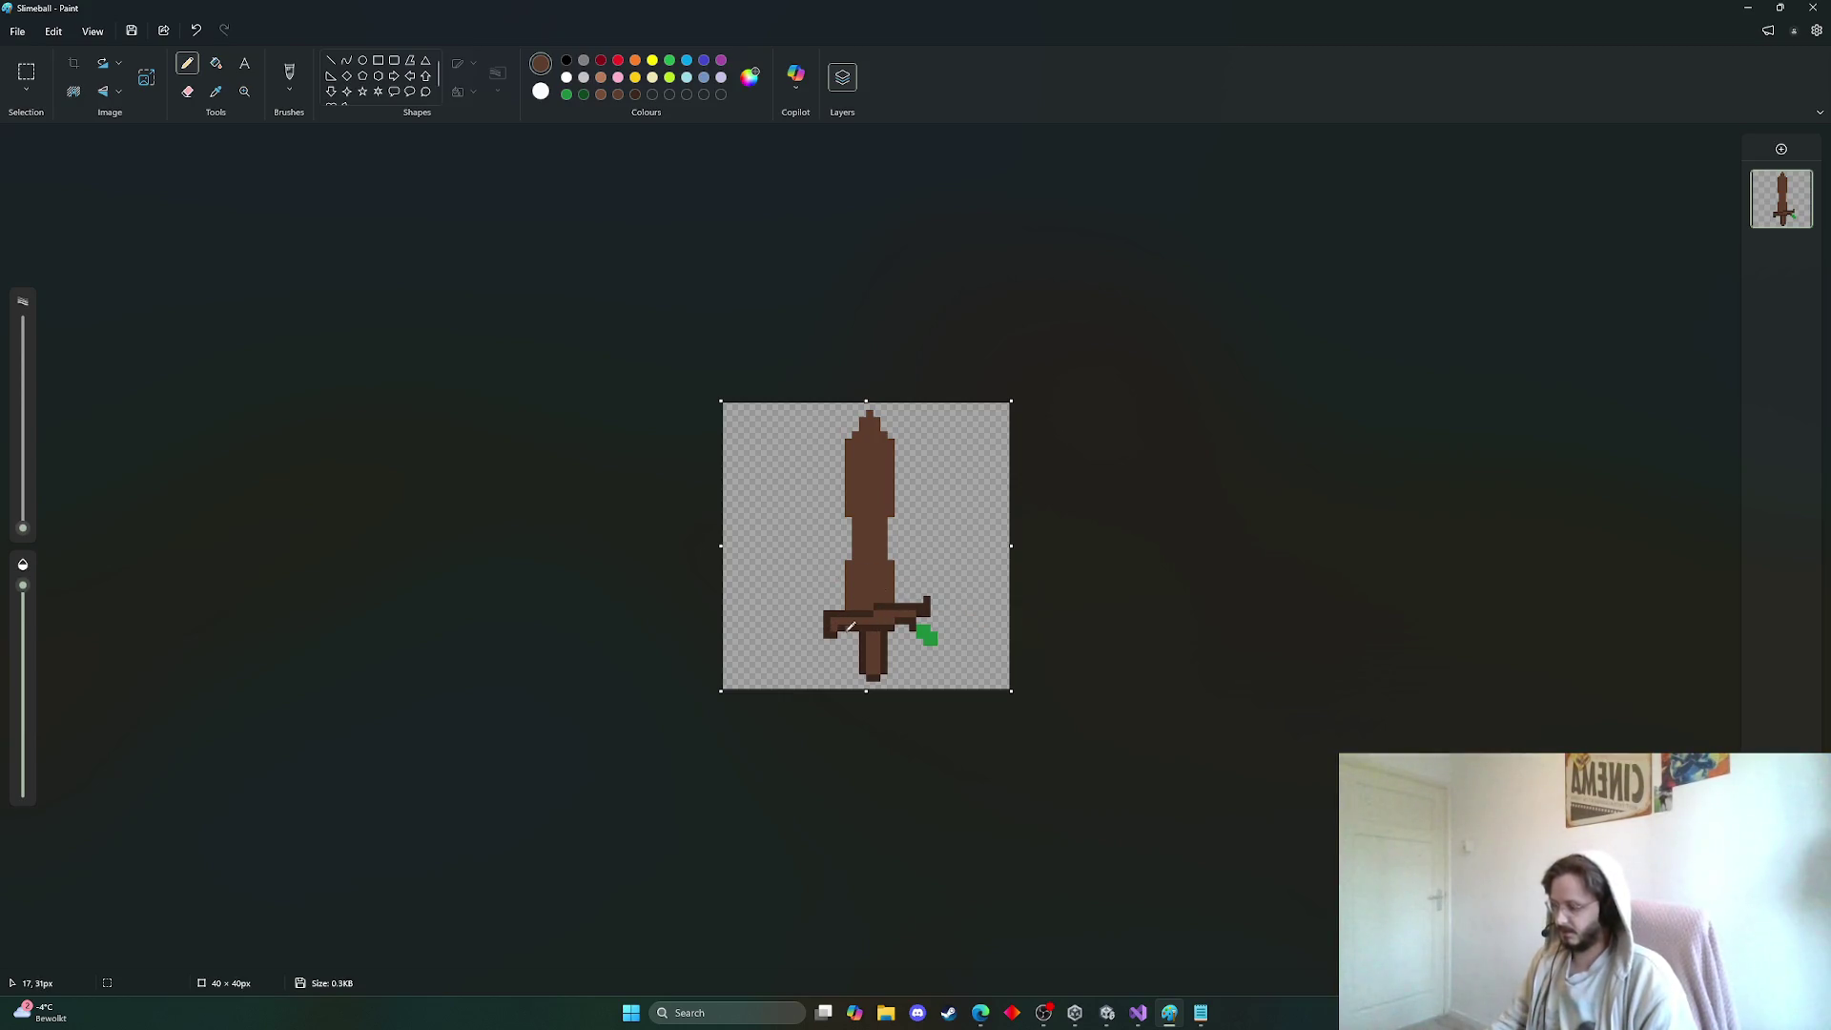
# Try dark shading strokes along the blade's right and left edges, undoing the unwanted parts
pyautogui.moveTo(900, 595); pyautogui.dragTo(890, 437)
pyautogui.hotkey('ctrl', 'z')
pyautogui.moveTo(896, 502); pyautogui.dragTo(896, 436)
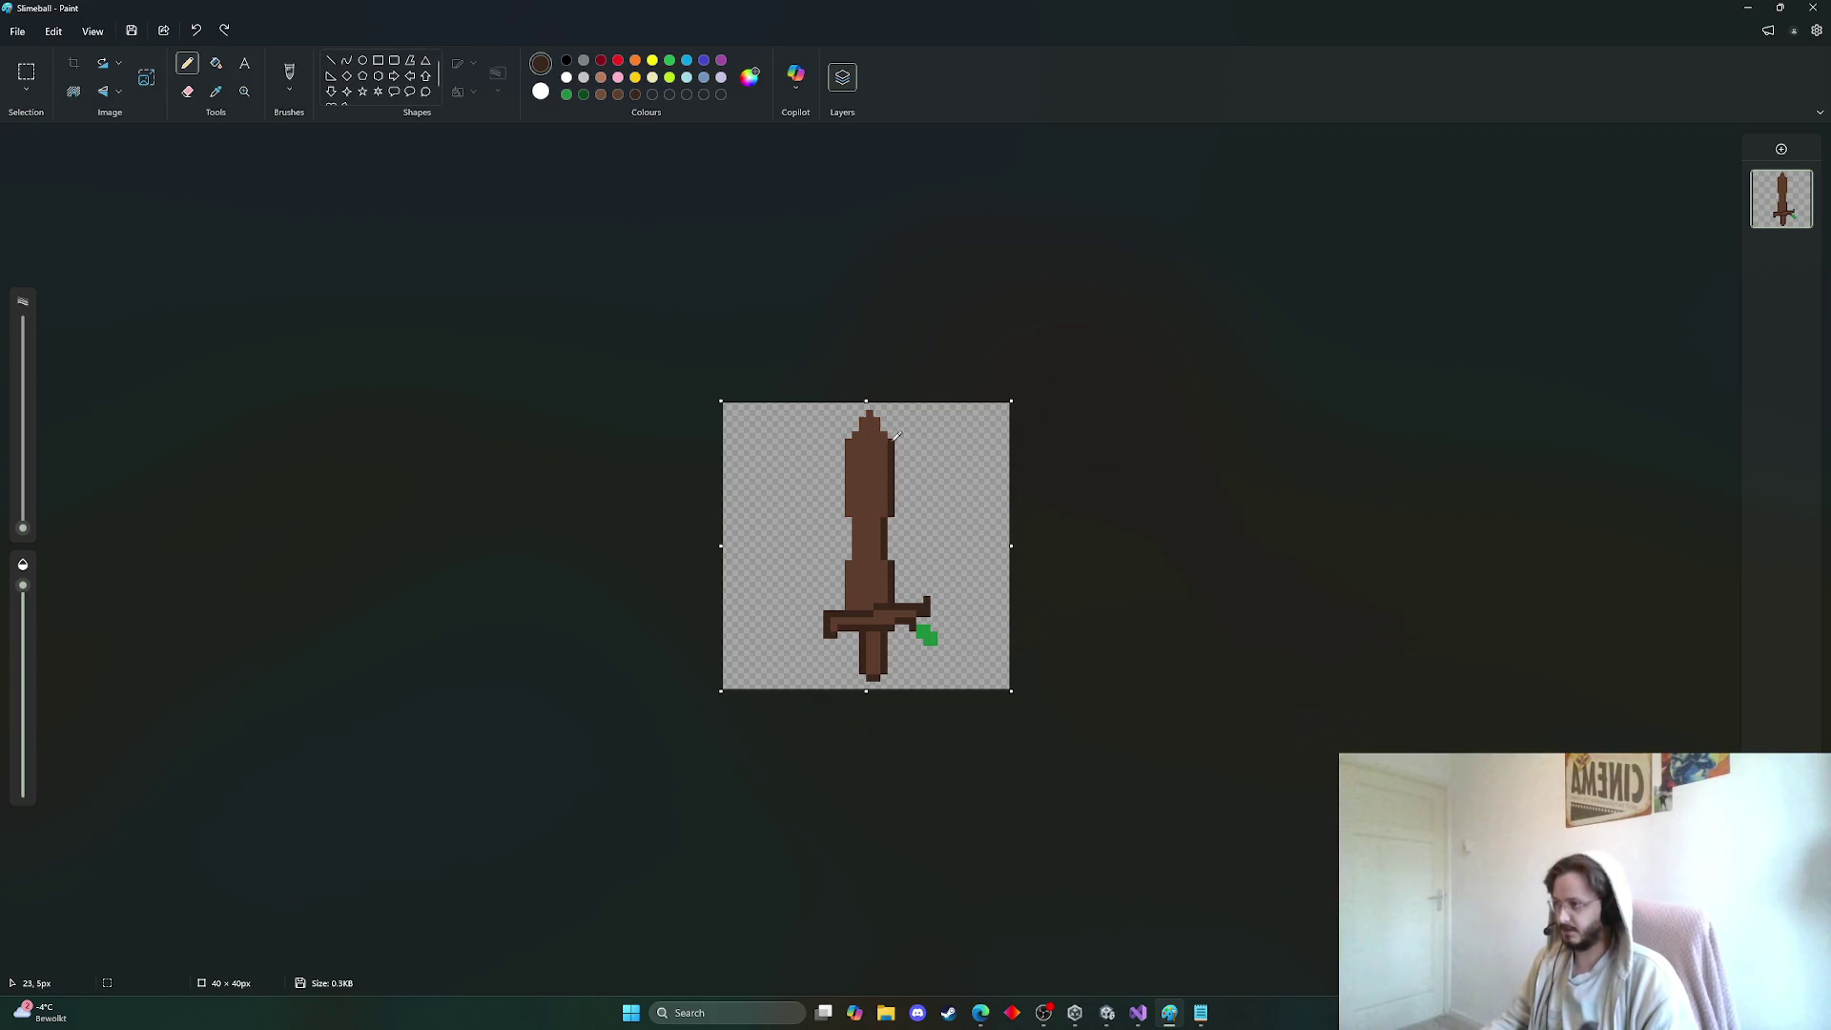
pyautogui.hotkey('ctrl', 'z')
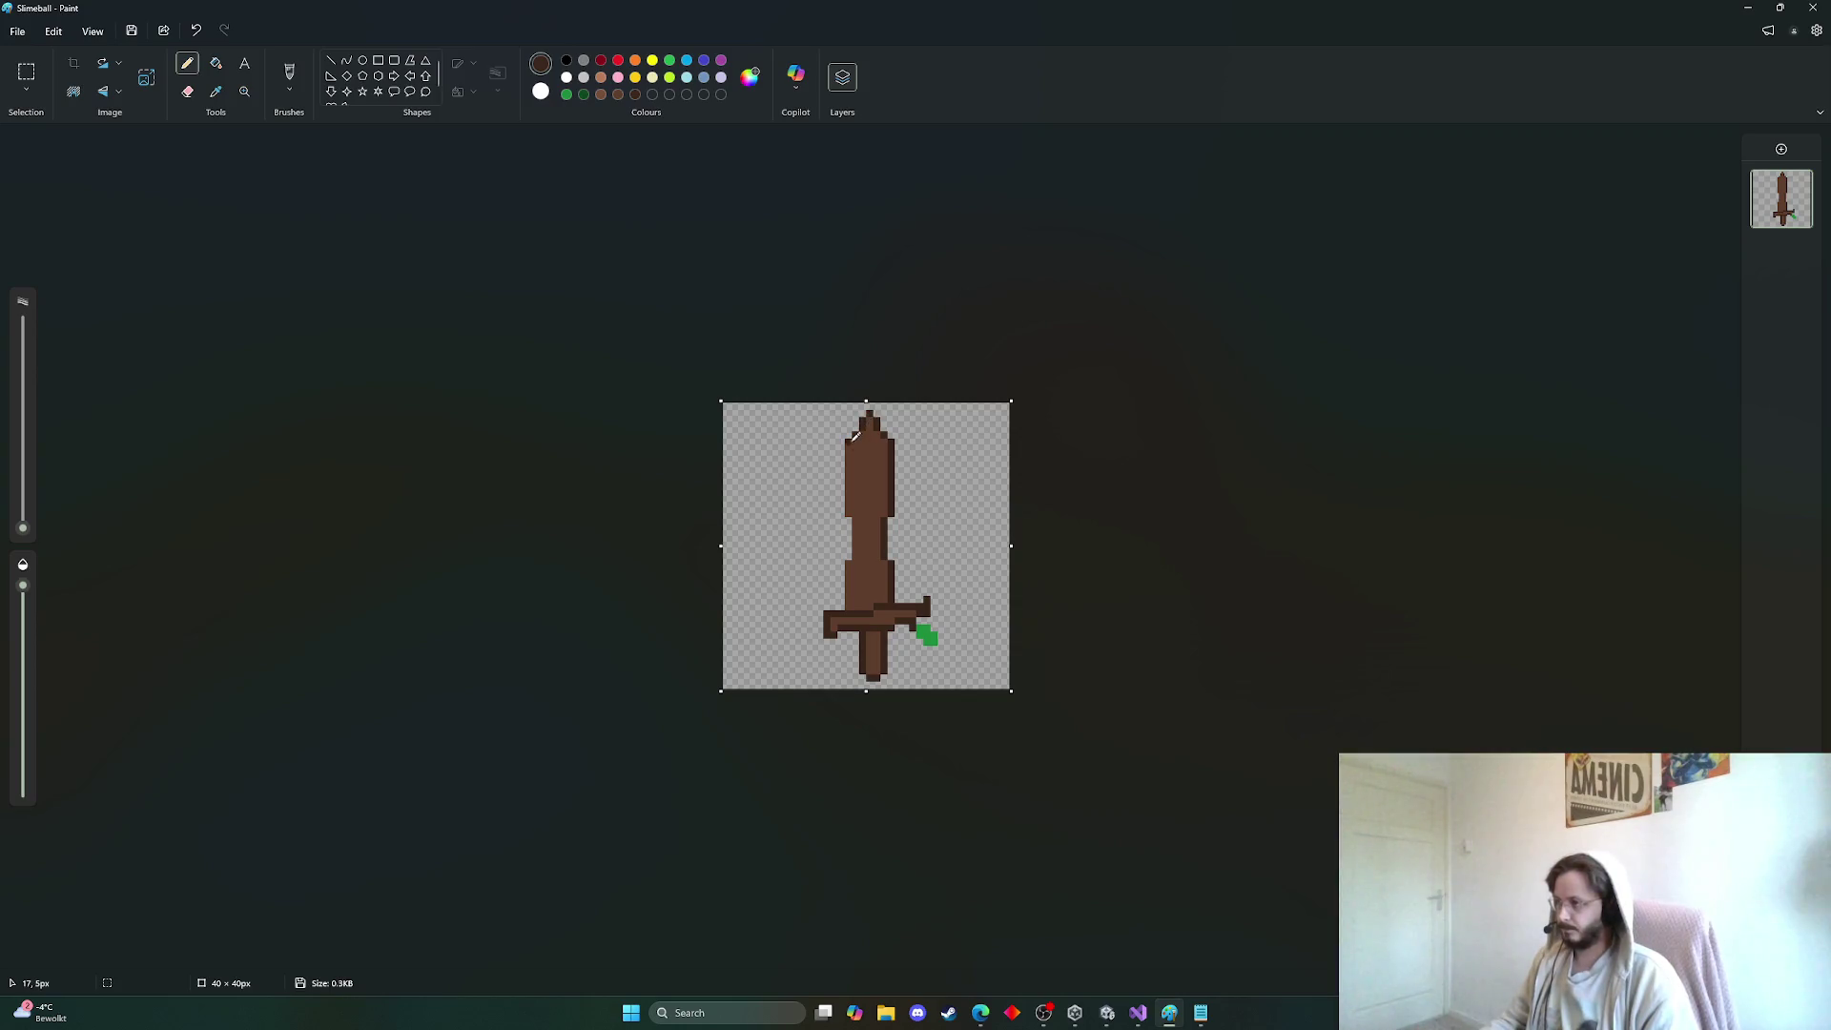
pyautogui.moveTo(855, 436); pyautogui.dragTo(853, 599)
pyautogui.hotkey('ctrl', 'z')
# Sample the sword's brown with the Colour picker and darken it in Edit colours
pyautogui.click(216, 91)
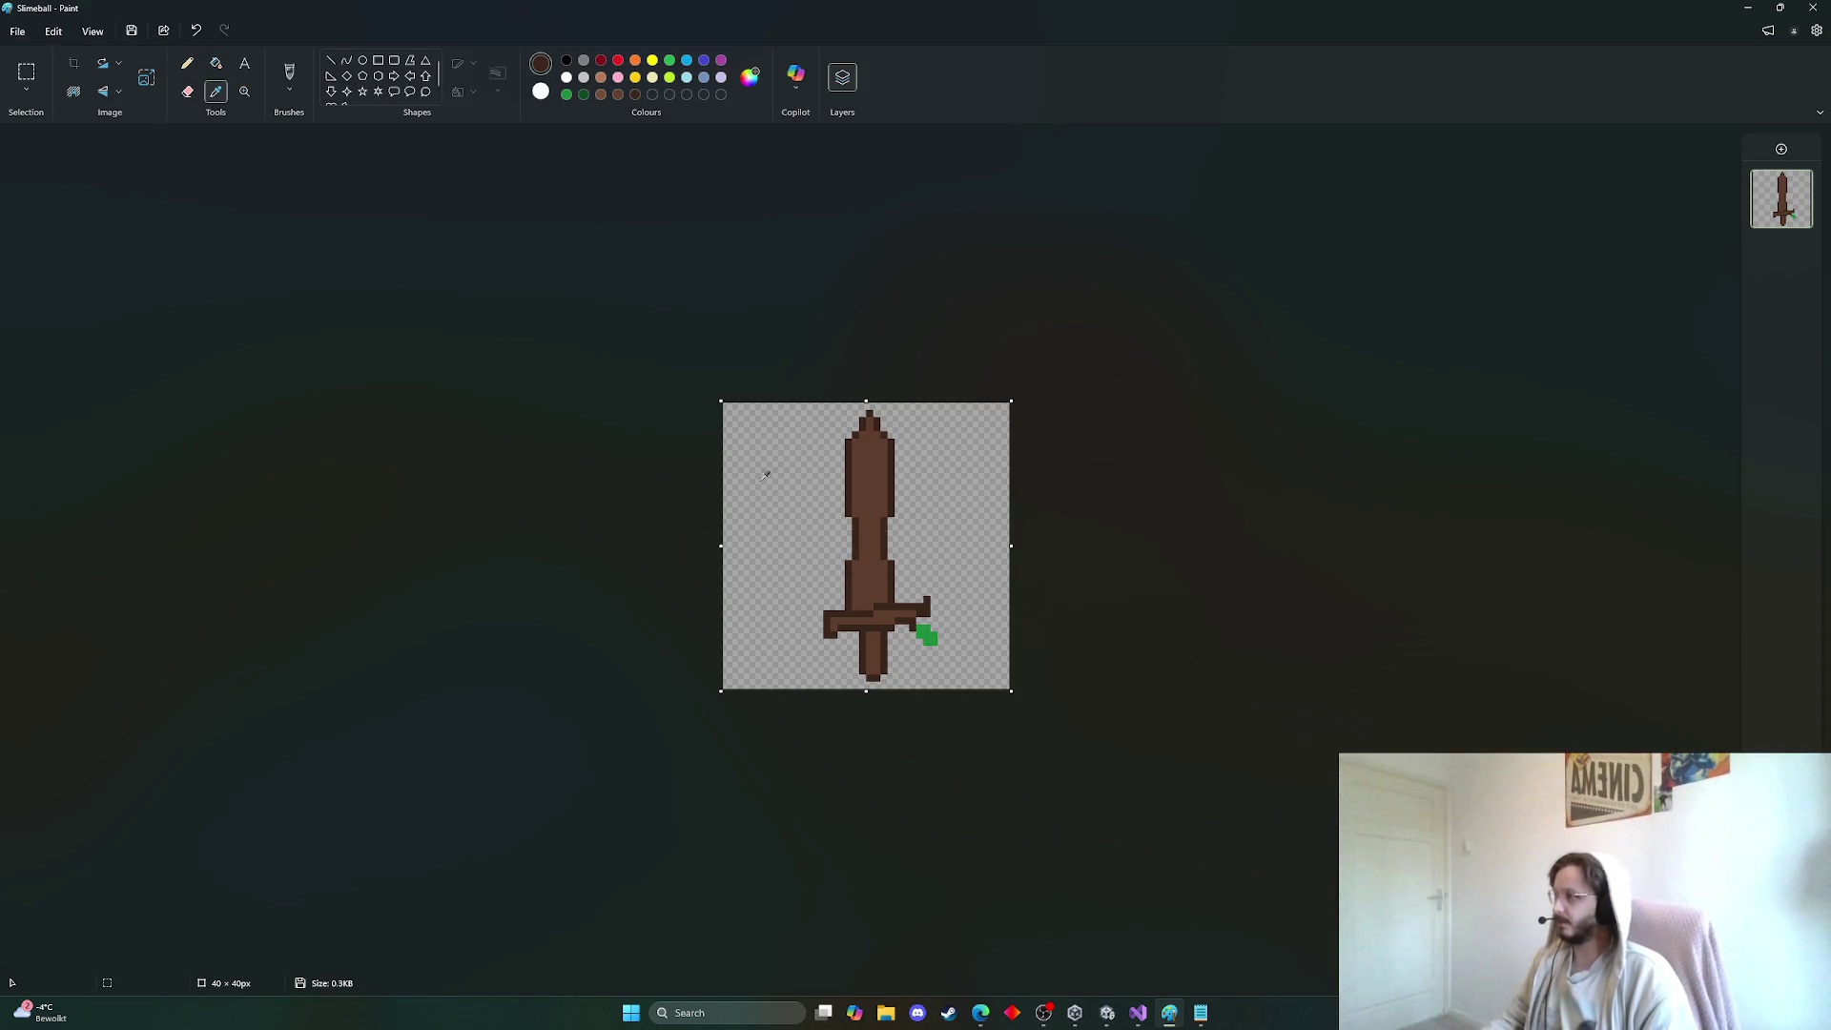
pyautogui.click(880, 551)
pyautogui.click(750, 76)
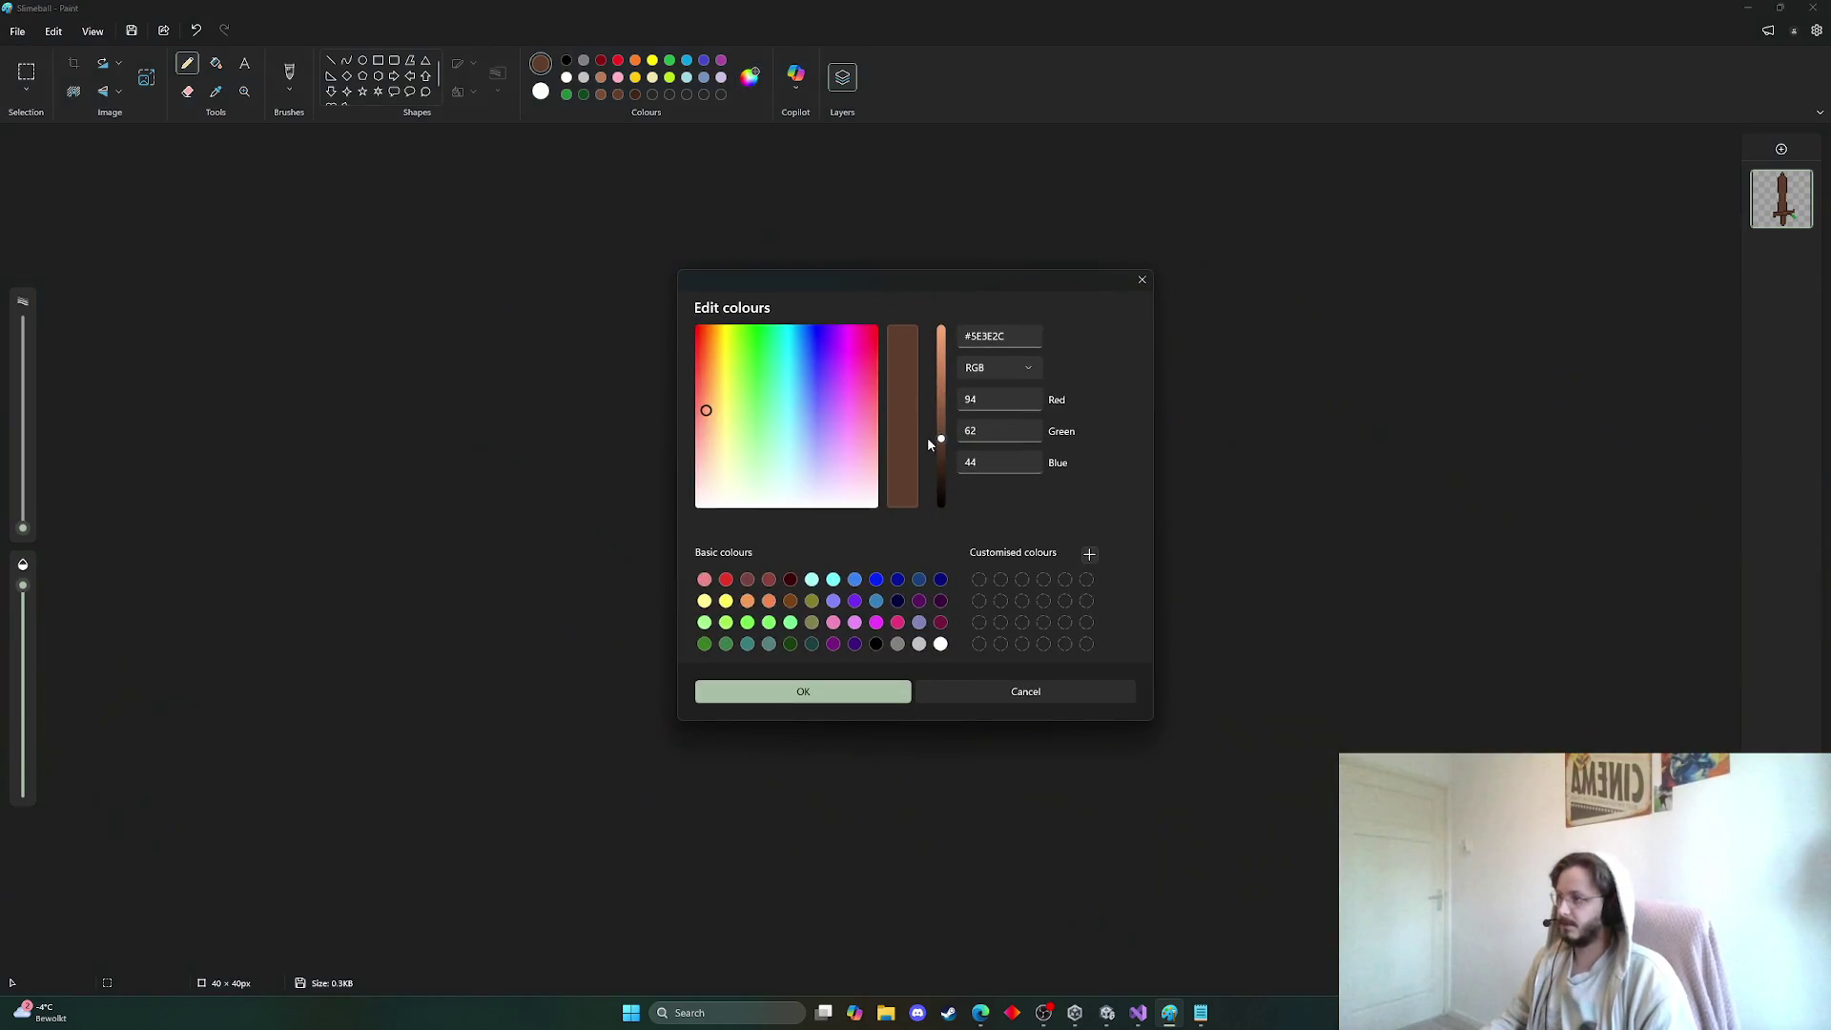
pyautogui.click(942, 450)
pyautogui.click(811, 688)
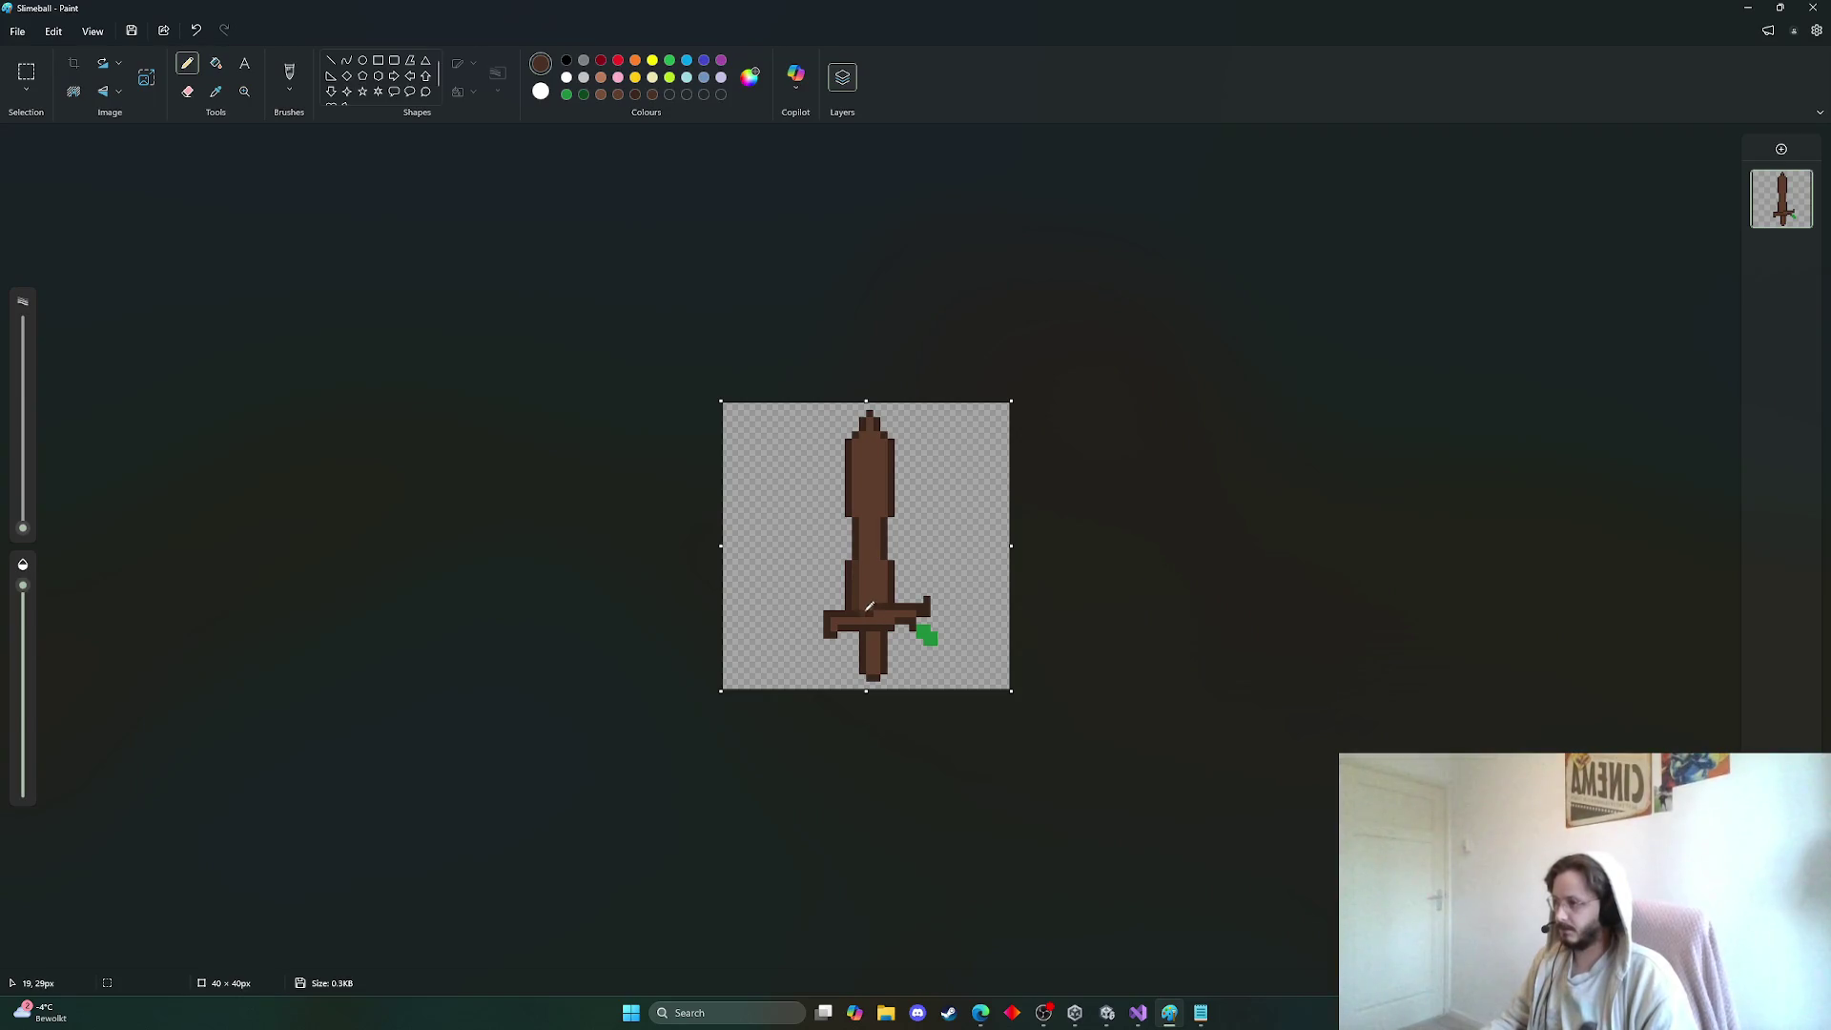
# Pencil a darker brown stroke up the blade's left side
pyautogui.moveTo(868, 597); pyautogui.dragTo(859, 444)
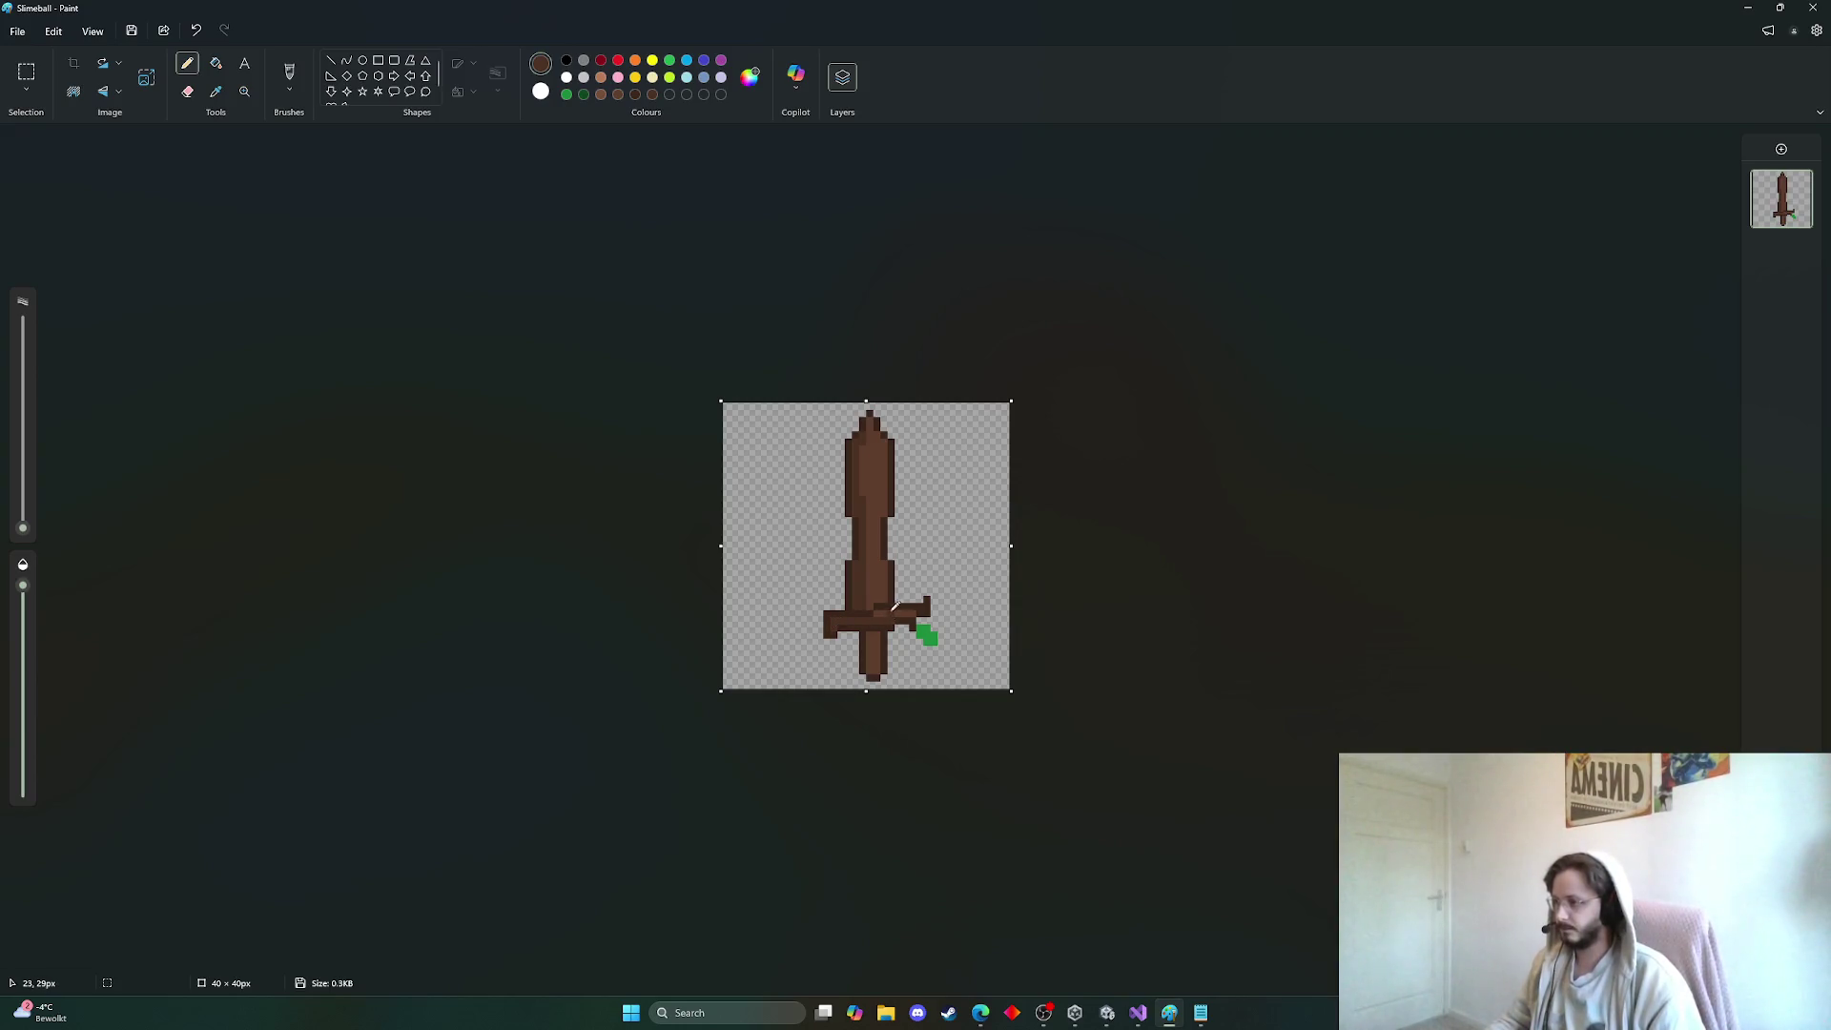
pyautogui.hotkey('ctrl', 'z')
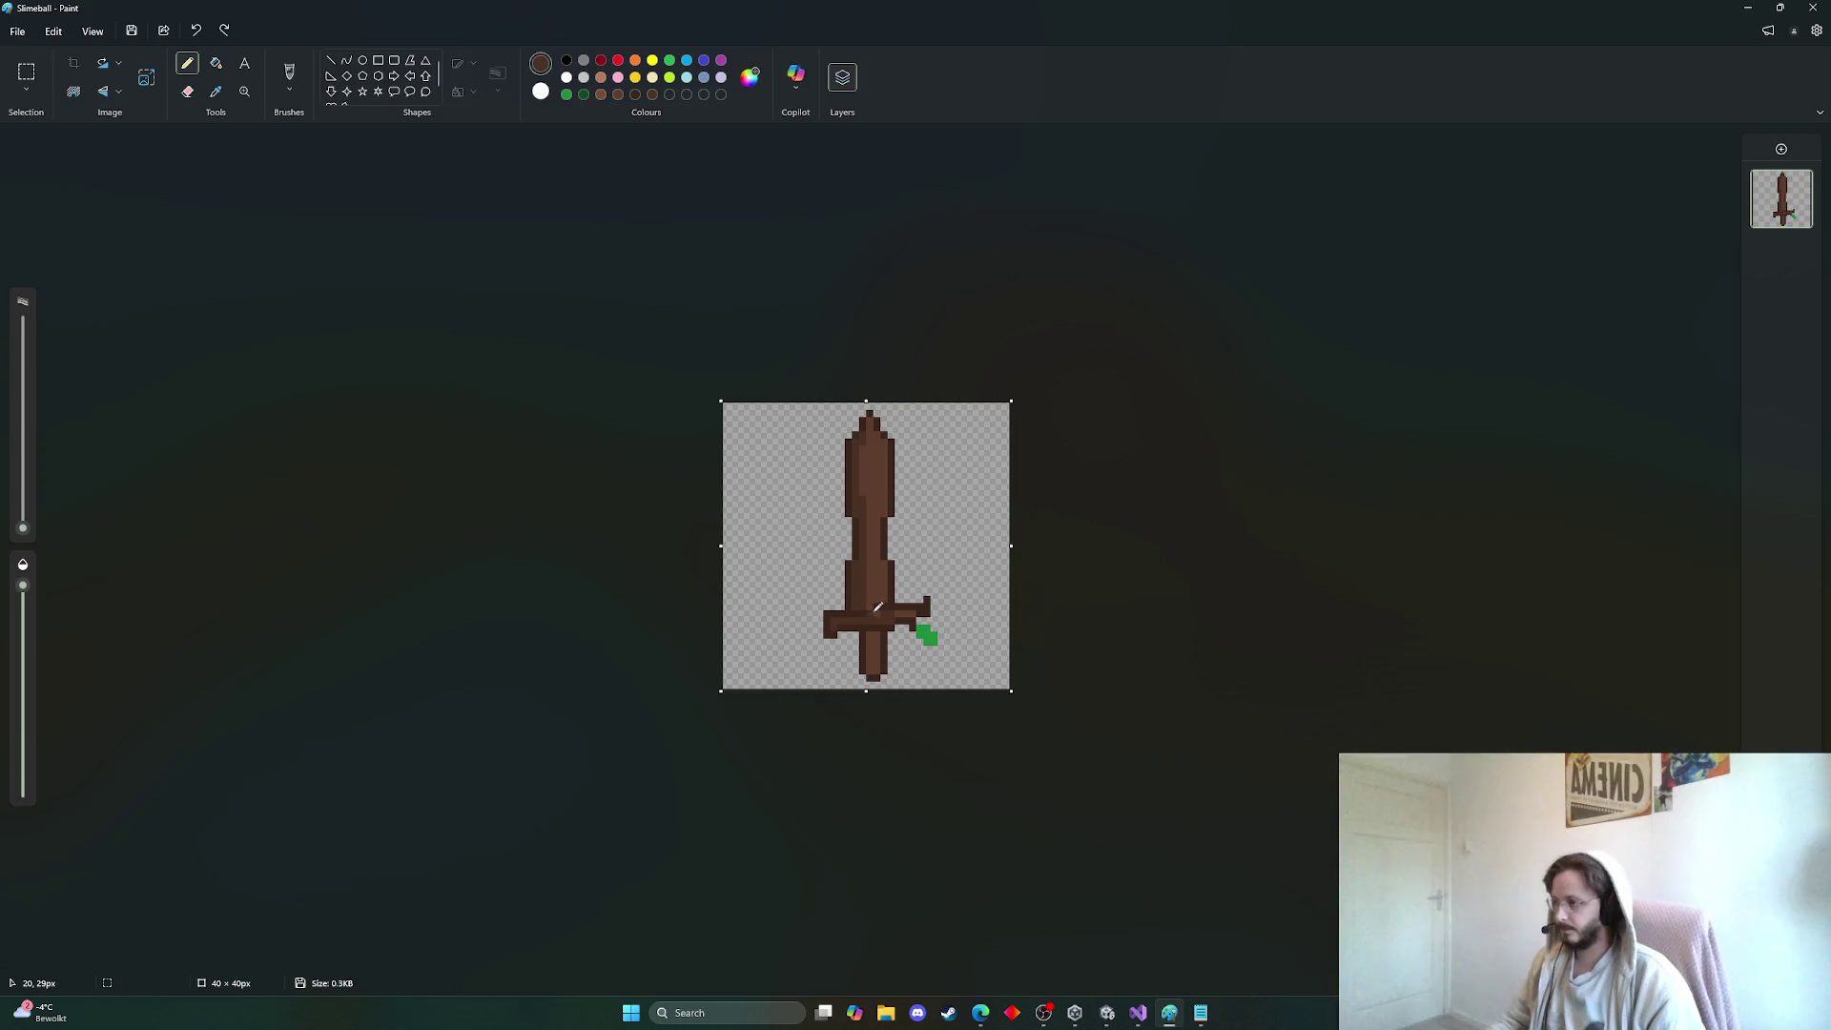
pyautogui.click(878, 611)
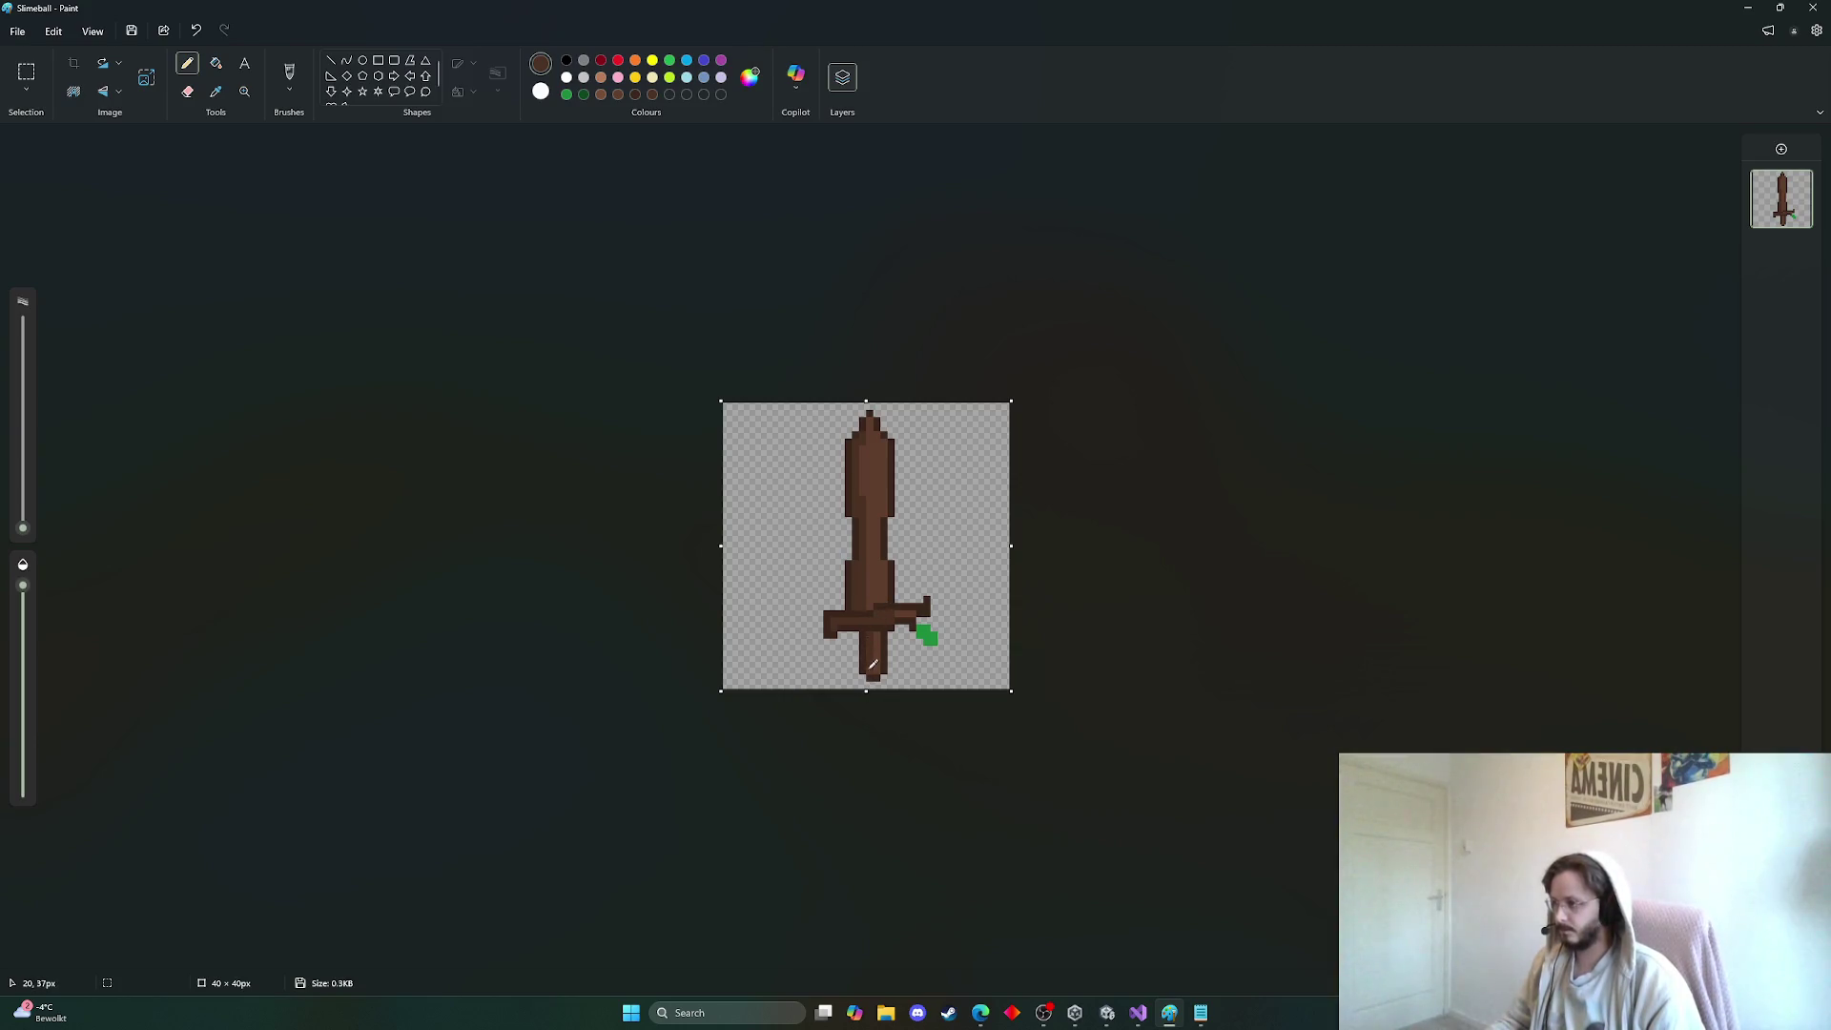
# Save the sword as a PNG named Wooden sword in Assets > Art > Items, then select green
pyautogui.click(17, 34)
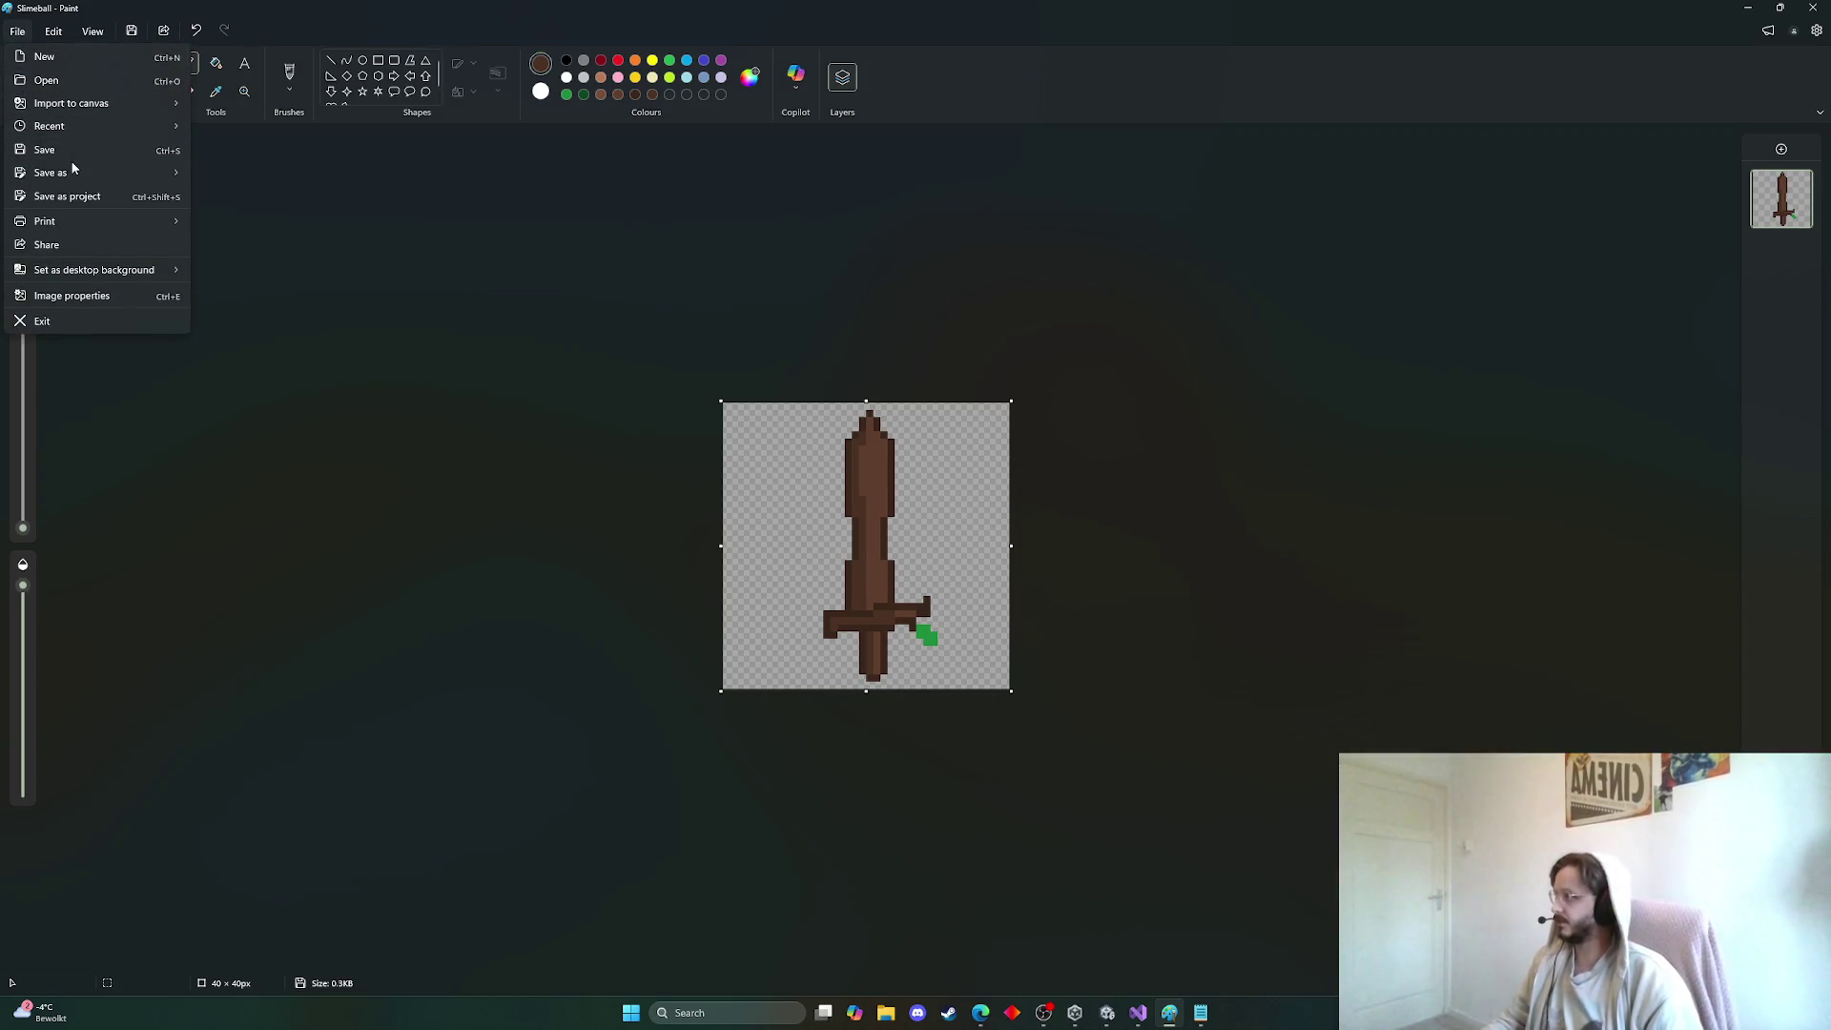
pyautogui.moveTo(74, 169)
pyautogui.click(229, 173)
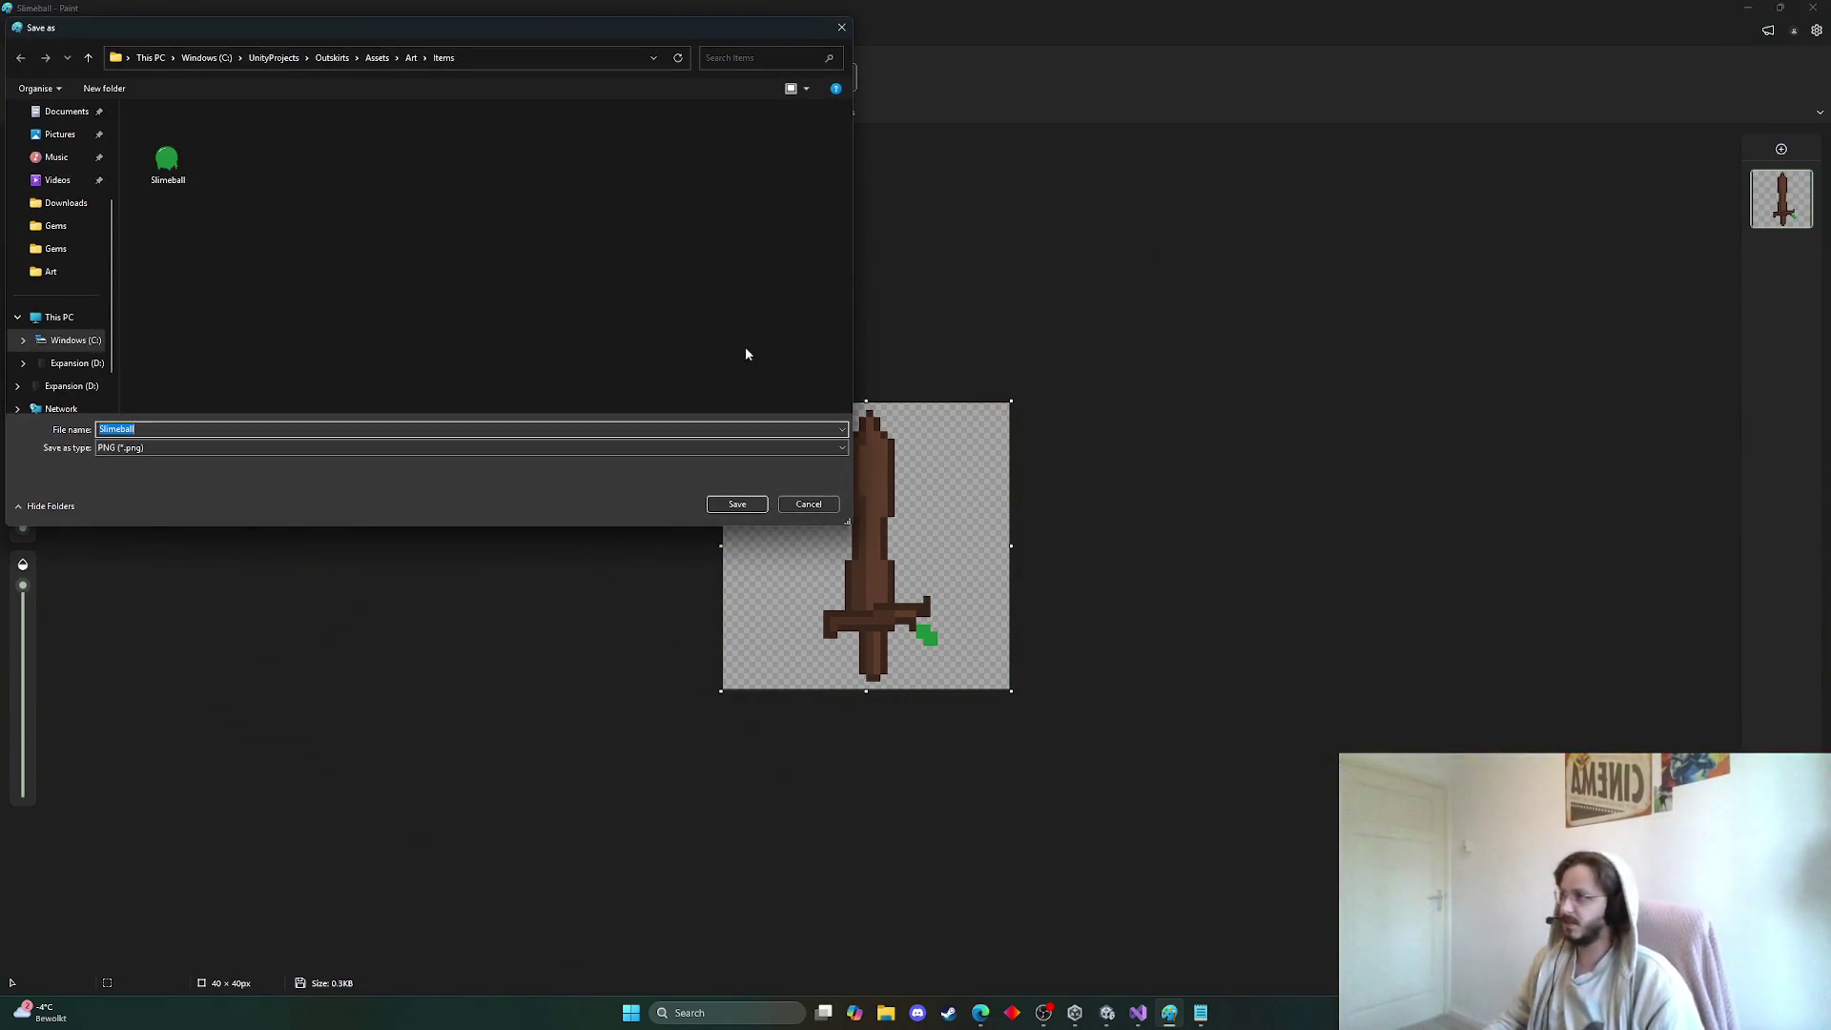
pyautogui.write('Wooden sword')
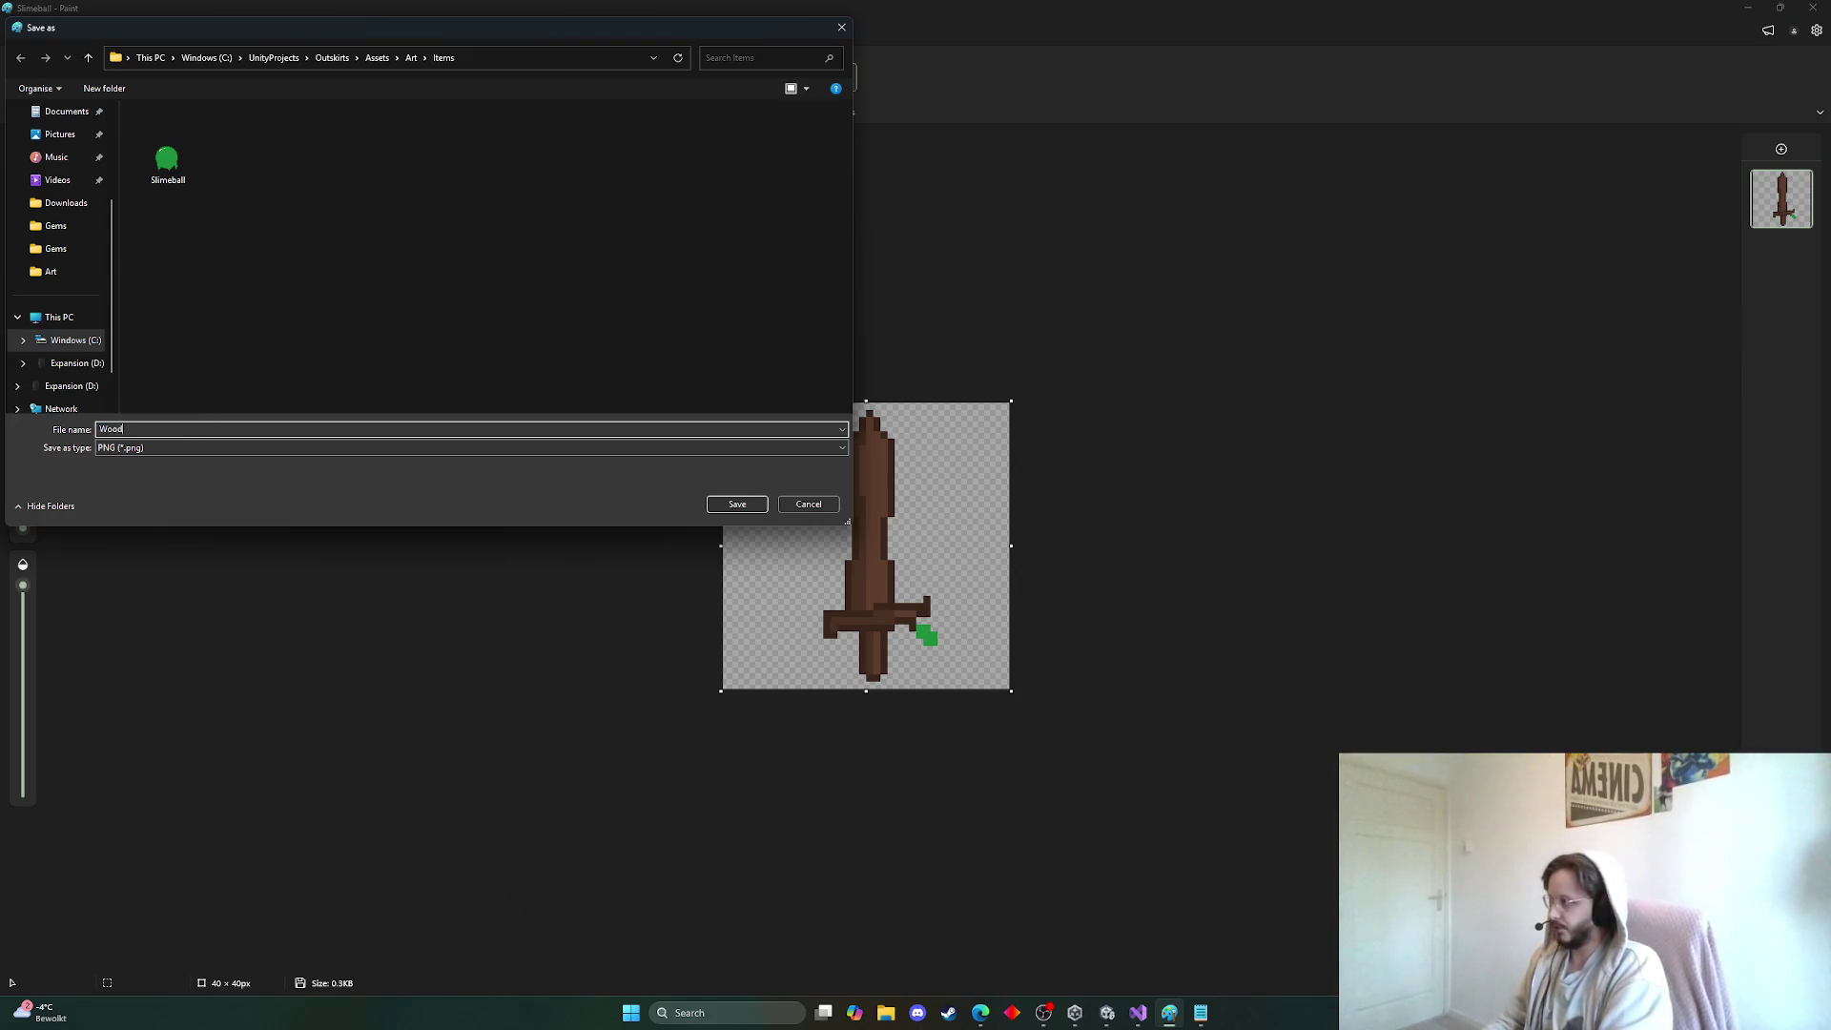
pyautogui.click(737, 503)
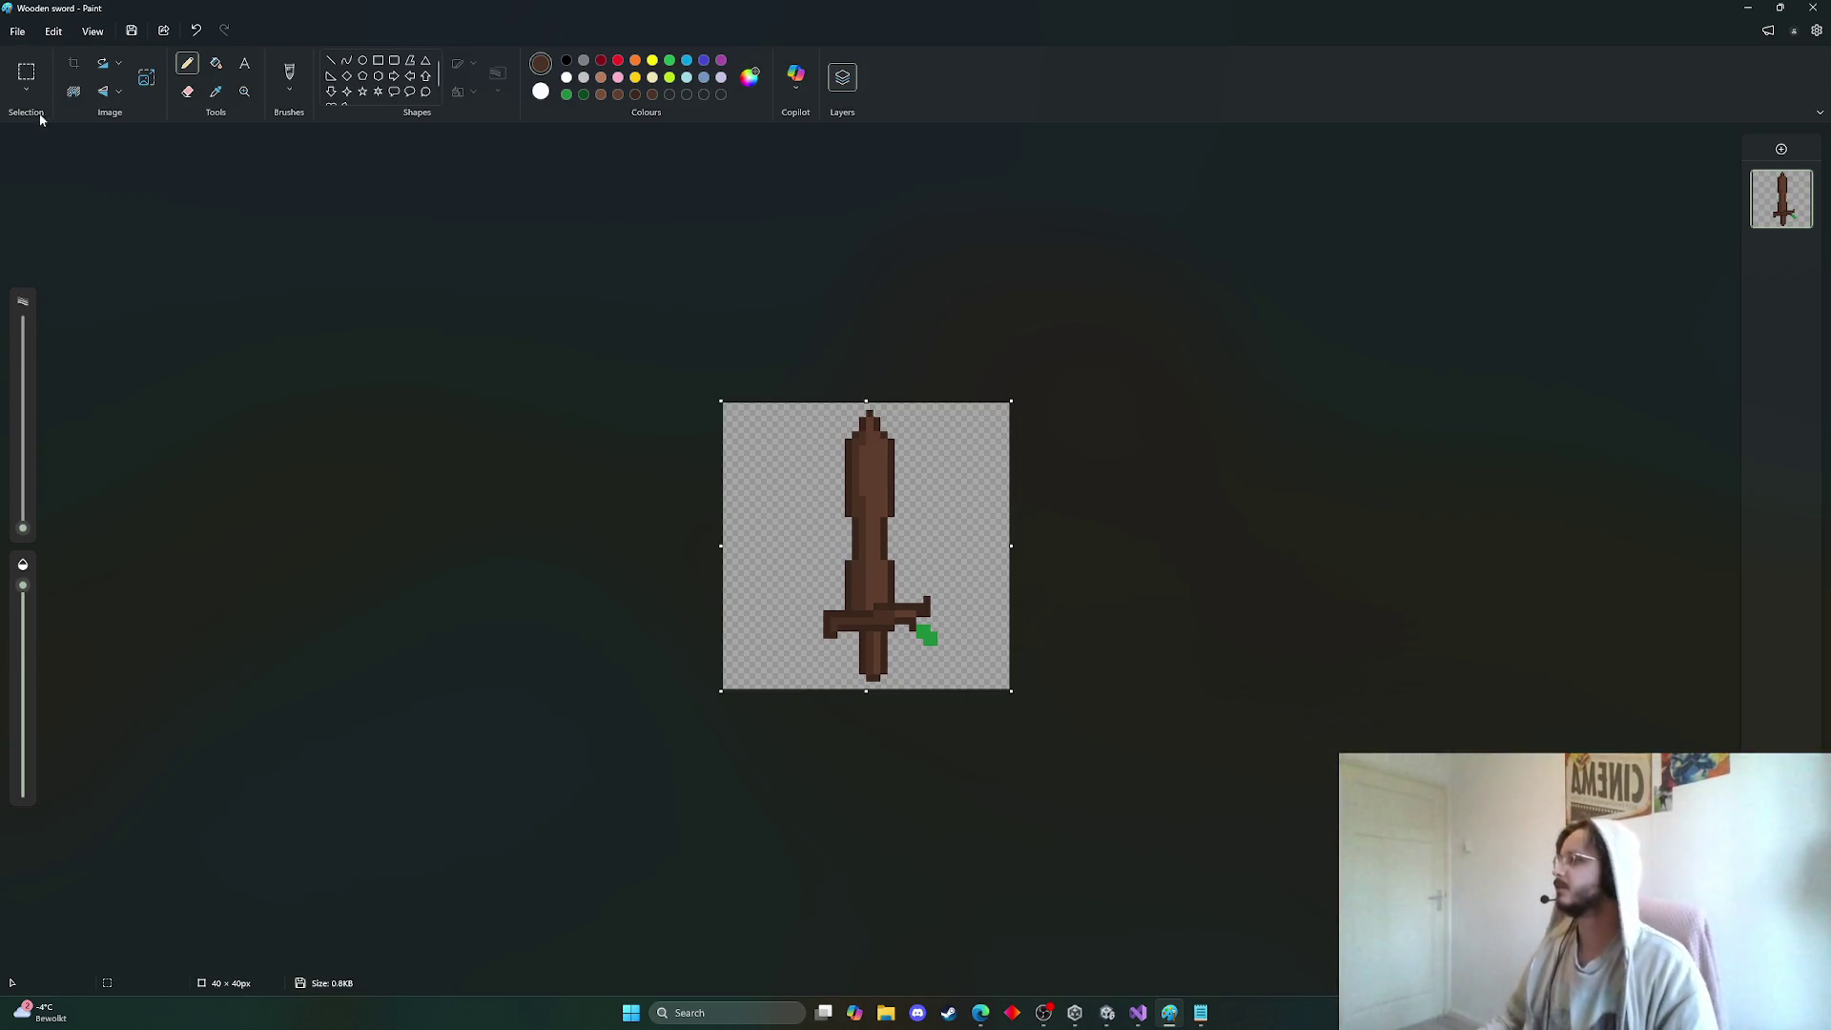
pyautogui.click(567, 94)
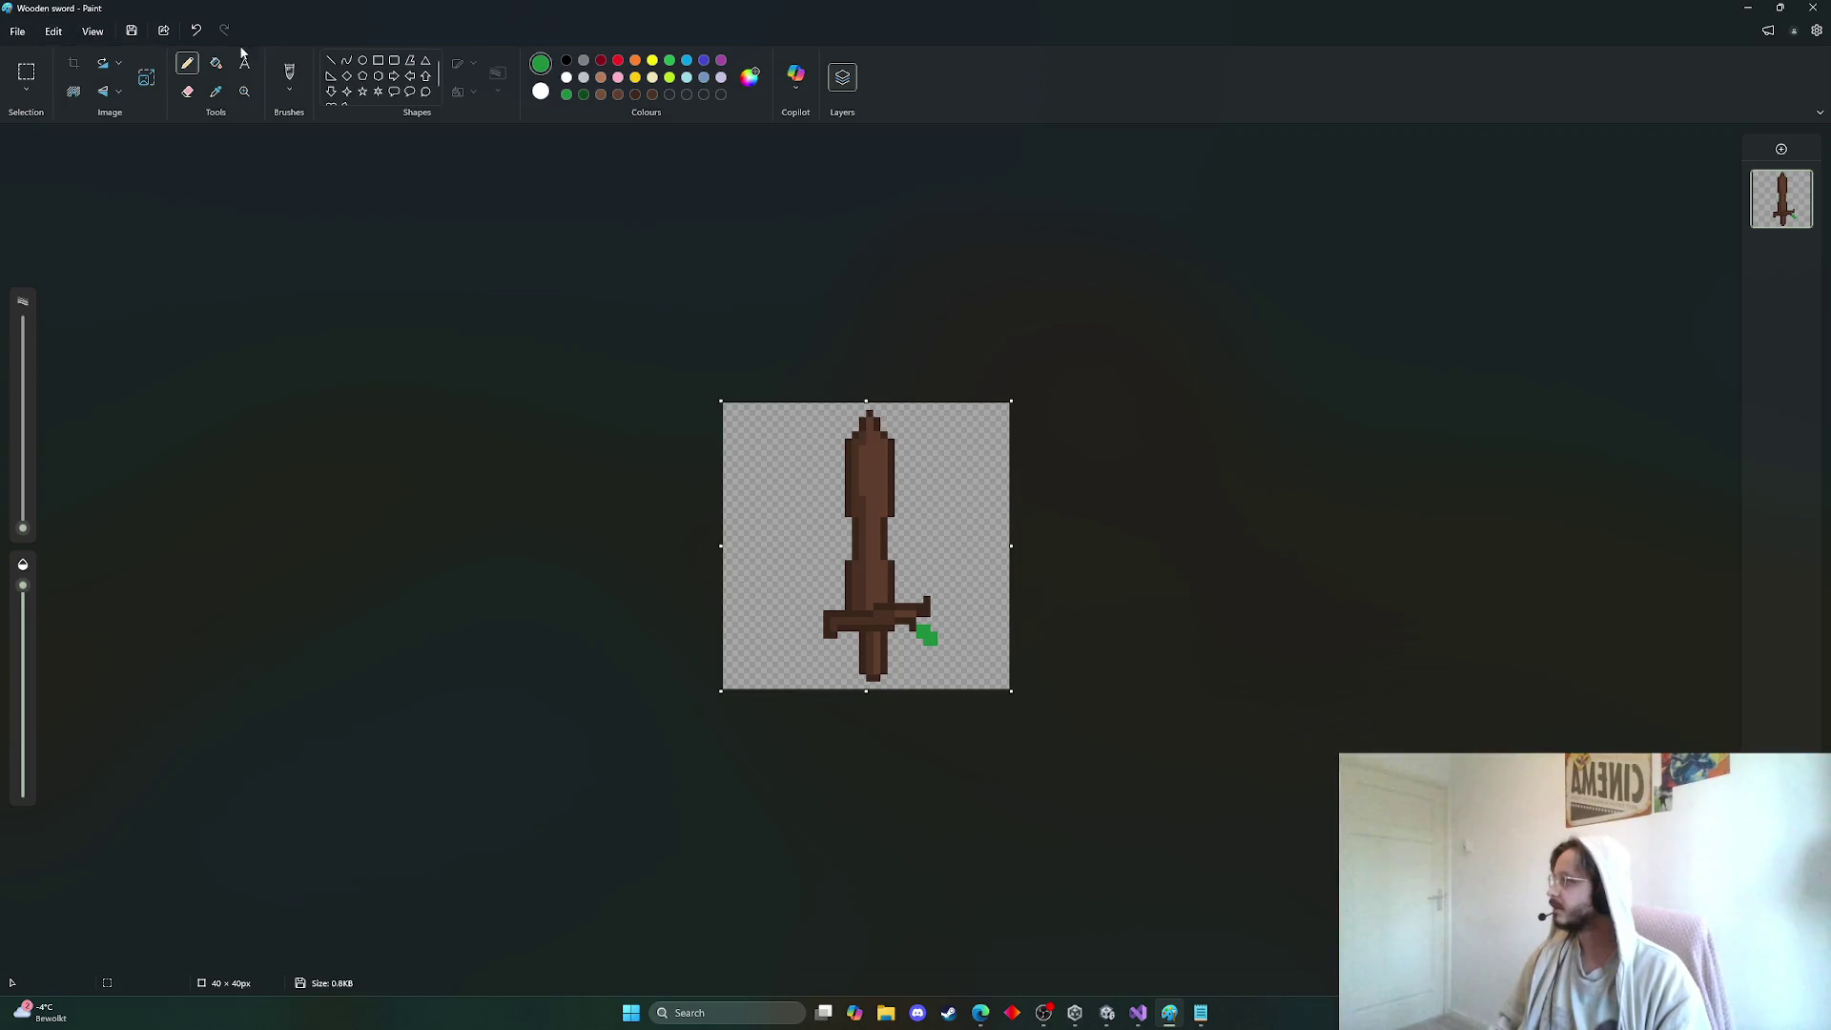
# Flood-fill the blade's inner strip green, adjusting the fill tolerance and undoing stray fills
pyautogui.click(215, 63)
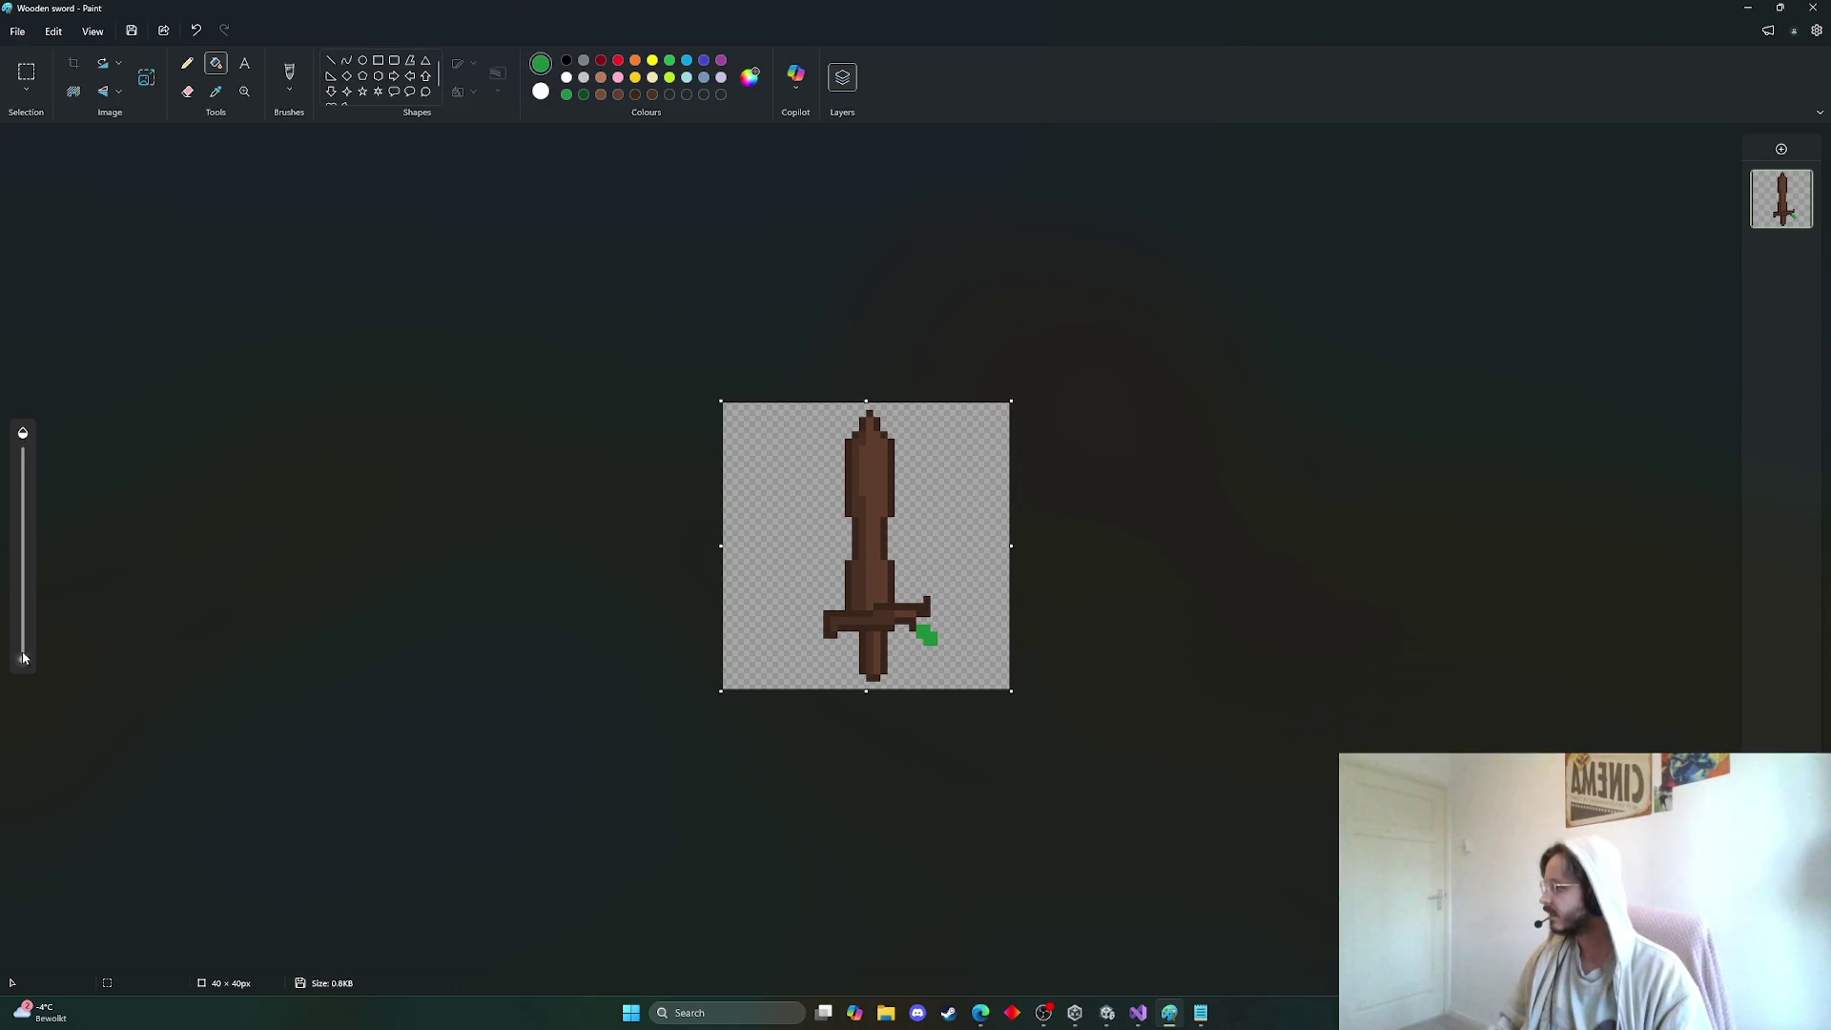
pyautogui.moveTo(24, 658); pyautogui.dragTo(23, 498)
pyautogui.click(871, 545)
pyautogui.click(865, 521)
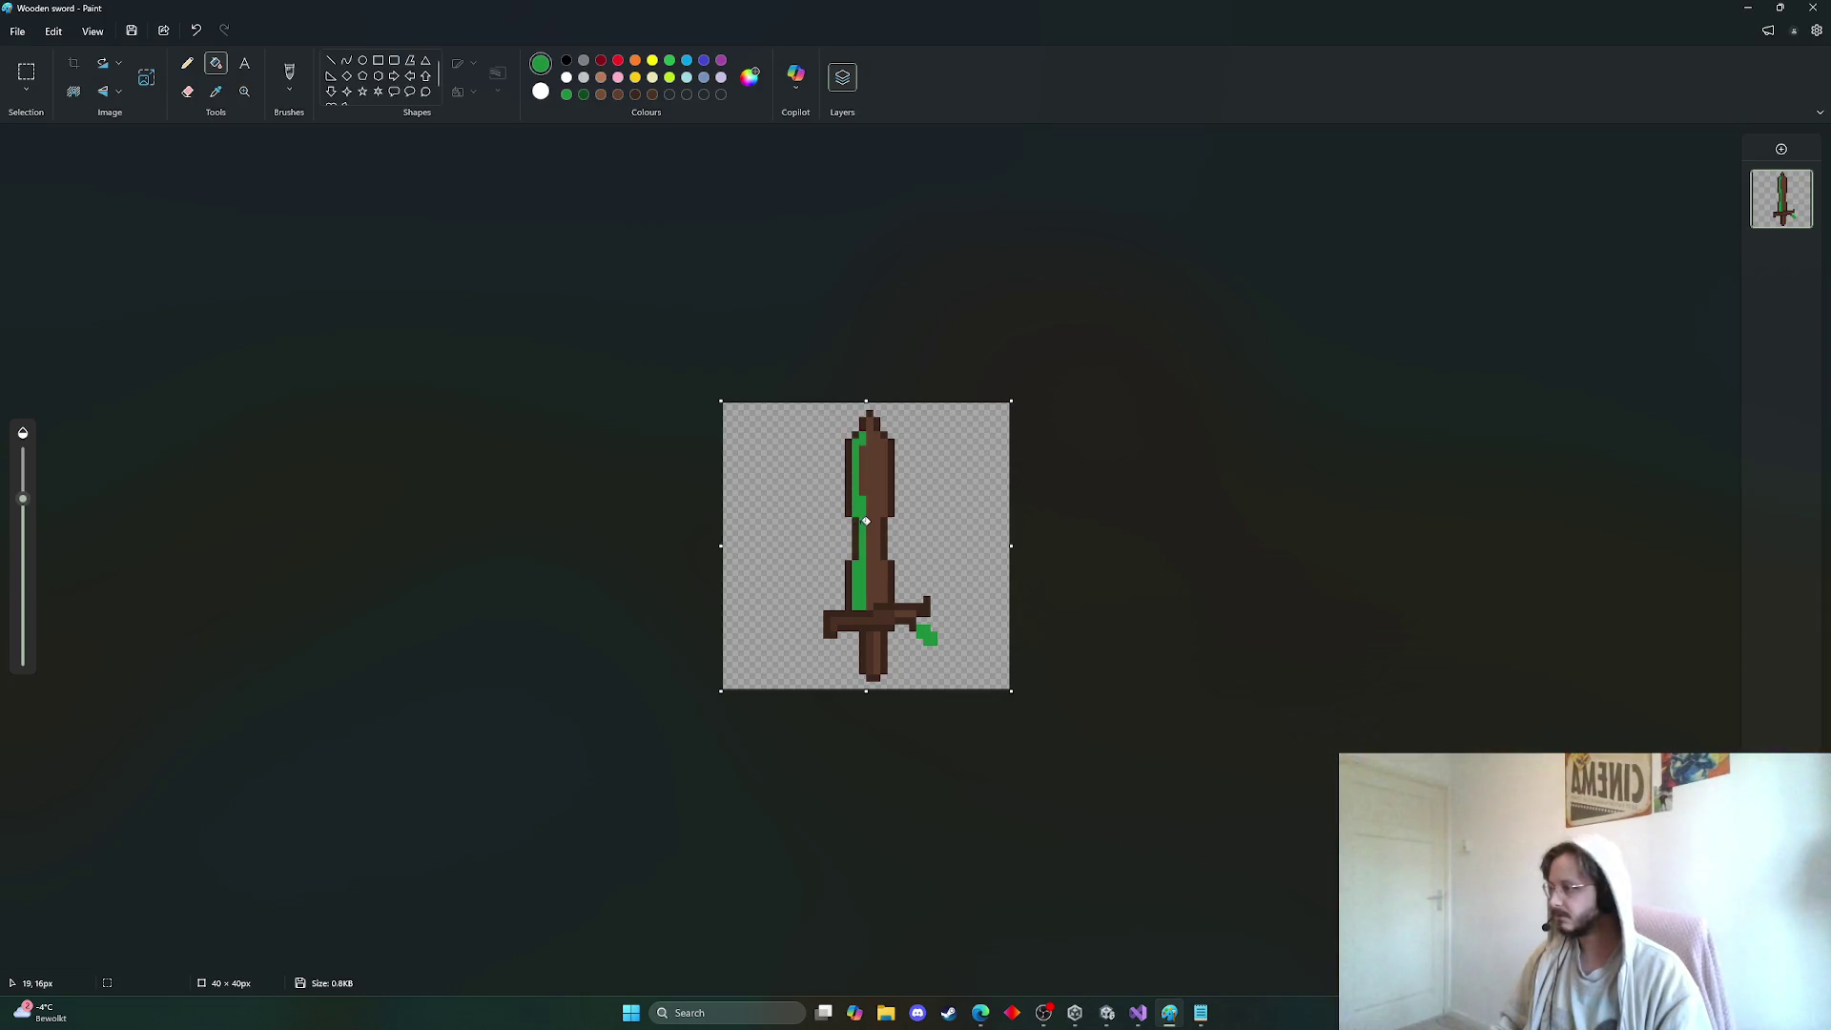
pyautogui.click(877, 516)
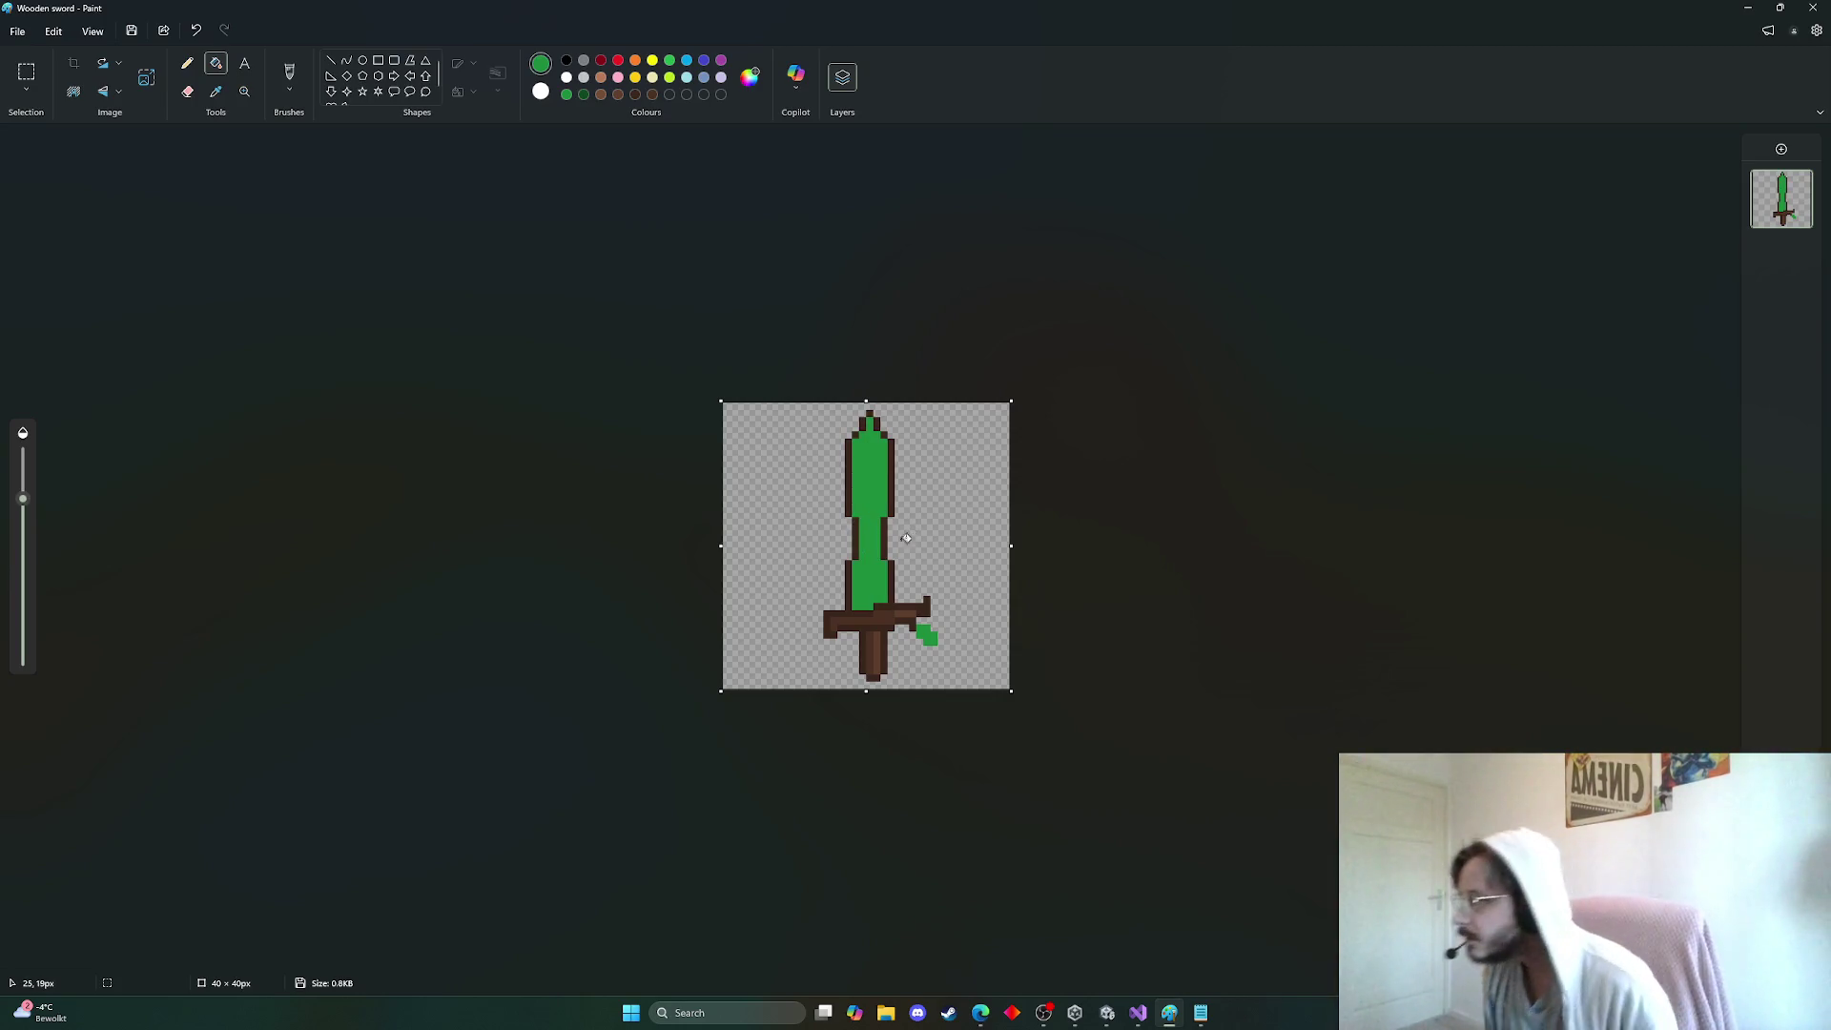
pyautogui.hotkey('ctrl', 'z')
pyautogui.moveTo(23, 498); pyautogui.dragTo(30, 471)
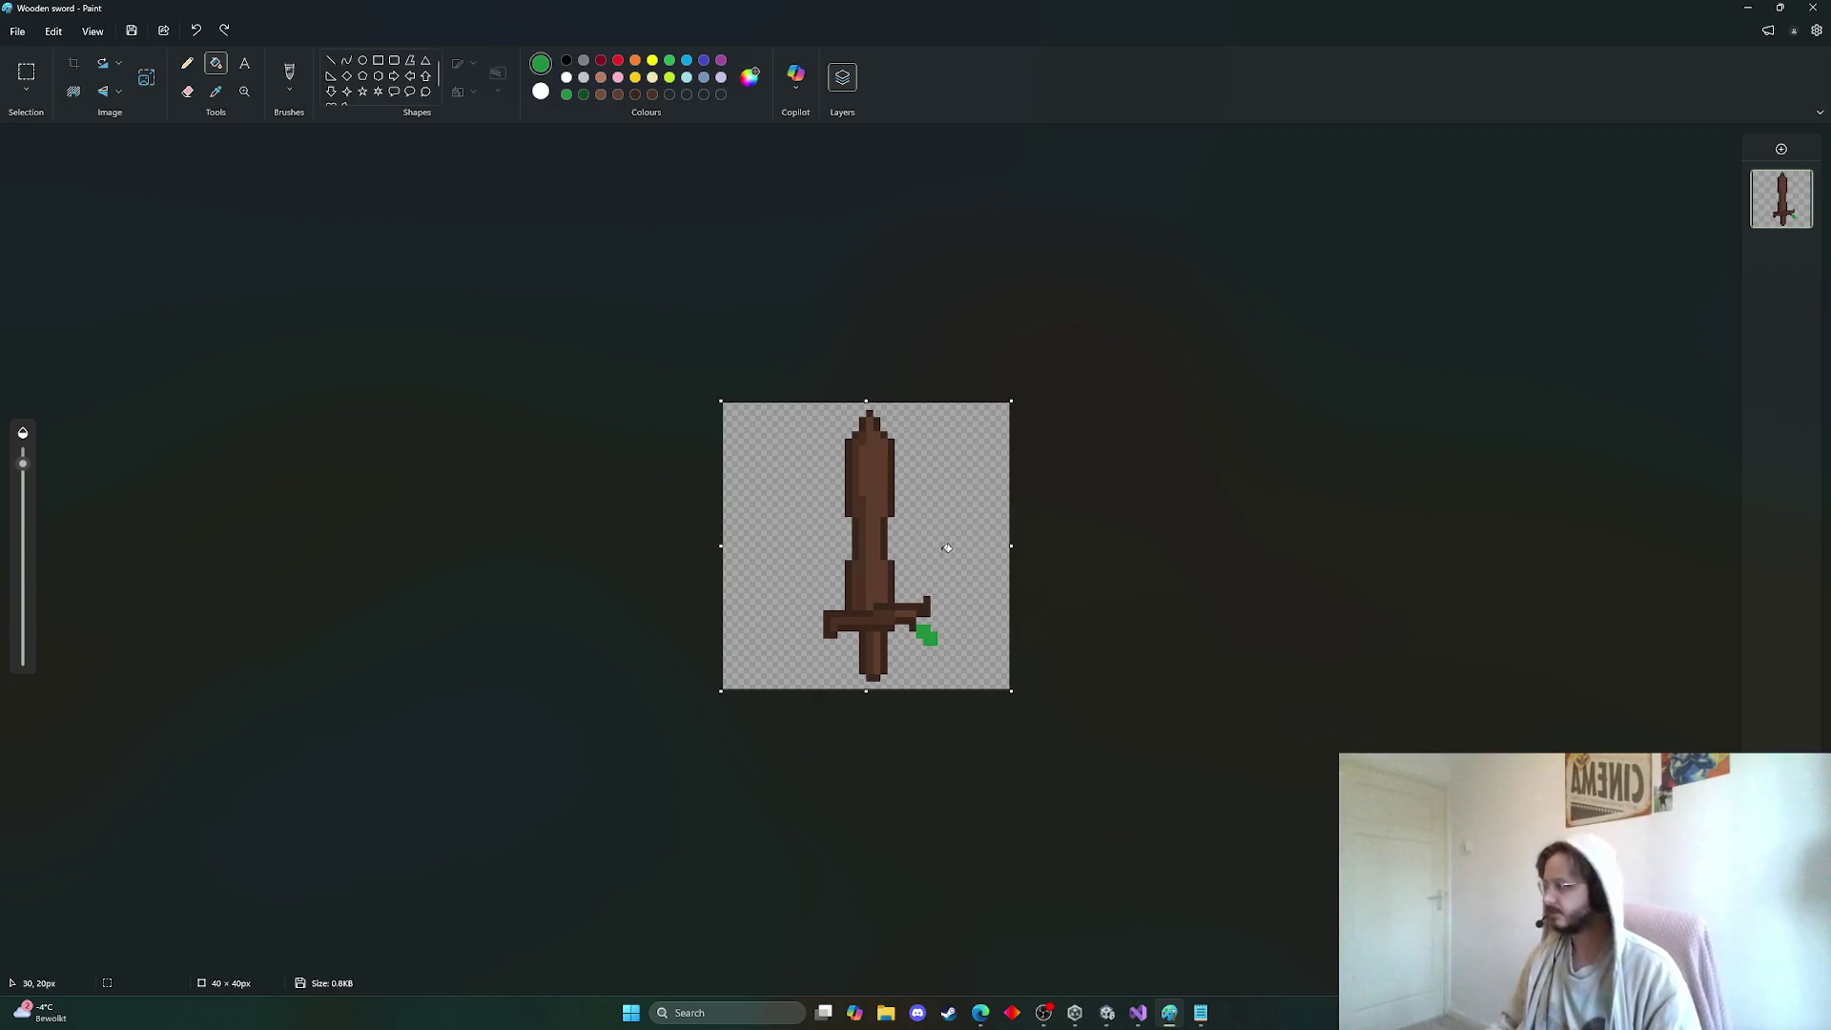
pyautogui.click(867, 492)
pyautogui.hotkey('ctrl', 'z')
pyautogui.hotkey('ctrl', 'z')
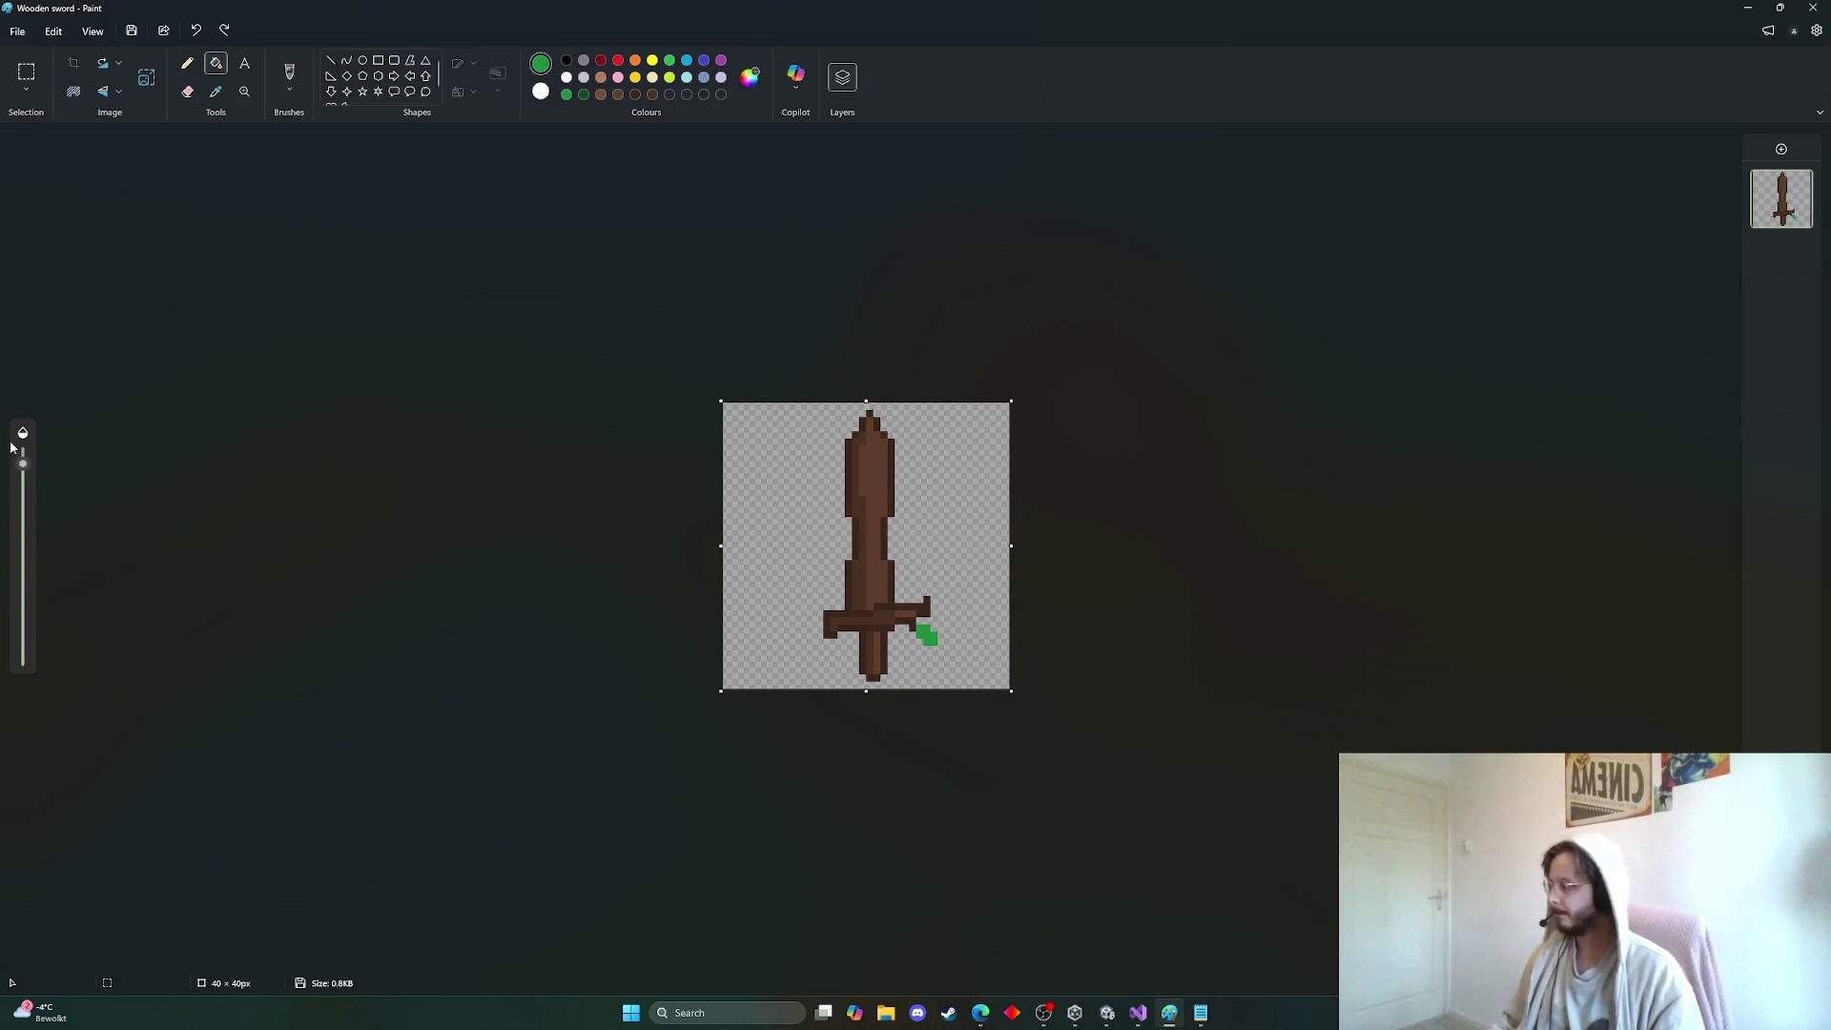
pyautogui.moveTo(23, 534); pyautogui.dragTo(23, 659)
pyautogui.click(852, 516)
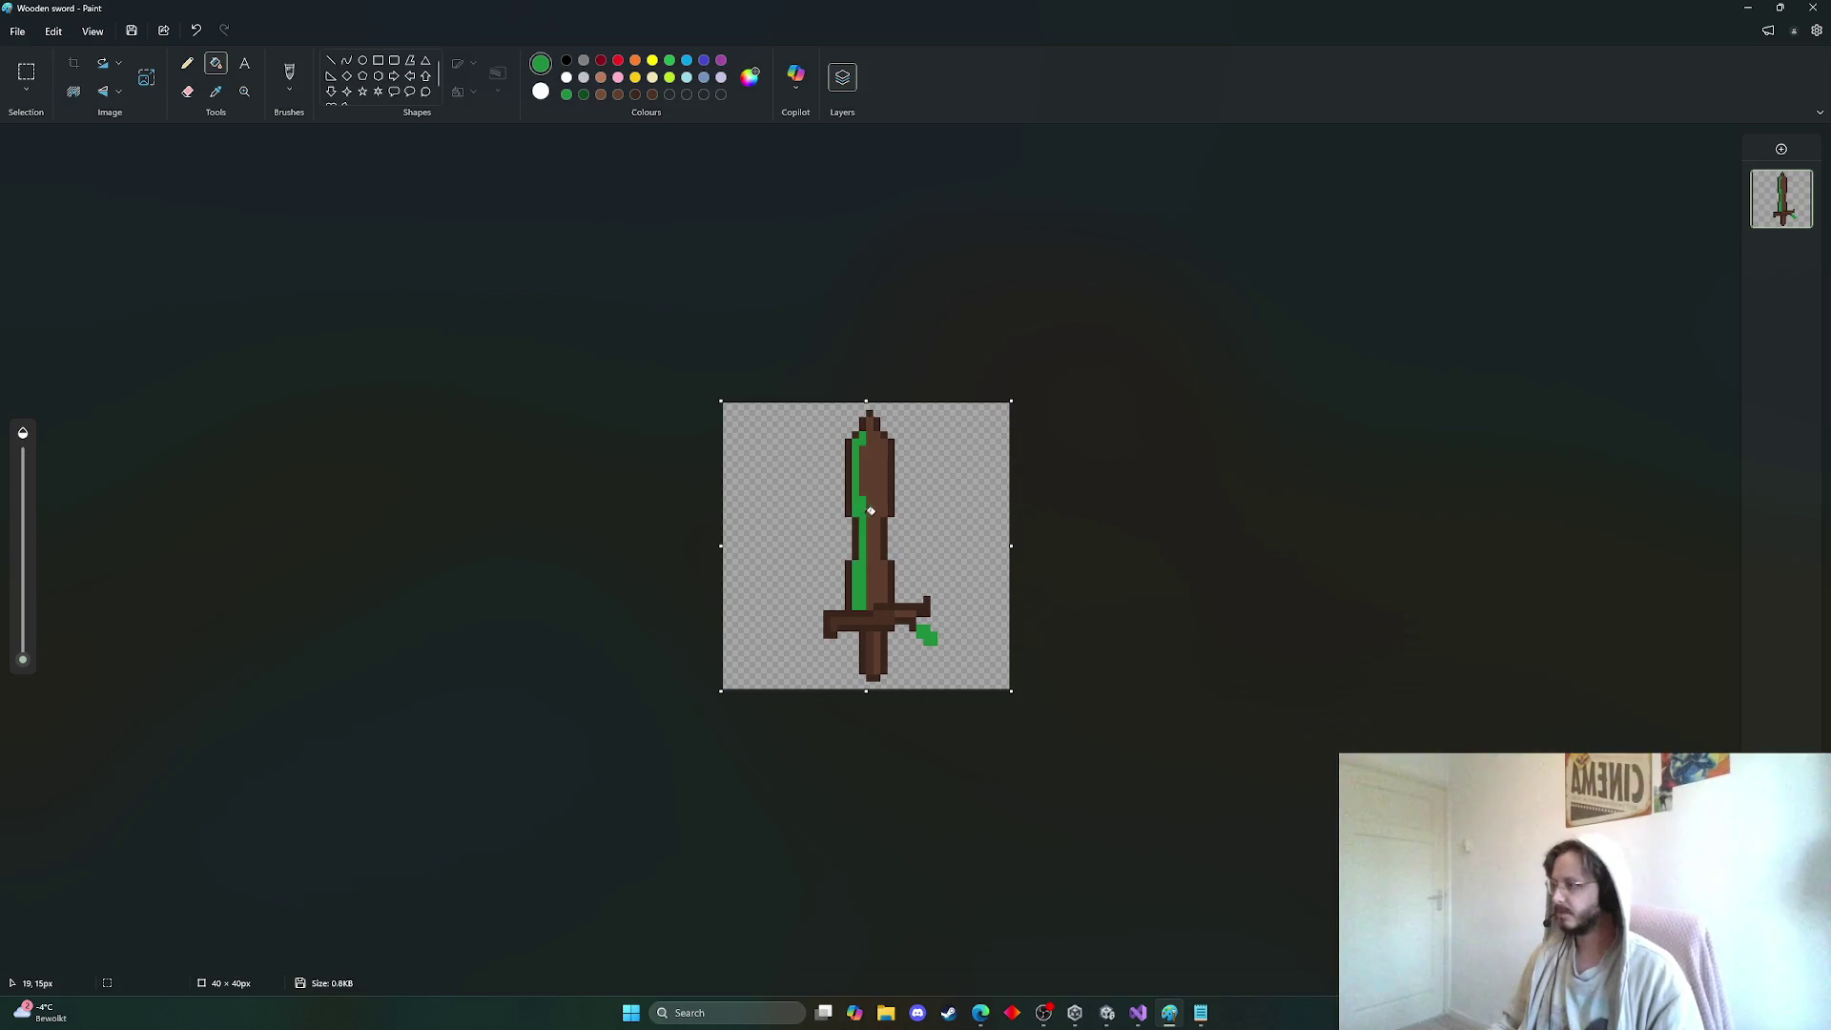
pyautogui.hotkey('ctrl', 'z')
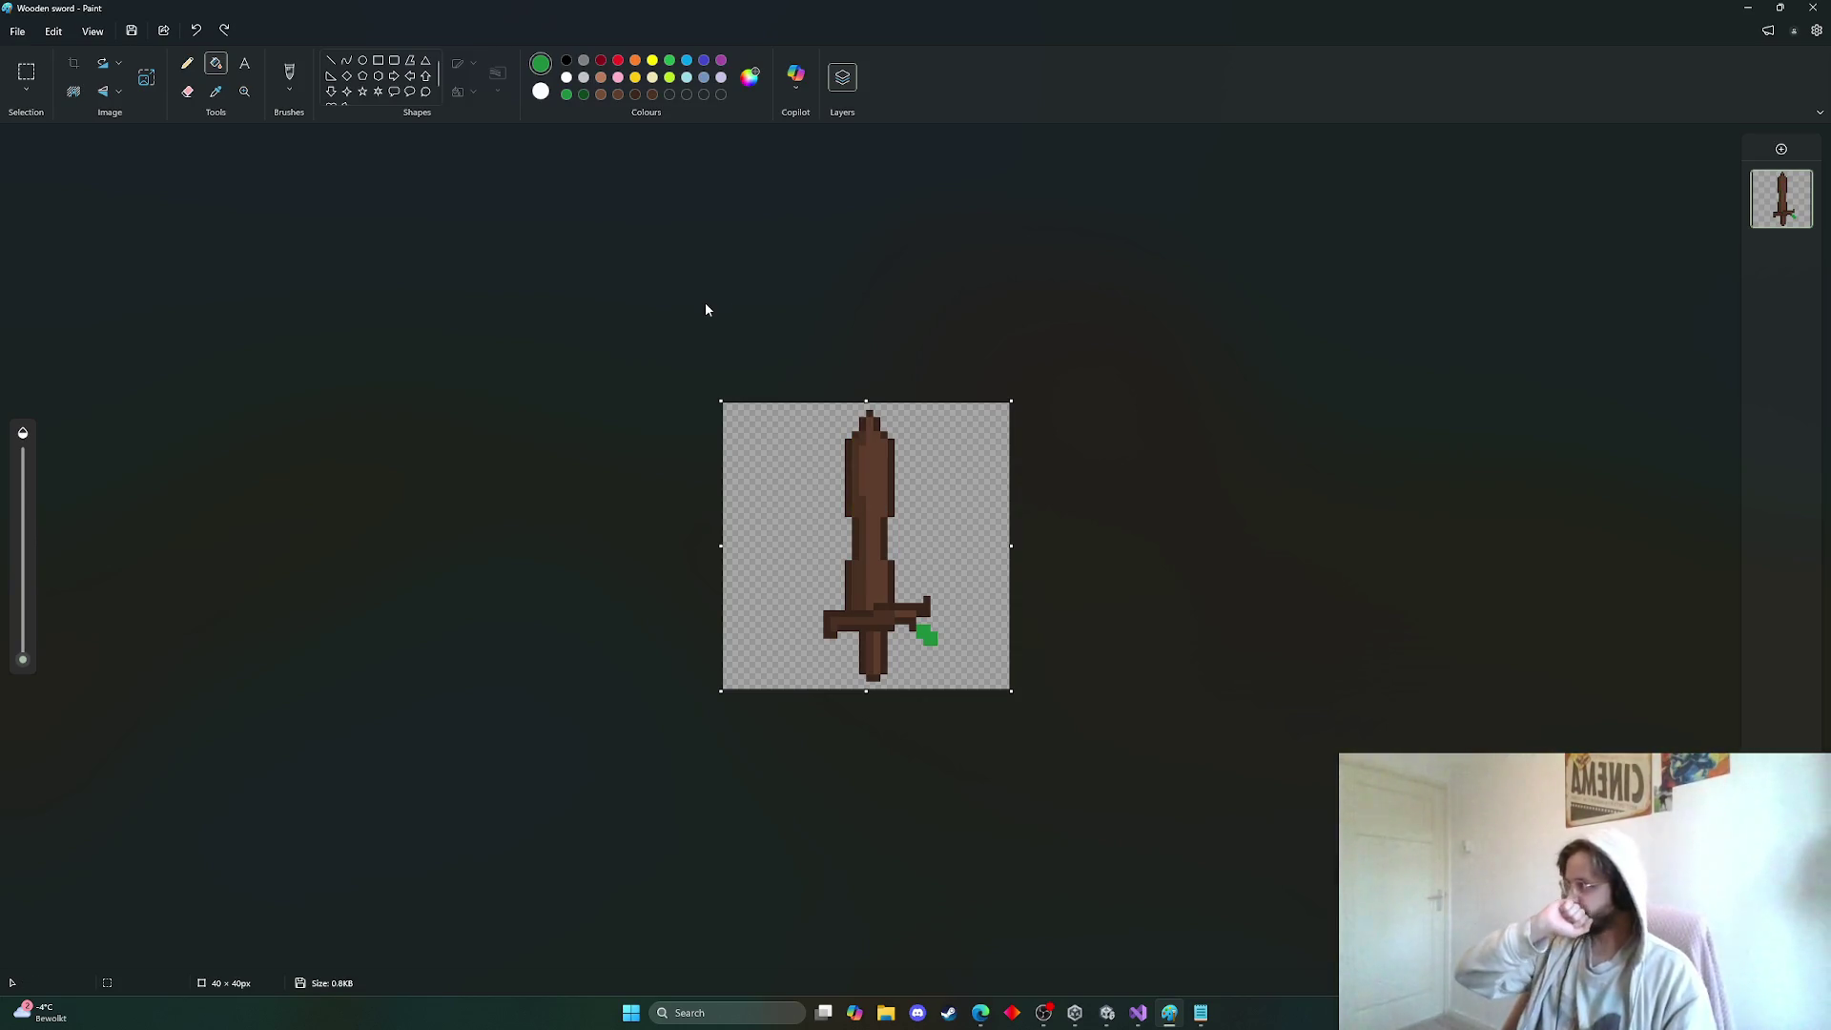
pyautogui.click(887, 477)
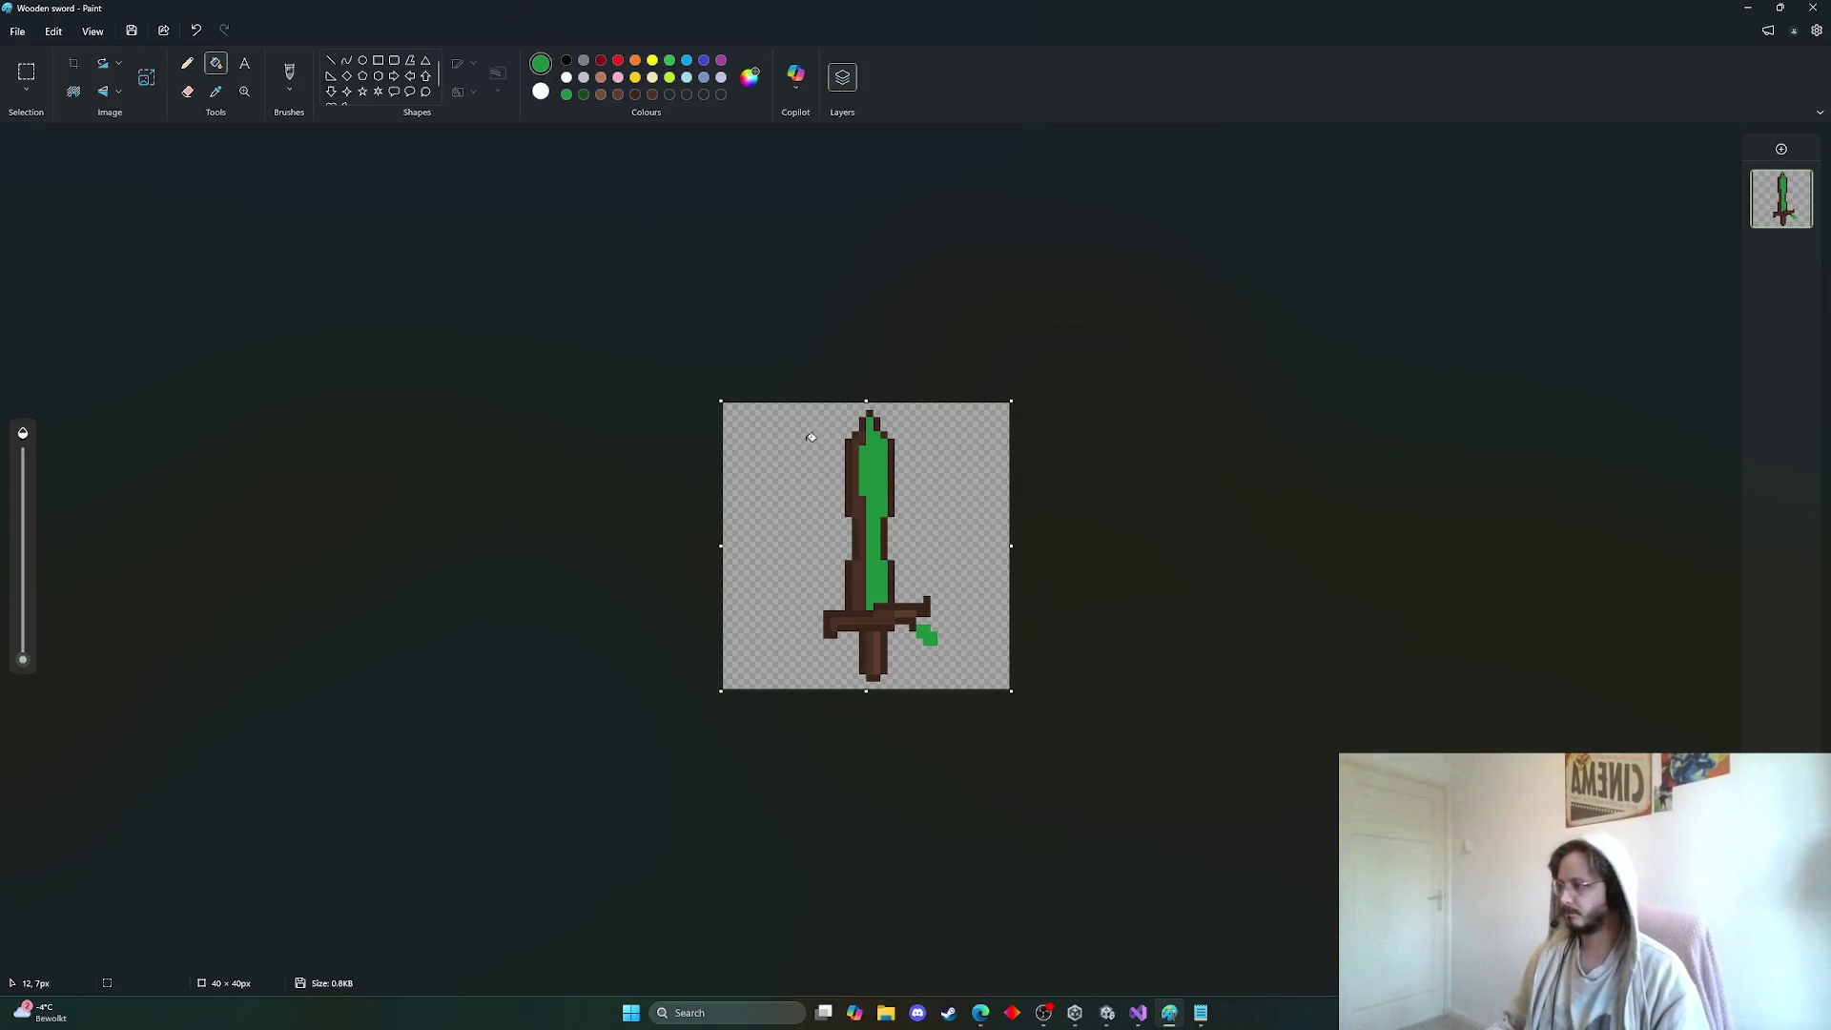
# Fill the blade's left strip with a darker green, undoing the spill onto the crossguard
pyautogui.click(585, 95)
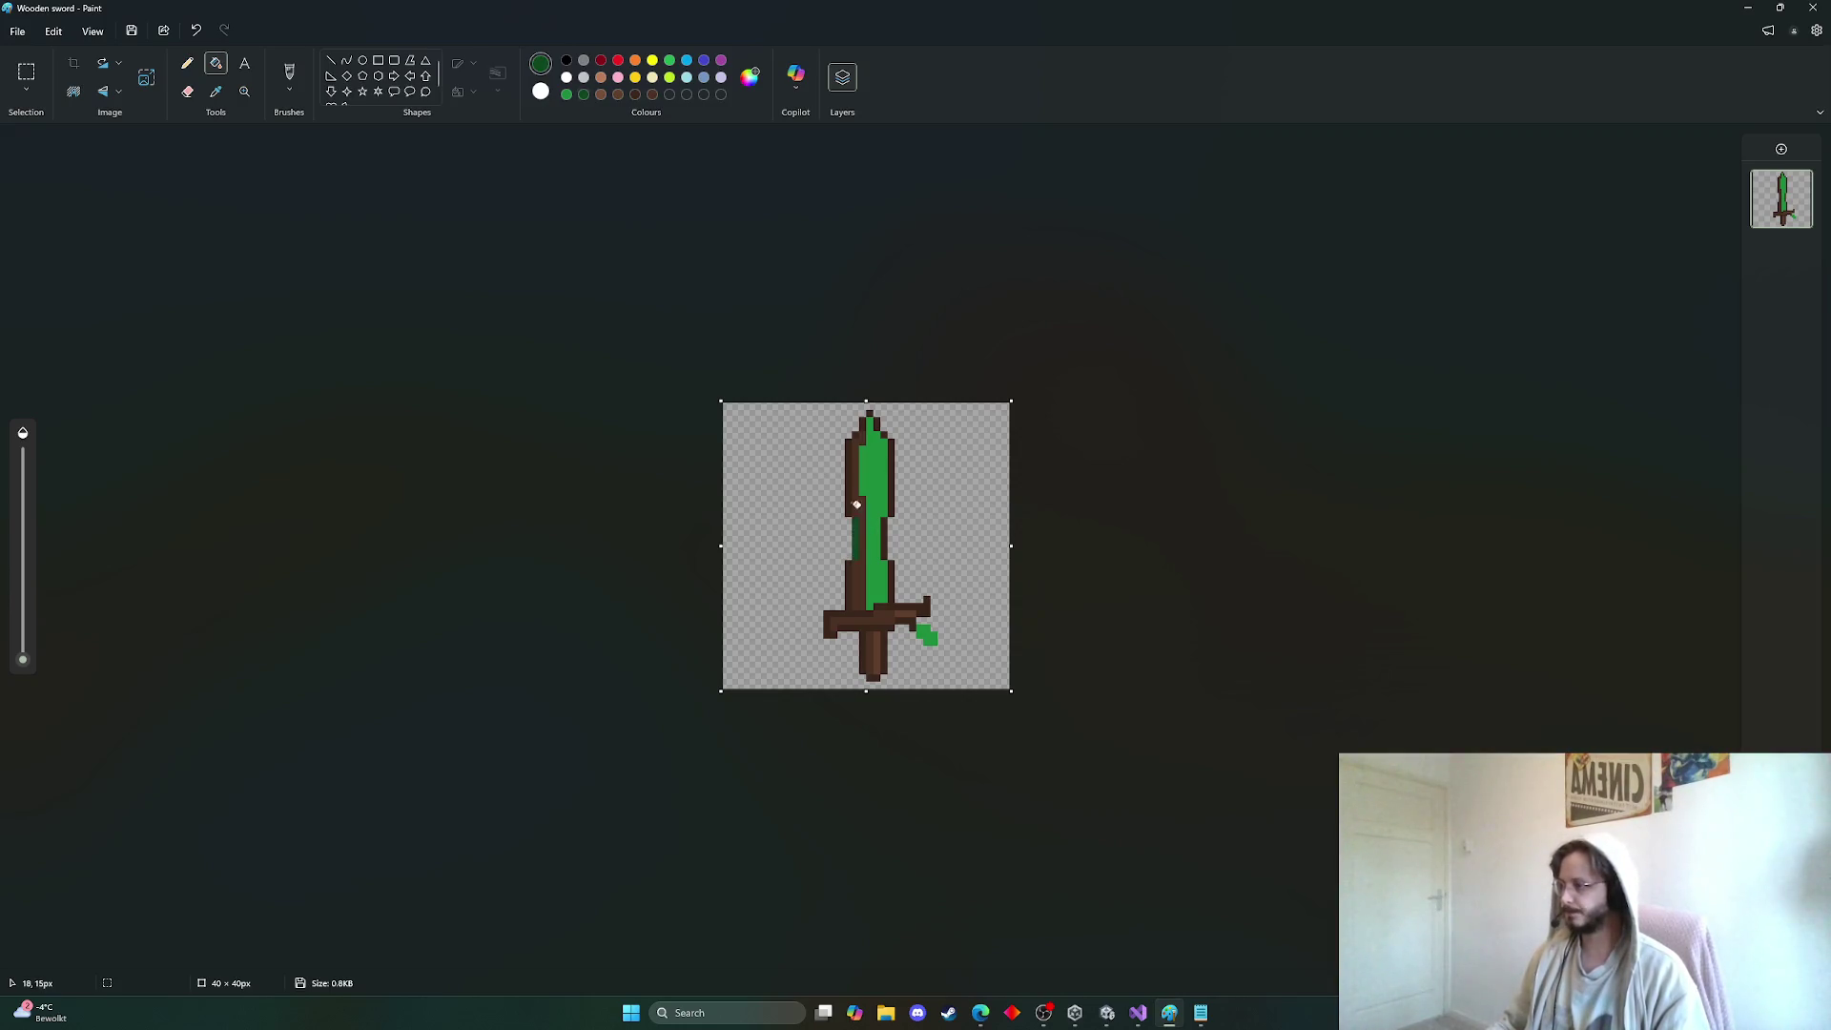
pyautogui.click(853, 482)
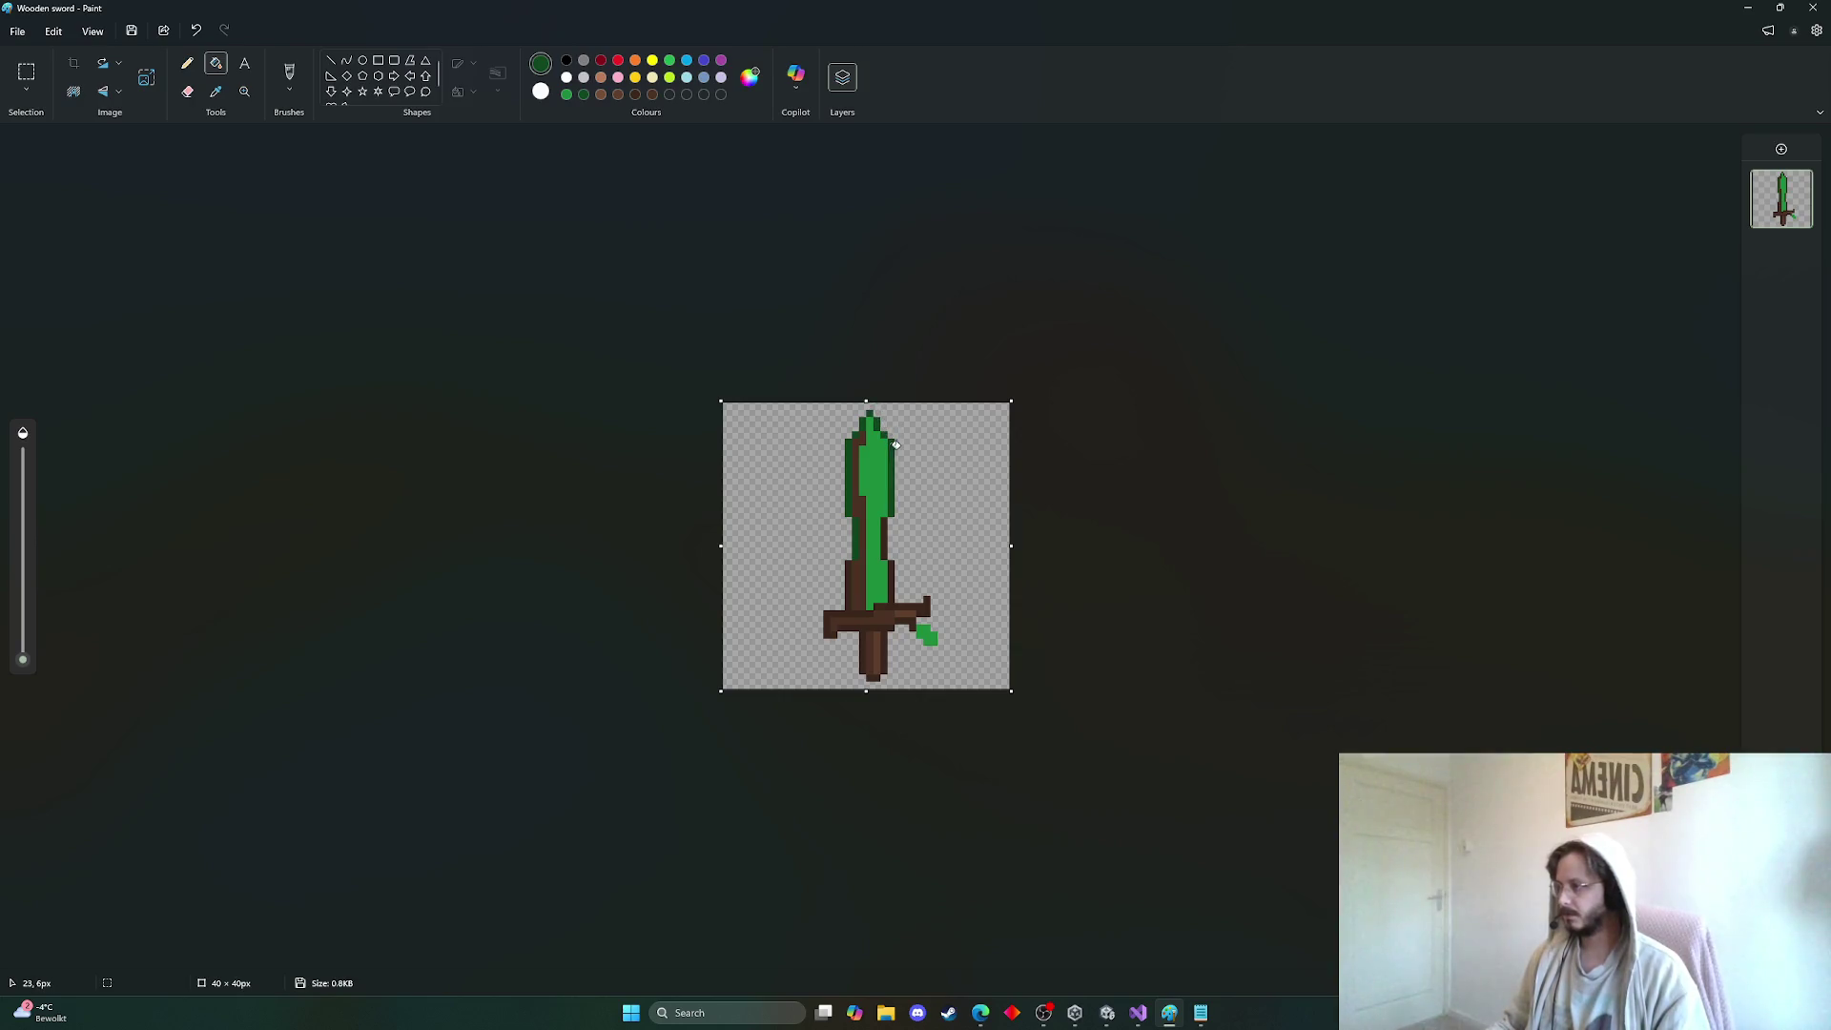
pyautogui.click(875, 599)
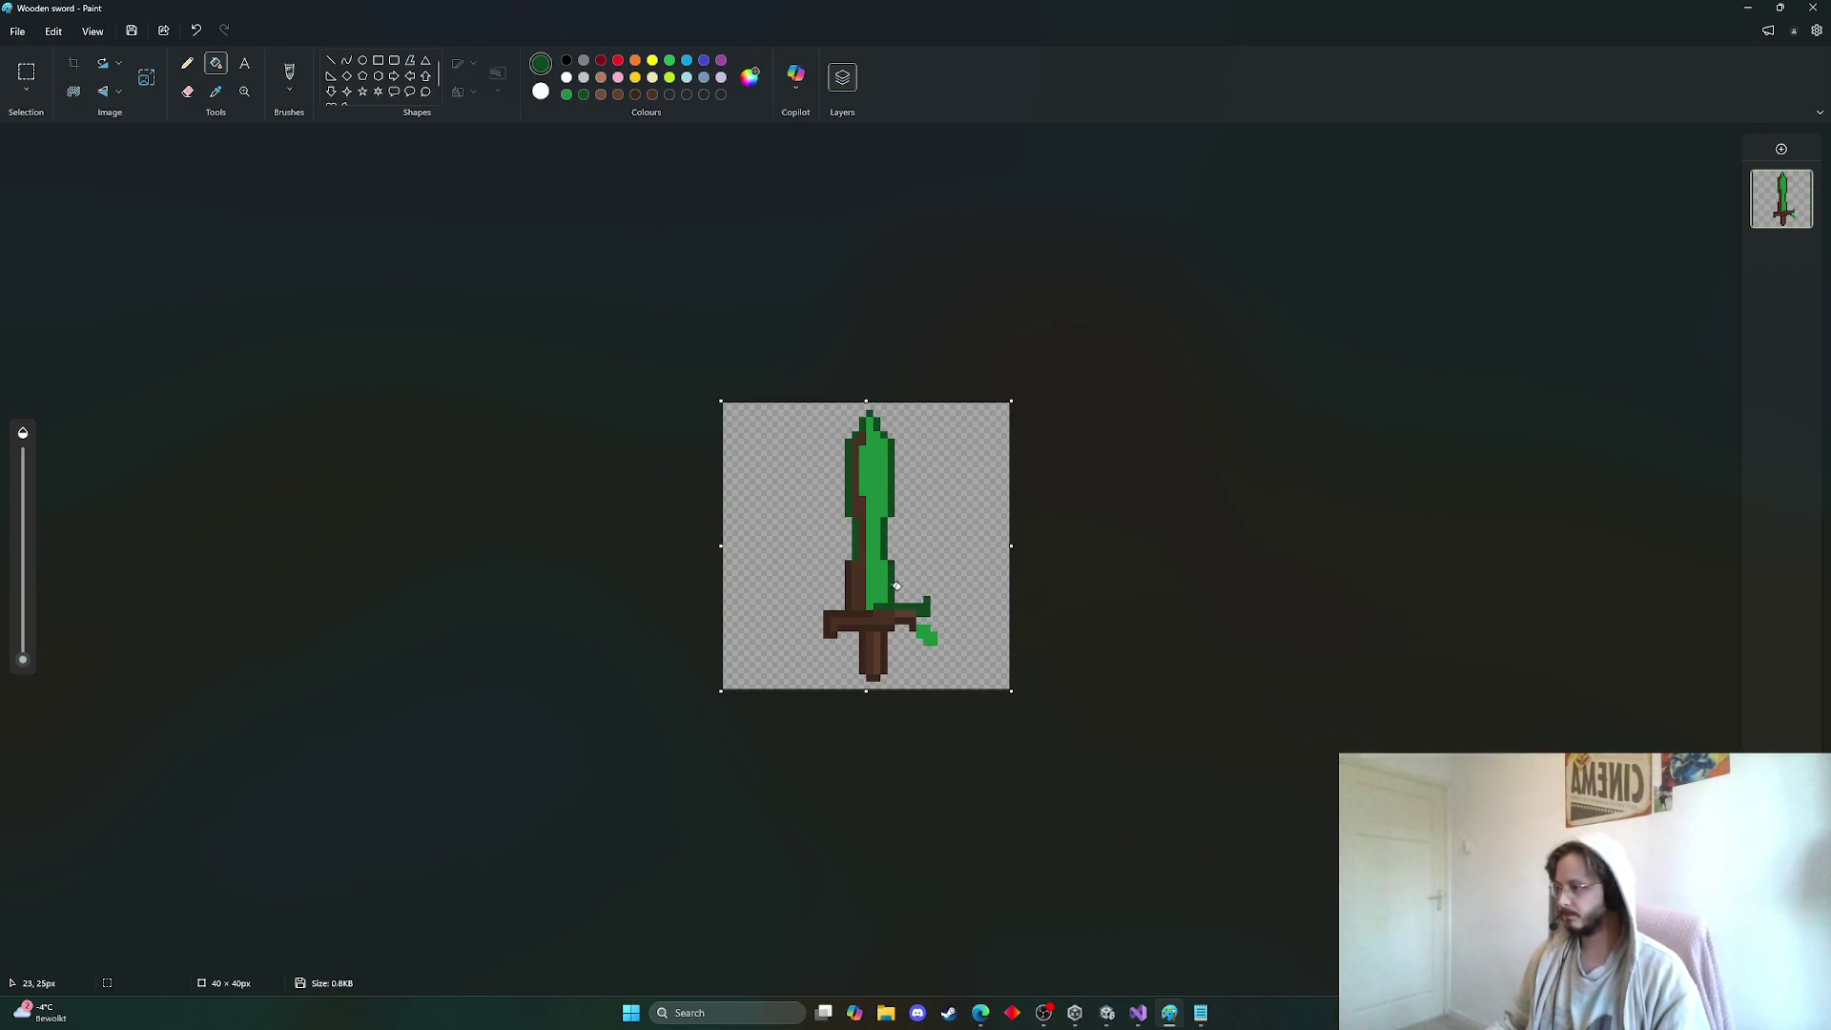
pyautogui.hotkey('ctrl', 'z')
# Sample the blade's green colour with the Colour picker
pyautogui.click(187, 63)
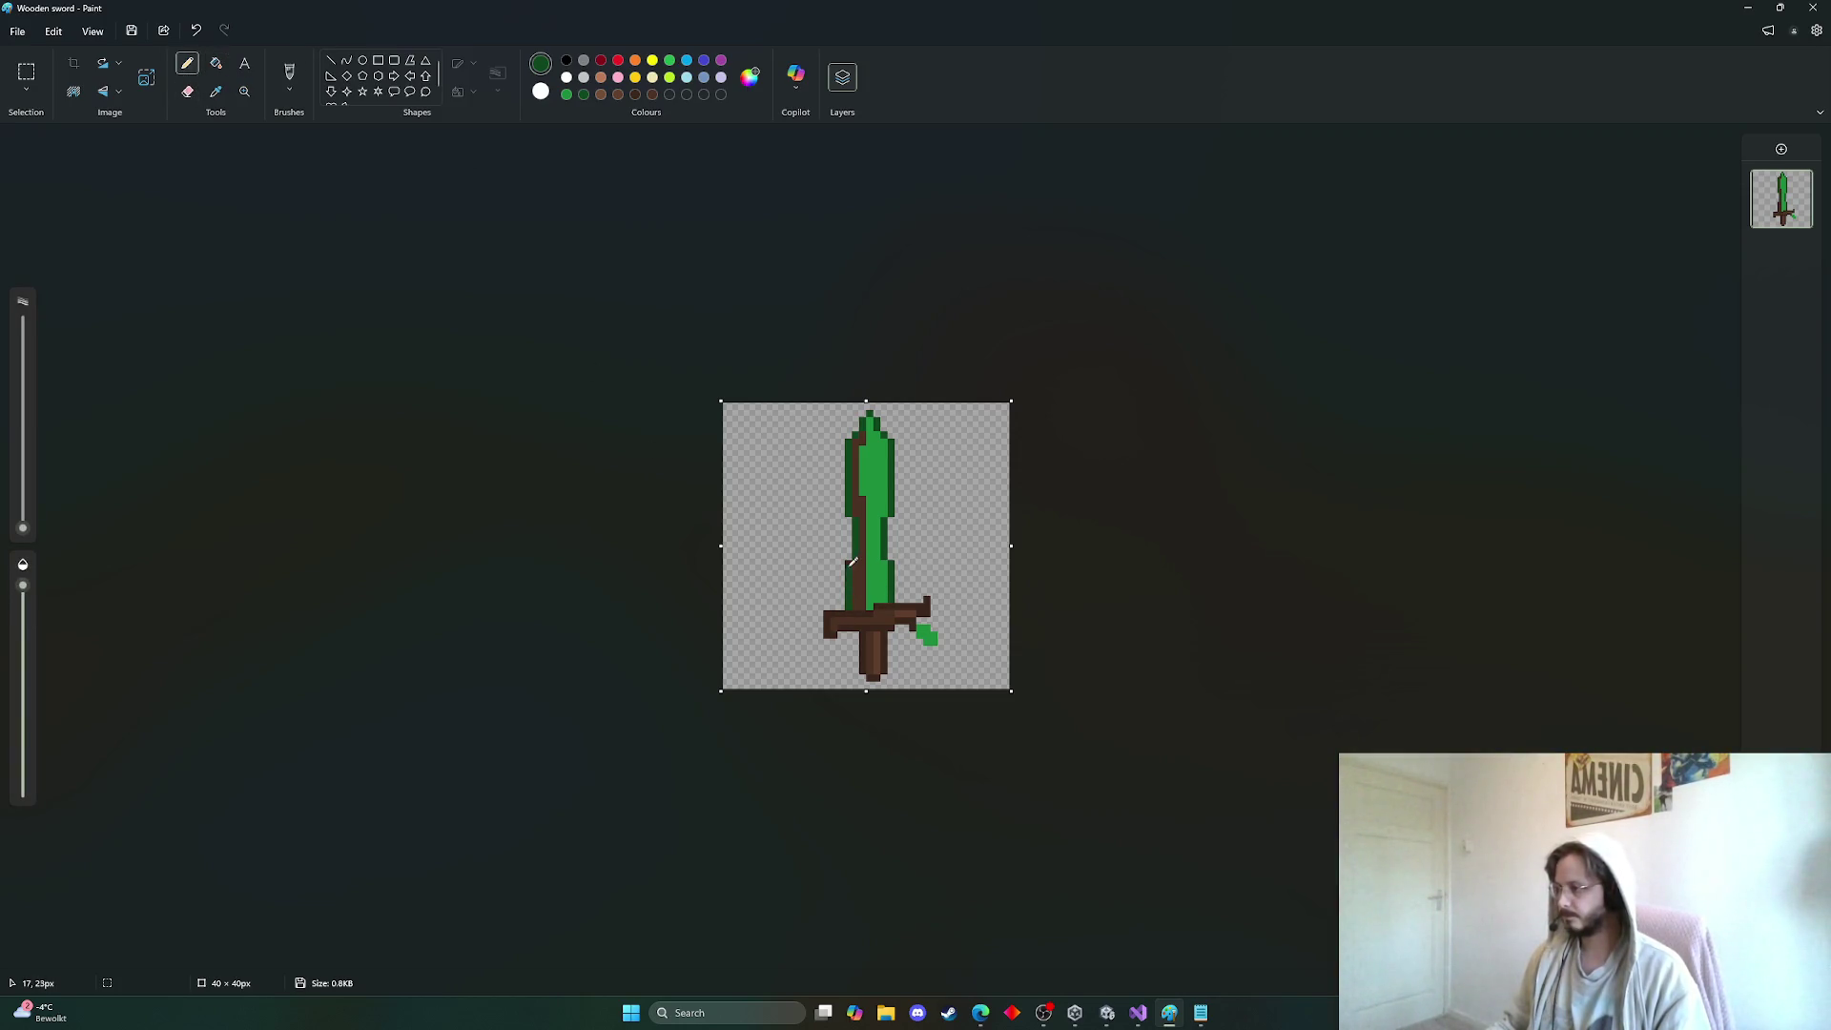
pyautogui.click(216, 63)
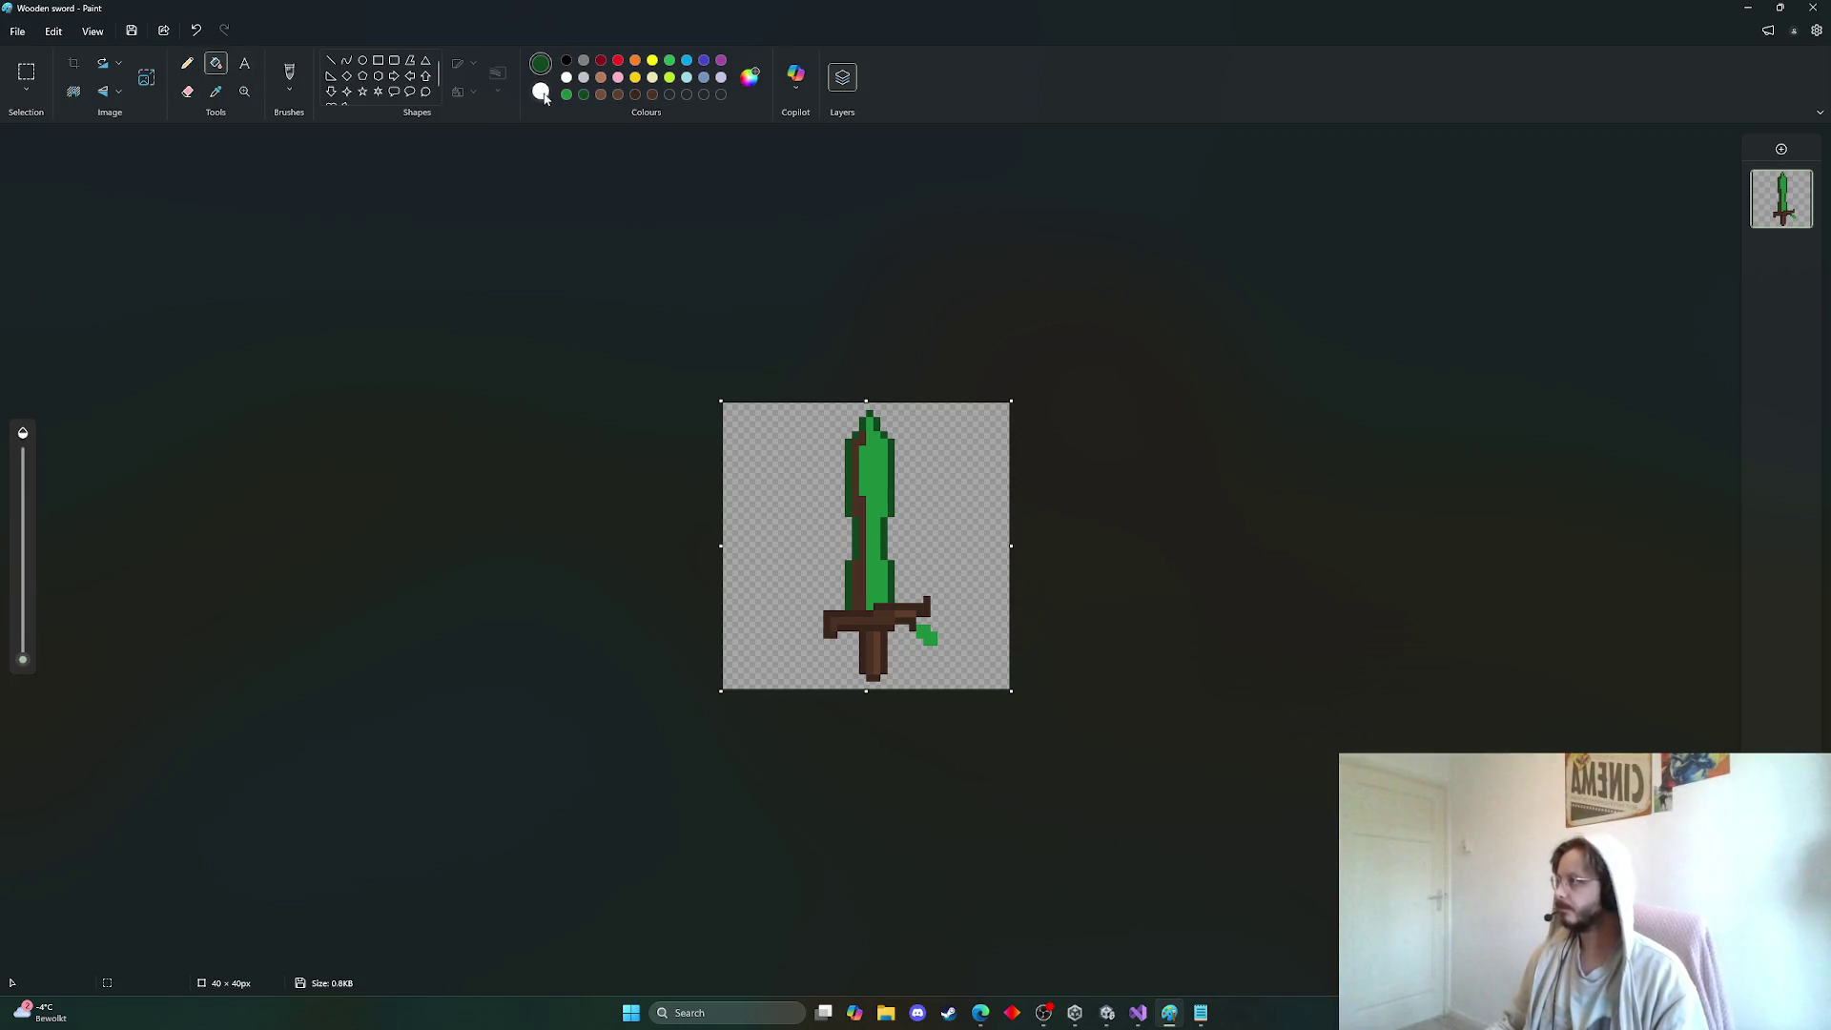
pyautogui.click(215, 92)
pyautogui.click(875, 484)
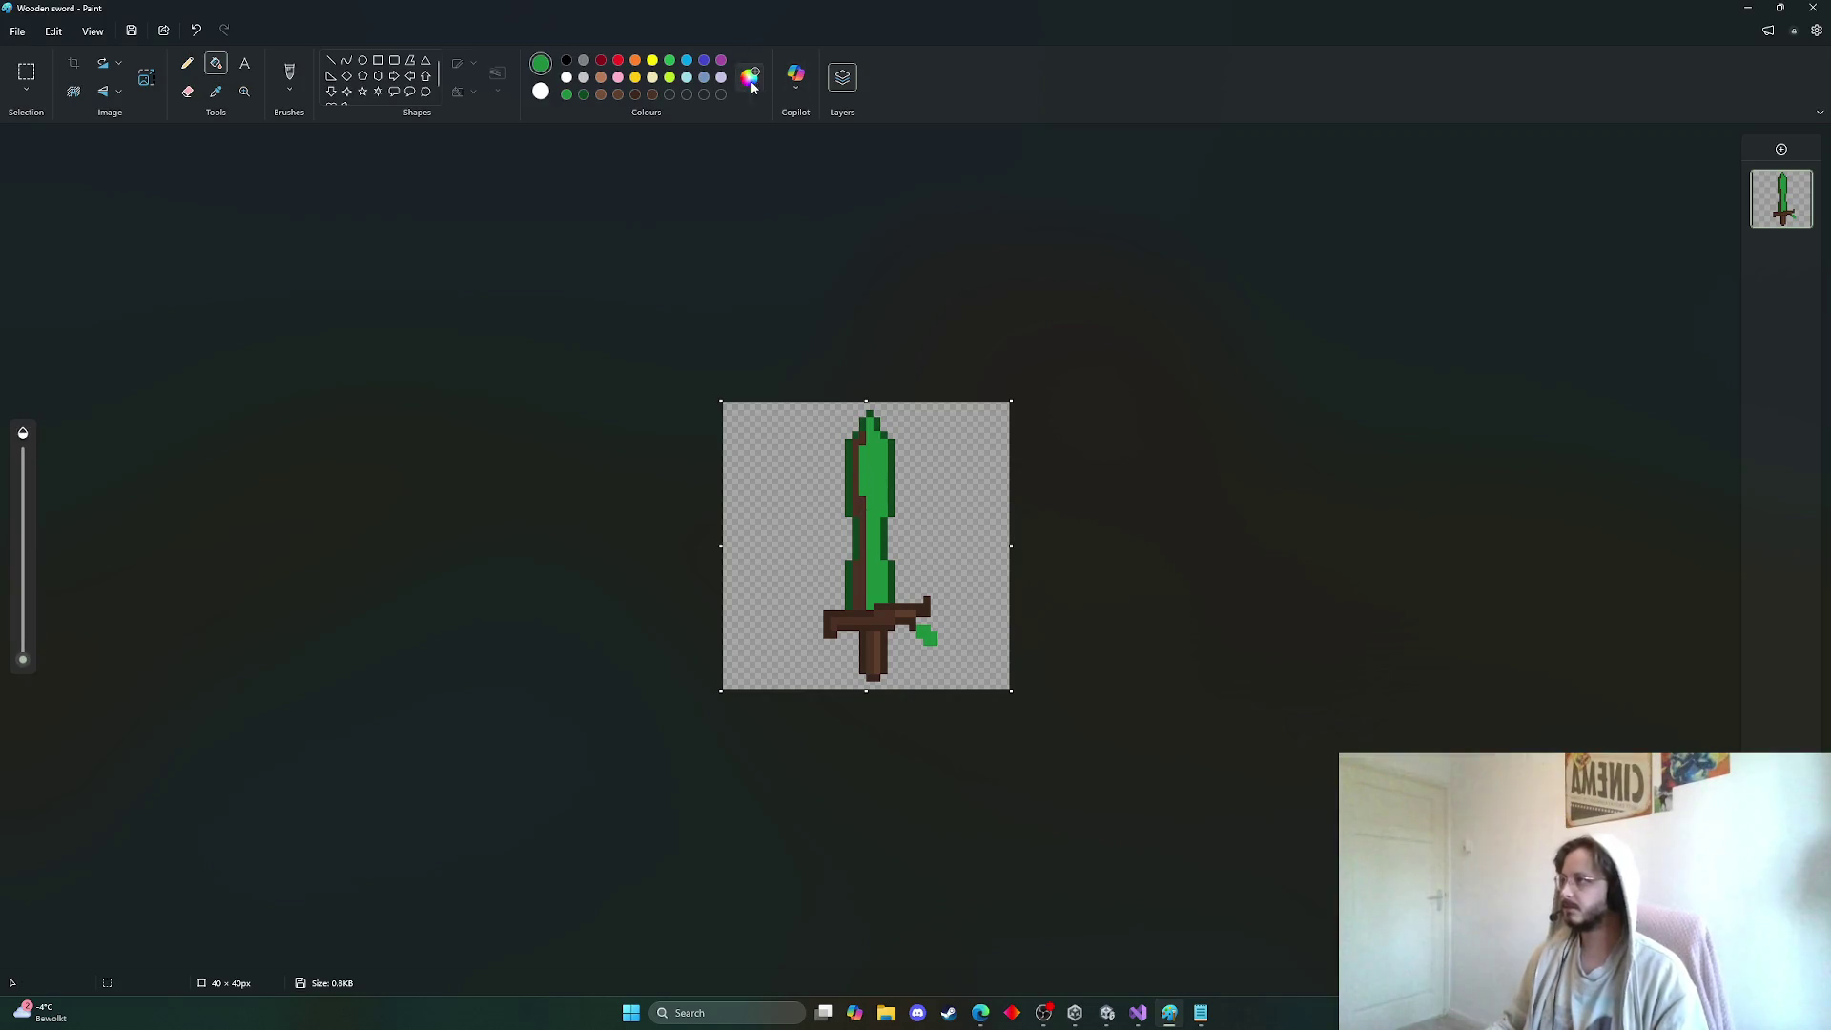
# Darken the green to #167030 and recolour a blade strip with it
pyautogui.click(749, 76)
pyautogui.moveTo(944, 408); pyautogui.dragTo(947, 427)
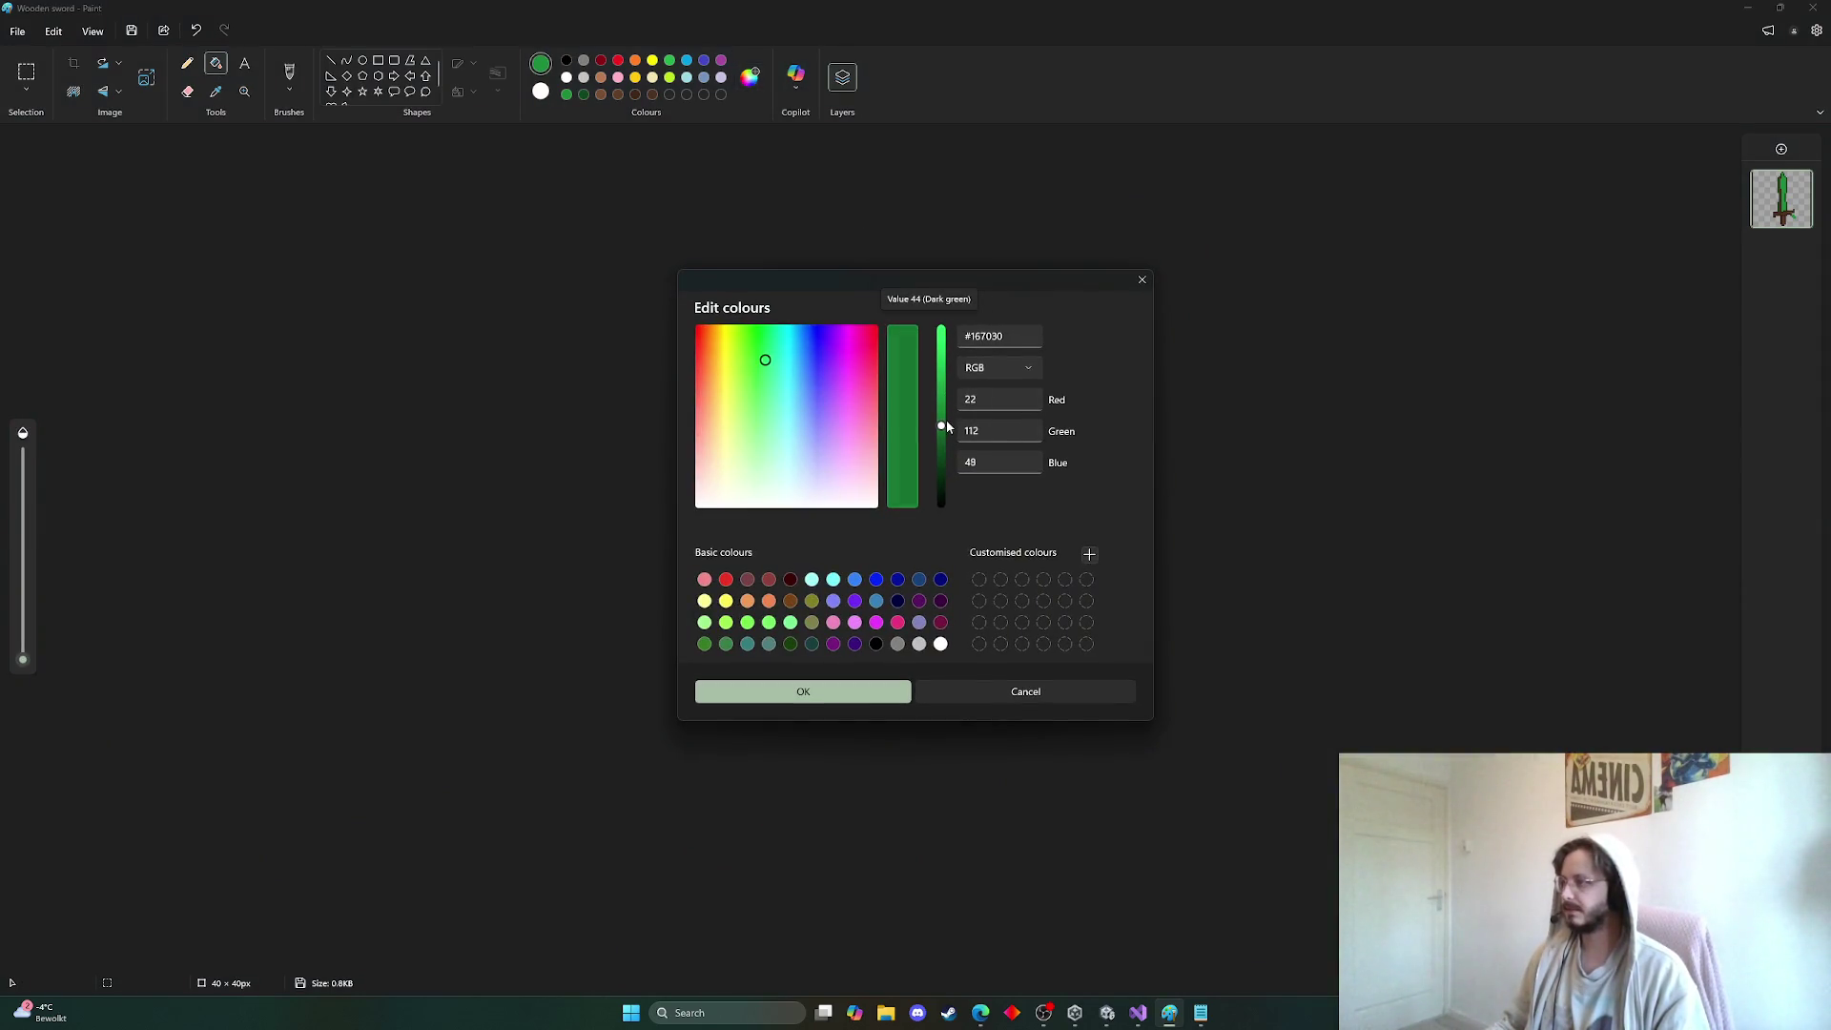
pyautogui.click(848, 697)
pyautogui.click(861, 551)
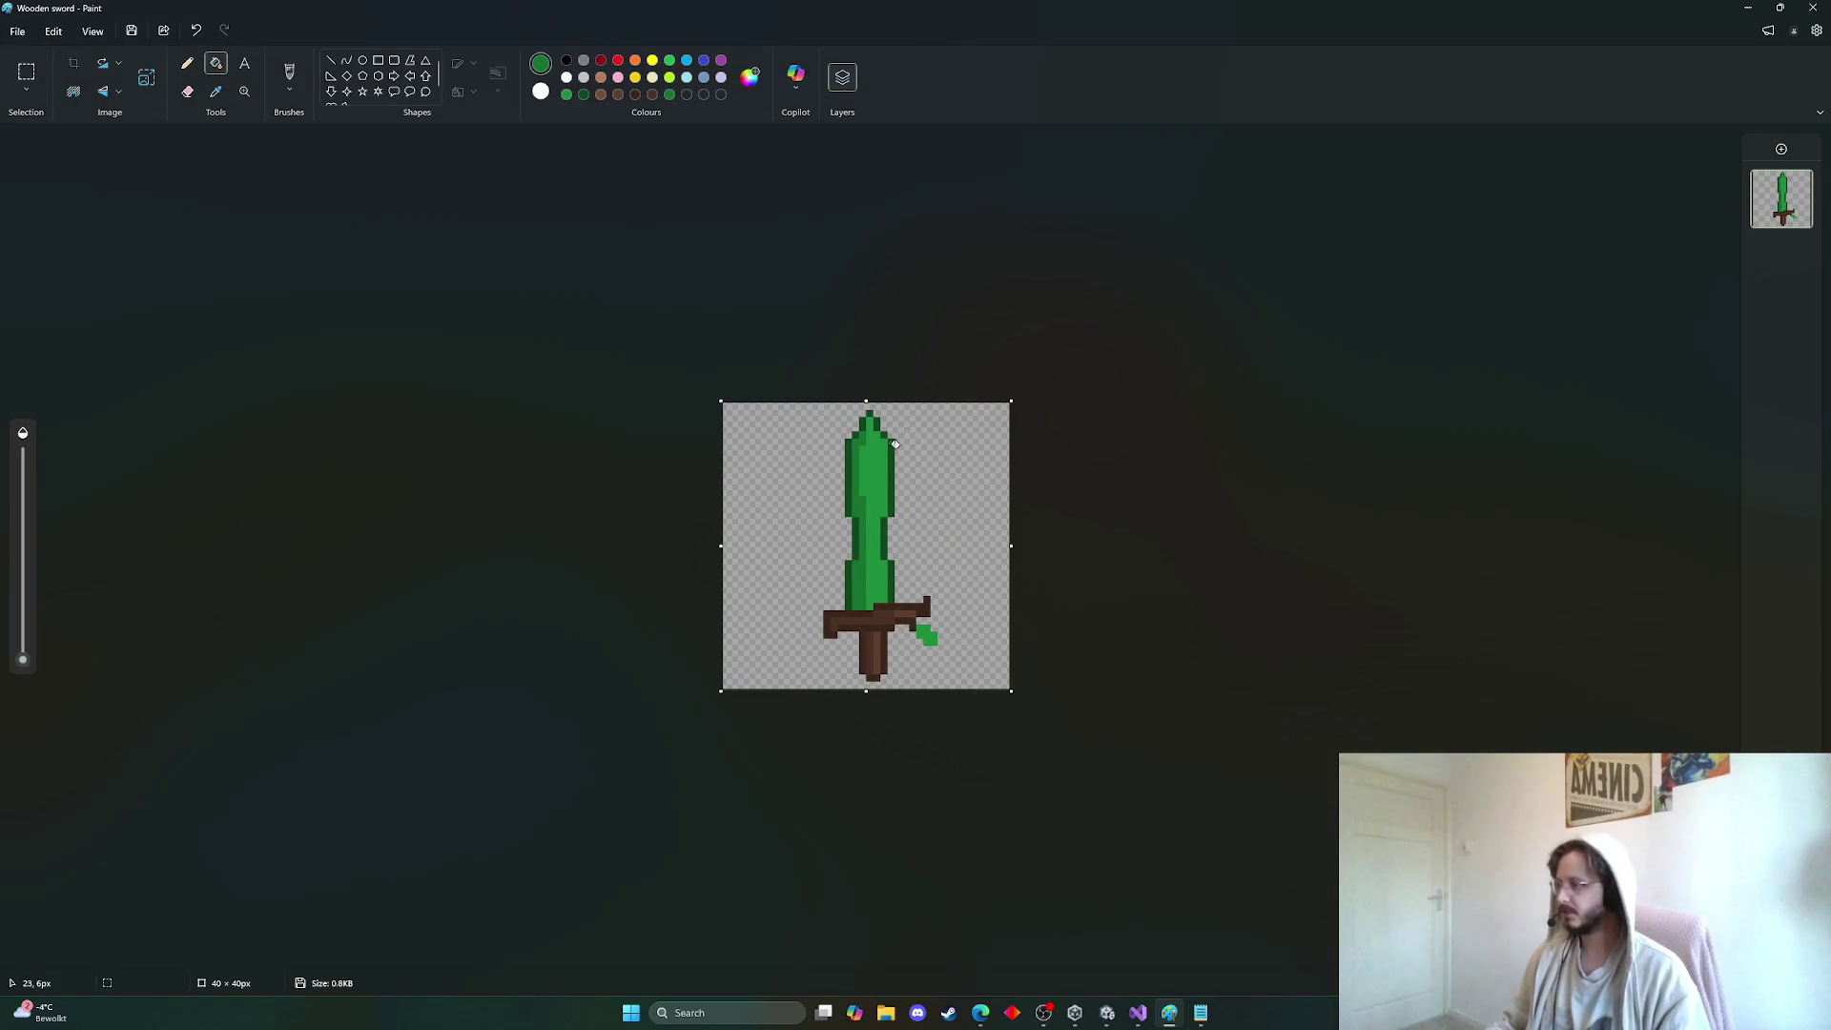
# Add green pixels to the crossguard and resample a colour from the sword
pyautogui.click(215, 91)
pyautogui.click(877, 566)
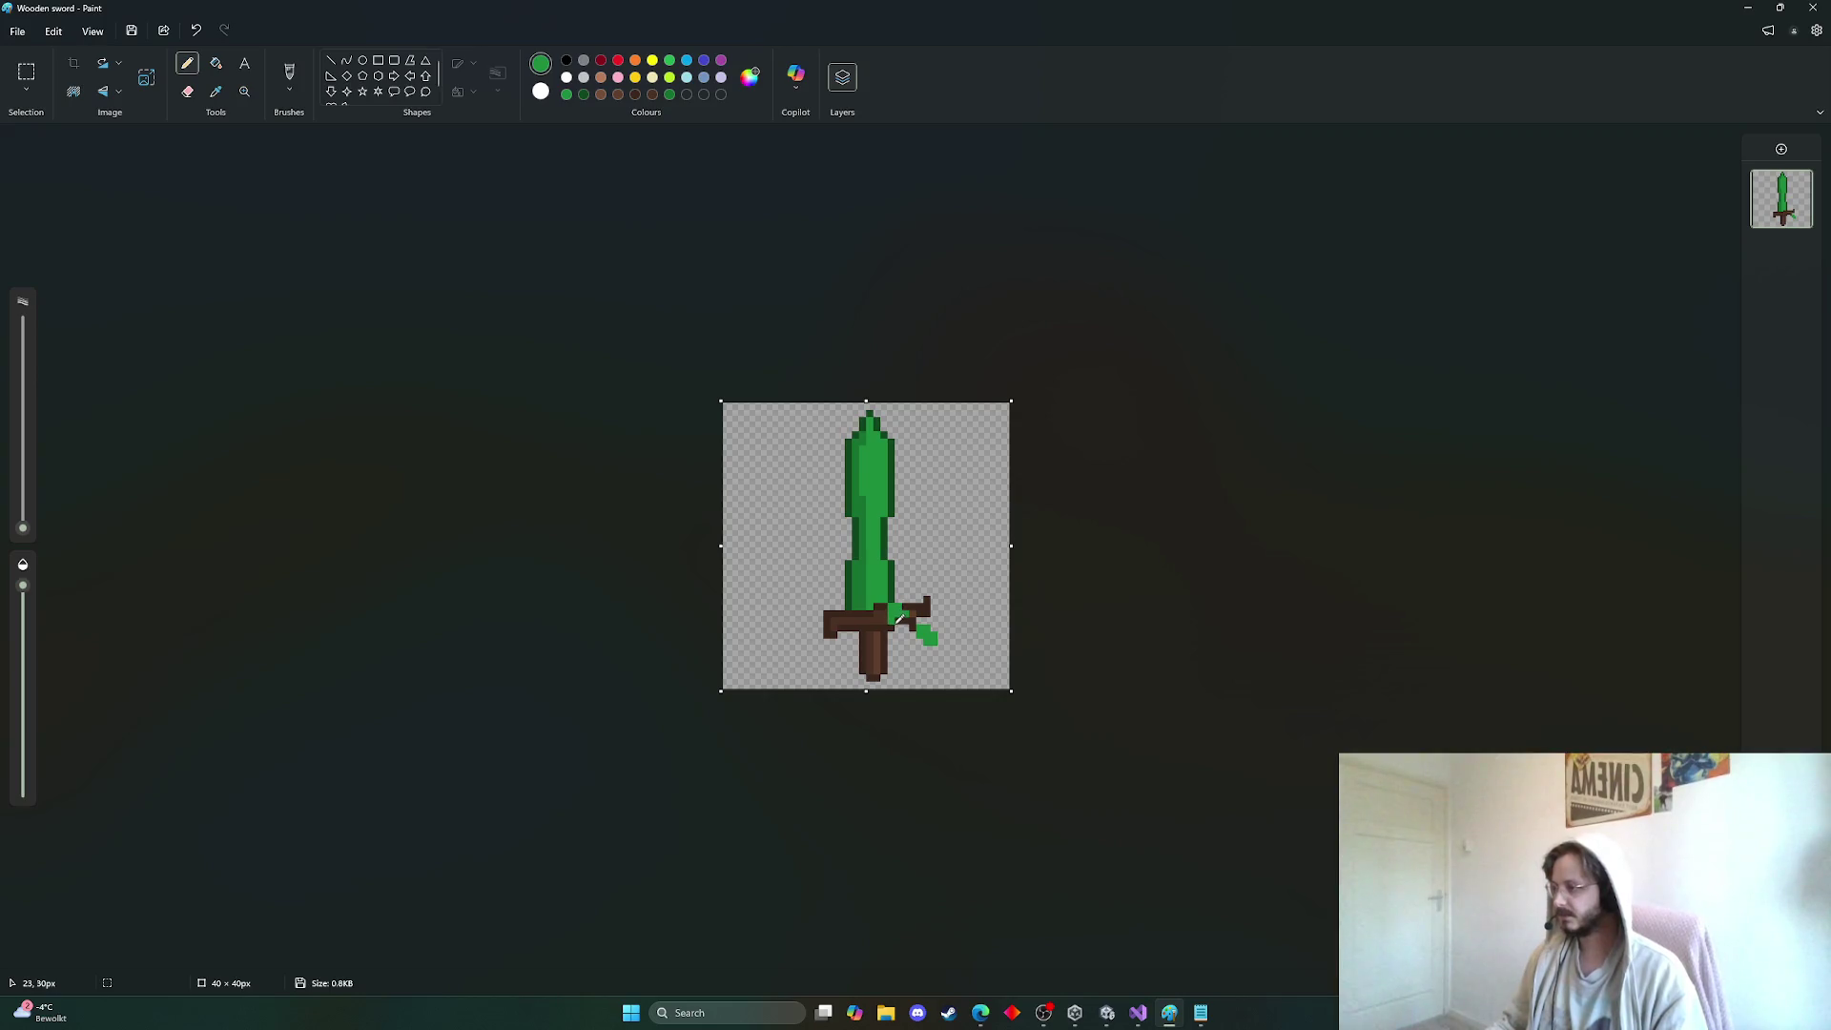
pyautogui.click(895, 622)
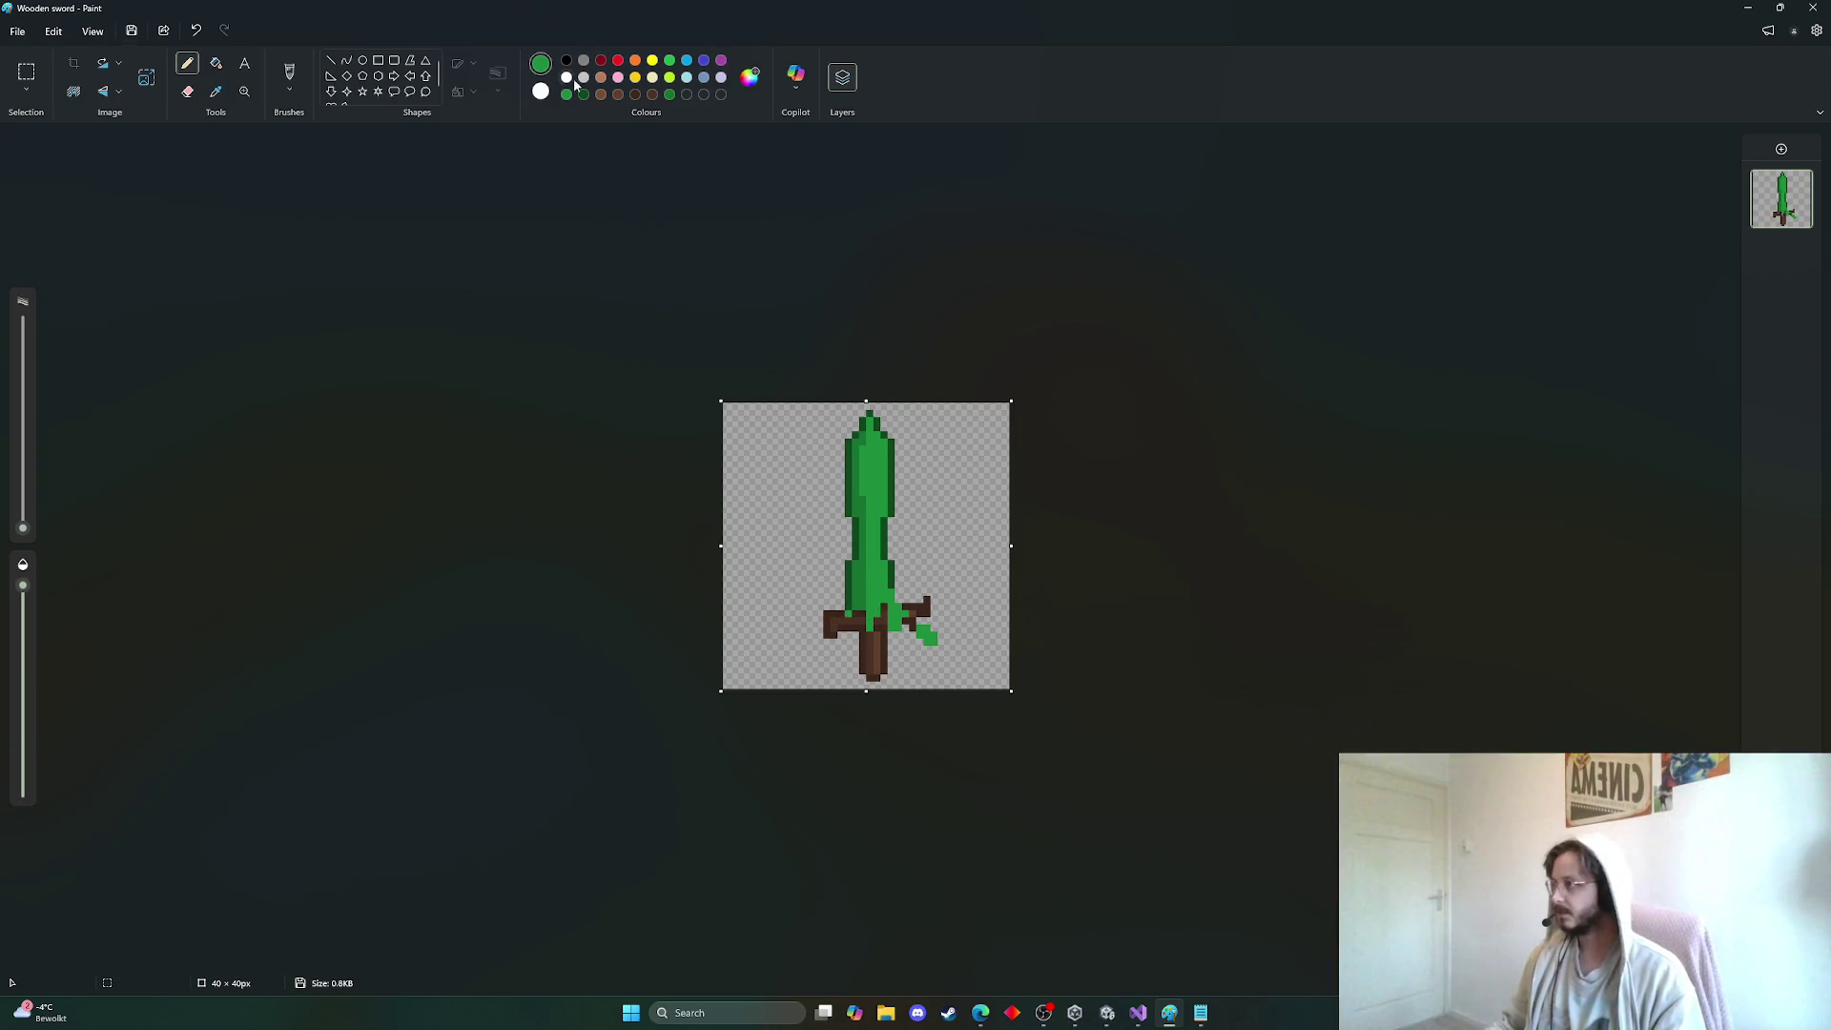
pyautogui.click(669, 94)
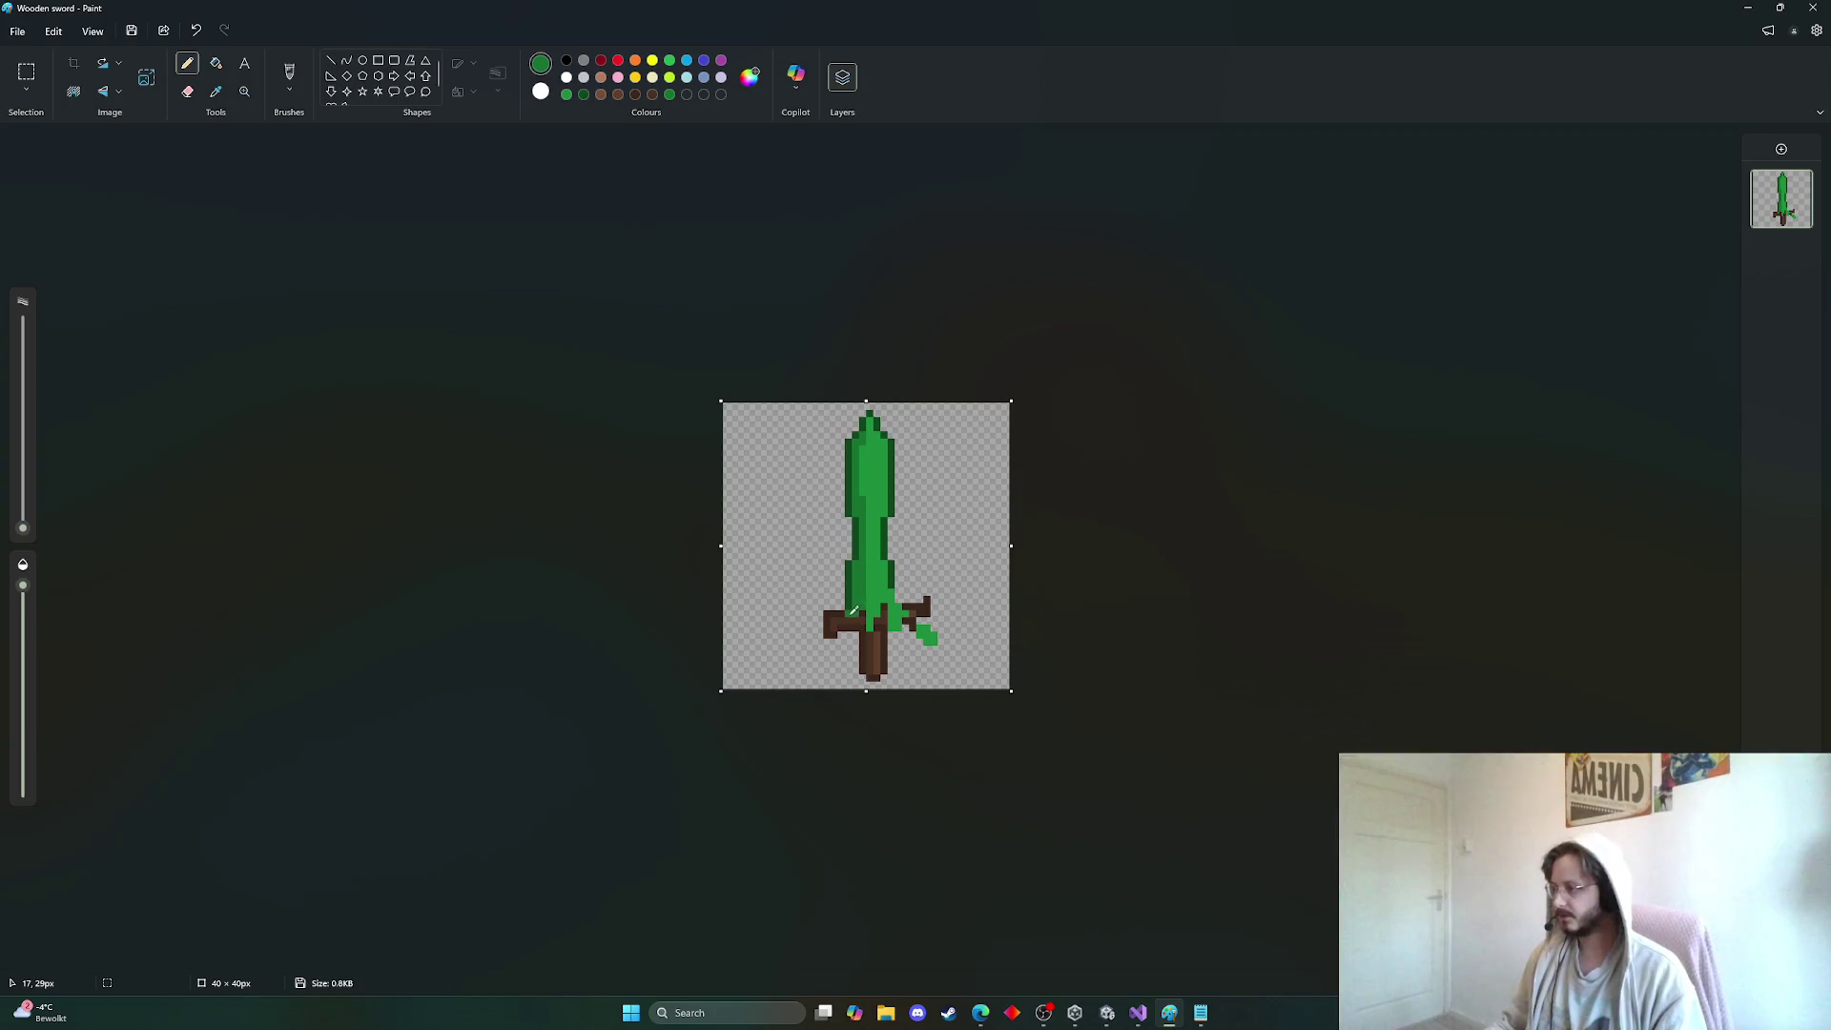
pyautogui.click(215, 92)
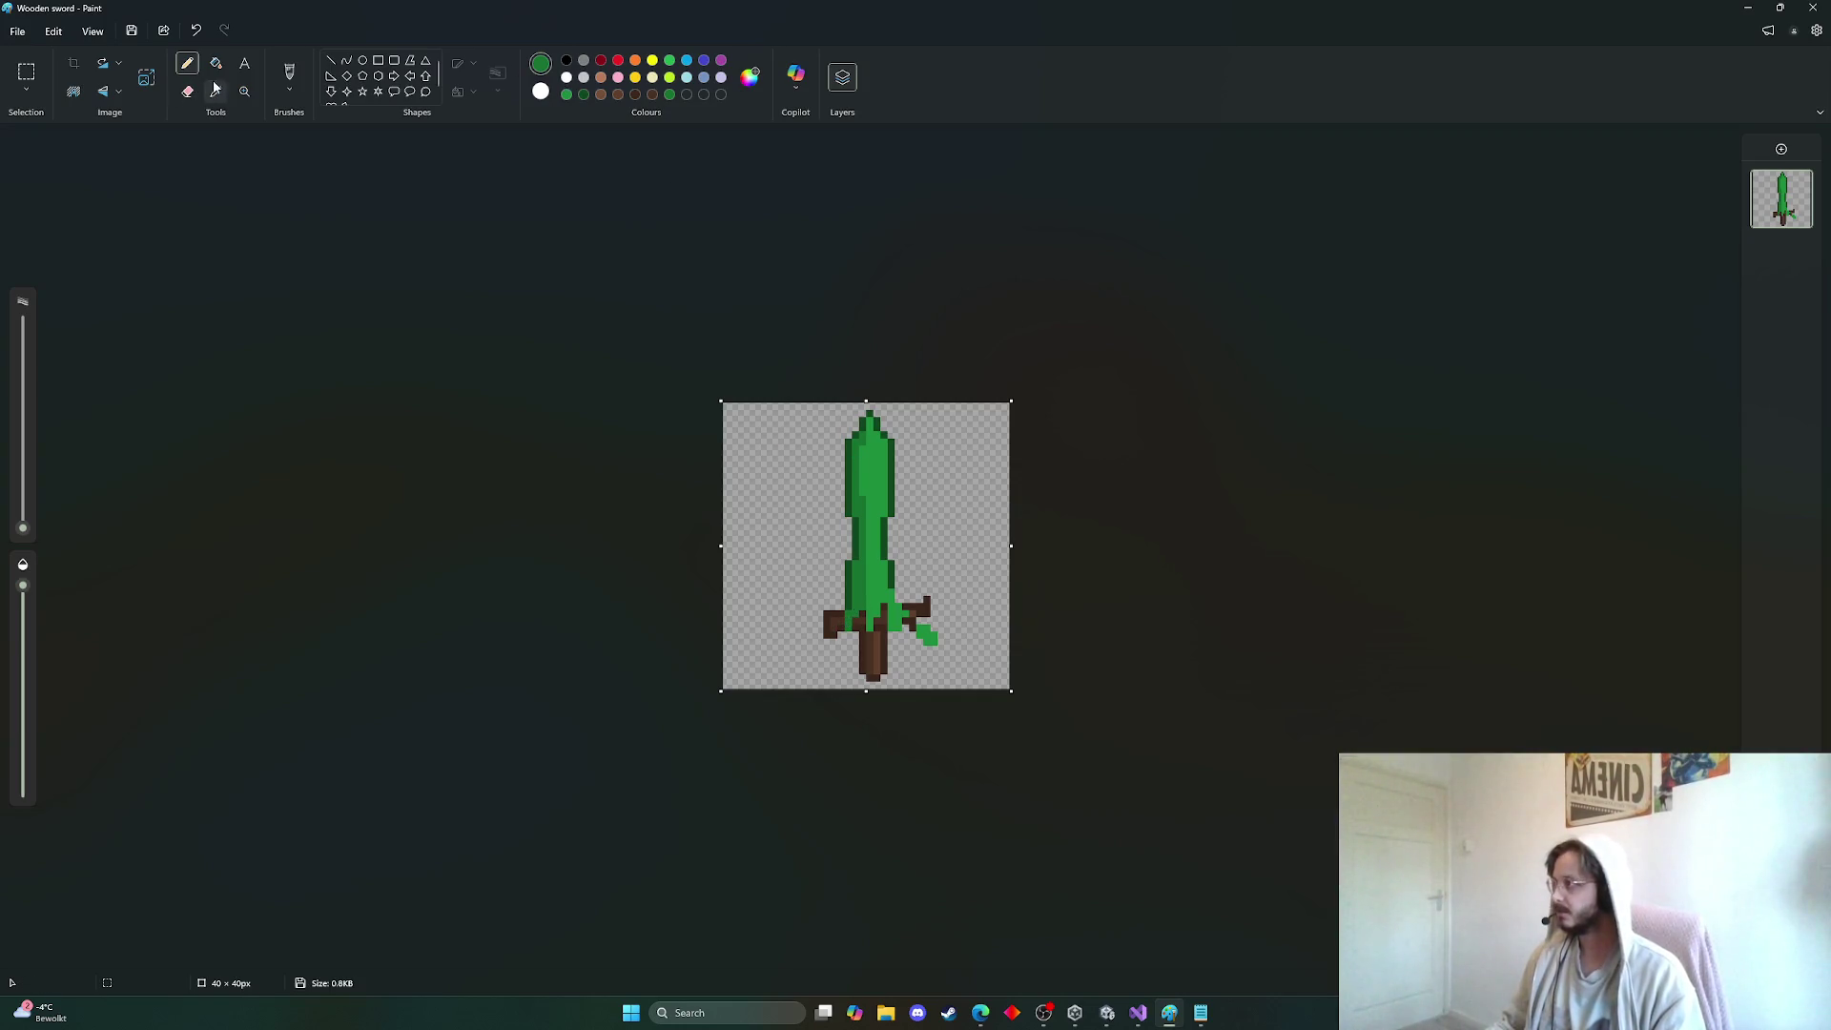
pyautogui.click(894, 567)
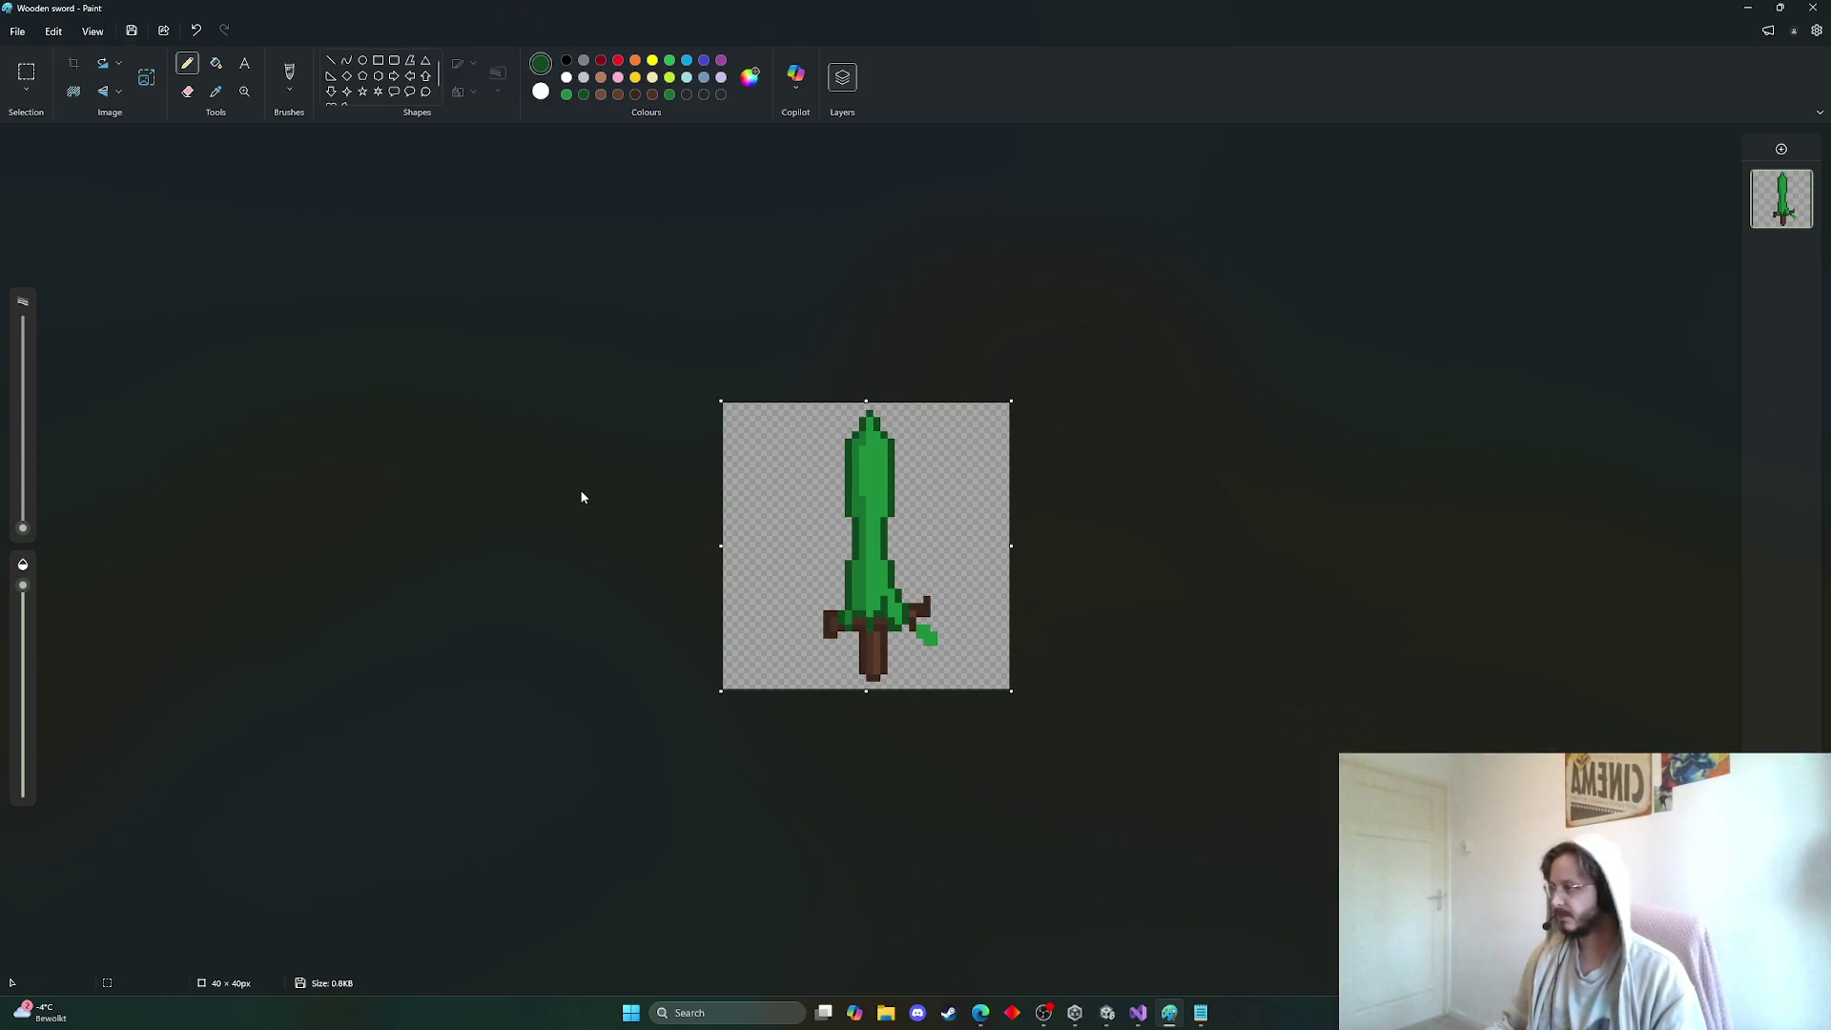
# Dot dark green pixels just left of the bottom of the handle
pyautogui.click(567, 93)
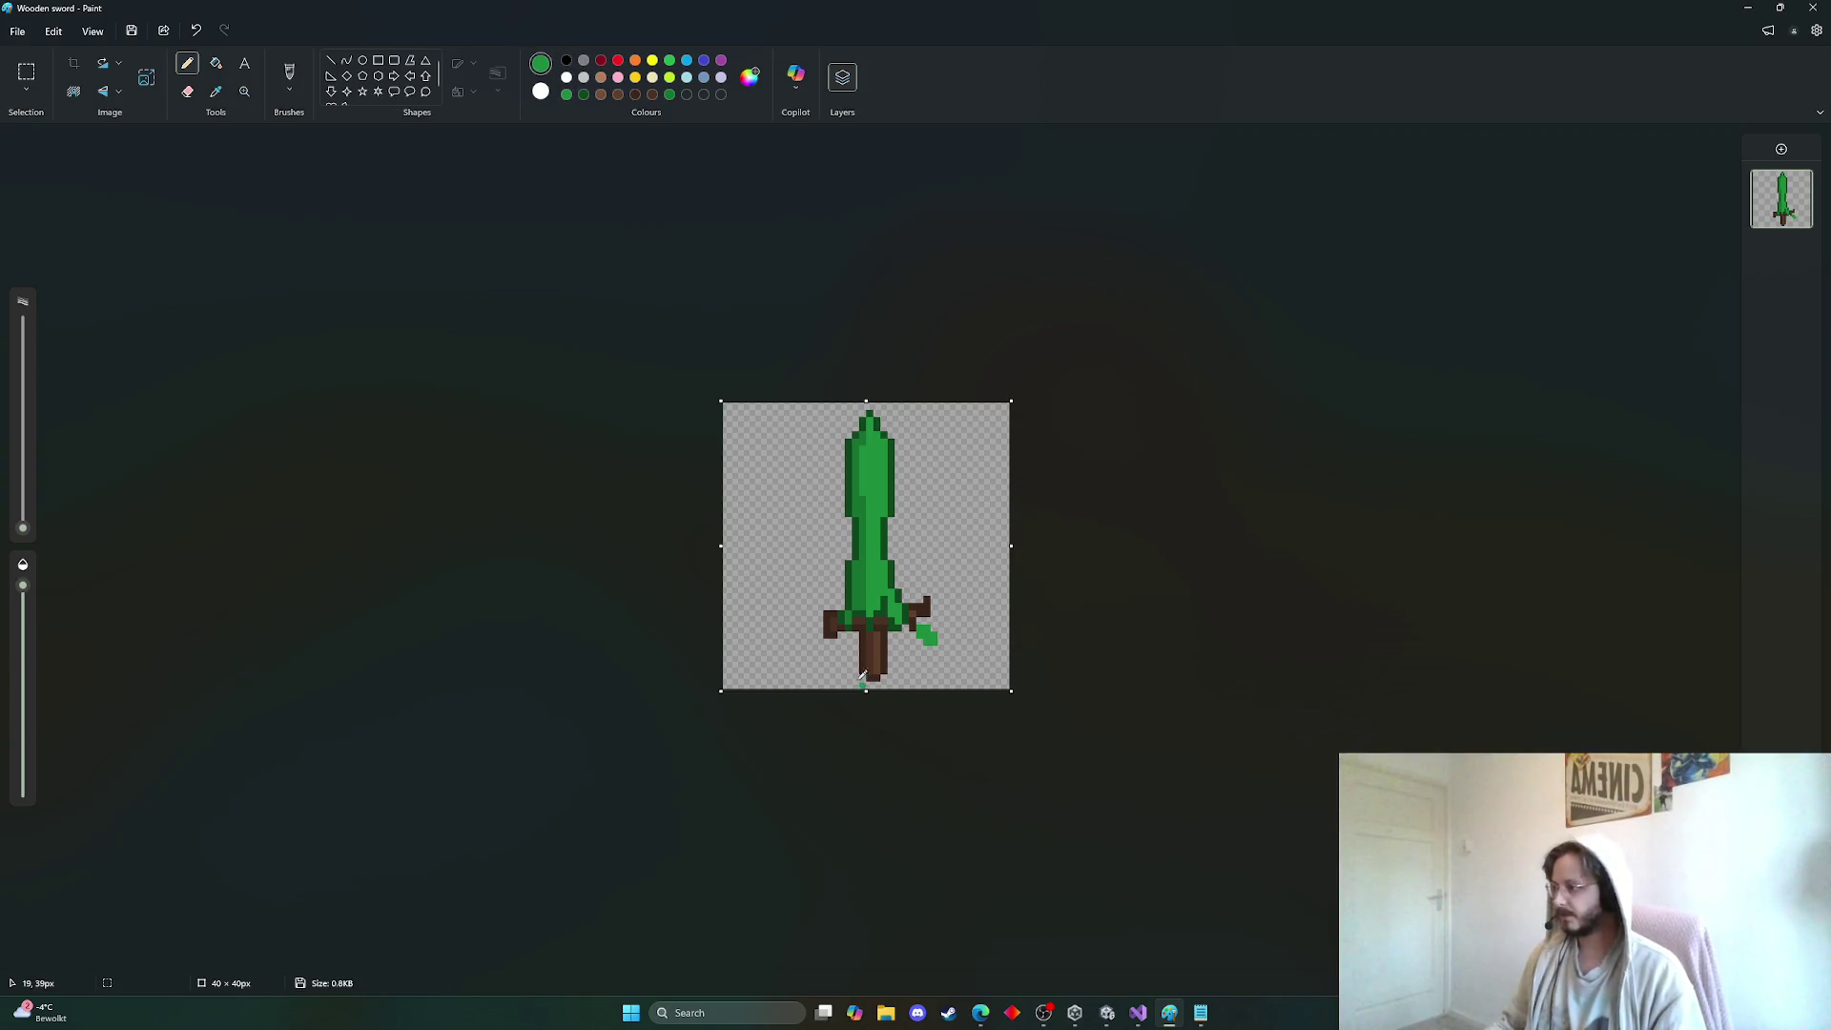
pyautogui.click(847, 654)
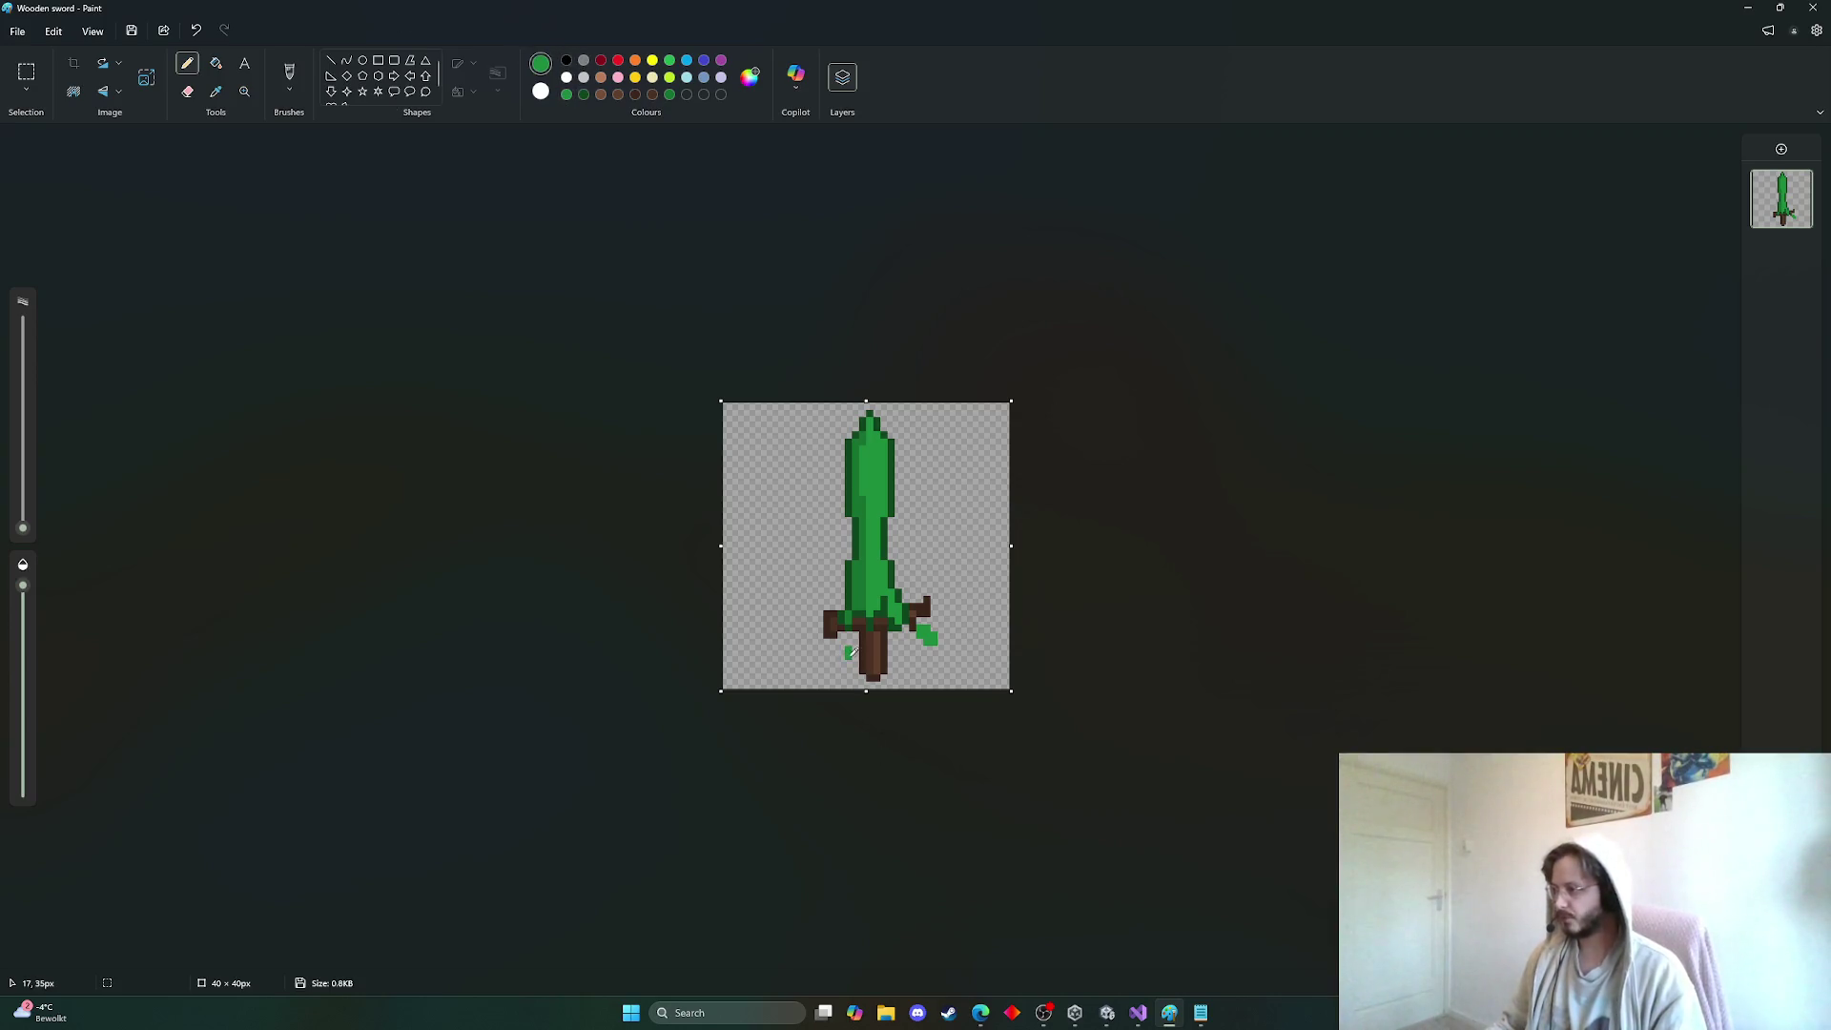
pyautogui.click(583, 93)
pyautogui.moveTo(843, 646); pyautogui.dragTo(845, 659)
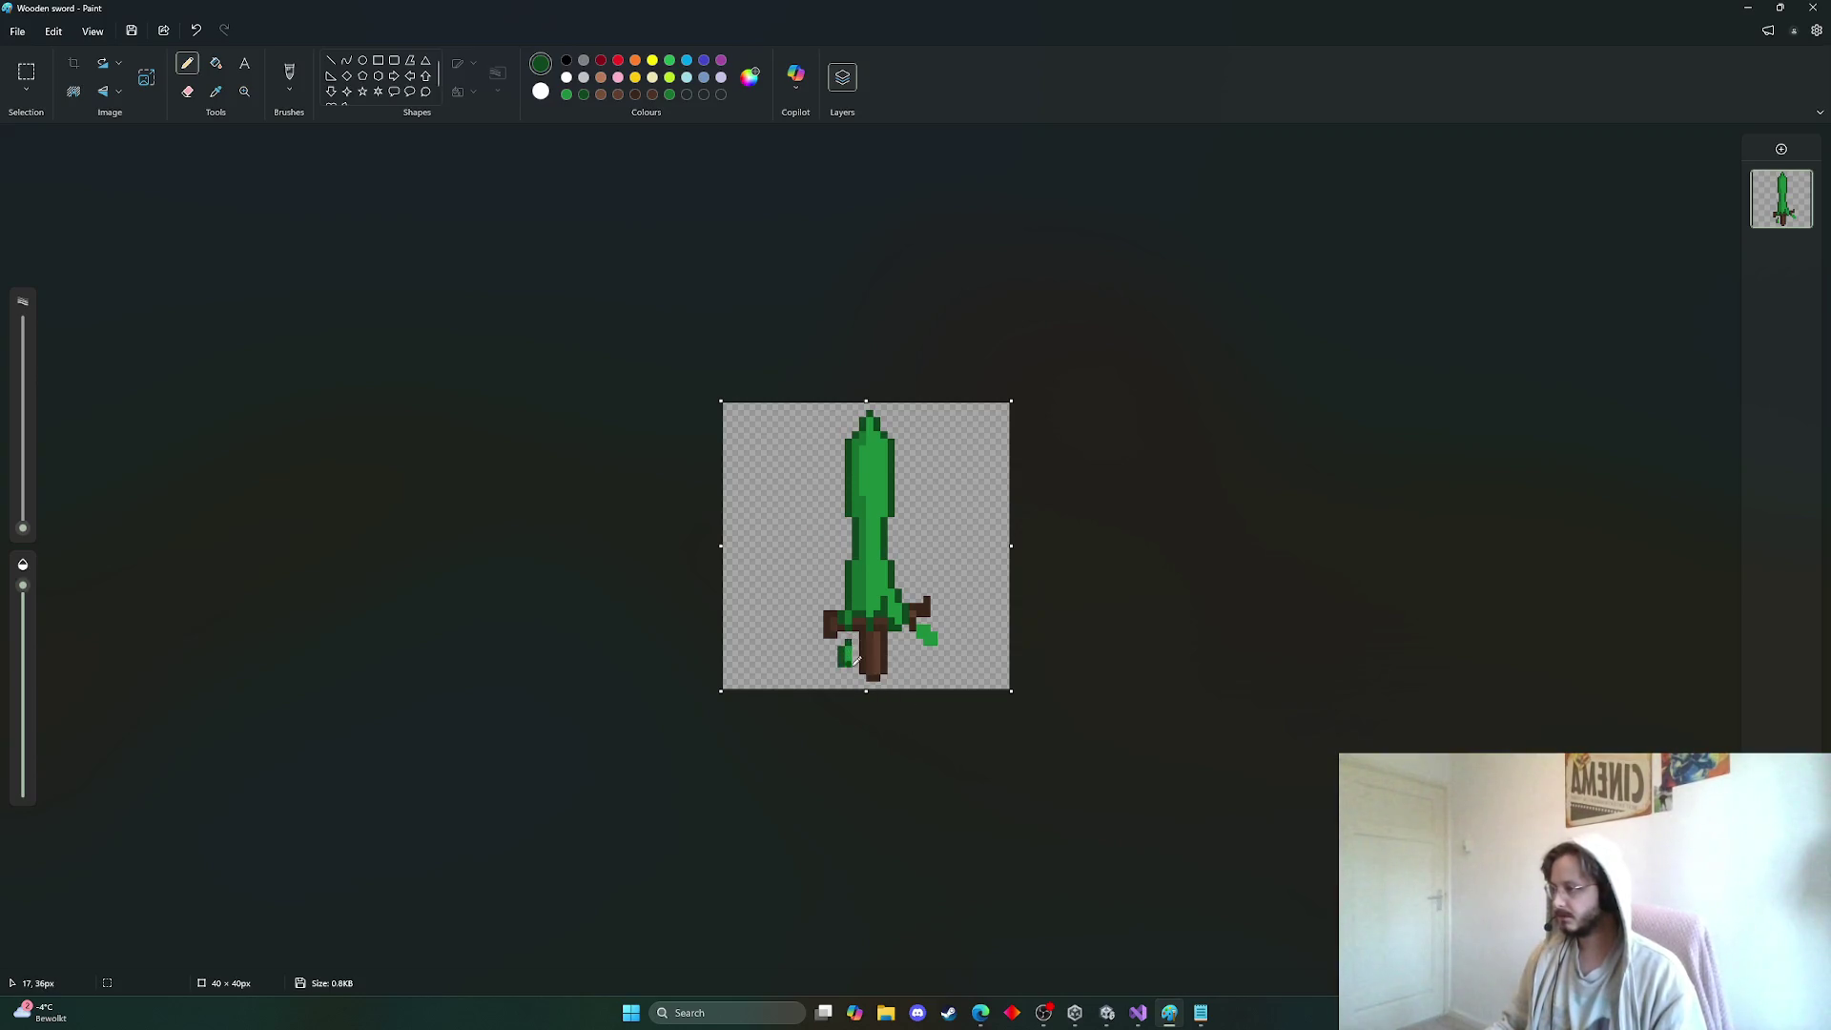
pyautogui.hotkey('ctrl', 'z')
pyautogui.hotkey('ctrl', 'z')
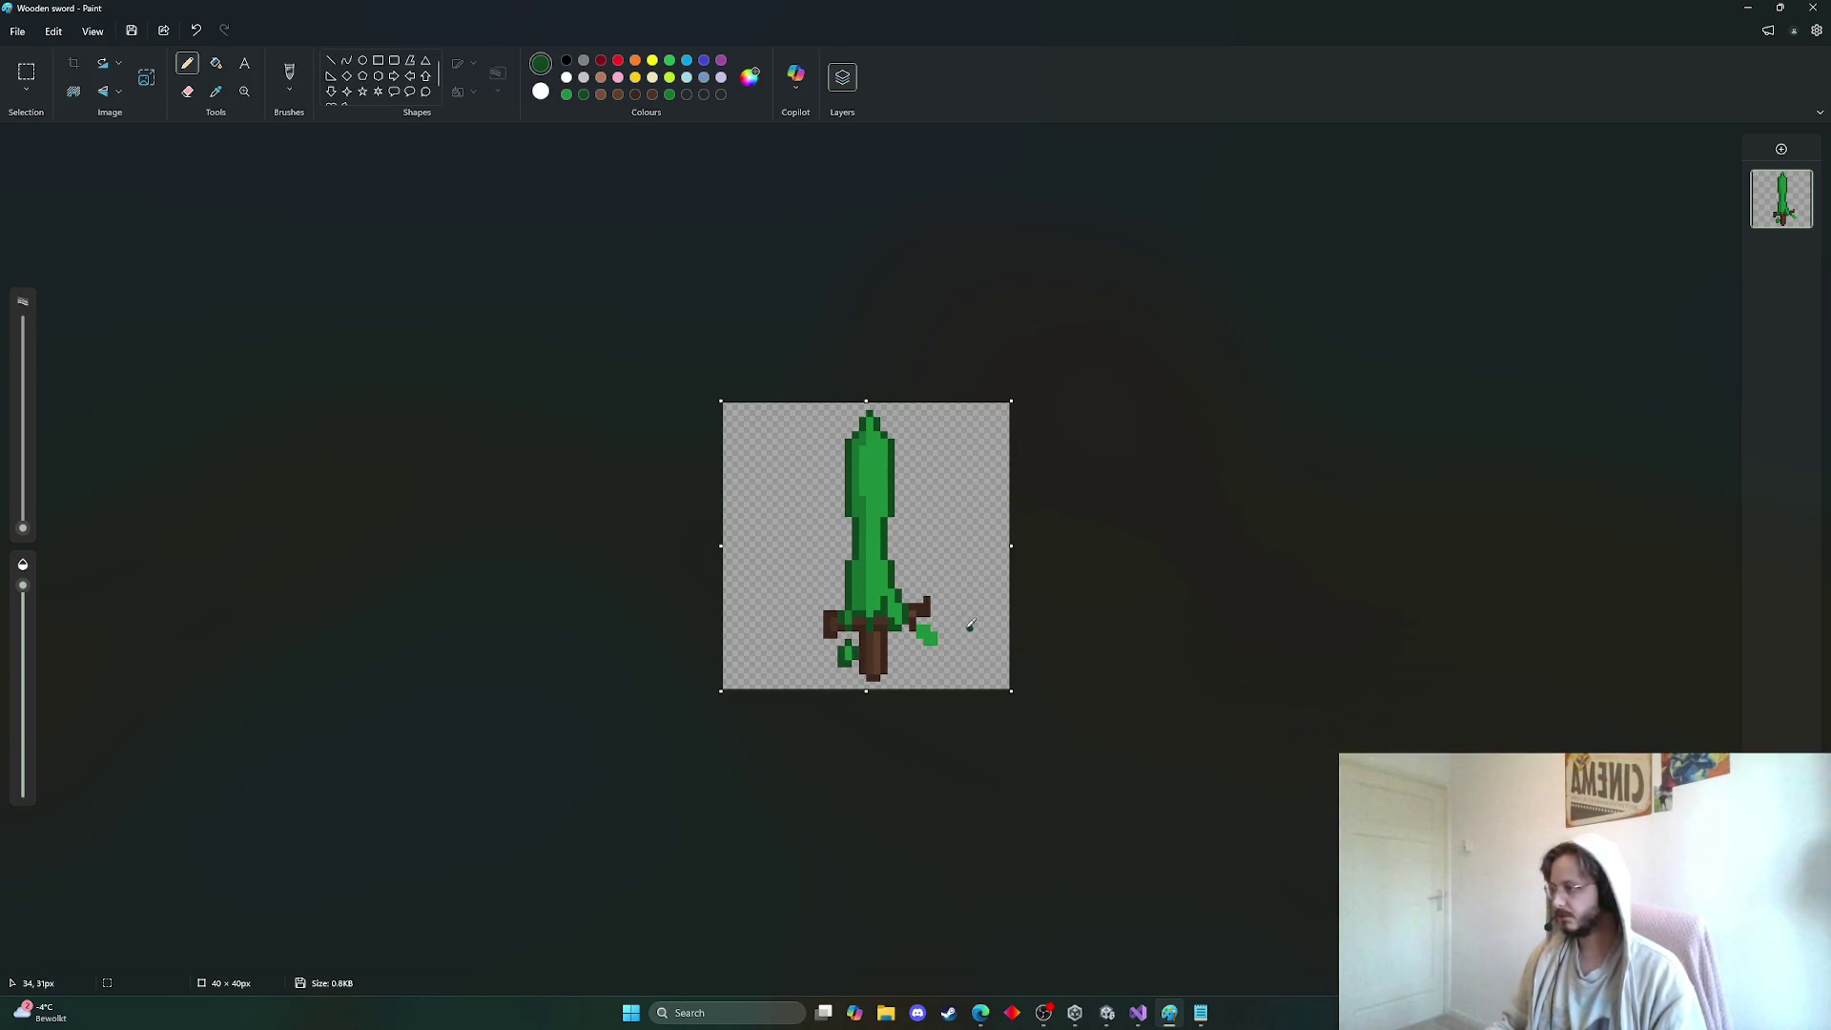
pyautogui.scroll(-3, 969, 626)
pyautogui.scroll(3, 1015, 618)
pyautogui.scroll(1, 970, 586)
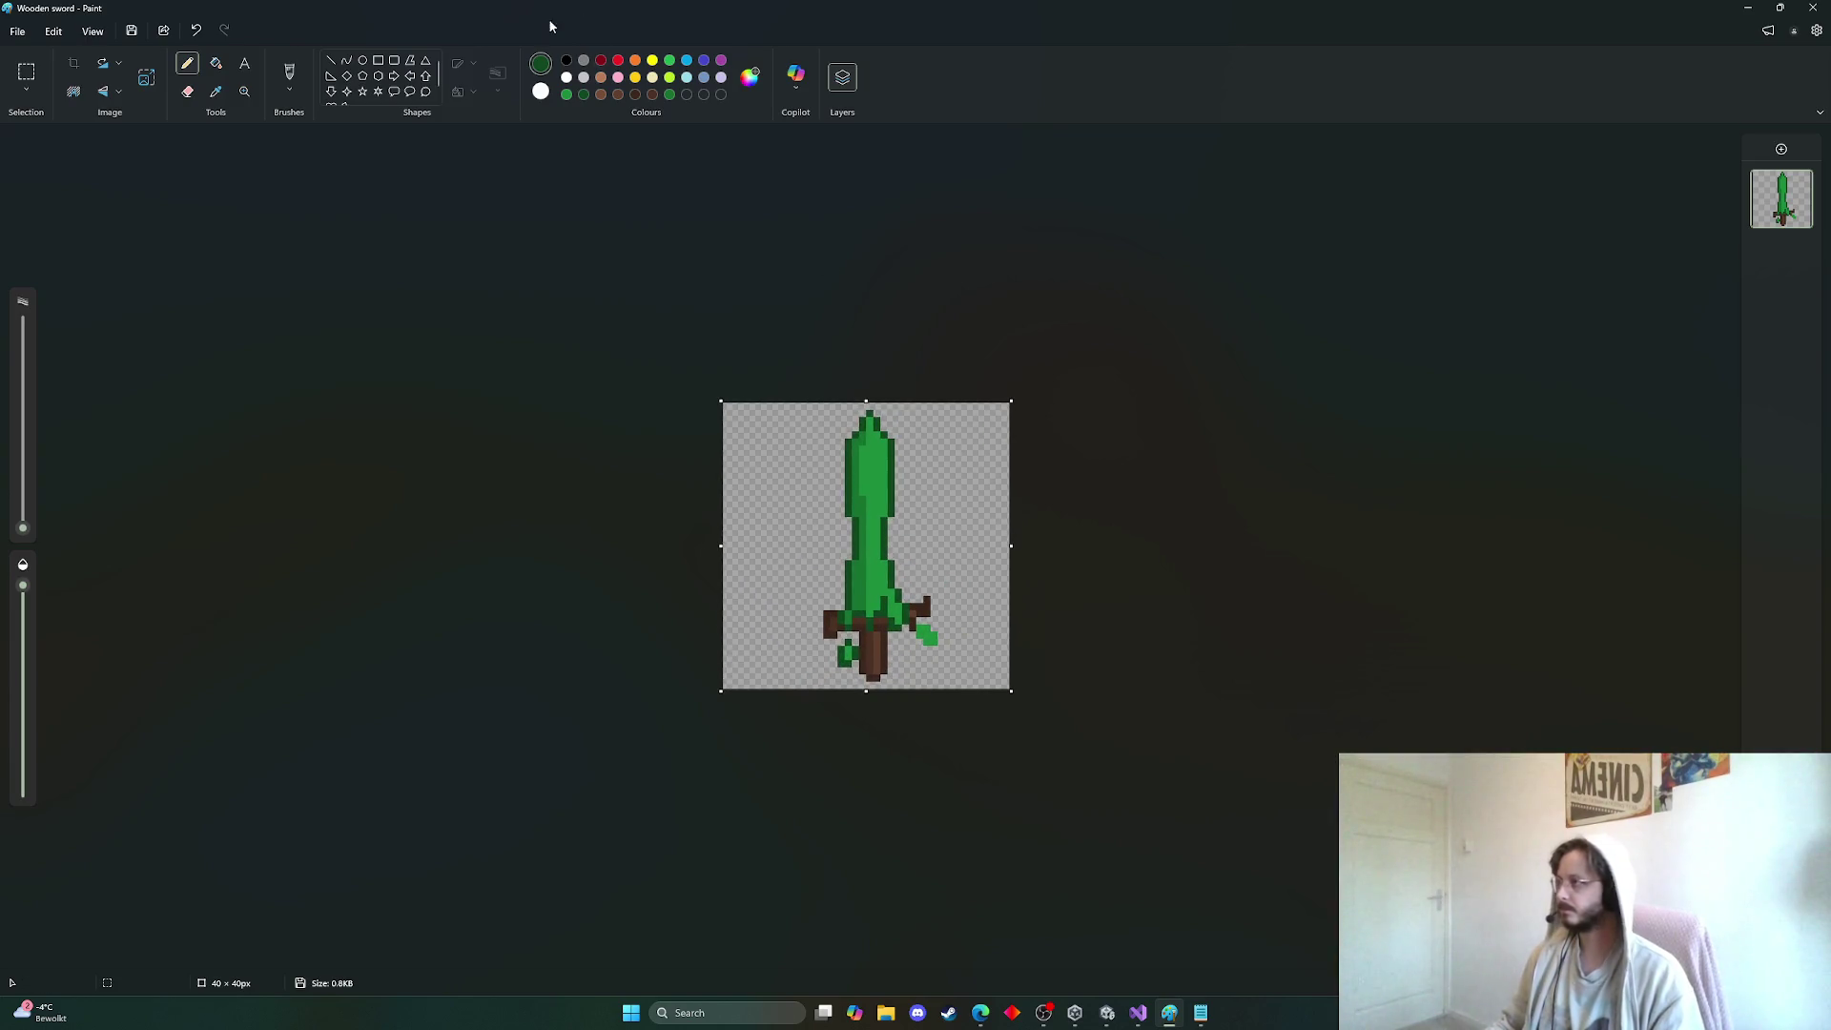
pyautogui.click(620, 95)
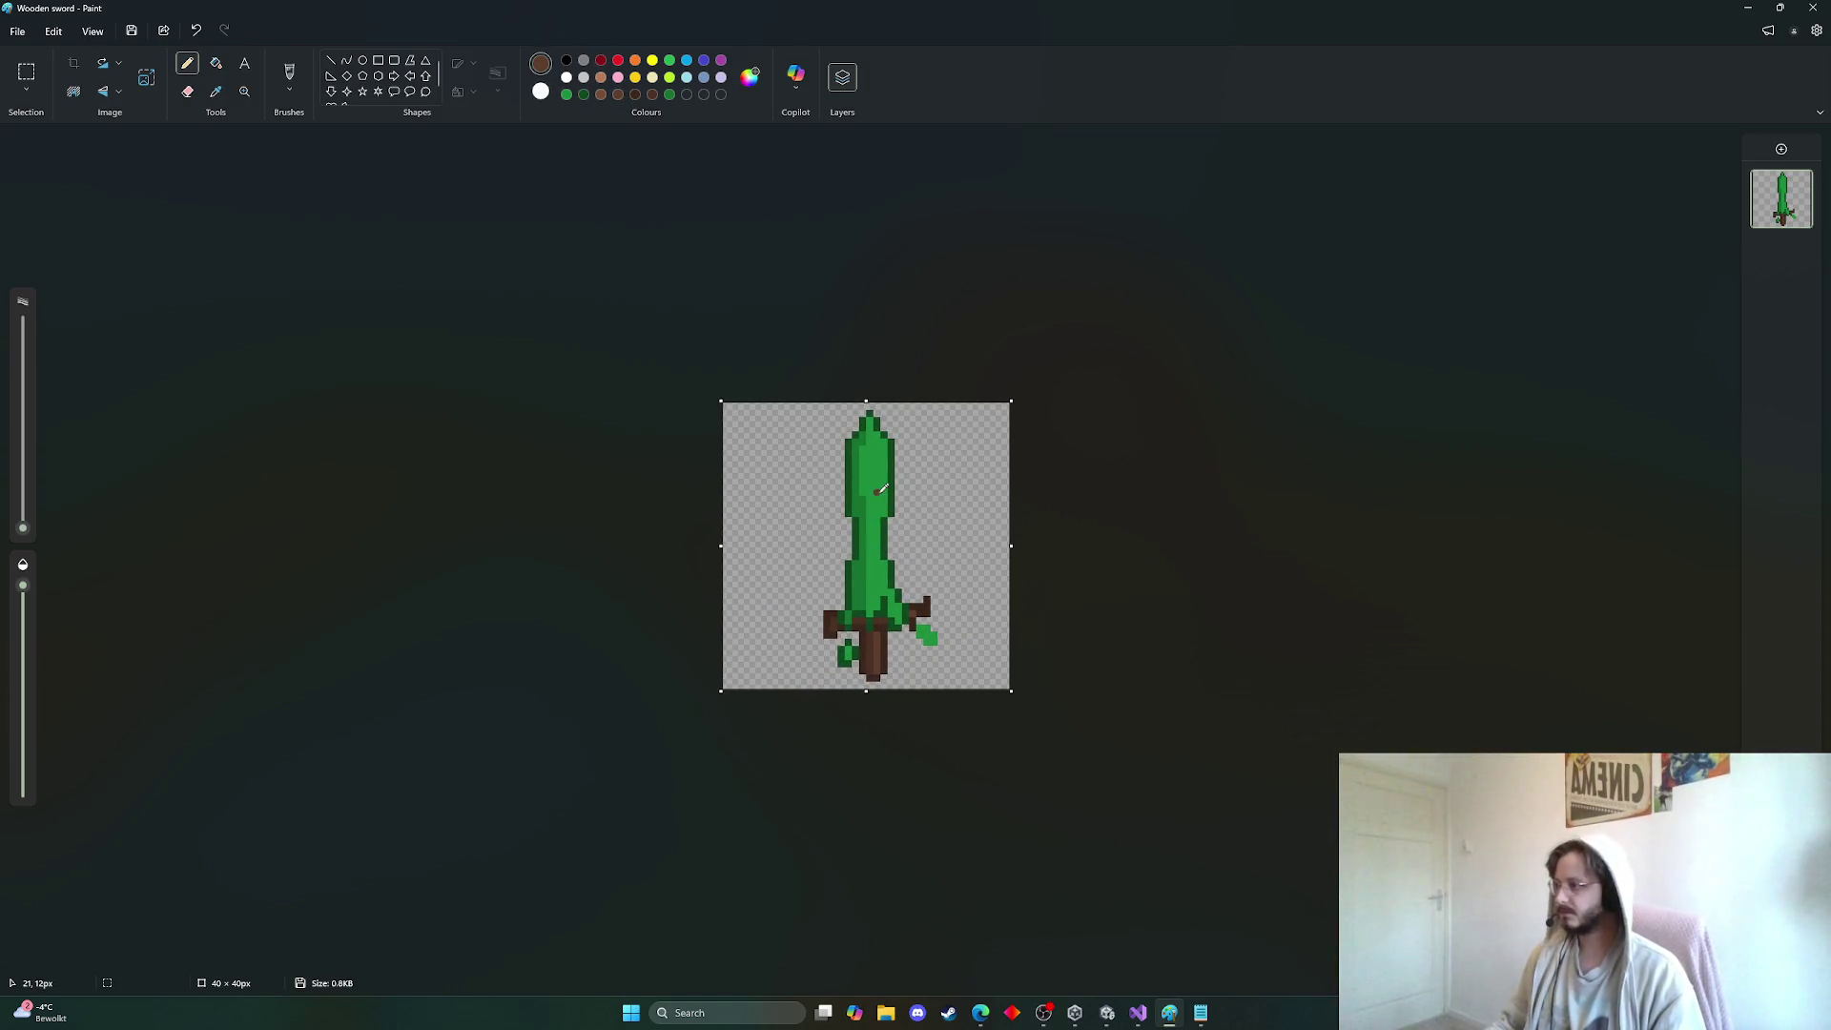
# Draw a brown streak up the green blade and outline it in dark green
pyautogui.moveTo(877, 492); pyautogui.dragTo(877, 464)
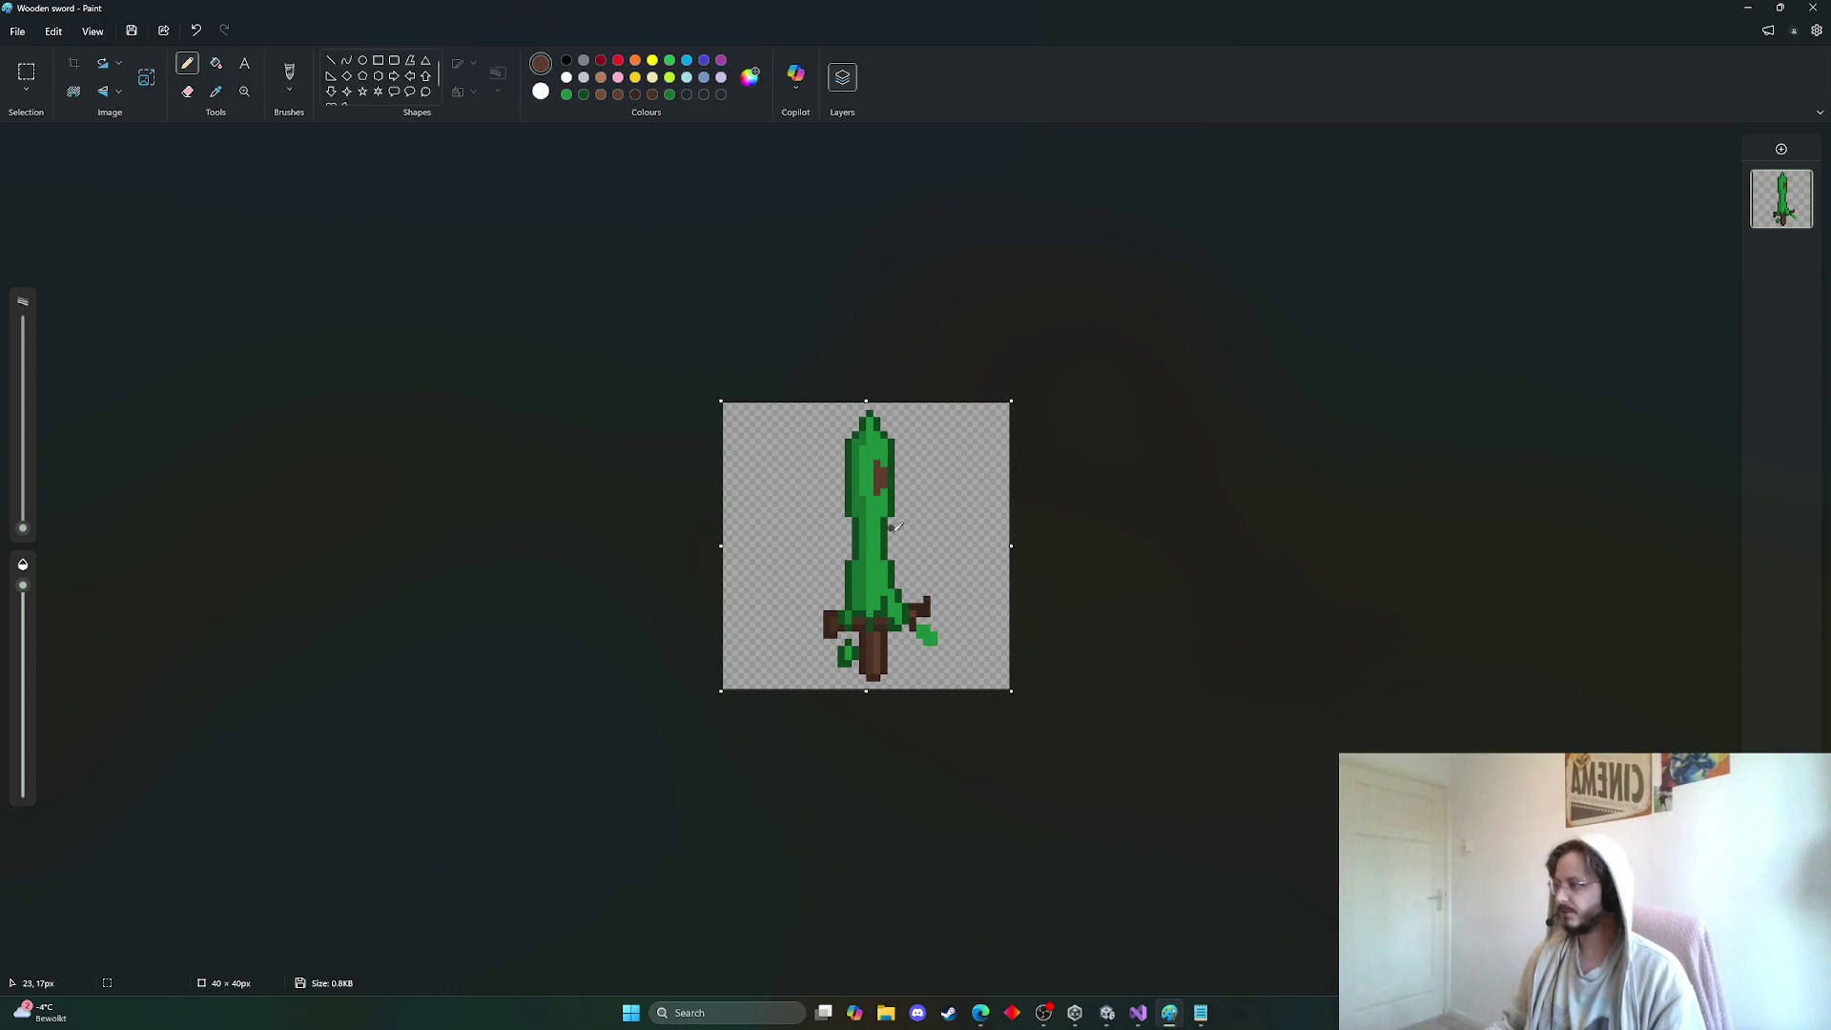
pyautogui.click(568, 94)
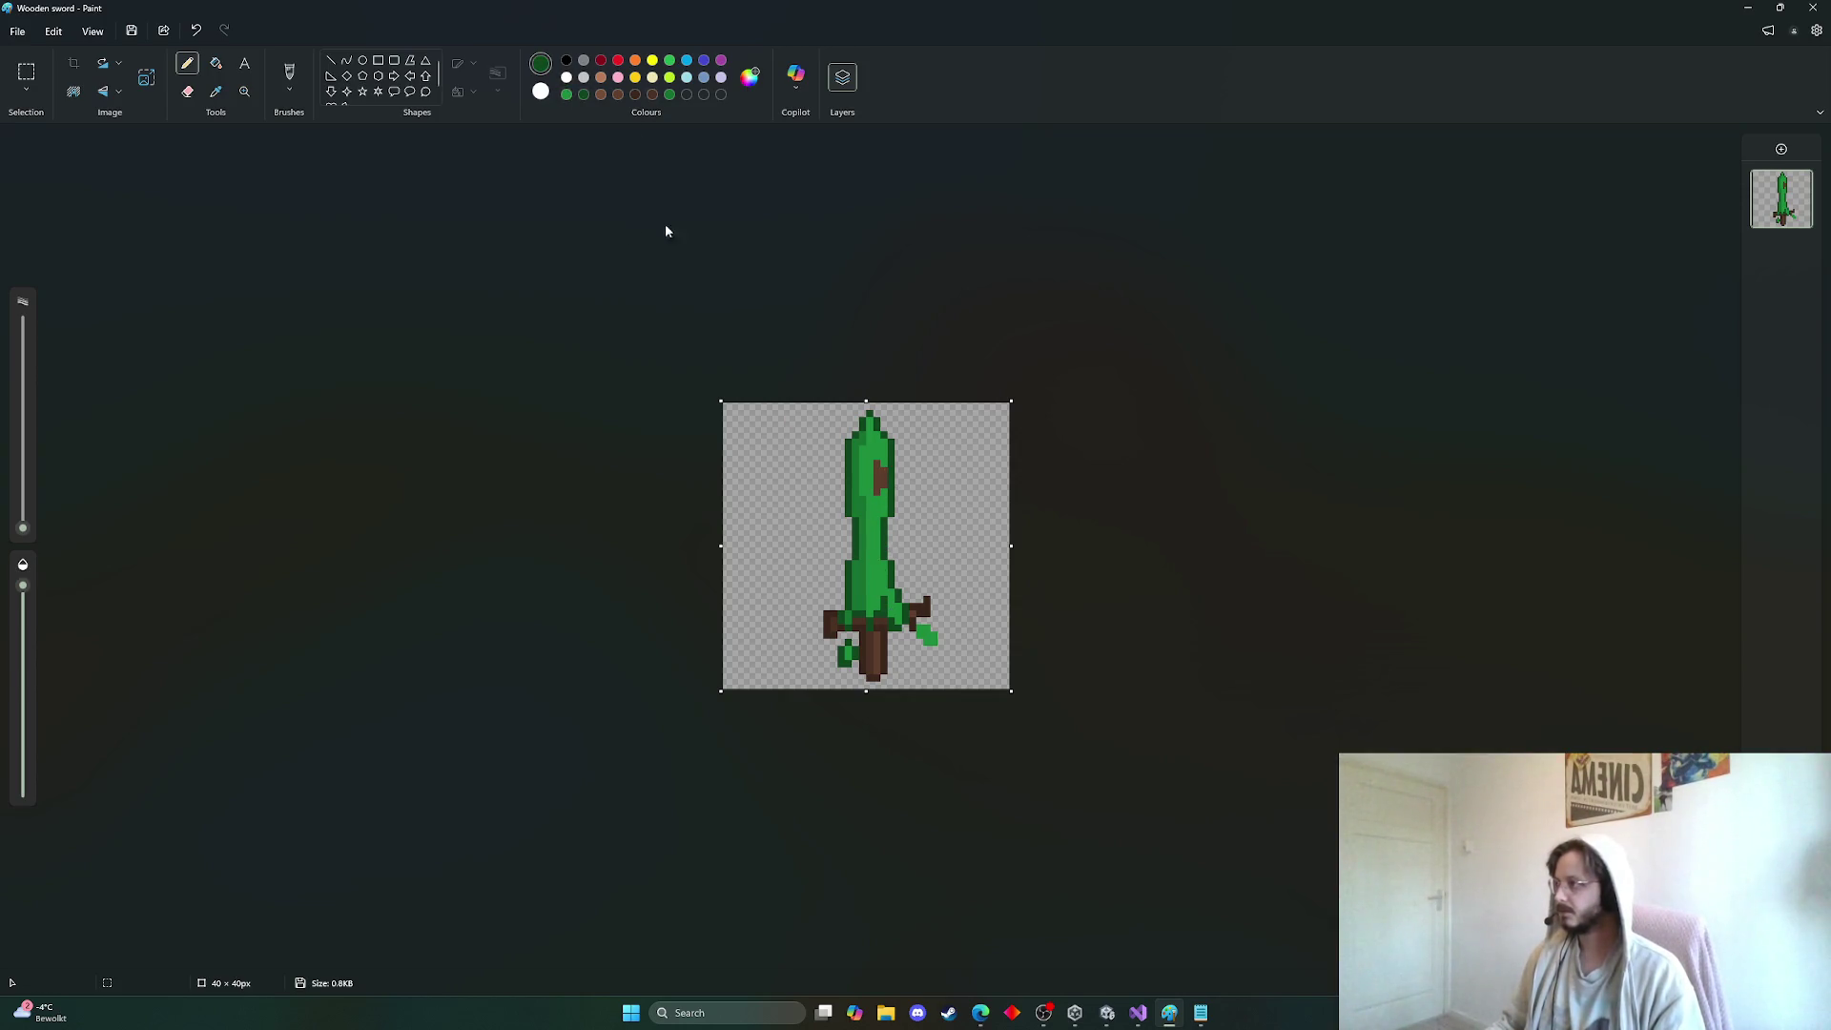
pyautogui.moveTo(881, 494); pyautogui.dragTo(879, 449)
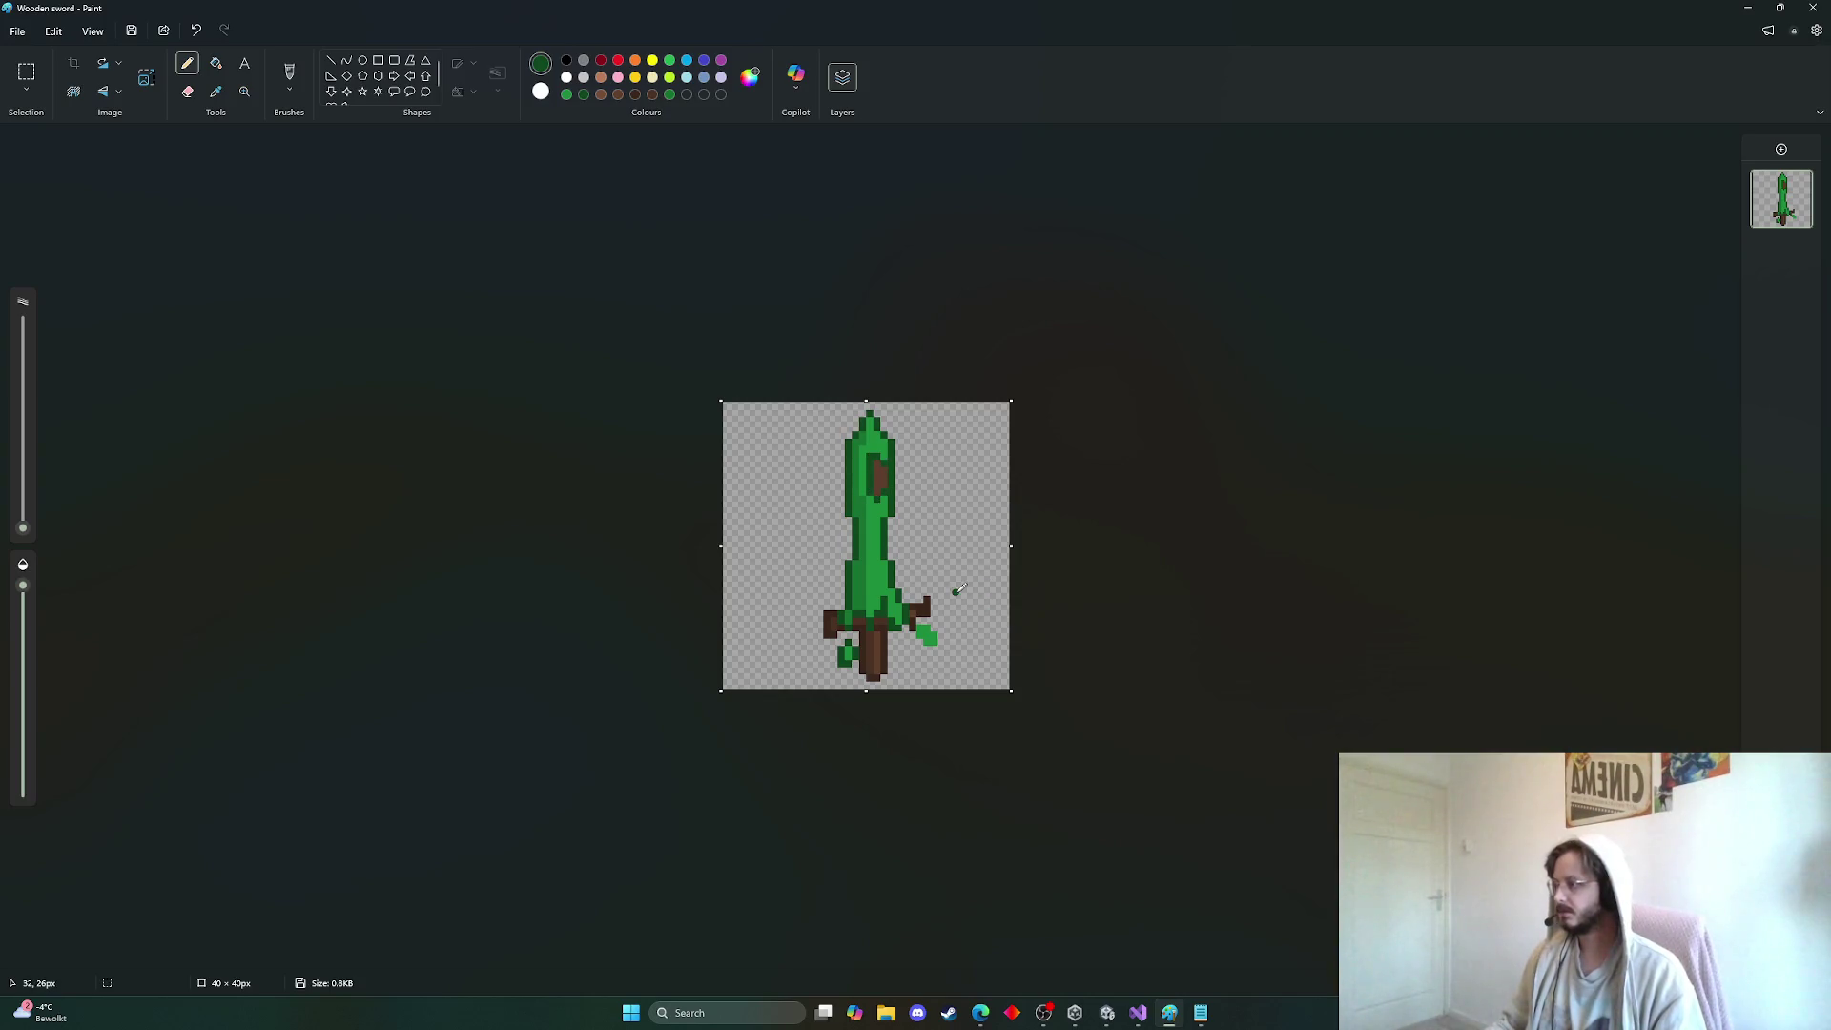
pyautogui.click(637, 94)
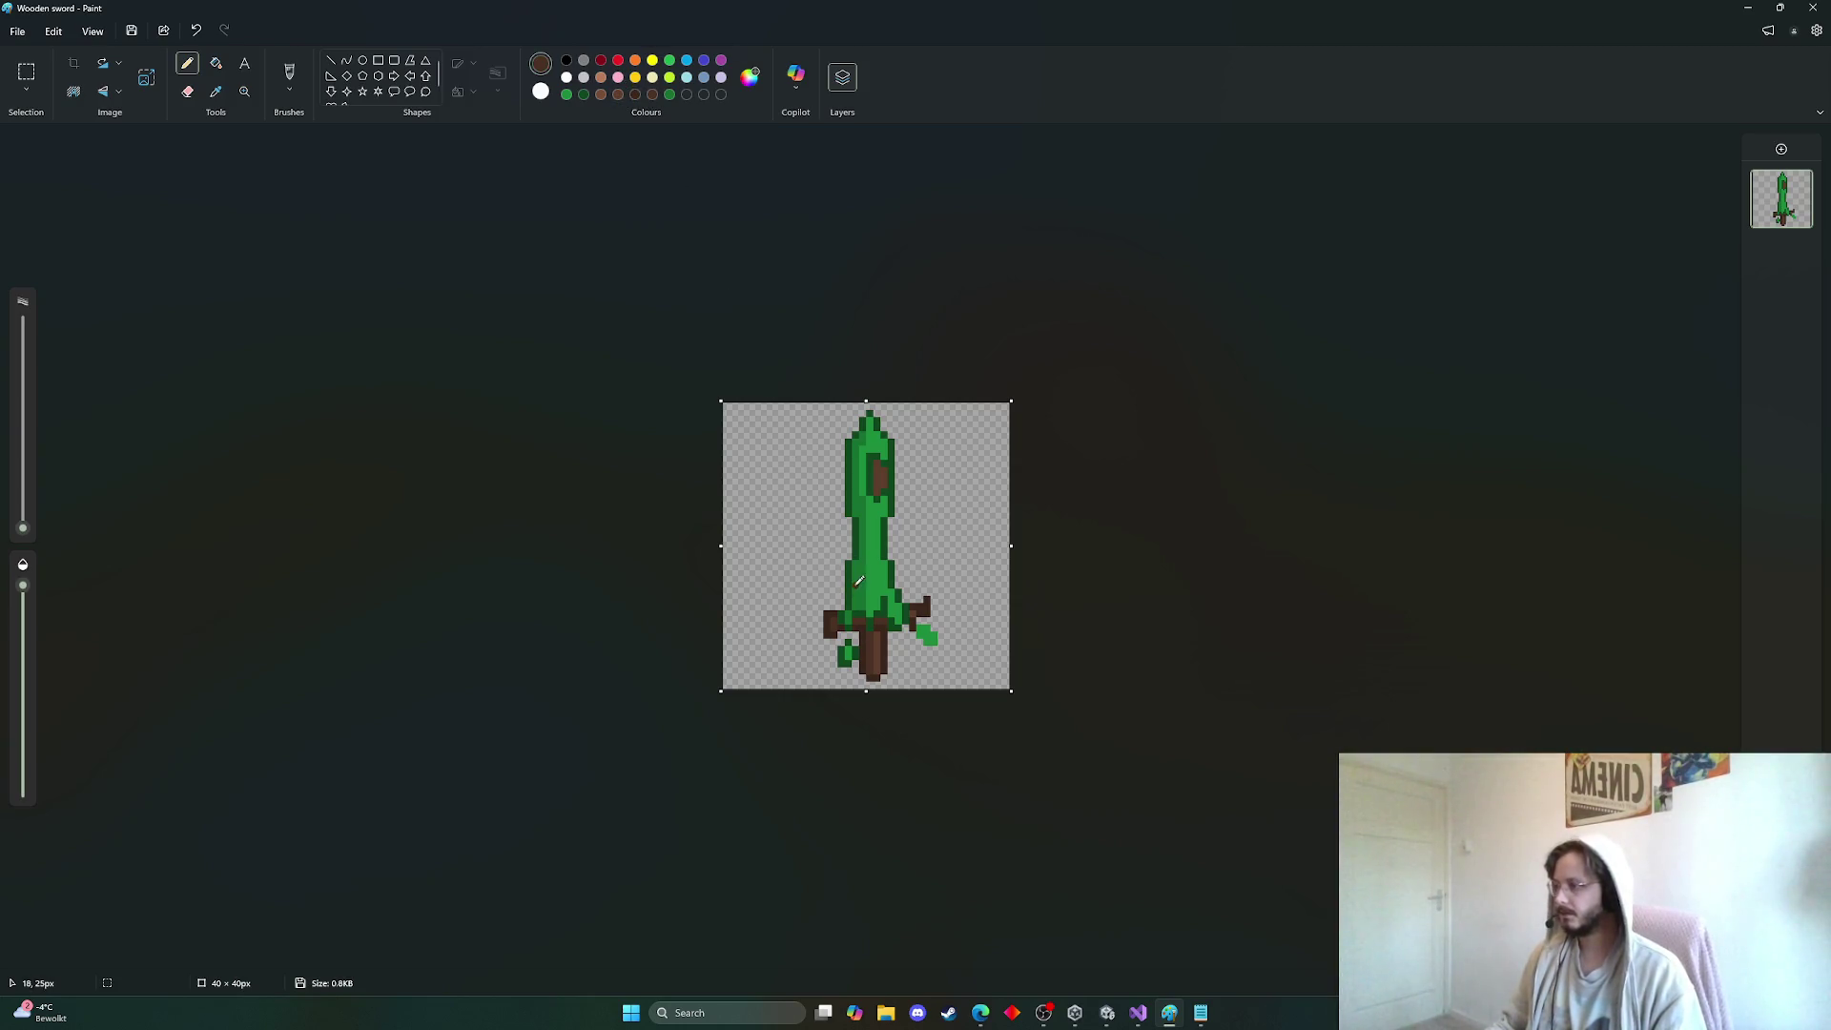
pyautogui.moveTo(858, 581); pyautogui.dragTo(861, 563)
pyautogui.hotkey('ctrl', 'z')
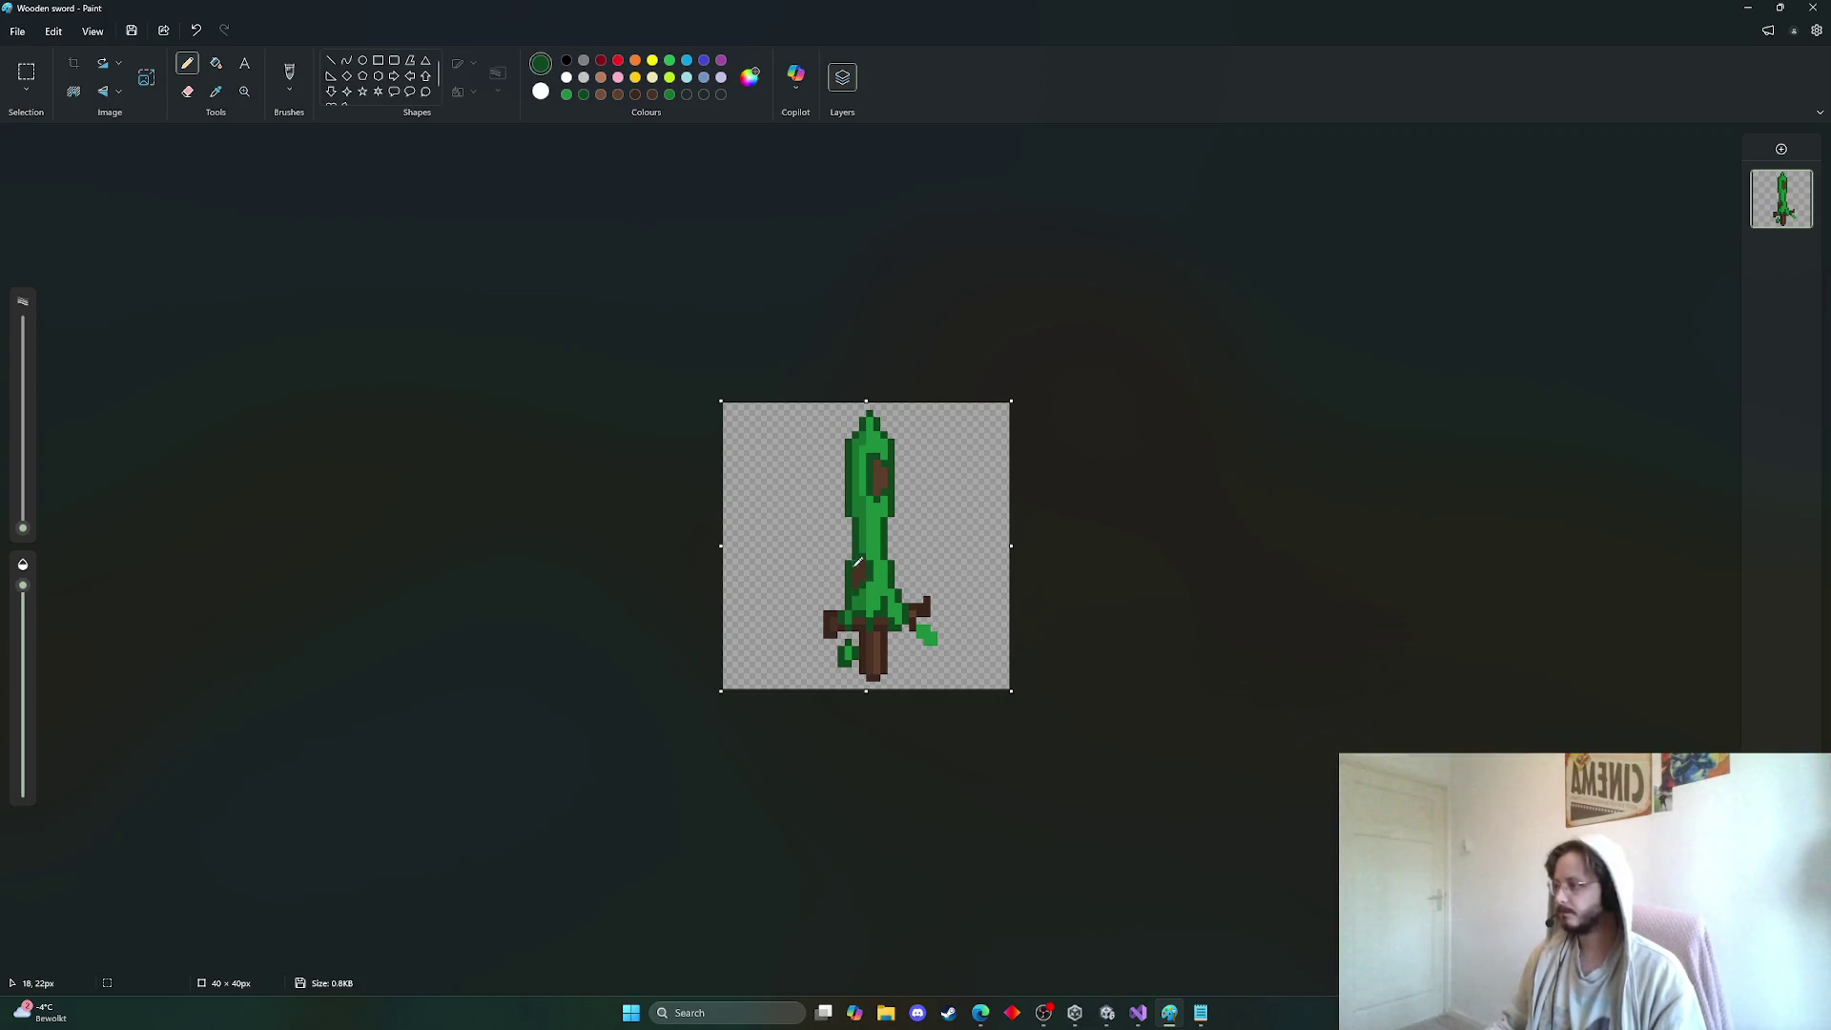
pyautogui.scroll(-2, 1097, 494)
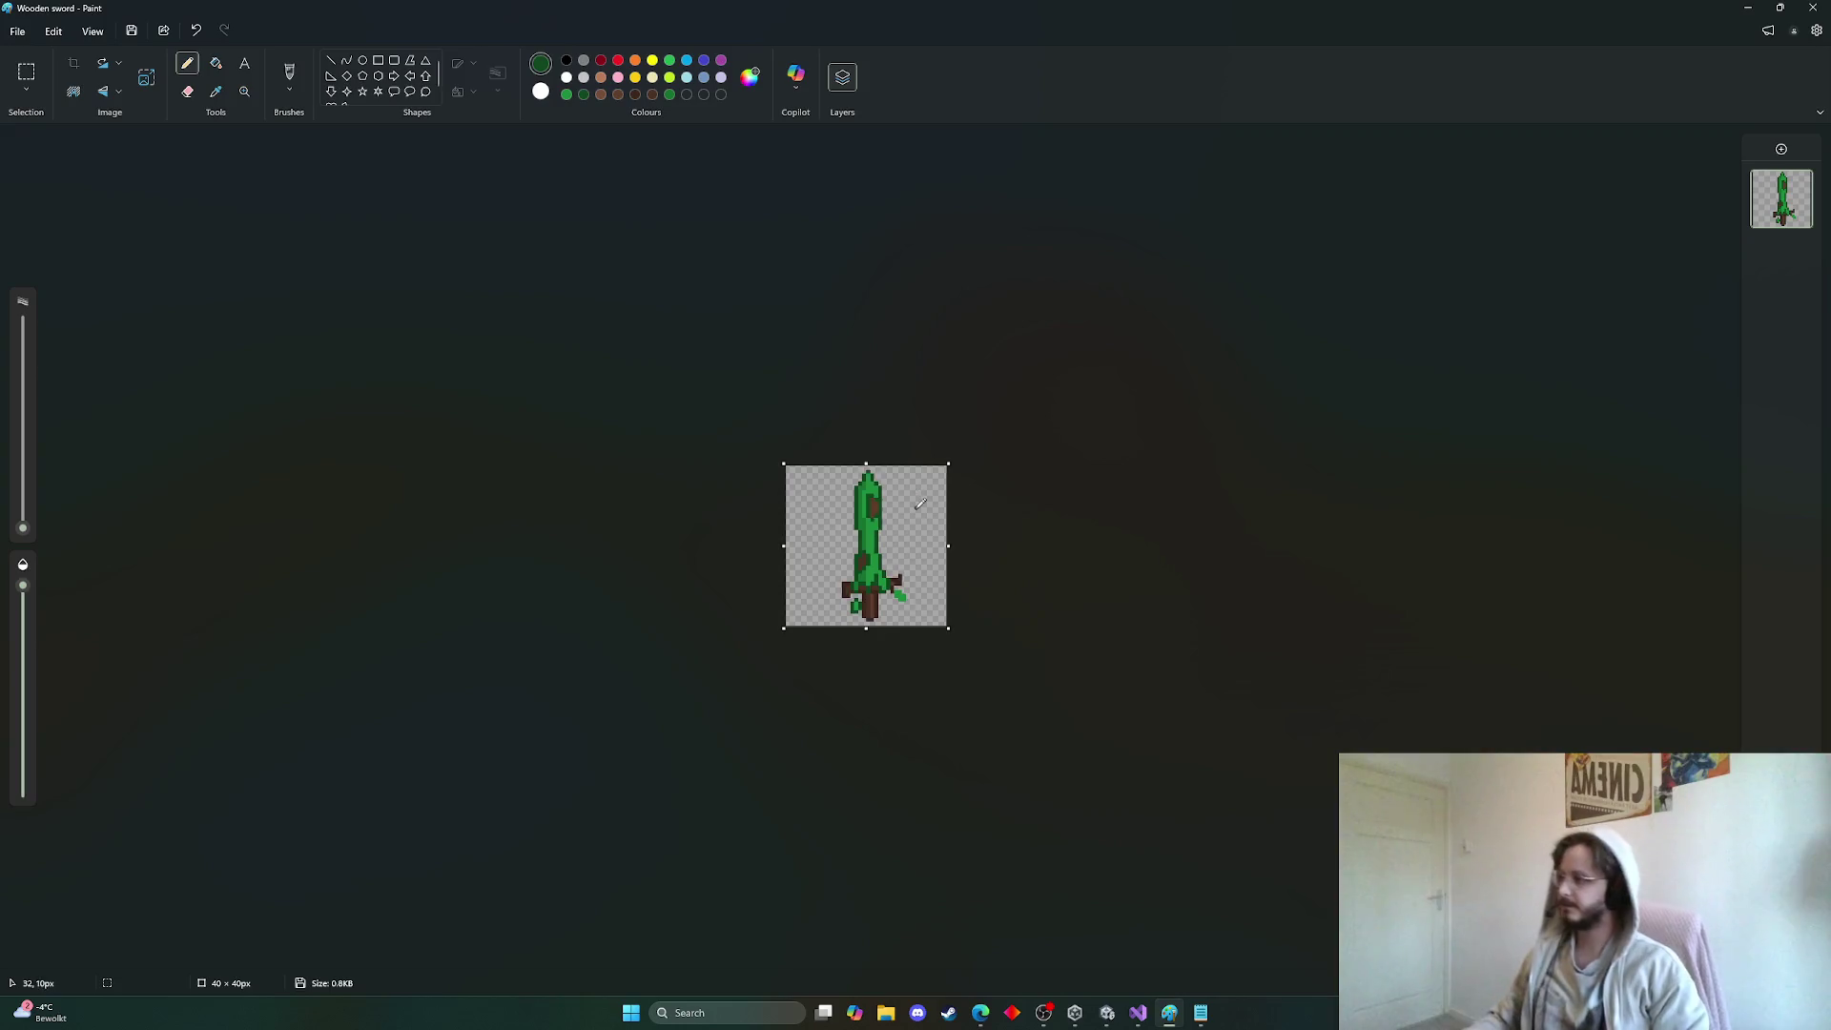
pyautogui.keyDown('ctrl'); pyautogui.scroll(2, 615, 326); pyautogui.keyUp('ctrl')
pyautogui.click(18, 31)
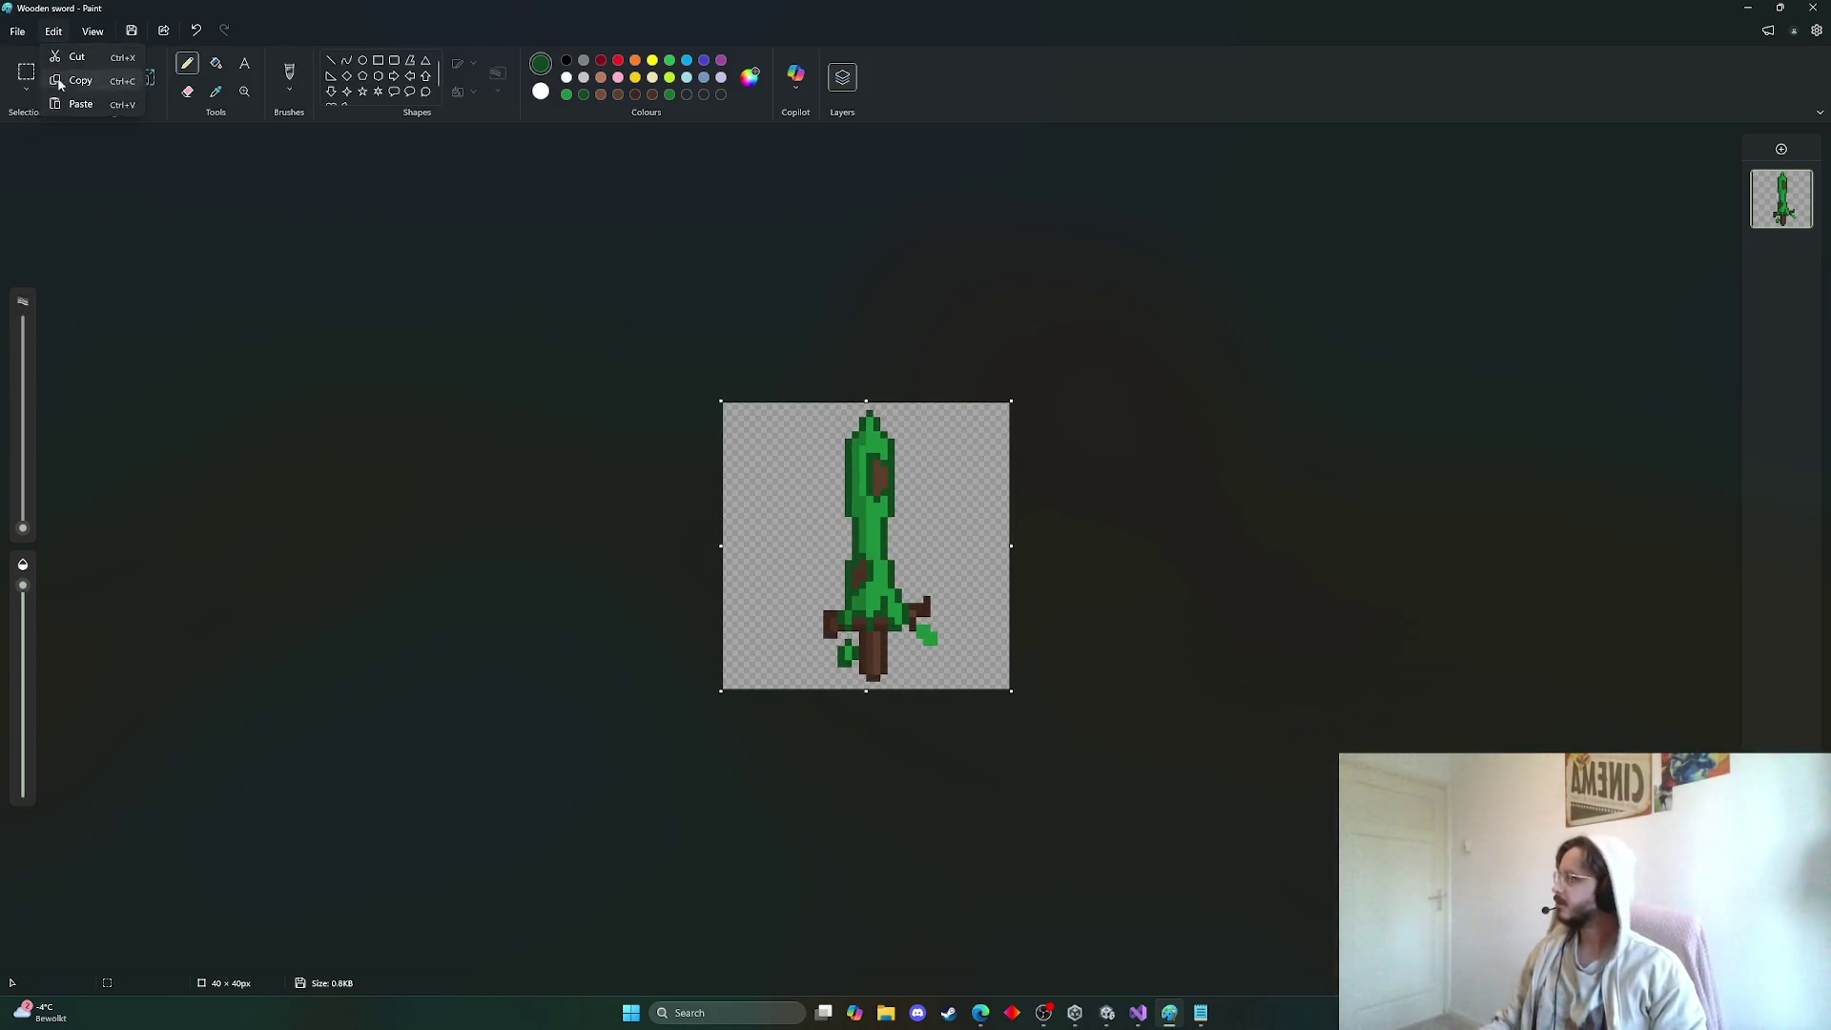
# Save the drawing as a PNG named Slime sword and bring Unity to the front
pyautogui.moveTo(68, 172)
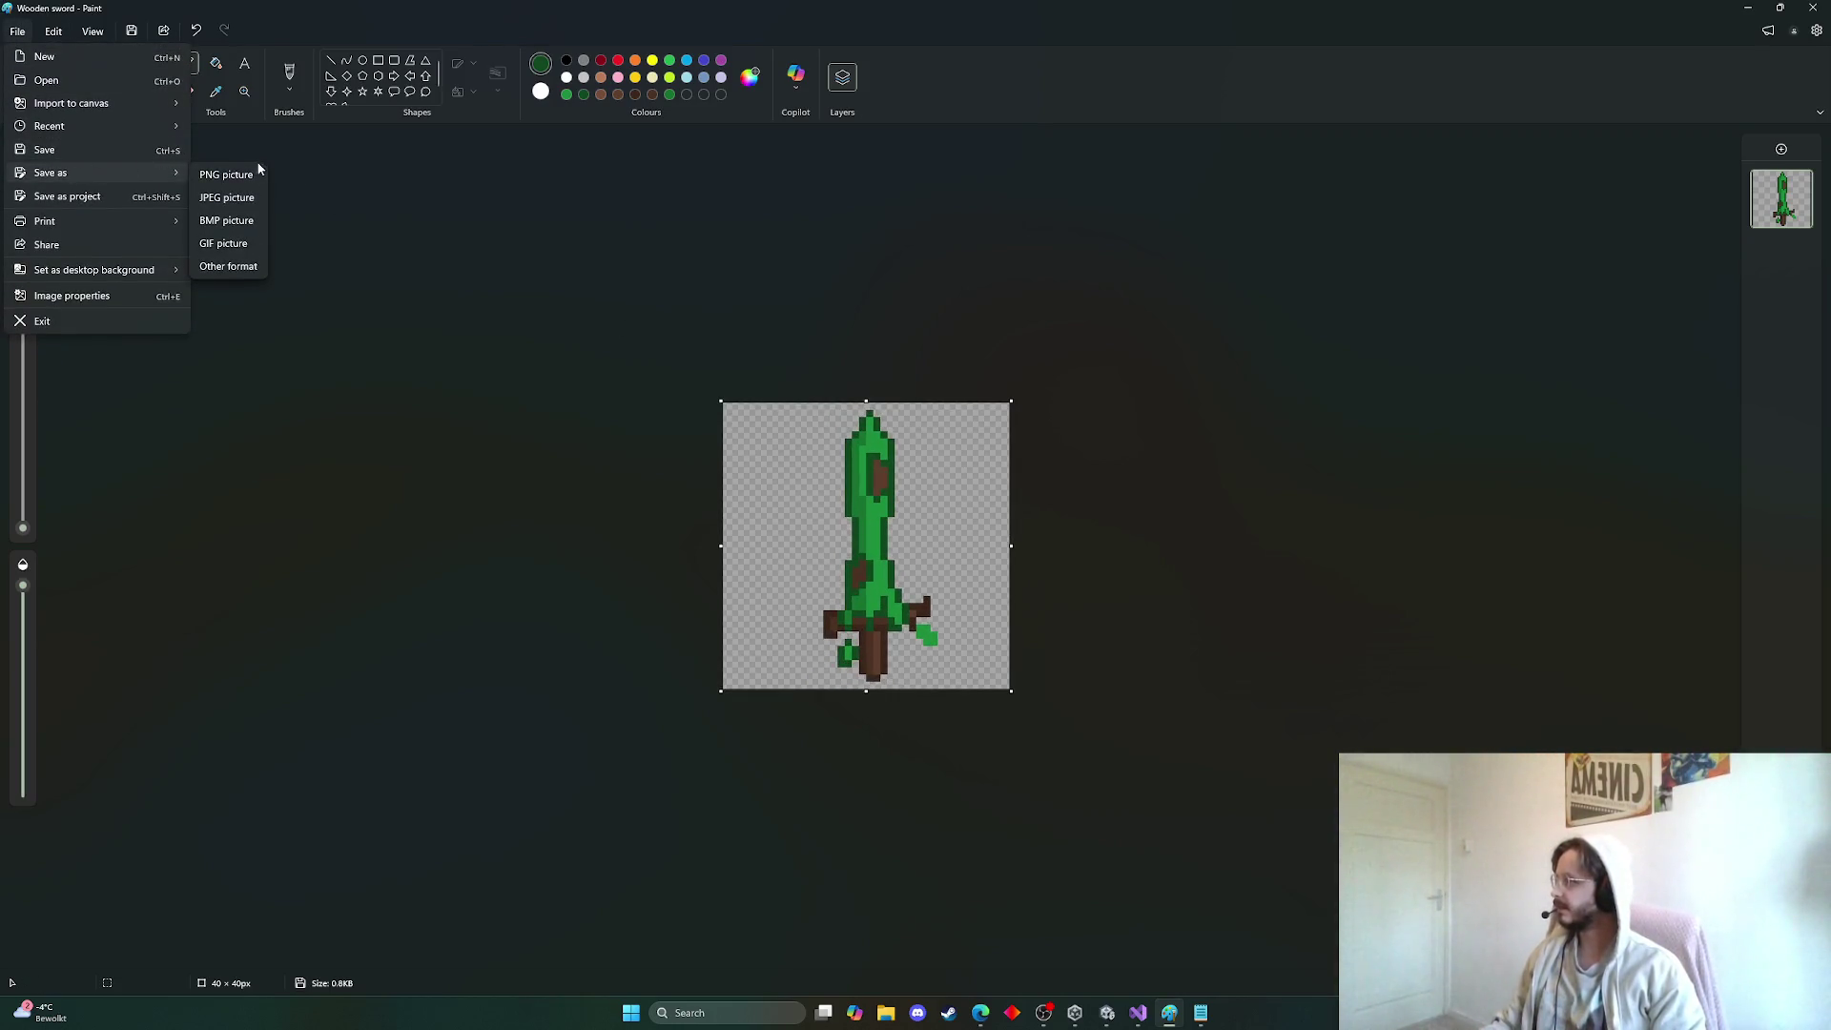
pyautogui.click(224, 173)
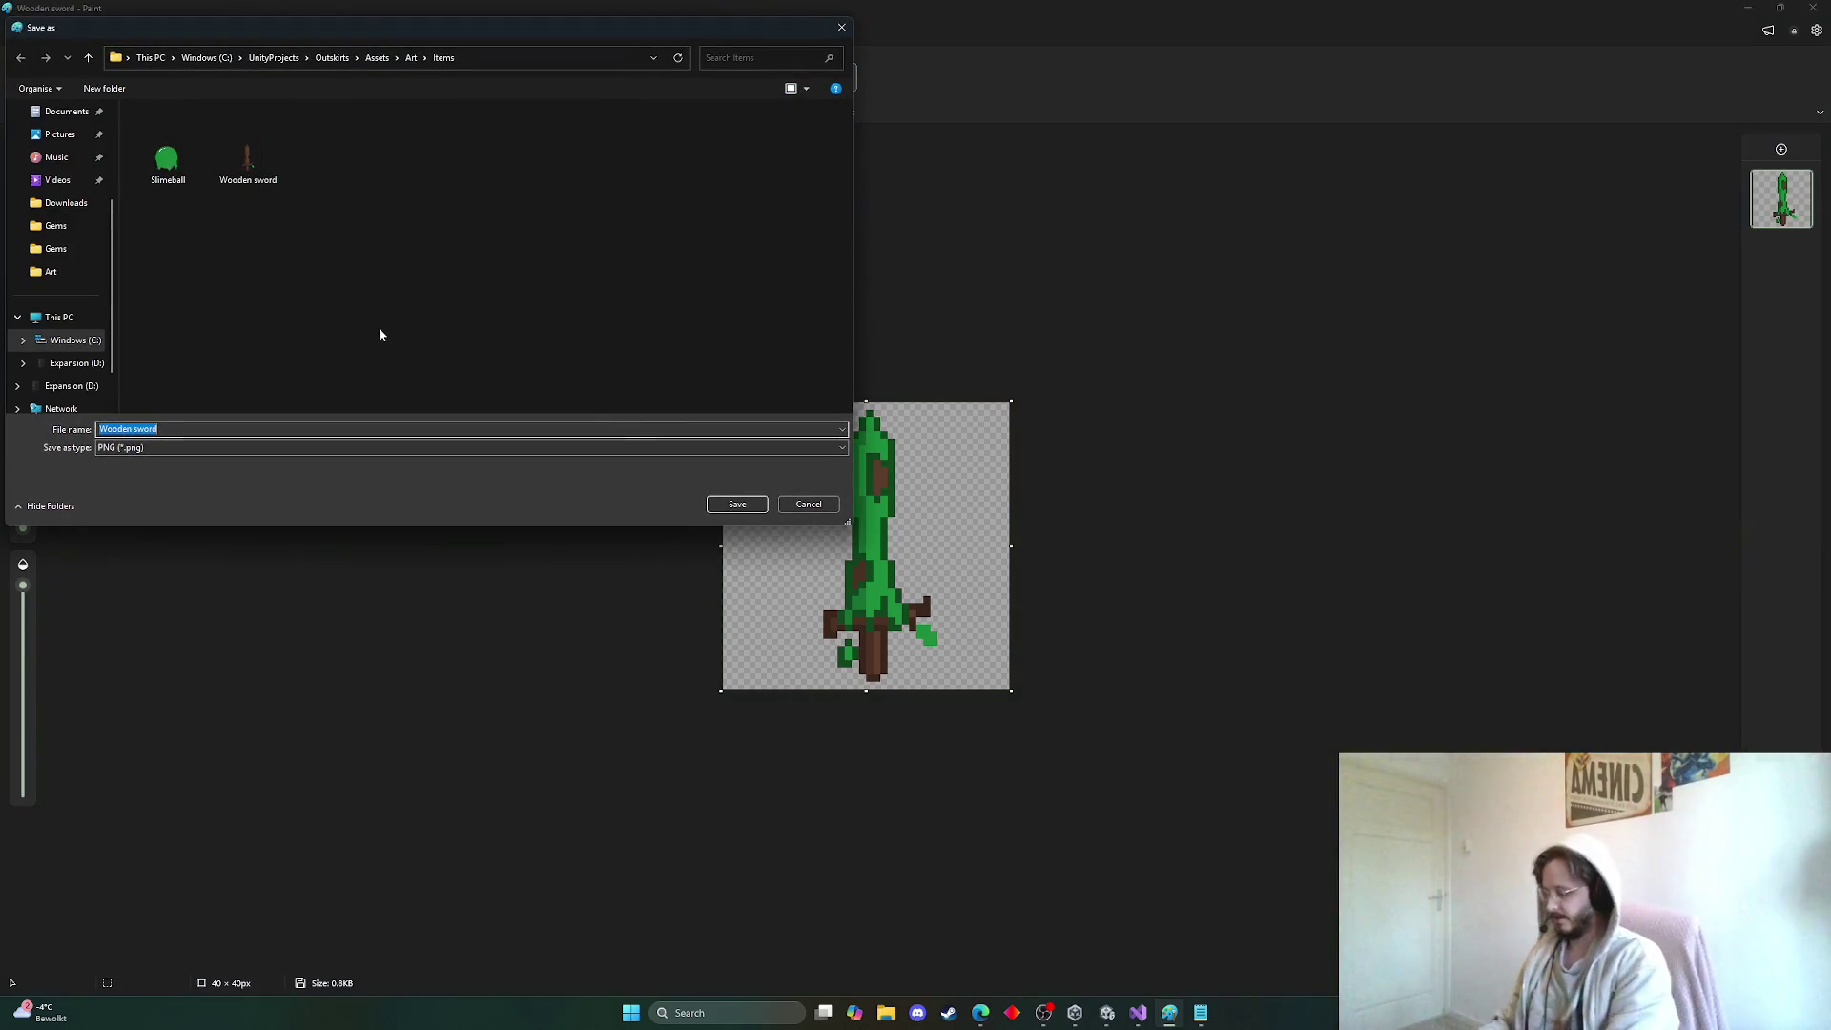
pyautogui.write('Slime sw')
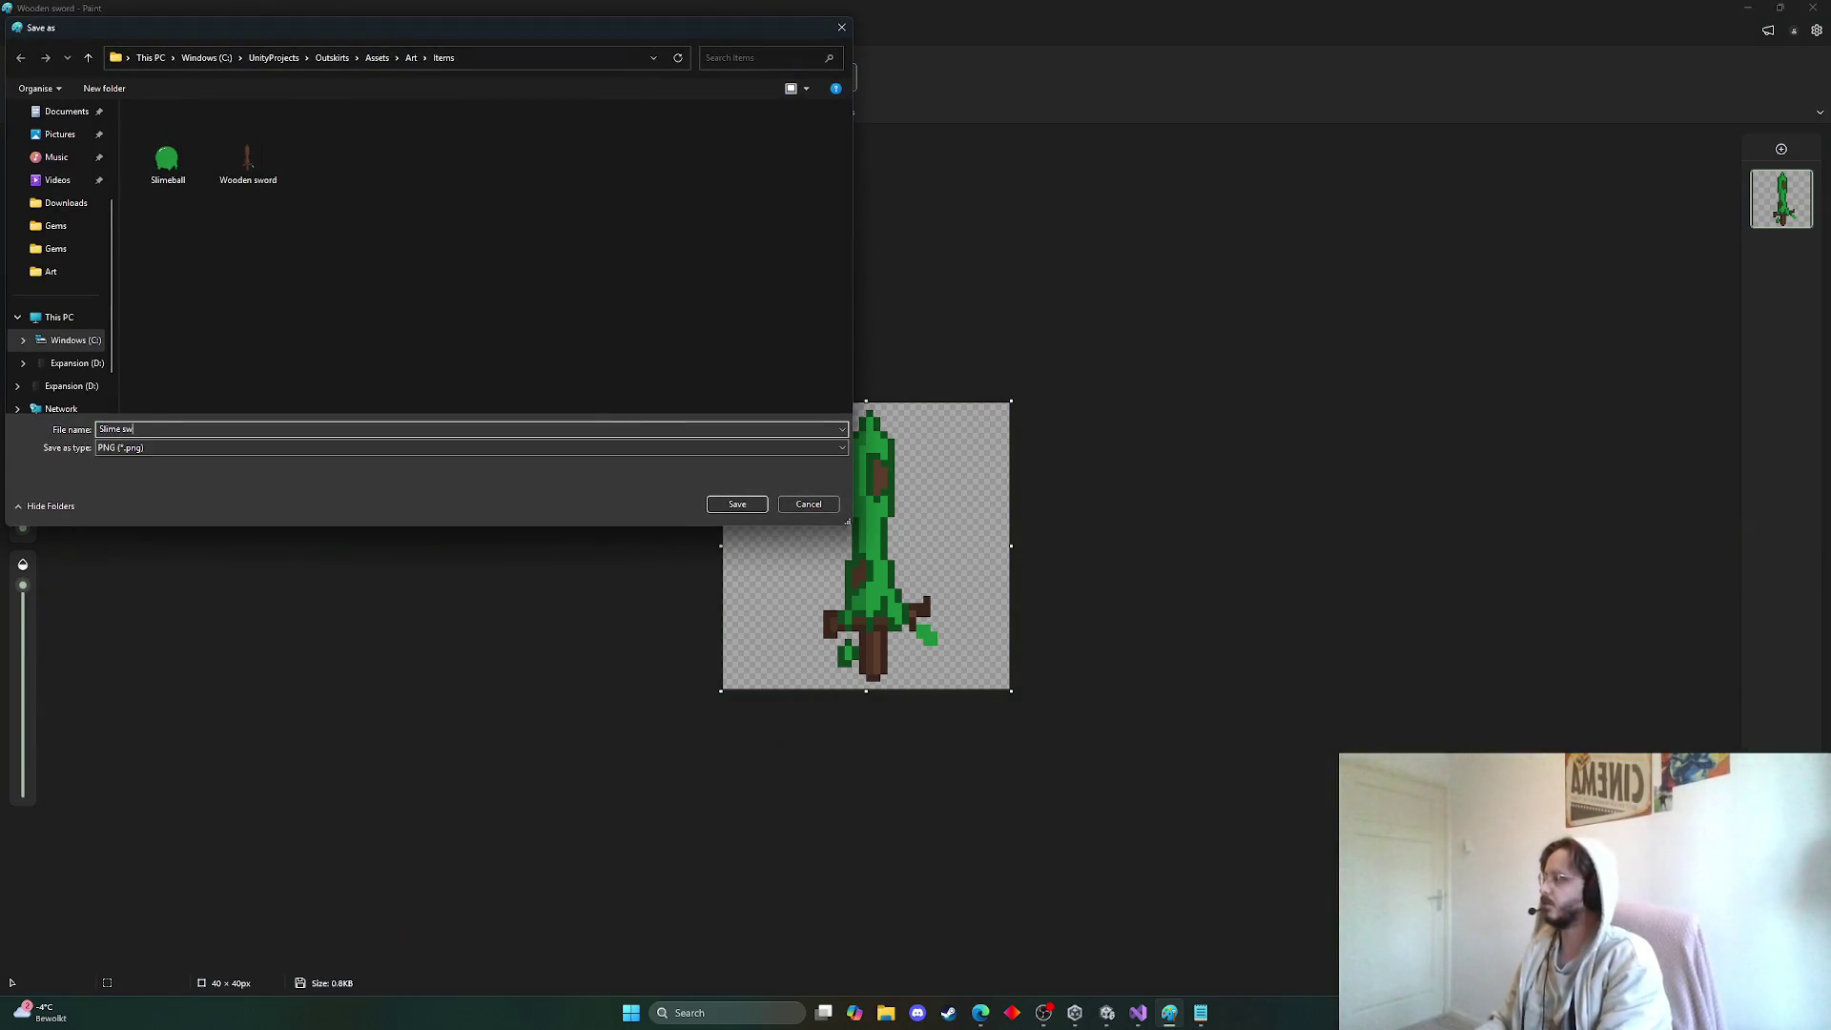
pyautogui.click(739, 503)
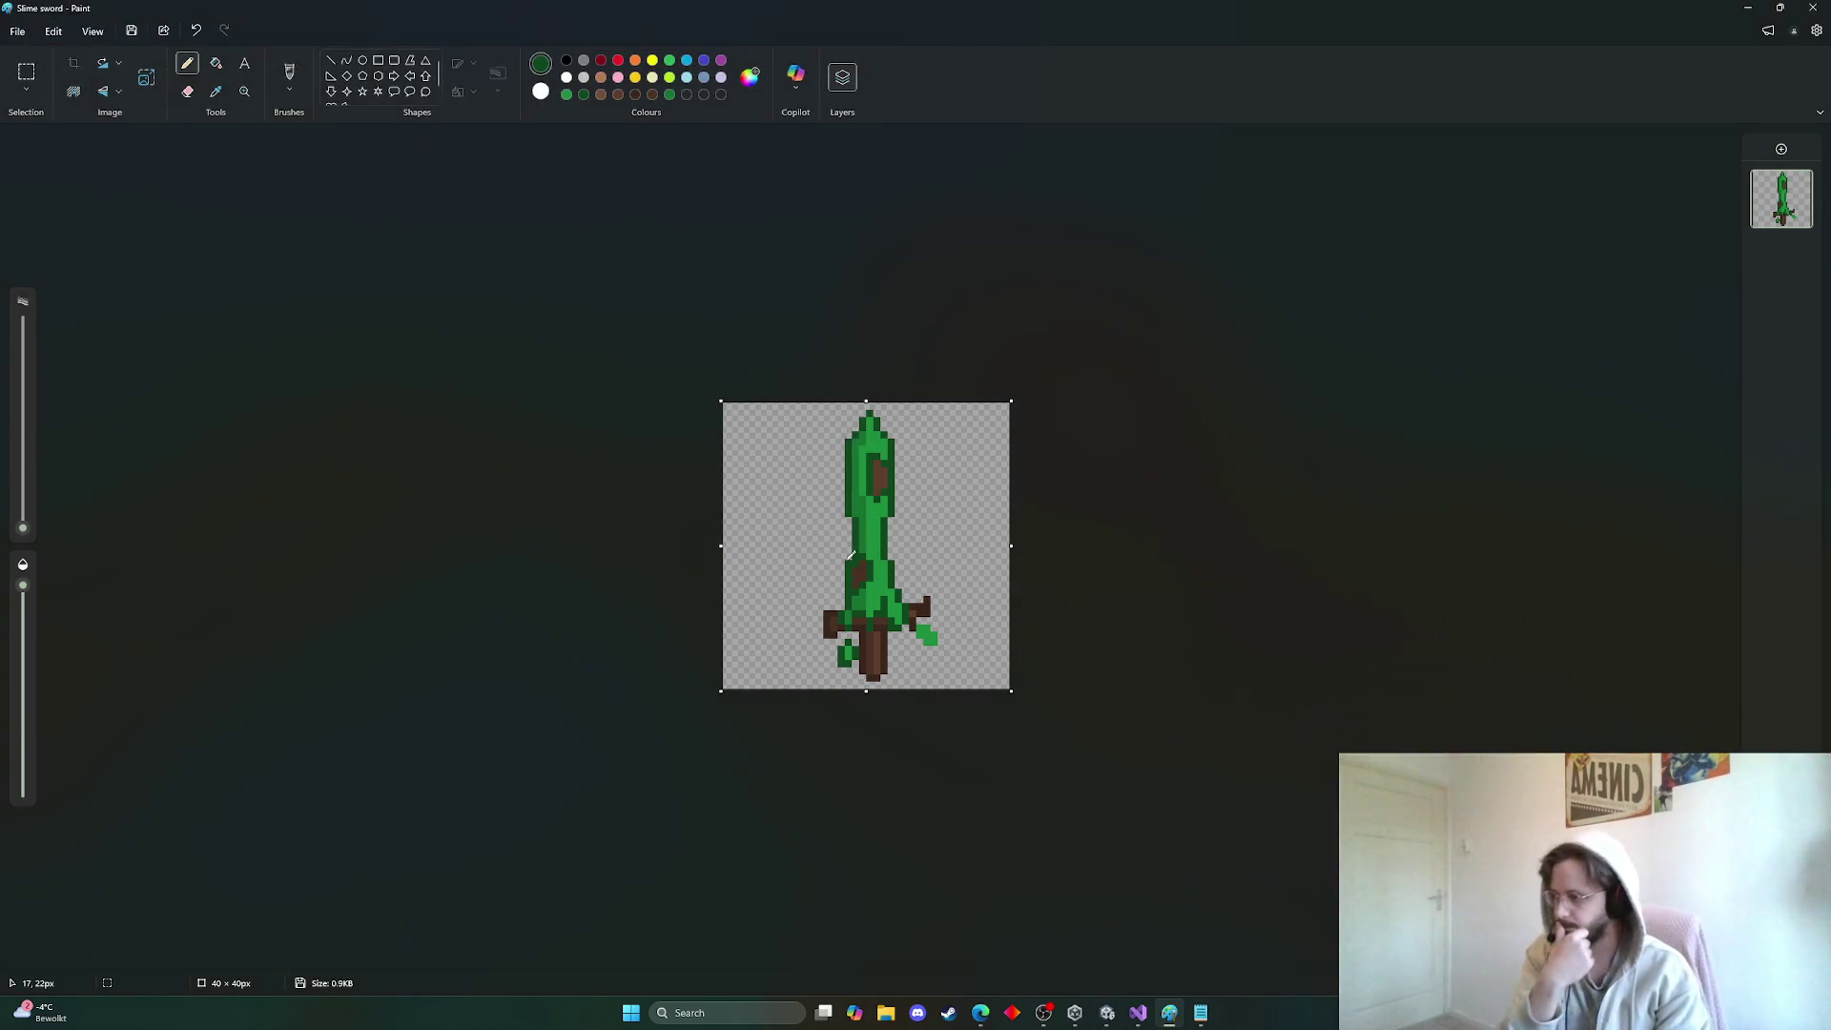
pyautogui.click(1111, 1018)
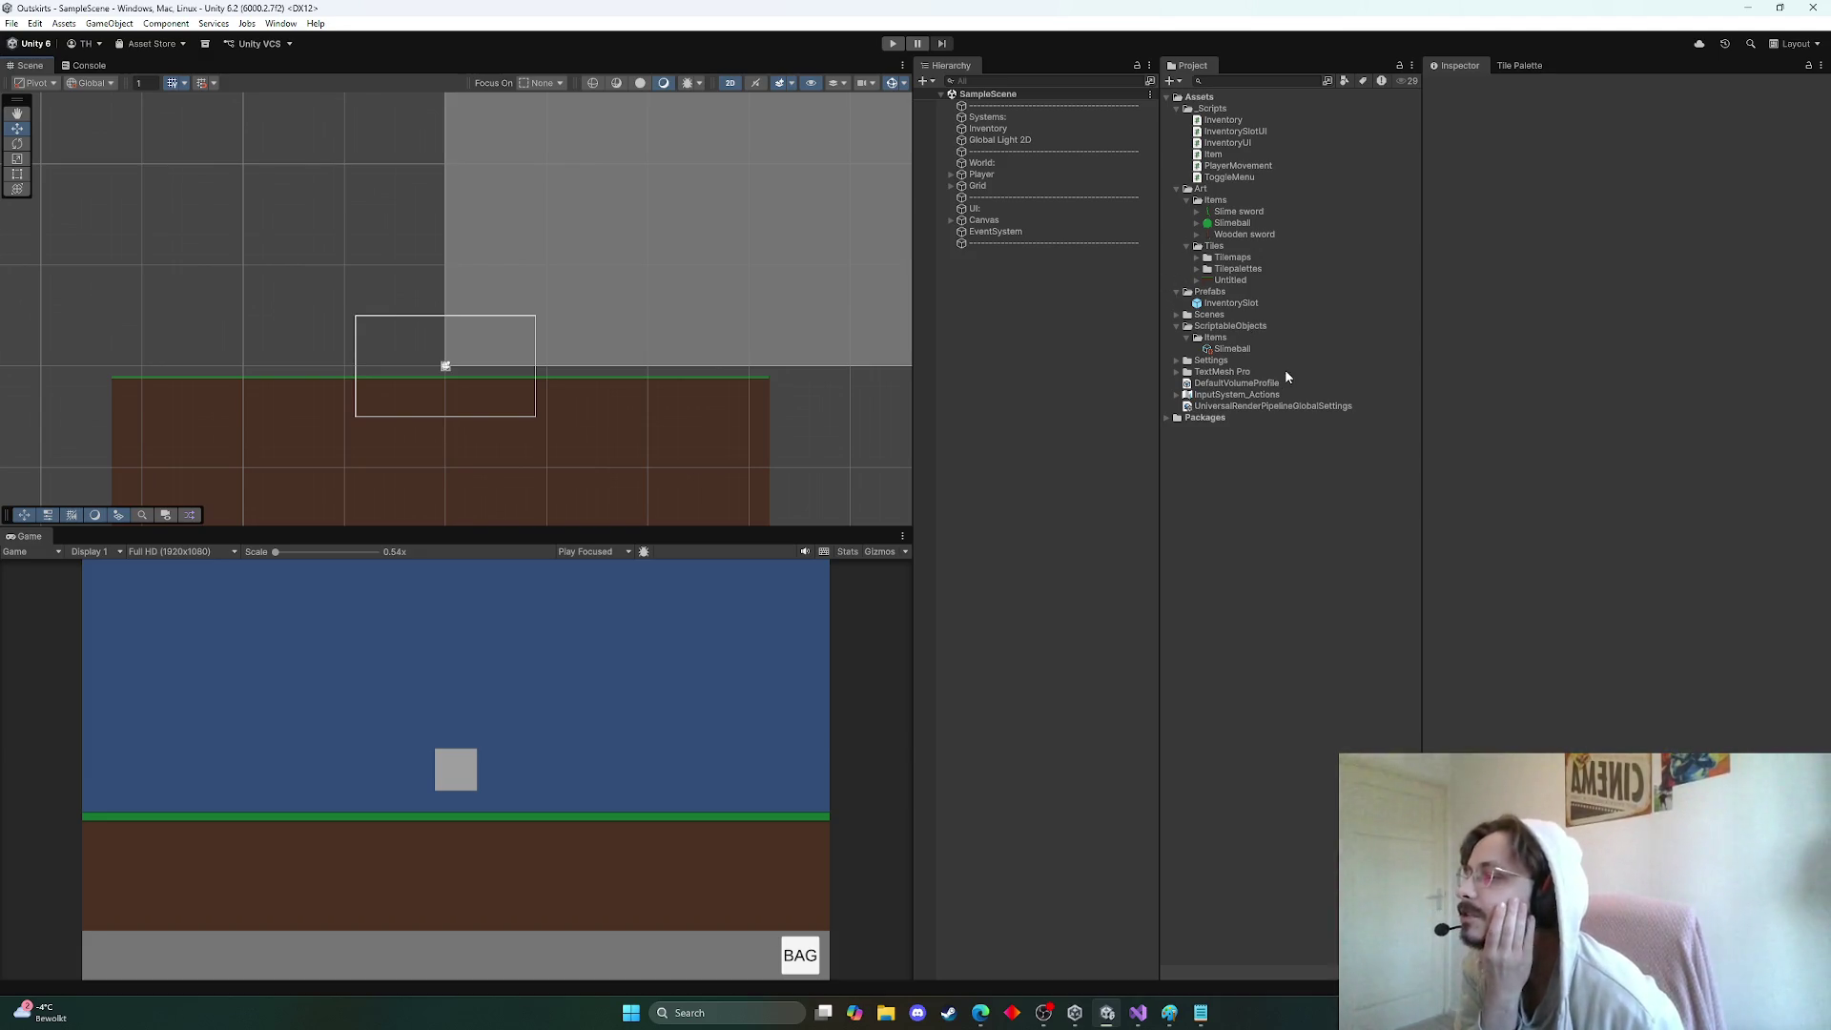
# Create a new Item asset in Items named Wooden sword, with display name Wooden sword
pyautogui.click(1229, 340)
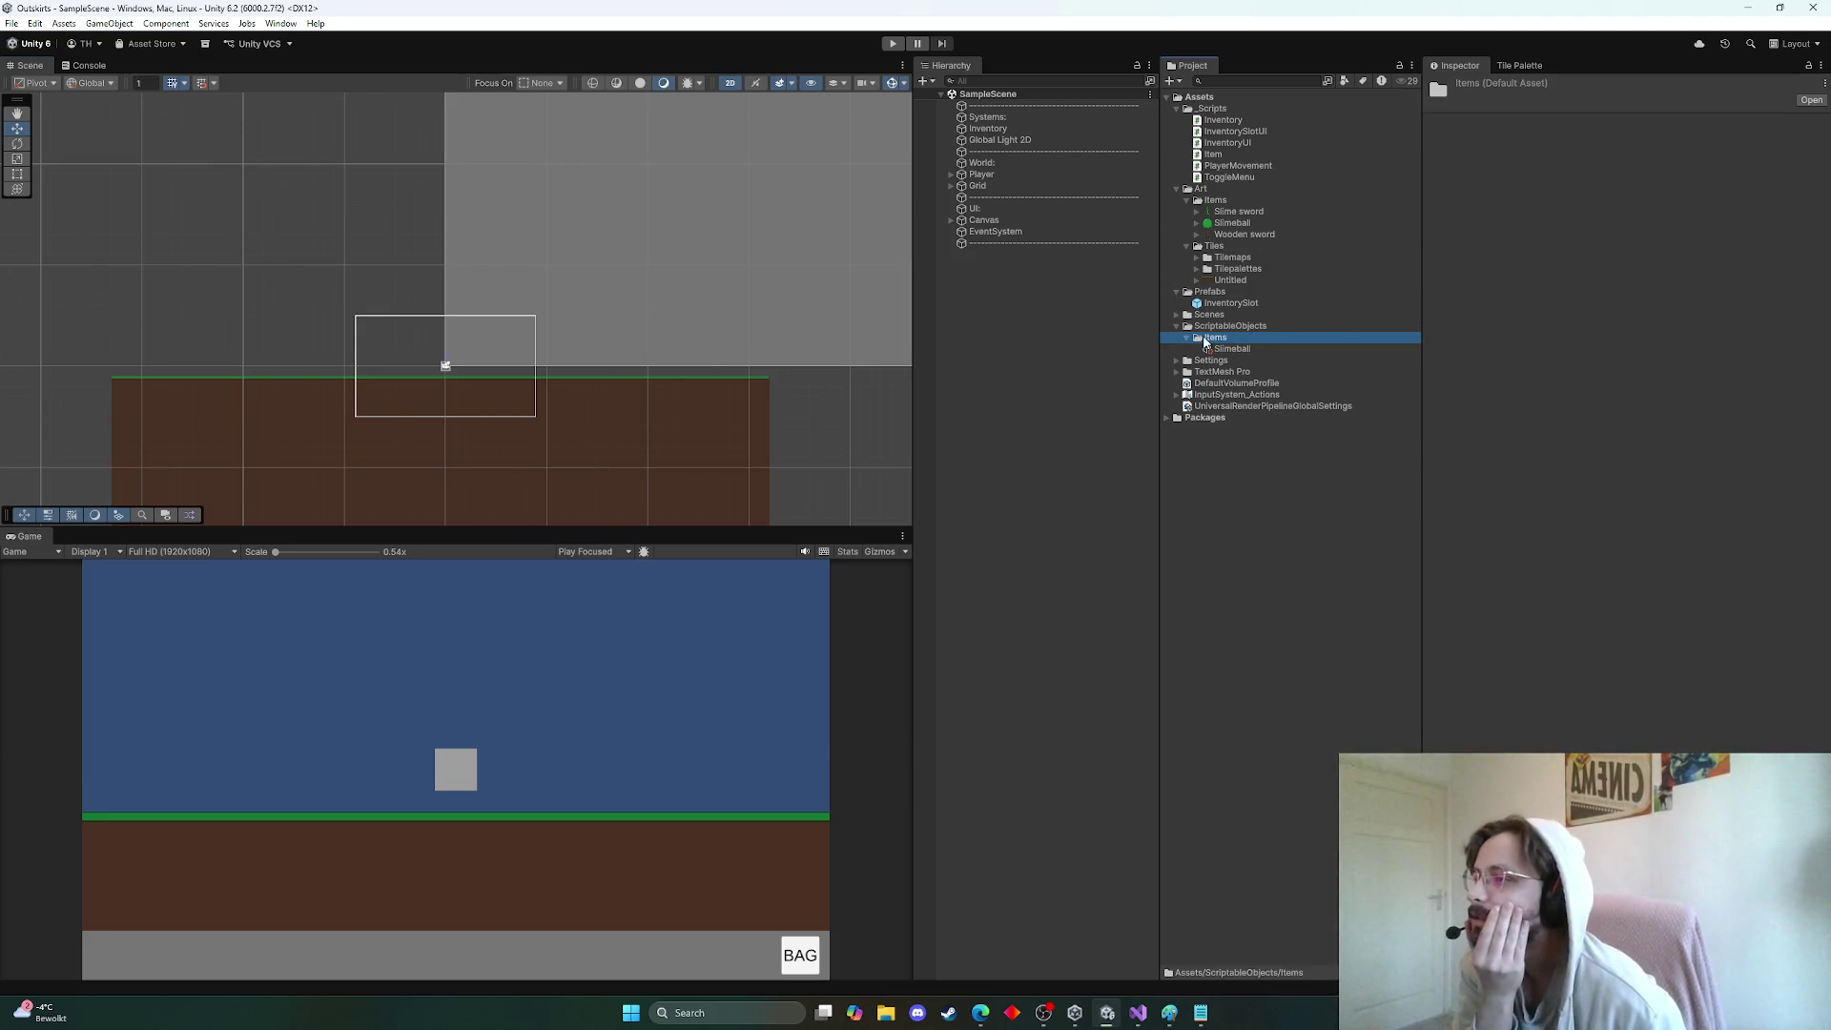
pyautogui.rightClick(1206, 344)
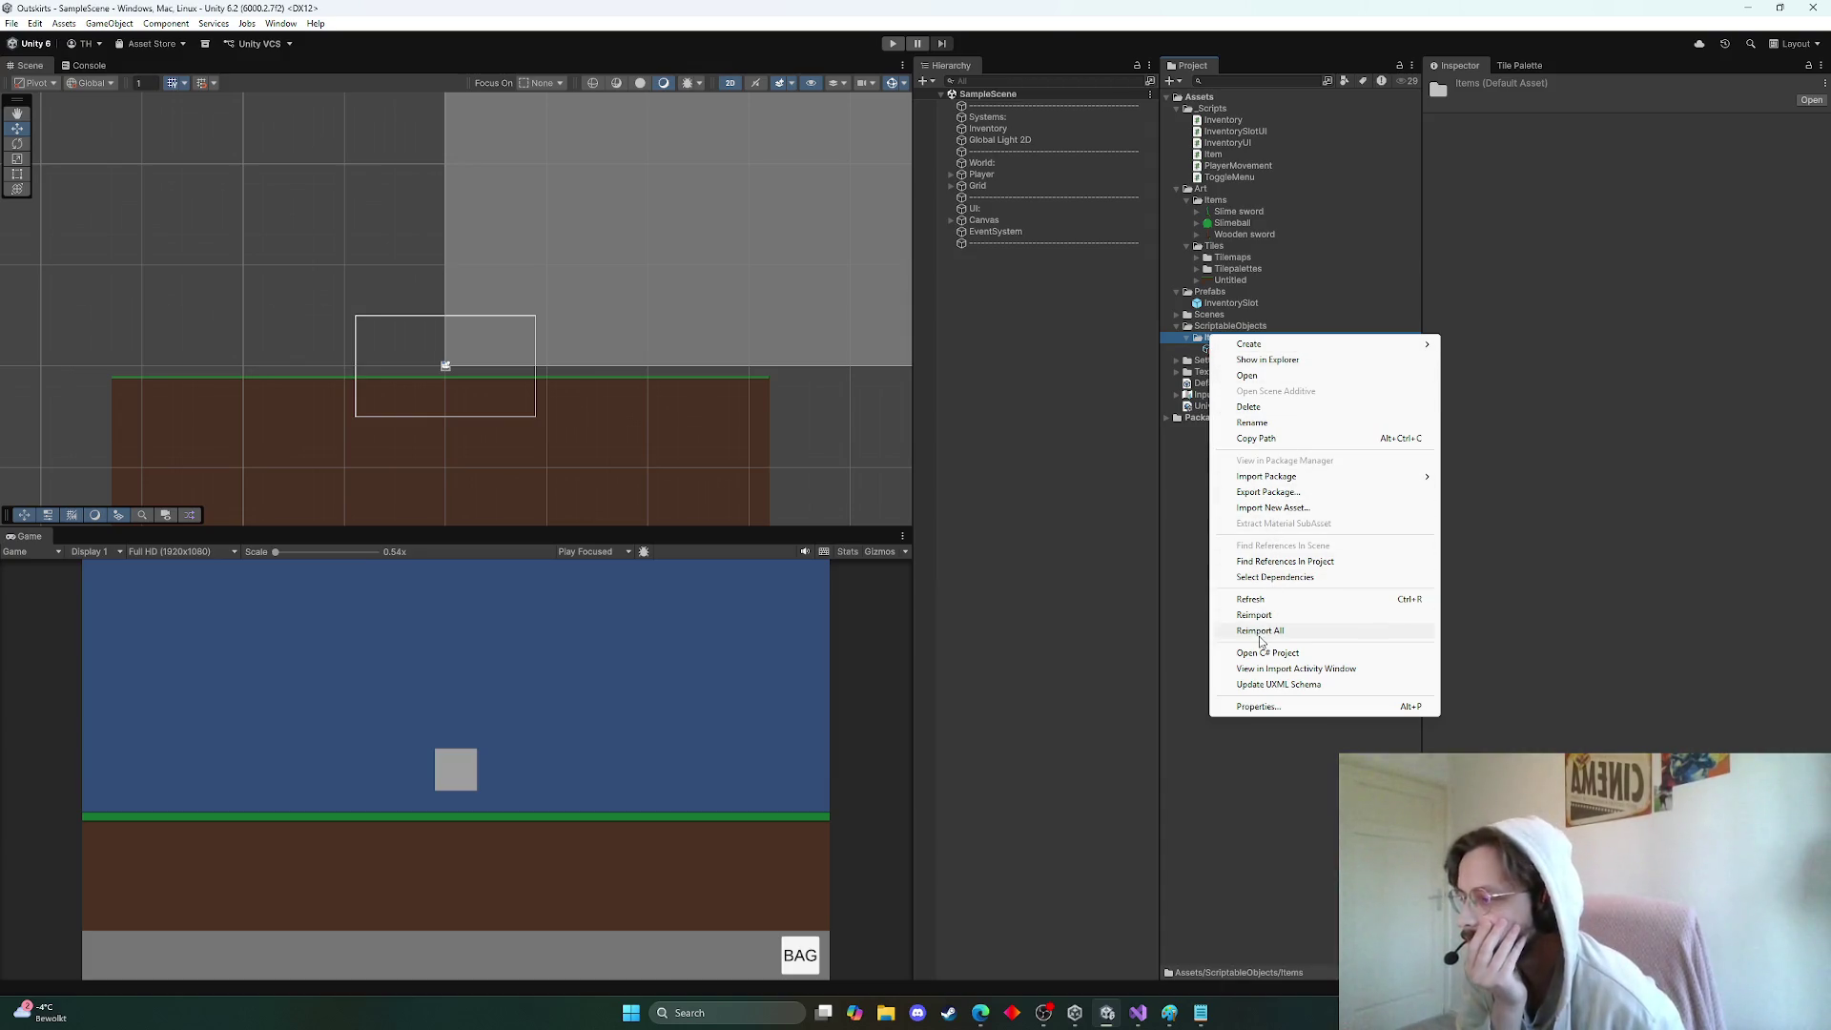
pyautogui.moveTo(1269, 345)
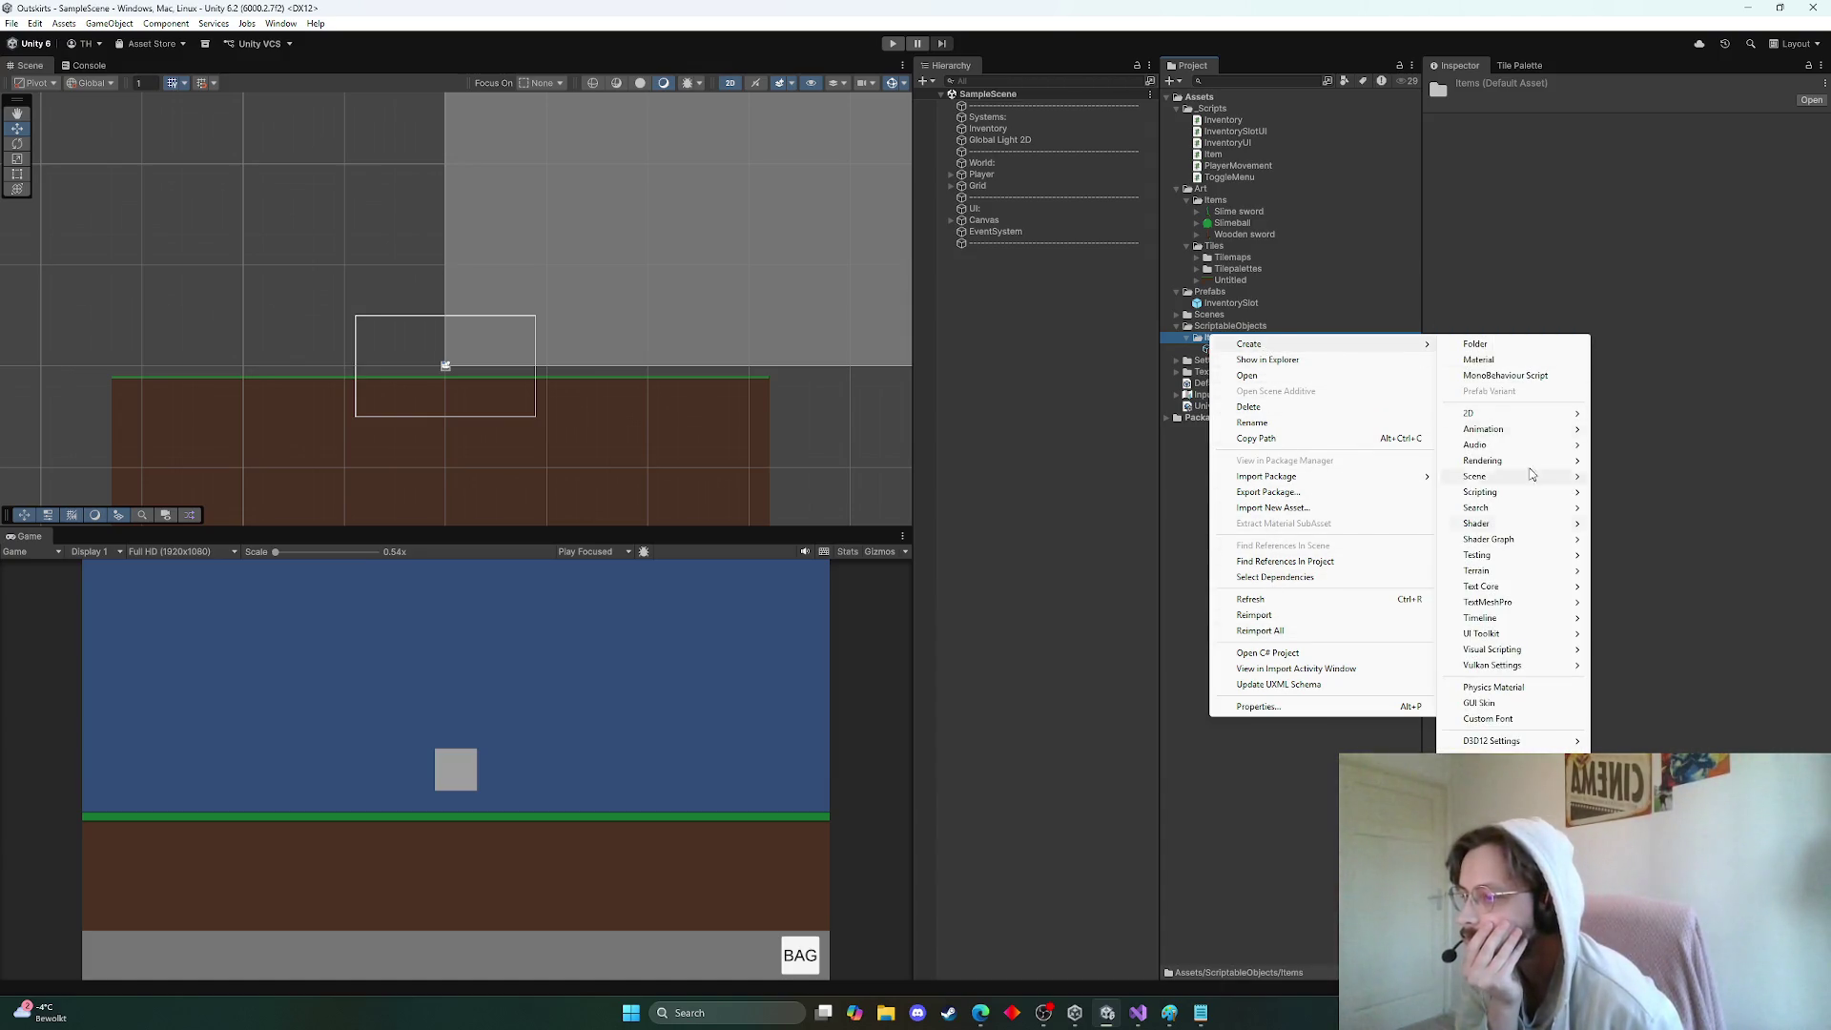
pyautogui.click(1621, 763)
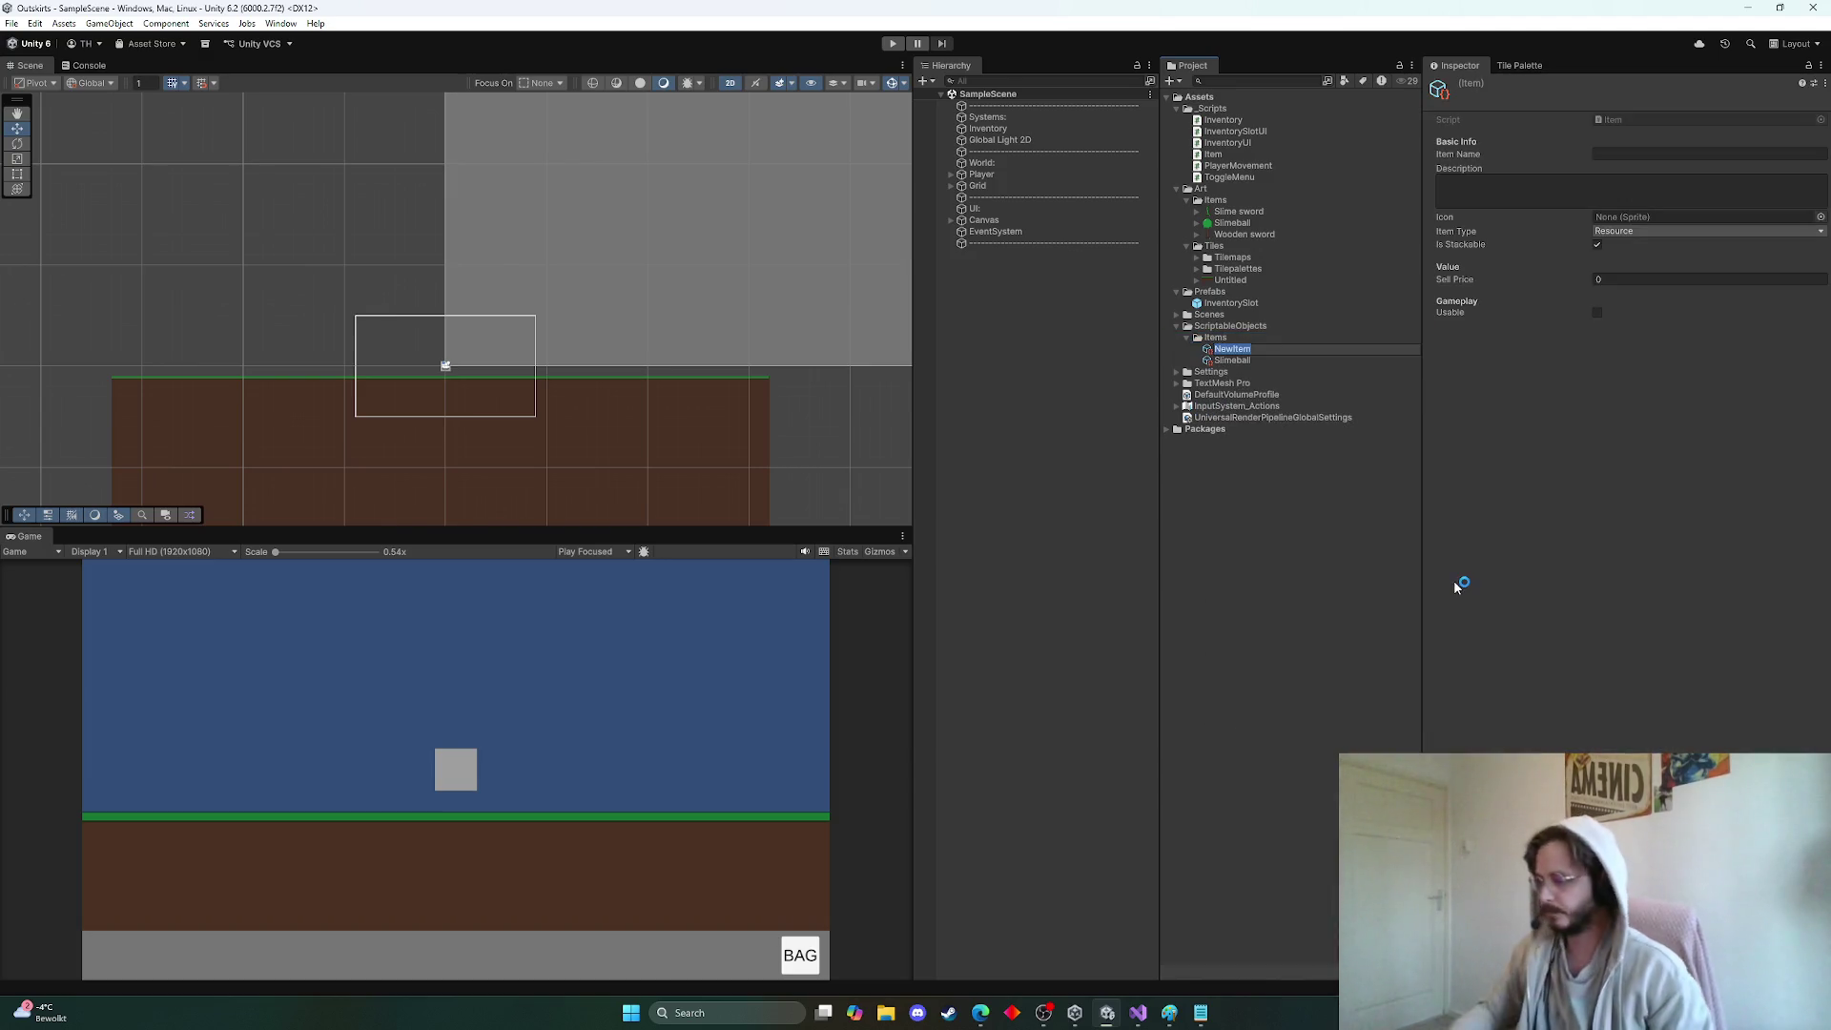
pyautogui.write('Woode')
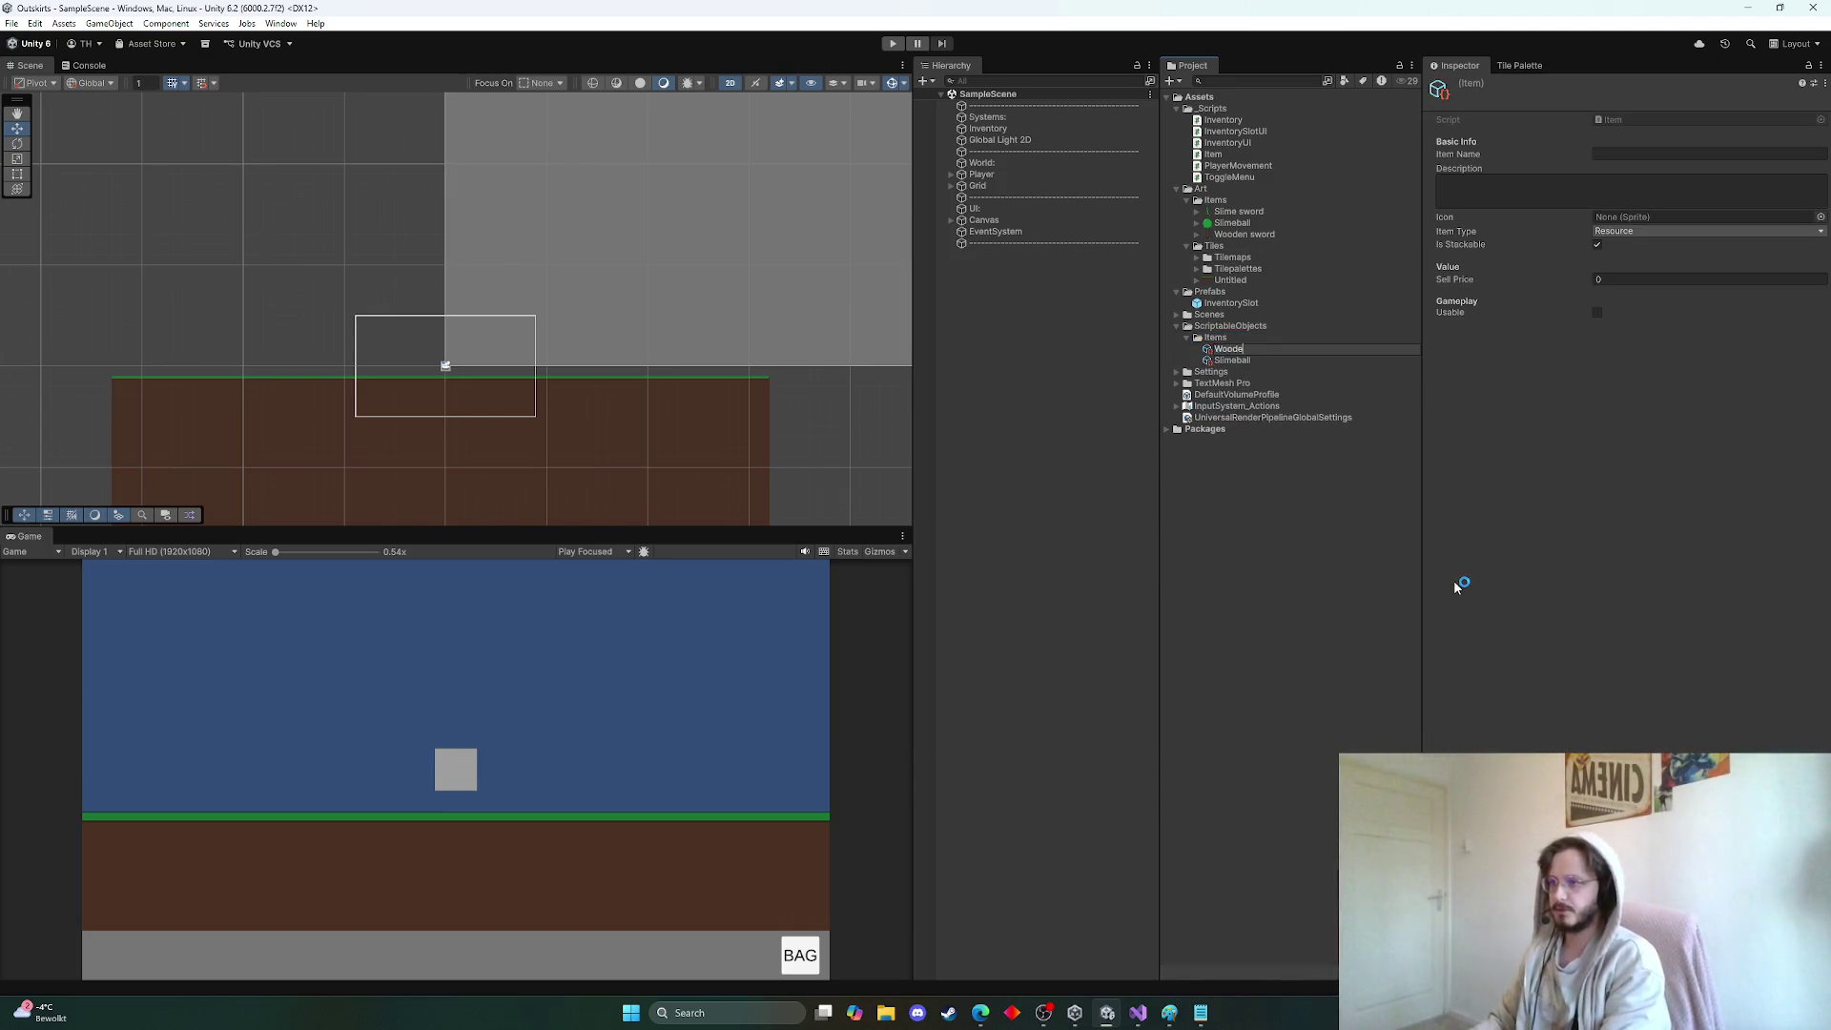
pyautogui.write('n sword')
pyautogui.press('Return')
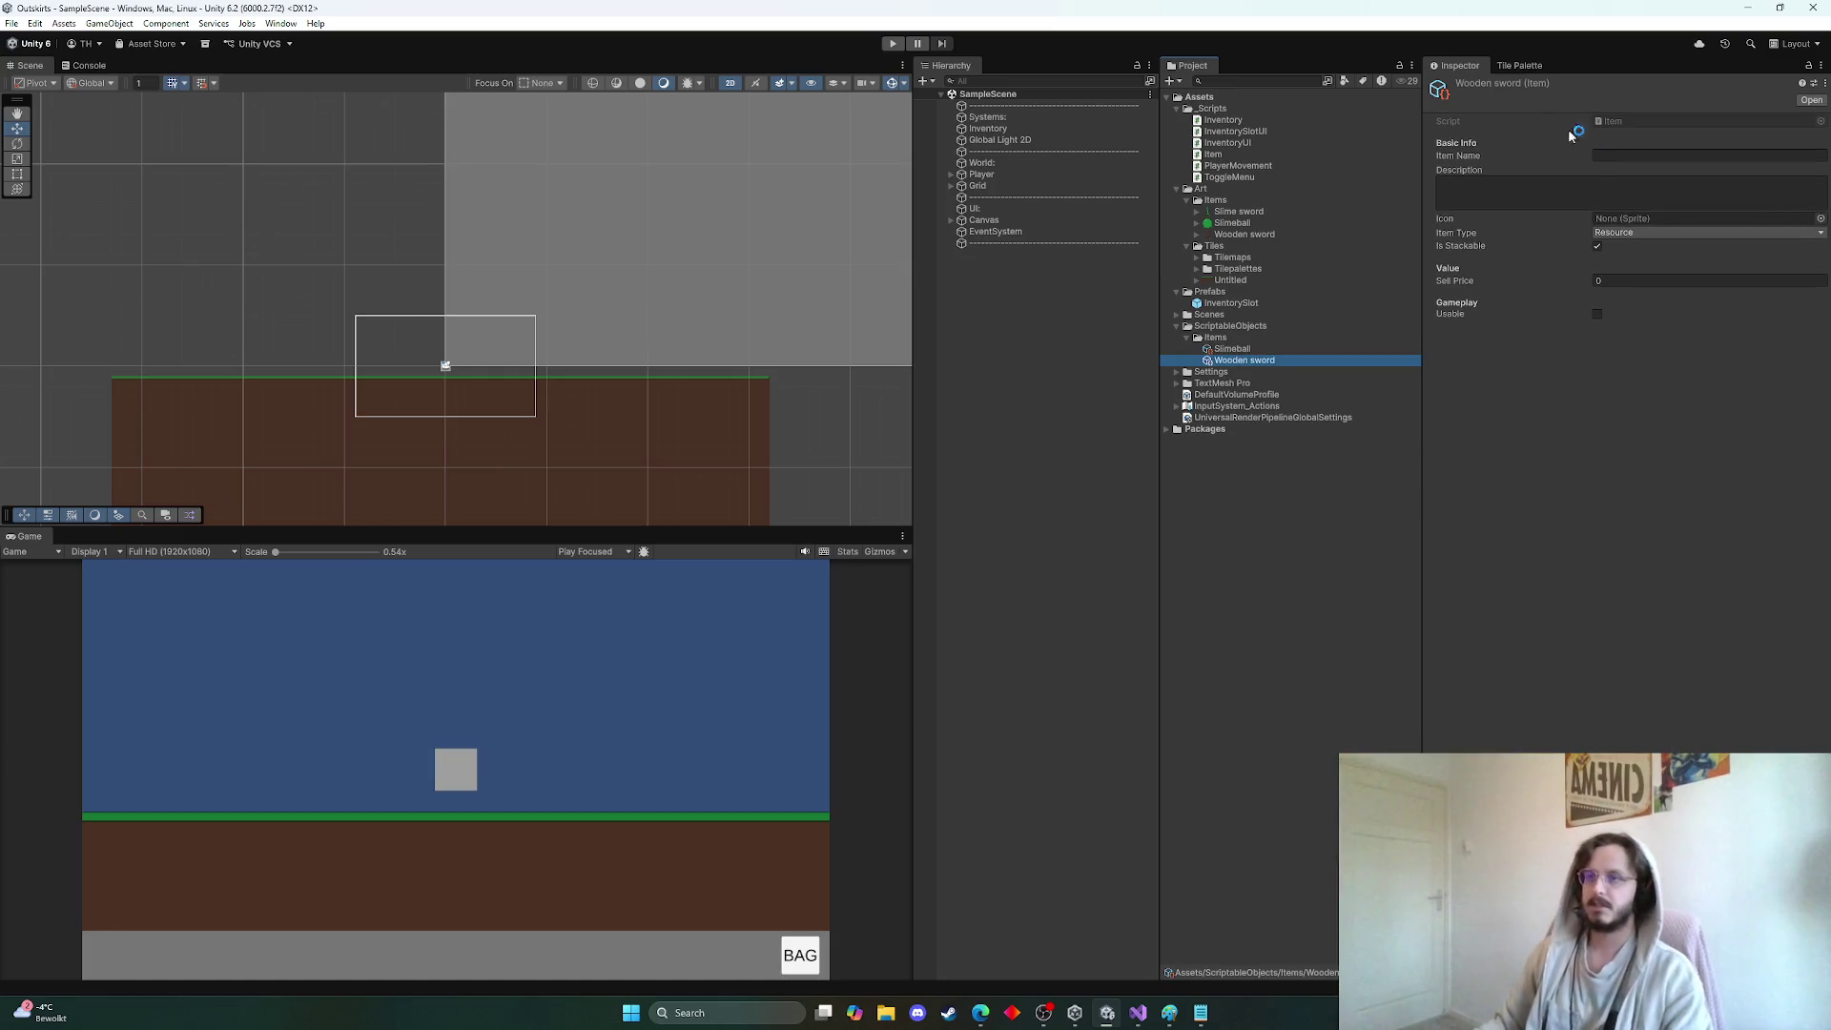
pyautogui.click(1621, 156)
pyautogui.write('Wooden sword')
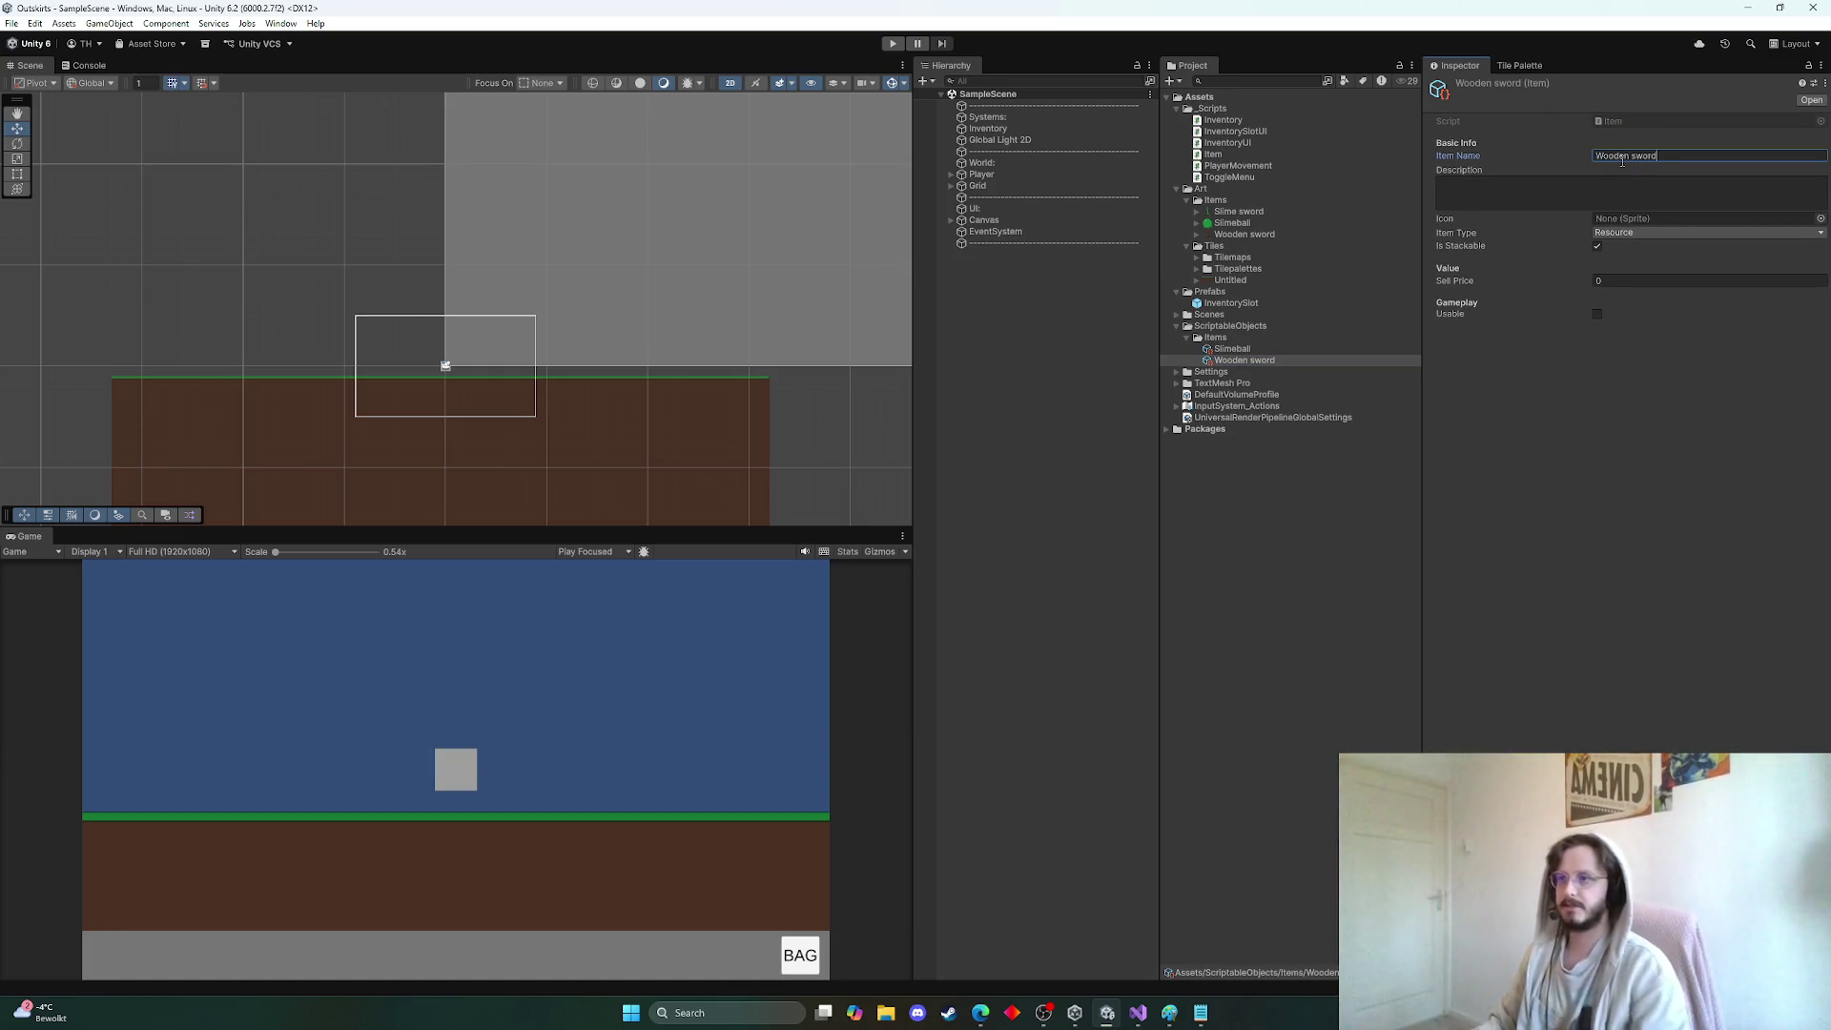
pyautogui.click(1624, 184)
pyautogui.write('A simple wooden sword, everyone has to start somewhere...')
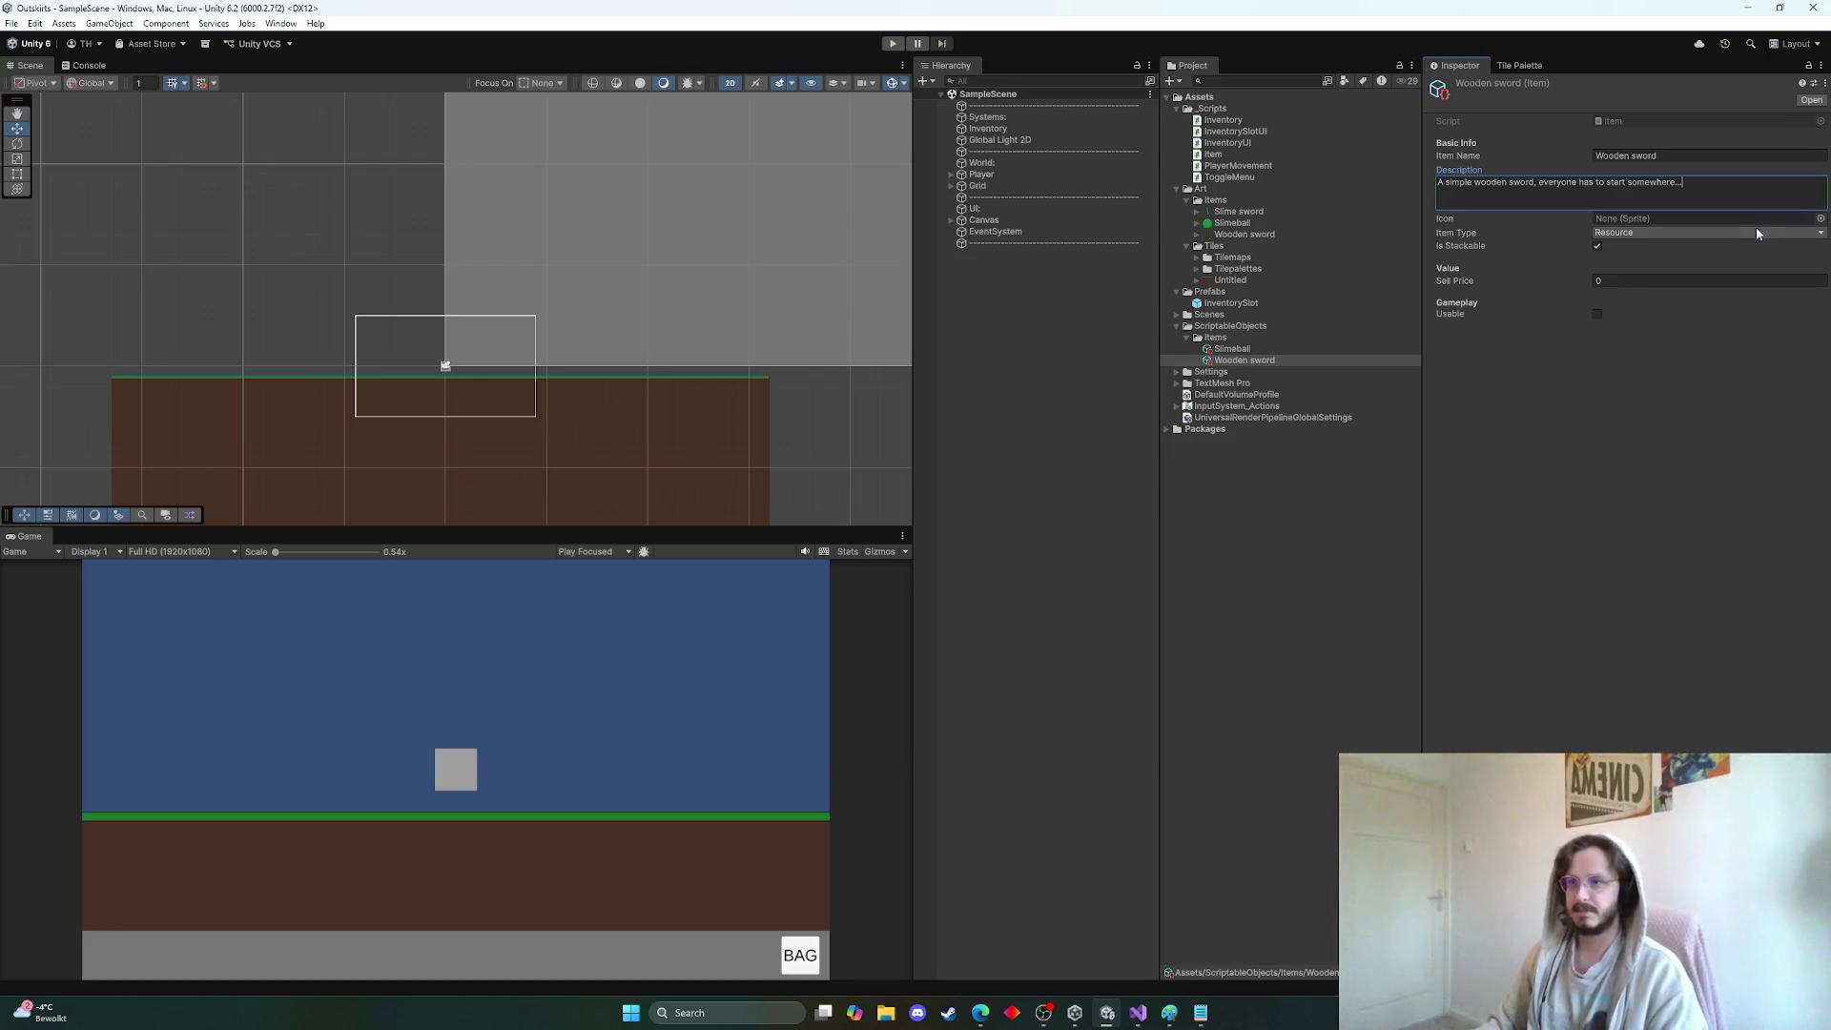
# Assign the Wooden sword_0 icon, set Item Type to Equipment and untick Is Stackable
pyautogui.click(1820, 218)
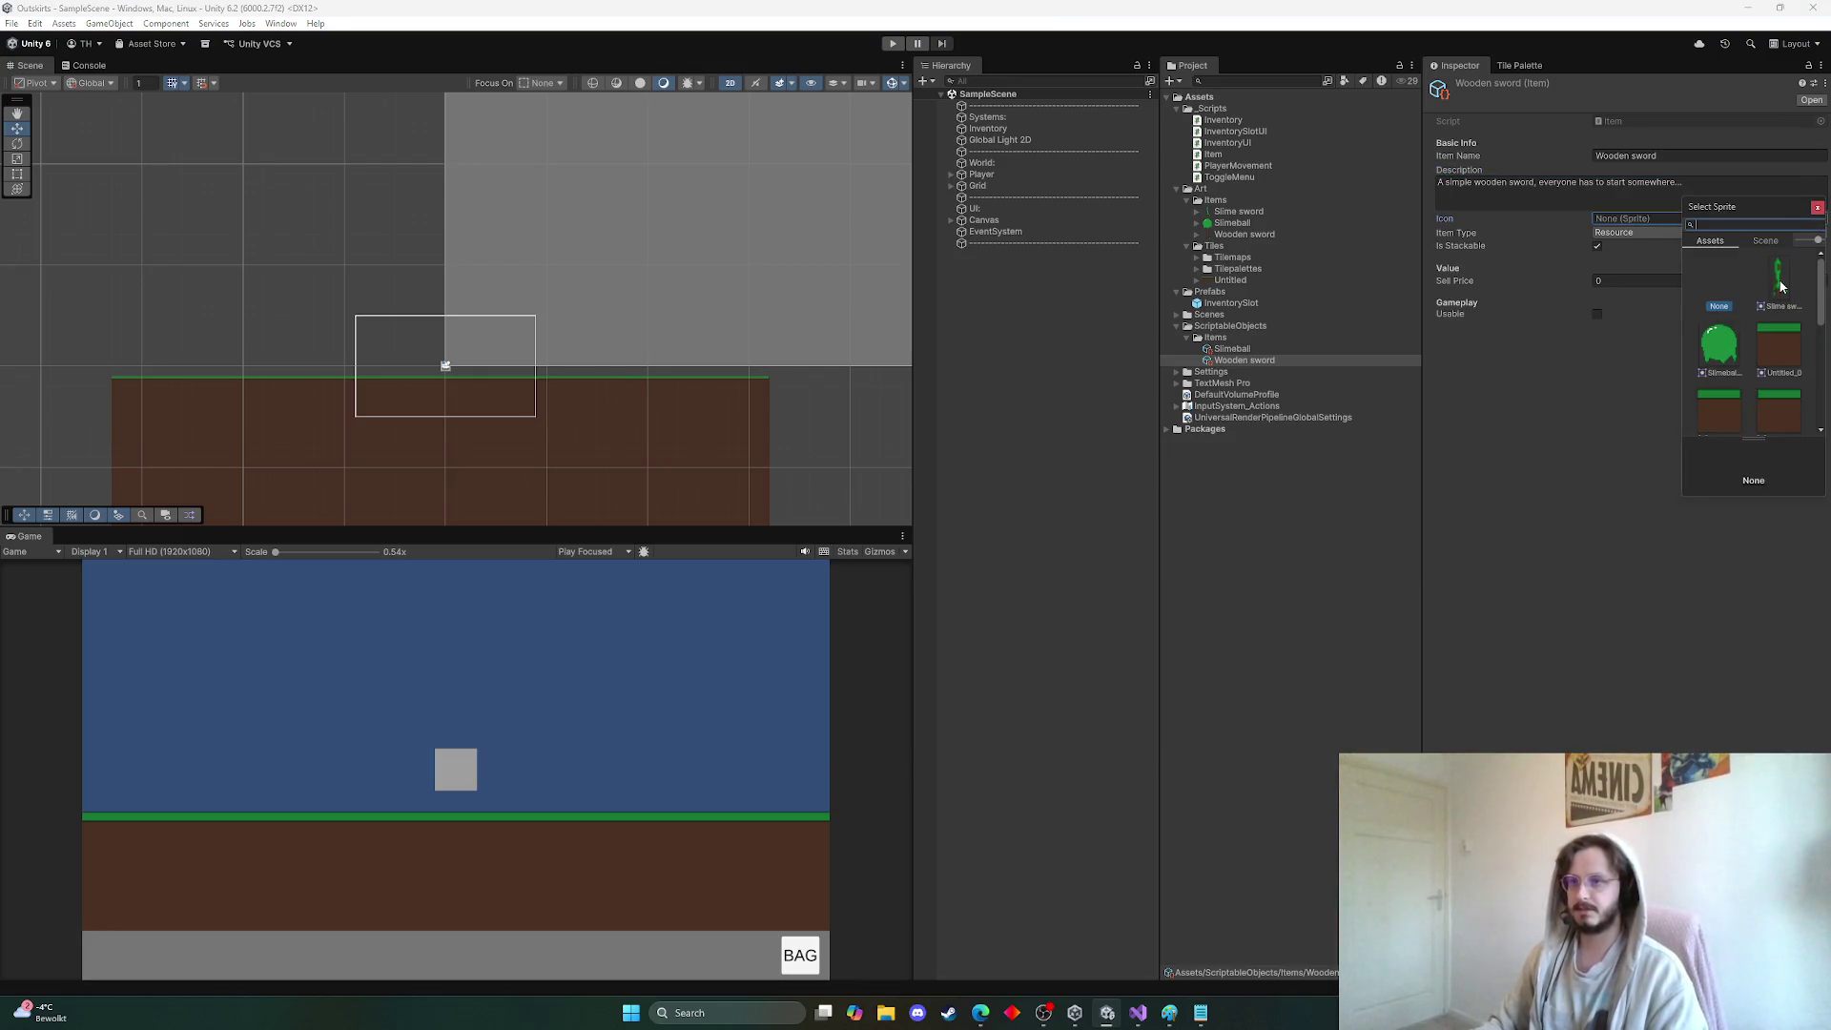
pyautogui.scroll(-3, 1780, 291)
pyautogui.scroll(3, 1774, 314)
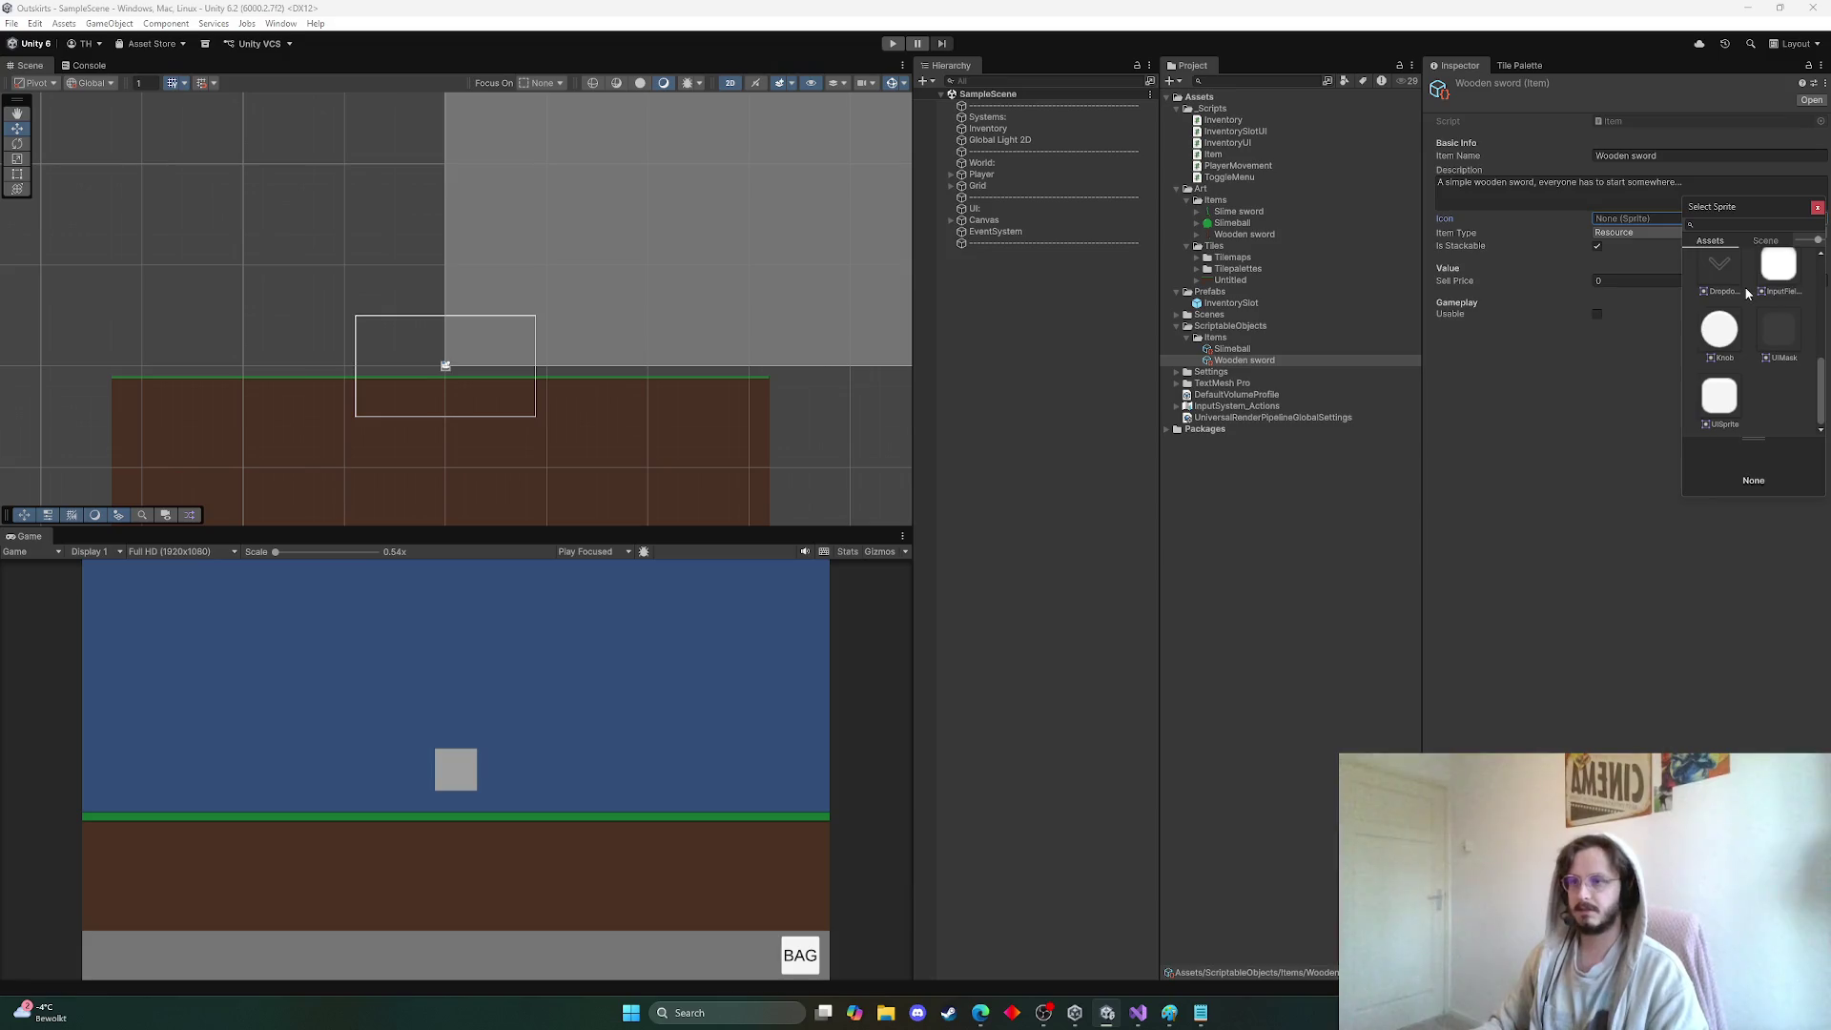
pyautogui.doubleClick(1786, 347)
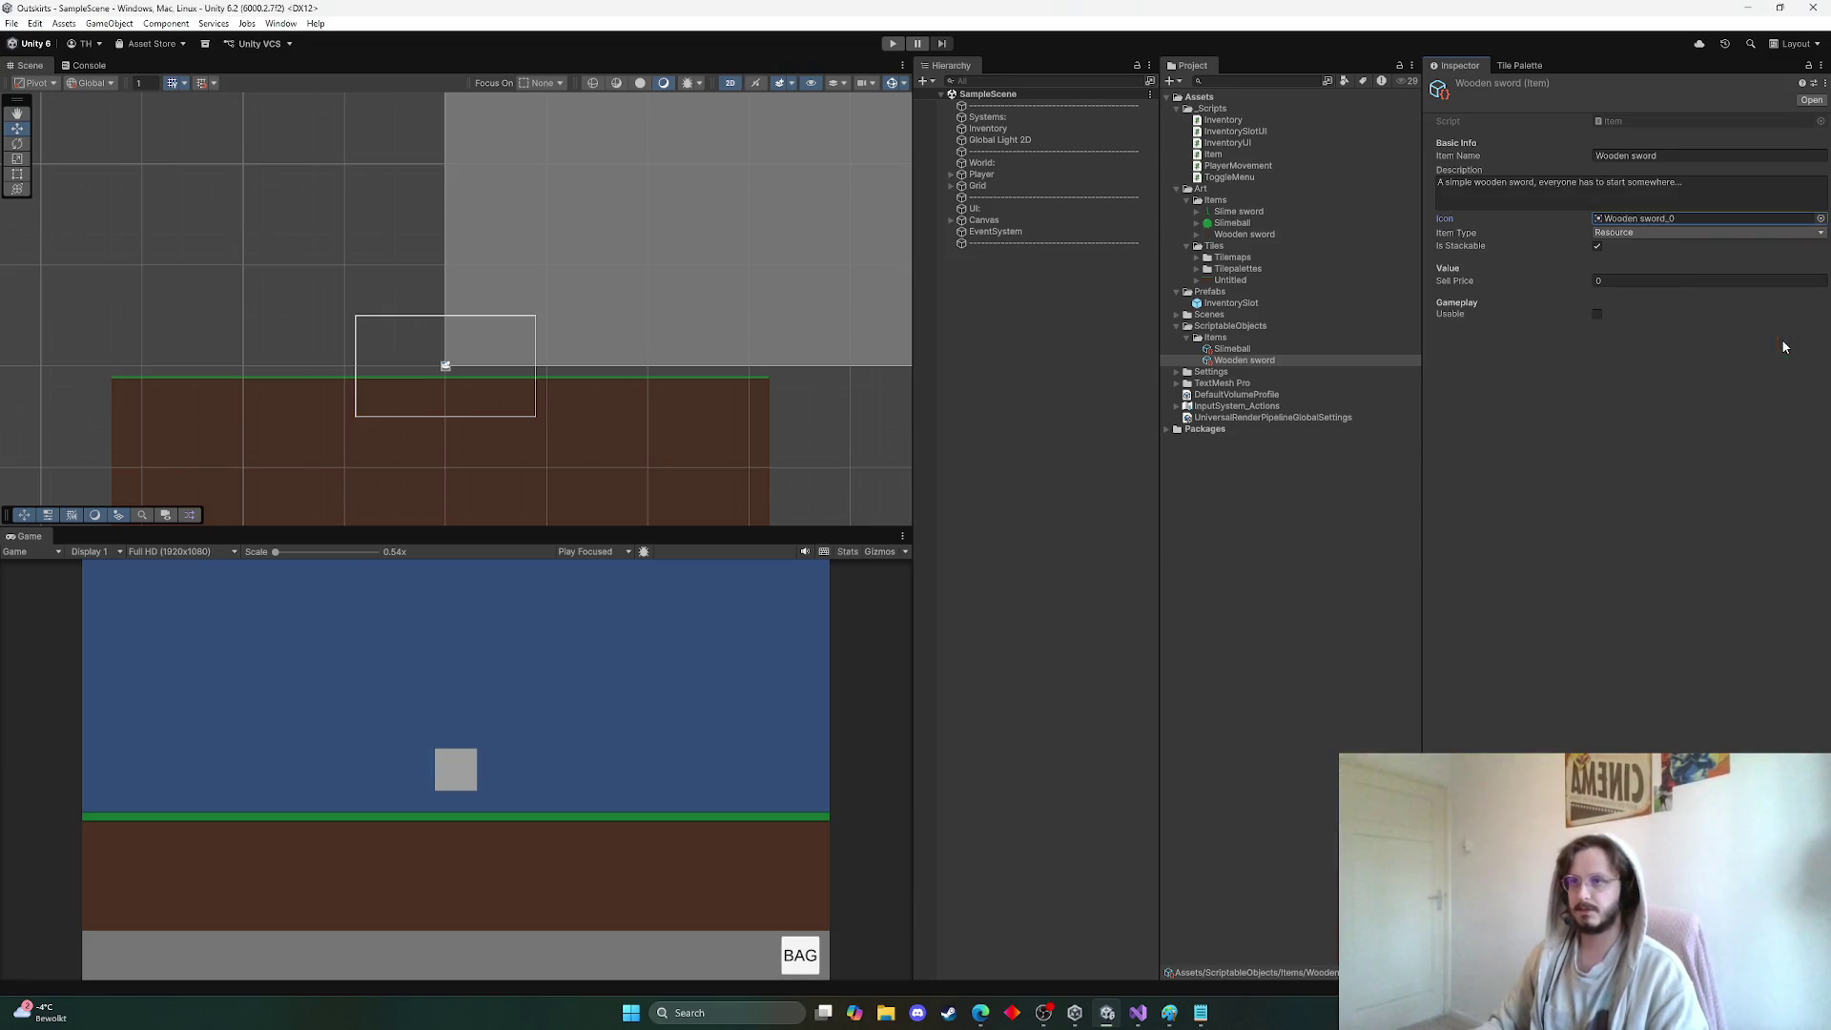
pyautogui.click(1614, 232)
pyautogui.click(1636, 281)
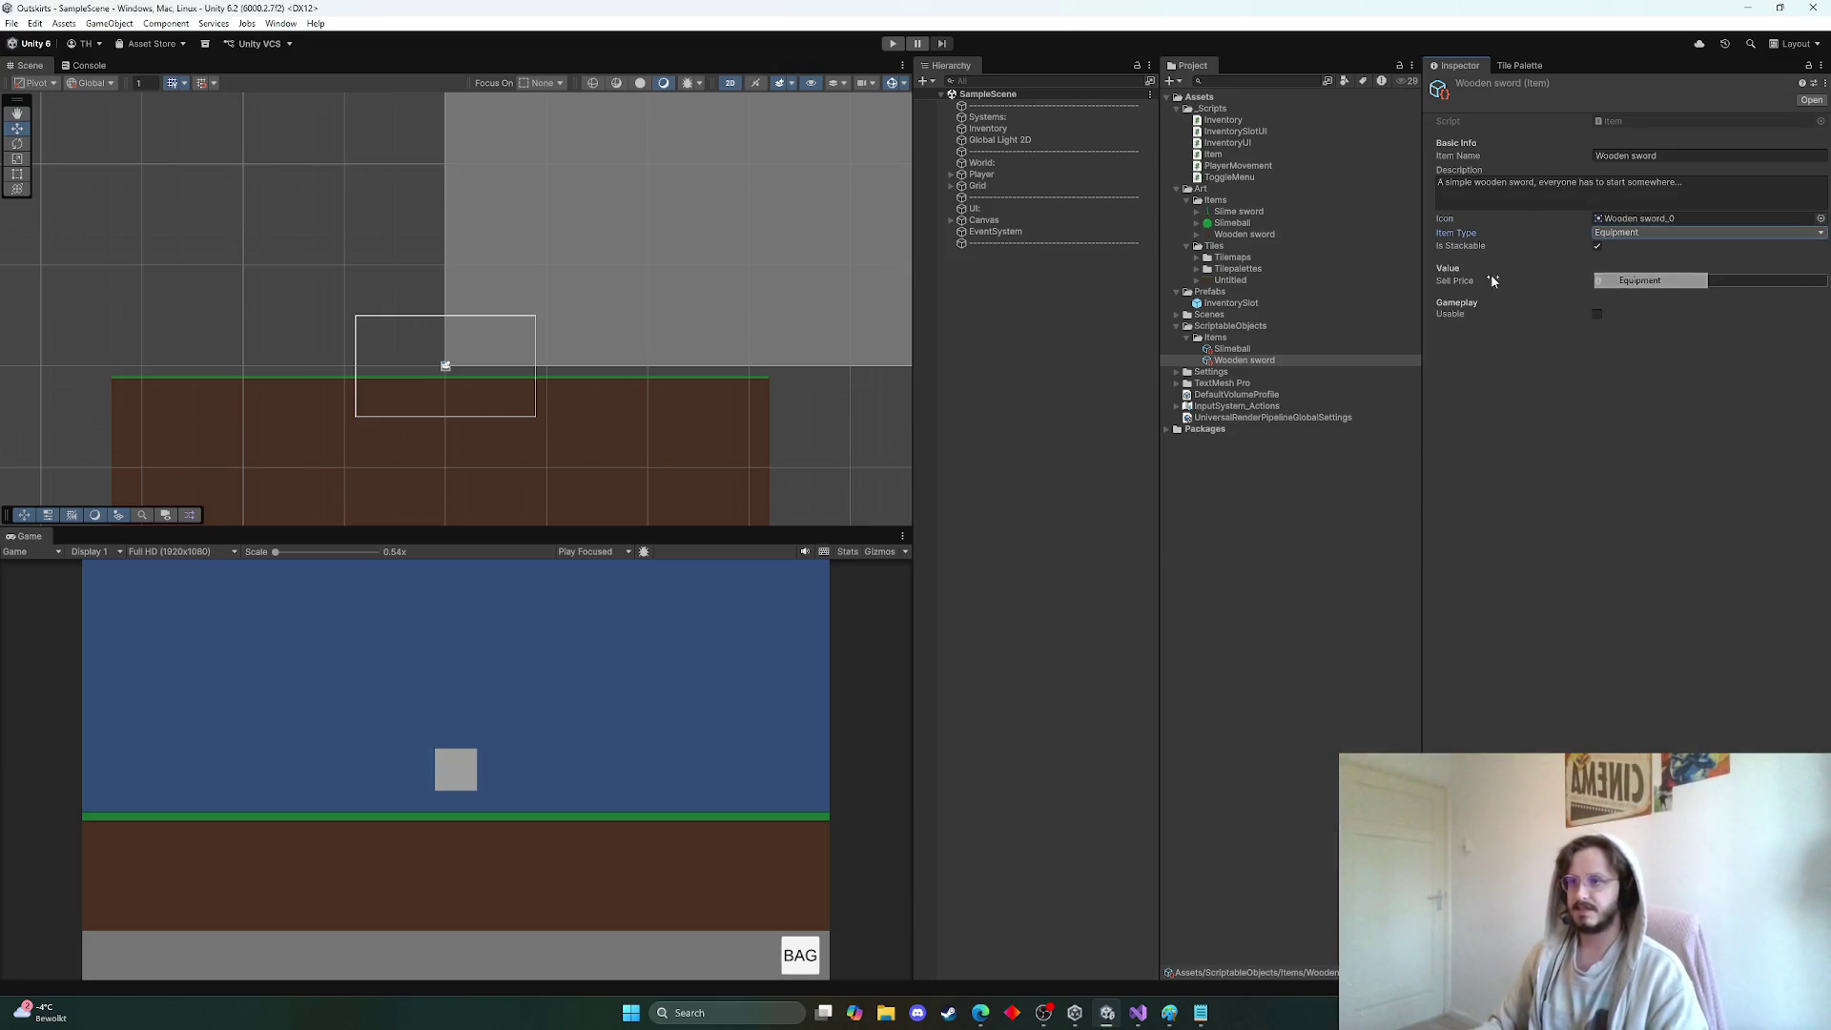
pyautogui.click(1594, 247)
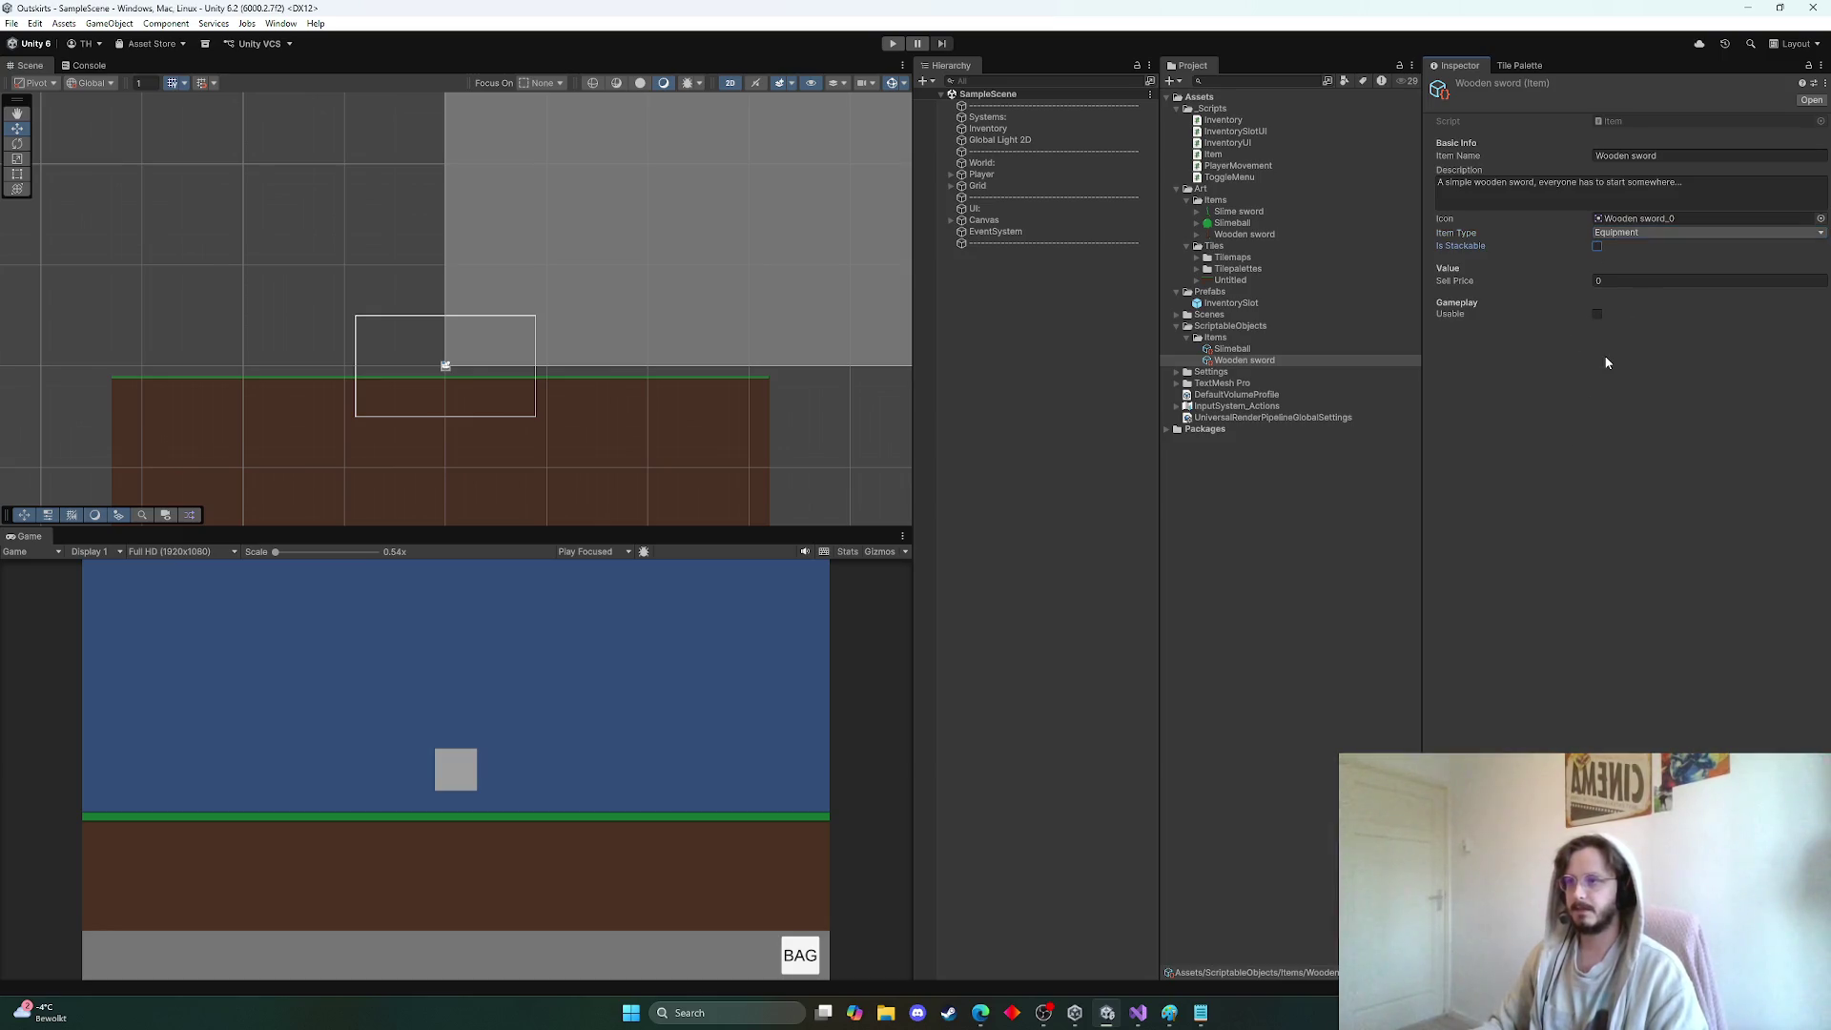
pyautogui.click(1255, 519)
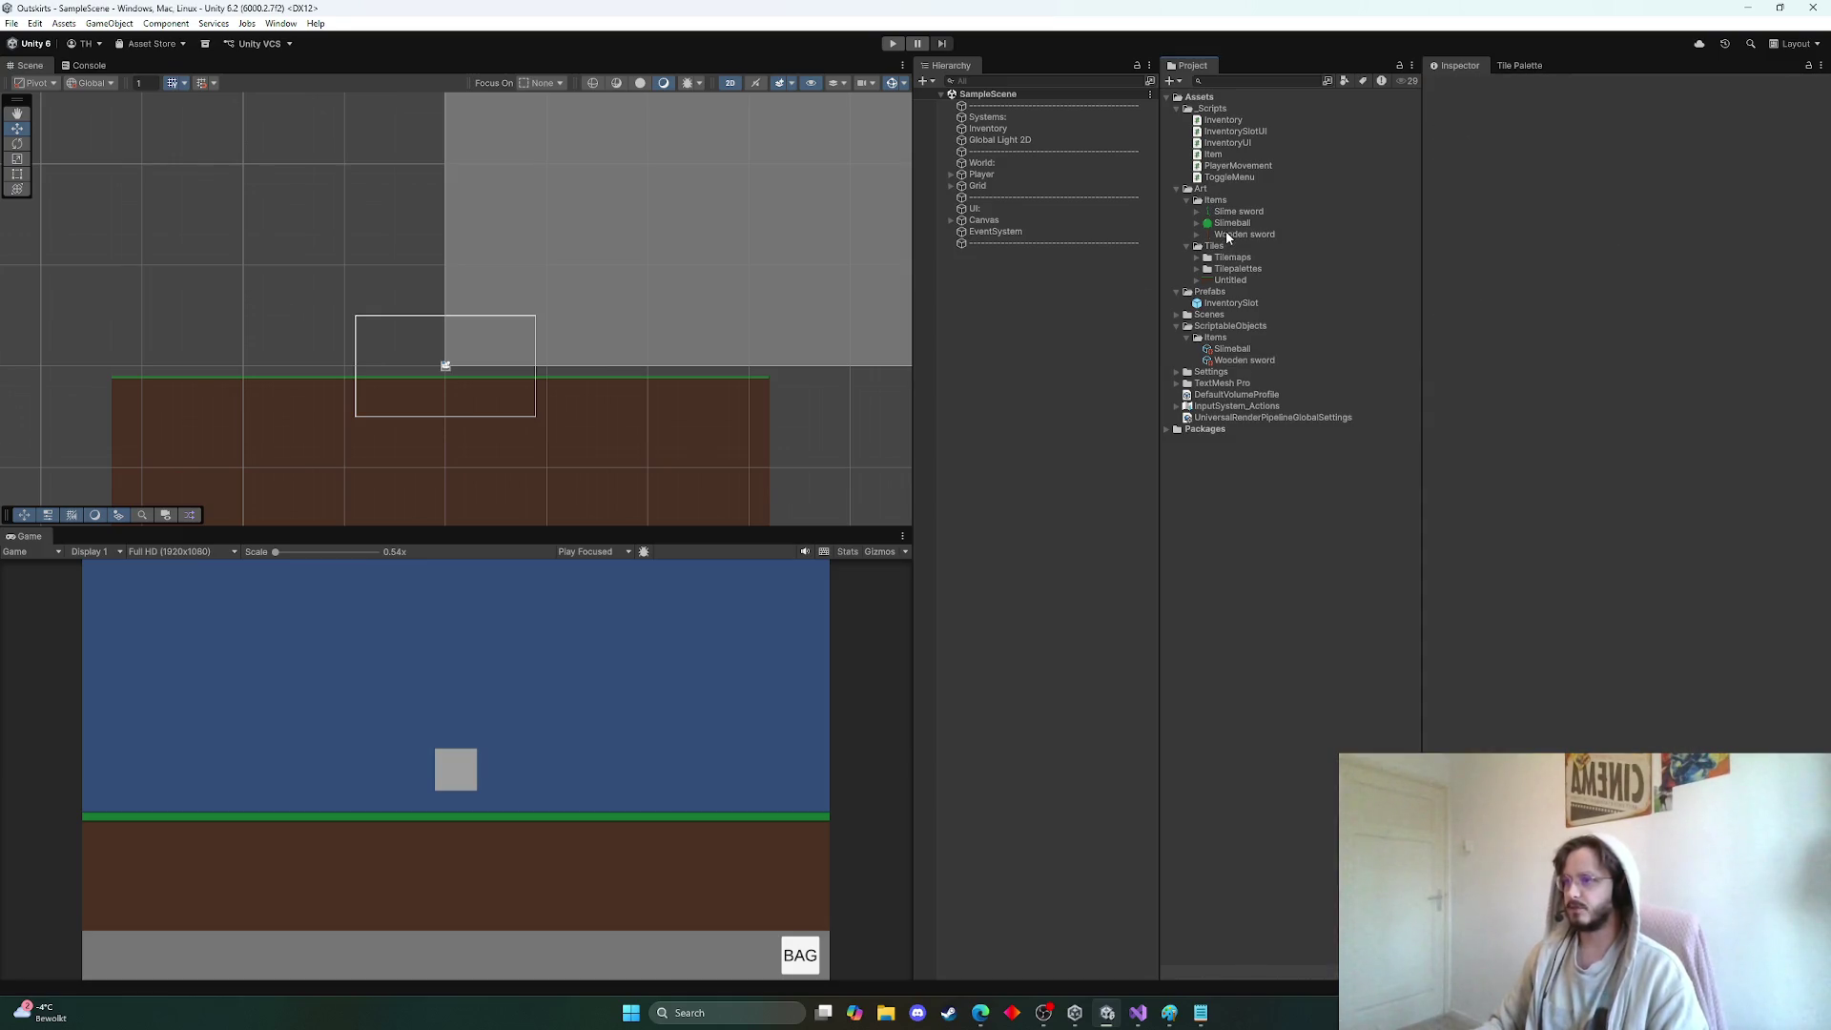
# Give the Wooden sword texture 40 PPU, Full Rect, Point filter, no compression, 256 max size; apply
pyautogui.click(1231, 224)
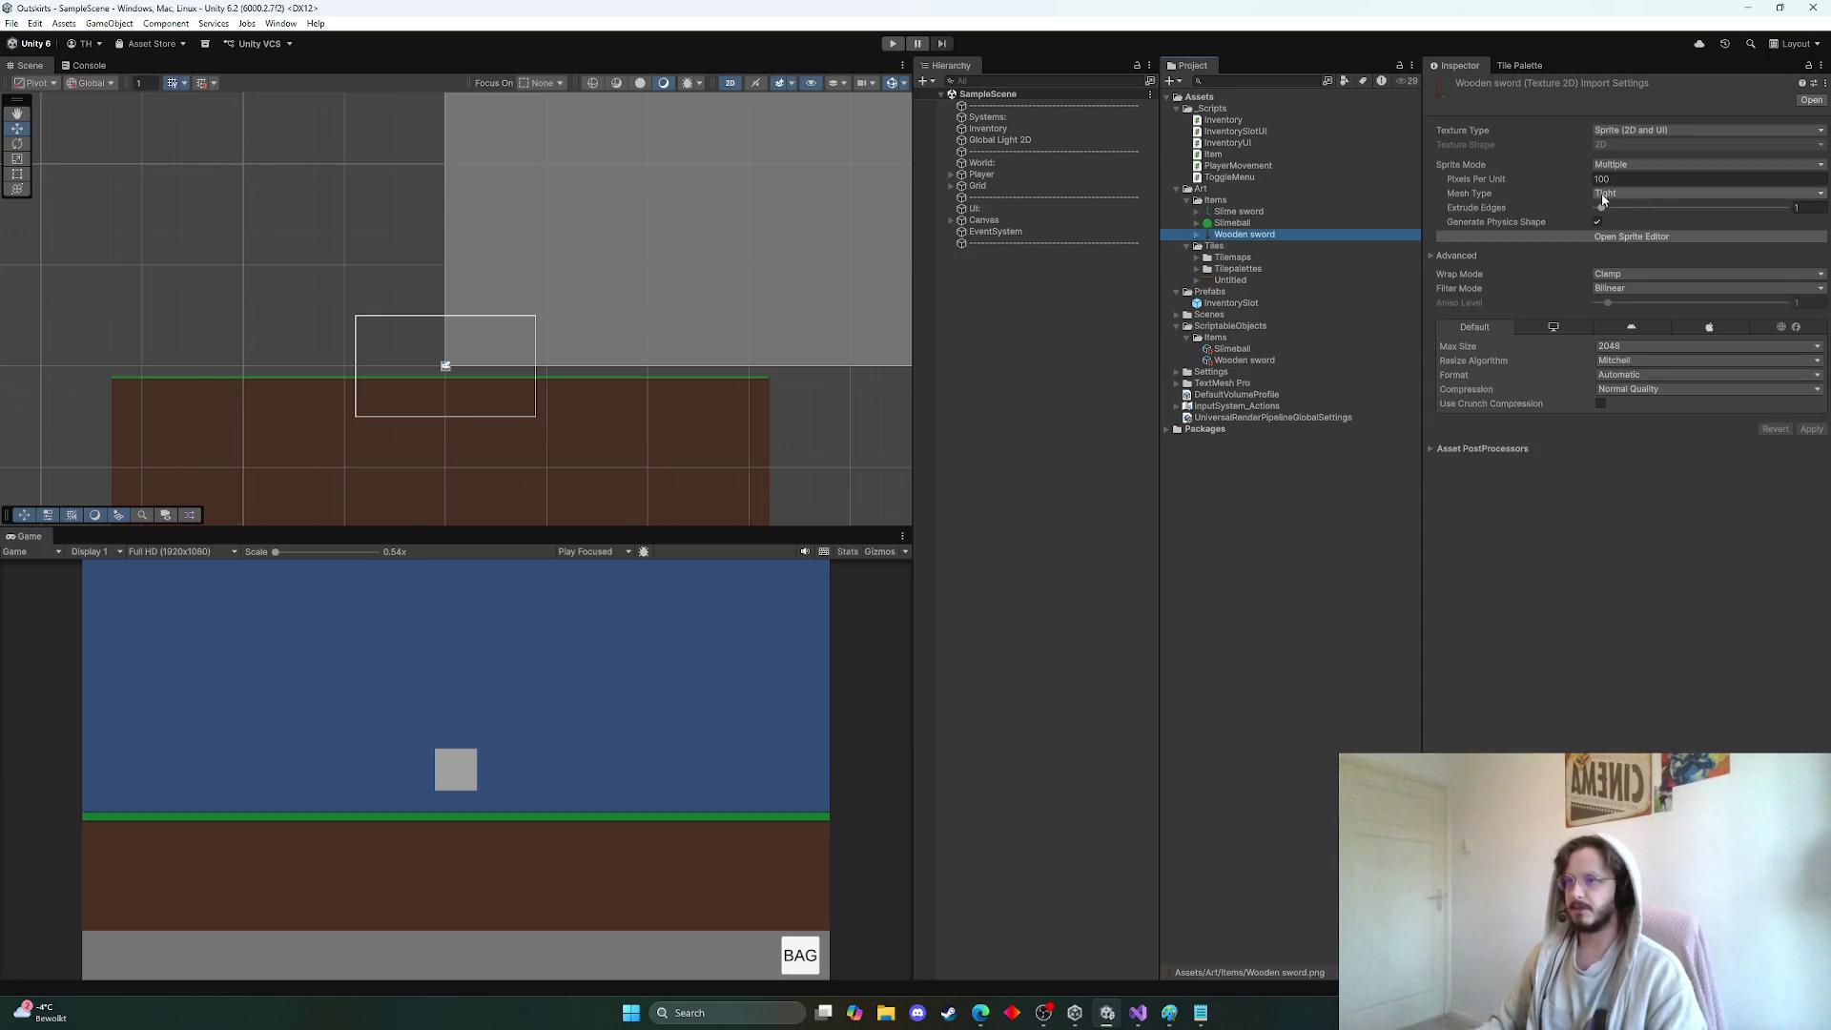
pyautogui.click(1268, 236)
pyautogui.click(1669, 178)
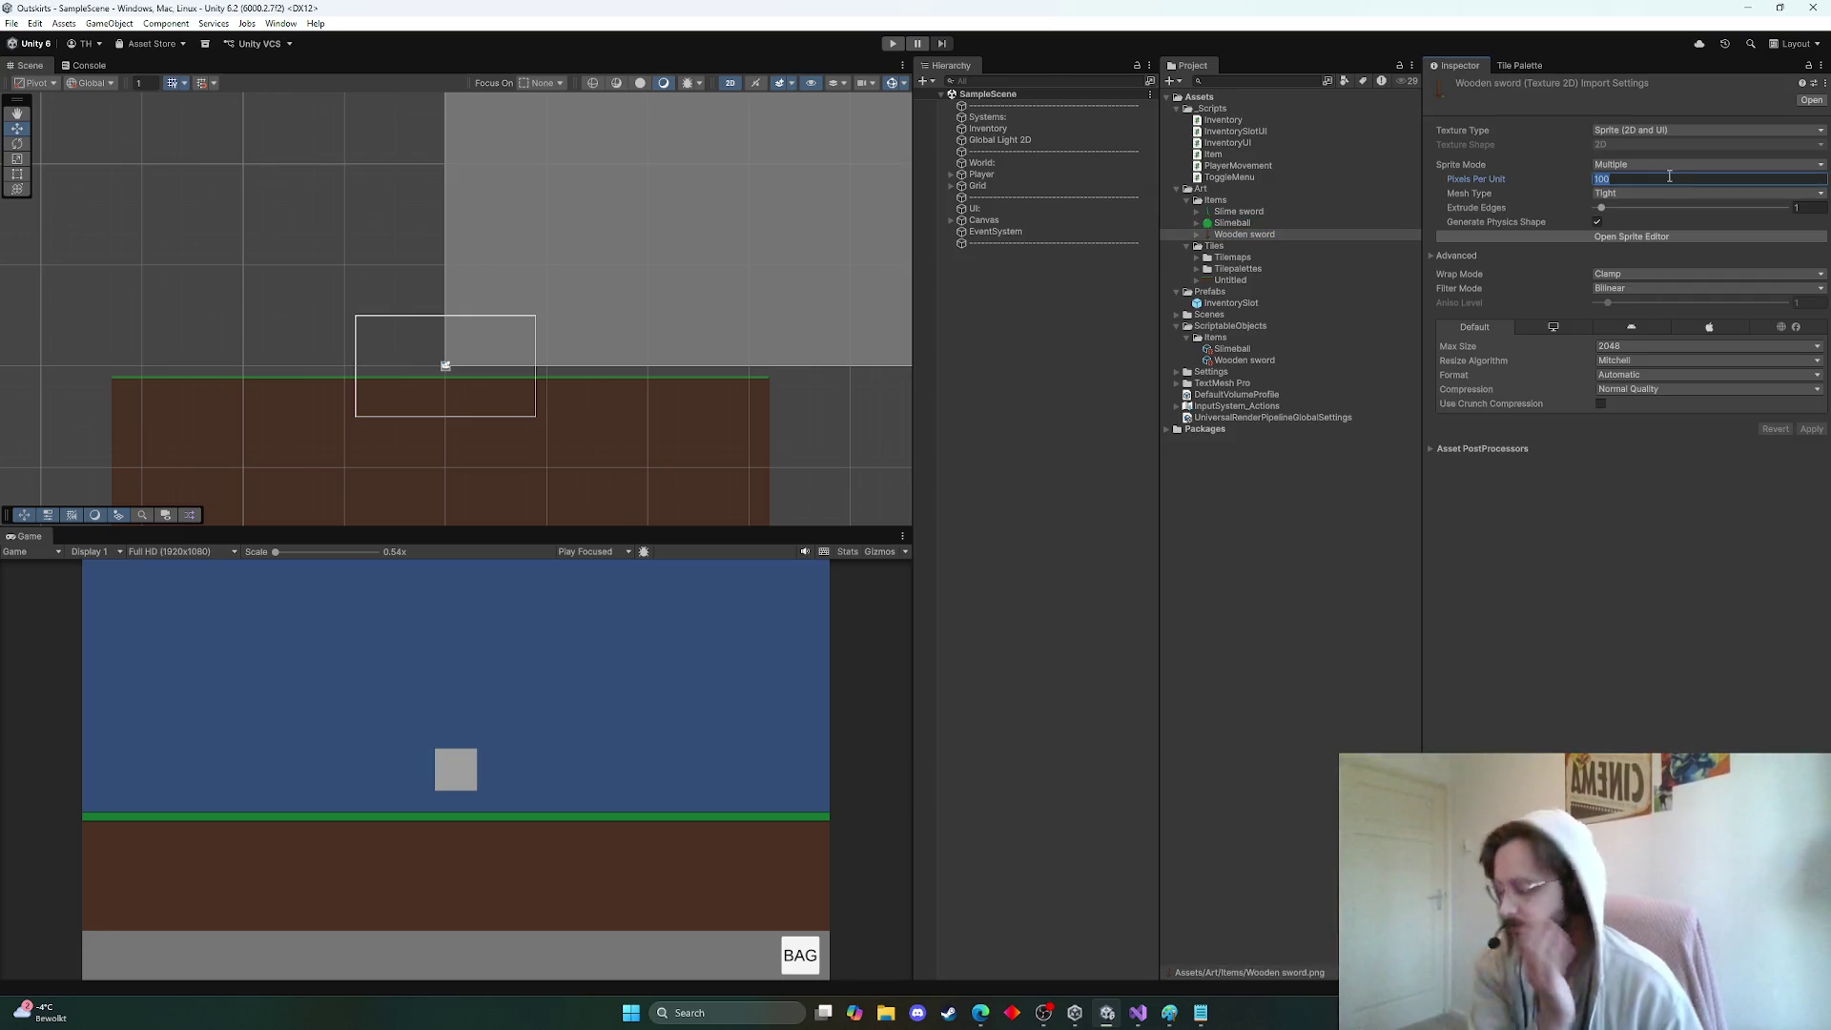
pyautogui.write('40')
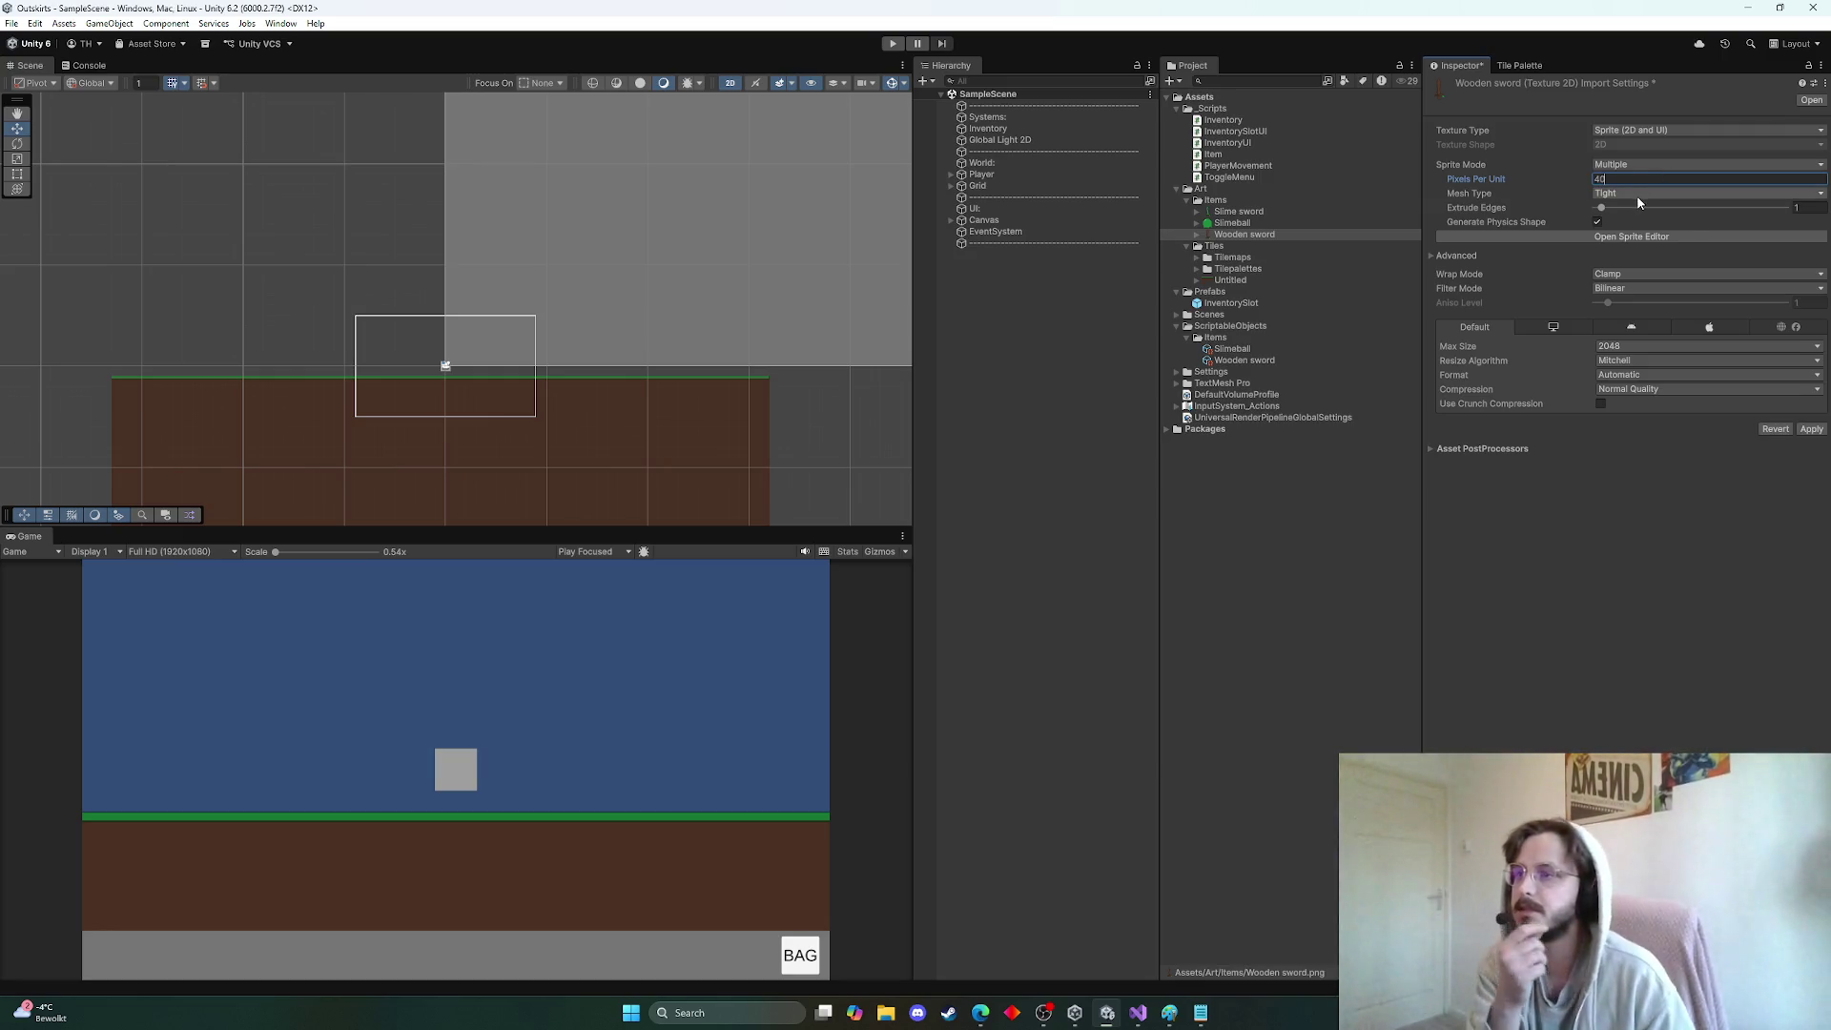
pyautogui.click(1631, 193)
pyautogui.click(1635, 209)
pyautogui.click(1640, 288)
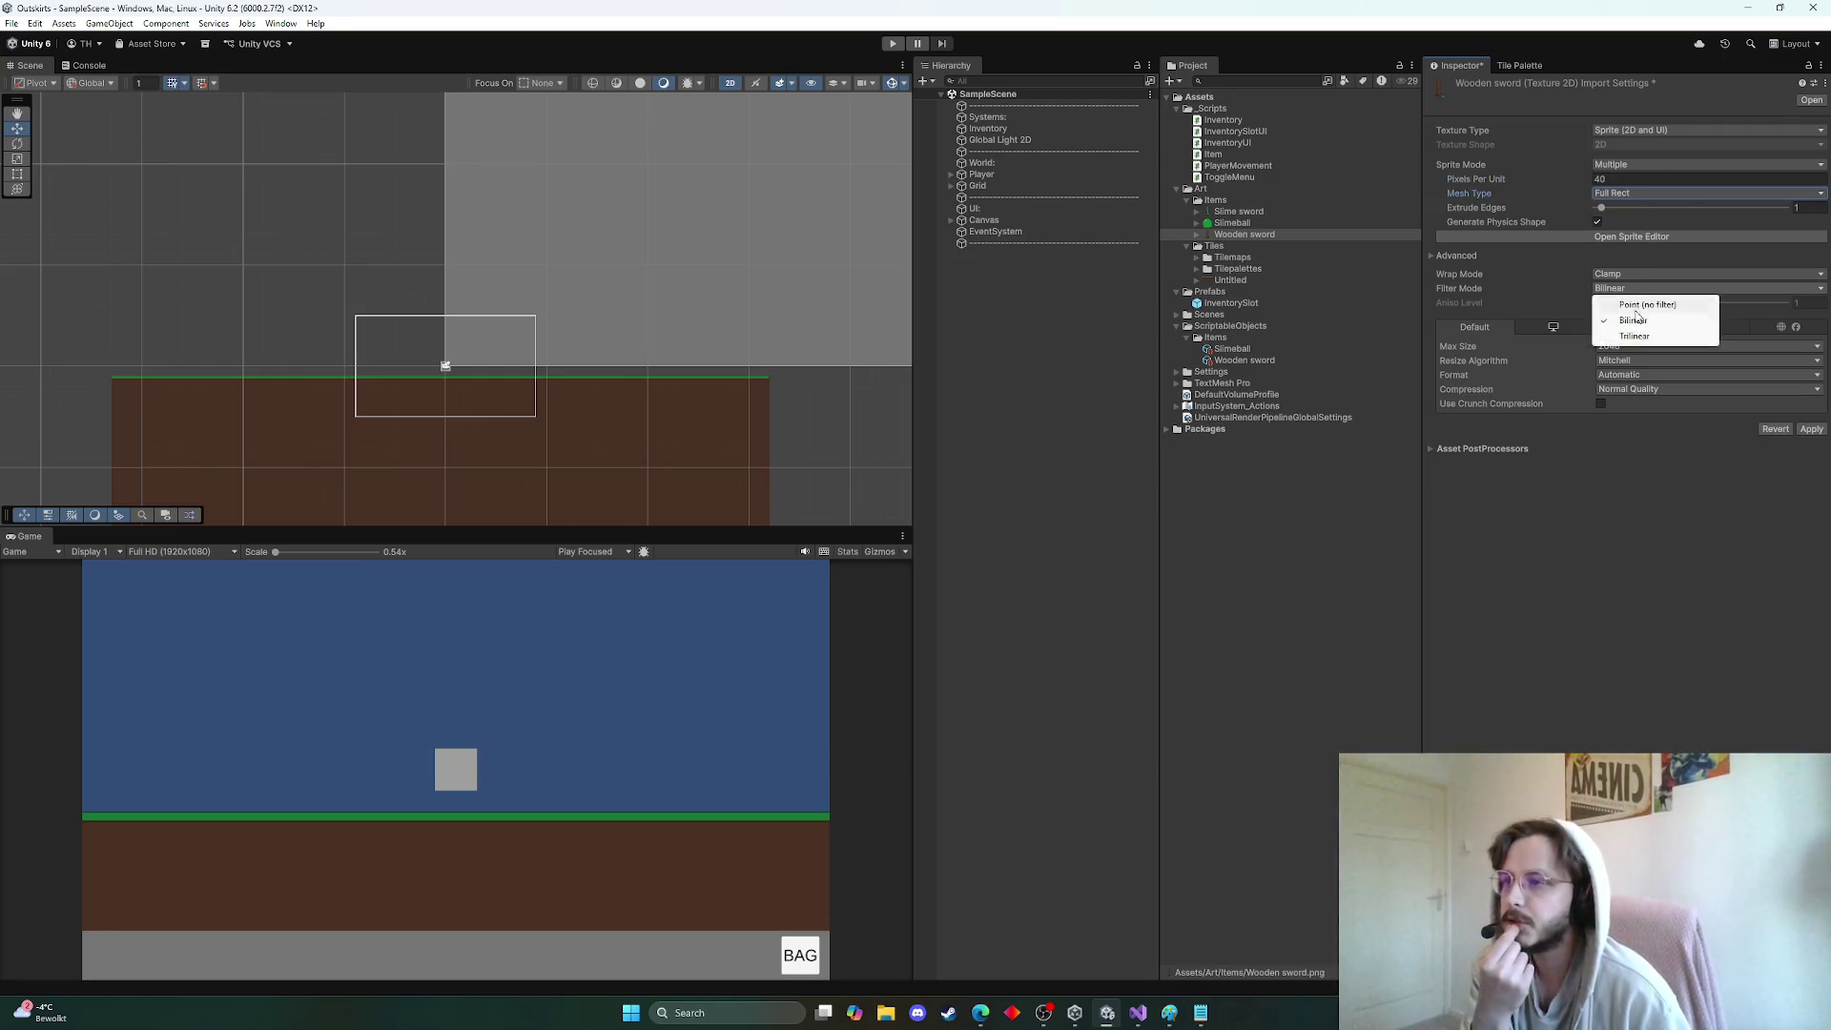
pyautogui.click(1640, 324)
pyautogui.click(1635, 288)
pyautogui.click(1633, 311)
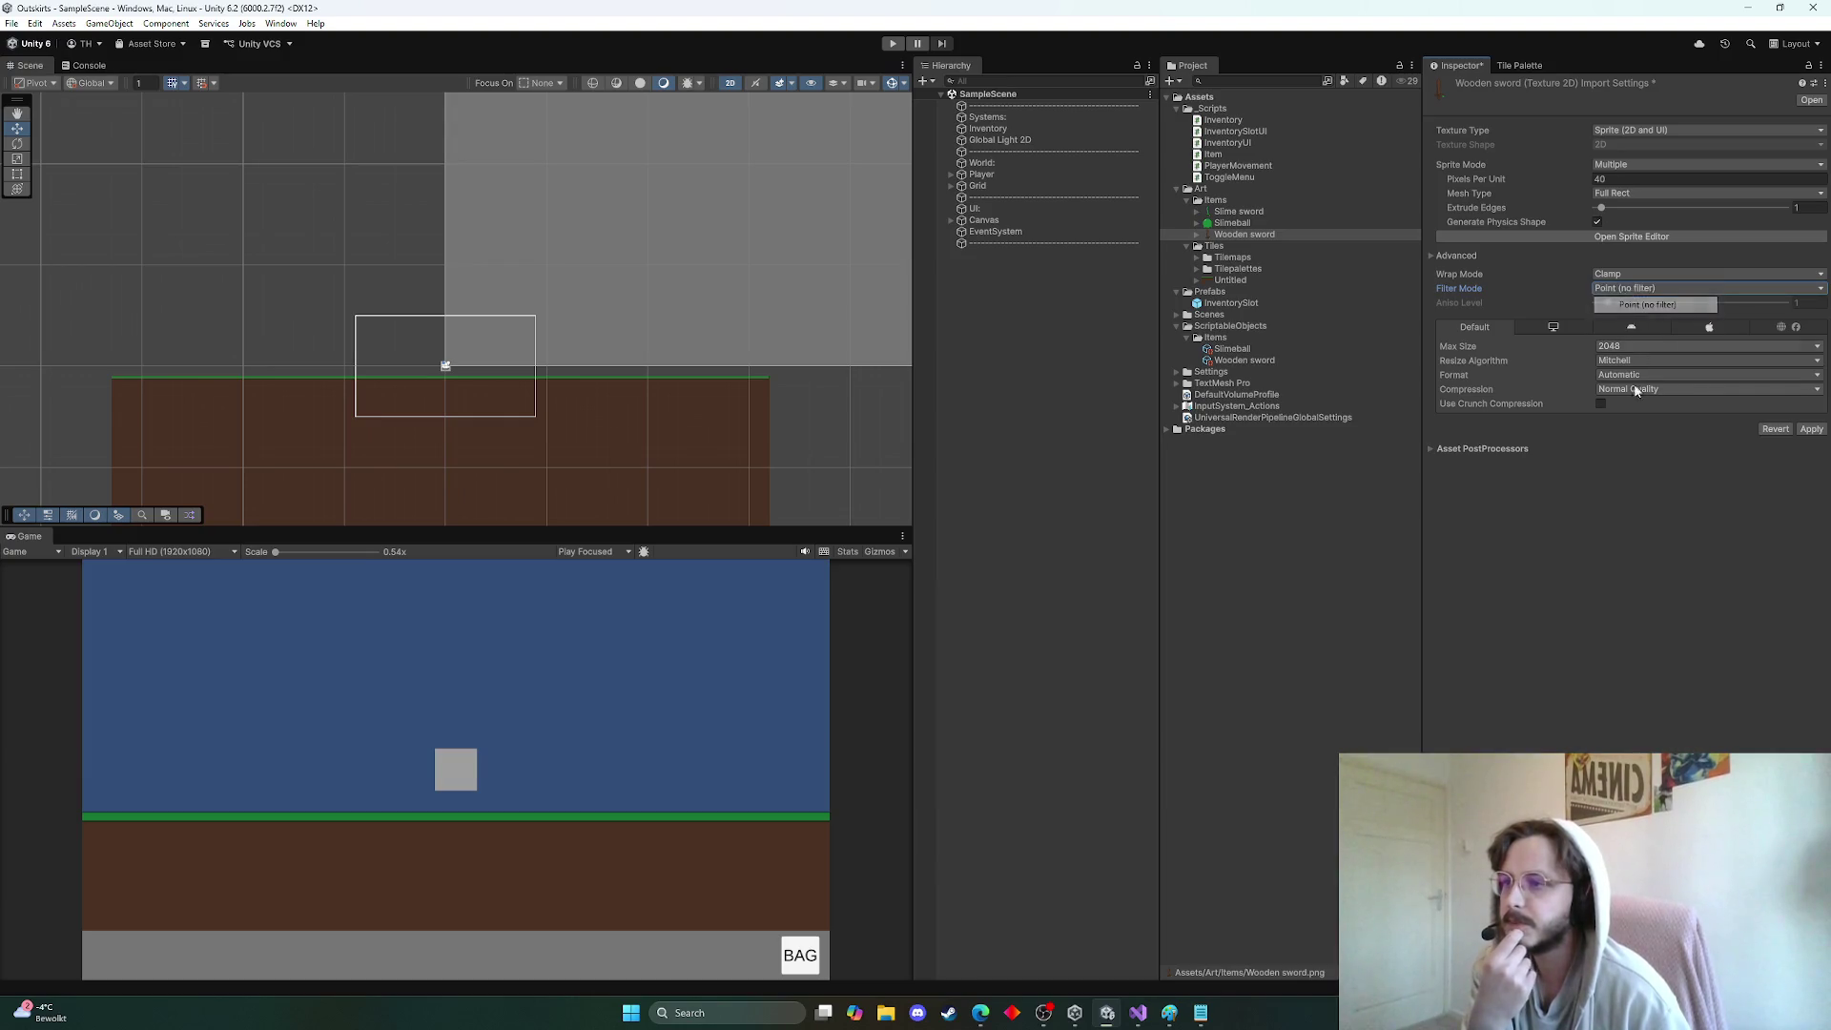
pyautogui.click(1633, 391)
pyautogui.click(1632, 407)
pyautogui.click(1640, 346)
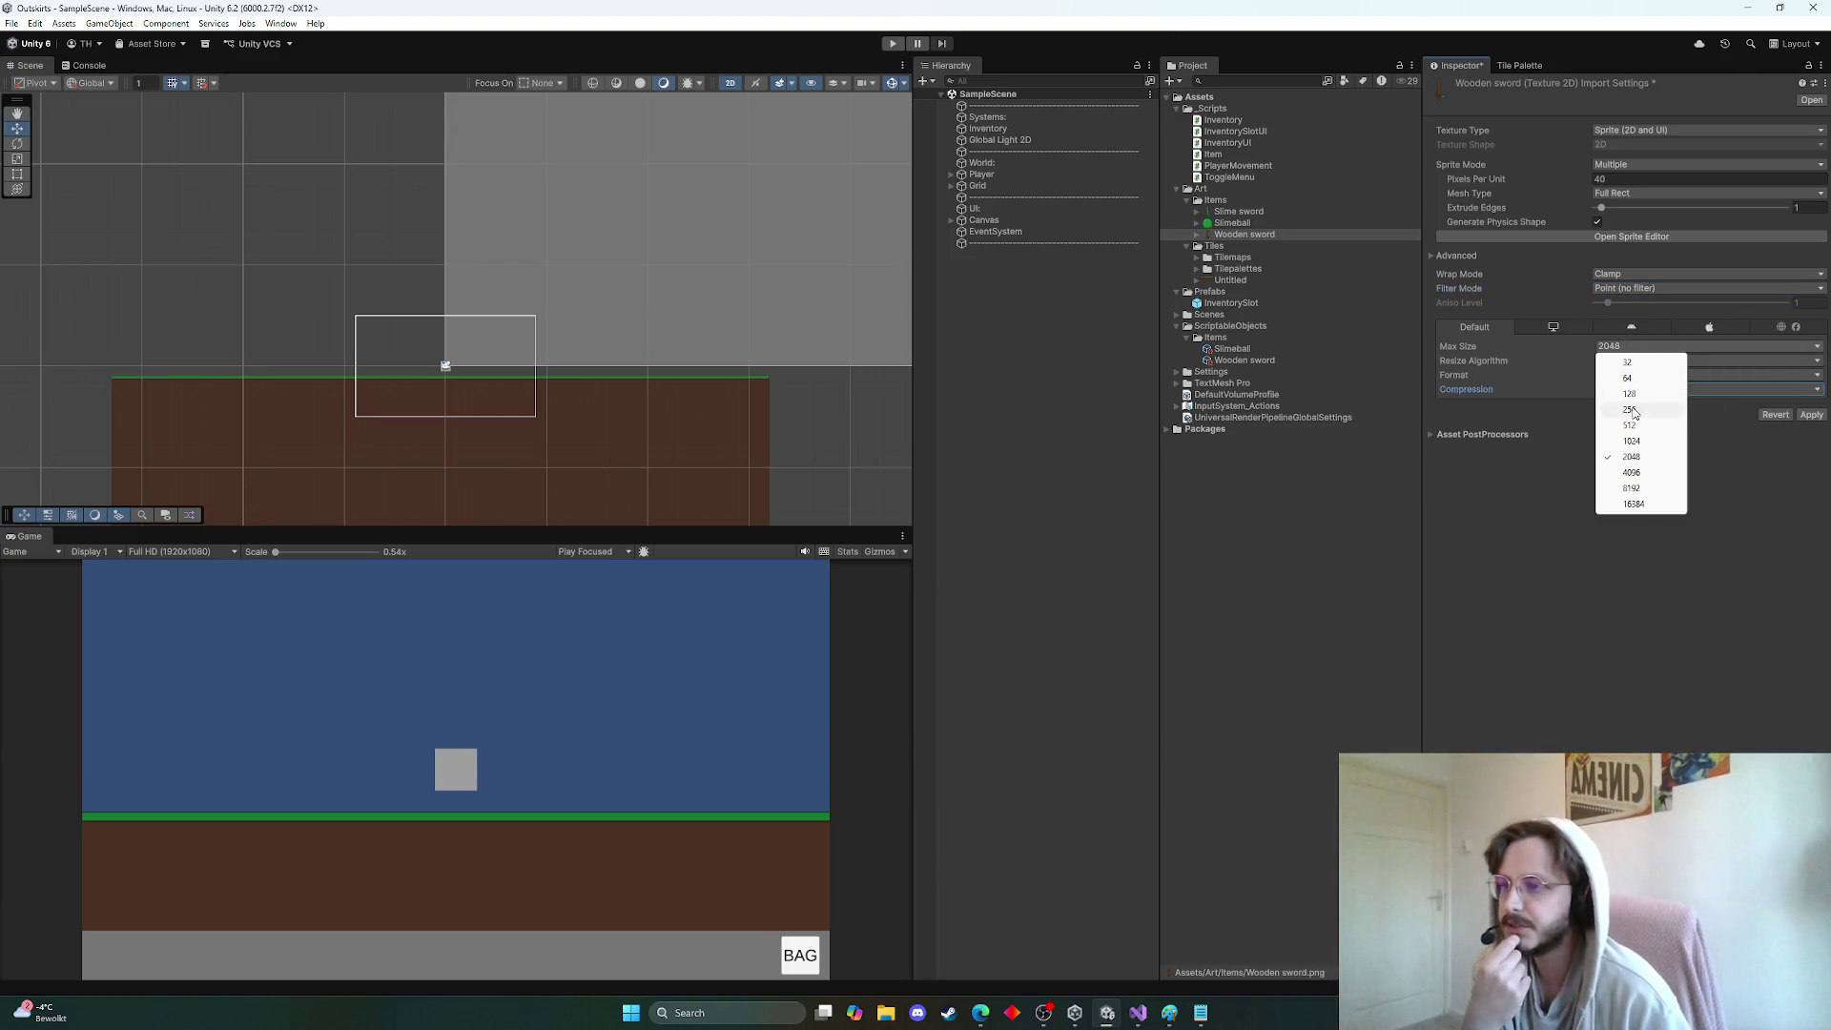
pyautogui.click(1615, 407)
pyautogui.click(1811, 415)
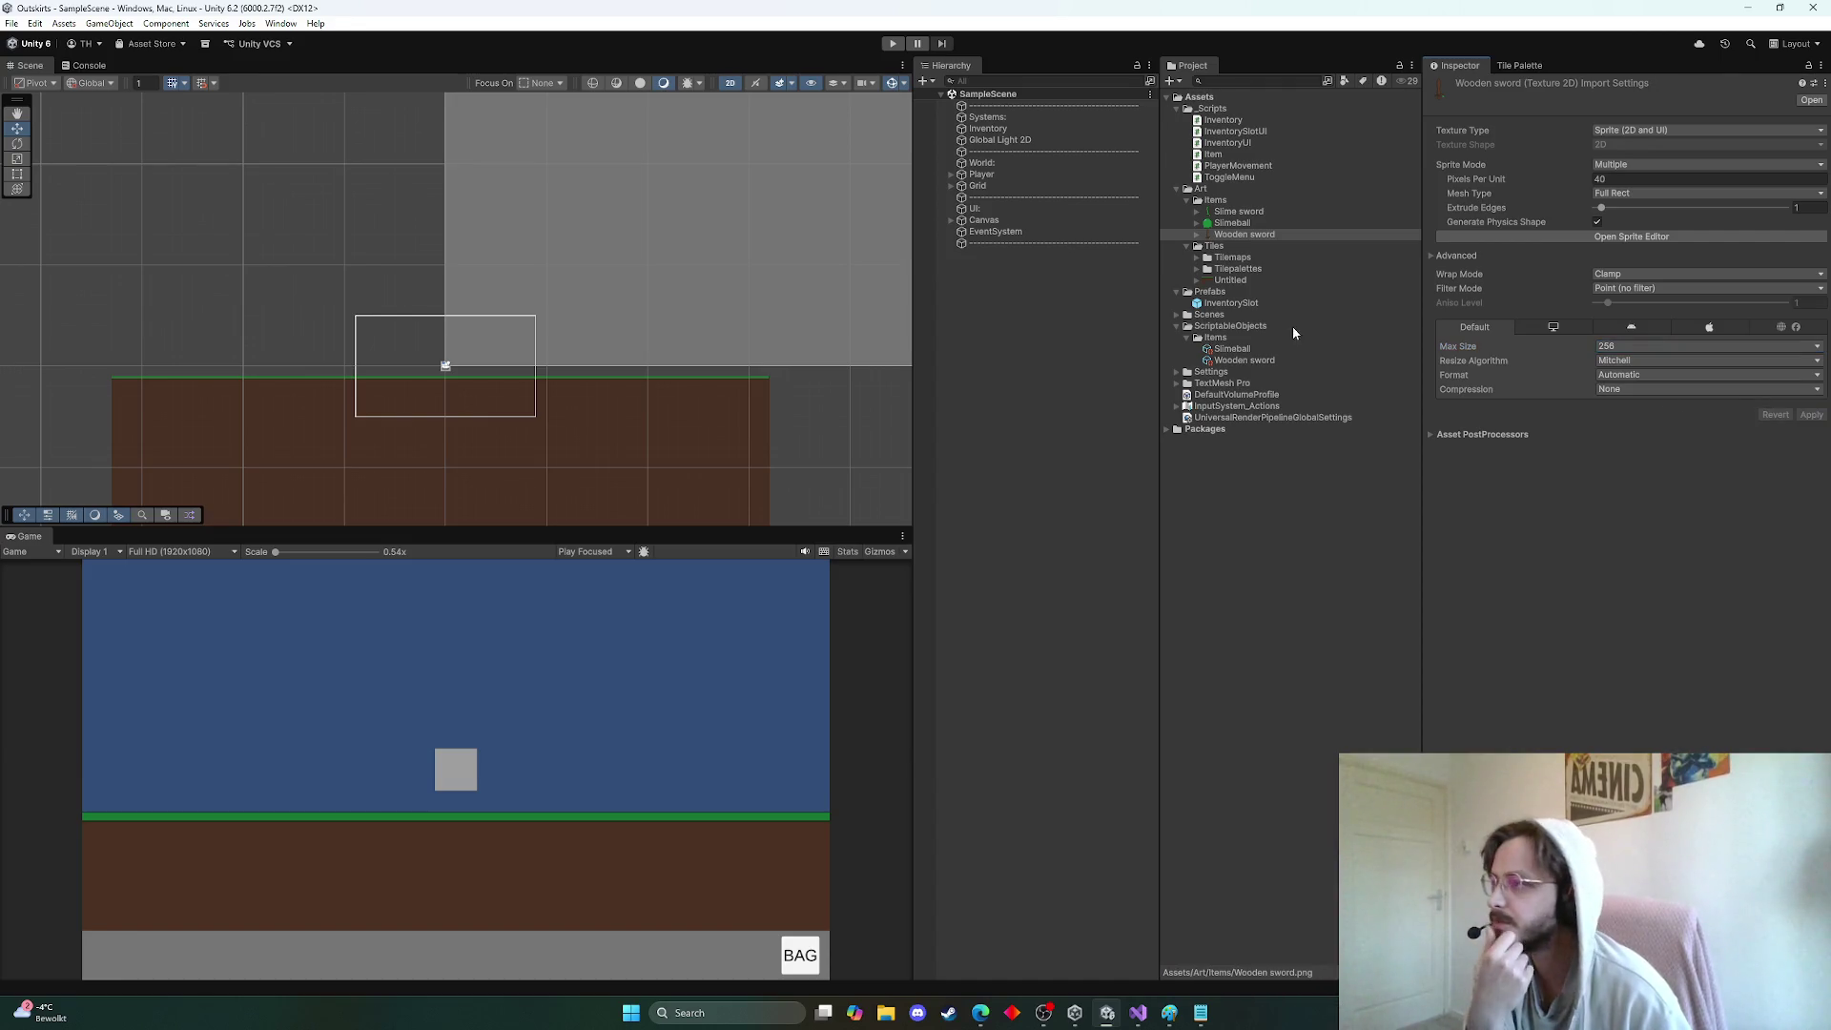
# Apply the same settings to Slime sword: 40 PPU, Full Rect, Point, 256 max size, no compression
pyautogui.click(1237, 225)
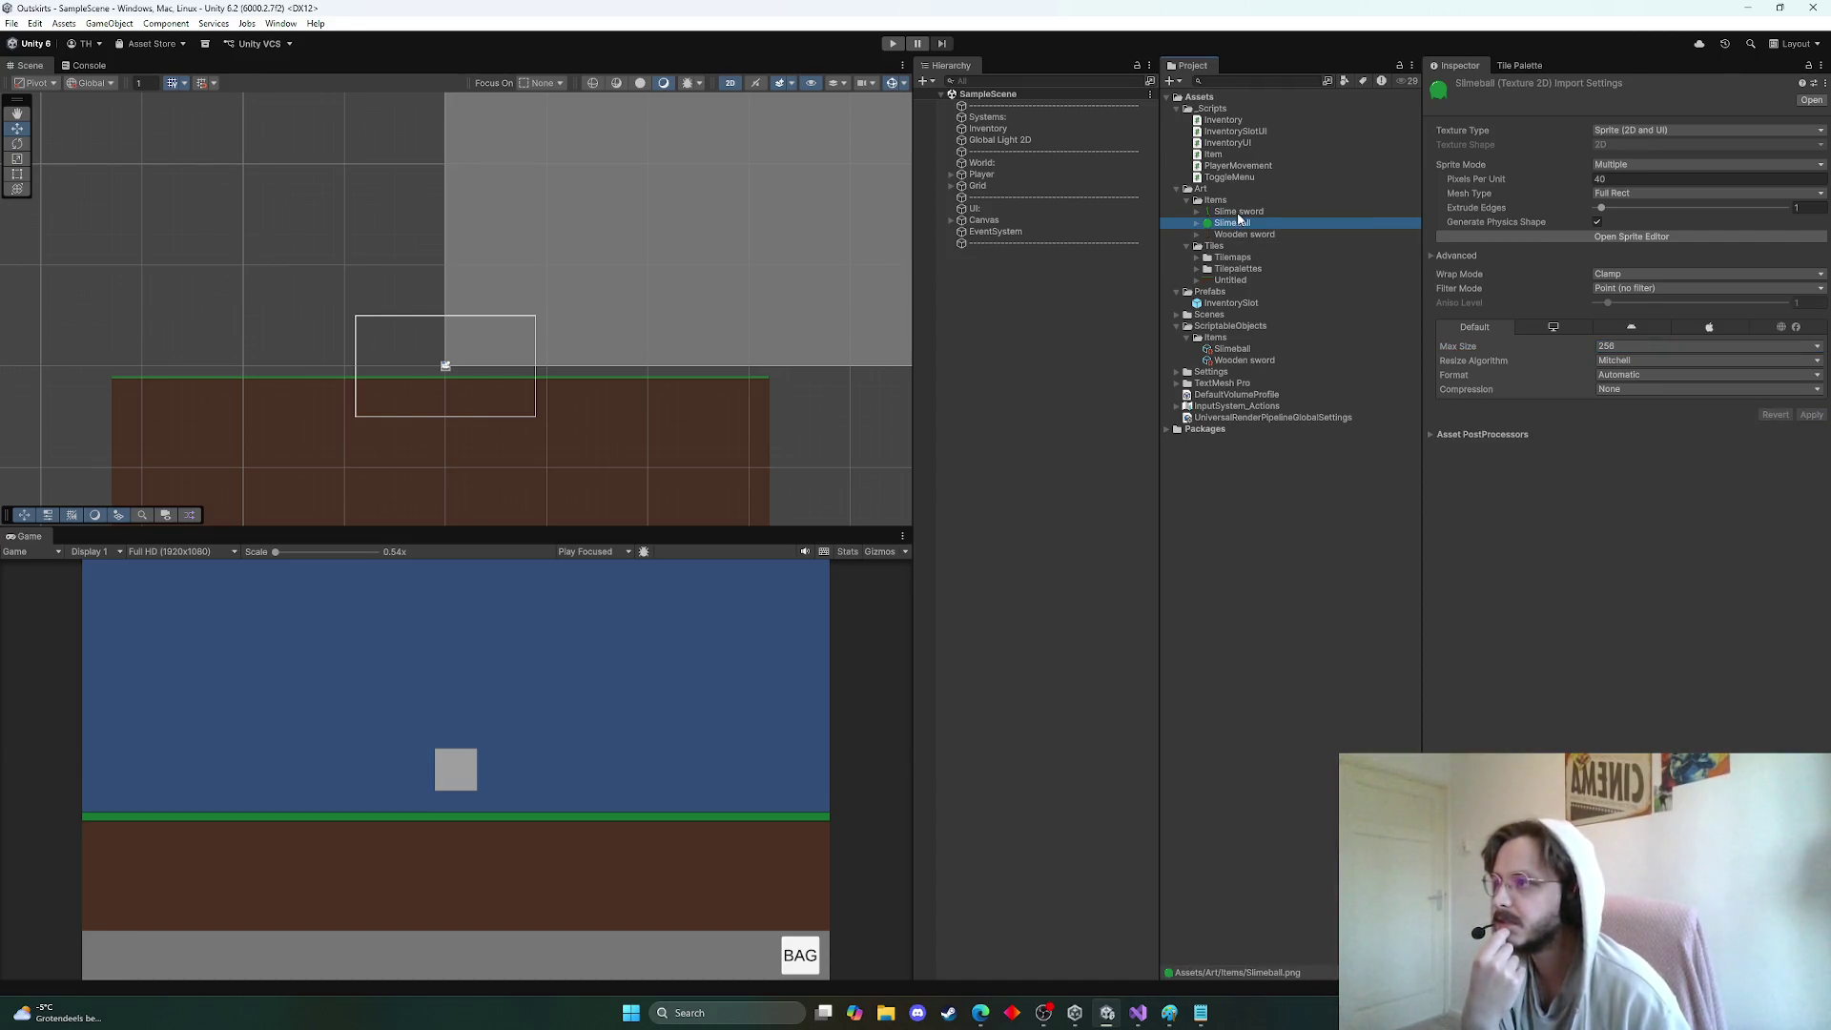
pyautogui.click(1237, 234)
pyautogui.click(1239, 223)
pyautogui.click(1242, 212)
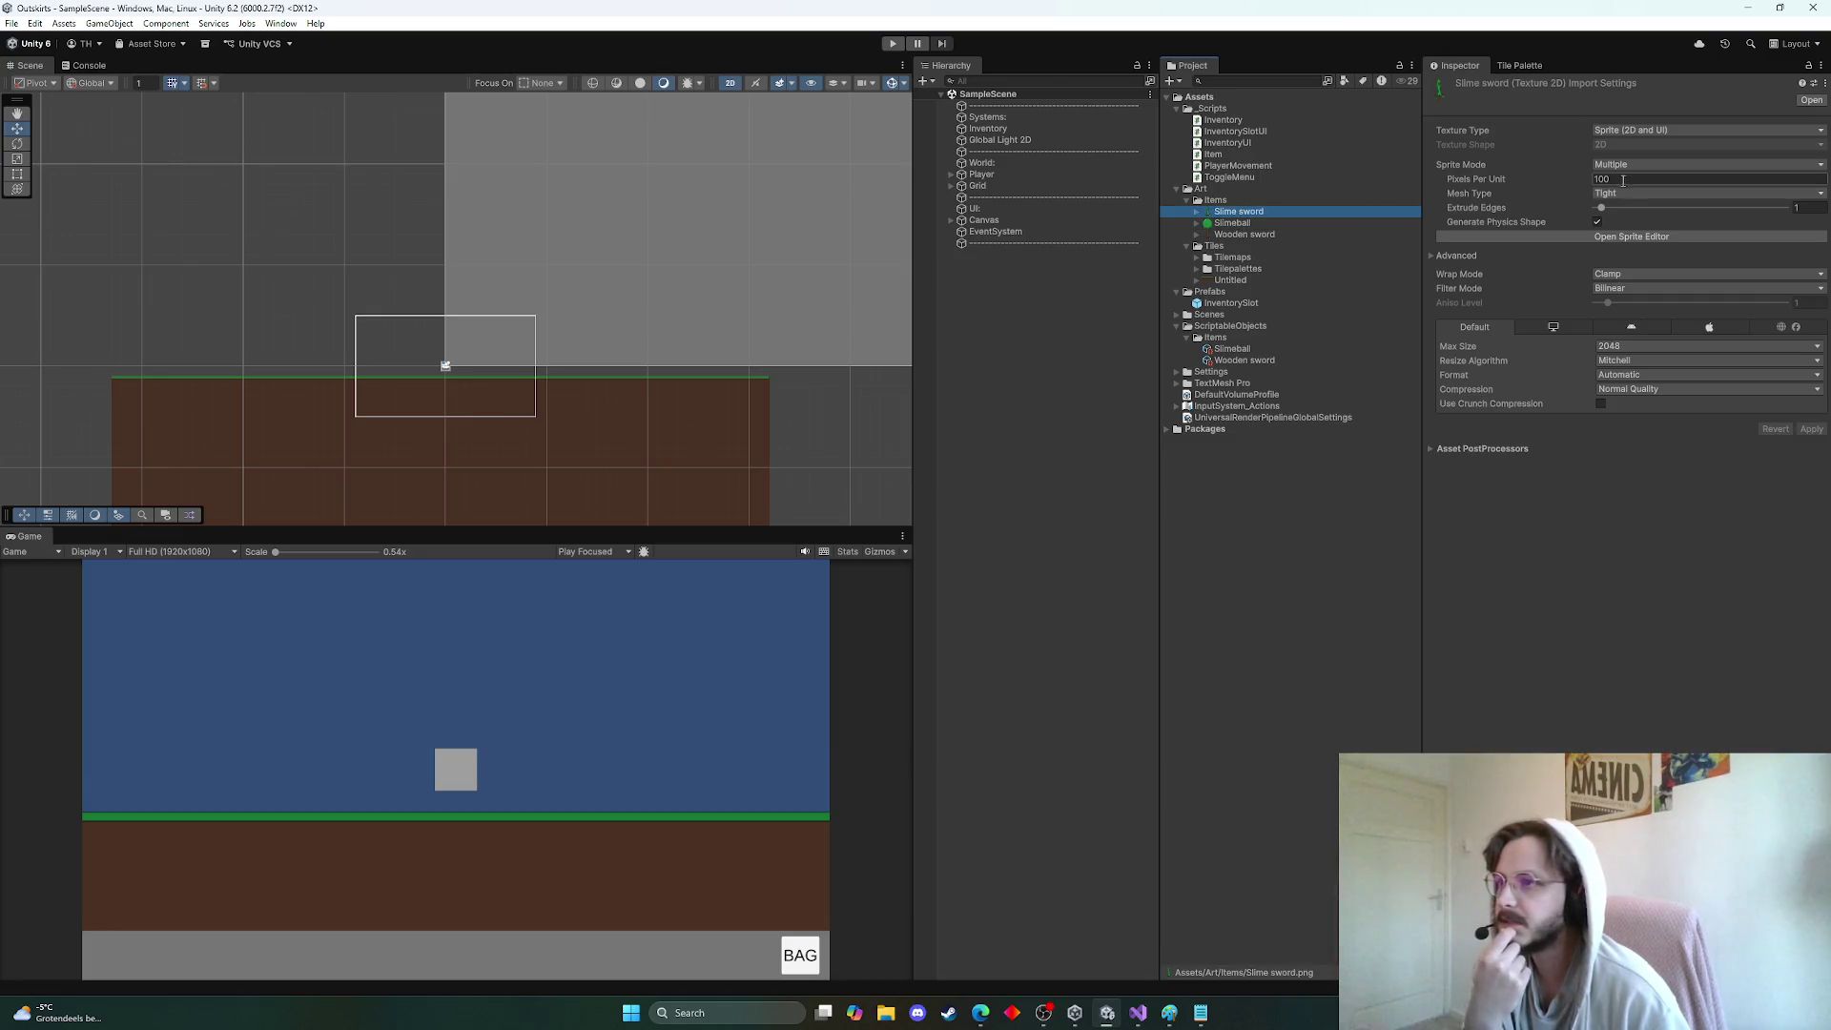
pyautogui.click(1624, 179)
pyautogui.write('40')
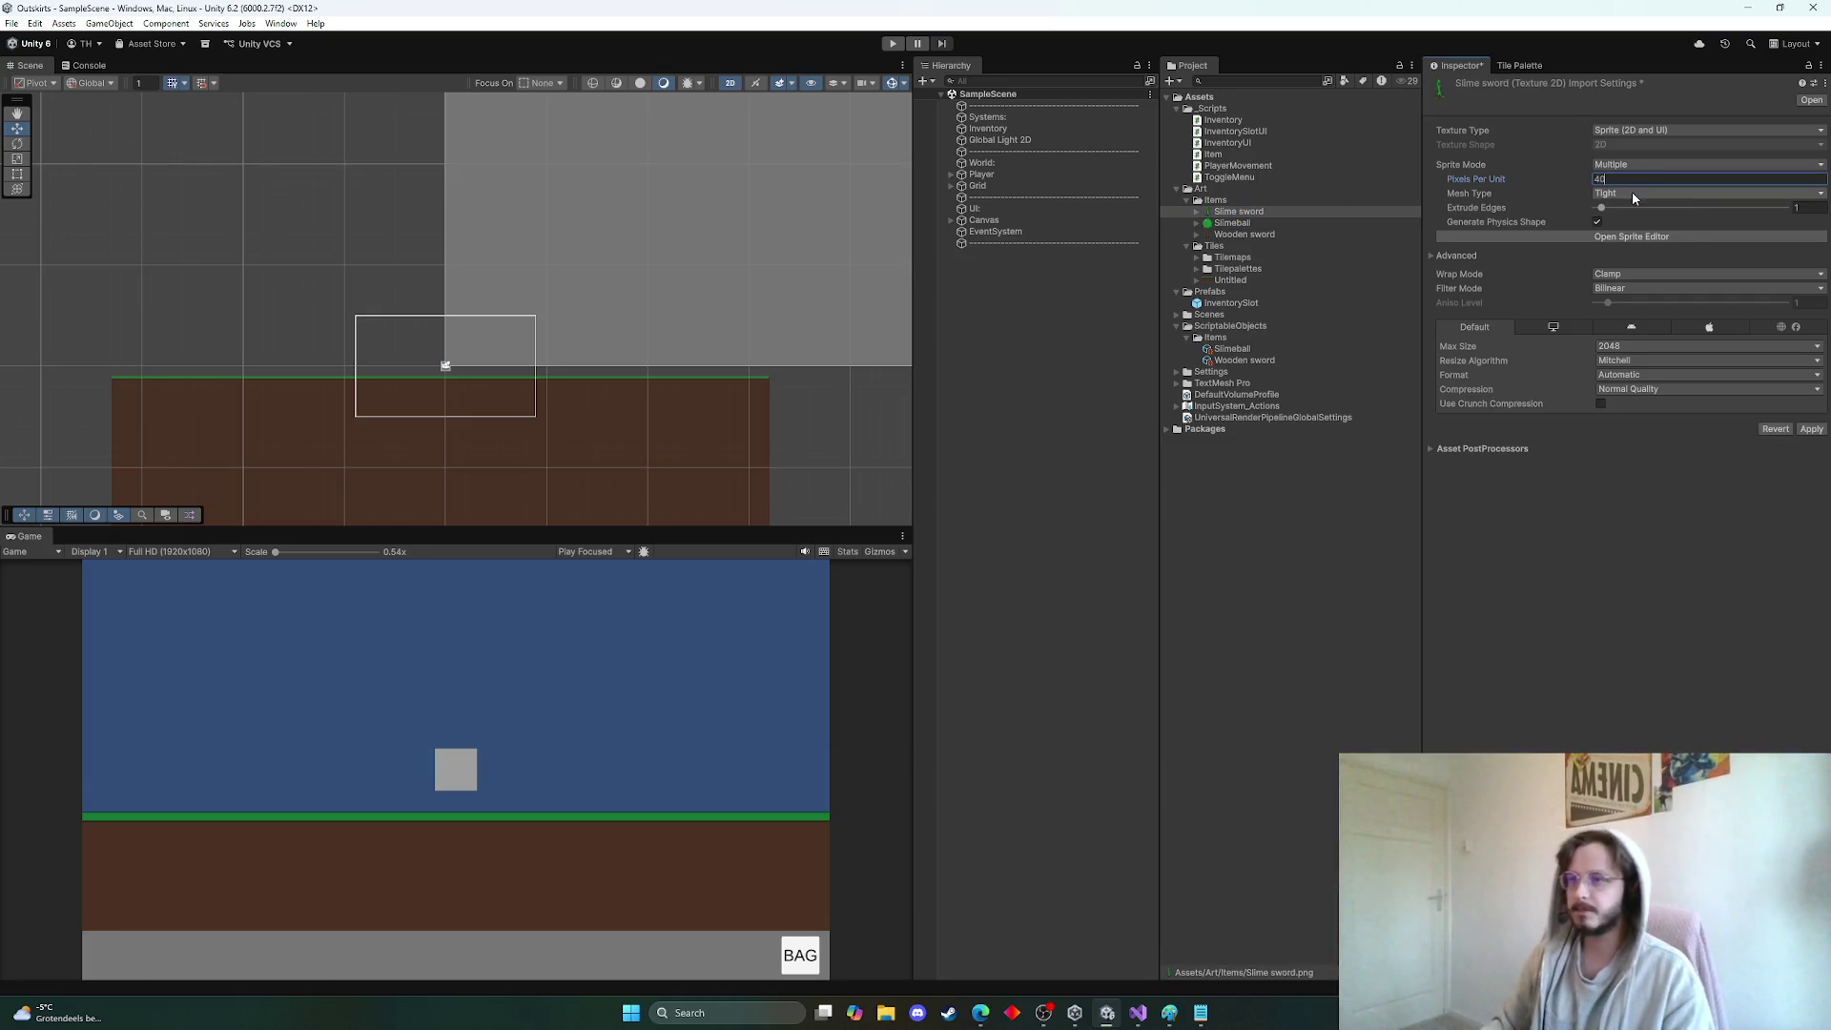
pyautogui.click(1633, 193)
pyautogui.click(1636, 210)
pyautogui.click(1611, 289)
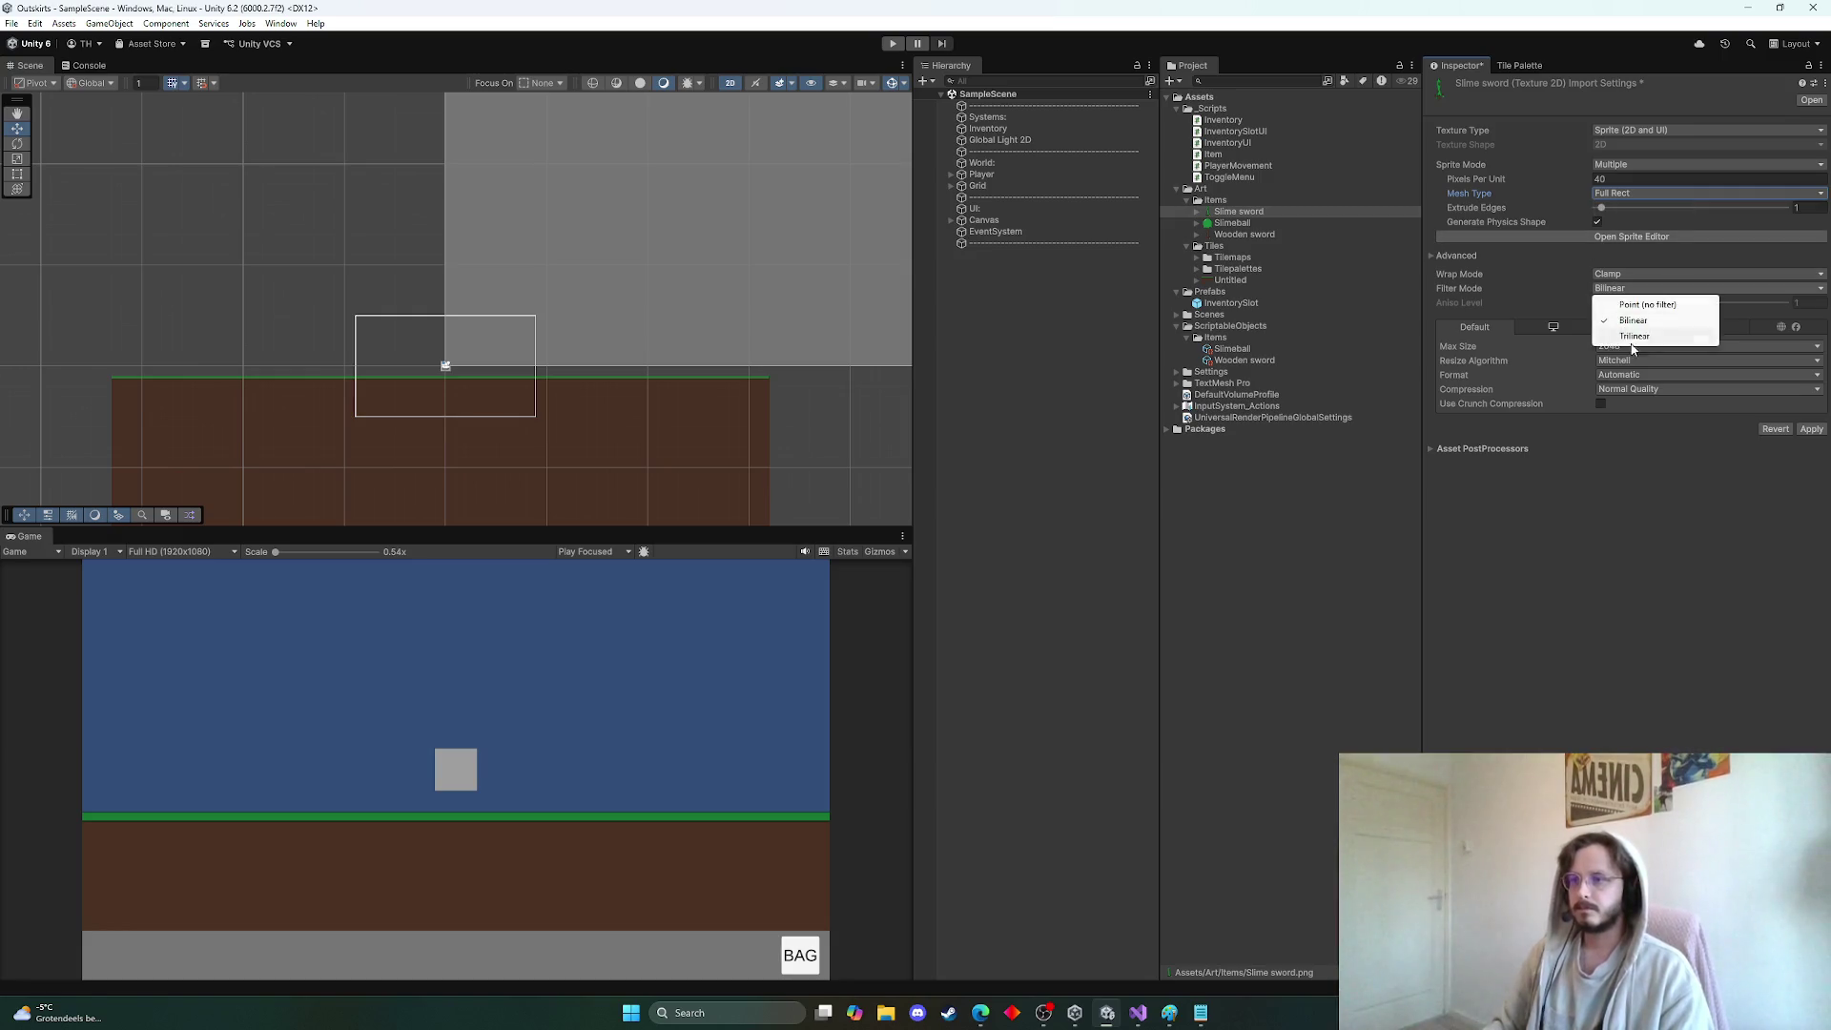
pyautogui.click(1647, 304)
pyautogui.click(1640, 346)
pyautogui.click(1640, 410)
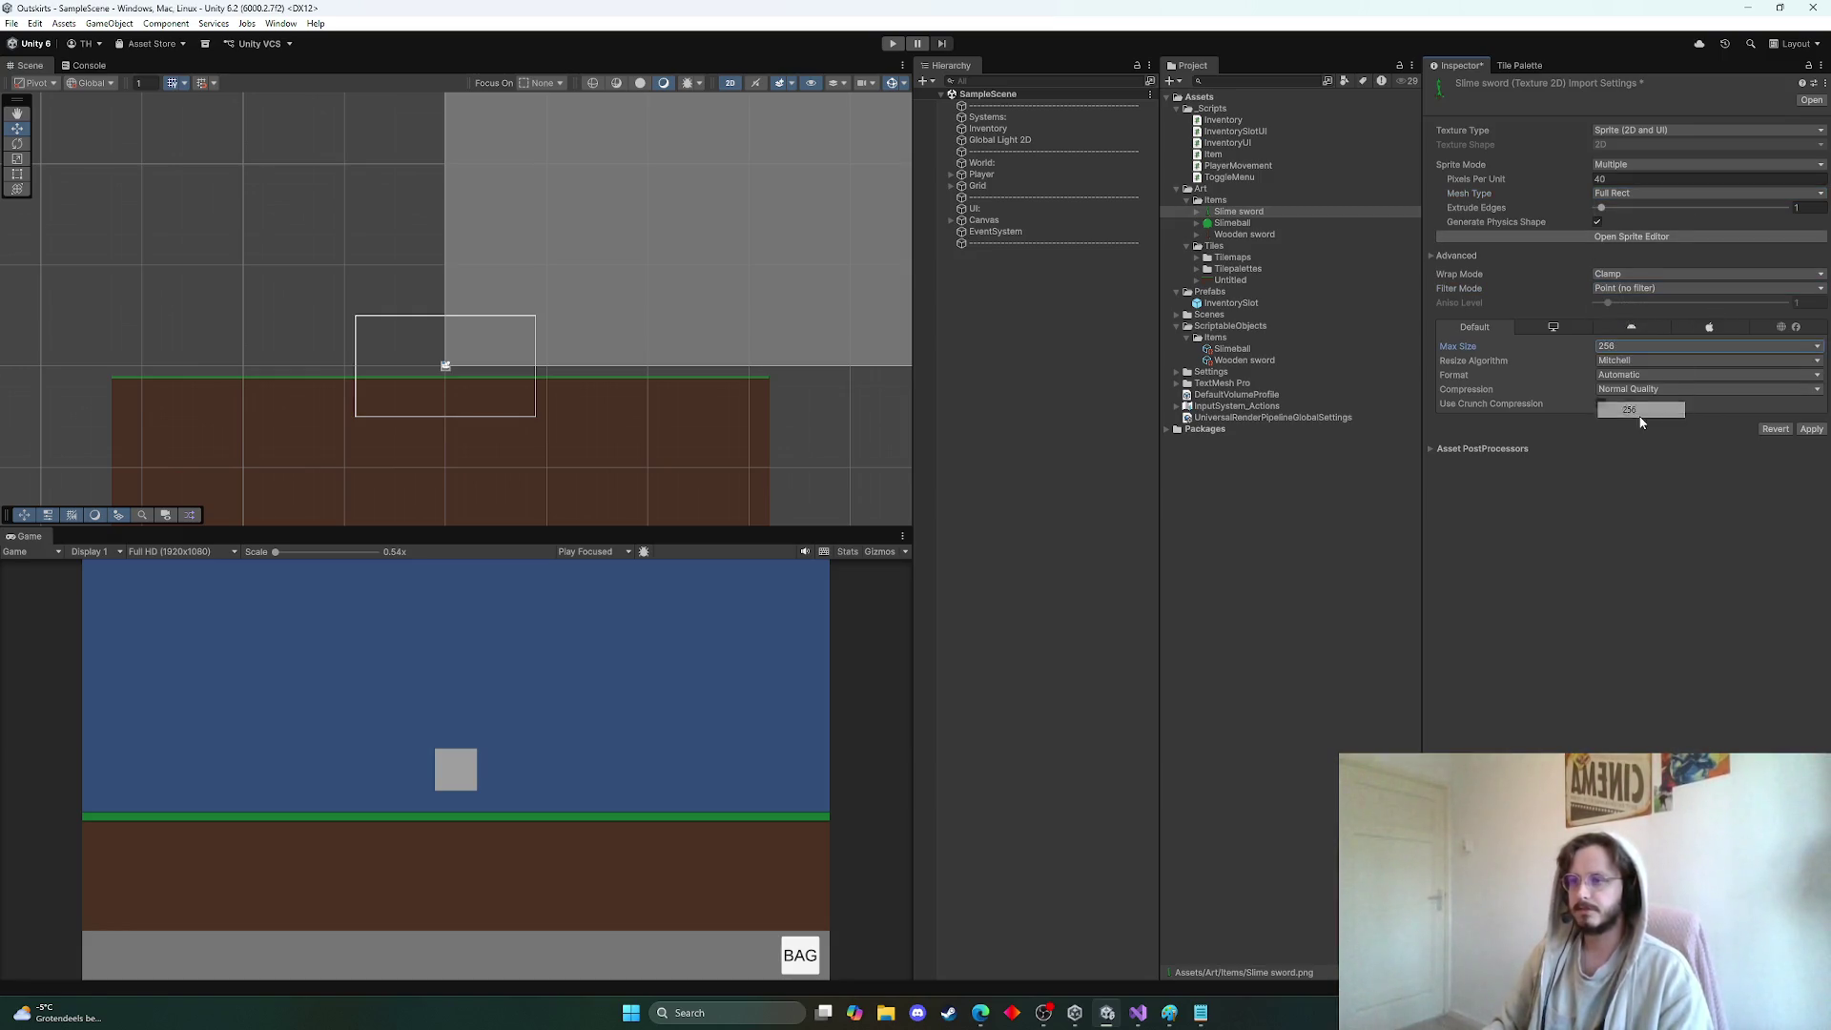
pyautogui.click(1650, 389)
pyautogui.click(1655, 405)
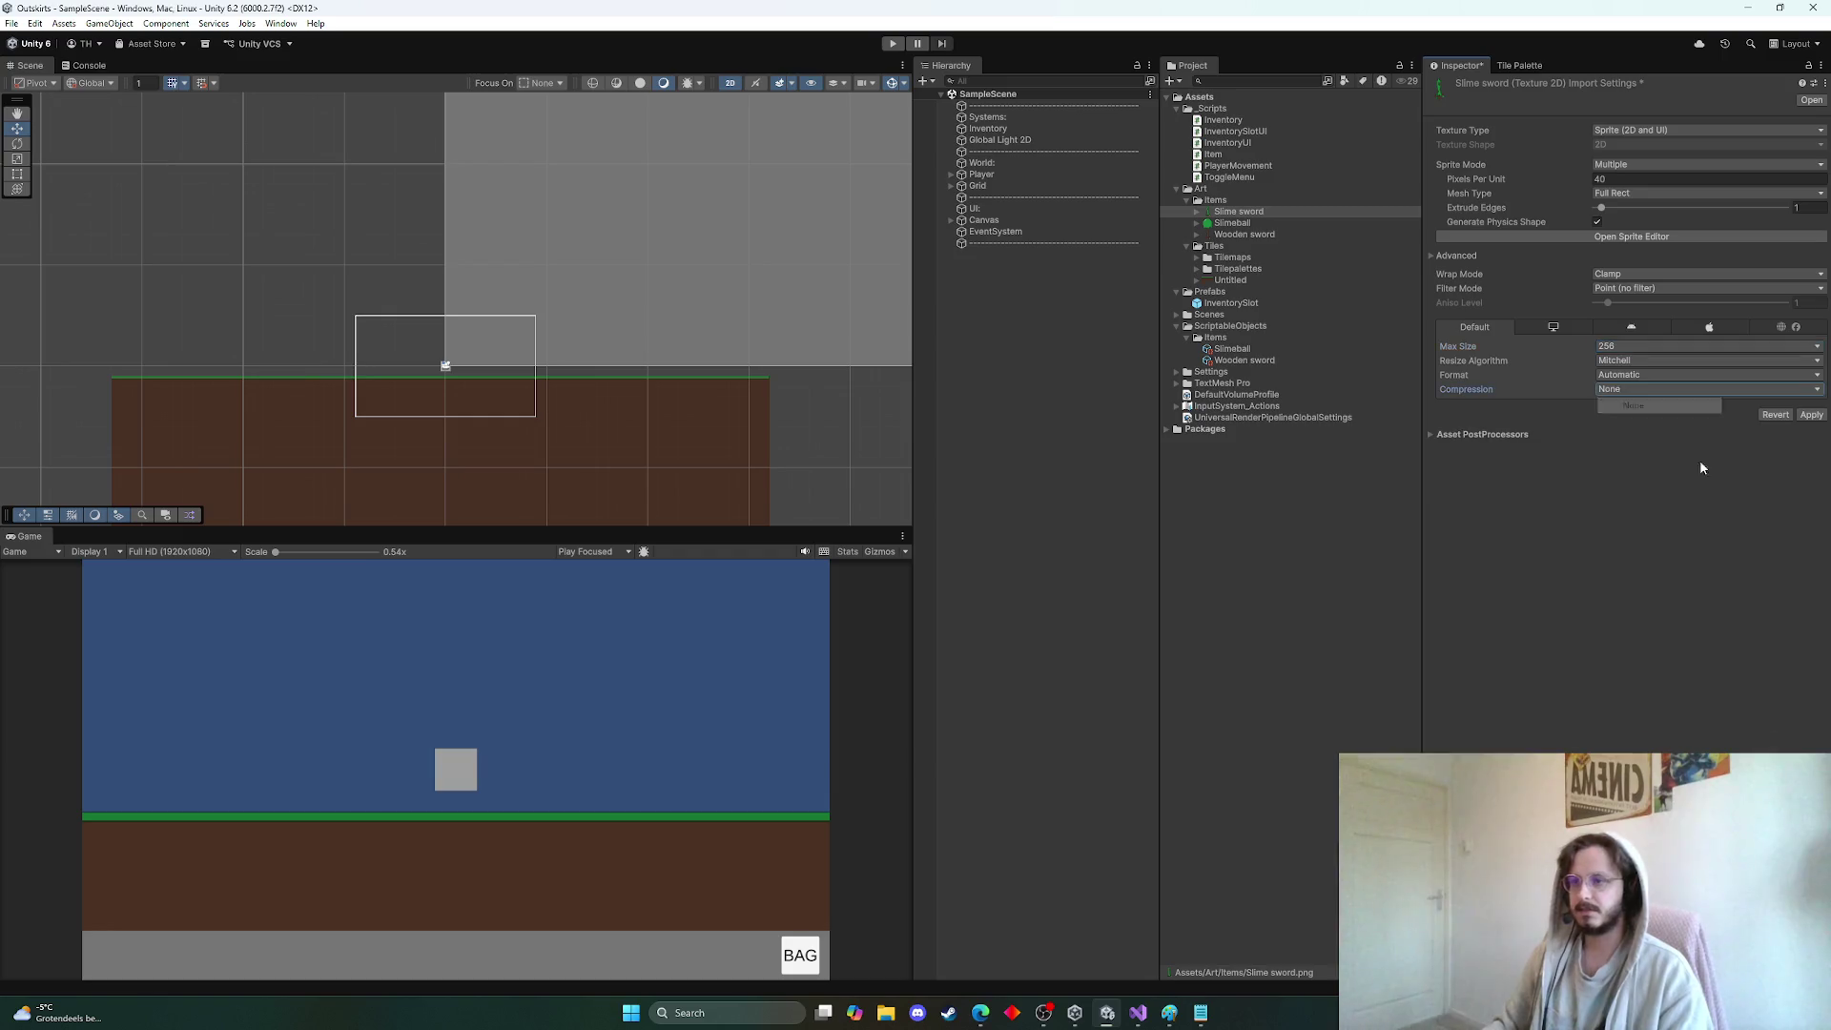
pyautogui.click(1809, 415)
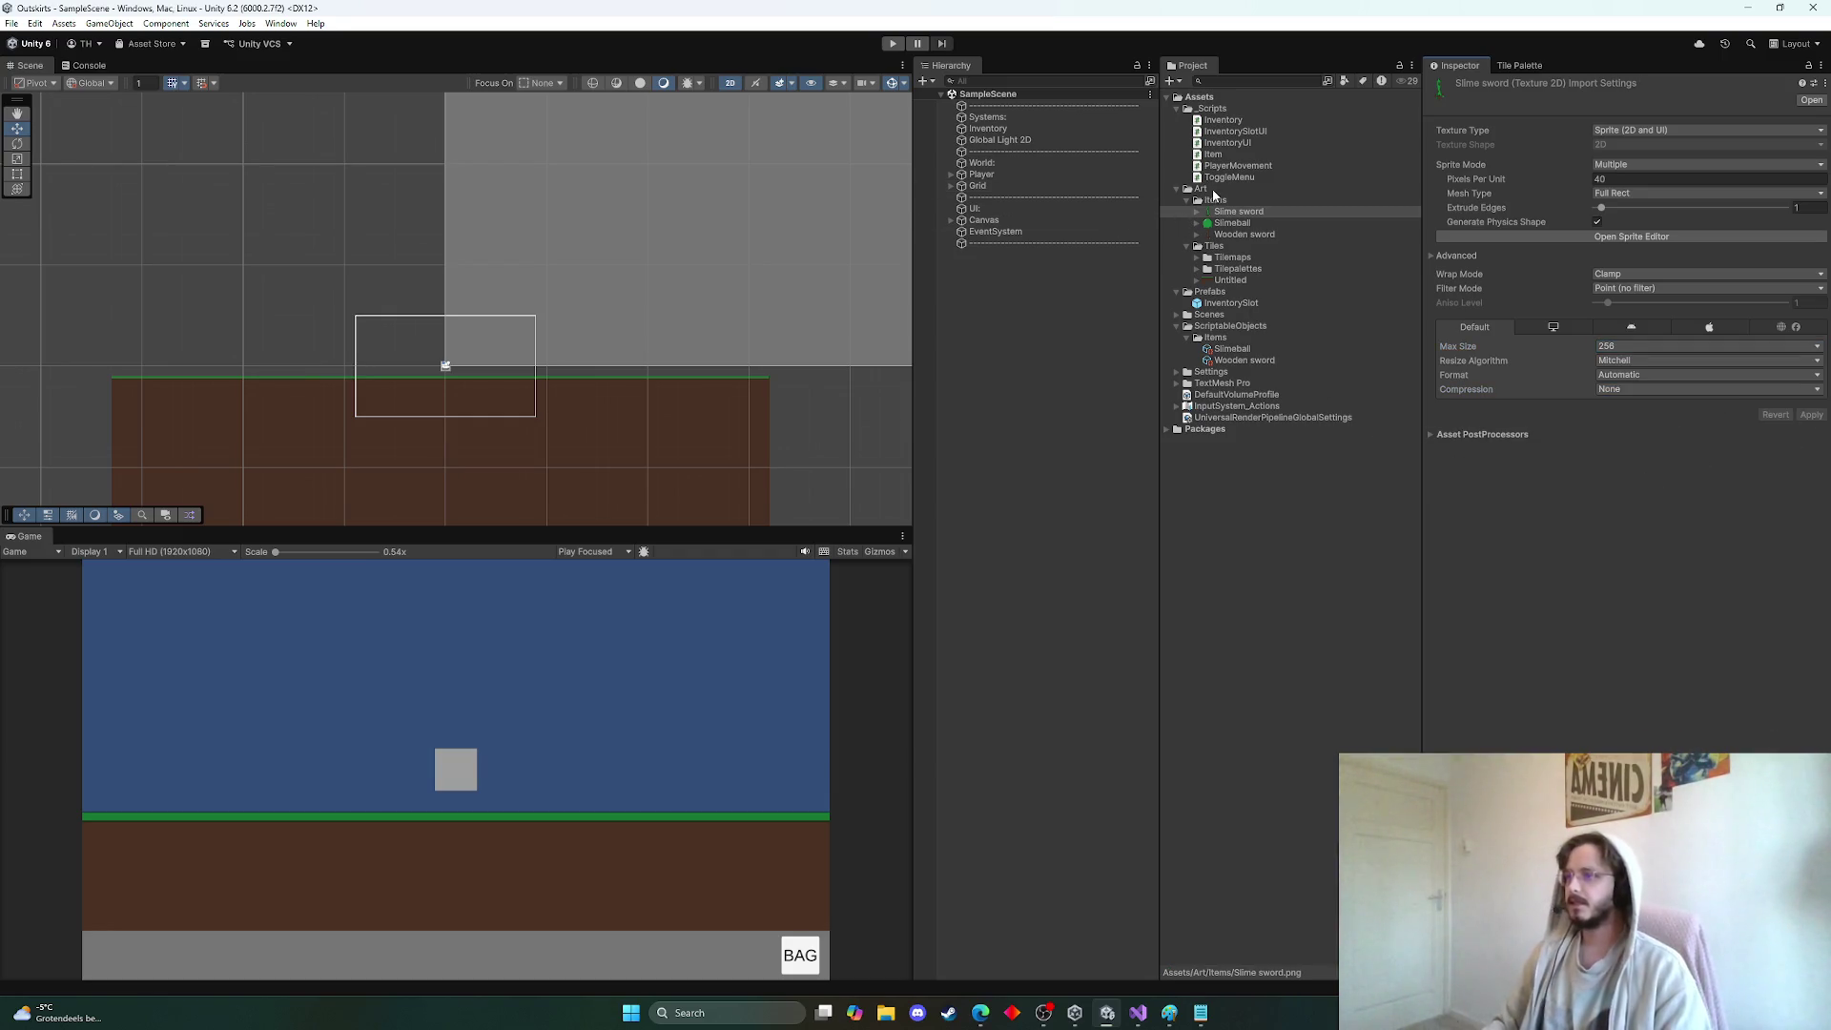
pyautogui.click(1224, 349)
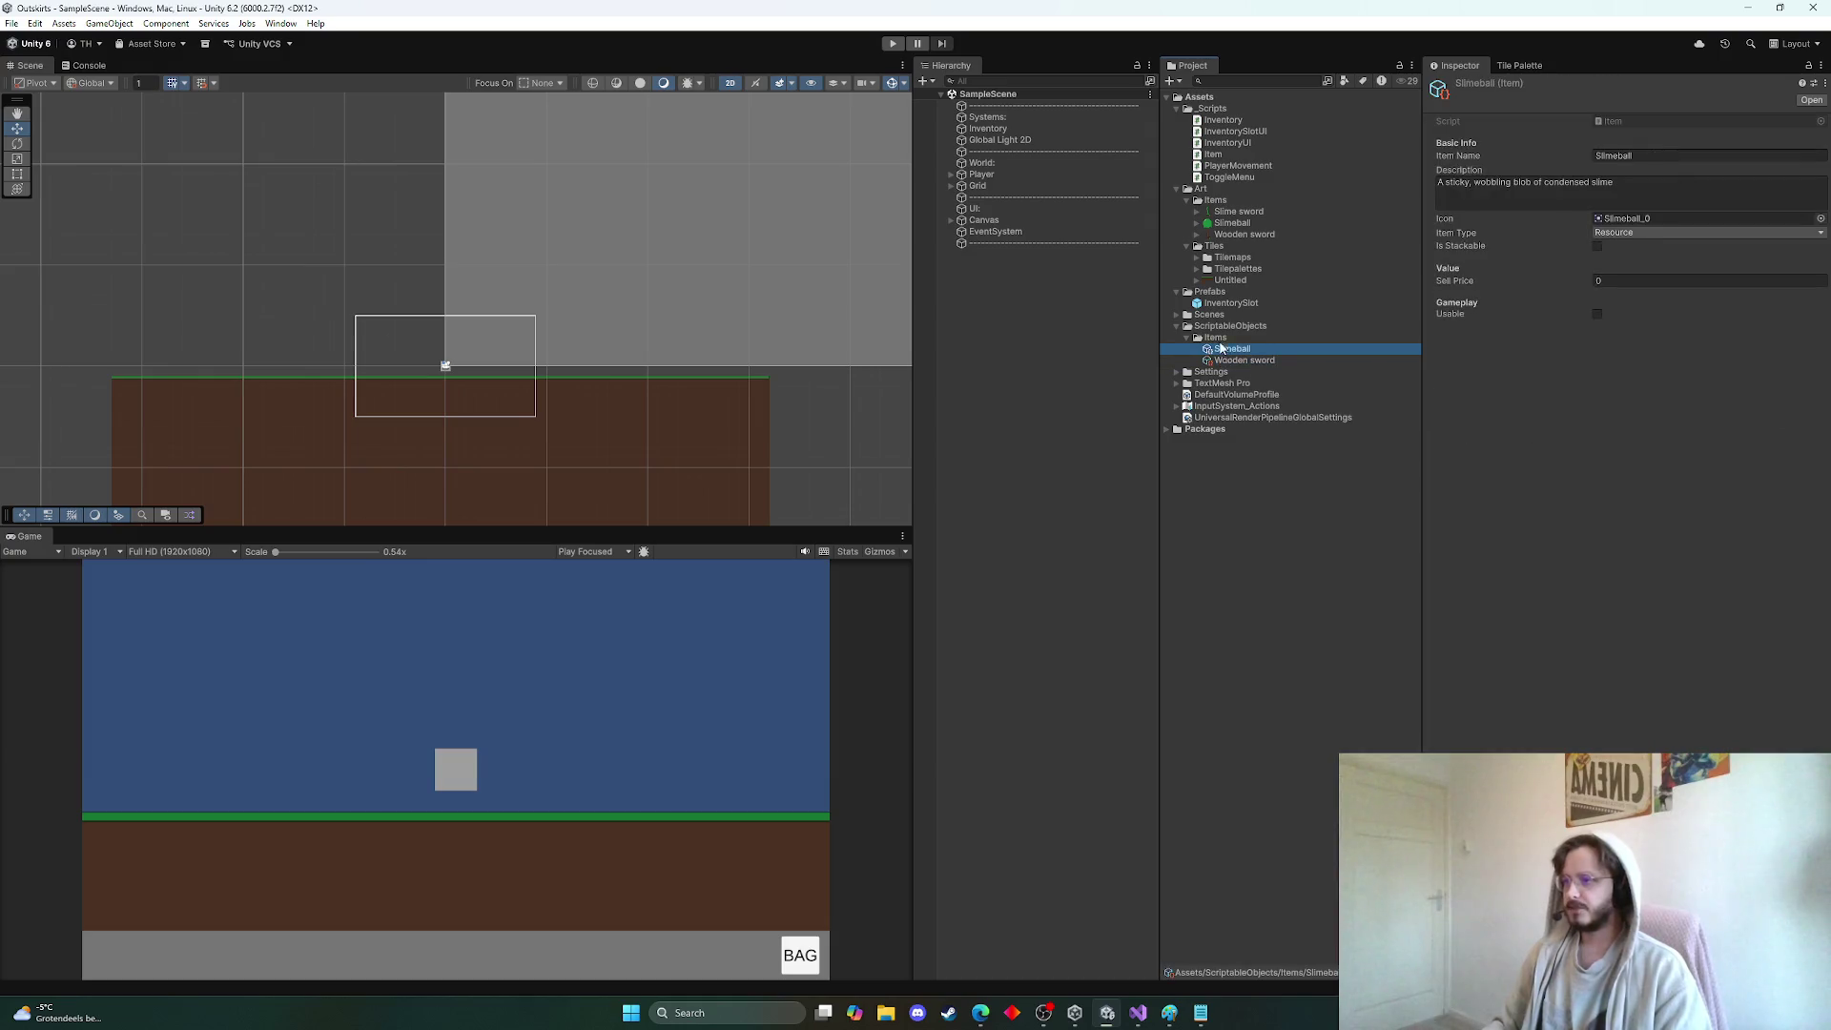
# Create a new Item asset in the Items folder named Slime sword
pyautogui.rightClick(1217, 338)
pyautogui.moveTo(1289, 347)
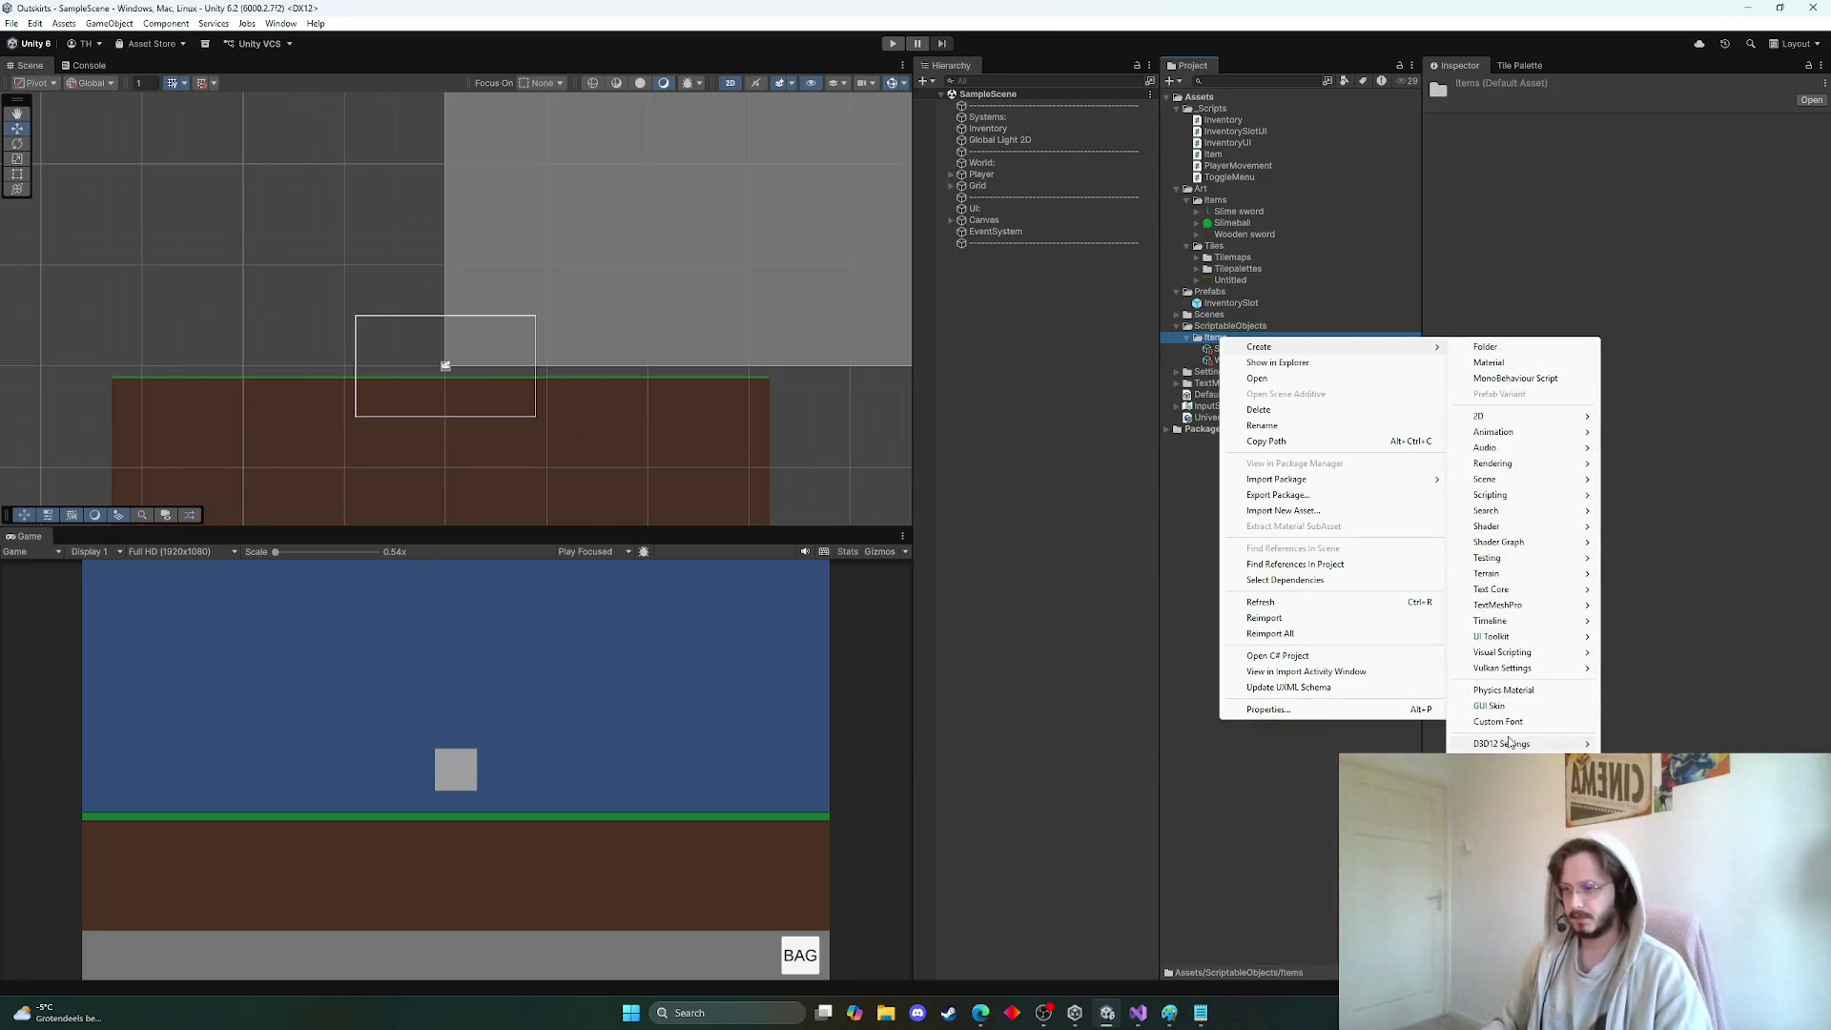
pyautogui.moveTo(1545, 744)
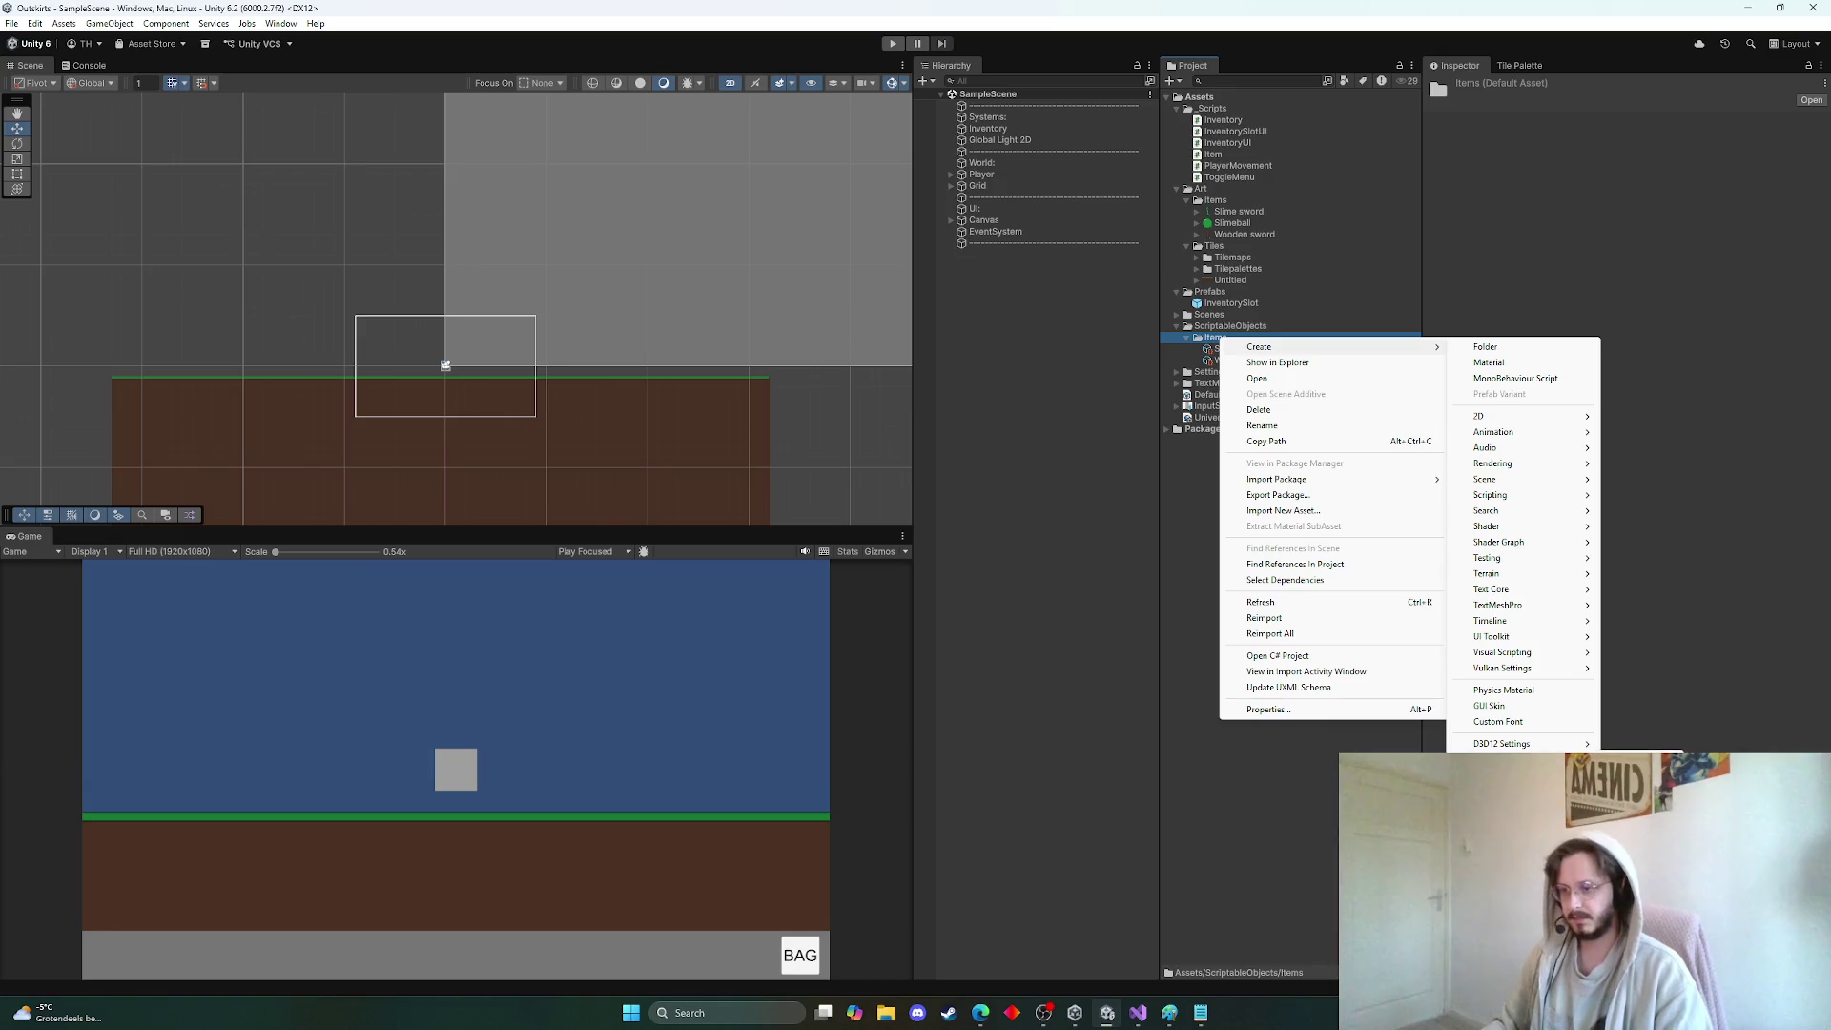
pyautogui.click(1497, 763)
pyautogui.write('Sl')
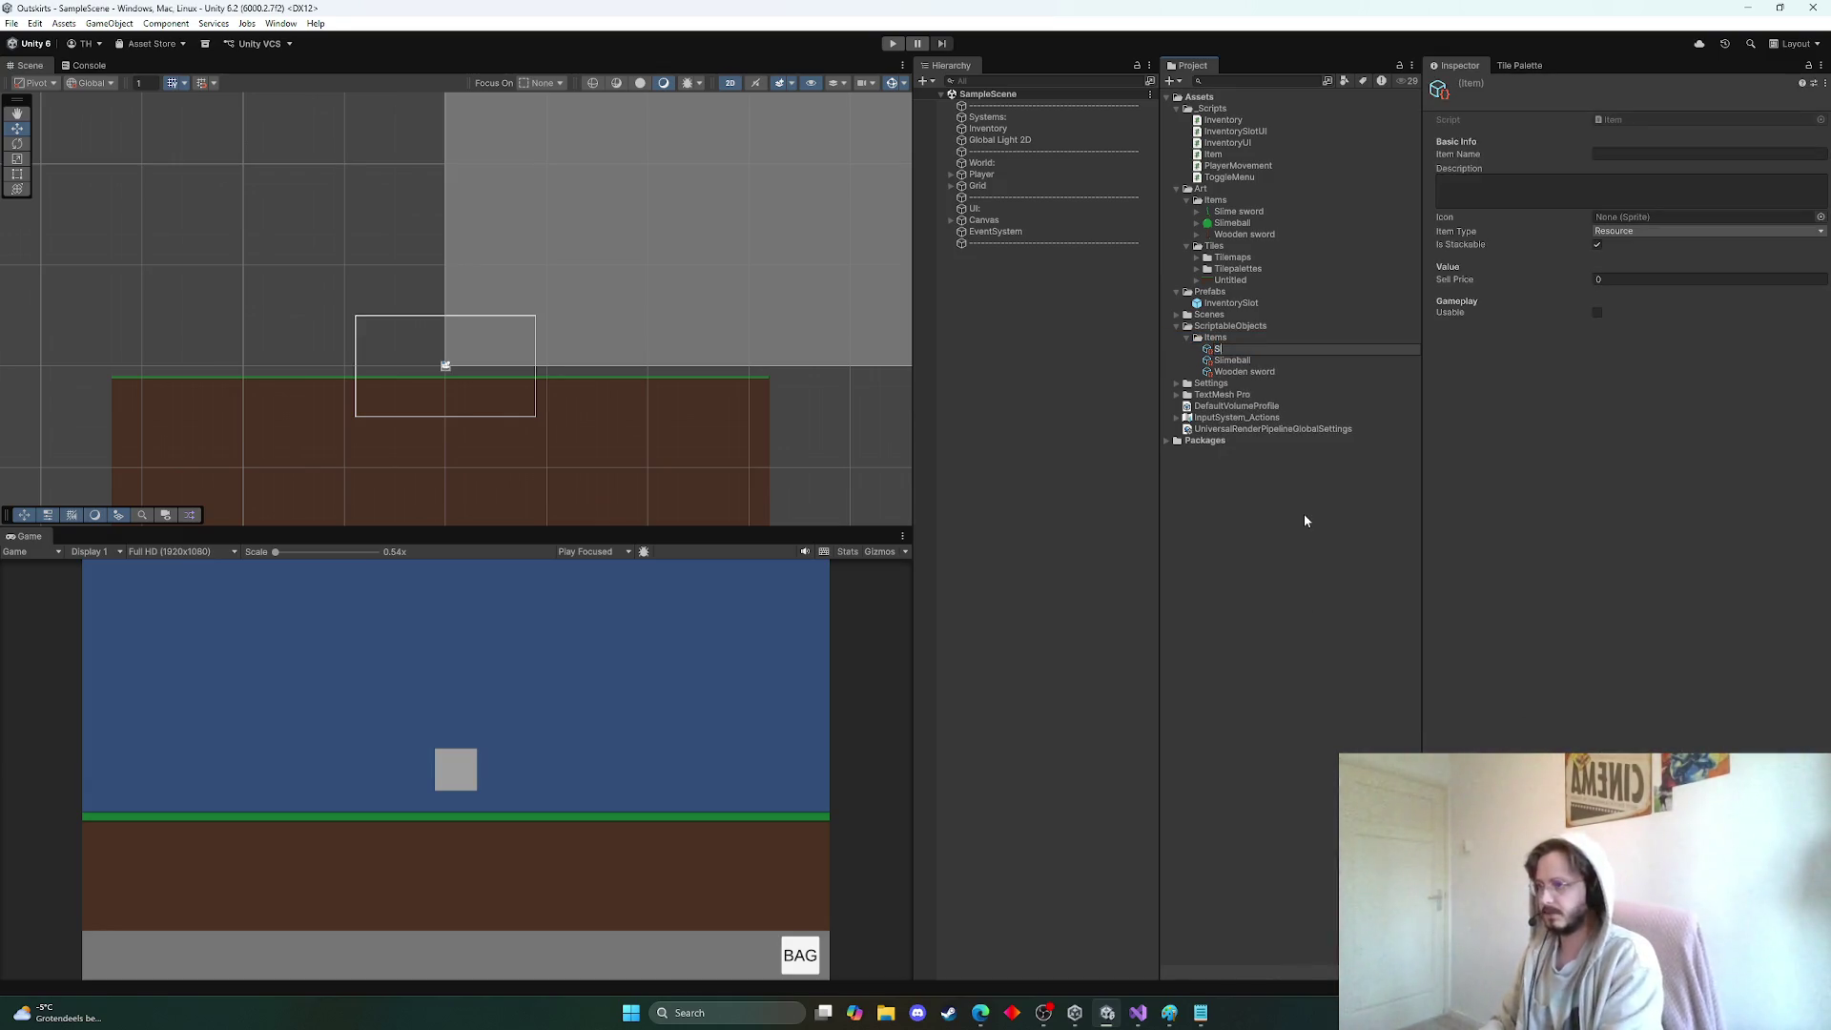
pyautogui.write('ime sword')
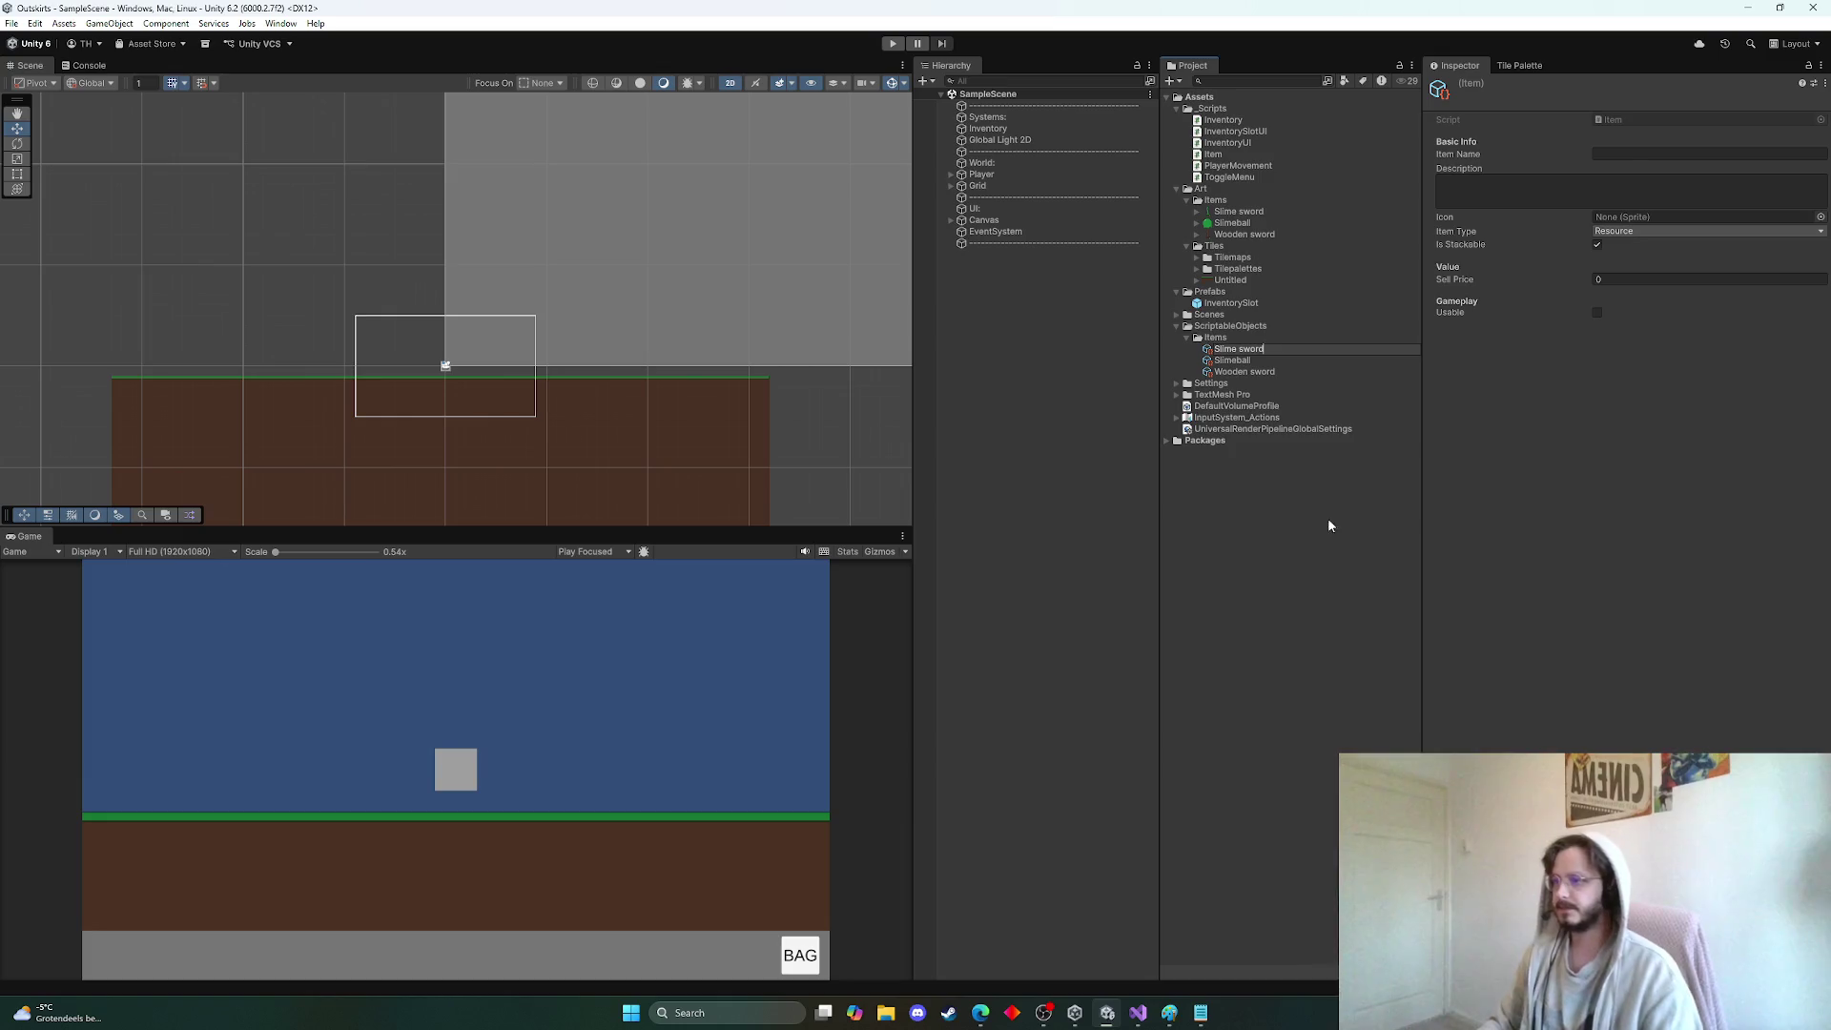
pyautogui.click(1266, 347)
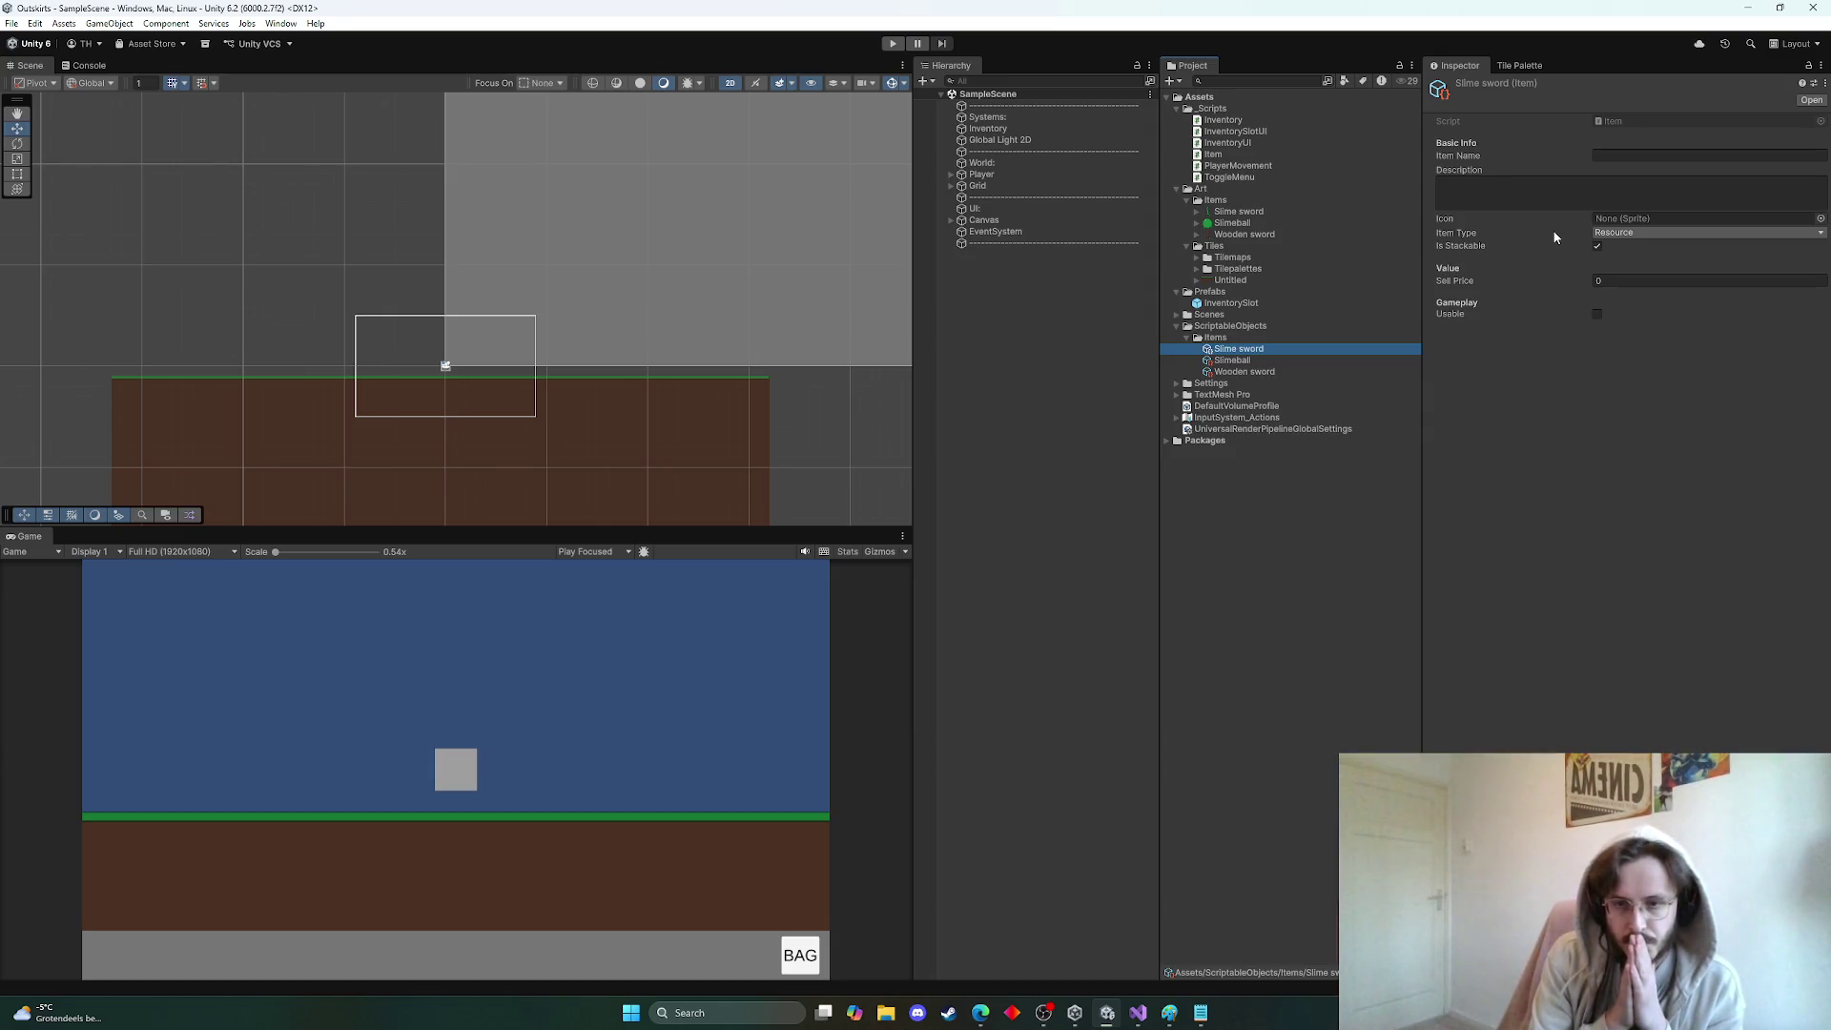
# Set Item Name to Slime sword and description 'Why would you cover your sword in slime? How is that helpful'
pyautogui.click(1608, 154)
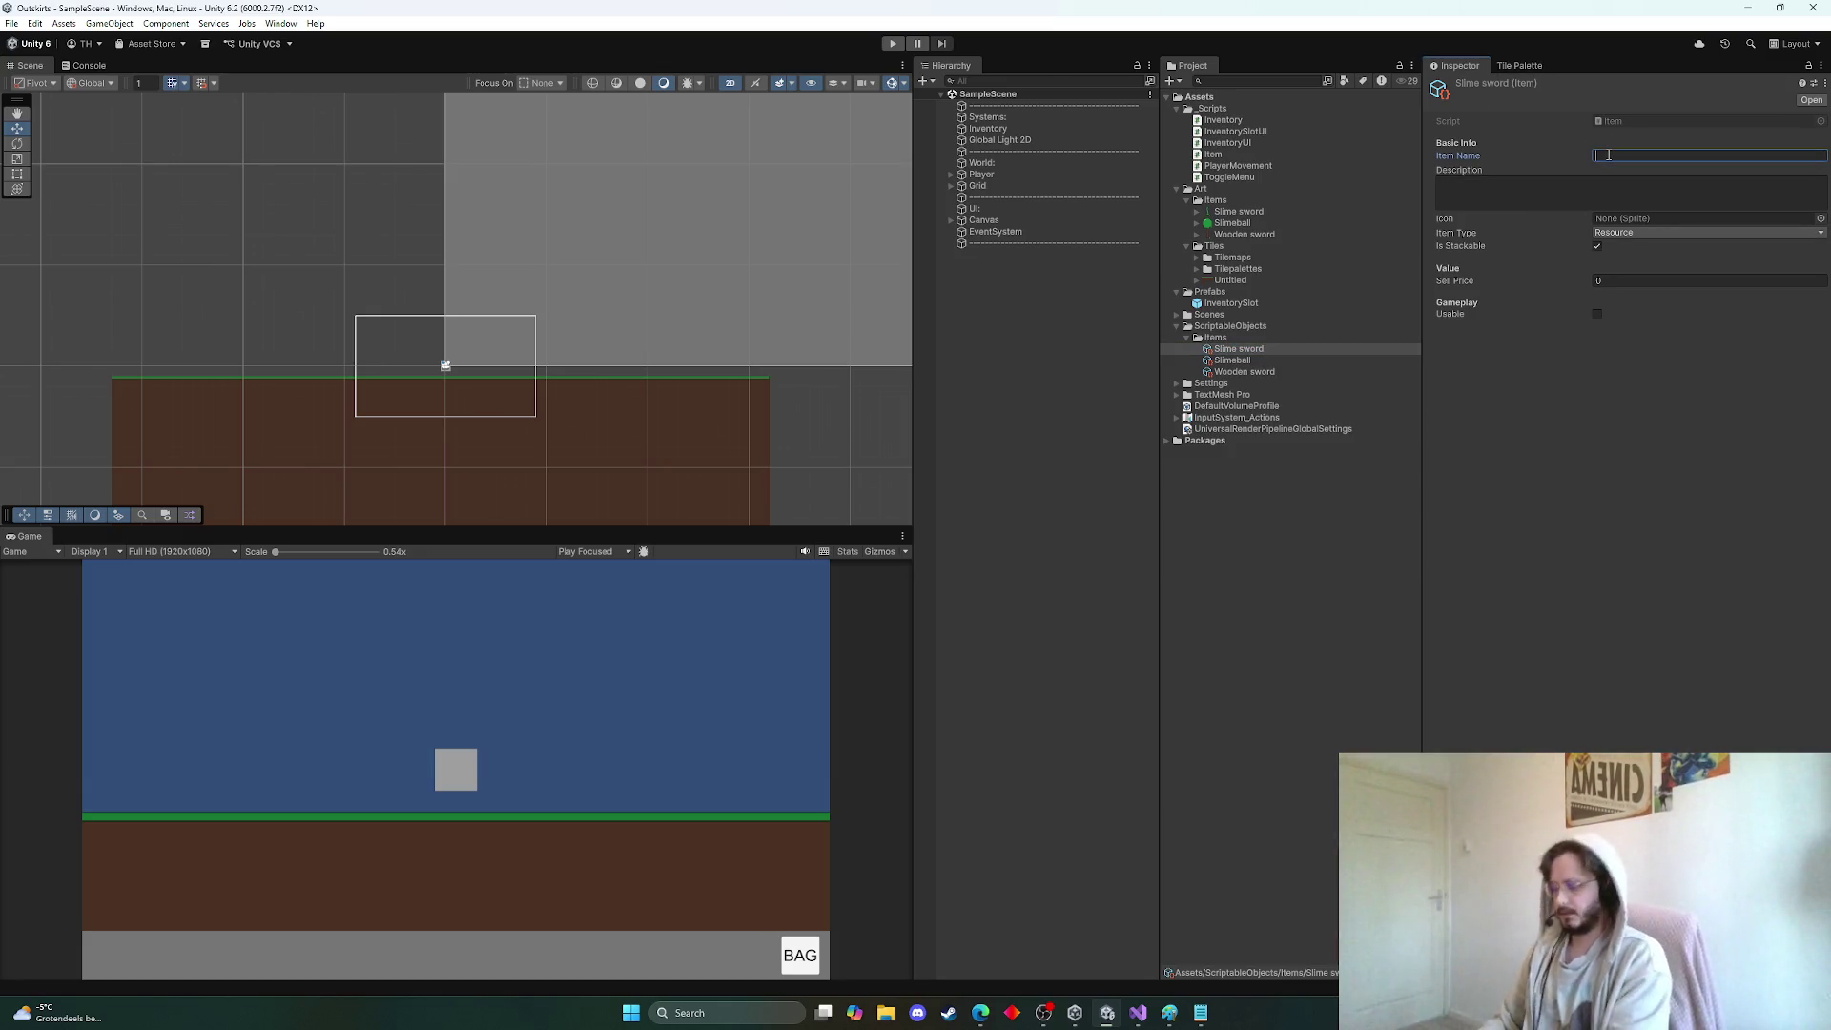
pyautogui.write('Slime sword')
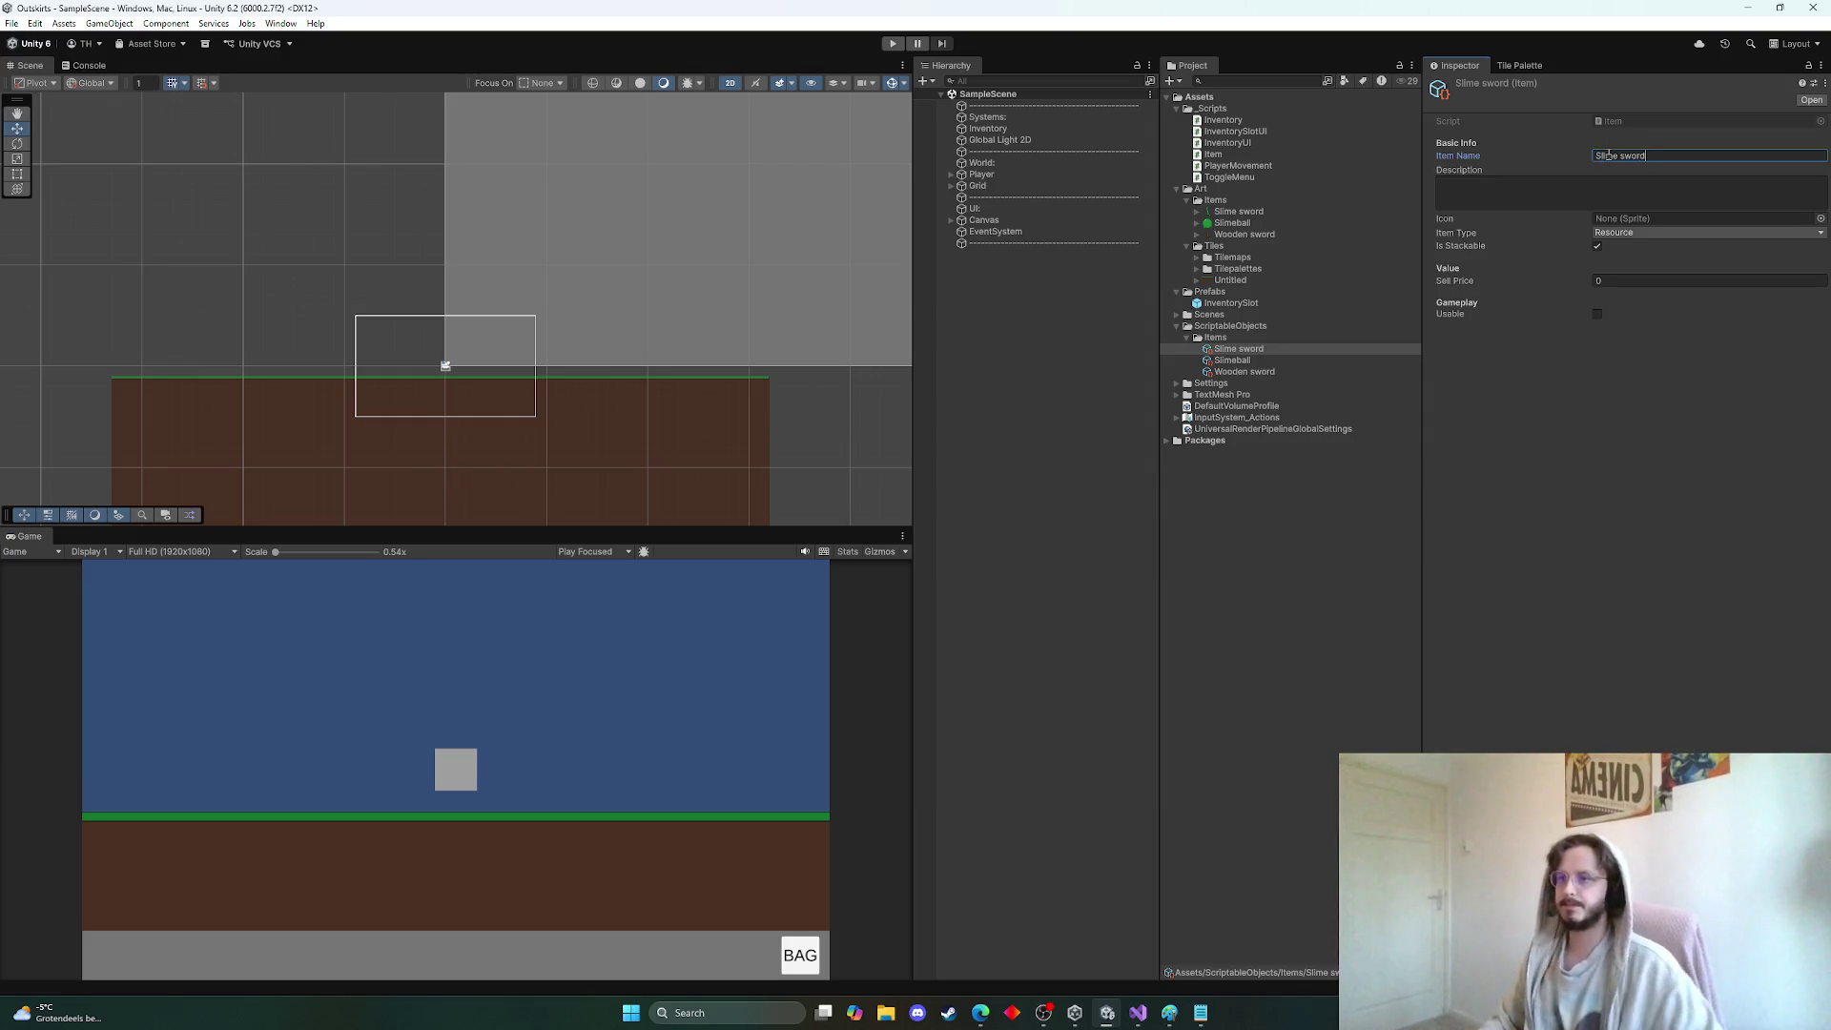
pyautogui.click(1605, 185)
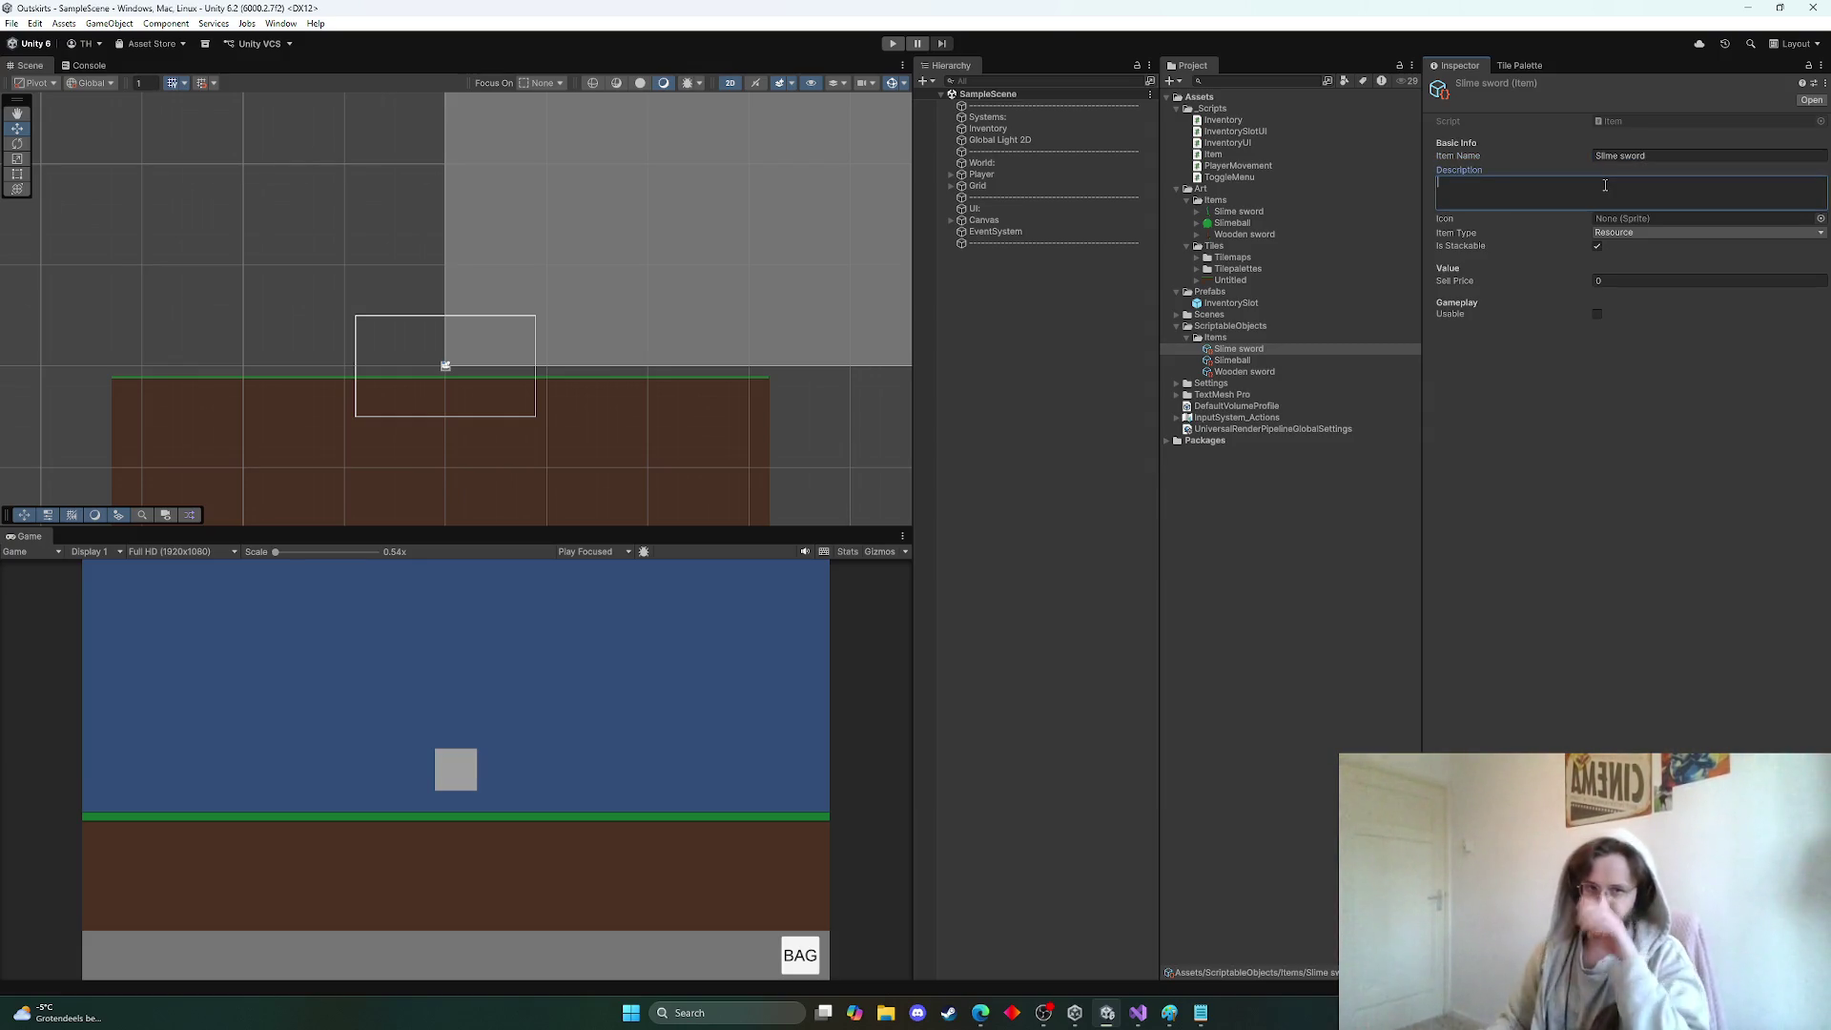
pyautogui.write('Why would you cover you')
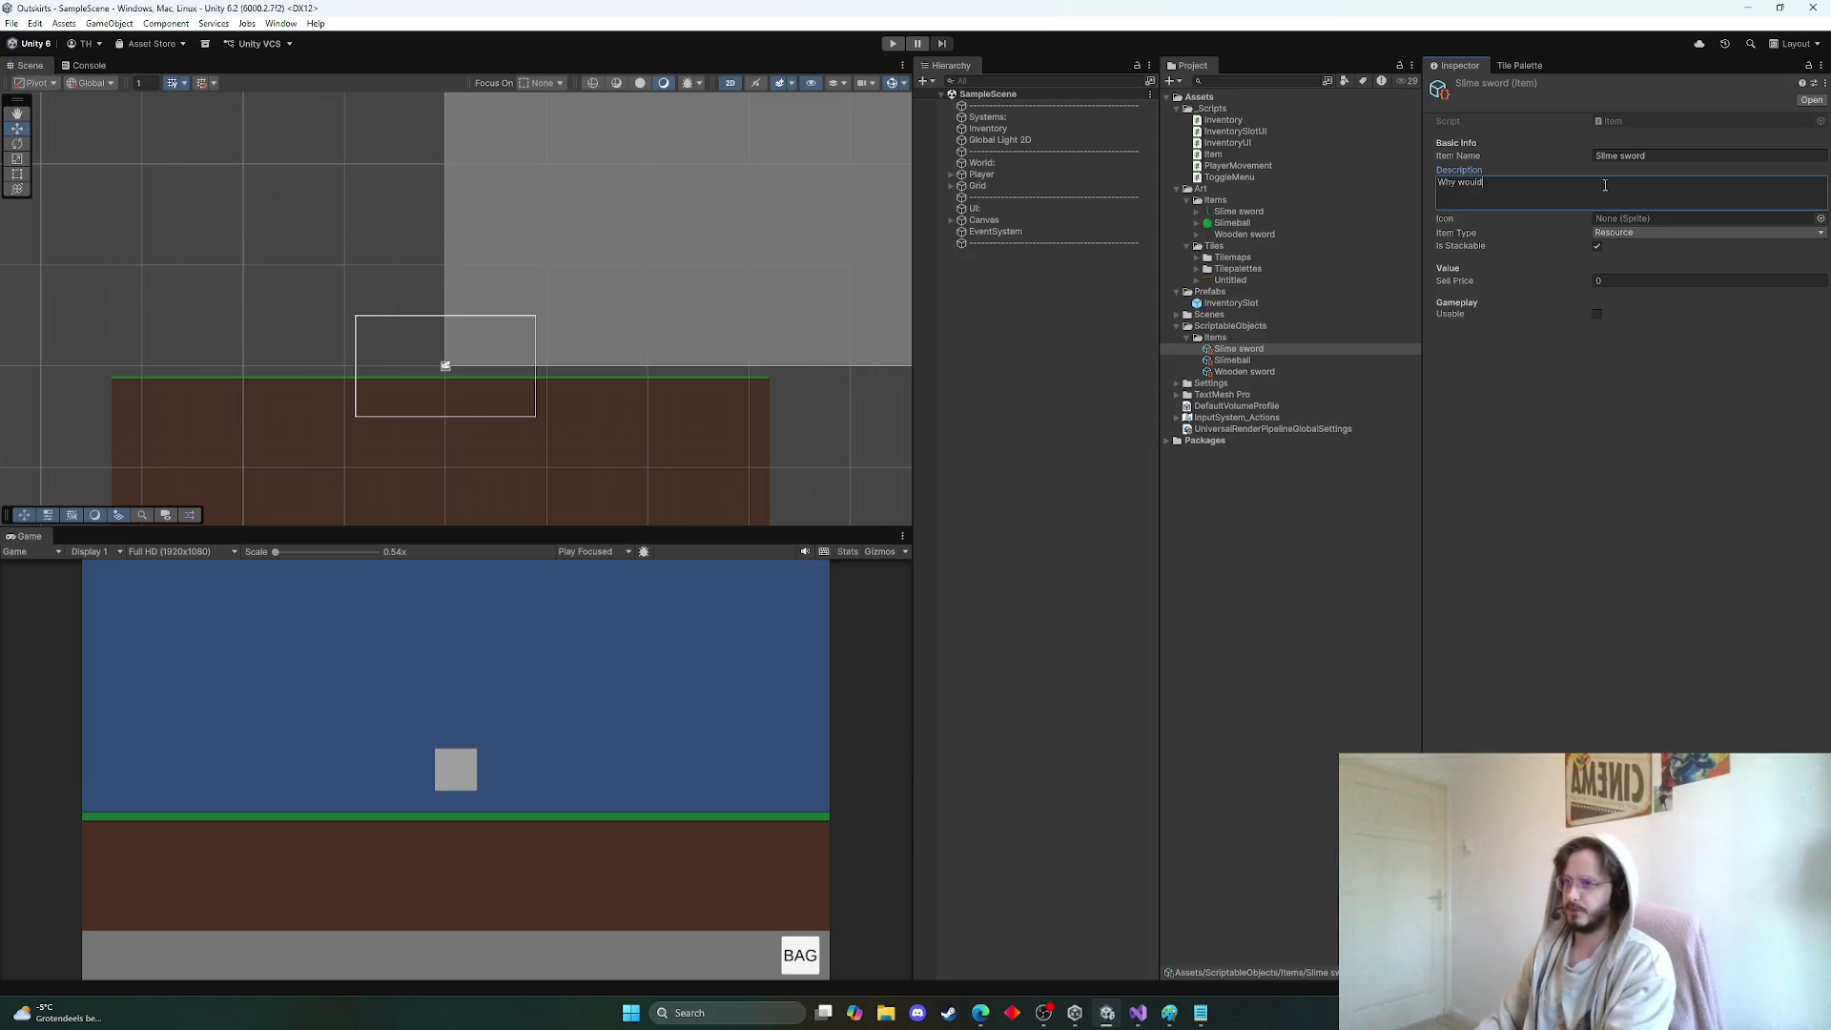
pyautogui.write('r s')
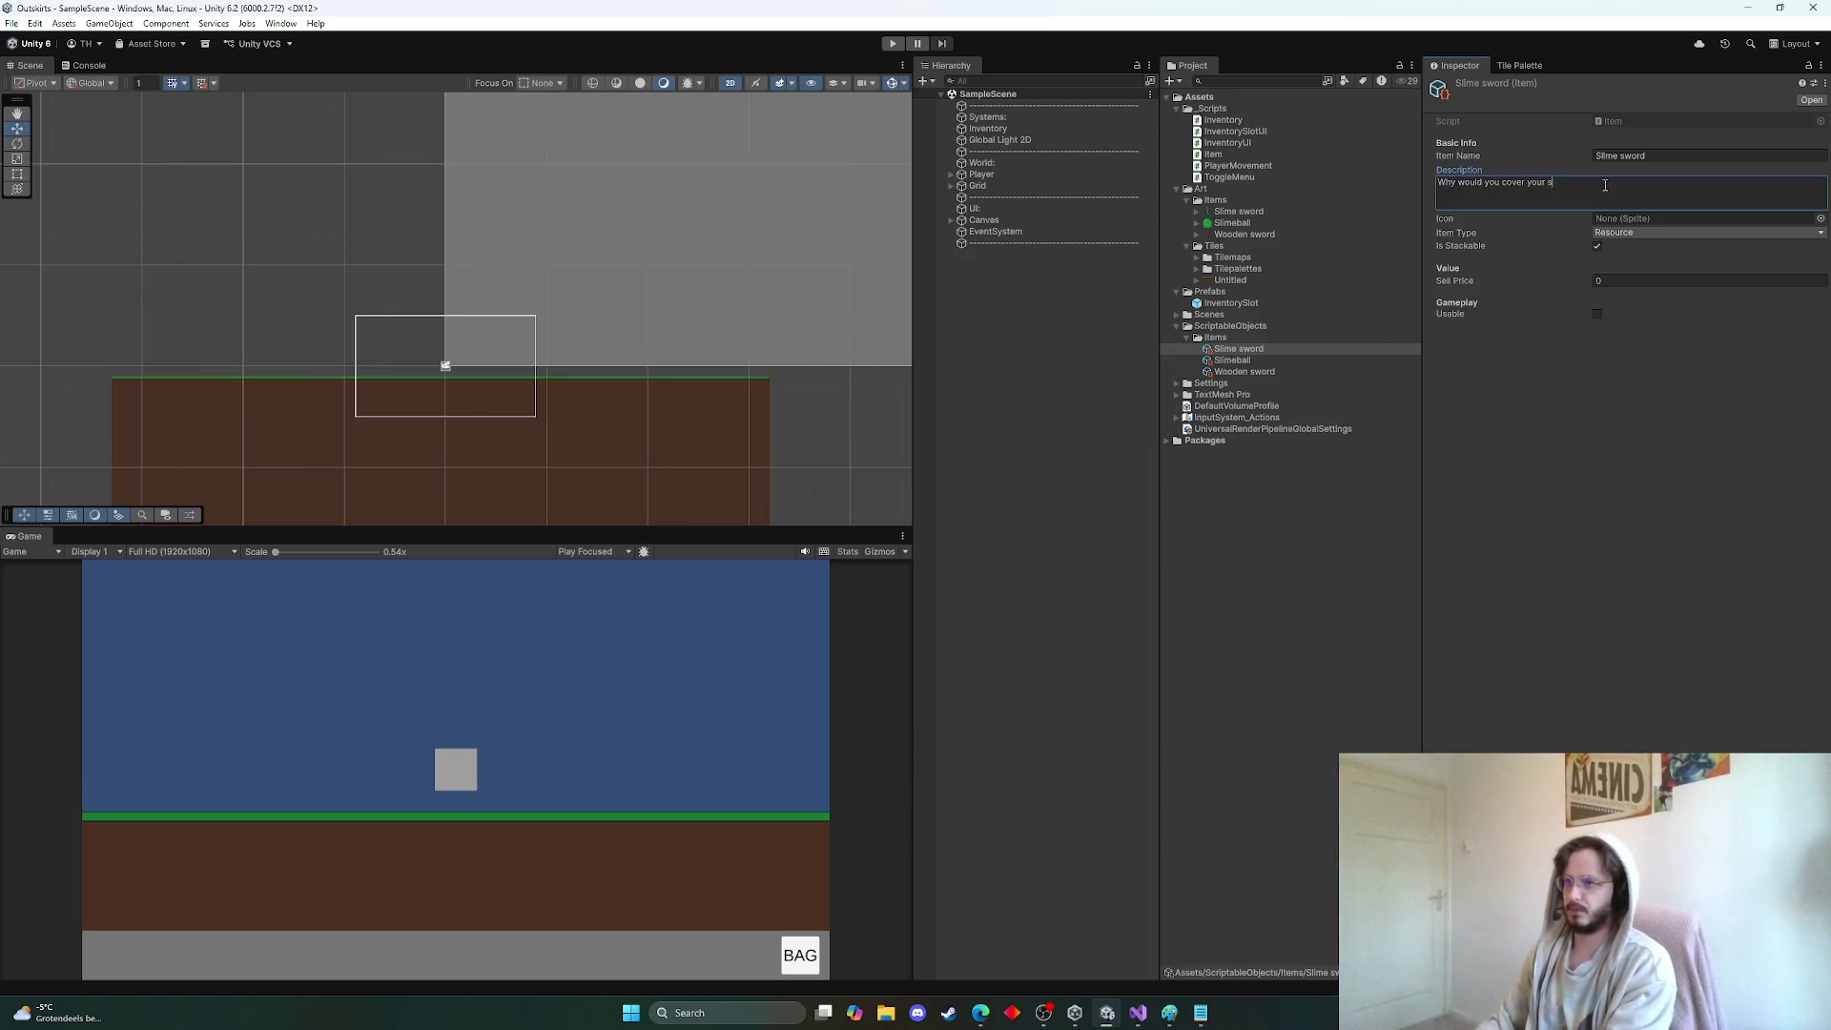
pyautogui.write('word in slime? H')
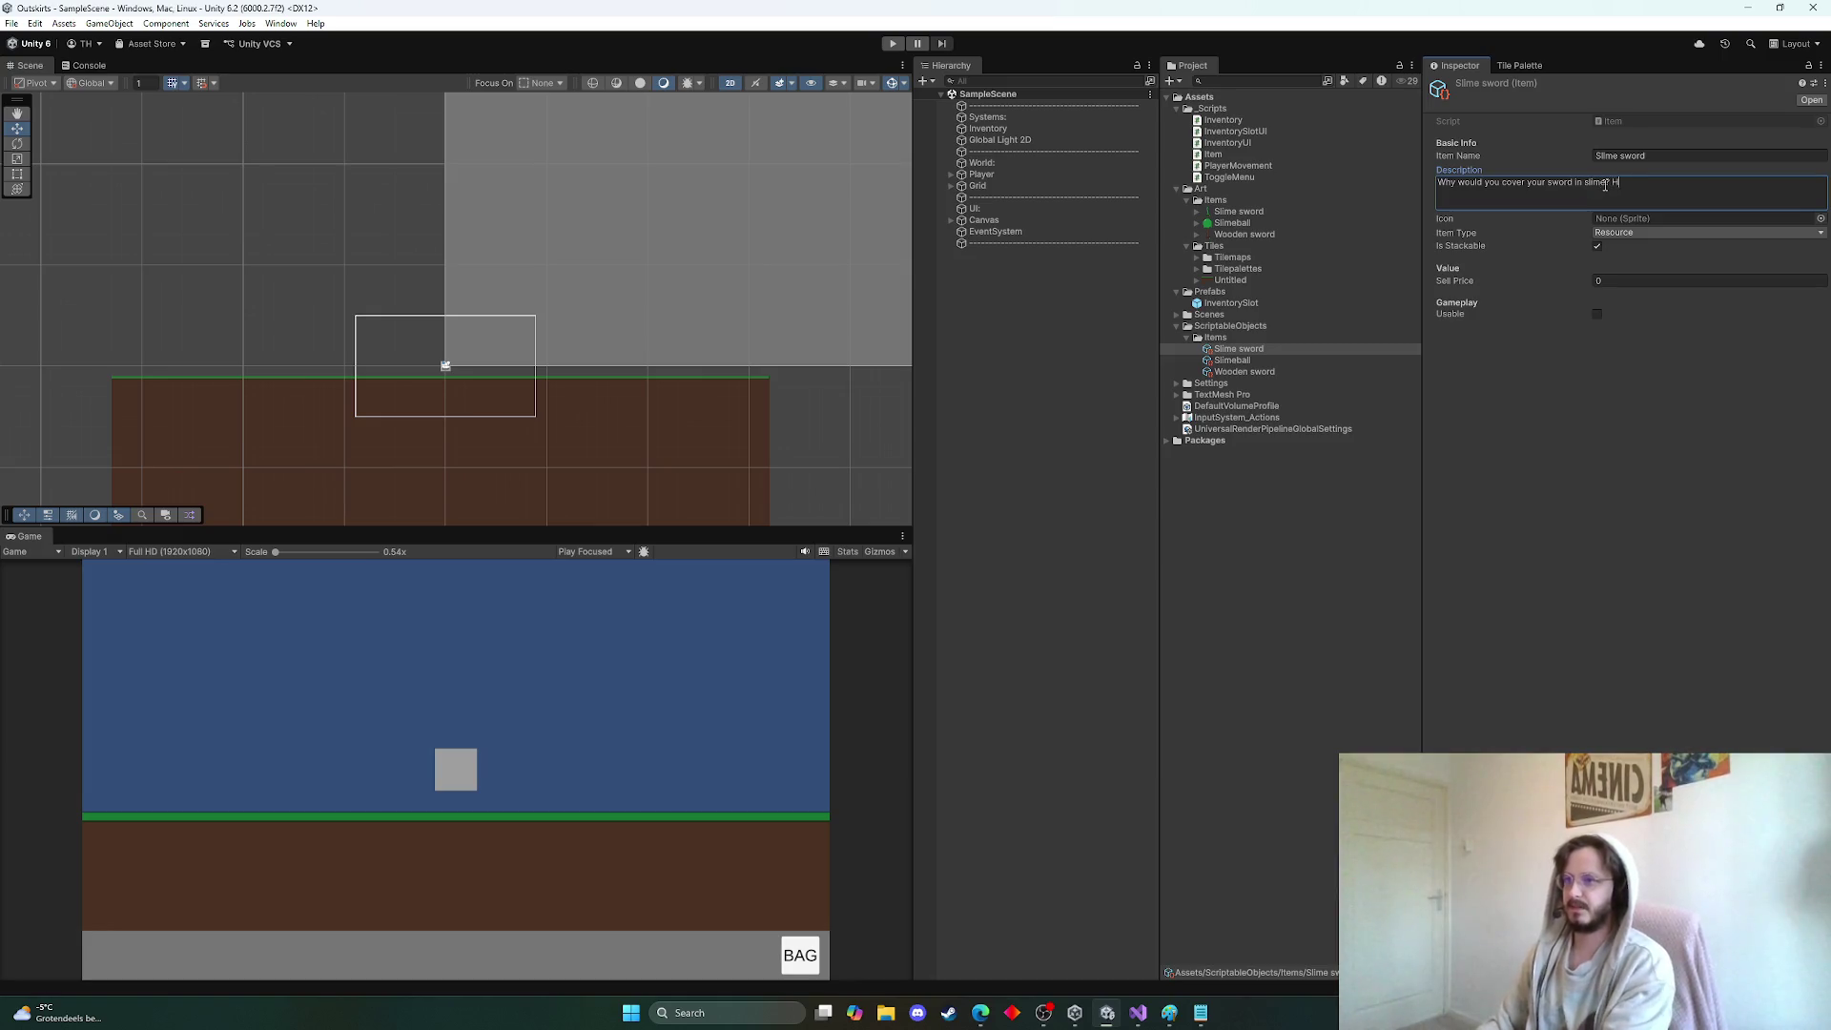
pyautogui.write('ow is that helpful...')
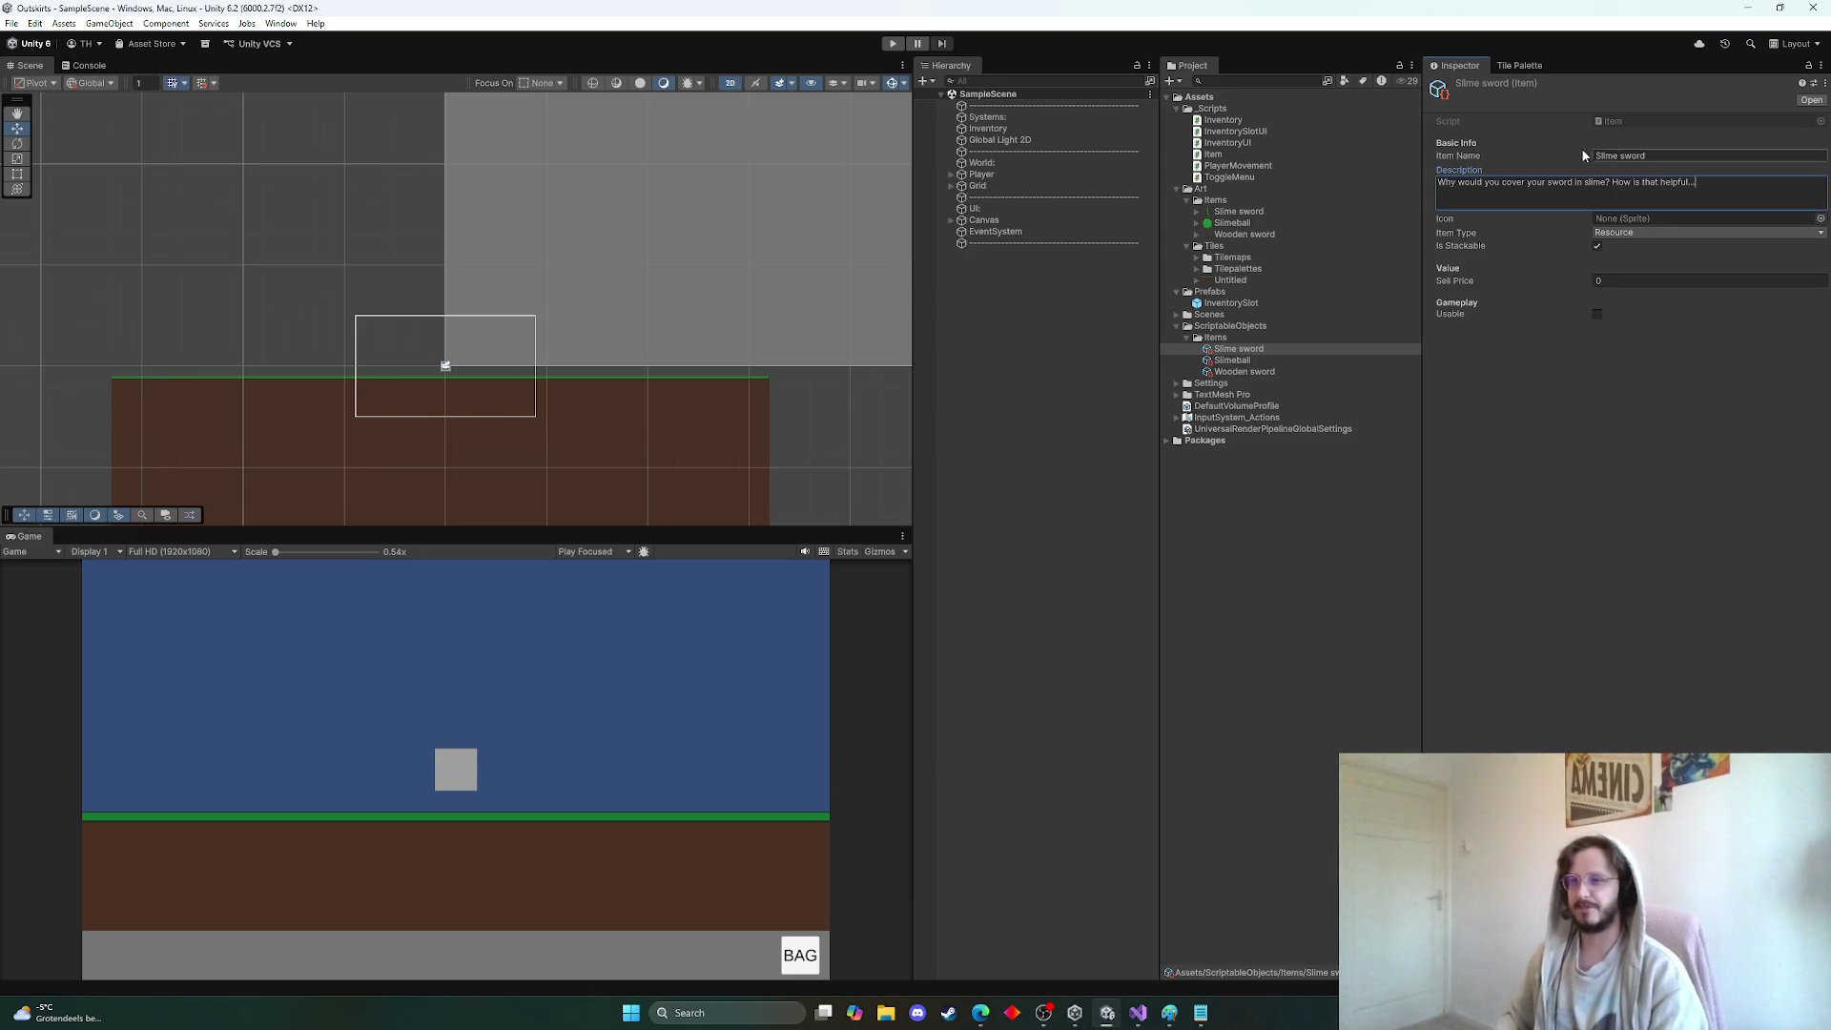
pyautogui.click(1820, 219)
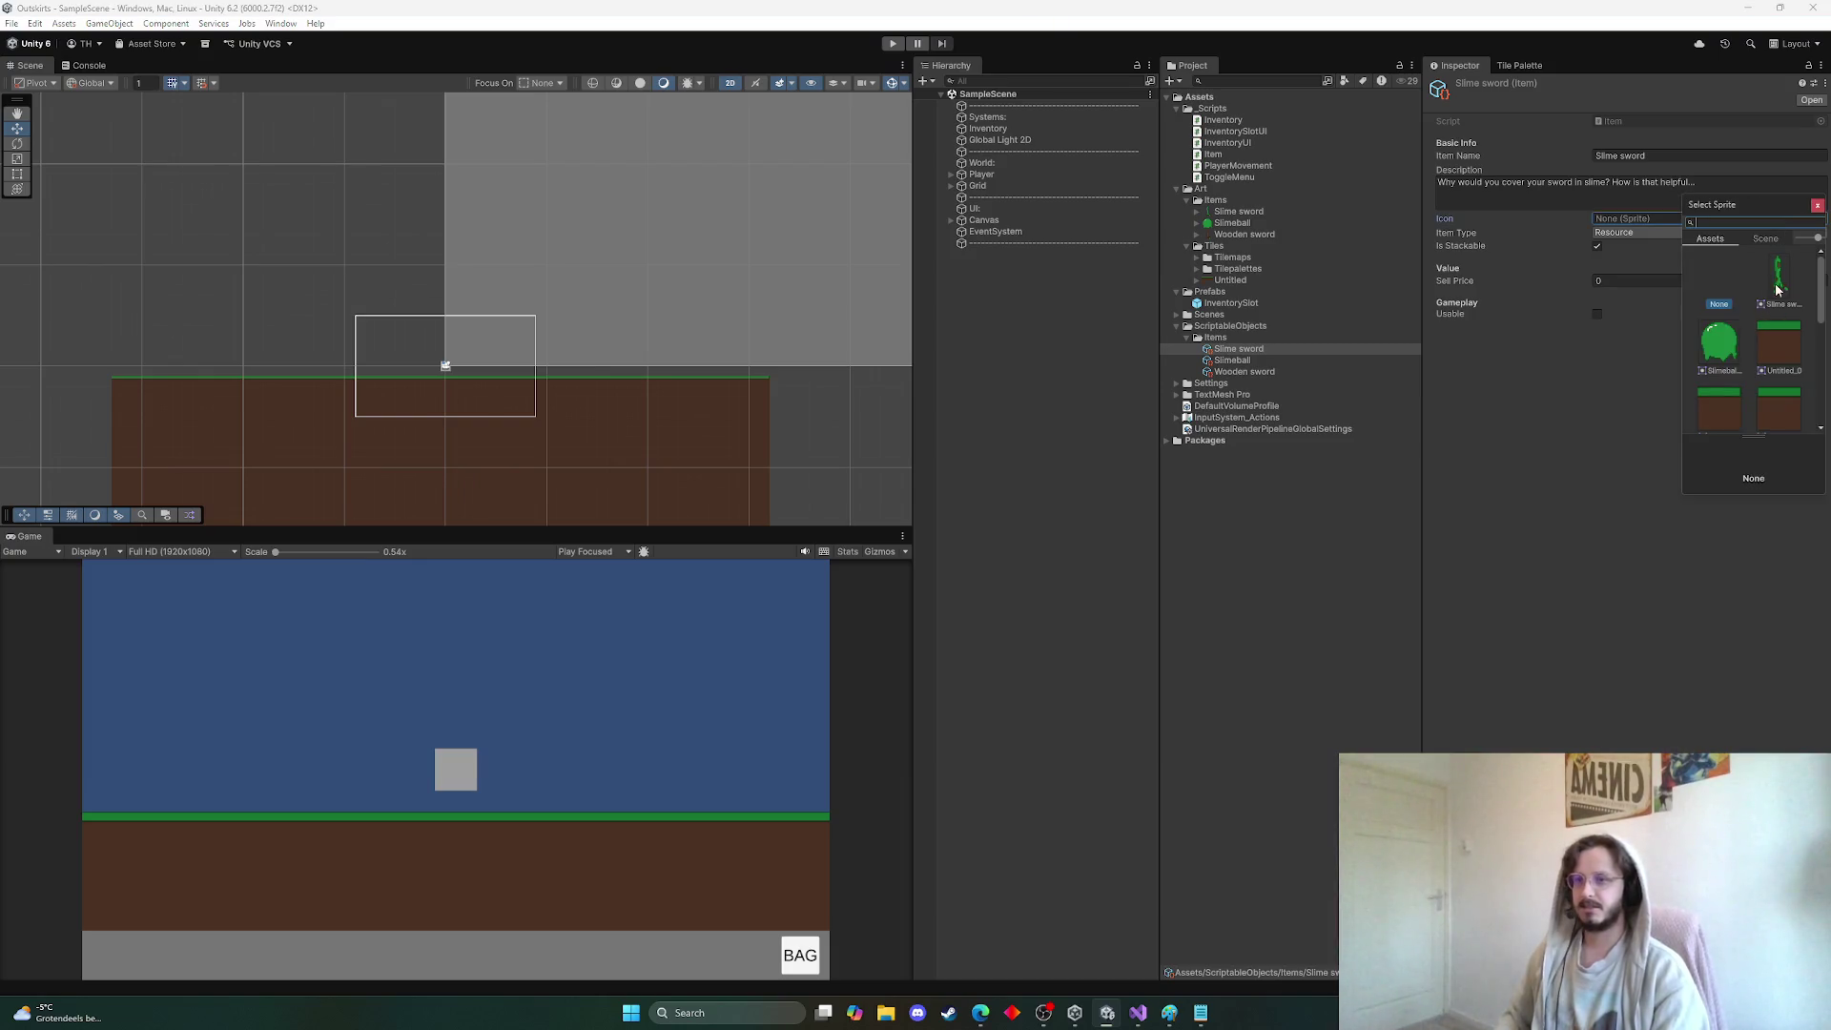
pyautogui.doubleClick(1779, 277)
pyautogui.click(1618, 232)
pyautogui.click(1678, 265)
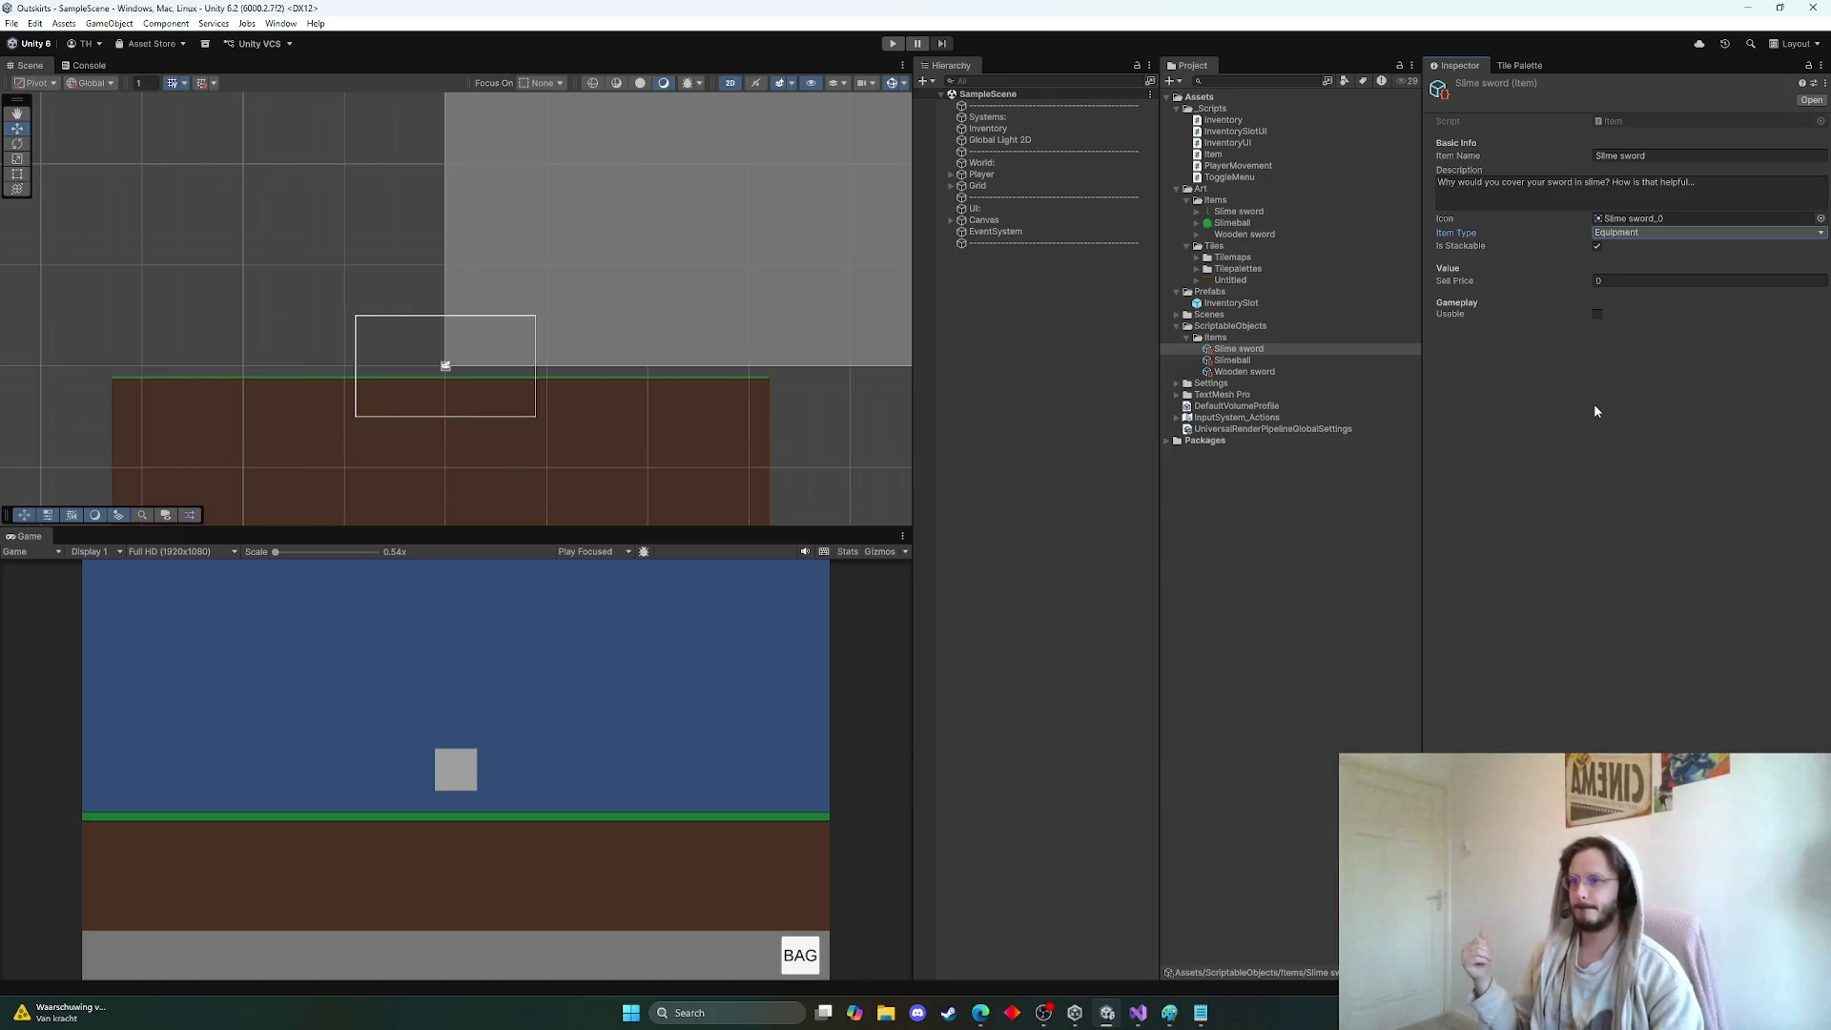
pyautogui.click(1244, 513)
pyautogui.click(1240, 349)
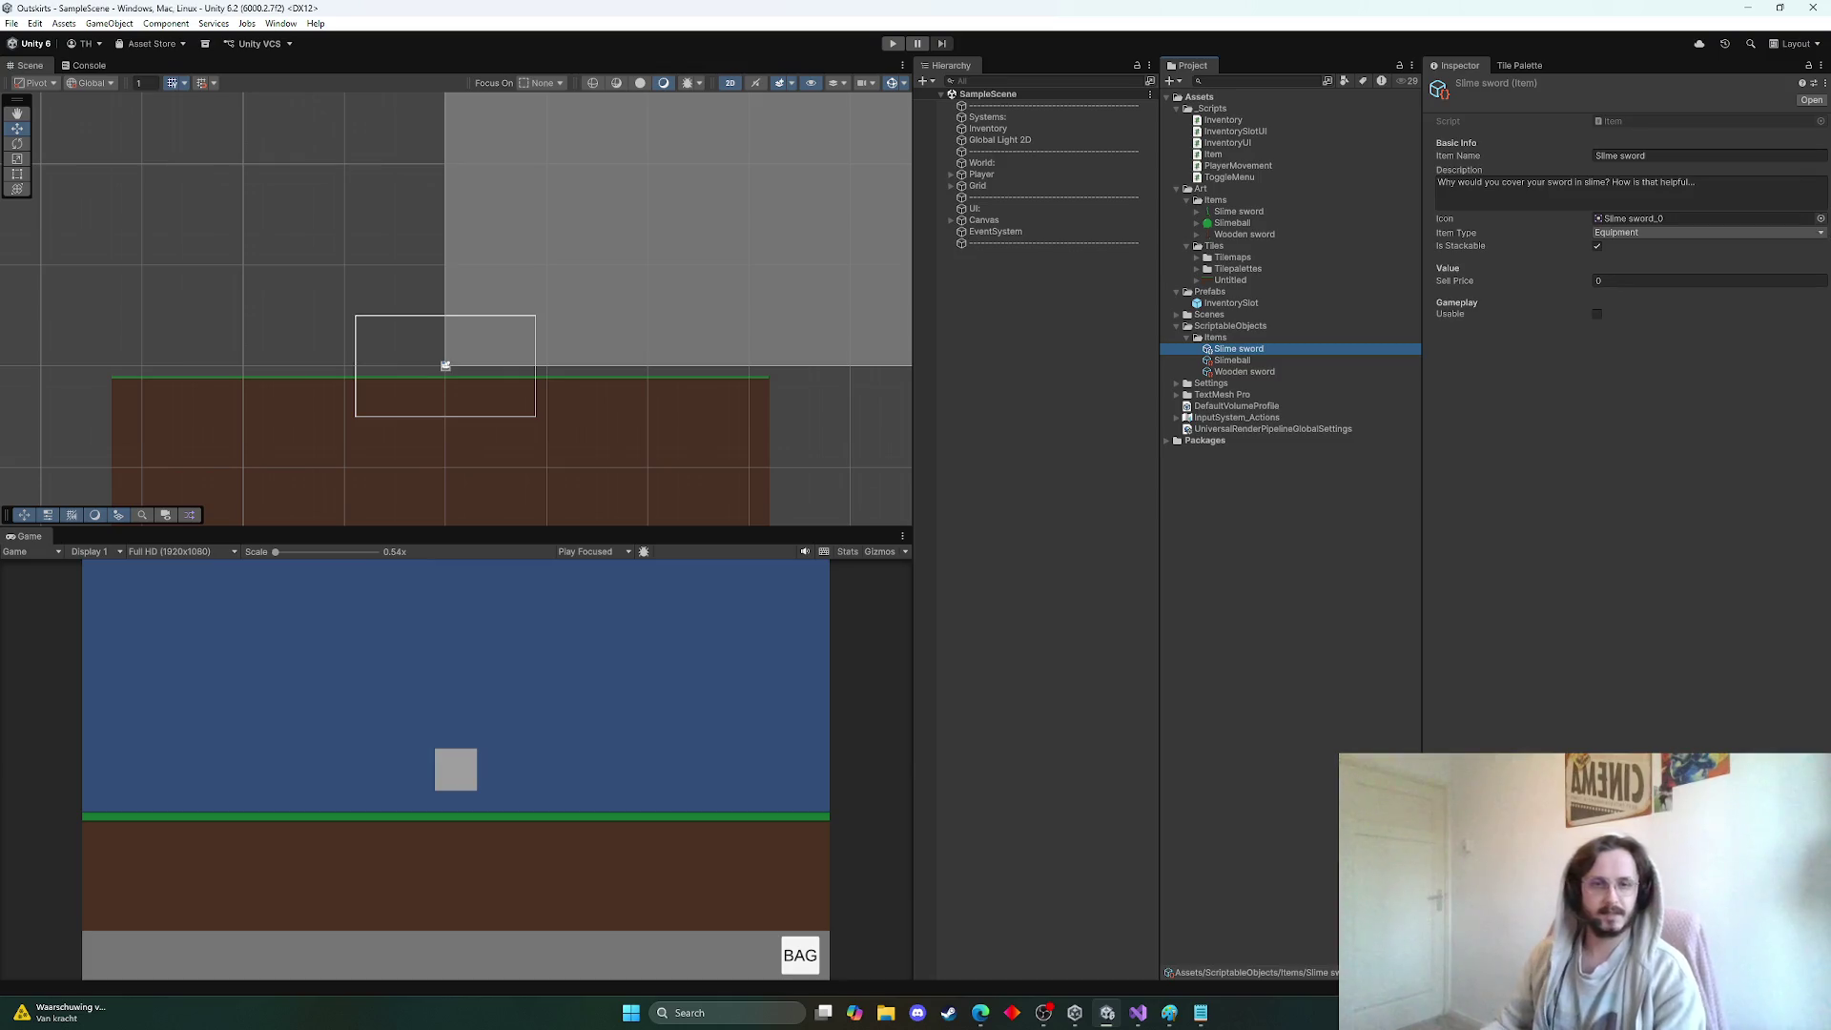
pyautogui.click(1610, 439)
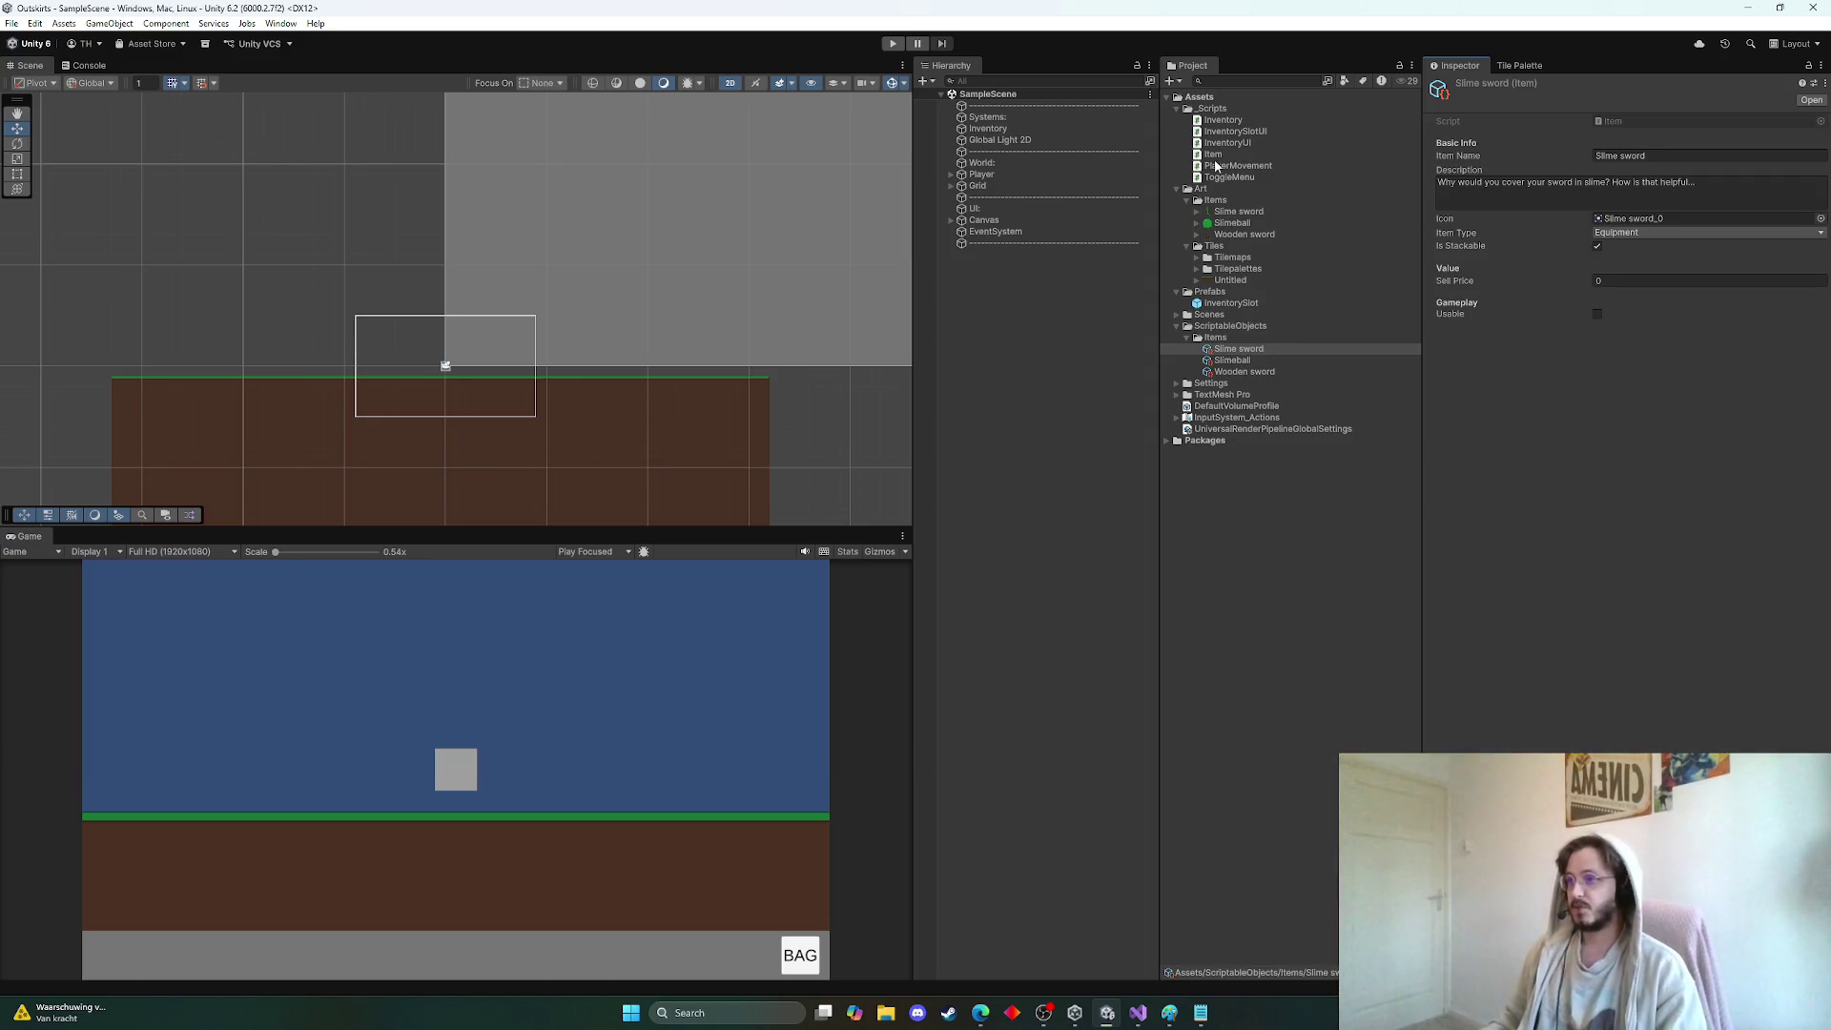
pyautogui.click(1611, 241)
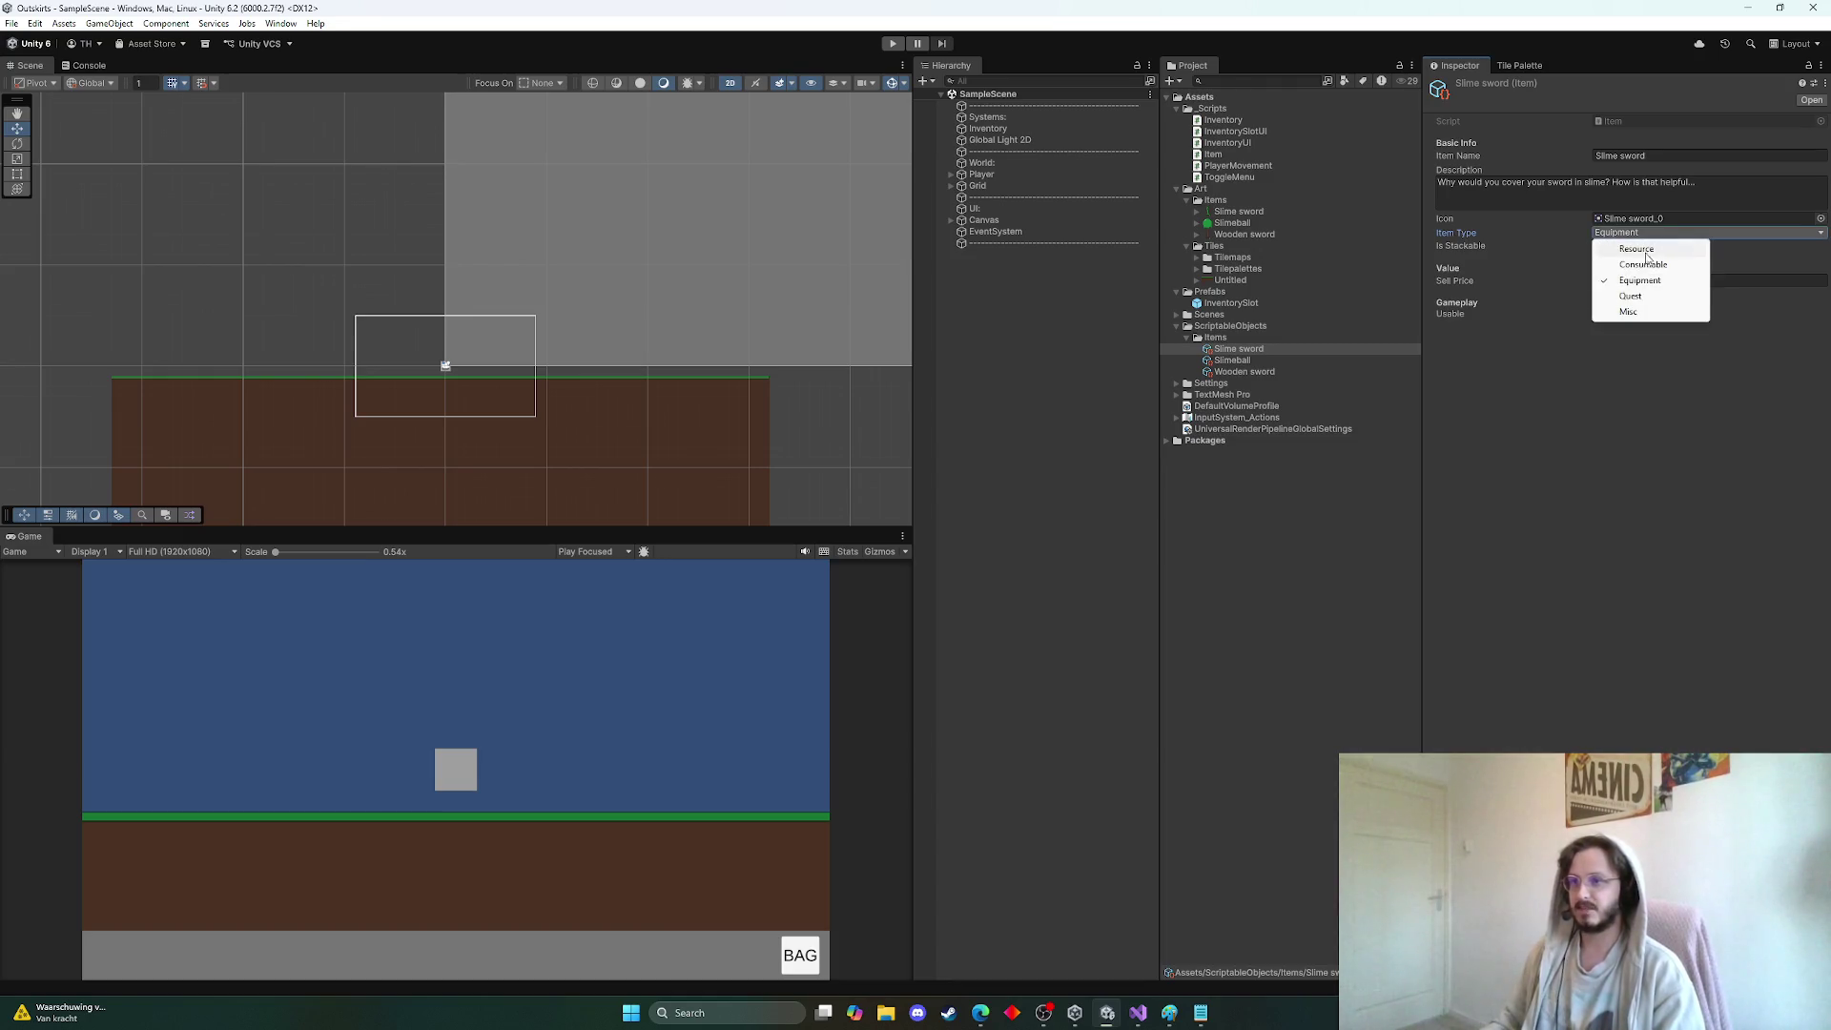
pyautogui.click(1489, 244)
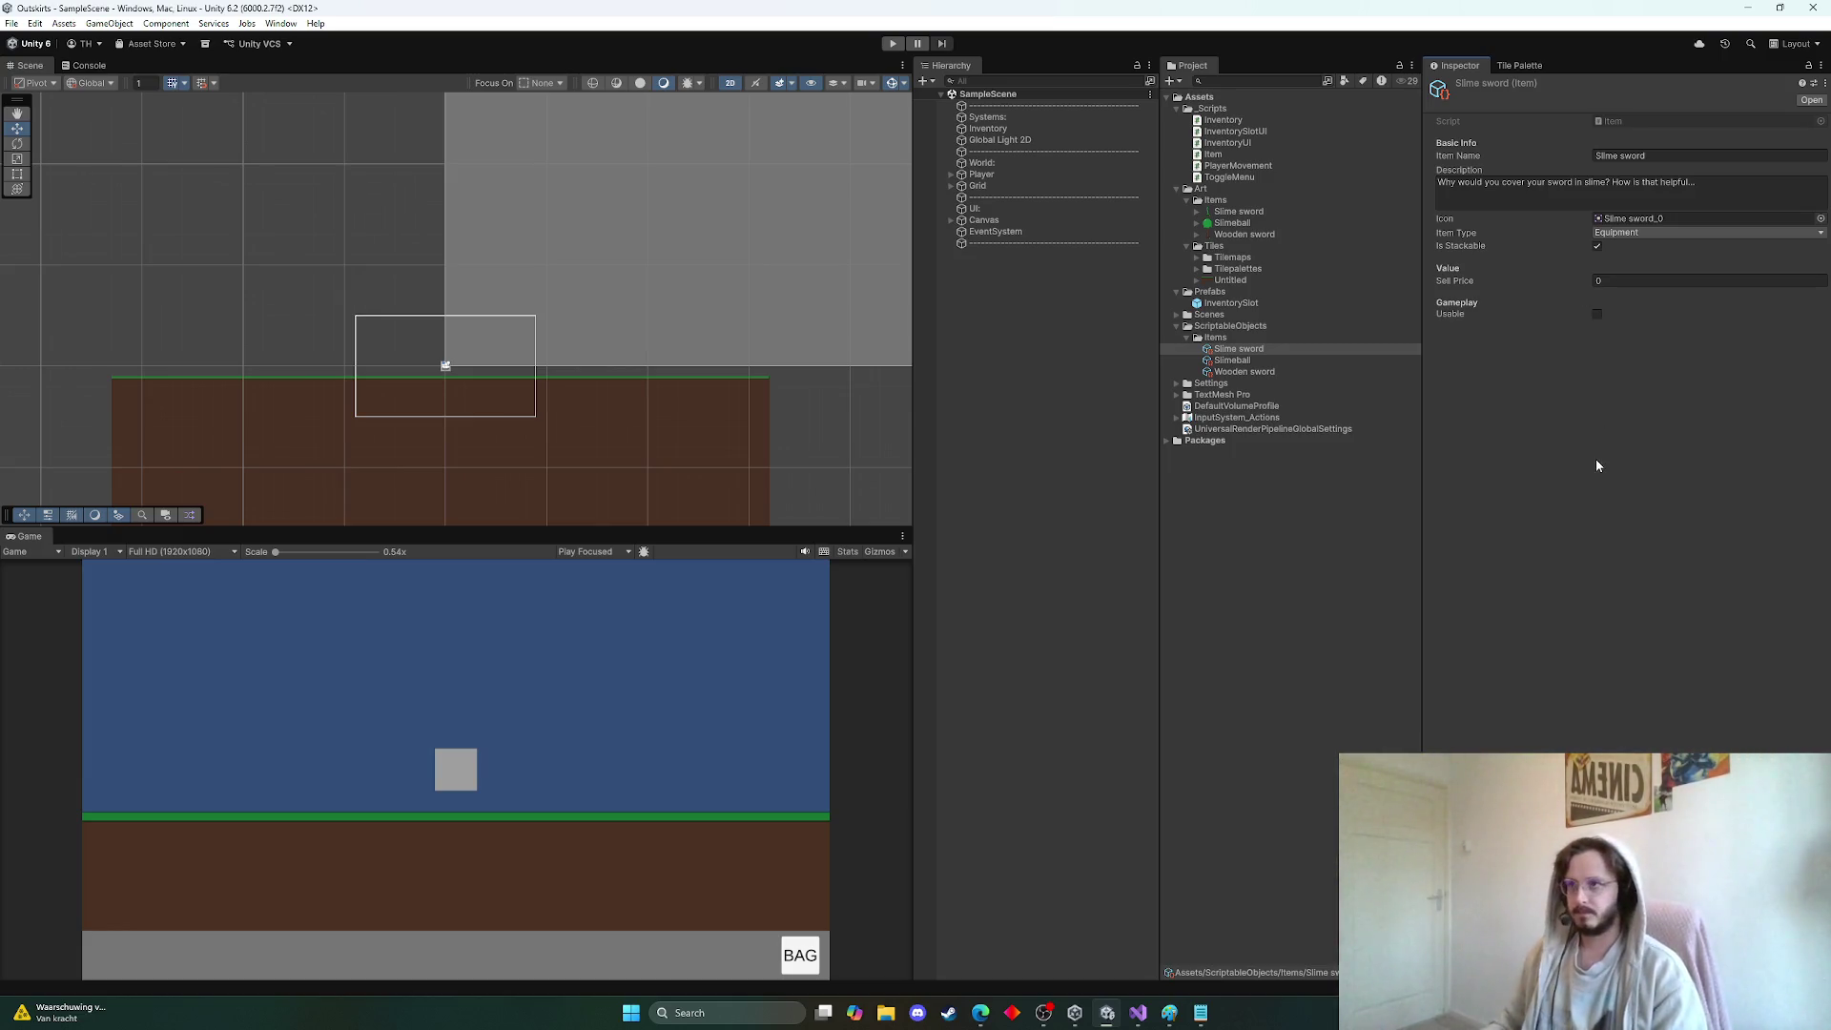
pyautogui.hotkey('alt', 'Tab')
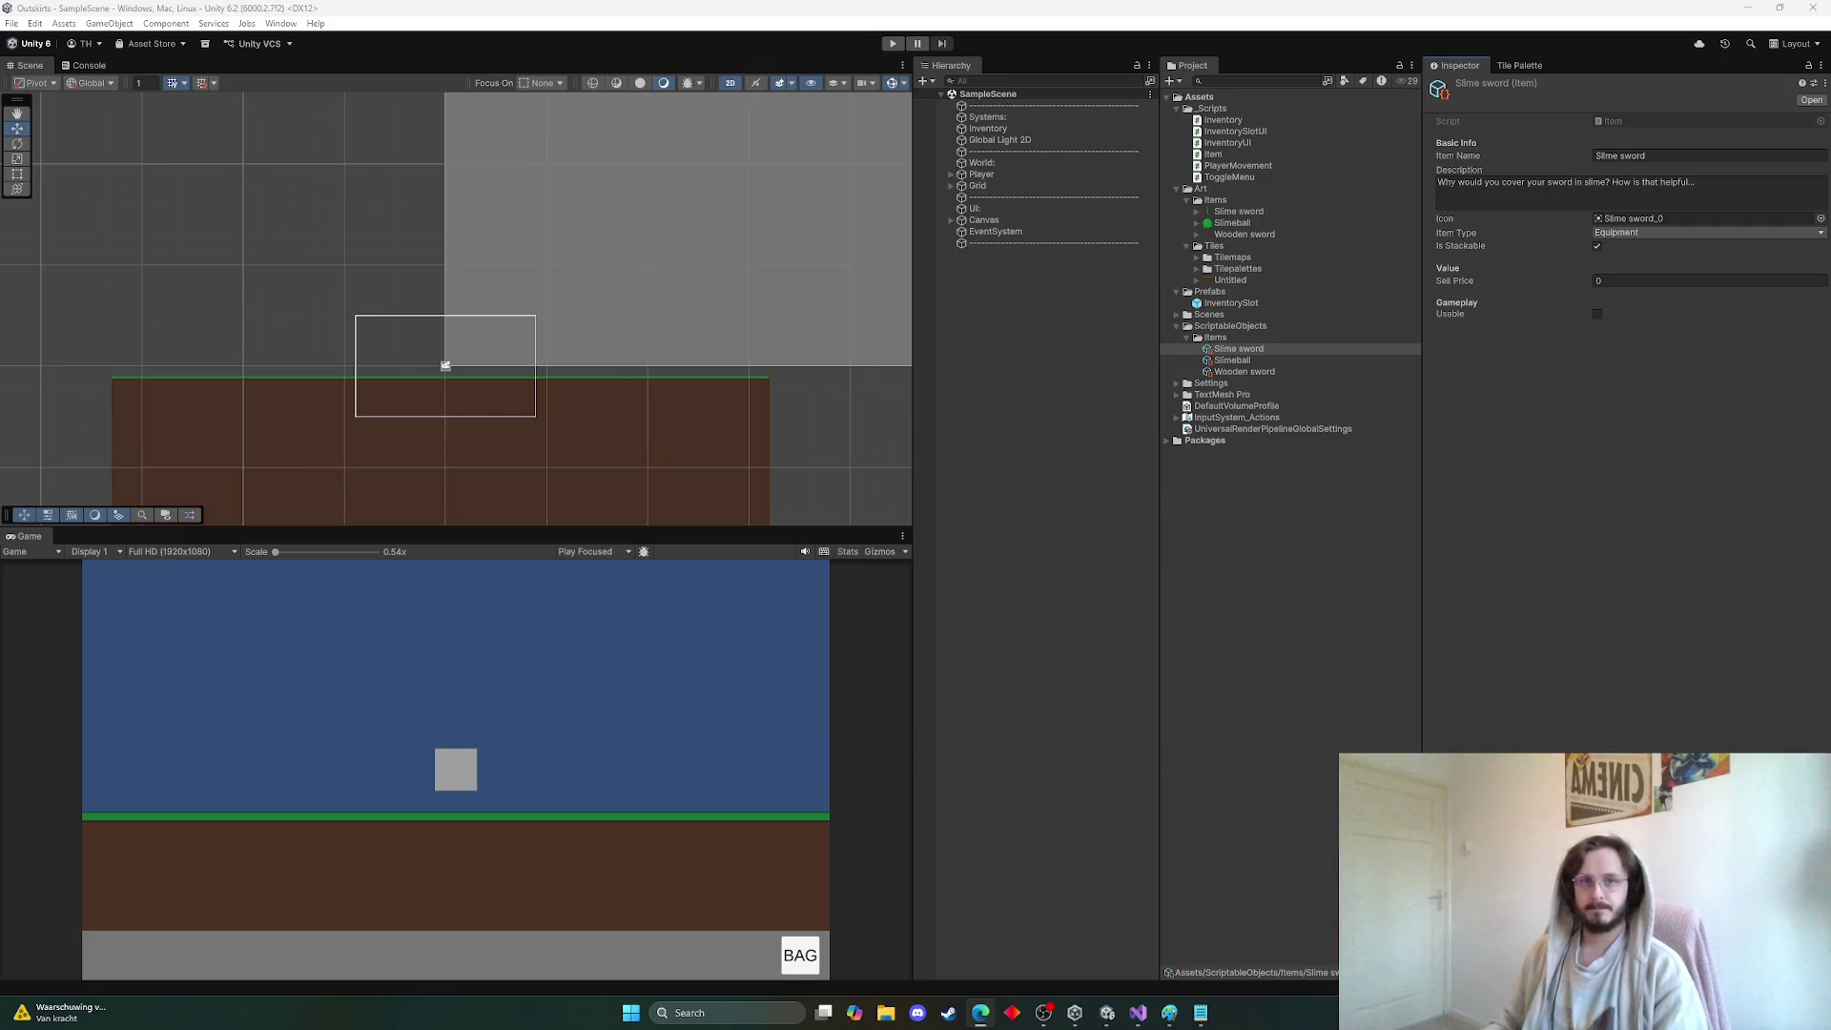
# Open Item.cs and add a blank line below the sellPrice field
pyautogui.doubleClick(1611, 121)
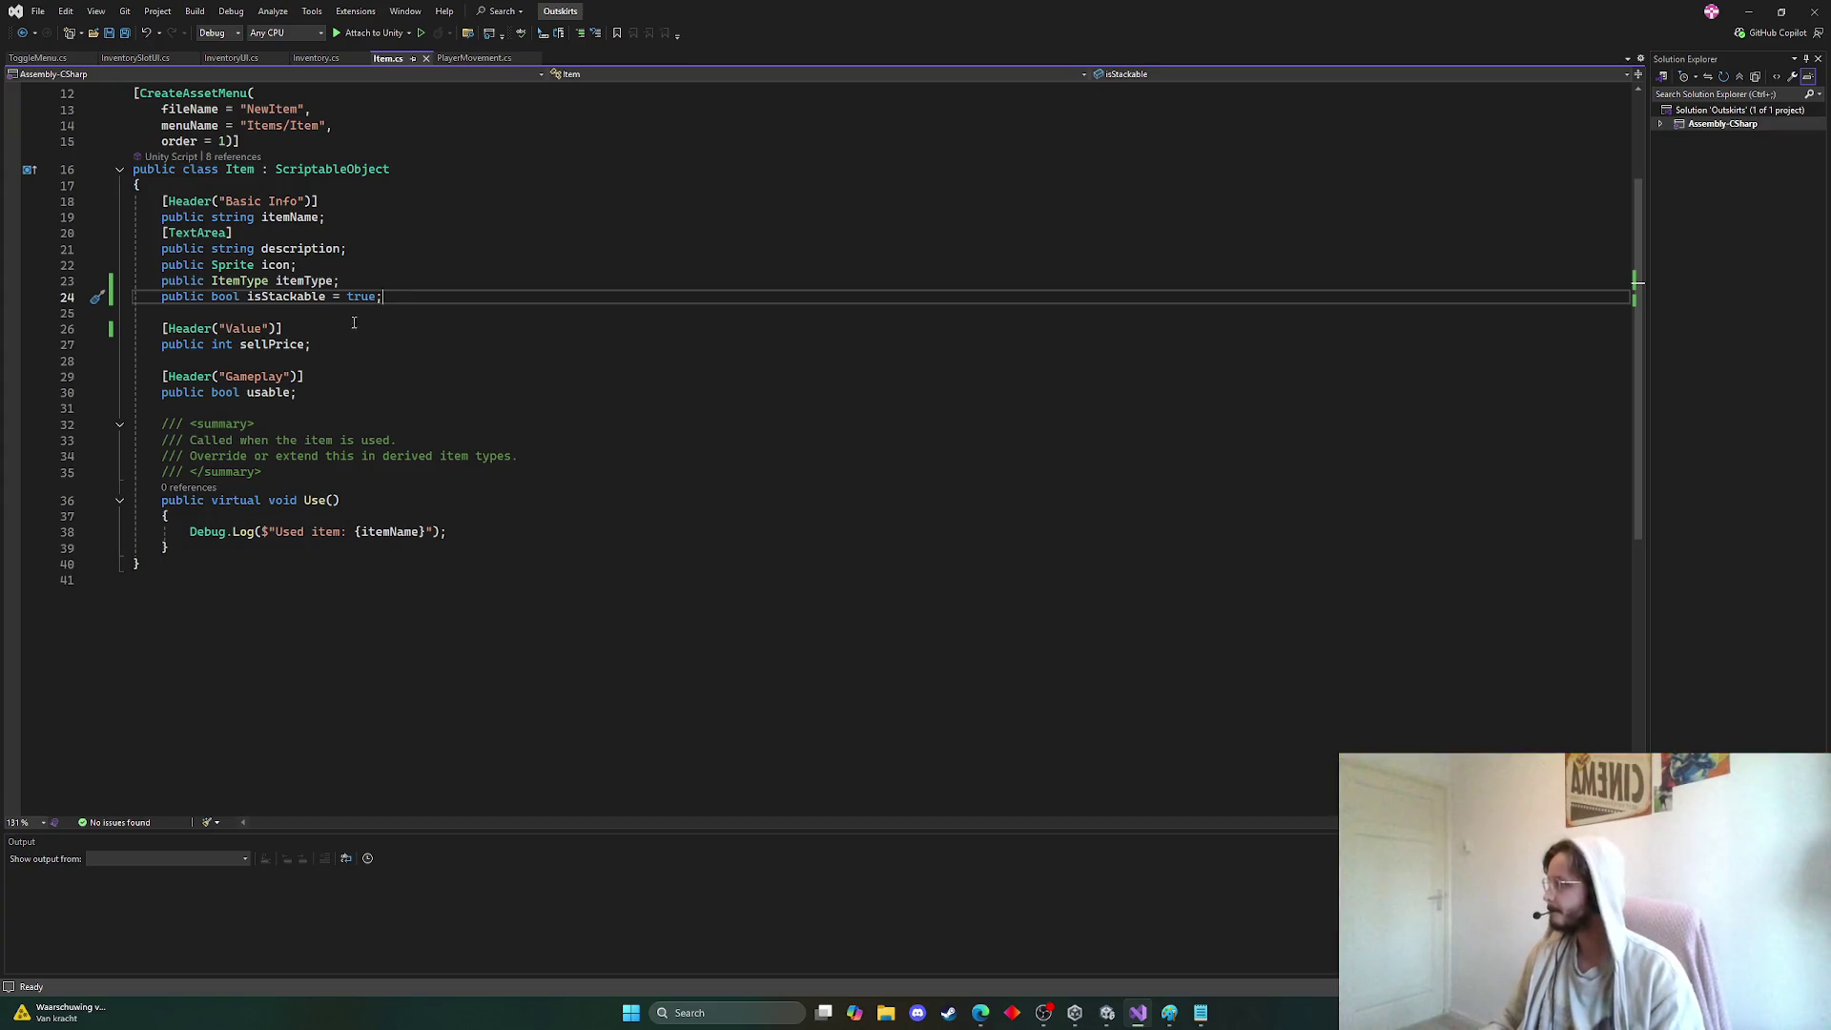
pyautogui.click(387, 344)
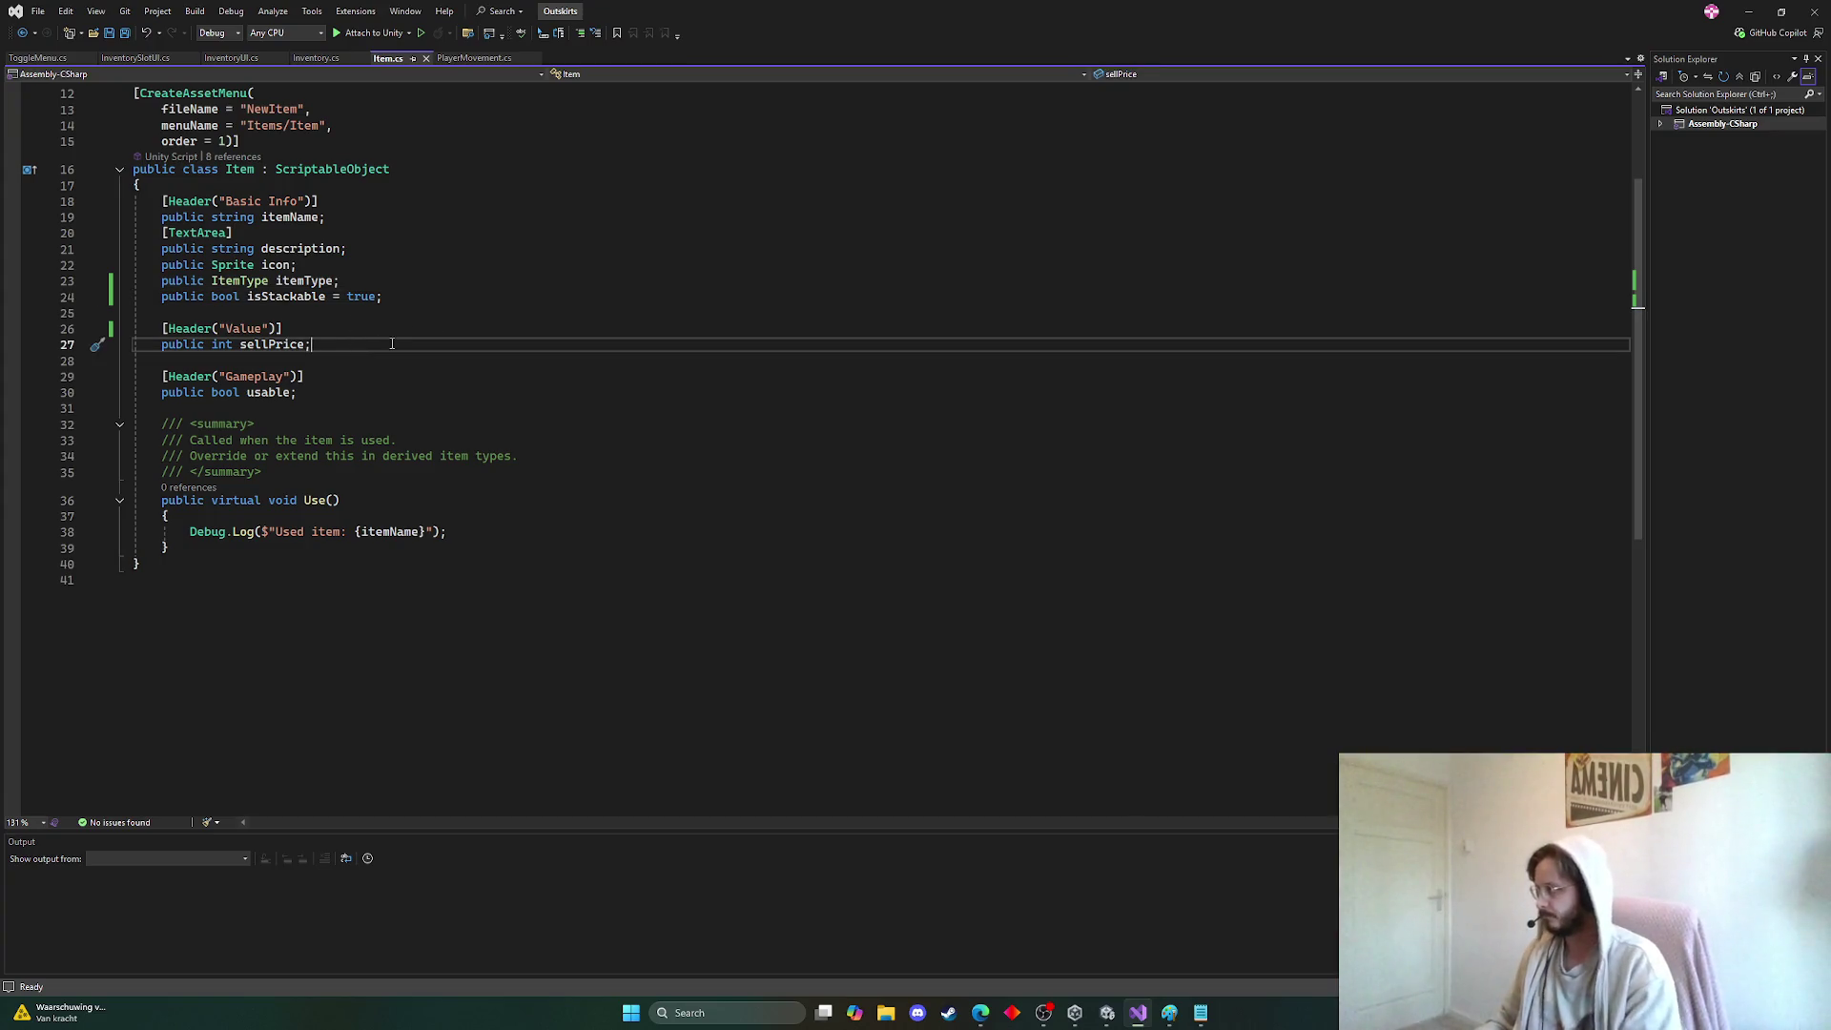
pyautogui.press('Return')
pyautogui.press('Return')
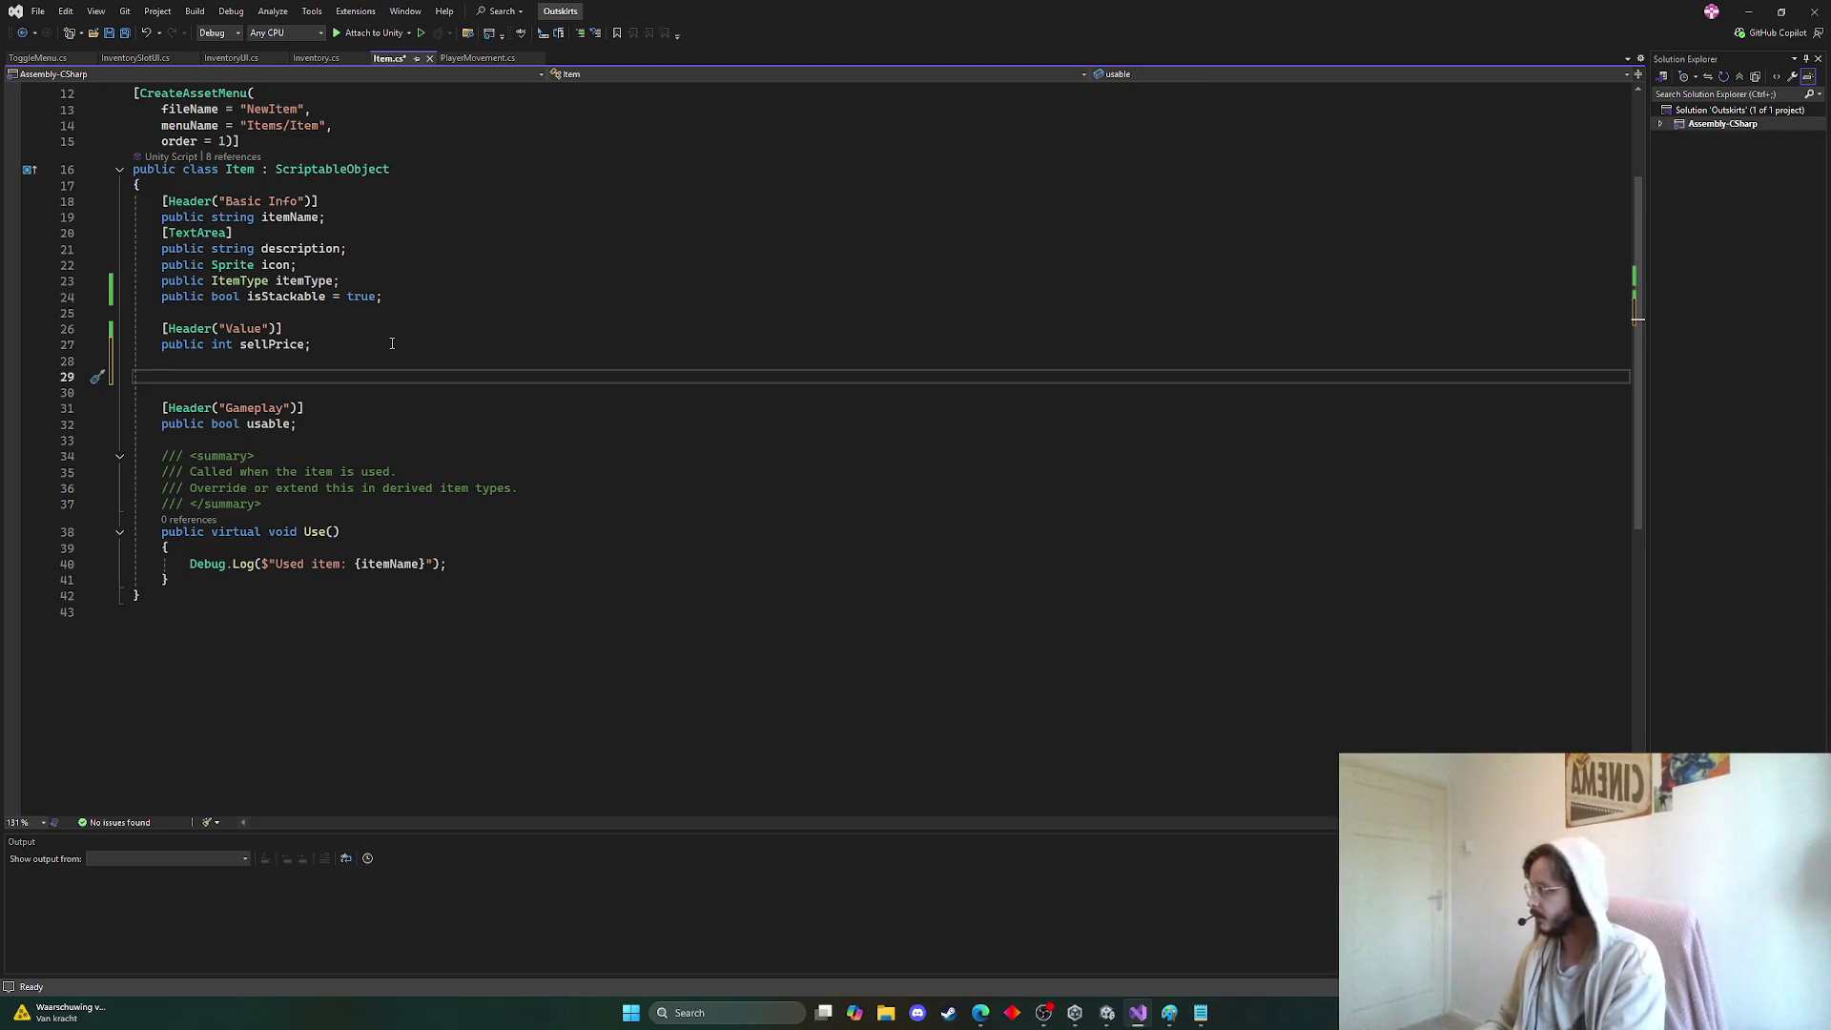
pyautogui.press('BackSpace')
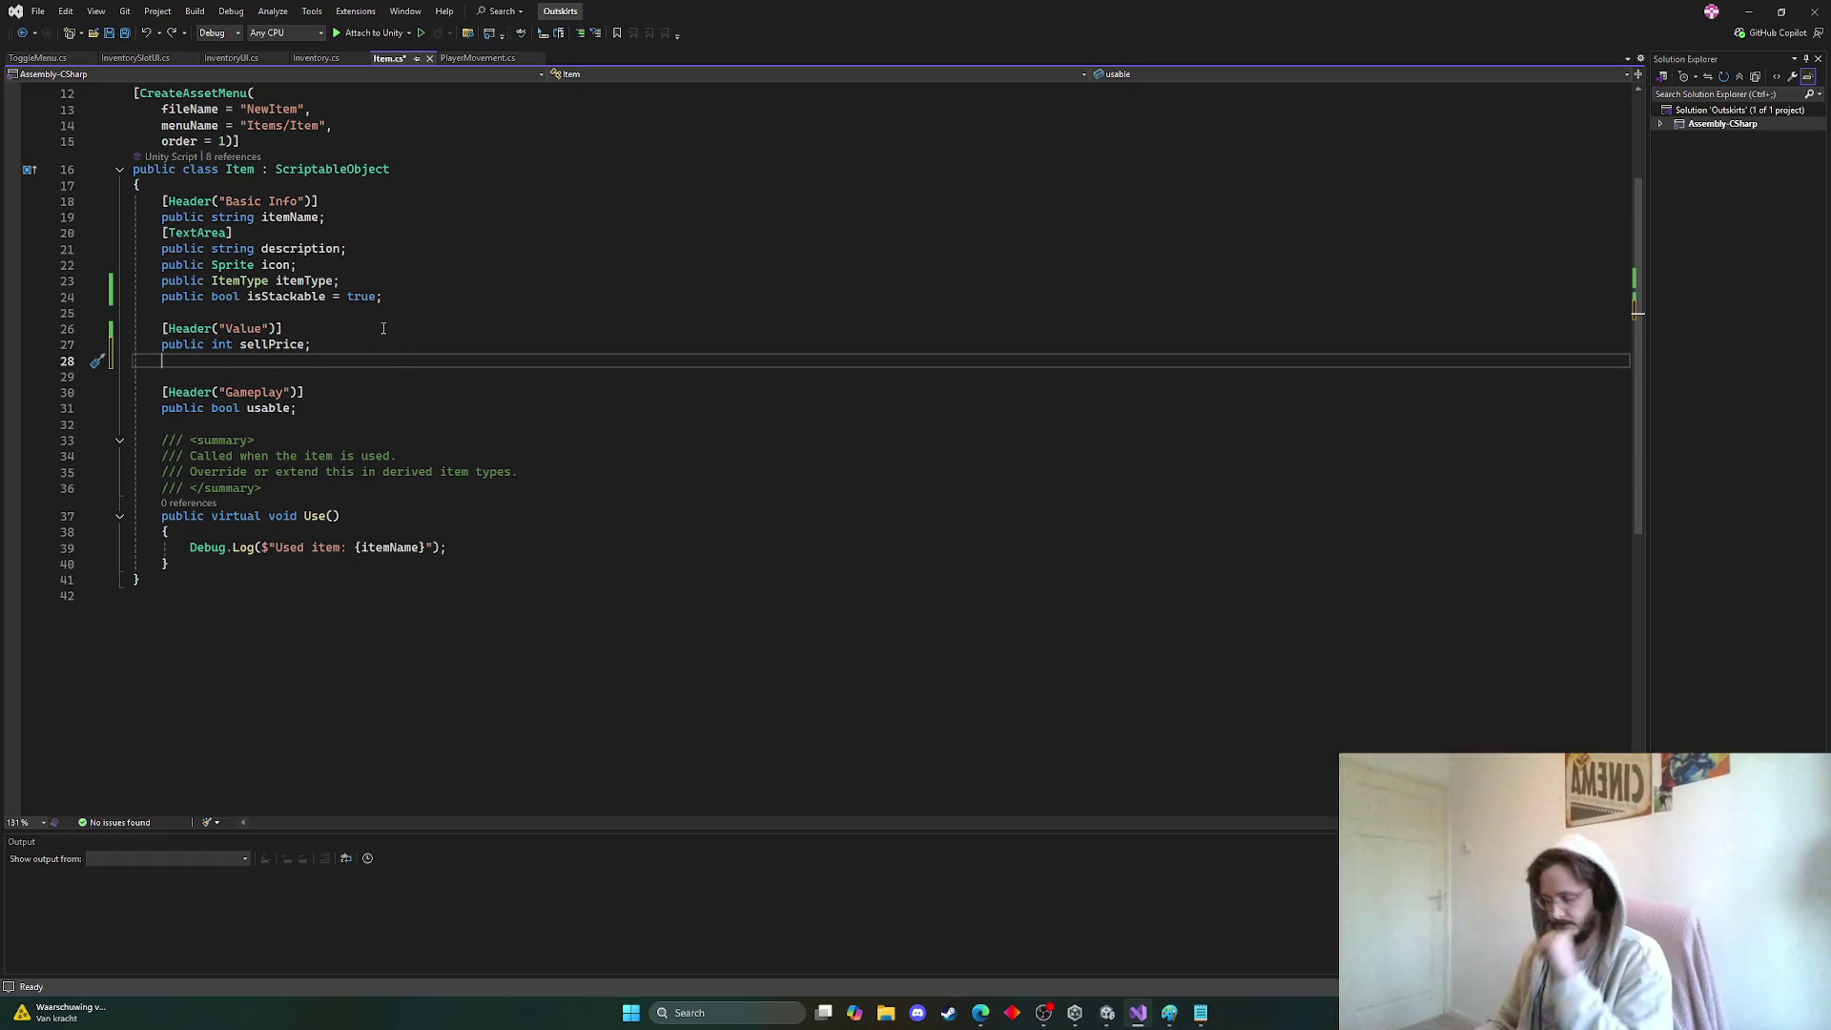
# Add an Item stats header with public int attackDamage; above the Value header, and save
pyautogui.click(311, 307)
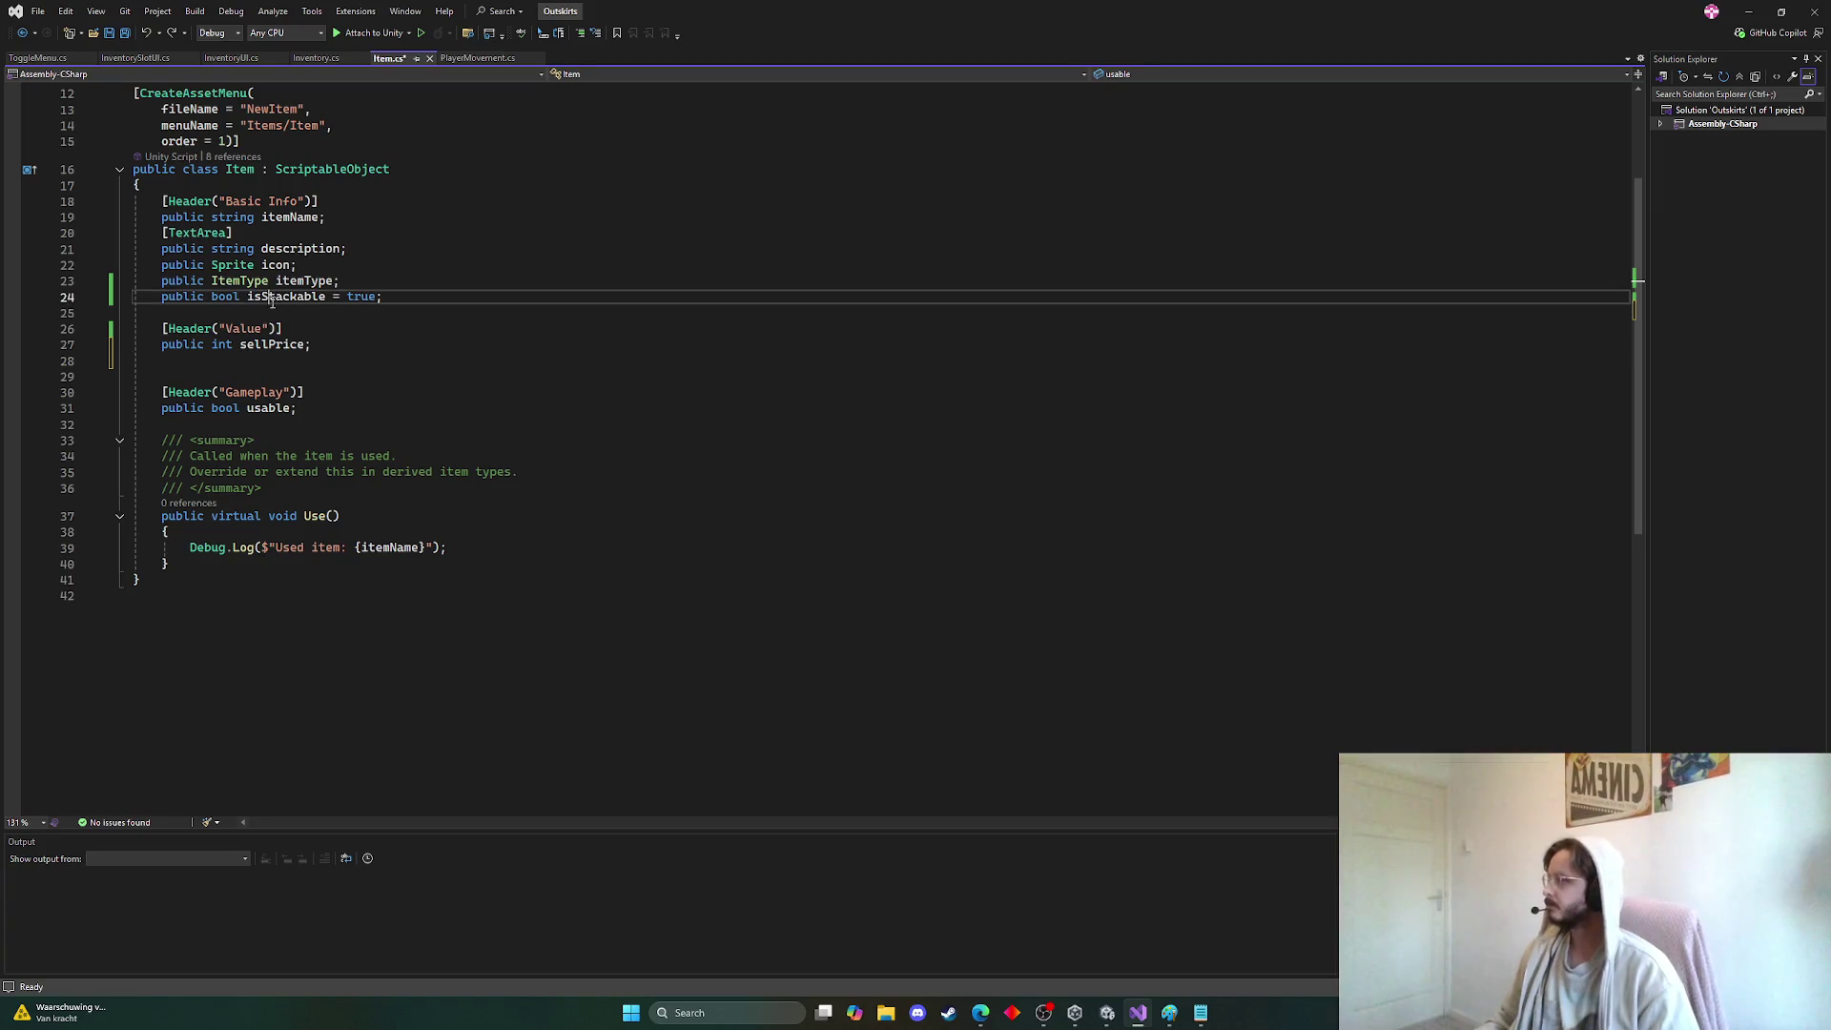
pyautogui.press('Return')
pyautogui.press('Return')
pyautogui.press('Up')
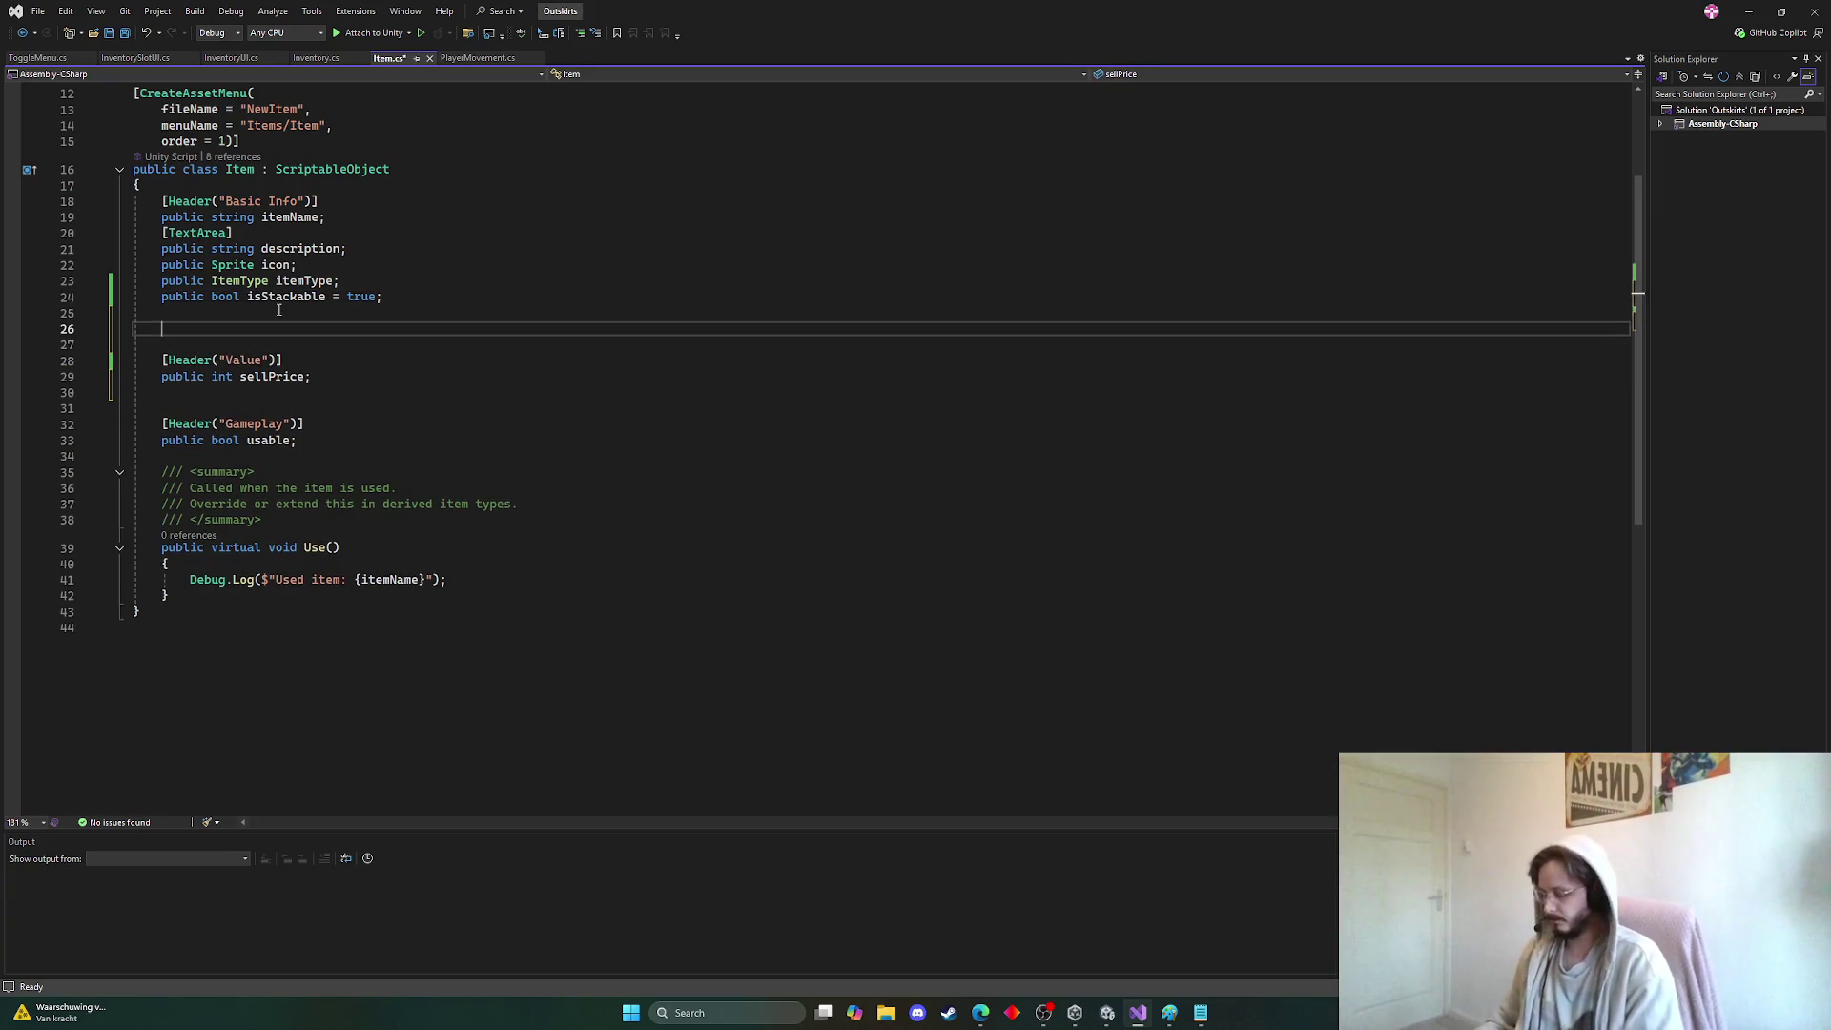
pyautogui.write('[')
pyautogui.write('Header')
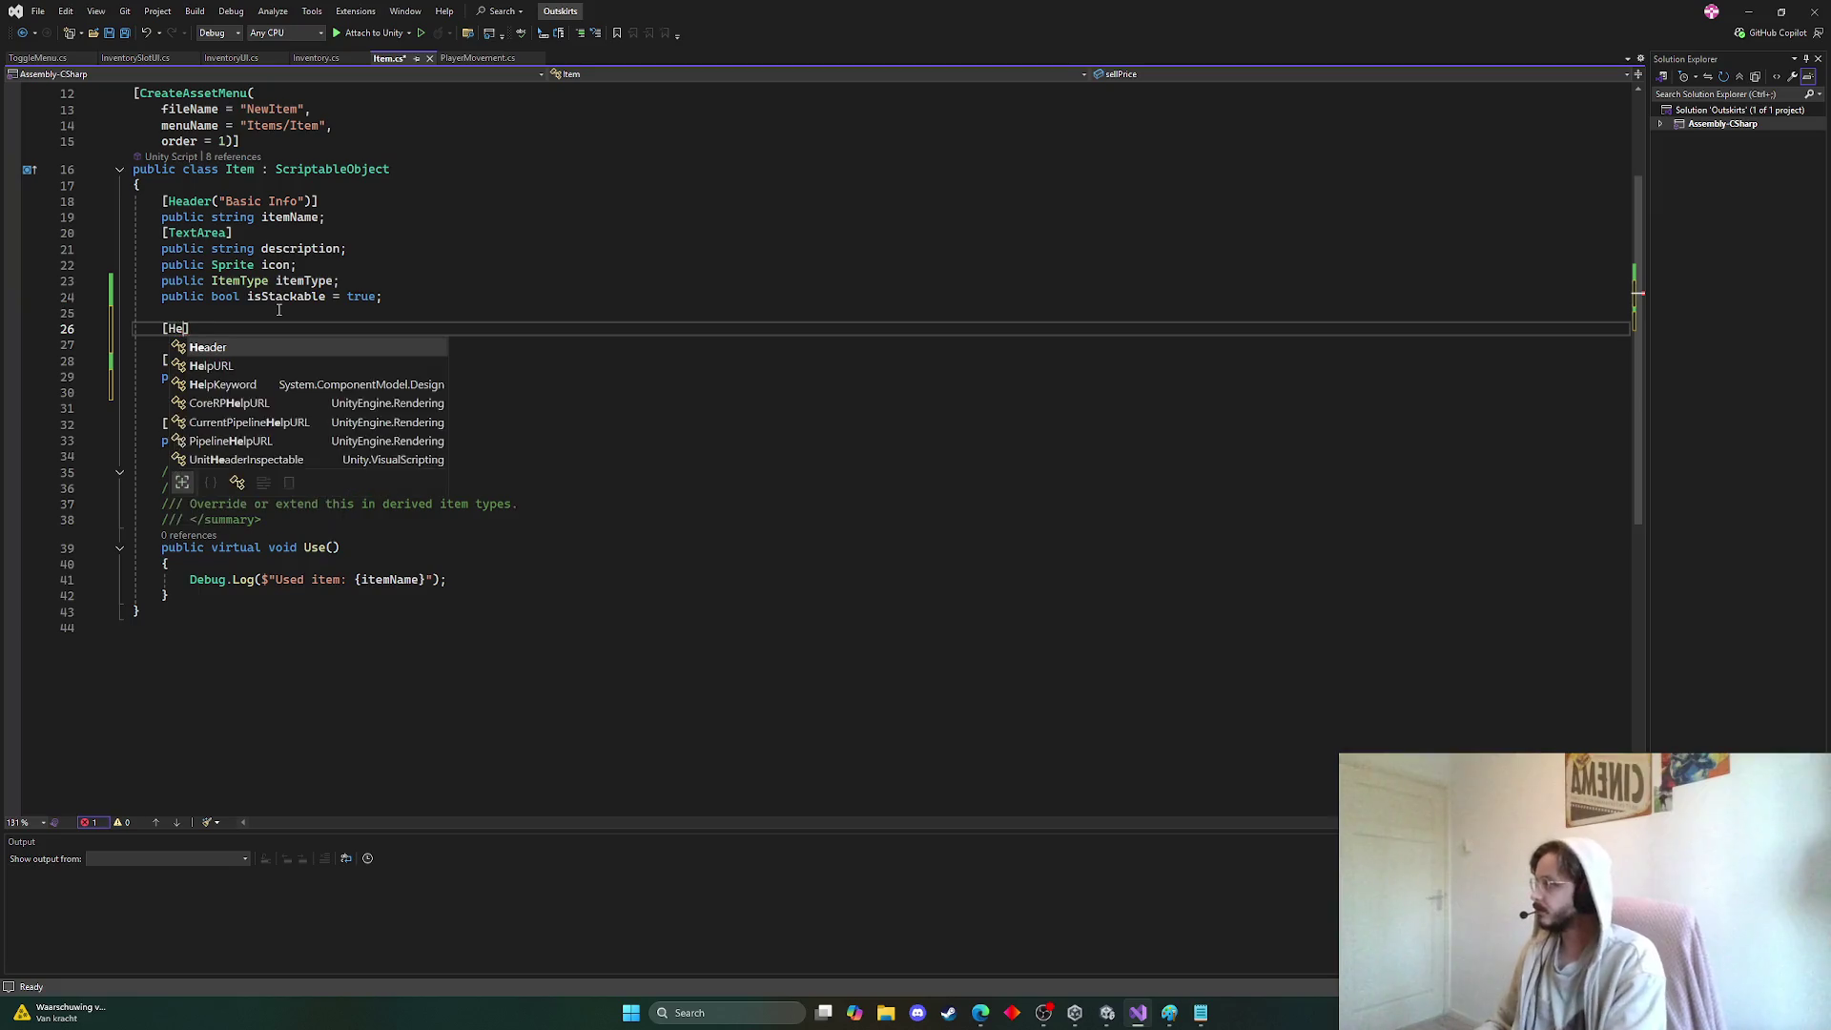
pyautogui.write('(')
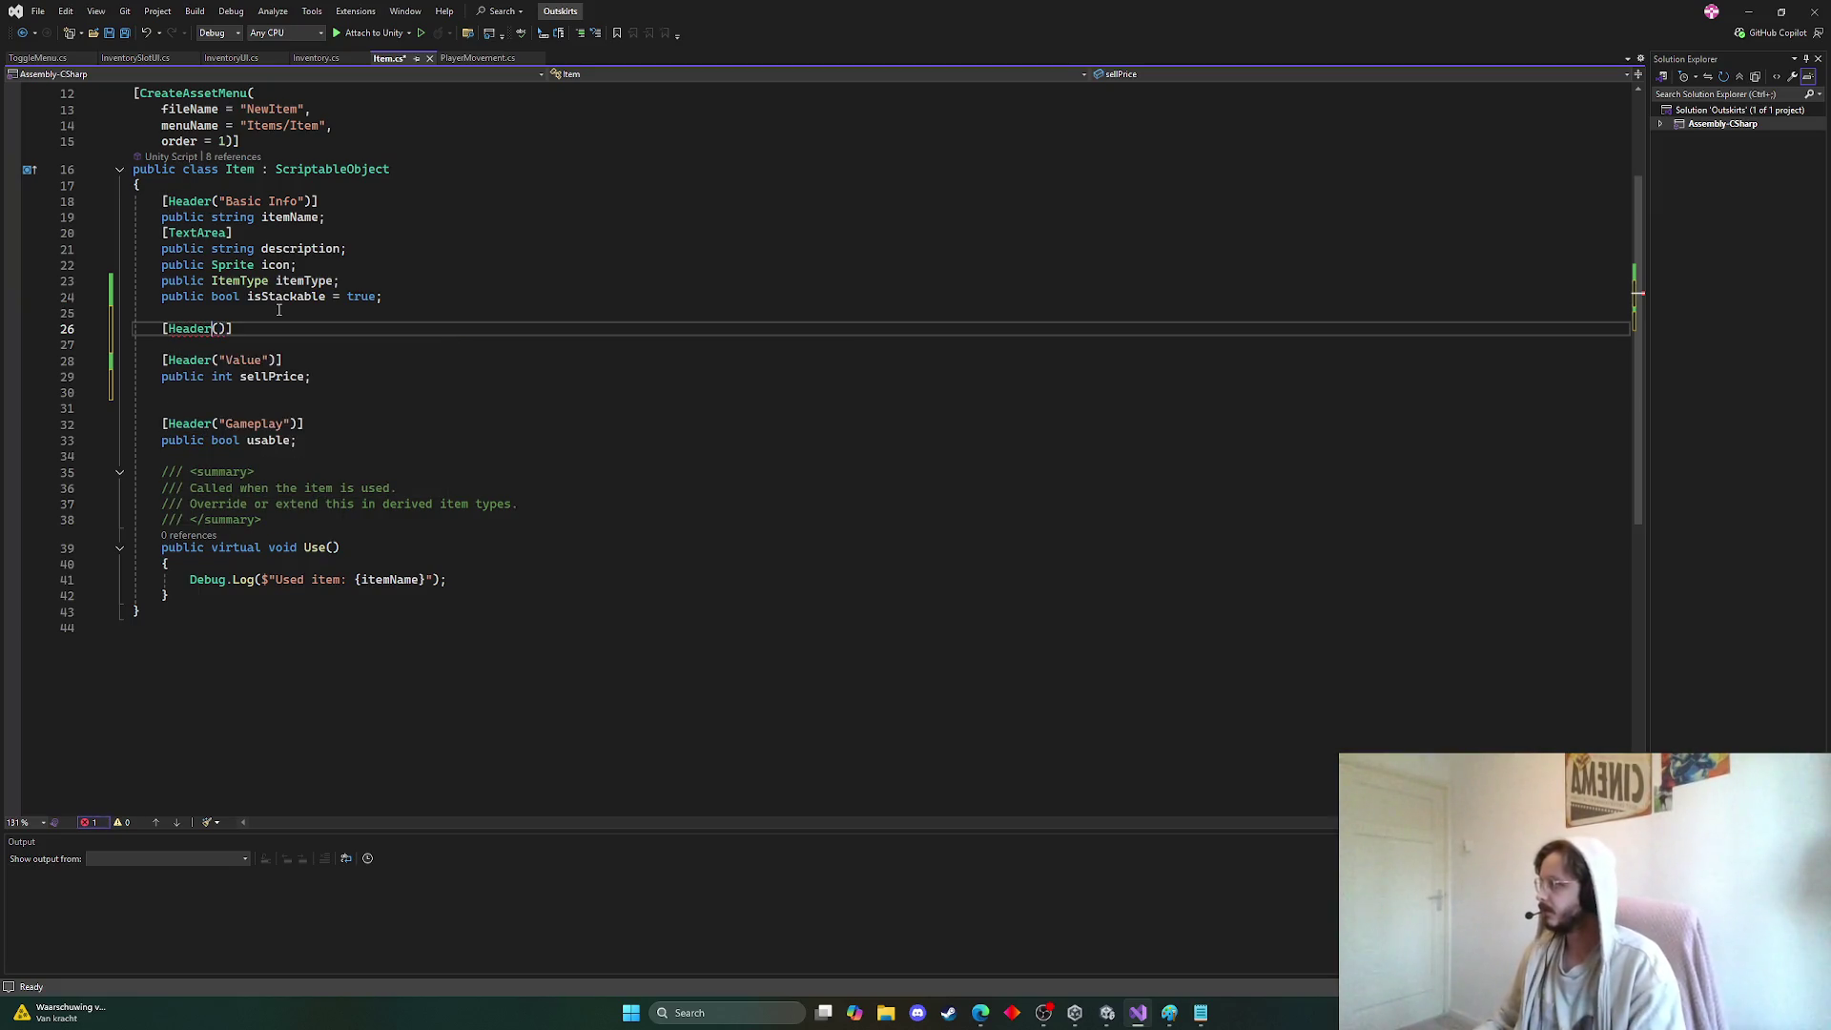
pyautogui.write('"')
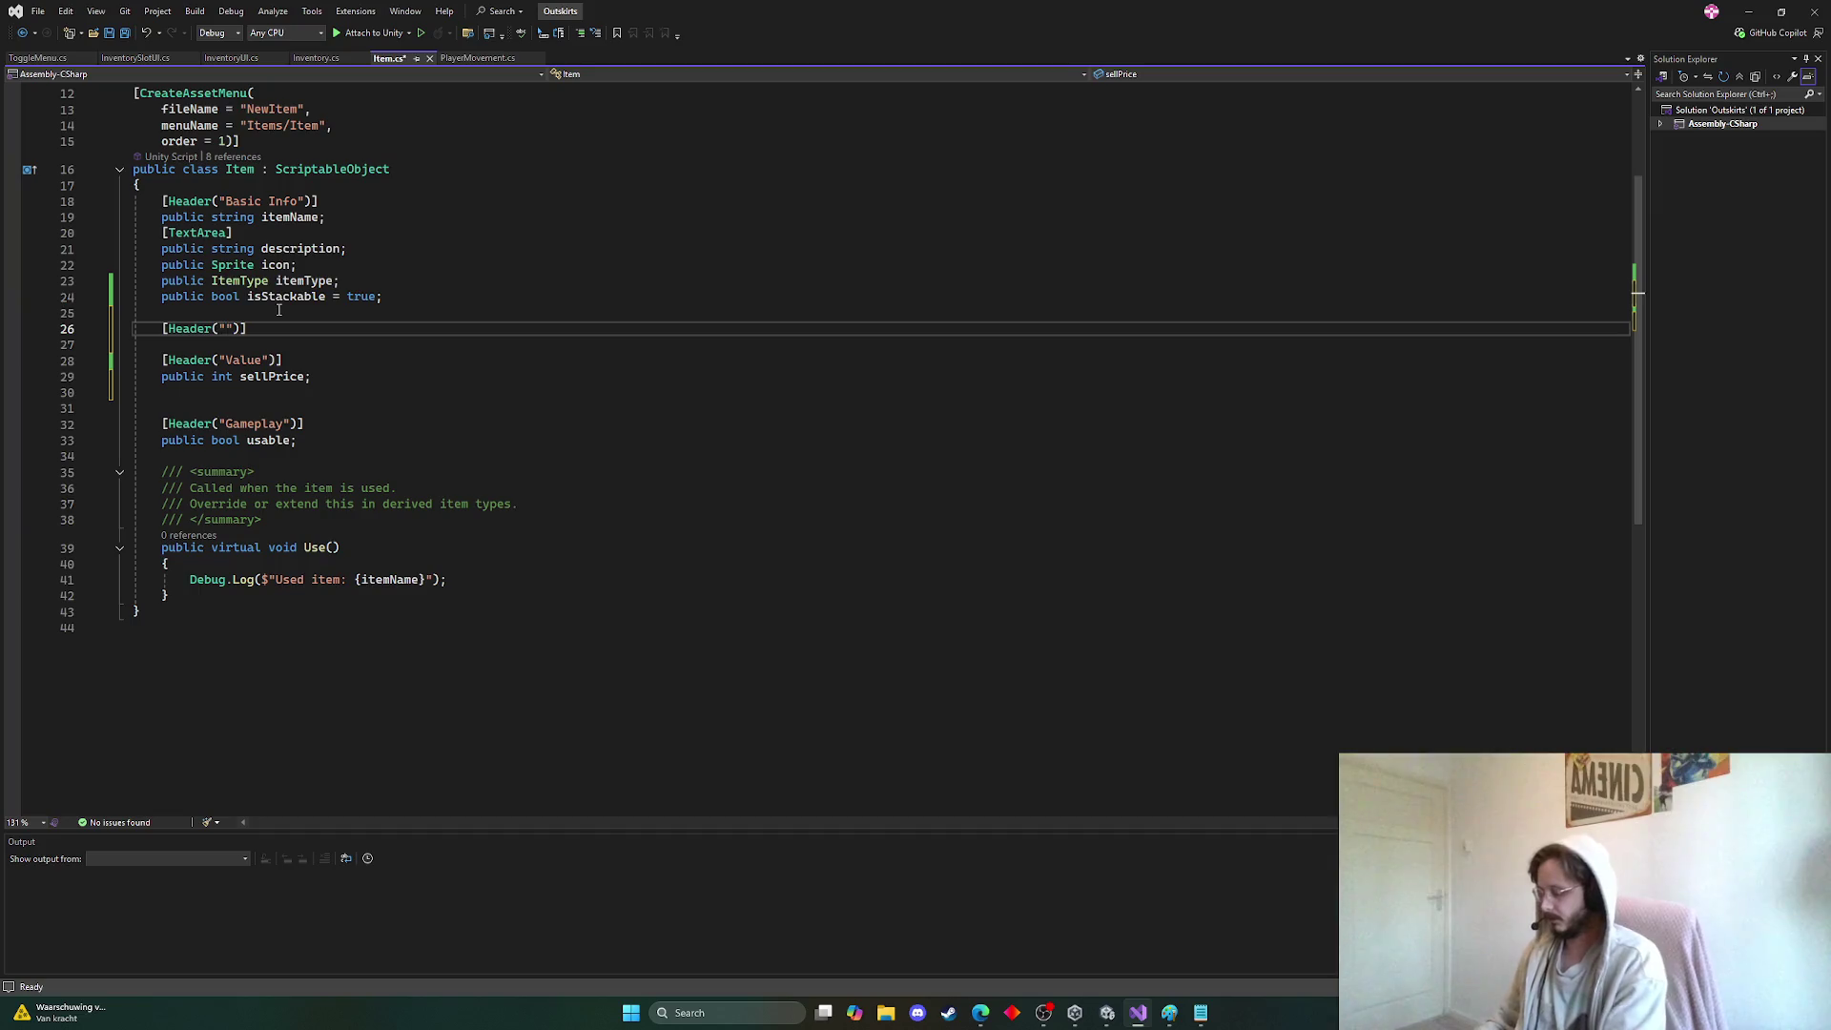
pyautogui.write('E')
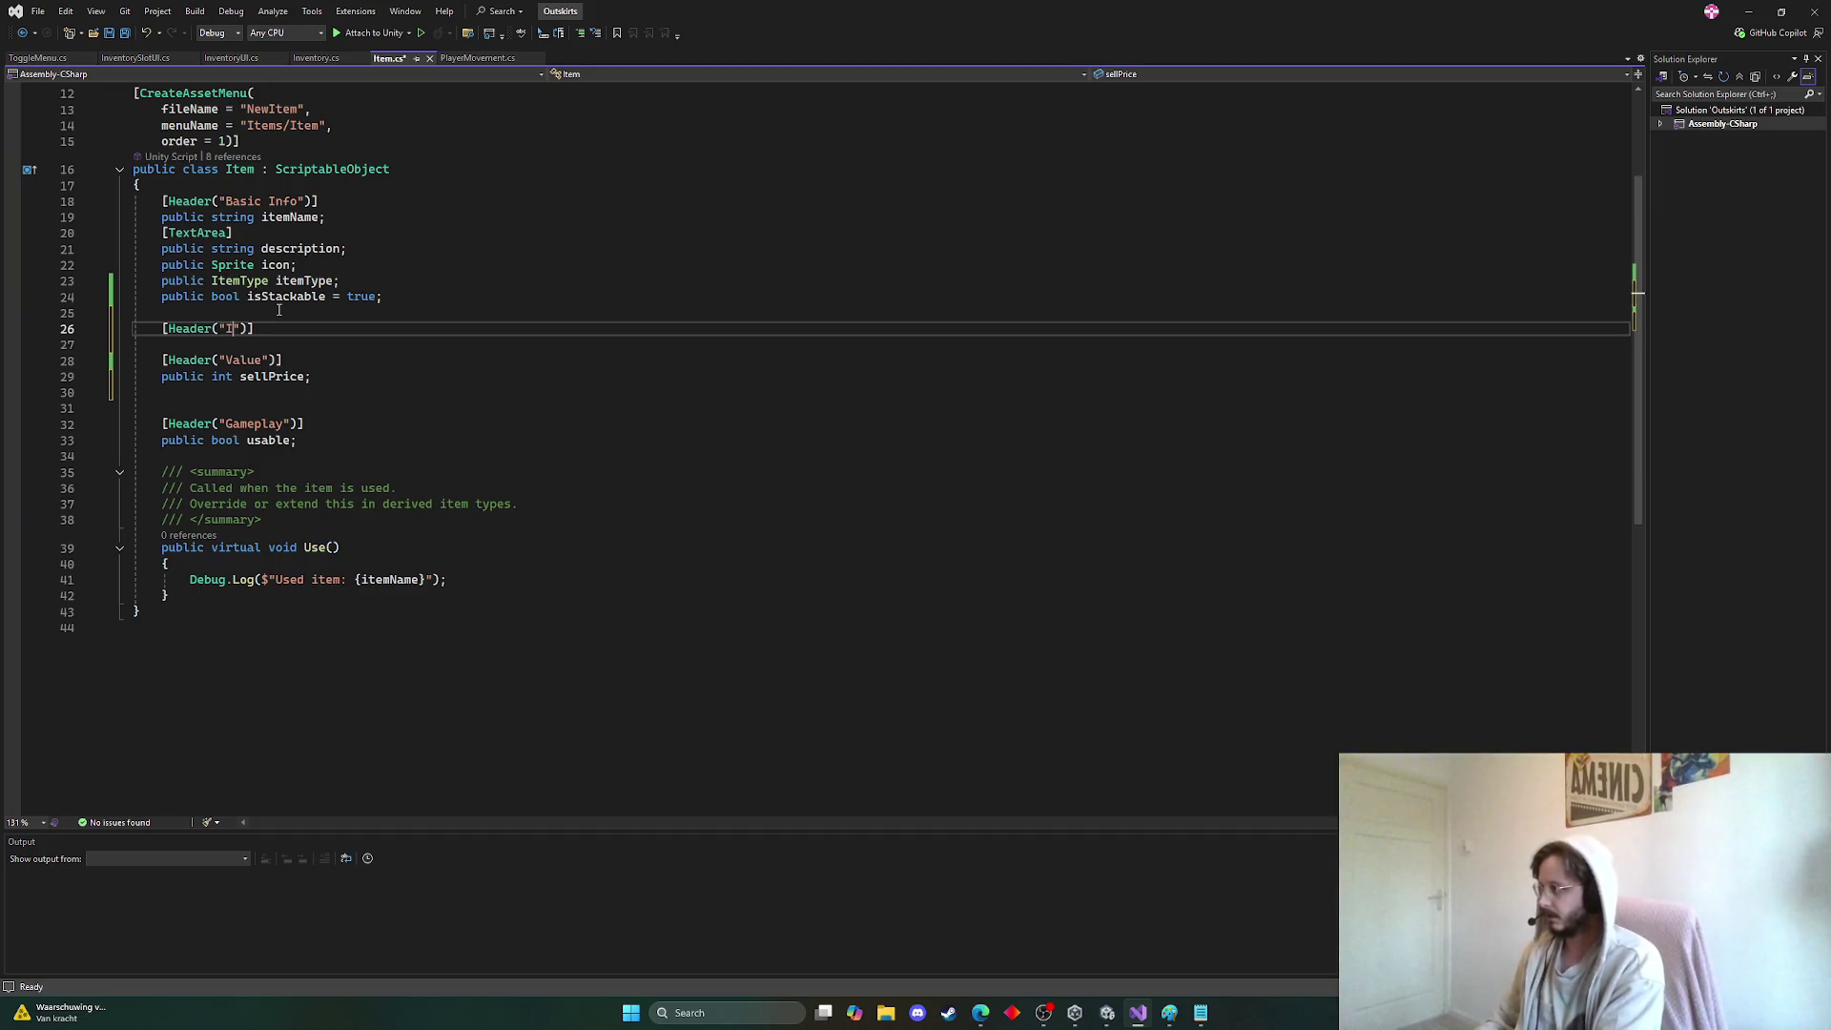
pyautogui.write('tem stats")')
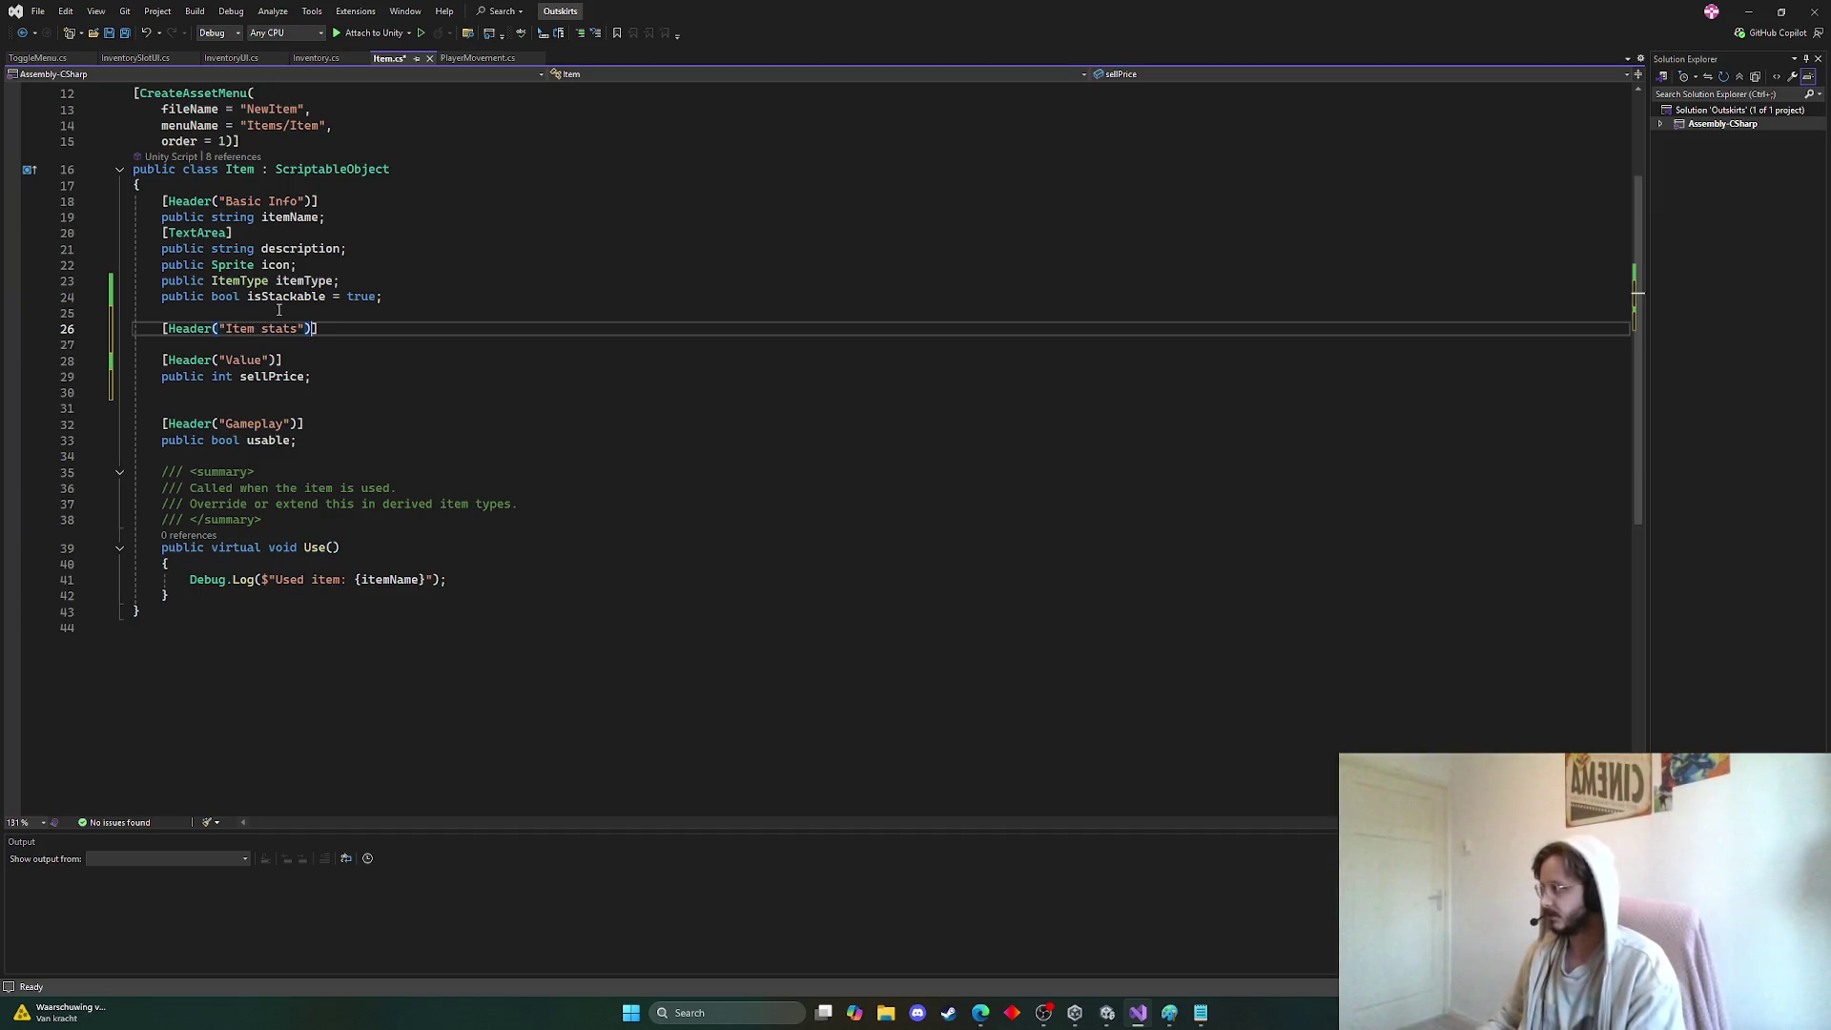
pyautogui.press('Return')
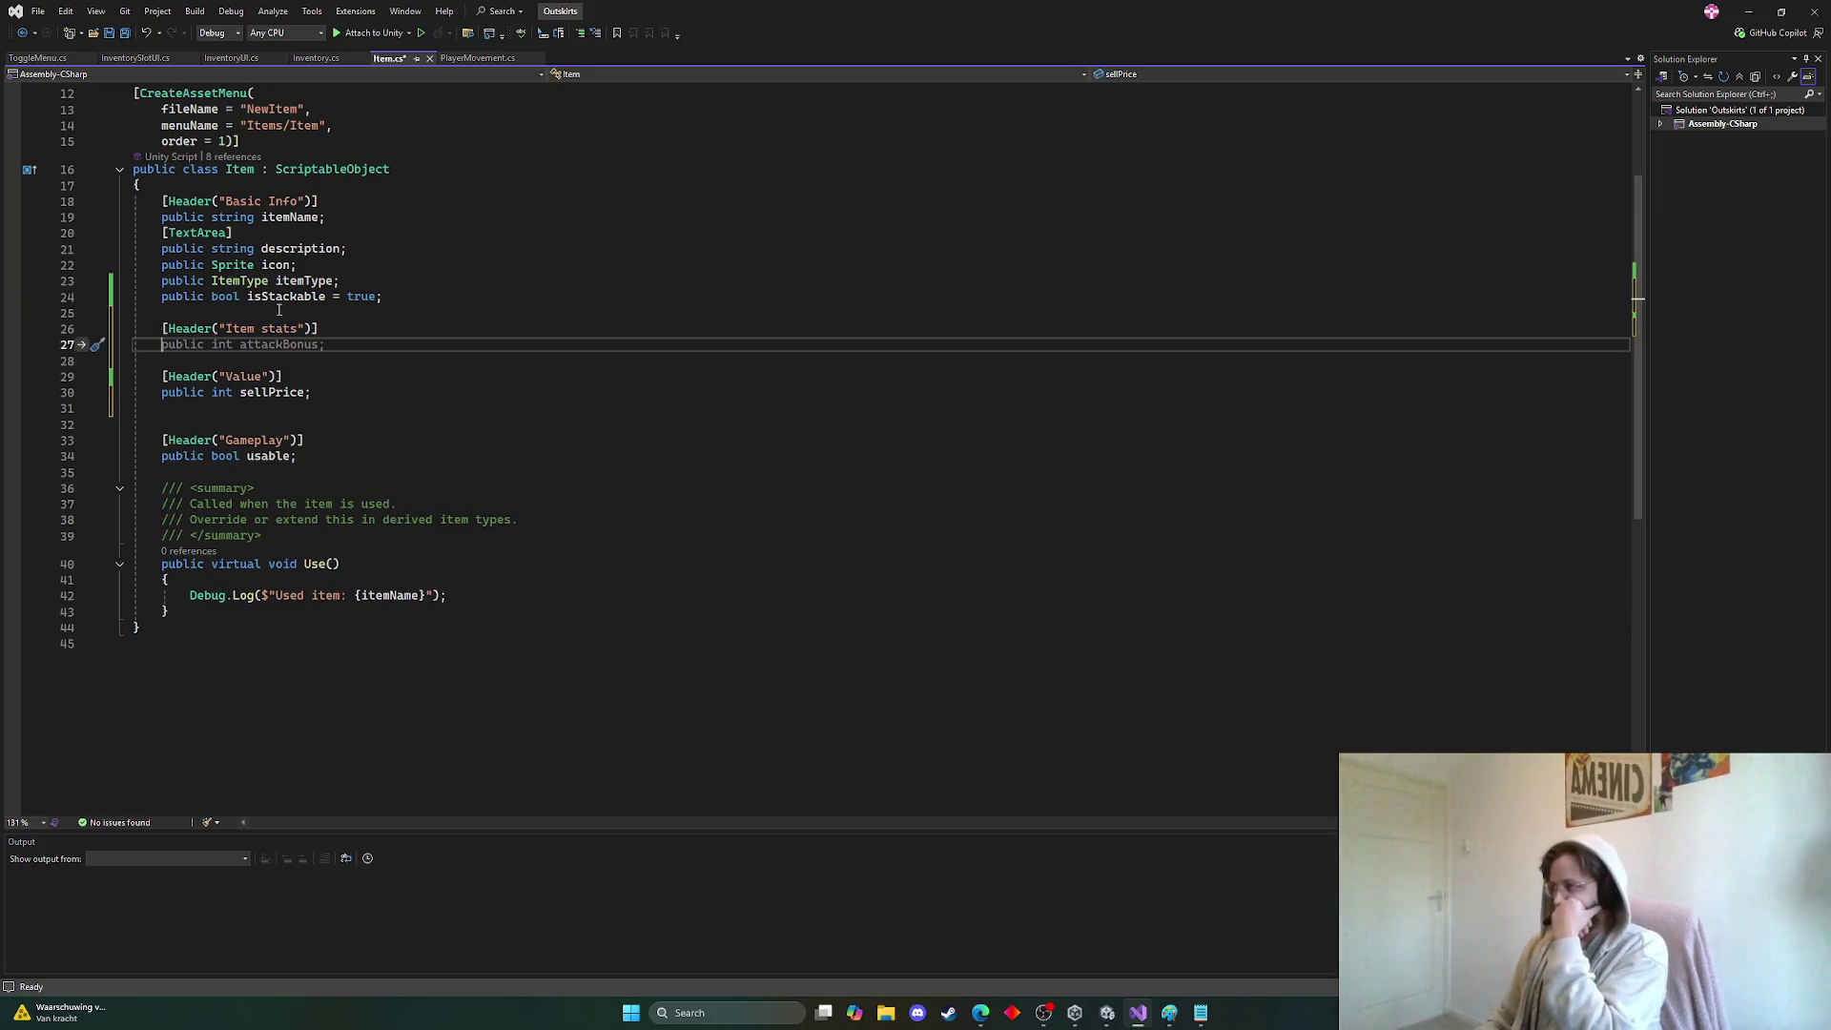
pyautogui.write('public ')
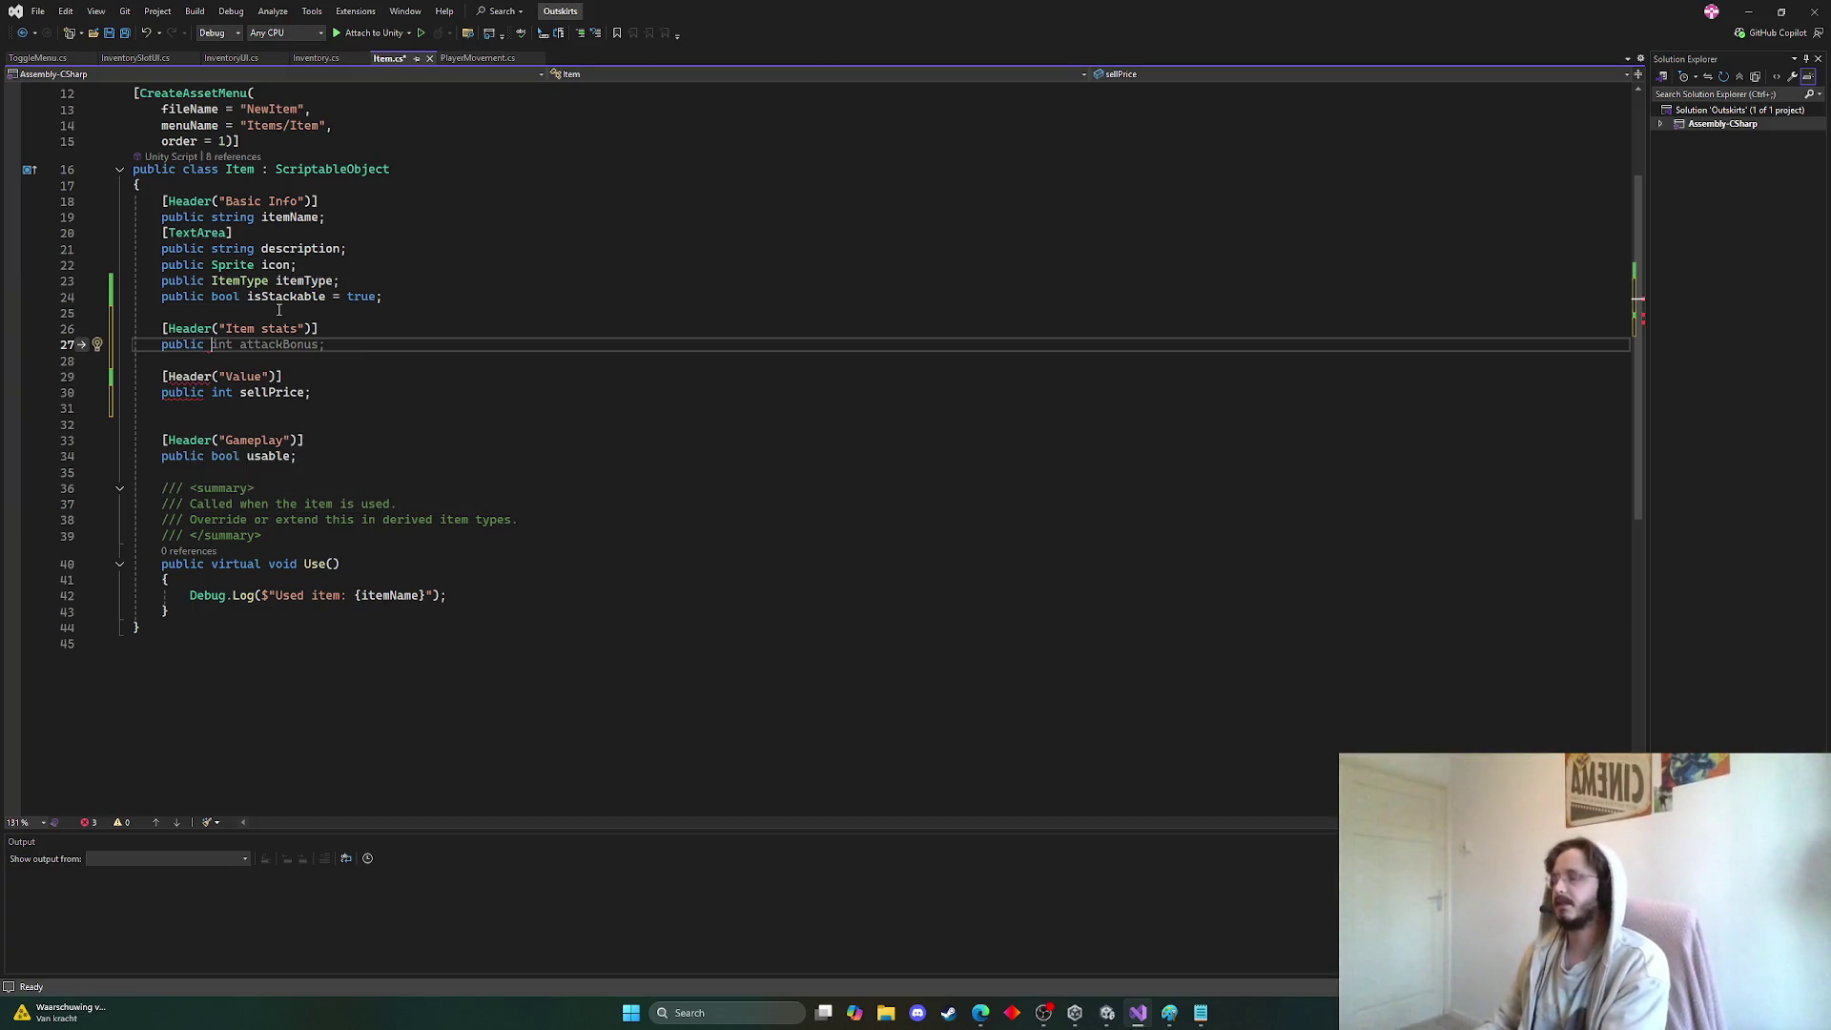
pyautogui.write('int attackD')
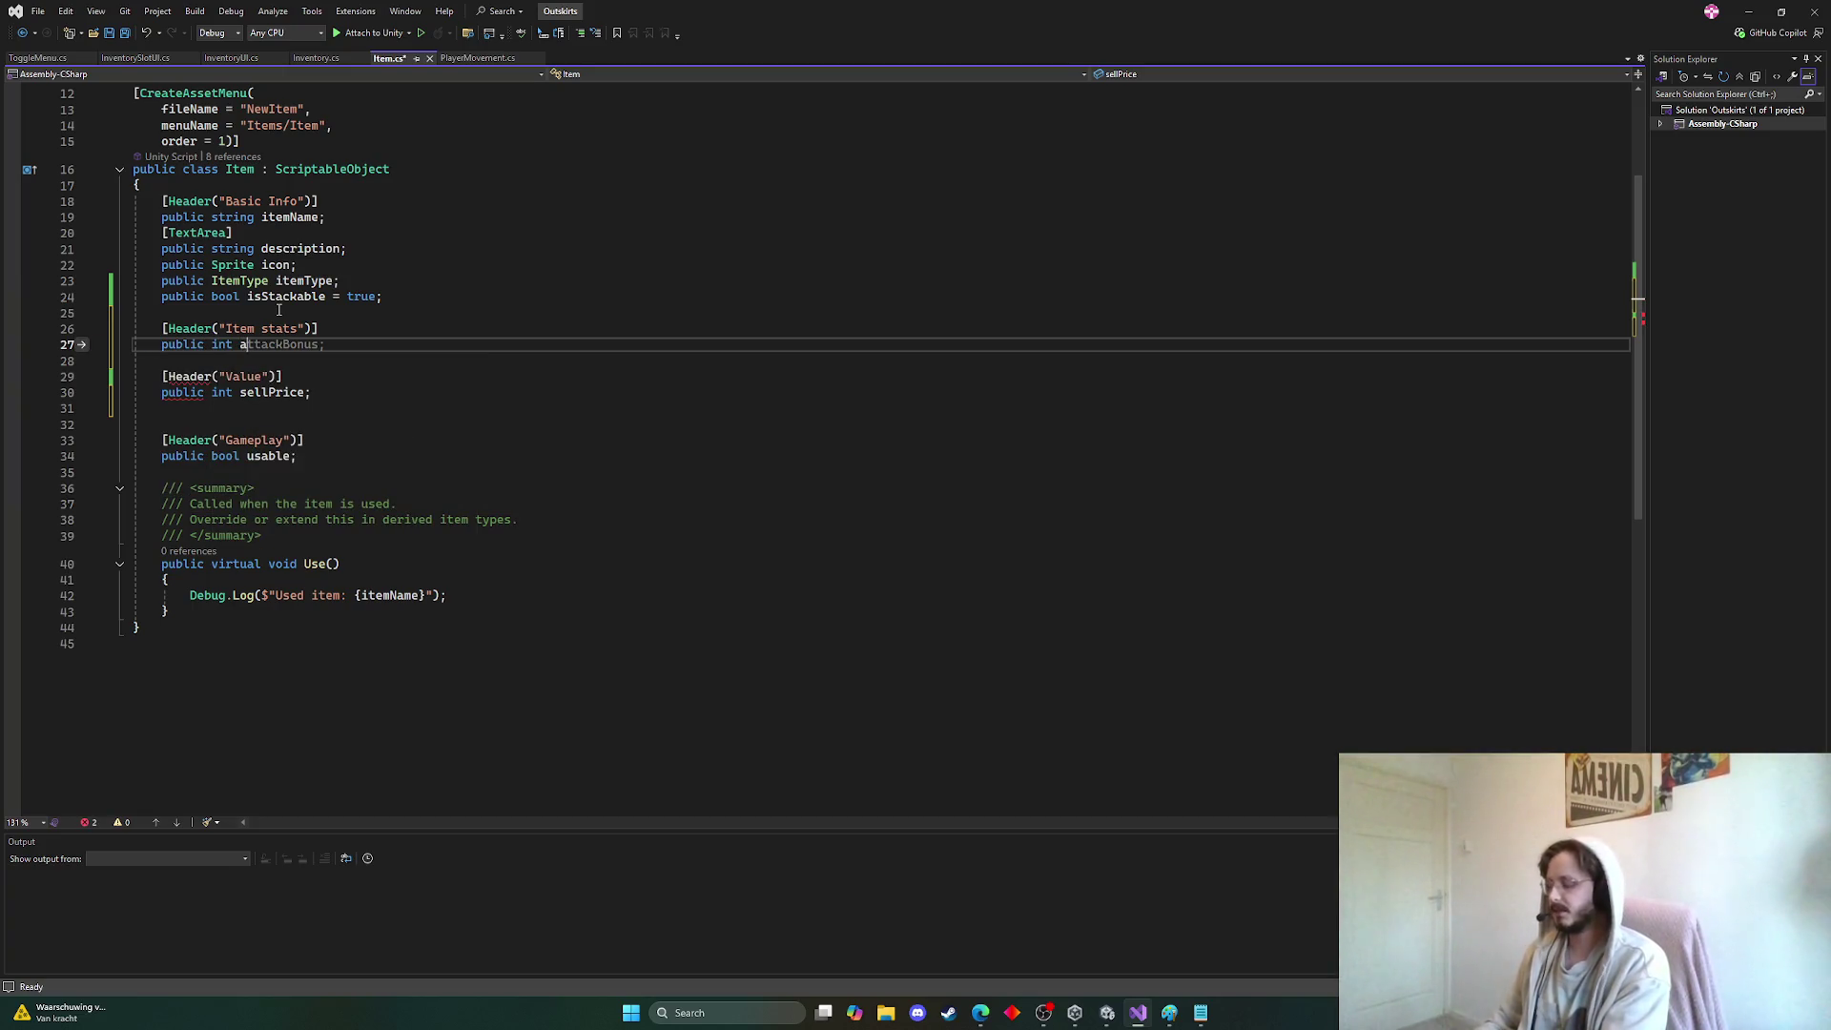
pyautogui.write('amage;')
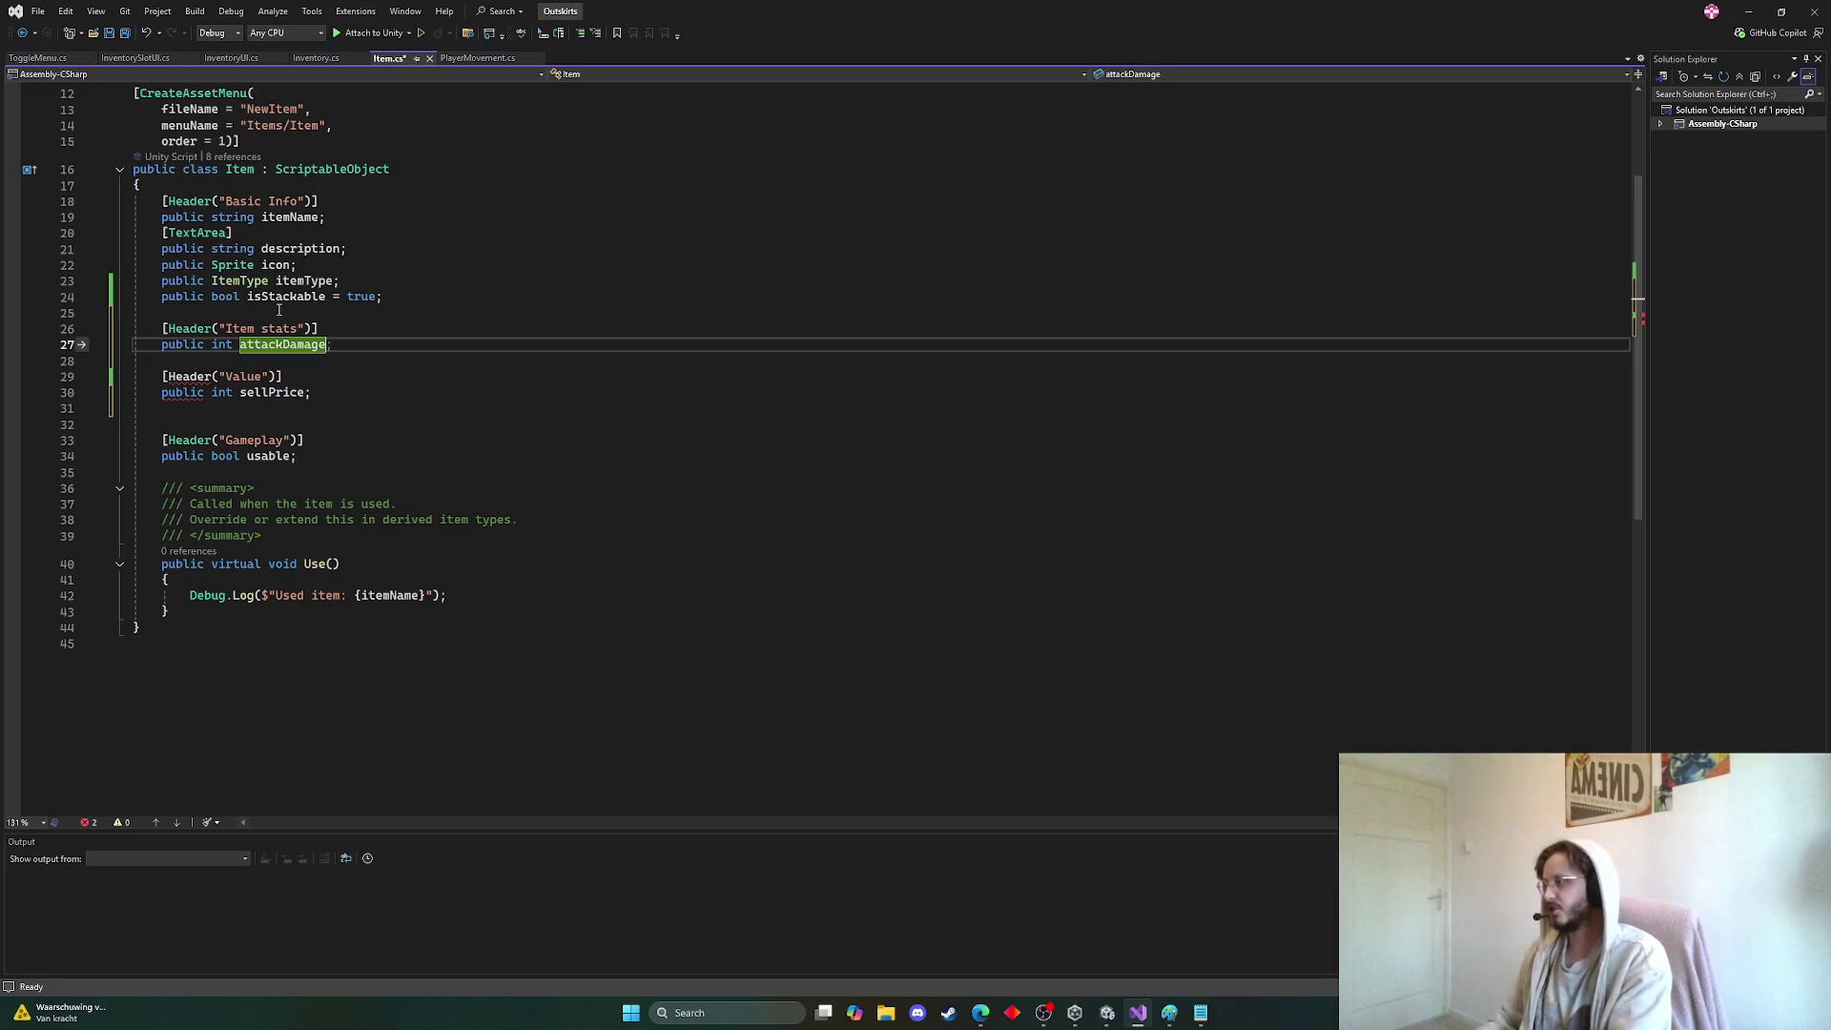
pyautogui.hotkey('ctrl', 's')
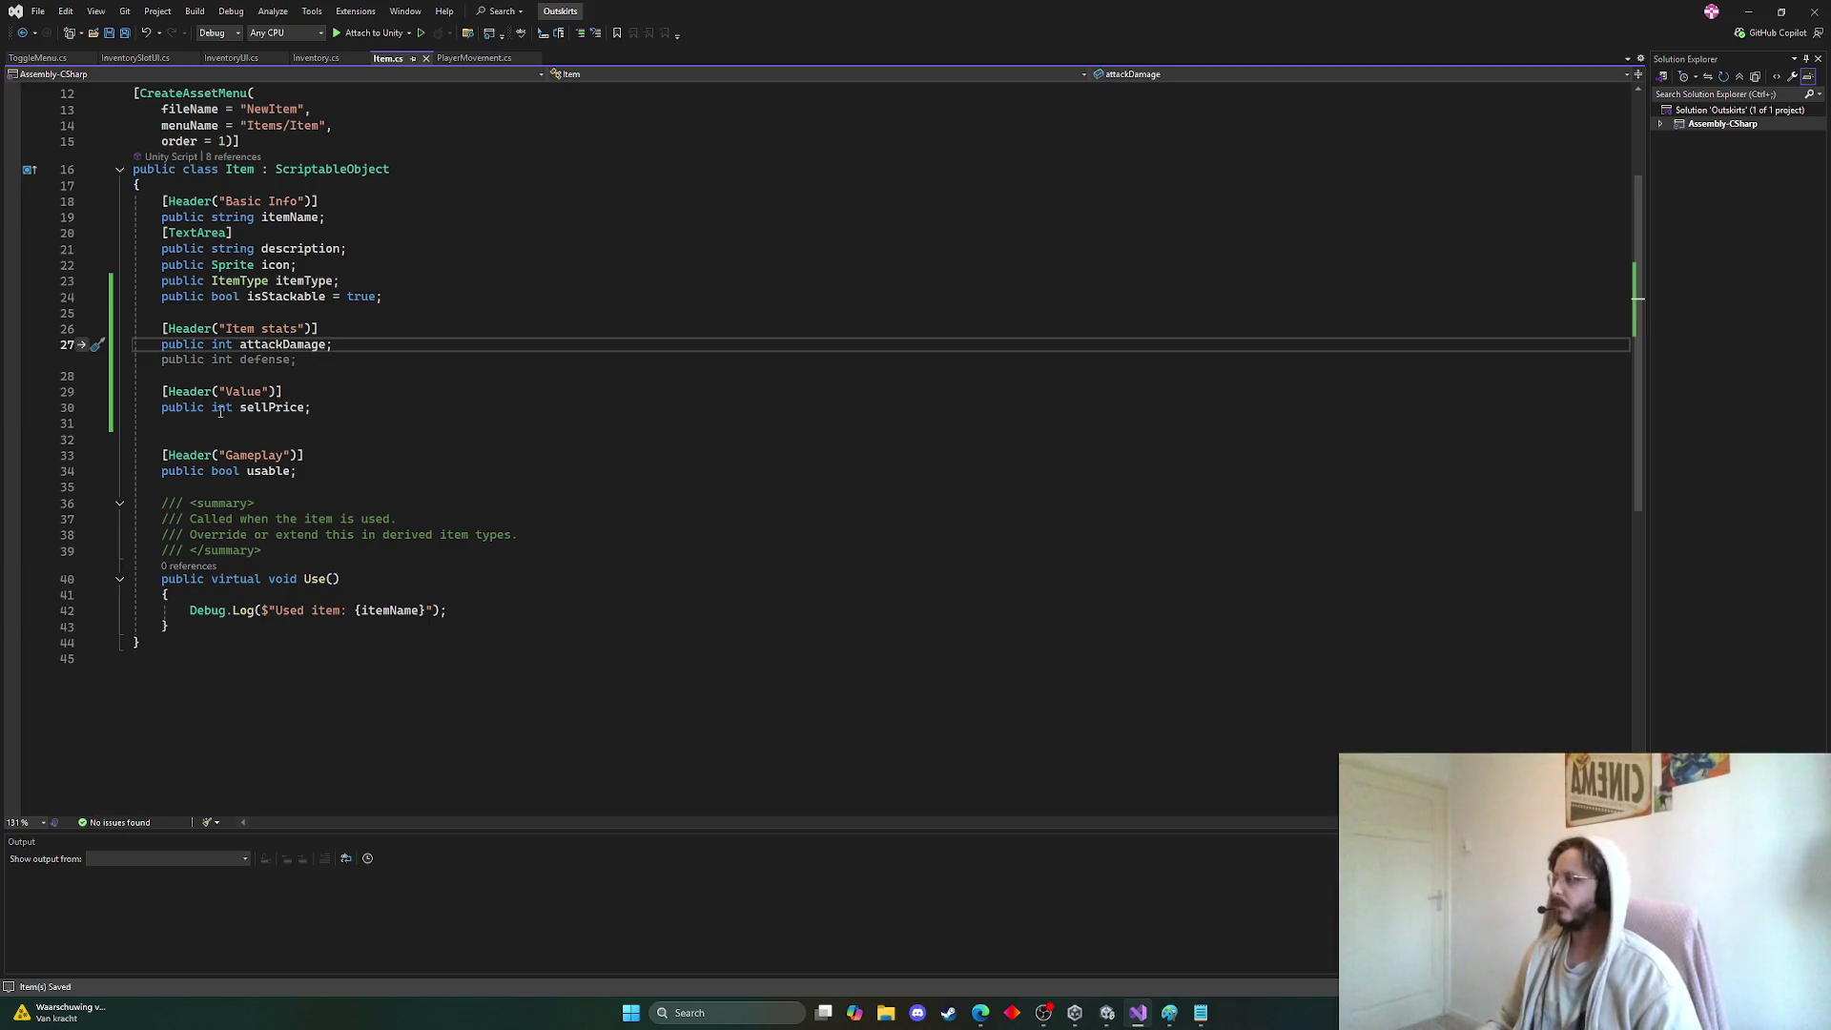
pyautogui.press('Down')
pyautogui.press('Down')
pyautogui.press('Down')
pyautogui.hotkey('alt', 'Tab')
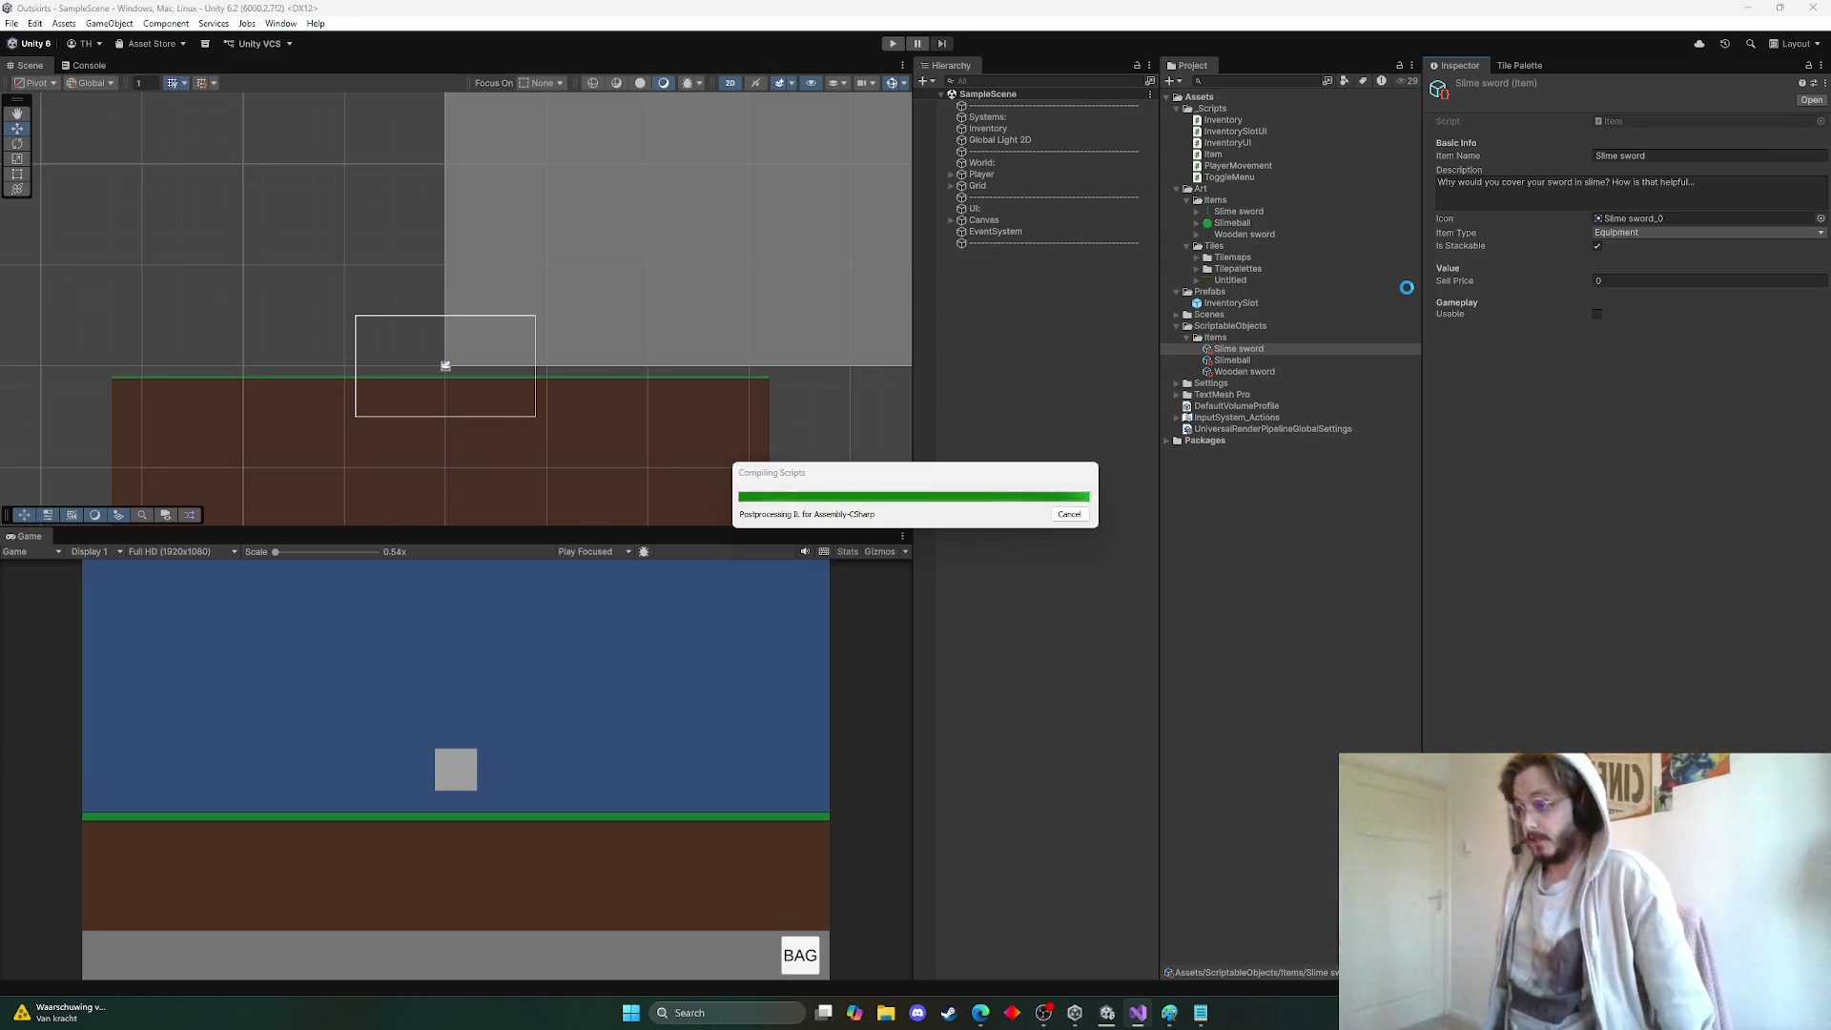
# Check that the Slimeball item now shows an Attack Damage stat of 0, comparing against the Item script
pyautogui.click(1406, 288)
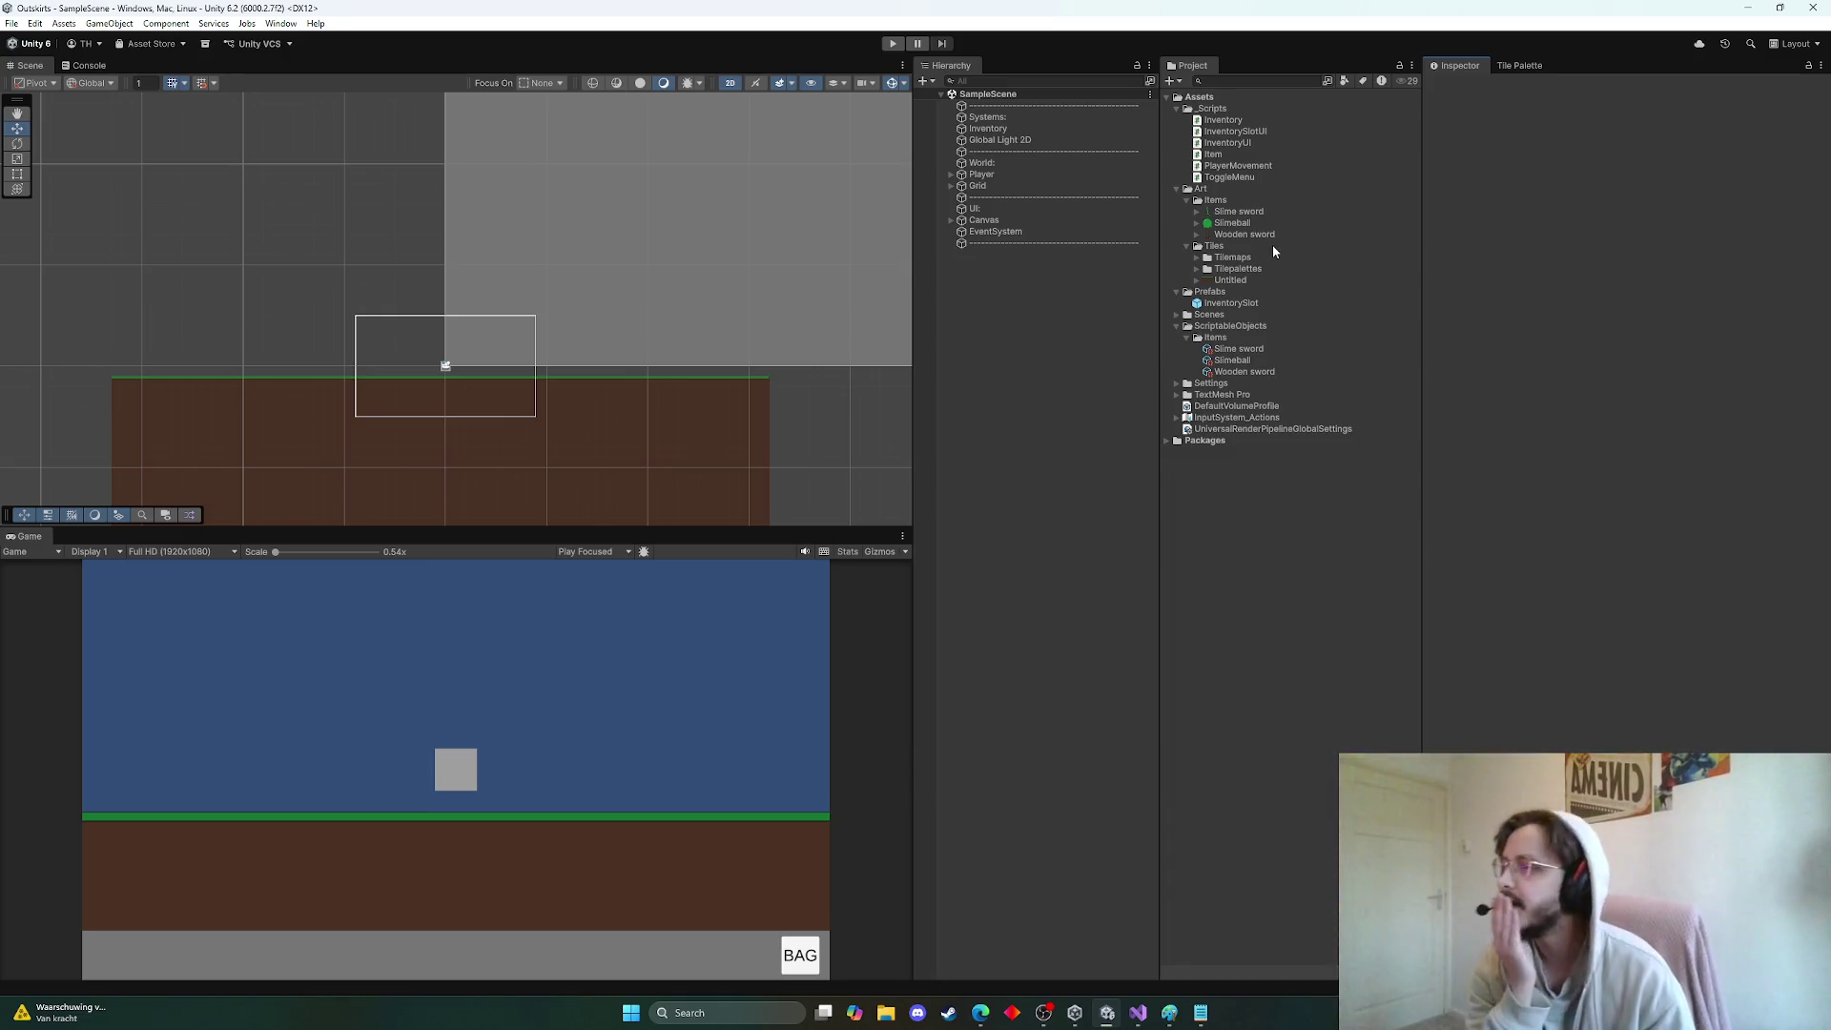
pyautogui.click(1230, 361)
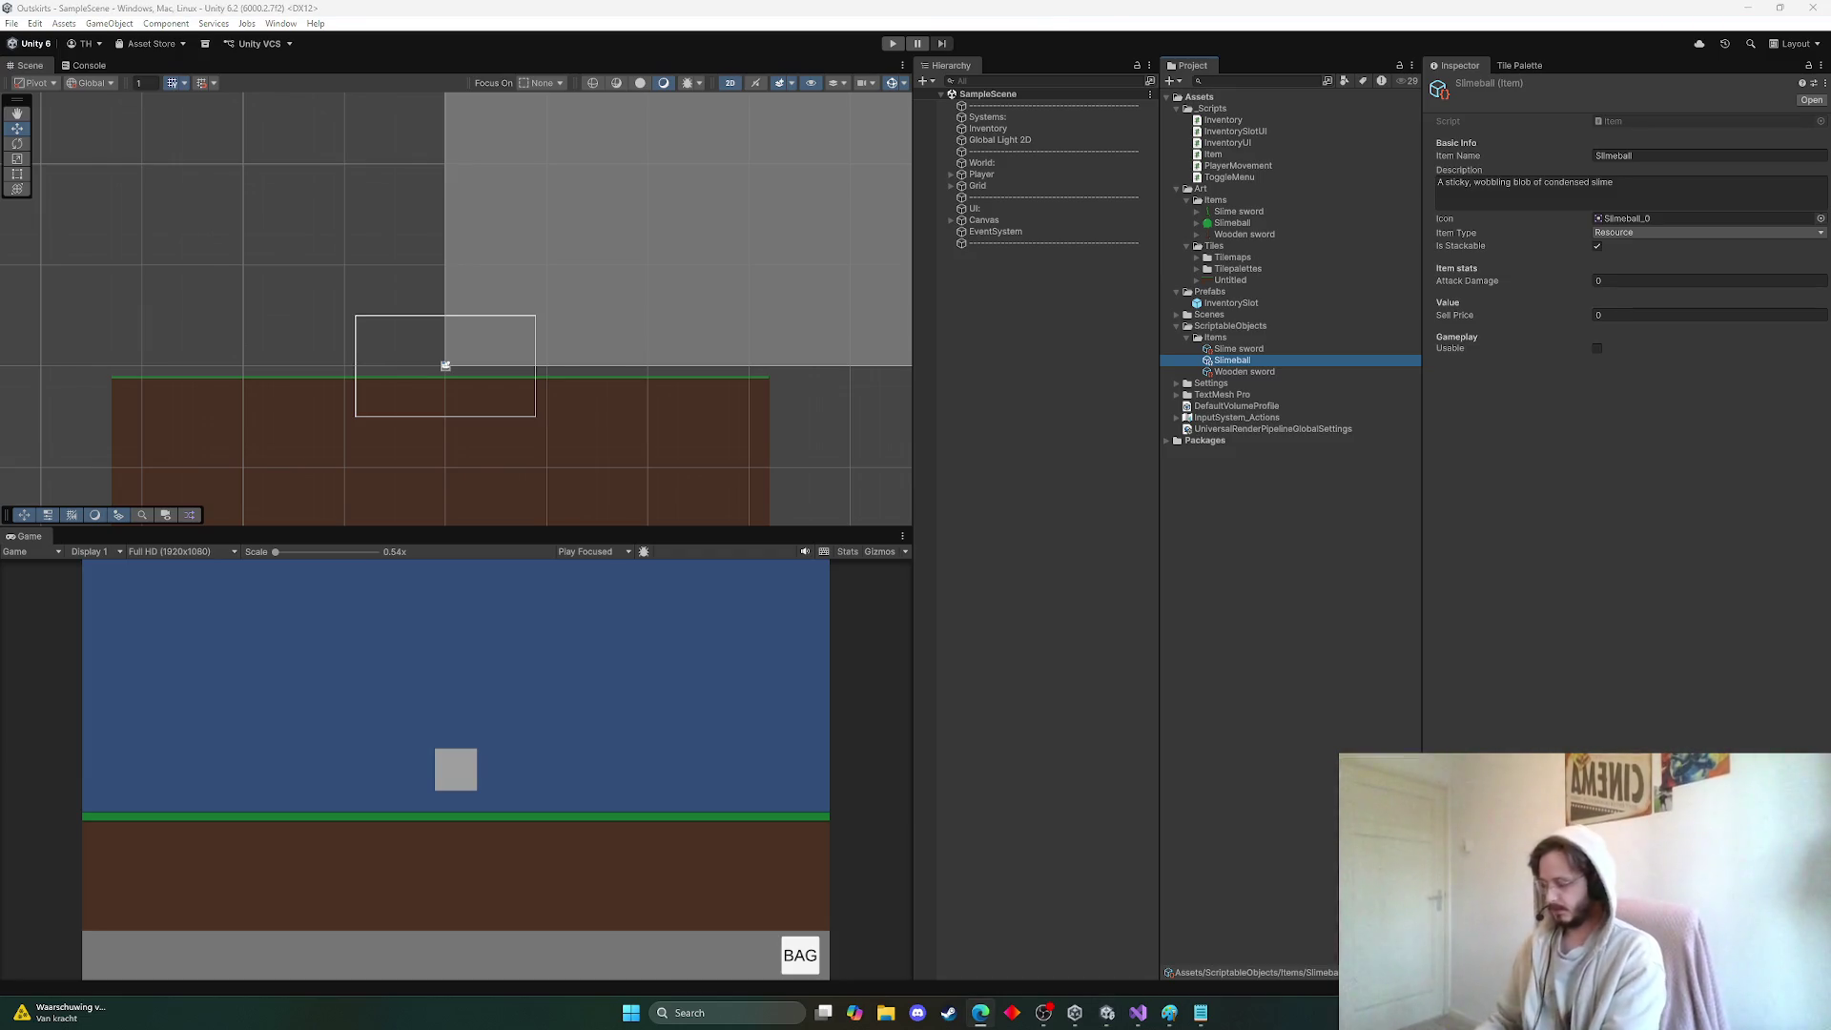
pyautogui.click(1138, 1013)
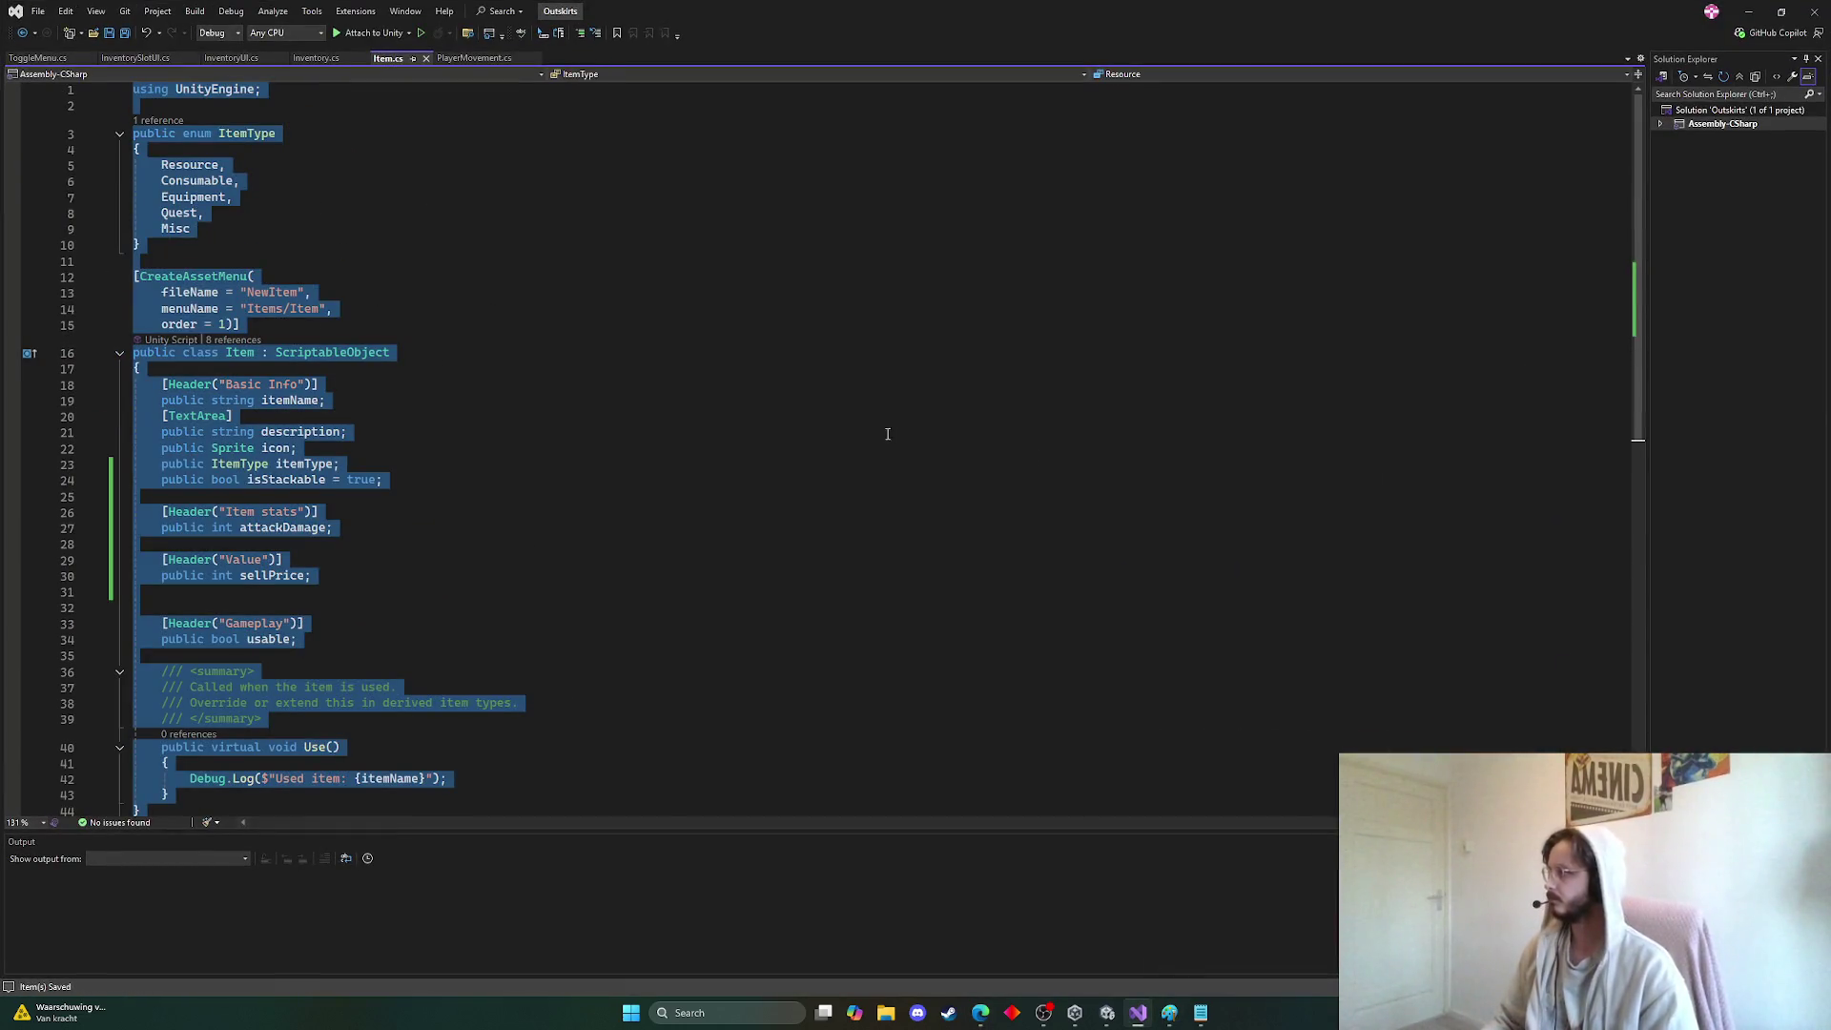
pyautogui.click(853, 401)
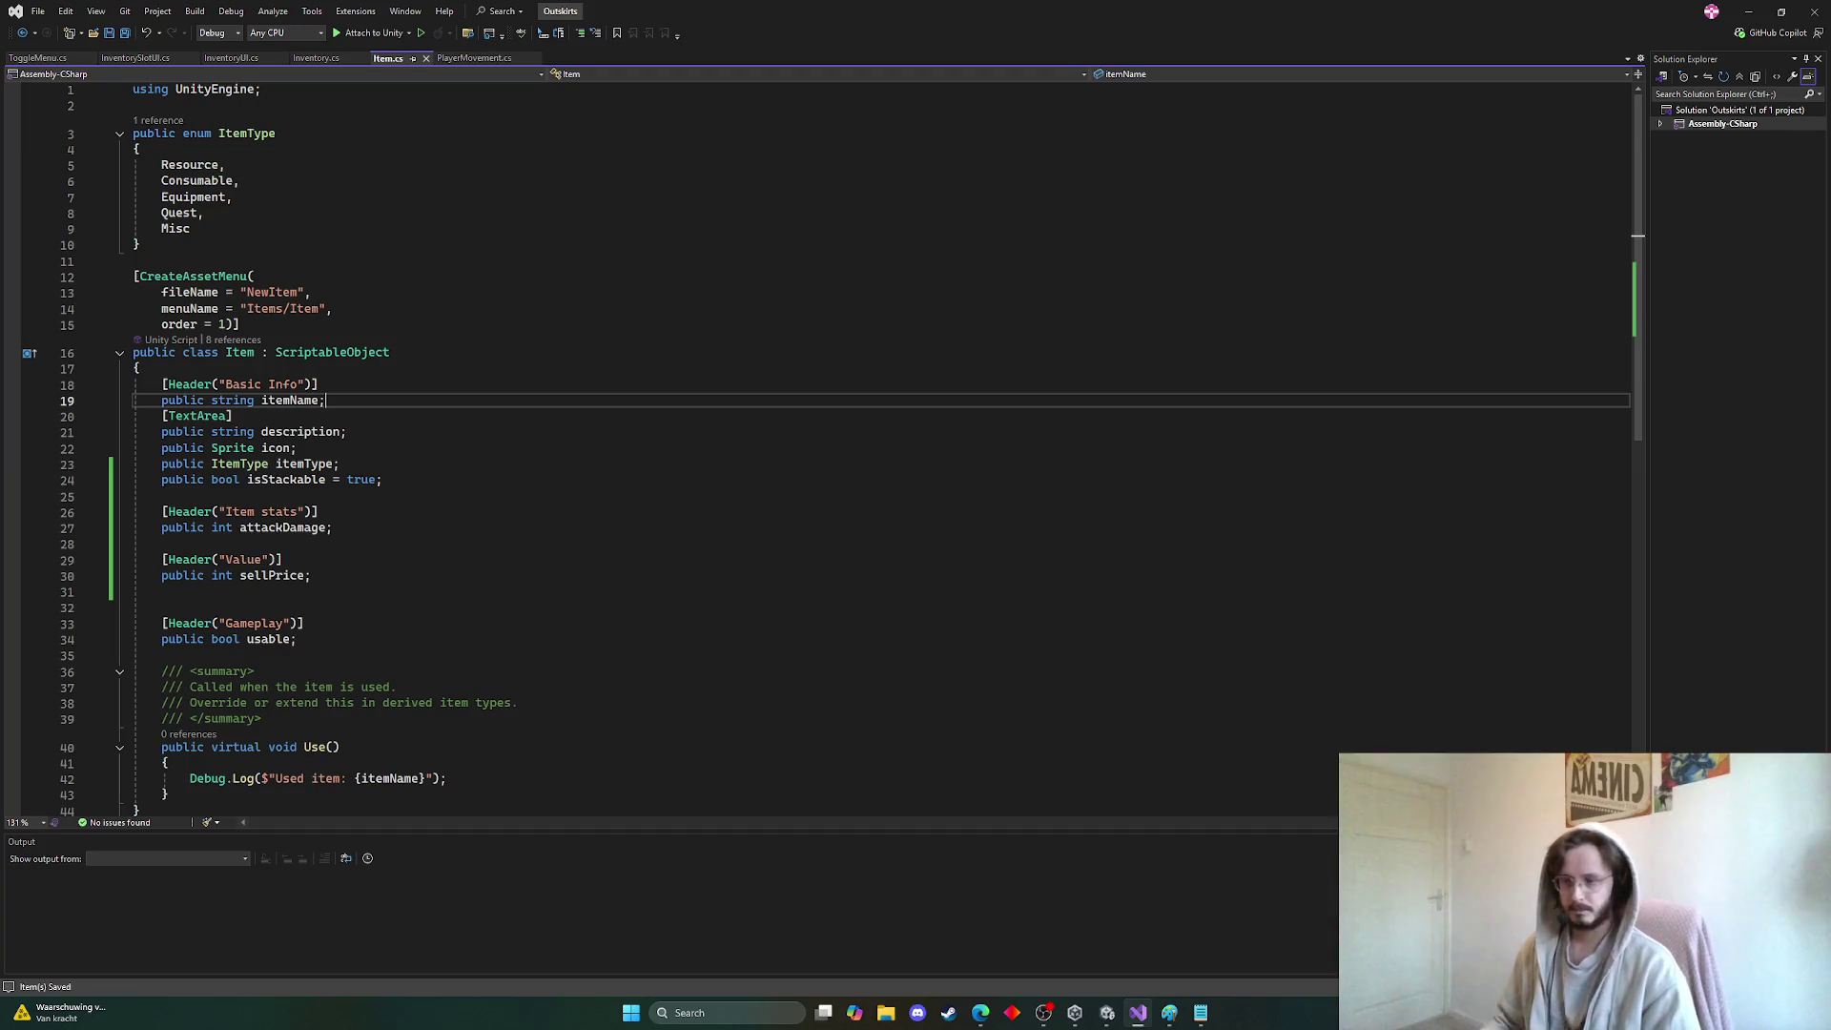
pyautogui.click(1107, 1013)
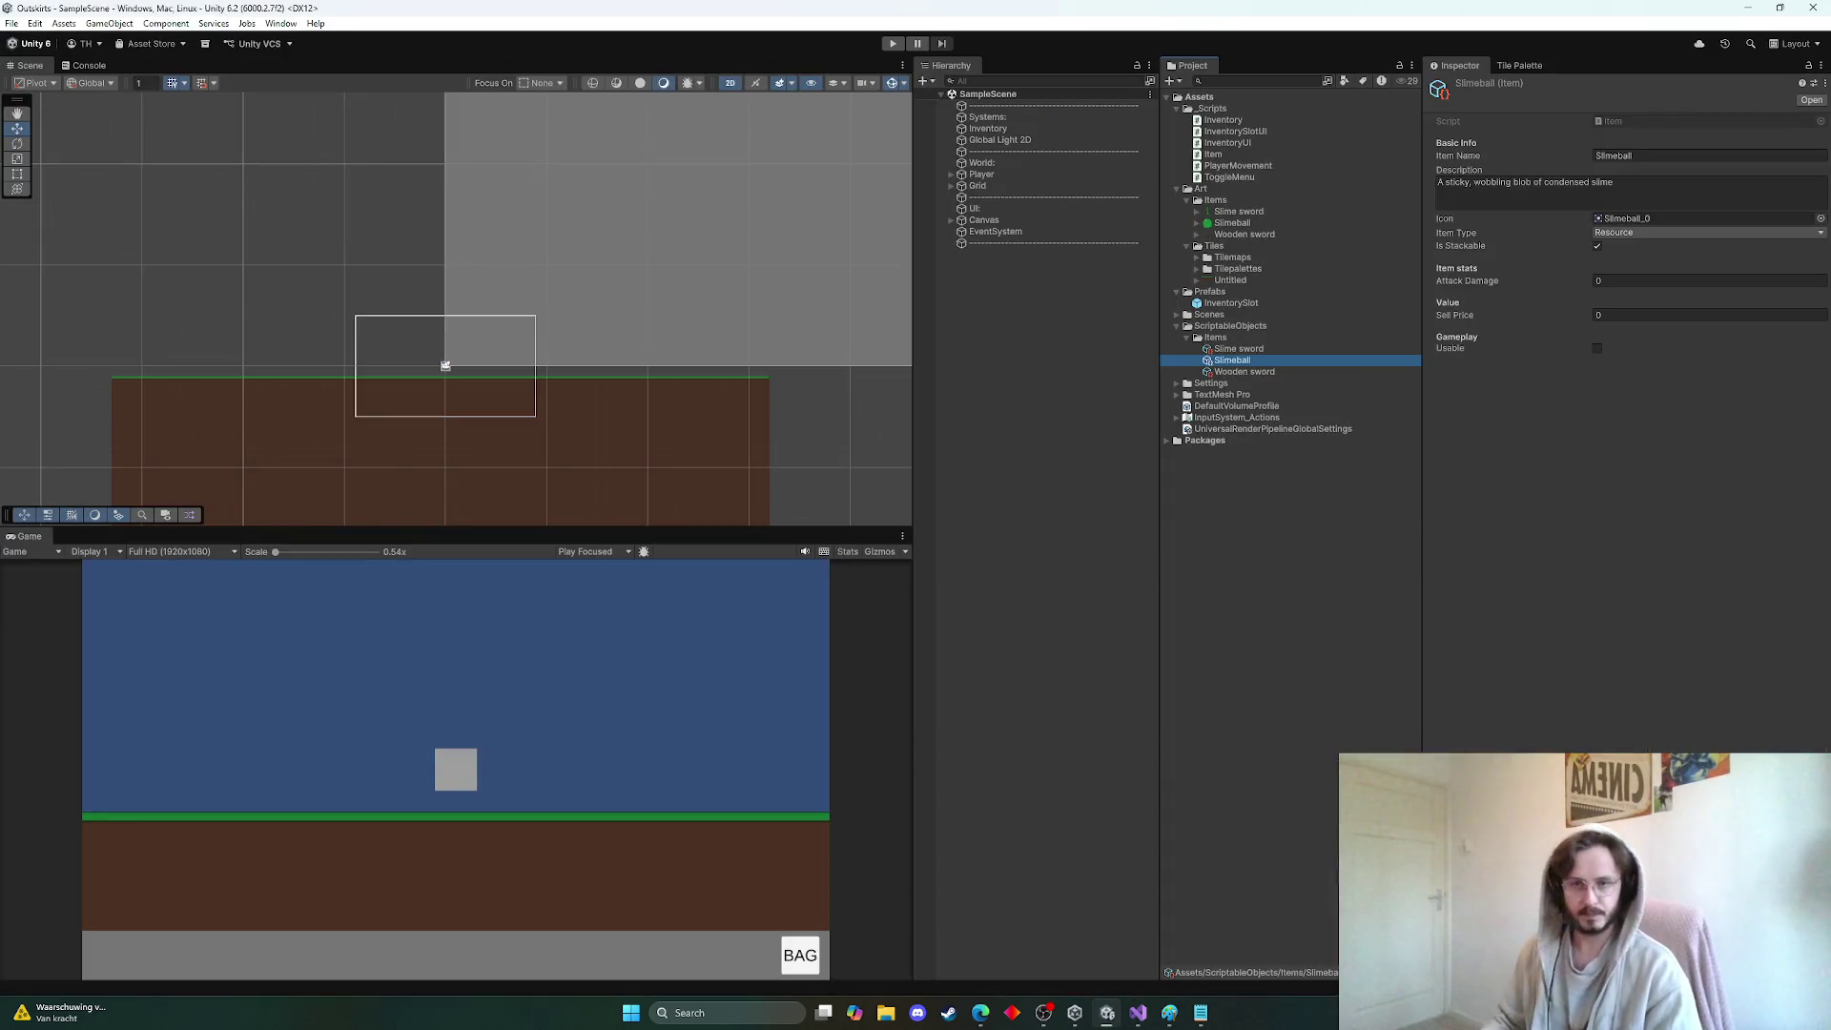
pyautogui.click(980, 1013)
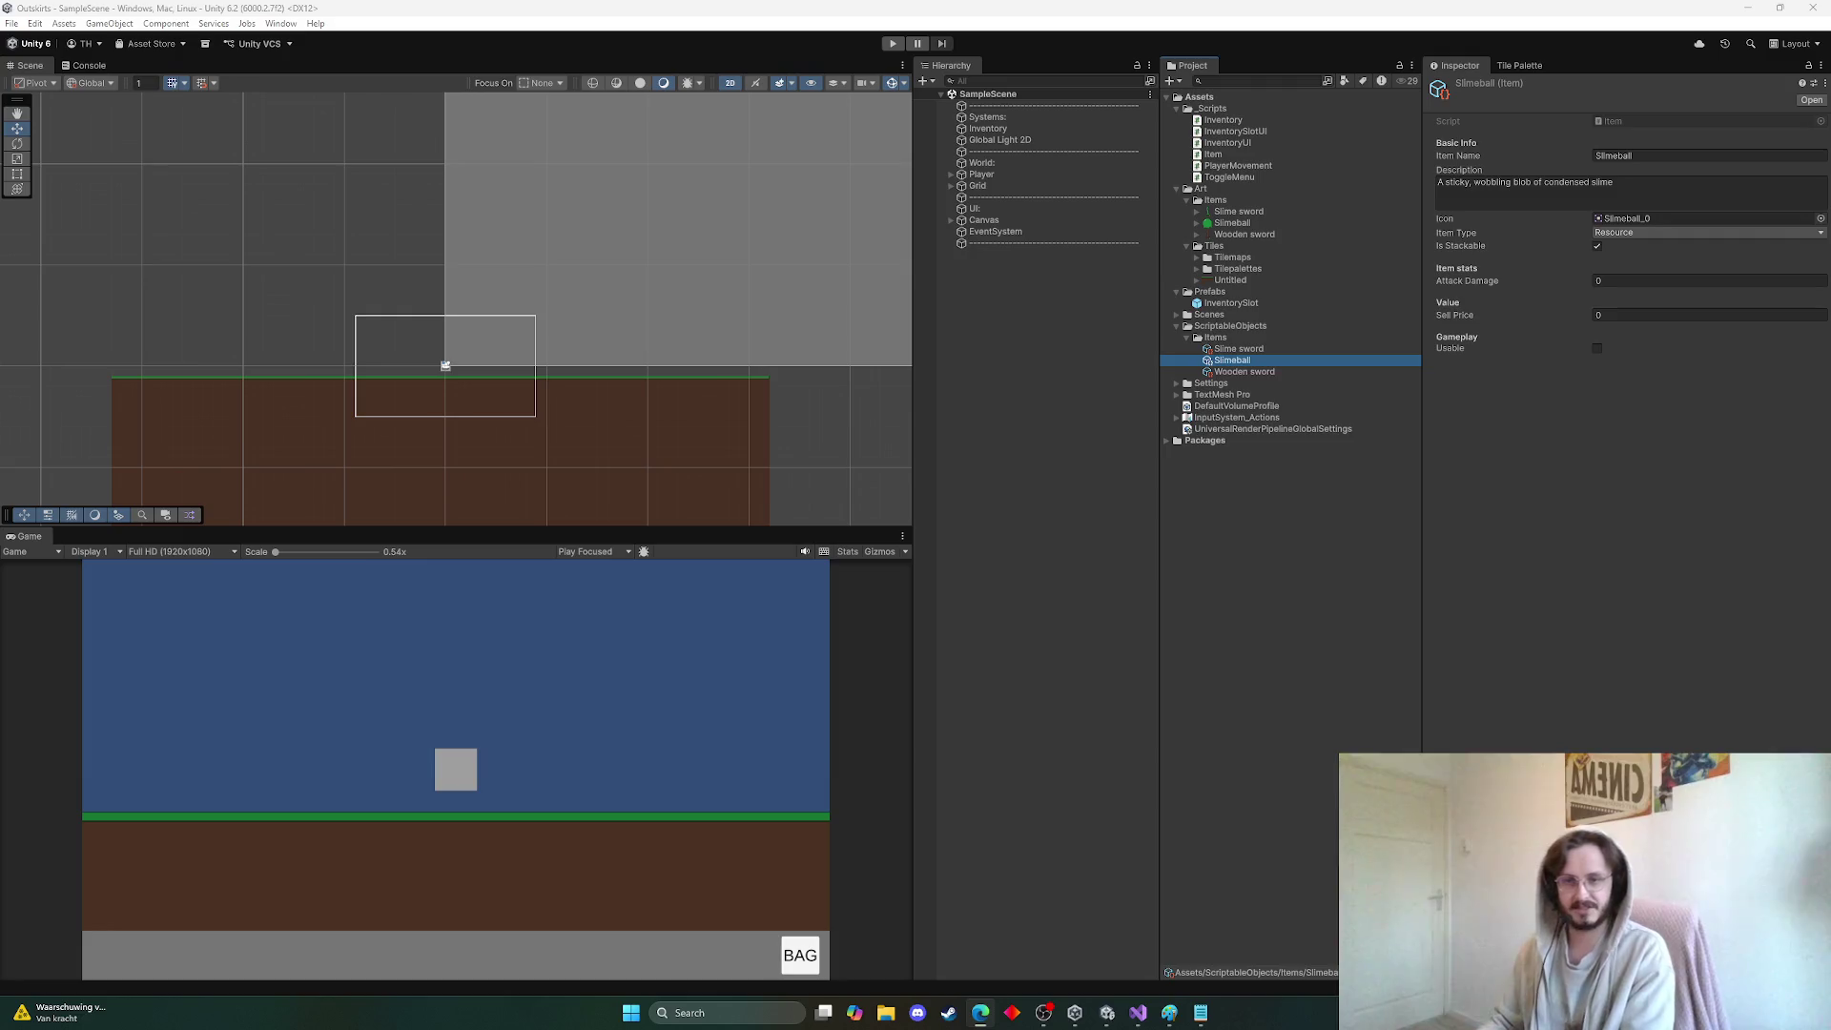
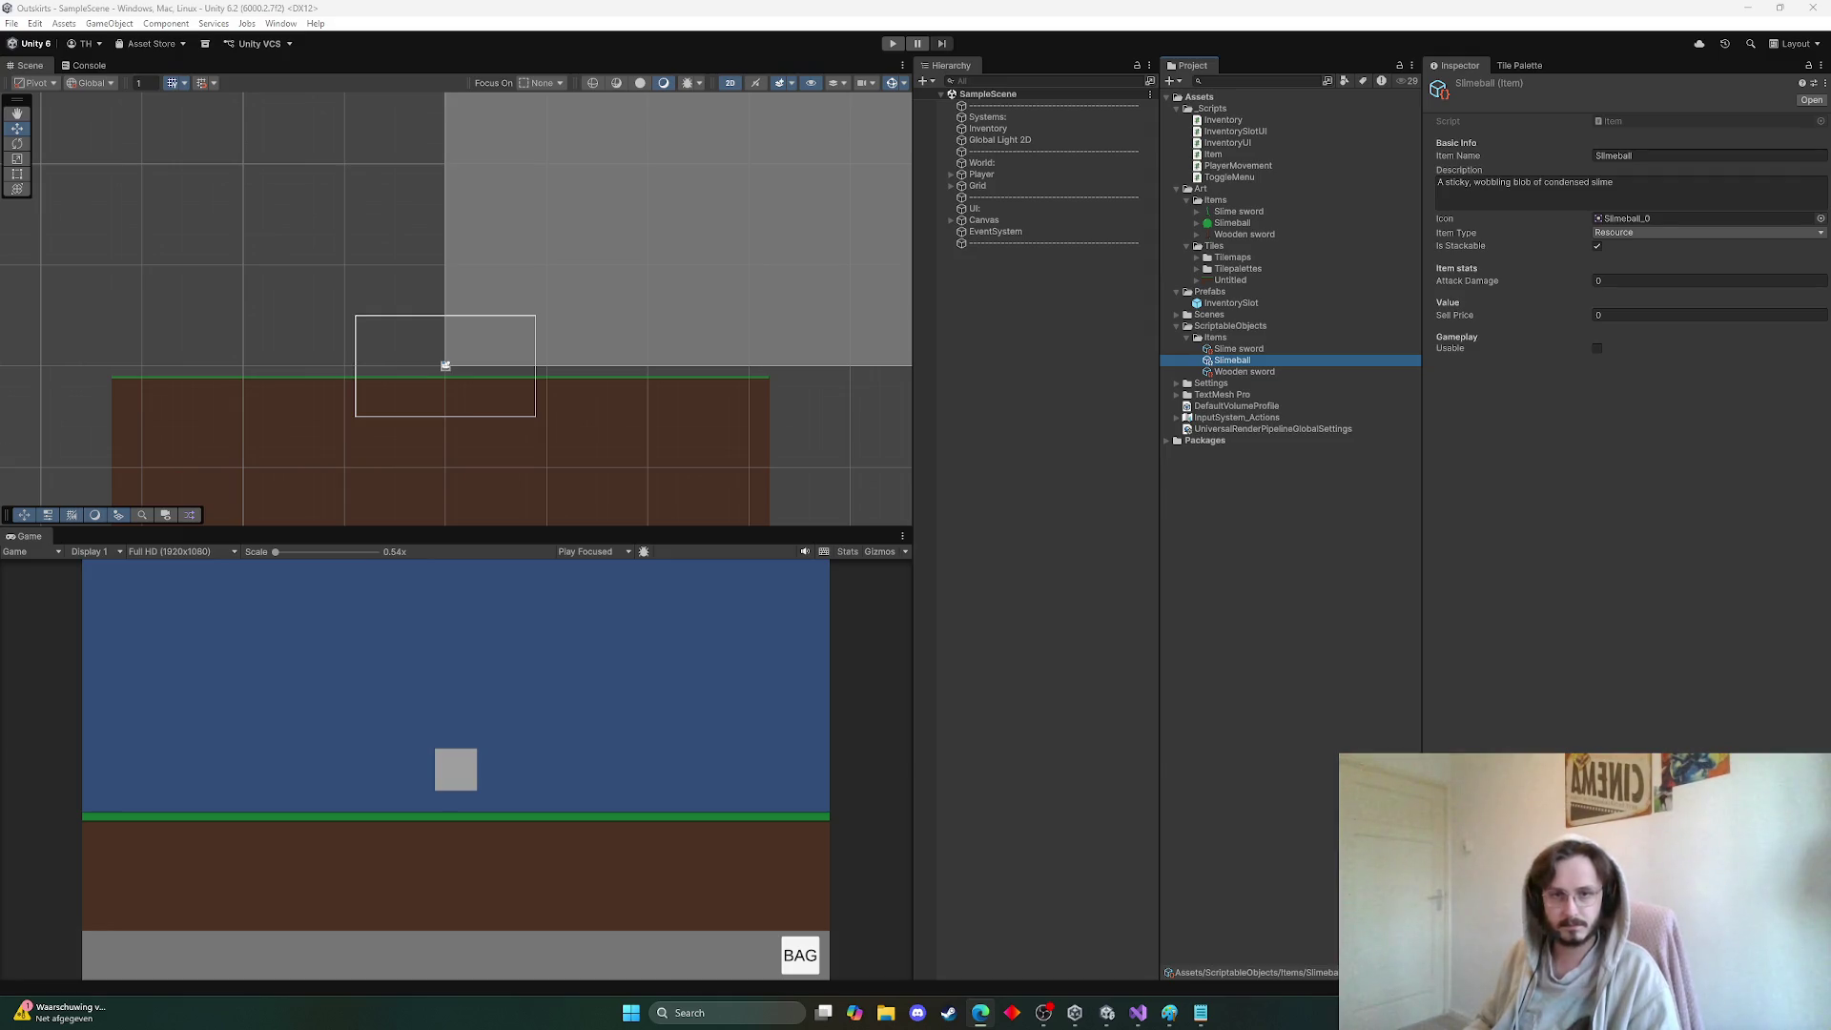
# Create a new folder named Editor in the project's Assets
pyautogui.click(1255, 503)
pyautogui.rightClick(1254, 497)
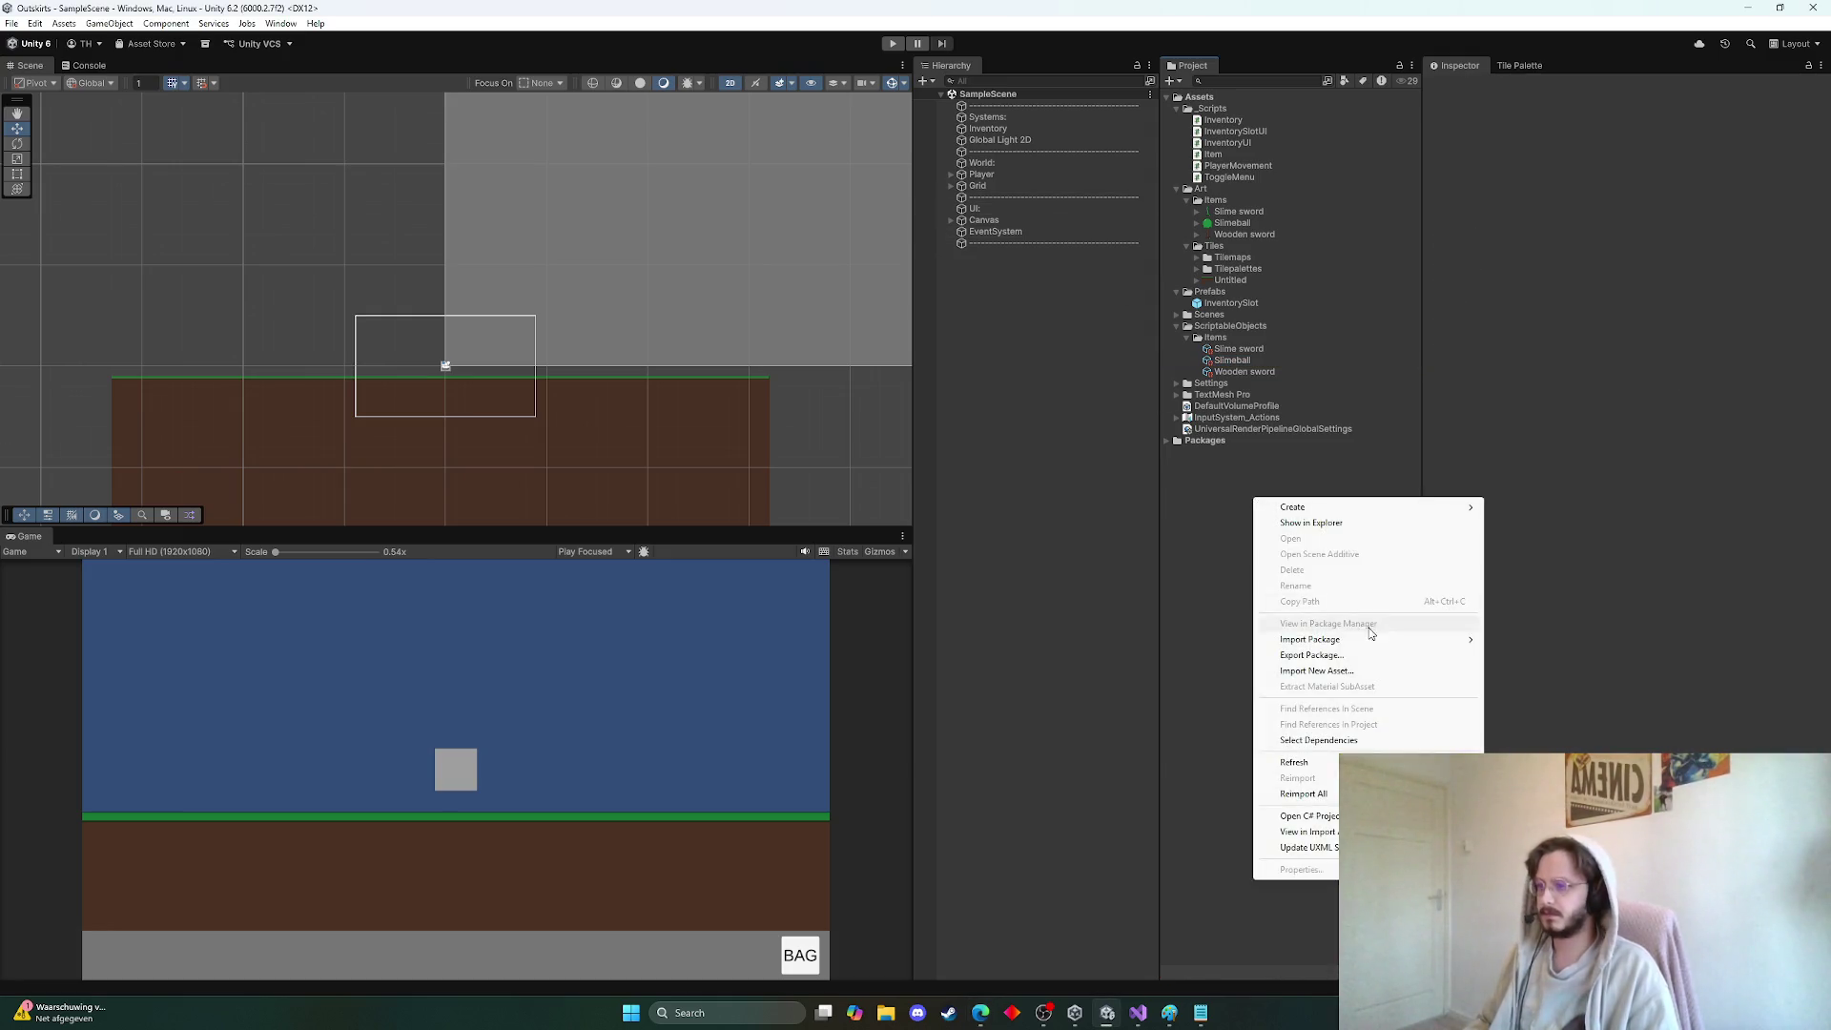
pyautogui.moveTo(1365, 507)
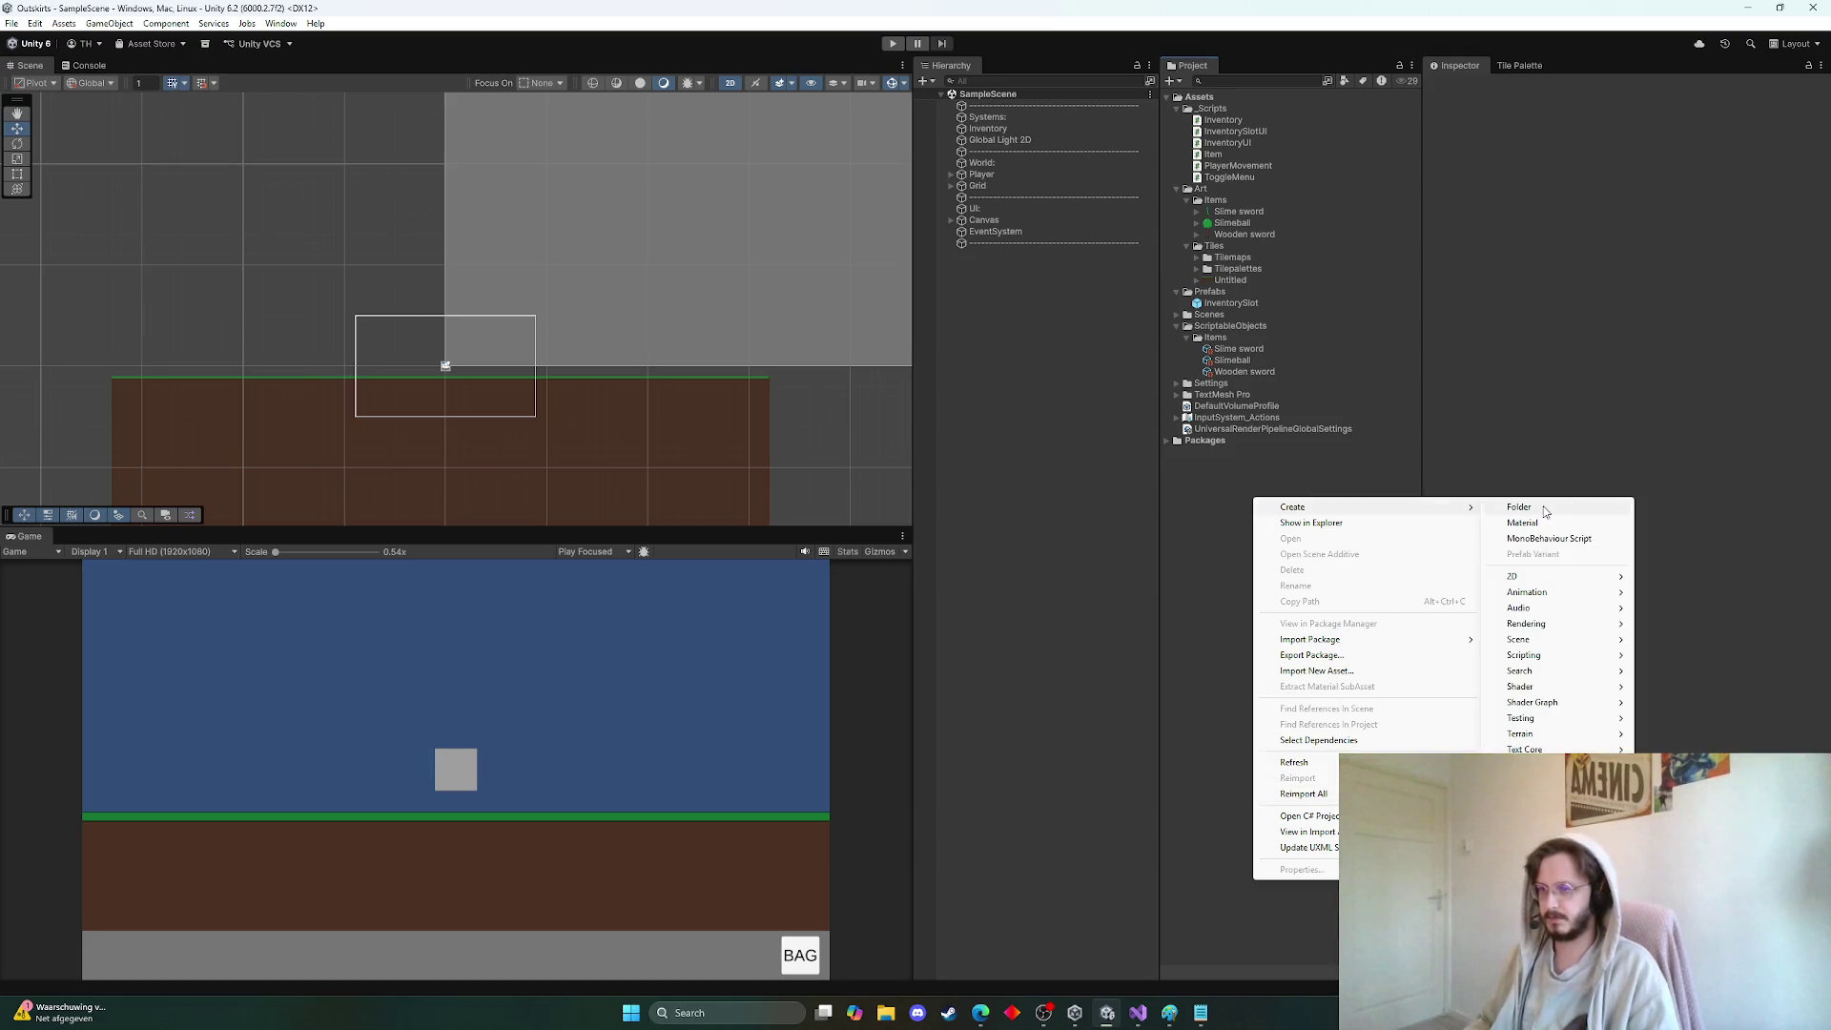
pyautogui.click(1542, 505)
pyautogui.write('ditor')
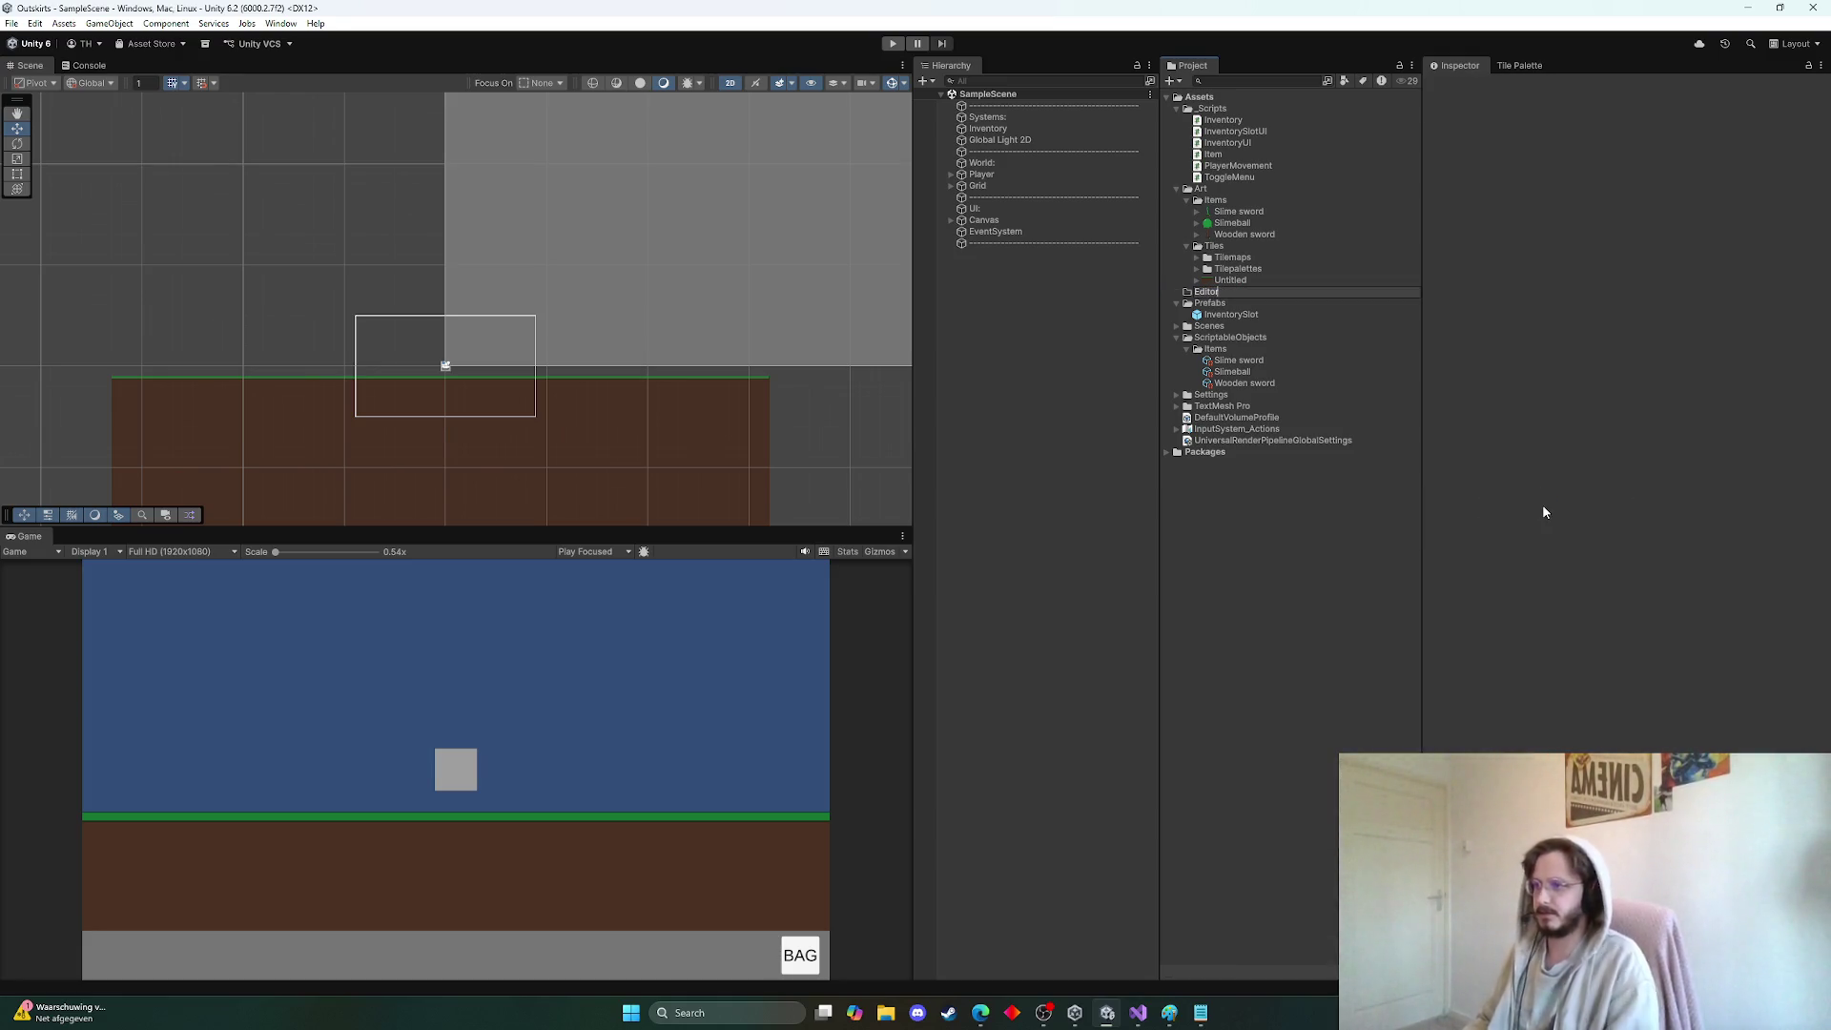
pyautogui.press('Return')
# Add a MonoBehaviour script named ItemEditor inside the Editor folder and open it for editing
pyautogui.rightClick(1221, 297)
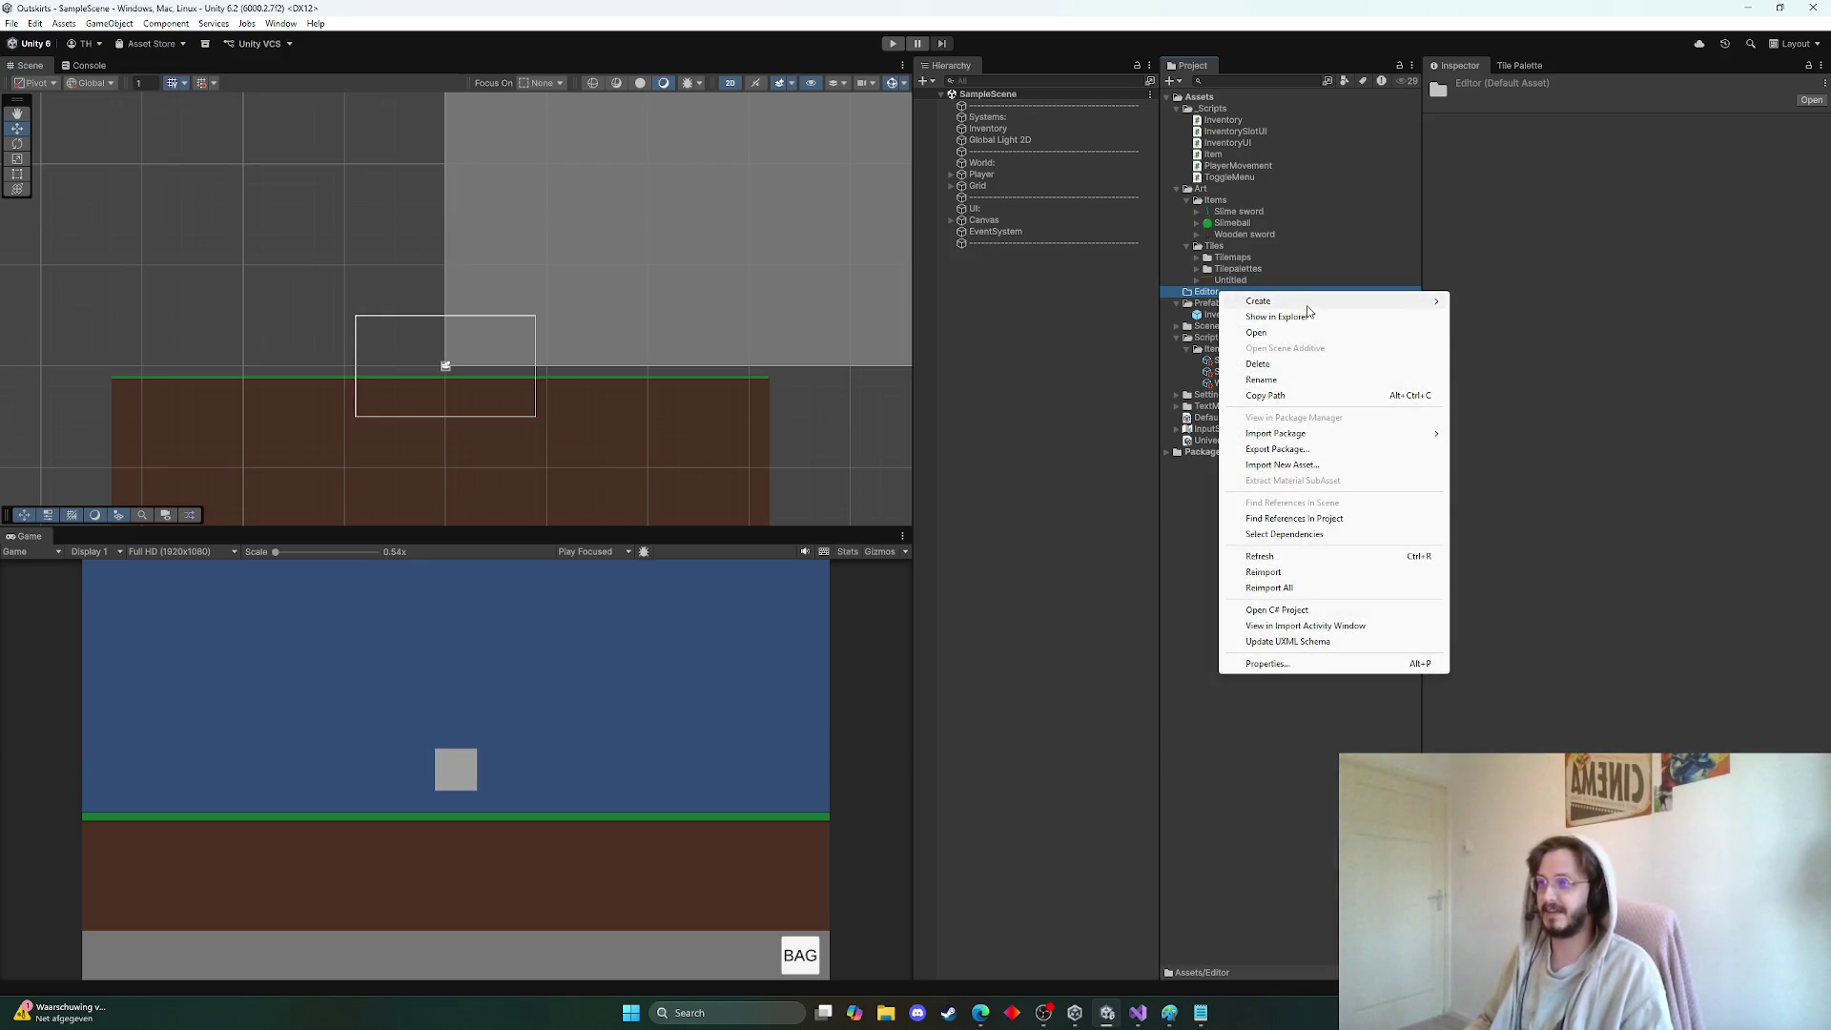
pyautogui.moveTo(1311, 304)
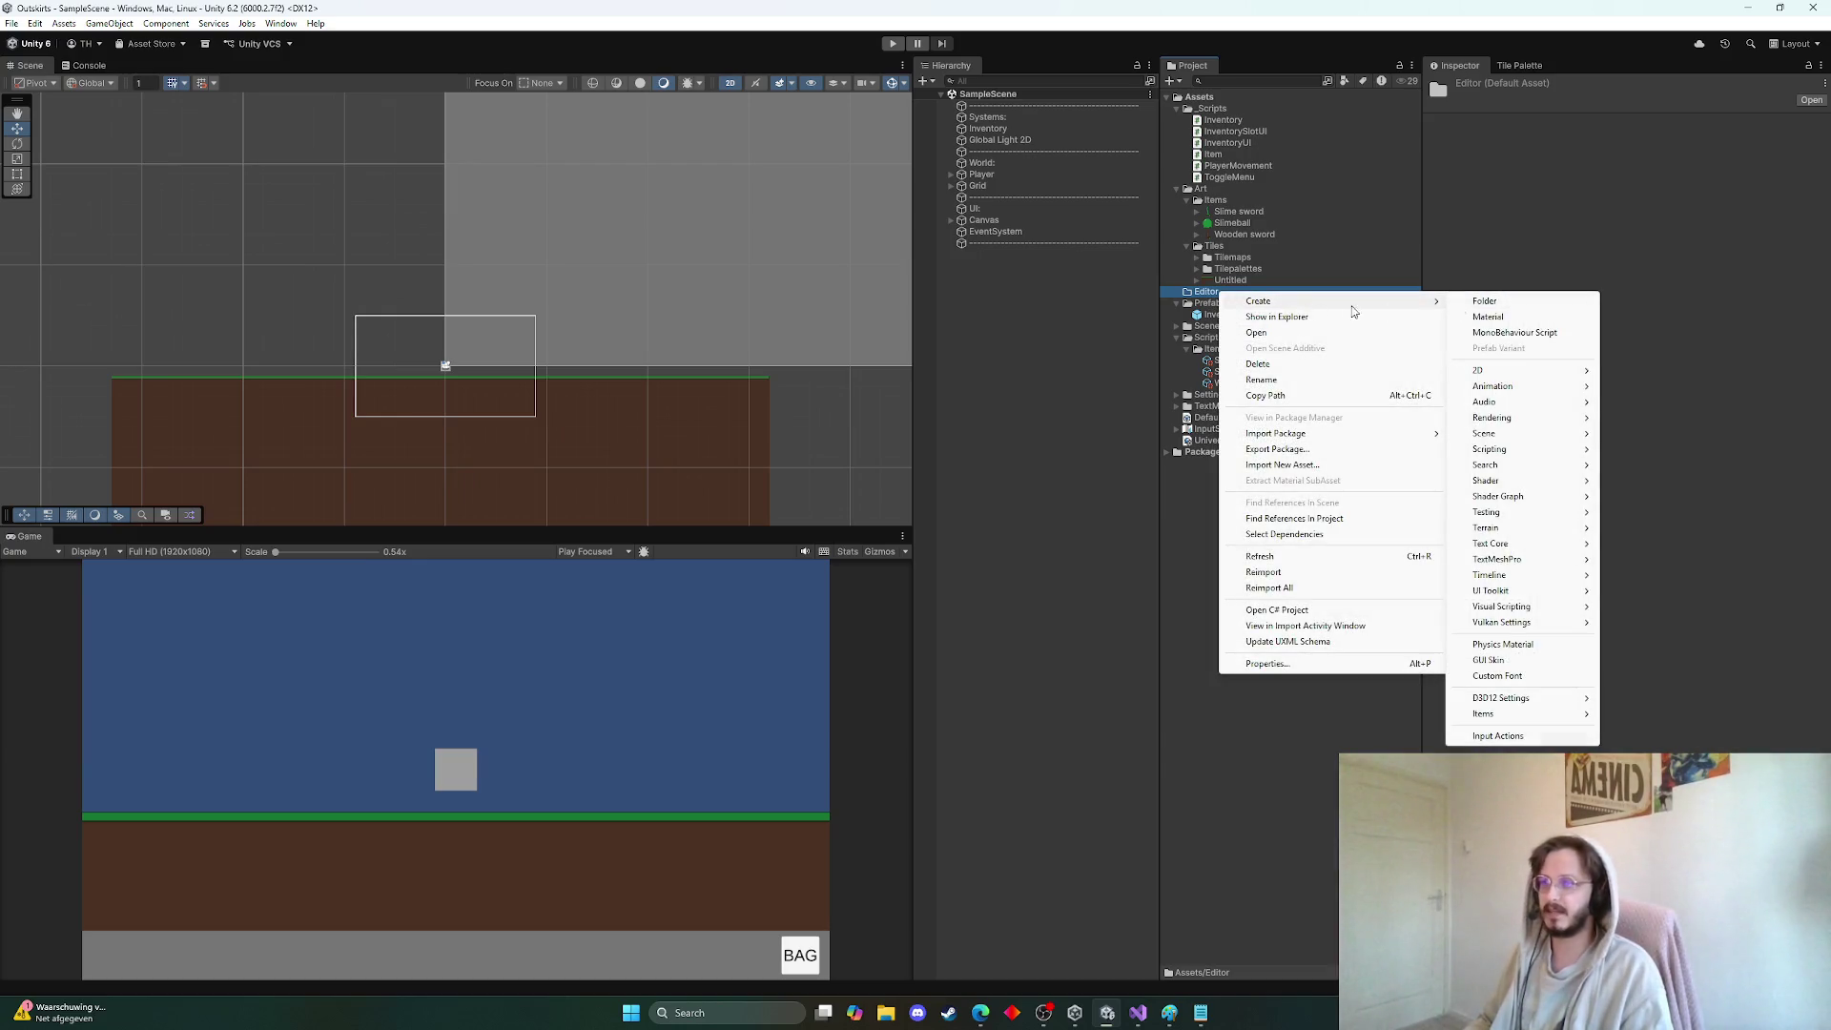
pyautogui.click(1530, 332)
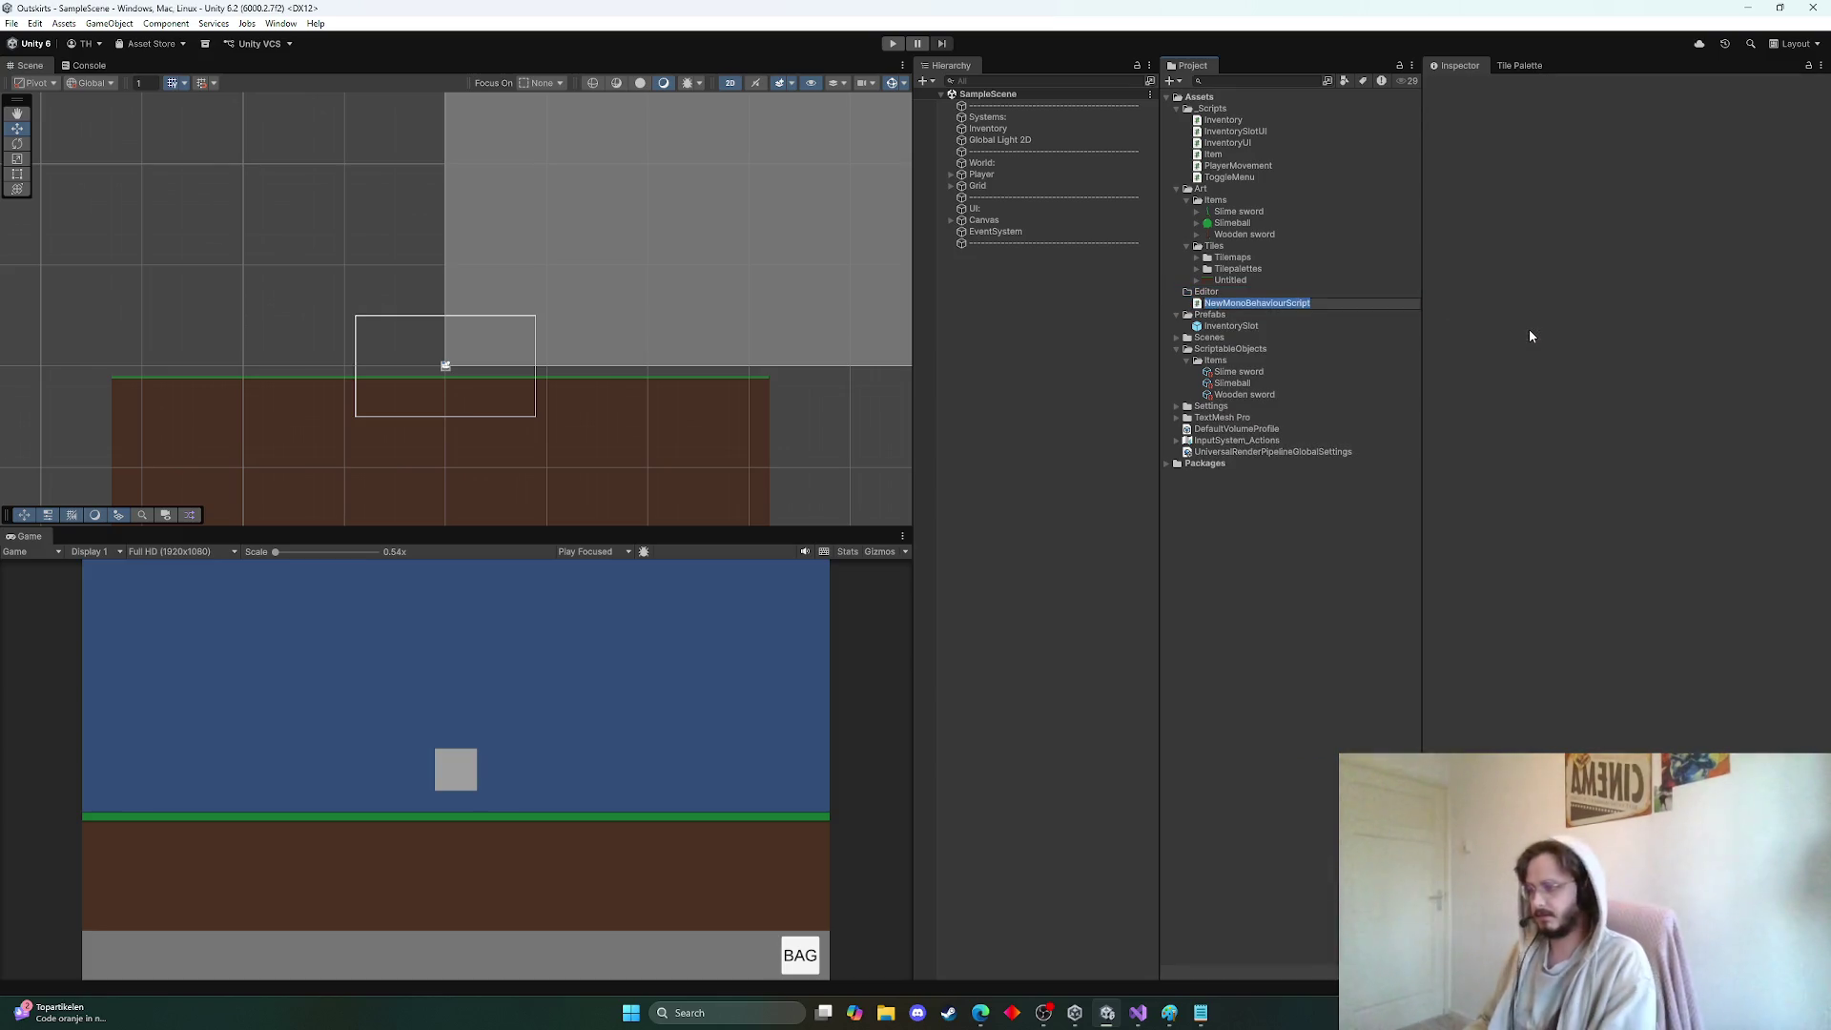
pyautogui.write('ItemEditor')
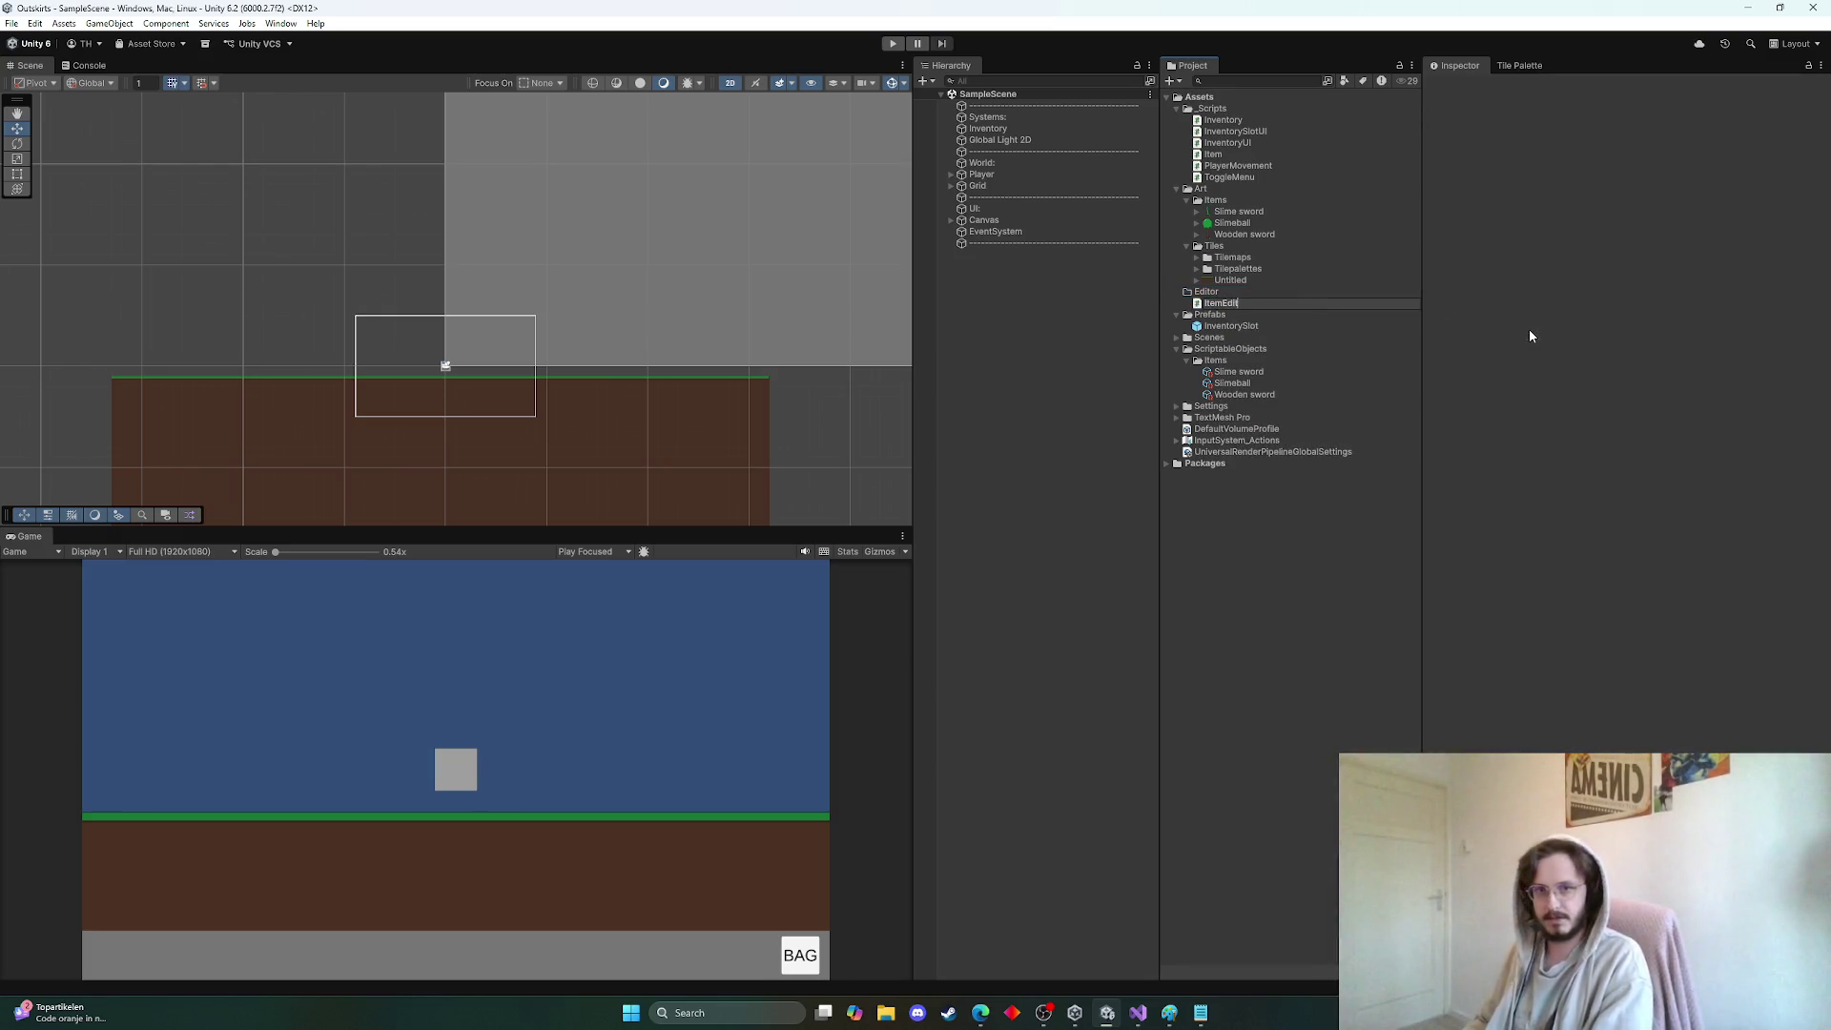
pyautogui.press('Return')
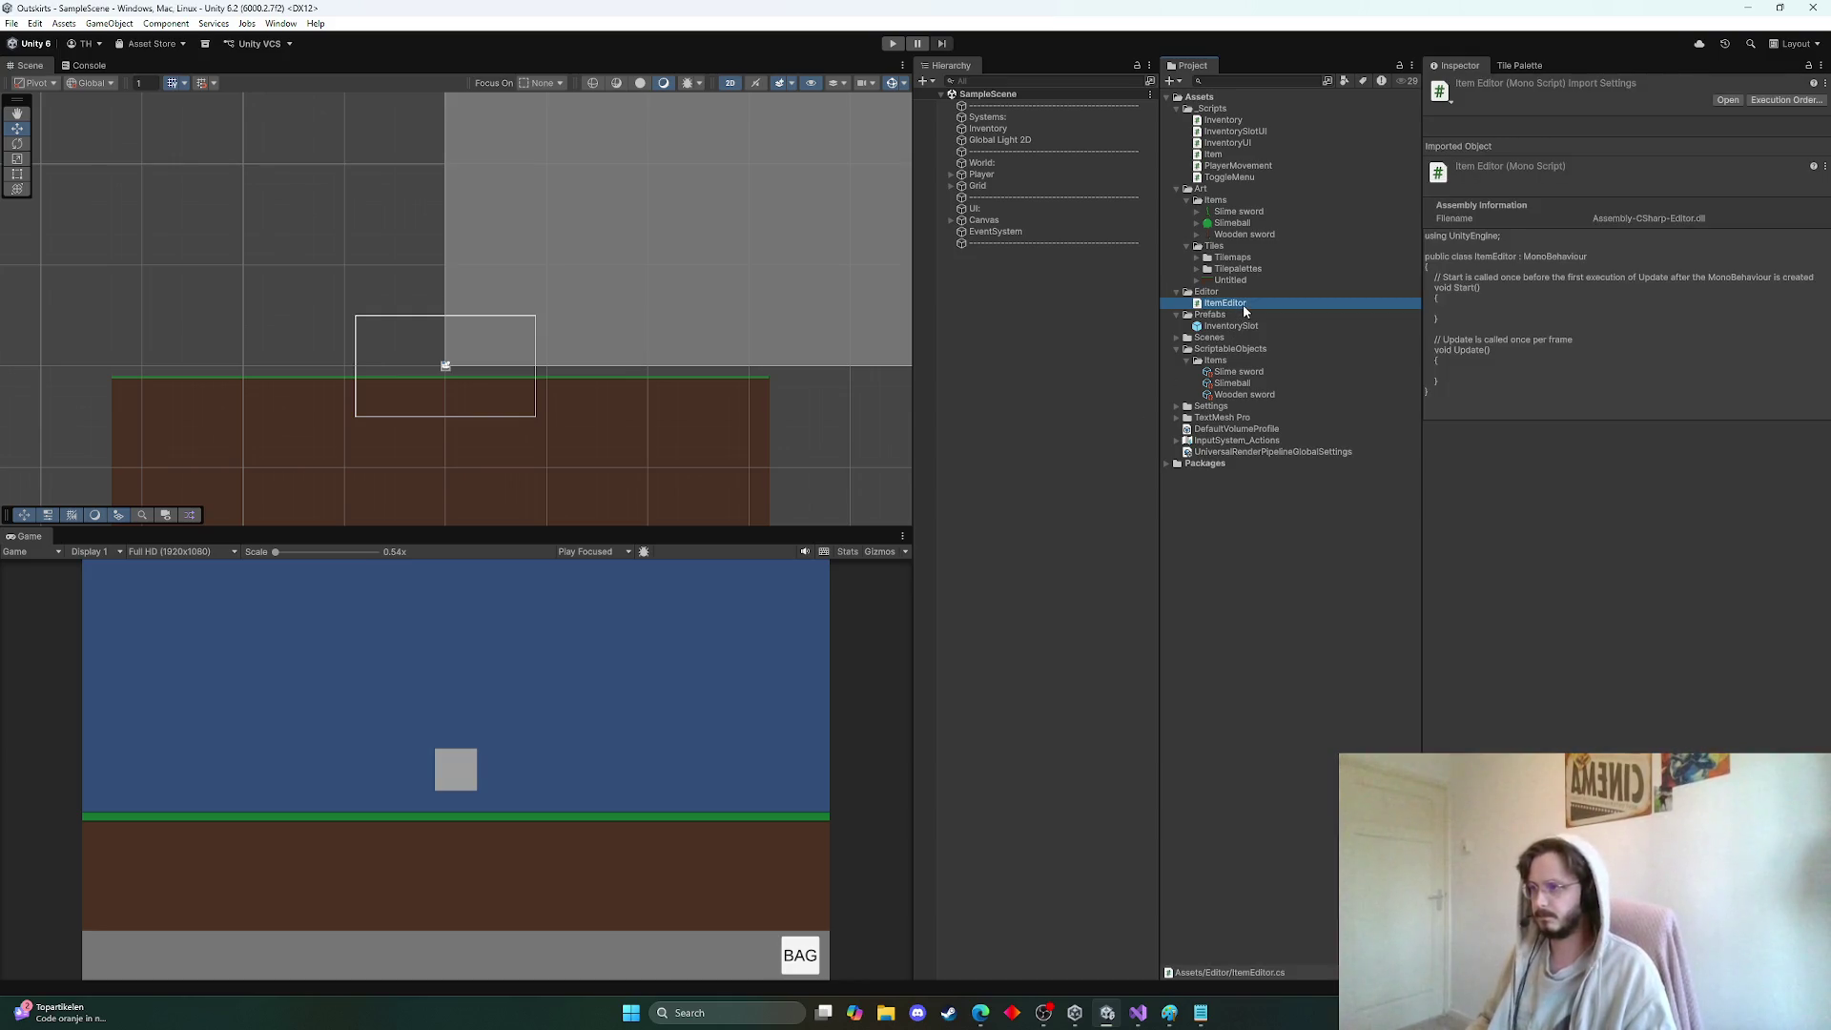
pyautogui.doubleClick(1244, 305)
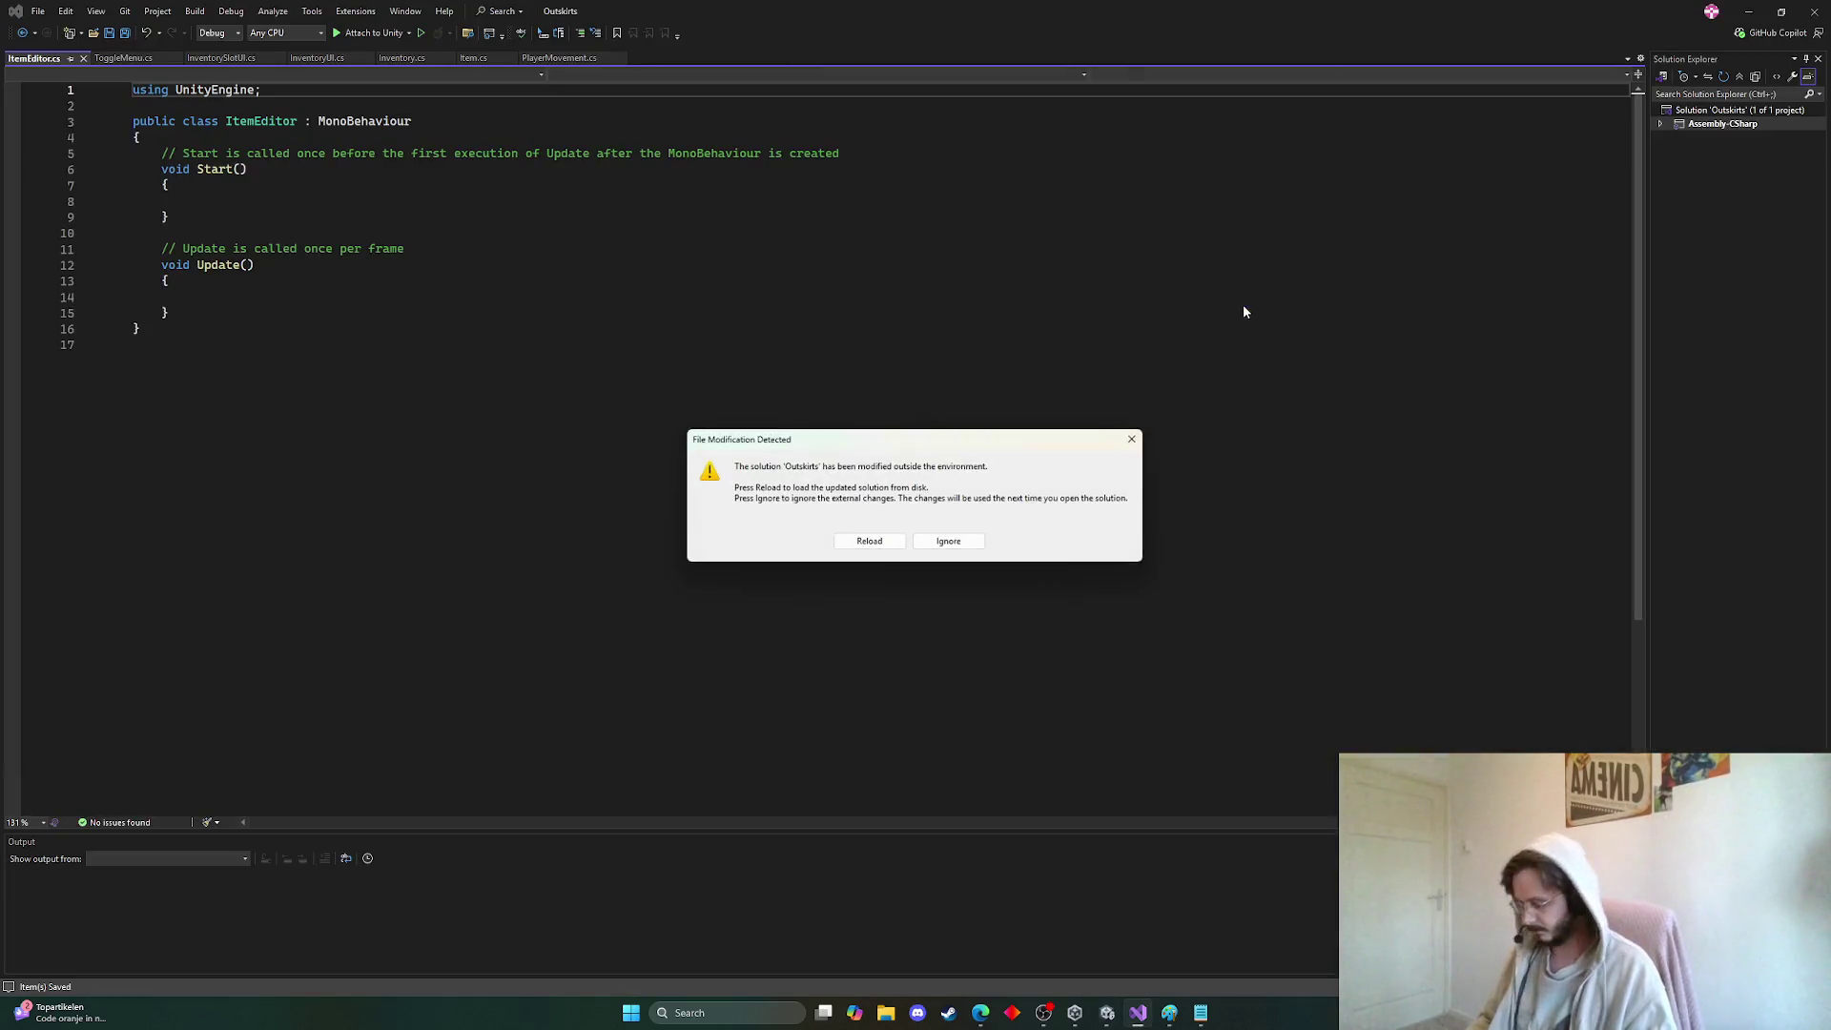
# Replace the ItemEditor template with the custom Item inspector code and save it
pyautogui.click(894, 546)
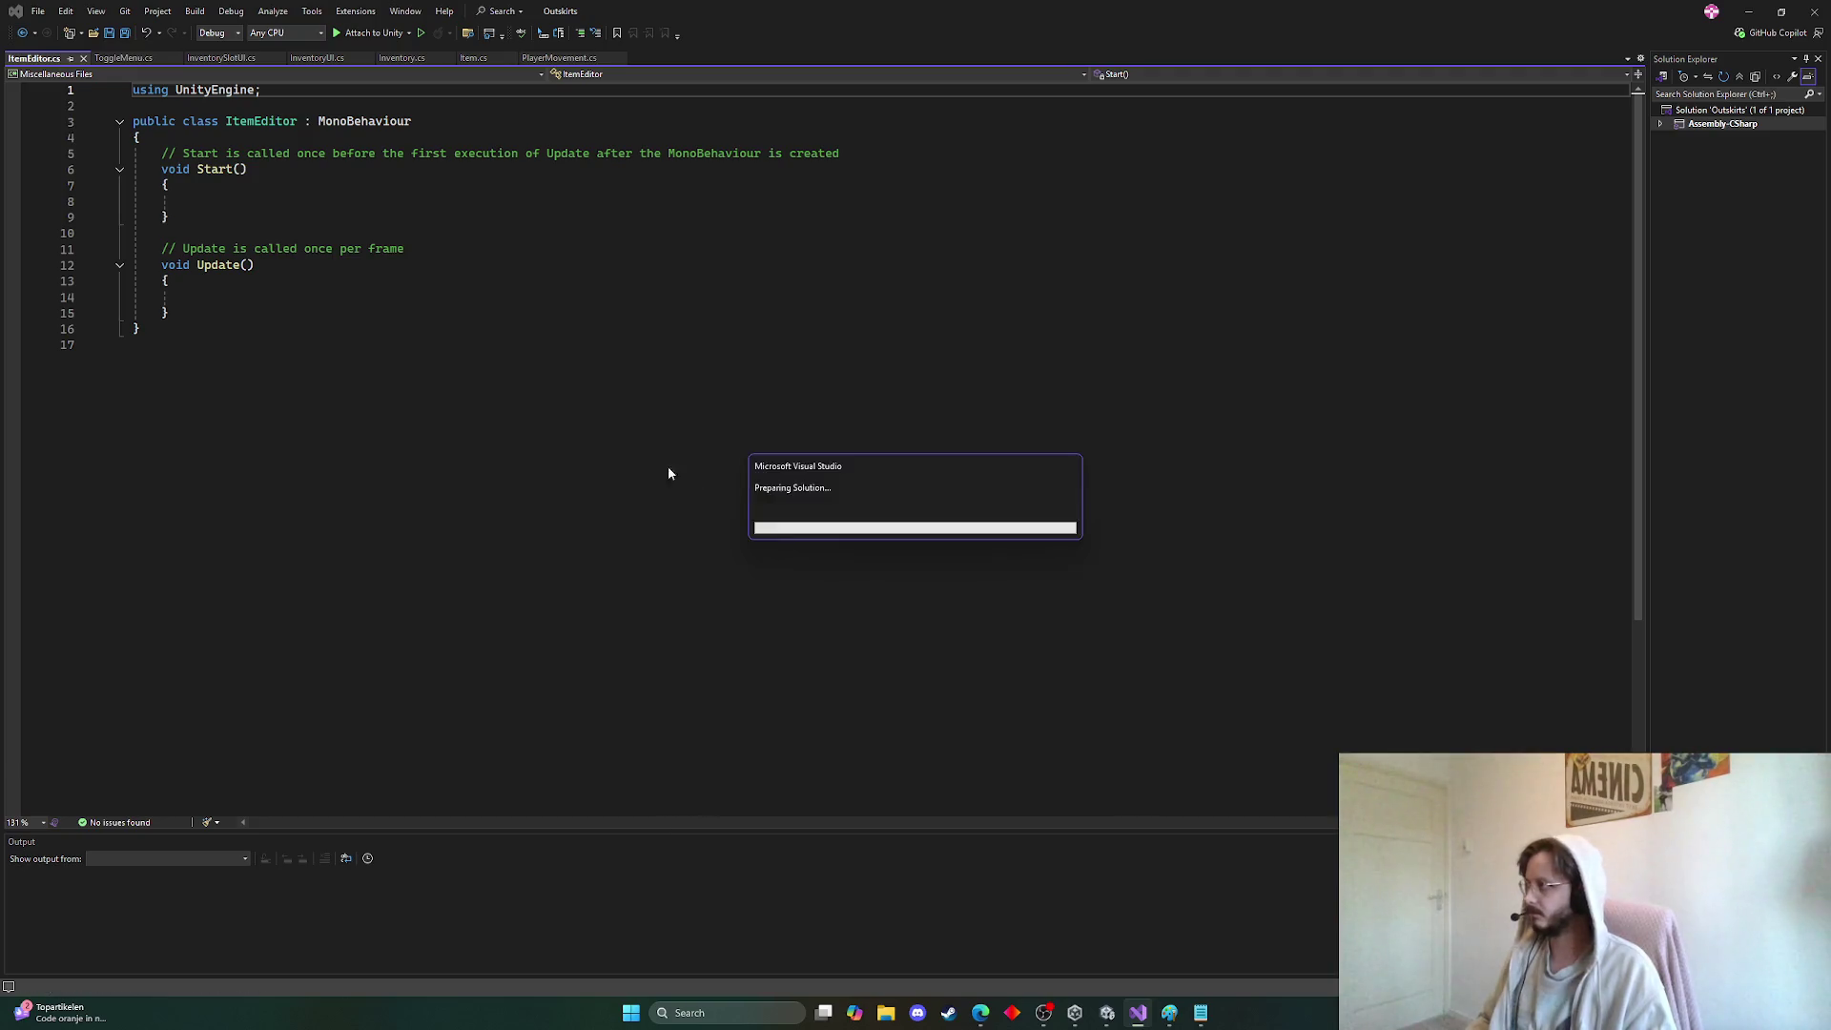
pyautogui.hotkey('ctrl', 'a')
pyautogui.write('using UnityEngine; using UnityEditor;  [CustomEditor(typeof(Item))] public class ItemEditor : Editor {     public override void OnInspectorGUI()     {         Item item = (Item)target;          // Draw default fields         item.itemName = EditorGUILayout.TextField("Item Name", item.itemName);         item.description = EditorGUILayout.TextArea(item.description);         item.icon = (Sprite)EditorGUILayout.ObjectField("Icon", item.icon, typeof(Sprite), false);         item.itemType = (ItemType)EditorGUILayout.EnumPopup("Item Type", item.itemType);         item.isStackable = EditorGUILayout.Toggle("Stackable", item.isStackable);          // Conditional field: only show attackDamage if itemType is Equipment         if (item.itemType == ItemType.Equipment)         {             item.attackDamage = EditorGUILayout.IntField("Attack Damage", item.attackDamage);         }          // Value and gameplay fields         item.sellPrice = EditorGUILayout.IntField("Sell Price", item.sellPrice);         item.usable = EditorGUILayout.Toggle("Usable", item.usable);          // Save changes         if (GUI.changed)         {             EditorUtility.SetDirty(item);         }     } }')
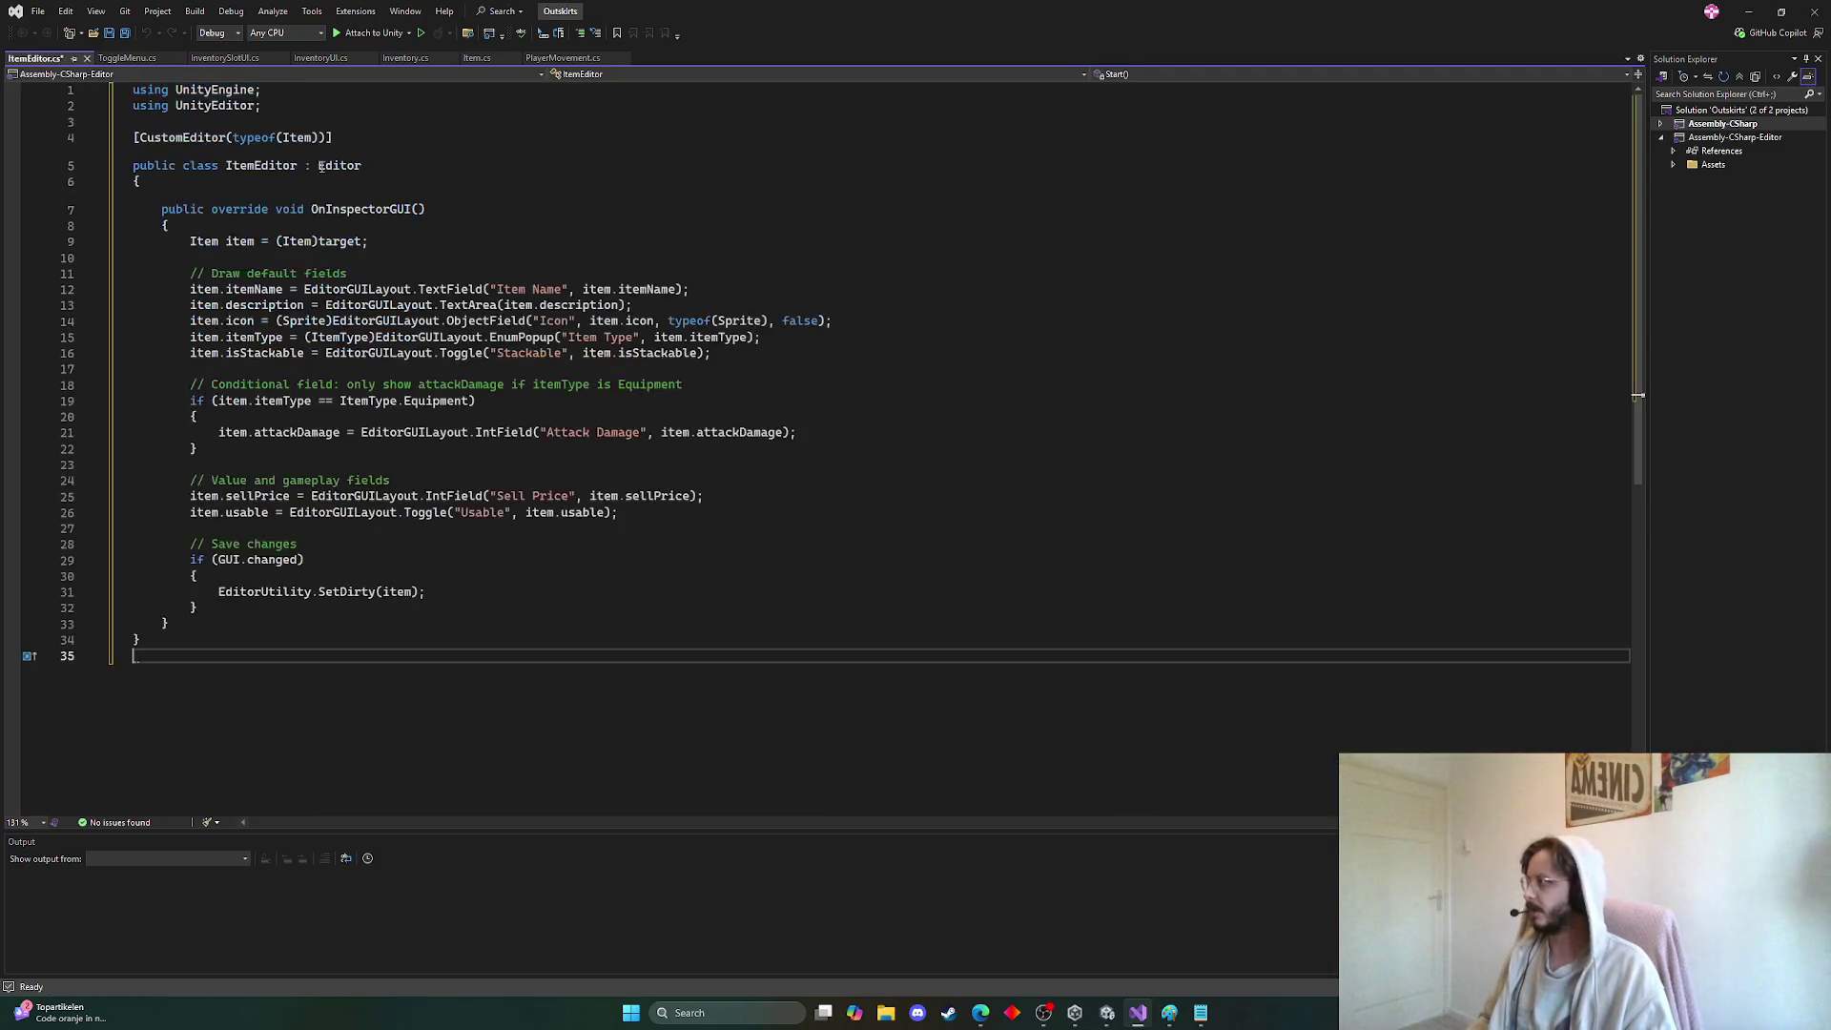
pyautogui.hotkey('ctrl', 's')
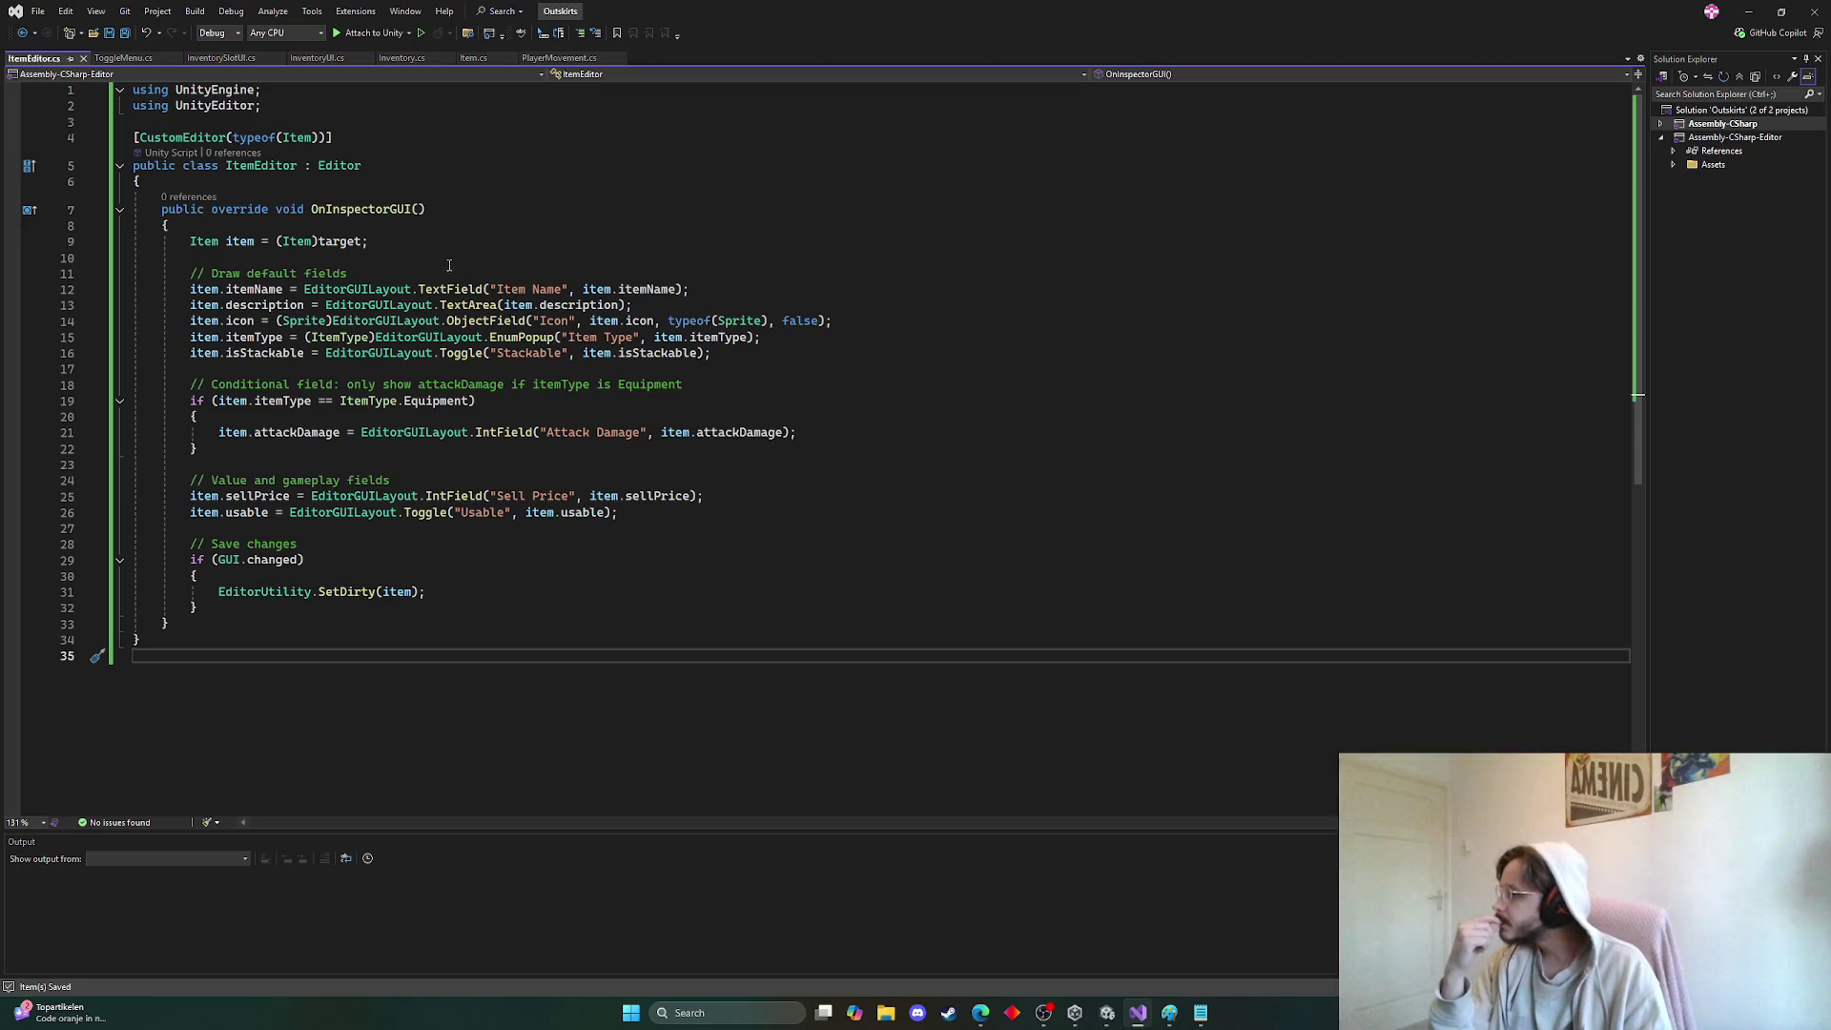
pyautogui.click(1749, 12)
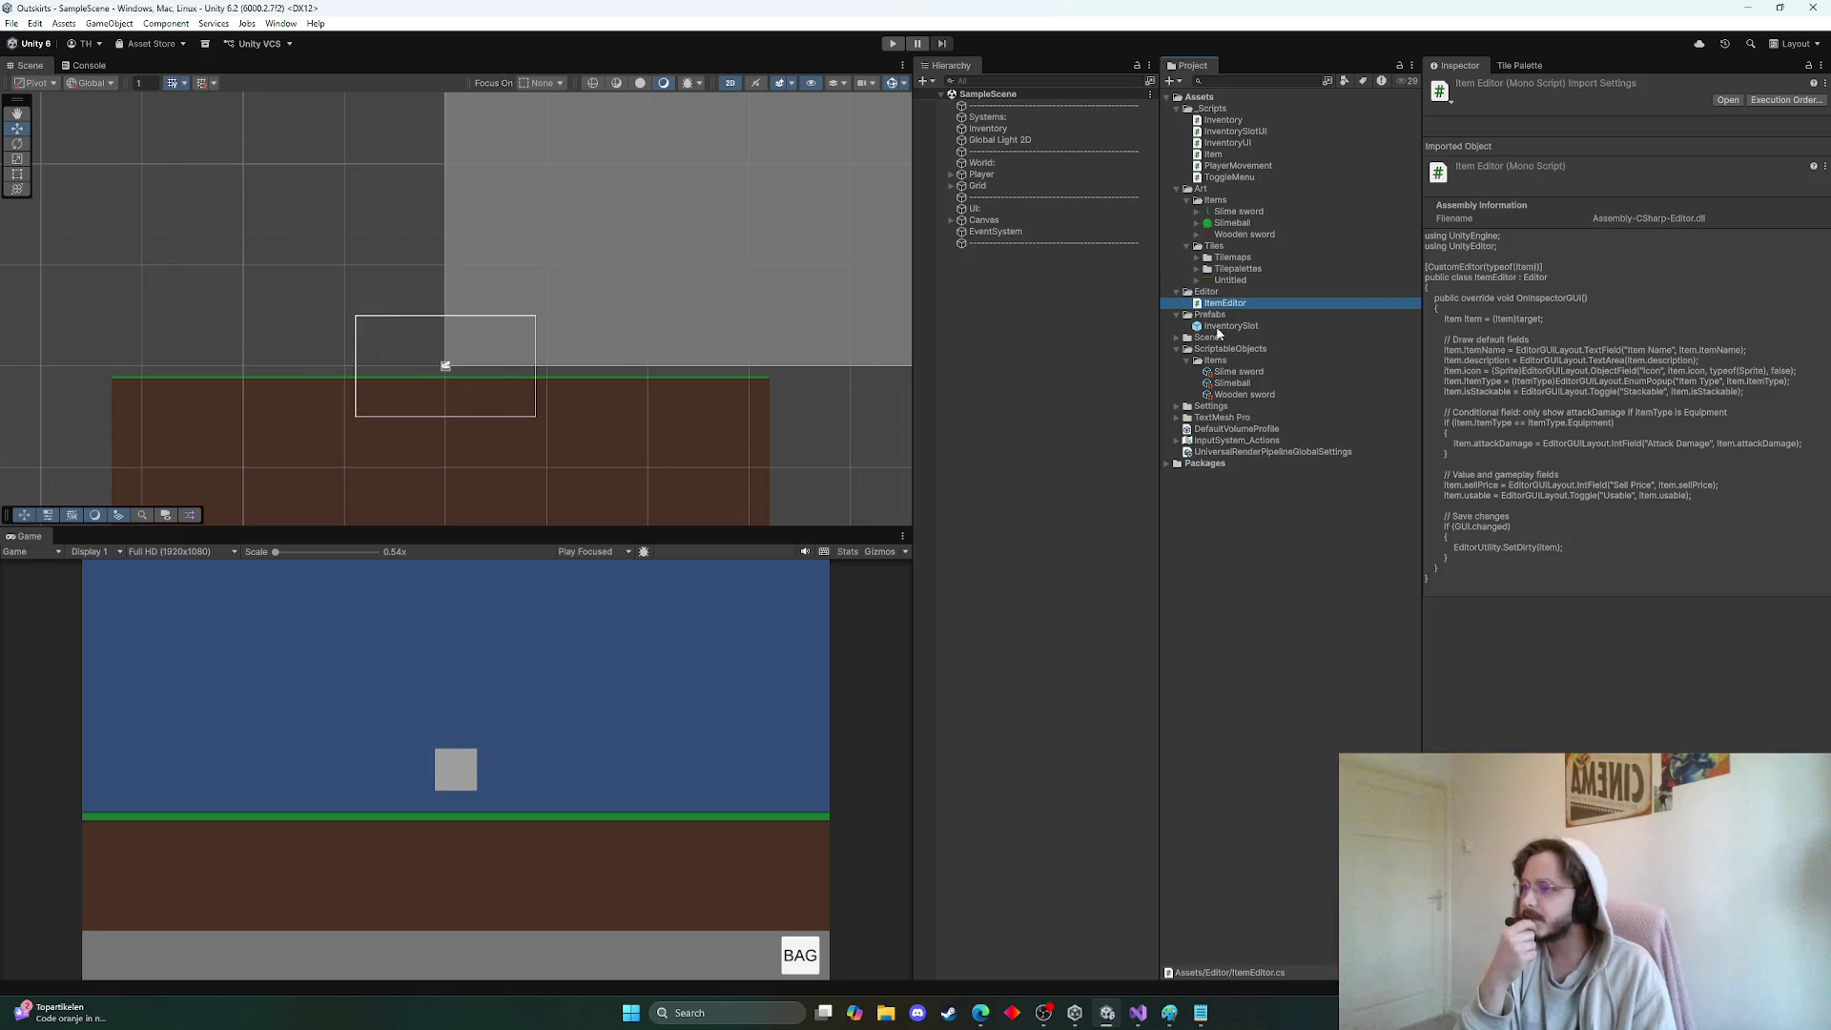
# Switch Slime sword's Item Type to Resource and back to Equipment to check Attack Damage hides
pyautogui.click(1223, 374)
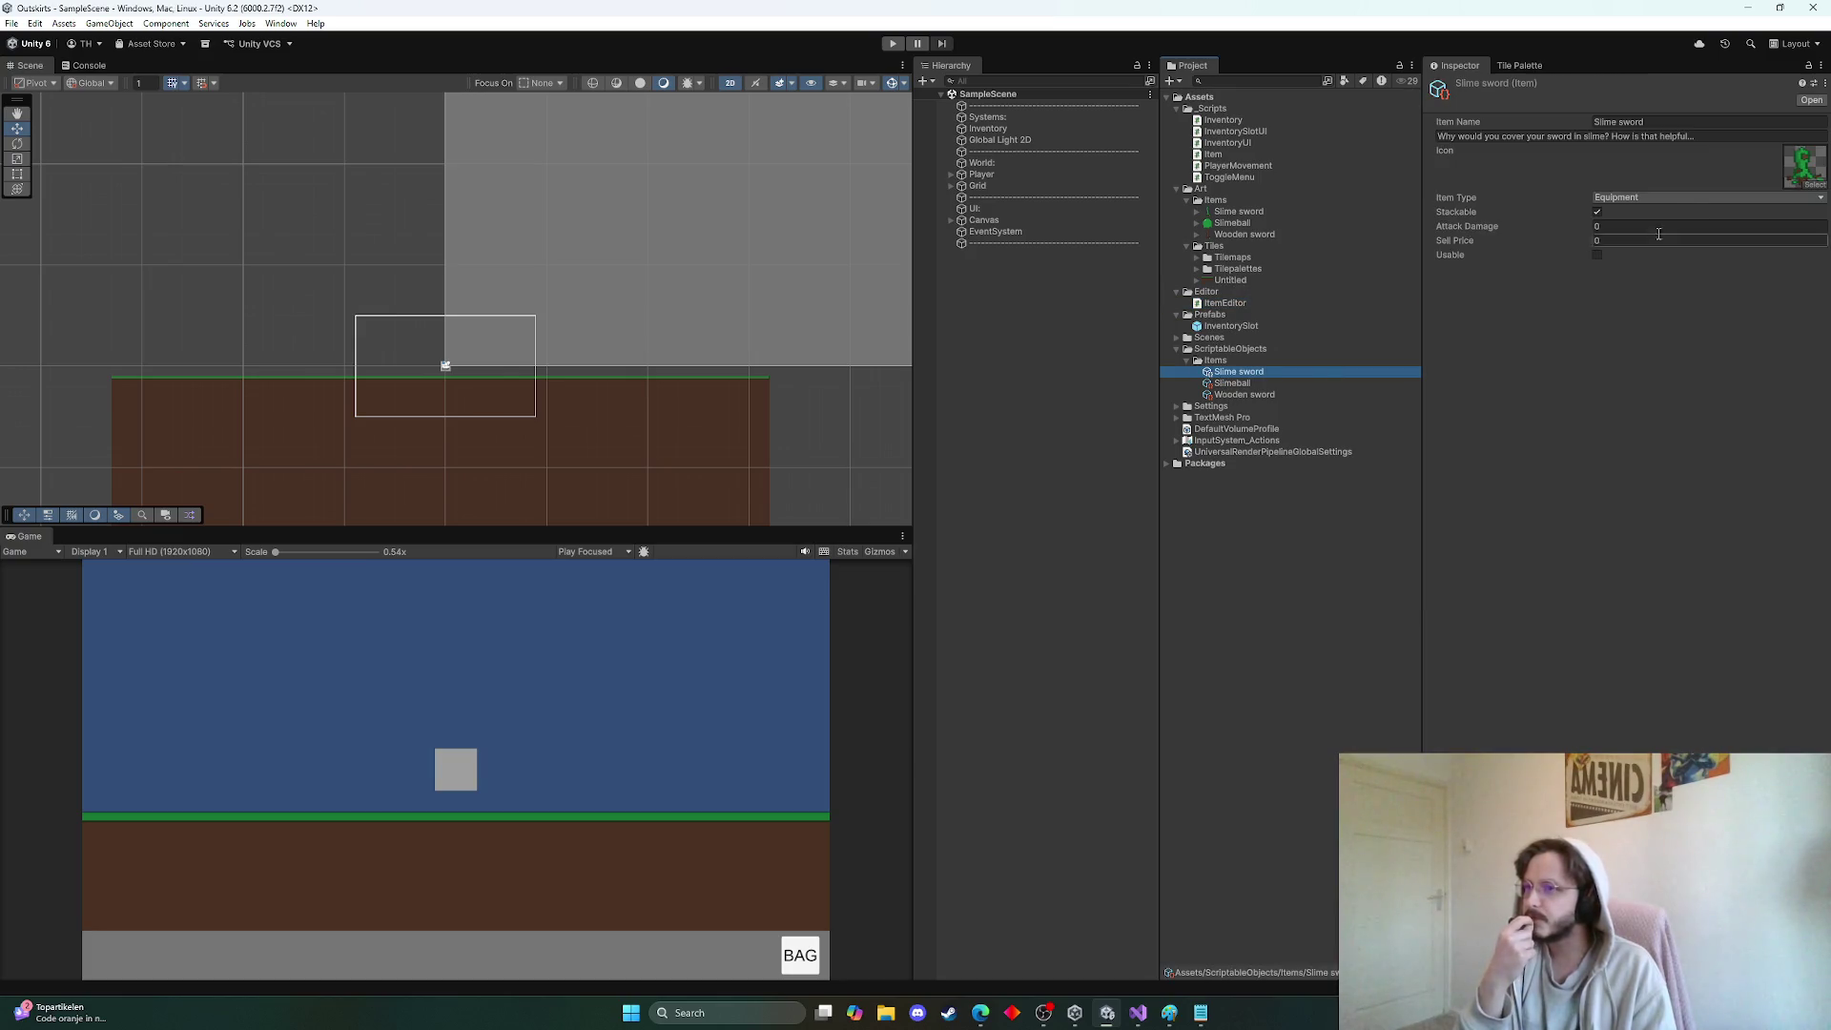
pyautogui.click(1672, 197)
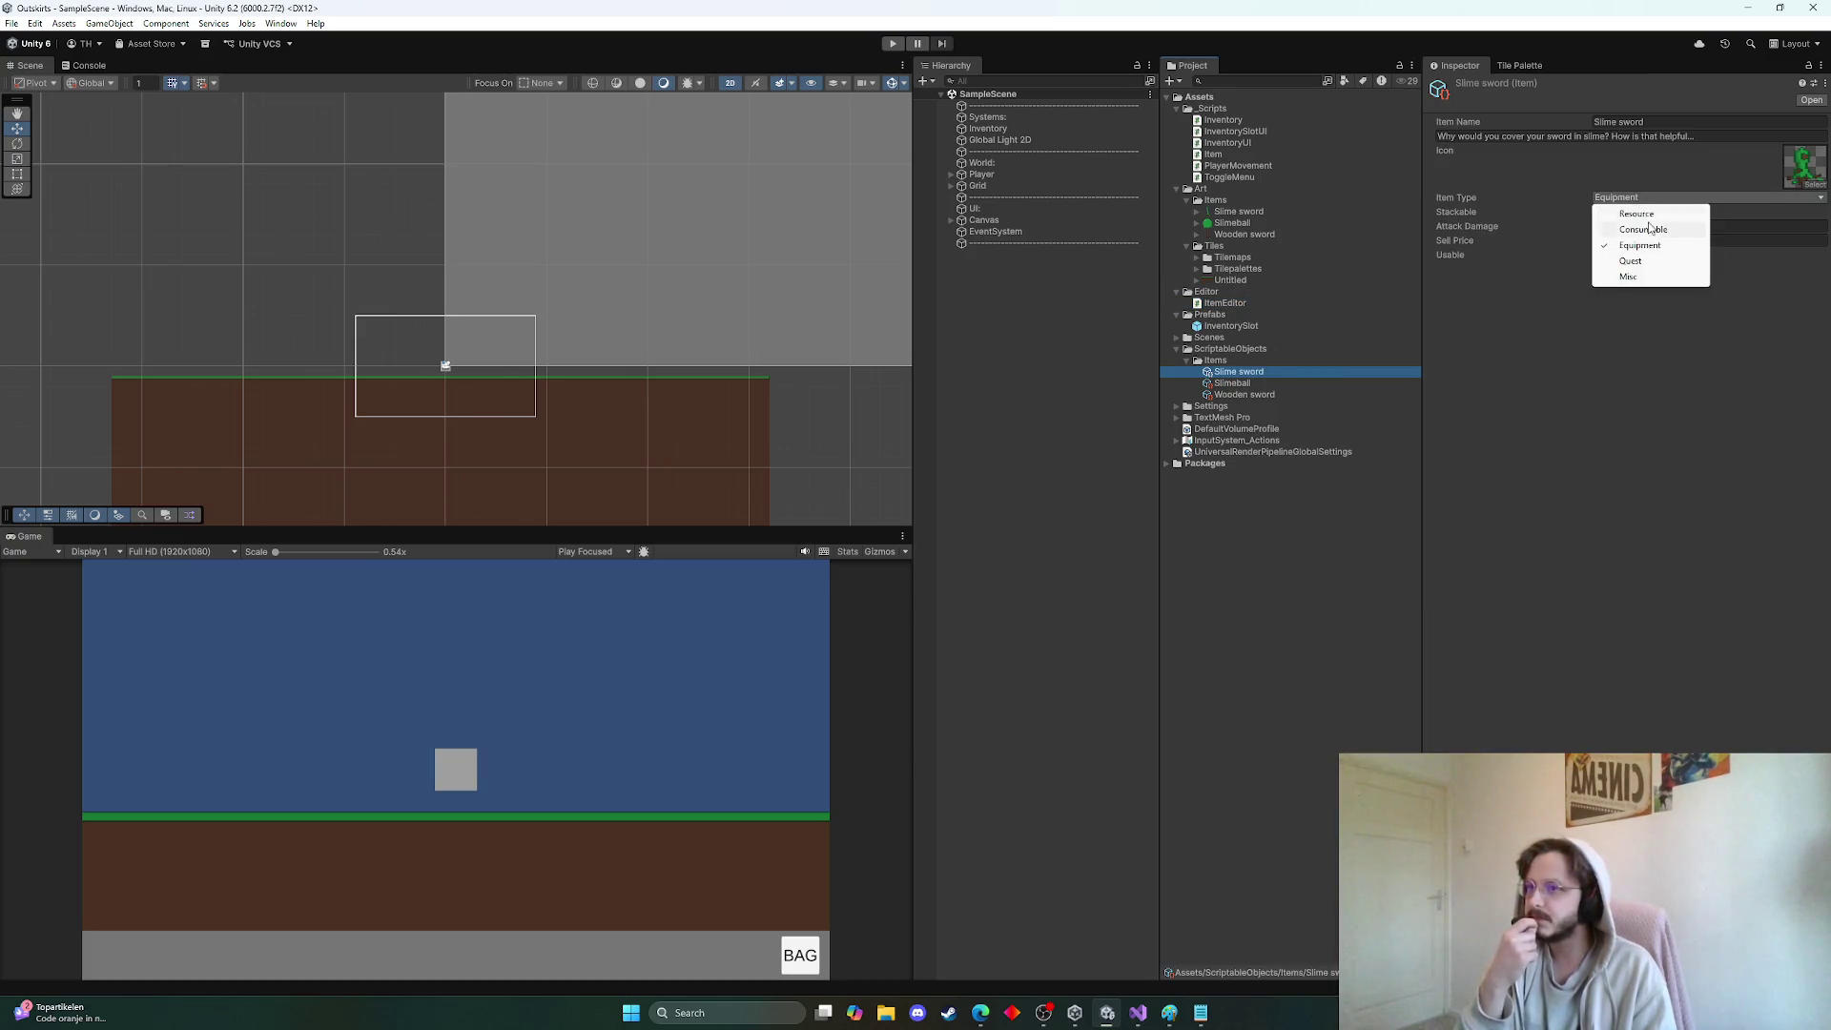
pyautogui.click(1660, 230)
pyautogui.click(1655, 198)
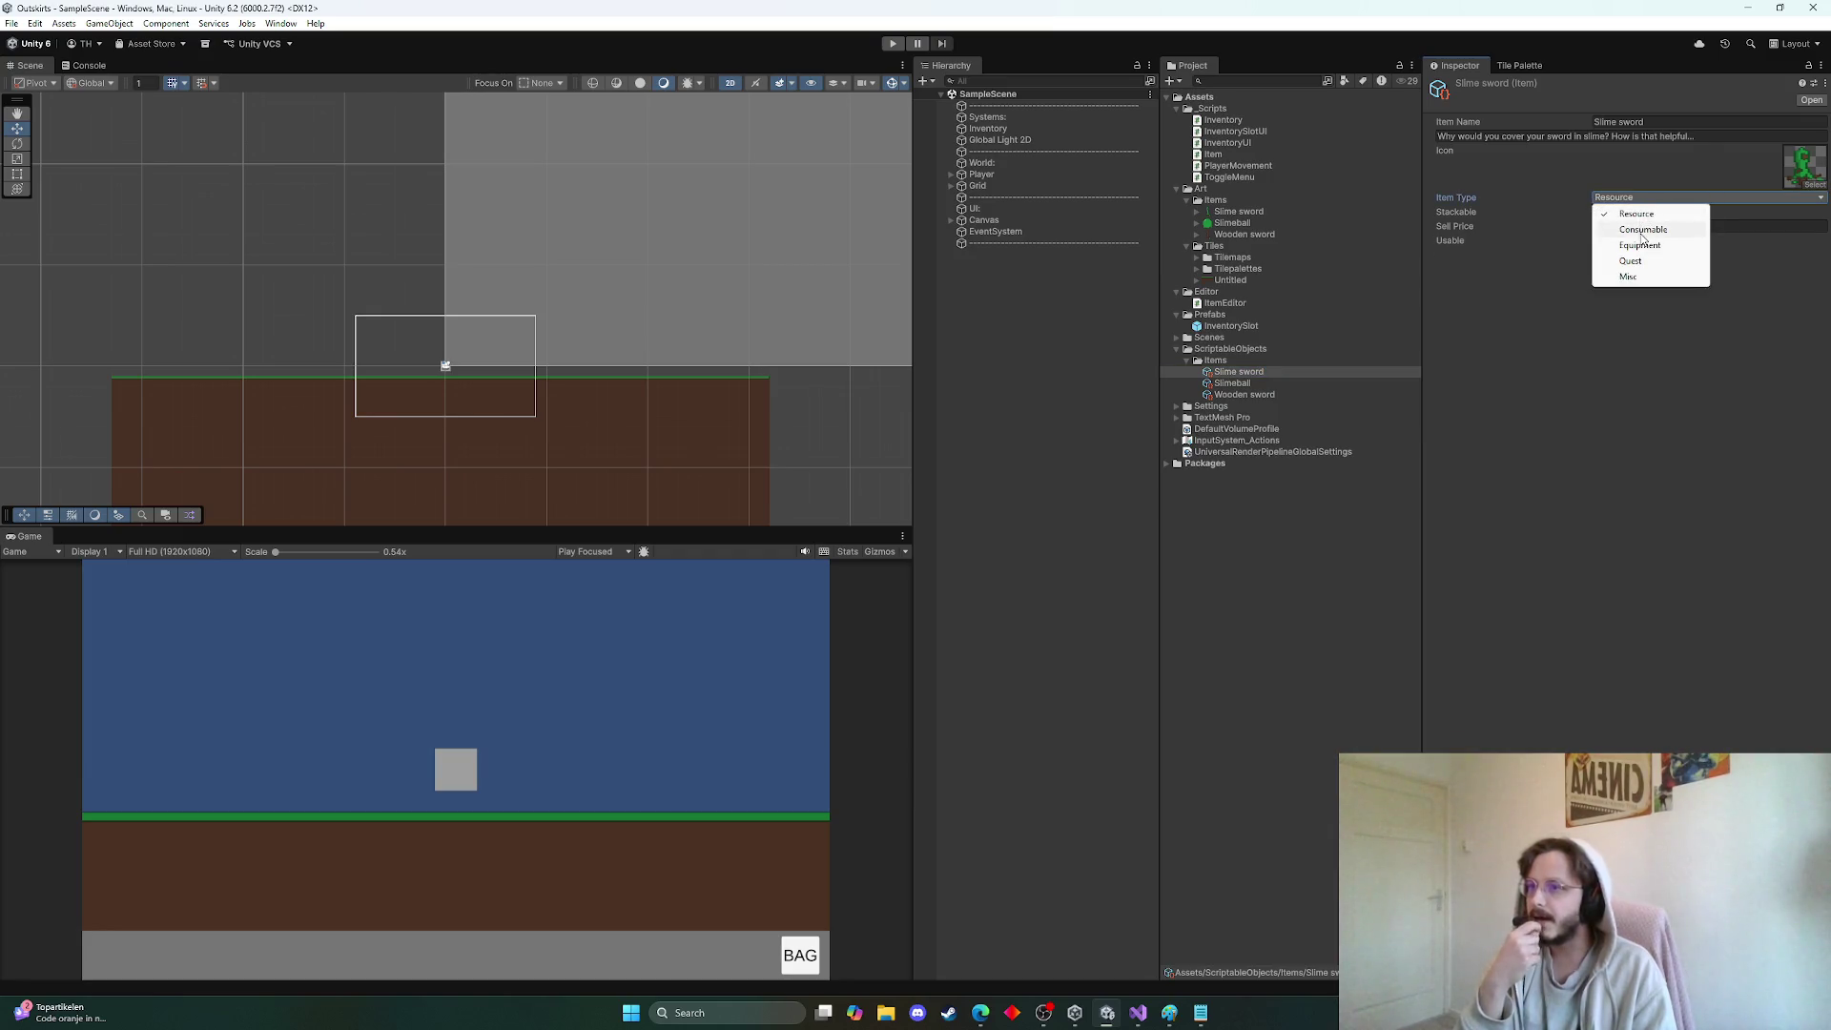
pyautogui.click(1660, 214)
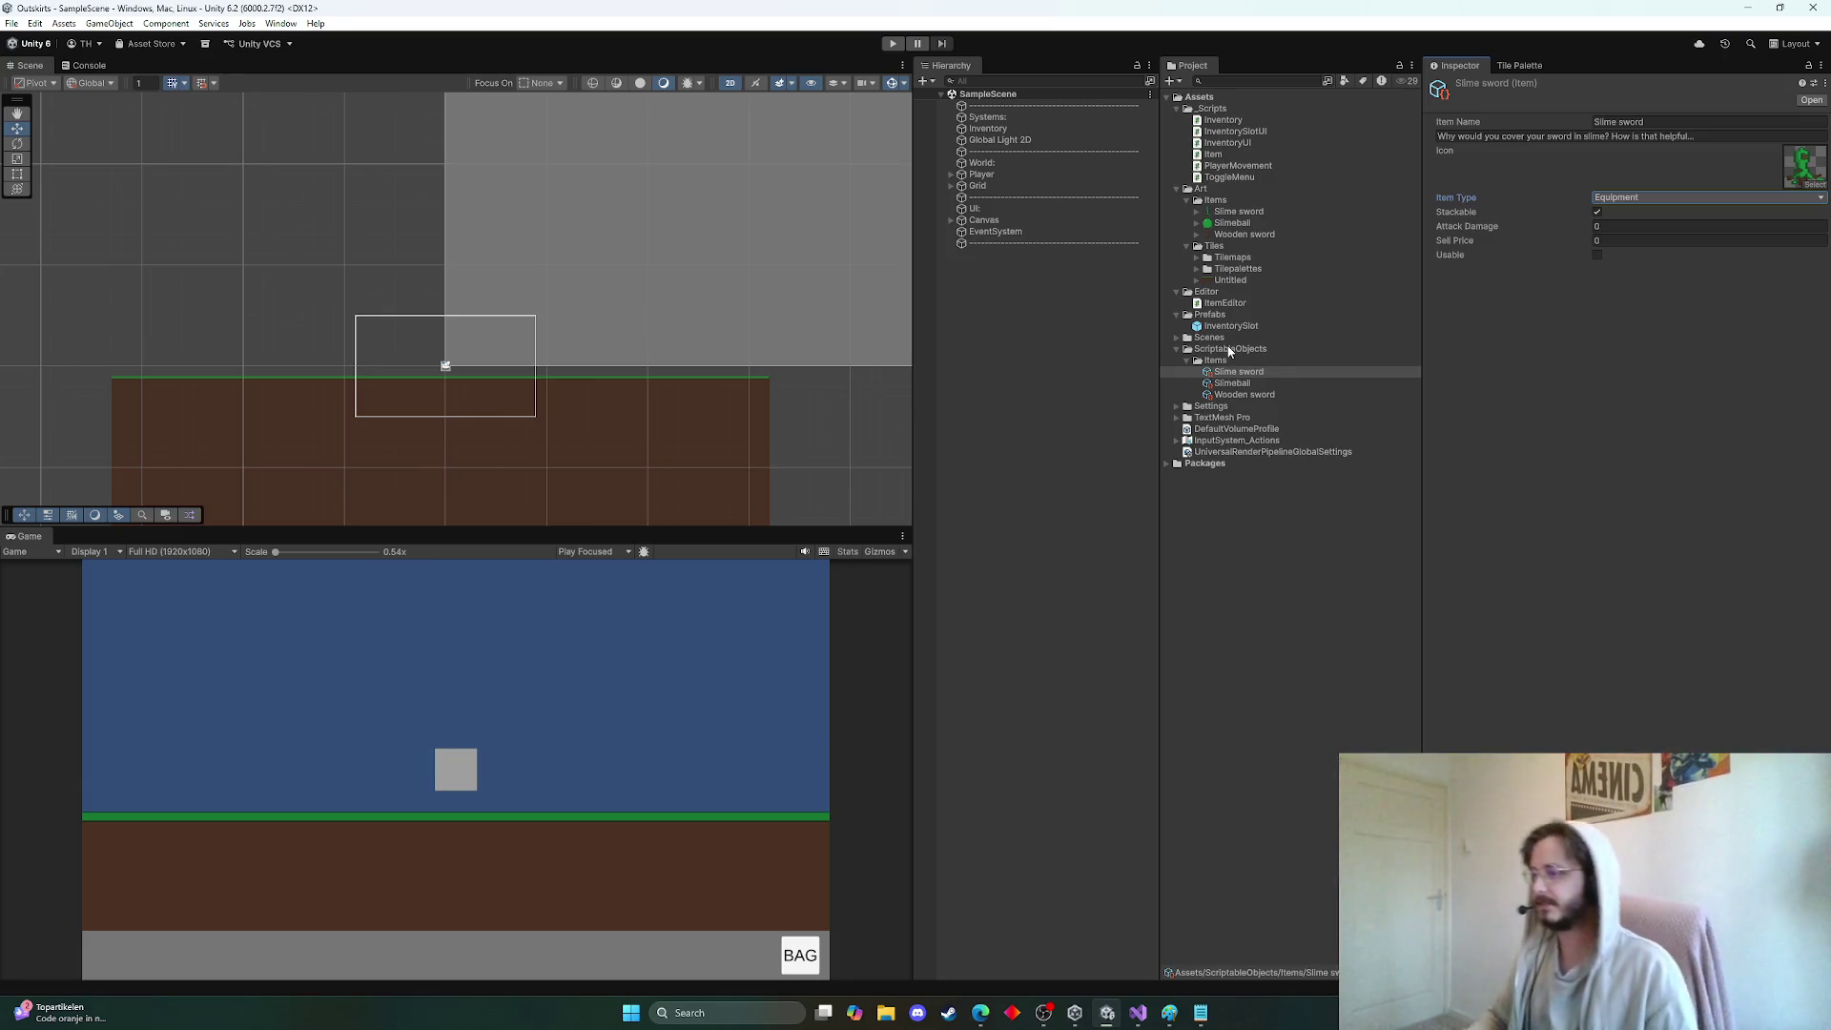
pyautogui.click(1135, 1012)
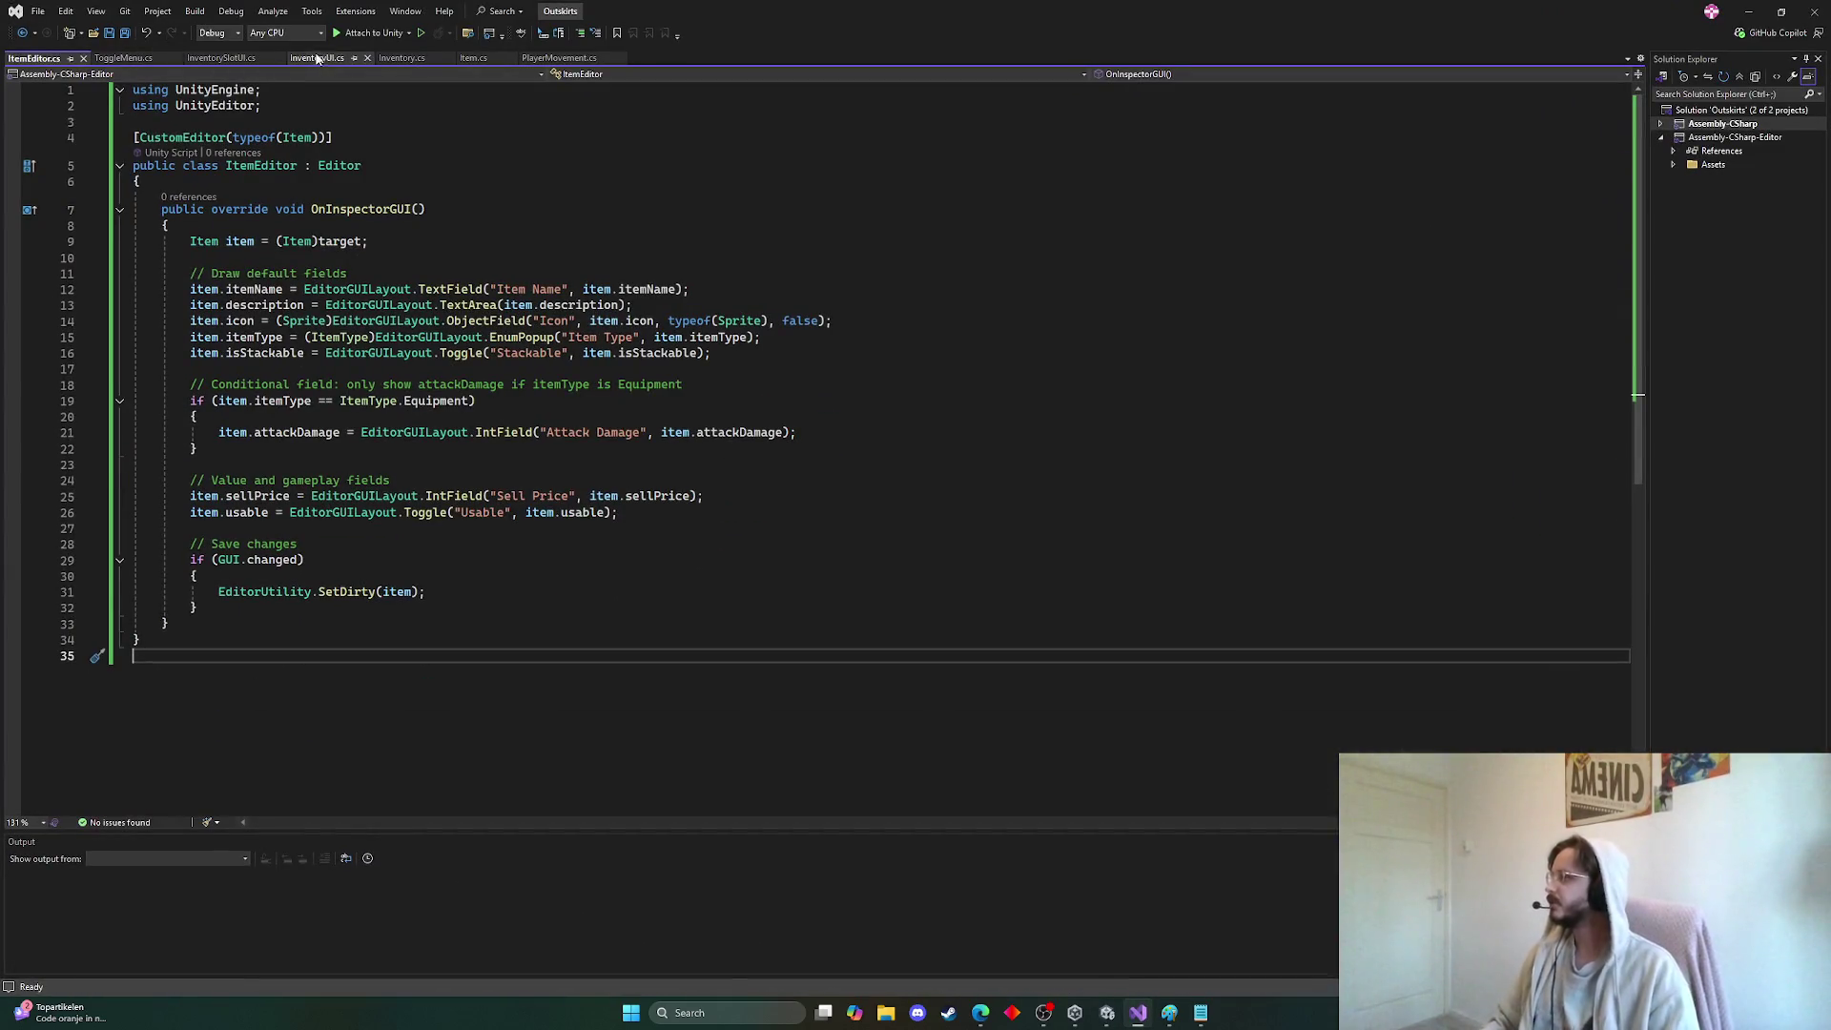
# Add Weapon after Equipment in Item.cs's ItemType enum, reformat and save
pyautogui.click(474, 58)
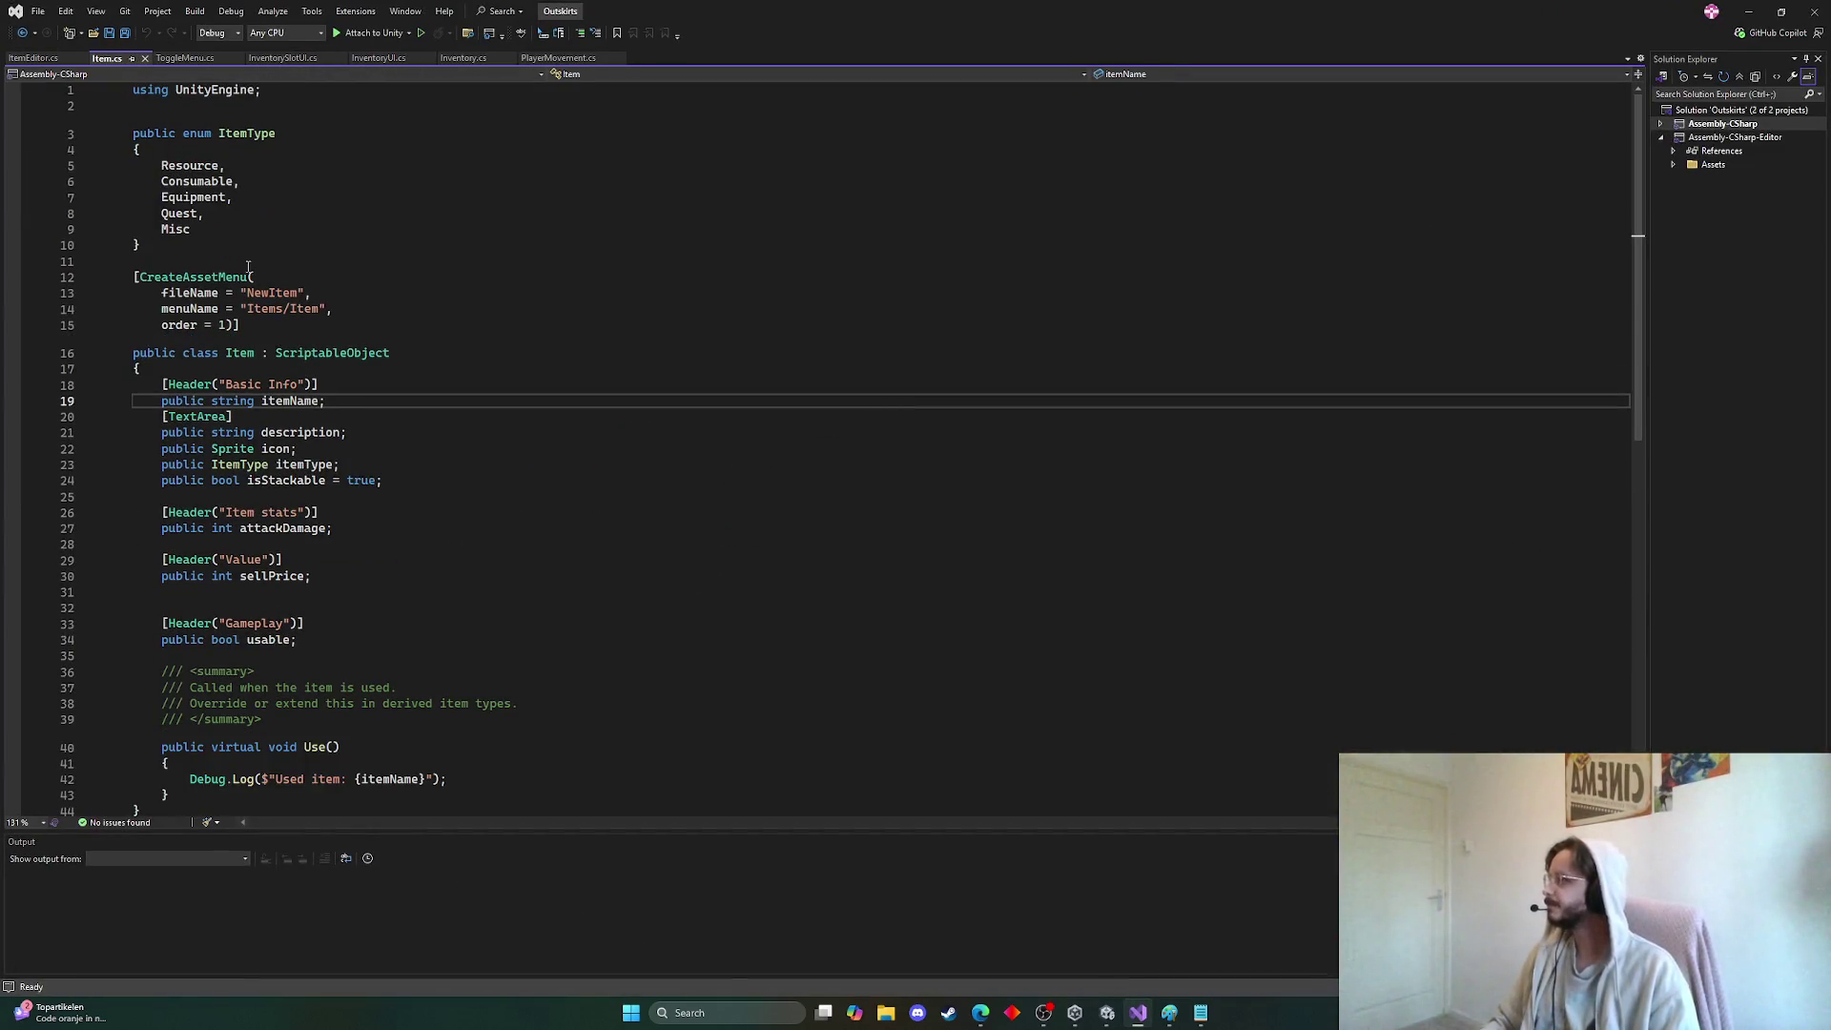
pyautogui.click(193, 197)
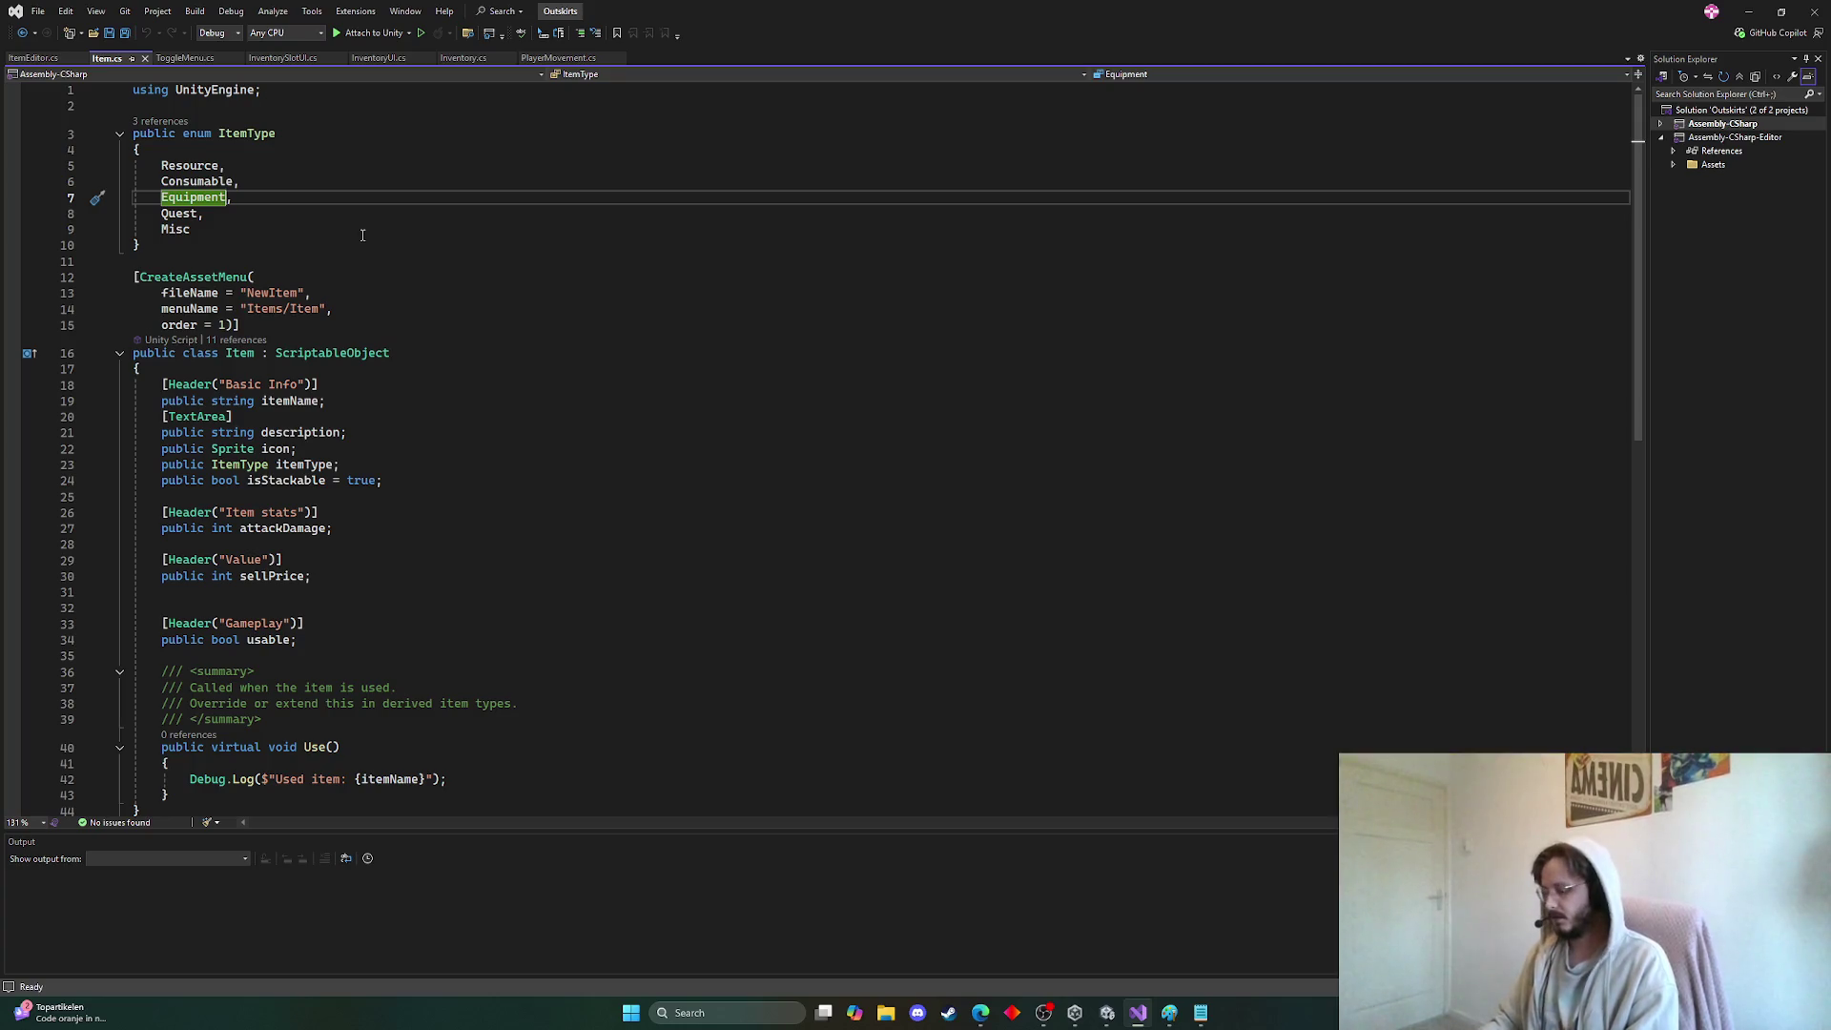
pyautogui.press('Return')
pyautogui.write('Weapon,')
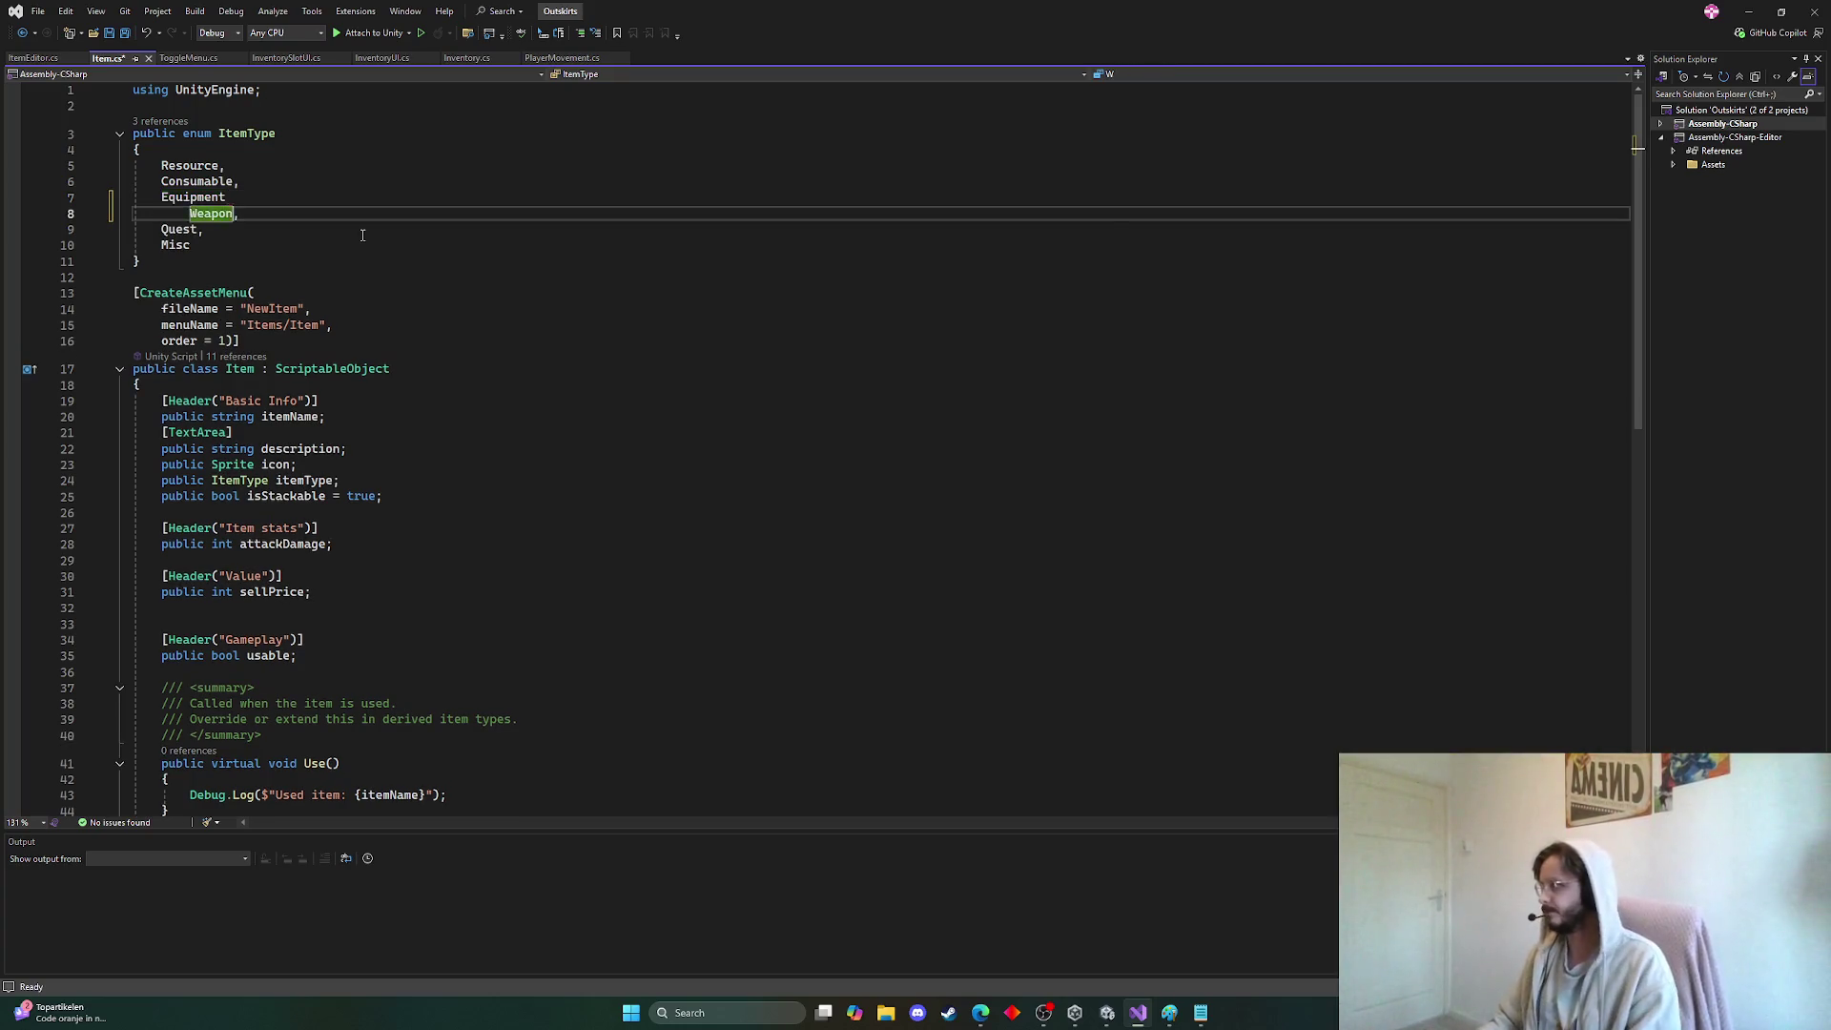
pyautogui.press('Up')
pyautogui.write(',')
pyautogui.hotkey('ctrl', 'a')
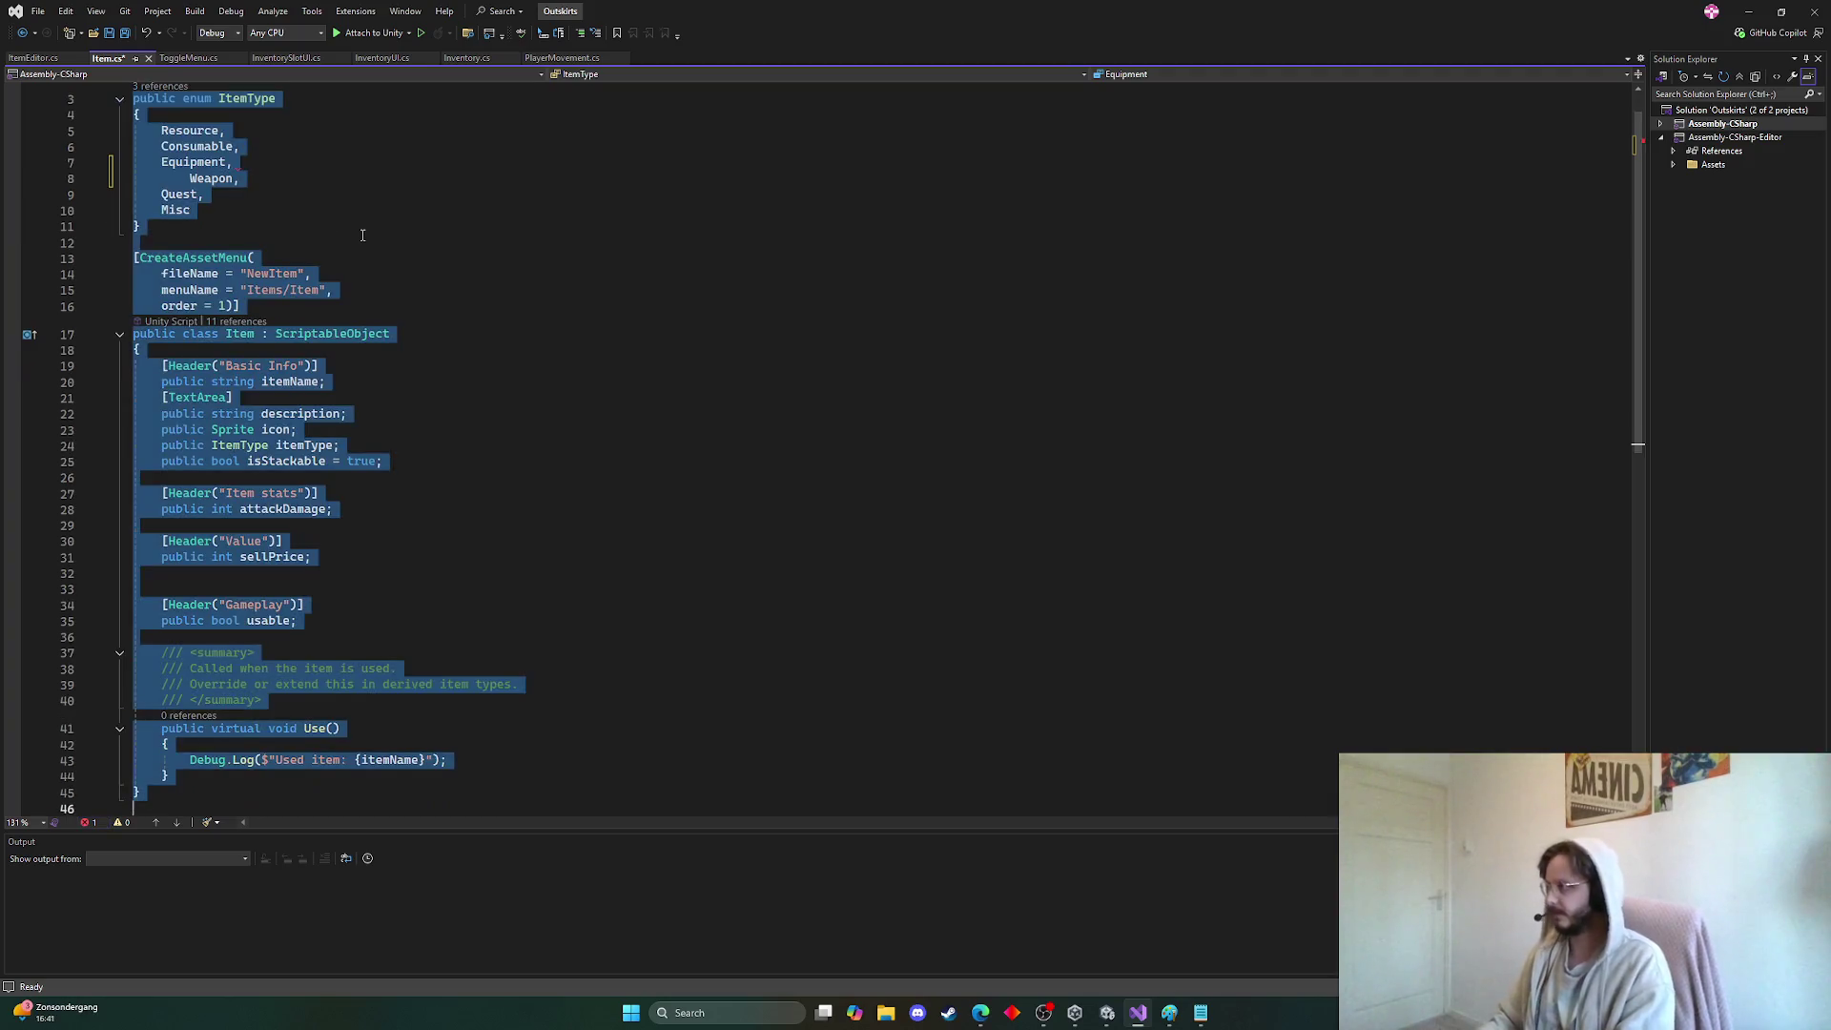
pyautogui.hotkey('ctrl', 'k')
pyautogui.hotkey('ctrl', 'f')
pyautogui.hotkey('ctrl', 's')
pyautogui.scroll(1, 360, 148)
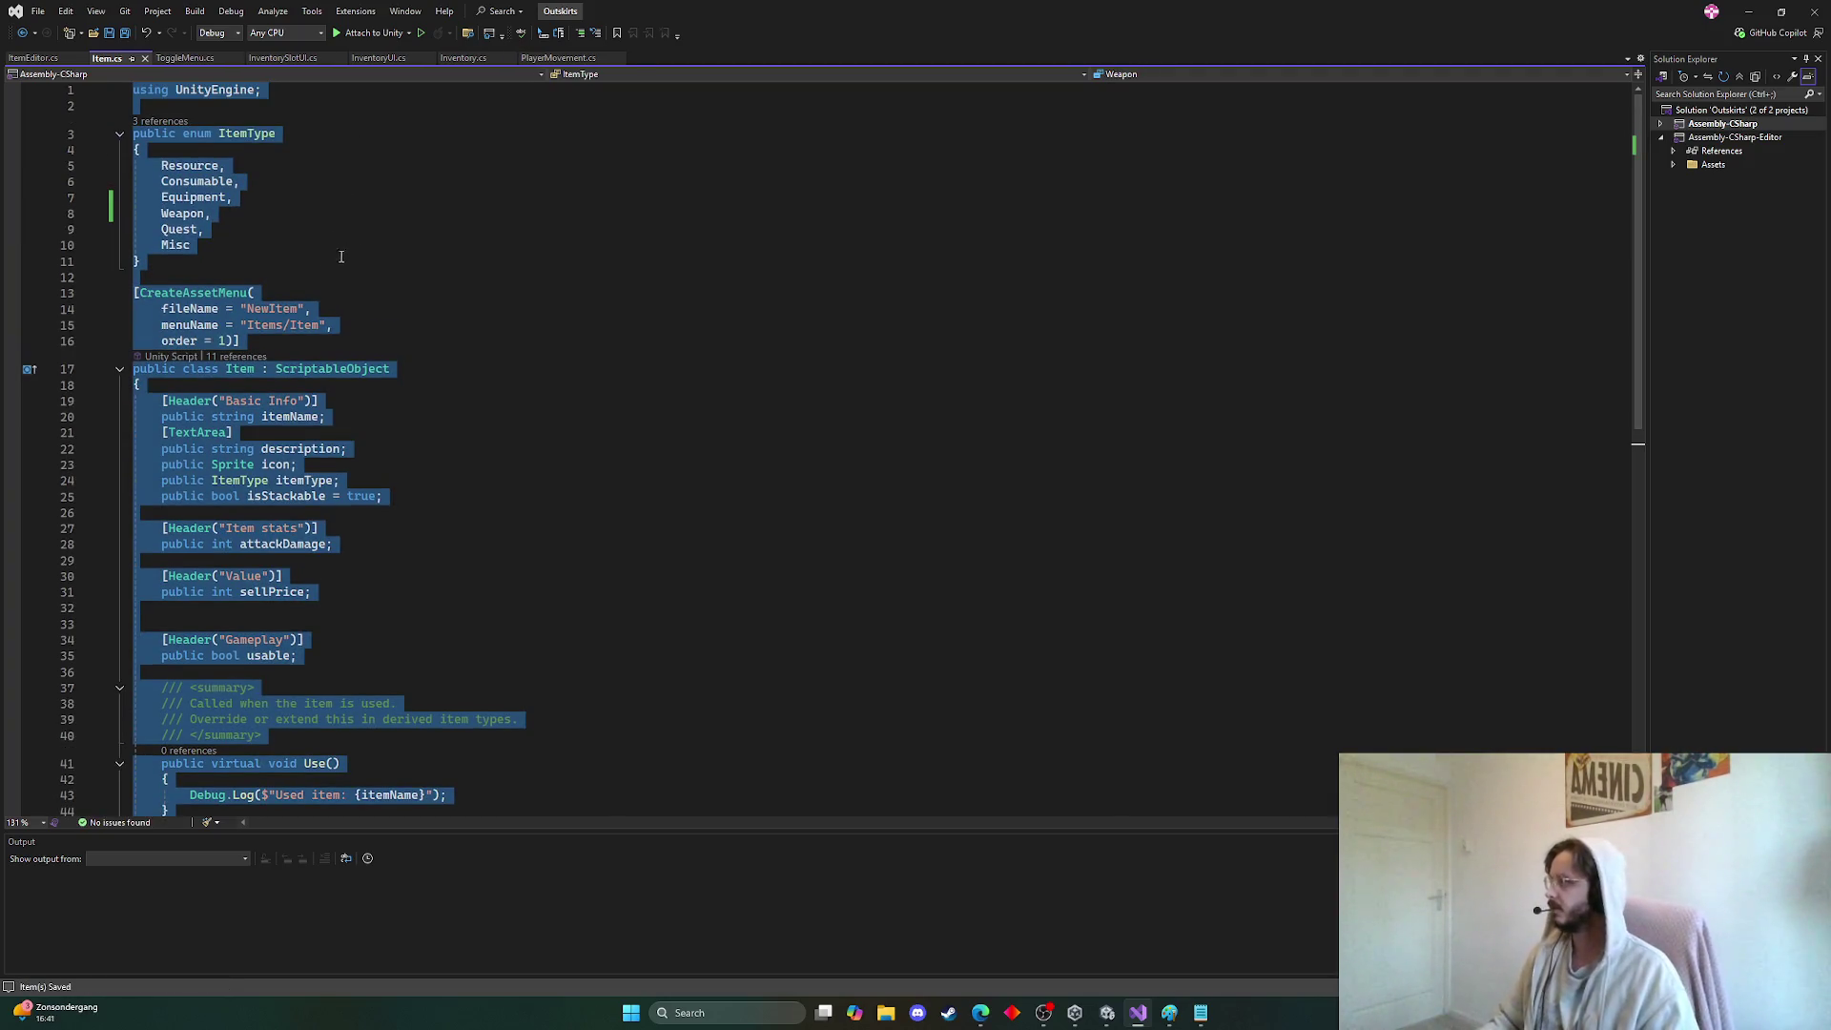
pyautogui.click(226, 276)
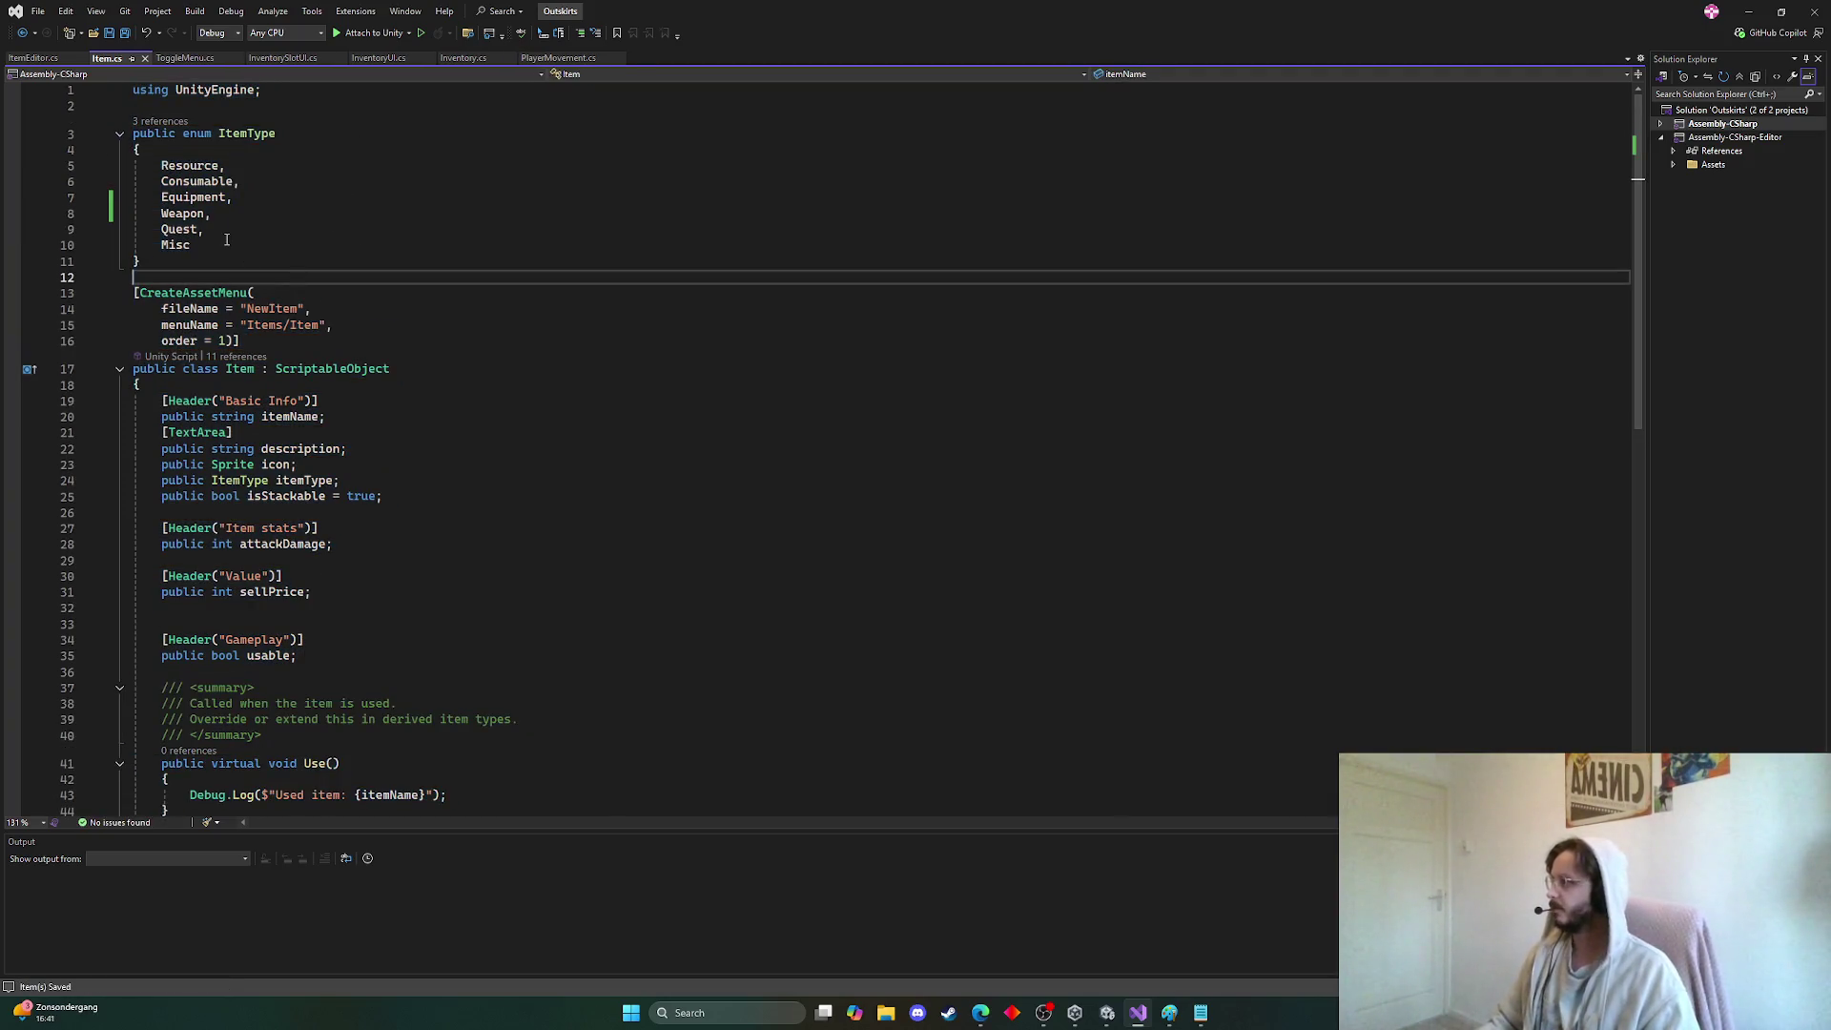
# Change ItemEditor's Attack Damage condition from Equipment to Weapon and save
pyautogui.click(33, 58)
pyautogui.doubleClick(434, 403)
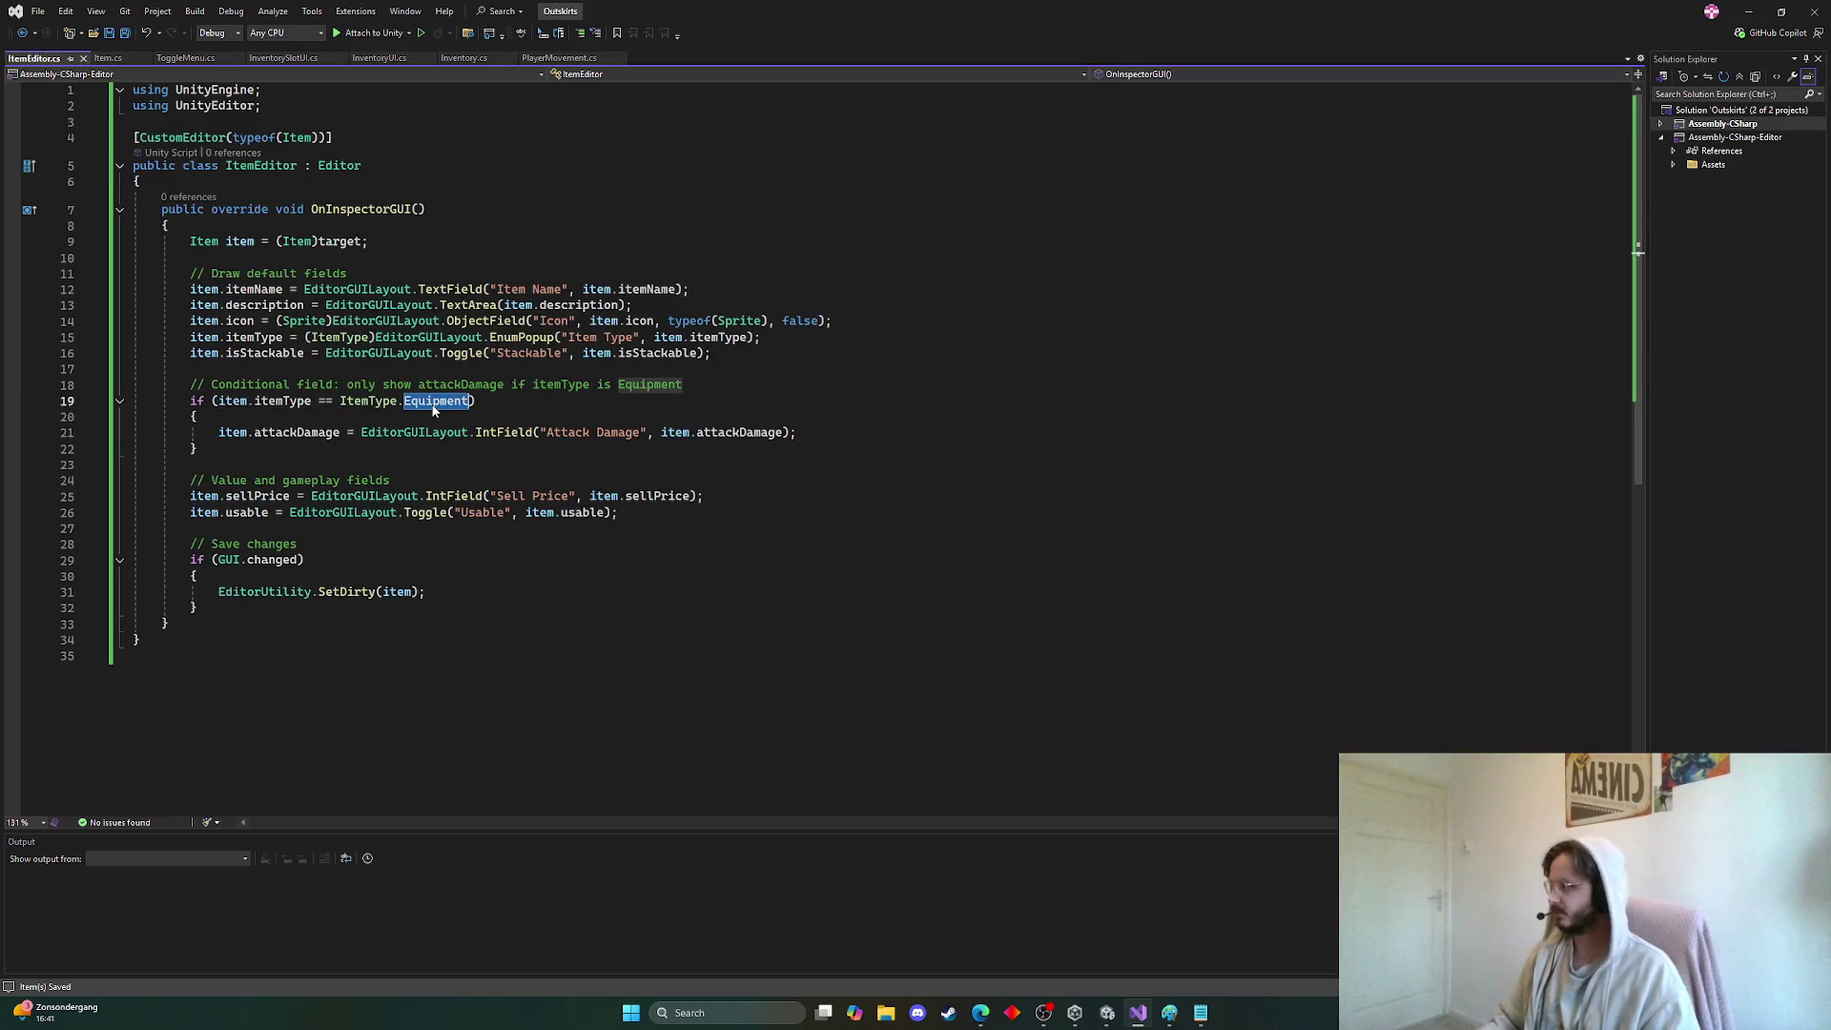
pyautogui.write('Weapon')
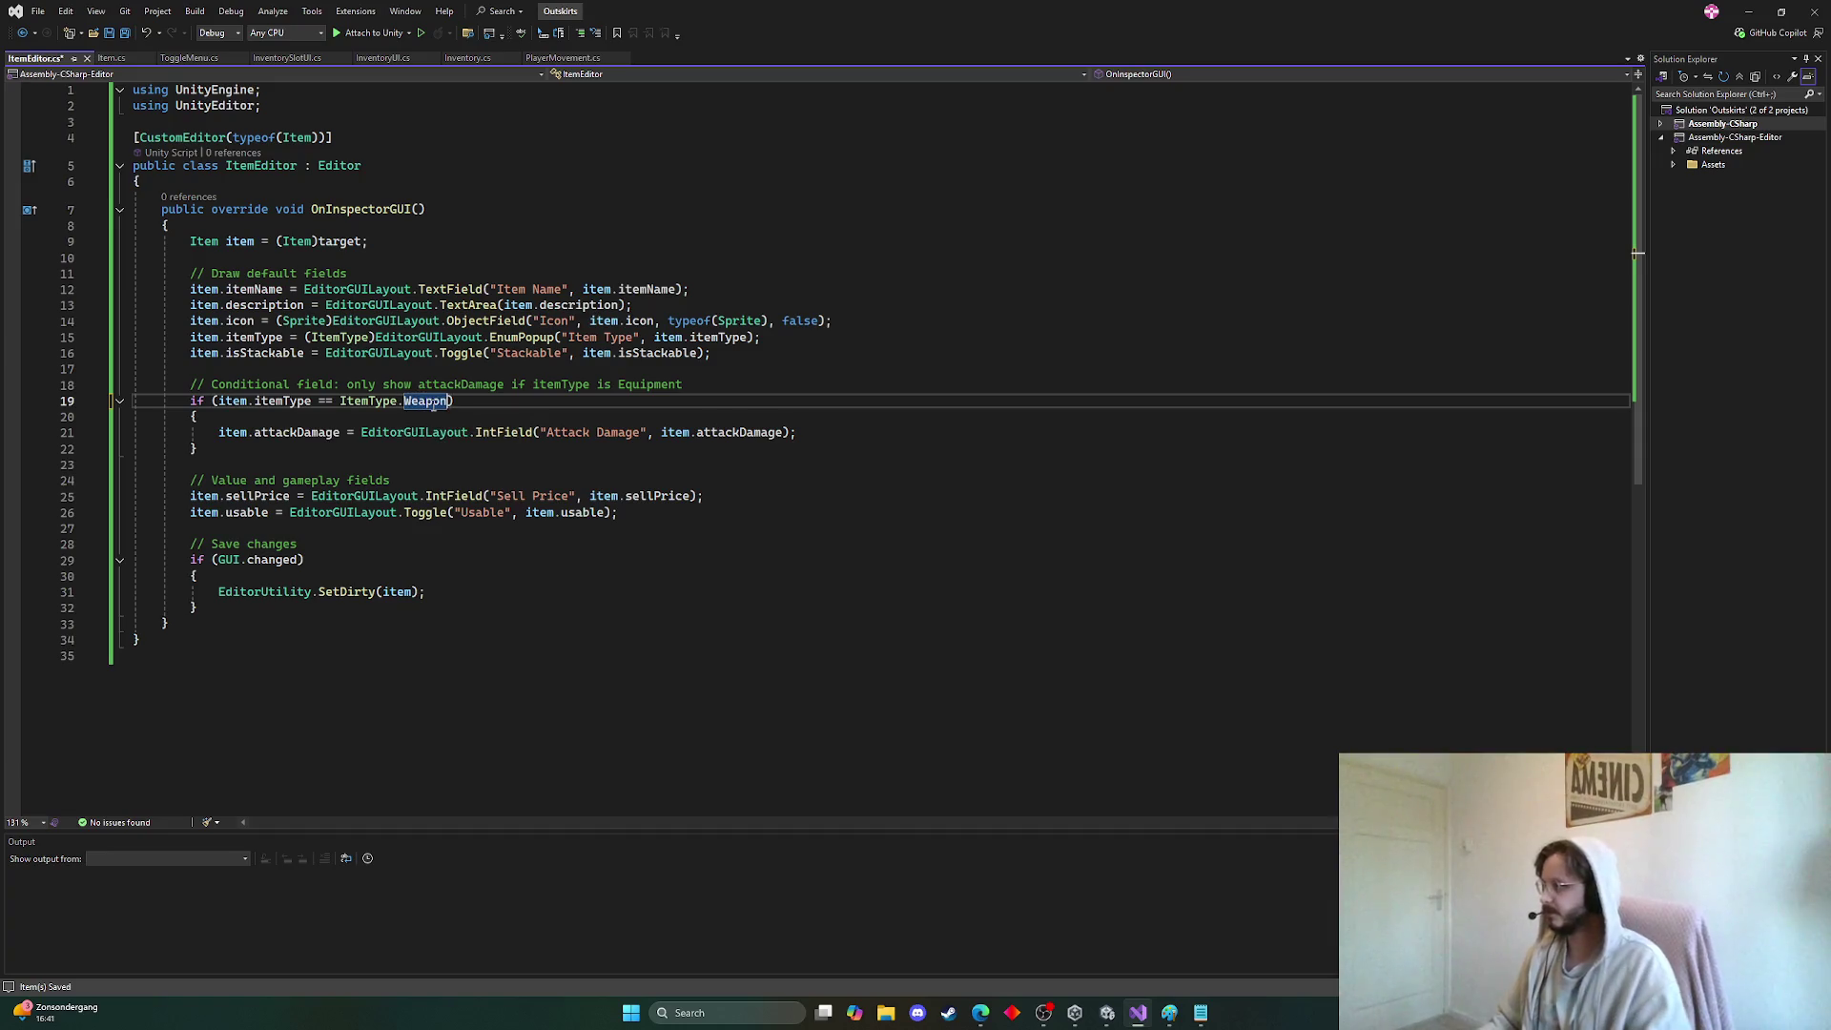
pyautogui.hotkey('ctrl', 's')
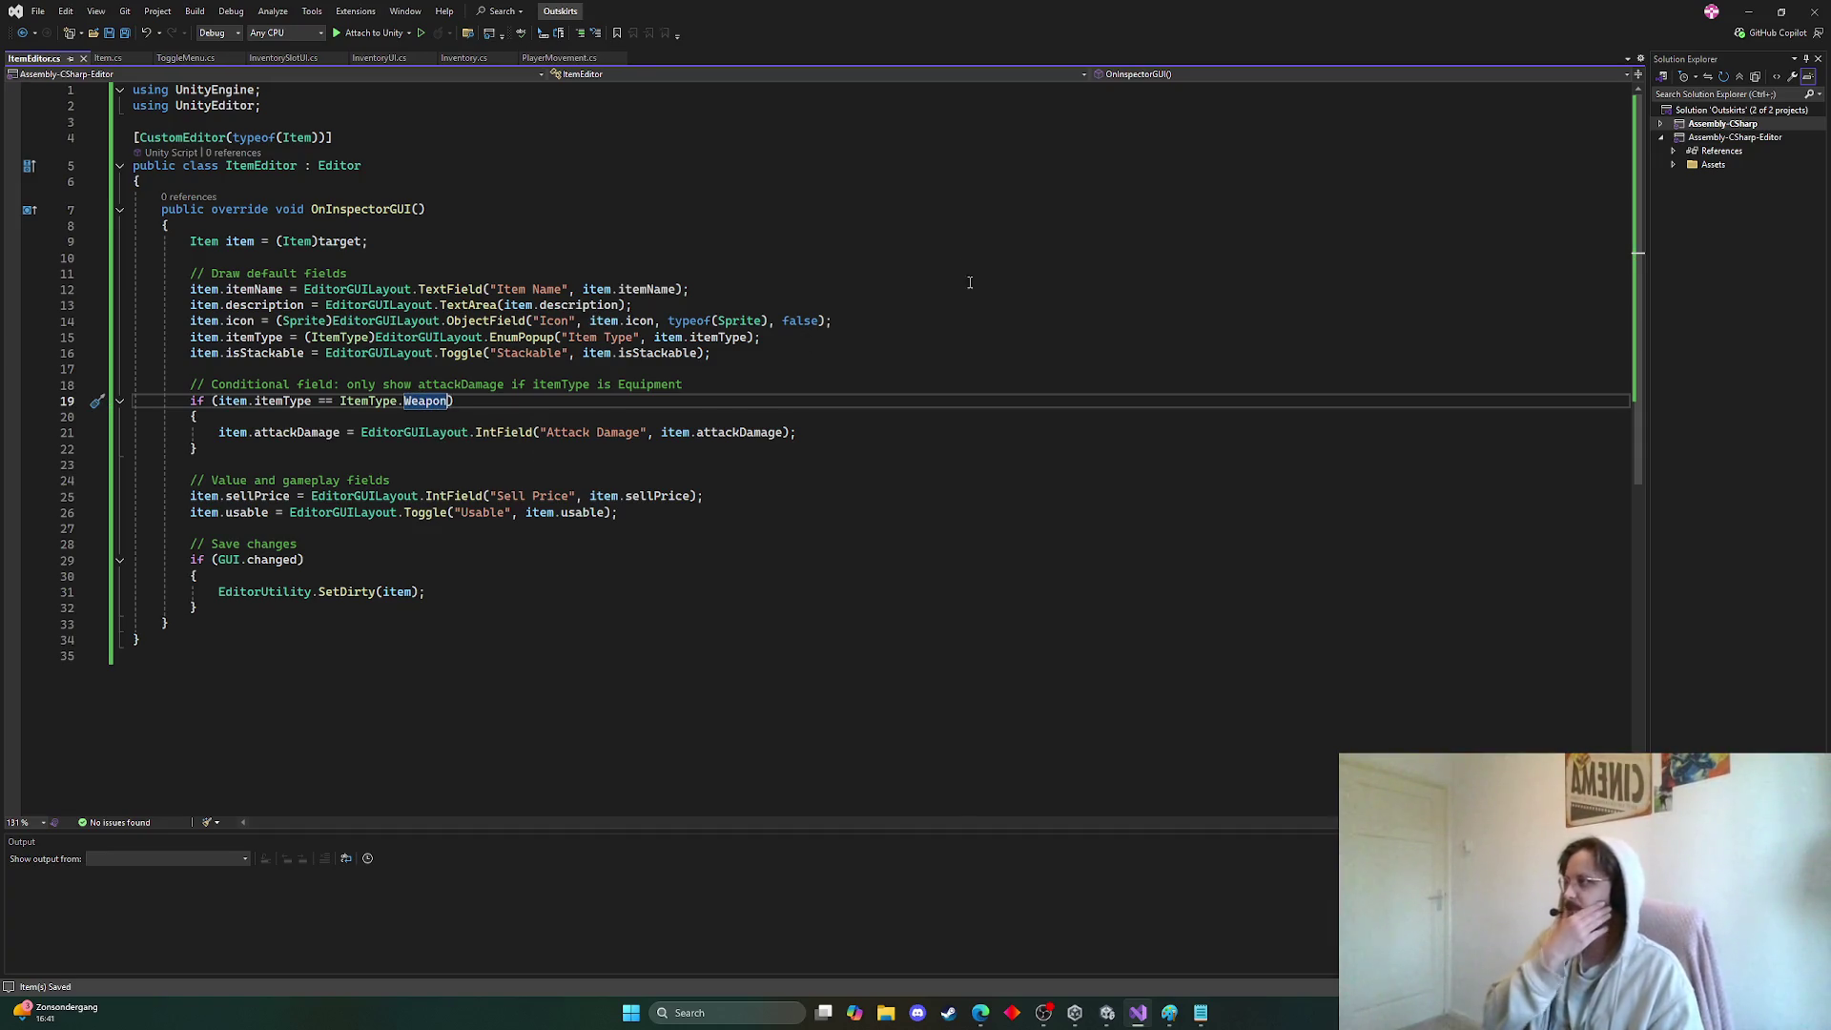
pyautogui.click(1749, 12)
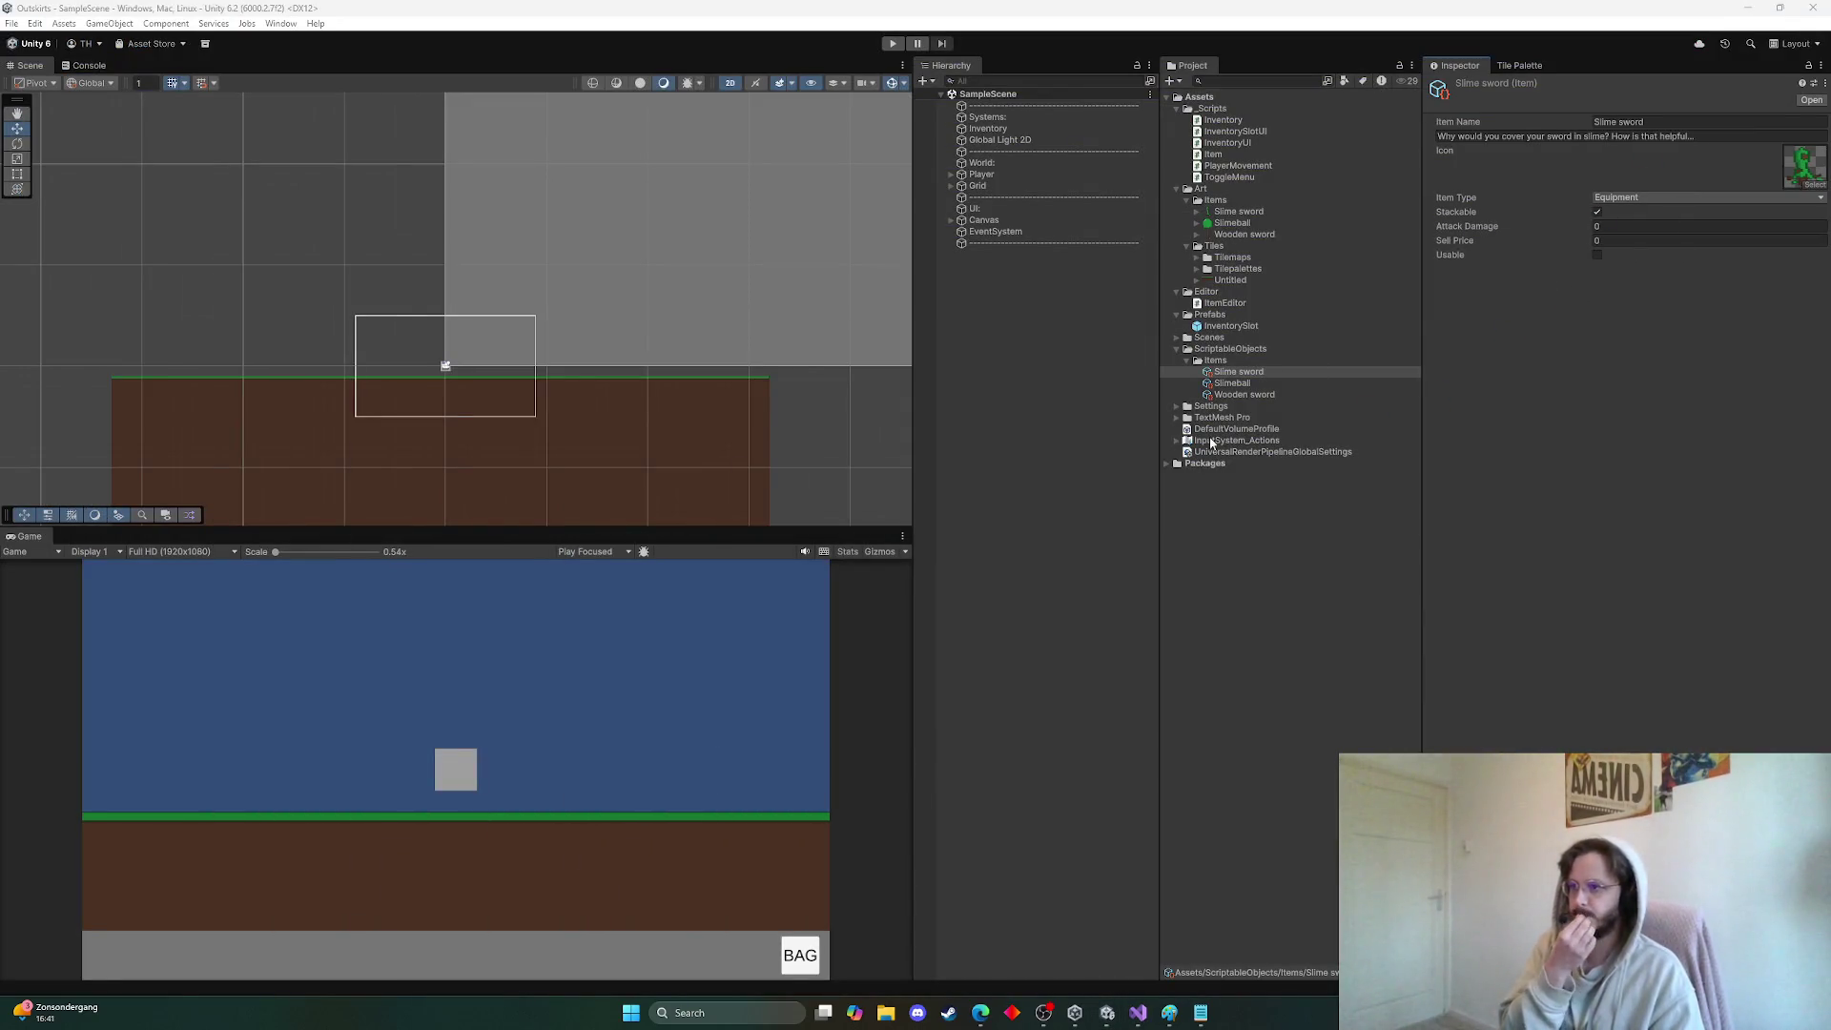
# Set Slime sword's Item Type to Weapon and turn off Stackable
pyautogui.click(1624, 198)
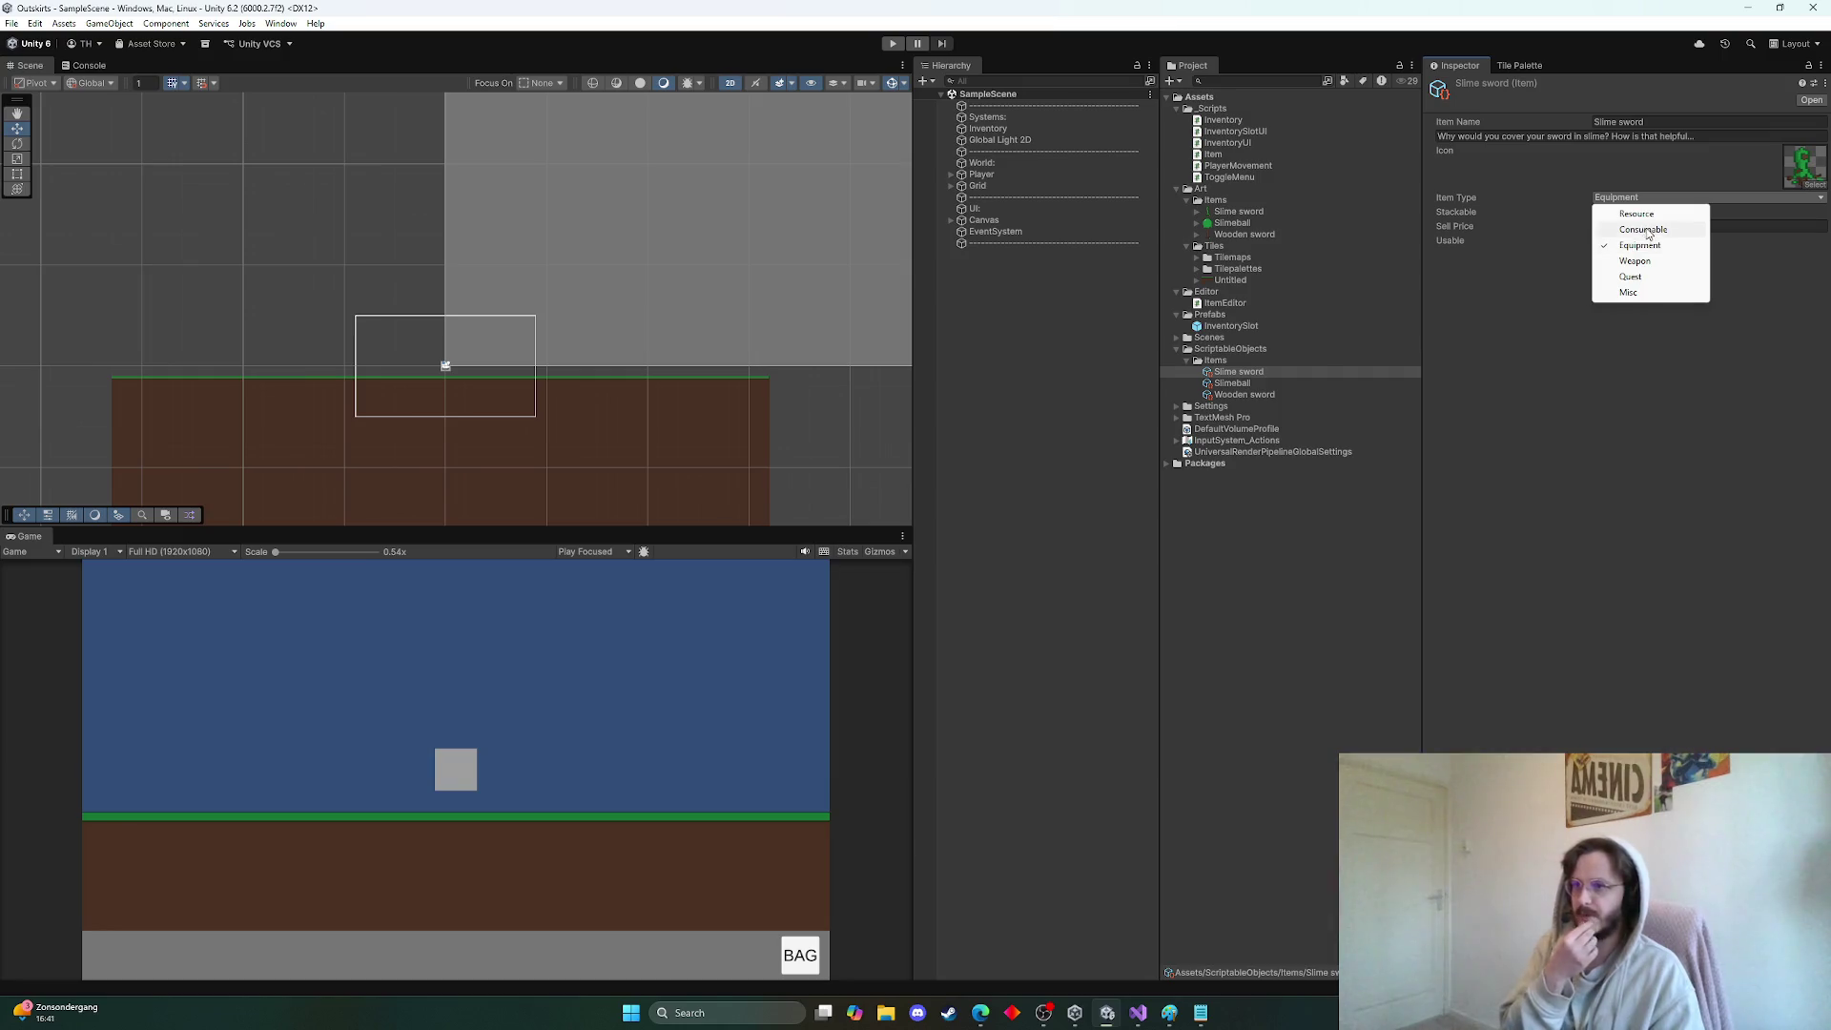
pyautogui.click(1641, 263)
pyautogui.click(1640, 262)
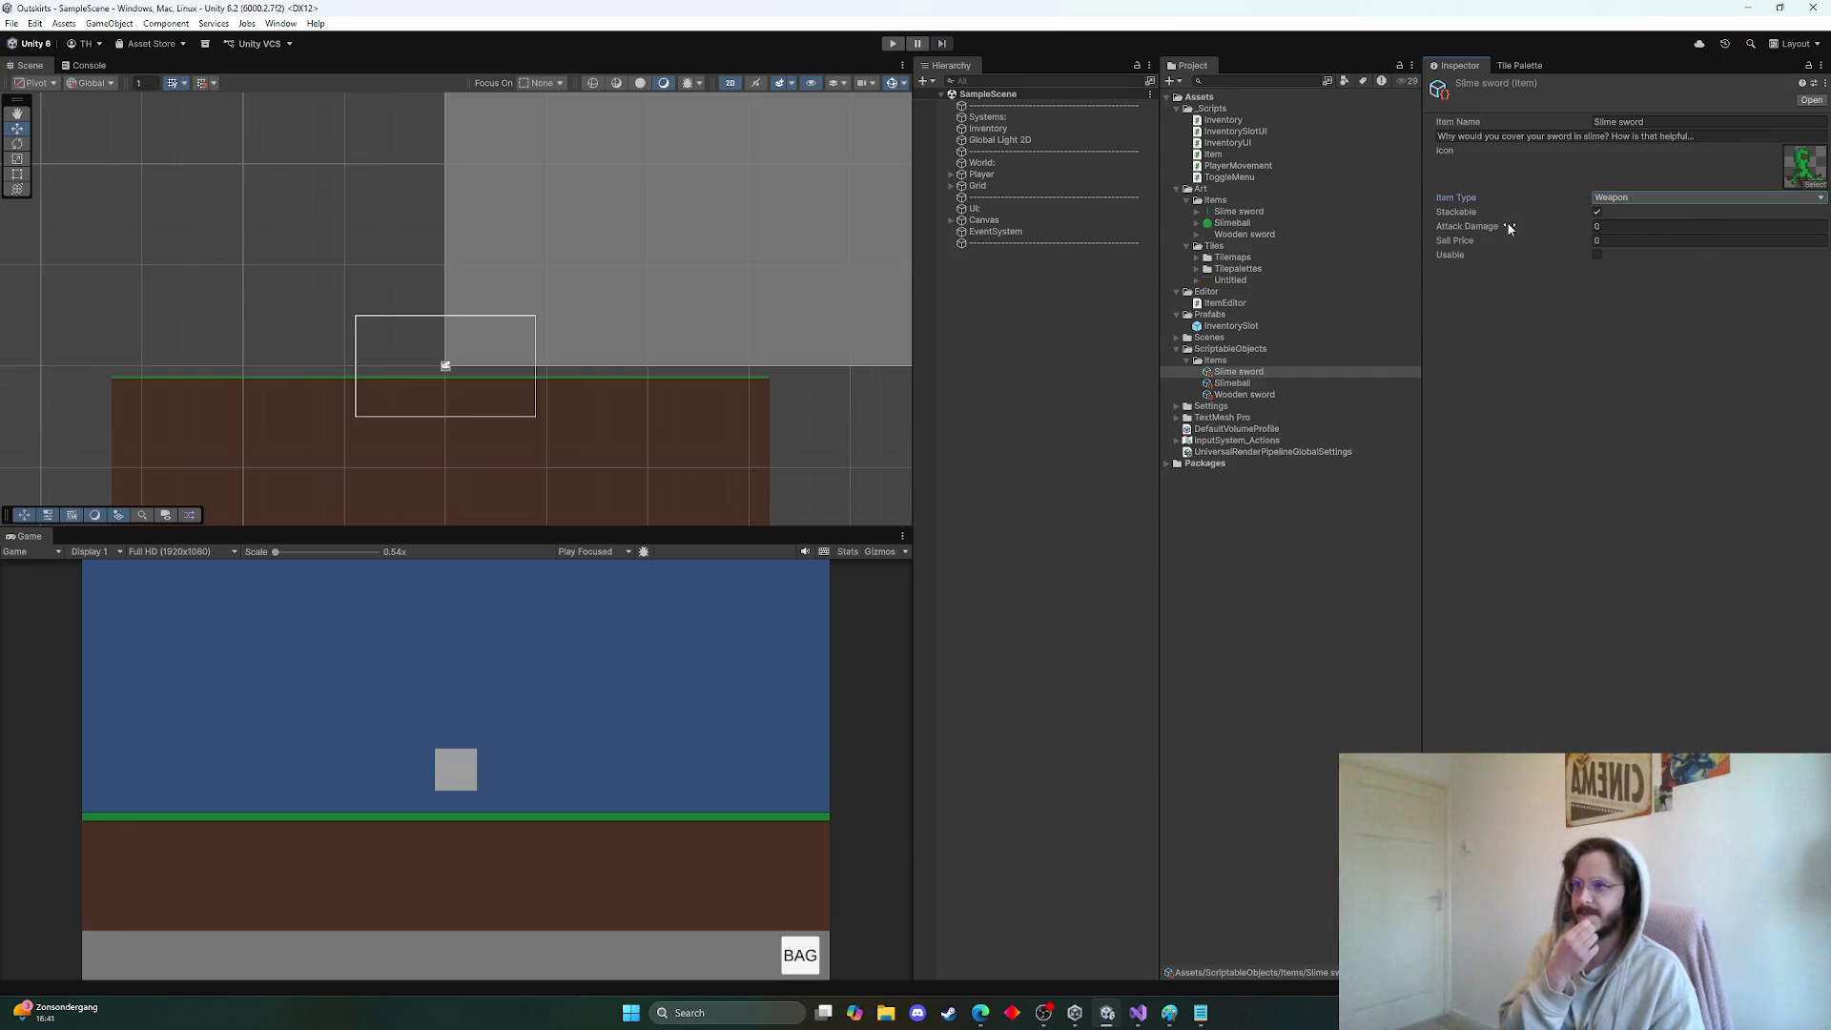
pyautogui.click(1597, 212)
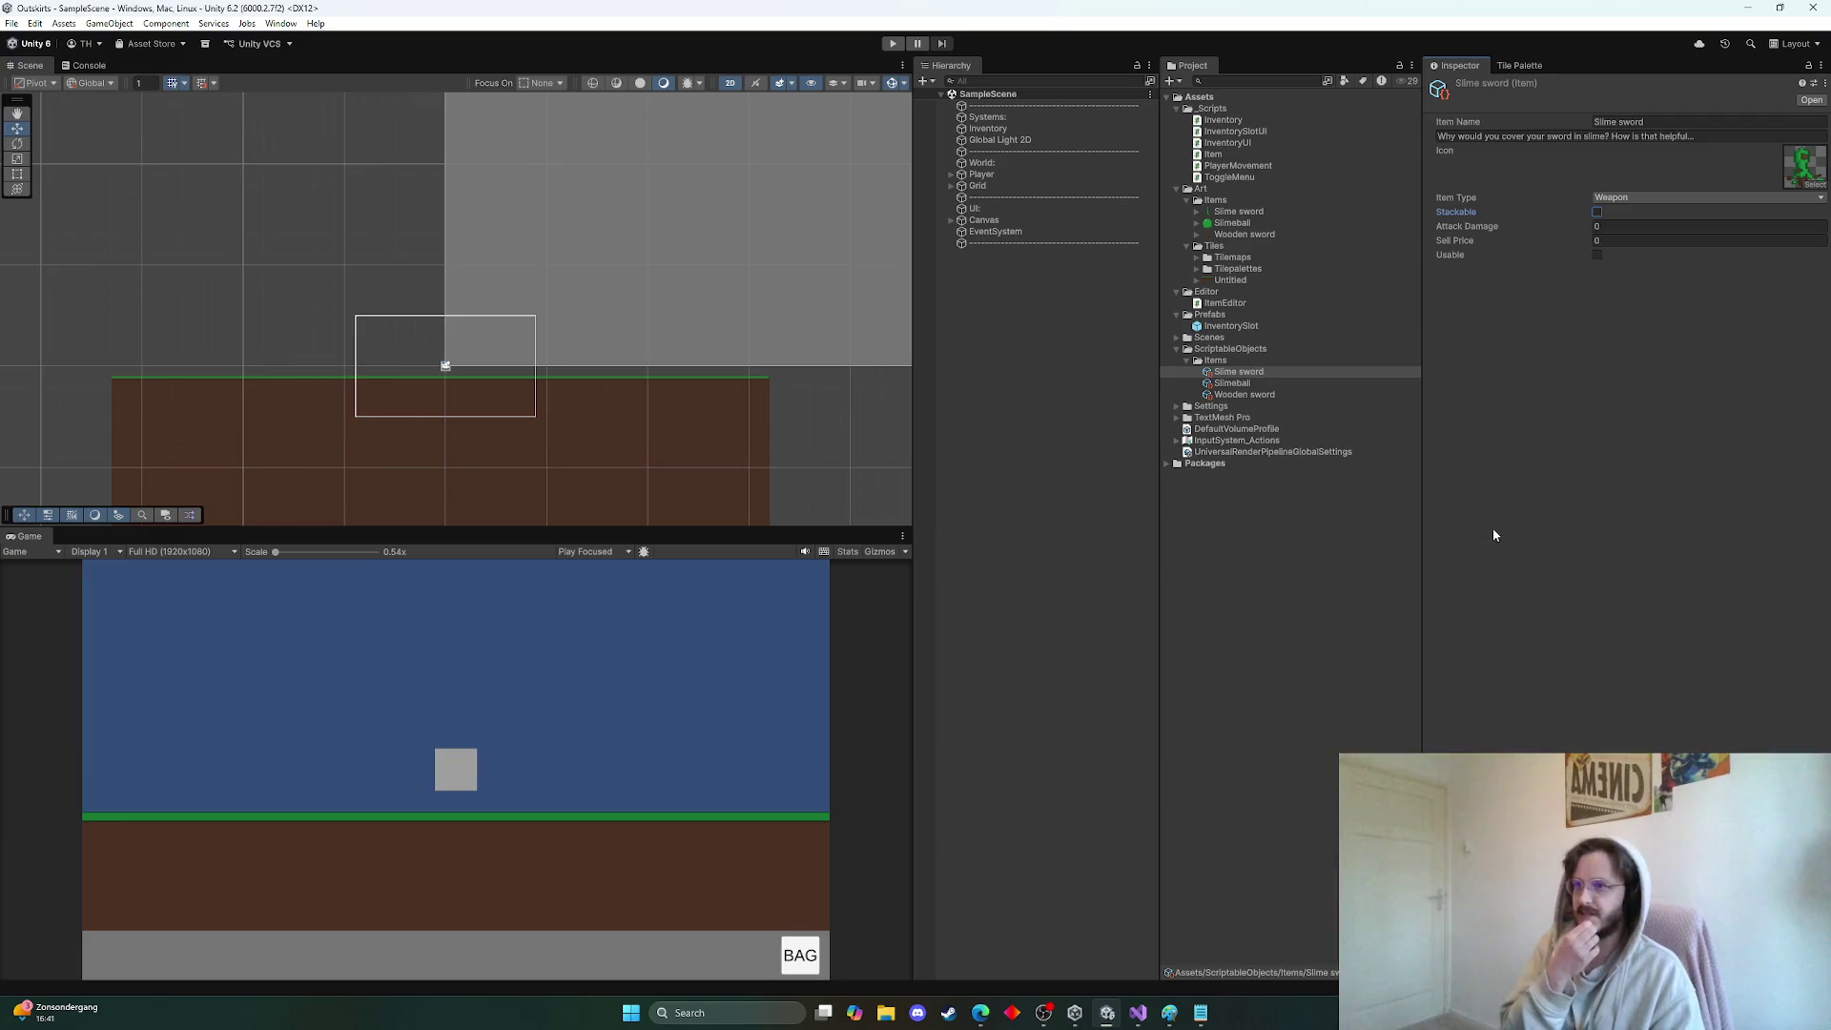
pyautogui.click(1137, 1013)
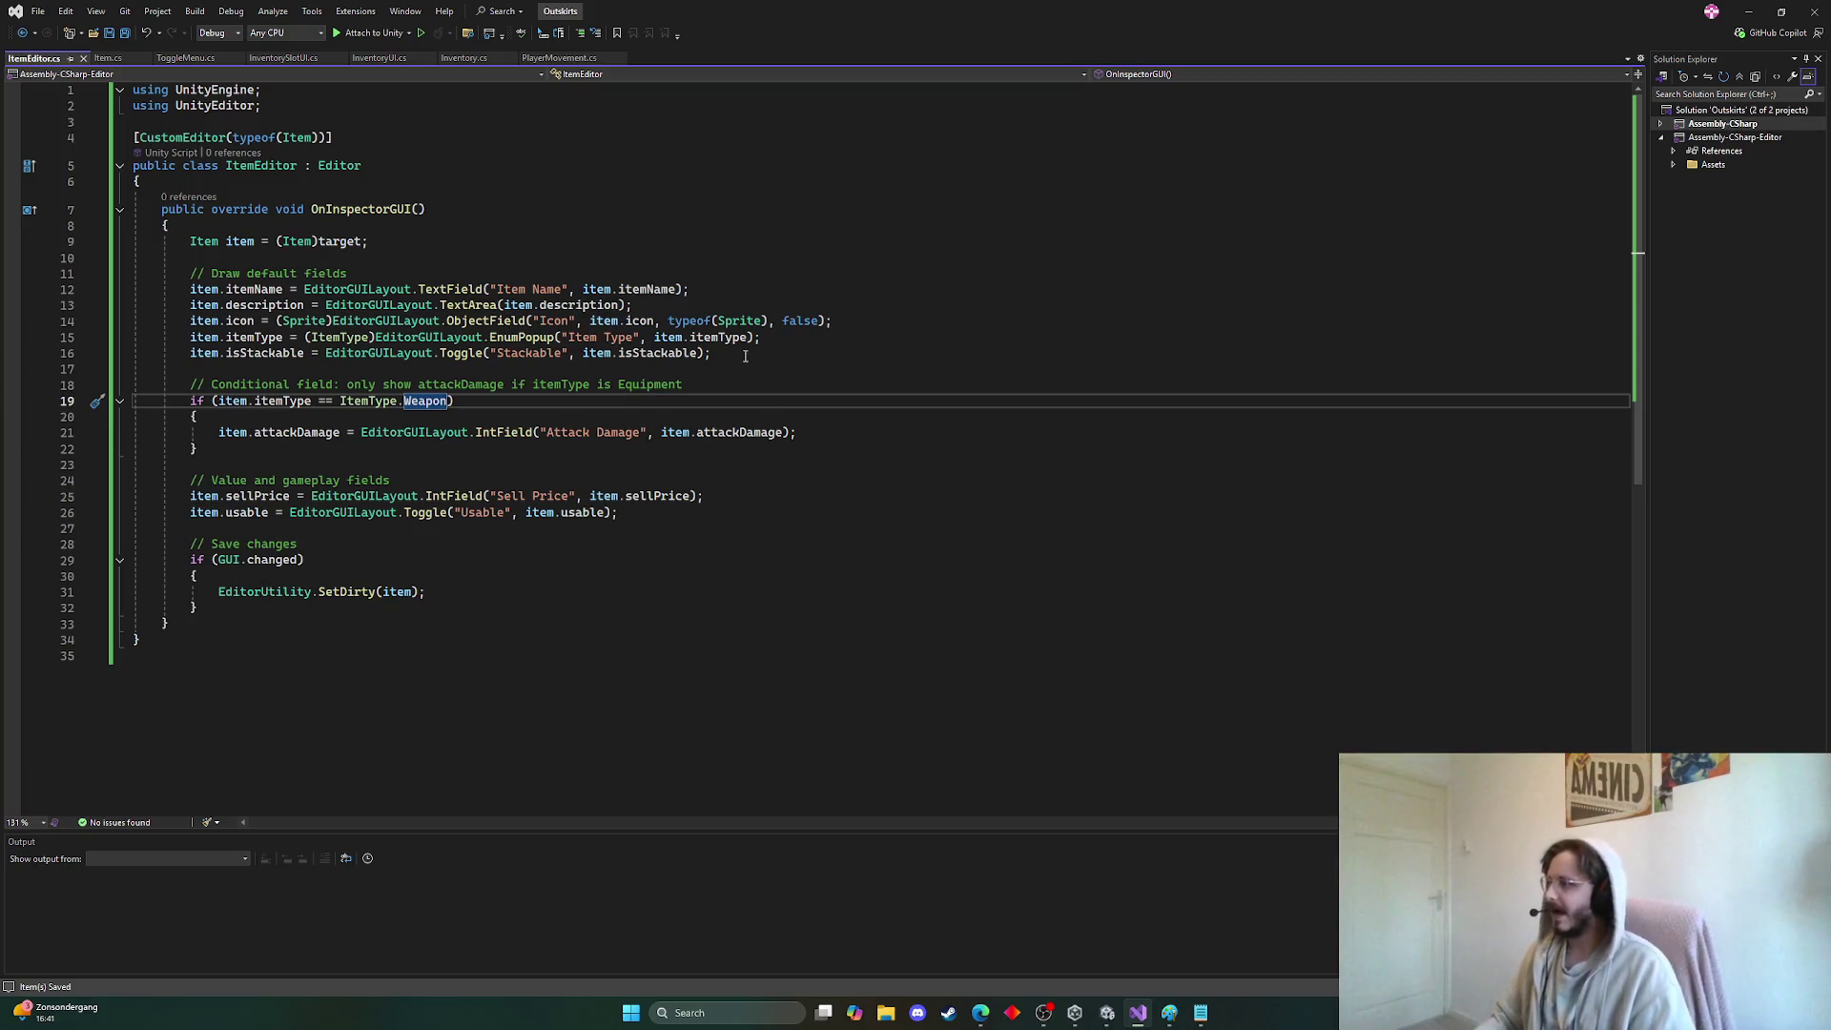
# Insert an if statement above the Stackable toggle that tests item.itemType
pyautogui.click(799, 341)
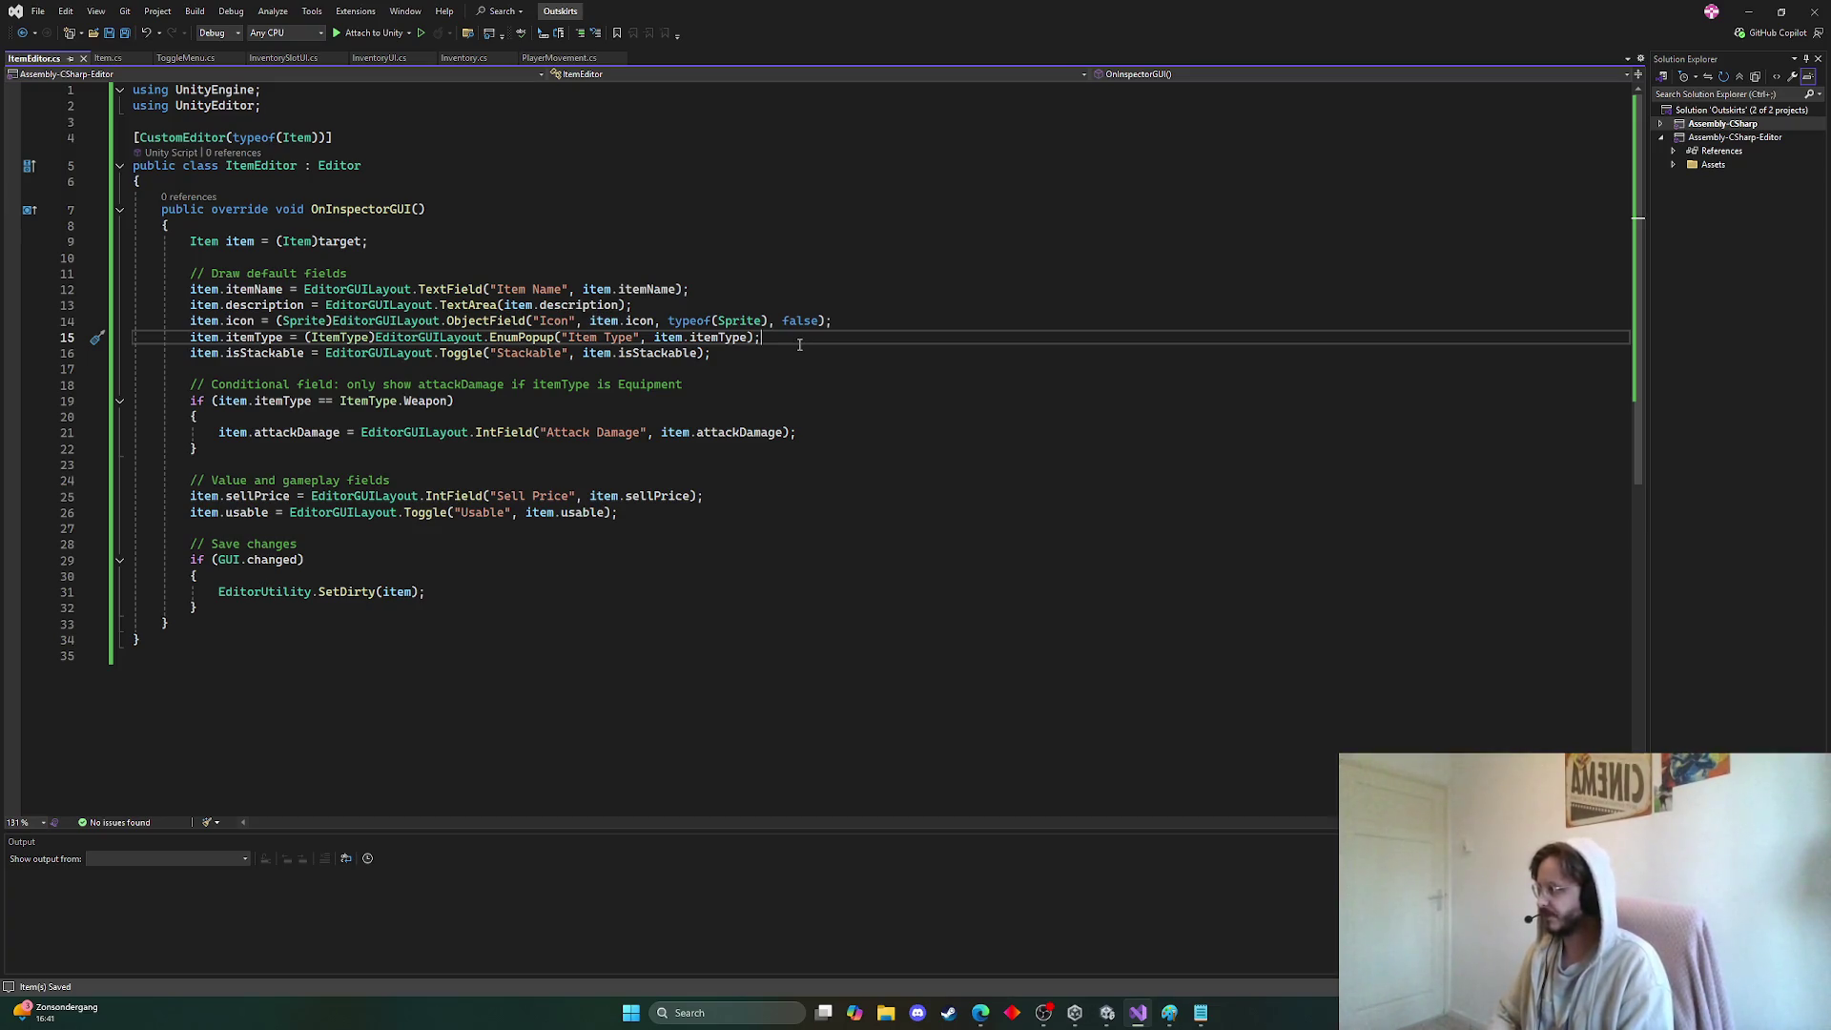
pyautogui.press('Return')
pyautogui.press('Return')
pyautogui.write('if')
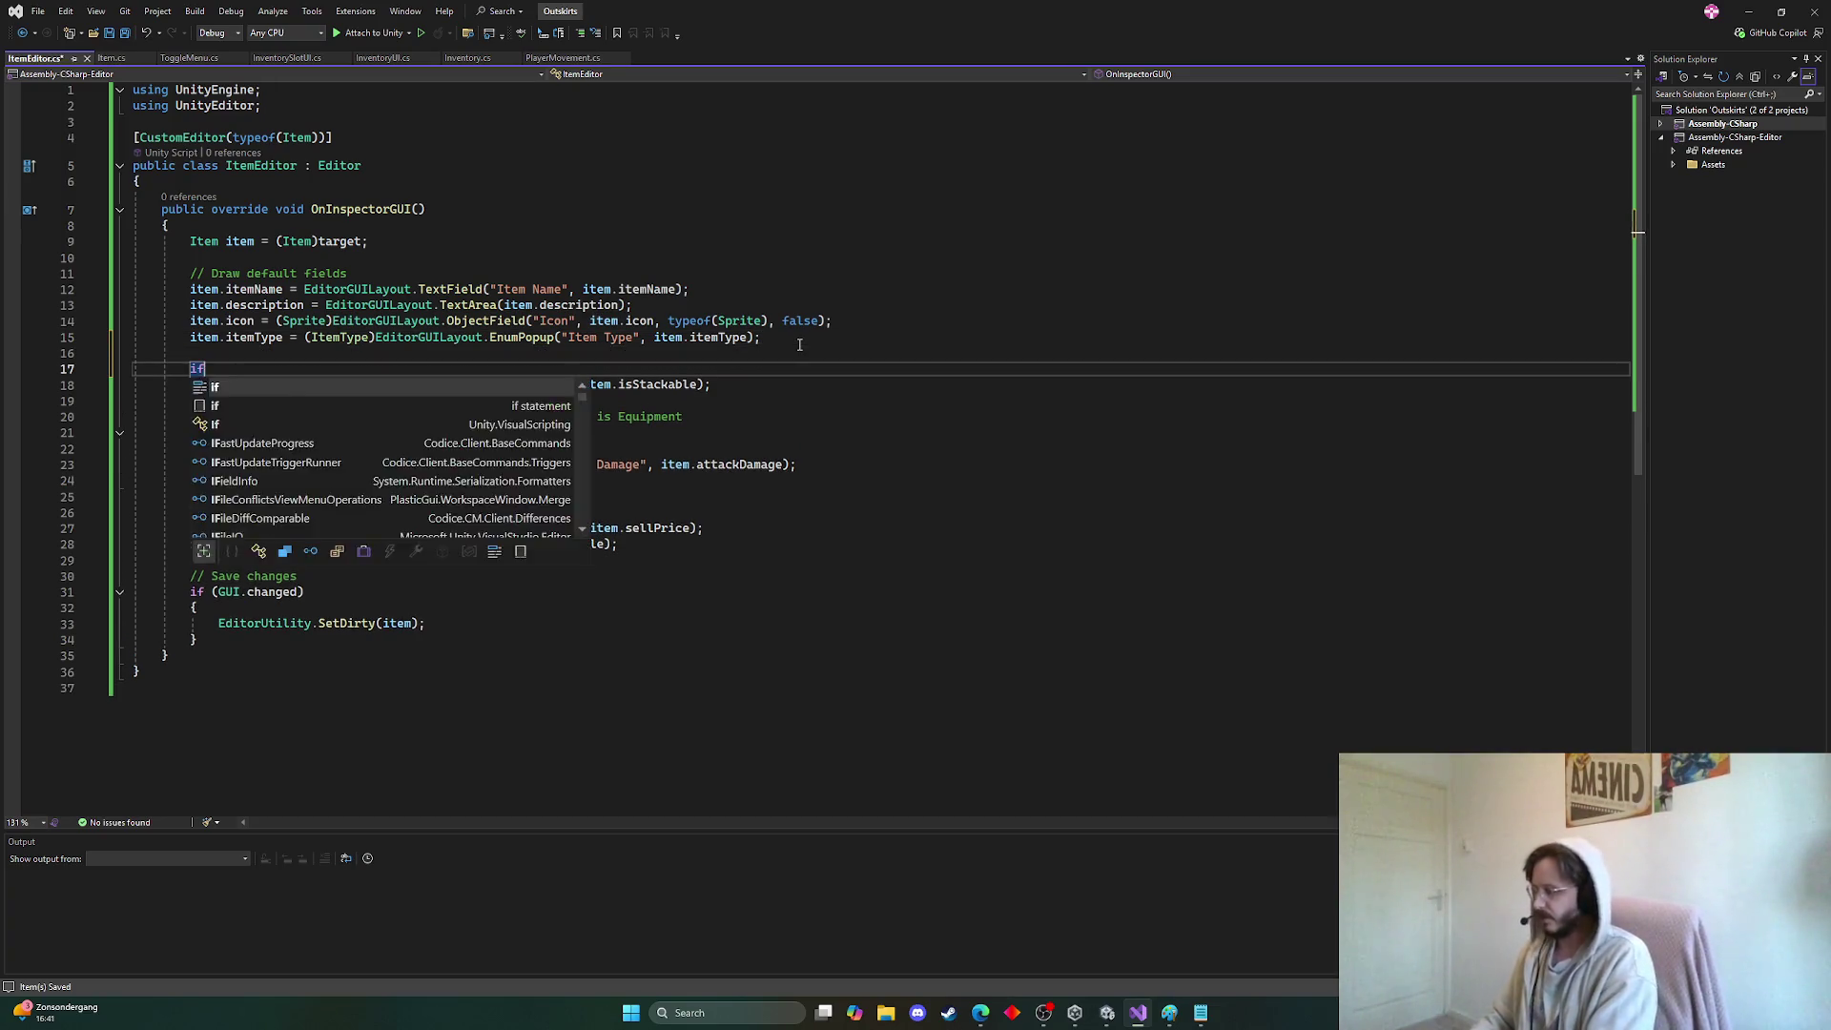
pyautogui.write('(itemTt')
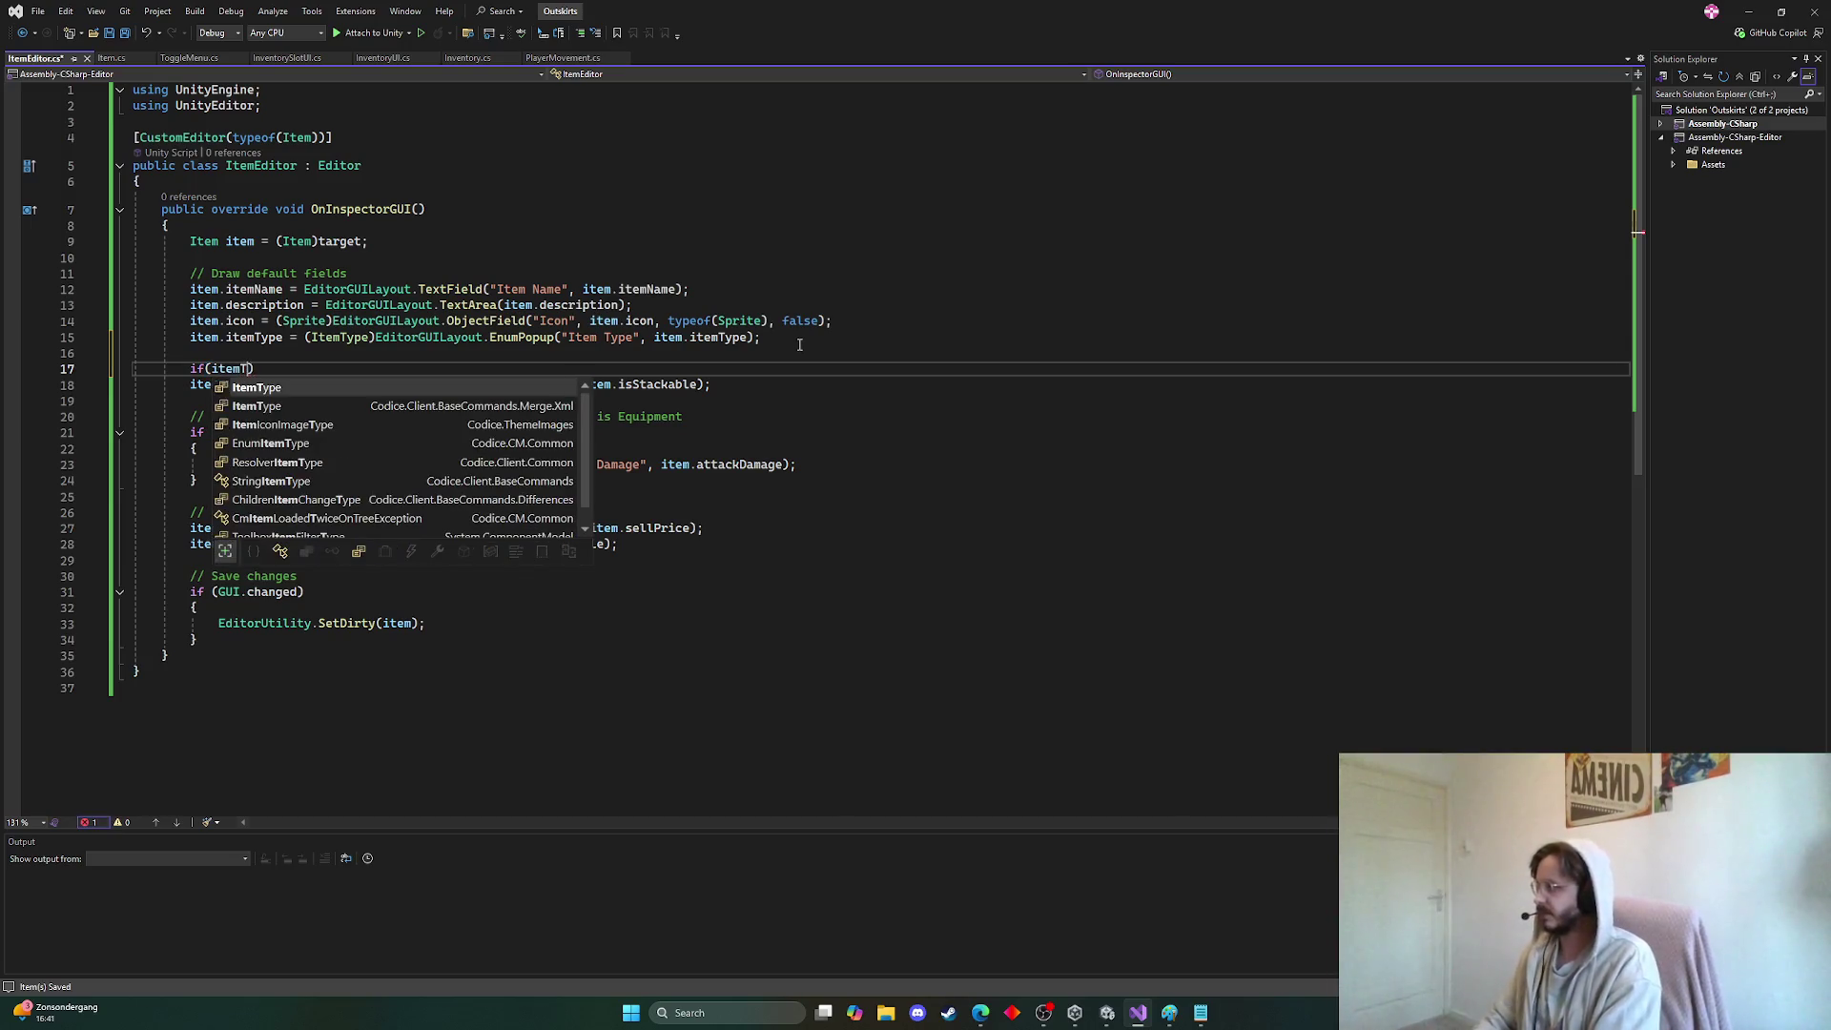
pyautogui.press('Tab')
pyautogui.write('== ')
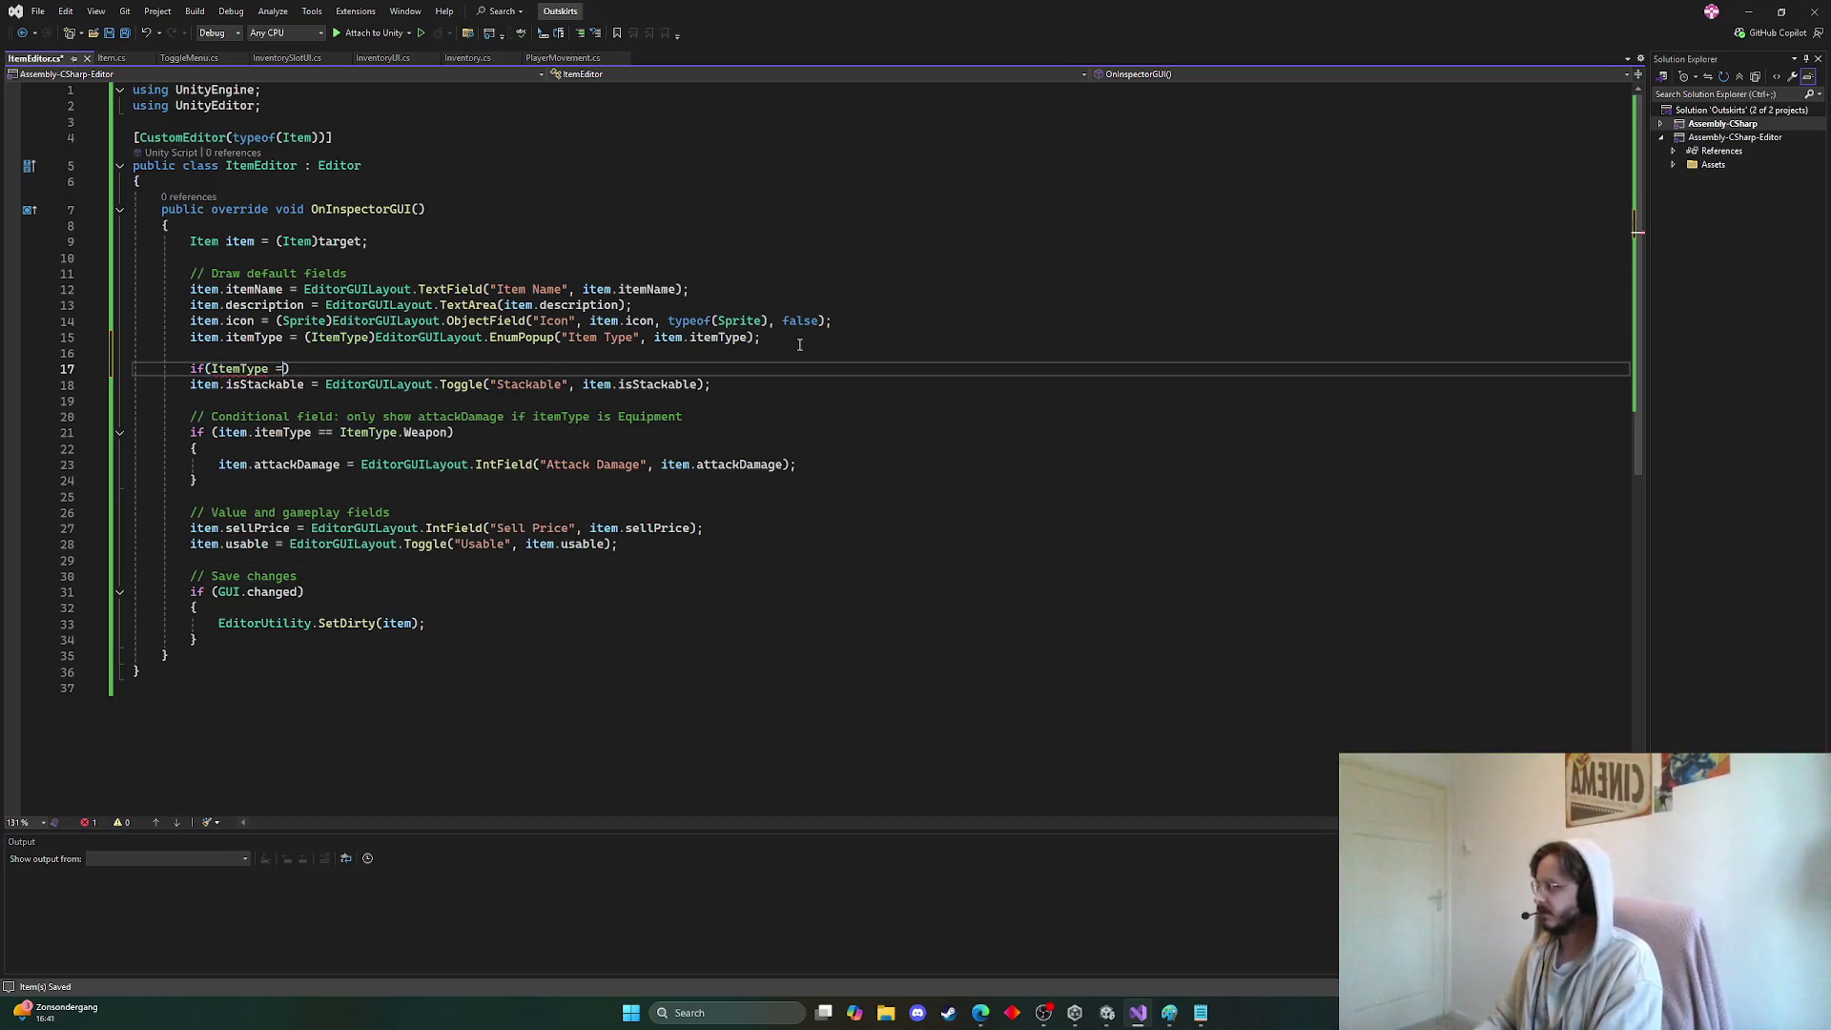
pyautogui.write('ite')
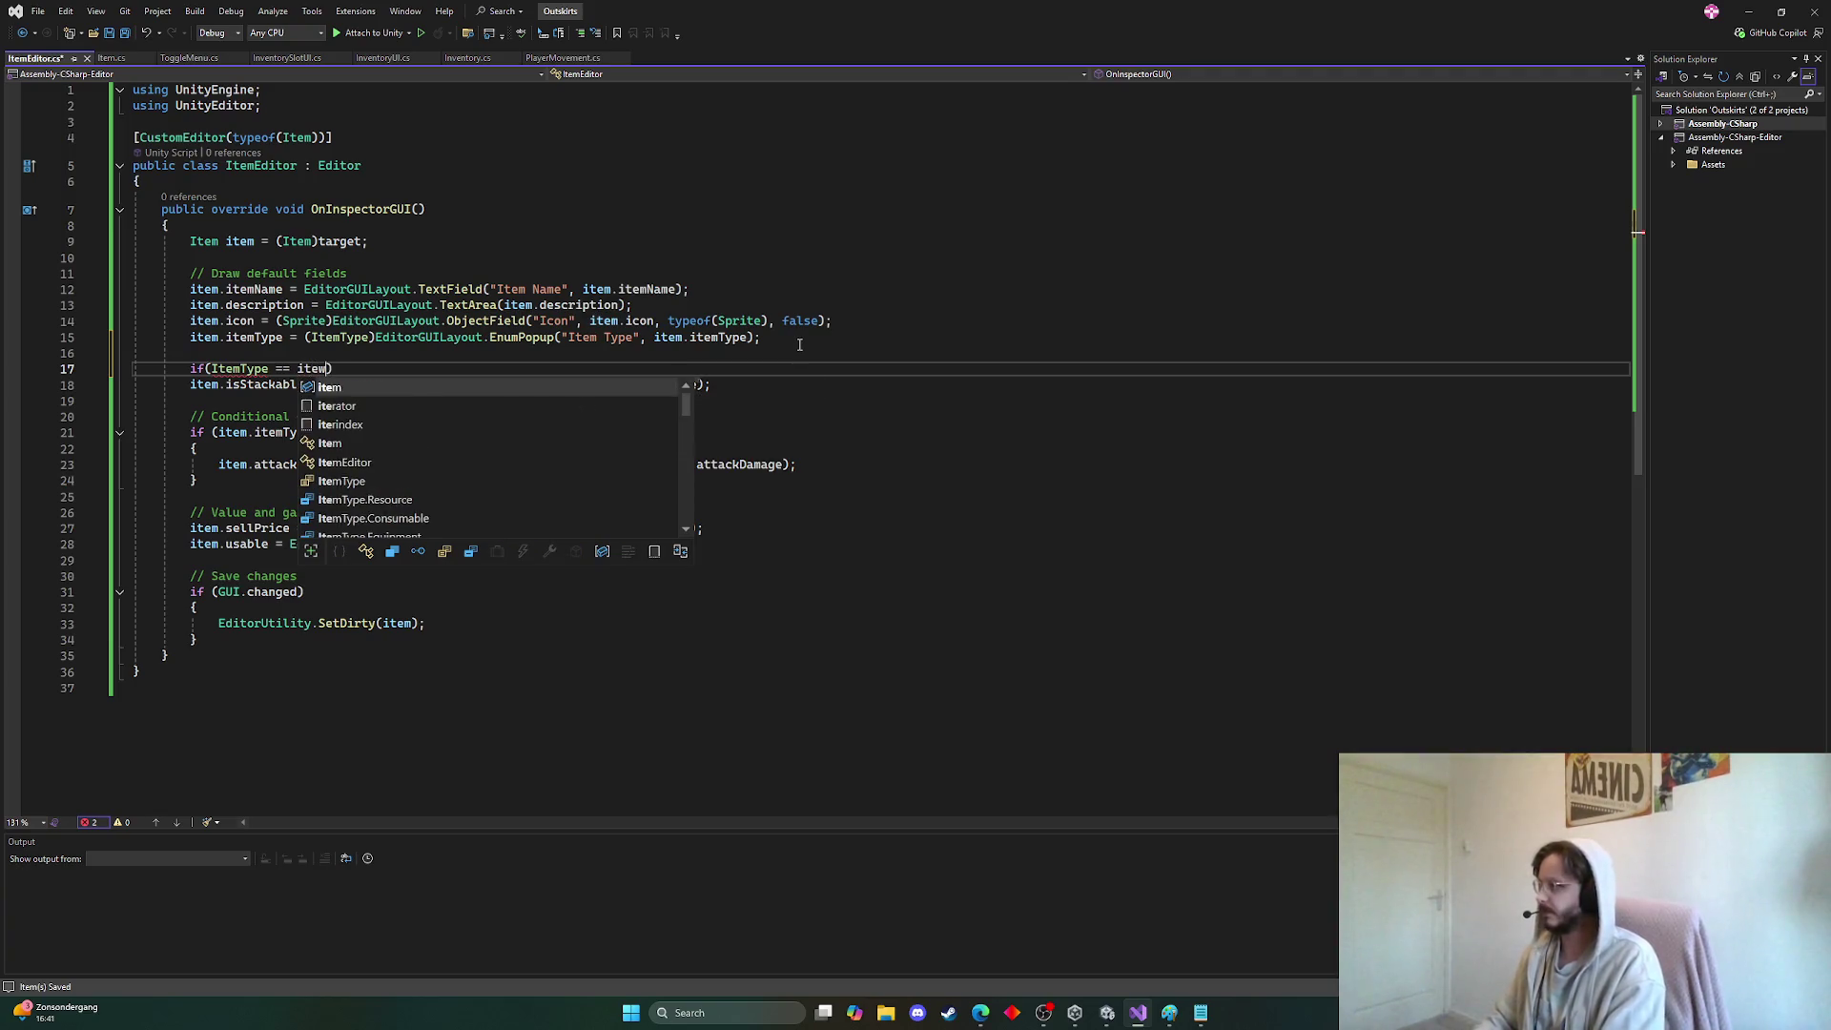
pyautogui.write('m')
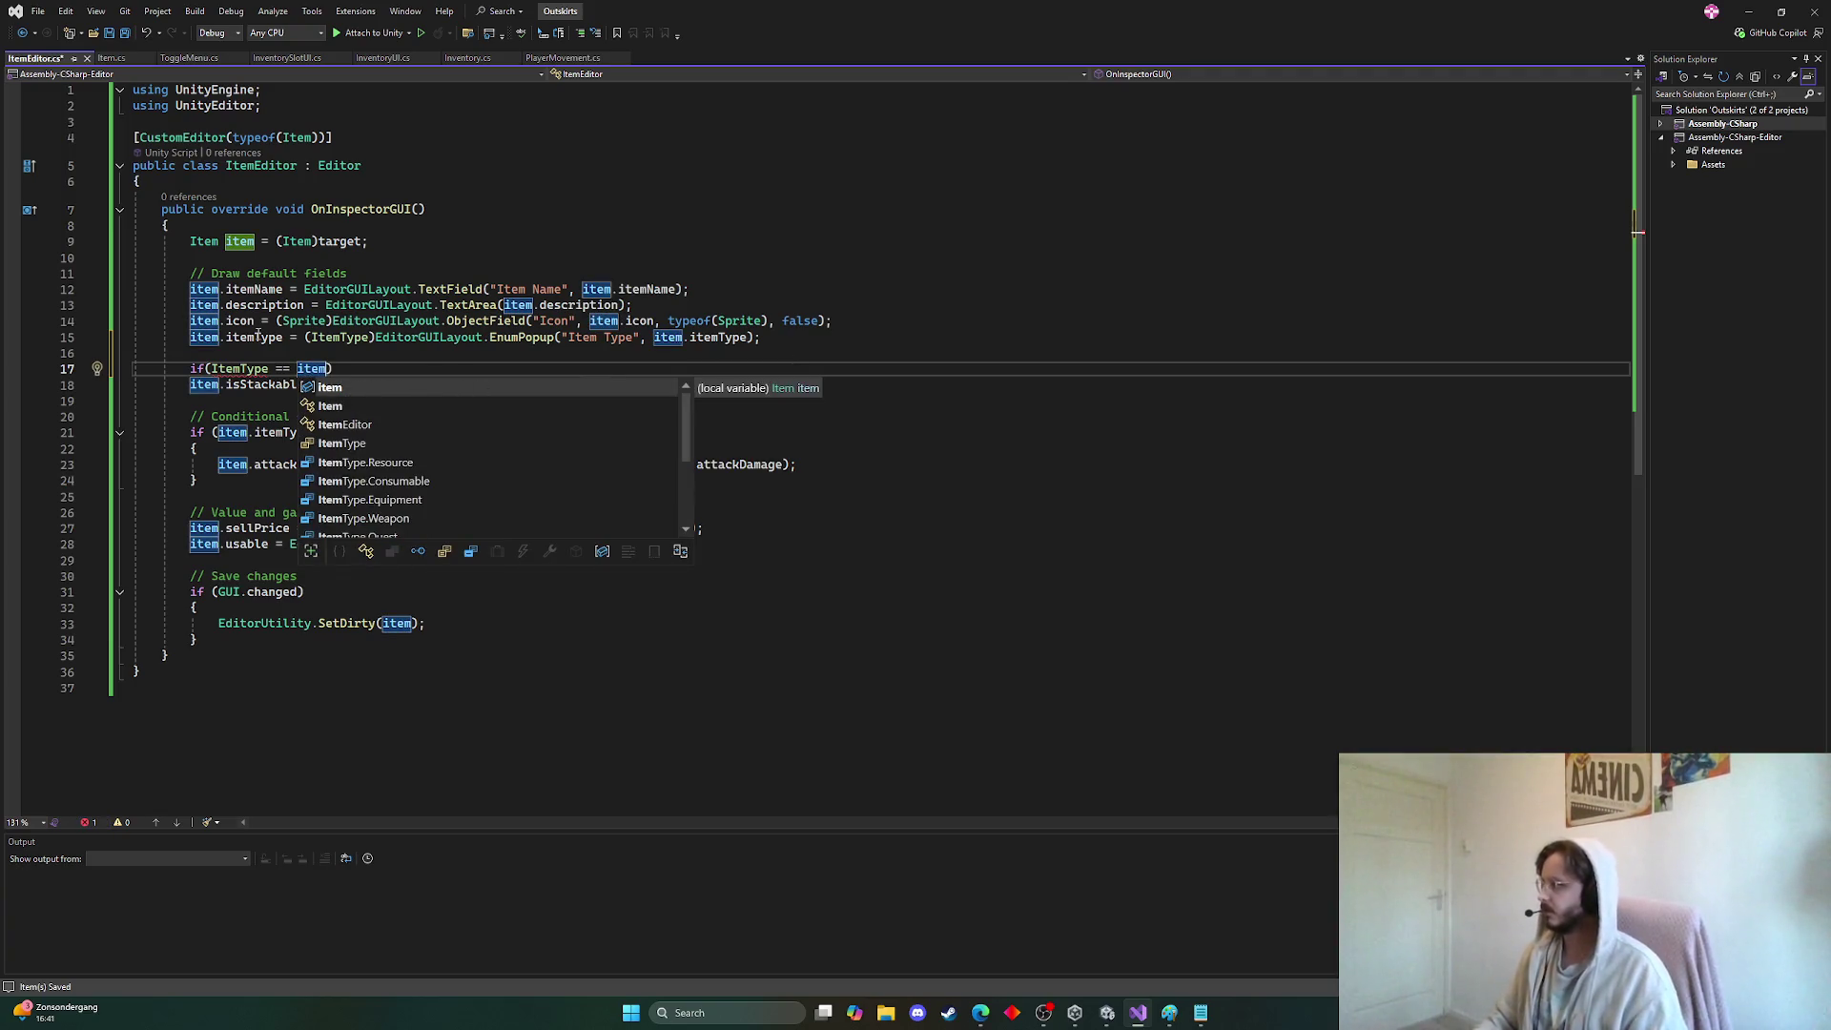
pyautogui.click(246, 369)
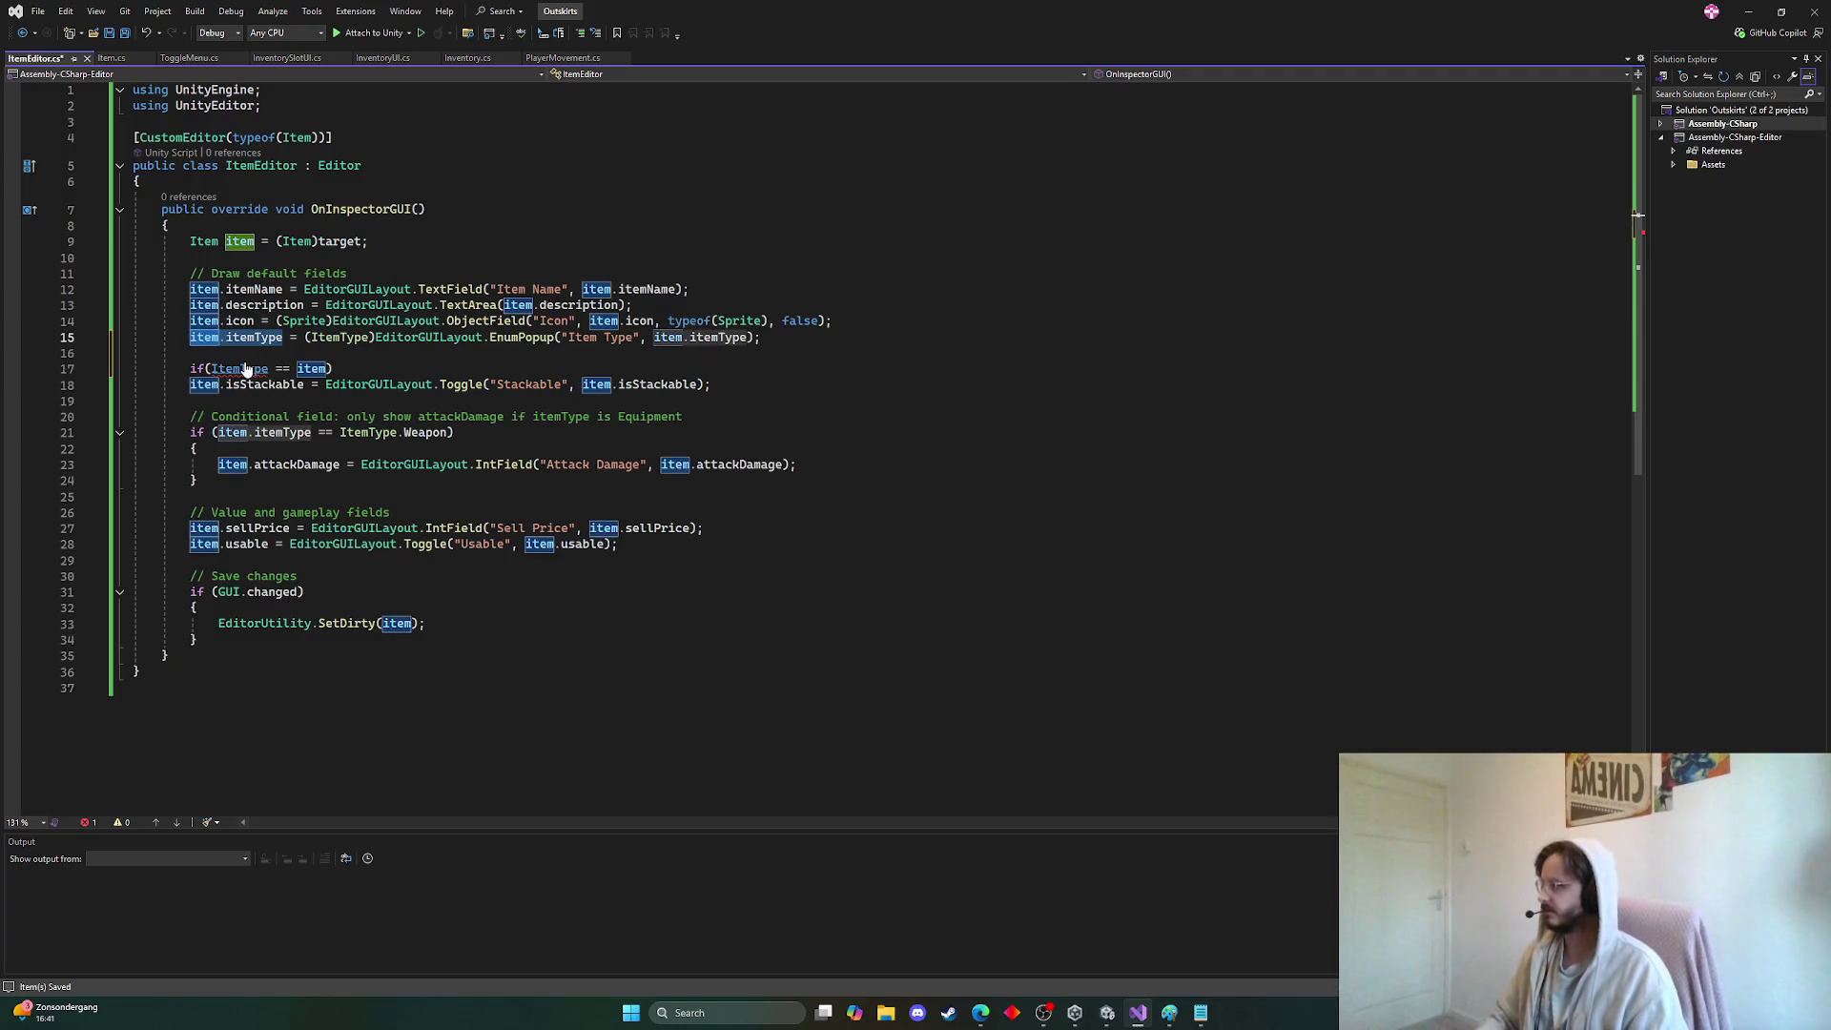
pyautogui.doubleClick(246, 369)
pyautogui.write('item.itemType')
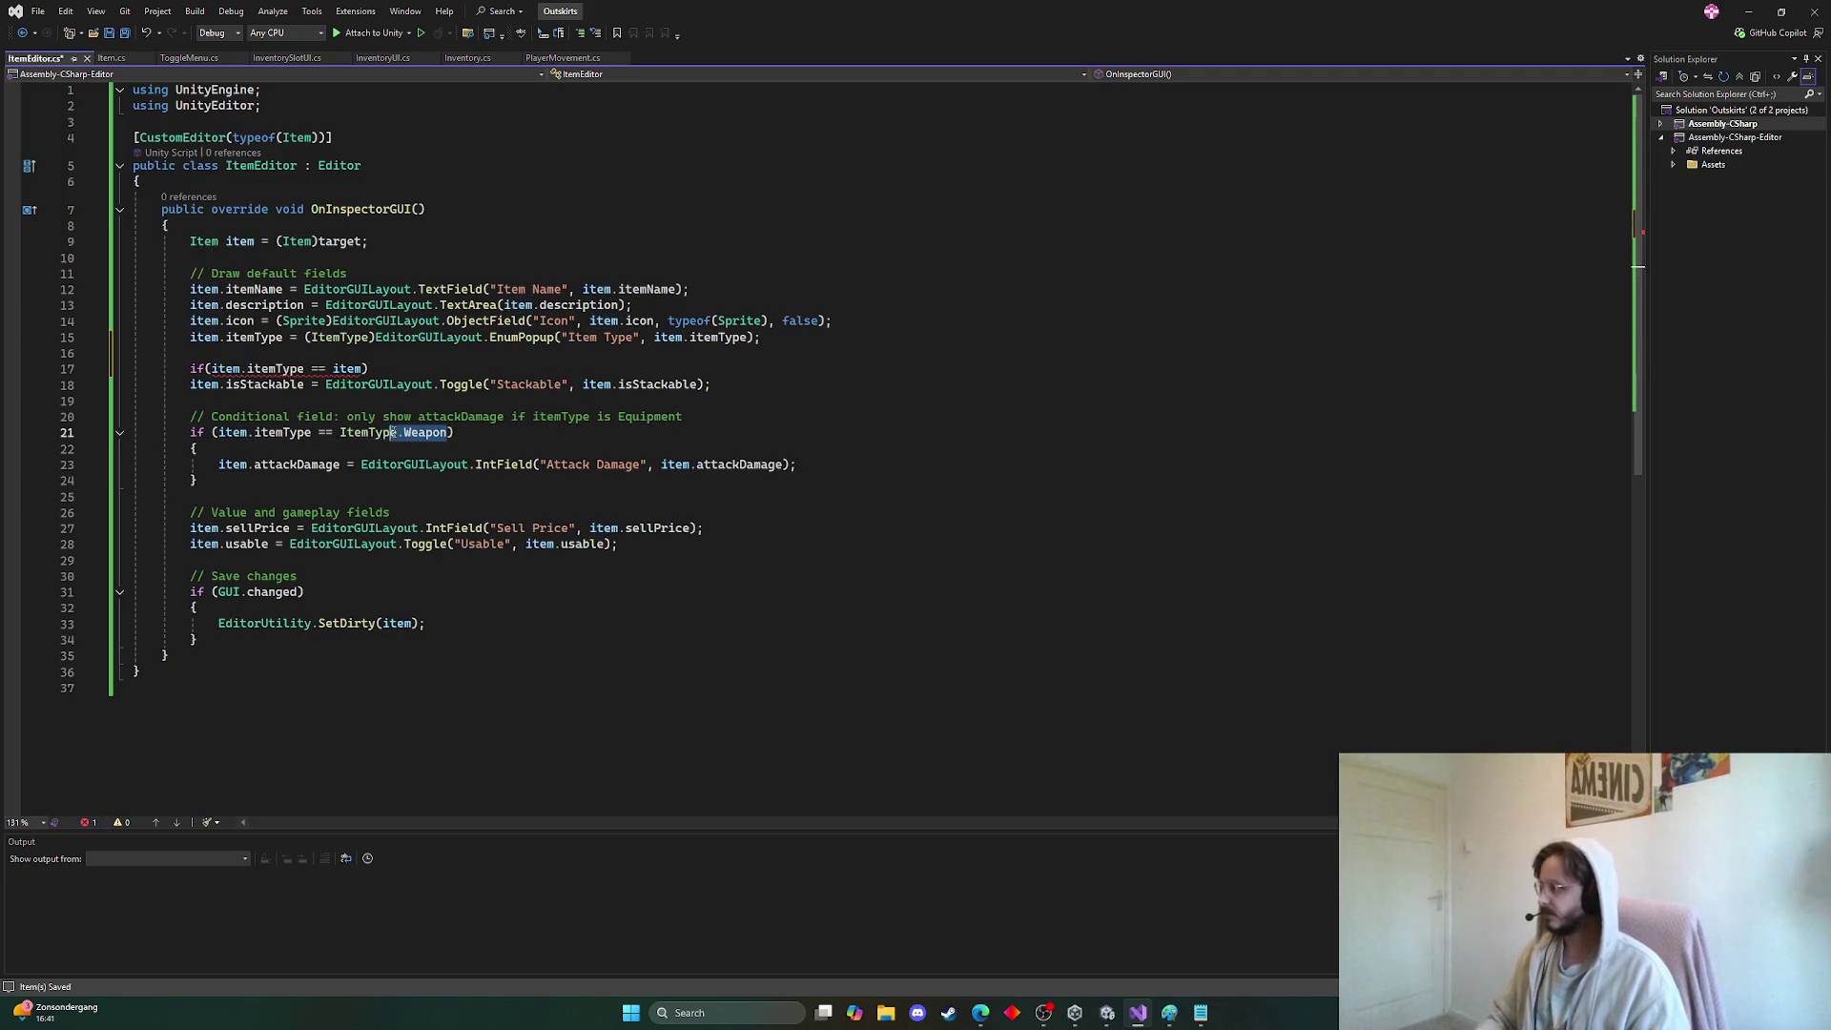
# Complete the condition as item.itemType == ItemType.Weapon and select item.isStackable in the toggle
pyautogui.doubleClick(344, 433)
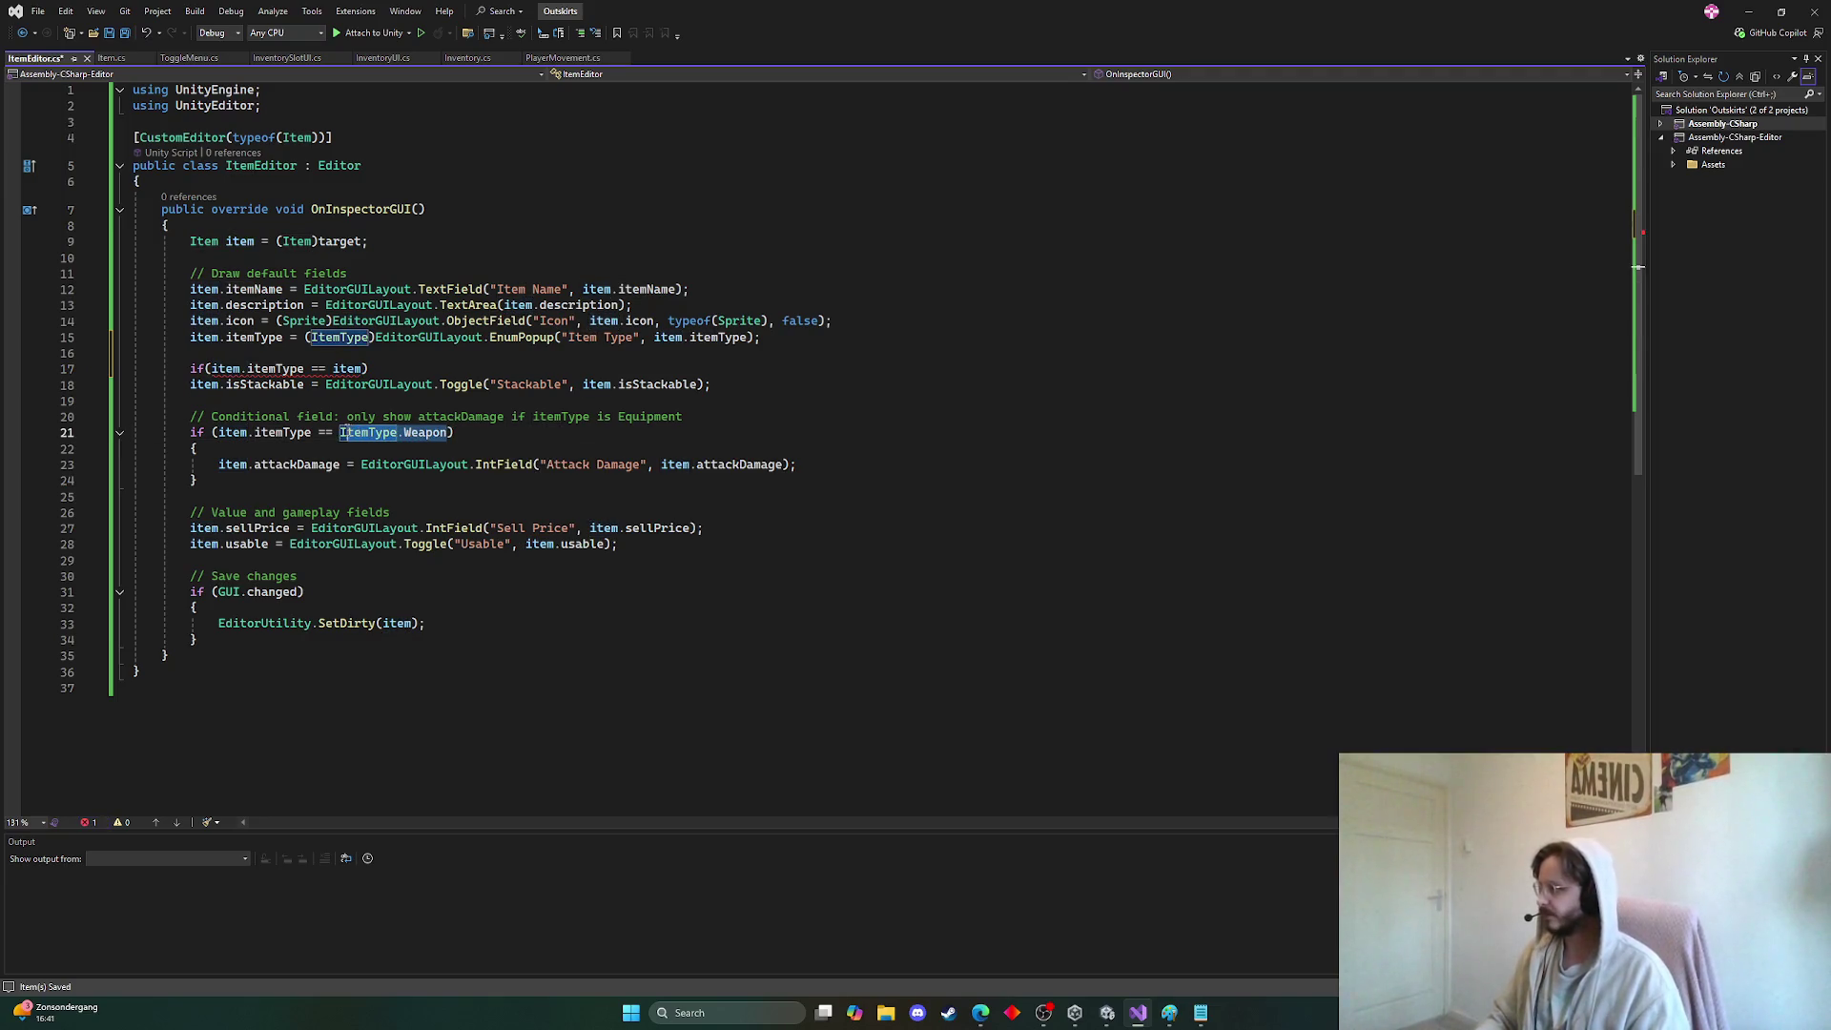
pyautogui.click(365, 369)
pyautogui.write('ItemType.Weapon')
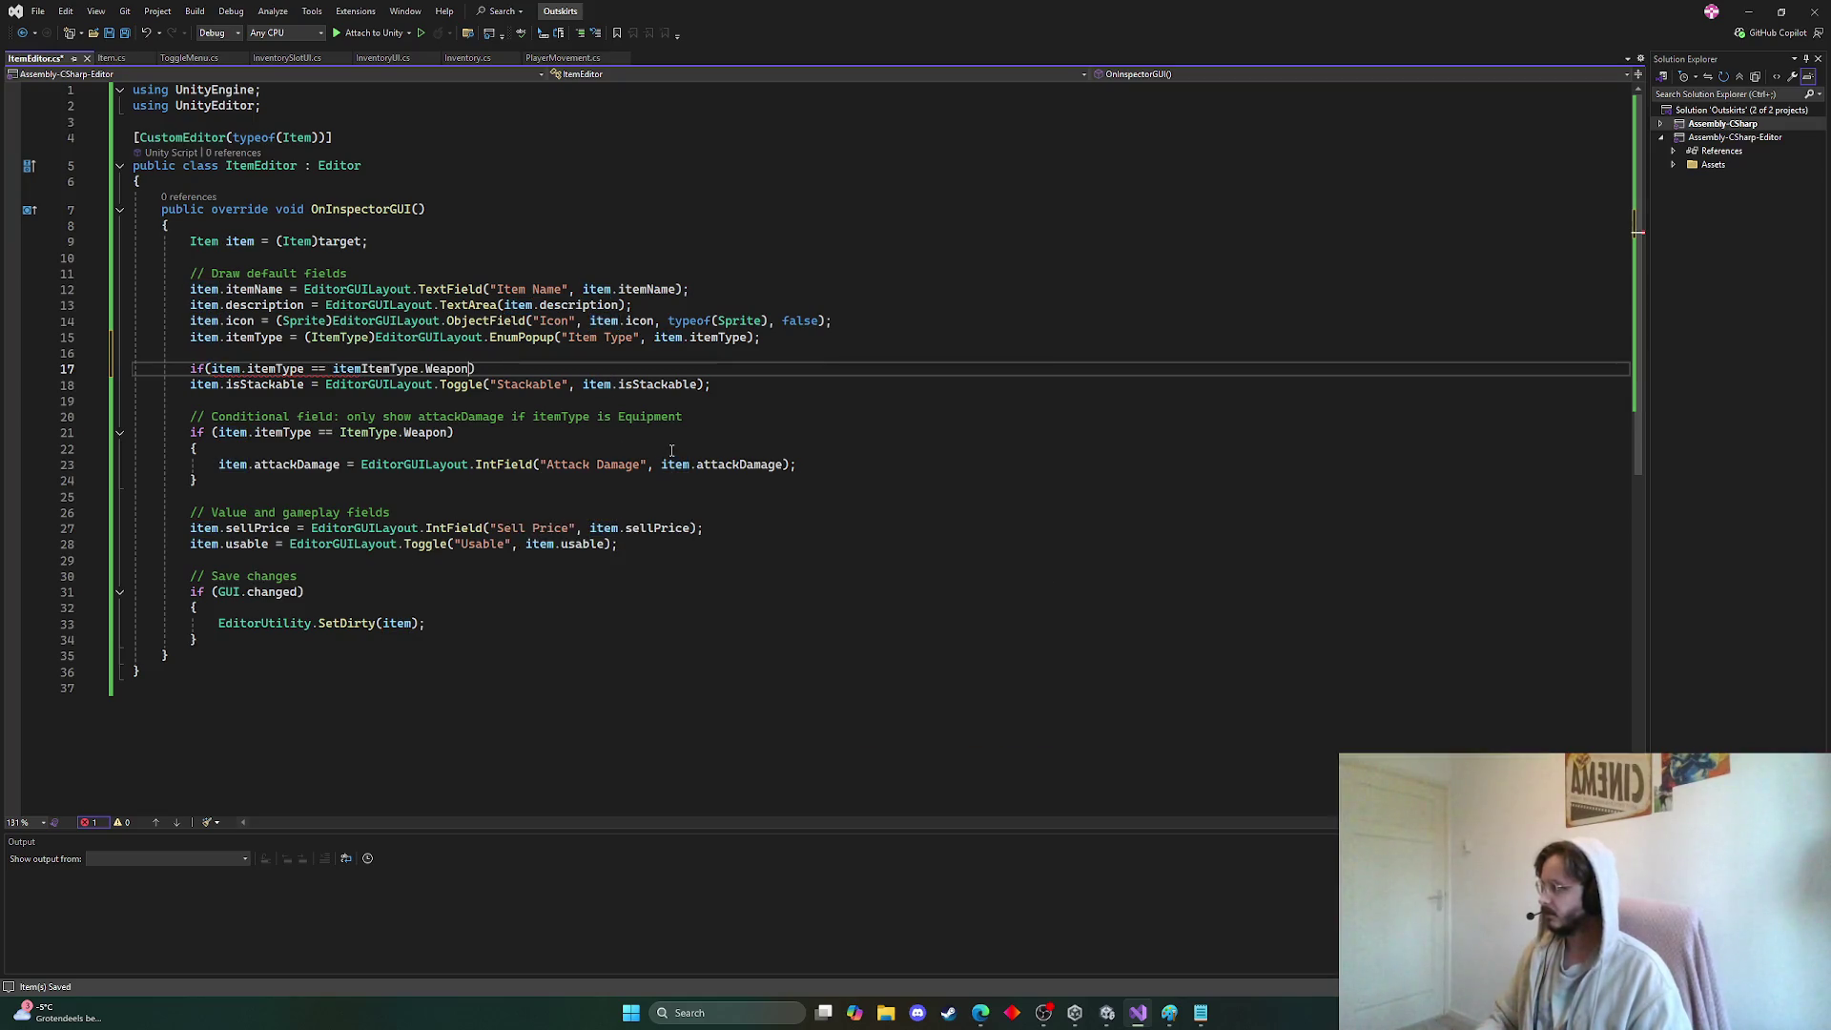
pyautogui.press('Tab')
pyautogui.doubleClick(353, 372)
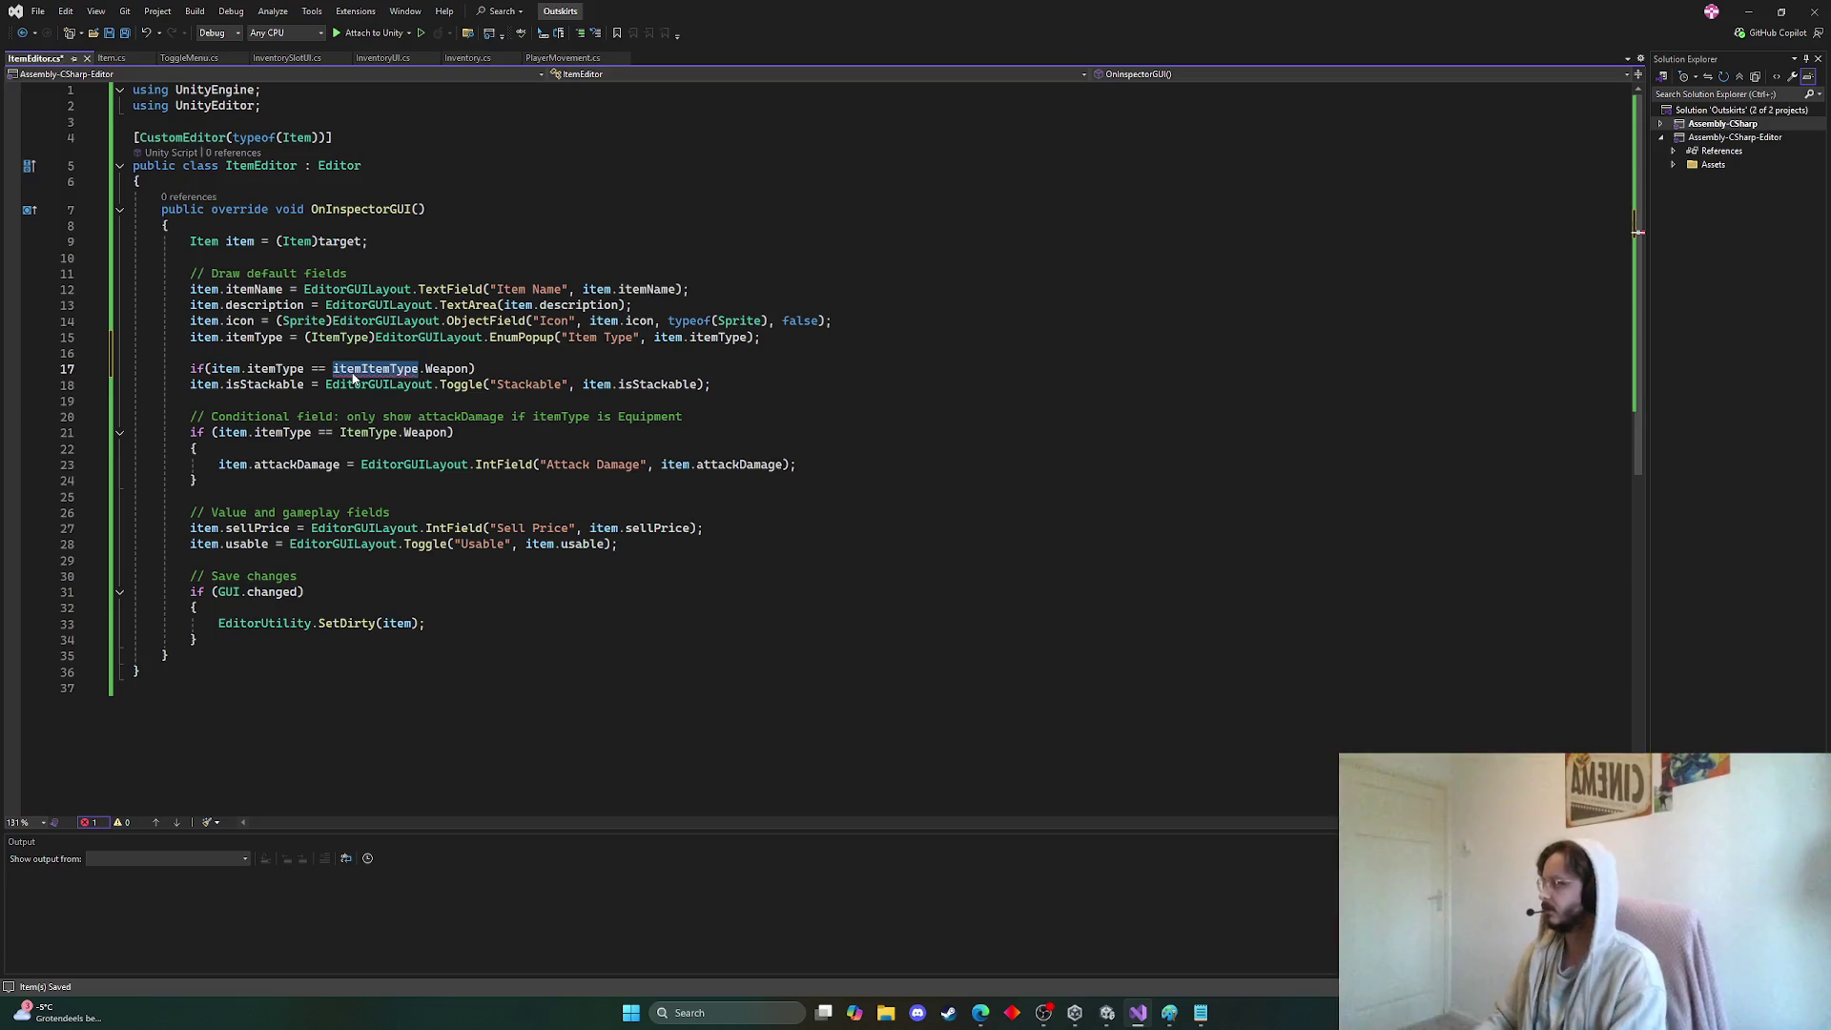
pyautogui.click(353, 374)
pyautogui.press('BackSpace')
pyautogui.press('BackSpace')
pyautogui.press('BackSpace')
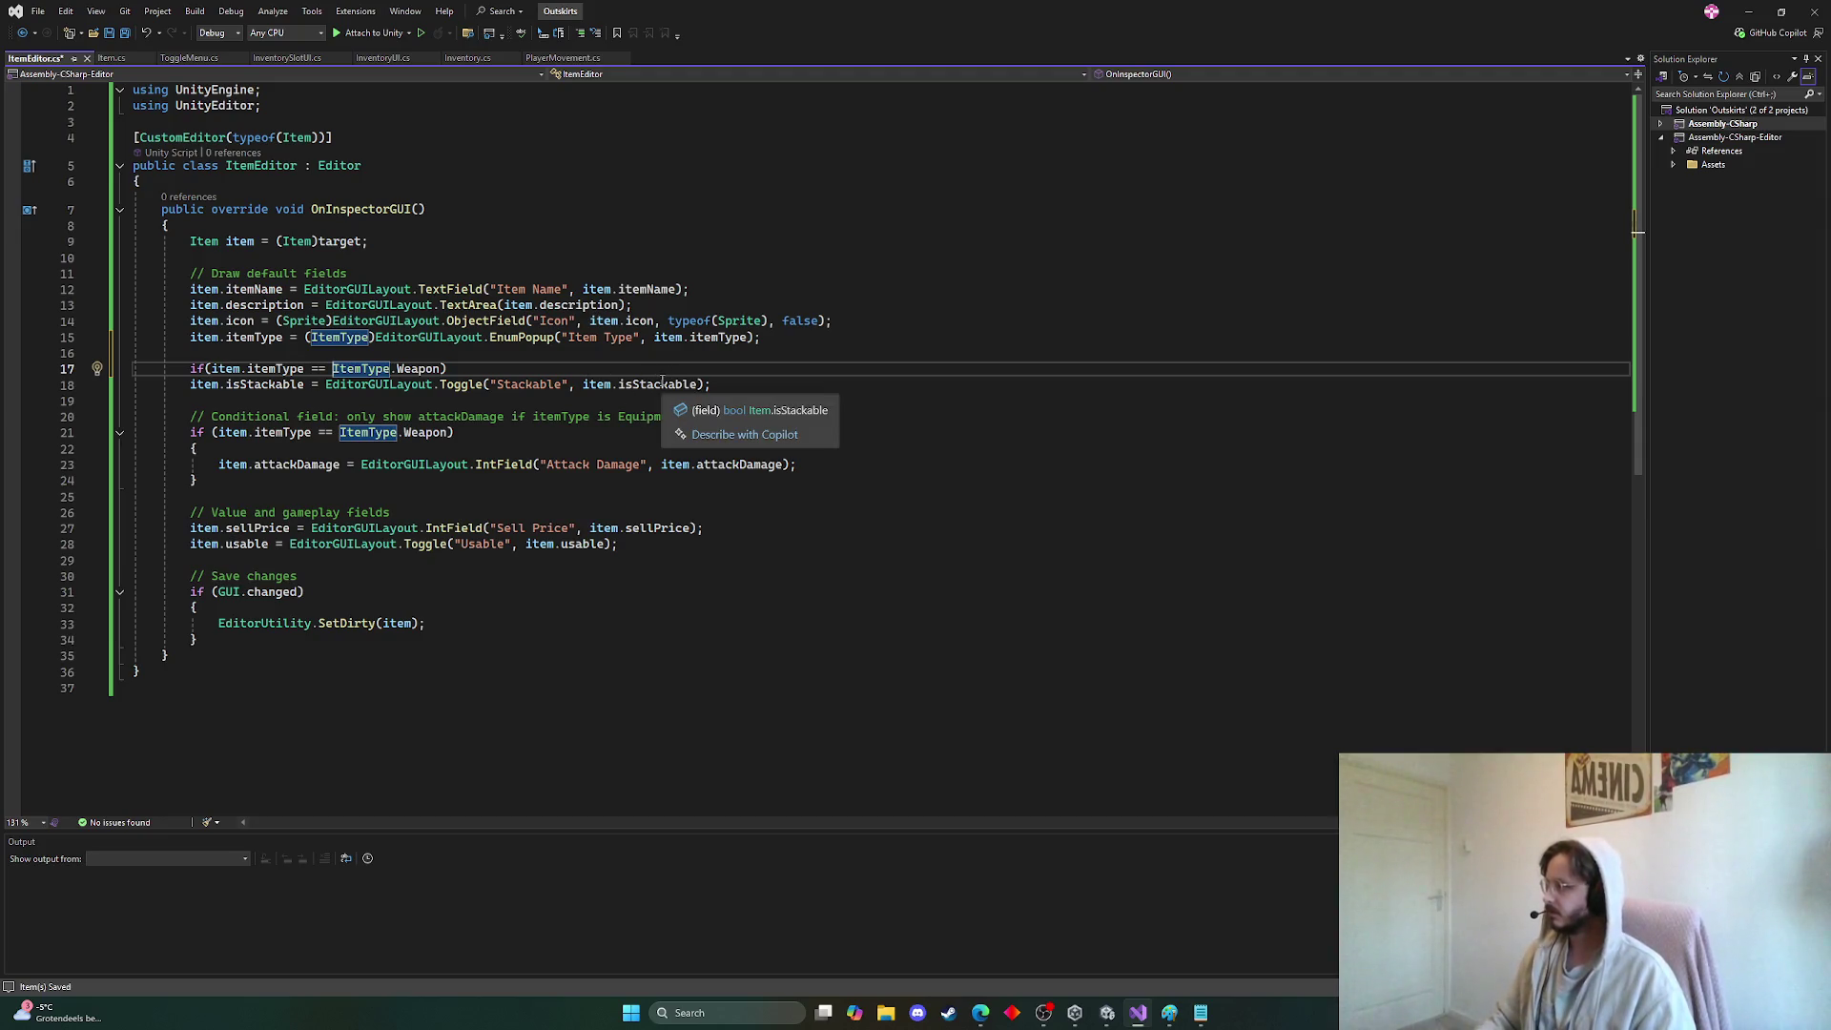
pyautogui.doubleClick(648, 384)
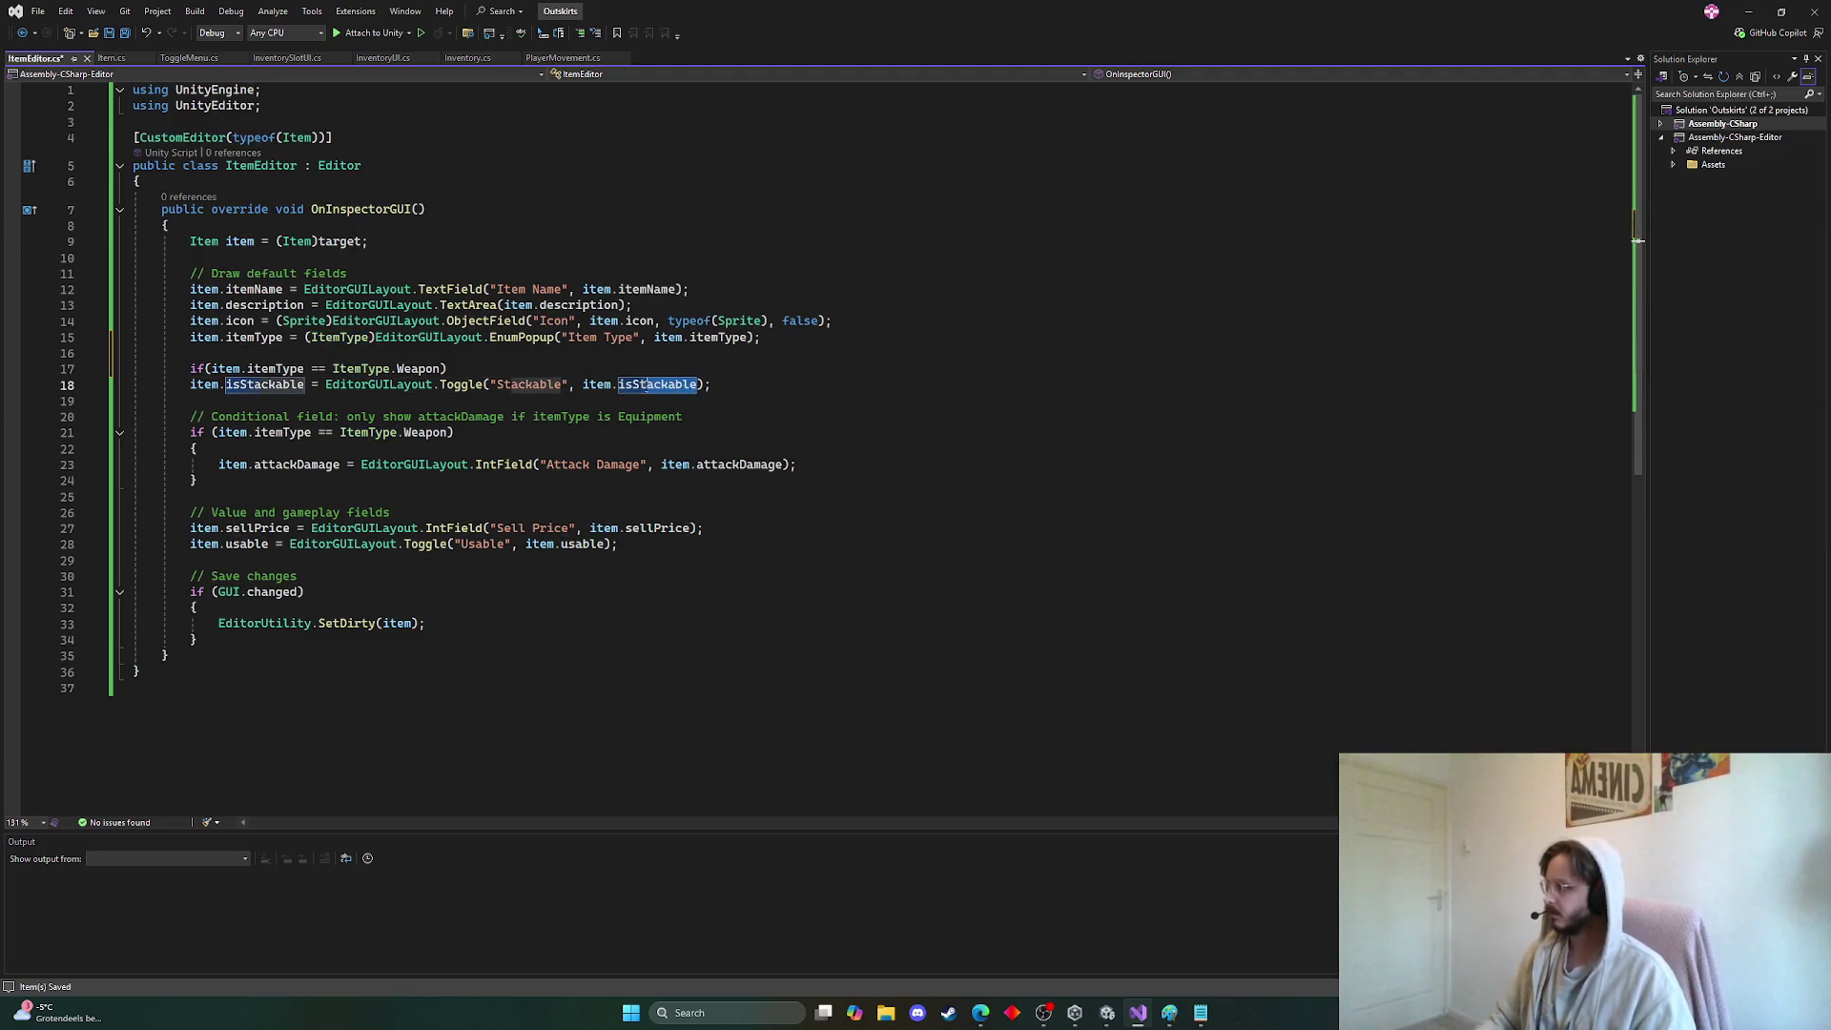
pyautogui.hotkey('shift', 'alt', '=')
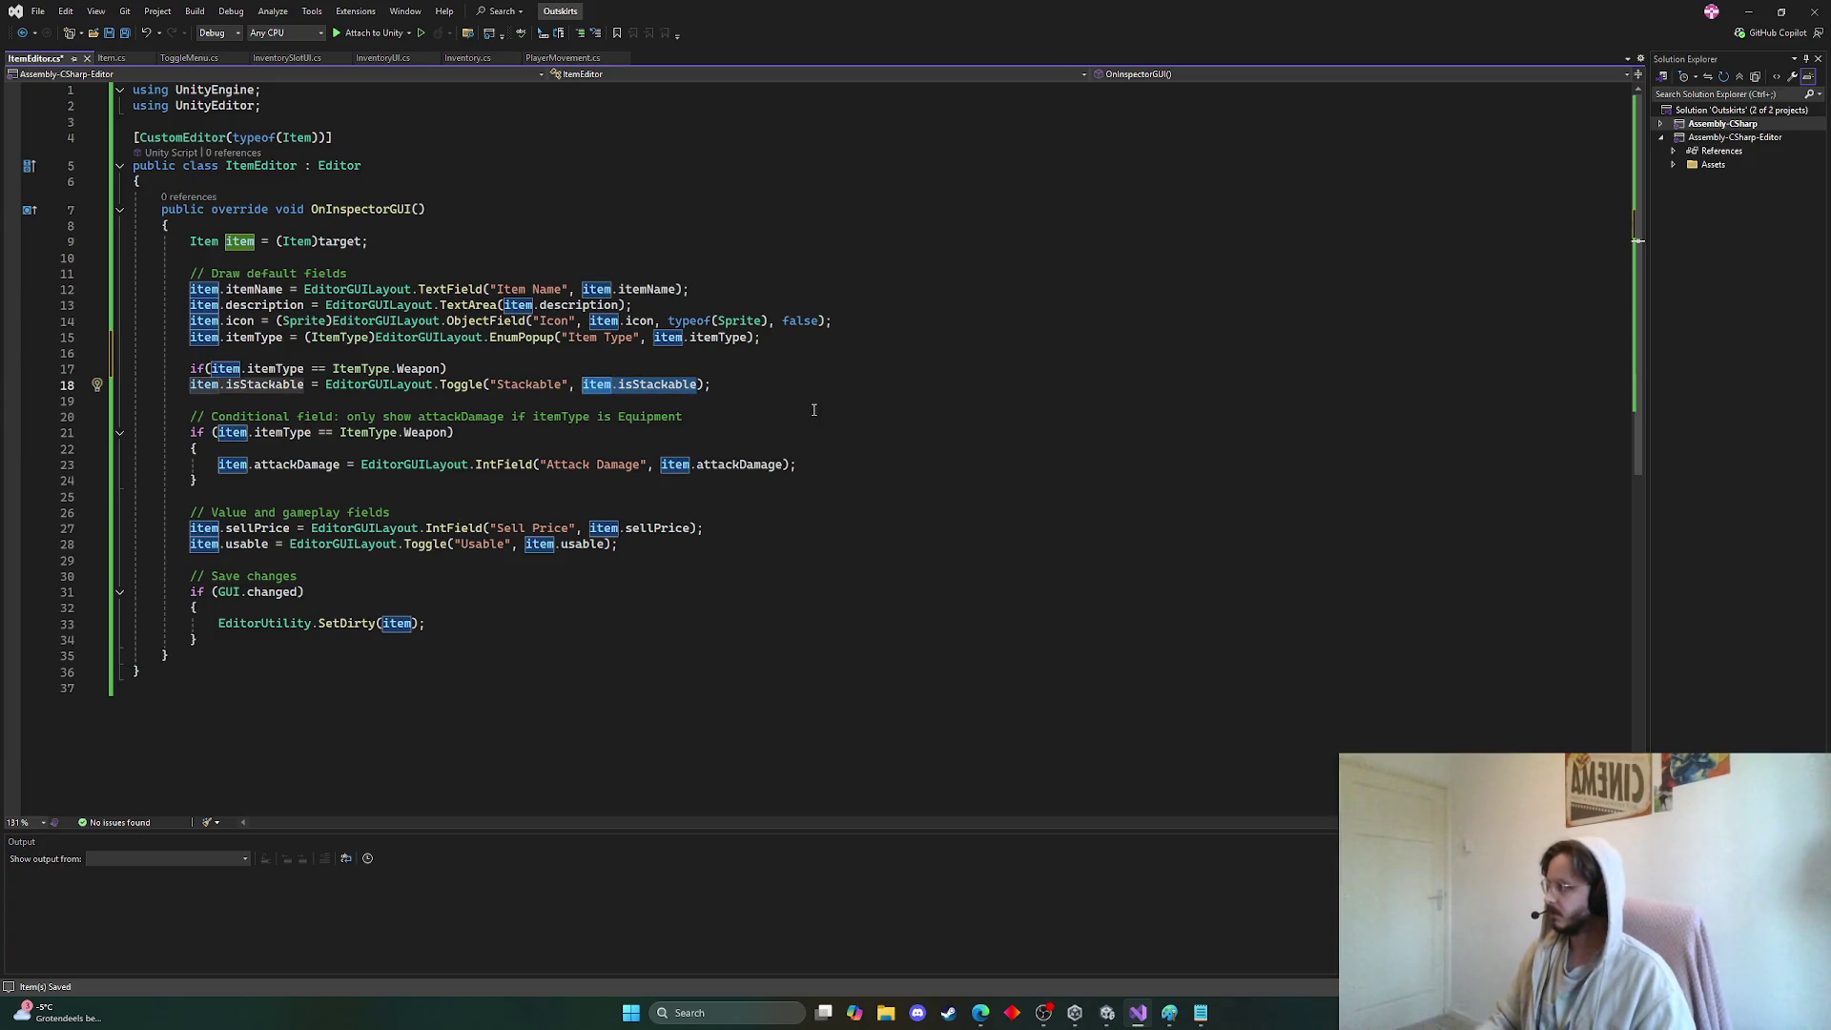
# Make the Weapon branch's Stackable toggle use false, with an else branch keeping the regular toggle
pyautogui.write('false')
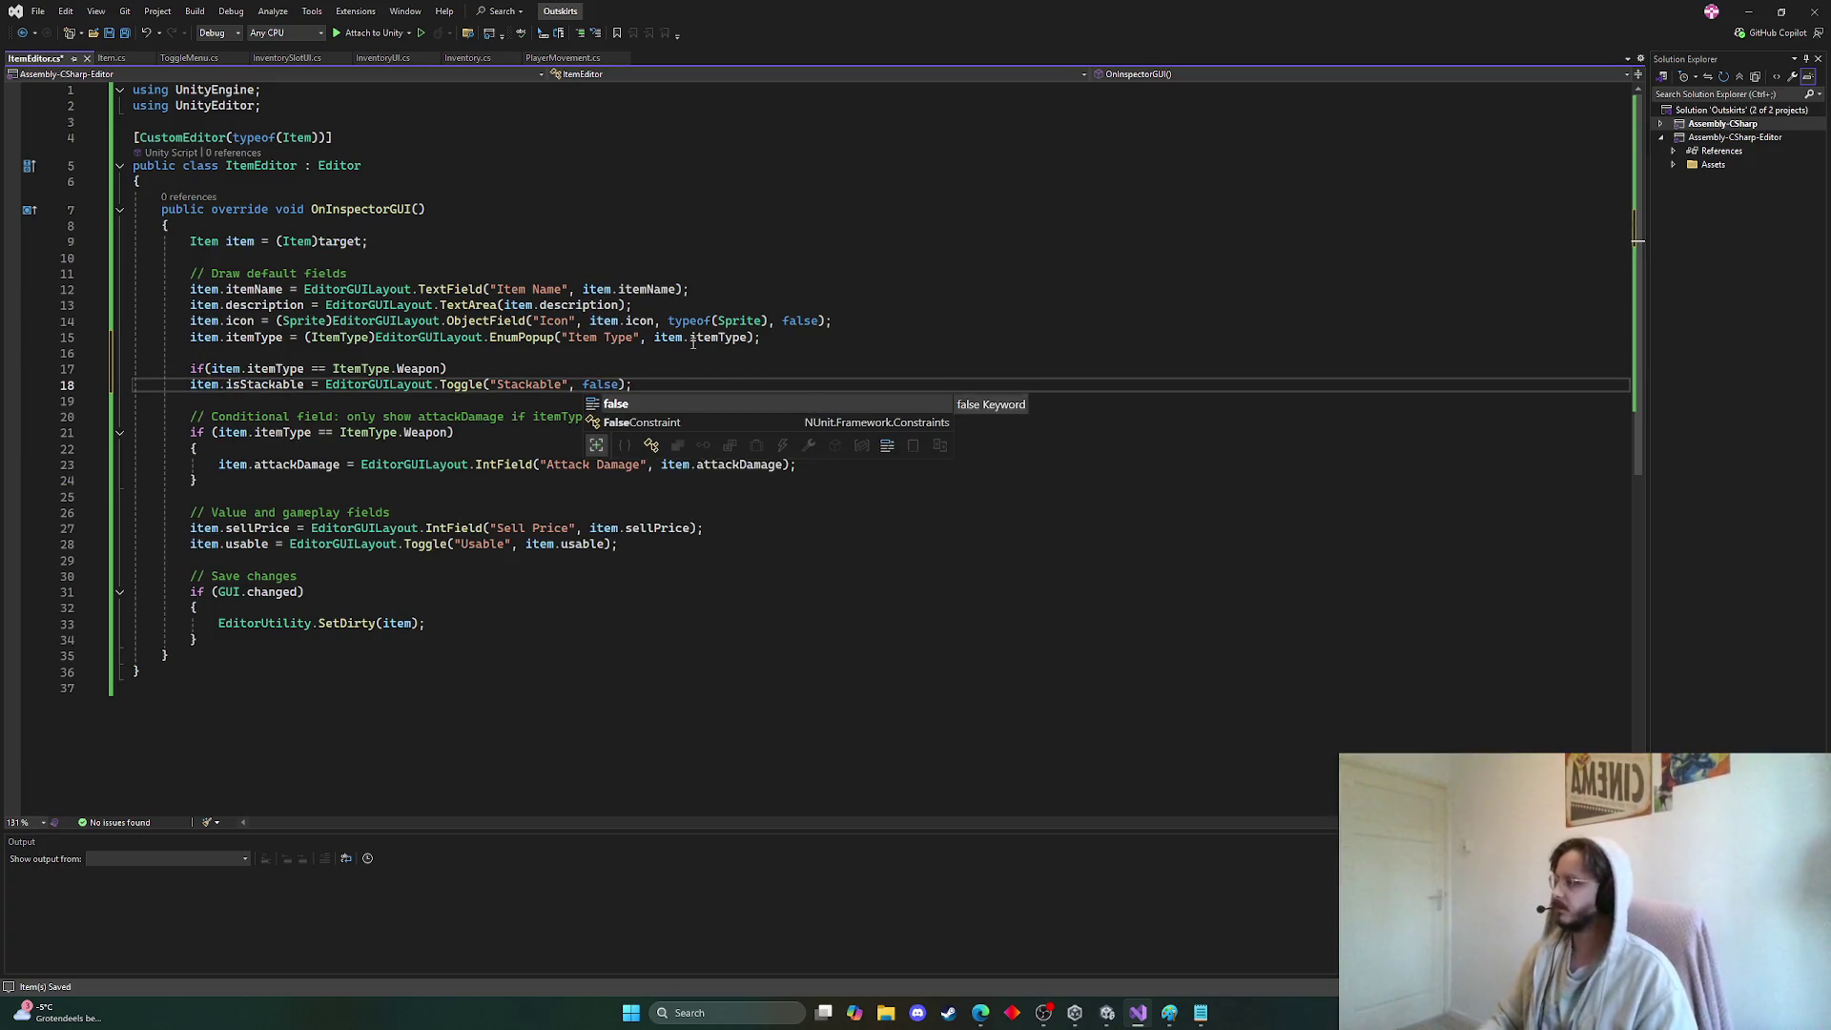
pyautogui.press('Escape')
pyautogui.click(681, 384)
pyautogui.press('Return')
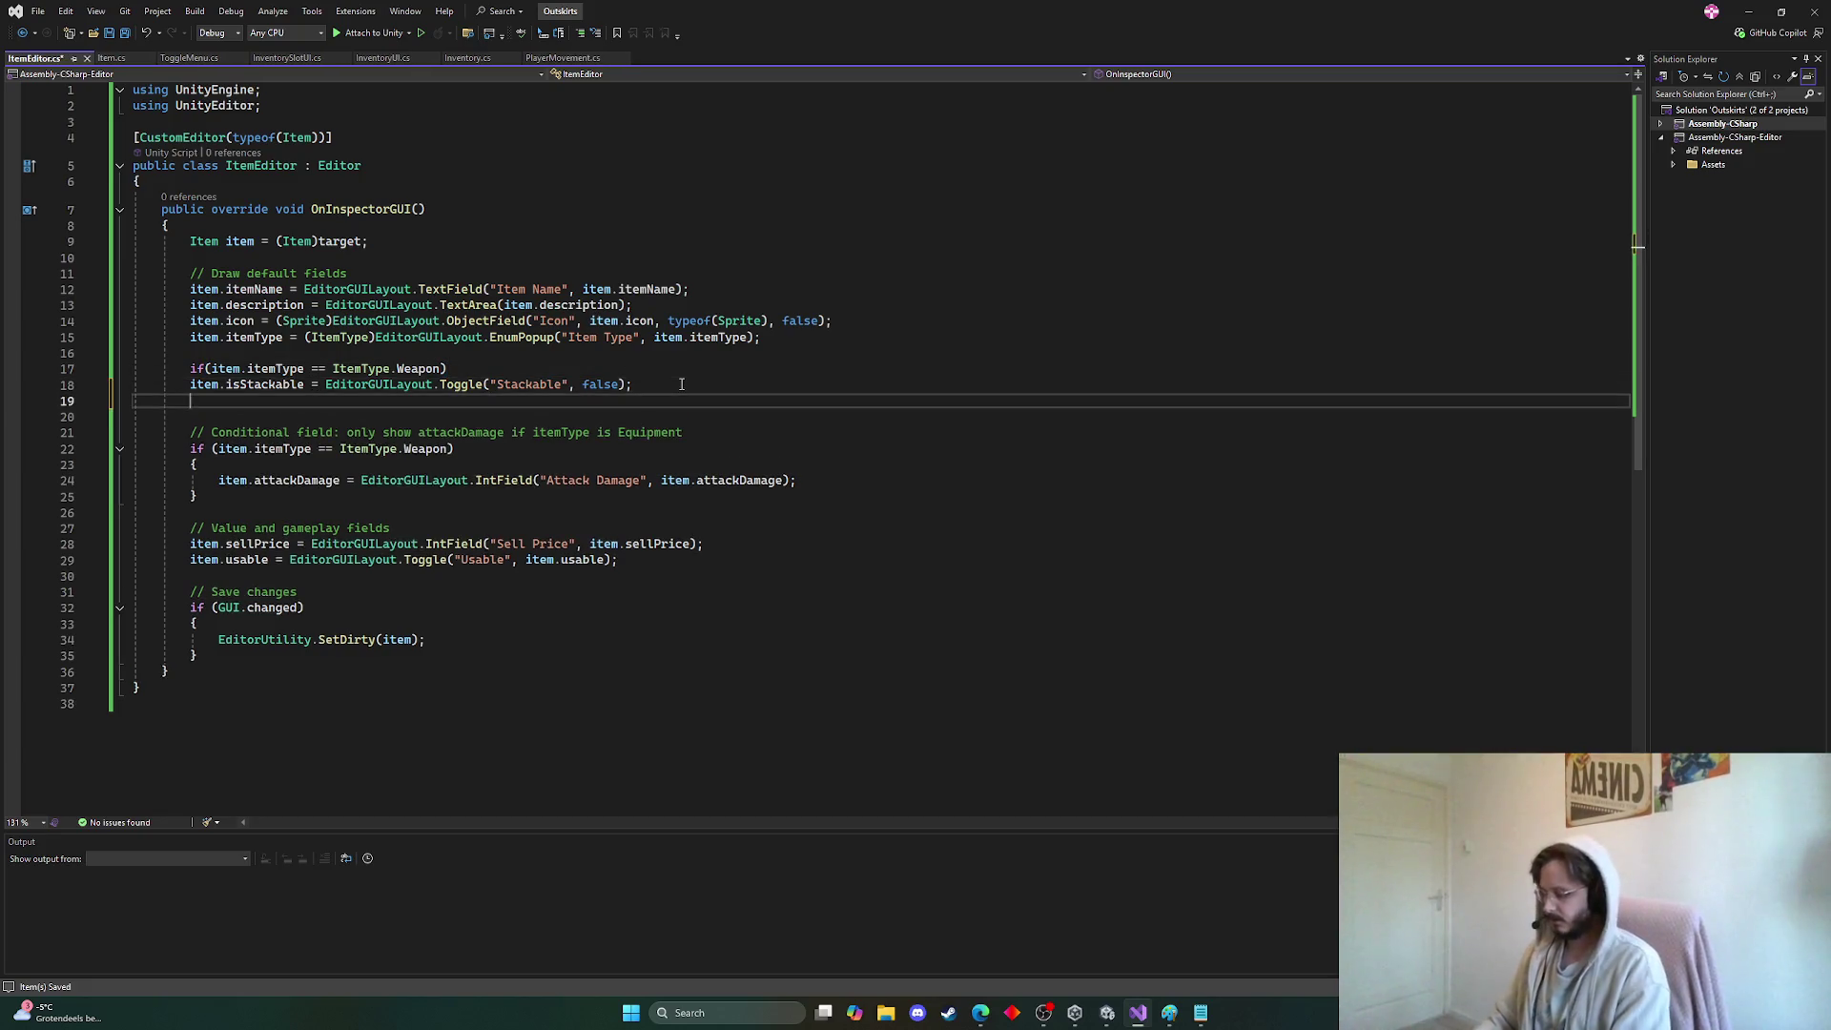
pyautogui.write('else')
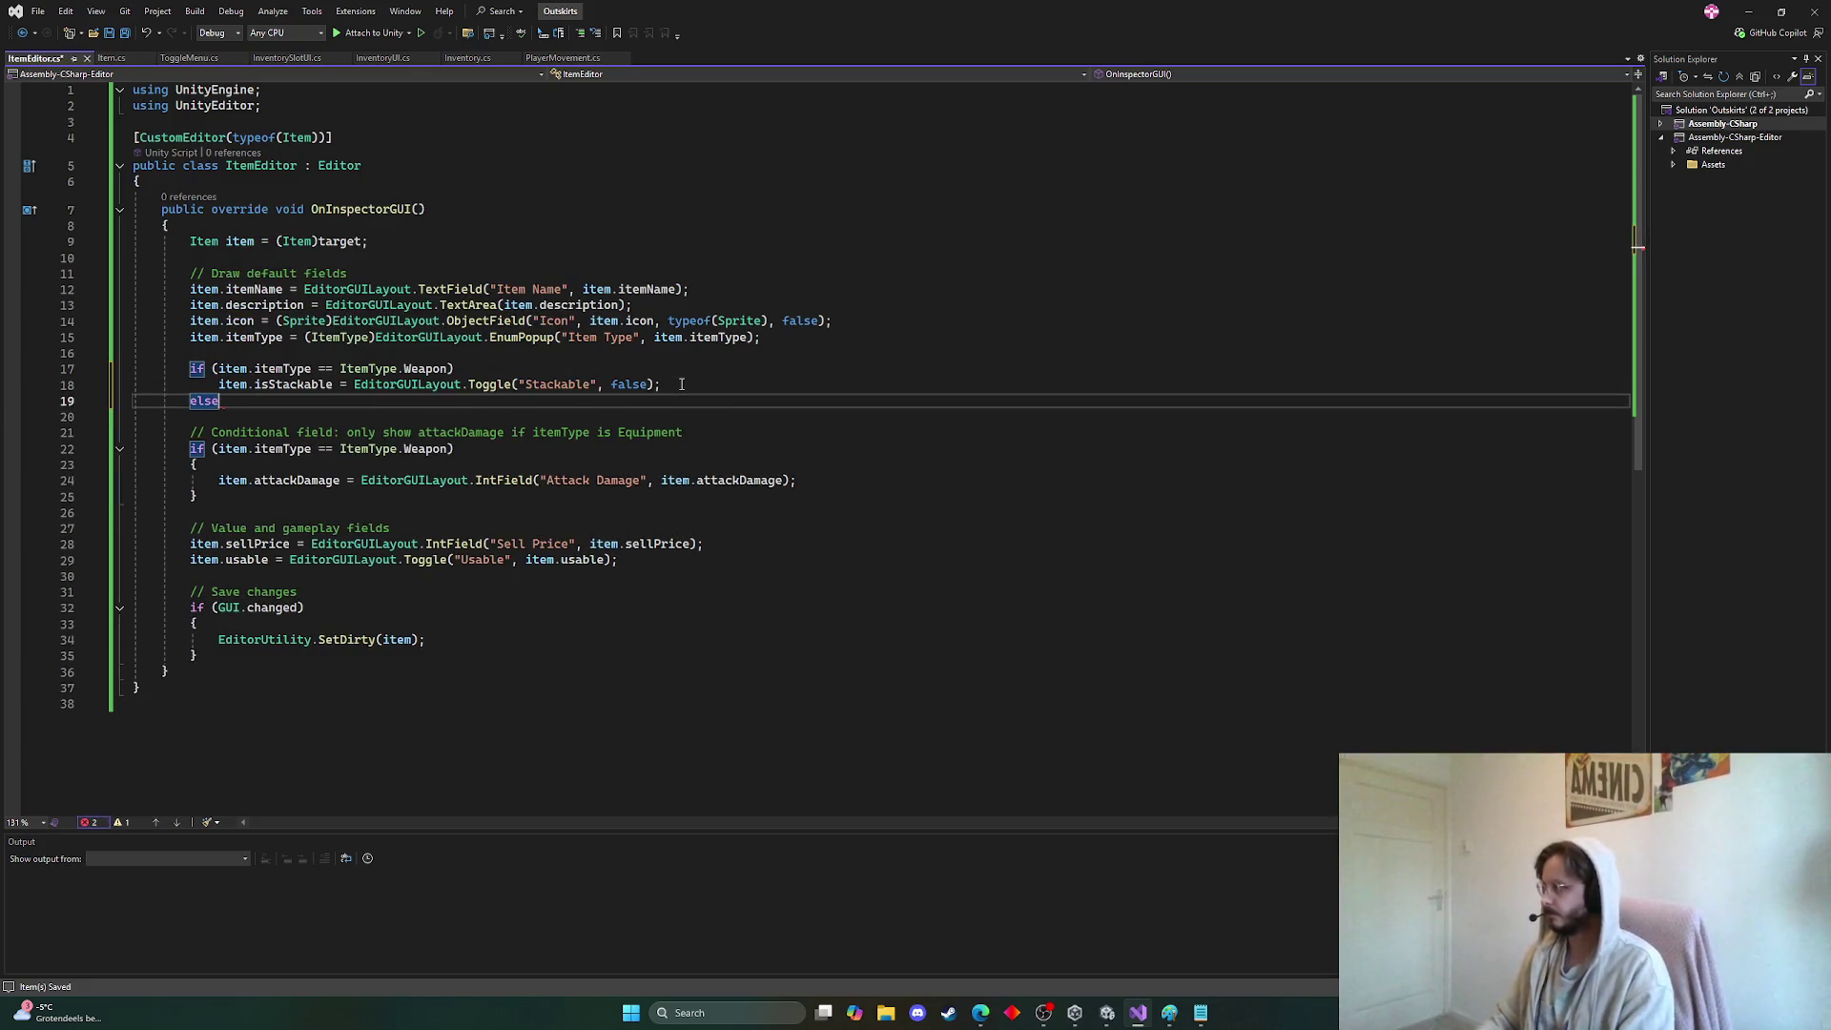
pyautogui.press('Return')
pyautogui.press('Tab')
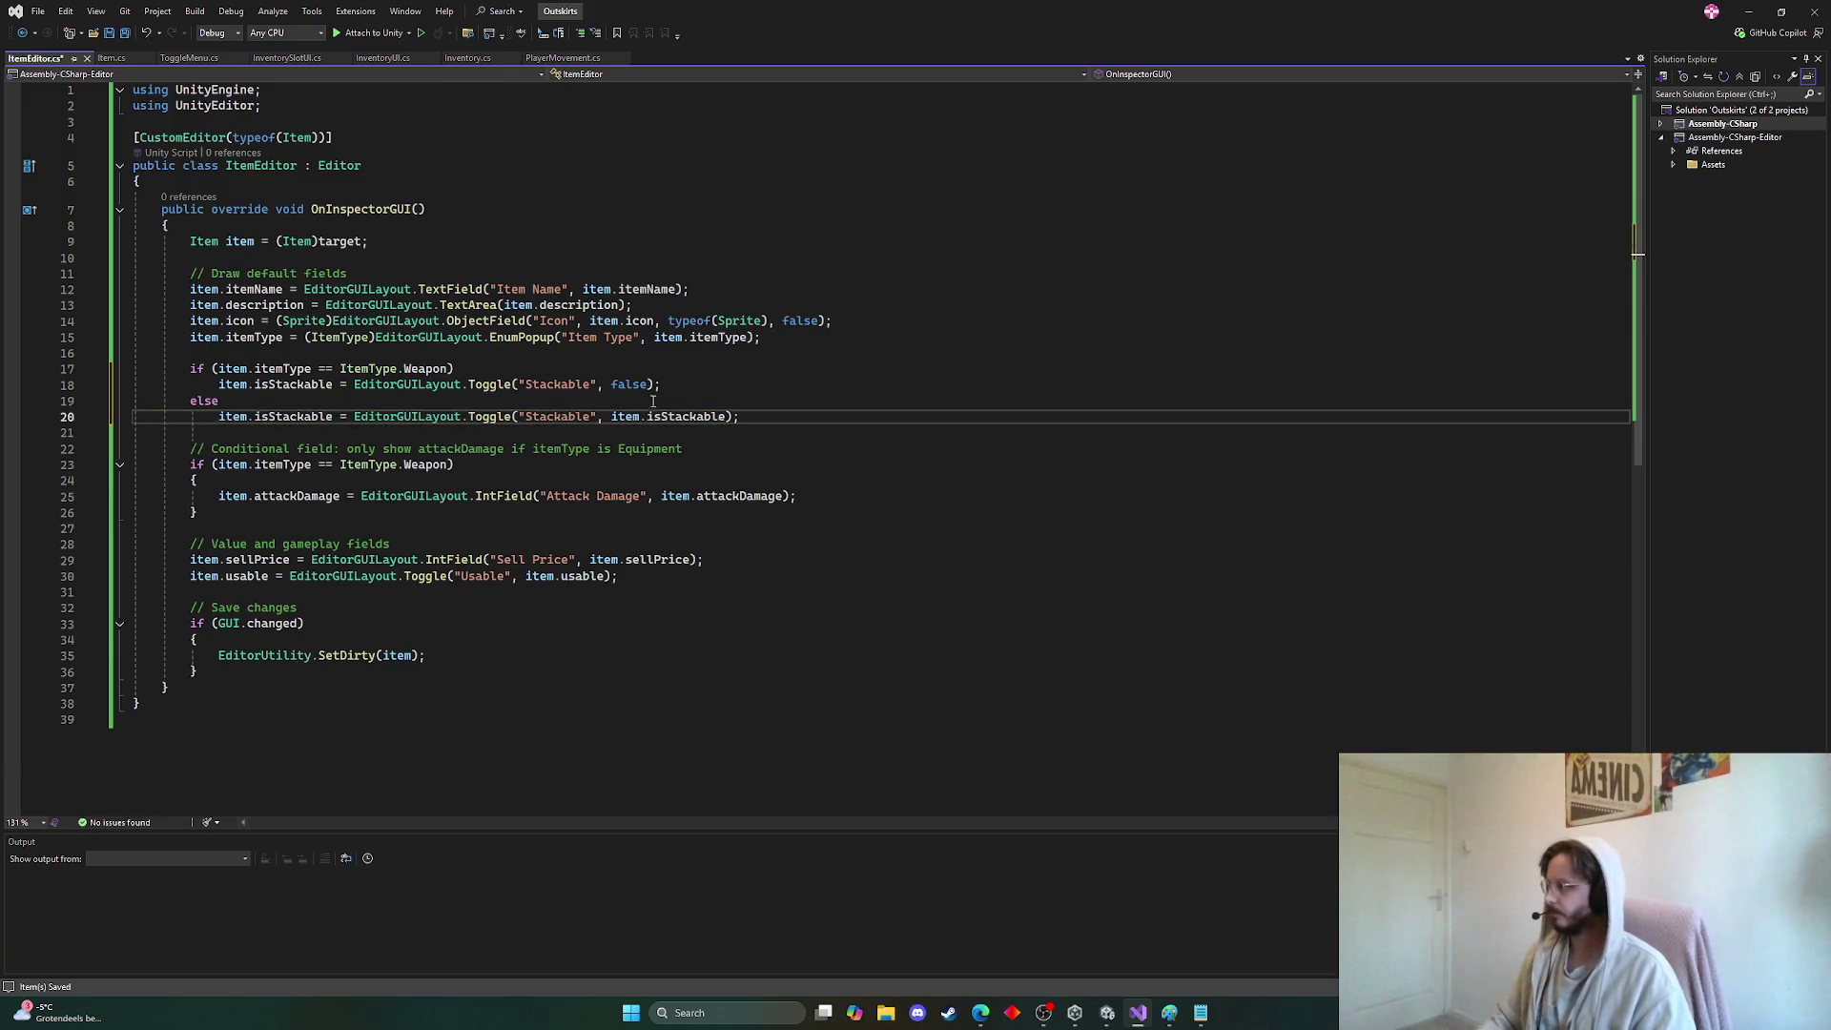
pyautogui.click(727, 416)
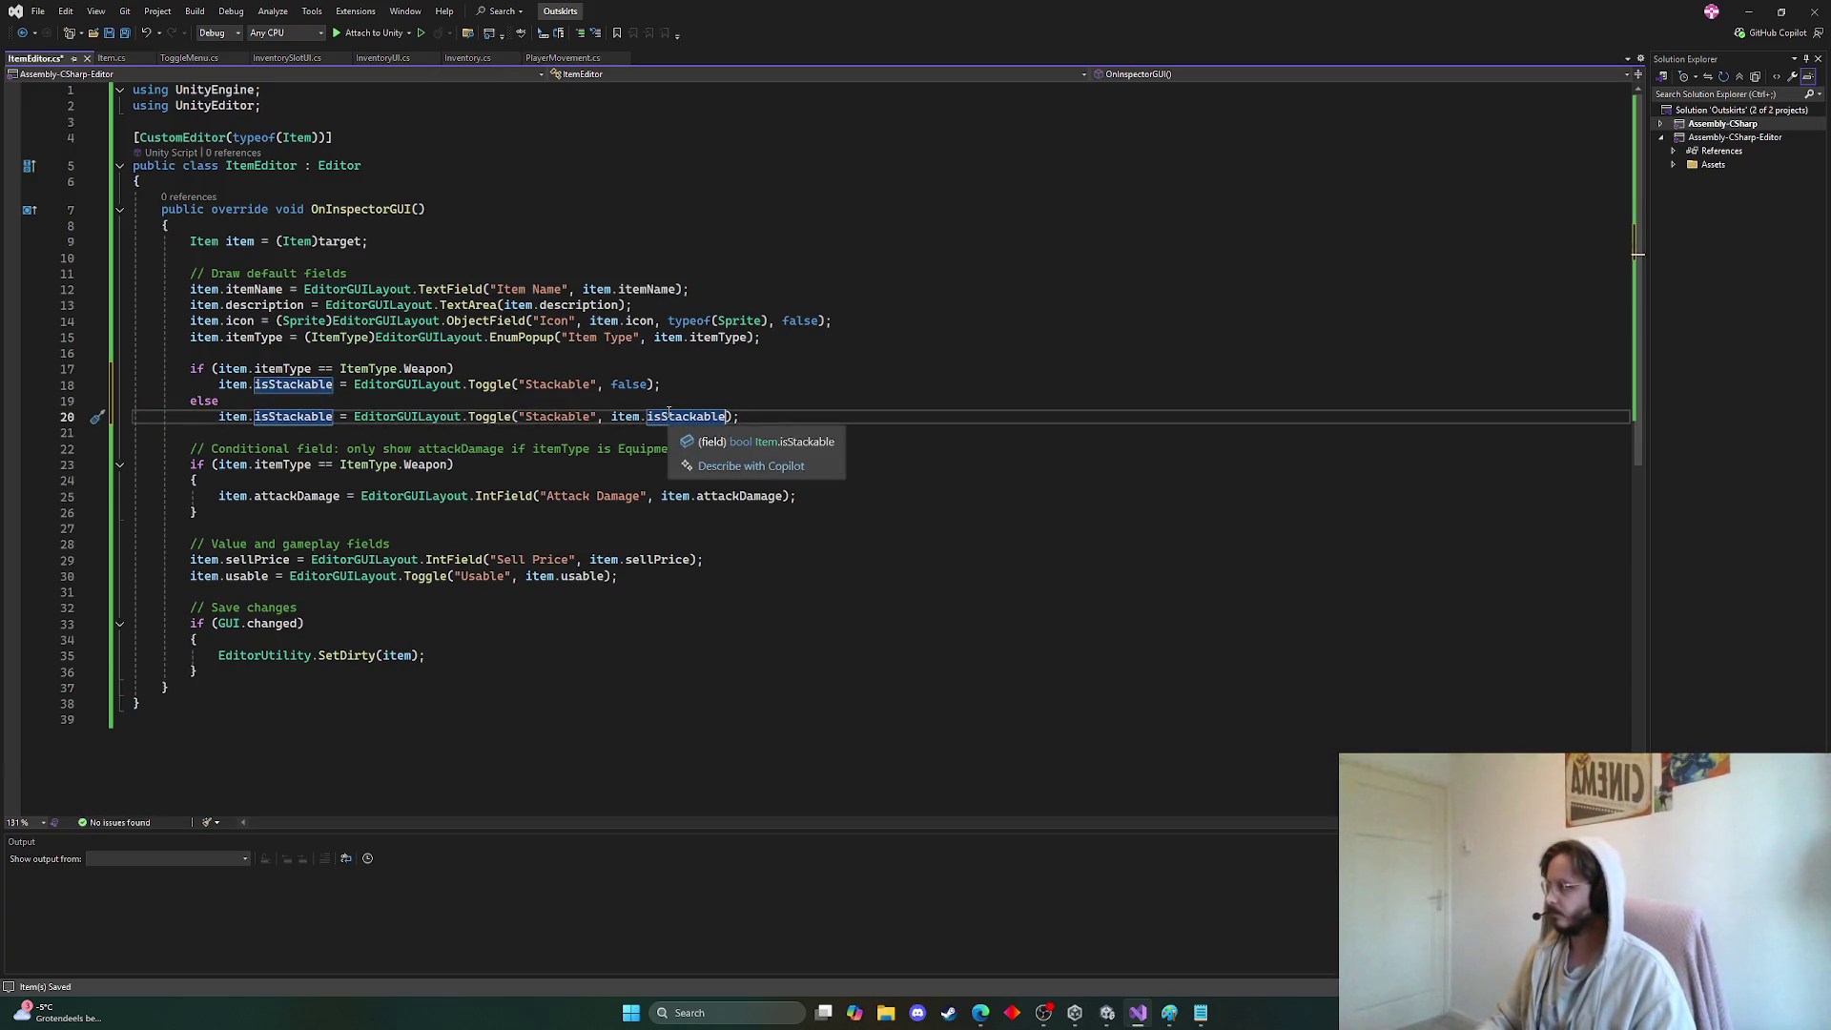
# Extend the condition with || item.itemType == ItemType.Equipment
pyautogui.click(446, 368)
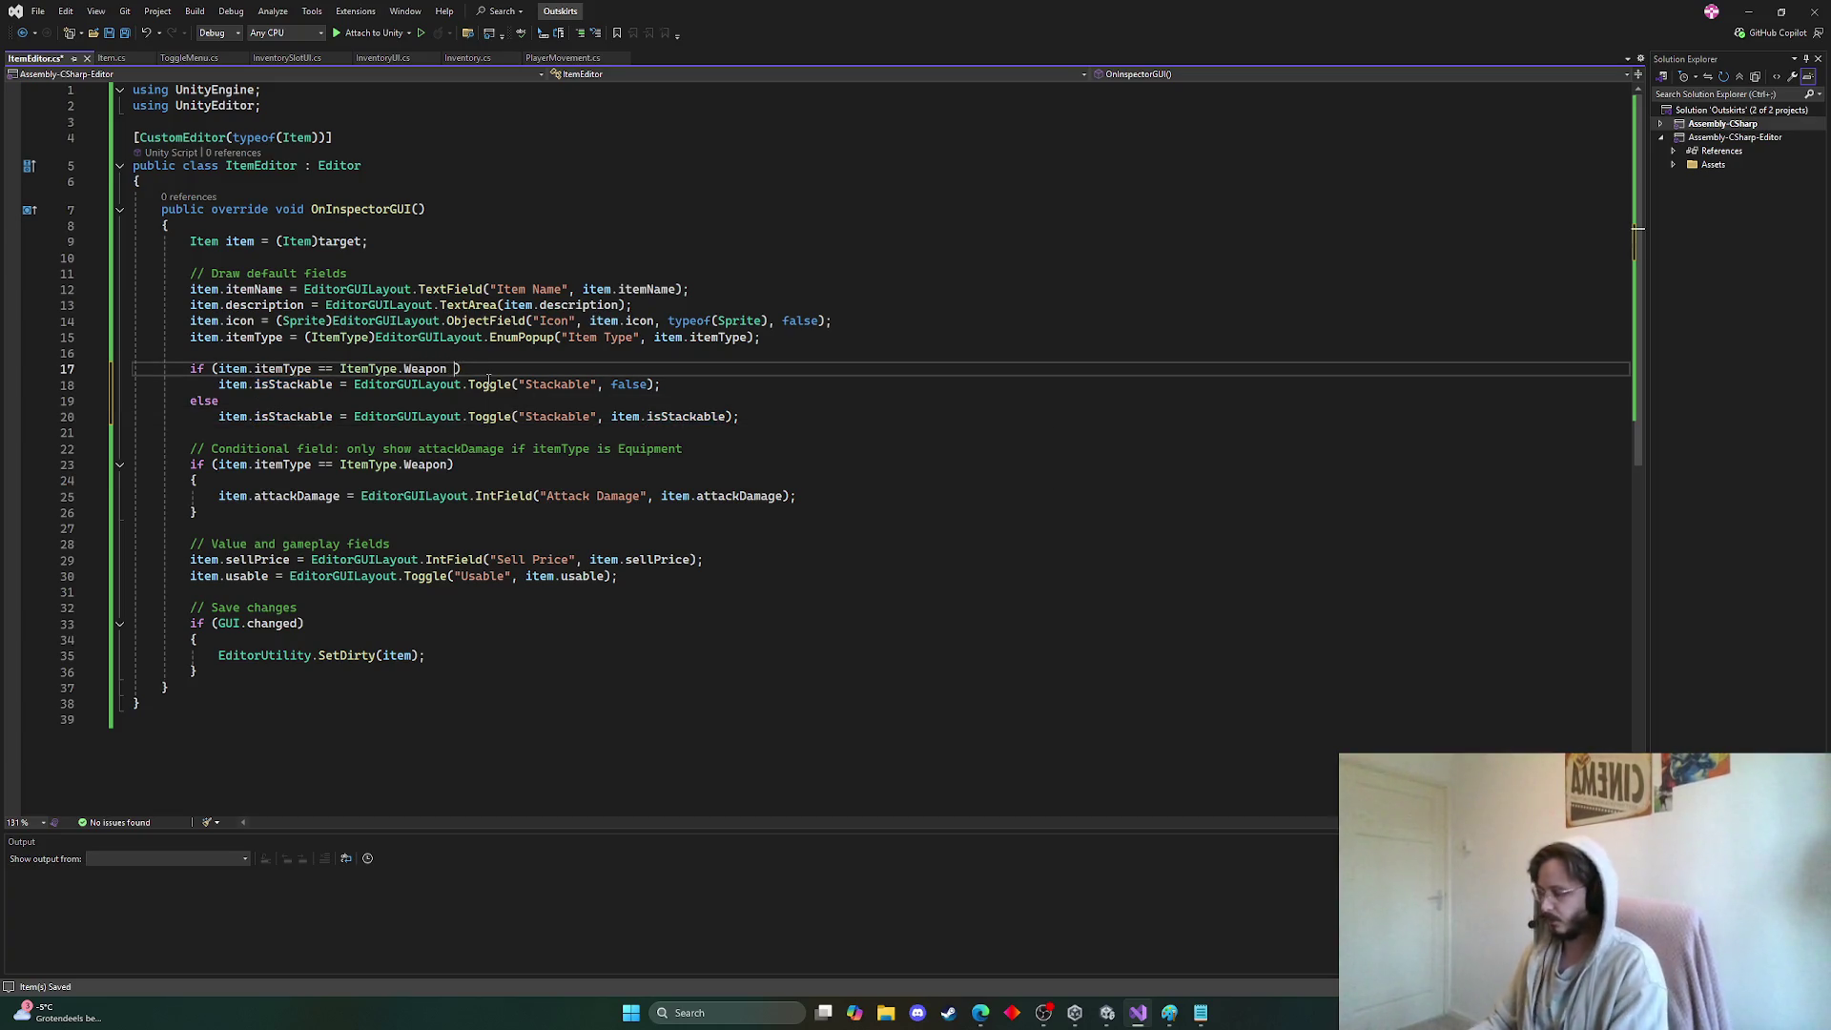
pyautogui.write('||')
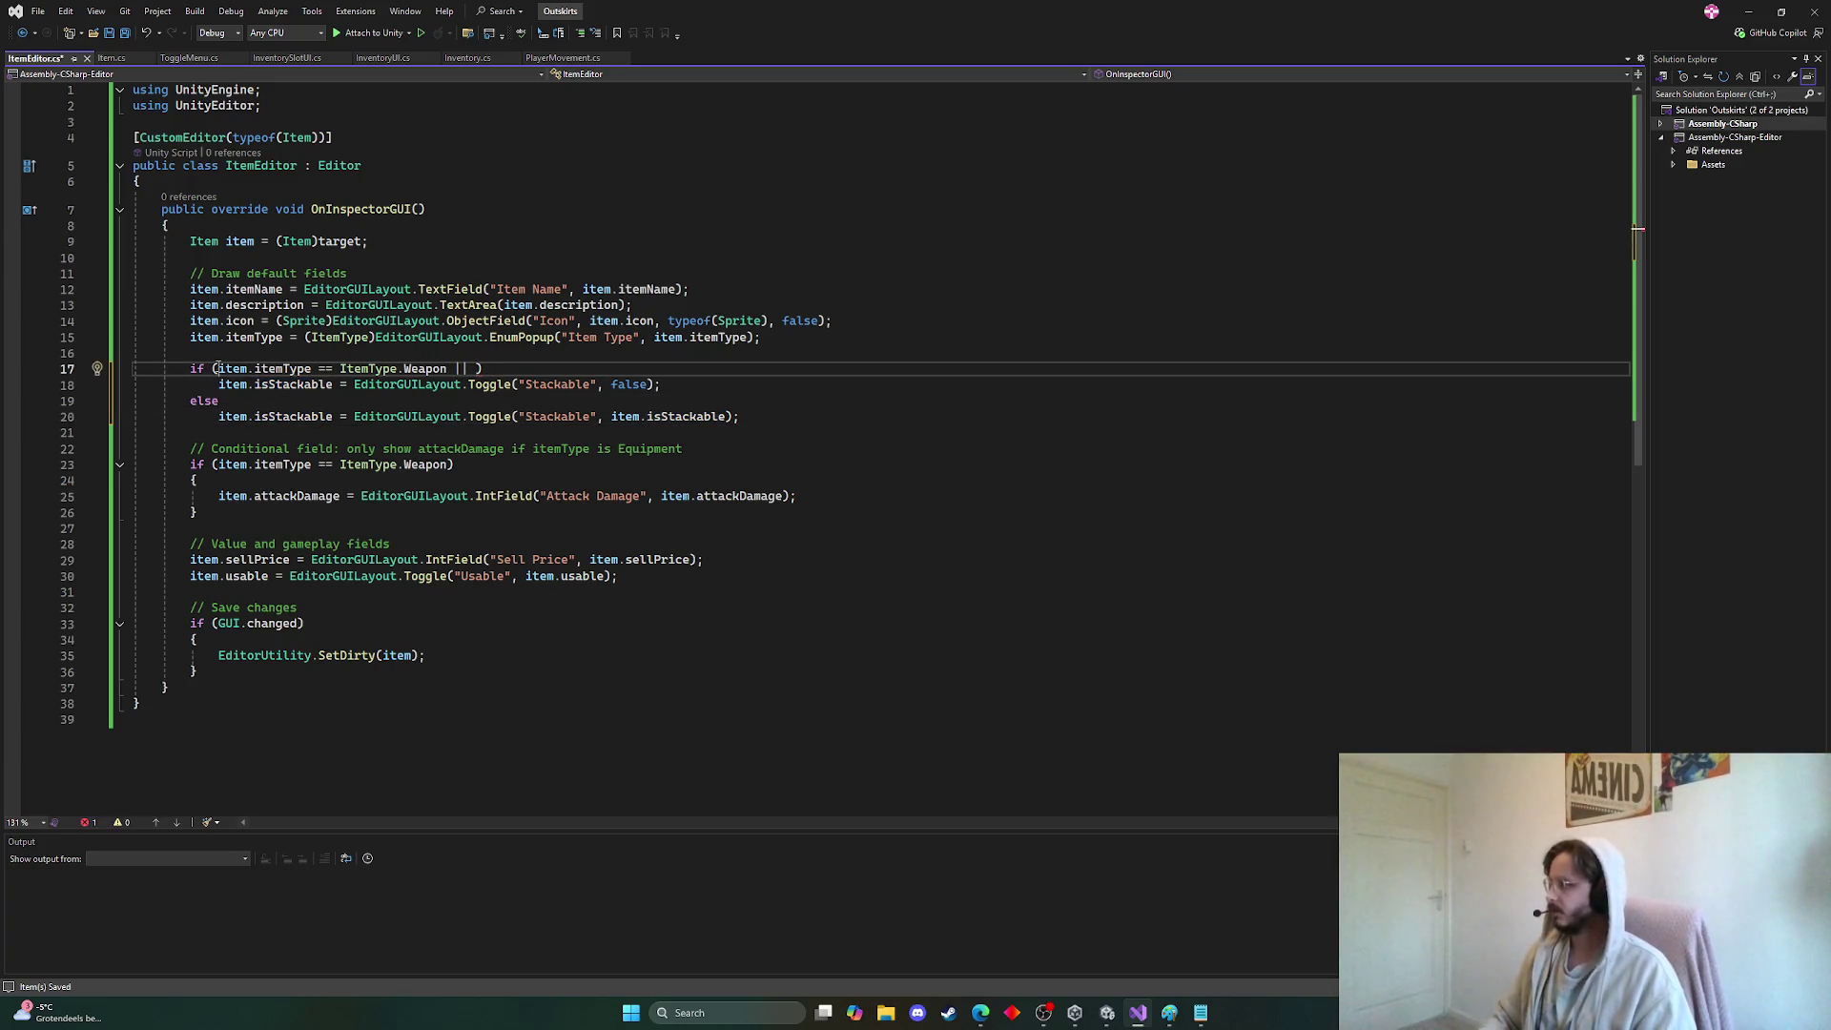
pyautogui.moveTo(219, 368); pyautogui.dragTo(448, 369)
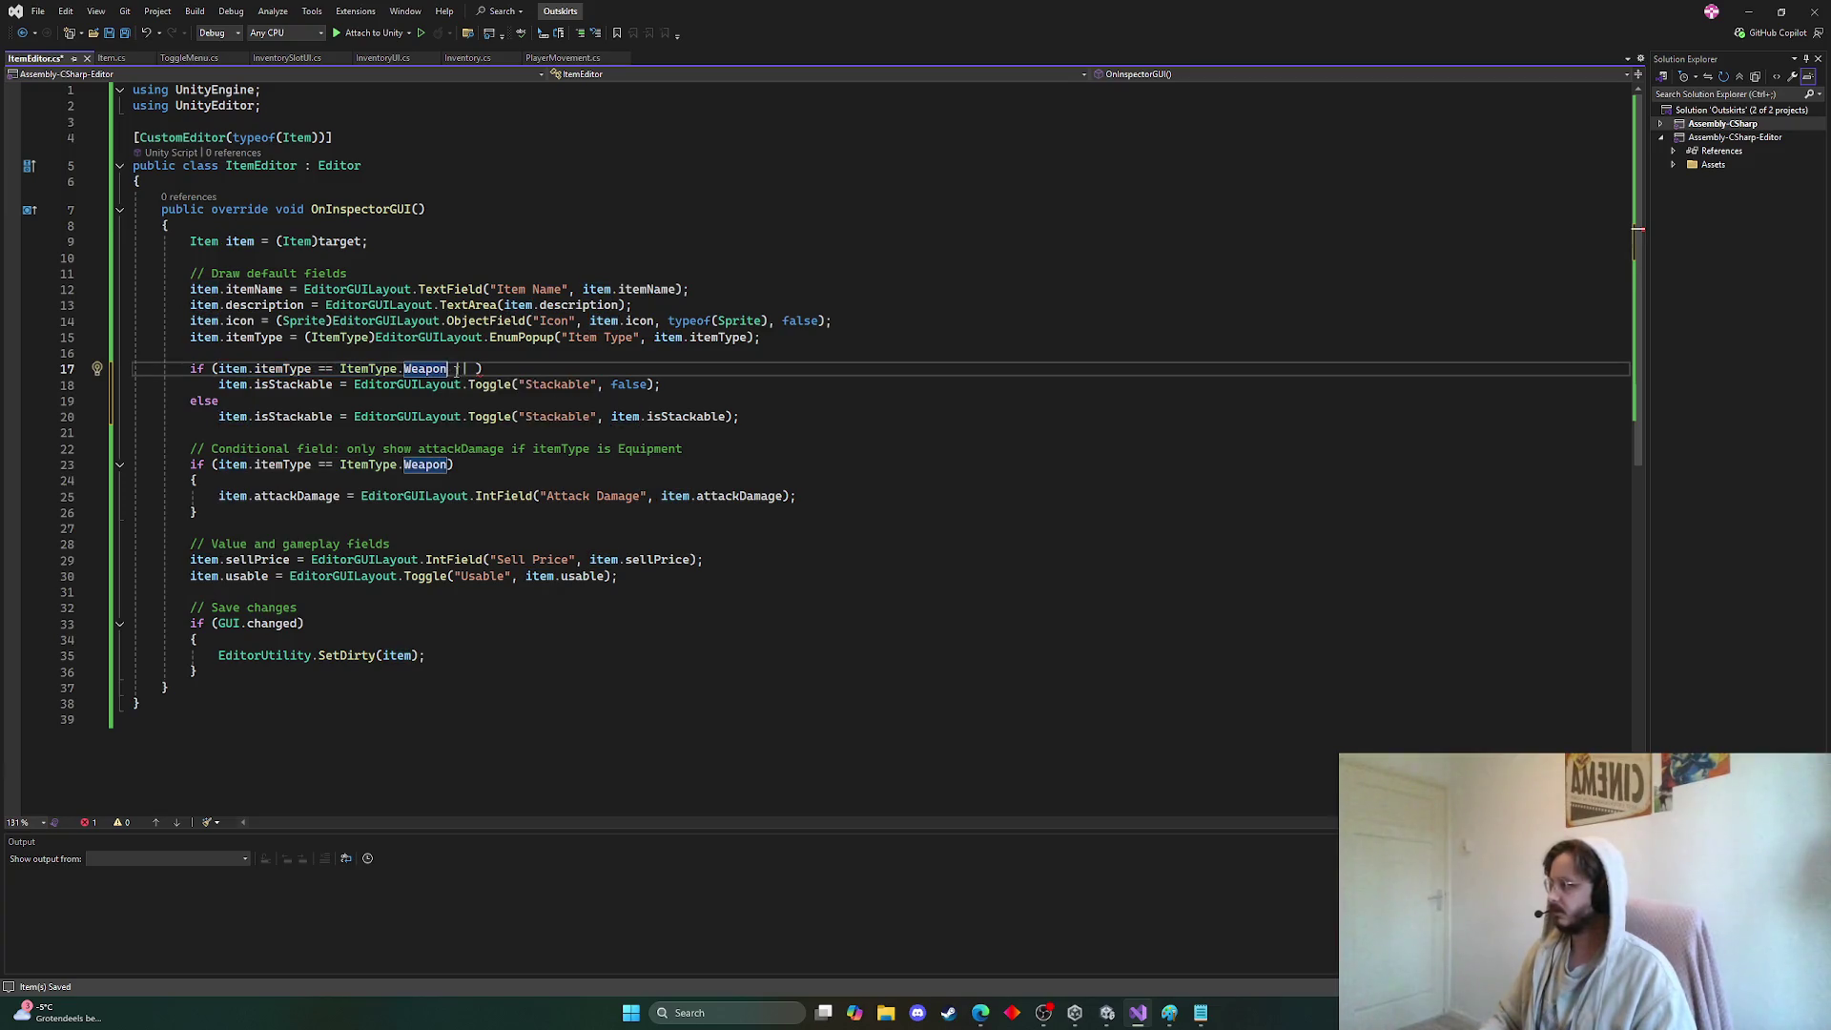
pyautogui.hotkey('ctrl', 'c')
pyautogui.click(474, 368)
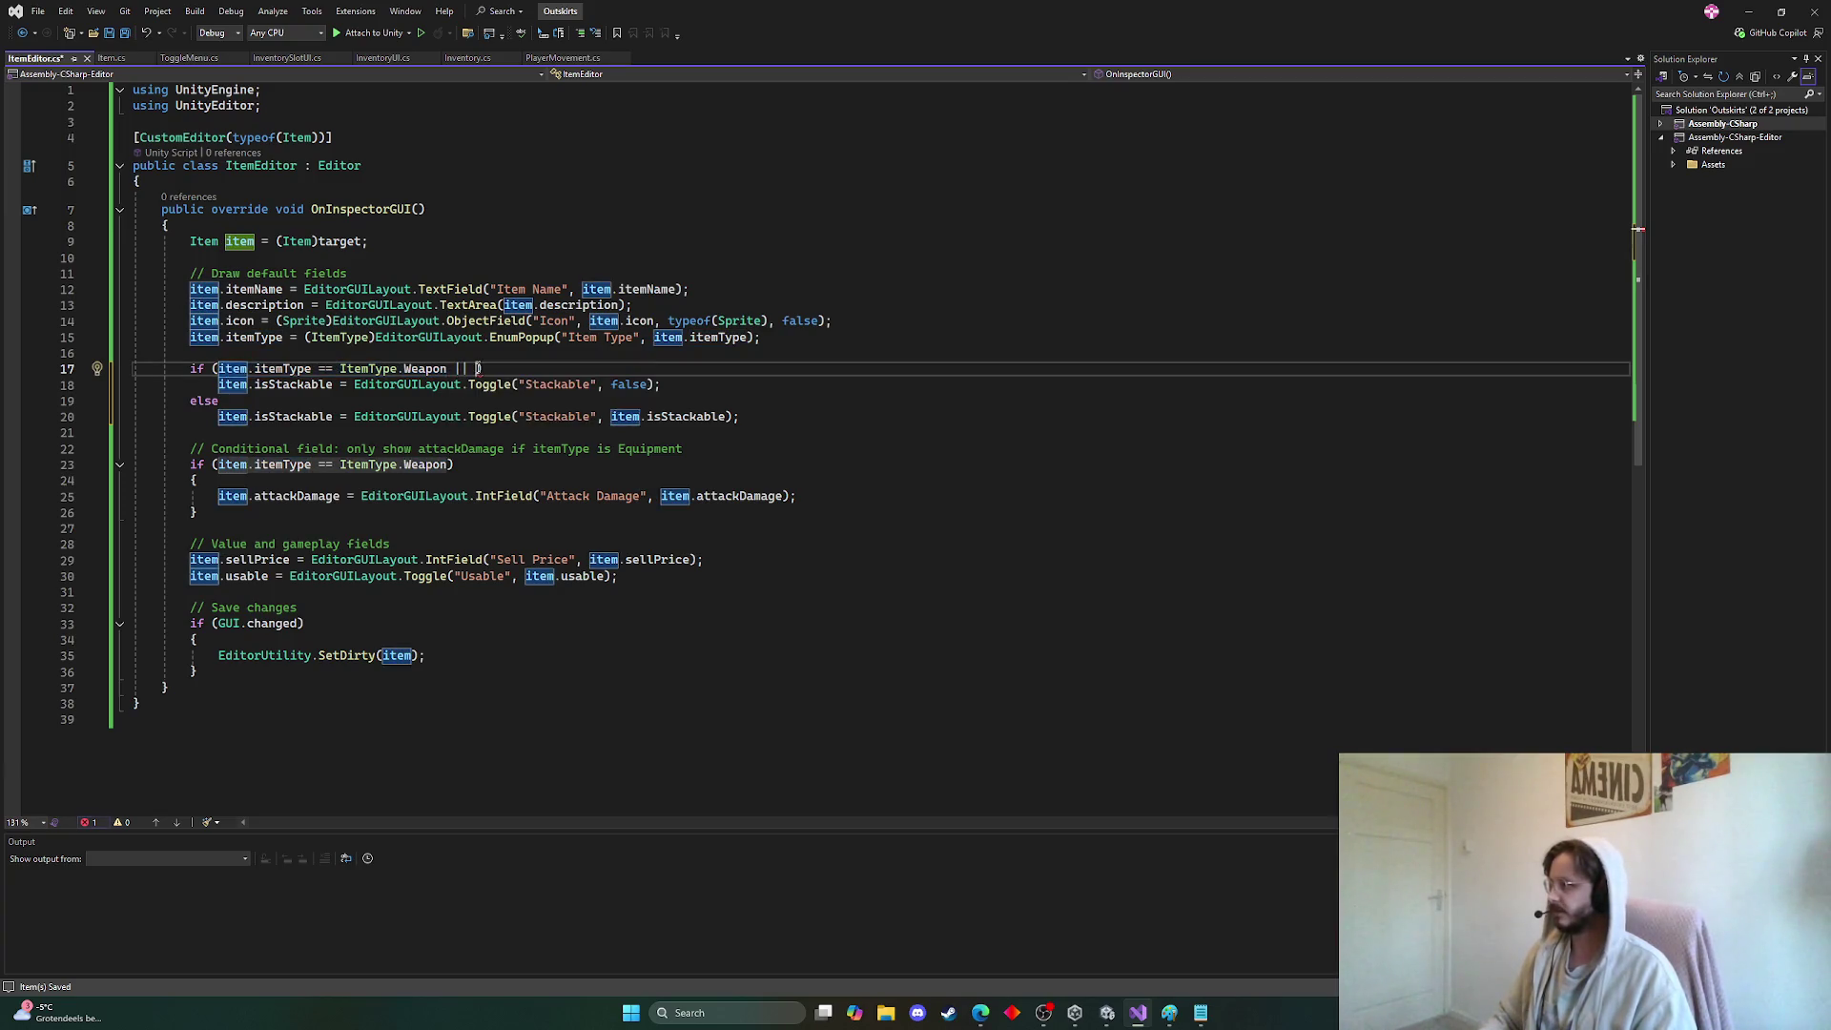
pyautogui.hotkey('ctrl', 'v')
pyautogui.write('Equipment')
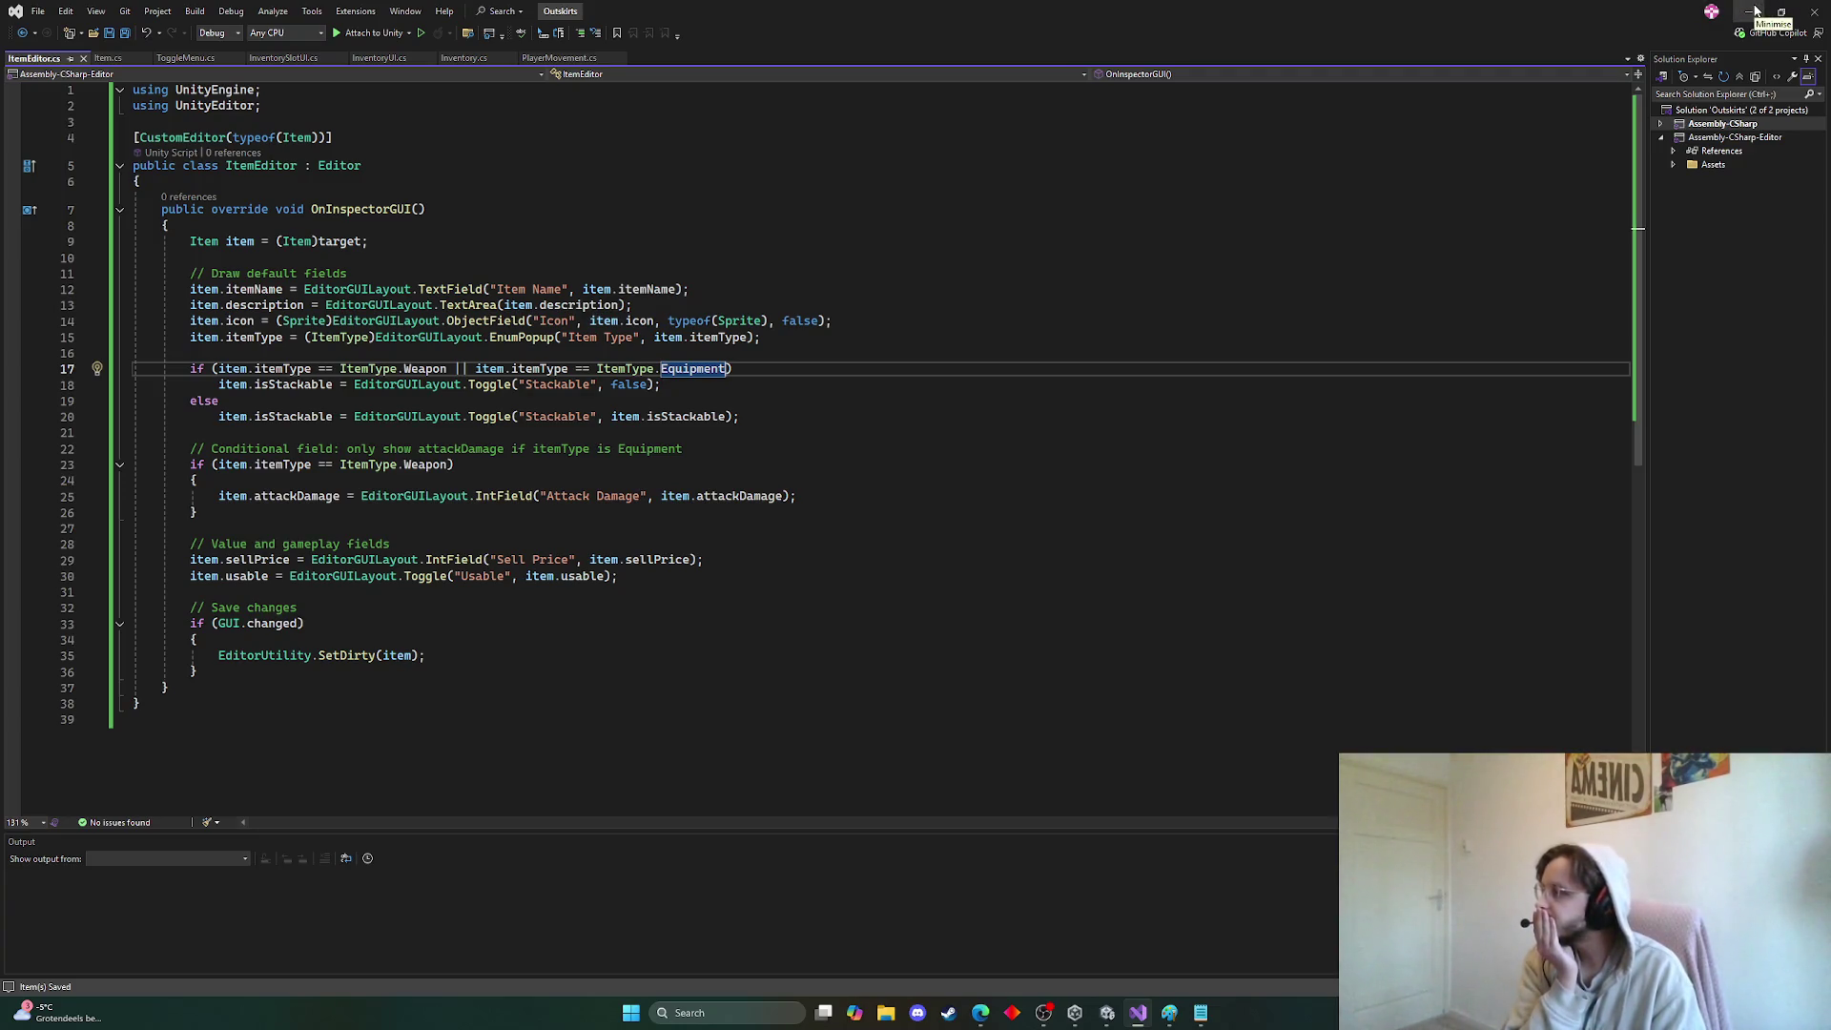
# Test Slimeball's Item Type with Equipment, Resource and Weapon to watch Attack Damage appear
pyautogui.click(1755, 10)
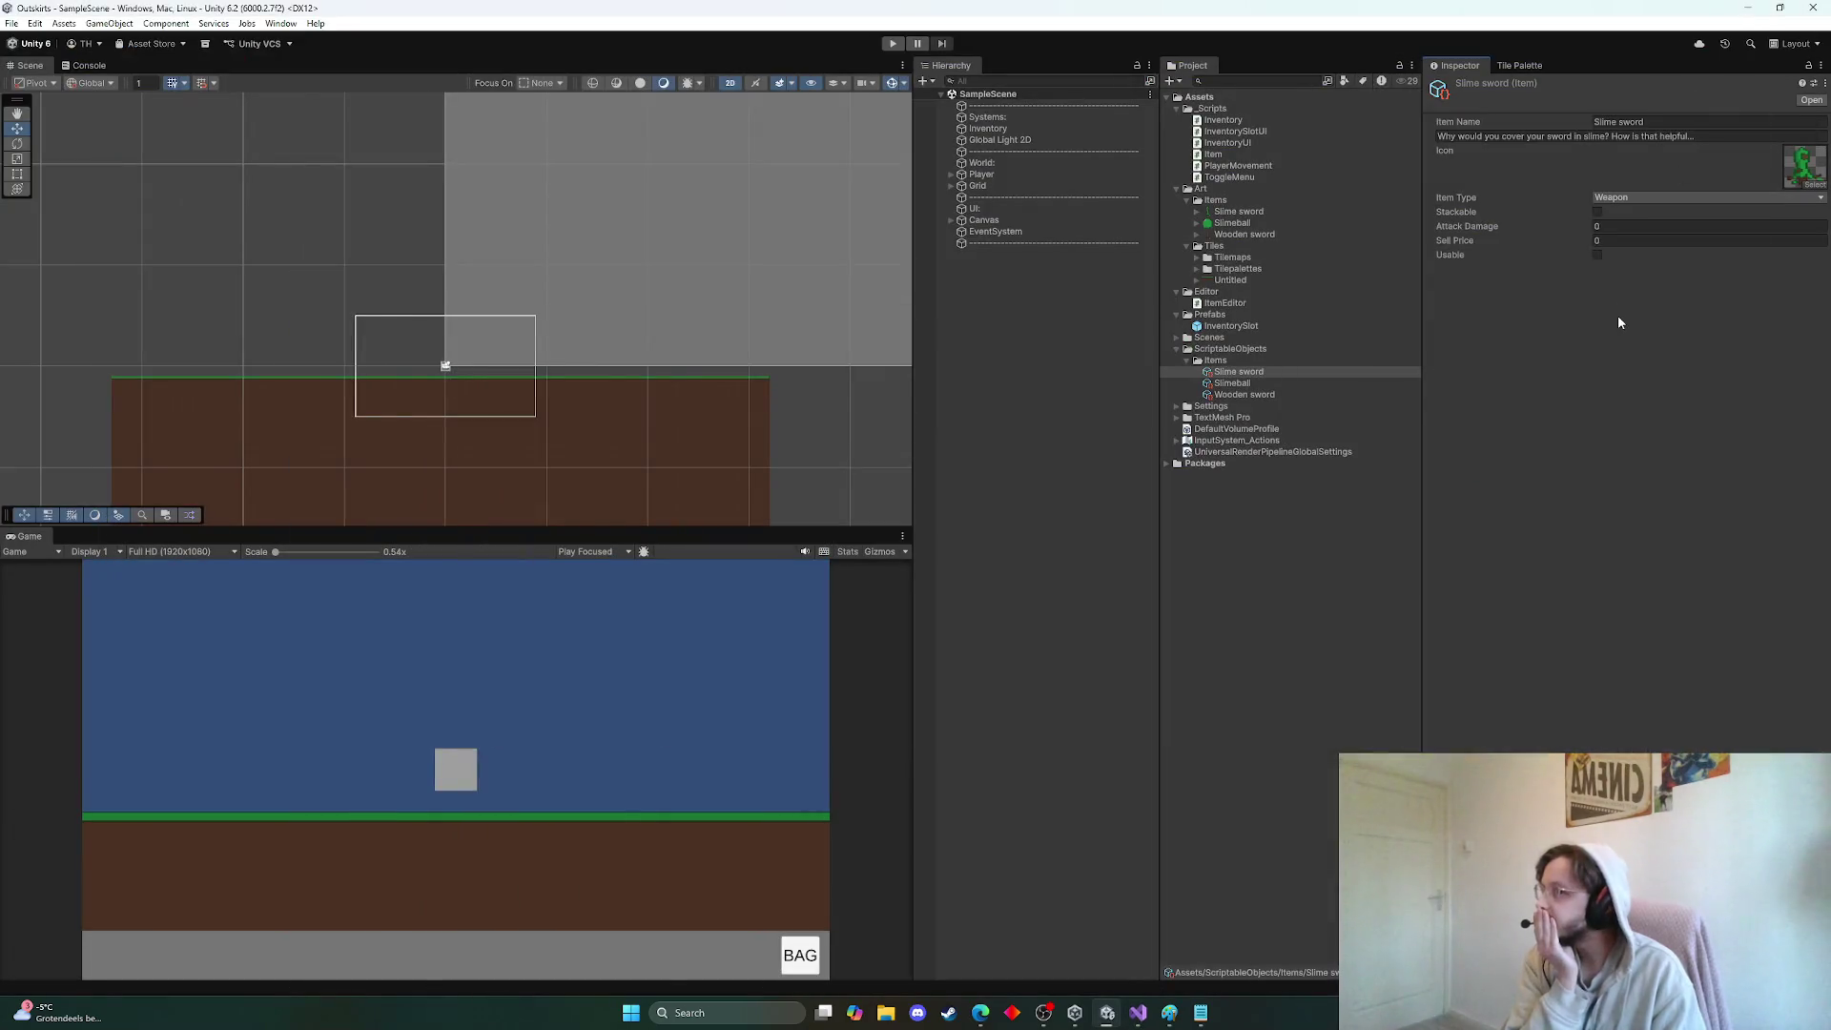
pyautogui.click(1240, 394)
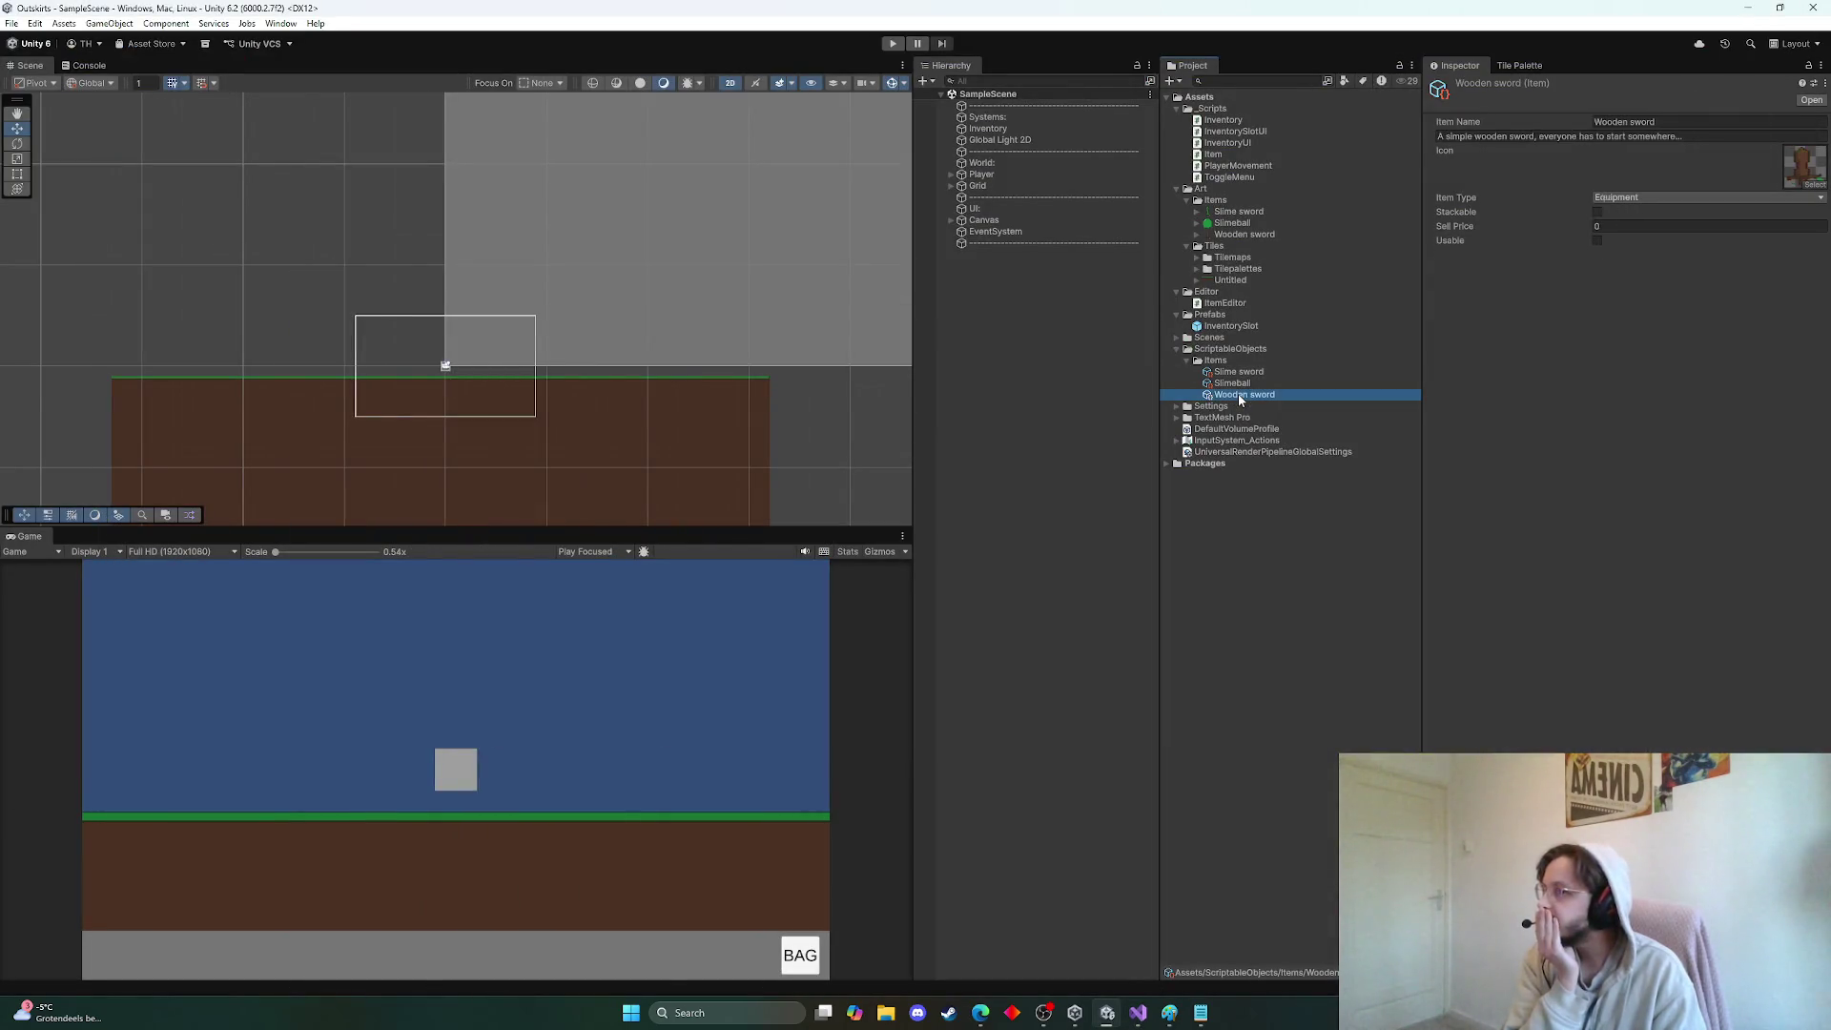
pyautogui.click(1241, 386)
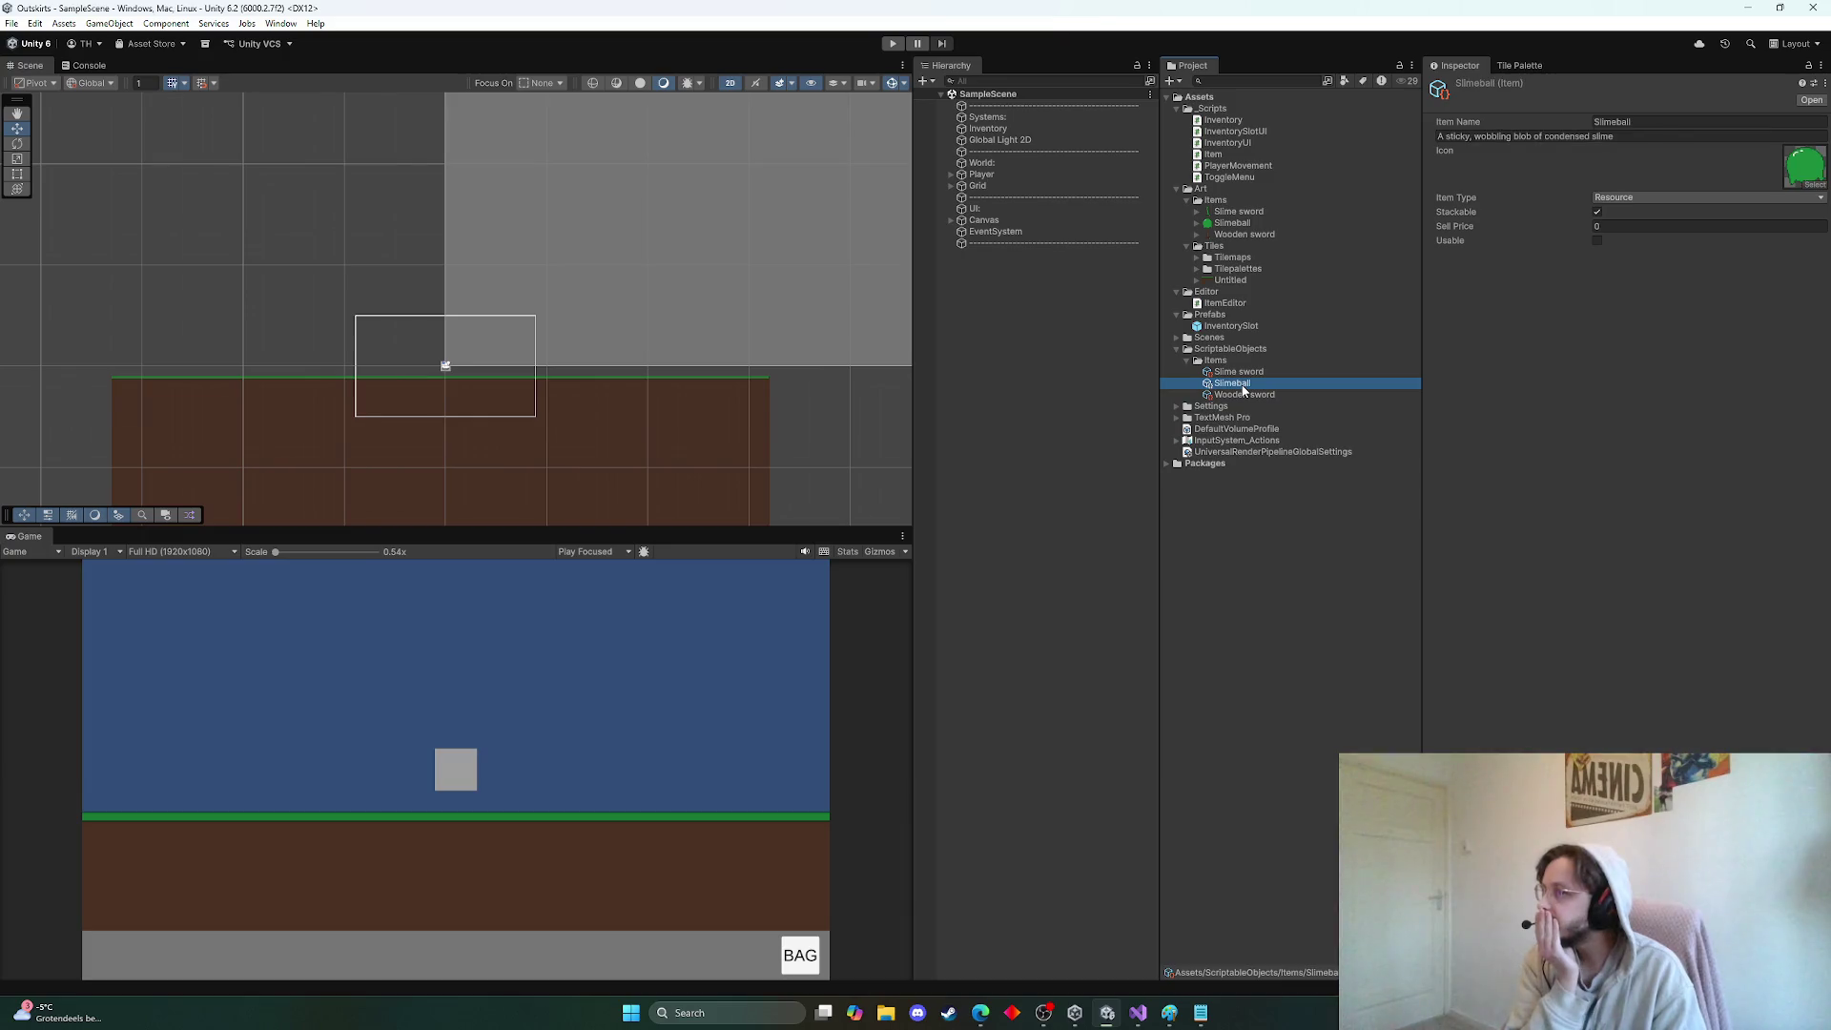
pyautogui.click(1641, 199)
pyautogui.click(1641, 246)
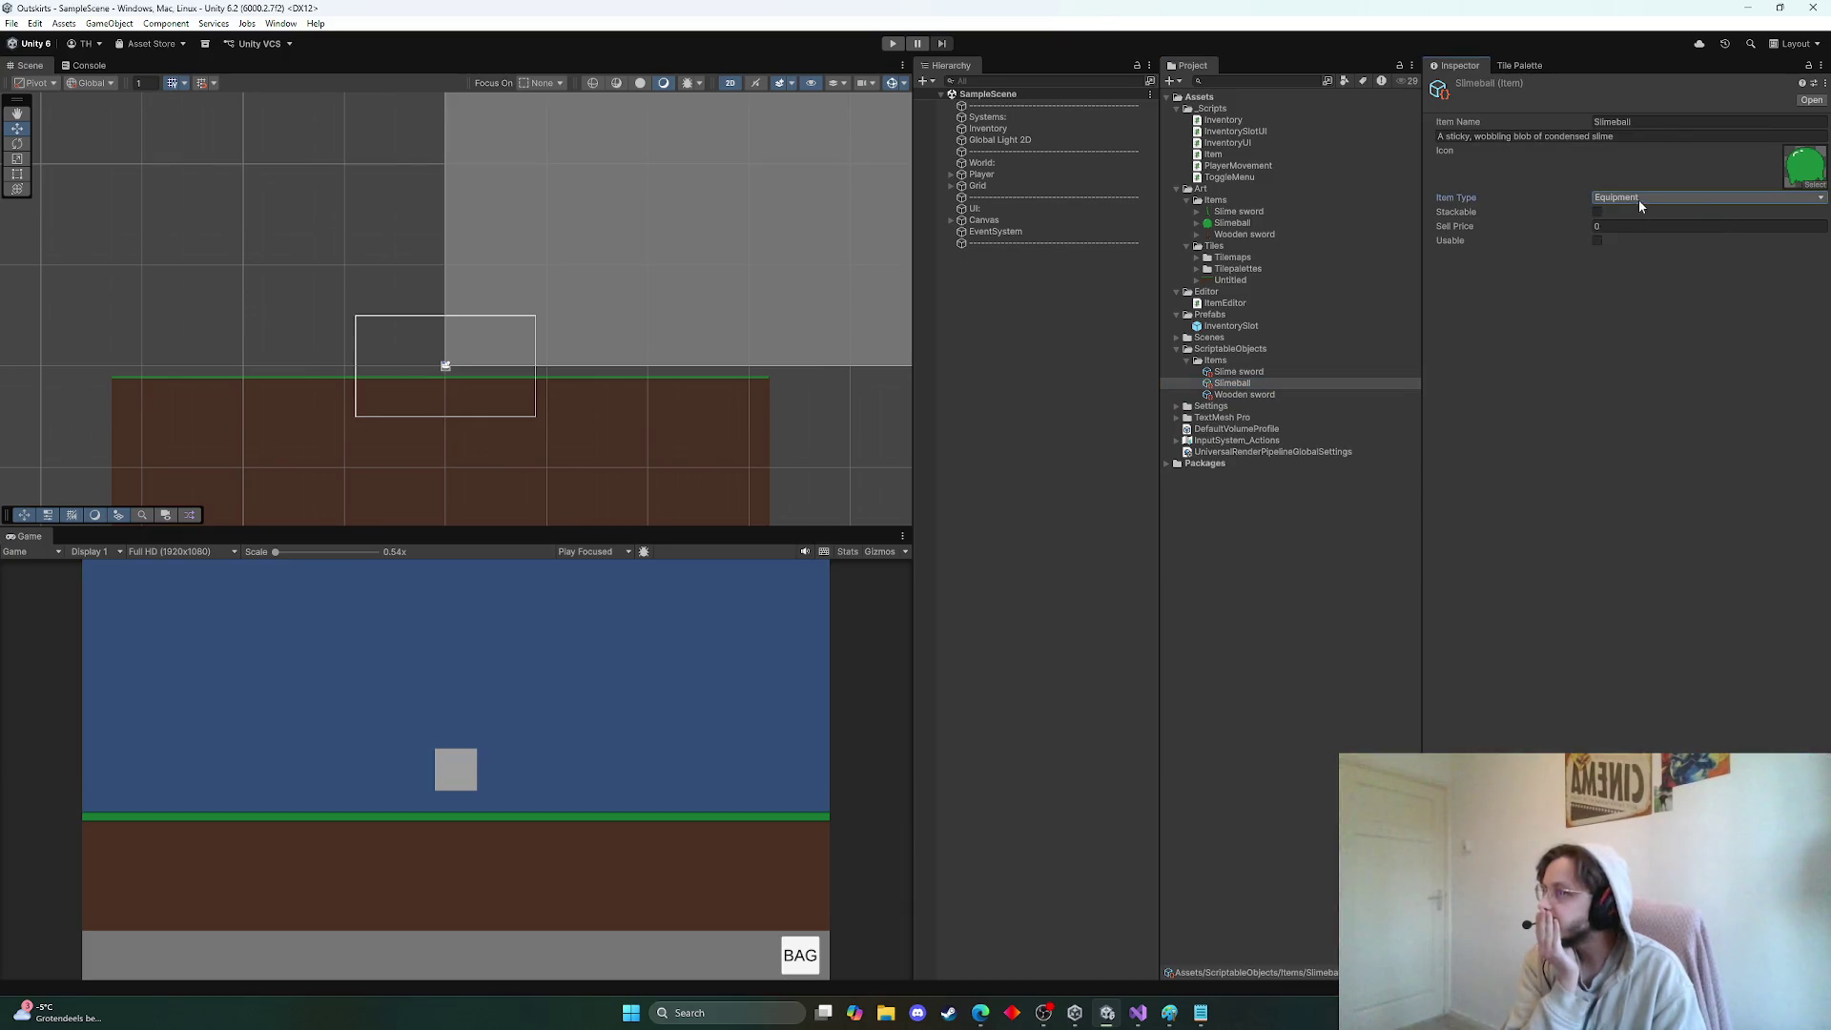
pyautogui.click(1640, 199)
pyautogui.click(1641, 233)
pyautogui.click(1640, 198)
pyautogui.click(1636, 213)
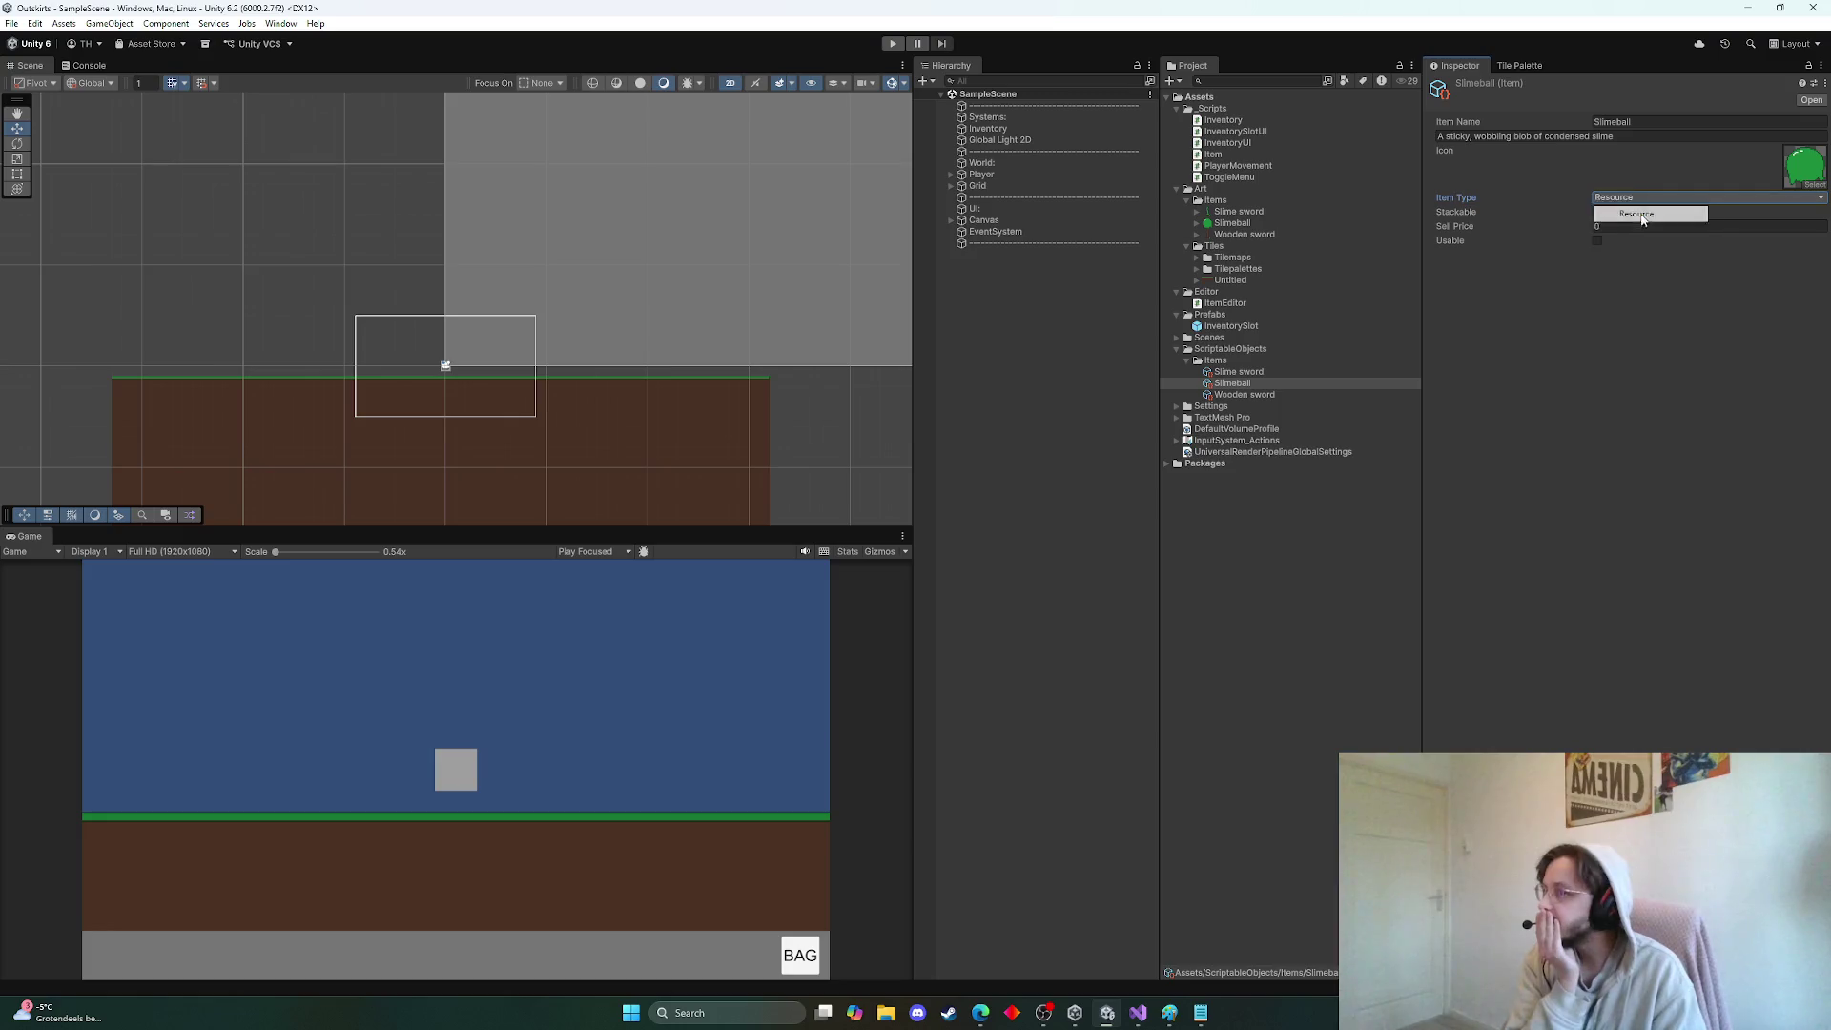
pyautogui.click(1640, 198)
pyautogui.click(1635, 261)
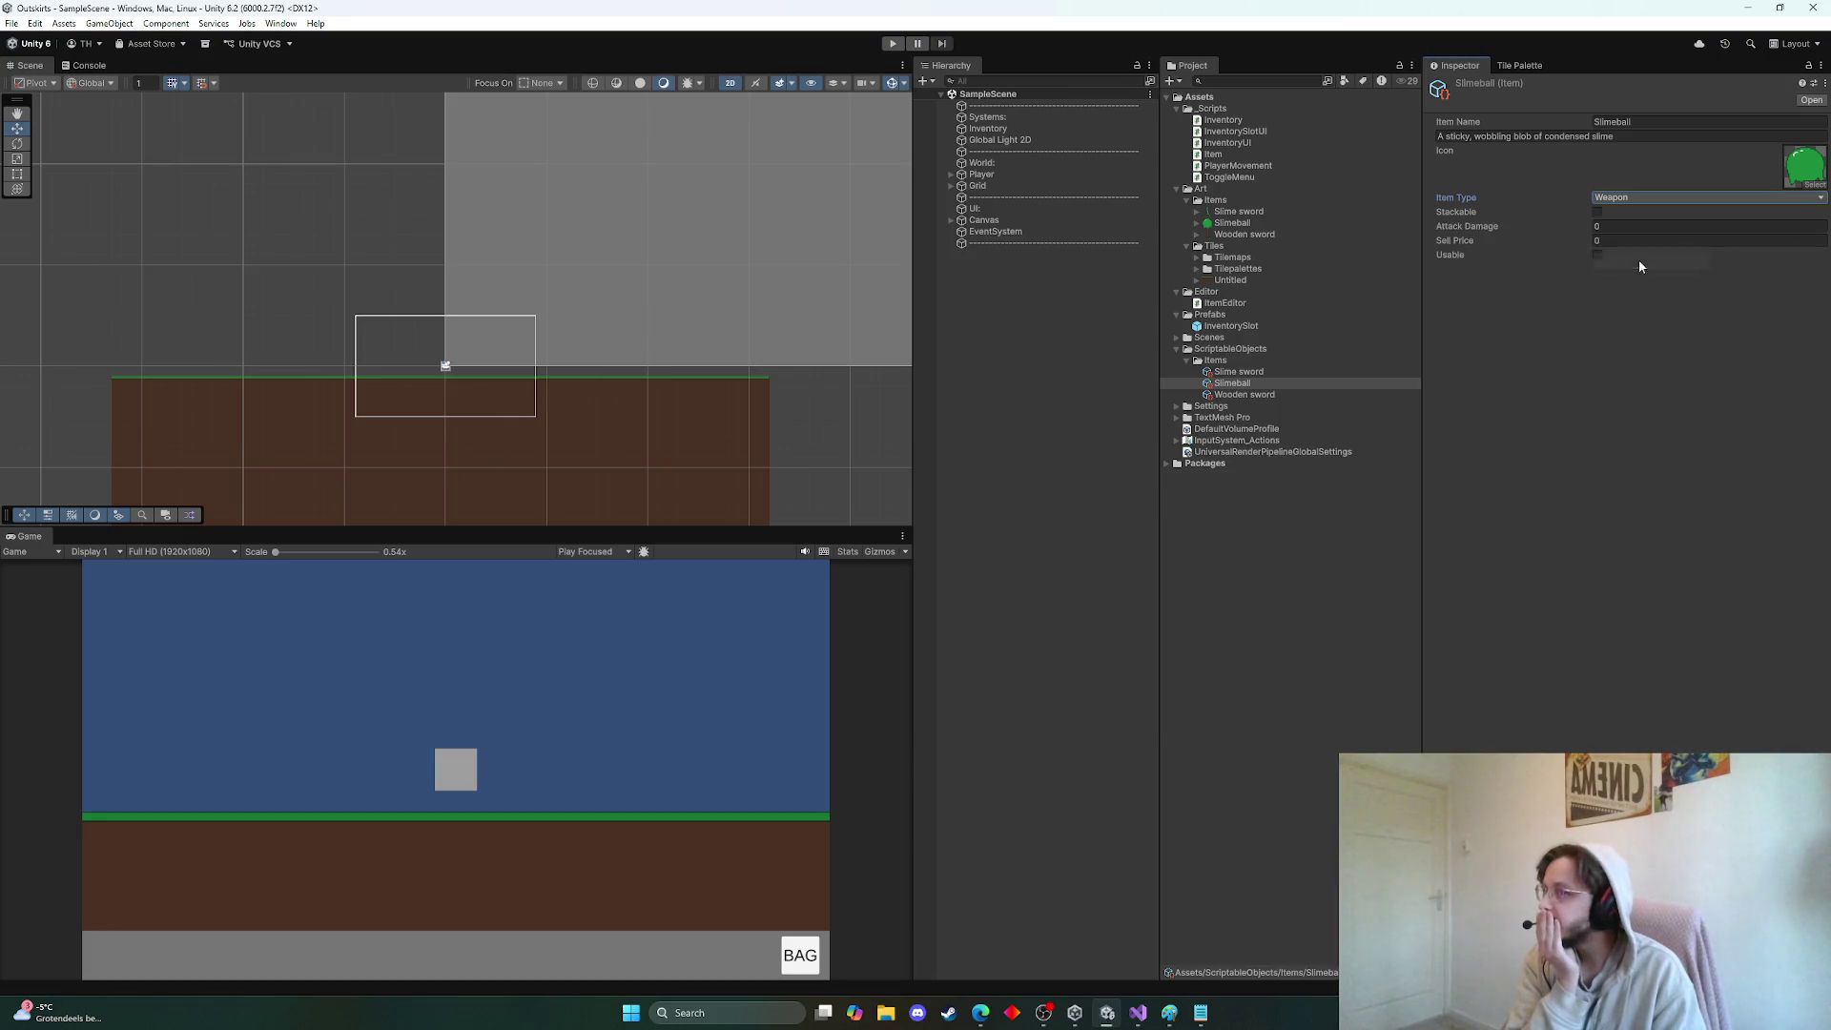
# Try Equipment, Consumable and Weapon on Slimeball, then restore it to Resource
pyautogui.click(1644, 200)
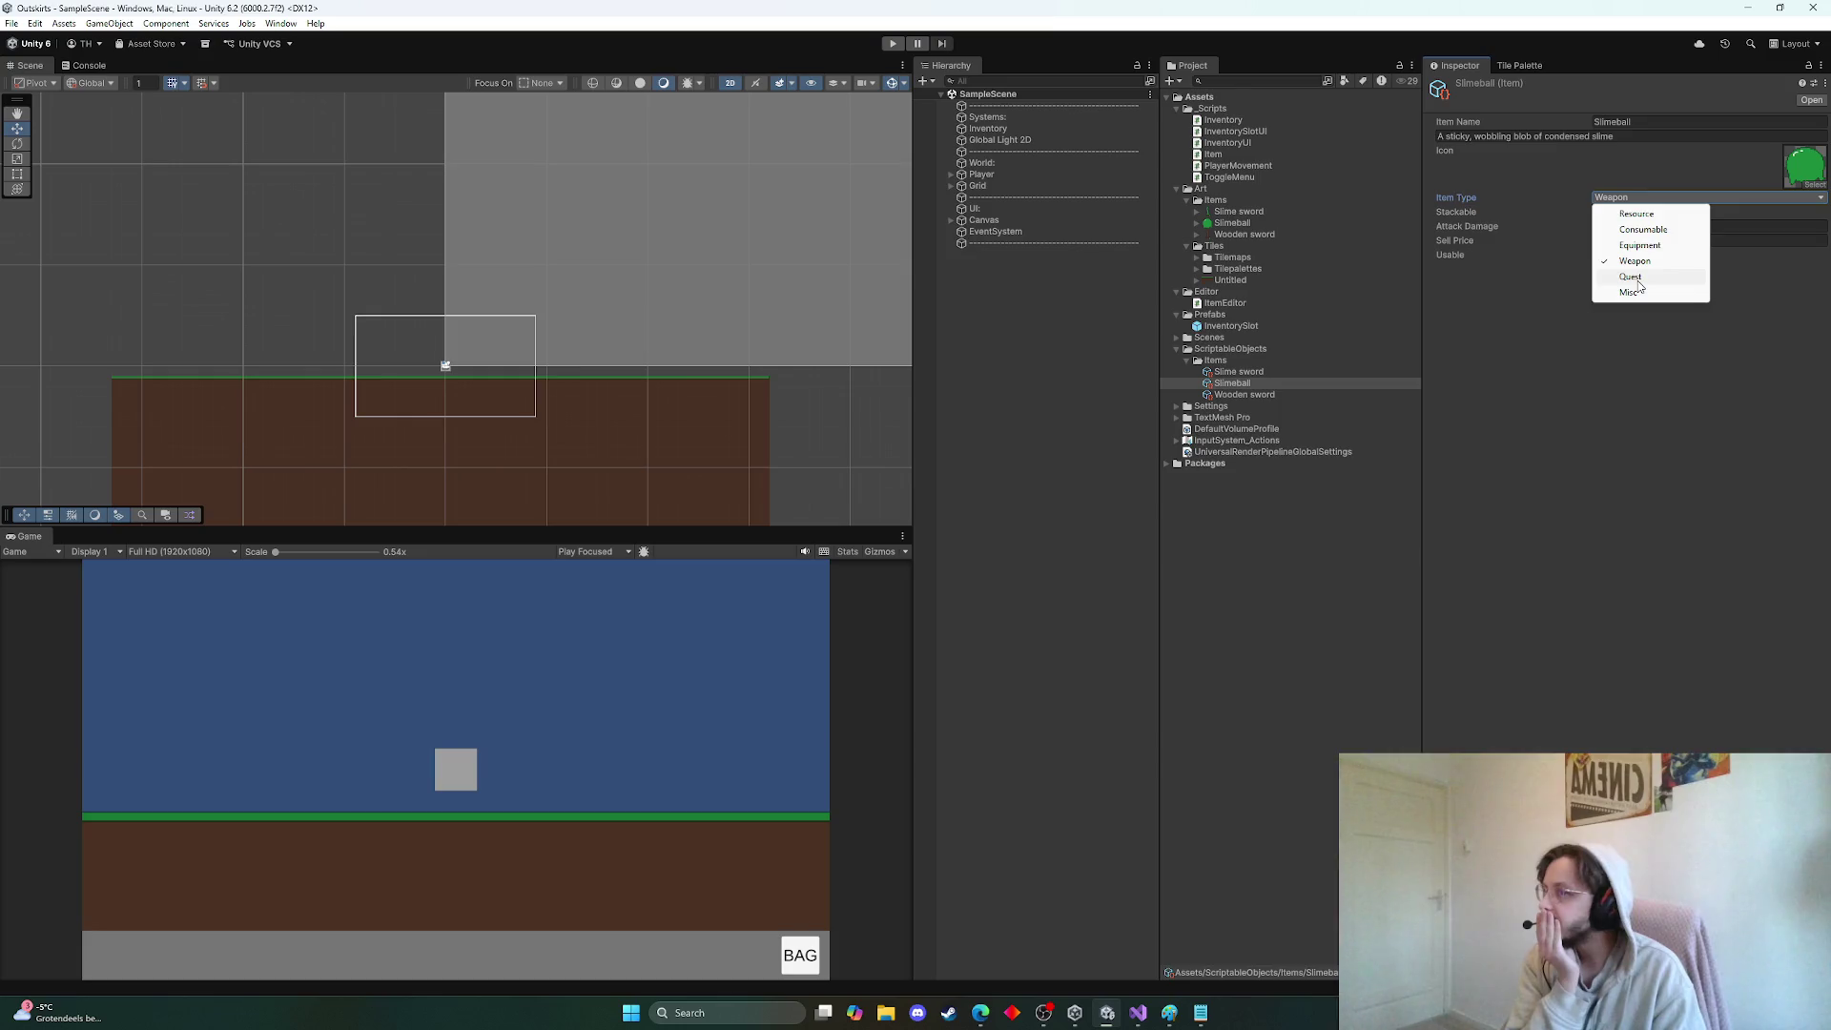
pyautogui.click(1640, 245)
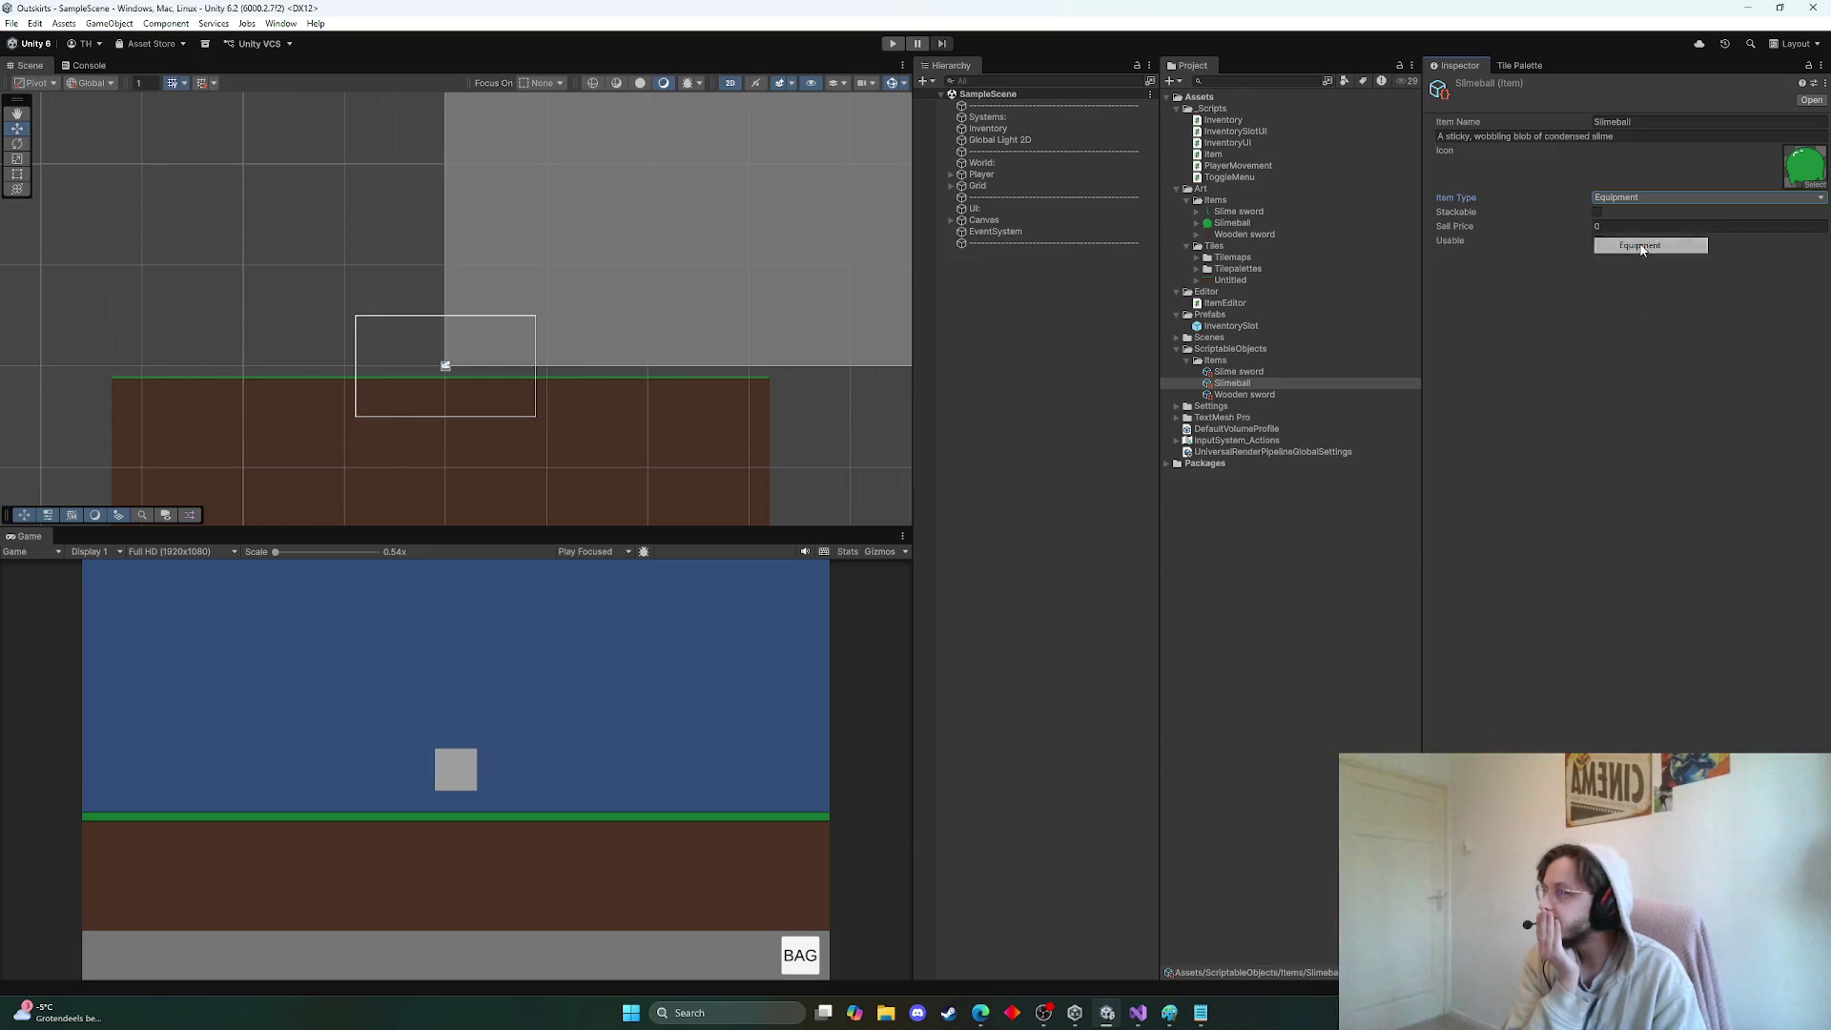
pyautogui.click(1608, 198)
pyautogui.click(1641, 229)
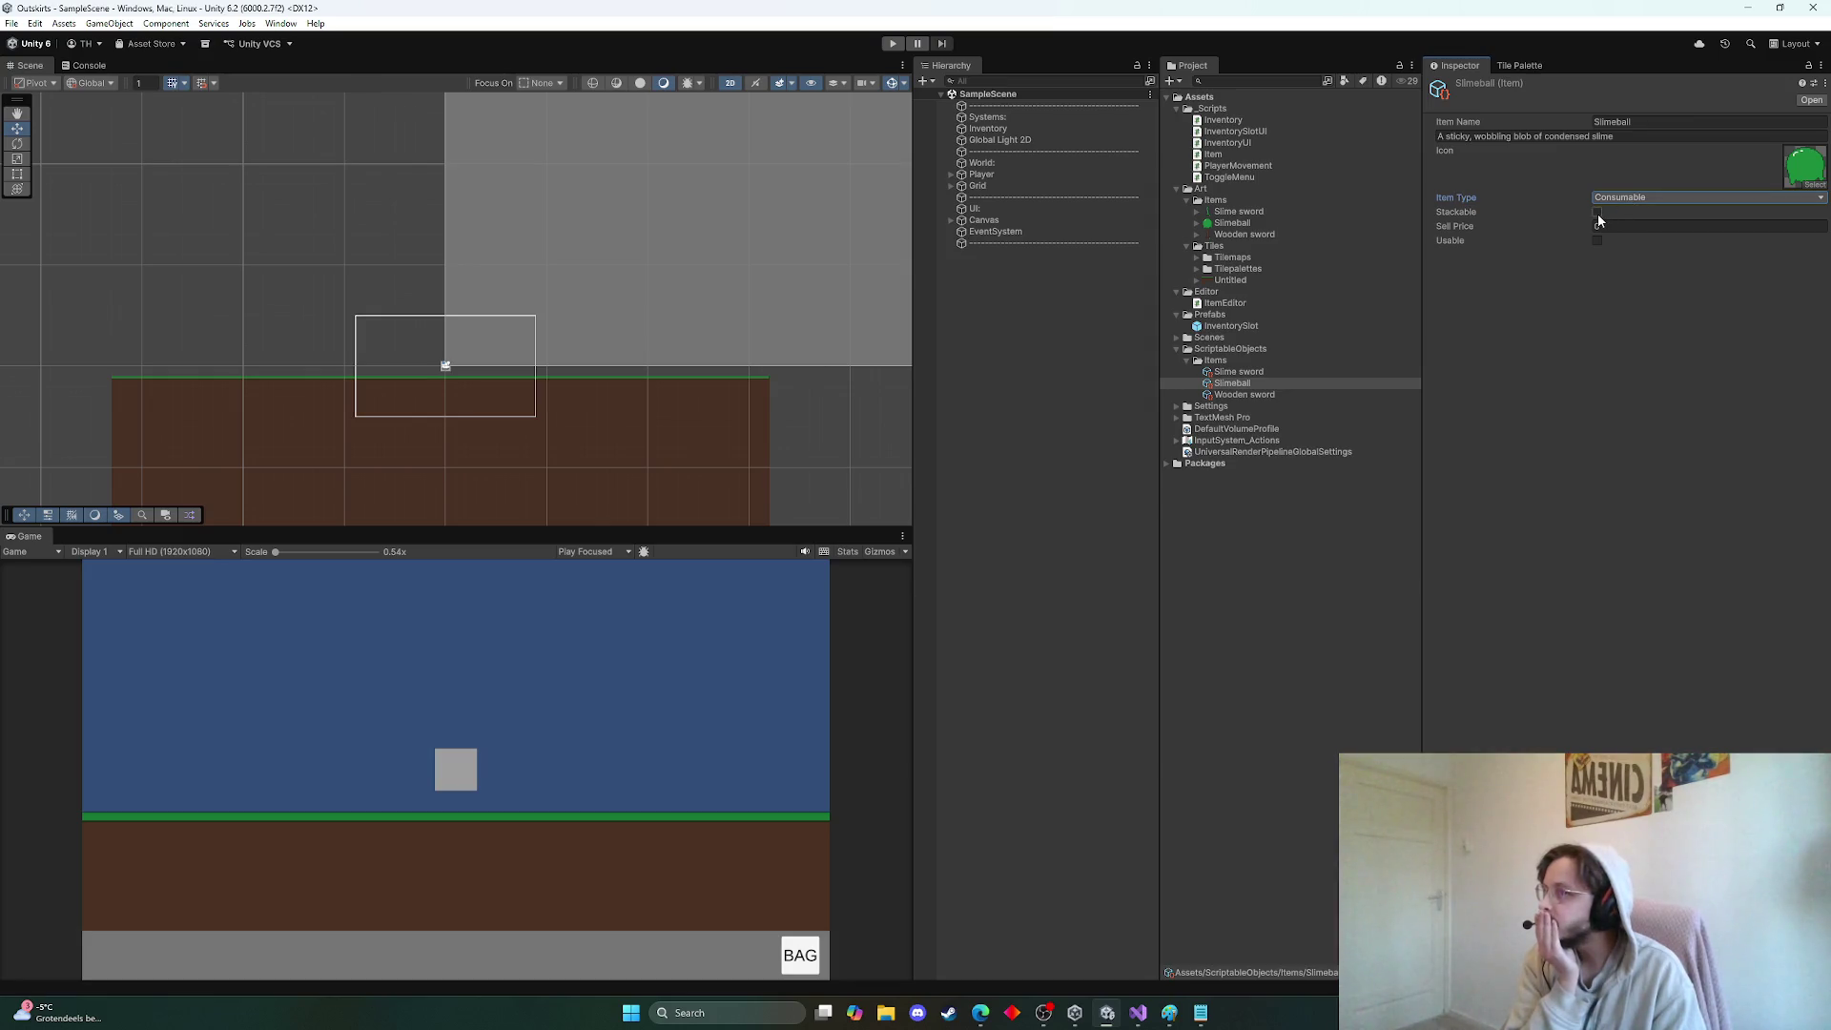
pyautogui.click(1645, 198)
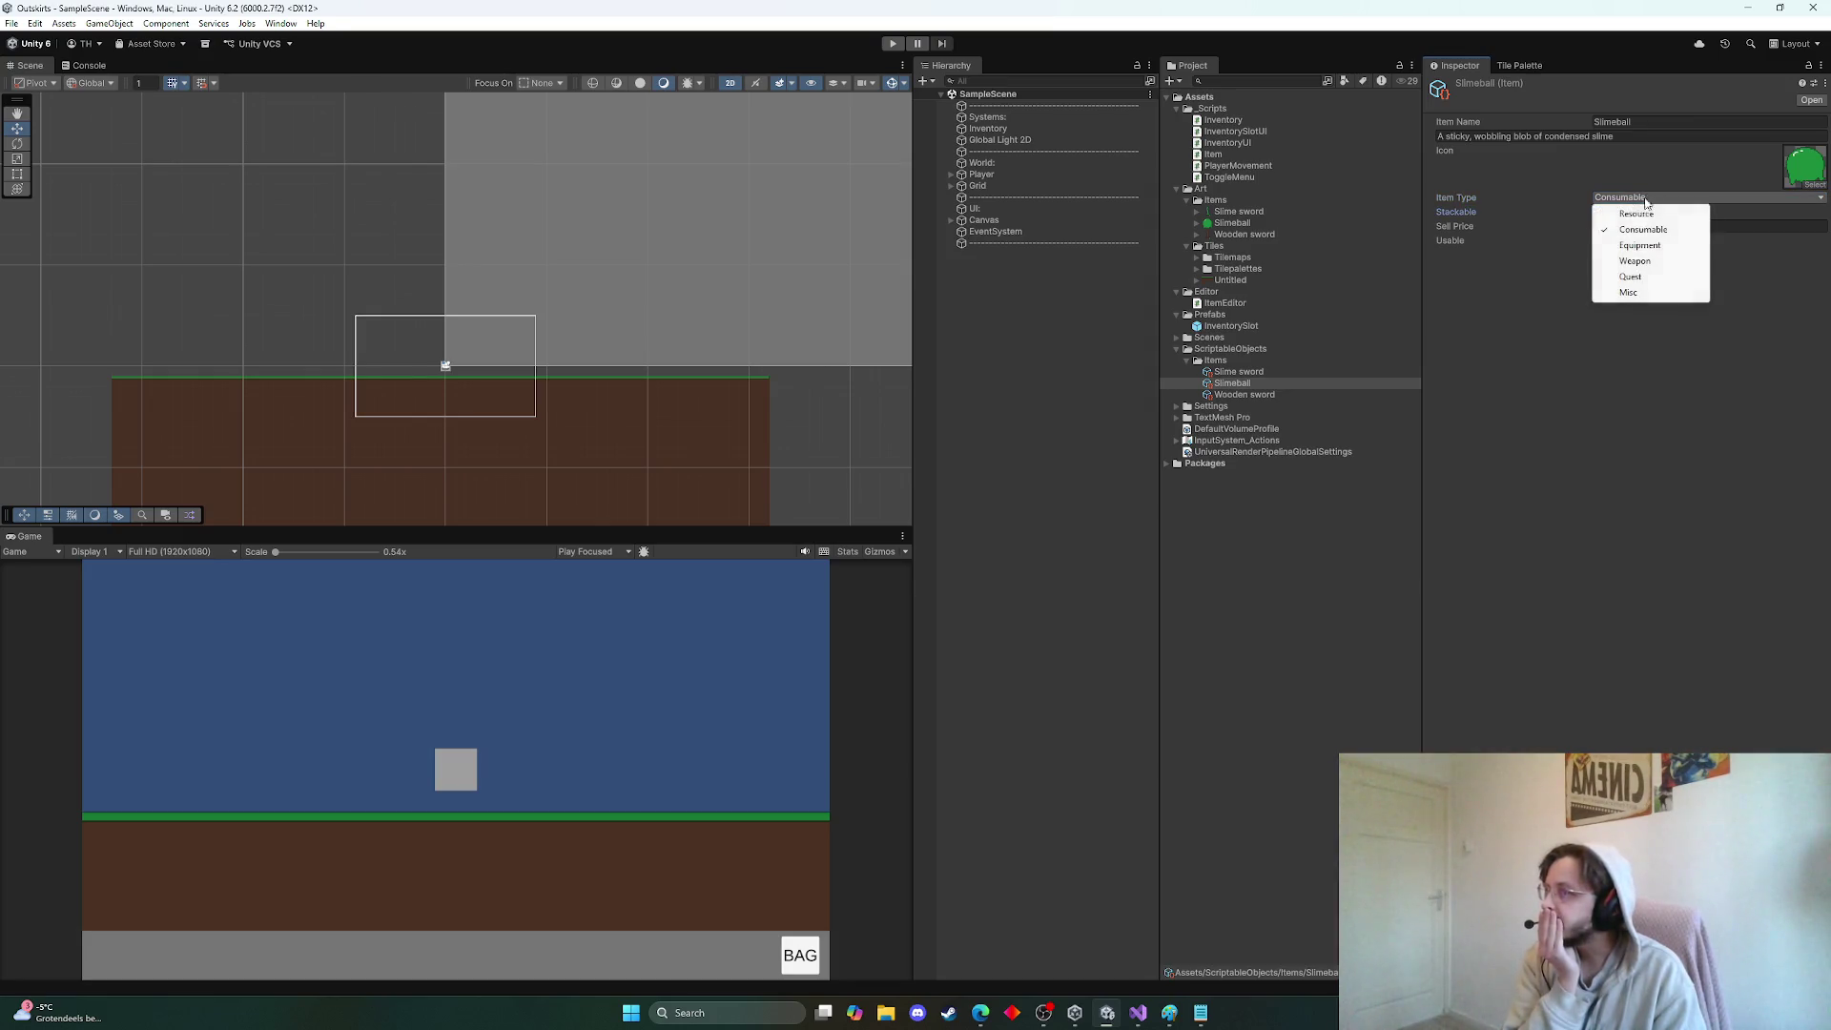
pyautogui.click(1634, 260)
pyautogui.click(1633, 198)
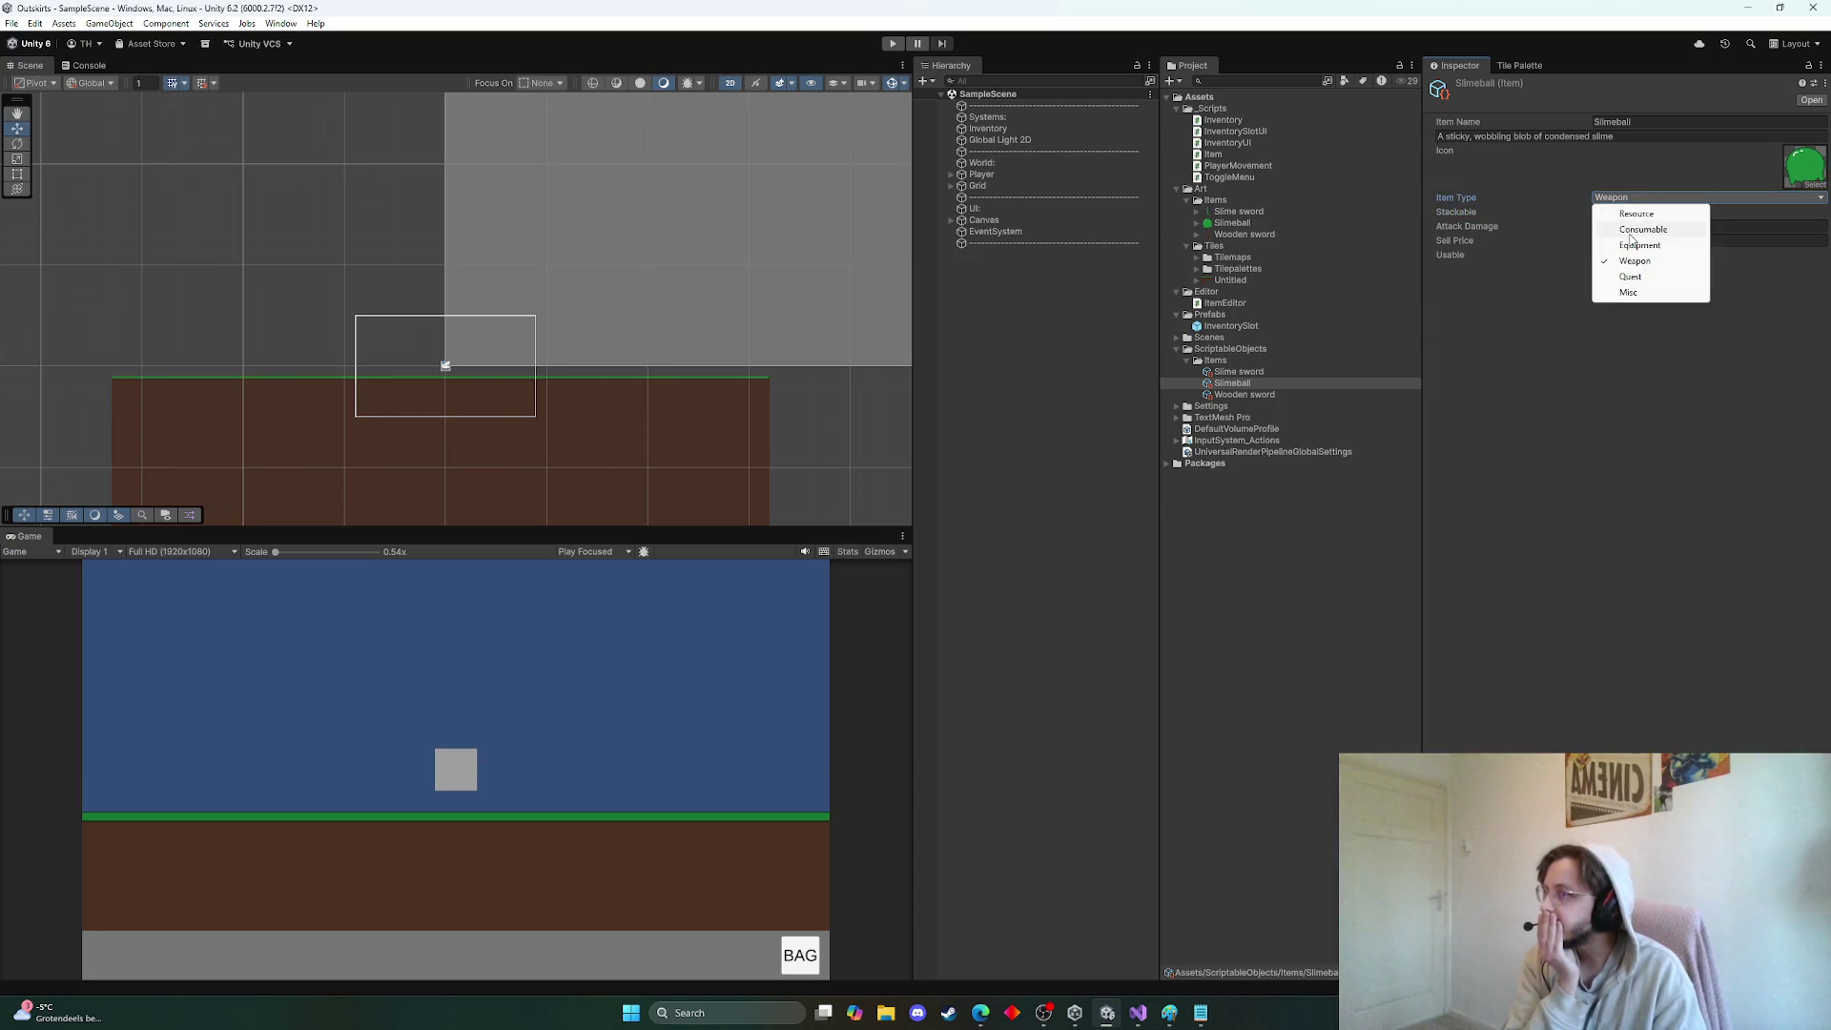
pyautogui.click(1640, 230)
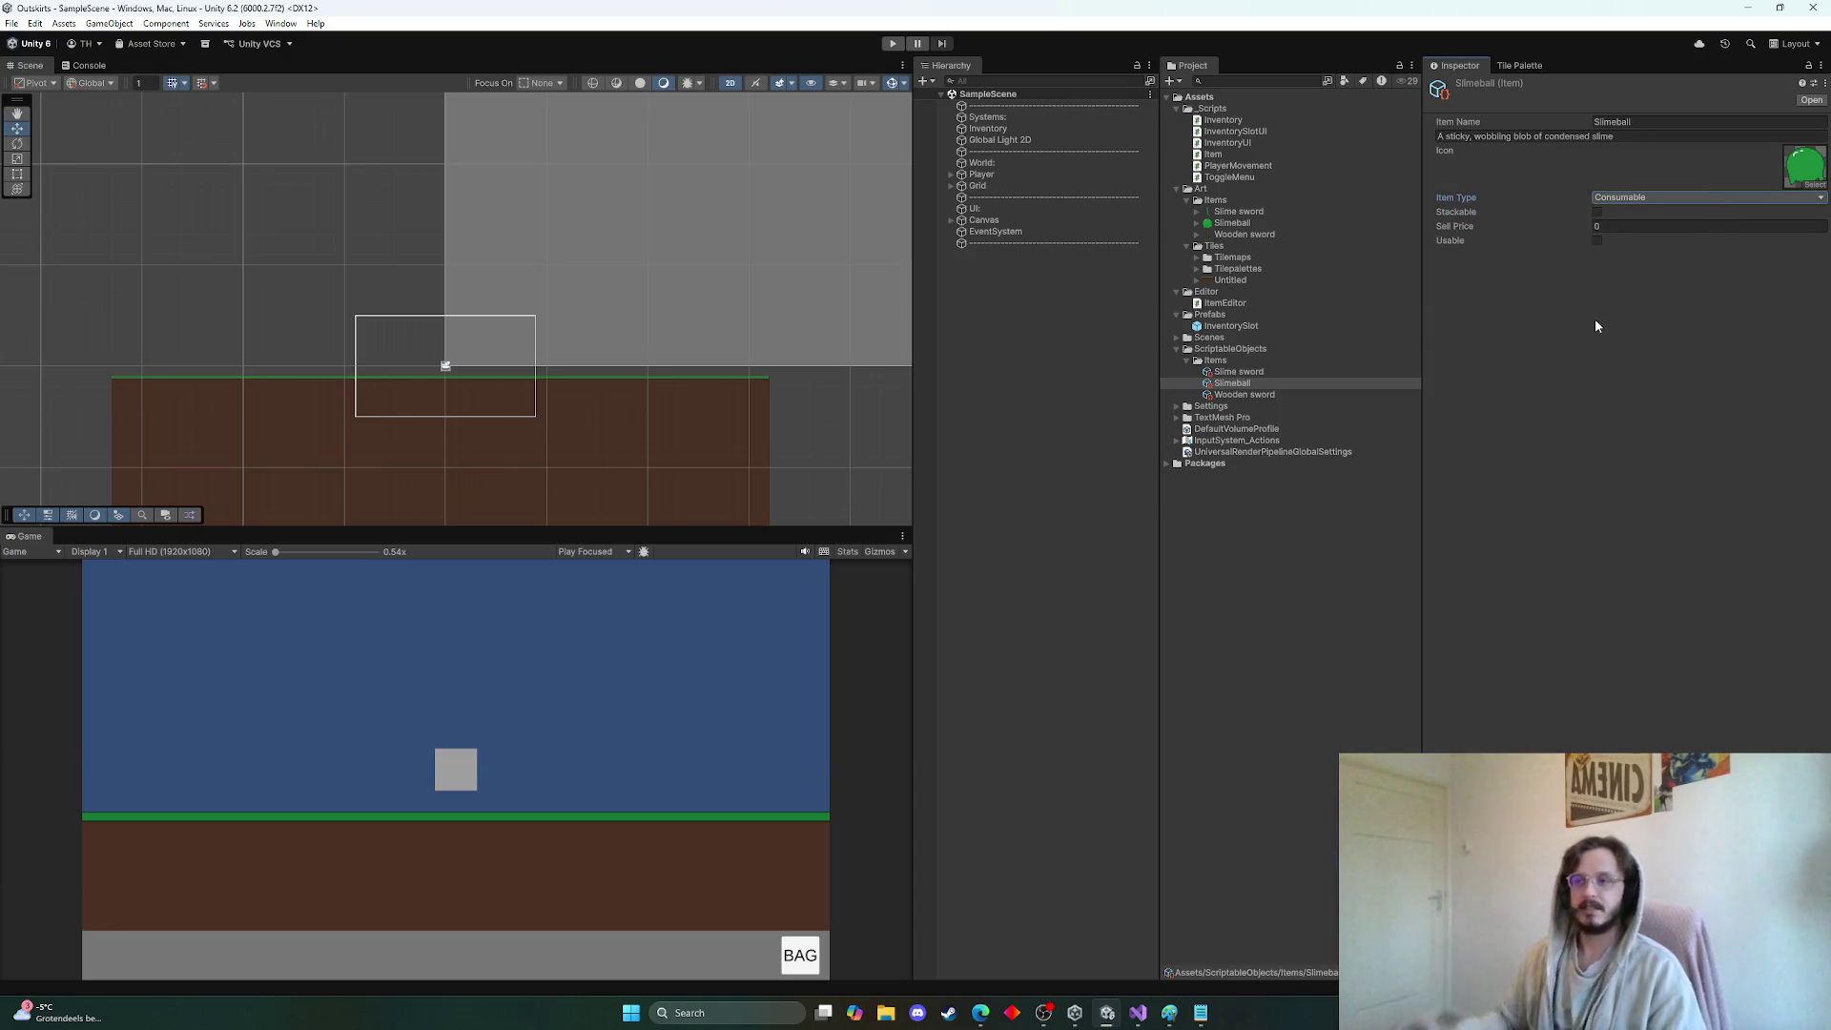
pyautogui.click(1621, 198)
pyautogui.click(1626, 212)
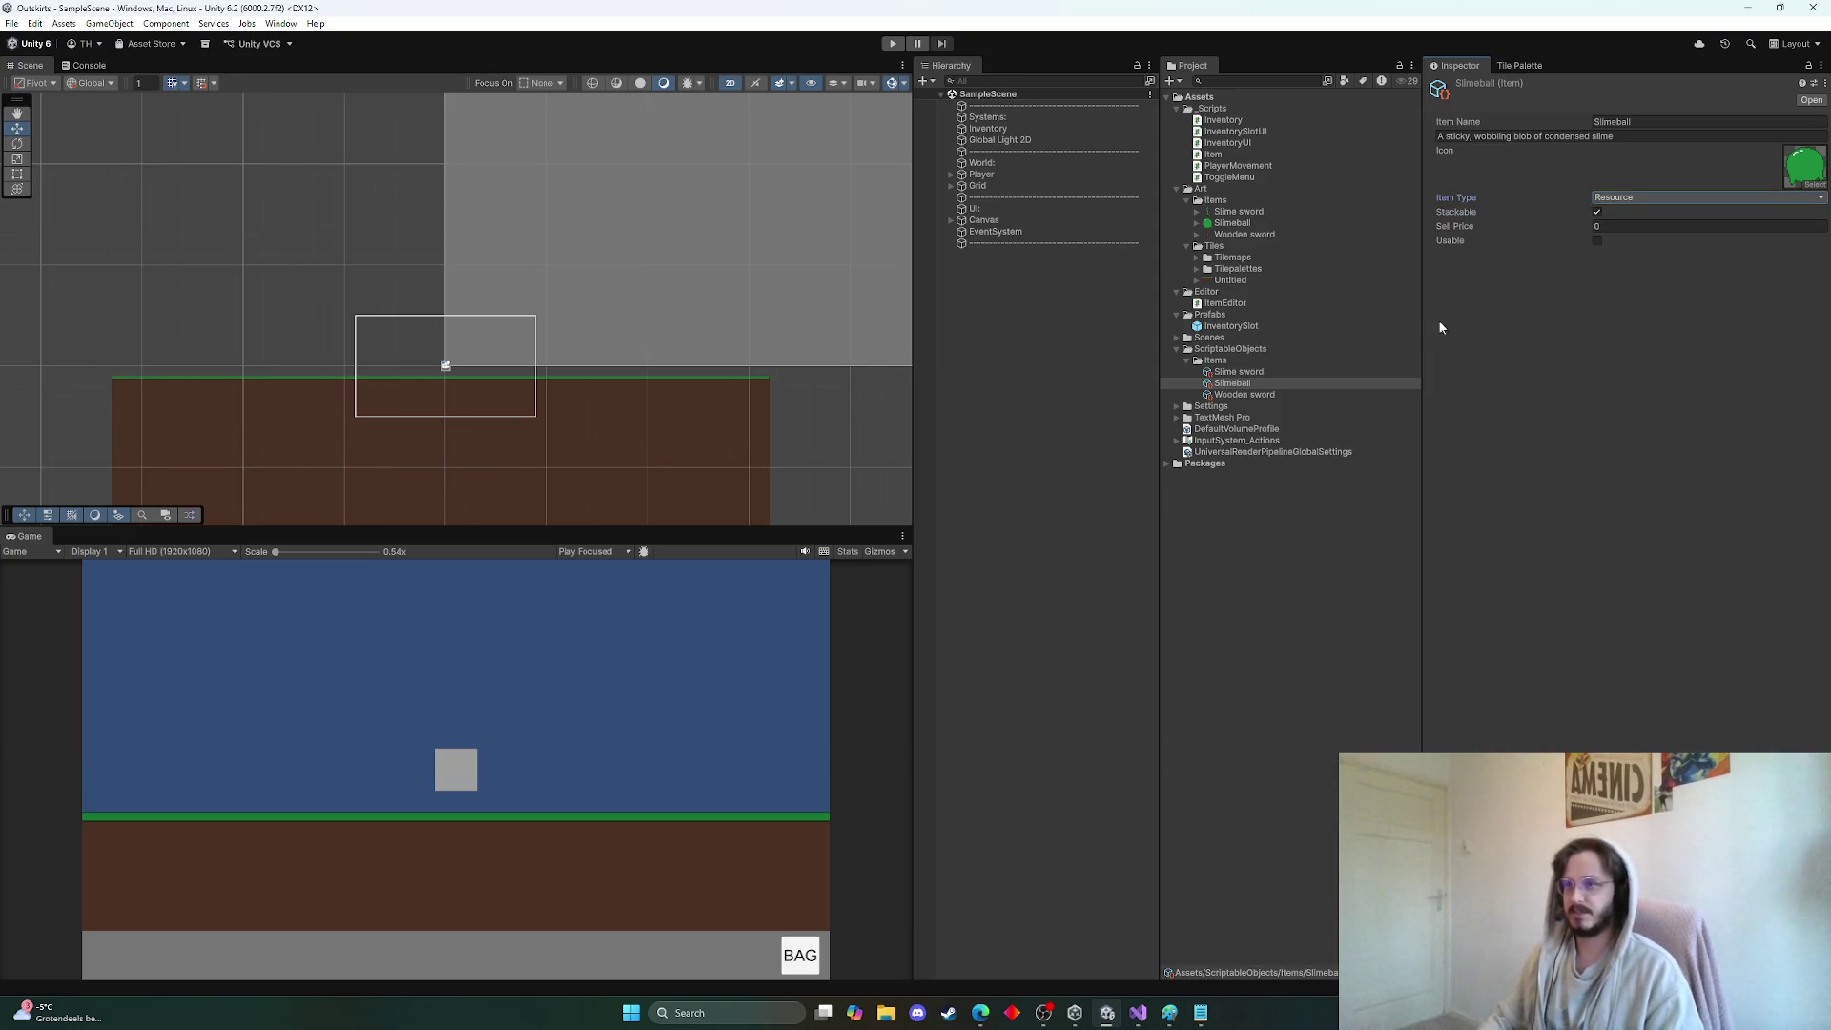
# Set Wooden sword's Item Type to Weapon
pyautogui.click(1254, 373)
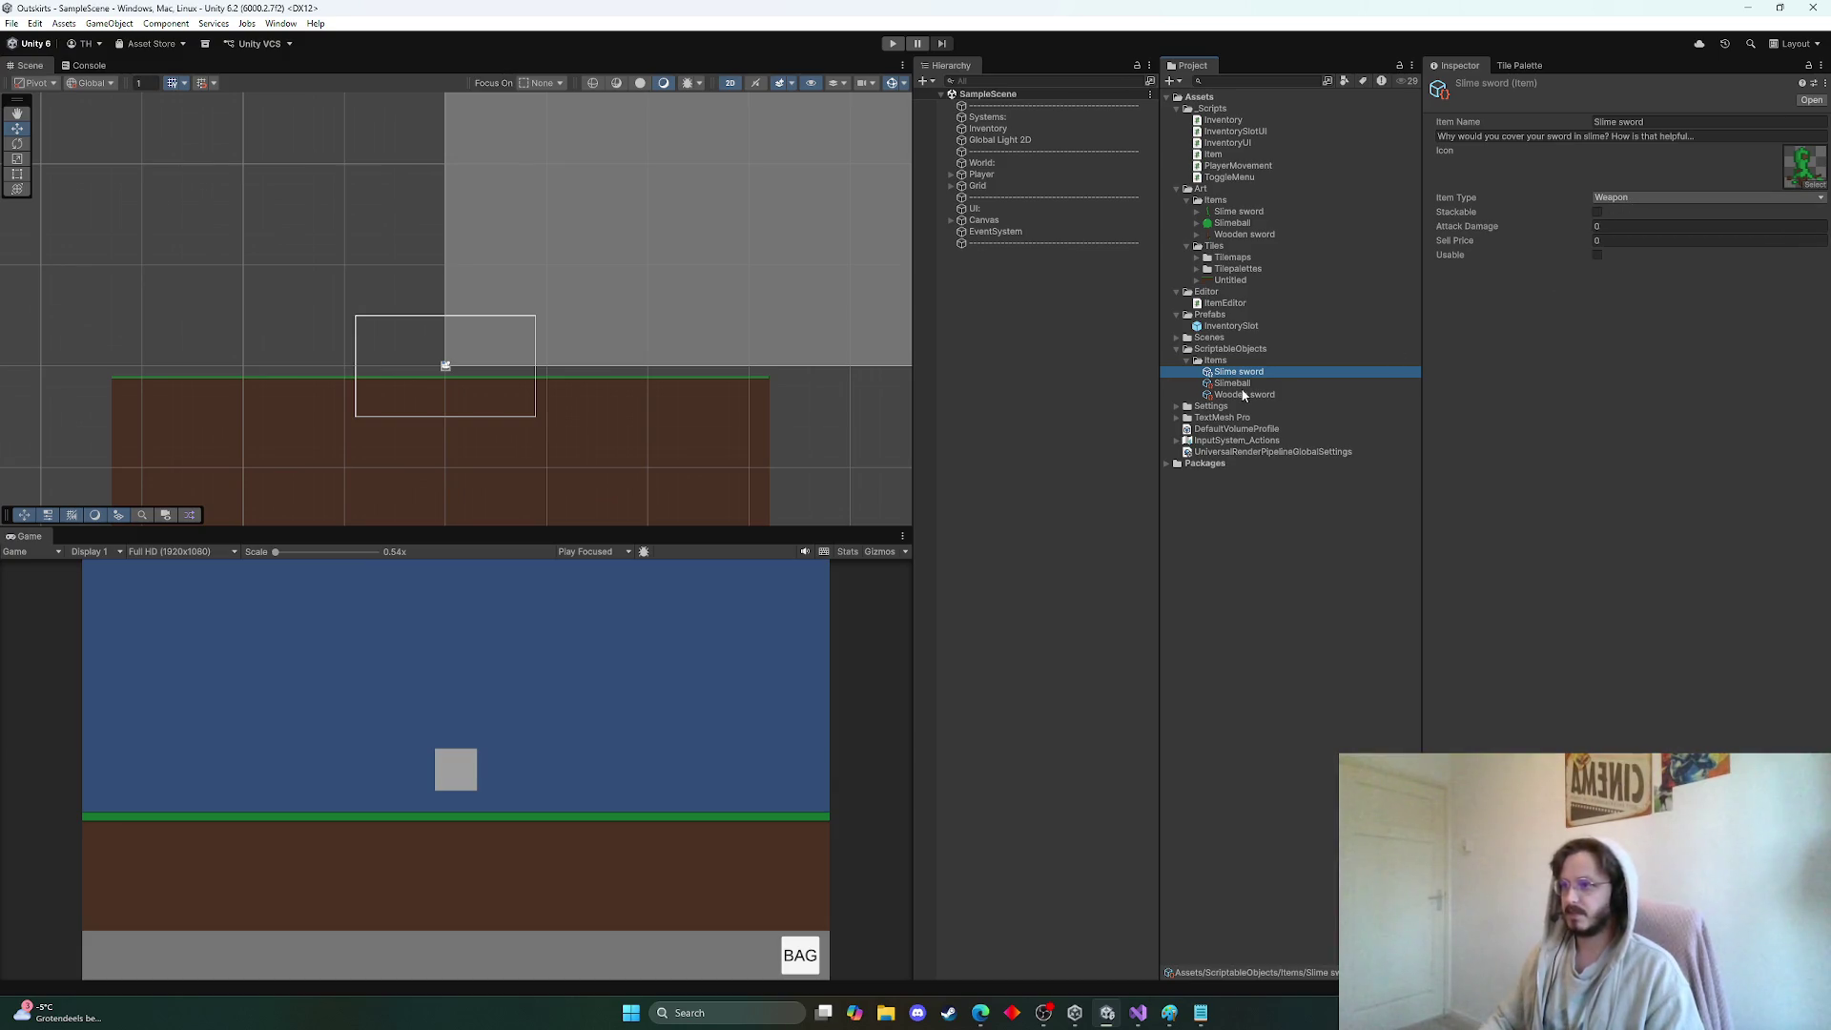
pyautogui.press('Down')
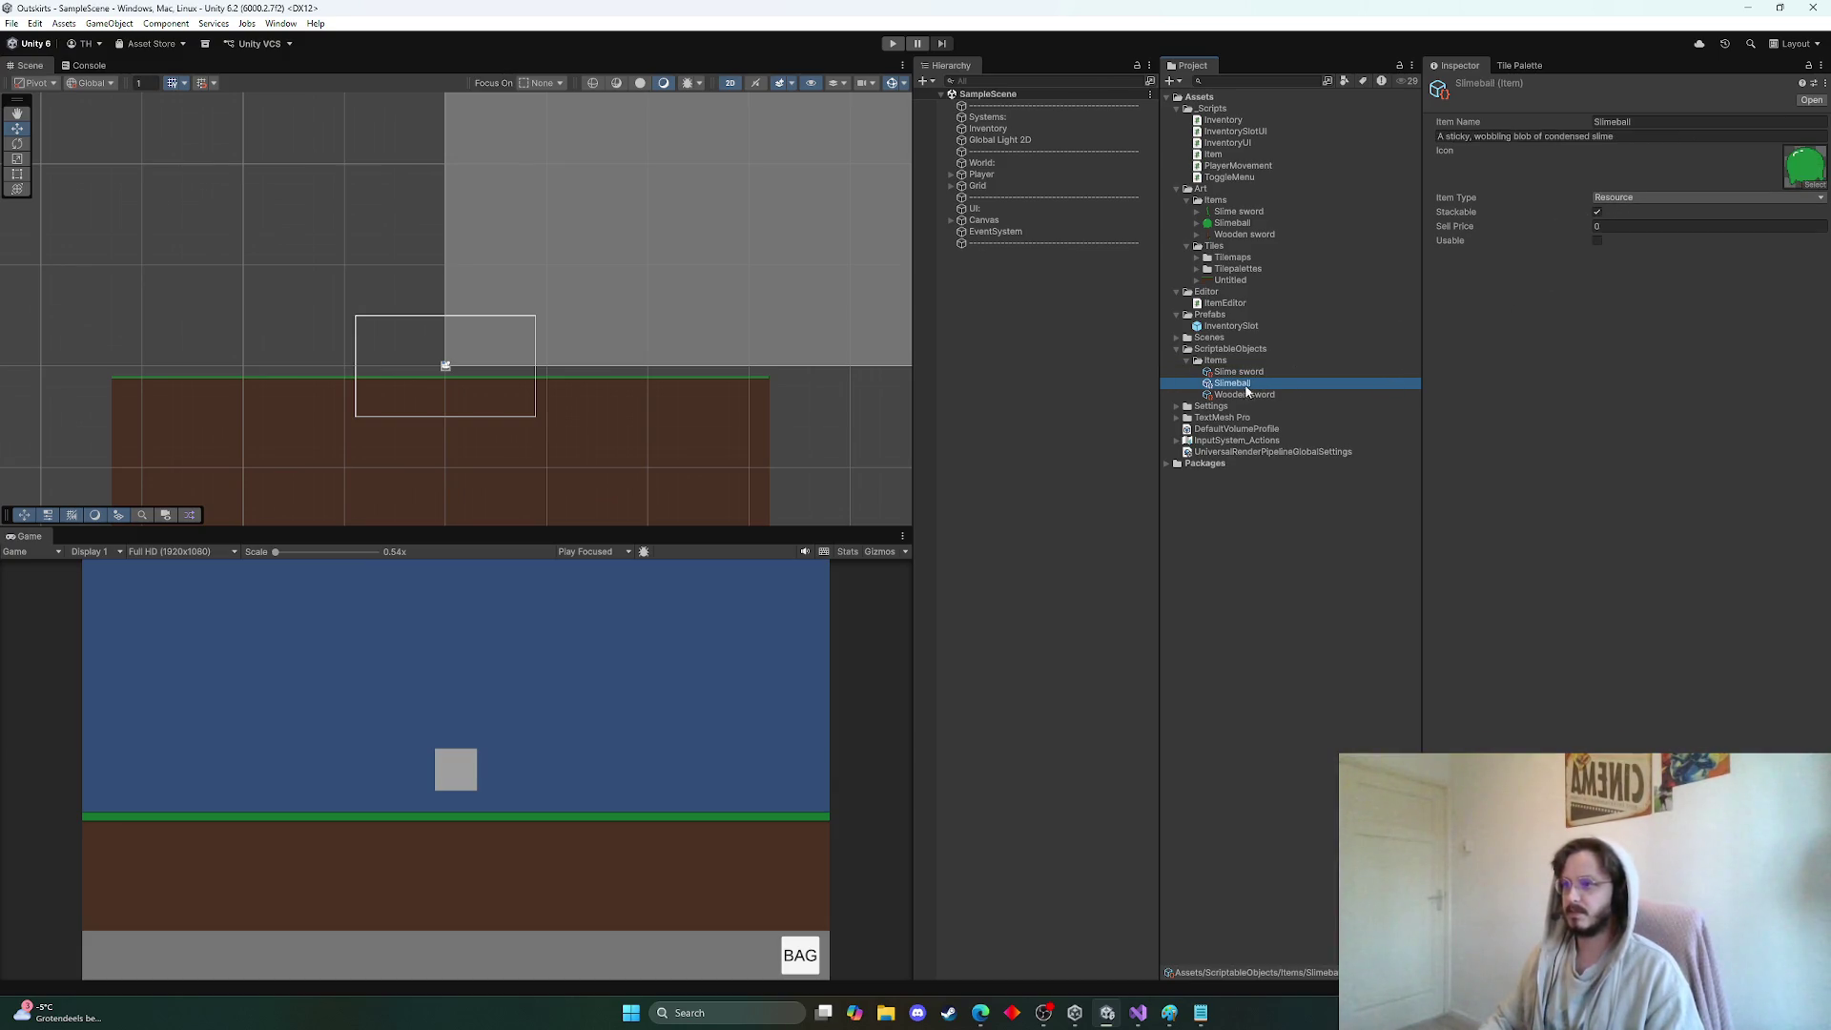
pyautogui.click(1240, 397)
pyautogui.click(1615, 200)
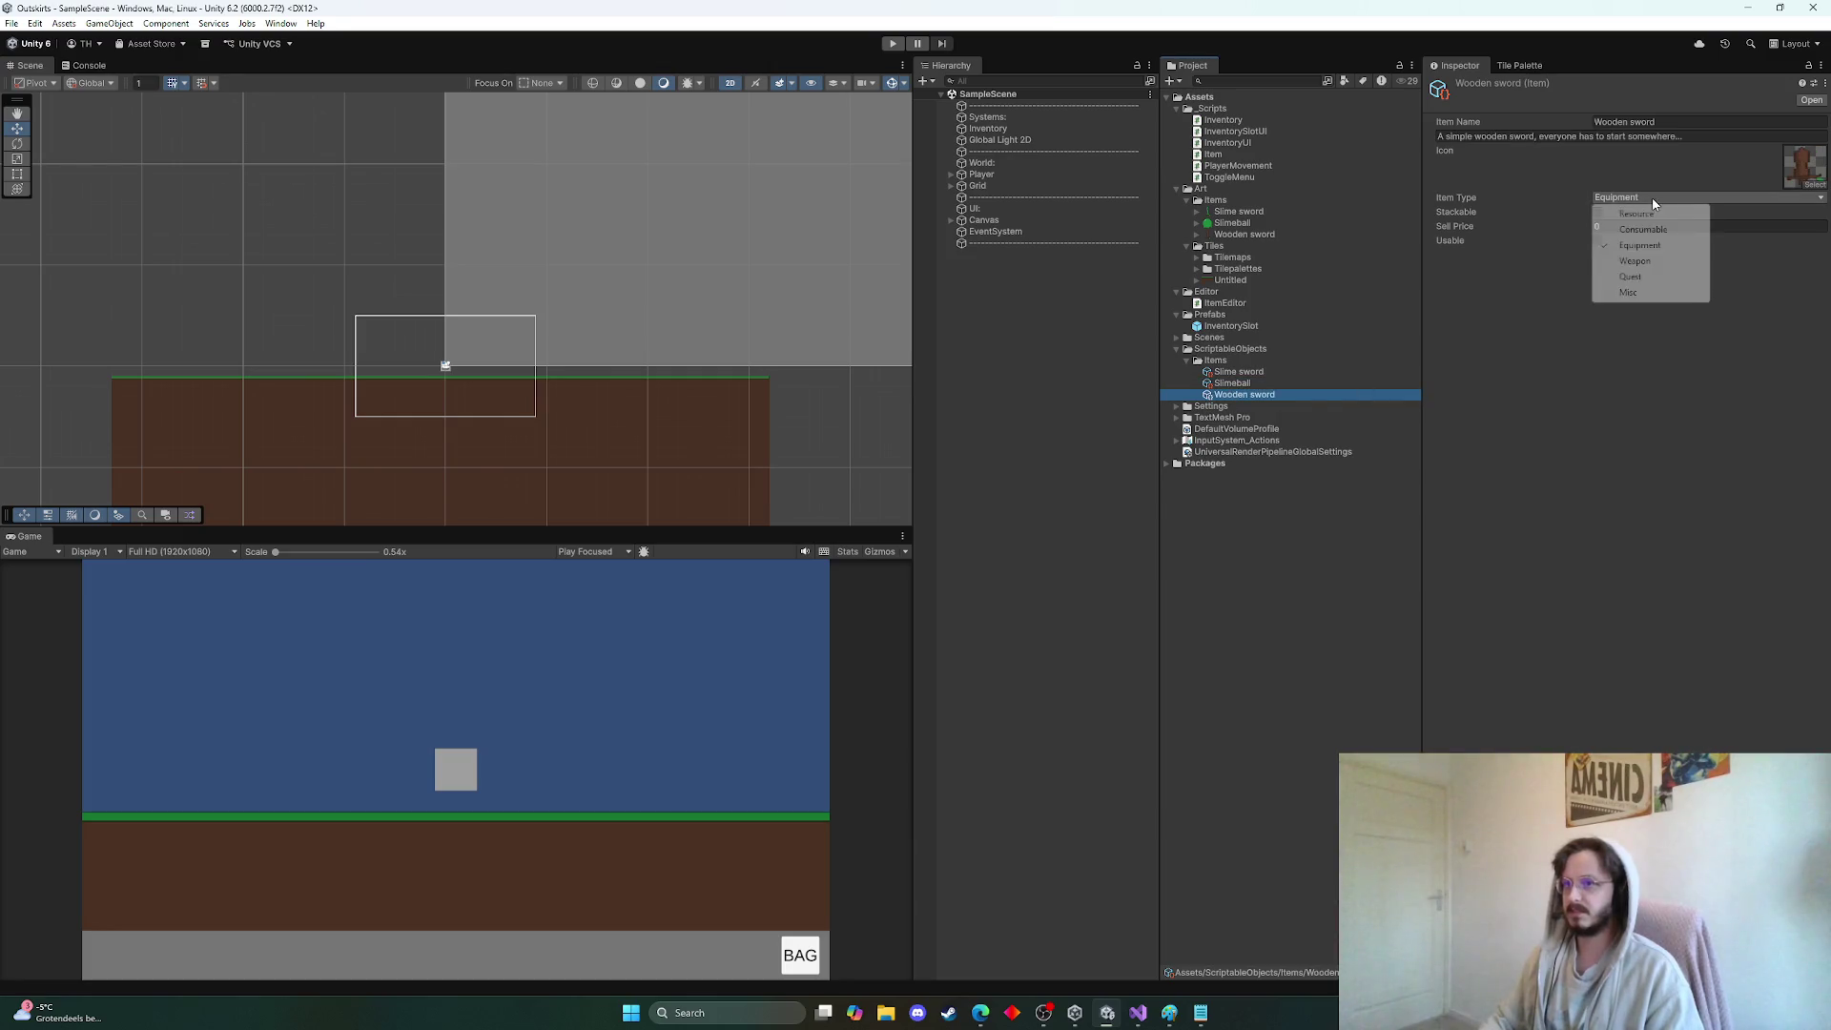
pyautogui.click(1634, 262)
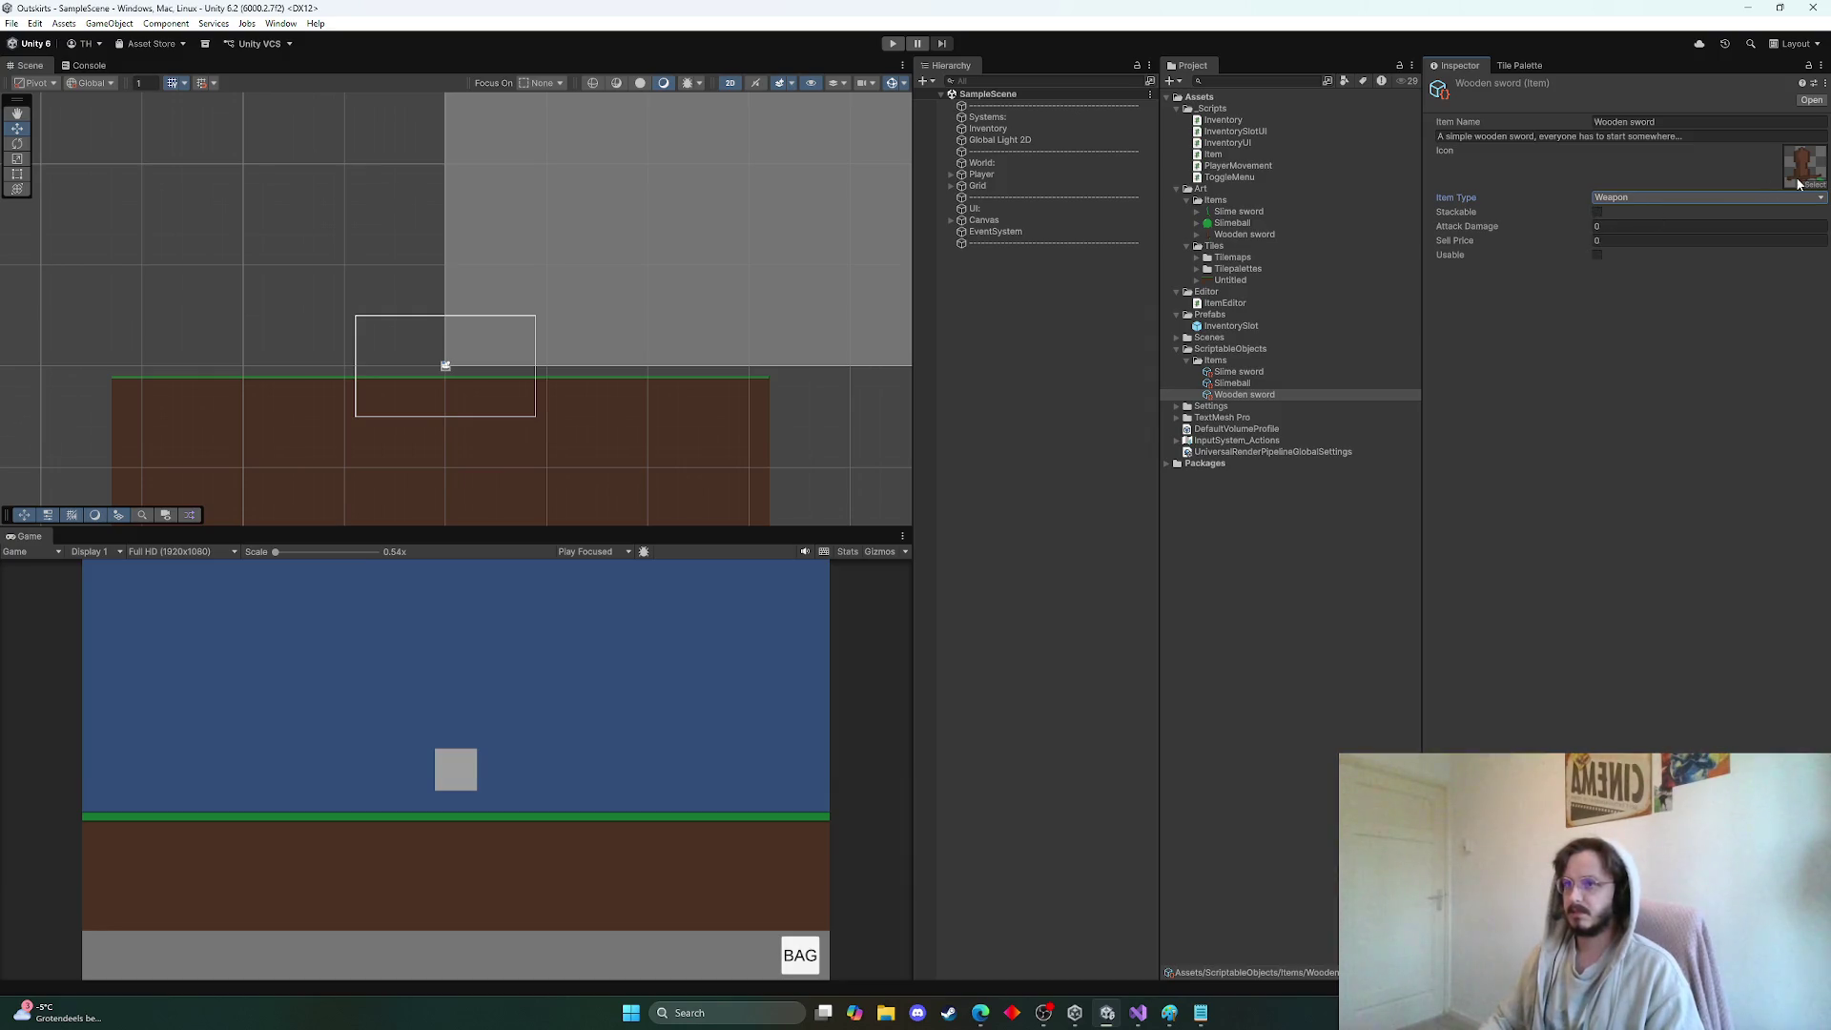
pyautogui.click(1237, 213)
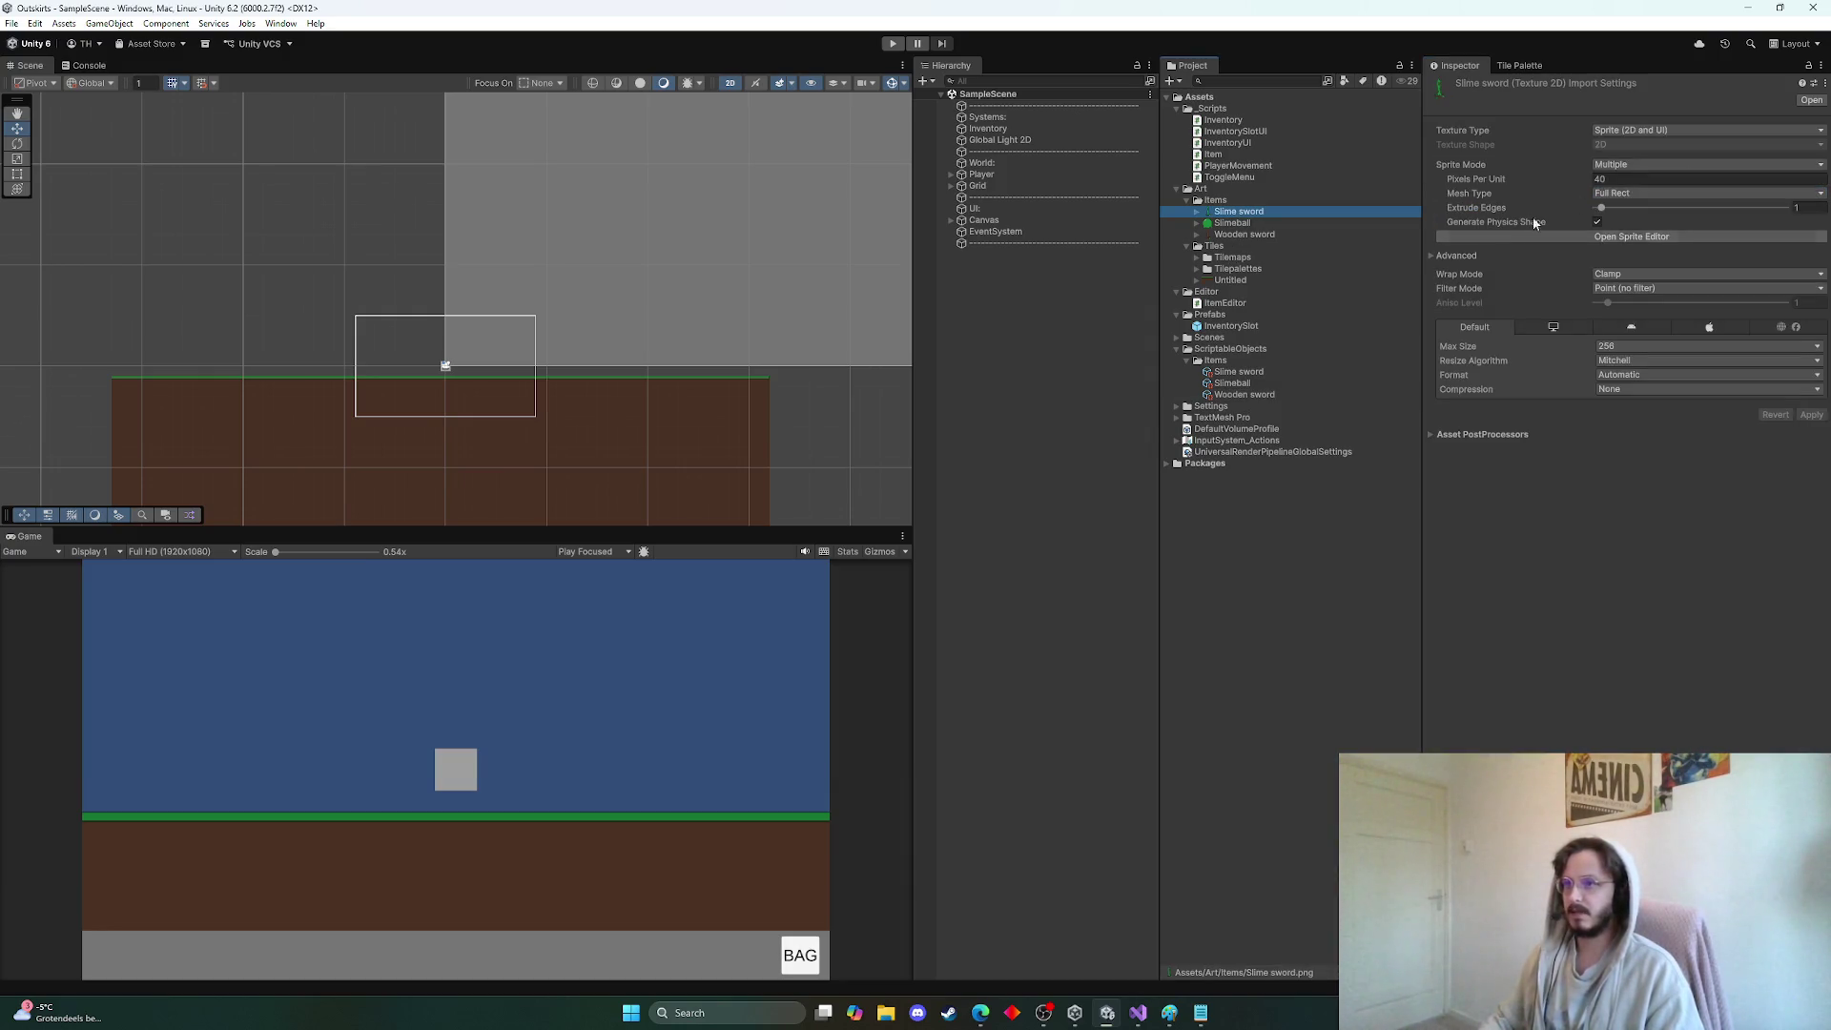
# Stretch the Slime sword sprite rectangle from the left edge to width 40 and apply
pyautogui.click(1564, 236)
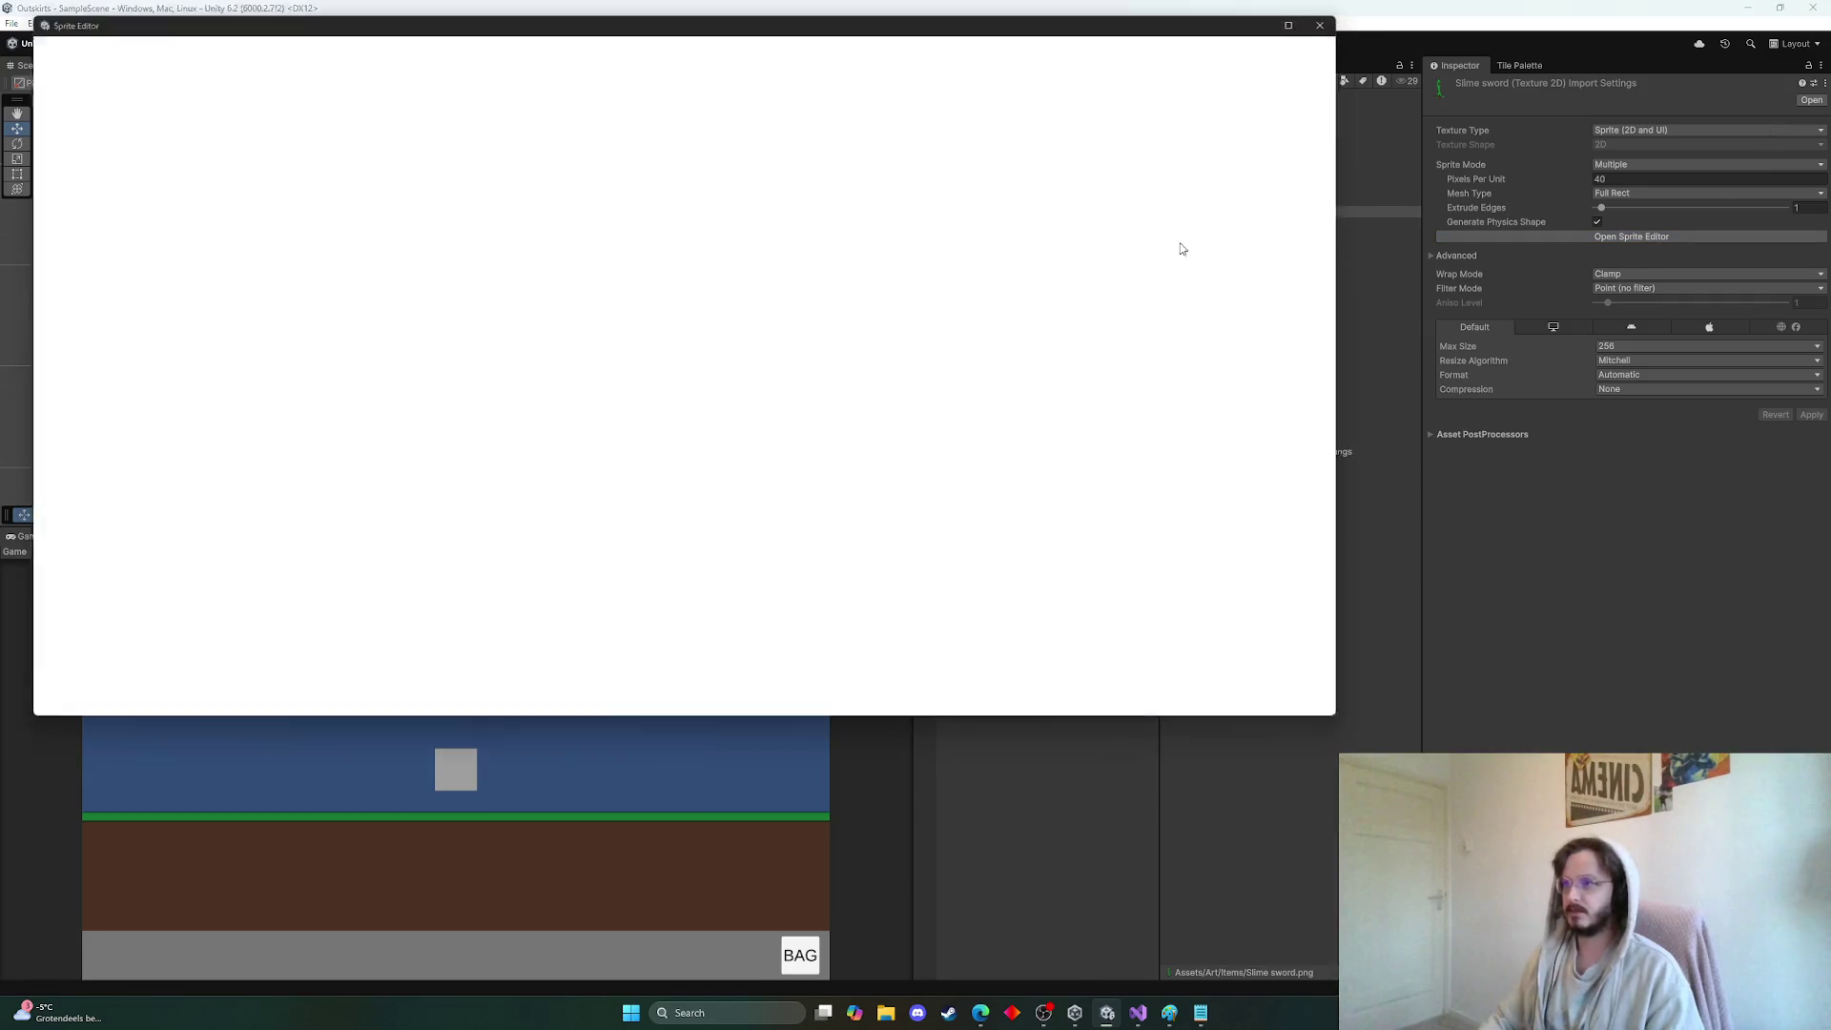
pyautogui.moveTo(847, 392); pyautogui.dragTo(981, 391)
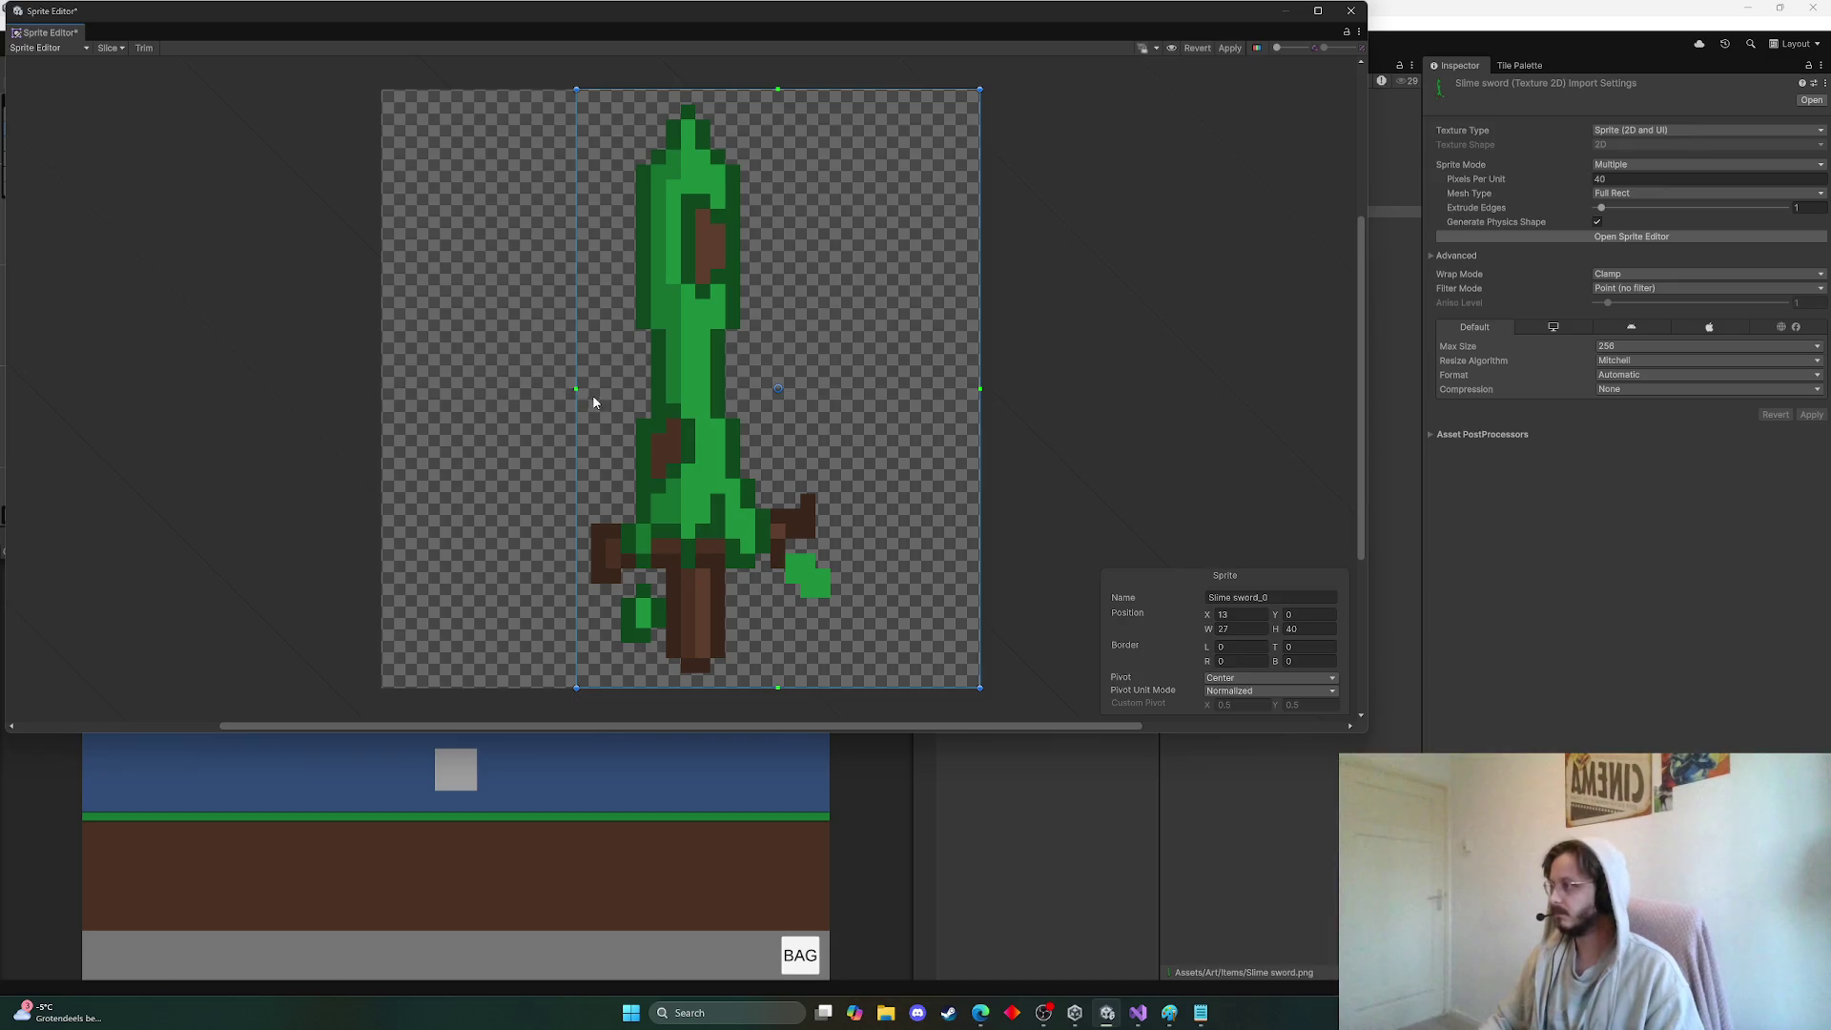
pyautogui.moveTo(580, 392); pyautogui.dragTo(412, 392)
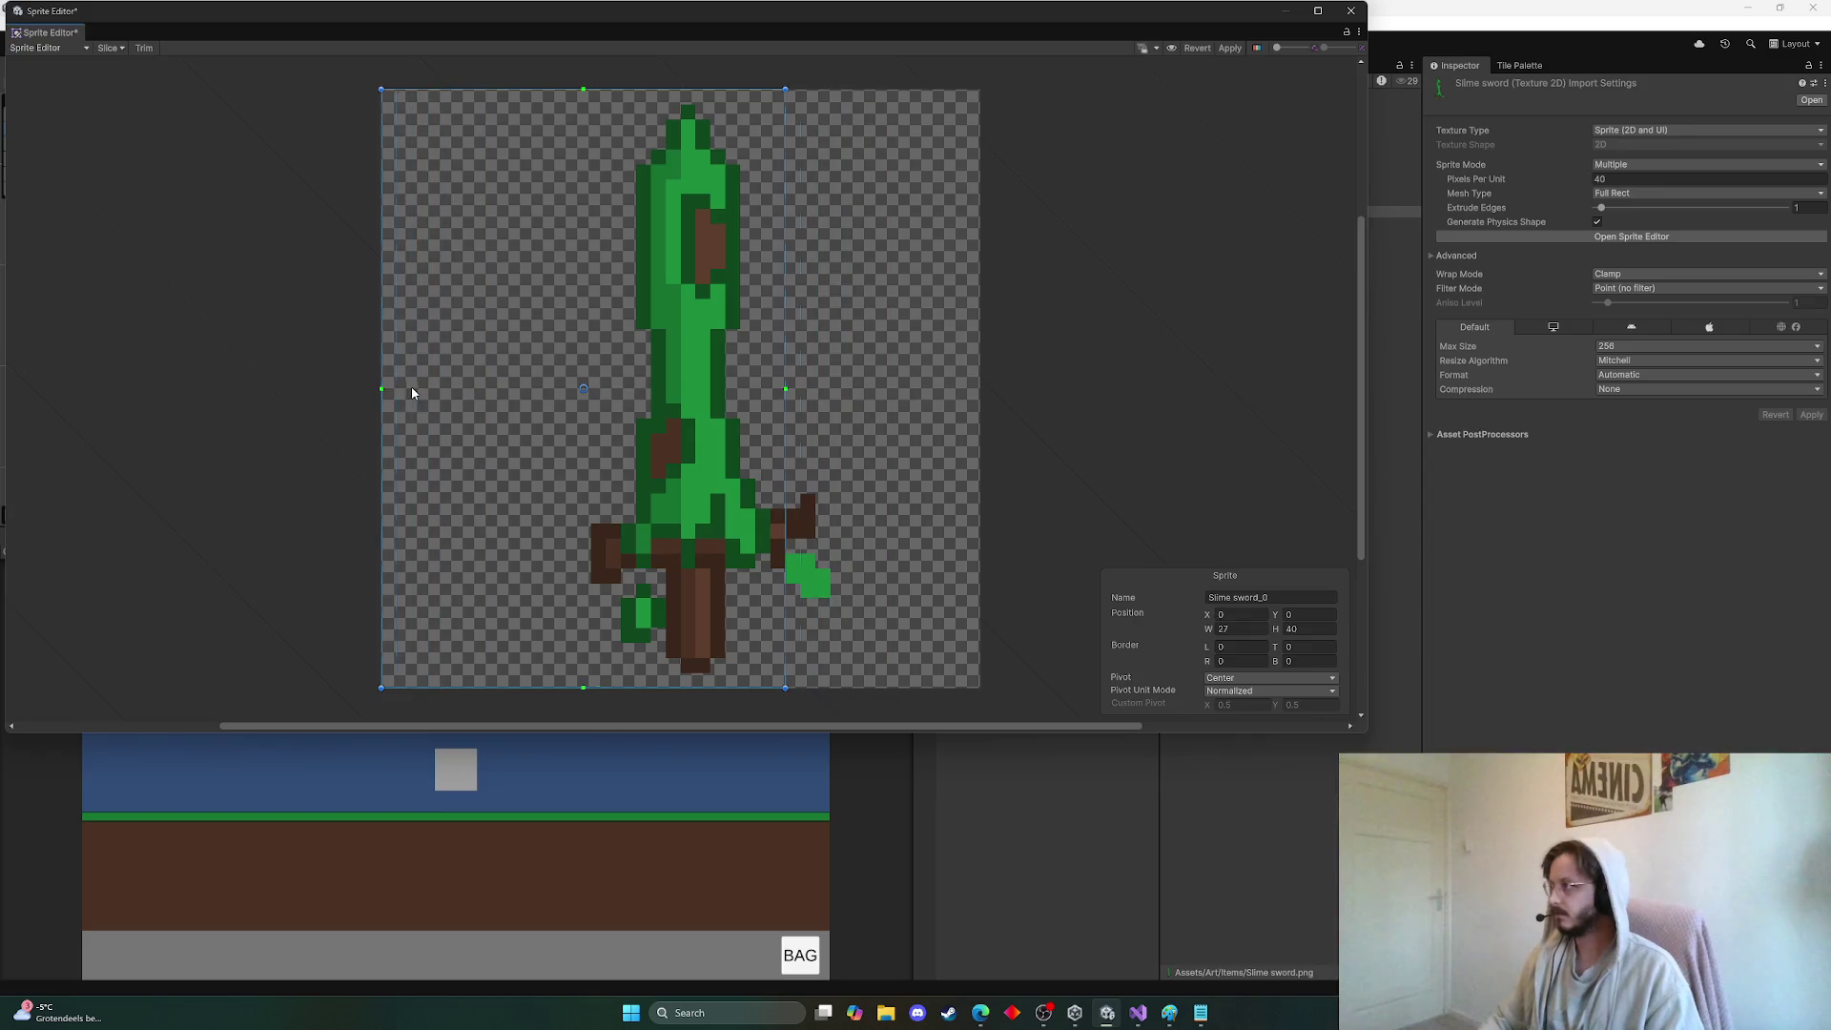
pyautogui.moveTo(787, 390); pyautogui.dragTo(983, 390)
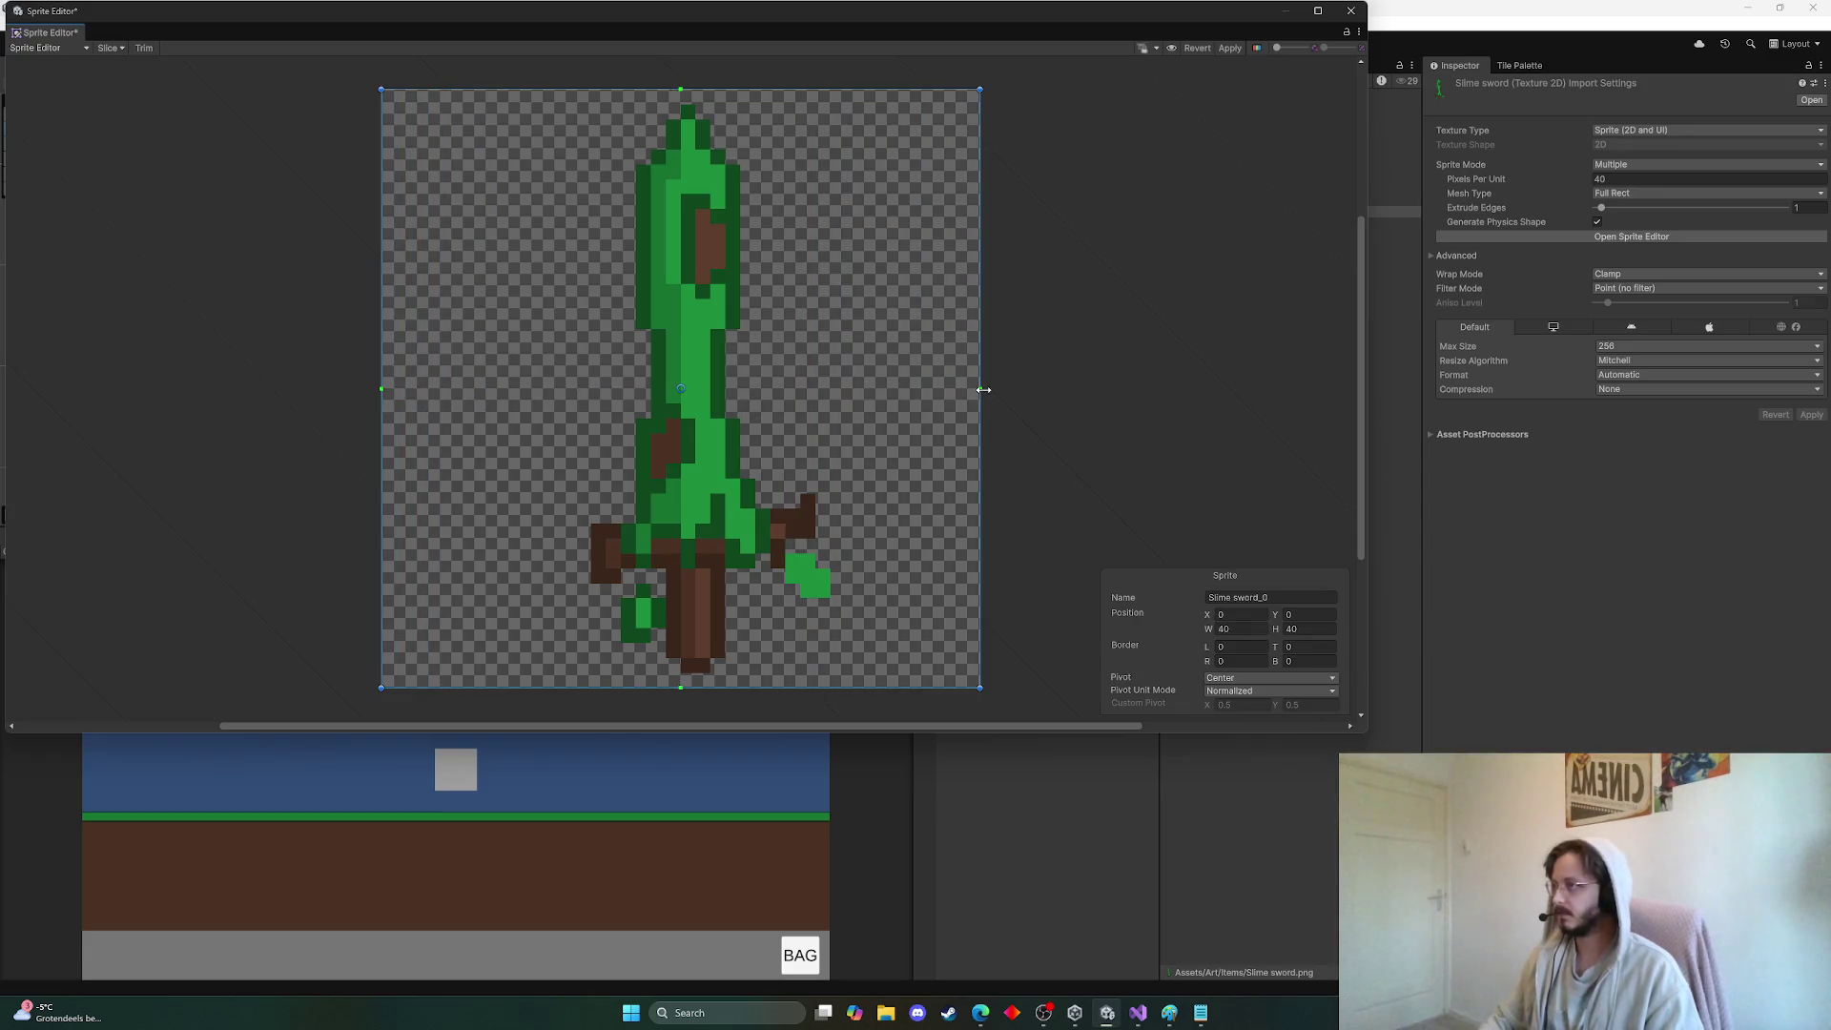
pyautogui.click(1230, 48)
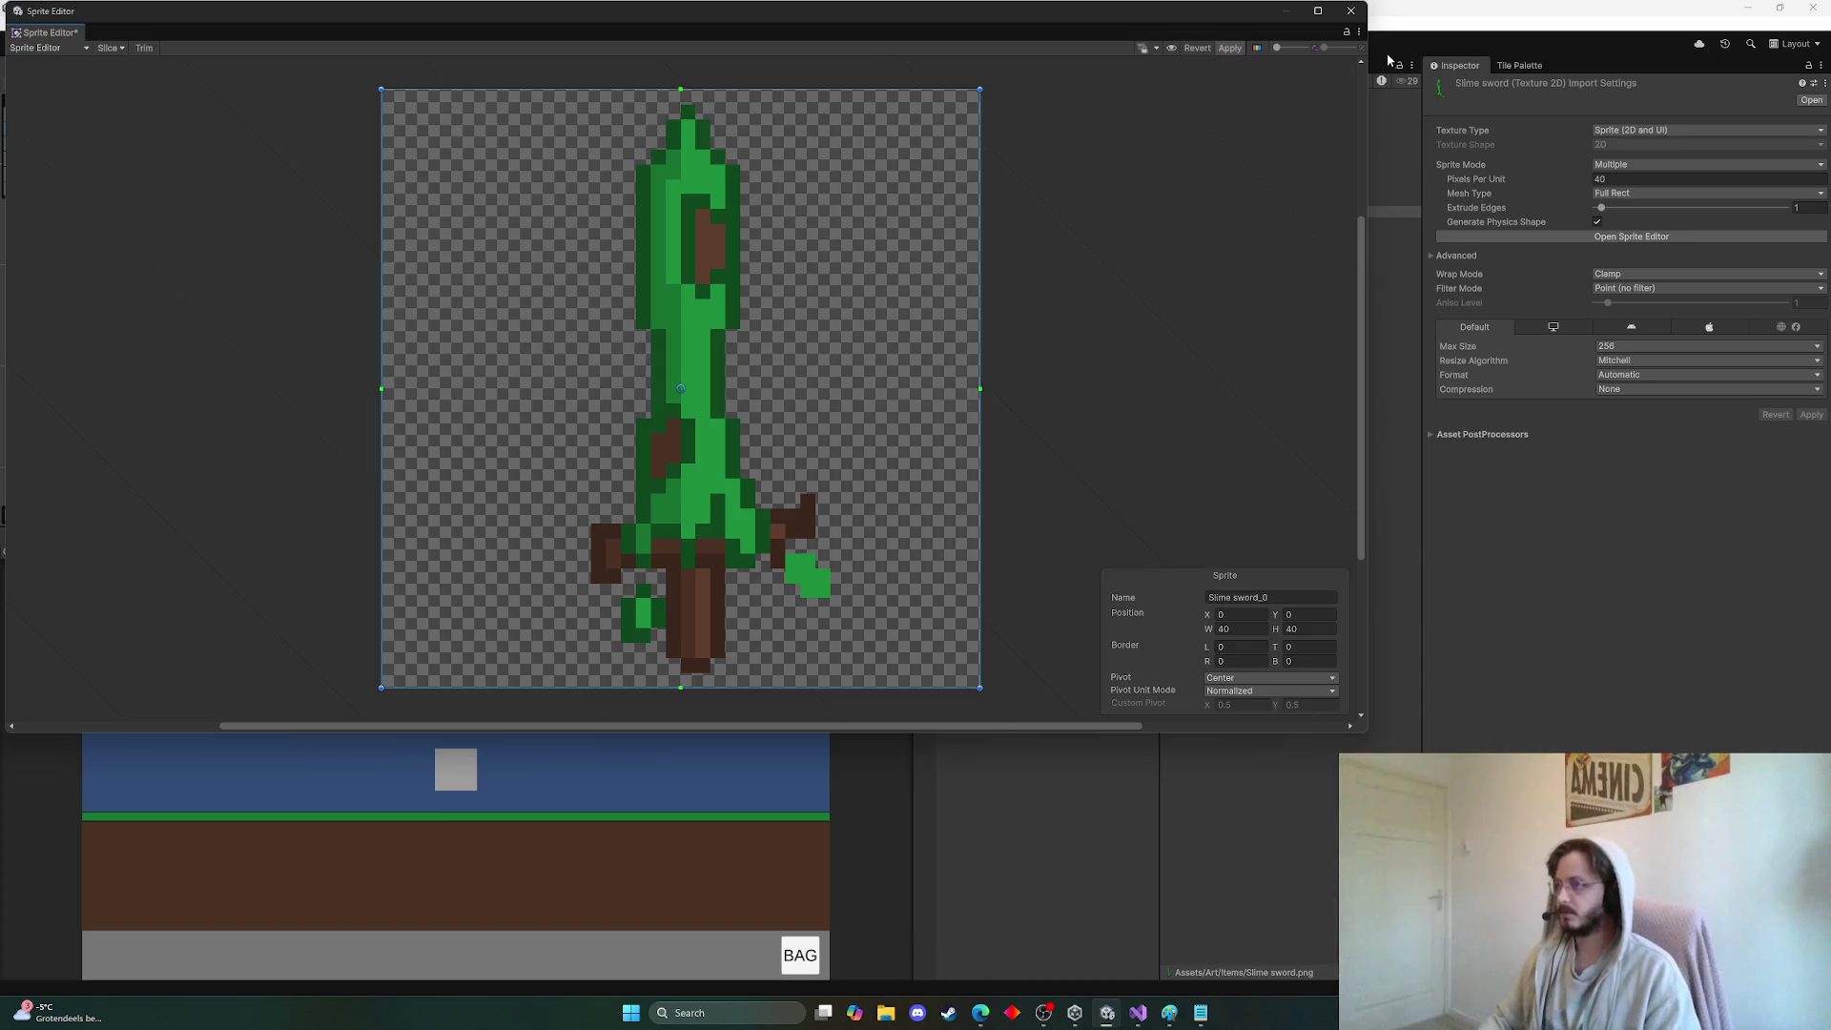
pyautogui.click(1350, 11)
# Resize the Slimeball sprite to height 40 spanning the full texture width, and apply
pyautogui.click(1232, 222)
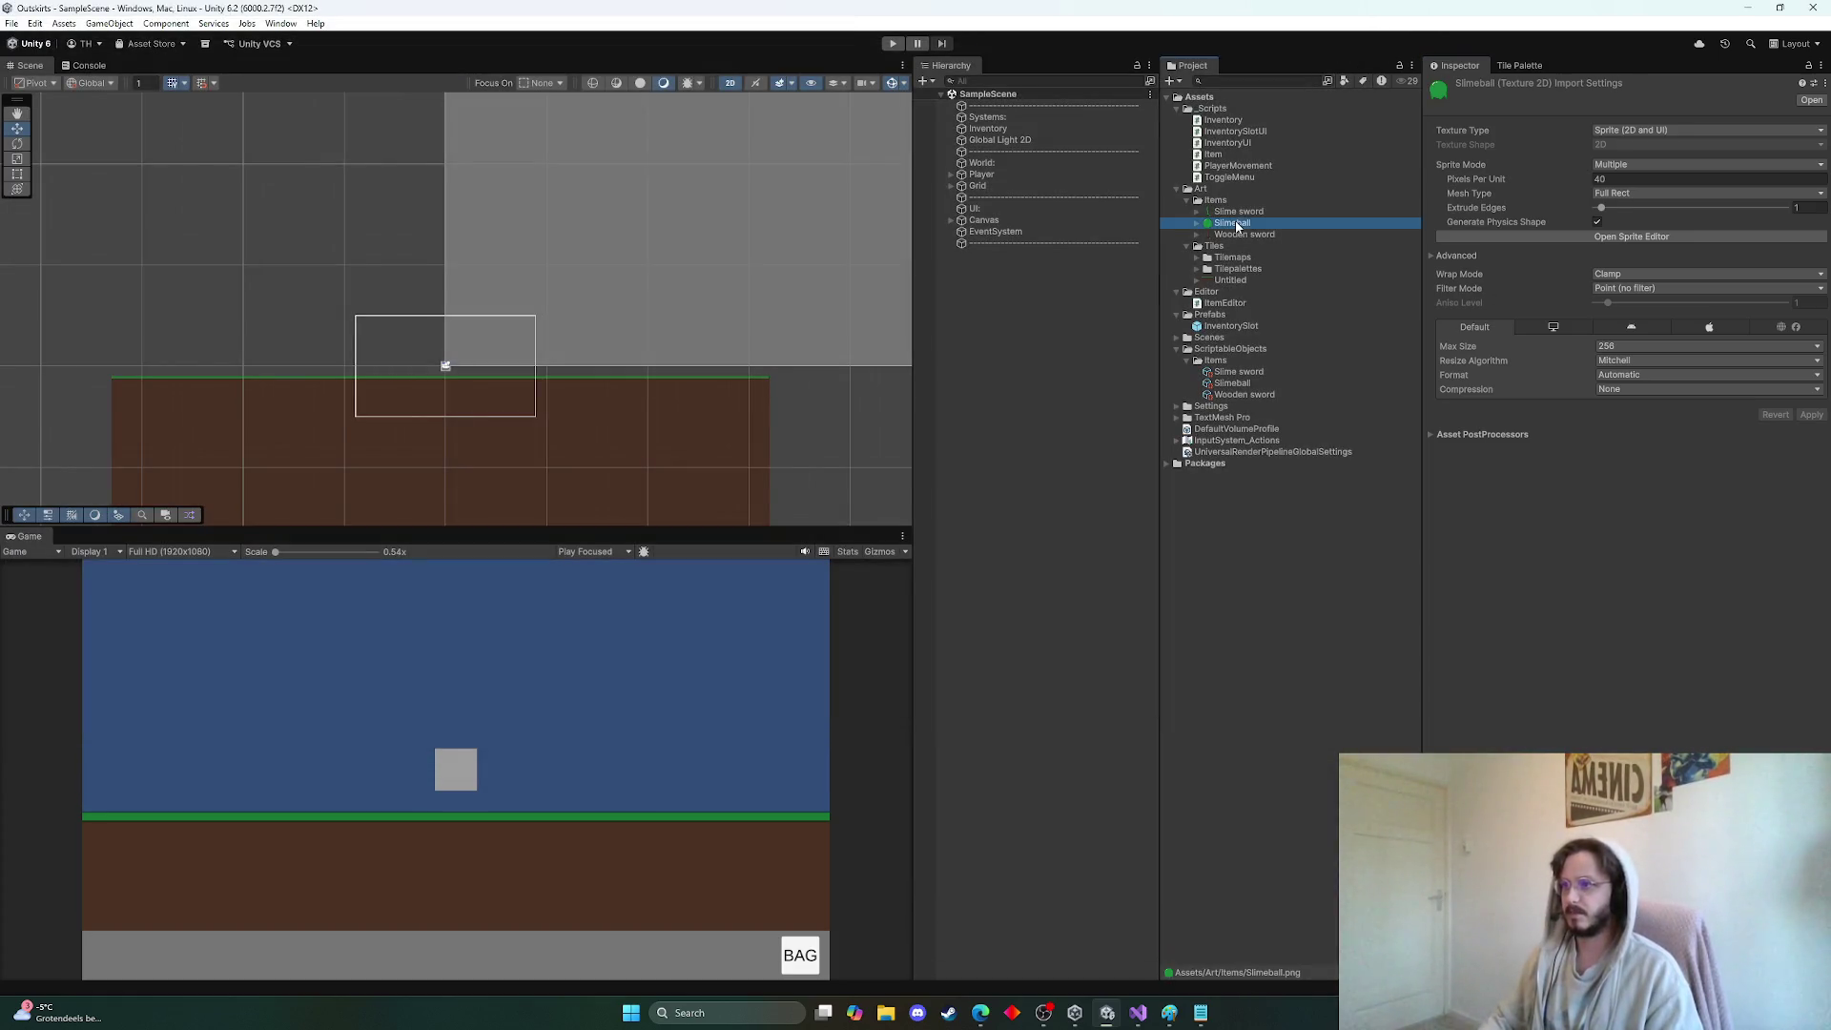
pyautogui.click(1690, 235)
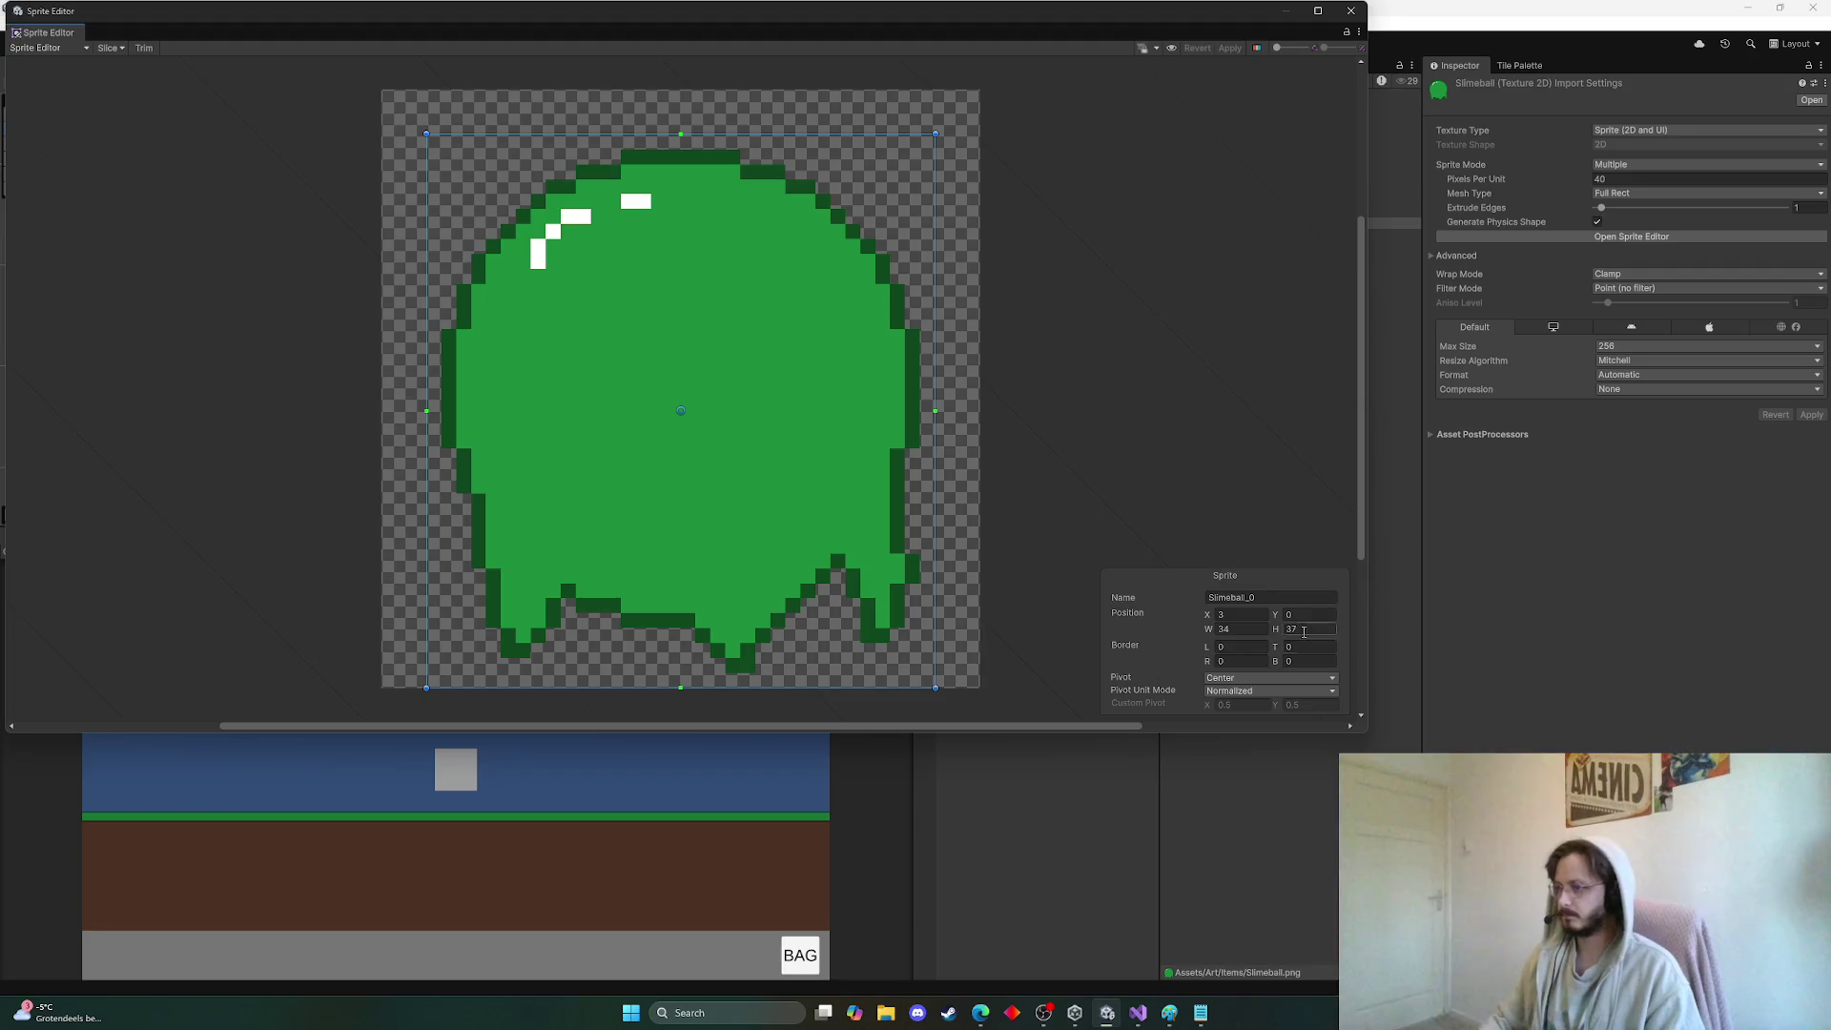
pyautogui.doubleClick(1260, 629)
pyautogui.write('37')
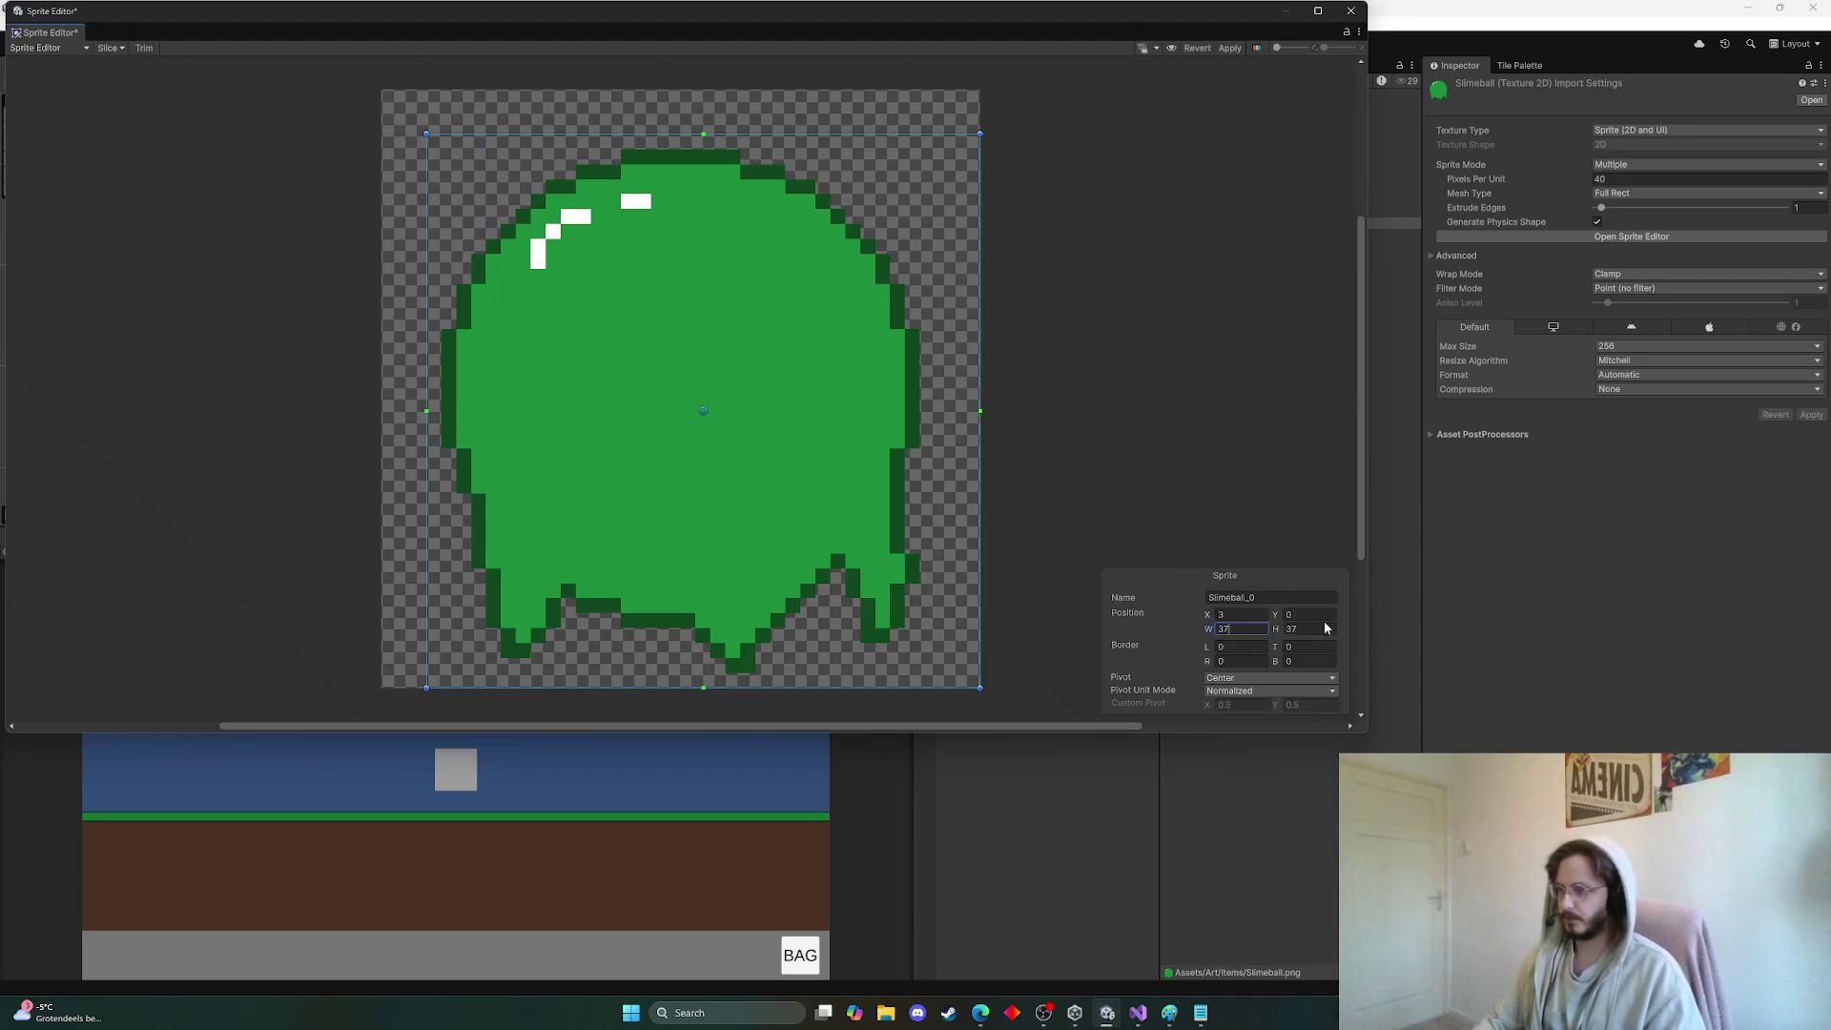
pyautogui.doubleClick(1307, 629)
pyautogui.write('40')
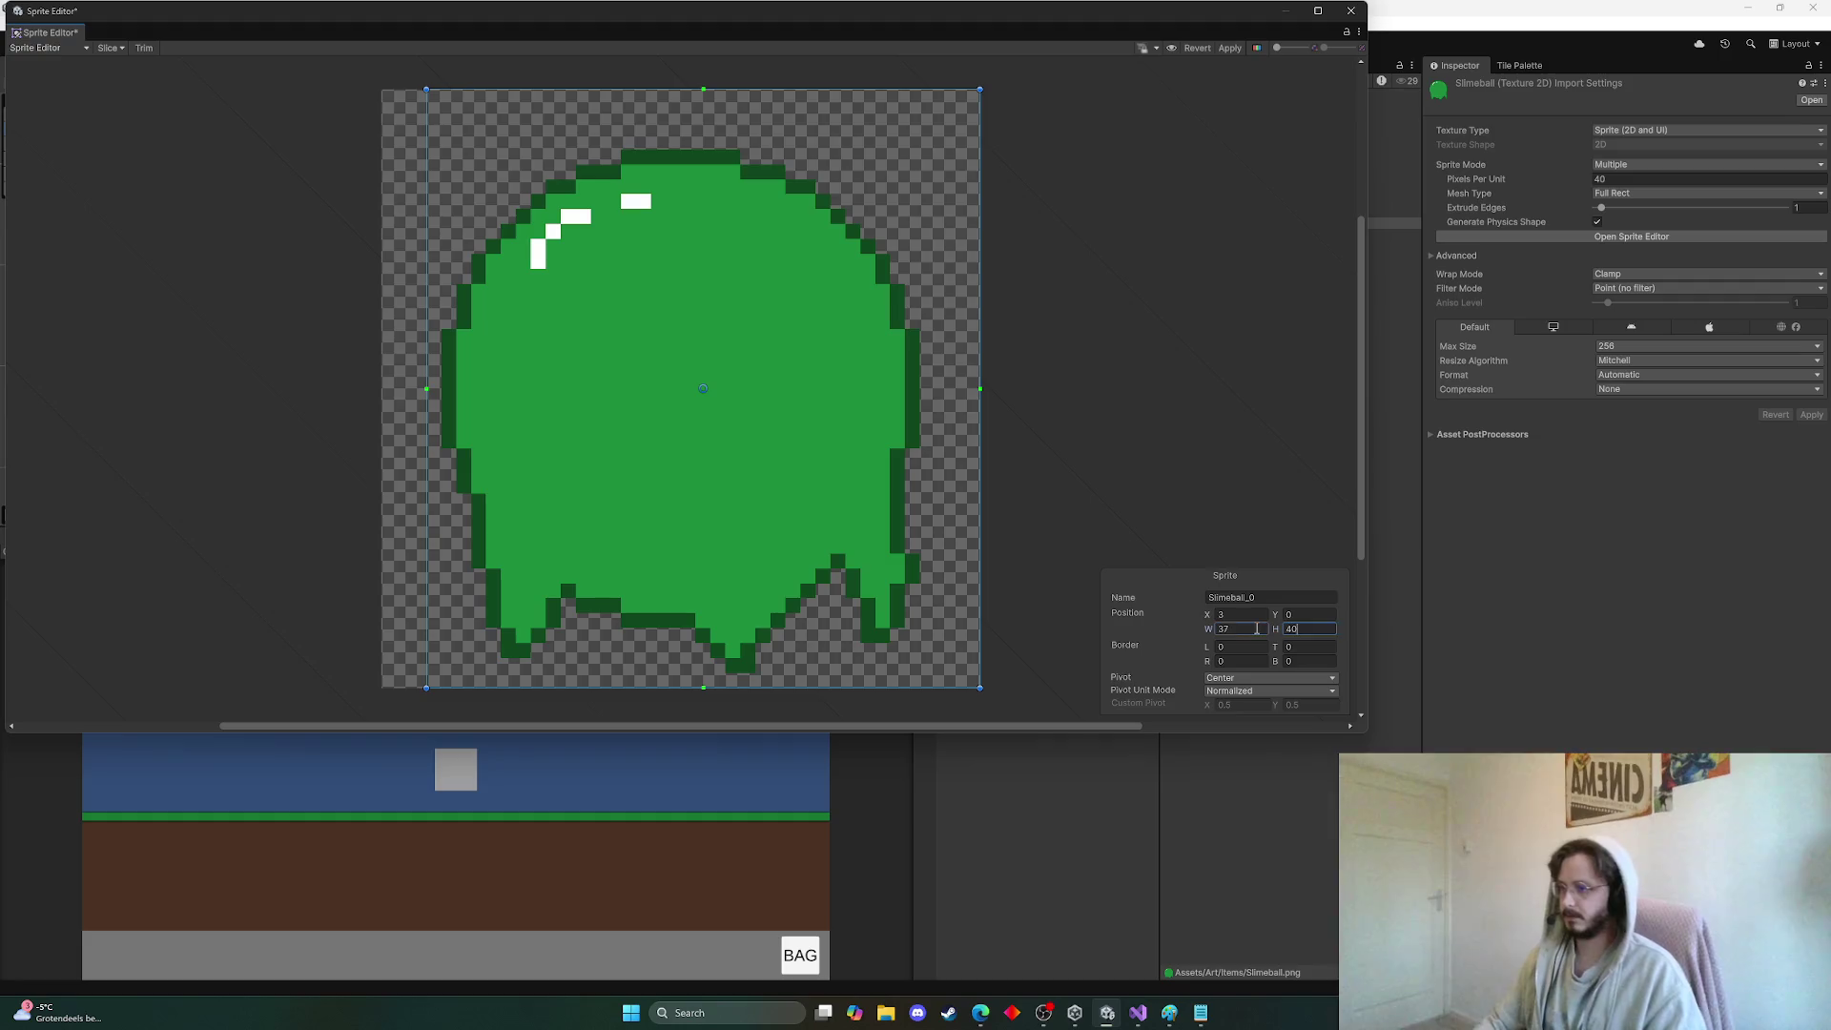
pyautogui.click(1257, 628)
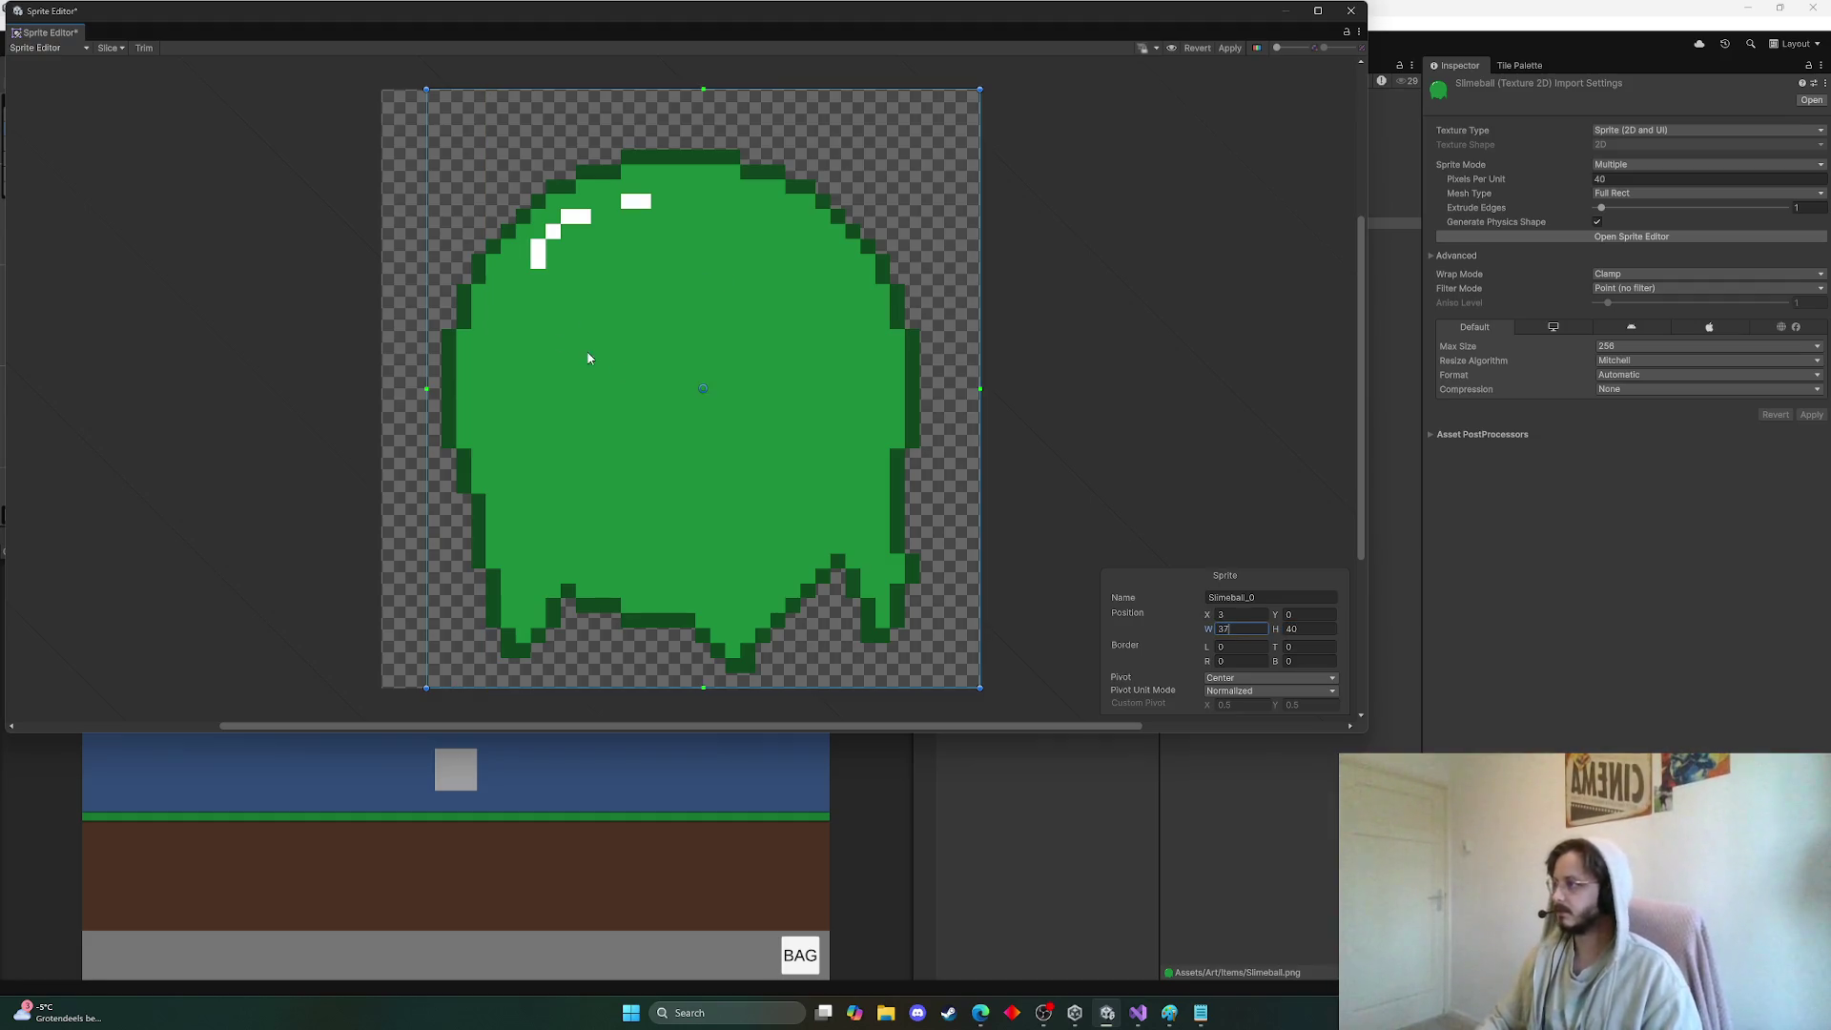
pyautogui.moveTo(712, 391); pyautogui.dragTo(678, 397)
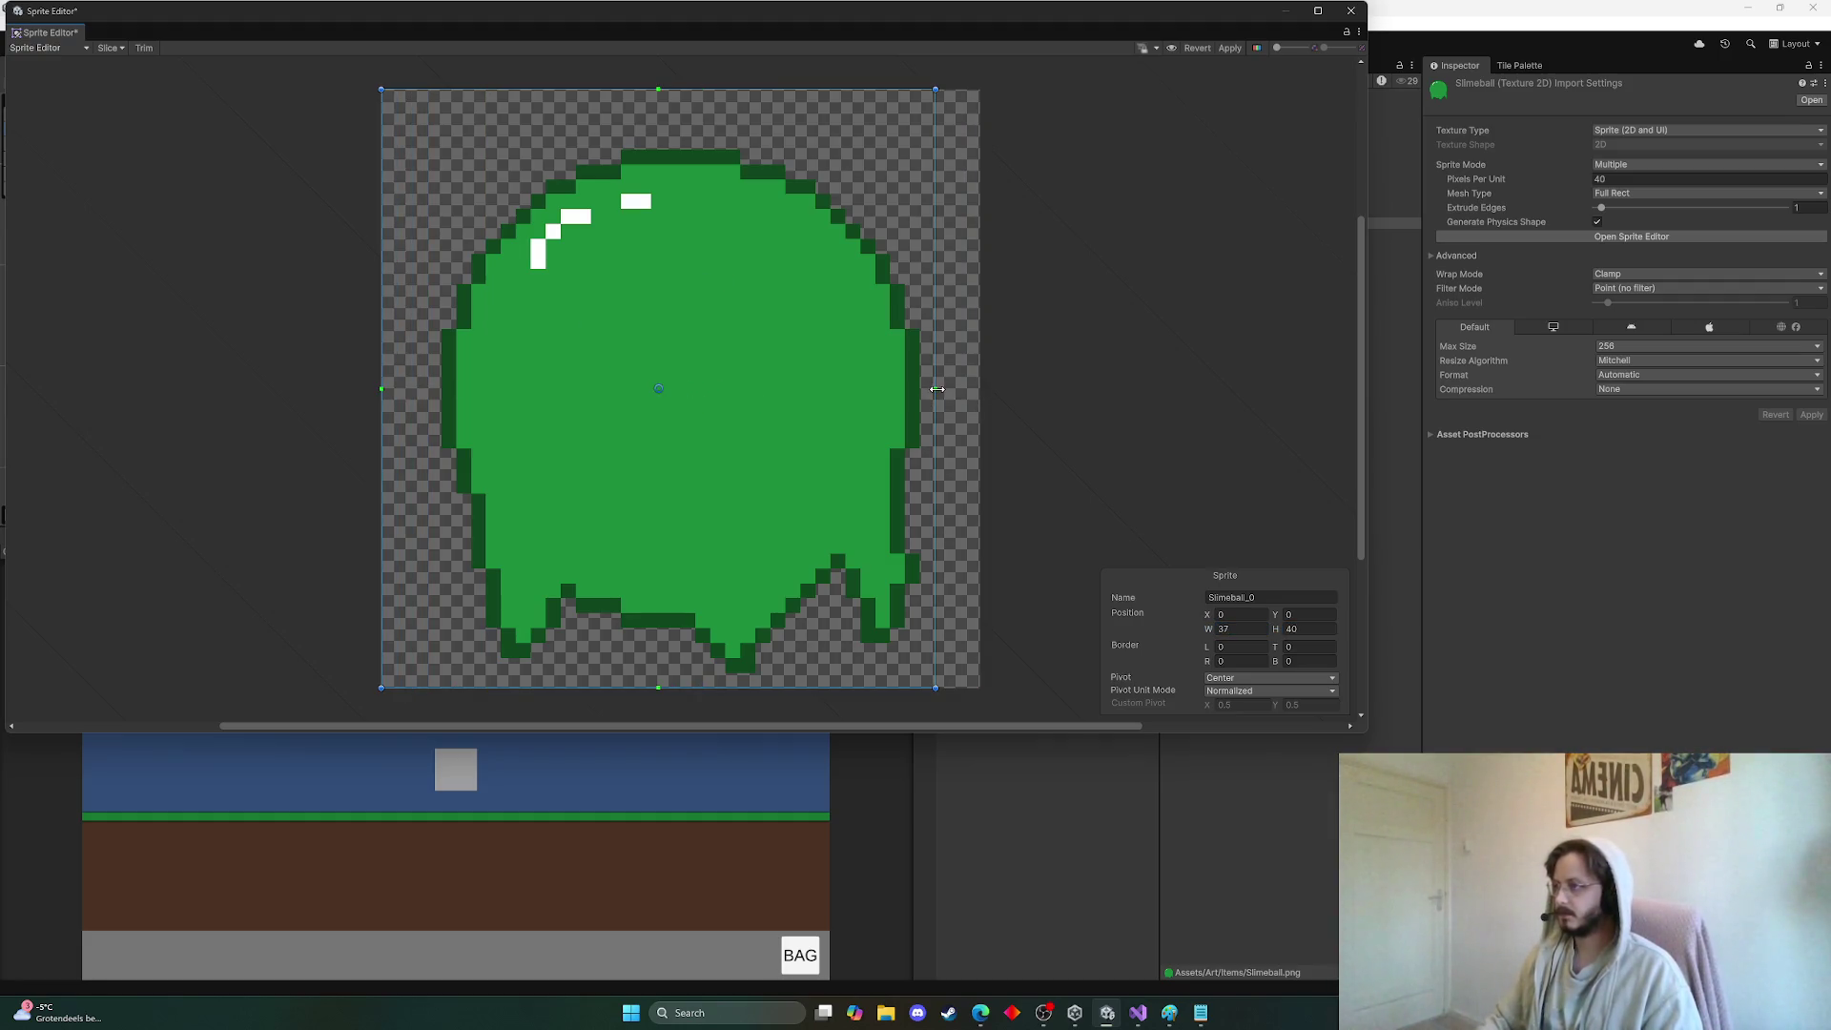
pyautogui.moveTo(937, 387); pyautogui.dragTo(982, 389)
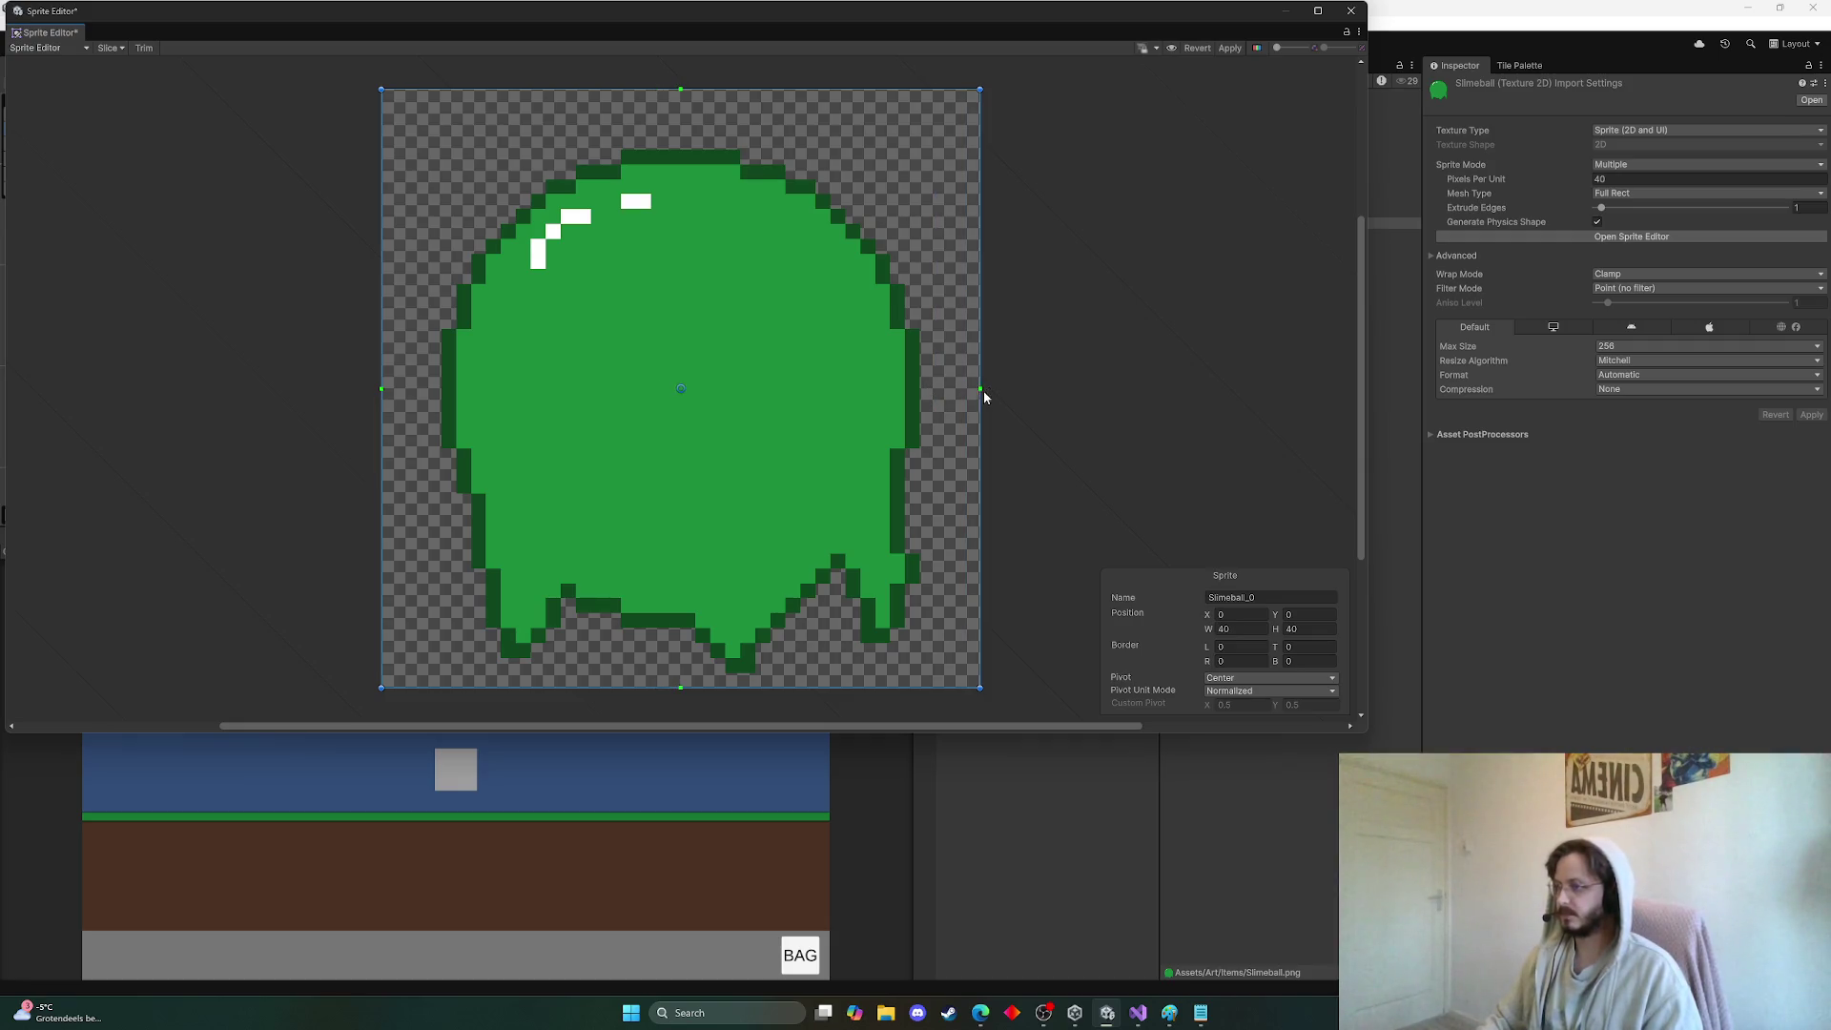
pyautogui.click(1231, 48)
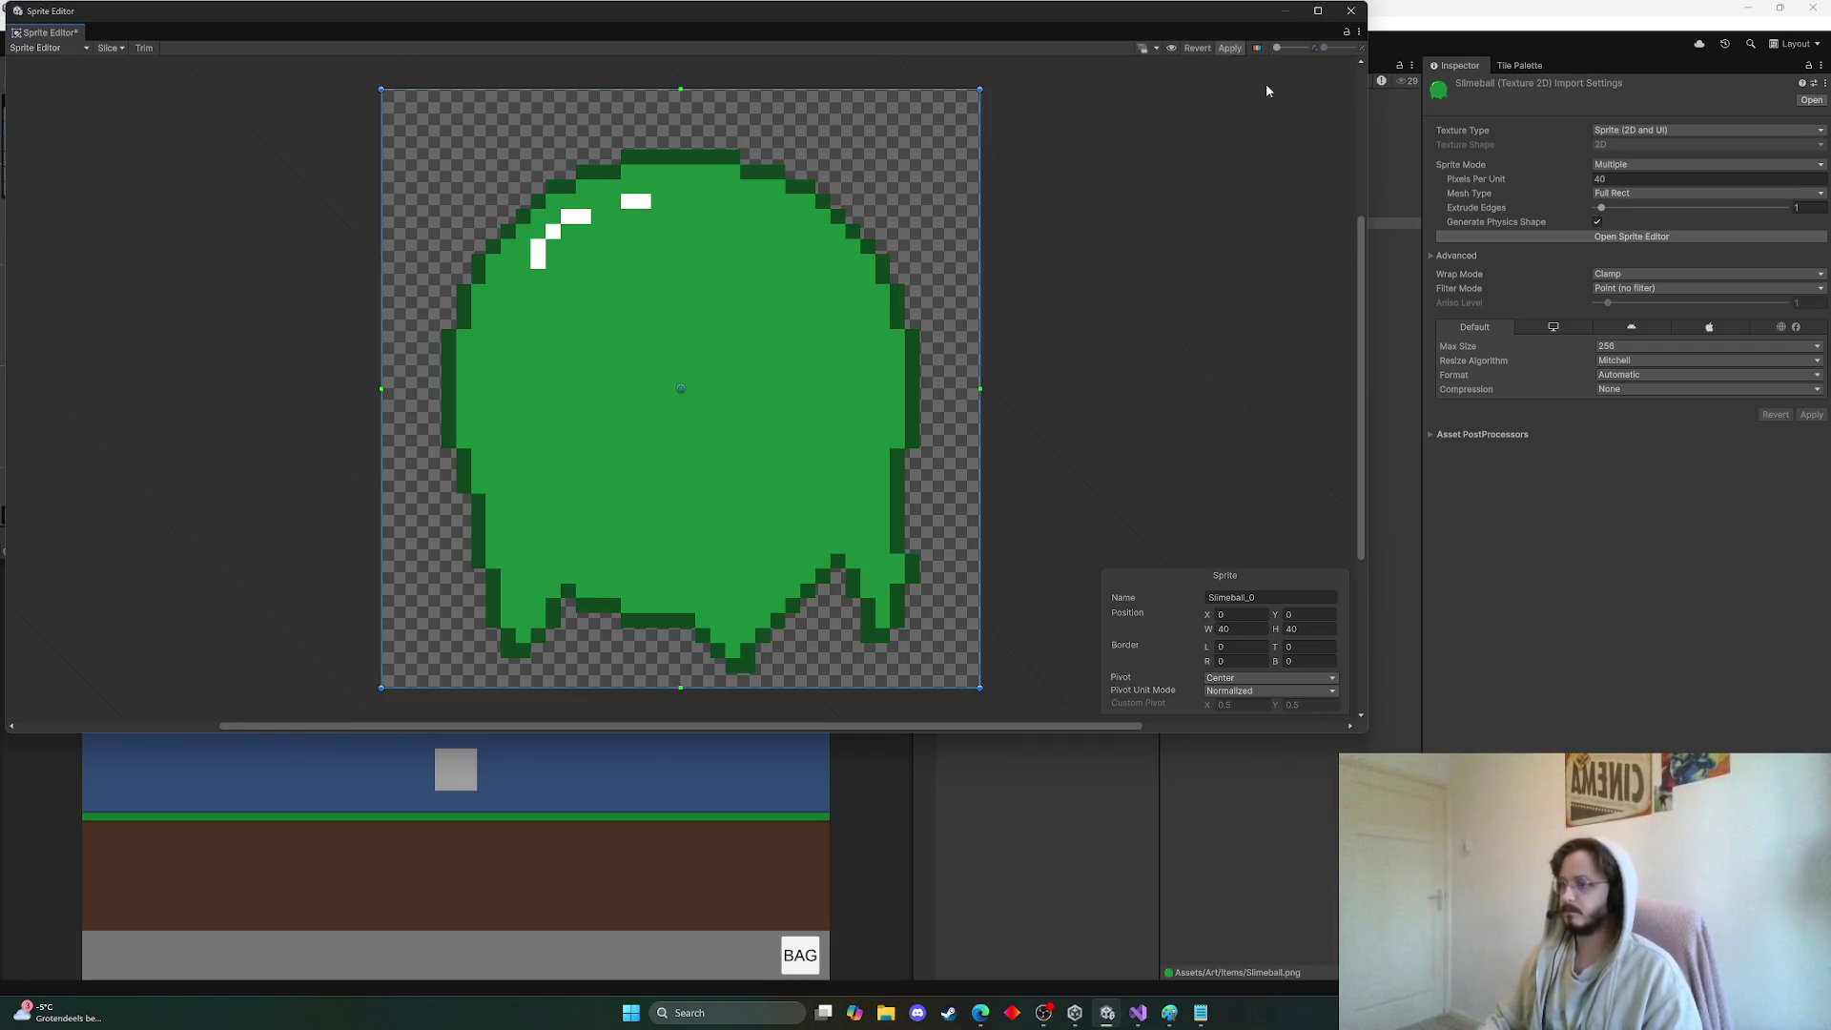
pyautogui.click(1350, 10)
# Set the Wooden sword sprite to X 0 and width 40, and apply
pyautogui.click(1255, 233)
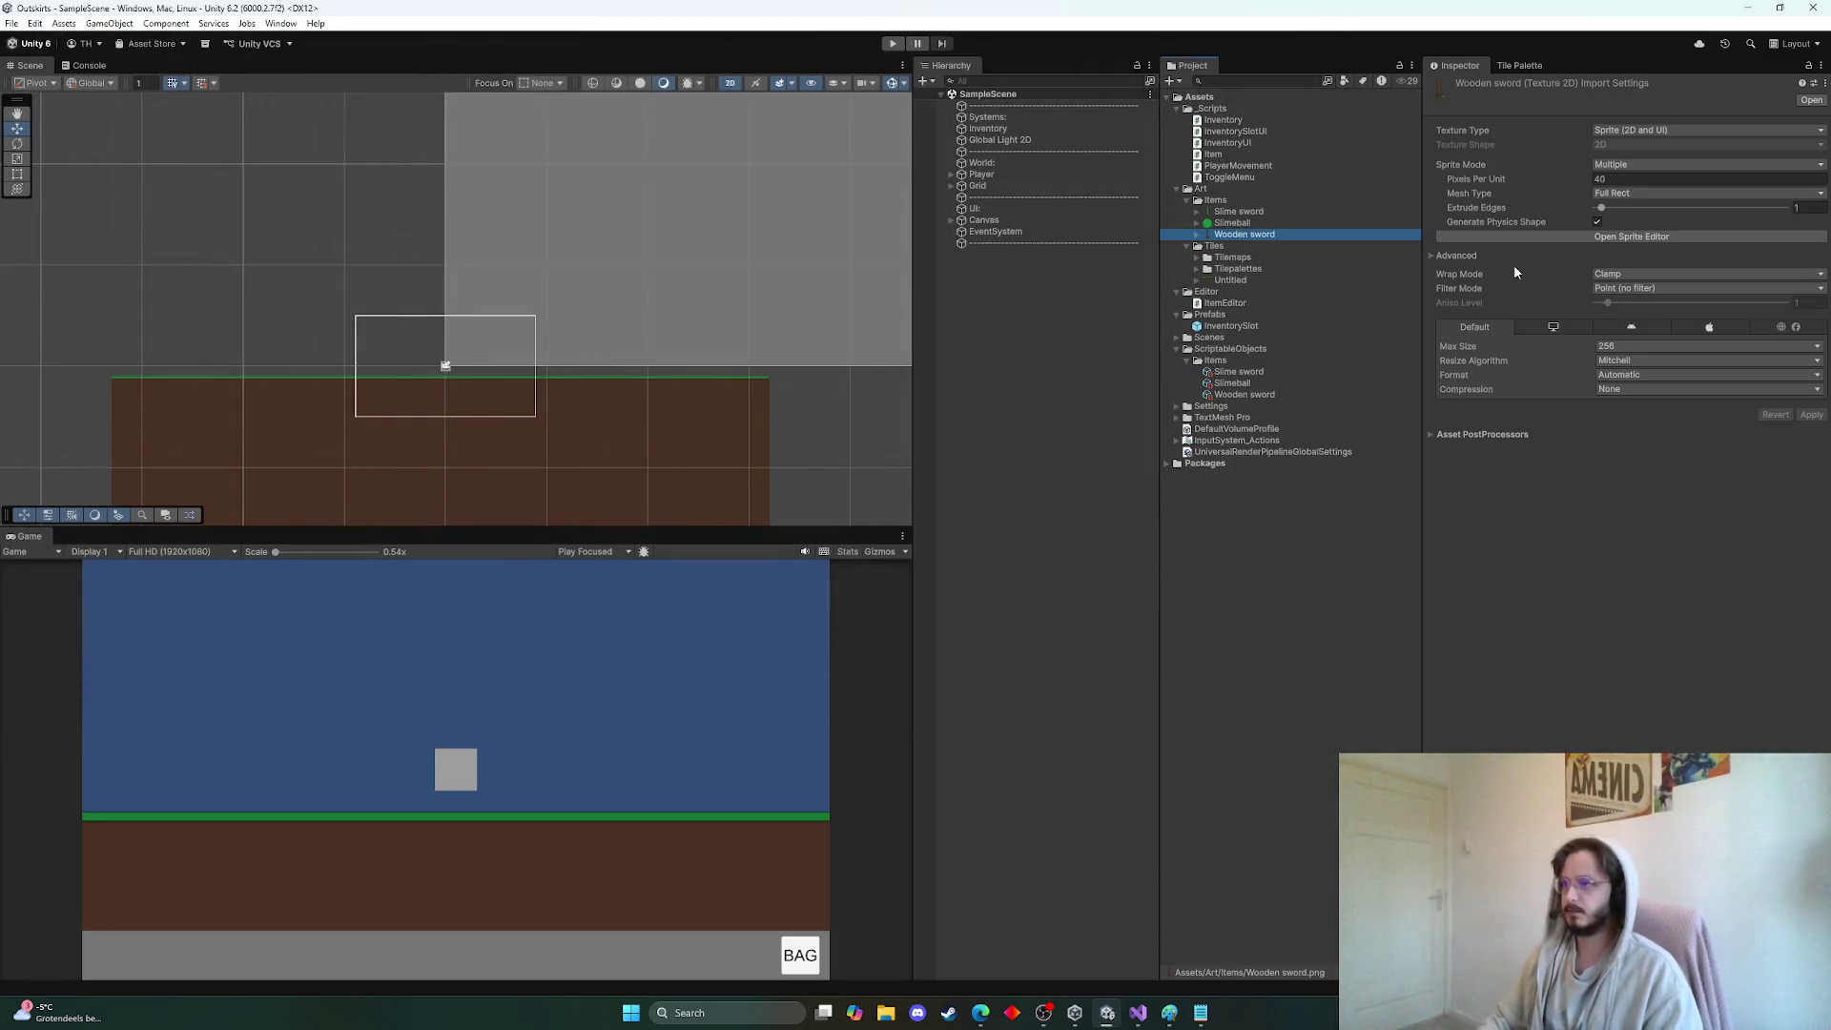
pyautogui.click(1602, 238)
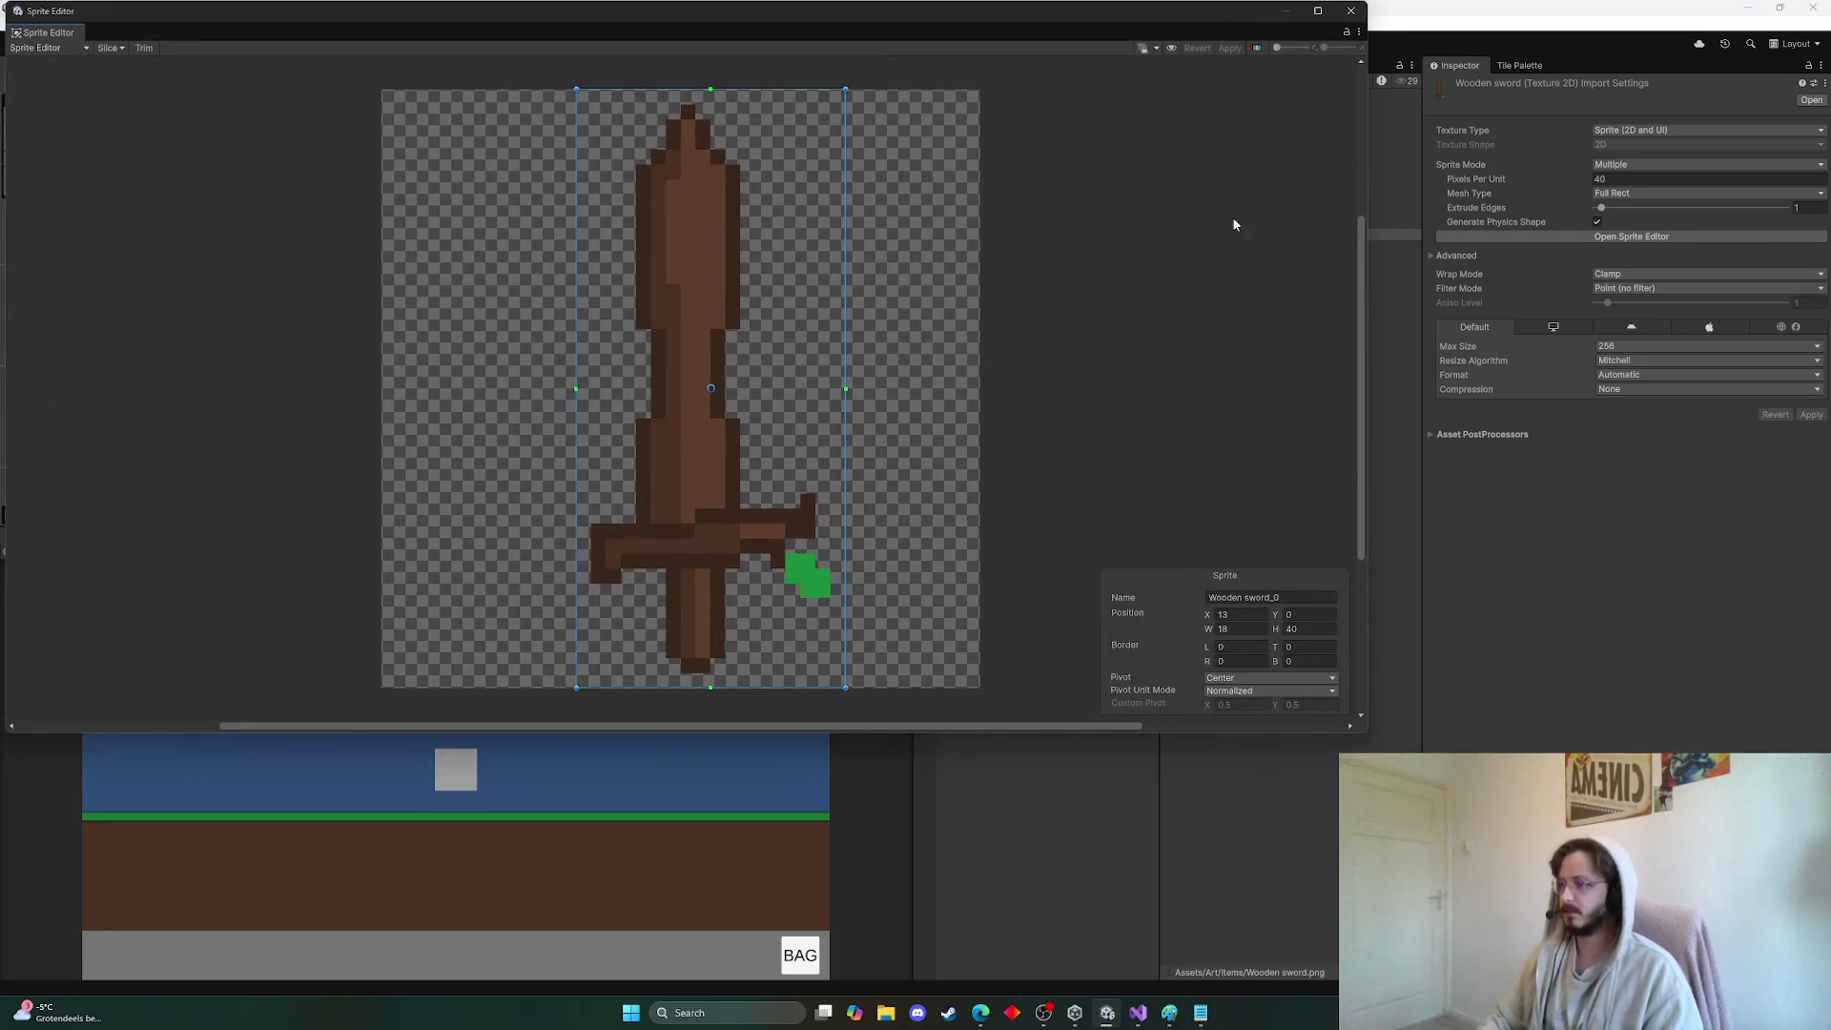
pyautogui.click(1232, 613)
pyautogui.write('0')
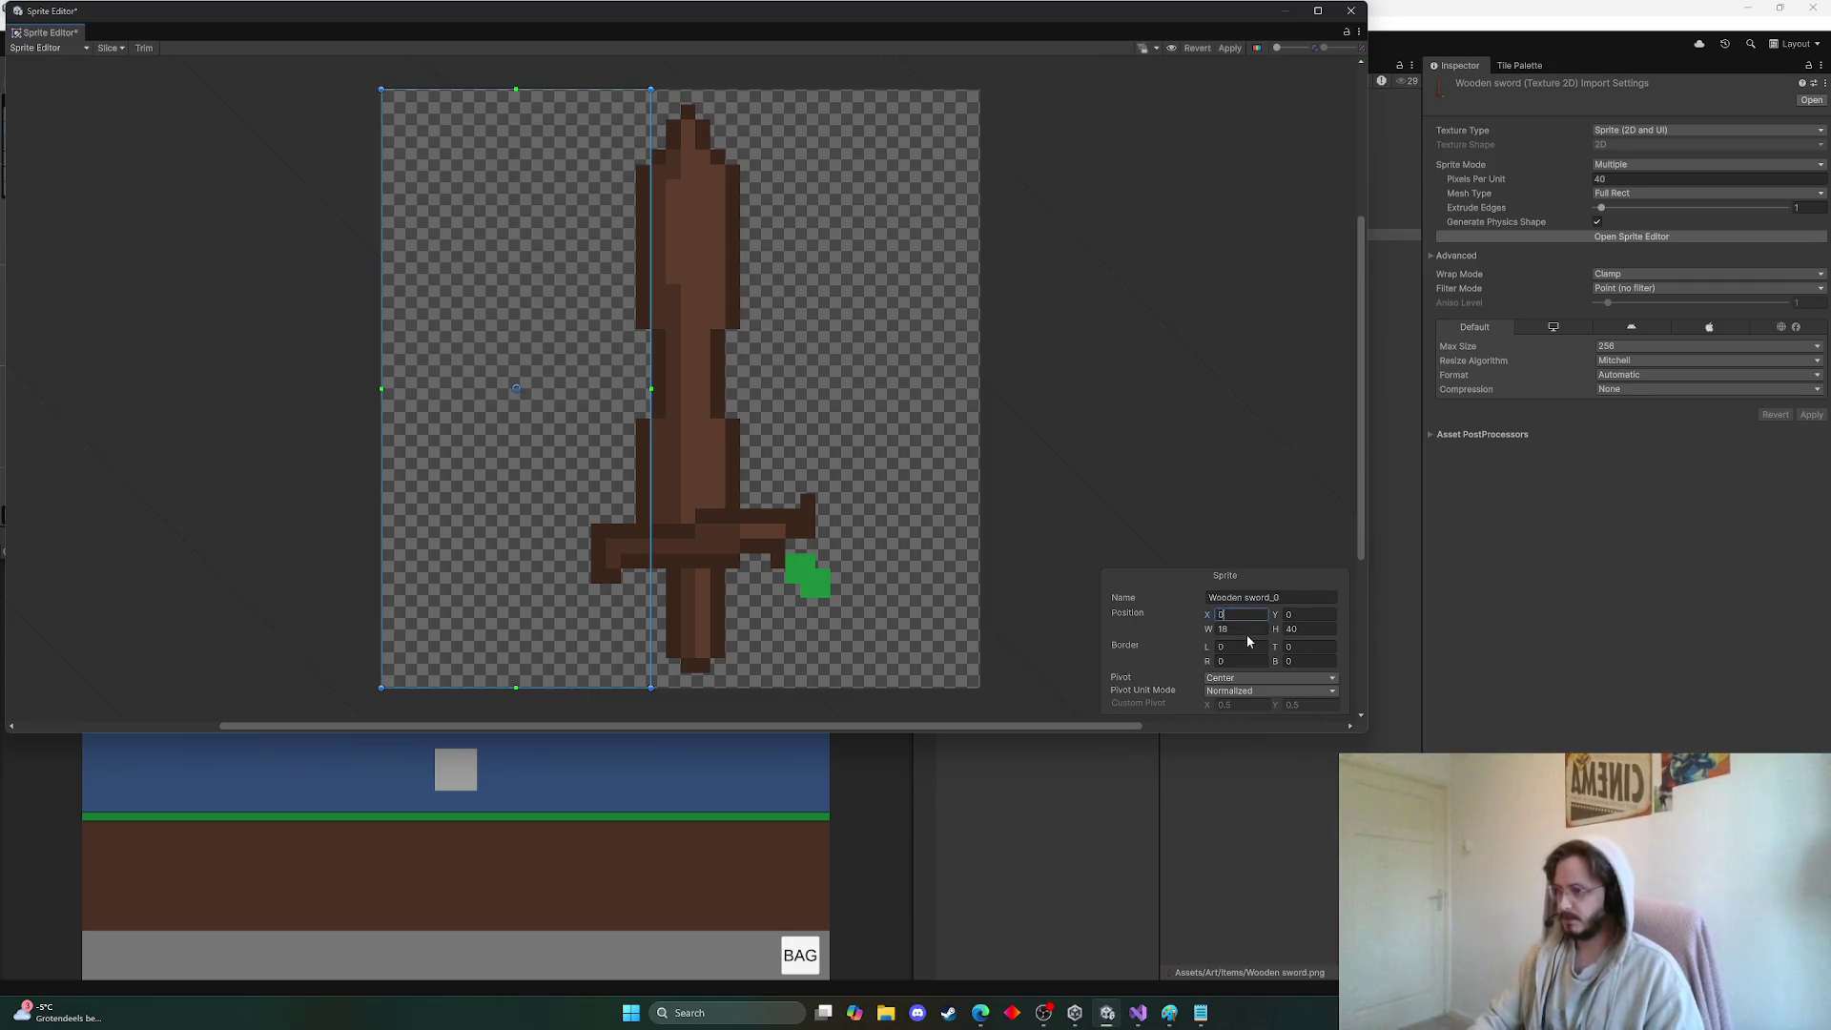
pyautogui.click(1242, 628)
pyautogui.write('40')
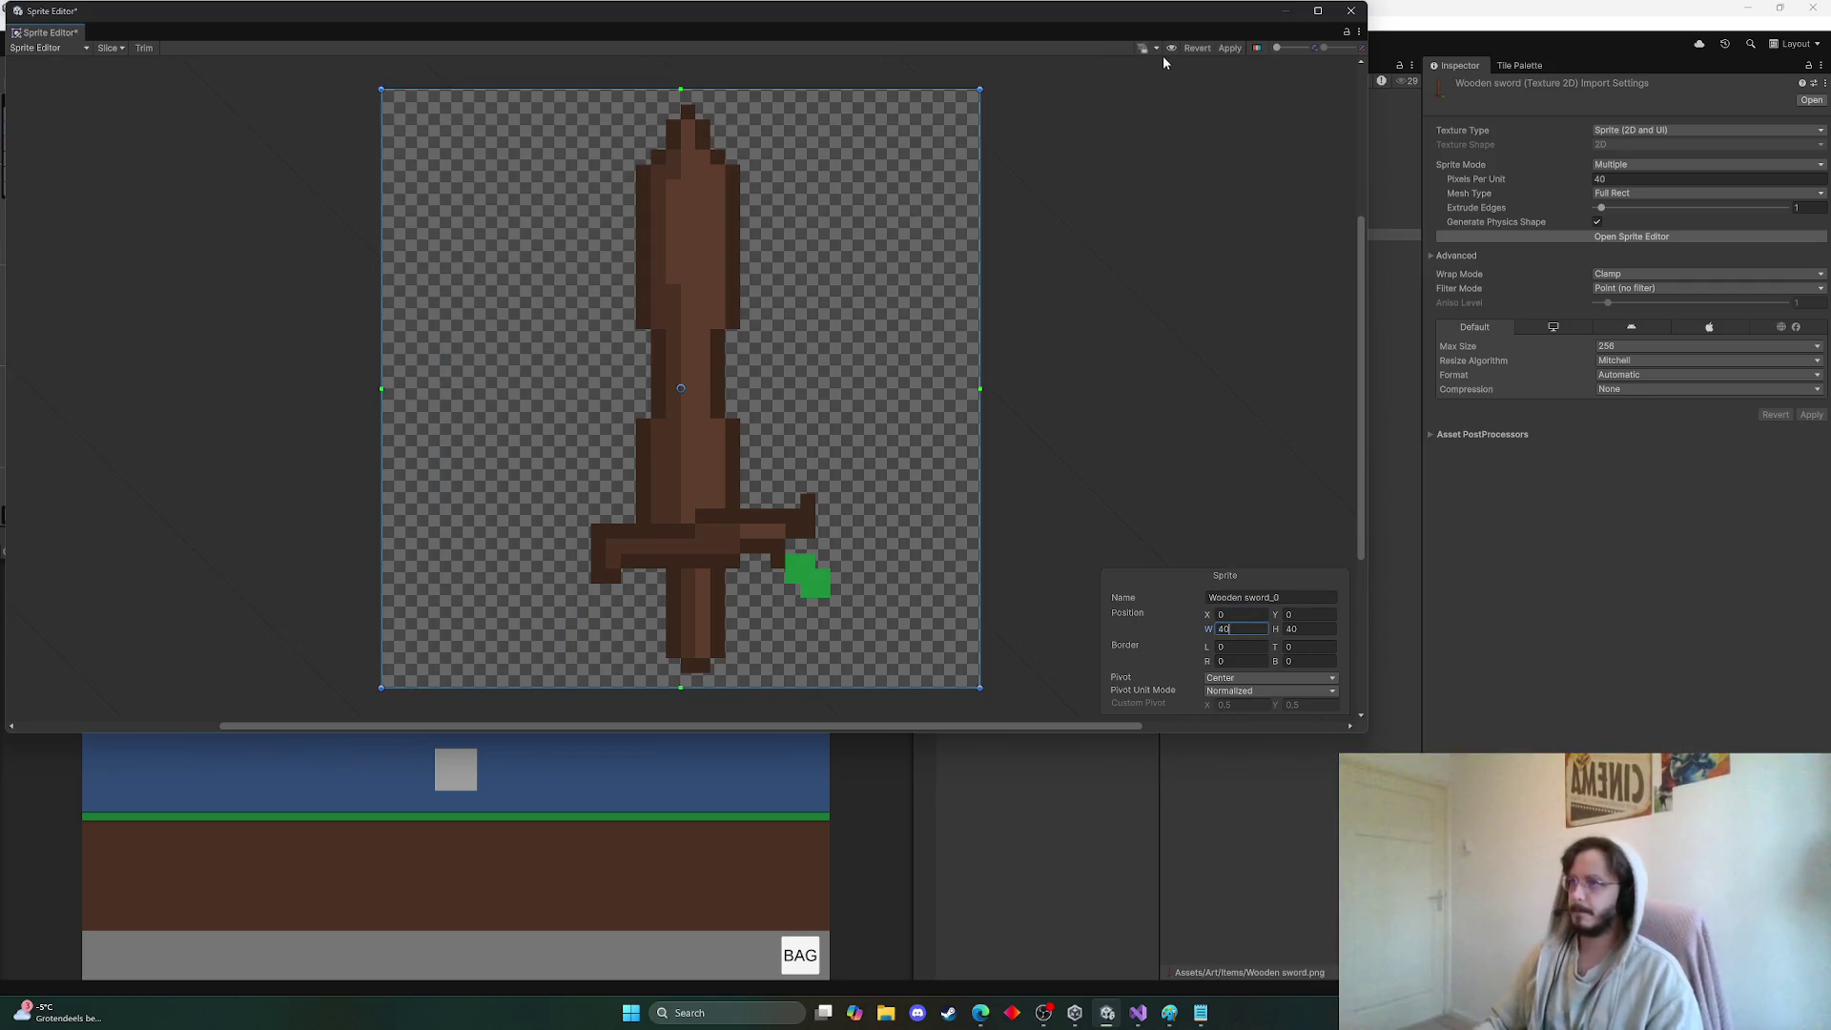
pyautogui.click(1230, 48)
pyautogui.click(1352, 11)
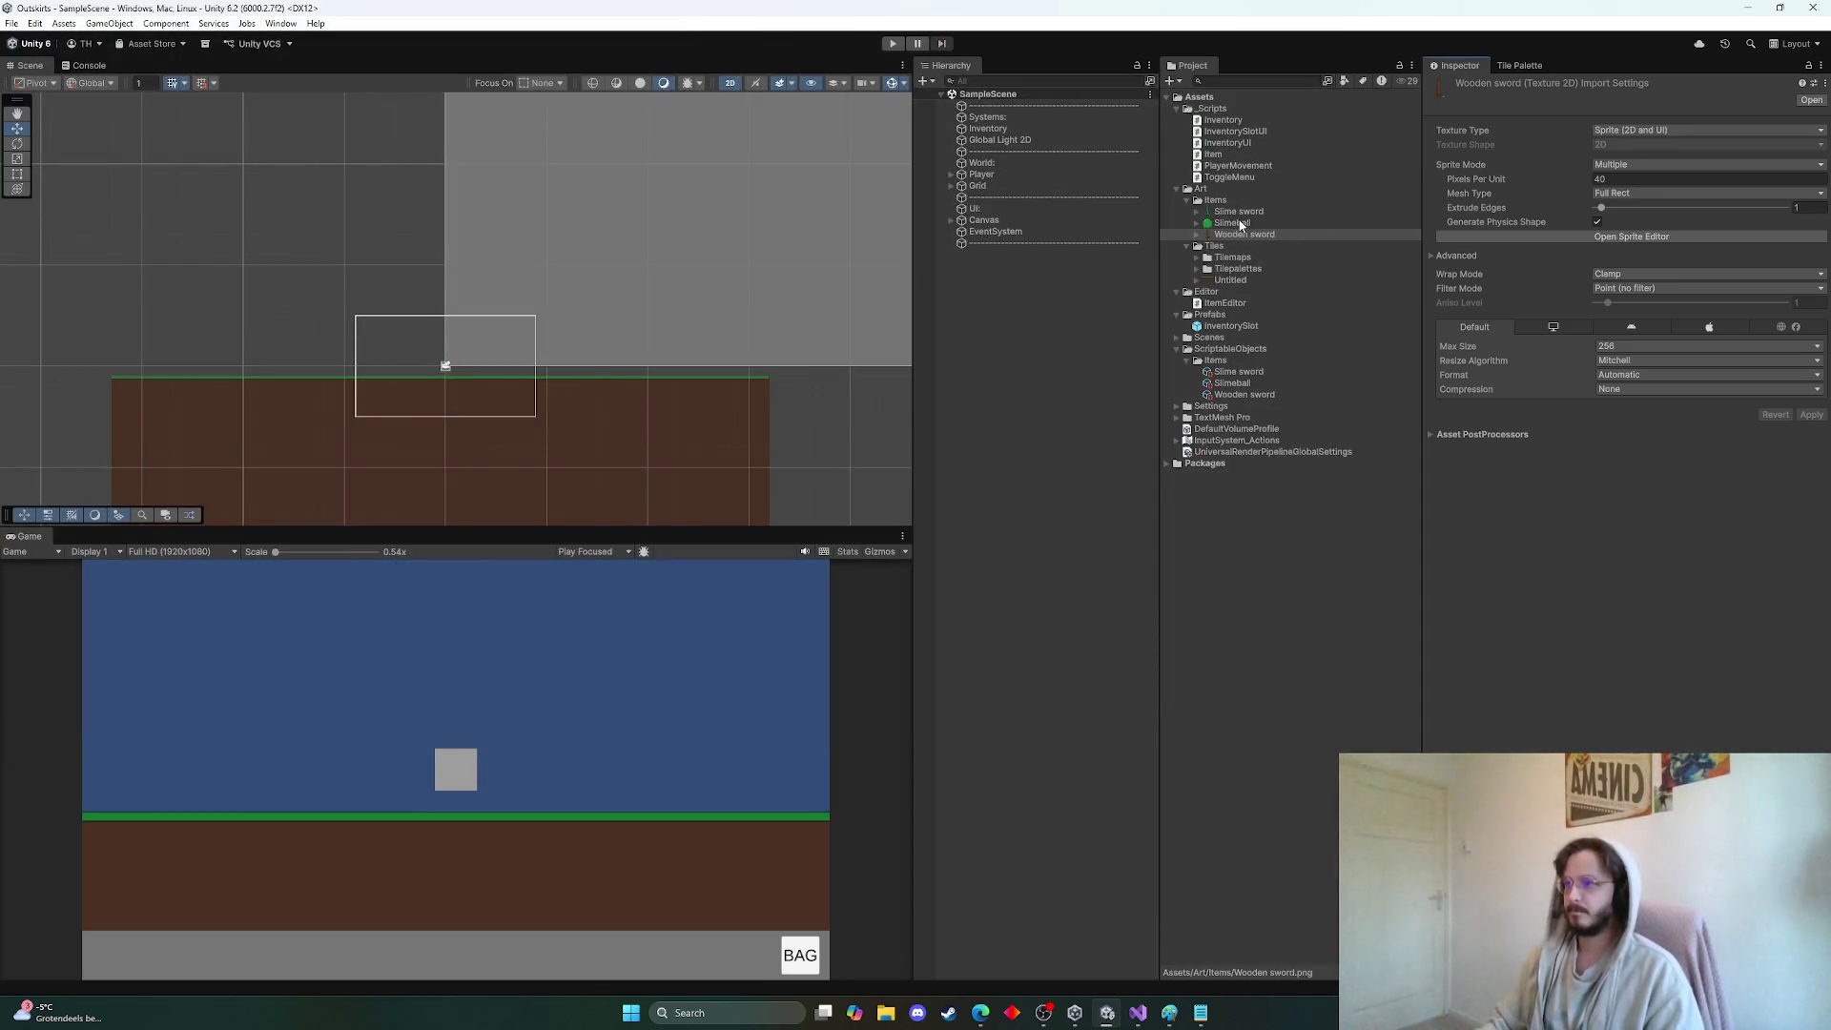
# Reopen the Slime sword sprite to confirm it already covers the full texture
pyautogui.click(1238, 212)
pyautogui.click(1583, 240)
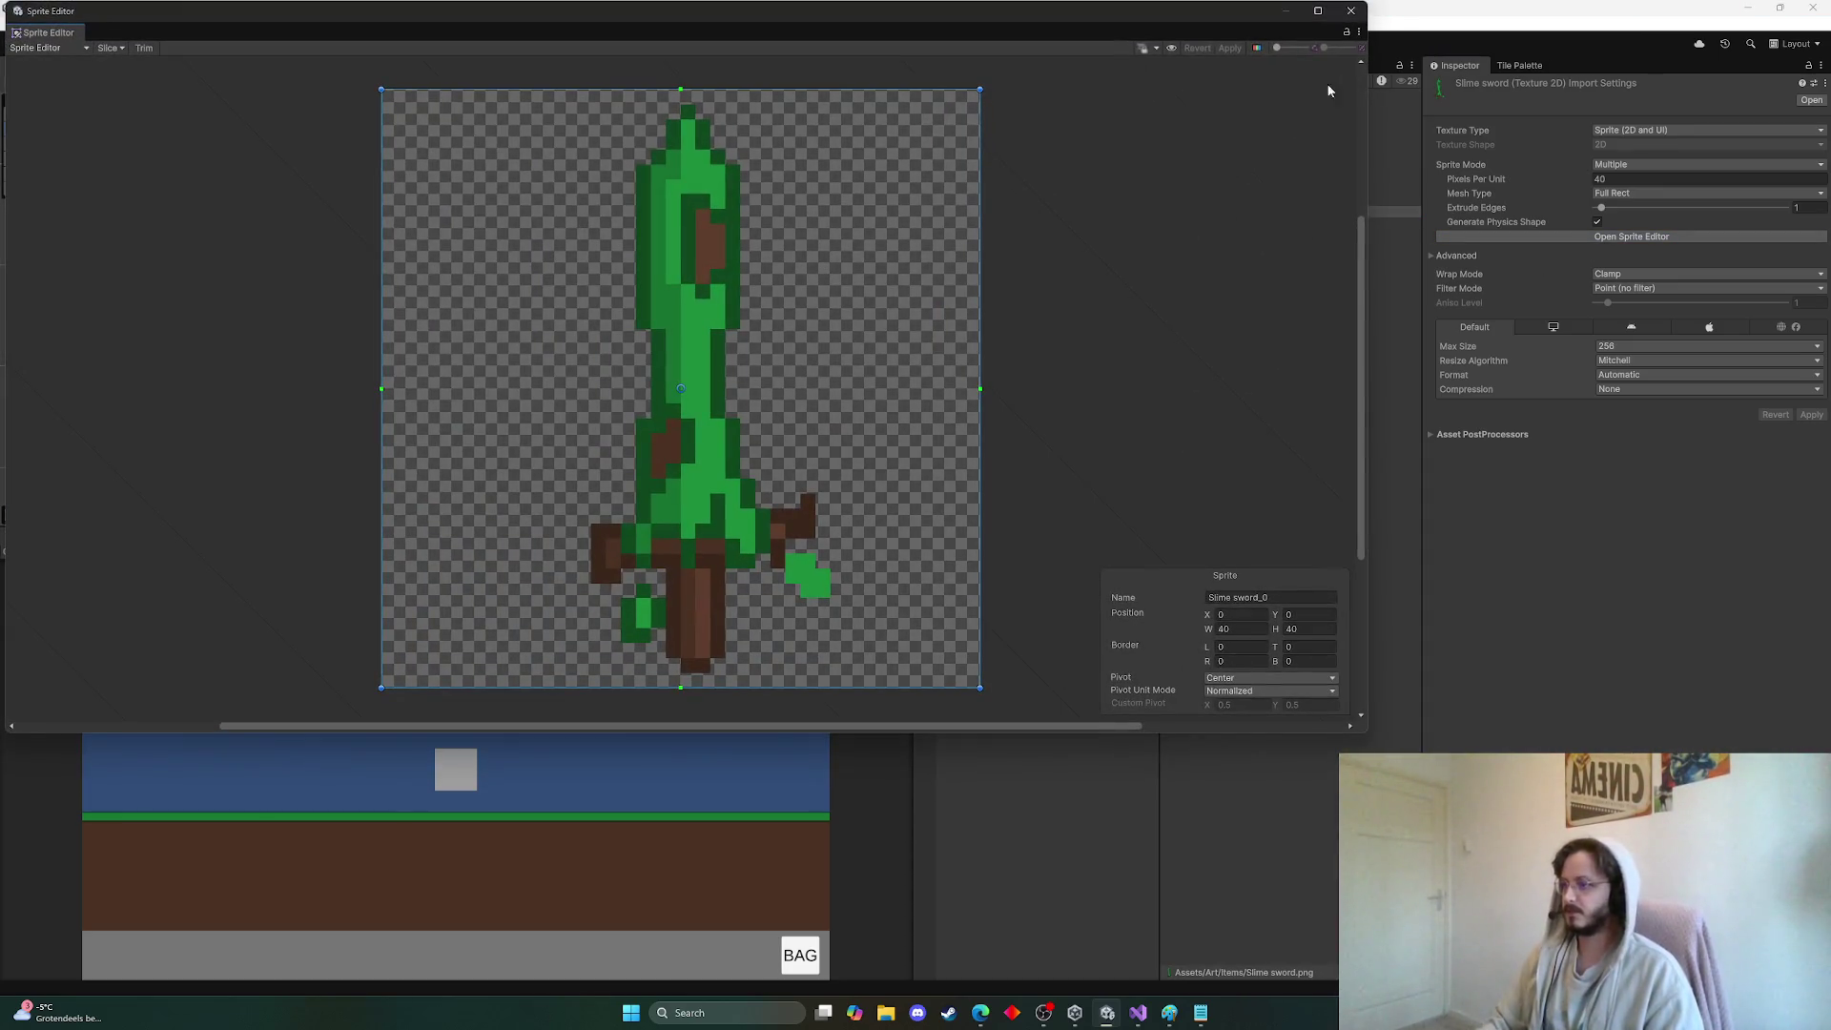
pyautogui.click(1352, 11)
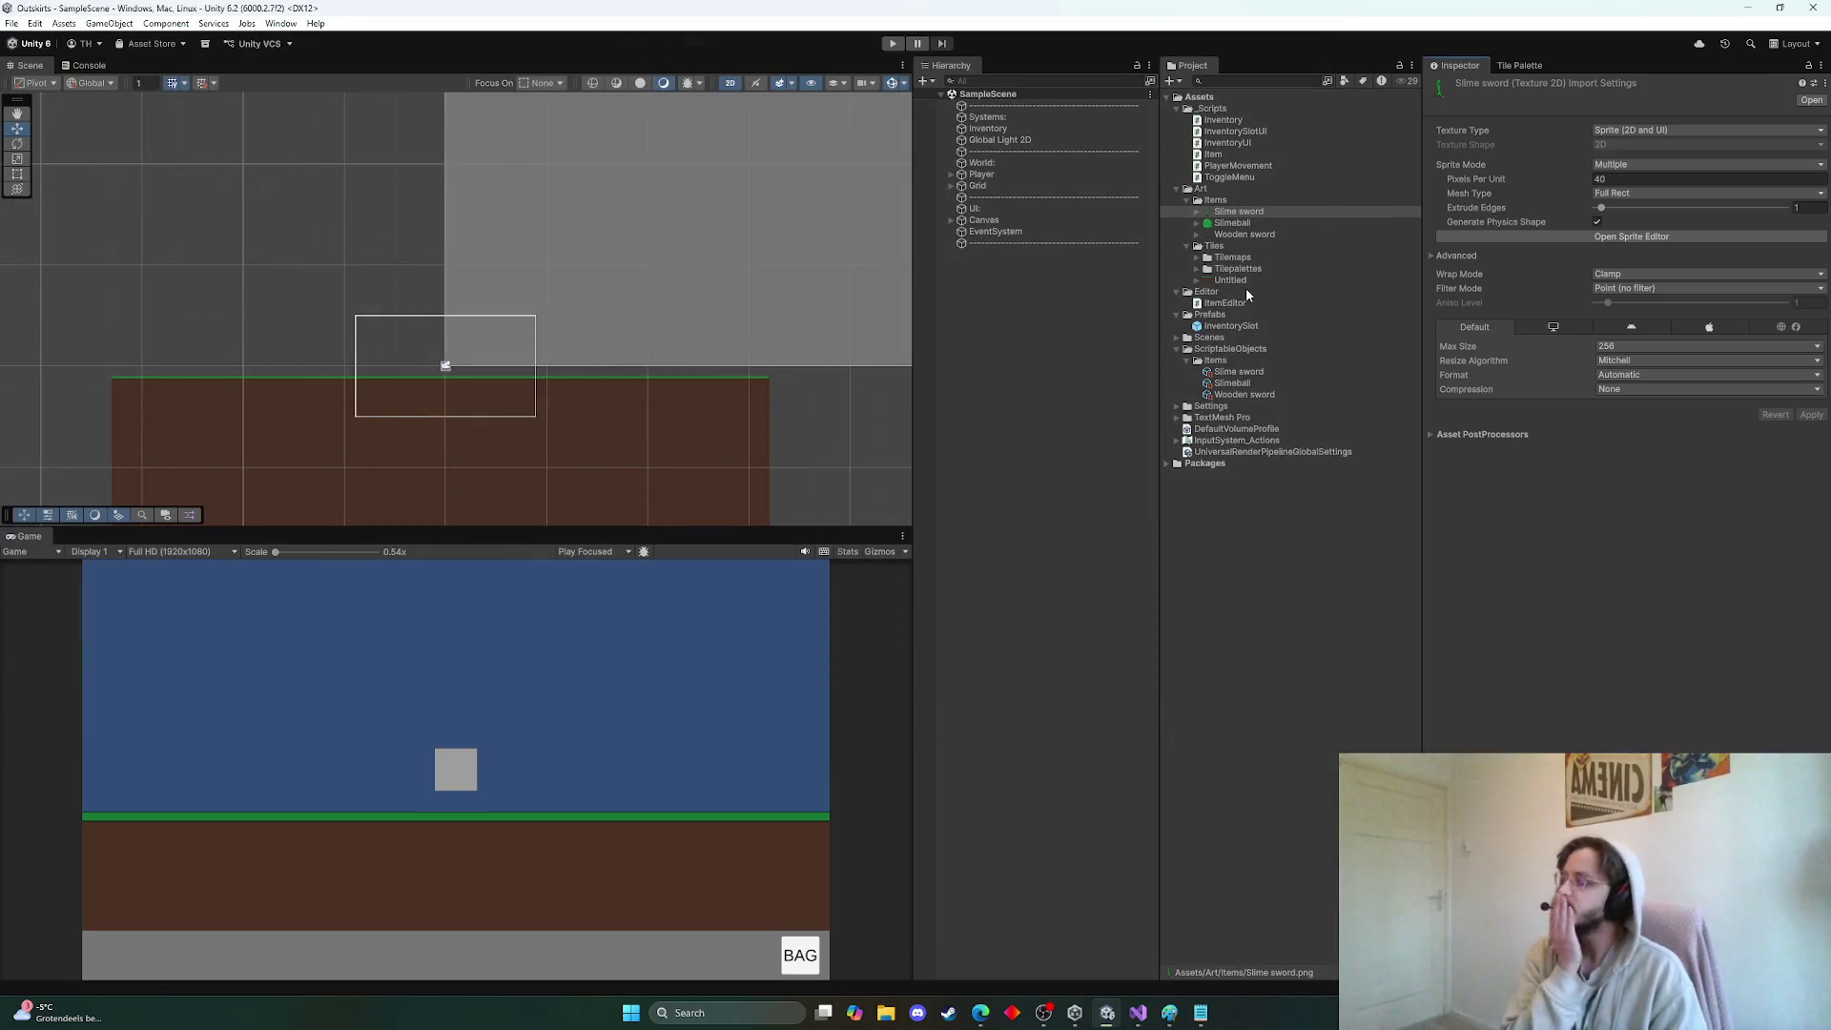
# Compare the Slime sword, Wooden sword and Slimeball items to confirm Attack Damage shows only on weapons
pyautogui.click(1238, 371)
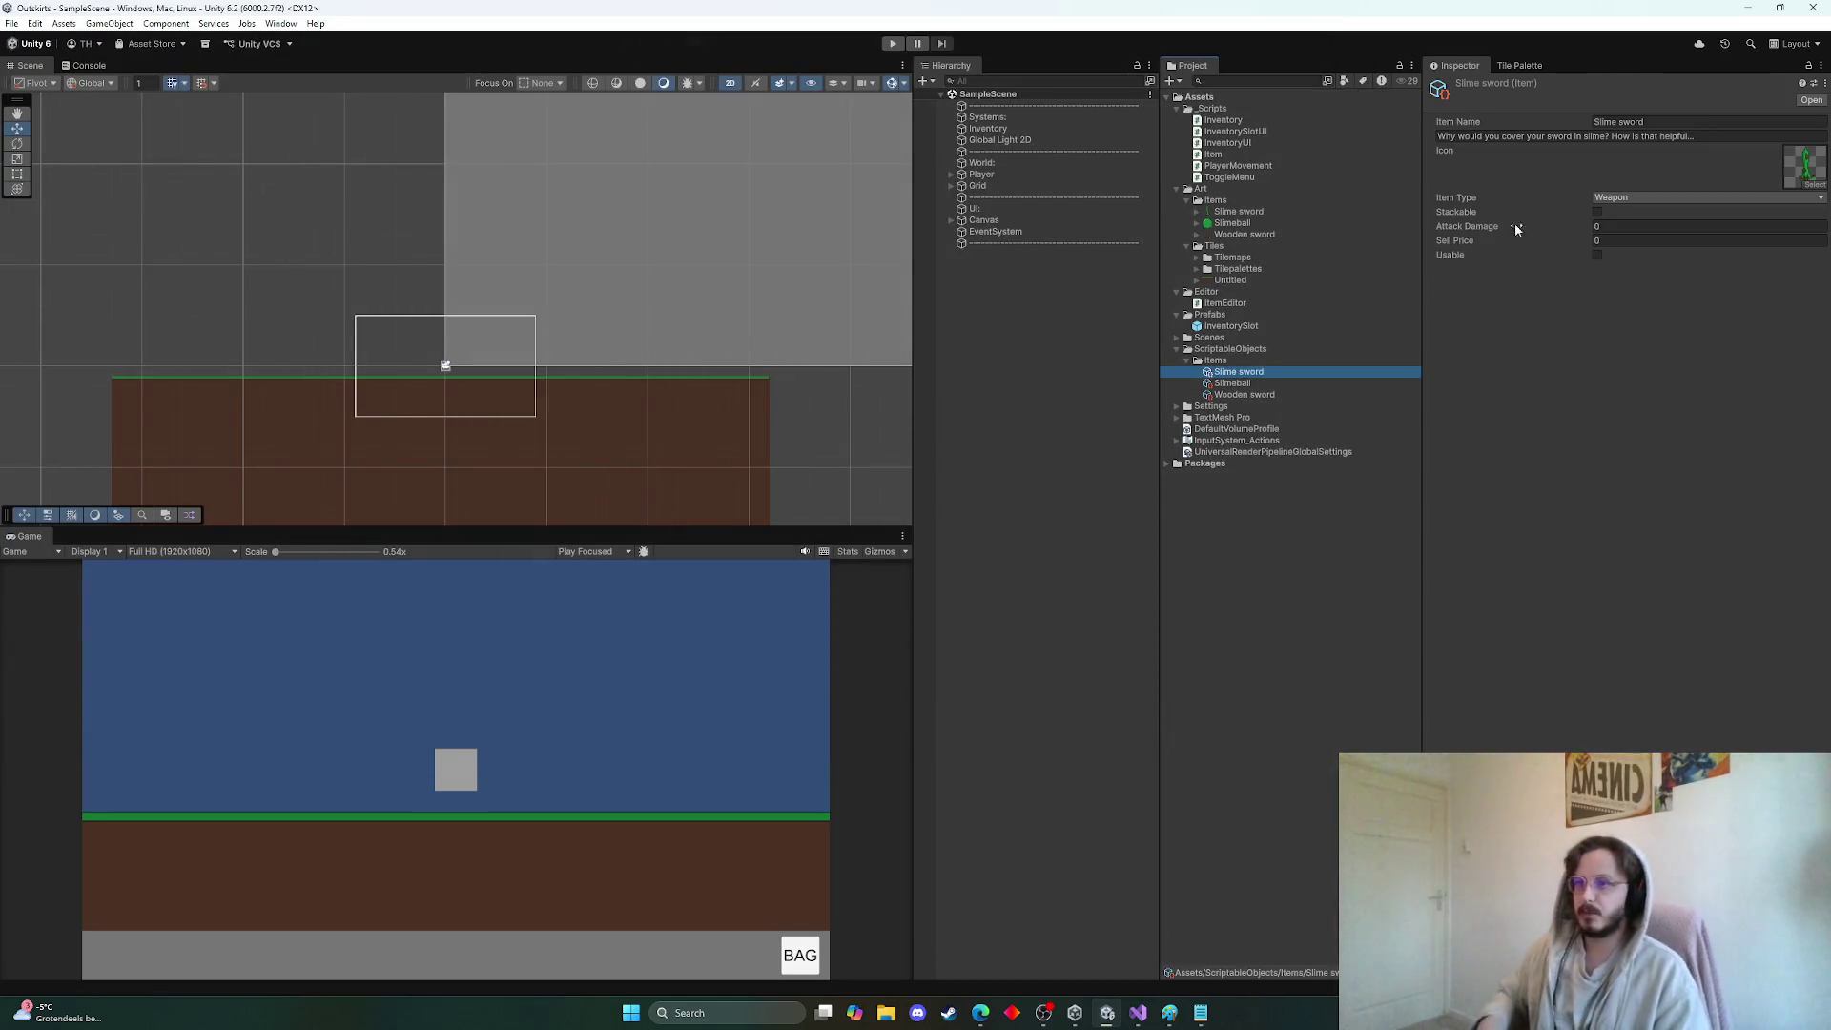
pyautogui.click(1252, 395)
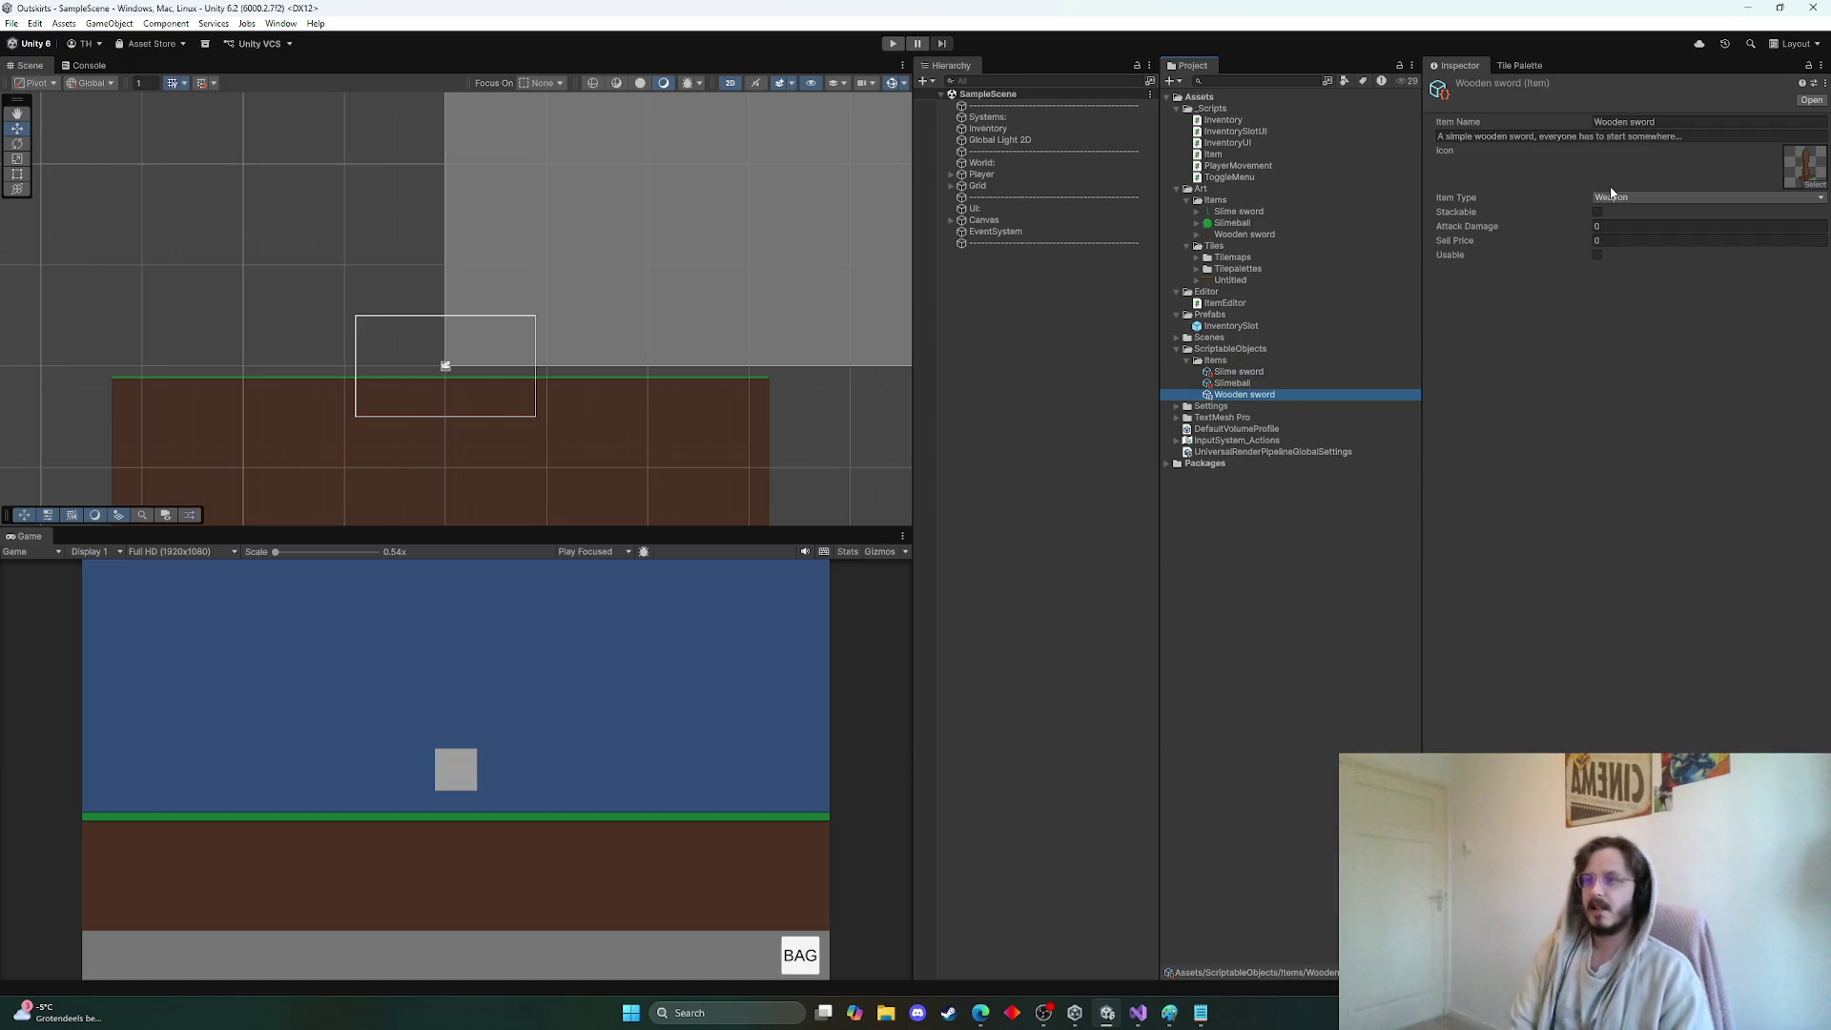
pyautogui.click(1235, 384)
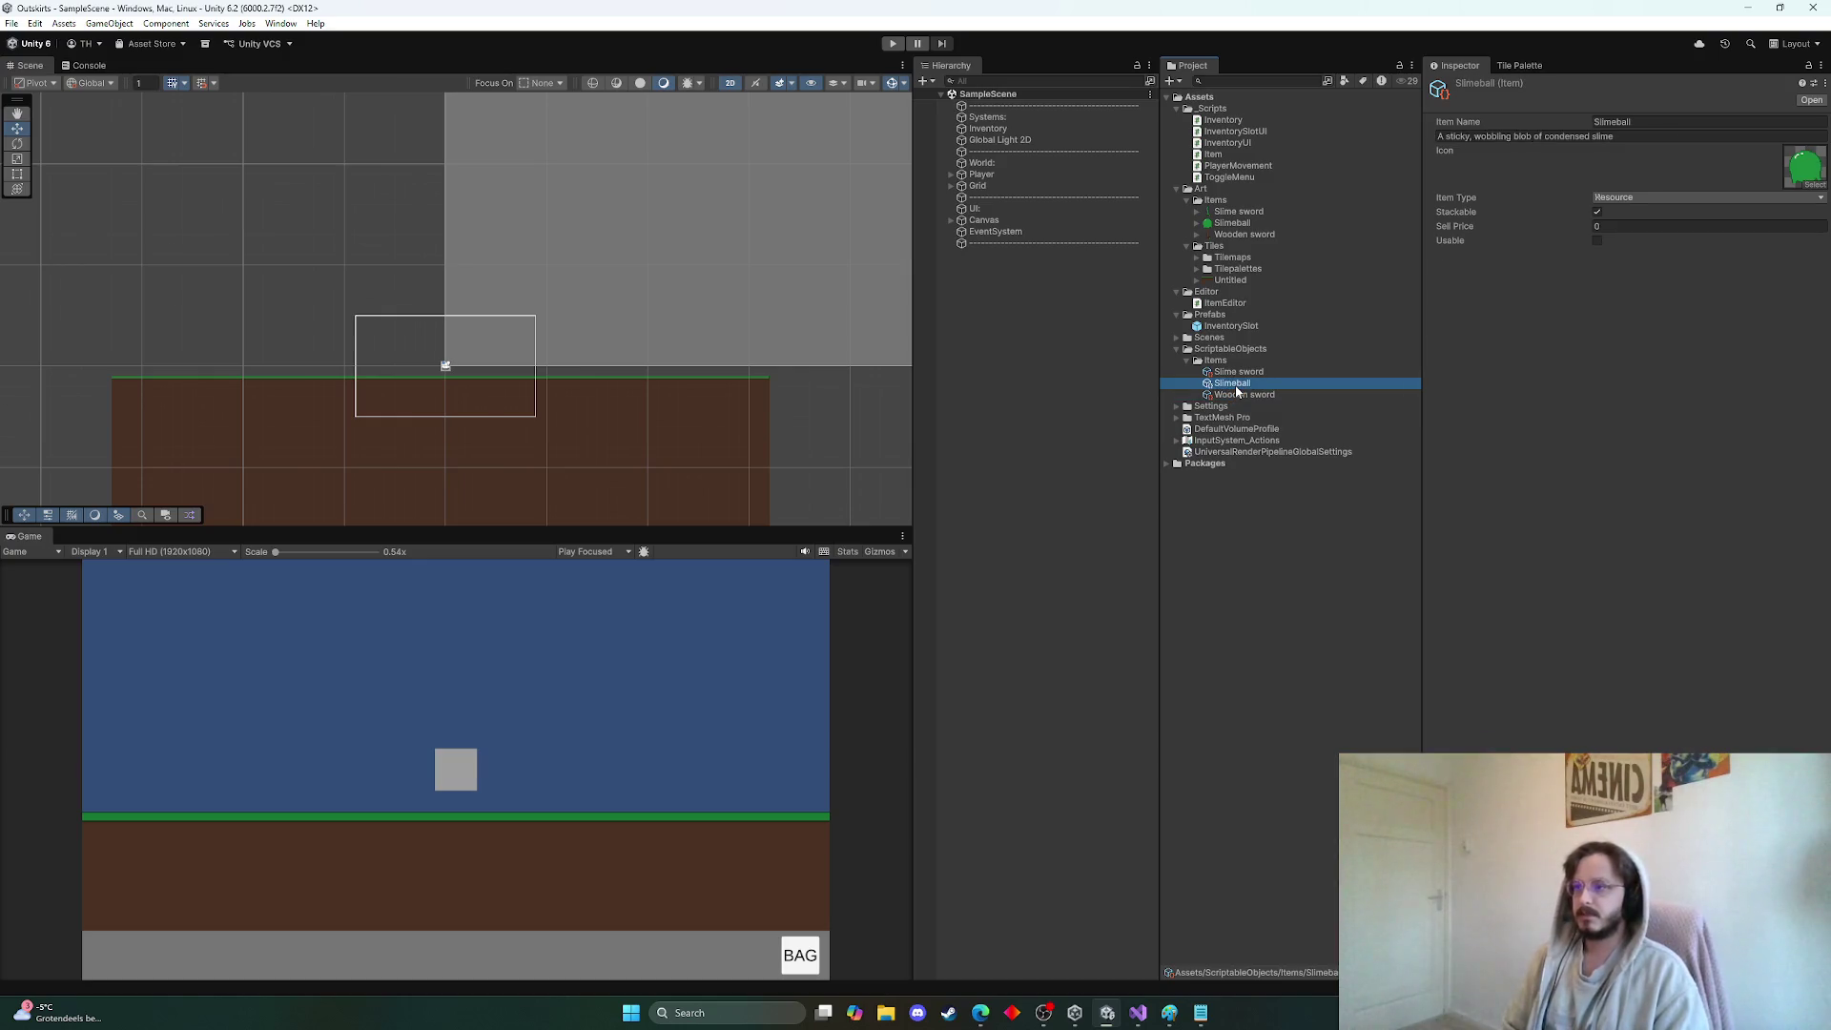
pyautogui.click(1237, 398)
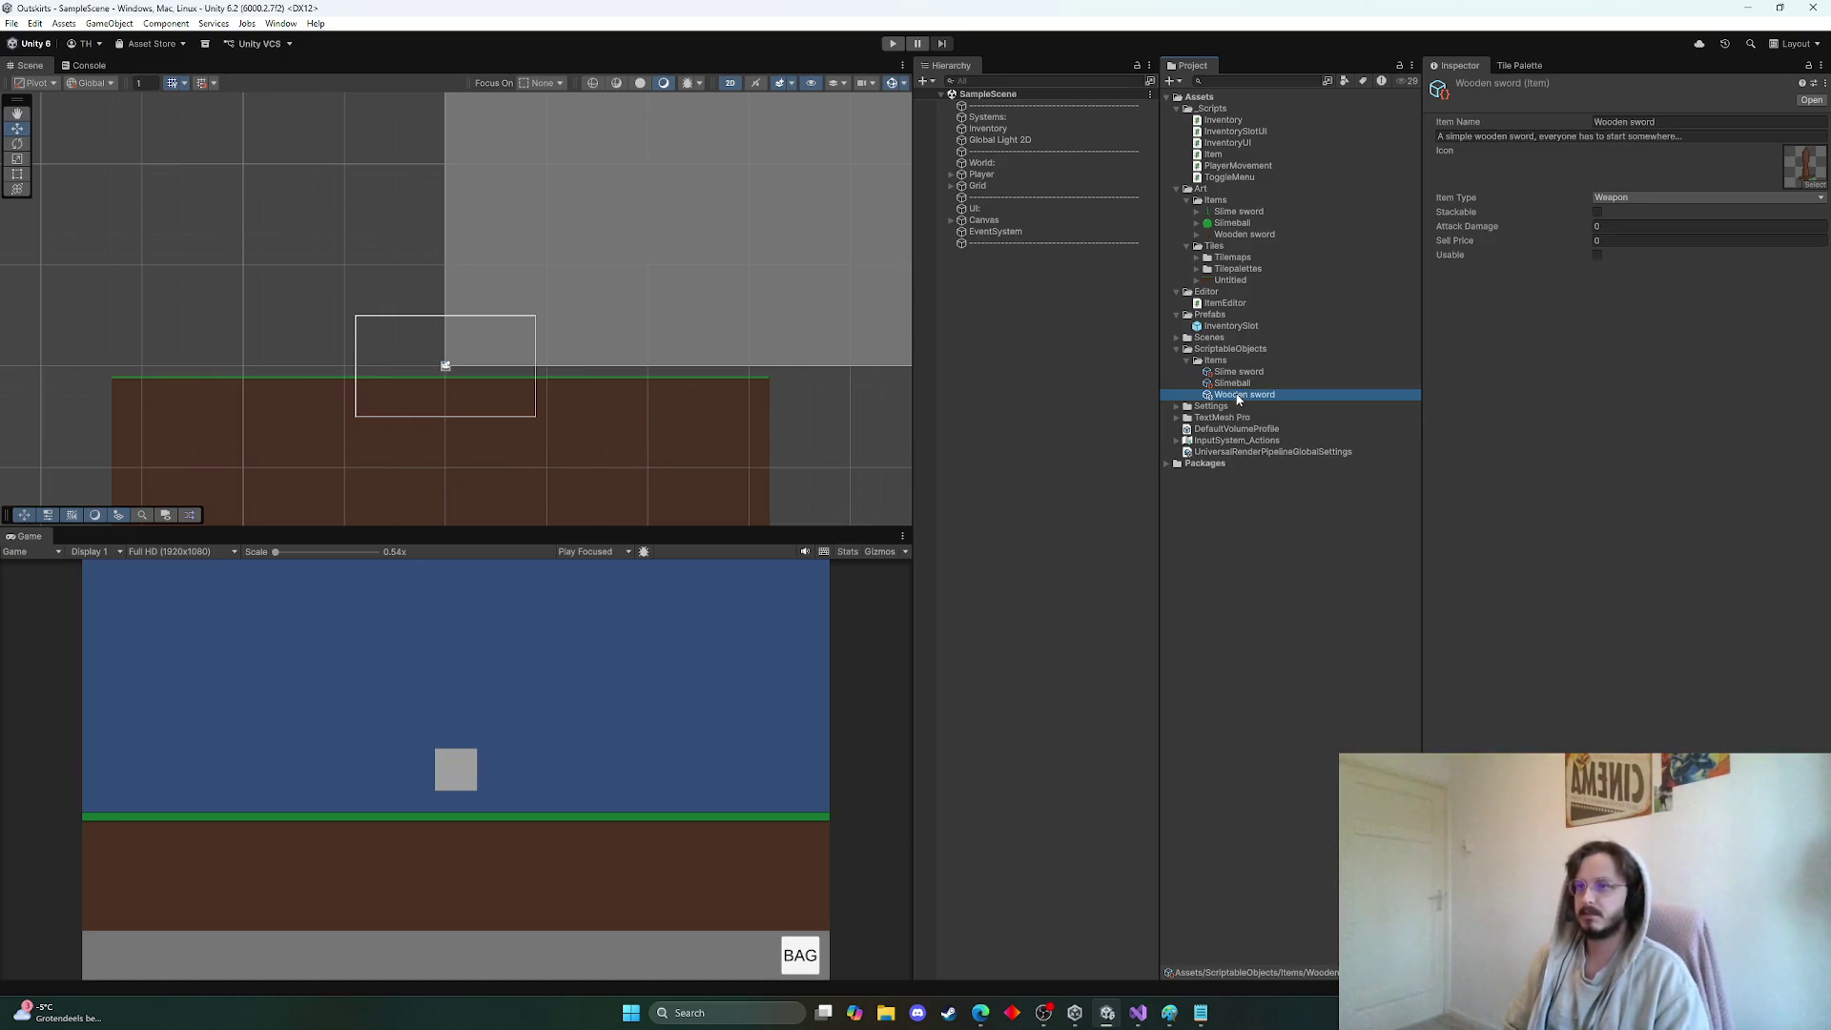
pyautogui.click(1237, 372)
pyautogui.click(1242, 395)
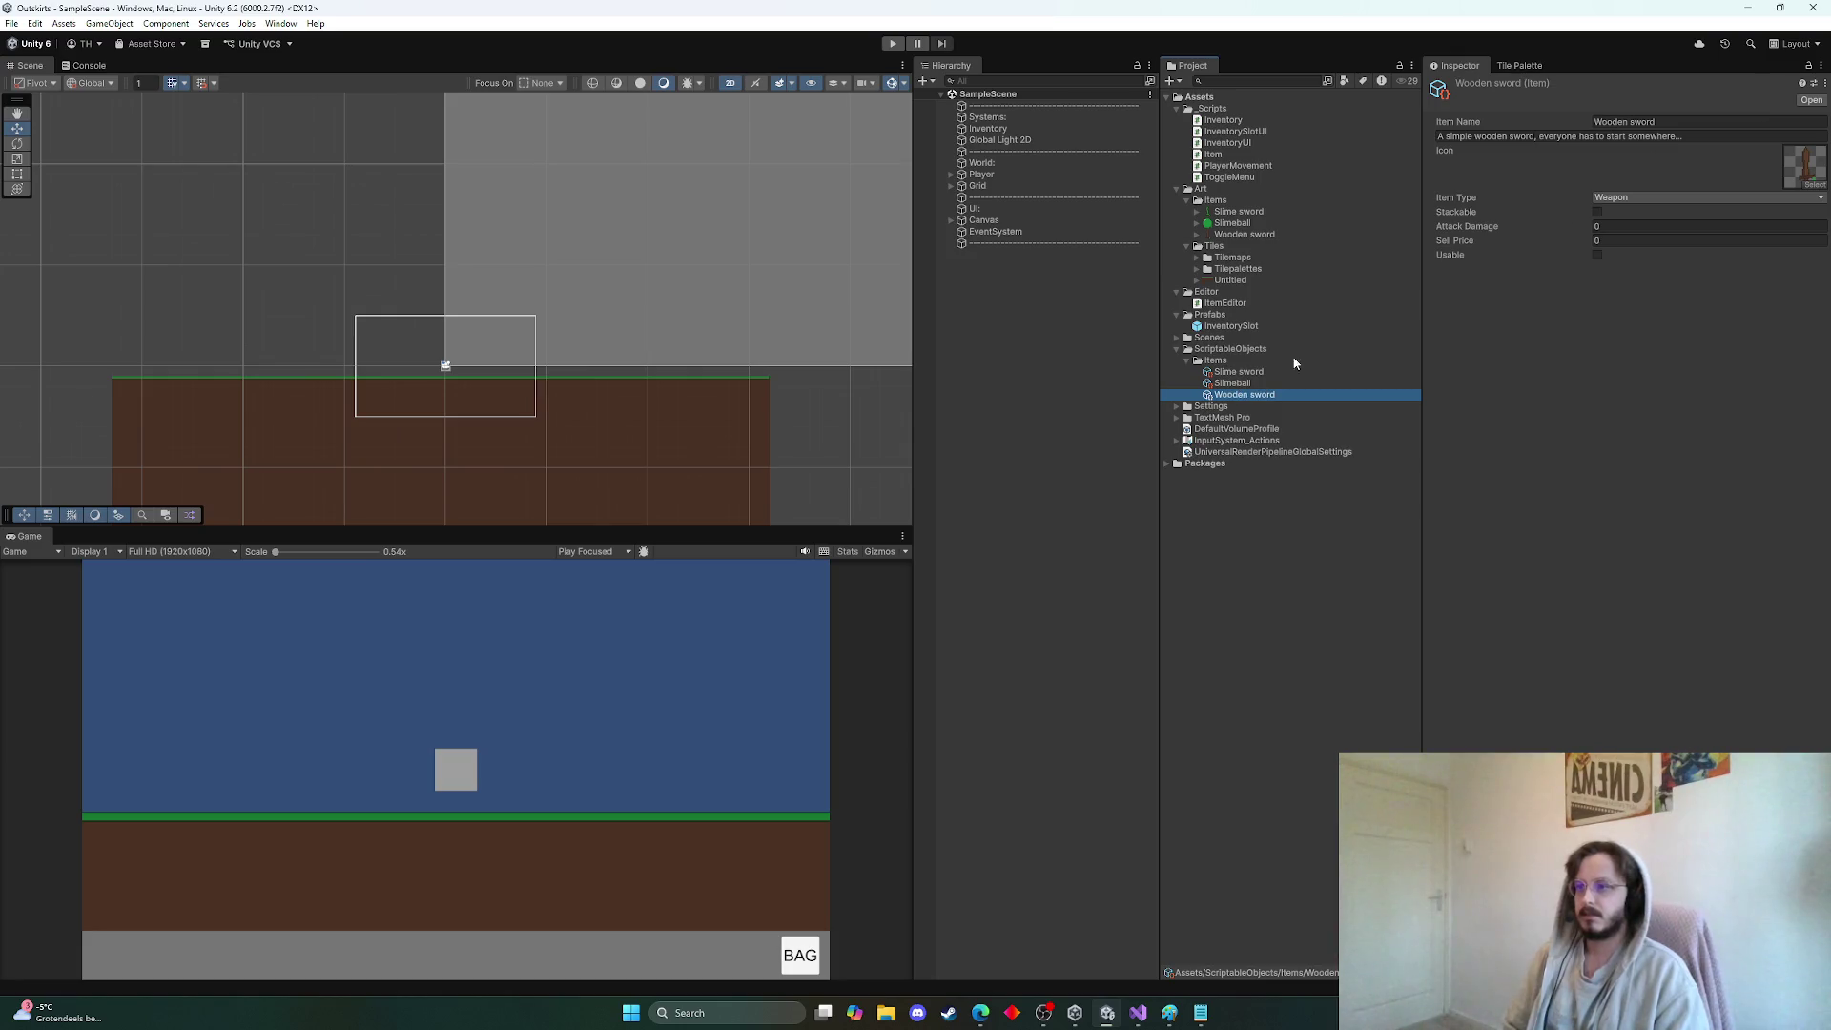
pyautogui.click(1228, 385)
# End the Slimeball description with a full stop, then return to the Wooden sword item
pyautogui.click(1640, 139)
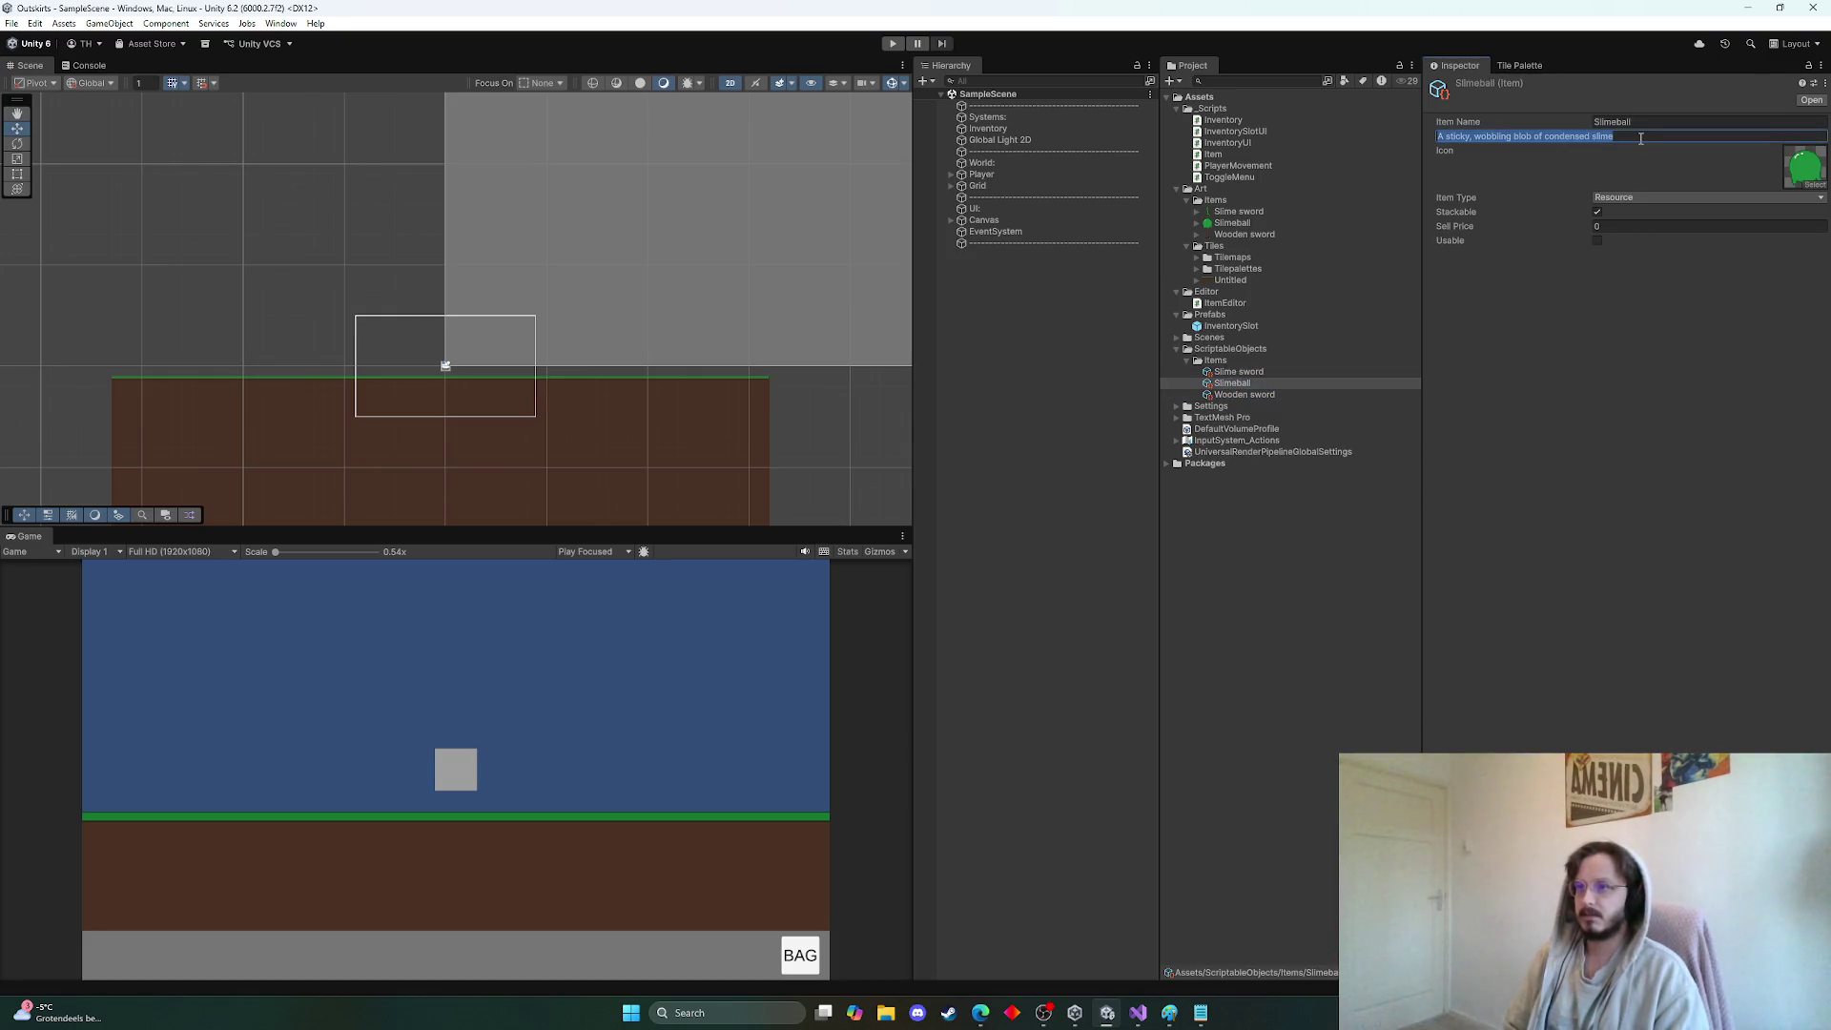
pyautogui.click(1641, 139)
pyautogui.write('..')
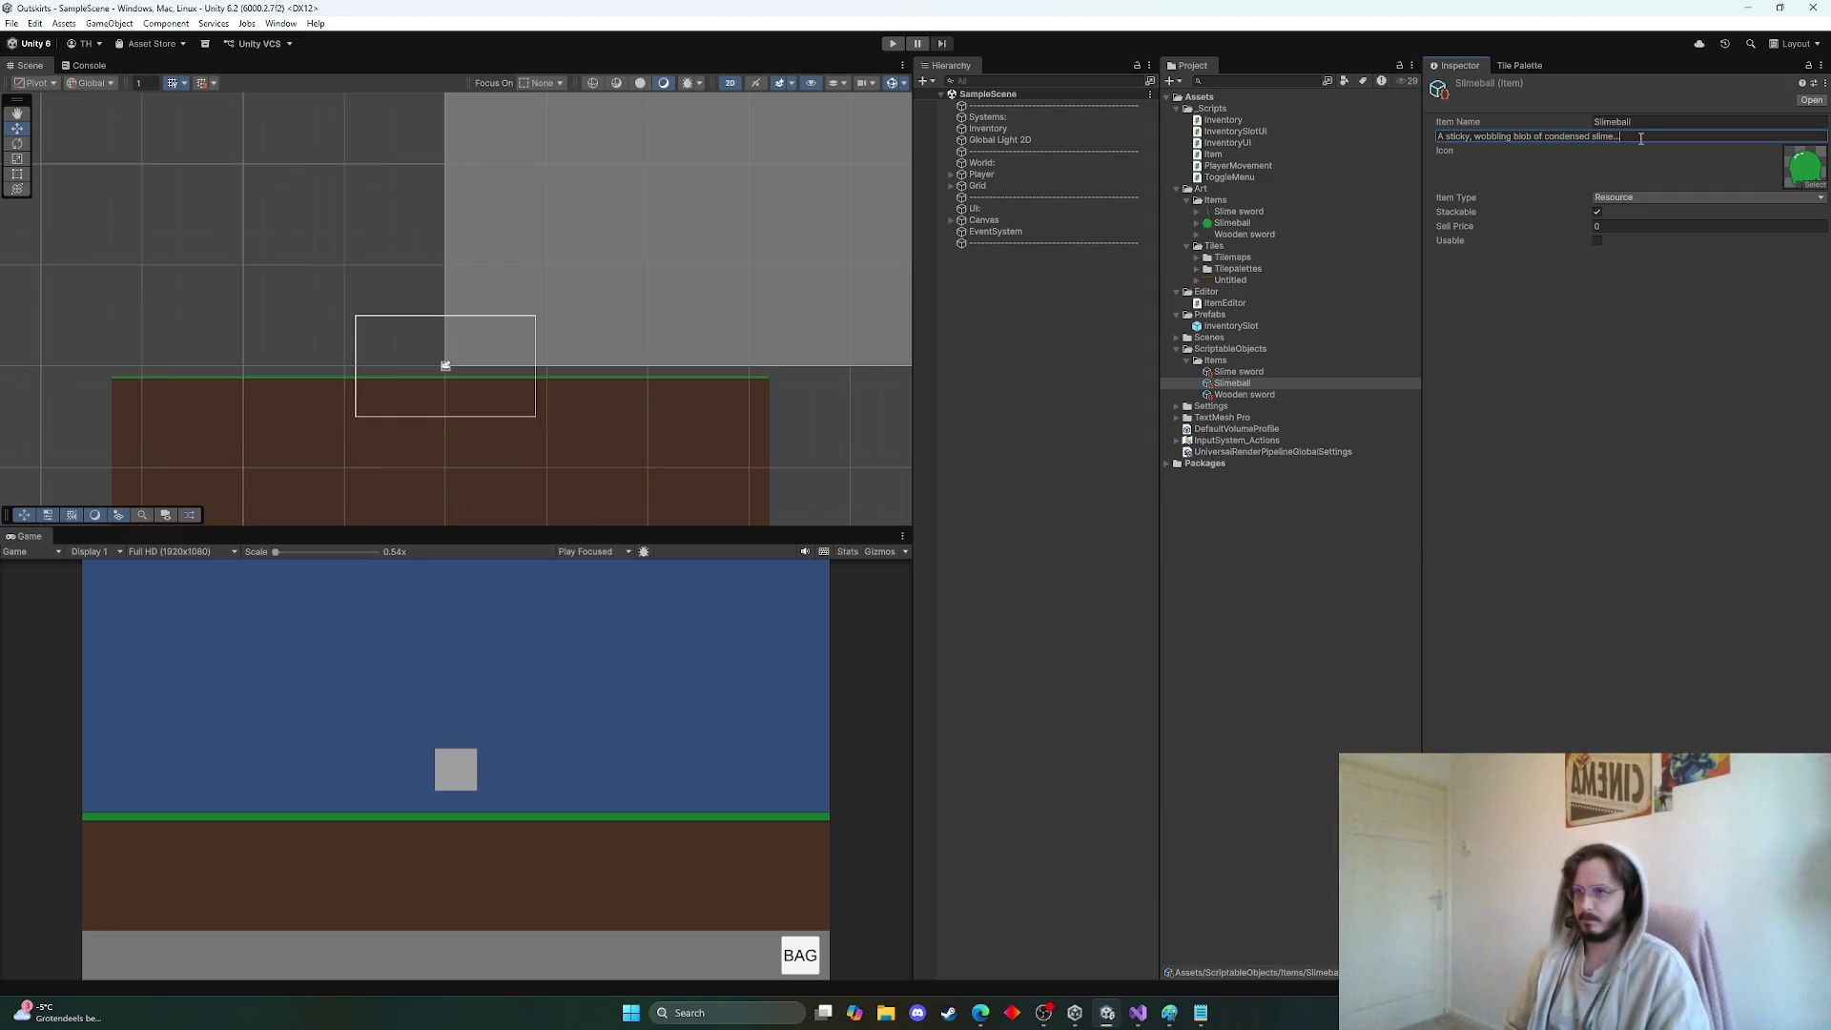
pyautogui.click(1629, 363)
pyautogui.click(1261, 394)
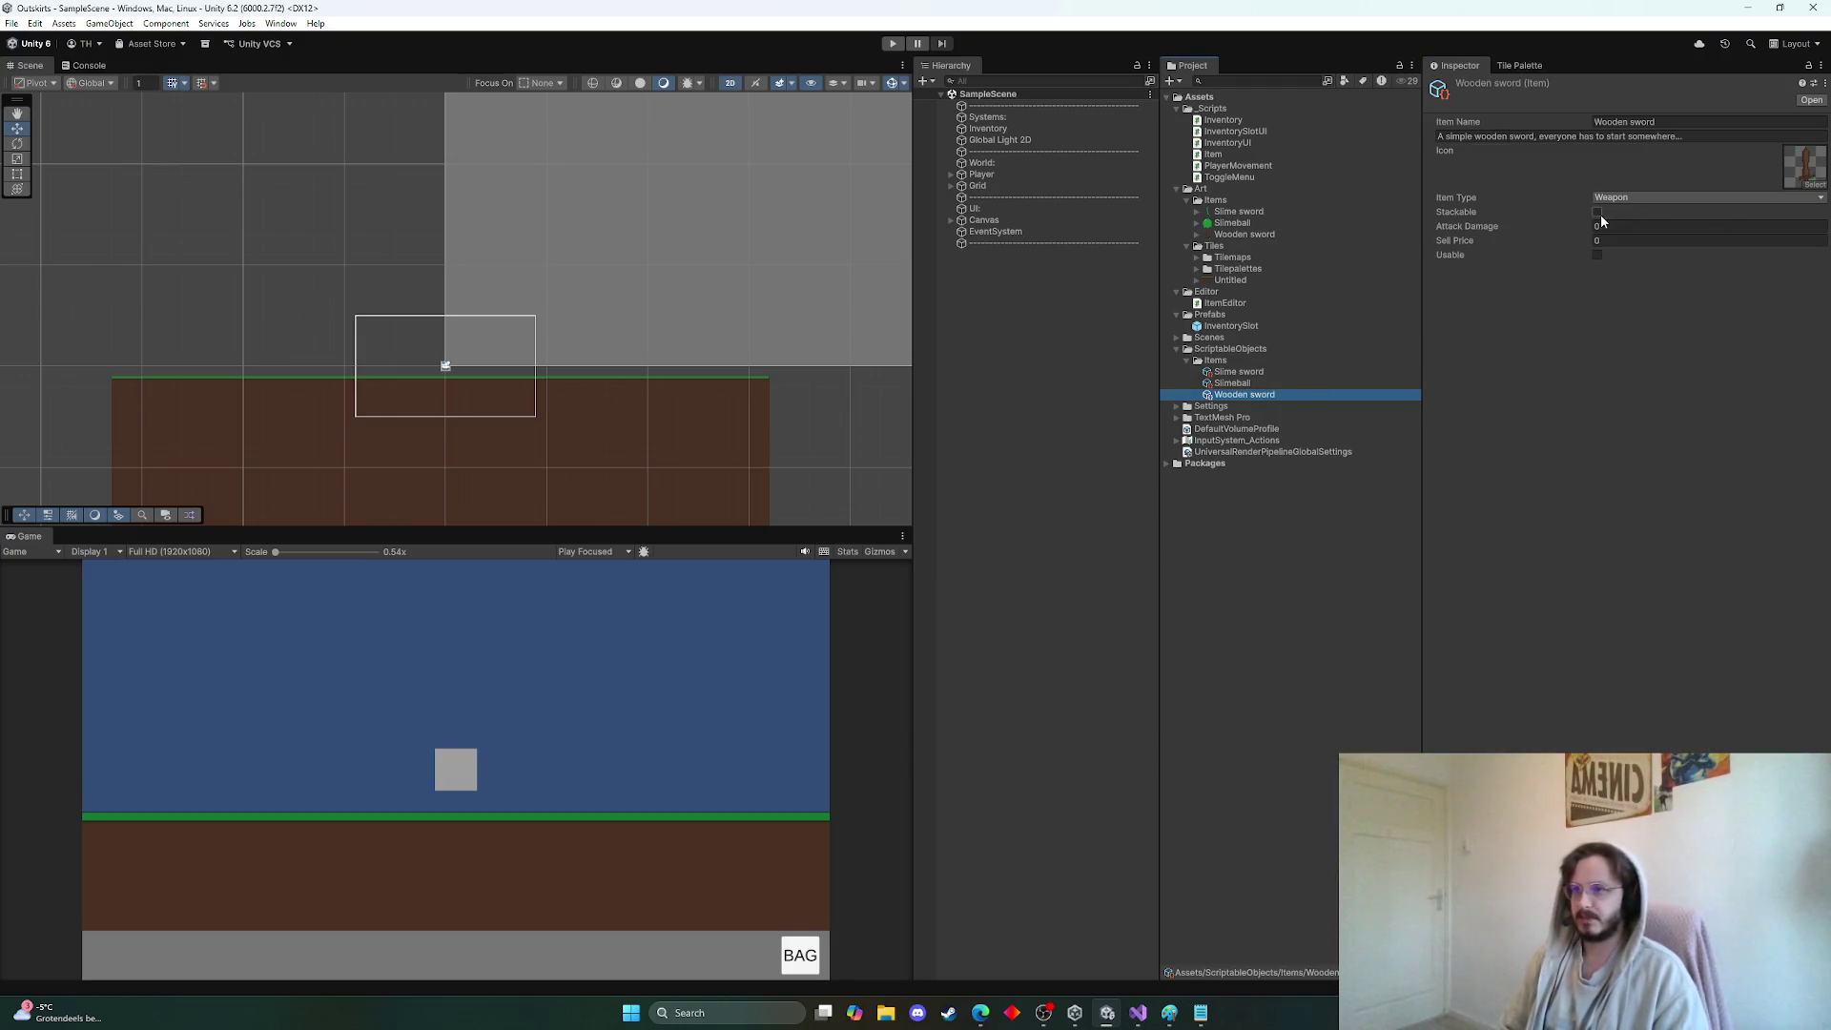
# Set the Wooden sword's Attack Damage to 5
pyautogui.click(1603, 226)
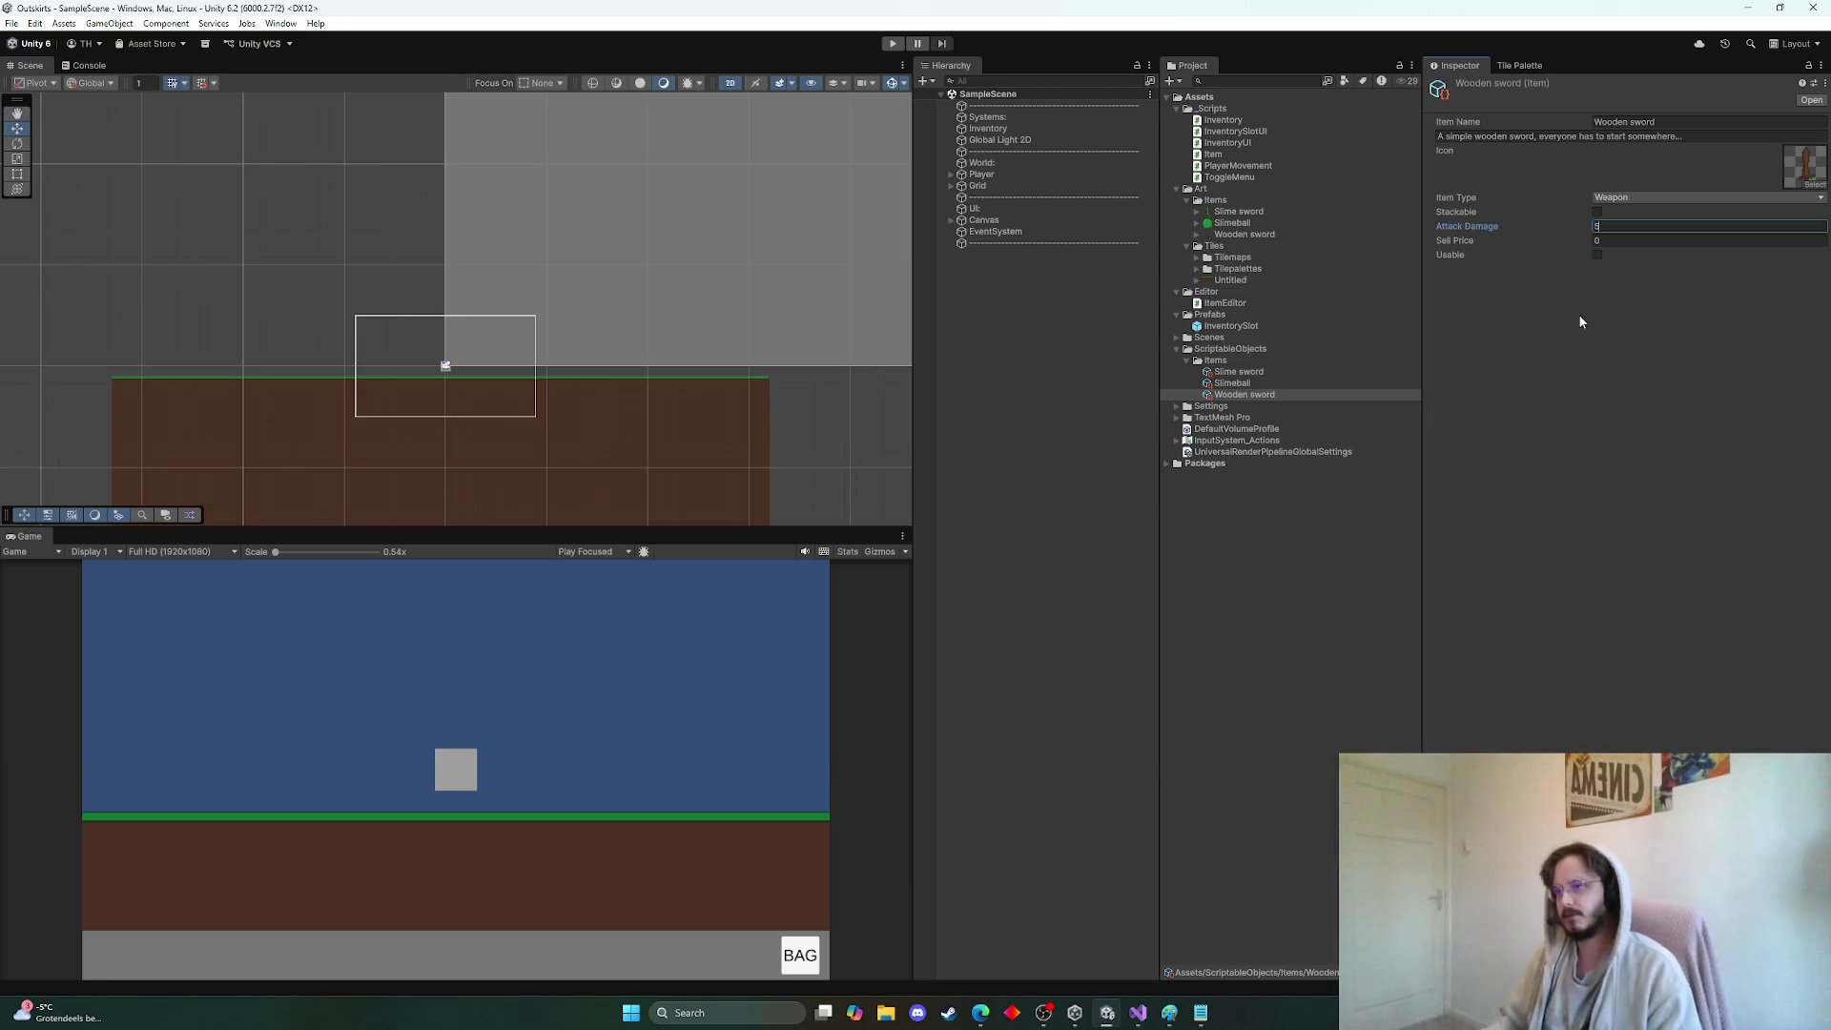
pyautogui.write('5')
pyautogui.press('Return')
# Give the Slime sword an Attack Damage of 10
pyautogui.click(1255, 371)
pyautogui.click(1658, 227)
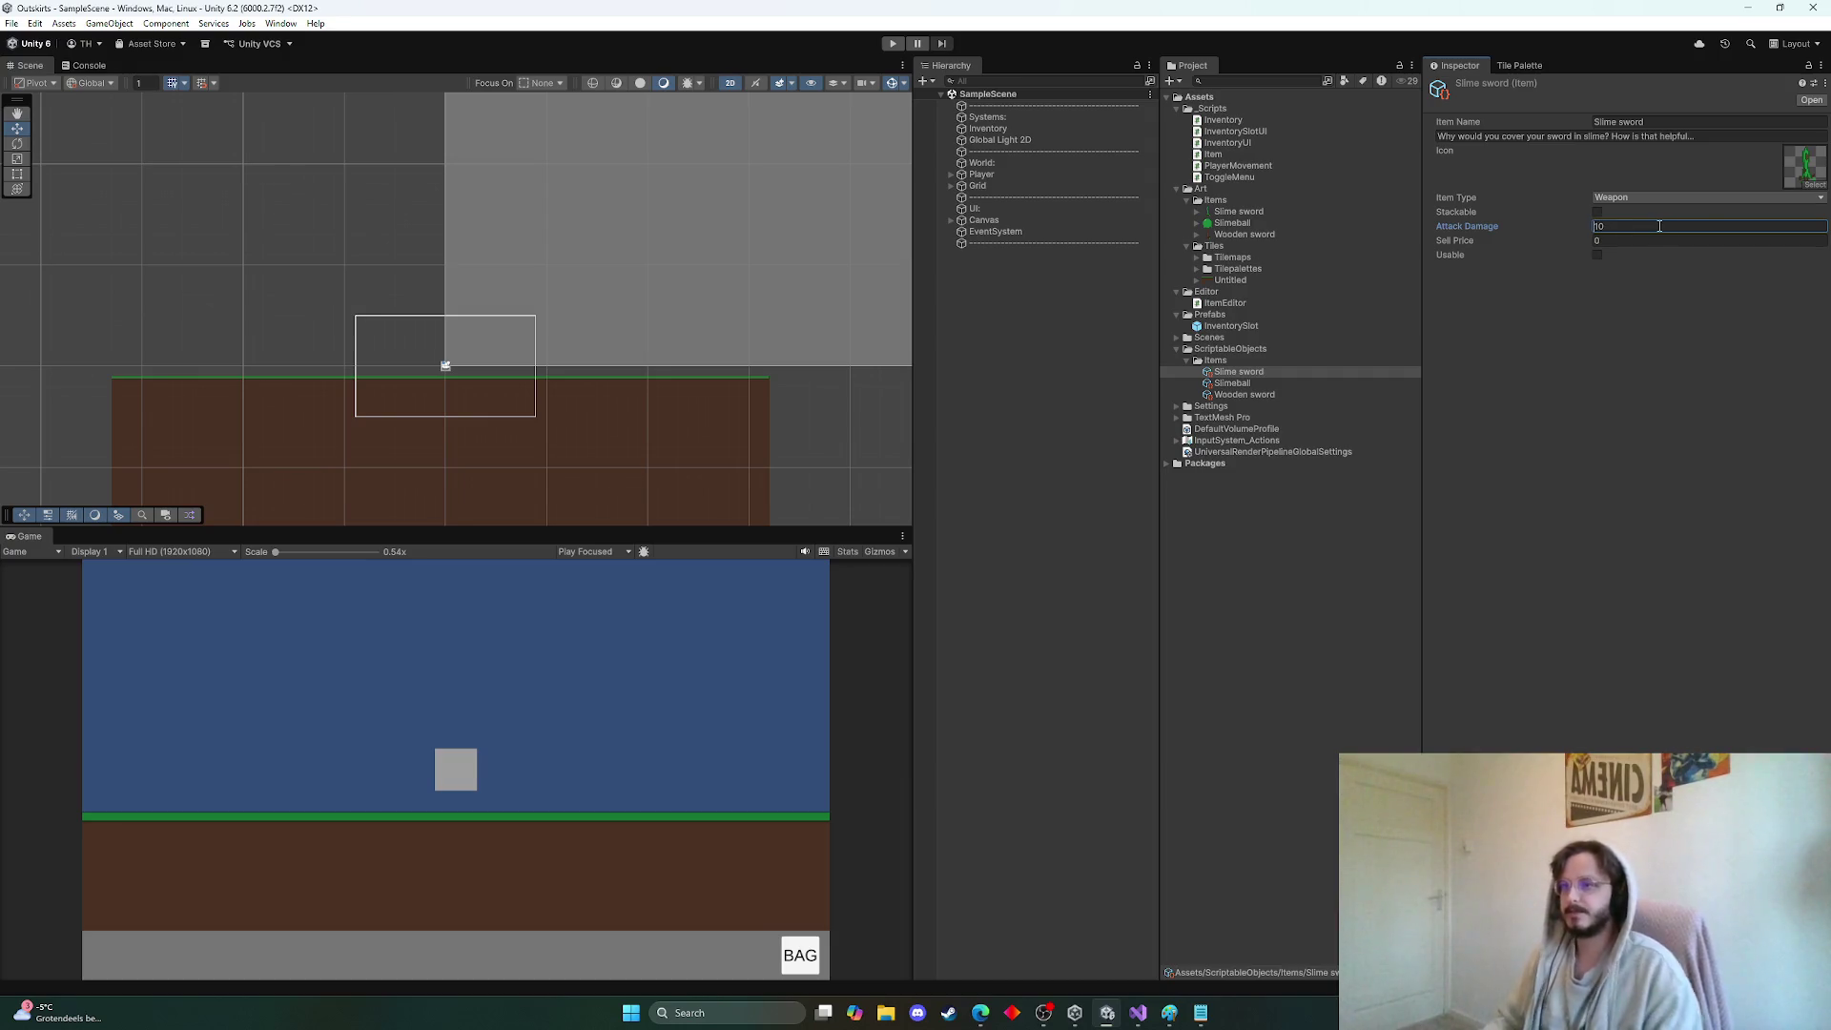
pyautogui.click(1616, 372)
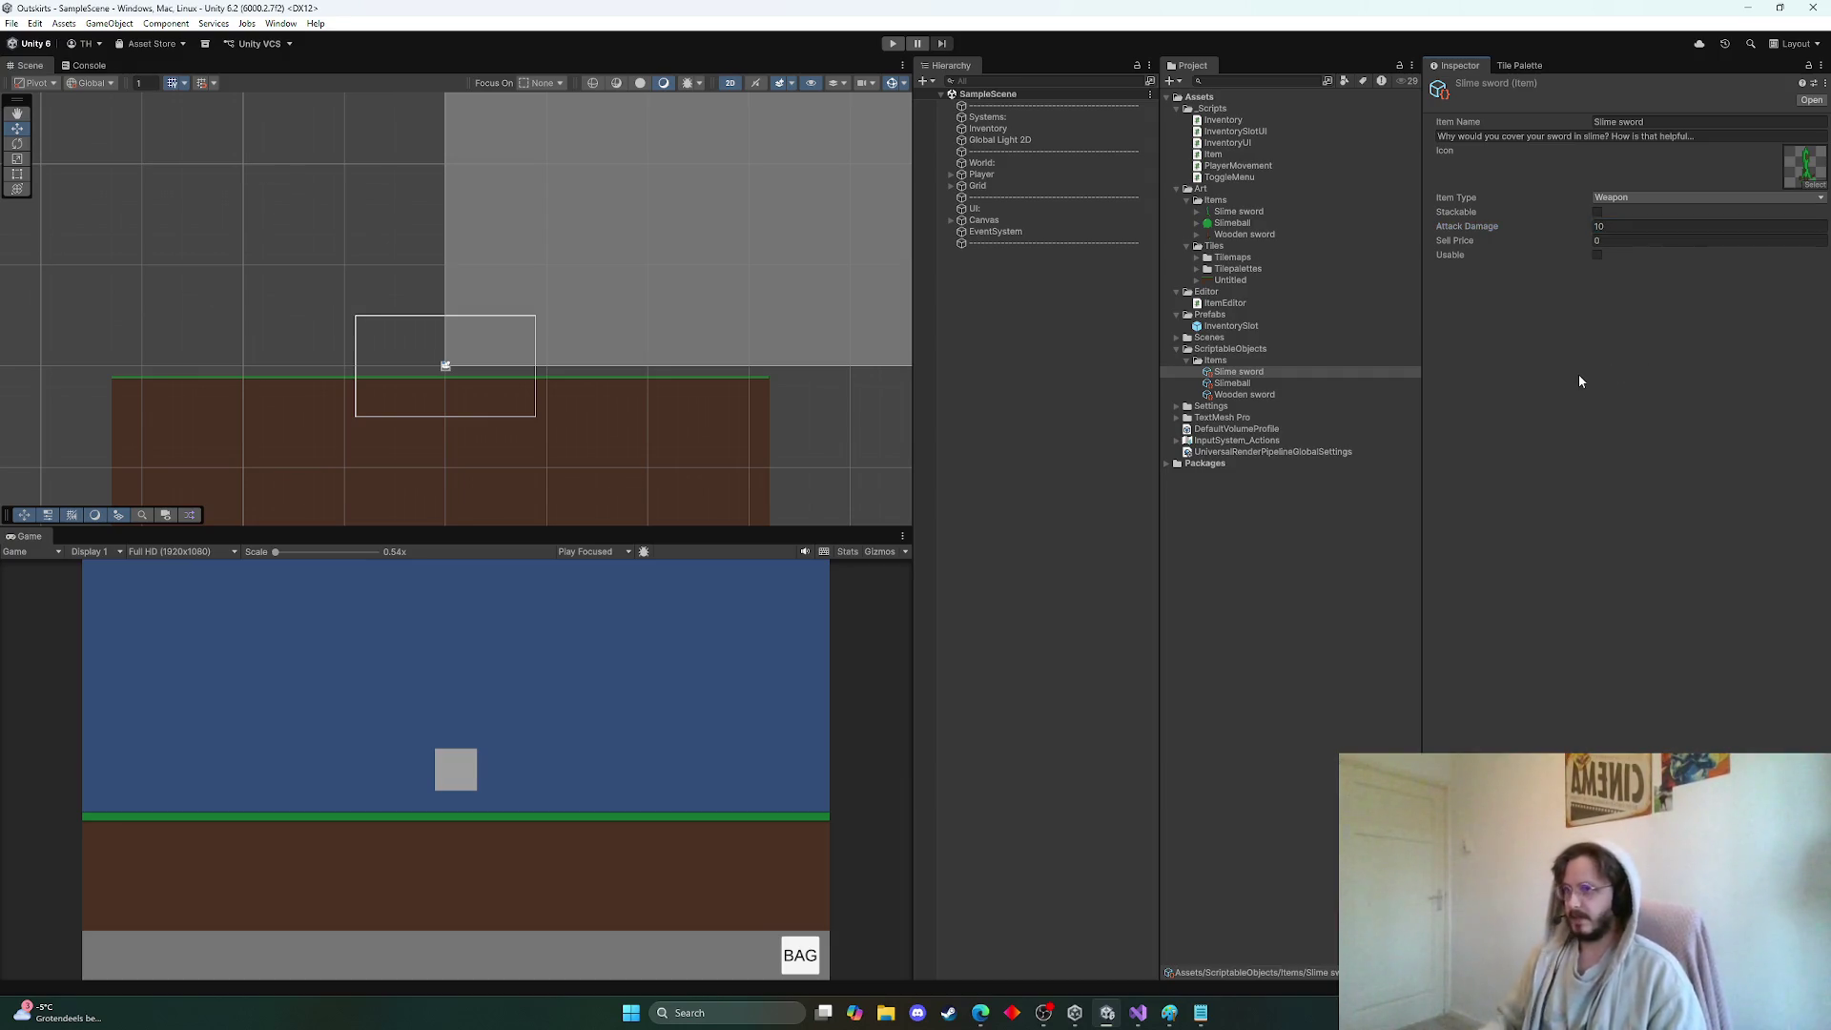